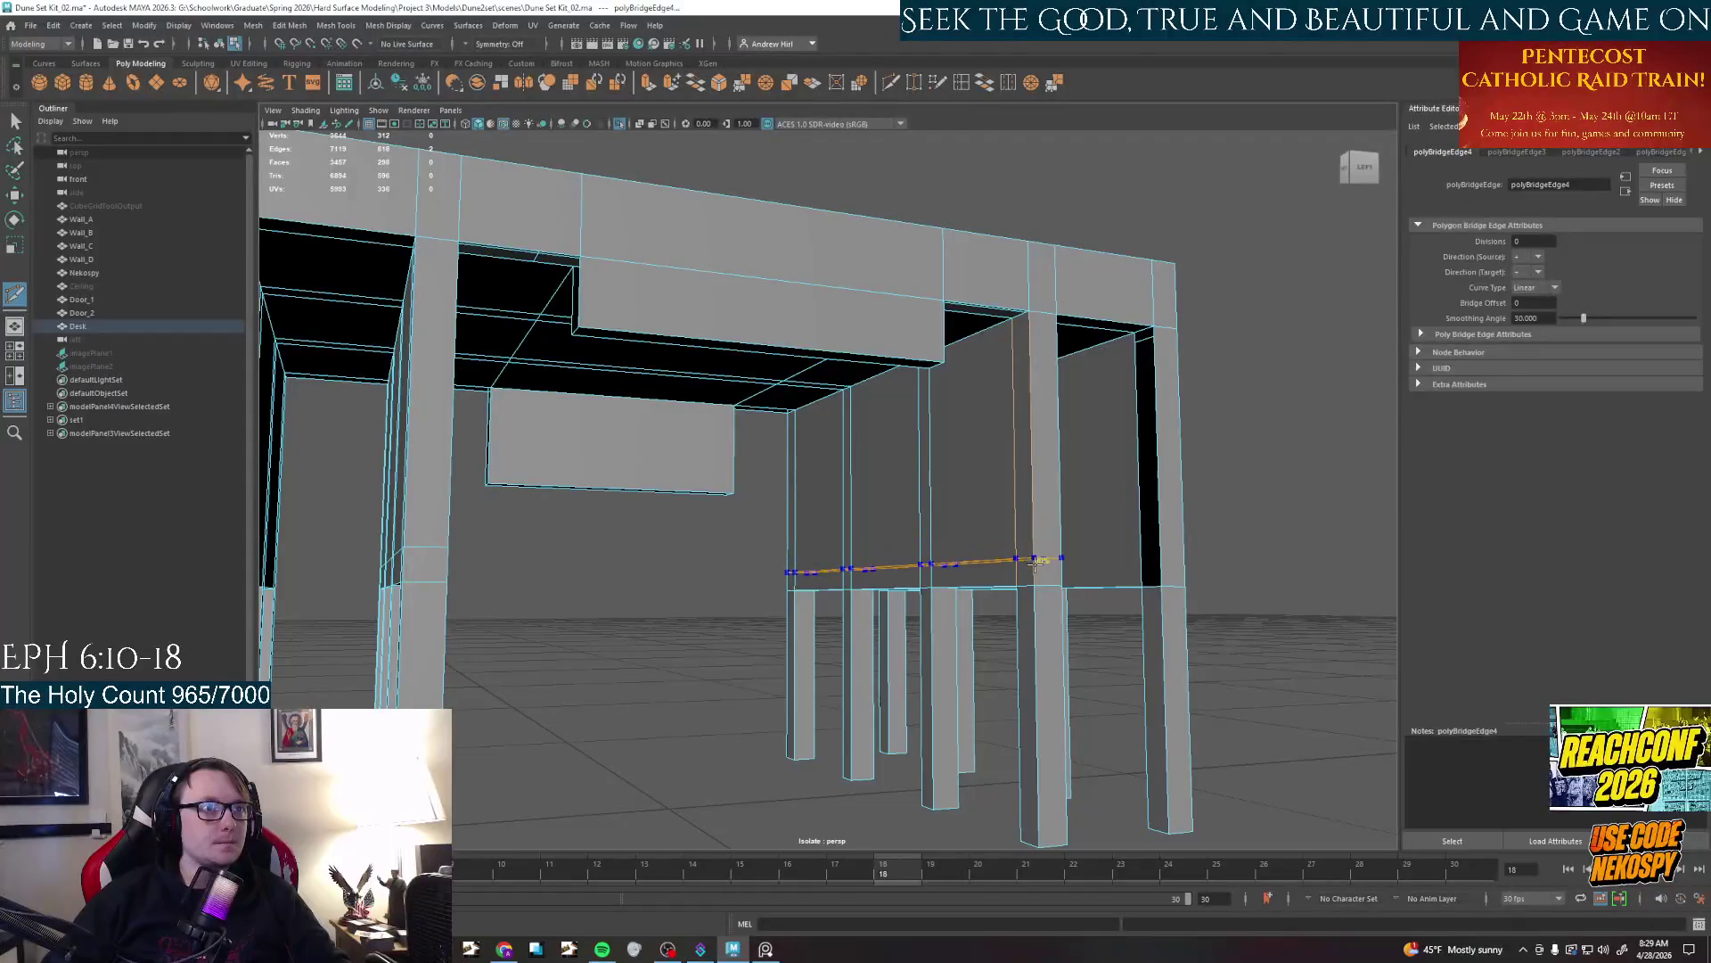
Select the faces on the desk top and front edge and delete them
{"action": "mouse_move", "coordinate": [936, 534]}
{"action": "left_mouse_down", "text": "alt"}
{"action": "mouse_move", "coordinate": [953, 576]}
{"action": "mouse_move", "coordinate": [972, 364]}
{"action": "left_mouse_up", "text": "alt"}
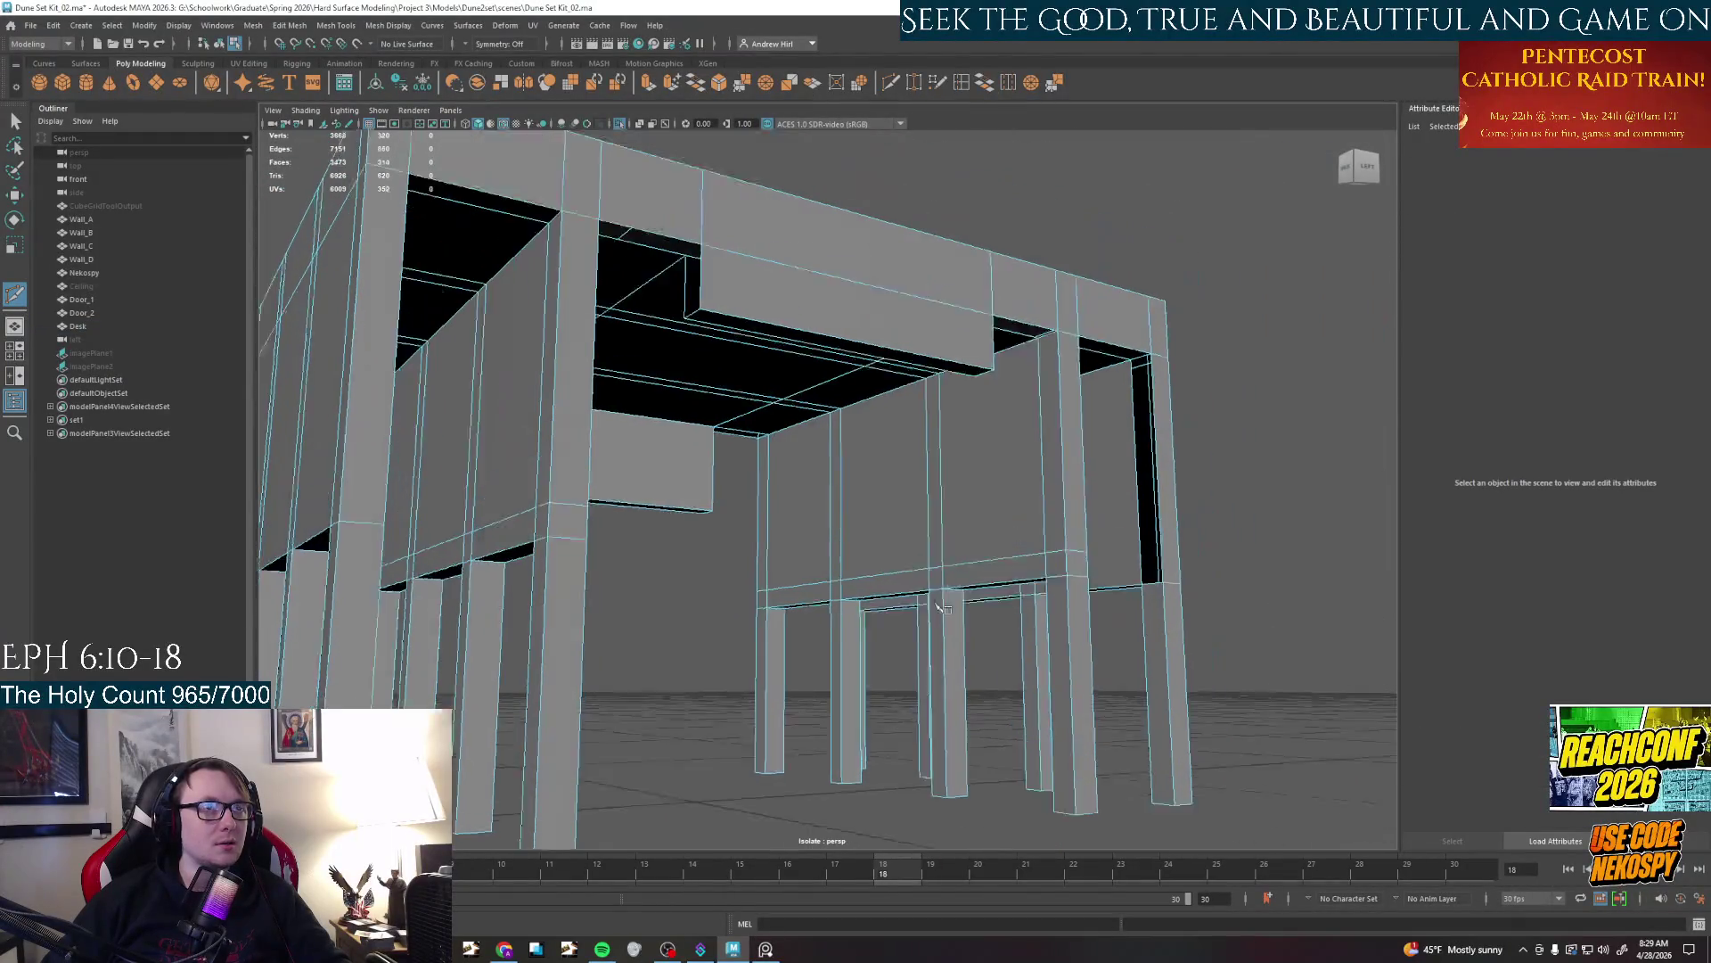
{"action": "right_click_drag", "start_coordinate": [972, 364], "coordinate": [975, 399]}
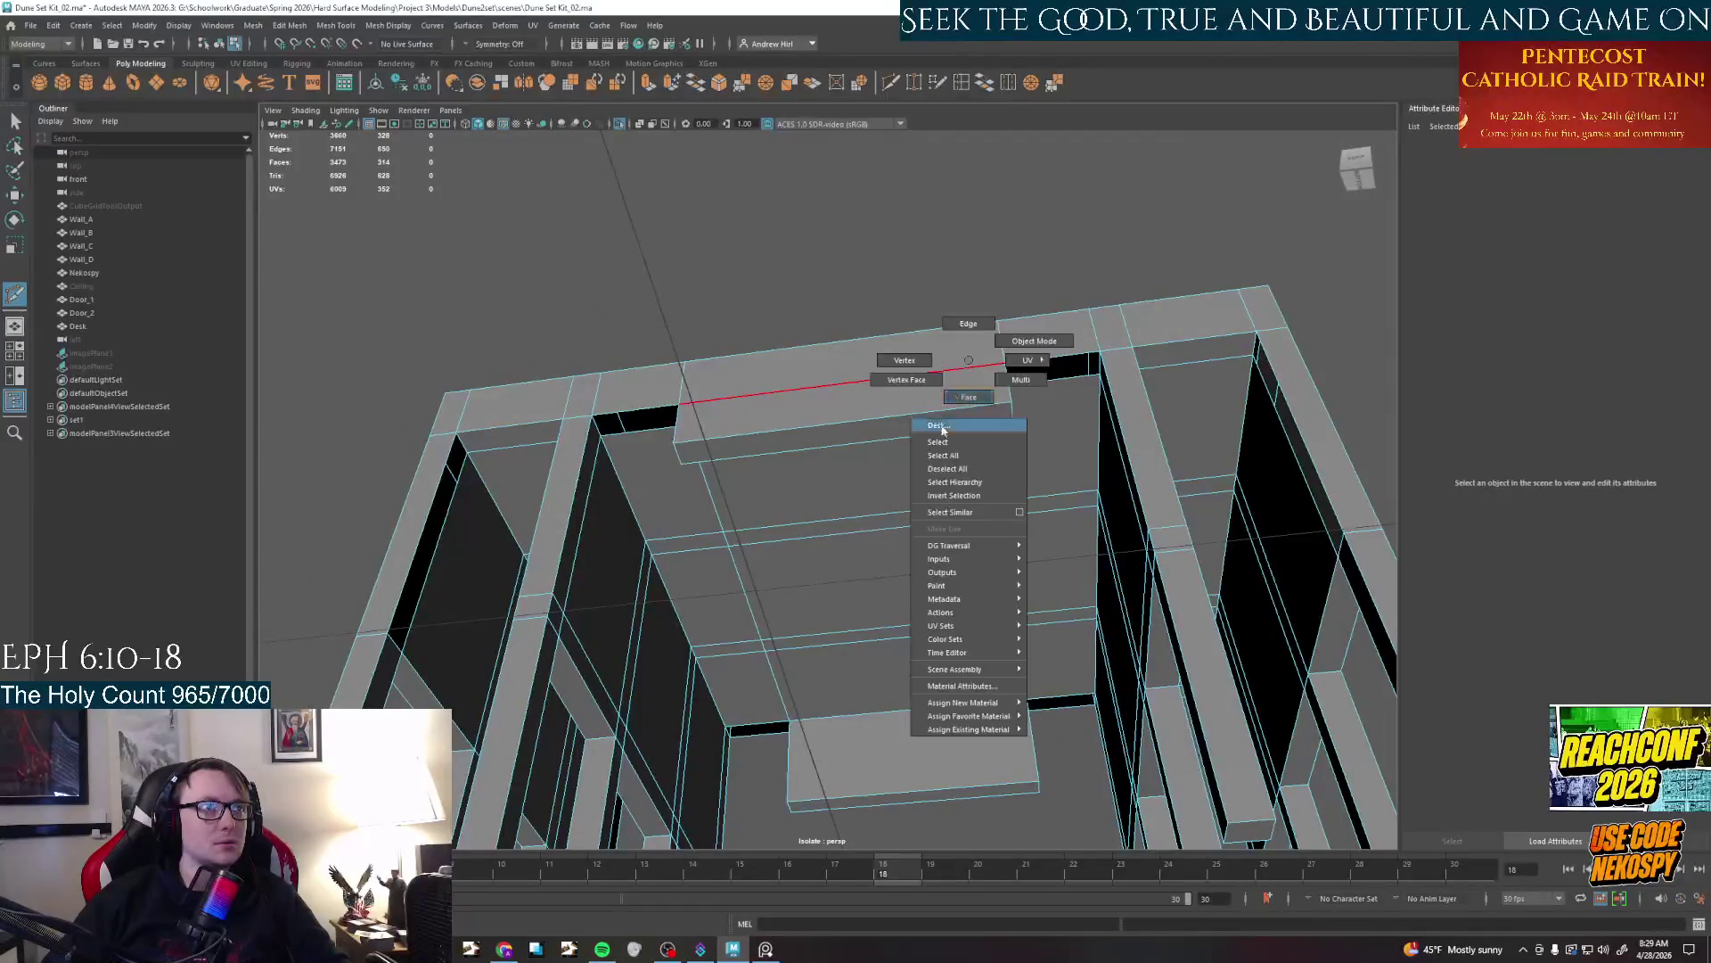
{"action": "key", "text": "F11"}
{"action": "left_click", "coordinate": [856, 401]}
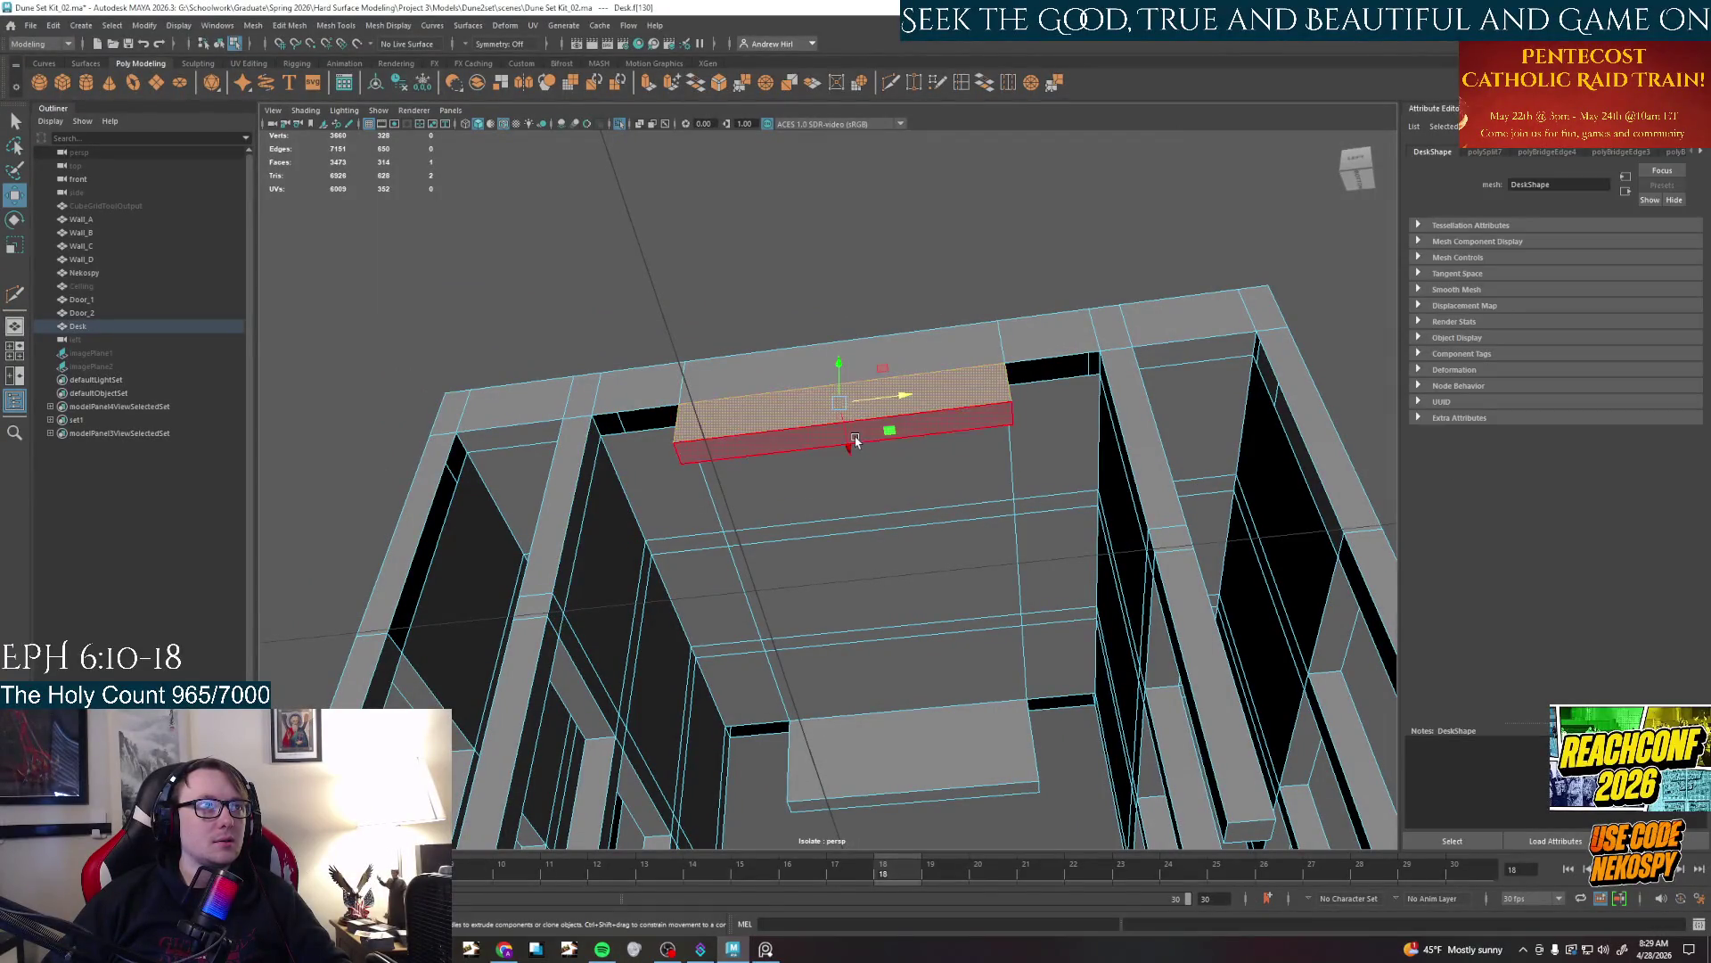
{"action": "left_click", "coordinate": [829, 441], "text": "shift"}
{"action": "mouse_move", "coordinate": [830, 455]}
{"action": "left_mouse_down", "text": "alt"}
{"action": "mouse_move", "coordinate": [789, 426]}
{"action": "mouse_move", "coordinate": [829, 402]}
{"action": "mouse_move", "coordinate": [777, 509]}
{"action": "mouse_move", "coordinate": [802, 402]}
{"action": "mouse_move", "coordinate": [669, 203]}
{"action": "mouse_move", "coordinate": [856, 468]}
{"action": "mouse_move", "coordinate": [896, 562]}
{"action": "mouse_move", "coordinate": [936, 513]}
{"action": "left_mouse_up", "text": "alt"}
{"action": "left_click", "coordinate": [803, 389], "text": "shift"}
{"action": "left_click", "coordinate": [668, 203], "text": "shift"}
{"action": "left_click", "coordinate": [899, 562], "text": "shift"}
{"action": "key", "text": "Delete"}
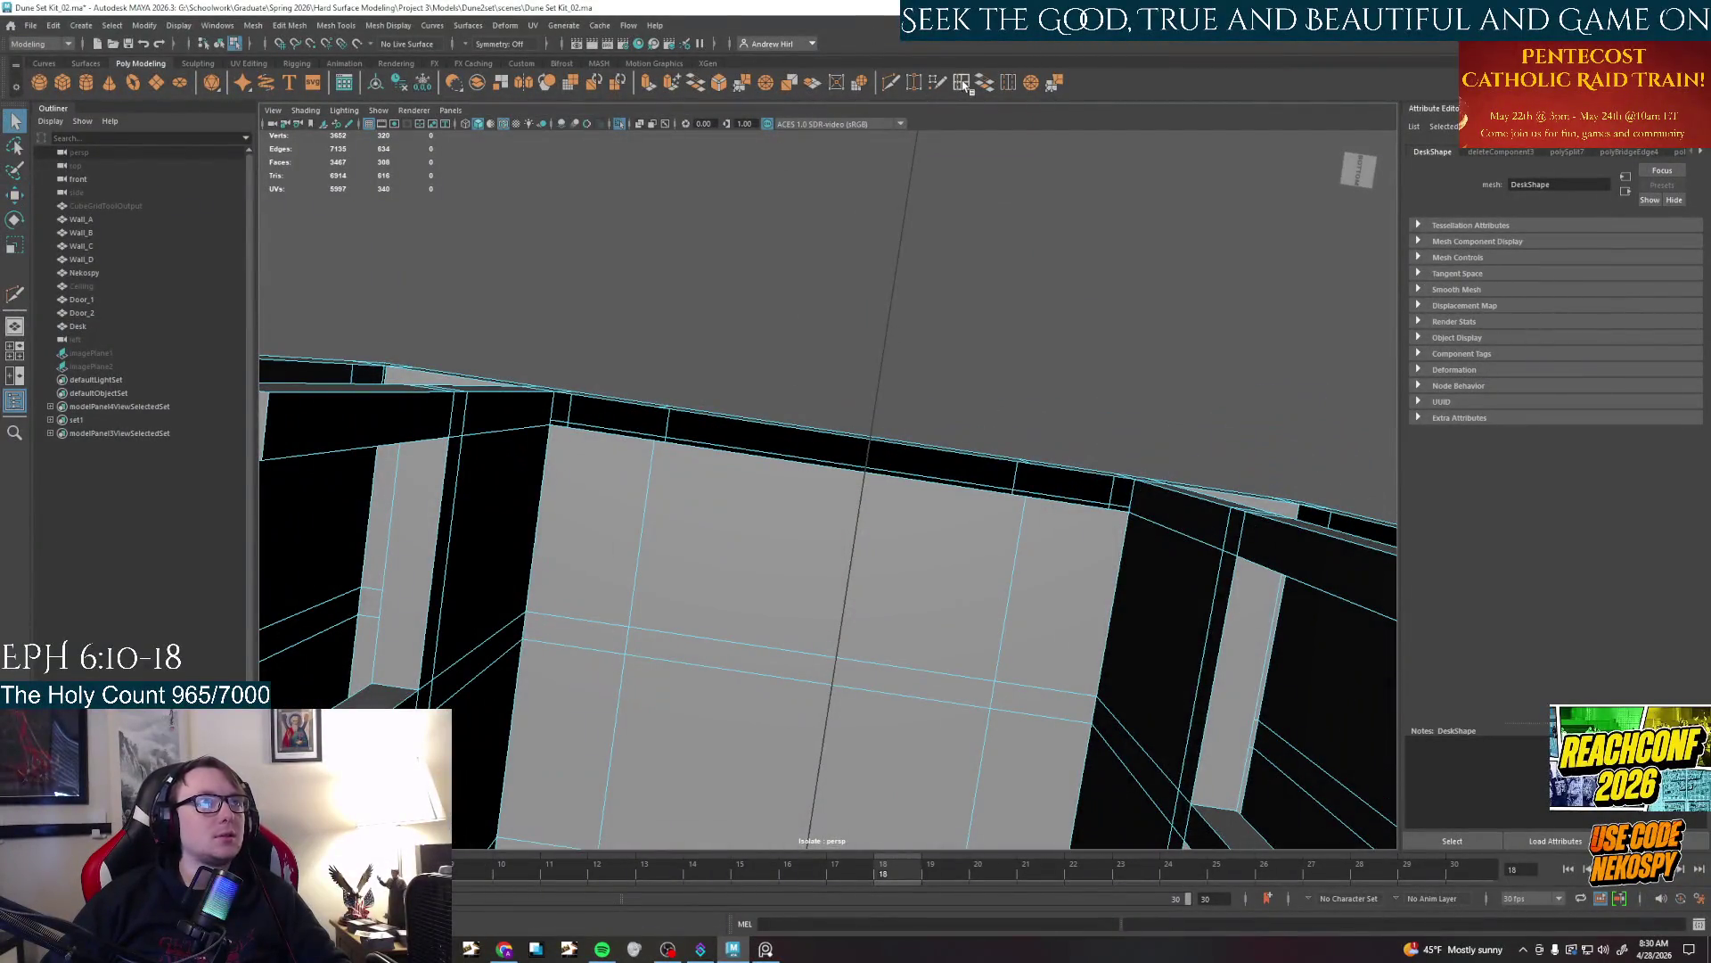
Bridge the two open gaps along the desk's underside closed with Edit Mesh > Bridge
{"action": "left_click_drag", "start_coordinate": [1033, 265], "coordinate": [1027, 316], "text": "alt"}
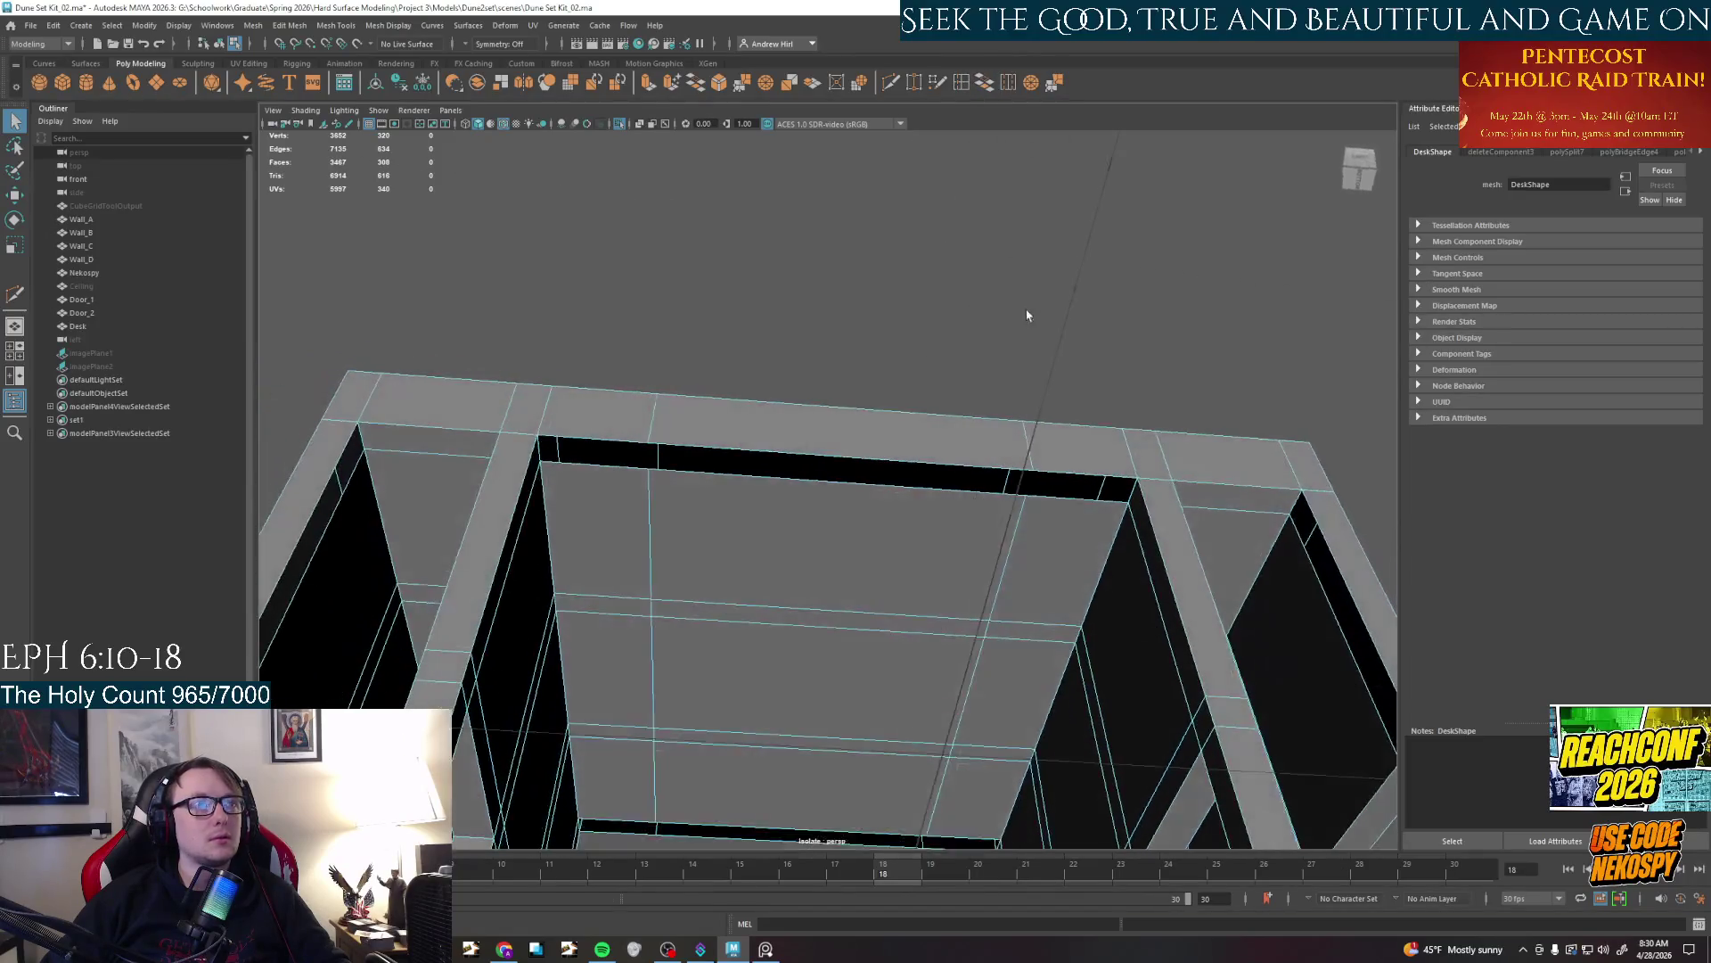
{"action": "left_click", "coordinate": [1074, 478]}
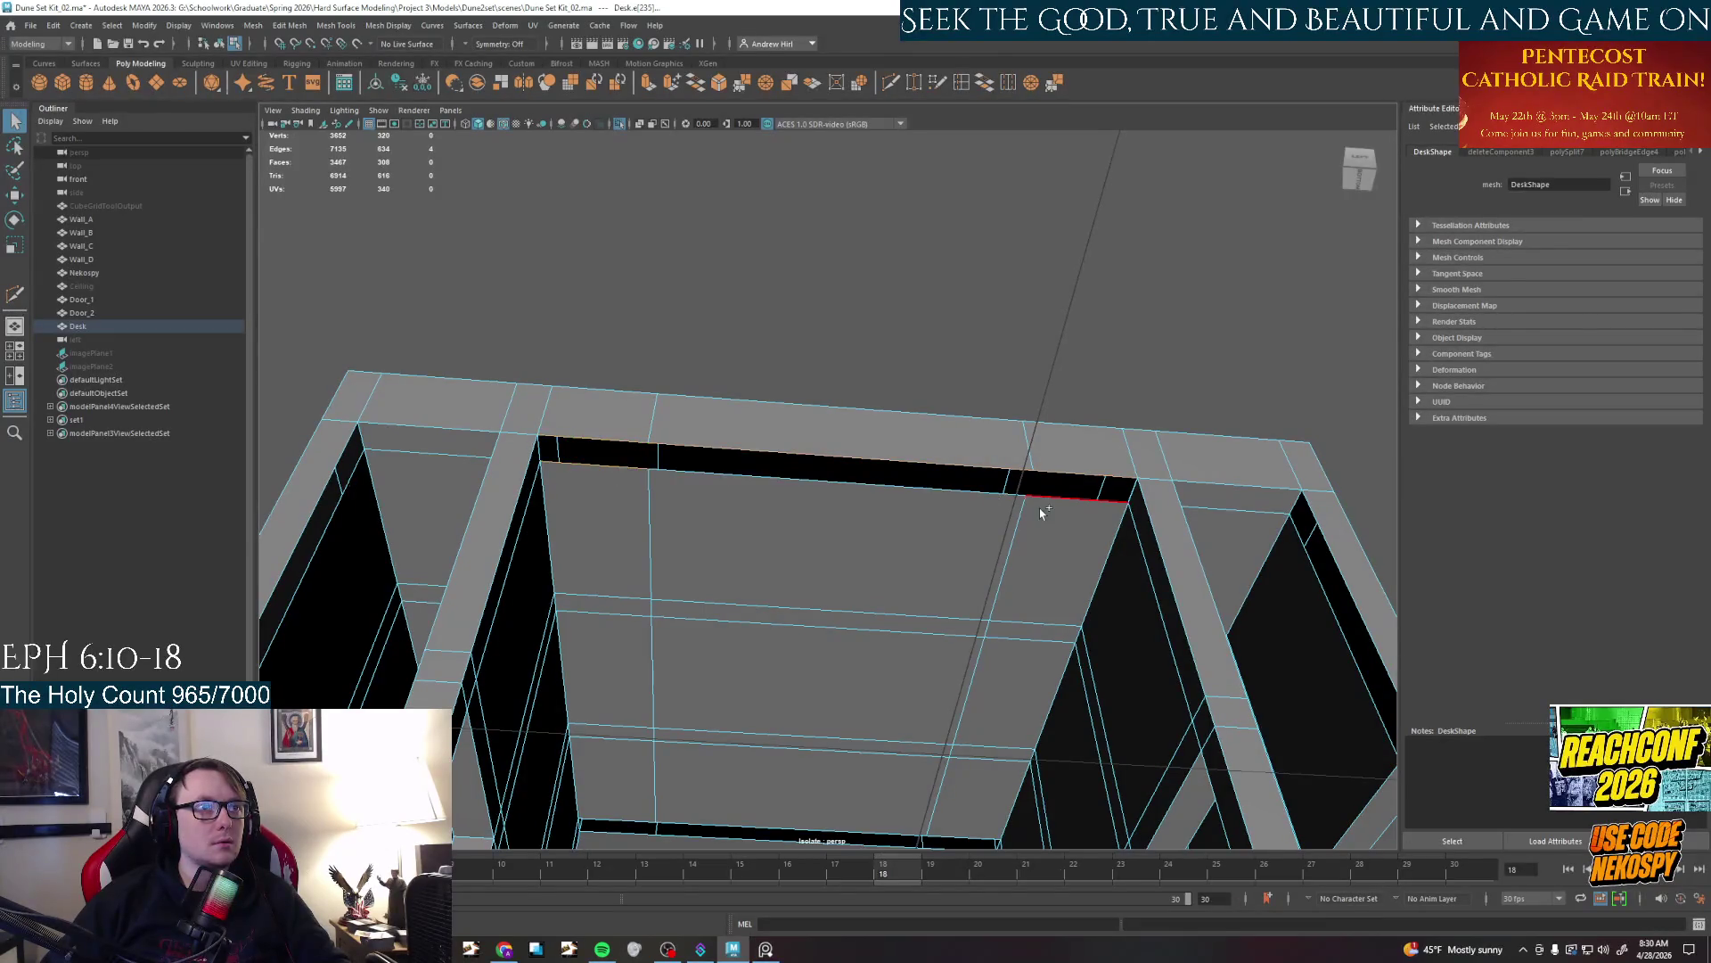
{"action": "left_click", "coordinate": [988, 89]}
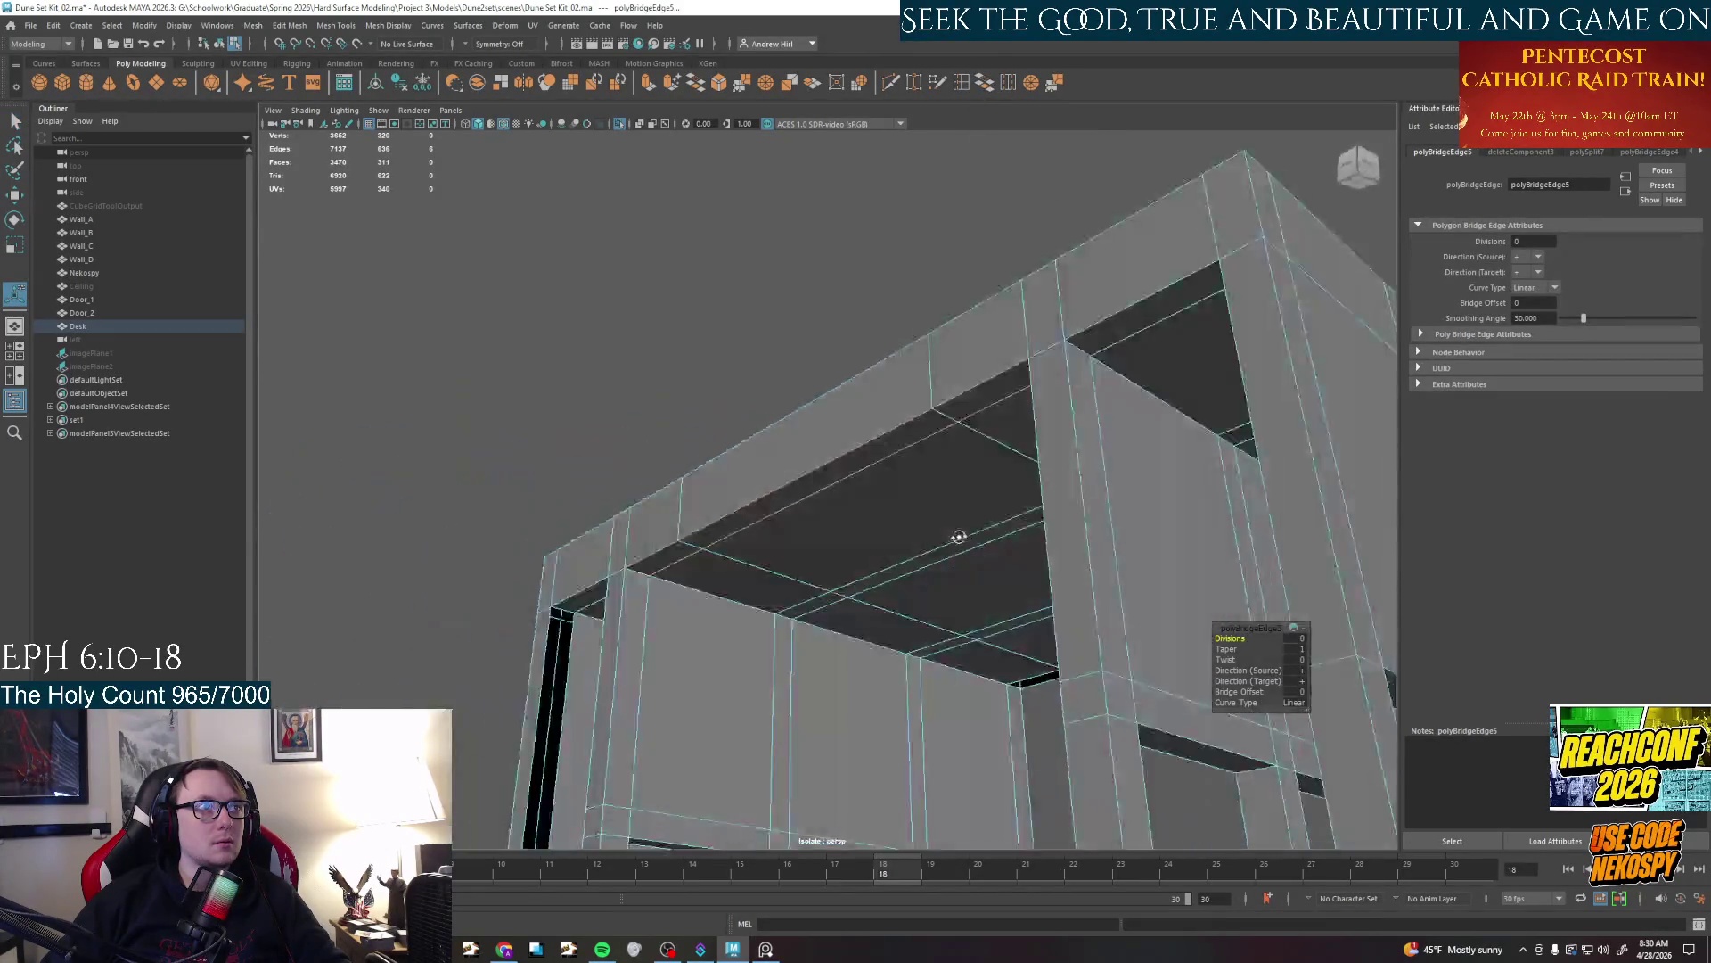
{"action": "mouse_move", "coordinate": [1016, 402]}
{"action": "left_mouse_down", "text": "alt"}
{"action": "mouse_move", "coordinate": [752, 557]}
{"action": "mouse_move", "coordinate": [710, 267]}
{"action": "left_mouse_up", "text": "alt"}
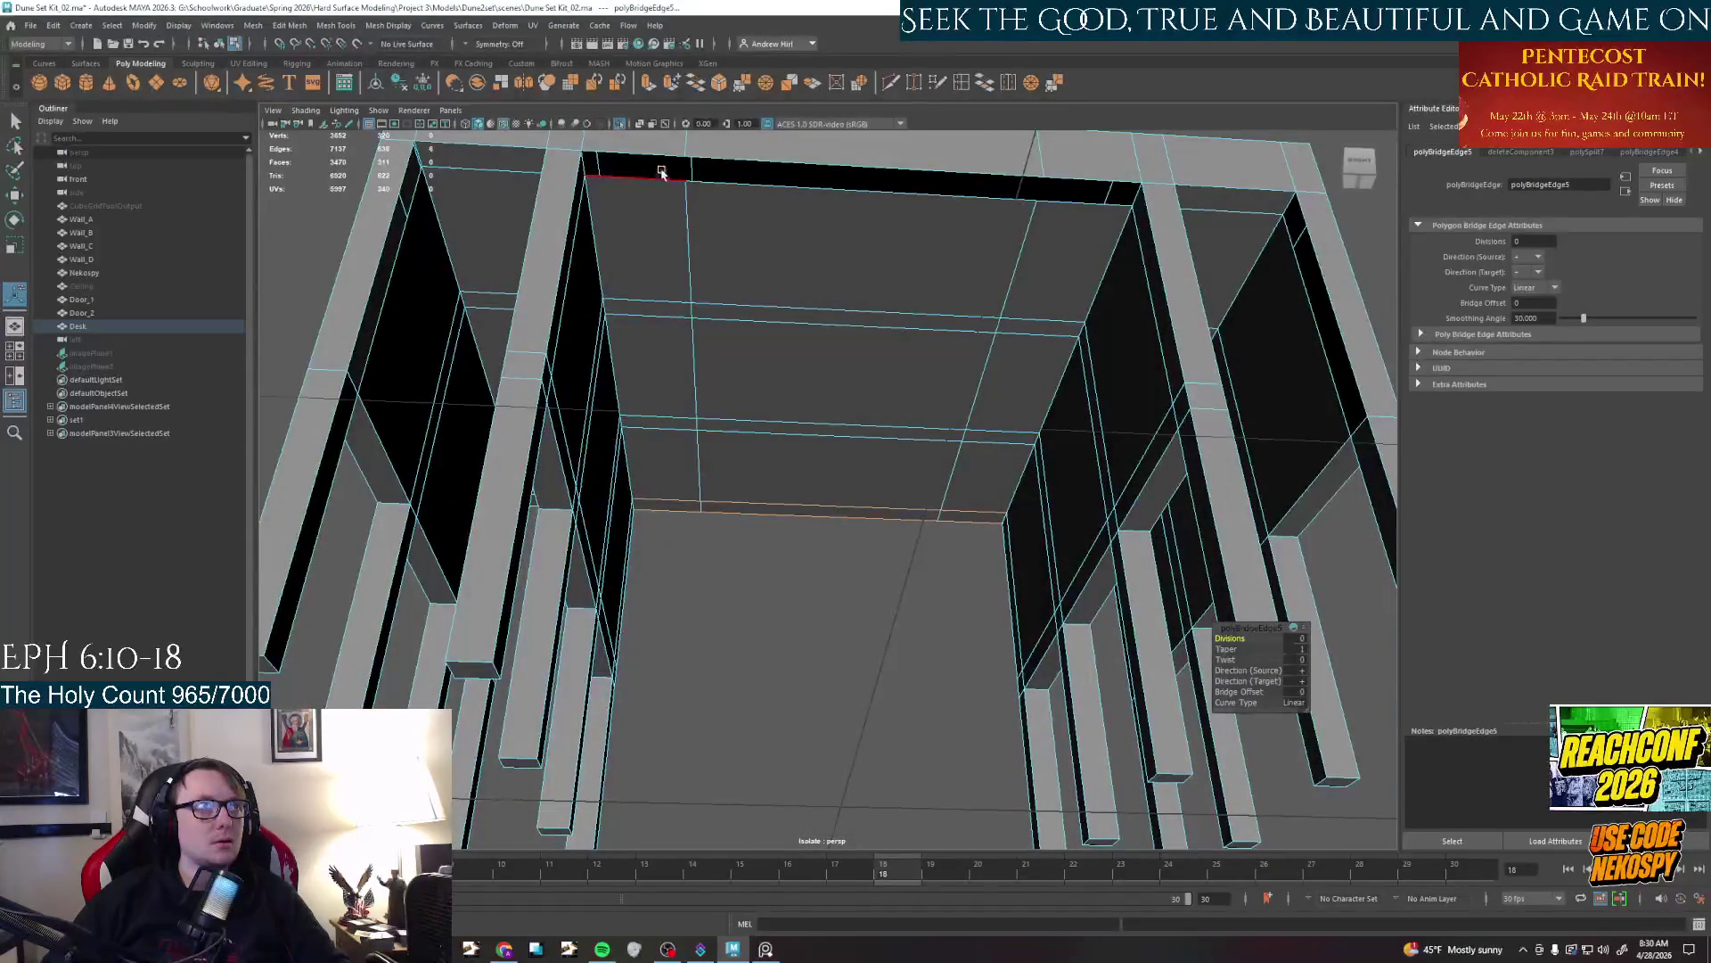
{"action": "left_click", "coordinate": [643, 167]}
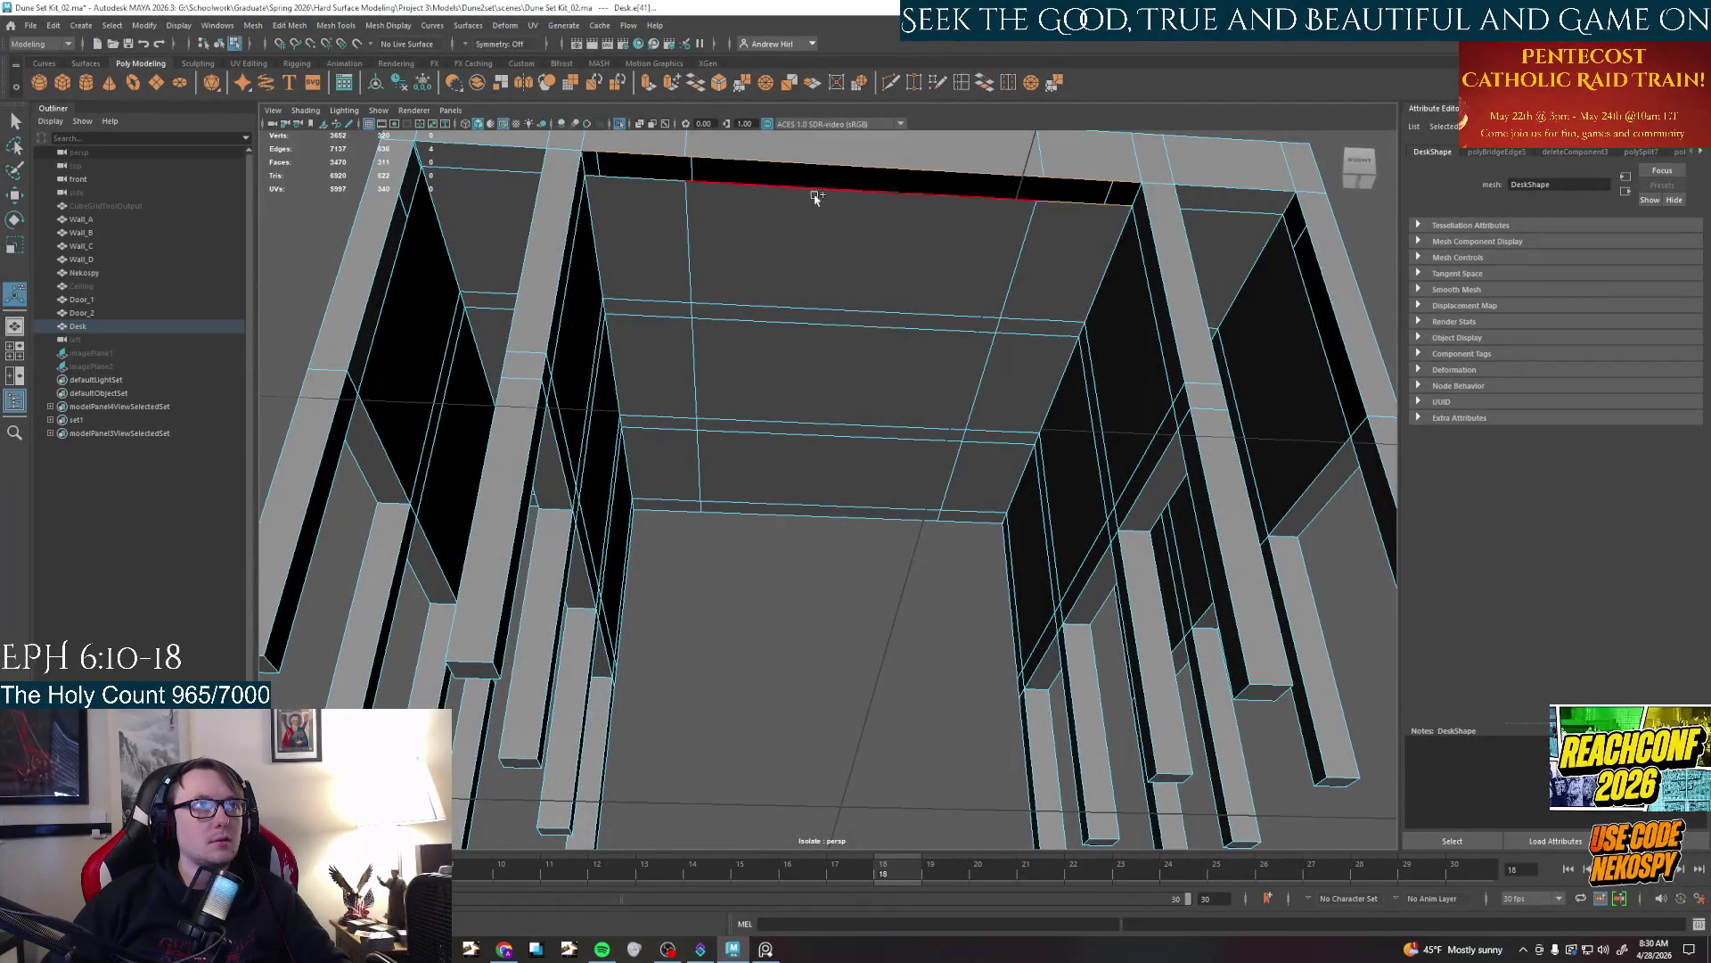
{"action": "left_click_drag", "start_coordinate": [778, 249], "coordinate": [836, 199], "text": "alt"}
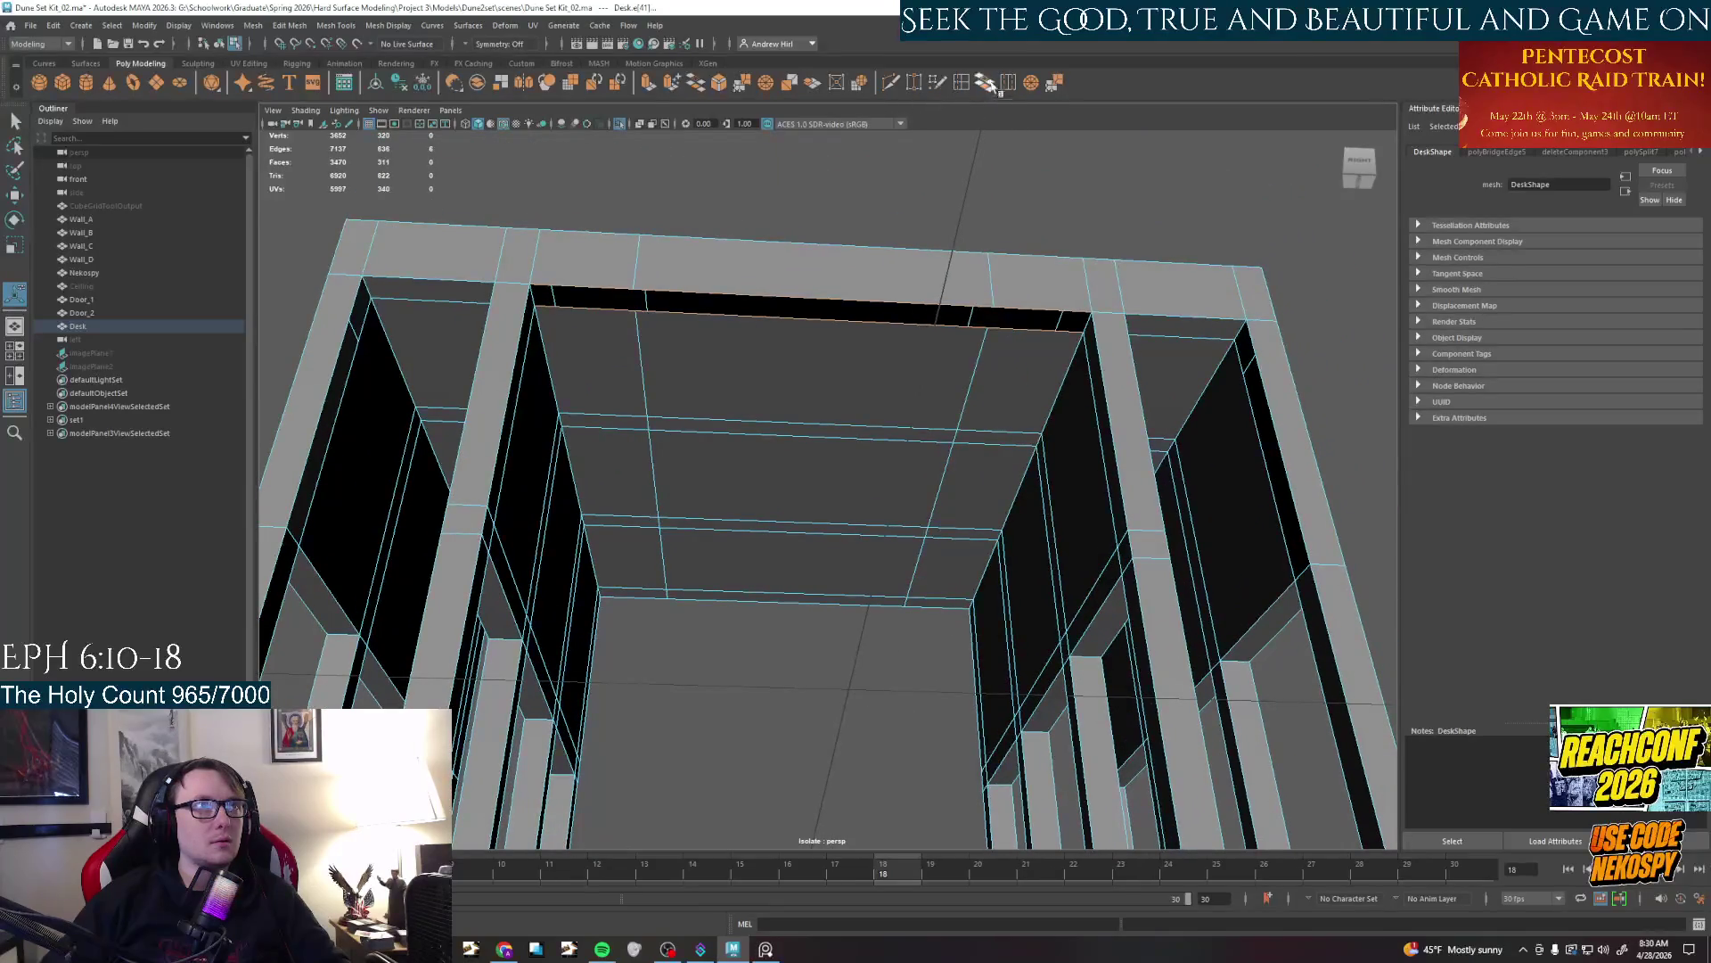
{"action": "left_click", "coordinate": [998, 88]}
{"action": "mouse_move", "coordinate": [923, 375]}
{"action": "left_mouse_down", "text": "alt"}
{"action": "mouse_move", "coordinate": [1004, 347]}
{"action": "mouse_move", "coordinate": [918, 216]}
{"action": "left_mouse_up", "text": "alt"}
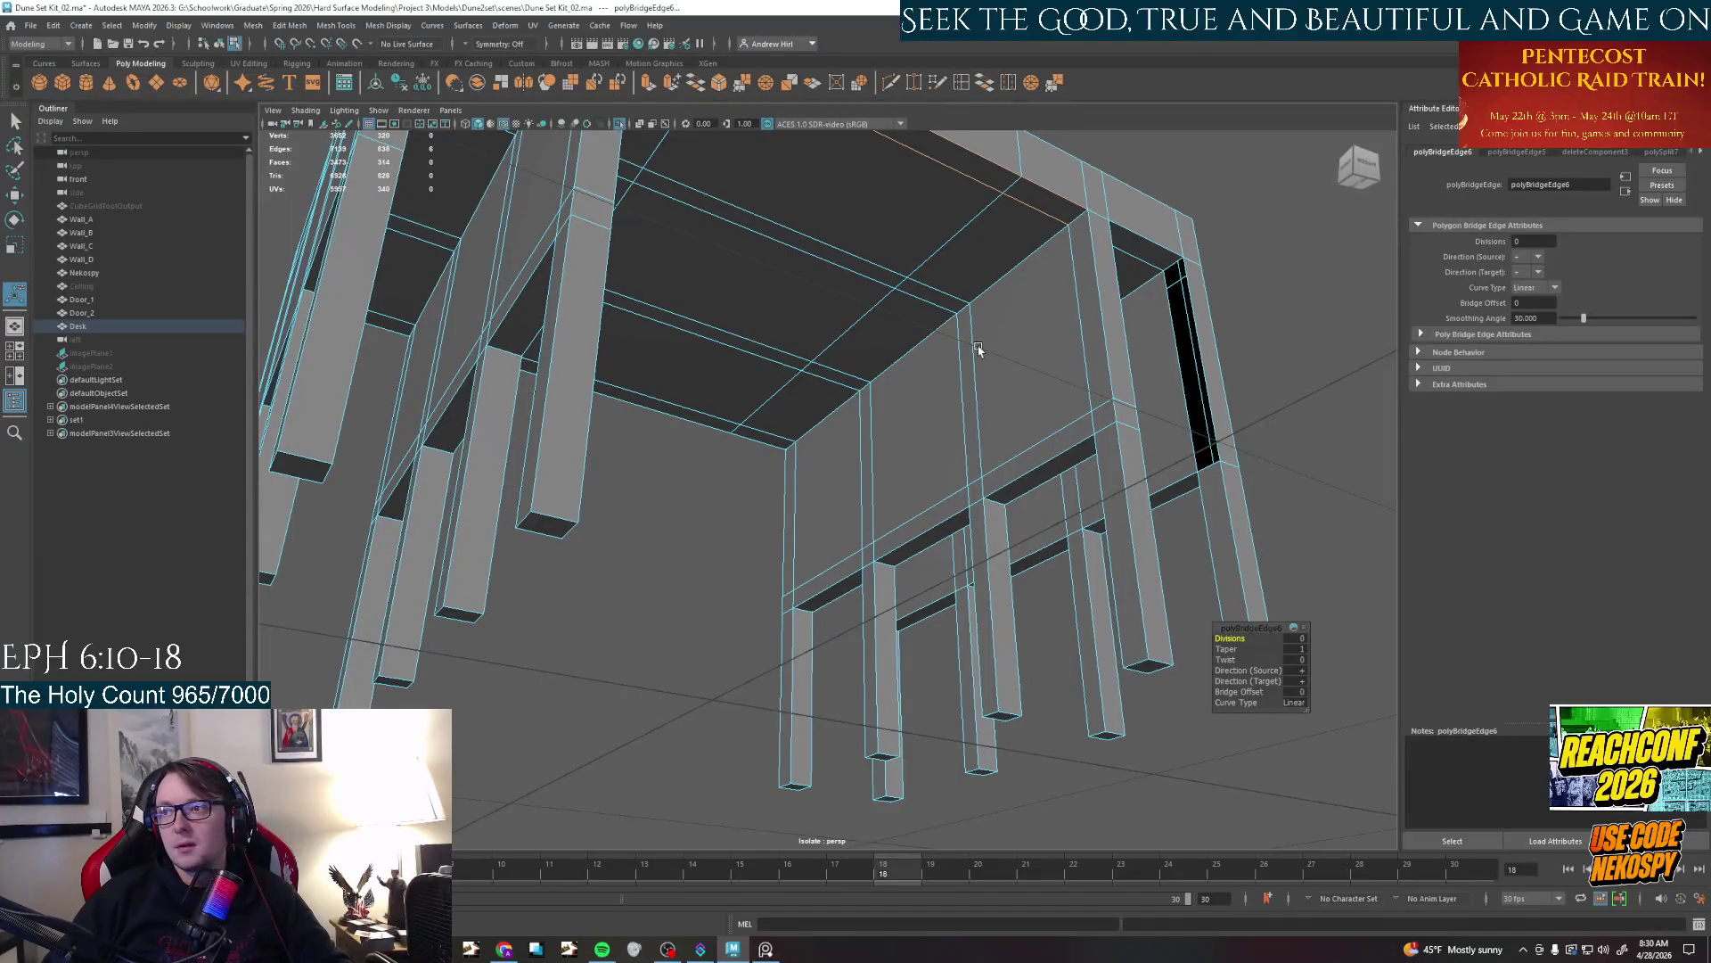
{"action": "mouse_move", "coordinate": [988, 351]}
{"action": "left_mouse_down", "text": "alt"}
{"action": "mouse_move", "coordinate": [931, 336]}
{"action": "mouse_move", "coordinate": [1049, 477]}
{"action": "left_mouse_up", "text": "alt"}
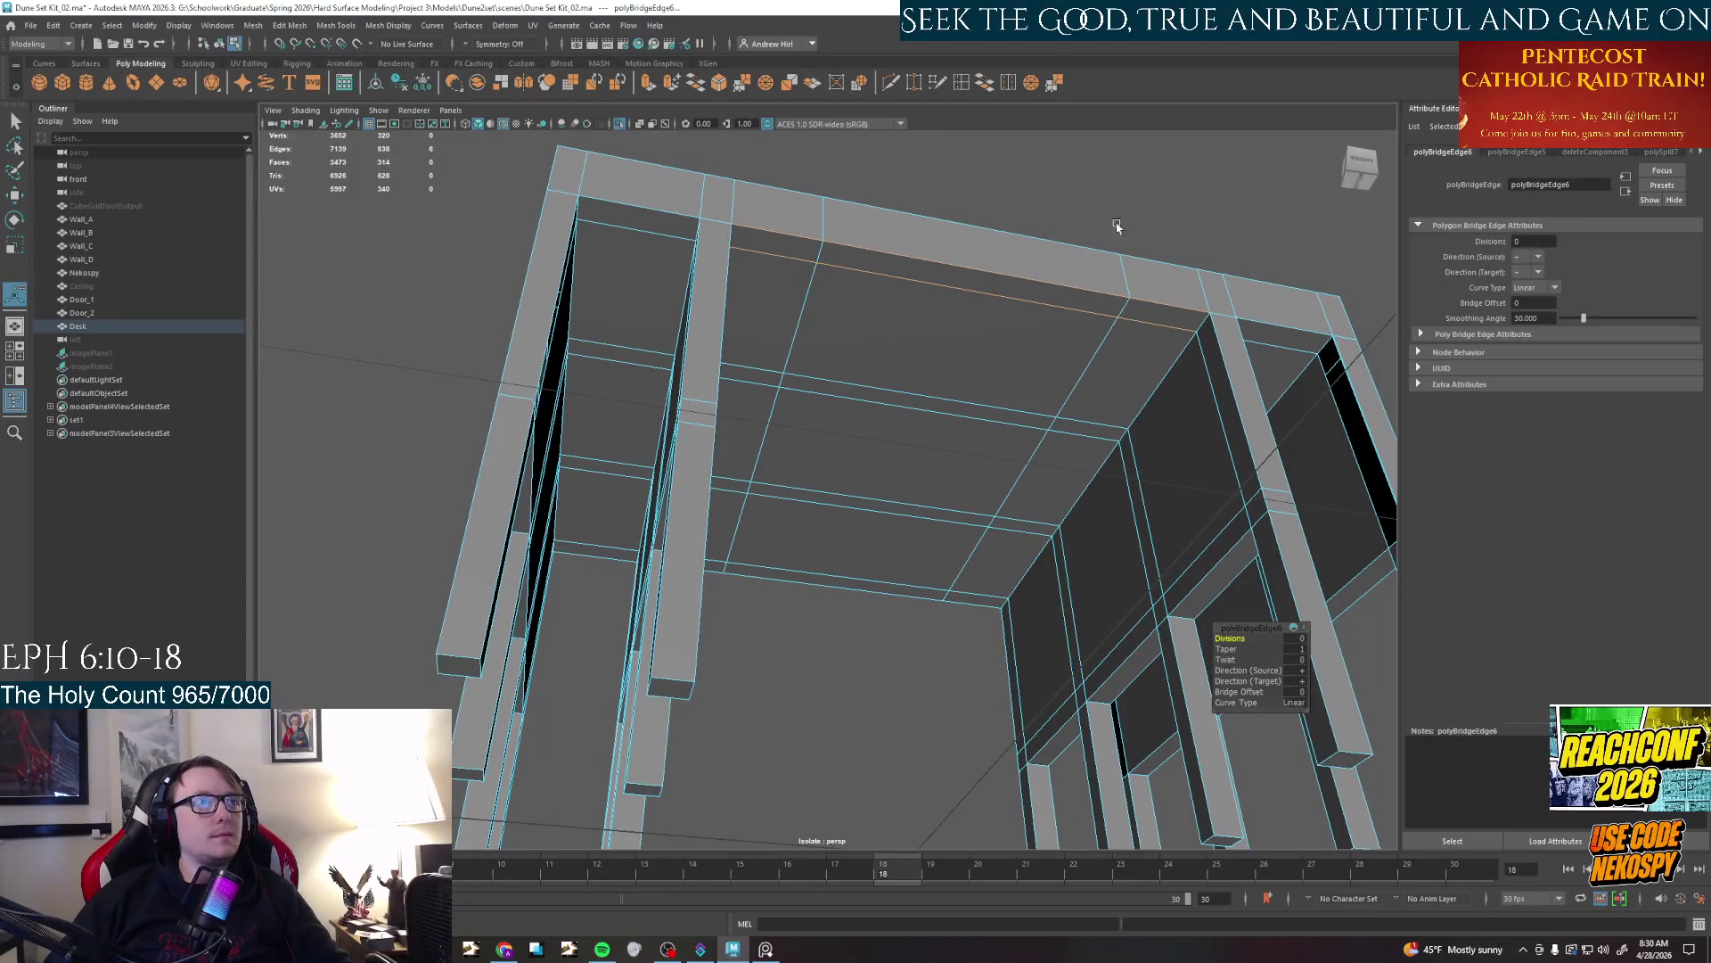
{"action": "left_click", "coordinate": [1009, 438]}
{"action": "mouse_move", "coordinate": [1009, 437]}
{"action": "left_mouse_down", "text": "alt"}
{"action": "mouse_move", "coordinate": [836, 381]}
{"action": "mouse_move", "coordinate": [803, 288]}
{"action": "left_mouse_up", "text": "alt"}
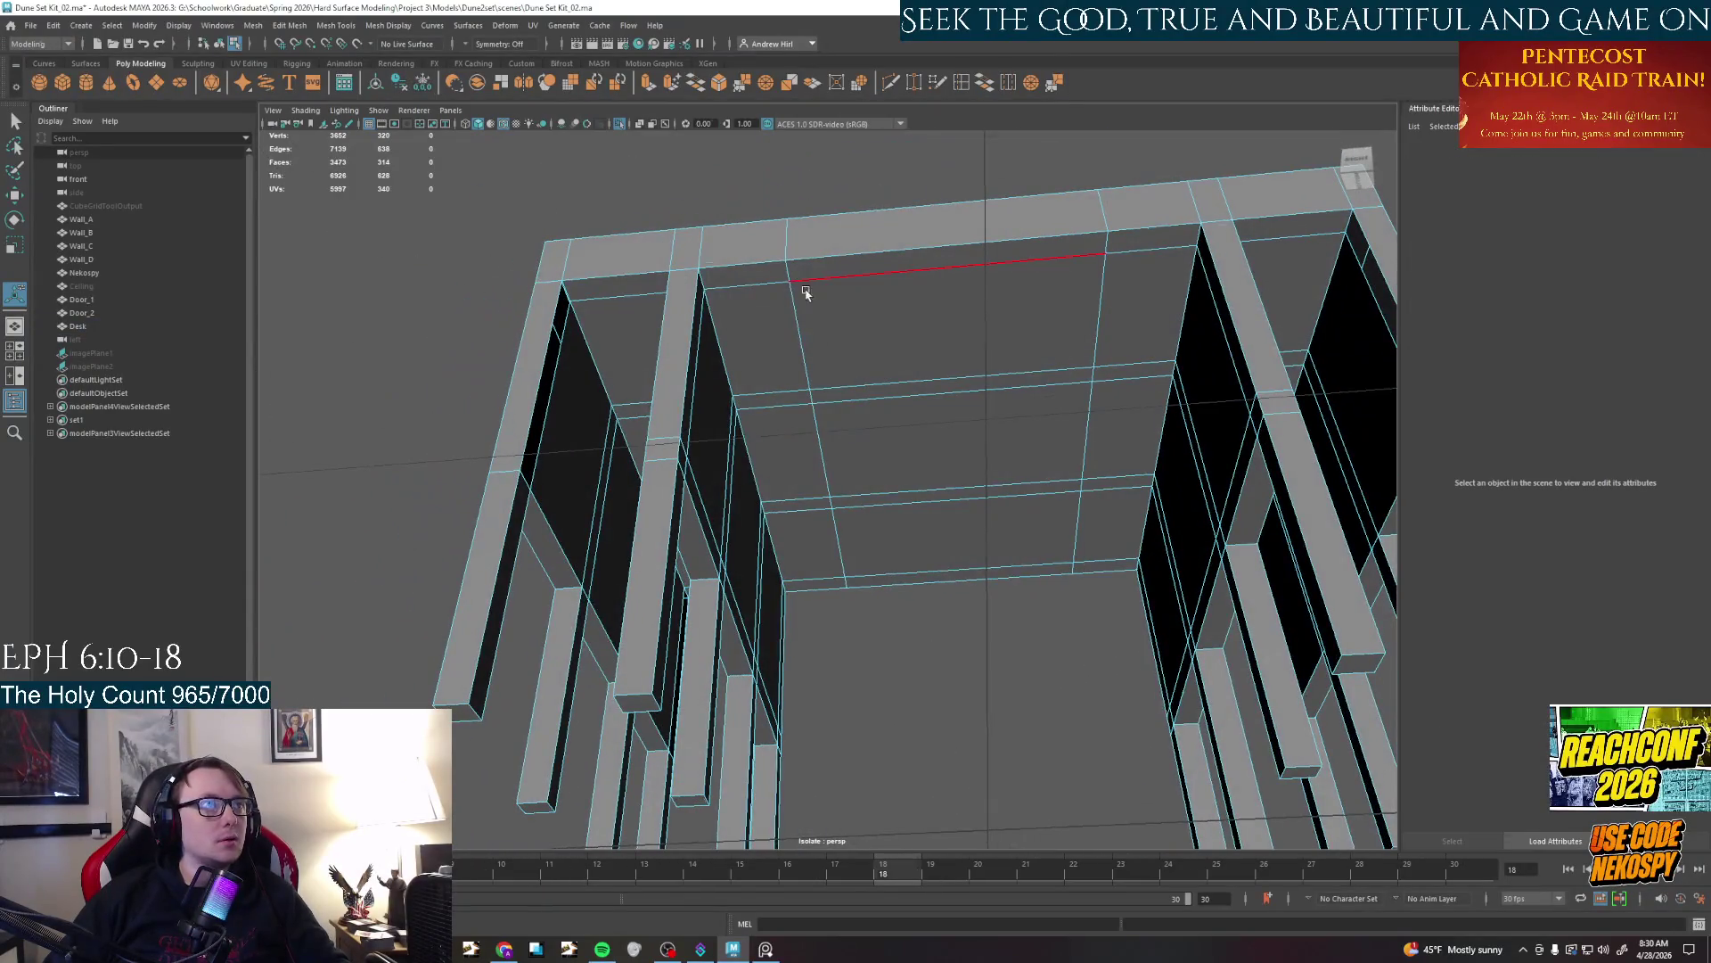
Switch to face selection, try the top beam and pillar strips, then clear the pick
{"action": "right_click", "coordinate": [798, 285]}
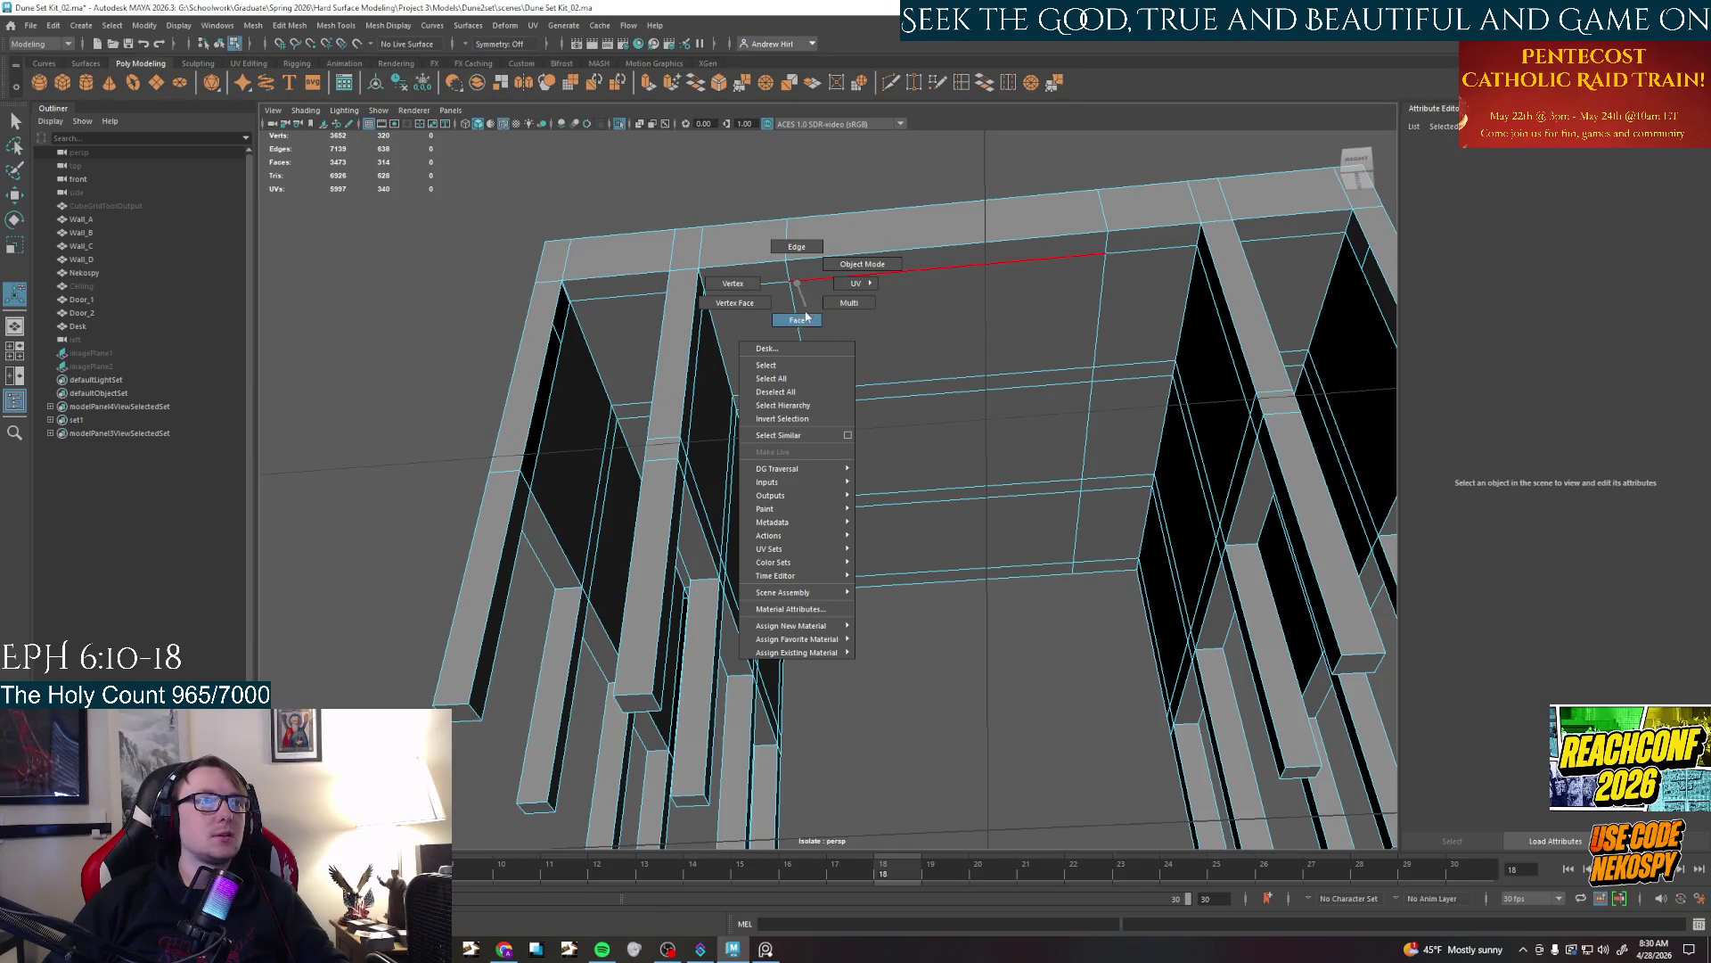
{"action": "left_click", "coordinate": [799, 321]}
{"action": "left_click_drag", "start_coordinate": [750, 268], "coordinate": [1164, 242]}
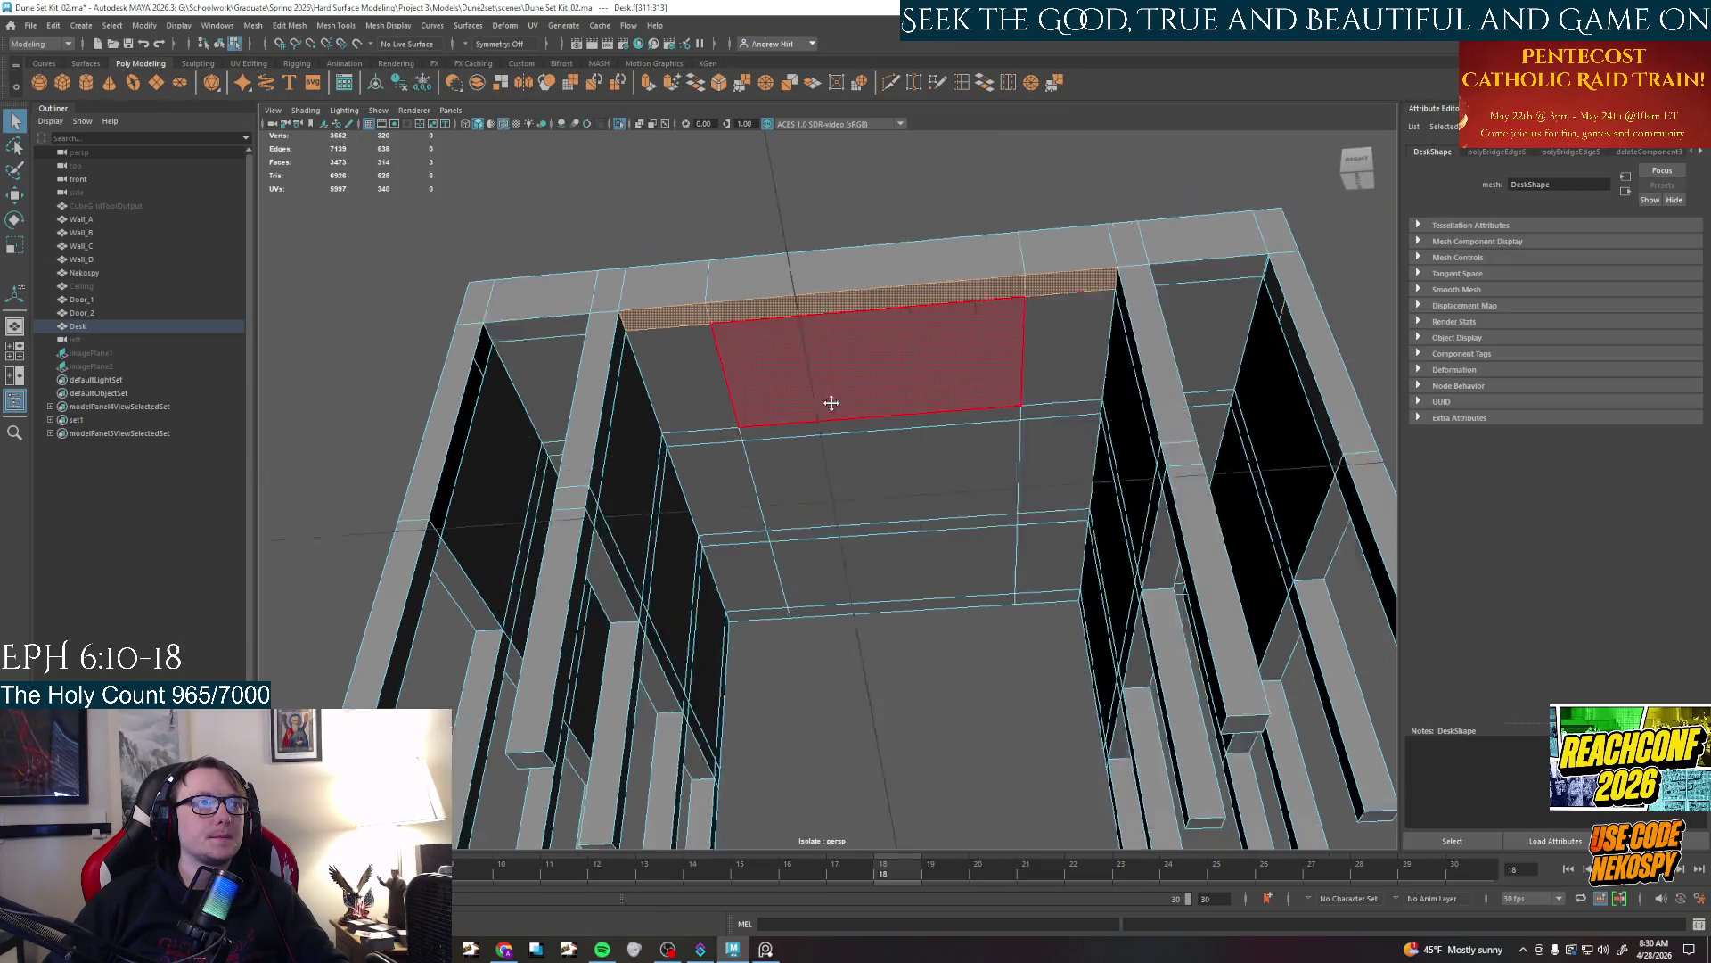
{"action": "mouse_move", "coordinate": [1057, 291]}
{"action": "left_mouse_down", "text": "alt"}
{"action": "mouse_move", "coordinate": [868, 417]}
{"action": "mouse_move", "coordinate": [856, 394]}
{"action": "left_mouse_up", "text": "alt"}
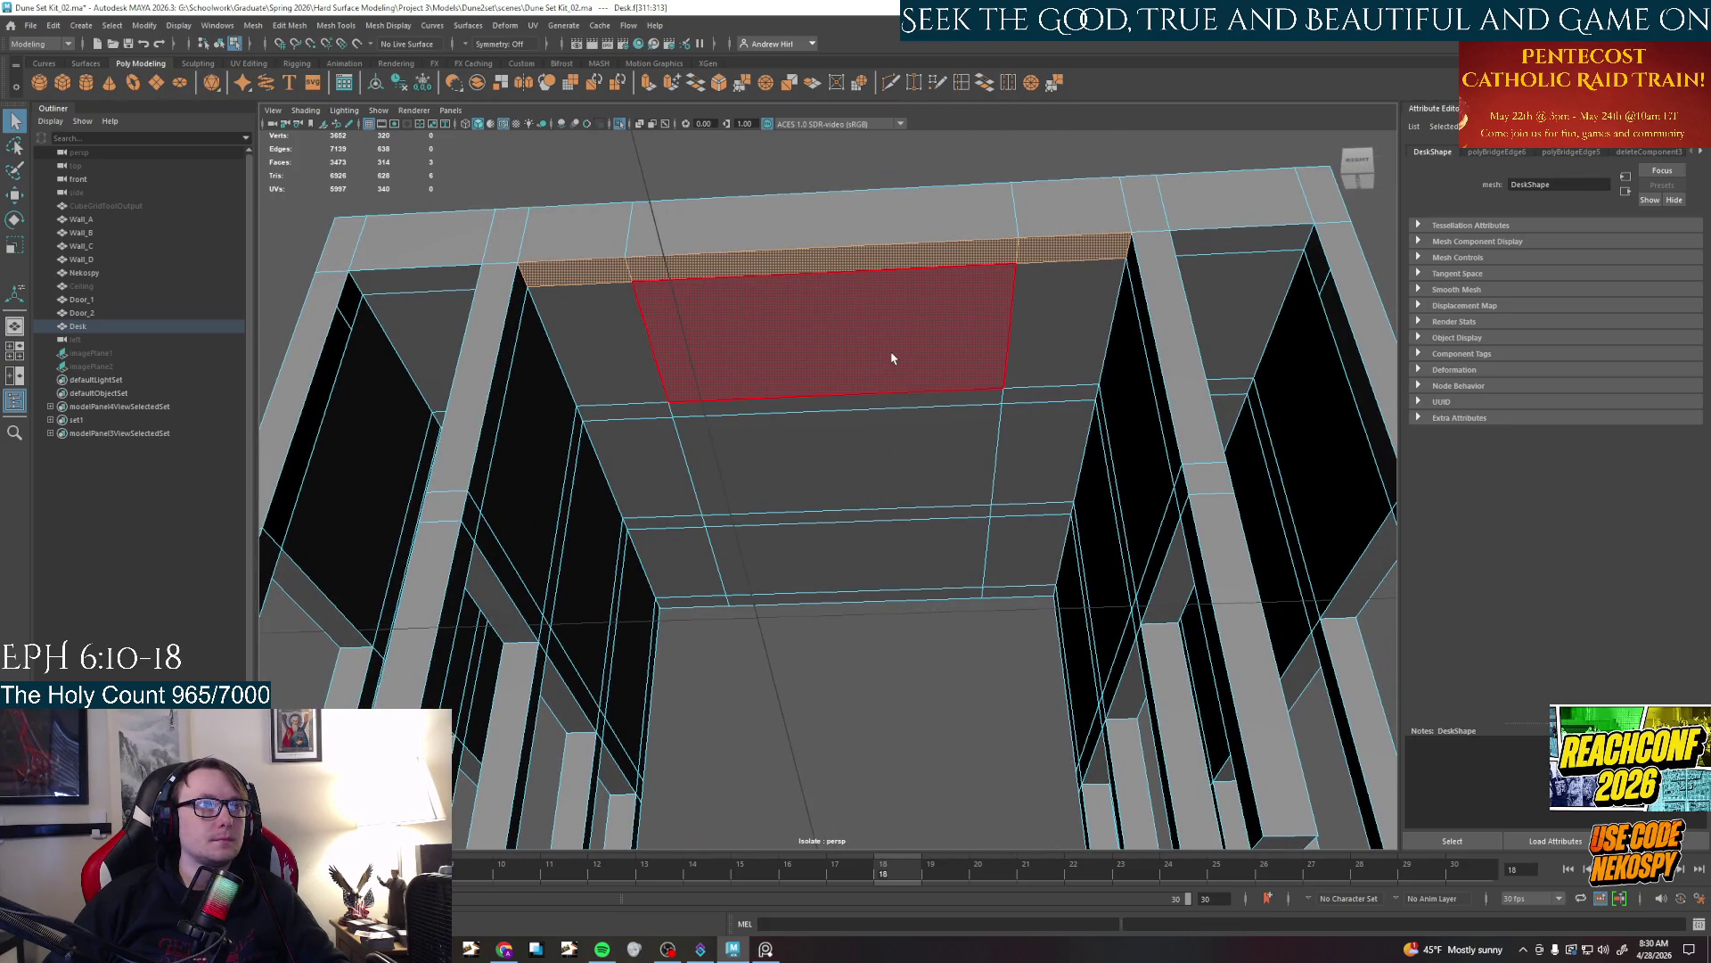
{"action": "left_click", "coordinate": [502, 395]}
{"action": "left_click", "coordinate": [1153, 381], "text": "shift"}
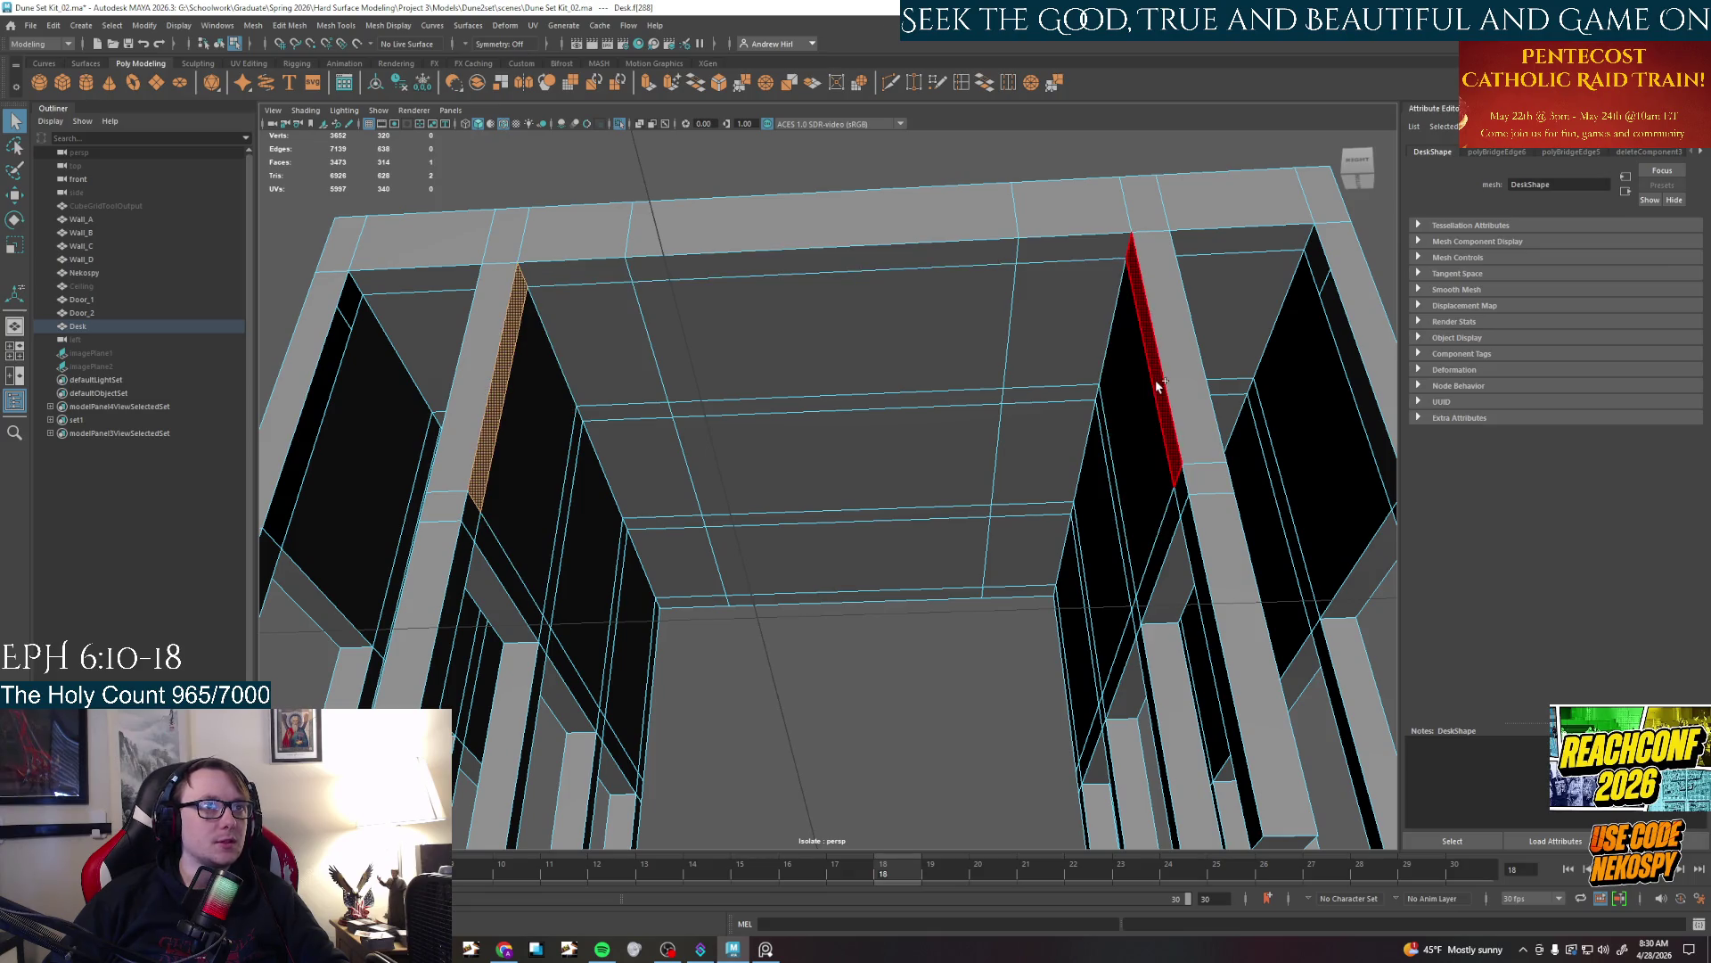
{"action": "left_click", "coordinate": [654, 698]}
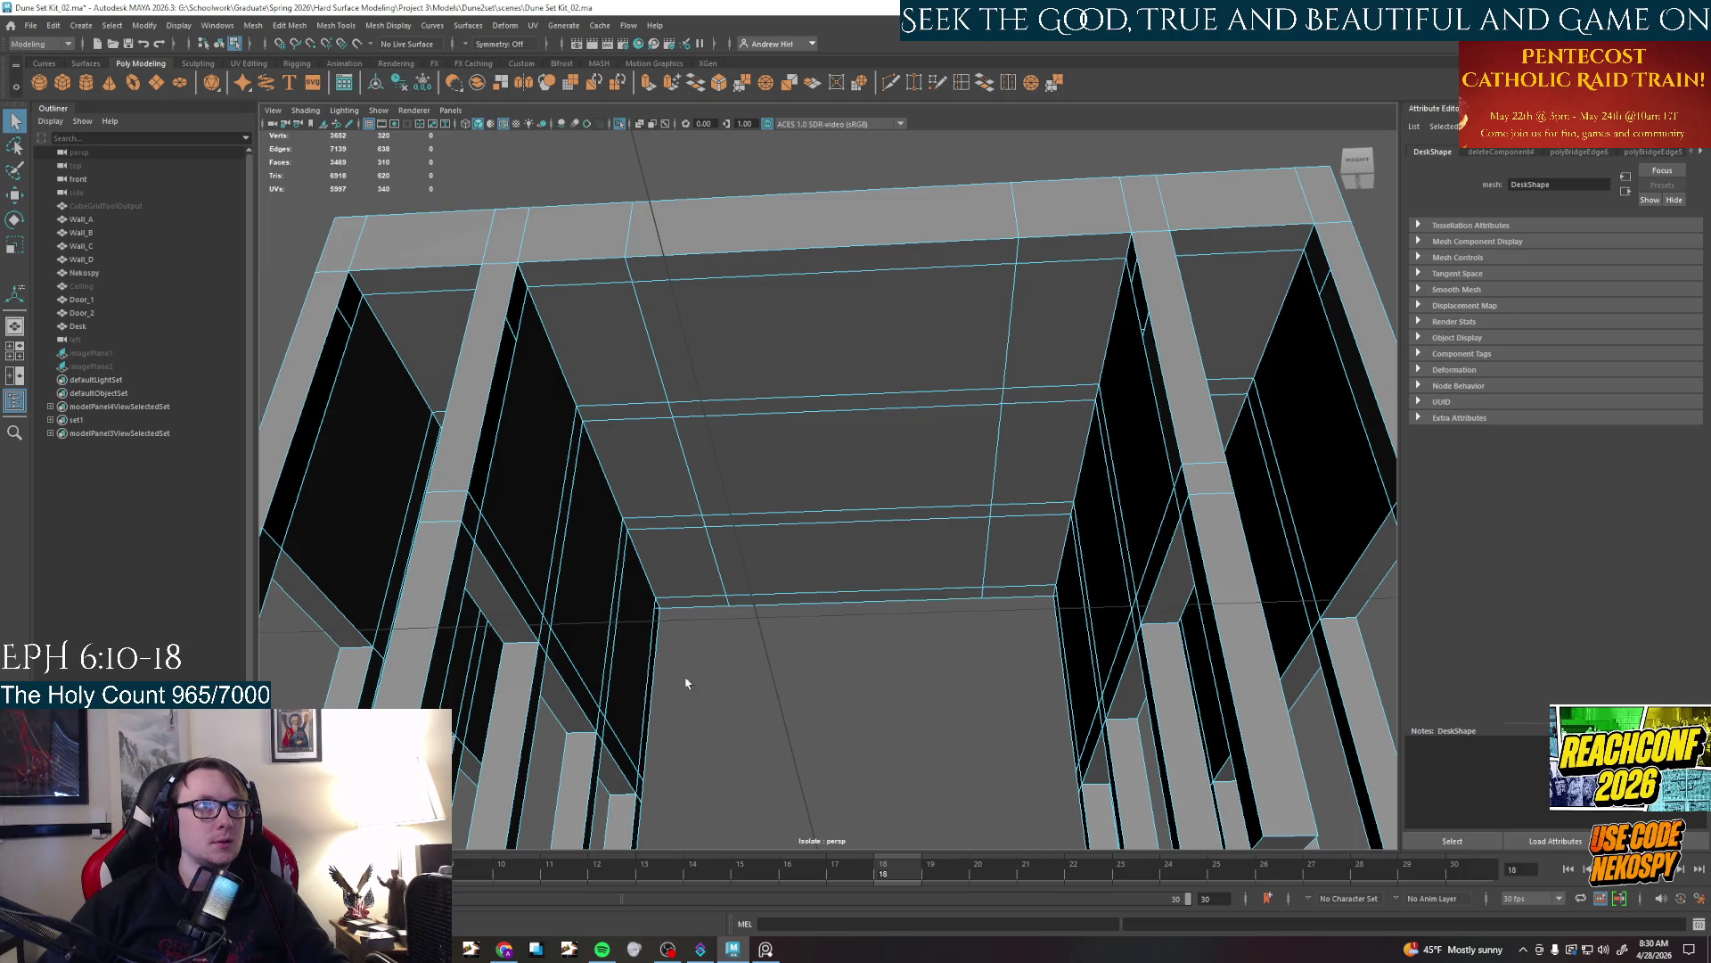
Extrude the top and bottom strip faces of the front opening downward into thicker beams
{"action": "left_click", "coordinate": [576, 267]}
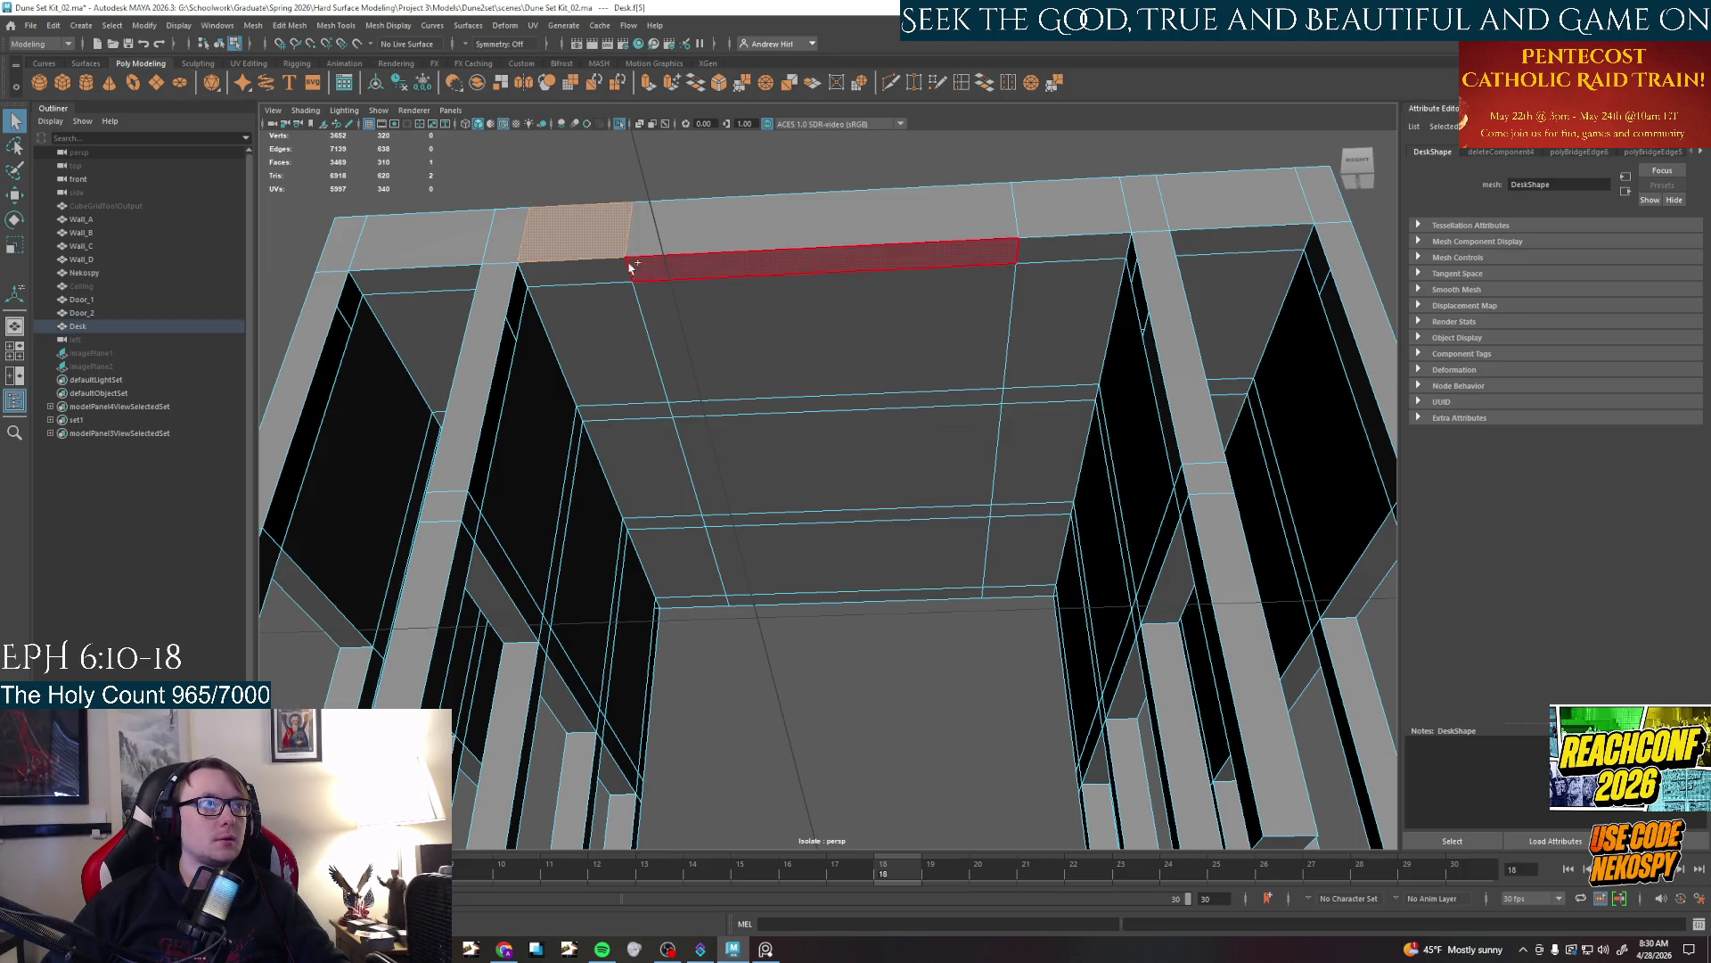
{"action": "left_click", "coordinate": [933, 258], "text": "shift"}
{"action": "left_click", "coordinate": [1083, 247], "text": "shift"}
{"action": "left_click", "coordinate": [696, 600], "text": "shift"}
{"action": "left_click", "coordinate": [855, 596], "text": "shift"}
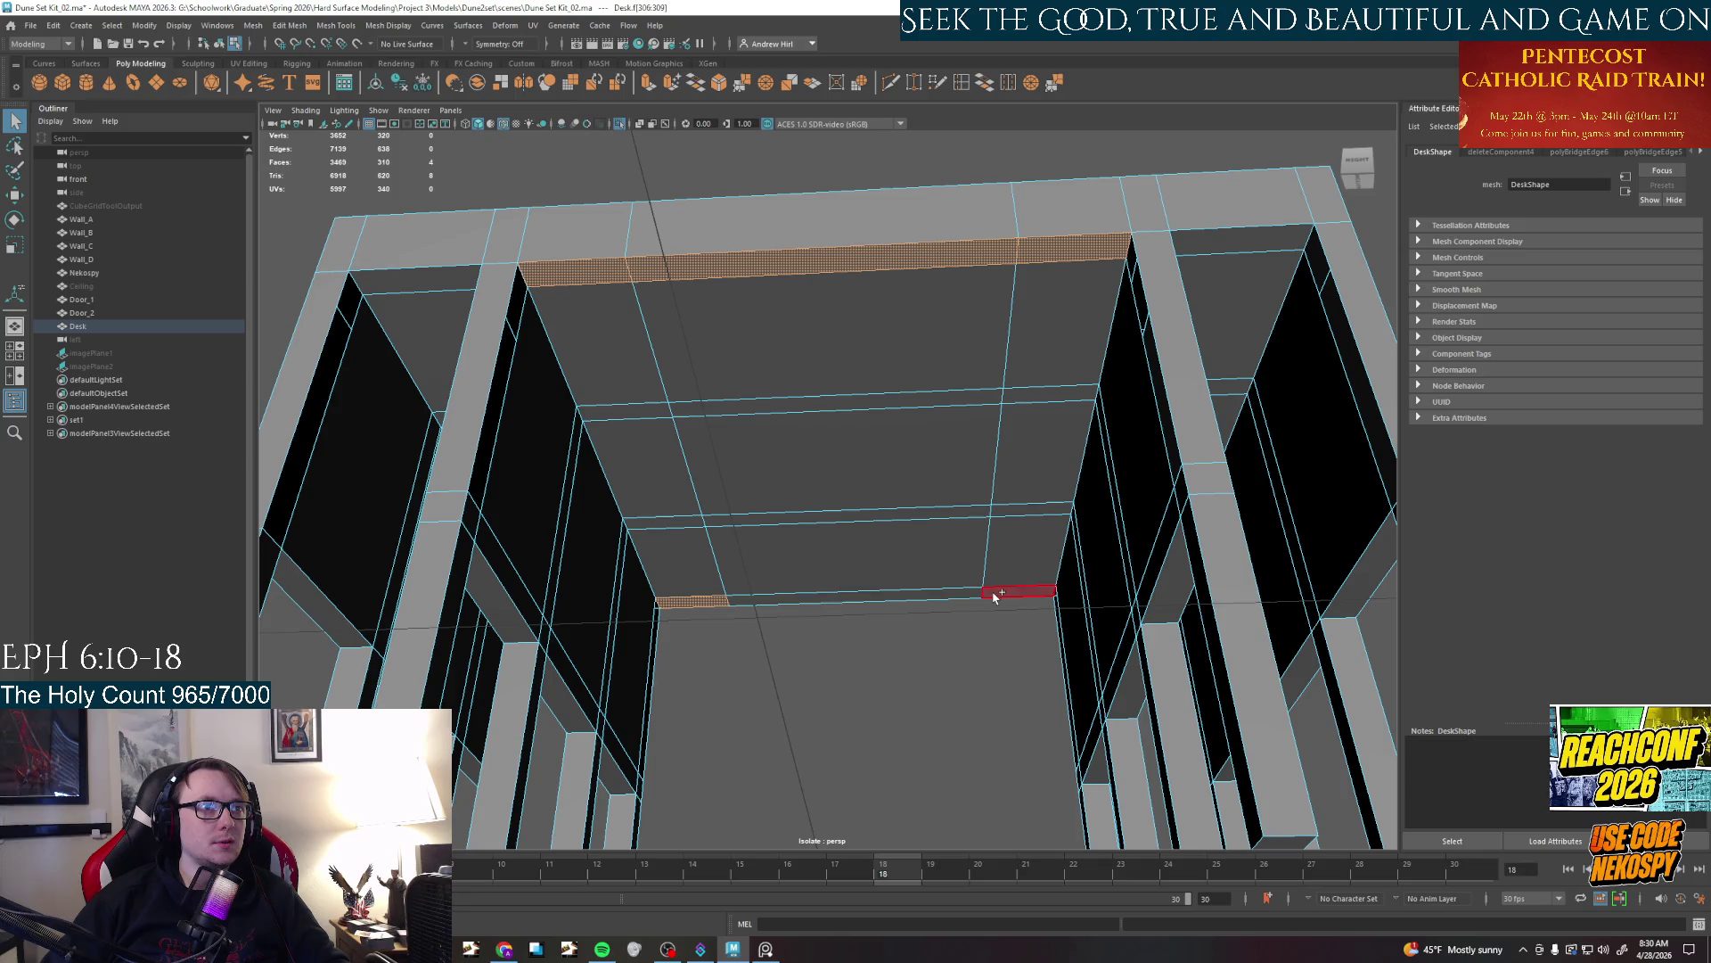
{"action": "left_click", "coordinate": [994, 597], "text": "shift"}
{"action": "key", "text": "ctrl+e"}
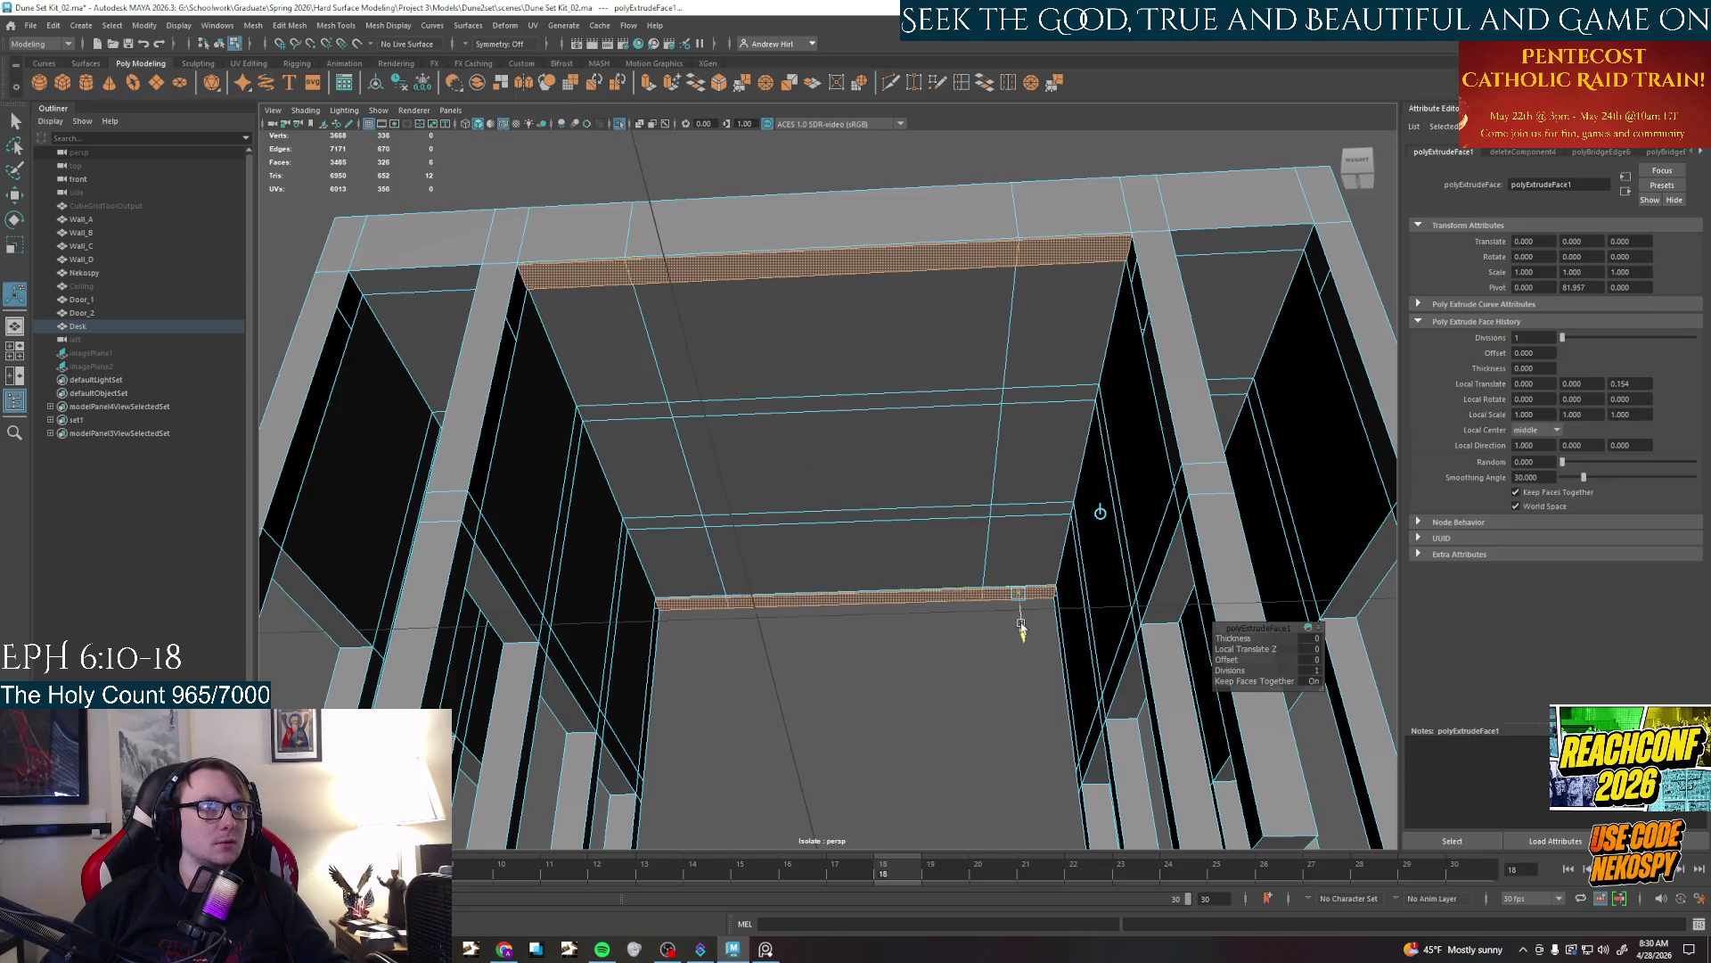
{"action": "mouse_move", "coordinate": [1023, 629]}
{"action": "left_mouse_down"}
{"action": "mouse_move", "coordinate": [1022, 673]}
{"action": "mouse_move", "coordinate": [1017, 656]}
{"action": "left_mouse_up"}
Switch to vertex picking with the Multi-Cut tool active
{"action": "right_click", "coordinate": [609, 379]}
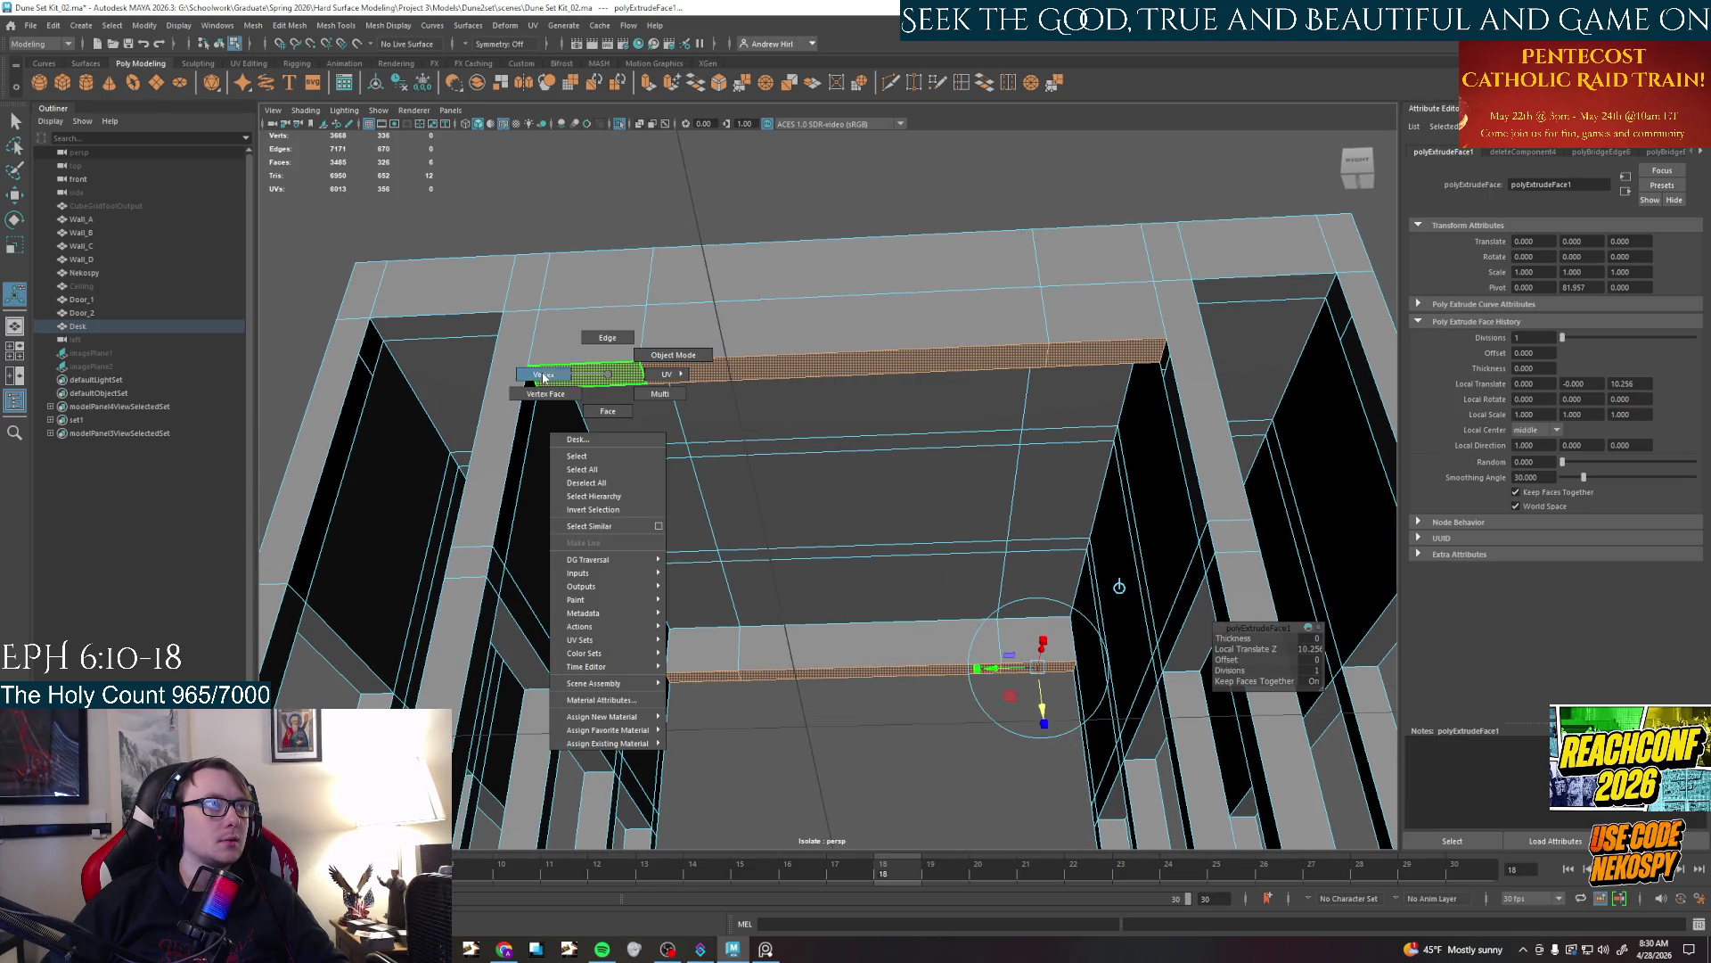
{"action": "right_click_drag", "start_coordinate": [608, 379], "coordinate": [544, 374]}
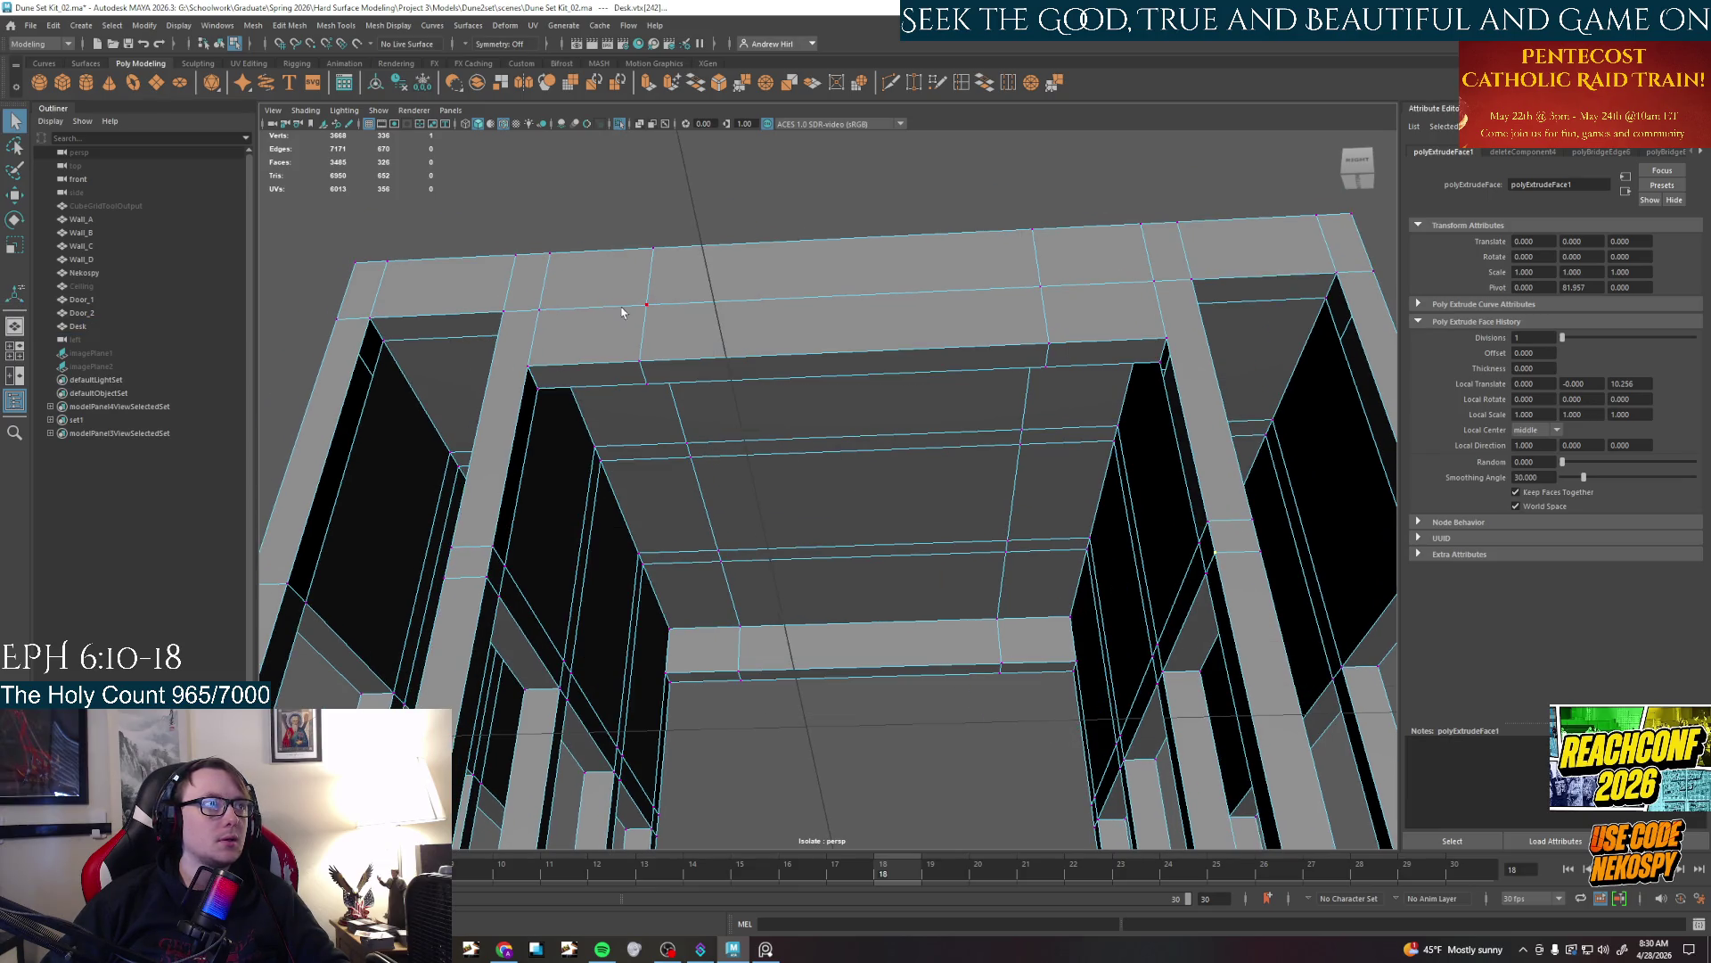
{"action": "left_click", "coordinate": [924, 83]}
{"action": "left_click_drag", "start_coordinate": [529, 377], "coordinate": [749, 716]}
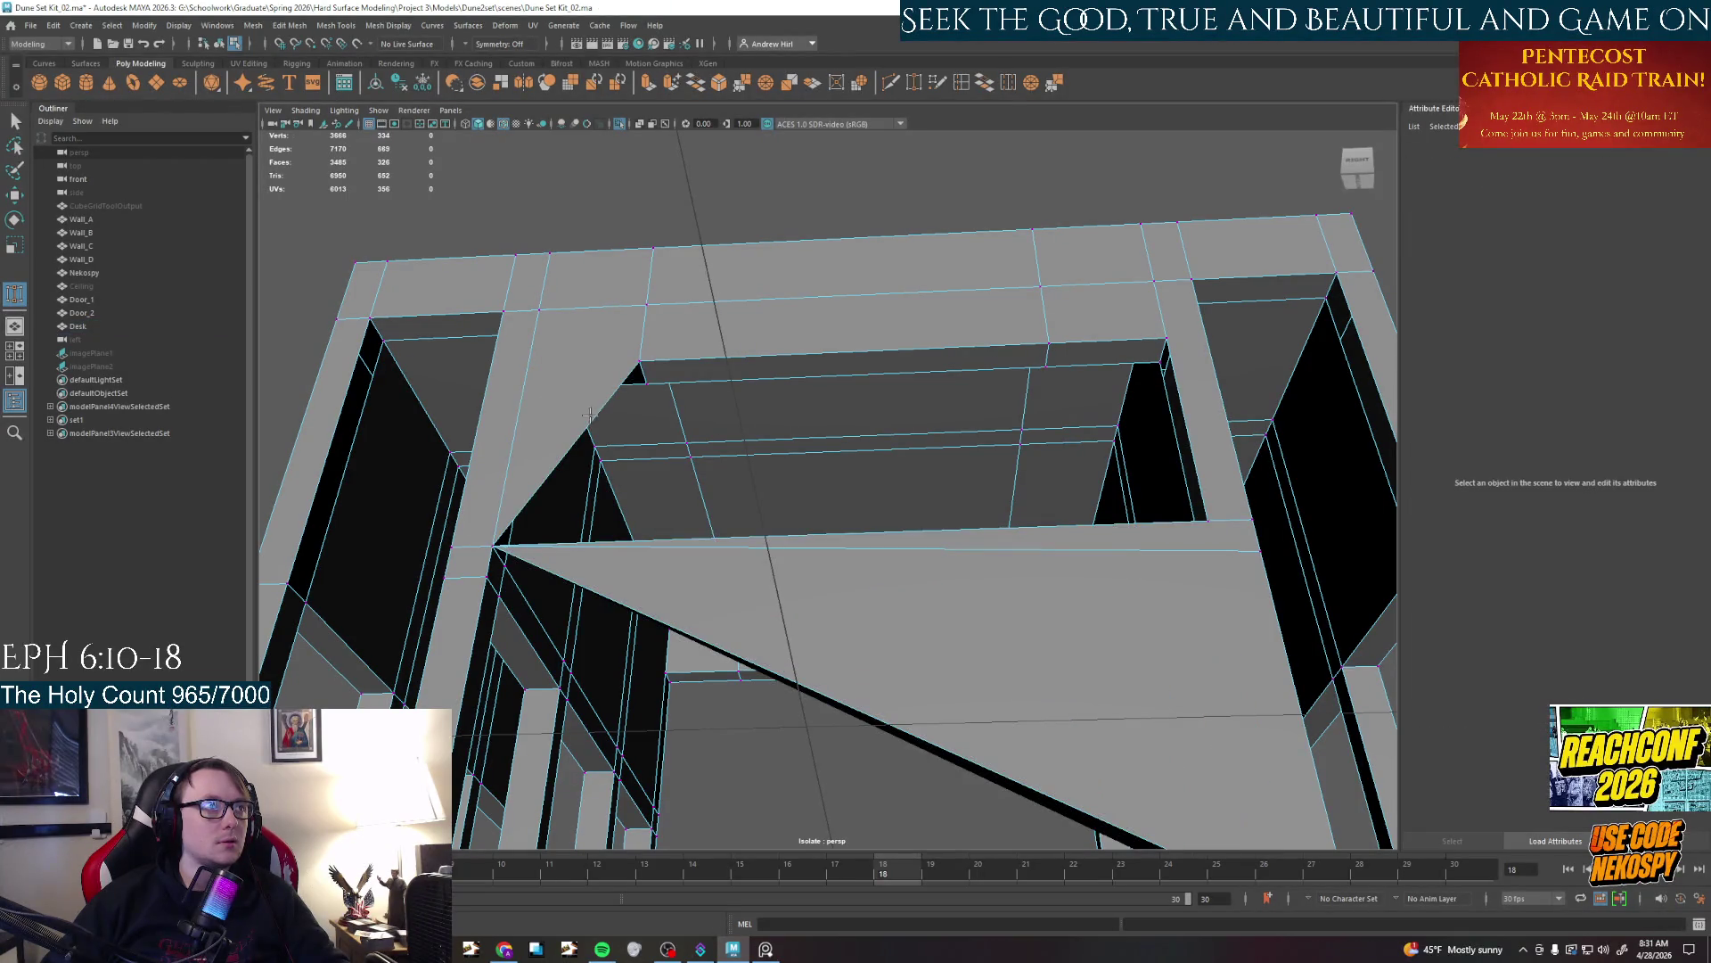
Cut new vertex-to-edge edges into the side panels near the corners
{"action": "left_click", "coordinate": [798, 763]}
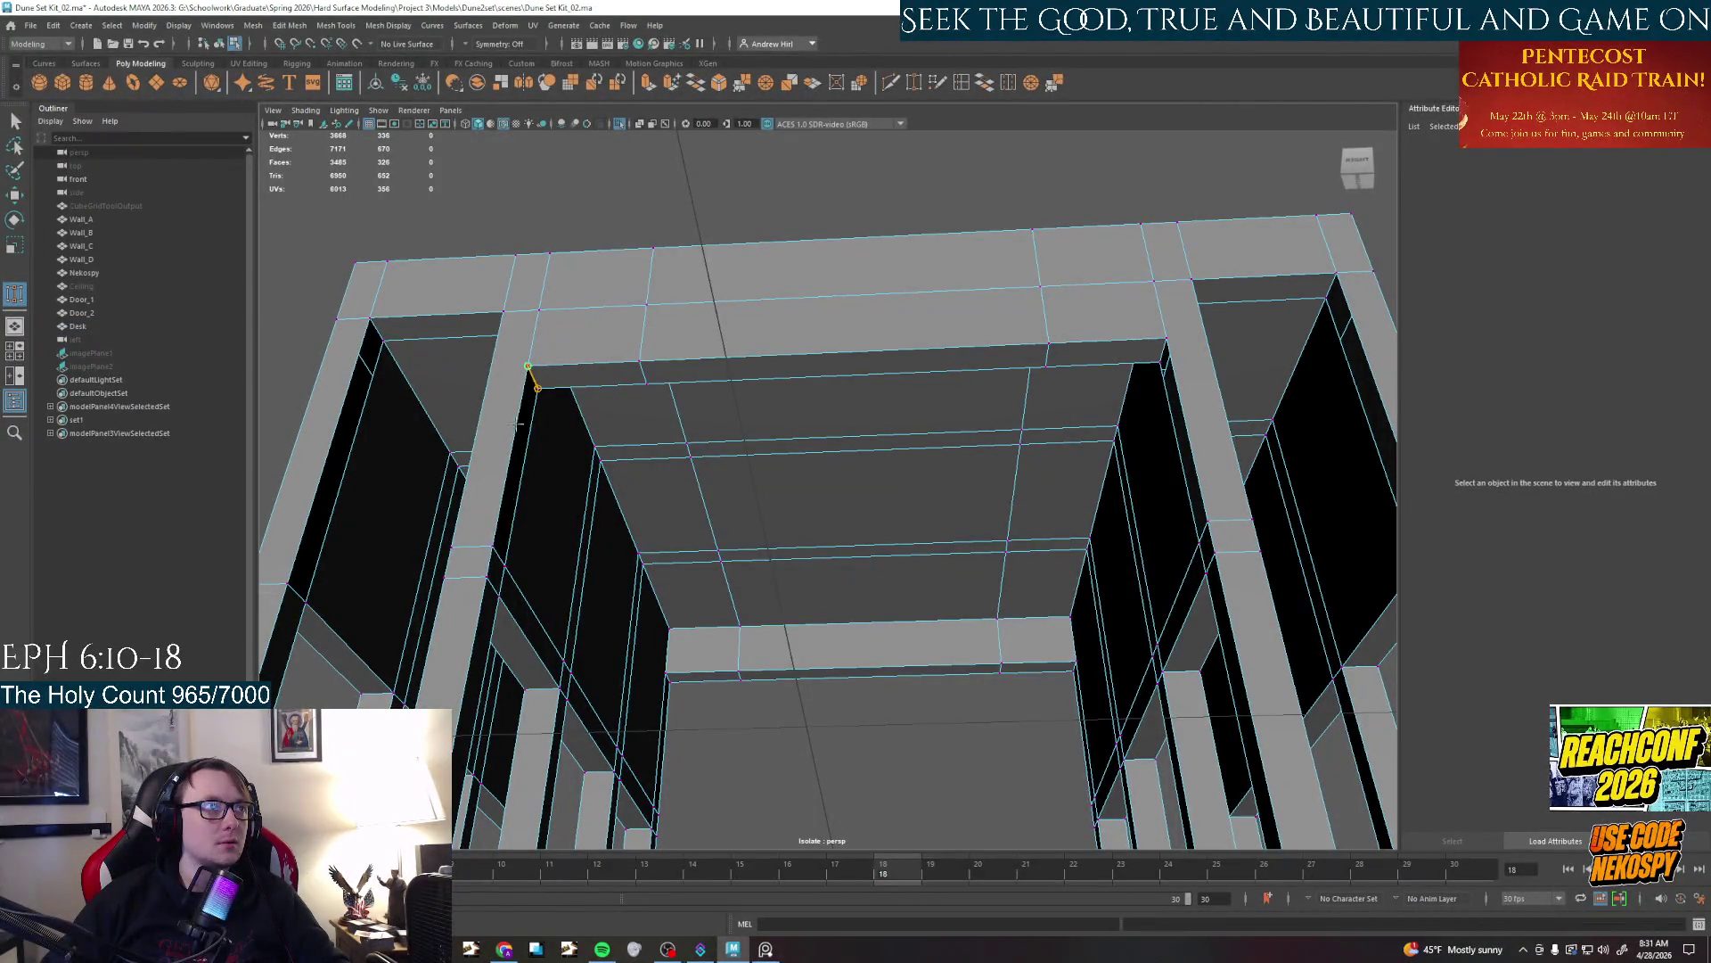
{"action": "left_click", "coordinate": [496, 563]}
{"action": "mouse_move", "coordinate": [592, 402]}
{"action": "left_mouse_down", "text": "alt"}
{"action": "mouse_move", "coordinate": [540, 405]}
{"action": "mouse_move", "coordinate": [638, 461]}
{"action": "left_mouse_up", "text": "alt"}
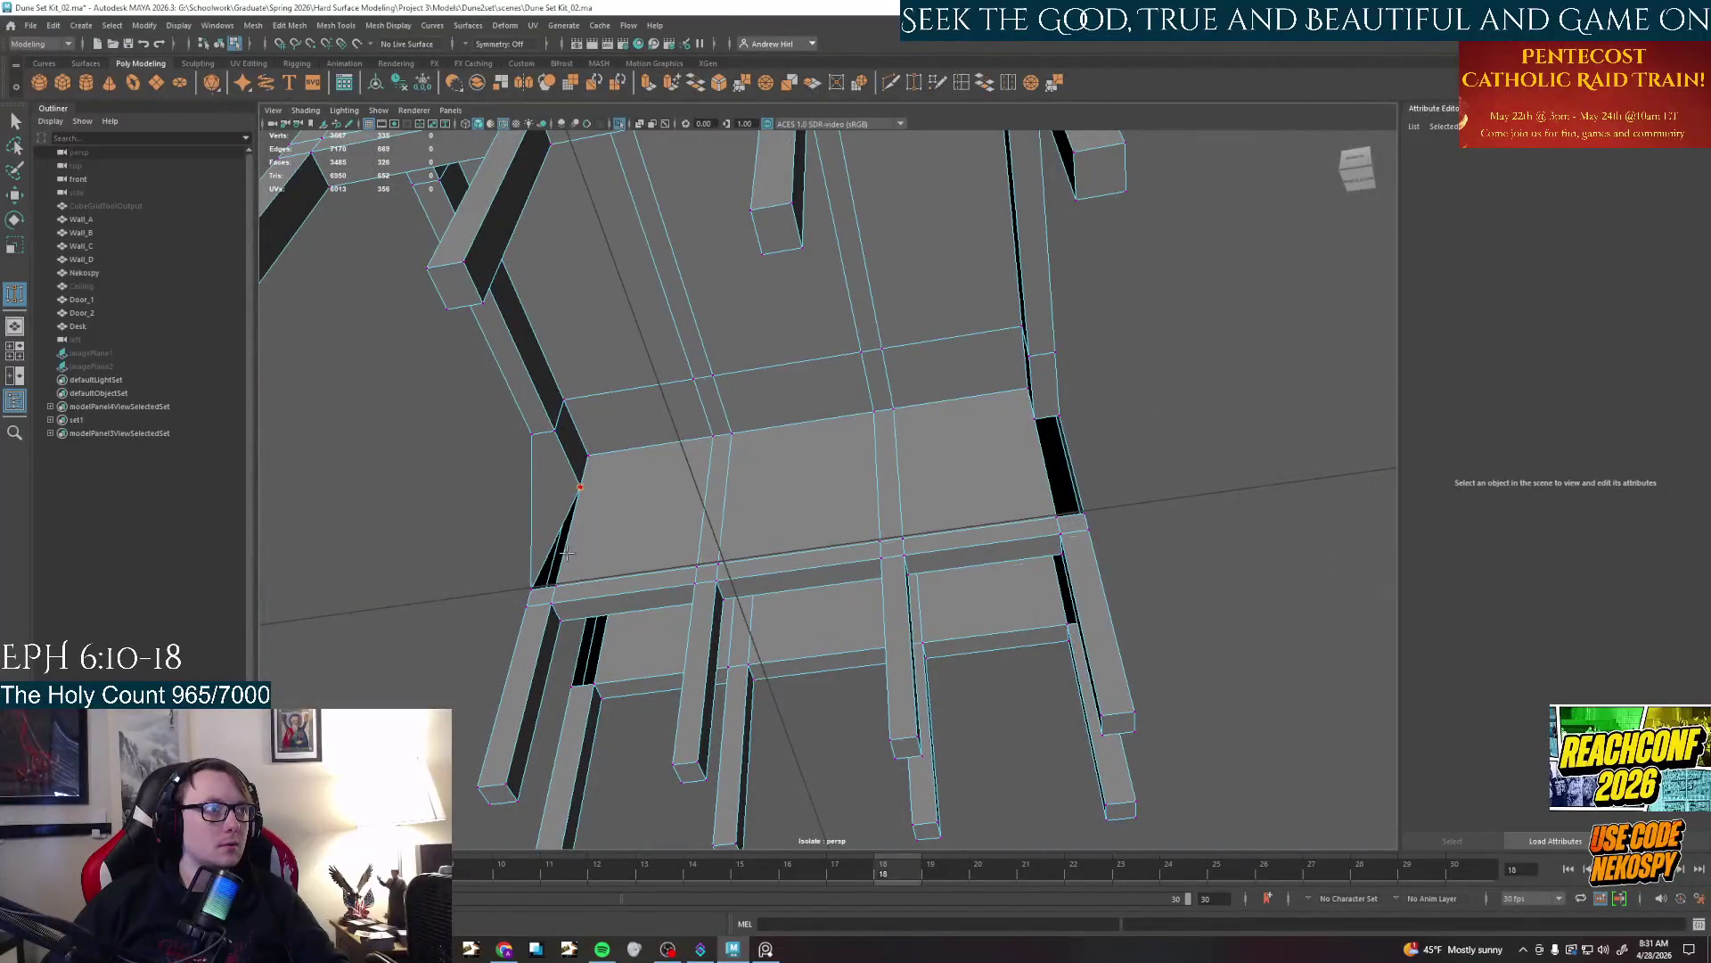
{"action": "left_click", "coordinate": [560, 578]}
{"action": "left_click_drag", "start_coordinate": [575, 536], "coordinate": [760, 511], "text": "alt"}
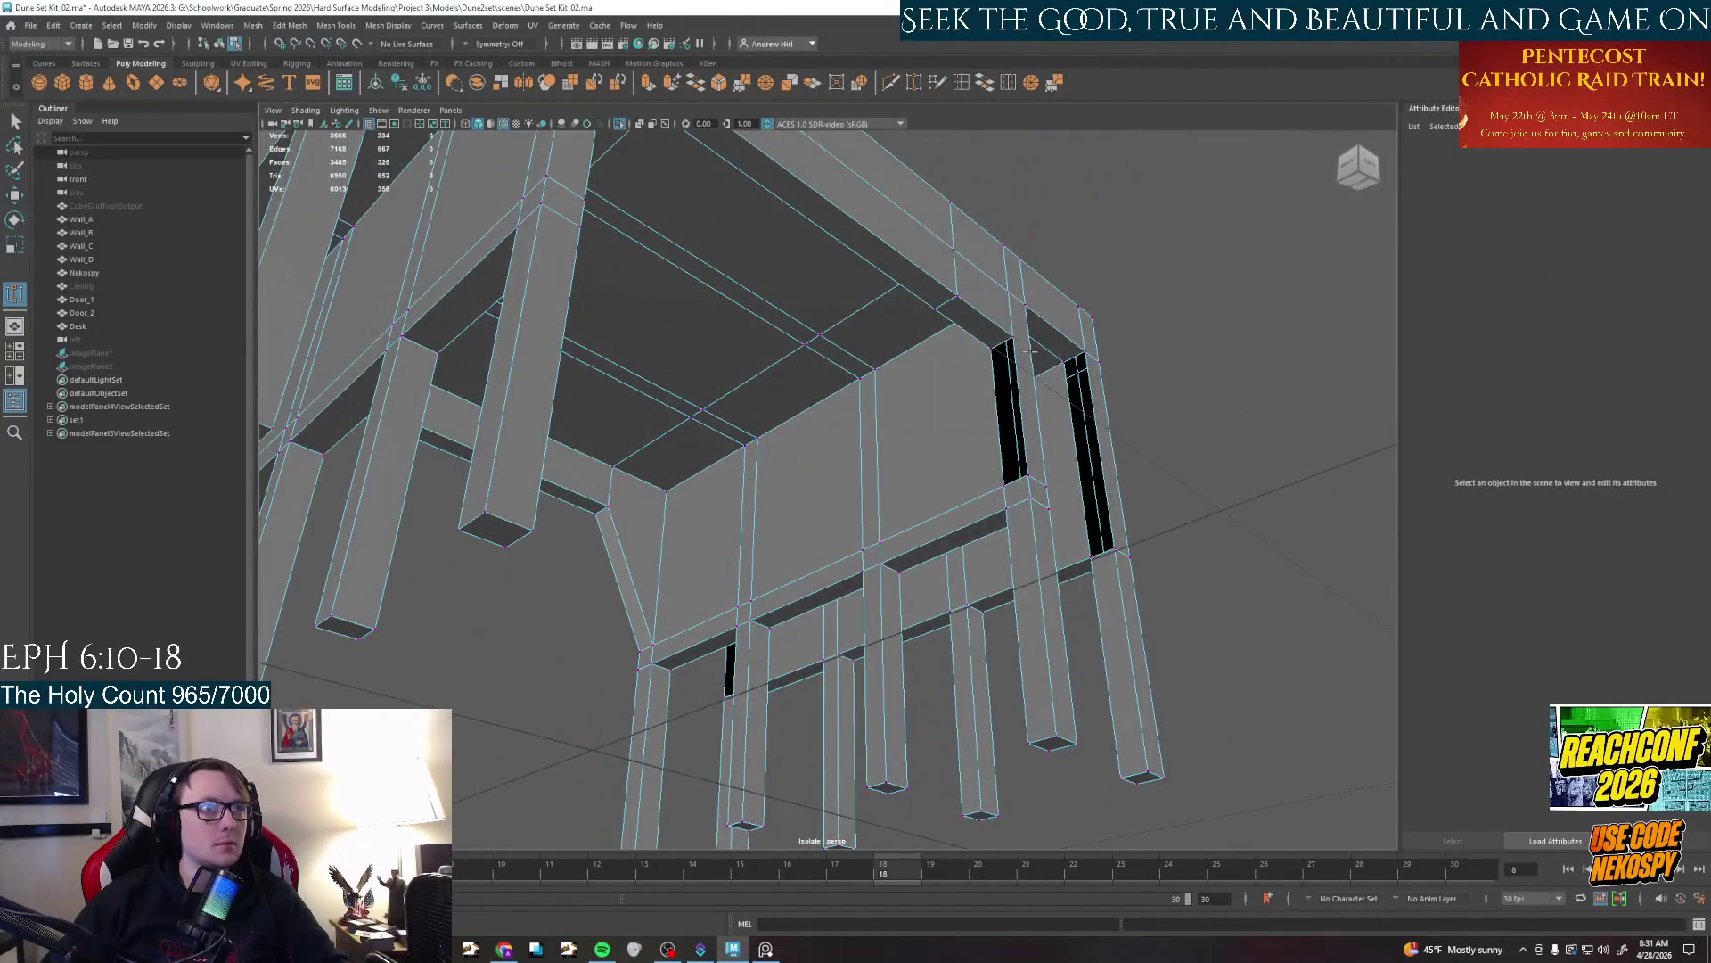
{"action": "left_click", "coordinate": [1020, 469]}
{"action": "left_click_drag", "start_coordinate": [1016, 462], "coordinate": [1009, 437], "text": "alt"}
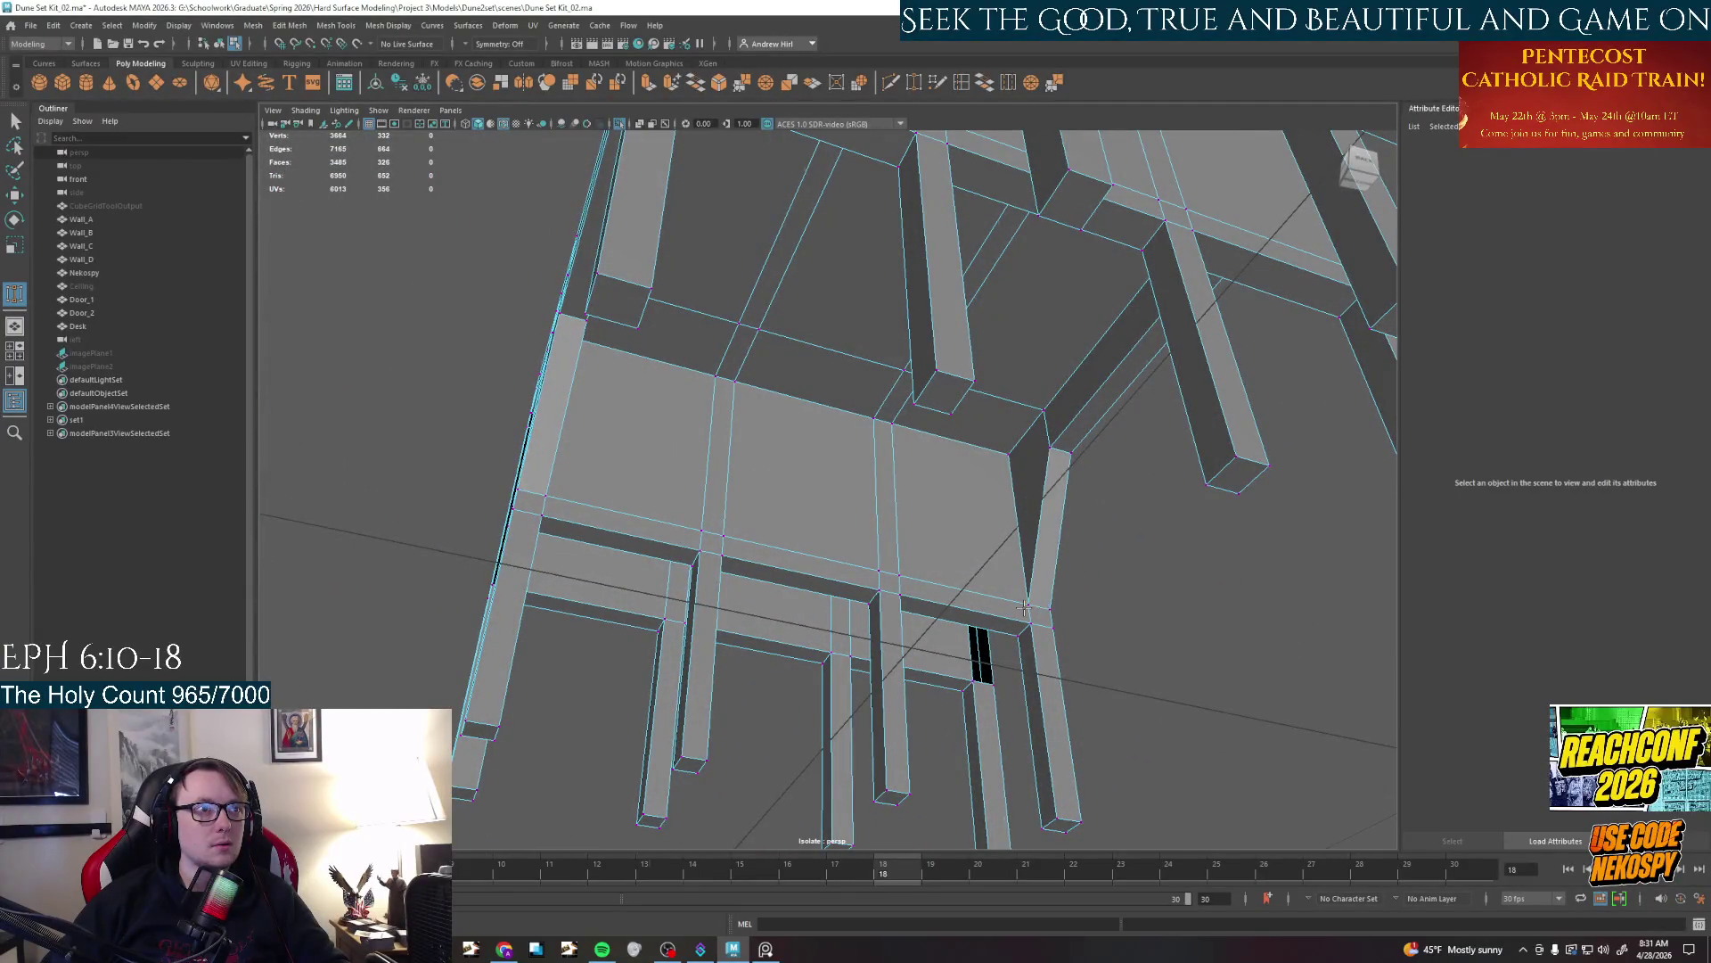
Snap the lower vertex up onto the corner, forming a slanted triangular face, and frame the desk
{"action": "mouse_move", "coordinate": [1024, 576]}
{"action": "left_mouse_down", "text": "alt"}
{"action": "mouse_move", "coordinate": [844, 475]}
{"action": "mouse_move", "coordinate": [890, 435]}
{"action": "left_mouse_up", "text": "alt"}
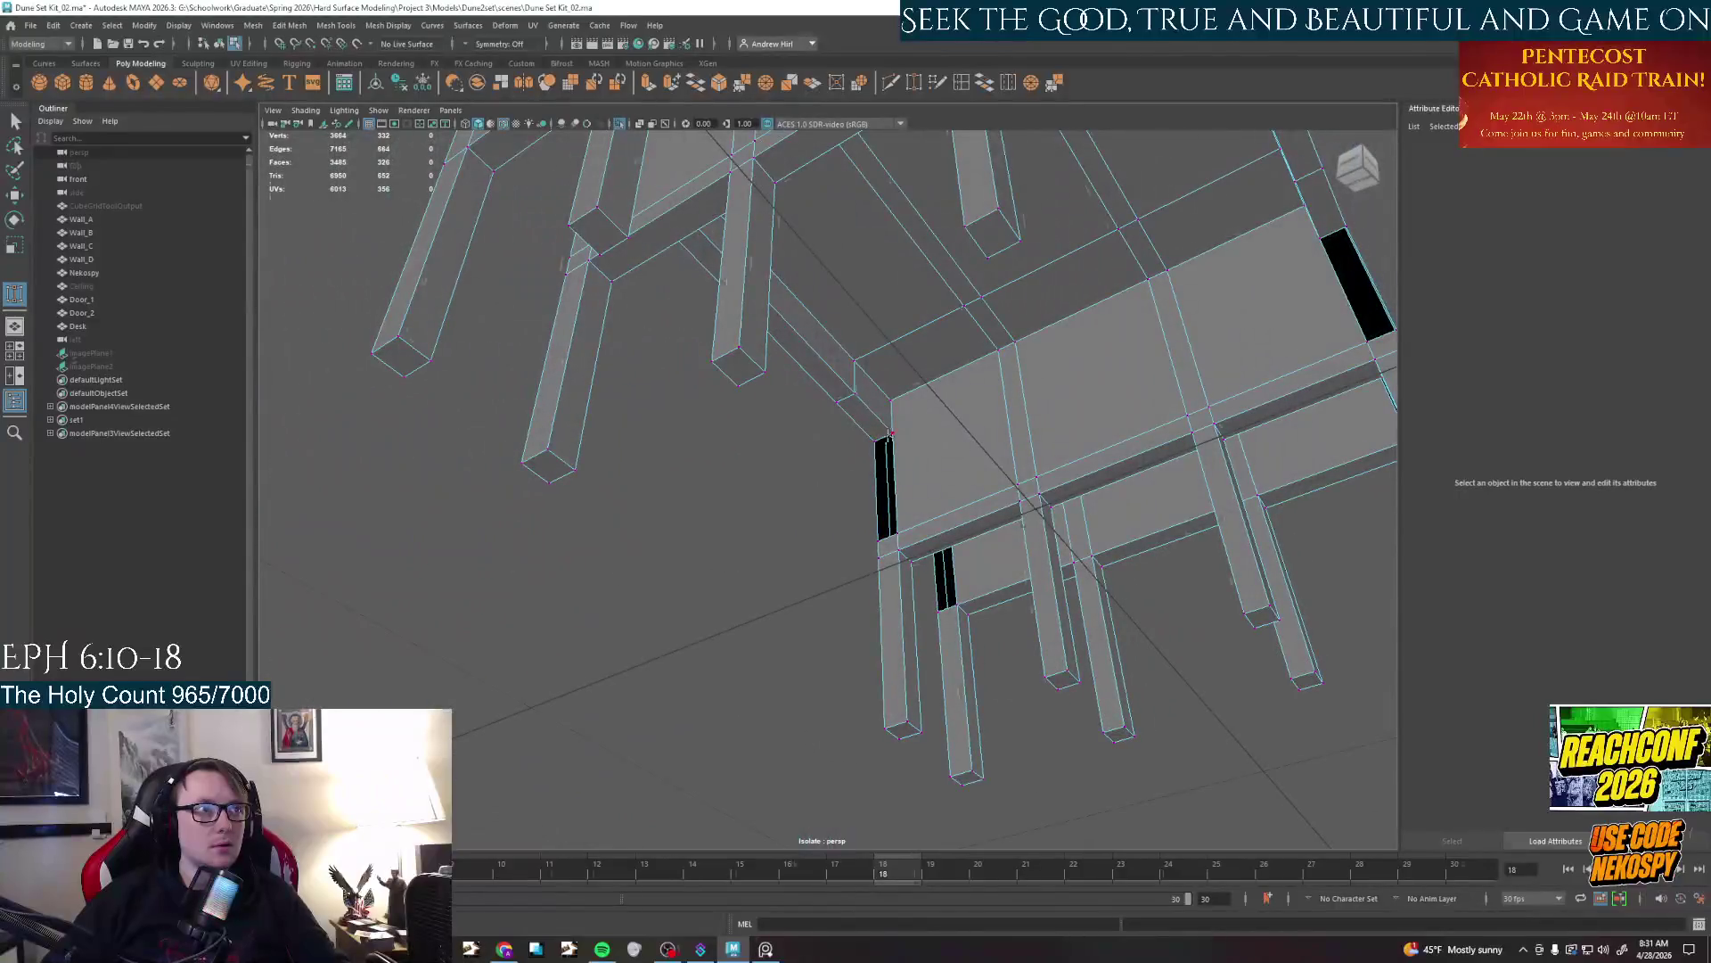
{"action": "left_click_drag", "start_coordinate": [892, 514], "coordinate": [724, 378], "text": "alt"}
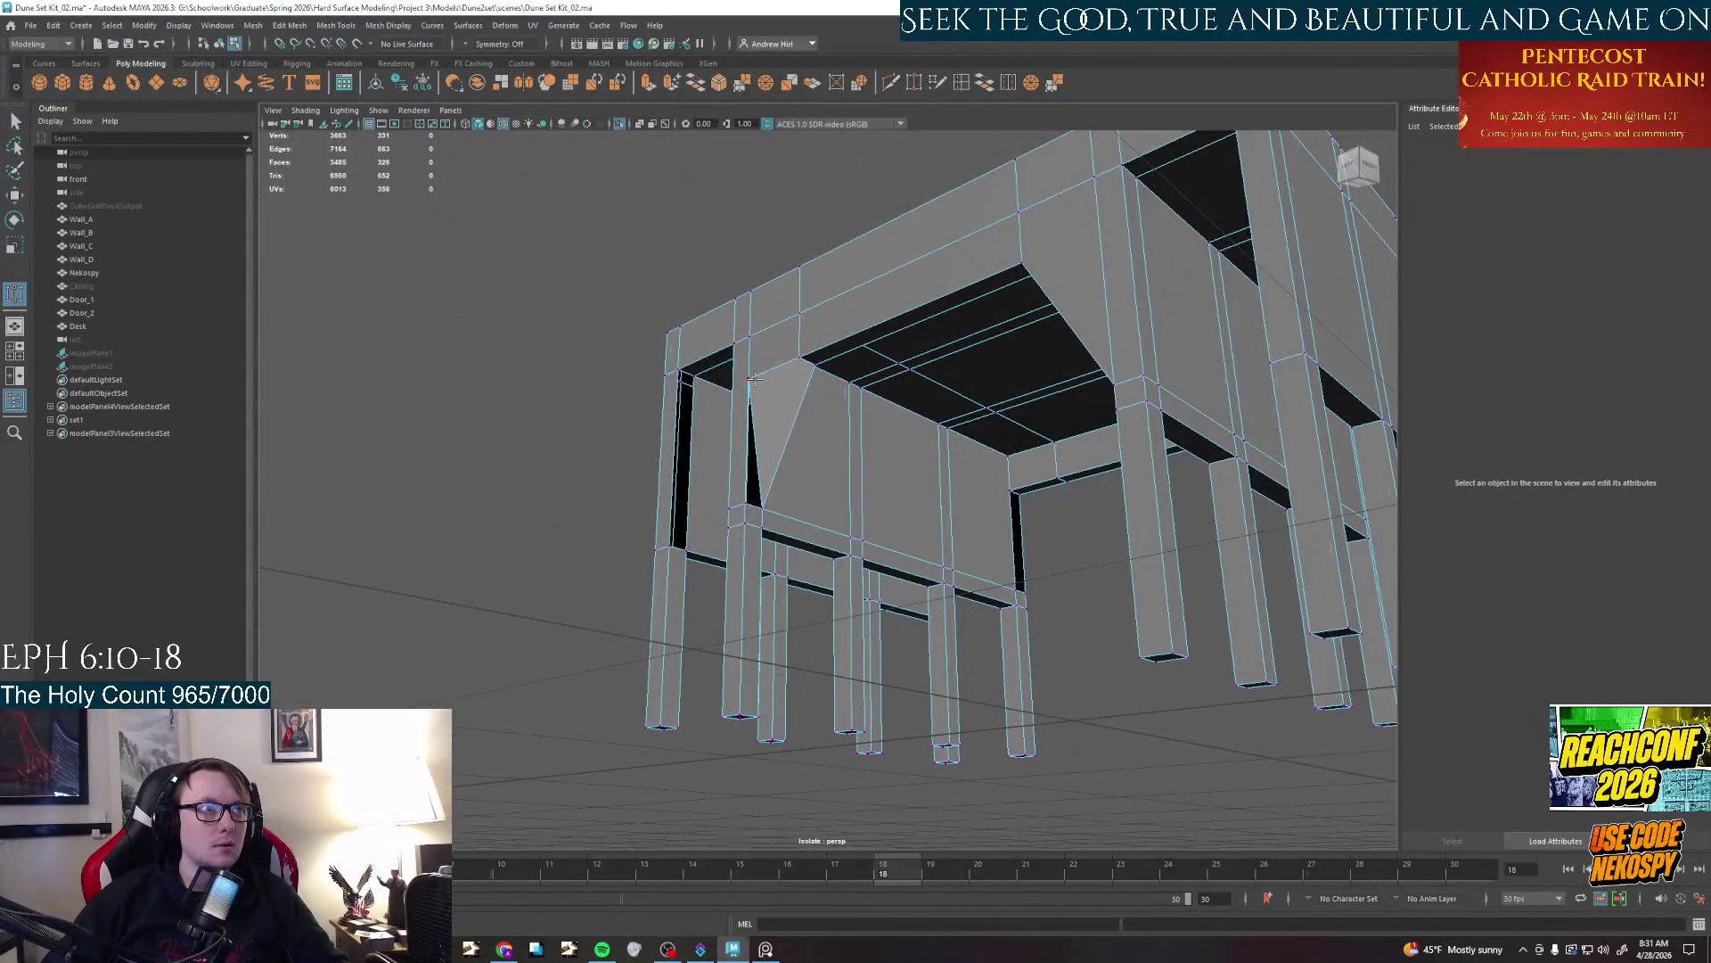
{"action": "left_click_drag", "start_coordinate": [743, 401], "coordinate": [948, 403], "text": "alt"}
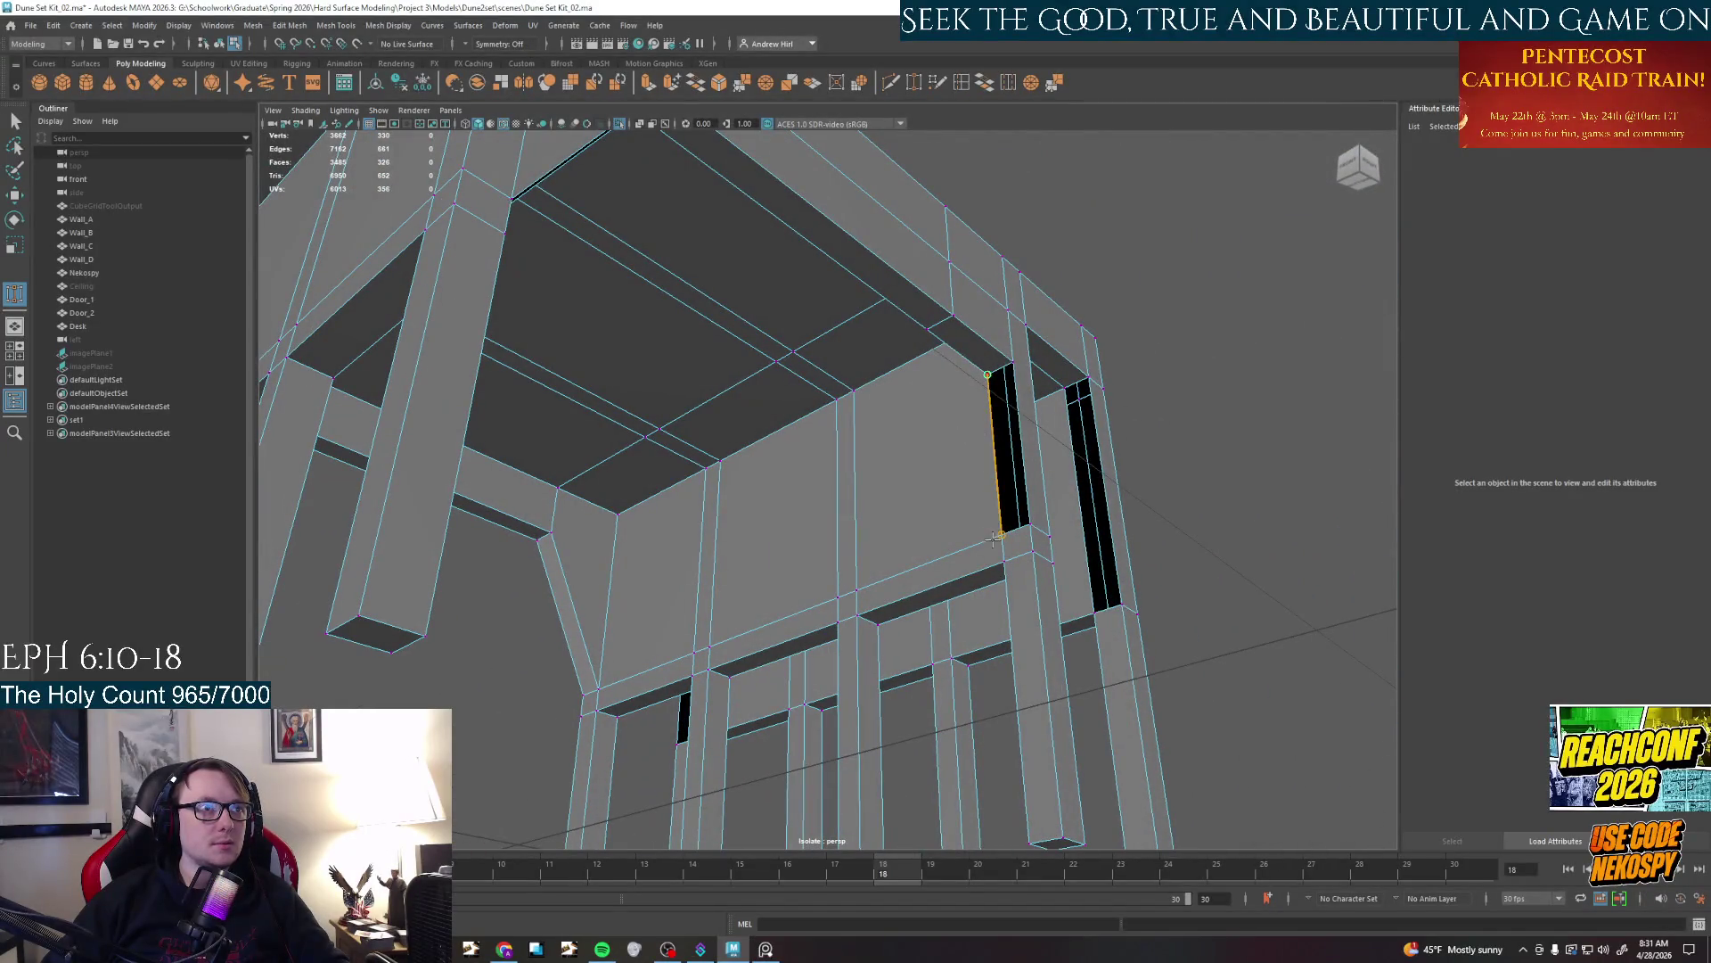
{"action": "left_click_drag", "start_coordinate": [992, 539], "coordinate": [1018, 361]}
{"action": "key", "text": "f"}
{"action": "mouse_move", "coordinate": [855, 441]}
{"action": "left_mouse_down", "text": "alt"}
{"action": "mouse_move", "coordinate": [904, 477]}
{"action": "mouse_move", "coordinate": [910, 417]}
{"action": "left_mouse_up", "text": "alt"}
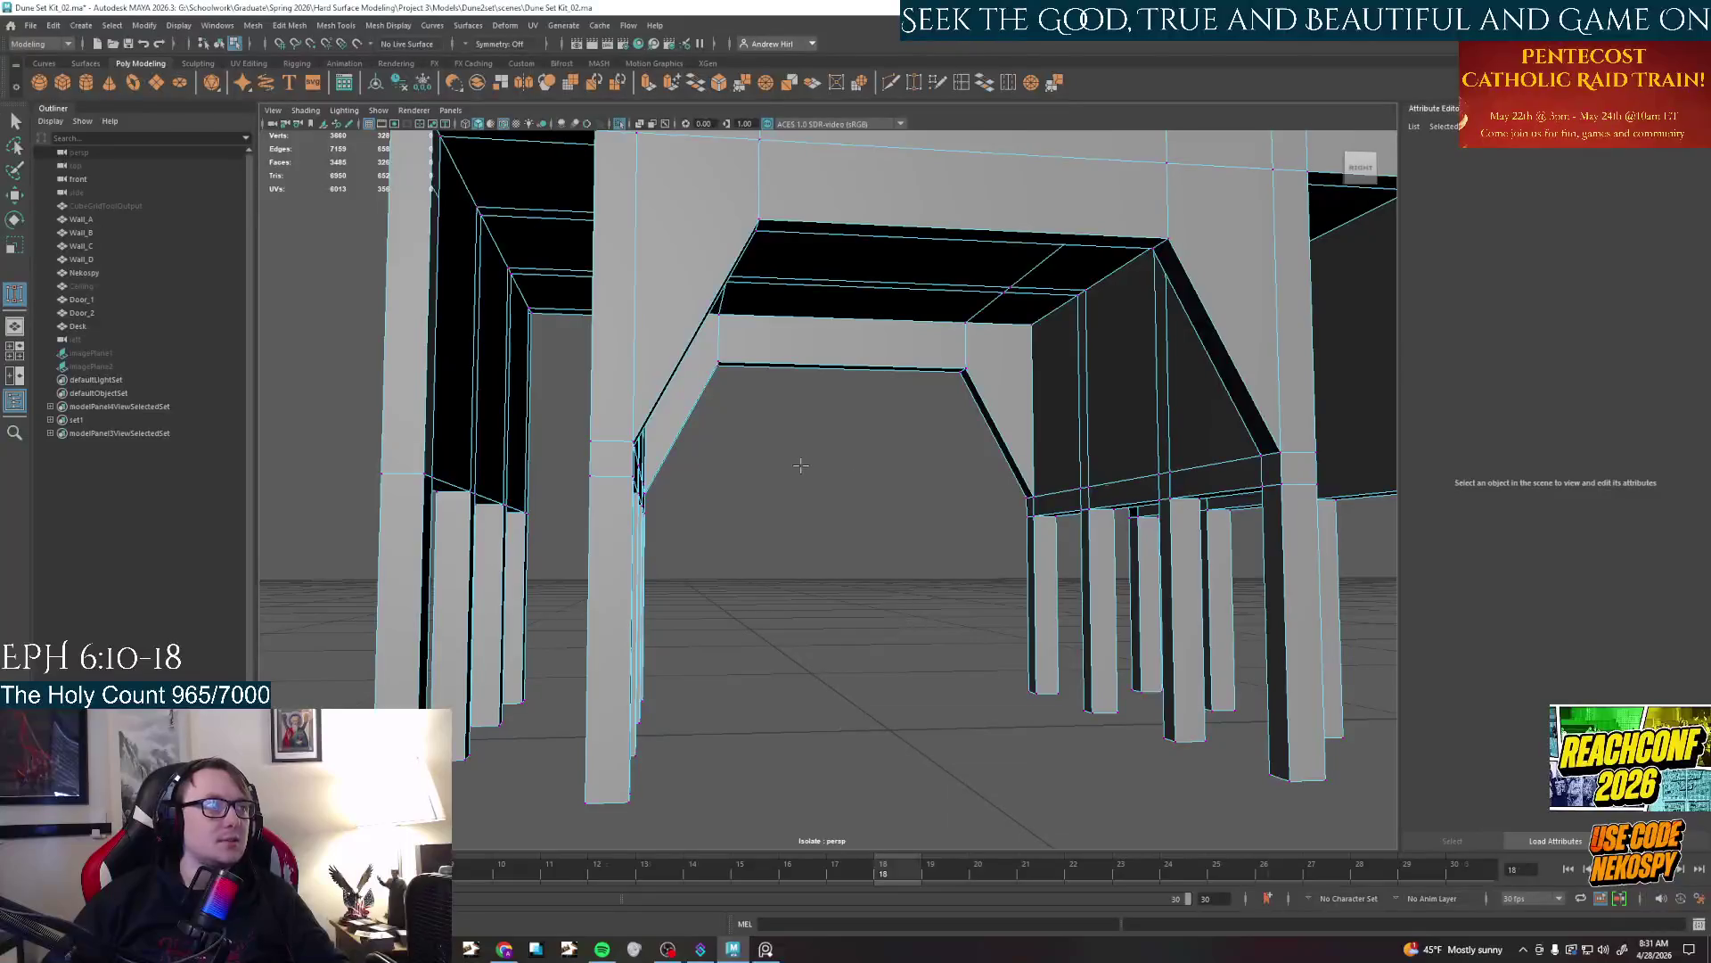
{"action": "left_click_drag", "start_coordinate": [862, 491], "coordinate": [845, 493], "text": "alt"}
{"action": "middle_click_drag", "start_coordinate": [845, 492], "coordinate": [799, 548], "text": "alt"}
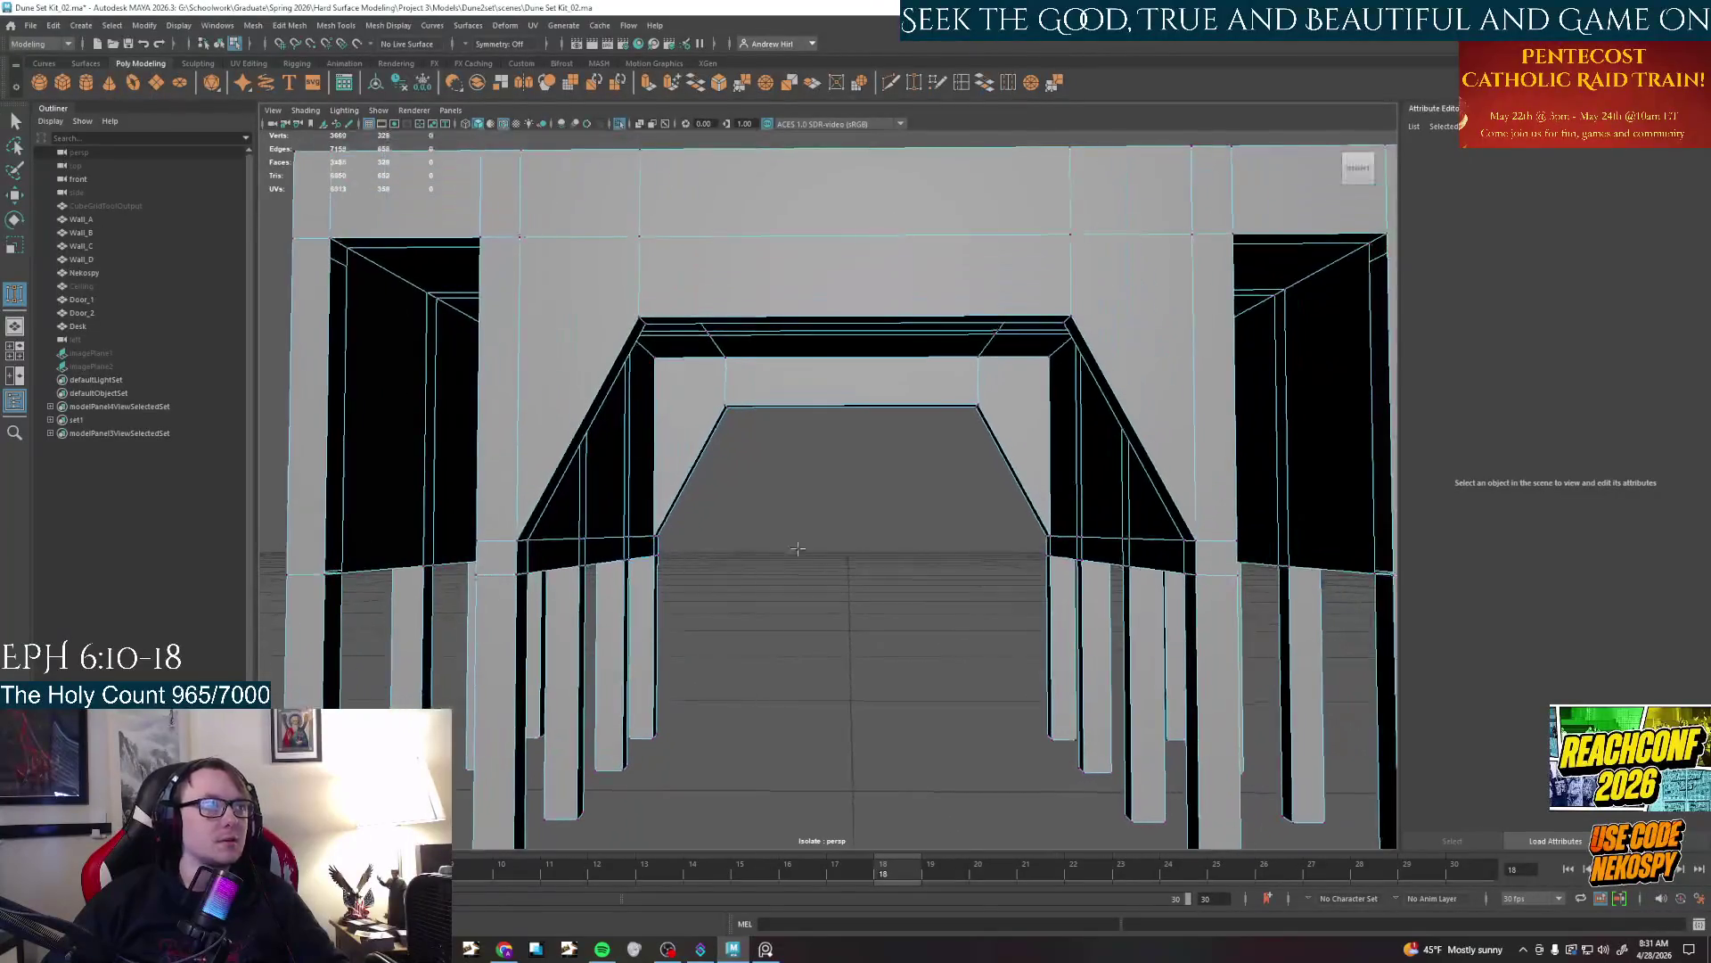
{"action": "right_click_drag", "start_coordinate": [585, 463], "coordinate": [584, 509]}
{"action": "left_click", "coordinate": [575, 461]}
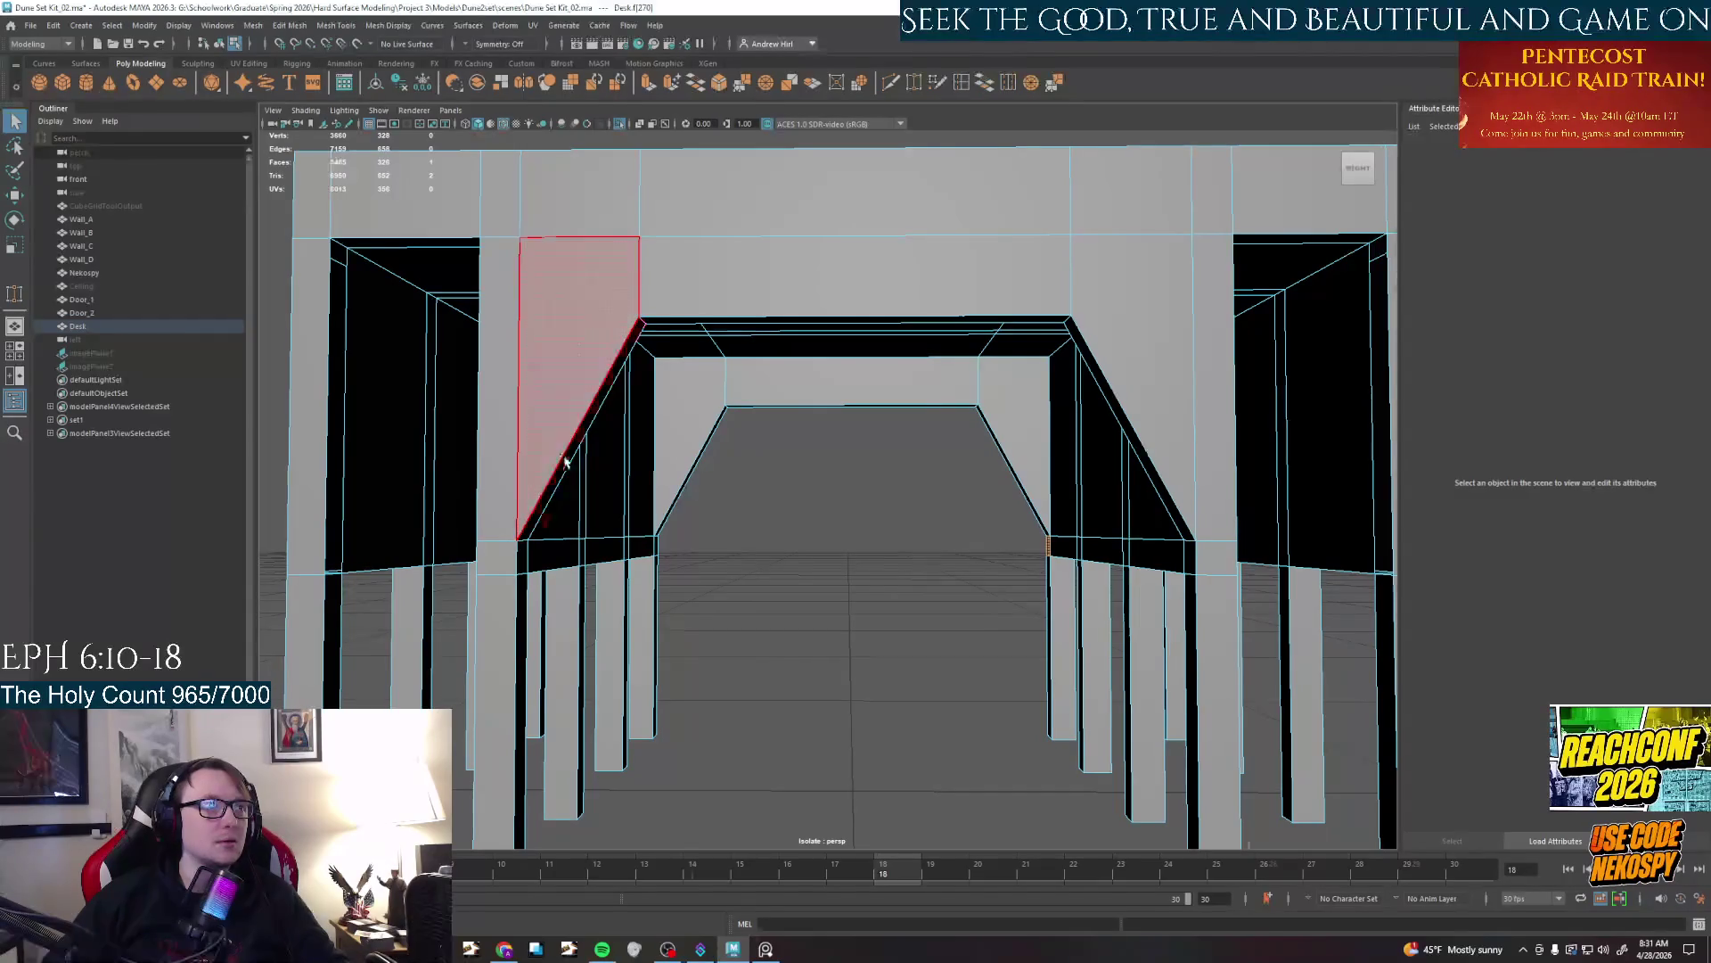
{"action": "mouse_move", "coordinate": [608, 470]}
{"action": "left_mouse_down", "text": "alt"}
{"action": "mouse_move", "coordinate": [802, 442]}
{"action": "mouse_move", "coordinate": [747, 335]}
{"action": "left_mouse_up", "text": "alt"}
{"action": "left_click", "coordinate": [746, 247], "text": "shift"}
{"action": "left_click", "coordinate": [1116, 402], "text": "shift"}
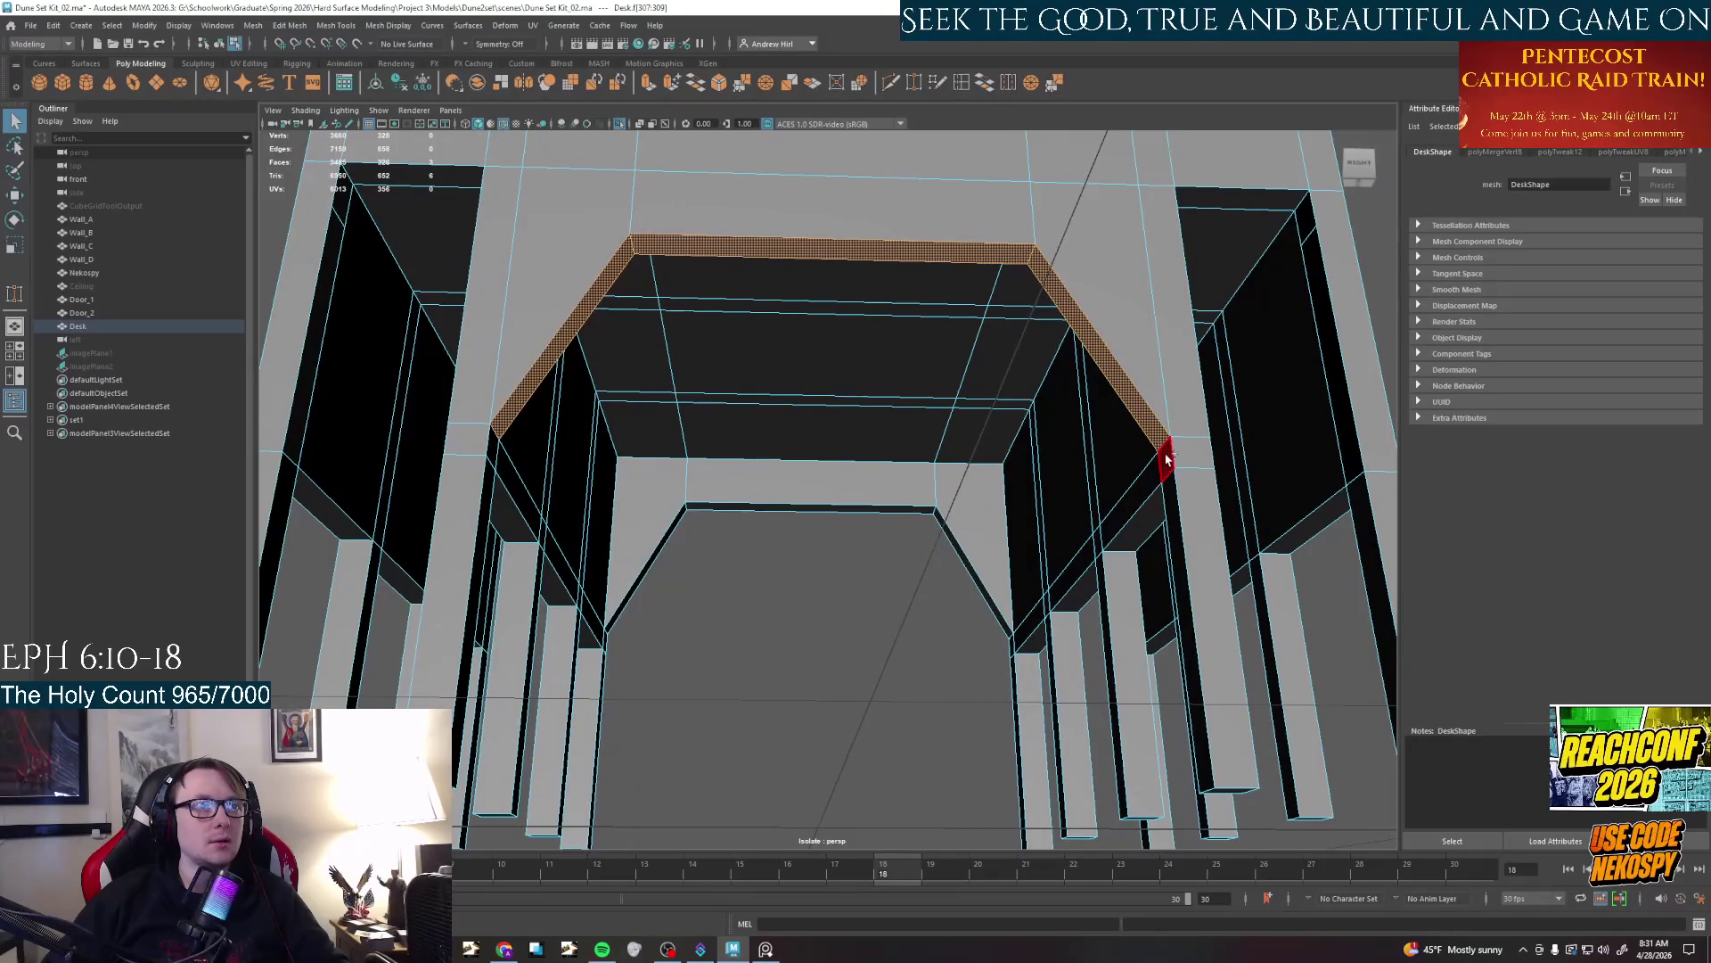
{"action": "left_click", "coordinate": [906, 519], "text": "shift"}
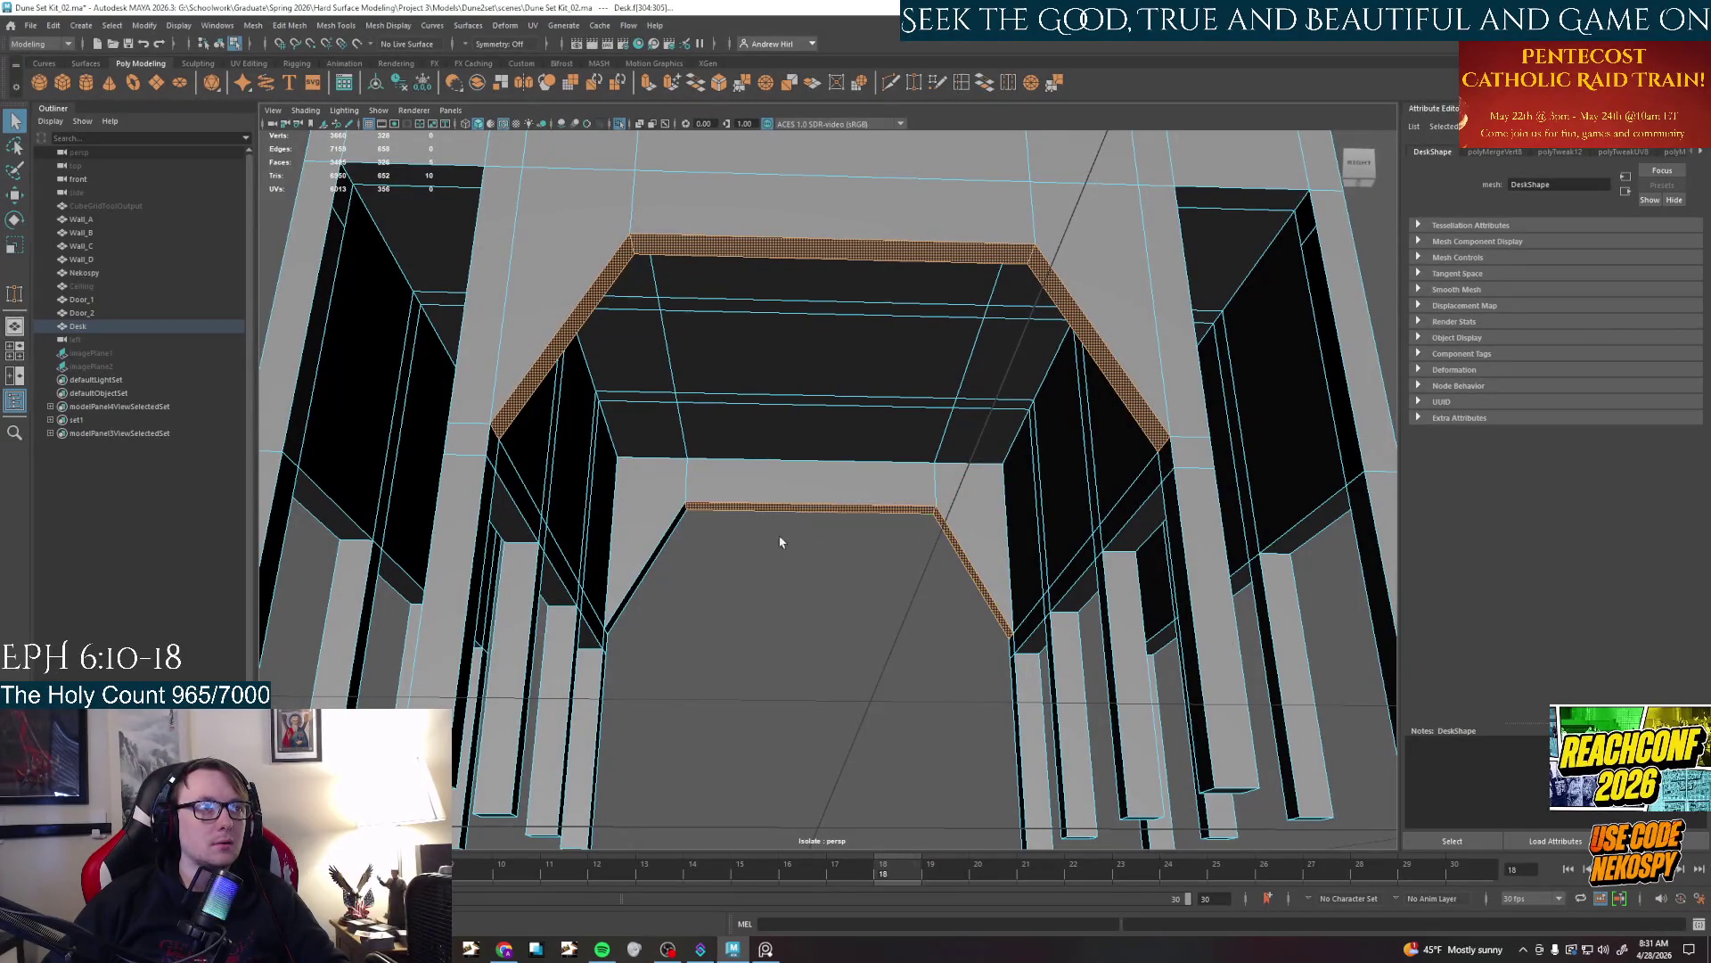
{"action": "left_click_drag", "start_coordinate": [677, 578], "coordinate": [884, 585], "text": "alt"}
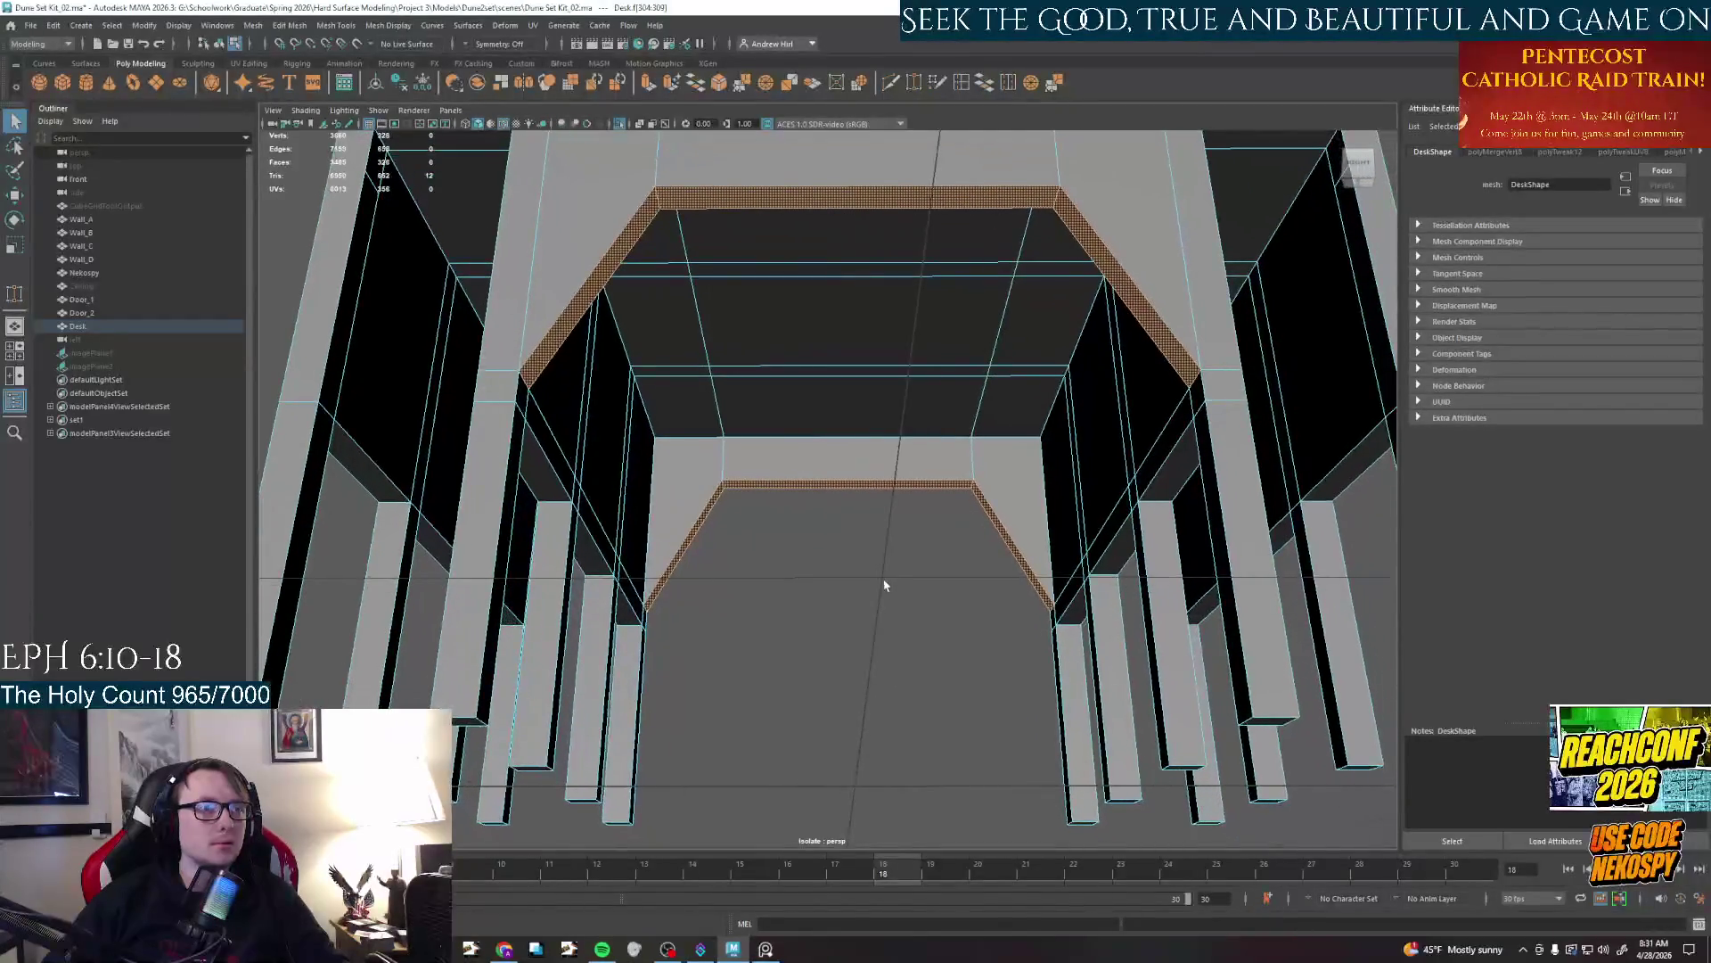
{"action": "right_click", "coordinate": [1190, 387]}
{"action": "left_click", "coordinate": [1191, 402]}
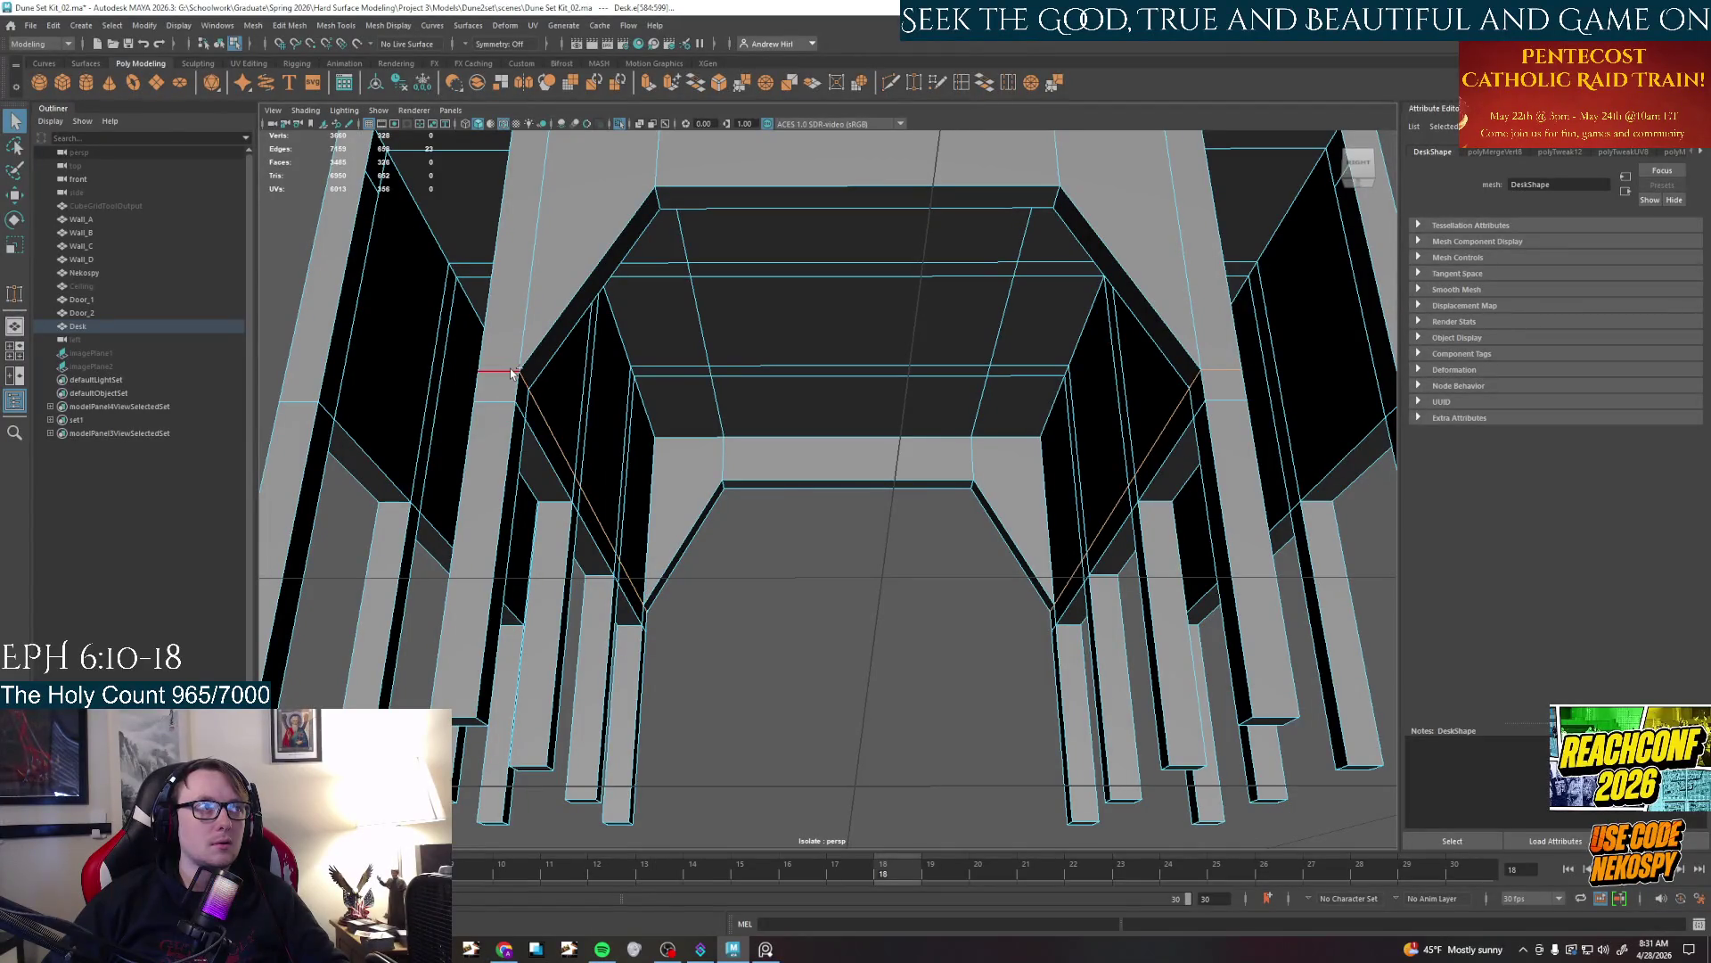
Raise the inner frame's edge loop and top edge along Y
{"action": "double_click", "coordinate": [643, 489]}
{"action": "left_click_drag", "start_coordinate": [851, 447], "coordinate": [845, 408]}
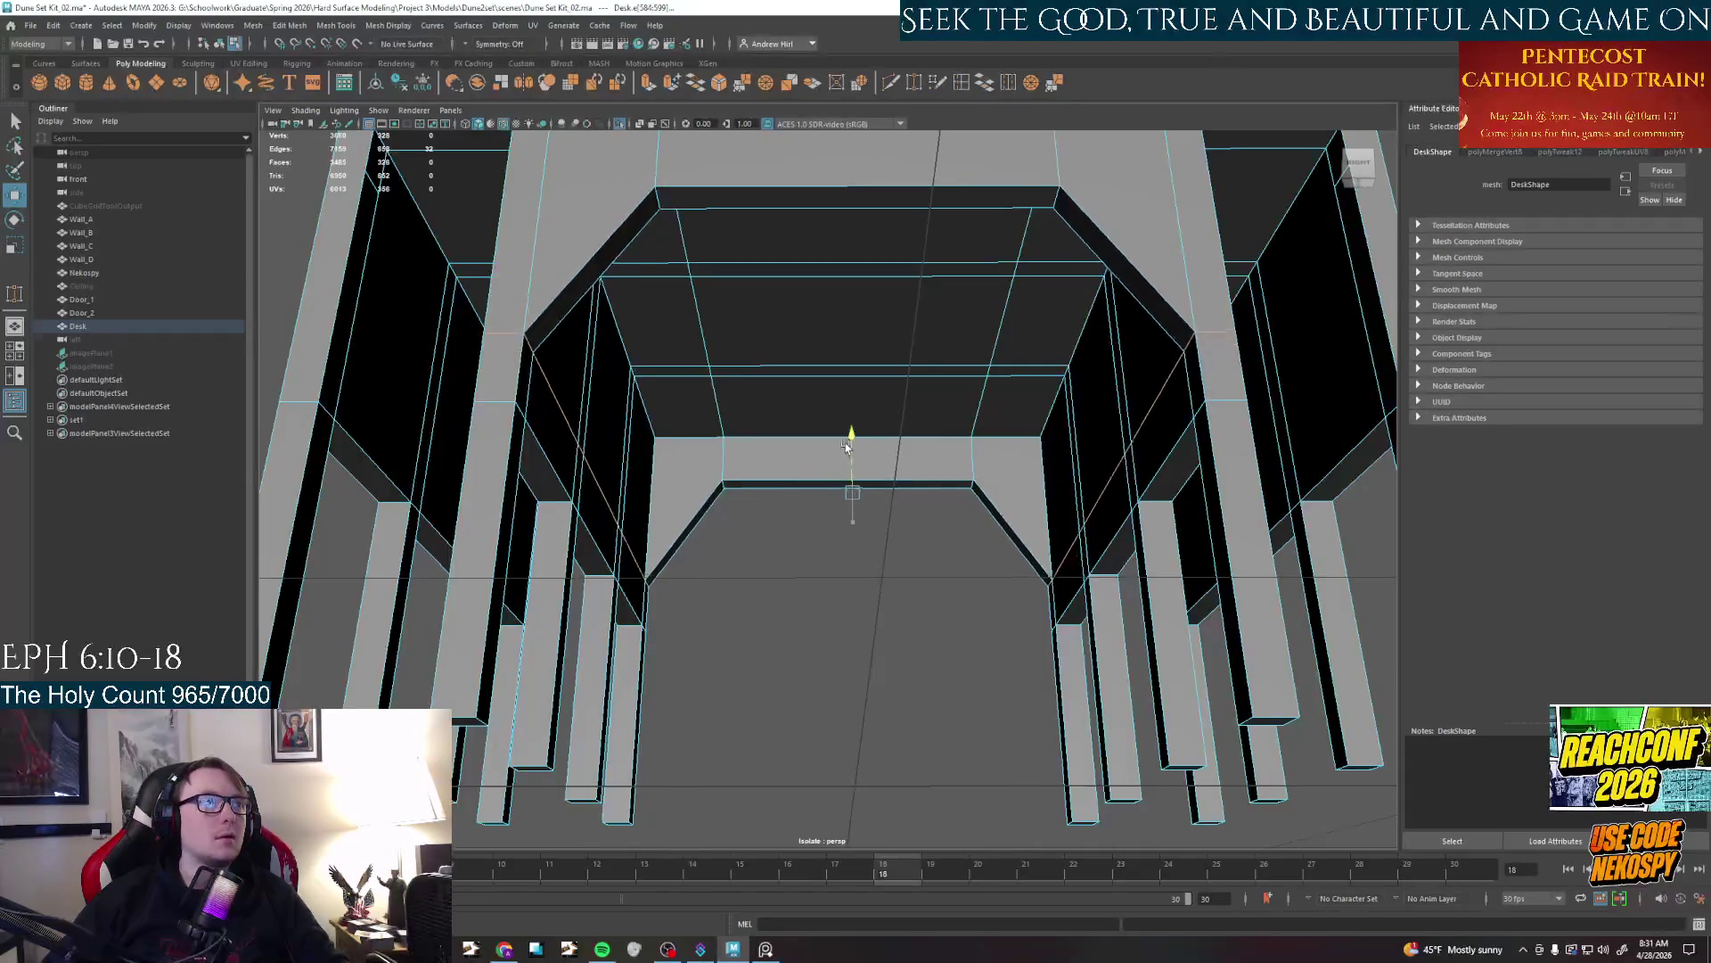
{"action": "middle_click_drag", "start_coordinate": [845, 407], "coordinate": [842, 481], "text": "alt"}
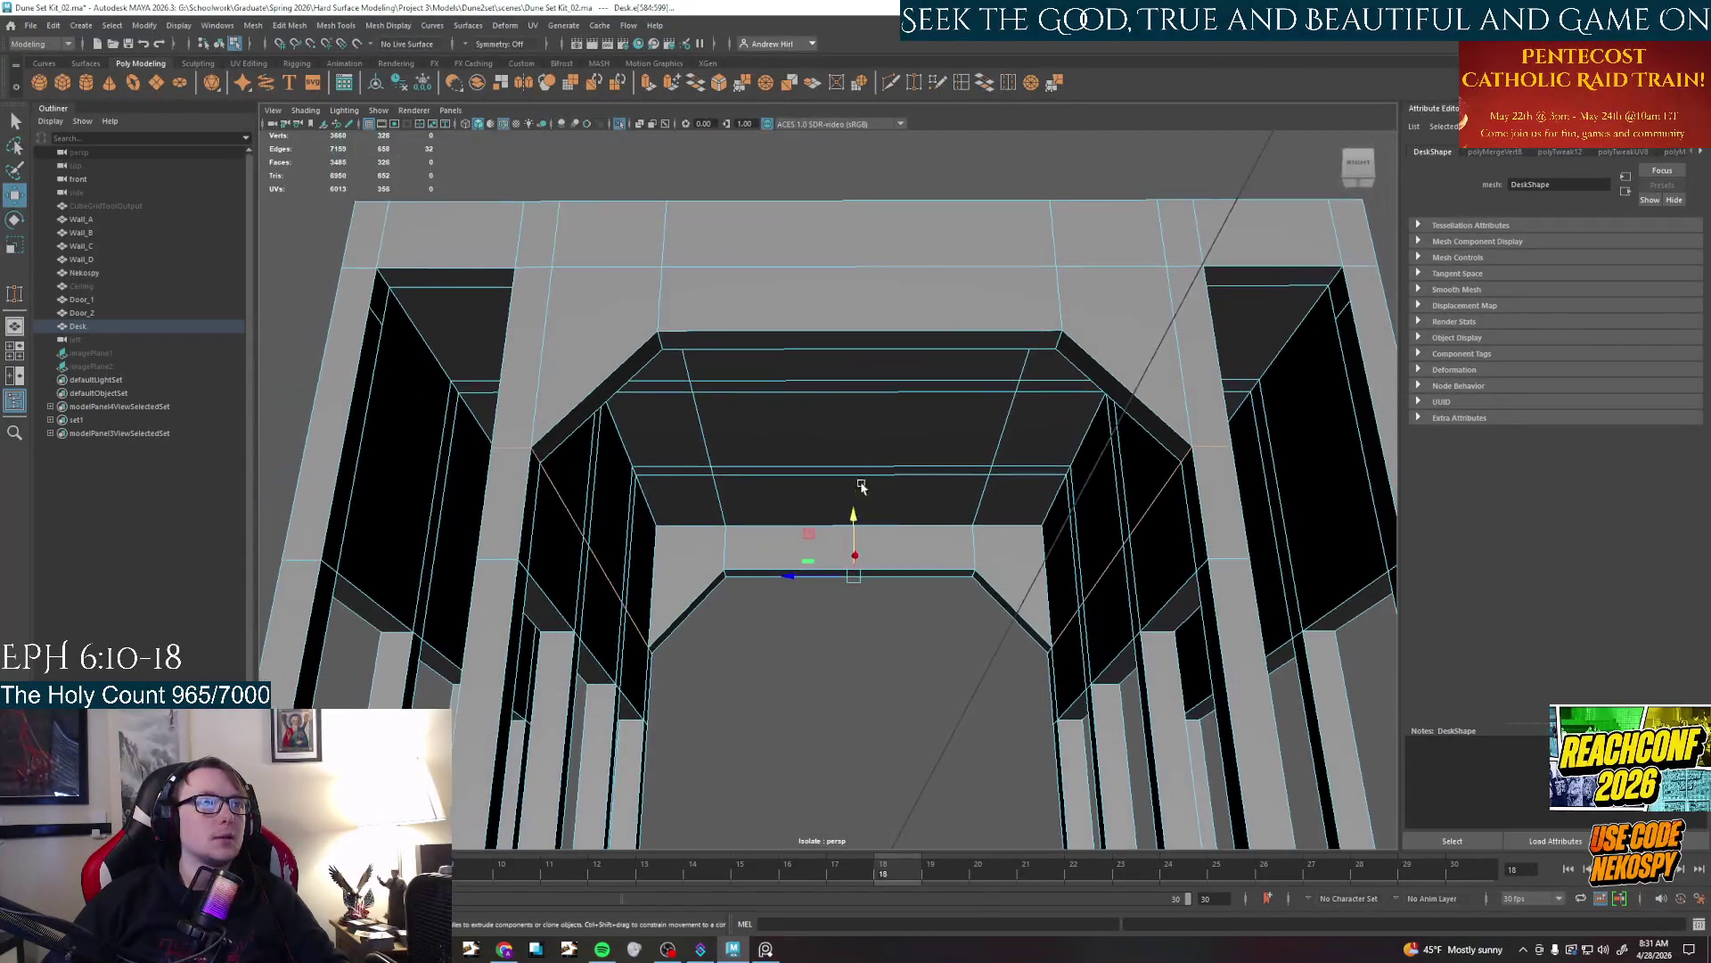
{"action": "left_click", "coordinate": [818, 347]}
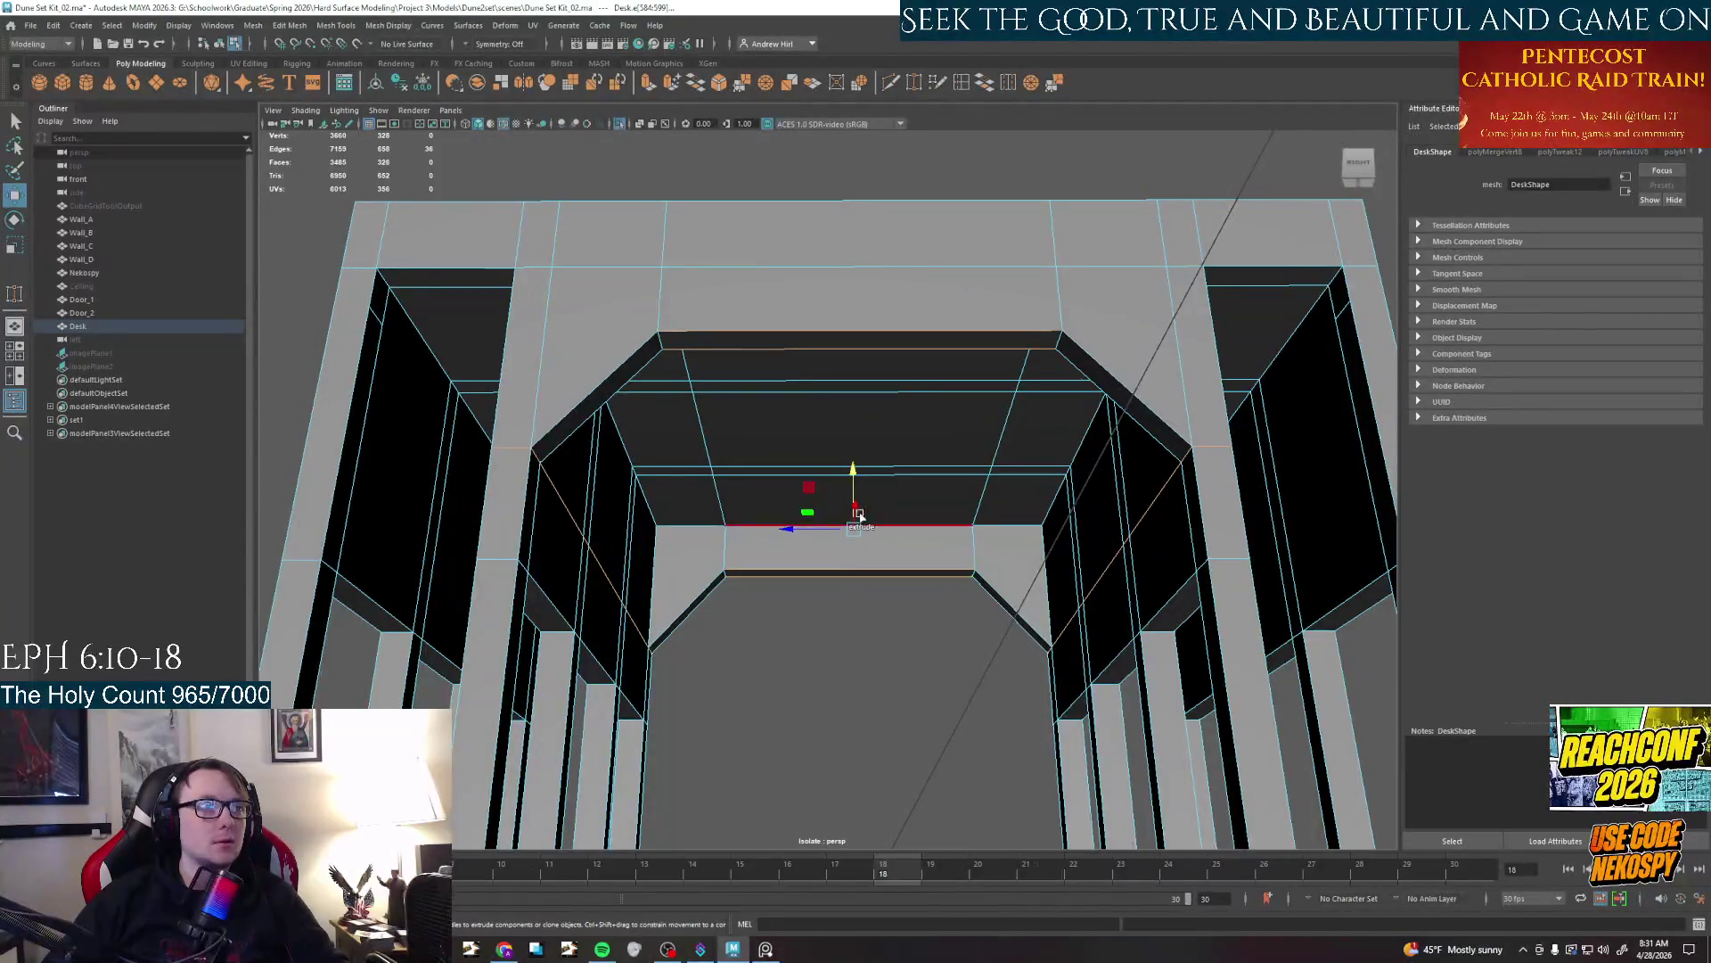
{"action": "left_click_drag", "start_coordinate": [854, 477], "coordinate": [851, 446]}
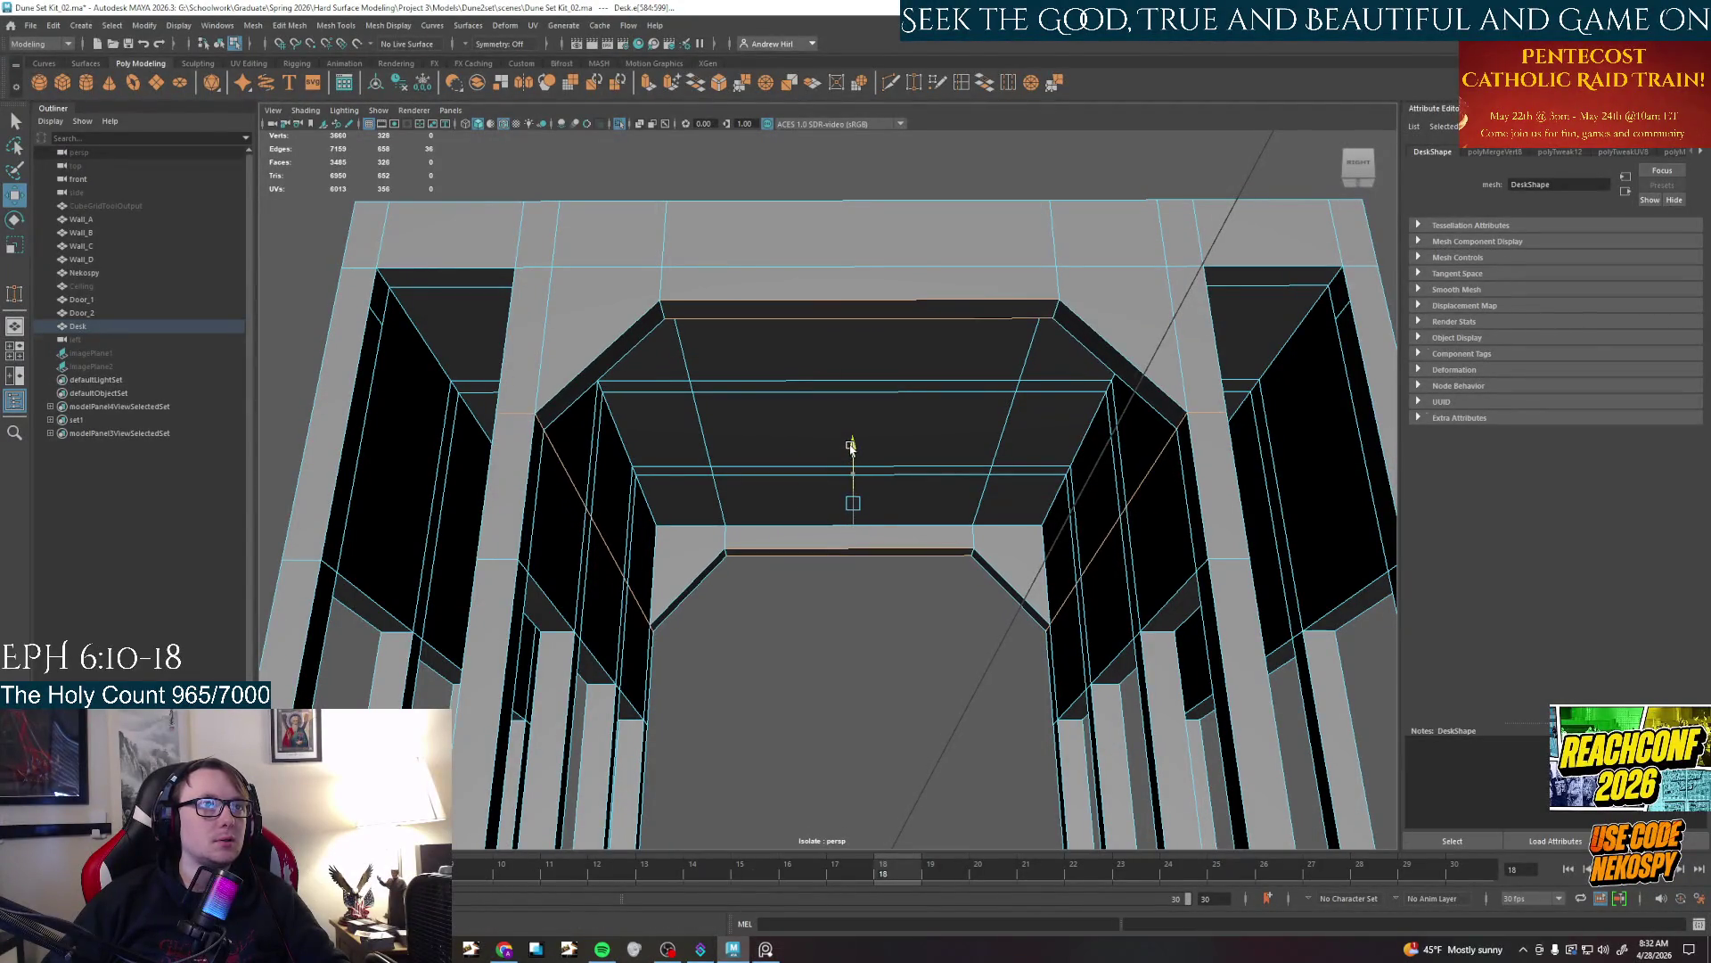
{"action": "left_click", "coordinate": [863, 592]}
{"action": "mouse_move", "coordinate": [873, 644]}
{"action": "left_mouse_down", "text": "alt"}
{"action": "mouse_move", "coordinate": [880, 692]}
{"action": "mouse_move", "coordinate": [859, 608]}
{"action": "left_mouse_up", "text": "alt"}
Undo, then lower the inner frame geometry along Y and return to a front view
{"action": "key", "text": "z"}
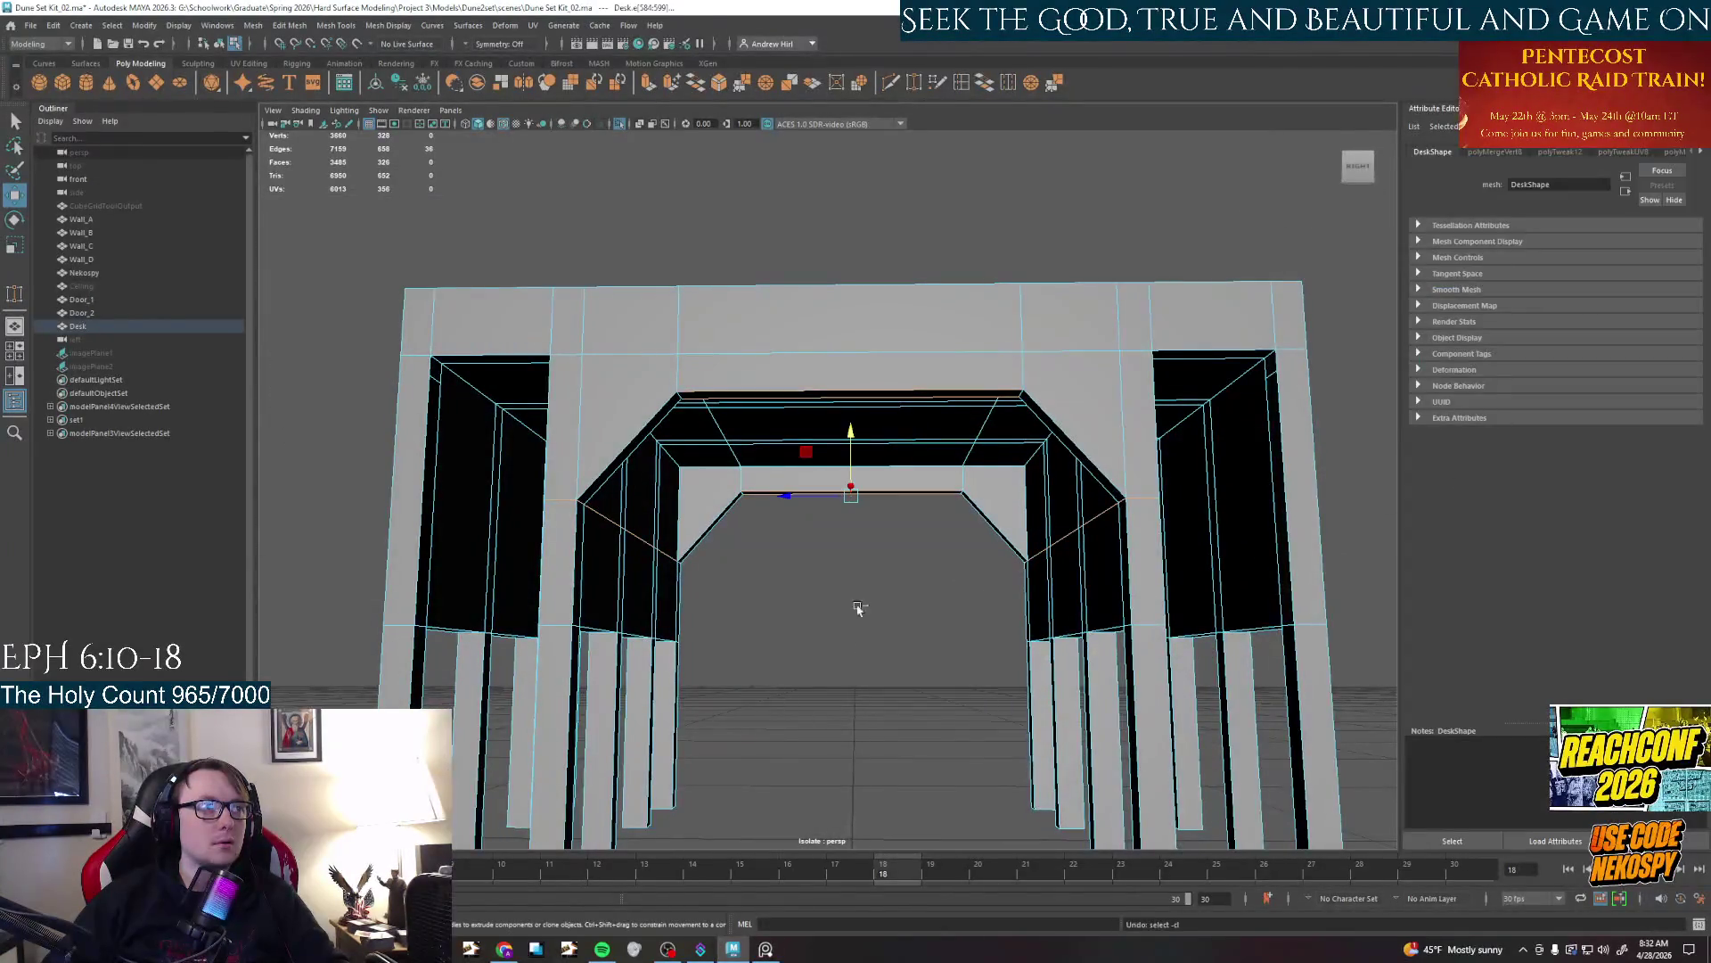
{"action": "left_click_drag", "start_coordinate": [851, 432], "coordinate": [853, 480]}
{"action": "left_click", "coordinate": [807, 659]}
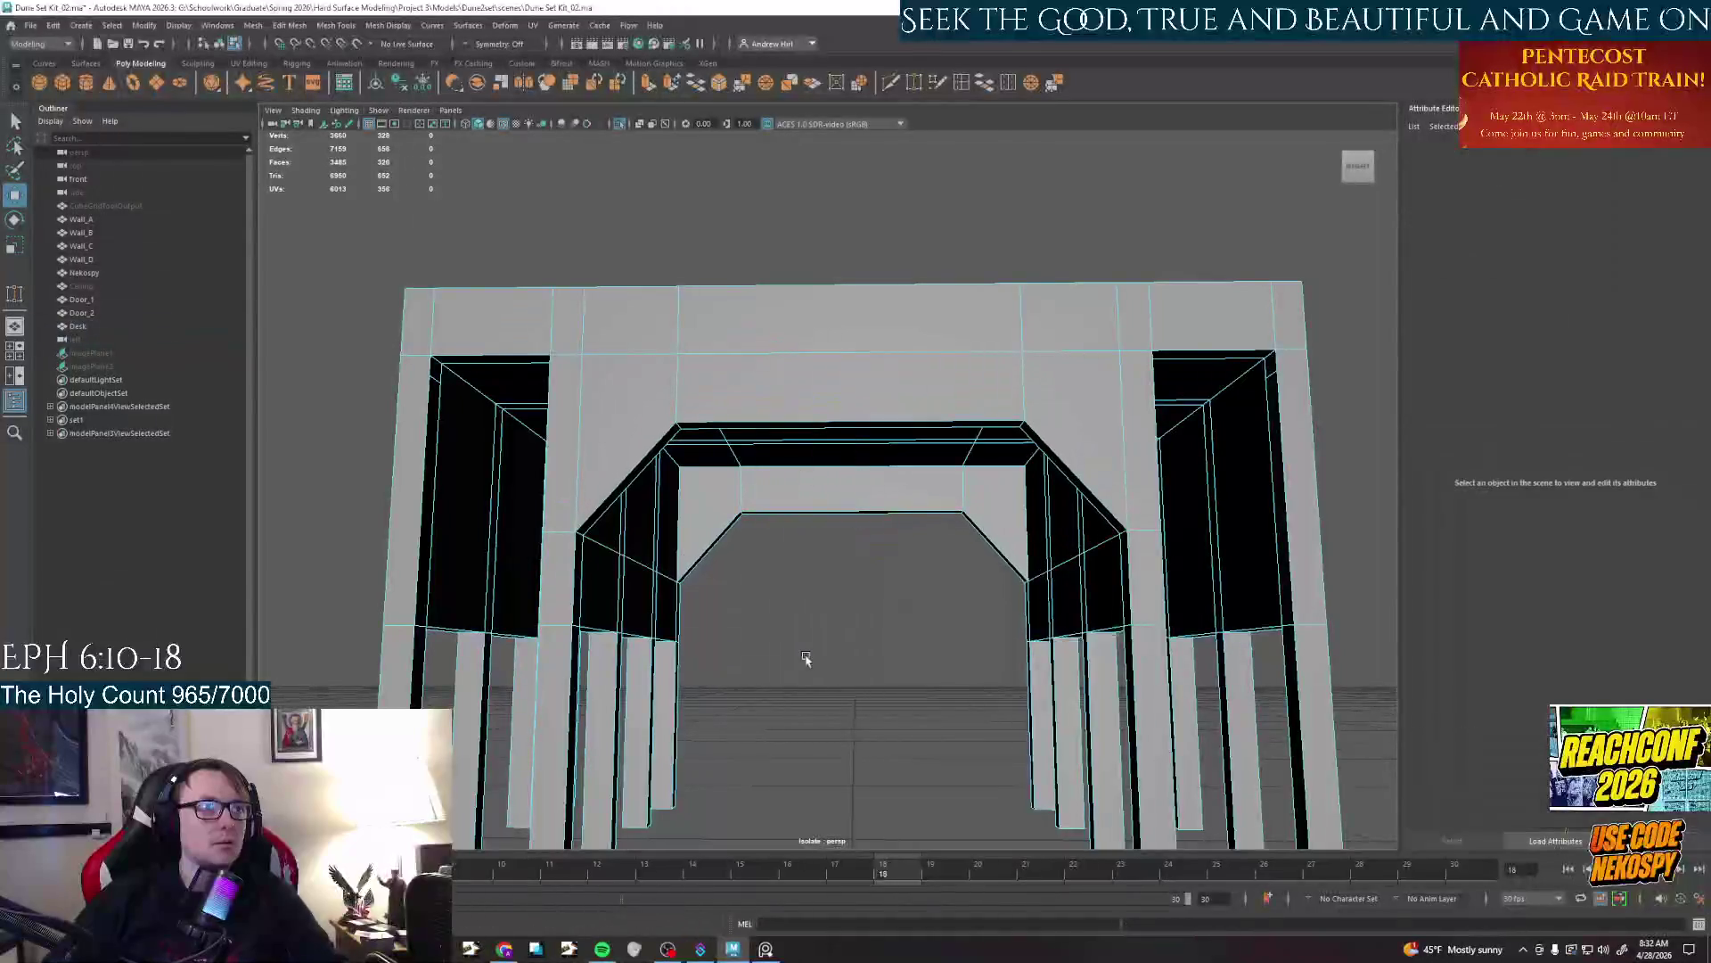
{"action": "left_click_drag", "start_coordinate": [806, 659], "coordinate": [831, 665], "text": "alt"}
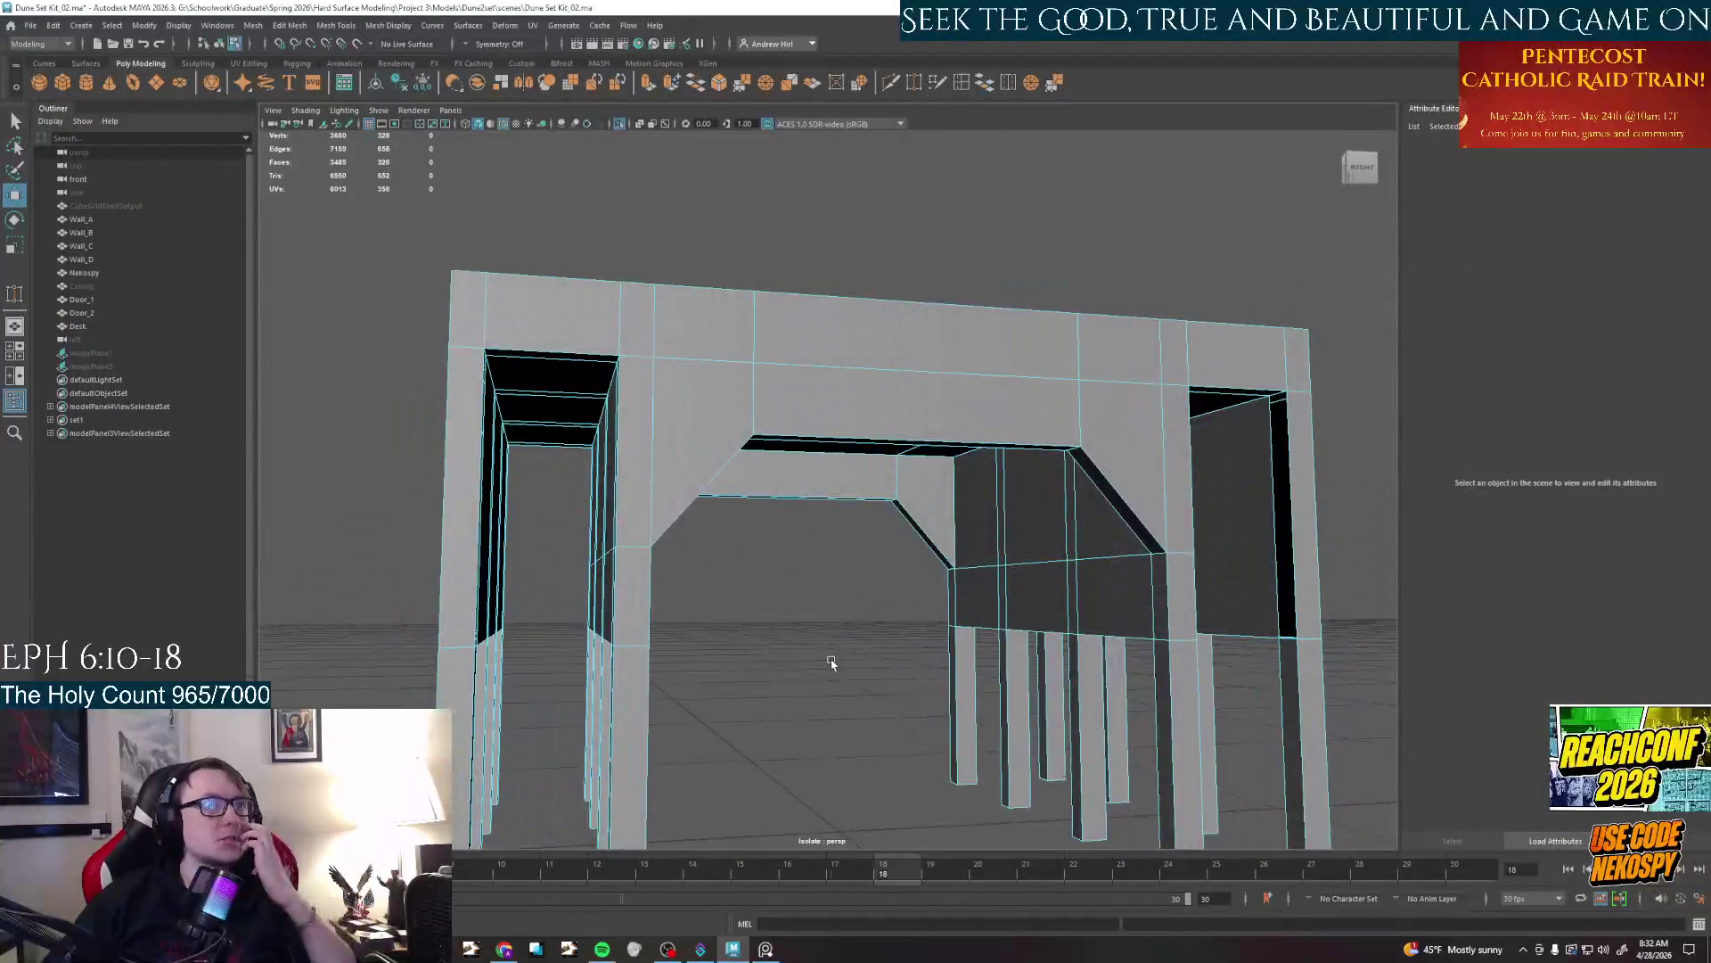
{"action": "mouse_move", "coordinate": [831, 665]}
{"action": "left_mouse_down", "text": "alt"}
{"action": "mouse_move", "coordinate": [938, 653]}
{"action": "mouse_move", "coordinate": [856, 649]}
{"action": "mouse_move", "coordinate": [896, 593]}
{"action": "mouse_move", "coordinate": [943, 603]}
{"action": "left_mouse_up", "text": "alt"}
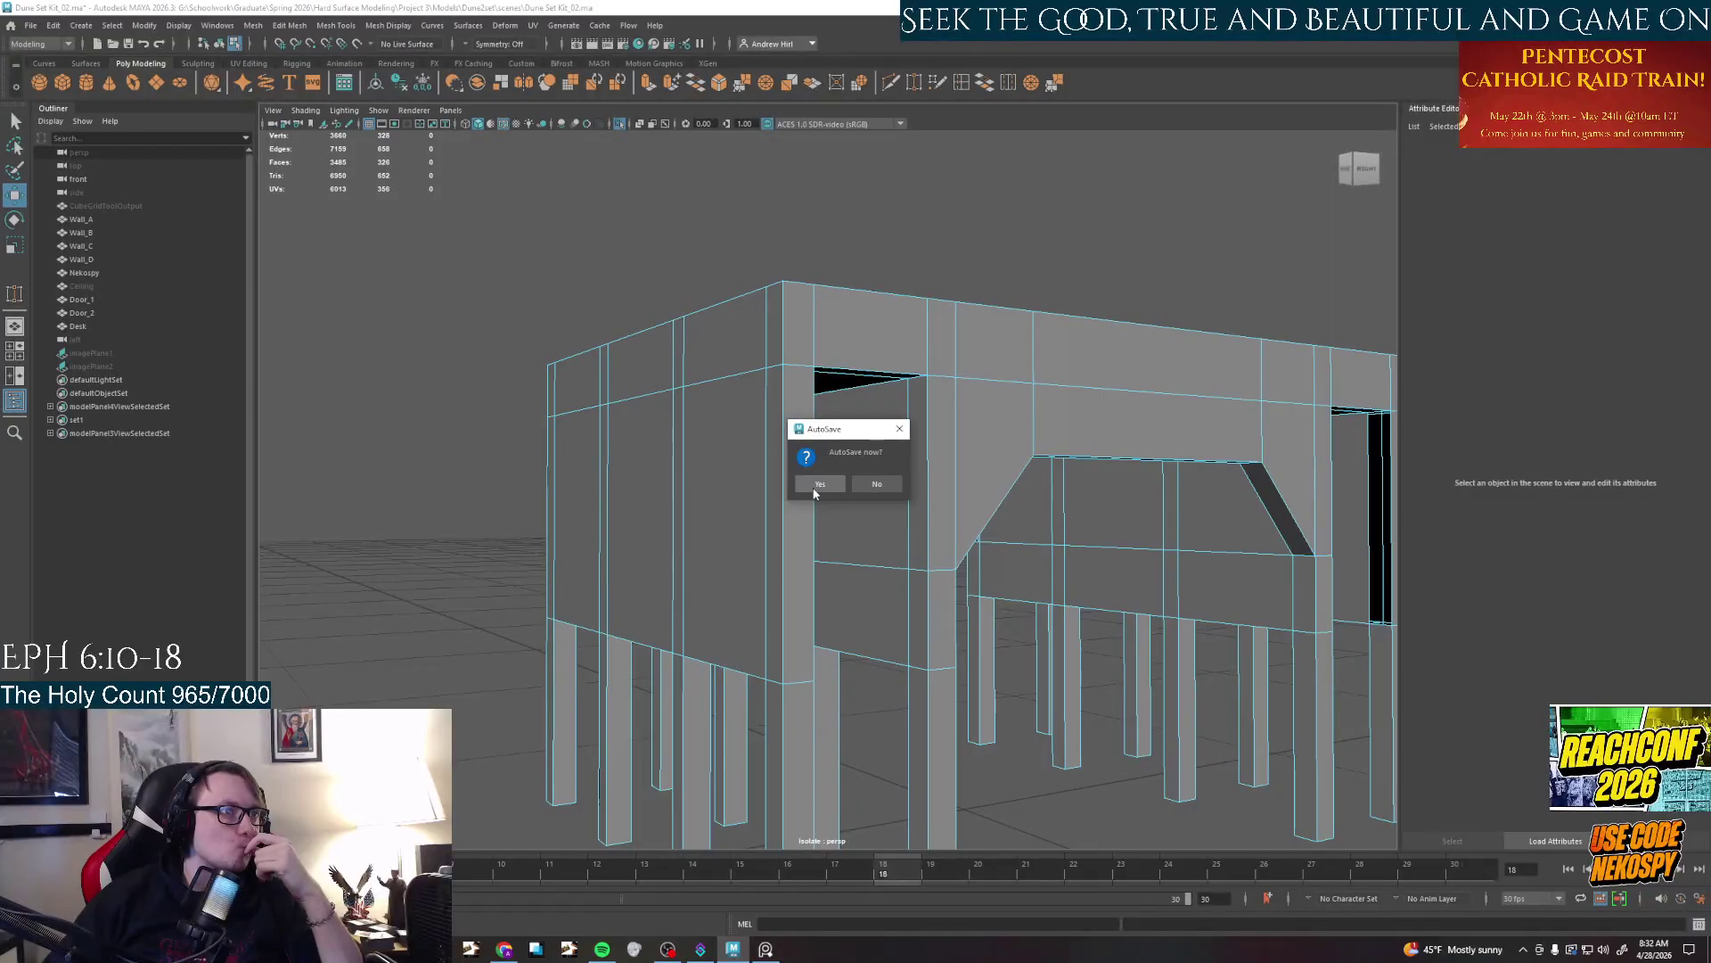
Answer Yes to the AutoSave prompt and orbit to the desk's other side
{"action": "left_click", "coordinate": [814, 485]}
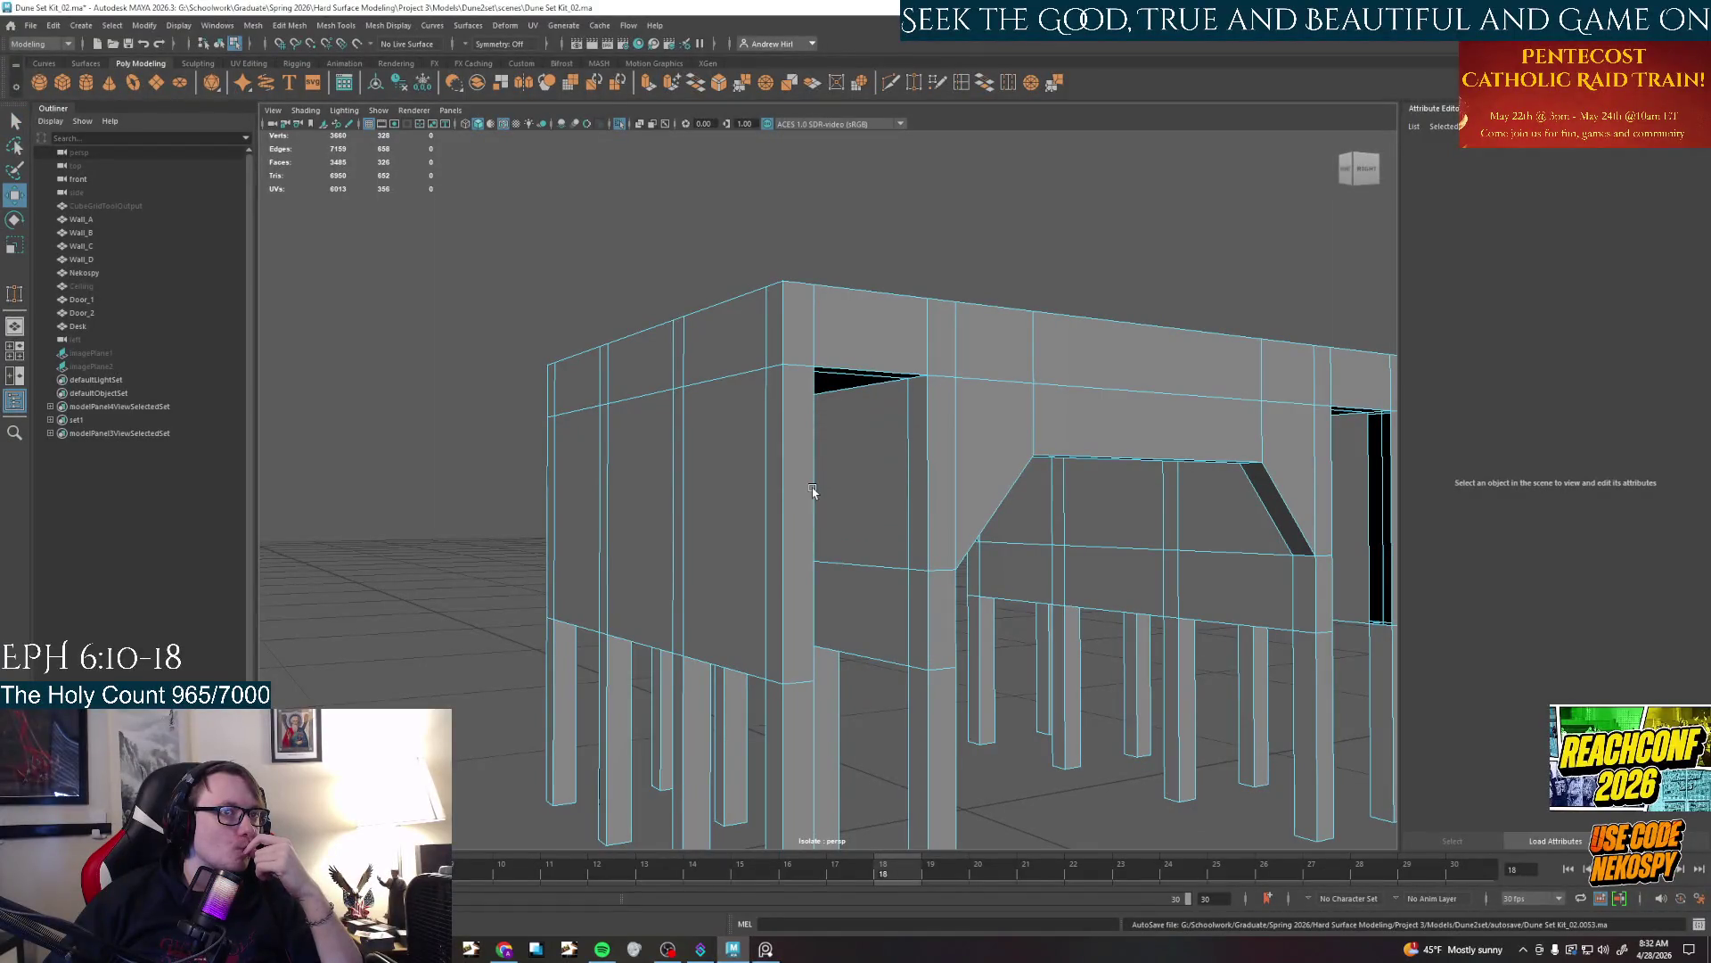
{"action": "scroll", "coordinate": [813, 490], "scroll_direction": "down", "scroll_amount": 3}
{"action": "mouse_move", "coordinate": [813, 491]}
{"action": "left_mouse_down", "text": "alt"}
{"action": "mouse_move", "coordinate": [1056, 643]}
{"action": "mouse_move", "coordinate": [989, 656]}
{"action": "mouse_move", "coordinate": [1057, 656]}
{"action": "mouse_move", "coordinate": [360, 600]}
{"action": "mouse_move", "coordinate": [889, 565]}
{"action": "mouse_move", "coordinate": [940, 596]}
{"action": "left_mouse_up", "text": "alt"}
{"action": "key", "text": "alt+Tab"}
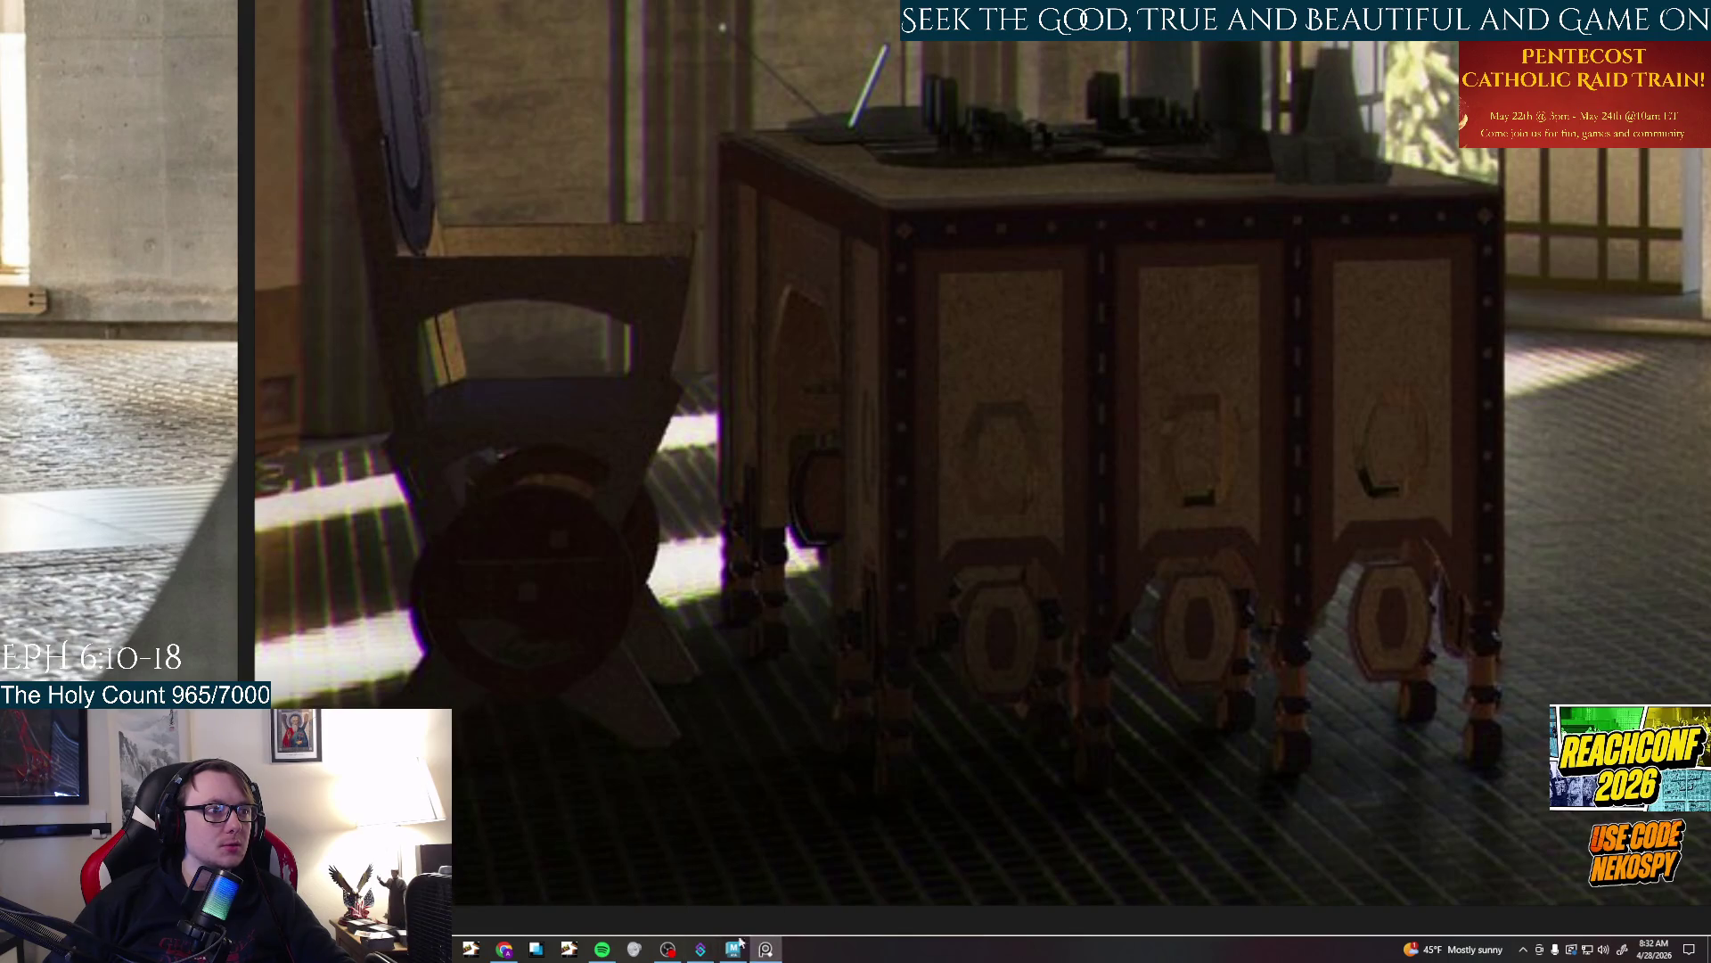
{"action": "left_click", "coordinate": [731, 949]}
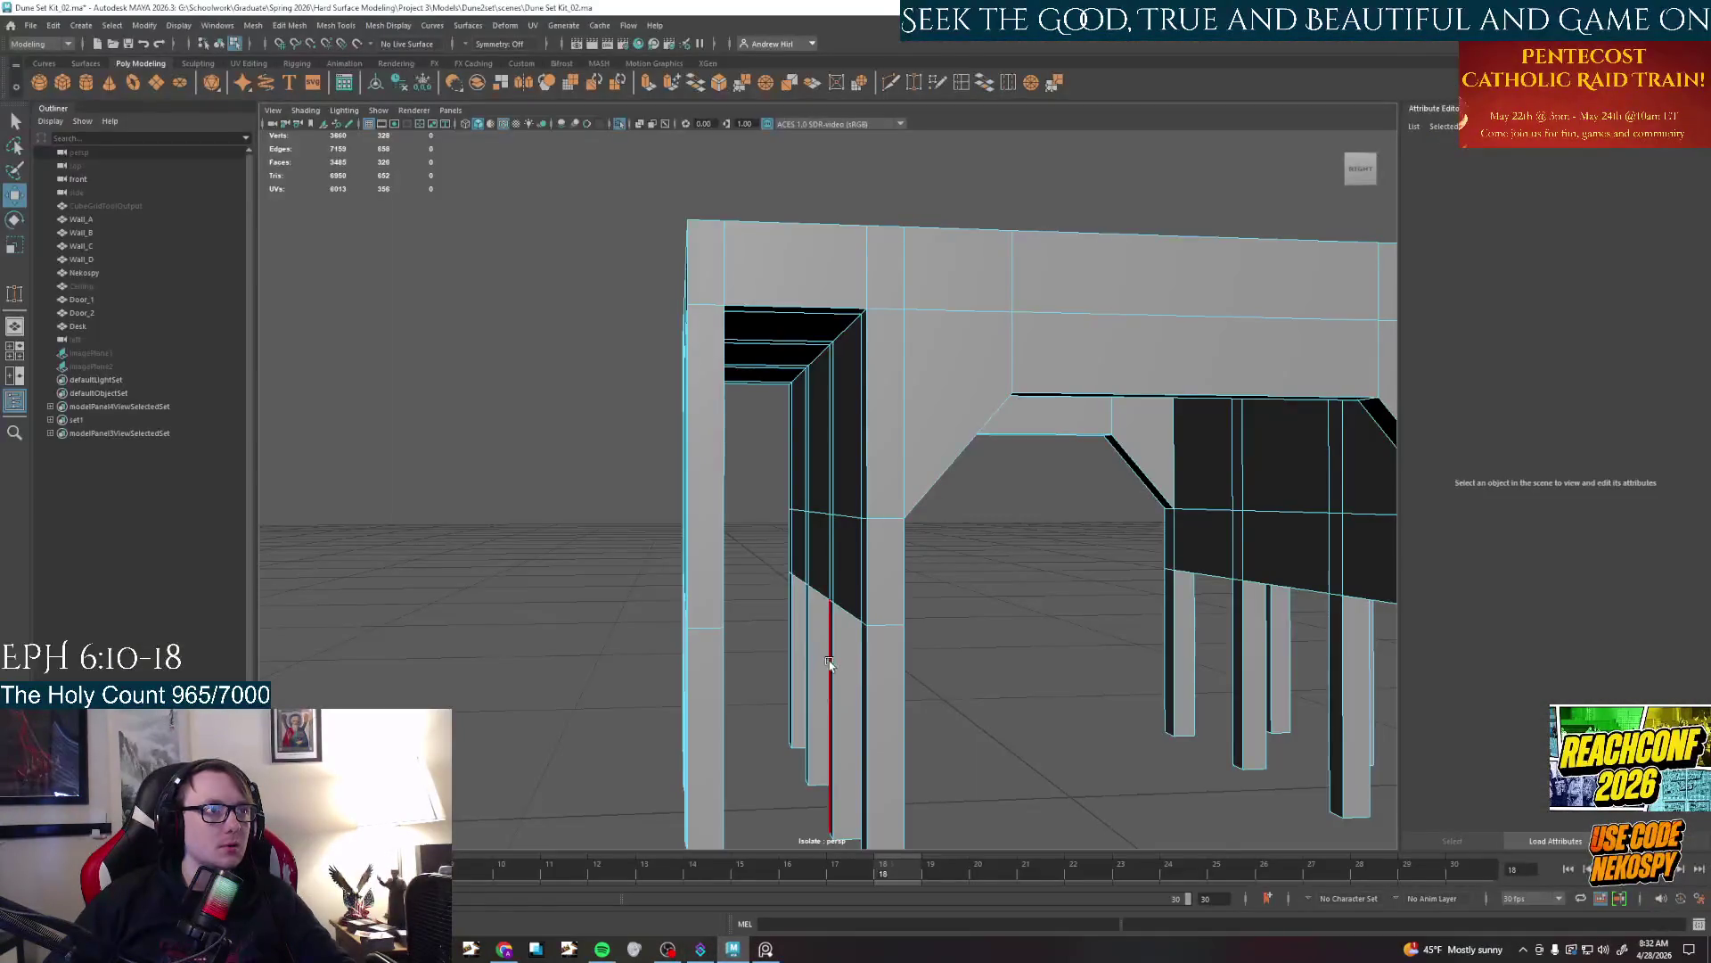
{"action": "scroll", "coordinate": [828, 665], "scroll_direction": "down", "scroll_amount": 3}
Pick edges along the lower beam from below, then switch to face selection
{"action": "mouse_move", "coordinate": [827, 647]}
{"action": "left_mouse_down", "text": "alt"}
{"action": "mouse_move", "coordinate": [756, 572]}
{"action": "mouse_move", "coordinate": [776, 511]}
{"action": "mouse_move", "coordinate": [848, 557]}
{"action": "left_mouse_up", "text": "alt"}
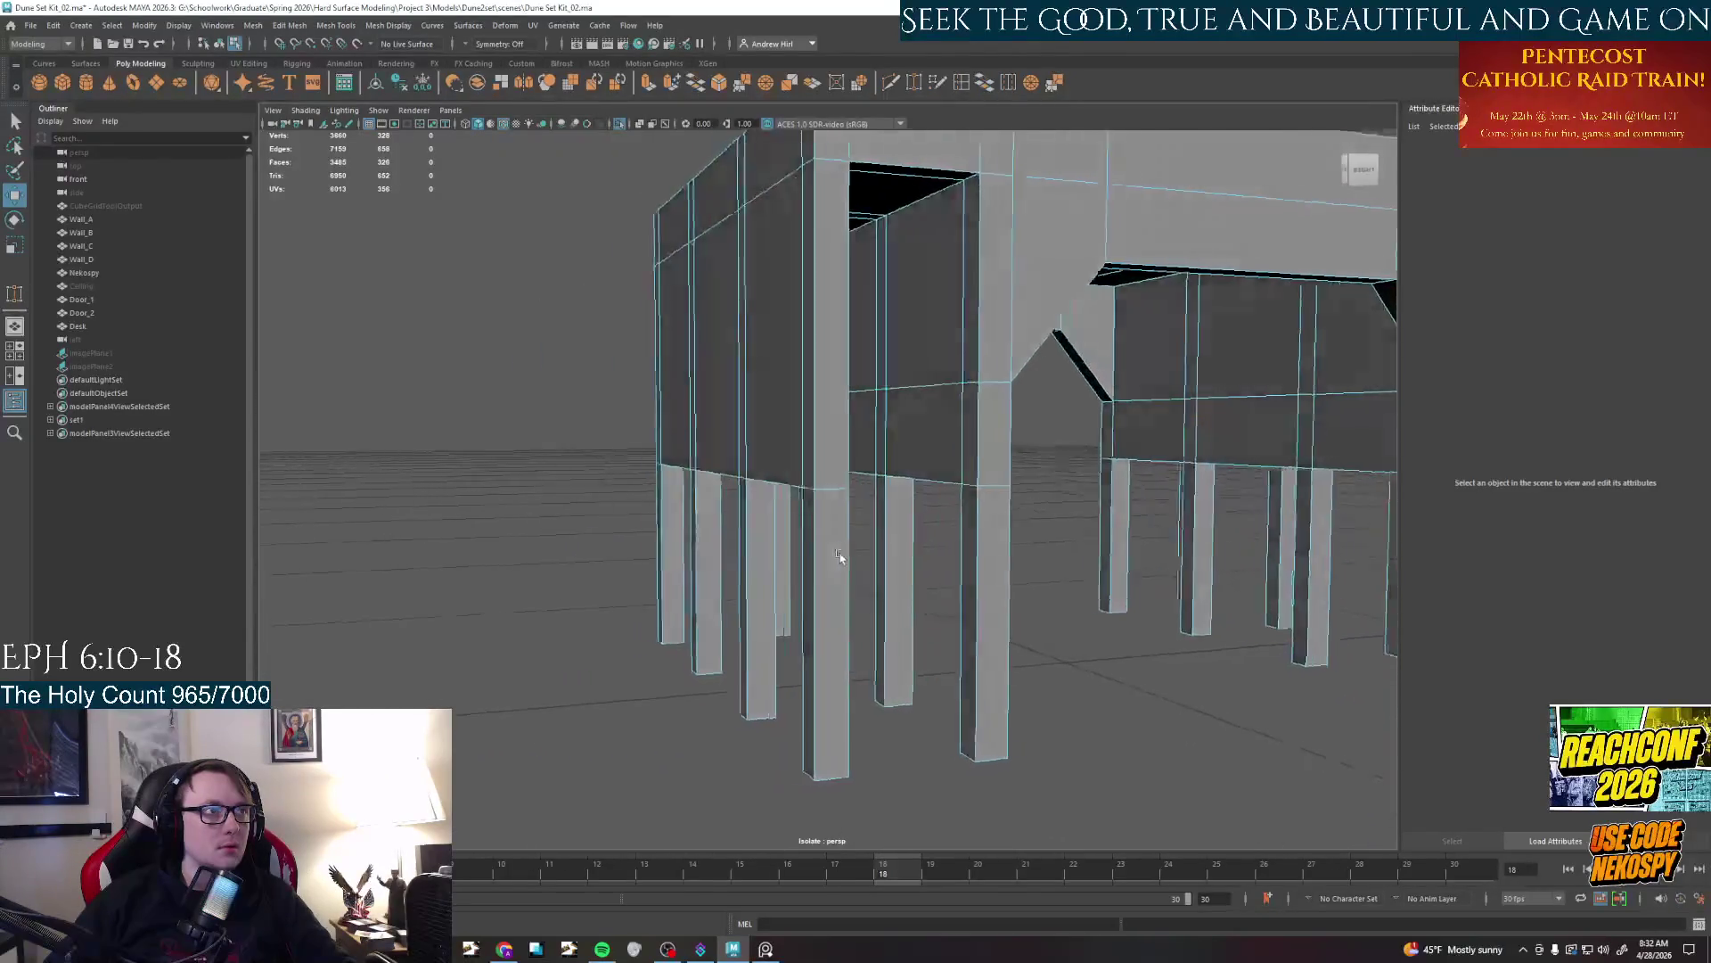
{"action": "right_click", "coordinate": [872, 498]}
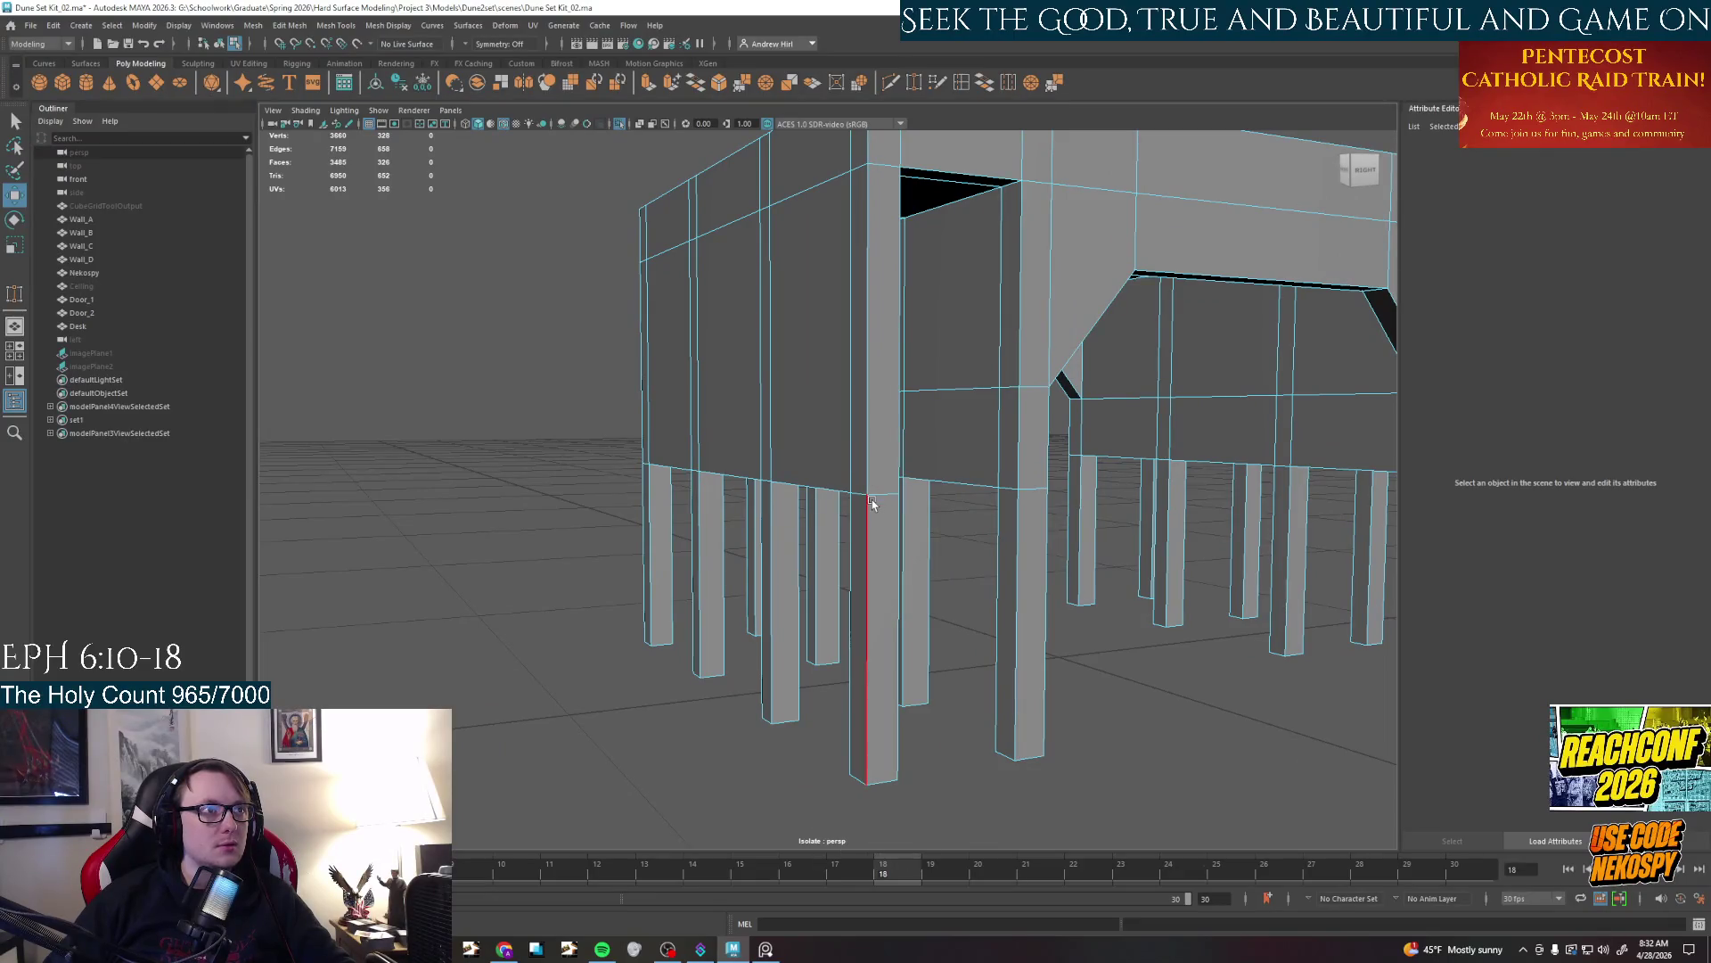
{"action": "left_click", "coordinate": [875, 502]}
{"action": "mouse_move", "coordinate": [876, 509]}
{"action": "left_mouse_down", "text": "alt"}
{"action": "mouse_move", "coordinate": [846, 541]}
{"action": "mouse_move", "coordinate": [904, 384]}
{"action": "left_mouse_up", "text": "alt"}
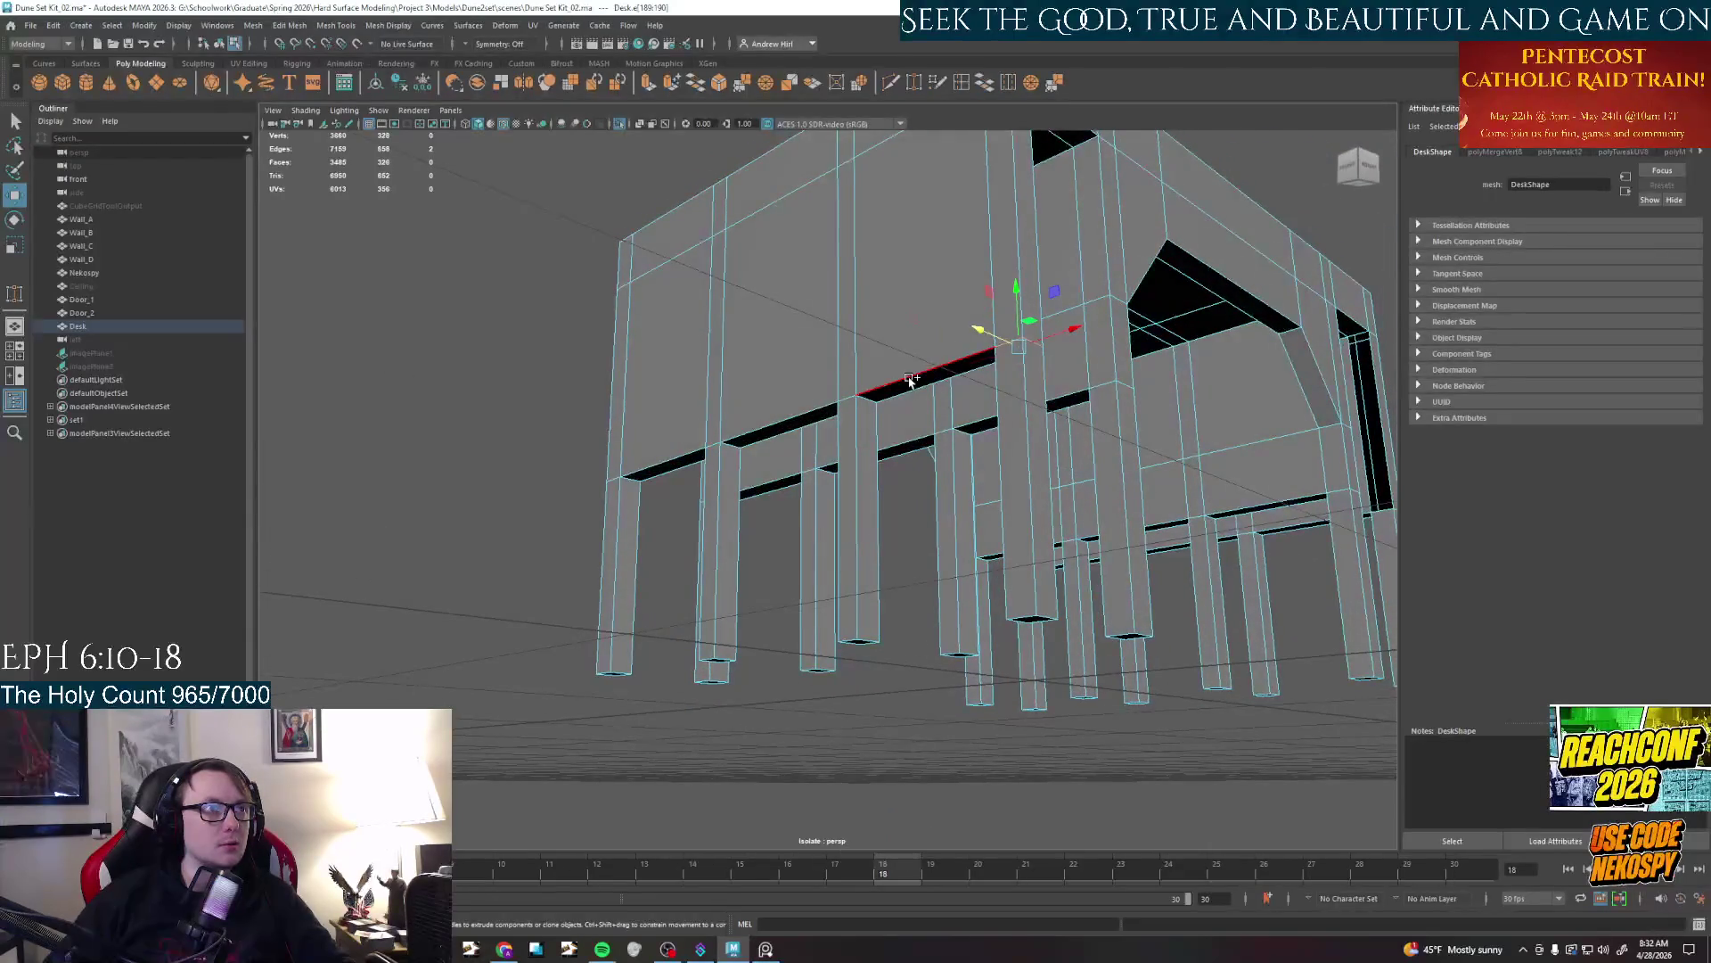
{"action": "left_click", "coordinate": [910, 378]}
{"action": "left_click", "coordinate": [829, 405], "text": "shift"}
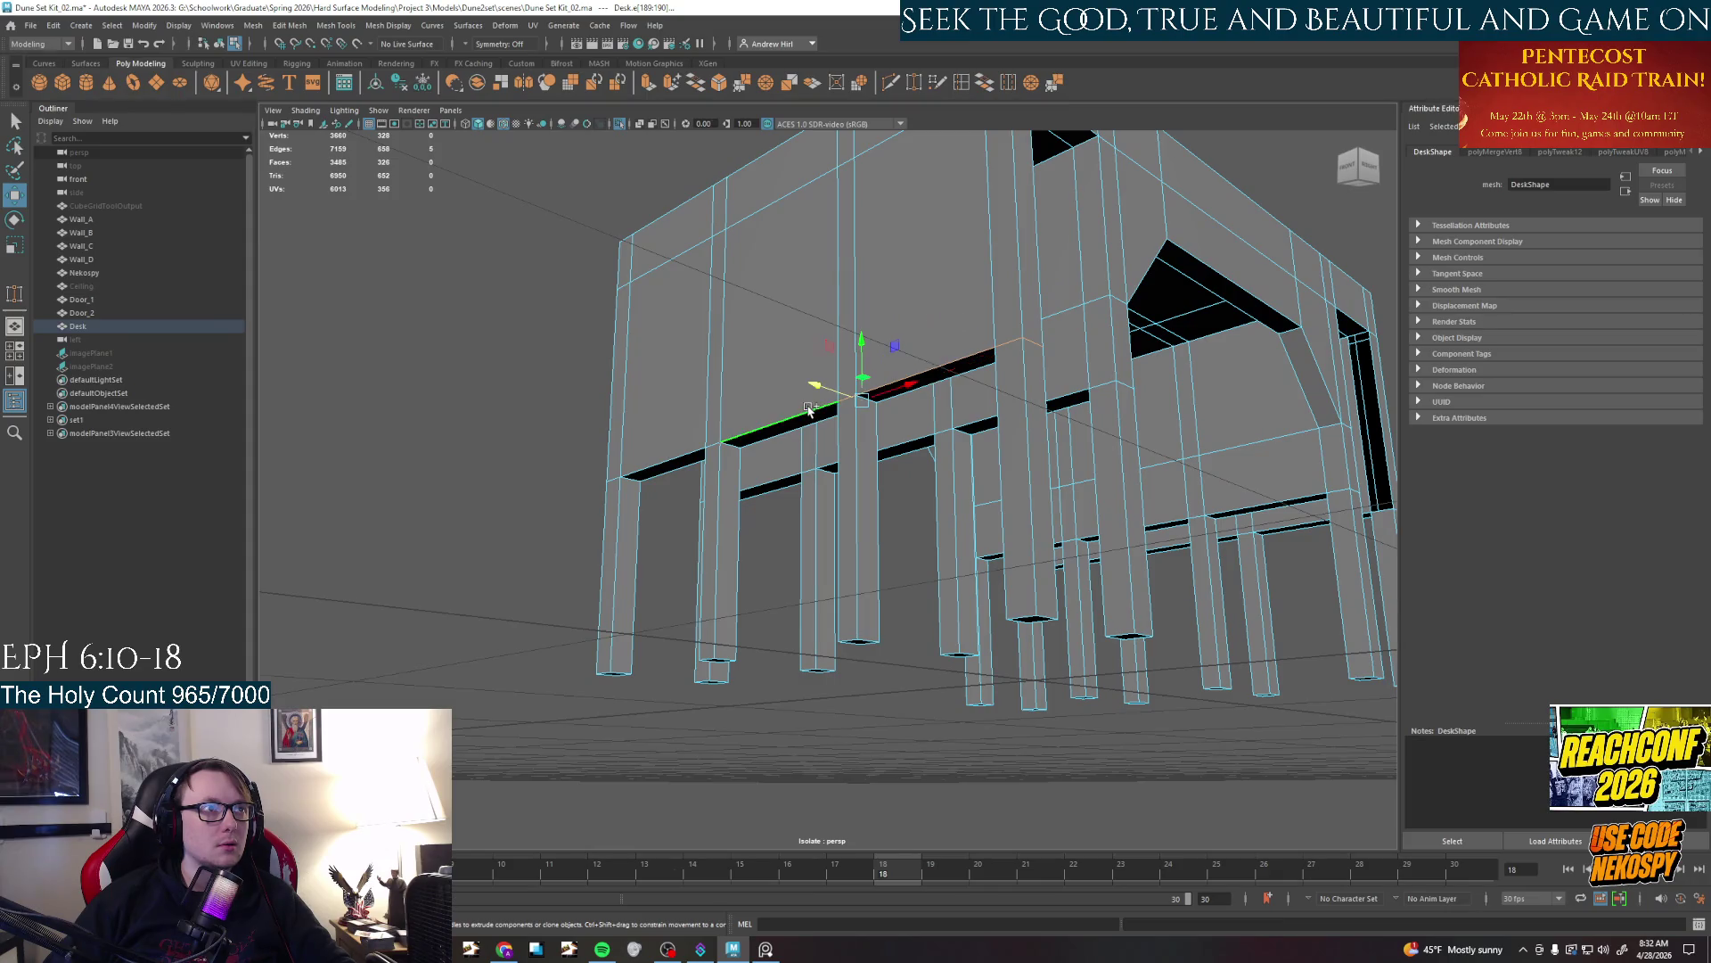
{"action": "left_click", "coordinate": [676, 451], "text": "shift"}
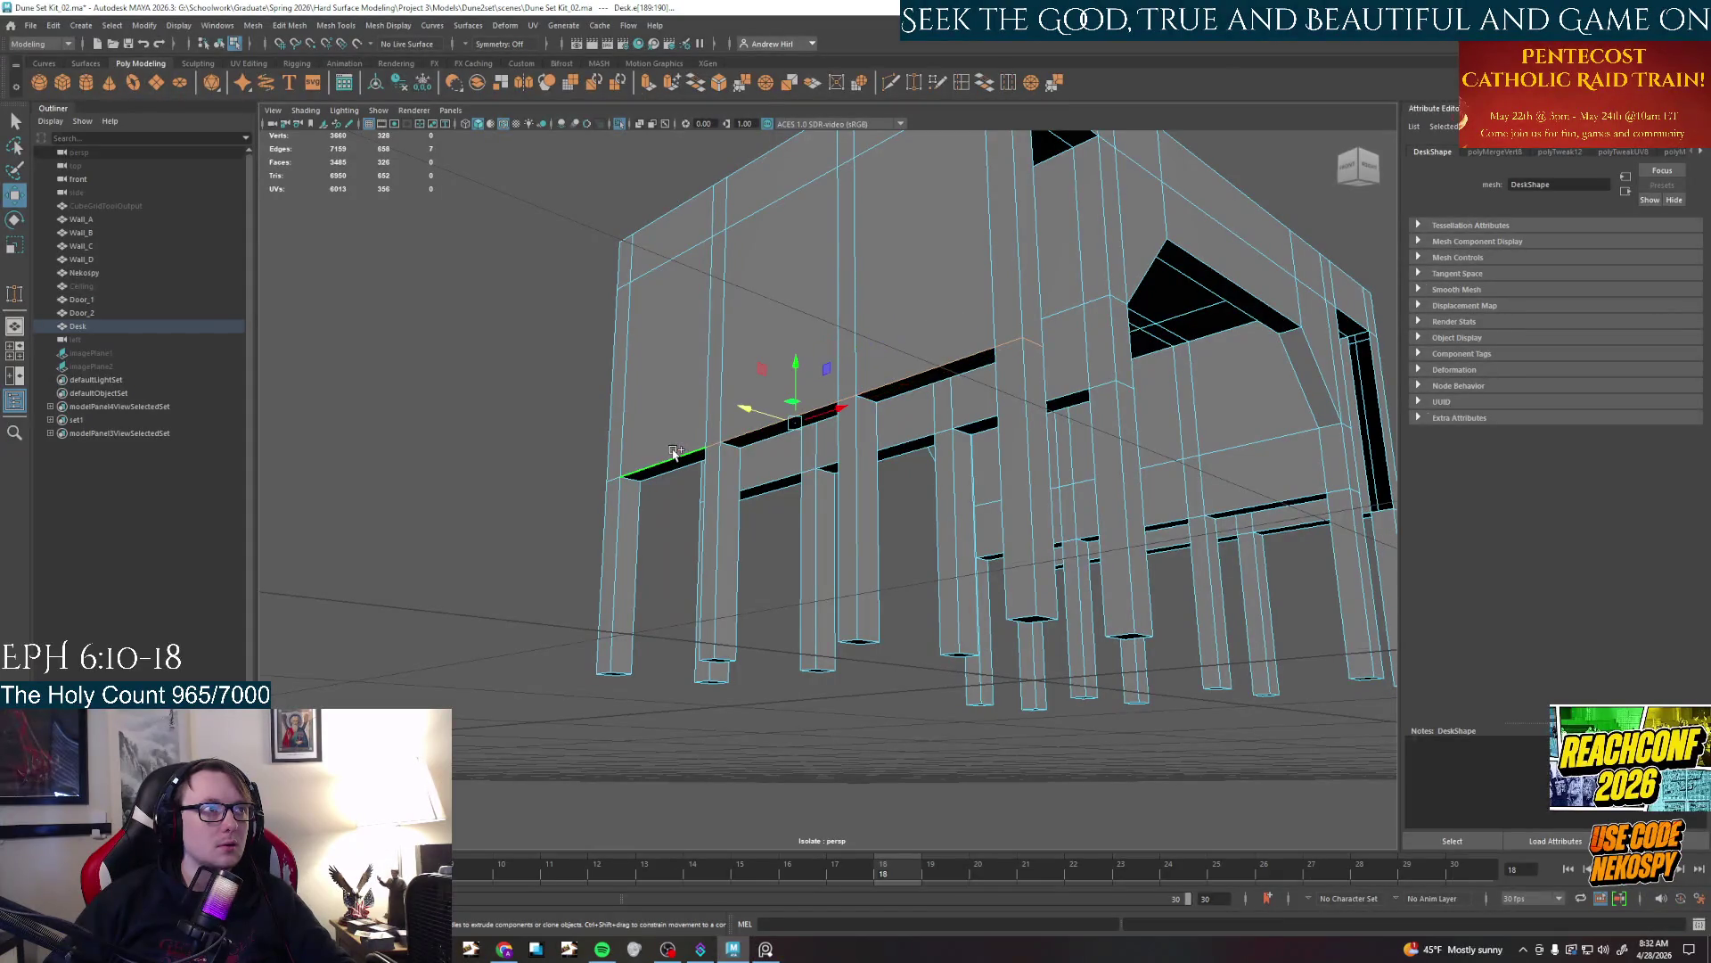
{"action": "left_click", "coordinate": [629, 476], "text": "shift"}
{"action": "right_click", "coordinate": [690, 463]}
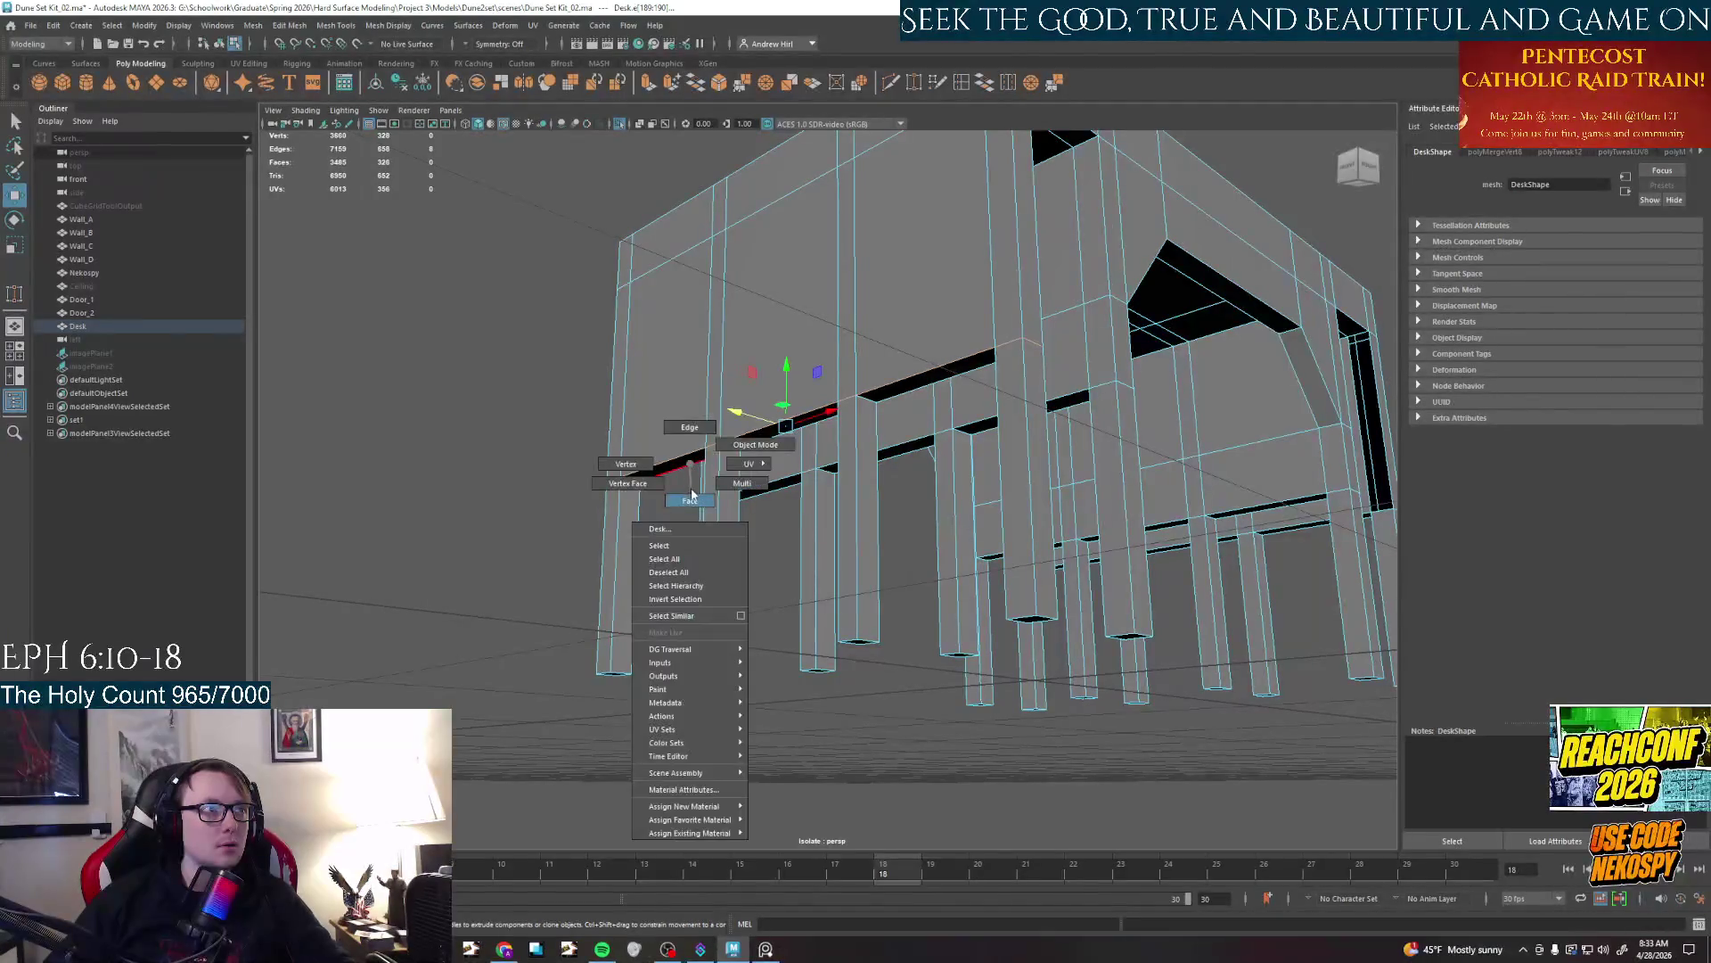
{"action": "left_click", "coordinate": [683, 474]}
Select the thin strip faces running under the first side beam
{"action": "left_click", "coordinate": [669, 465]}
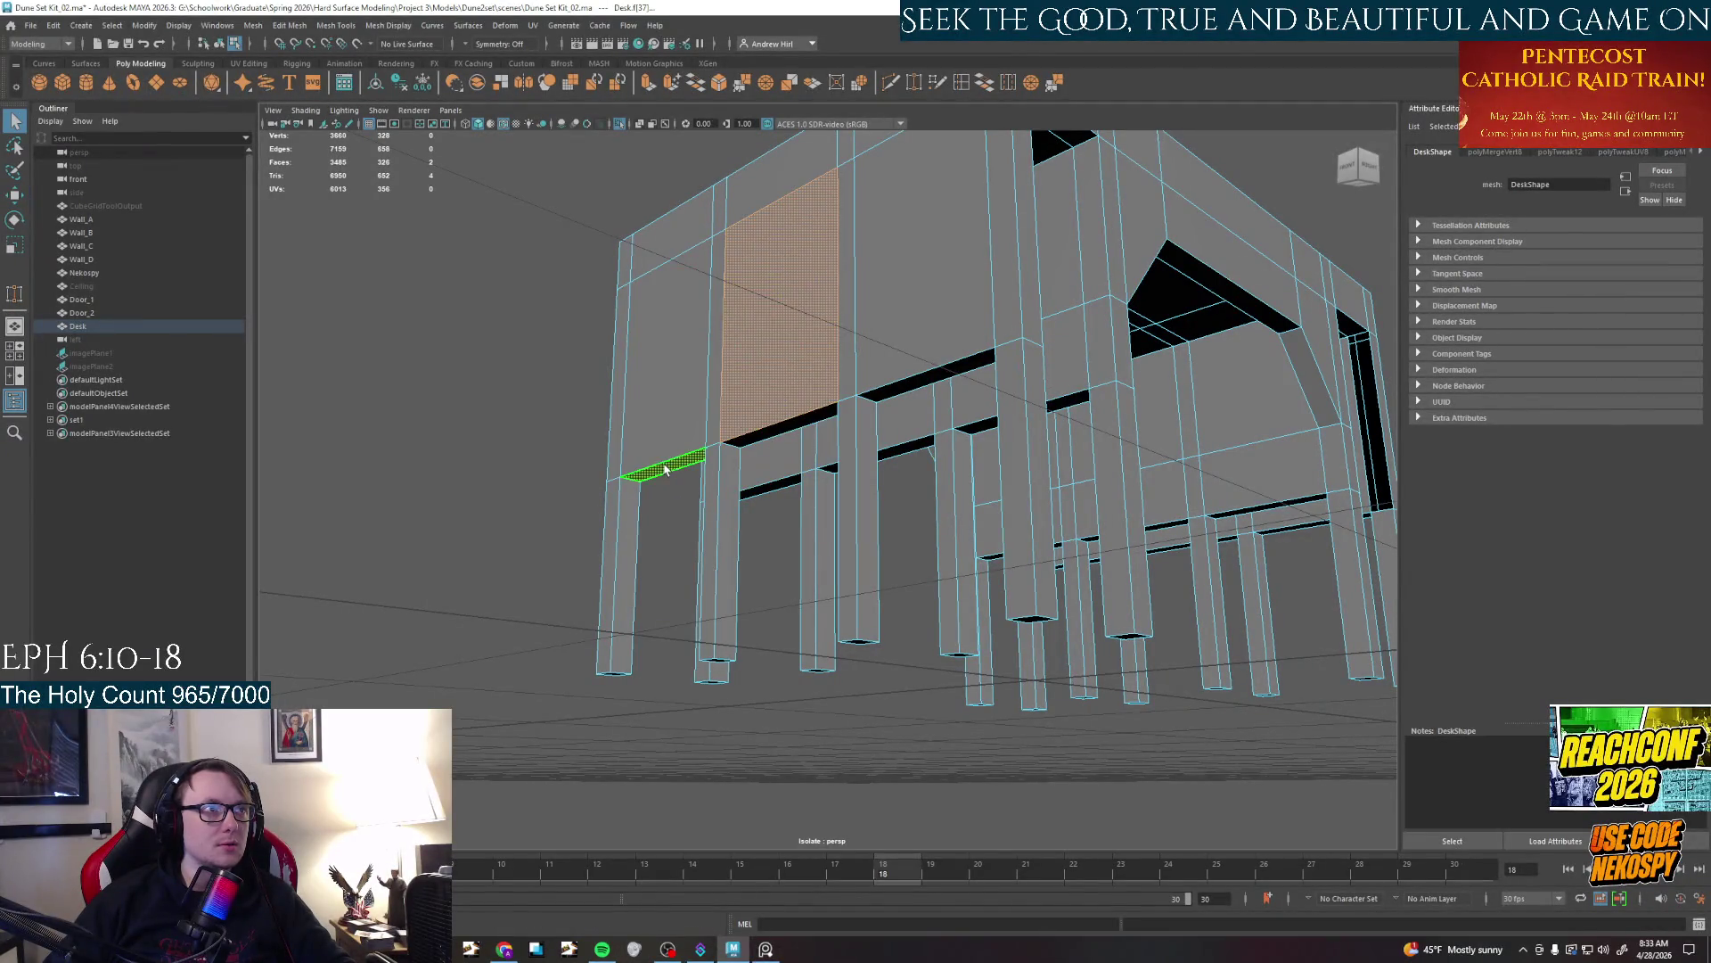
{"action": "left_click", "coordinate": [780, 427], "text": "shift"}
{"action": "left_click", "coordinate": [933, 379], "text": "shift"}
{"action": "left_click", "coordinate": [1069, 401], "text": "shift"}
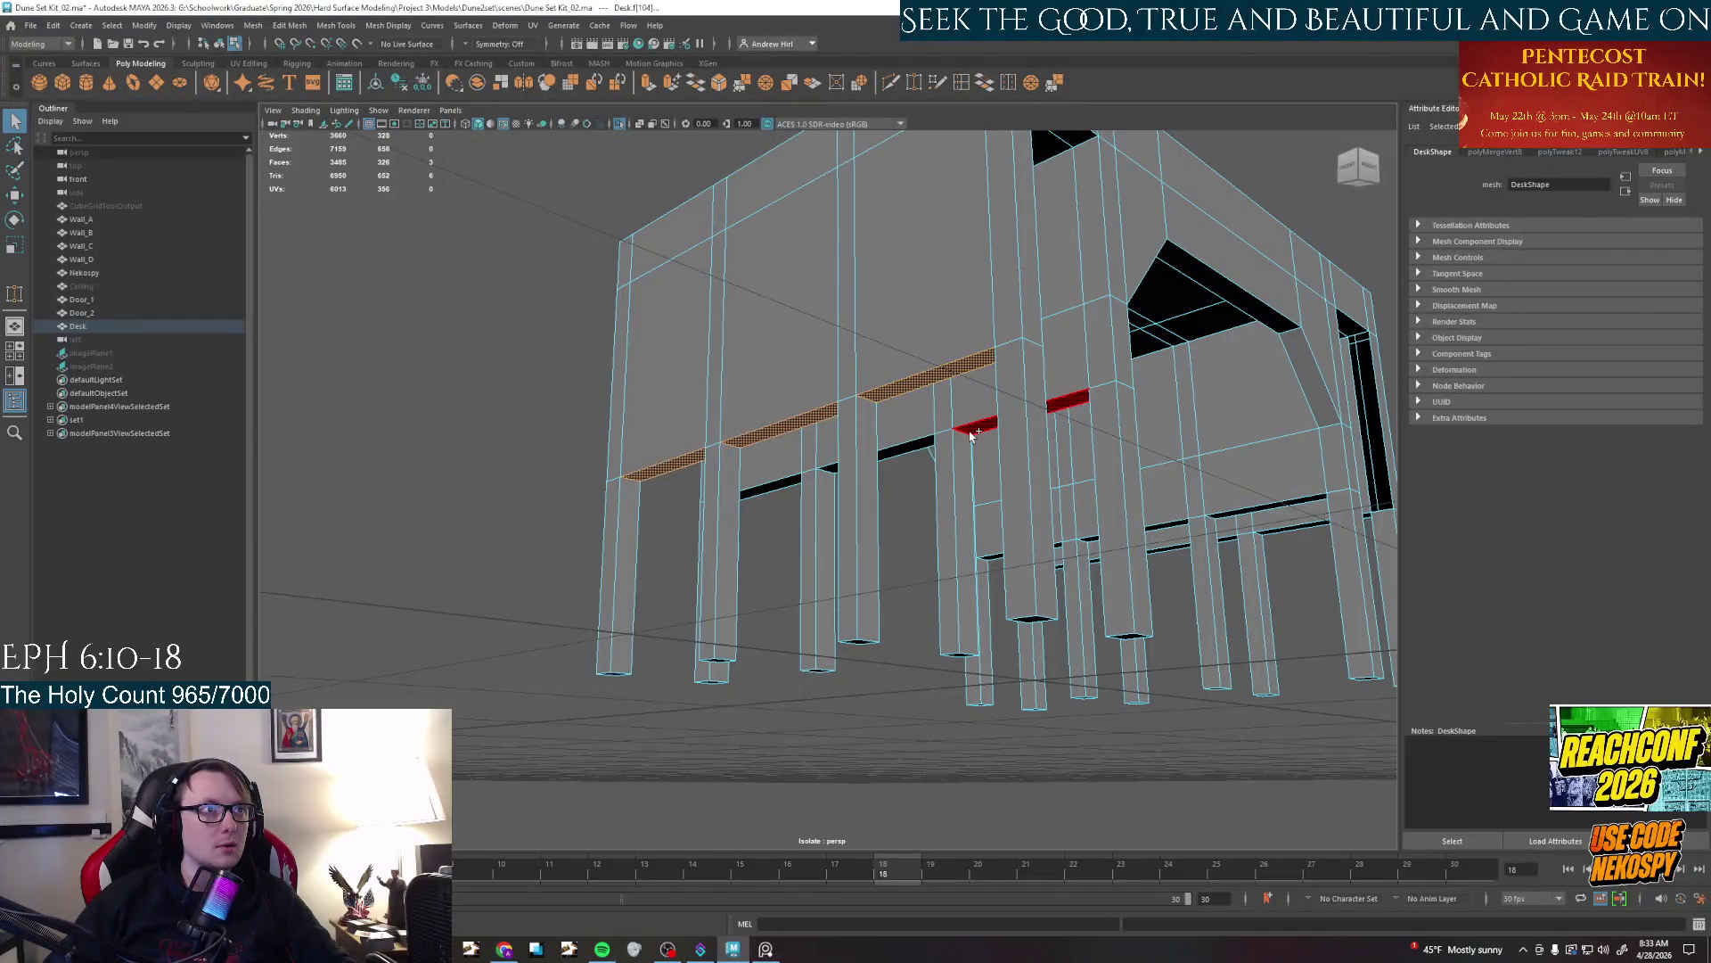
{"action": "left_click", "coordinate": [975, 437], "text": "shift"}
{"action": "left_click", "coordinate": [907, 452], "text": "shift"}
{"action": "left_click", "coordinate": [830, 468], "text": "shift"}
{"action": "left_click_drag", "start_coordinate": [986, 511], "coordinate": [894, 523], "text": "alt"}
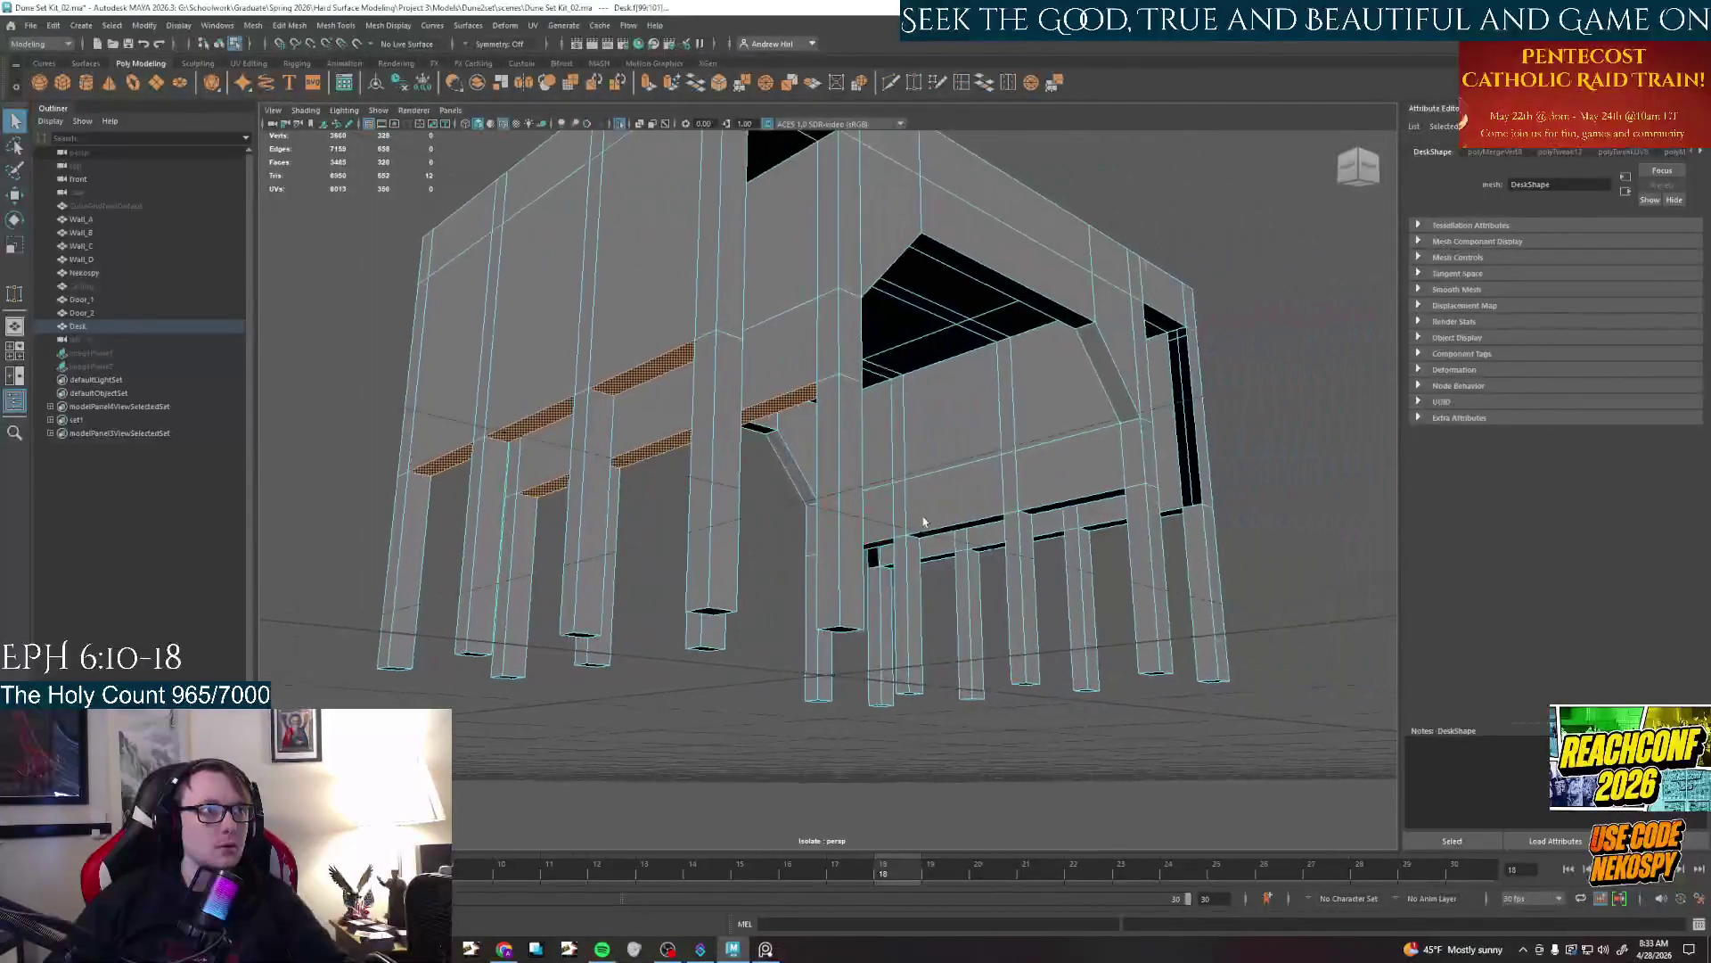
Add the far beam's strip faces and slide the whole selection down along Y
{"action": "left_click", "coordinate": [1033, 521], "text": "shift"}
{"action": "left_click", "coordinate": [1110, 484], "text": "shift"}
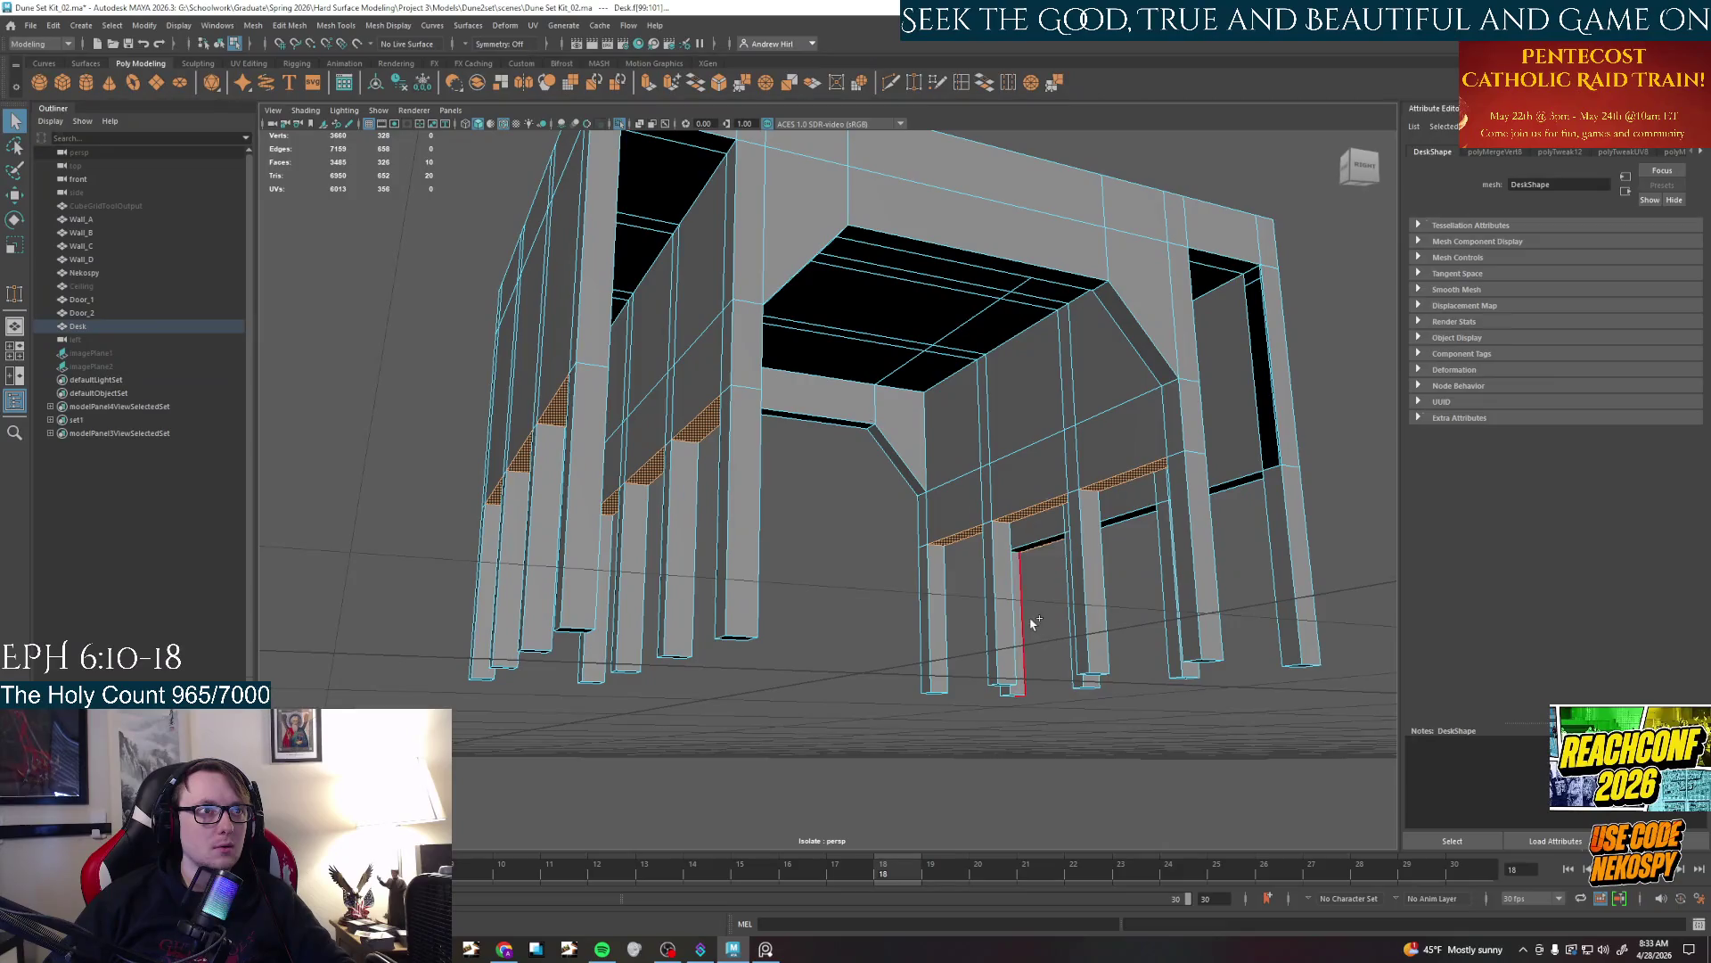
{"action": "left_click", "coordinate": [1056, 554], "text": "shift"}
{"action": "left_click", "coordinate": [1050, 551], "text": "shift"}
{"action": "left_click", "coordinate": [1126, 519], "text": "shift"}
{"action": "left_click", "coordinate": [1233, 484], "text": "shift"}
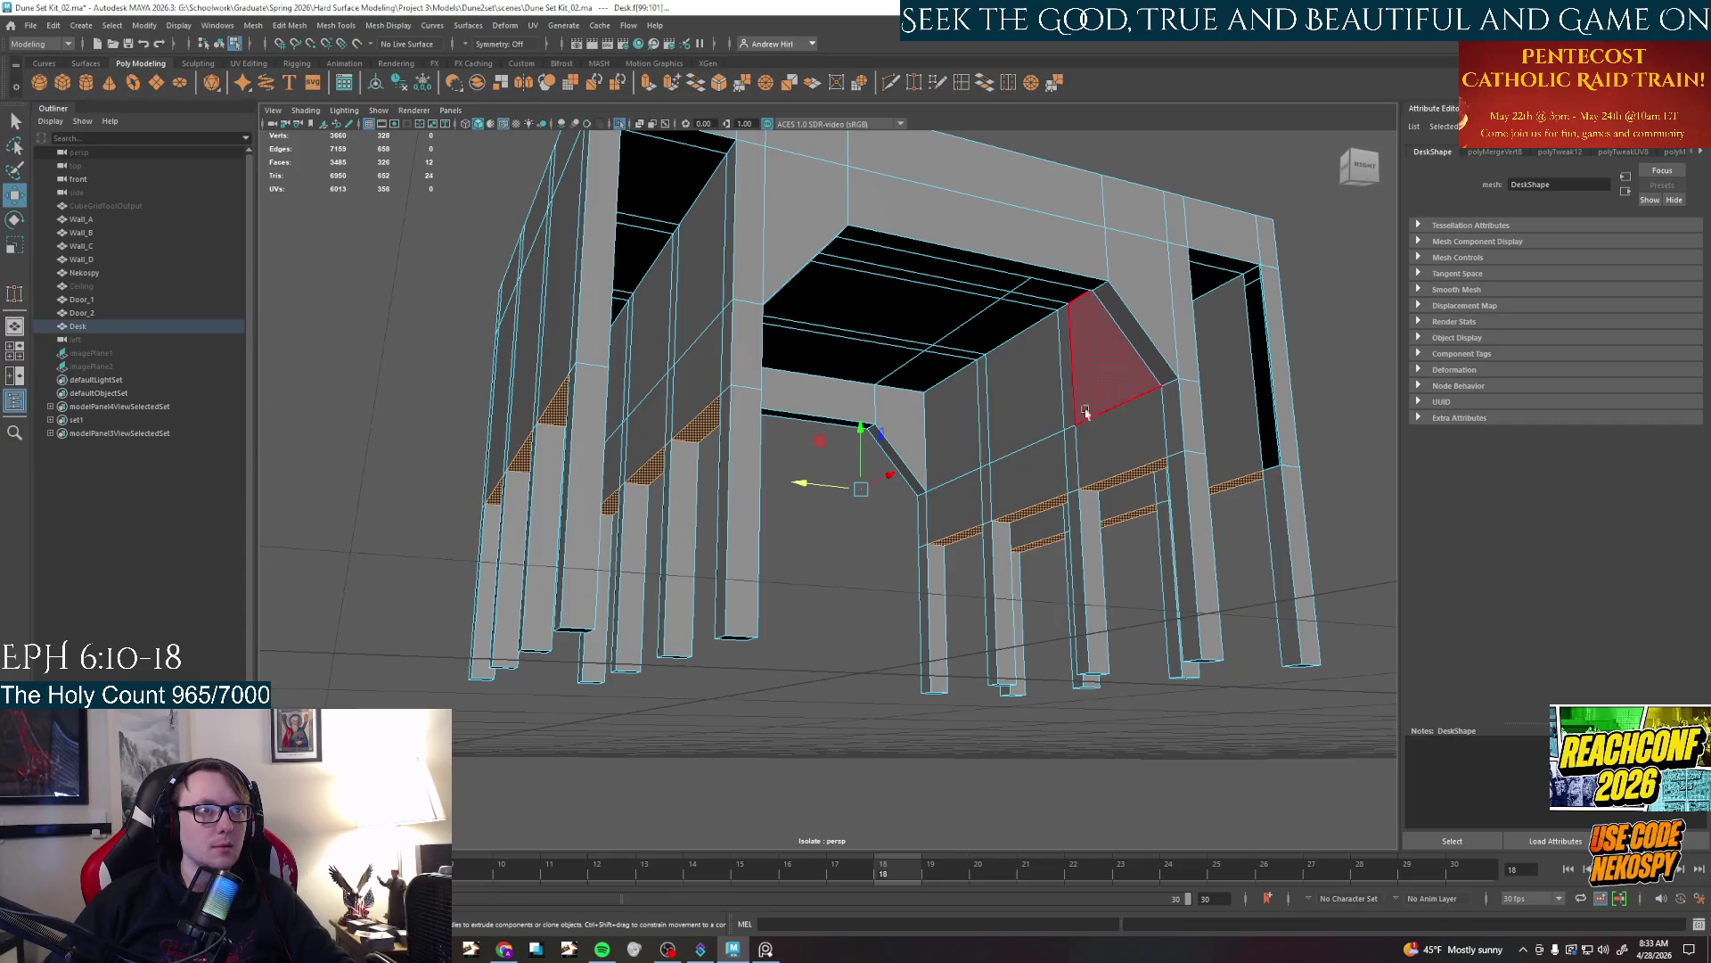
{"action": "left_click", "coordinate": [818, 425], "text": "shift"}
{"action": "mouse_move", "coordinate": [862, 441]}
{"action": "left_mouse_down"}
{"action": "mouse_move", "coordinate": [863, 539]}
{"action": "mouse_move", "coordinate": [842, 509]}
{"action": "mouse_move", "coordinate": [769, 498]}
{"action": "mouse_move", "coordinate": [882, 505]}
{"action": "mouse_move", "coordinate": [696, 452]}
{"action": "left_mouse_up"}
{"action": "left_click", "coordinate": [843, 482], "text": "shift"}
Switch to the four-view layout and set the lower-right panel to the Left camera
{"action": "left_click", "coordinate": [882, 504]}
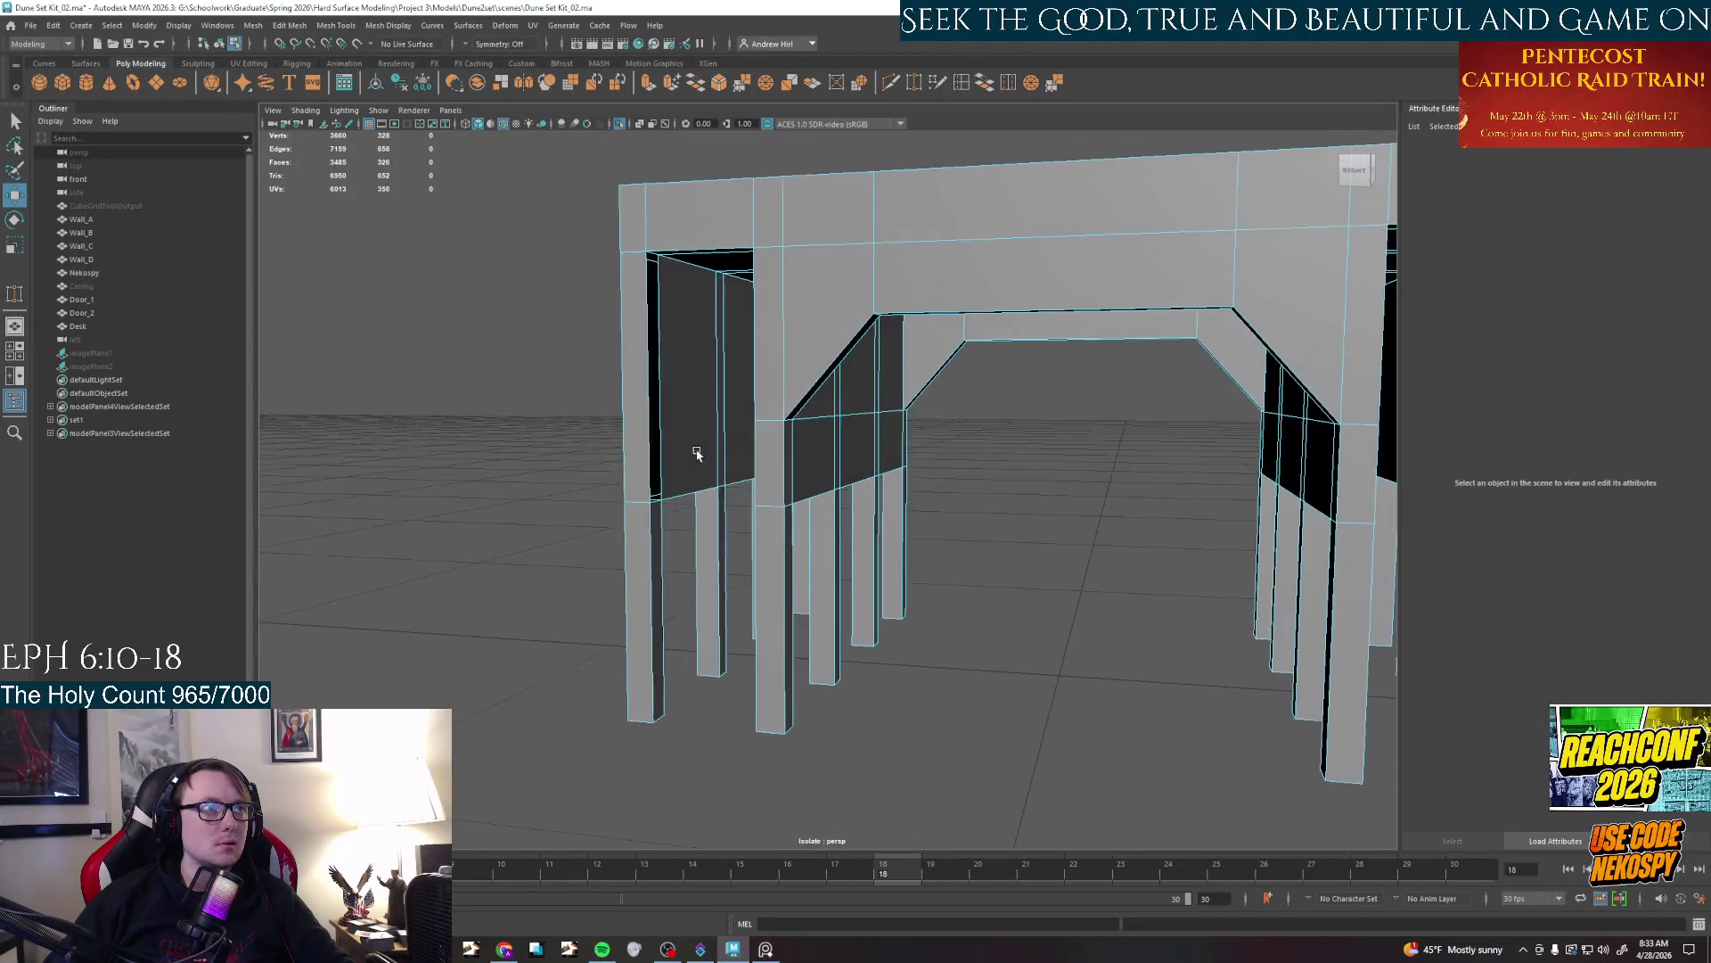
{"action": "key", "text": "space"}
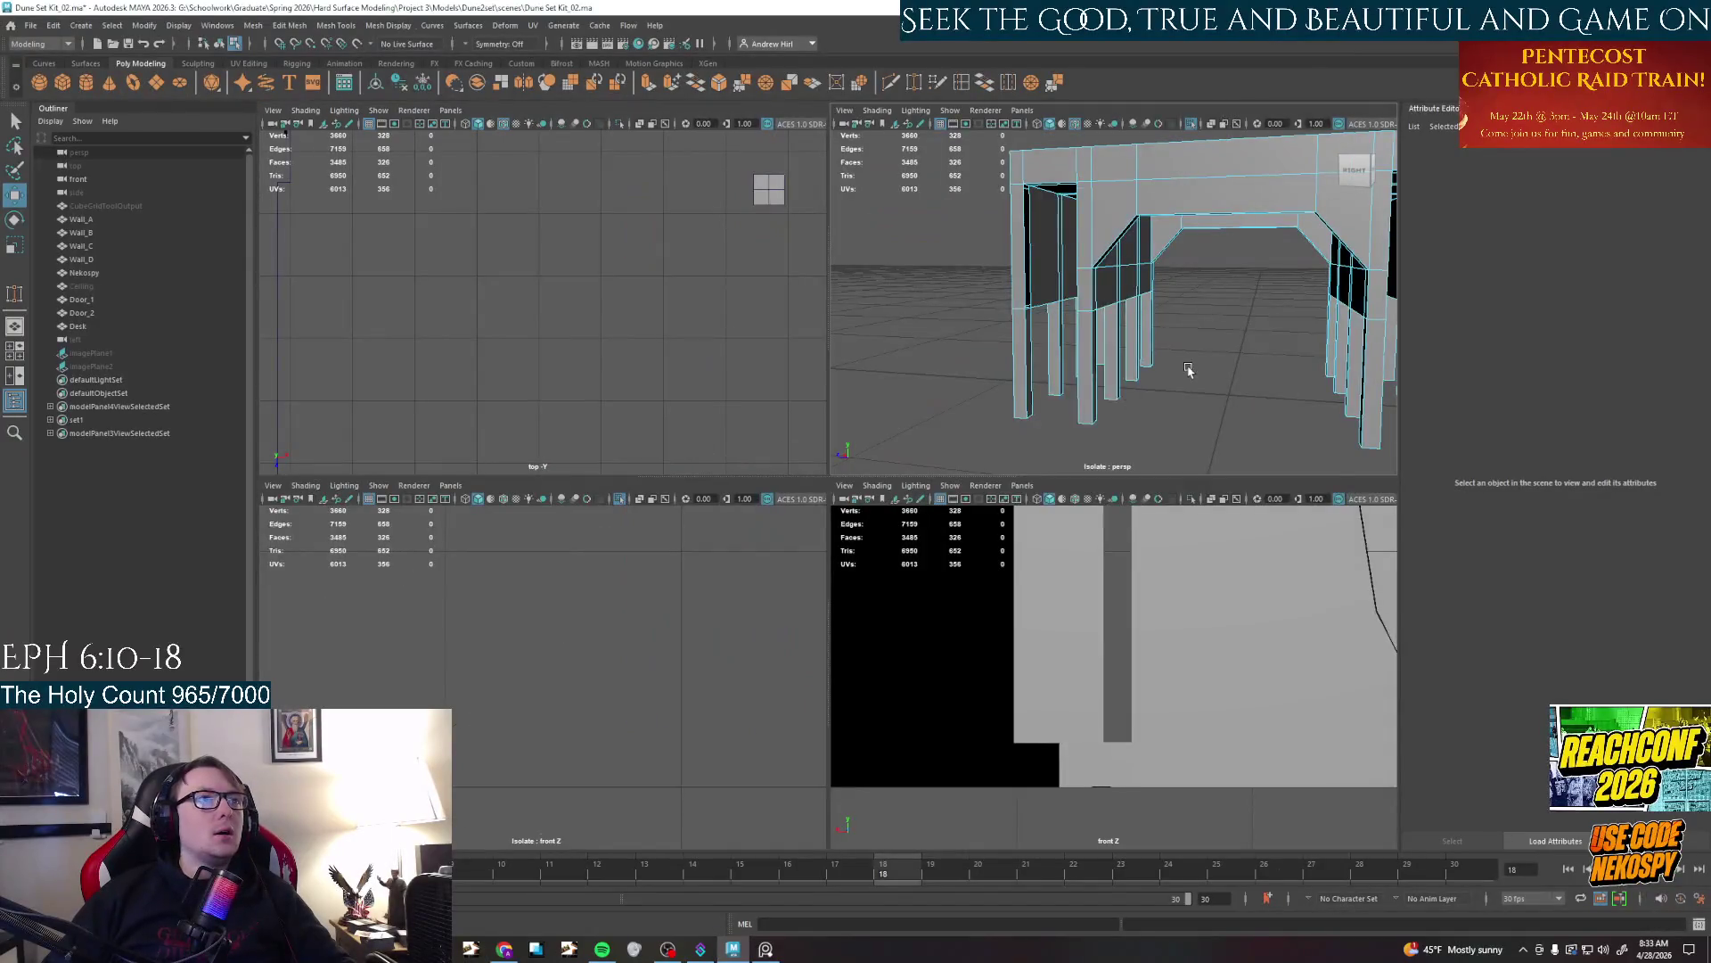
{"action": "key", "text": "space"}
{"action": "key", "text": "space"}
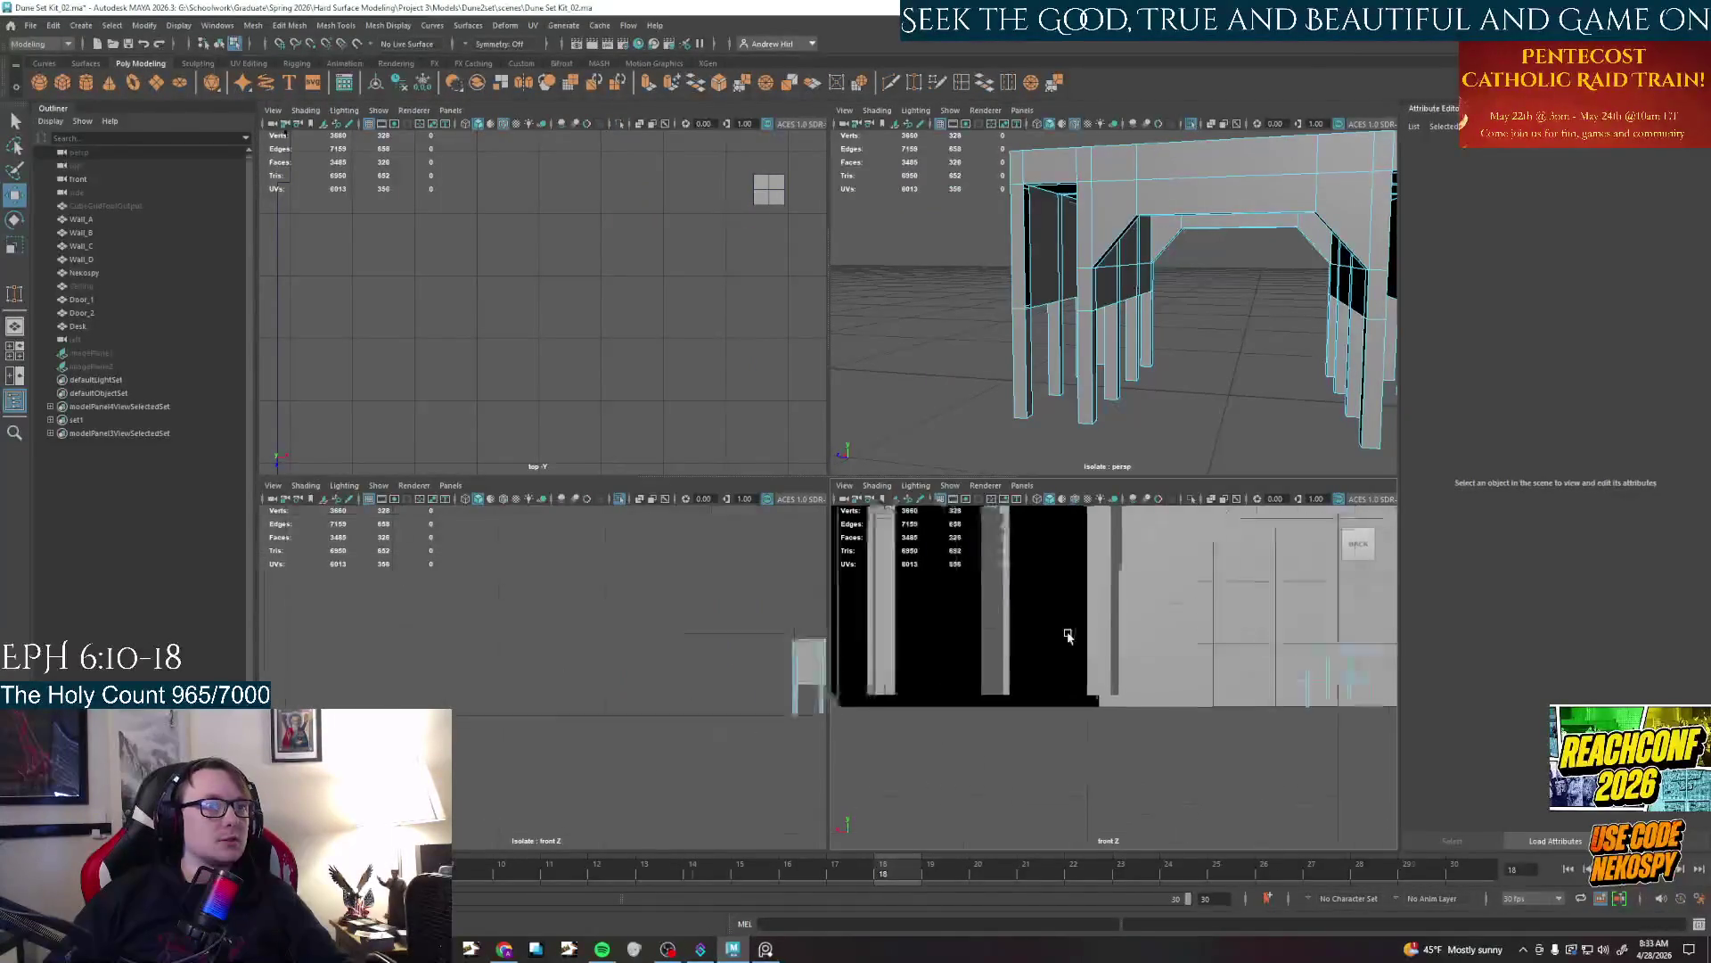
{"action": "scroll", "coordinate": [1146, 666], "scroll_direction": "up", "scroll_amount": 5}
{"action": "scroll", "coordinate": [1148, 666], "scroll_direction": "up", "scroll_amount": 3}
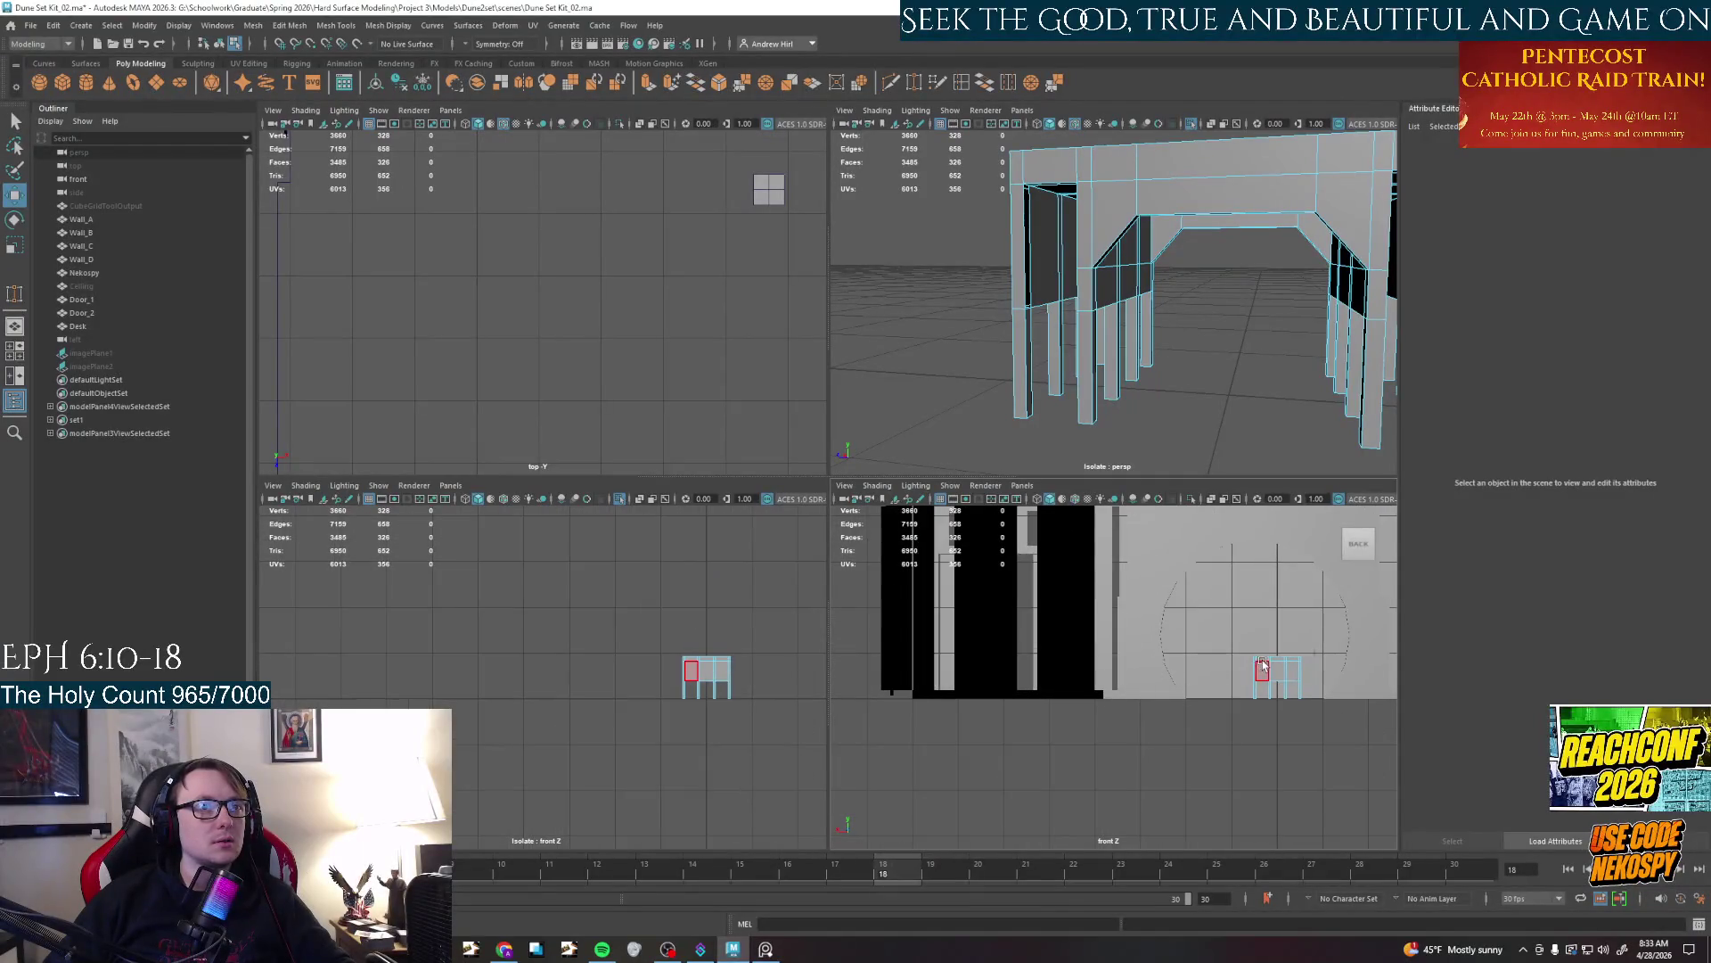
{"action": "scroll", "coordinate": [1258, 662], "scroll_direction": "up", "scroll_amount": 5}
{"action": "scroll", "coordinate": [1069, 649], "scroll_direction": "up", "scroll_amount": 4}
{"action": "scroll", "coordinate": [1092, 685], "scroll_direction": "up", "scroll_amount": 2}
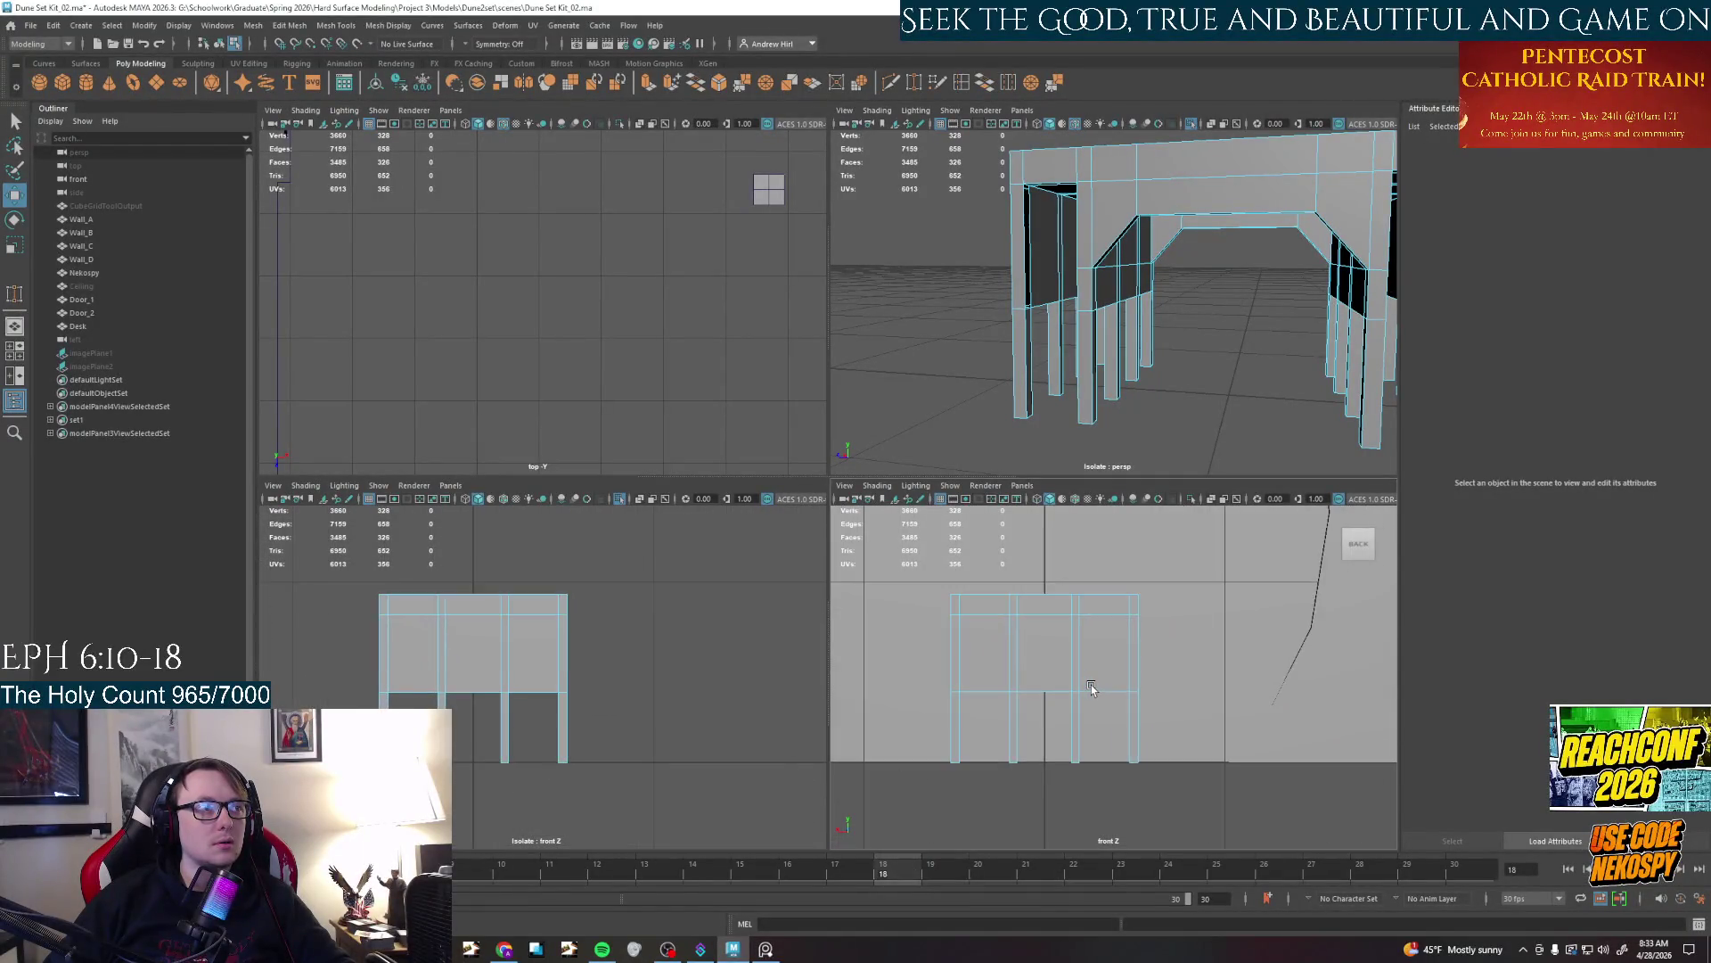
{"action": "scroll", "coordinate": [1092, 685], "scroll_direction": "down", "scroll_amount": 2}
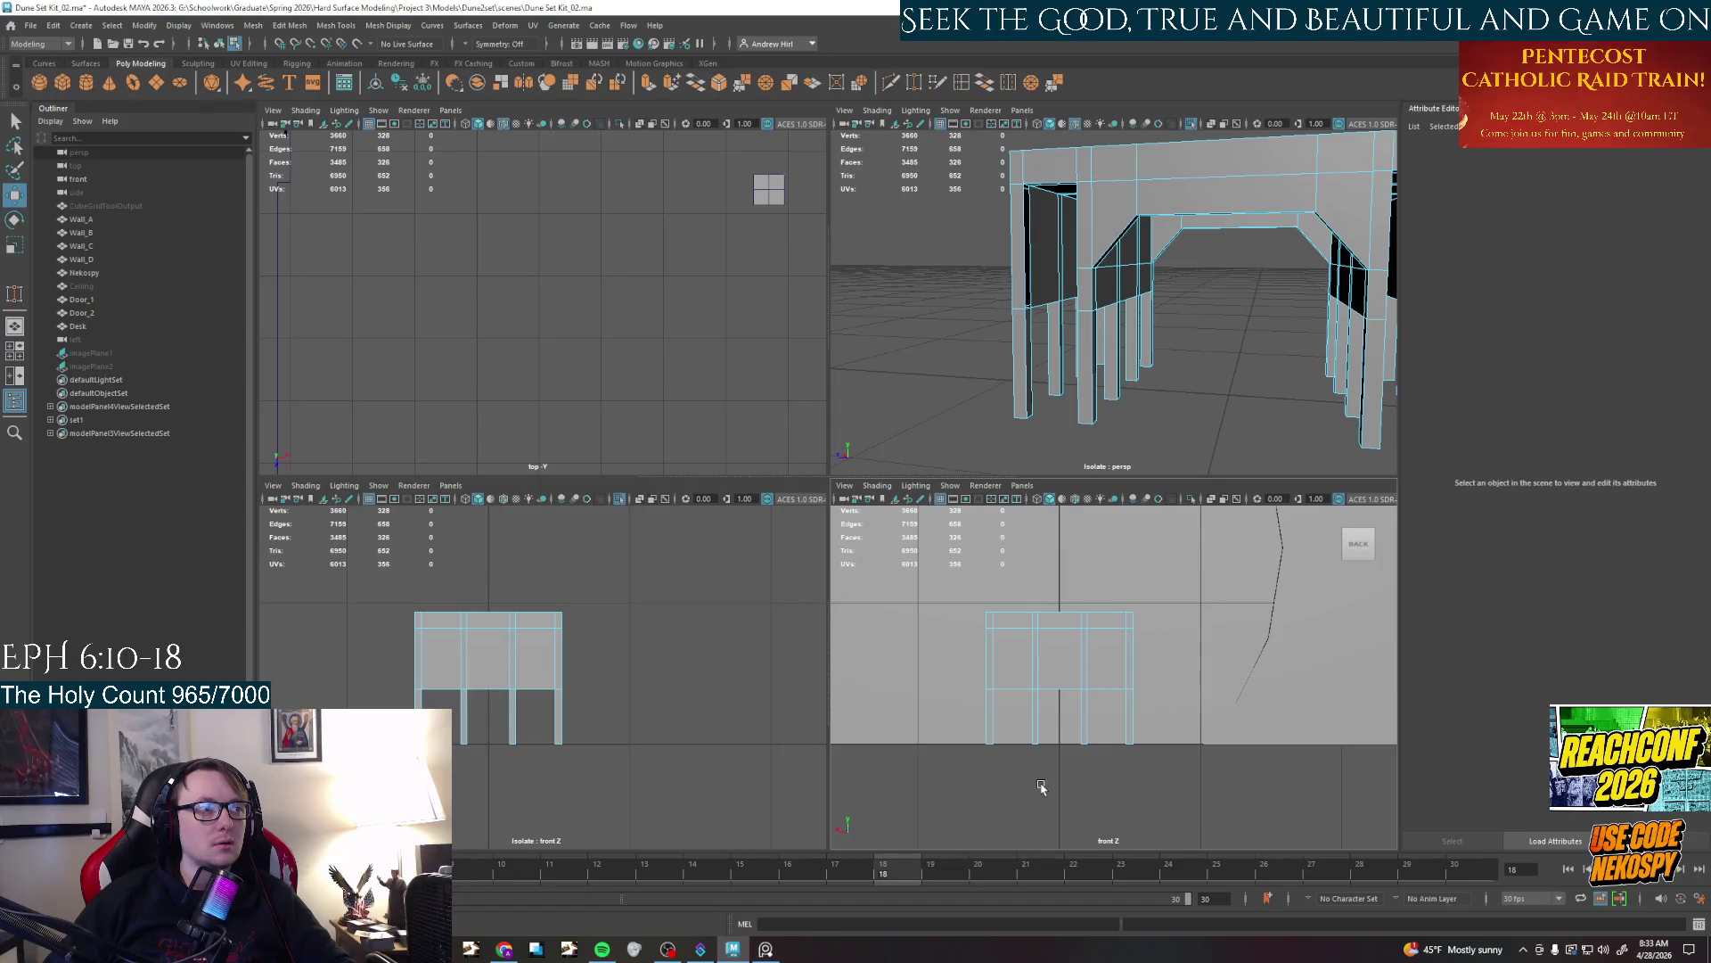
{"action": "key", "text": "space"}
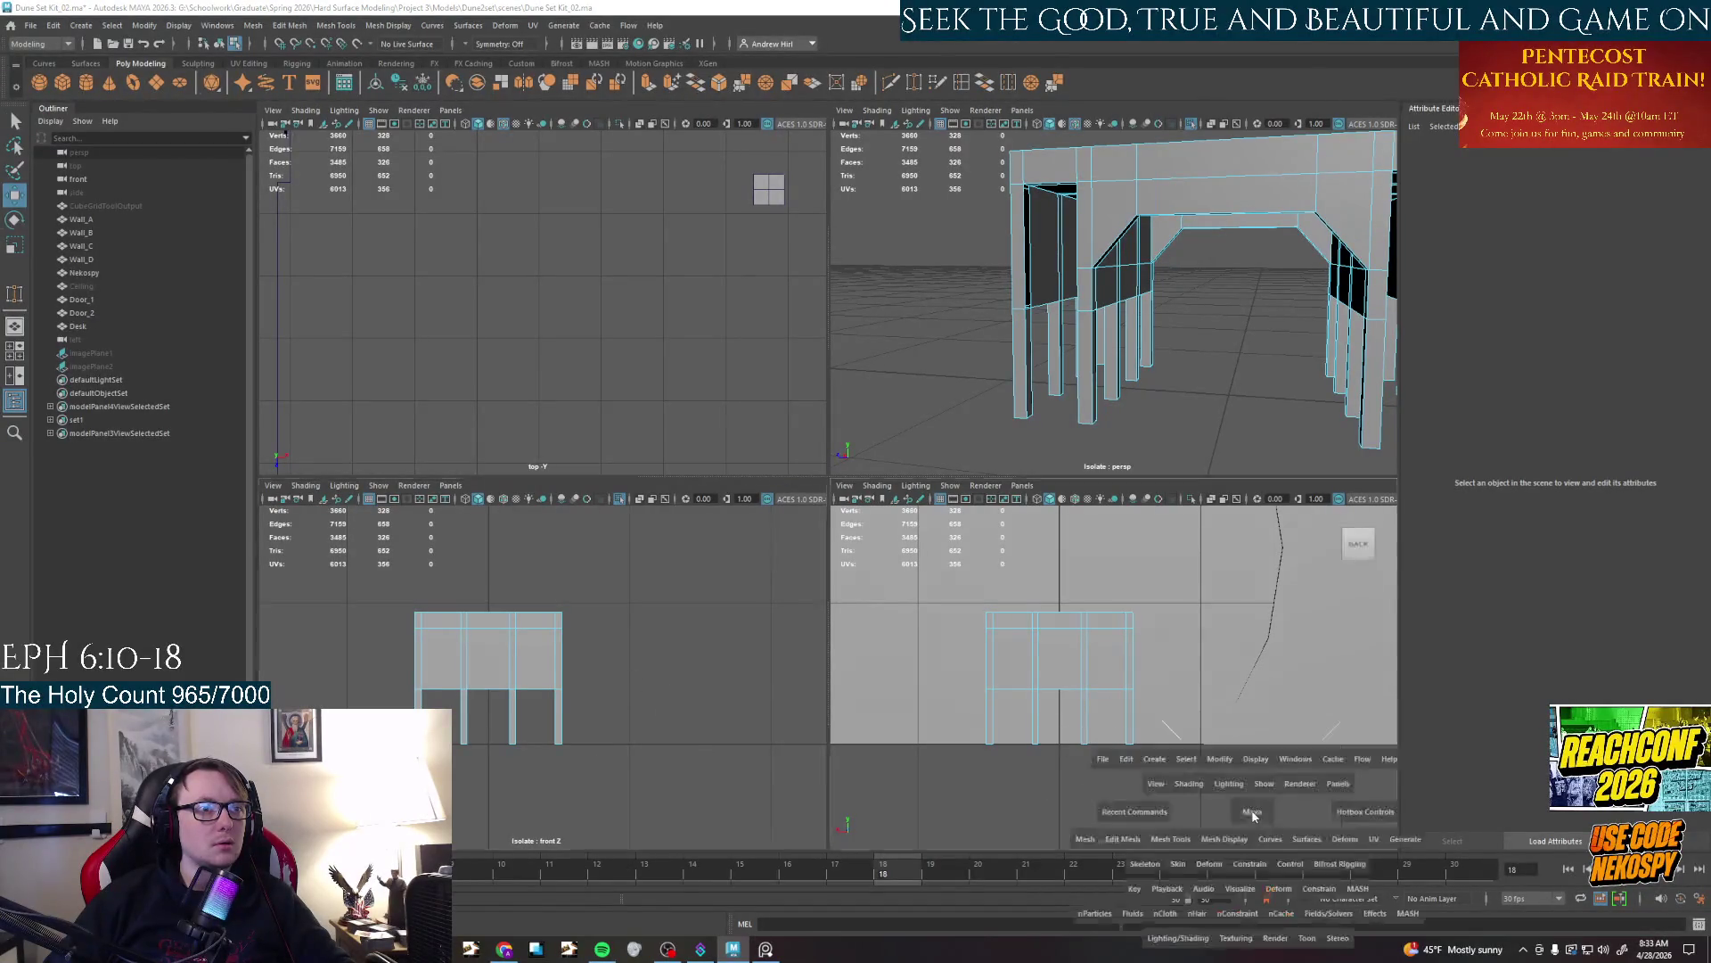
{"action": "left_click", "coordinate": [1254, 815]}
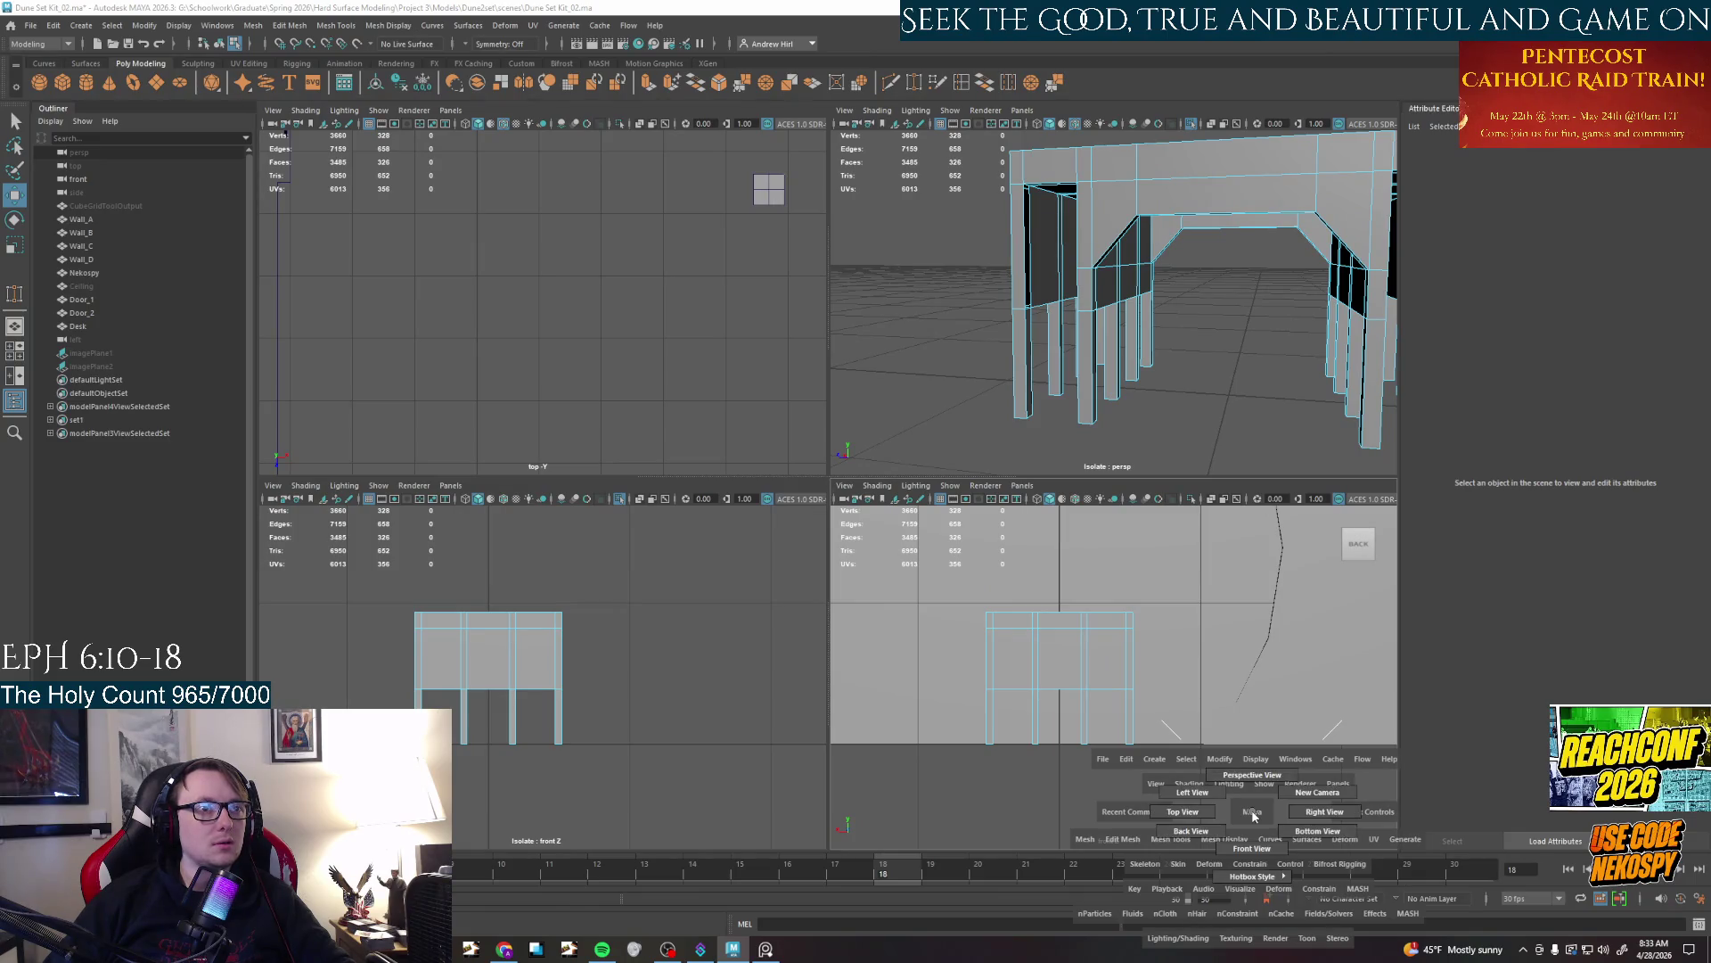
{"action": "left_click", "coordinate": [1193, 792]}
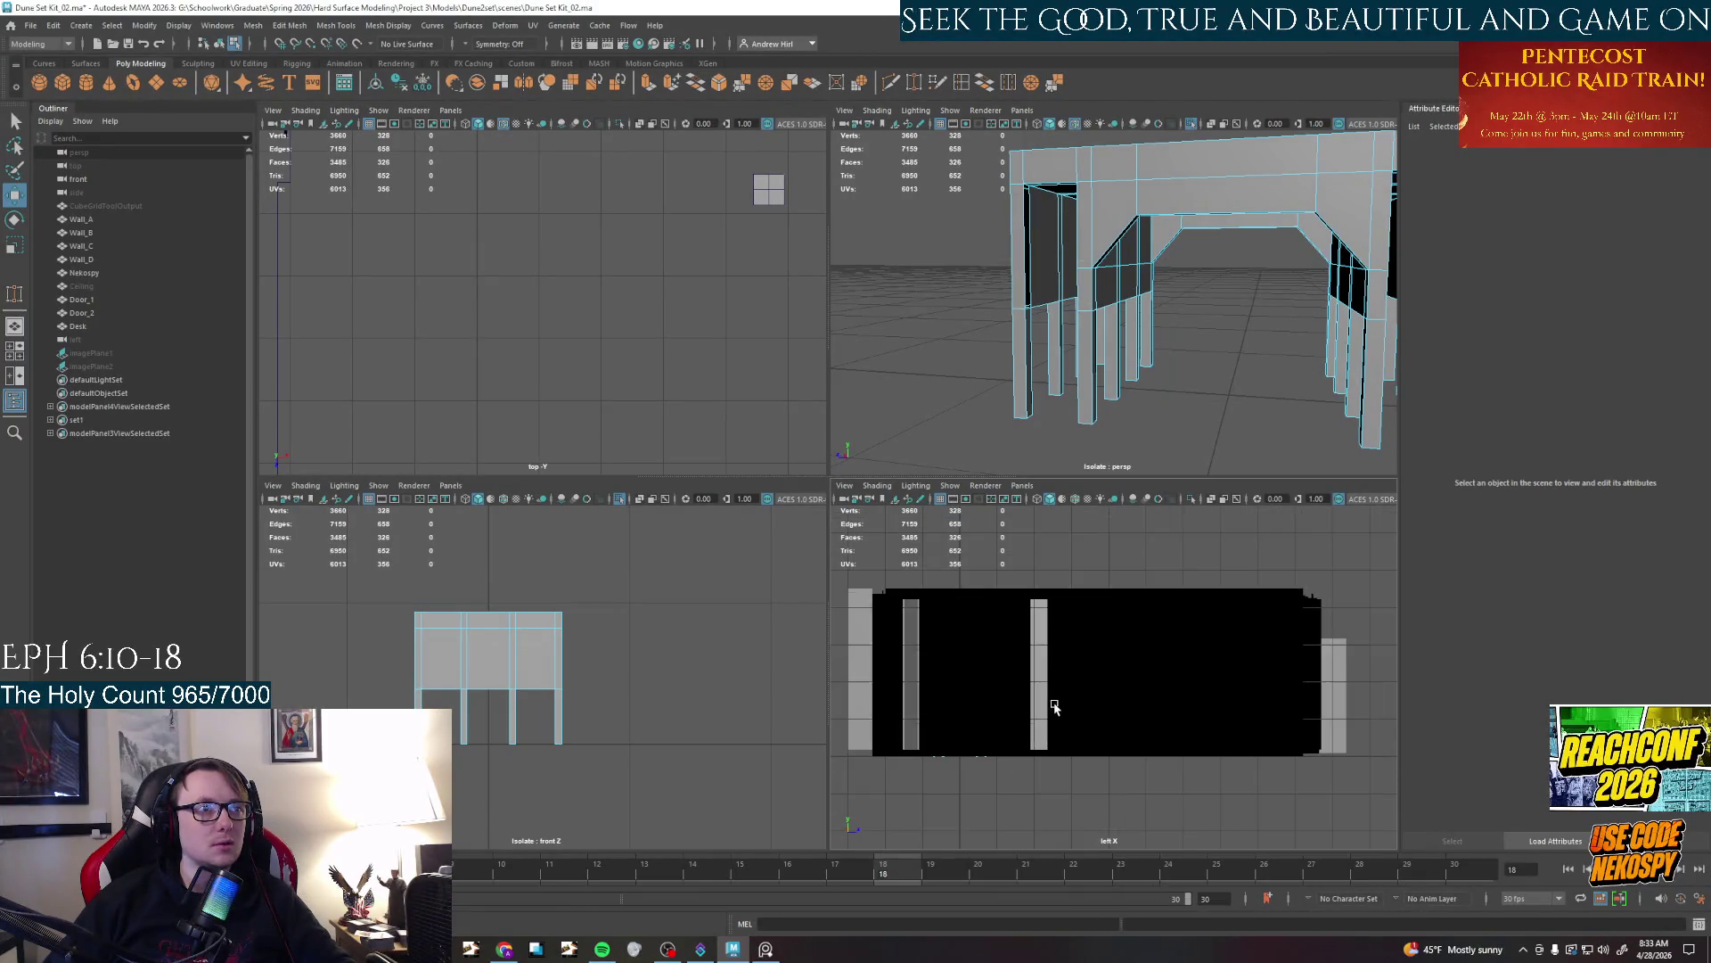
{"action": "scroll", "coordinate": [1055, 706], "scroll_direction": "up", "scroll_amount": 2}
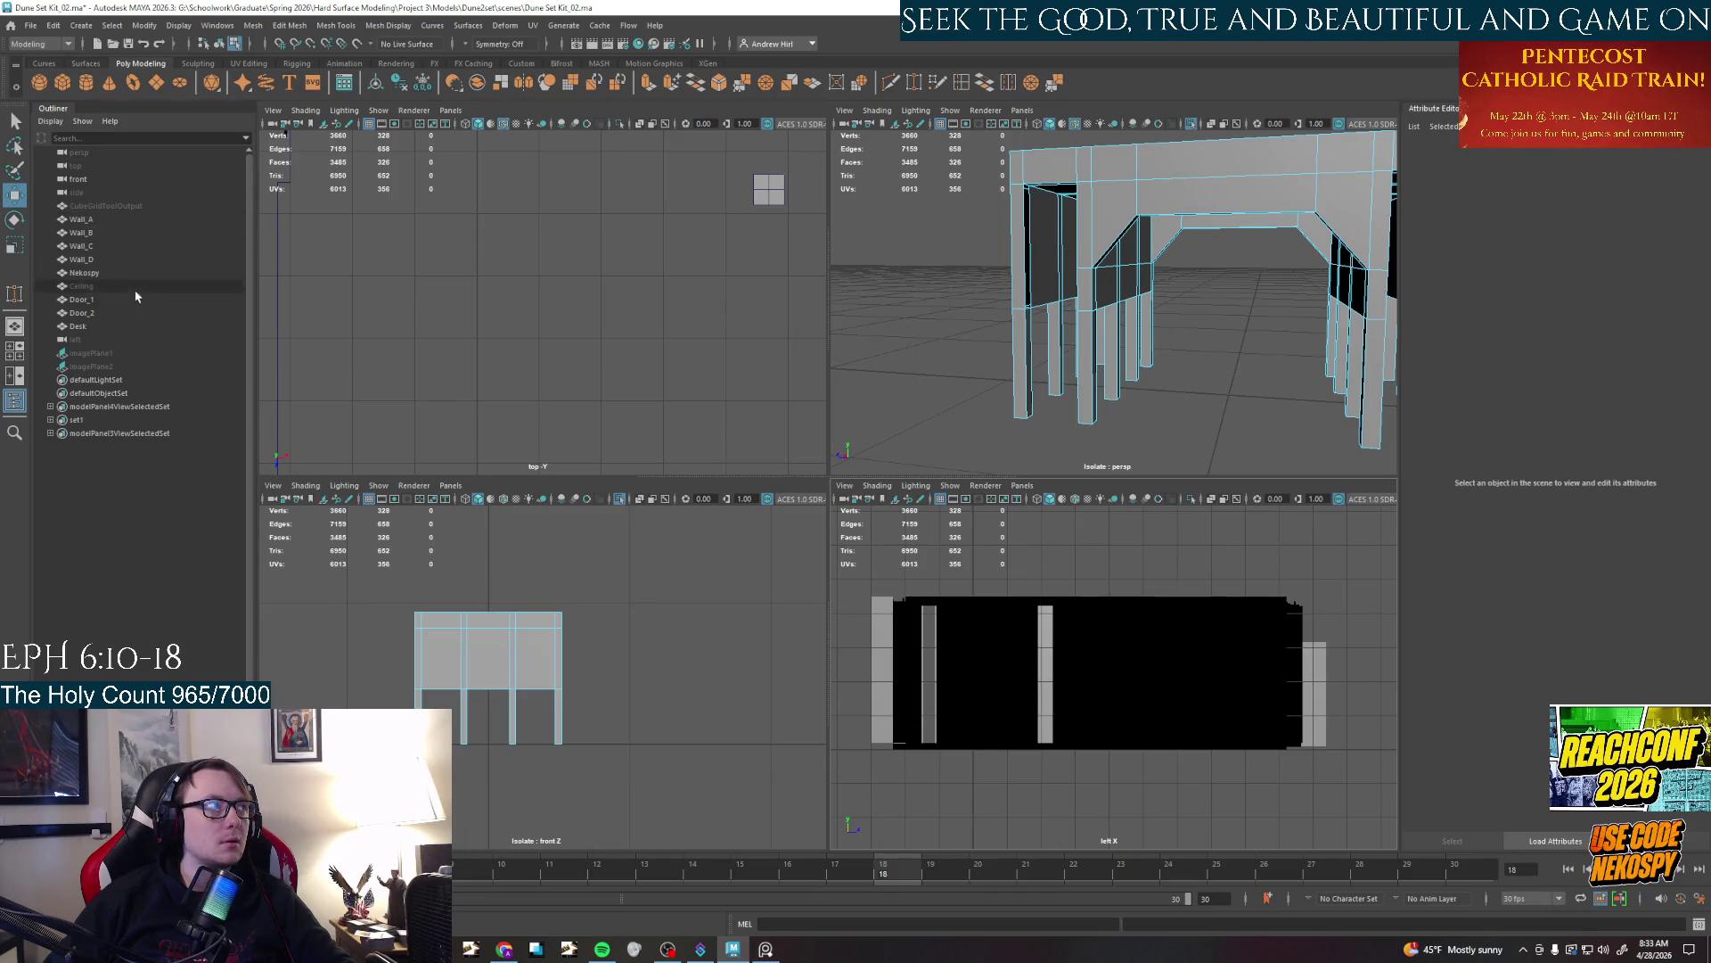
Isolate the Desk from the Outliner, frame it in the side view, deselect and ready Multi-Cut
{"action": "left_click", "coordinate": [117, 328]}
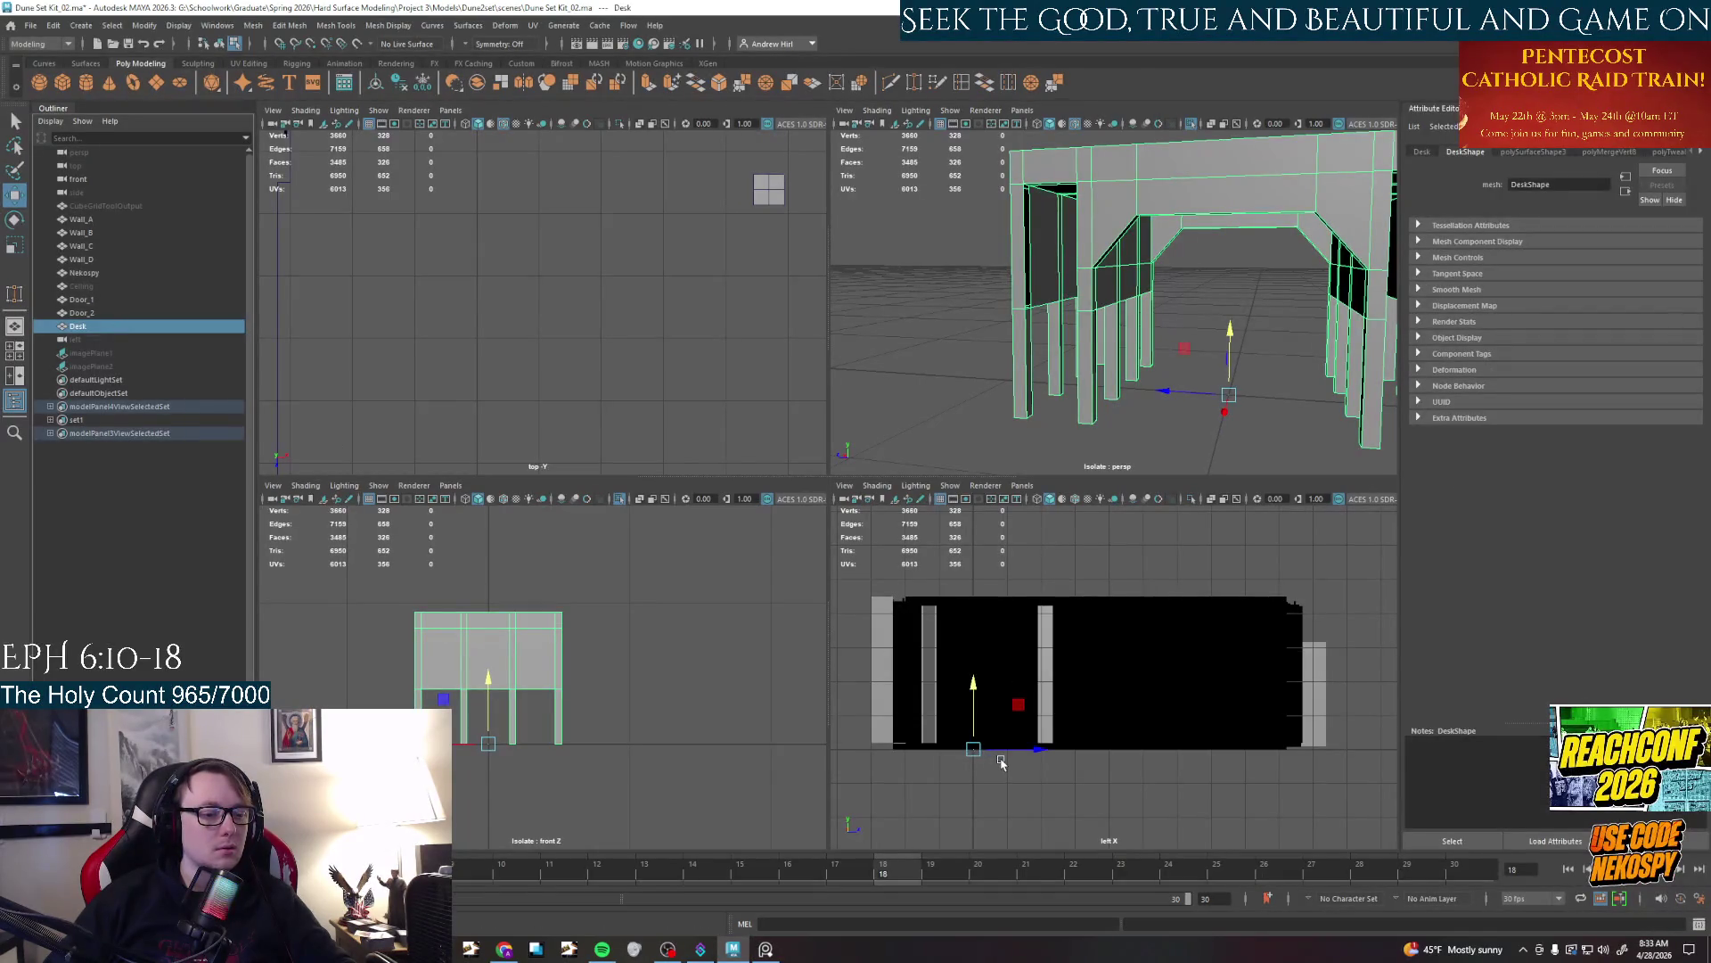
{"action": "key", "text": "ctrl+1"}
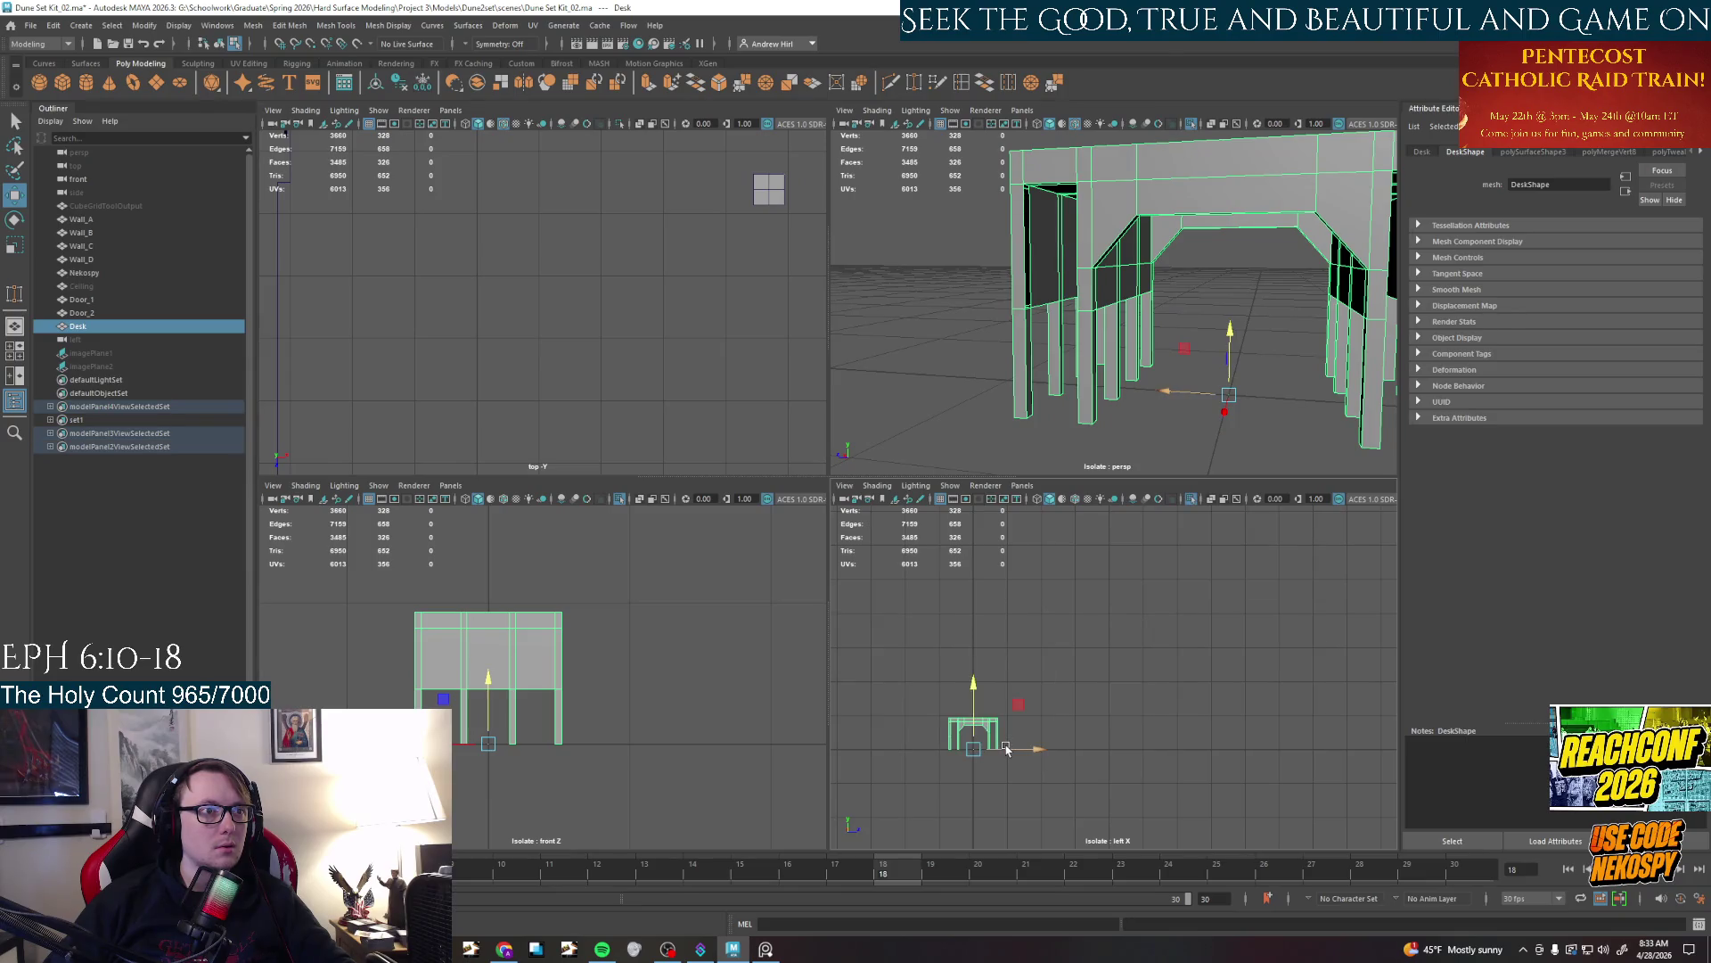
{"action": "key", "text": "f"}
{"action": "scroll", "coordinate": [1097, 655], "scroll_direction": "up", "scroll_amount": 3}
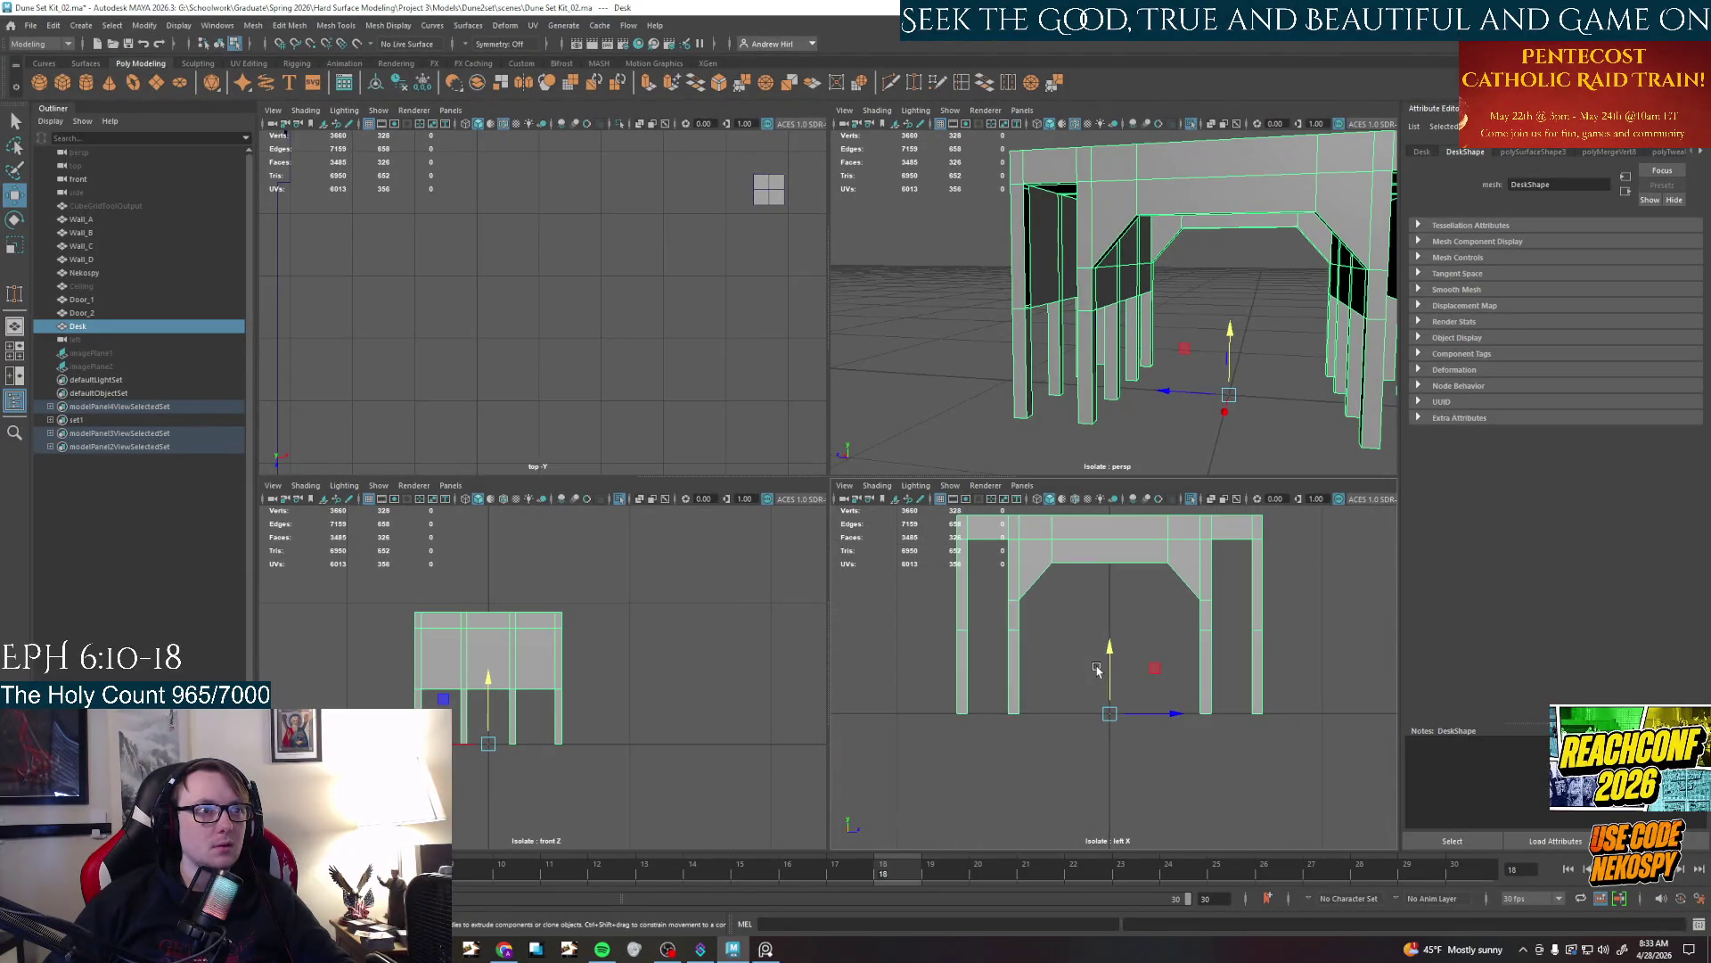
{"action": "scroll", "coordinate": [1098, 656], "scroll_direction": "down", "scroll_amount": 2}
{"action": "scroll", "coordinate": [1098, 655], "scroll_direction": "up", "scroll_amount": 3}
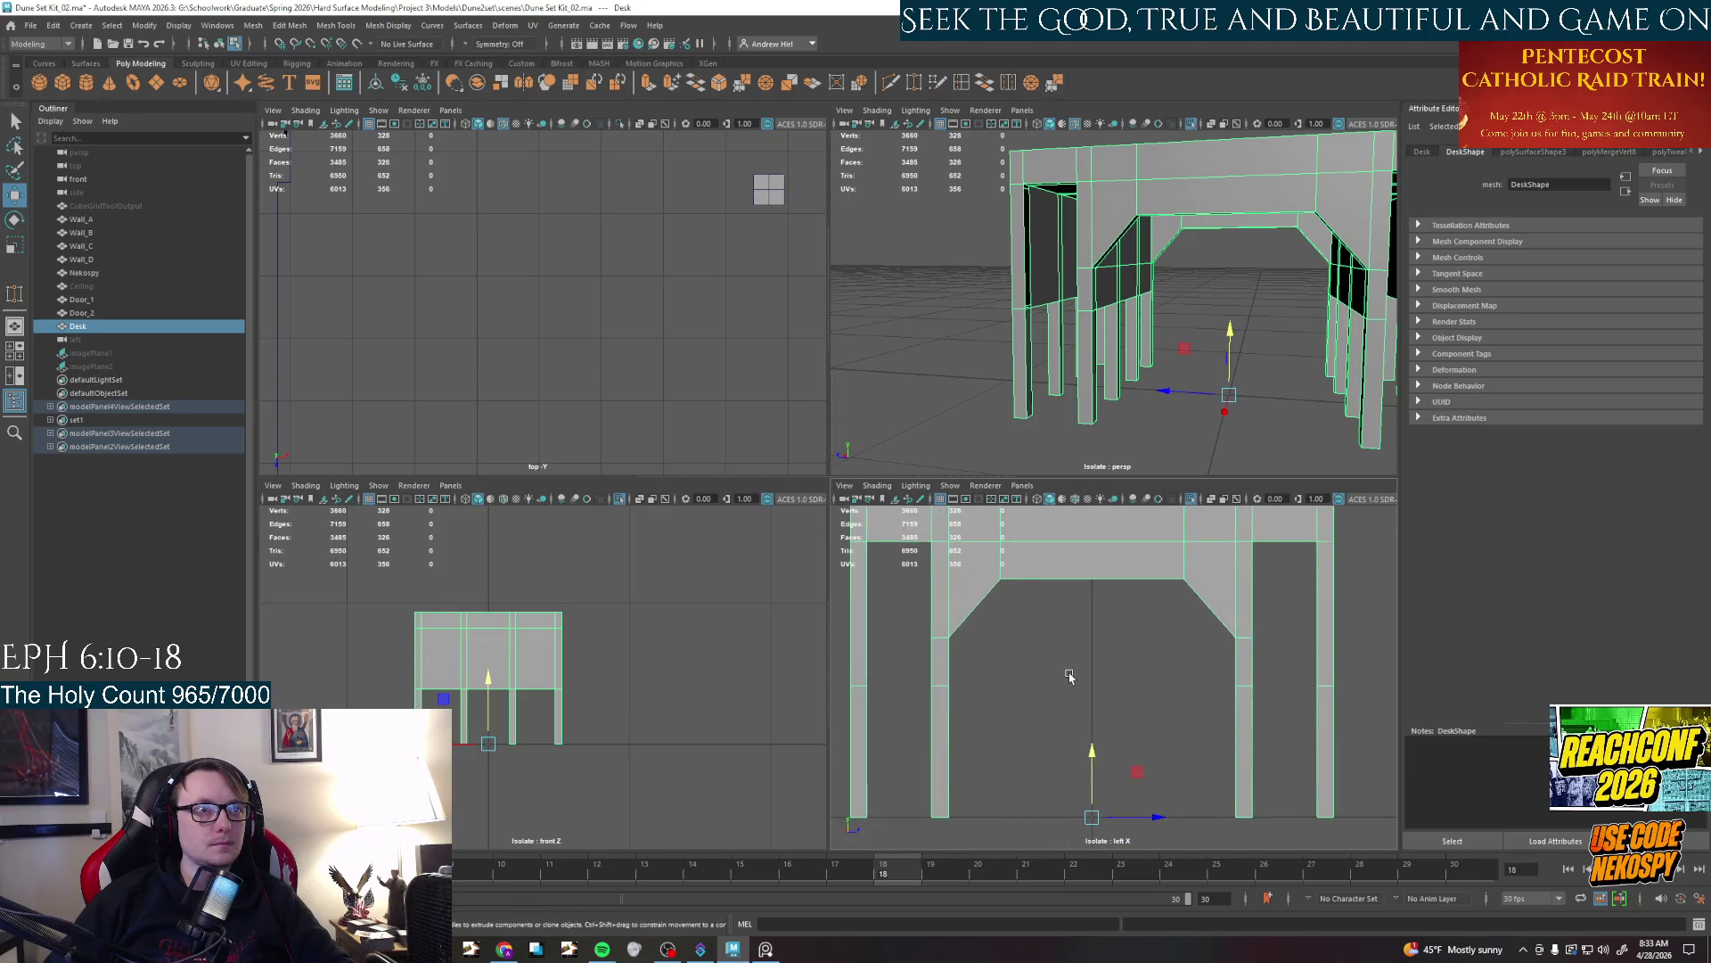
{"action": "left_click_drag", "start_coordinate": [1098, 436], "coordinate": [1162, 397], "text": "alt"}
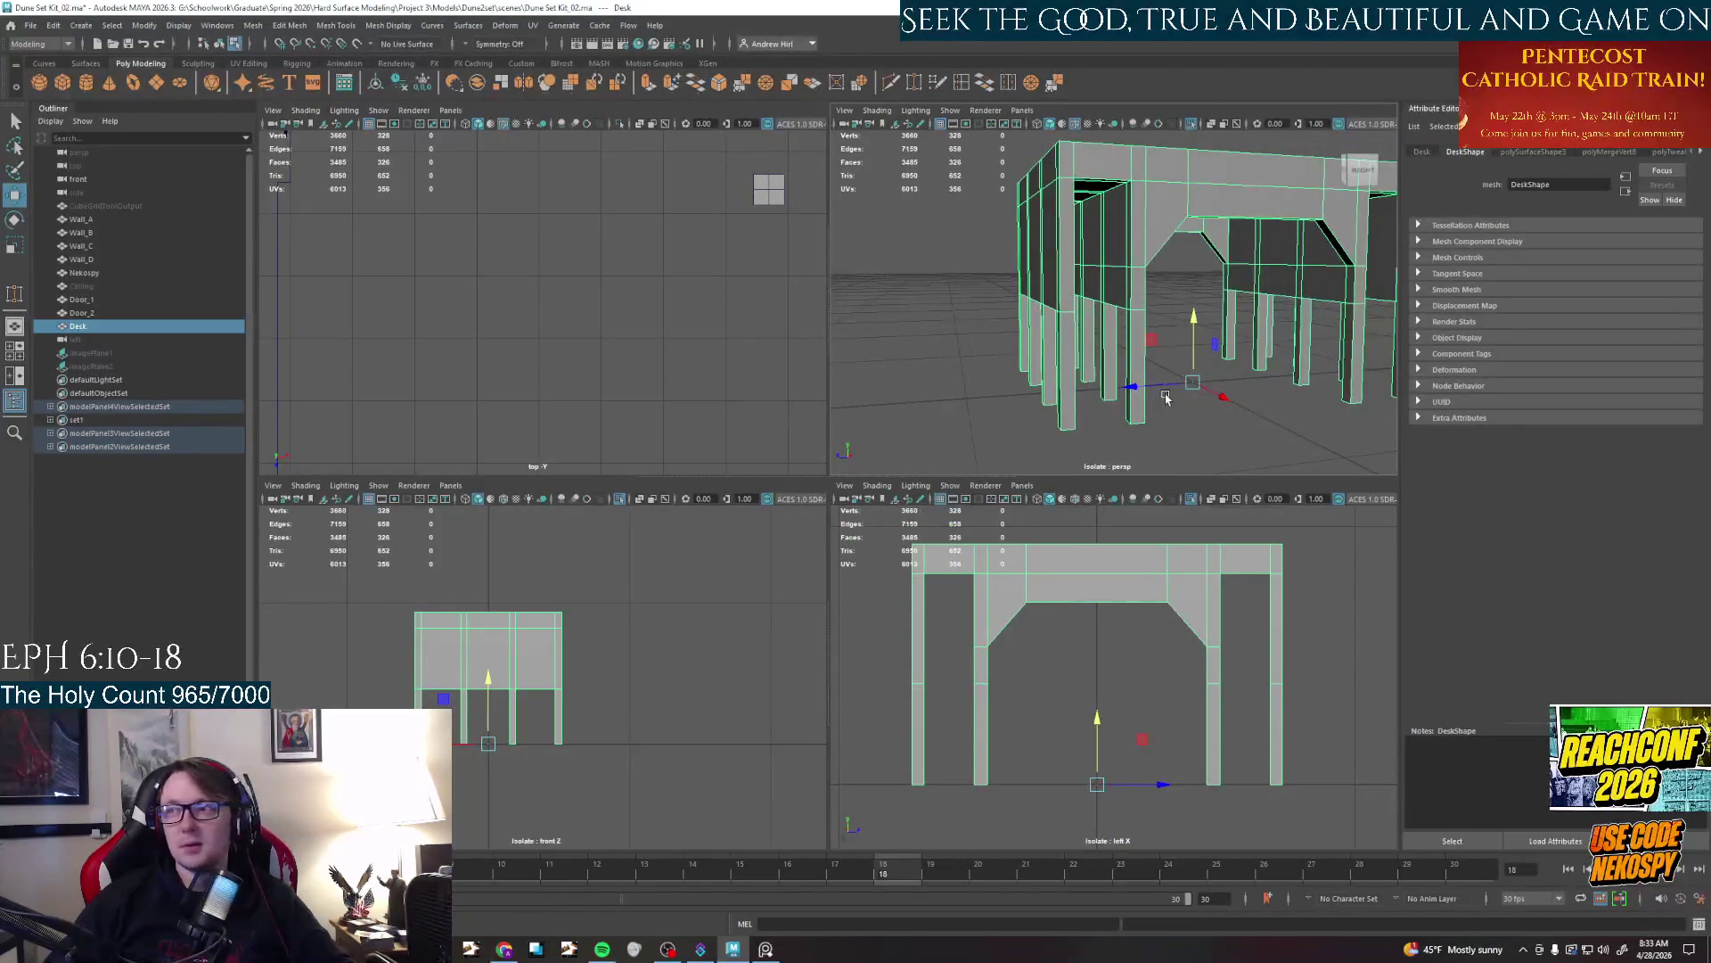
{"action": "left_click", "coordinate": [1161, 396]}
{"action": "scroll", "coordinate": [1110, 642], "scroll_direction": "up", "scroll_amount": 5}
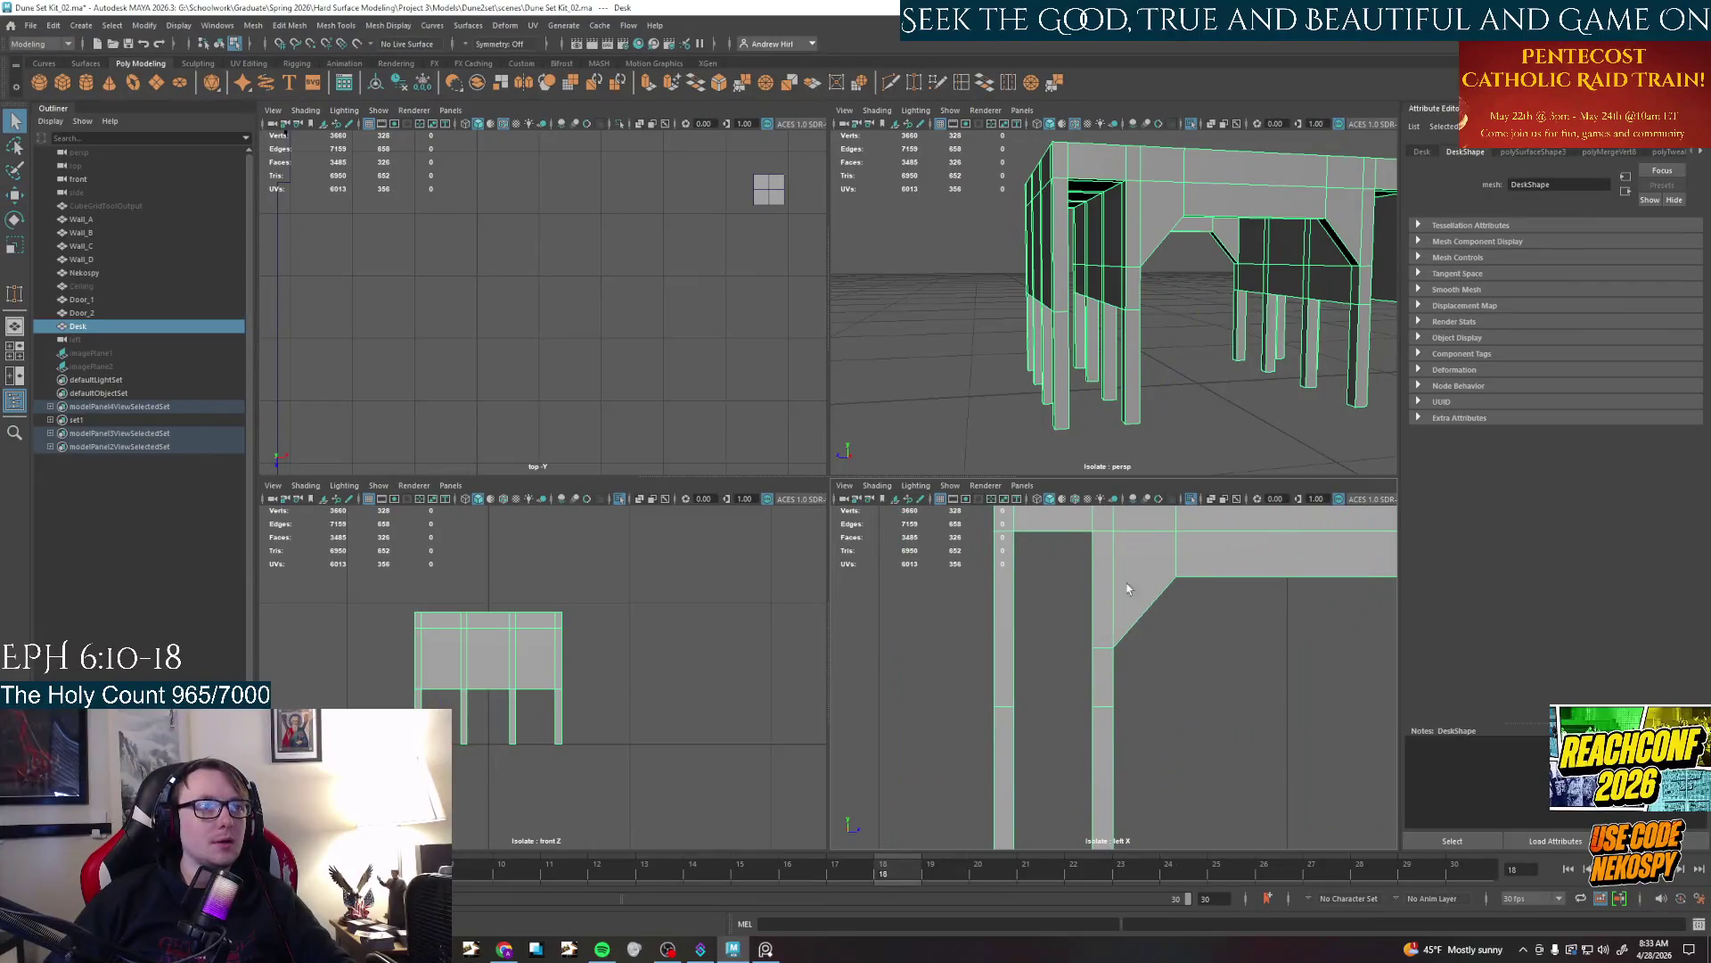
{"action": "left_click", "coordinate": [1028, 677]}
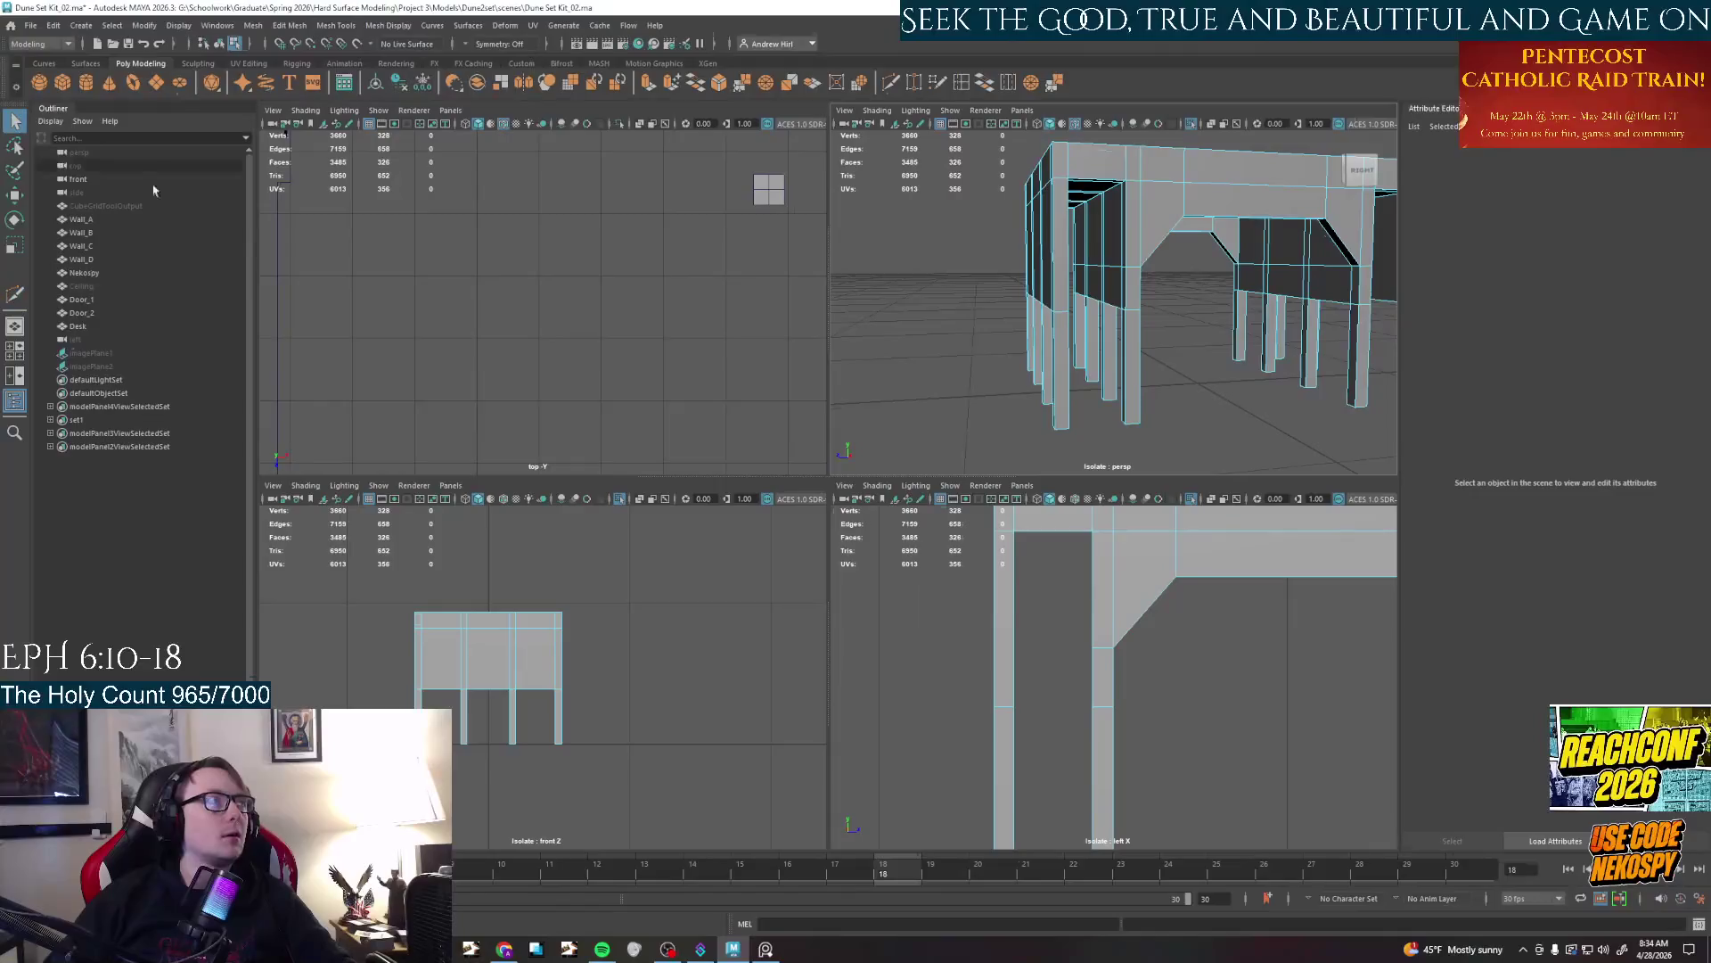
Maximize the perspective view, end isolation, unhide the Ceiling and frame the whole set
{"action": "key", "text": "space"}
{"action": "right_click", "coordinate": [916, 395]}
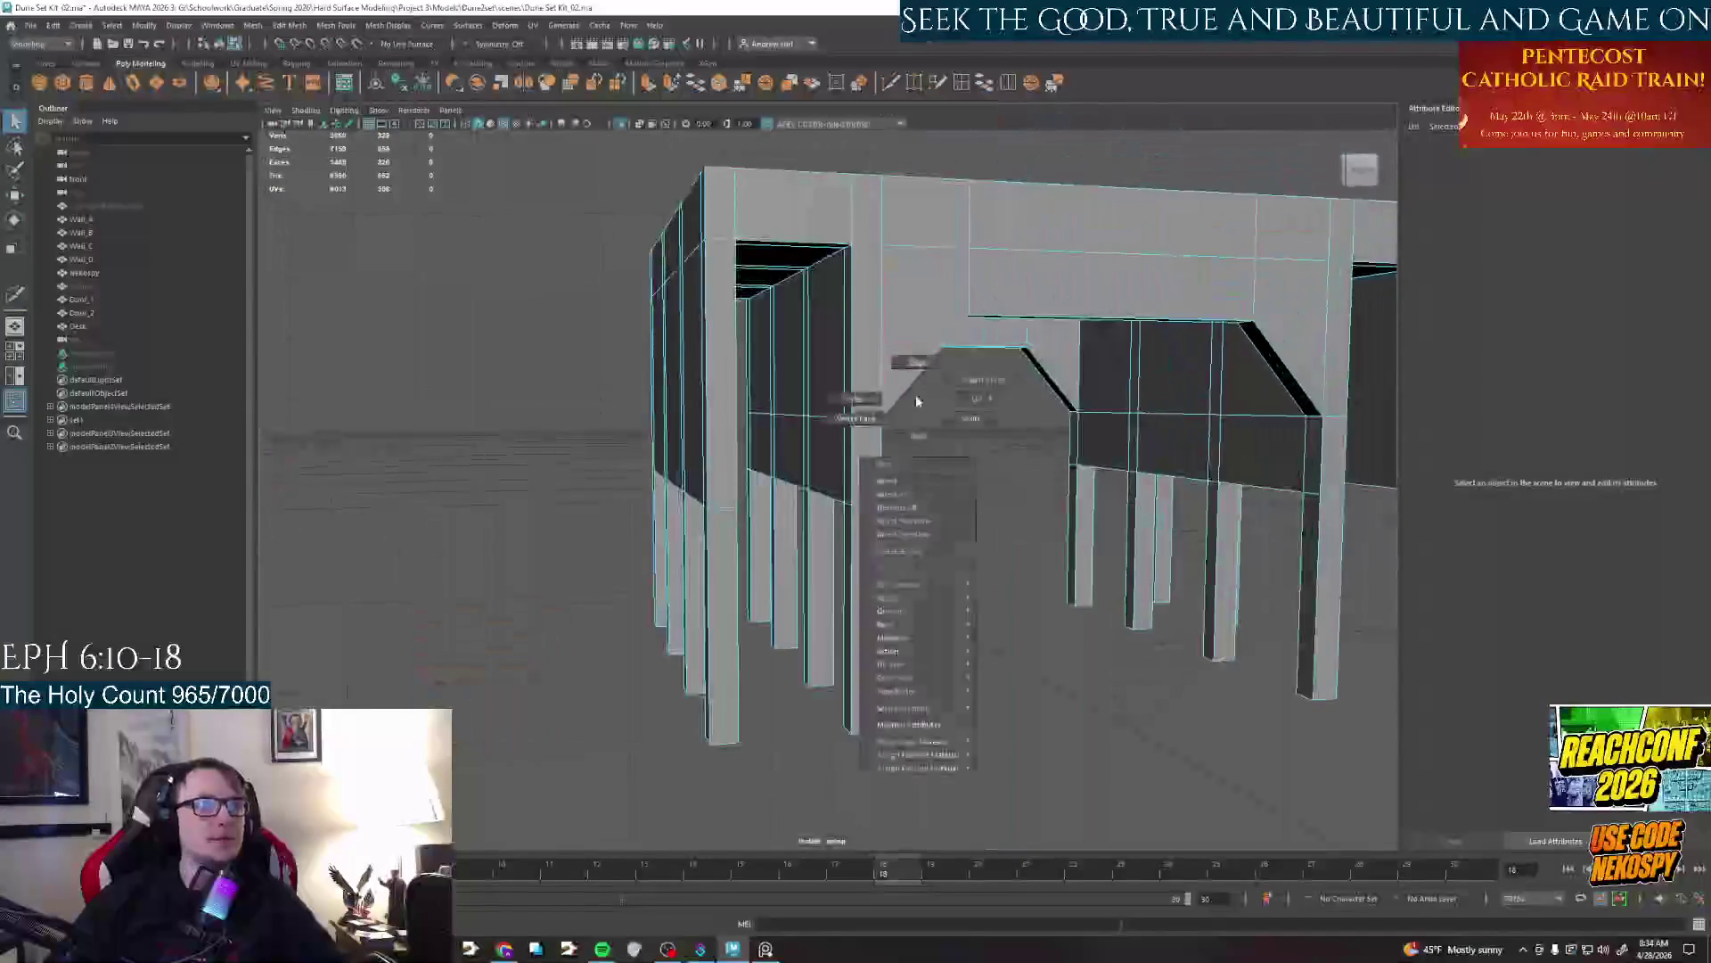
{"action": "left_click", "coordinate": [936, 509]}
{"action": "scroll", "coordinate": [1057, 607], "scroll_direction": "down", "scroll_amount": 3}
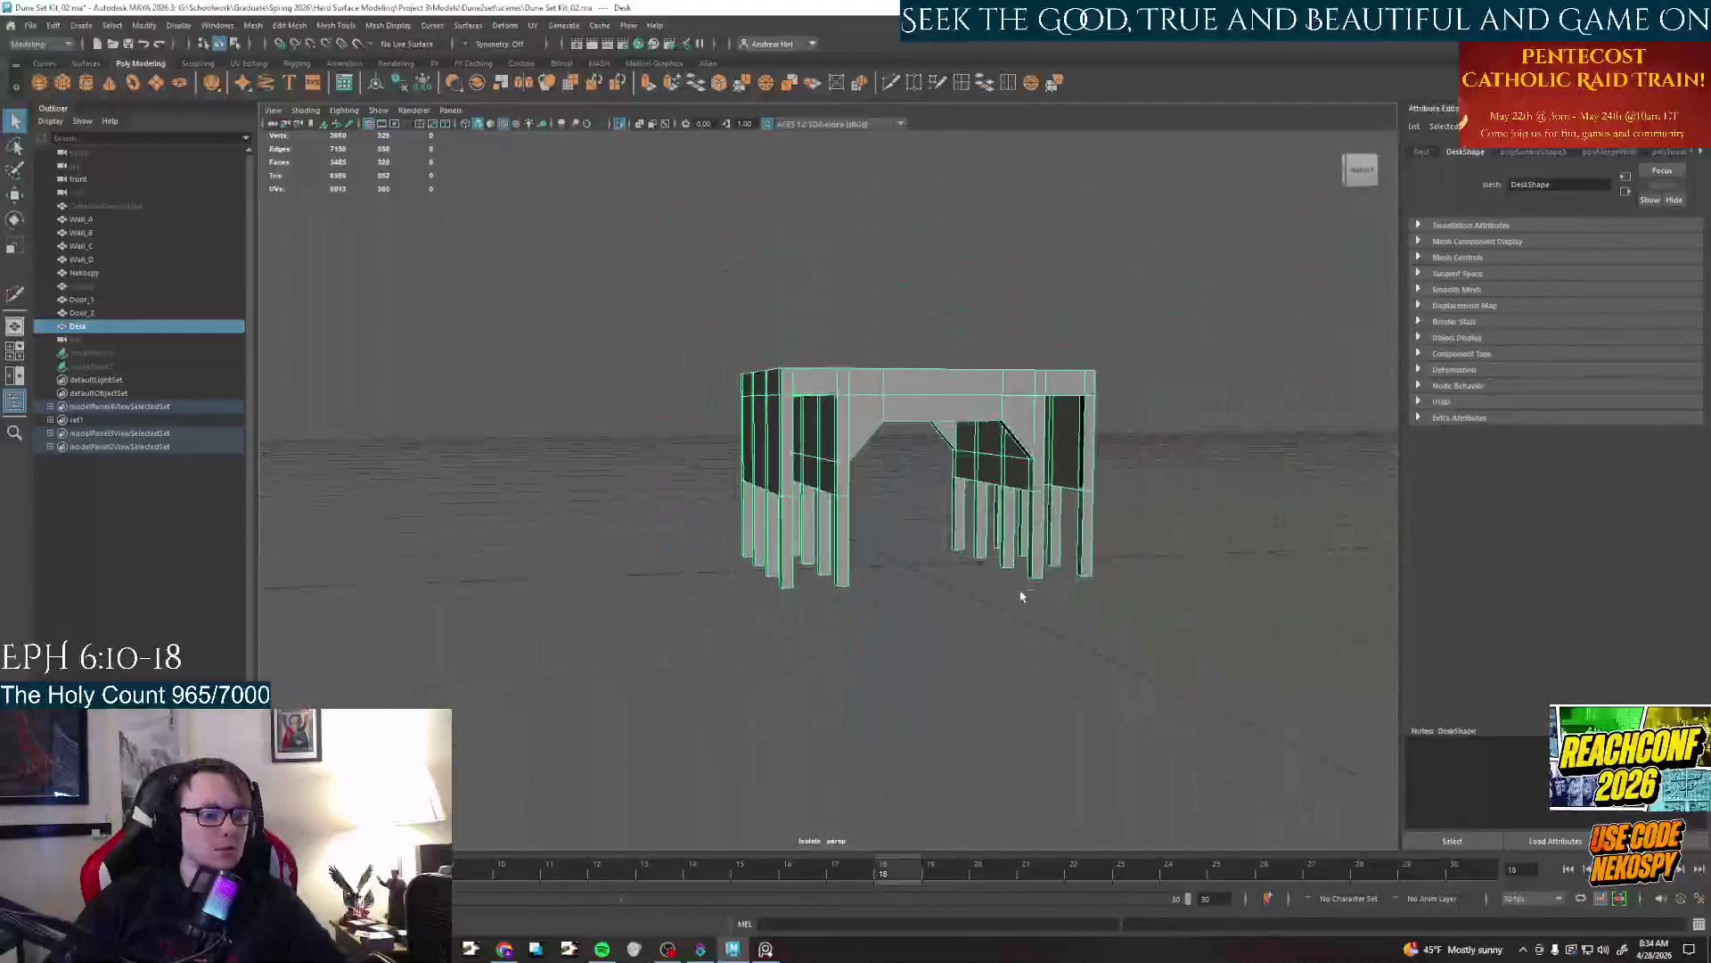
{"action": "right_click_drag", "start_coordinate": [1029, 599], "coordinate": [1016, 613], "text": "alt"}
{"action": "scroll", "coordinate": [1016, 614], "scroll_direction": "up", "scroll_amount": 5}
{"action": "key", "text": "f"}
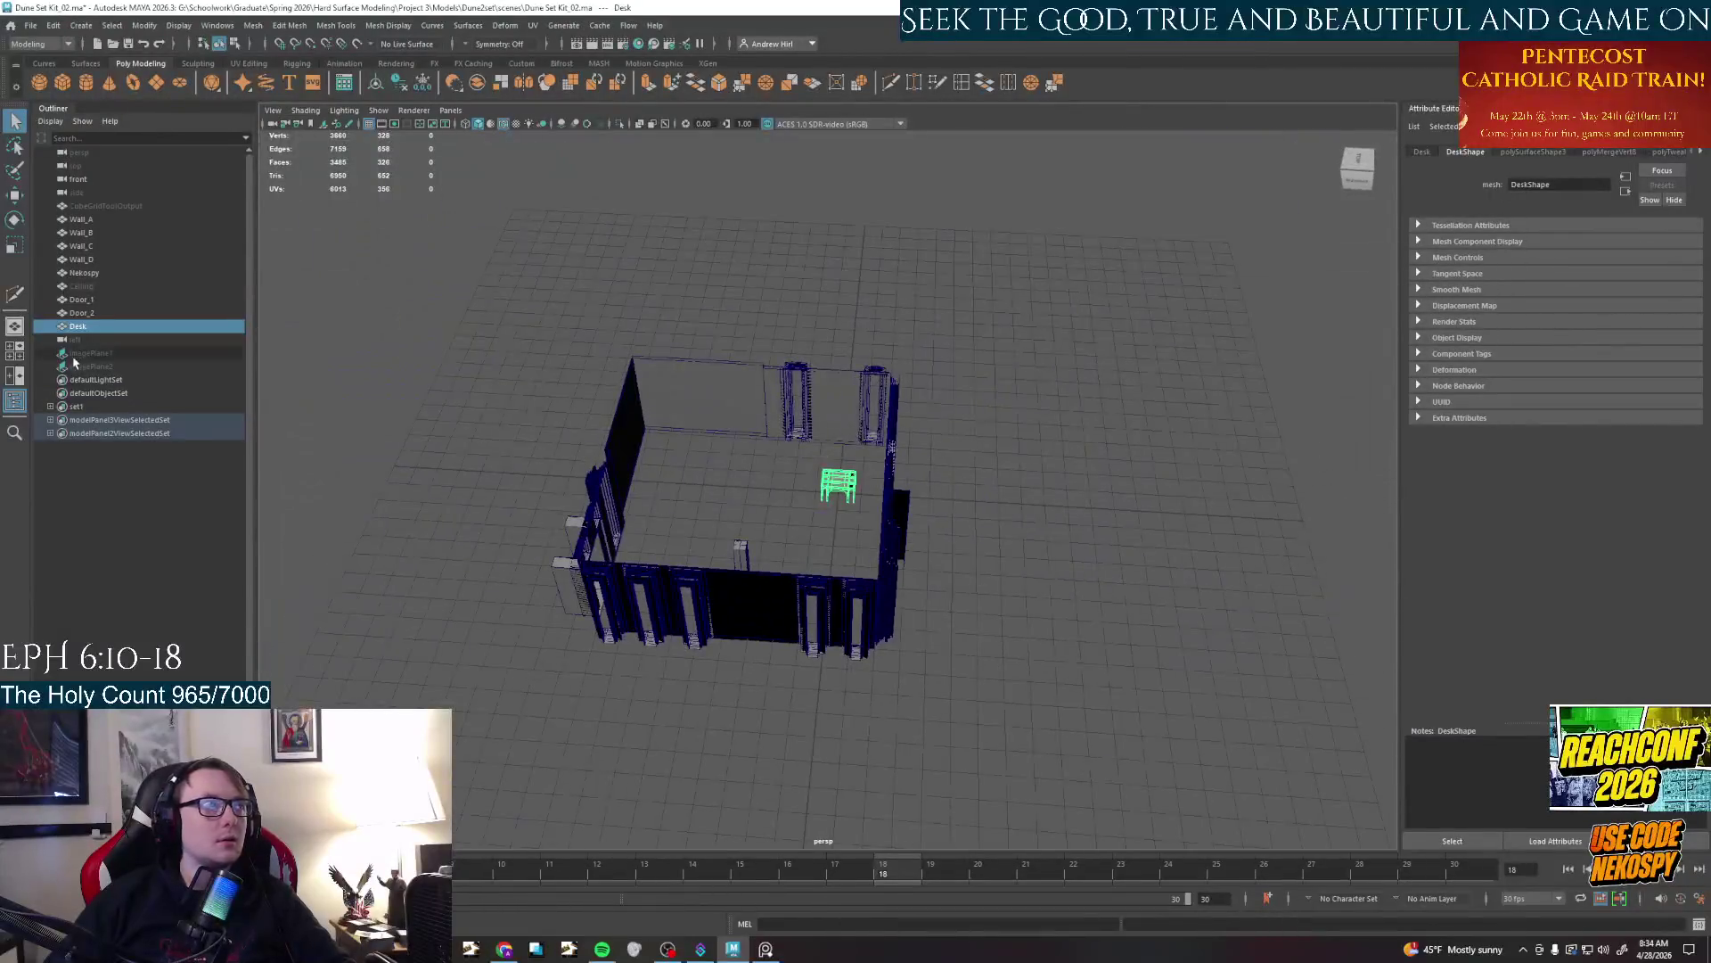
{"action": "left_click", "coordinate": [80, 285]}
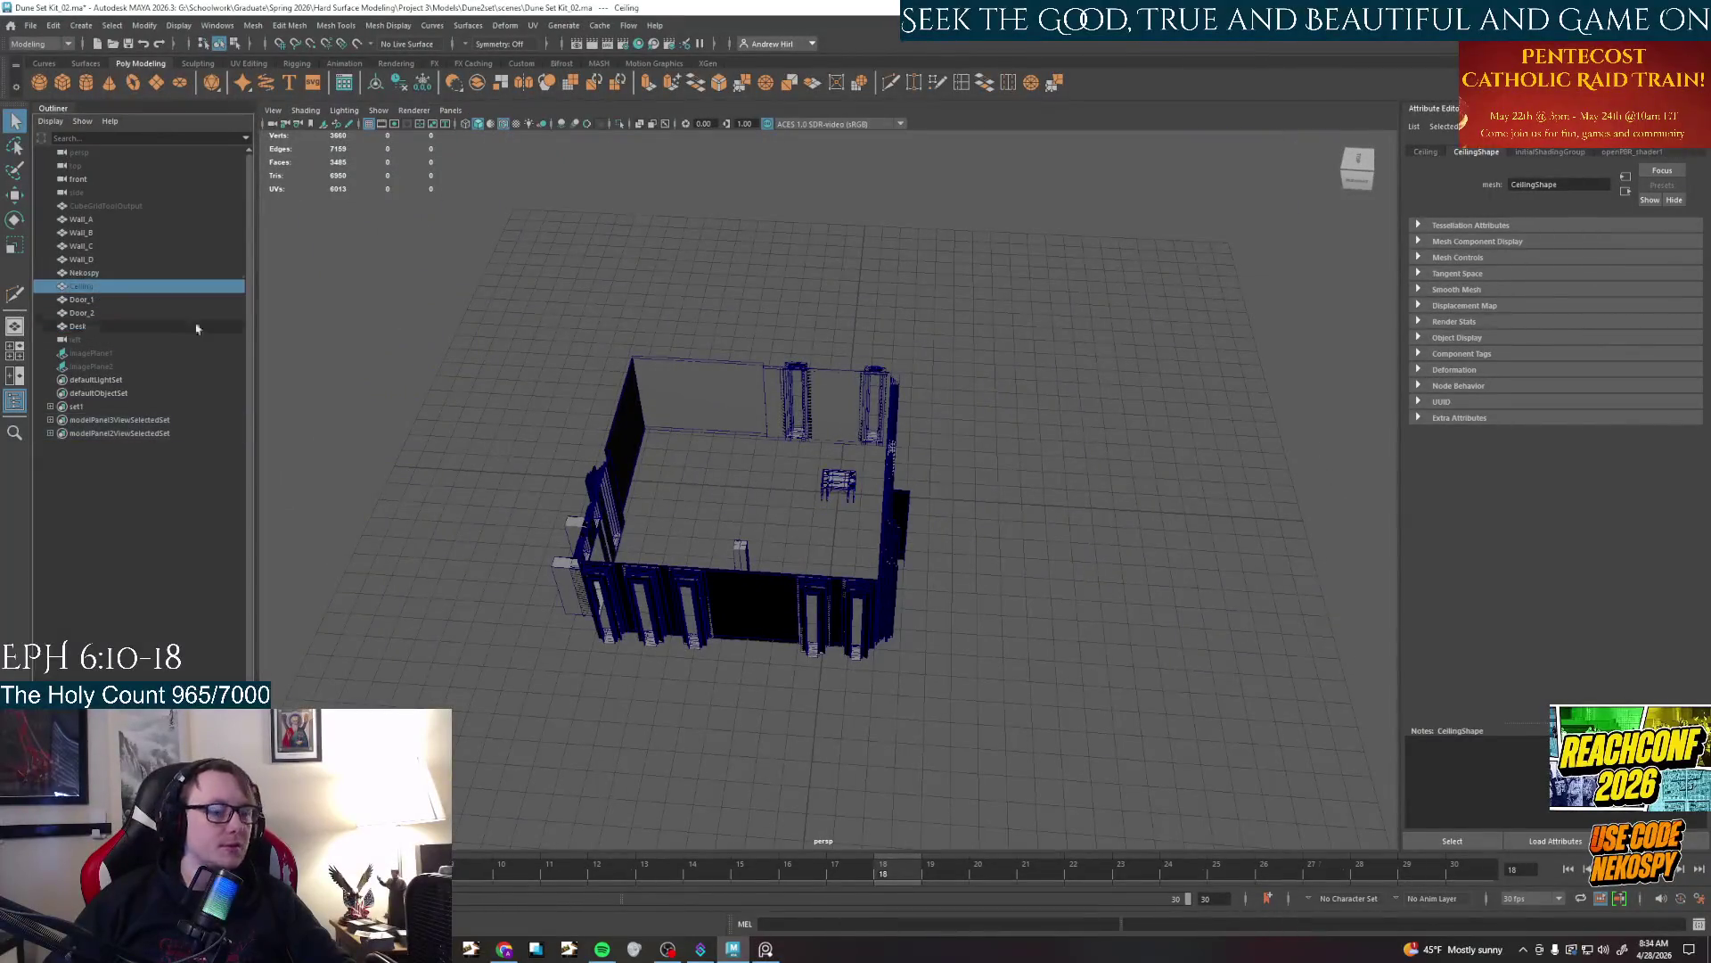
{"action": "key", "text": "shift+h"}
{"action": "left_click", "coordinate": [1017, 509]}
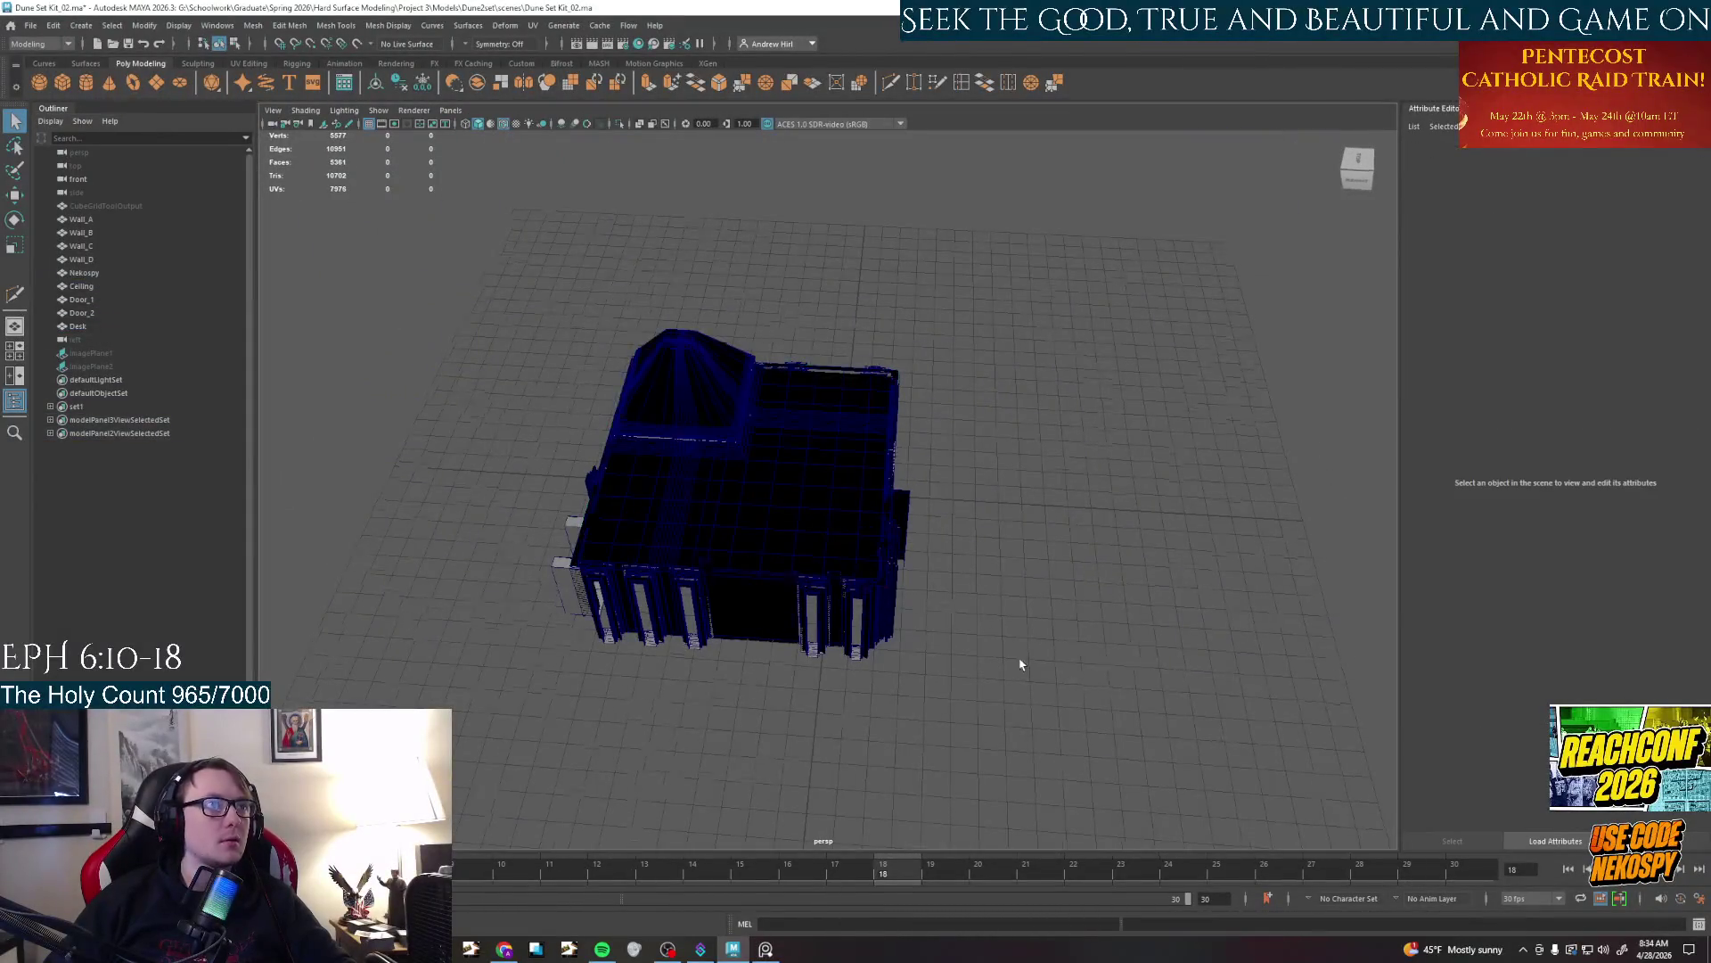
{"action": "mouse_move", "coordinate": [936, 536]}
{"action": "left_mouse_down", "text": "alt"}
{"action": "mouse_move", "coordinate": [829, 565]}
{"action": "mouse_move", "coordinate": [950, 520]}
{"action": "mouse_move", "coordinate": [1107, 538]}
{"action": "left_mouse_up", "text": "alt"}
{"action": "scroll", "coordinate": [830, 565], "scroll_direction": "up", "scroll_amount": 4}
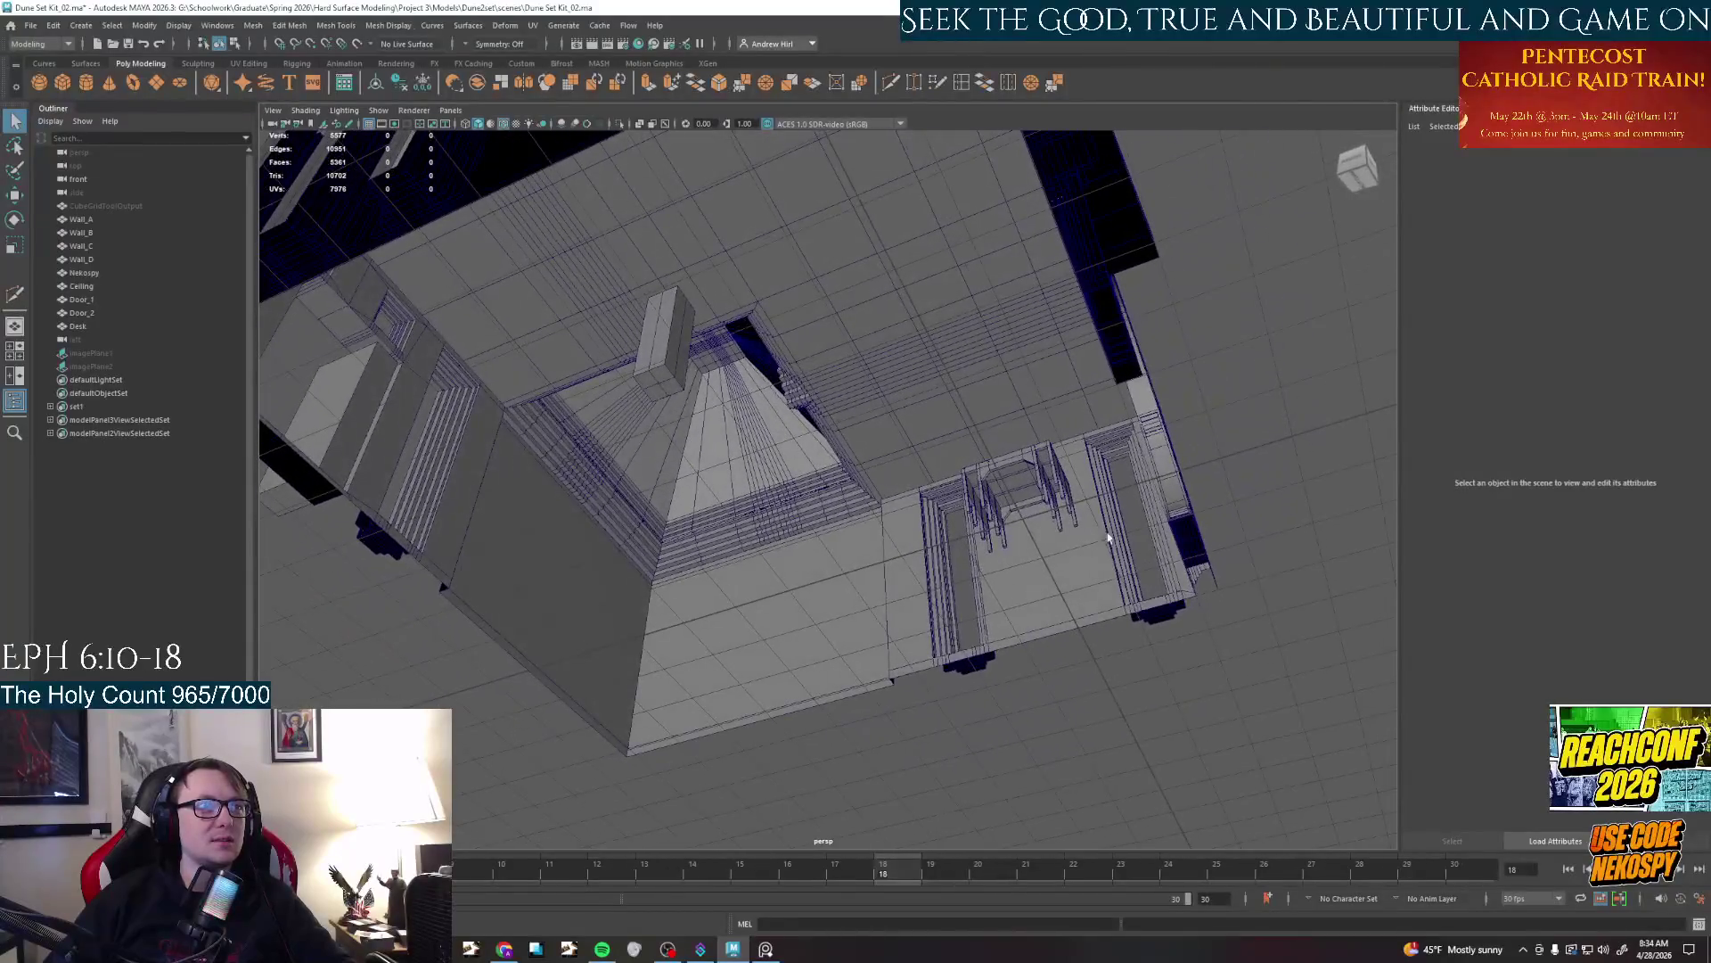
{"action": "mouse_move", "coordinate": [978, 522]}
{"action": "left_mouse_down", "text": "alt"}
{"action": "mouse_move", "coordinate": [989, 498]}
{"action": "mouse_move", "coordinate": [926, 541]}
{"action": "left_mouse_up", "text": "alt"}
Select the walls and Ceiling, nudge the ceiling from a top view, then undo the move
{"action": "left_click", "coordinate": [1069, 454]}
{"action": "left_click", "coordinate": [760, 550], "text": "shift"}
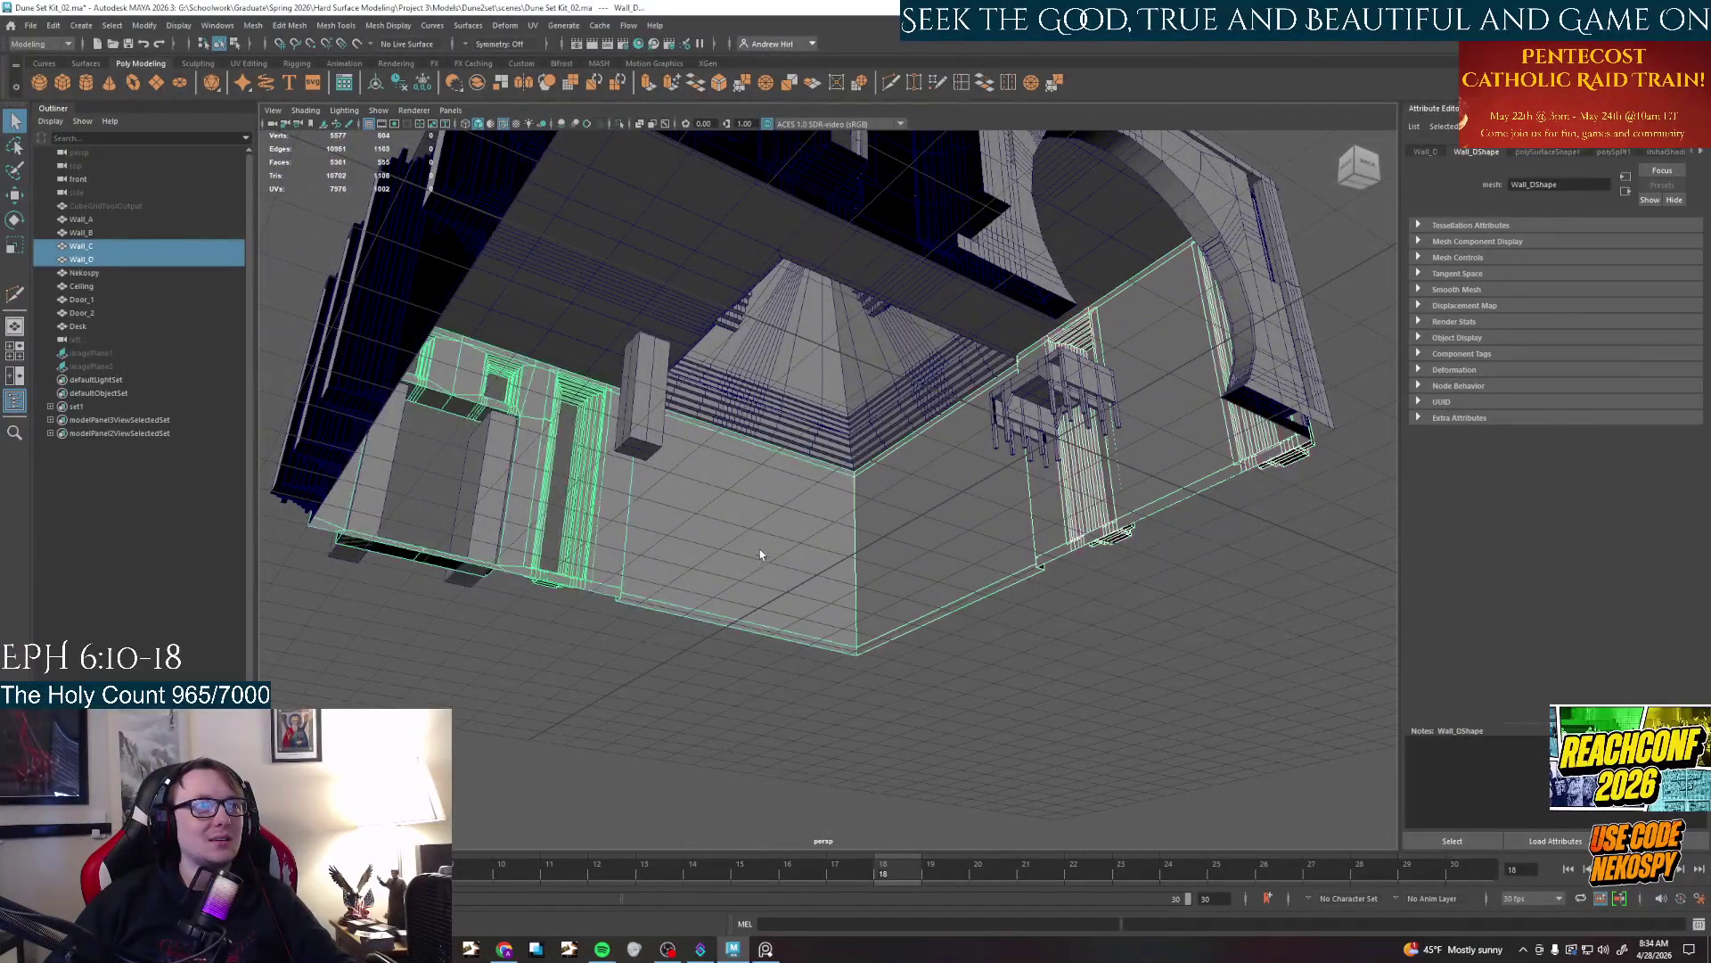
{"action": "left_click", "coordinate": [442, 305], "text": "shift"}
{"action": "left_click", "coordinate": [960, 172], "text": "shift"}
{"action": "left_click", "coordinate": [750, 268], "text": "shift"}
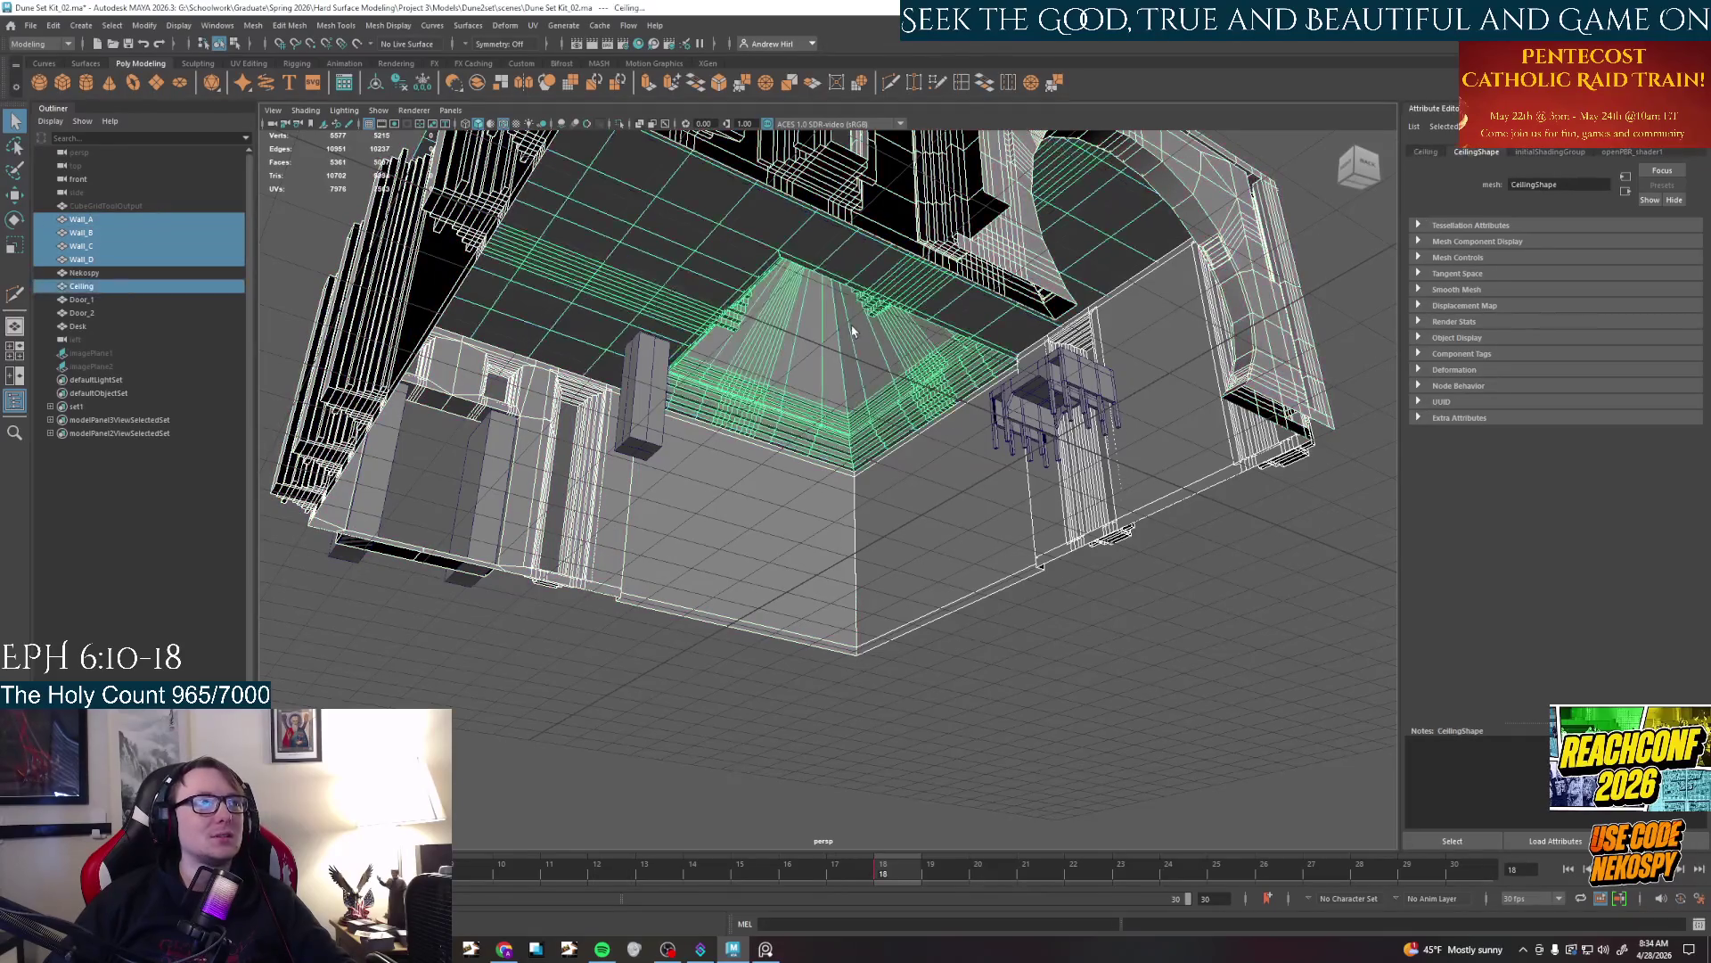
{"action": "scroll", "coordinate": [856, 350], "scroll_direction": "down", "scroll_amount": 4}
{"action": "left_click_drag", "start_coordinate": [855, 351], "coordinate": [927, 559], "text": "alt"}
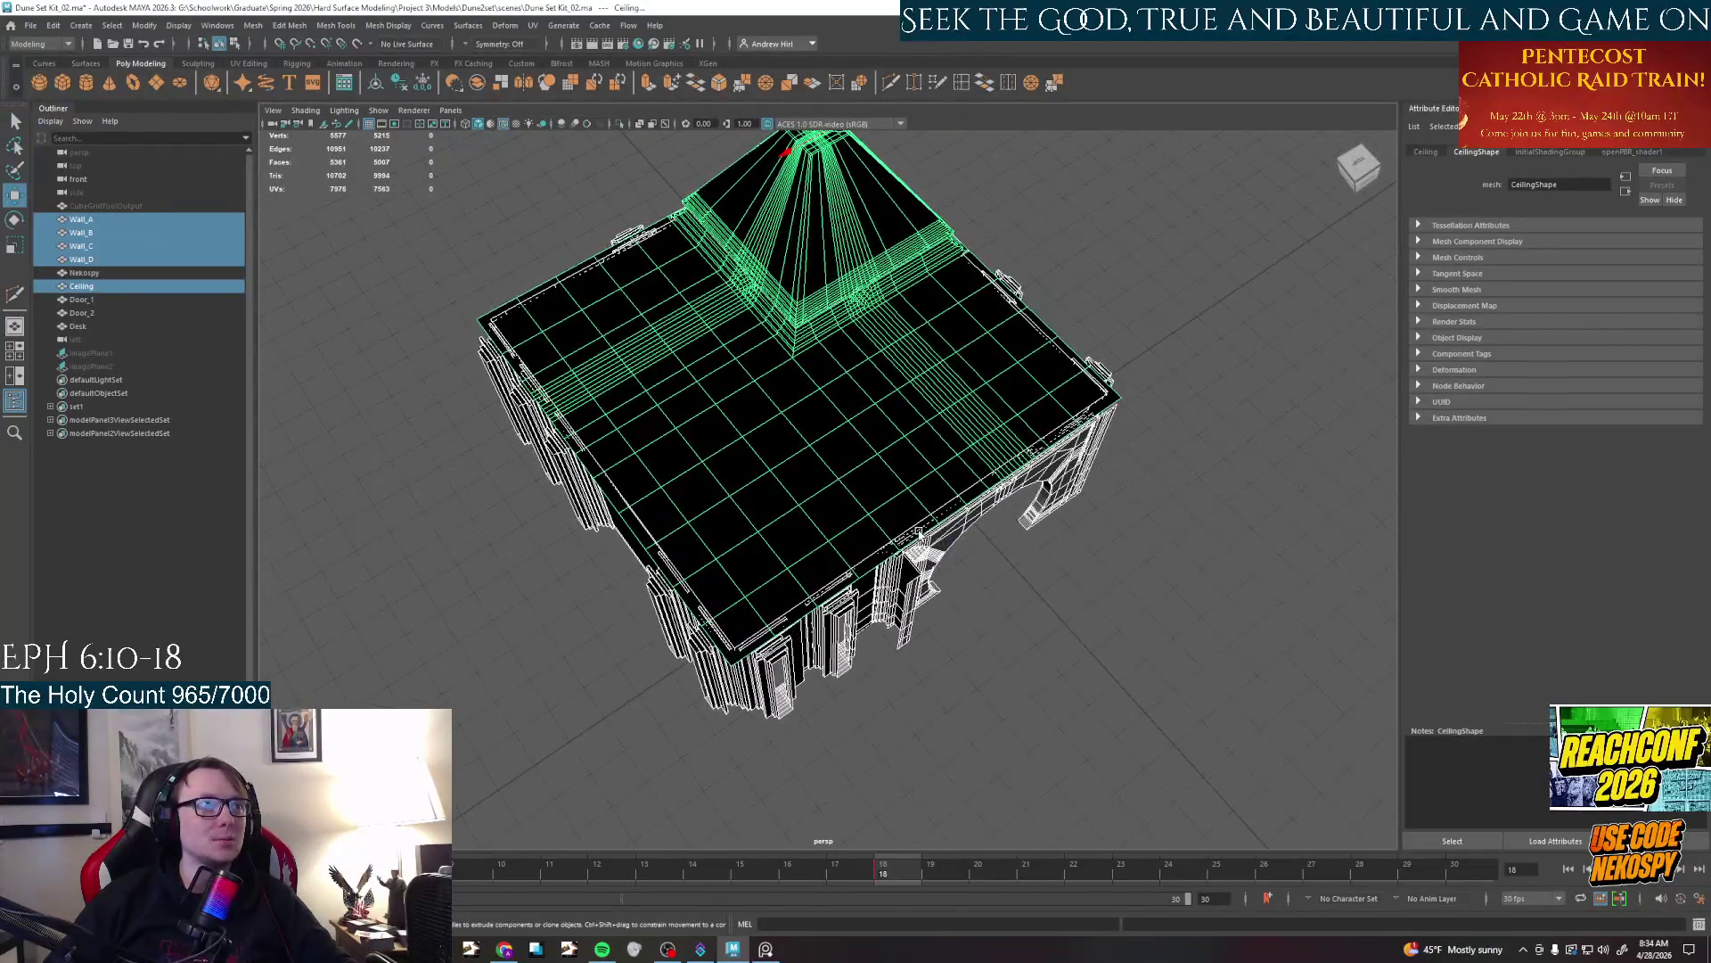
{"action": "scroll", "coordinate": [845, 420], "scroll_direction": "down", "scroll_amount": 4}
{"action": "mouse_move", "coordinate": [893, 385]}
{"action": "left_mouse_down", "text": "alt"}
{"action": "mouse_move", "coordinate": [1070, 361]}
{"action": "mouse_move", "coordinate": [965, 418]}
{"action": "left_mouse_up", "text": "alt"}
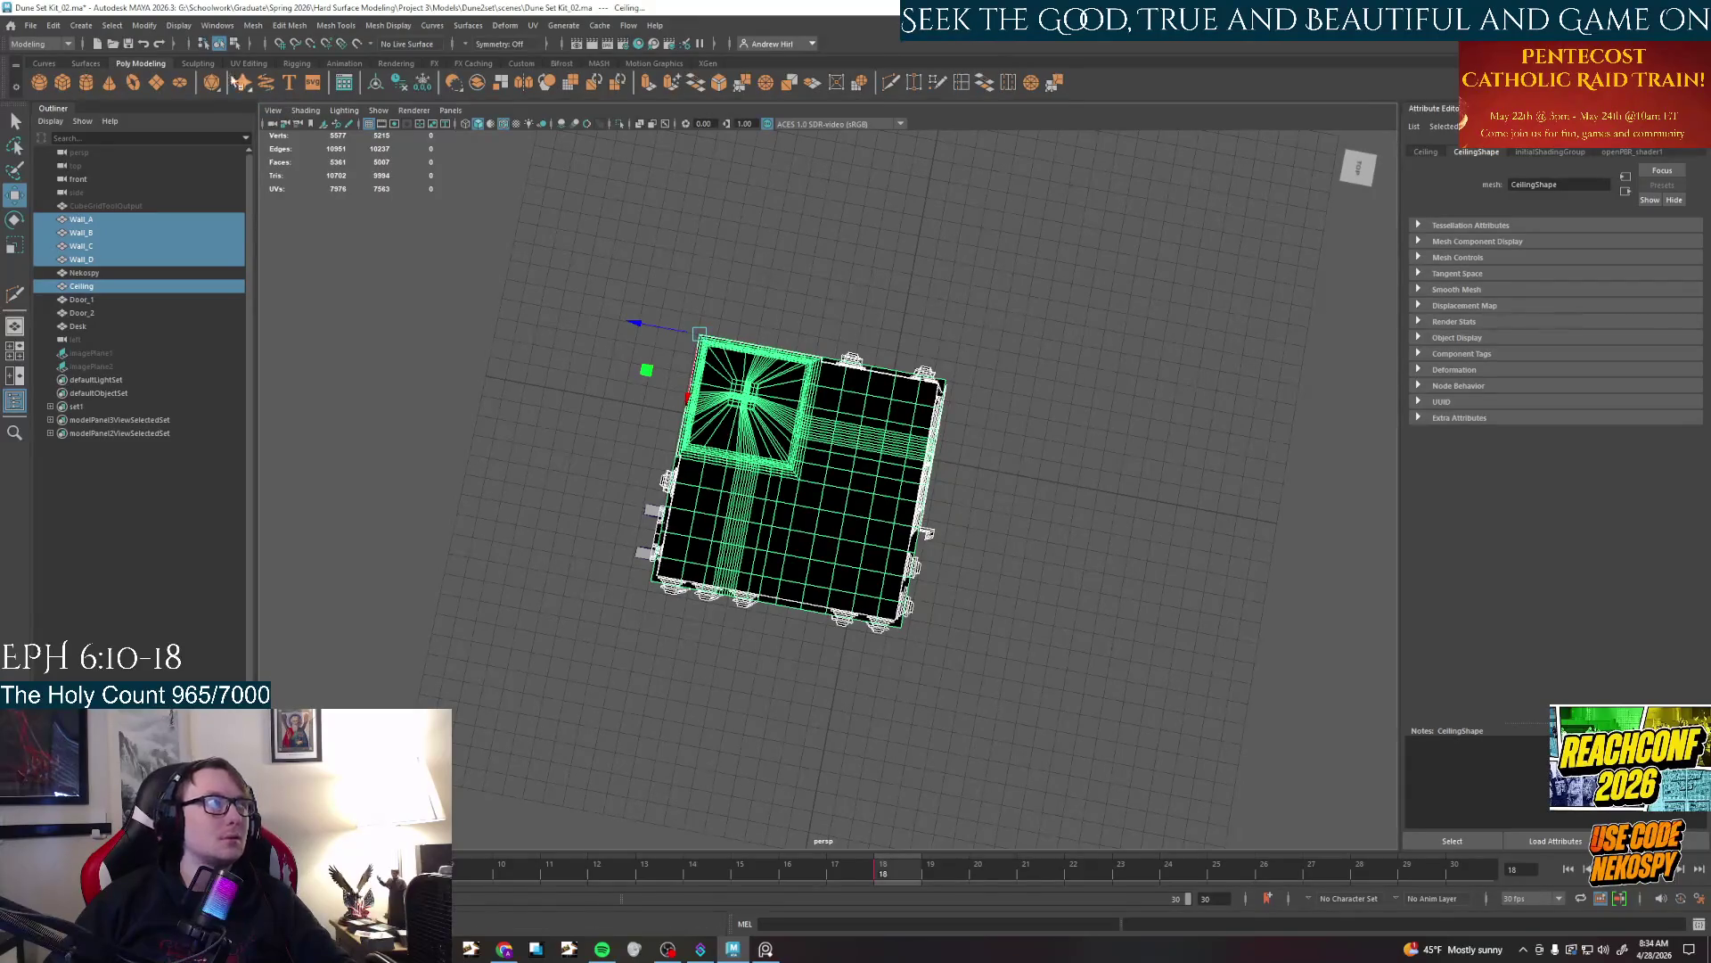
{"action": "mouse_move", "coordinate": [698, 335]}
{"action": "left_mouse_down"}
{"action": "mouse_move", "coordinate": [852, 411]}
{"action": "mouse_move", "coordinate": [748, 254]}
{"action": "mouse_move", "coordinate": [730, 295]}
{"action": "left_mouse_up"}
{"action": "key", "text": "z"}
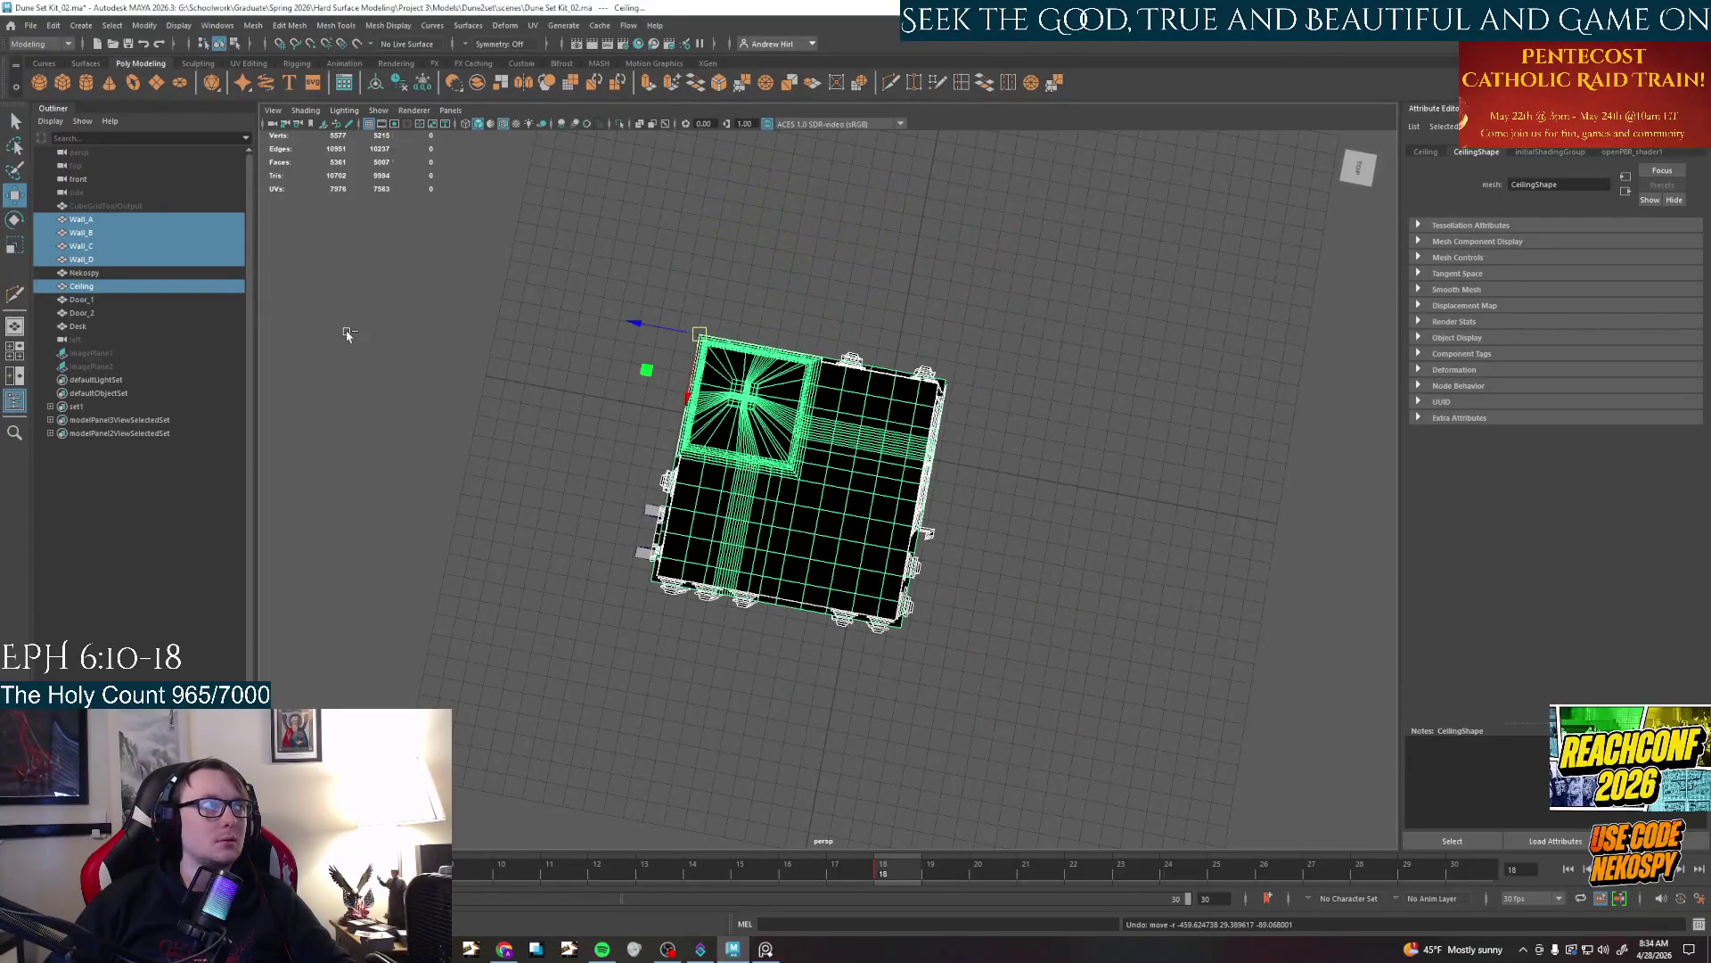
Select Door_1 and Door_2 in the Outliner and start an extrude
{"action": "left_click", "coordinate": [83, 298]}
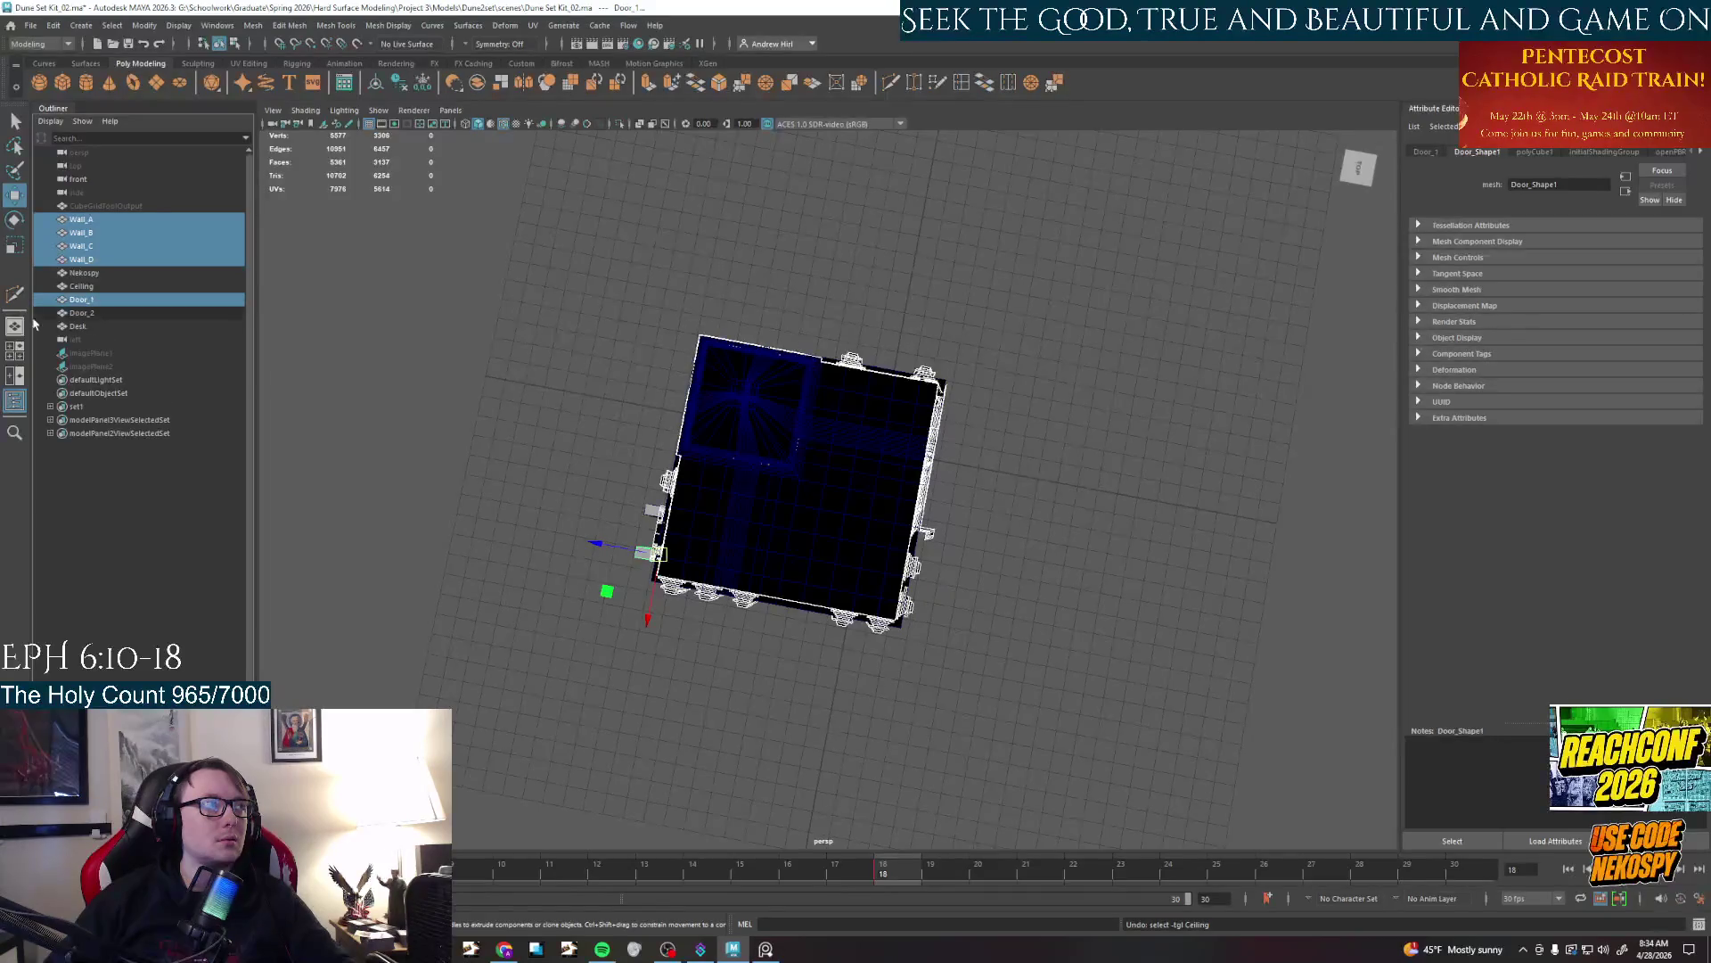
{"action": "left_click", "coordinate": [84, 311], "text": "ctrl"}
{"action": "mouse_move", "coordinate": [802, 468]}
{"action": "left_mouse_down", "text": "alt"}
{"action": "mouse_move", "coordinate": [668, 508]}
{"action": "mouse_move", "coordinate": [610, 492]}
{"action": "left_mouse_up", "text": "alt"}
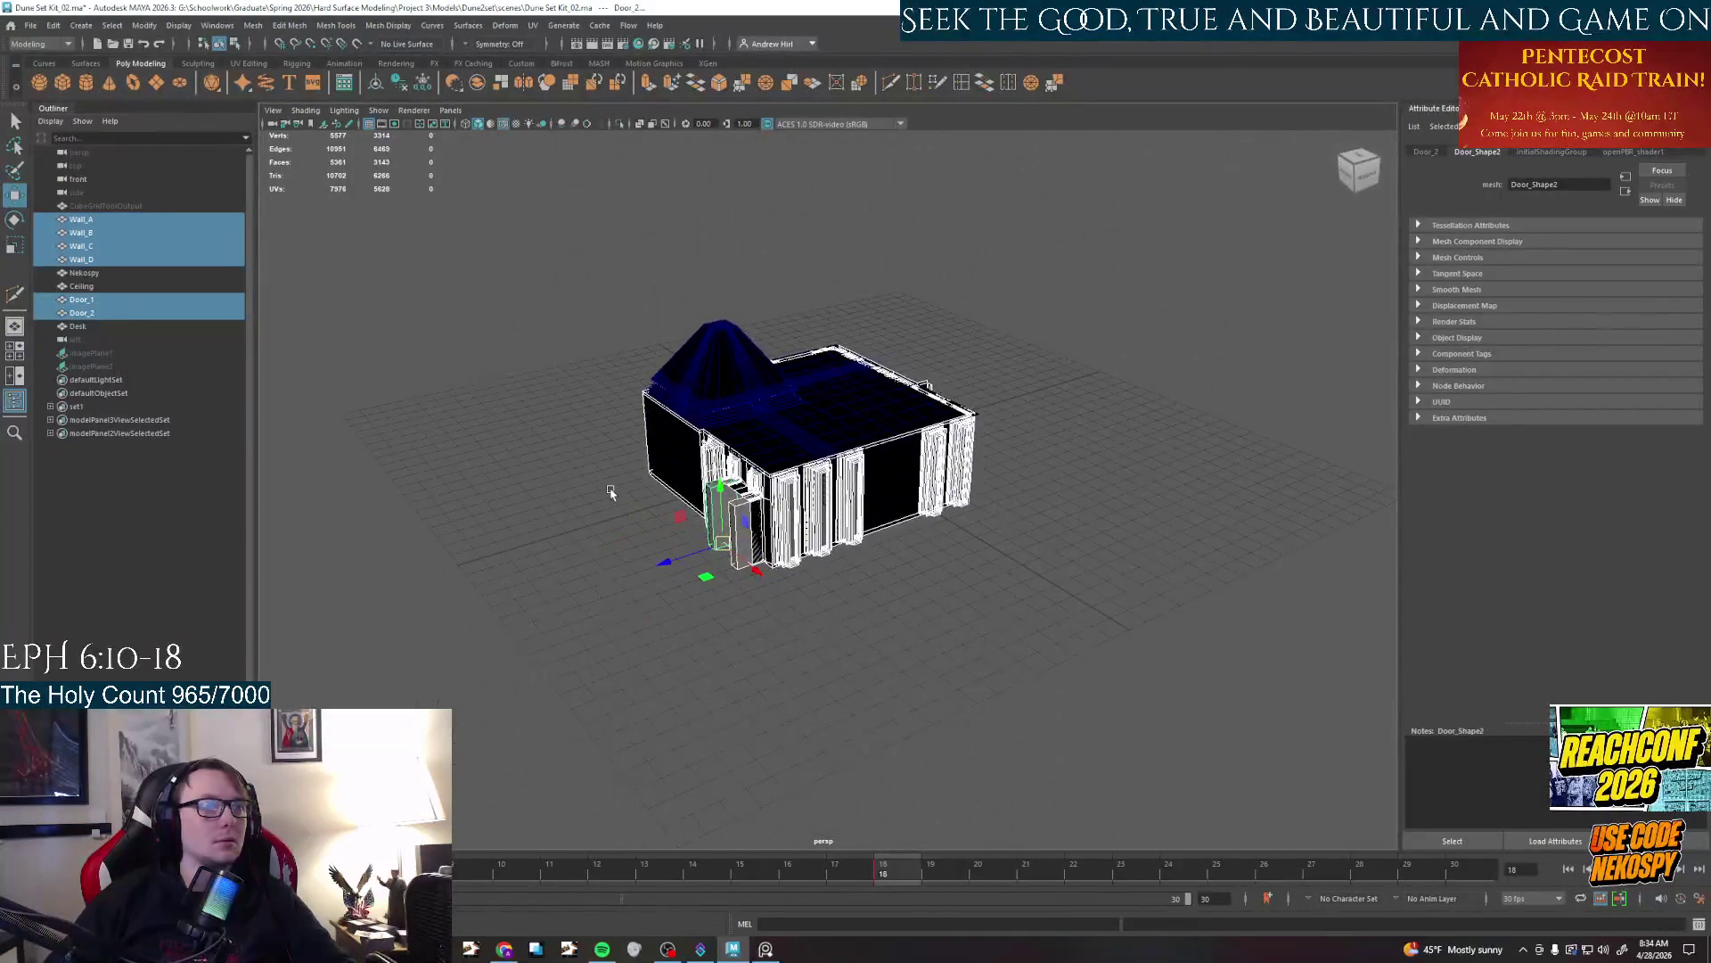
{"action": "key", "text": "ctrl+e"}
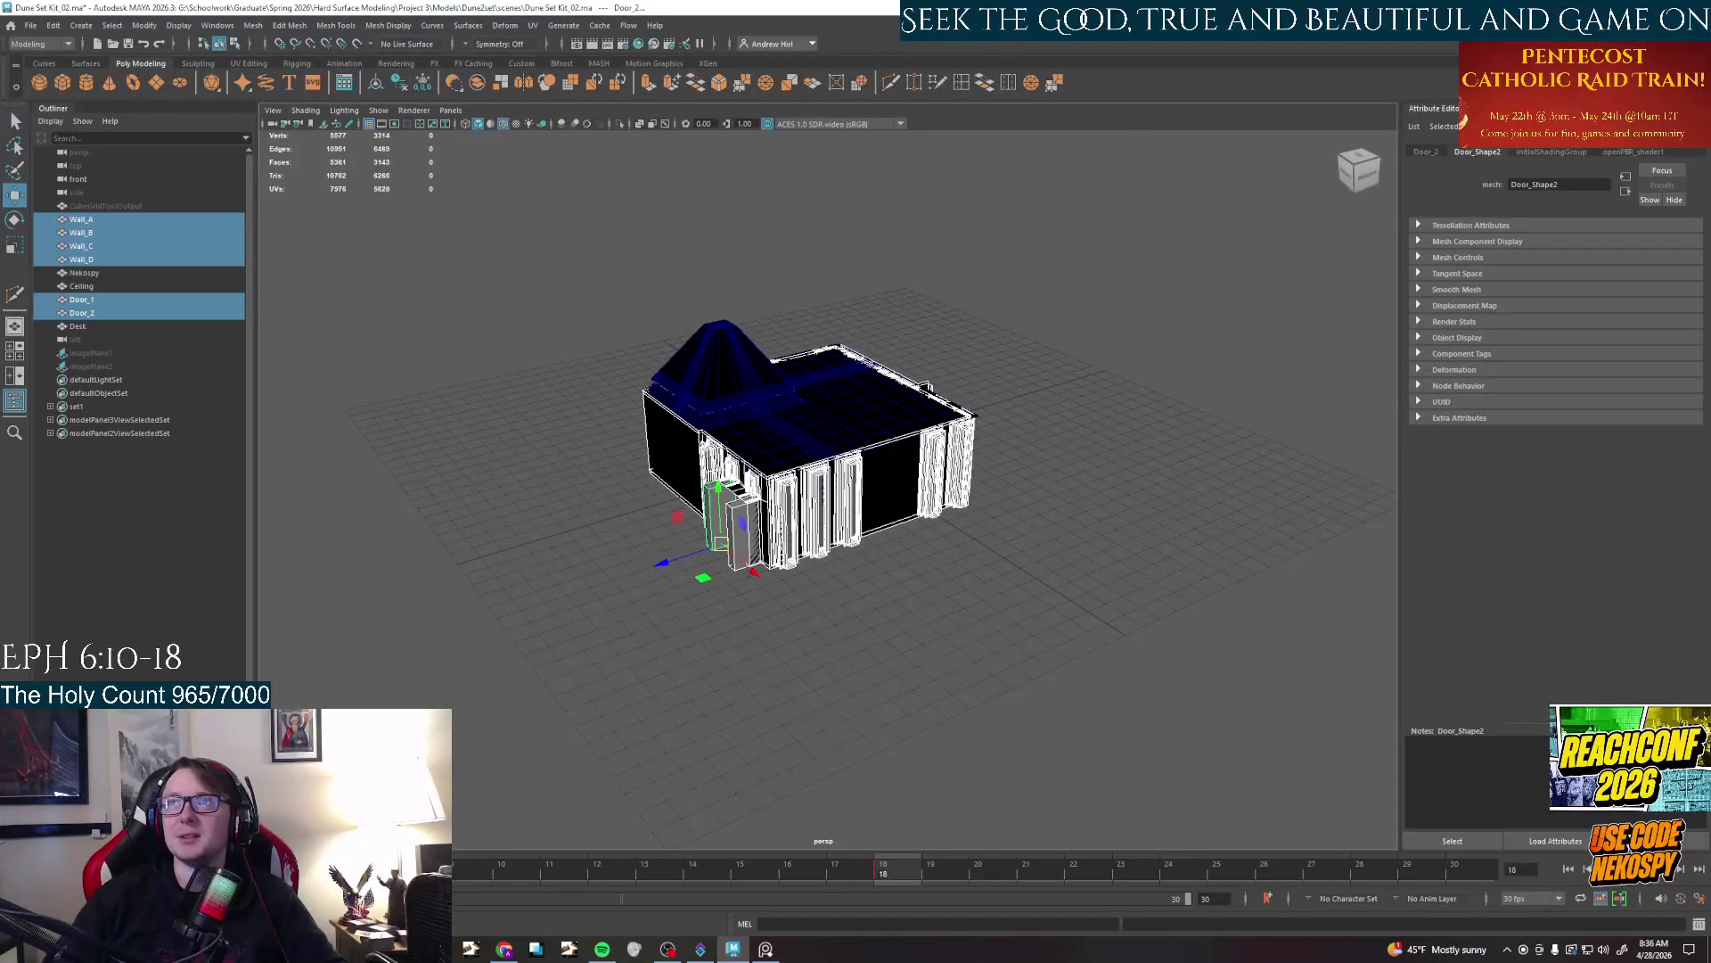
Isolate the desk on its own and switch to a large side view of its legs
{"action": "left_click", "coordinate": [775, 582]}
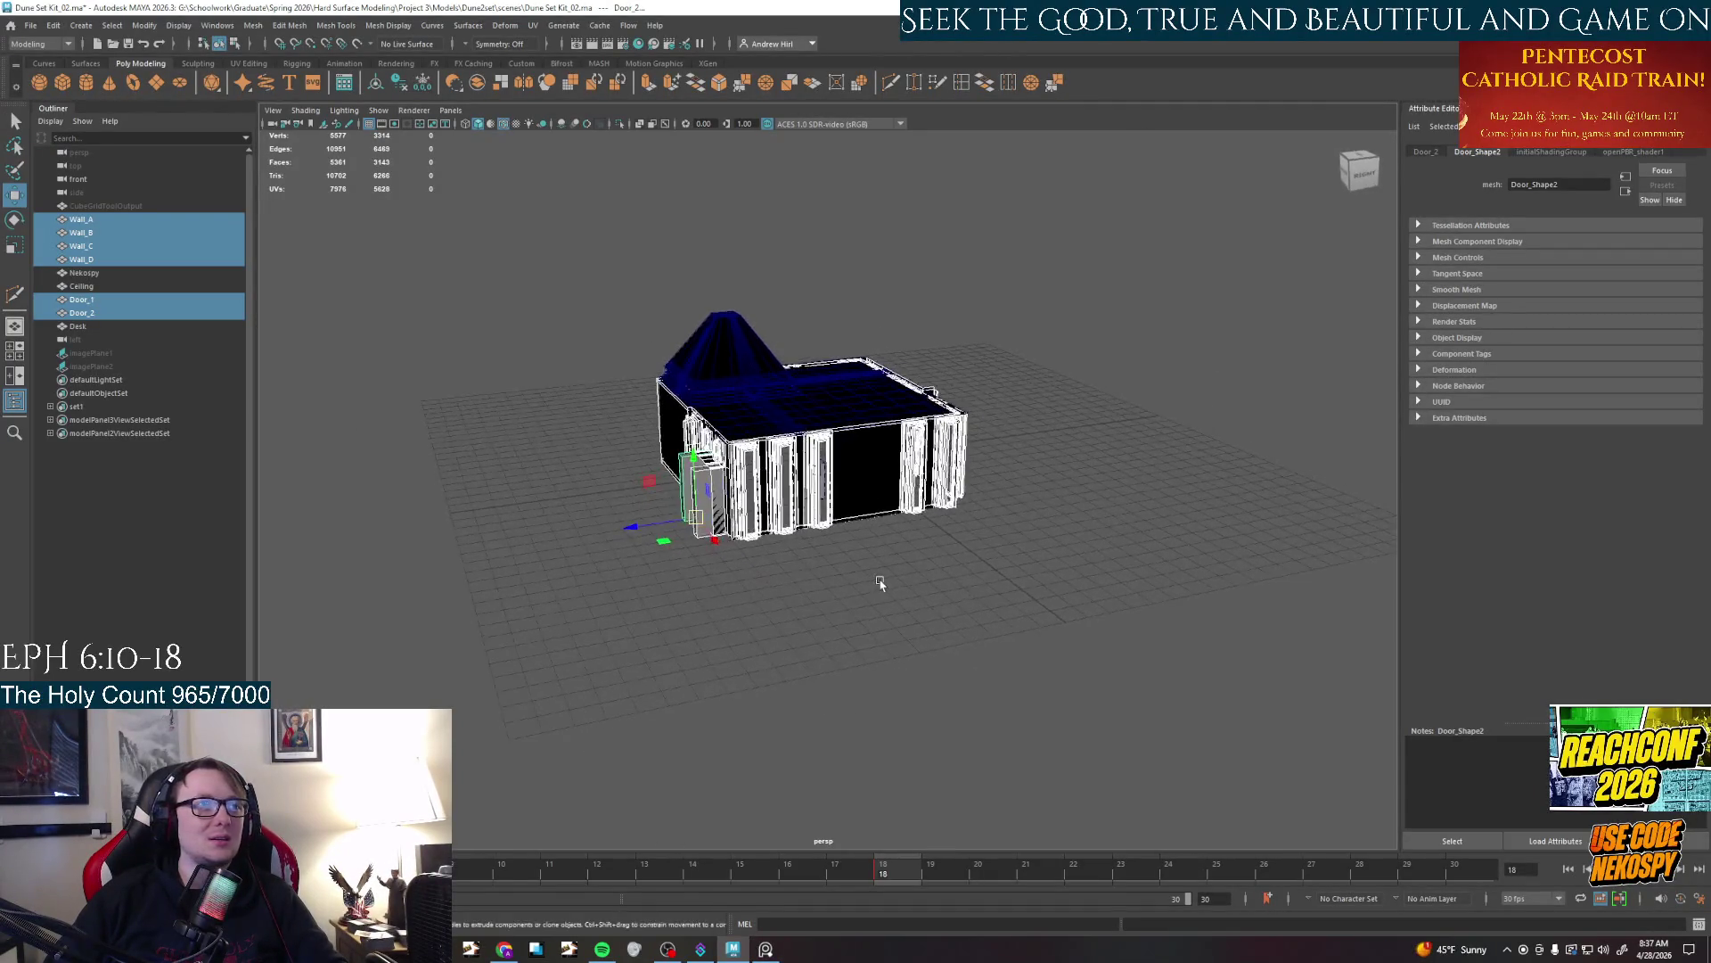
{"action": "scroll", "coordinate": [834, 521], "scroll_direction": "up", "scroll_amount": 5}
{"action": "mouse_move", "coordinate": [834, 521]}
{"action": "left_mouse_down", "text": "alt"}
{"action": "mouse_move", "coordinate": [936, 483]}
{"action": "mouse_move", "coordinate": [829, 562]}
{"action": "left_mouse_up", "text": "alt"}
{"action": "left_click", "coordinate": [980, 468]}
{"action": "key", "text": "ctrl+1"}
{"action": "key", "text": "f"}
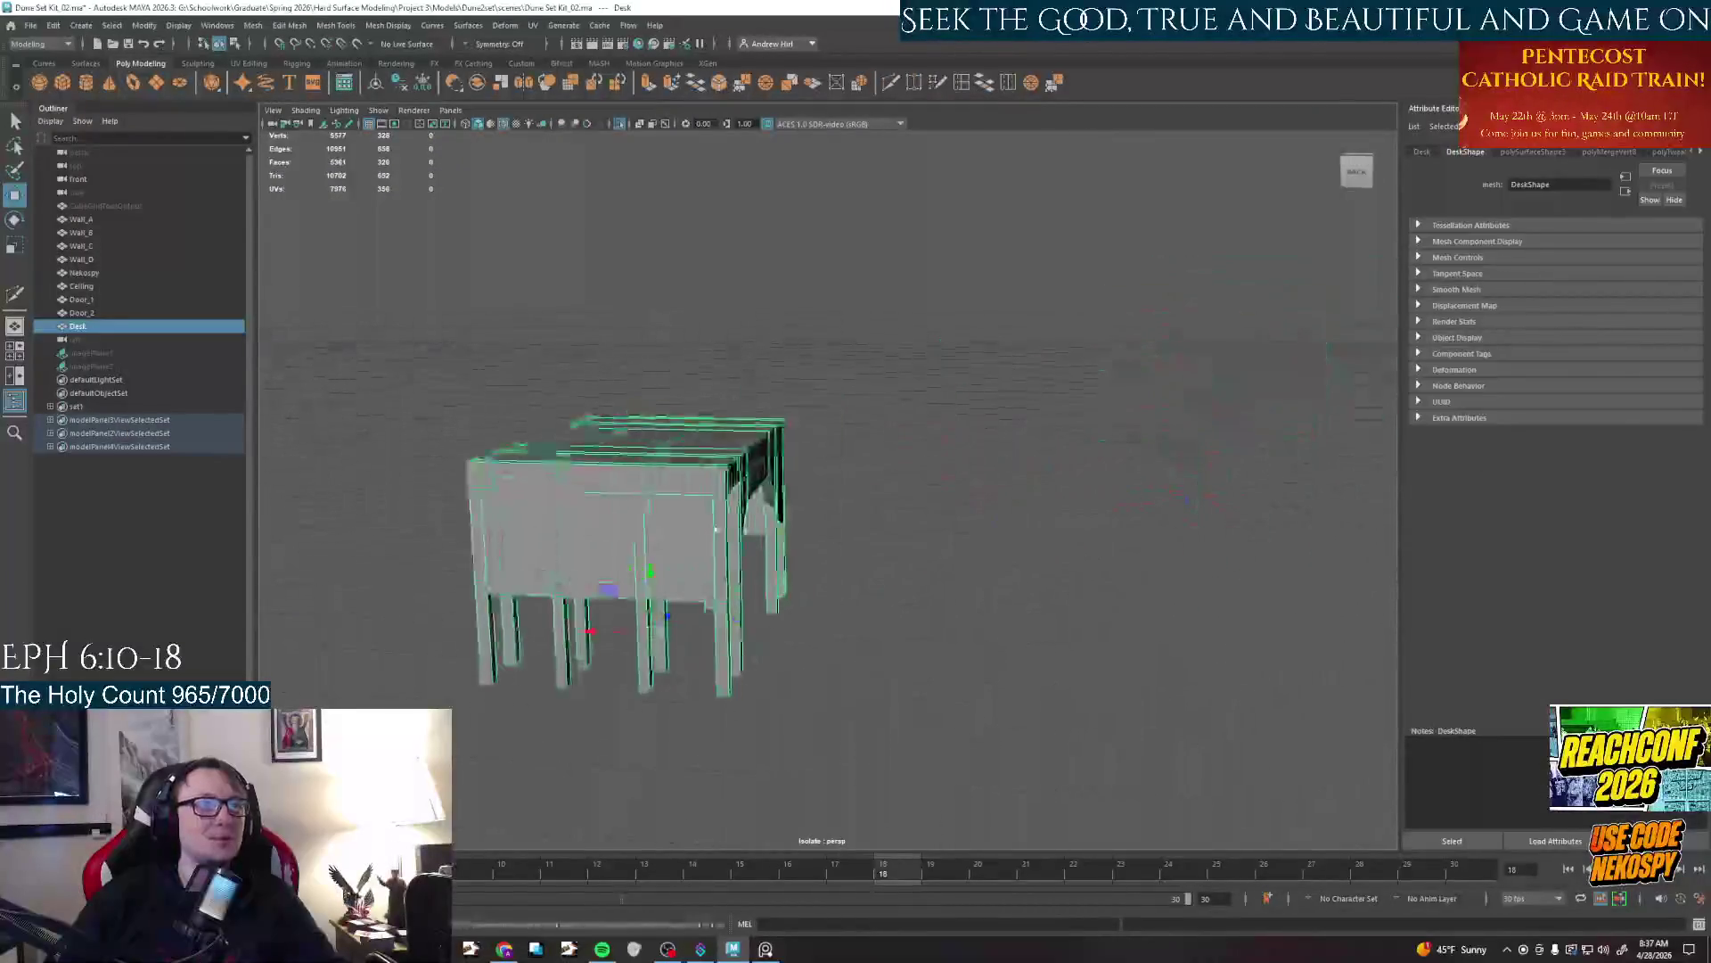
{"action": "left_click_drag", "start_coordinate": [936, 602], "coordinate": [856, 536], "text": "alt"}
{"action": "scroll", "coordinate": [821, 495], "scroll_direction": "up", "scroll_amount": 6}
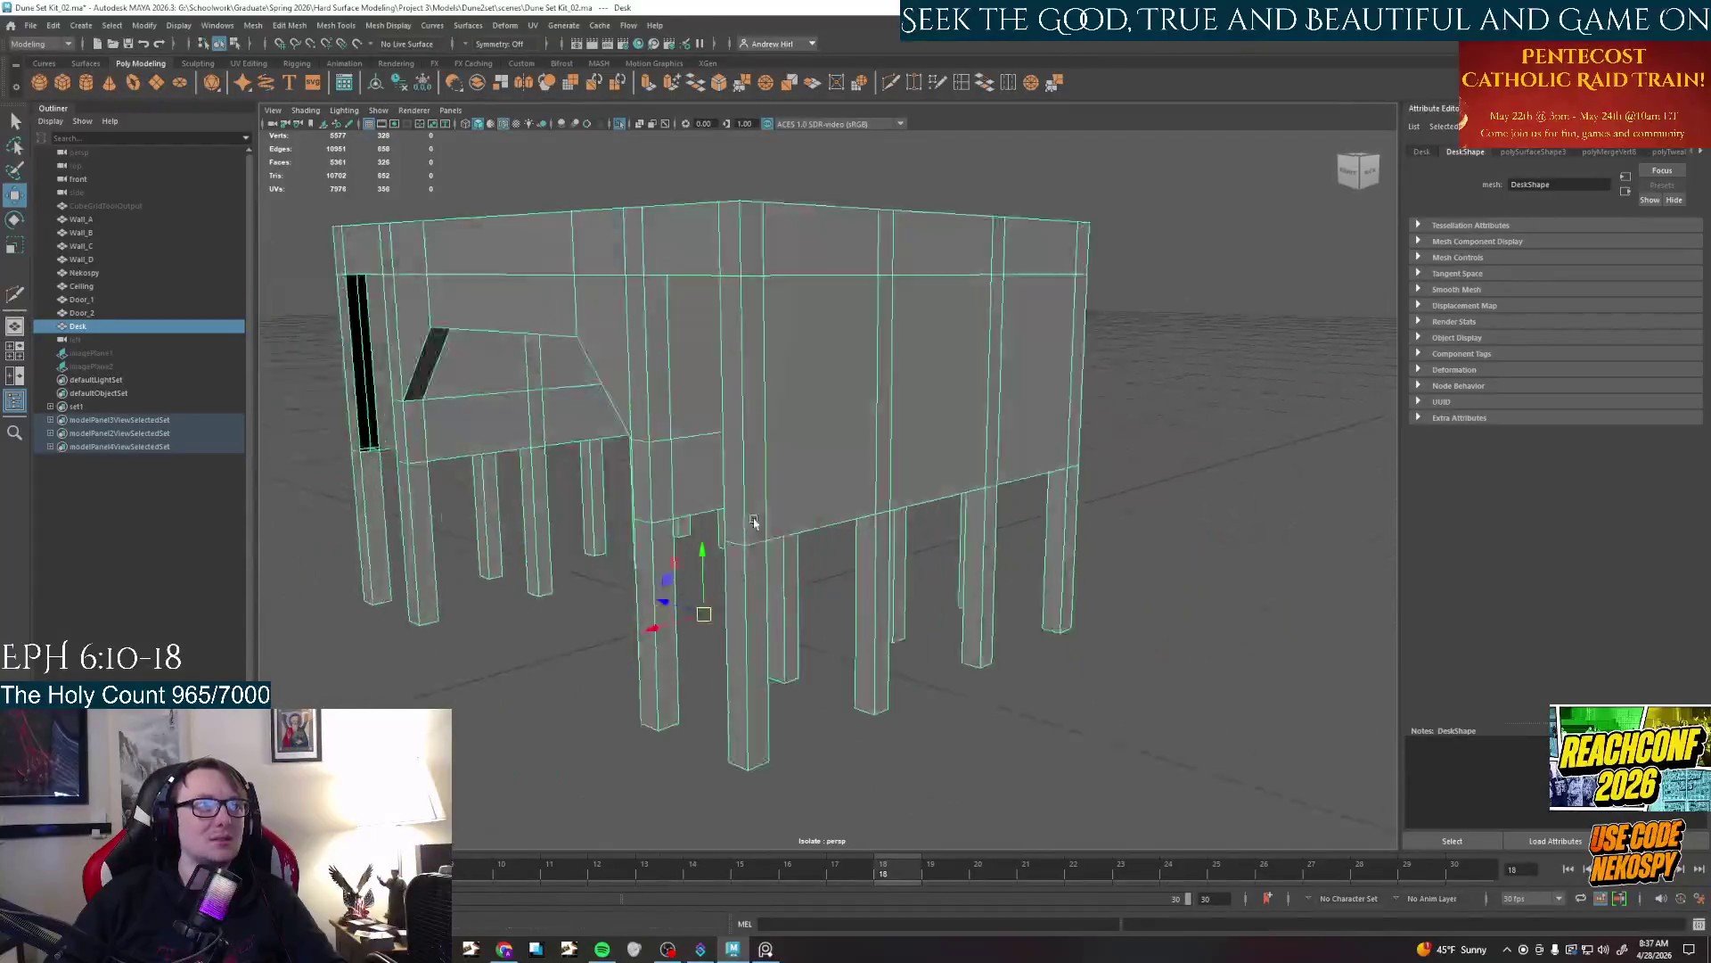
{"action": "key", "text": "space"}
{"action": "key", "text": "space"}
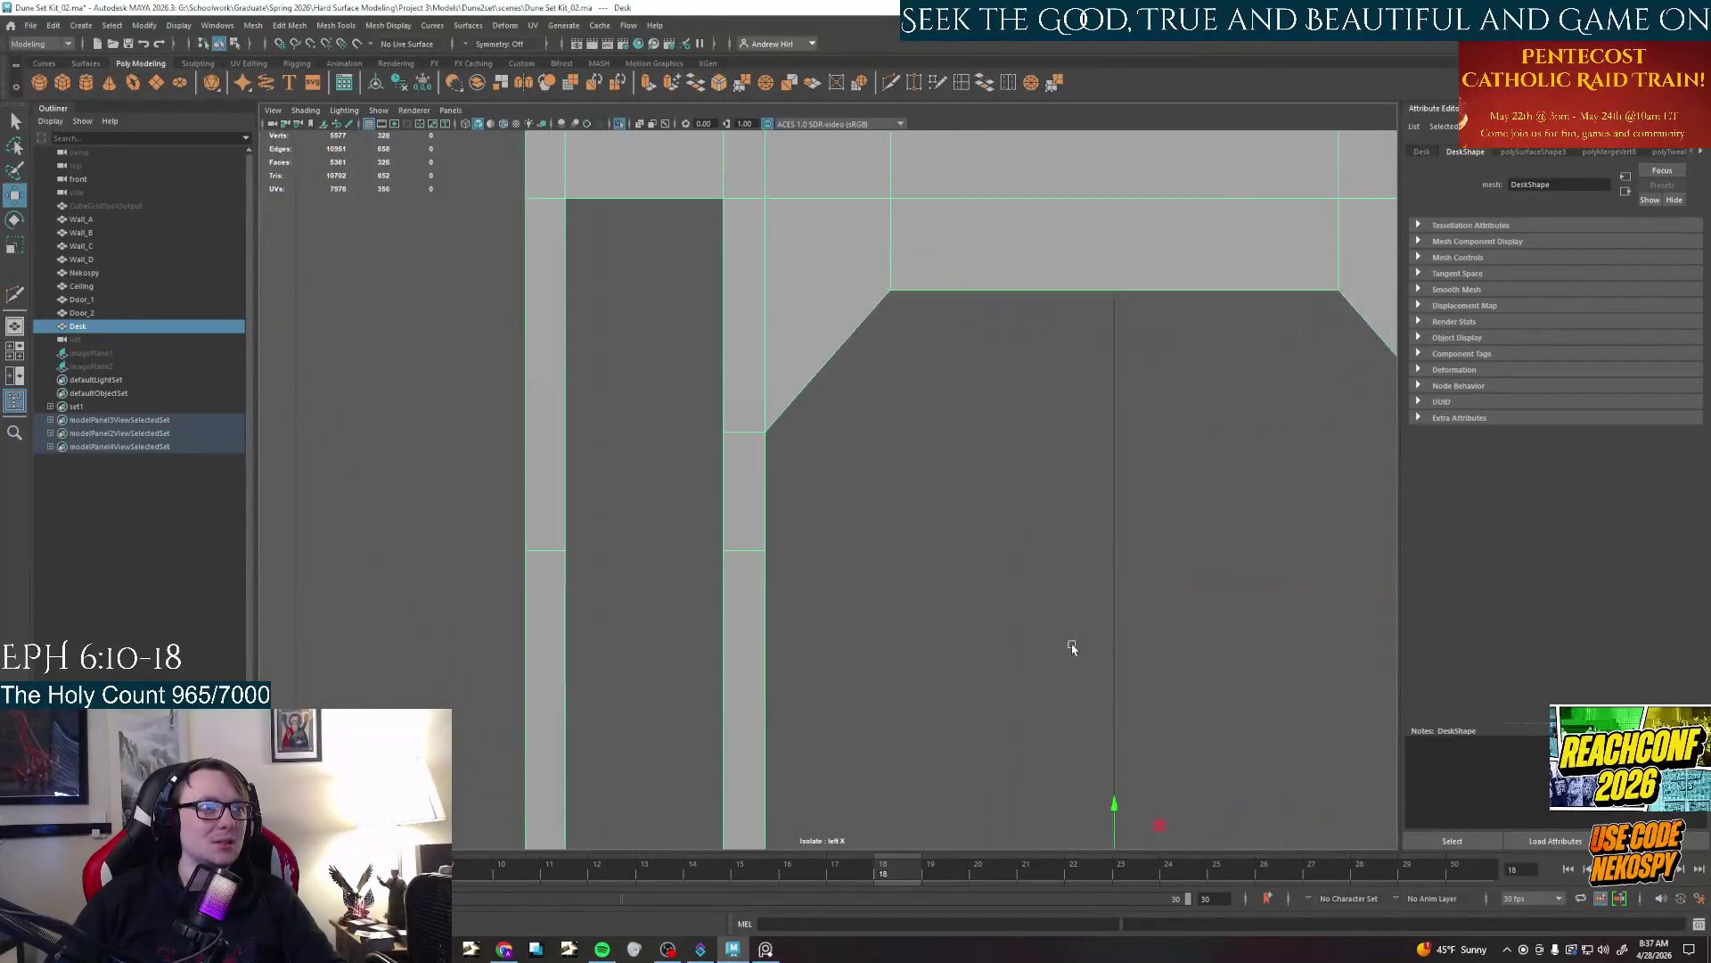
{"action": "scroll", "coordinate": [1004, 606], "scroll_direction": "down", "scroll_amount": 4}
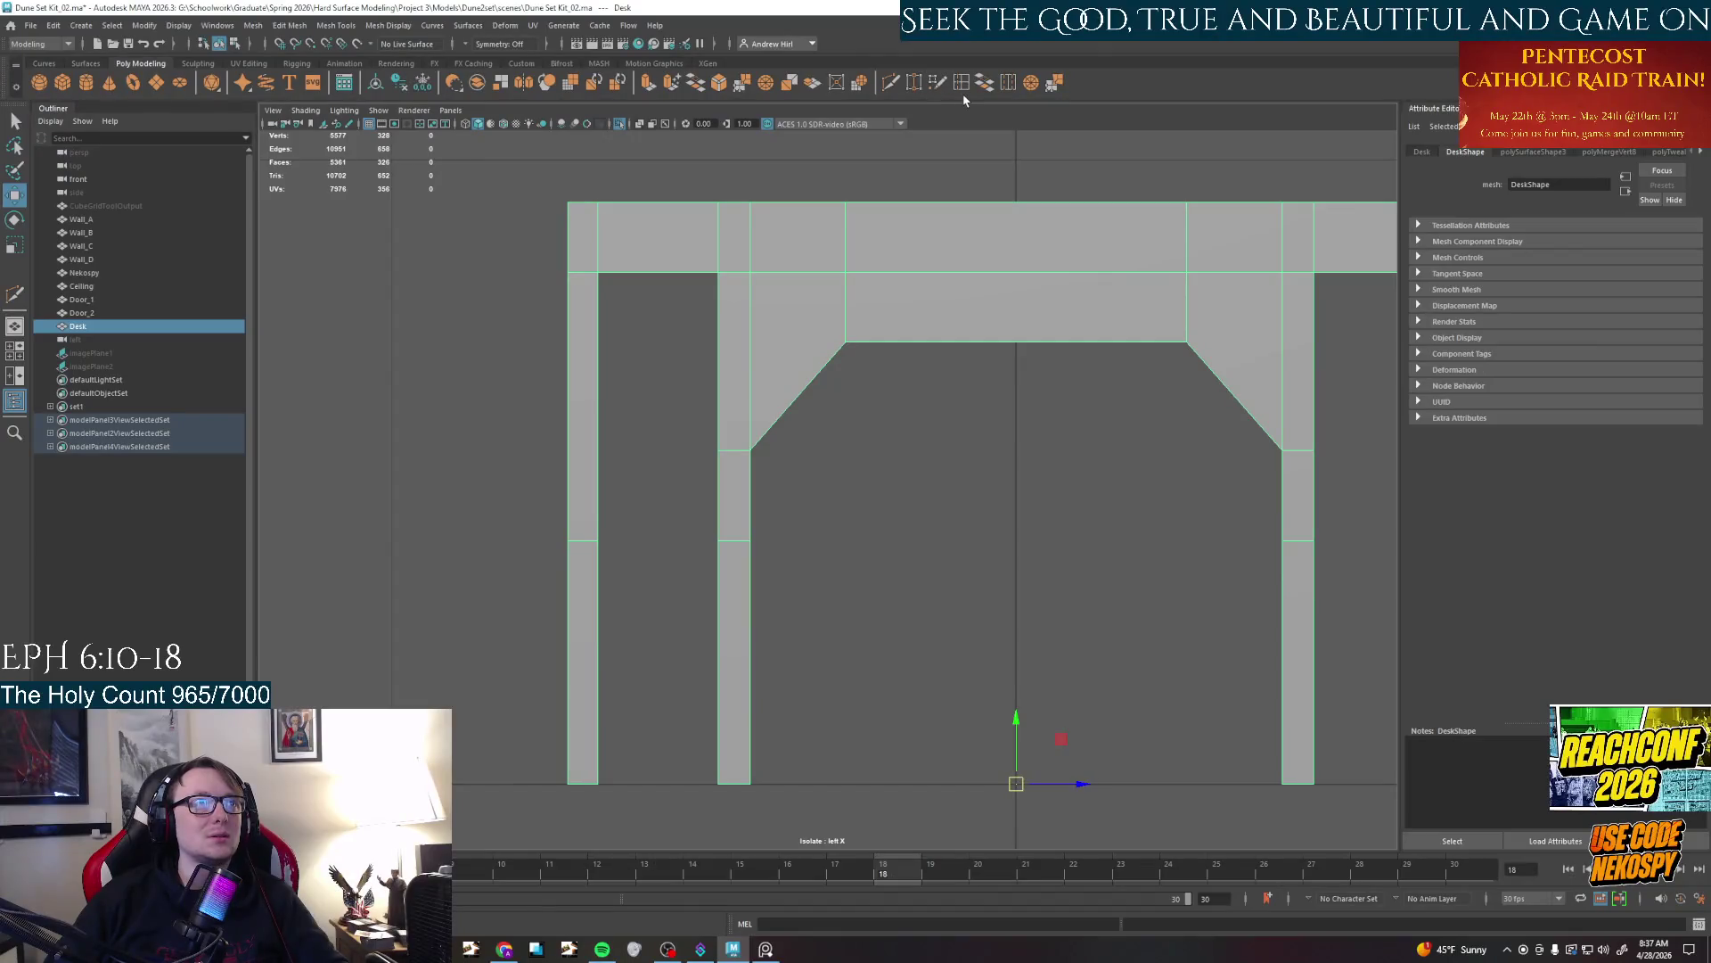
Multi-Cut a horizontal edge across the left column at the brace-corner height, dismissing the autosave prompt
{"action": "left_click", "coordinate": [894, 83]}
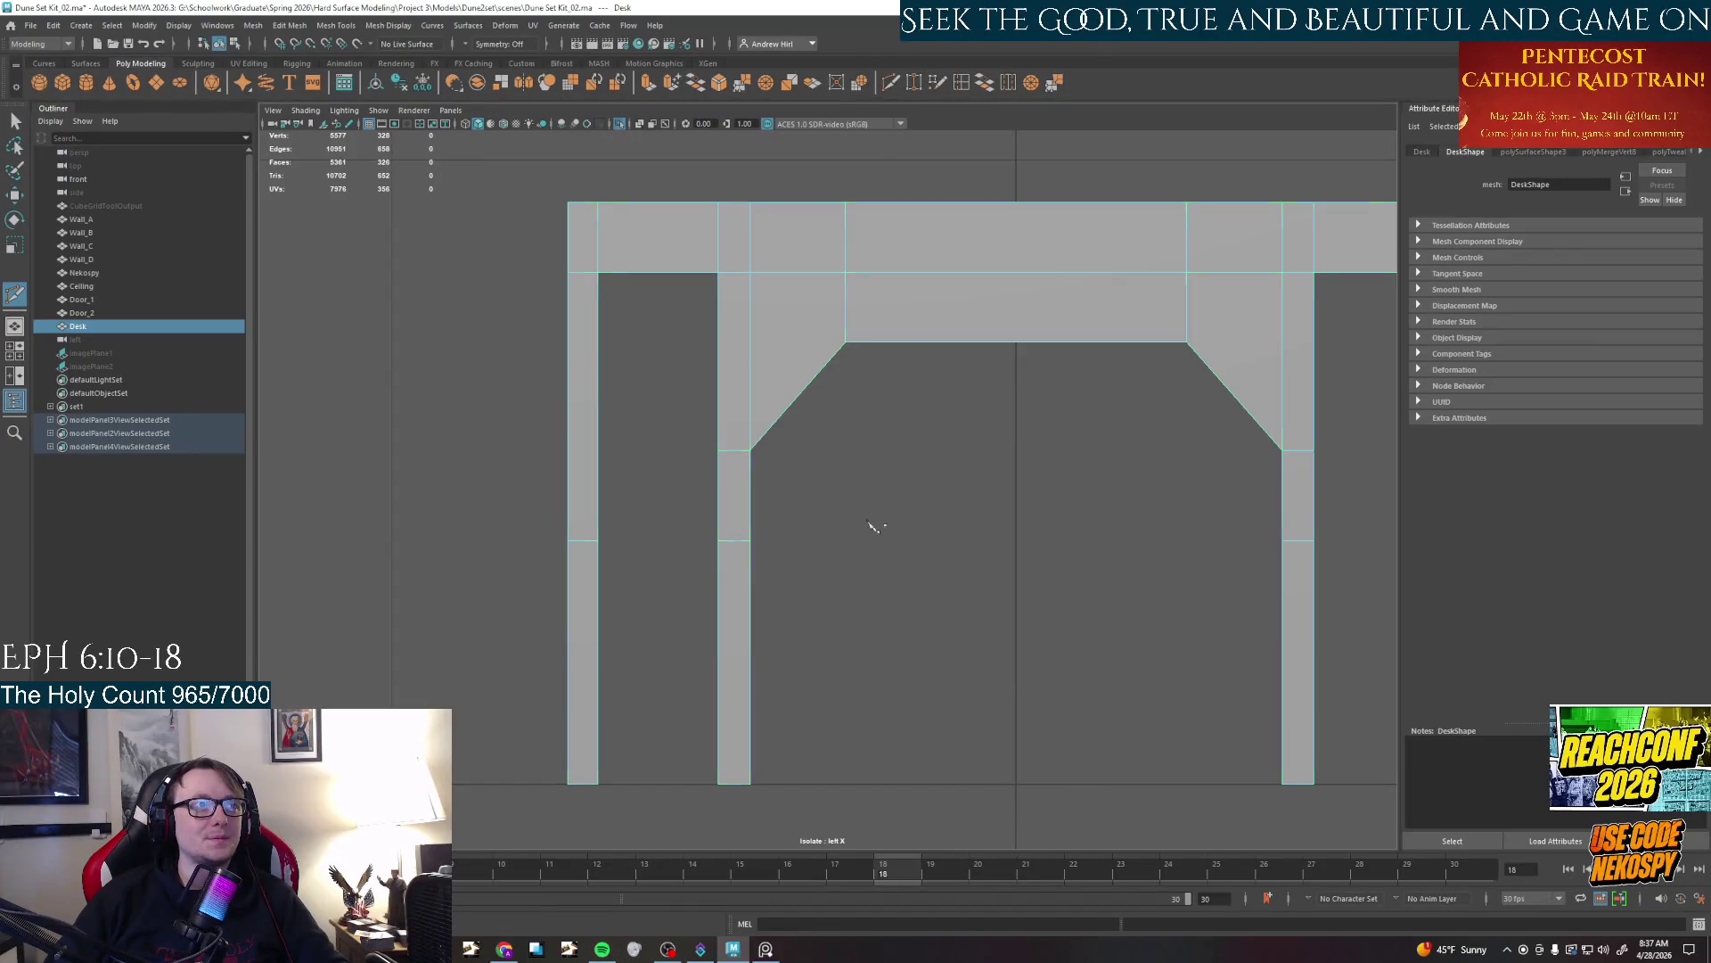
{"action": "scroll", "coordinate": [668, 460], "scroll_direction": "up", "scroll_amount": 5}
{"action": "scroll", "coordinate": [539, 455], "scroll_direction": "up", "scroll_amount": 3}
{"action": "middle_click_drag", "start_coordinate": [539, 456], "coordinate": [985, 498], "text": "alt"}
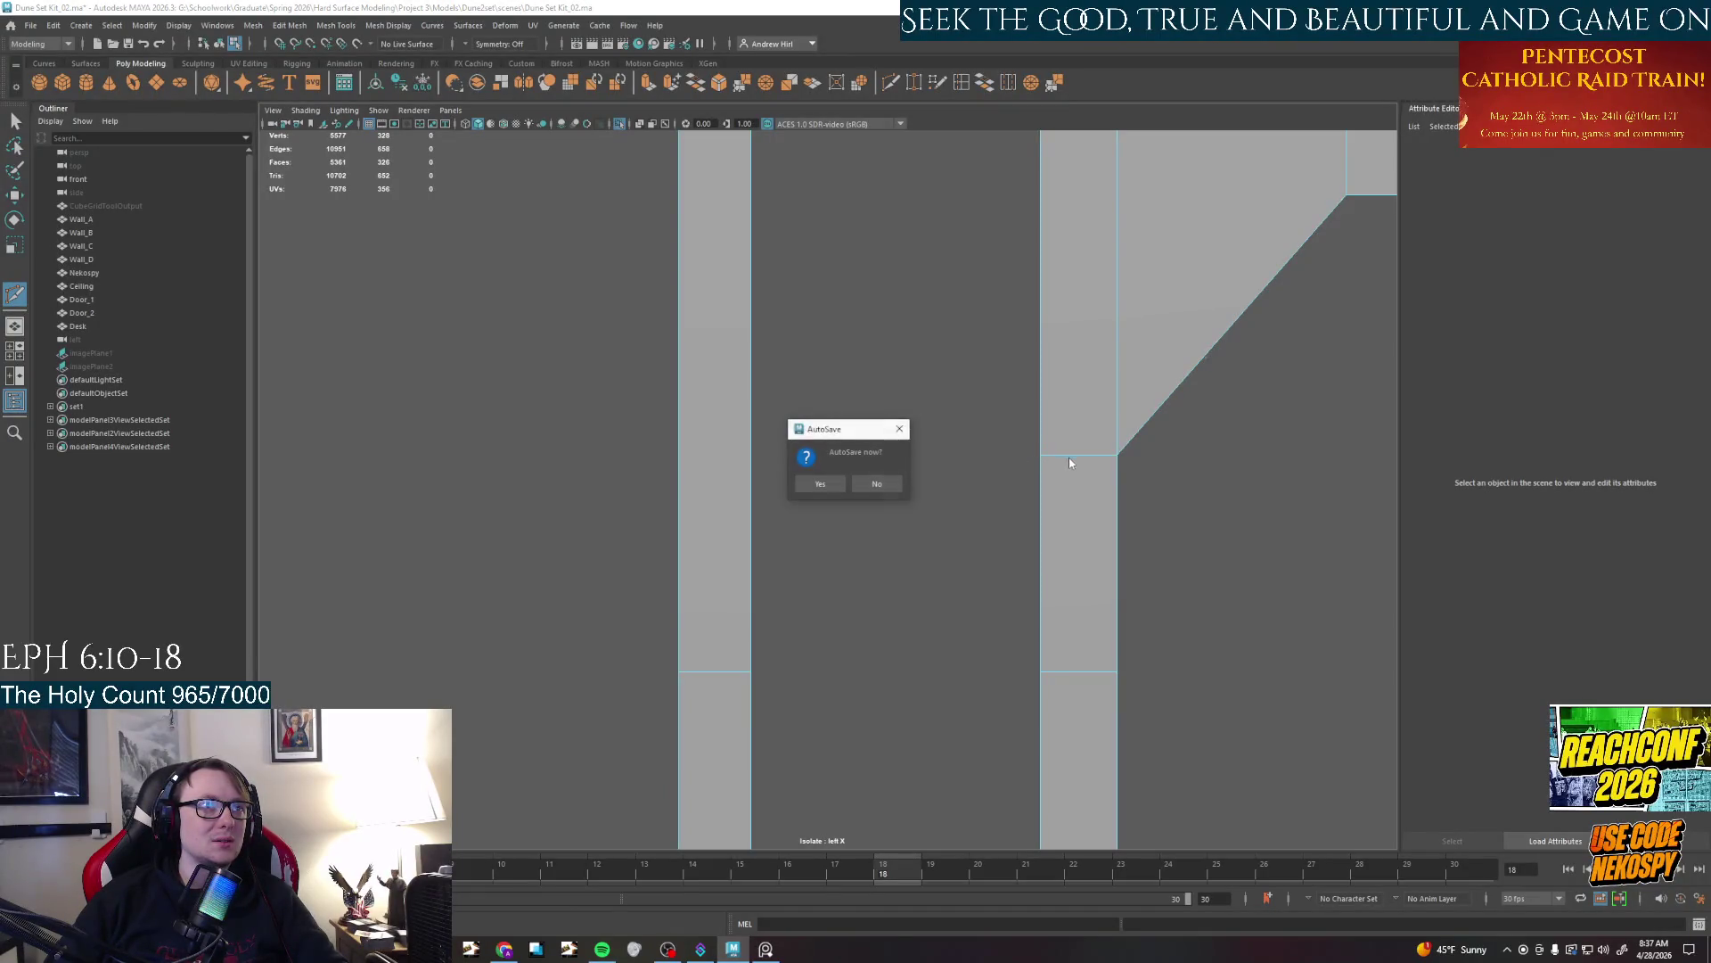
{"action": "left_click", "coordinate": [892, 483]}
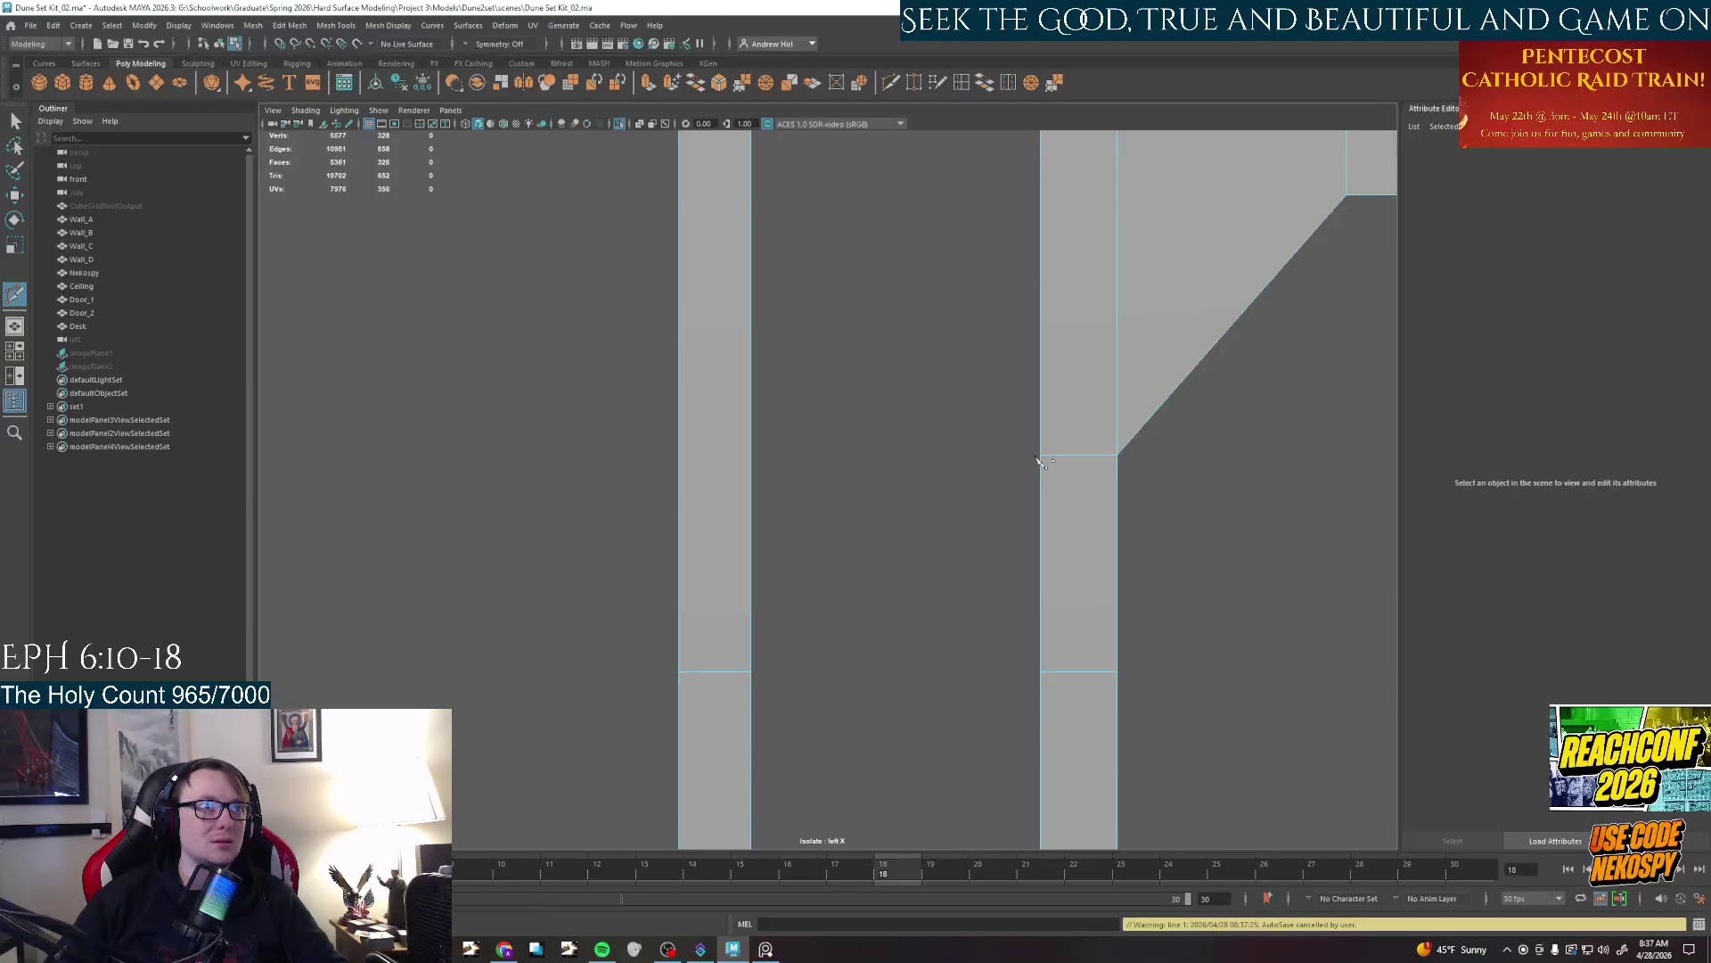
{"action": "right_click_drag", "start_coordinate": [1041, 462], "coordinate": [1158, 456], "text": "alt"}
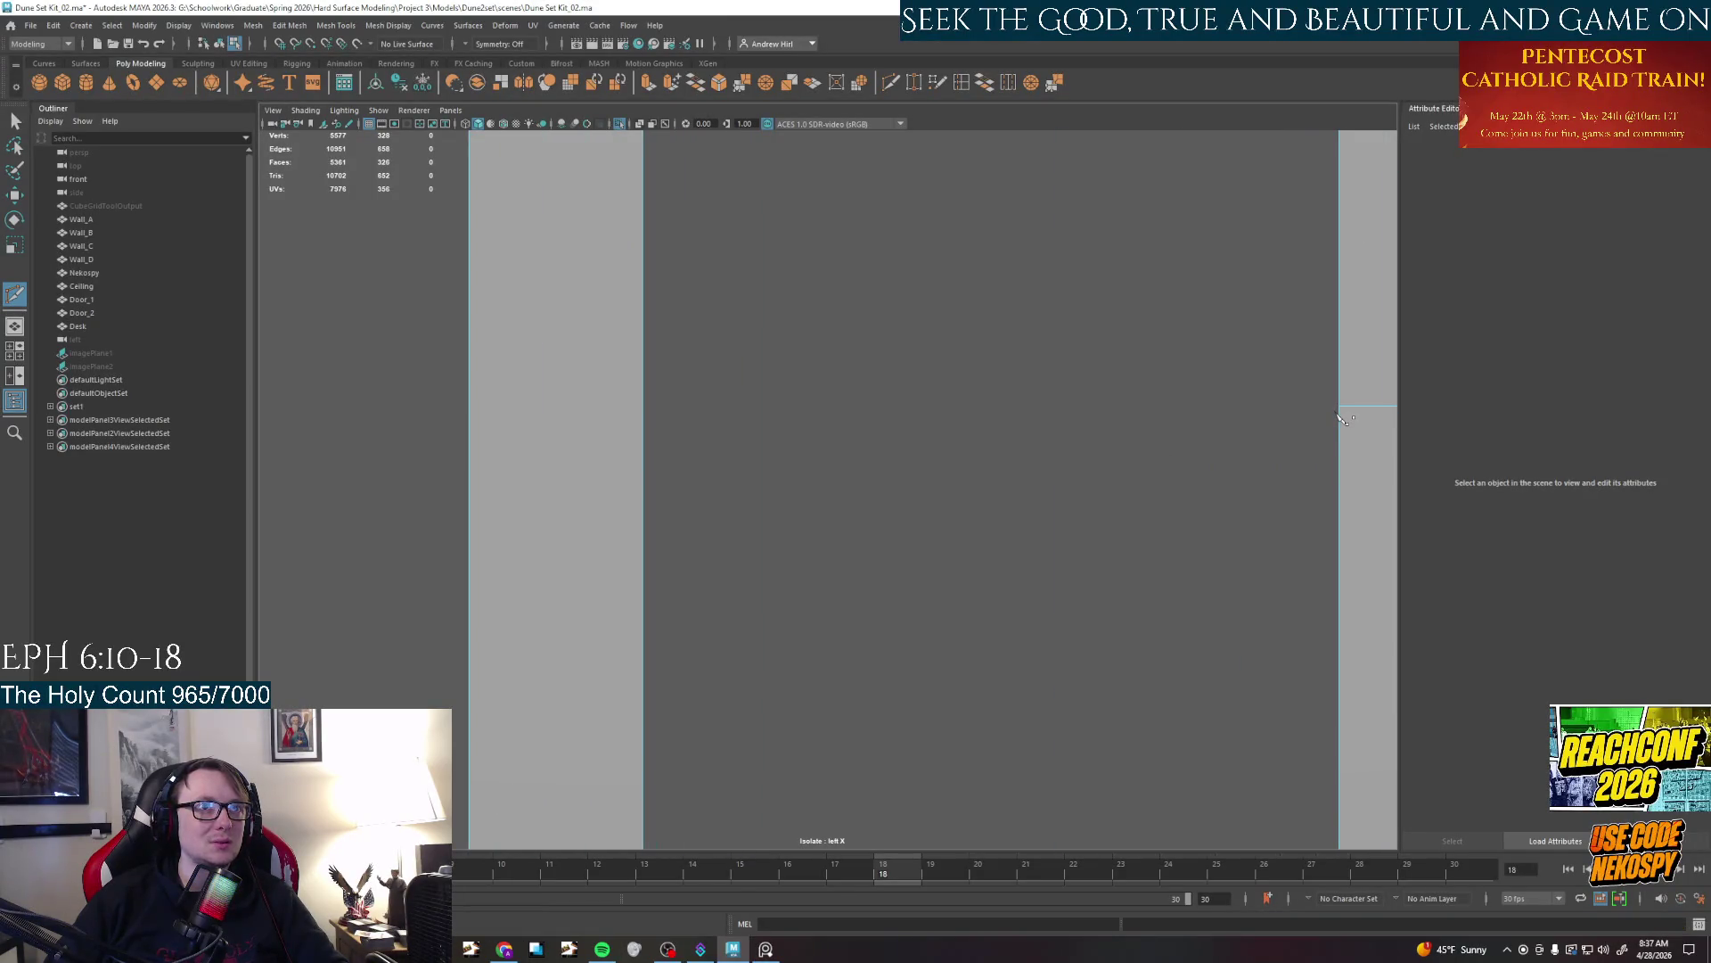
{"action": "left_click", "coordinate": [1344, 410]}
{"action": "left_click", "coordinate": [442, 409]}
Reframe the side view on the right pair of columns for the next cut
{"action": "right_click_drag", "start_coordinate": [802, 441], "coordinate": [668, 442], "text": "alt"}
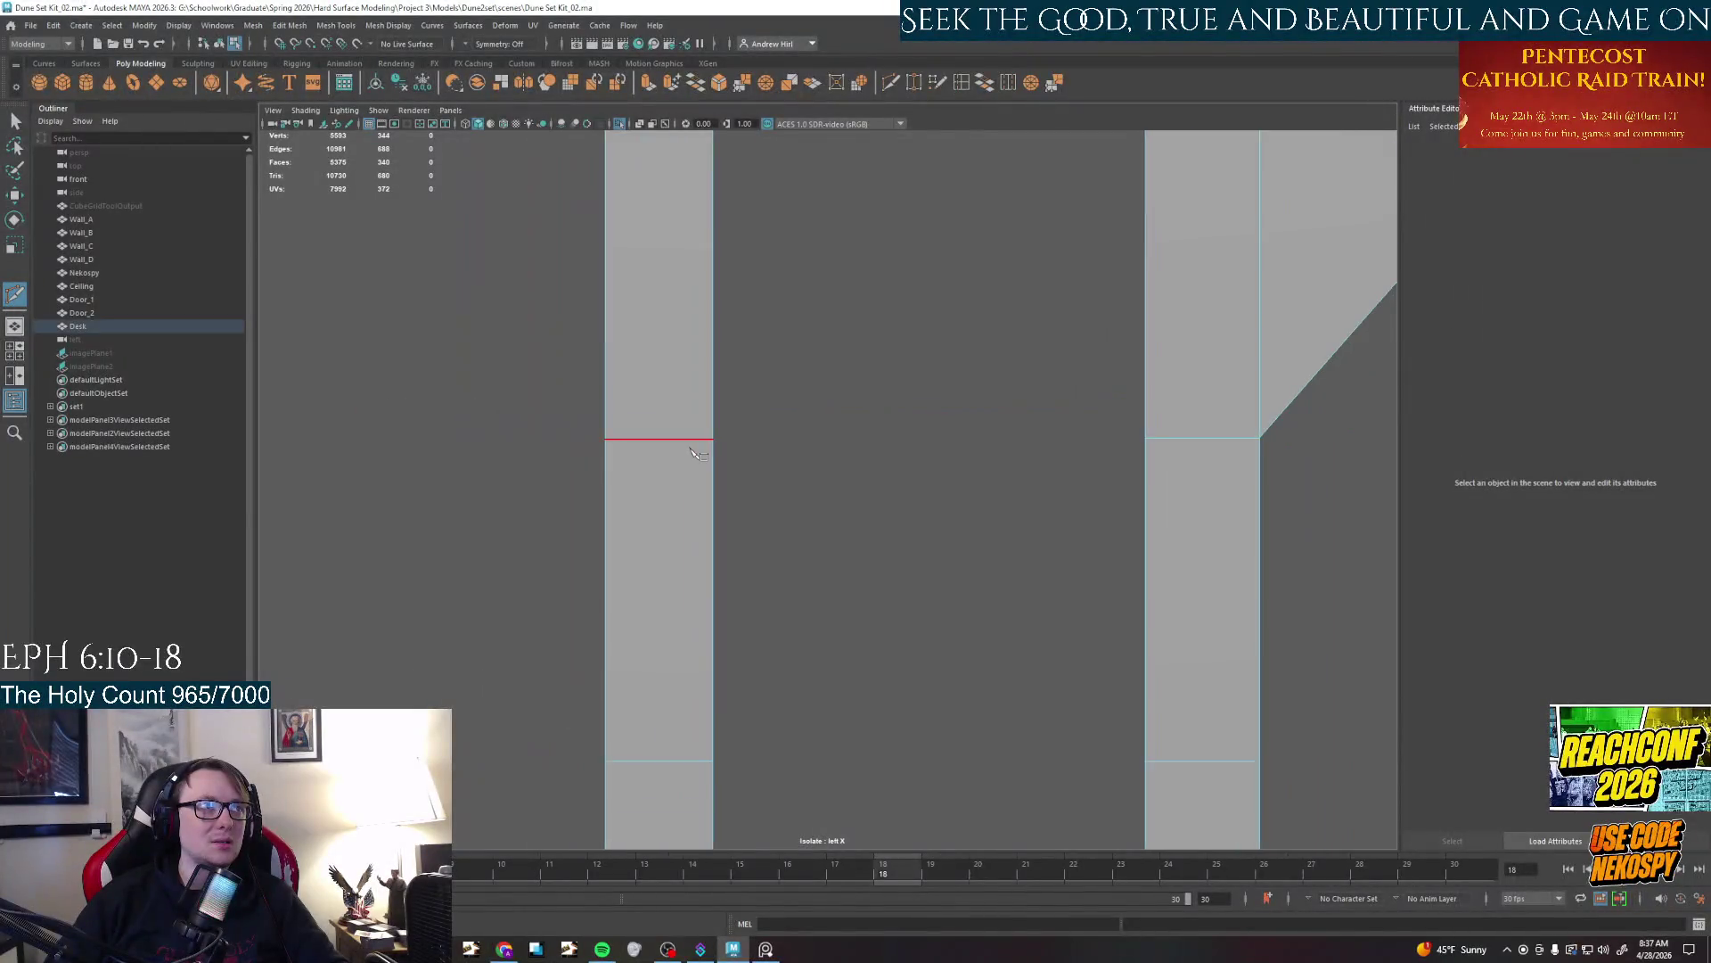
{"action": "middle_click_drag", "start_coordinate": [936, 402], "coordinate": [769, 452], "text": "alt"}
{"action": "right_click_drag", "start_coordinate": [769, 452], "coordinate": [643, 452], "text": "alt"}
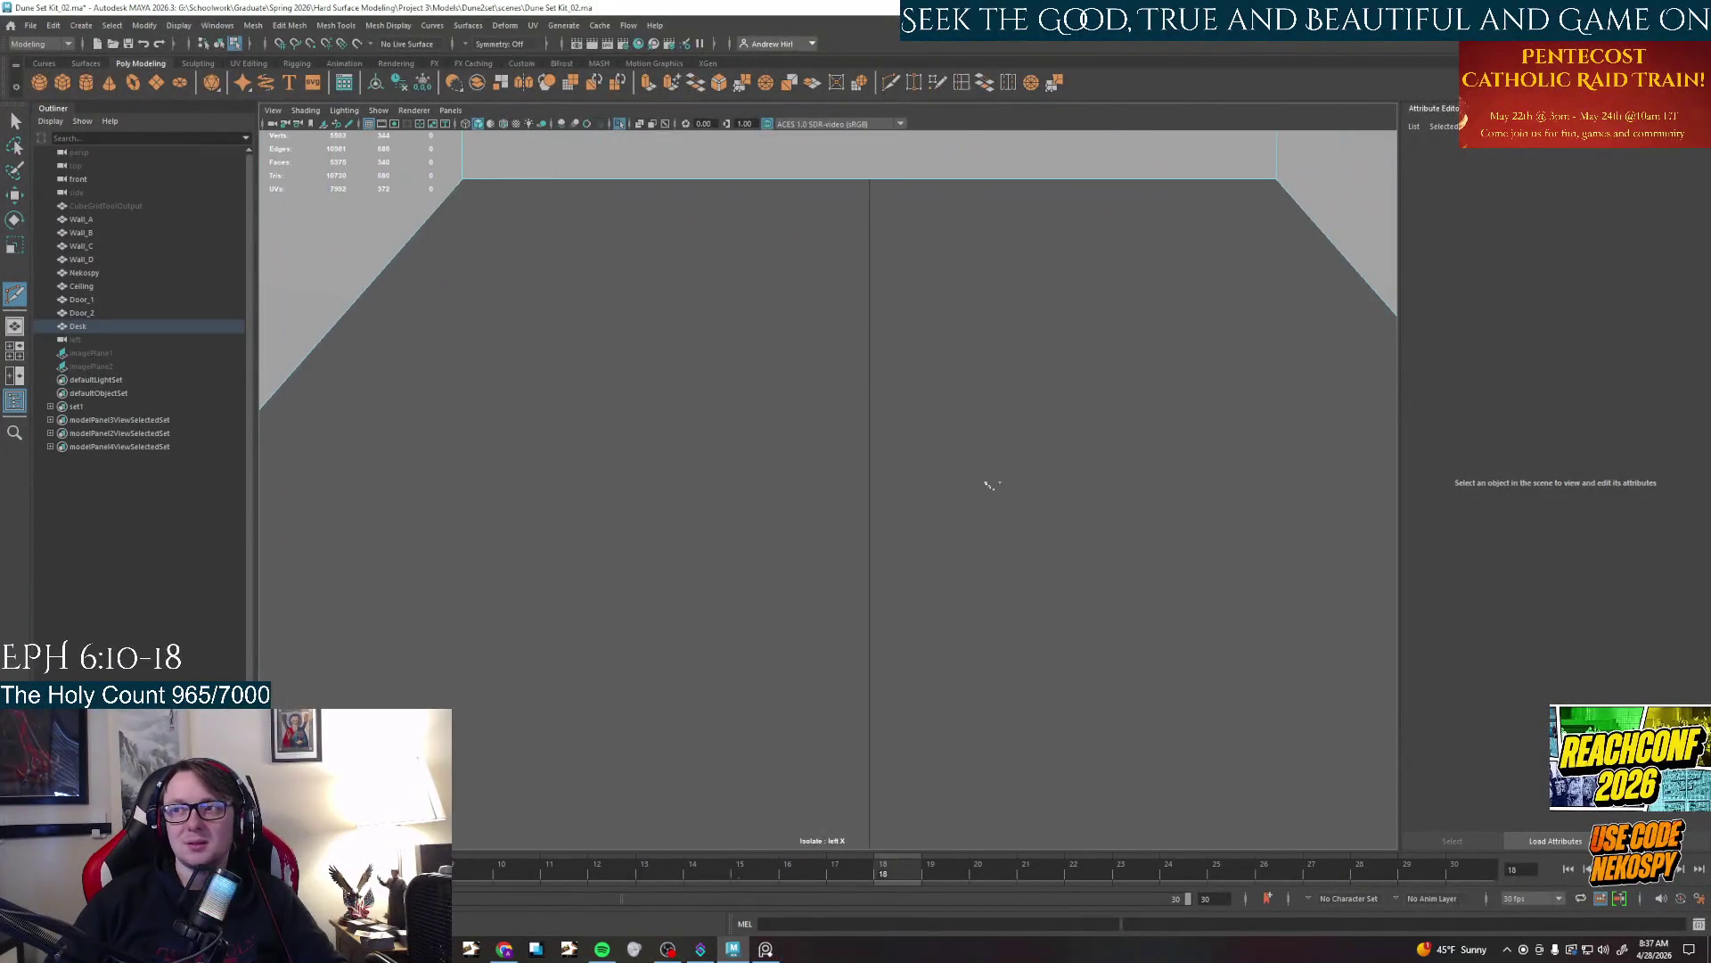
{"action": "middle_click_drag", "start_coordinate": [935, 441], "coordinate": [481, 508], "text": "alt"}
{"action": "mouse_move", "coordinate": [481, 509]}
{"action": "right_mouse_down", "text": "alt"}
{"action": "mouse_move", "coordinate": [795, 471]}
{"action": "mouse_move", "coordinate": [682, 477]}
{"action": "right_mouse_up", "text": "alt"}
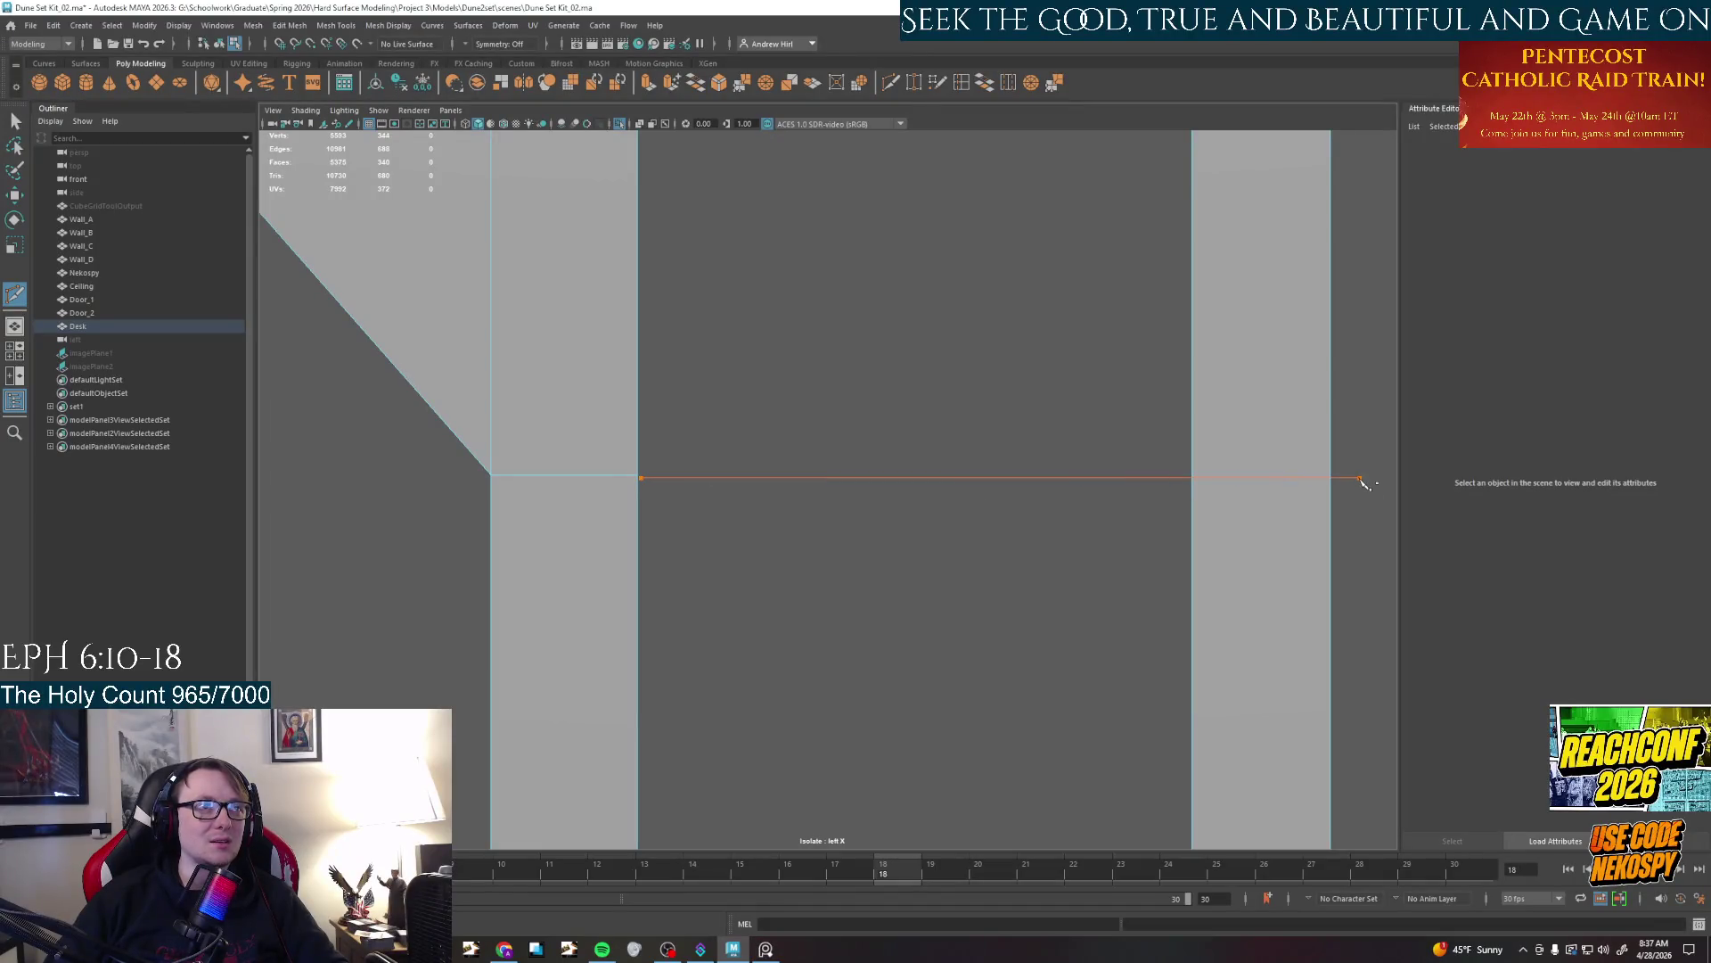
Finish the cut across the right column and raise the new edge slightly in Y
{"action": "key", "text": "Return"}
{"action": "right_click", "coordinate": [1312, 473]}
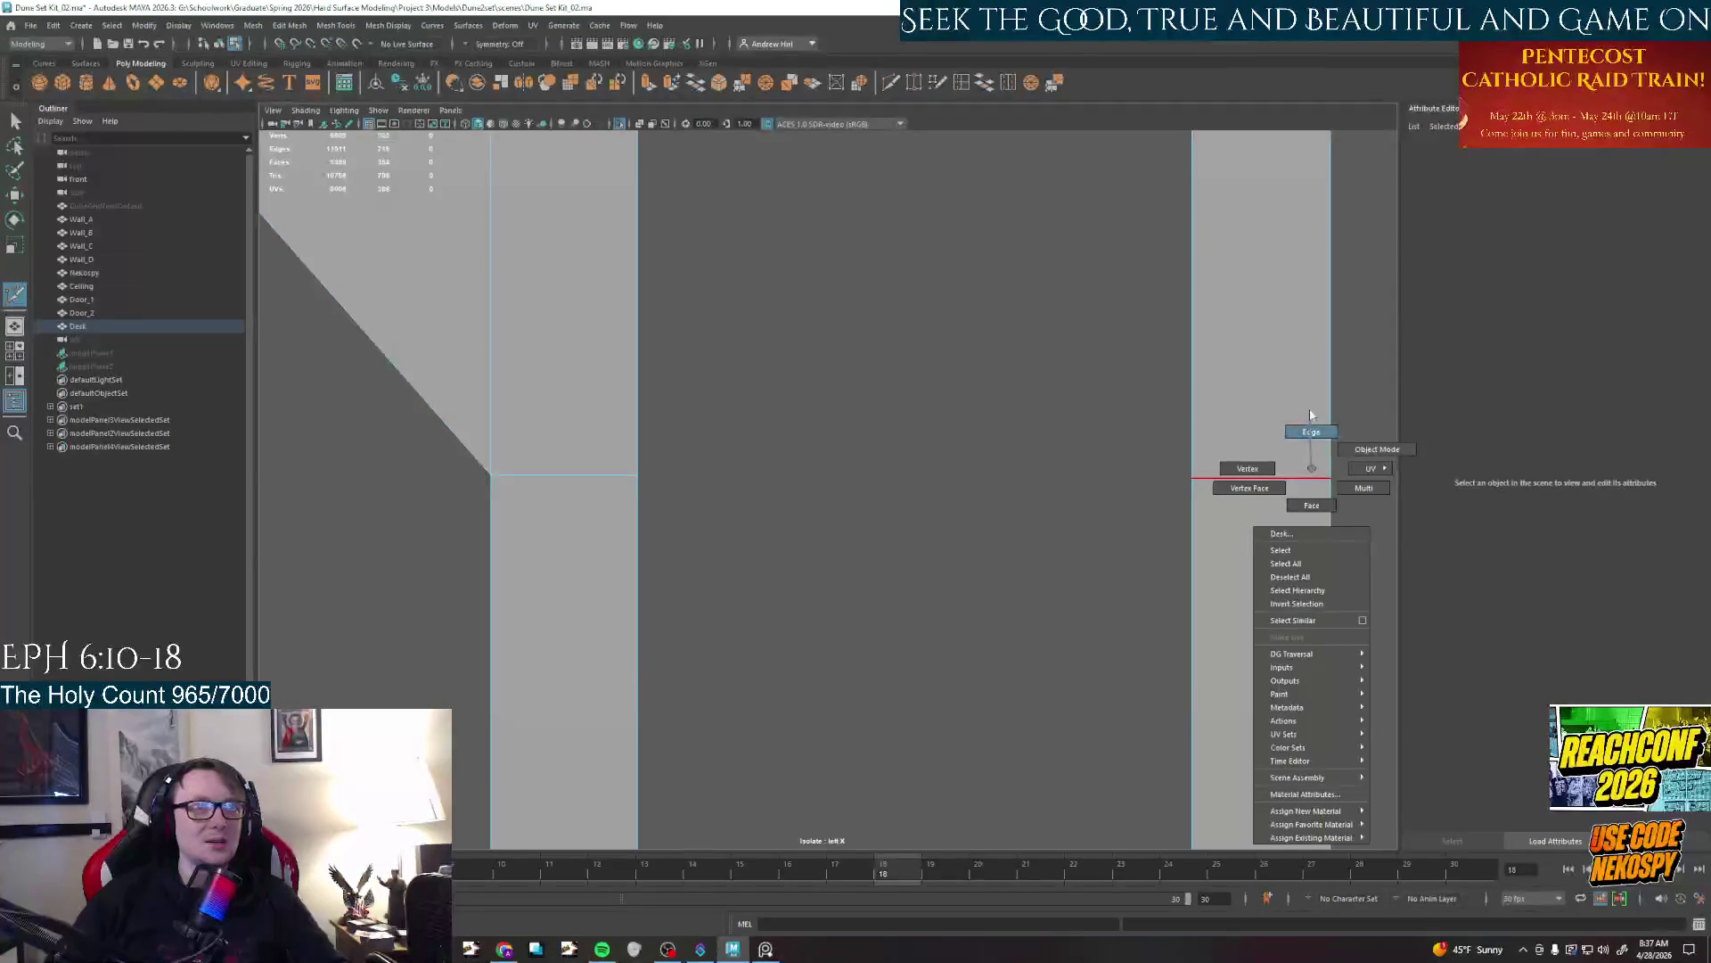
{"action": "left_click", "coordinate": [1255, 479]}
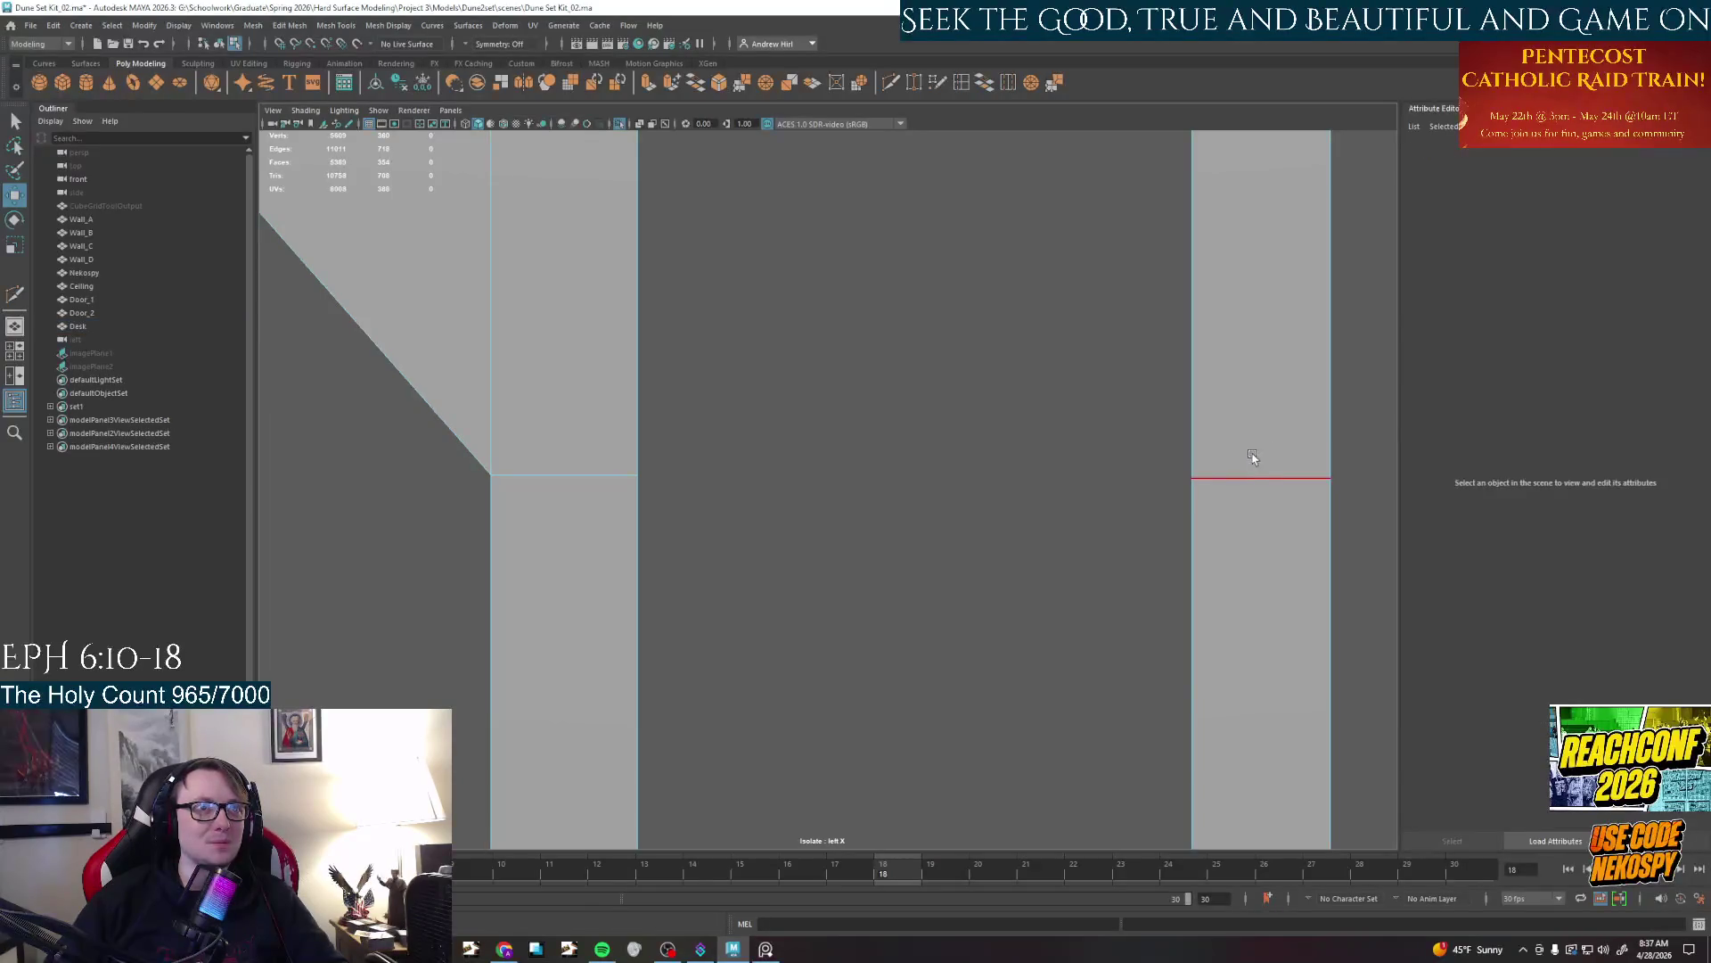
{"action": "left_click_drag", "start_coordinate": [1262, 441], "coordinate": [1260, 452]}
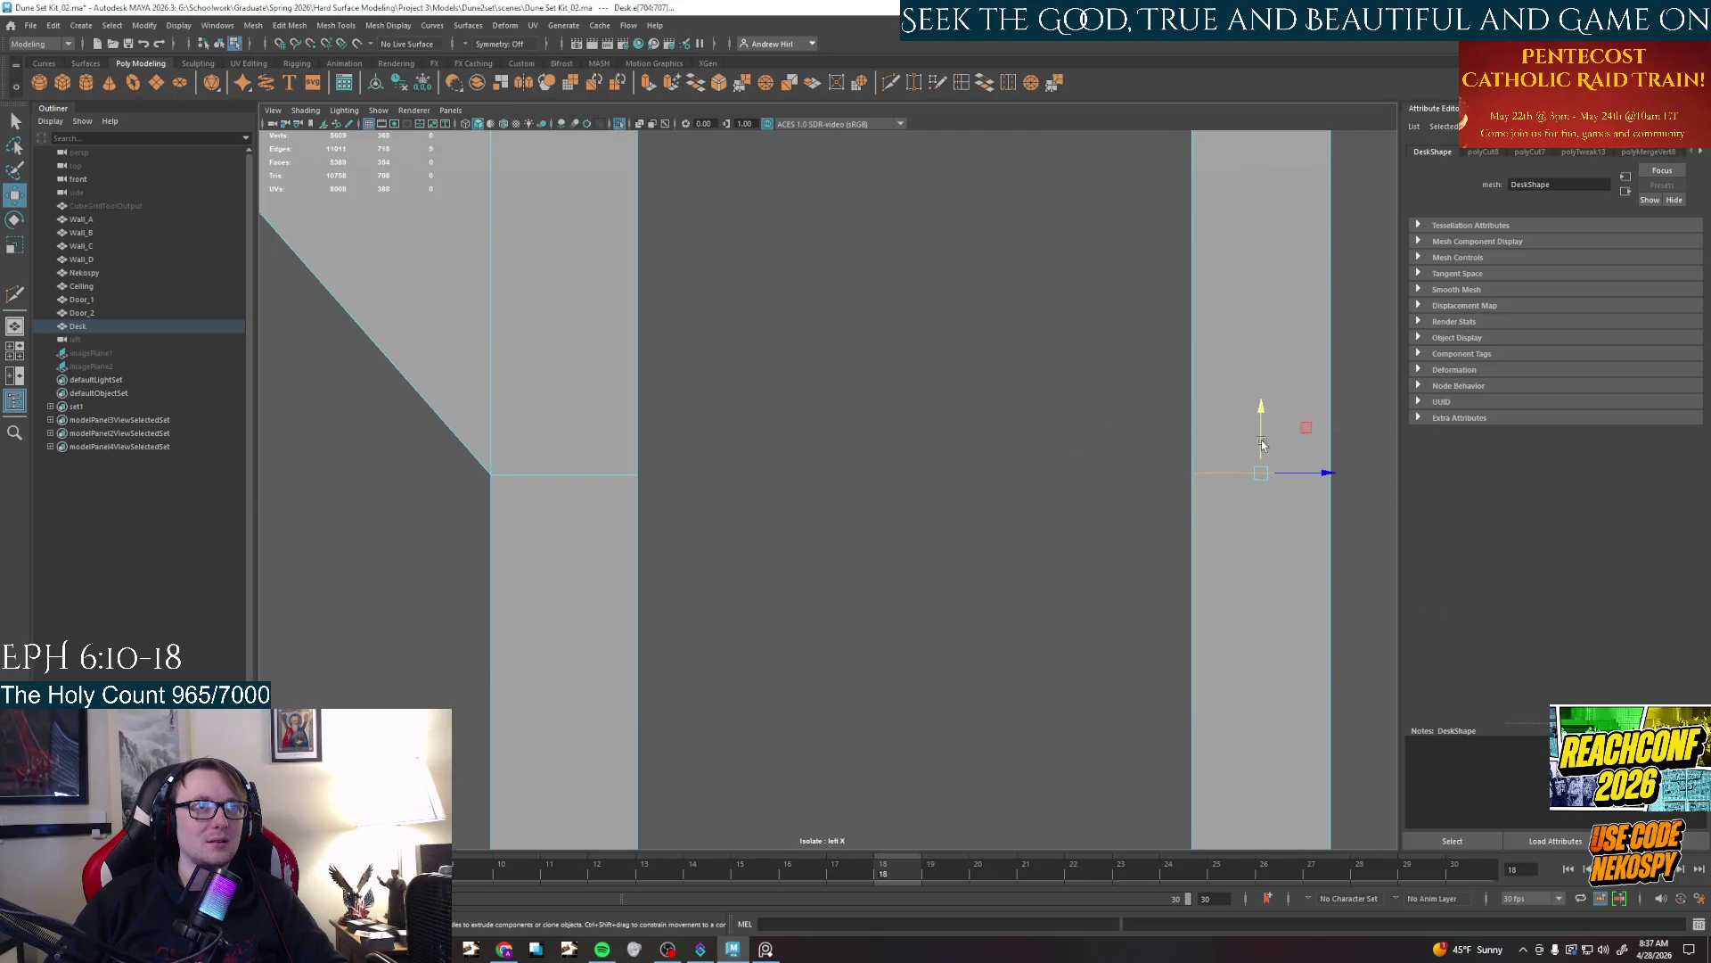
Check the edge in the perspective view, then return to the four-view layout framed on the columns
{"action": "key", "text": "space"}
{"action": "key", "text": "space"}
{"action": "left_click_drag", "start_coordinate": [1169, 339], "coordinate": [1064, 406], "text": "alt"}
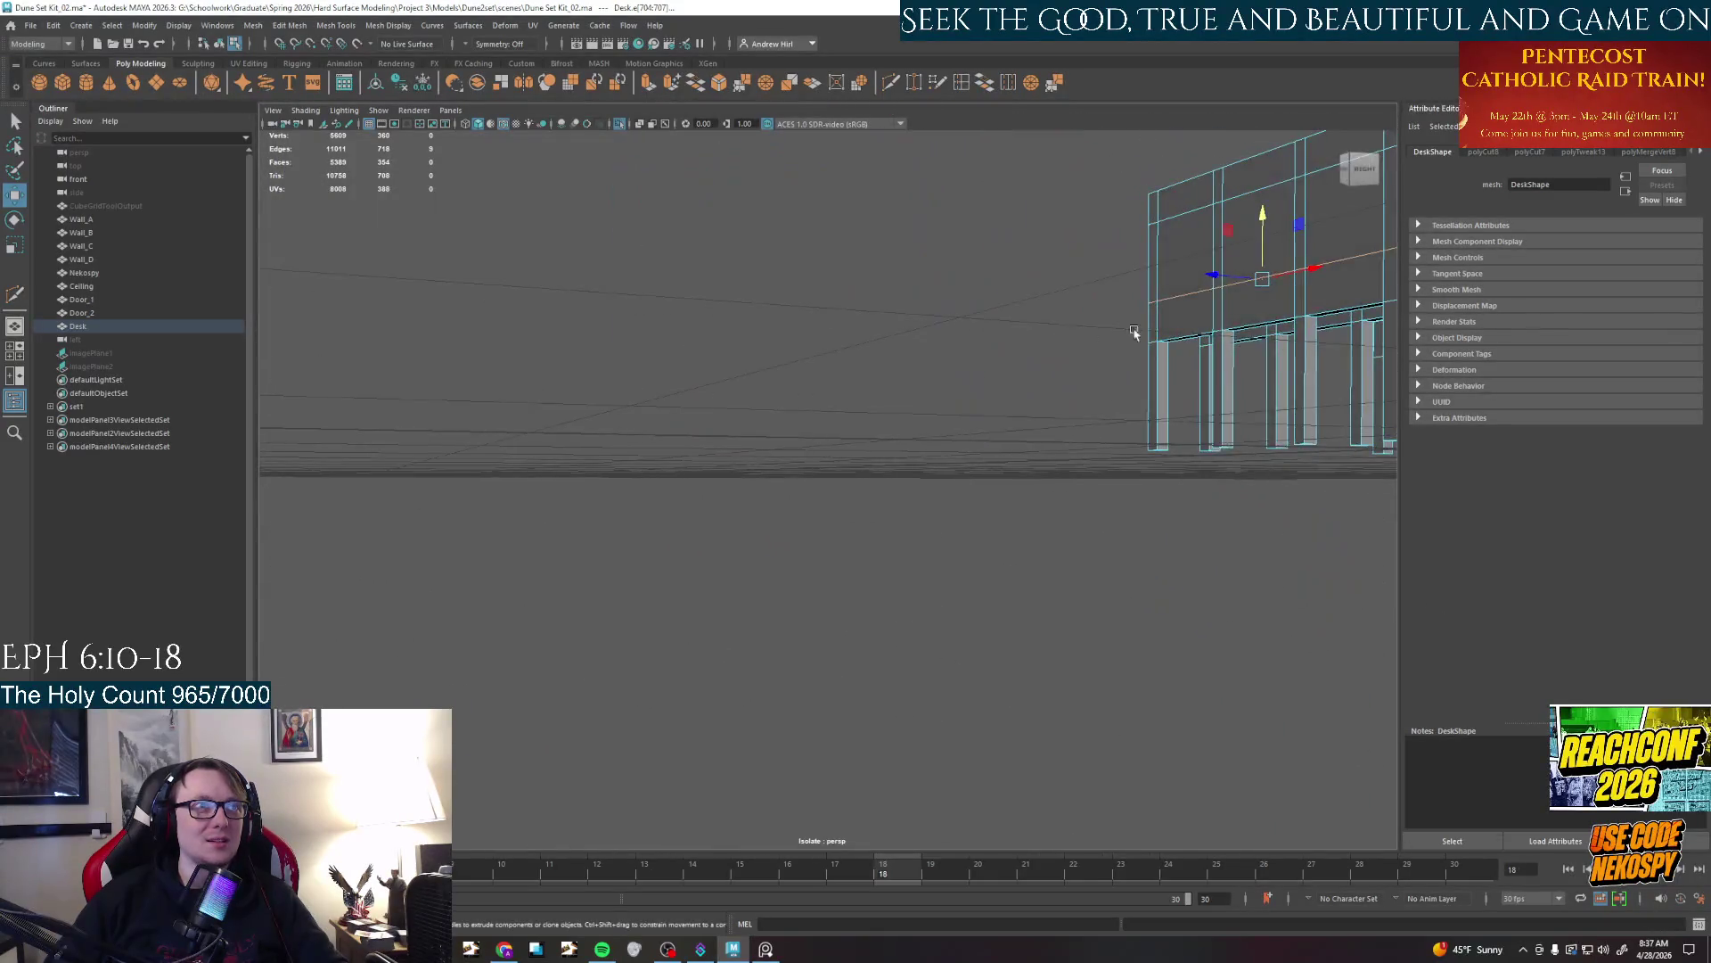
{"action": "key", "text": "space"}
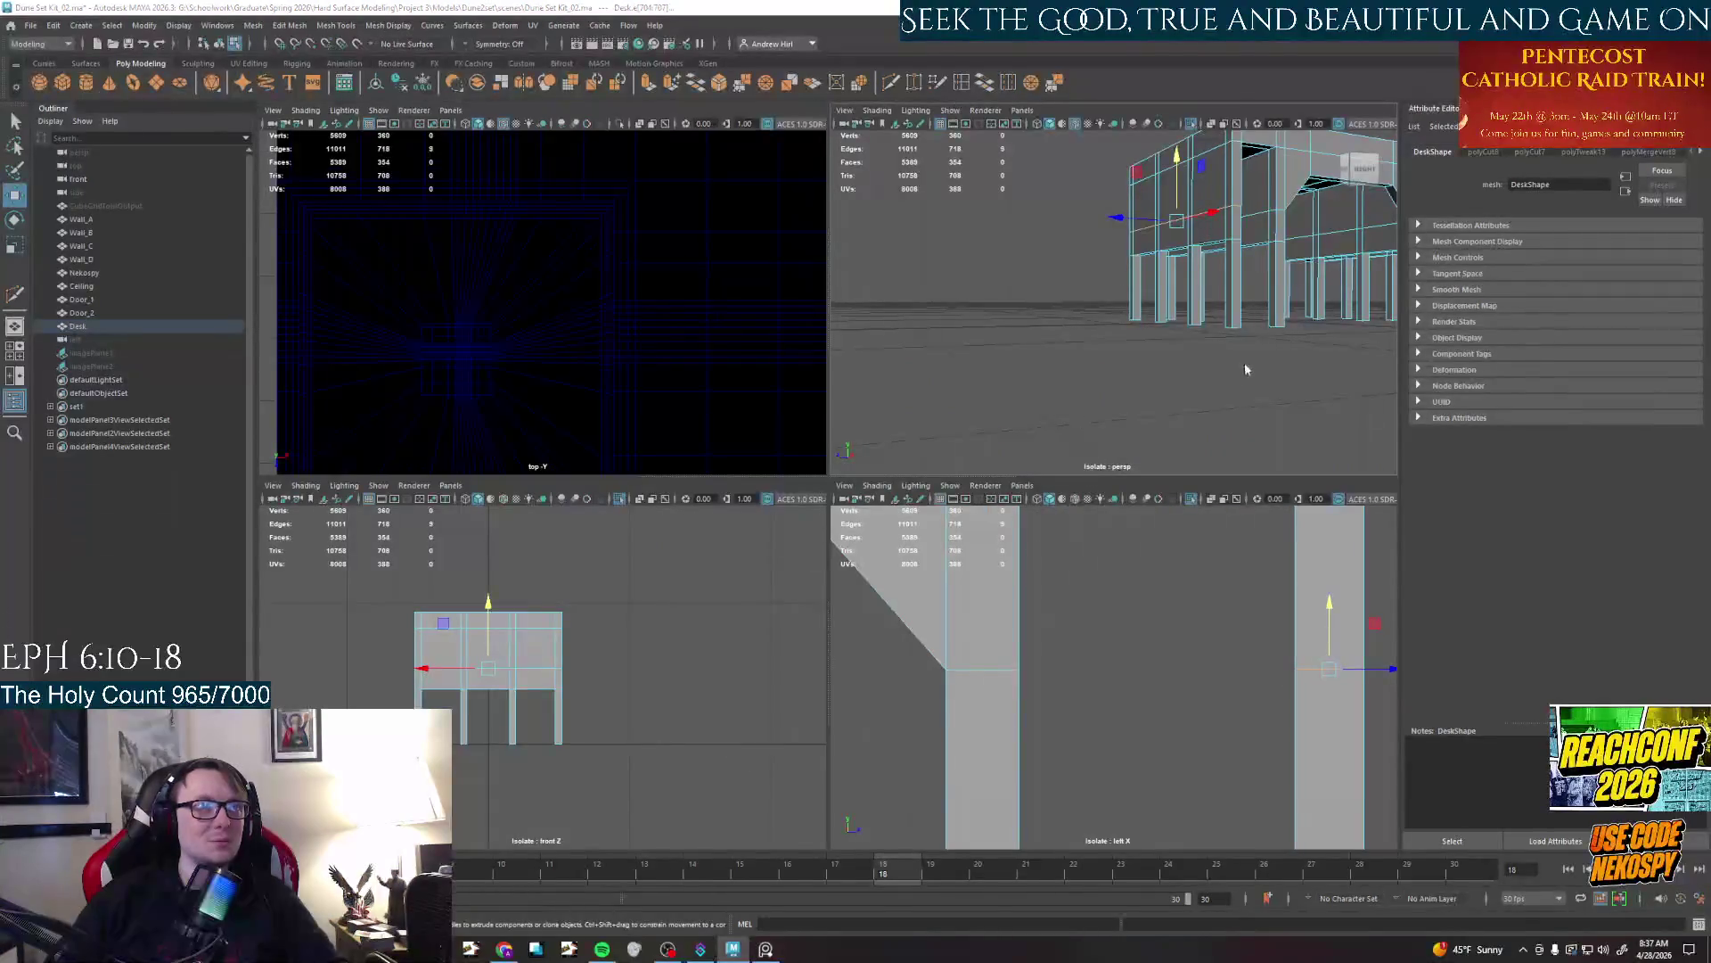
{"action": "key", "text": "space"}
{"action": "key", "text": "space"}
{"action": "key", "text": "space"}
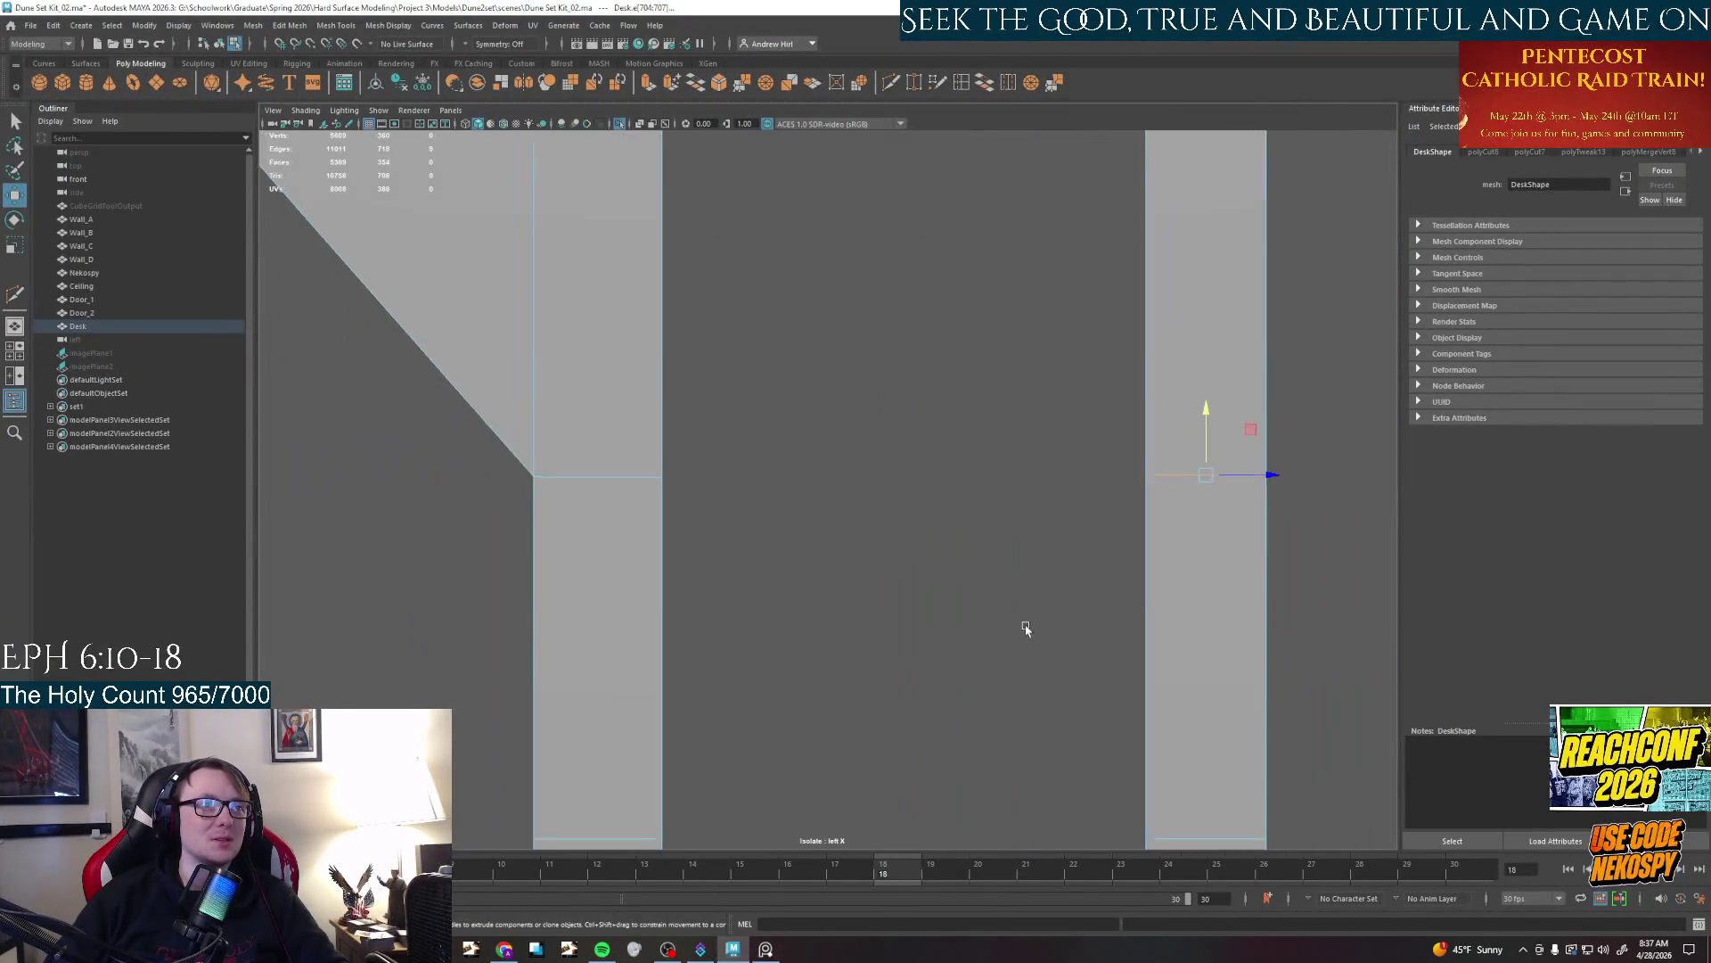
{"action": "mouse_move", "coordinate": [1016, 615]}
{"action": "left_mouse_down", "text": "alt"}
{"action": "mouse_move", "coordinate": [936, 442]}
{"action": "mouse_move", "coordinate": [1378, 469]}
{"action": "mouse_move", "coordinate": [710, 469]}
{"action": "mouse_move", "coordinate": [709, 419]}
{"action": "left_mouse_up", "text": "alt"}
{"action": "left_click", "coordinate": [710, 453]}
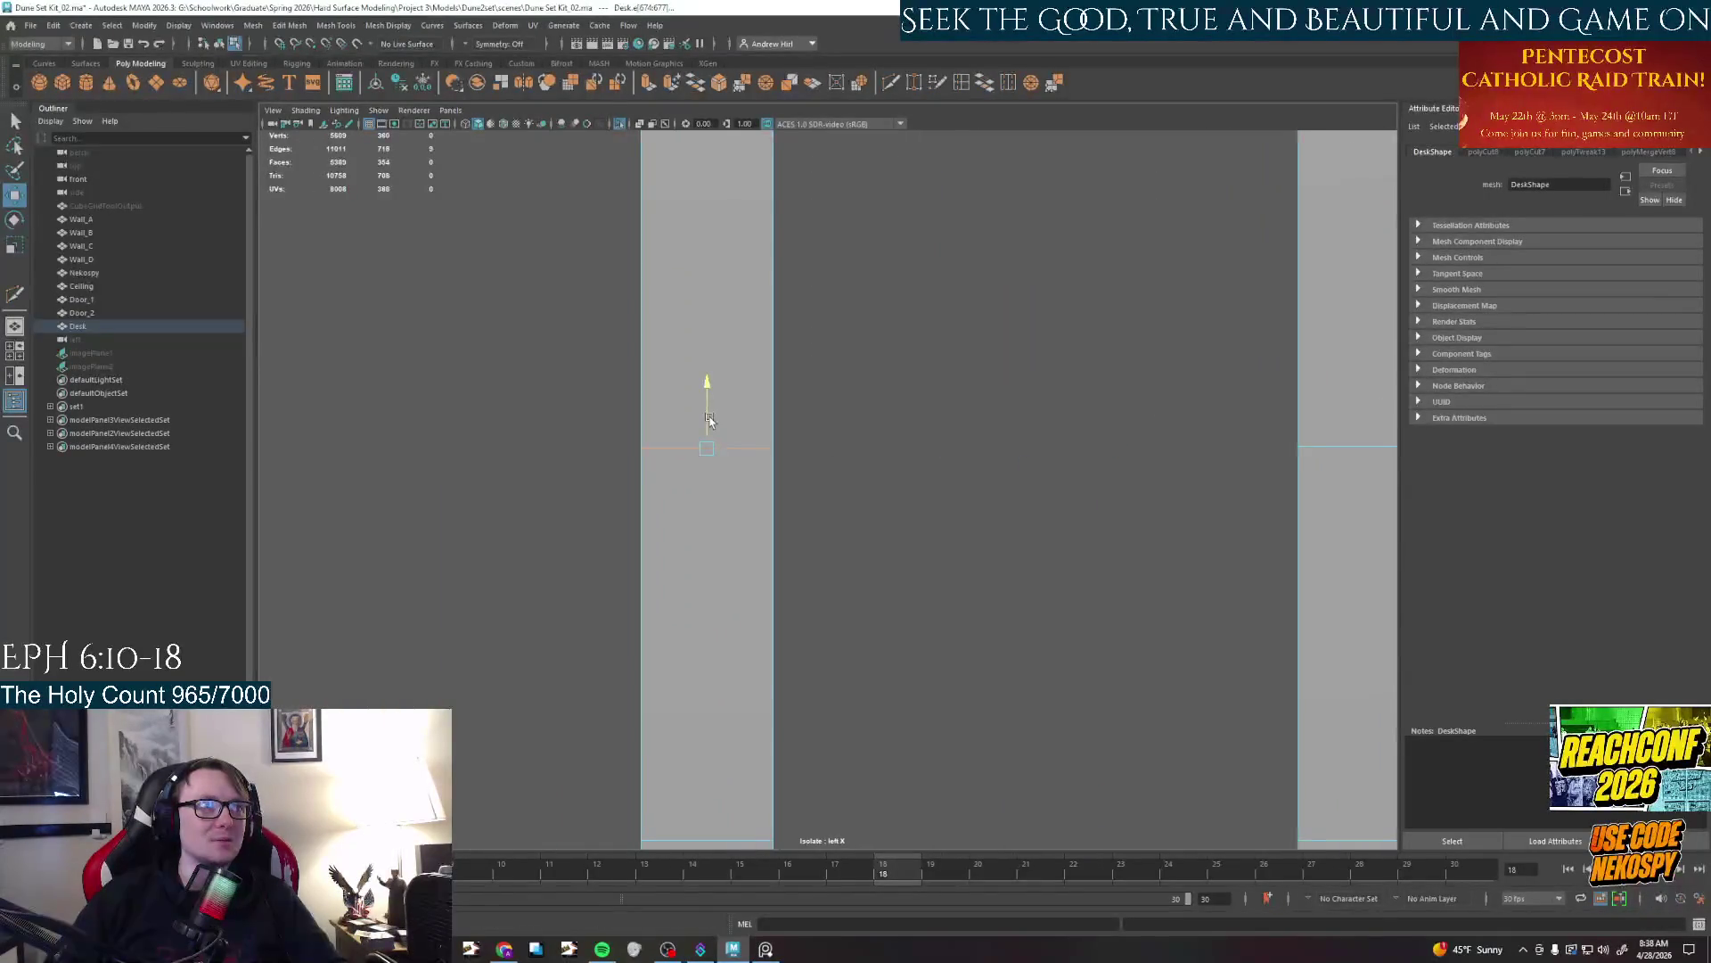
{"action": "left_click", "coordinate": [989, 487]}
{"action": "left_click_drag", "start_coordinate": [990, 489], "coordinate": [907, 519], "text": "alt"}
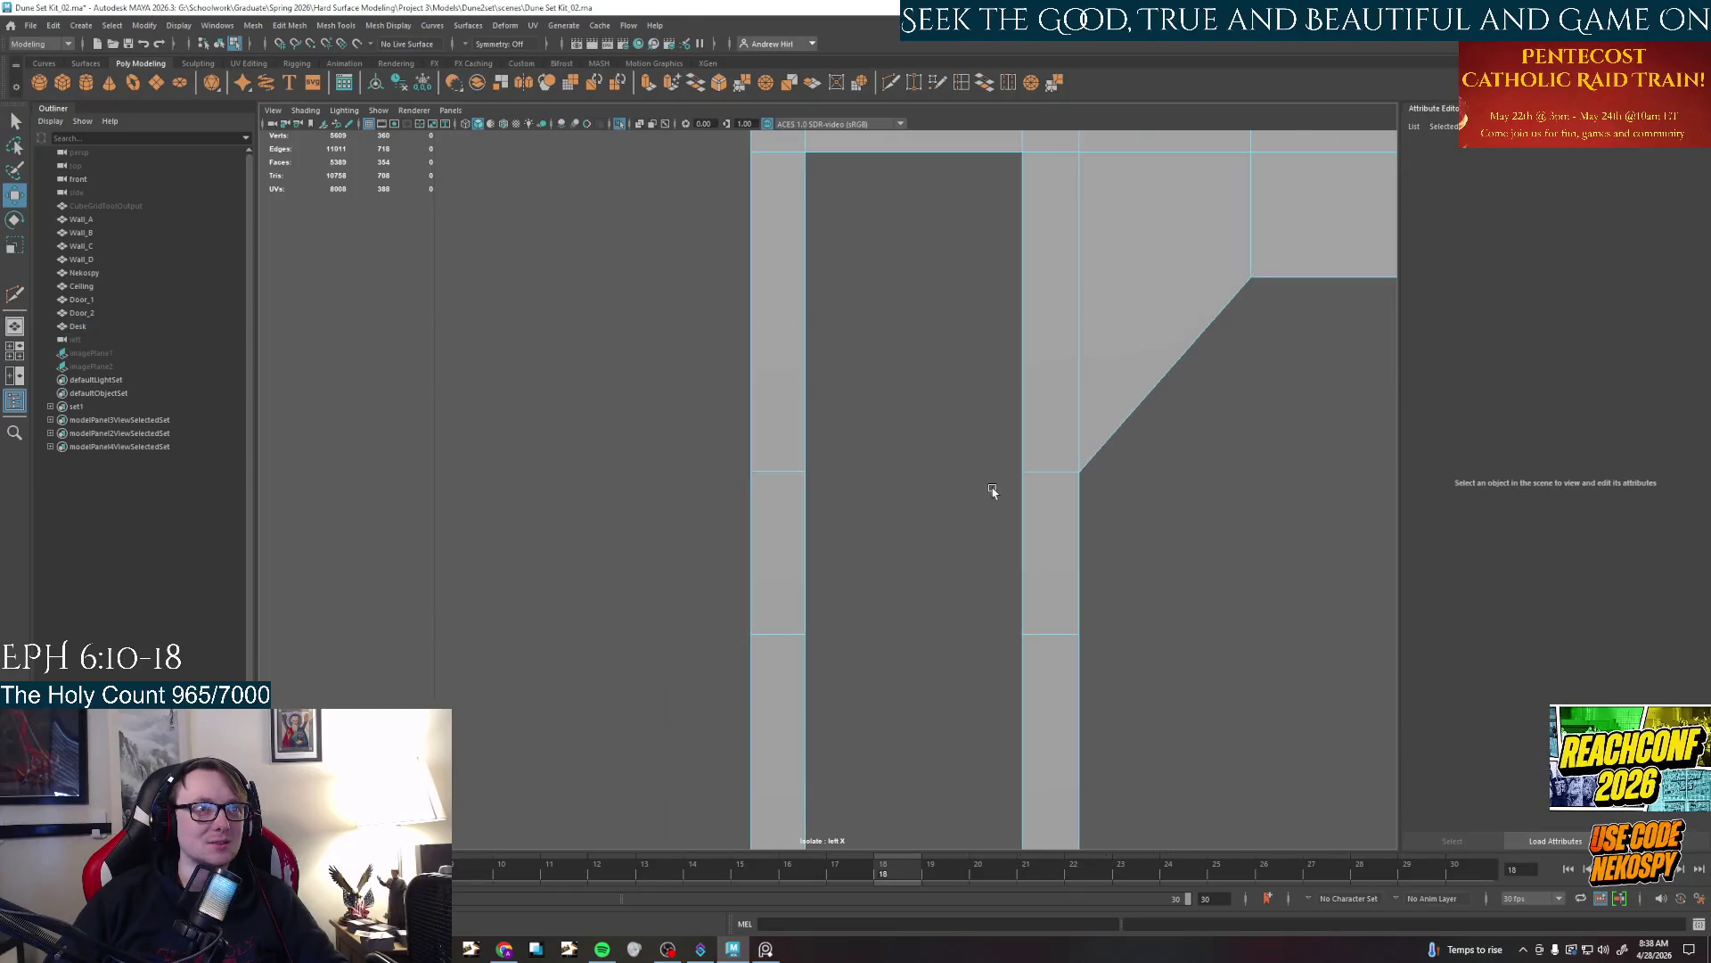
{"action": "middle_click_drag", "start_coordinate": [908, 520], "coordinate": [843, 442], "text": "alt"}
Enlarge the perspective view on the desk's side panels and switch to face selection
{"action": "key", "text": "space"}
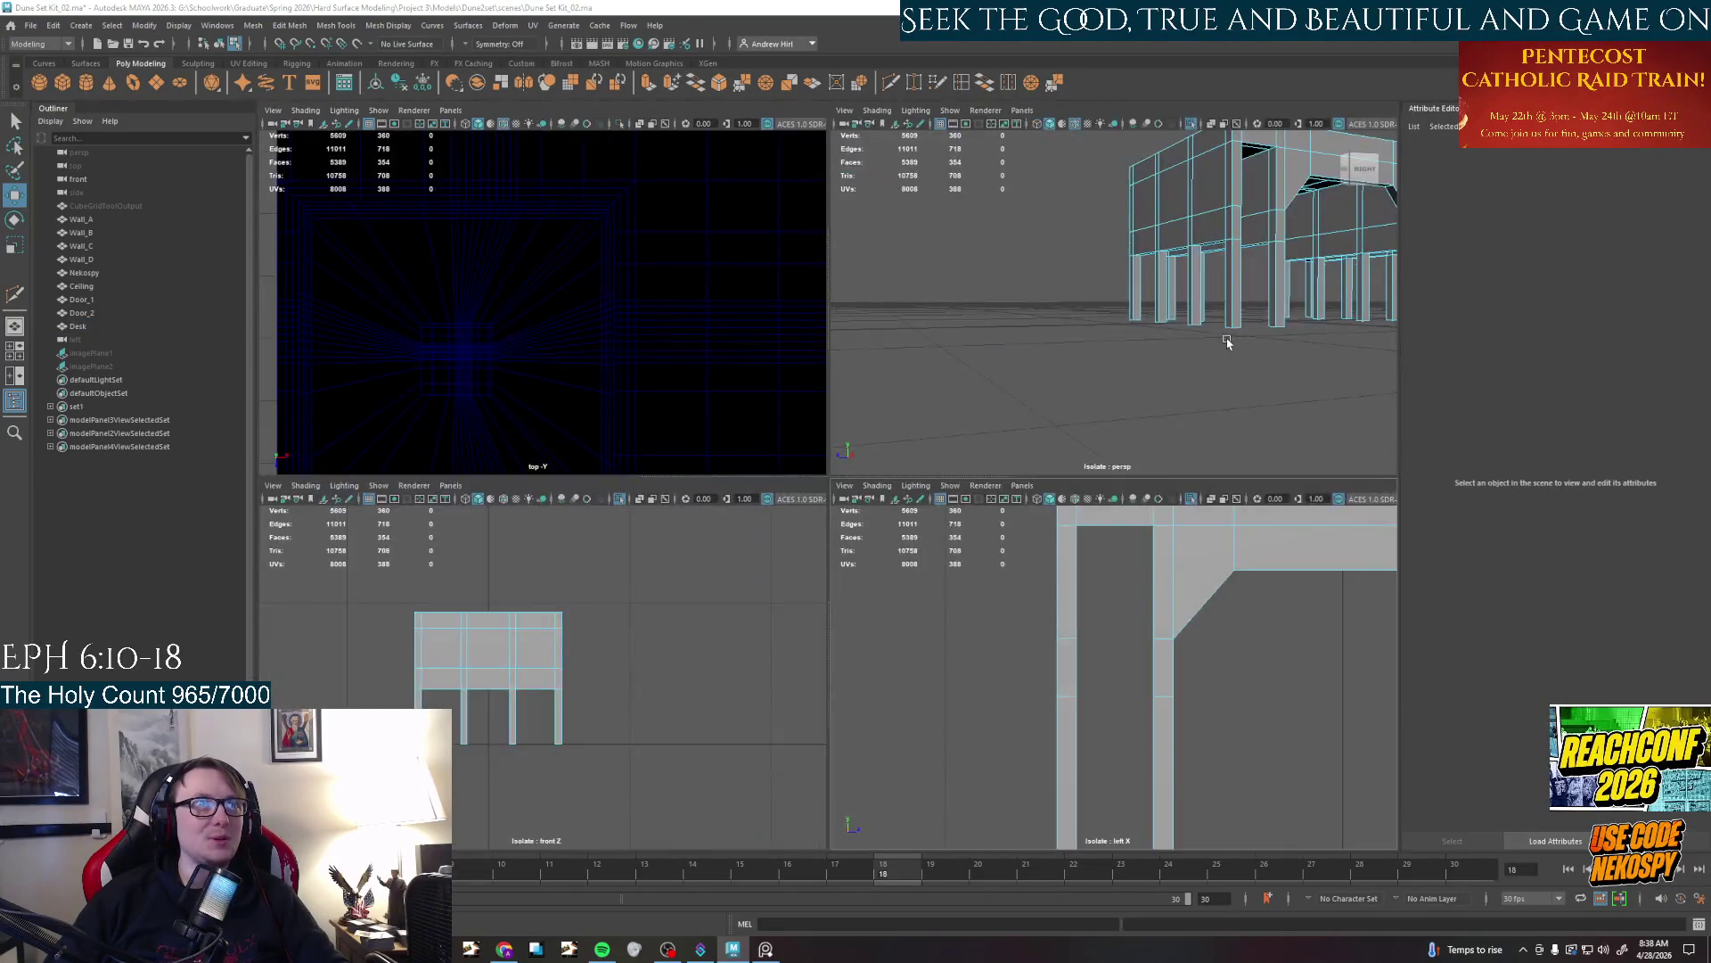
{"action": "key", "text": "space"}
{"action": "mouse_move", "coordinate": [1070, 401]}
{"action": "left_mouse_down", "text": "alt"}
{"action": "mouse_move", "coordinate": [966, 470]}
{"action": "mouse_move", "coordinate": [804, 441]}
{"action": "left_mouse_up", "text": "alt"}
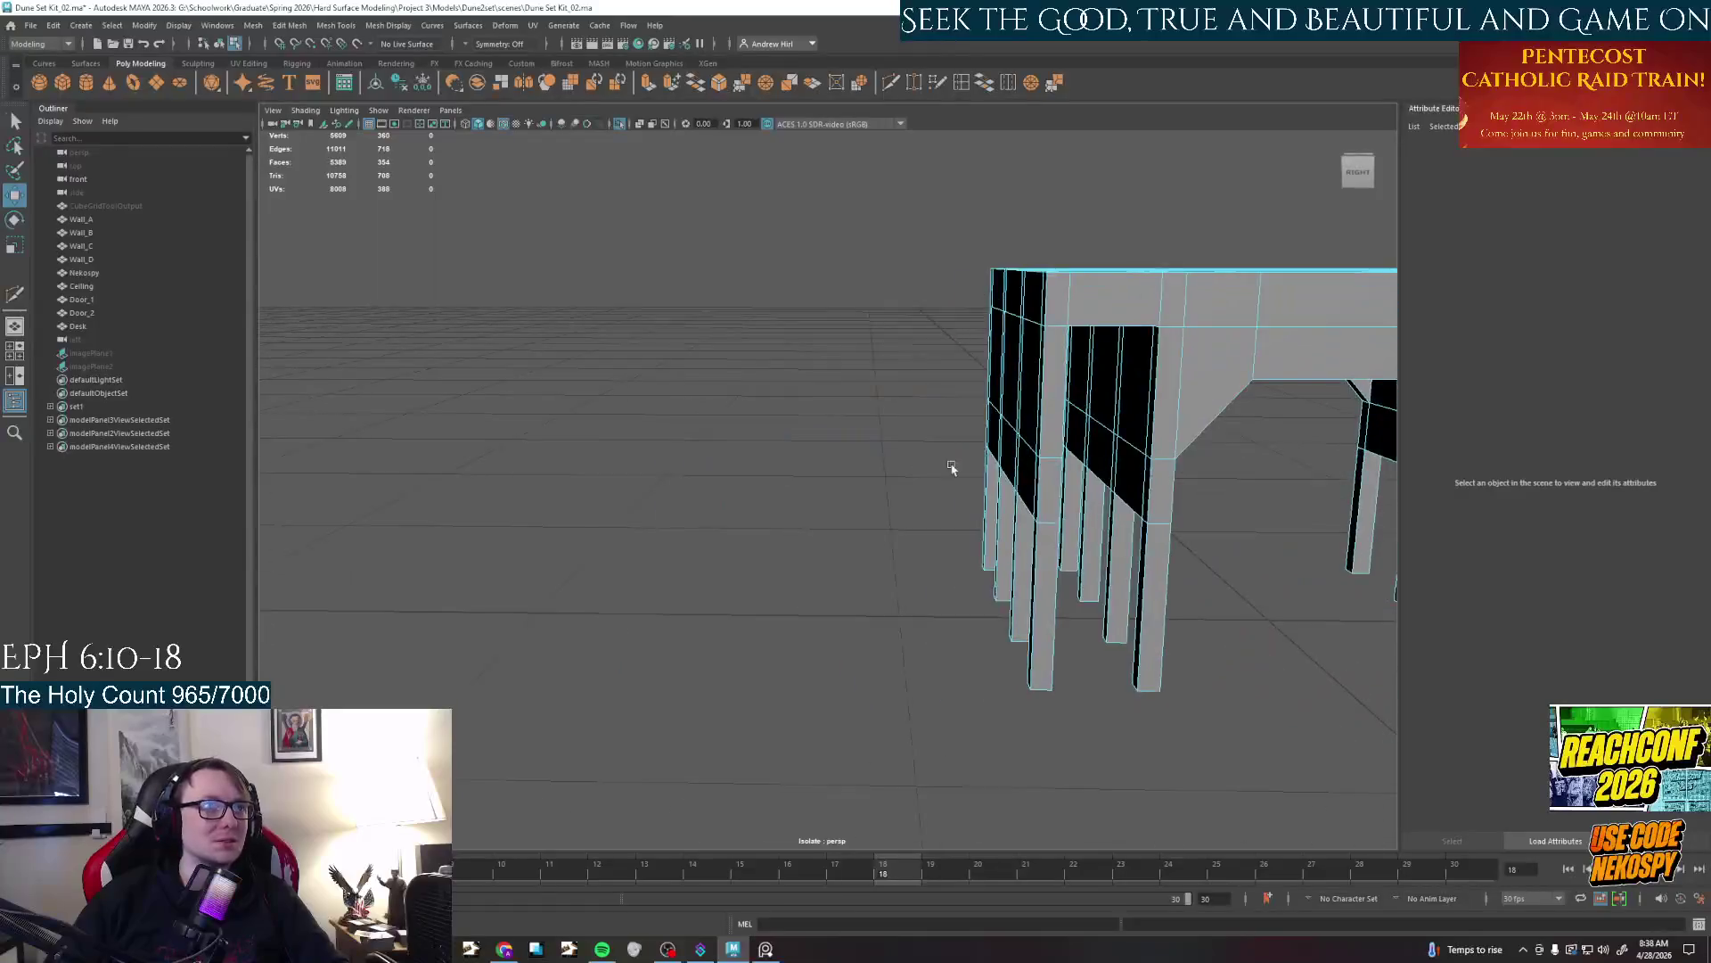
{"action": "right_click_drag", "start_coordinate": [802, 441], "coordinate": [697, 415], "text": "alt"}
{"action": "left_click_drag", "start_coordinate": [697, 416], "coordinate": [619, 388], "text": "alt"}
{"action": "mouse_move", "coordinate": [690, 439]}
{"action": "left_mouse_down", "text": "alt"}
{"action": "mouse_move", "coordinate": [775, 442]}
{"action": "mouse_move", "coordinate": [1017, 388]}
{"action": "left_mouse_up", "text": "alt"}
{"action": "right_click", "coordinate": [1020, 394]}
{"action": "right_click_drag", "start_coordinate": [1019, 395], "coordinate": [1080, 361]}
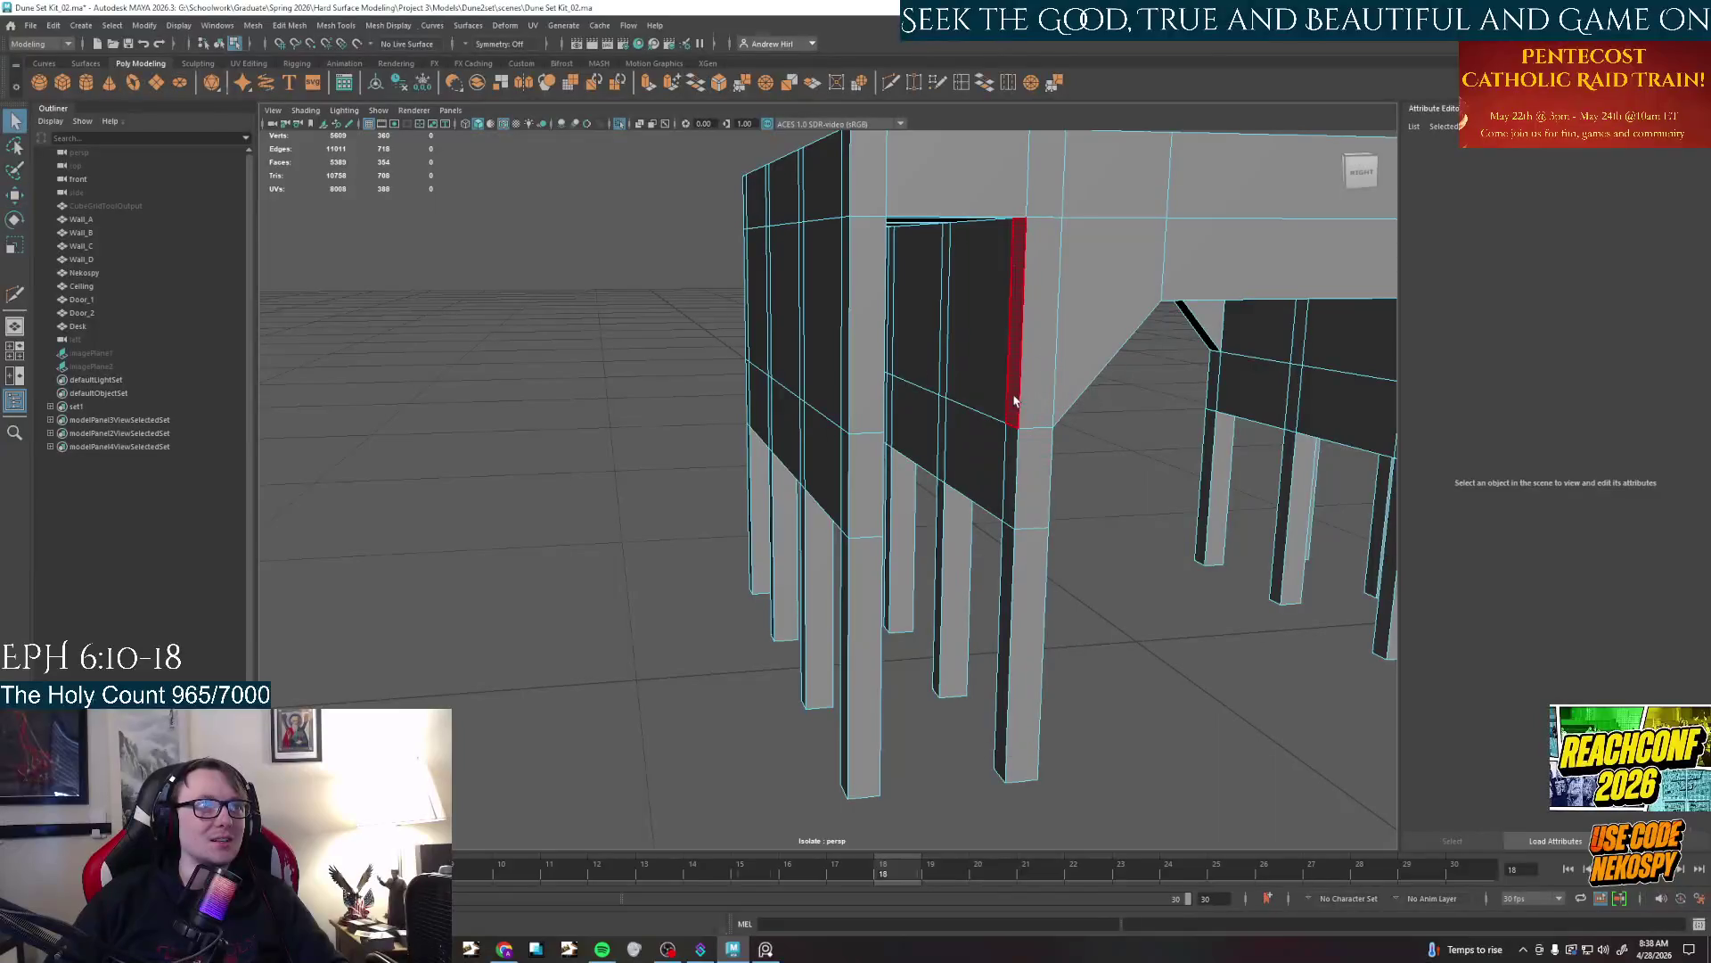
{"action": "left_click", "coordinate": [989, 335]}
{"action": "scroll", "coordinate": [989, 334], "scroll_direction": "down", "scroll_amount": 4}
Select the narrow vertical side face and delete it to open a hole
{"action": "left_click_drag", "start_coordinate": [989, 336], "coordinate": [1054, 337], "text": "alt"}
{"action": "right_click_drag", "start_coordinate": [1054, 338], "coordinate": [989, 534], "text": "alt"}
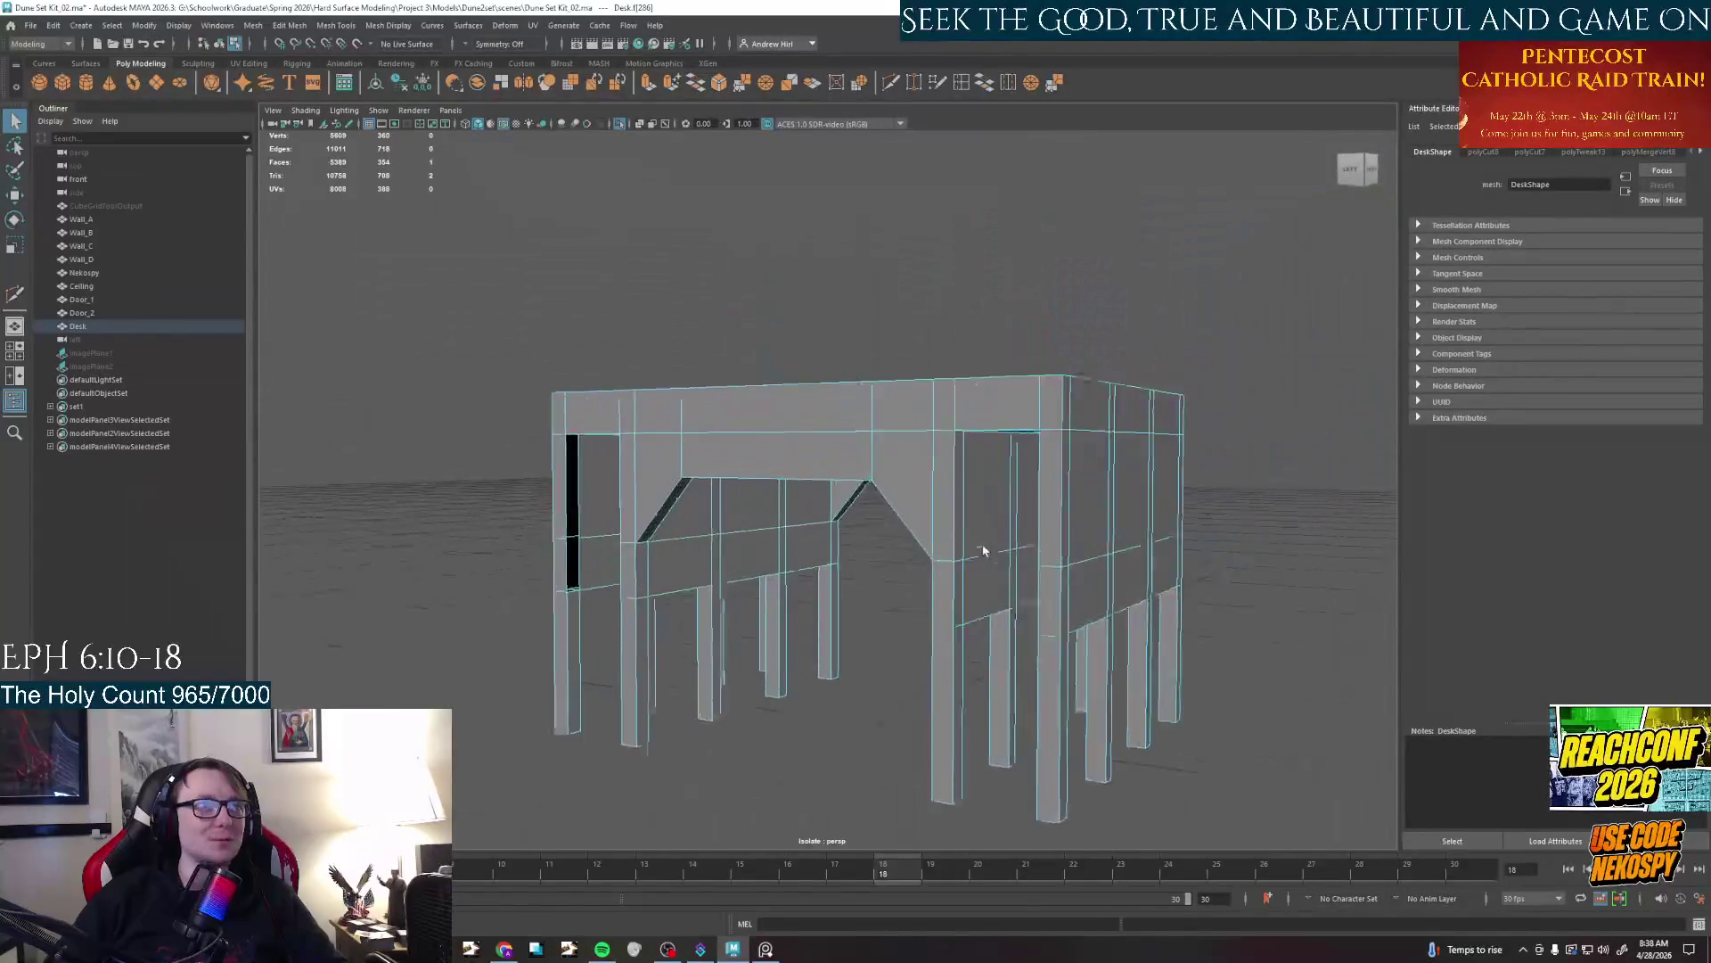
{"action": "mouse_move", "coordinate": [964, 508]}
{"action": "left_mouse_down", "text": "alt"}
{"action": "mouse_move", "coordinate": [1000, 650]}
{"action": "mouse_move", "coordinate": [766, 535]}
{"action": "mouse_move", "coordinate": [1323, 544]}
{"action": "left_mouse_up", "text": "alt"}
{"action": "left_click", "coordinate": [756, 533]}
{"action": "left_click", "coordinate": [894, 508]}
{"action": "mouse_move", "coordinate": [893, 509]}
{"action": "left_mouse_down", "text": "alt"}
{"action": "mouse_move", "coordinate": [818, 555]}
{"action": "mouse_move", "coordinate": [1028, 536]}
{"action": "left_mouse_up", "text": "alt"}
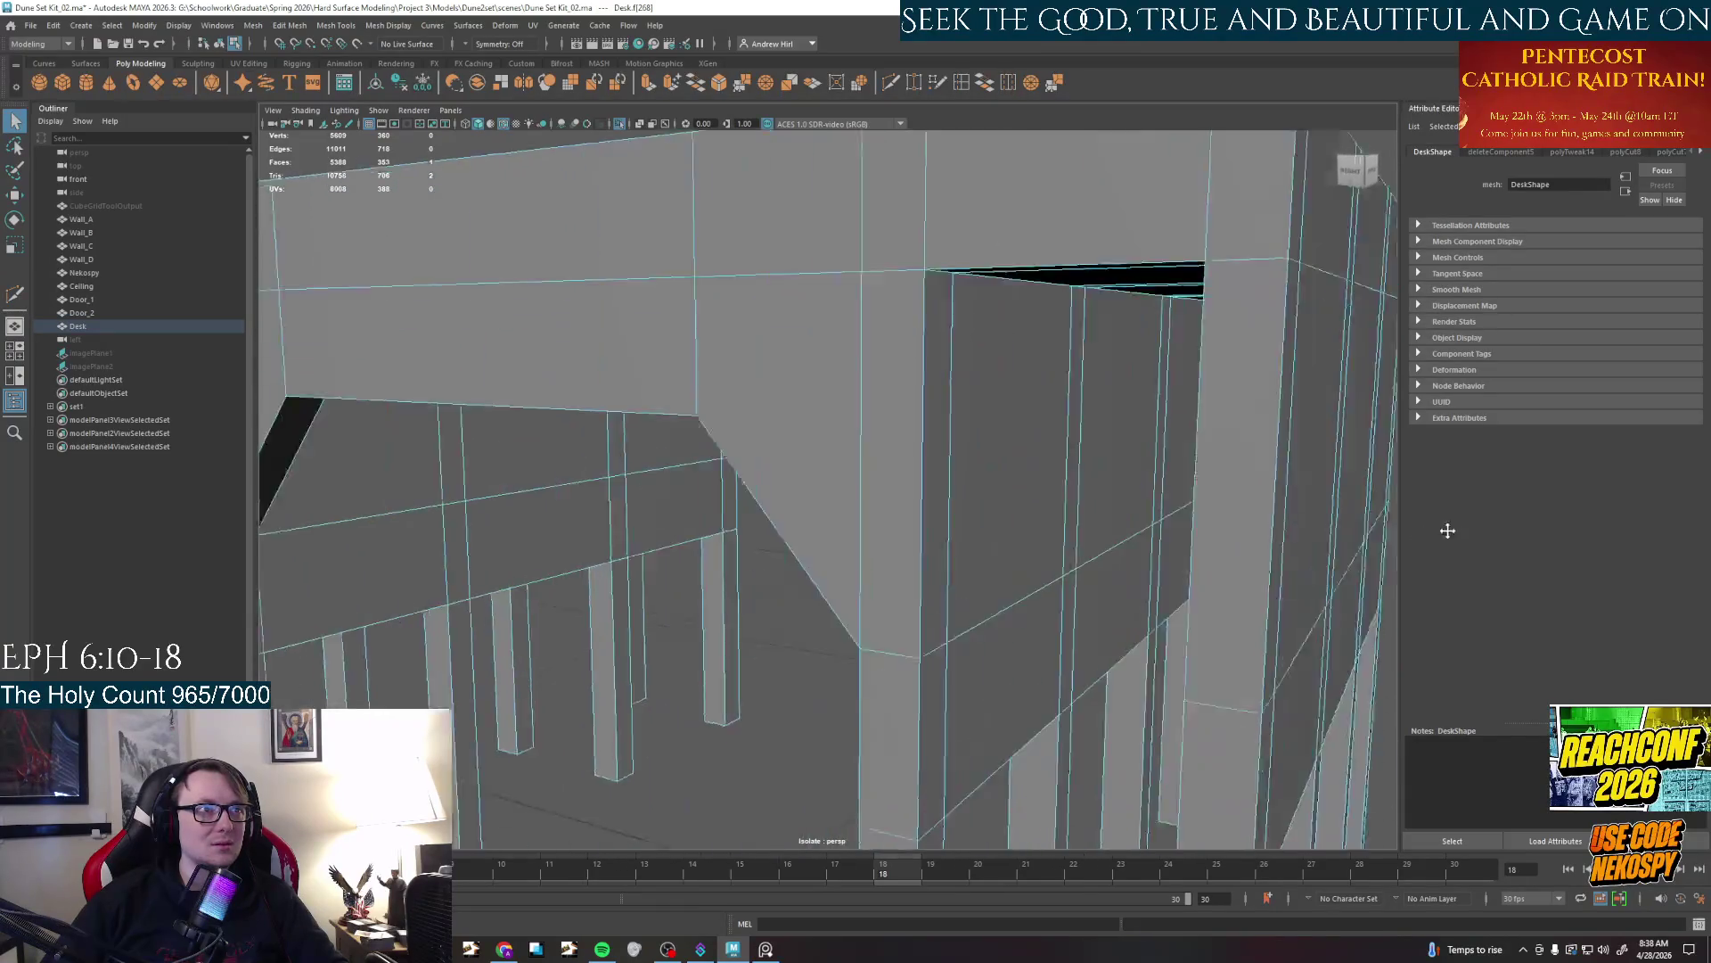
{"action": "left_click", "coordinate": [936, 461]}
{"action": "key", "text": "Delete"}
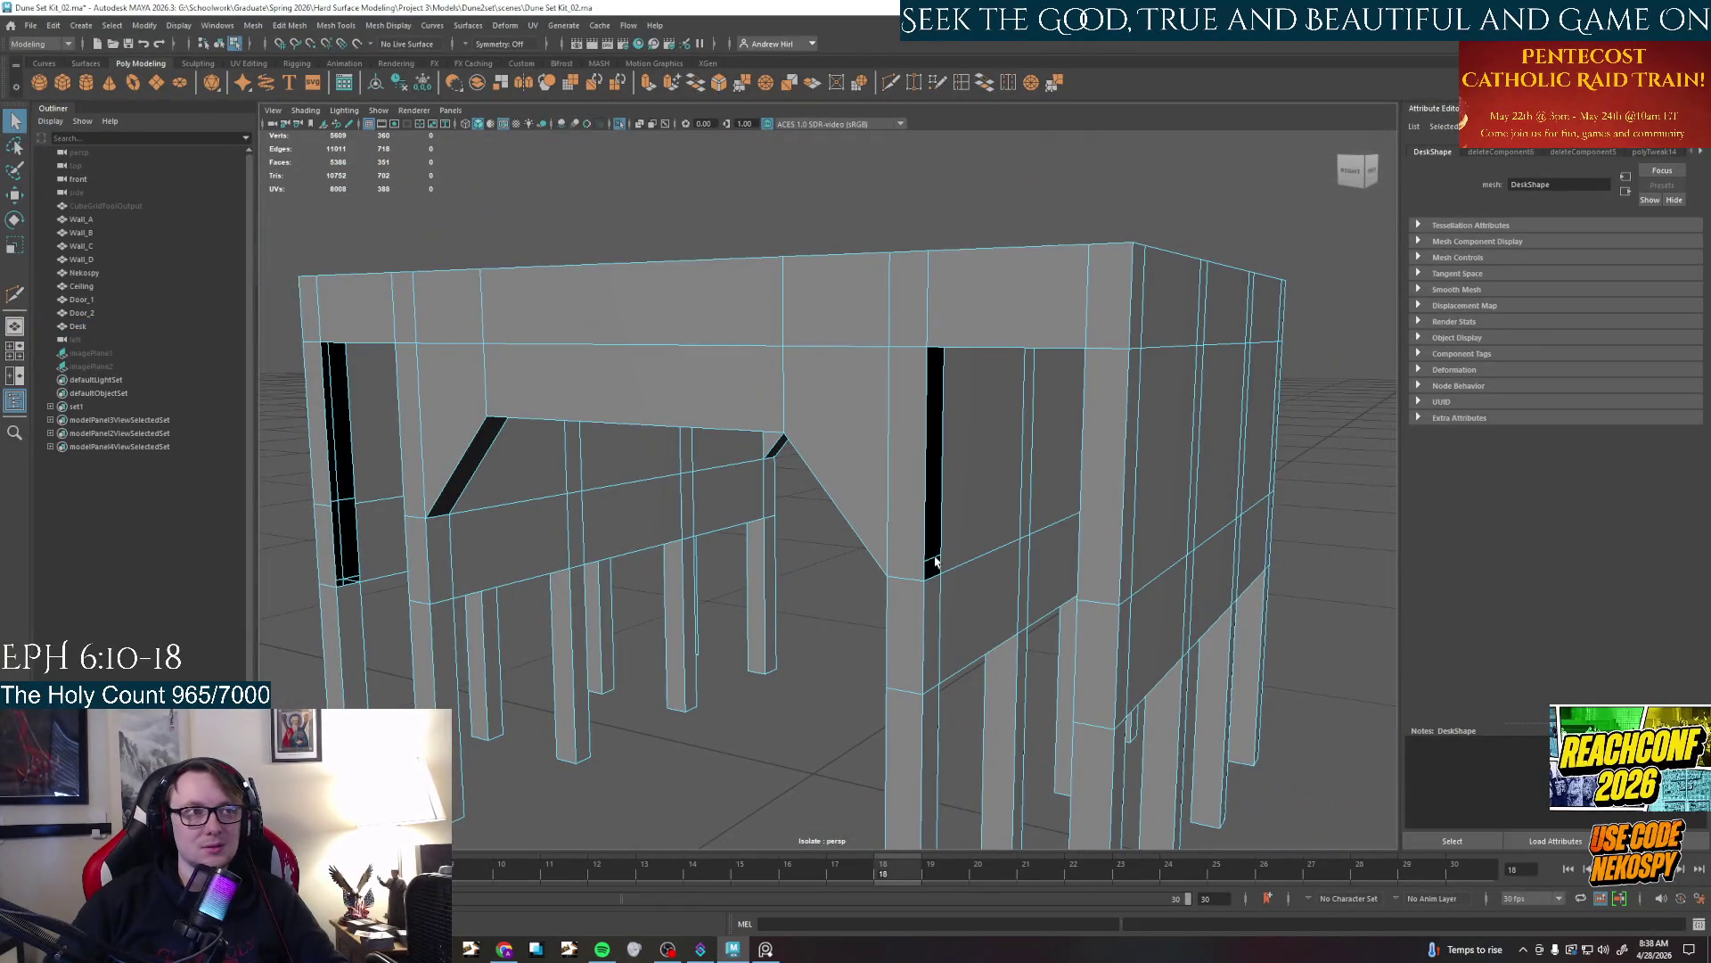
Delete the triangular side face as well and view the new opening
{"action": "left_click_drag", "start_coordinate": [922, 567], "coordinate": [876, 401], "text": "alt"}
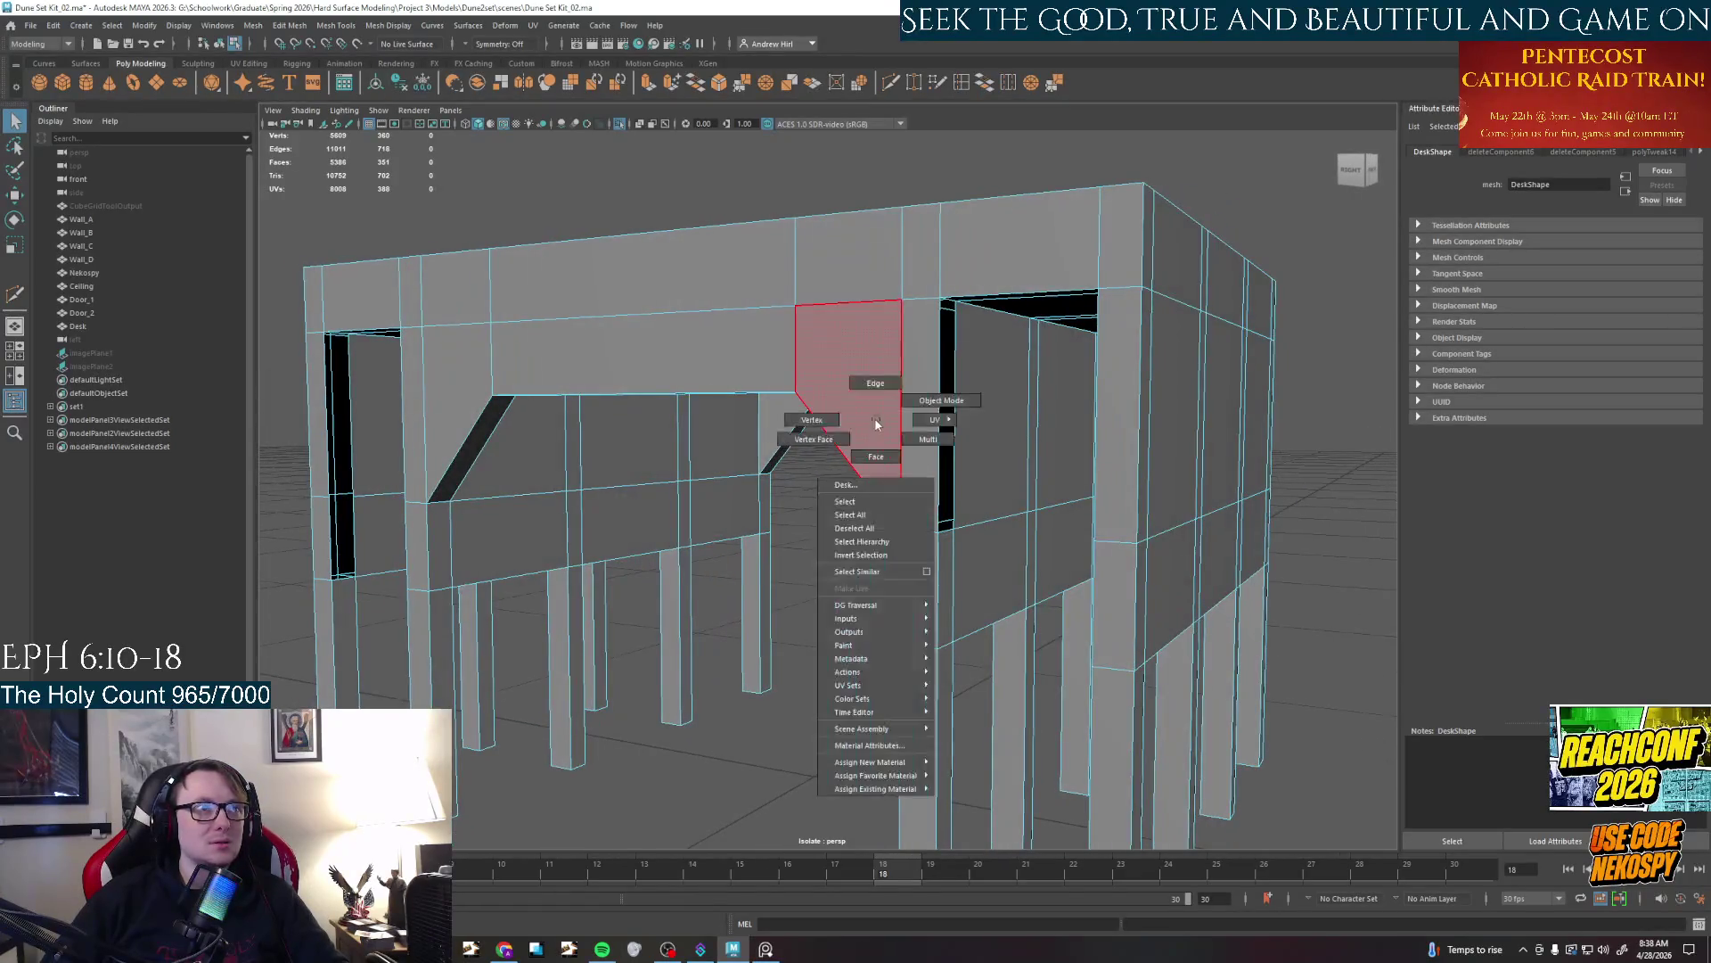
{"action": "left_click", "coordinate": [876, 387]}
{"action": "key", "text": "Delete"}
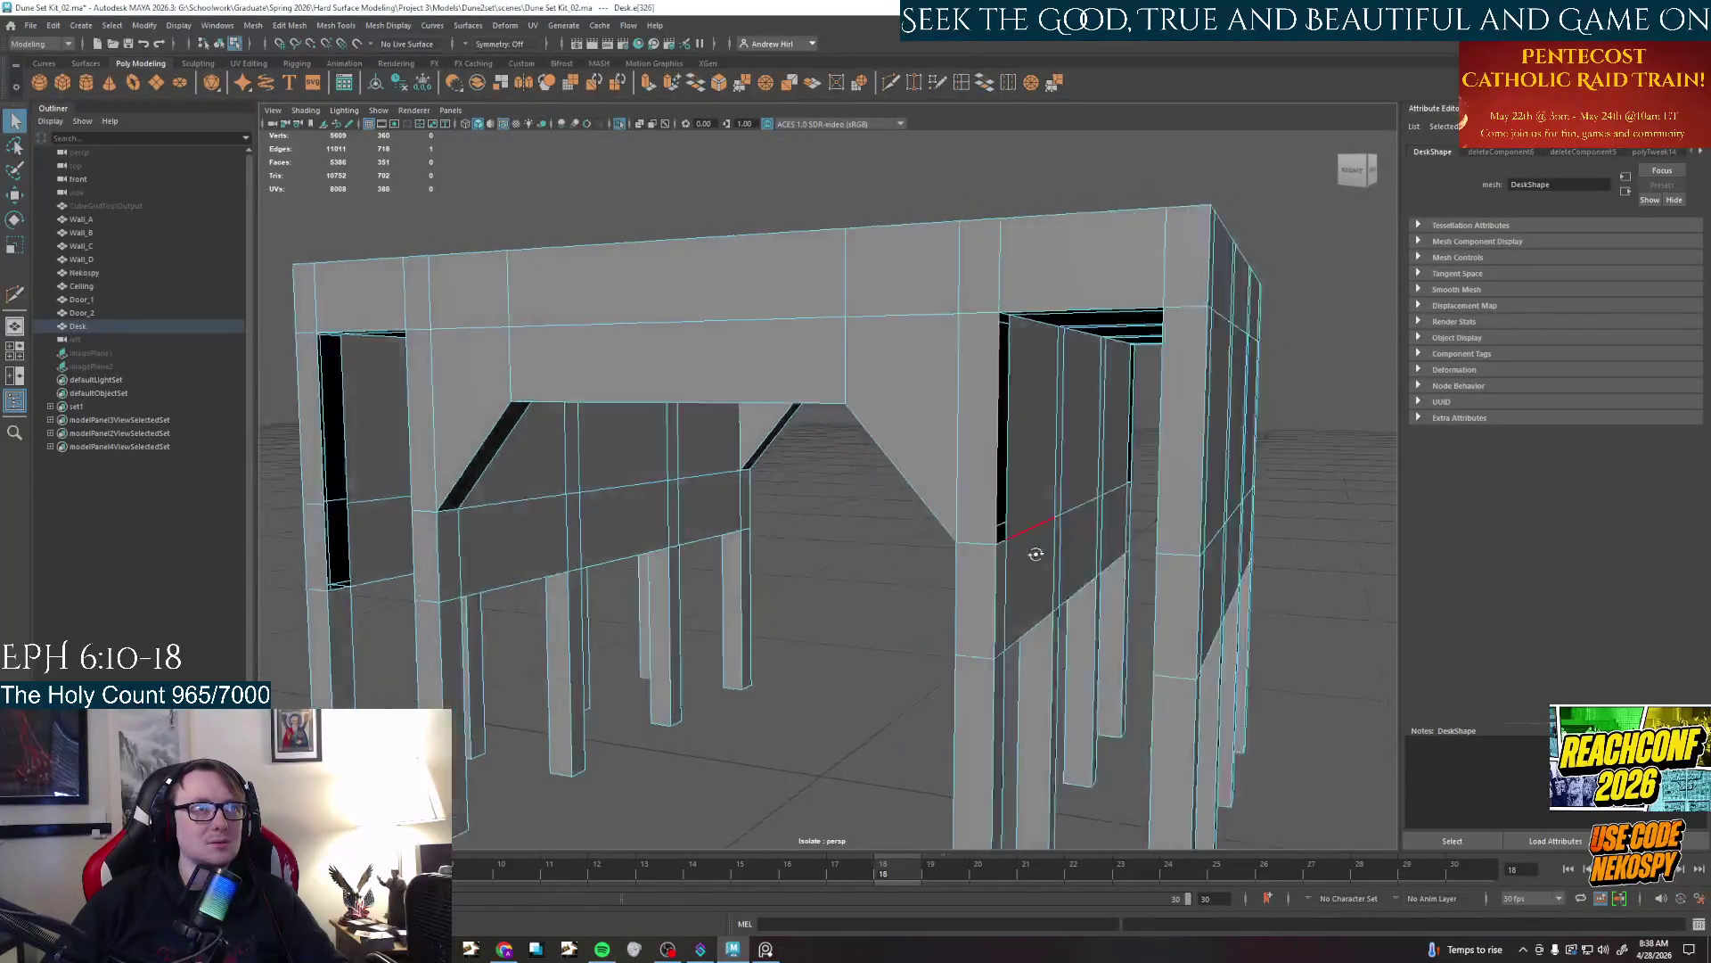
{"action": "mouse_move", "coordinate": [936, 456]}
{"action": "left_mouse_down", "text": "alt"}
{"action": "mouse_move", "coordinate": [1338, 542]}
{"action": "mouse_move", "coordinate": [1096, 401]}
{"action": "left_mouse_up", "text": "alt"}
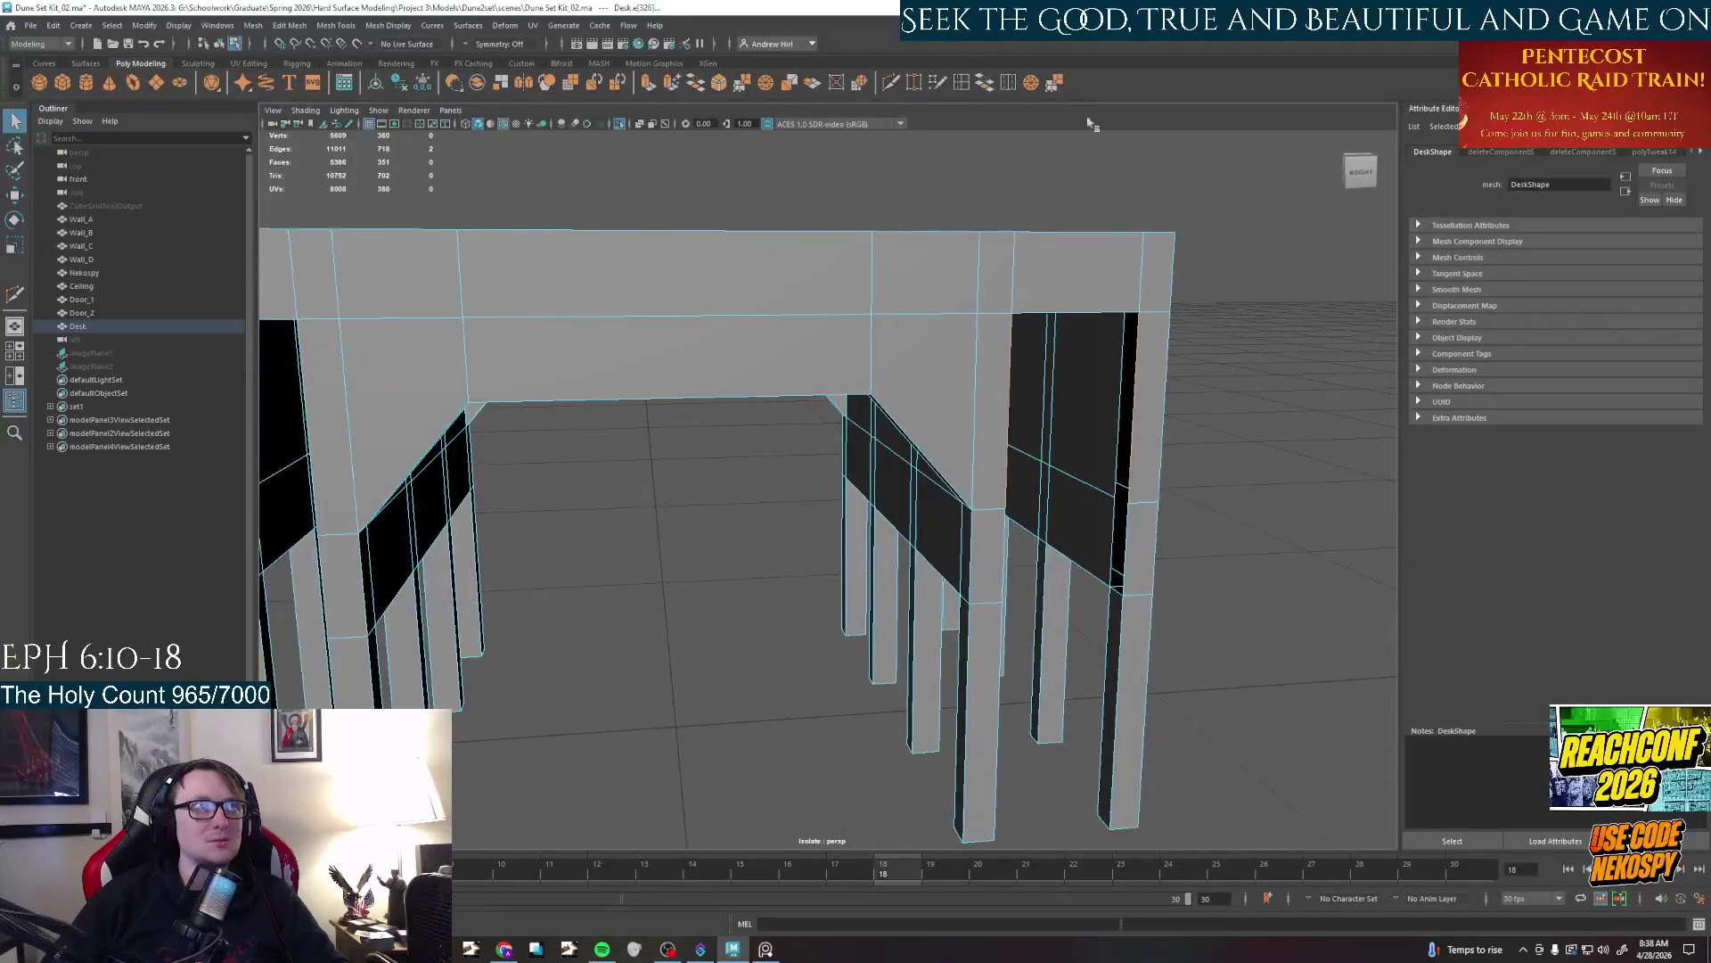
Bridge the first opening, delete the right-side face and bridge that opening too
{"action": "left_click", "coordinate": [986, 84]}
{"action": "mouse_move", "coordinate": [1097, 401]}
{"action": "left_mouse_down", "text": "alt"}
{"action": "mouse_move", "coordinate": [1063, 498]}
{"action": "mouse_move", "coordinate": [936, 508]}
{"action": "mouse_move", "coordinate": [1170, 478]}
{"action": "left_mouse_up", "text": "alt"}
{"action": "left_click", "coordinate": [1017, 508]}
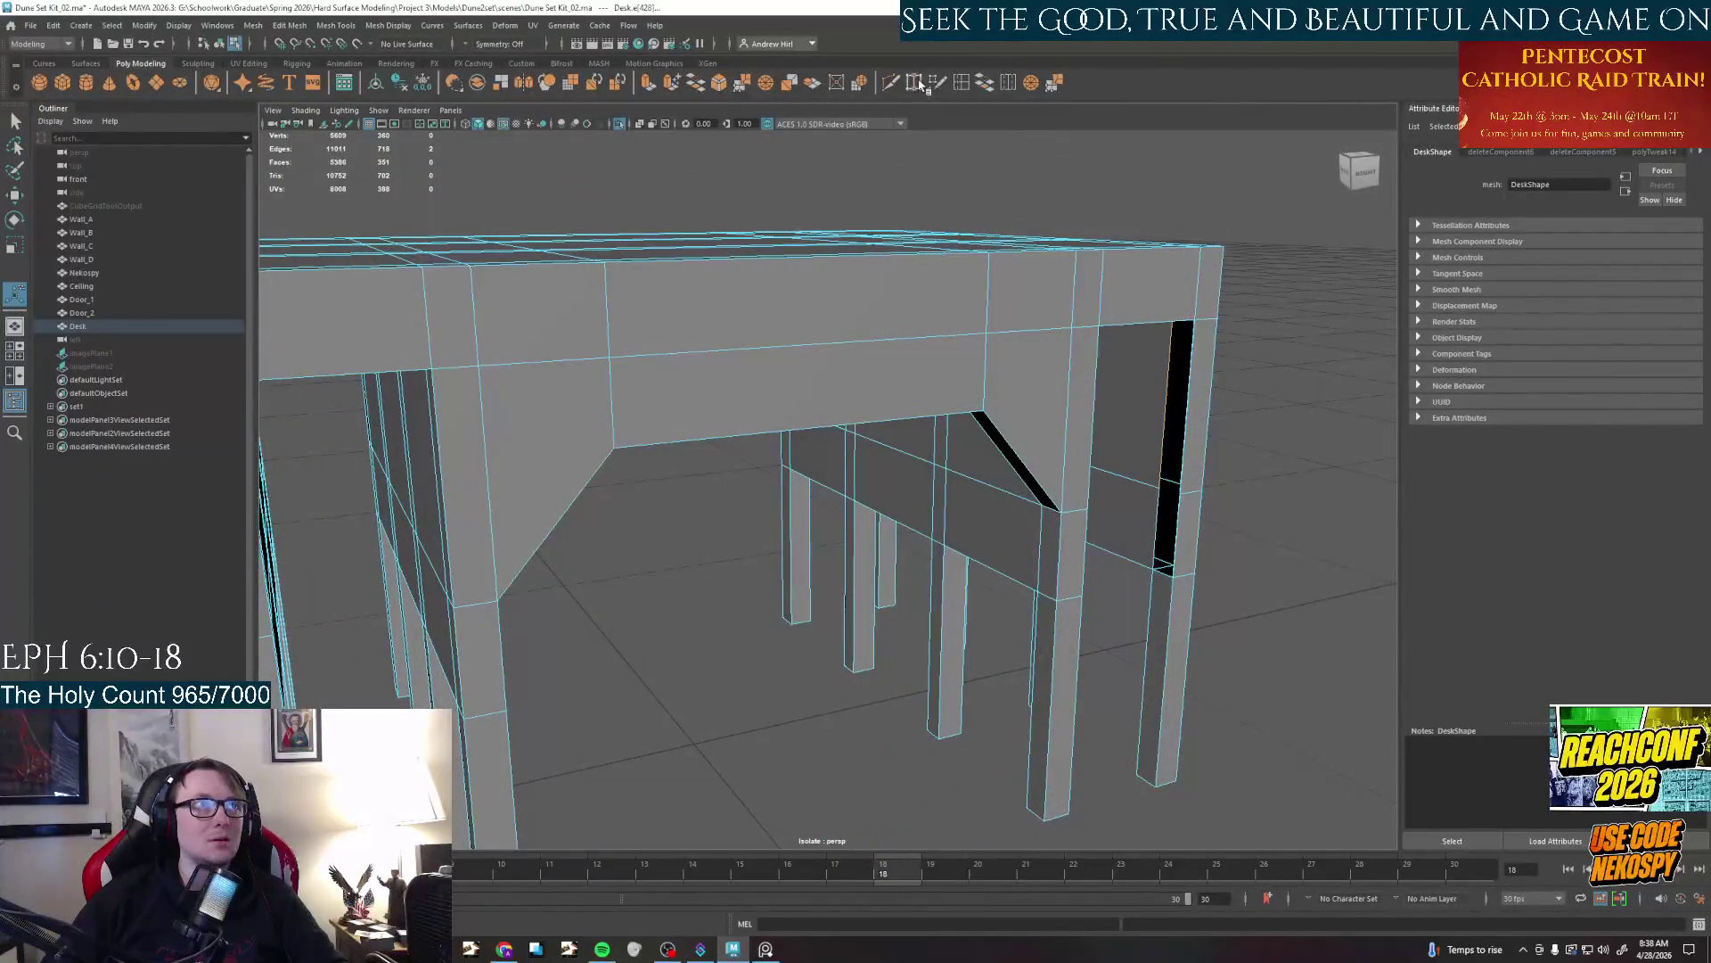
{"action": "left_click", "coordinate": [1135, 408]}
{"action": "key", "text": "Delete"}
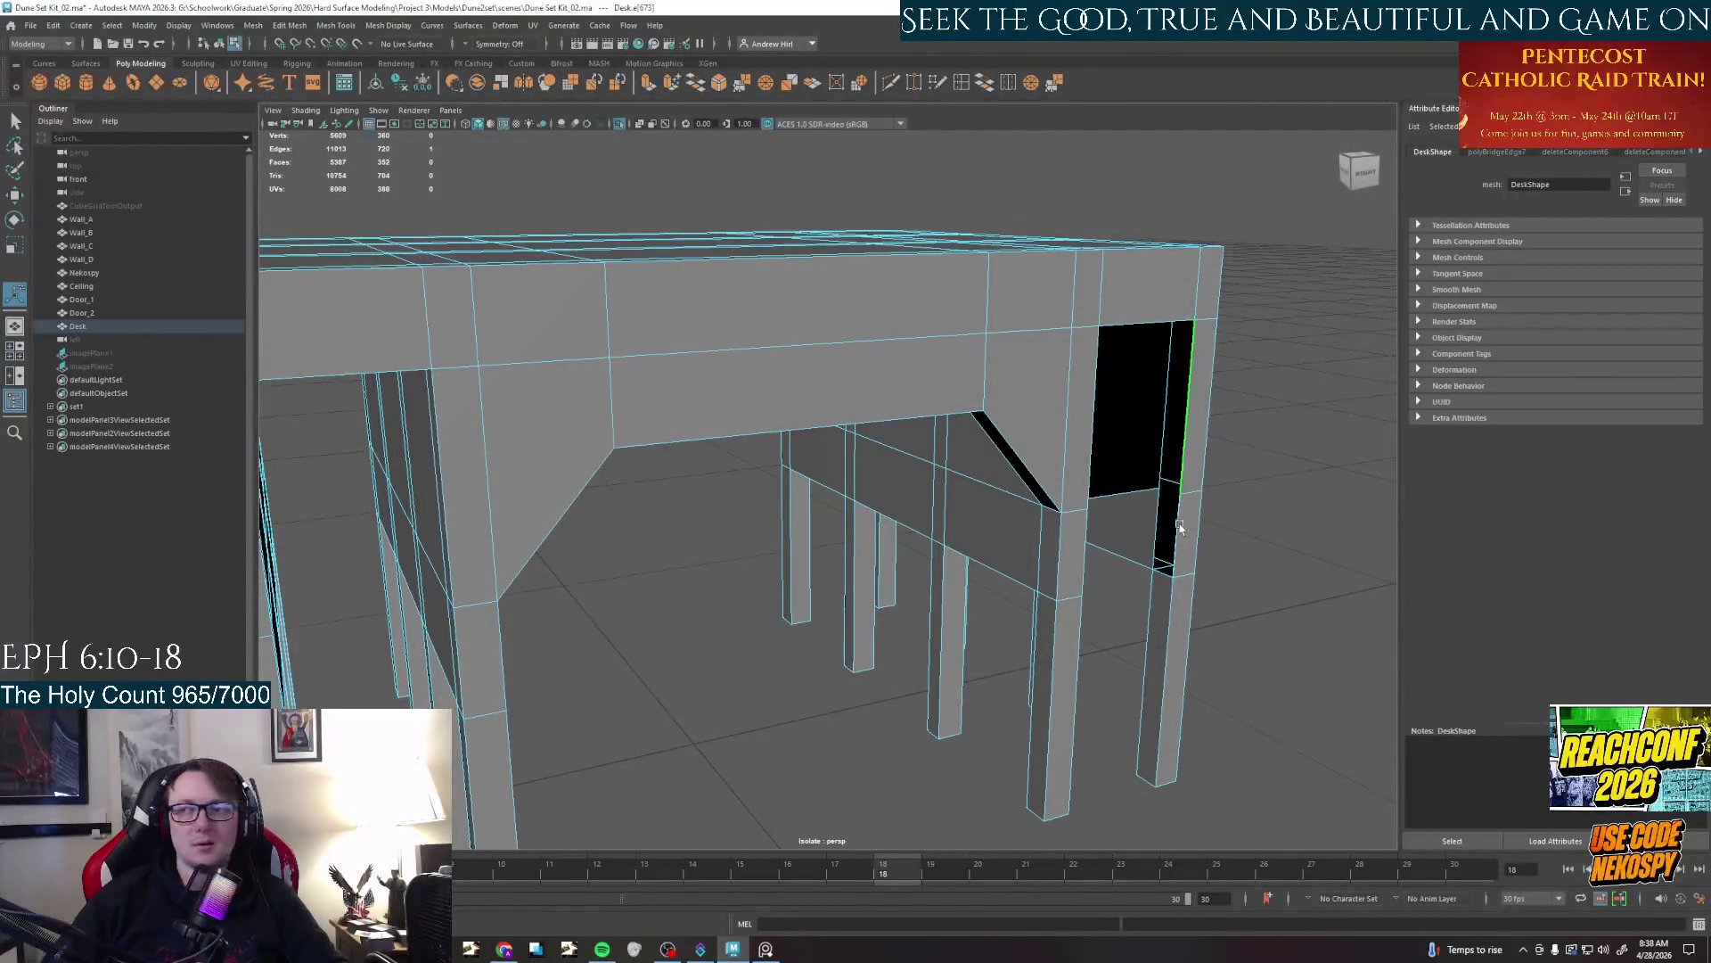
{"action": "mouse_move", "coordinate": [1164, 508]}
{"action": "left_mouse_down", "text": "alt"}
{"action": "mouse_move", "coordinate": [1095, 526]}
{"action": "mouse_move", "coordinate": [936, 515]}
{"action": "left_mouse_up", "text": "alt"}
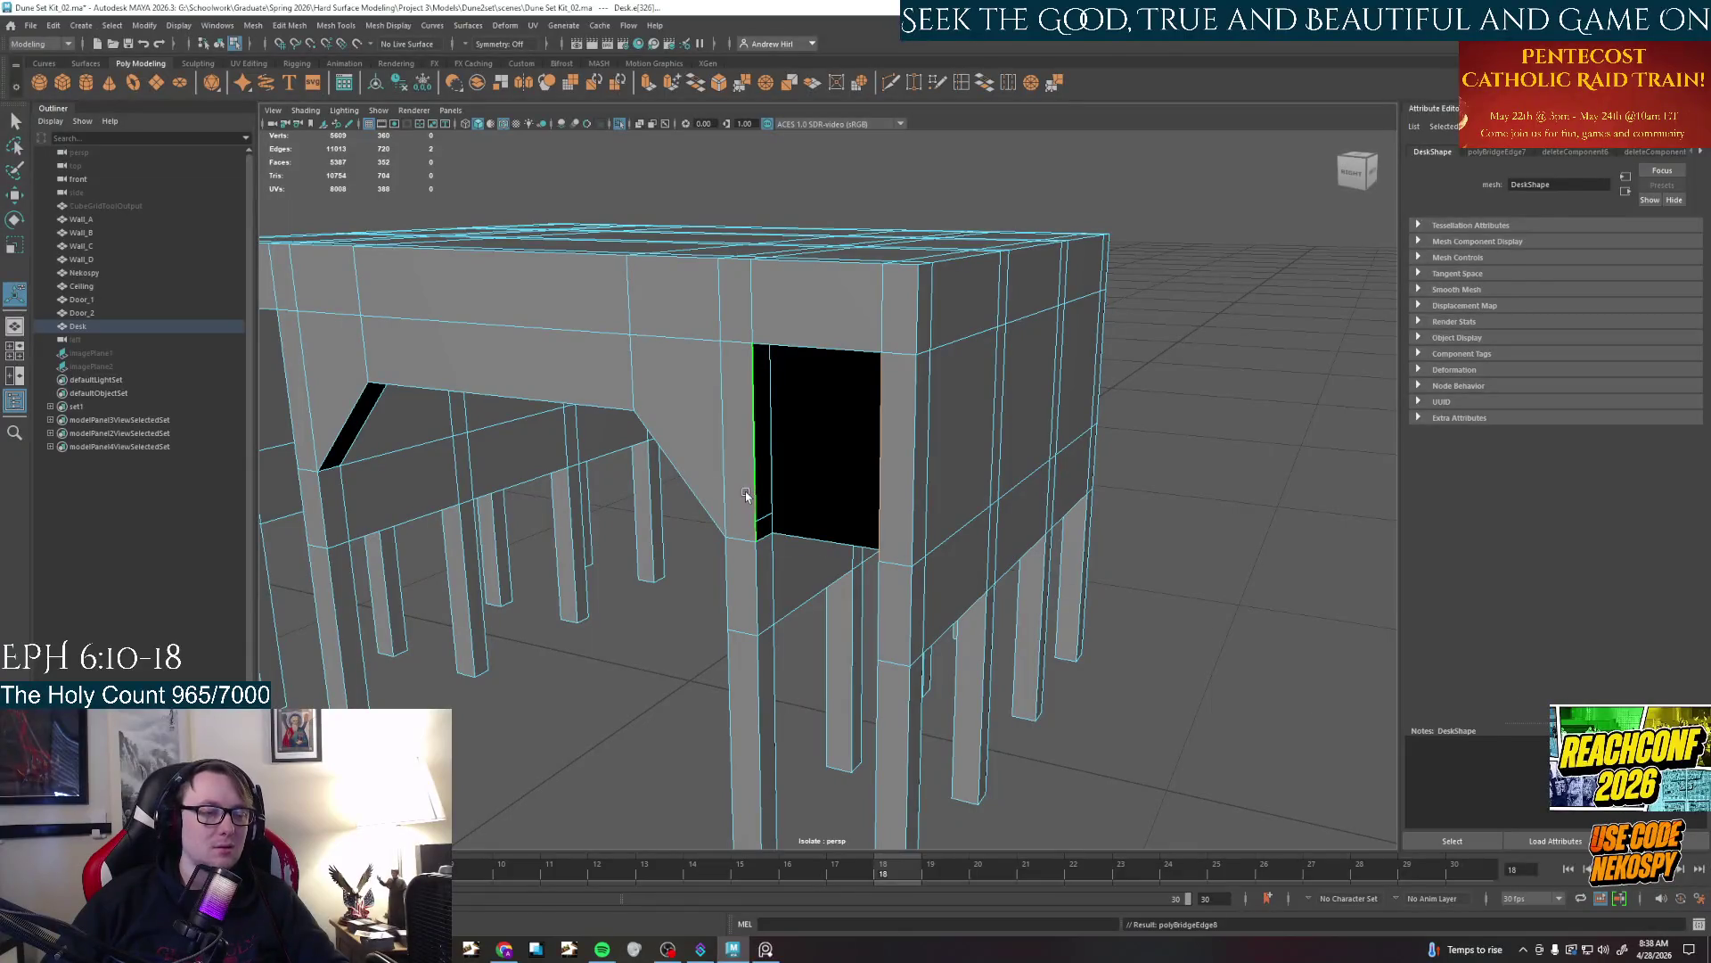
{"action": "mouse_move", "coordinate": [747, 494]}
{"action": "left_mouse_down", "text": "alt"}
{"action": "mouse_move", "coordinate": [917, 267]}
{"action": "mouse_move", "coordinate": [603, 426]}
{"action": "mouse_move", "coordinate": [548, 431]}
{"action": "mouse_move", "coordinate": [893, 461]}
{"action": "mouse_move", "coordinate": [596, 425]}
{"action": "mouse_move", "coordinate": [695, 294]}
{"action": "left_mouse_up", "text": "alt"}
{"action": "key", "text": "ctrl+b"}
Bridge the vertical and top edges of the left opening with new faces
{"action": "left_click", "coordinate": [540, 415]}
{"action": "key", "text": "ctrl+b"}
{"action": "left_click", "coordinate": [590, 422]}
{"action": "left_click", "coordinate": [691, 285]}
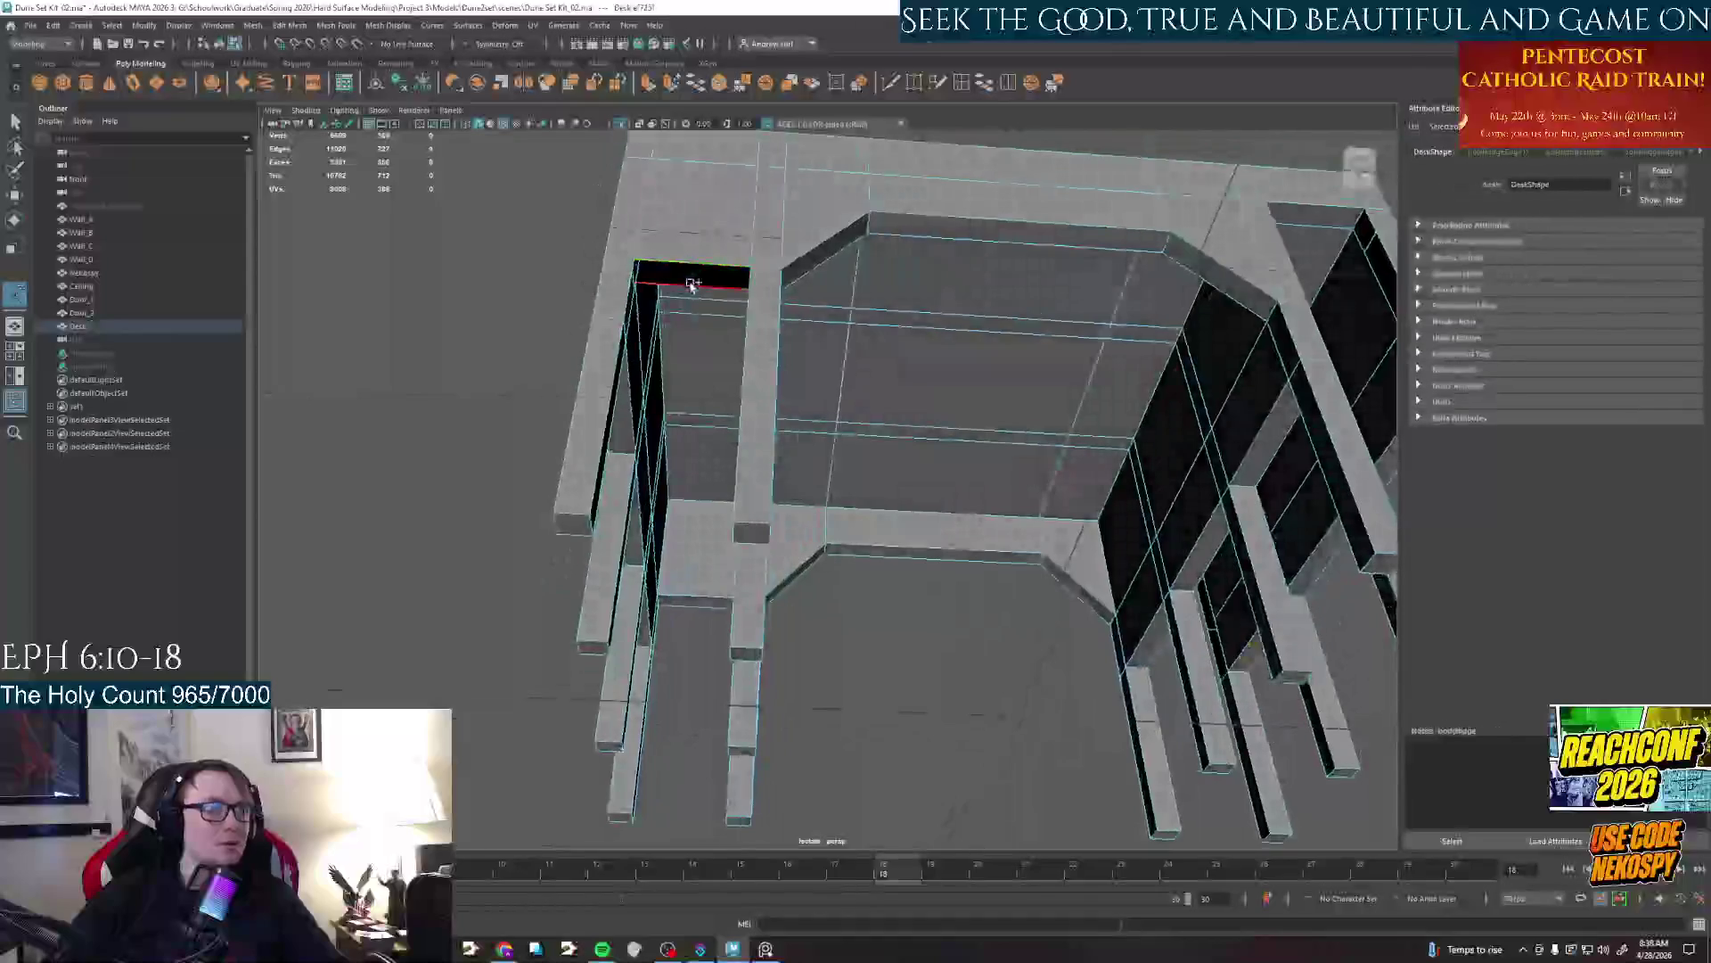
{"action": "key", "text": "ctrl+b"}
Bridge the opposite vertical edges of the next opening and select its top edges
{"action": "mouse_move", "coordinate": [829, 401]}
{"action": "left_mouse_down", "text": "alt"}
{"action": "mouse_move", "coordinate": [701, 464]}
{"action": "mouse_move", "coordinate": [748, 495]}
{"action": "mouse_move", "coordinate": [936, 442]}
{"action": "left_mouse_up", "text": "alt"}
{"action": "left_click", "coordinate": [696, 442]}
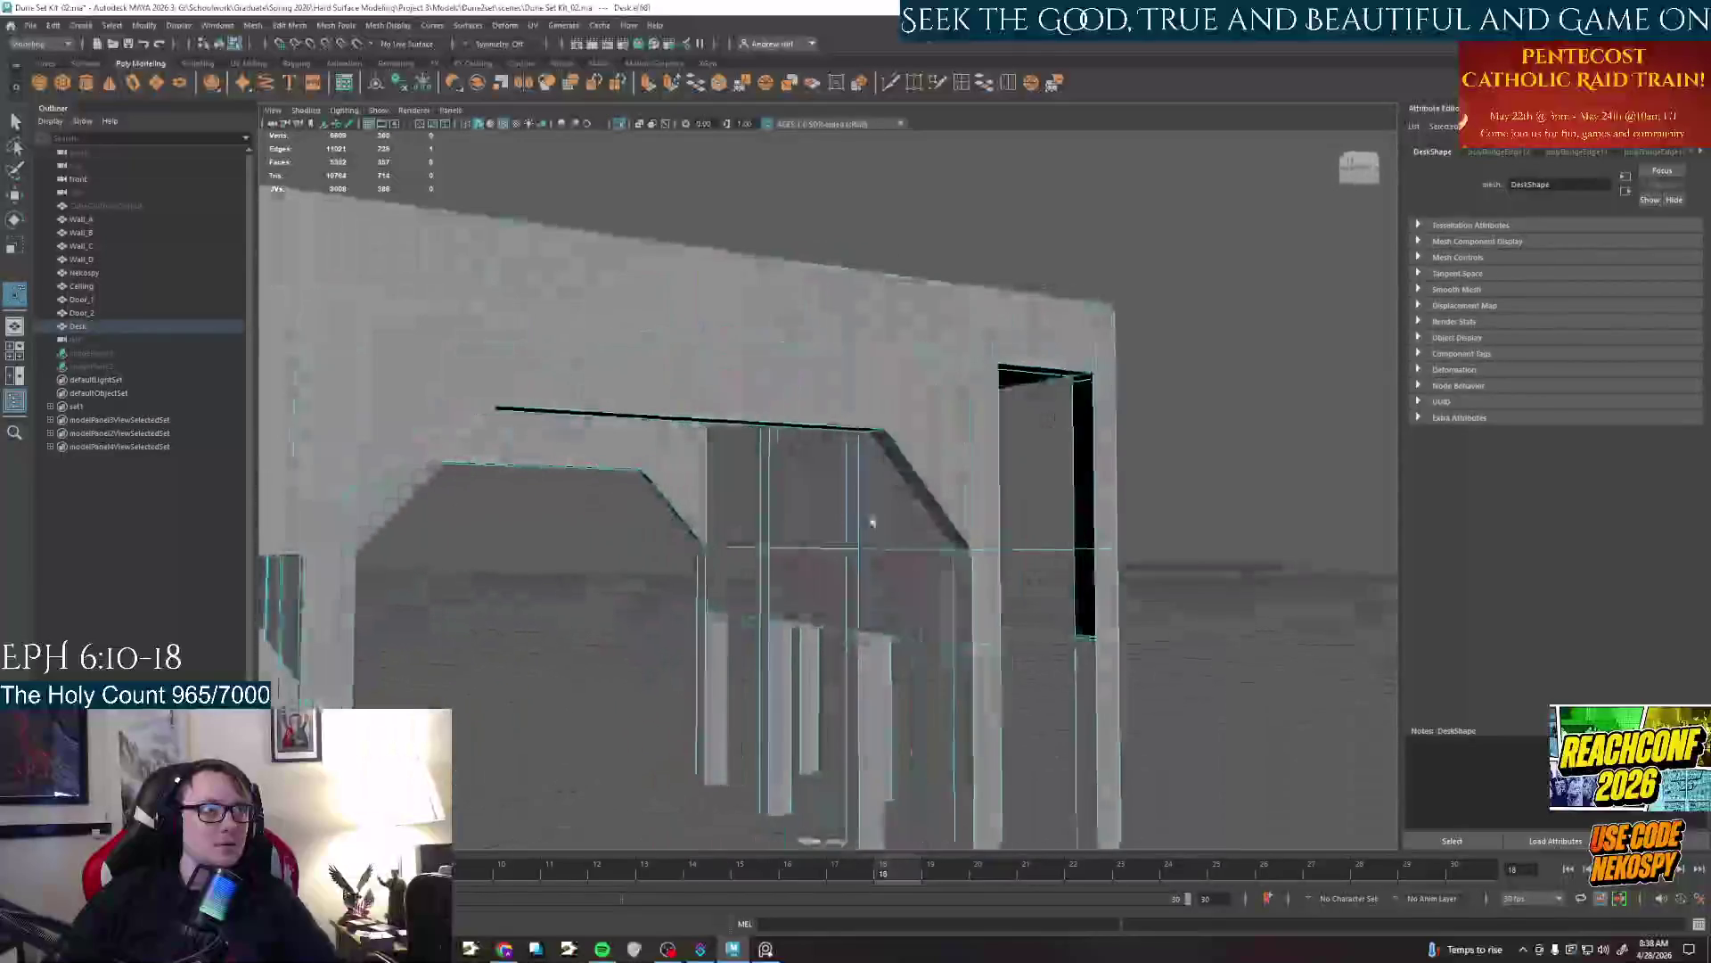
{"action": "left_click", "coordinate": [1097, 454], "text": "shift"}
{"action": "key", "text": "ctrl+b"}
{"action": "left_click", "coordinate": [1097, 455]}
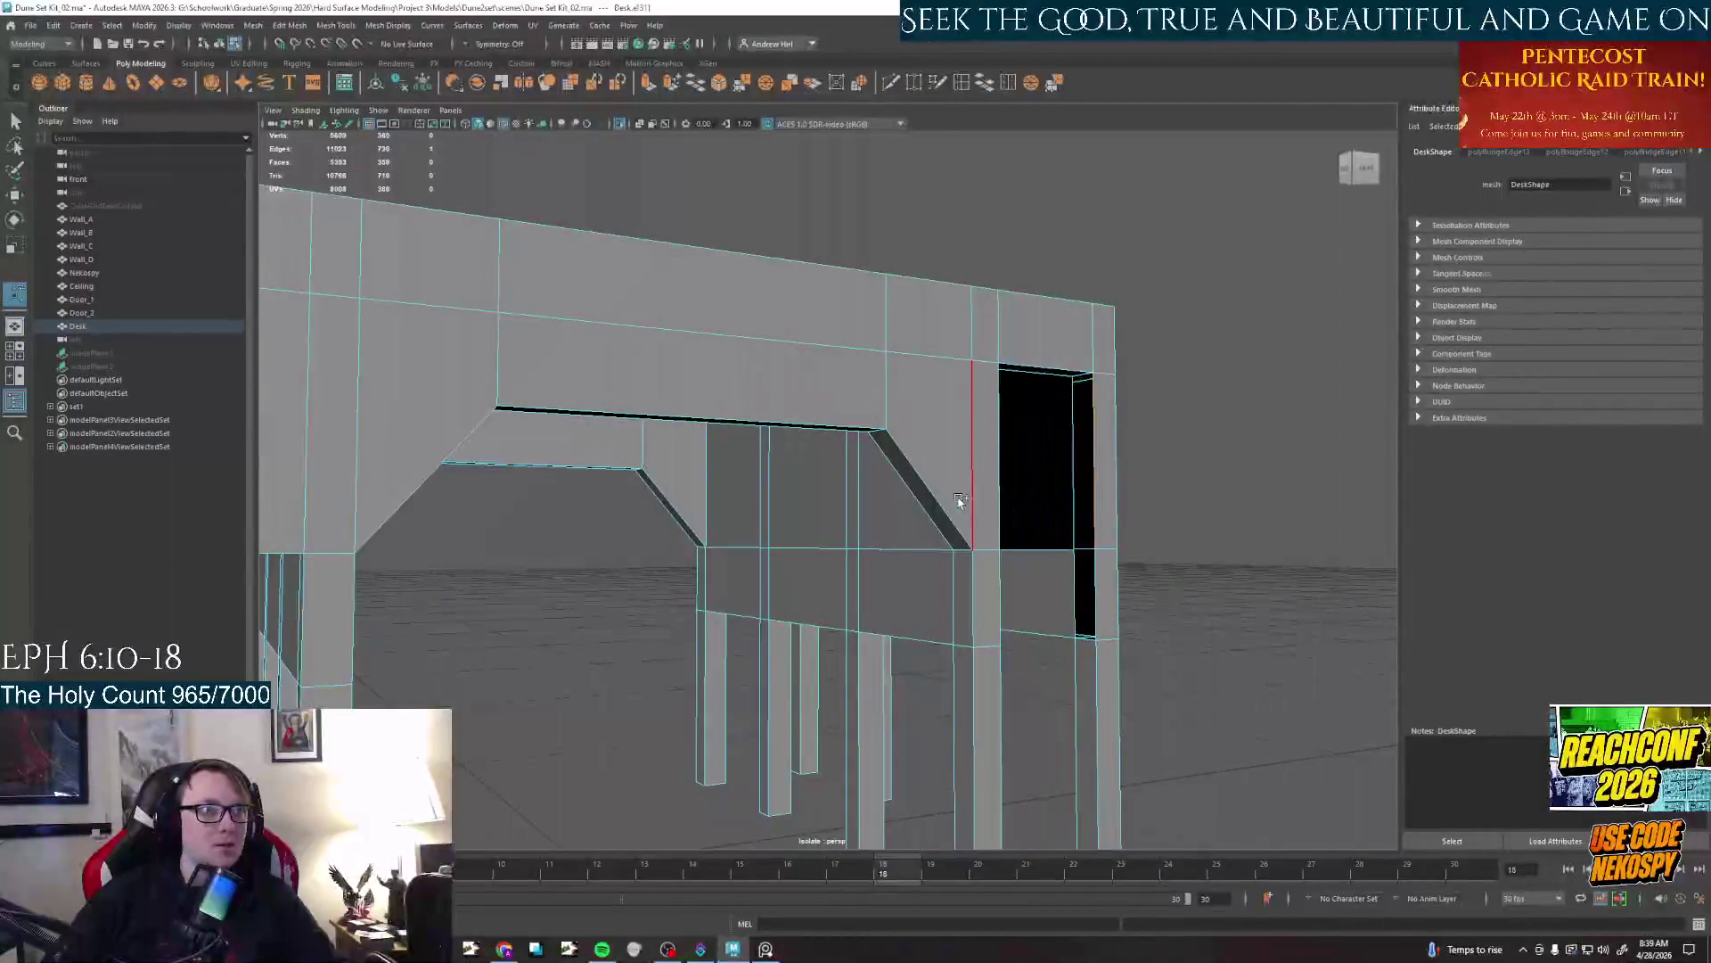
{"action": "mouse_move", "coordinate": [985, 504]}
{"action": "left_mouse_down", "text": "alt"}
{"action": "mouse_move", "coordinate": [1050, 544]}
{"action": "mouse_move", "coordinate": [803, 454]}
{"action": "left_mouse_up", "text": "alt"}
{"action": "left_click", "coordinate": [774, 413]}
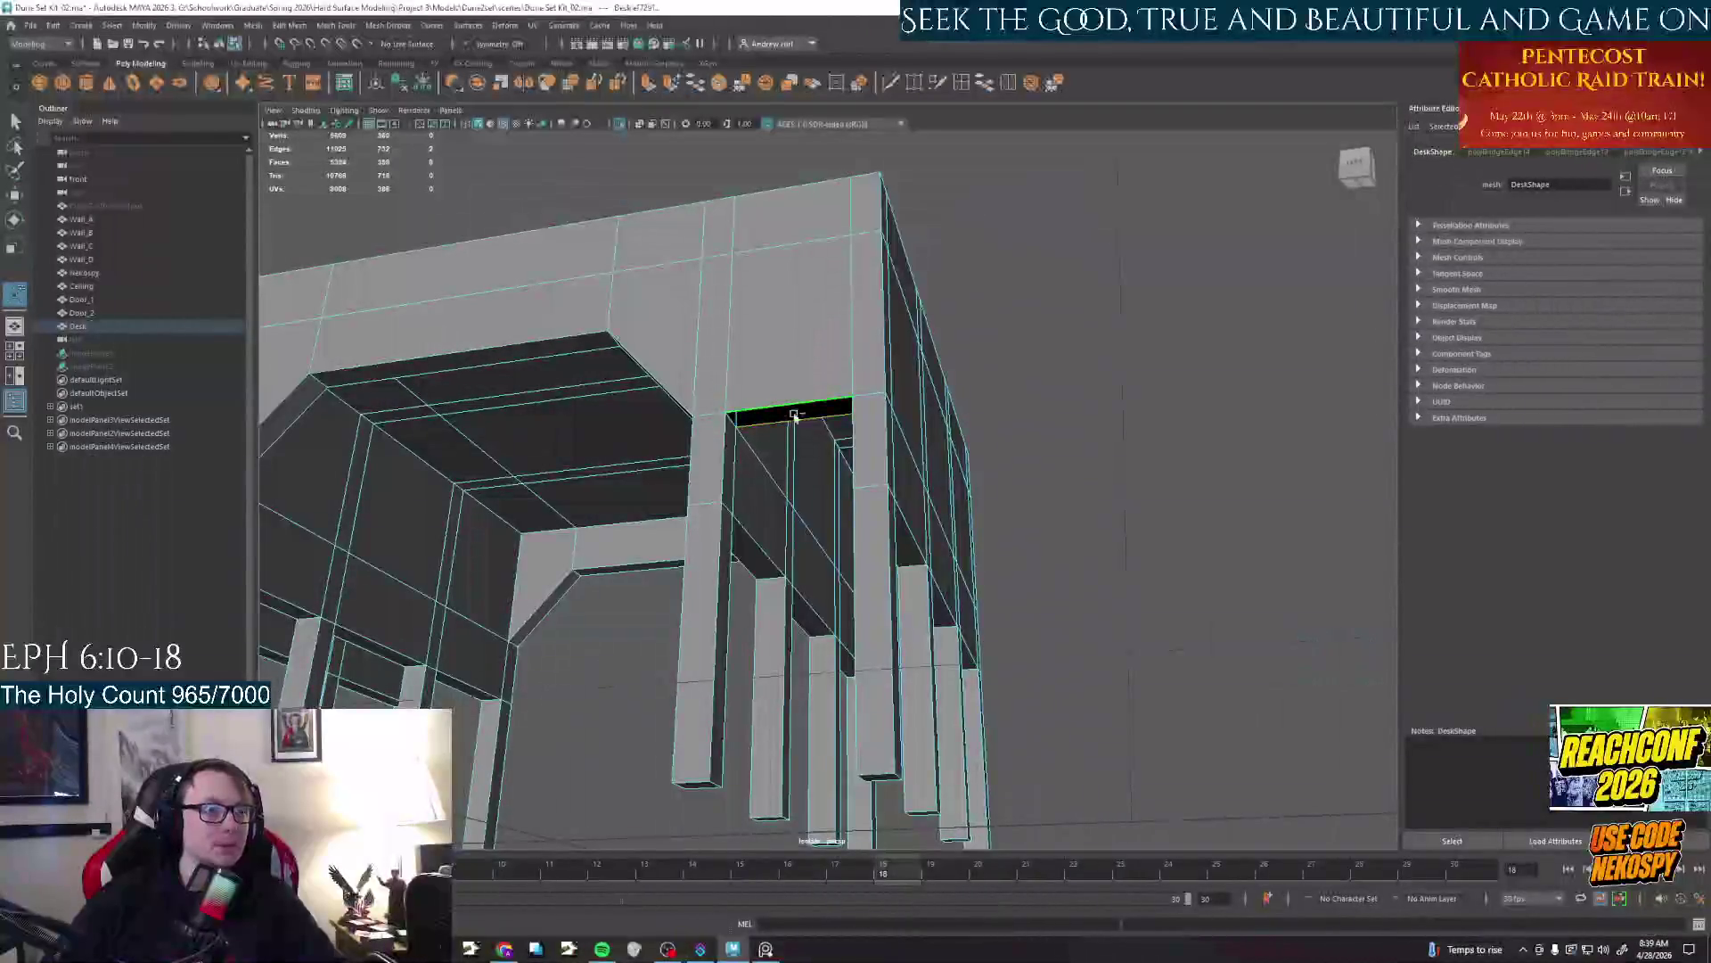
Bridge the top edges, then select and bridge the border edges of the left opening
{"action": "key", "text": "ctrl+b"}
{"action": "left_click_drag", "start_coordinate": [1050, 525], "coordinate": [802, 508], "text": "alt"}
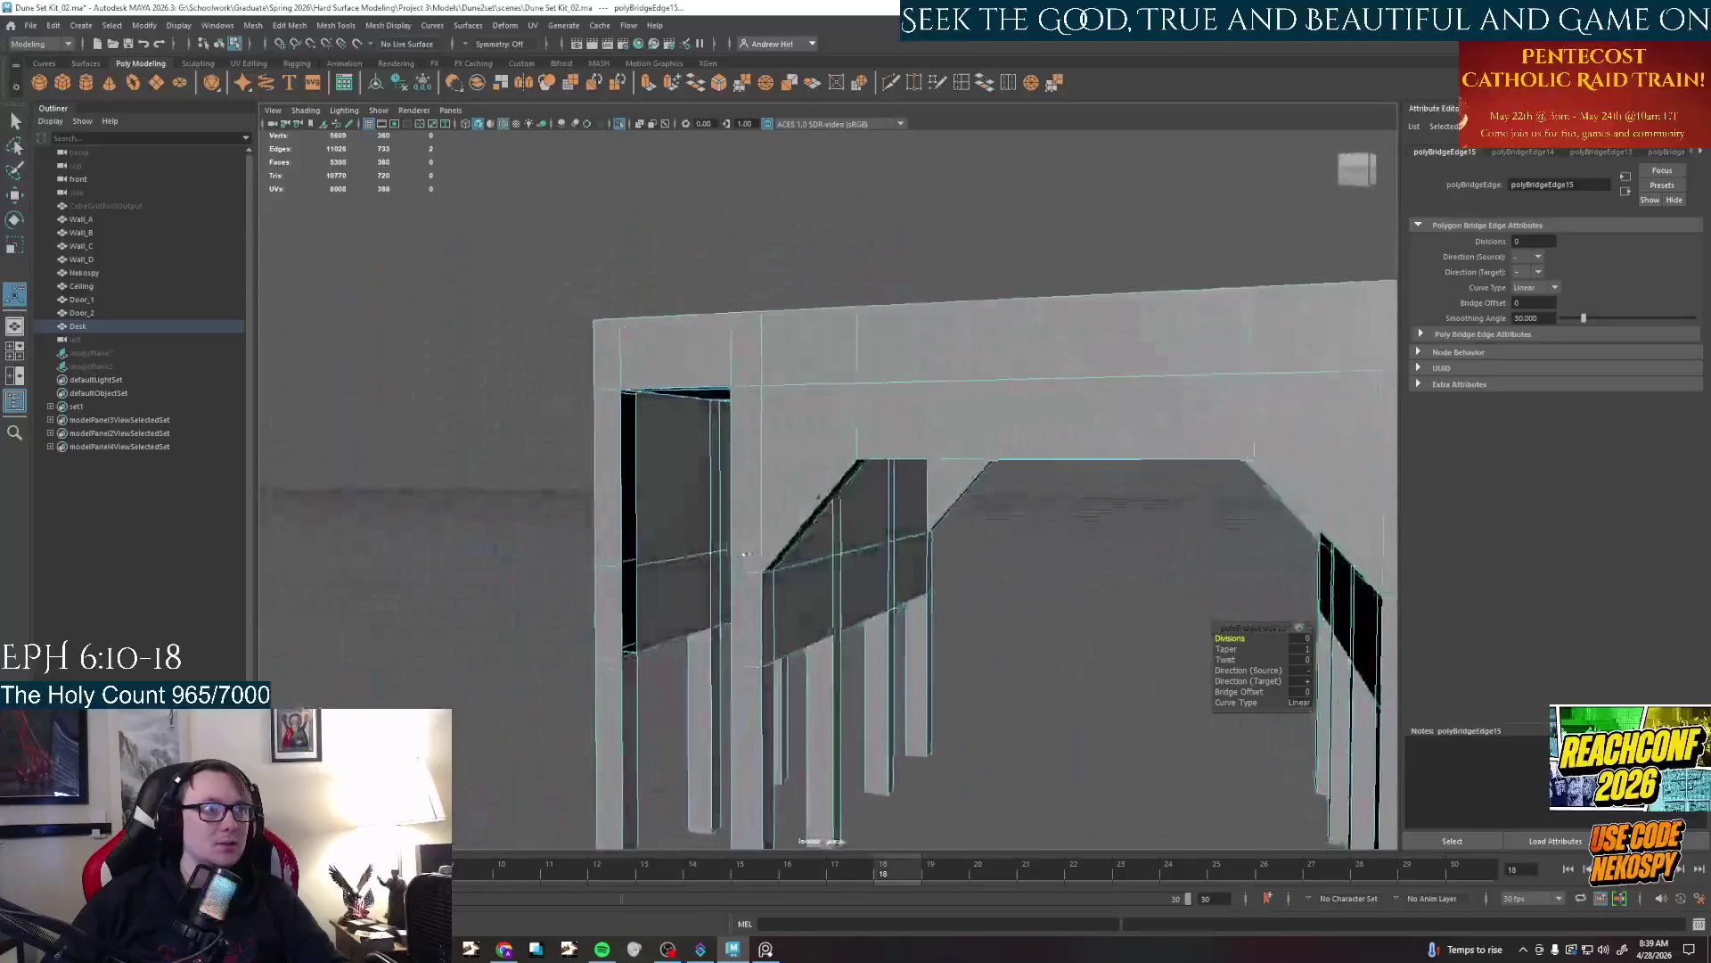
{"action": "left_click", "coordinate": [618, 509]}
{"action": "left_click_drag", "start_coordinate": [619, 508], "coordinate": [898, 542], "text": "alt"}
{"action": "left_click", "coordinate": [924, 535]}
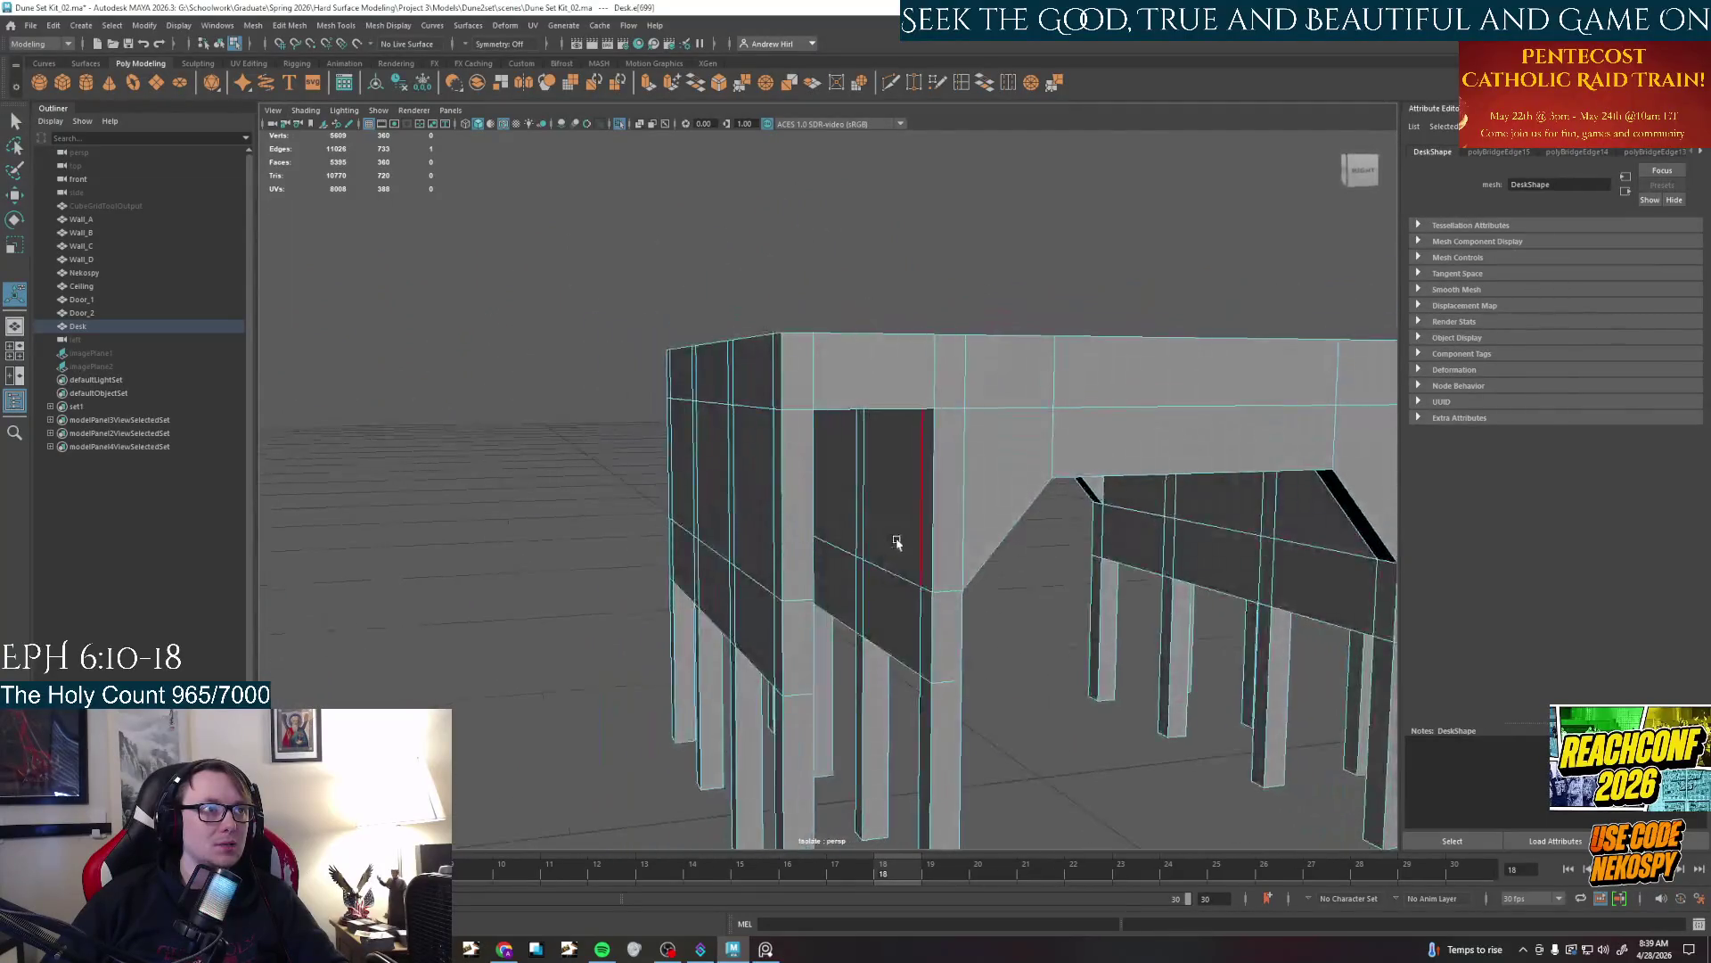
{"action": "left_click", "coordinate": [920, 555], "text": "shift"}
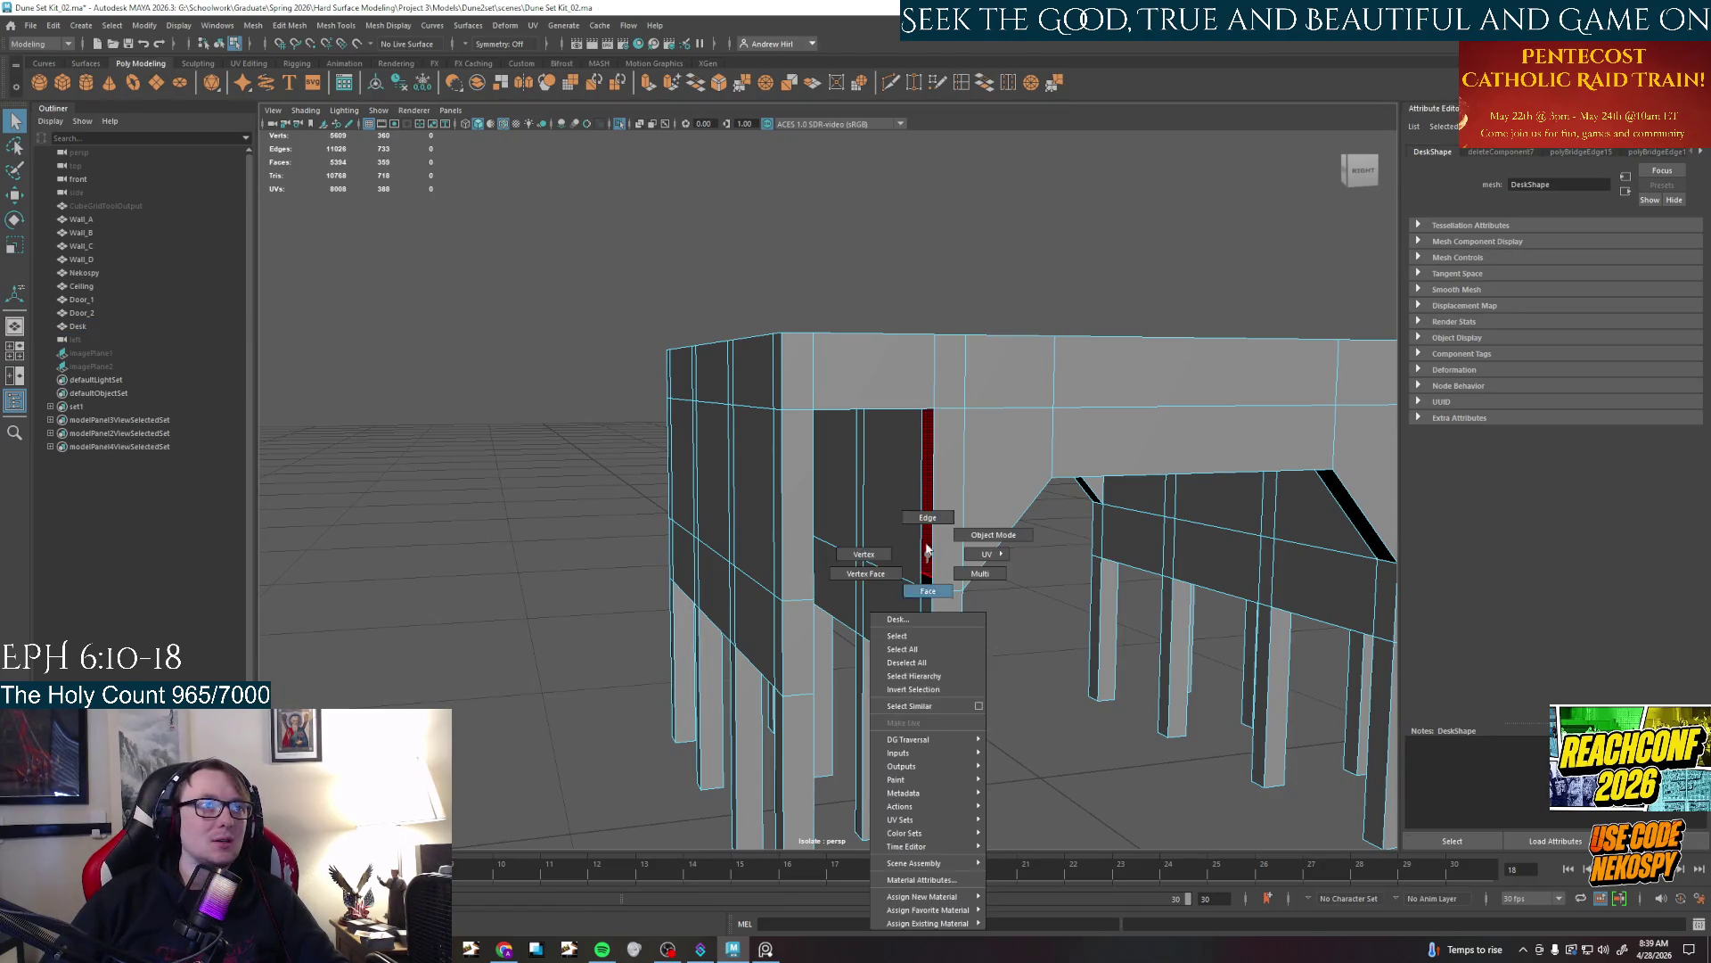
{"action": "right_click_drag", "start_coordinate": [926, 578], "coordinate": [936, 630], "text": "shift"}
{"action": "left_click", "coordinate": [922, 514]}
{"action": "mouse_move", "coordinate": [923, 514]}
{"action": "left_mouse_down", "text": "alt"}
{"action": "mouse_move", "coordinate": [640, 529]}
{"action": "mouse_move", "coordinate": [790, 567]}
{"action": "left_mouse_up", "text": "alt"}
{"action": "key", "text": "ctrl+b"}
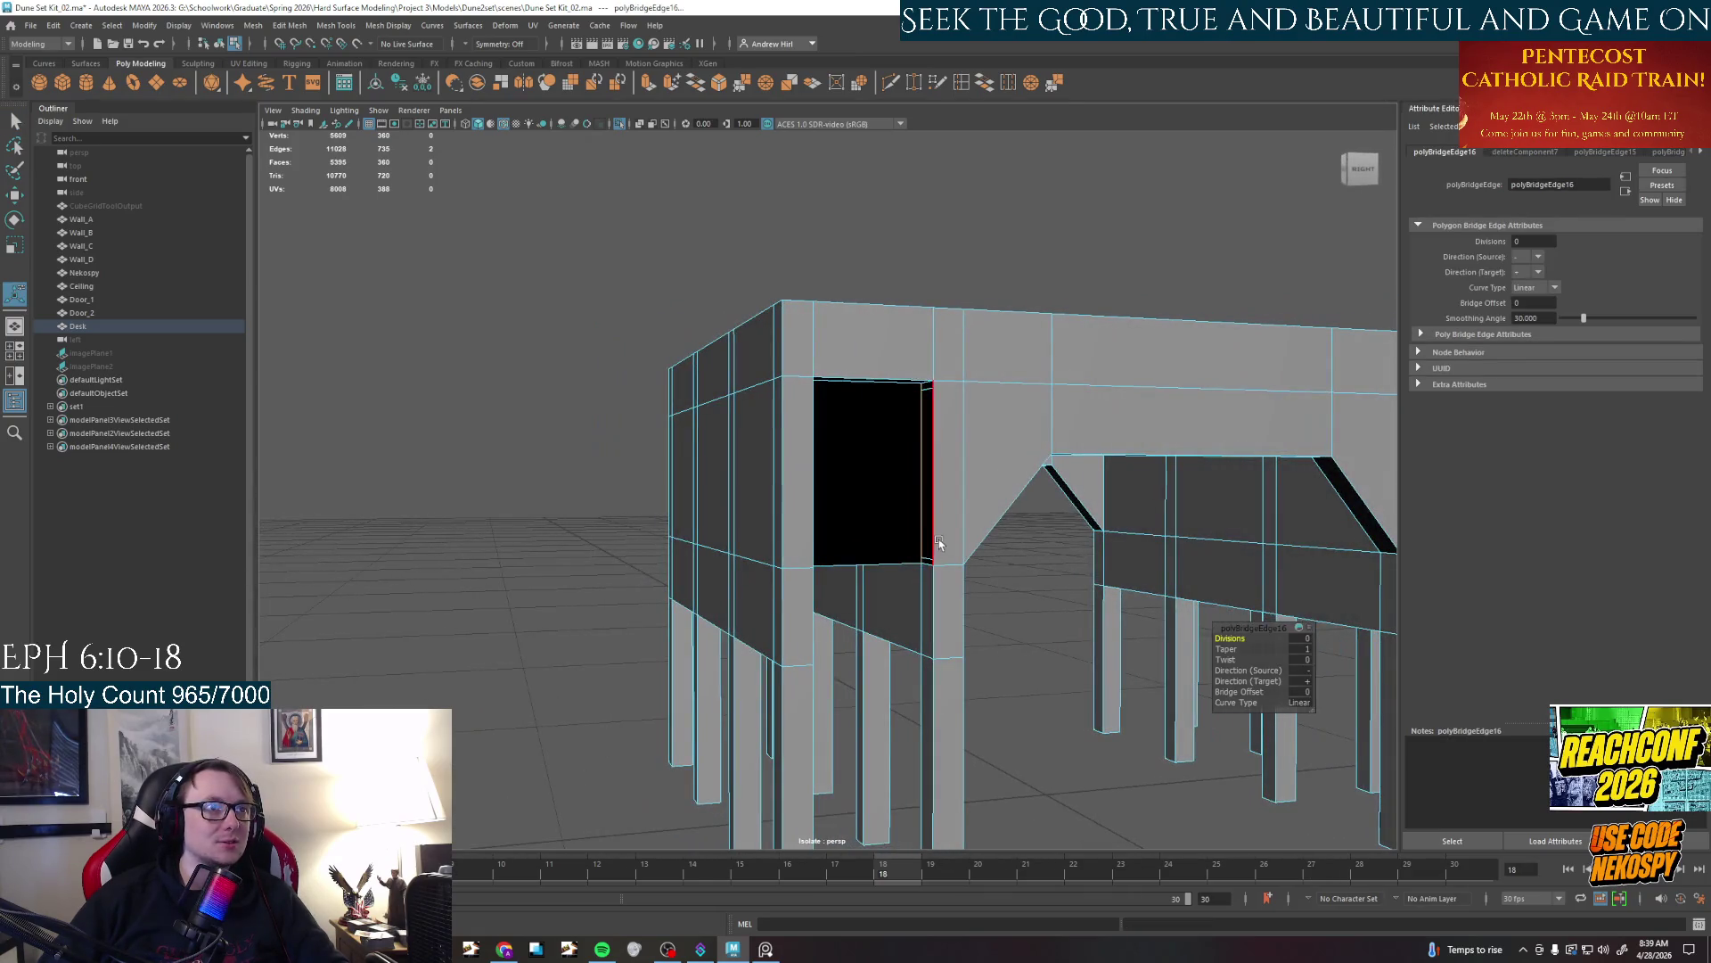
Bridge the next few gaps under the desk one edge pair at a time
{"action": "left_click", "coordinate": [938, 539]}
{"action": "left_click", "coordinate": [812, 528]}
{"action": "key", "text": "ctrl+b"}
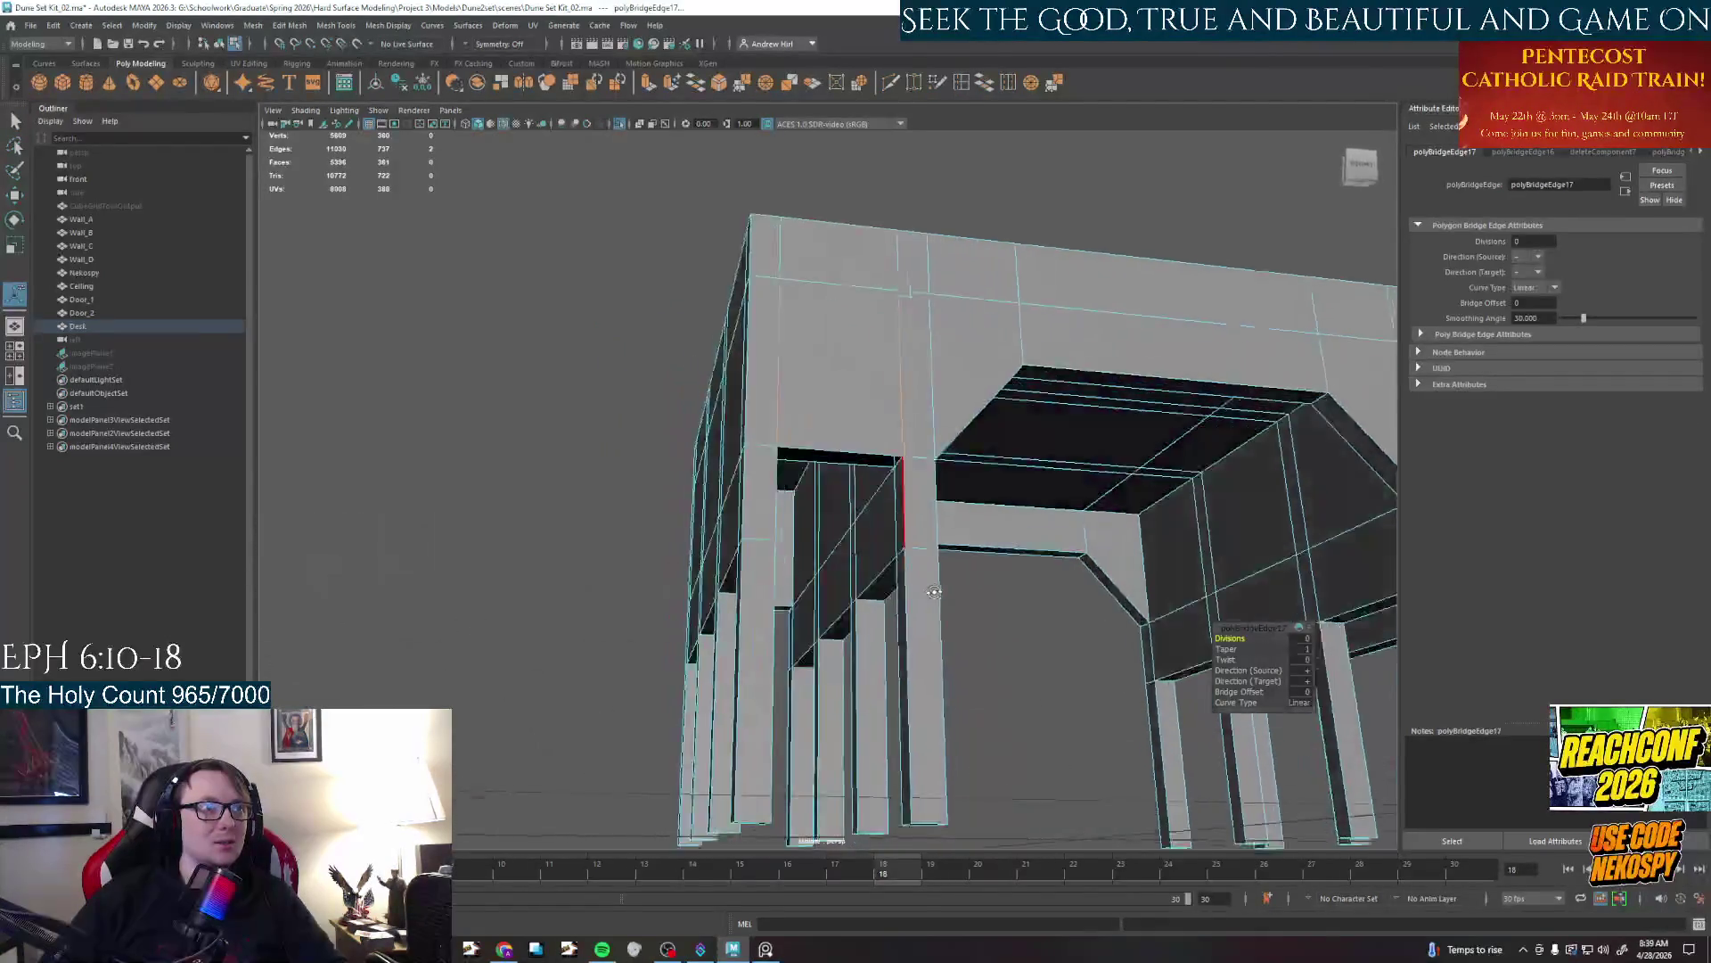
{"action": "mouse_move", "coordinate": [830, 536]}
{"action": "left_mouse_down", "text": "alt"}
{"action": "mouse_move", "coordinate": [840, 387]}
{"action": "mouse_move", "coordinate": [910, 488]}
{"action": "mouse_move", "coordinate": [830, 502]}
{"action": "mouse_move", "coordinate": [848, 476]}
{"action": "left_mouse_up", "text": "alt"}
{"action": "left_click", "coordinate": [841, 387]}
{"action": "key", "text": "ctrl+b"}
{"action": "left_click", "coordinate": [847, 477]}
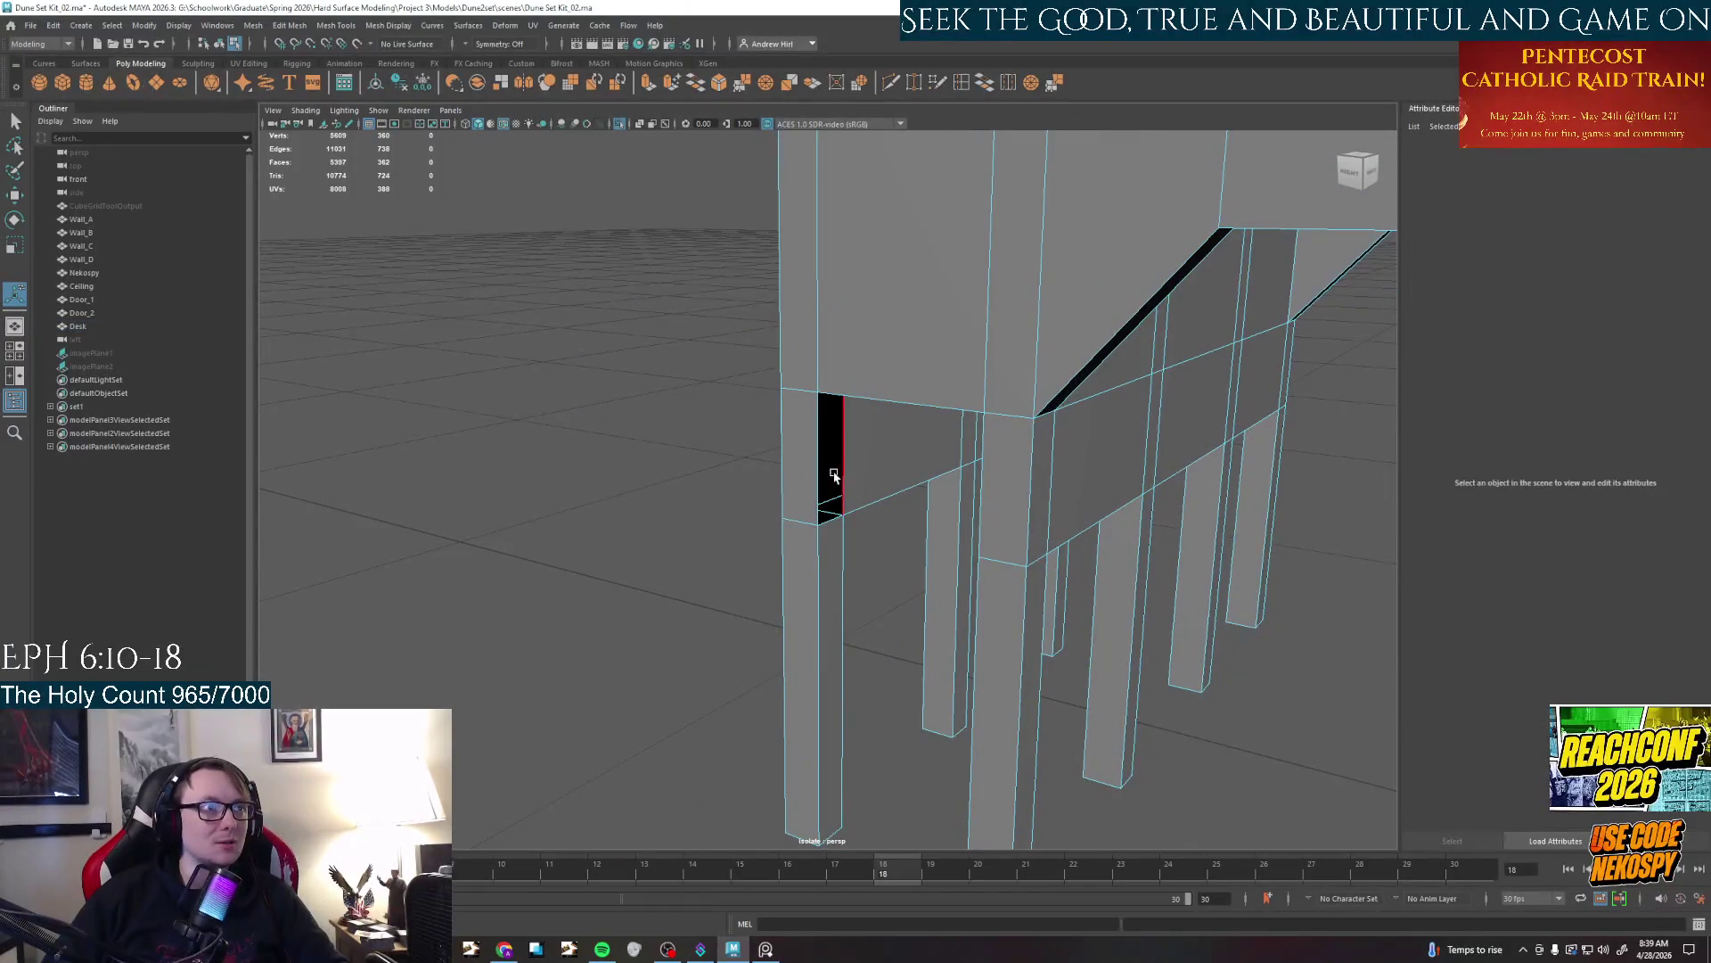
{"action": "key", "text": "ctrl+b"}
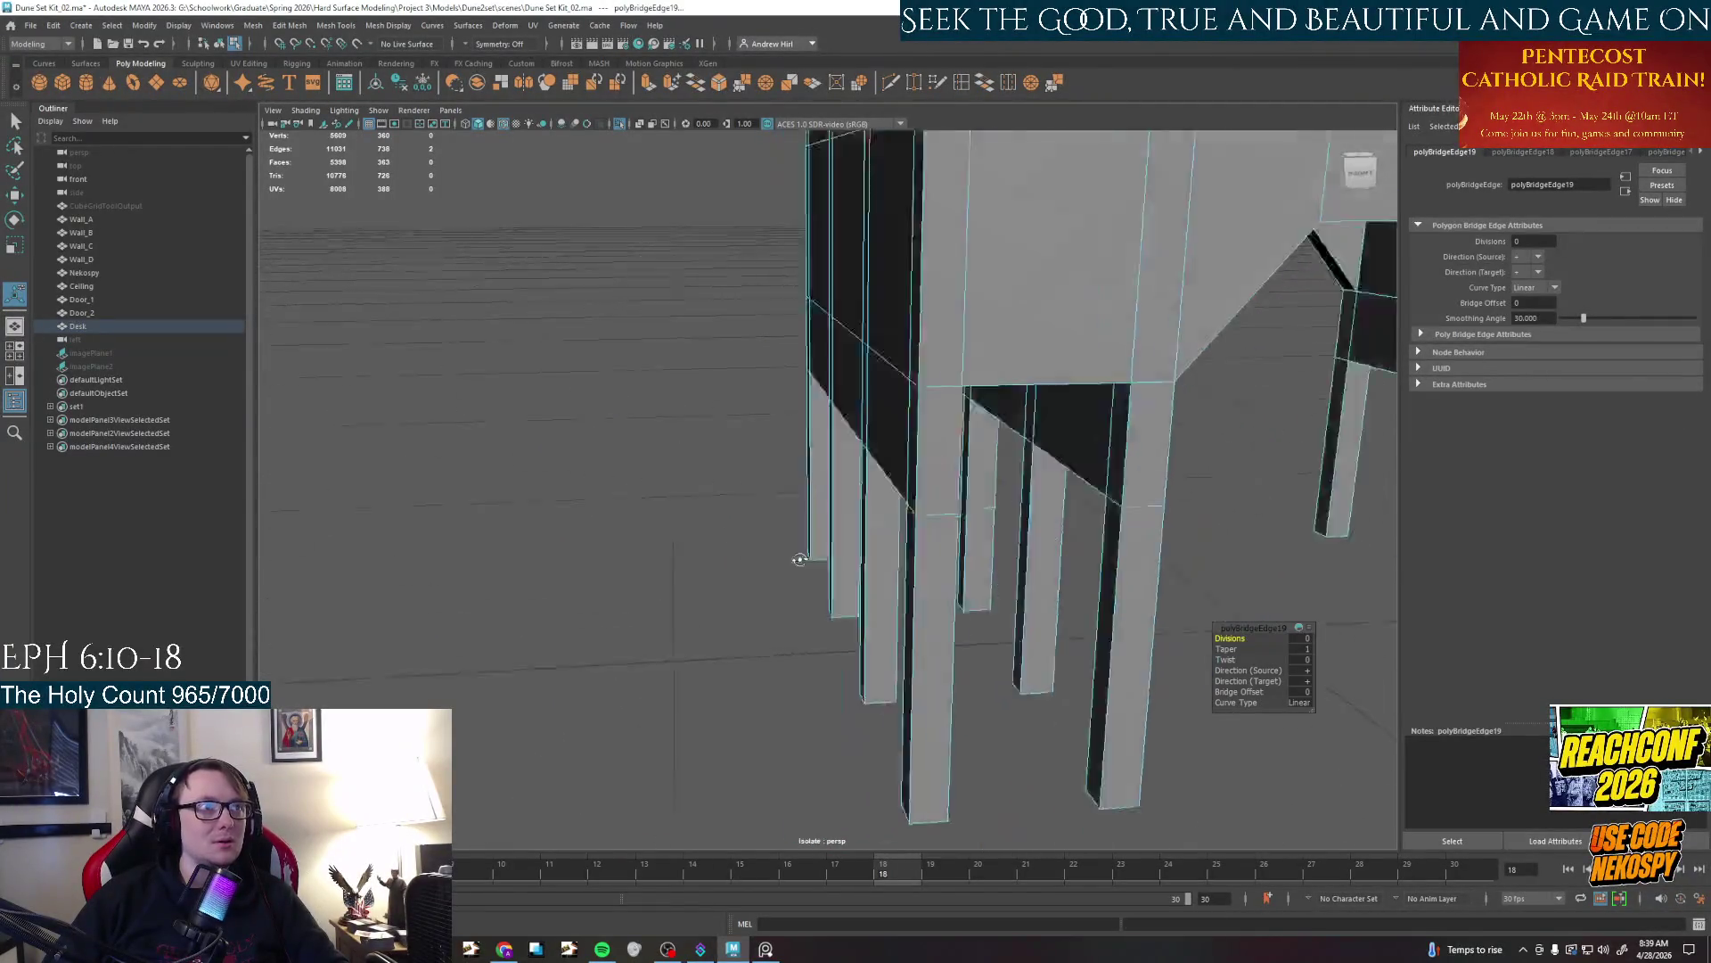
Bridge two more gaps along the lower side rails so the underside shows no openings
{"action": "mouse_move", "coordinate": [803, 487]}
{"action": "left_mouse_down", "text": "alt"}
{"action": "mouse_move", "coordinate": [910, 509]}
{"action": "mouse_move", "coordinate": [882, 521]}
{"action": "mouse_move", "coordinate": [939, 535]}
{"action": "mouse_move", "coordinate": [1203, 401]}
{"action": "left_mouse_up", "text": "alt"}
{"action": "left_click", "coordinate": [1278, 363]}
{"action": "key", "text": "ctrl+b"}
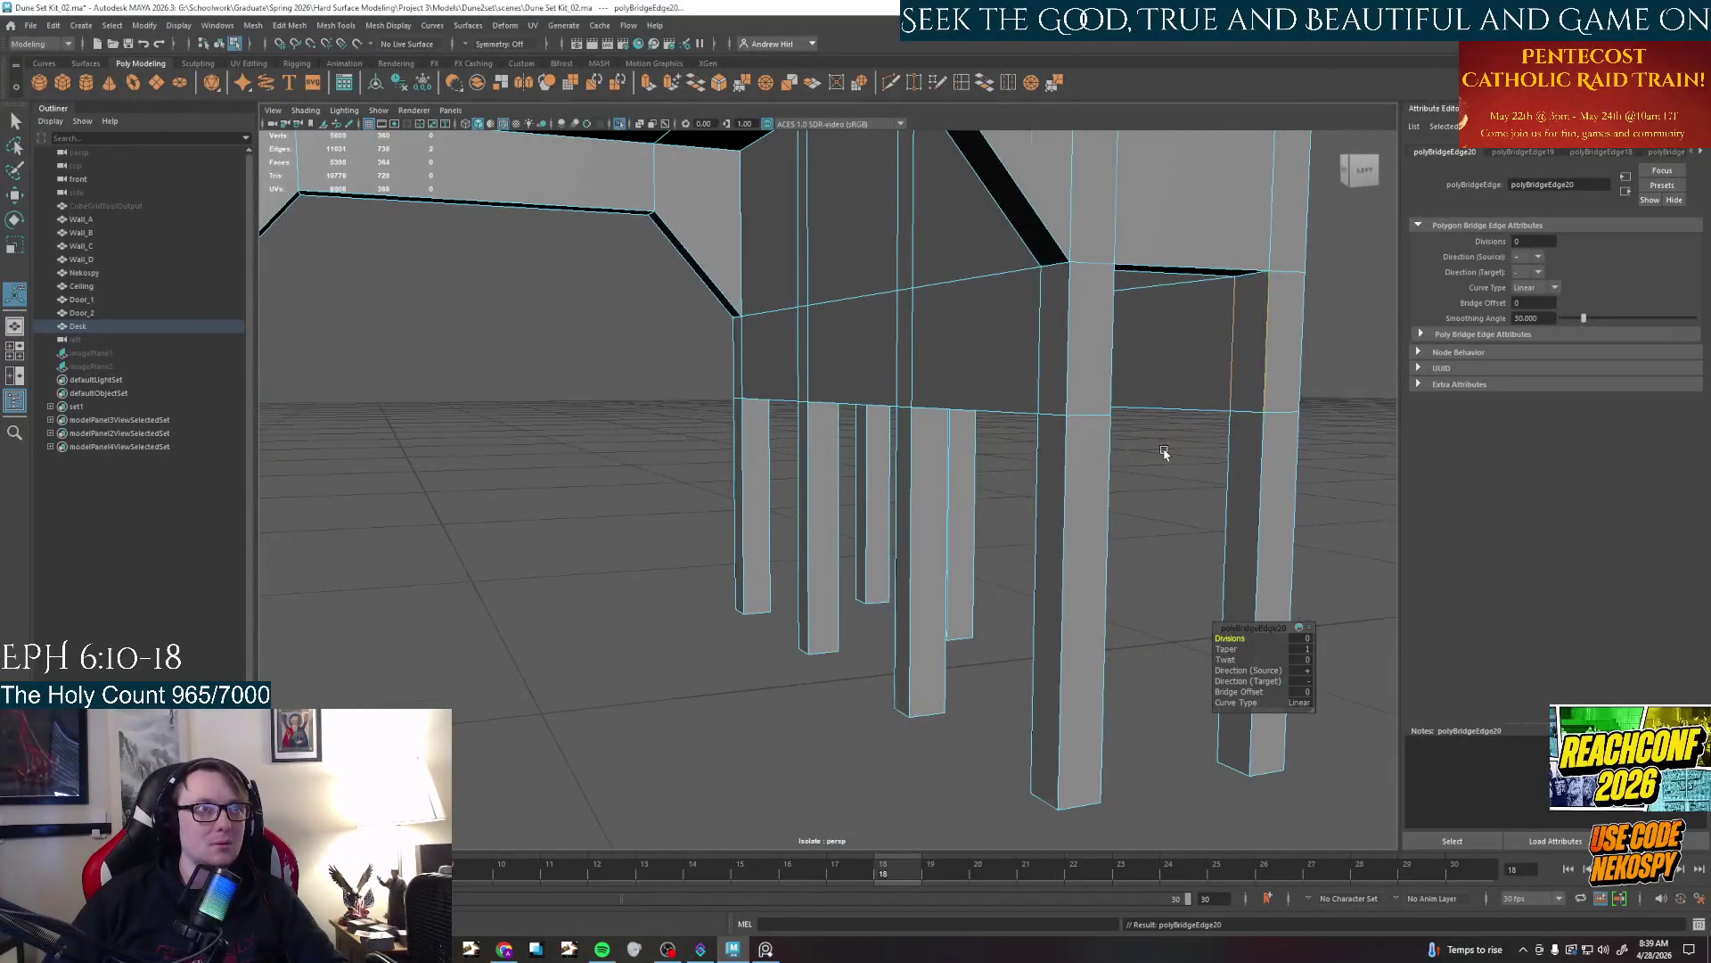
{"action": "mouse_move", "coordinate": [1276, 359]}
{"action": "left_mouse_down", "text": "alt"}
{"action": "mouse_move", "coordinate": [936, 428]}
{"action": "mouse_move", "coordinate": [834, 283]}
{"action": "left_mouse_up", "text": "alt"}
{"action": "left_click", "coordinate": [827, 214]}
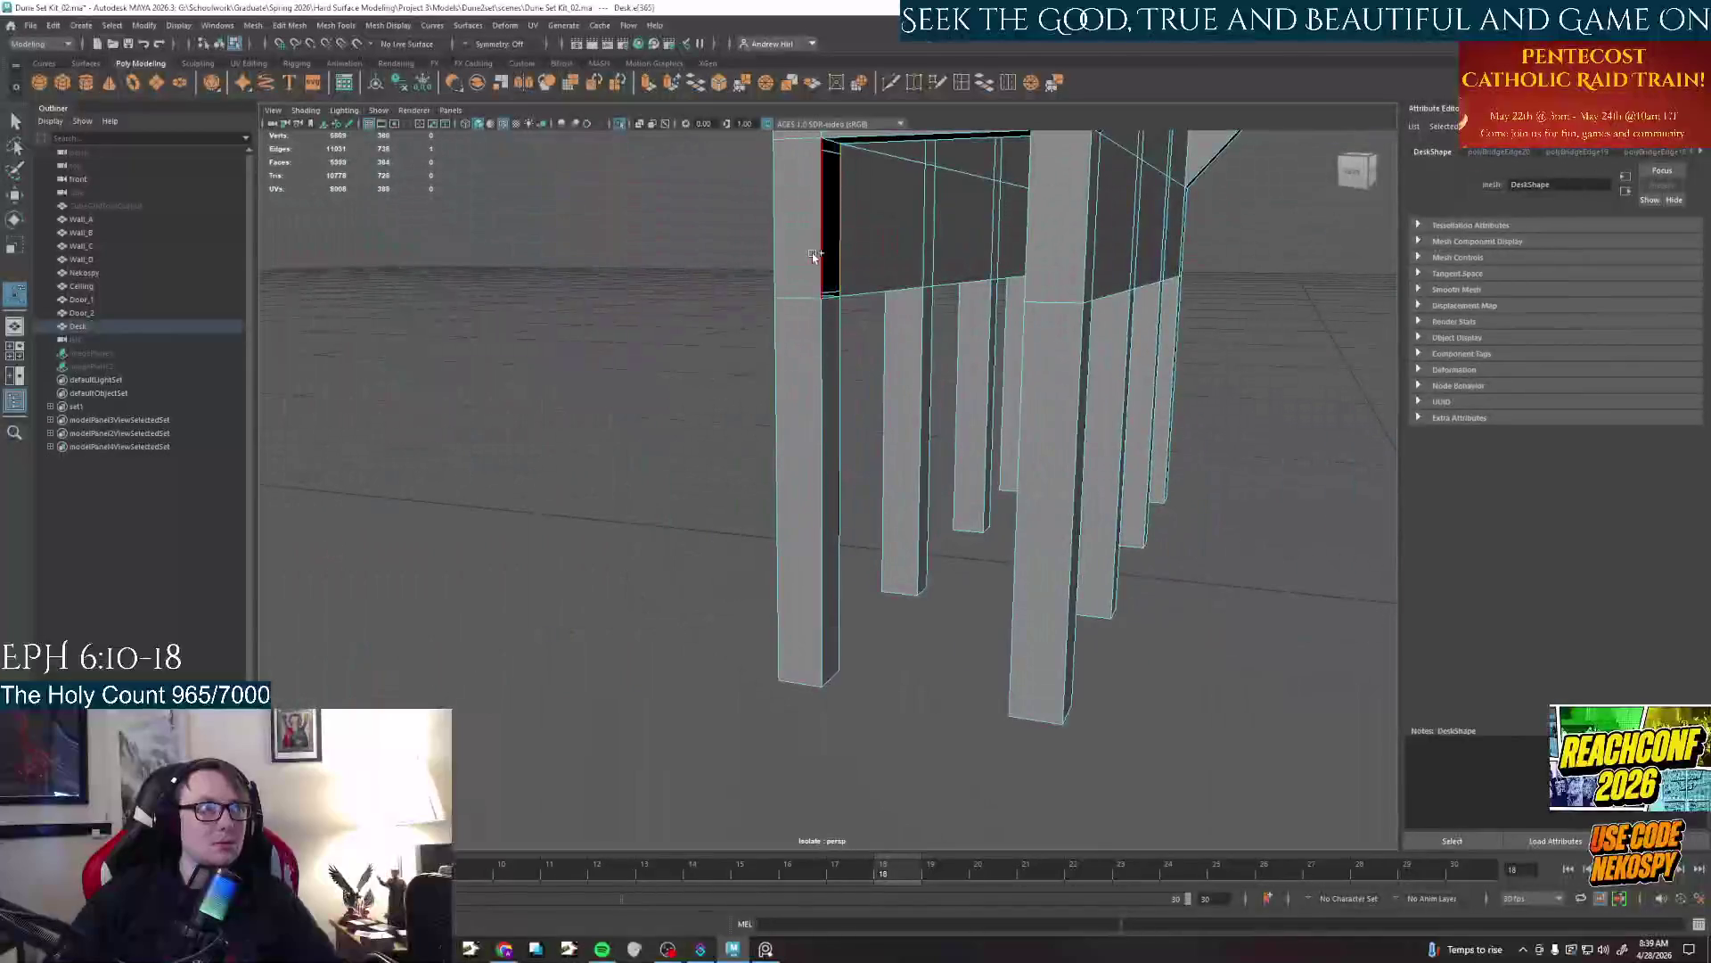
{"action": "left_click", "coordinate": [818, 227], "text": "shift"}
{"action": "key", "text": "ctrl+b"}
{"action": "mouse_move", "coordinate": [936, 402]}
{"action": "left_mouse_down", "text": "alt"}
{"action": "mouse_move", "coordinate": [1136, 468]}
{"action": "mouse_move", "coordinate": [1093, 366]}
{"action": "mouse_move", "coordinate": [919, 431]}
{"action": "left_mouse_up", "text": "alt"}
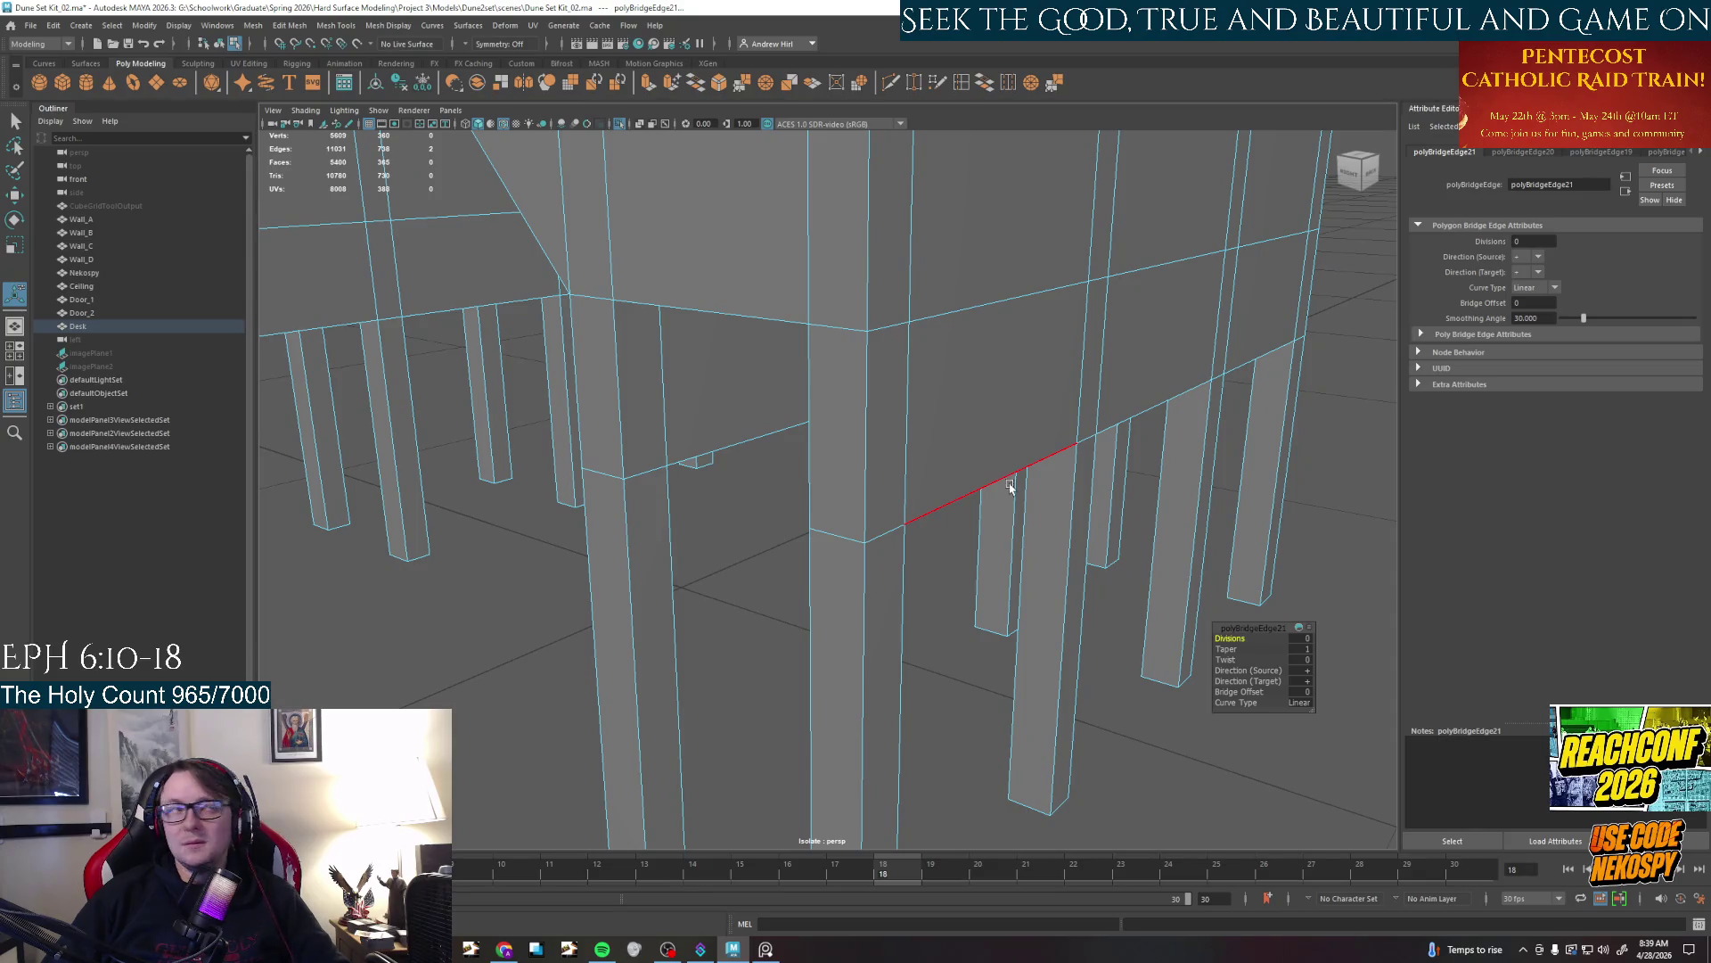
Bridge the last remaining gap by repeating the command with G
{"action": "left_click_drag", "start_coordinate": [1012, 488], "coordinate": [1151, 387], "text": "alt"}
{"action": "left_click", "coordinate": [1134, 361]}
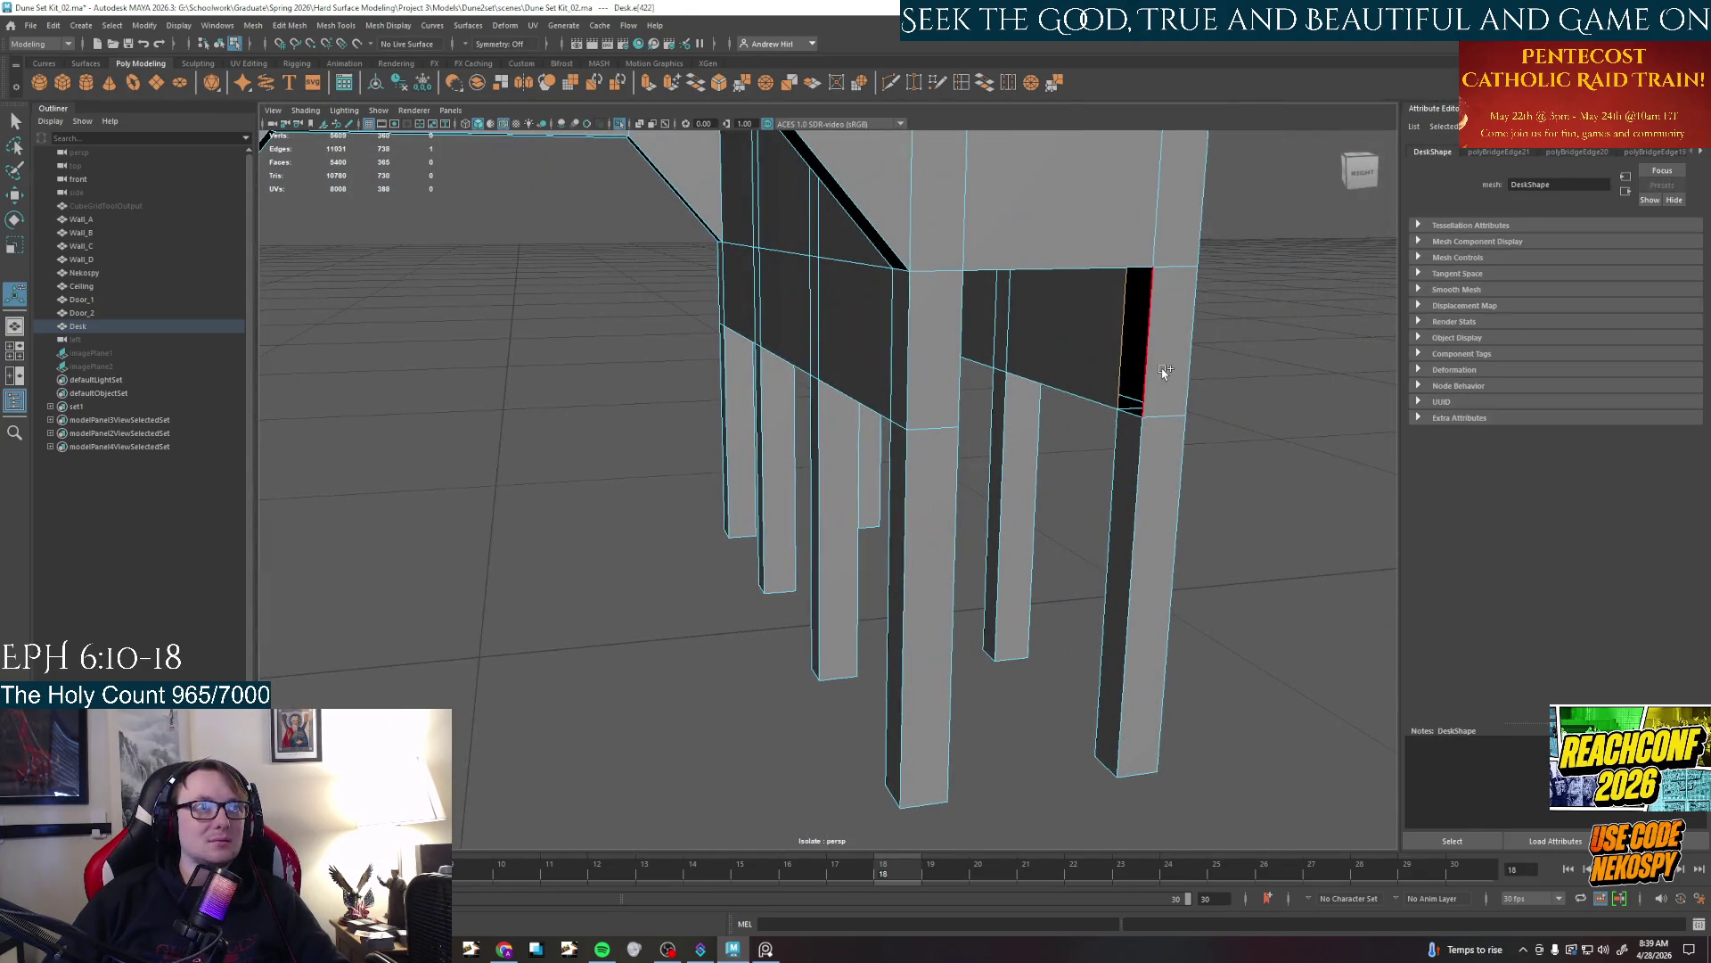
{"action": "key", "text": "g"}
{"action": "mouse_move", "coordinate": [1073, 453]}
{"action": "left_mouse_down", "text": "alt"}
{"action": "mouse_move", "coordinate": [860, 466]}
{"action": "mouse_move", "coordinate": [942, 615]}
{"action": "mouse_move", "coordinate": [1019, 538]}
{"action": "left_mouse_up", "text": "alt"}
{"action": "scroll", "coordinate": [813, 466], "scroll_direction": "up", "scroll_amount": 4}
{"action": "mouse_move", "coordinate": [912, 559]}
{"action": "left_mouse_down", "text": "alt"}
{"action": "mouse_move", "coordinate": [546, 509]}
{"action": "mouse_move", "coordinate": [638, 572]}
{"action": "mouse_move", "coordinate": [830, 535]}
{"action": "left_mouse_up", "text": "alt"}
{"action": "scroll", "coordinate": [882, 542], "scroll_direction": "up", "scroll_amount": 3}
Shift-select several unwanted faces on the legs and rails, including the thin one, and delete them
{"action": "right_click", "coordinate": [547, 510]}
{"action": "left_click", "coordinate": [534, 495]}
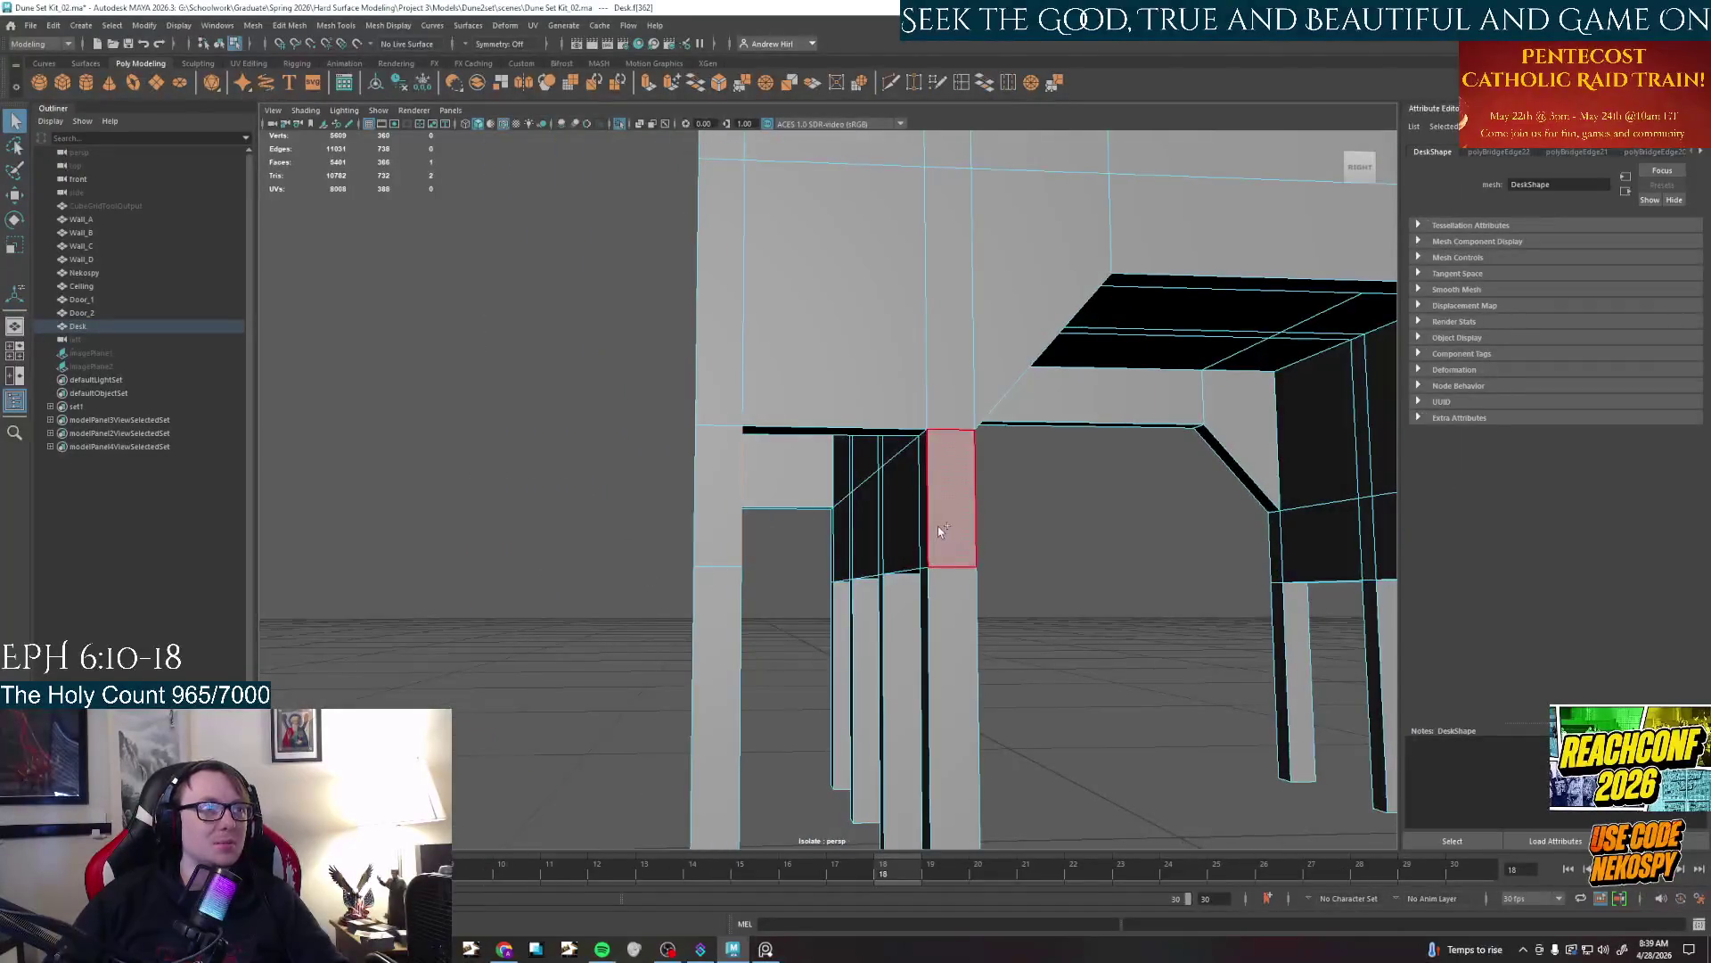
{"action": "left_click", "coordinate": [922, 496]}
{"action": "scroll", "coordinate": [923, 495], "scroll_direction": "down", "scroll_amount": 4}
{"action": "mouse_move", "coordinate": [922, 495]}
{"action": "left_mouse_down", "text": "alt"}
{"action": "mouse_move", "coordinate": [1024, 583]}
{"action": "mouse_move", "coordinate": [937, 535]}
{"action": "left_mouse_up", "text": "alt"}
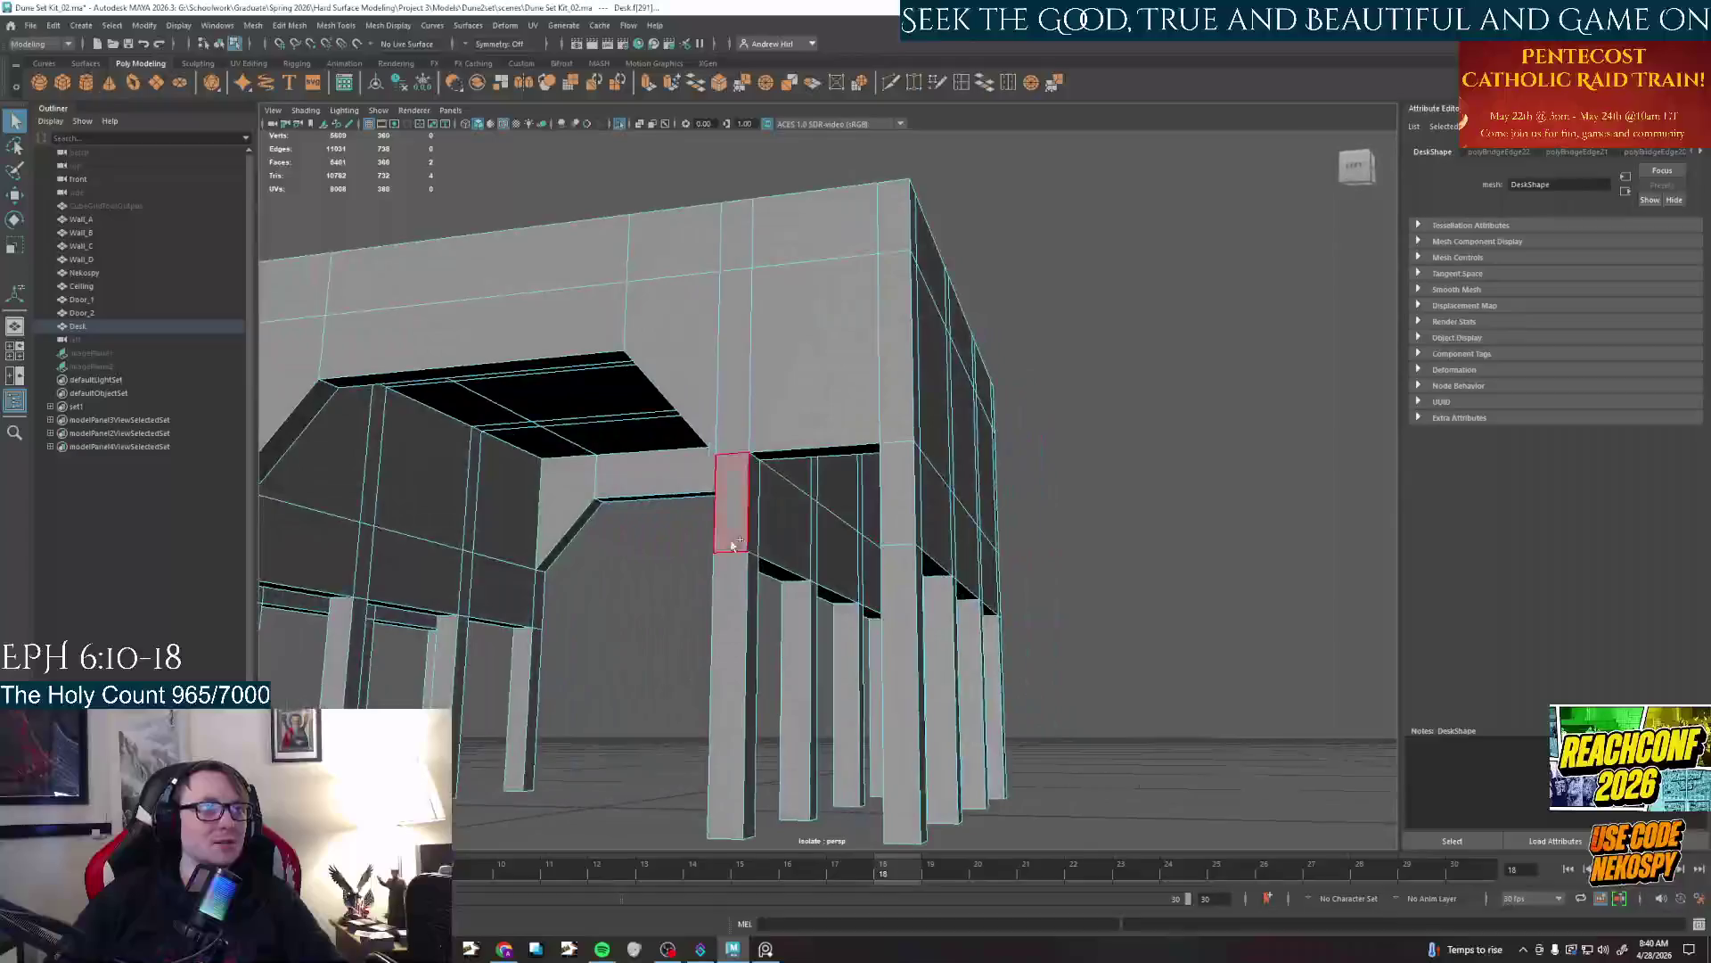
{"action": "left_click", "coordinate": [763, 496]}
{"action": "mouse_move", "coordinate": [762, 494]}
{"action": "left_mouse_down", "text": "alt"}
{"action": "mouse_move", "coordinate": [994, 561]}
{"action": "mouse_move", "coordinate": [669, 469]}
{"action": "mouse_move", "coordinate": [535, 374]}
{"action": "mouse_move", "coordinate": [669, 402]}
{"action": "mouse_move", "coordinate": [692, 425]}
{"action": "left_mouse_up", "text": "alt"}
{"action": "left_click", "coordinate": [502, 334]}
{"action": "left_click", "coordinate": [688, 429]}
{"action": "mouse_move", "coordinate": [736, 524]}
{"action": "left_mouse_down", "text": "alt"}
{"action": "mouse_move", "coordinate": [1070, 535]}
{"action": "mouse_move", "coordinate": [1072, 651]}
{"action": "mouse_move", "coordinate": [855, 534]}
{"action": "mouse_move", "coordinate": [798, 551]}
{"action": "left_mouse_up", "text": "alt"}
{"action": "left_click", "coordinate": [1057, 495]}
{"action": "key", "text": "Delete"}
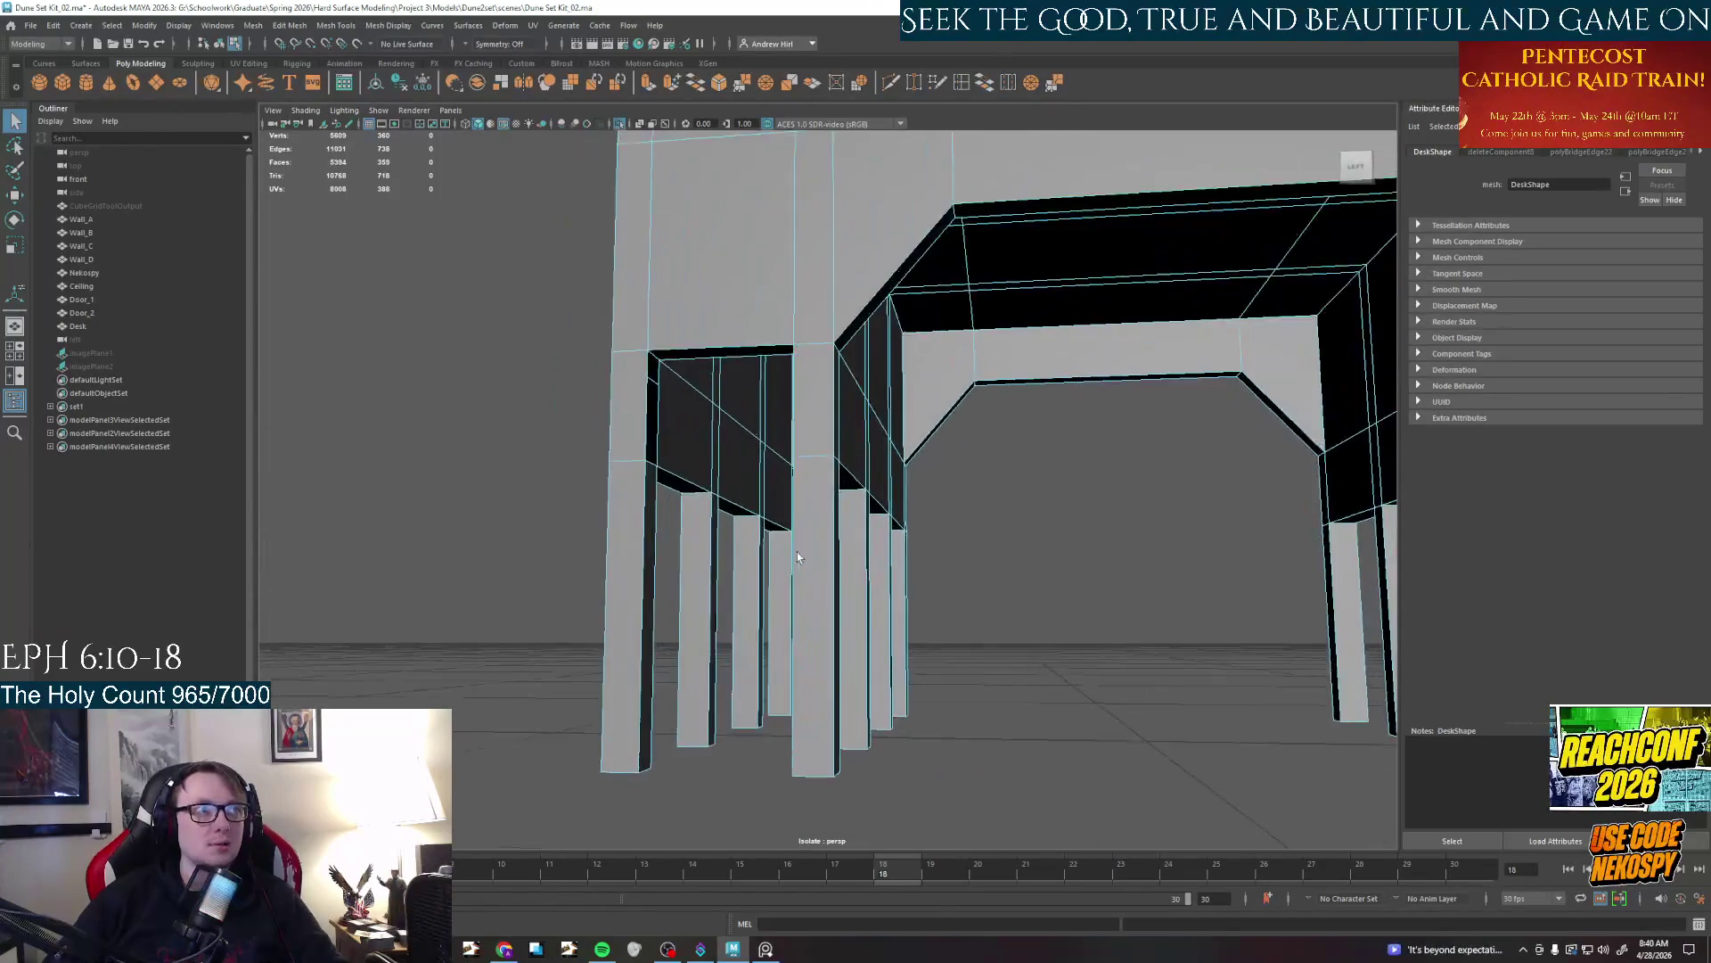
Try a Multi-Cut on the face above the opening, then undo the trial cut
{"action": "mouse_move", "coordinate": [797, 552]}
{"action": "right_mouse_down", "text": "alt"}
{"action": "mouse_move", "coordinate": [830, 486]}
{"action": "mouse_move", "coordinate": [821, 500]}
{"action": "right_mouse_up", "text": "alt"}
{"action": "mouse_move", "coordinate": [821, 501]}
{"action": "left_mouse_down", "text": "alt"}
{"action": "mouse_move", "coordinate": [796, 505]}
{"action": "mouse_move", "coordinate": [856, 481]}
{"action": "mouse_move", "coordinate": [910, 428]}
{"action": "left_mouse_up", "text": "alt"}
{"action": "left_click", "coordinate": [884, 308]}
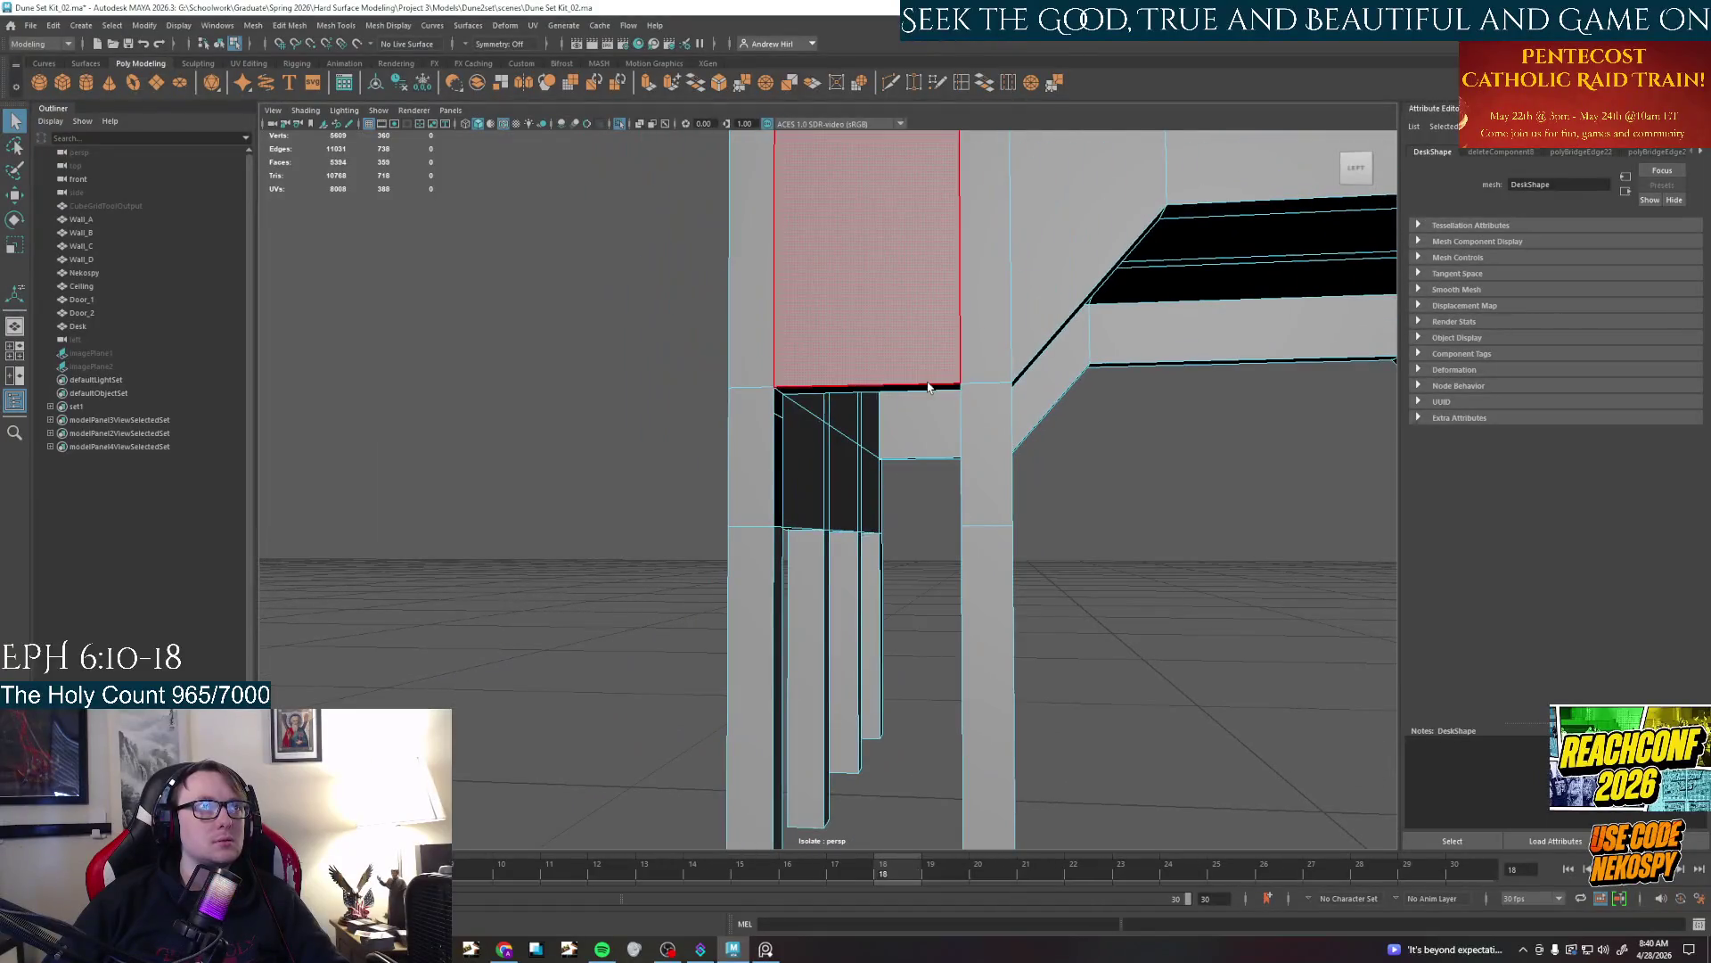
{"action": "left_click", "coordinate": [899, 89]}
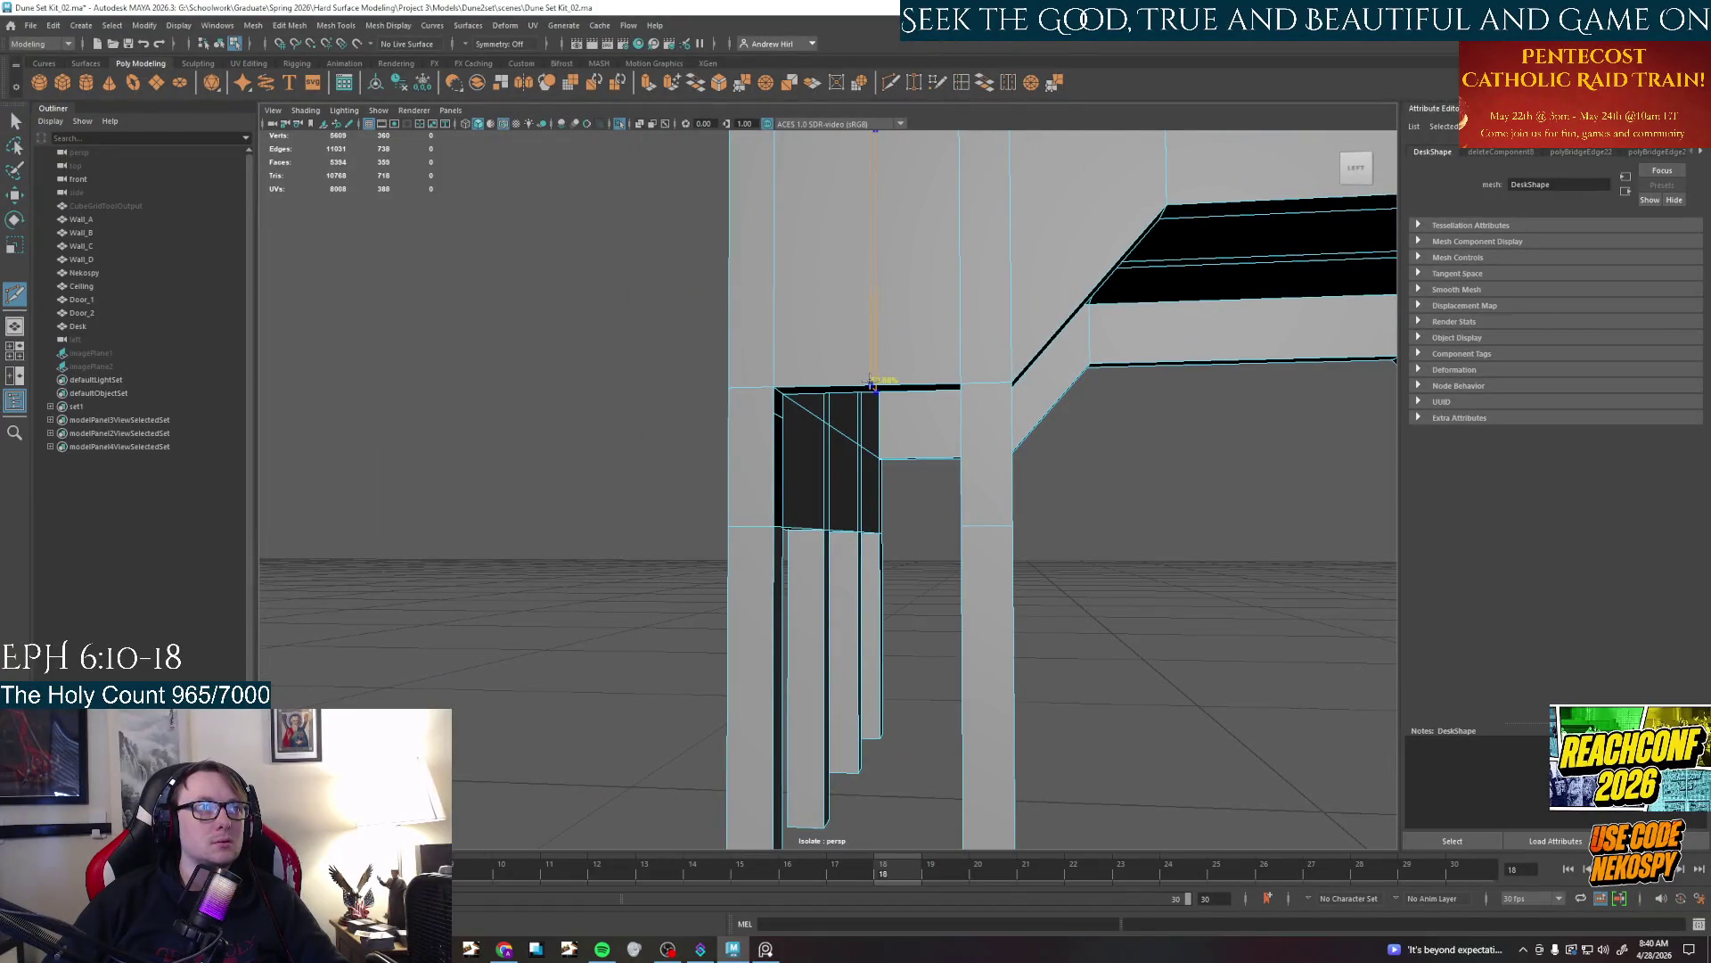
{"action": "left_click", "coordinate": [866, 385]}
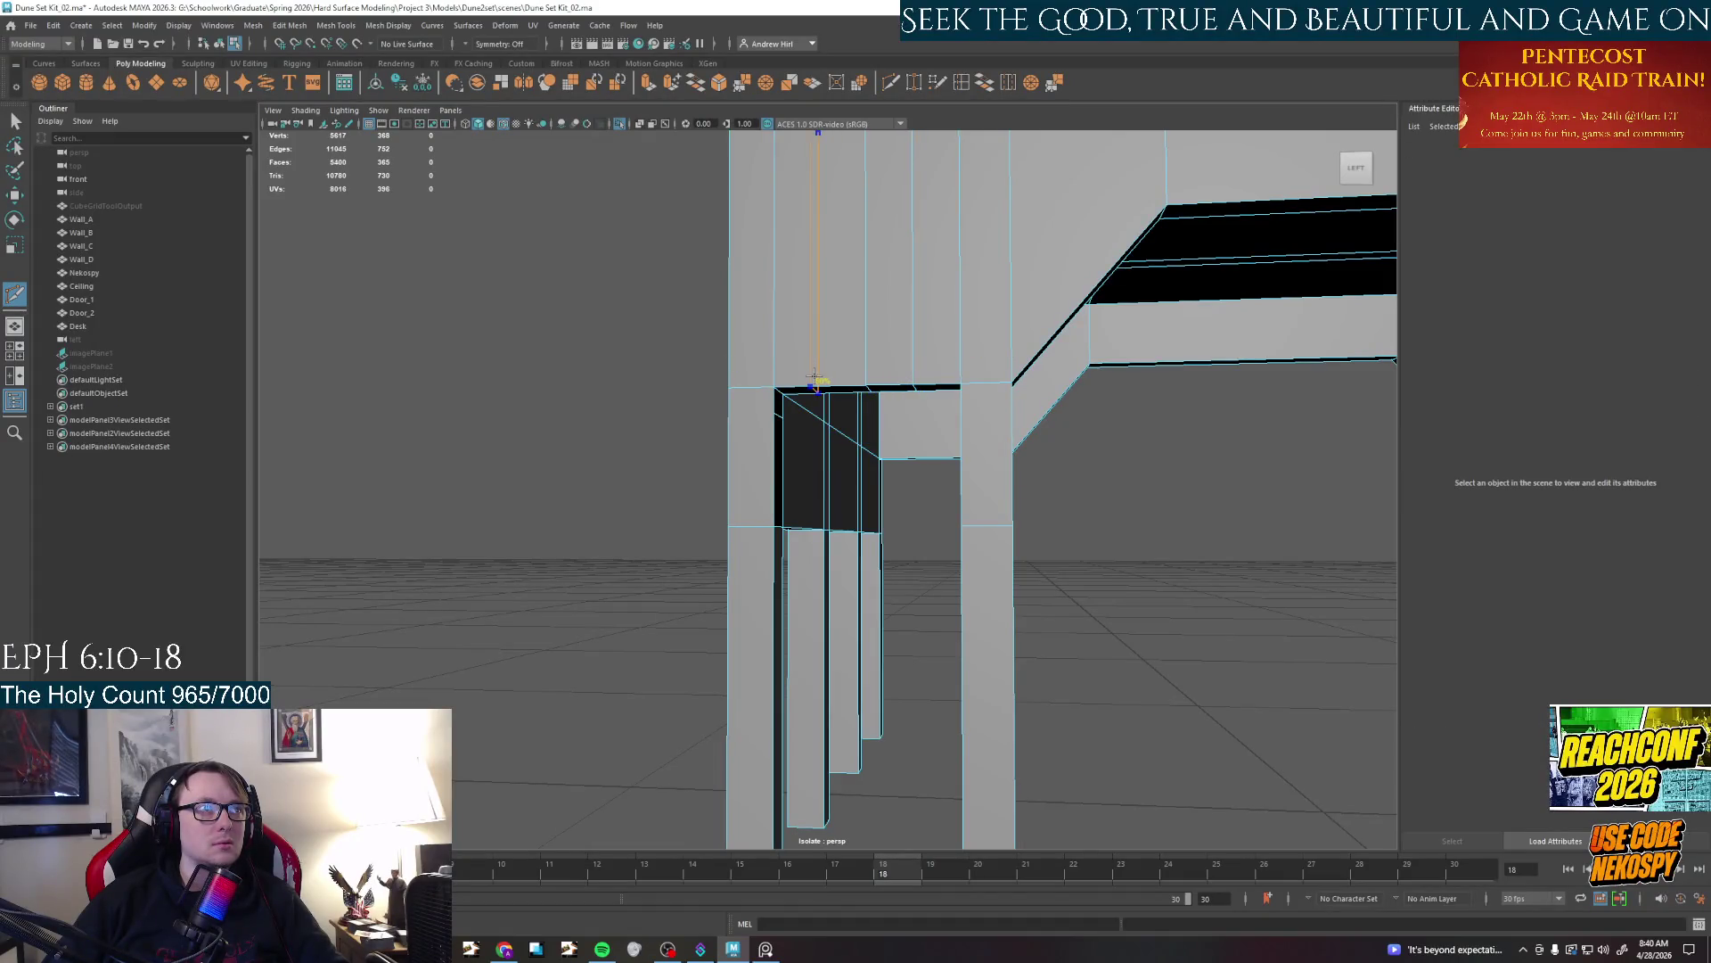
{"action": "right_click_drag", "start_coordinate": [856, 382], "coordinate": [862, 401]}
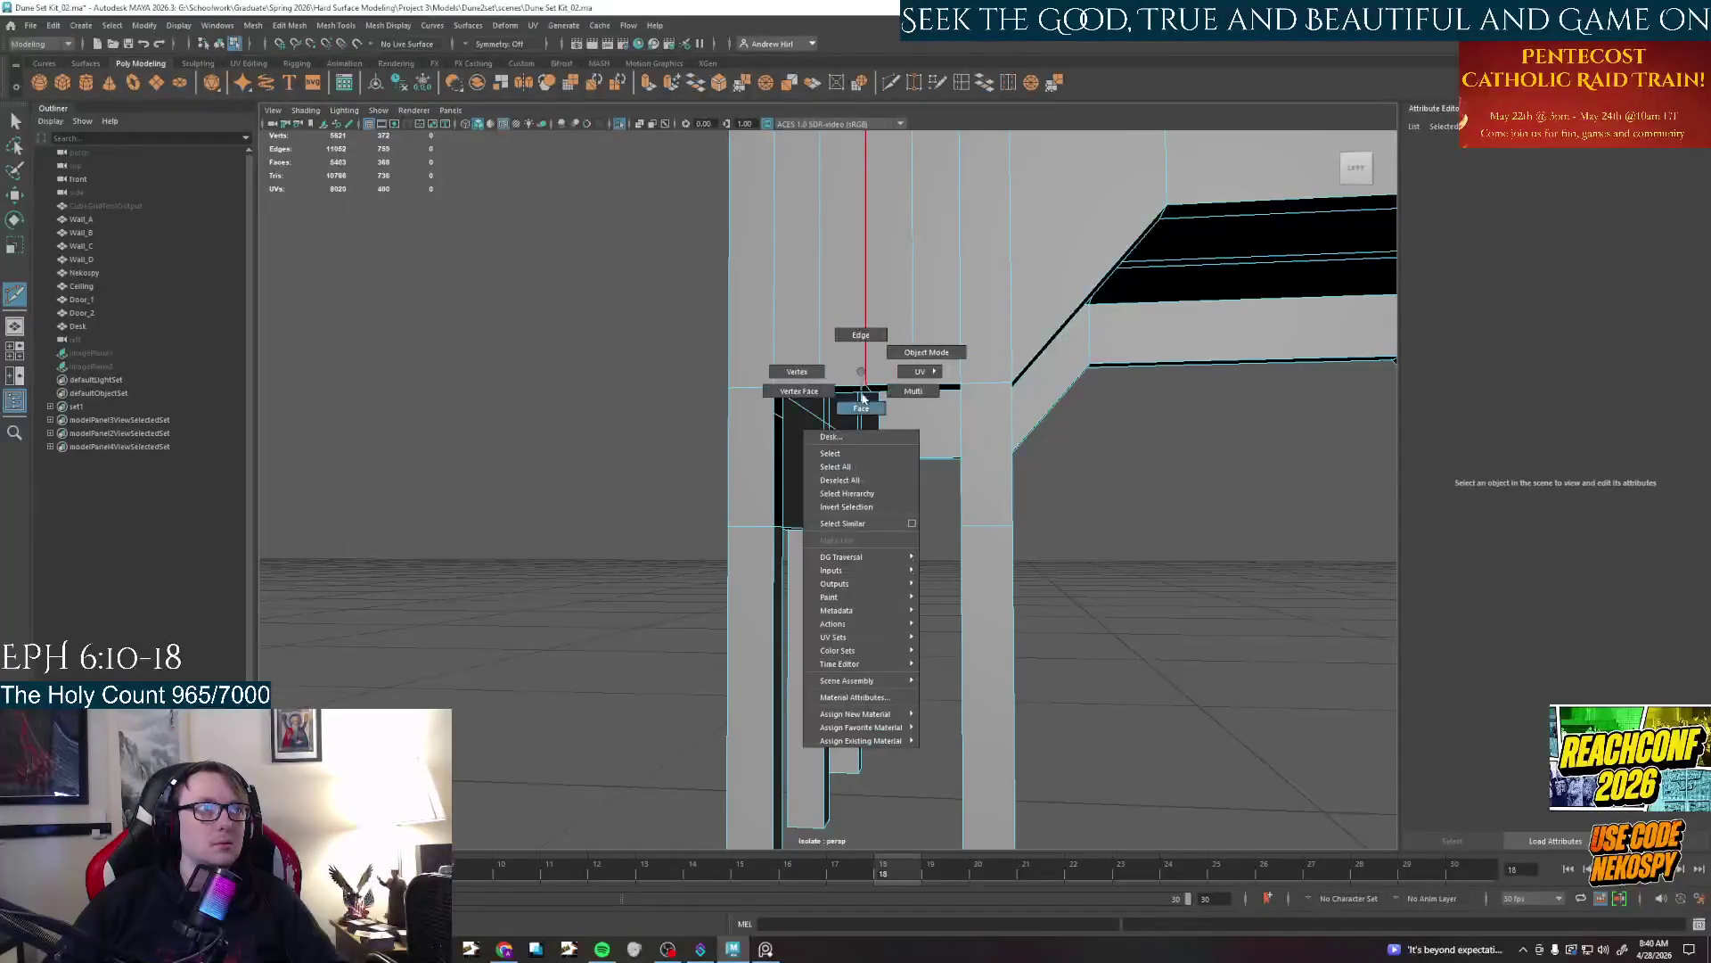
{"action": "left_click", "coordinate": [862, 372]}
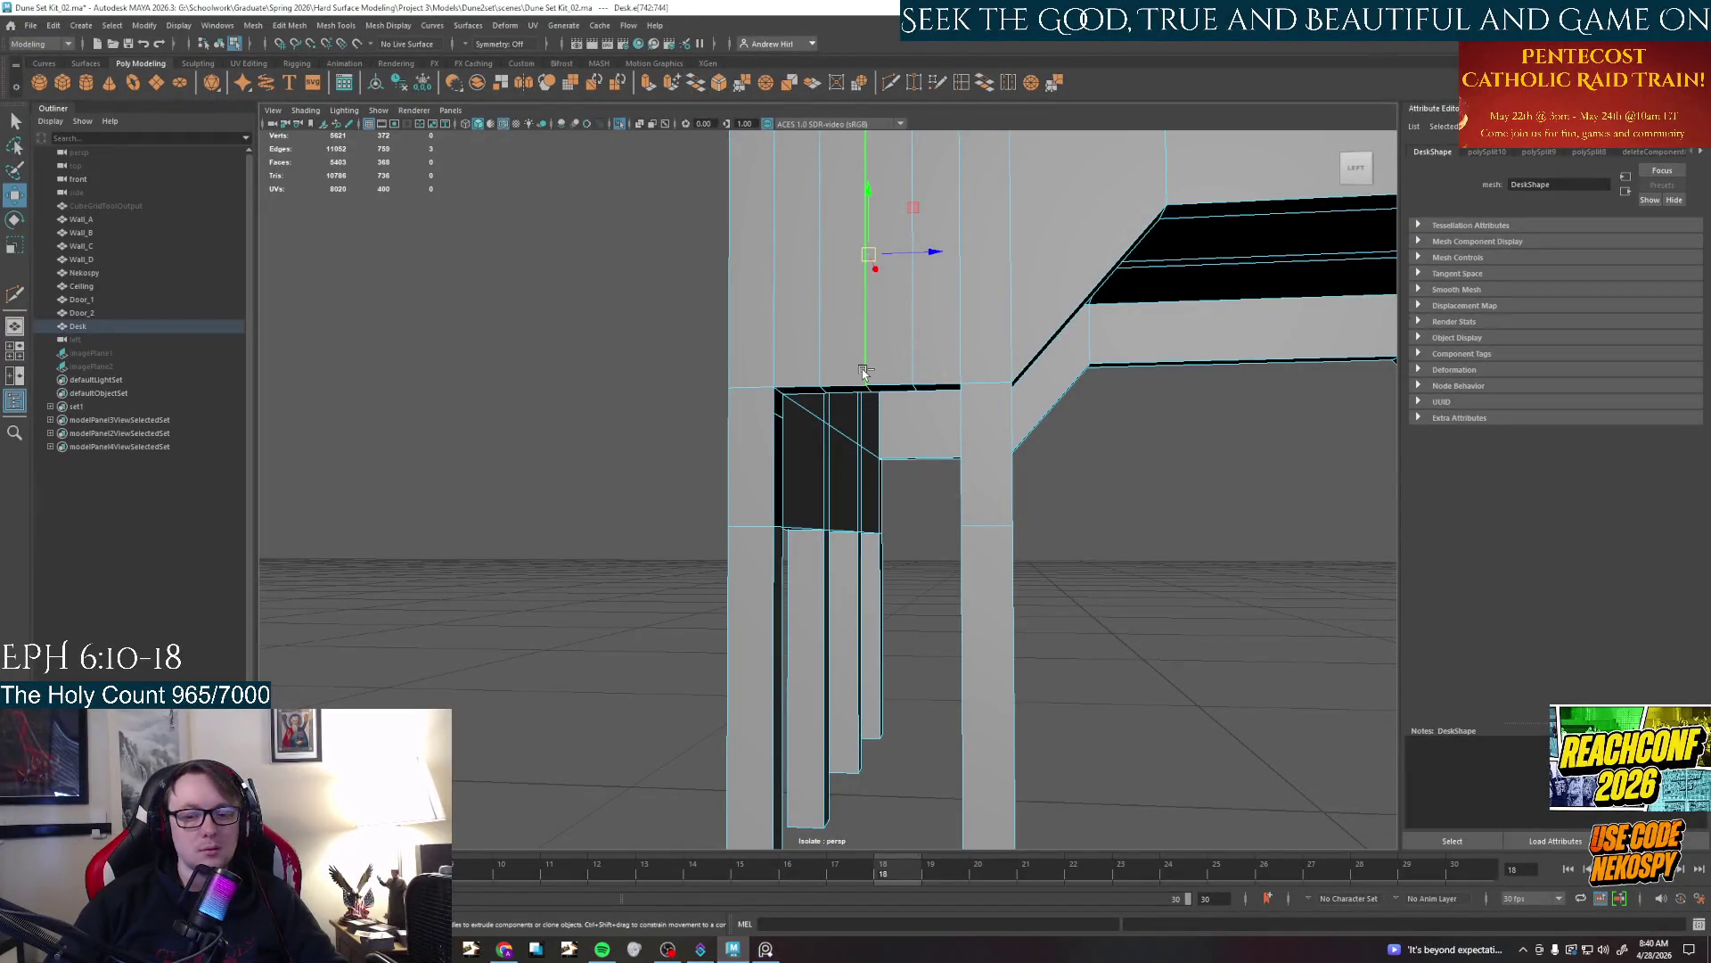
{"action": "scroll", "coordinate": [893, 369], "scroll_direction": "down", "scroll_amount": 3}
{"action": "middle_click_drag", "start_coordinate": [893, 366], "coordinate": [867, 455], "text": "alt"}
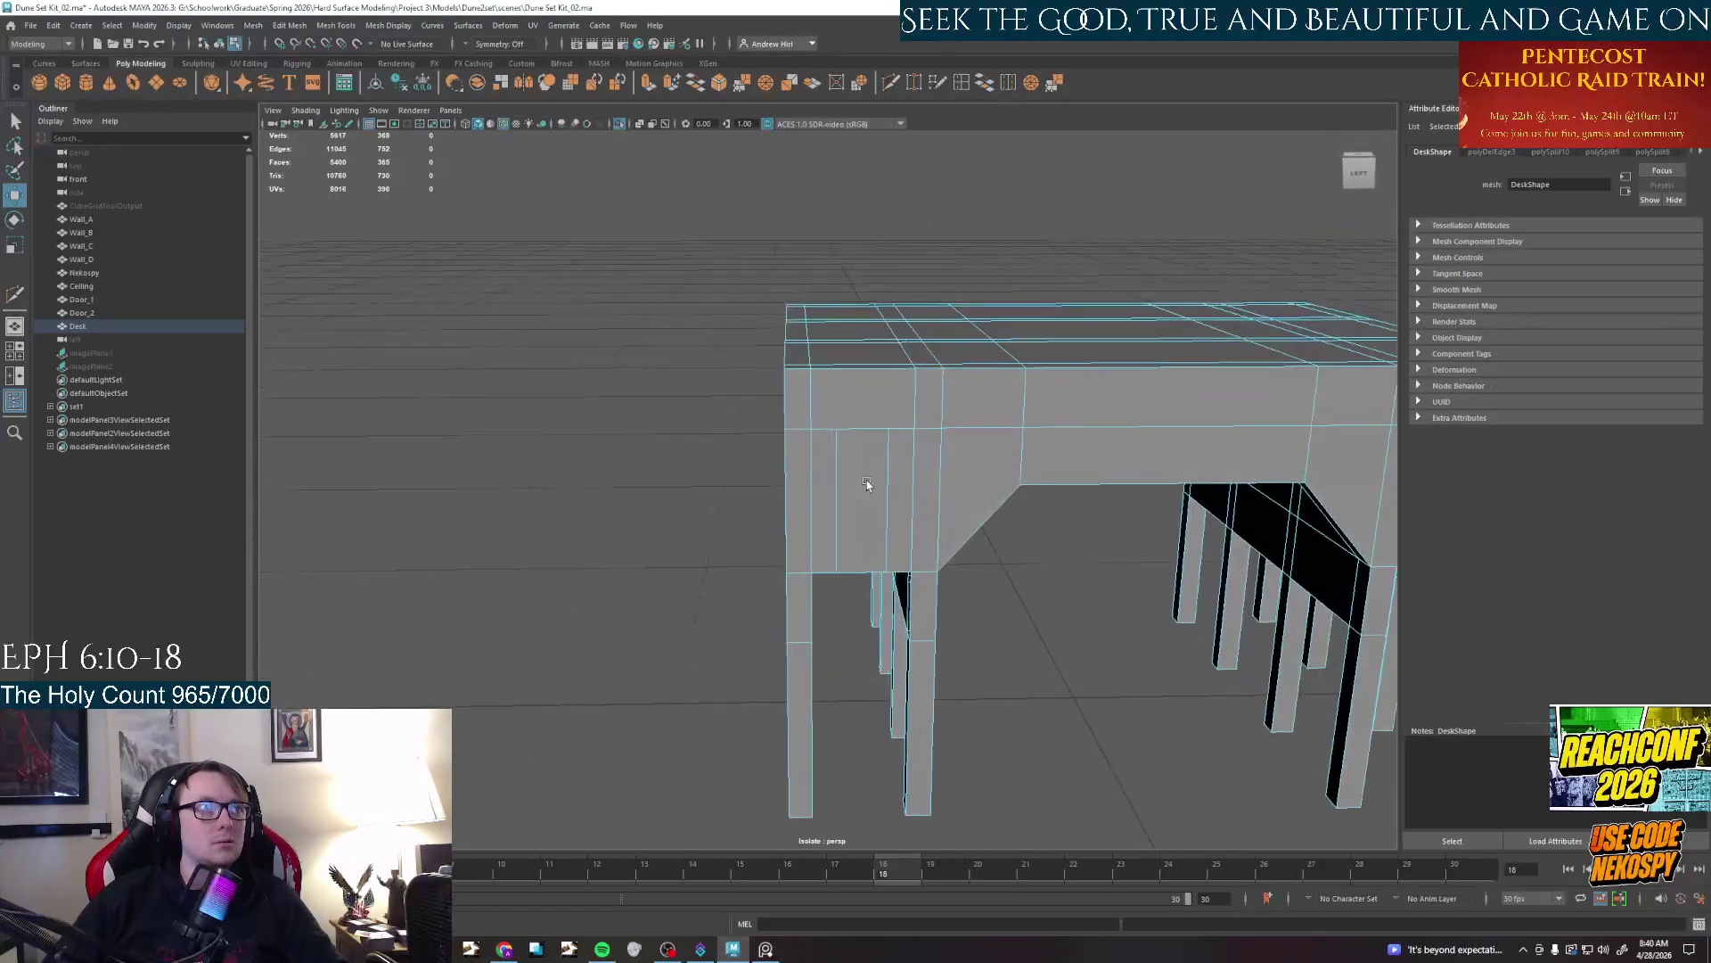
{"action": "key", "text": "z"}
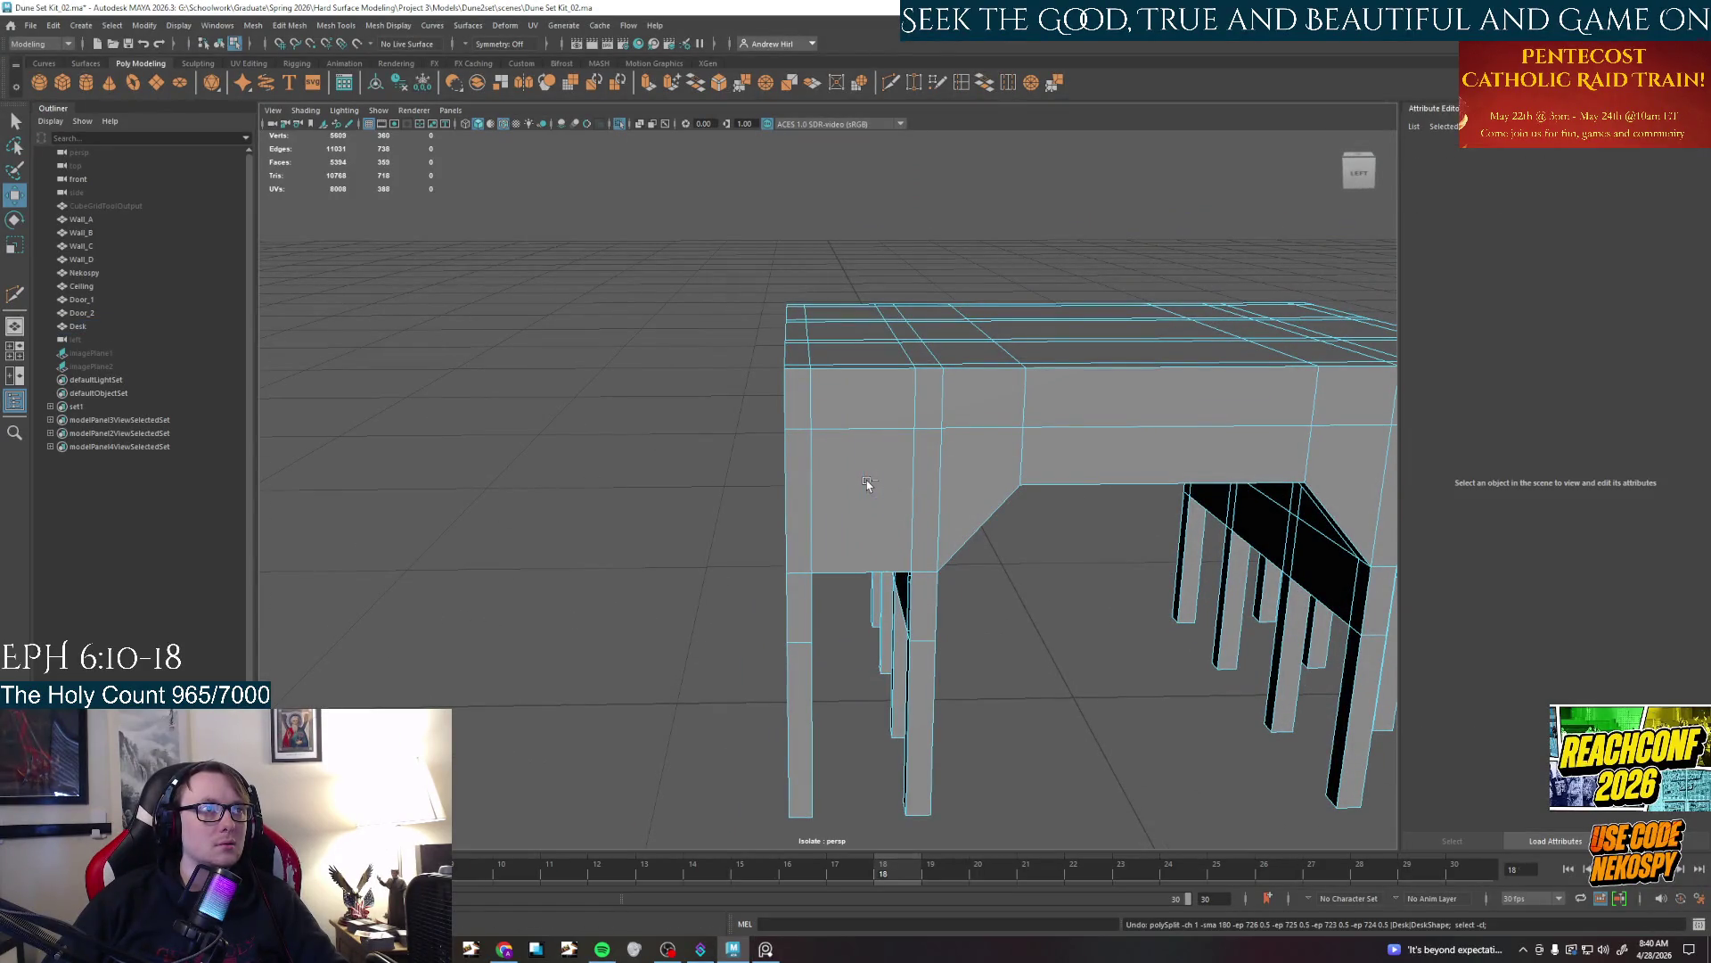
Select the edge across the desk's side panel and move it up toward the top
{"action": "left_click", "coordinate": [873, 426]}
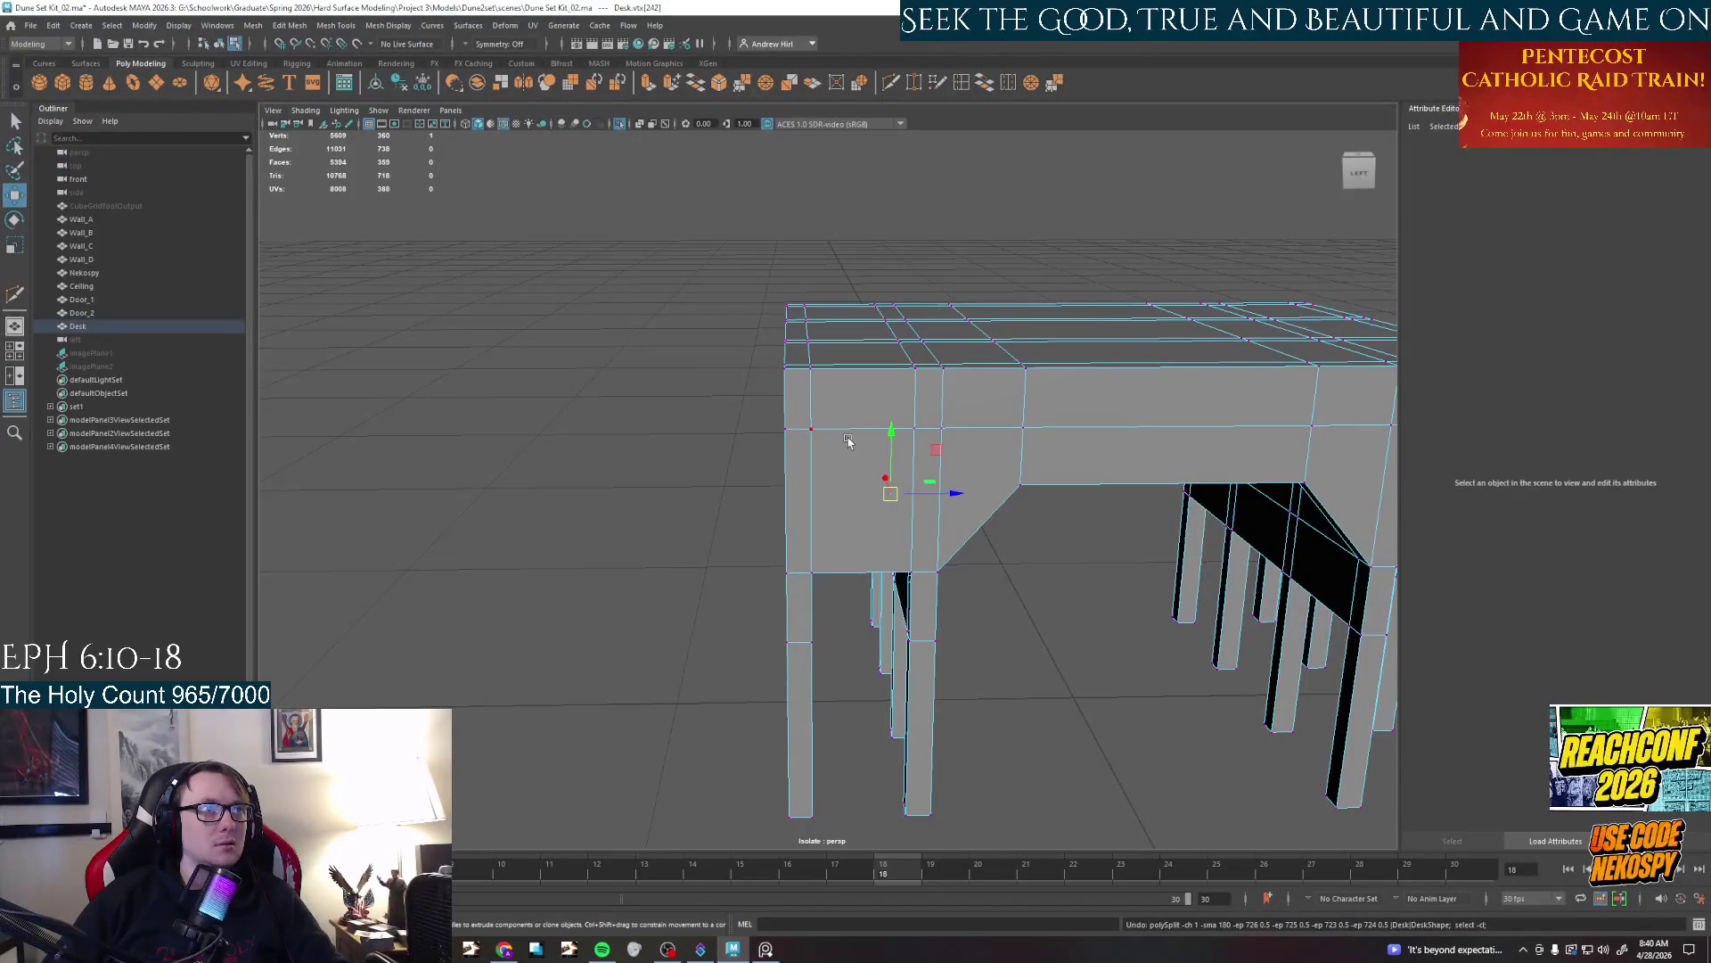
{"action": "scroll", "coordinate": [849, 455], "scroll_direction": "up", "scroll_amount": 3}
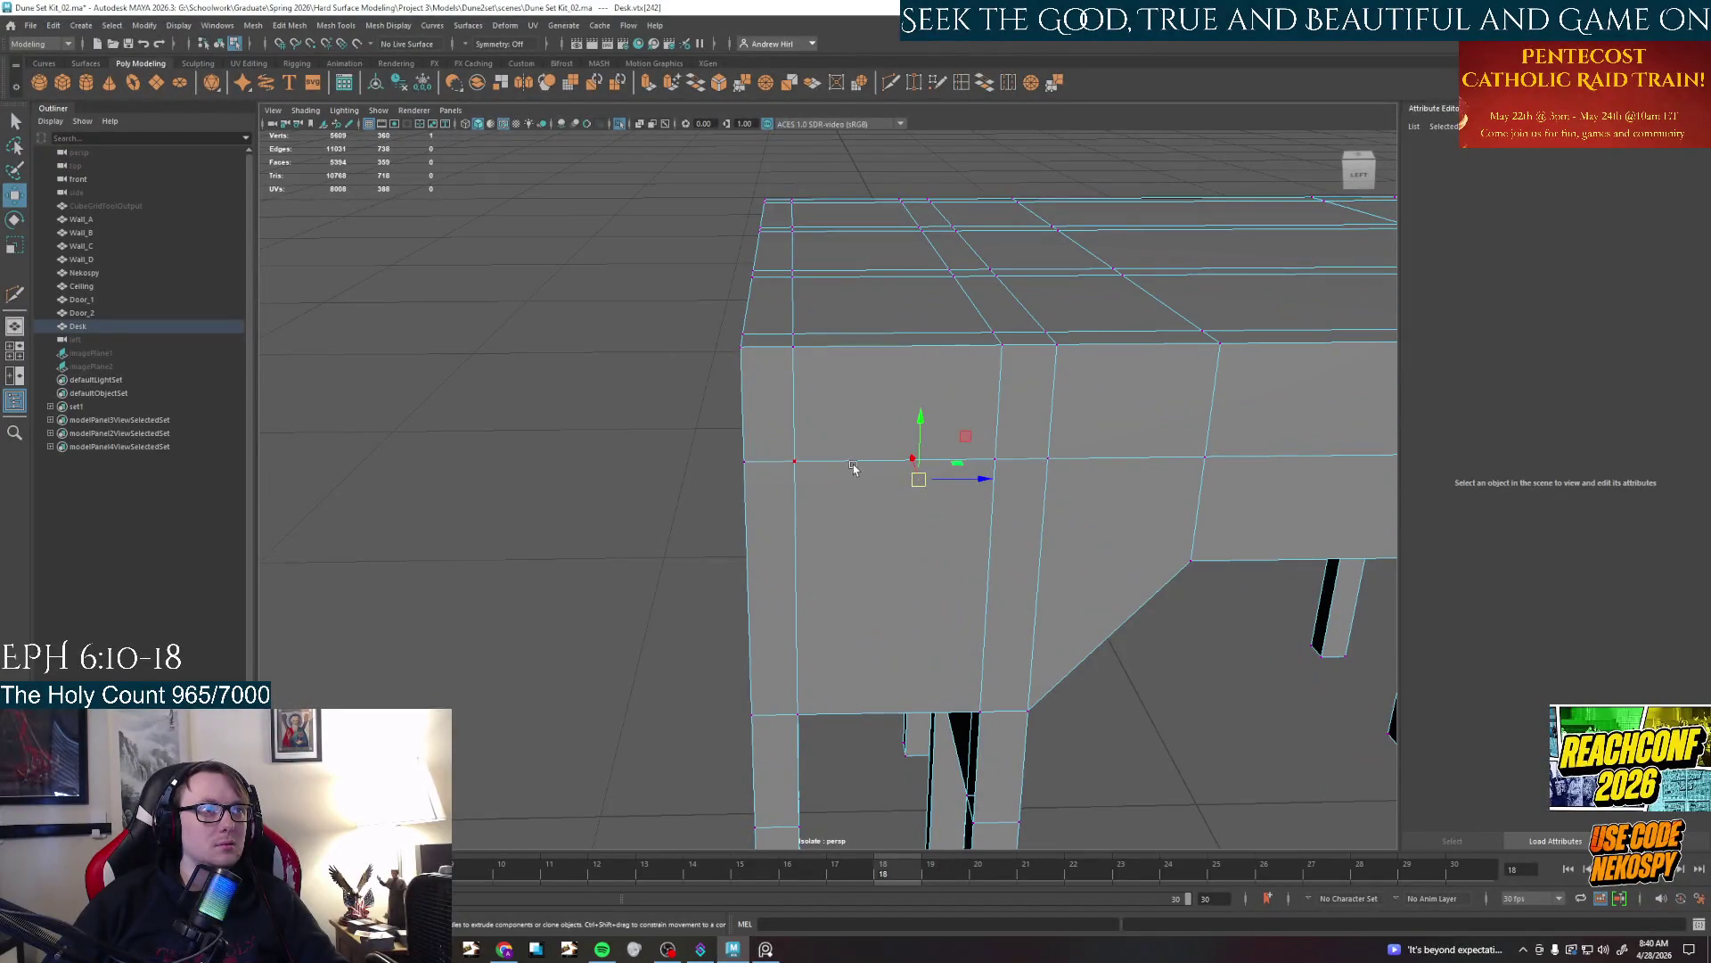
{"action": "right_click_drag", "start_coordinate": [854, 468], "coordinate": [829, 502], "text": "shift"}
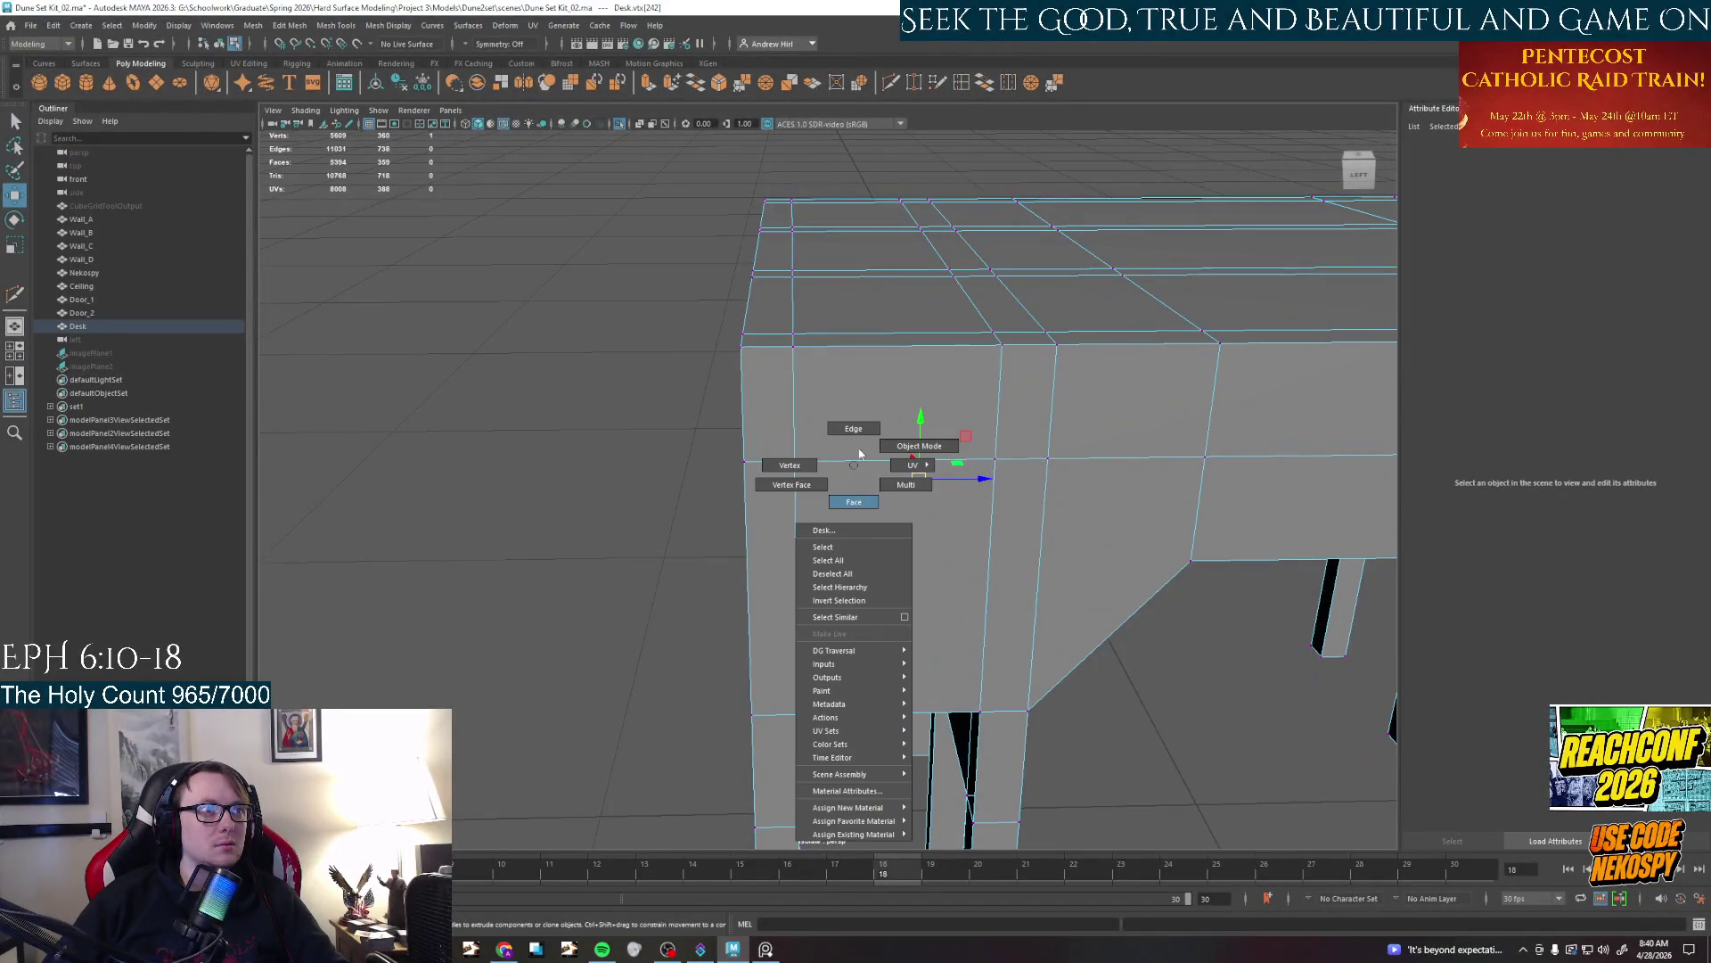
{"action": "left_click_drag", "start_coordinate": [896, 415], "coordinate": [897, 373]}
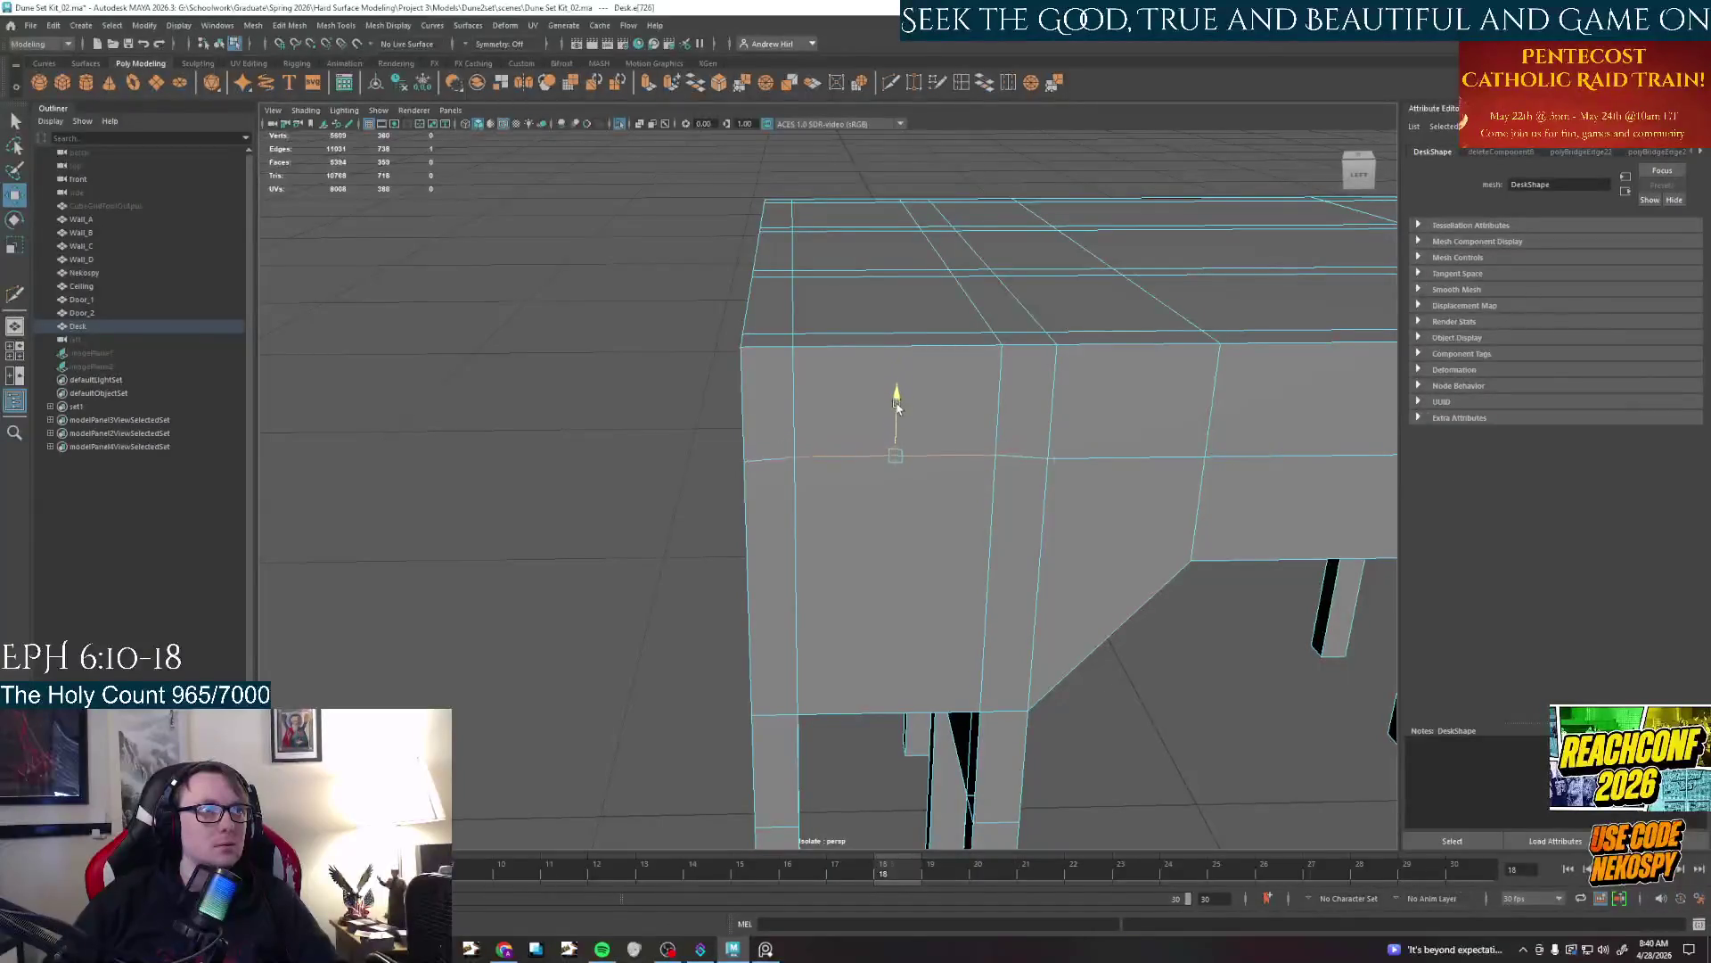
{"action": "middle_click_drag", "start_coordinate": [937, 535], "coordinate": [882, 570], "text": "alt"}
{"action": "left_click_drag", "start_coordinate": [882, 571], "coordinate": [896, 395], "text": "alt"}
Inspect faces on the front corner block, then activate Insert Edge Loop
{"action": "left_click", "coordinate": [863, 454]}
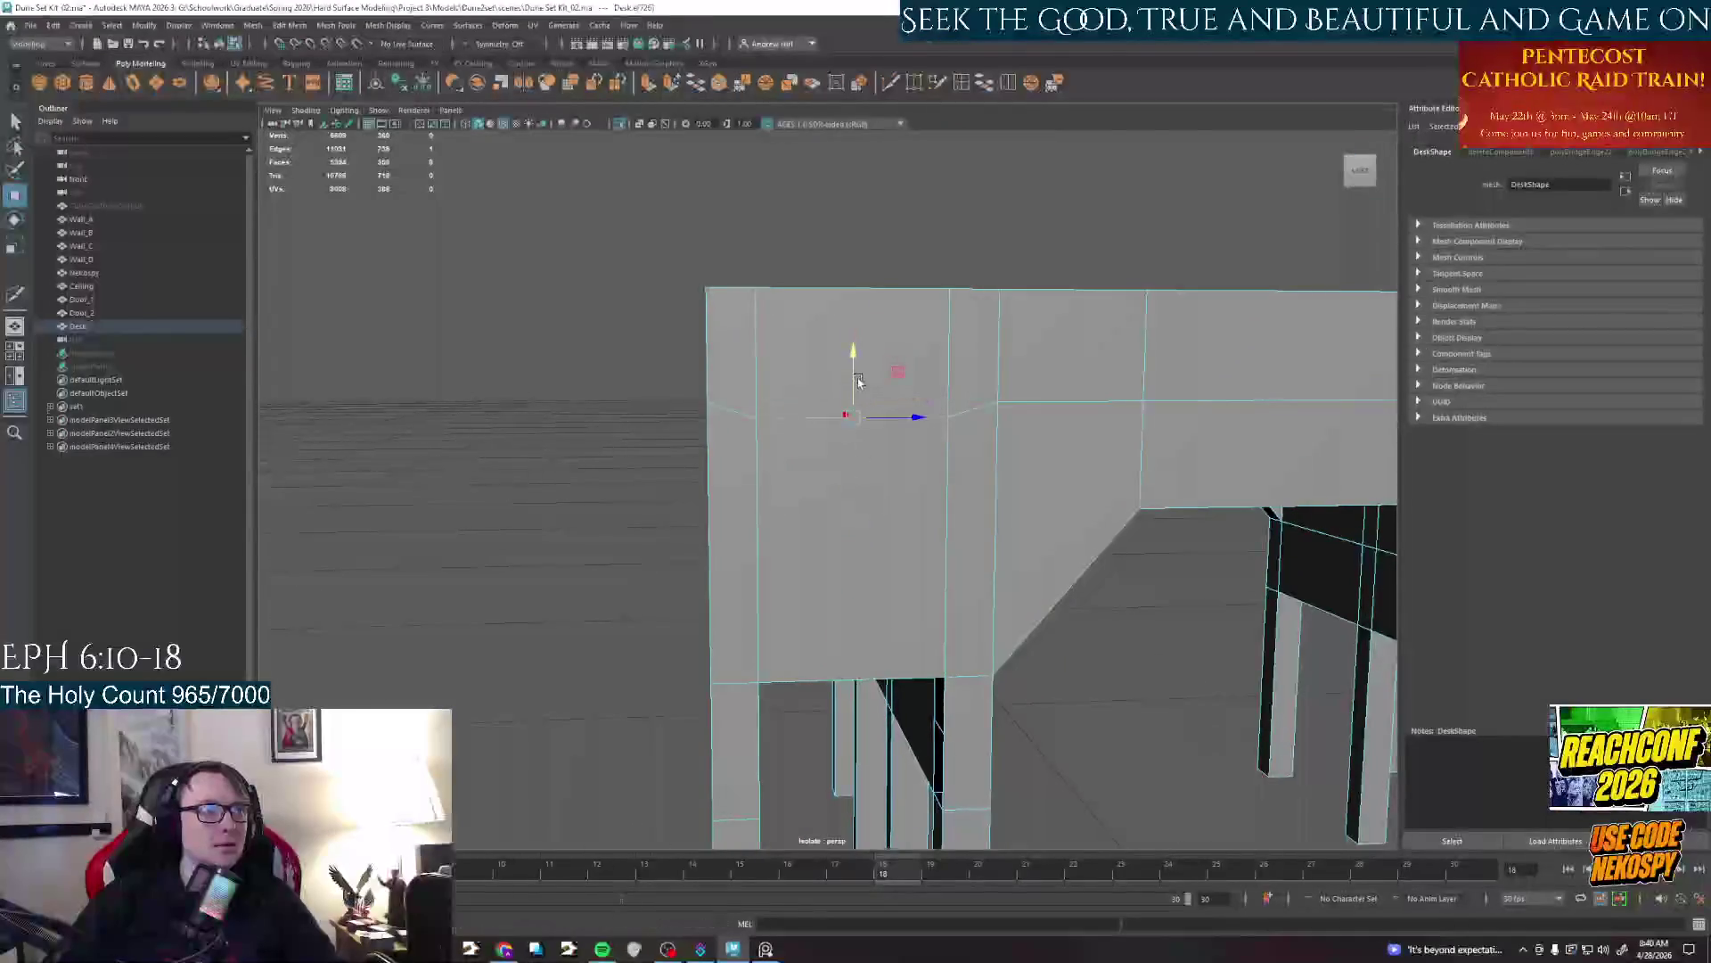
{"action": "right_click_drag", "start_coordinate": [859, 381], "coordinate": [874, 441]}
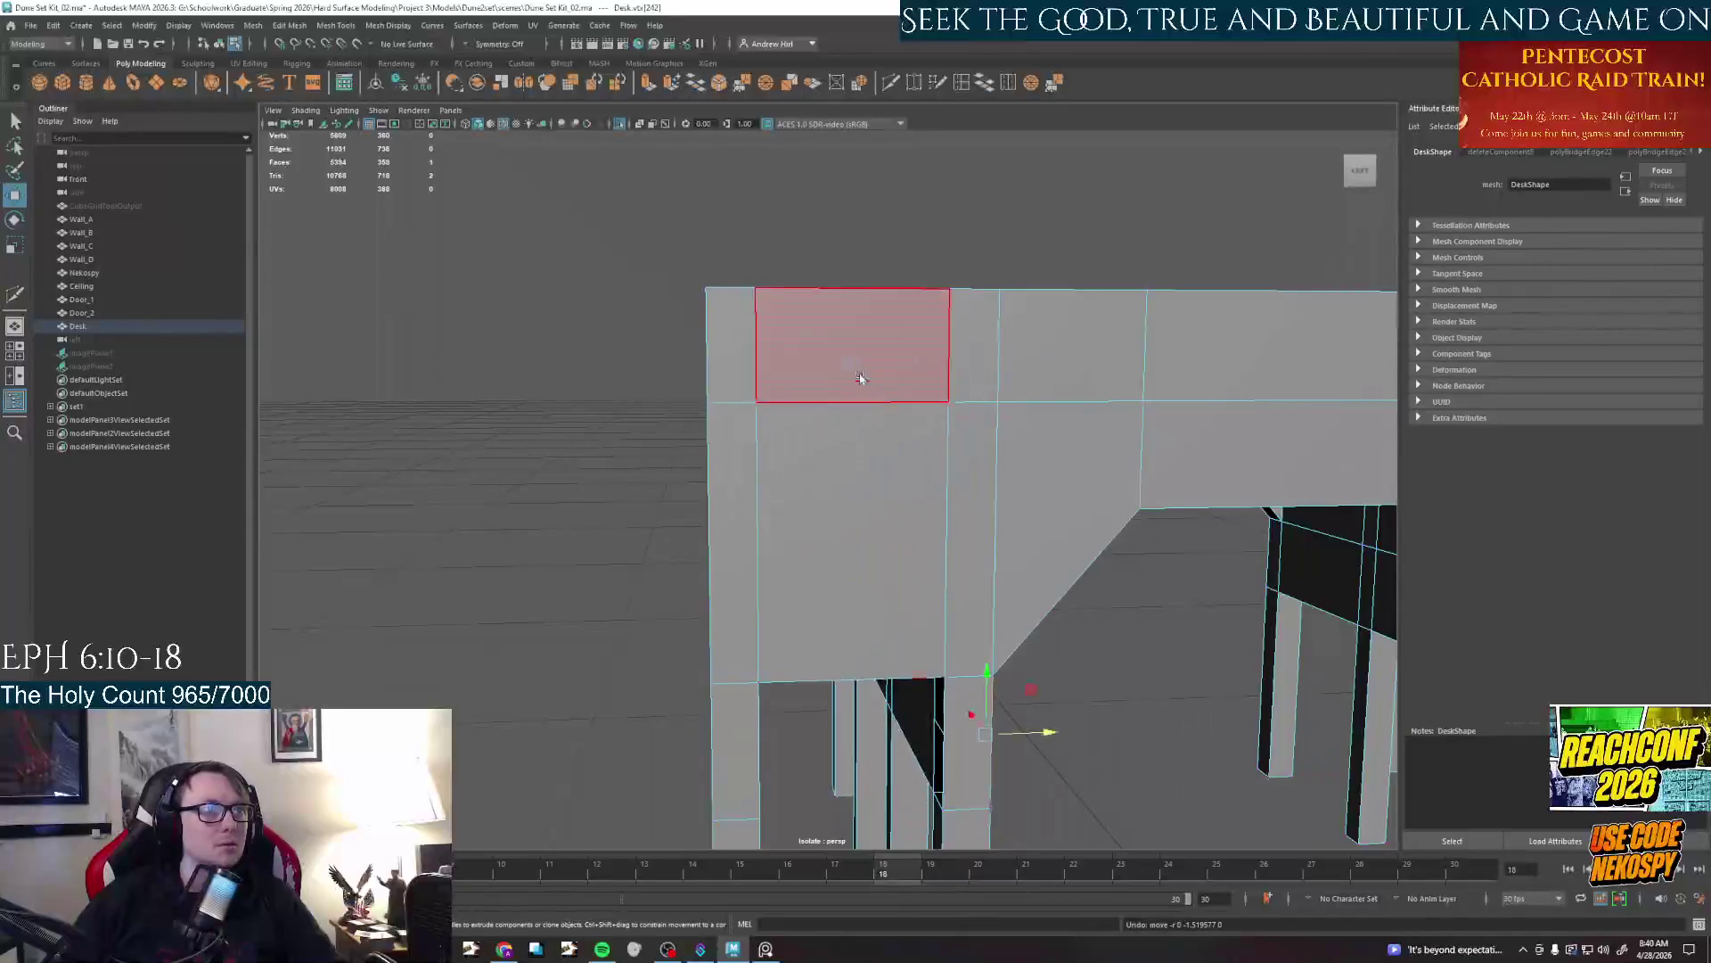
{"action": "mouse_move", "coordinate": [860, 379]}
{"action": "left_mouse_down", "text": "alt"}
{"action": "mouse_move", "coordinate": [1113, 571]}
{"action": "mouse_move", "coordinate": [937, 402]}
{"action": "mouse_move", "coordinate": [883, 375]}
{"action": "left_mouse_up", "text": "alt"}
{"action": "left_click", "coordinate": [882, 362]}
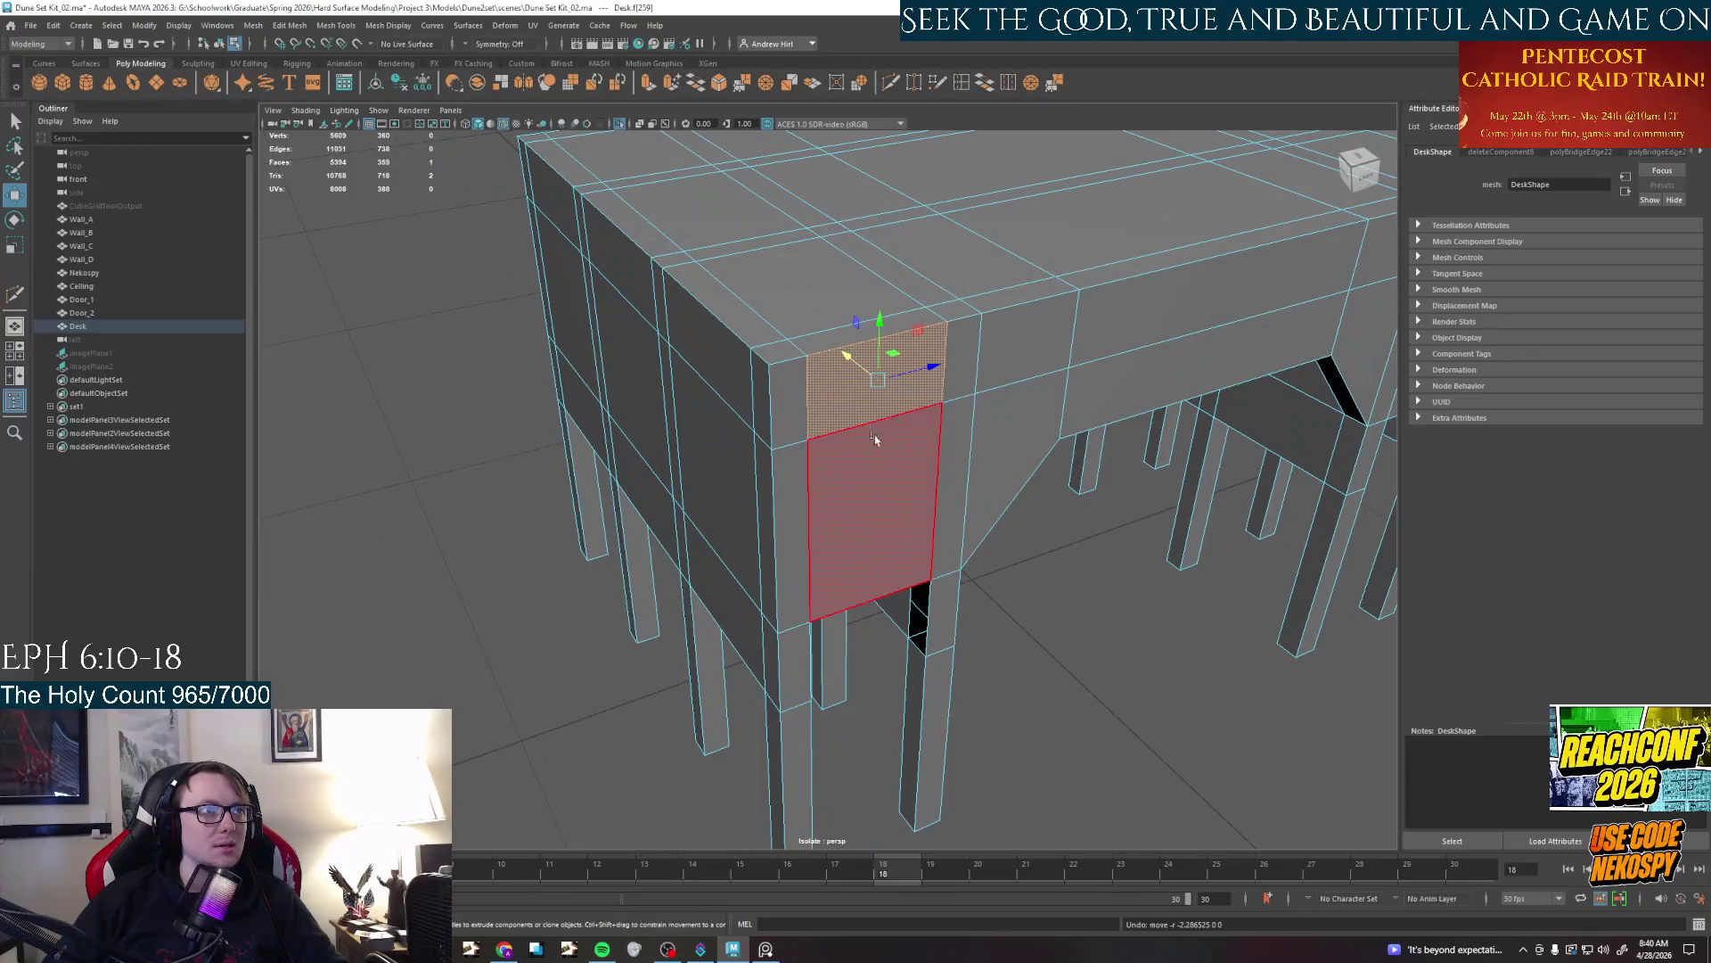
{"action": "left_click", "coordinate": [906, 455]}
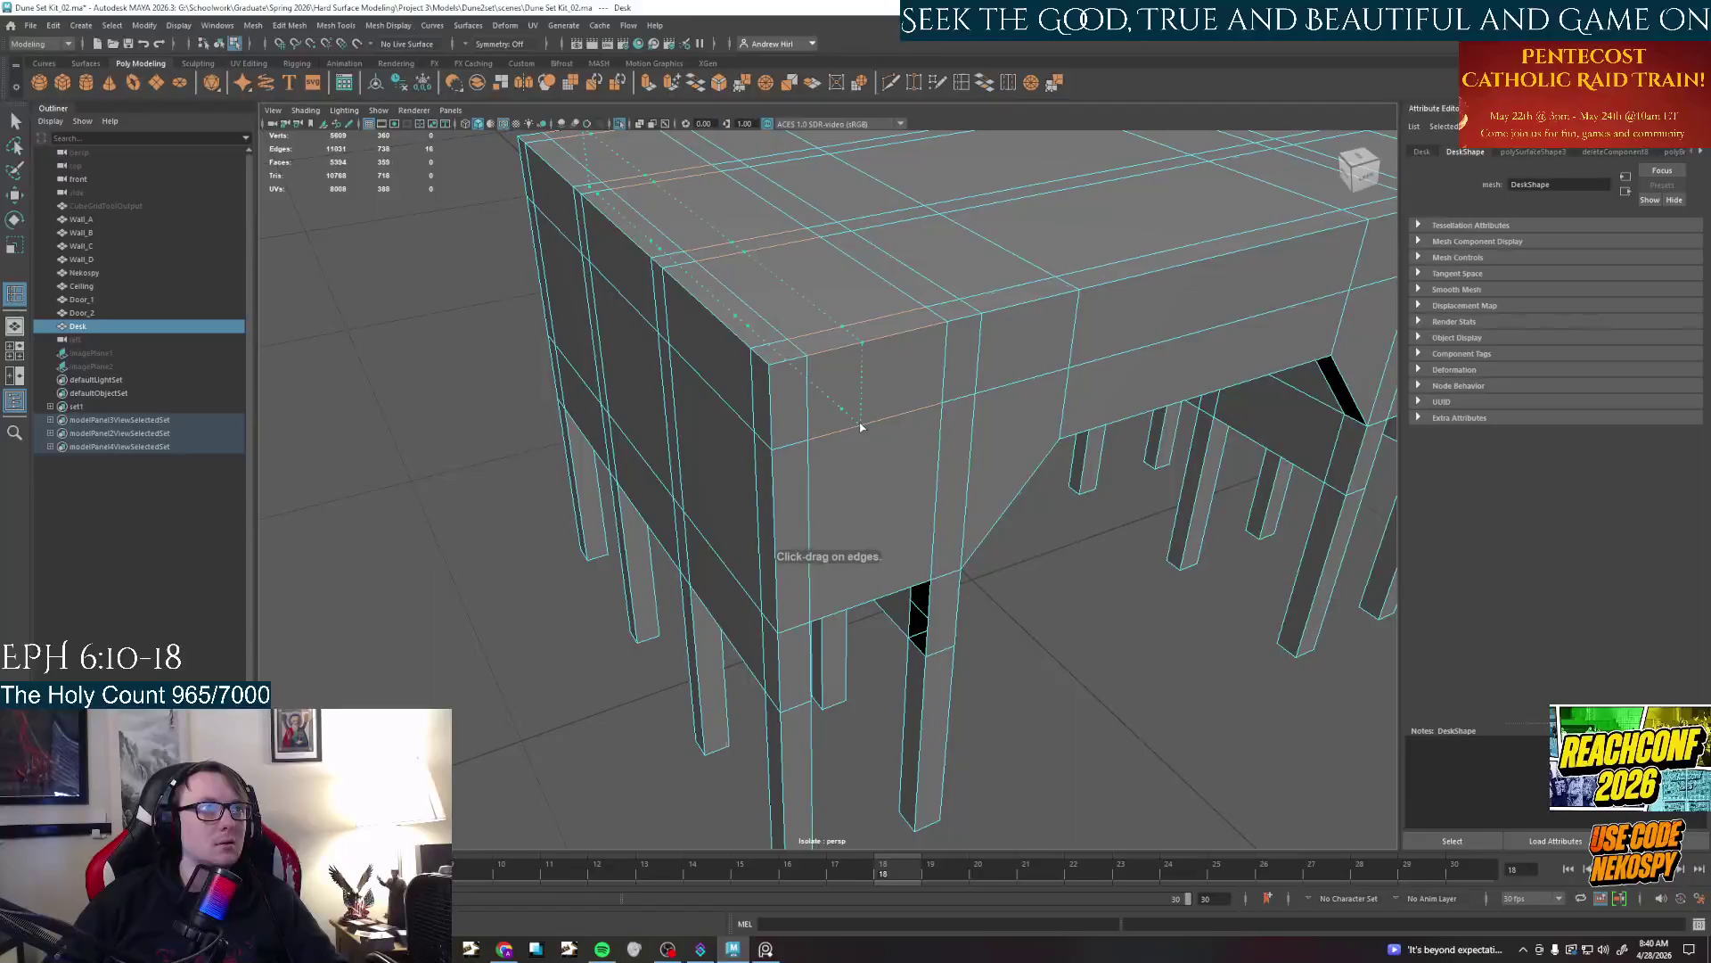
Undo the two extra edge loops and reselect the desk from below for component editing
{"action": "left_click_drag", "start_coordinate": [844, 437], "coordinate": [884, 408], "text": "alt"}
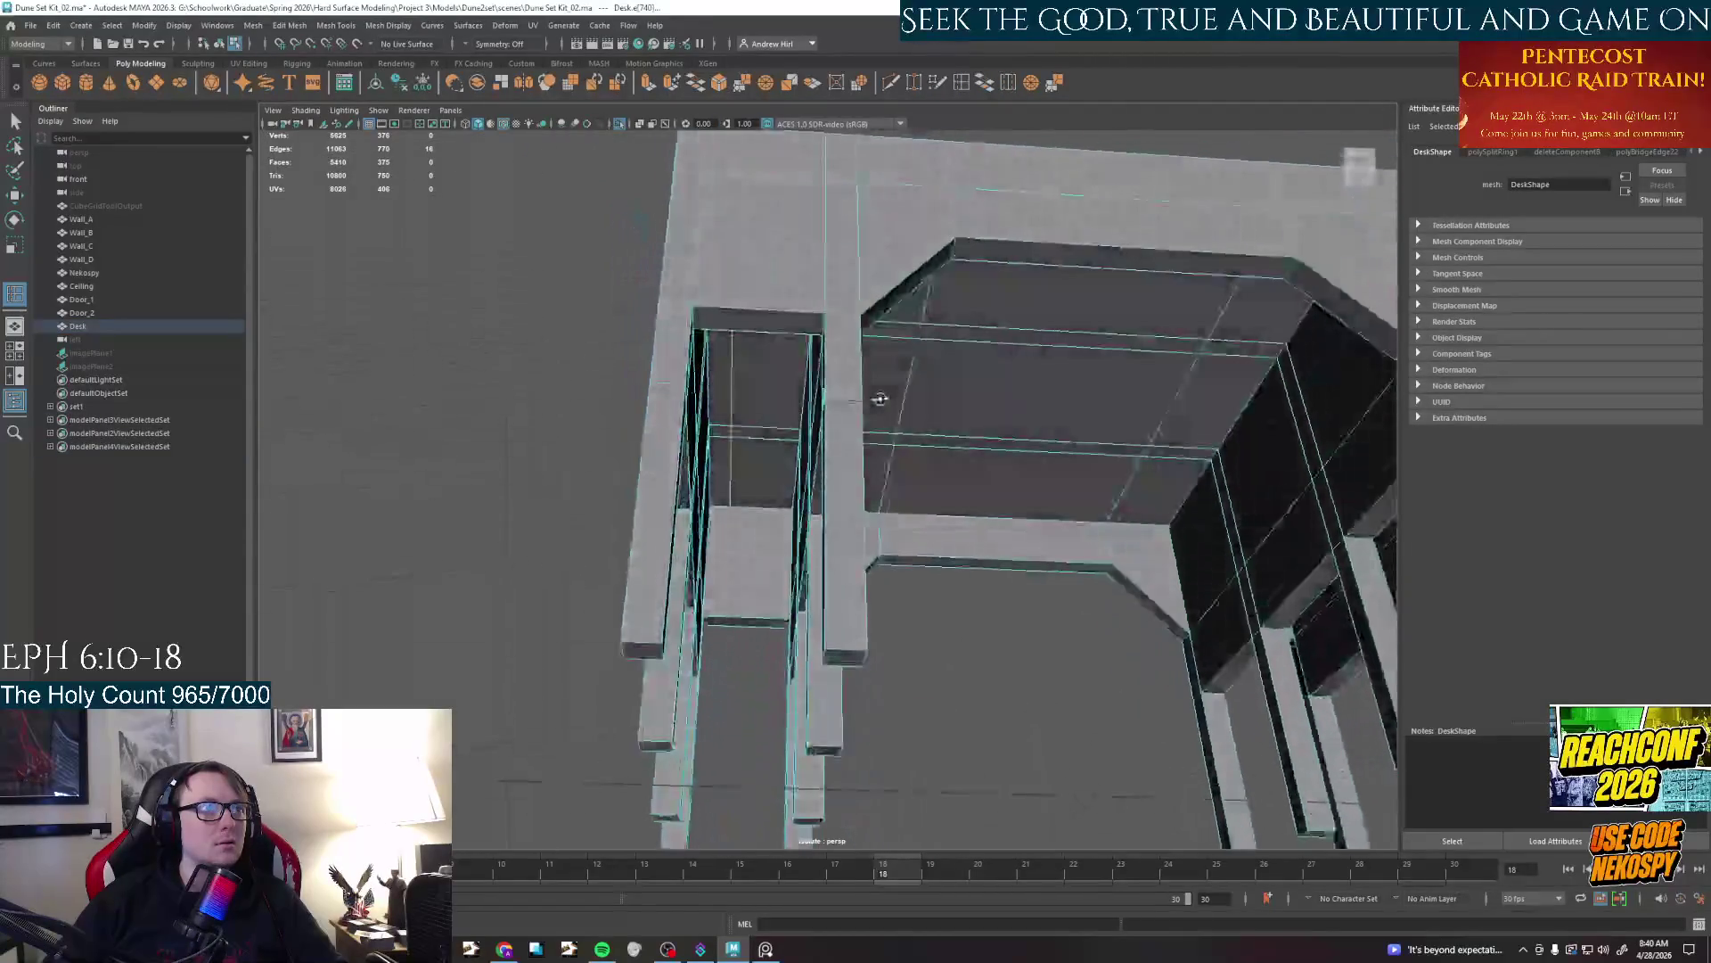
{"action": "key", "text": "bracketleft"}
{"action": "key", "text": "ctrl+z"}
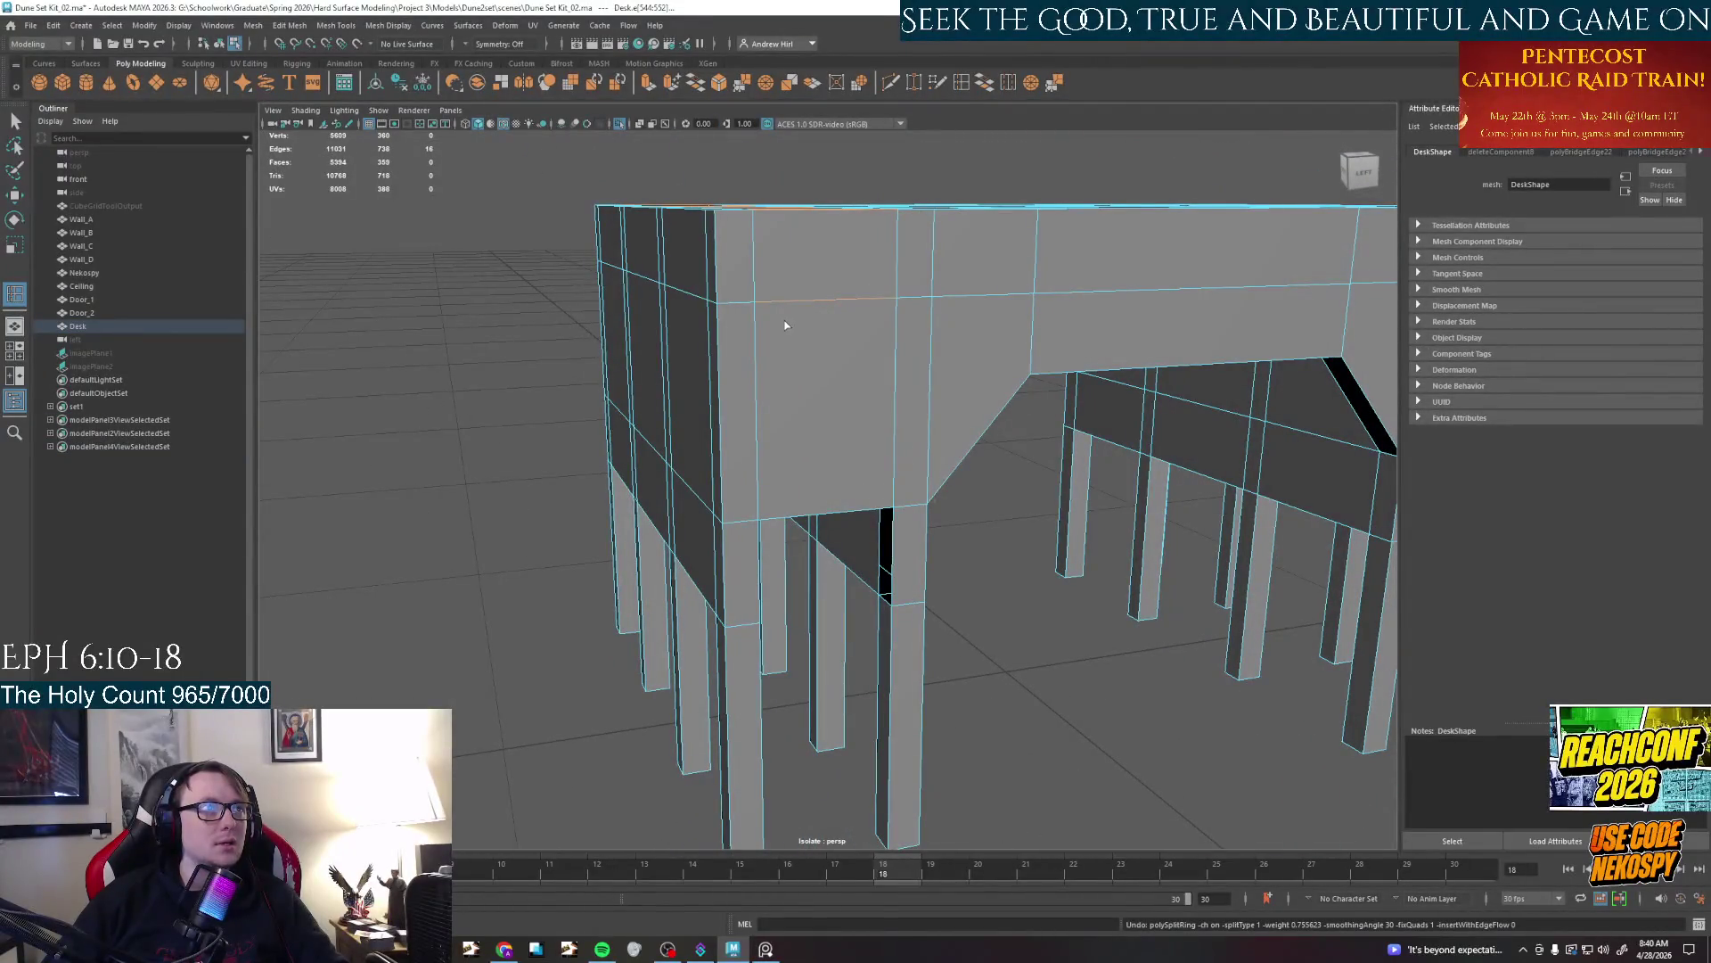
{"action": "scroll", "coordinate": [778, 311], "scroll_direction": "up", "scroll_amount": 2}
{"action": "right_click_drag", "start_coordinate": [779, 312], "coordinate": [778, 348]}
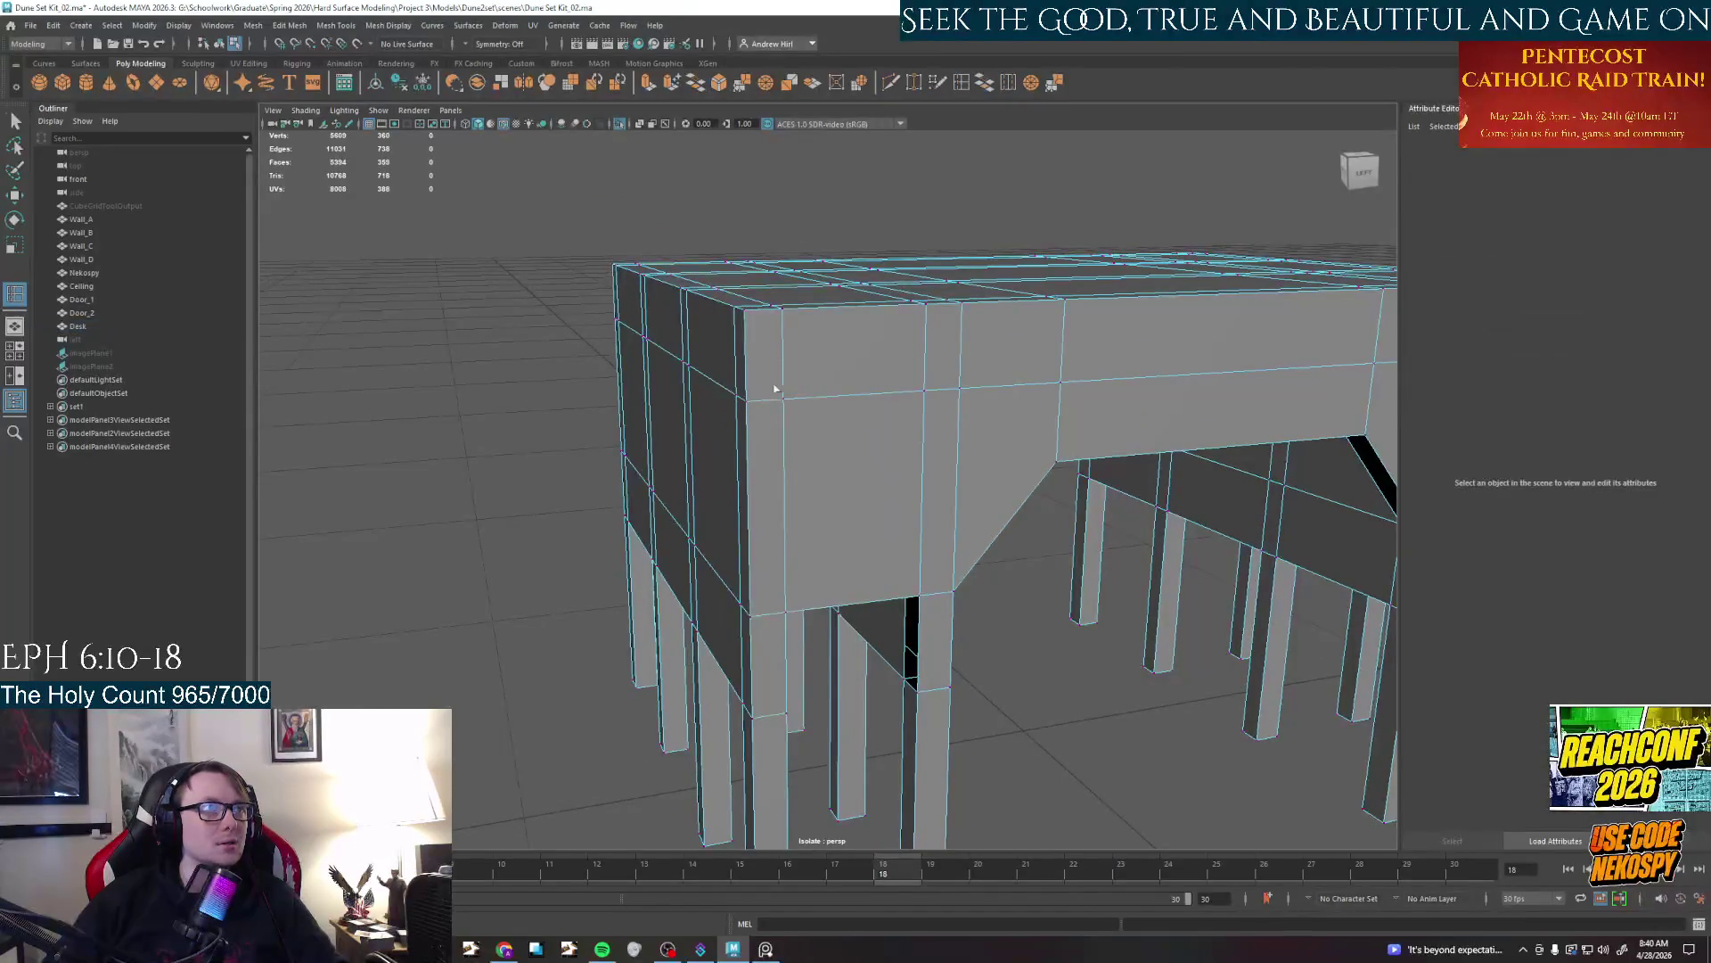
{"action": "scroll", "coordinate": [762, 363], "scroll_direction": "up", "scroll_amount": 2}
{"action": "left_click", "coordinate": [757, 331]}
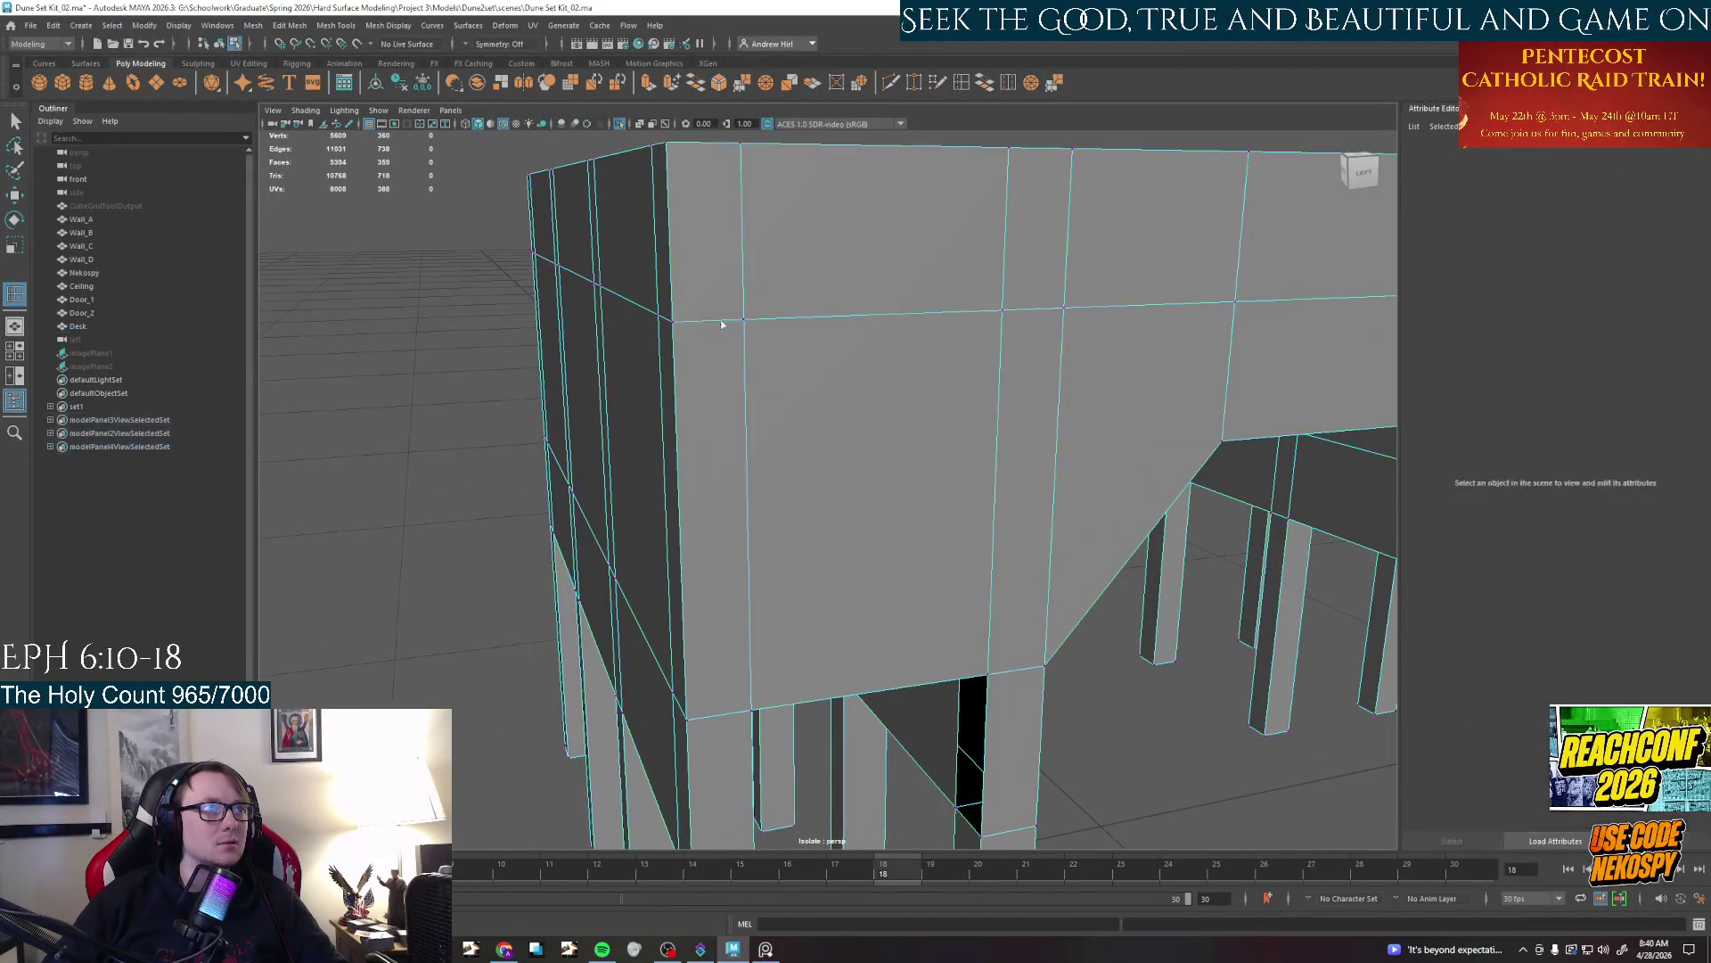
Slide a vertex on the desk's side edge, undo, then raise it so the top edge kinks
{"action": "right_click_drag", "start_coordinate": [752, 323], "coordinate": [753, 362]}
{"action": "left_click", "coordinate": [733, 318]}
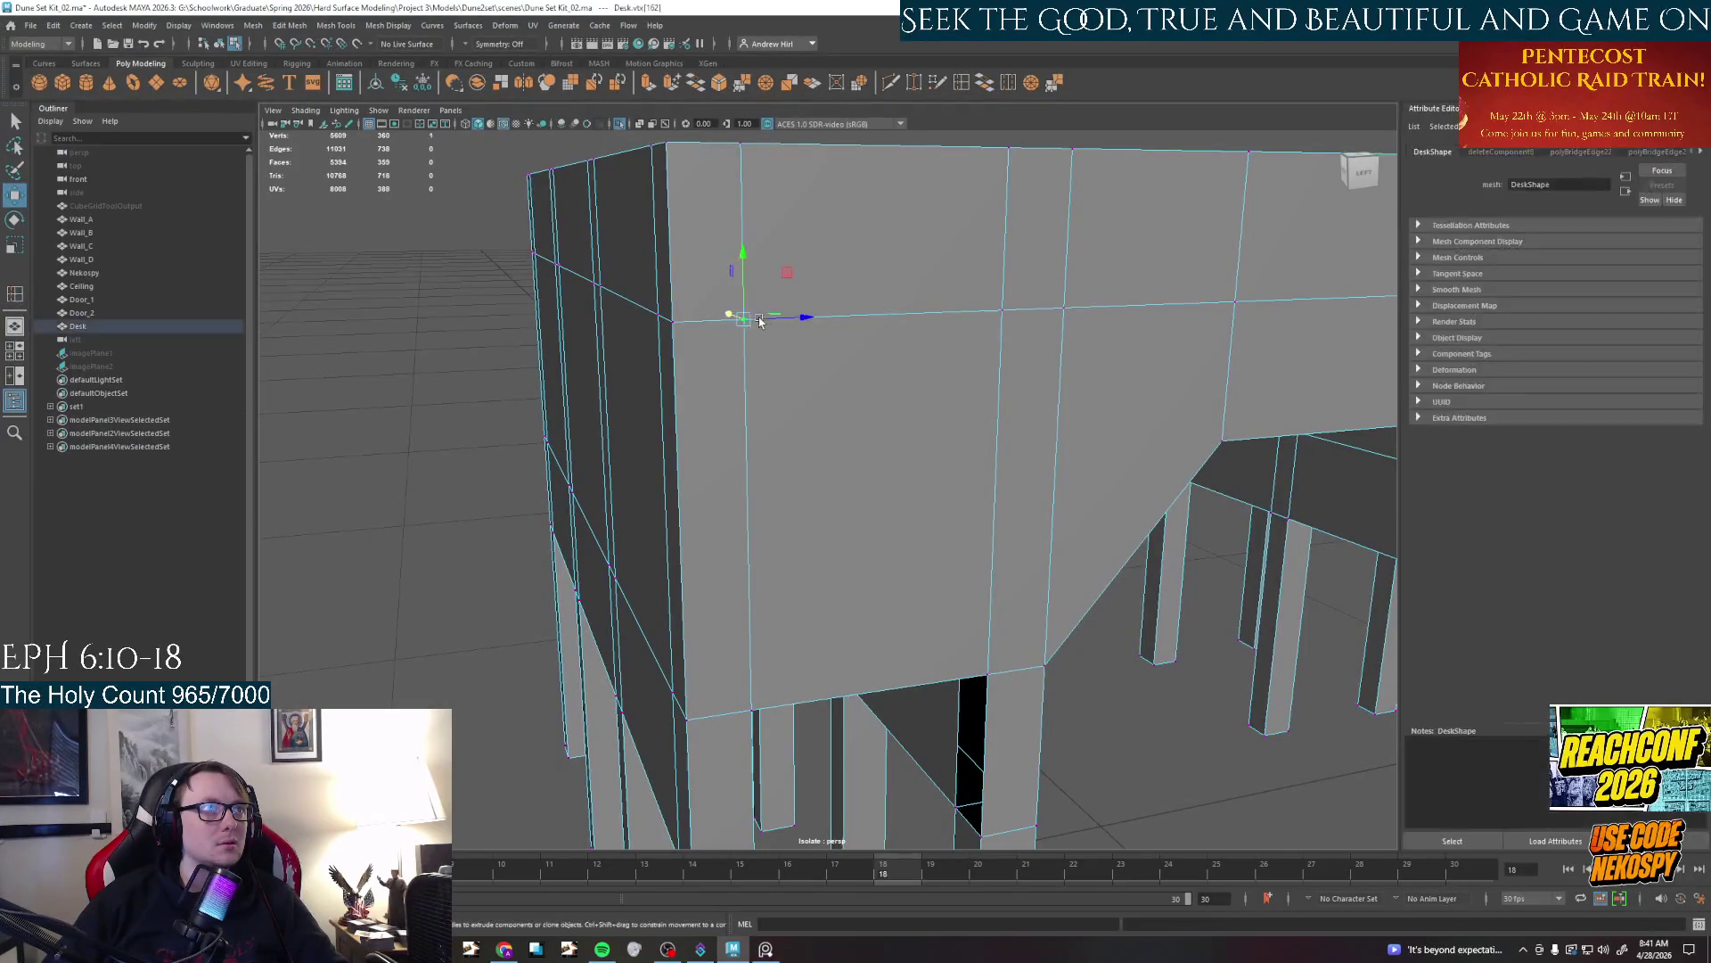
{"action": "left_click_drag", "start_coordinate": [745, 321], "coordinate": [823, 336]}
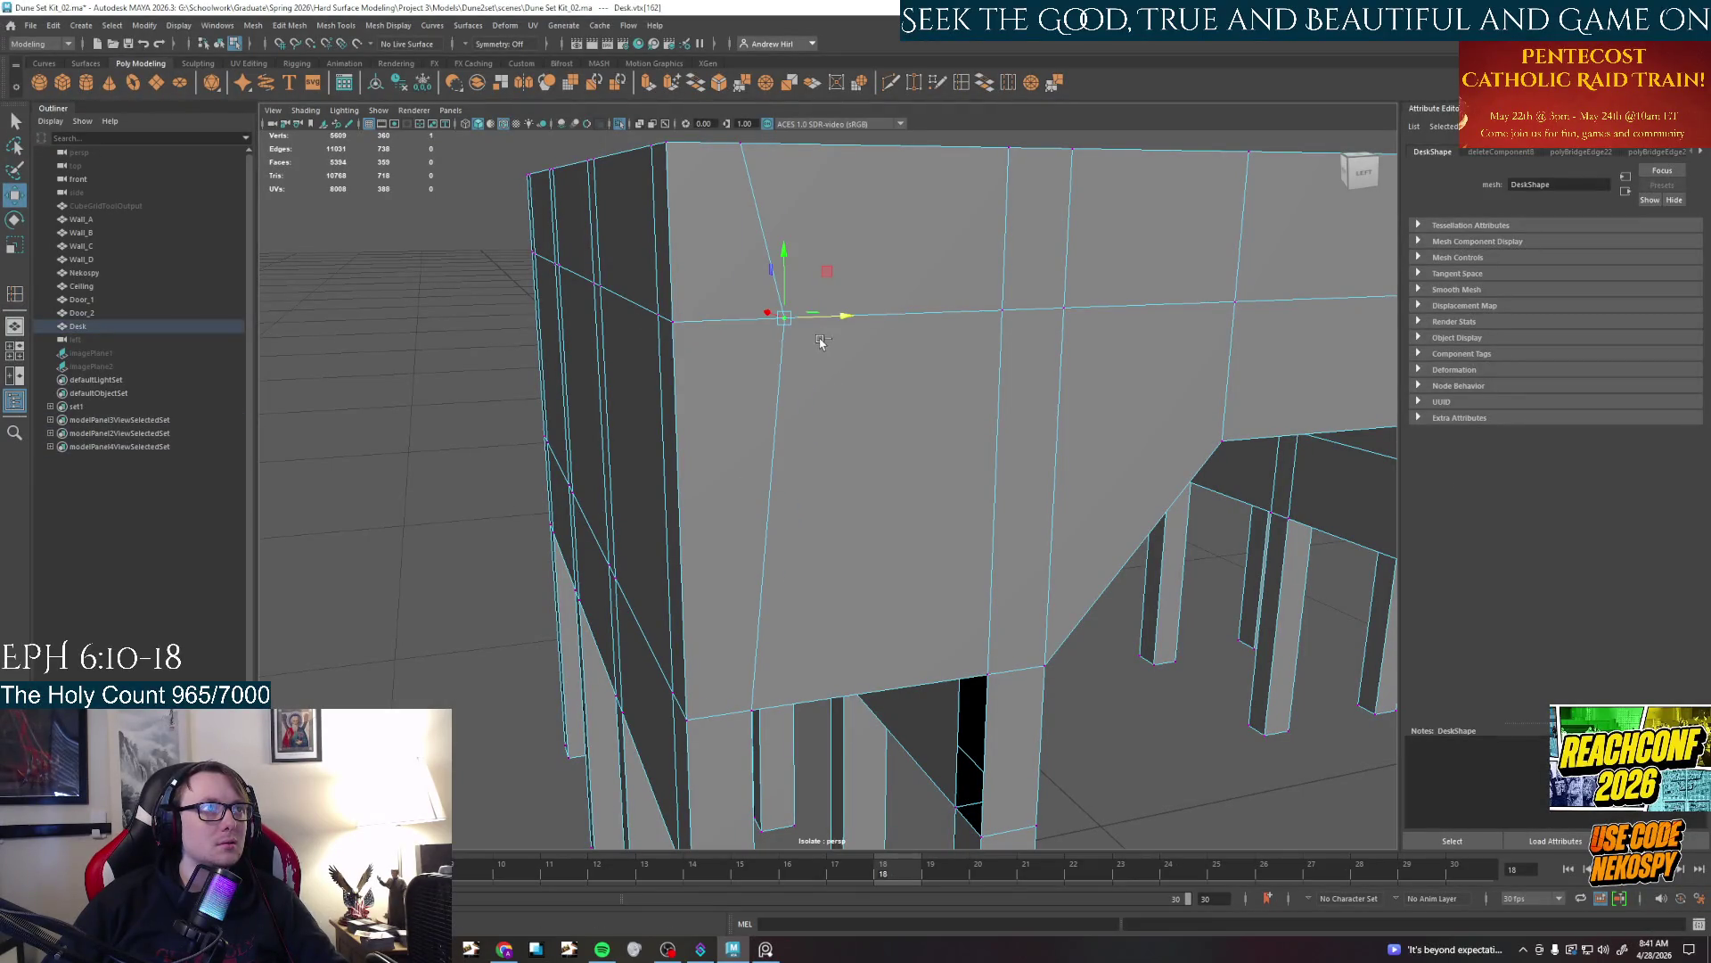
{"action": "key", "text": "z"}
{"action": "left_click_drag", "start_coordinate": [743, 297], "coordinate": [751, 255]}
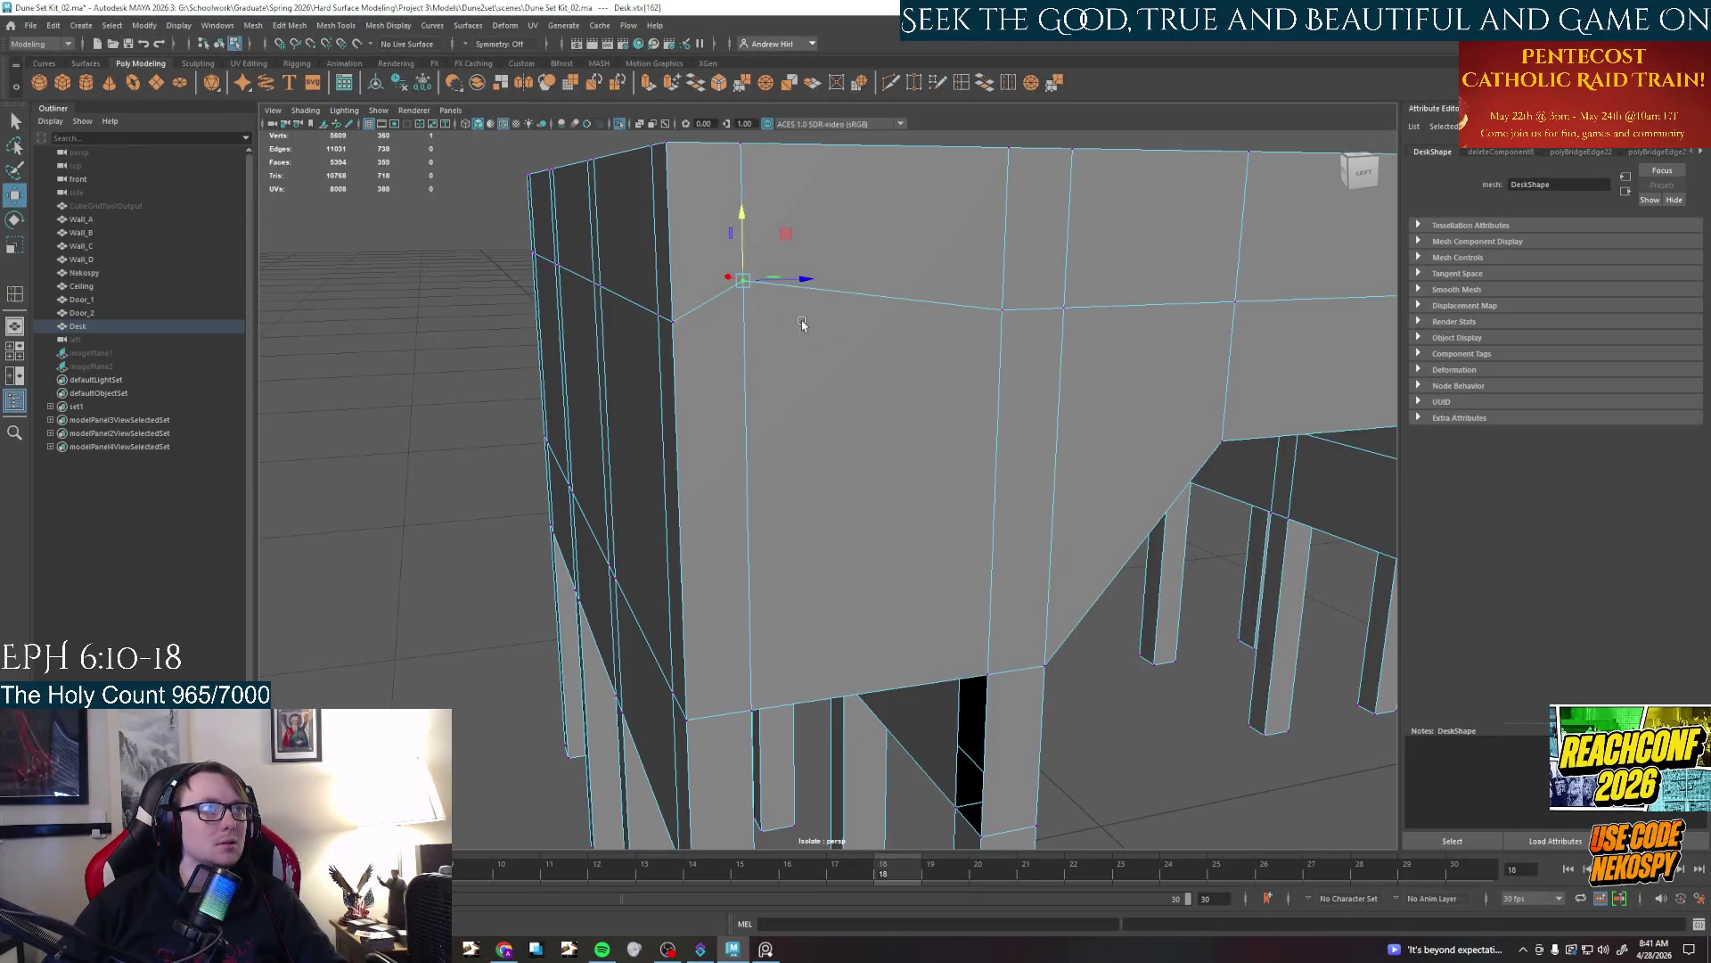
View the desk from above and return it to whole-object editing
{"action": "left_click_drag", "start_coordinate": [803, 334], "coordinate": [847, 292], "text": "alt"}
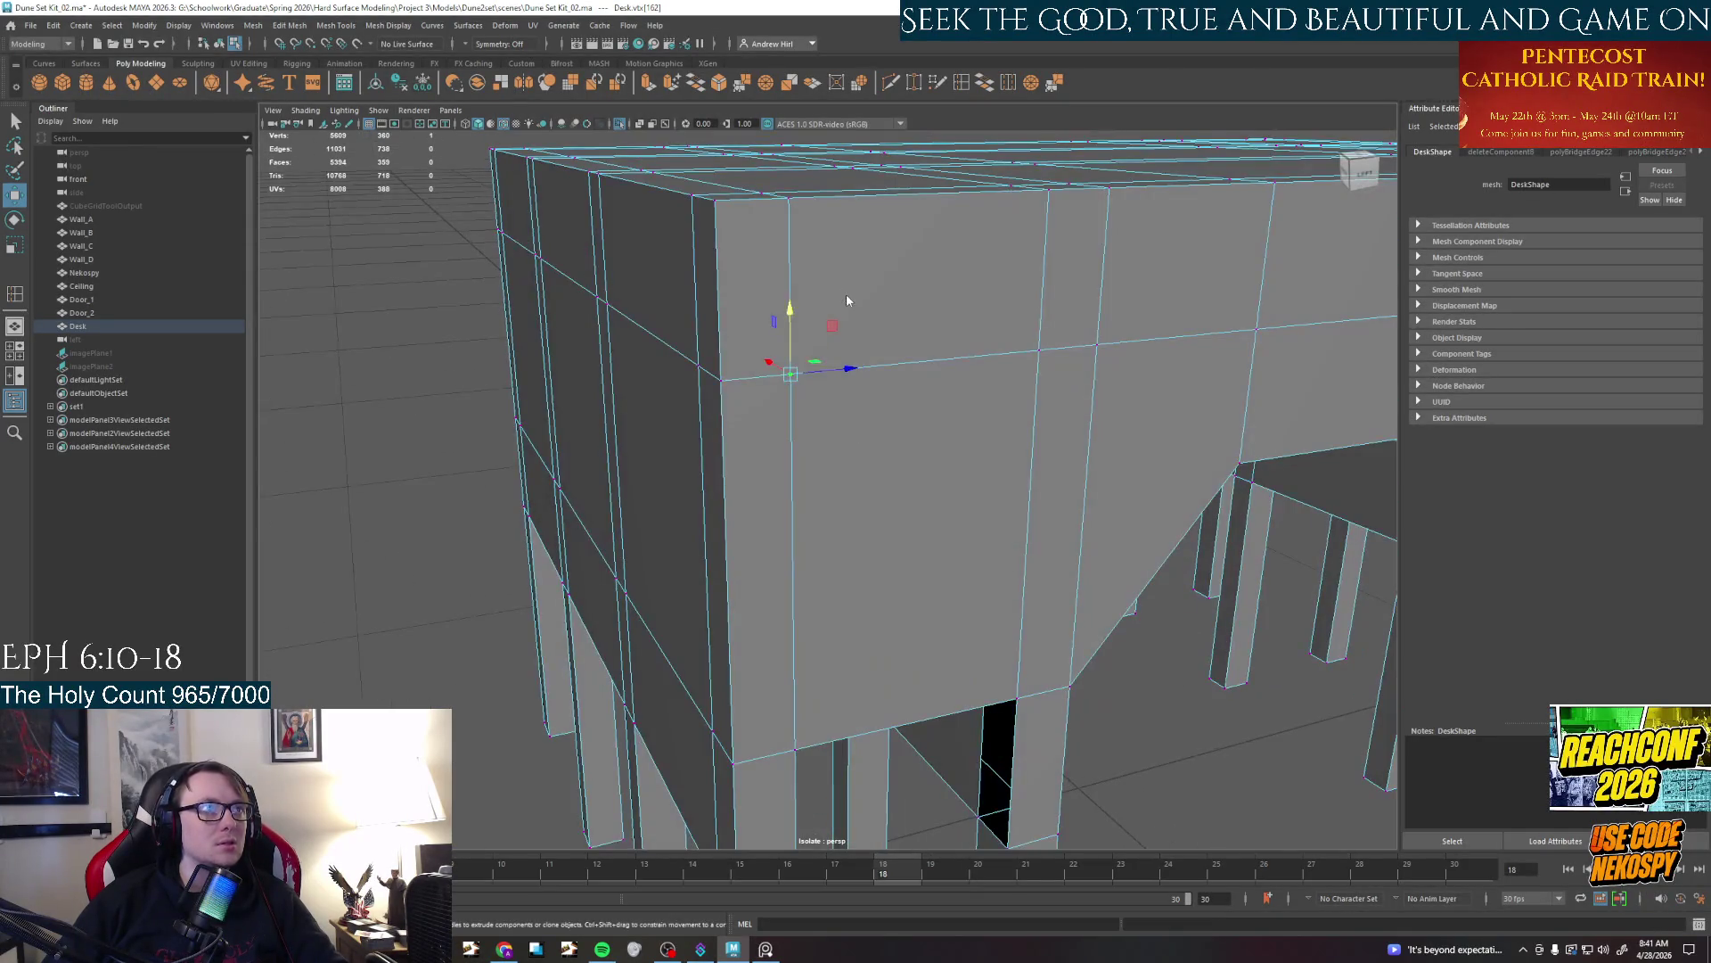
{"action": "right_click_drag", "start_coordinate": [846, 321], "coordinate": [856, 401]}
{"action": "right_click_drag", "start_coordinate": [845, 321], "coordinate": [964, 267]}
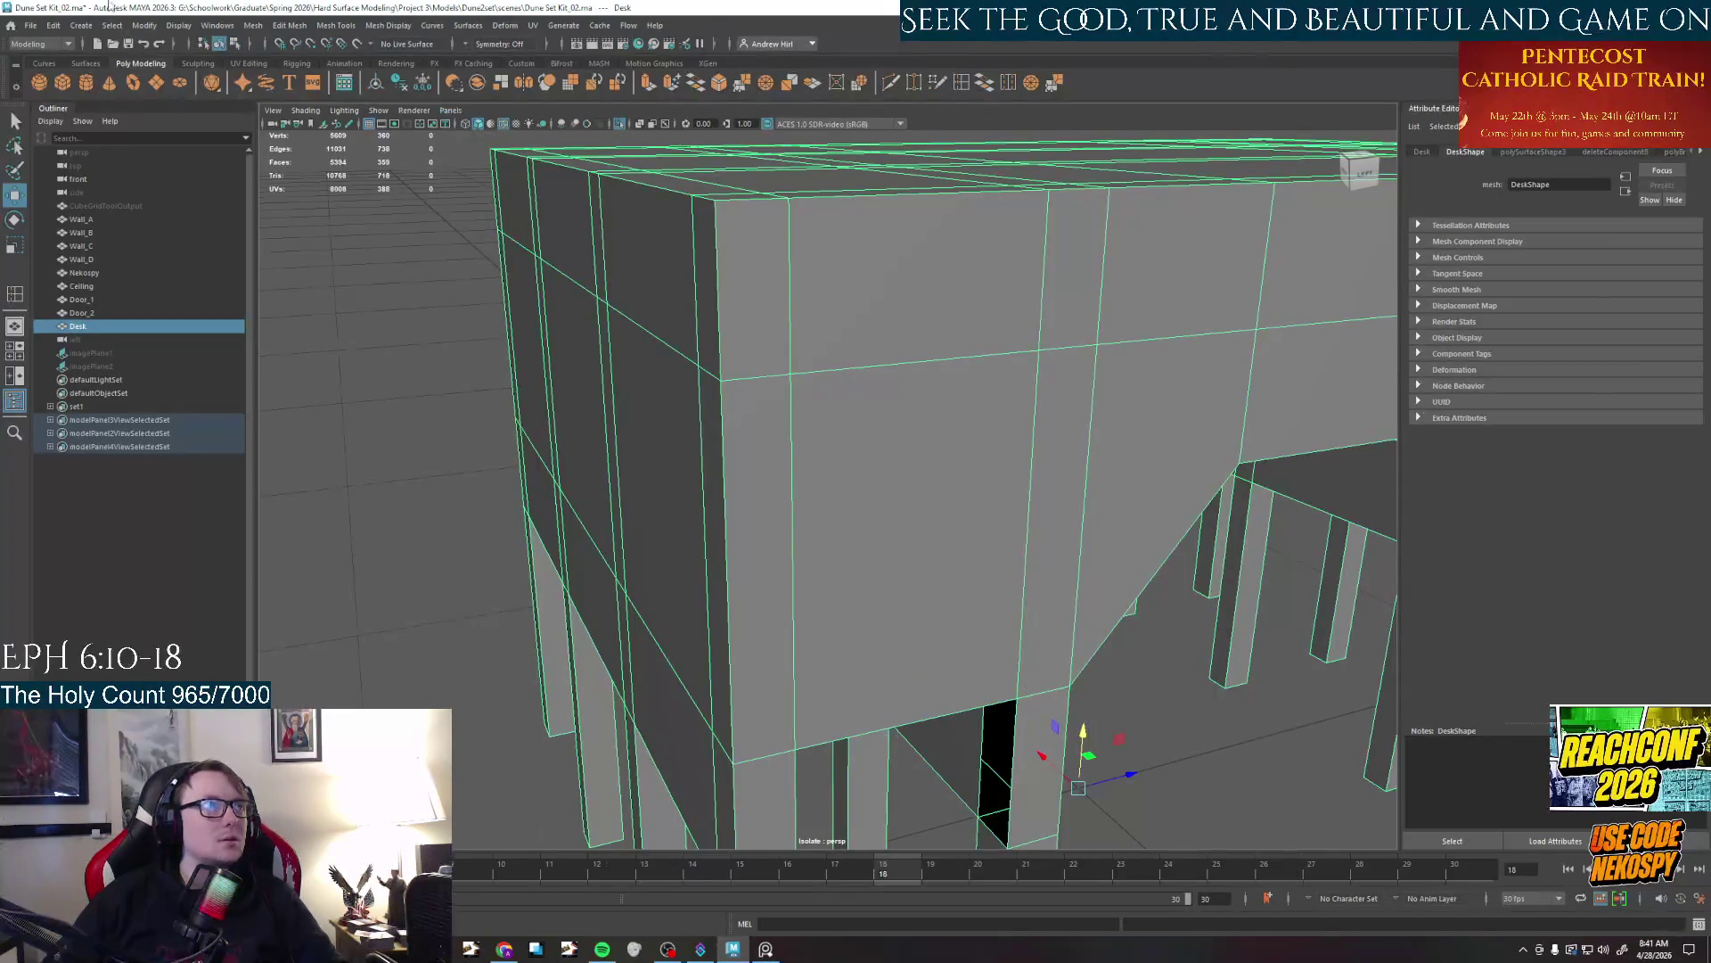
Merge the desk's overlapping vertices via Edit Mesh, clear the selection and return to object mode
{"action": "left_click", "coordinate": [243, 29]}
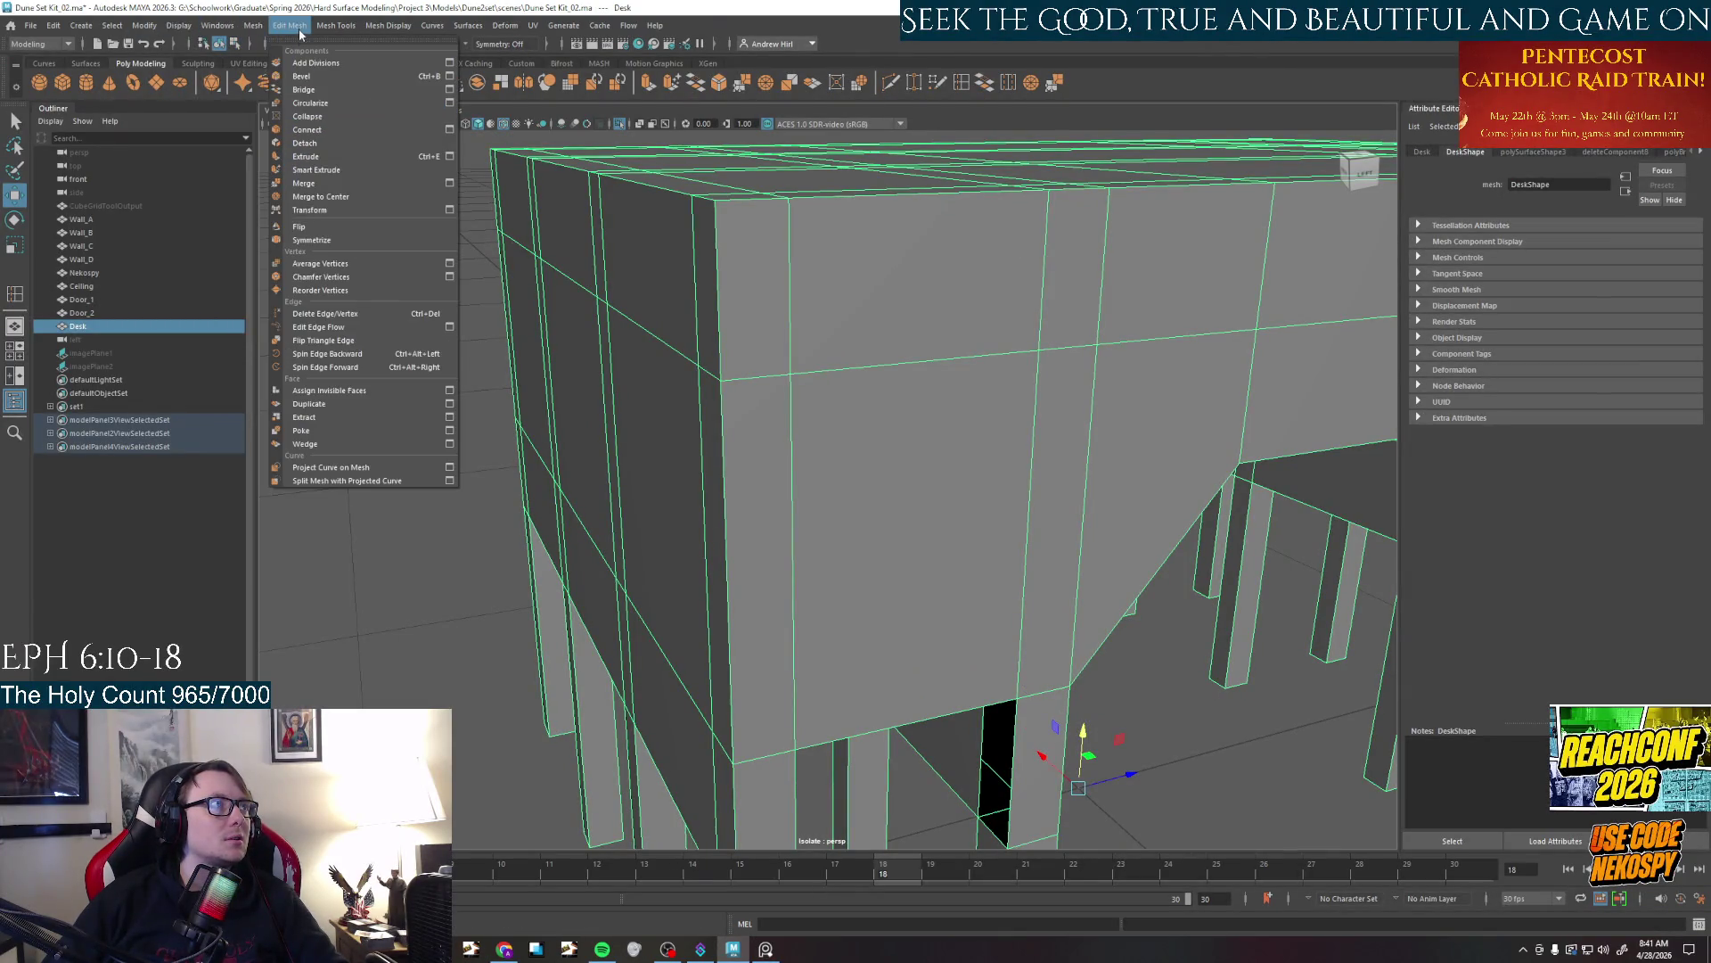
{"action": "left_click", "coordinate": [316, 189]}
{"action": "mouse_move", "coordinate": [857, 379]}
{"action": "right_mouse_down"}
{"action": "mouse_move", "coordinate": [927, 357]}
{"action": "mouse_move", "coordinate": [936, 401]}
{"action": "right_mouse_up"}
{"action": "left_click", "coordinate": [936, 401]}
{"action": "middle_click_drag", "start_coordinate": [937, 401], "coordinate": [929, 269], "text": "alt"}
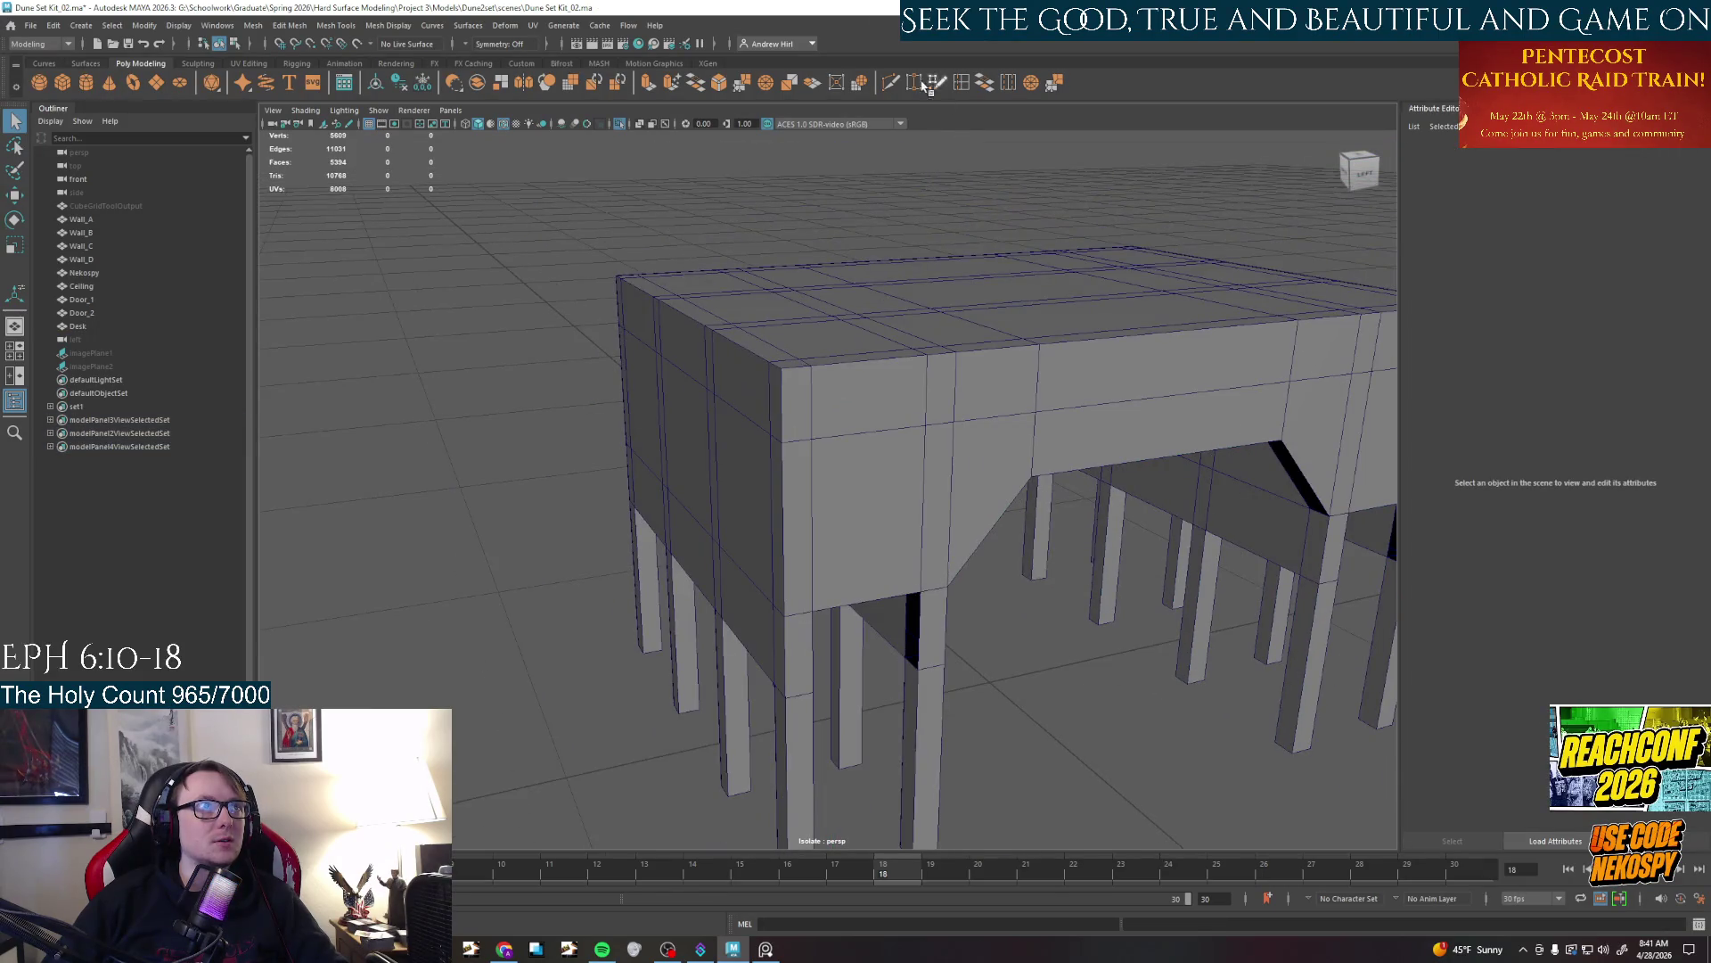
Start a Multi-Cut on the desk's front corner edge and slide the cut point along it
{"action": "left_click", "coordinate": [893, 83]}
{"action": "left_click", "coordinate": [860, 431]}
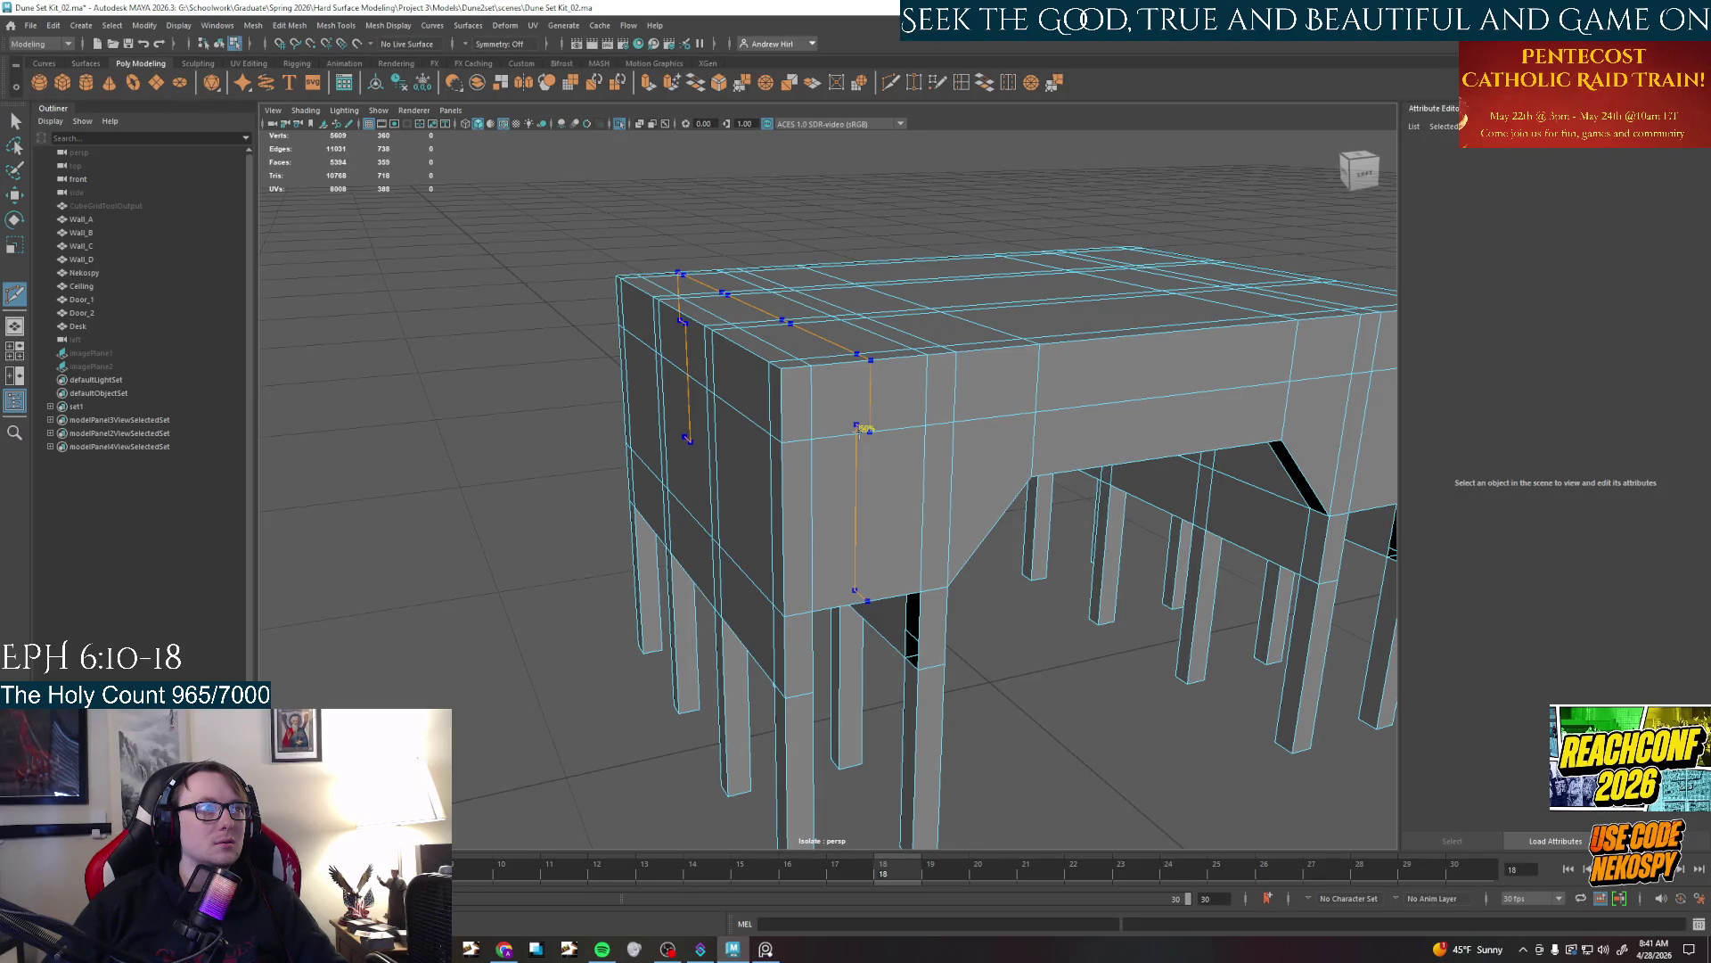
{"action": "left_click_drag", "start_coordinate": [863, 429], "coordinate": [885, 423]}
Frame the scene, reselect the desk and Ctrl-insert a horizontal edge loop around its body with Multi-Cut
{"action": "key", "text": "a"}
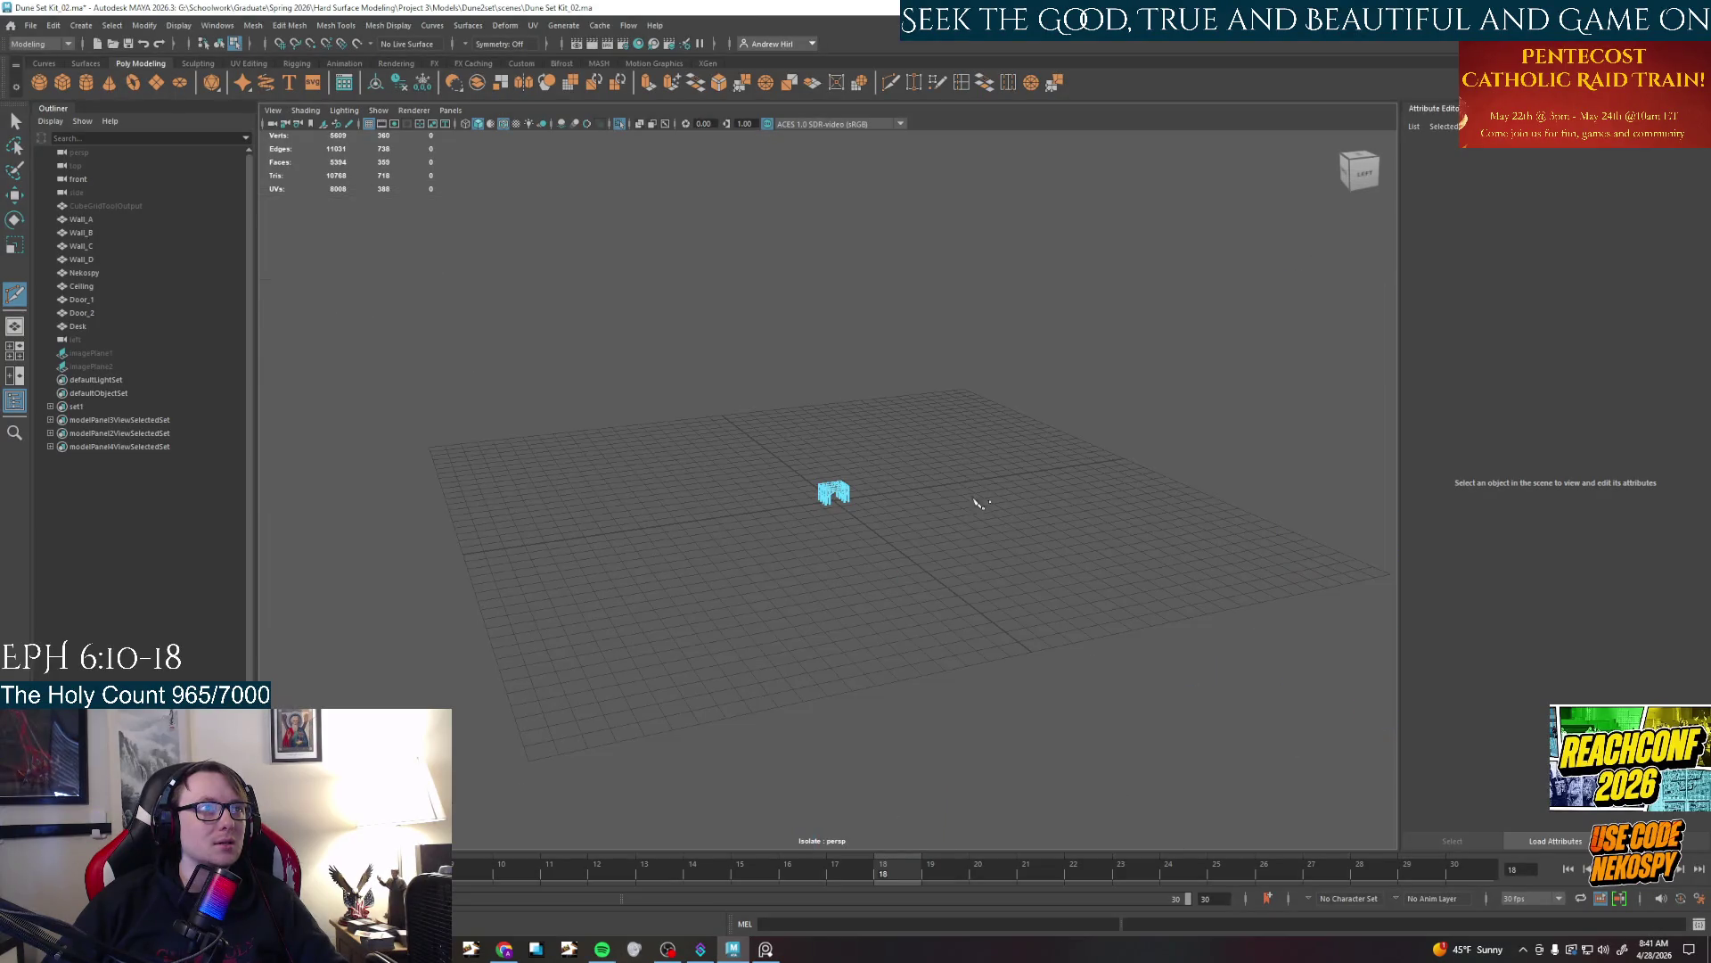
{"action": "scroll", "coordinate": [862, 493], "scroll_direction": "up", "scroll_amount": 12}
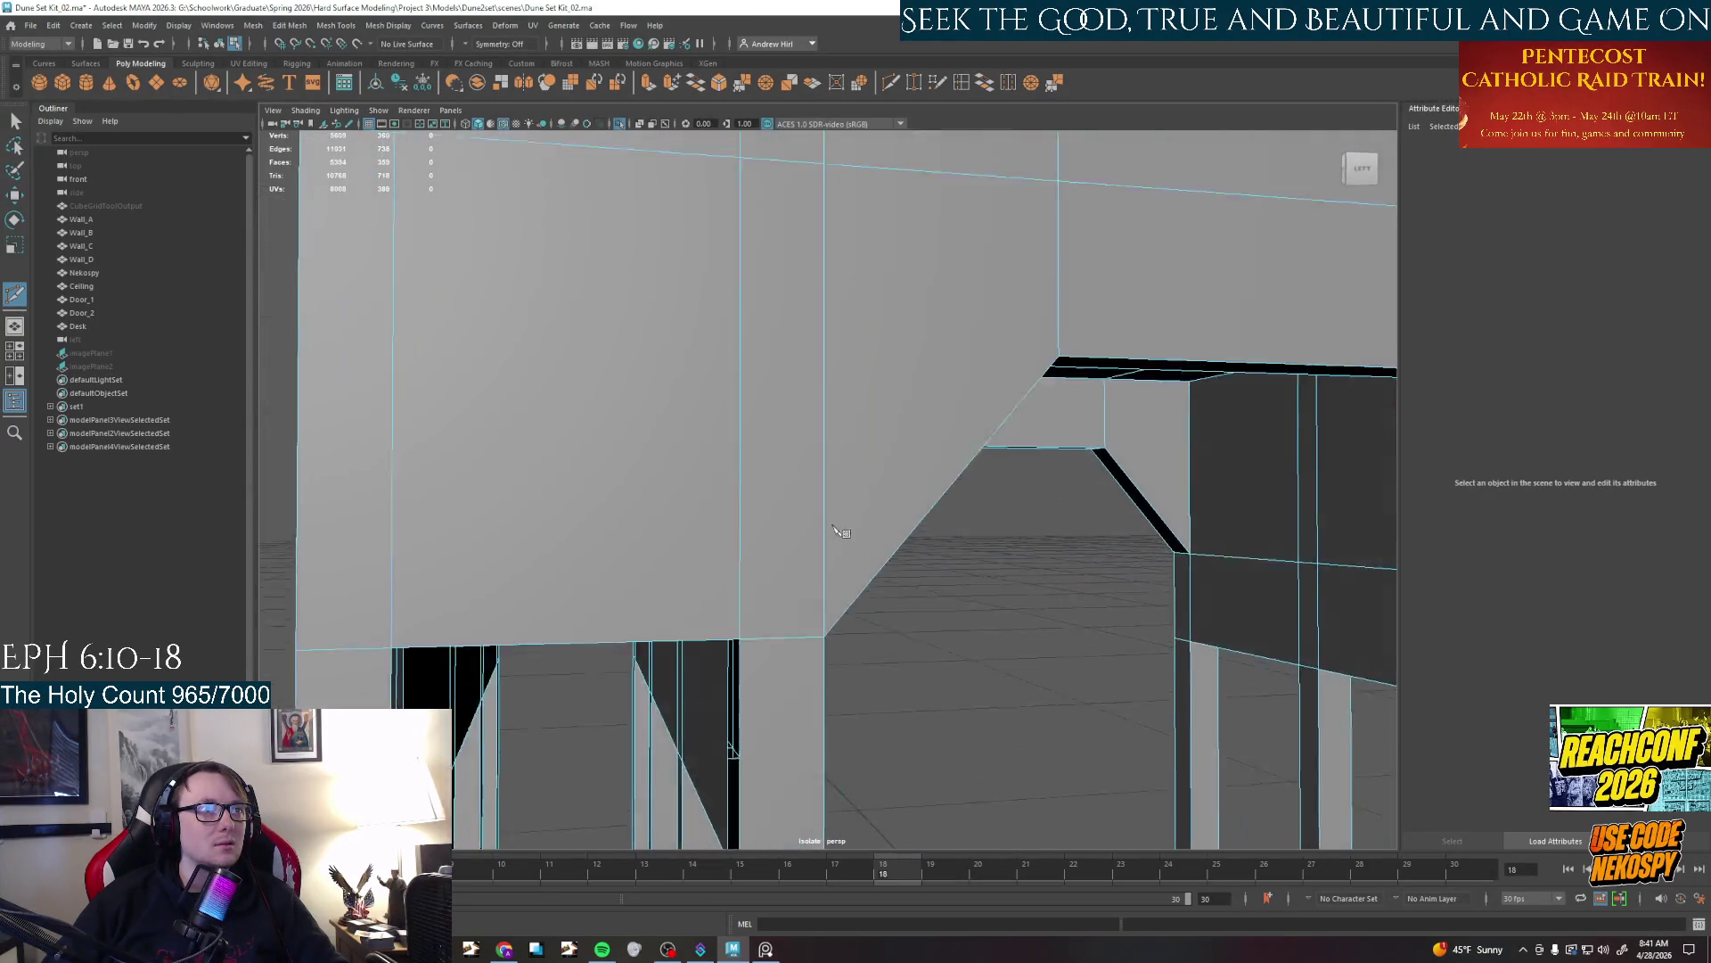
{"action": "left_click_drag", "start_coordinate": [937, 441], "coordinate": [860, 423], "text": "alt"}
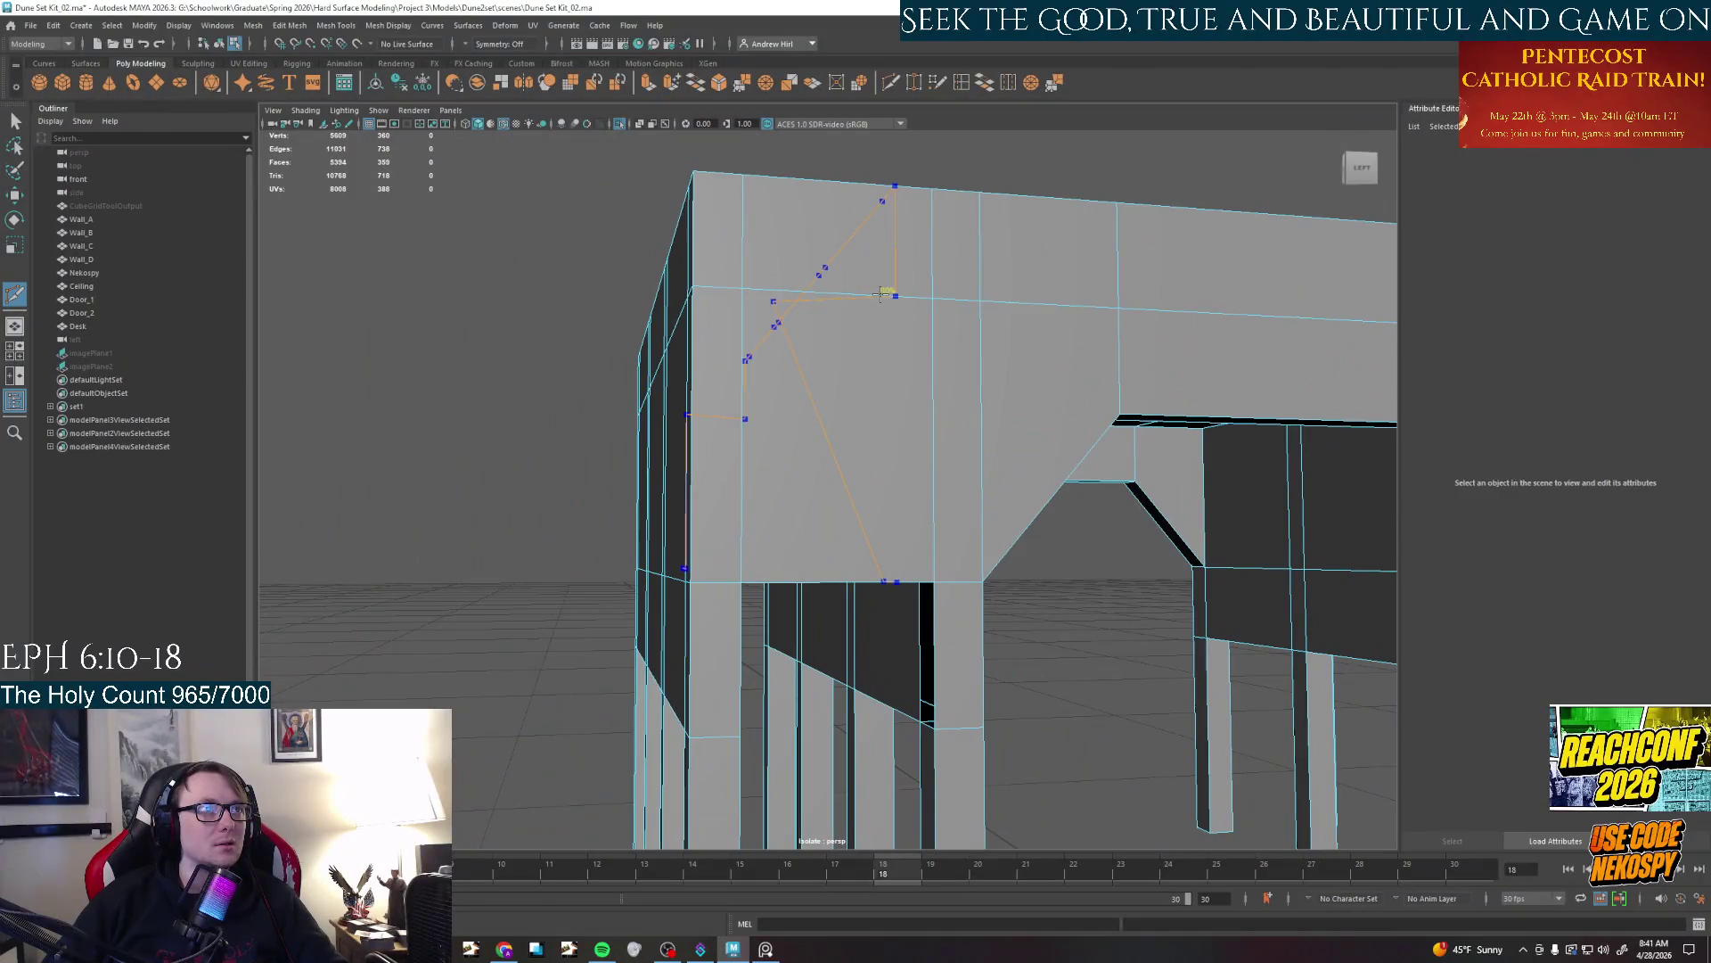
{"action": "right_click_drag", "start_coordinate": [882, 328], "coordinate": [936, 327]}
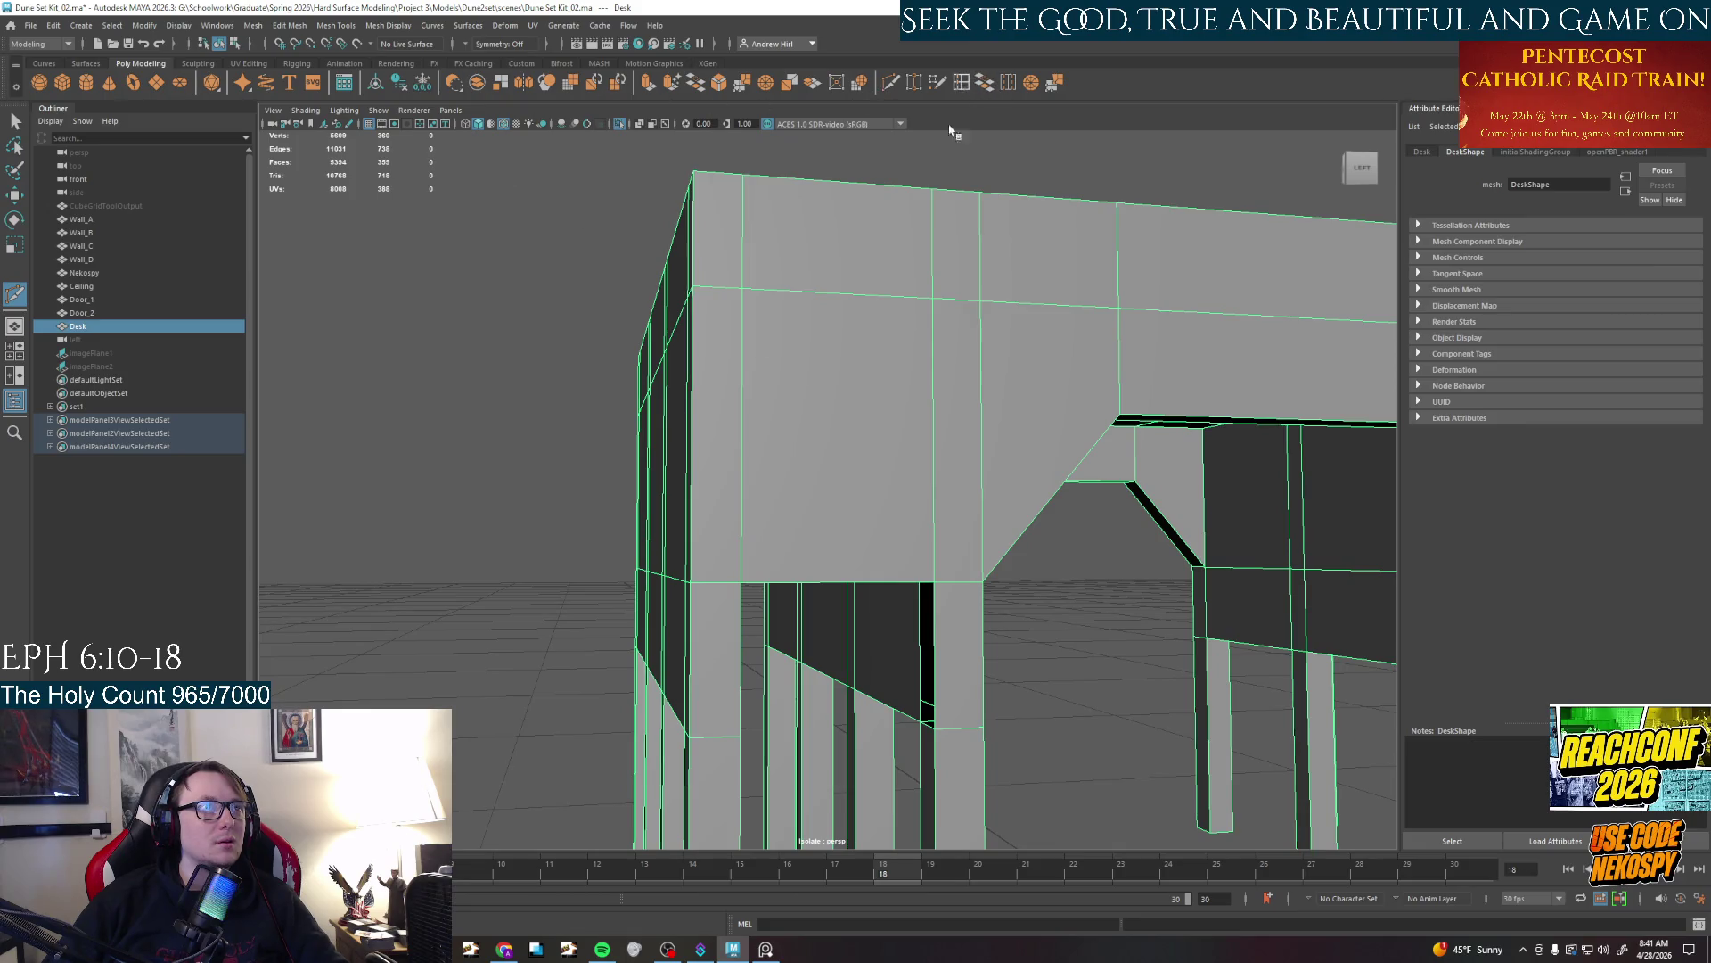
{"action": "left_click", "coordinate": [875, 311]}
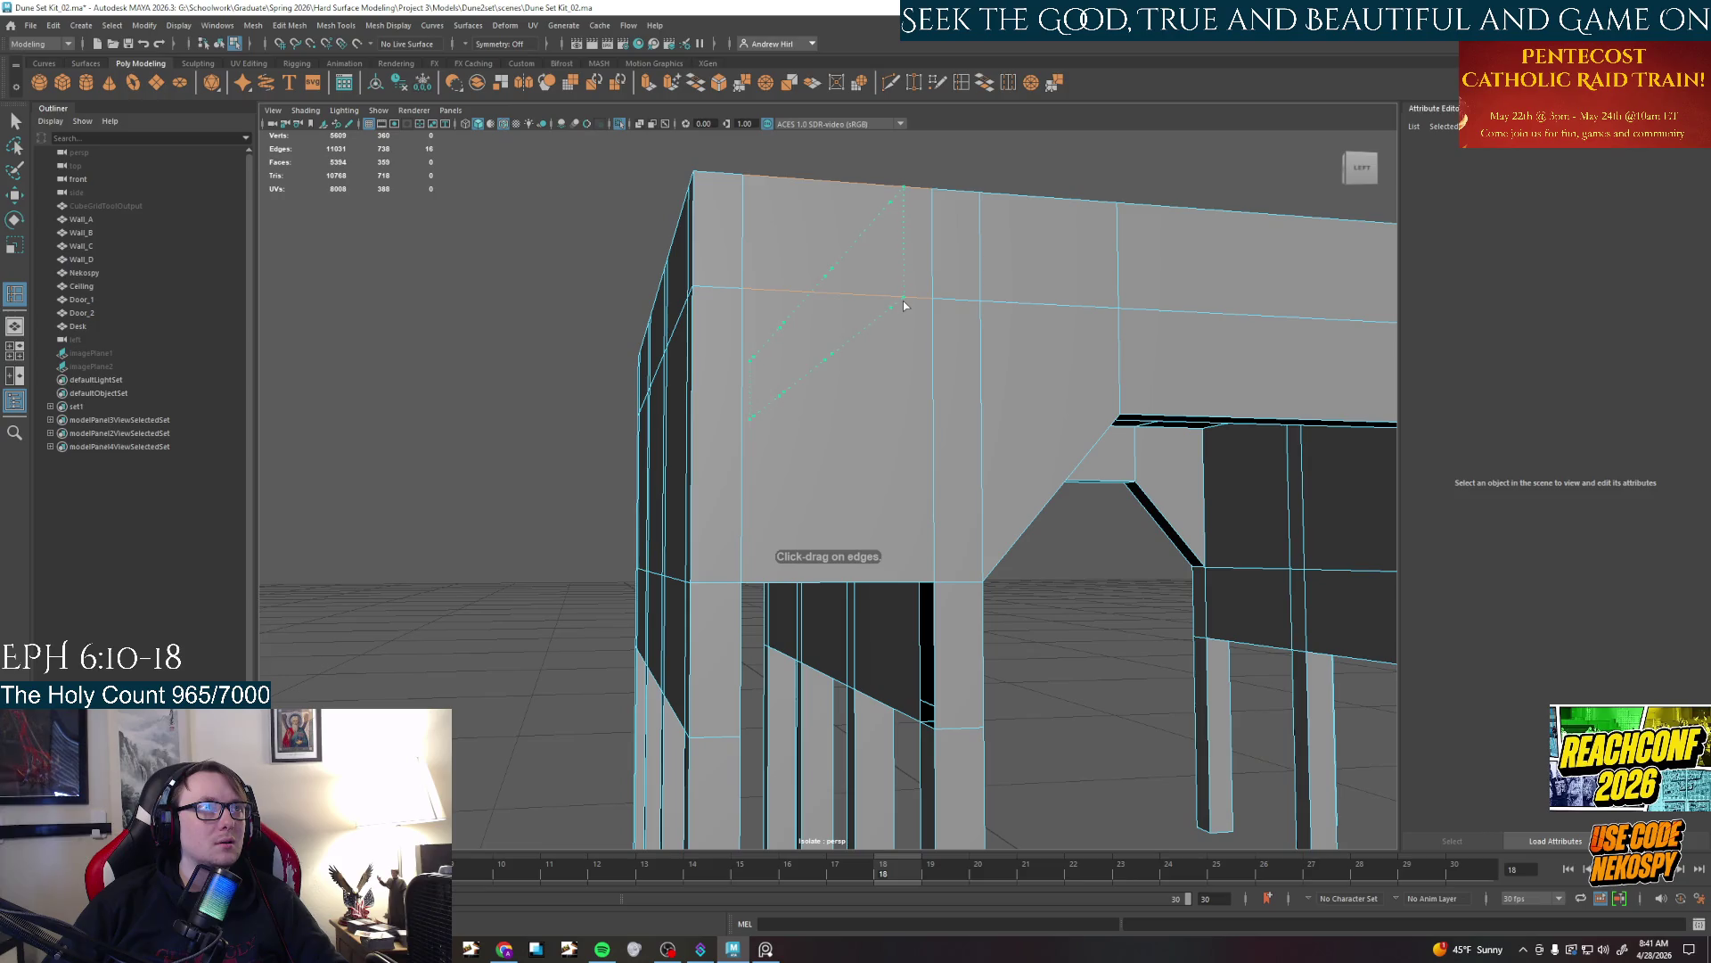
{"action": "left_click", "coordinate": [904, 305]}
{"action": "mouse_move", "coordinate": [904, 307]}
{"action": "left_mouse_down", "text": "alt"}
{"action": "mouse_move", "coordinate": [907, 268]}
{"action": "mouse_move", "coordinate": [973, 287]}
{"action": "left_mouse_up", "text": "alt"}
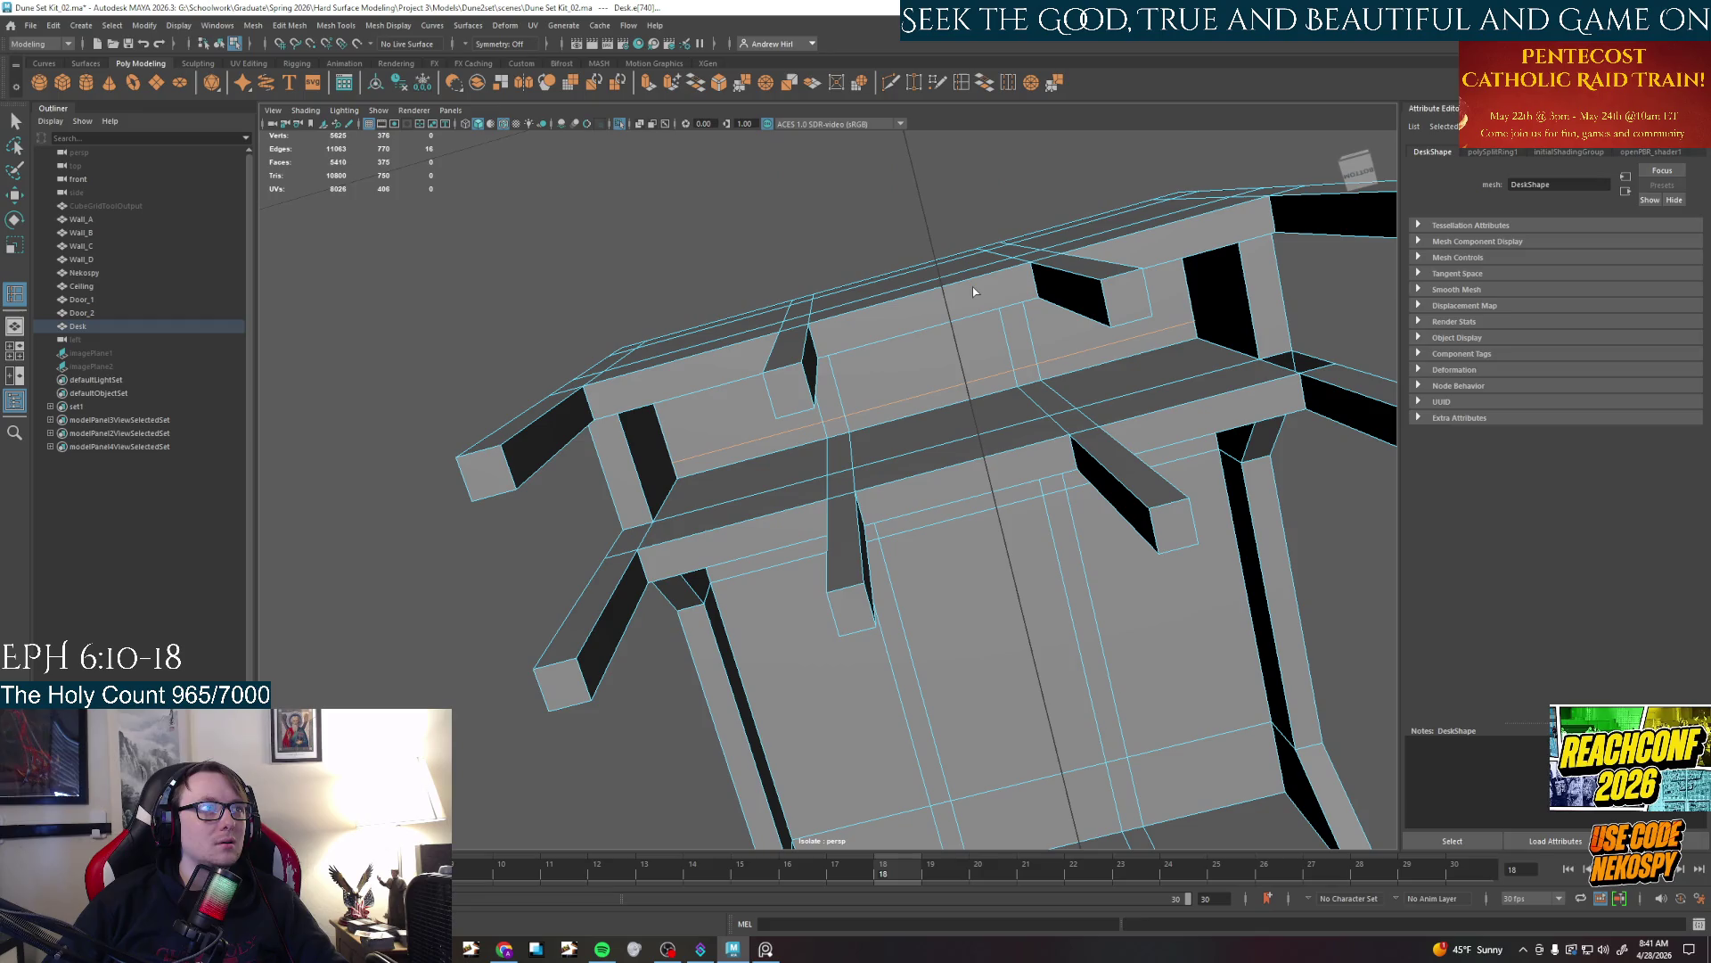
Undo the edge loop, switch to faces and raise the side face above the leg opening
{"action": "key", "text": "ctrl+z"}
{"action": "left_click_drag", "start_coordinate": [1086, 387], "coordinate": [872, 325], "text": "alt"}
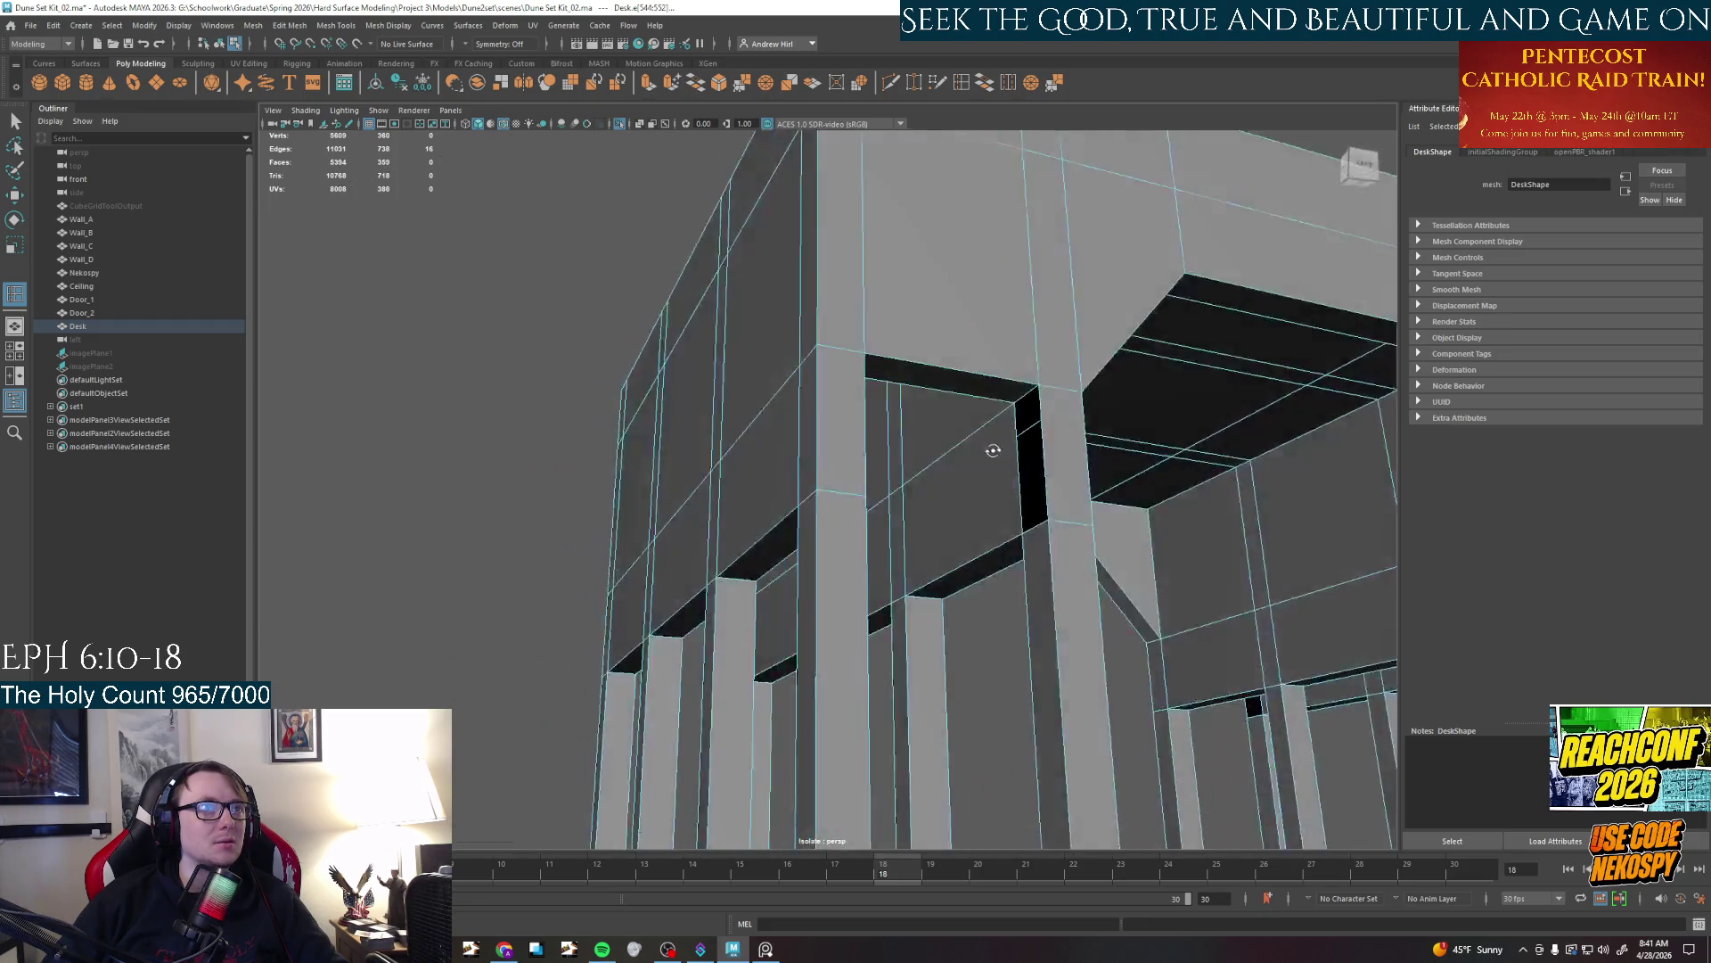
{"action": "right_click", "coordinate": [876, 376]}
{"action": "left_click", "coordinate": [876, 375]}
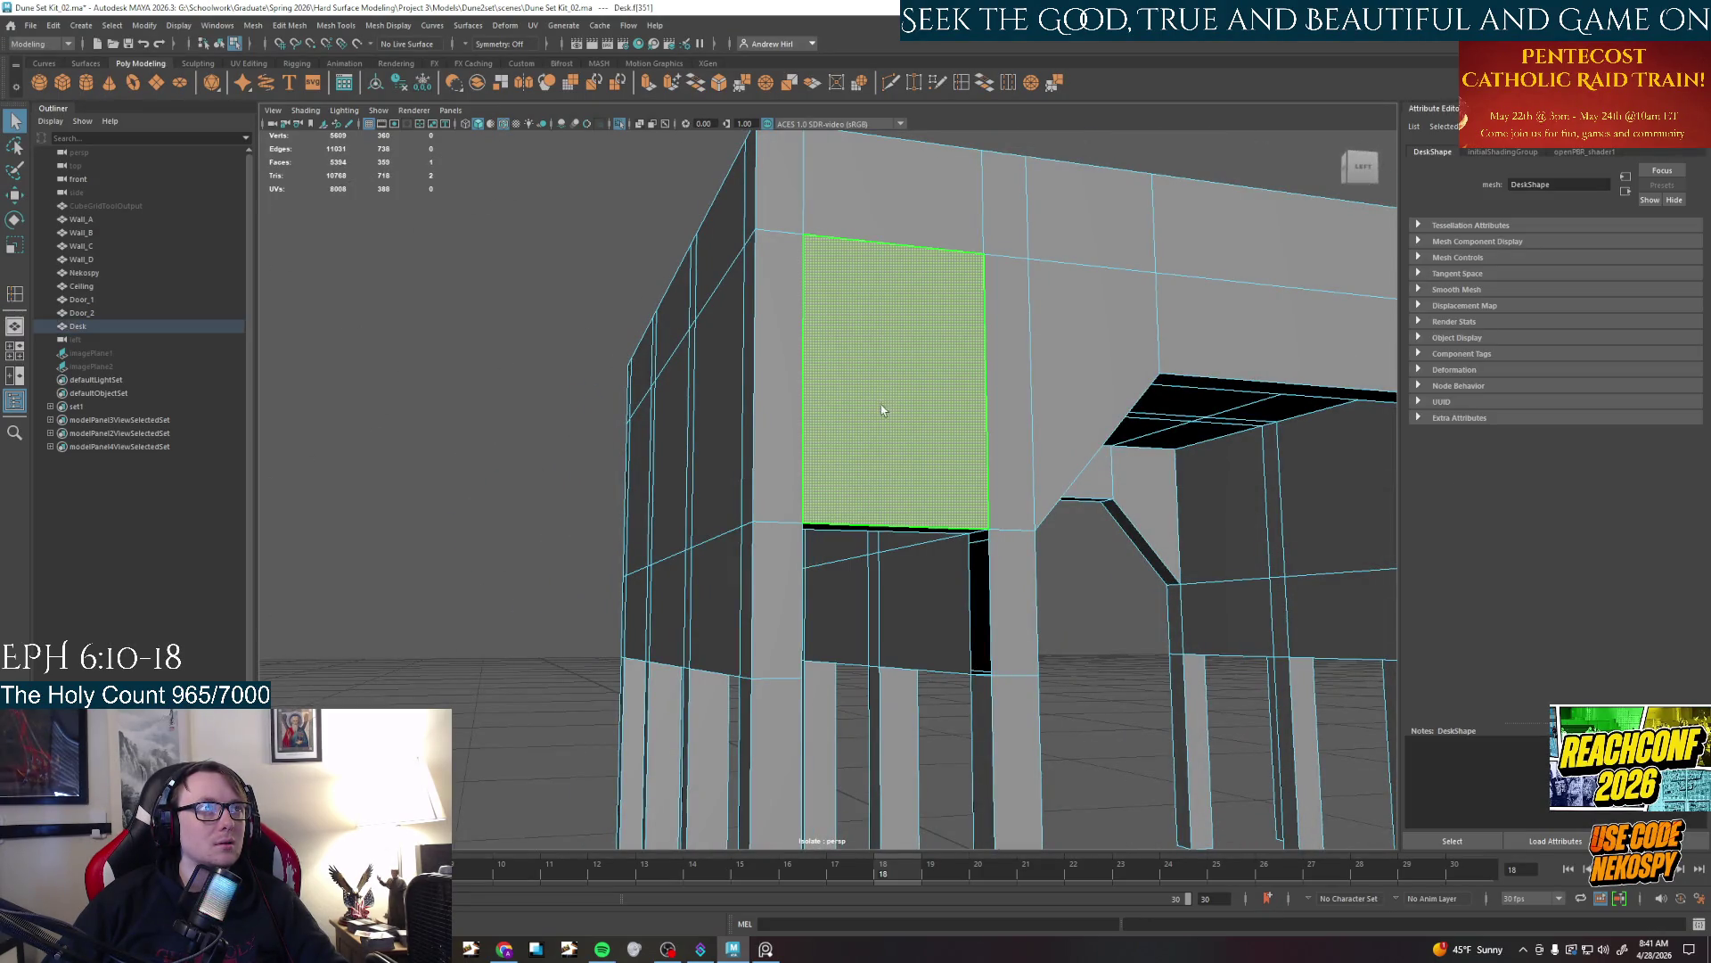
{"action": "key", "text": "w"}
{"action": "left_click_drag", "start_coordinate": [894, 382], "coordinate": [897, 308]}
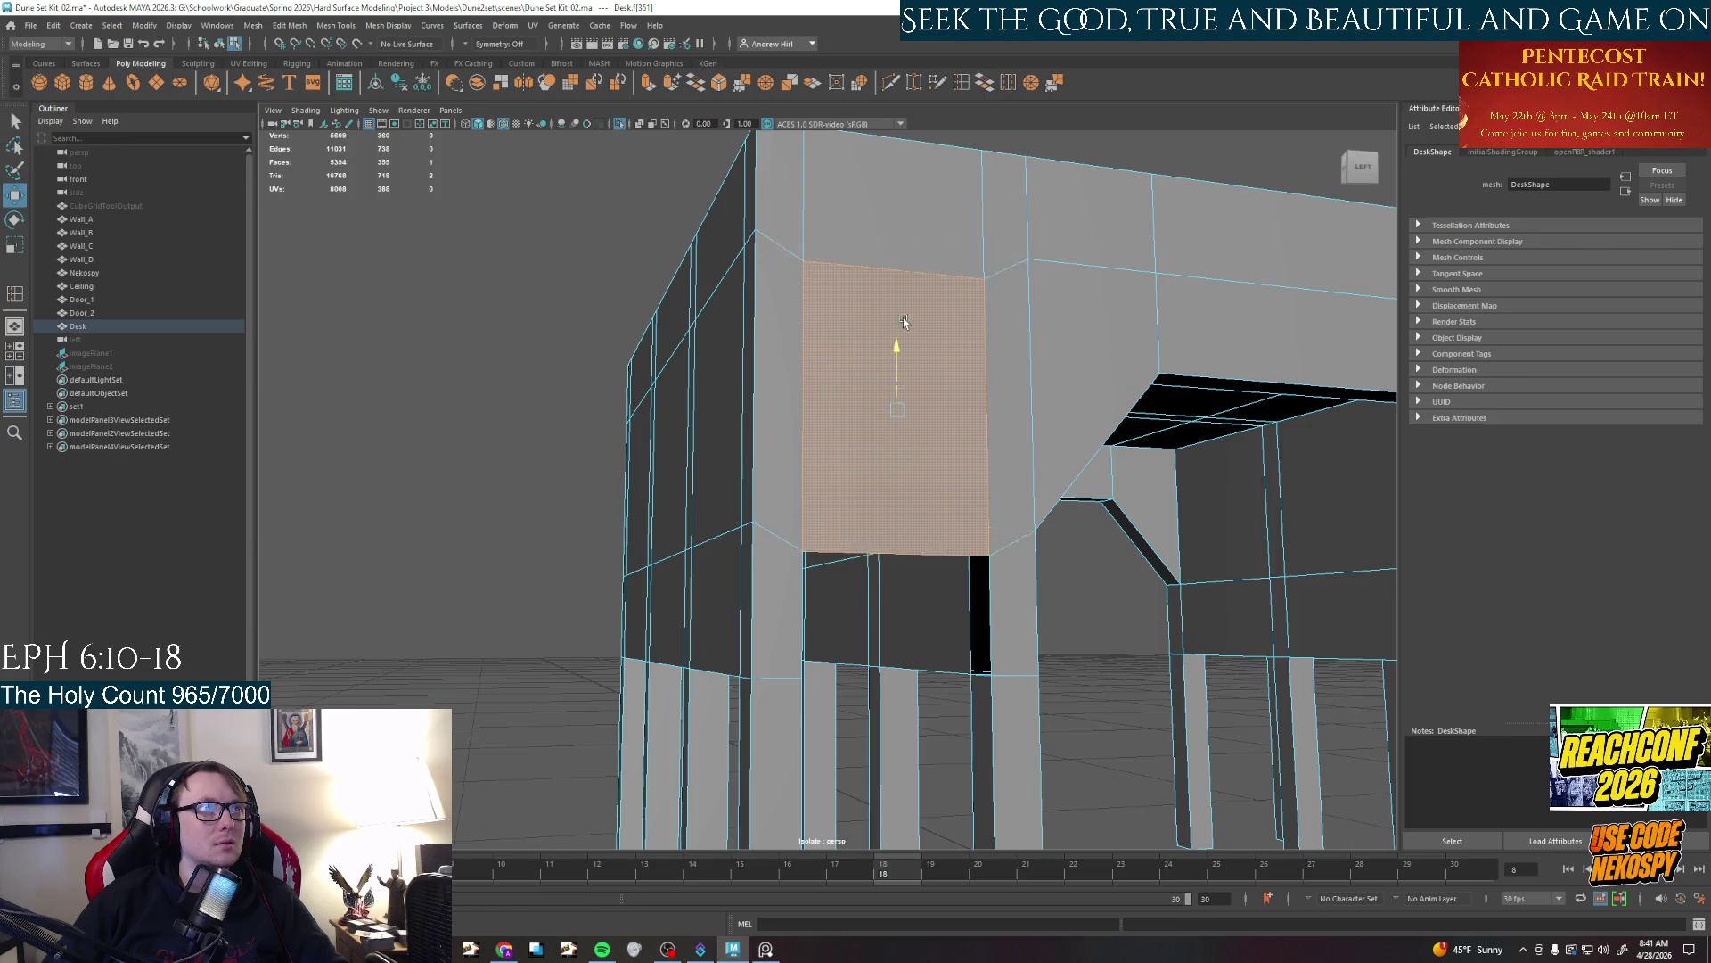
Extrude the raised side face, then select the underside face of the opening
{"action": "key", "text": "ctrl+e"}
{"action": "left_click_drag", "start_coordinate": [896, 382], "coordinate": [892, 364], "text": "alt"}
{"action": "key", "text": "q"}
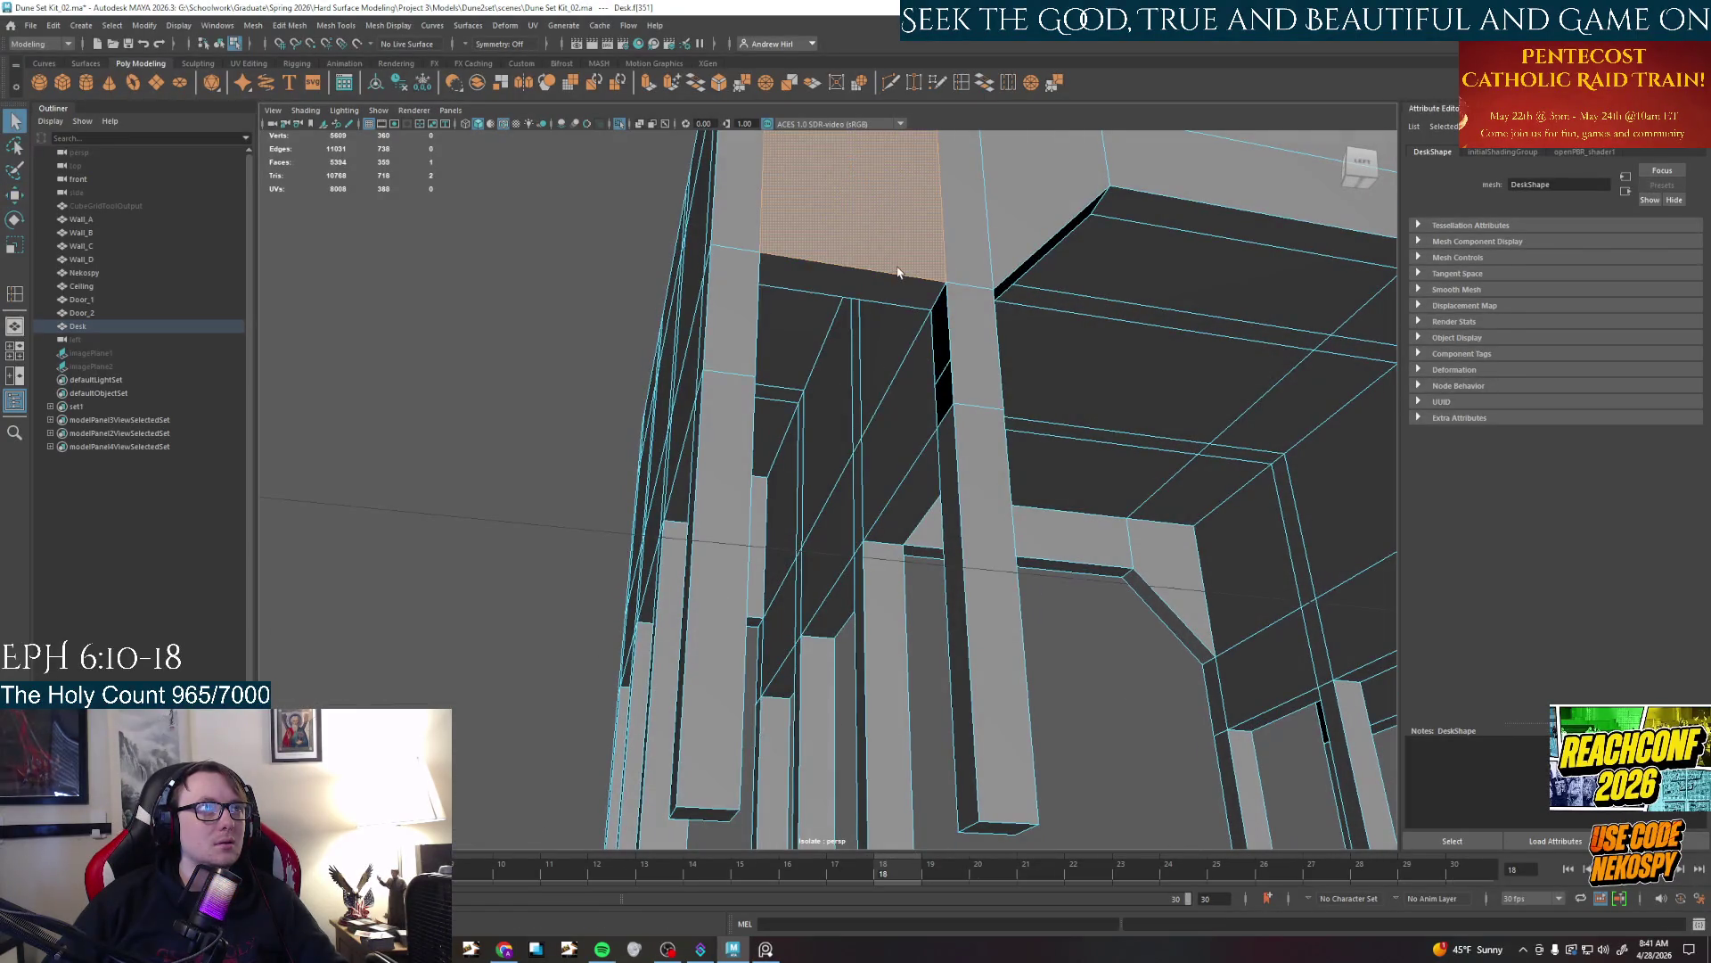
{"action": "left_click", "coordinate": [884, 289]}
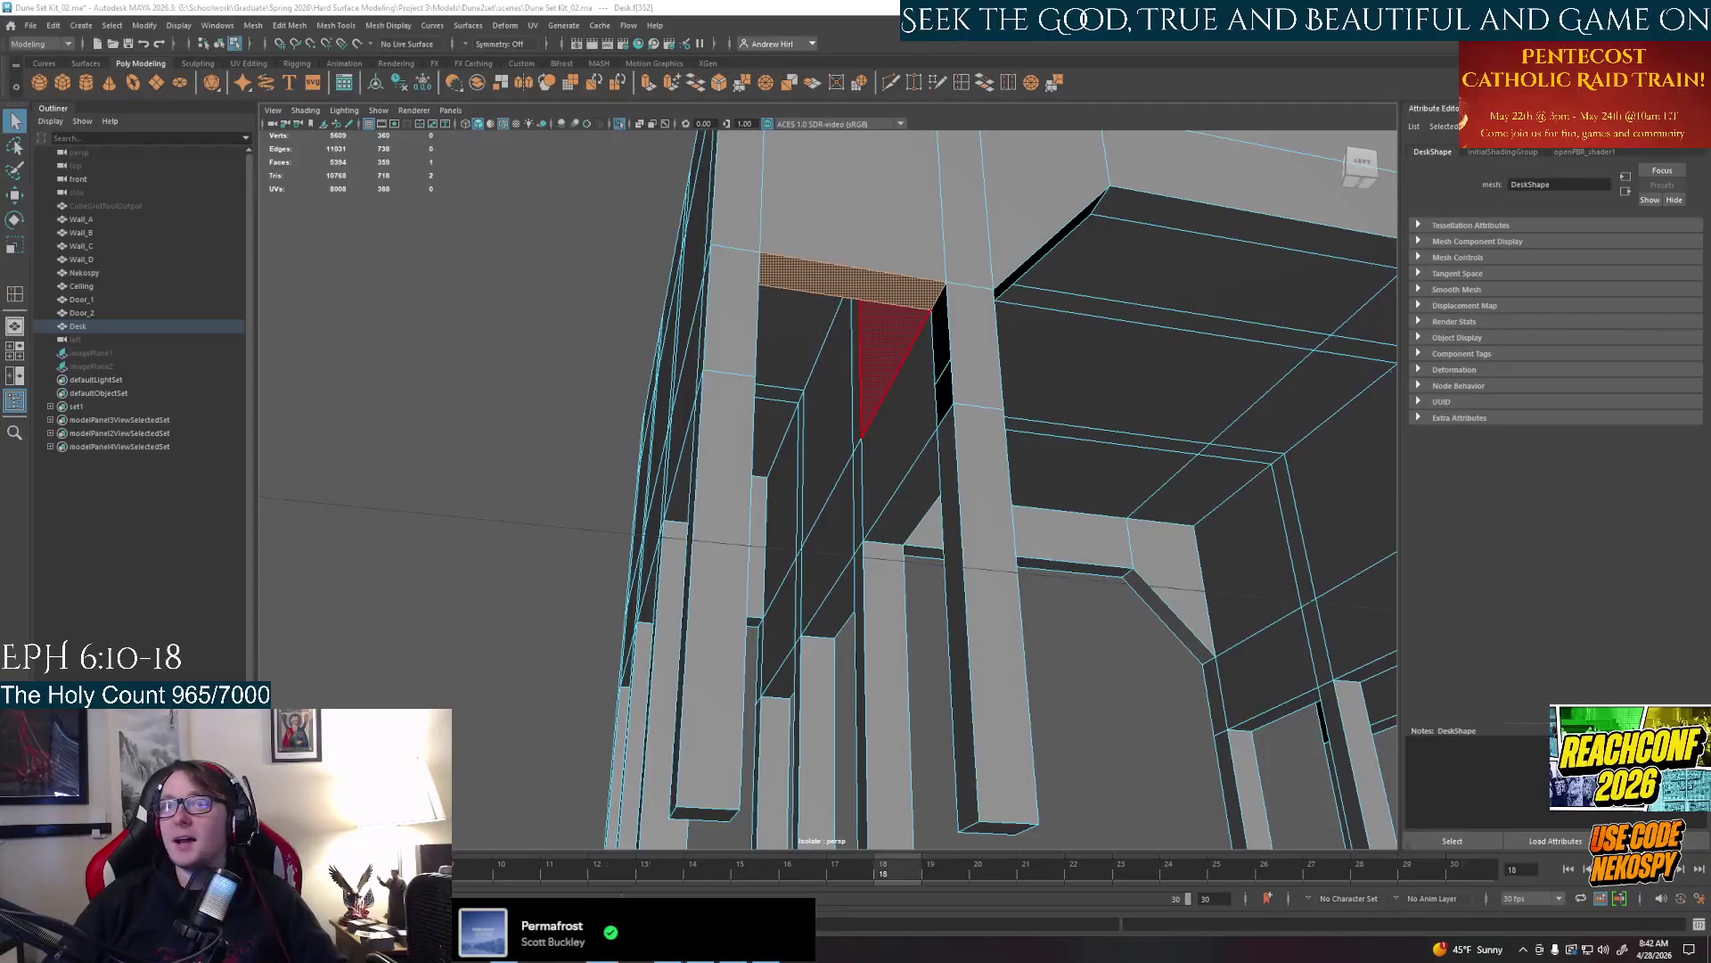
Clear the selection, dismiss the AutoSave prompt and orbit to a front view of the arch
{"action": "left_click", "coordinate": [722, 508]}
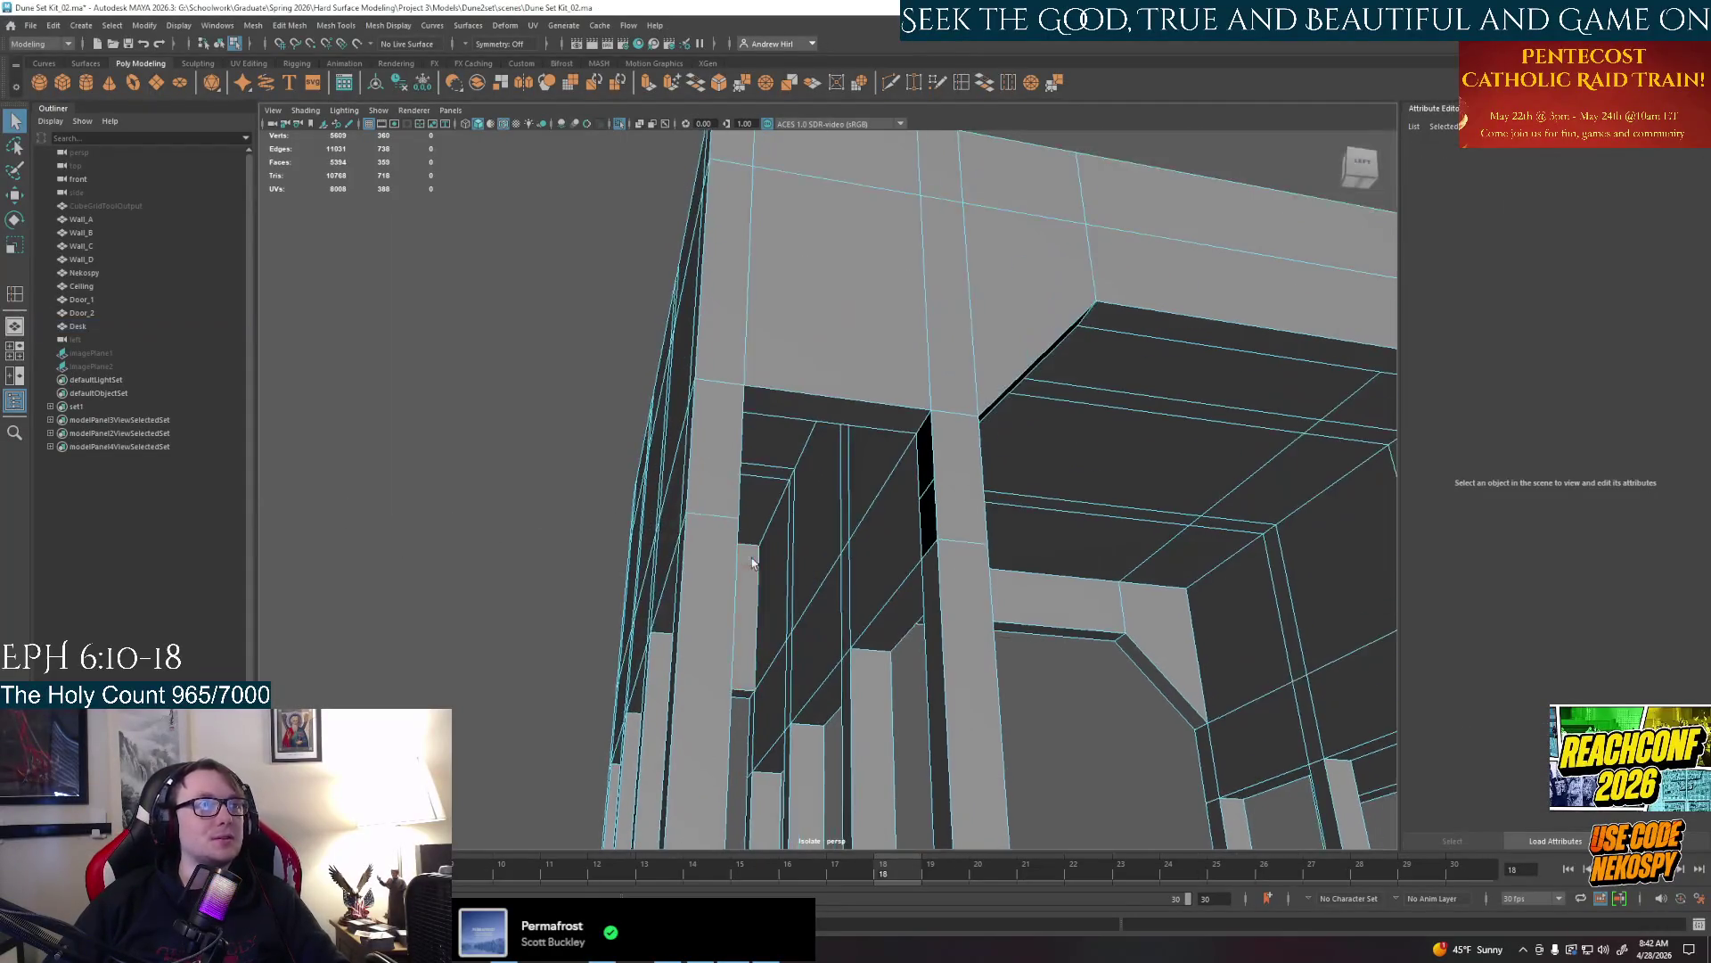
{"action": "mouse_move", "coordinate": [723, 508]}
{"action": "left_mouse_down", "text": "alt"}
{"action": "mouse_move", "coordinate": [826, 579]}
{"action": "mouse_move", "coordinate": [909, 491]}
{"action": "left_mouse_up", "text": "alt"}
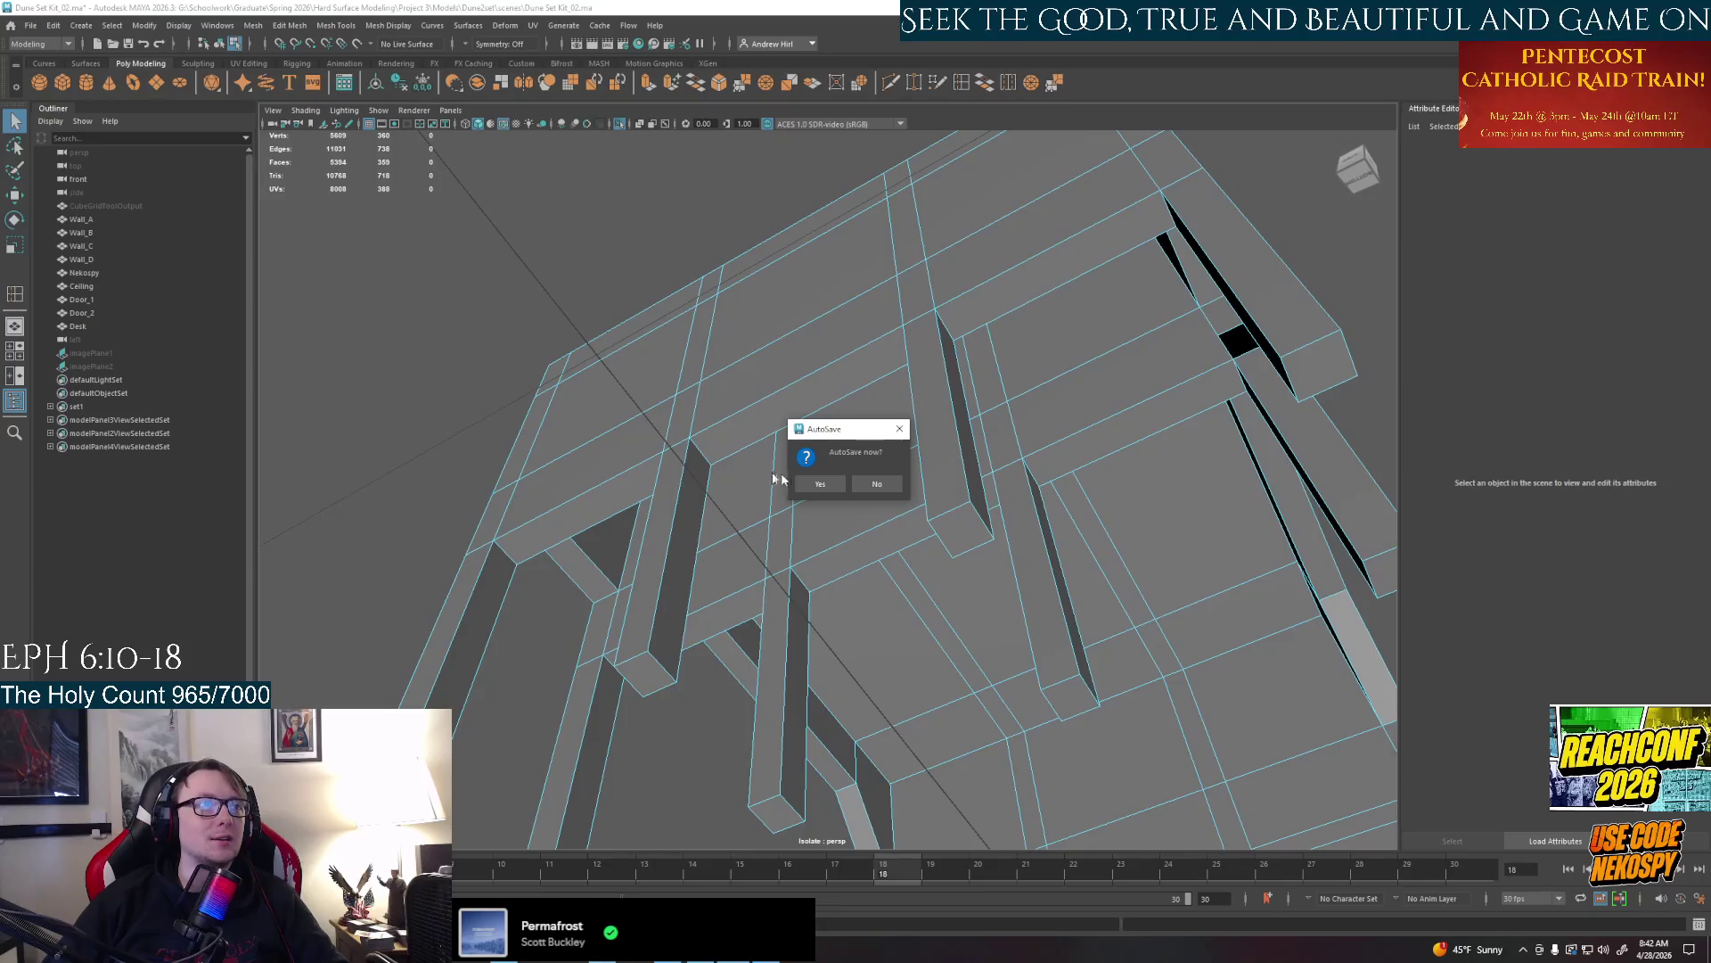
{"action": "left_click", "coordinate": [819, 485]}
{"action": "mouse_move", "coordinate": [855, 481]}
{"action": "left_mouse_down", "text": "alt"}
{"action": "mouse_move", "coordinate": [922, 541]}
{"action": "mouse_move", "coordinate": [1130, 586]}
{"action": "mouse_move", "coordinate": [1051, 539]}
{"action": "left_mouse_up", "text": "alt"}
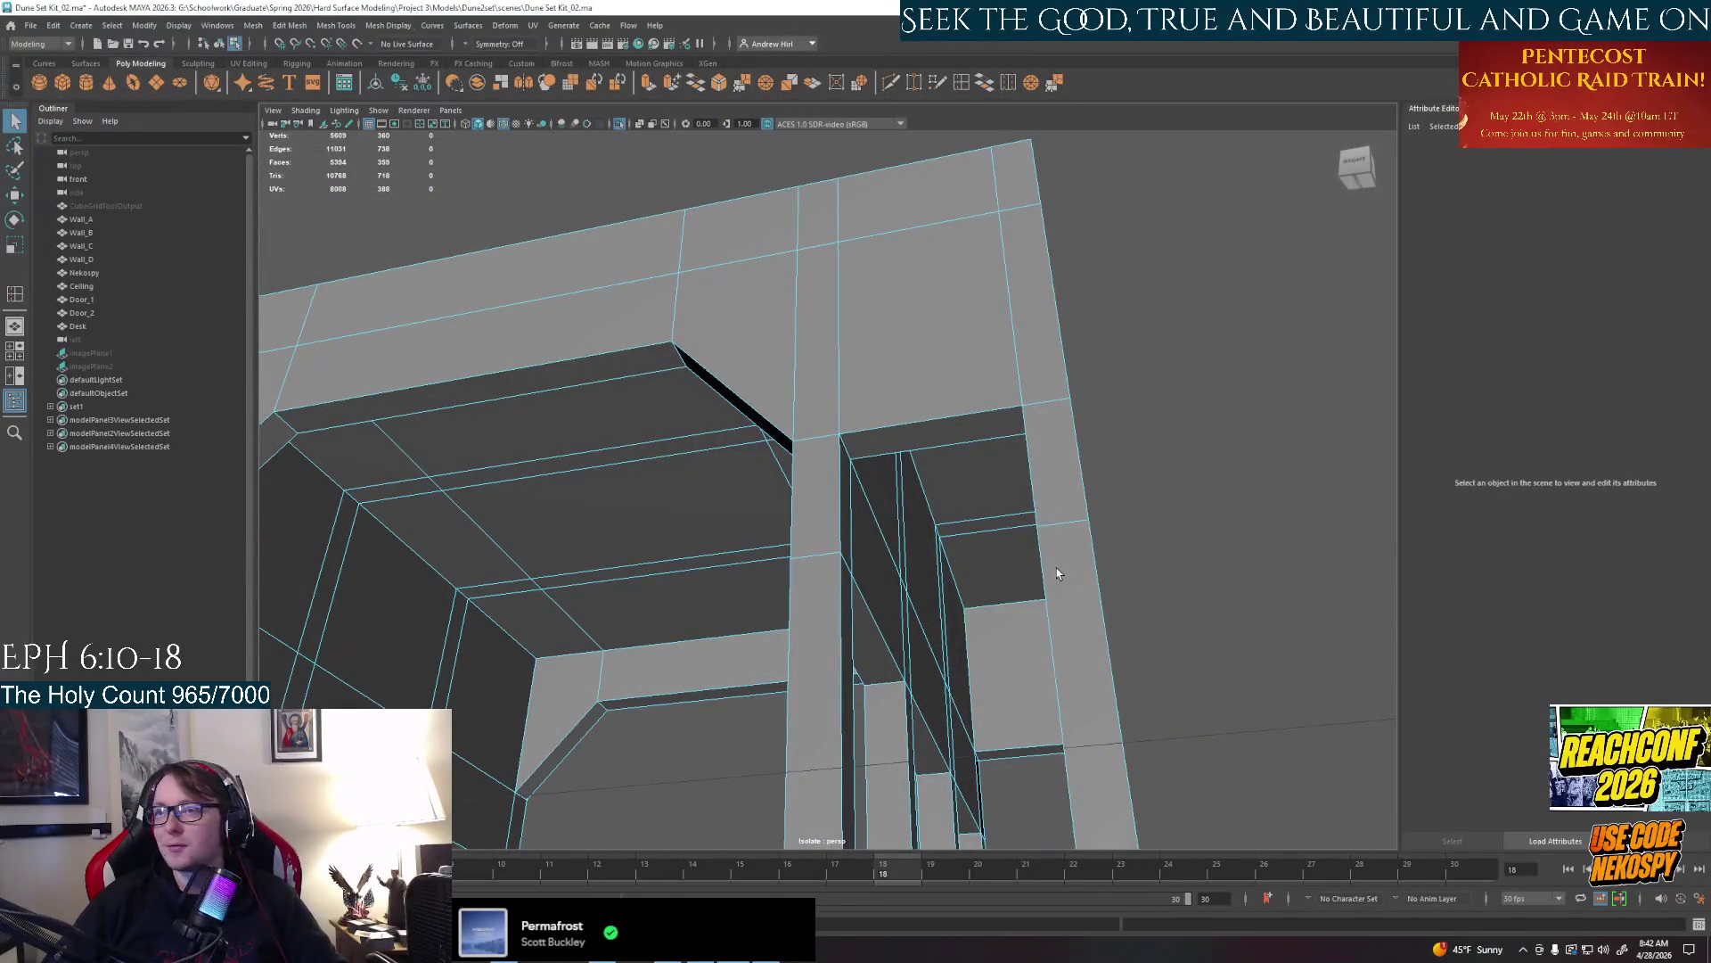
Delete the inner face of the leg framing, leaving an opening, and inspect it from oblique angles
{"action": "left_click", "coordinate": [1012, 544]}
{"action": "key", "text": "Delete"}
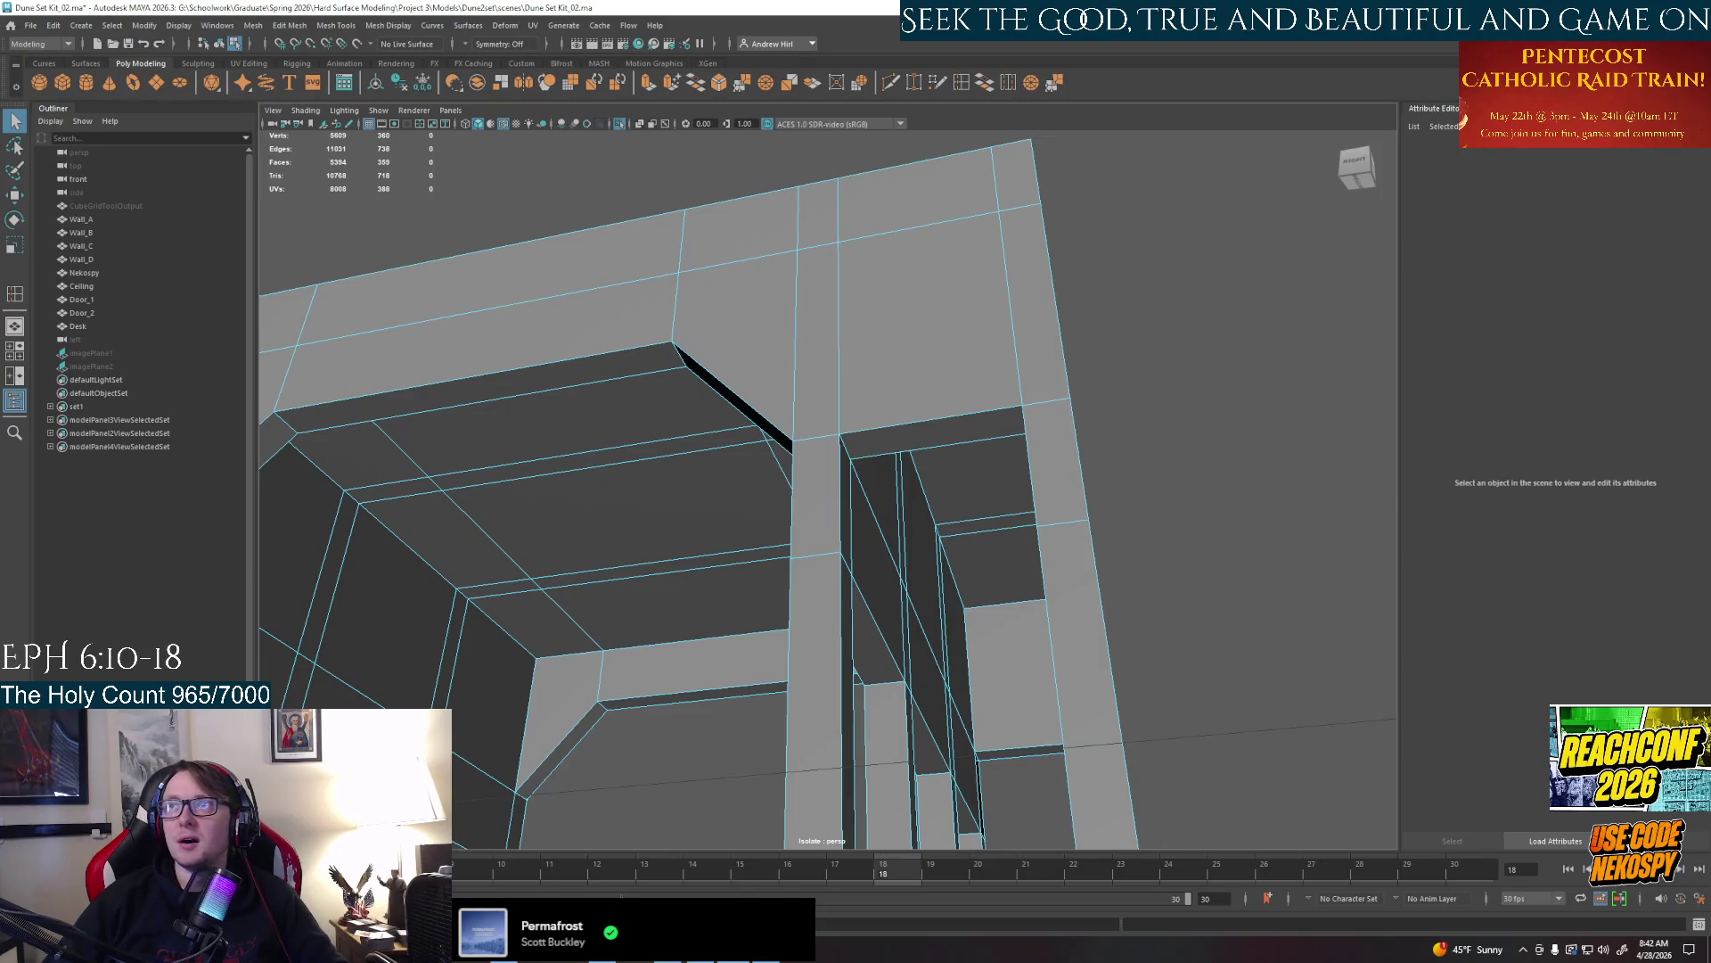
{"action": "mouse_move", "coordinate": [985, 437]}
{"action": "left_mouse_down", "text": "alt"}
{"action": "mouse_move", "coordinate": [886, 431]}
{"action": "mouse_move", "coordinate": [921, 419]}
{"action": "left_mouse_up", "text": "alt"}
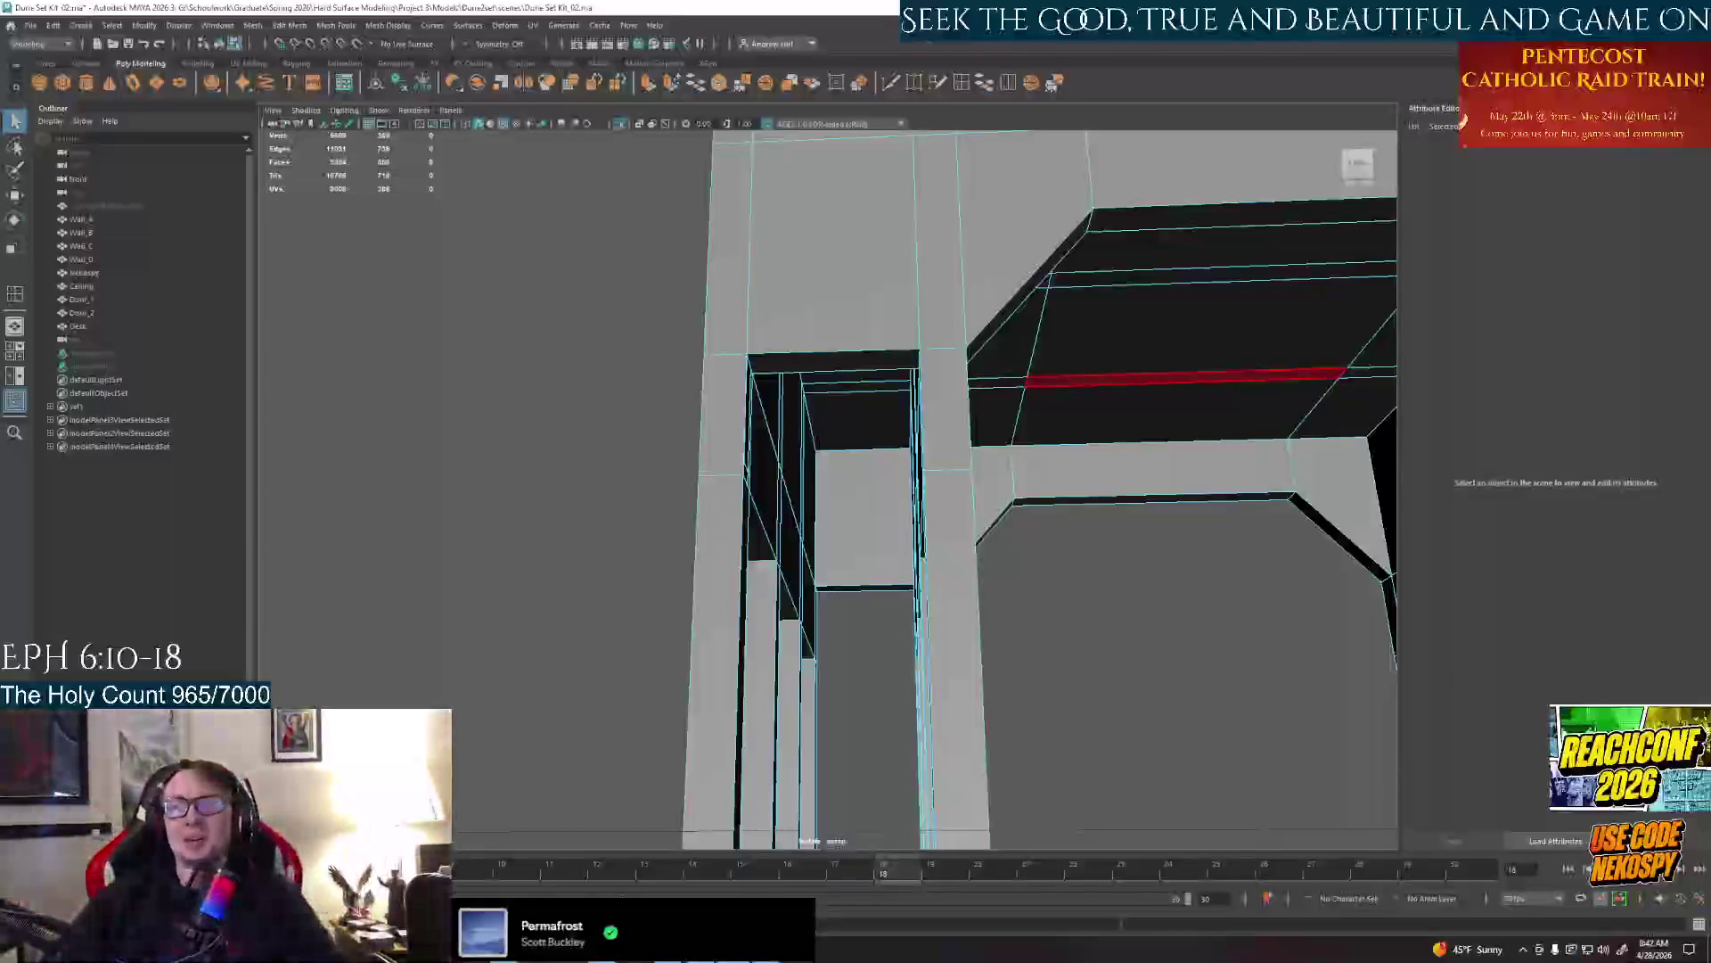
{"action": "mouse_move", "coordinate": [1124, 589]}
{"action": "left_mouse_down", "text": "alt"}
{"action": "mouse_move", "coordinate": [922, 506]}
{"action": "mouse_move", "coordinate": [950, 536]}
{"action": "mouse_move", "coordinate": [886, 574]}
{"action": "mouse_move", "coordinate": [812, 579]}
{"action": "mouse_move", "coordinate": [847, 621]}
{"action": "mouse_move", "coordinate": [869, 602]}
{"action": "left_mouse_up", "text": "alt"}
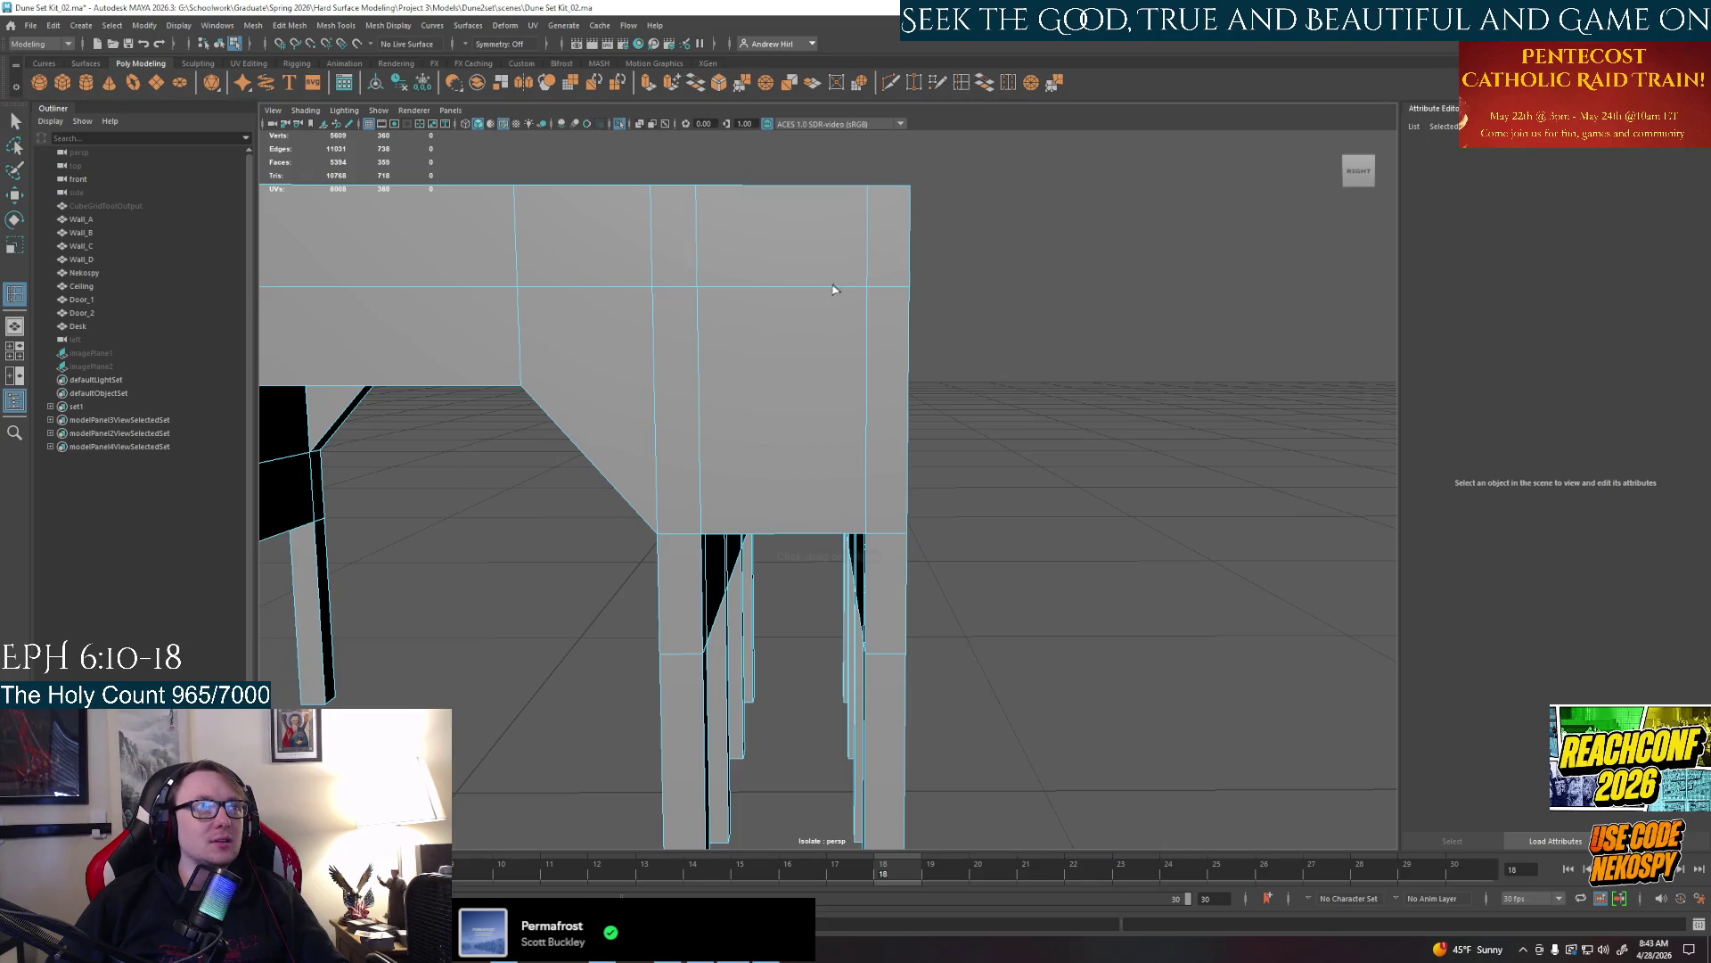
Select the desk corner components, undoing an accidental face move, and clear the selection
{"action": "left_click", "coordinate": [818, 298]}
{"action": "left_click_drag", "start_coordinate": [807, 286], "coordinate": [895, 358], "text": "alt"}
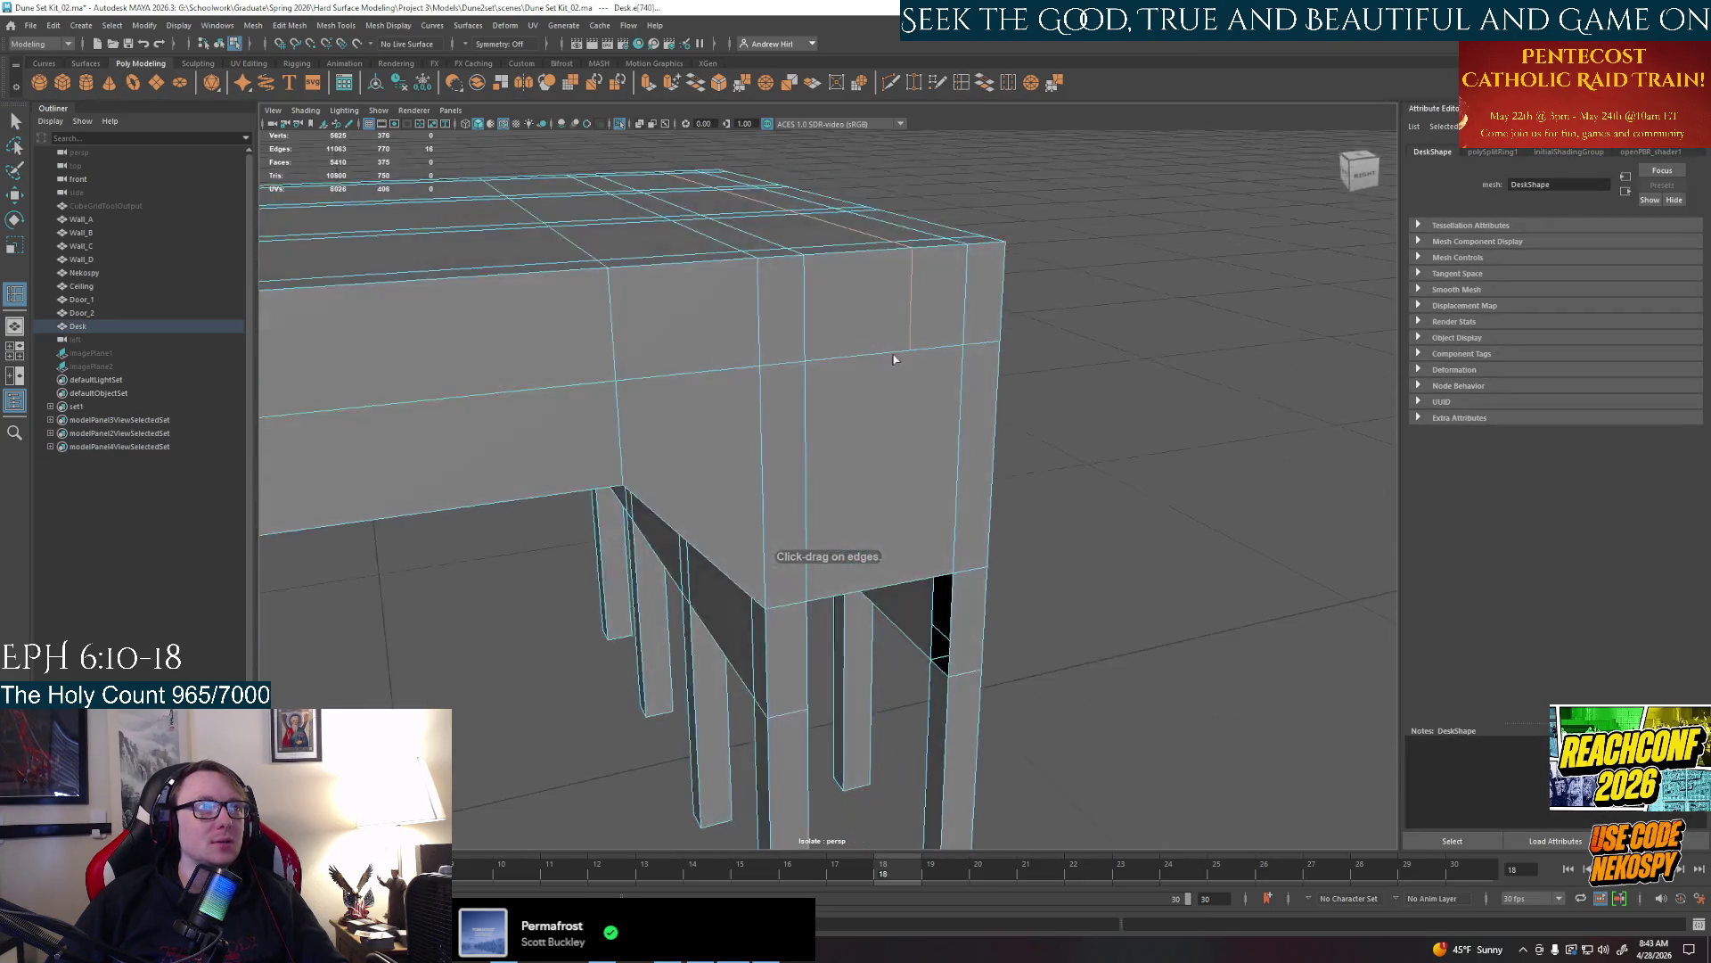
{"action": "right_click_drag", "start_coordinate": [916, 324], "coordinate": [901, 348]}
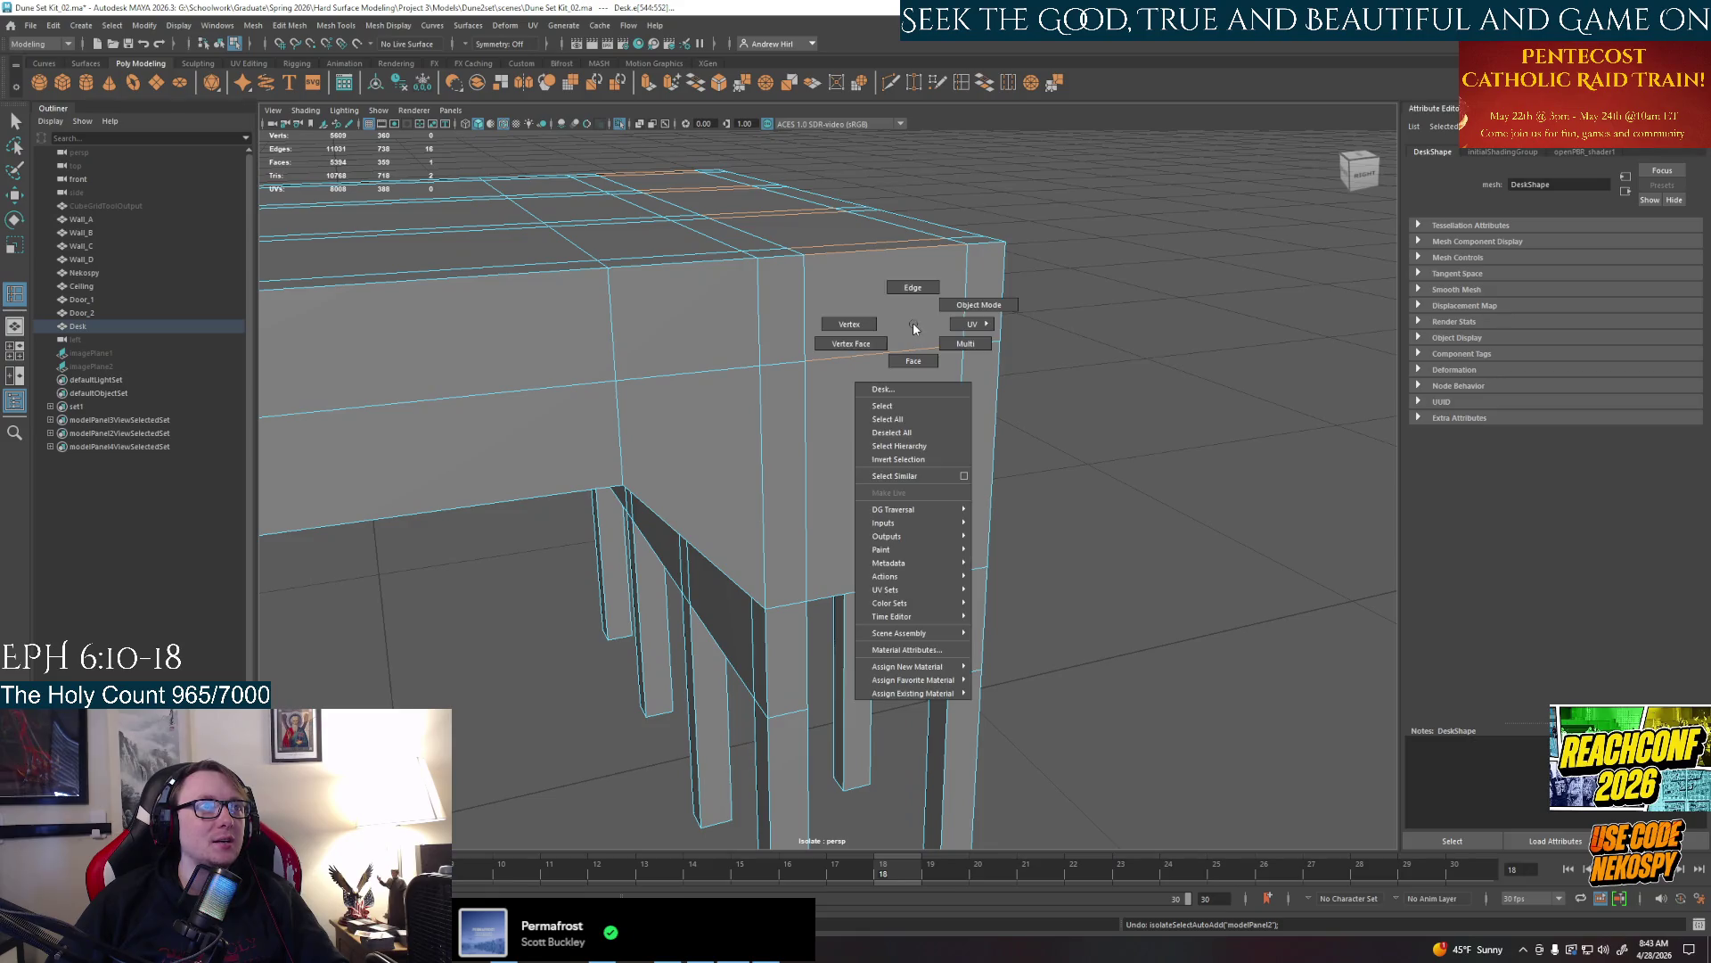
{"action": "mouse_move", "coordinate": [878, 364]}
{"action": "left_mouse_down", "text": "alt"}
{"action": "mouse_move", "coordinate": [963, 508]}
{"action": "mouse_move", "coordinate": [1070, 535]}
{"action": "mouse_move", "coordinate": [1057, 456]}
{"action": "left_mouse_up", "text": "alt"}
{"action": "key", "text": "w"}
{"action": "left_click", "coordinate": [989, 535]}
{"action": "key", "text": "ctrl+z"}
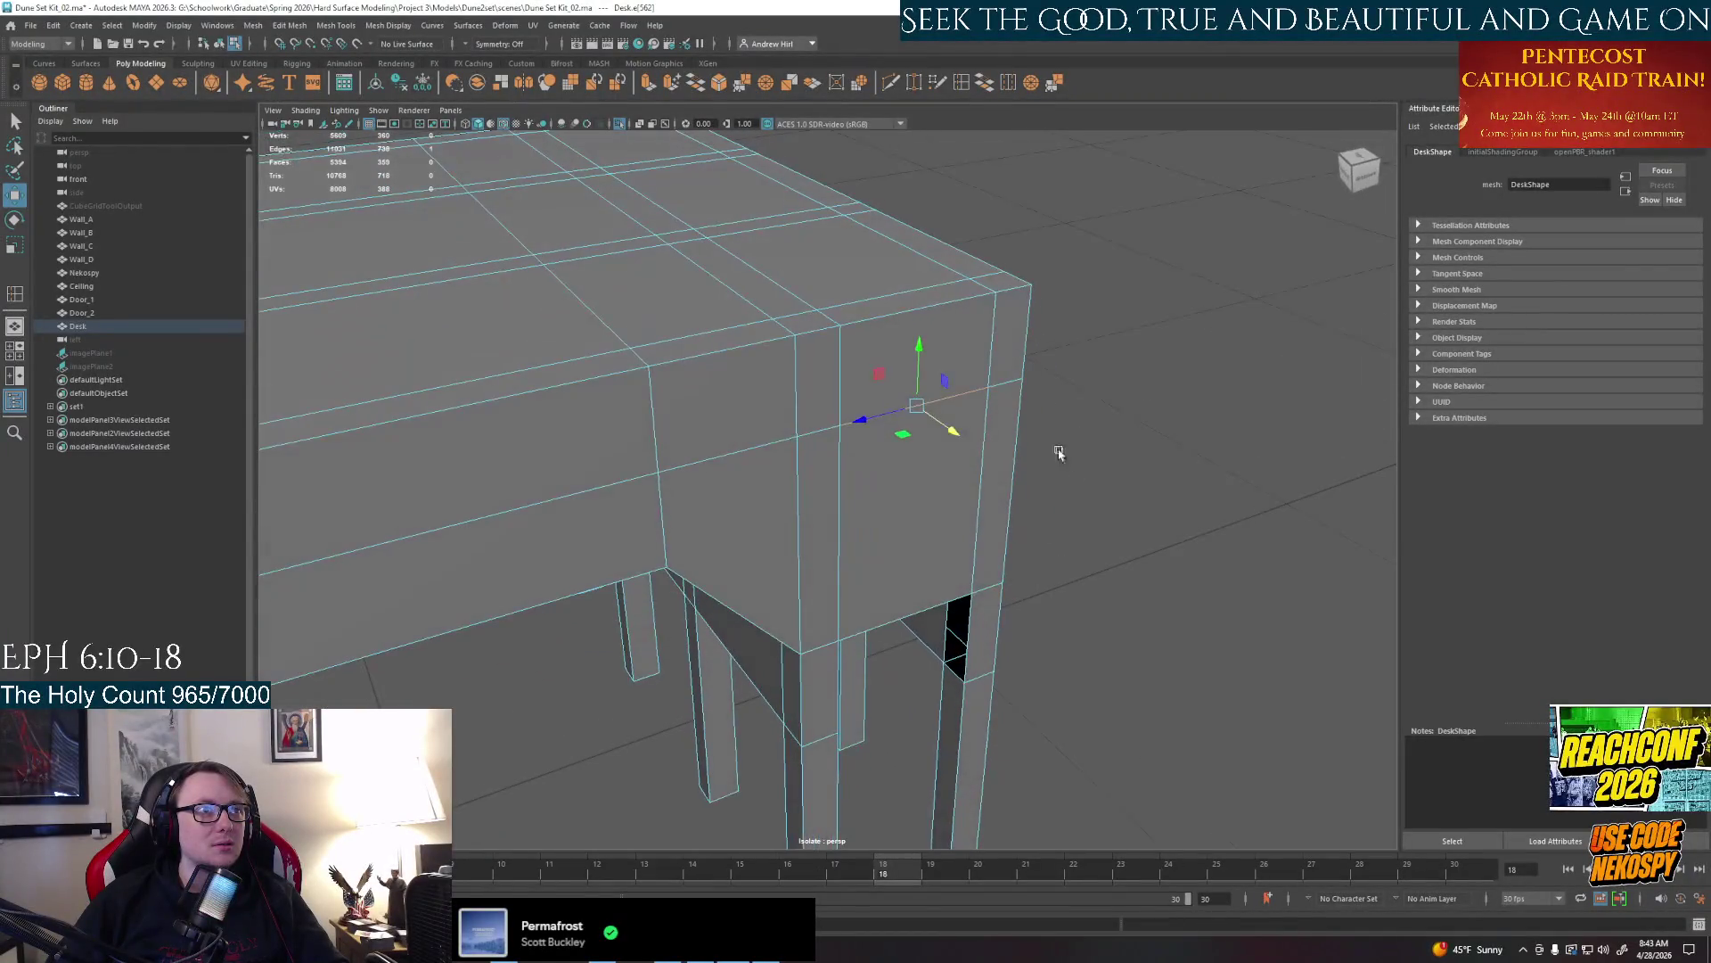
{"action": "key", "text": "q"}
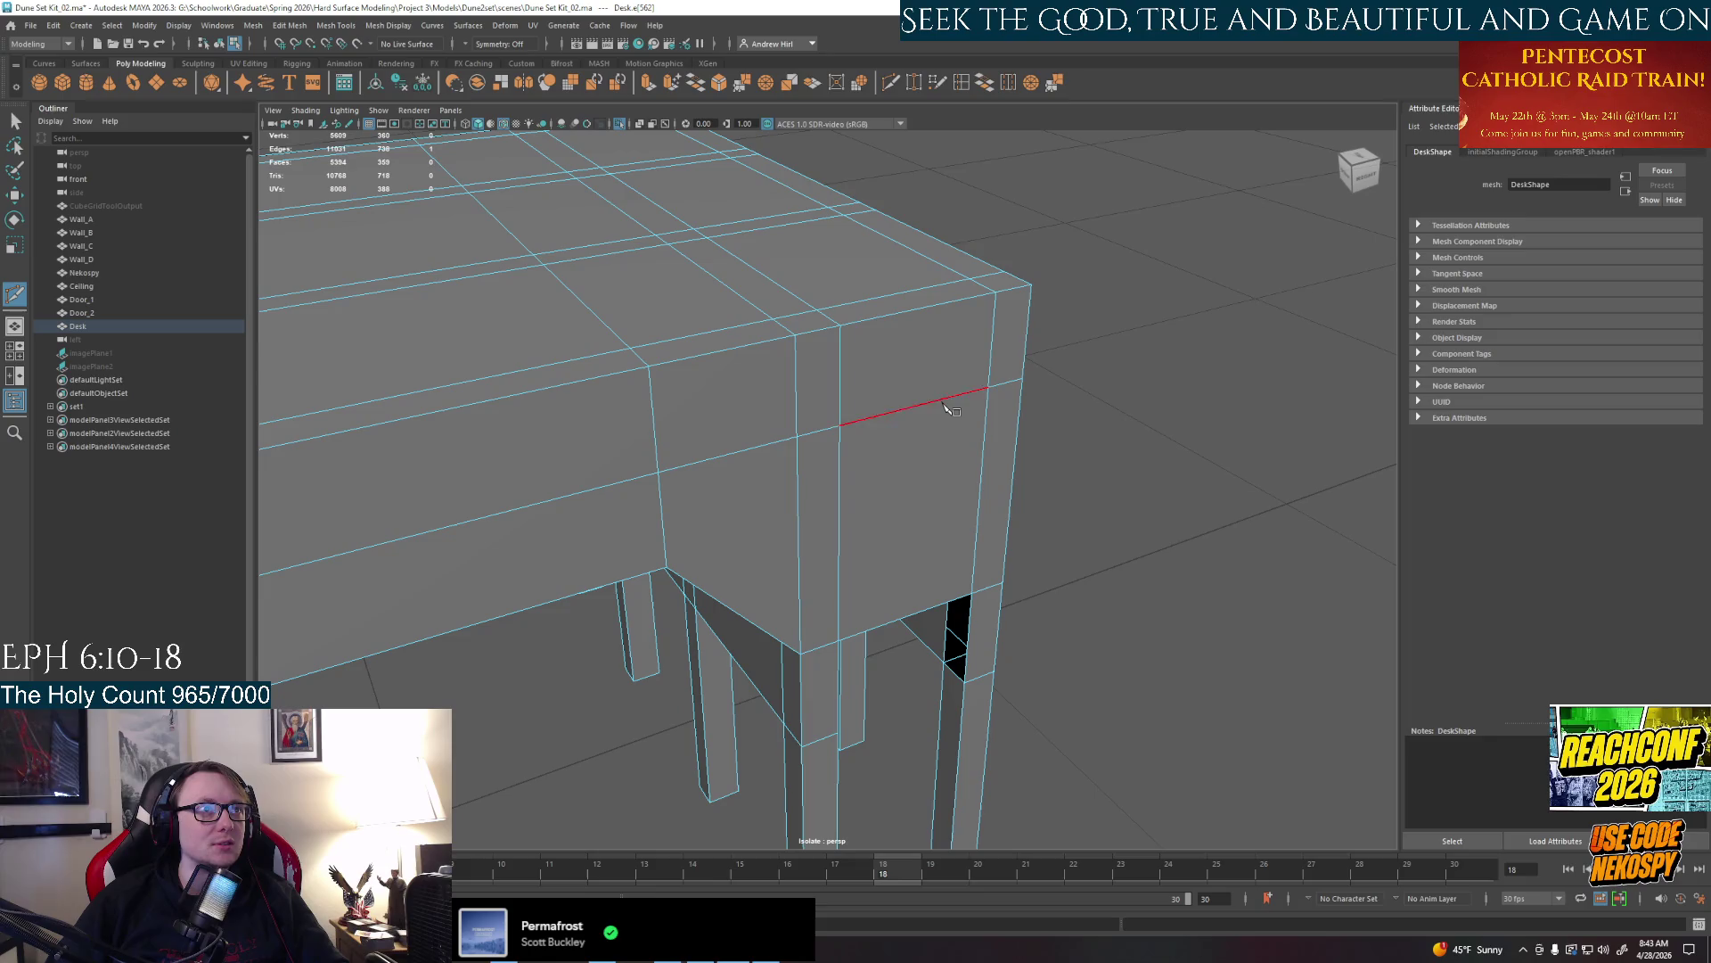
{"action": "left_click", "coordinate": [945, 430]}
{"action": "left_click", "coordinate": [955, 435]}
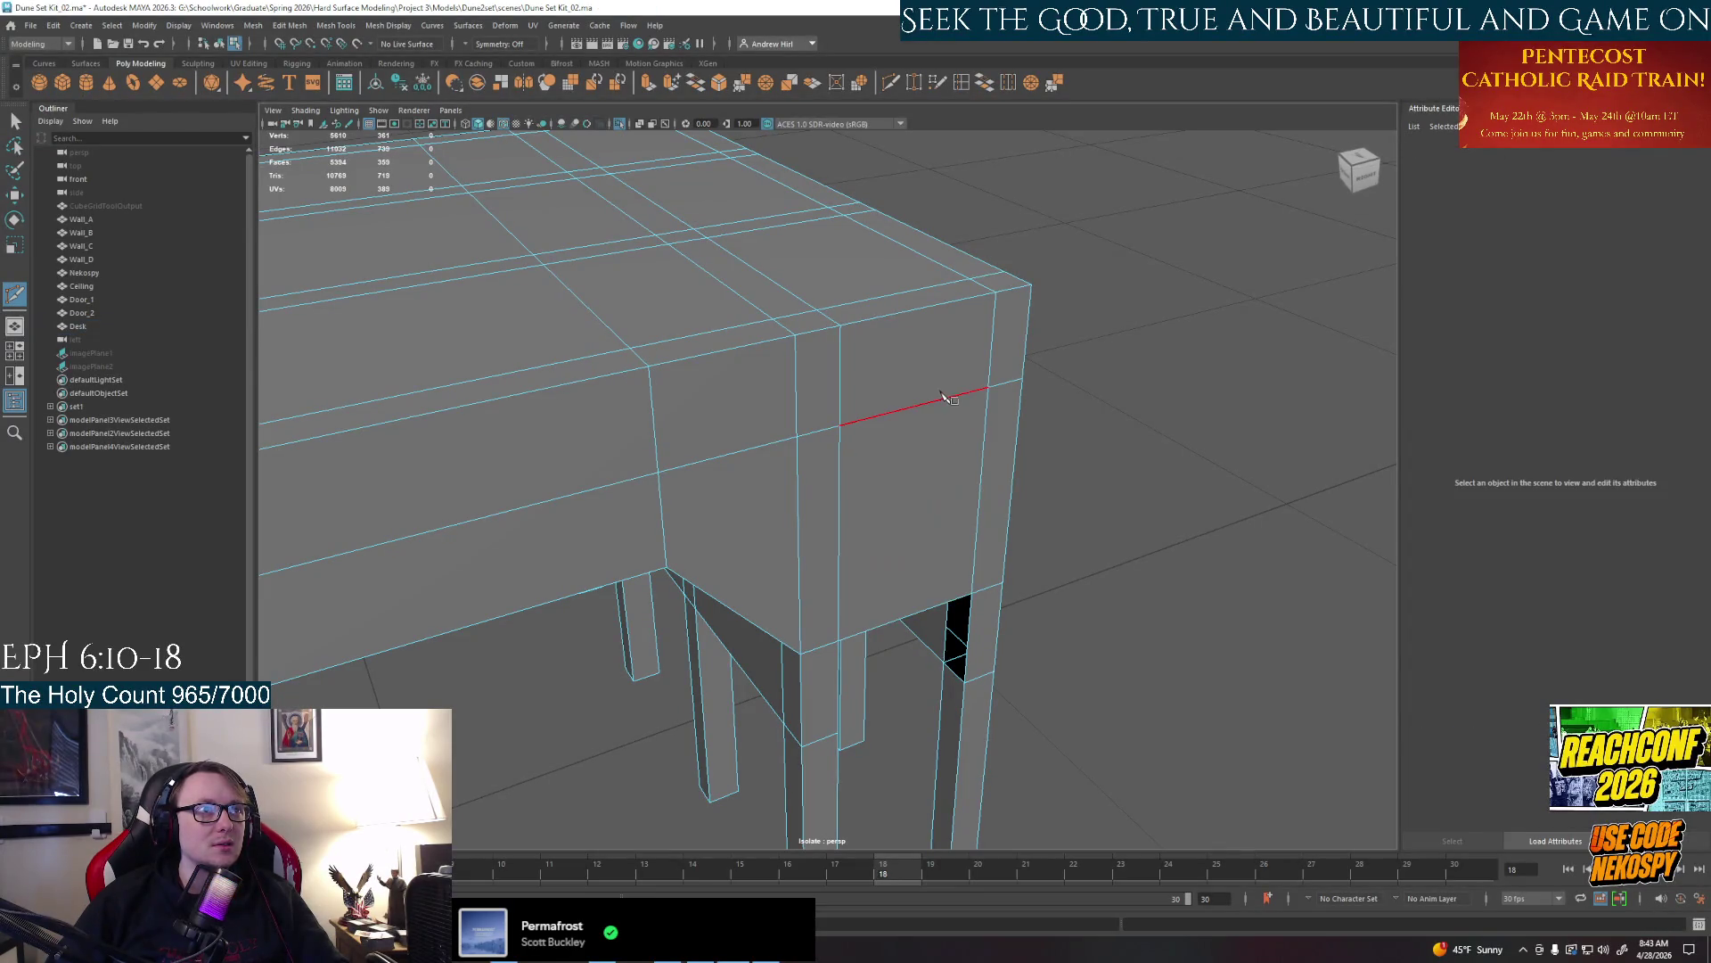
Cut a new edge across the corner face, confirm it and pull a vertex on it downward
{"action": "left_click", "coordinate": [944, 403]}
{"action": "left_click", "coordinate": [986, 389]}
{"action": "key", "text": "Return"}
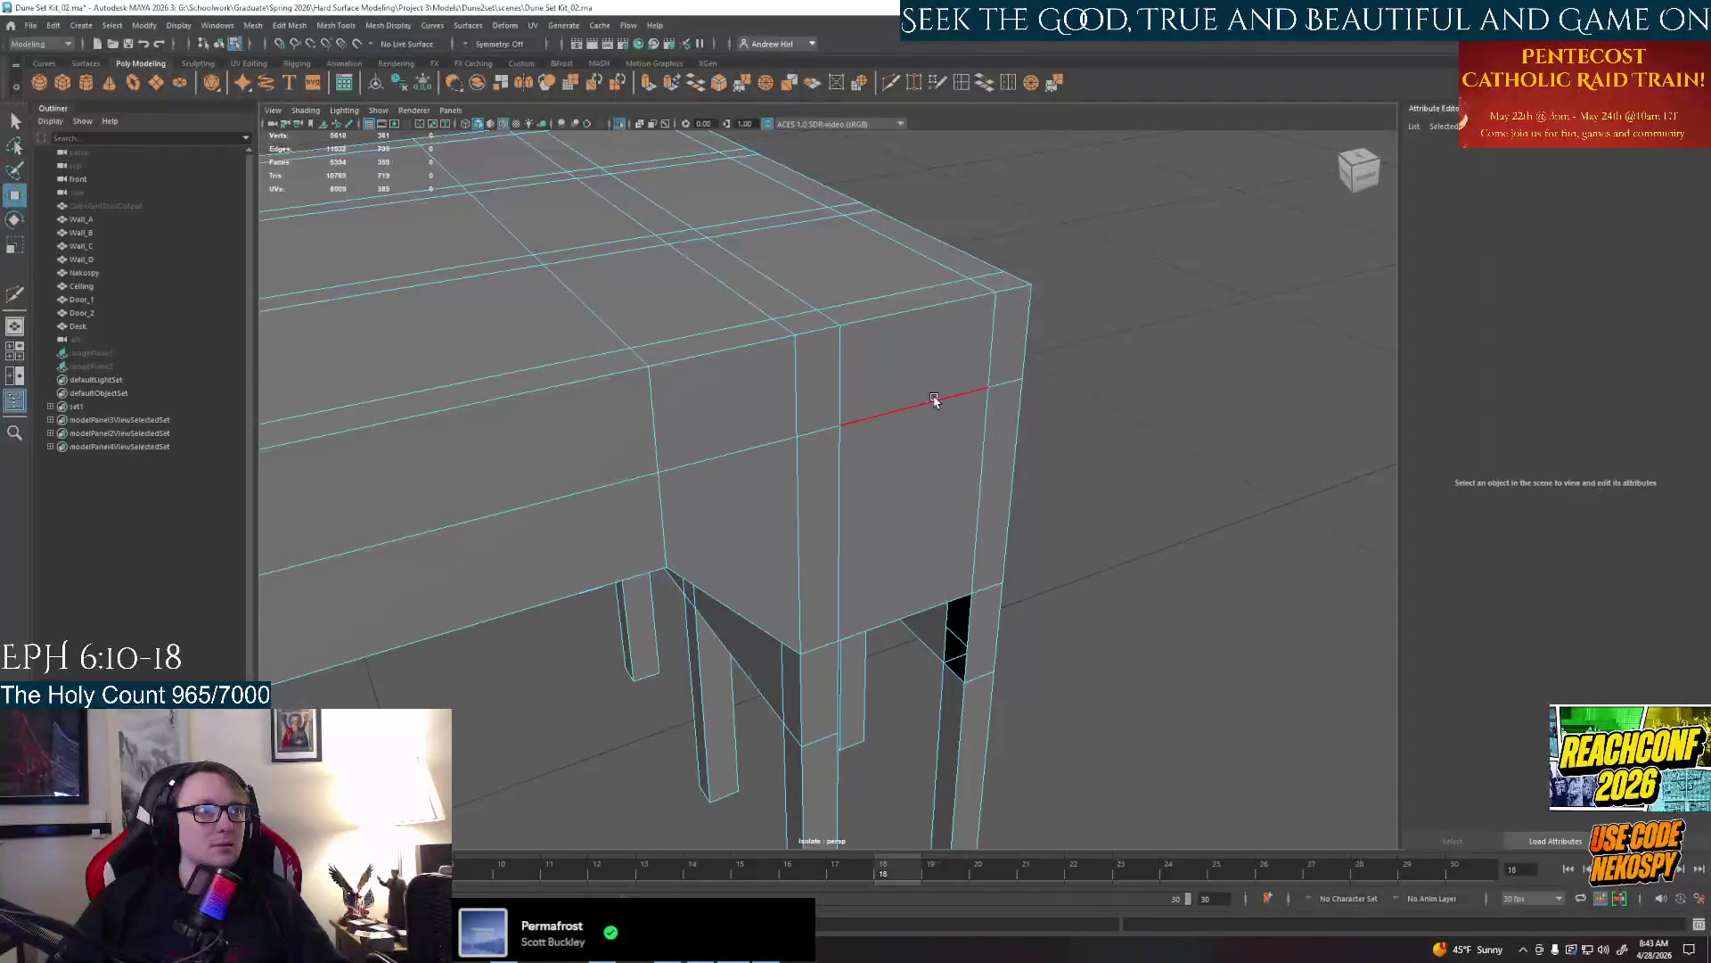
{"action": "left_click", "coordinate": [933, 398]}
{"action": "right_click", "coordinate": [923, 402]}
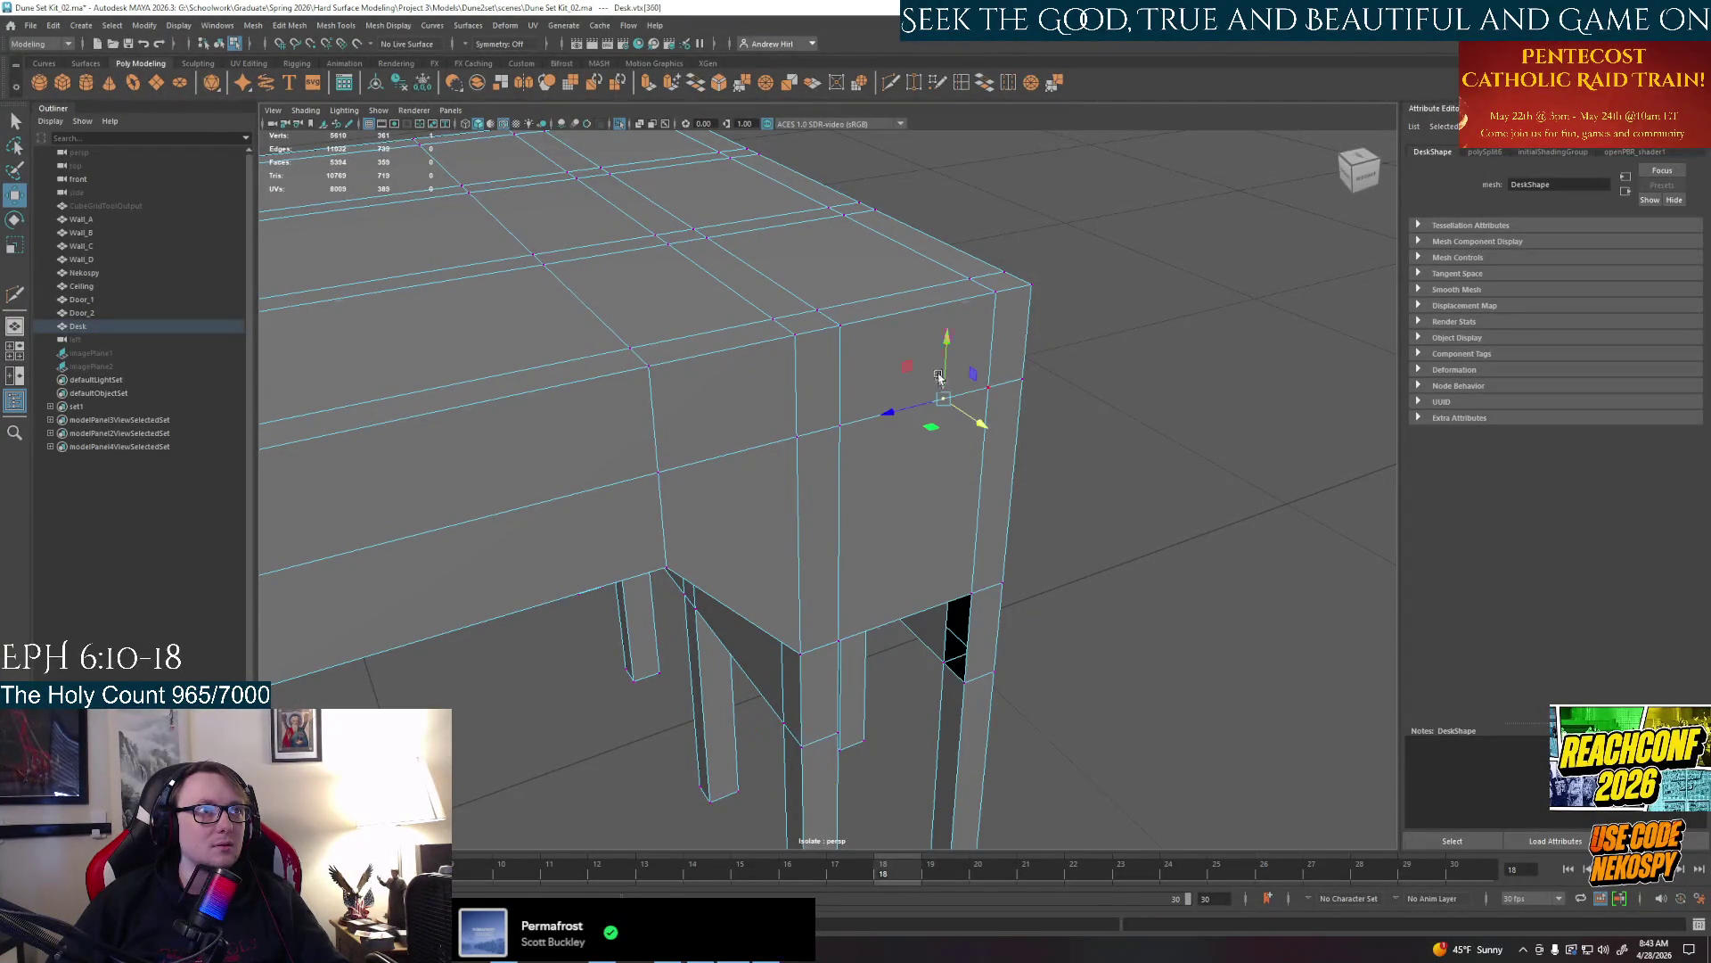
{"action": "left_click", "coordinate": [944, 379]}
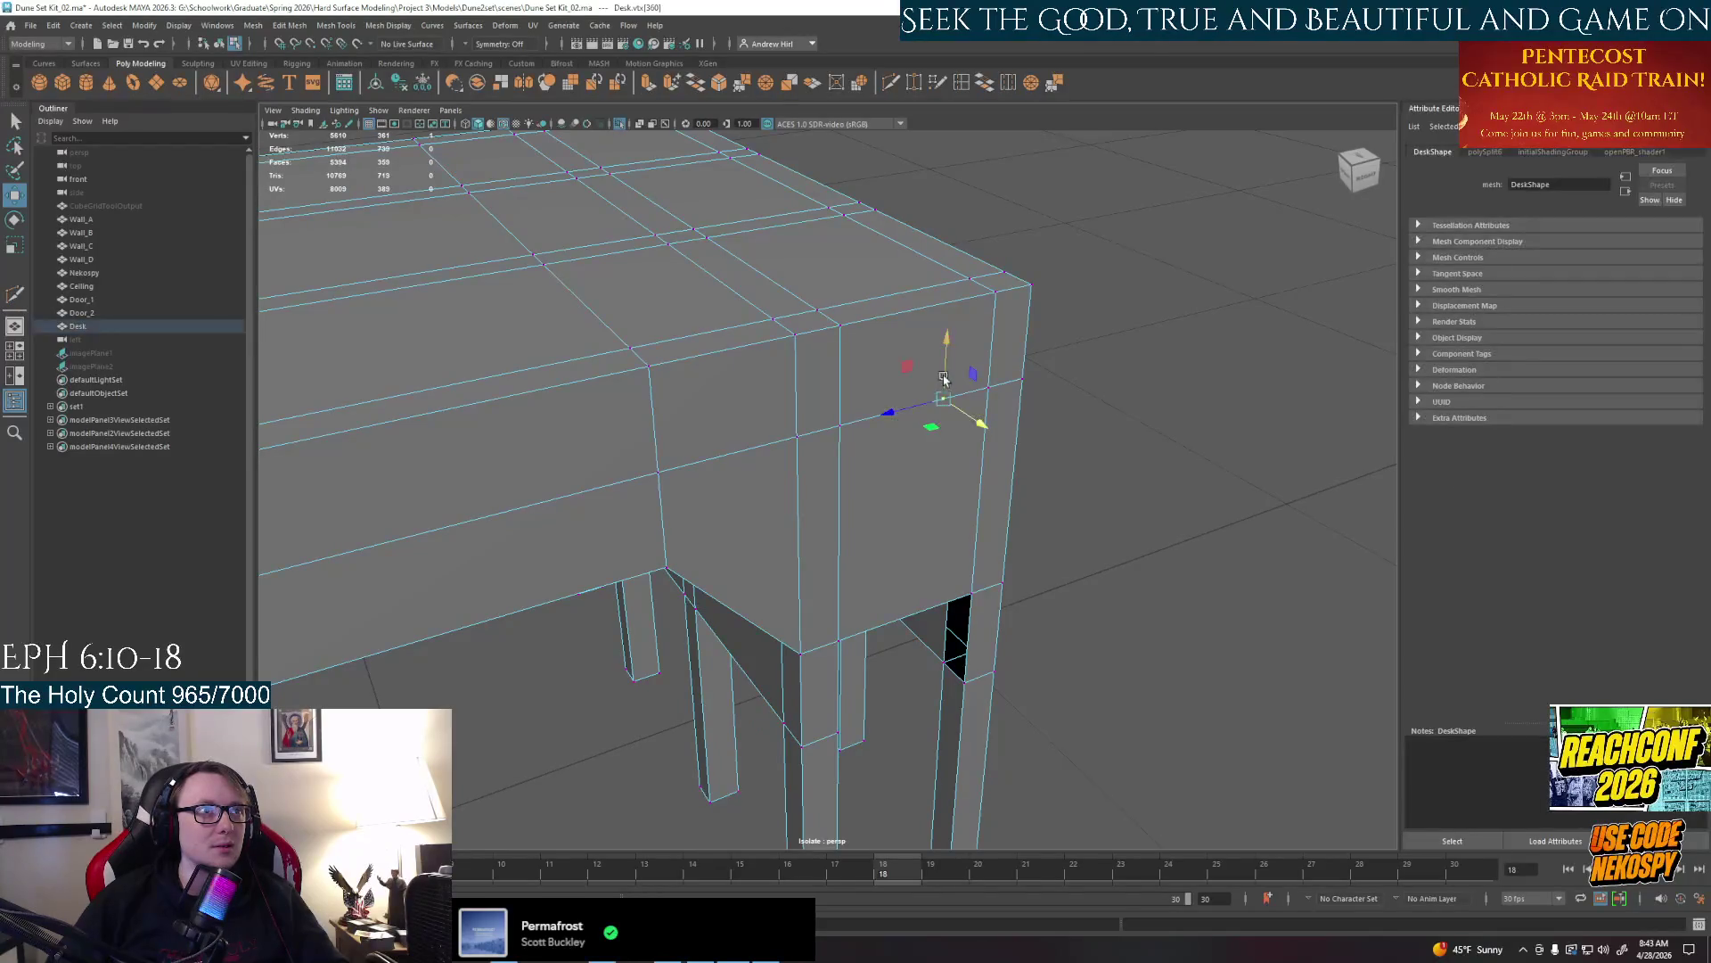
{"action": "left_click_drag", "start_coordinate": [944, 388], "coordinate": [929, 474]}
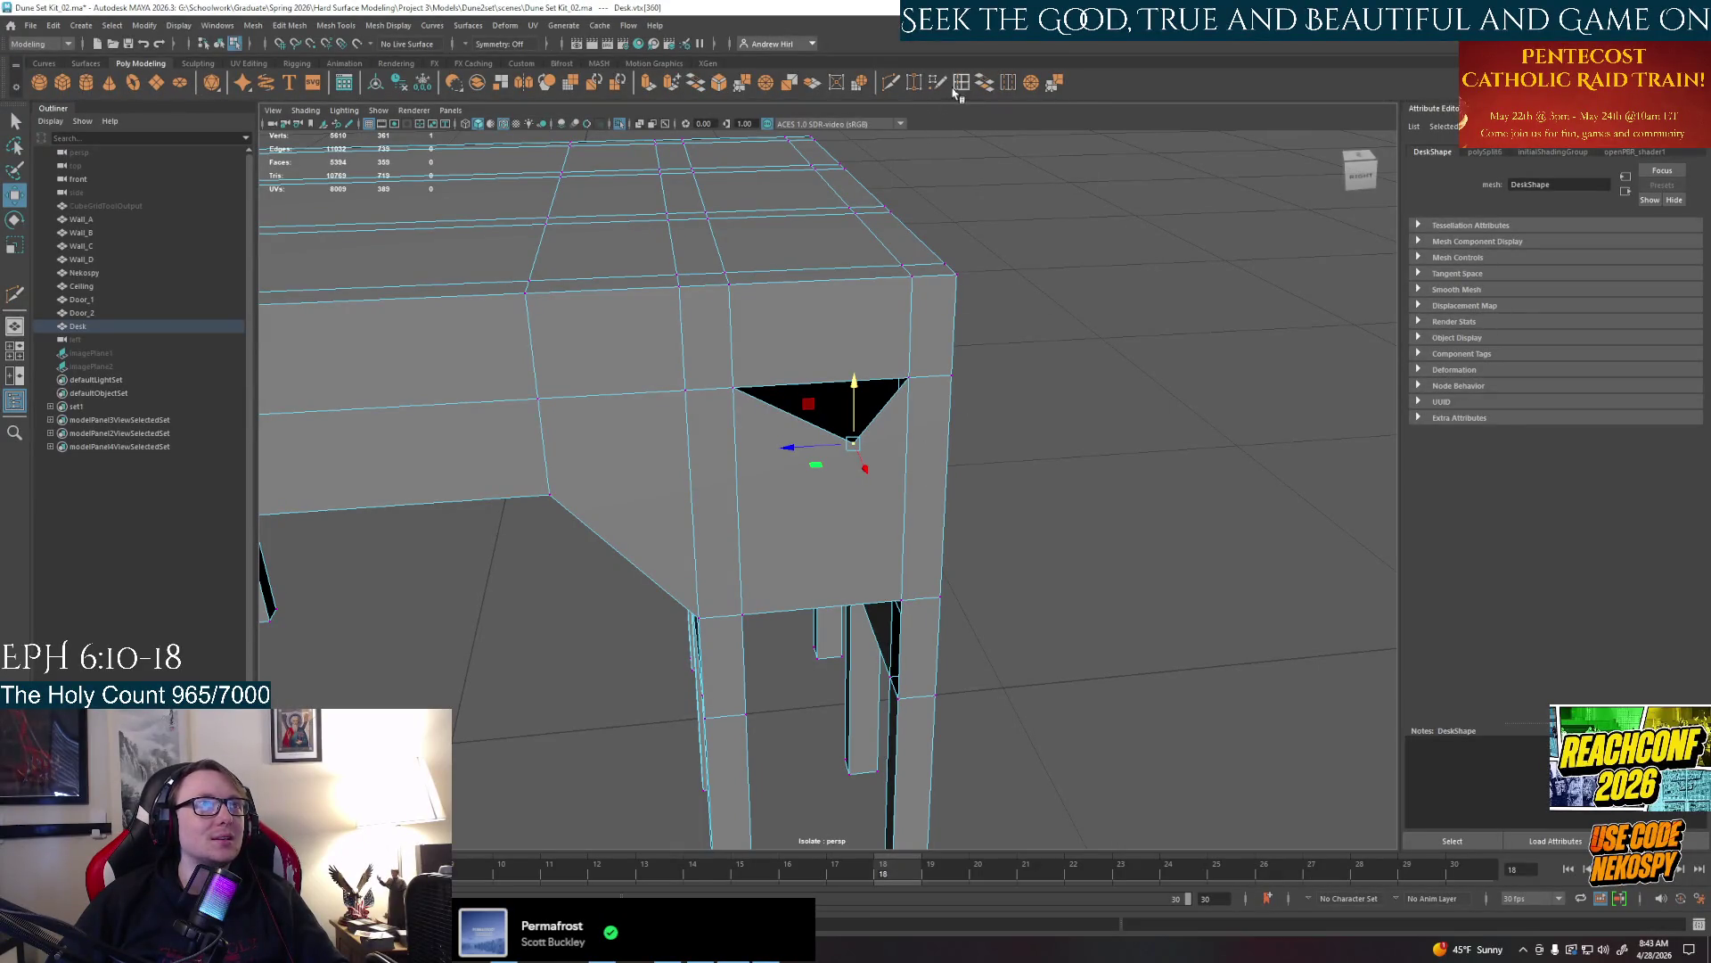
Complete a Multi-Cut across the triangular gap and undo the last vertex move
{"action": "left_click", "coordinate": [914, 84]}
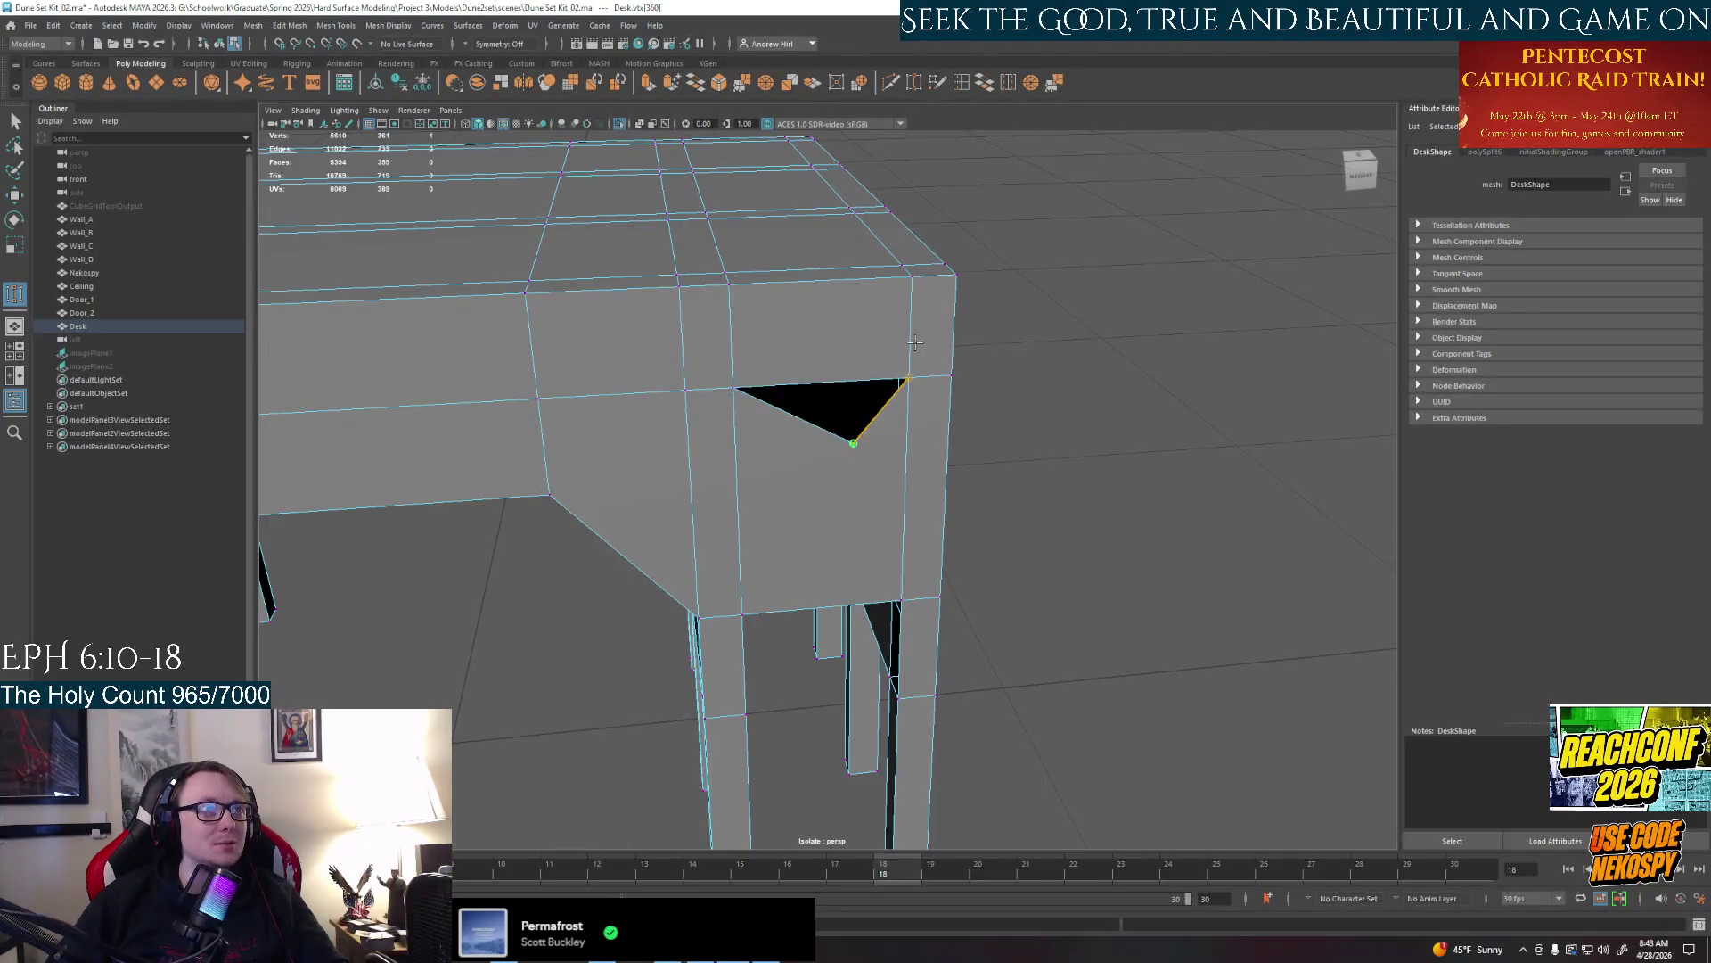
{"action": "key", "text": "Return"}
{"action": "right_click", "coordinate": [829, 401]}
{"action": "key", "text": "w"}
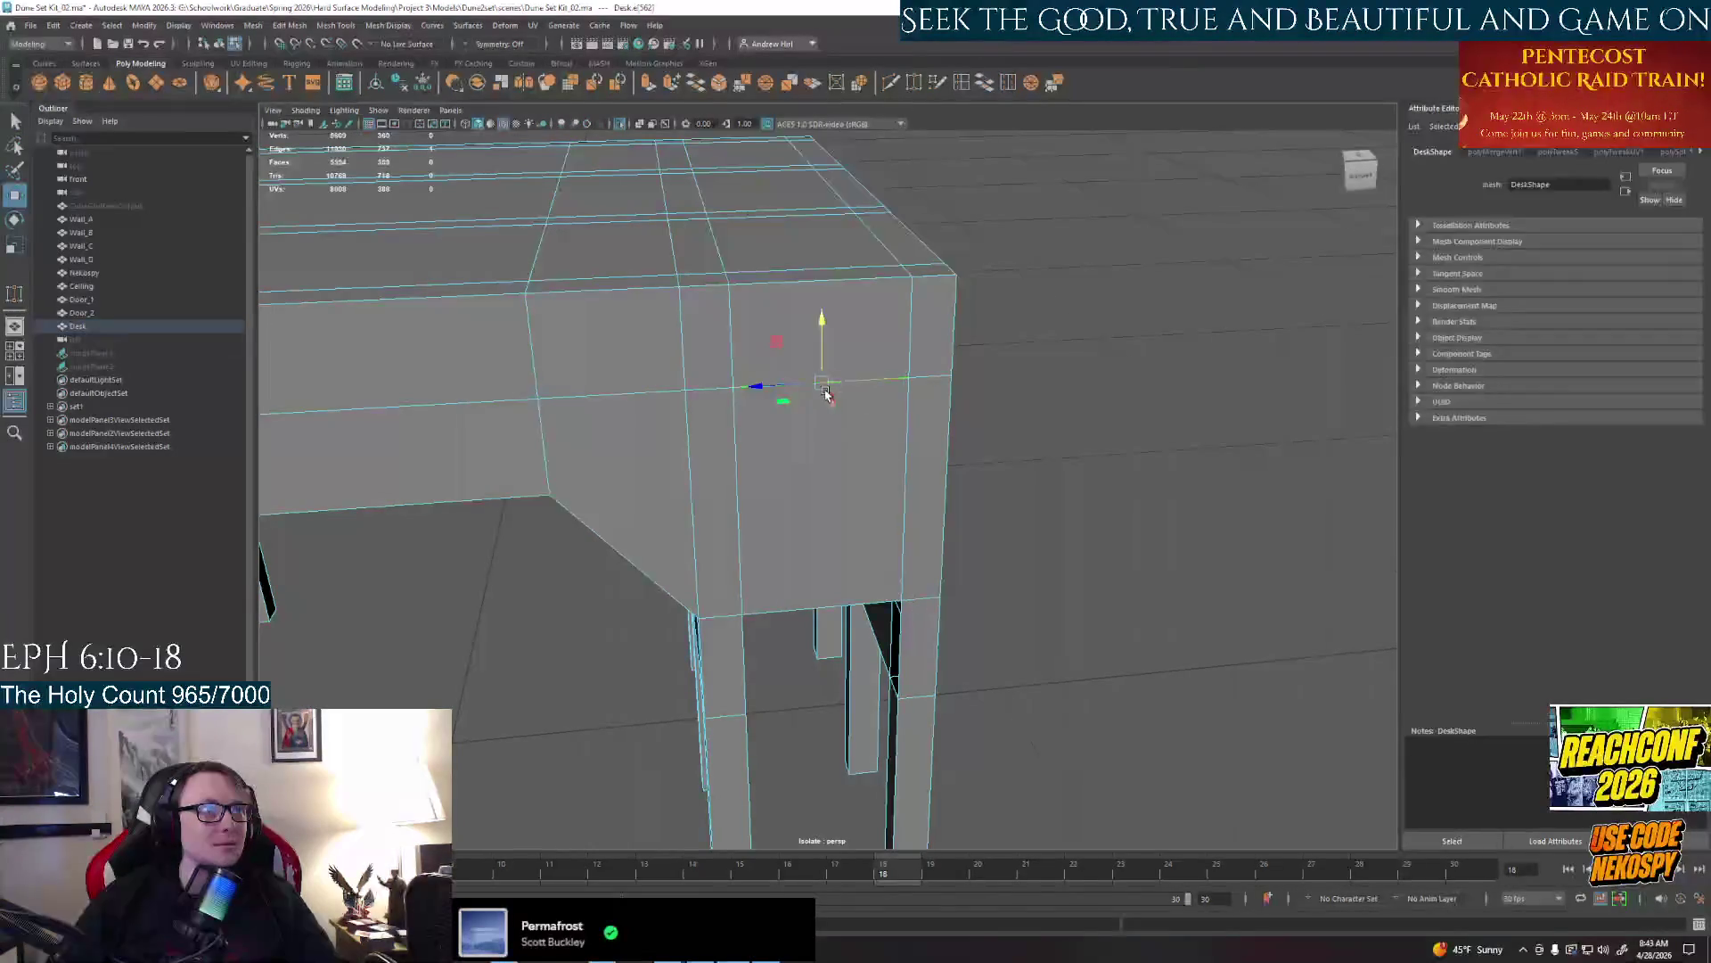
{"action": "right_click", "coordinate": [923, 359]}
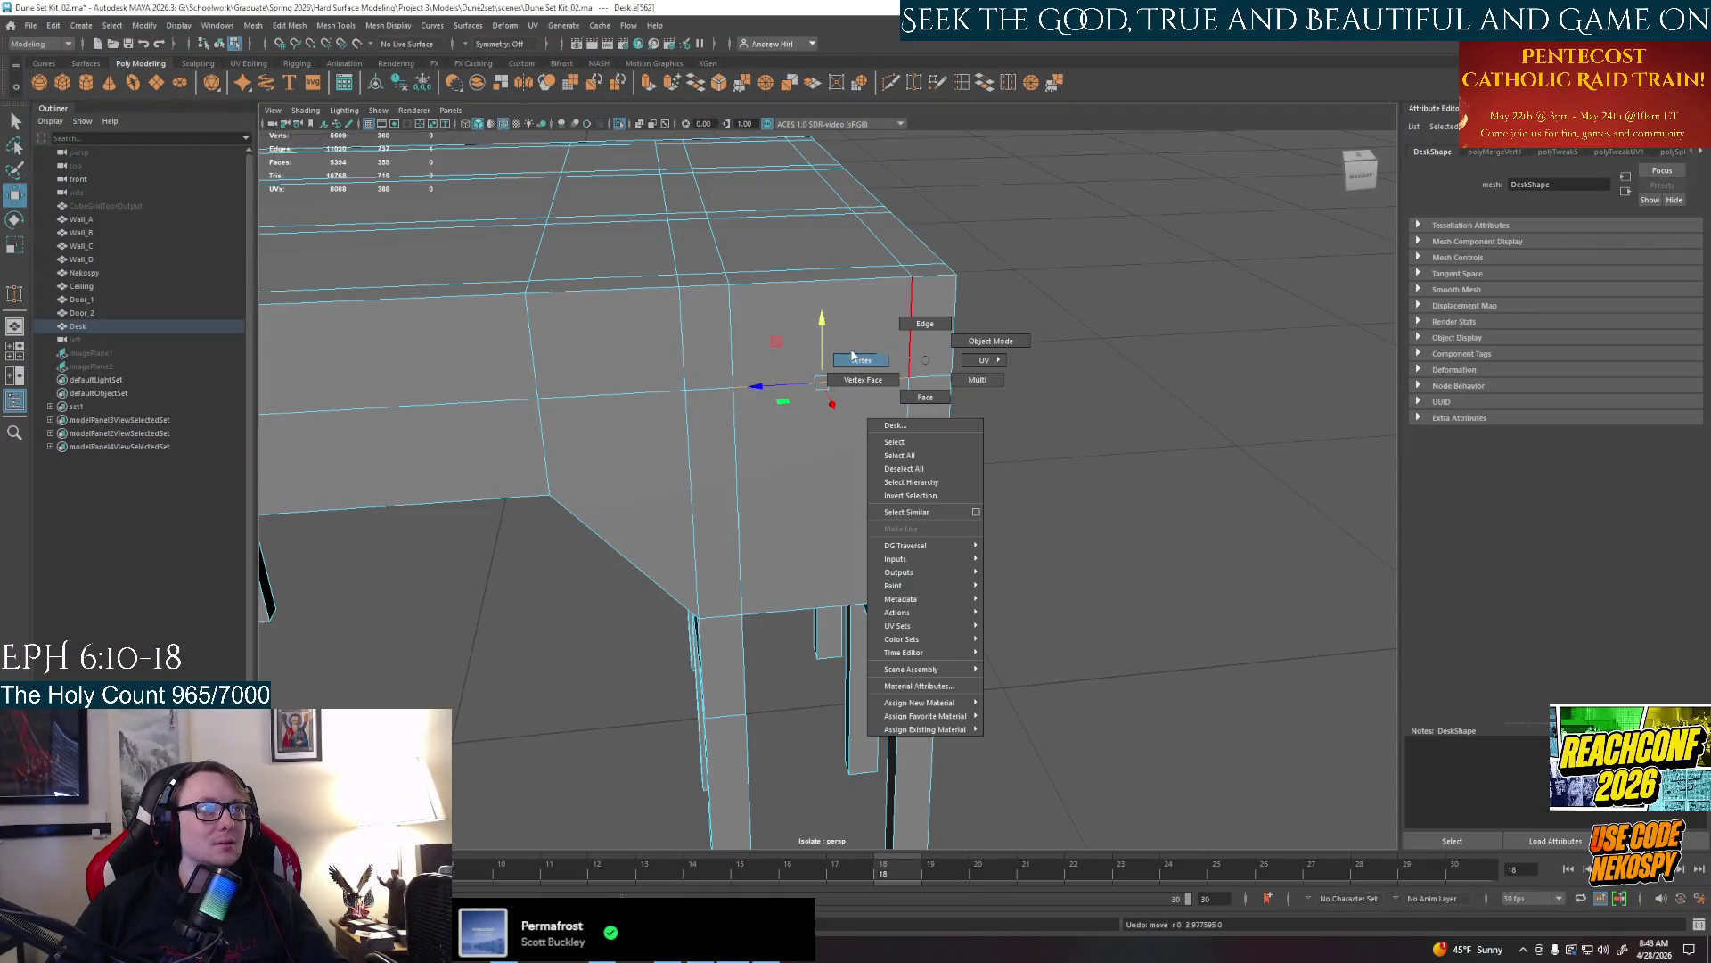
{"action": "key", "text": "z"}
{"action": "left_click", "coordinate": [899, 385]}
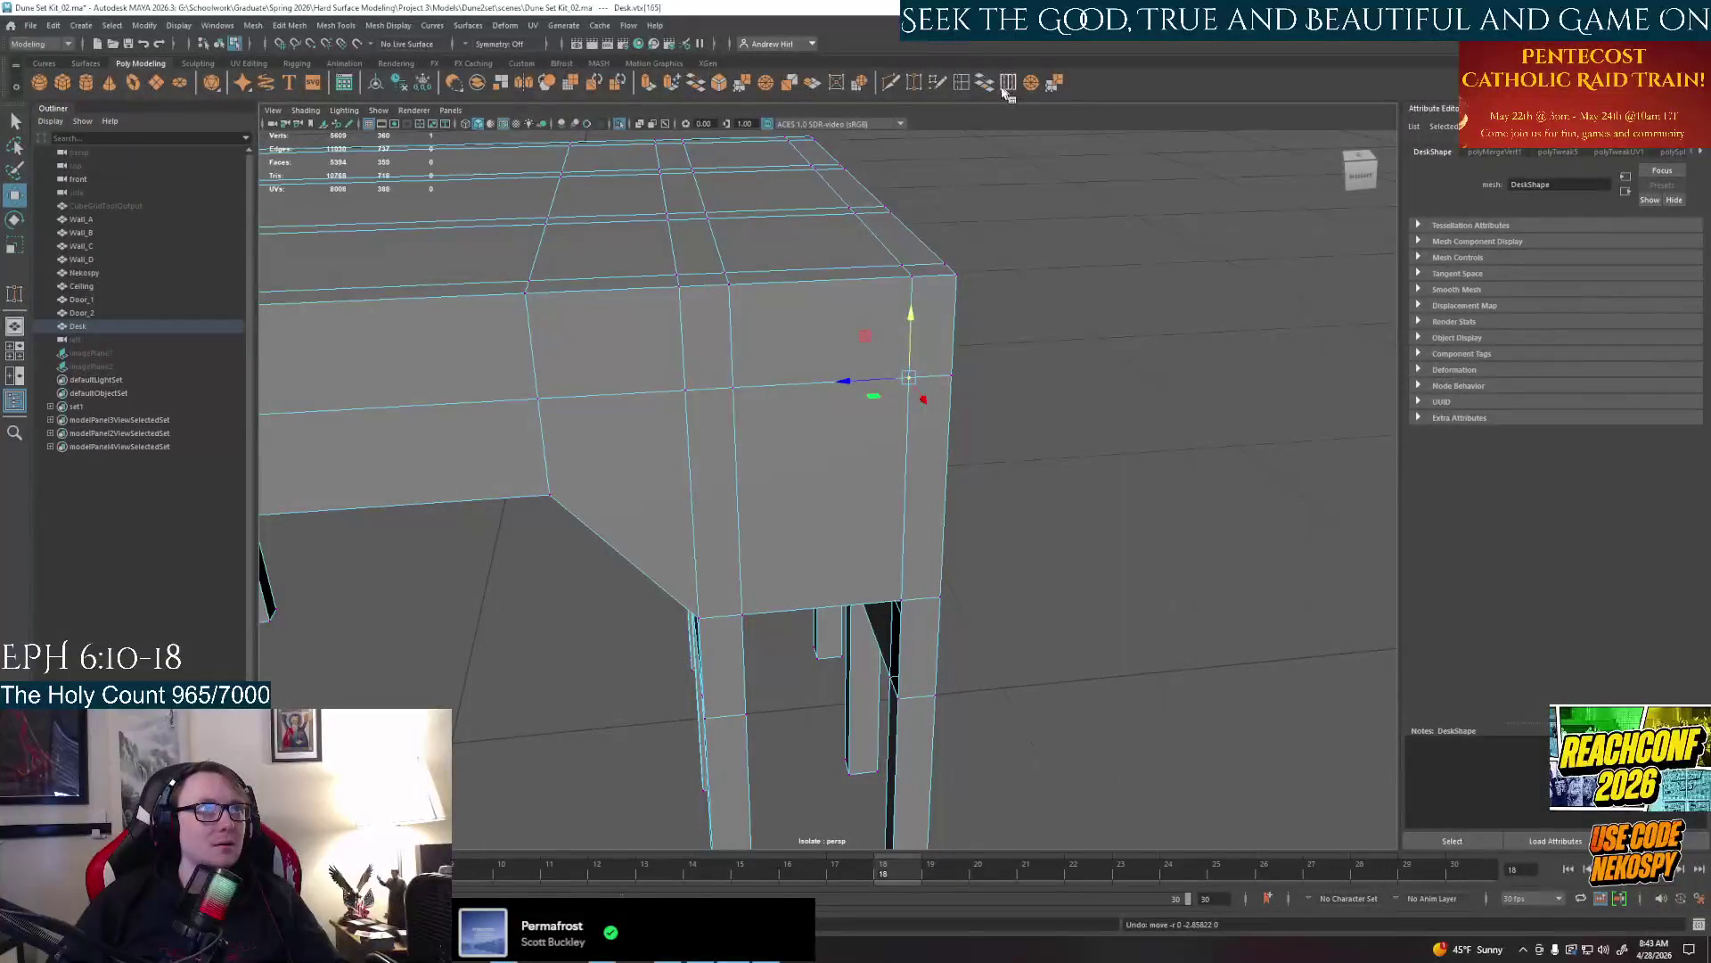
Insert a horizontal edge loop across the side panel and select the edge near its corner
{"action": "left_click", "coordinate": [1009, 84]}
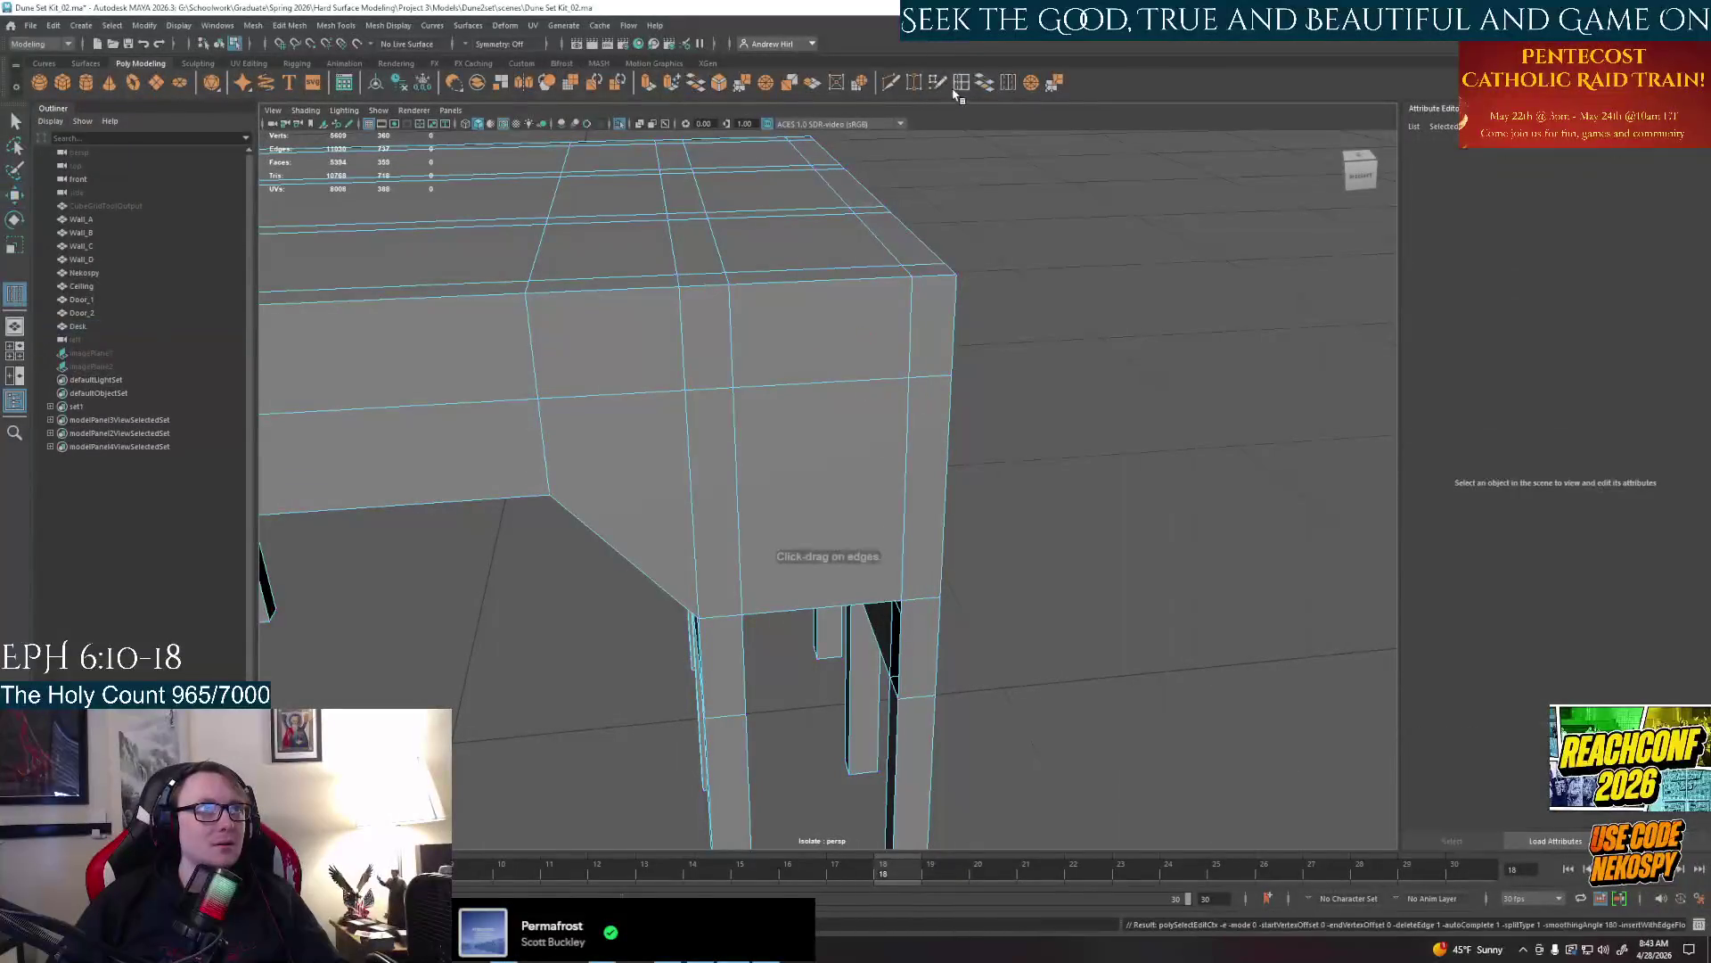
{"action": "left_click", "coordinate": [815, 386]}
{"action": "right_click", "coordinate": [829, 395]}
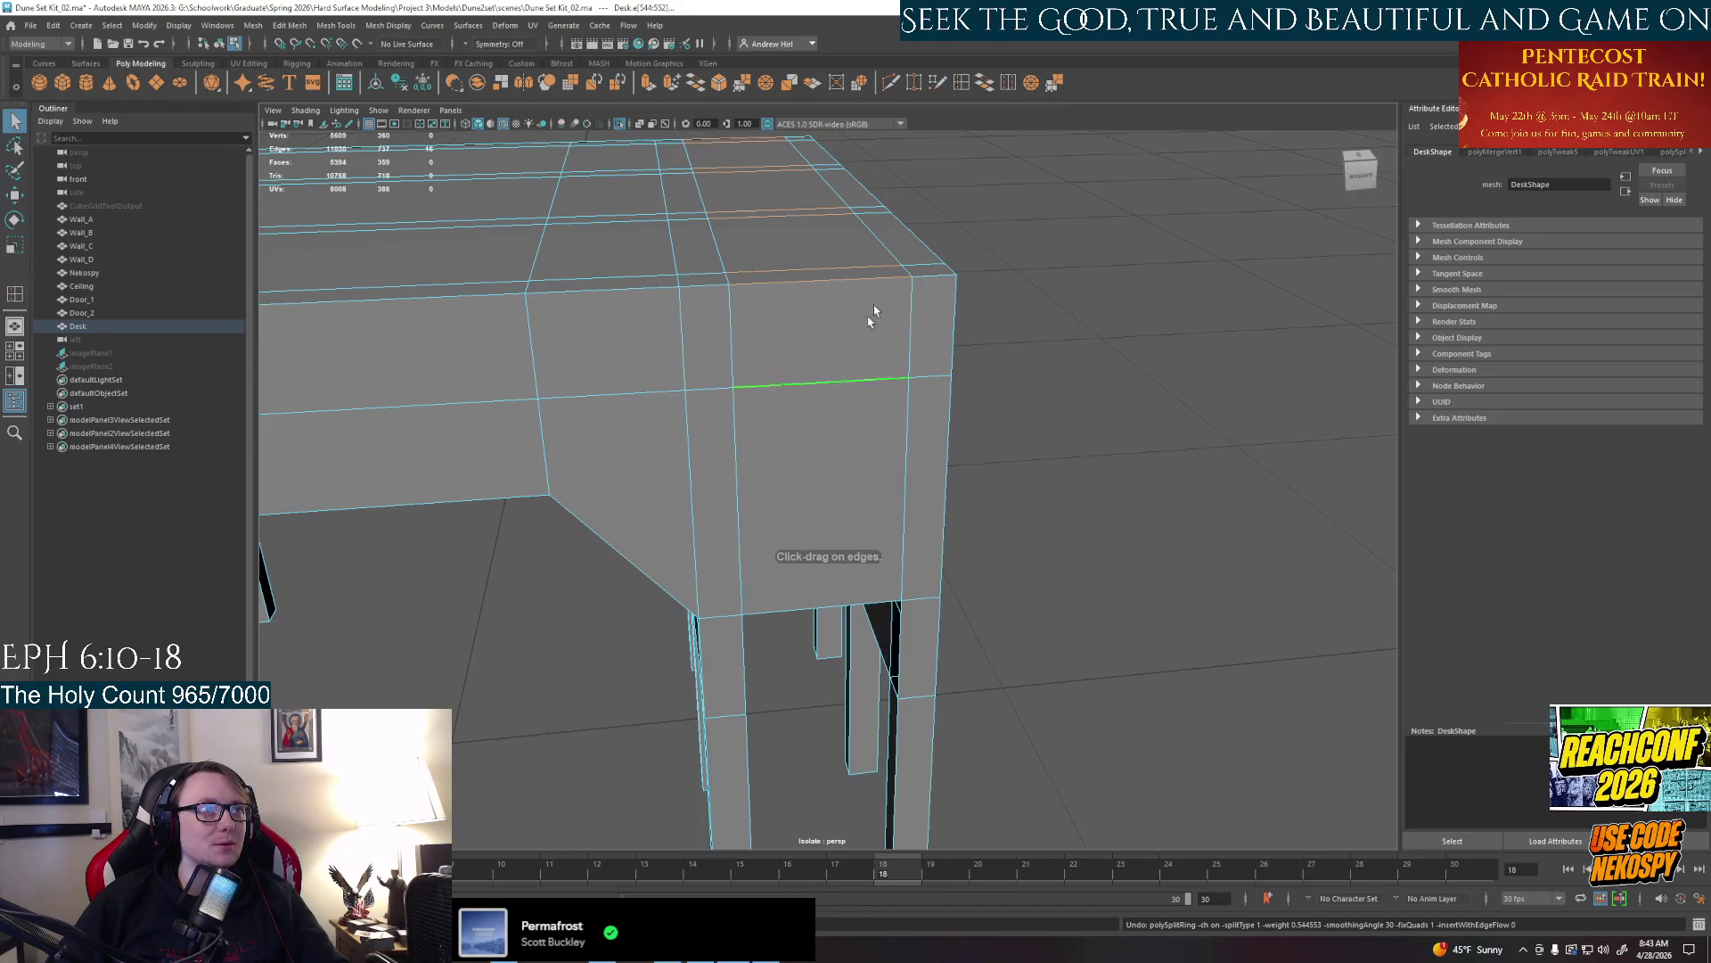
{"action": "key", "text": "q"}
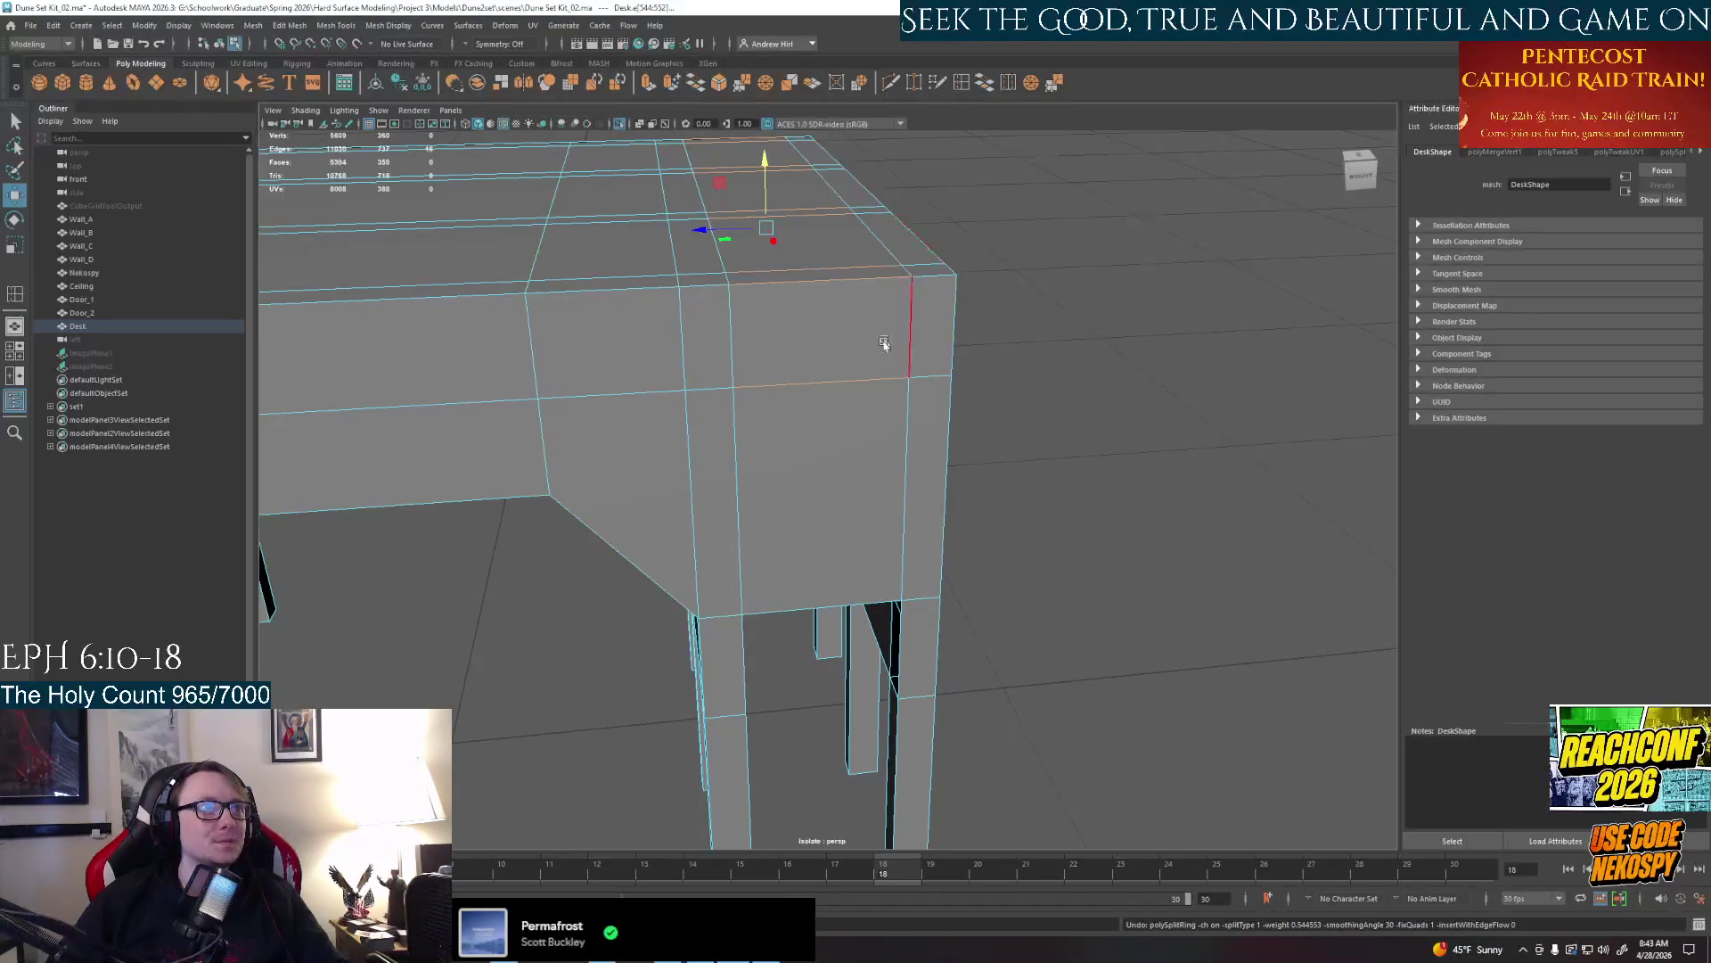
{"action": "left_click", "coordinate": [863, 431]}
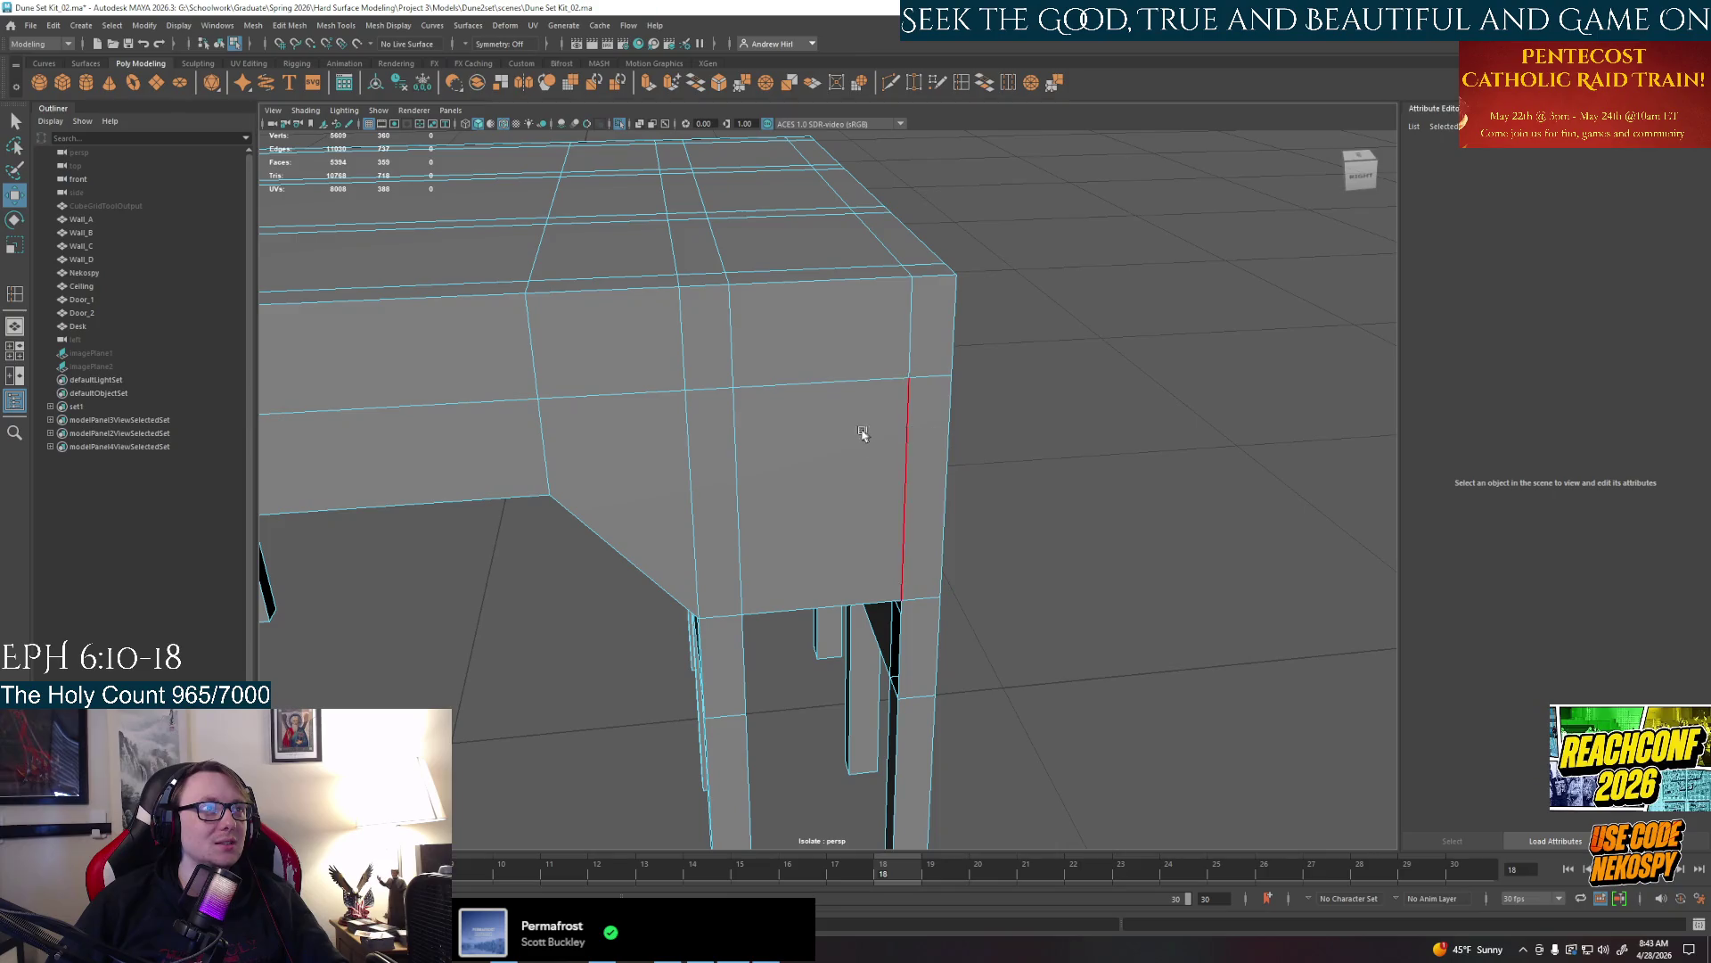
Try deleting the panel face, undo, then attempt a bridge on its edges before looking under the desk
{"action": "right_click", "coordinate": [818, 441]}
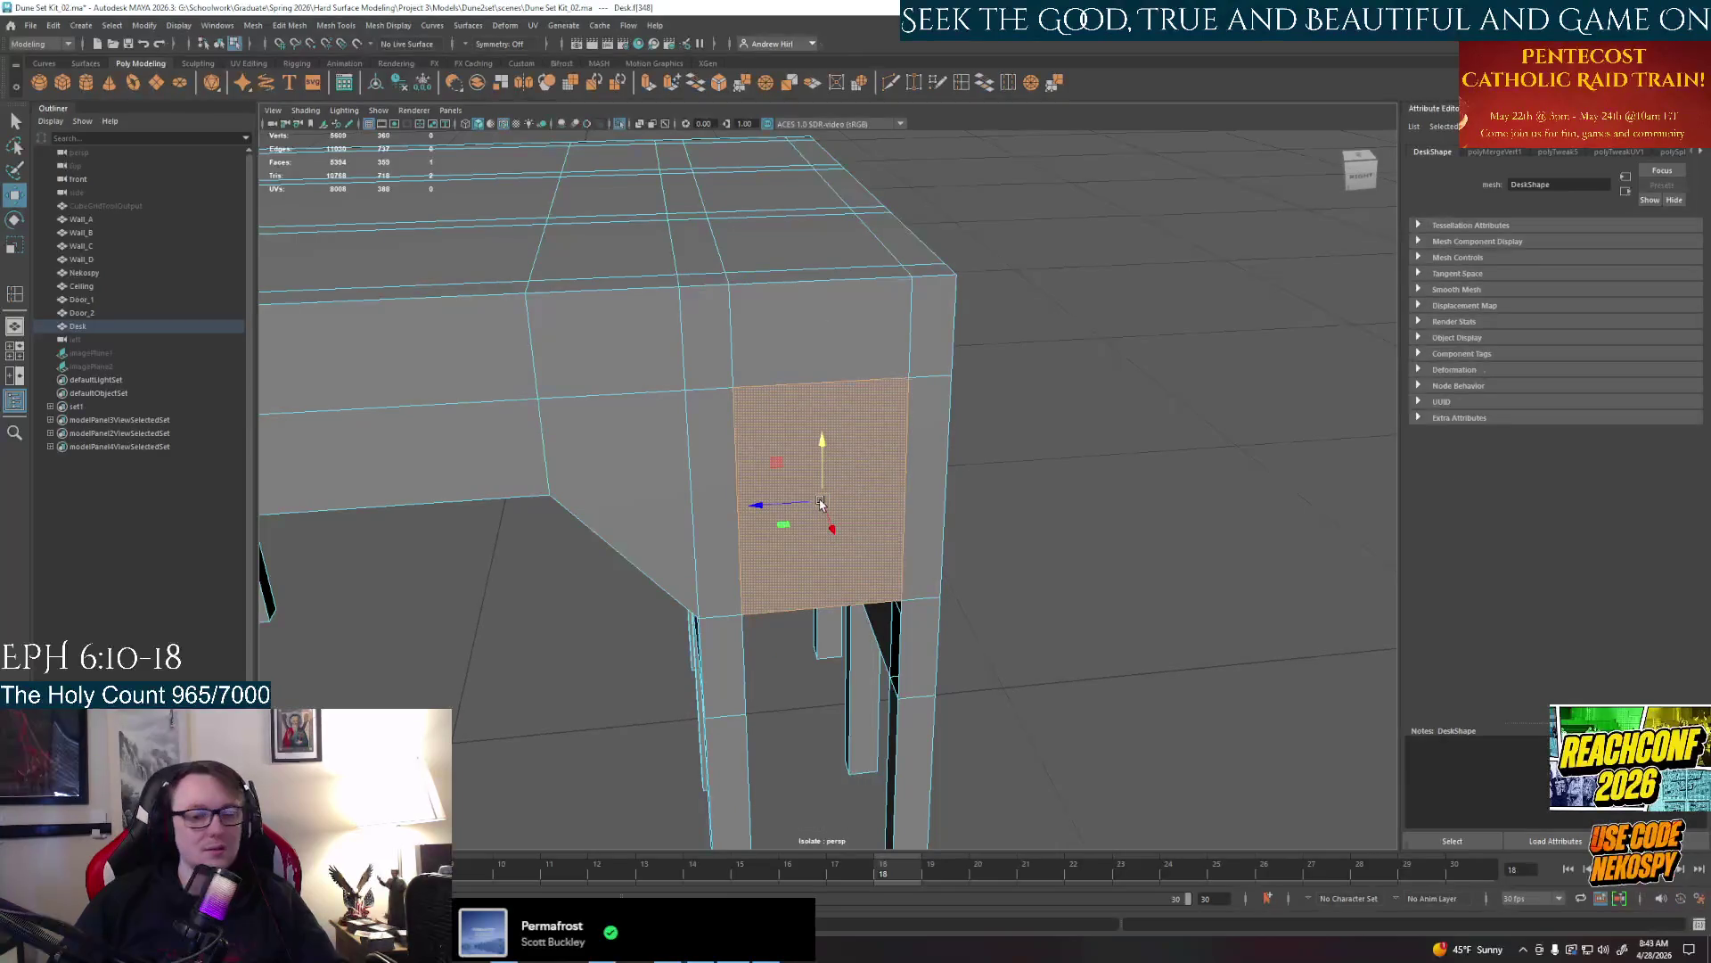
{"action": "key", "text": "Delete"}
{"action": "key", "text": "ctrl+z"}
{"action": "right_click_drag", "start_coordinate": [818, 525], "coordinate": [825, 423]}
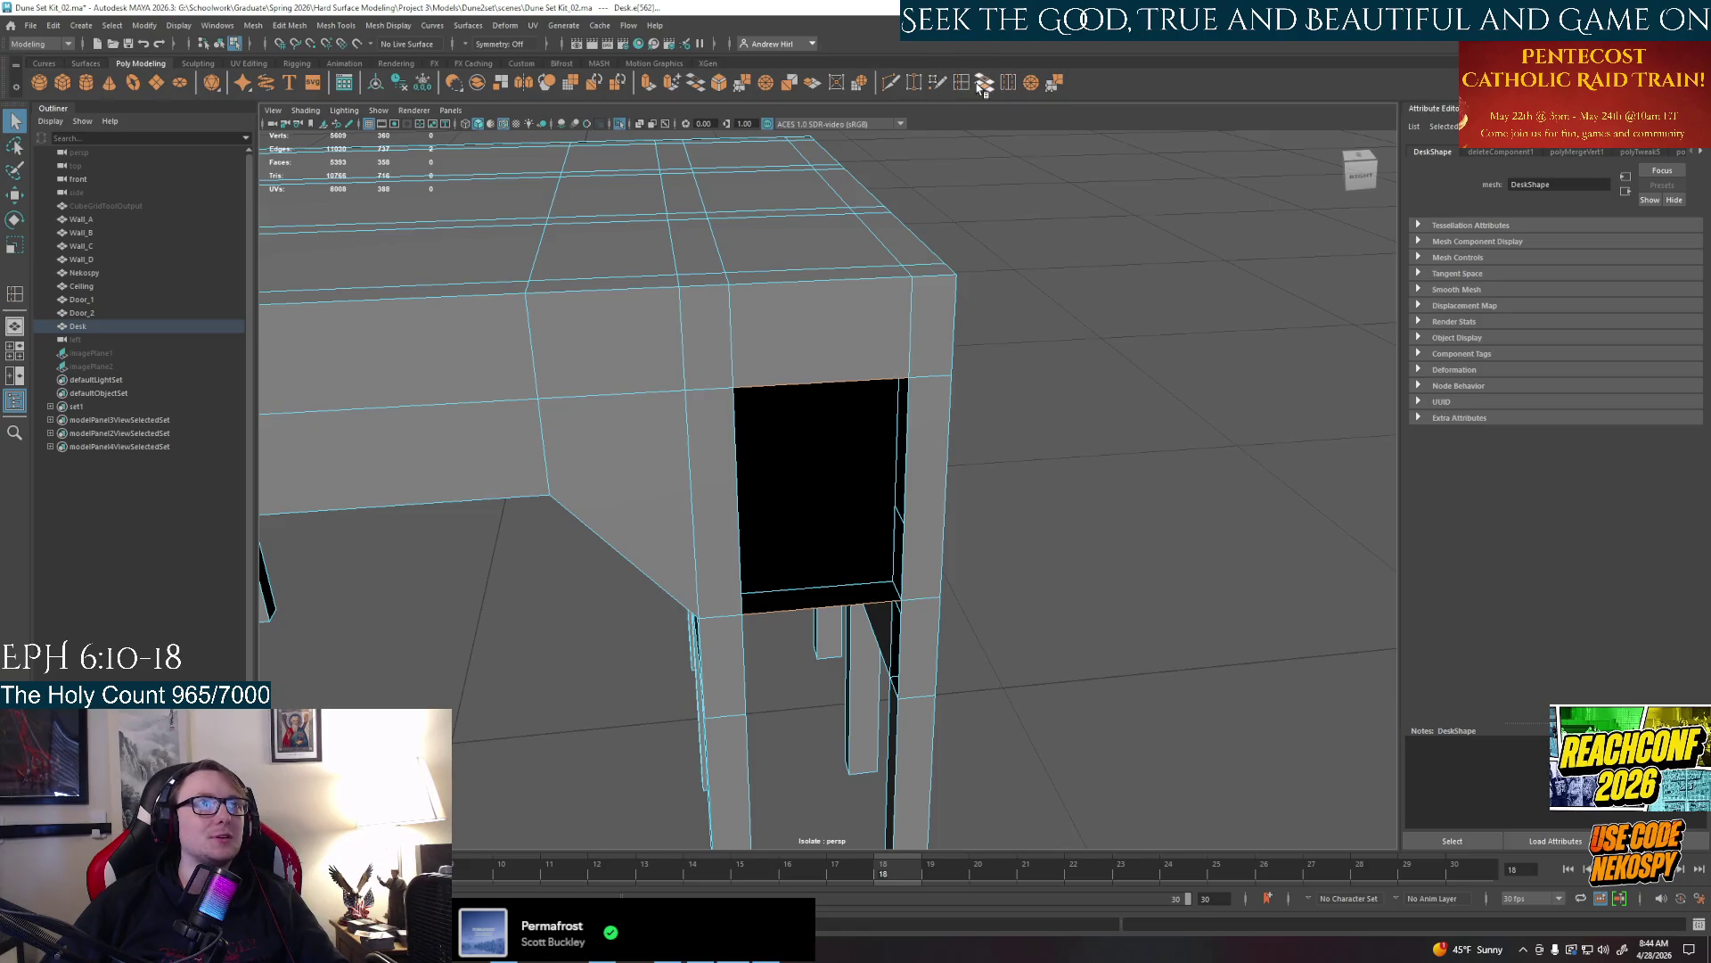
{"action": "key", "text": "g"}
{"action": "mouse_move", "coordinate": [1067, 472]}
{"action": "left_mouse_down", "text": "alt"}
{"action": "mouse_move", "coordinate": [1016, 430]}
{"action": "mouse_move", "coordinate": [1056, 485]}
{"action": "mouse_move", "coordinate": [1044, 442]}
{"action": "mouse_move", "coordinate": [895, 267]}
{"action": "left_mouse_up", "text": "alt"}
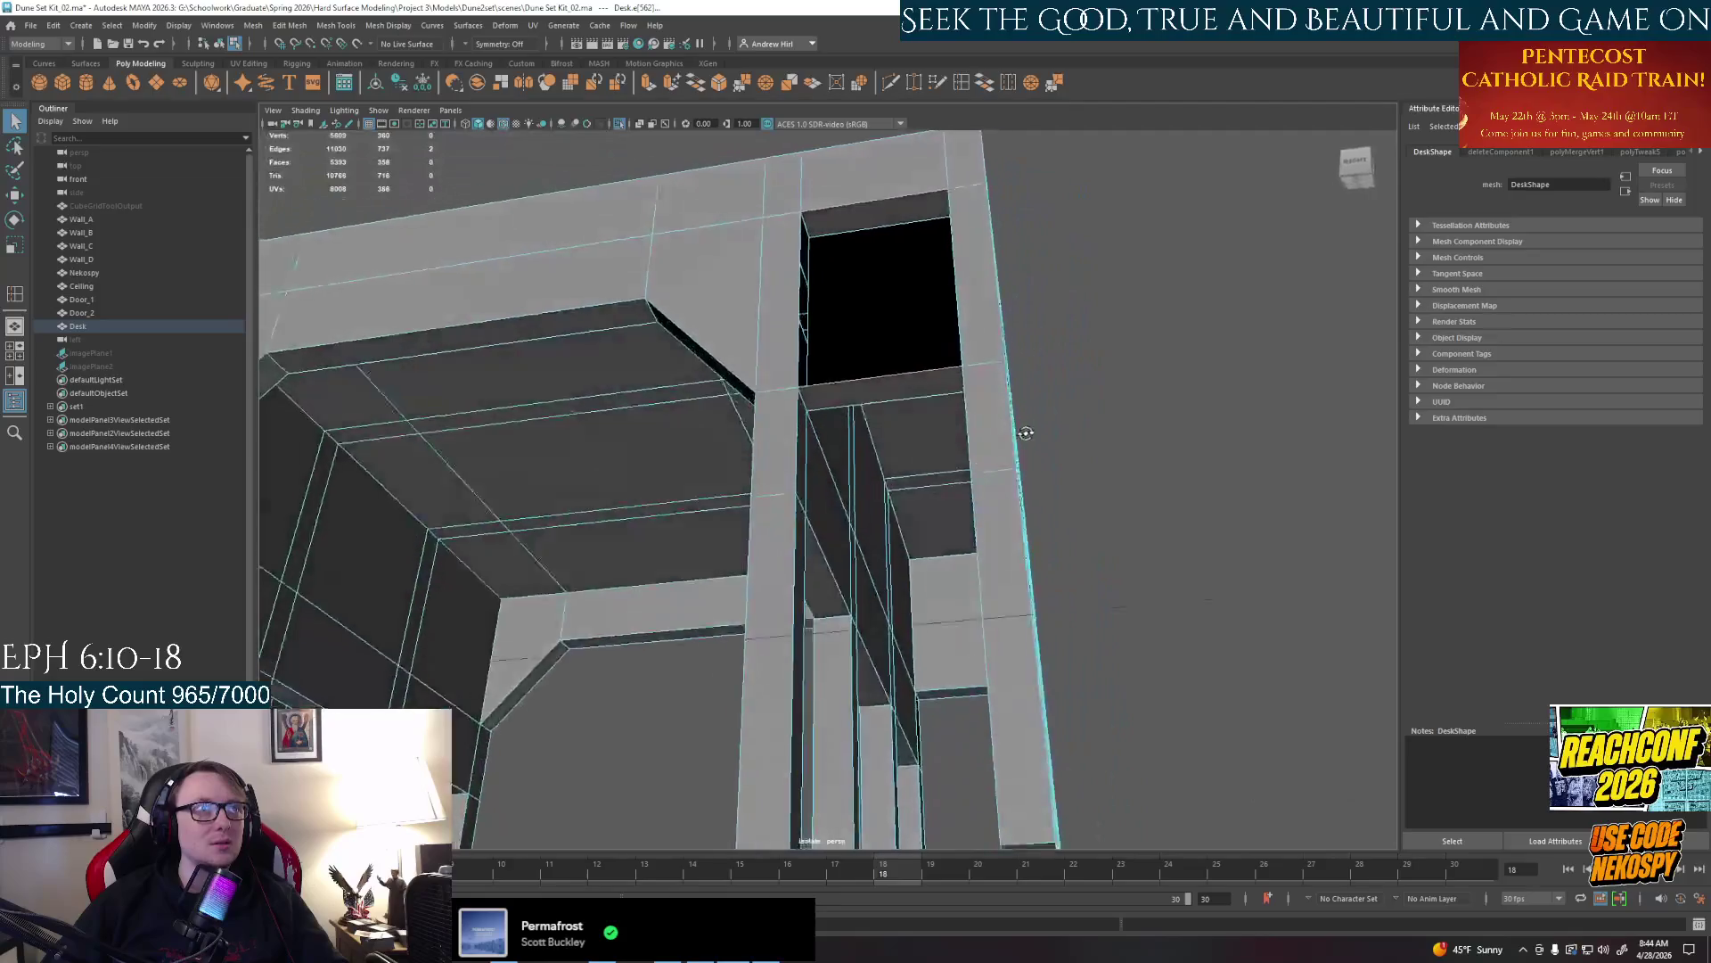
Delete the top and bottom rim faces of the side opening
{"action": "right_click_drag", "start_coordinate": [895, 198], "coordinate": [877, 254]}
{"action": "left_click", "coordinate": [878, 219]}
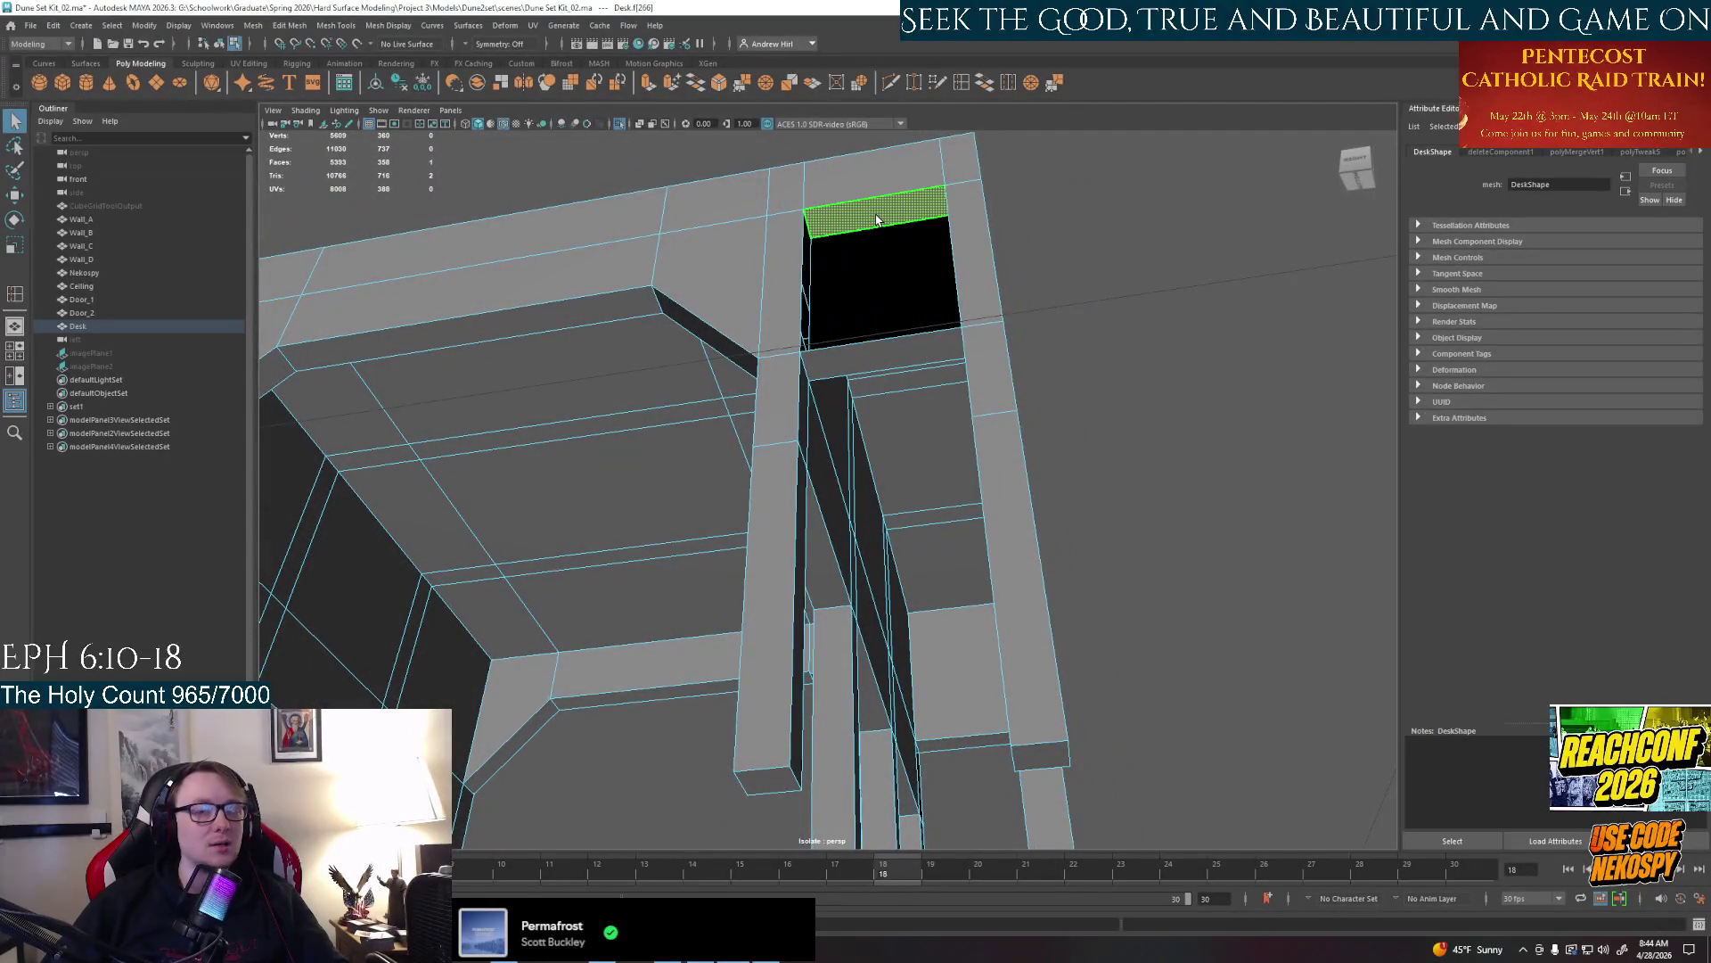
{"action": "key", "text": "Delete"}
{"action": "mouse_move", "coordinate": [878, 219]}
{"action": "left_mouse_down", "text": "alt"}
{"action": "mouse_move", "coordinate": [802, 402]}
{"action": "mouse_move", "coordinate": [900, 526]}
{"action": "left_mouse_up", "text": "alt"}
{"action": "left_click", "coordinate": [899, 525]}
{"action": "key", "text": "Delete"}
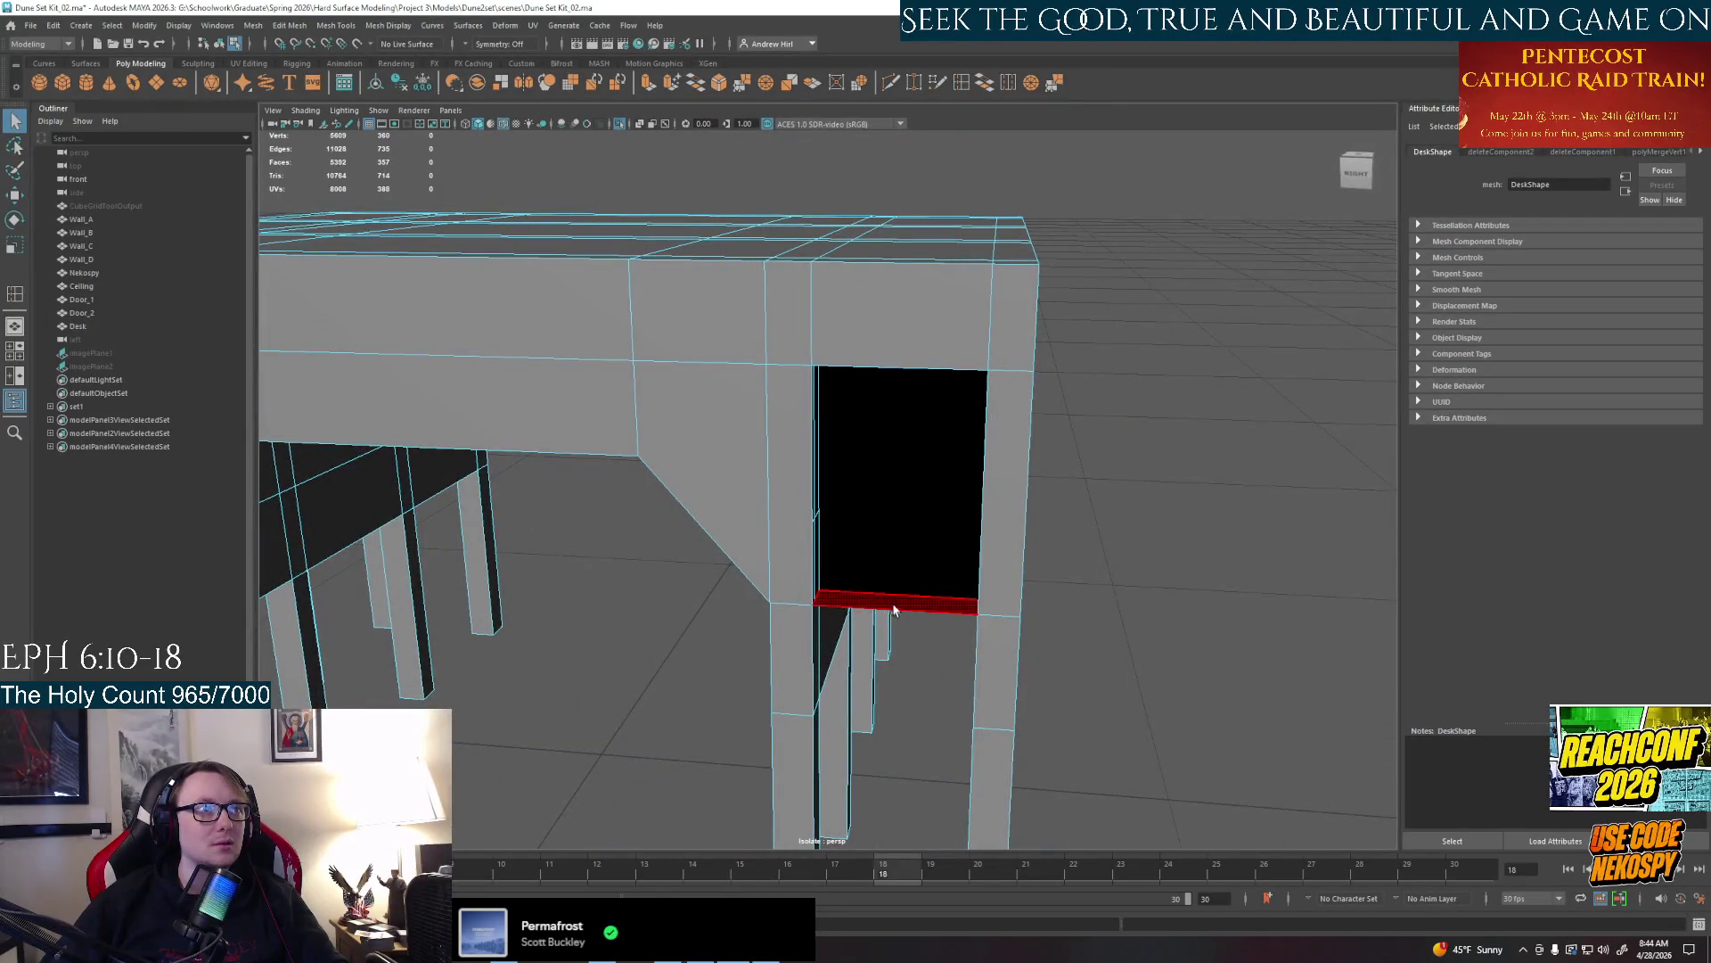
Delete the inner panel face so the opening passes through, then inspect it
{"action": "left_click_drag", "start_coordinate": [903, 622], "coordinate": [894, 549], "text": "alt"}
{"action": "mouse_move", "coordinate": [898, 411]}
{"action": "left_mouse_down", "text": "alt"}
{"action": "mouse_move", "coordinate": [878, 490]}
{"action": "mouse_move", "coordinate": [803, 481]}
{"action": "mouse_move", "coordinate": [771, 420]}
{"action": "mouse_move", "coordinate": [809, 485]}
{"action": "left_mouse_up", "text": "alt"}
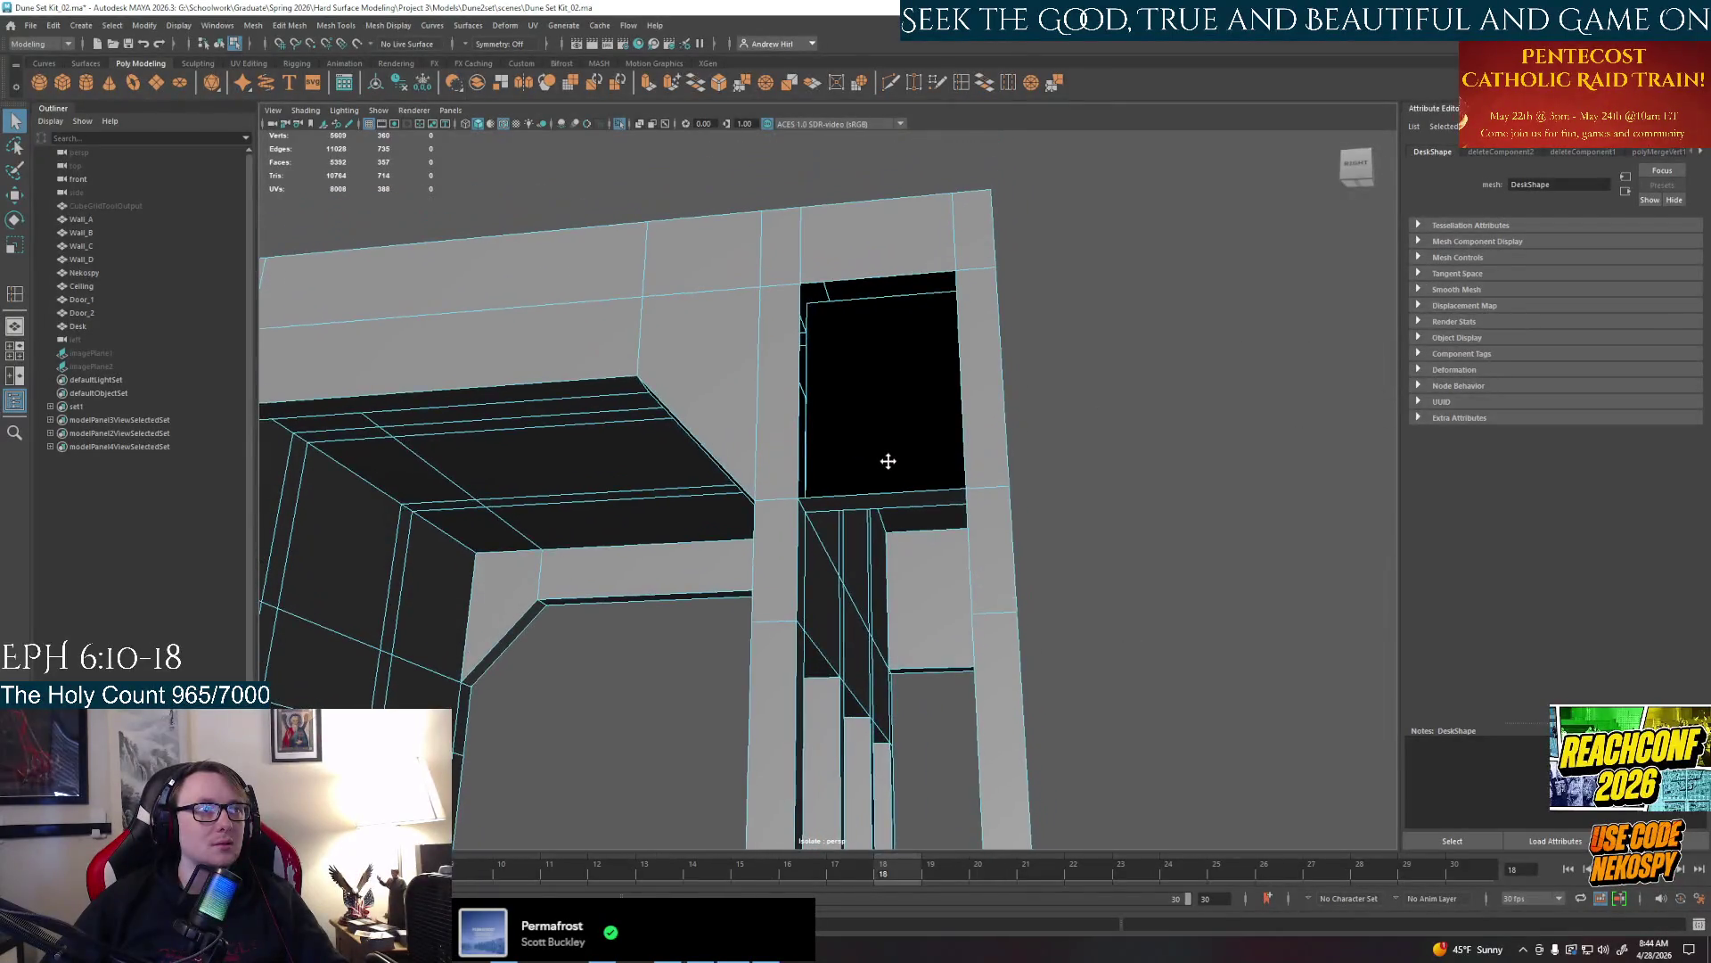
{"action": "left_click", "coordinate": [818, 495]}
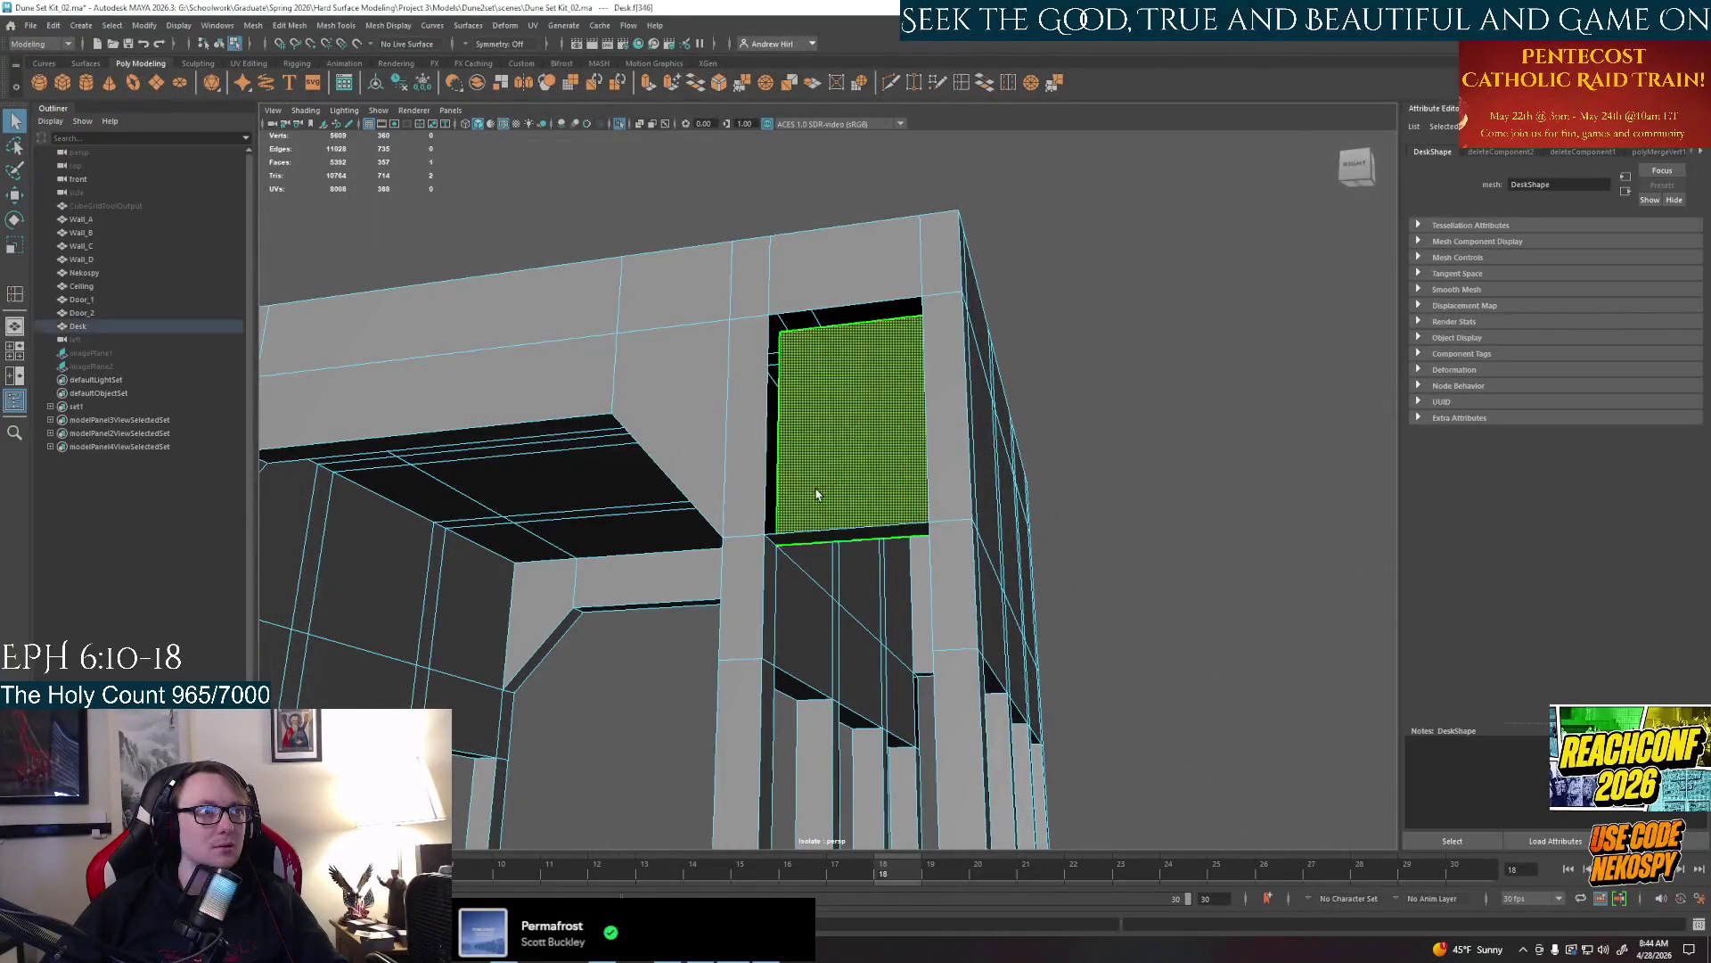
{"action": "key", "text": "Delete"}
{"action": "mouse_move", "coordinate": [817, 496]}
{"action": "left_mouse_down", "text": "alt"}
{"action": "mouse_move", "coordinate": [798, 519]}
{"action": "mouse_move", "coordinate": [596, 443]}
{"action": "mouse_move", "coordinate": [804, 536]}
{"action": "mouse_move", "coordinate": [775, 575]}
{"action": "left_mouse_up", "text": "alt"}
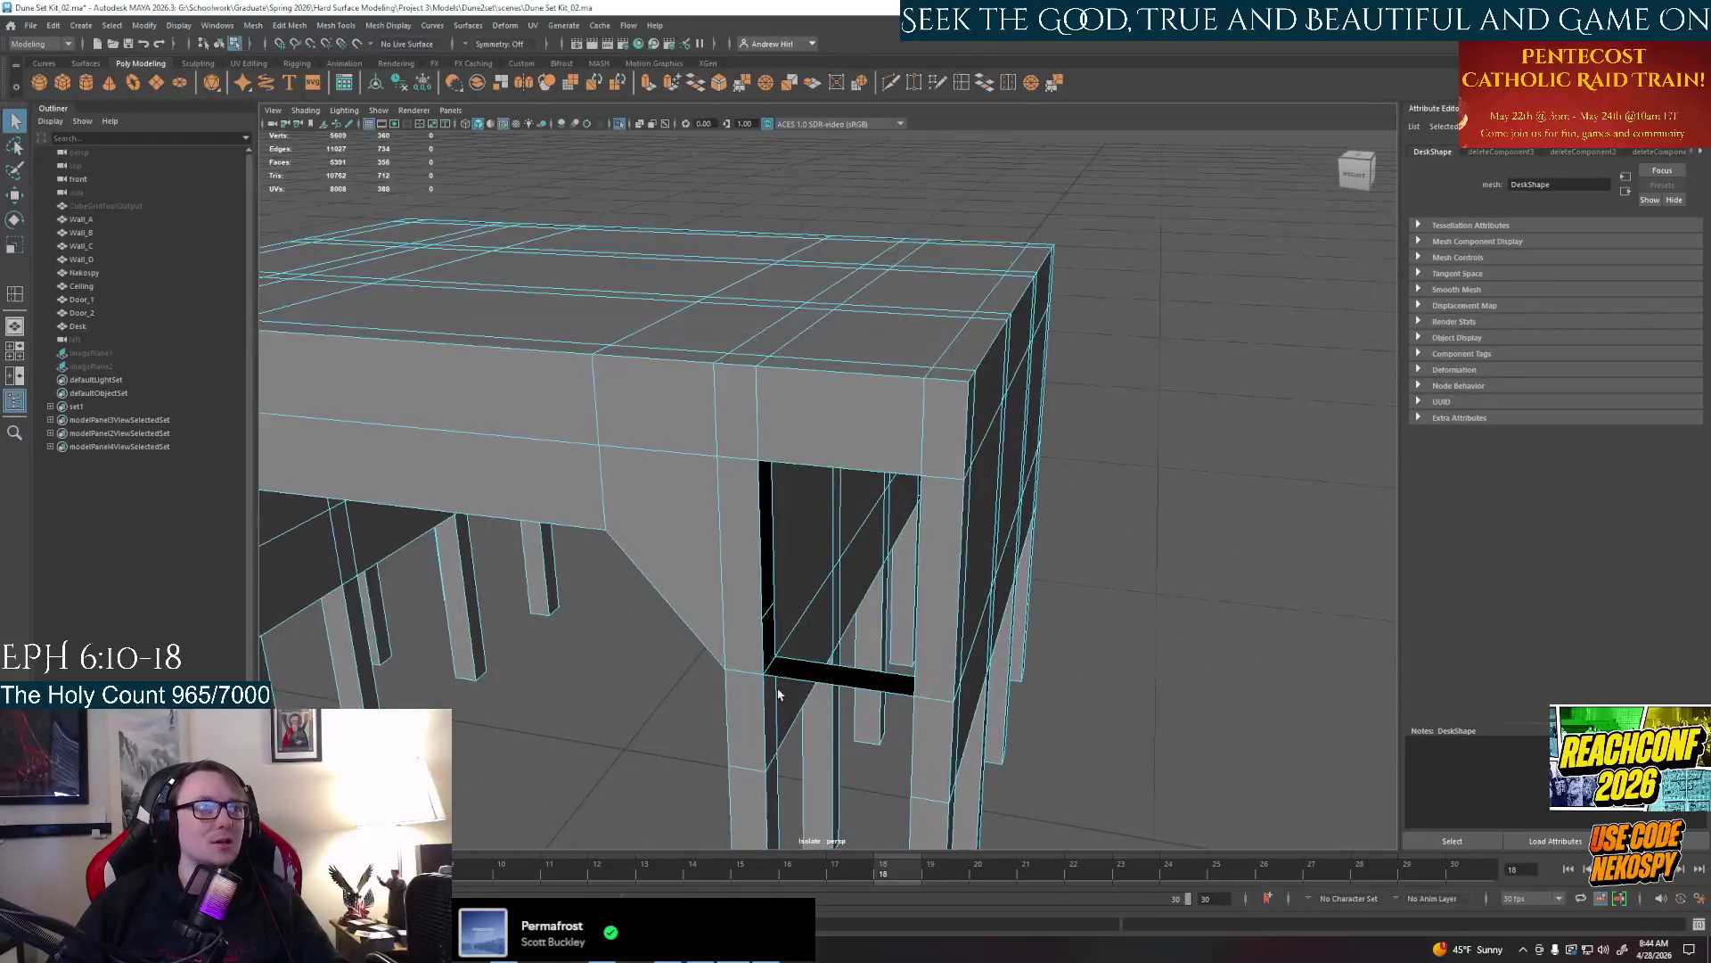
Bridge the facing rim edges to close the bottom and then the top wall of the opening
{"action": "right_click_drag", "start_coordinate": [776, 575], "coordinate": [782, 519]}
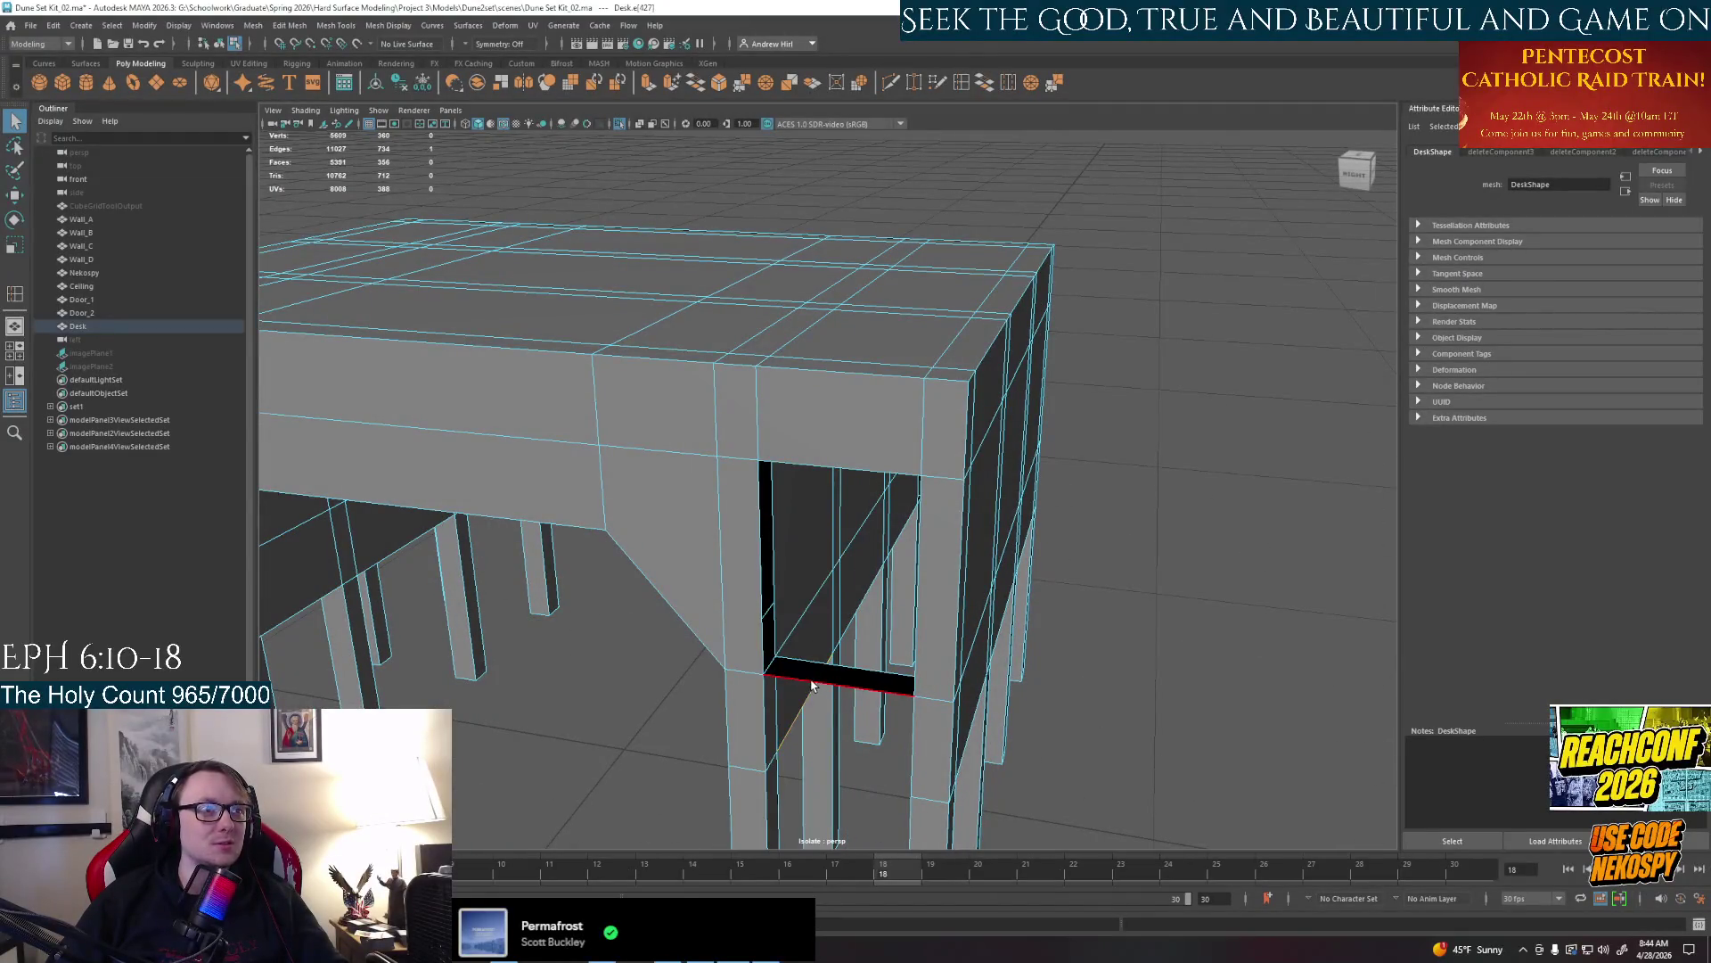
{"action": "left_click", "coordinate": [803, 462]}
{"action": "left_click", "coordinate": [985, 81]}
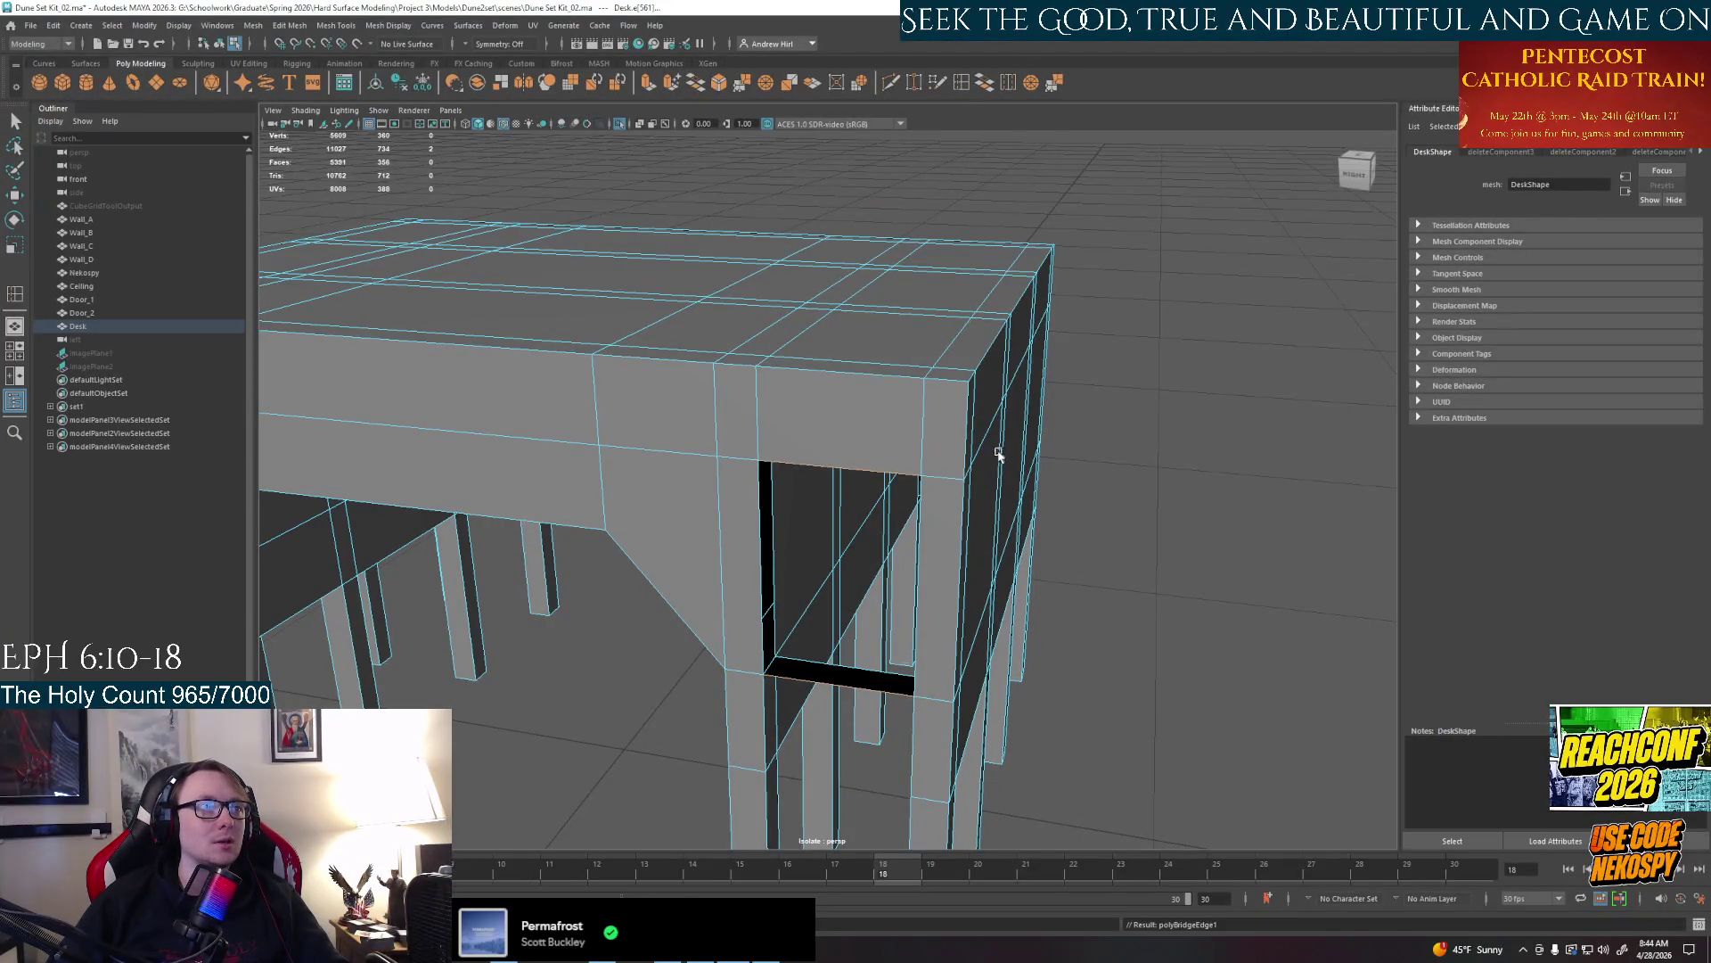
{"action": "mouse_move", "coordinate": [802, 442]}
{"action": "left_mouse_down", "text": "alt"}
{"action": "mouse_move", "coordinate": [956, 440]}
{"action": "mouse_move", "coordinate": [706, 675]}
{"action": "left_mouse_up", "text": "alt"}
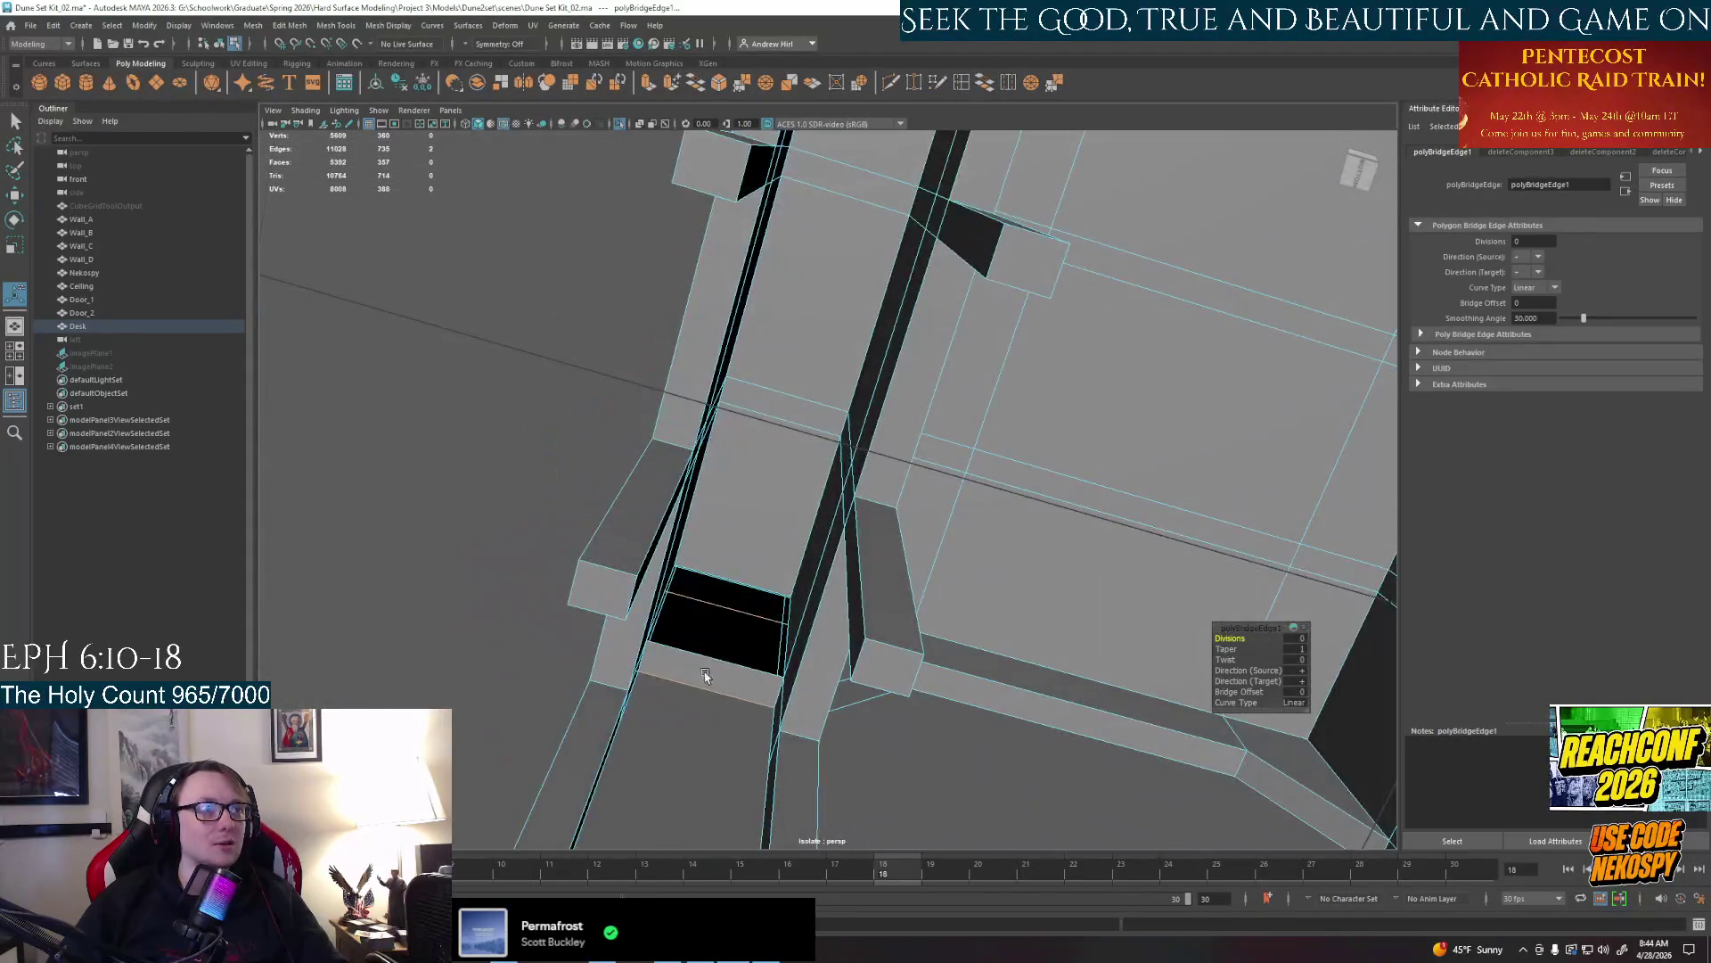
{"action": "left_click", "coordinate": [715, 662]}
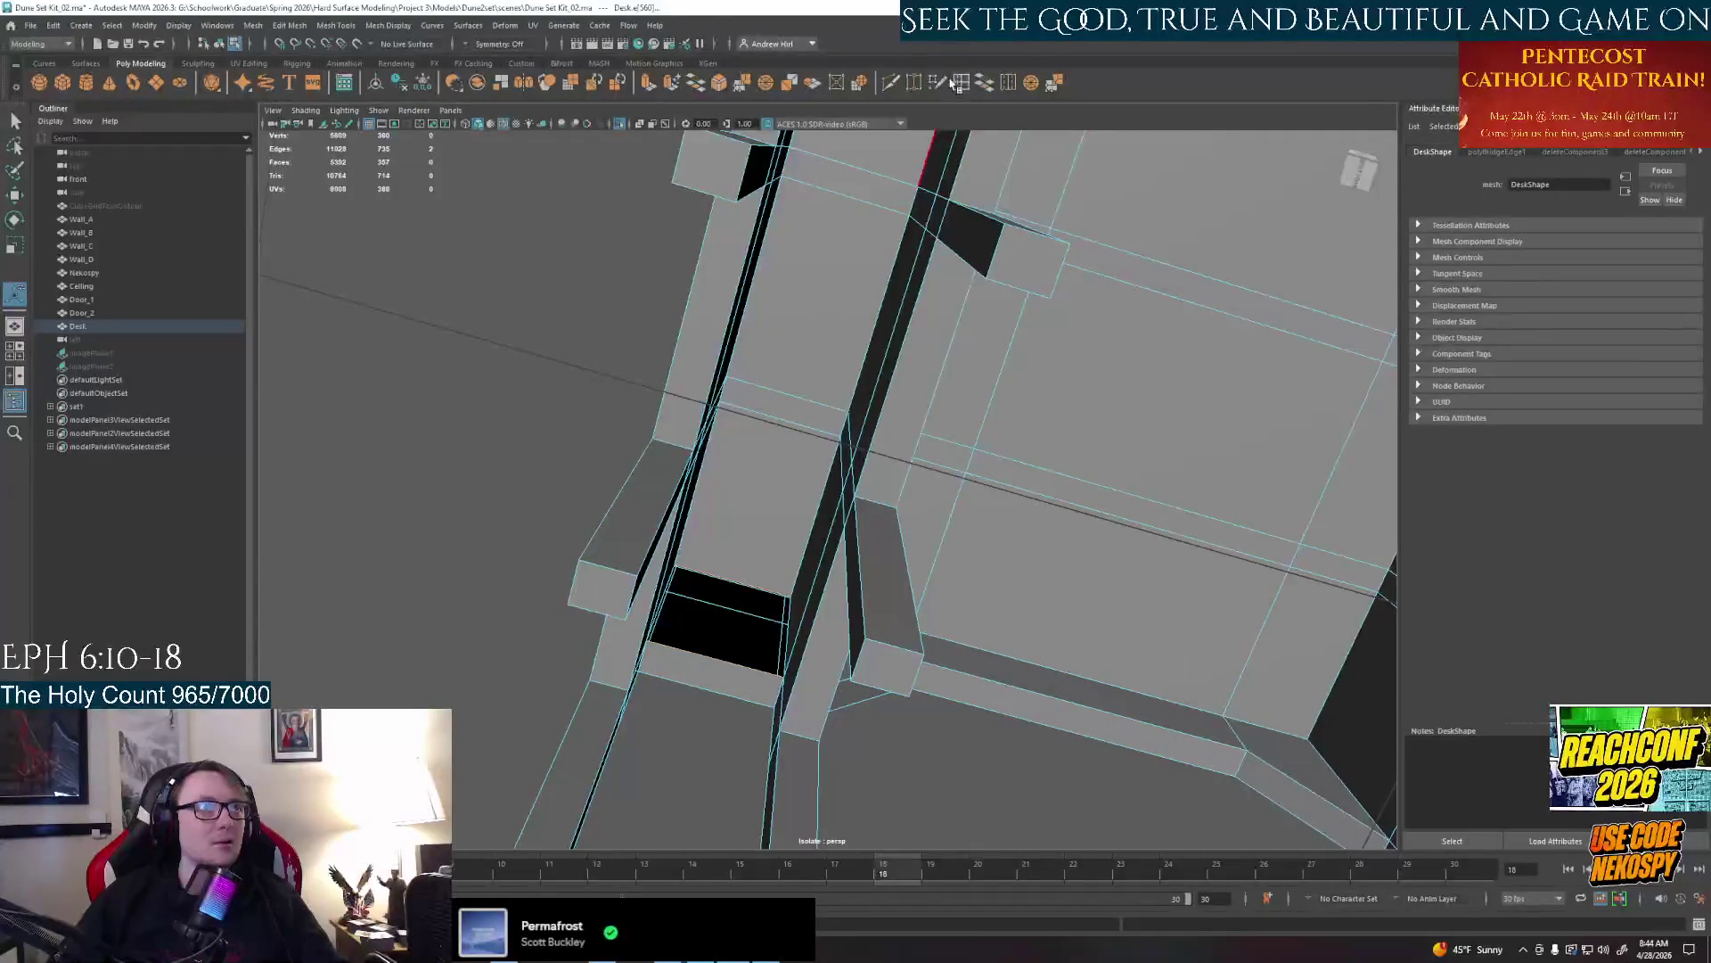
{"action": "left_click", "coordinate": [985, 81]}
{"action": "mouse_move", "coordinate": [936, 401]}
{"action": "left_mouse_down", "text": "alt"}
{"action": "mouse_move", "coordinate": [887, 421]}
{"action": "mouse_move", "coordinate": [971, 201]}
{"action": "left_mouse_up", "text": "alt"}
Try an Insert Edge Loop on the desk side, then clear the selection
{"action": "right_click", "coordinate": [886, 421]}
{"action": "left_click", "coordinate": [962, 83]}
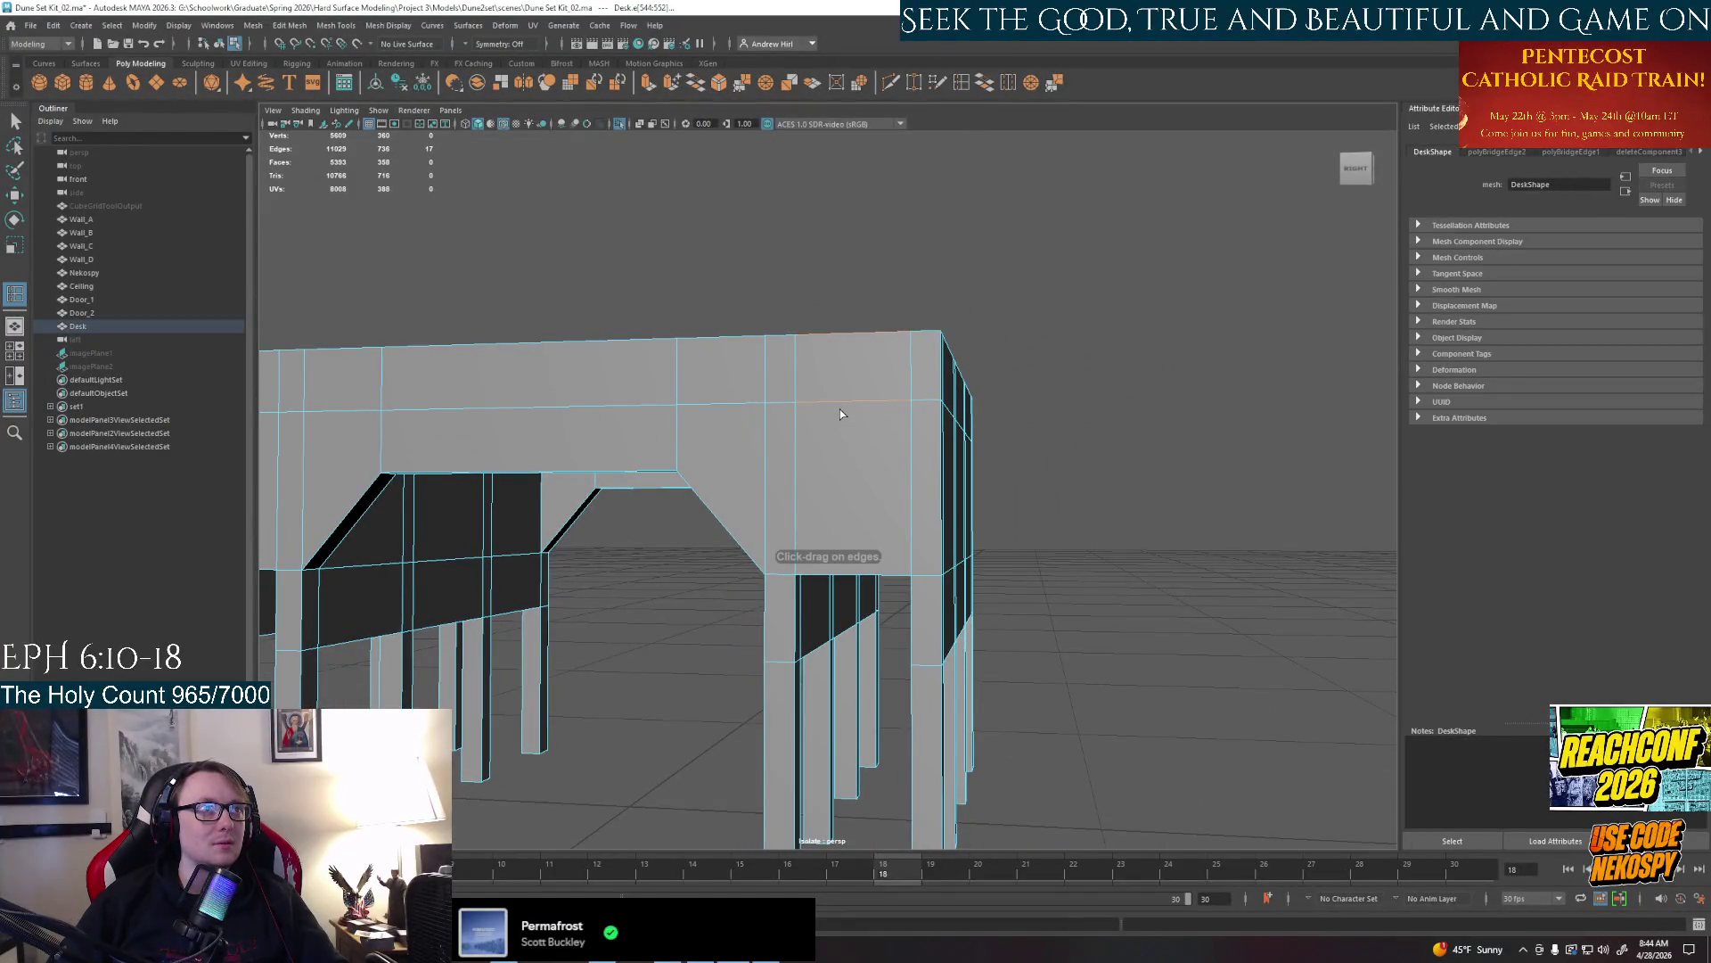
{"action": "left_click", "coordinate": [842, 402]}
{"action": "mouse_move", "coordinate": [925, 480]}
{"action": "left_mouse_down", "text": "alt"}
{"action": "mouse_move", "coordinate": [936, 454]}
{"action": "mouse_move", "coordinate": [1110, 487]}
{"action": "mouse_move", "coordinate": [904, 488]}
{"action": "mouse_move", "coordinate": [883, 329]}
{"action": "mouse_move", "coordinate": [892, 558]}
{"action": "mouse_move", "coordinate": [849, 515]}
{"action": "left_mouse_up", "text": "alt"}
{"action": "right_click", "coordinate": [843, 529]}
{"action": "left_click", "coordinate": [873, 534]}
Reframe the desk, check it from around and leave it in whole-object mode deselected
{"action": "middle_click_drag", "start_coordinate": [863, 597], "coordinate": [869, 648], "text": "alt"}
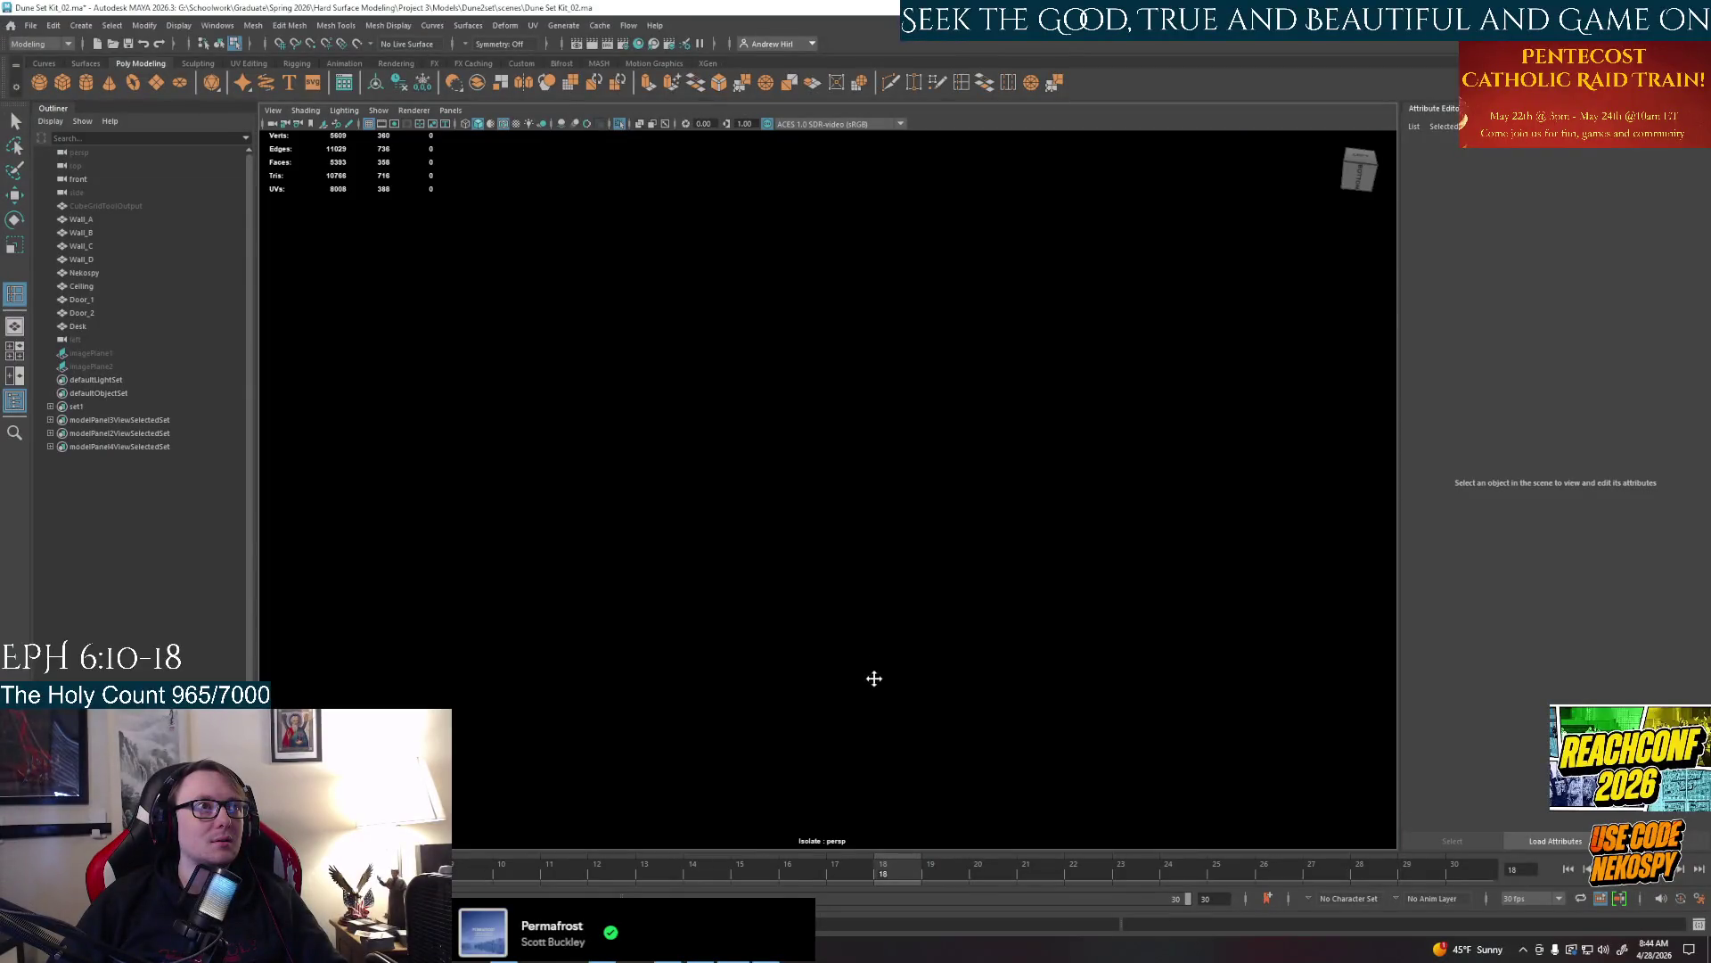
{"action": "key", "text": "a"}
{"action": "left_click_drag", "start_coordinate": [876, 642], "coordinate": [856, 482], "text": "alt"}
{"action": "left_click", "coordinate": [870, 535]}
{"action": "right_click", "coordinate": [854, 538]}
{"action": "left_click", "coordinate": [853, 538]}
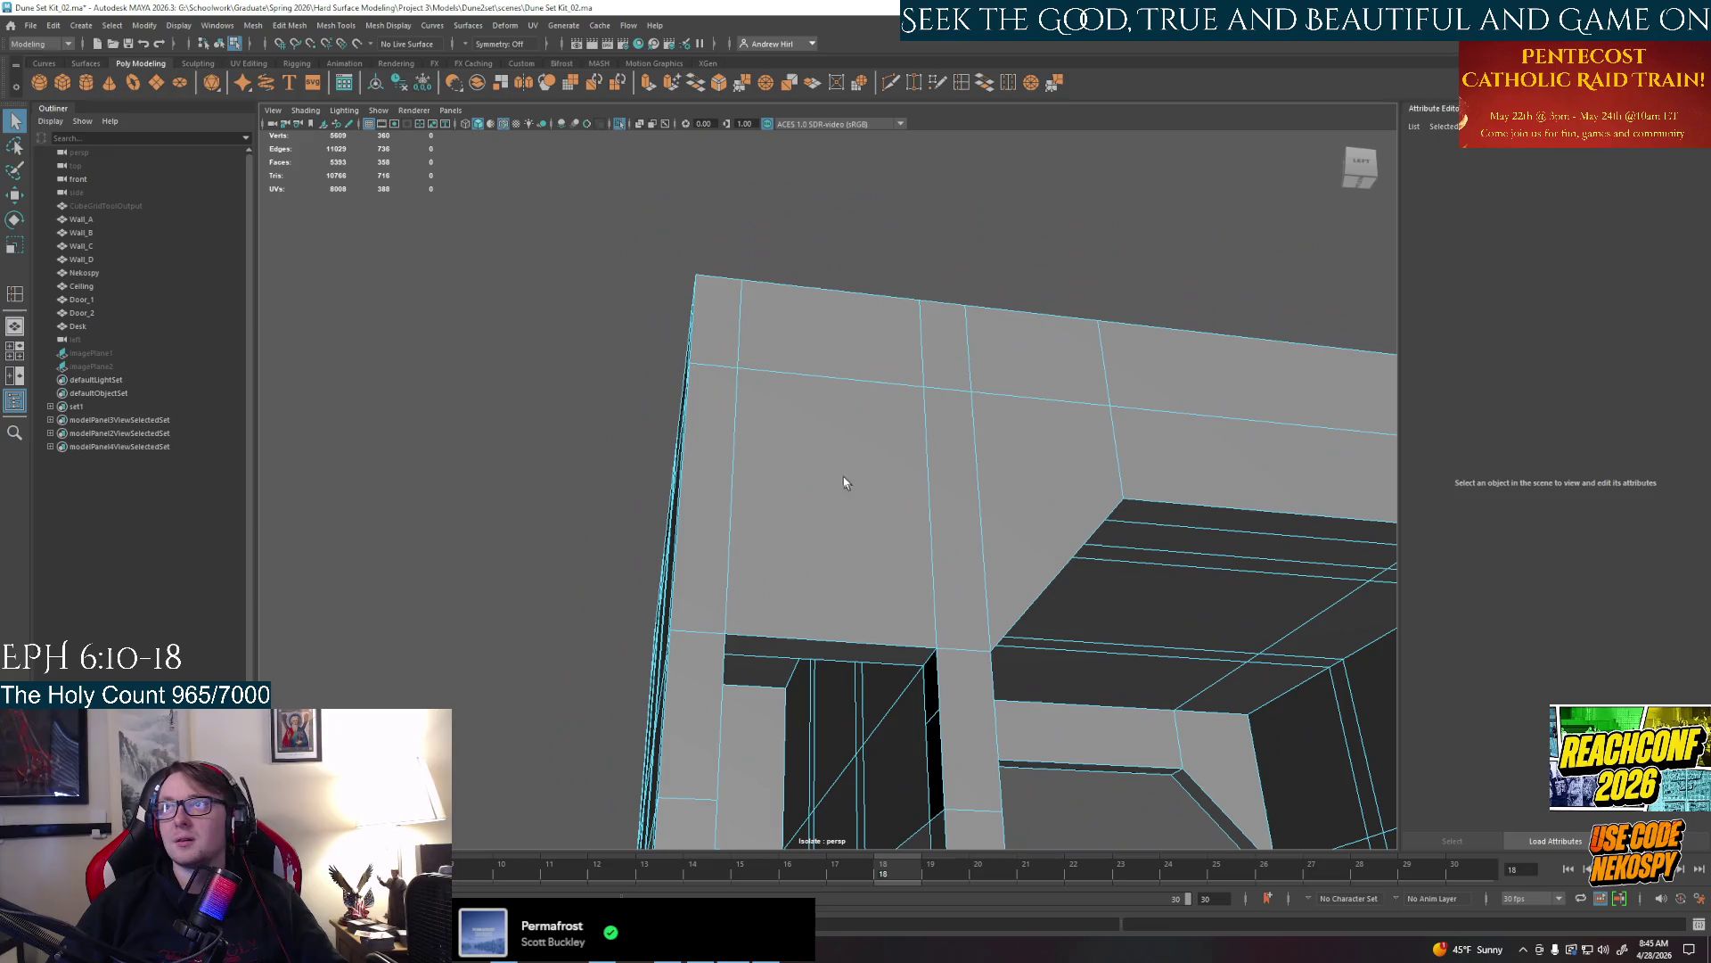
Select faces of the other side opening and delete its large inner face after one undone attempt
{"action": "mouse_move", "coordinate": [849, 485]}
{"action": "middle_mouse_down", "text": "alt"}
{"action": "mouse_move", "coordinate": [831, 466]}
{"action": "mouse_move", "coordinate": [824, 548]}
{"action": "middle_mouse_up", "text": "alt"}
{"action": "right_click", "coordinate": [823, 548]}
{"action": "left_click", "coordinate": [824, 557]}
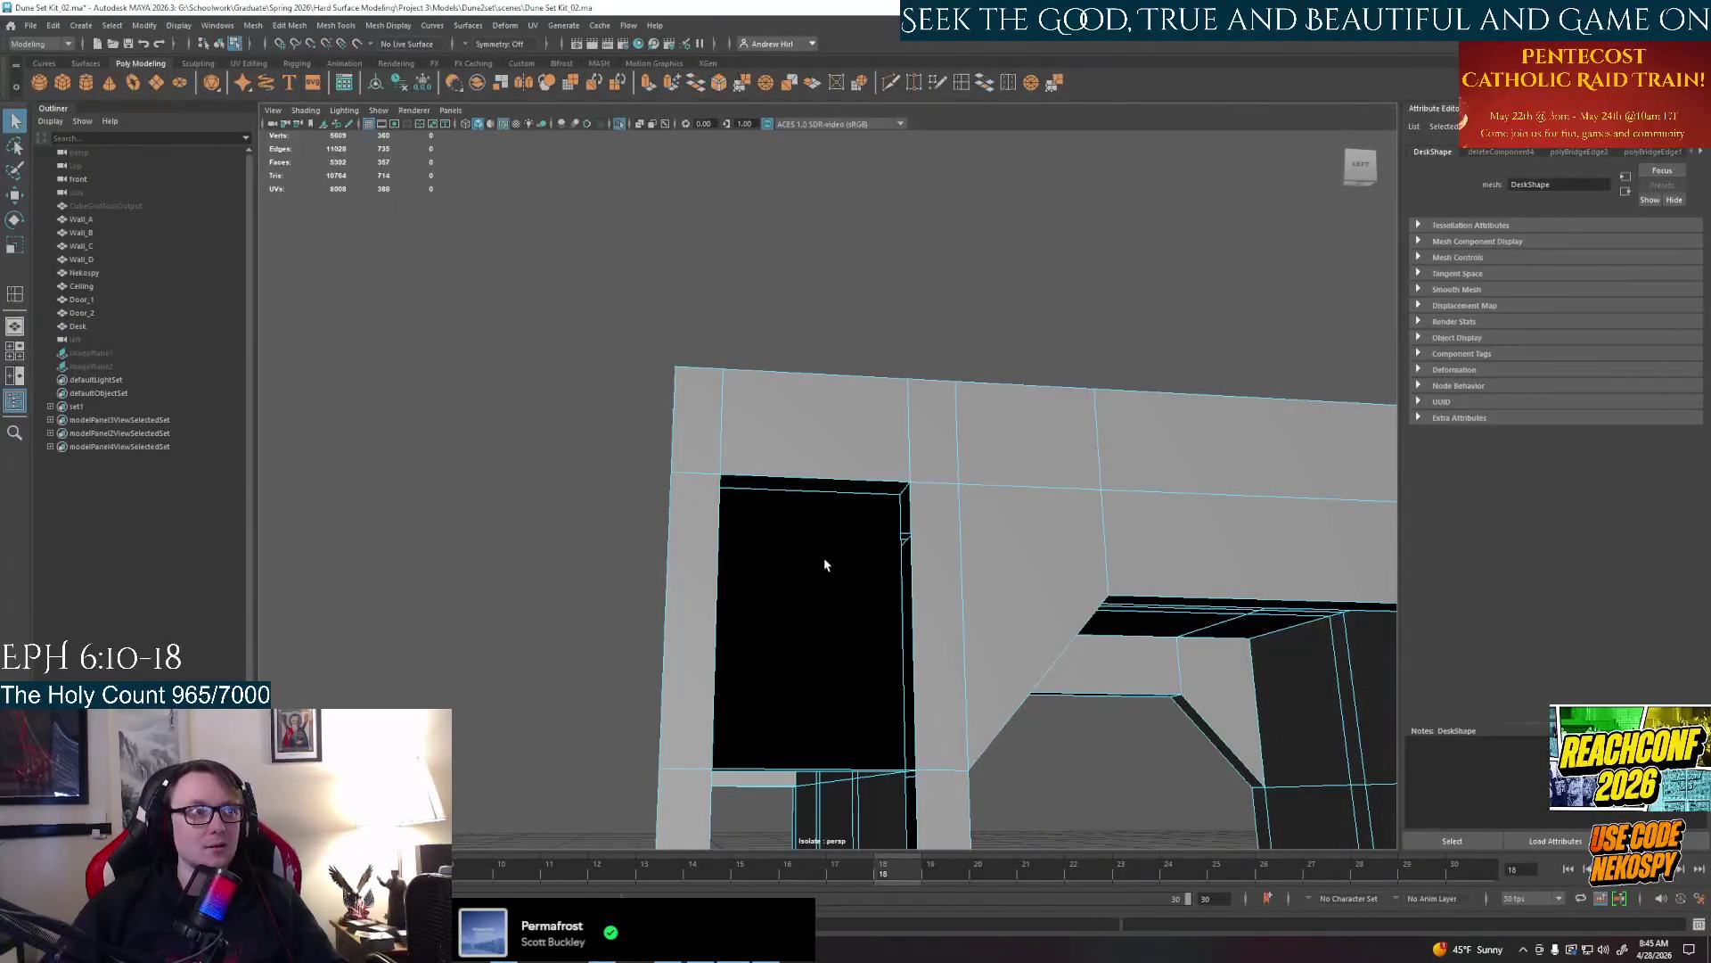
{"action": "left_click_drag", "start_coordinate": [823, 558], "coordinate": [816, 509], "text": "alt"}
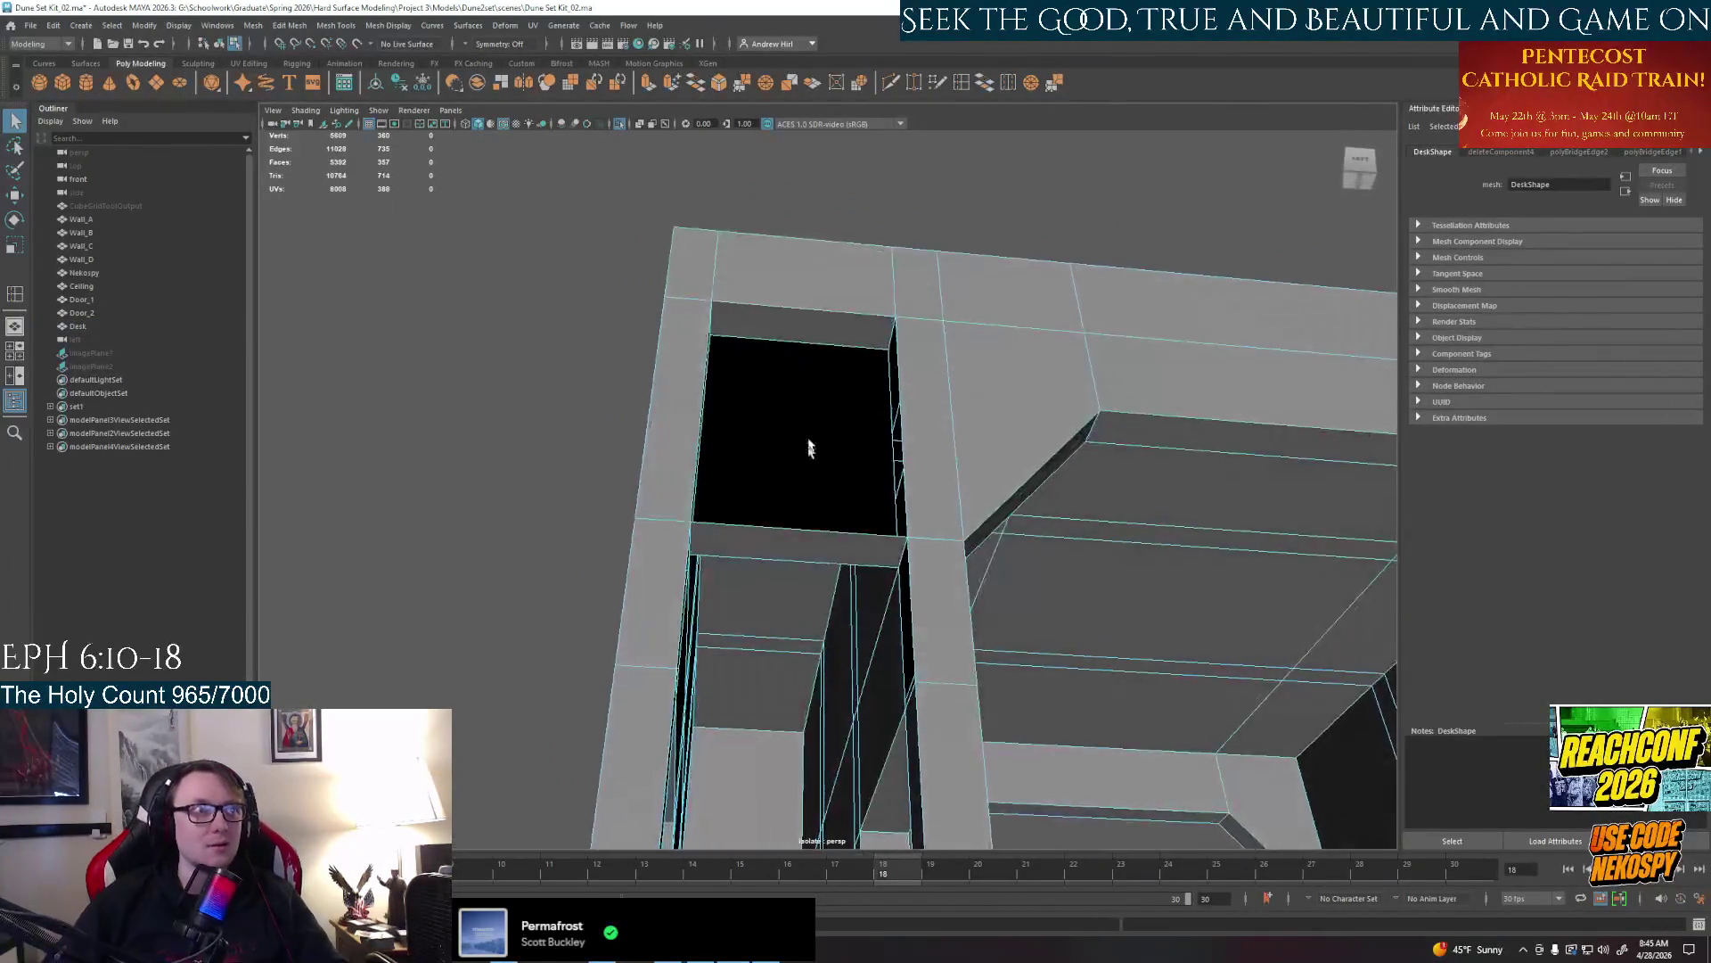
{"action": "left_click", "coordinate": [809, 330]}
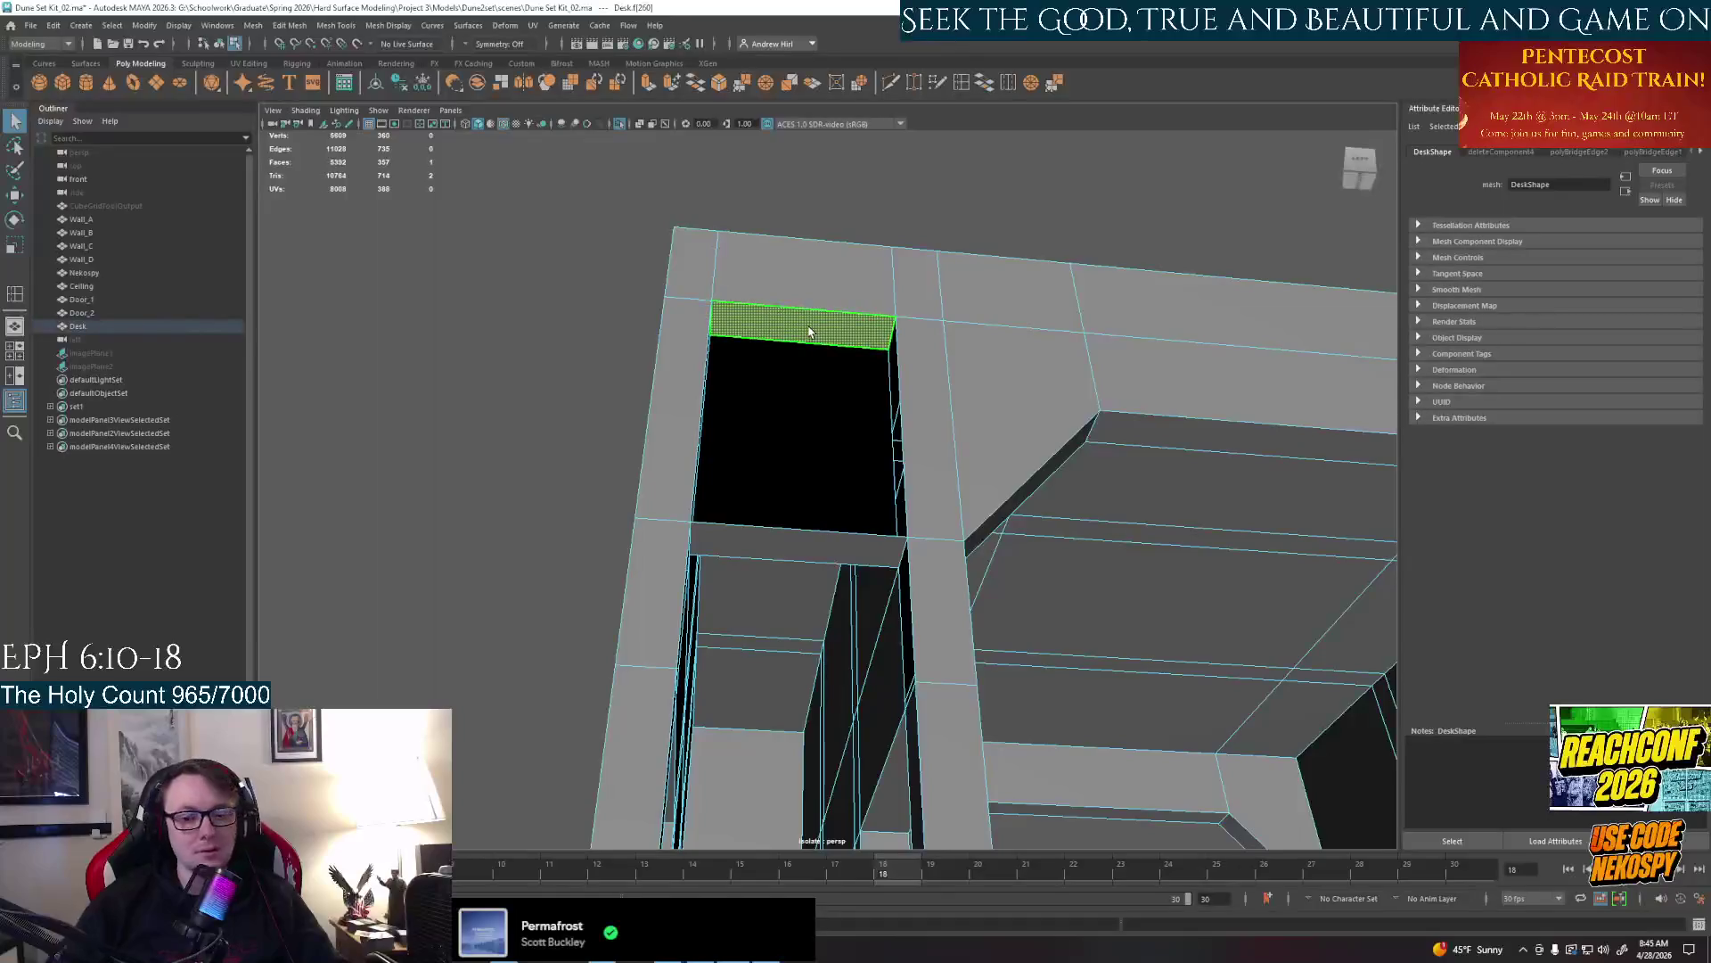
{"action": "left_click", "coordinate": [800, 385]}
{"action": "key", "text": "Delete"}
{"action": "key", "text": "ctrl+z"}
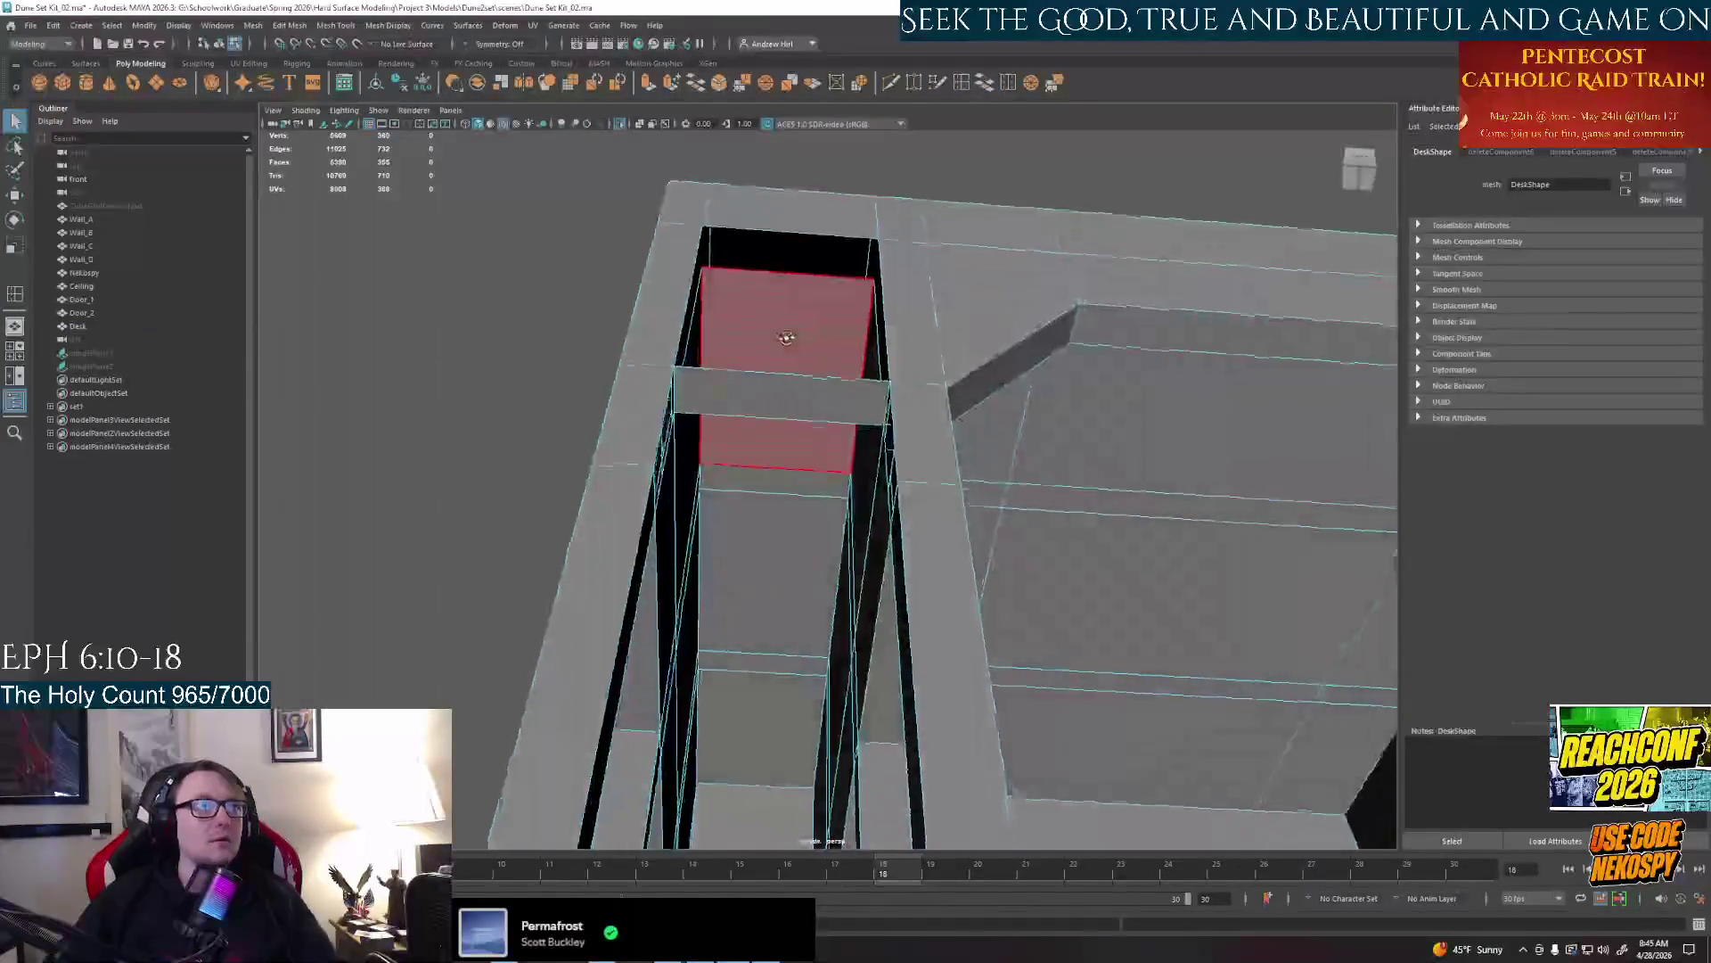
{"action": "left_click_drag", "start_coordinate": [797, 385], "coordinate": [756, 387], "text": "alt"}
{"action": "left_click", "coordinate": [755, 388]}
{"action": "key", "text": "Delete"}
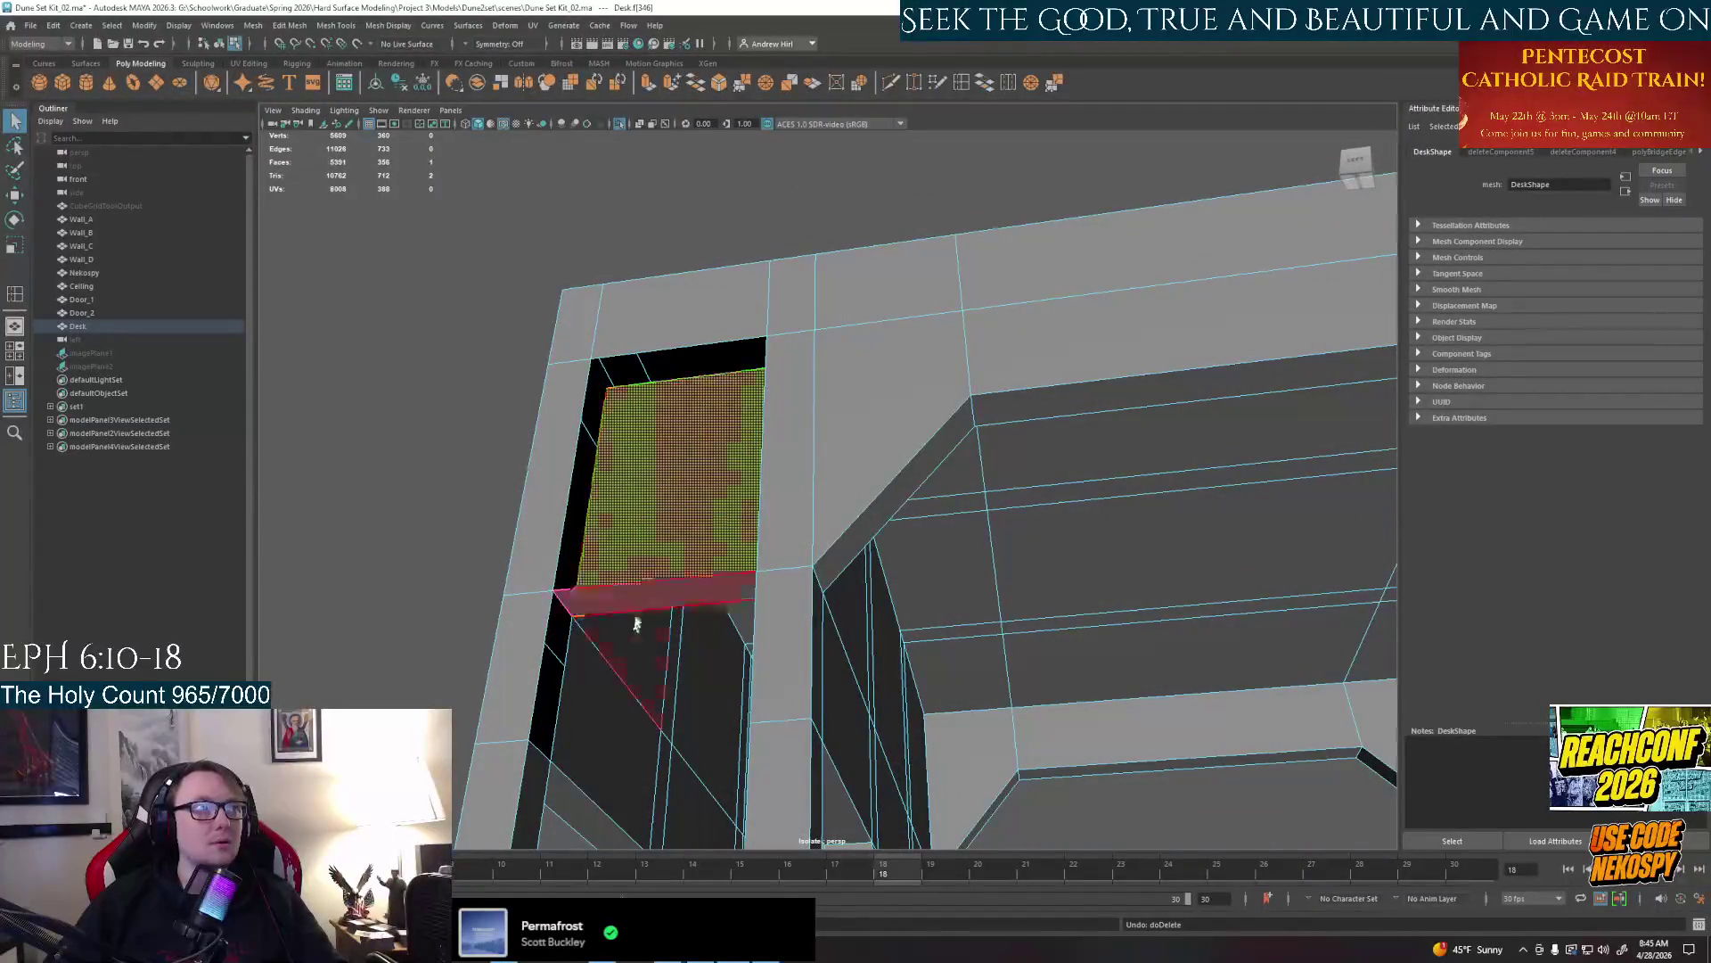
Select the opening's rim edges and bridge them to seal the gap above the front block
{"action": "left_click", "coordinate": [985, 85]}
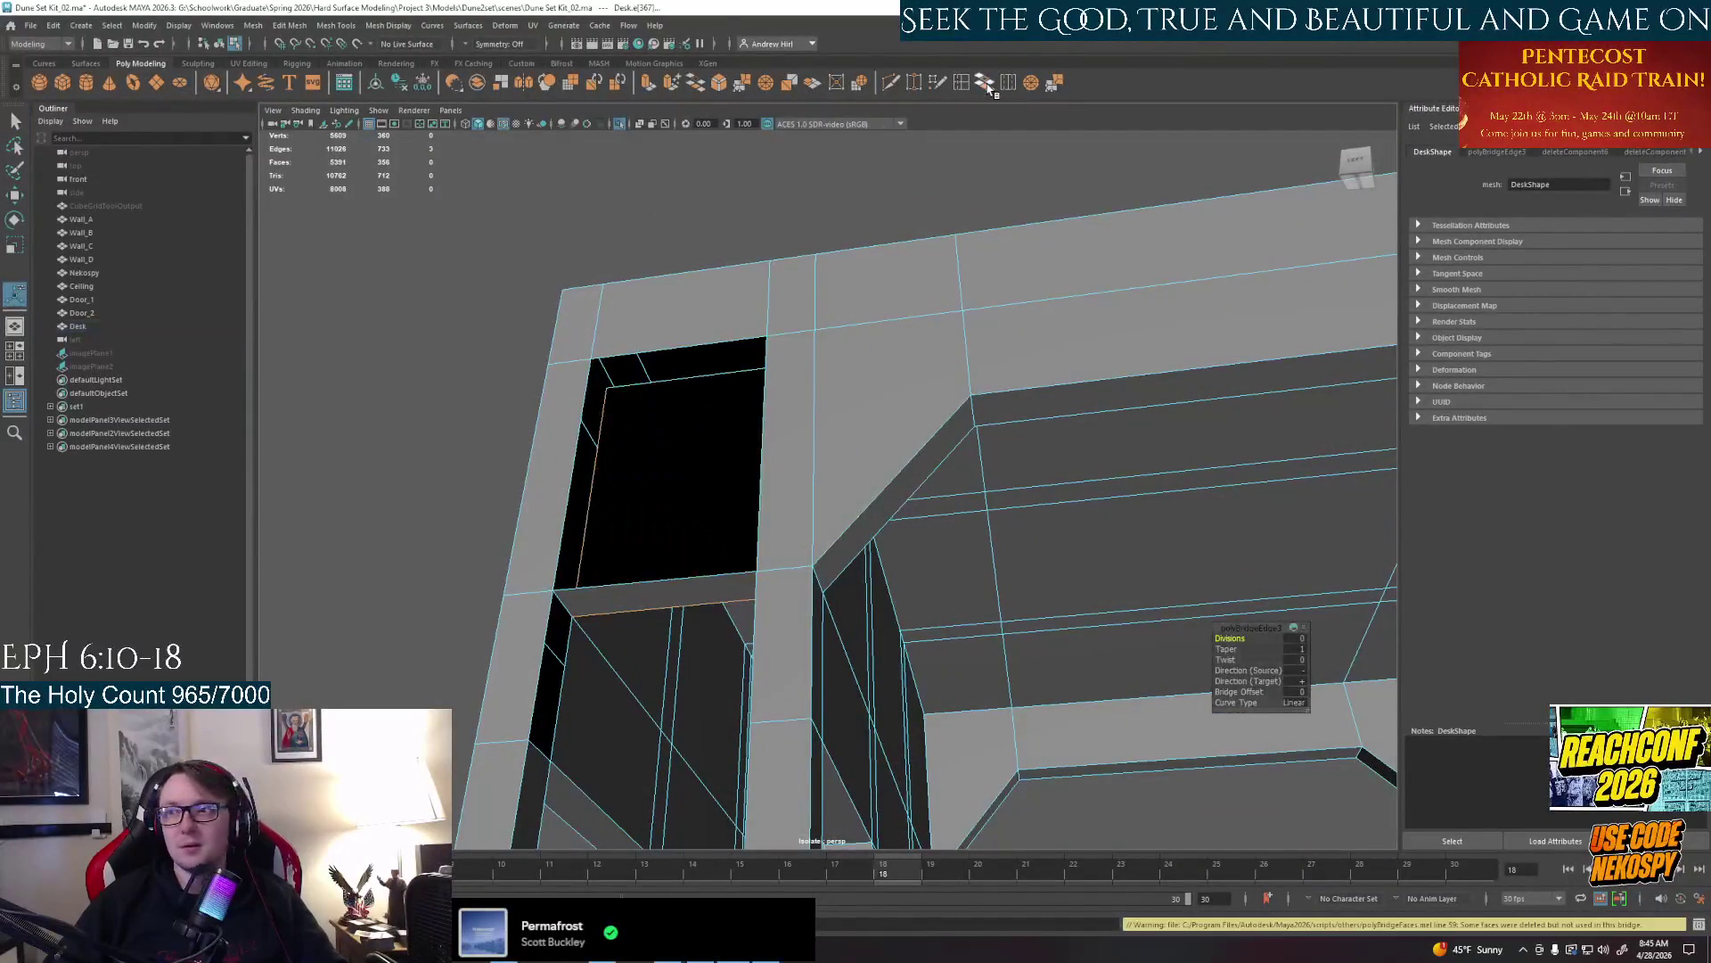
{"action": "left_click_drag", "start_coordinate": [768, 299], "coordinate": [802, 455], "text": "alt"}
{"action": "right_click_drag", "start_coordinate": [803, 461], "coordinate": [790, 635]}
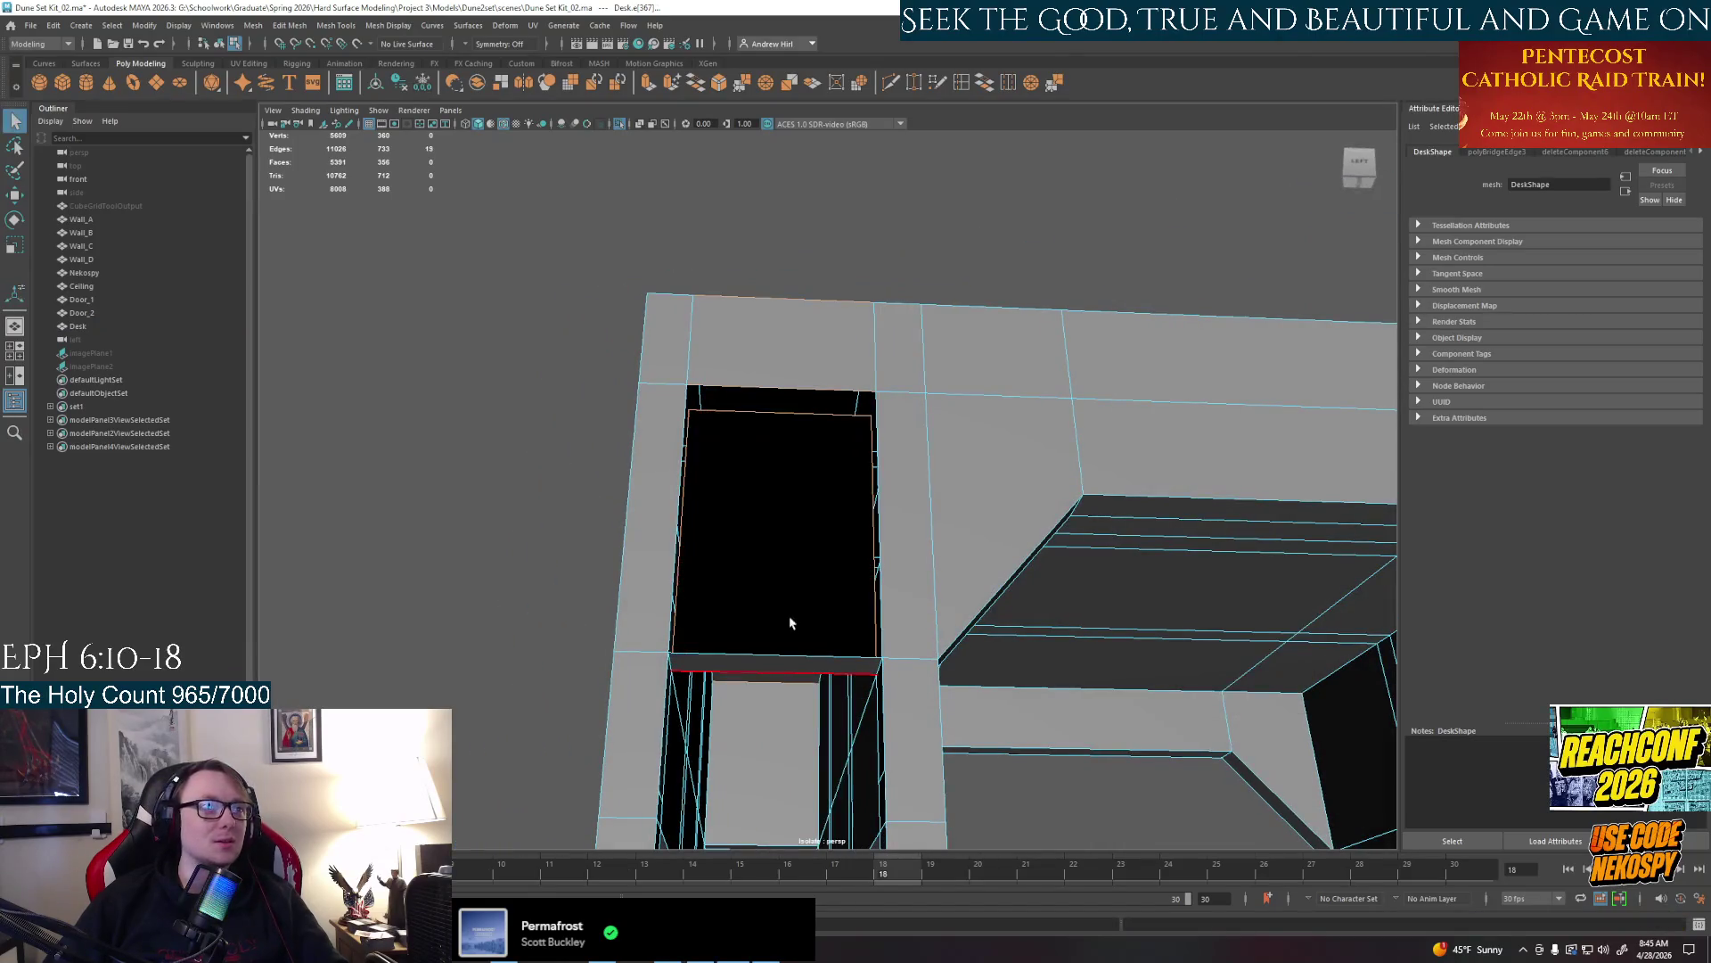
{"action": "left_click", "coordinate": [783, 663]}
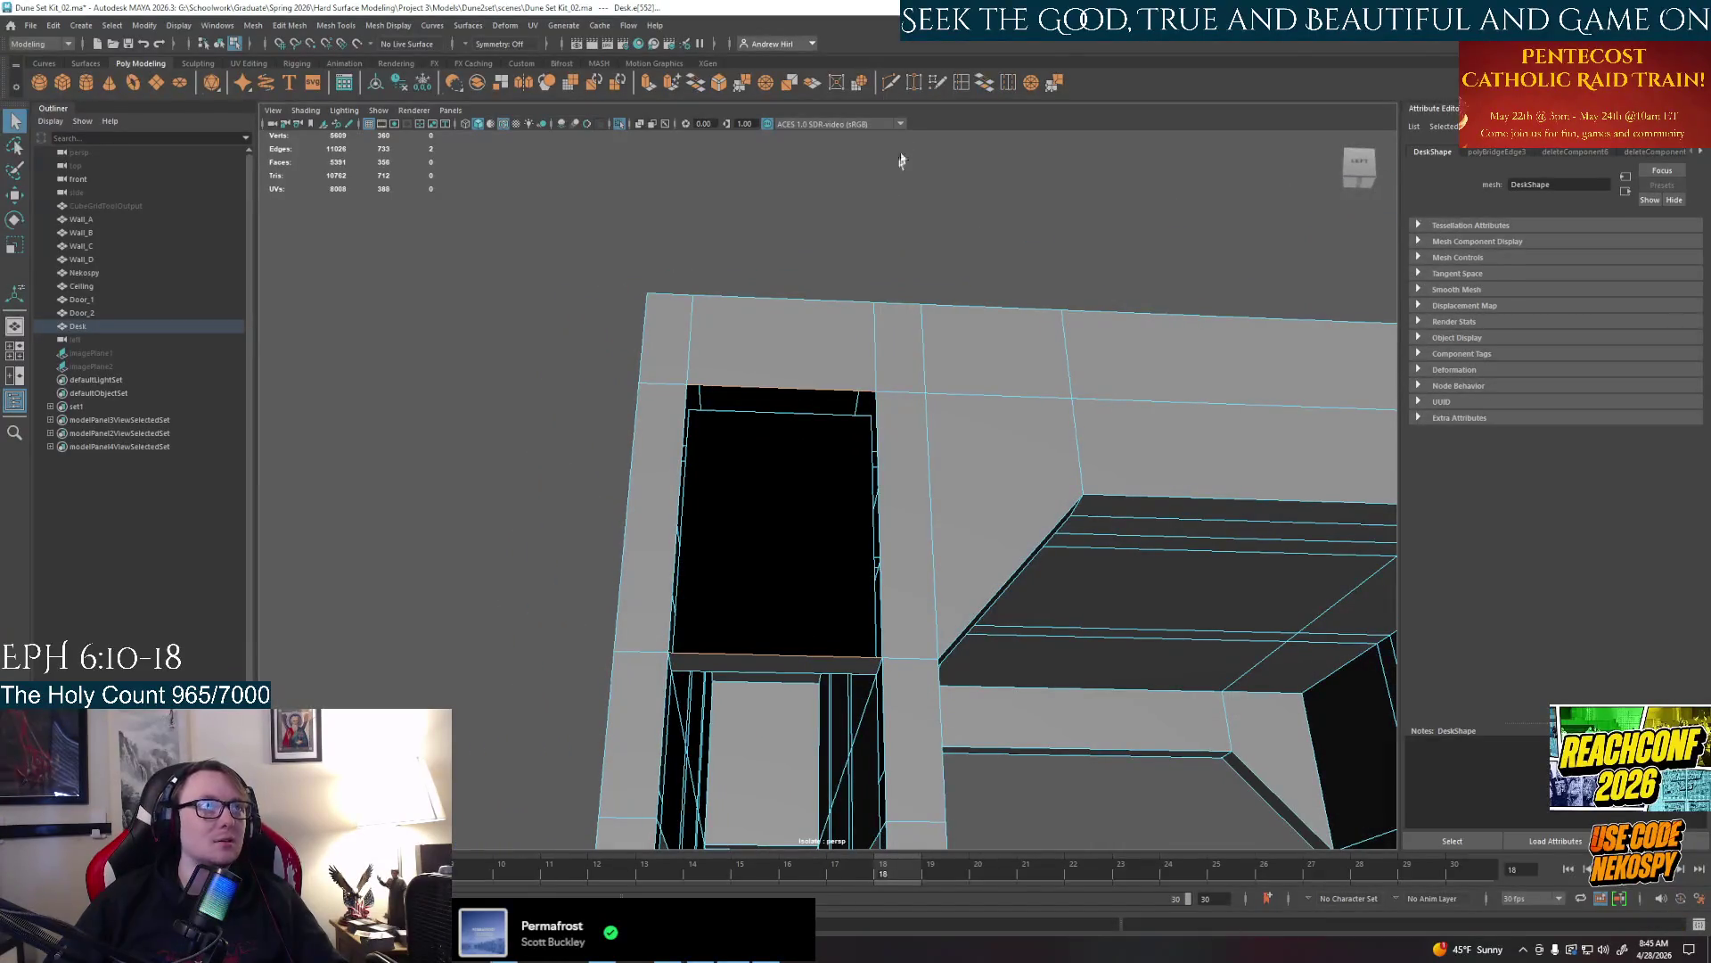
{"action": "left_click", "coordinate": [986, 84]}
{"action": "left_click_drag", "start_coordinate": [803, 441], "coordinate": [857, 482], "text": "alt"}
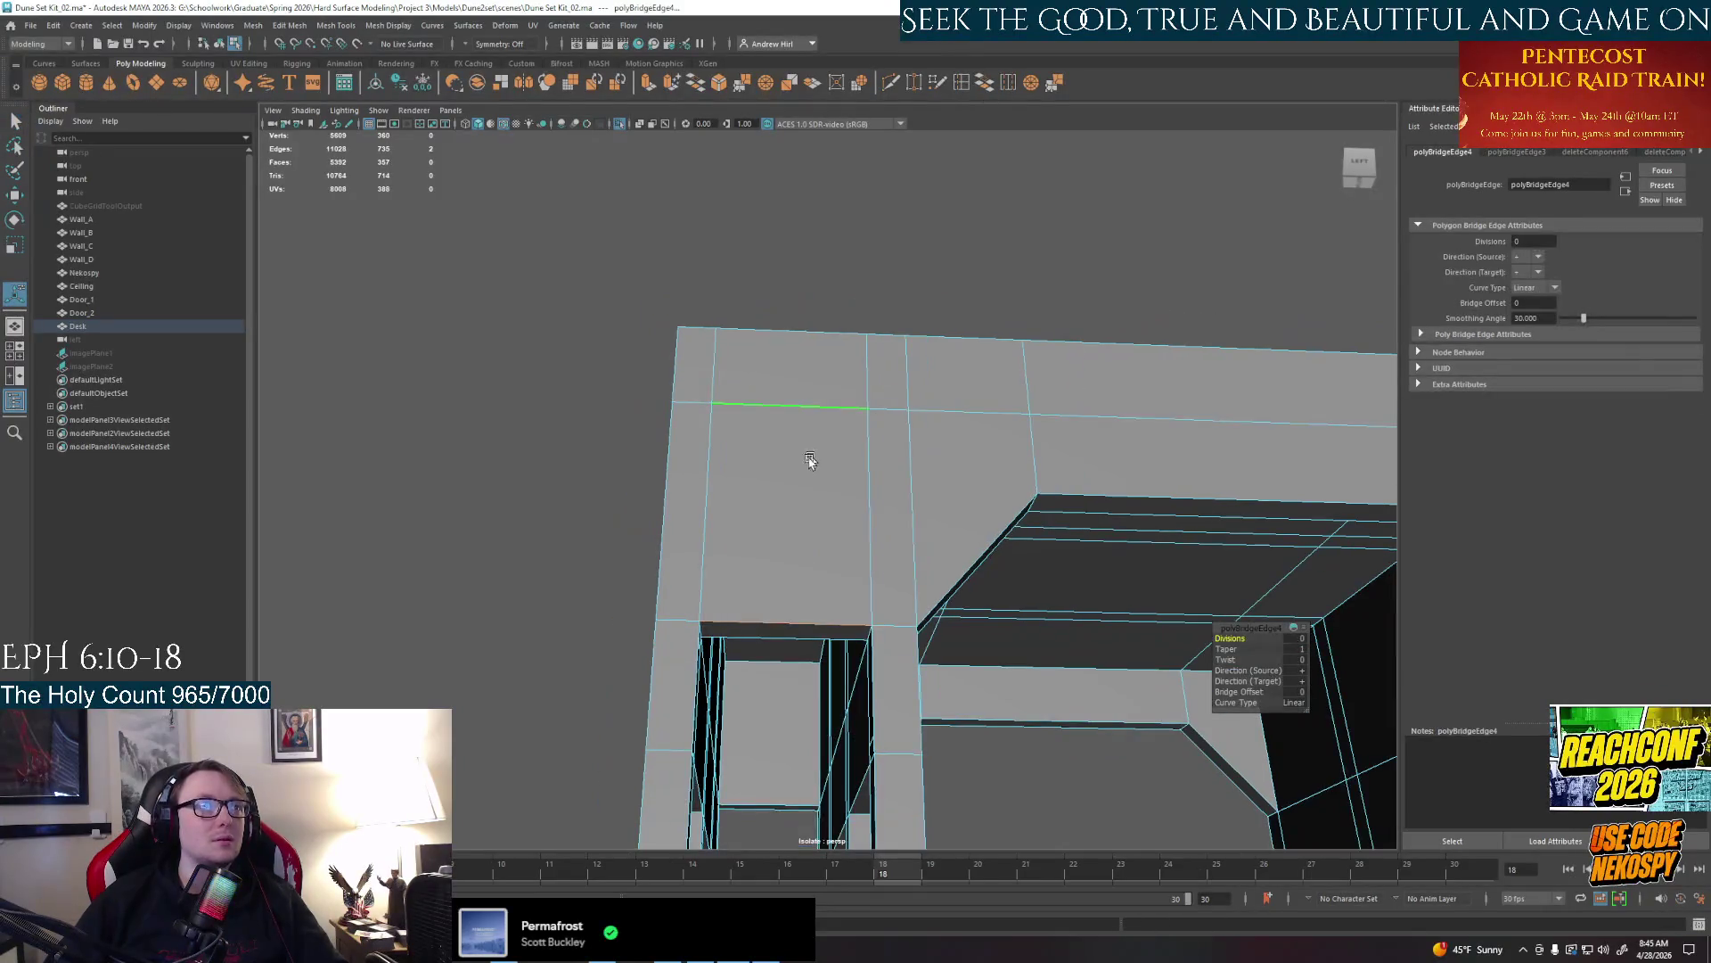
{"action": "right_click_drag", "start_coordinate": [821, 458], "coordinate": [882, 442]}
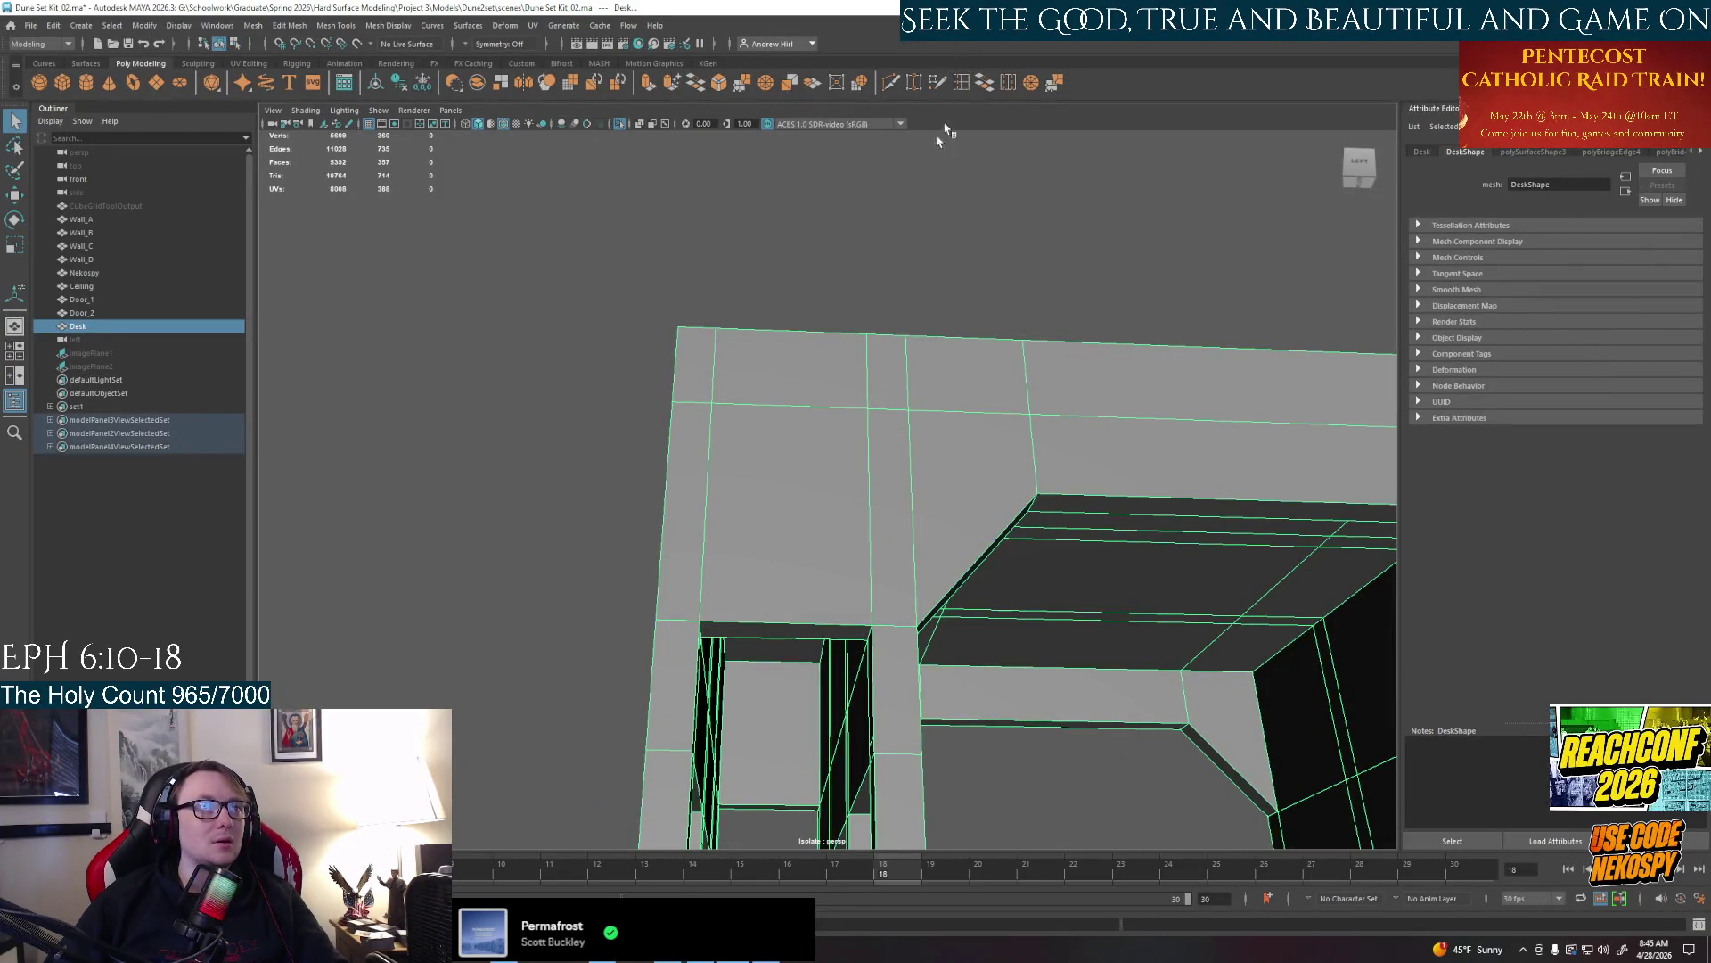
Inspect the desk's openings from around, then pick a square desk-top face in face mode
{"action": "left_click", "coordinate": [797, 425]}
{"action": "left_click", "coordinate": [789, 409]}
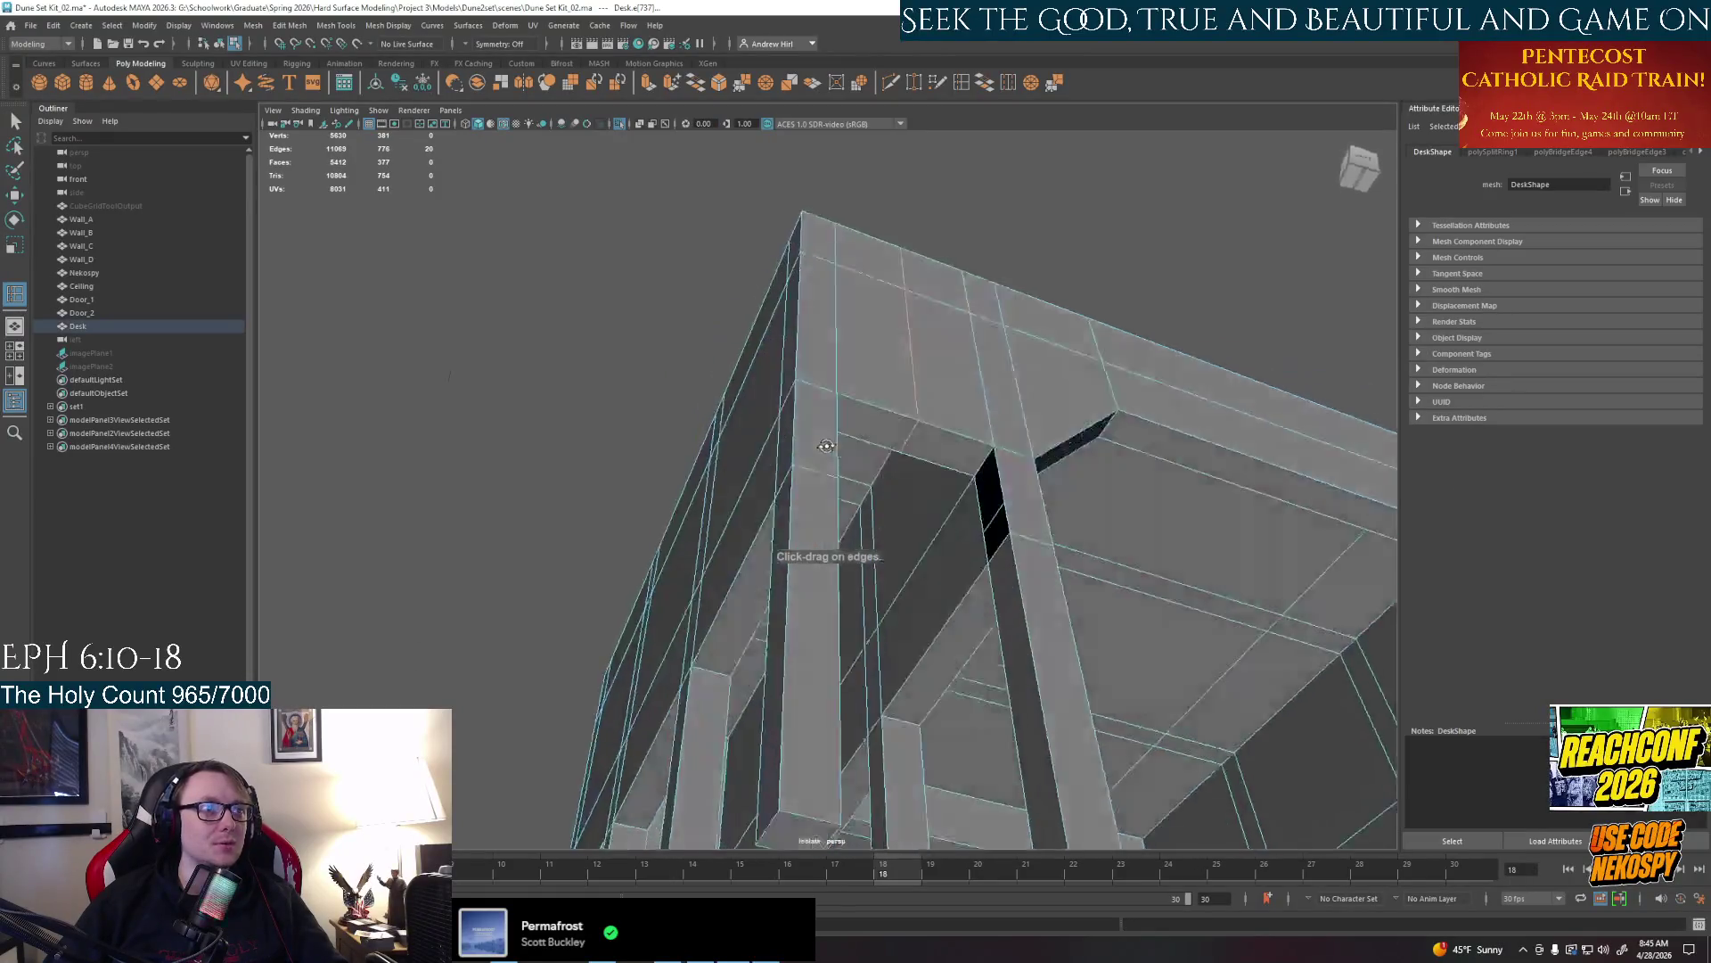
{"action": "mouse_move", "coordinate": [790, 411]}
{"action": "left_mouse_down", "text": "alt"}
{"action": "mouse_move", "coordinate": [792, 462]}
{"action": "mouse_move", "coordinate": [1002, 468]}
{"action": "mouse_move", "coordinate": [996, 503]}
{"action": "left_mouse_up", "text": "alt"}
{"action": "right_click", "coordinate": [997, 522]}
{"action": "left_click", "coordinate": [996, 541]}
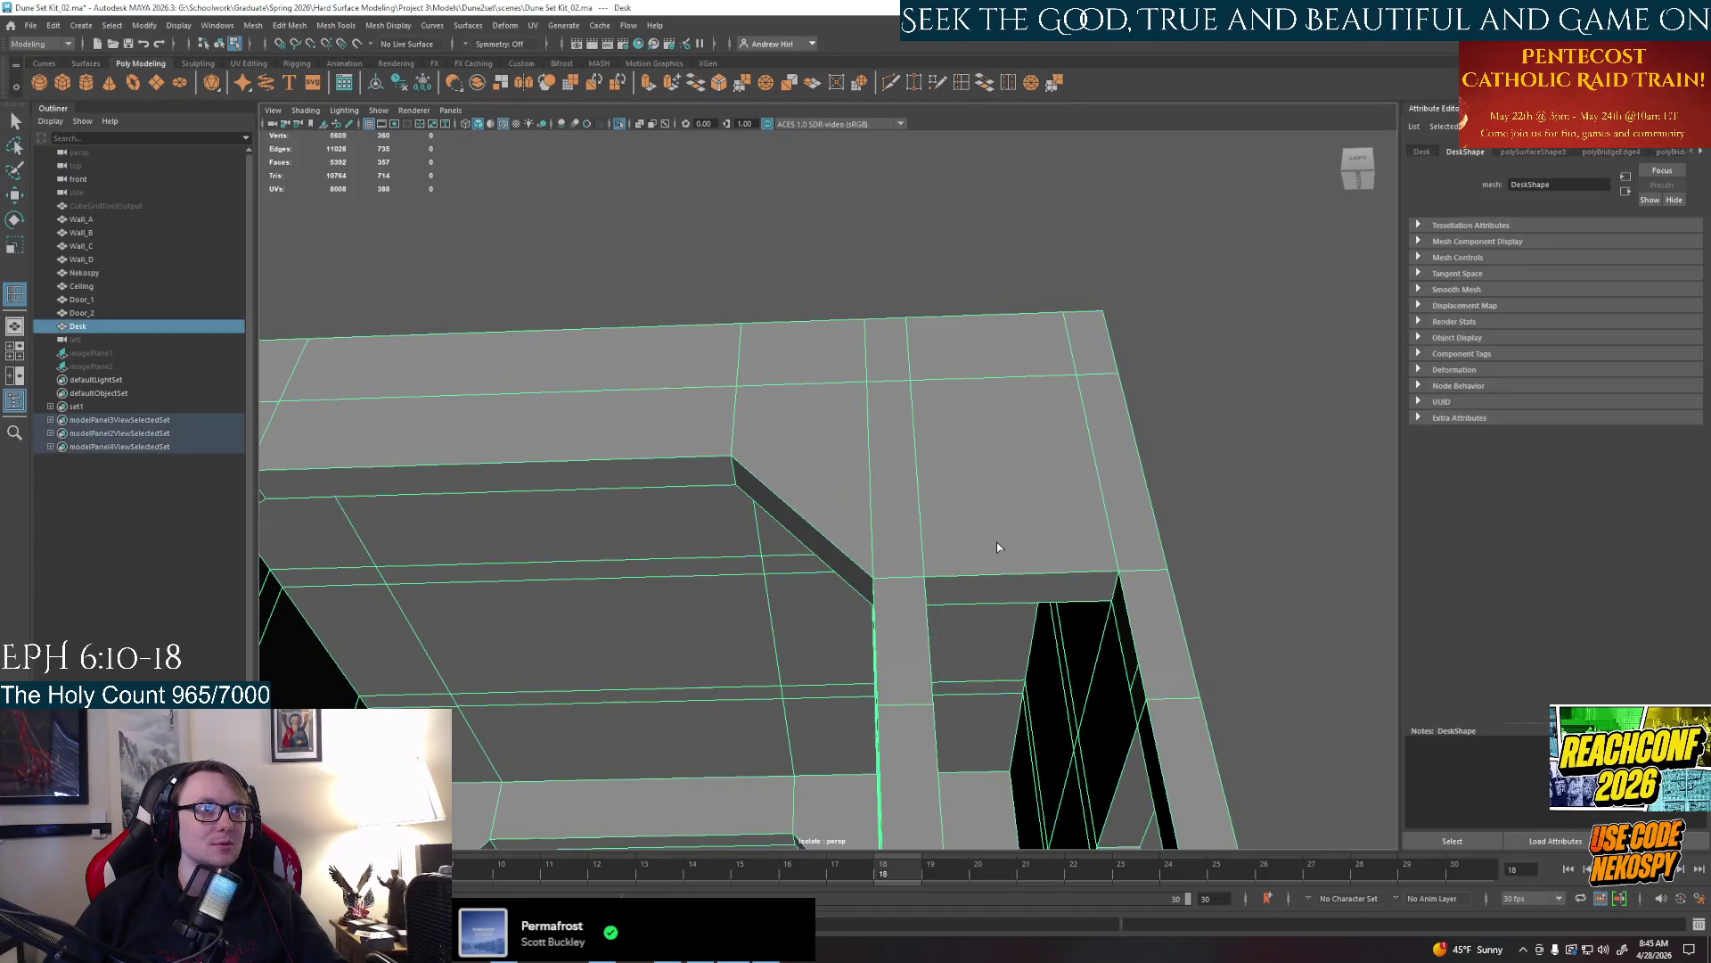
{"action": "left_click", "coordinate": [996, 531]}
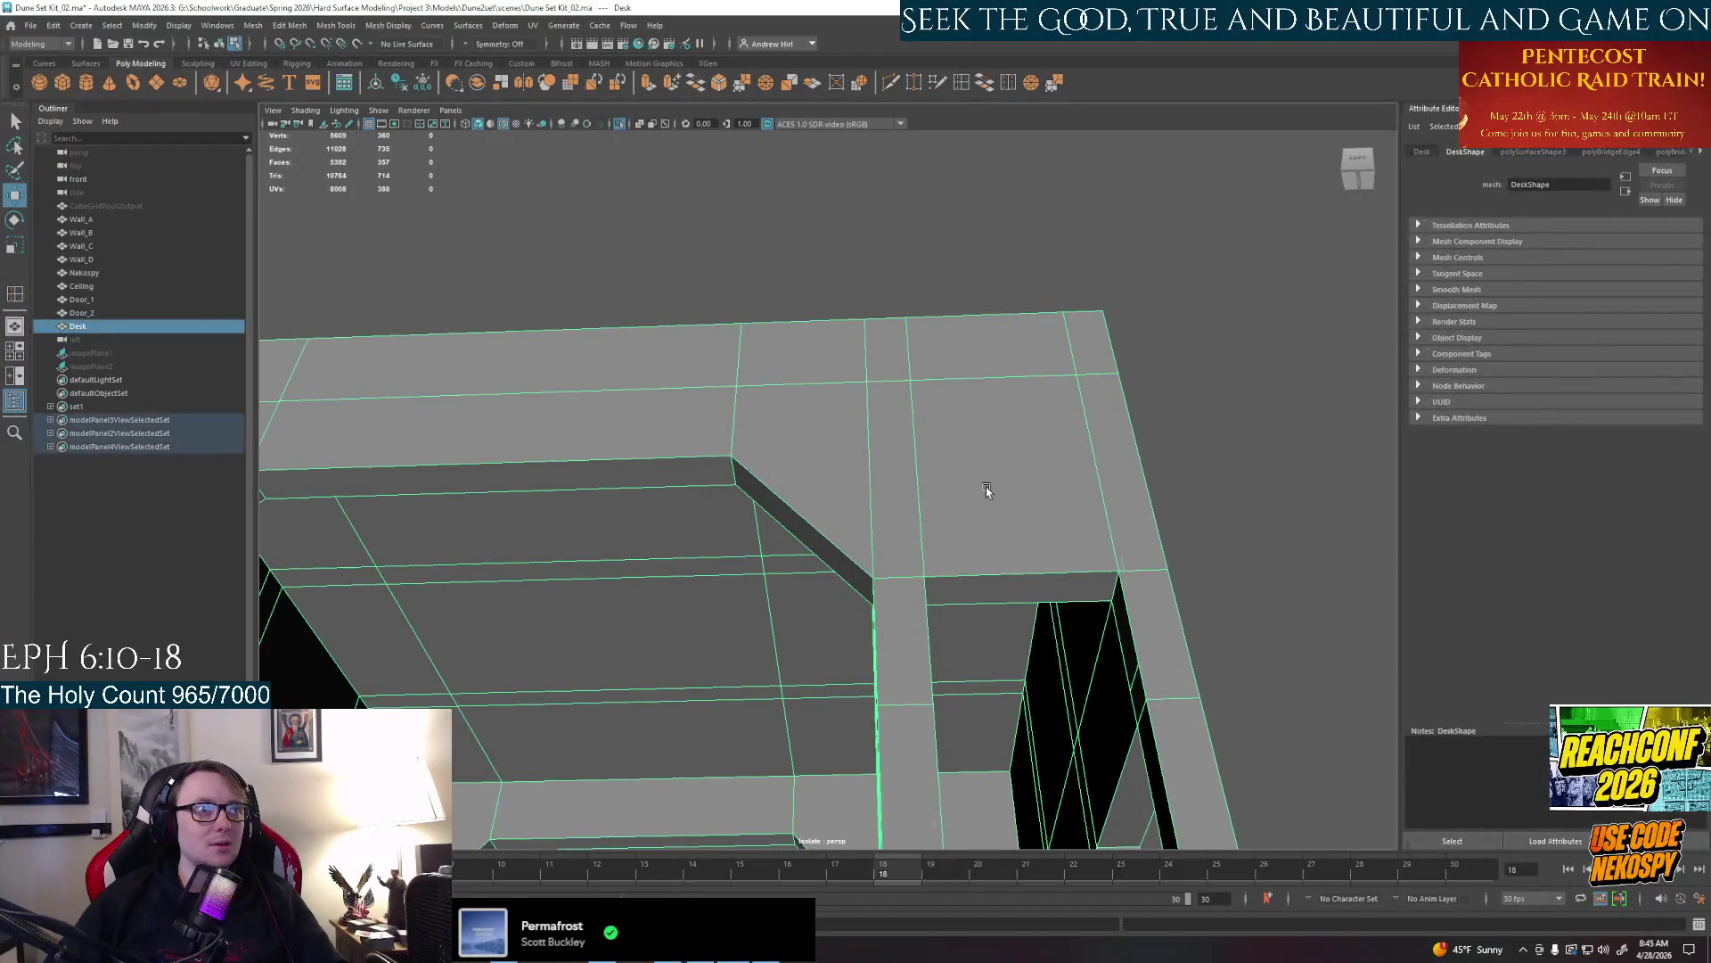
{"action": "left_click", "coordinate": [987, 491]}
{"action": "right_click", "coordinate": [987, 491]}
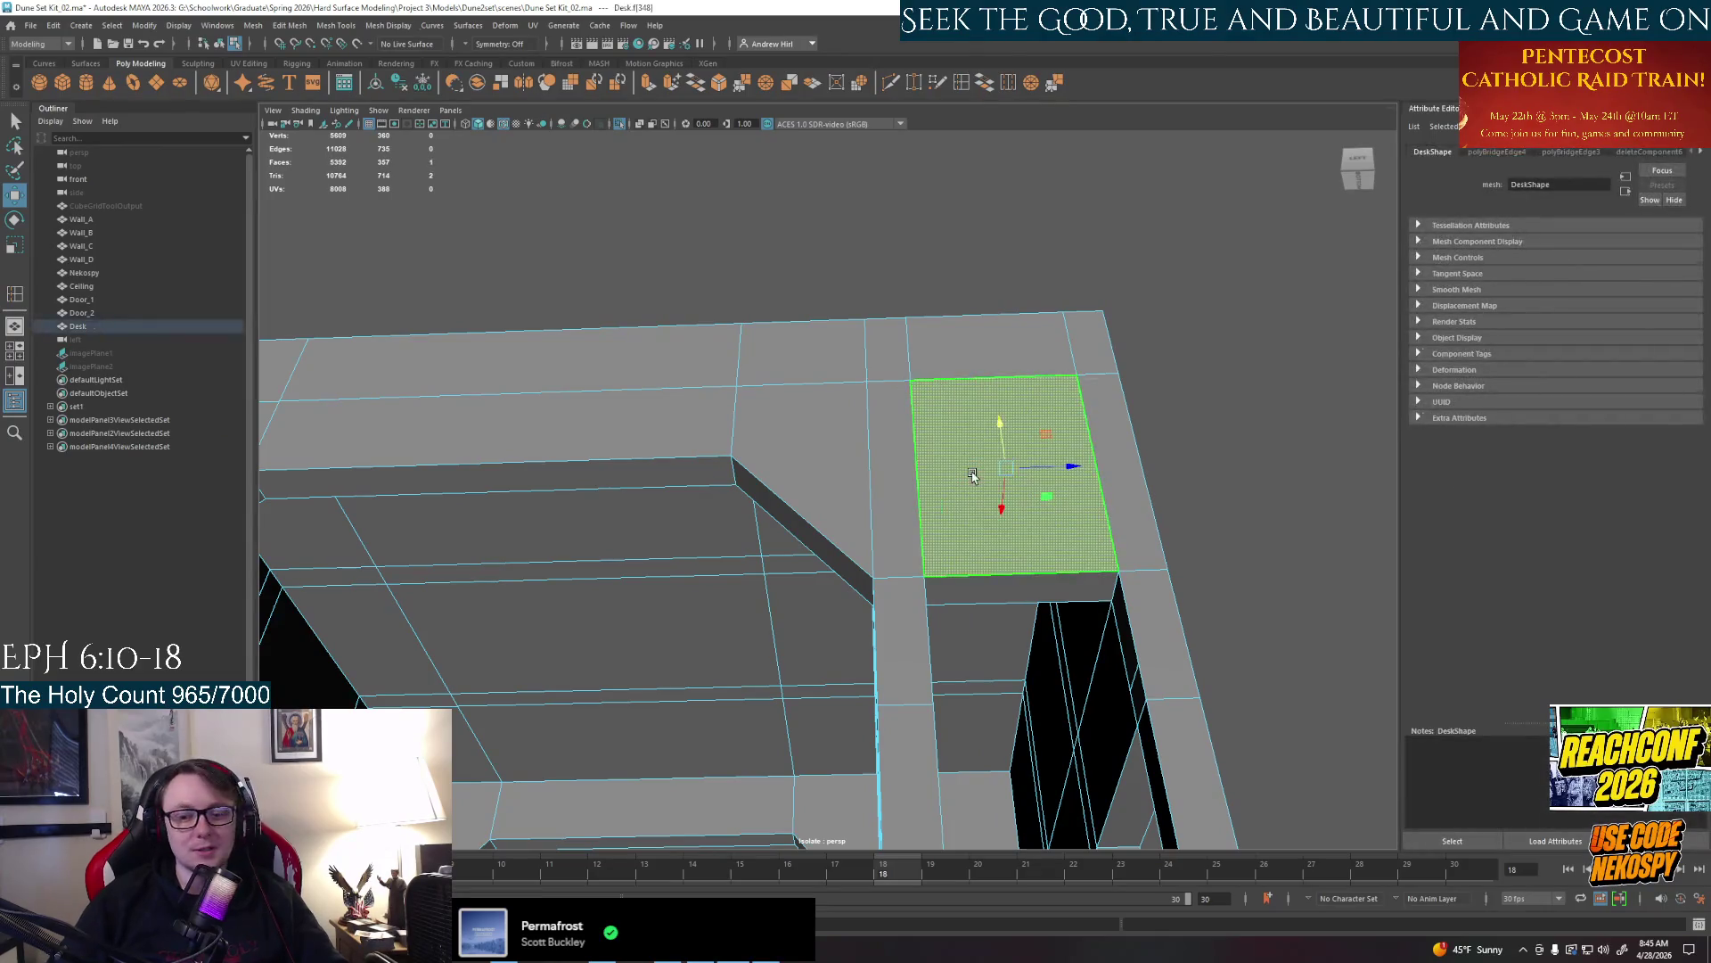
Delete the desk-top face and the top face of the dark opening at the upper corner
{"action": "key", "text": "Delete"}
{"action": "left_click", "coordinate": [987, 394]}
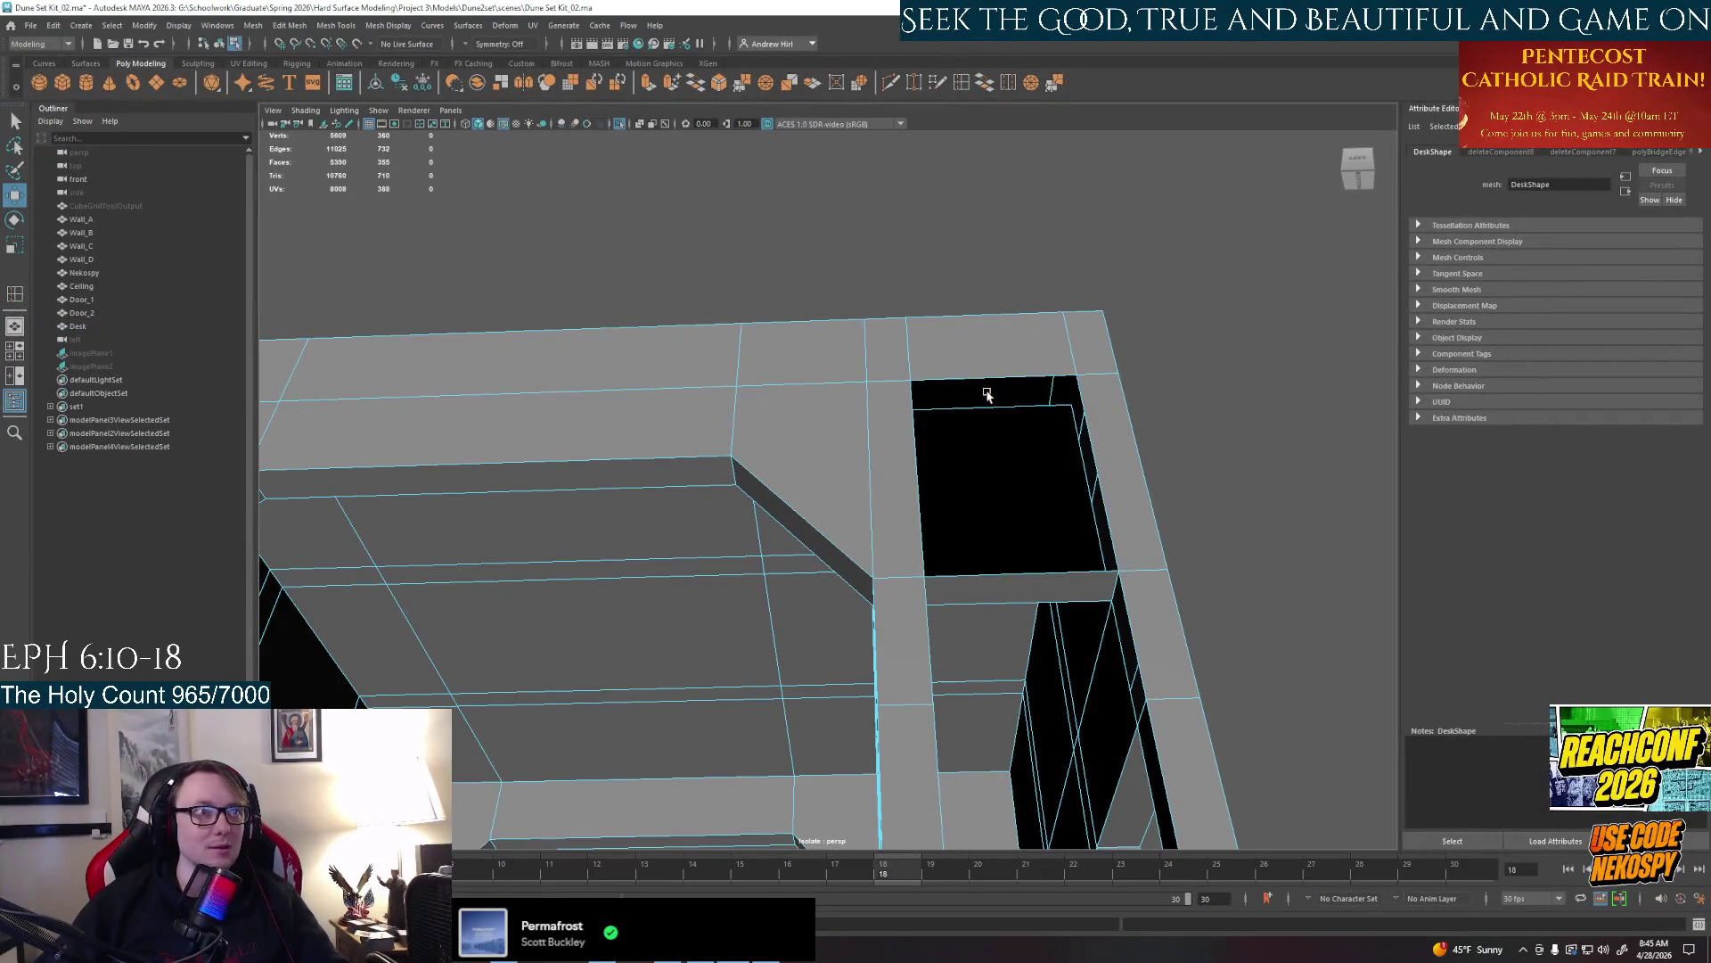
{"action": "left_click_drag", "start_coordinate": [986, 393], "coordinate": [928, 537], "text": "alt"}
{"action": "left_click", "coordinate": [928, 537]}
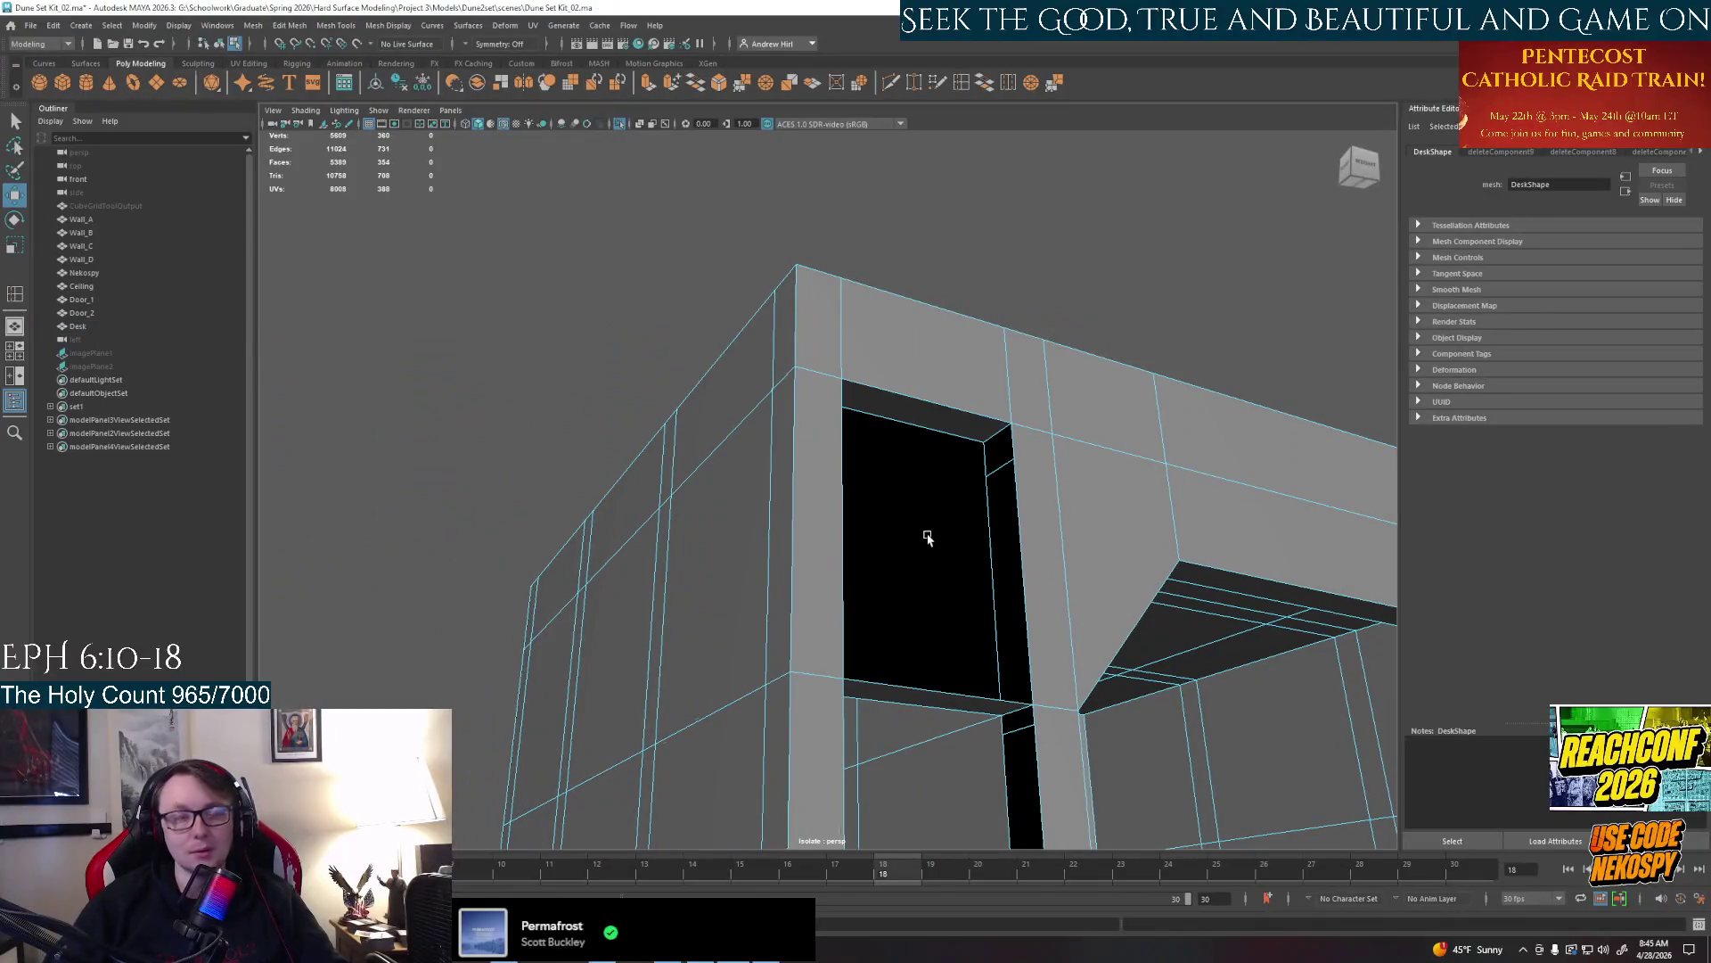
{"action": "left_click", "coordinate": [911, 410]}
{"action": "key", "text": "Delete"}
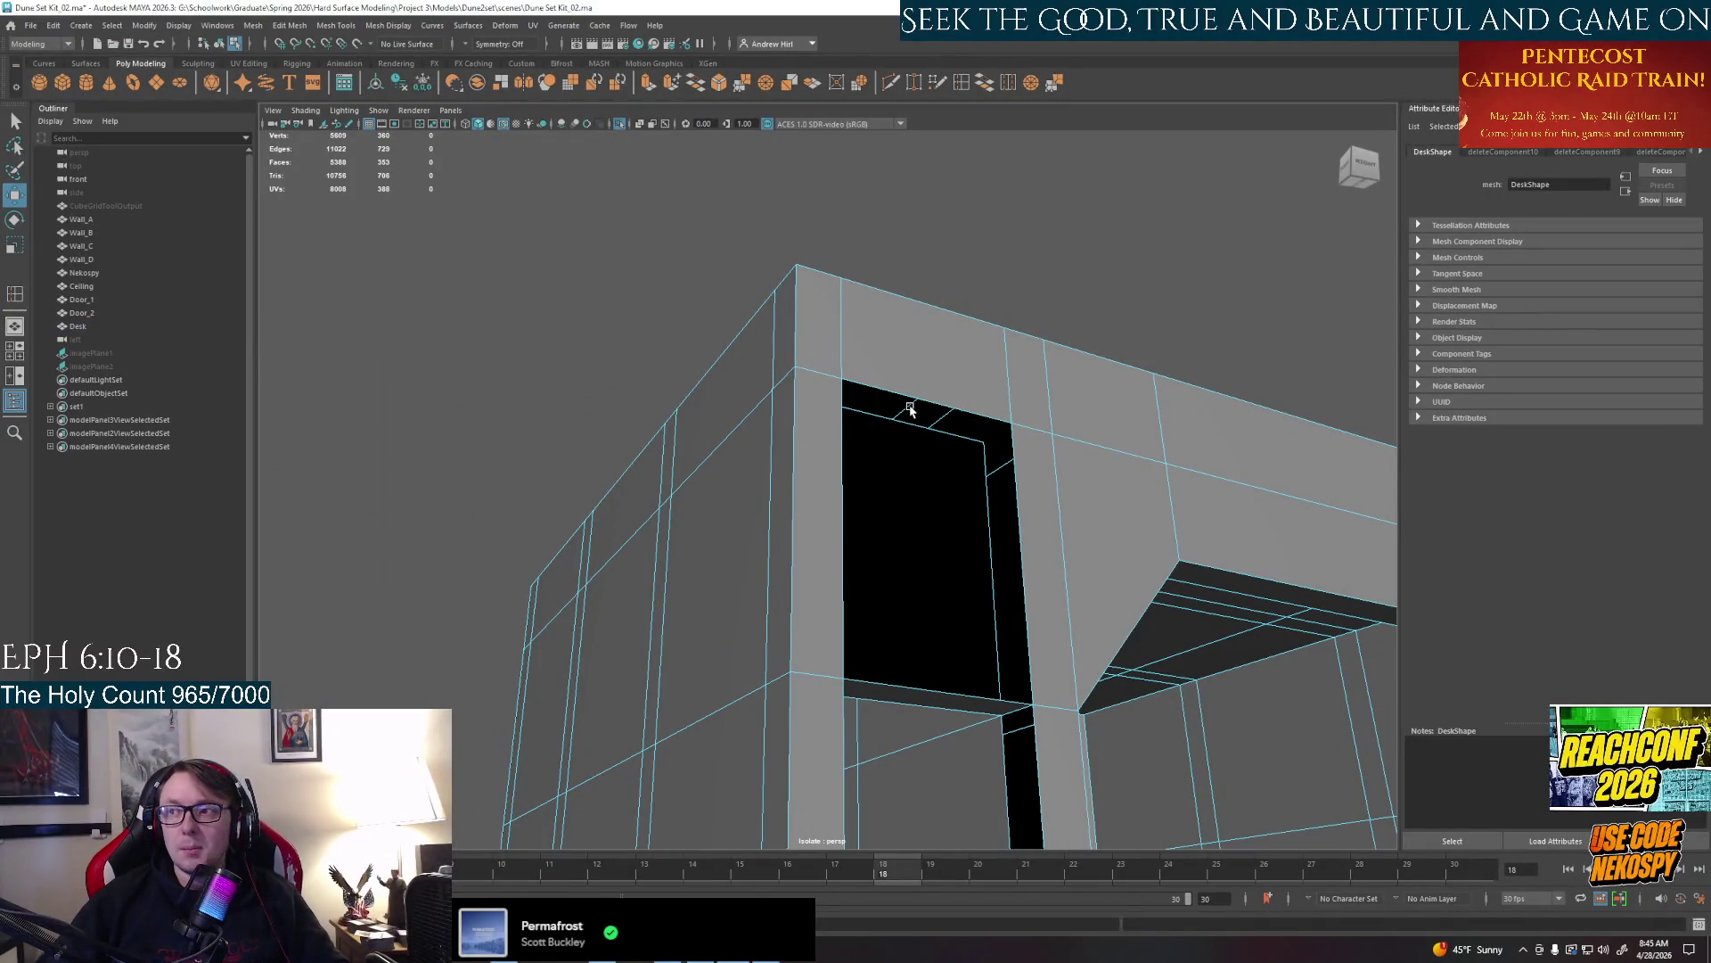
In edge mode, bridge the first opening's top edges into a single face
{"action": "left_click_drag", "start_coordinate": [911, 409], "coordinate": [887, 376], "text": "alt"}
{"action": "right_click_drag", "start_coordinate": [887, 374], "coordinate": [887, 343]}
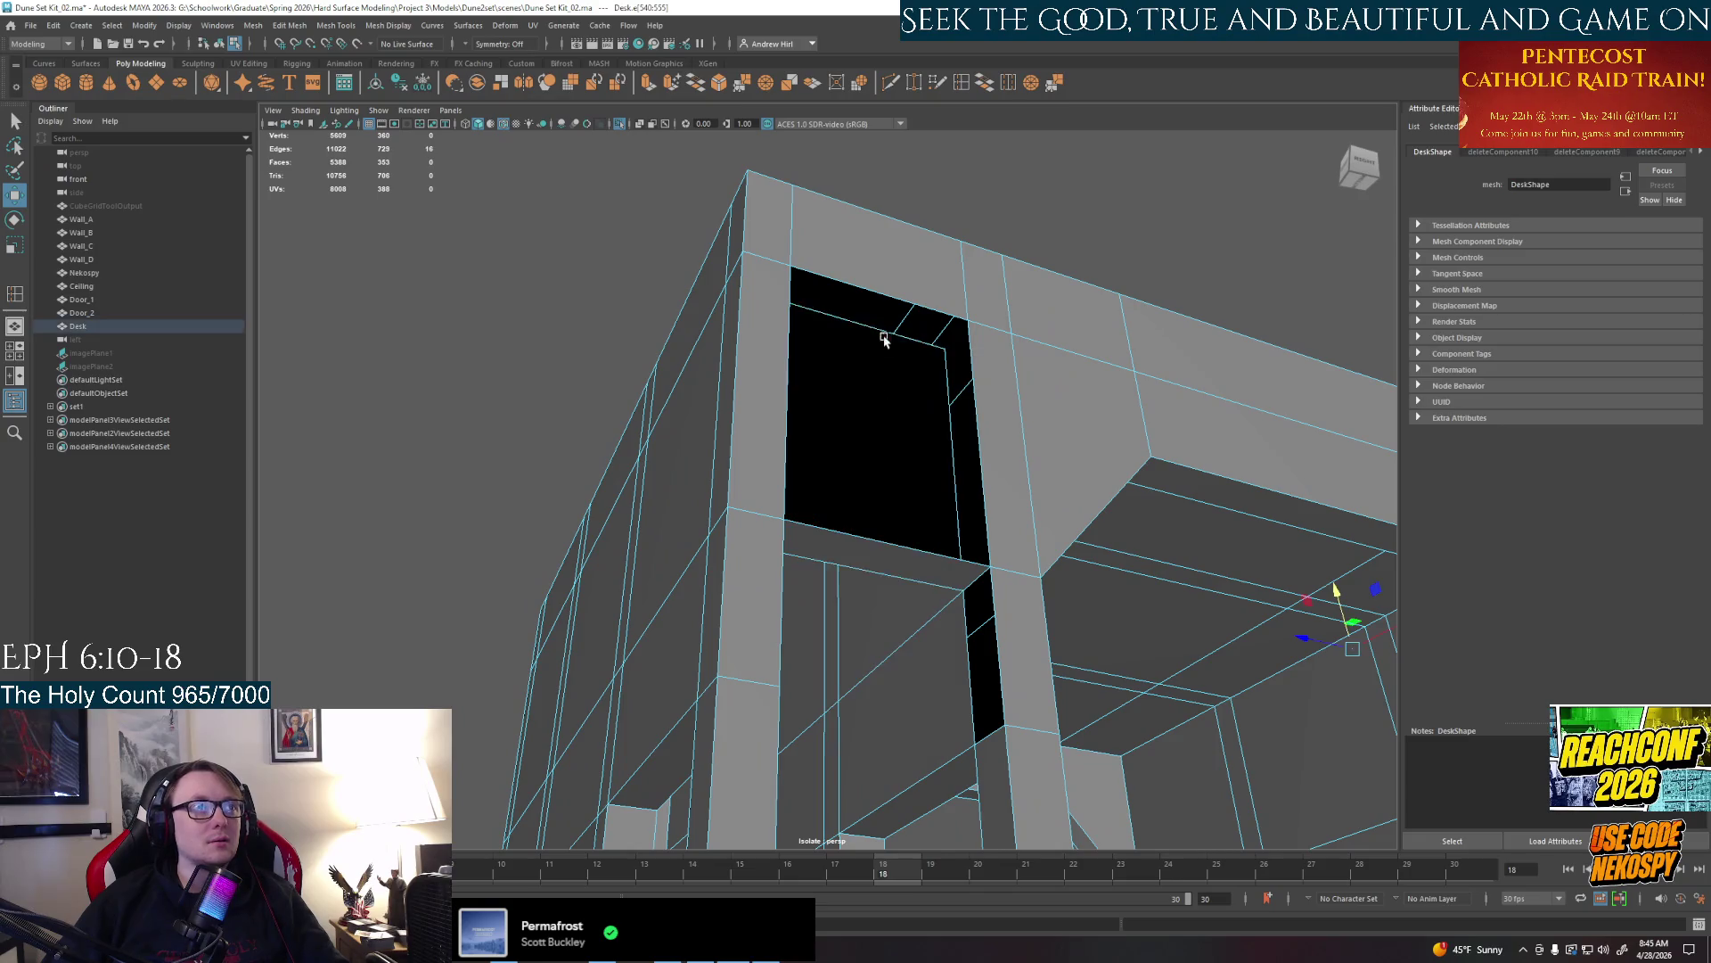
{"action": "left_click", "coordinate": [882, 288]}
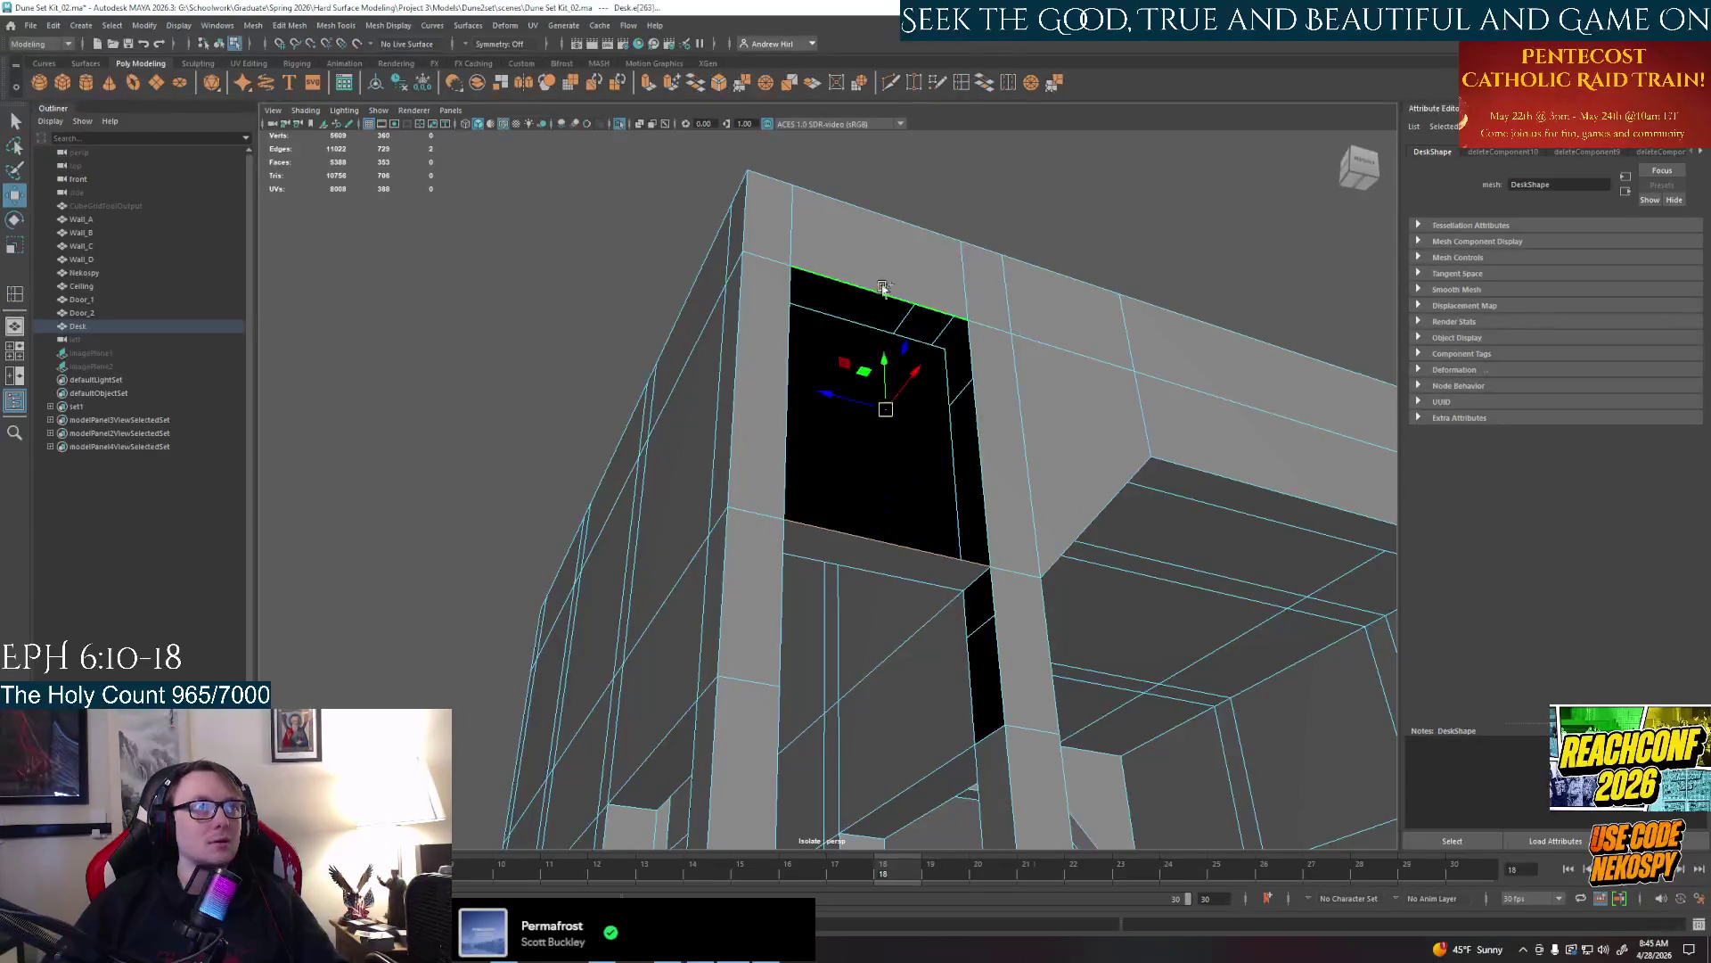
{"action": "left_click", "coordinate": [984, 84]}
Bridge the second opening's bottom and opposite edges into one clean face
{"action": "left_click_drag", "start_coordinate": [585, 347], "coordinate": [805, 750], "text": "alt"}
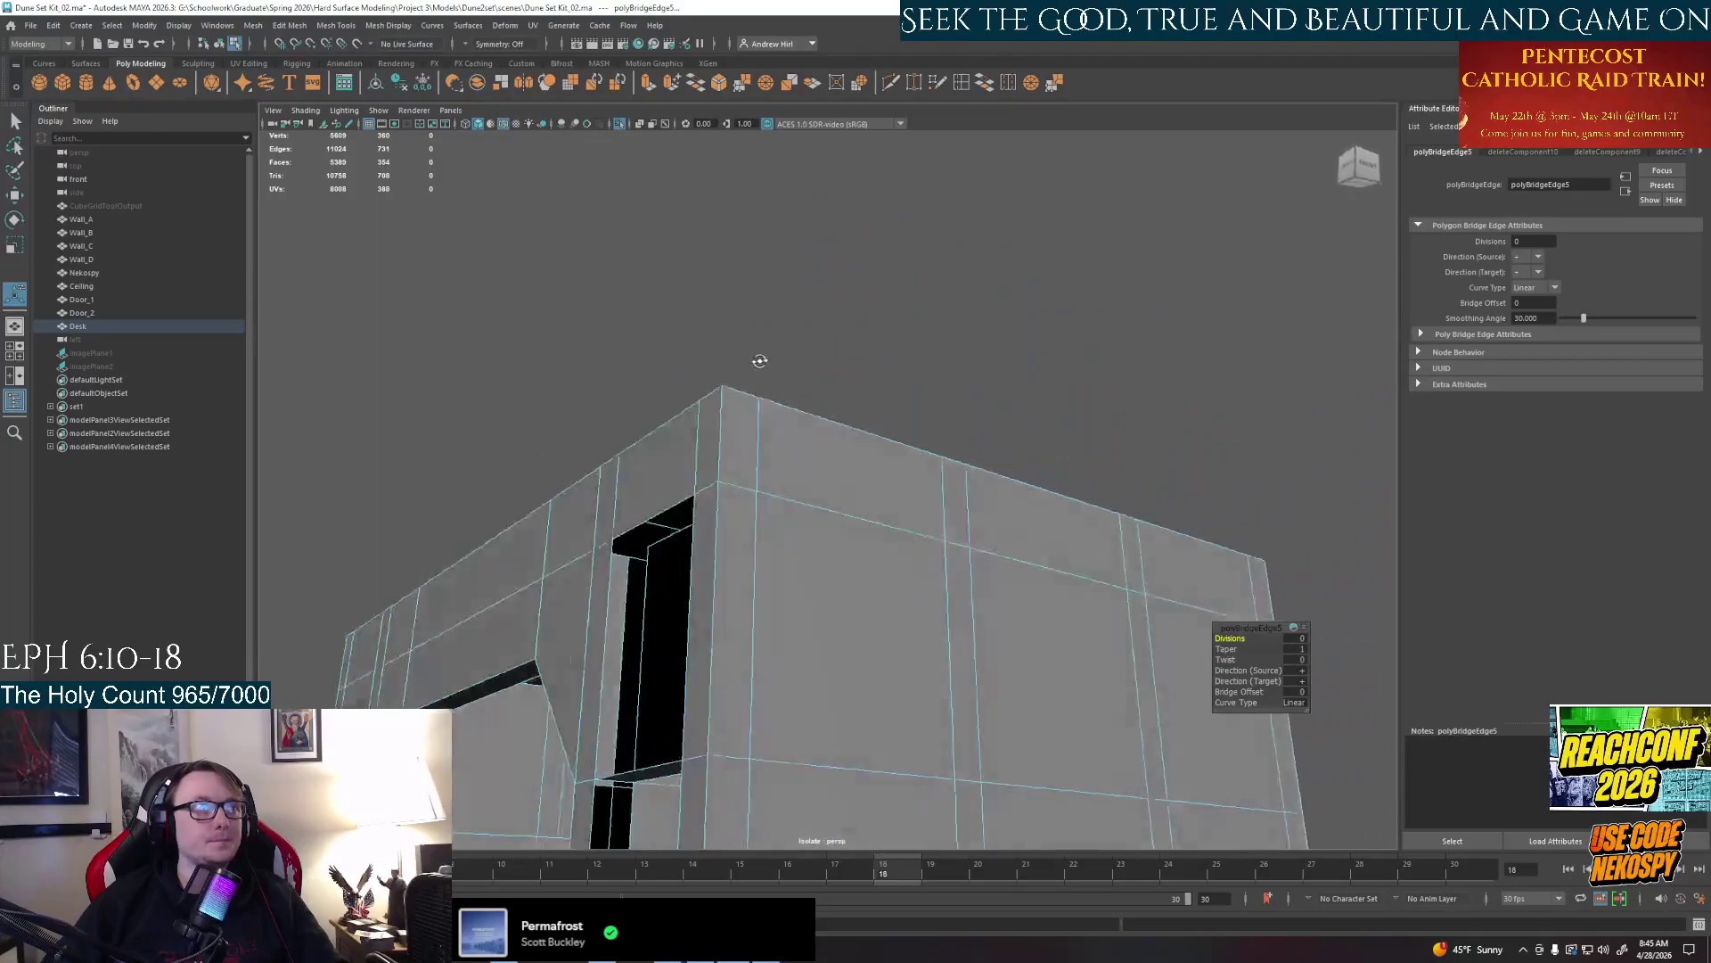
{"action": "left_click", "coordinate": [800, 730]}
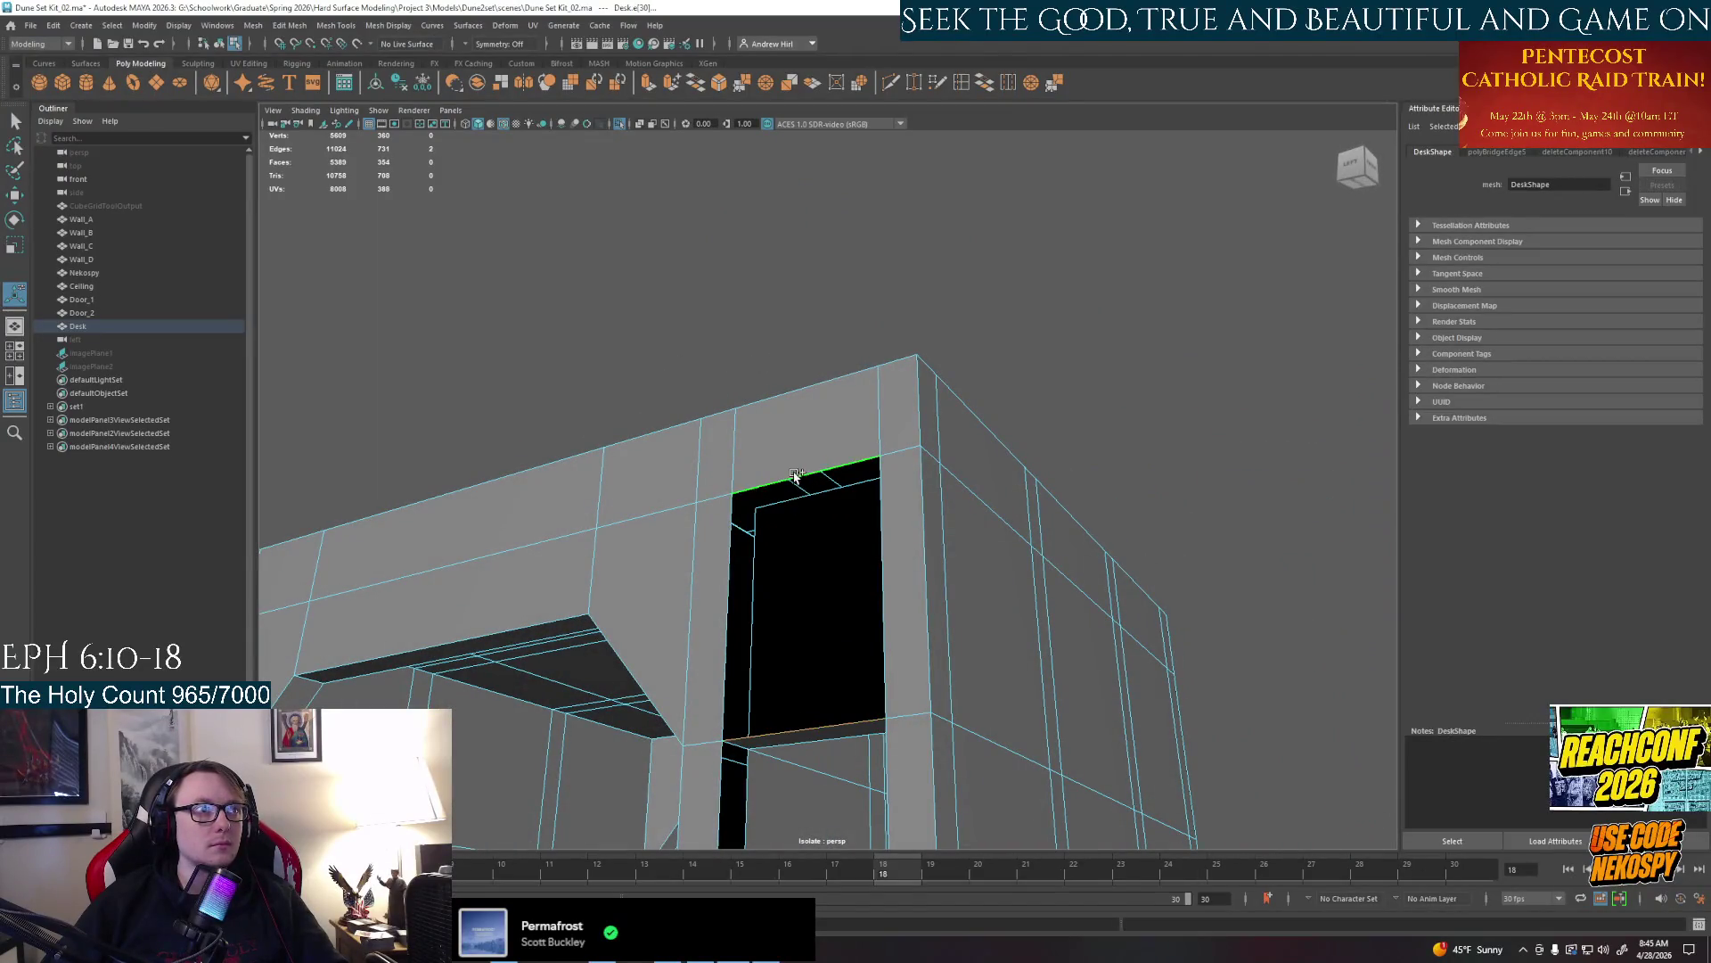
{"action": "left_click", "coordinate": [849, 519], "text": "shift"}
{"action": "key", "text": "g"}
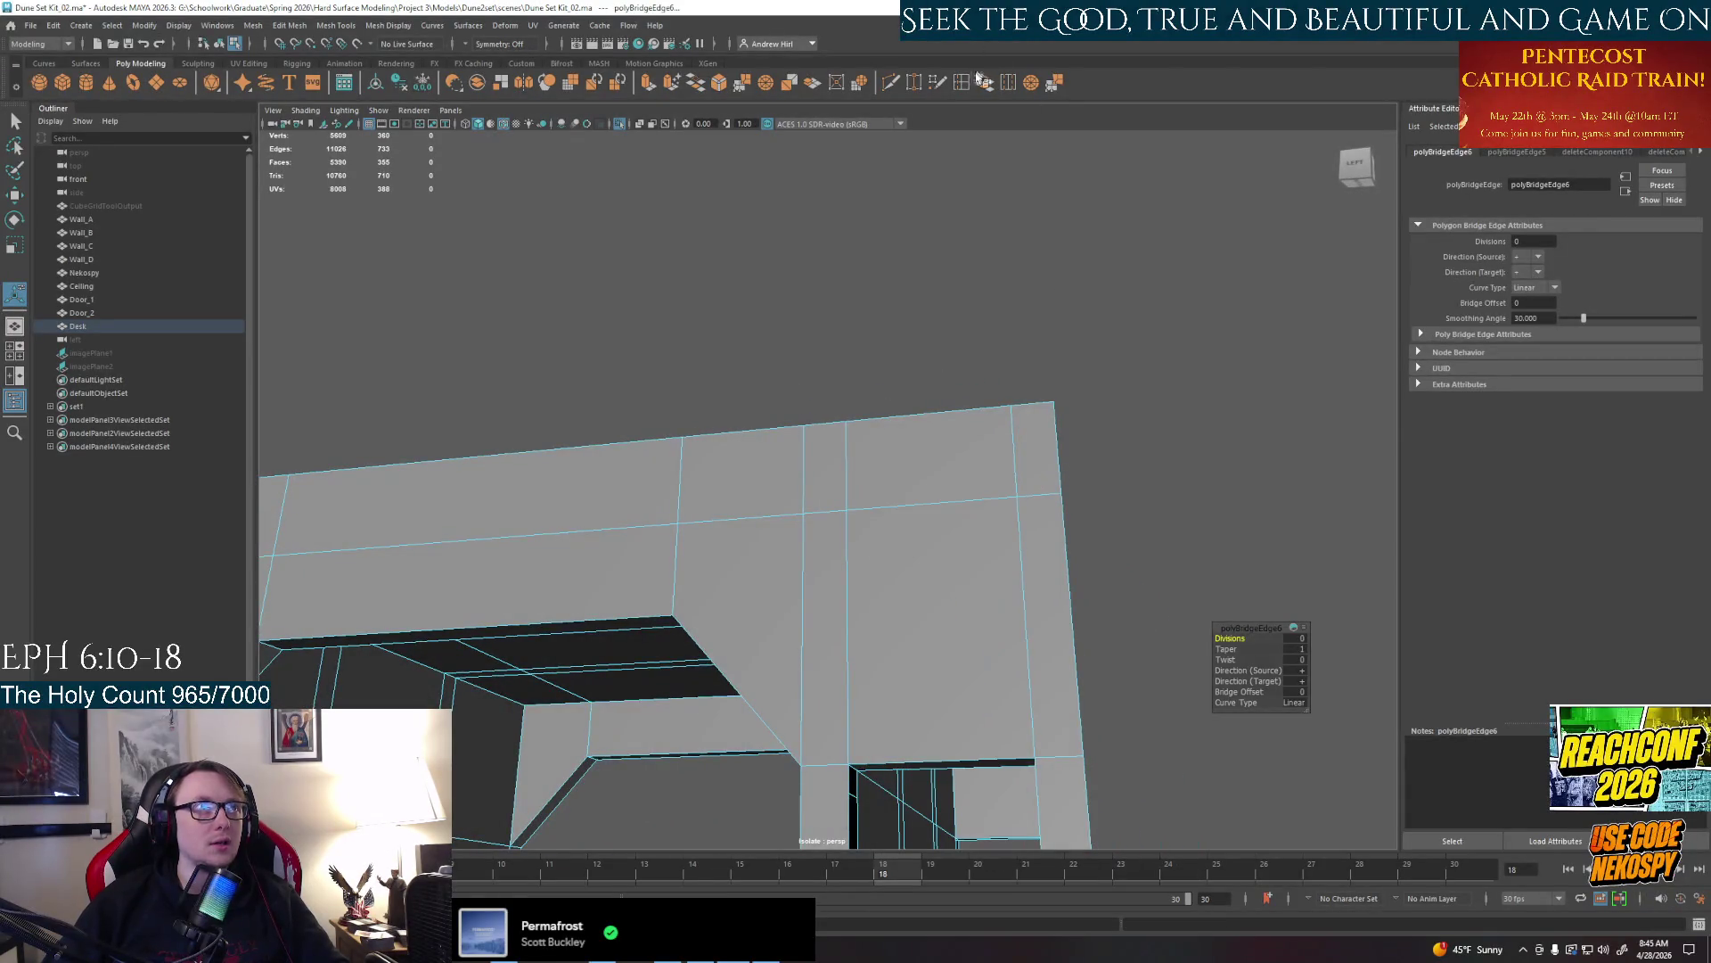
{"action": "left_click", "coordinate": [965, 82]}
Insert an edge loop across the desk top and commit a multi-cut line across the corner
{"action": "left_click", "coordinate": [942, 506]}
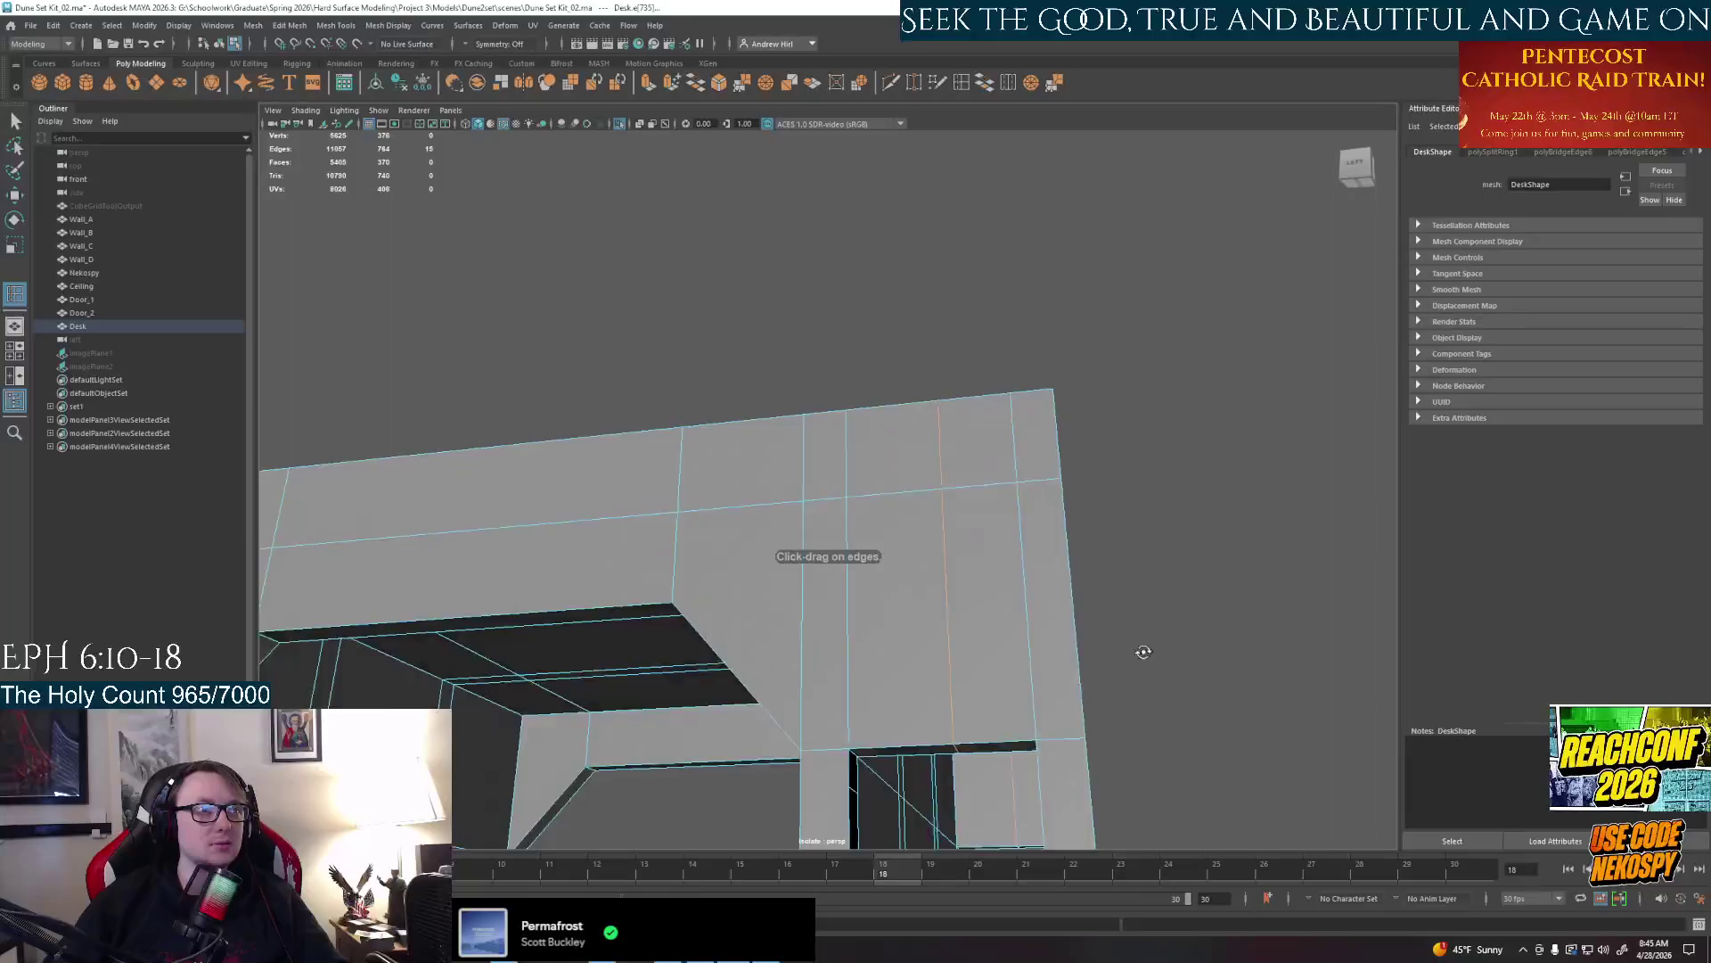
{"action": "left_click_drag", "start_coordinate": [963, 515], "coordinate": [1150, 530], "text": "alt"}
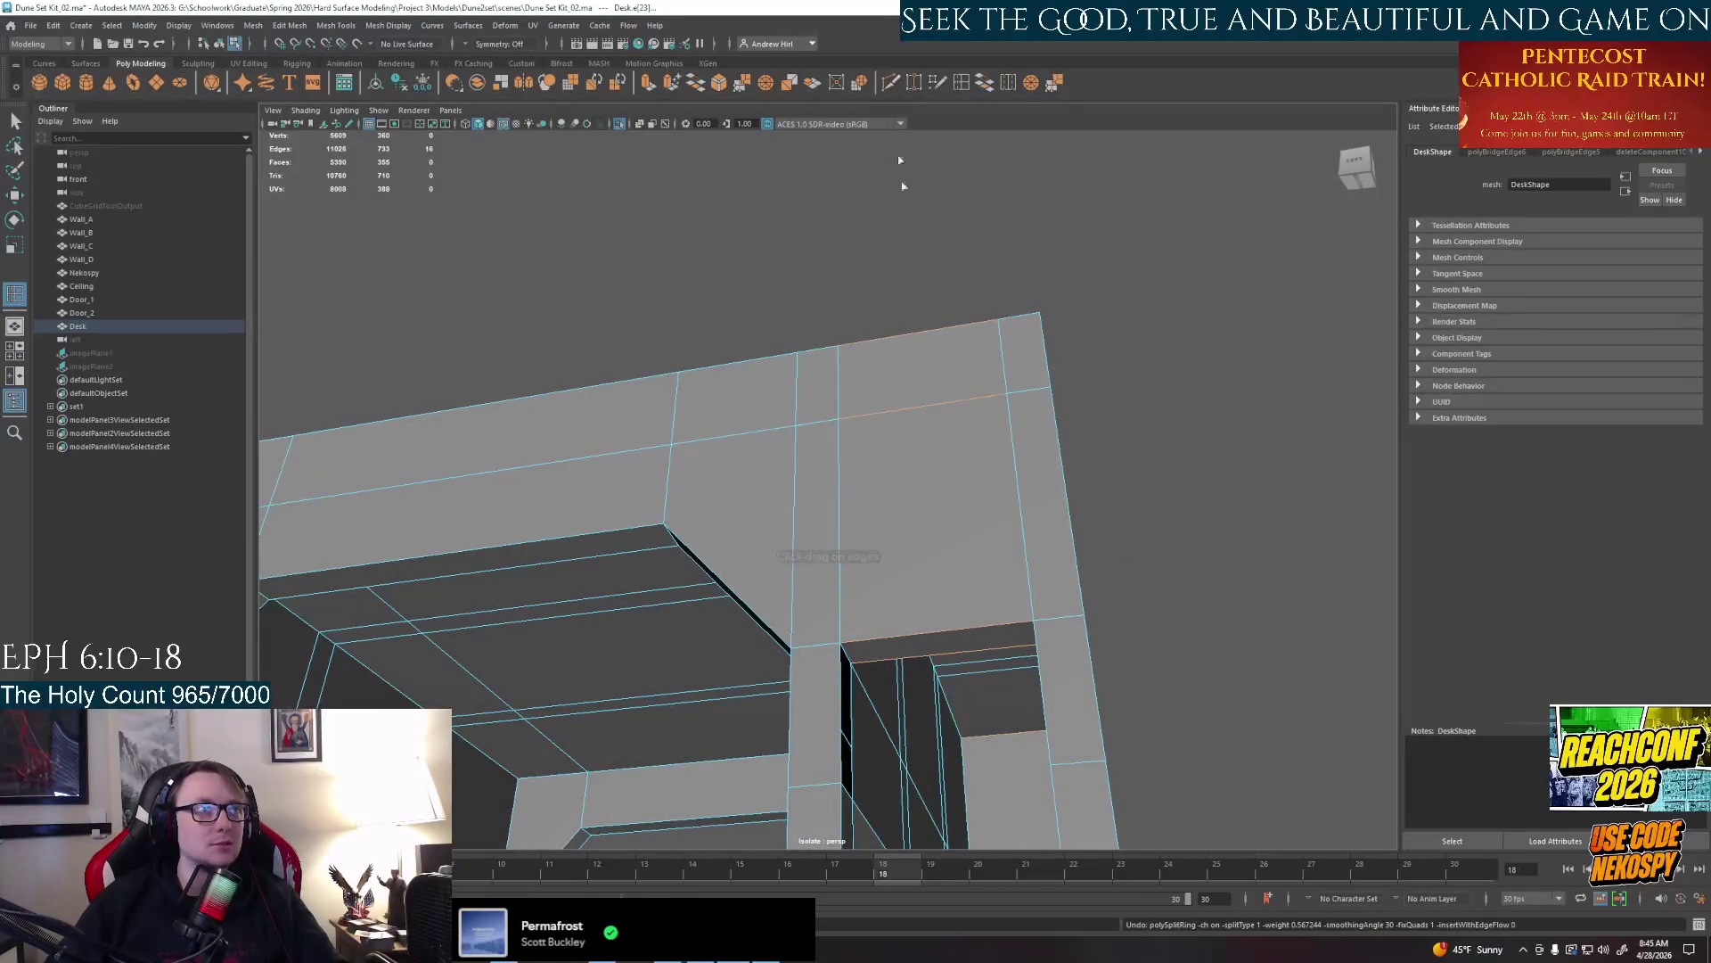
{"action": "mouse_move", "coordinate": [923, 408]}
{"action": "left_mouse_down"}
{"action": "mouse_move", "coordinate": [937, 401]}
{"action": "mouse_move", "coordinate": [852, 411]}
{"action": "mouse_move", "coordinate": [882, 408]}
{"action": "left_mouse_up"}
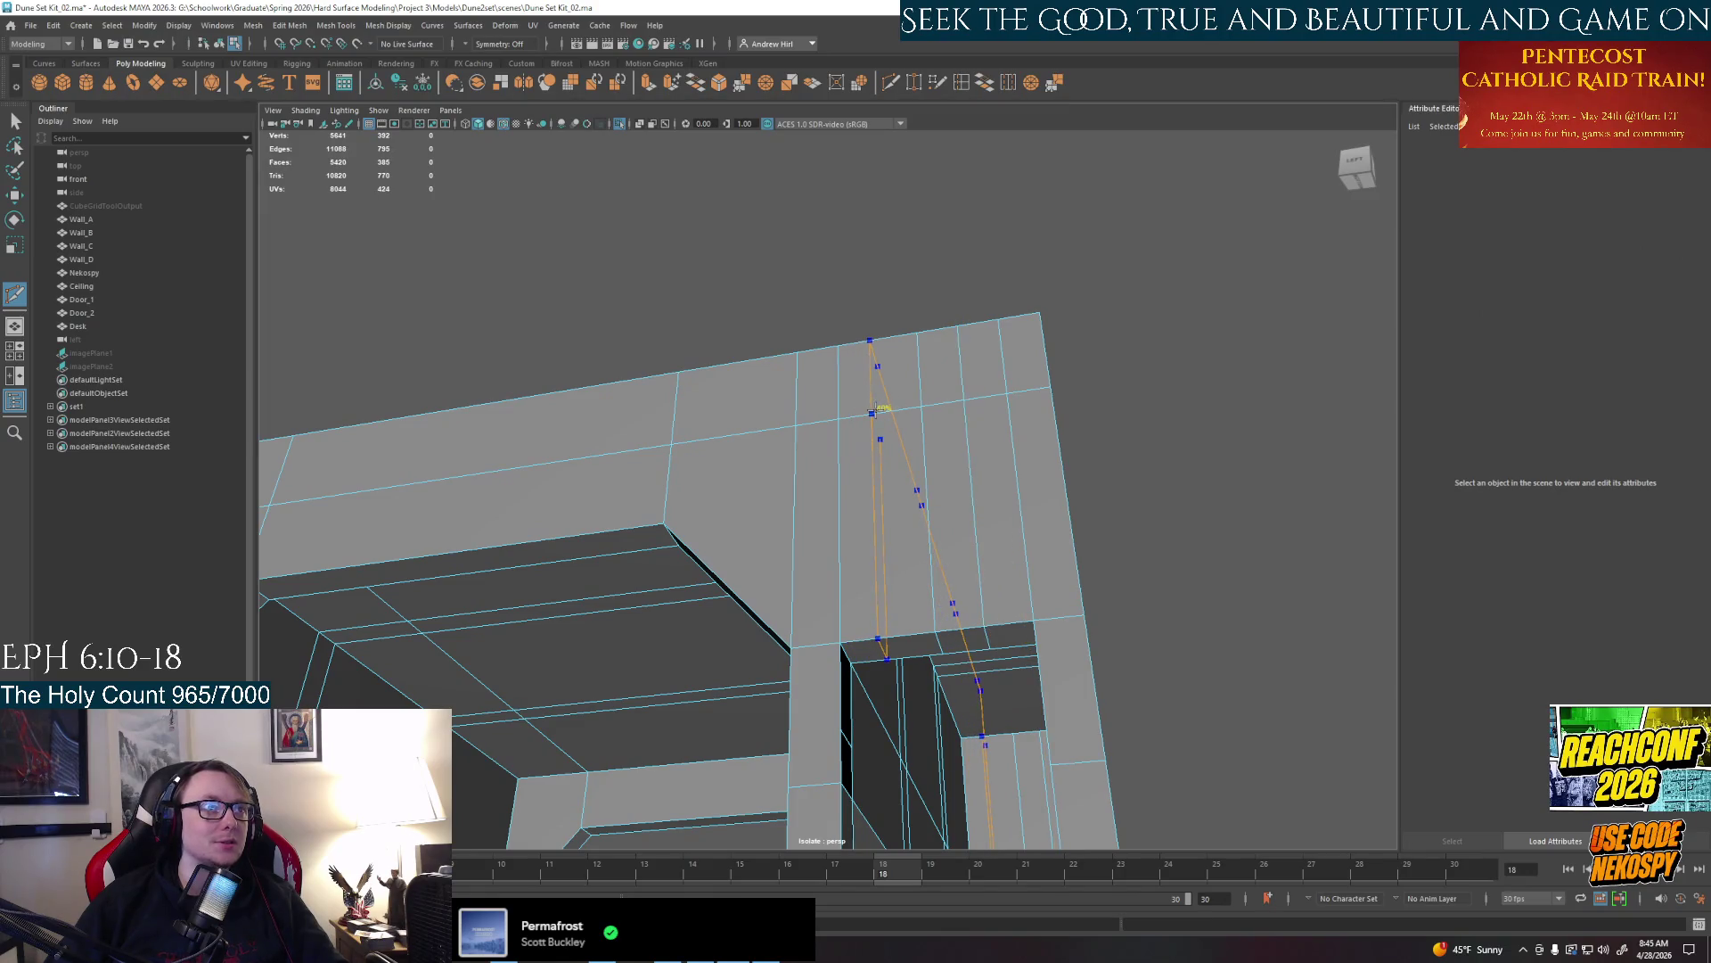
{"action": "key", "text": "Return"}
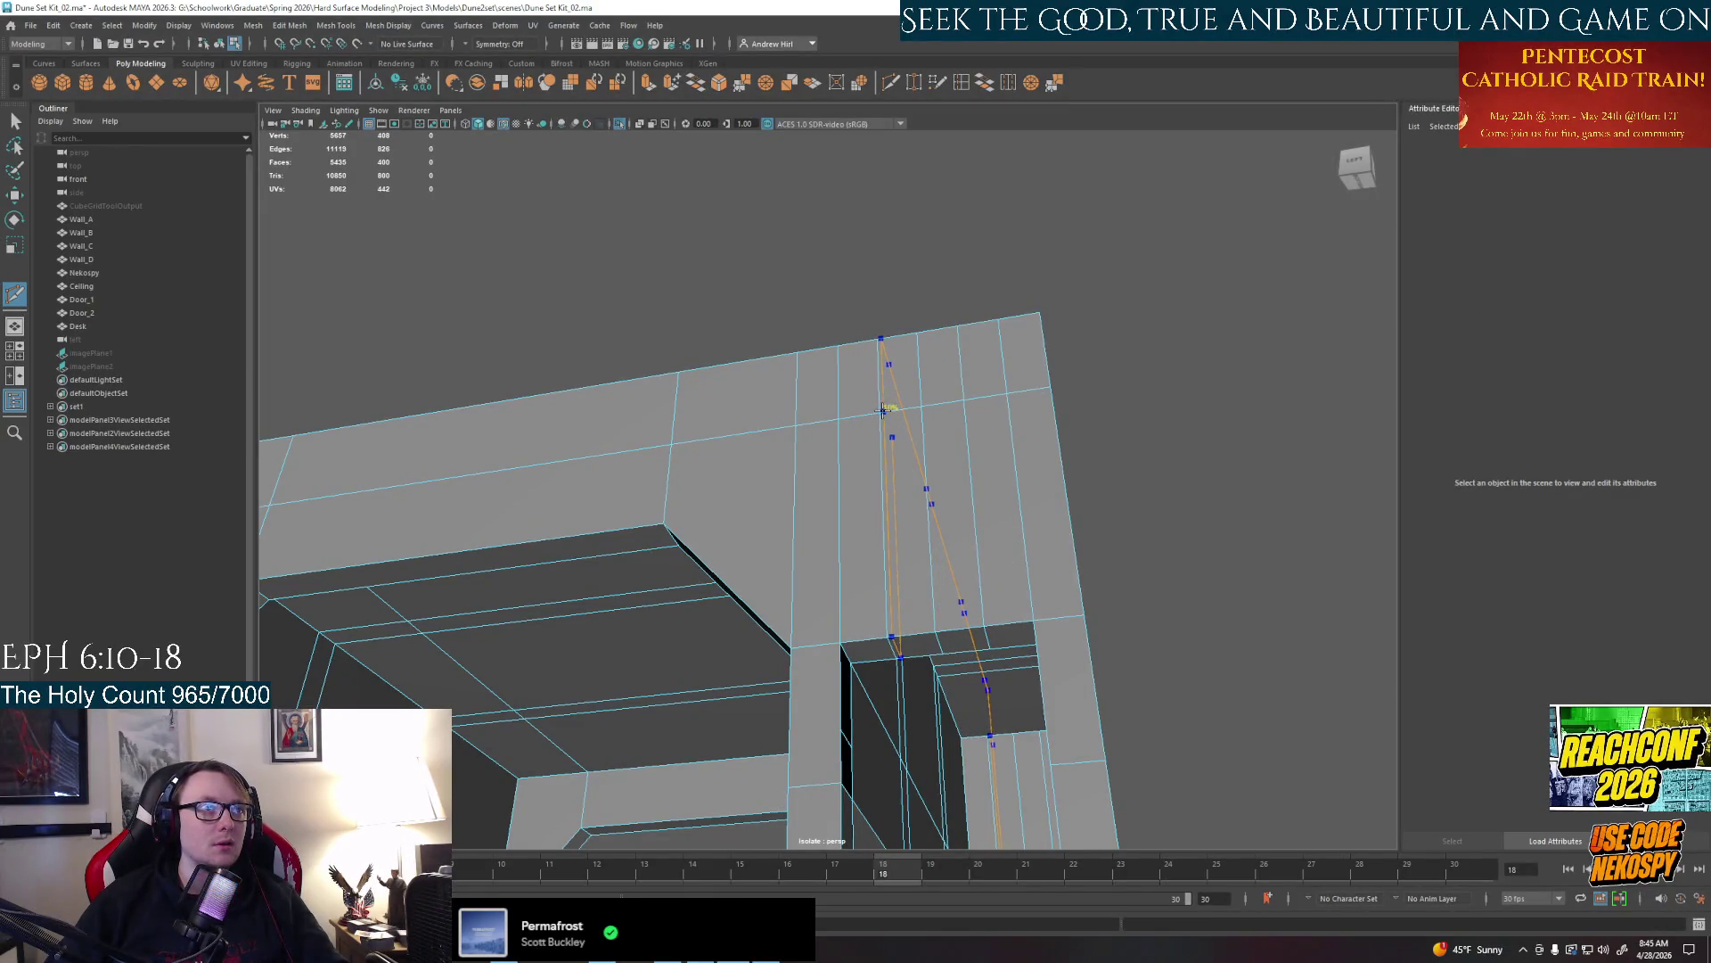
Pick side edges with the move tool, inspect from above and below, then undo the stray changes
{"action": "right_click", "coordinate": [1006, 594]}
{"action": "left_click", "coordinate": [1004, 517]}
{"action": "key", "text": "w"}
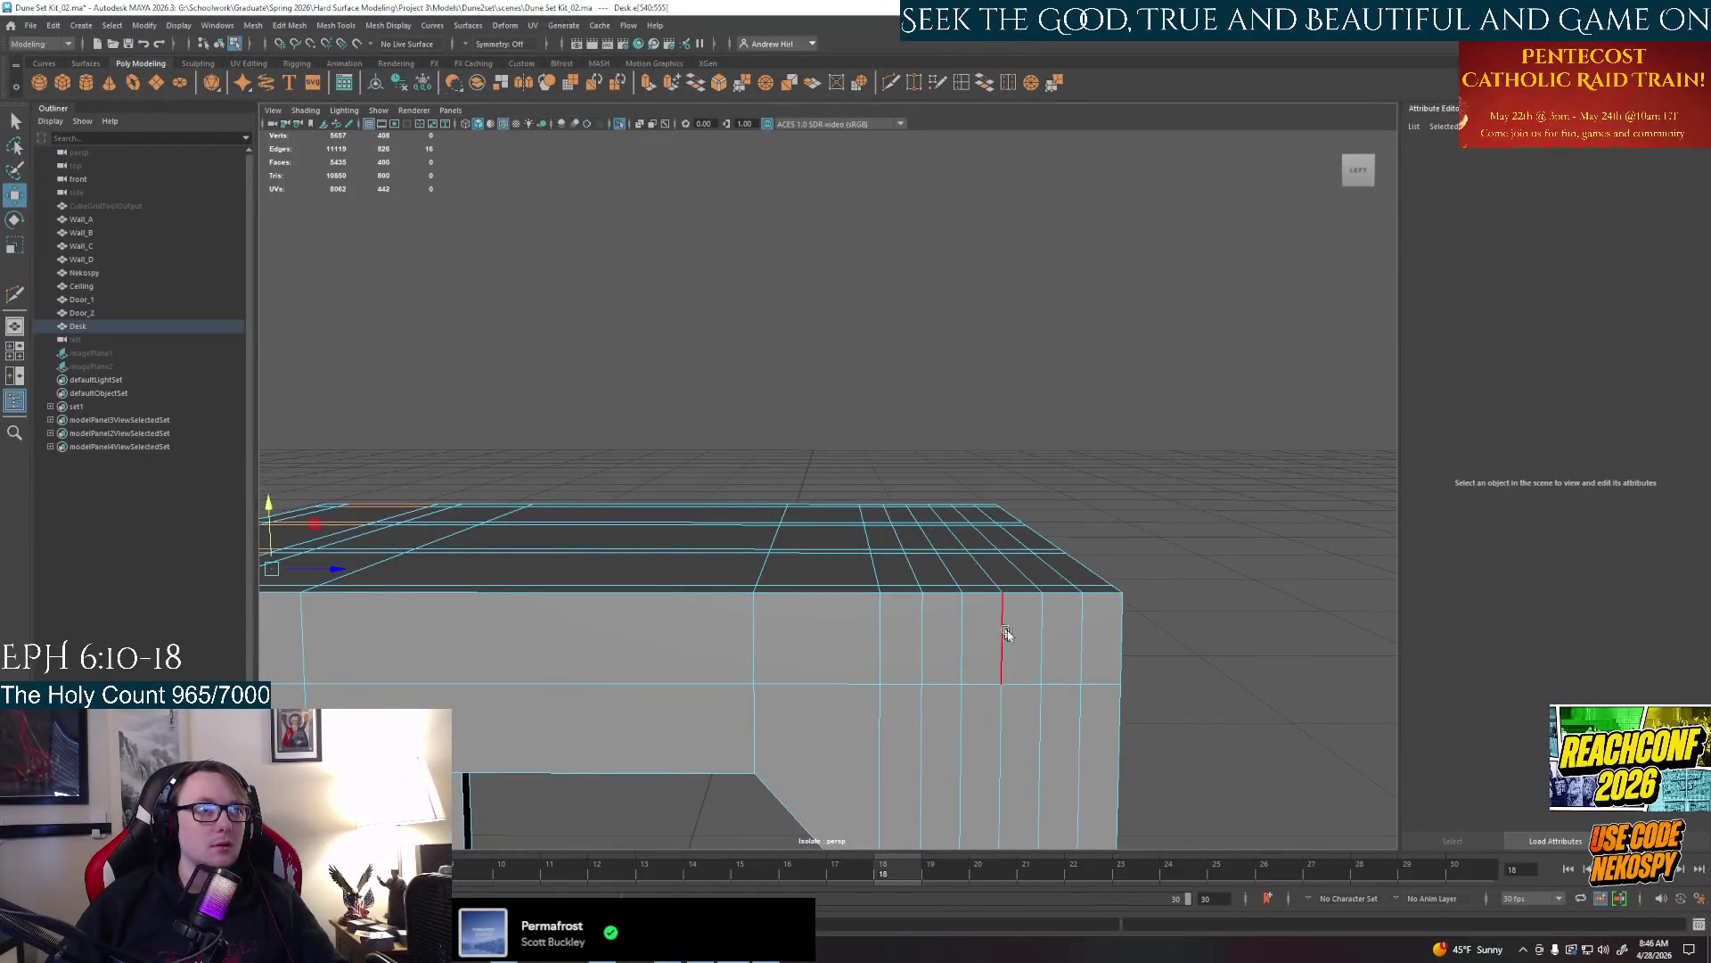
{"action": "left_click", "coordinate": [984, 521]}
{"action": "scroll", "coordinate": [983, 522], "scroll_direction": "up", "scroll_amount": 3}
{"action": "left_click", "coordinate": [986, 633]}
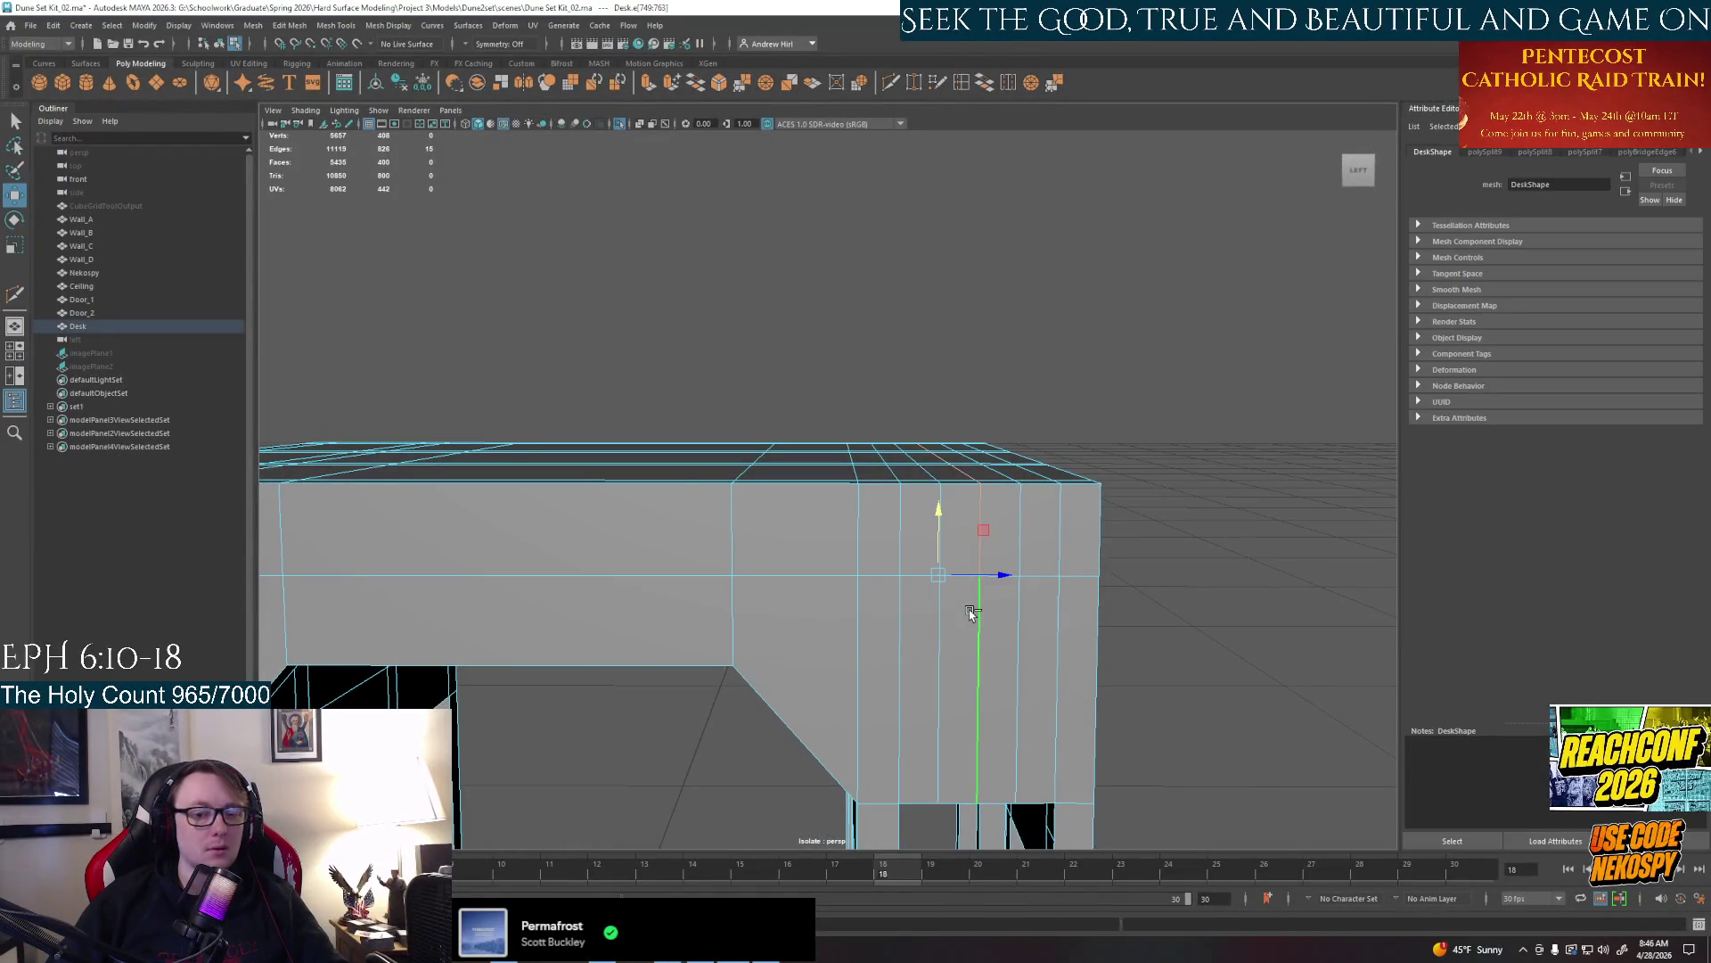
{"action": "left_click", "coordinate": [974, 613]}
{"action": "left_click_drag", "start_coordinate": [973, 612], "coordinate": [942, 555], "text": "alt"}
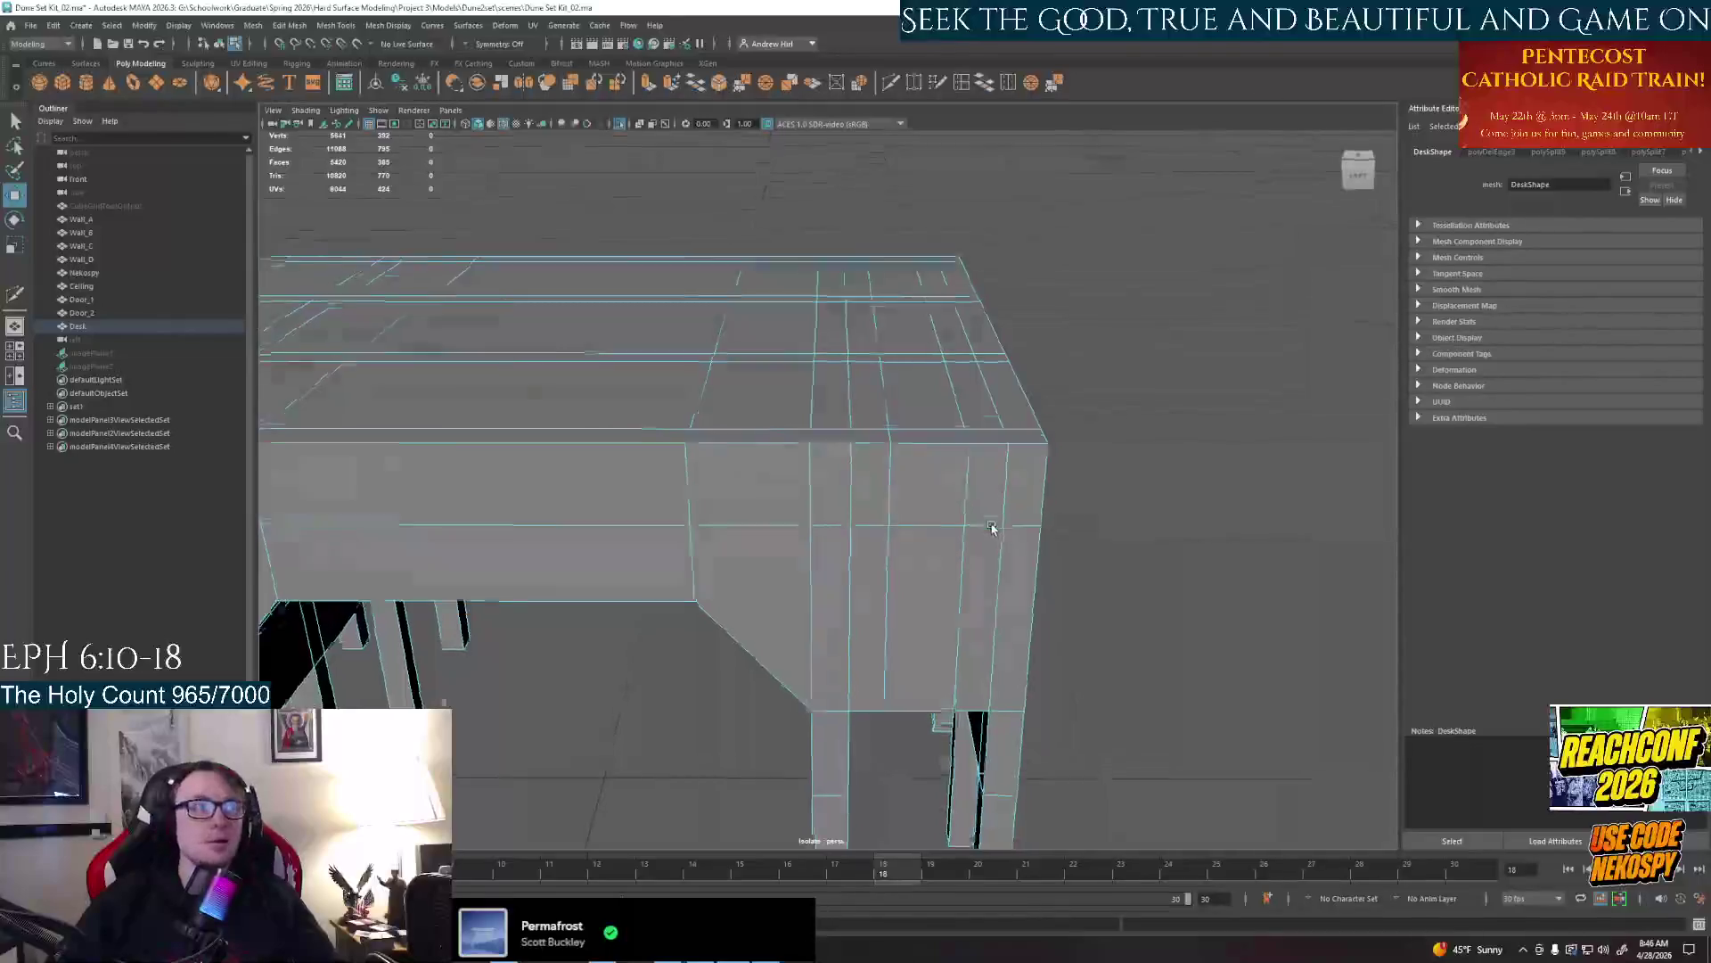
{"action": "mouse_move", "coordinate": [1184, 351]}
{"action": "left_mouse_down", "text": "alt"}
{"action": "mouse_move", "coordinate": [983, 397]}
{"action": "mouse_move", "coordinate": [816, 407]}
{"action": "left_mouse_up", "text": "alt"}
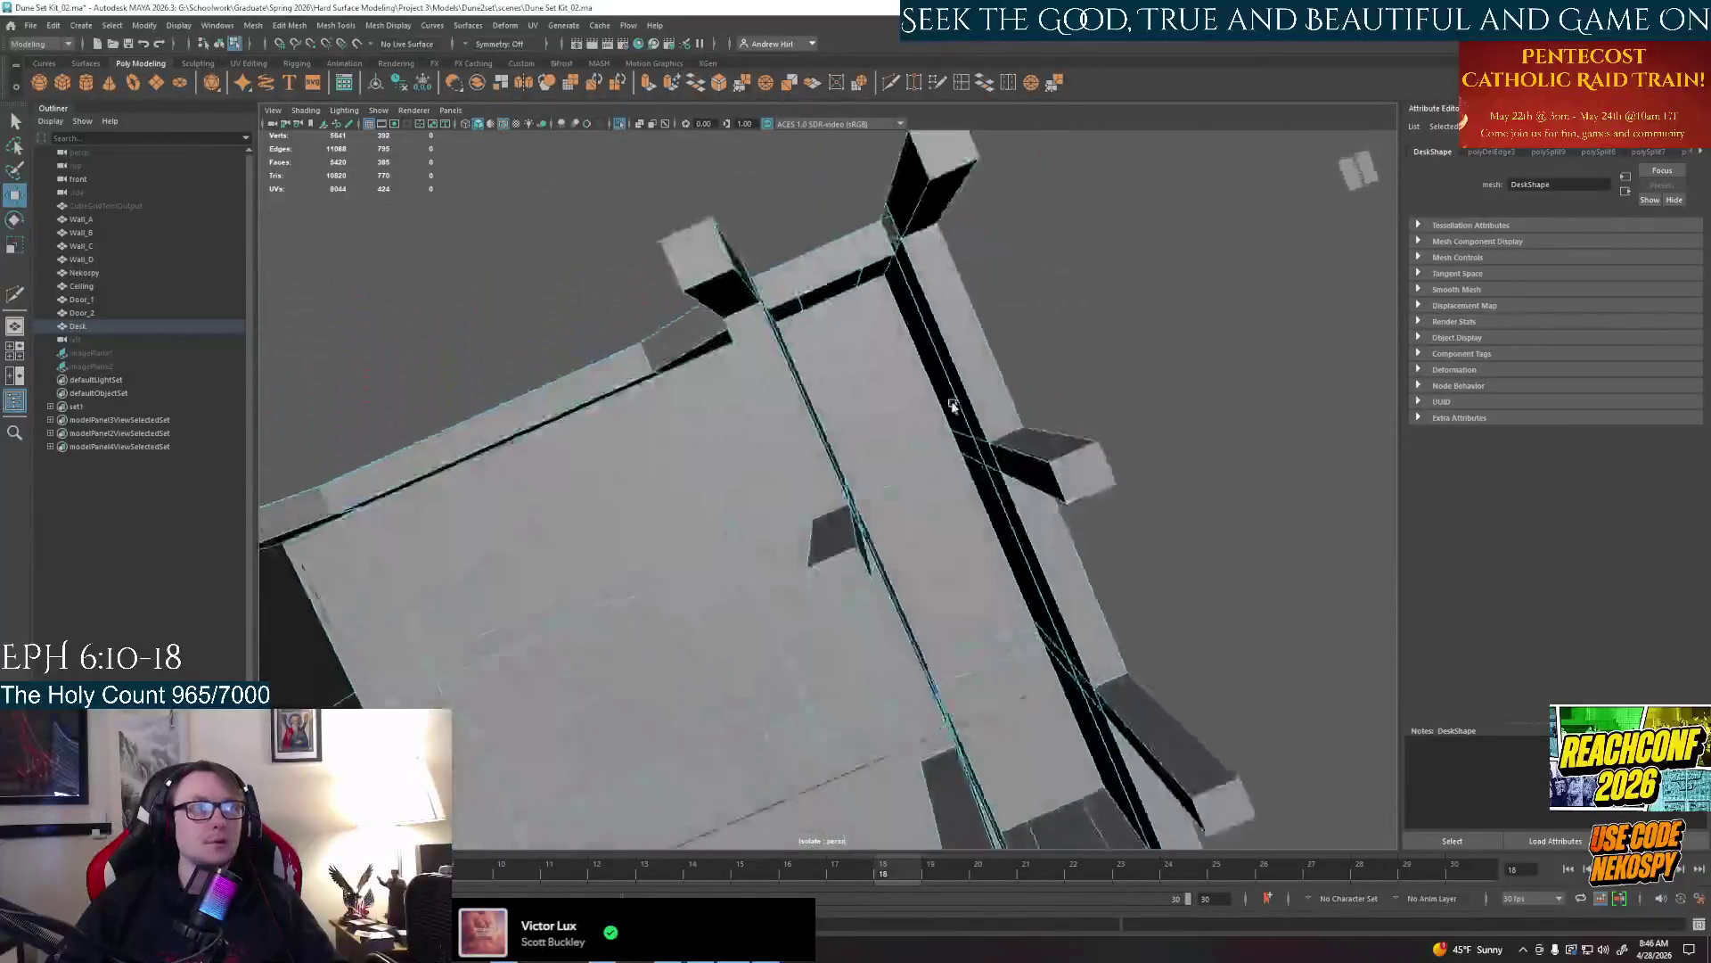
{"action": "key", "text": "z"}
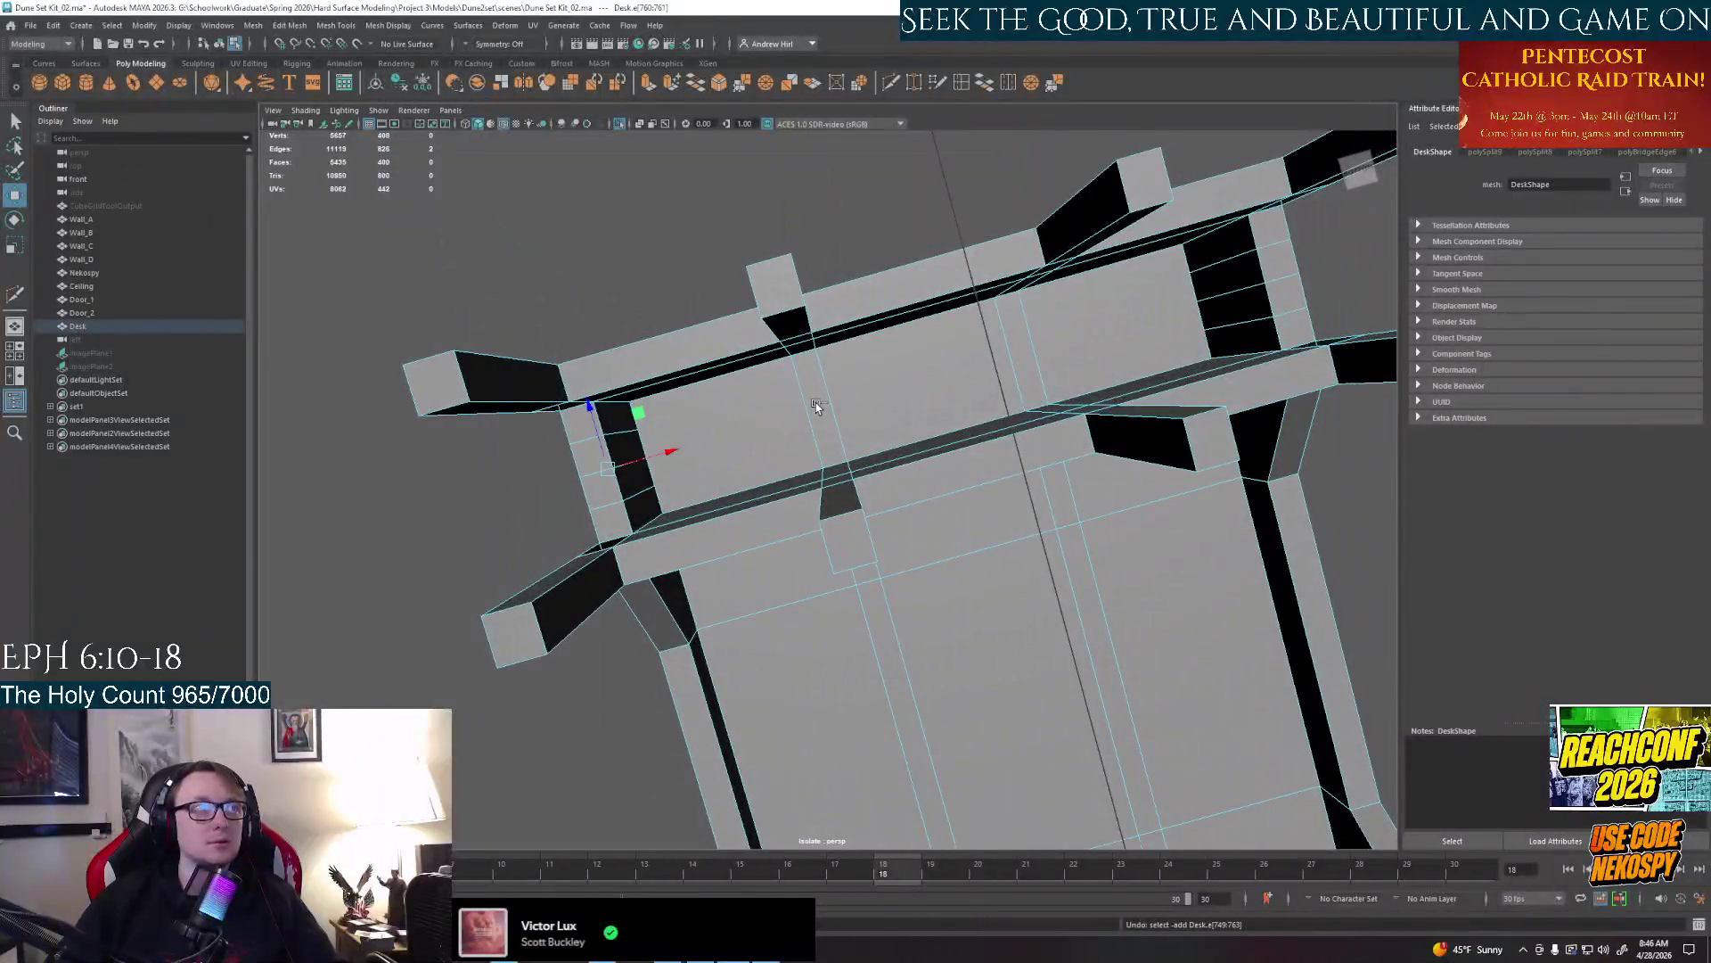
{"action": "key", "text": "z"}
{"action": "key", "text": "z"}
{"action": "key", "text": "z"}
Reselect the desk mesh and start an Insert Edge Loop aimed at the underside near the legs
{"action": "left_click", "coordinate": [816, 403]}
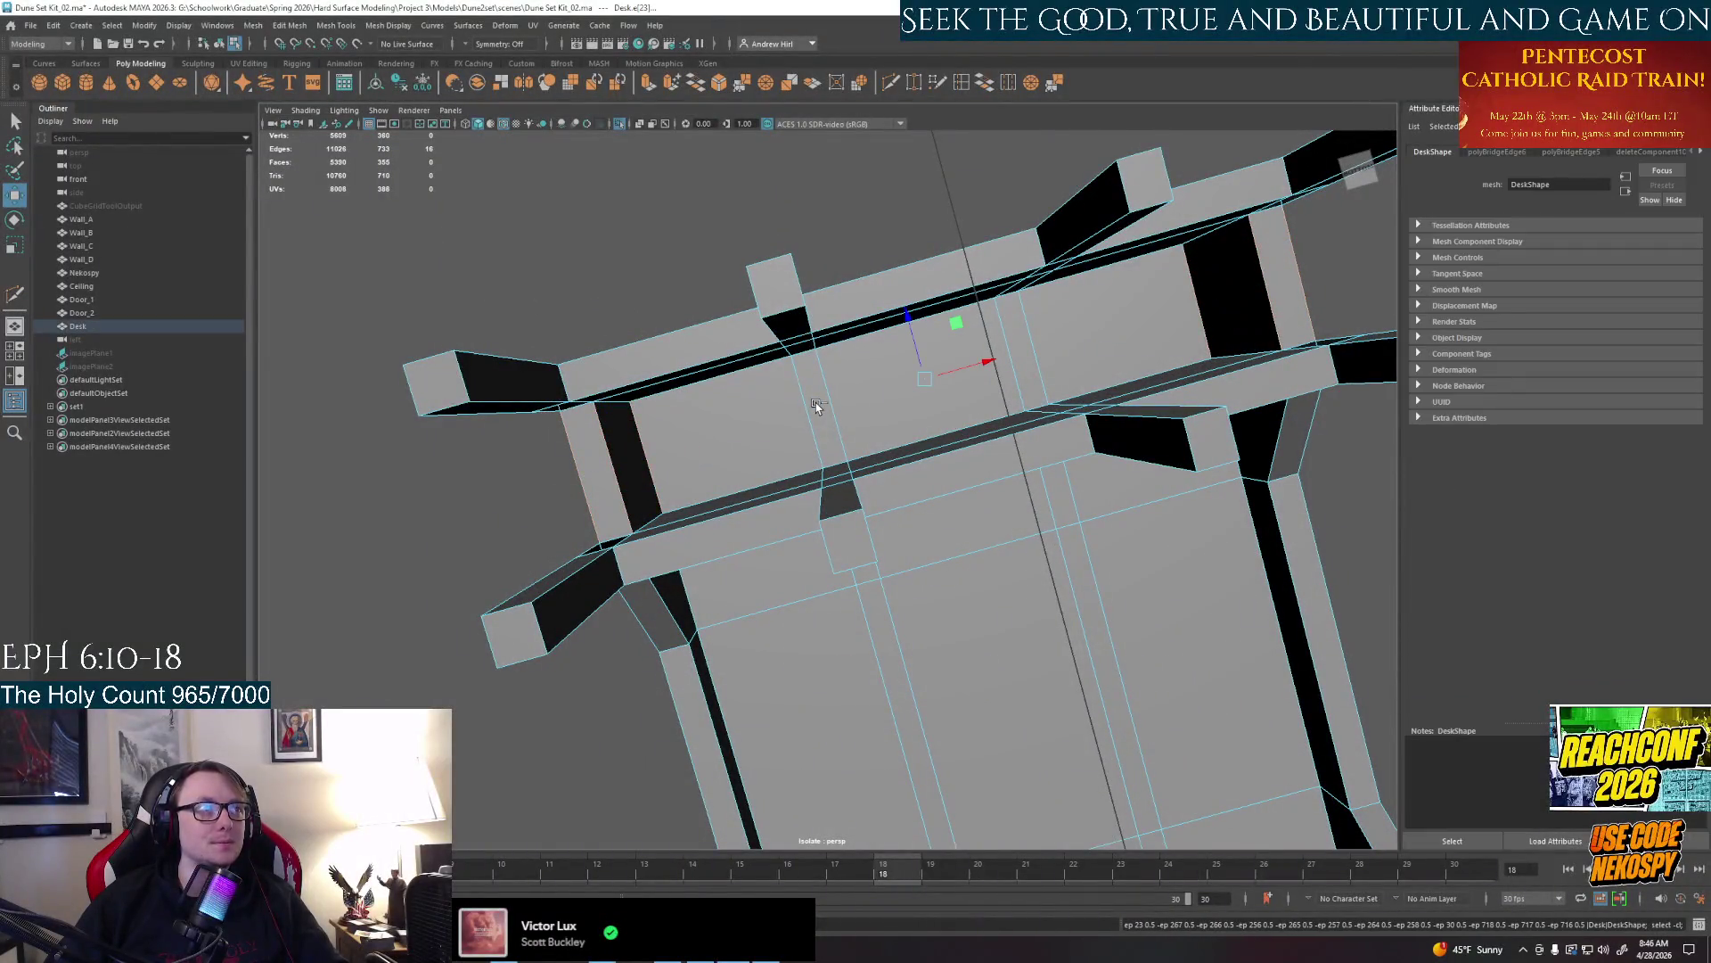
{"action": "mouse_move", "coordinate": [817, 402]}
{"action": "left_mouse_down", "text": "alt"}
{"action": "mouse_move", "coordinate": [925, 624]}
{"action": "mouse_move", "coordinate": [908, 456]}
{"action": "left_mouse_up", "text": "alt"}
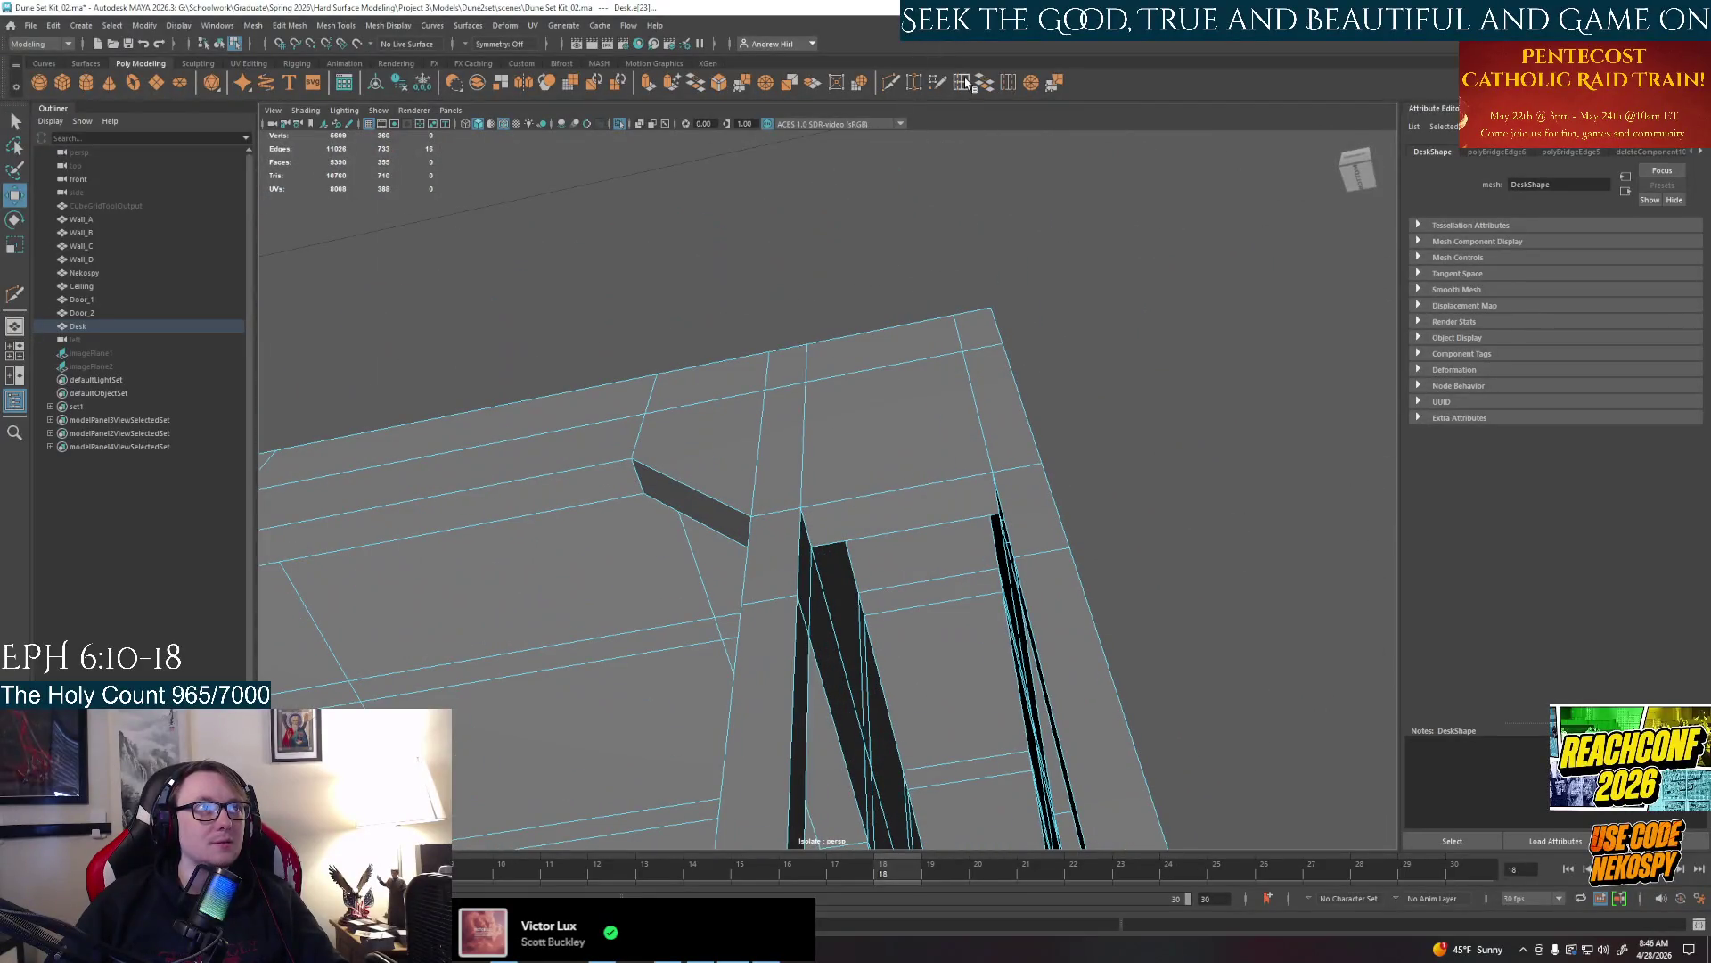
{"action": "key", "text": "ctrl+shift+x"}
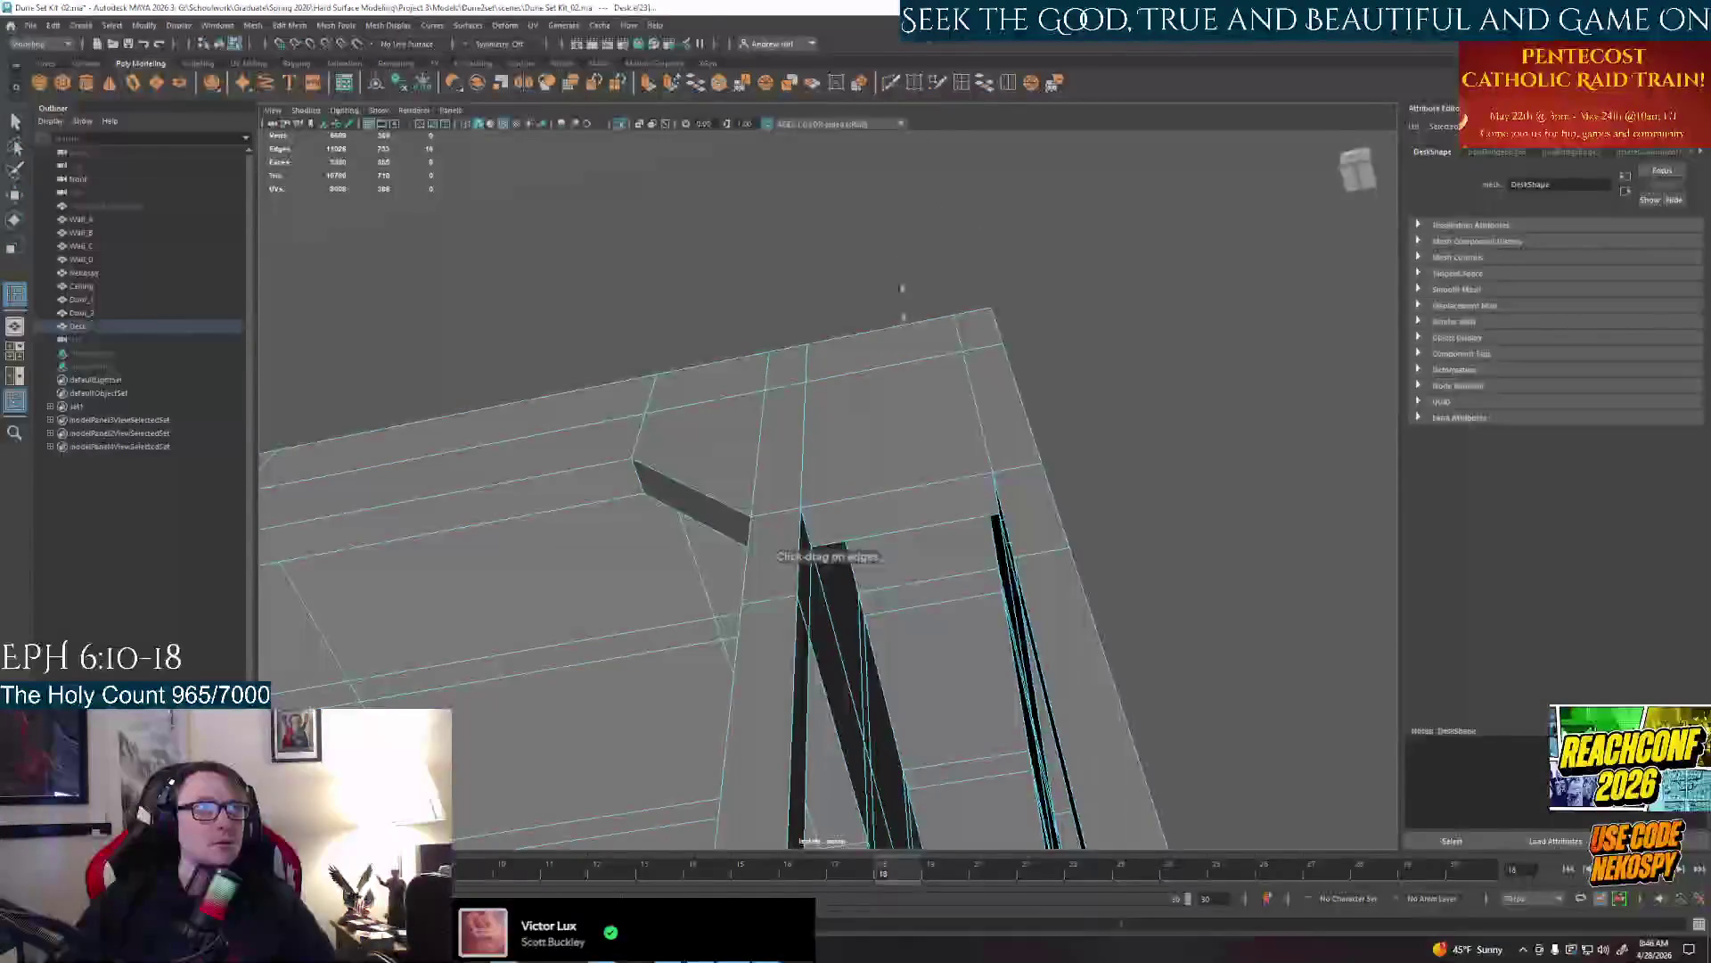
{"action": "mouse_move", "coordinate": [898, 484]}
{"action": "left_mouse_down", "text": "alt"}
{"action": "mouse_move", "coordinate": [739, 388]}
{"action": "mouse_move", "coordinate": [1204, 402]}
{"action": "left_mouse_up", "text": "alt"}
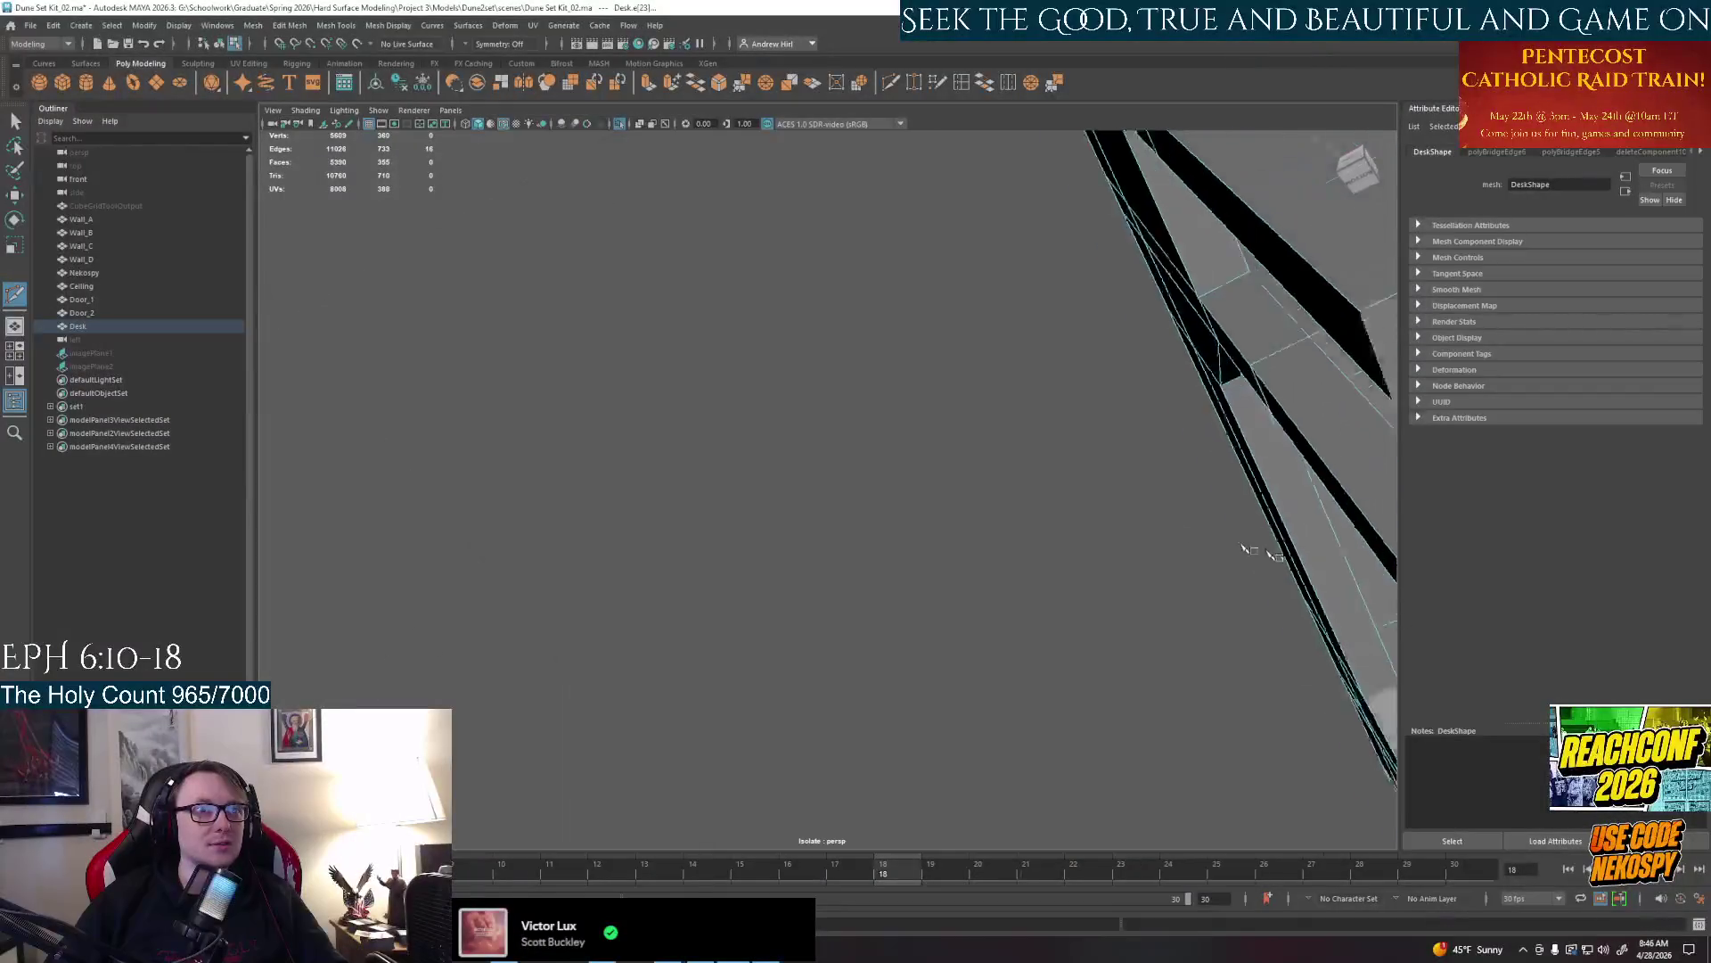
{"action": "left_click_drag", "start_coordinate": [899, 345], "coordinate": [883, 522], "text": "alt"}
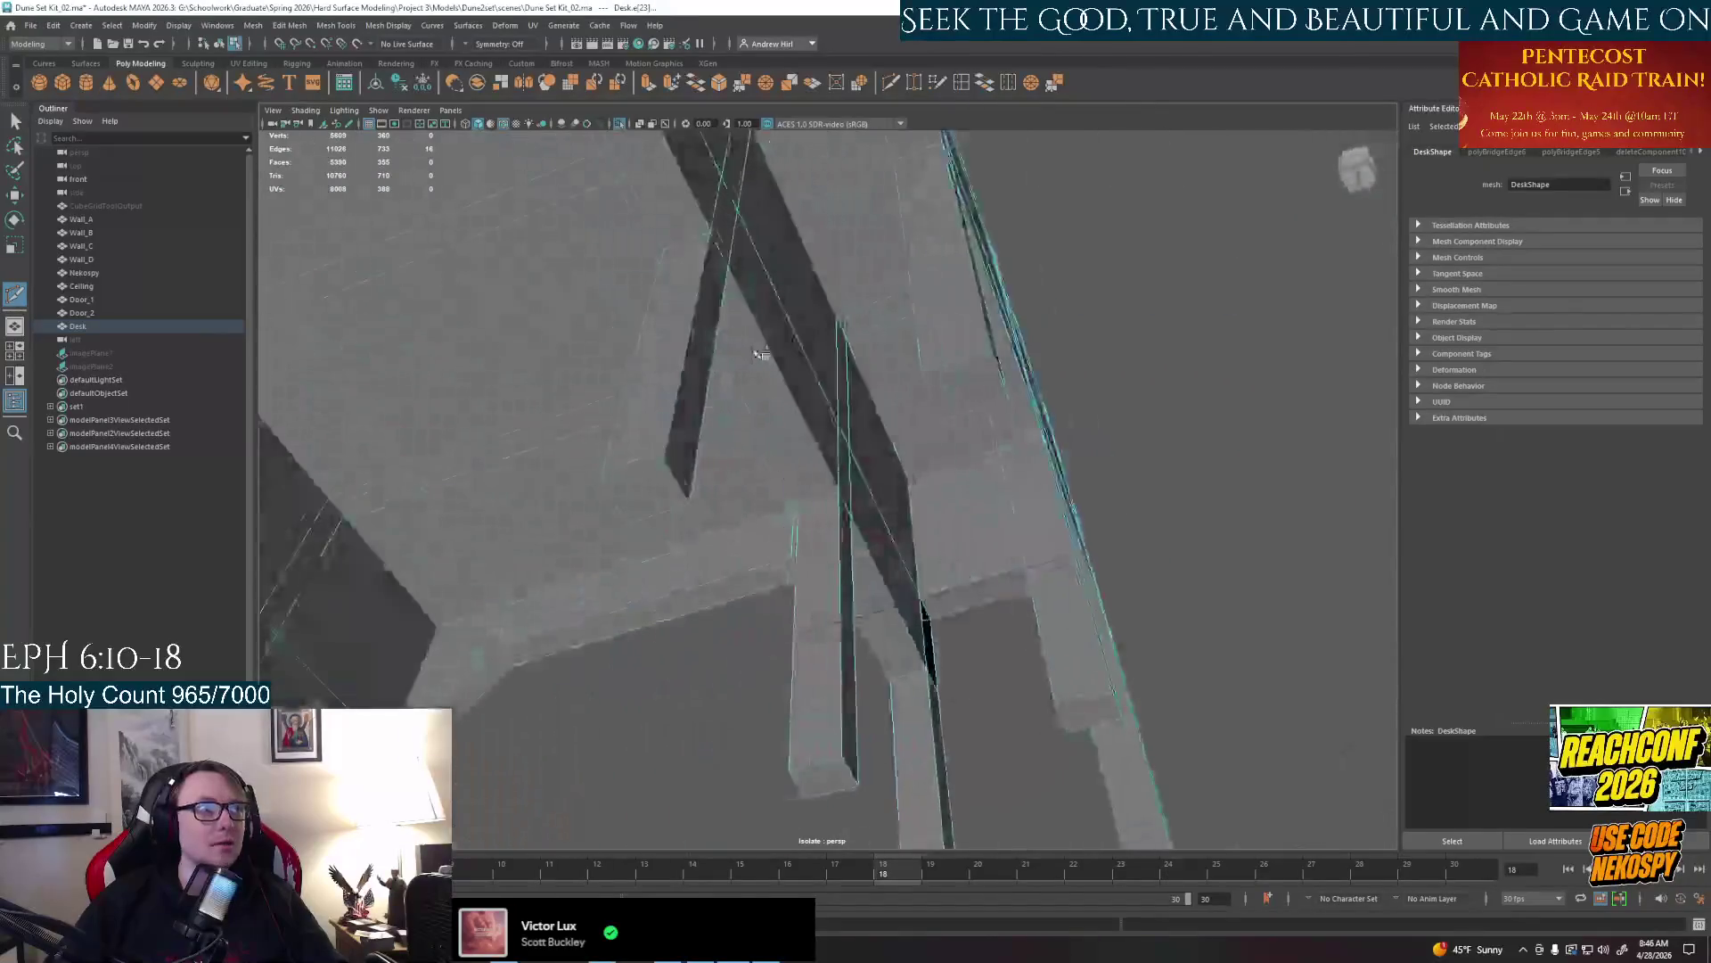
{"action": "right_click", "coordinate": [883, 522]}
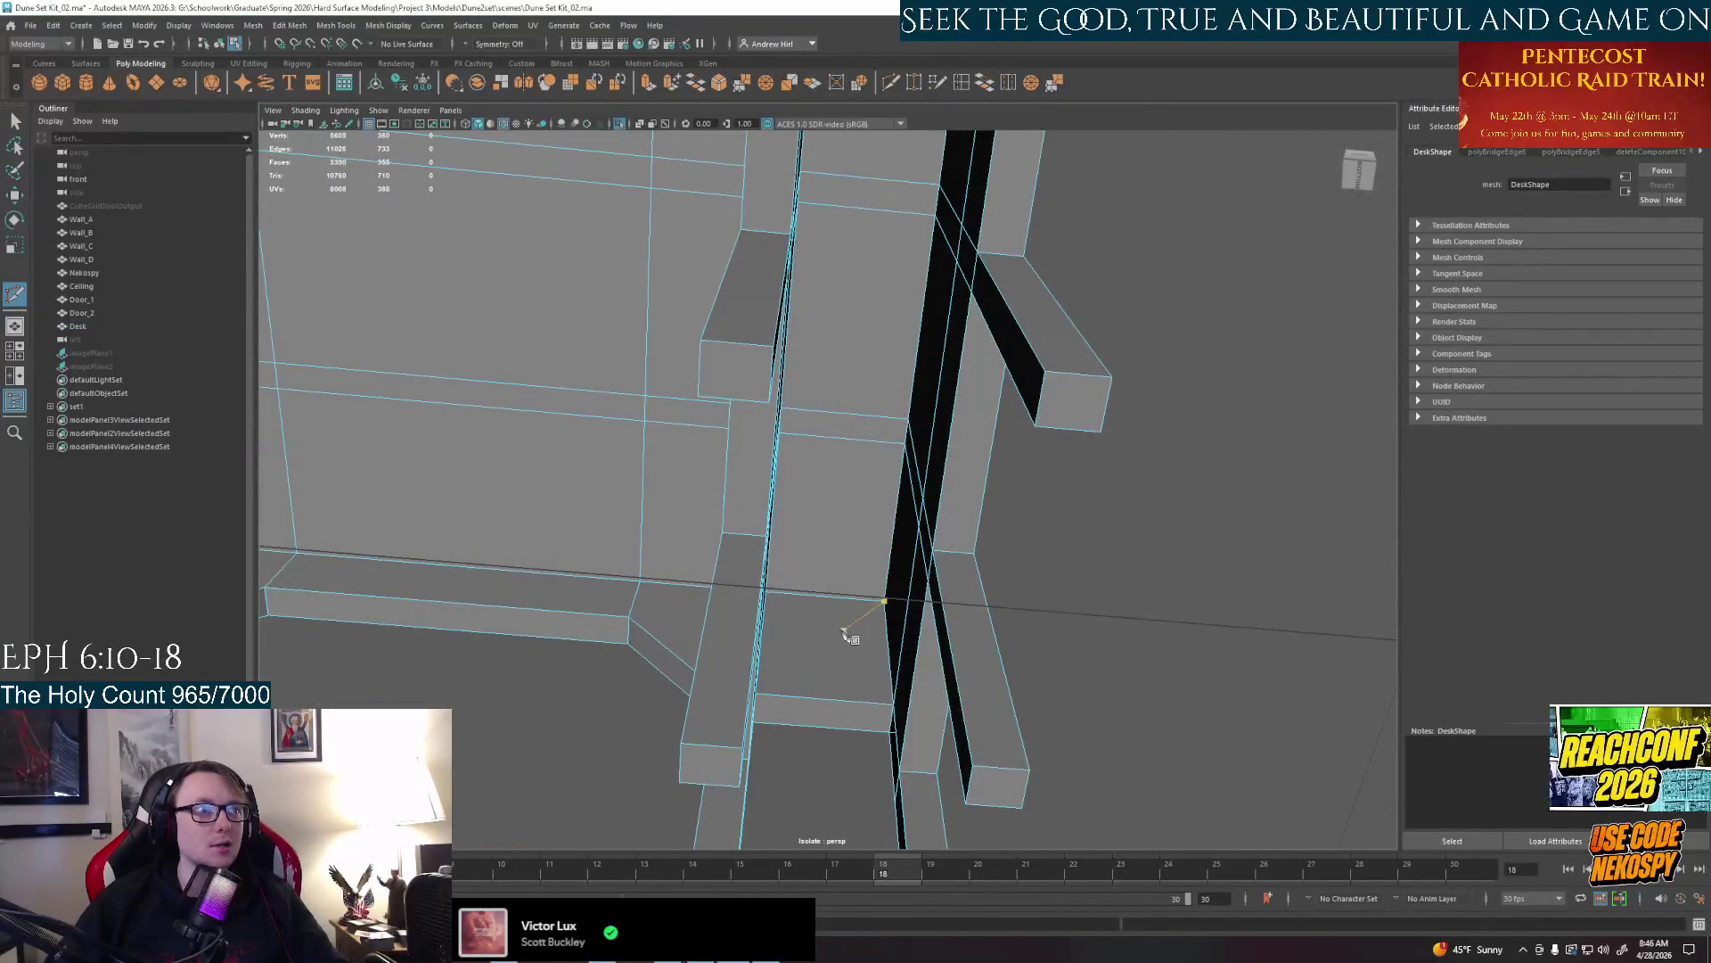
Delete faces on the desk underside, undoing one mistaken deletion and removing the right face
{"action": "left_click", "coordinate": [820, 632]}
{"action": "key", "text": "Delete"}
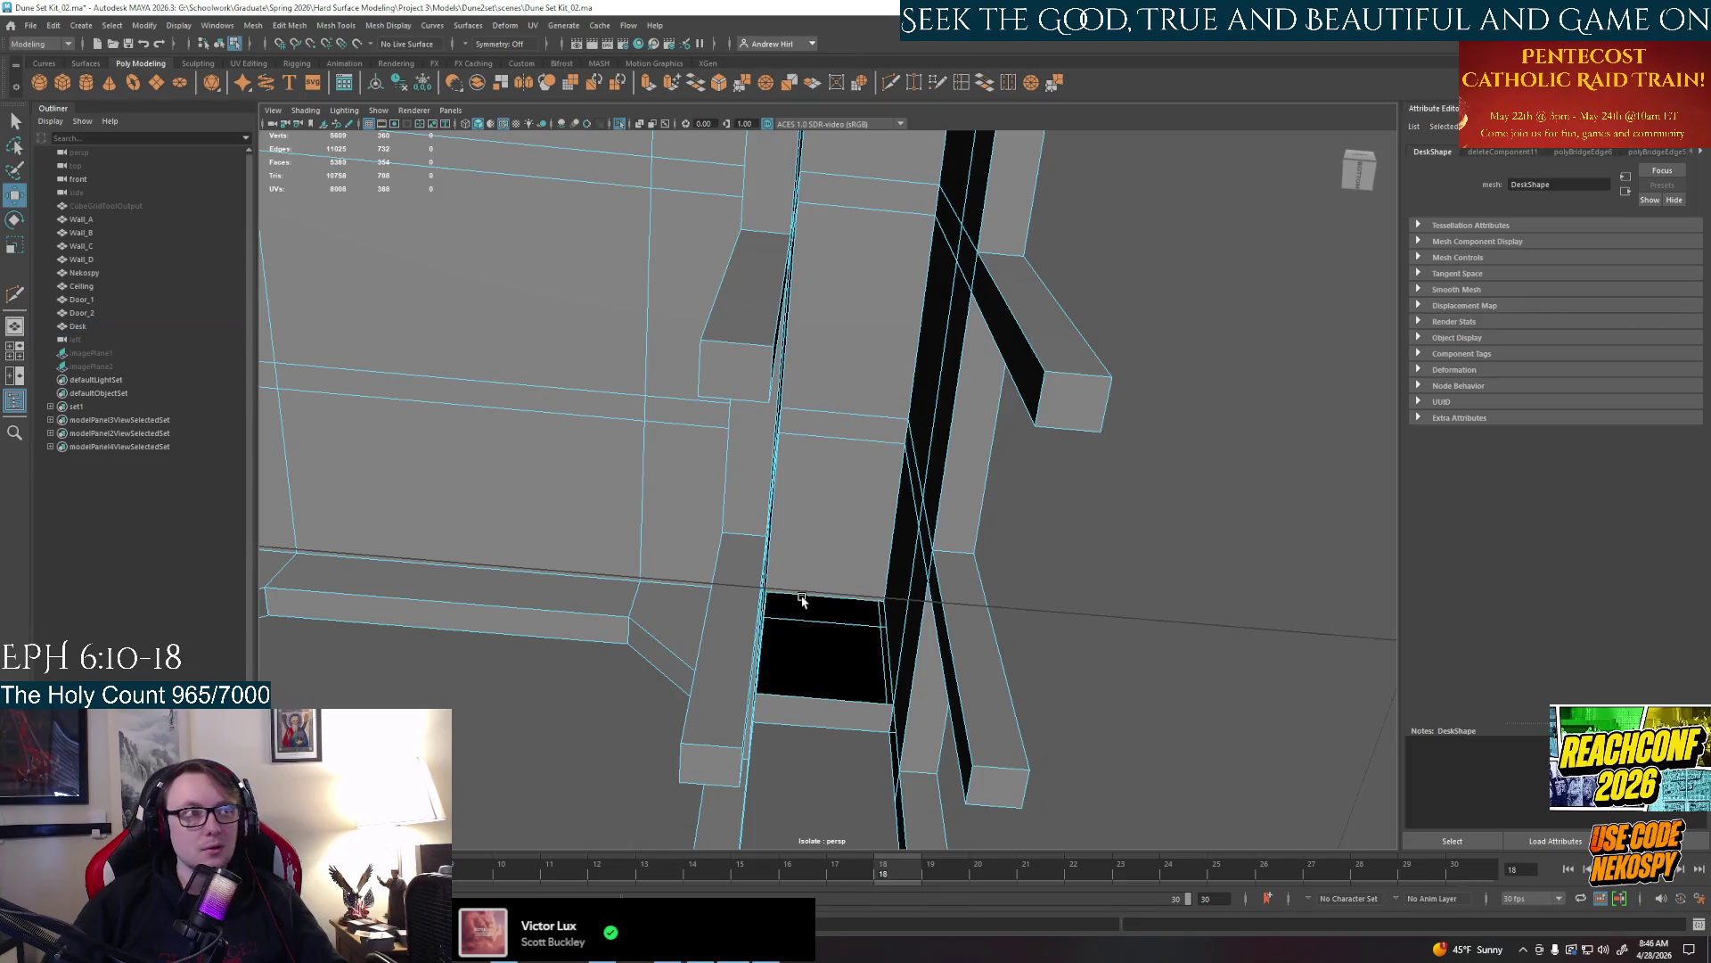
{"action": "left_click", "coordinate": [804, 558]}
{"action": "key", "text": "Delete"}
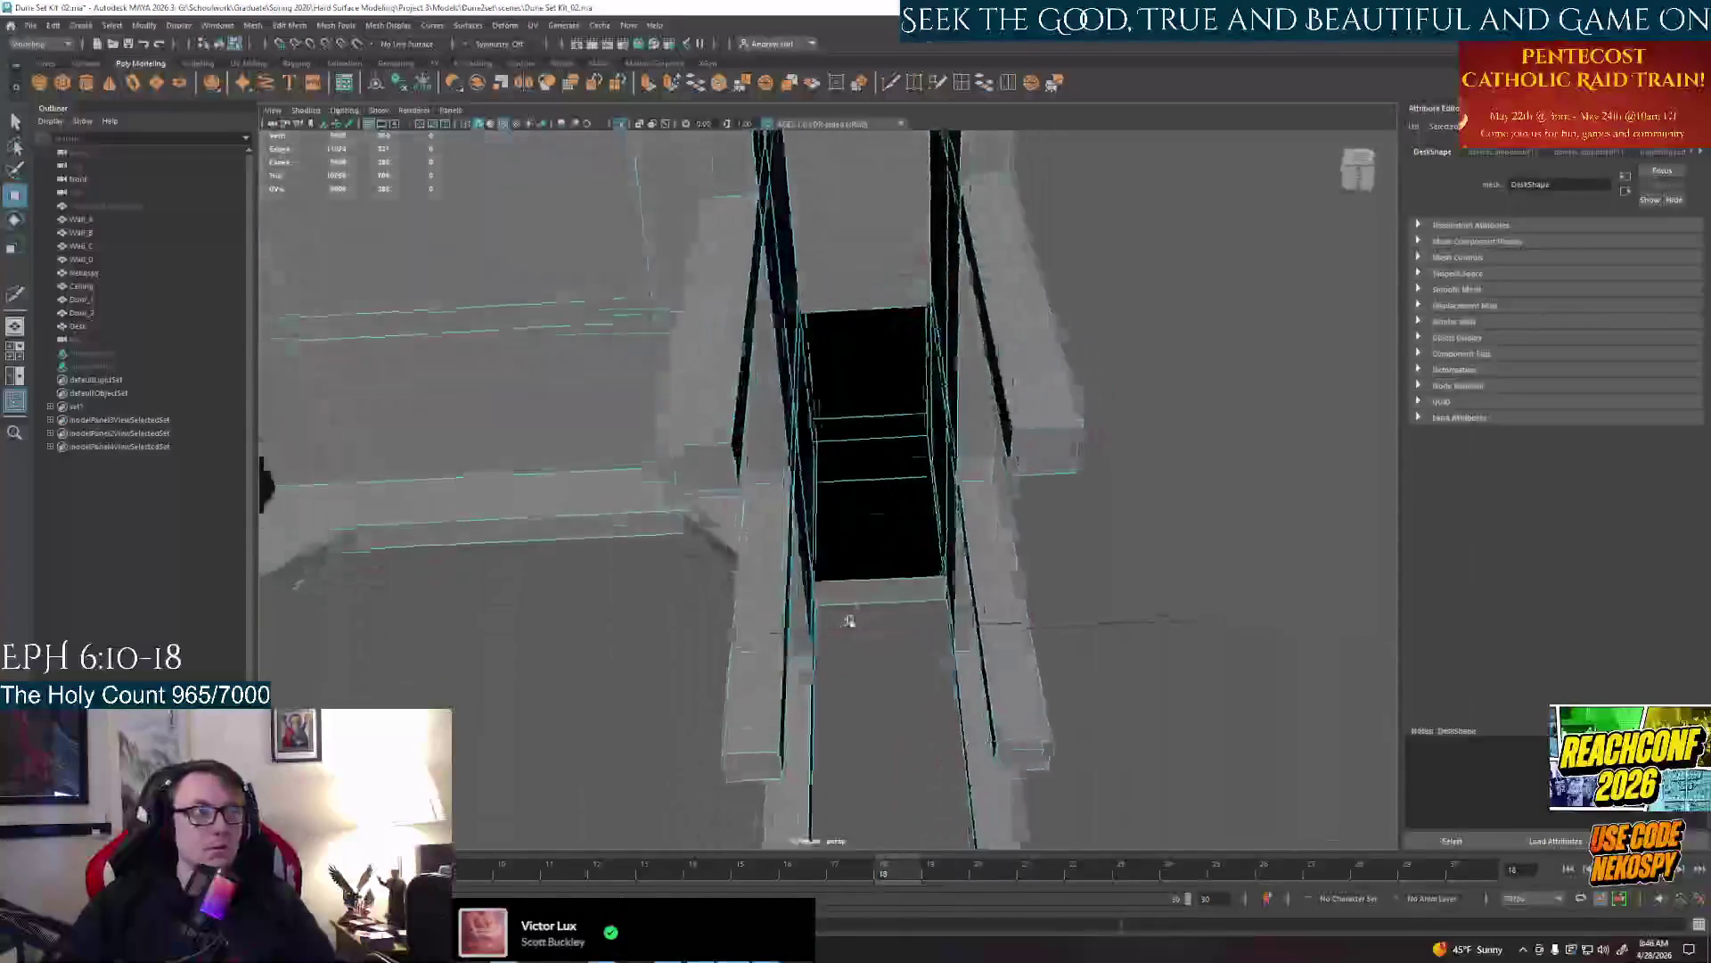
{"action": "left_click_drag", "start_coordinate": [804, 558], "coordinate": [835, 640], "text": "alt"}
{"action": "key", "text": "ctrl+z"}
{"action": "key", "text": "ctrl+z"}
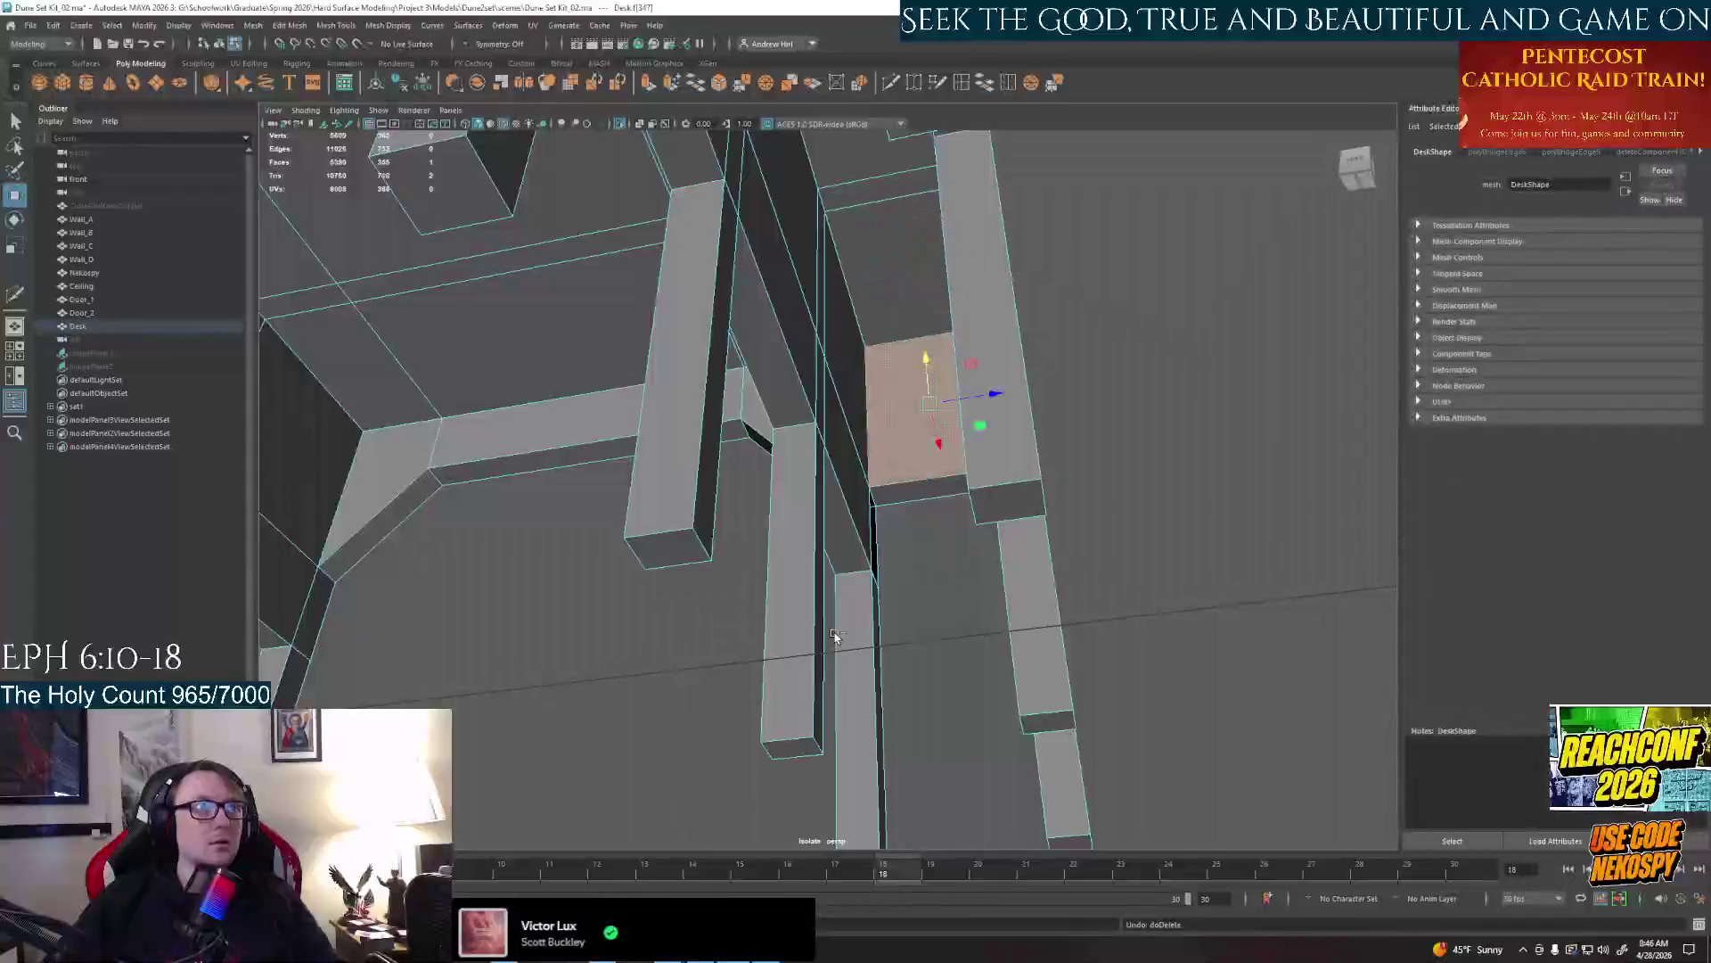
{"action": "left_click", "coordinate": [910, 441]}
{"action": "key", "text": "Delete"}
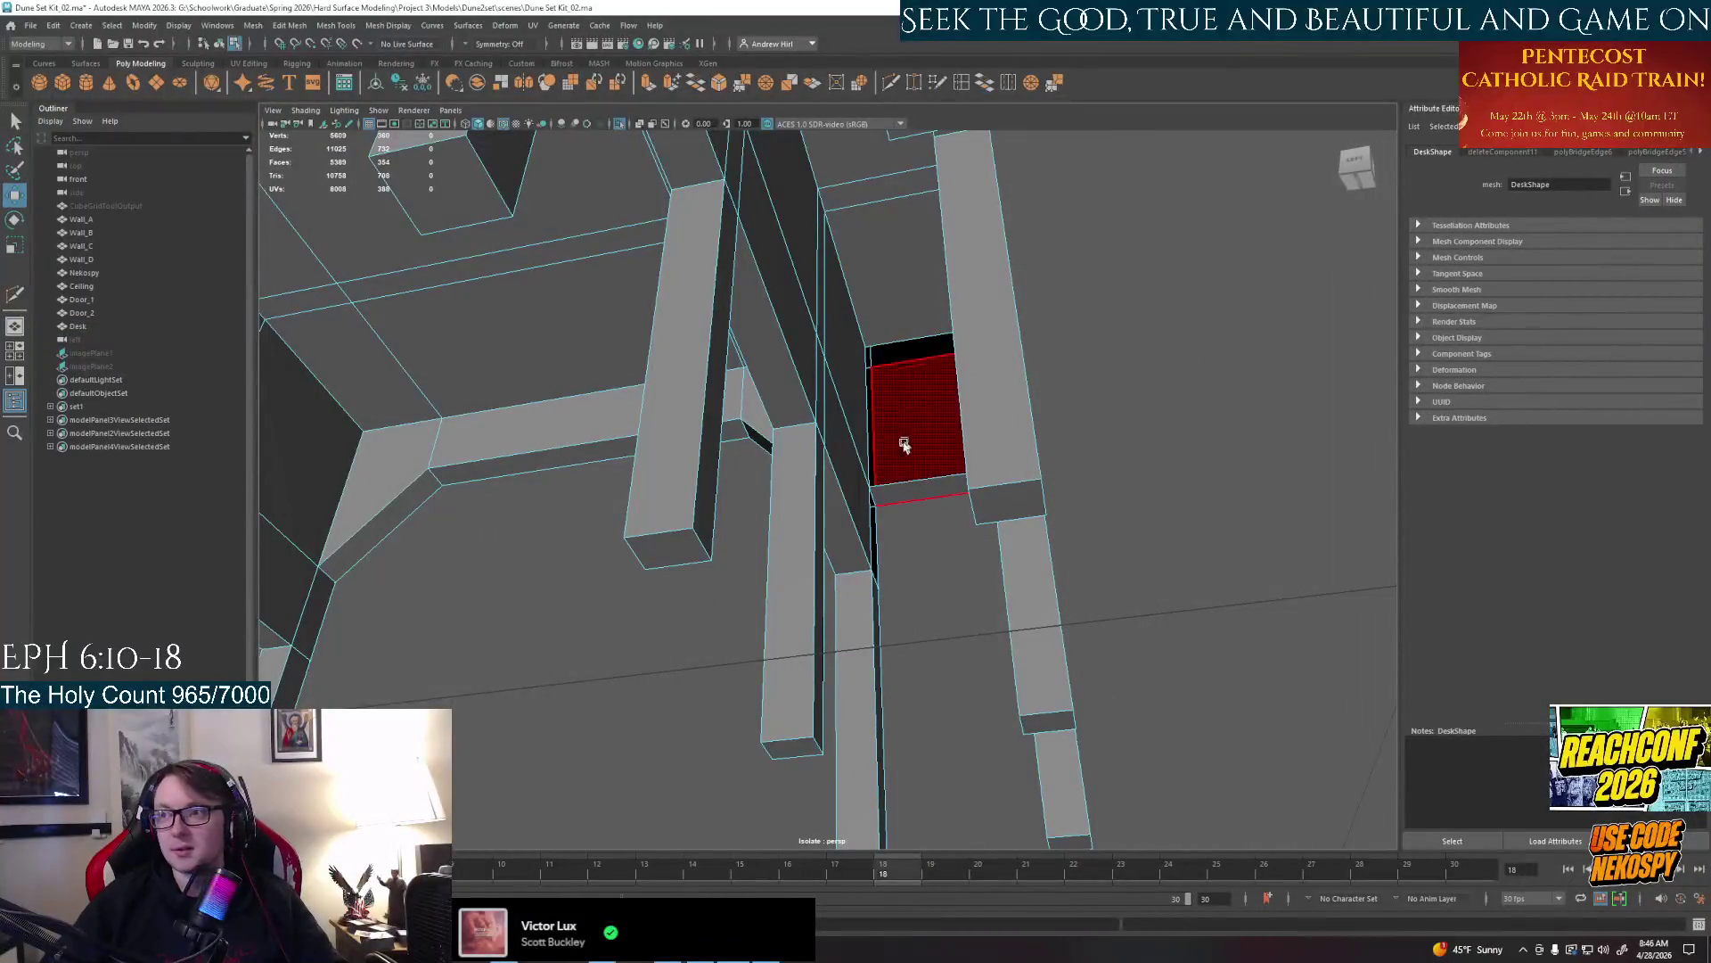
Delete the leg face and the face covering the side opening to expose the hole
{"action": "mouse_move", "coordinate": [866, 461]}
{"action": "left_mouse_down", "text": "alt"}
{"action": "mouse_move", "coordinate": [1064, 451]}
{"action": "mouse_move", "coordinate": [869, 468]}
{"action": "mouse_move", "coordinate": [932, 451]}
{"action": "mouse_move", "coordinate": [821, 559]}
{"action": "left_mouse_up", "text": "alt"}
{"action": "left_click", "coordinate": [904, 501]}
{"action": "key", "text": "Delete"}
{"action": "left_click", "coordinate": [822, 560]}
{"action": "key", "text": "Delete"}
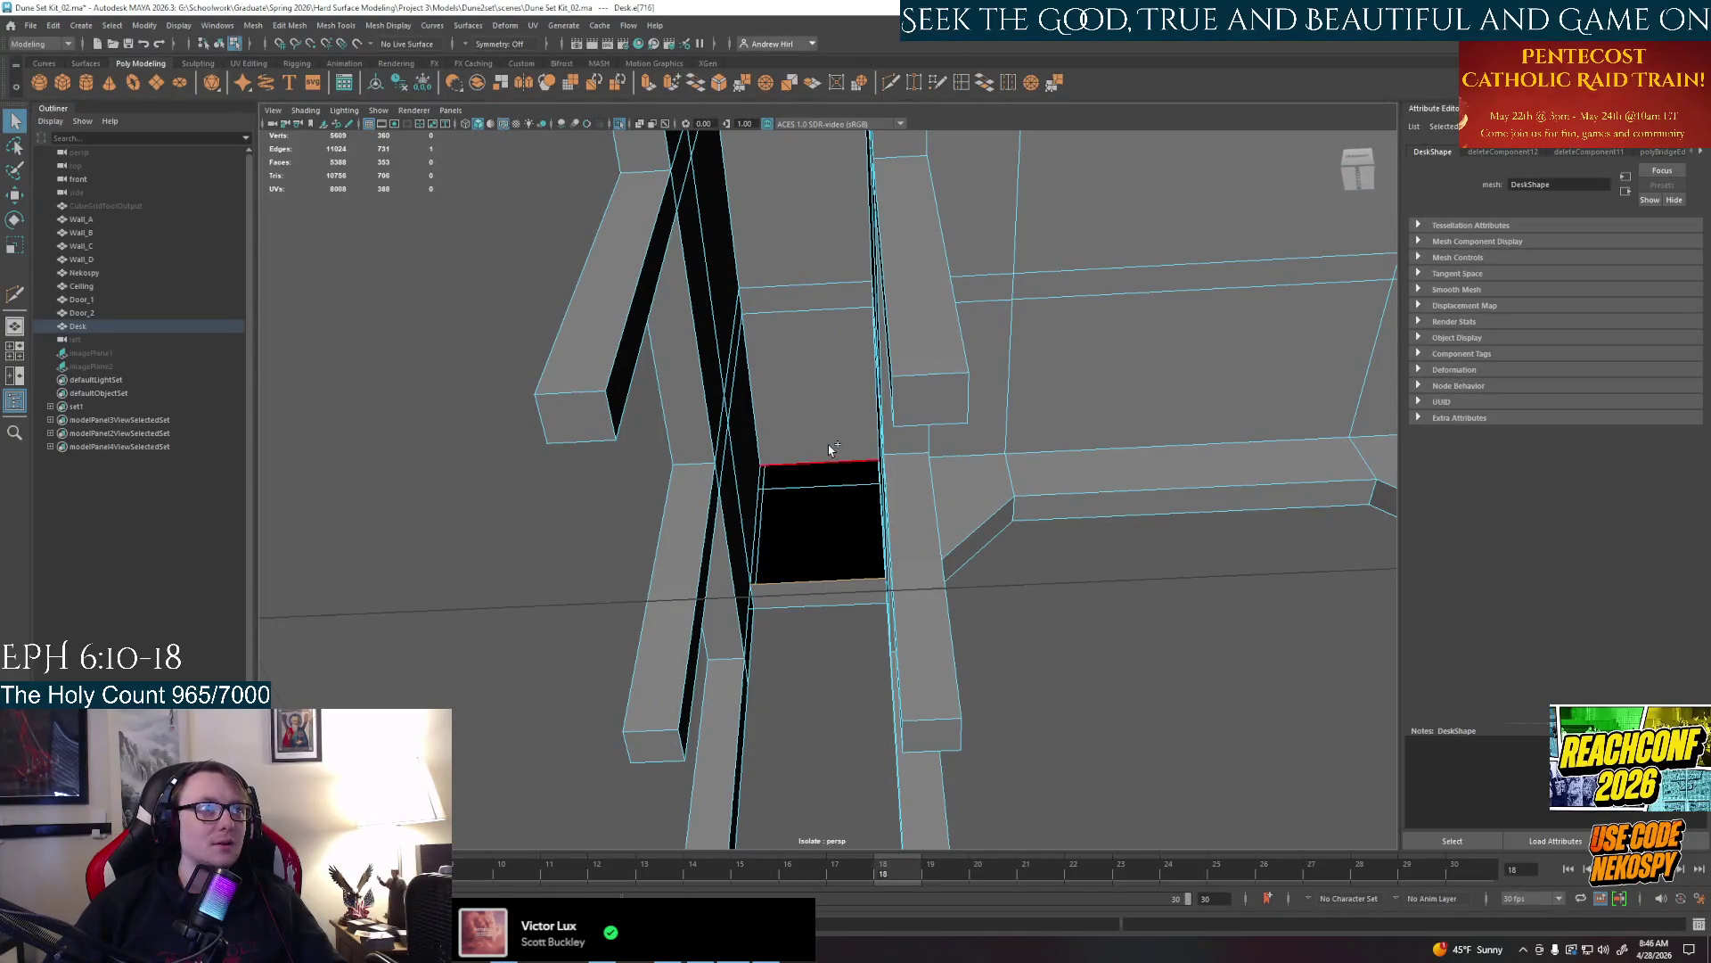
Bridge the opening's border edges closed and run an edge loop through the bridged faces
{"action": "left_click", "coordinate": [983, 83]}
{"action": "mouse_move", "coordinate": [937, 468]}
{"action": "left_mouse_down", "text": "alt"}
{"action": "mouse_move", "coordinate": [803, 401]}
{"action": "mouse_move", "coordinate": [952, 612]}
{"action": "left_mouse_up", "text": "alt"}
{"action": "left_click", "coordinate": [953, 628]}
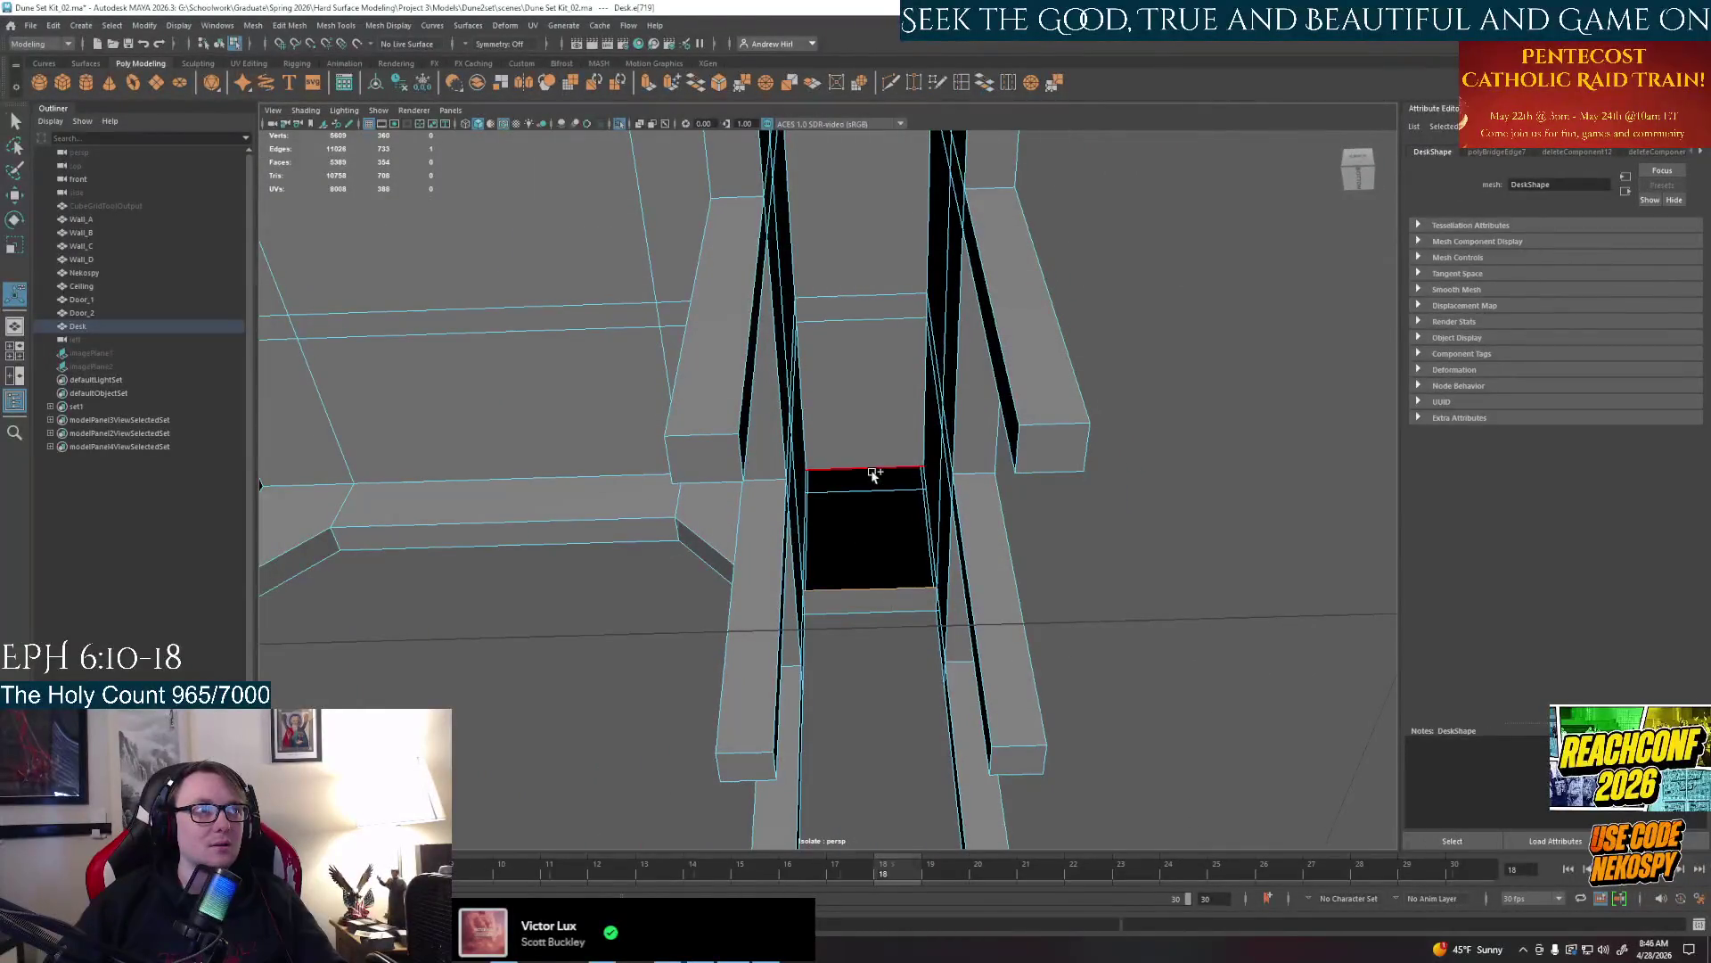
{"action": "left_click", "coordinate": [1001, 86]}
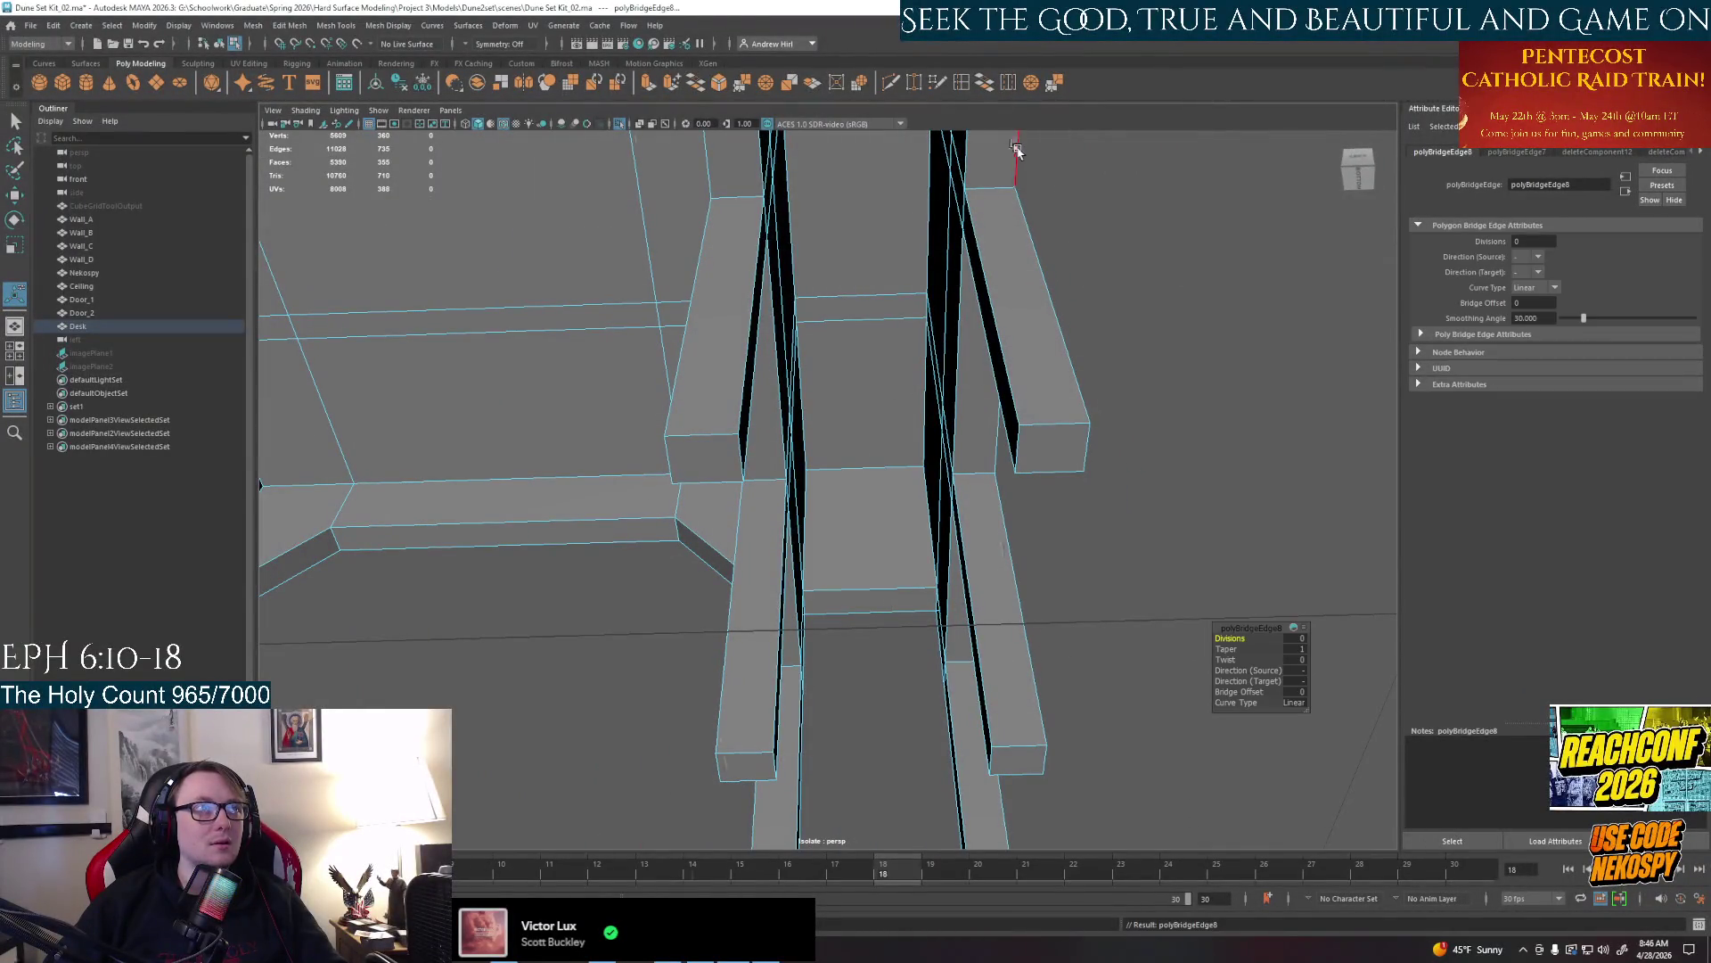
{"action": "left_click", "coordinate": [855, 314]}
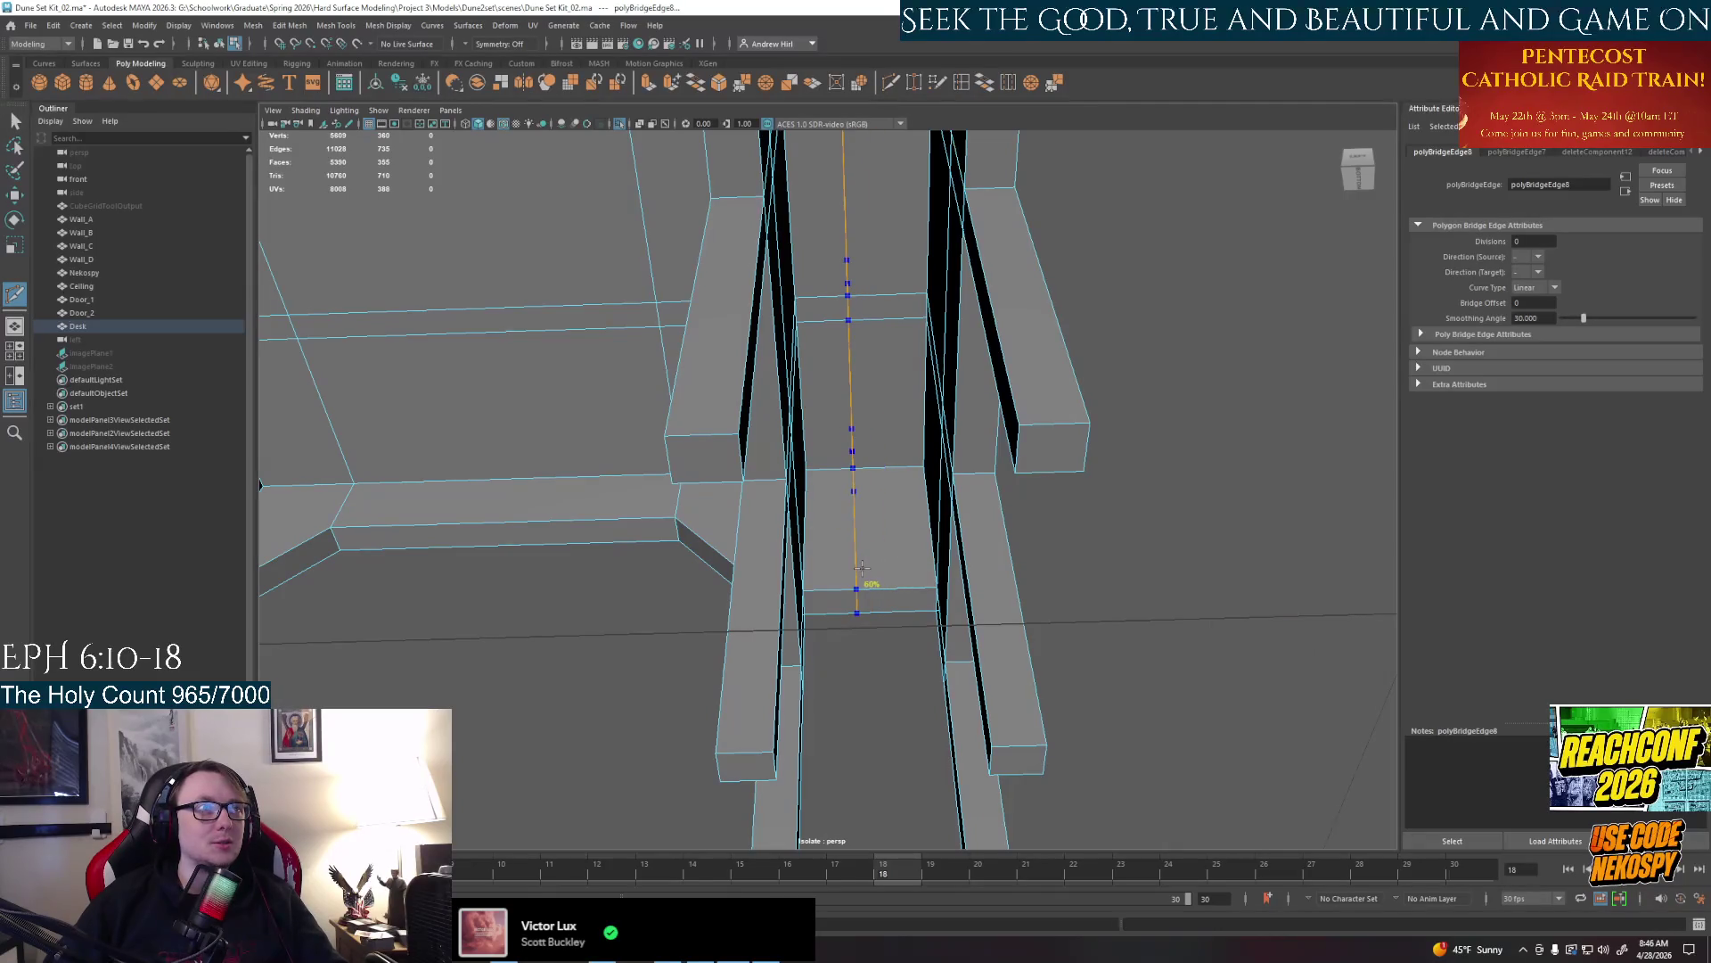
{"action": "mouse_move", "coordinate": [857, 401]}
{"action": "left_mouse_down", "text": "alt"}
{"action": "mouse_move", "coordinate": [973, 554]}
{"action": "mouse_move", "coordinate": [842, 442]}
{"action": "left_mouse_up", "text": "alt"}
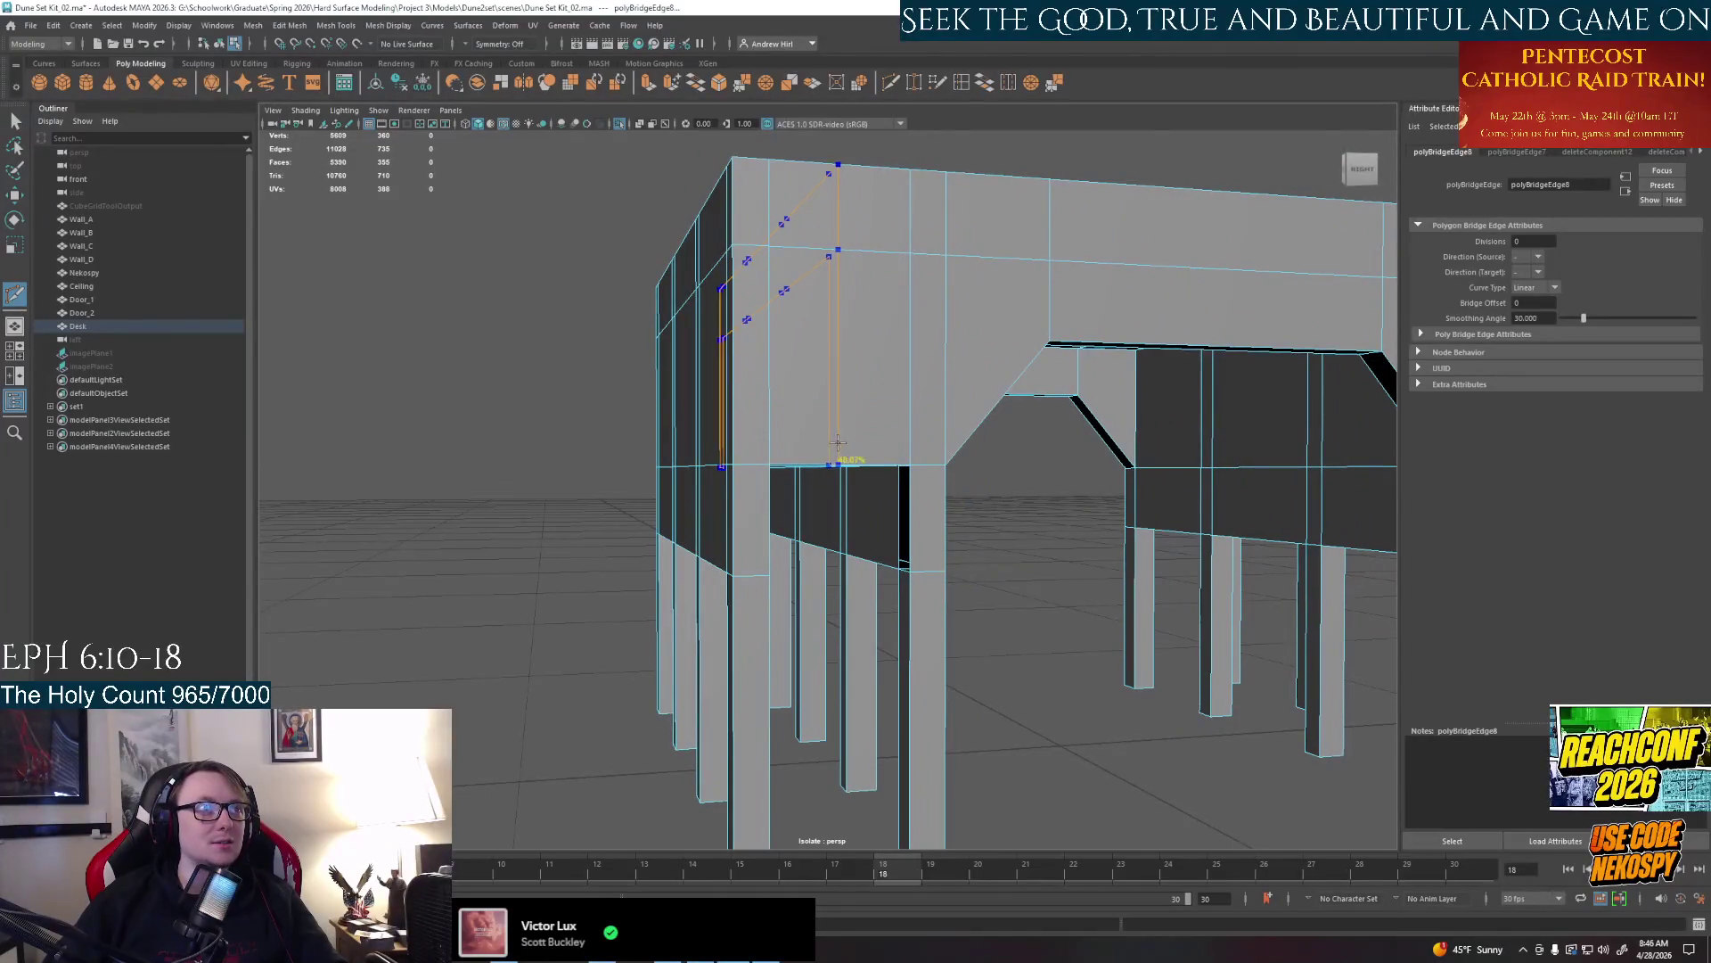
{"action": "scroll", "coordinate": [909, 442], "scroll_direction": "down", "scroll_amount": 8}
{"action": "scroll", "coordinate": [855, 481], "scroll_direction": "up", "scroll_amount": 10}
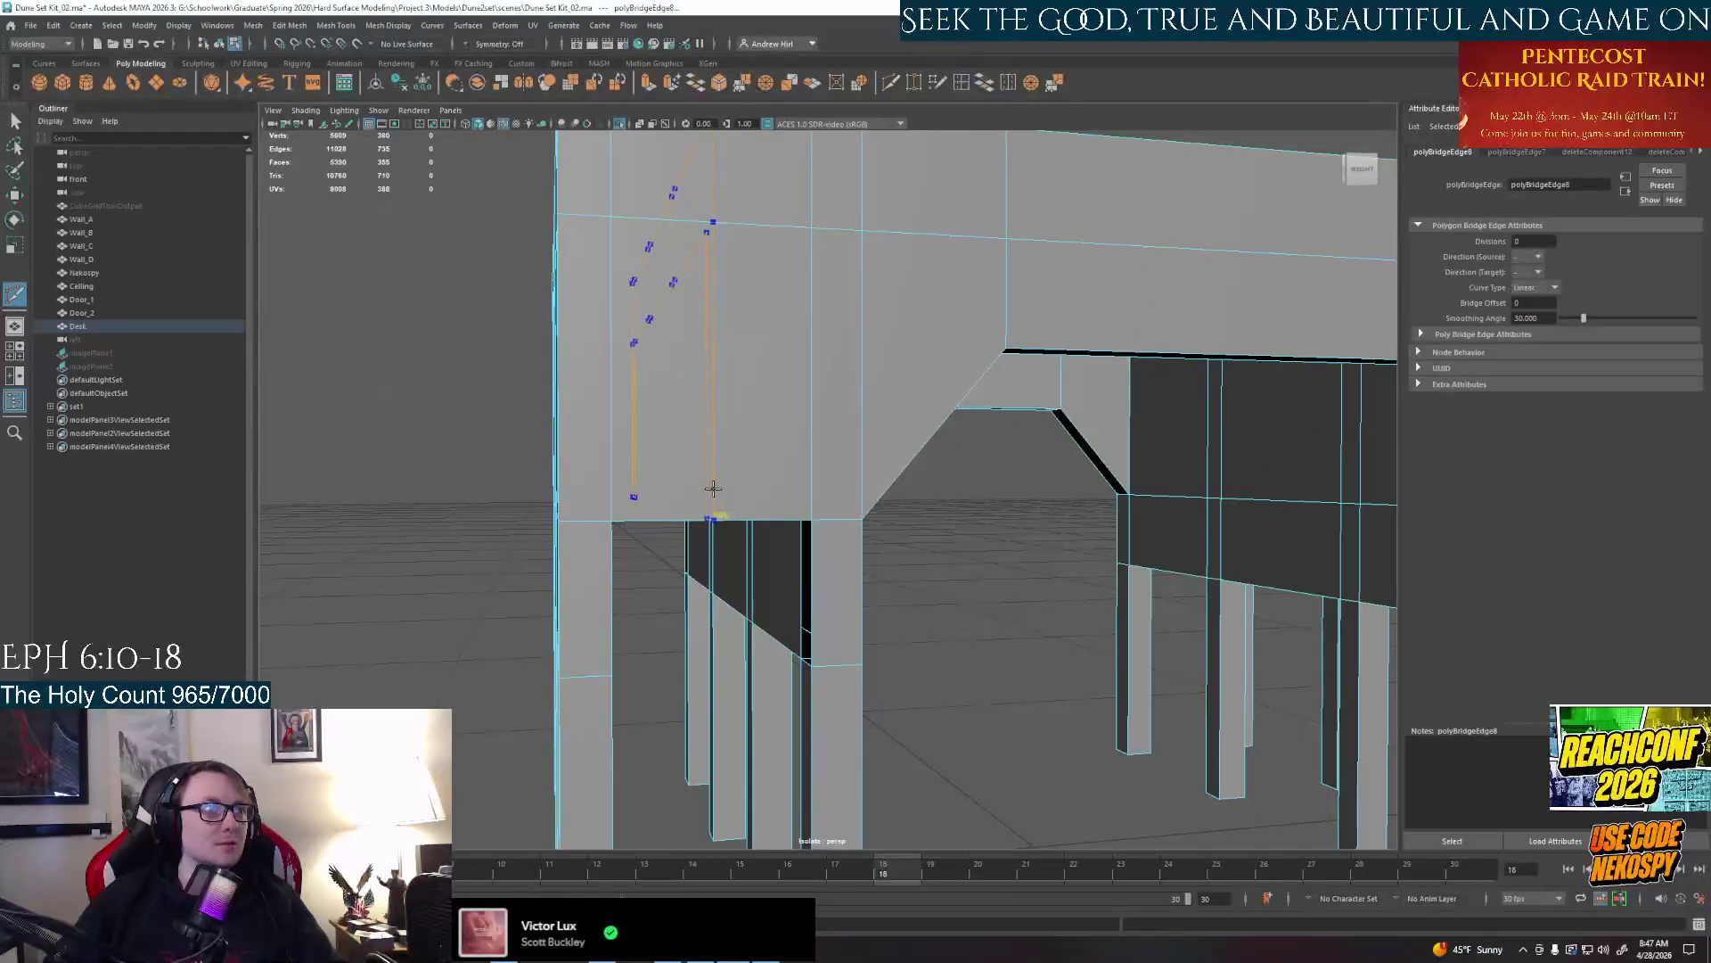
Remove a stray edge from the desk in edge mode
{"action": "left_click", "coordinate": [714, 487]}
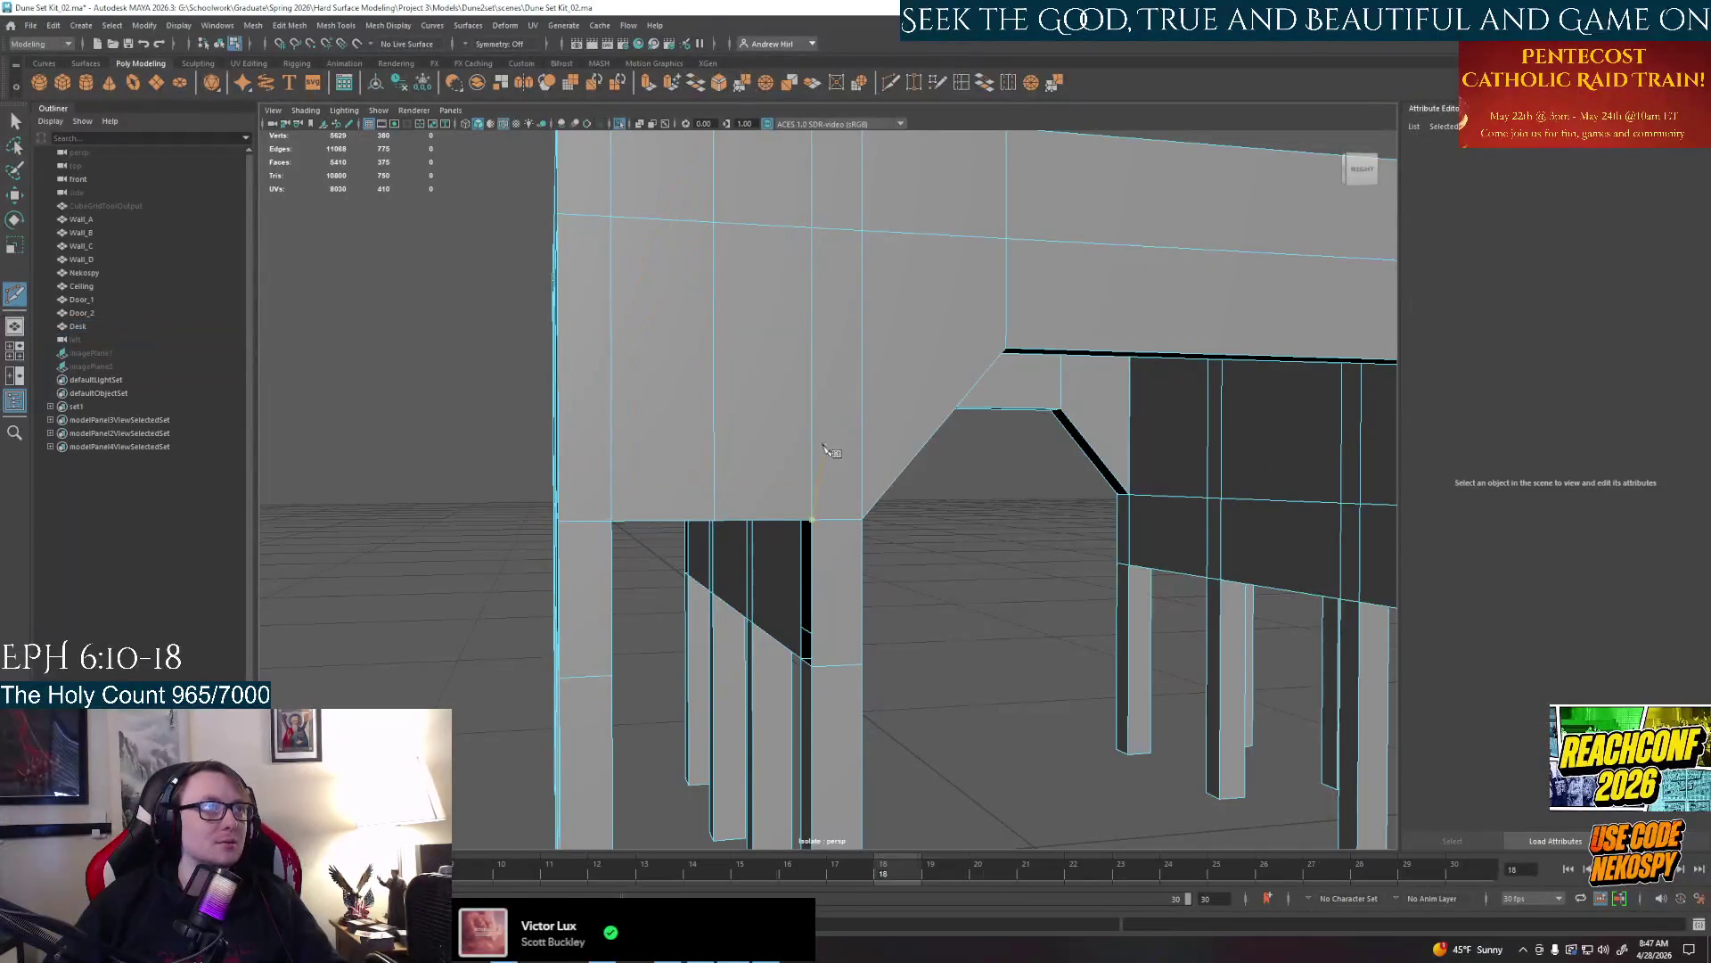
{"action": "mouse_move", "coordinate": [802, 495]}
{"action": "left_mouse_down", "text": "alt"}
{"action": "mouse_move", "coordinate": [705, 501]}
{"action": "mouse_move", "coordinate": [533, 567]}
{"action": "mouse_move", "coordinate": [802, 494]}
{"action": "left_mouse_up", "text": "alt"}
{"action": "right_click", "coordinate": [803, 461]}
{"action": "left_click", "coordinate": [798, 497]}
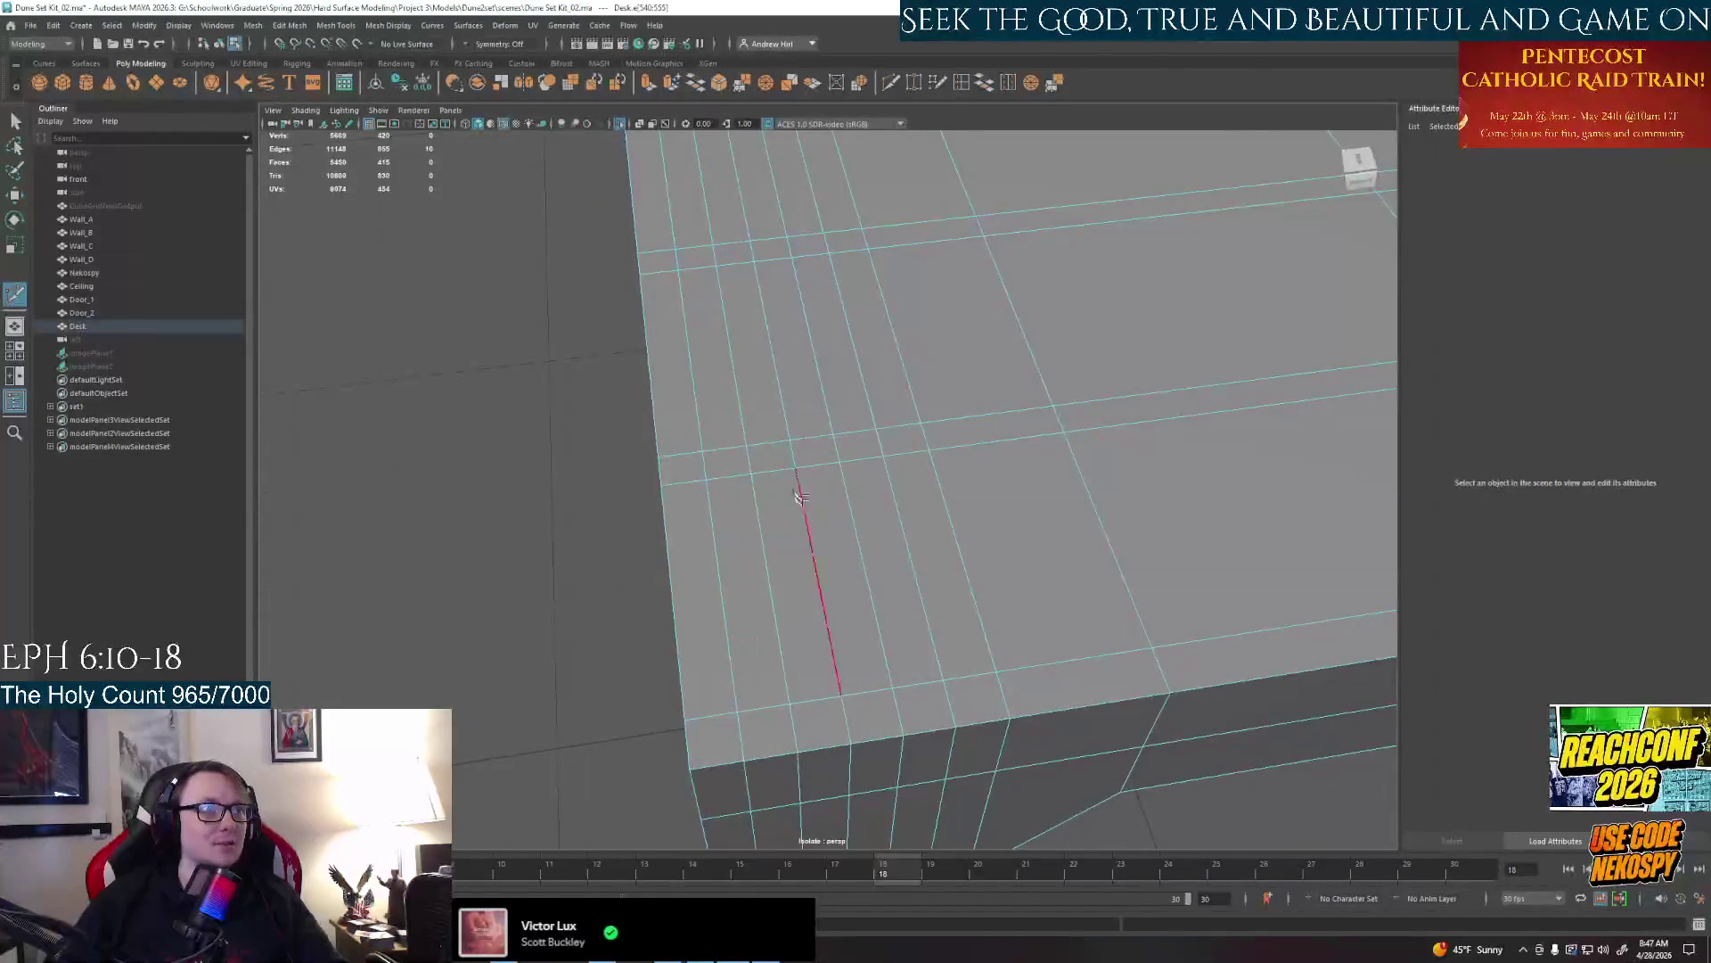
{"action": "key", "text": "w"}
{"action": "left_click", "coordinate": [802, 537]}
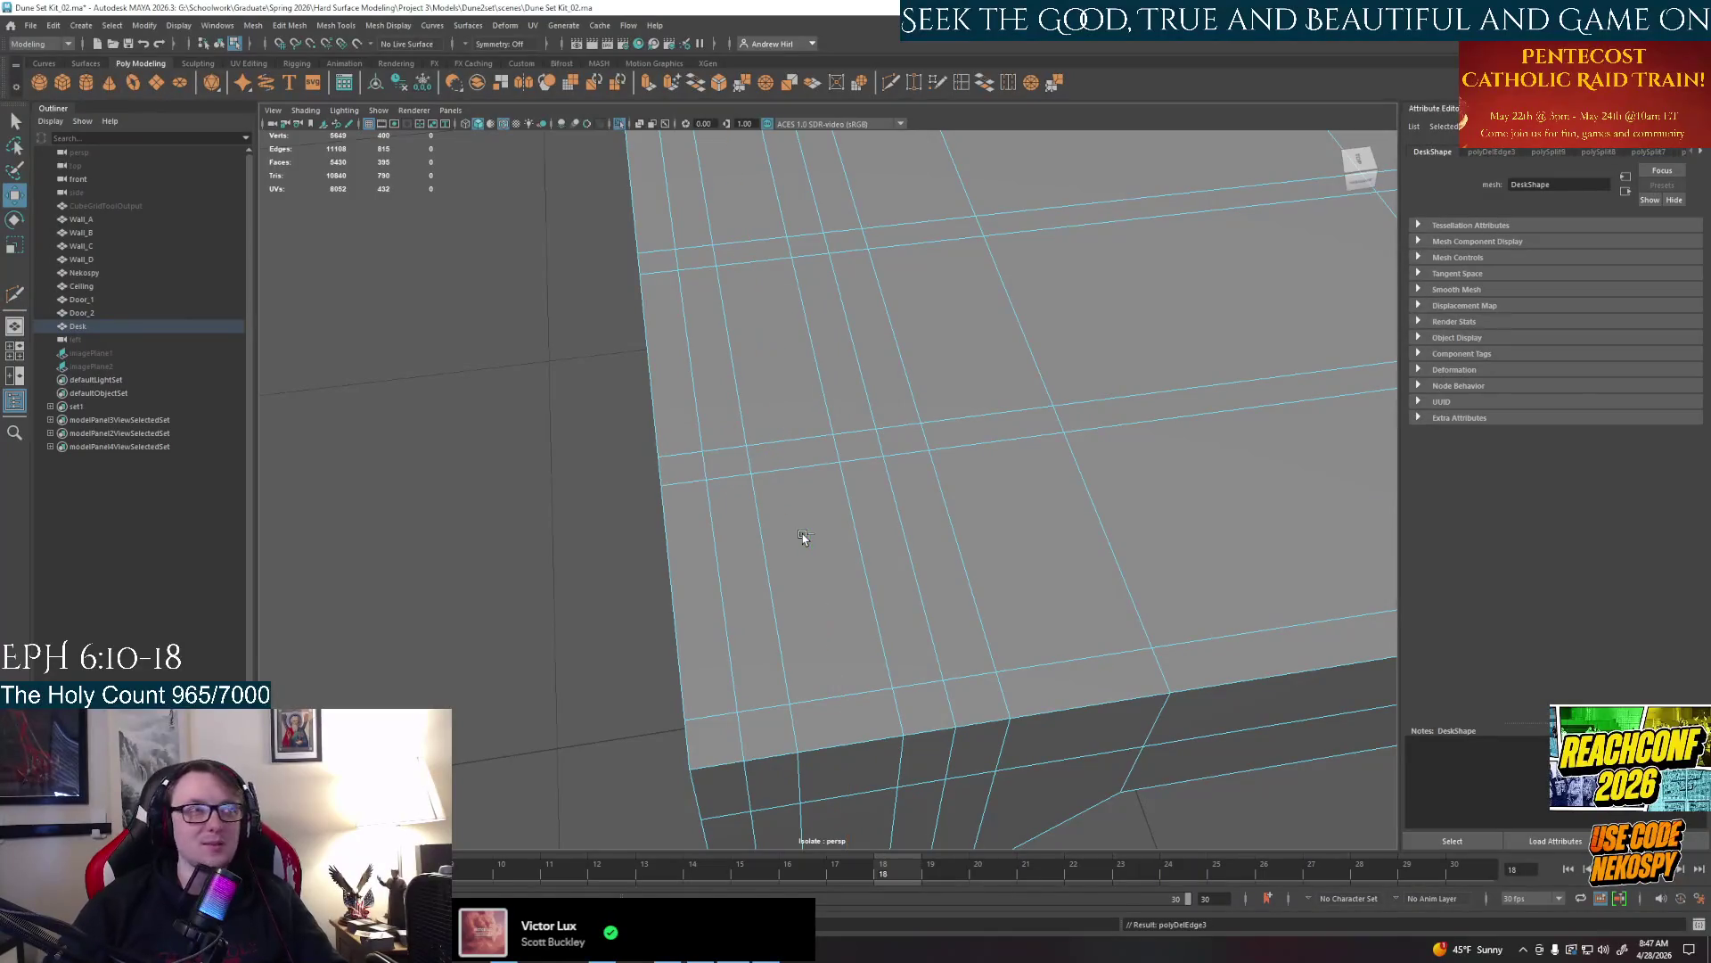
Multi-cut a horizontal edge loop across the desk's end panel
{"action": "mouse_move", "coordinate": [802, 538]}
{"action": "left_mouse_down", "text": "alt"}
{"action": "mouse_move", "coordinate": [830, 428]}
{"action": "mouse_move", "coordinate": [883, 335]}
{"action": "left_mouse_up", "text": "alt"}
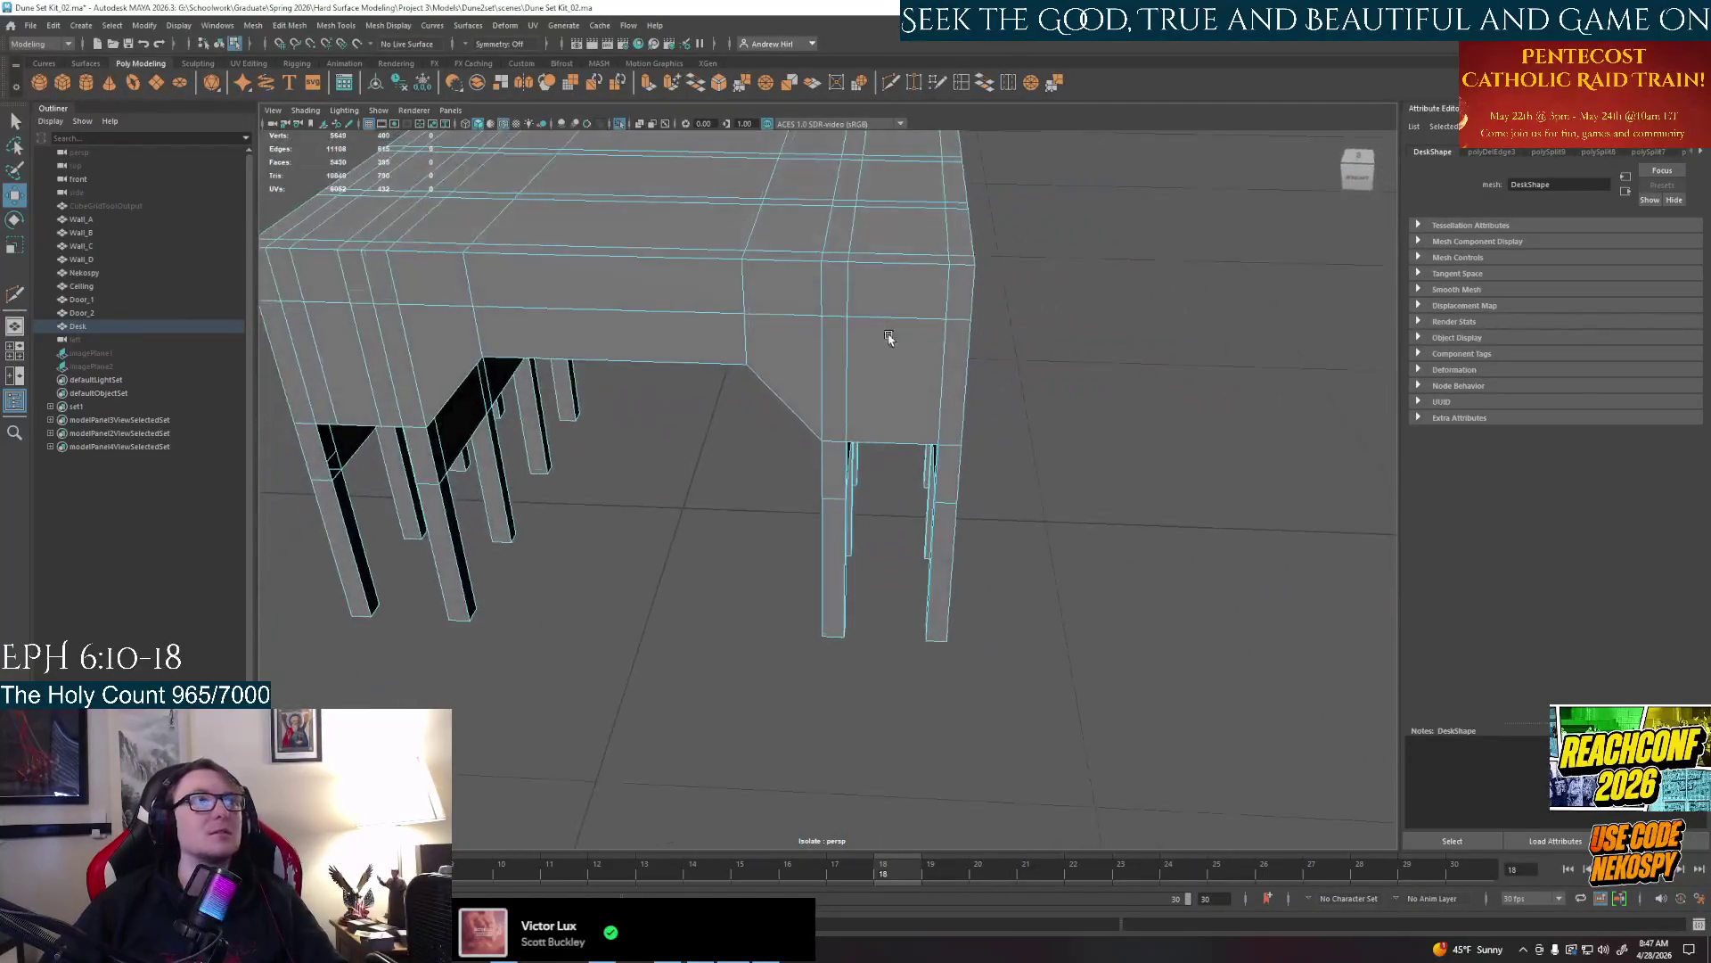
{"action": "right_click_drag", "start_coordinate": [883, 335], "coordinate": [936, 267], "text": "alt"}
{"action": "left_click_drag", "start_coordinate": [893, 335], "coordinate": [901, 200], "text": "alt"}
{"action": "left_click", "coordinate": [892, 81]}
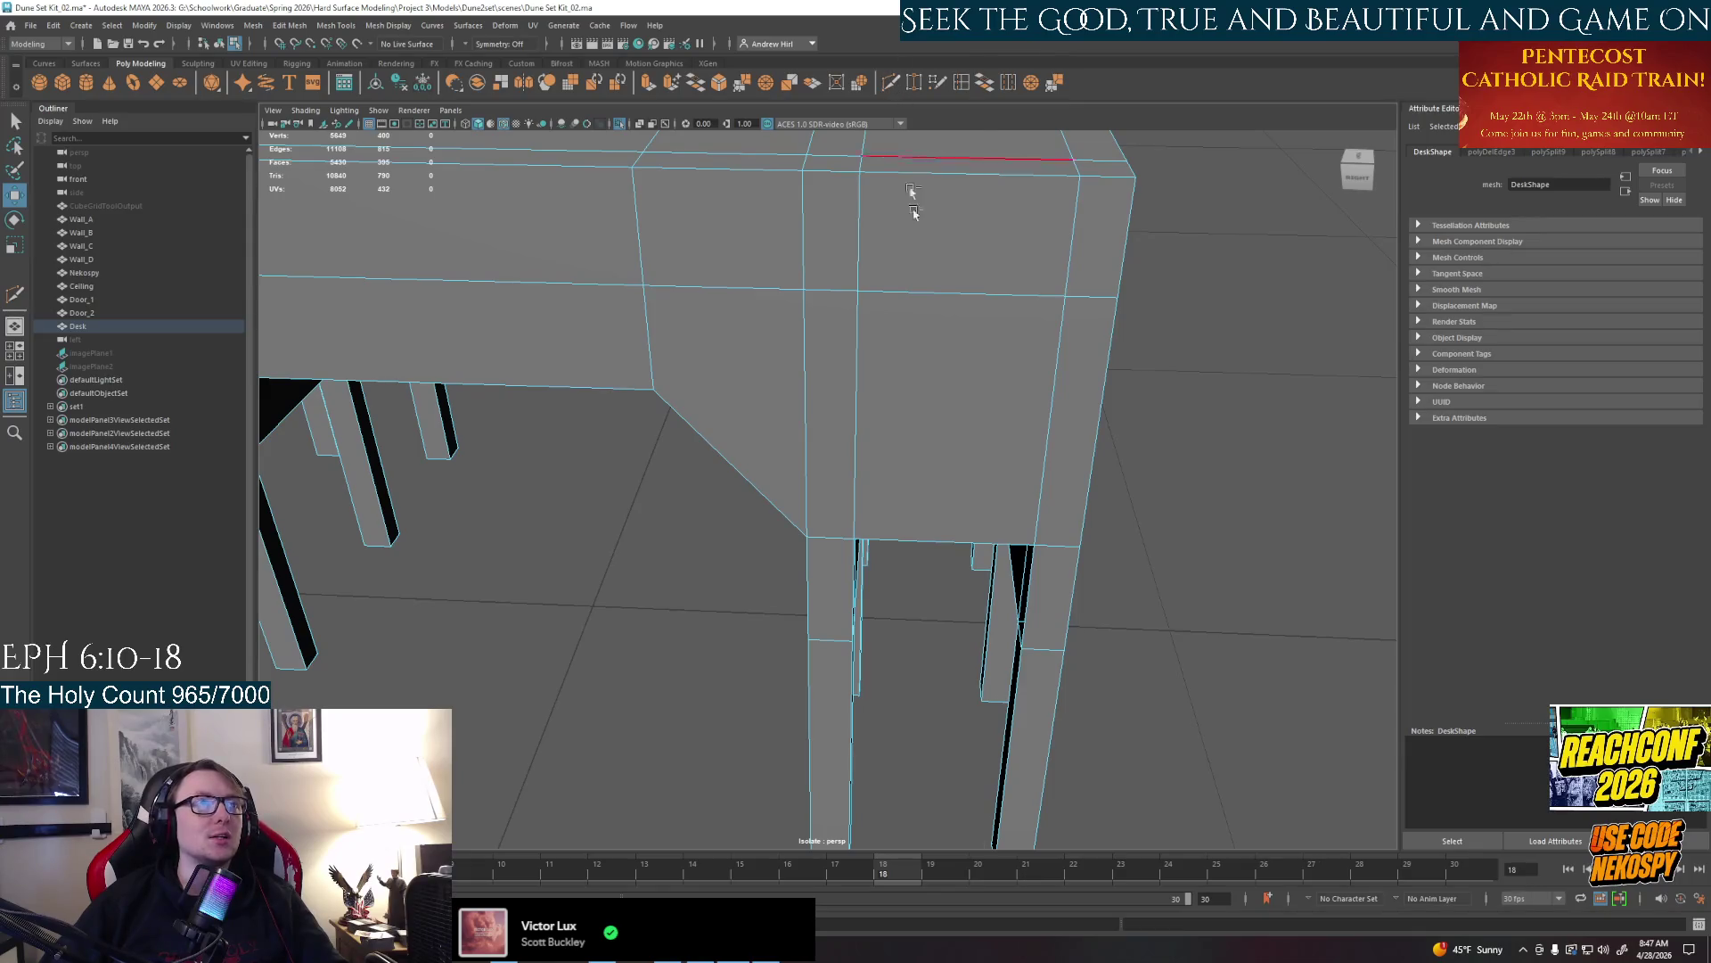
{"action": "left_click", "coordinate": [965, 160]}
{"action": "left_click", "coordinate": [961, 297]}
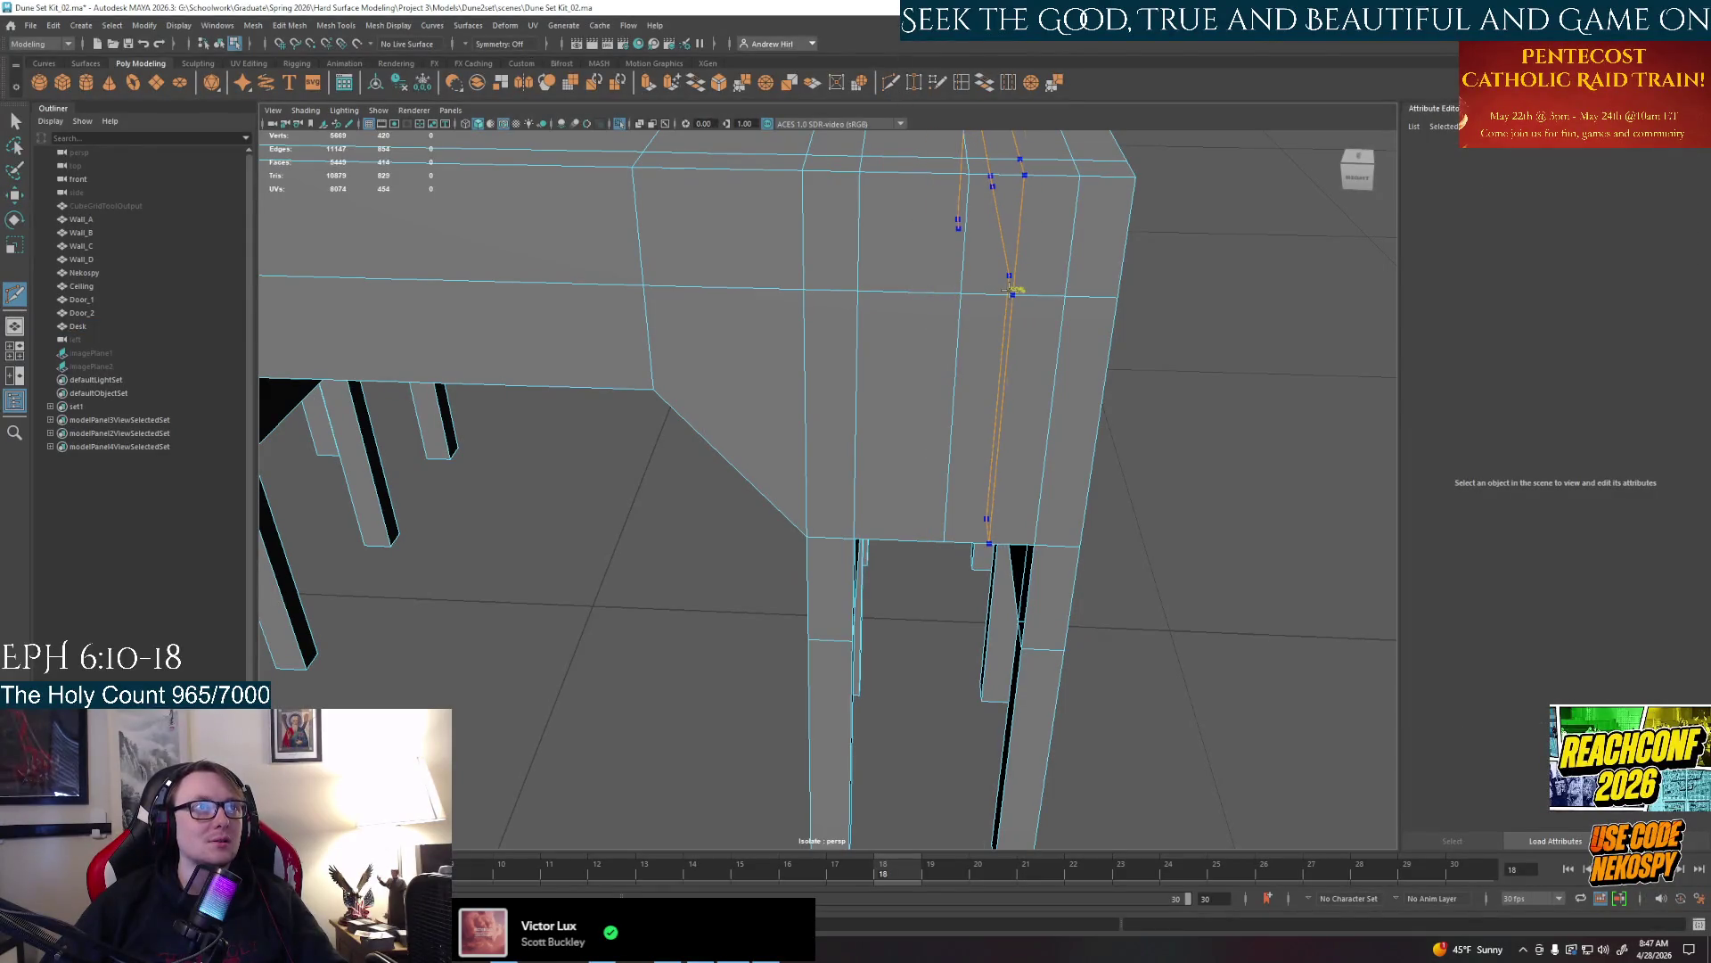
{"action": "left_click", "coordinate": [891, 288], "text": "ctrl"}
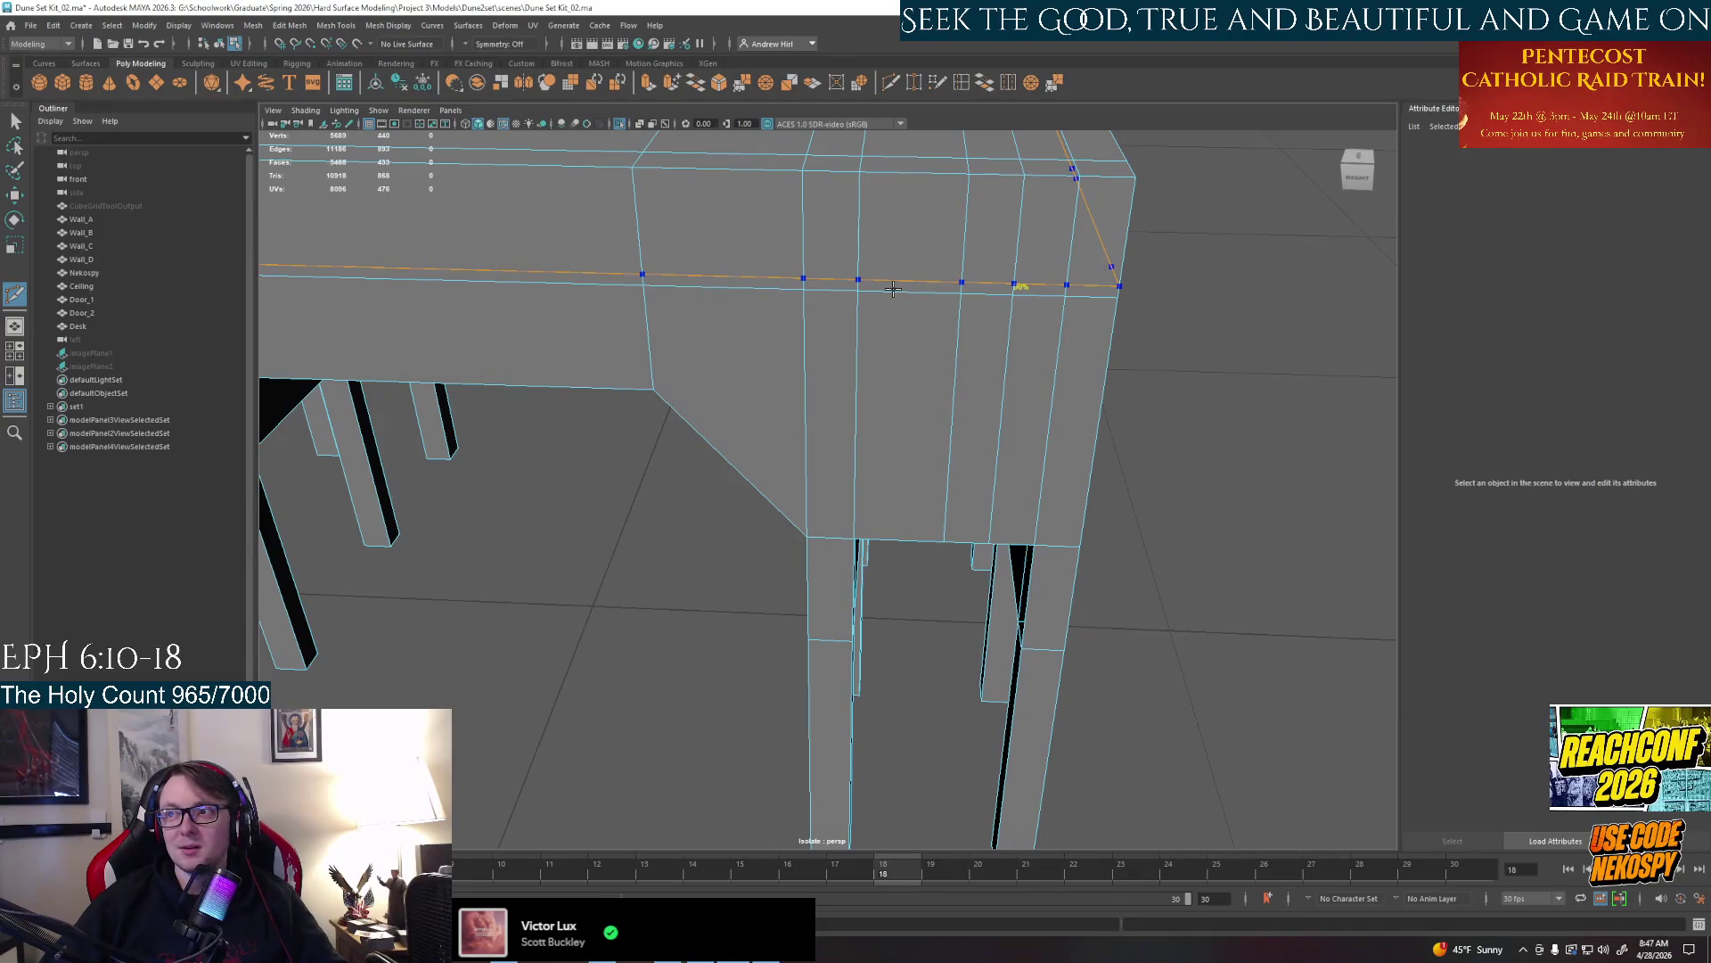
Cut a vertical edge loop through the end panel and delete an unwanted vertical edge
{"action": "left_click", "coordinate": [913, 291], "text": "ctrl"}
{"action": "left_click_drag", "start_coordinate": [913, 292], "coordinate": [907, 292]}
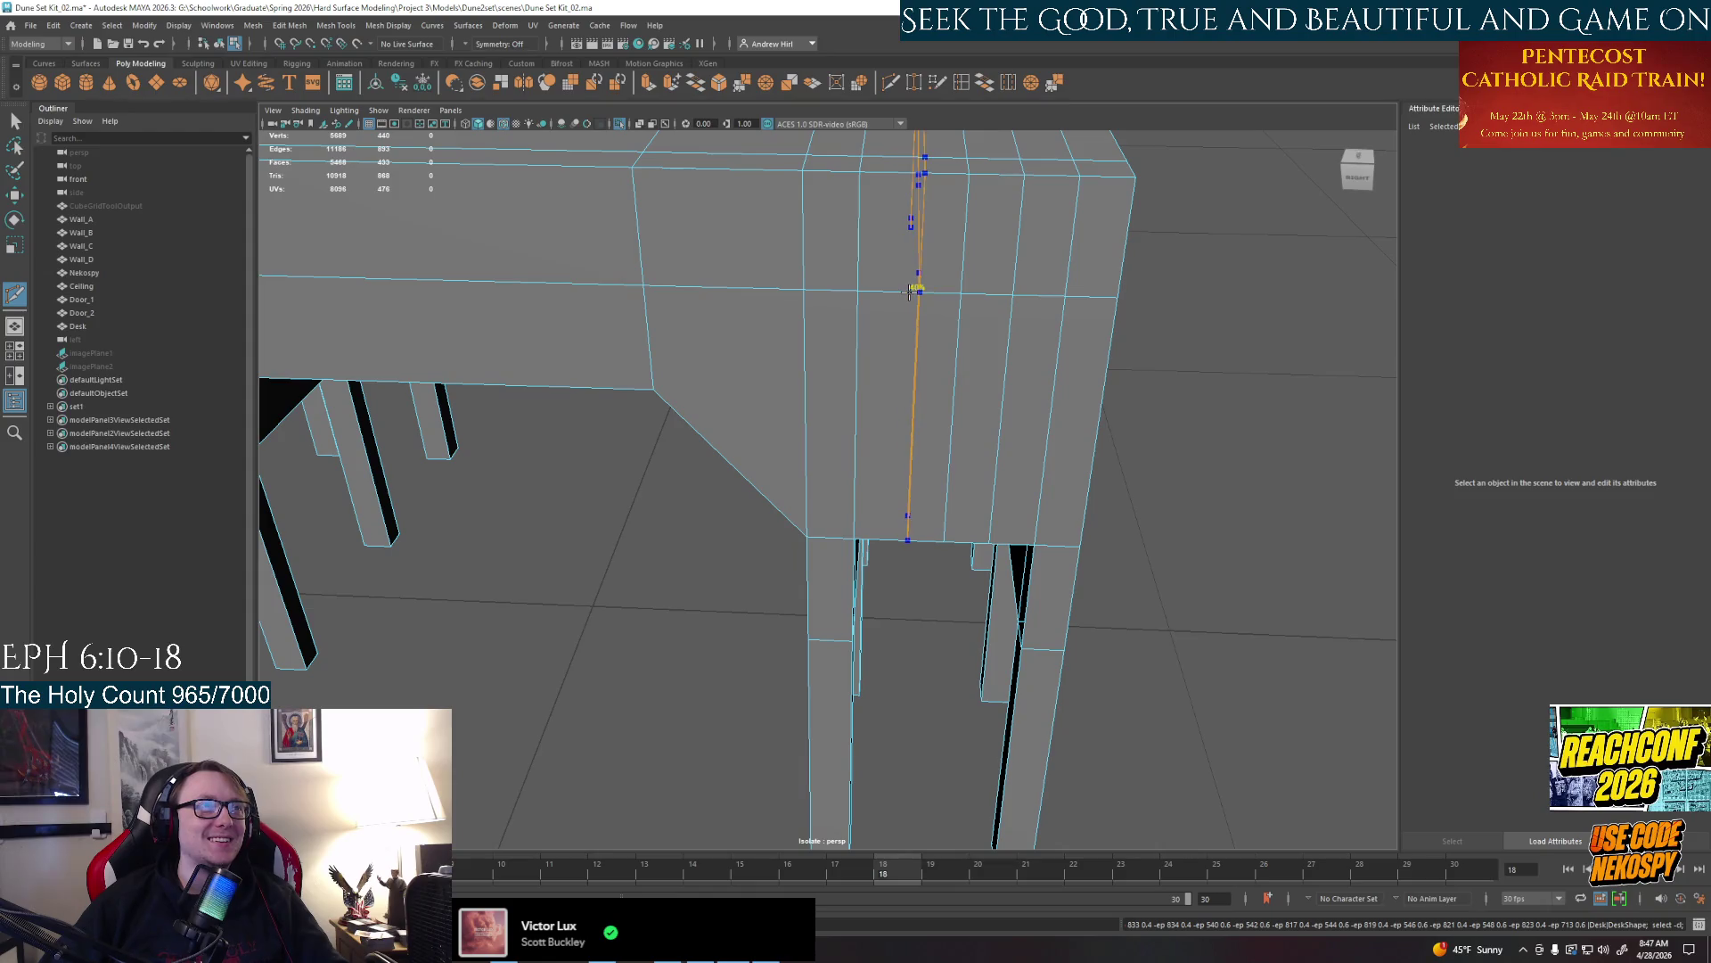
{"action": "middle_click_drag", "start_coordinate": [907, 292], "coordinate": [947, 314], "text": "alt"}
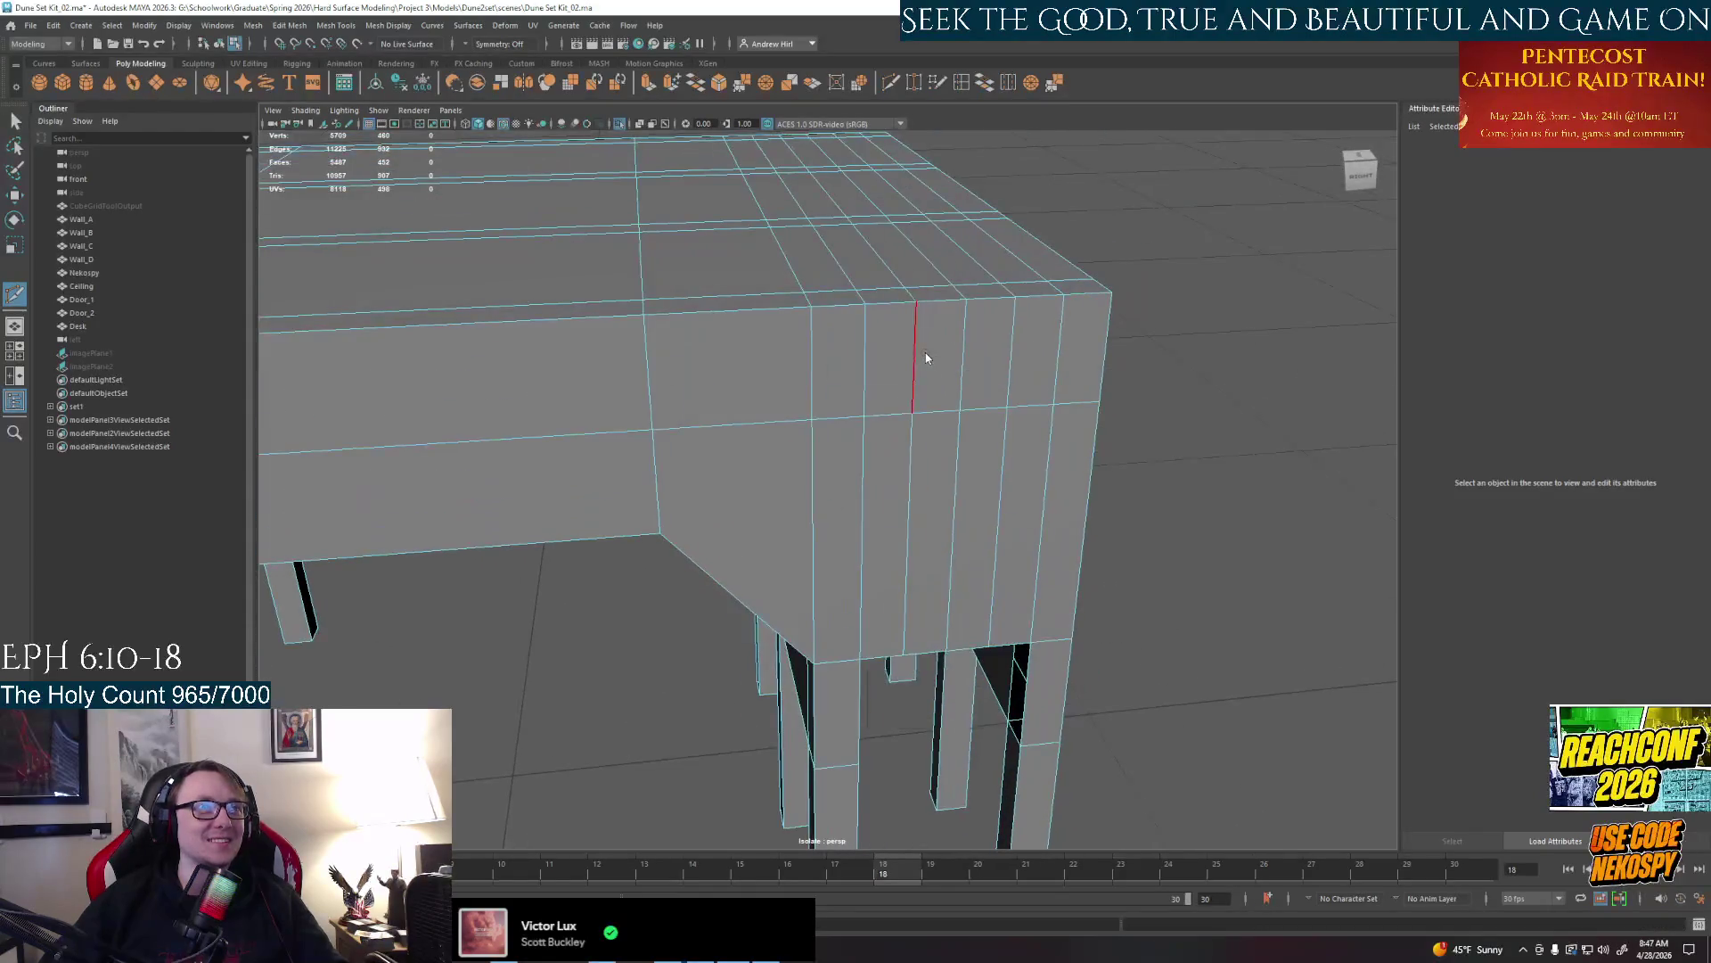
{"action": "left_click", "coordinate": [966, 366]}
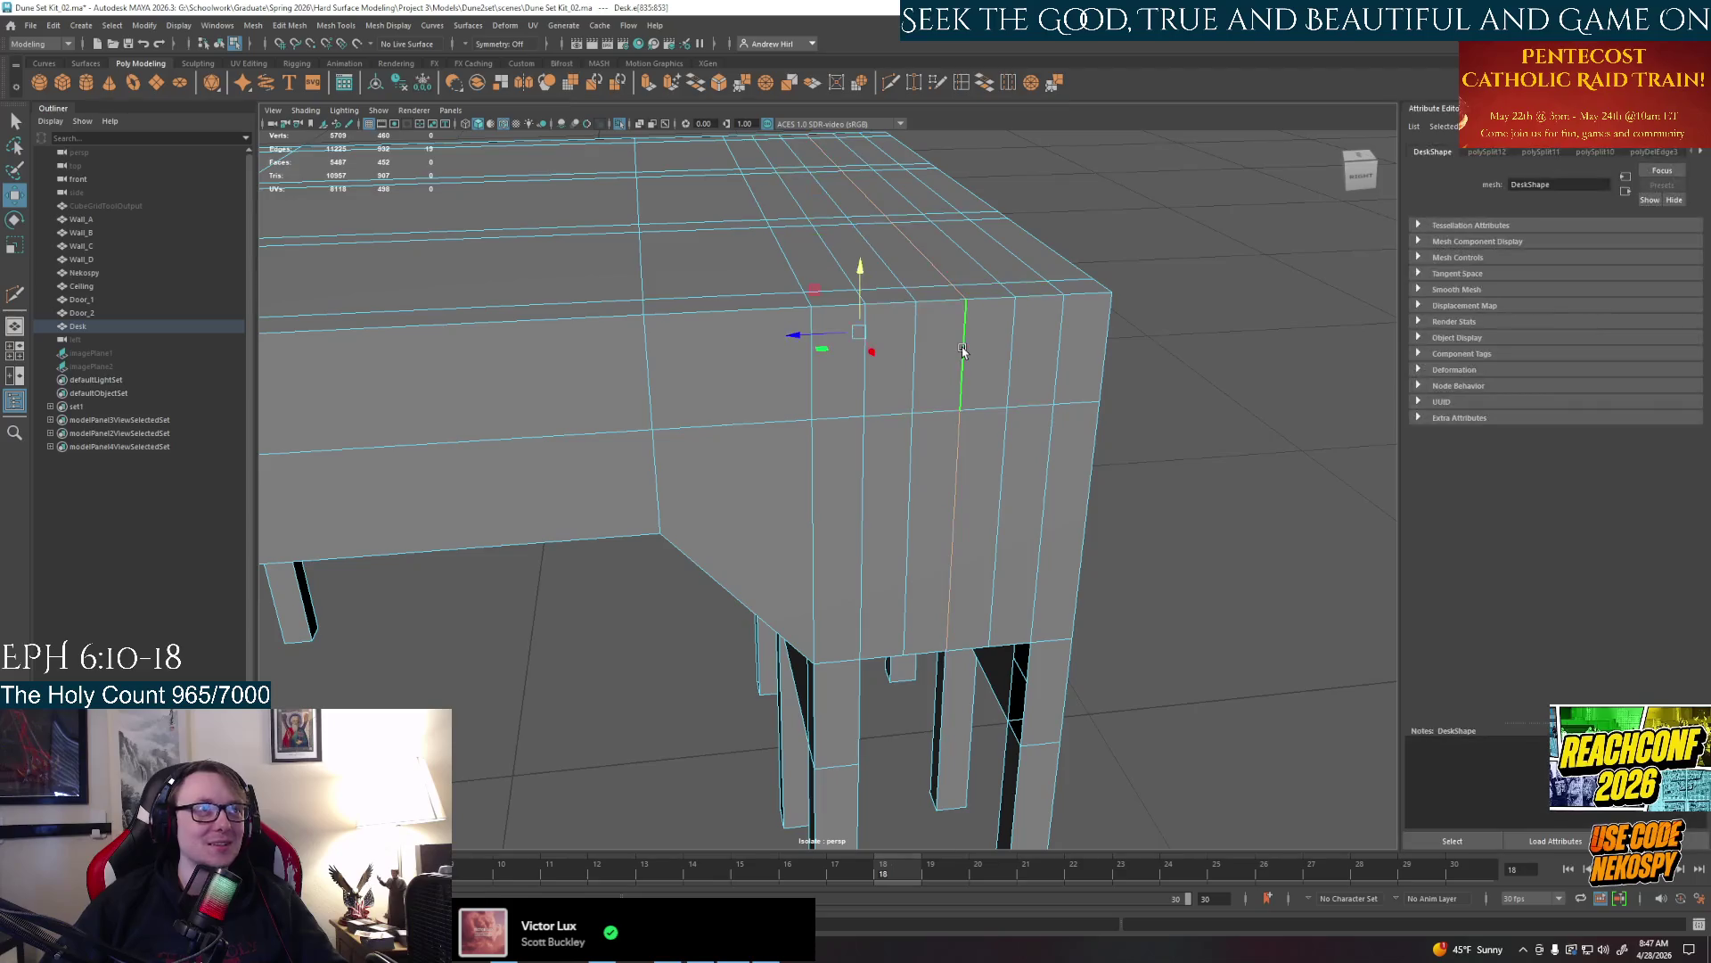
{"action": "key", "text": "Delete"}
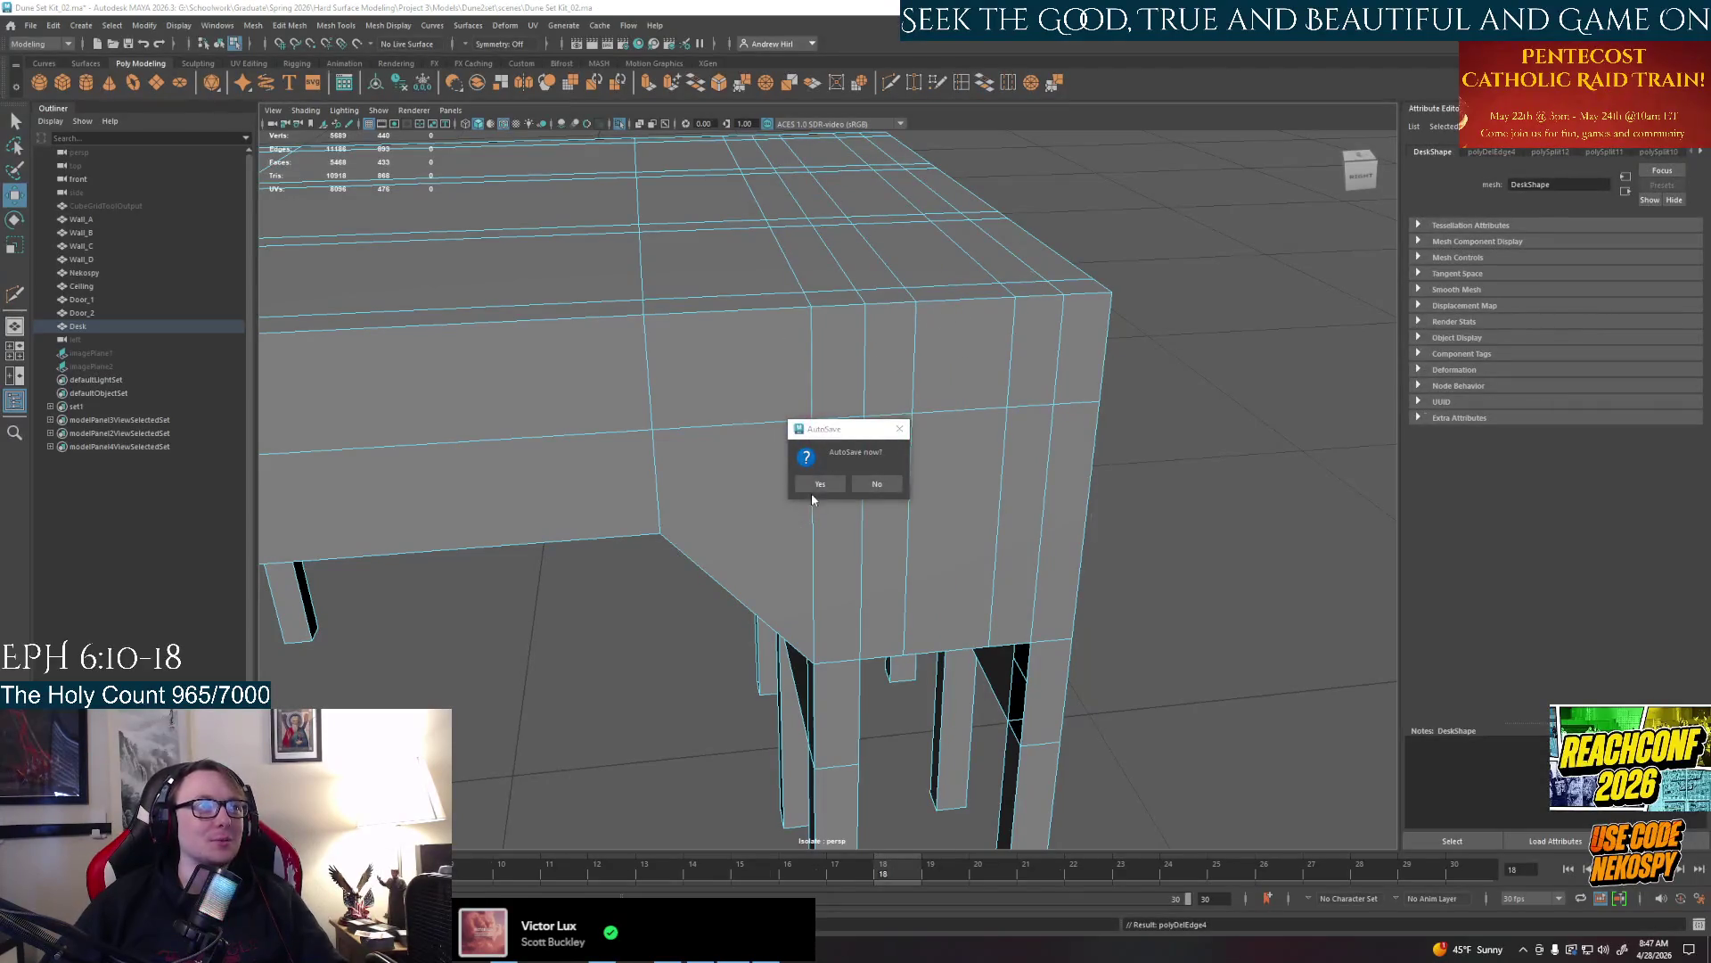
Dismiss the autosave prompt and delete a face on a pillar beneath the desk
{"action": "left_click", "coordinate": [818, 483]}
{"action": "mouse_move", "coordinate": [855, 469]}
{"action": "middle_mouse_down", "text": "alt"}
{"action": "mouse_move", "coordinate": [936, 348]}
{"action": "mouse_move", "coordinate": [953, 285]}
{"action": "middle_mouse_up", "text": "alt"}
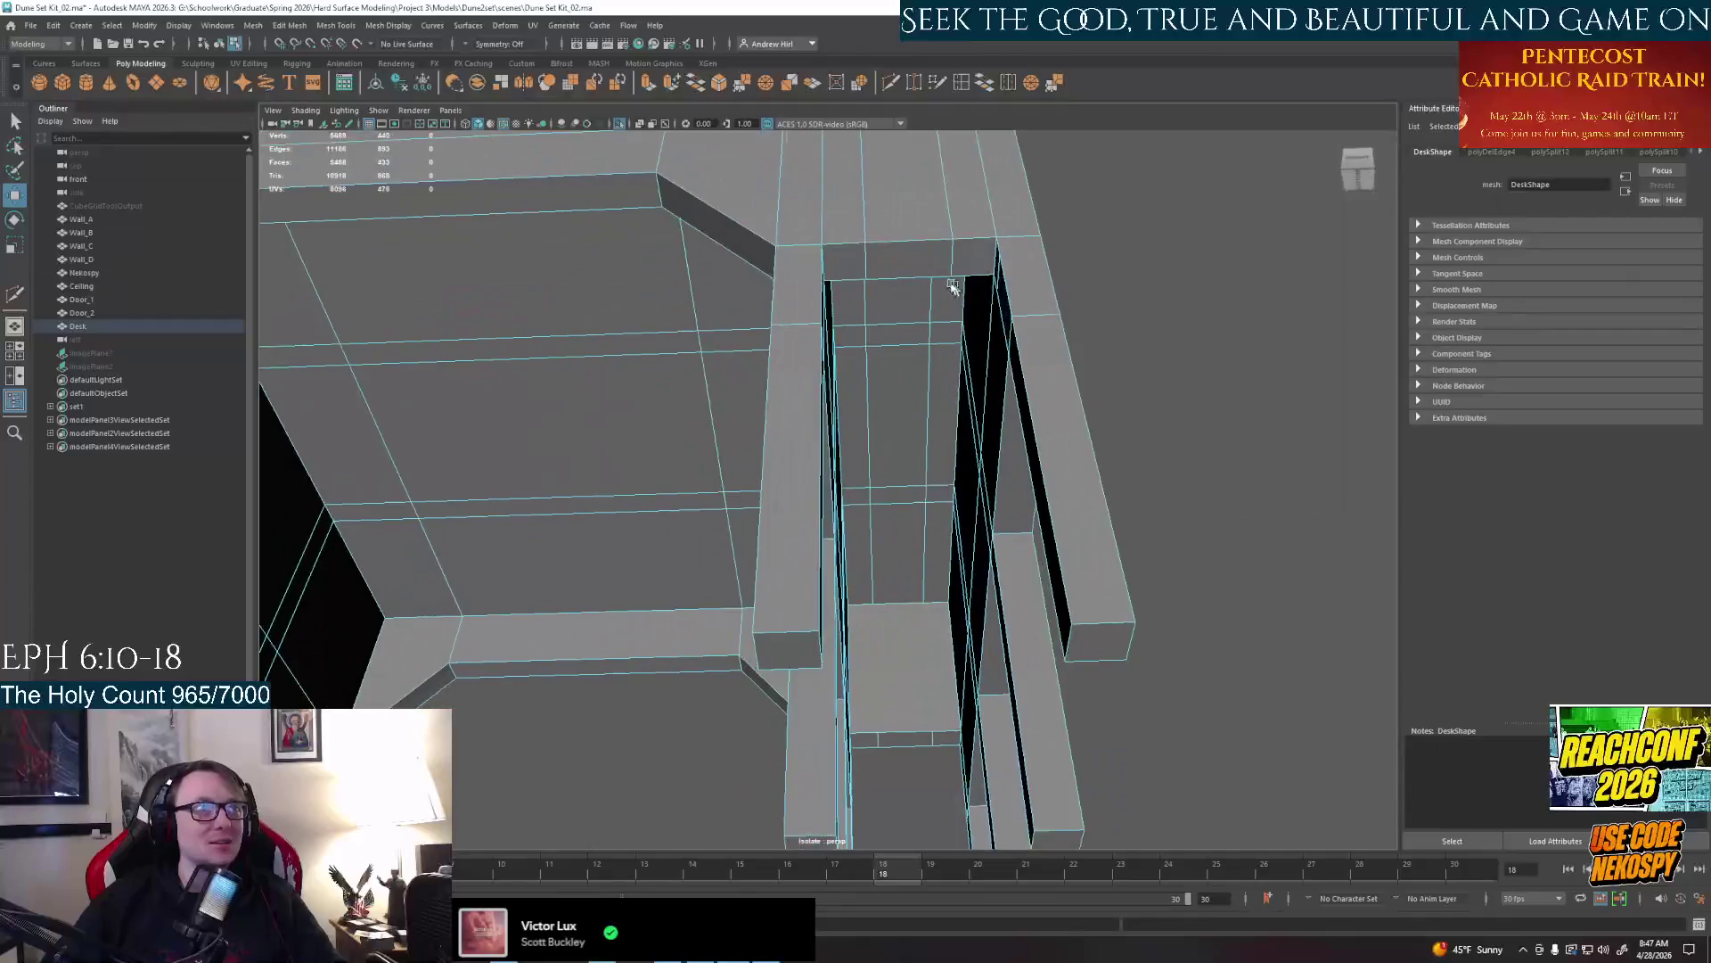
{"action": "left_click_drag", "start_coordinate": [896, 310], "coordinate": [749, 441], "text": "alt"}
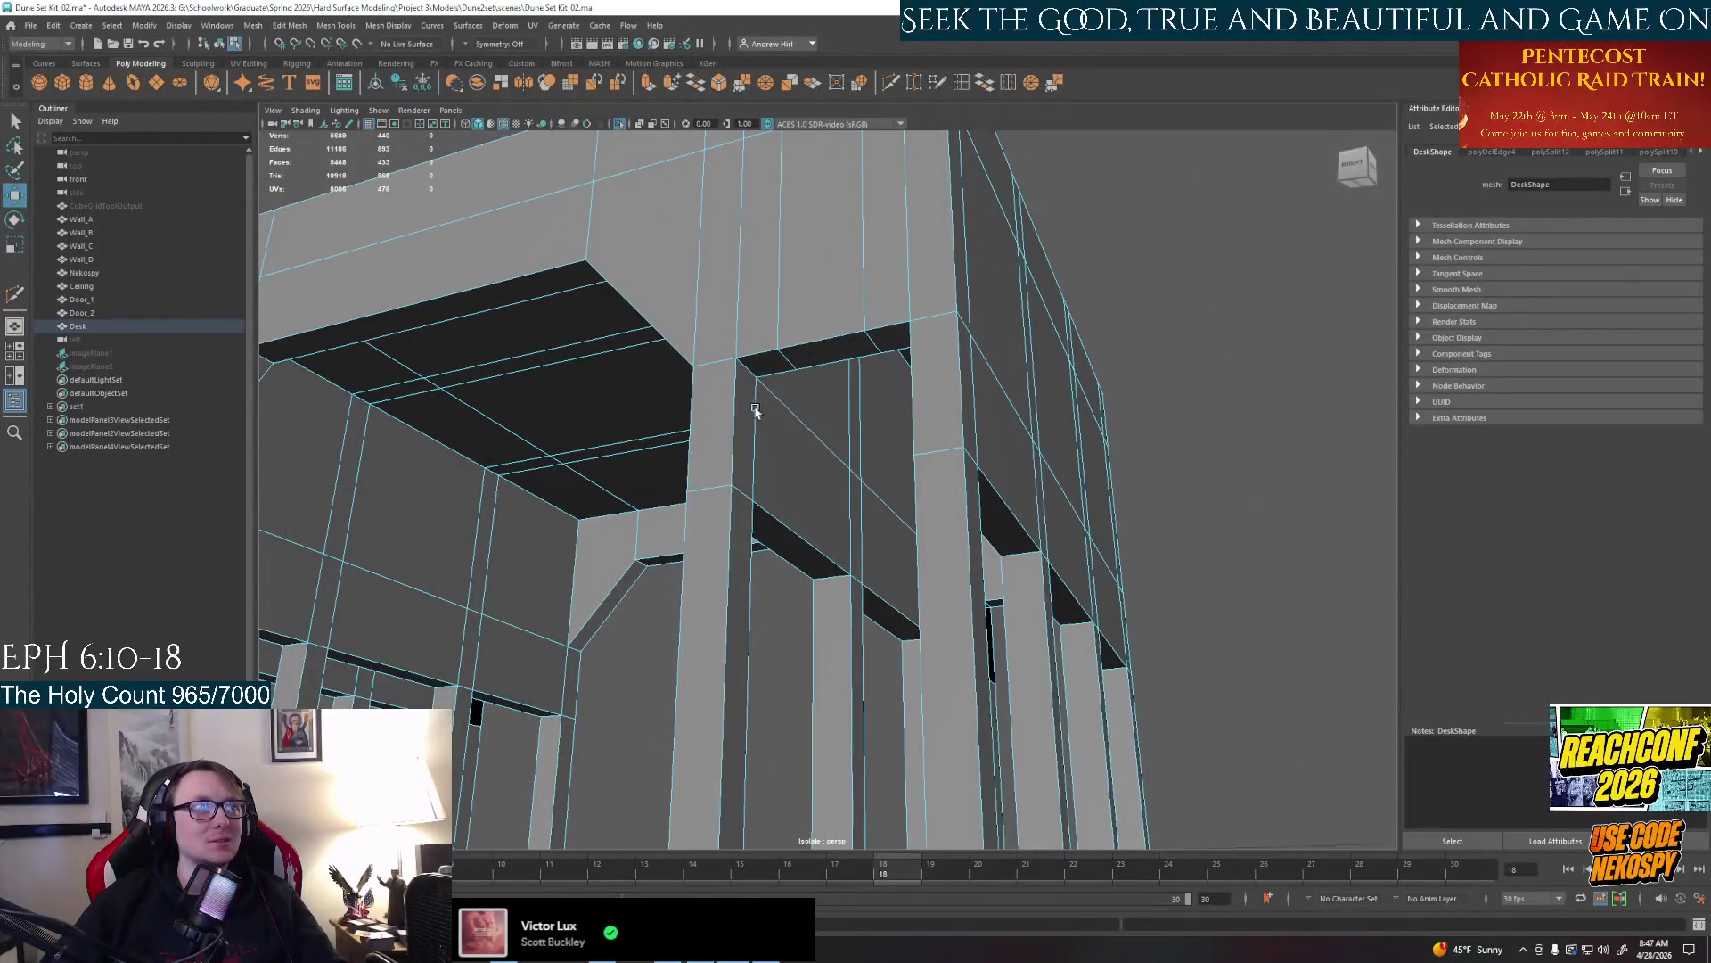
{"action": "right_click", "coordinate": [750, 441]}
{"action": "left_click", "coordinate": [749, 442]}
{"action": "key", "text": "Delete"}
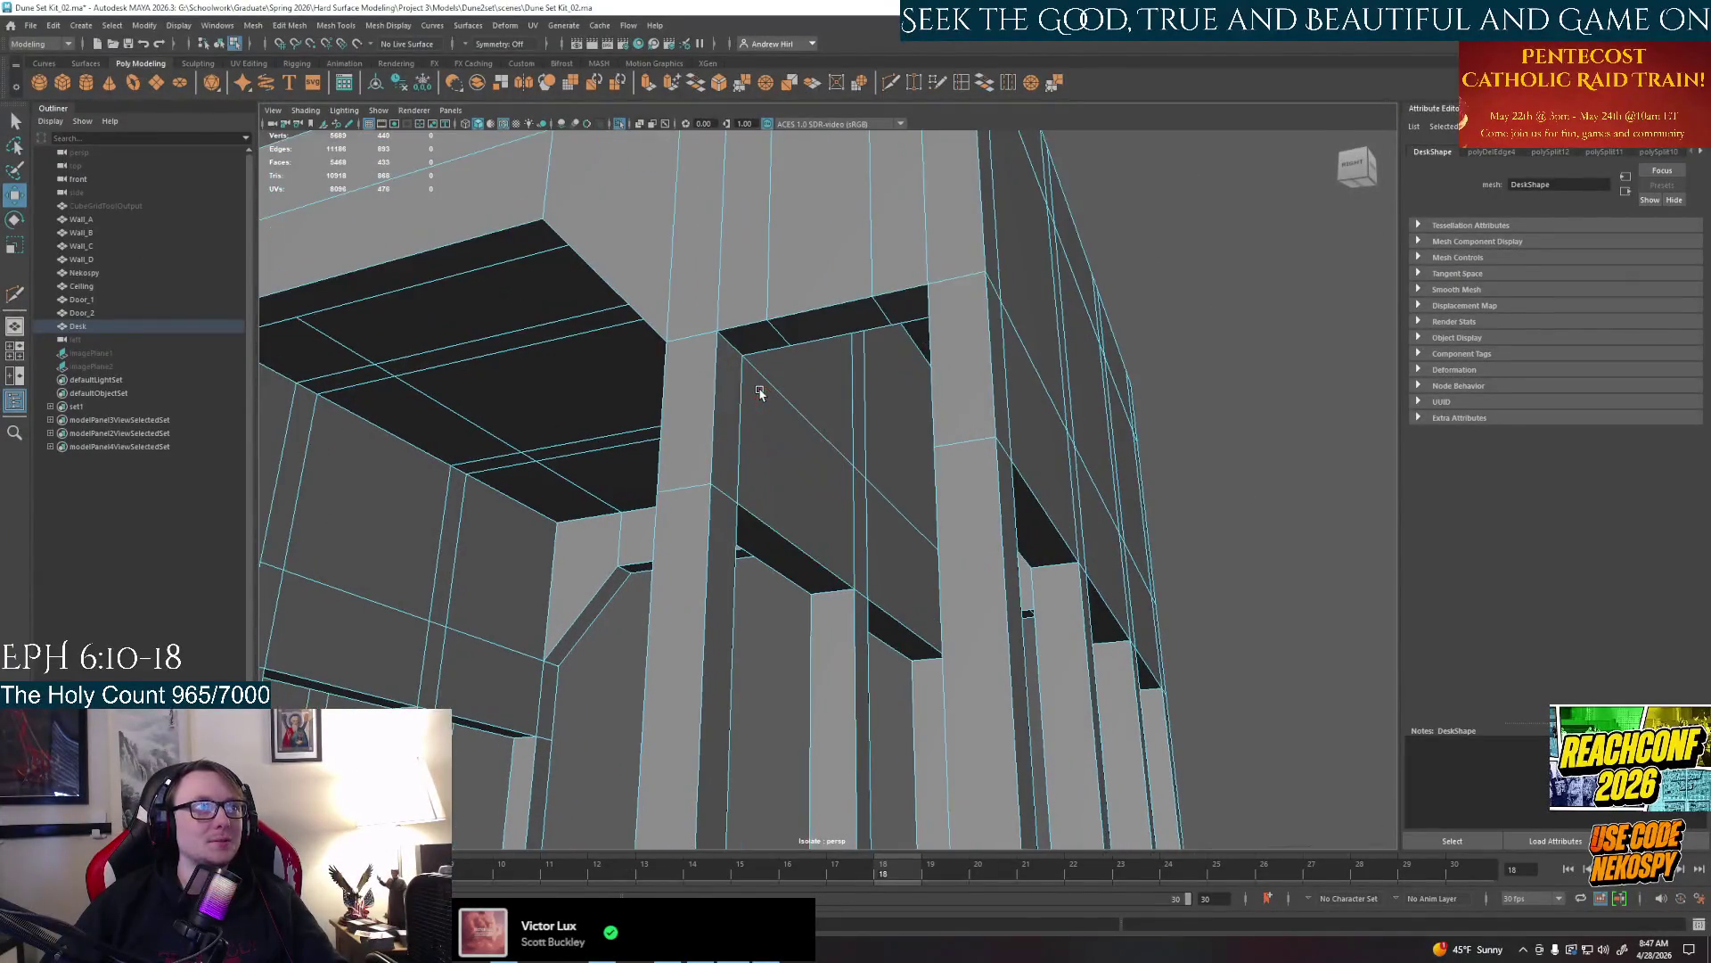
Select further pillar faces for cleanup, frame them, then marquee-select all desk meshes
{"action": "mouse_move", "coordinate": [750, 442]}
{"action": "left_mouse_down", "text": "alt"}
{"action": "mouse_move", "coordinate": [818, 405]}
{"action": "mouse_move", "coordinate": [807, 428]}
{"action": "left_mouse_up", "text": "alt"}
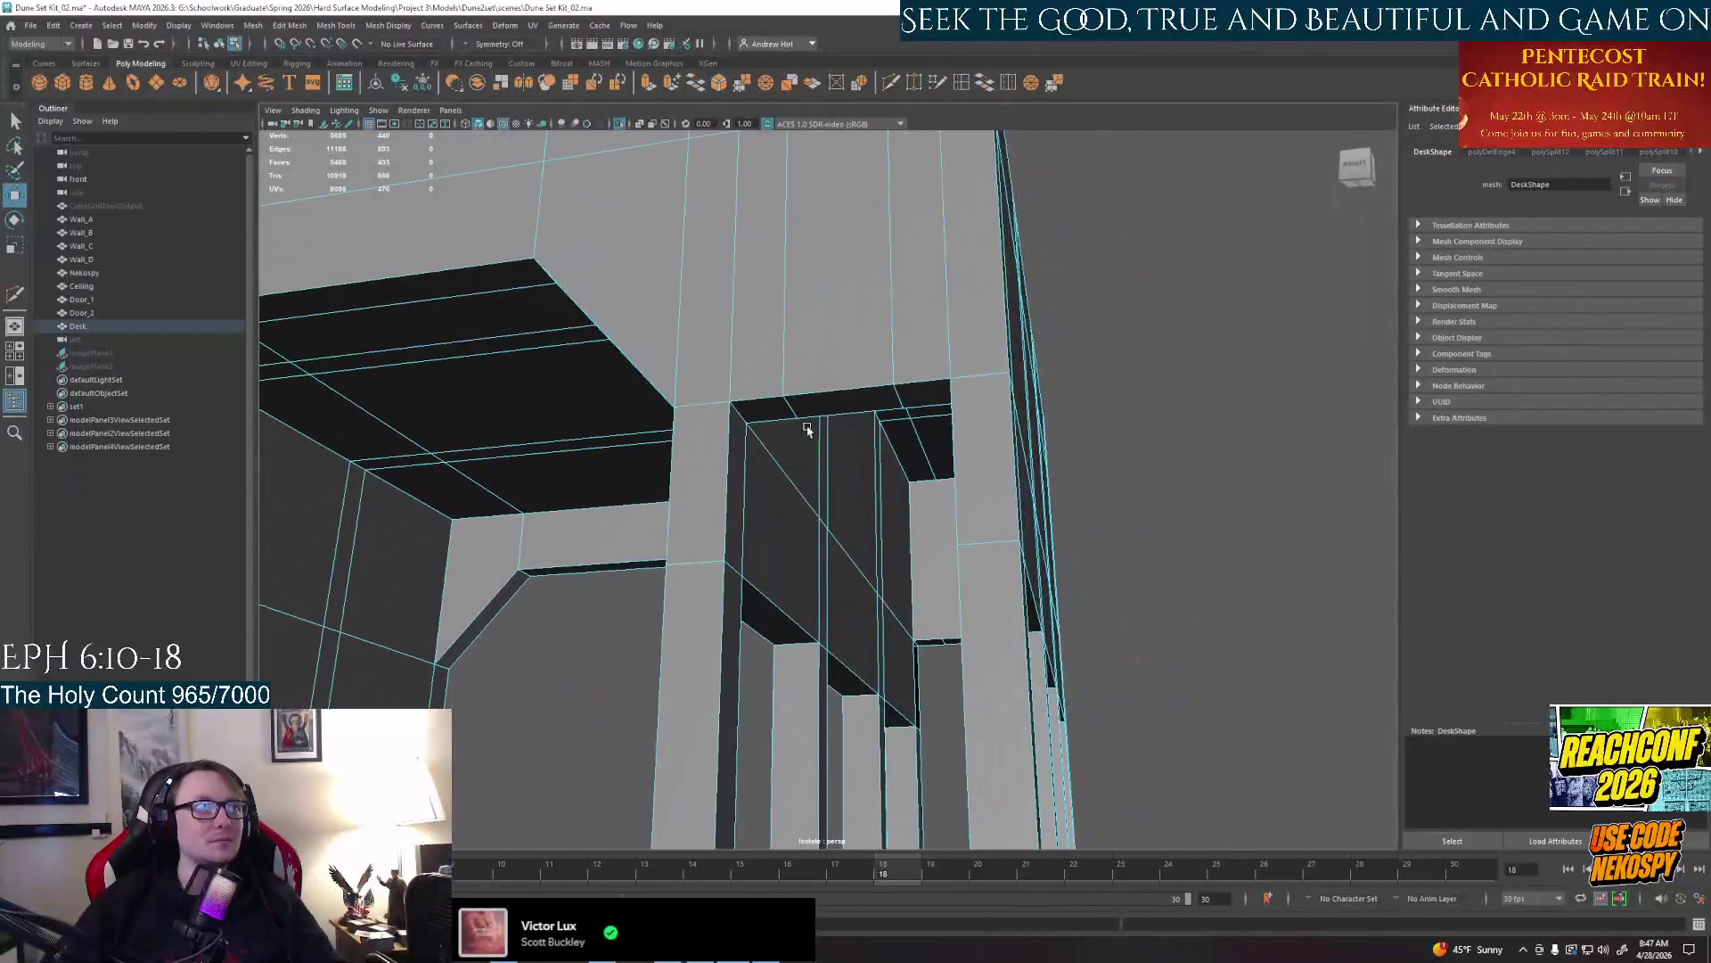
{"action": "left_click", "coordinate": [749, 452]}
{"action": "right_click", "coordinate": [749, 452]}
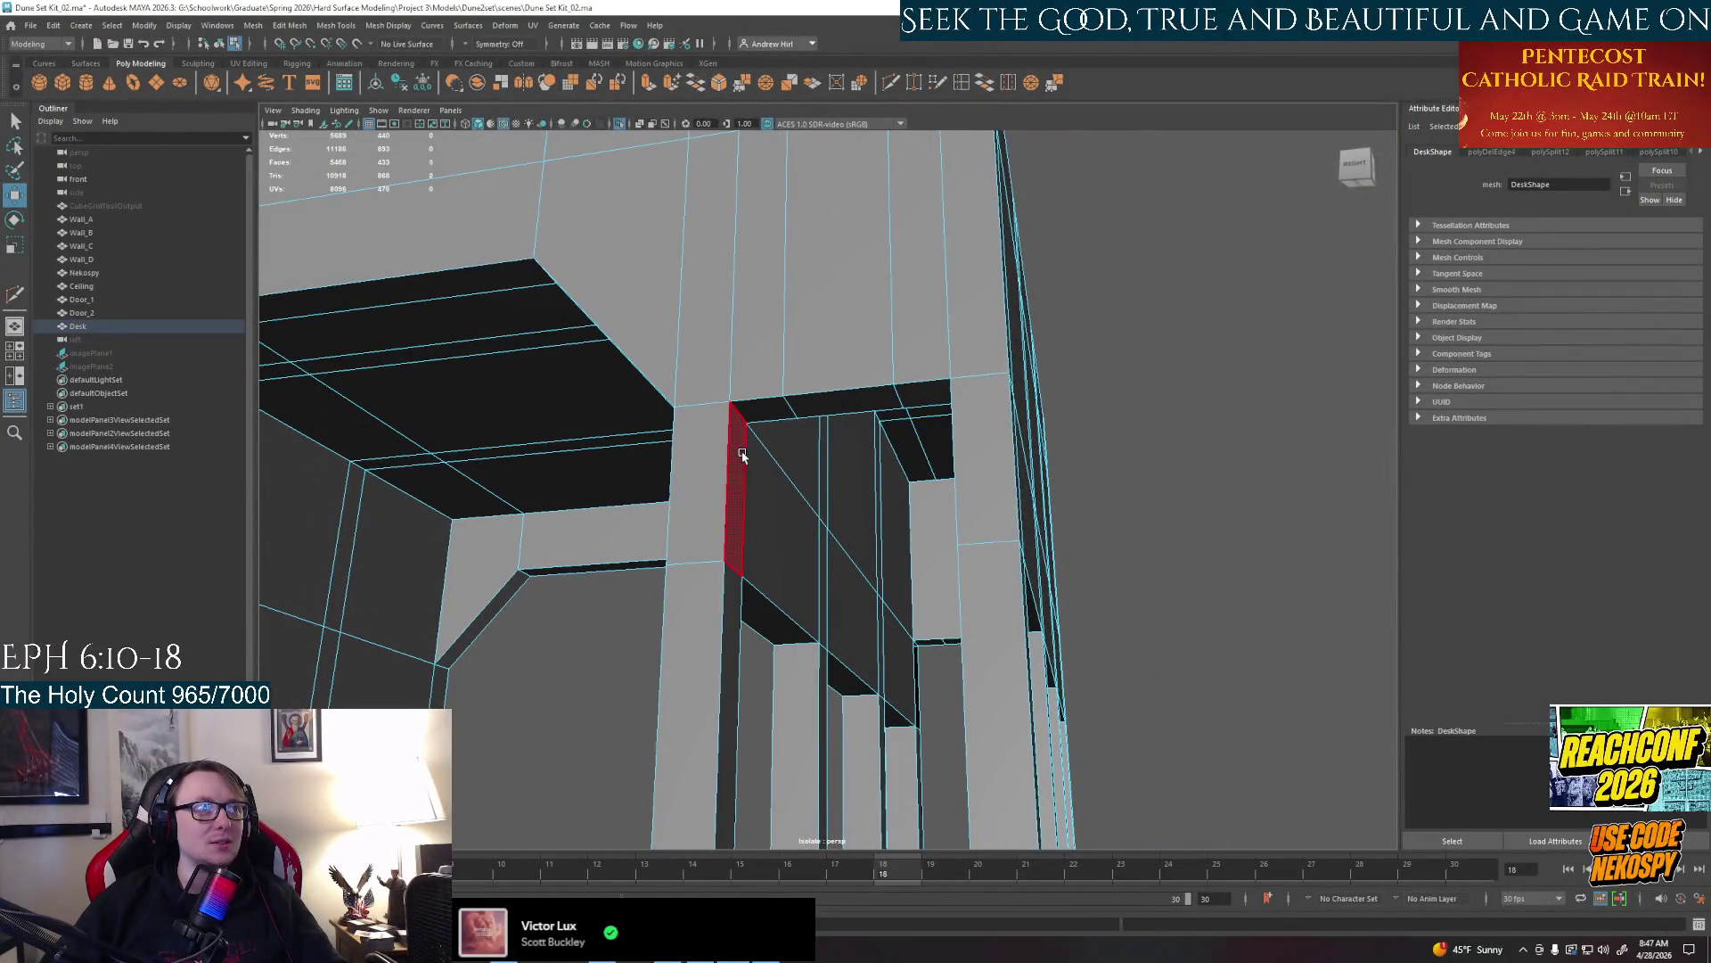
{"action": "left_click_drag", "start_coordinate": [749, 453], "coordinate": [936, 568], "text": "alt"}
{"action": "left_click", "coordinate": [1123, 469]}
{"action": "mouse_move", "coordinate": [1043, 509]}
{"action": "left_mouse_down", "text": "alt"}
{"action": "mouse_move", "coordinate": [941, 573]}
{"action": "mouse_move", "coordinate": [973, 633]}
{"action": "mouse_move", "coordinate": [735, 649]}
{"action": "mouse_move", "coordinate": [731, 569]}
{"action": "mouse_move", "coordinate": [557, 566]}
{"action": "mouse_move", "coordinate": [713, 502]}
{"action": "mouse_move", "coordinate": [850, 594]}
{"action": "mouse_move", "coordinate": [832, 509]}
{"action": "left_mouse_up", "text": "alt"}
{"action": "left_click", "coordinate": [980, 630], "text": "shift"}
{"action": "key", "text": "f"}
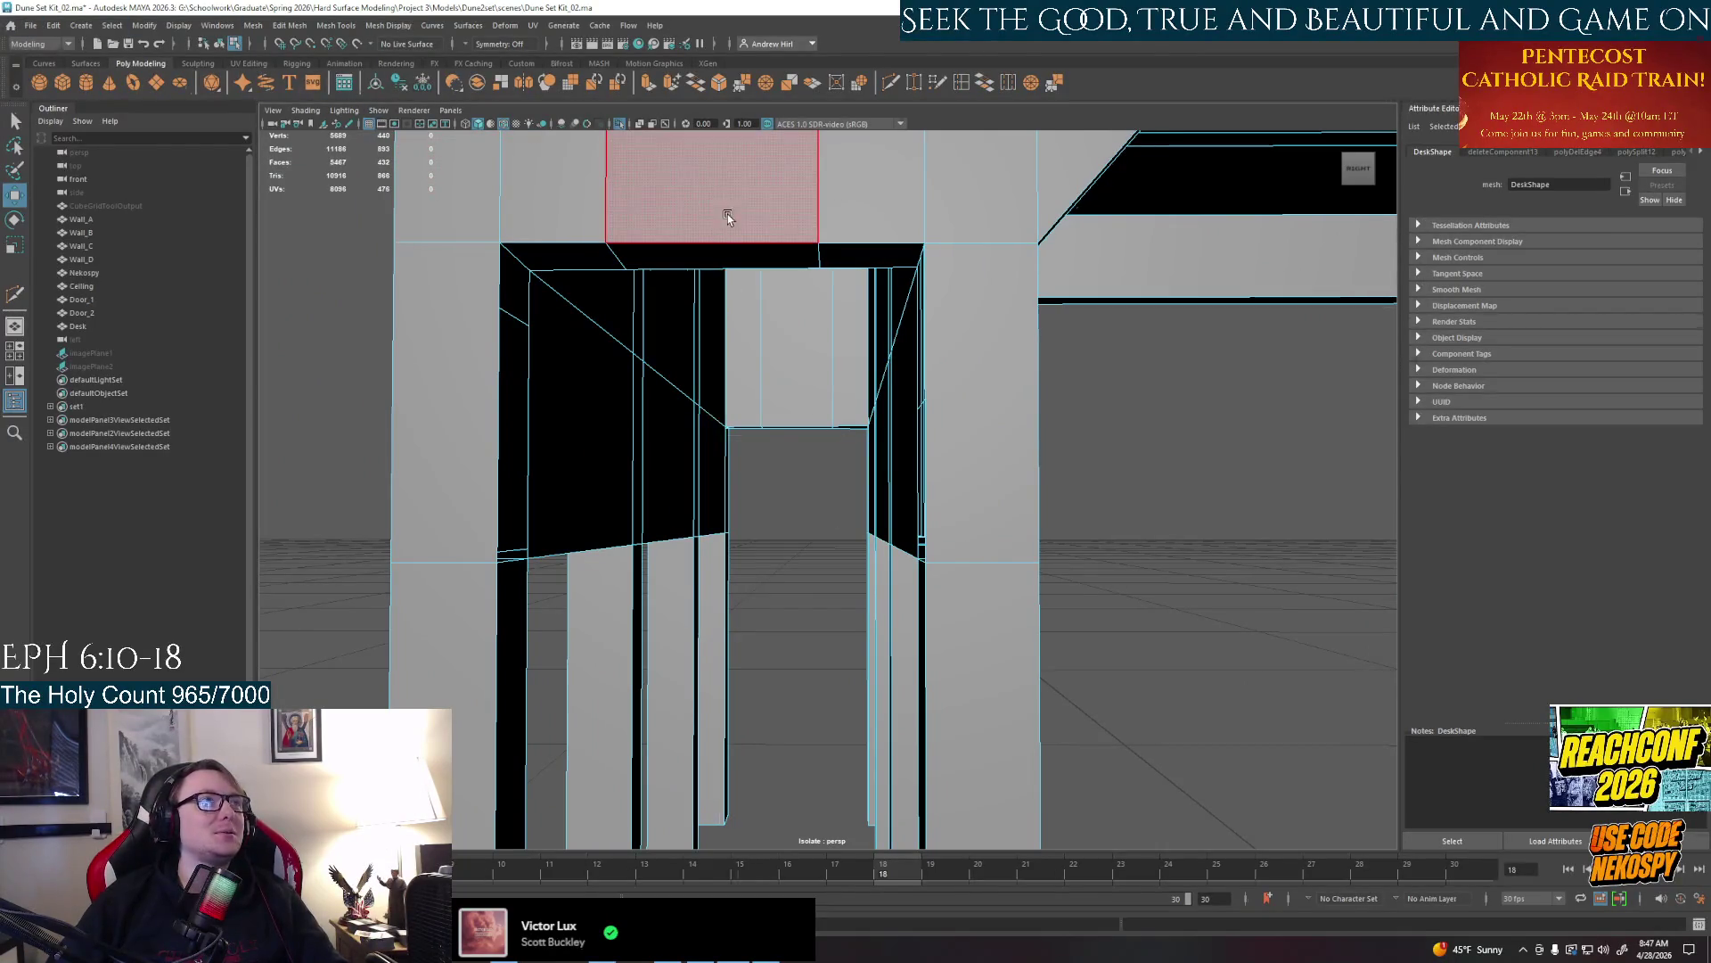
{"action": "left_click_drag", "start_coordinate": [628, 175], "coordinate": [823, 302]}
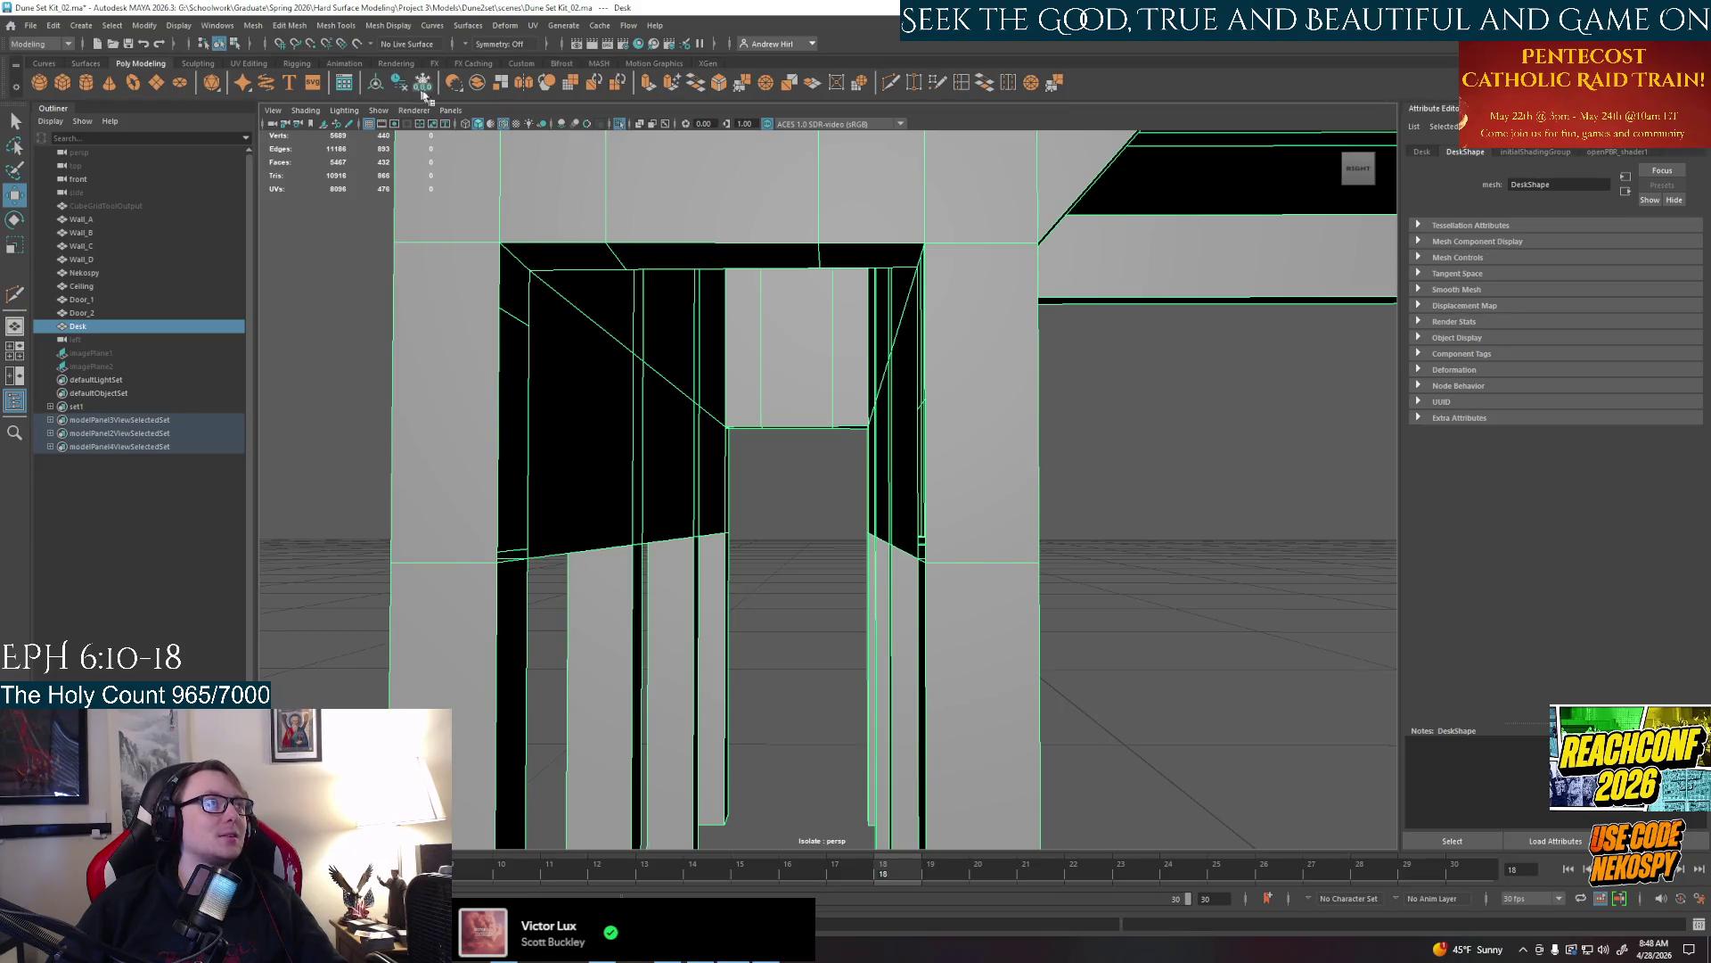
Save the scene as Dune Set Kit_03.ma, confirming overwrite, then switch away to File Explorer
{"action": "left_click", "coordinate": [33, 25]}
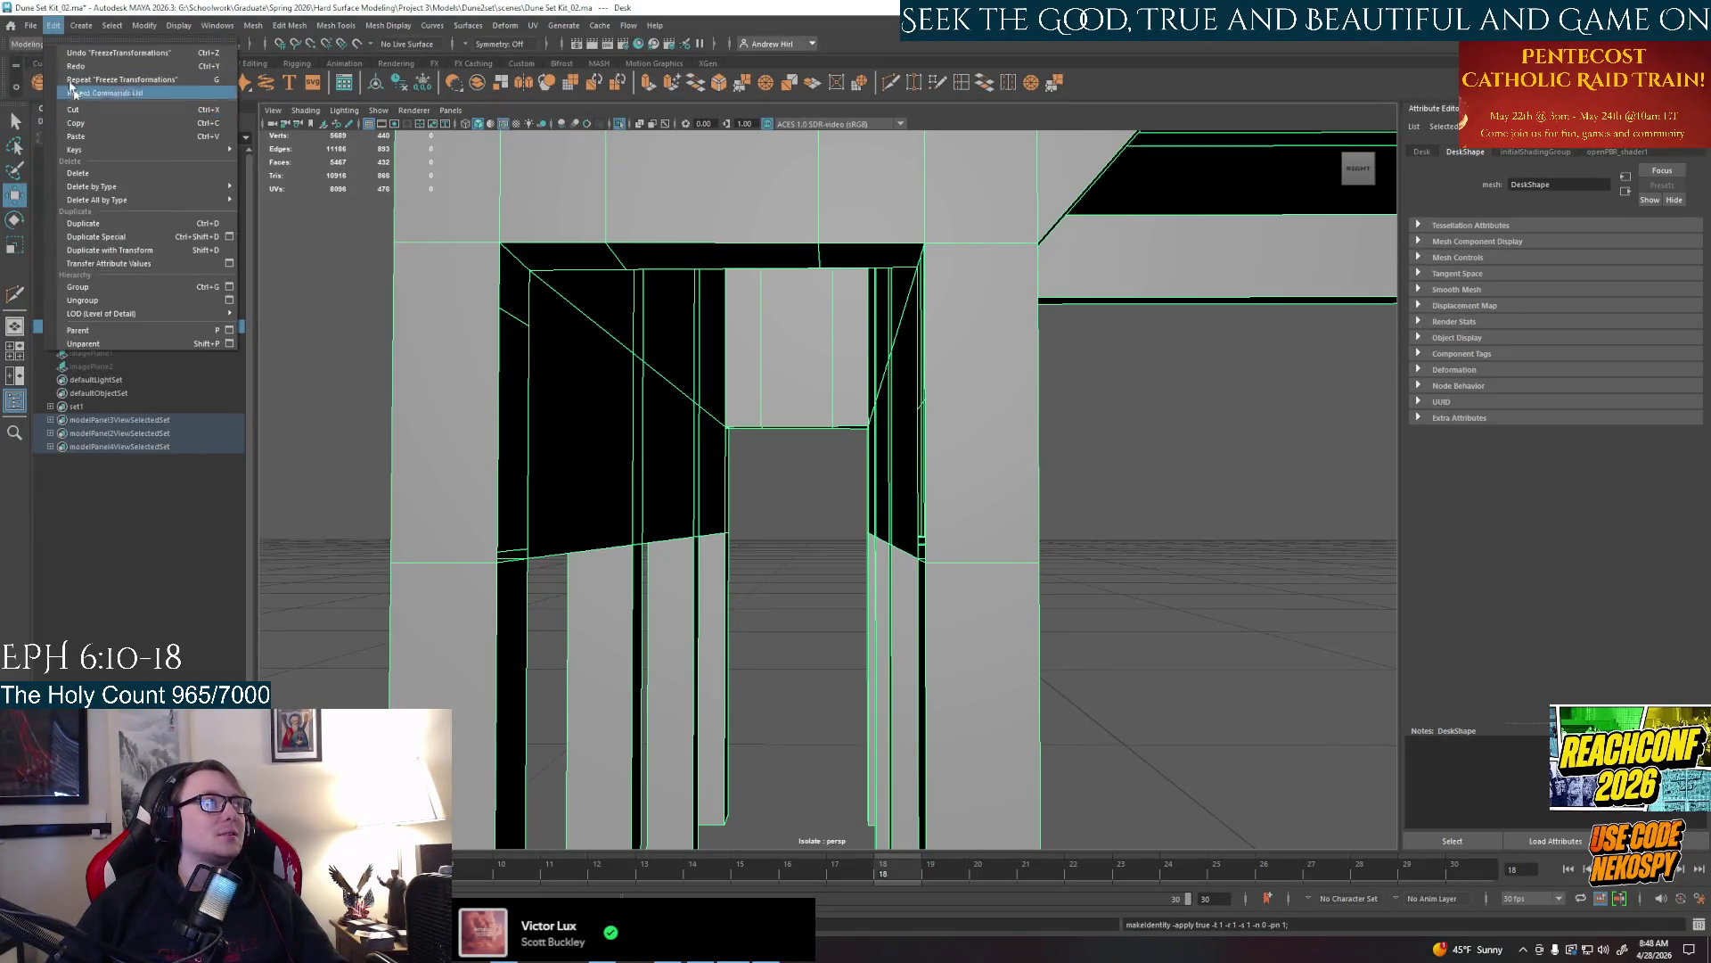
{"action": "left_click", "coordinate": [107, 110]}
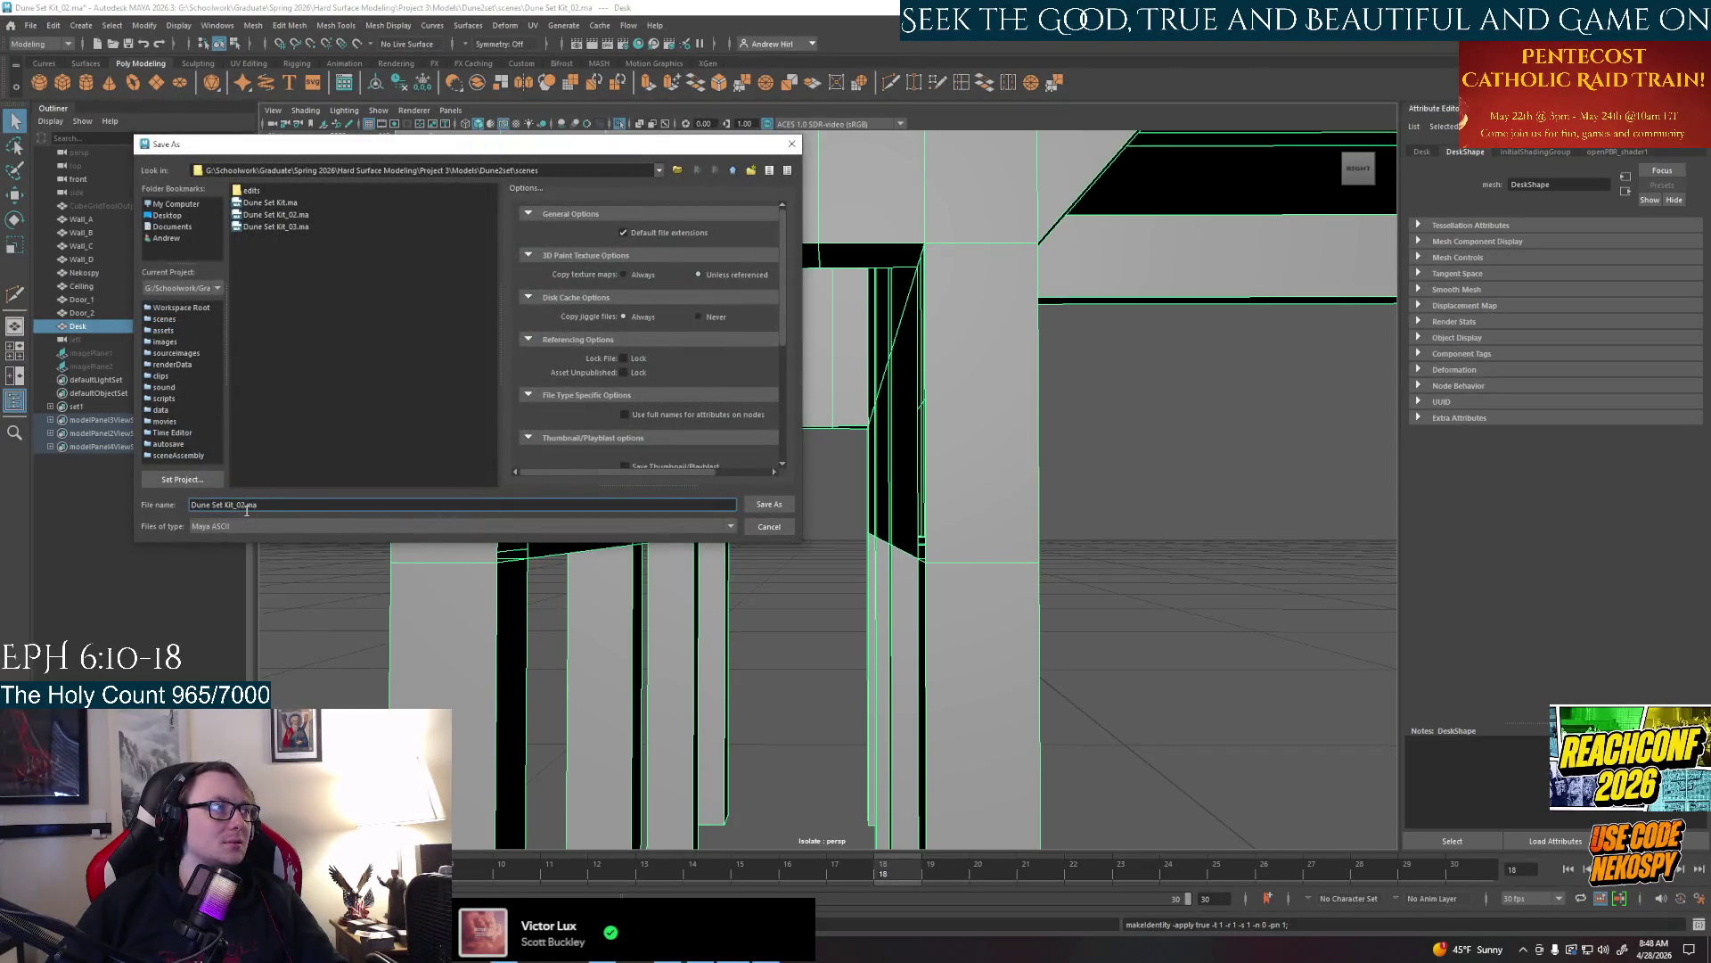
{"action": "type", "text": "3"}
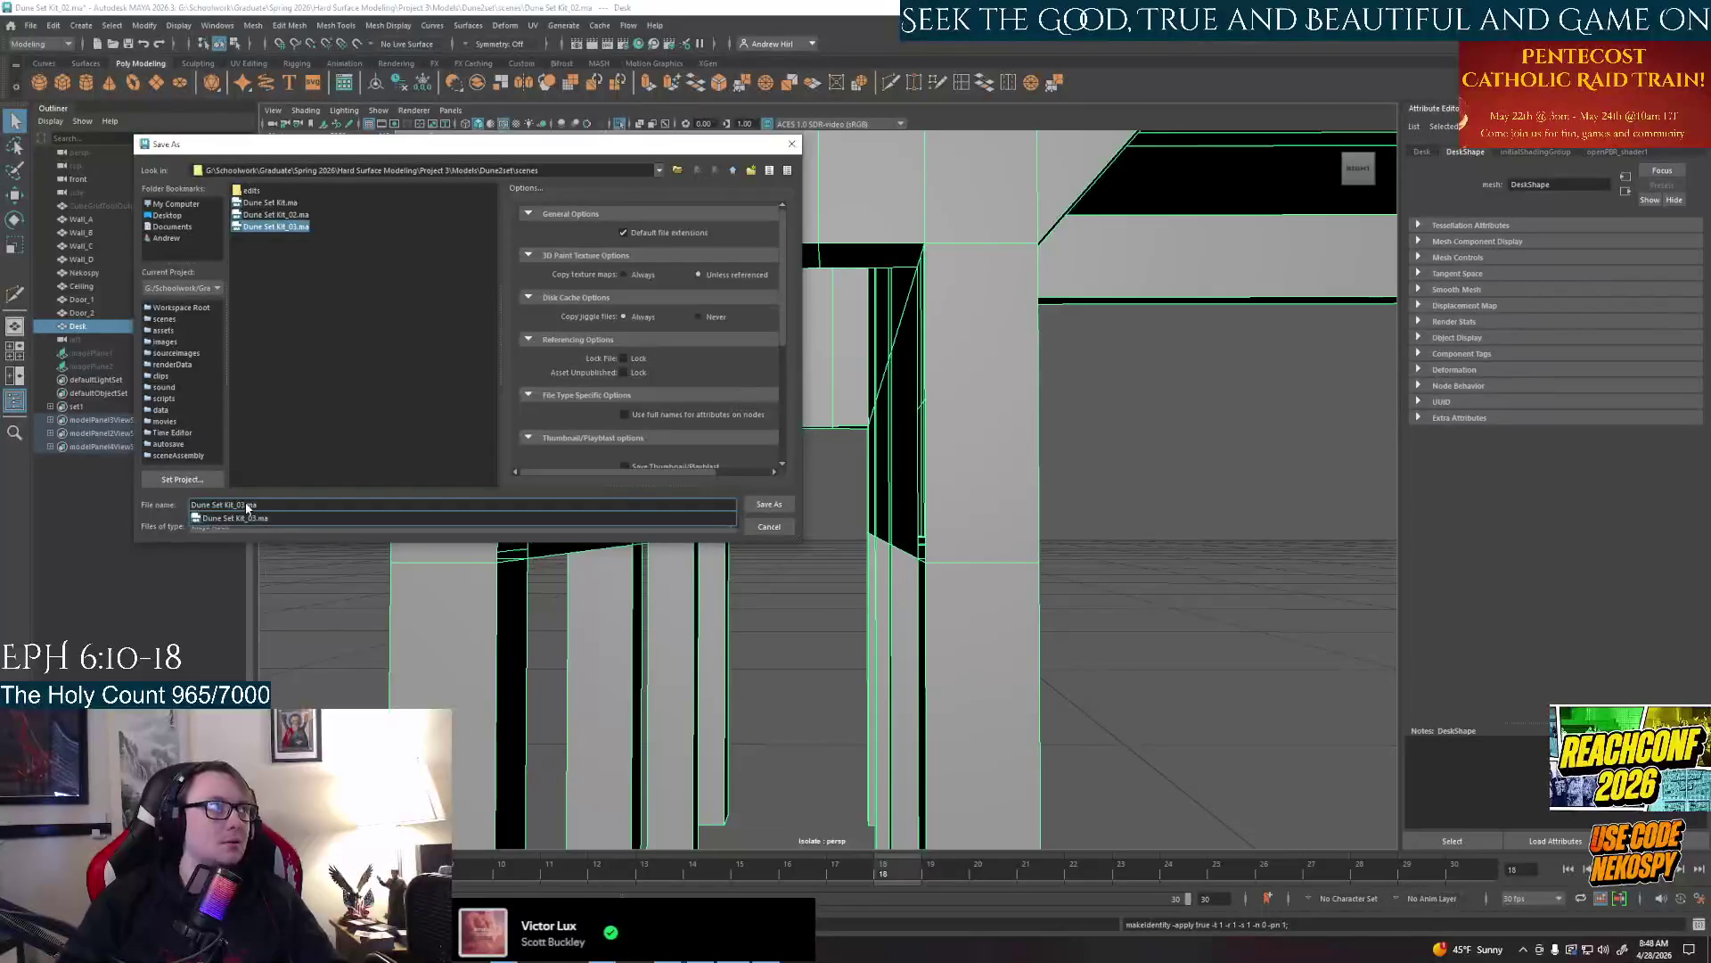
{"action": "left_click", "coordinate": [296, 230]}
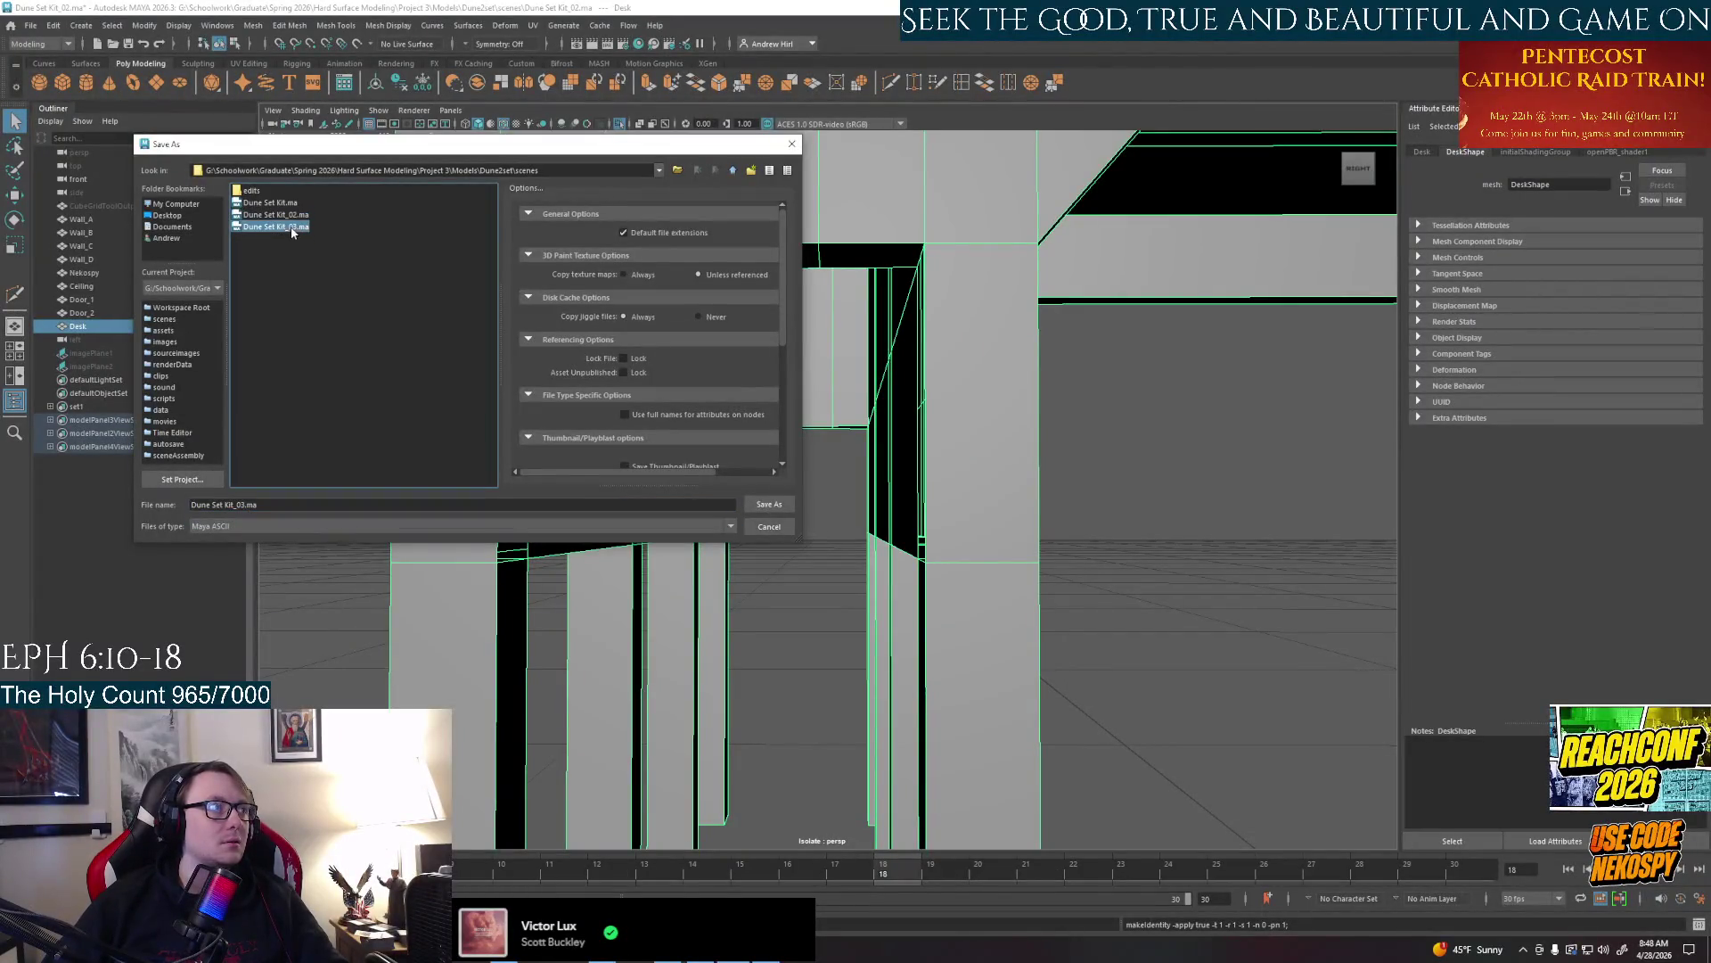
{"action": "left_click", "coordinate": [769, 503]}
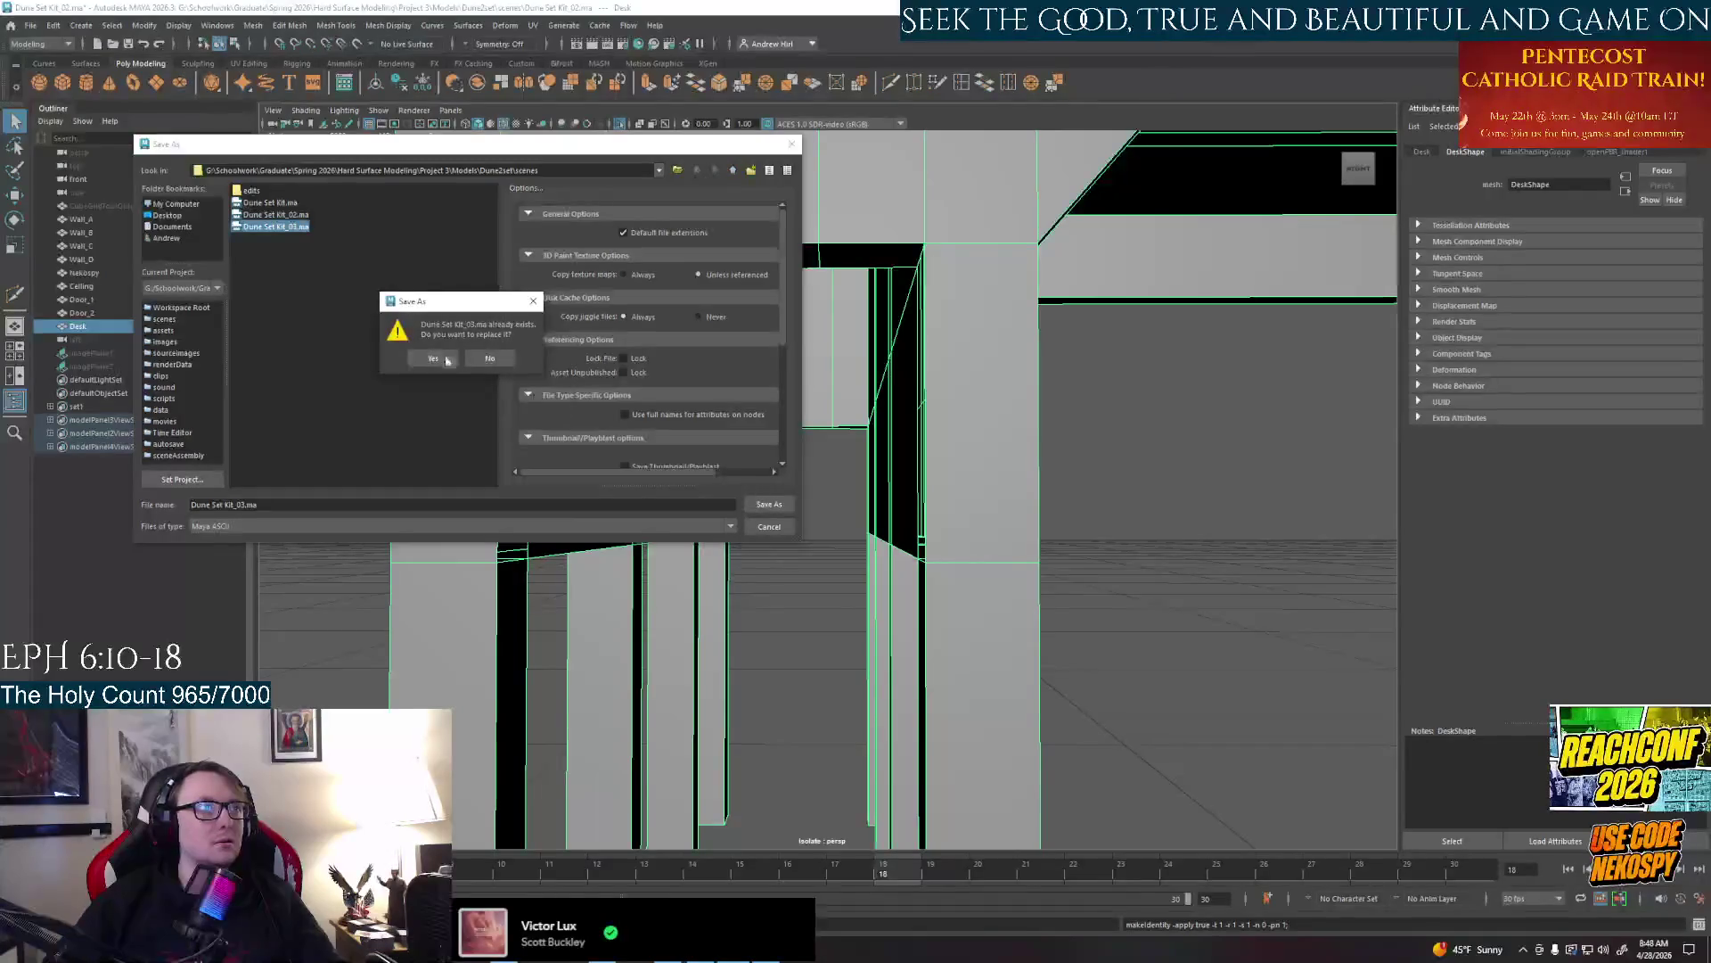
{"action": "left_click", "coordinate": [439, 359]}
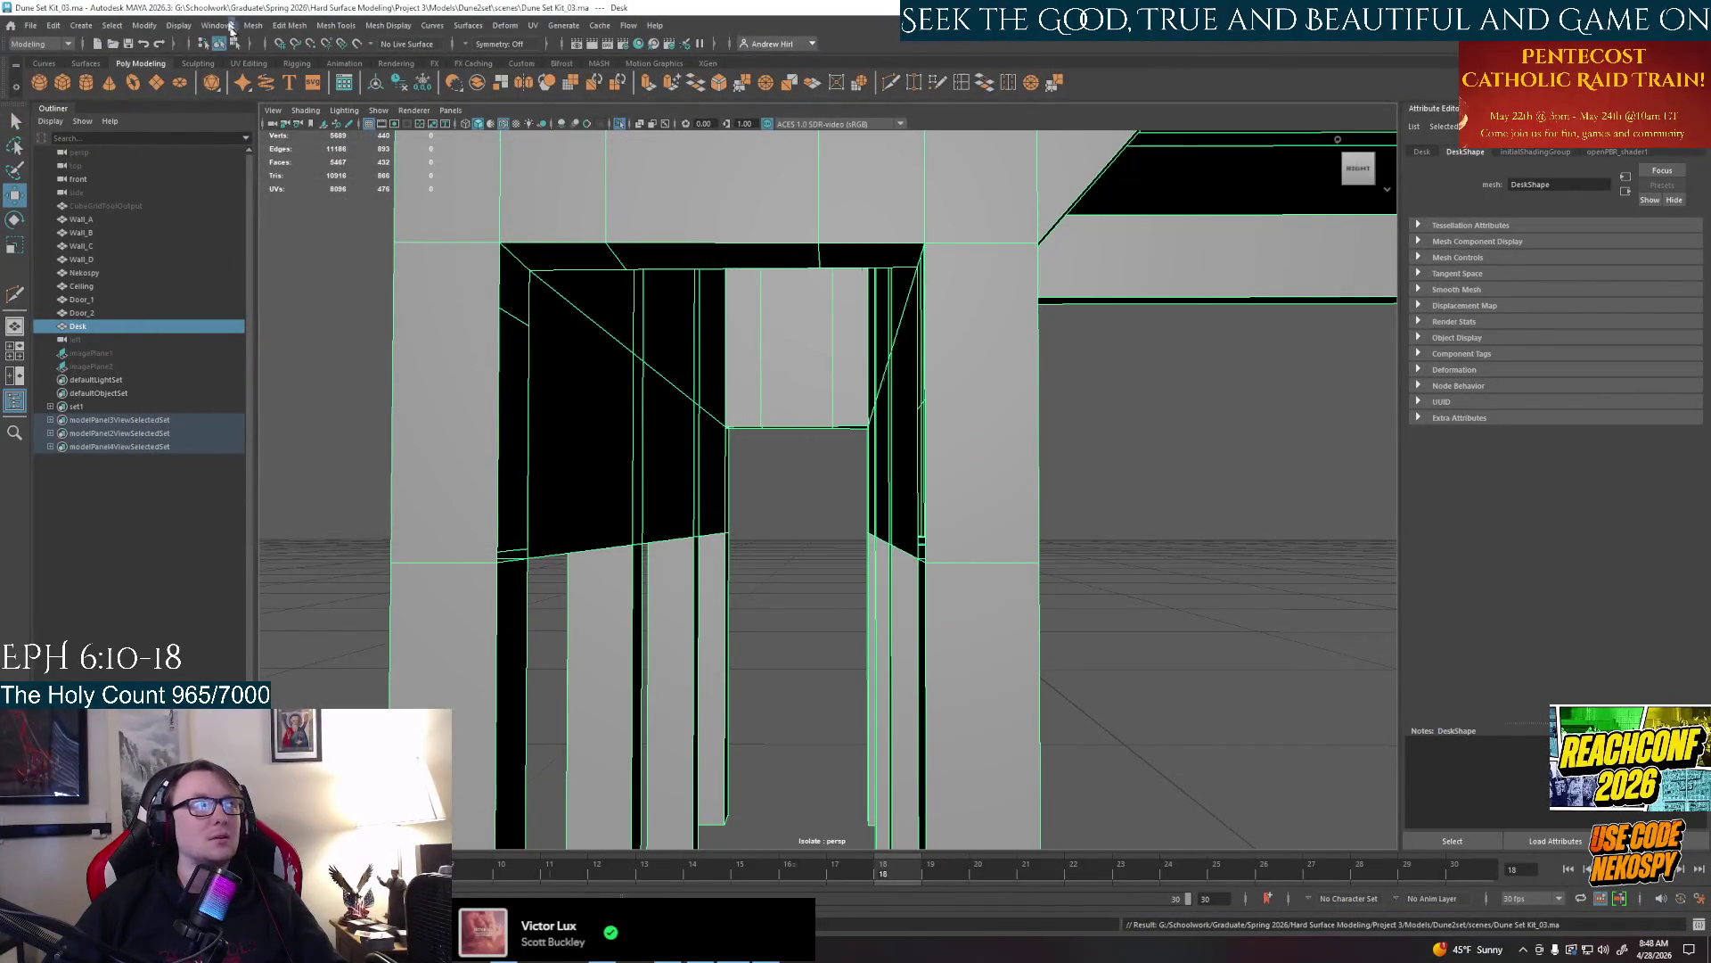
{"action": "key", "text": "alt+Tab"}
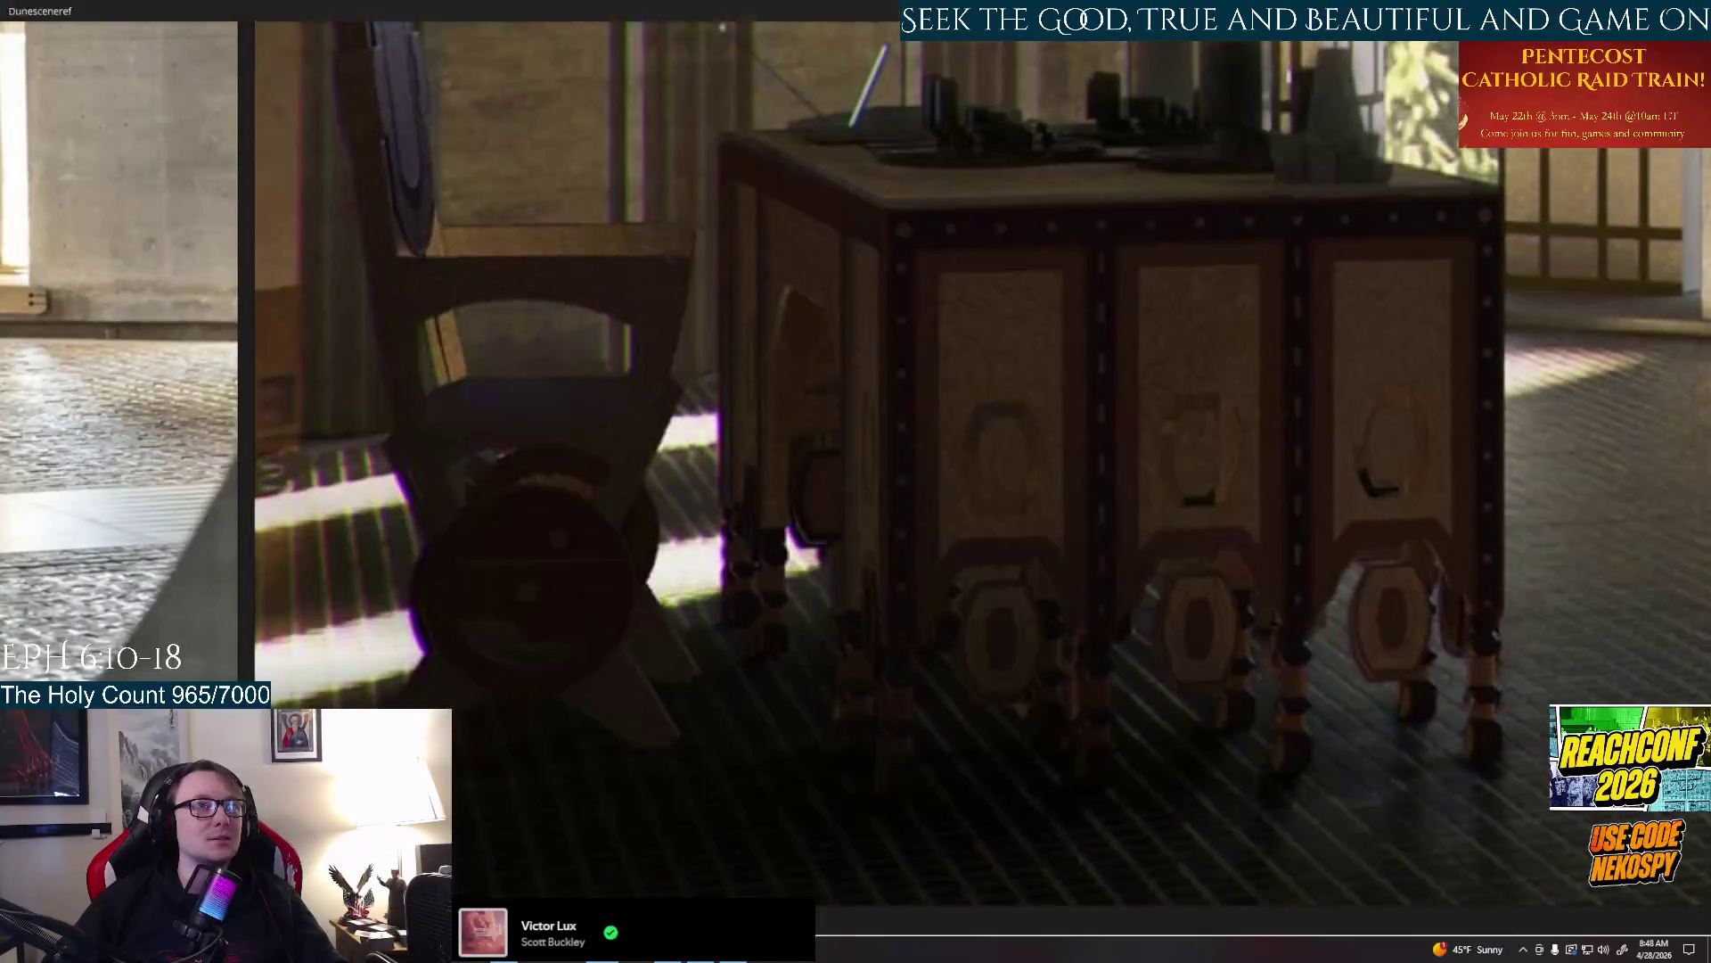
{"action": "key", "text": "alt+Tab"}
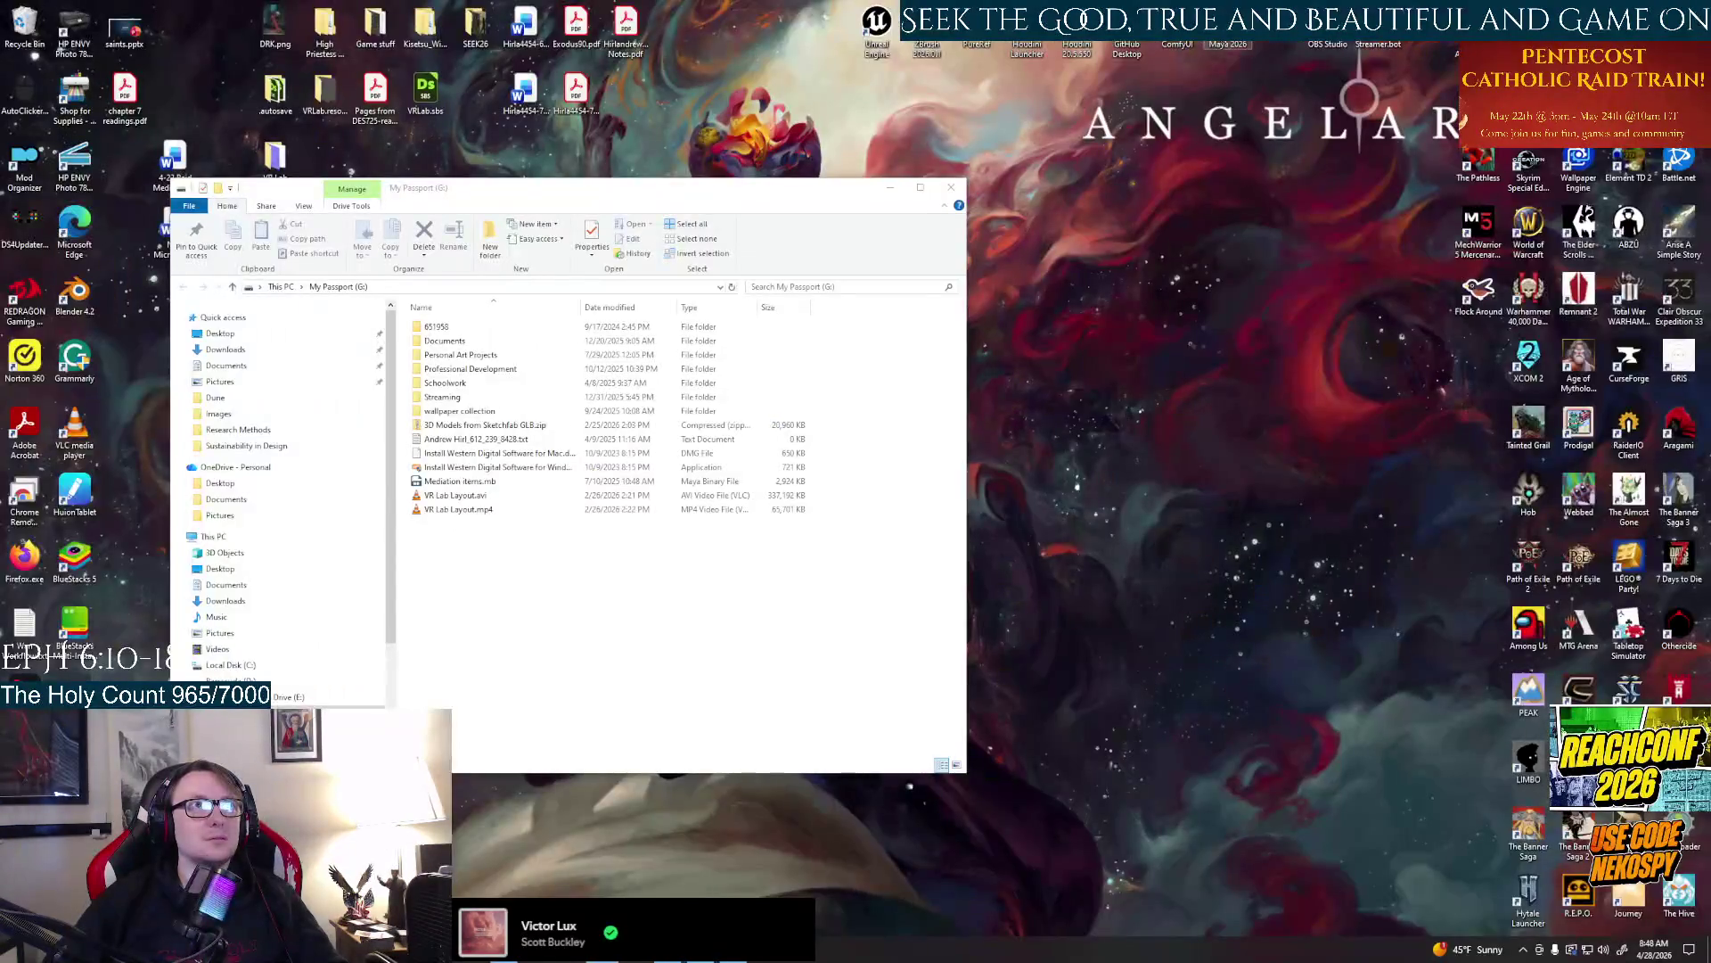
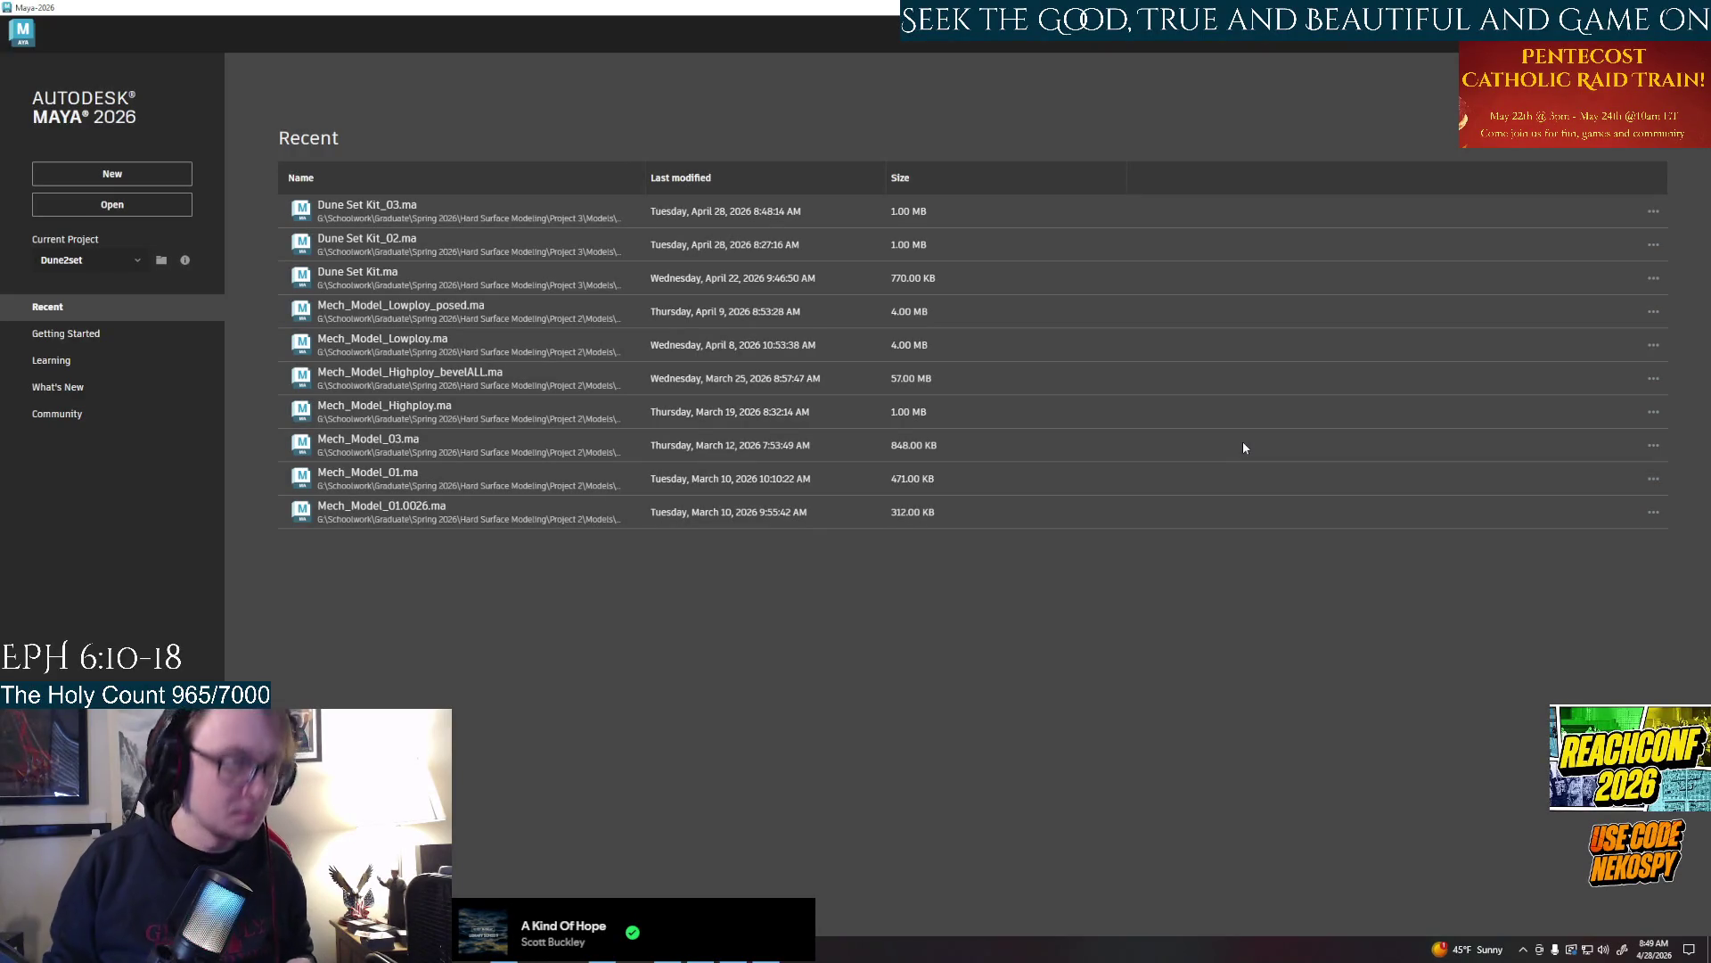
Open the Dune Set Kit_03.ma scene from the Recent files list
{"action": "left_click", "coordinate": [367, 205]}
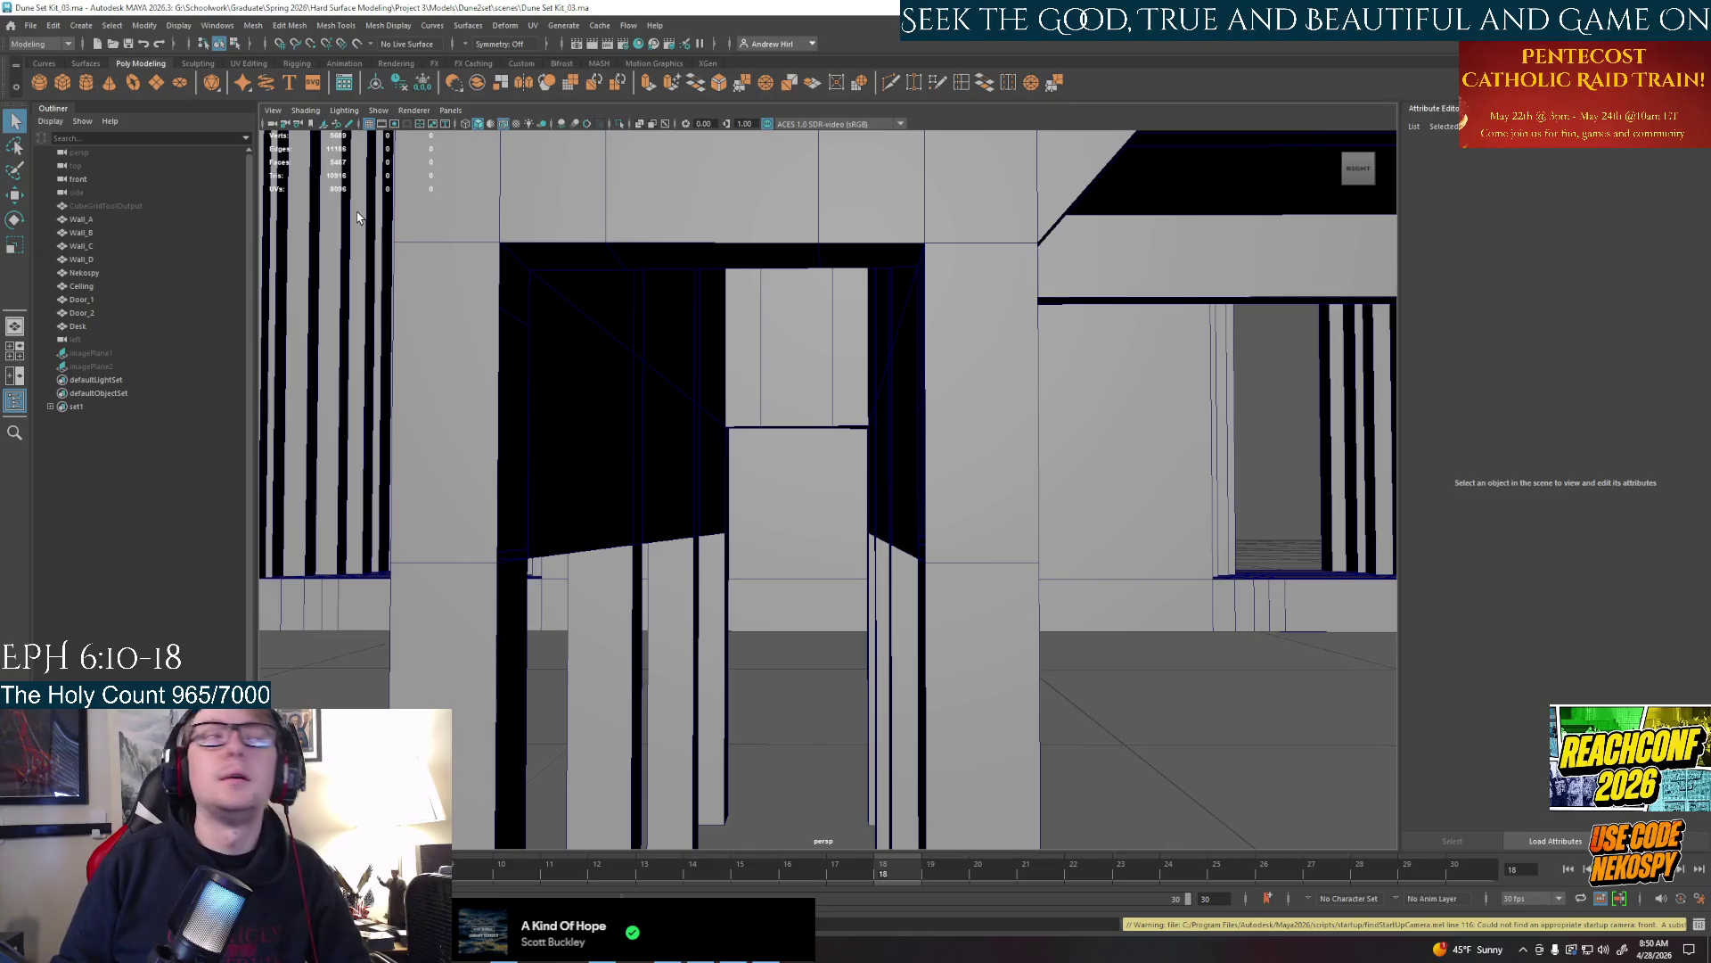
Switch to object selection, select the Desk and isolate it in the viewport
{"action": "left_click_drag", "start_coordinate": [856, 482], "coordinate": [795, 515], "text": "alt"}
{"action": "right_click", "coordinate": [788, 316]}
{"action": "right_click_drag", "start_coordinate": [788, 316], "coordinate": [883, 286]}
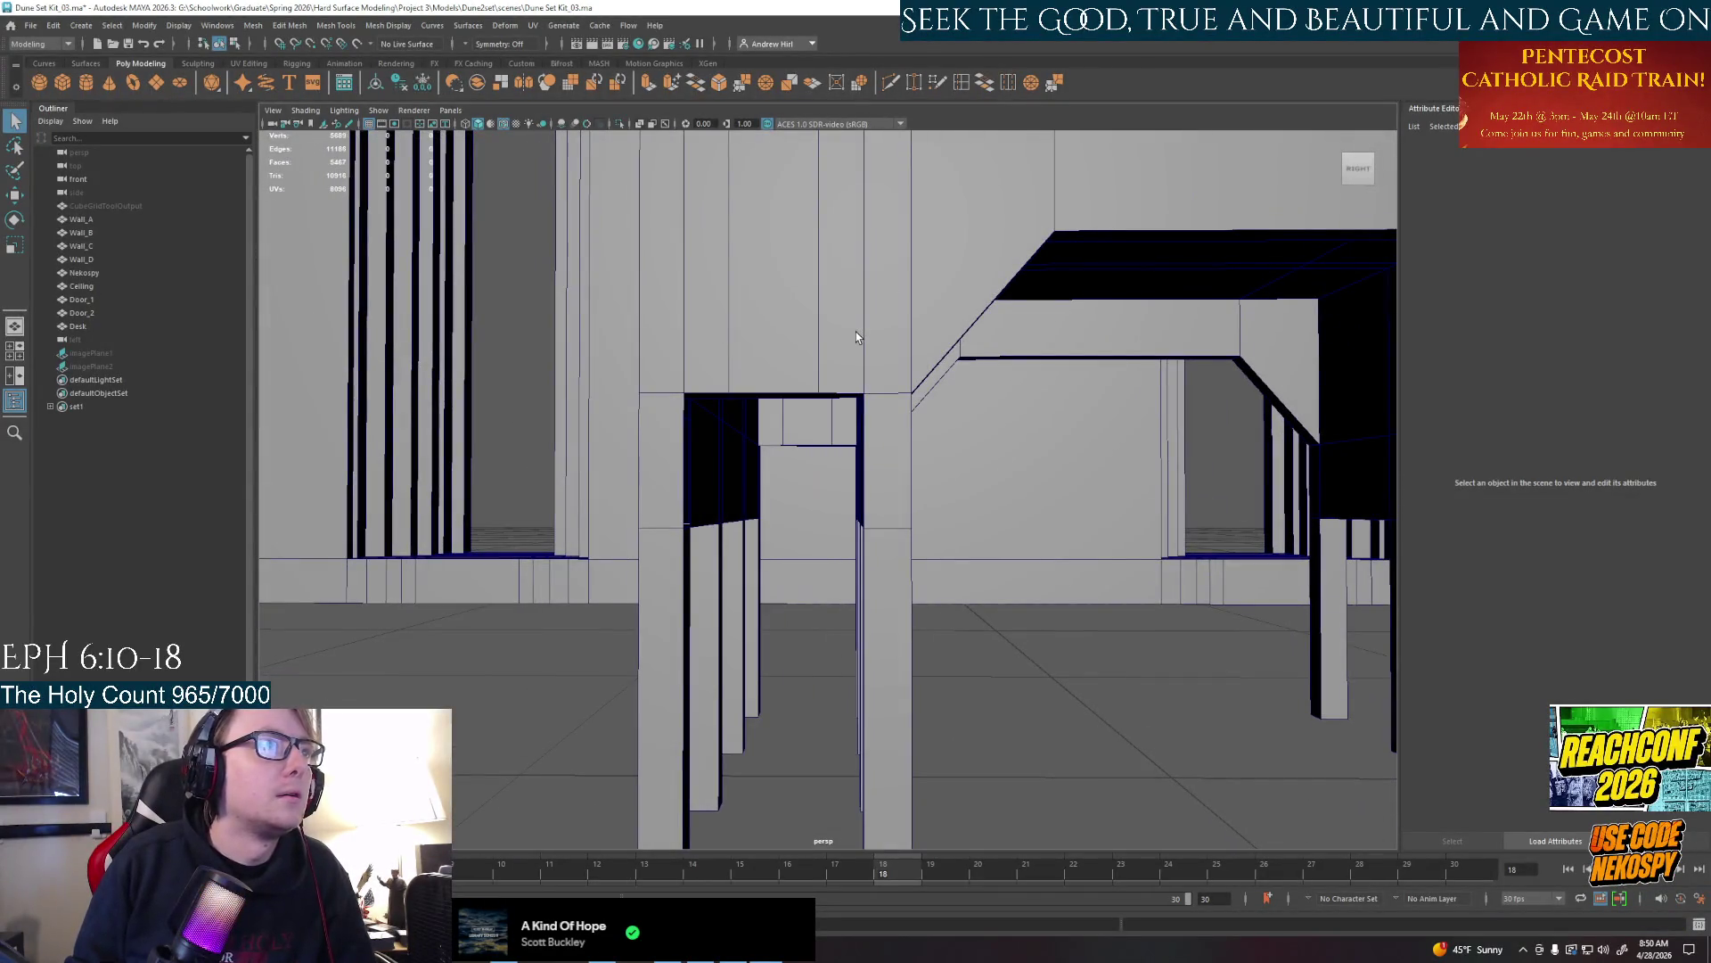
{"action": "left_click_drag", "start_coordinate": [856, 335], "coordinate": [883, 335], "text": "alt"}
{"action": "left_click", "coordinate": [864, 394]}
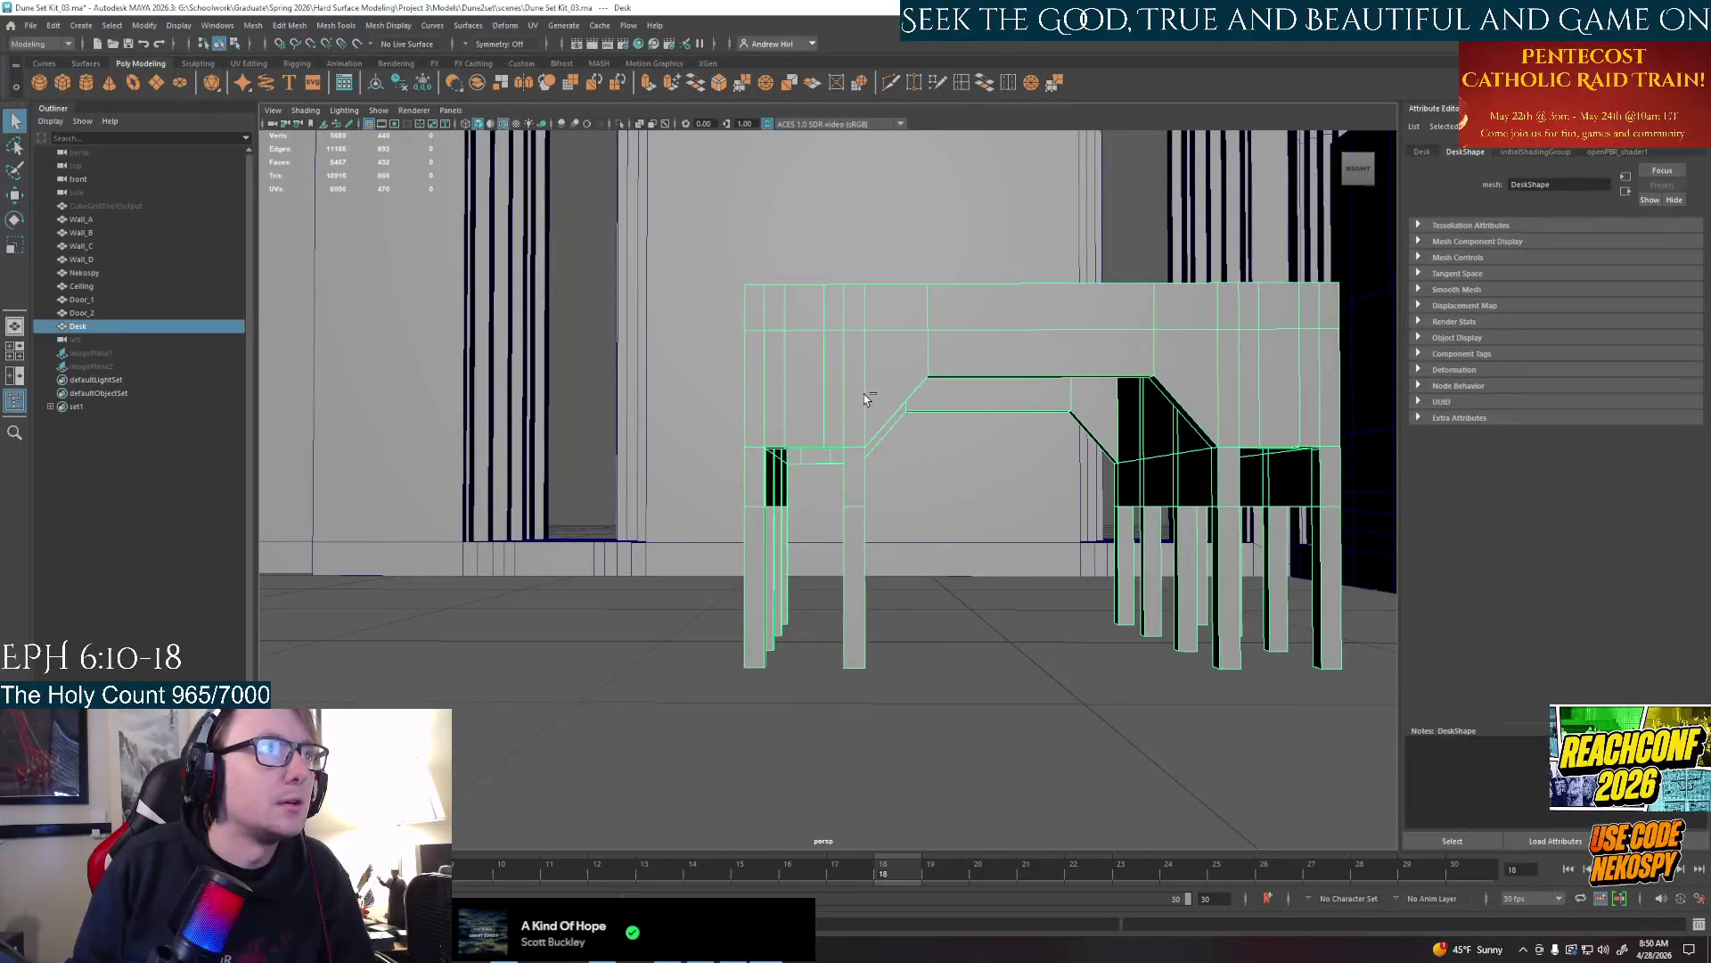
{"action": "key", "text": "ctrl+1"}
In Face mode, shift-select the top faces spanning each of the desk's leg openings
{"action": "mouse_move", "coordinate": [863, 395]}
{"action": "left_mouse_down", "text": "alt"}
{"action": "mouse_move", "coordinate": [816, 495]}
{"action": "mouse_move", "coordinate": [857, 481]}
{"action": "left_mouse_up", "text": "alt"}
{"action": "right_click_drag", "start_coordinate": [856, 482], "coordinate": [937, 482], "text": "alt"}
{"action": "mouse_move", "coordinate": [856, 483]}
{"action": "left_mouse_down", "text": "alt"}
{"action": "mouse_move", "coordinate": [831, 485]}
{"action": "mouse_move", "coordinate": [832, 455]}
{"action": "left_mouse_up", "text": "alt"}
{"action": "right_click_drag", "start_coordinate": [829, 455], "coordinate": [830, 509]}
{"action": "left_click", "coordinate": [823, 441]}
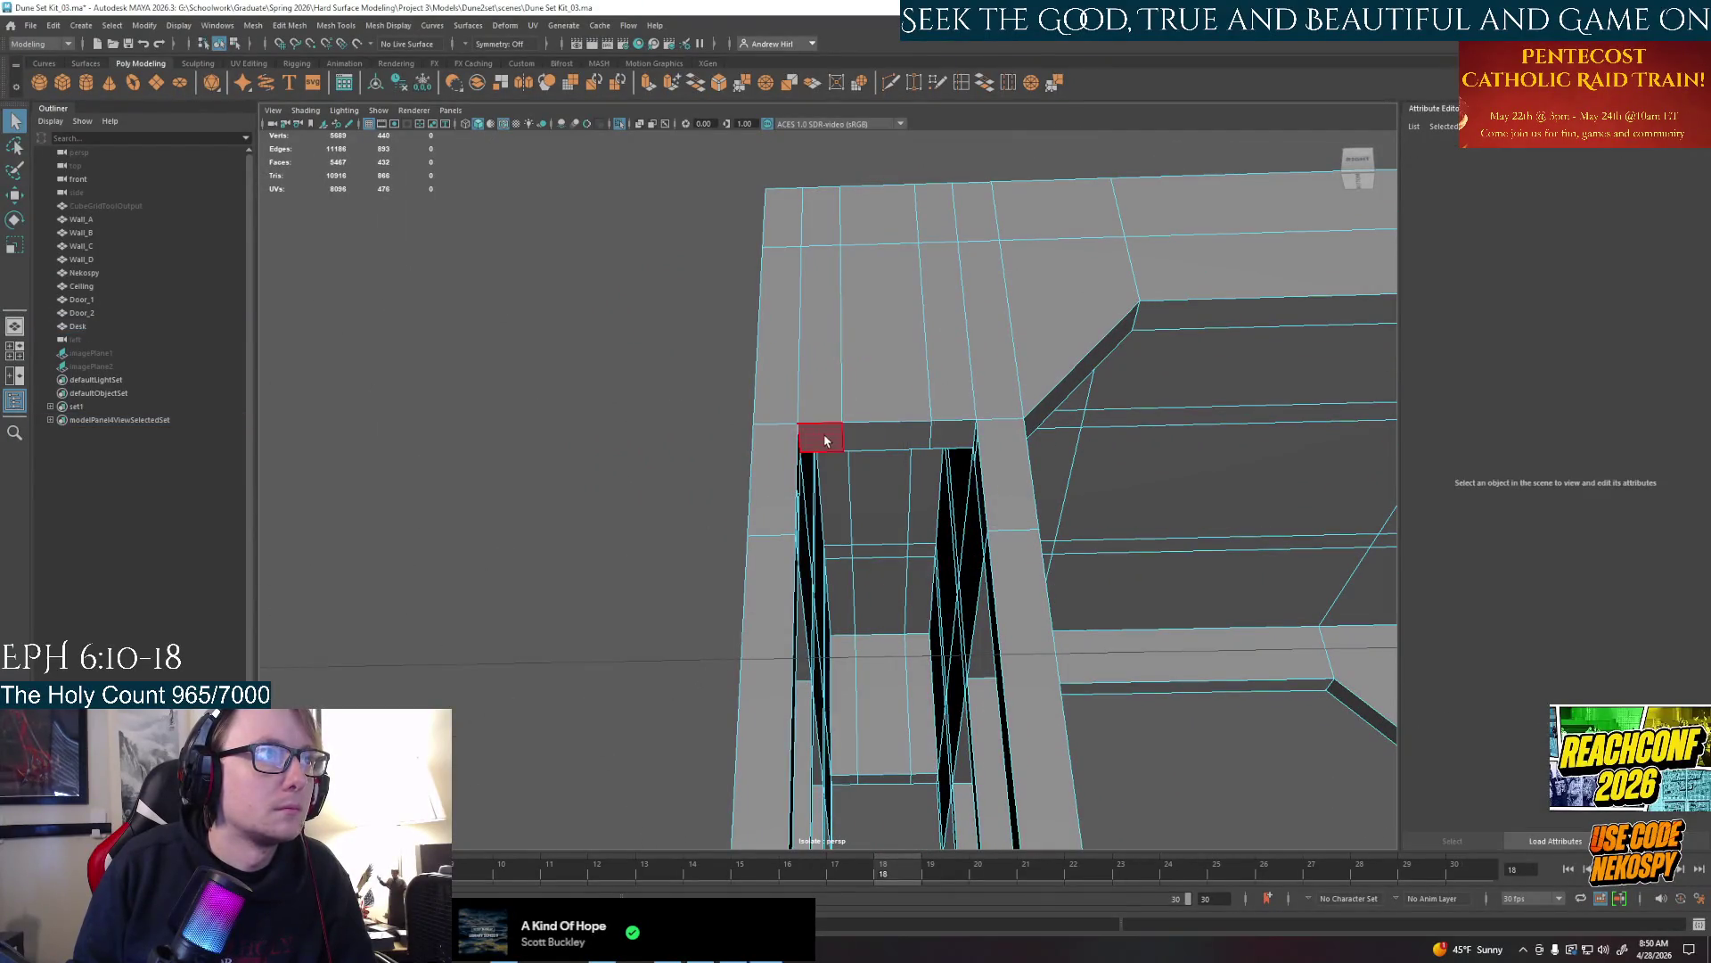
{"action": "left_click", "coordinate": [950, 434], "text": "shift"}
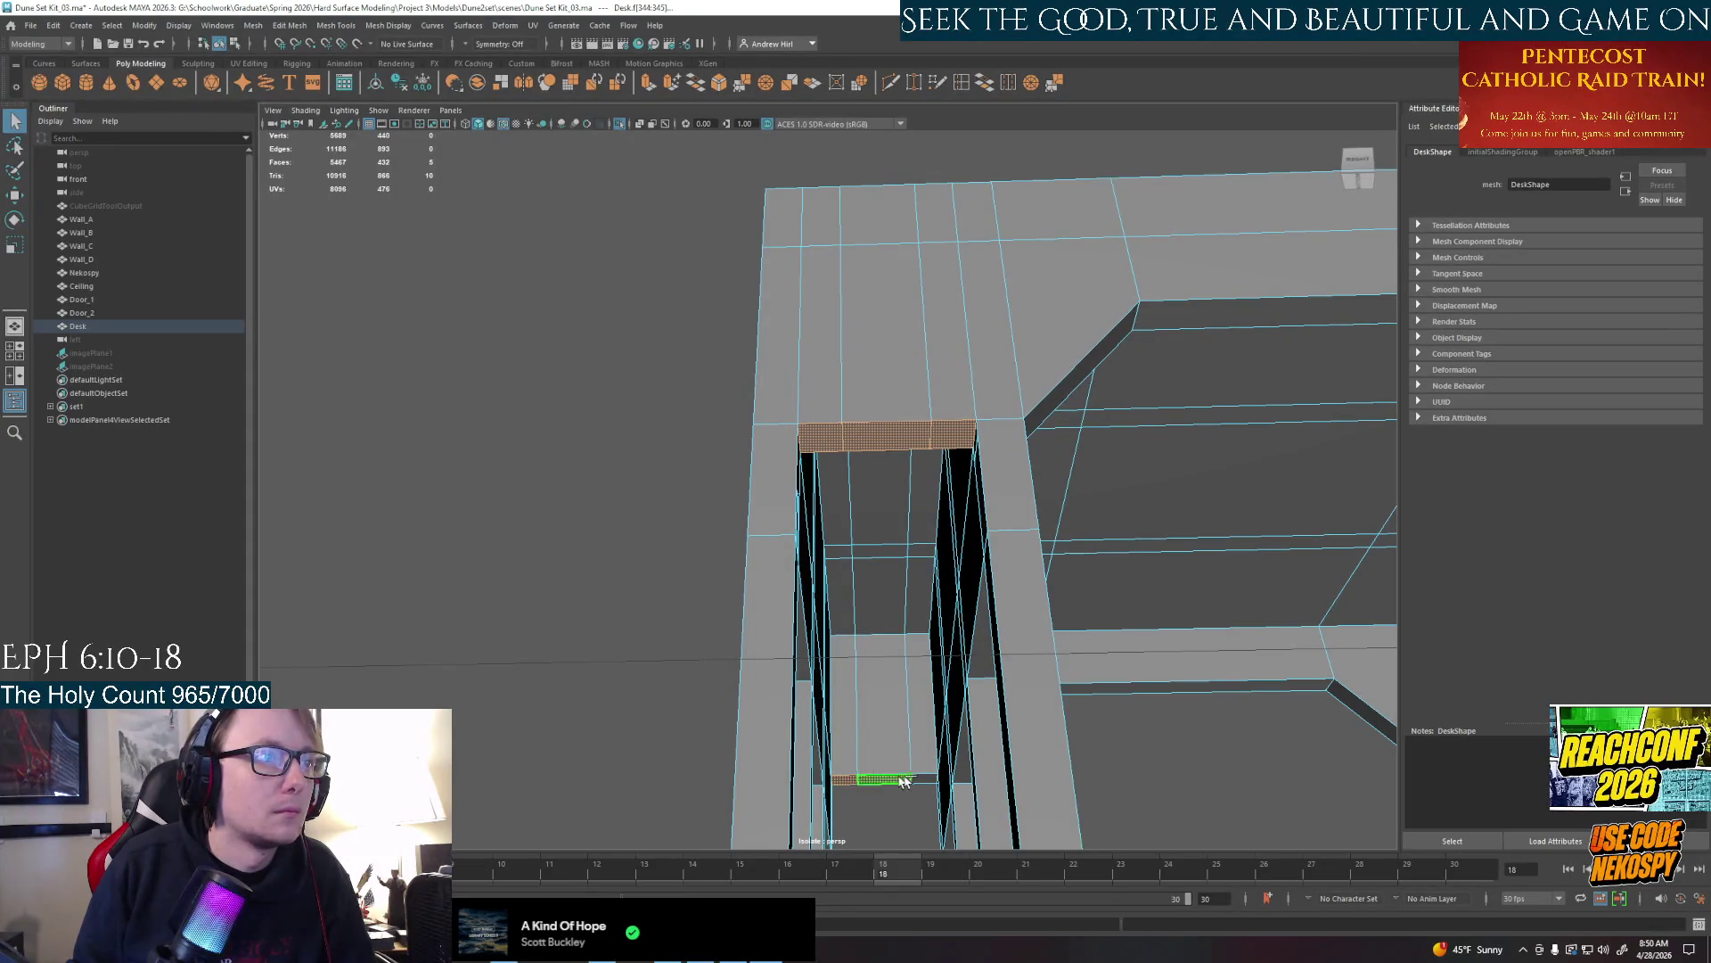
{"action": "left_click_drag", "start_coordinate": [904, 781], "coordinate": [1002, 484], "text": "alt"}
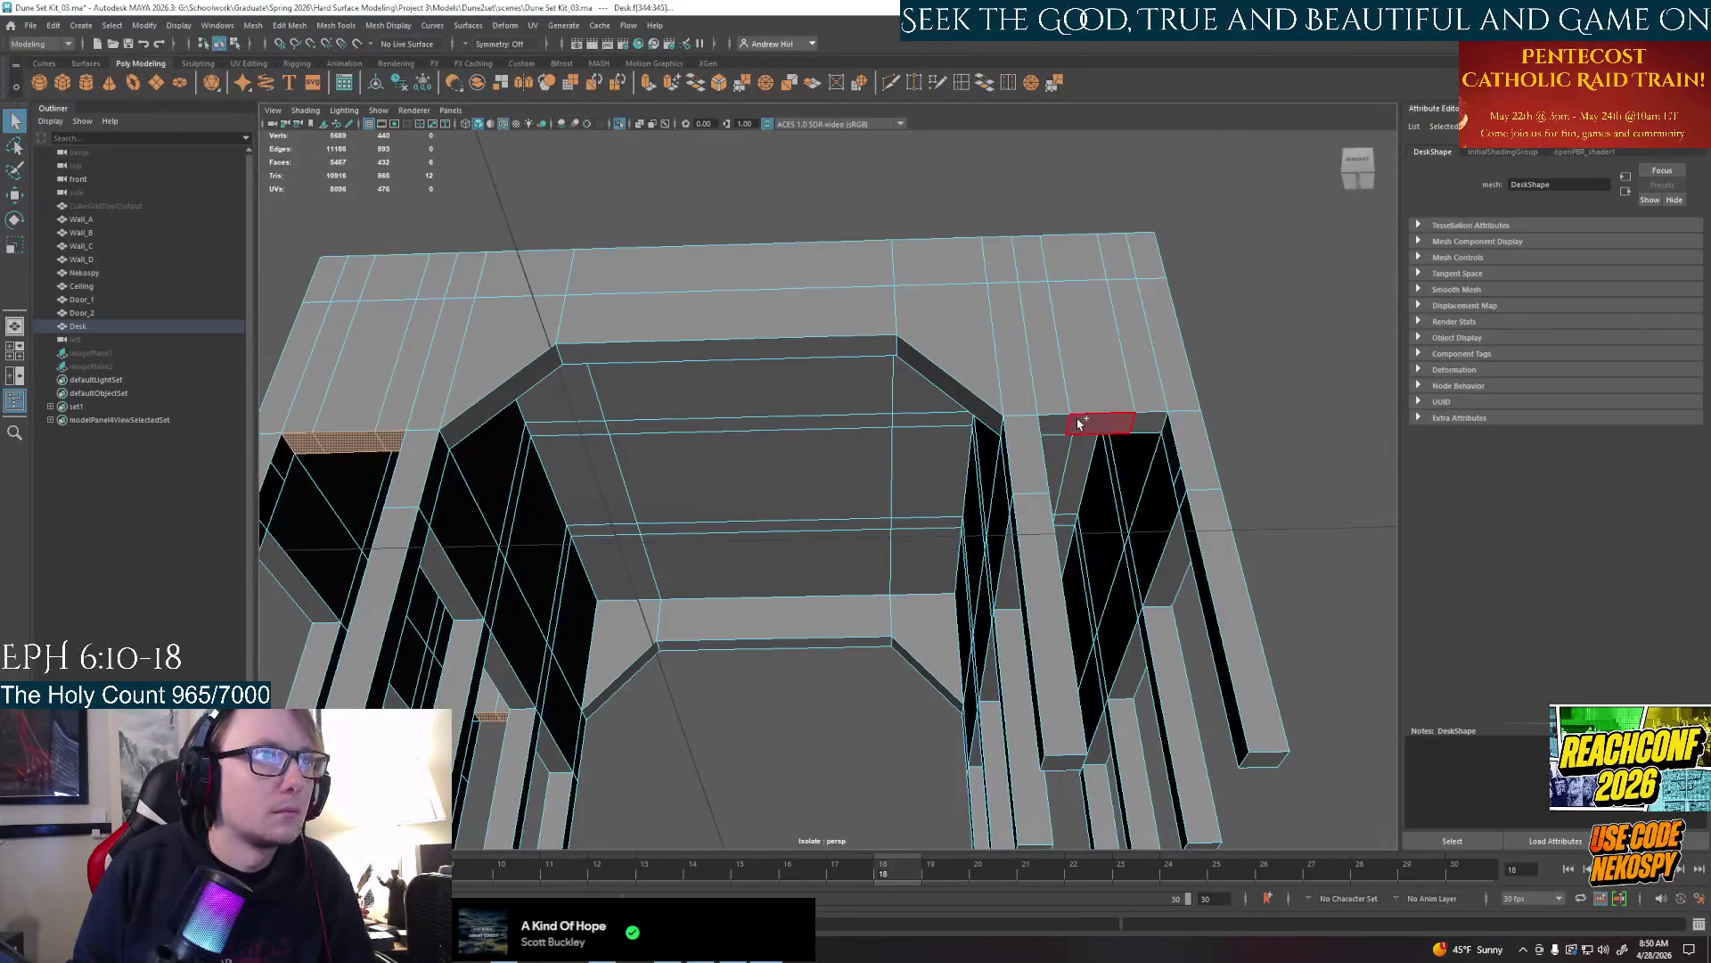
{"action": "left_click", "coordinate": [1079, 424], "text": "shift"}
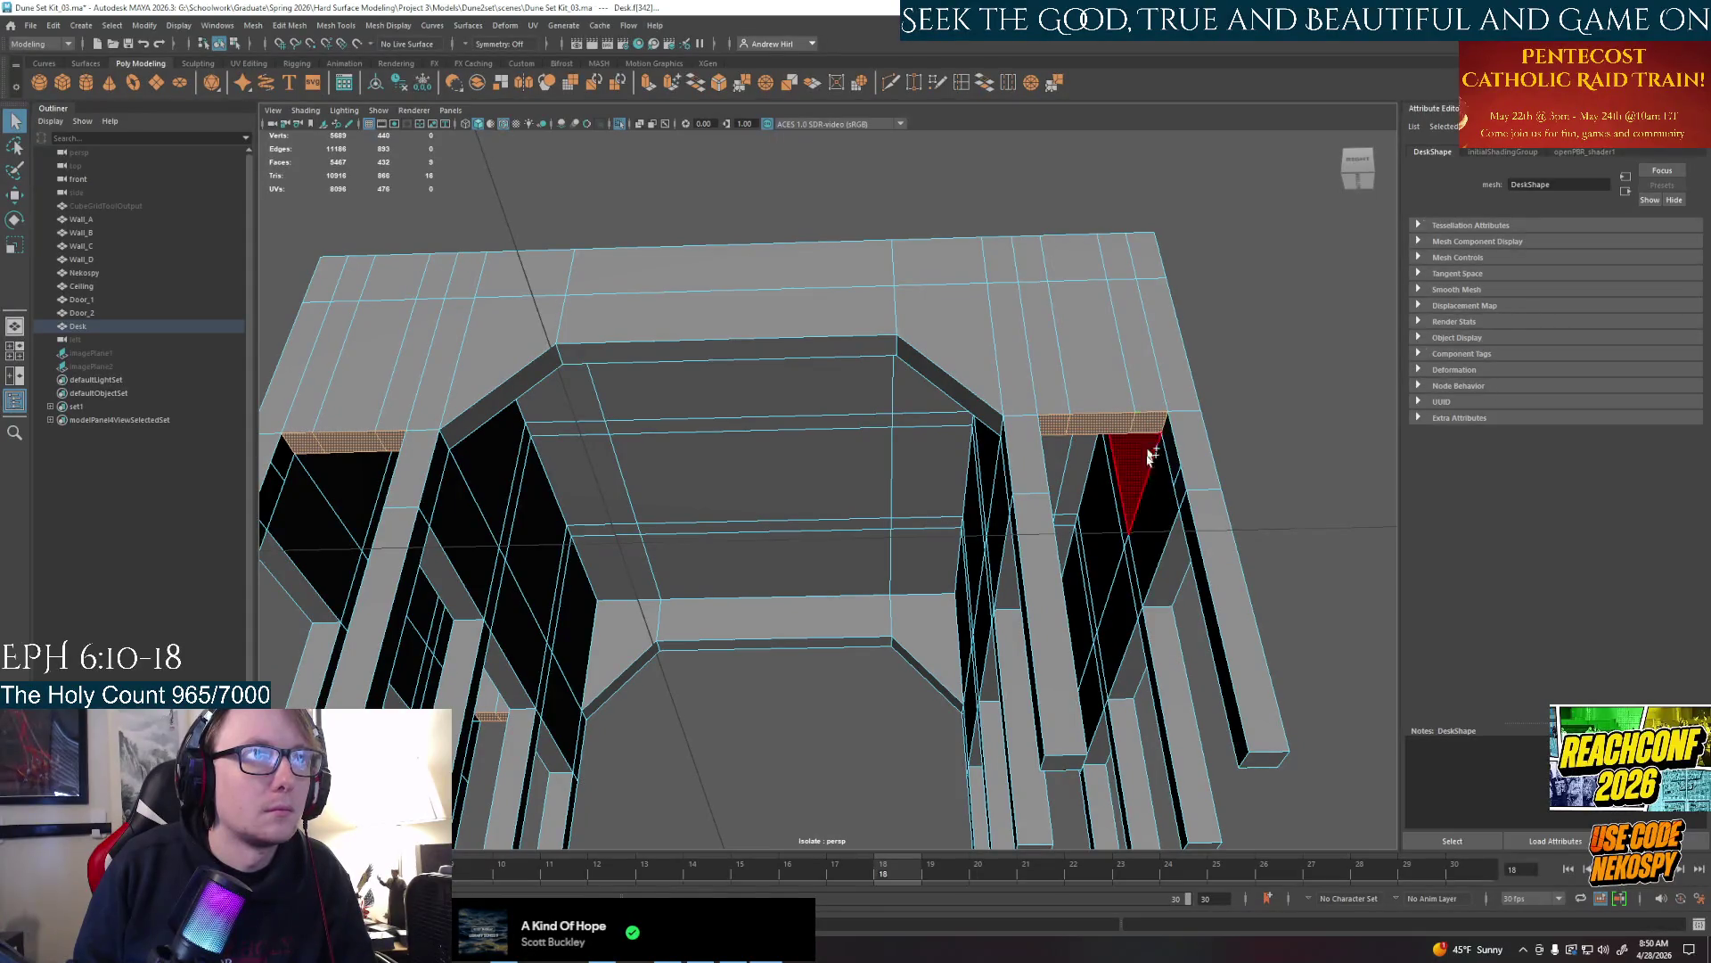
{"action": "left_click_drag", "start_coordinate": [1150, 458], "coordinate": [1076, 685], "text": "alt"}
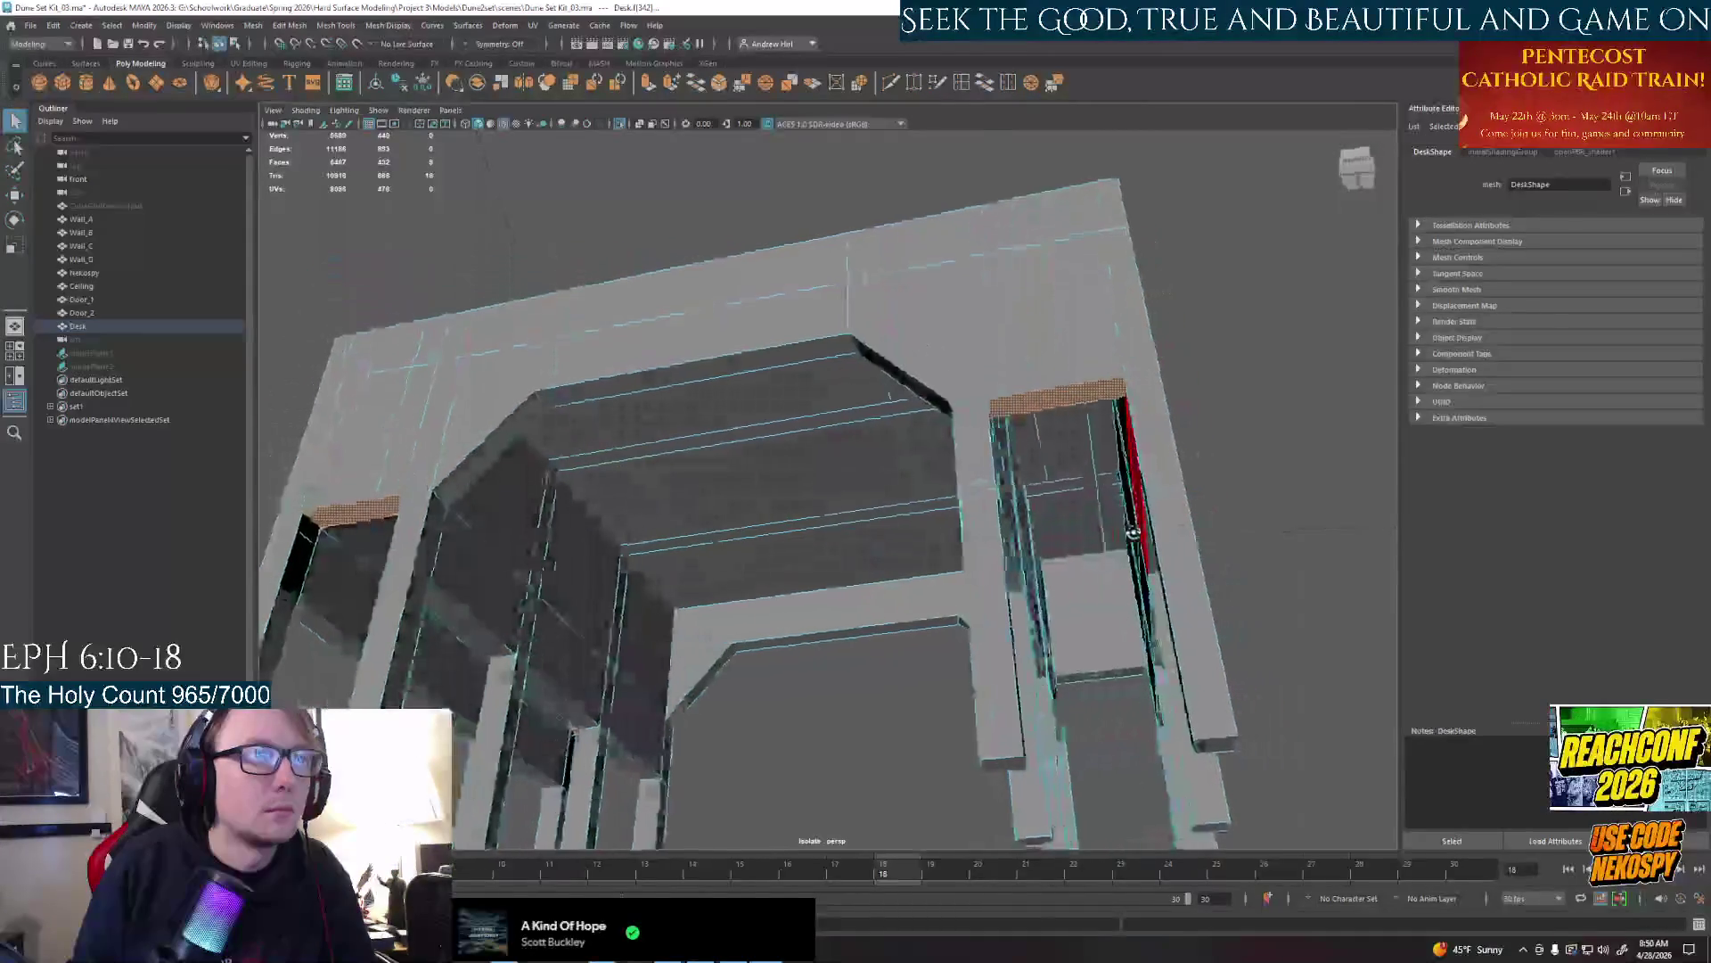
{"action": "left_click", "coordinate": [1134, 679], "text": "shift"}
Extrude the selected leg-opening faces downward and remove the stray edge
{"action": "key", "text": "ctrl+e"}
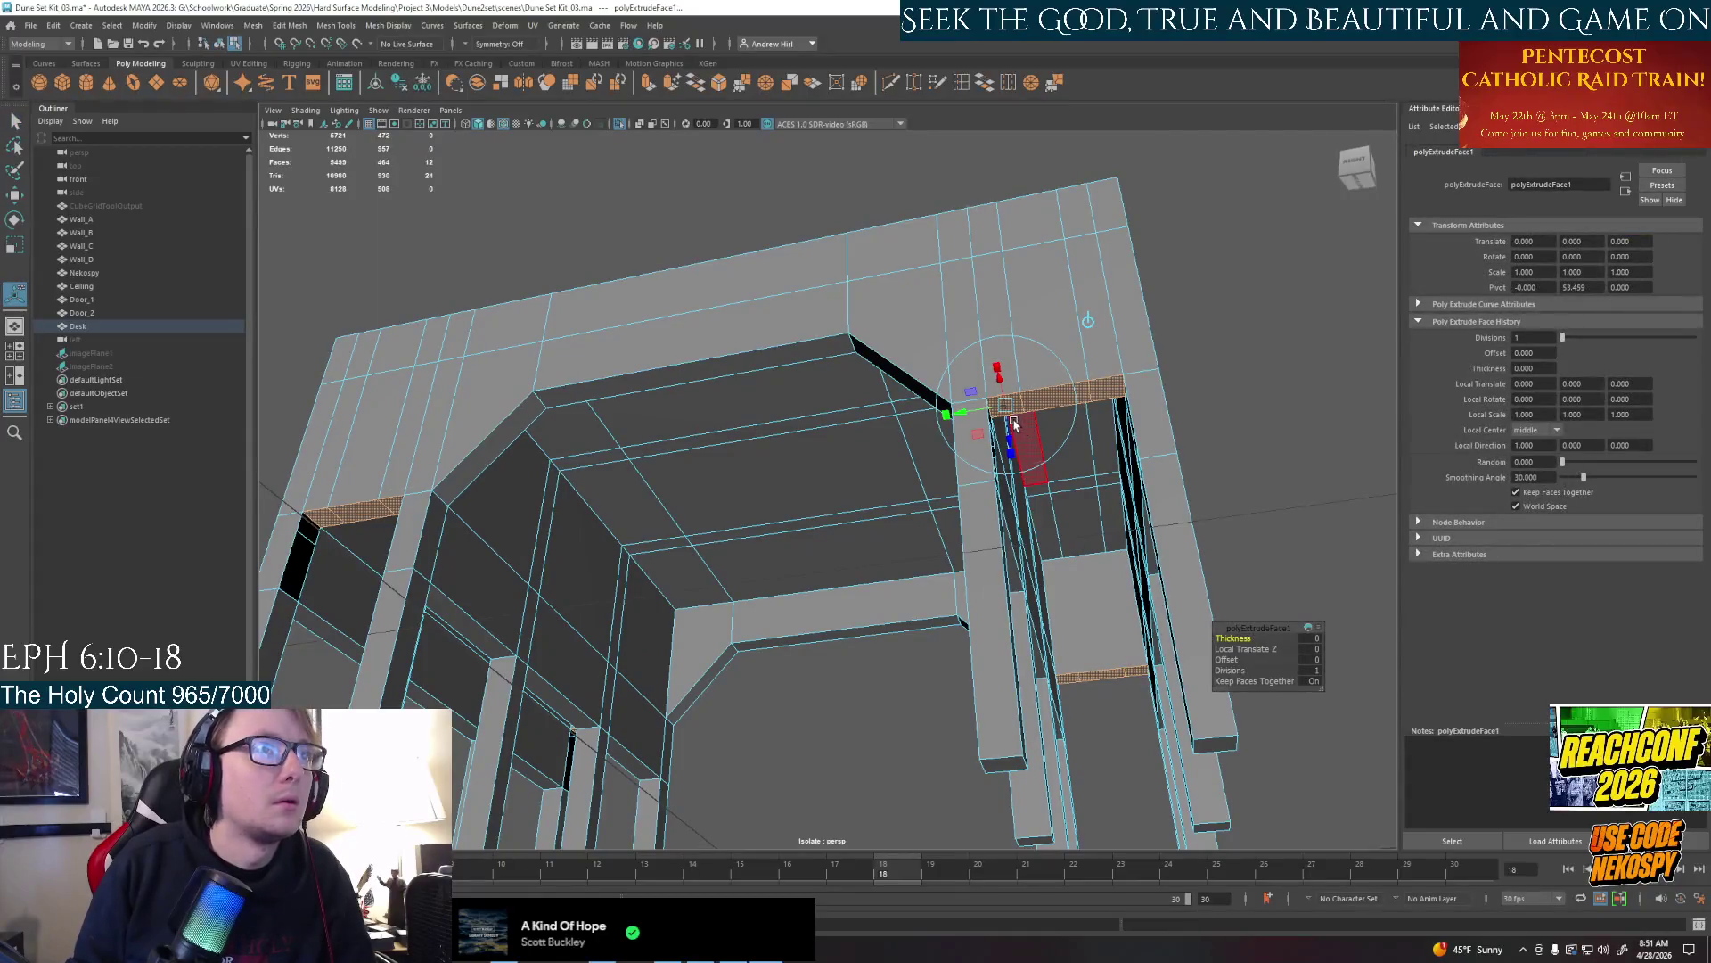
{"action": "left_click_drag", "start_coordinate": [1013, 427], "coordinate": [1016, 478]}
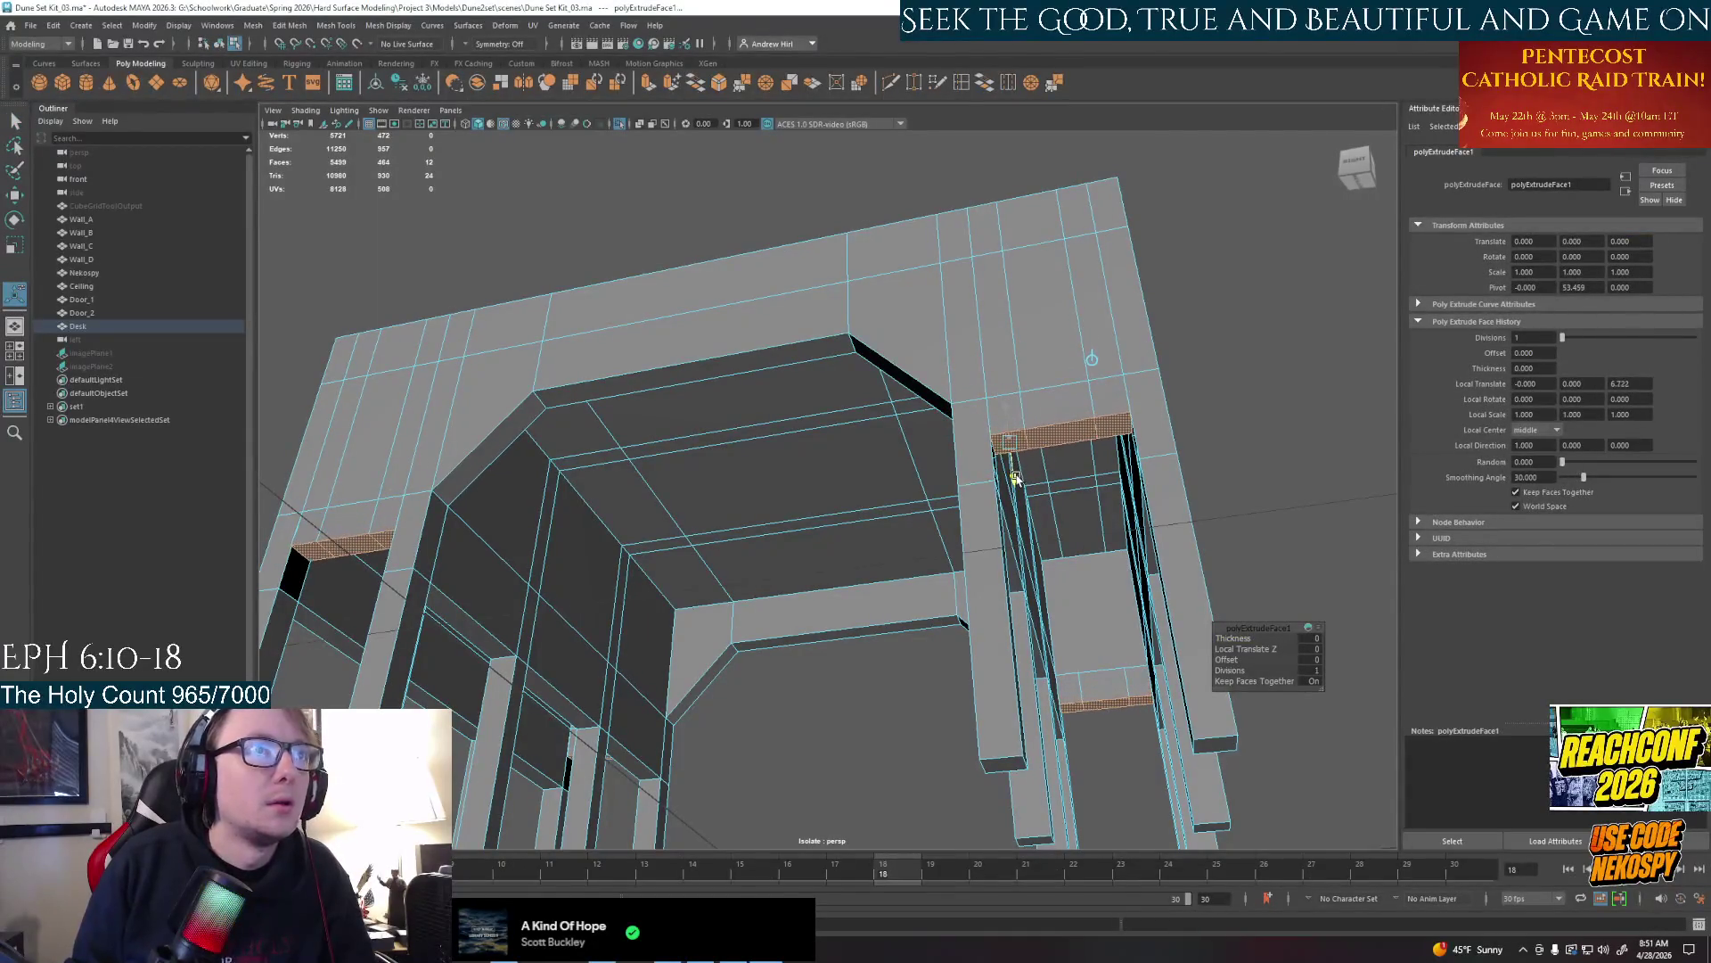
{"action": "left_click_drag", "start_coordinate": [1017, 478], "coordinate": [990, 294], "text": "alt"}
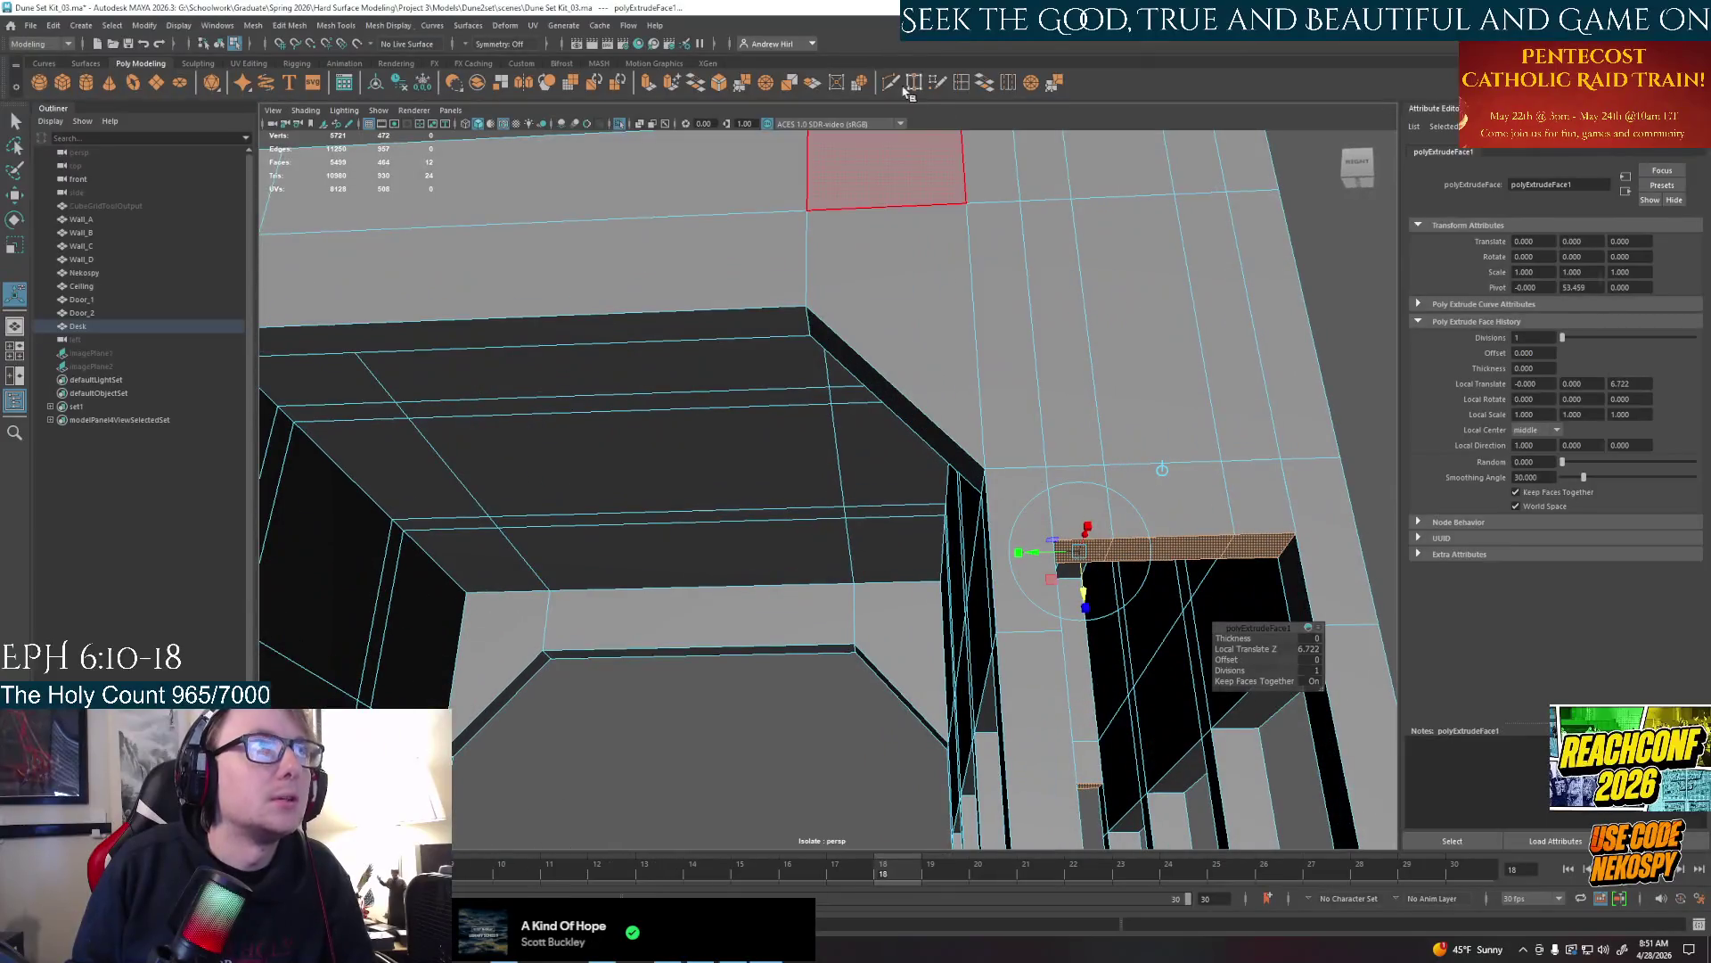
{"action": "left_click", "coordinate": [1176, 308]}
{"action": "mouse_move", "coordinate": [1097, 536]}
{"action": "left_mouse_down", "text": "alt"}
{"action": "mouse_move", "coordinate": [936, 535]}
{"action": "mouse_move", "coordinate": [863, 588]}
{"action": "mouse_move", "coordinate": [1120, 525]}
{"action": "mouse_move", "coordinate": [1154, 482]}
{"action": "left_mouse_up", "text": "alt"}
{"action": "key", "text": "ctrl+z"}
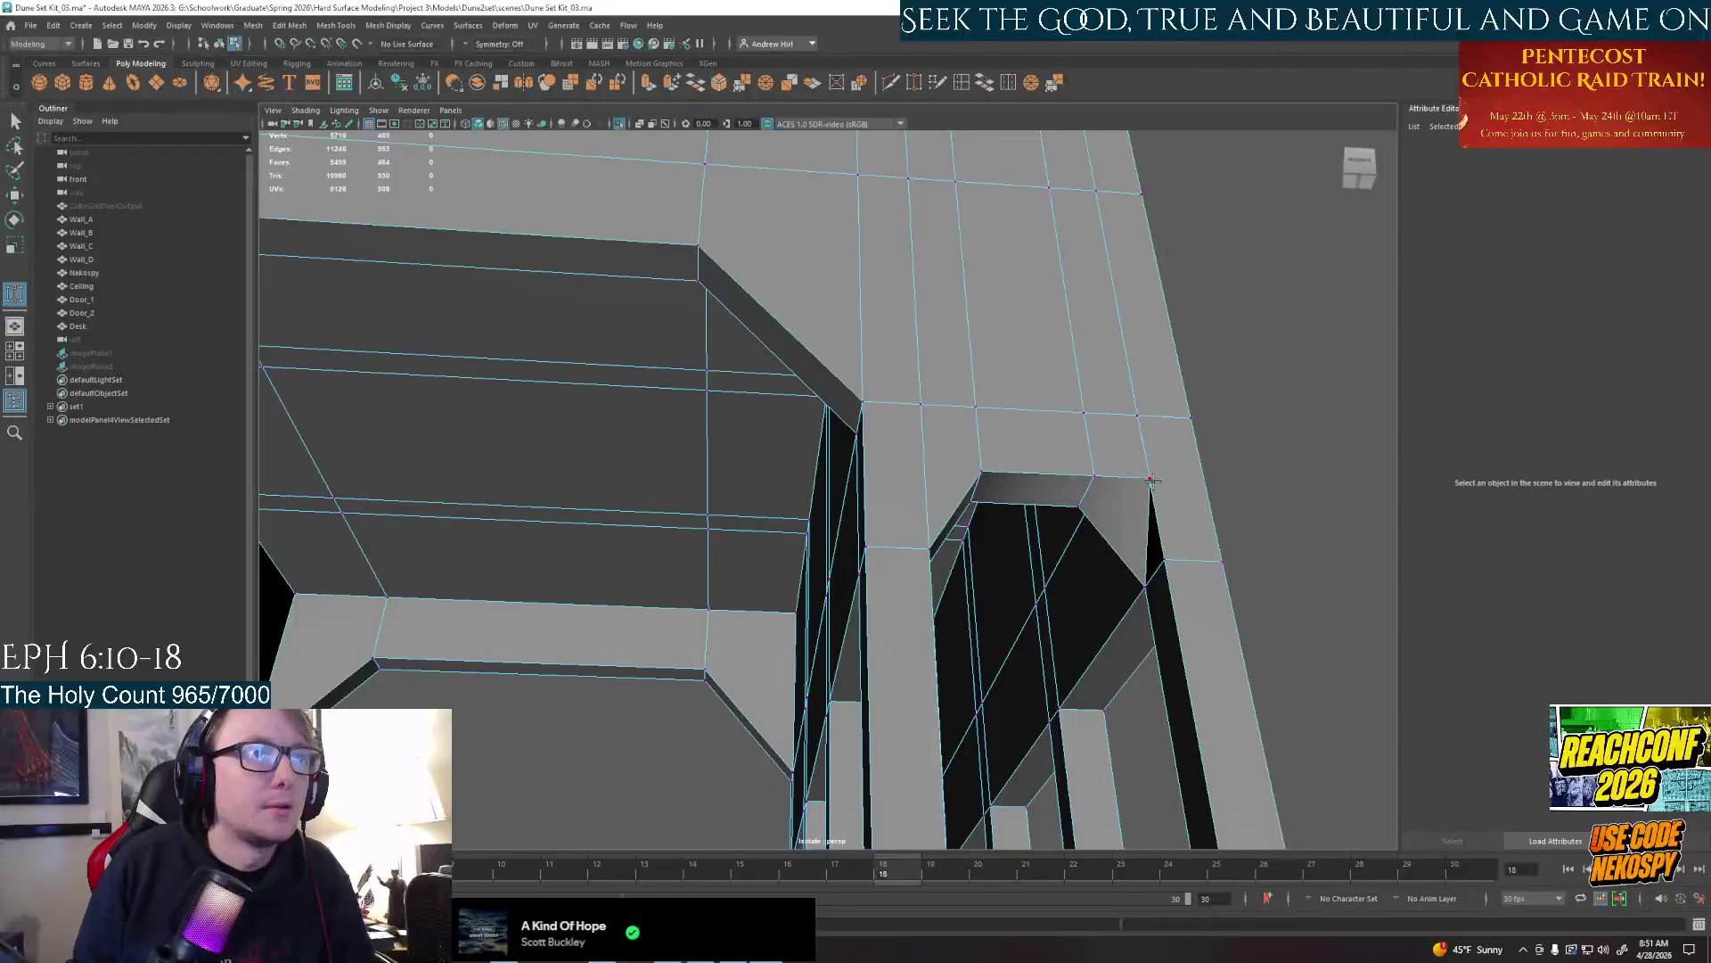
Inspect under the desk top, undo the corner vertex pull and frame the whole desk
{"action": "mouse_move", "coordinate": [1156, 541]}
{"action": "left_mouse_down", "text": "alt"}
{"action": "mouse_move", "coordinate": [936, 562]}
{"action": "mouse_move", "coordinate": [856, 589]}
{"action": "left_mouse_up", "text": "alt"}
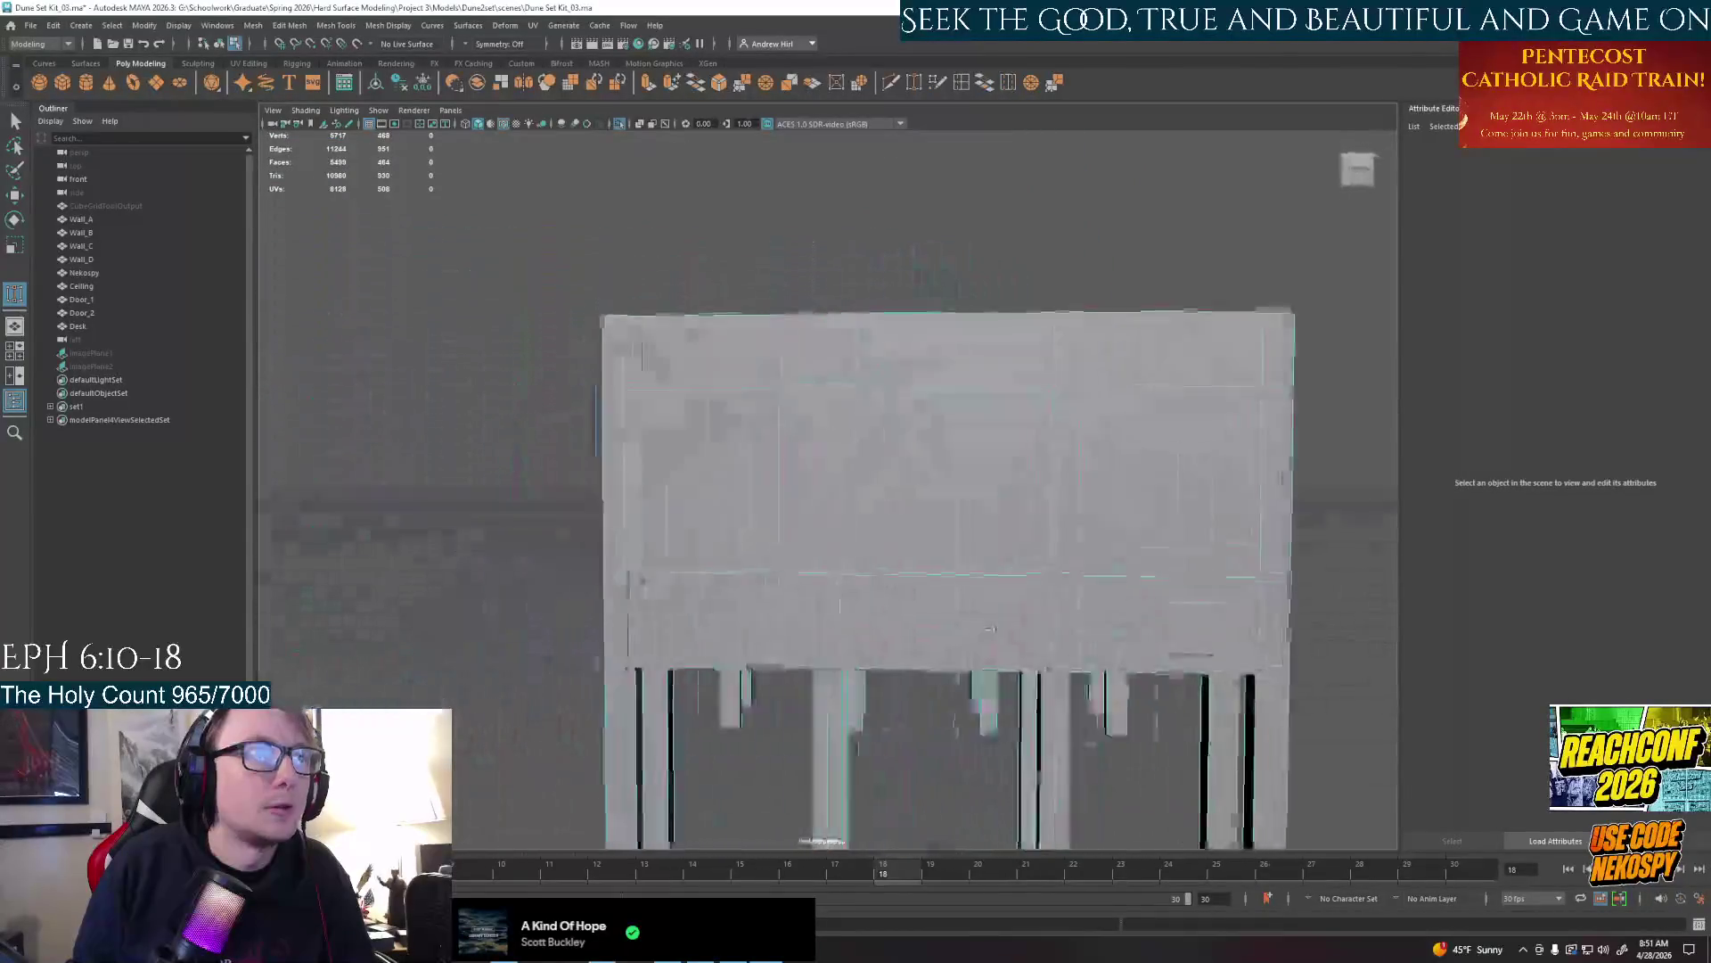
{"action": "right_click_drag", "start_coordinate": [802, 603], "coordinate": [862, 627], "text": "alt"}
{"action": "left_click_drag", "start_coordinate": [865, 625], "coordinate": [1017, 509], "text": "alt"}
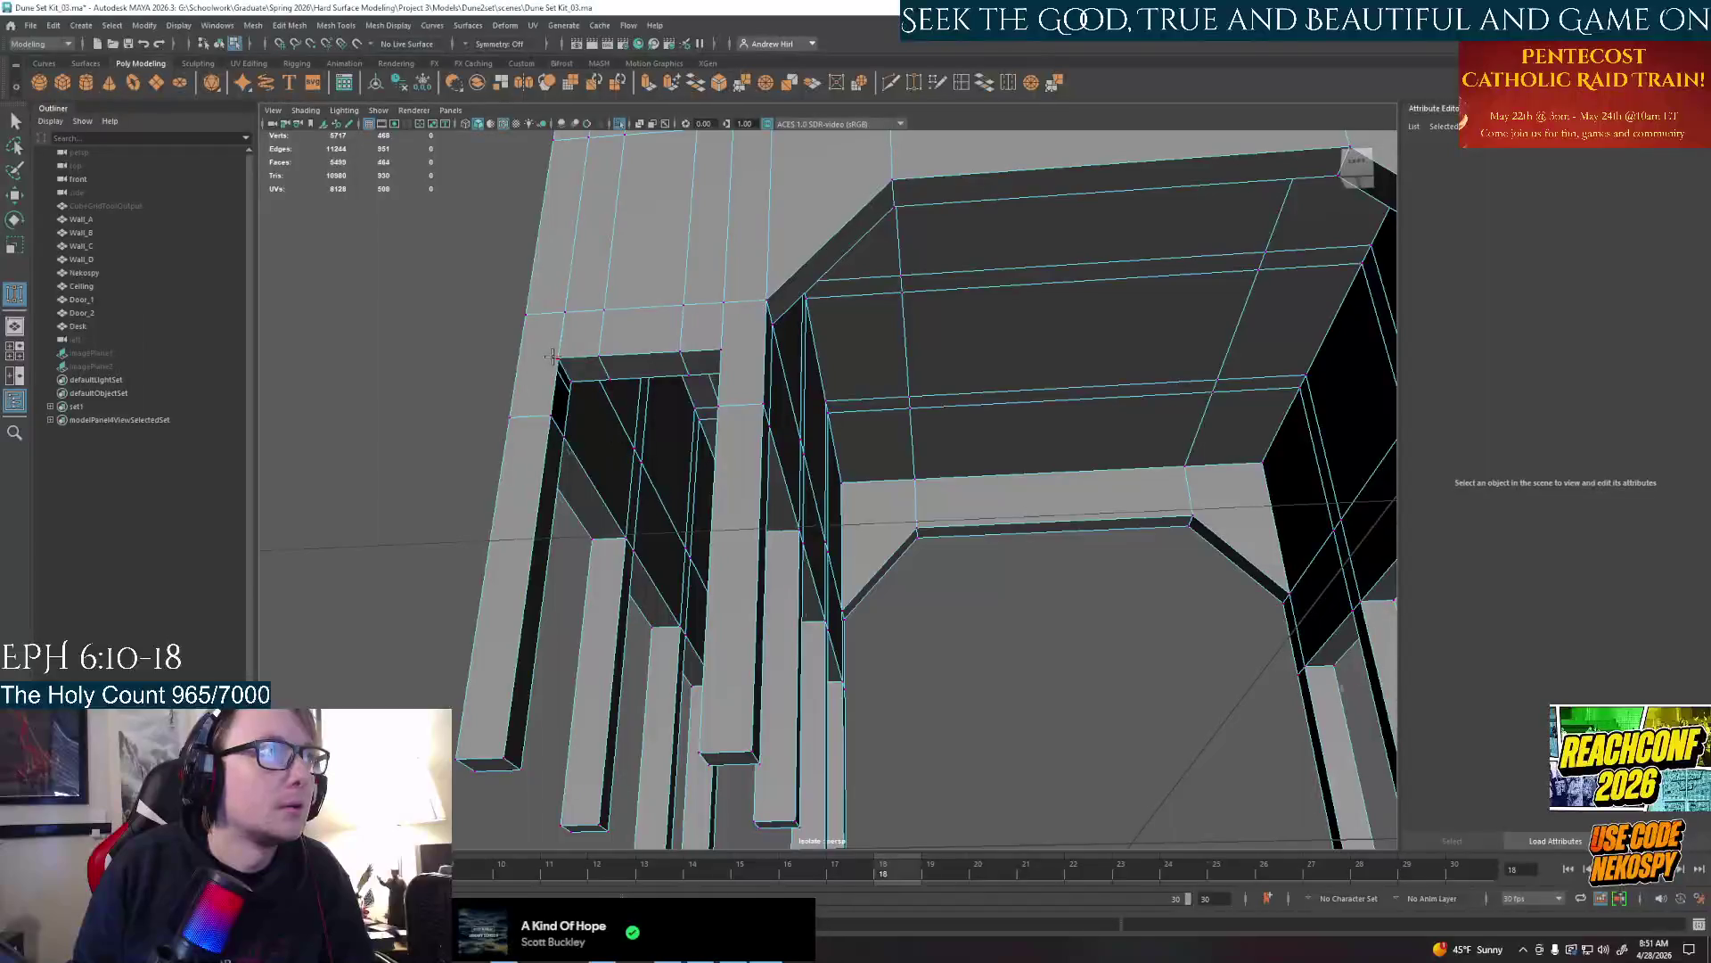
{"action": "left_click", "coordinate": [551, 402]}
{"action": "left_click_drag", "start_coordinate": [602, 402], "coordinate": [803, 469], "text": "alt"}
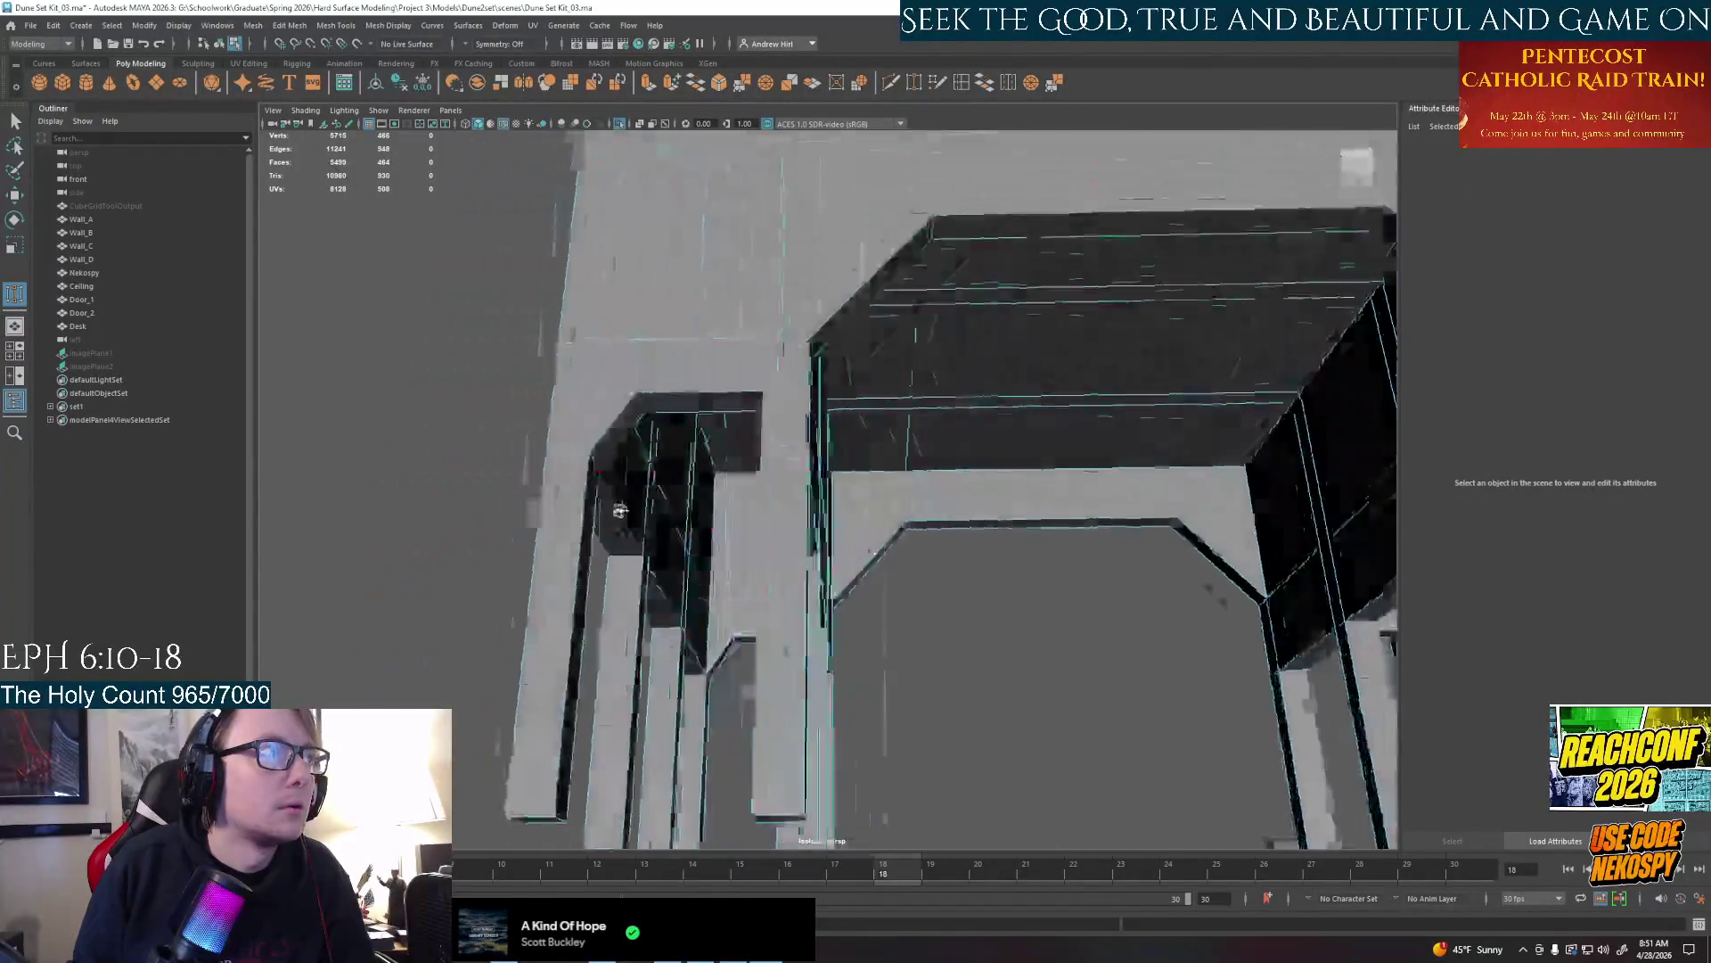
{"action": "left_click_drag", "start_coordinate": [445, 441], "coordinate": [662, 518], "text": "alt"}
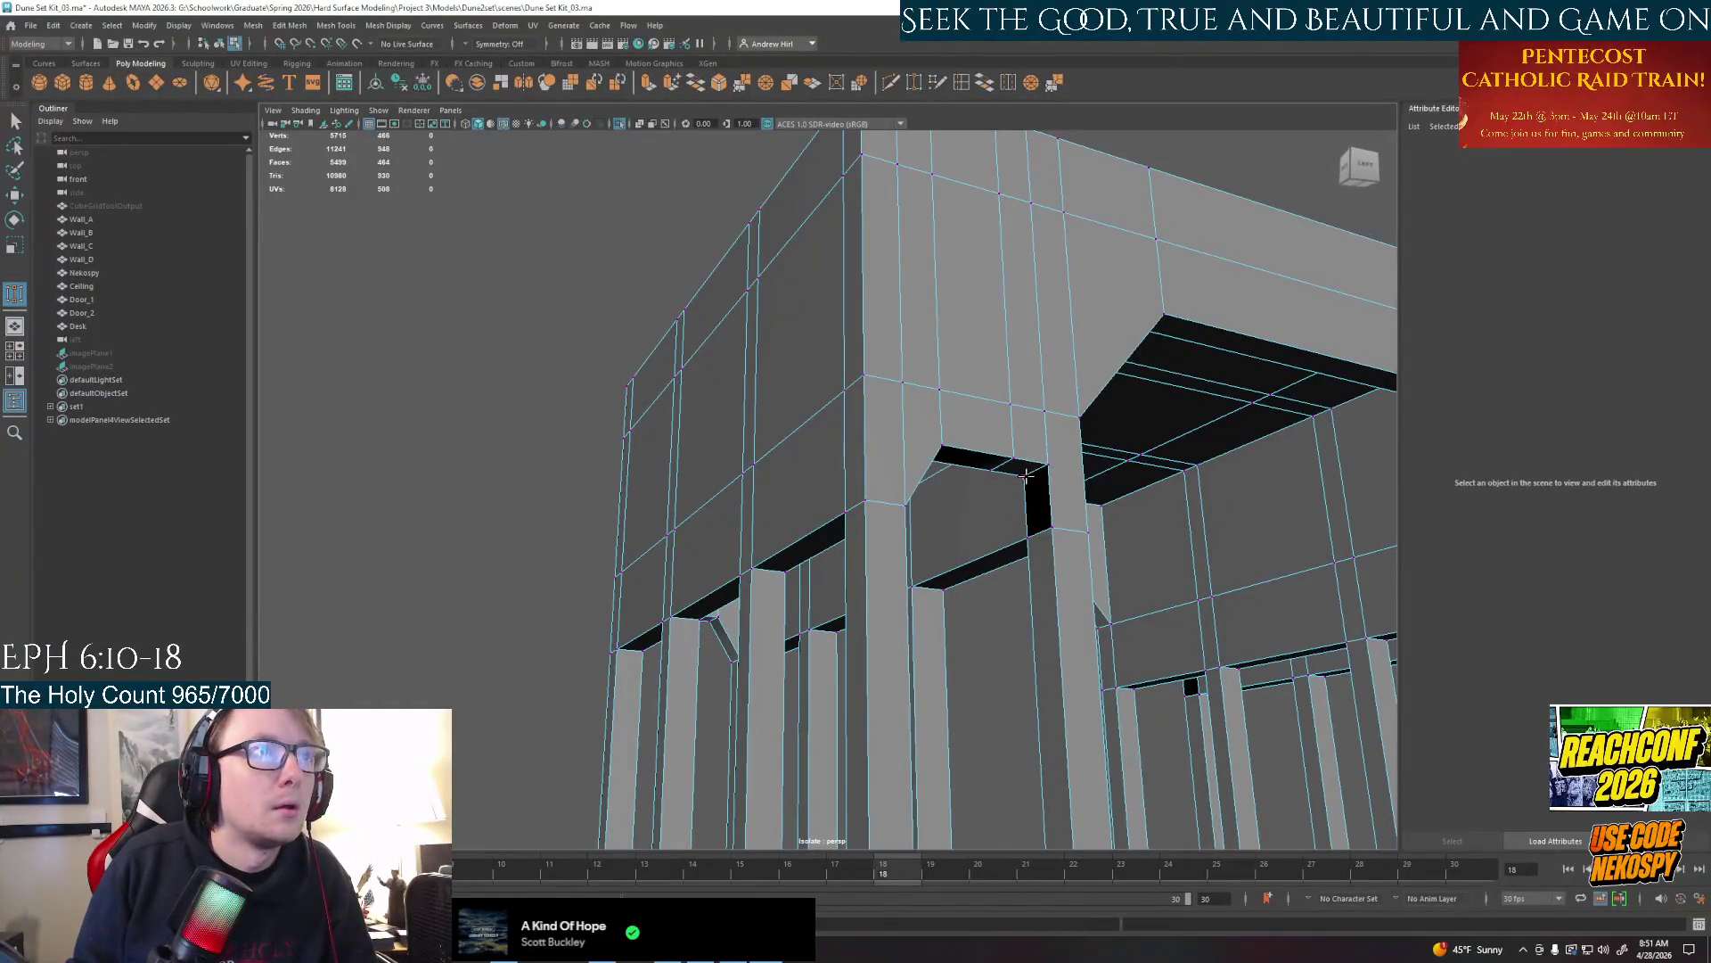
{"action": "left_click_drag", "start_coordinate": [1029, 477], "coordinate": [1029, 522]}
{"action": "mouse_move", "coordinate": [1052, 465]}
{"action": "left_mouse_down", "text": "alt"}
{"action": "mouse_move", "coordinate": [876, 504]}
{"action": "mouse_move", "coordinate": [1214, 464]}
{"action": "mouse_move", "coordinate": [1193, 442]}
{"action": "mouse_move", "coordinate": [936, 469]}
{"action": "mouse_move", "coordinate": [659, 465]}
{"action": "mouse_move", "coordinate": [695, 495]}
{"action": "mouse_move", "coordinate": [615, 545]}
{"action": "mouse_move", "coordinate": [562, 545]}
{"action": "mouse_move", "coordinate": [1014, 472]}
{"action": "mouse_move", "coordinate": [1063, 533]}
{"action": "left_mouse_up", "text": "alt"}
{"action": "key", "text": "f"}
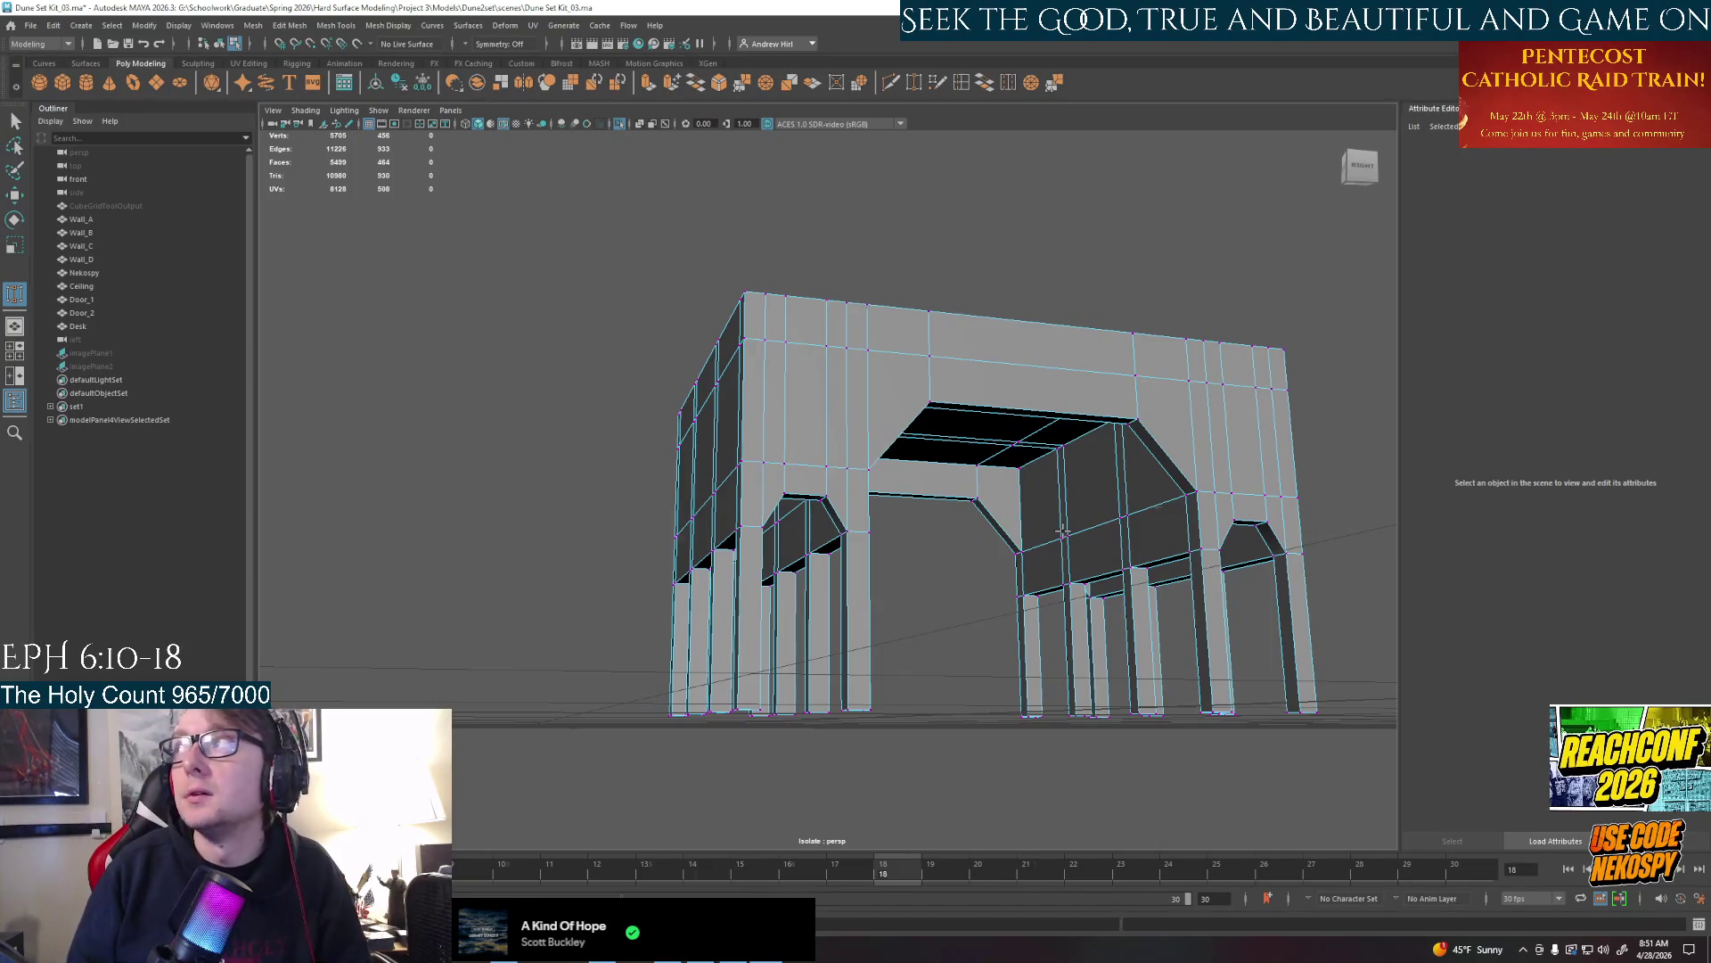
{"action": "scroll", "coordinate": [1063, 532], "scroll_direction": "up", "scroll_amount": 2}
{"action": "mouse_move", "coordinate": [1064, 533]}
{"action": "left_mouse_down", "text": "alt"}
{"action": "mouse_move", "coordinate": [995, 579]}
{"action": "mouse_move", "coordinate": [936, 563]}
{"action": "left_mouse_up", "text": "alt"}
{"action": "scroll", "coordinate": [936, 562], "scroll_direction": "up", "scroll_amount": 2}
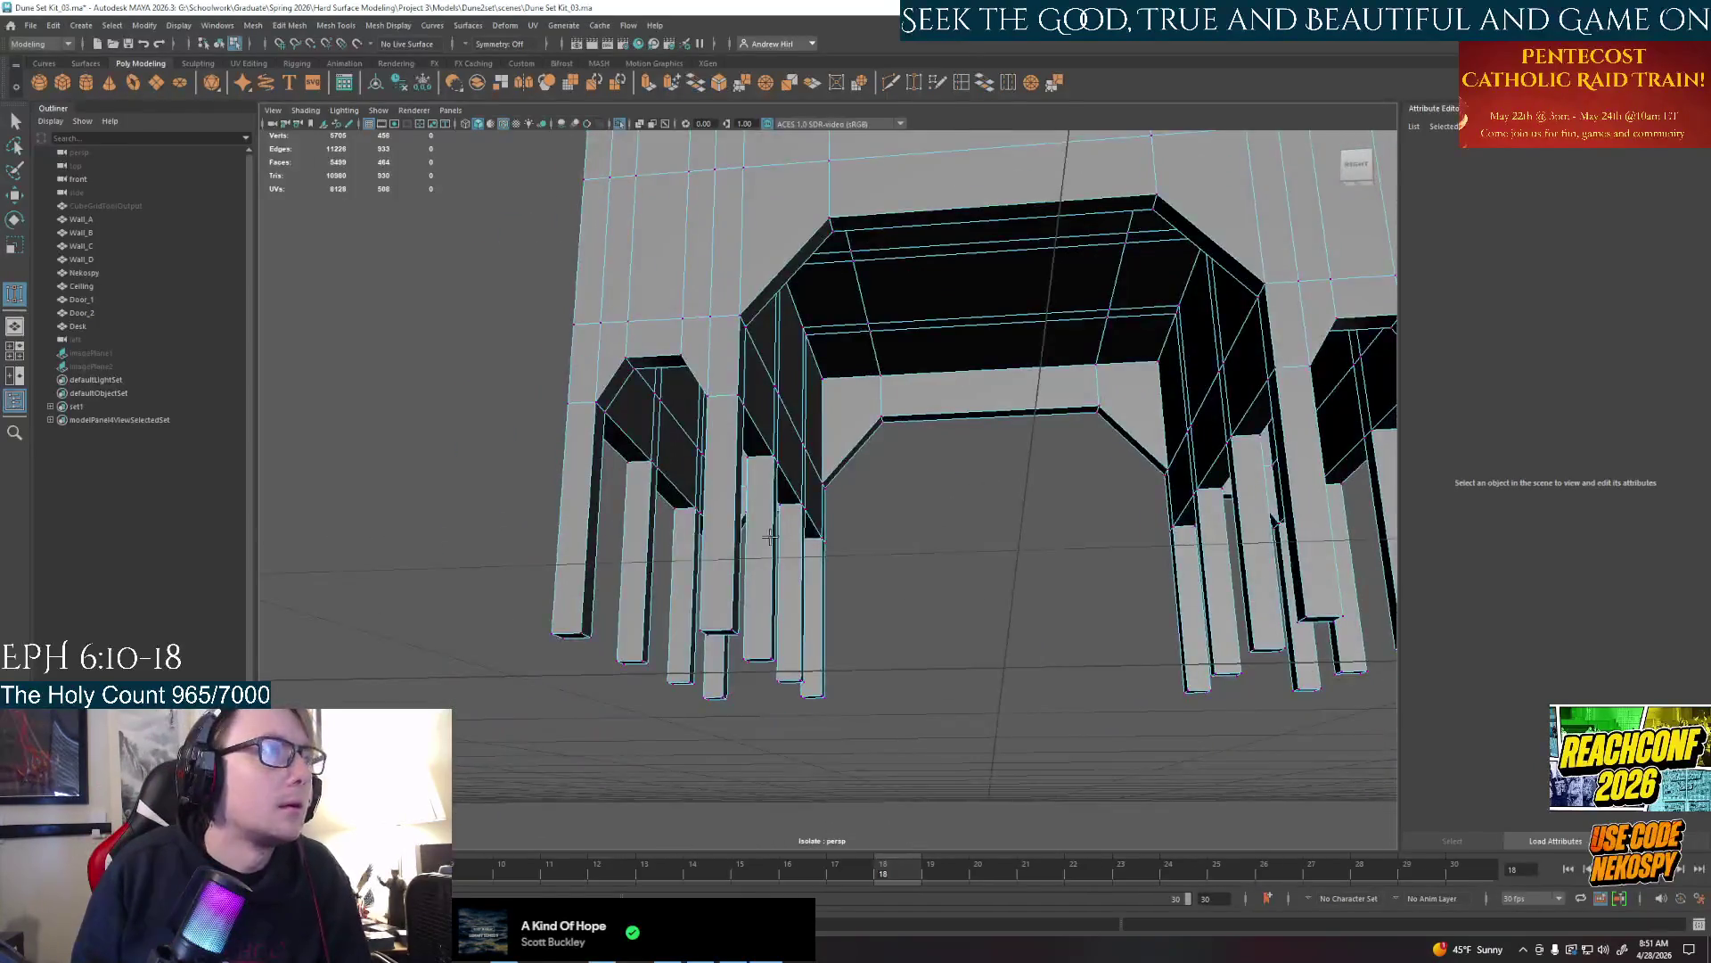
{"action": "middle_click_drag", "start_coordinate": [936, 562], "coordinate": [881, 546], "text": "alt"}
{"action": "right_click", "coordinate": [881, 546]}
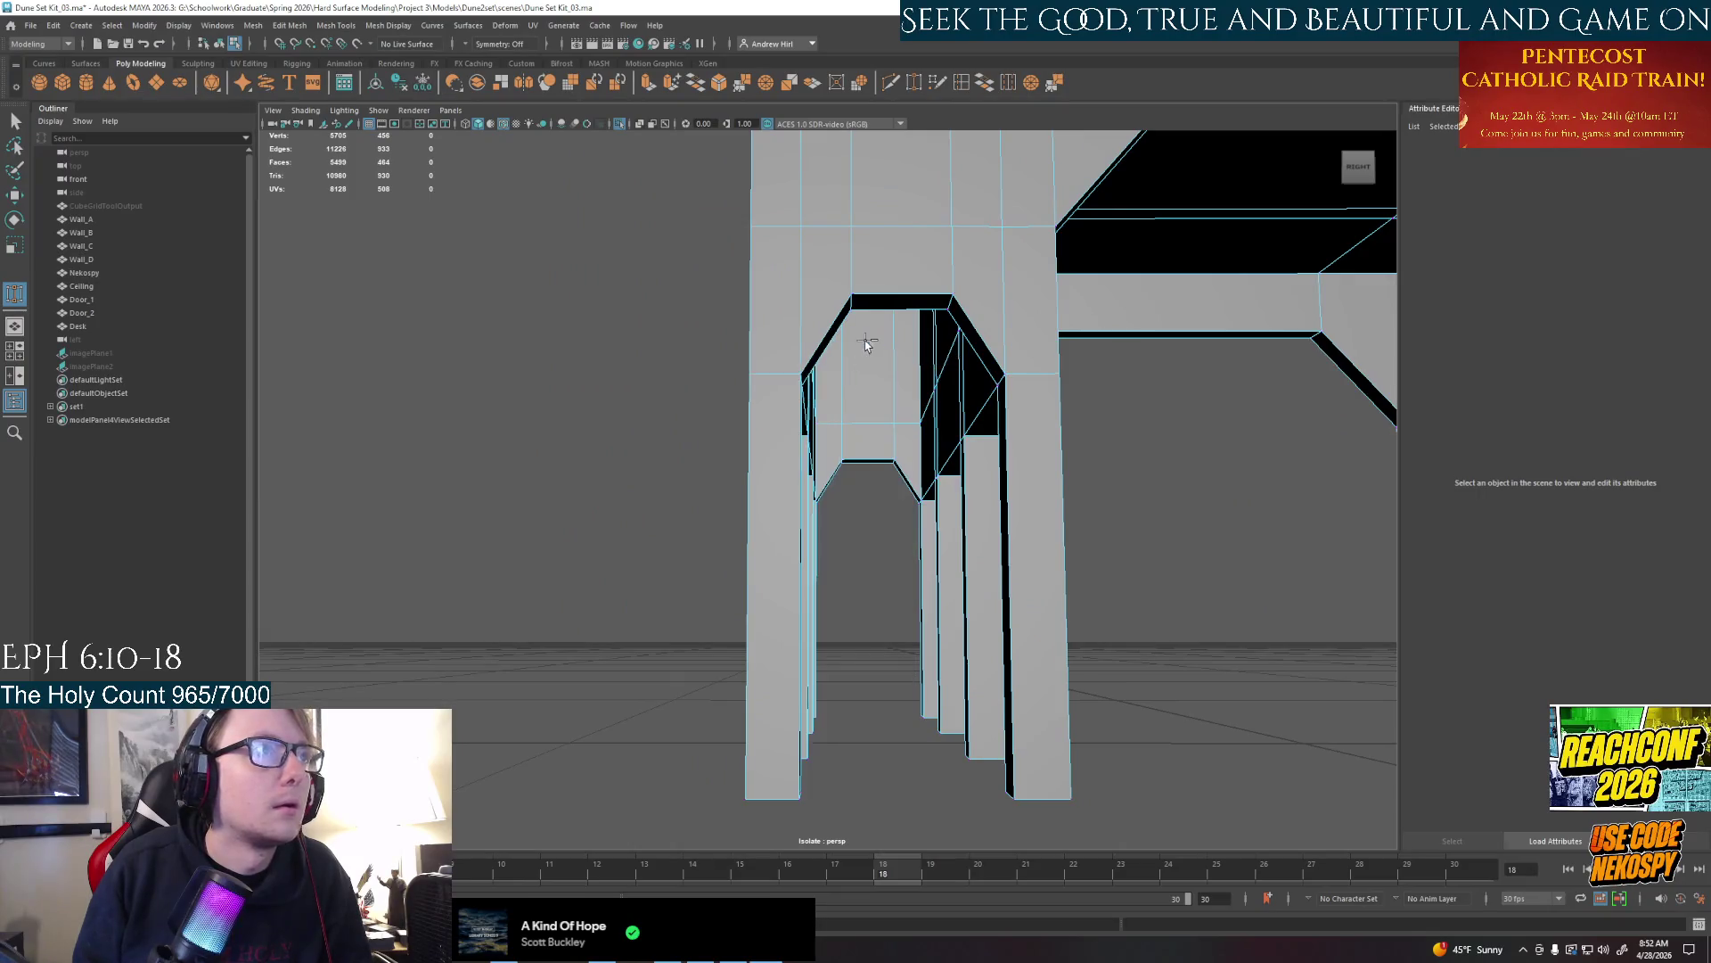
{"action": "left_click", "coordinate": [872, 297]}
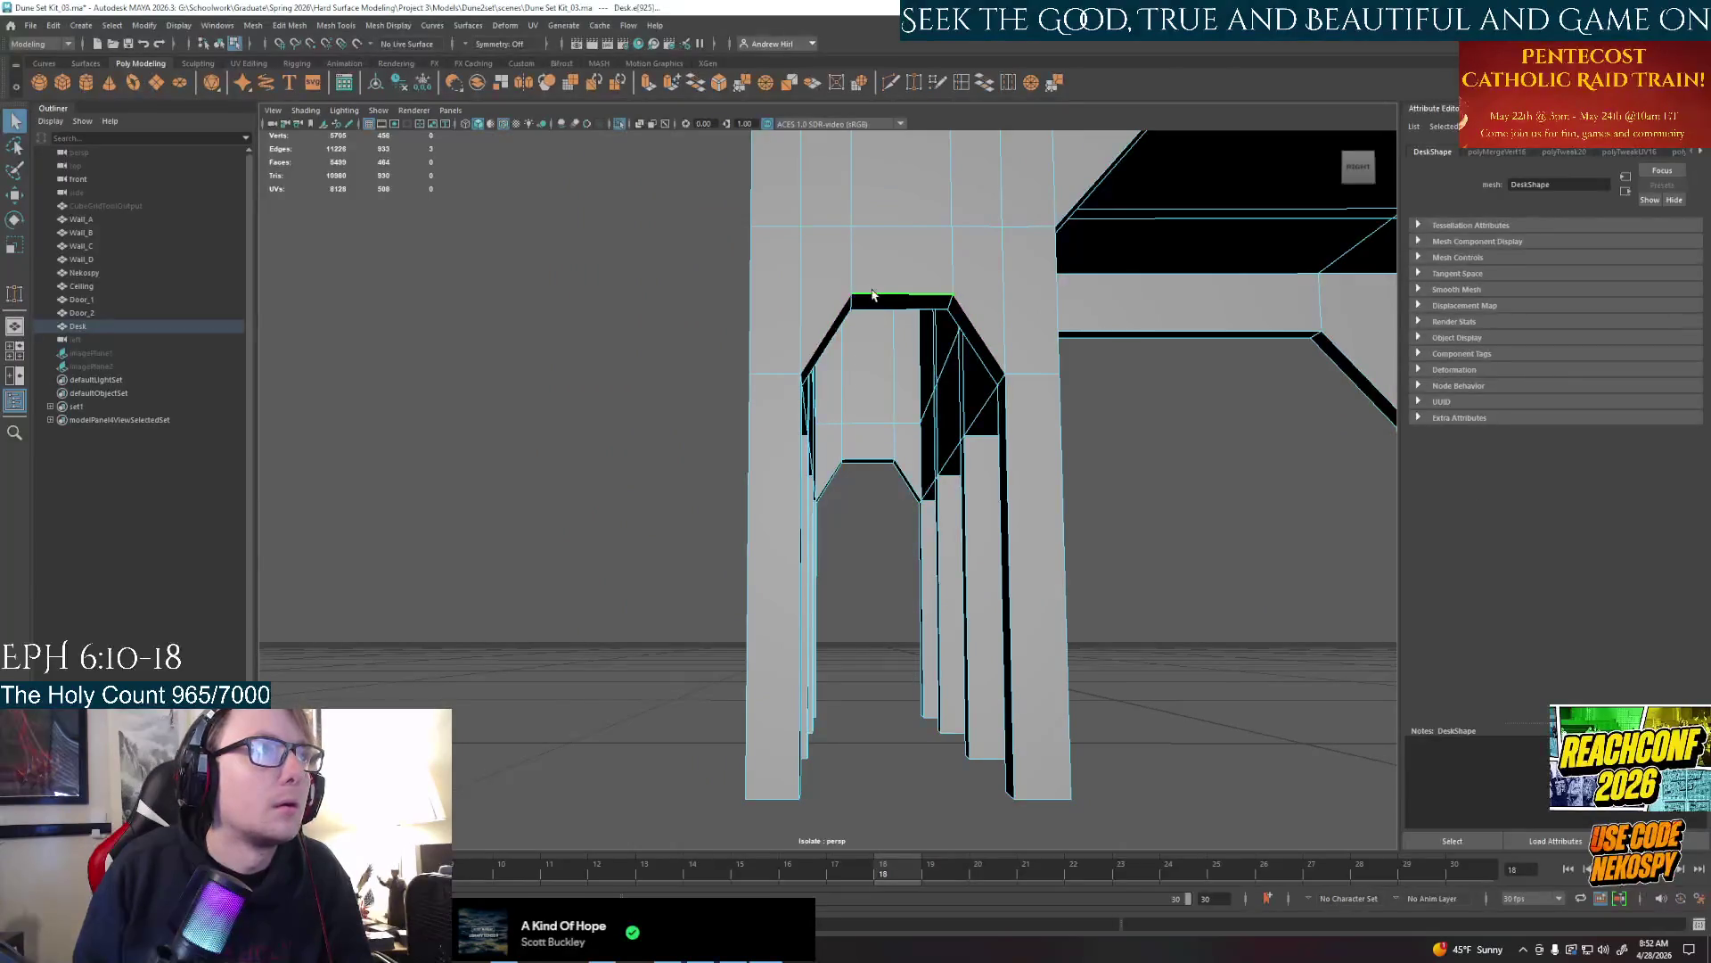
{"action": "left_click", "coordinate": [1005, 382]}
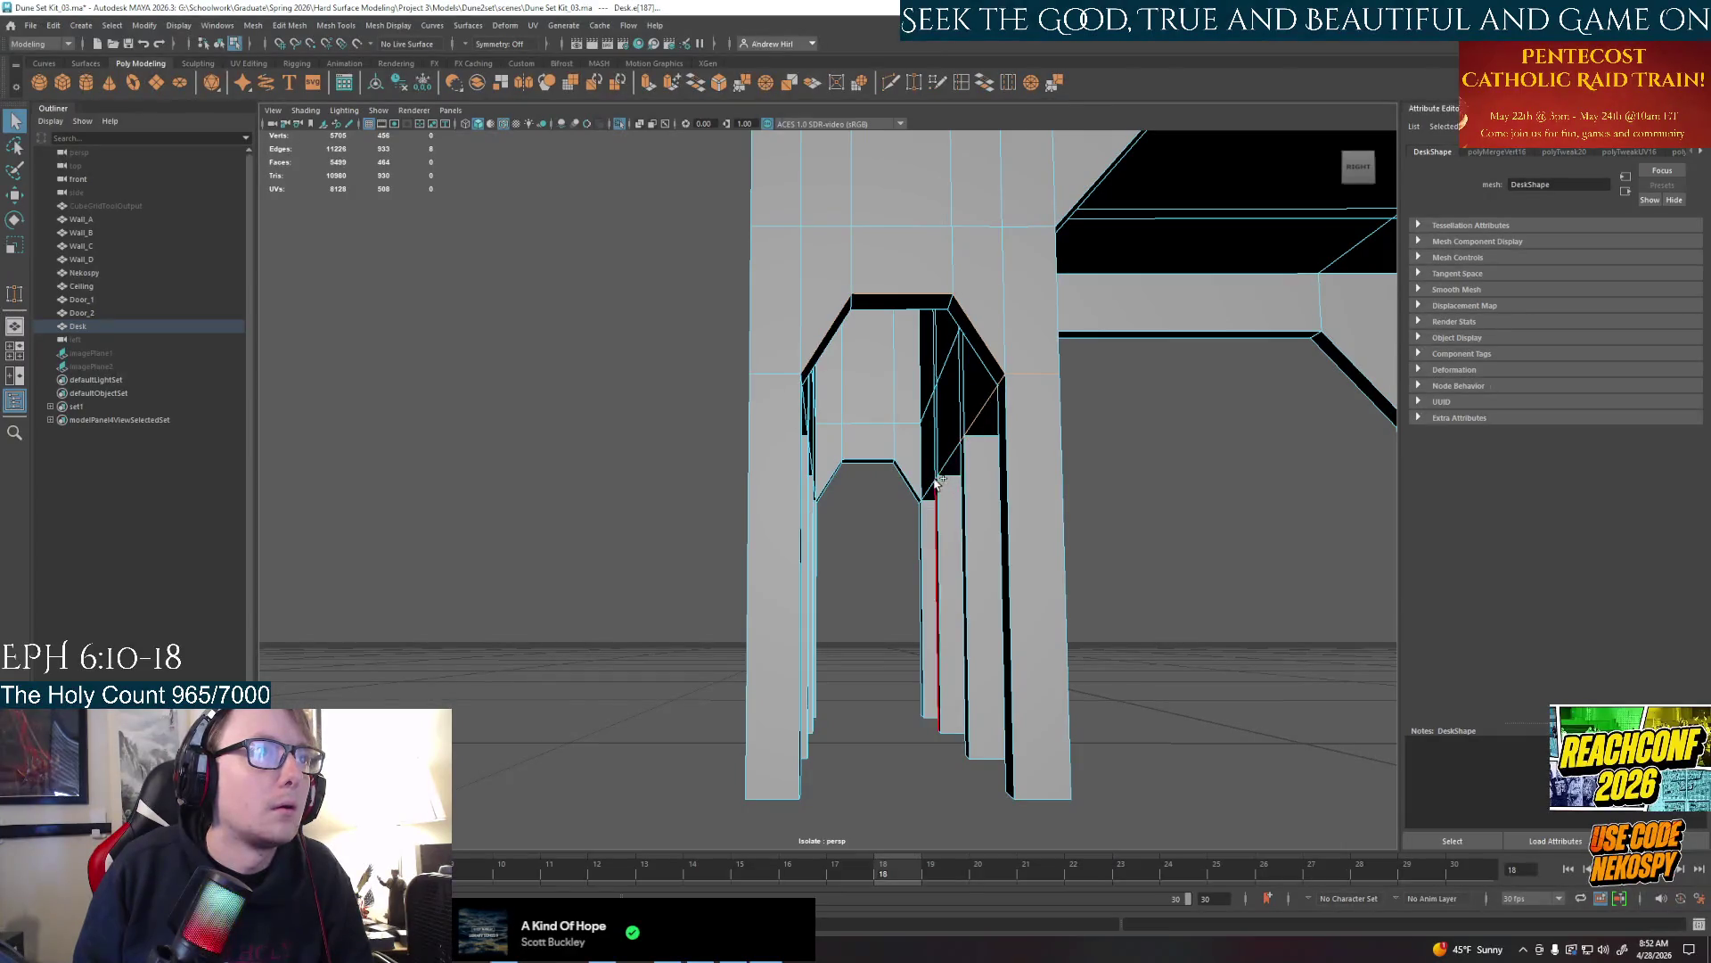
{"action": "left_click_drag", "start_coordinate": [1022, 484], "coordinate": [888, 445], "text": "alt"}
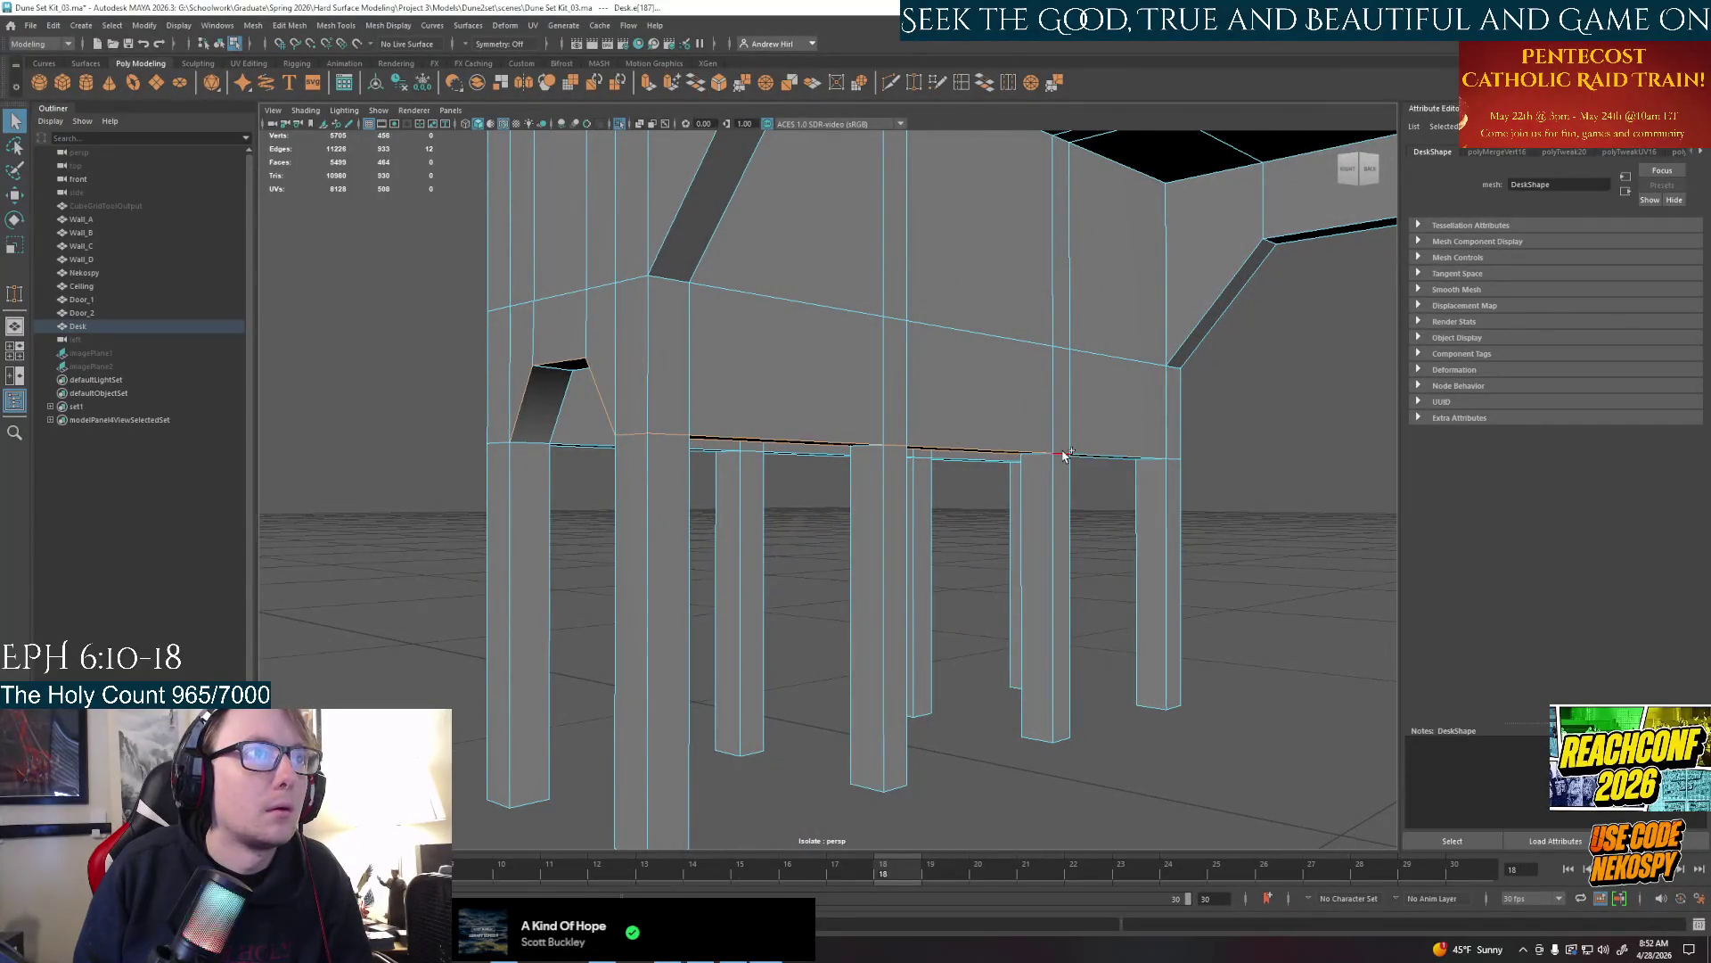
{"action": "left_click_drag", "start_coordinate": [1178, 458], "coordinate": [1013, 494], "text": "alt"}
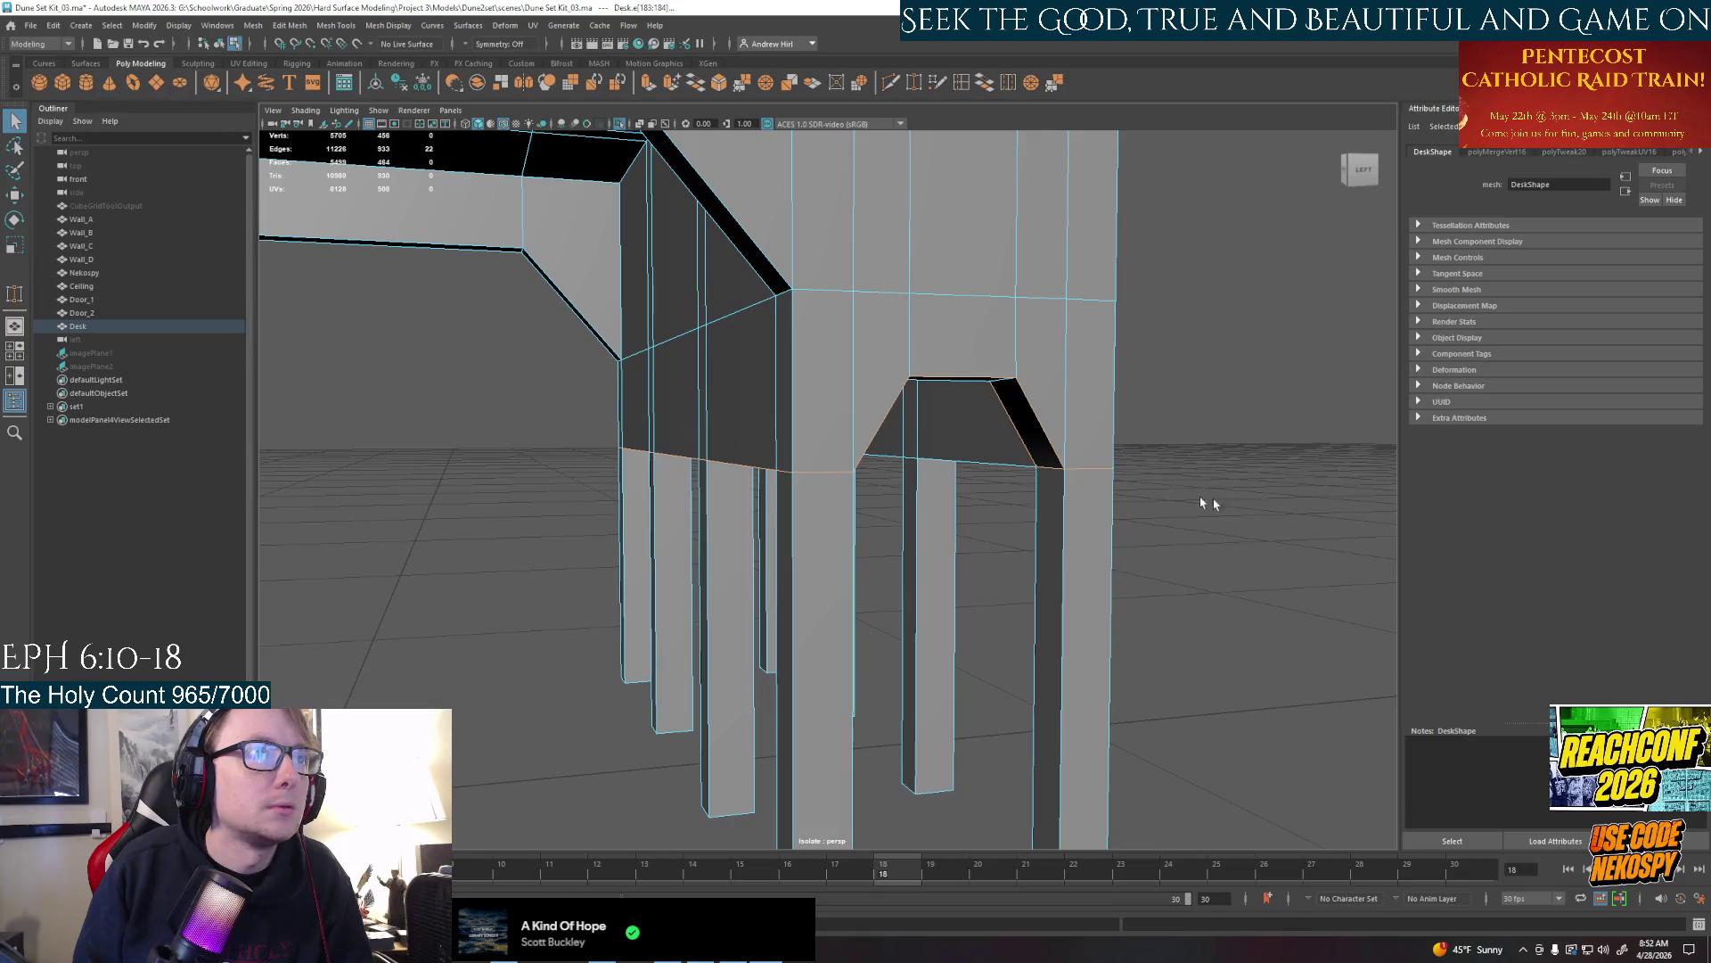
{"action": "left_click_drag", "start_coordinate": [1201, 503], "coordinate": [676, 448], "text": "alt"}
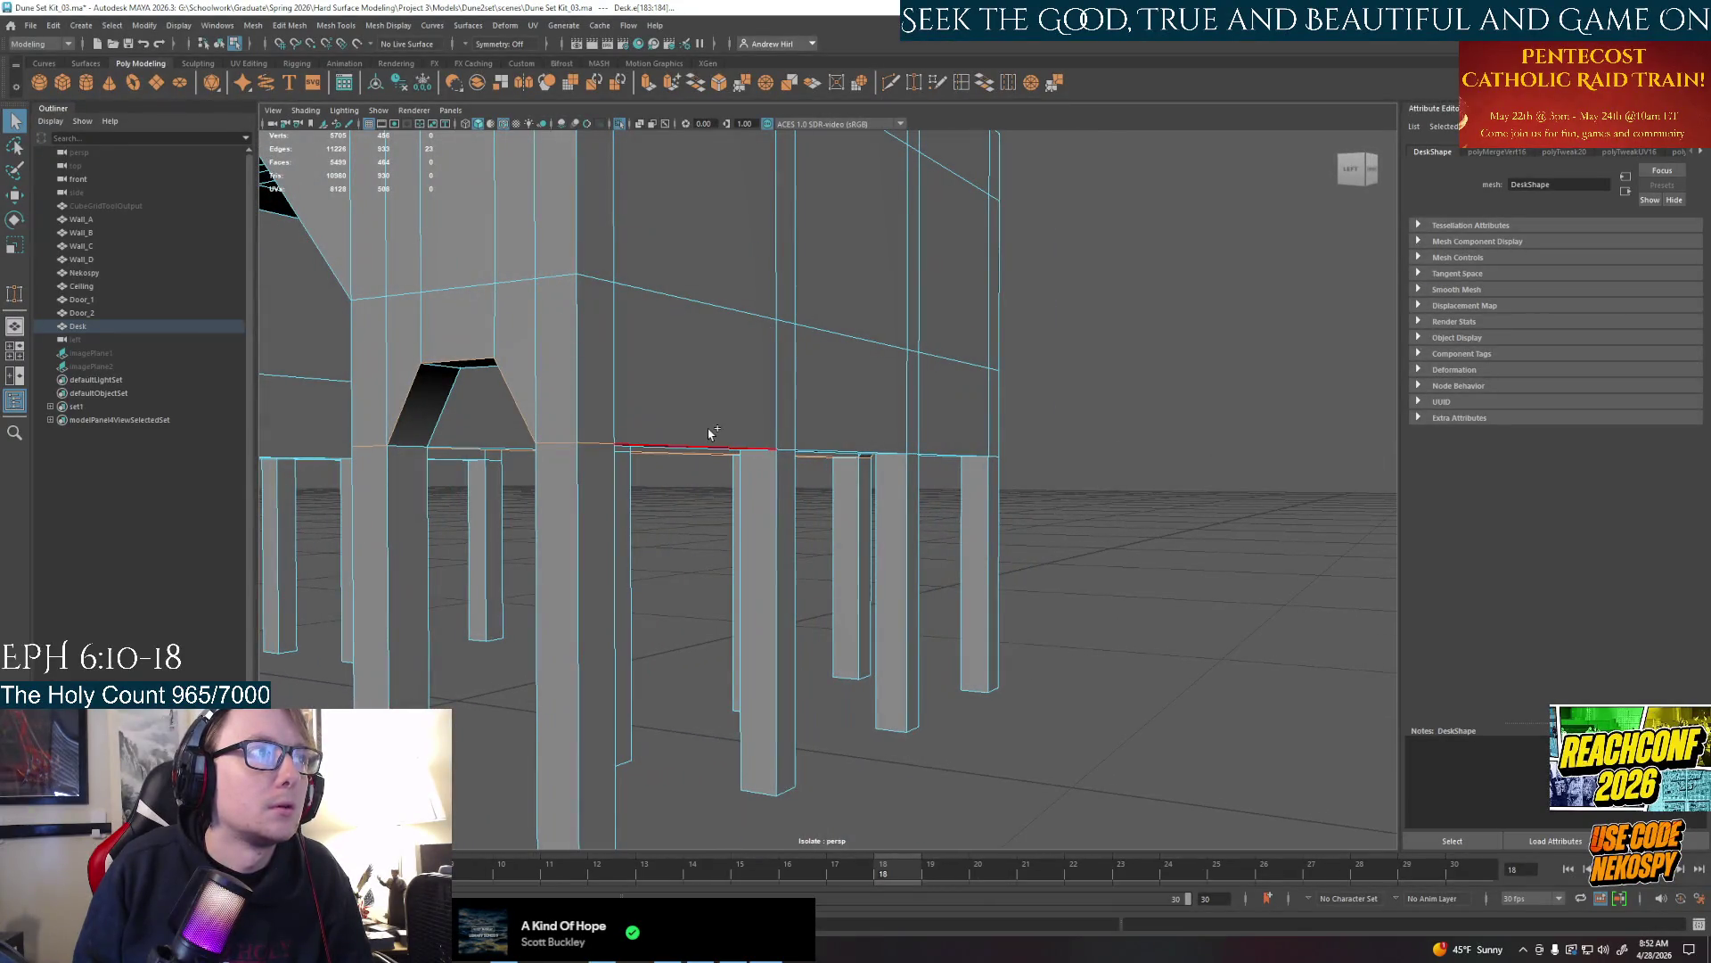
{"action": "left_click", "coordinate": [709, 432]}
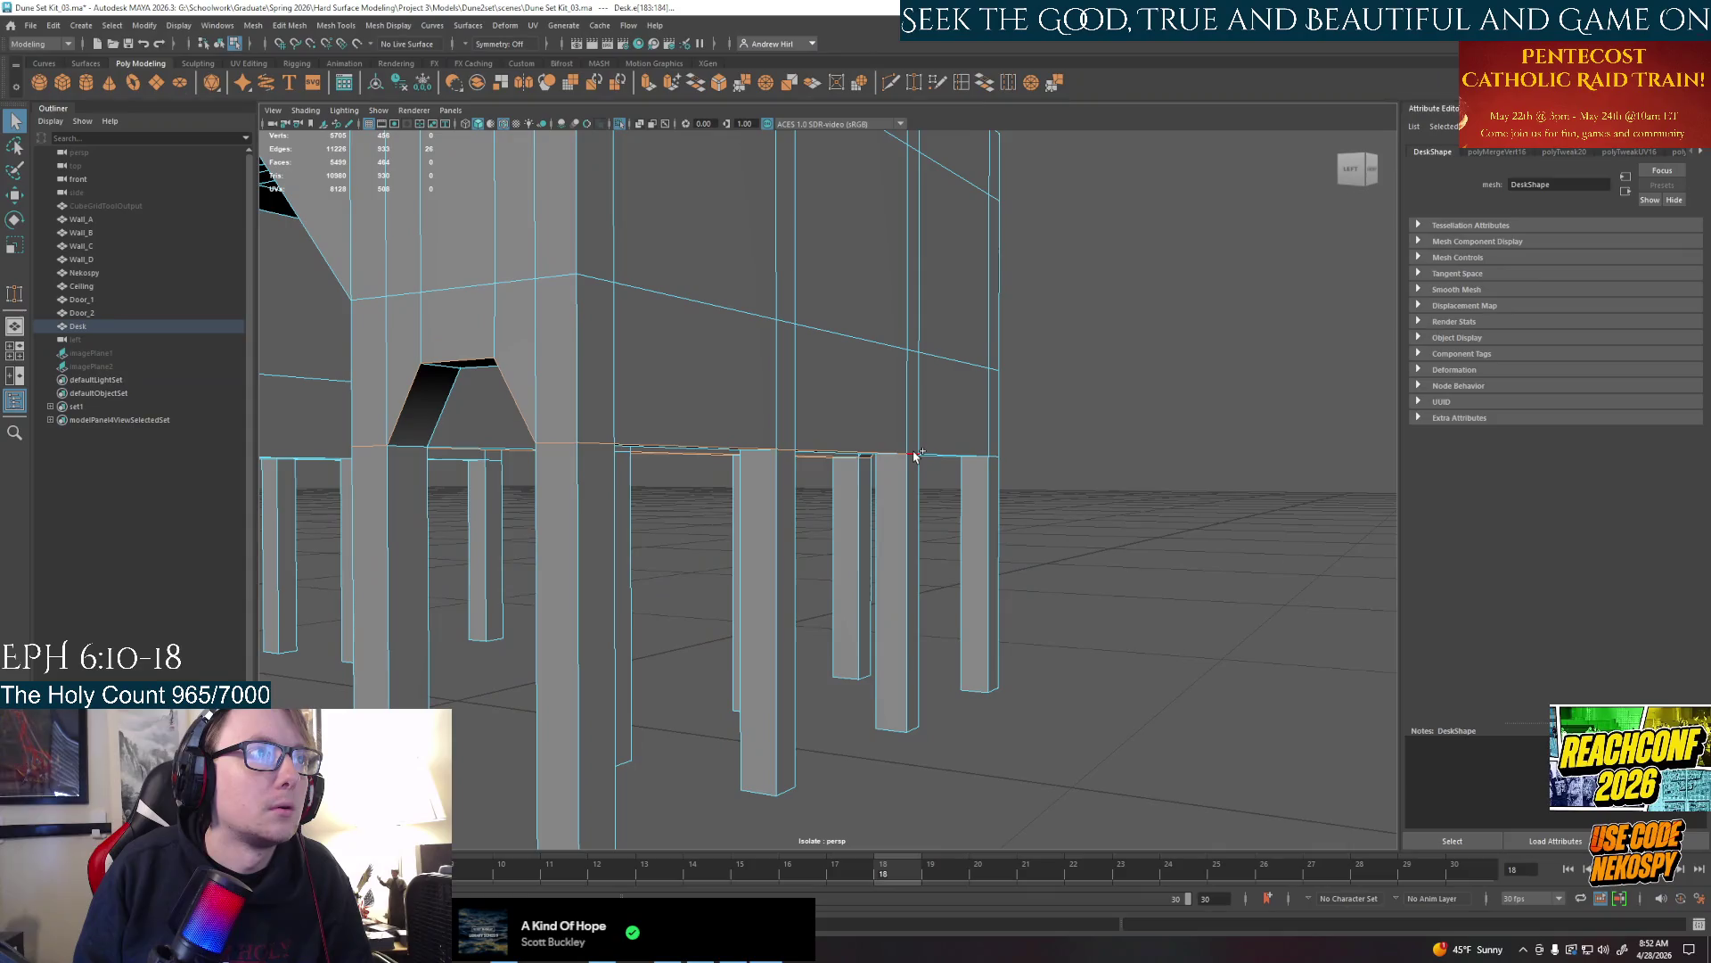
{"action": "left_click", "coordinate": [1003, 457]}
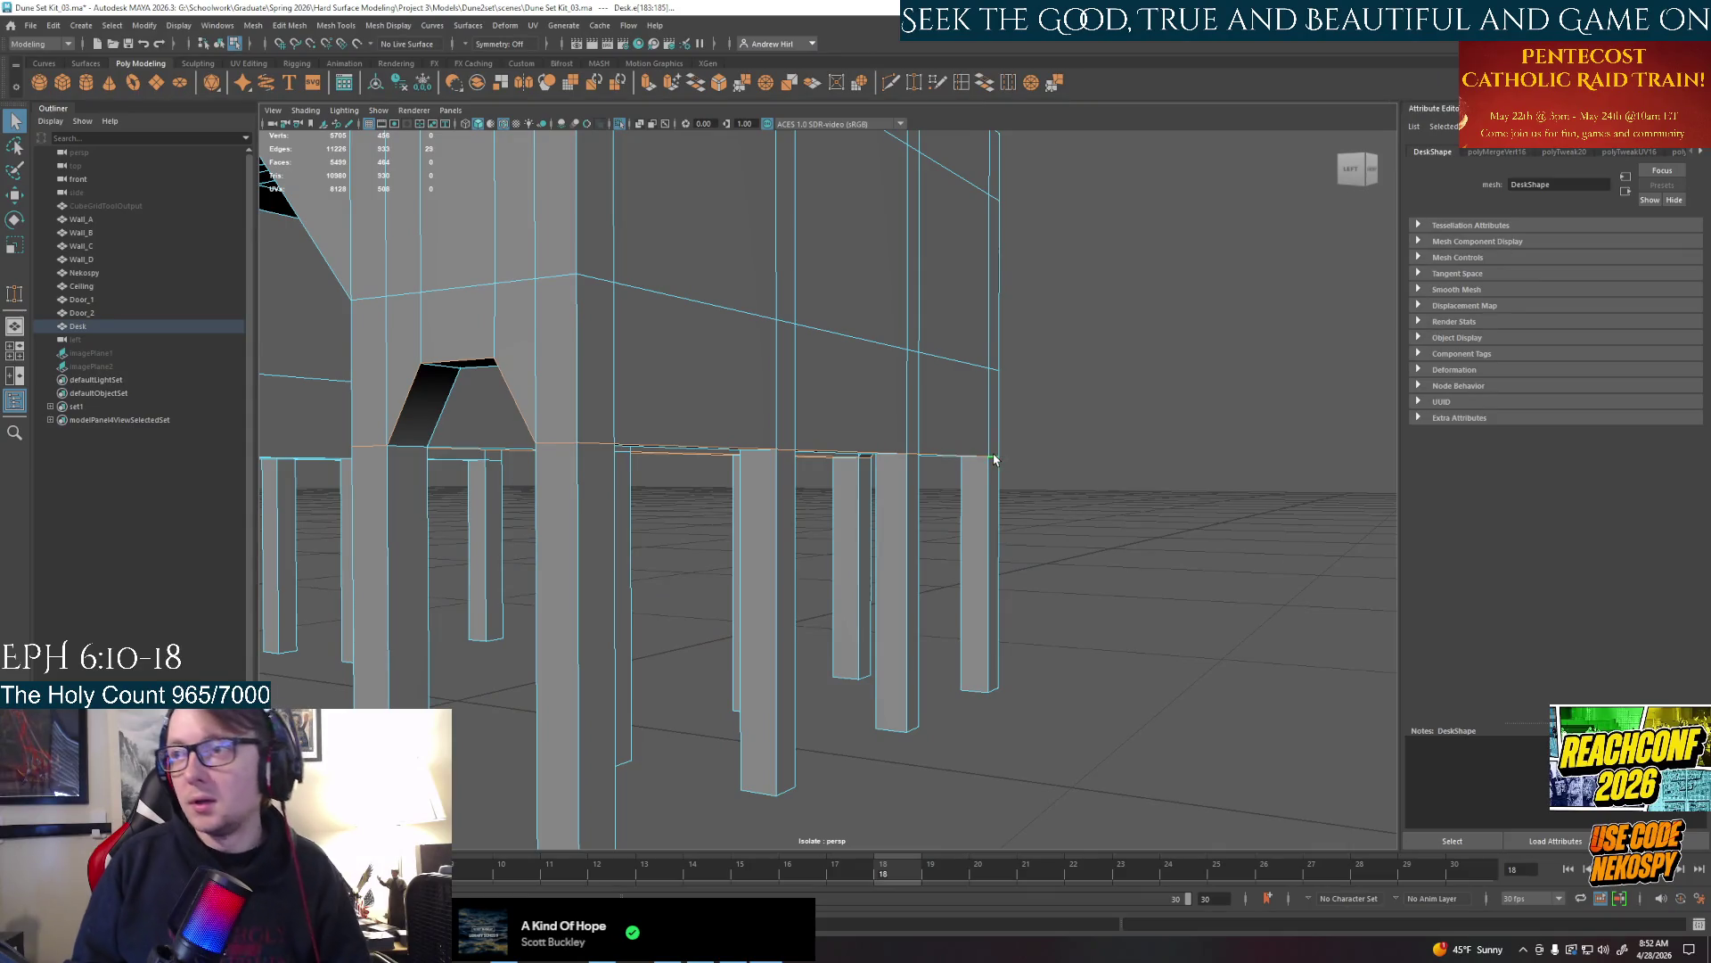
{"action": "mouse_move", "coordinate": [1003, 457]}
{"action": "left_mouse_down", "text": "alt"}
{"action": "mouse_move", "coordinate": [907, 489]}
{"action": "mouse_move", "coordinate": [803, 456]}
{"action": "left_mouse_up", "text": "alt"}
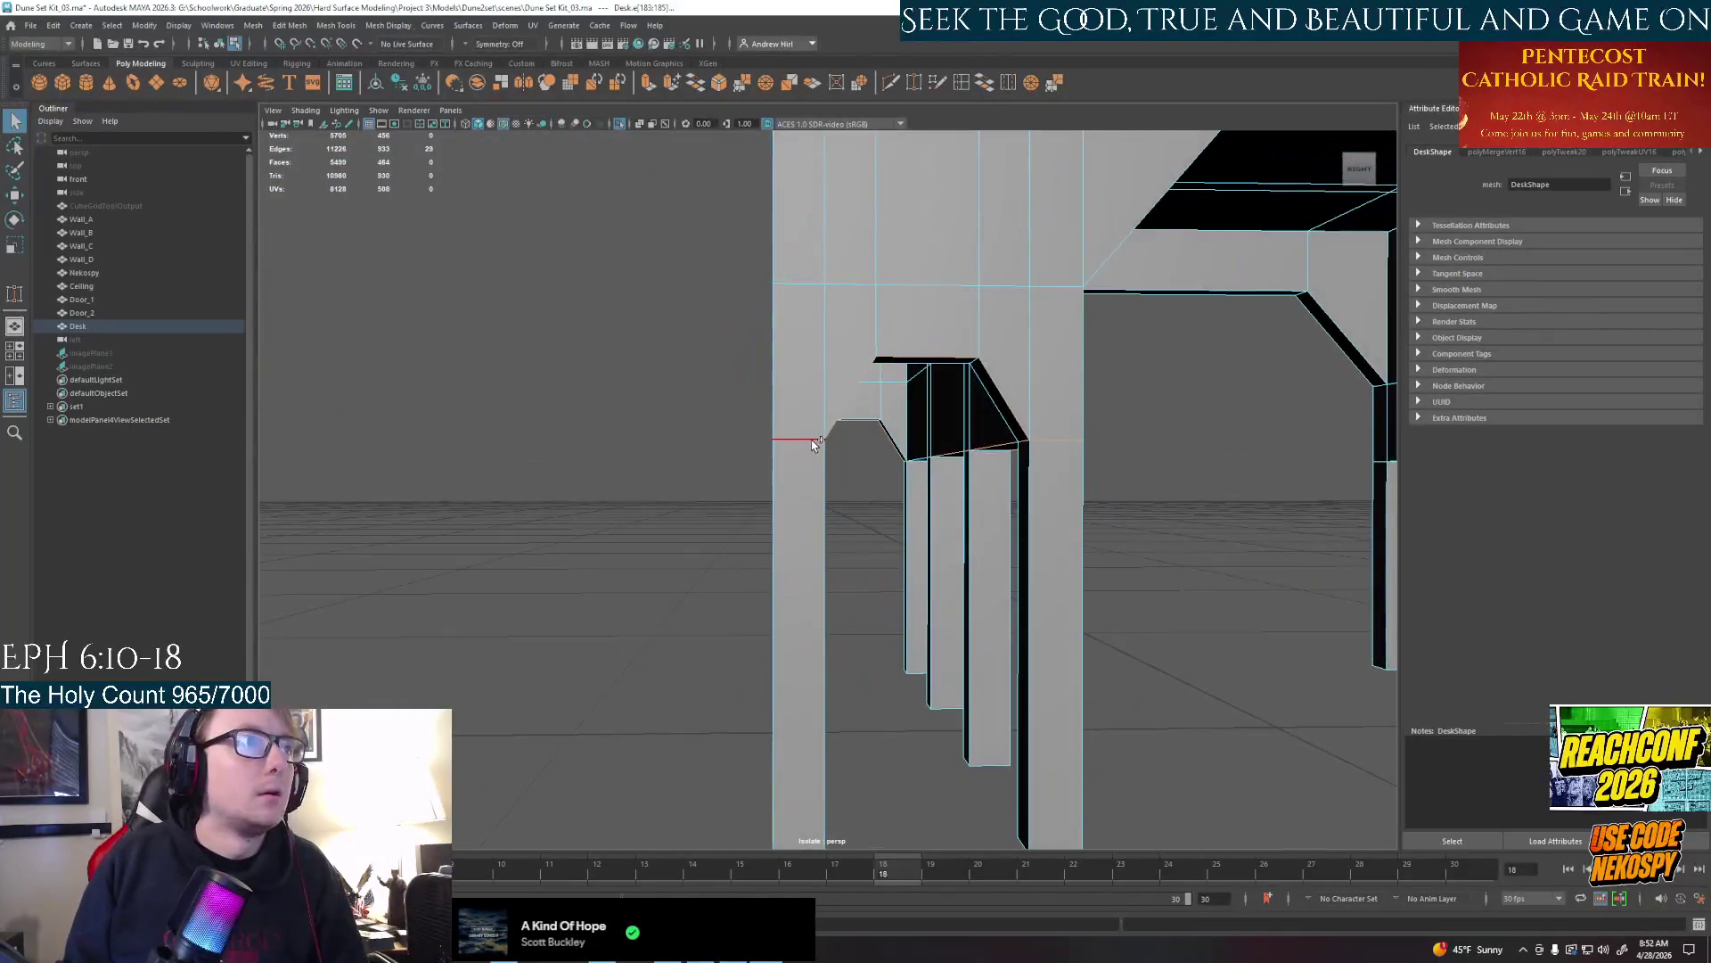
{"action": "right_click_drag", "start_coordinate": [802, 456], "coordinate": [856, 455], "text": "alt"}
{"action": "left_click_drag", "start_coordinate": [856, 455], "coordinate": [820, 474], "text": "alt"}
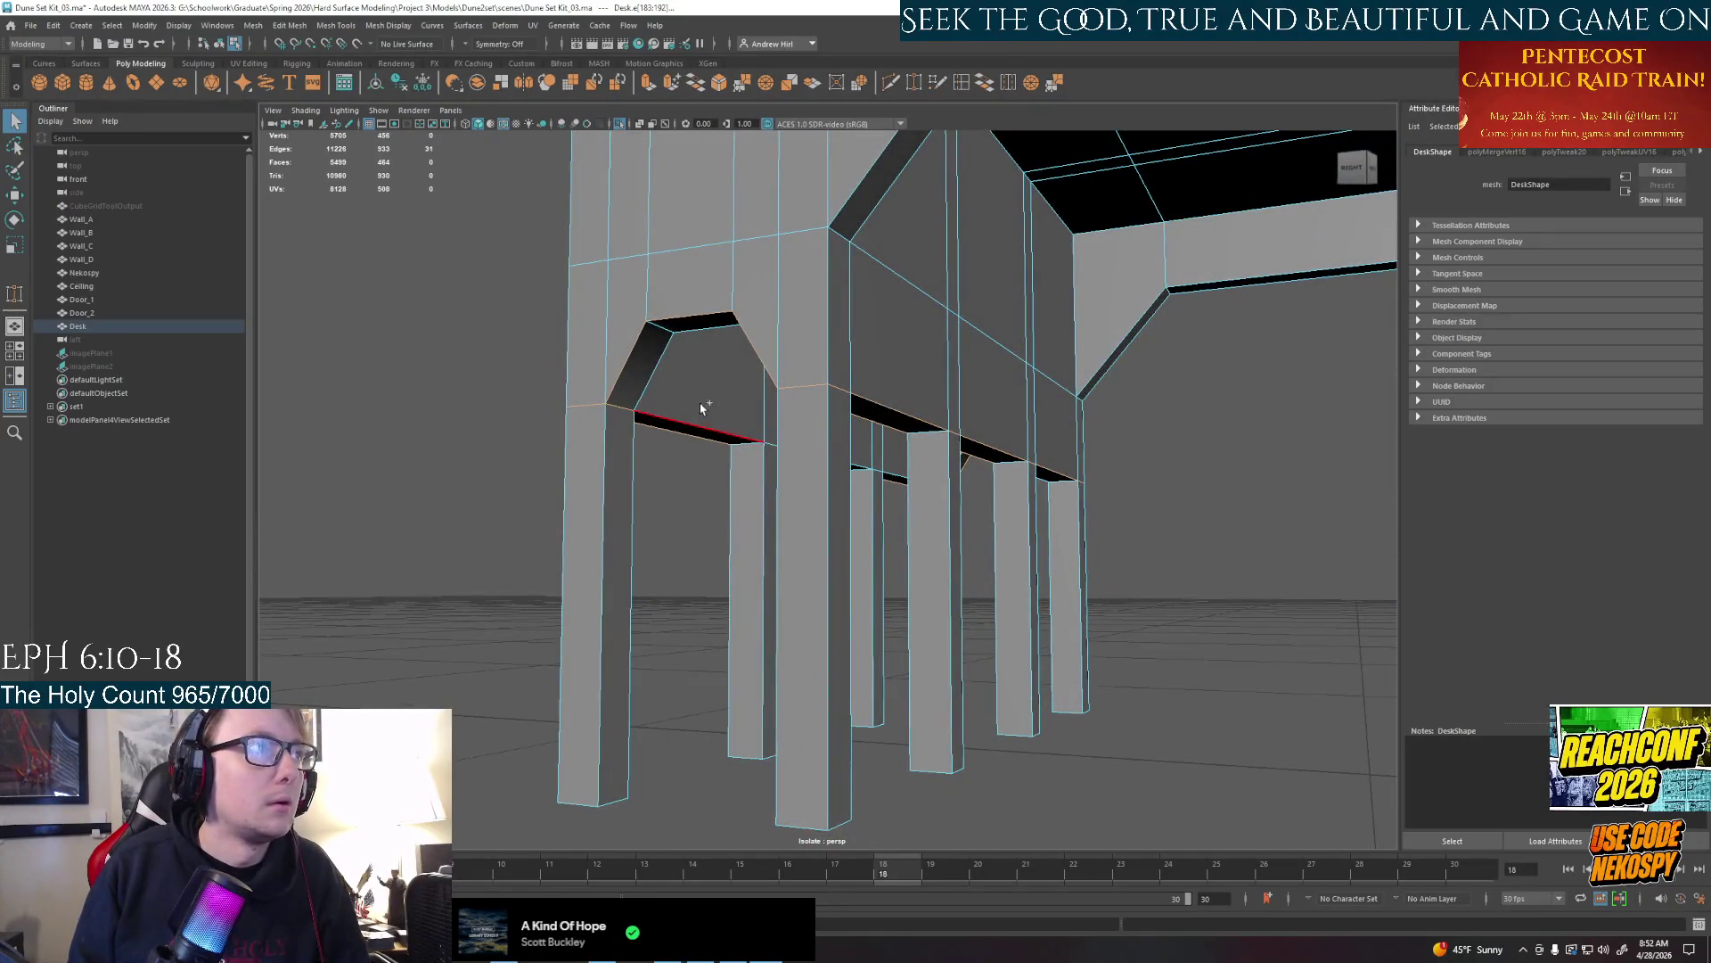
{"action": "mouse_move", "coordinate": [695, 402]}
{"action": "left_mouse_down", "text": "alt"}
{"action": "mouse_move", "coordinate": [729, 468]}
{"action": "mouse_move", "coordinate": [782, 434]}
{"action": "mouse_move", "coordinate": [794, 455]}
{"action": "left_mouse_up", "text": "alt"}
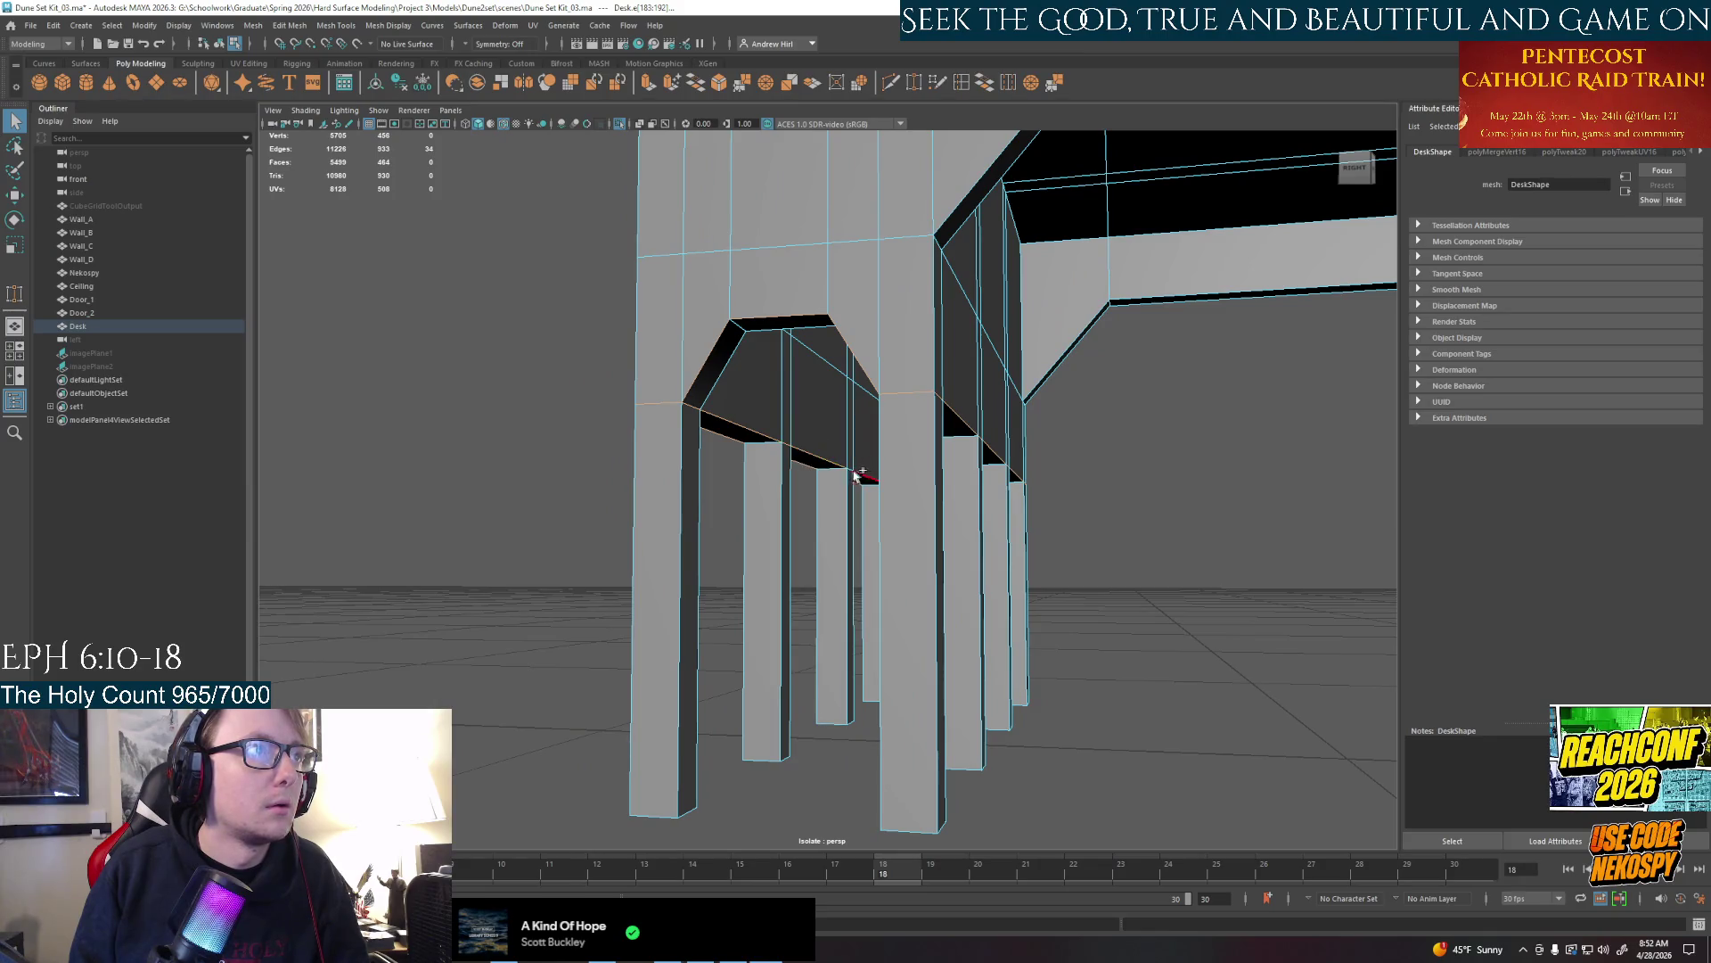
{"action": "mouse_move", "coordinate": [862, 474]}
{"action": "left_mouse_down", "text": "alt"}
{"action": "mouse_move", "coordinate": [857, 401]}
{"action": "mouse_move", "coordinate": [851, 535]}
{"action": "mouse_move", "coordinate": [937, 509]}
{"action": "mouse_move", "coordinate": [1035, 529]}
{"action": "mouse_move", "coordinate": [1124, 514]}
{"action": "mouse_move", "coordinate": [749, 495]}
{"action": "left_mouse_up", "text": "alt"}
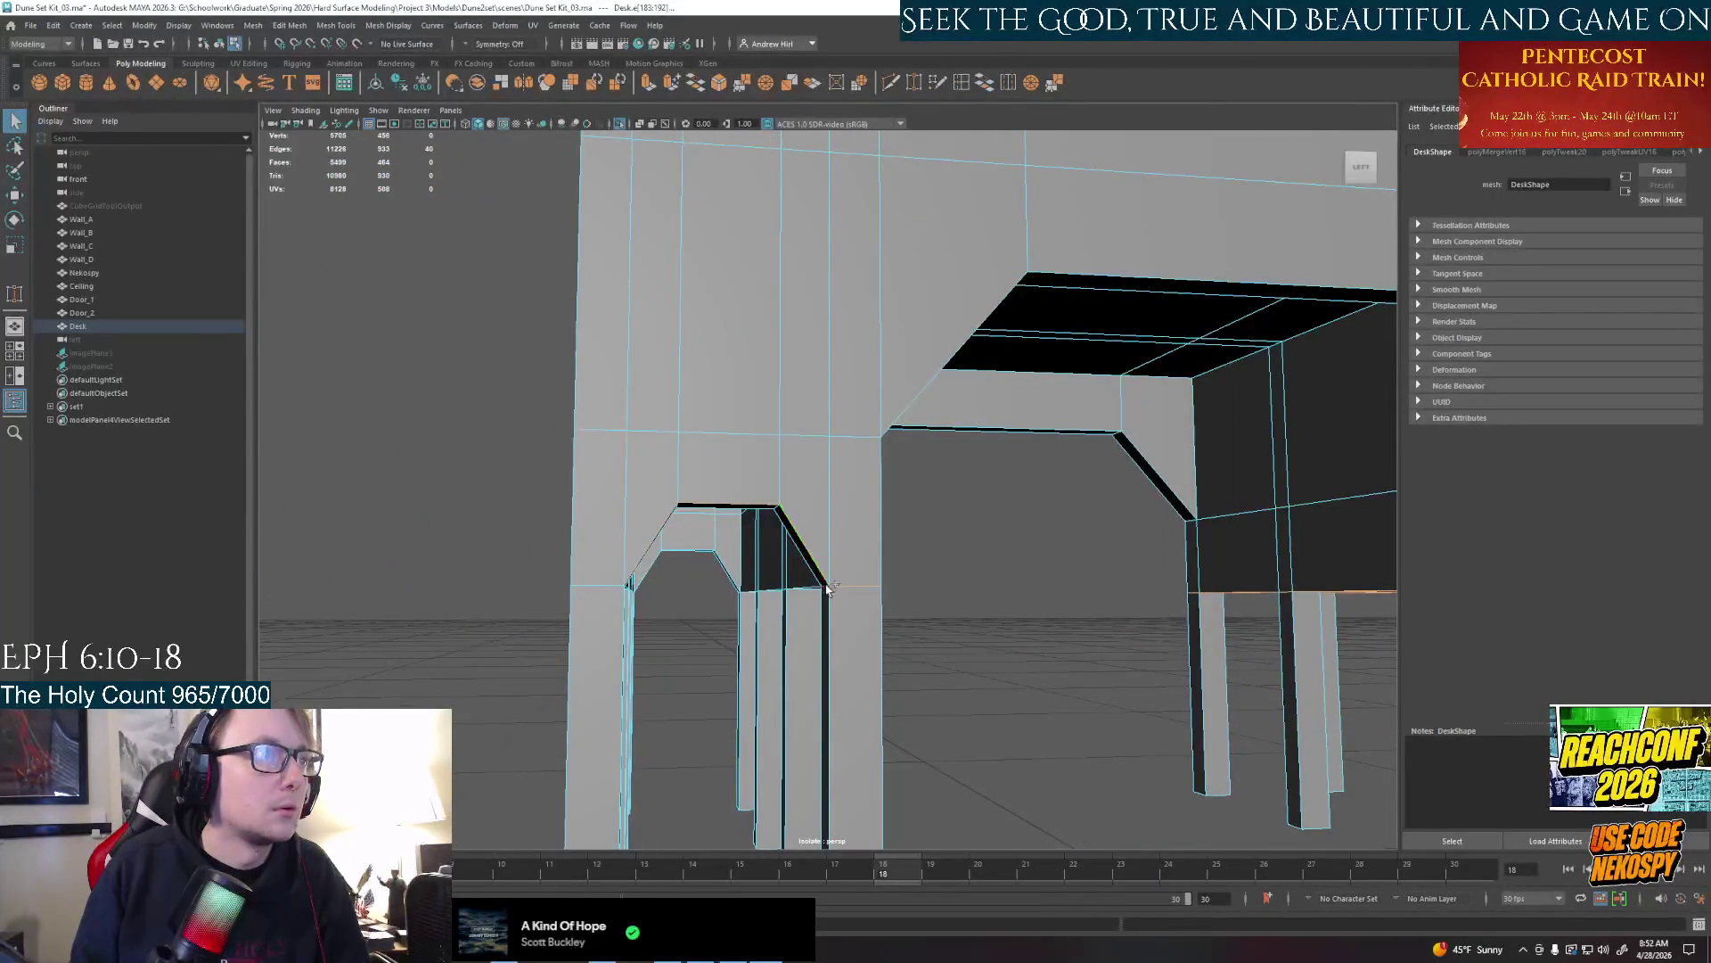
Shift-select the horizontal bottom edges of the desk body running between the legs
{"action": "left_click", "coordinate": [807, 588]}
{"action": "left_click_drag", "start_coordinate": [807, 589], "coordinate": [867, 523], "text": "alt"}
{"action": "left_click", "coordinate": [867, 522]}
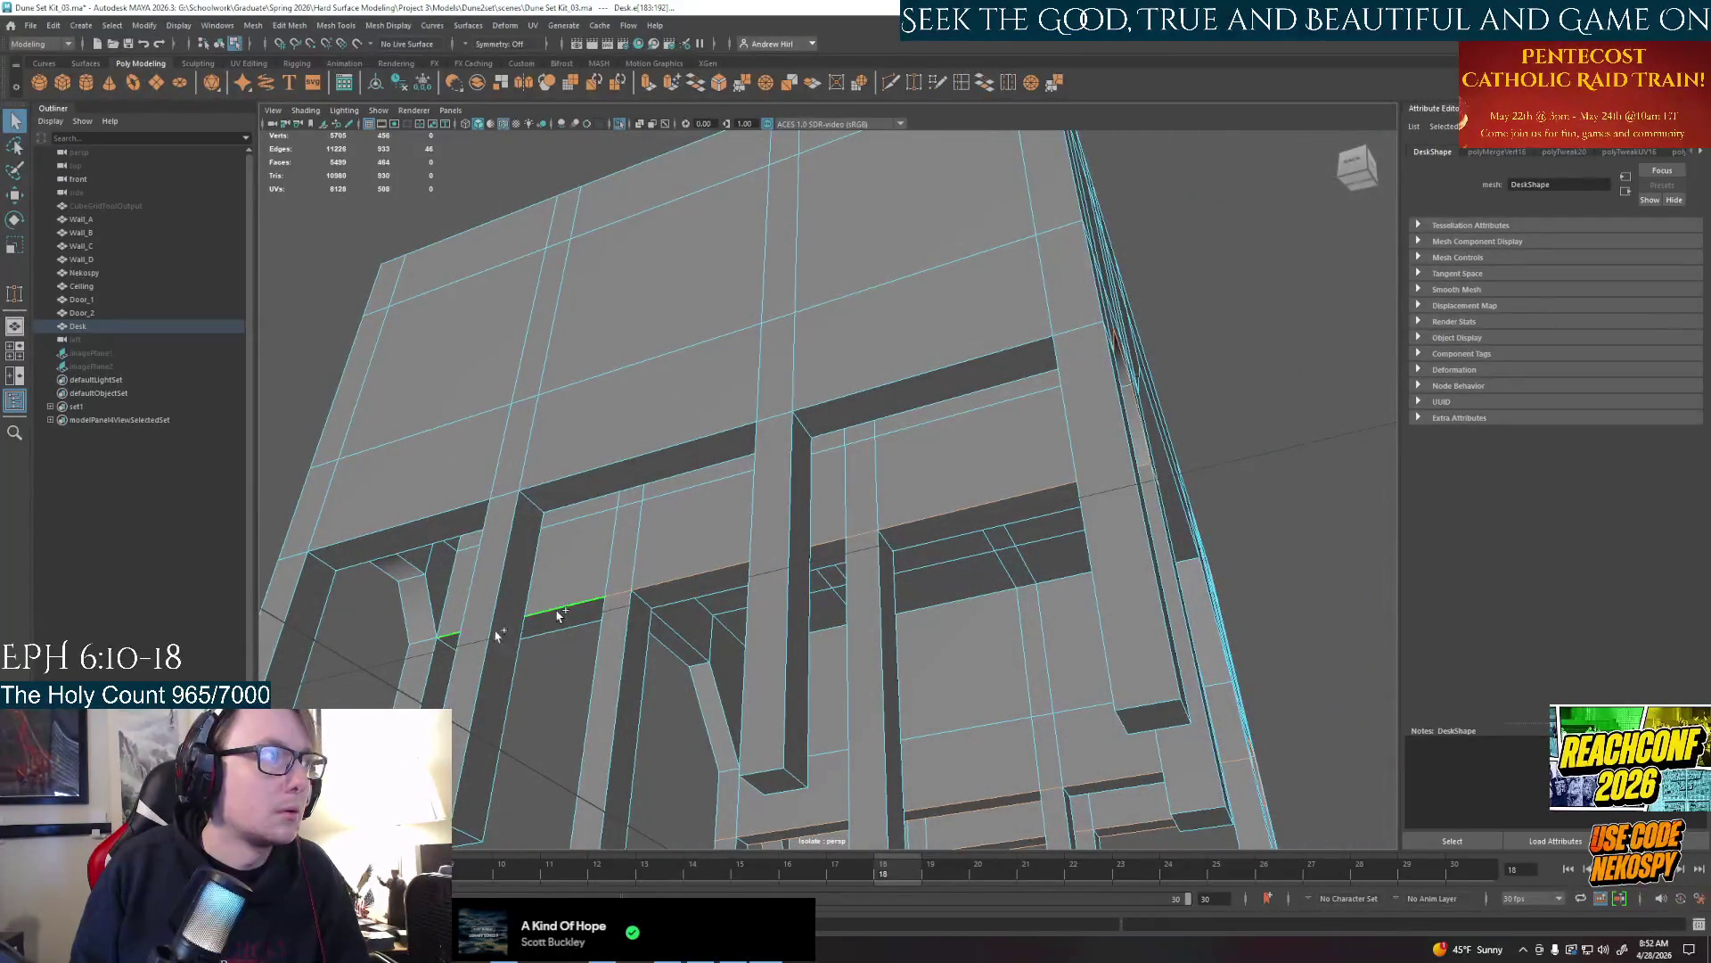
{"action": "left_click", "coordinate": [297, 549], "text": "shift"}
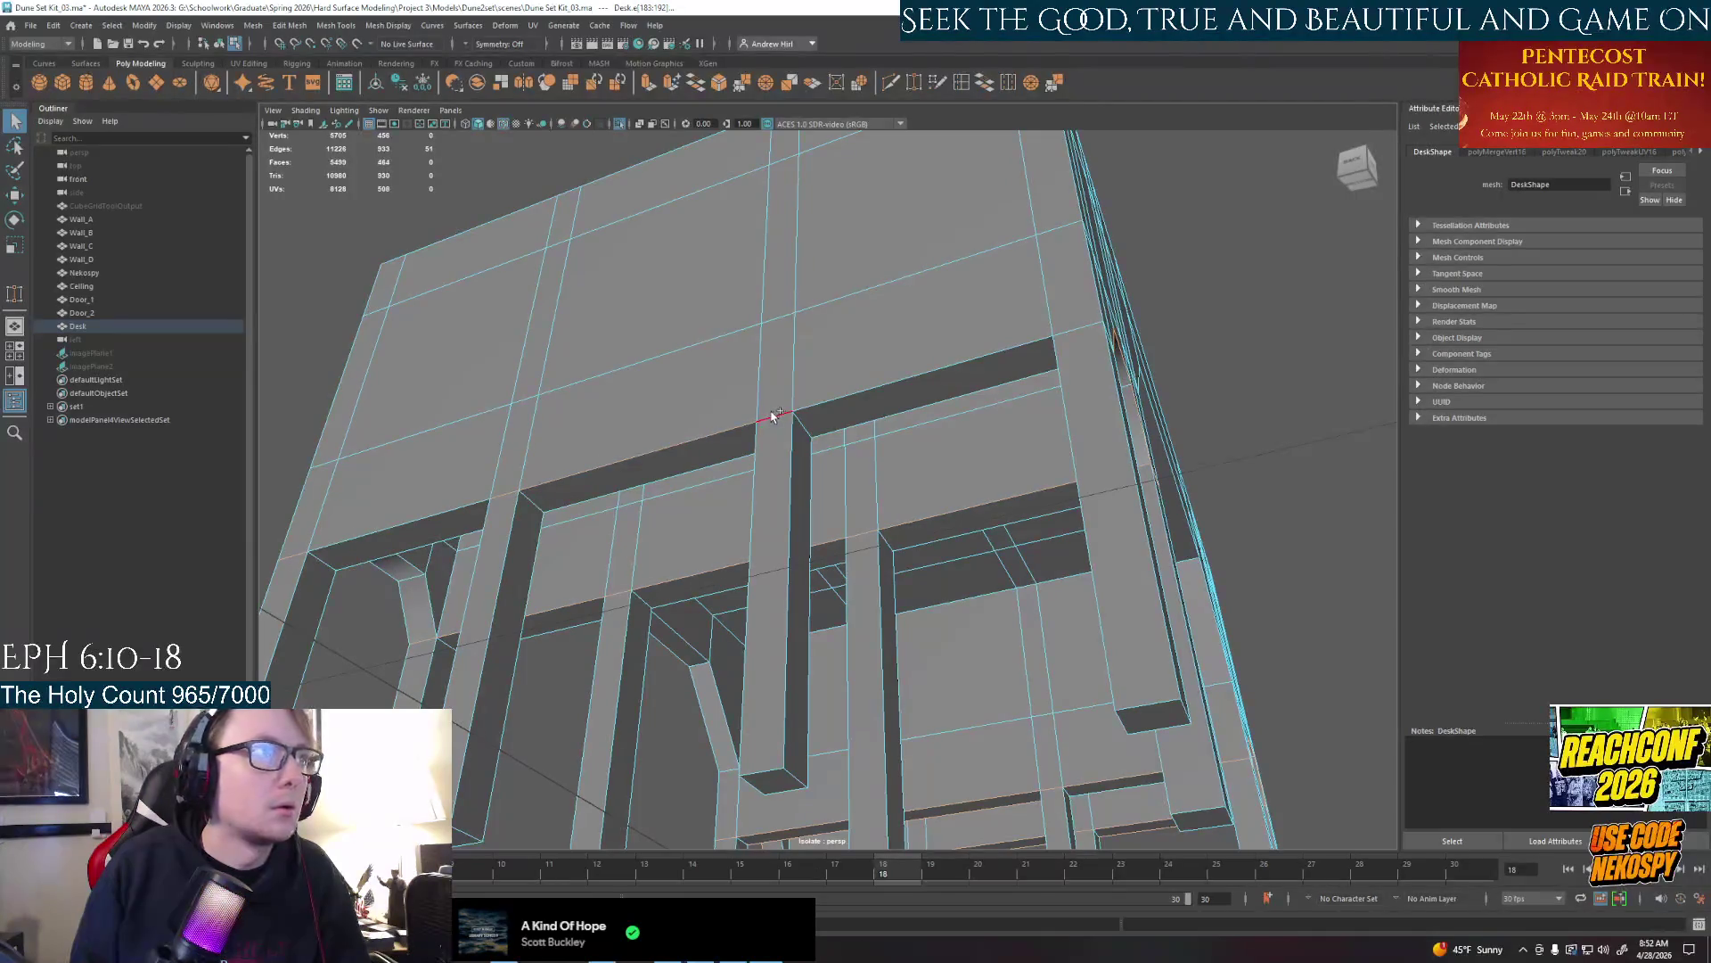
{"action": "mouse_move", "coordinate": [1029, 345]}
{"action": "left_mouse_down", "text": "alt"}
{"action": "mouse_move", "coordinate": [699, 530]}
{"action": "mouse_move", "coordinate": [857, 441]}
{"action": "mouse_move", "coordinate": [1044, 458]}
{"action": "left_mouse_up", "text": "alt"}
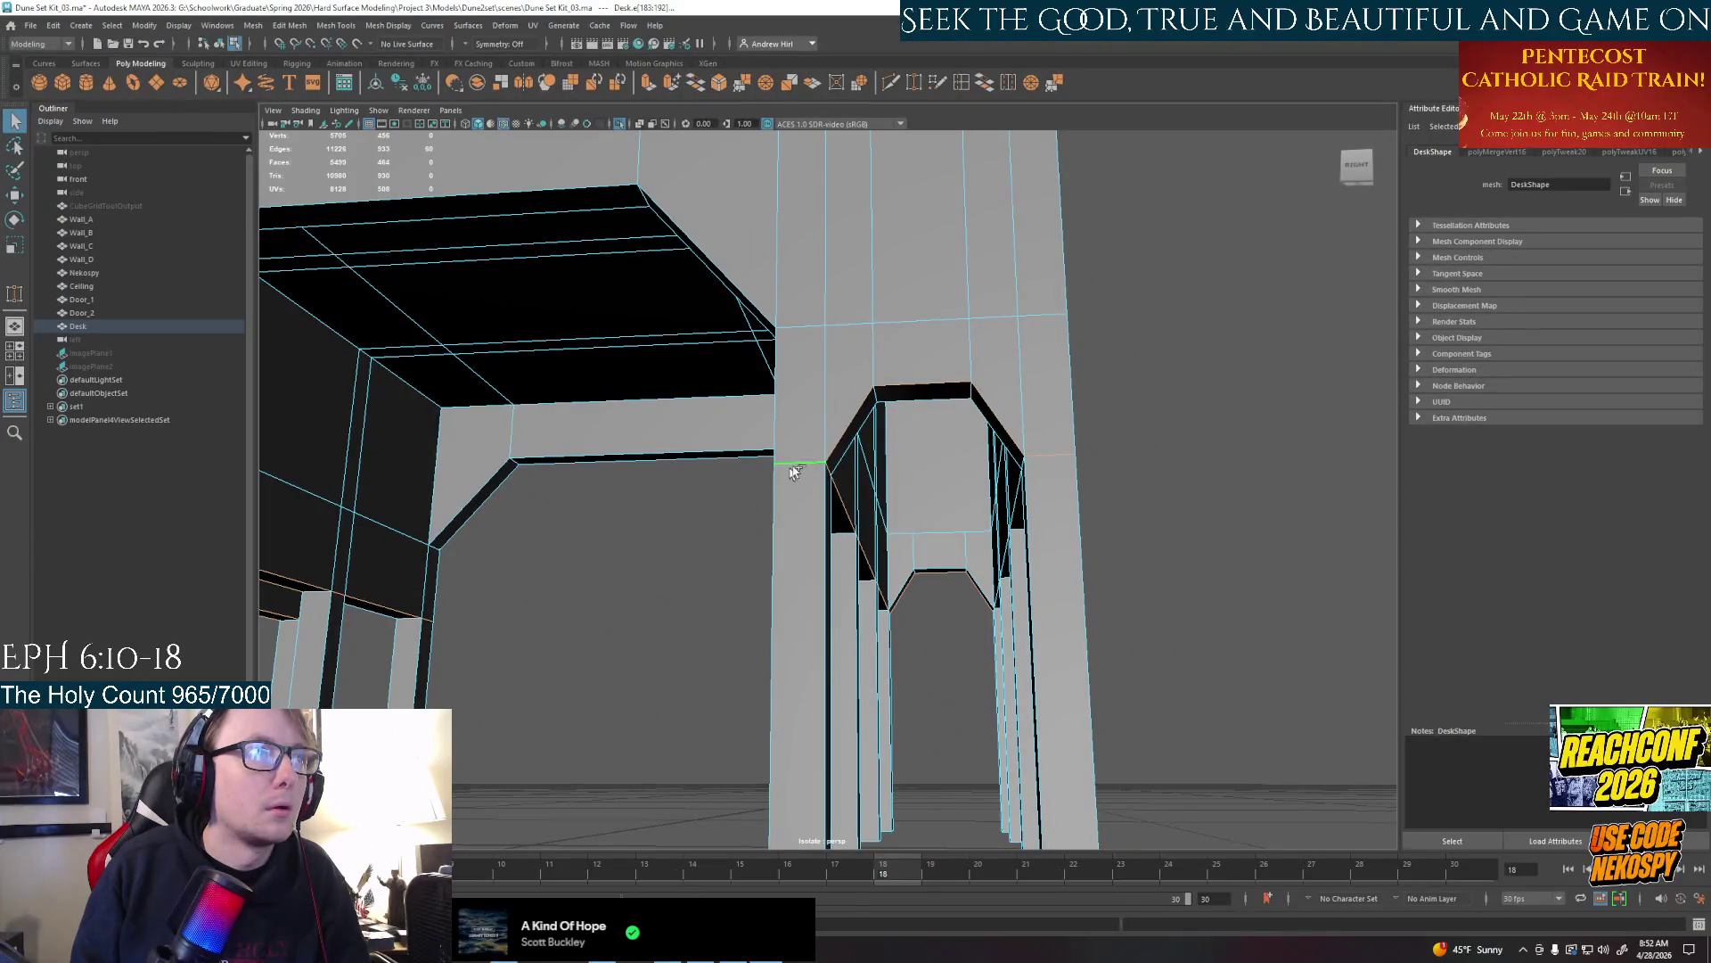
{"action": "left_click", "coordinate": [793, 471], "text": "shift"}
{"action": "left_click_drag", "start_coordinate": [829, 468], "coordinate": [1153, 463], "text": "alt"}
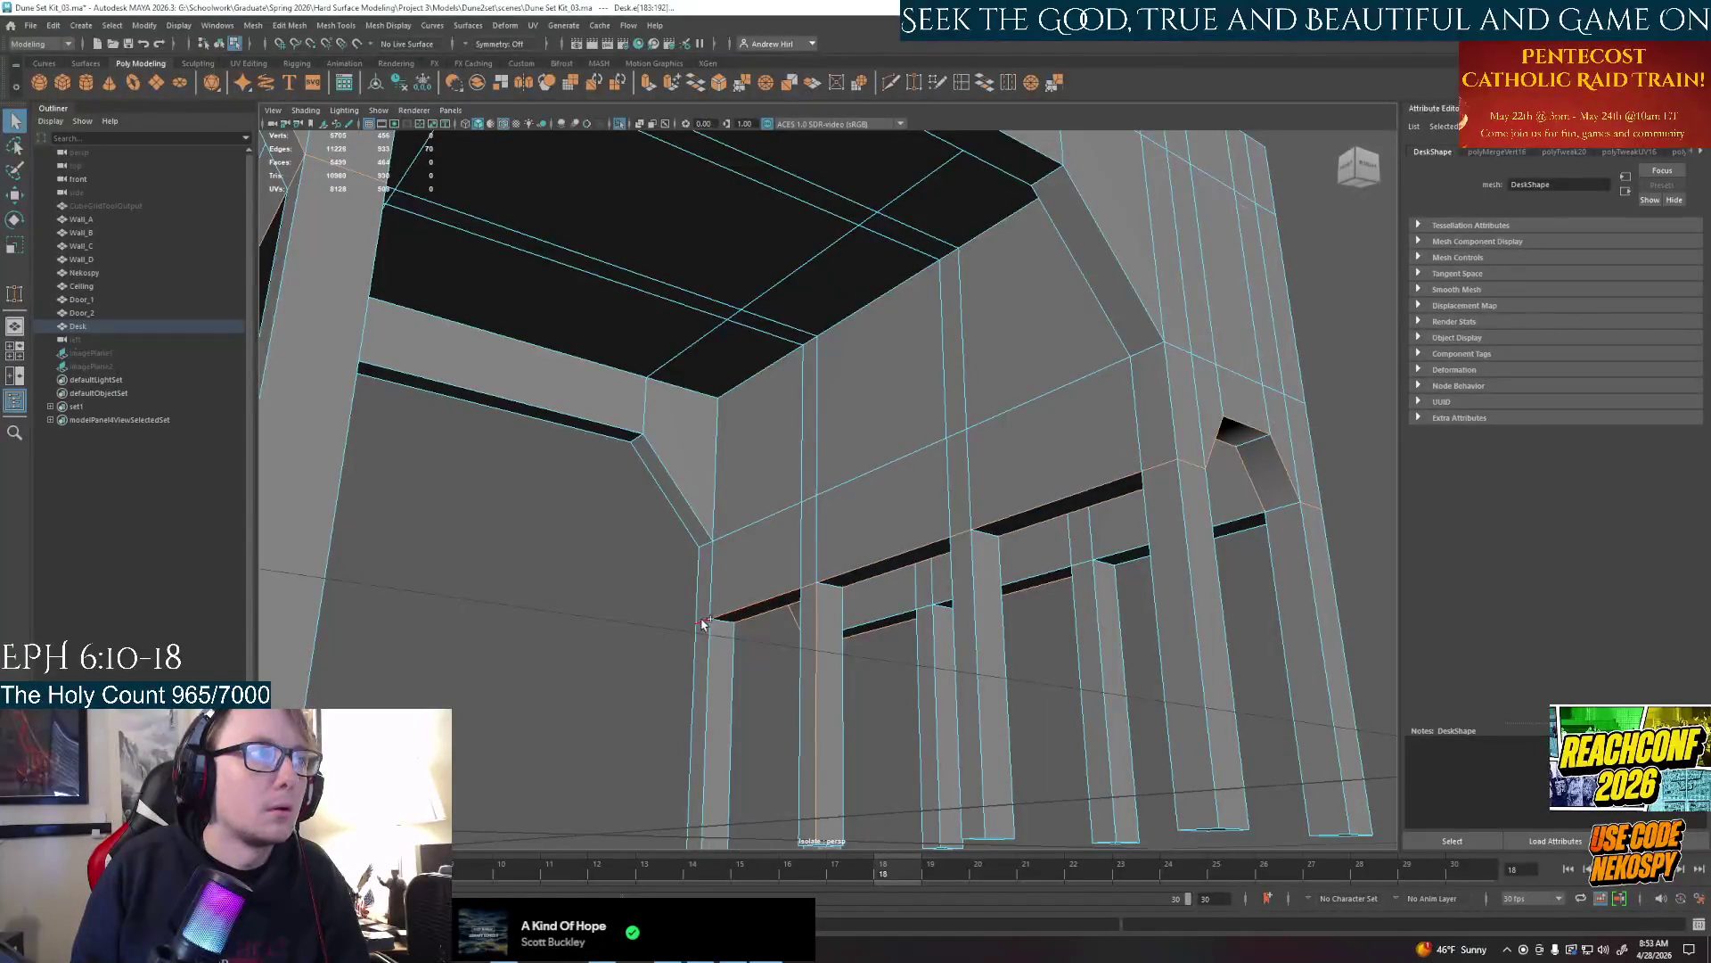
{"action": "left_click", "coordinate": [767, 619], "text": "shift"}
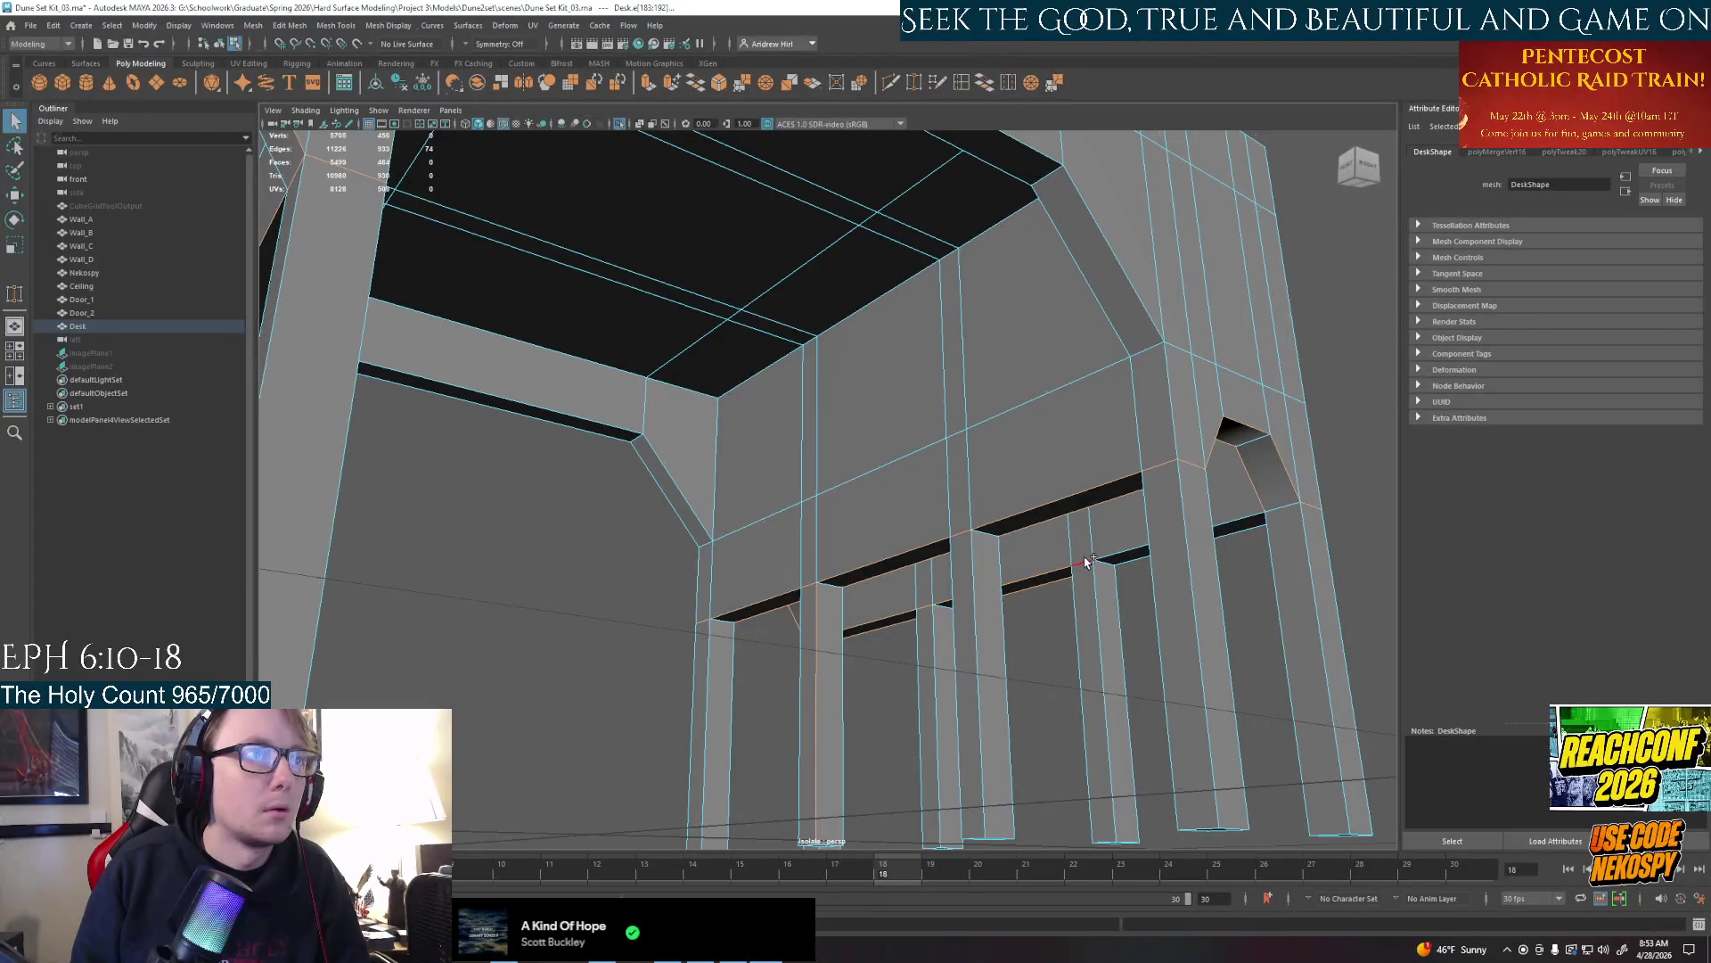
{"action": "mouse_move", "coordinate": [1086, 562]}
{"action": "left_mouse_down", "text": "alt"}
{"action": "mouse_move", "coordinate": [642, 653]}
{"action": "mouse_move", "coordinate": [972, 662]}
{"action": "left_mouse_up", "text": "alt"}
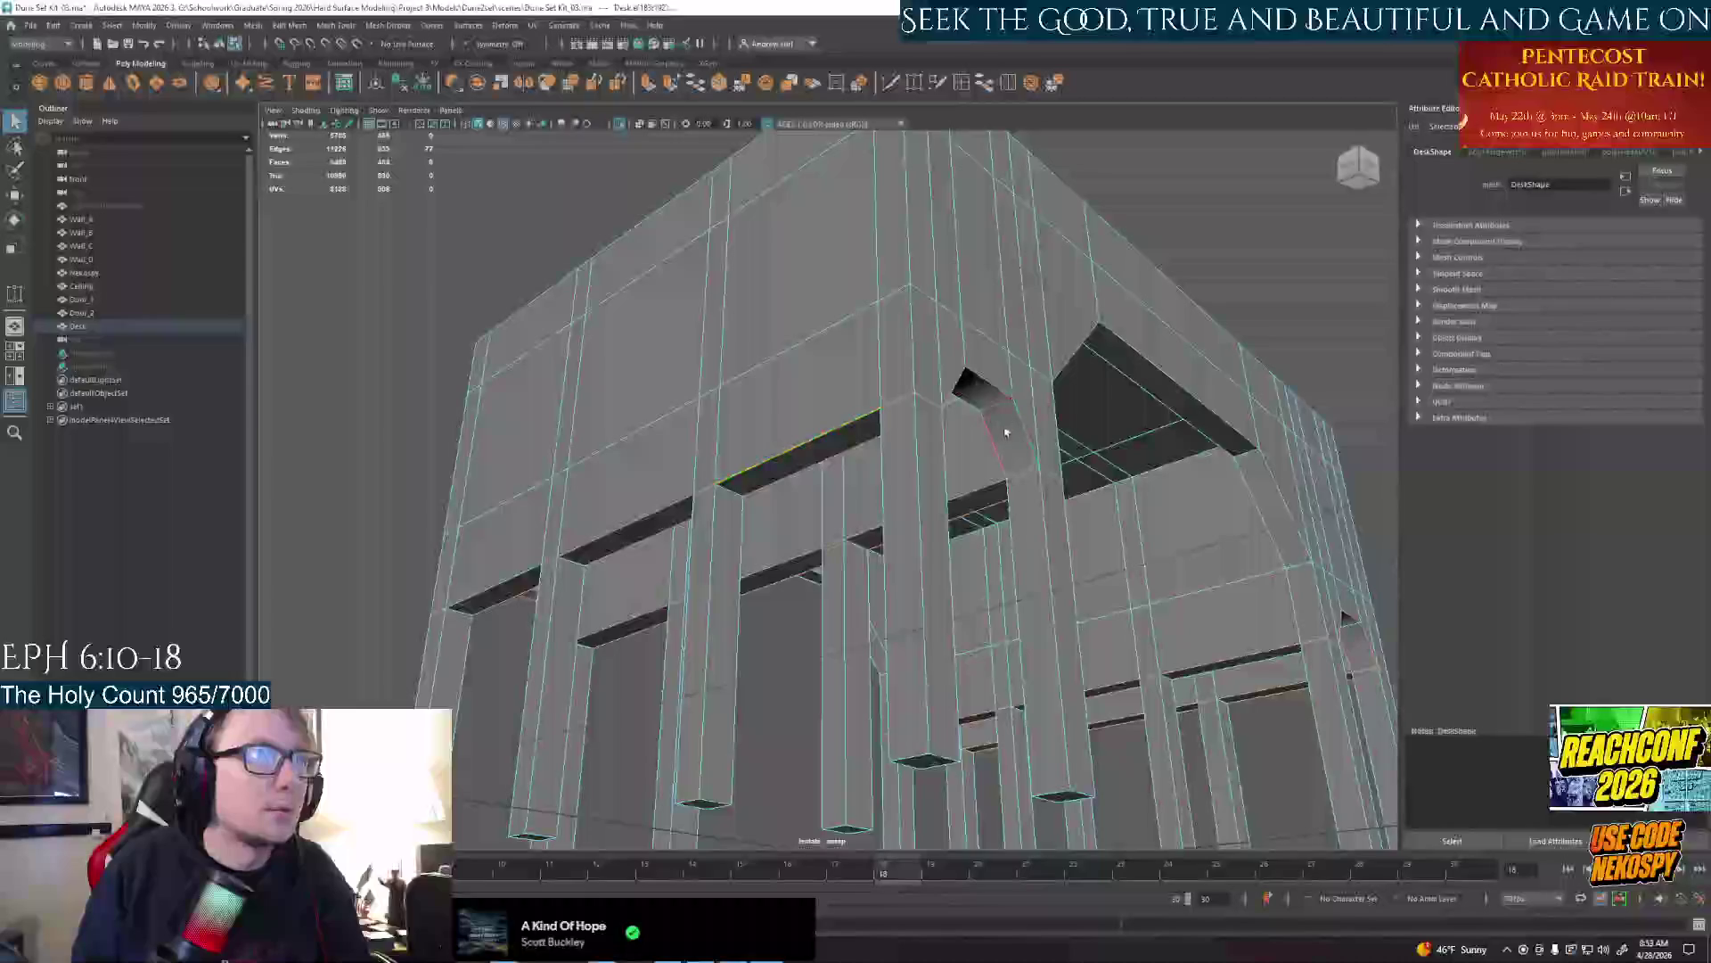
Move the selected bottom edge loop down in Y so the body covers more of each leg
{"action": "left_click_drag", "start_coordinate": [982, 506], "coordinate": [985, 516], "text": "alt"}
{"action": "left_click", "coordinate": [986, 517]}
{"action": "key", "text": "w"}
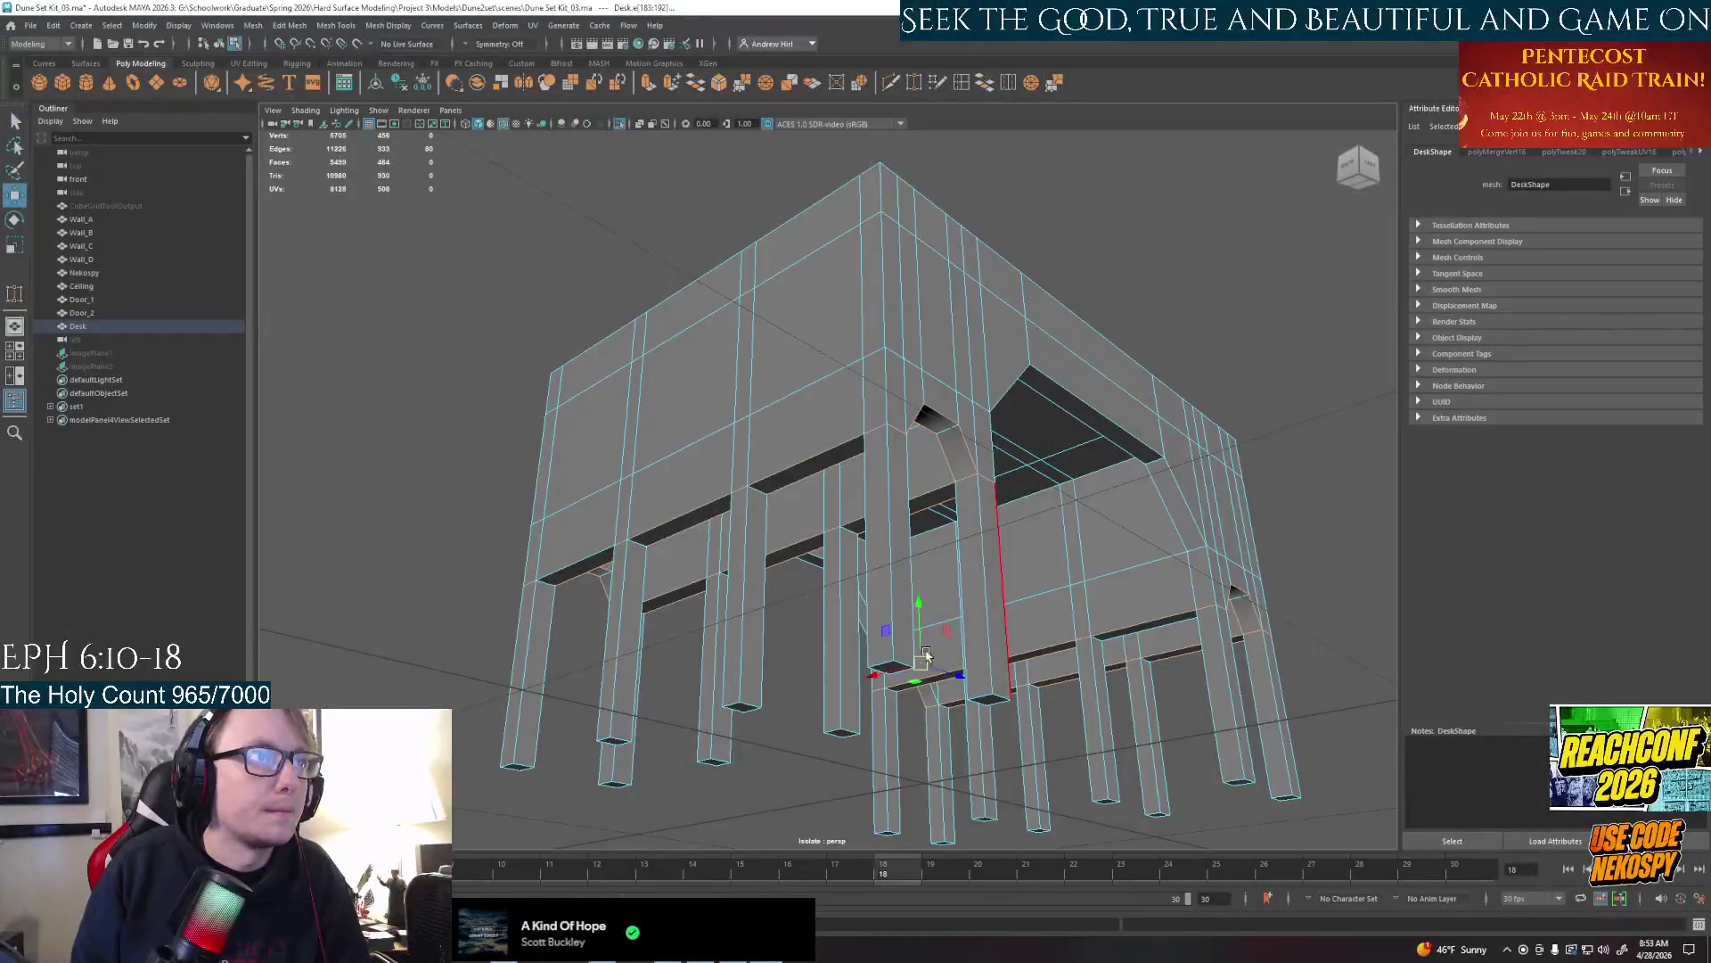
{"action": "left_click_drag", "start_coordinate": [924, 612], "coordinate": [920, 671]}
{"action": "mouse_move", "coordinate": [921, 682]}
{"action": "left_mouse_down", "text": "alt"}
{"action": "mouse_move", "coordinate": [835, 635]}
{"action": "mouse_move", "coordinate": [1030, 505]}
{"action": "left_mouse_up", "text": "alt"}
{"action": "mouse_move", "coordinate": [959, 457]}
{"action": "left_mouse_down"}
{"action": "mouse_move", "coordinate": [960, 522]}
{"action": "mouse_move", "coordinate": [762, 559]}
{"action": "left_mouse_up"}
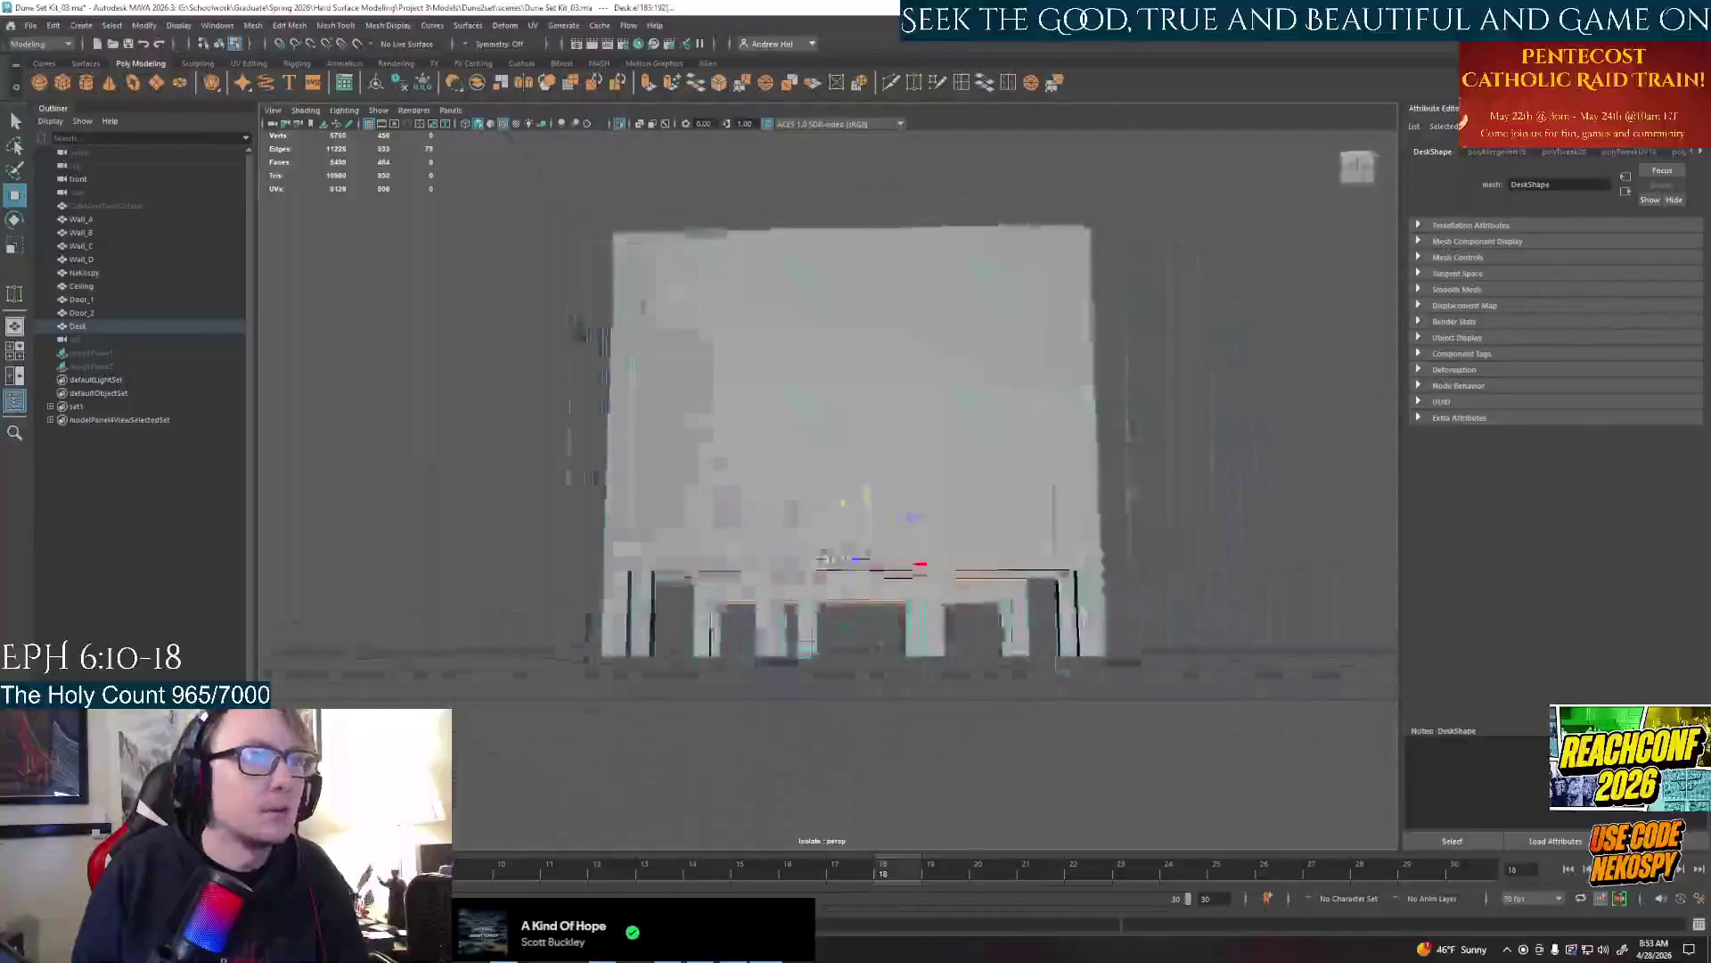
{"action": "mouse_move", "coordinate": [763, 559]}
{"action": "right_mouse_down", "text": "alt"}
{"action": "mouse_move", "coordinate": [863, 466]}
{"action": "mouse_move", "coordinate": [910, 528]}
{"action": "right_mouse_up", "text": "alt"}
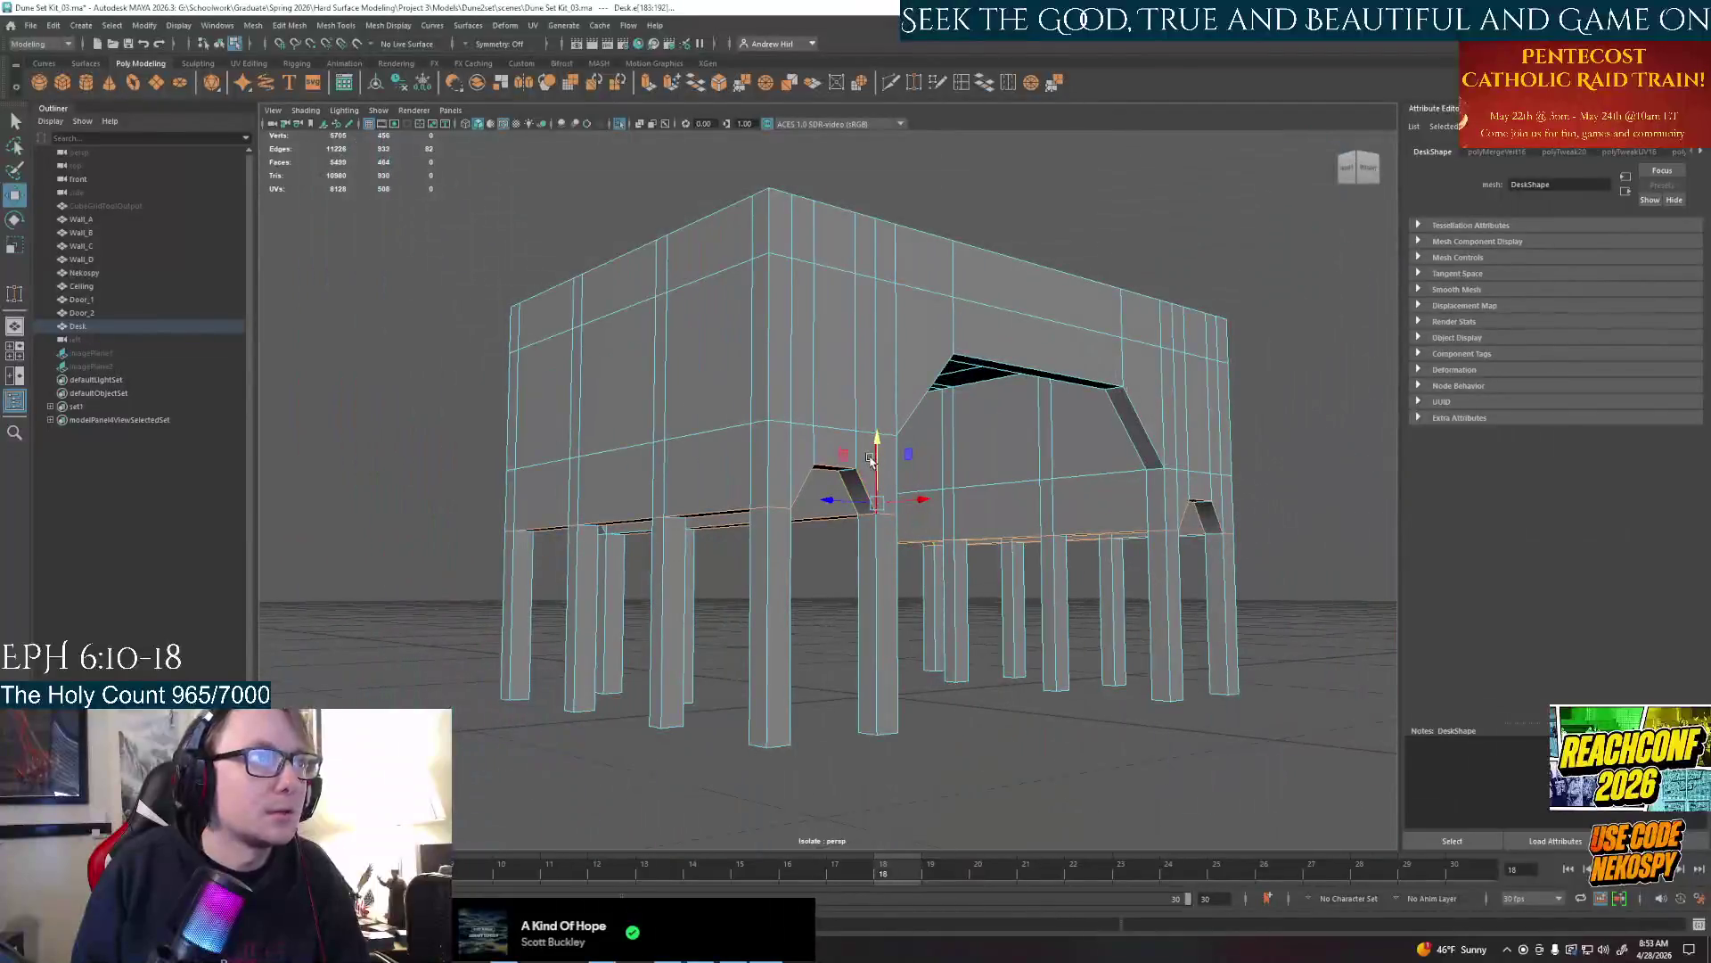
{"action": "mouse_move", "coordinate": [876, 442]}
{"action": "left_mouse_down"}
{"action": "mouse_move", "coordinate": [876, 535]}
{"action": "mouse_move", "coordinate": [944, 569]}
{"action": "mouse_move", "coordinate": [816, 576]}
{"action": "mouse_move", "coordinate": [802, 562]}
{"action": "mouse_move", "coordinate": [987, 553]}
{"action": "left_mouse_up"}
Deselect, orbit to the desk's back view and activate the Multi-Cut tool
{"action": "left_click", "coordinate": [867, 631]}
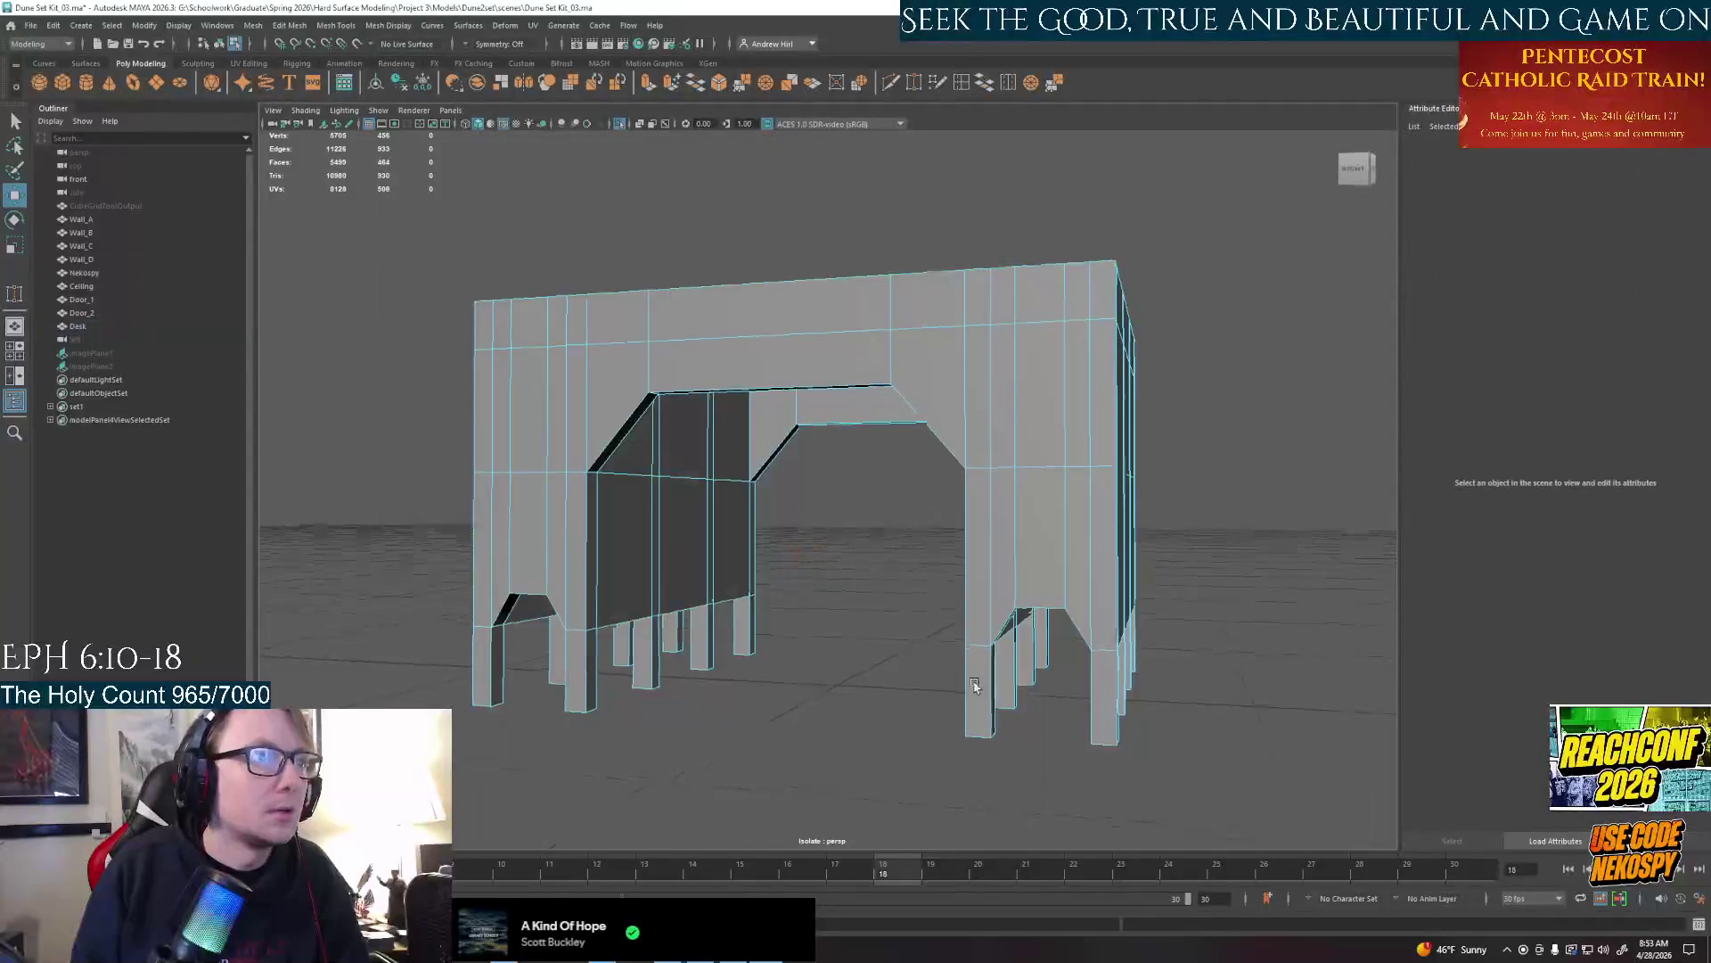
{"action": "left_click_drag", "start_coordinate": [866, 632], "coordinate": [883, 655], "text": "alt"}
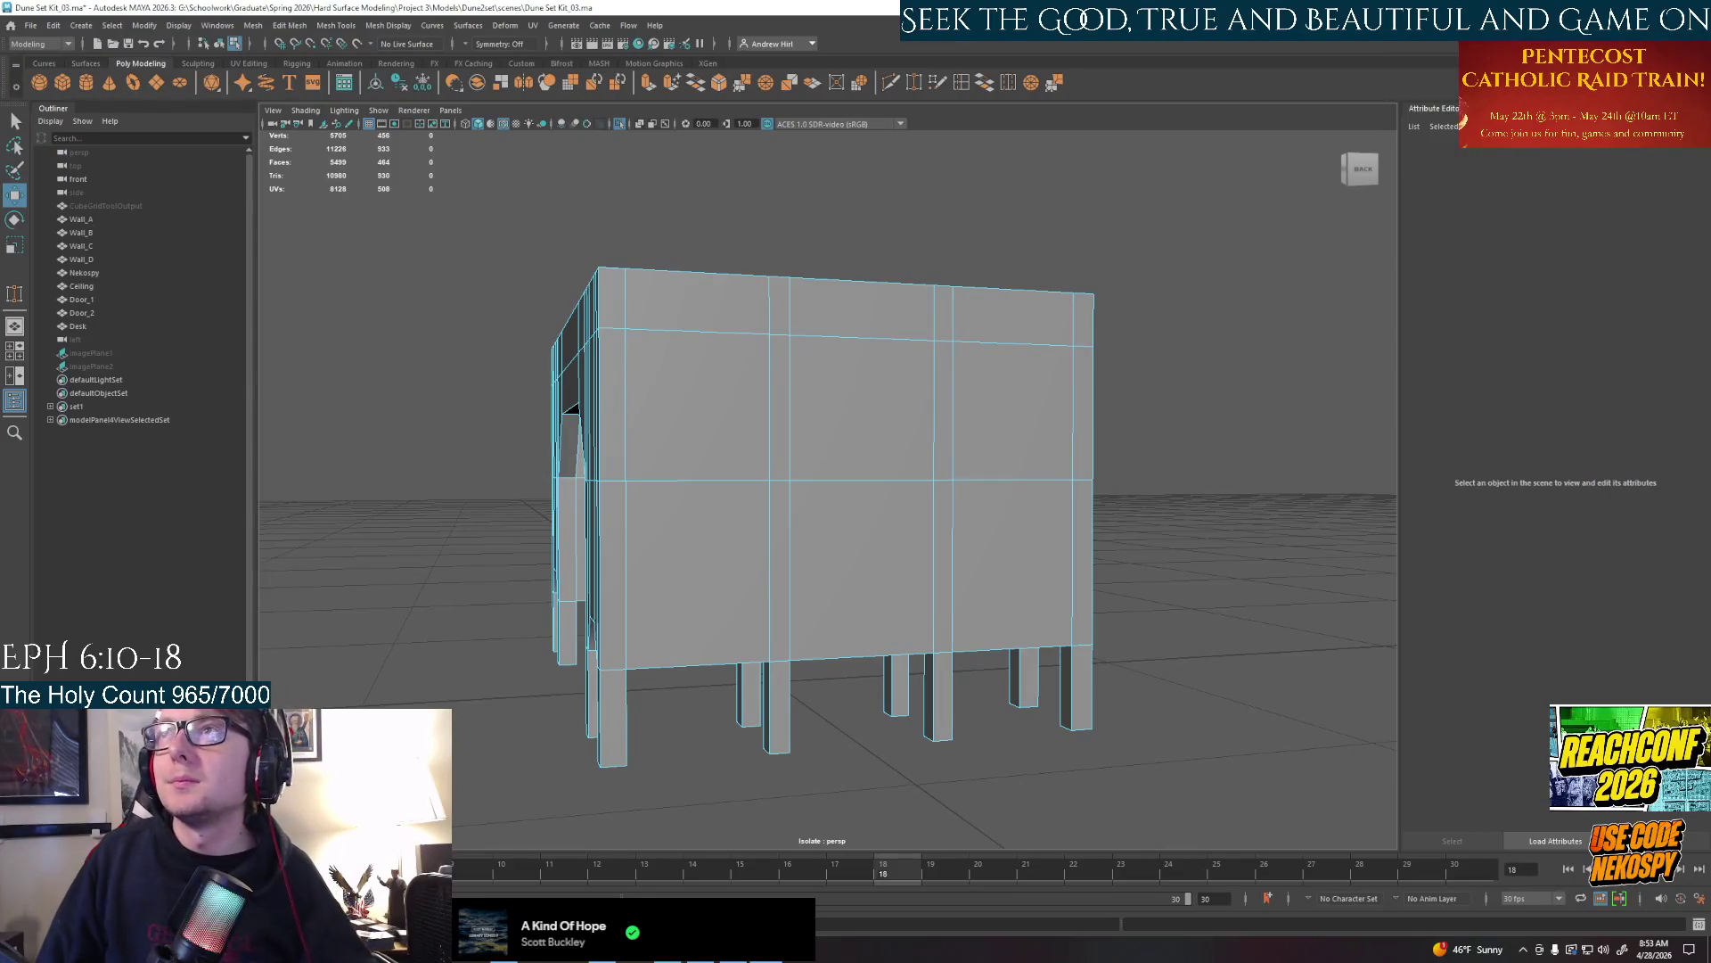
{"action": "mouse_move", "coordinate": [764, 574]}
{"action": "left_mouse_down", "text": "alt"}
{"action": "mouse_move", "coordinate": [964, 585]}
{"action": "mouse_move", "coordinate": [952, 604]}
{"action": "left_mouse_up", "text": "alt"}
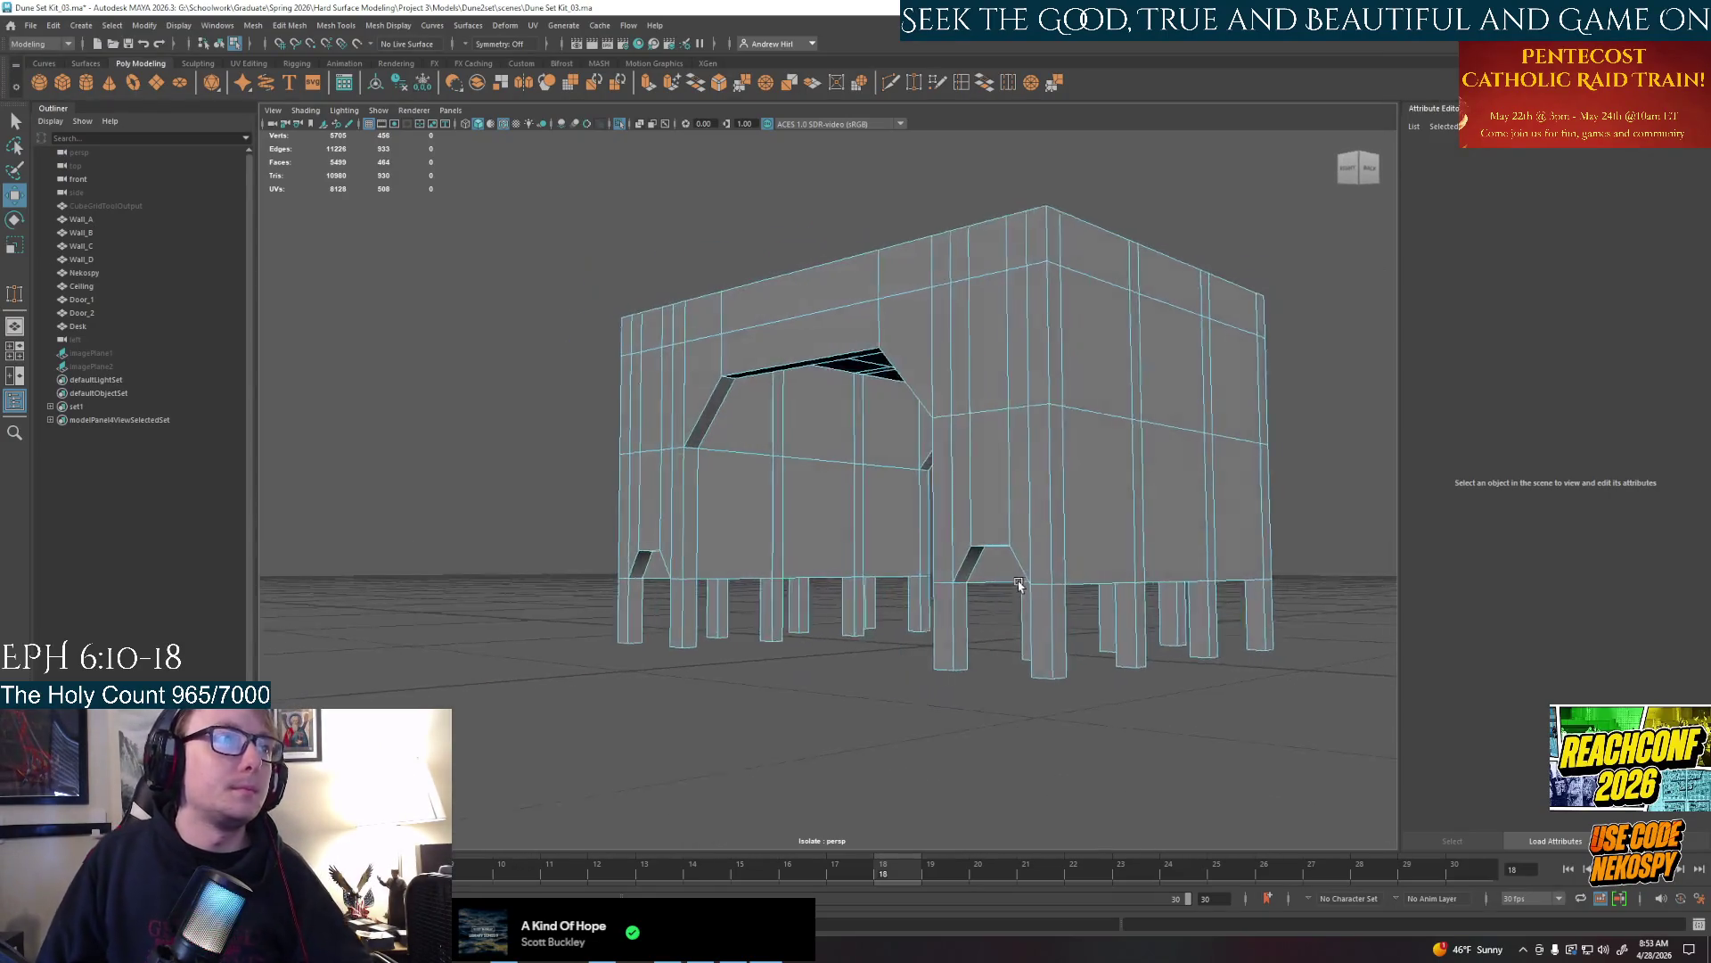
{"action": "key", "text": "q"}
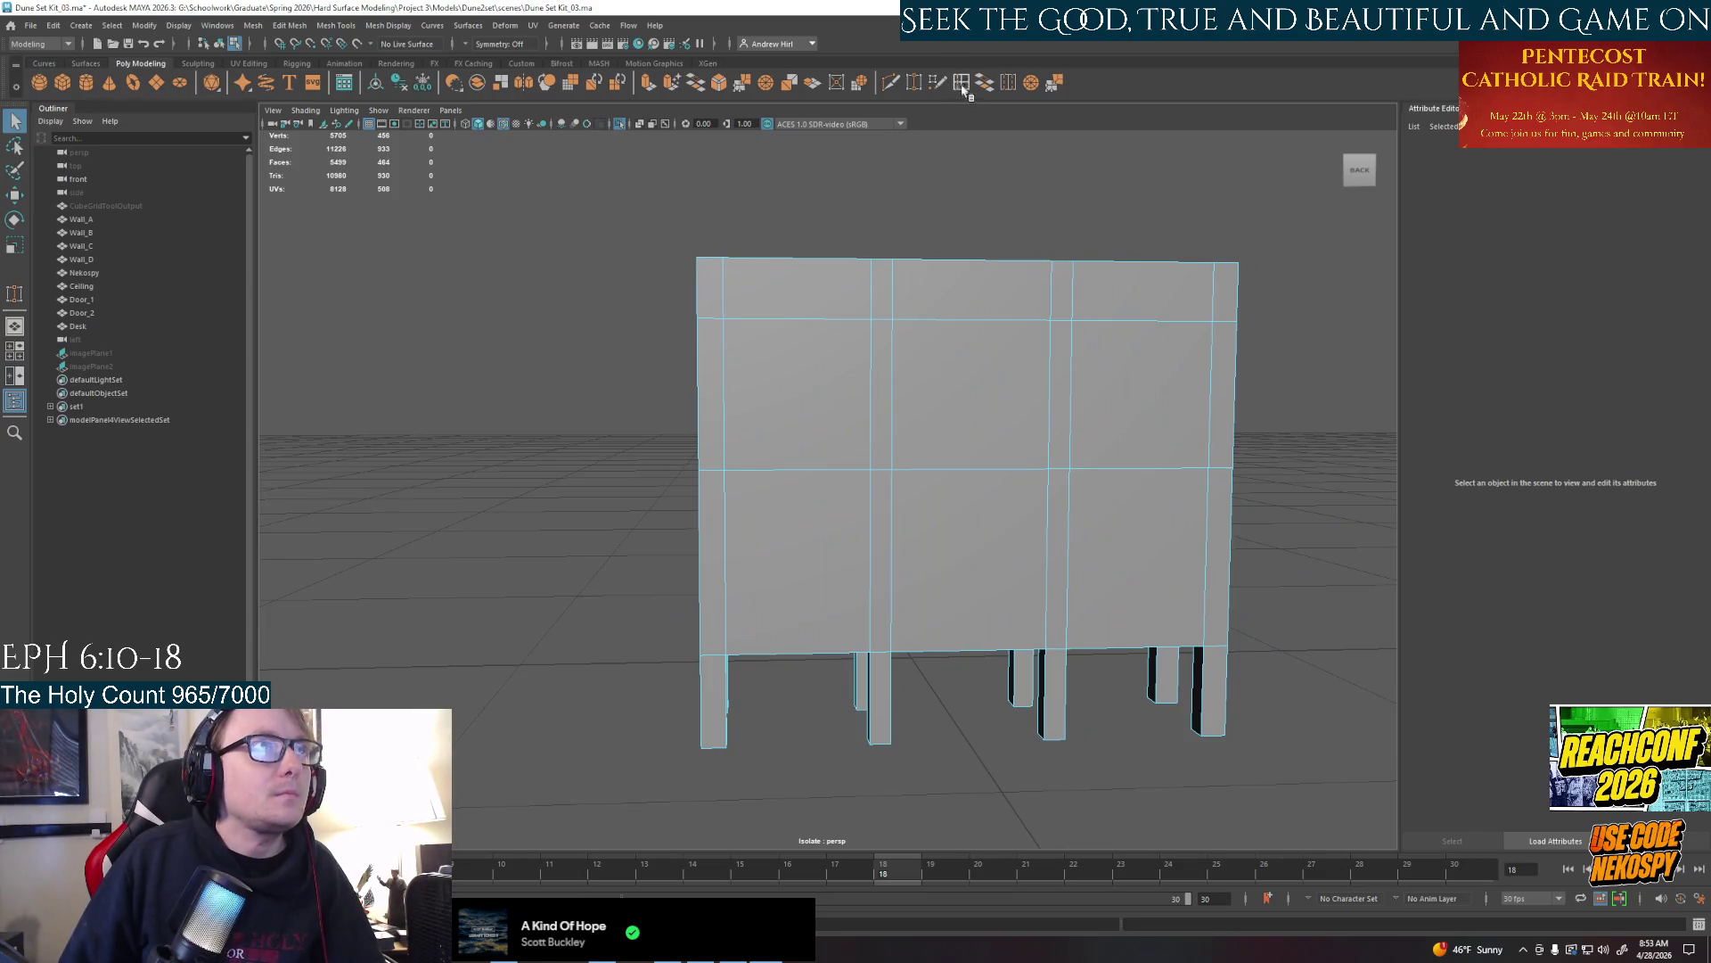
{"action": "left_click", "coordinate": [891, 83]}
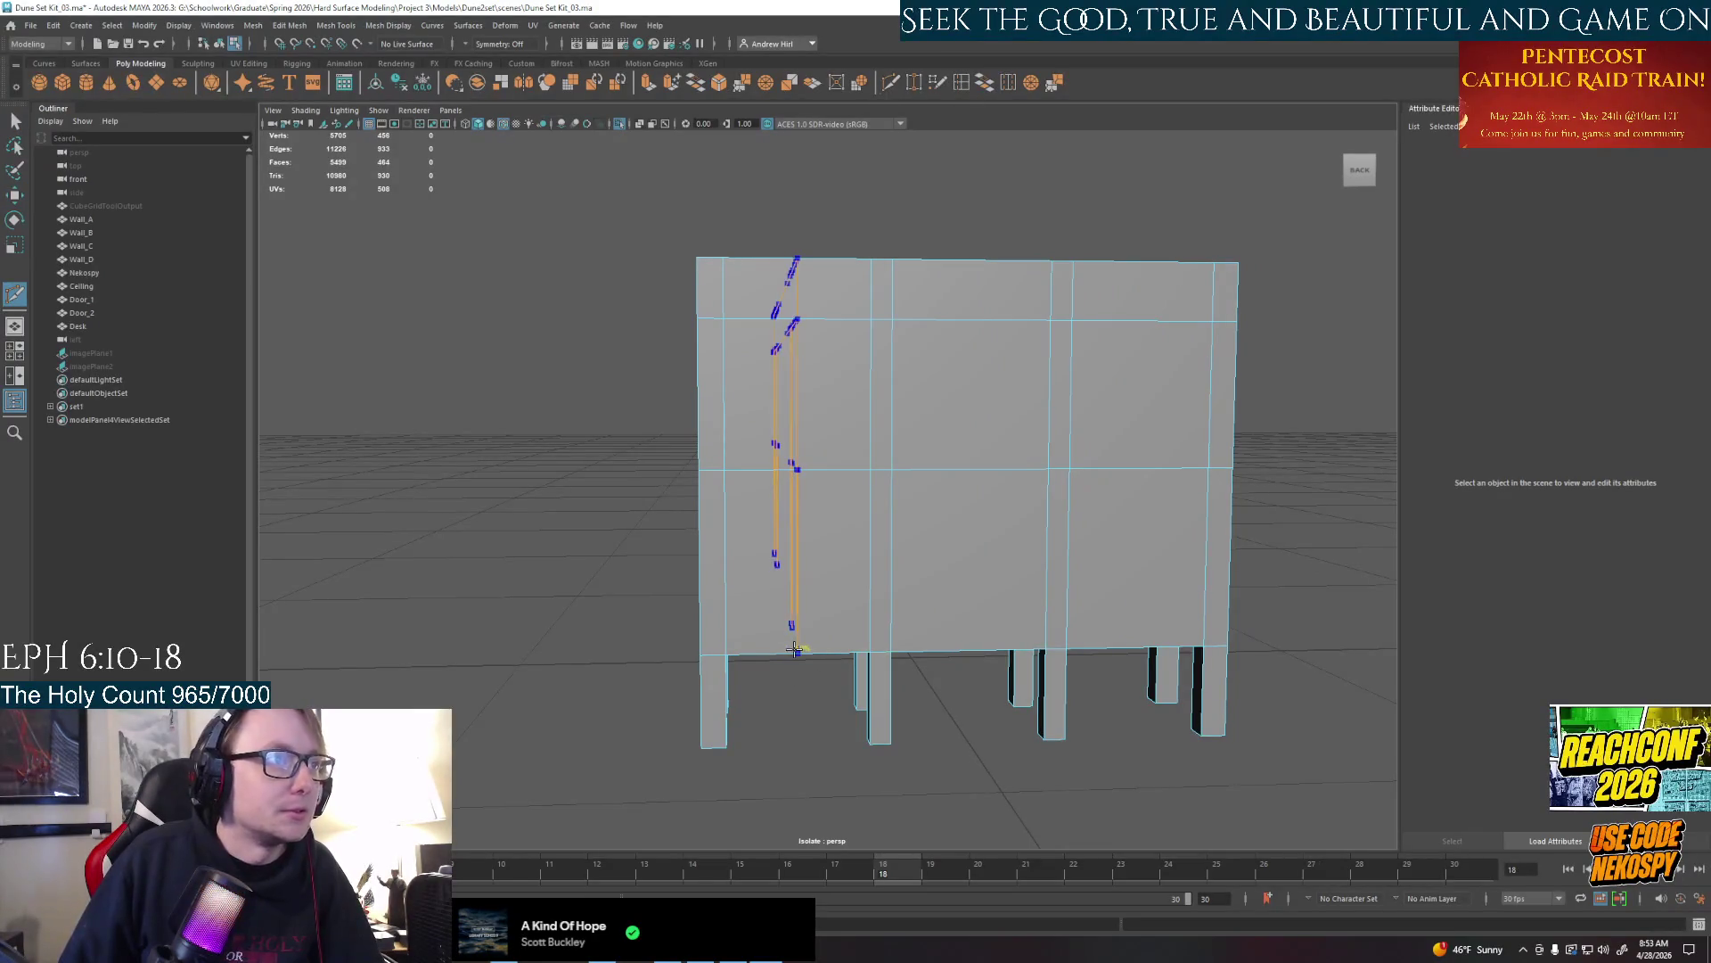
Insert vertical edge loops across the back face with Multi-Cut, accepting the AutoSave prompt
{"action": "left_click_drag", "start_coordinate": [802, 643], "coordinate": [1014, 596], "text": "alt"}
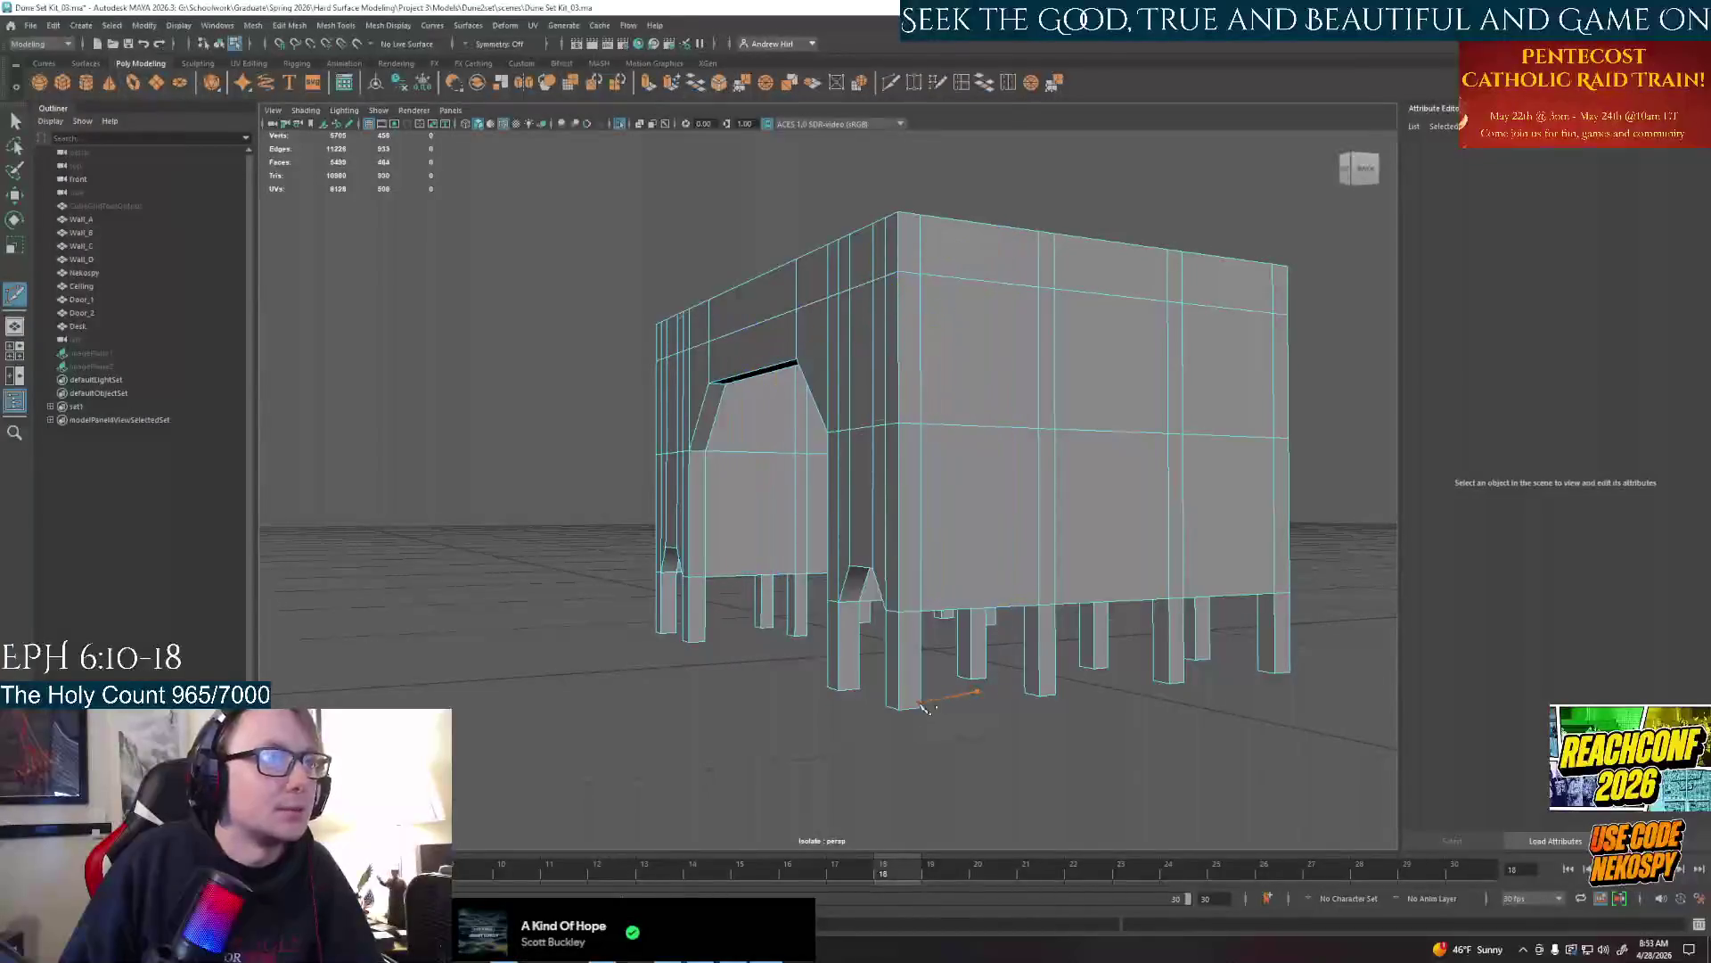
{"action": "key", "text": "ctrl+z"}
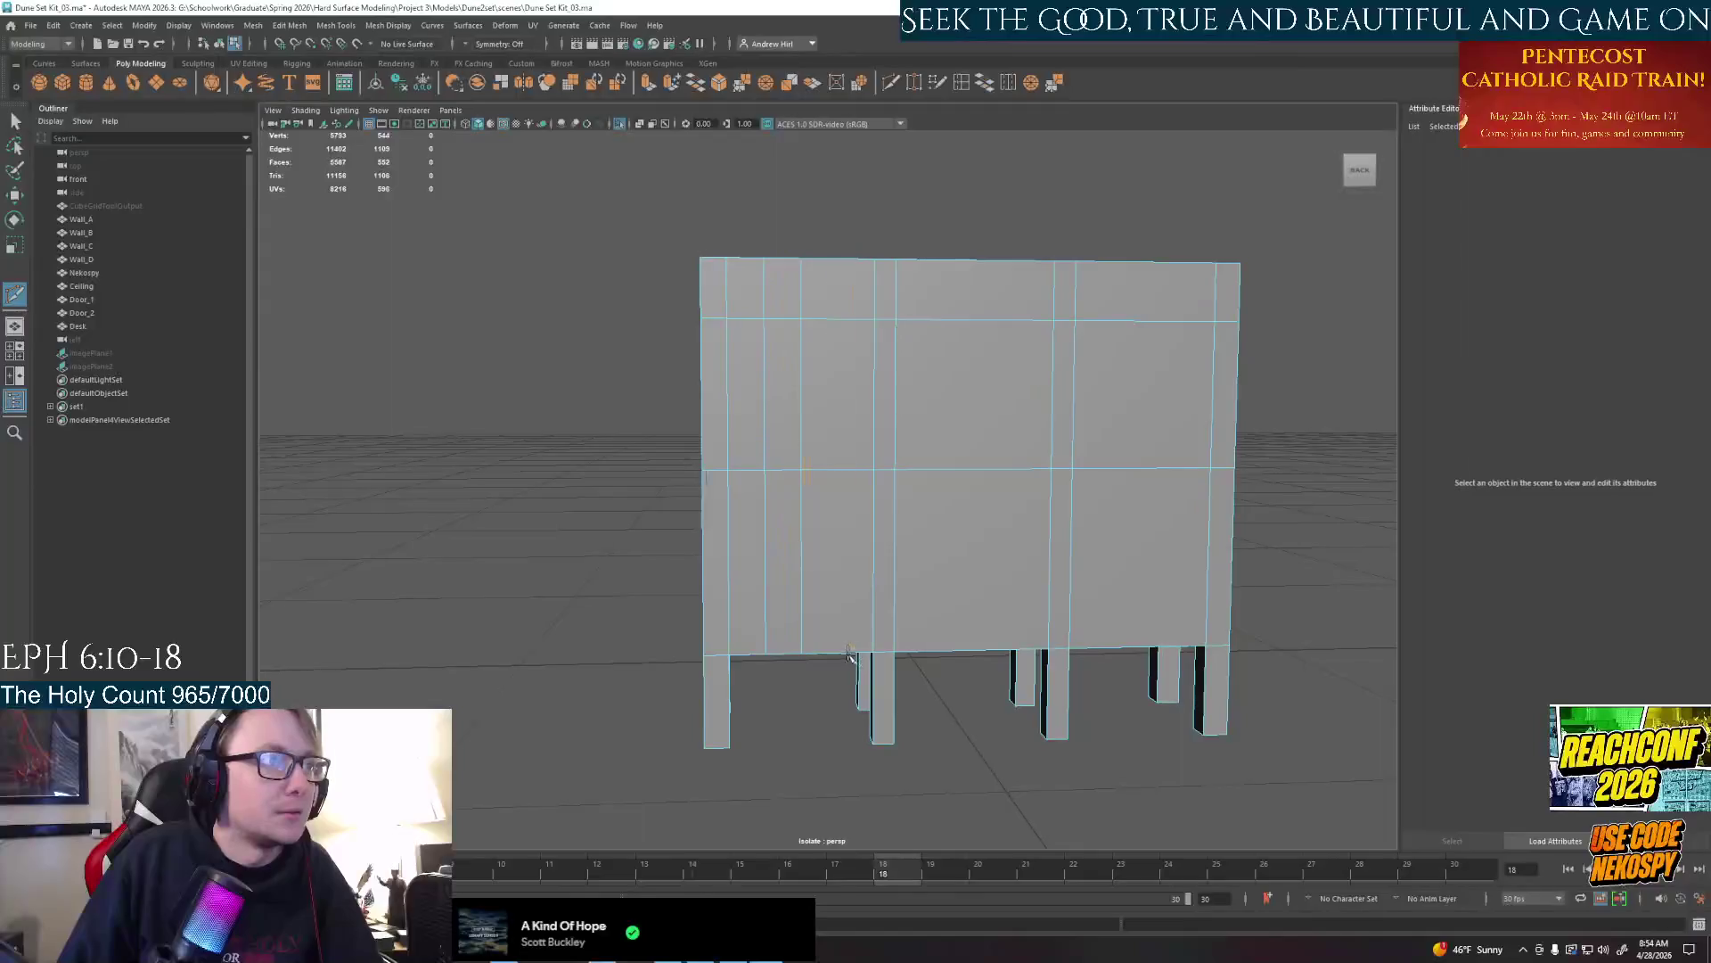
{"action": "left_click", "coordinate": [803, 651], "text": "ctrl"}
{"action": "left_click", "coordinate": [840, 649], "text": "ctrl"}
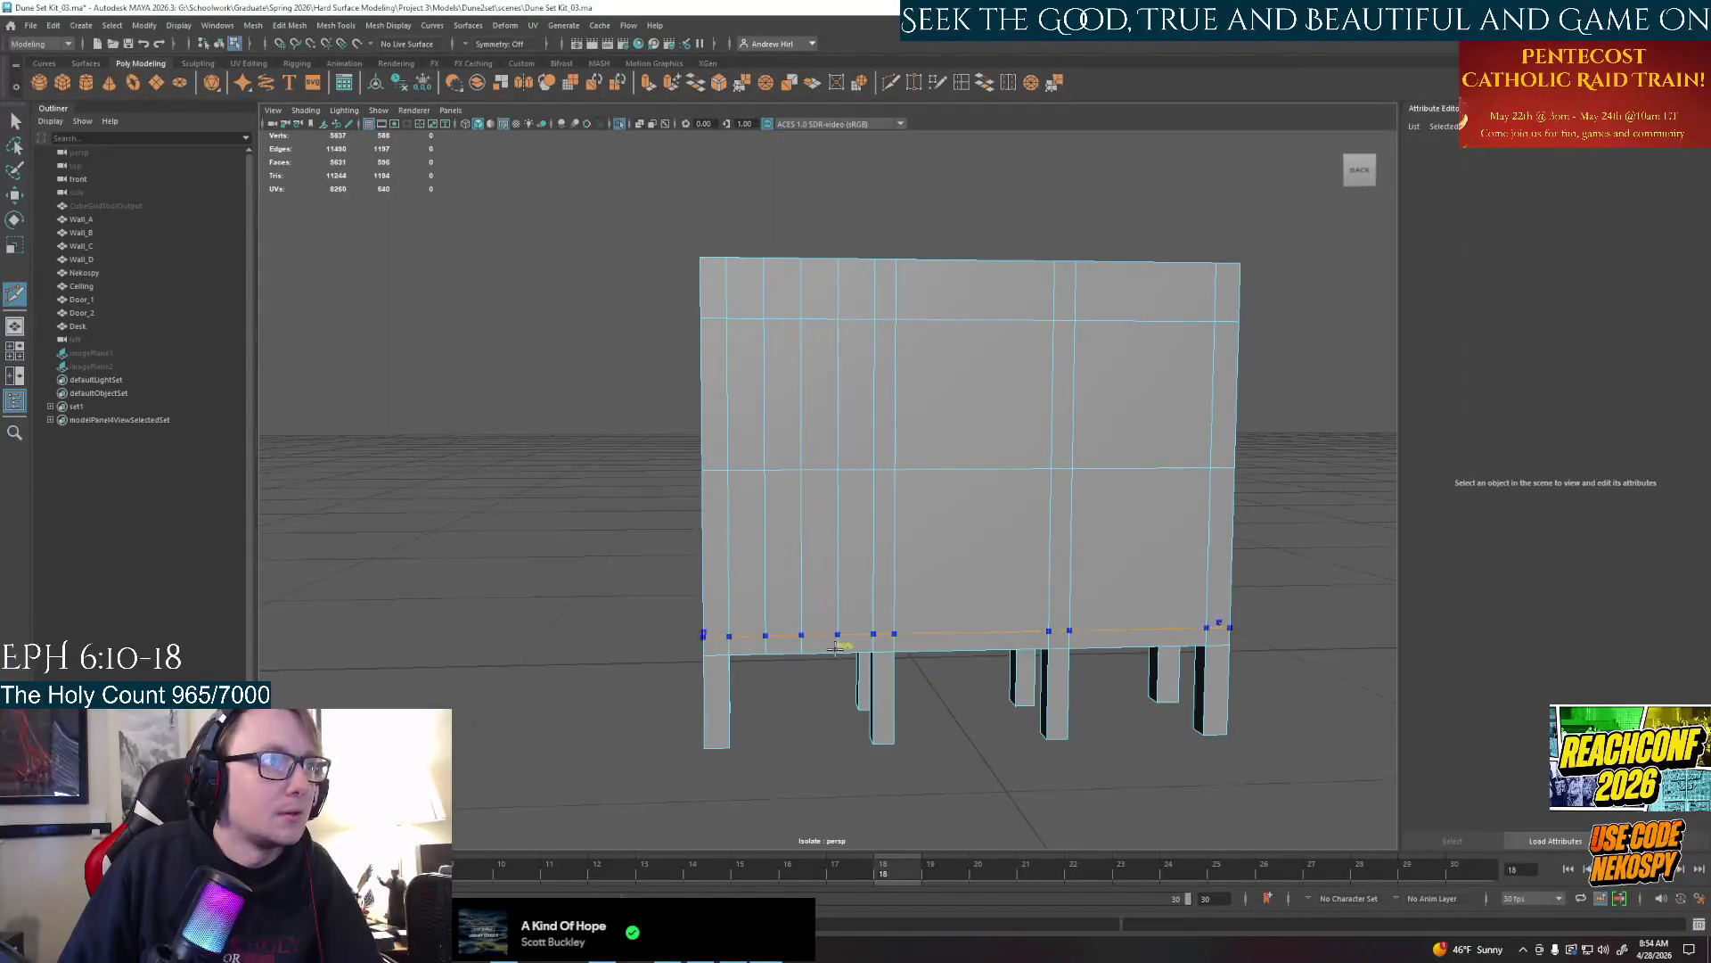
{"action": "left_click_drag", "start_coordinate": [836, 706], "coordinate": [826, 723], "text": "alt"}
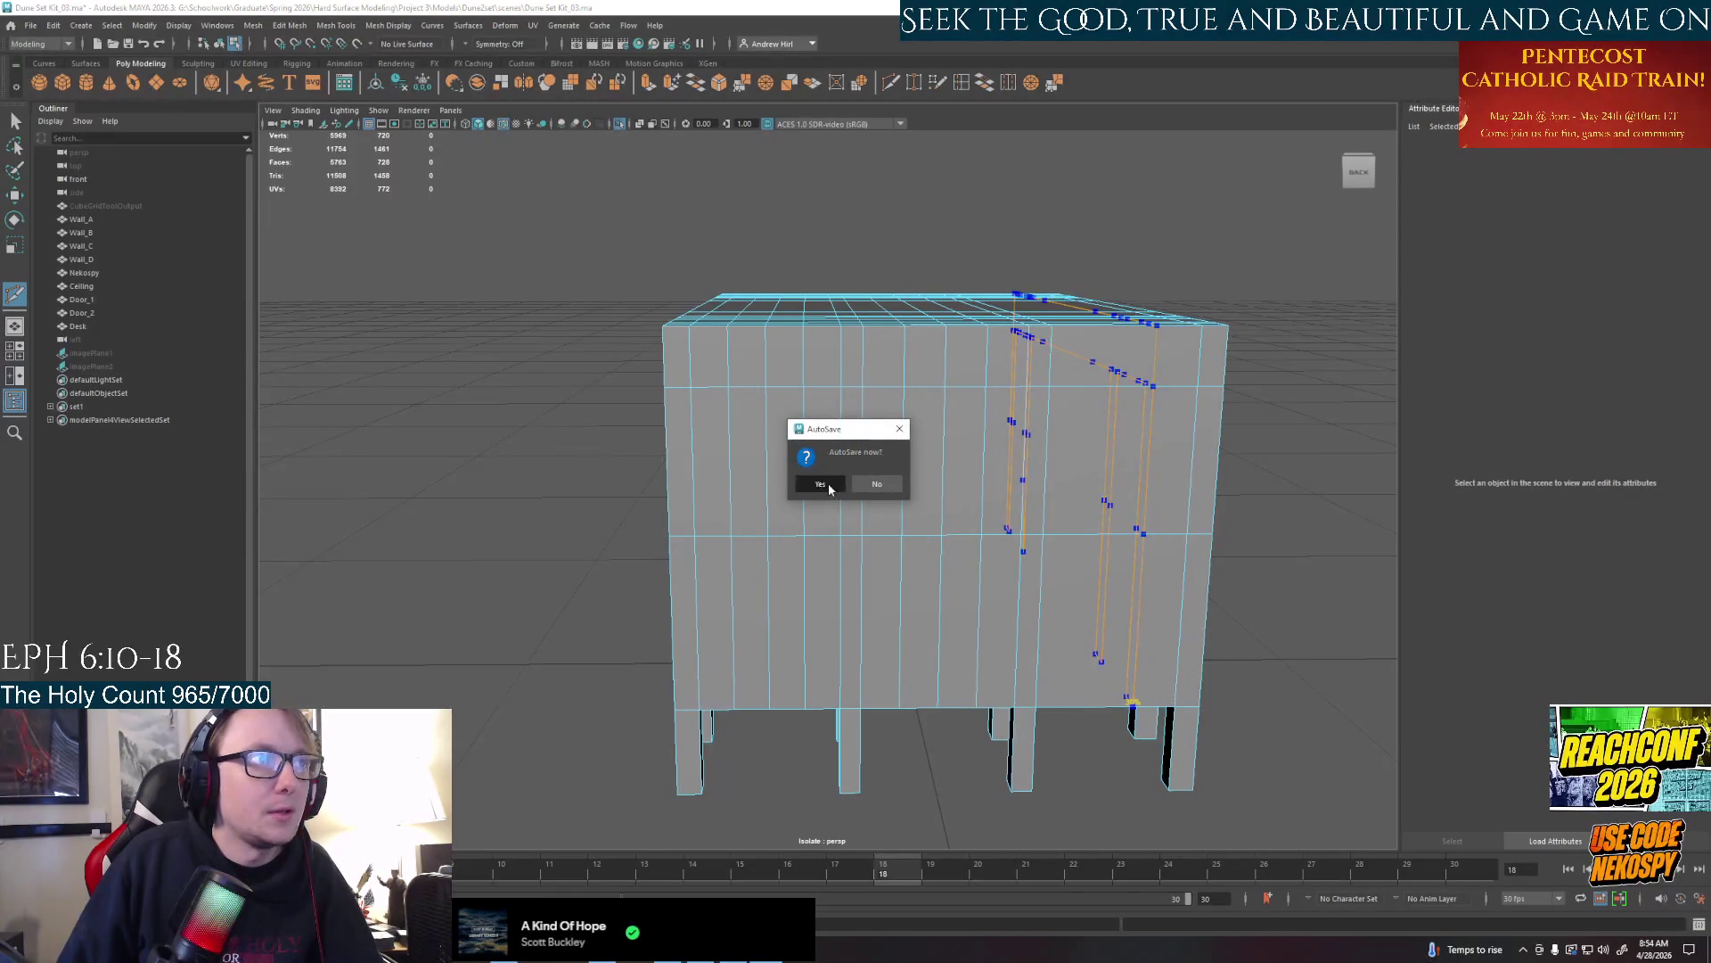
{"action": "left_click", "coordinate": [821, 484]}
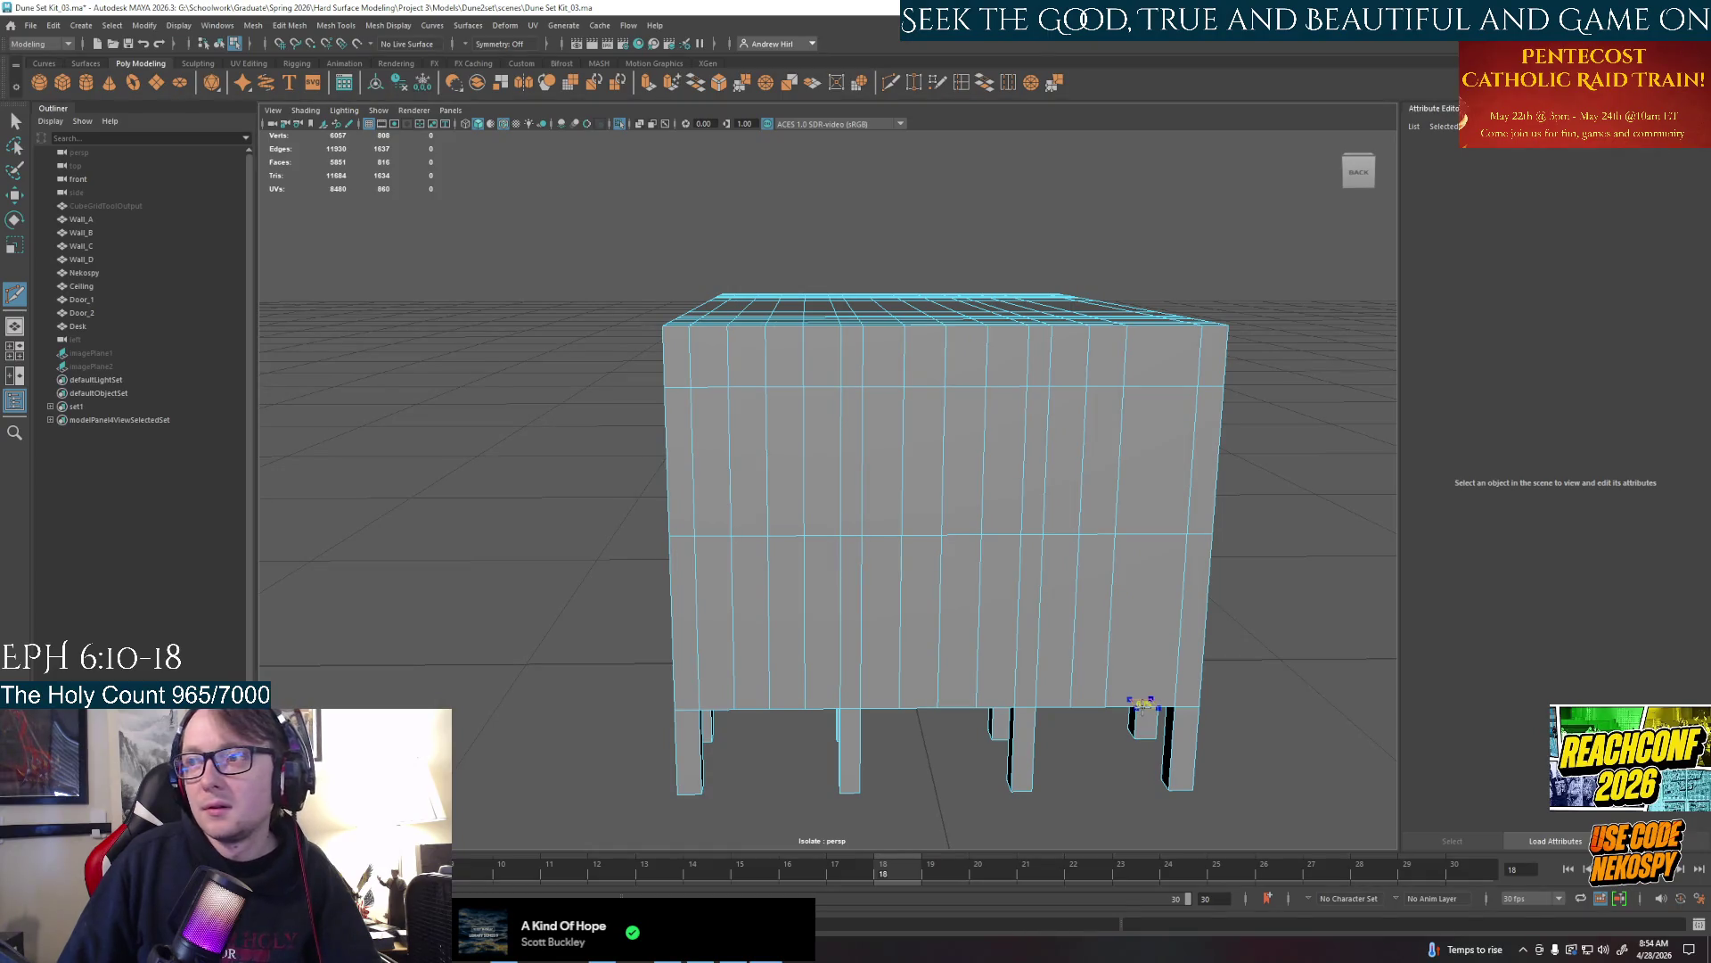
Insert vertical edge loops on the right face, finish the cut and switch to Edge mode
{"action": "left_click", "coordinate": [1144, 701], "text": "ctrl"}
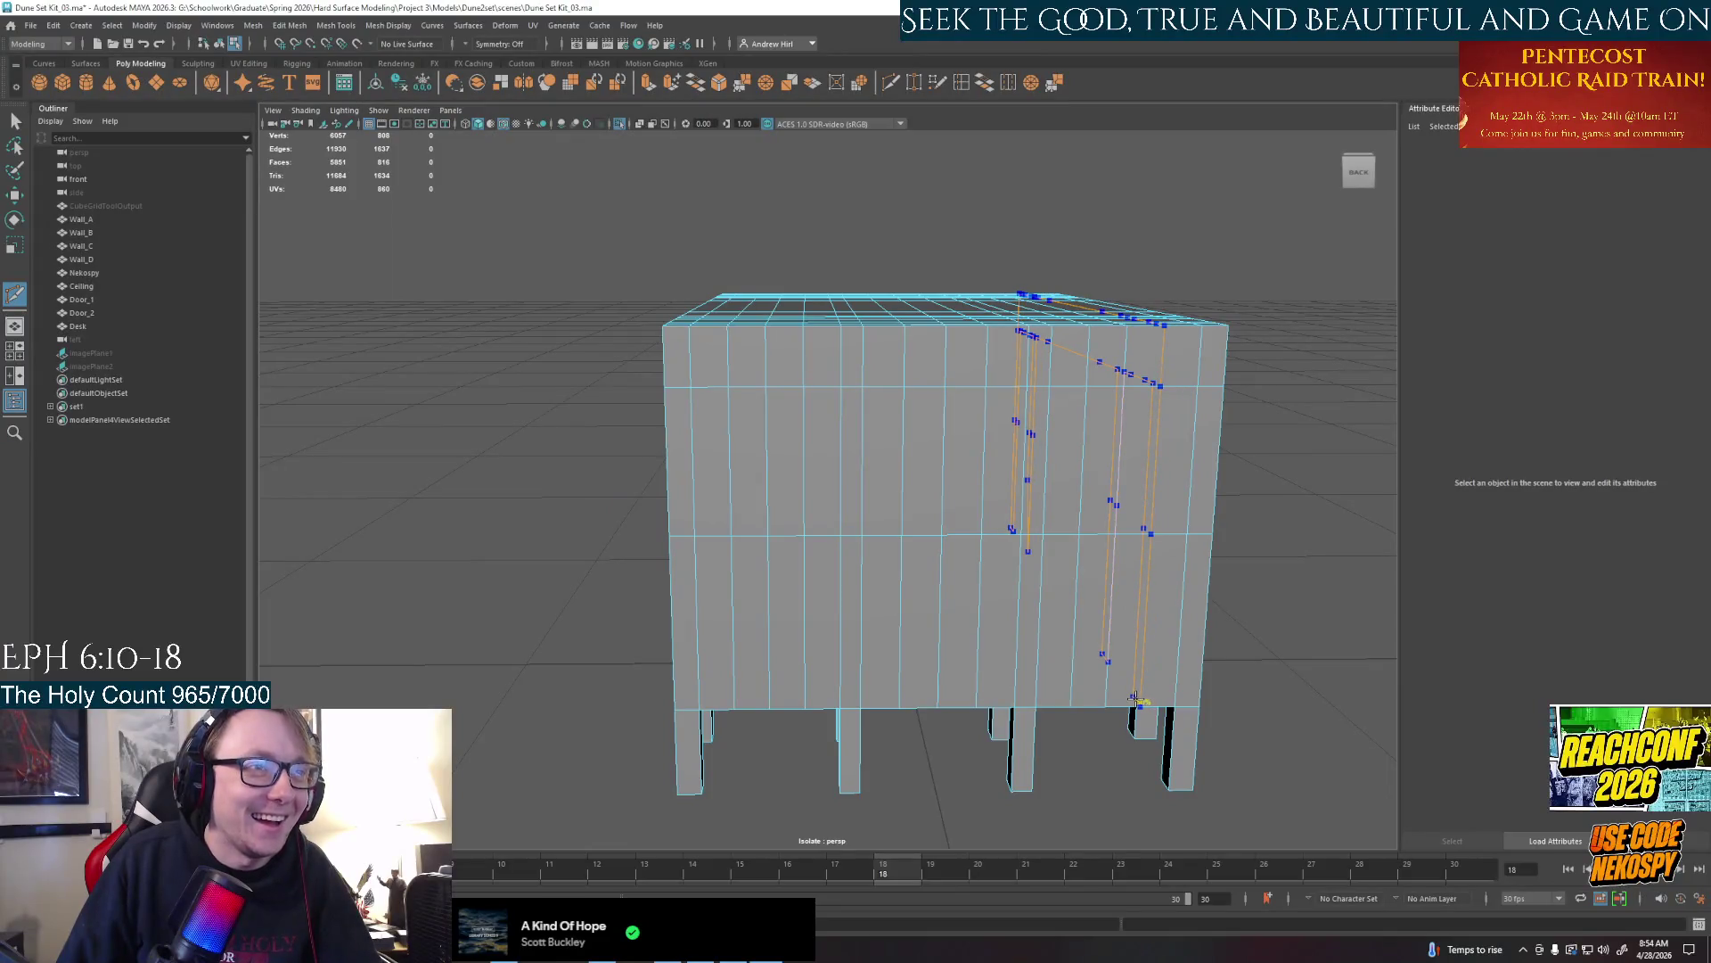
{"action": "key", "text": "Return"}
{"action": "left_click_drag", "start_coordinate": [1135, 698], "coordinate": [1091, 491], "text": "alt"}
{"action": "right_click", "coordinate": [1091, 491]}
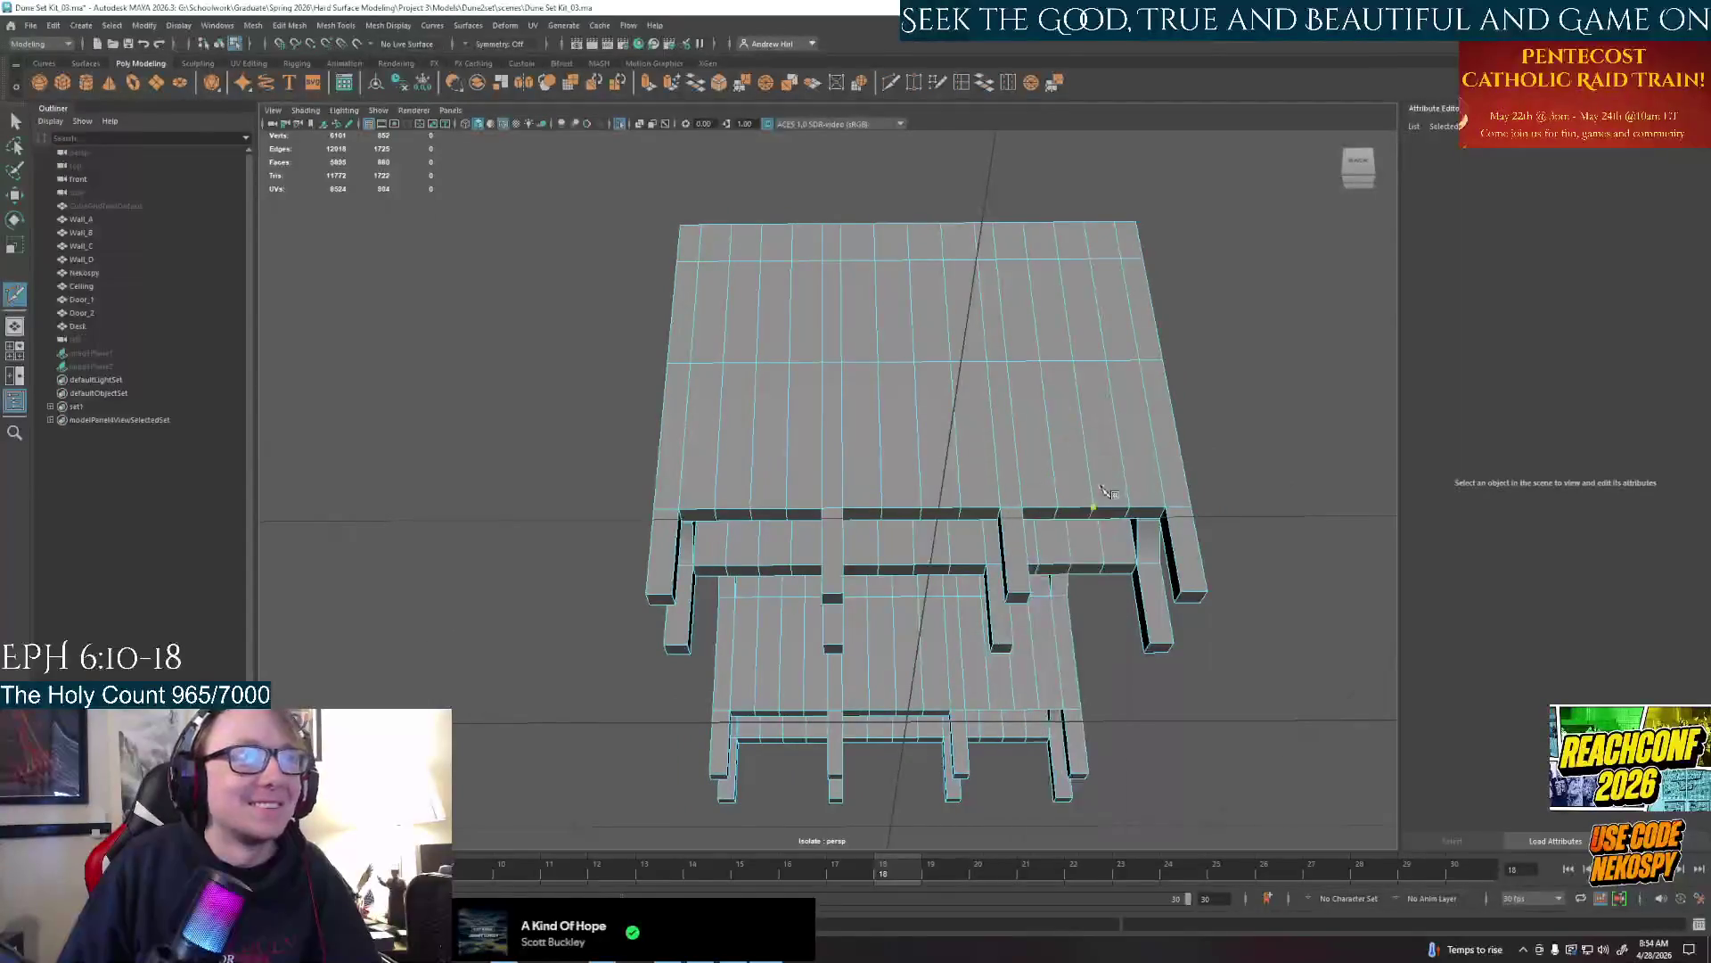
Select a row of faces along the desk's front and lower rails
{"action": "left_click", "coordinate": [1092, 474]}
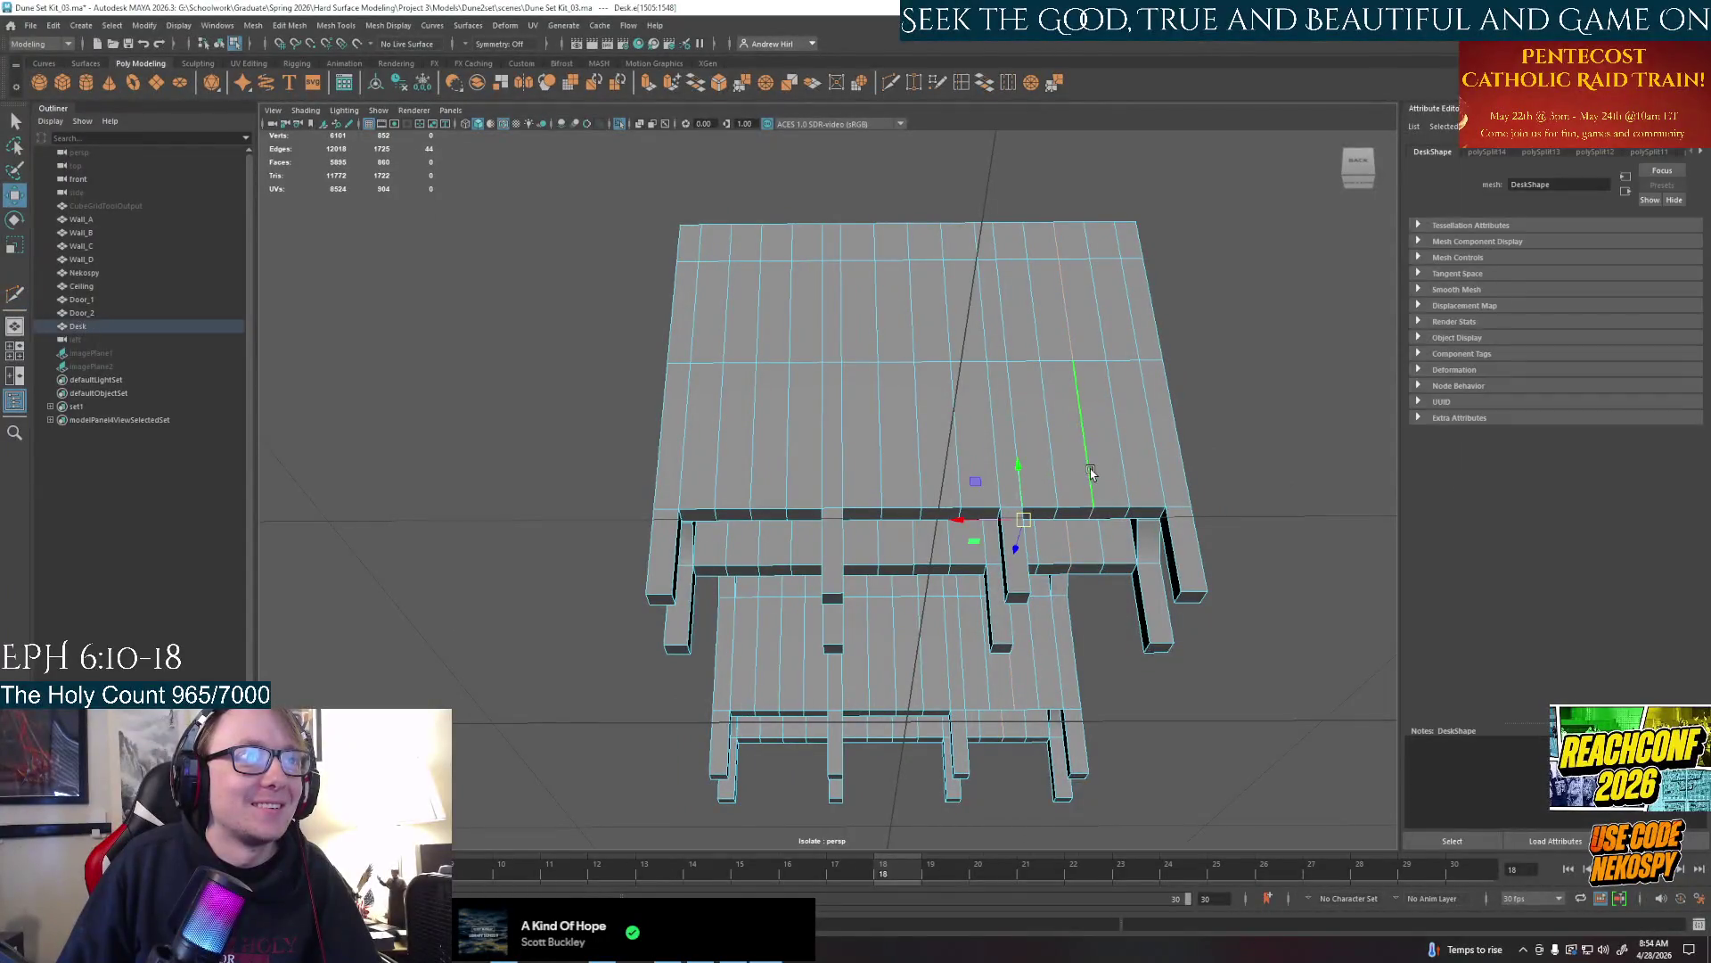
{"action": "left_click", "coordinate": [910, 482], "text": "shift"}
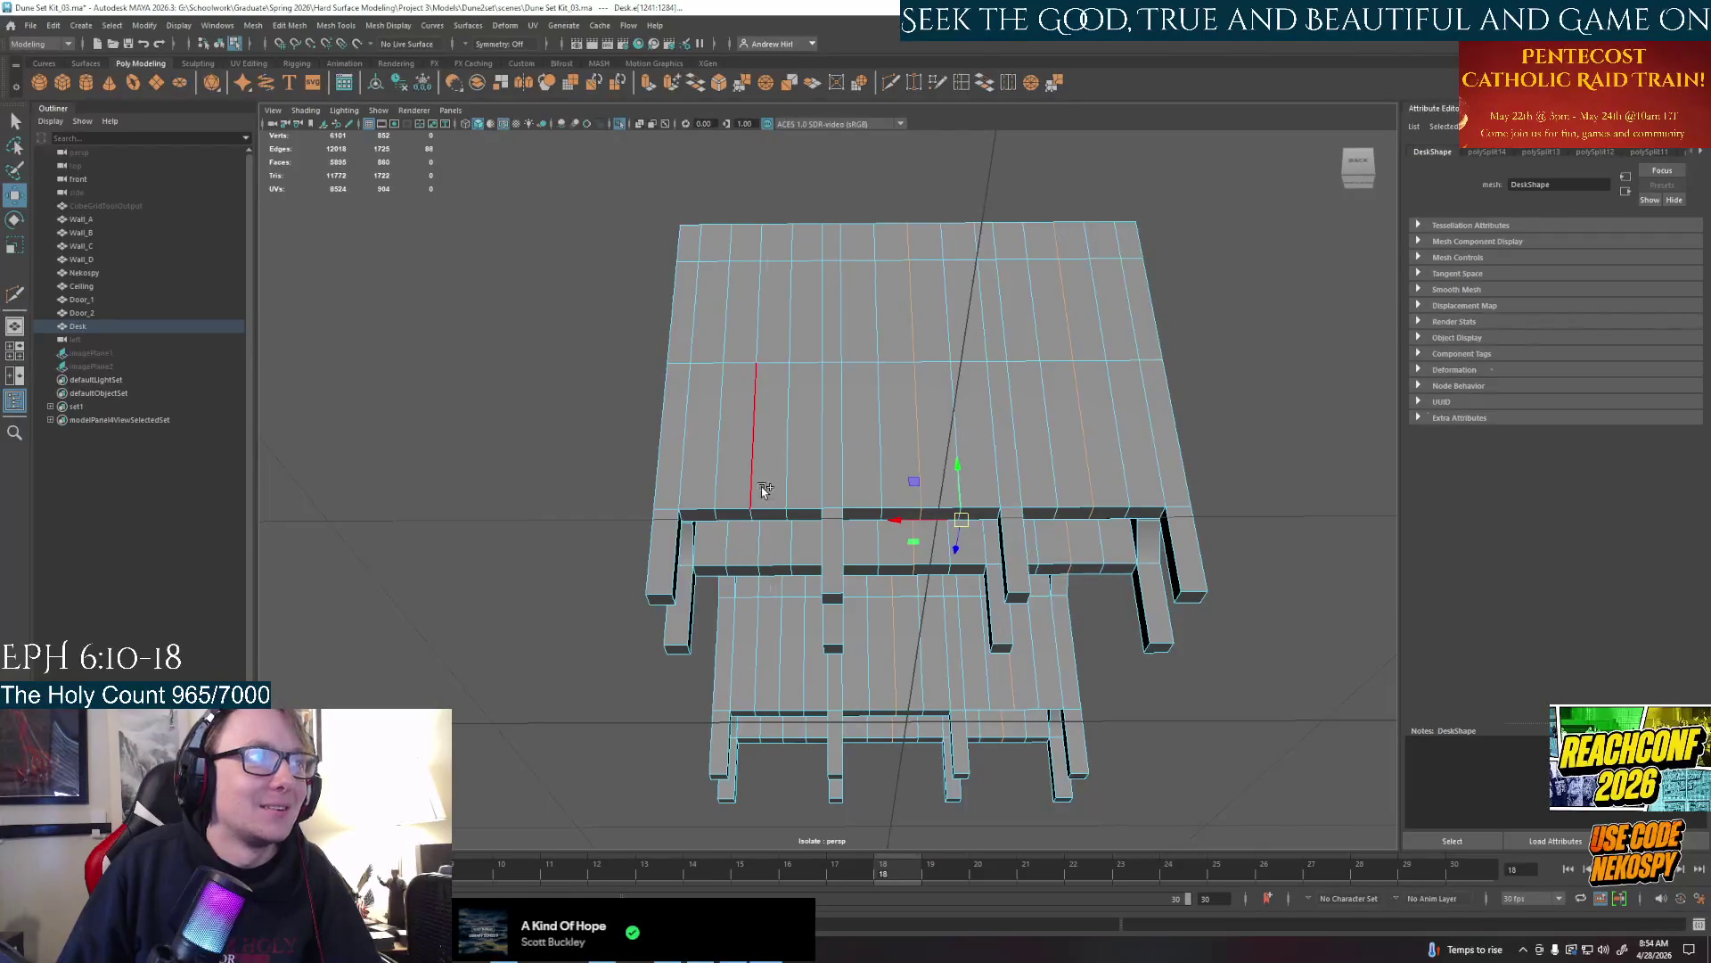
{"action": "left_click", "coordinate": [763, 489]}
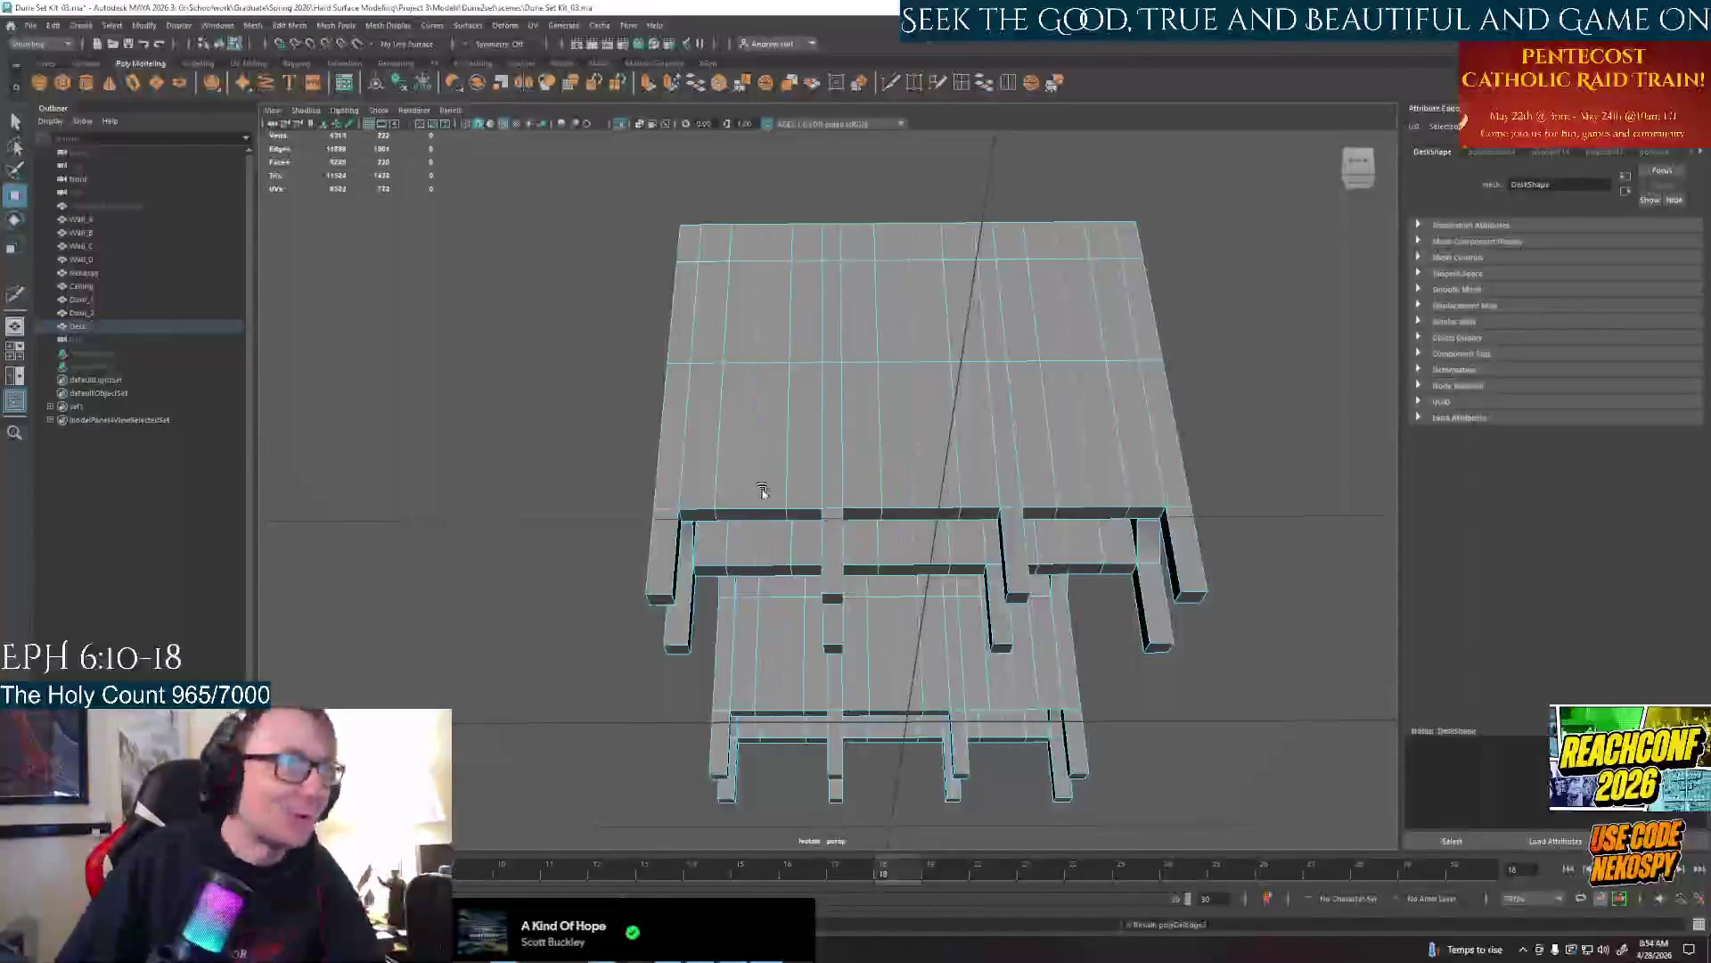
{"action": "right_click", "coordinate": [763, 489]}
{"action": "left_click", "coordinate": [748, 514]}
{"action": "left_click", "coordinate": [922, 515], "text": "shift"}
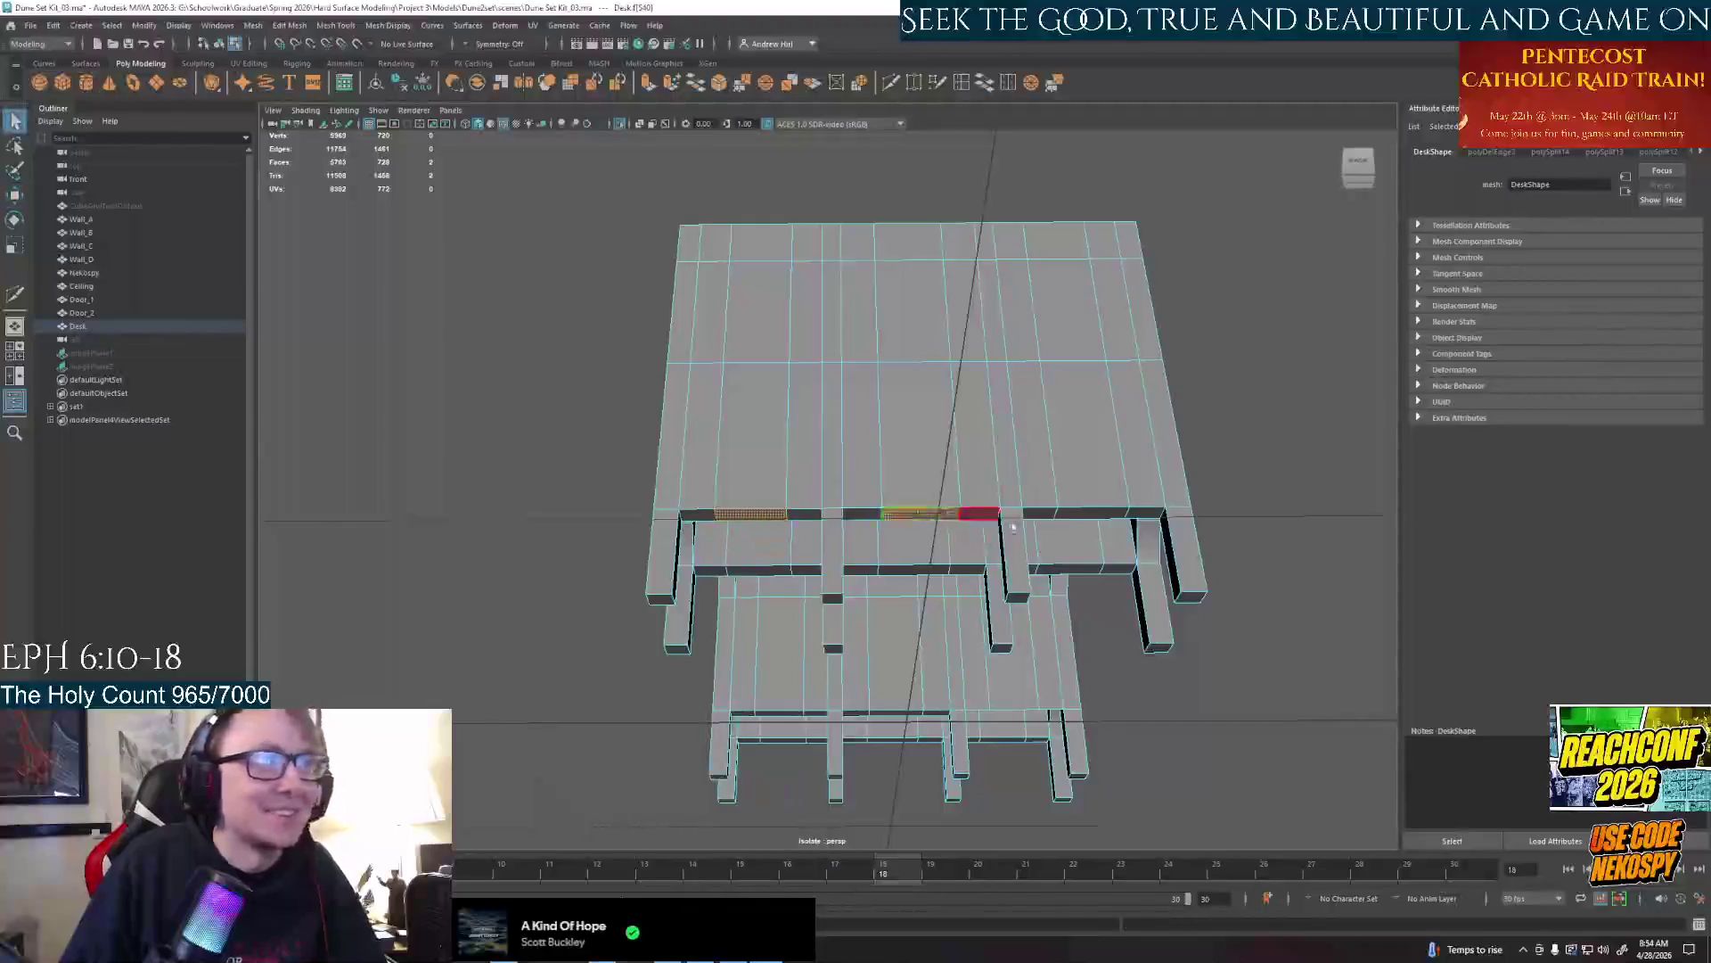
{"action": "left_click", "coordinate": [980, 516], "text": "shift"}
{"action": "left_click", "coordinate": [1090, 516], "text": "shift"}
{"action": "left_click", "coordinate": [1070, 573], "text": "shift"}
{"action": "left_click", "coordinate": [915, 572], "text": "shift"}
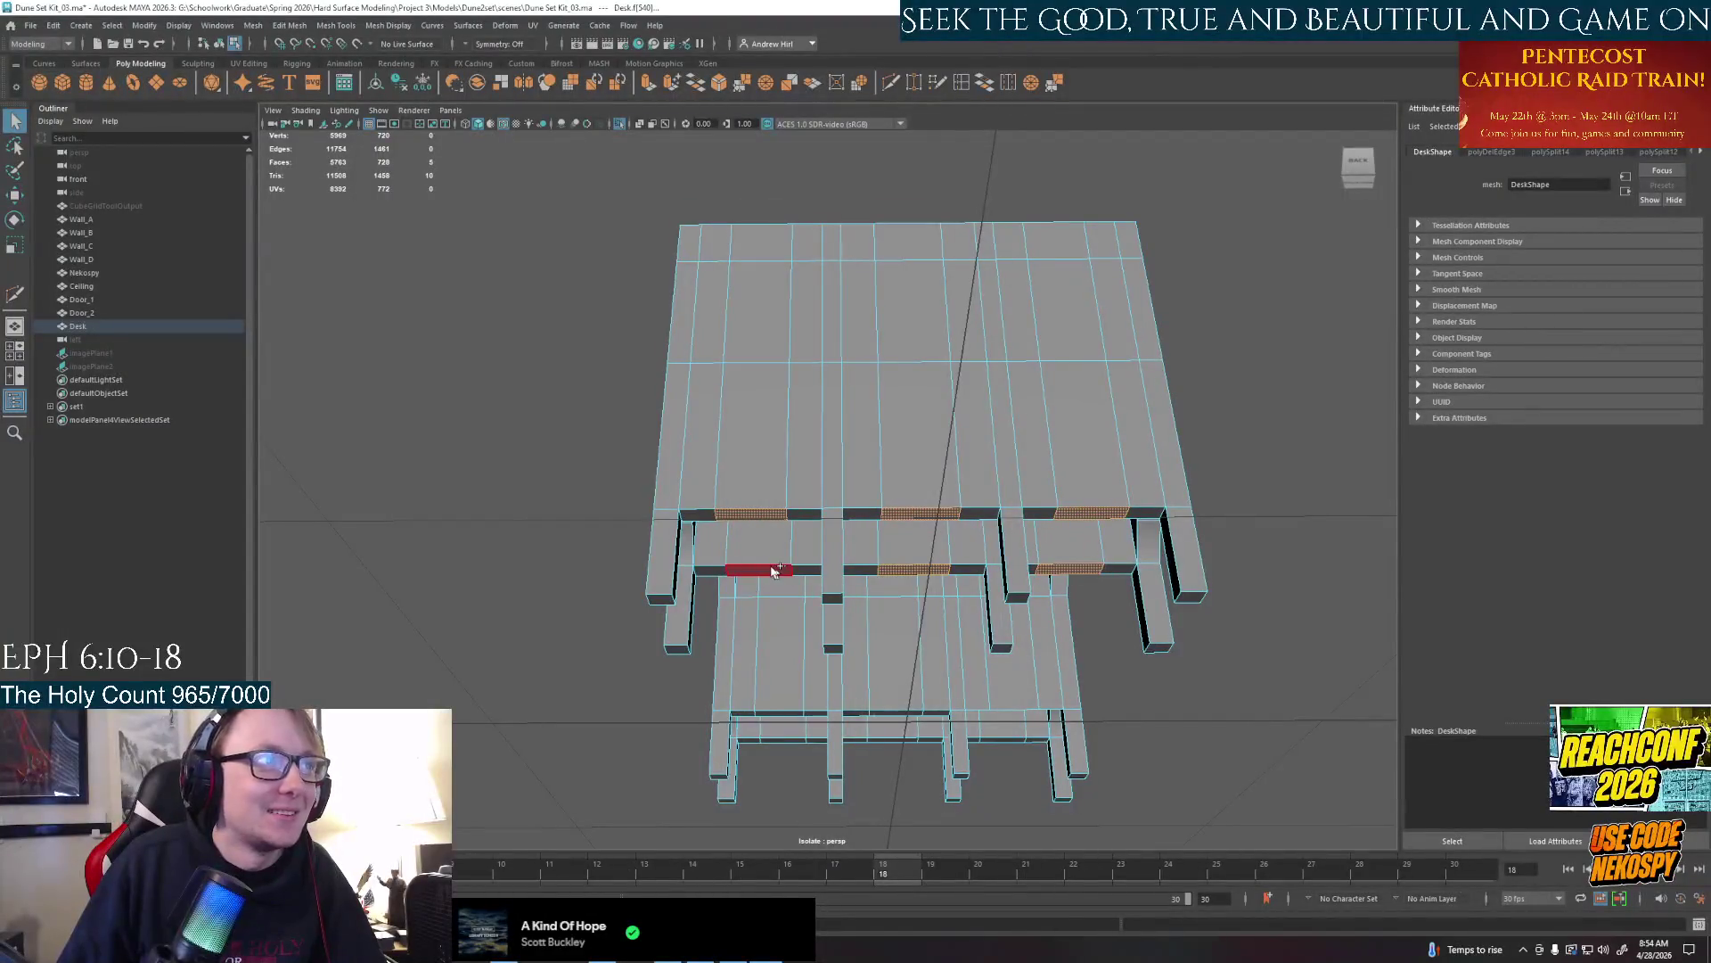
{"action": "left_click", "coordinate": [762, 571], "text": "shift"}
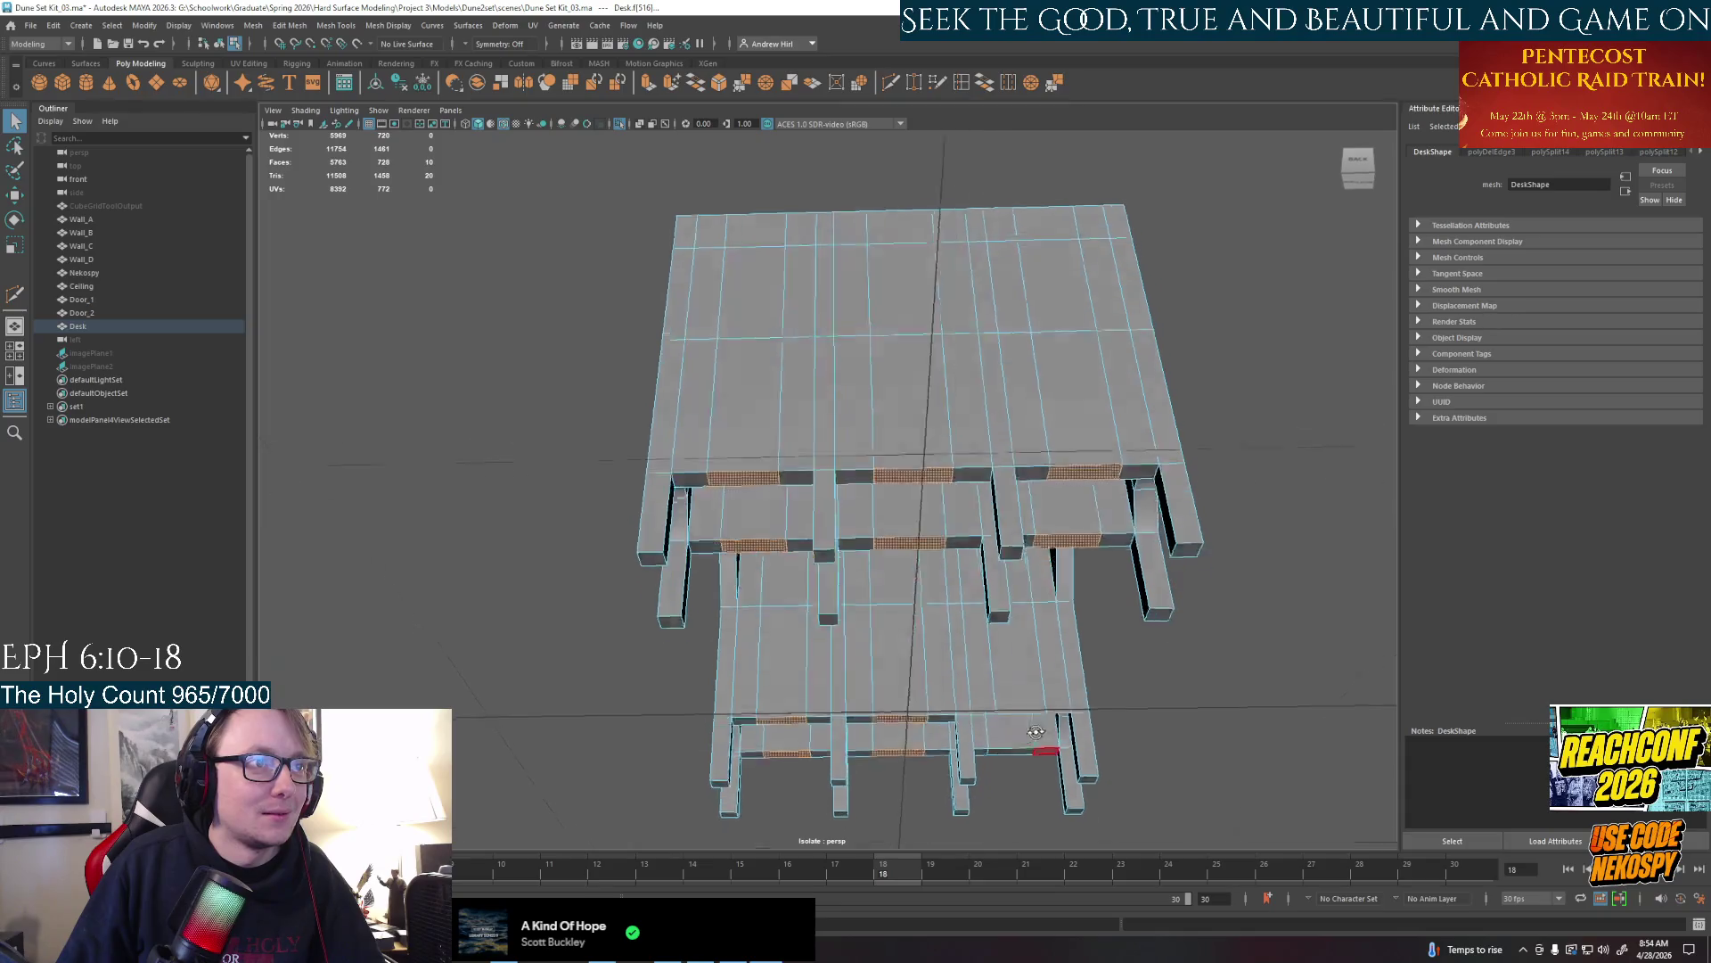
Undo repeatedly to remove the surplus vertical edge loops, then return to Edge mode
{"action": "left_click_drag", "start_coordinate": [969, 720], "coordinate": [1039, 652], "text": "alt"}
{"action": "key", "text": "z"}
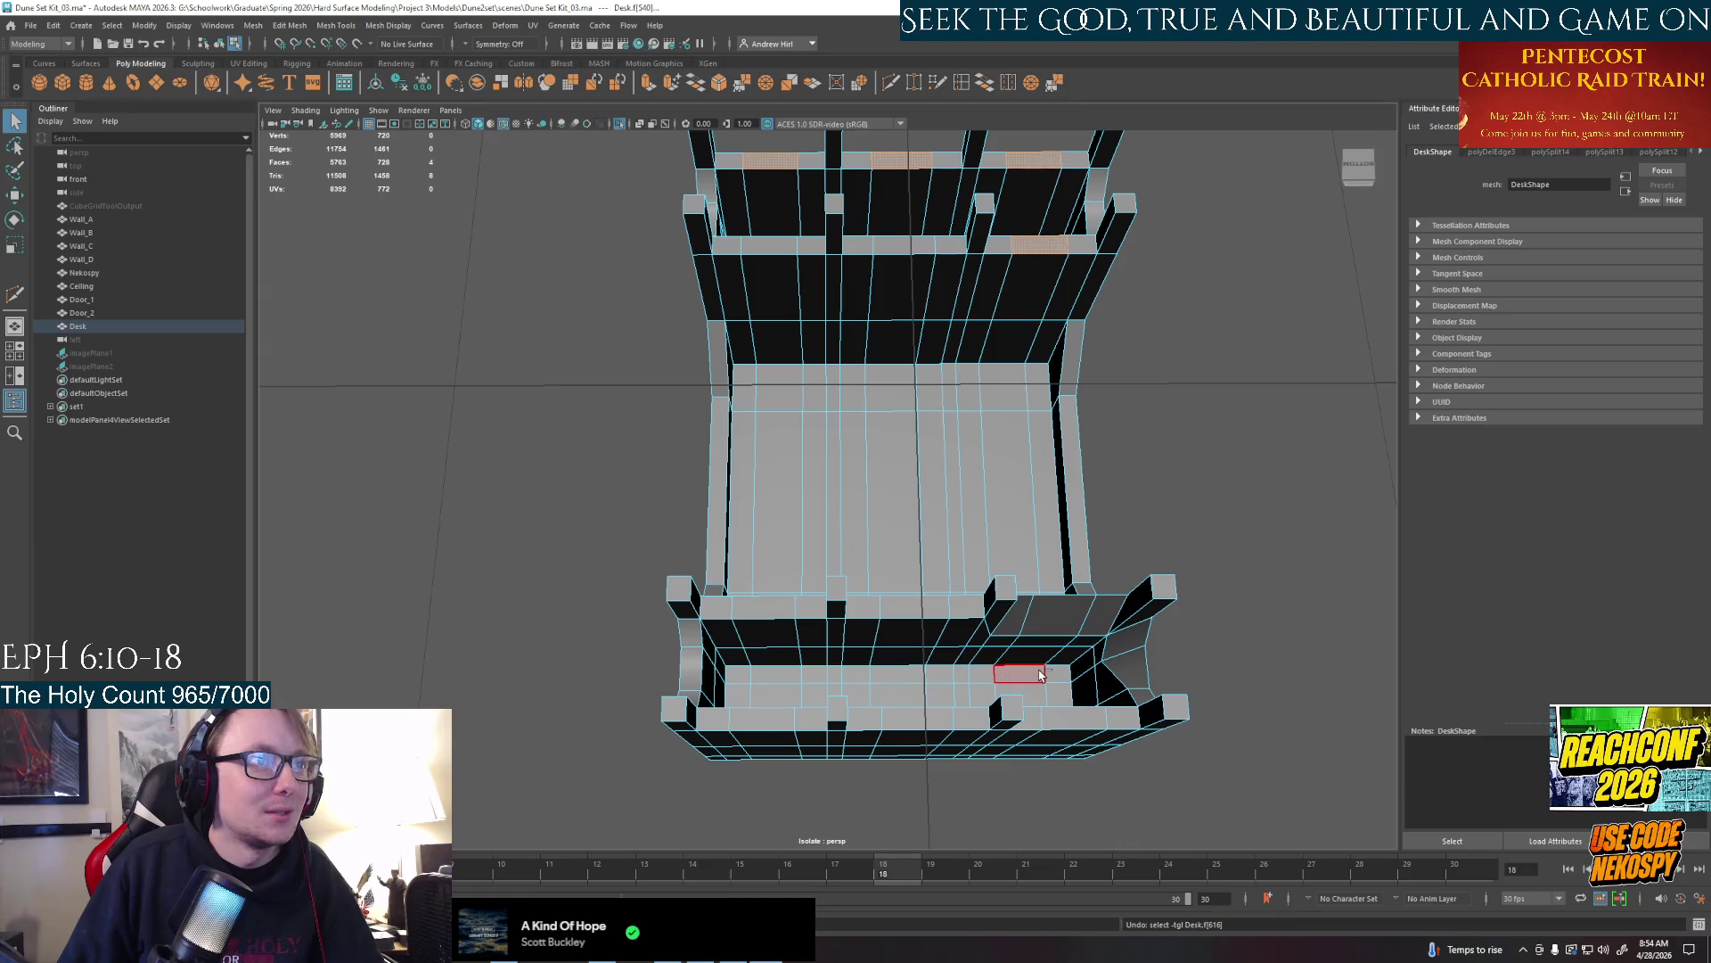
{"action": "key", "text": "z"}
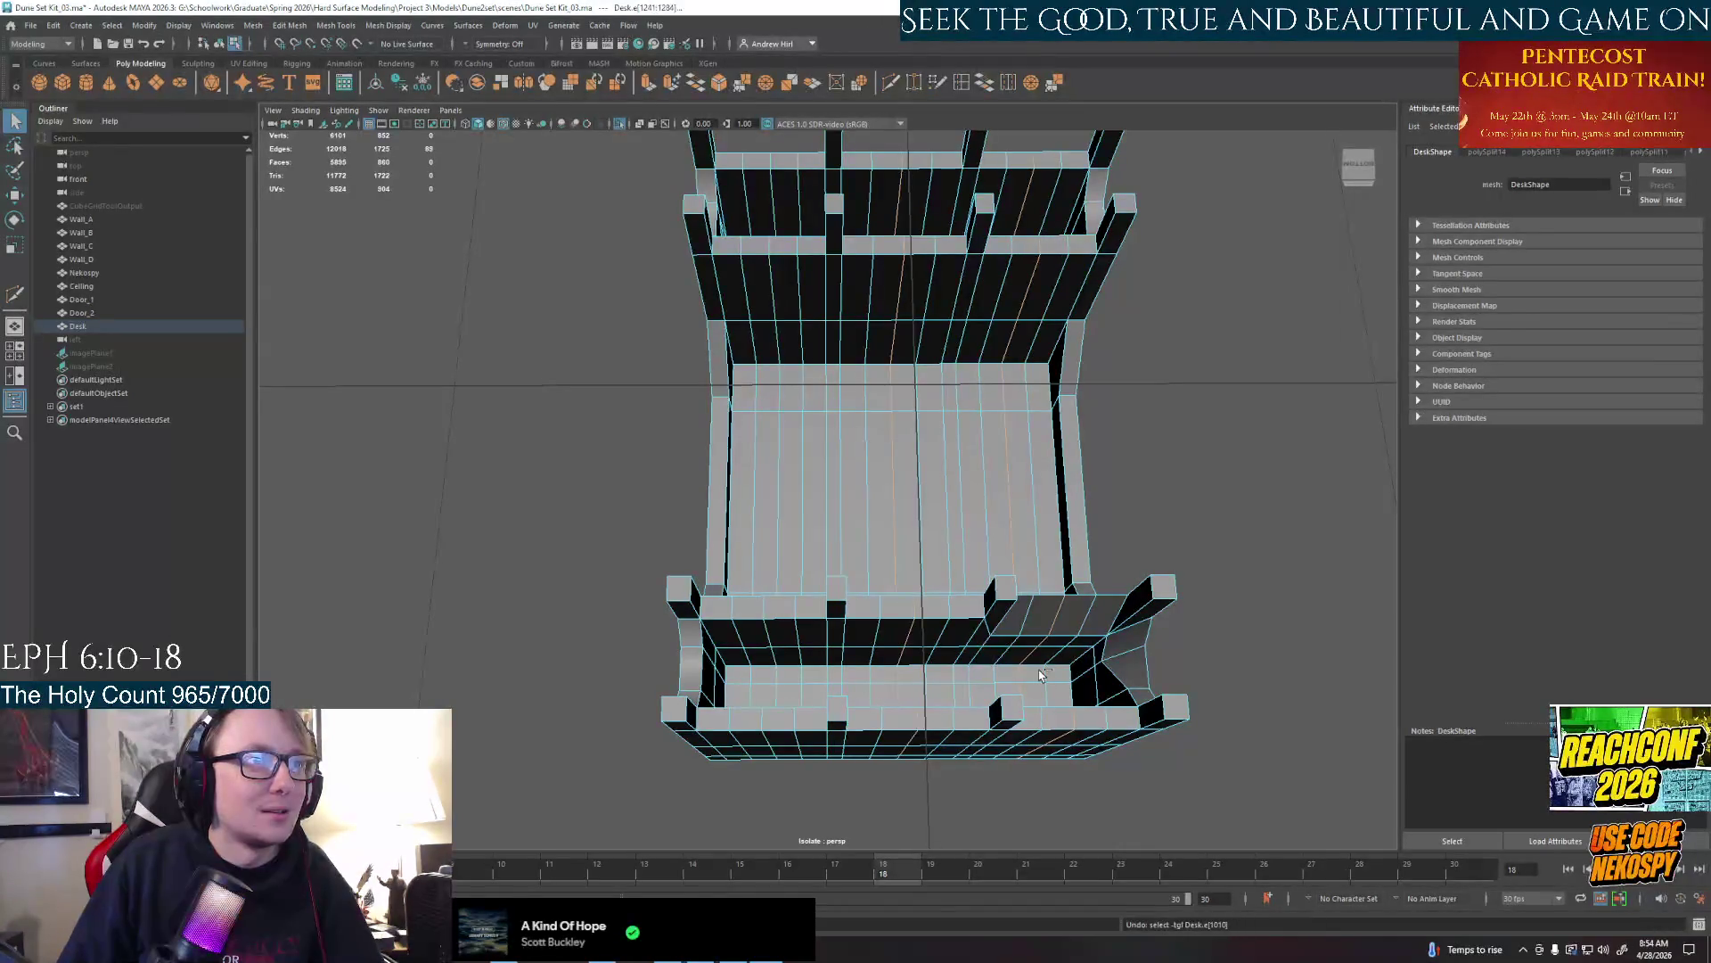
{"action": "key", "text": "z"}
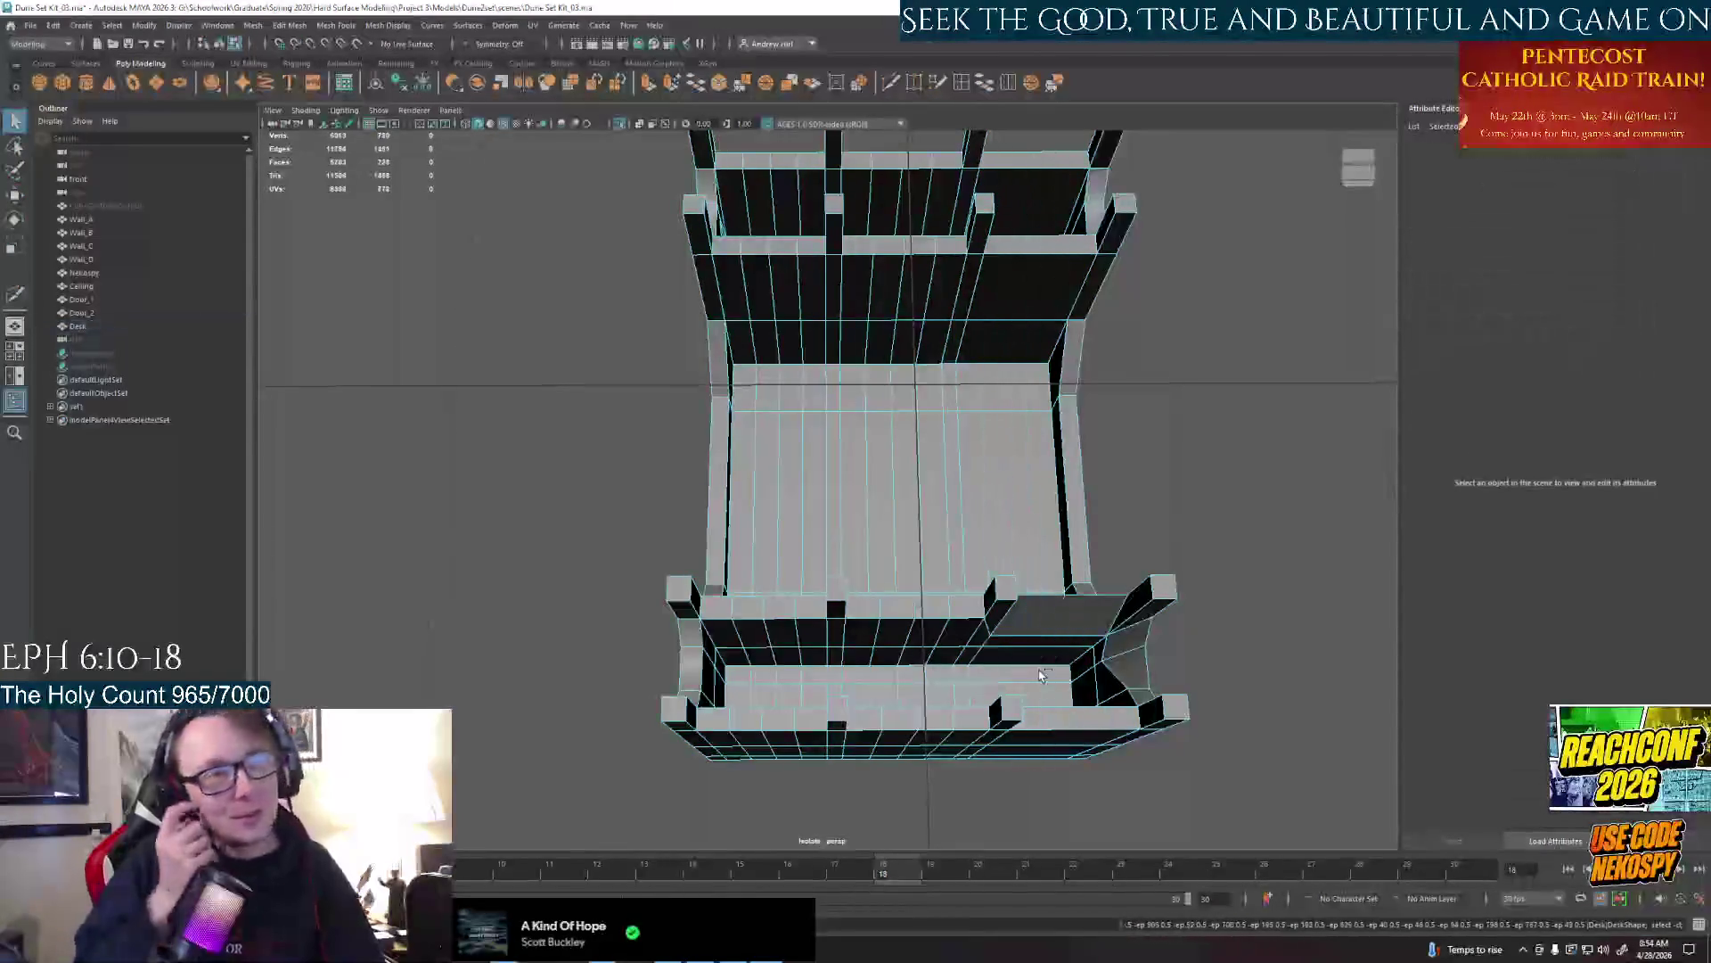
{"action": "key", "text": "z"}
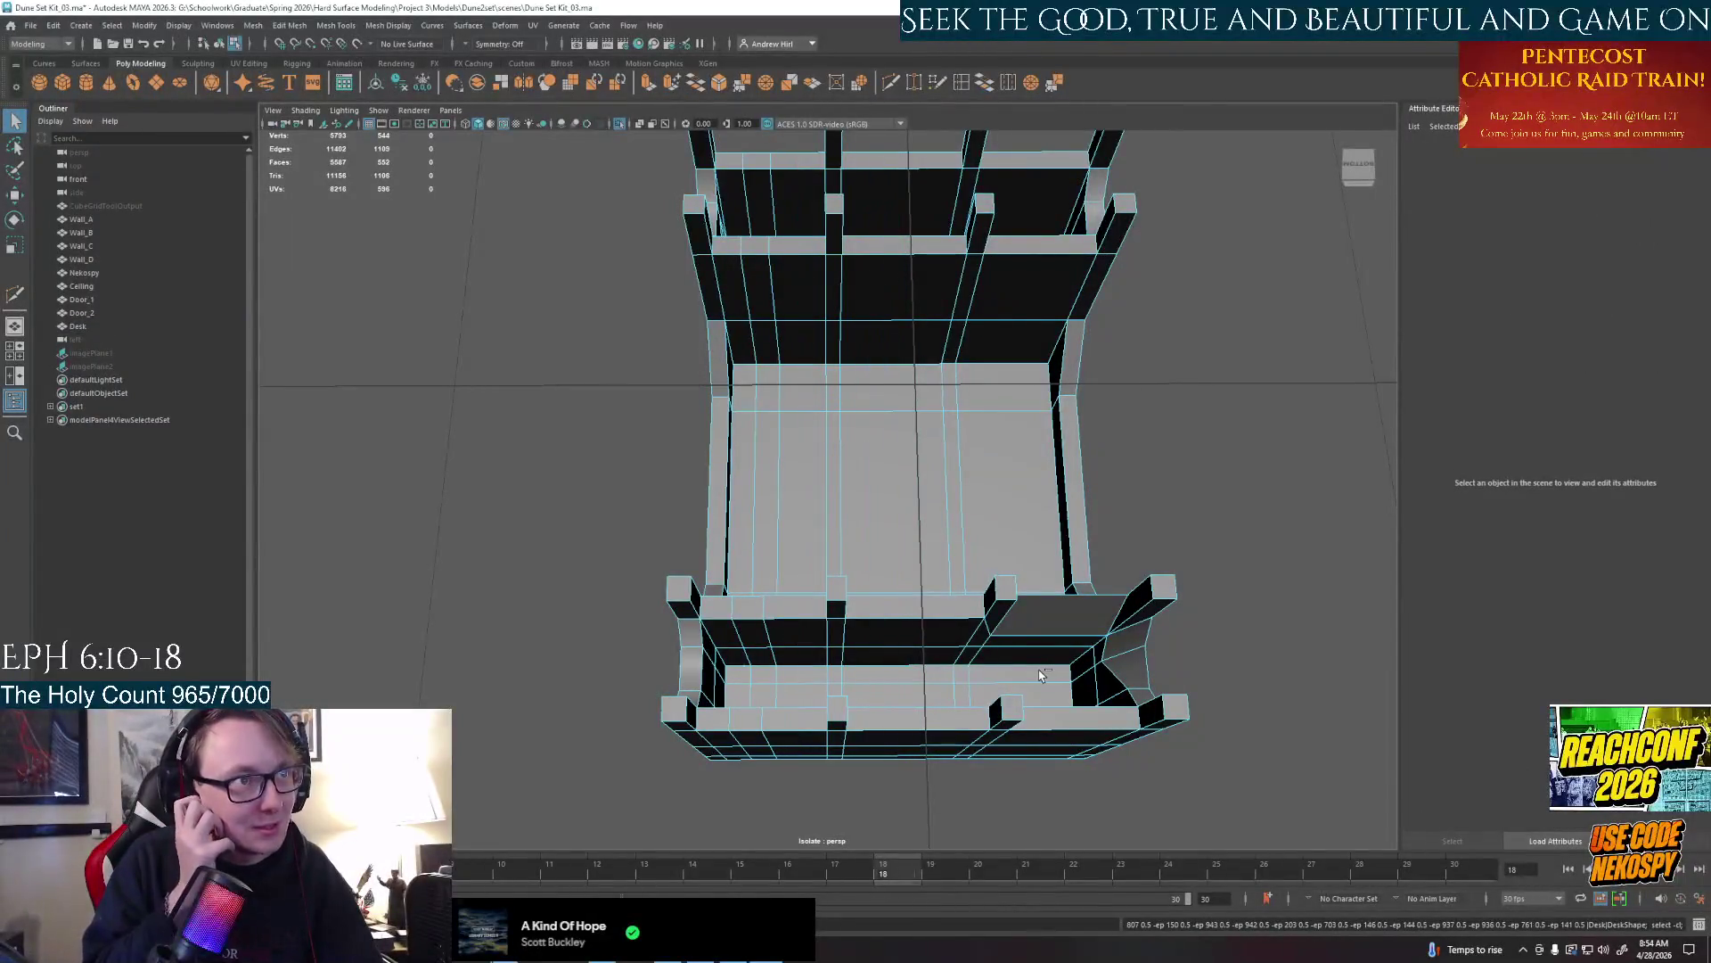
{"action": "key", "text": "z"}
{"action": "key", "text": "z"}
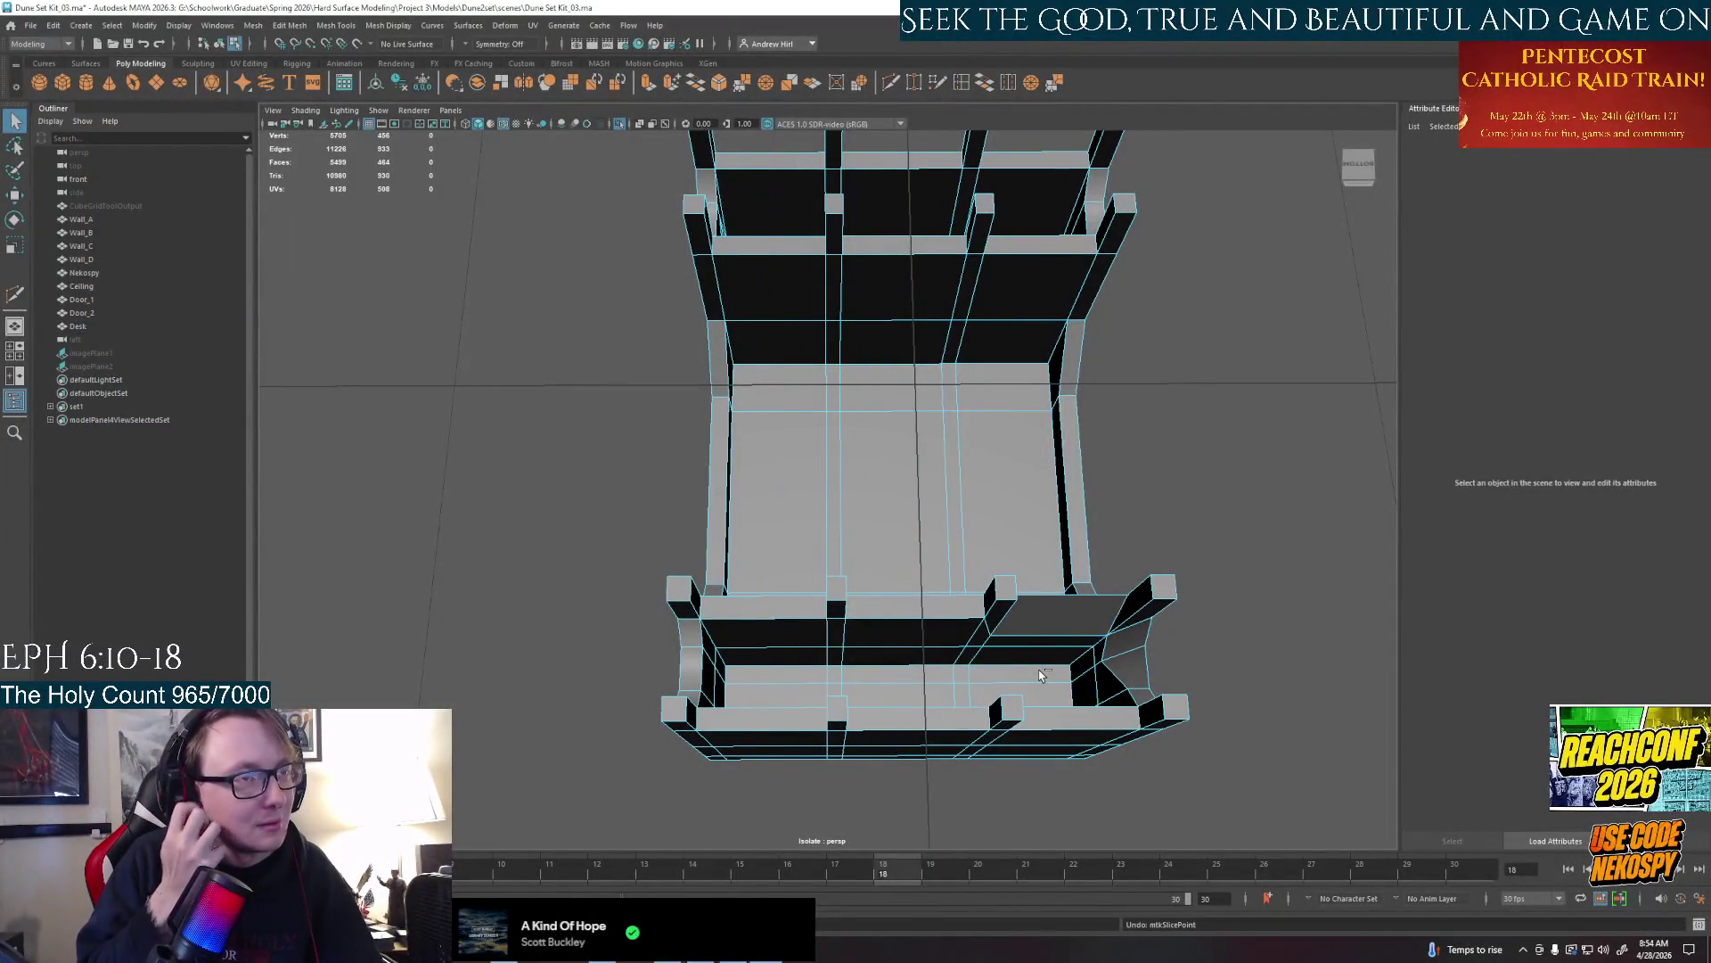
{"action": "key", "text": "z"}
{"action": "key", "text": "z"}
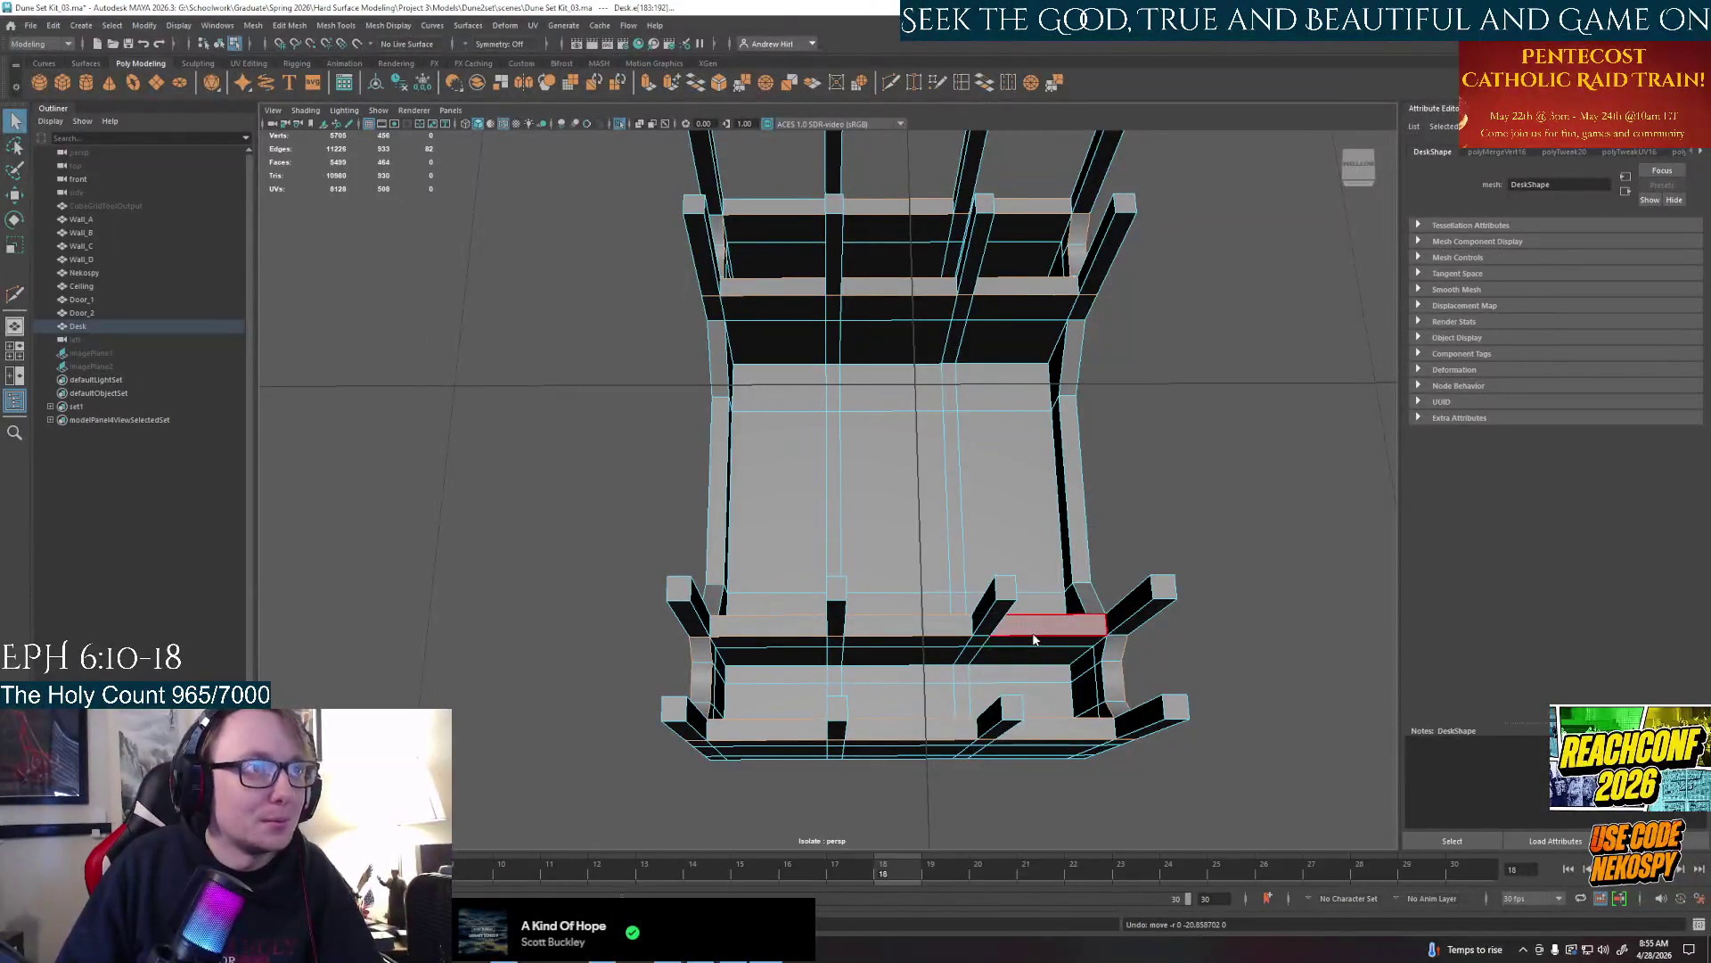
{"action": "right_click_drag", "start_coordinate": [1034, 641], "coordinate": [1033, 665]}
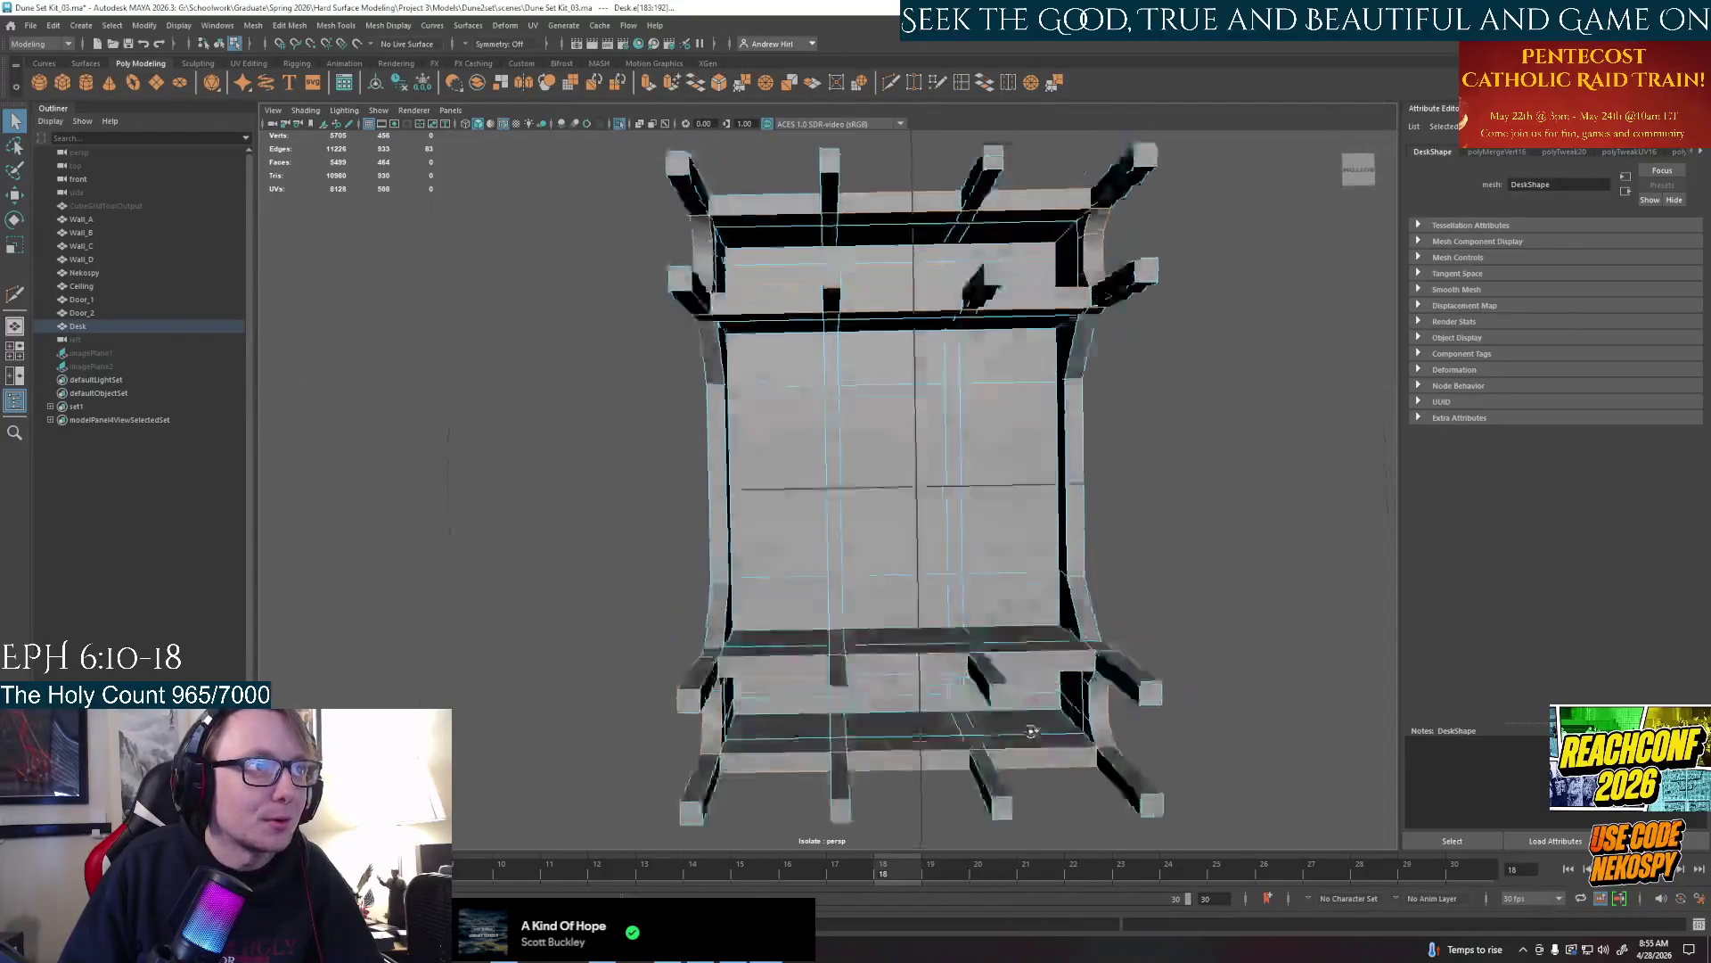
{"action": "left_click_drag", "start_coordinate": [1032, 639], "coordinate": [959, 709], "text": "alt"}
Move the arched opening's vertical edges down in Y to lengthen its slanted side panels
{"action": "left_click", "coordinate": [959, 653]}
{"action": "key", "text": "w"}
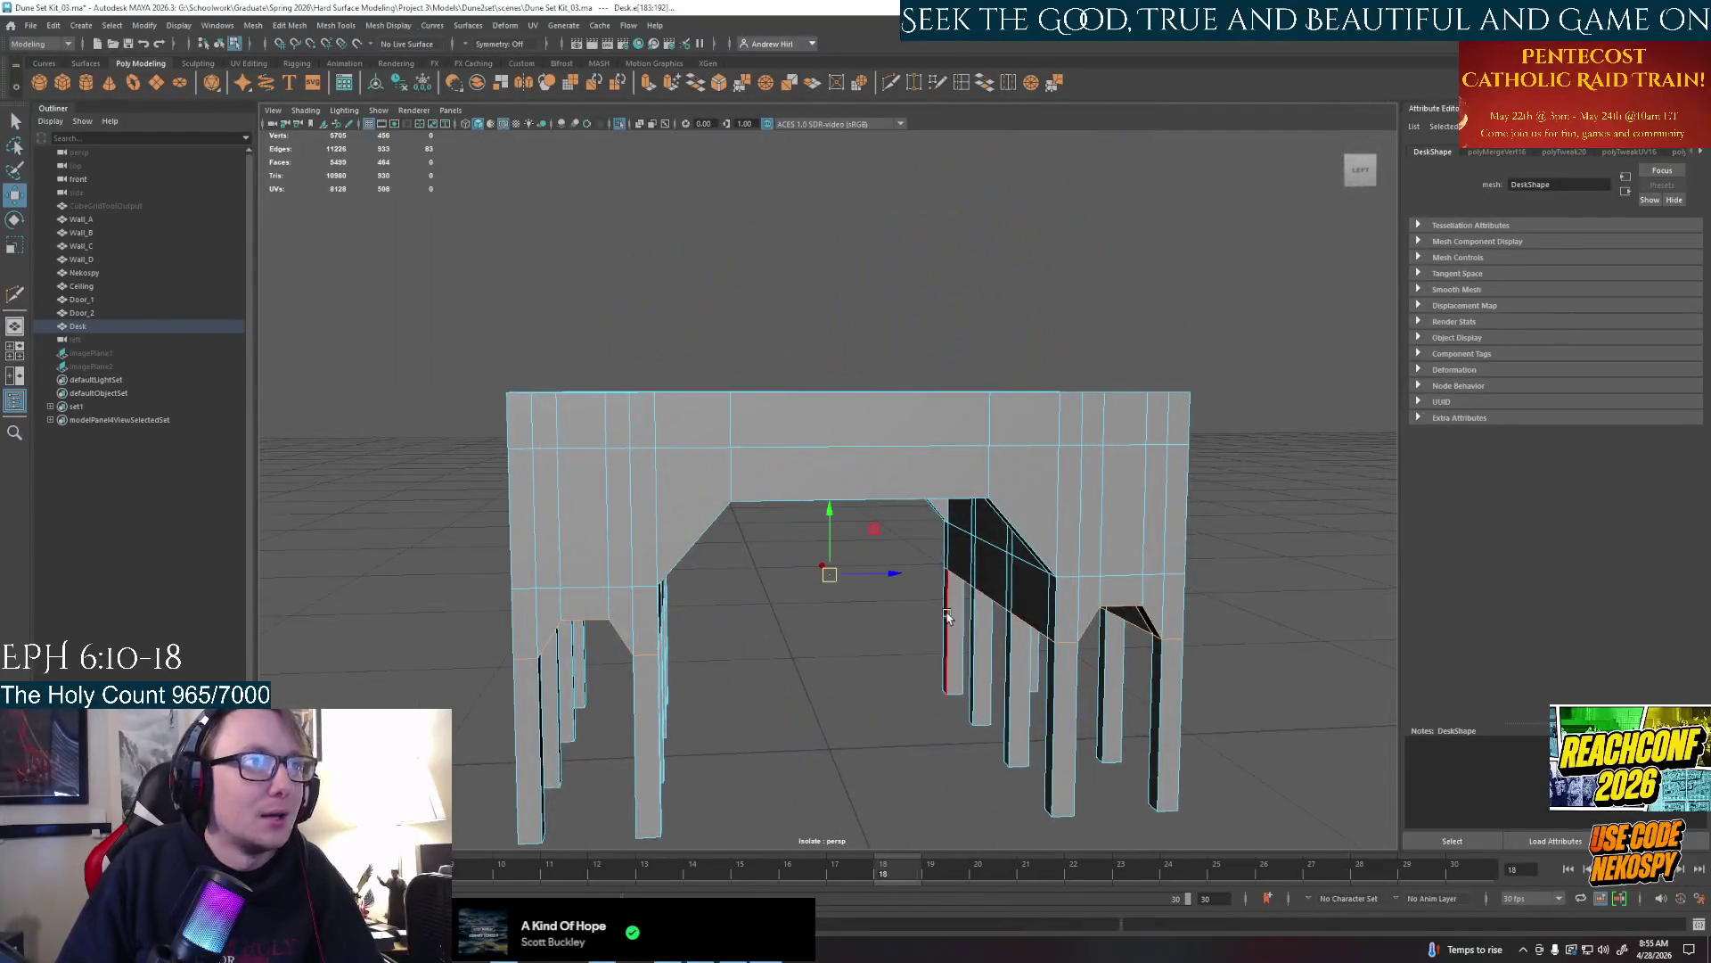
{"action": "mouse_move", "coordinate": [821, 517]}
{"action": "left_mouse_down"}
{"action": "mouse_move", "coordinate": [822, 582]}
{"action": "mouse_move", "coordinate": [924, 541]}
{"action": "mouse_move", "coordinate": [849, 609]}
{"action": "mouse_move", "coordinate": [807, 594]}
{"action": "left_mouse_up"}
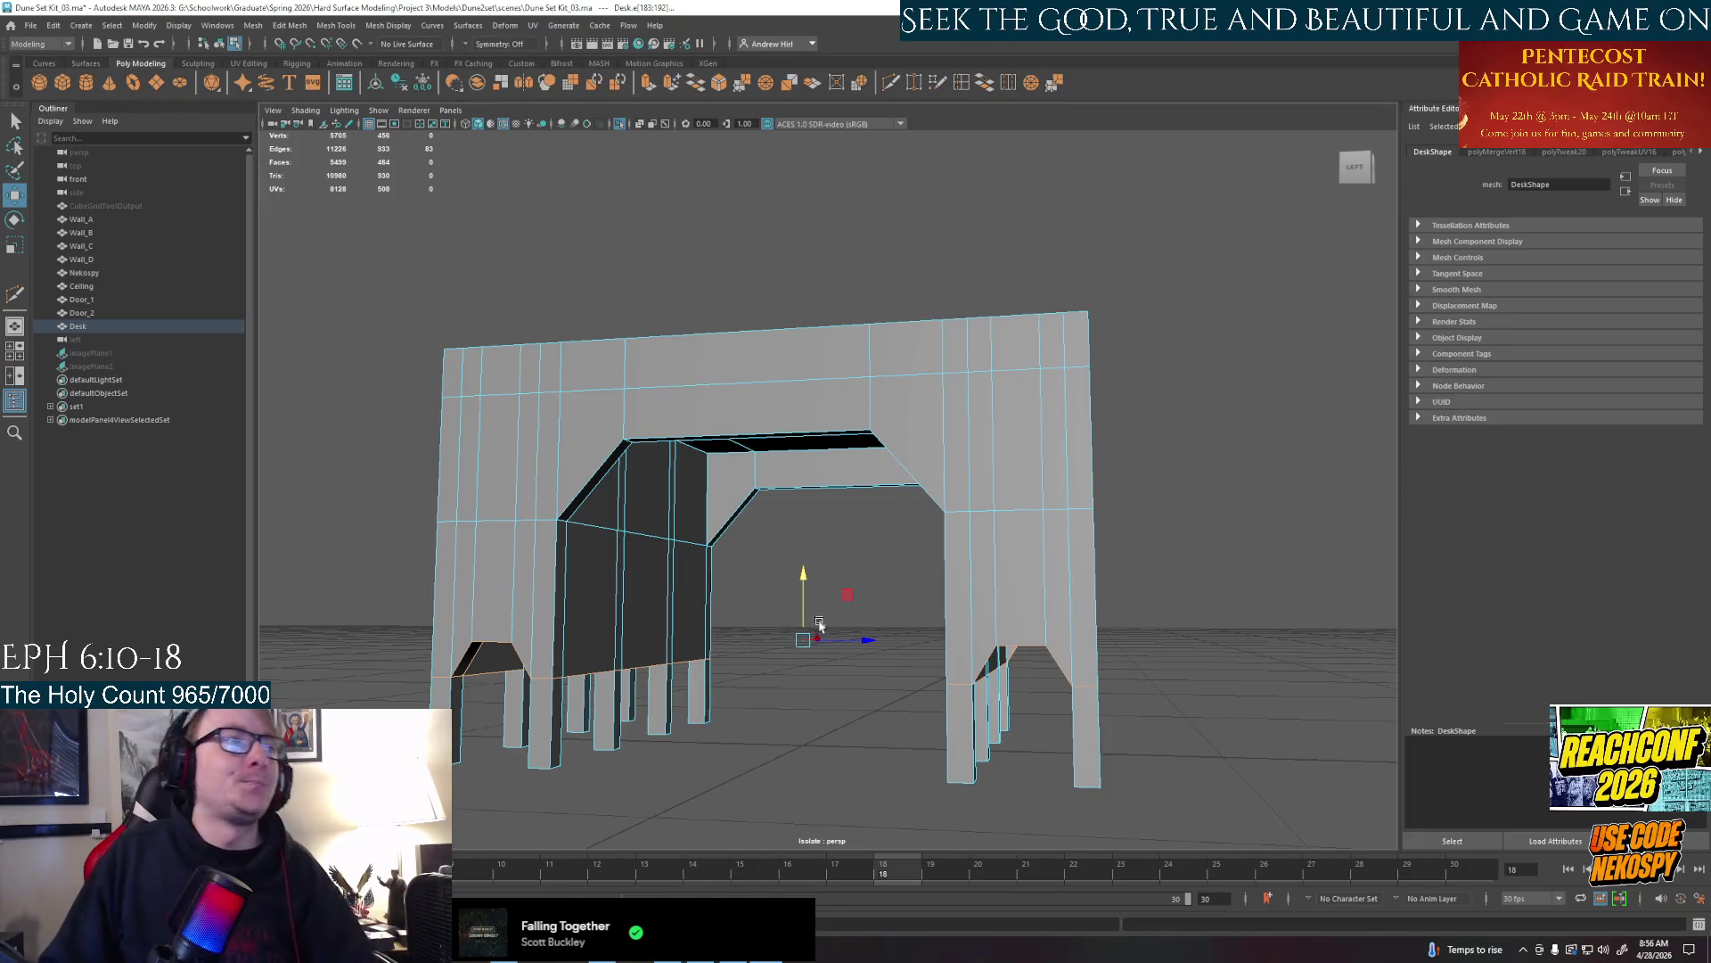
With Multi-Cut, insert a horizontal edge loop along the outer wall just above the legs
{"action": "left_click", "coordinate": [820, 624]}
{"action": "left_click_drag", "start_coordinate": [820, 624], "coordinate": [850, 592], "text": "alt"}
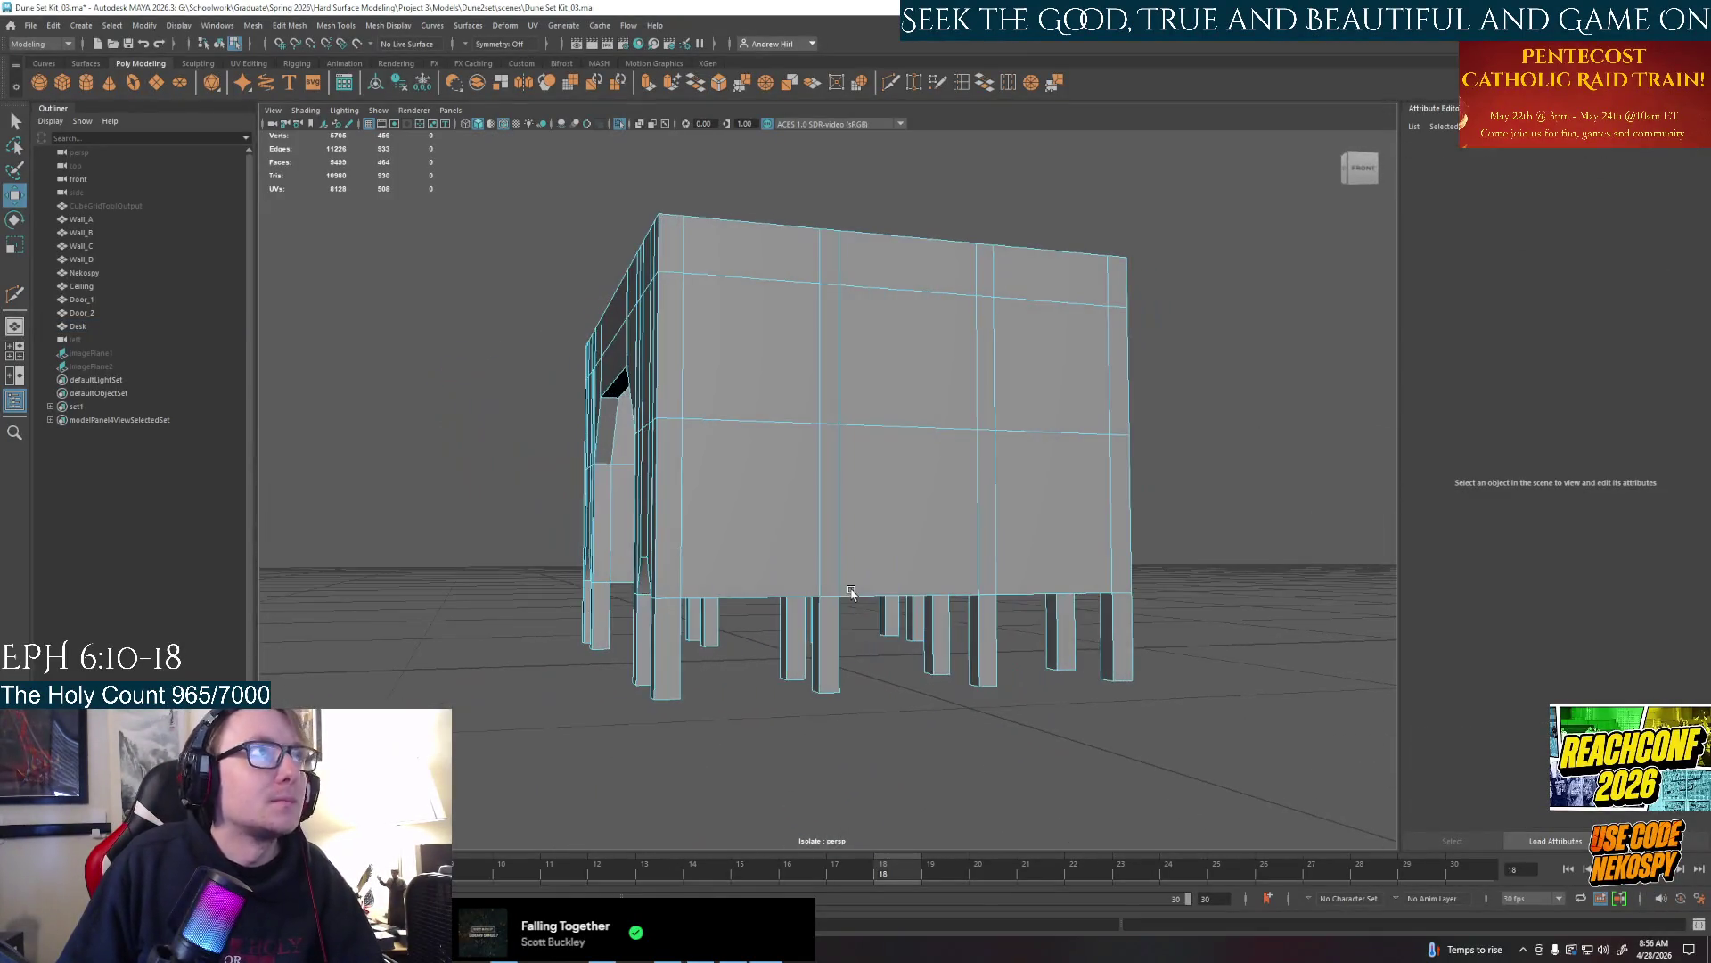
{"action": "left_click", "coordinate": [877, 87]}
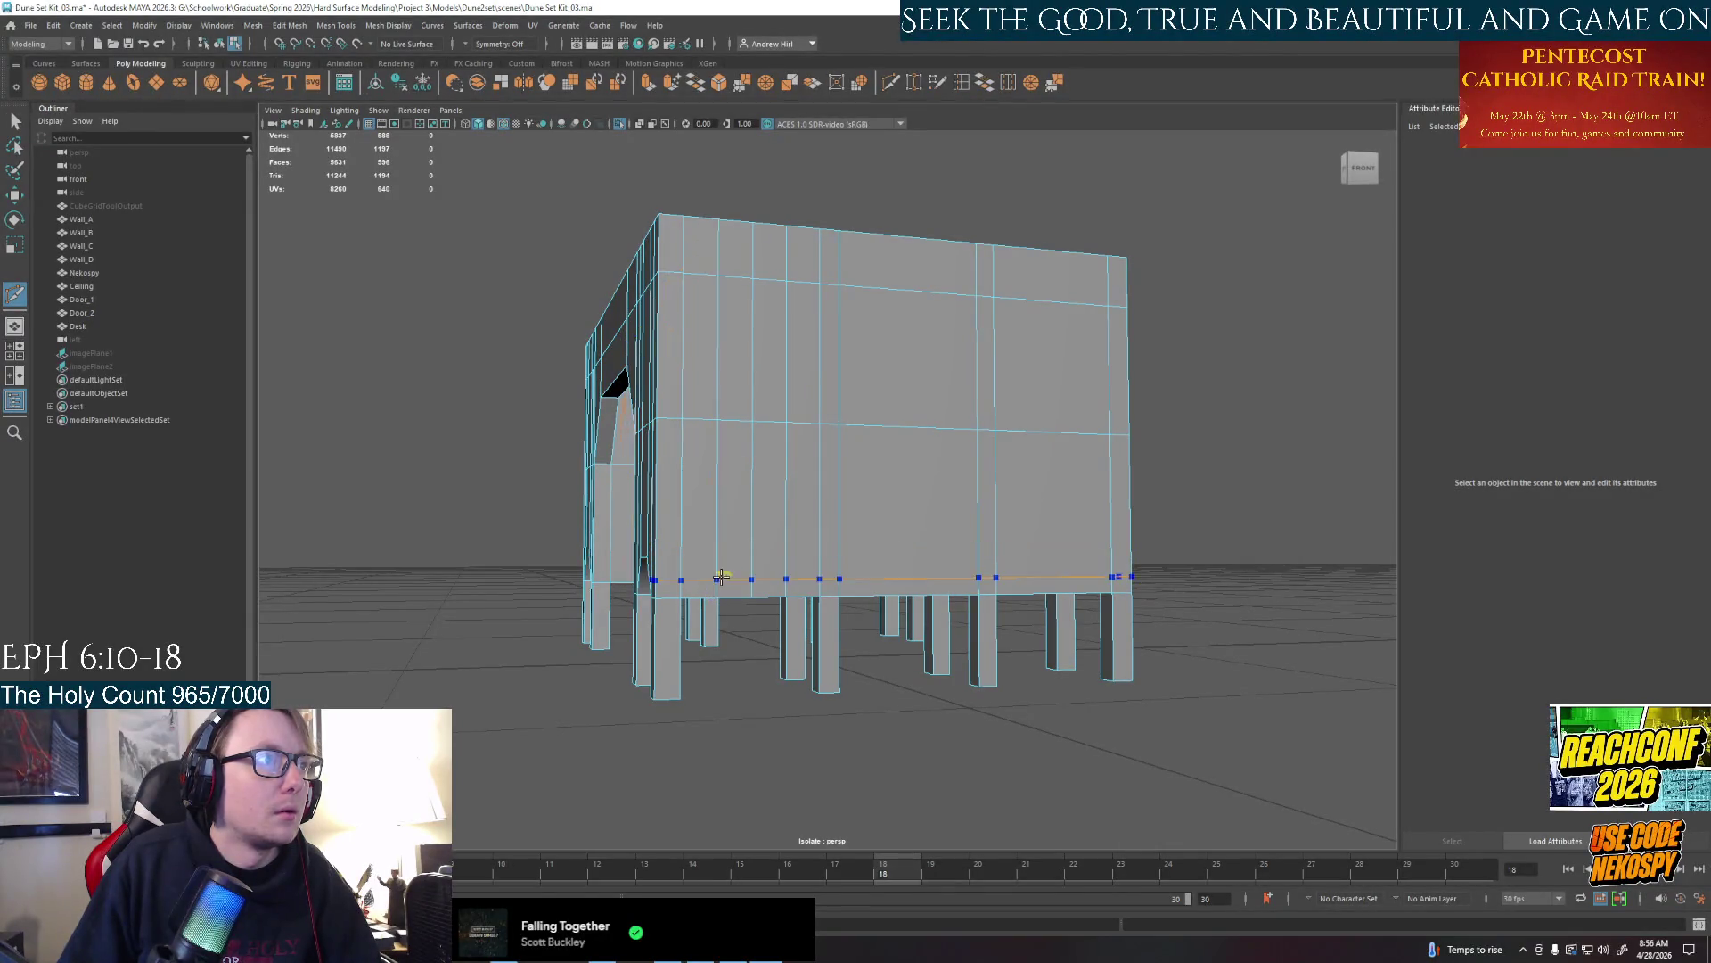
{"action": "left_click_drag", "start_coordinate": [722, 579], "coordinate": [776, 545], "text": "alt"}
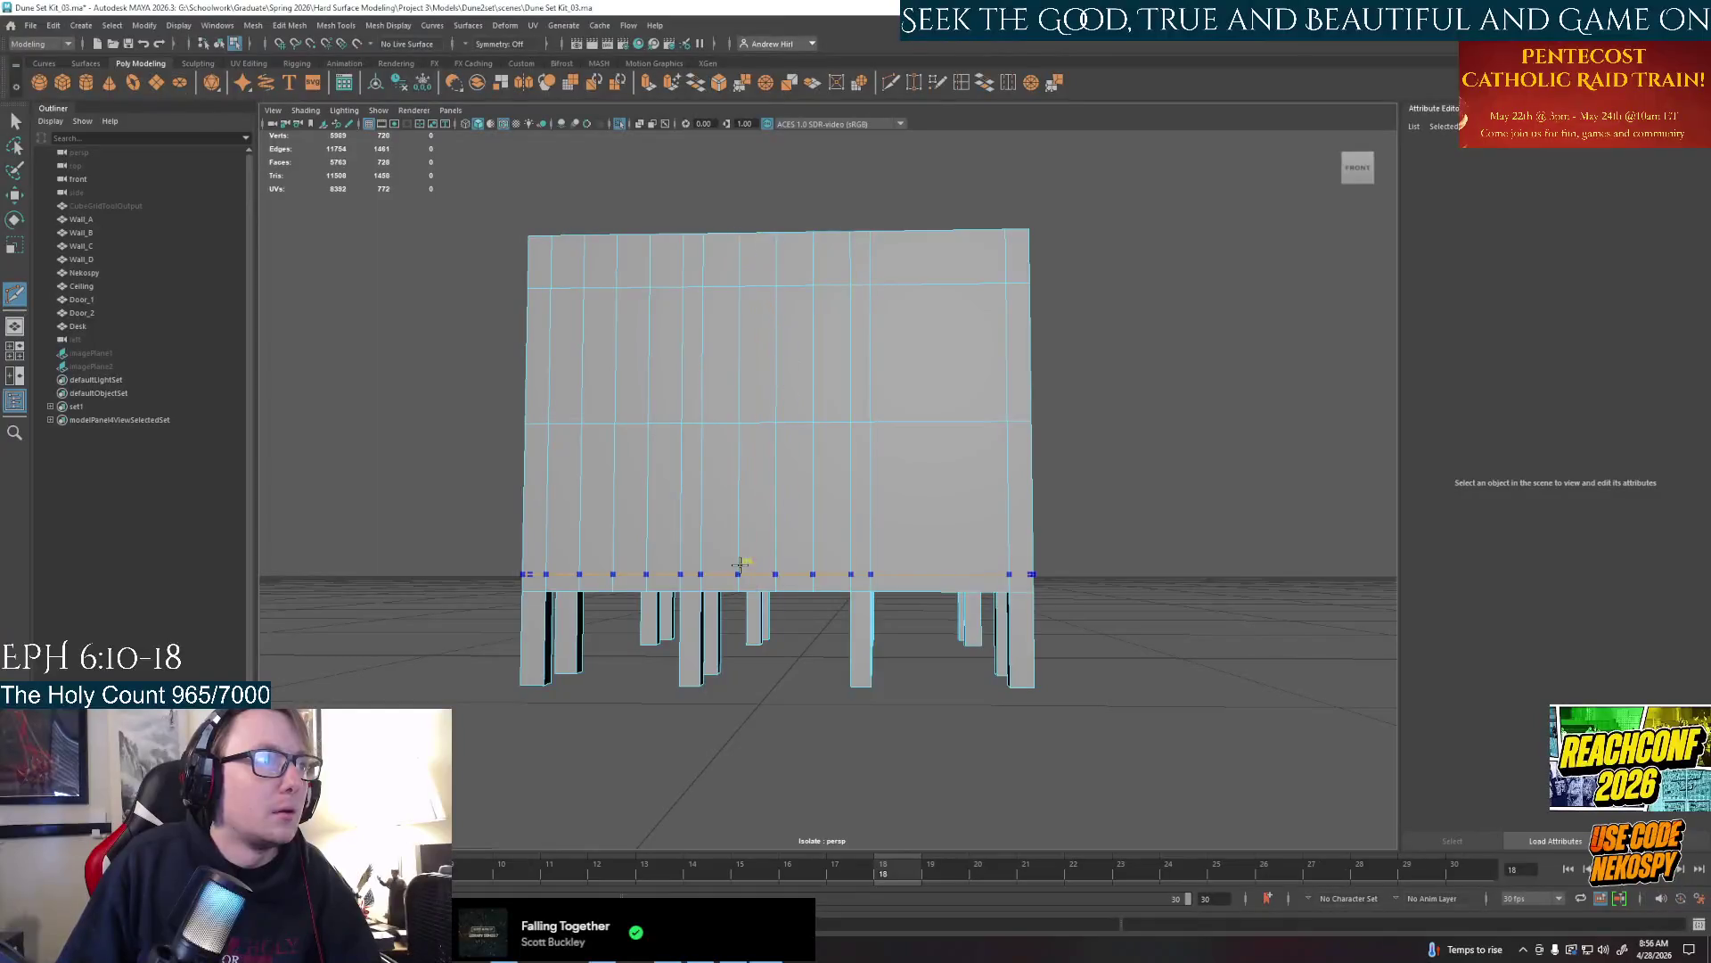
{"action": "left_click_drag", "start_coordinate": [740, 565], "coordinate": [802, 576], "text": "alt"}
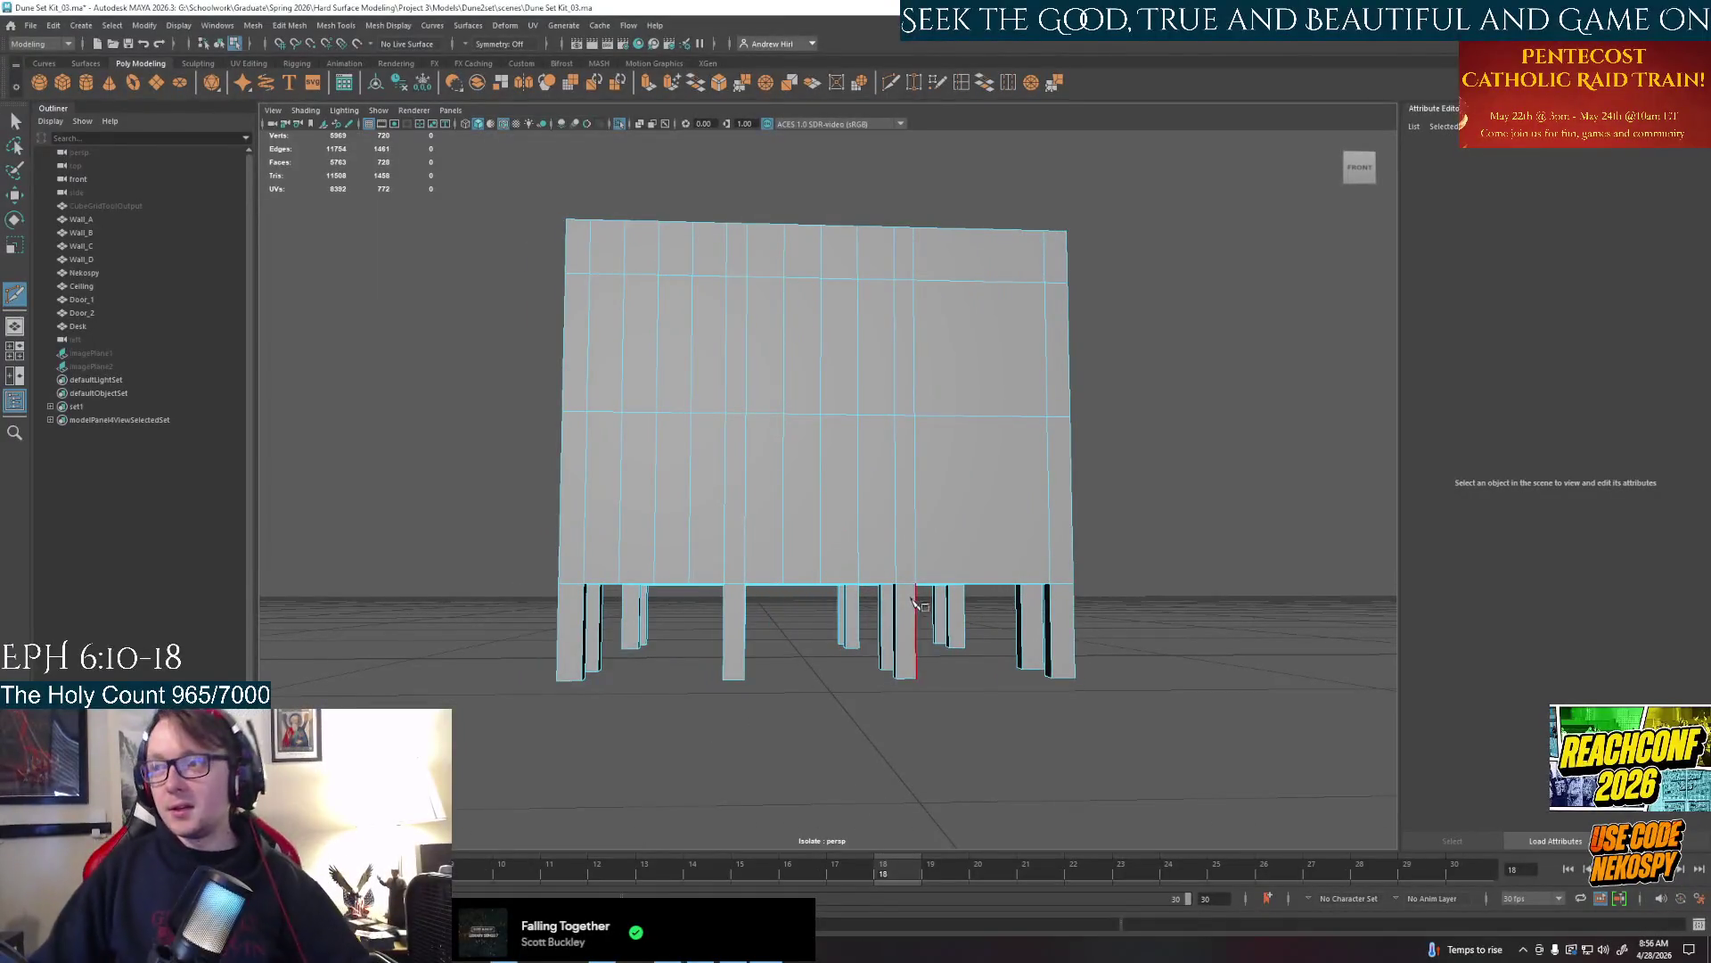
{"action": "left_click_drag", "start_coordinate": [920, 604], "coordinate": [925, 549], "text": "alt"}
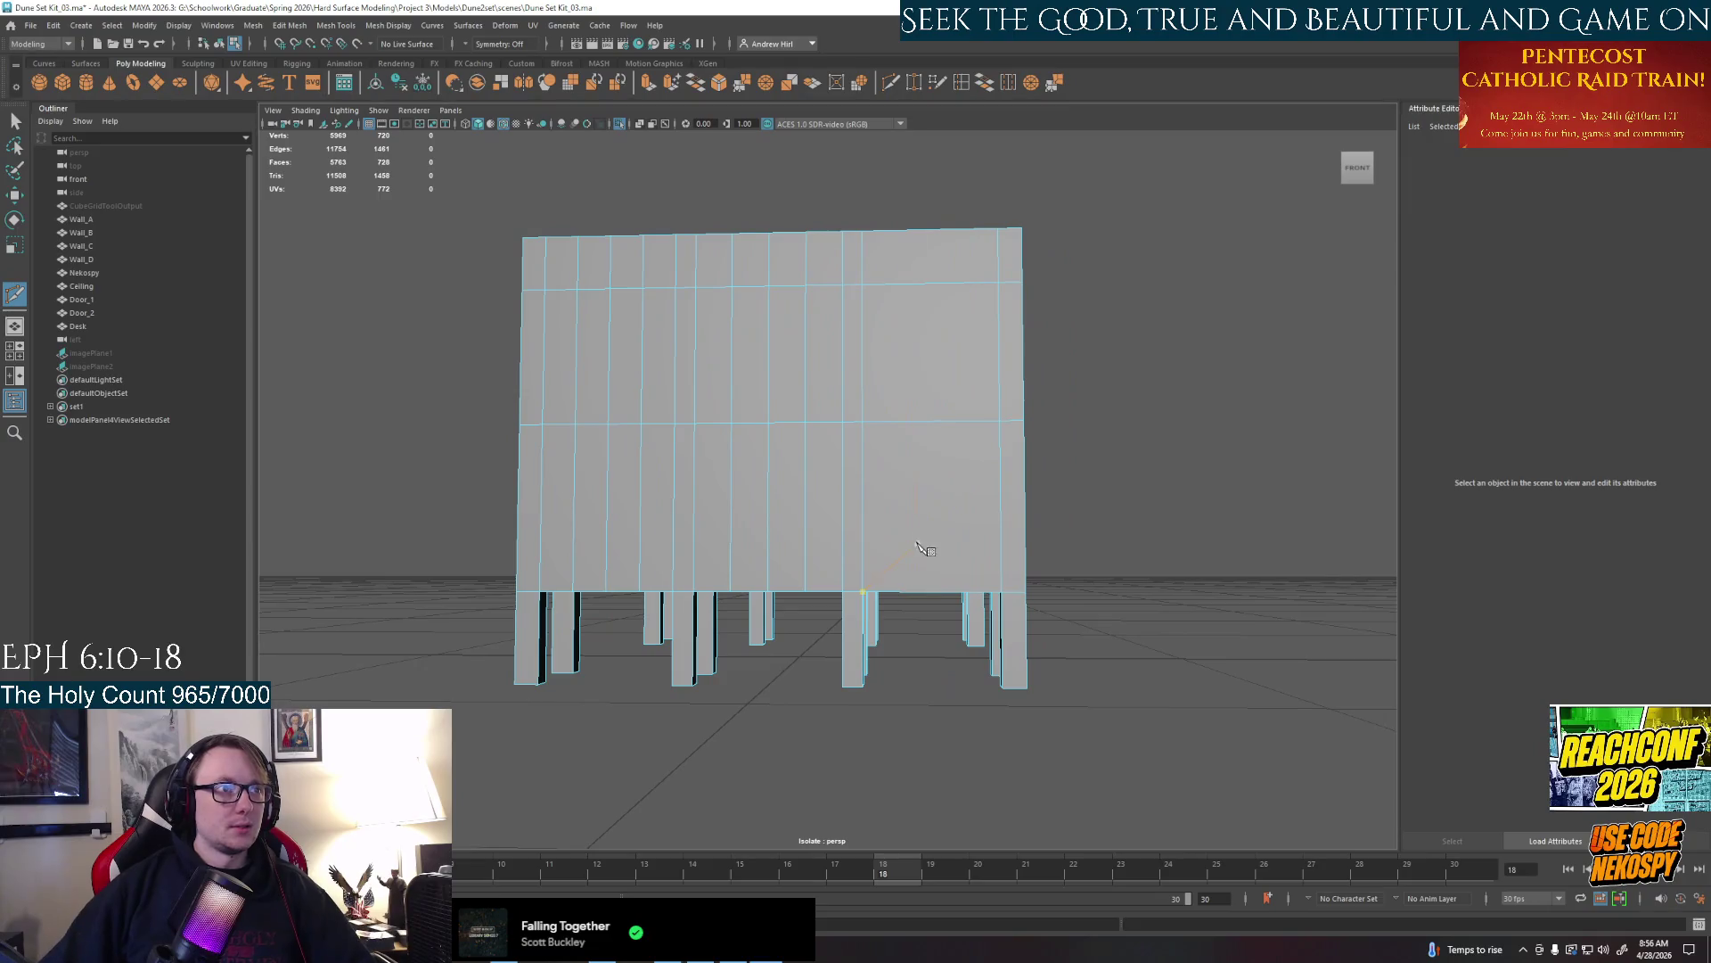
{"action": "left_click", "coordinate": [936, 562]}
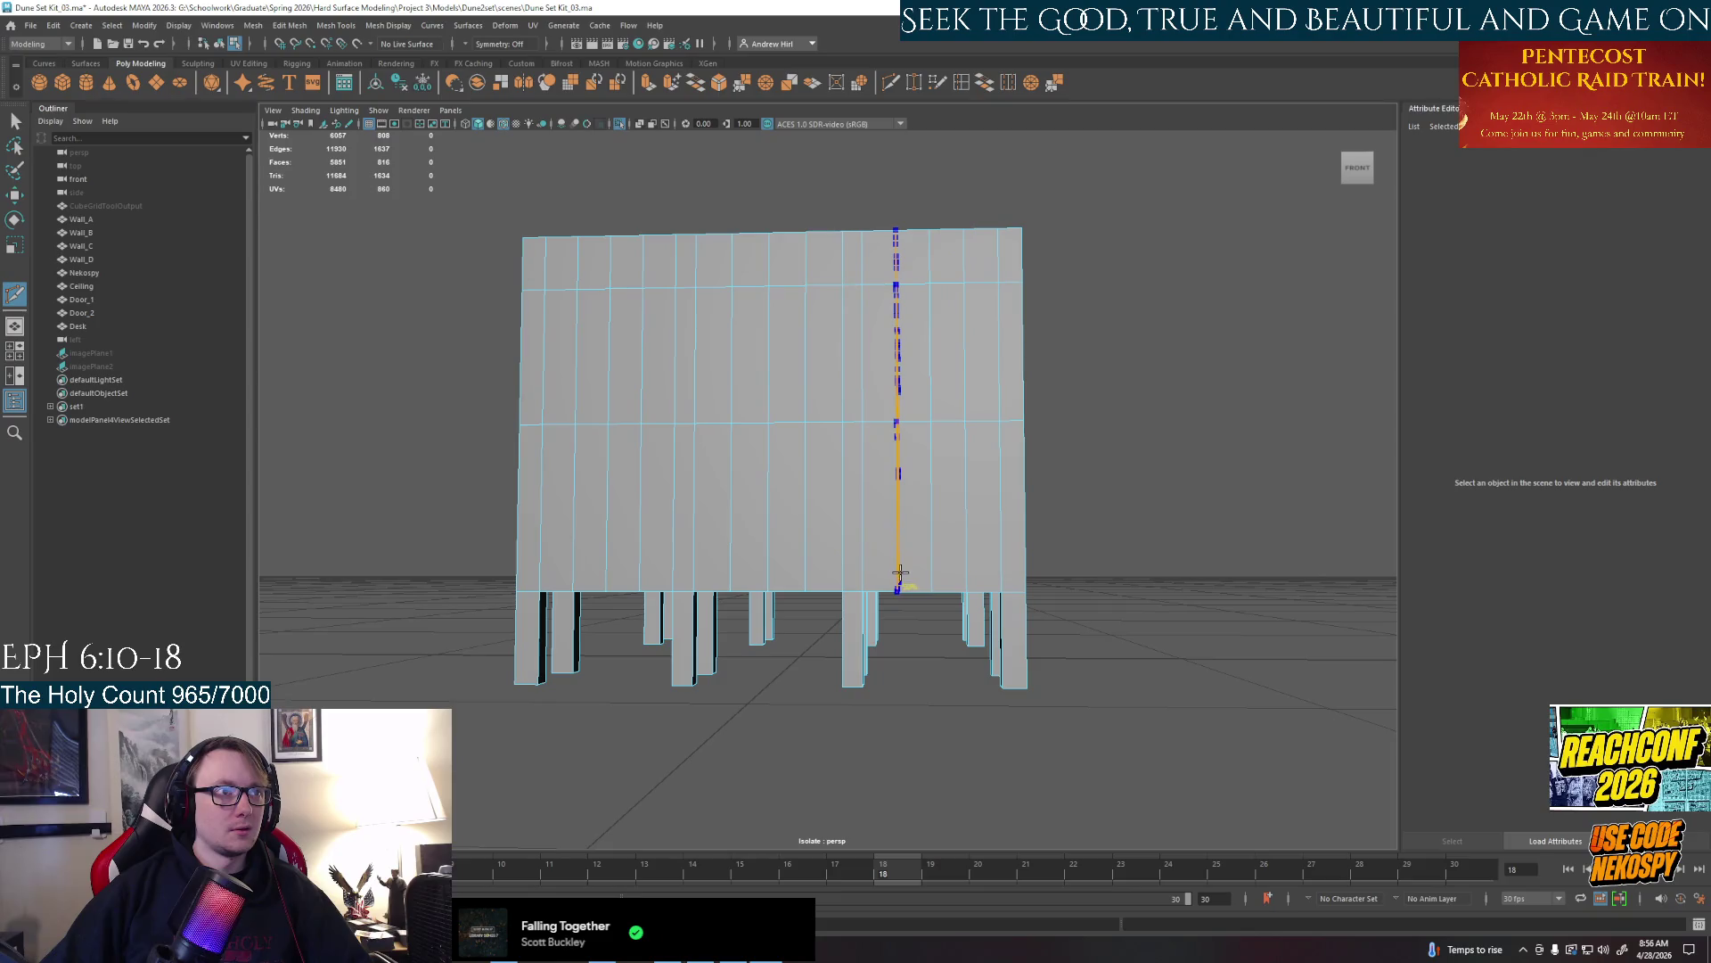
{"action": "mouse_move", "coordinate": [973, 568]}
{"action": "left_mouse_down", "text": "alt"}
{"action": "mouse_move", "coordinate": [939, 638]}
{"action": "mouse_move", "coordinate": [923, 562]}
{"action": "left_mouse_up", "text": "alt"}
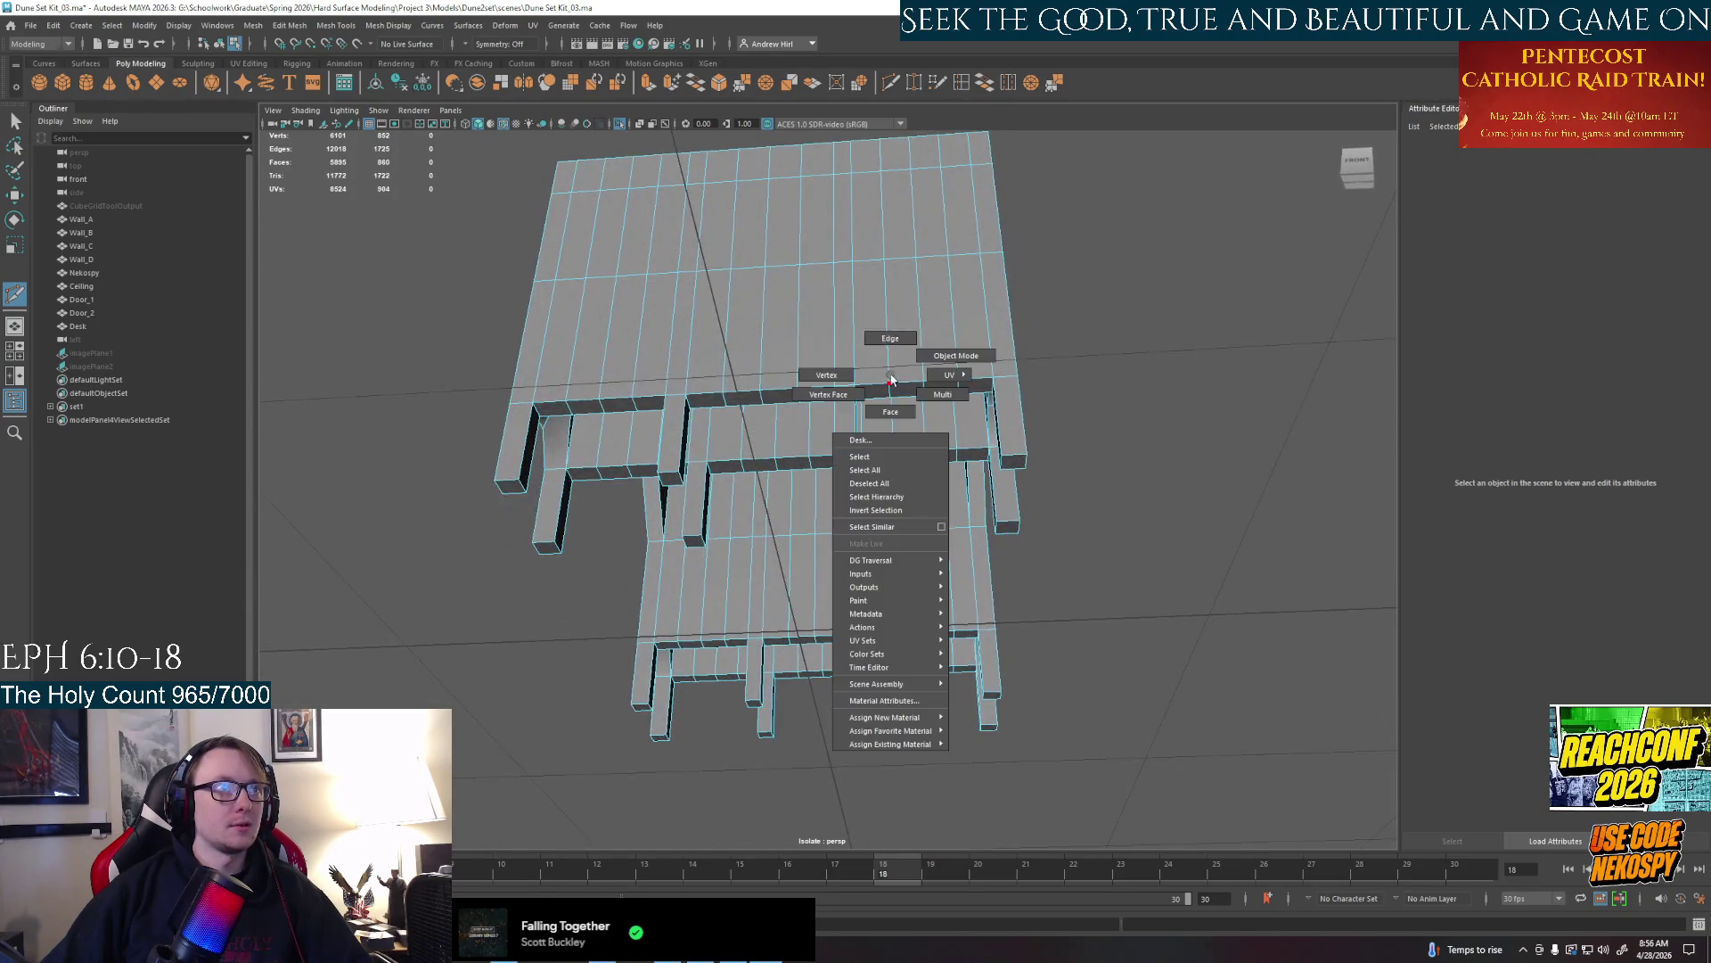
Delete the stray edge loop on the desk top
{"action": "right_click_drag", "start_coordinate": [856, 442], "coordinate": [893, 380]}
{"action": "left_click", "coordinate": [917, 368]}
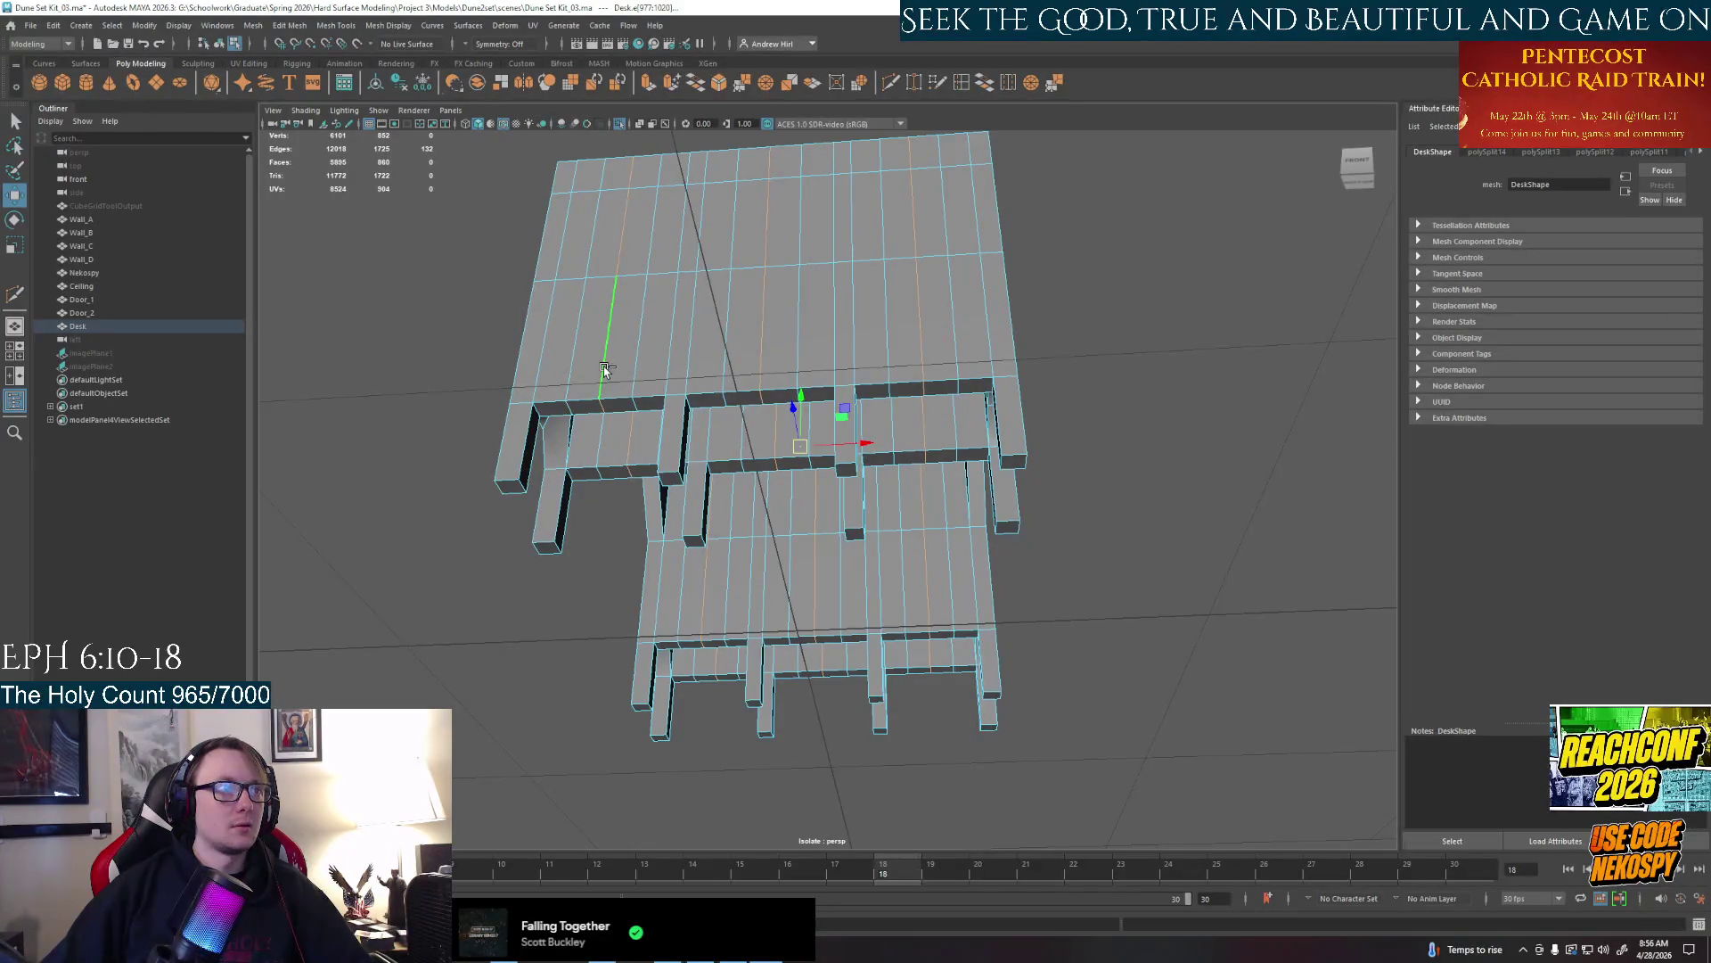
{"action": "key", "text": "Delete"}
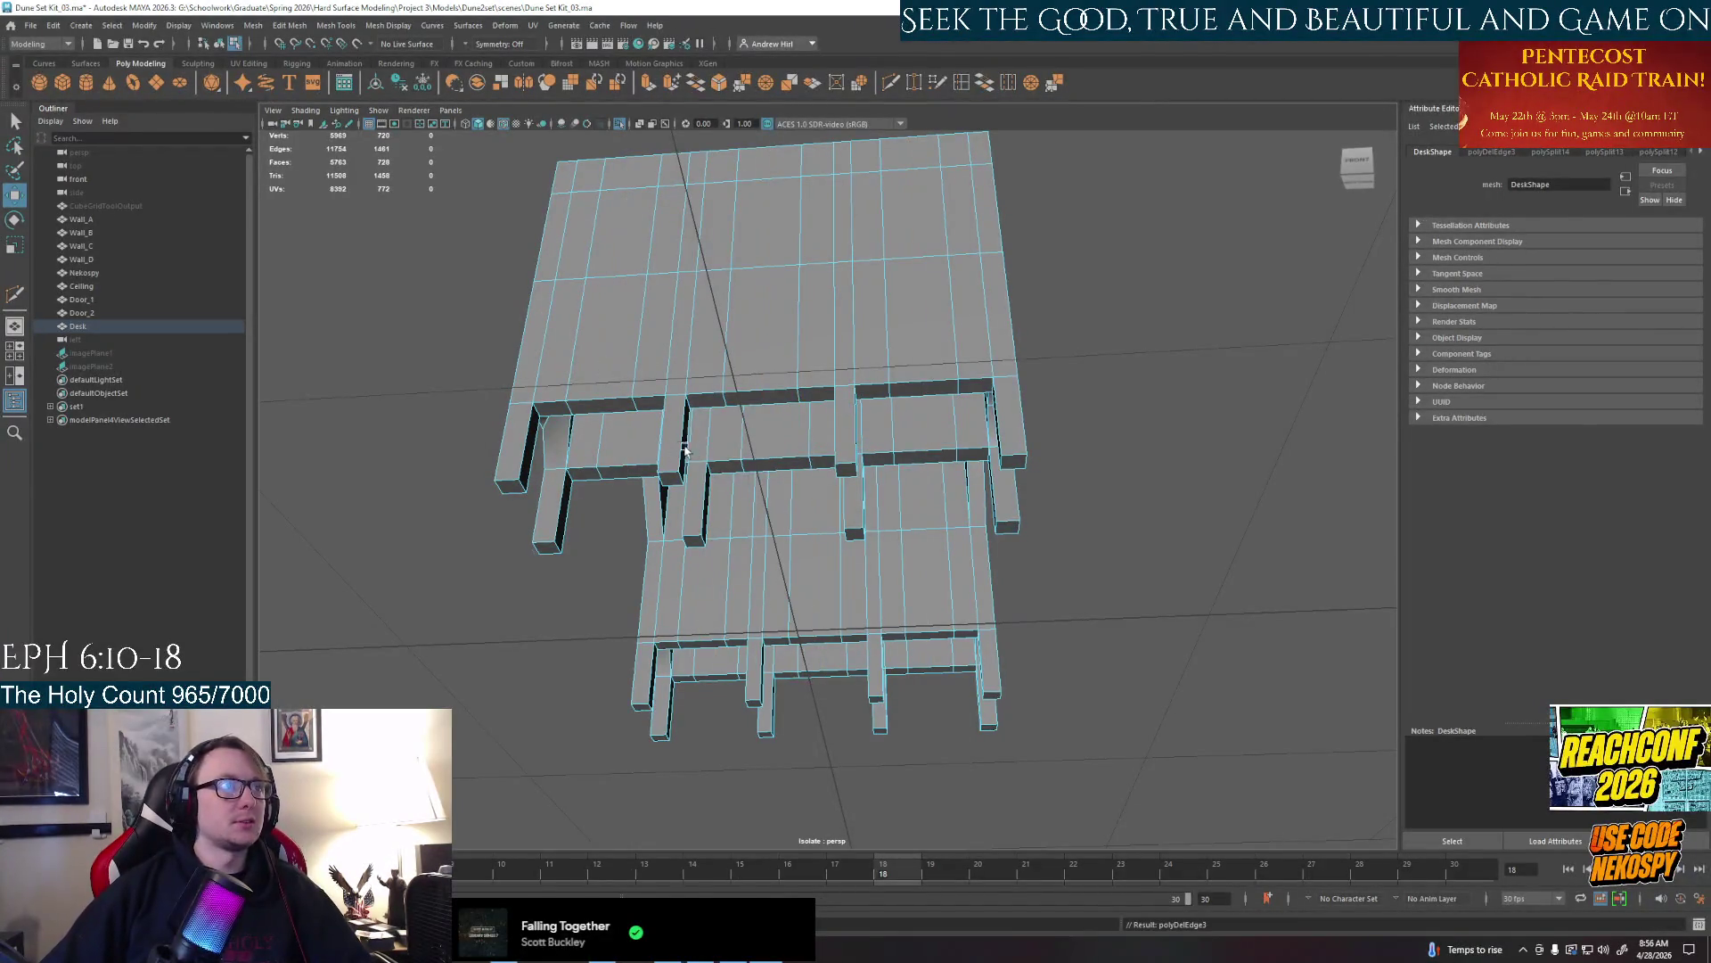
Select all the faces between the legs and push them up into the desk as notches
{"action": "right_click", "coordinate": [685, 455]}
{"action": "left_click", "coordinate": [623, 404]}
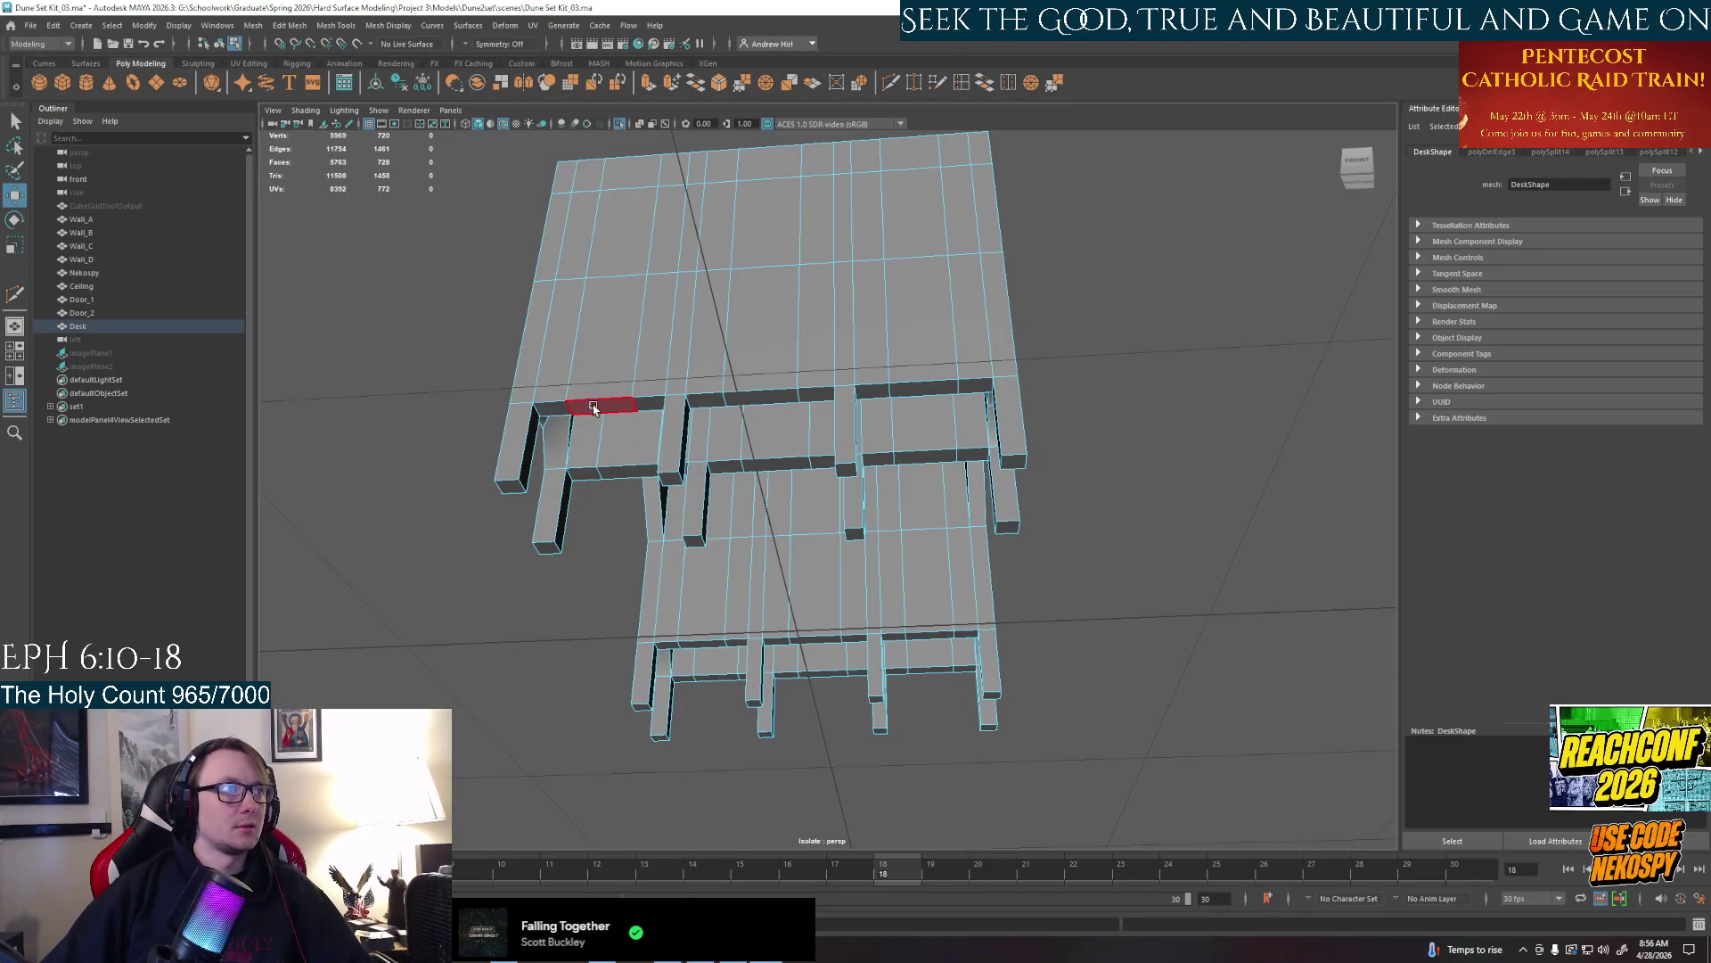
{"action": "left_click", "coordinate": [636, 478], "text": "shift"}
{"action": "left_click", "coordinate": [716, 656], "text": "shift"}
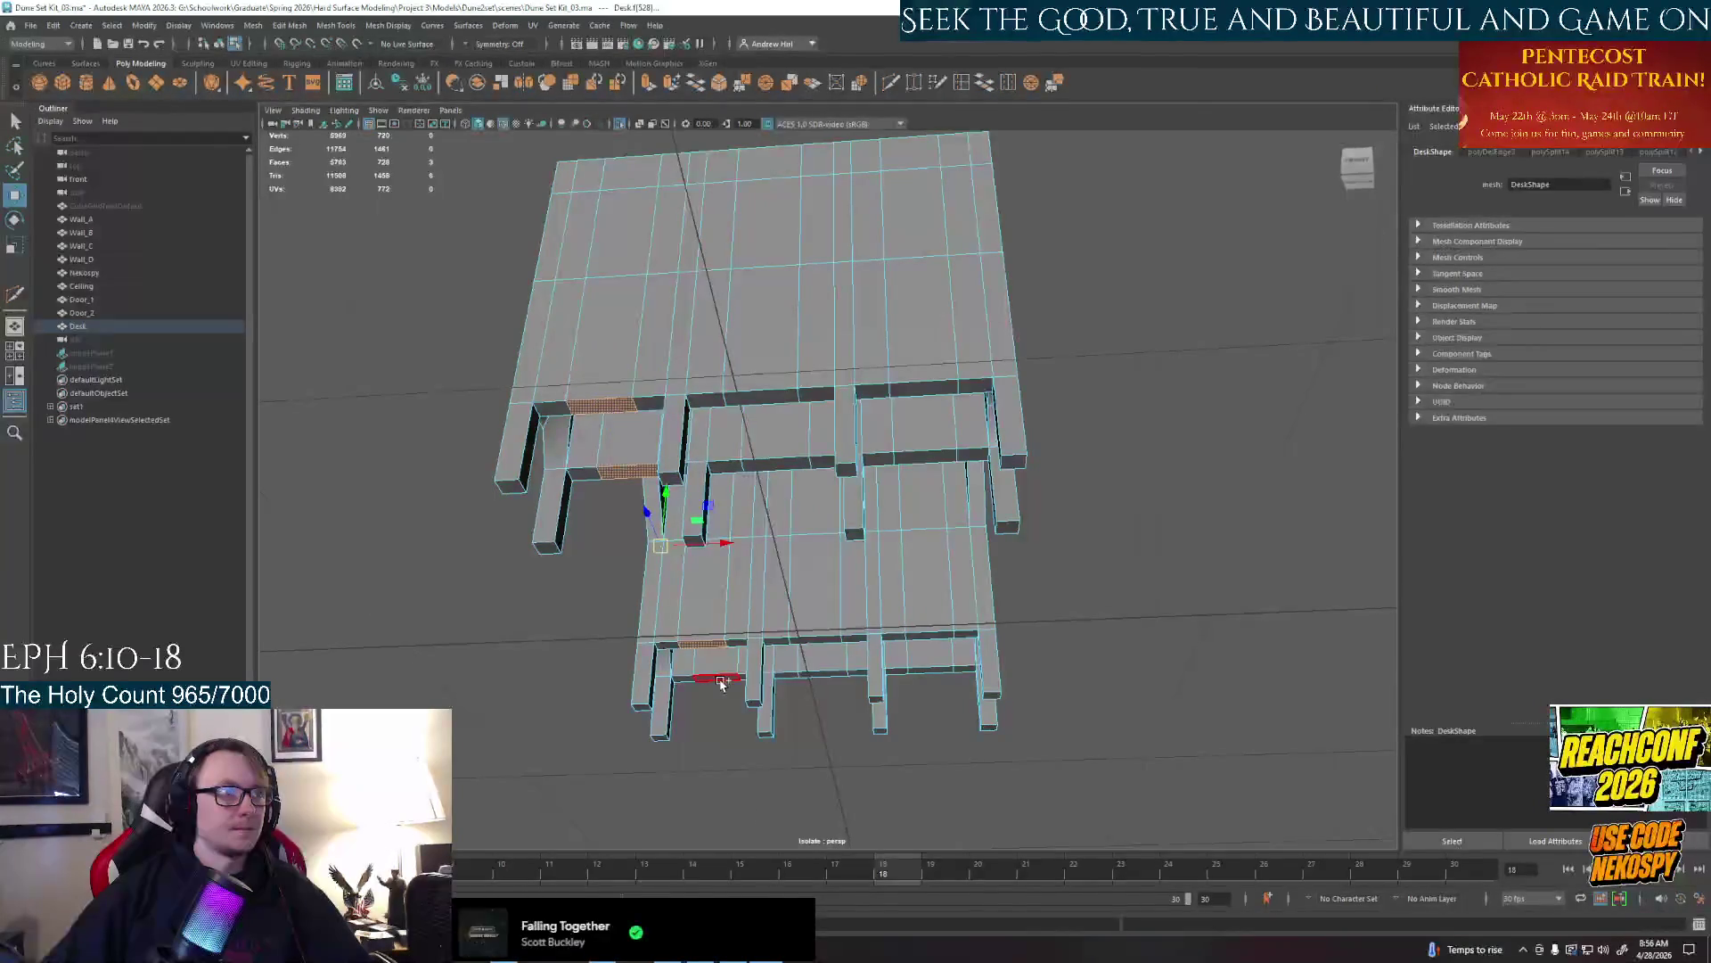
{"action": "left_click", "coordinate": [819, 676], "text": "shift"}
{"action": "left_click", "coordinate": [823, 646], "text": "shift"}
{"action": "left_click", "coordinate": [929, 640], "text": "shift"}
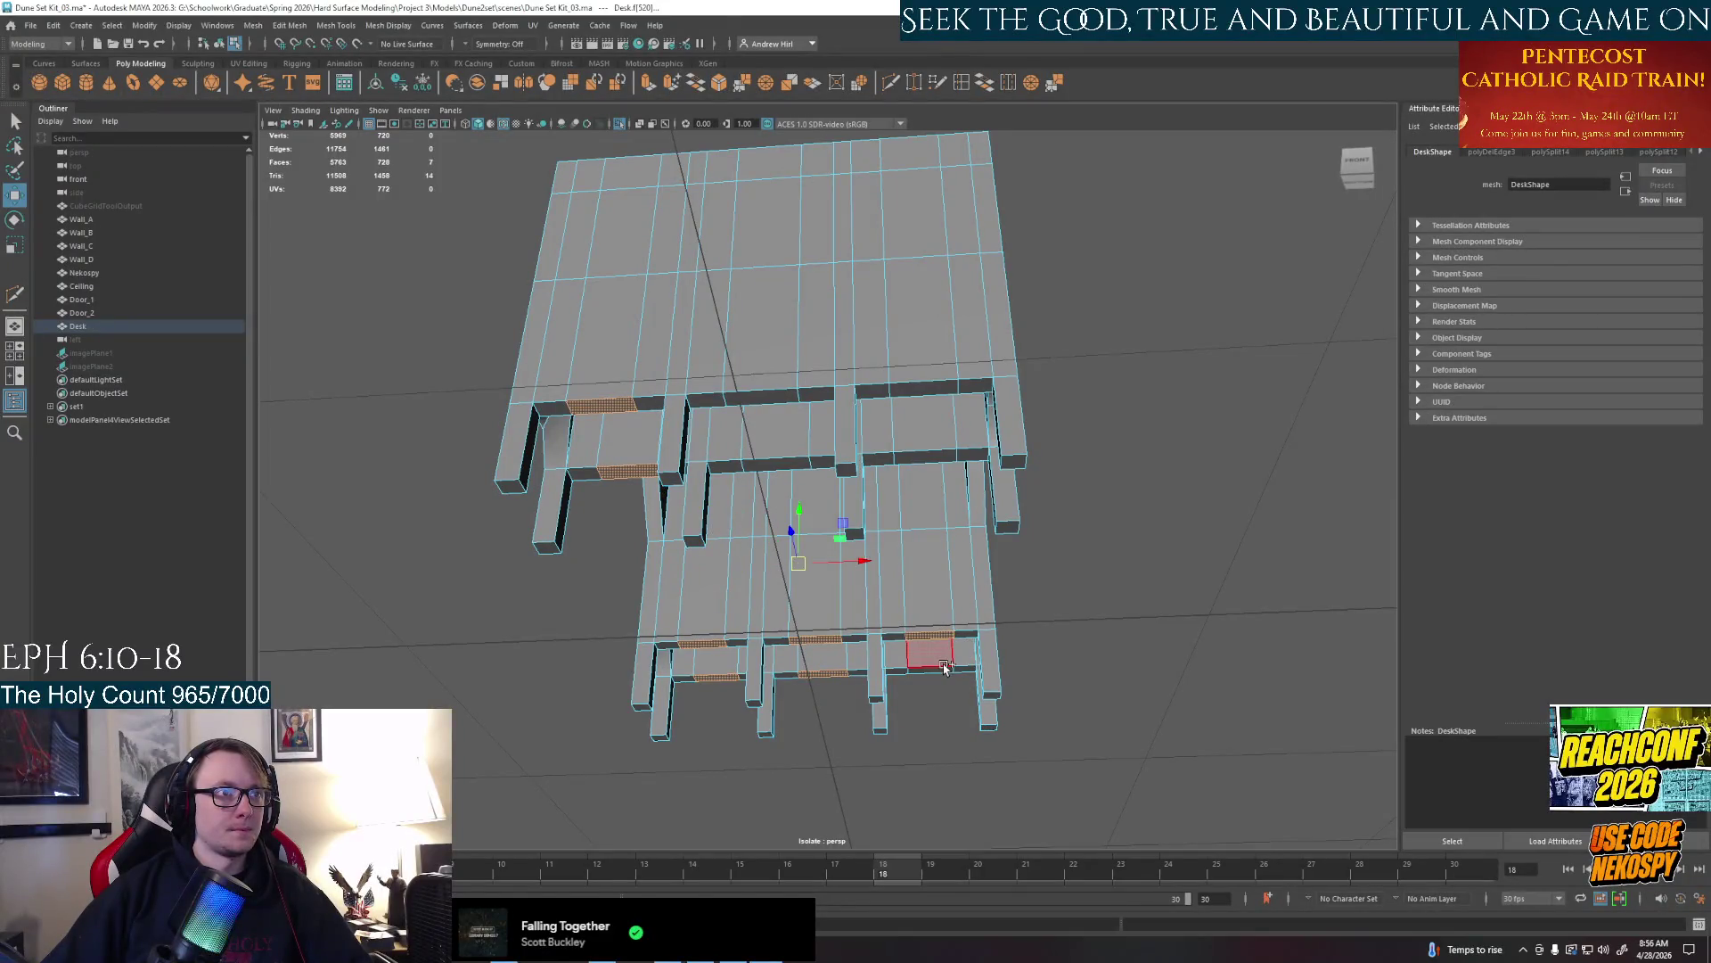
{"action": "left_click", "coordinate": [944, 668], "text": "shift"}
{"action": "left_click", "coordinate": [922, 455], "text": "shift"}
{"action": "left_click", "coordinate": [916, 391], "text": "shift"}
{"action": "left_click", "coordinate": [762, 397], "text": "shift"}
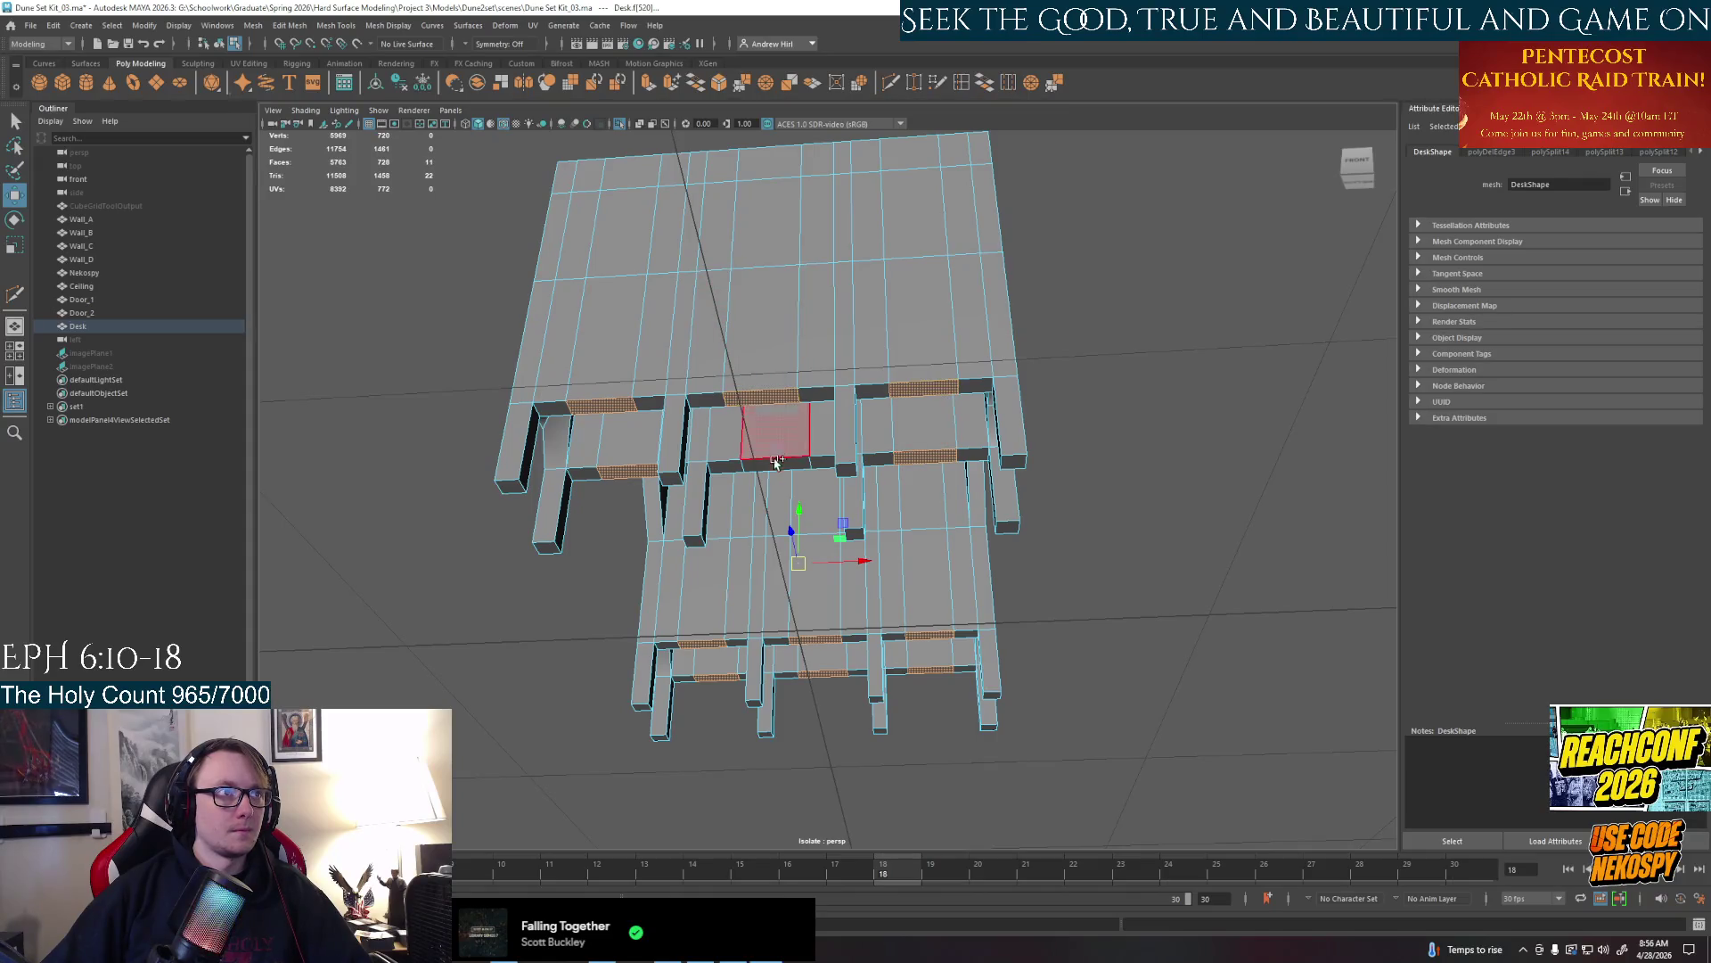
{"action": "left_click", "coordinate": [775, 462], "text": "shift"}
{"action": "mouse_move", "coordinate": [896, 575]}
{"action": "left_mouse_down", "text": "alt"}
{"action": "mouse_move", "coordinate": [777, 632]}
{"action": "mouse_move", "coordinate": [921, 658]}
{"action": "left_mouse_up", "text": "alt"}
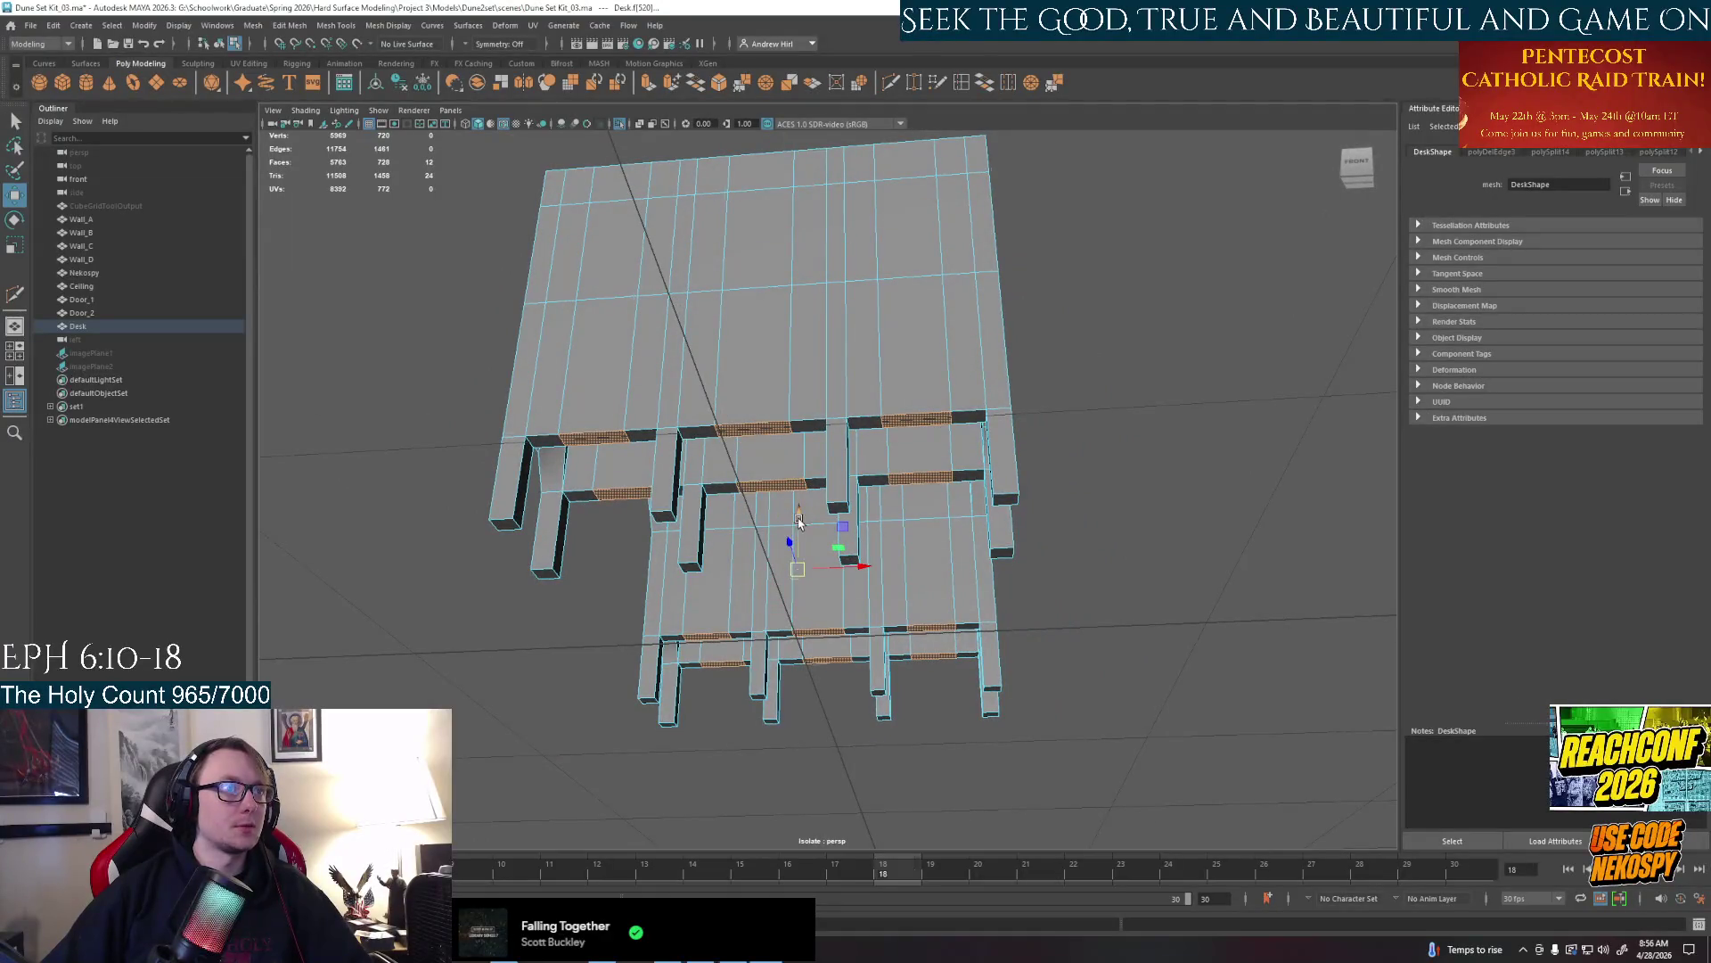
{"action": "mouse_move", "coordinate": [796, 515]}
{"action": "left_mouse_down"}
{"action": "mouse_move", "coordinate": [795, 492]}
{"action": "mouse_move", "coordinate": [844, 563]}
{"action": "mouse_move", "coordinate": [830, 564]}
{"action": "left_mouse_up"}
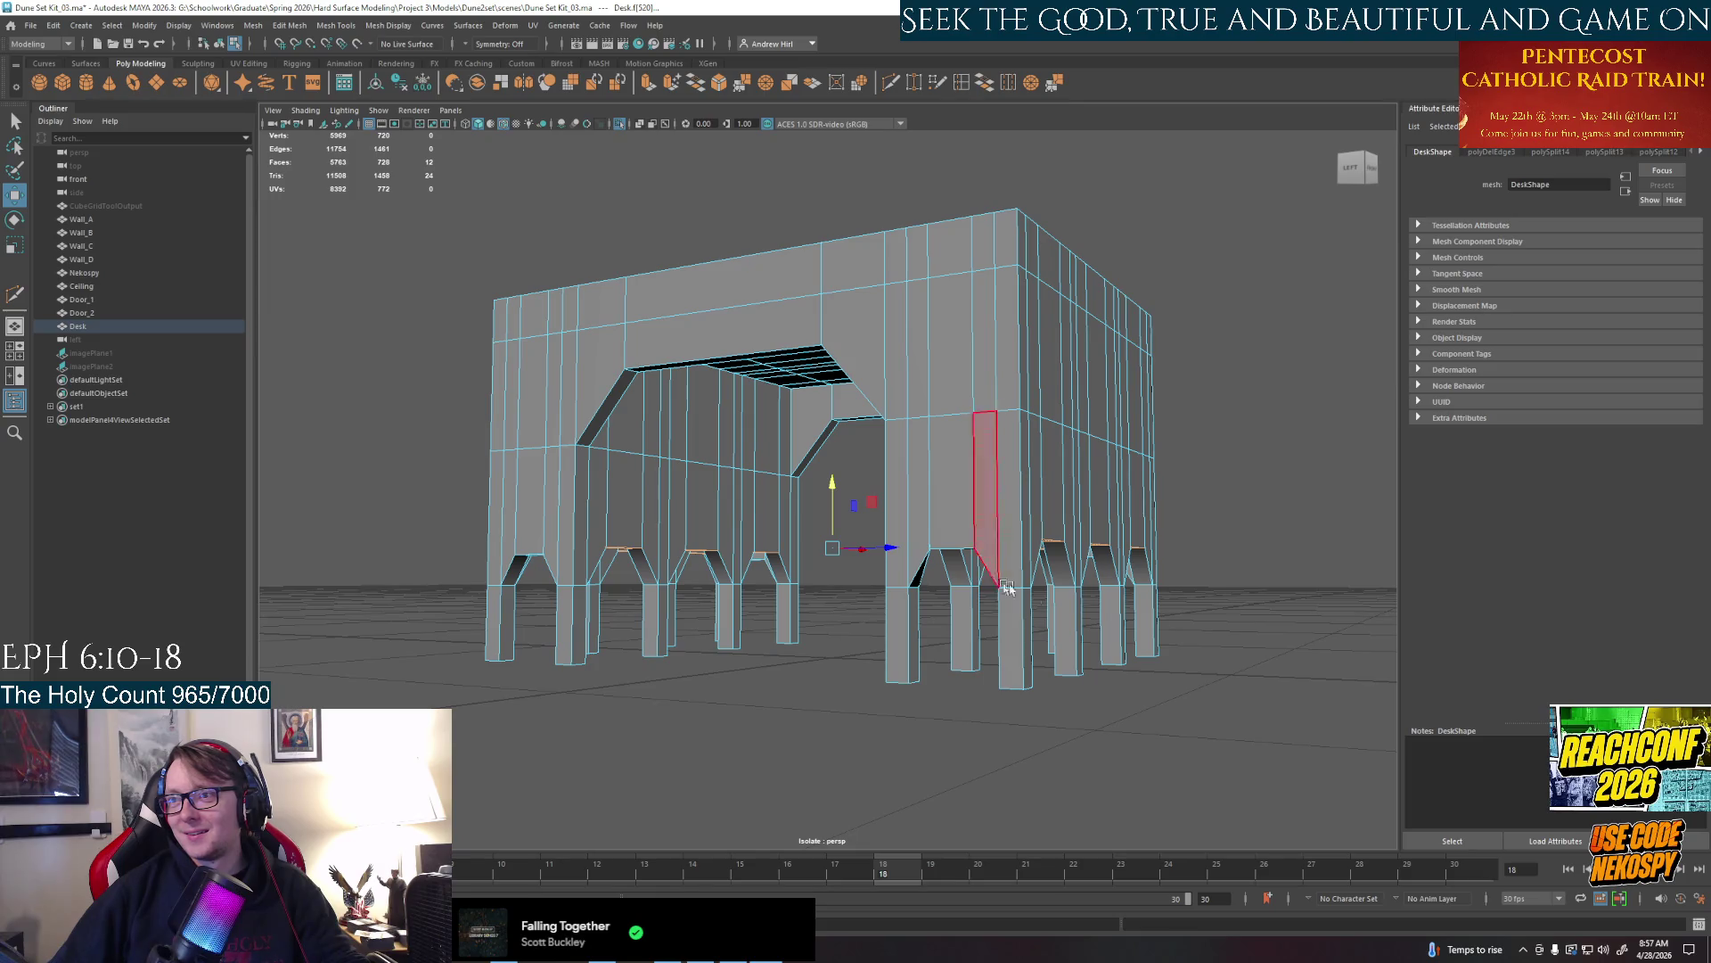
Deselect the desk and switch over to the PureRef reference photos
{"action": "left_click_drag", "start_coordinate": [1045, 632], "coordinate": [857, 535], "text": "alt"}
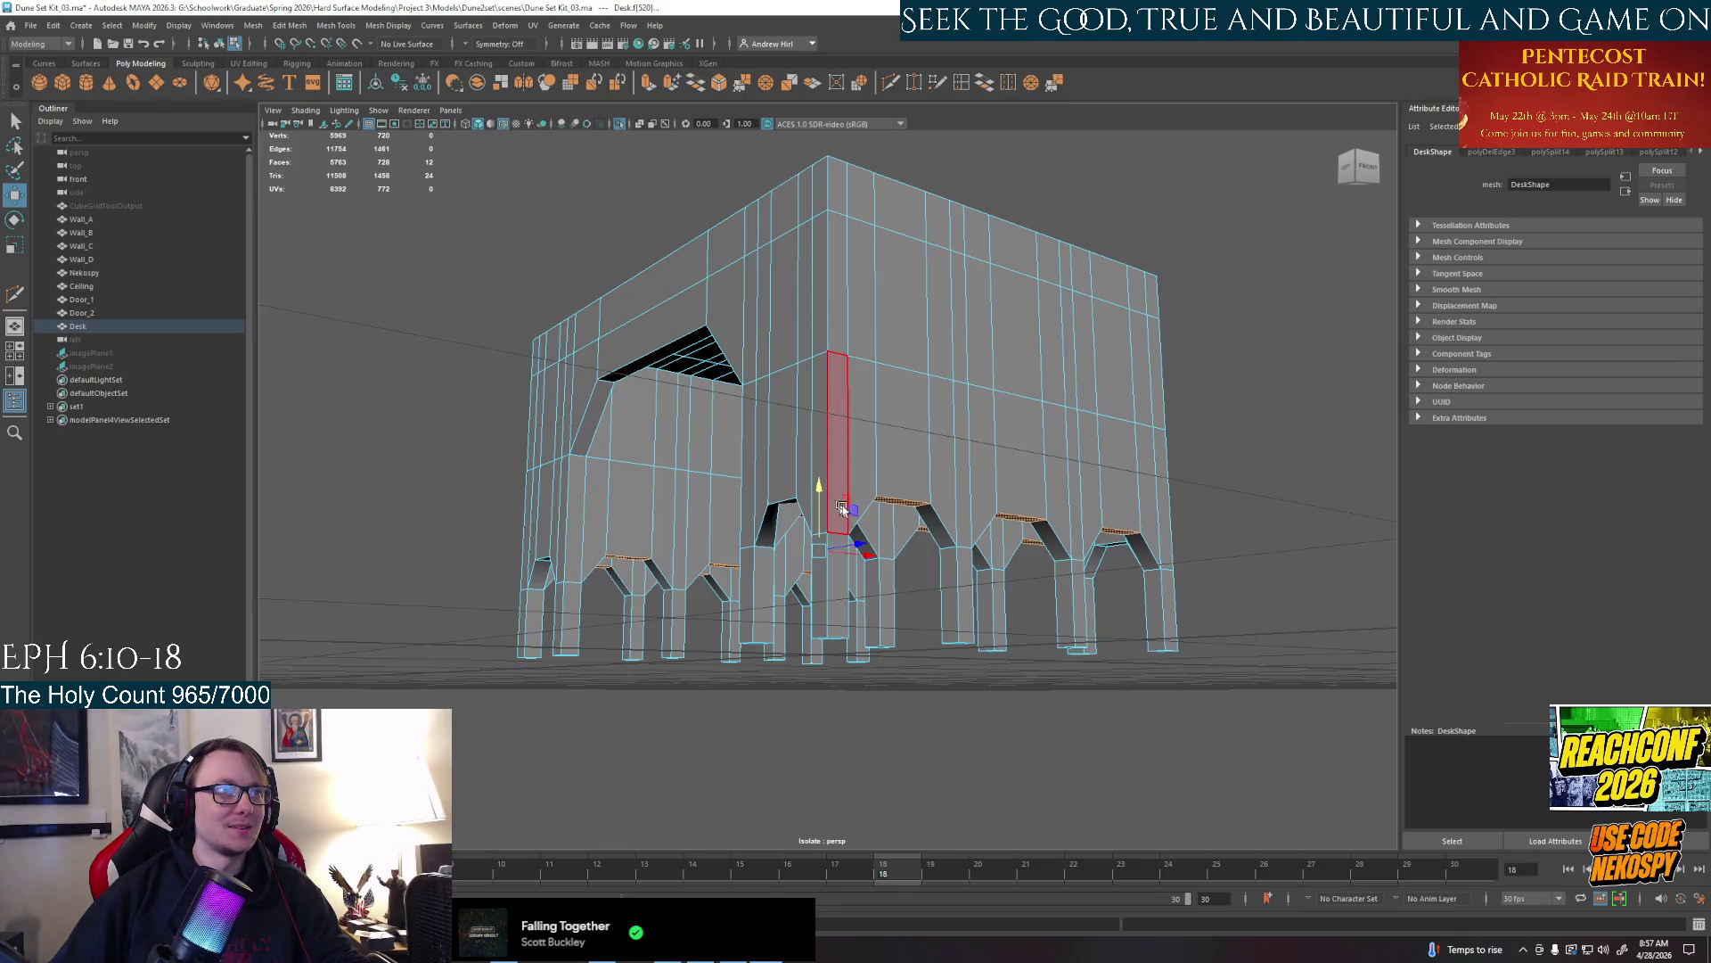
{"action": "mouse_move", "coordinate": [819, 495]}
{"action": "left_mouse_down", "text": "alt"}
{"action": "mouse_move", "coordinate": [835, 558]}
{"action": "mouse_move", "coordinate": [882, 595]}
{"action": "mouse_move", "coordinate": [1049, 598]}
{"action": "mouse_move", "coordinate": [856, 535]}
{"action": "left_mouse_up", "text": "alt"}
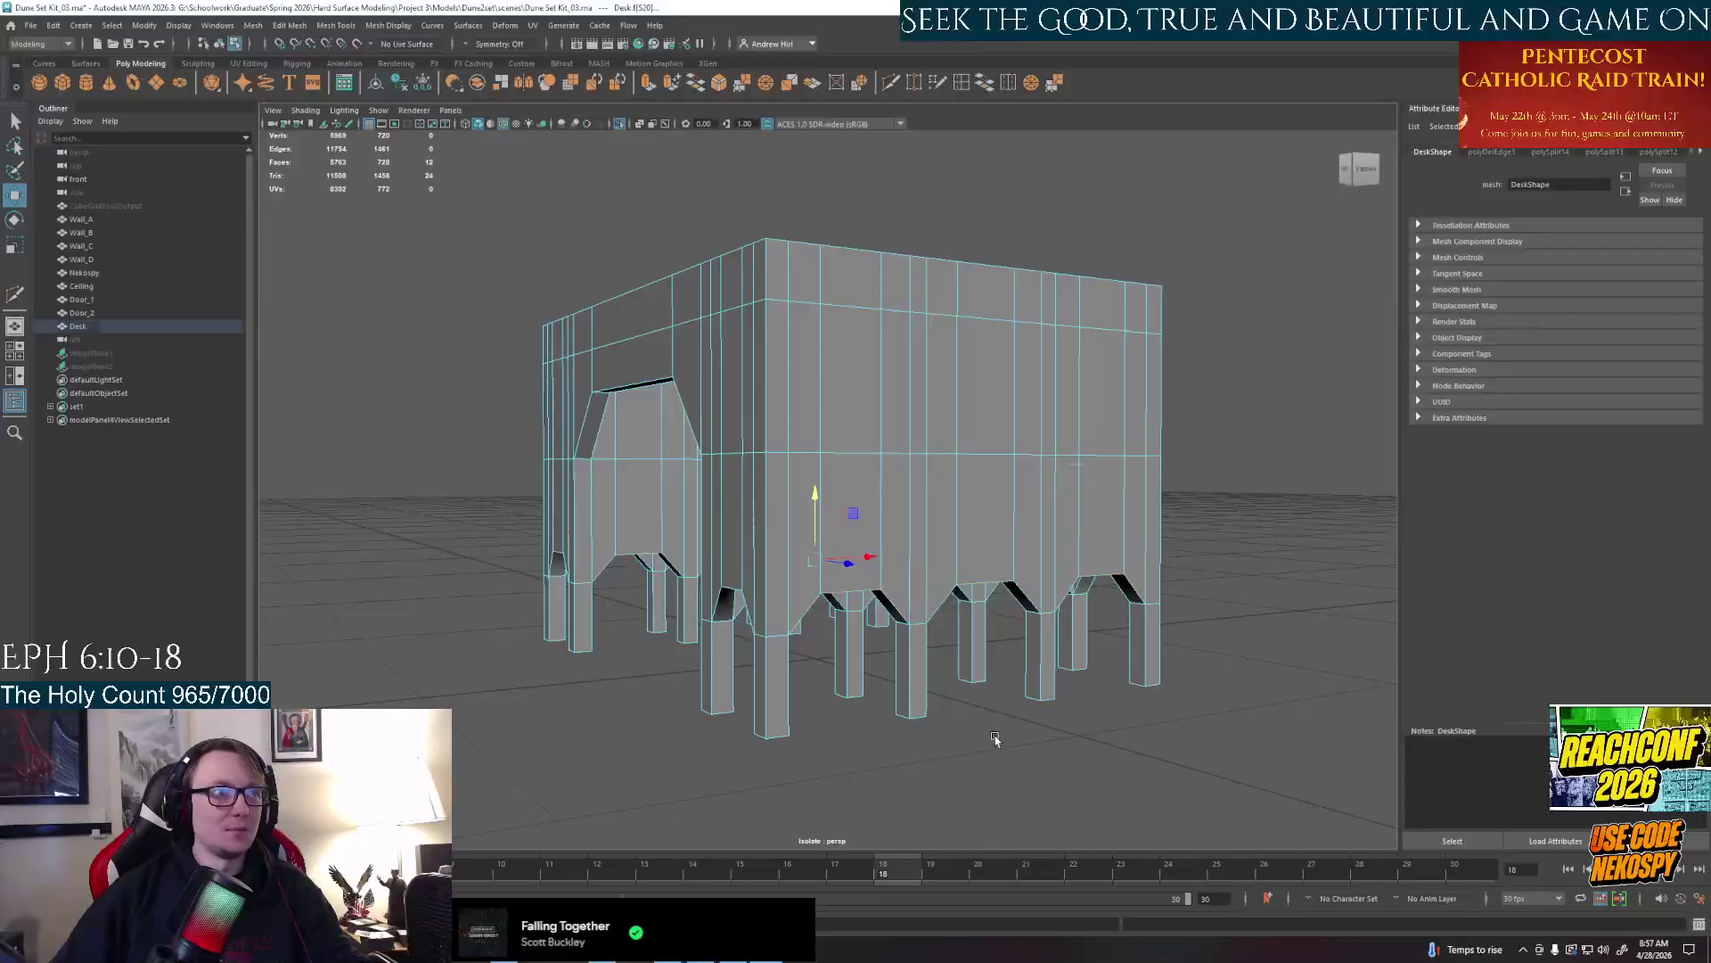
{"action": "left_click", "coordinate": [818, 528]}
{"action": "key", "text": "alt+Tab"}
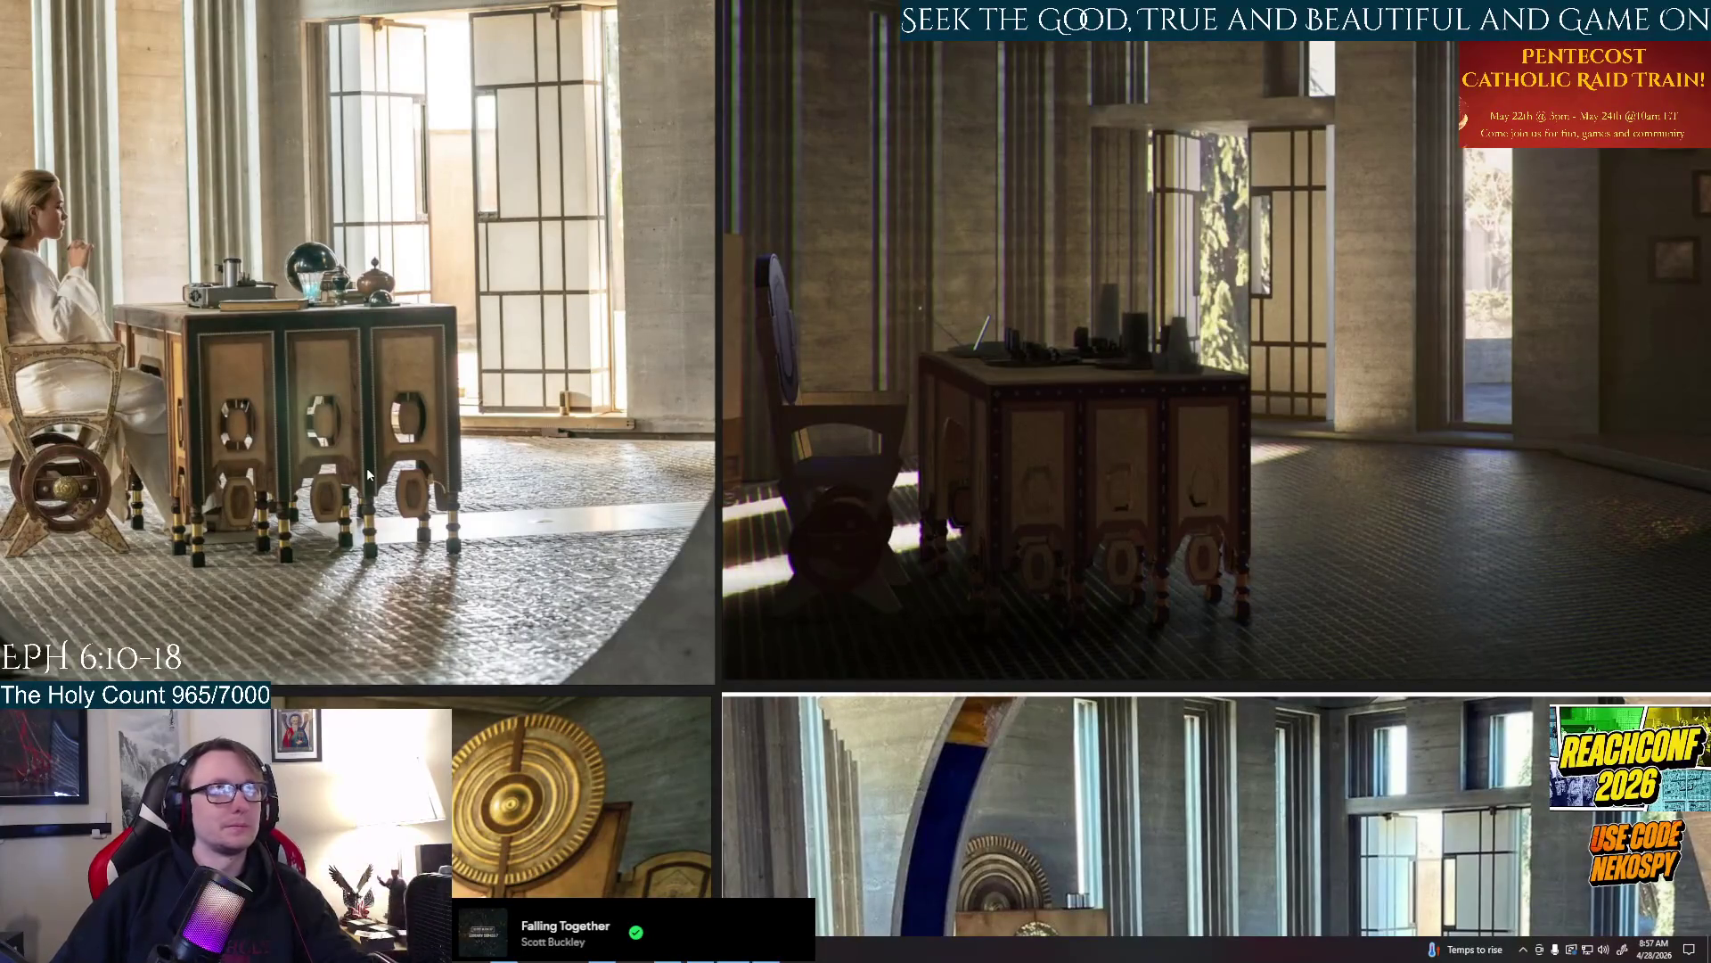
{"action": "scroll", "coordinate": [365, 464], "scroll_direction": "up", "scroll_amount": 5}
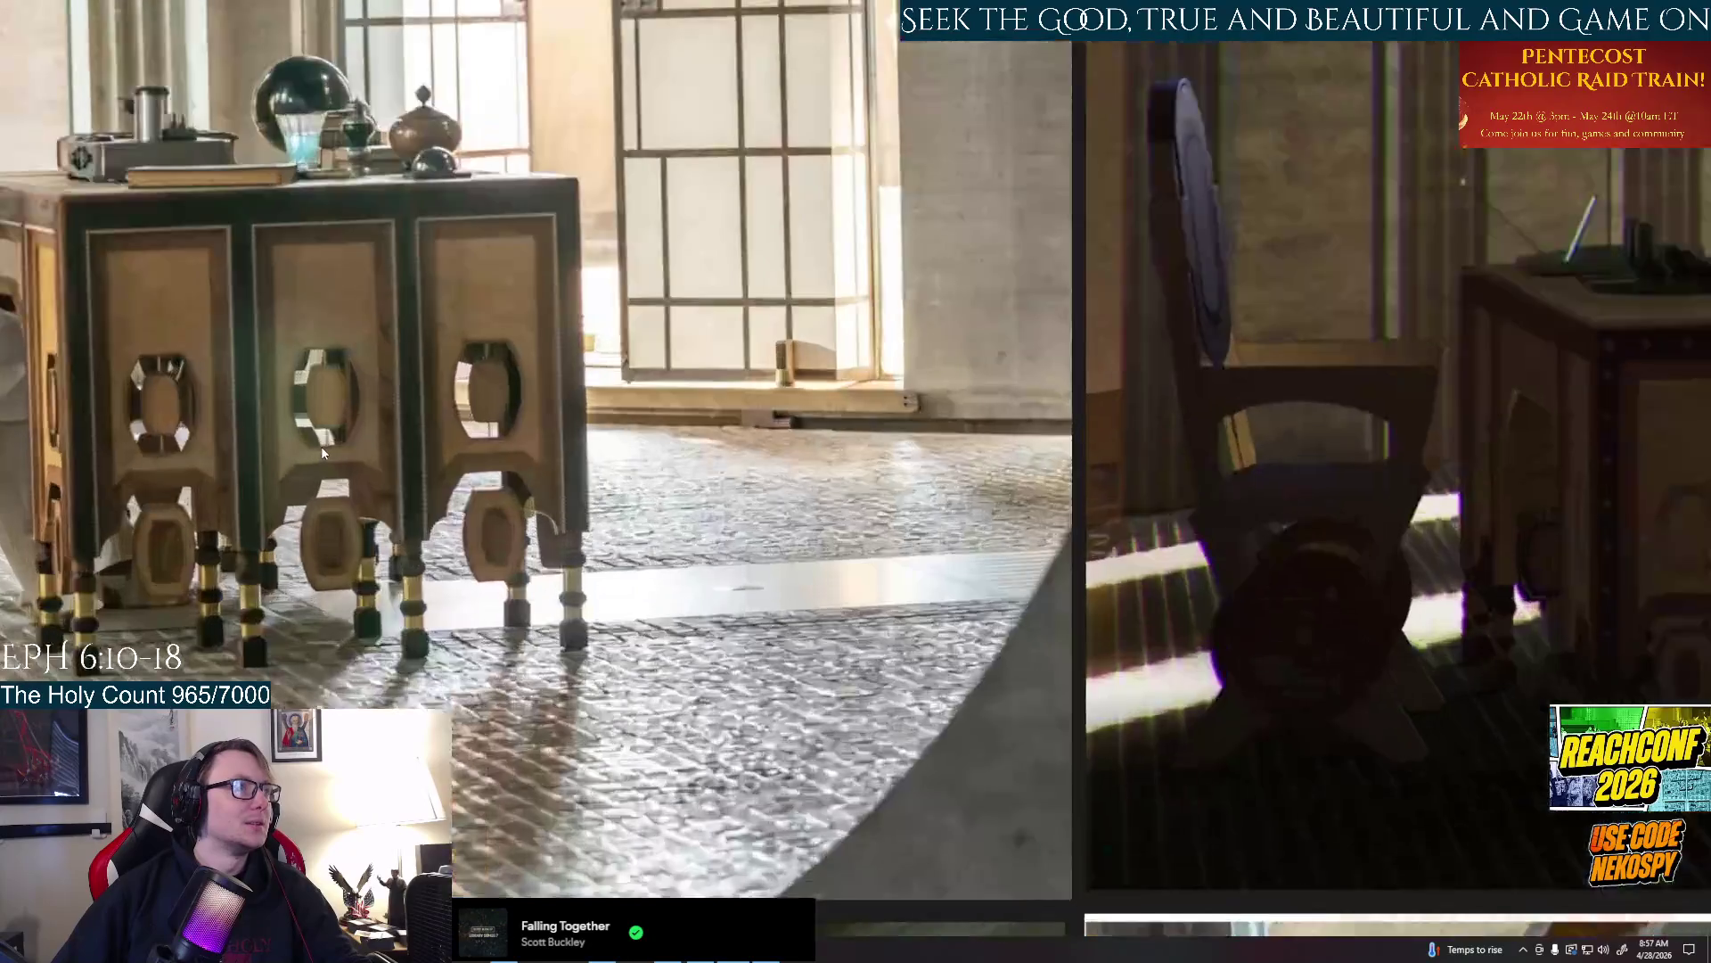
{"action": "scroll", "coordinate": [322, 445], "scroll_direction": "up", "scroll_amount": 3}
{"action": "scroll", "coordinate": [322, 445], "scroll_direction": "down", "scroll_amount": 2}
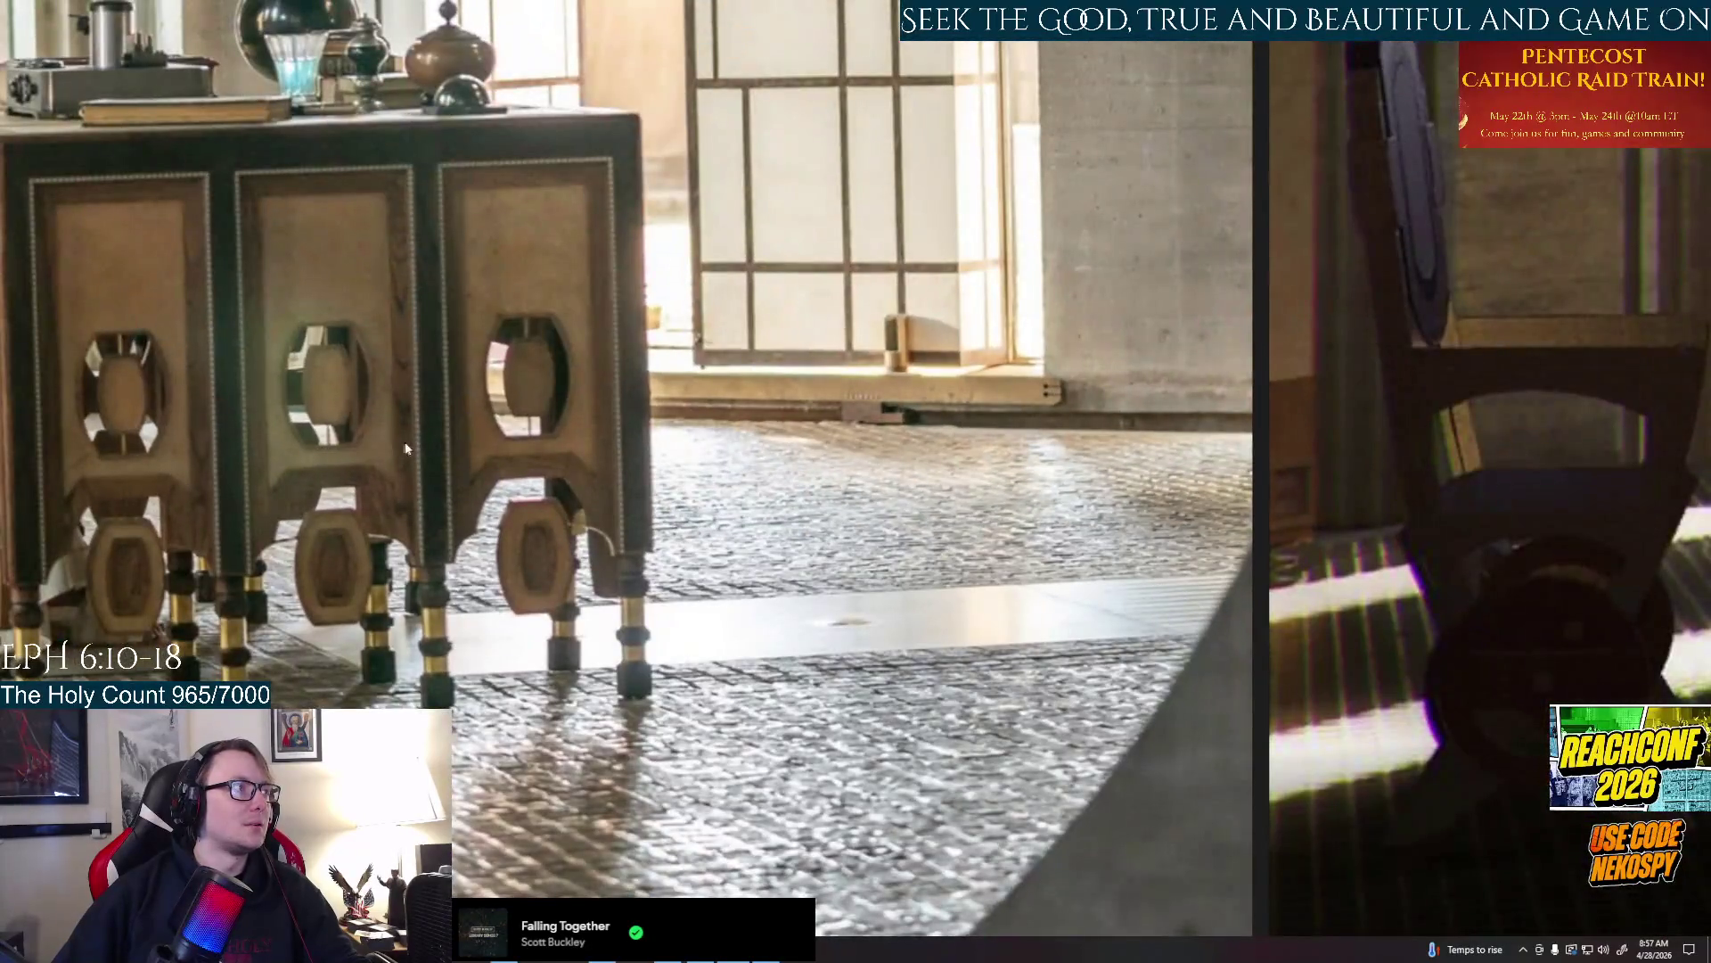
{"action": "scroll", "coordinate": [423, 446], "scroll_direction": "down", "scroll_amount": 2}
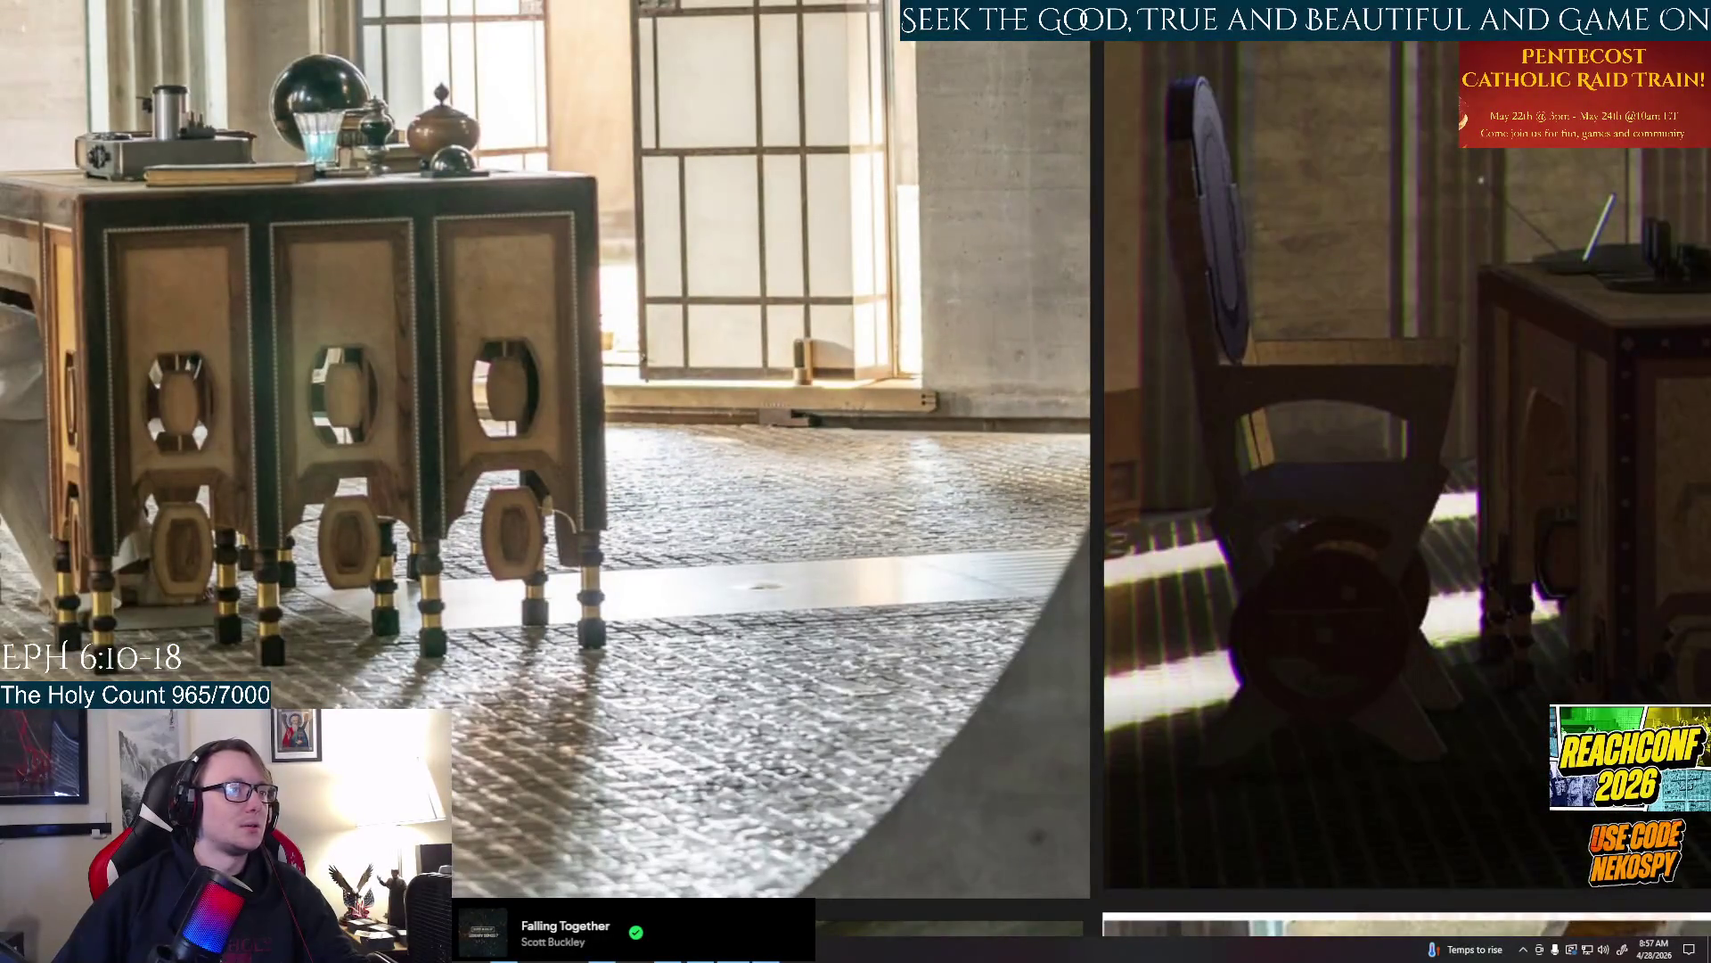
Return to the Maya desk model and orbit around it
{"action": "key", "text": "alt+Tab"}
{"action": "mouse_move", "coordinate": [803, 535]}
{"action": "left_mouse_down", "text": "alt"}
{"action": "mouse_move", "coordinate": [1015, 598]}
{"action": "mouse_move", "coordinate": [914, 529]}
{"action": "left_mouse_up", "text": "alt"}
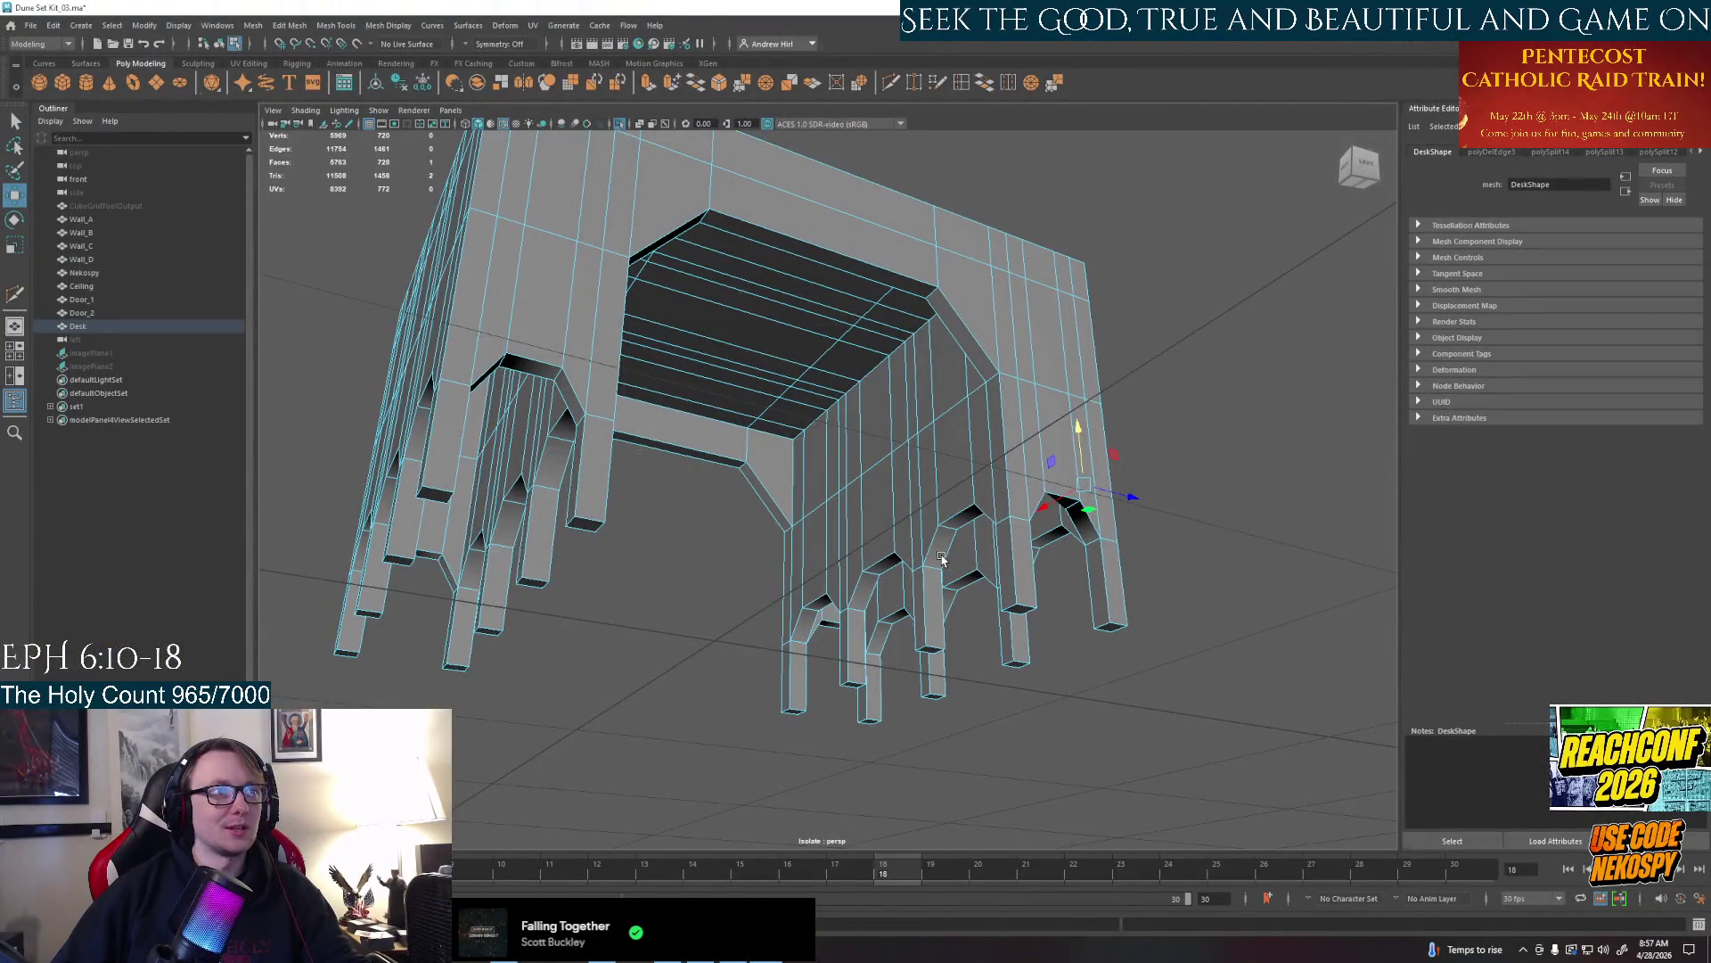
{"action": "scroll", "coordinate": [941, 557], "scroll_direction": "up", "scroll_amount": 3}
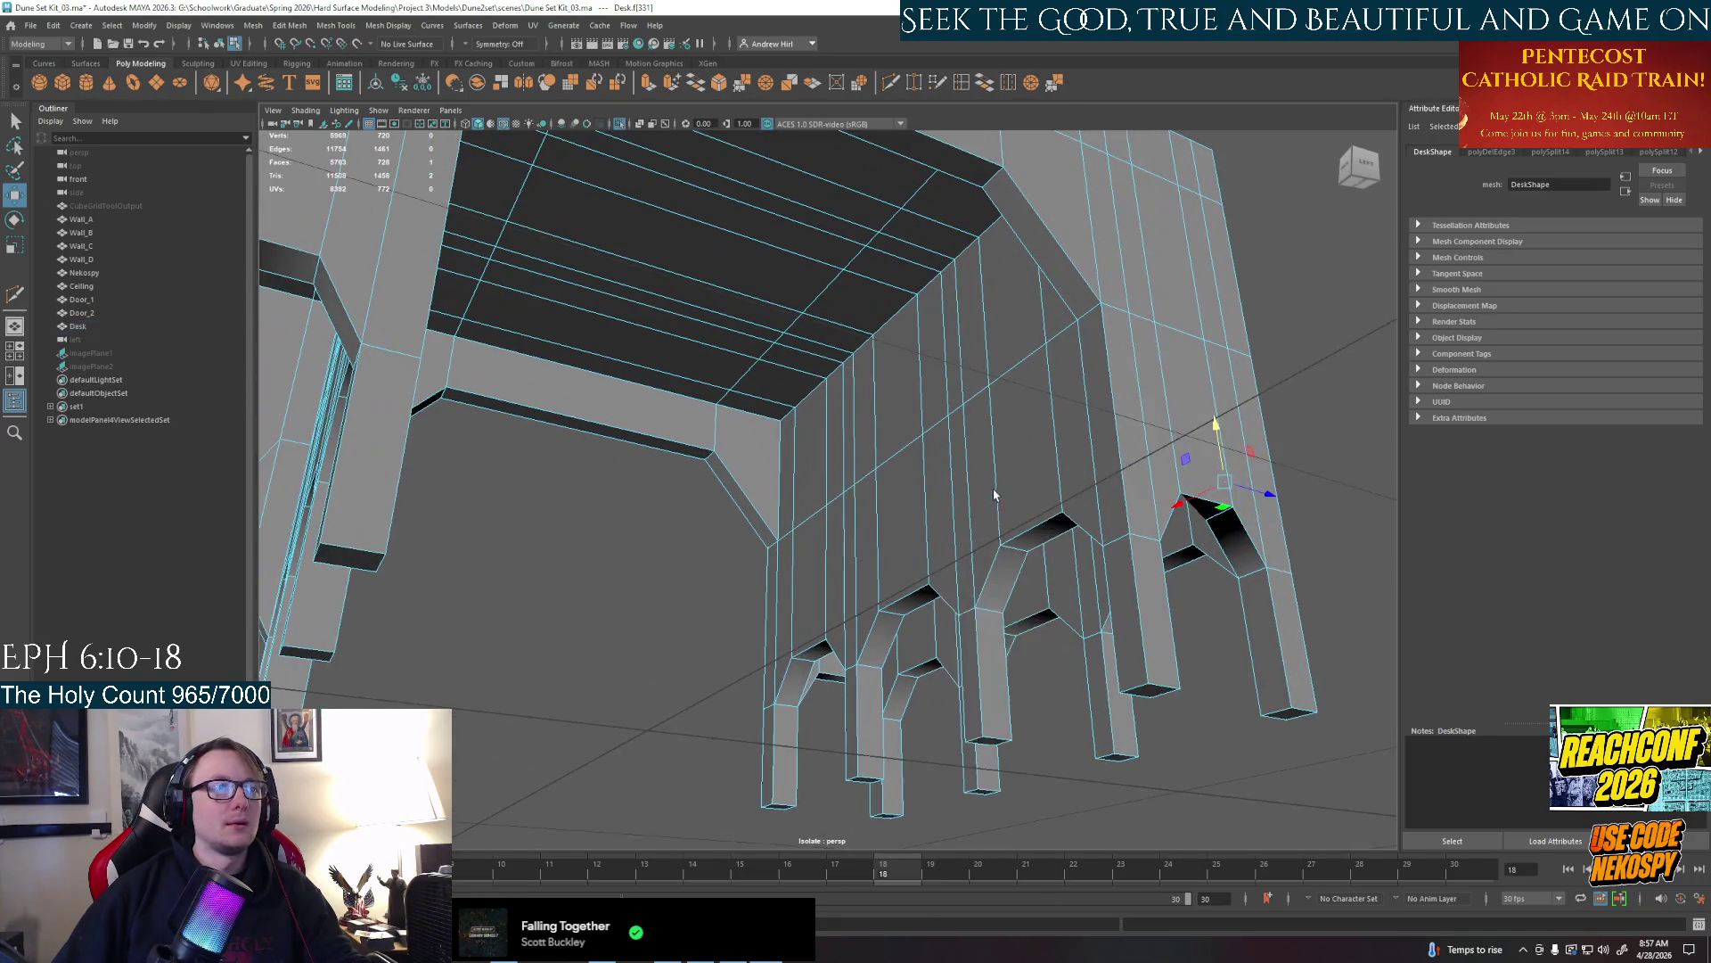
Select the strip of arch-top faces over the leg openings on both sides of the desk
{"action": "left_click_drag", "start_coordinate": [993, 592], "coordinate": [995, 588], "text": "alt"}
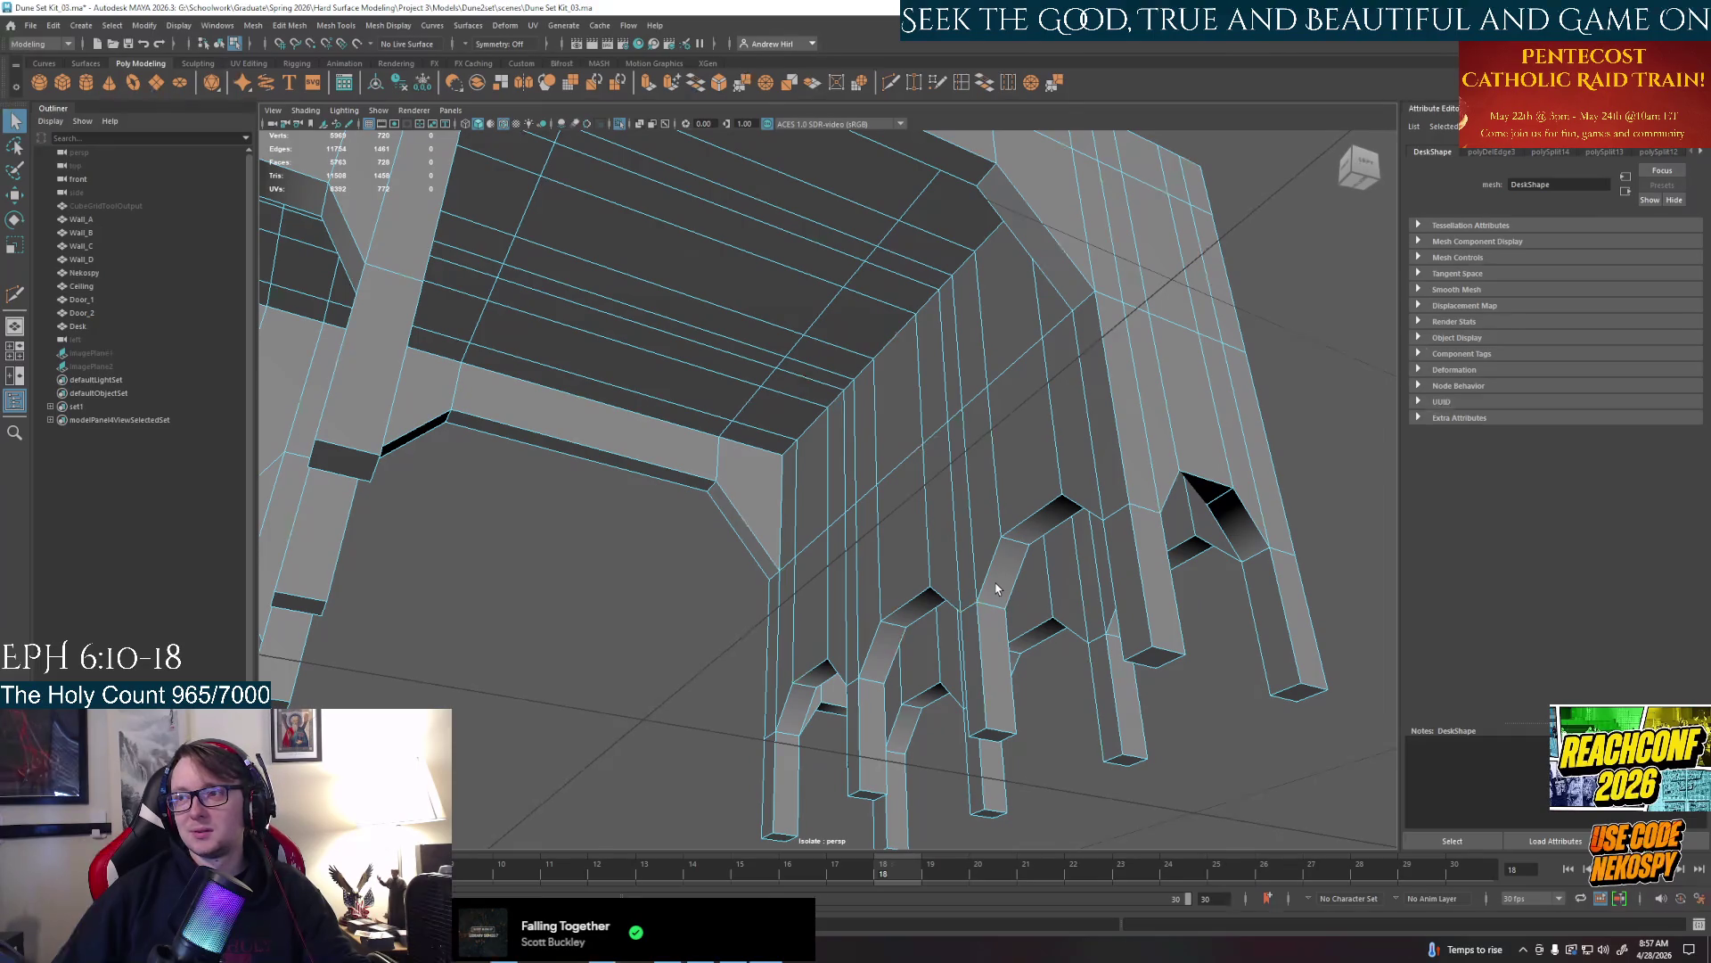
{"action": "right_click_drag", "start_coordinate": [990, 593], "coordinate": [990, 628]}
{"action": "left_click", "coordinate": [1001, 579]}
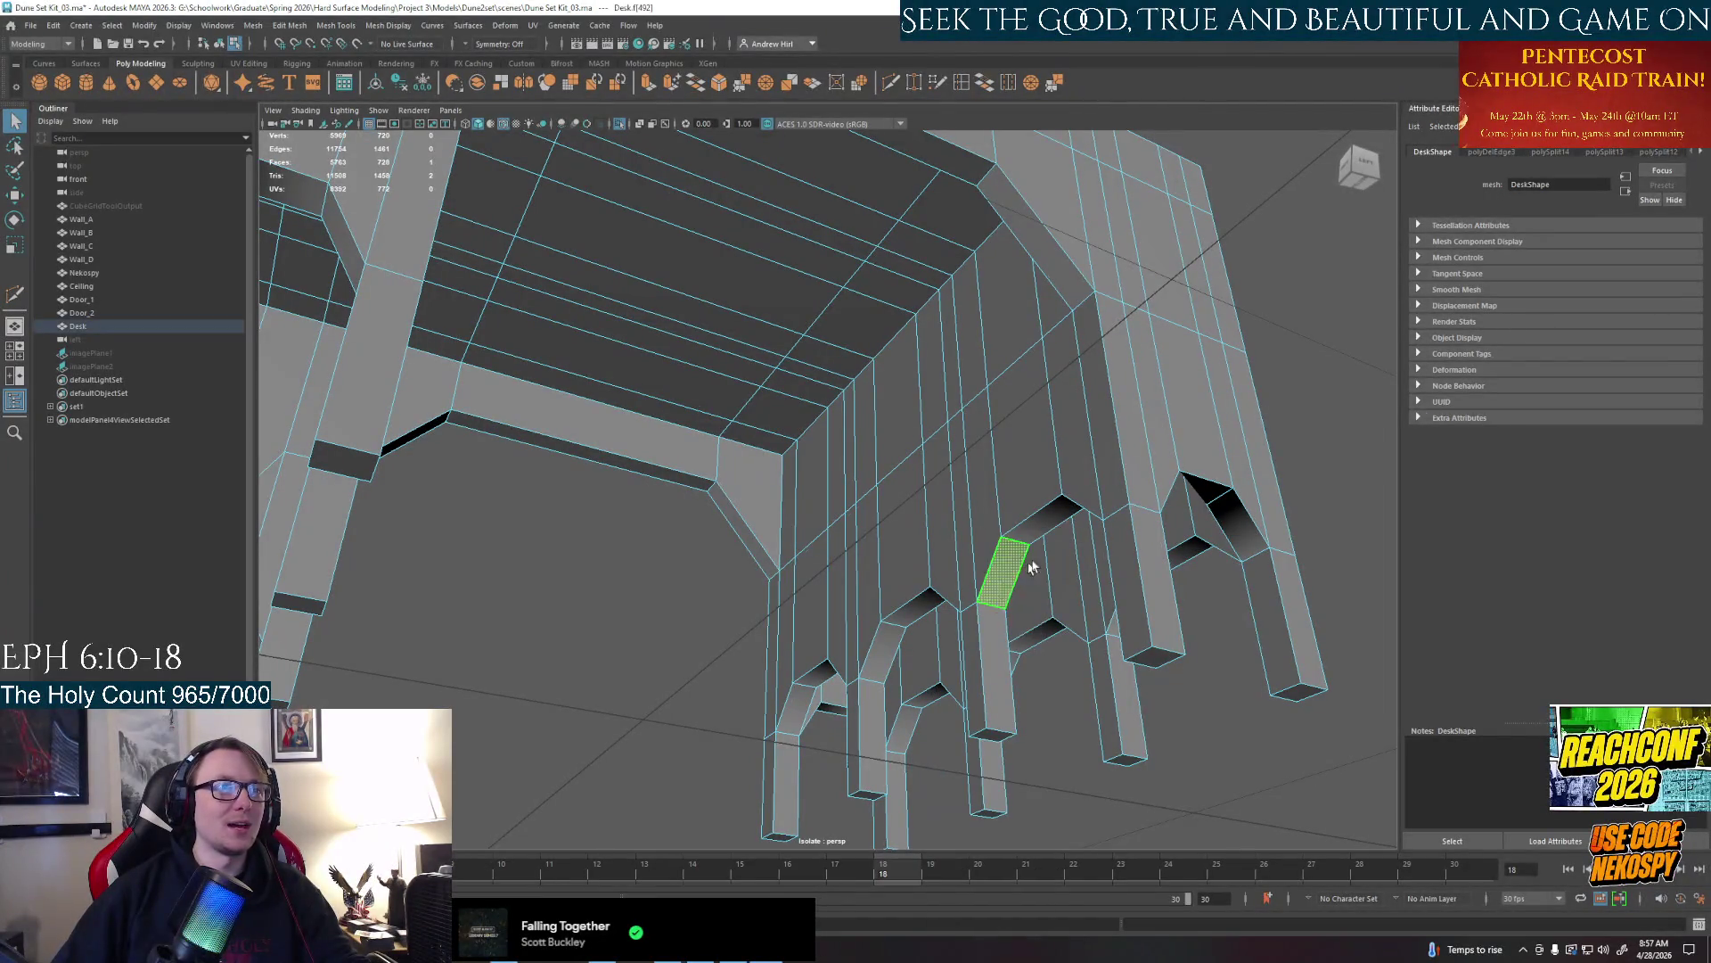
{"action": "left_click_drag", "start_coordinate": [1016, 575], "coordinate": [1121, 529], "text": "alt"}
{"action": "left_click", "coordinate": [1121, 529], "text": "shift"}
{"action": "left_click", "coordinate": [876, 644], "text": "shift"}
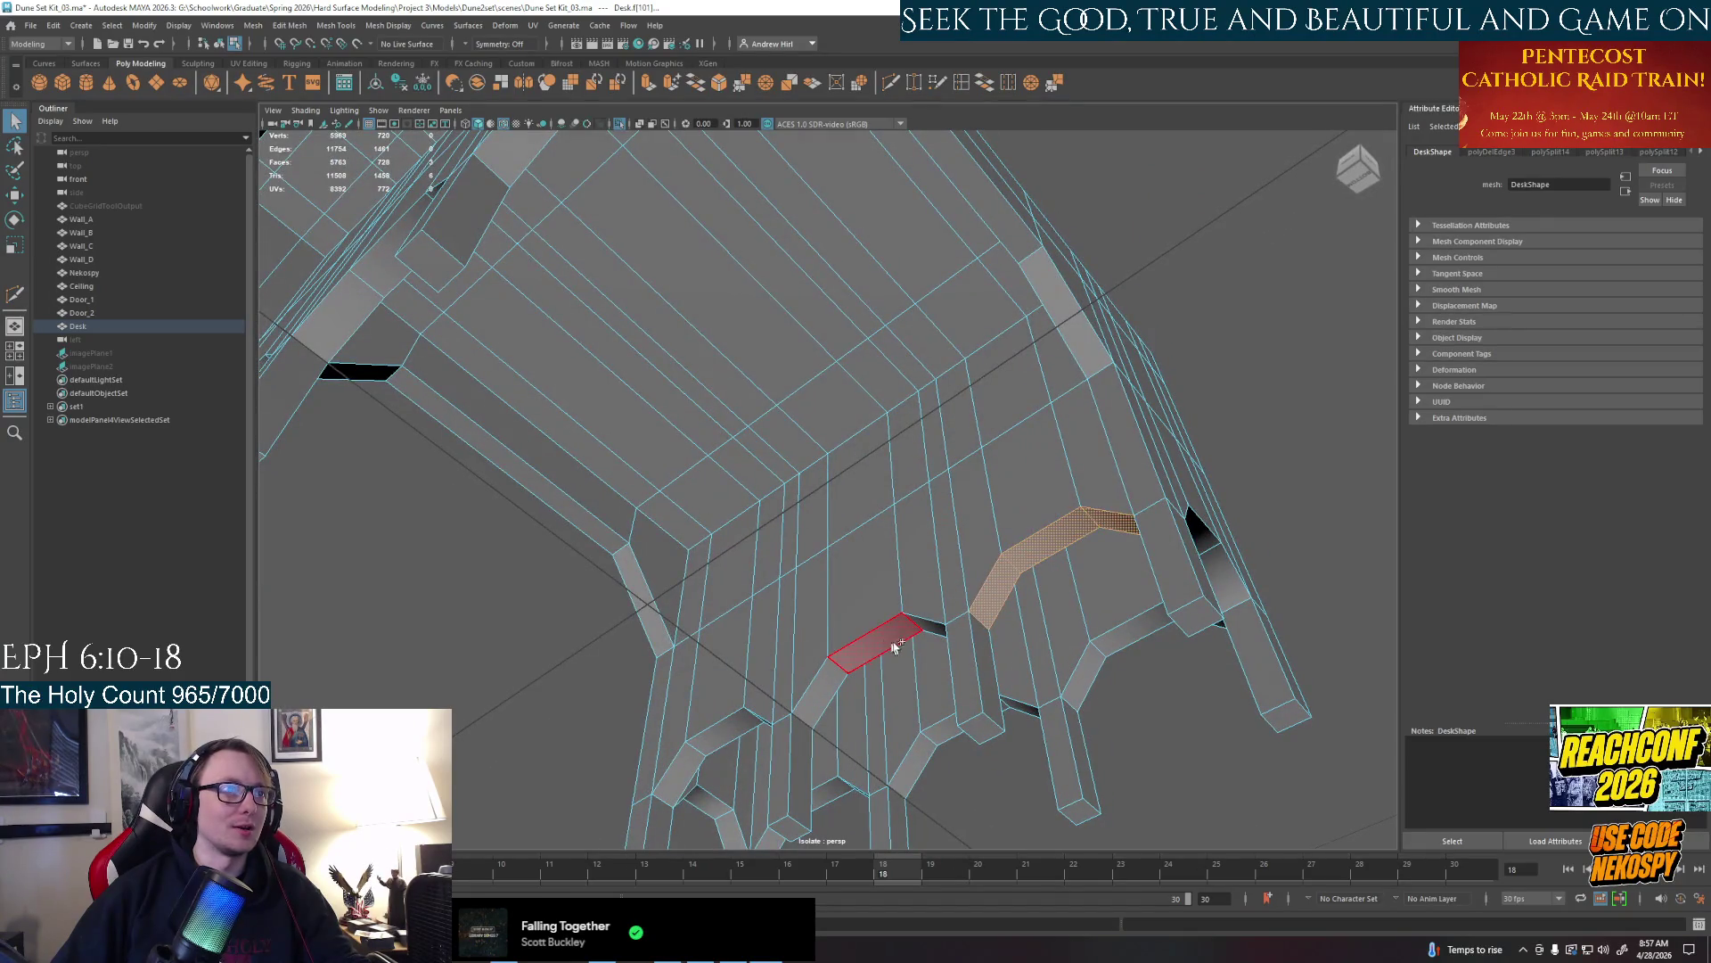
{"action": "left_click", "coordinate": [923, 629], "text": "shift"}
{"action": "left_click", "coordinate": [840, 685], "text": "shift"}
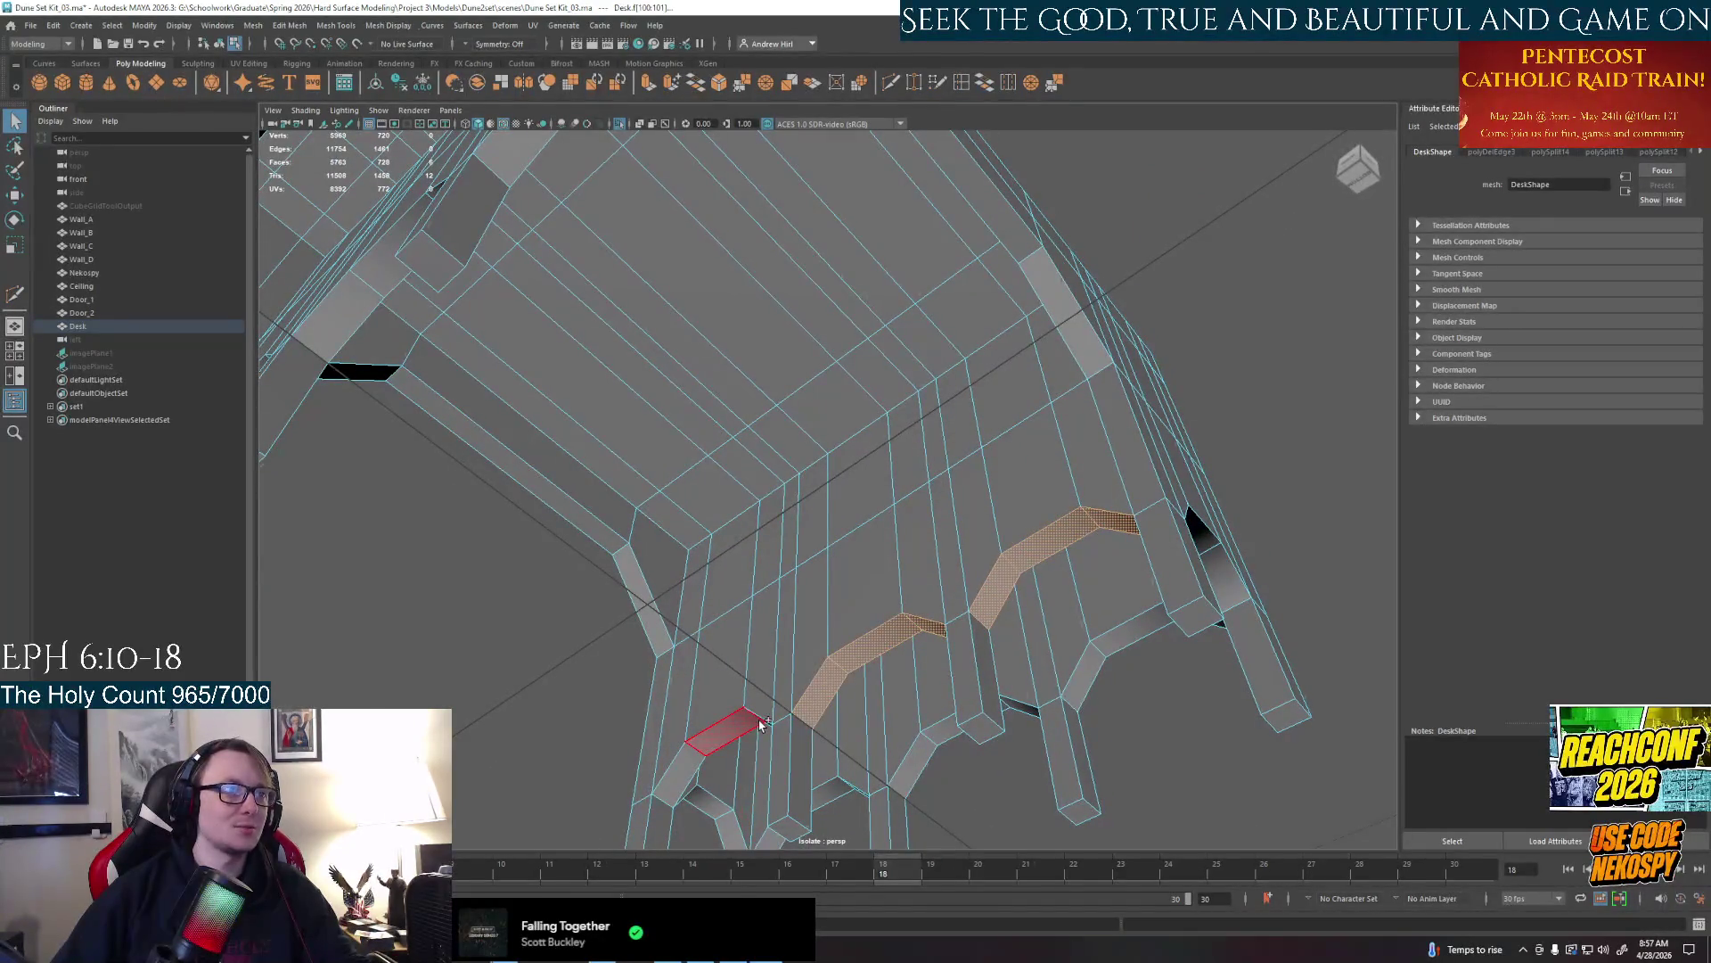
{"action": "left_click", "coordinate": [740, 735], "text": "shift"}
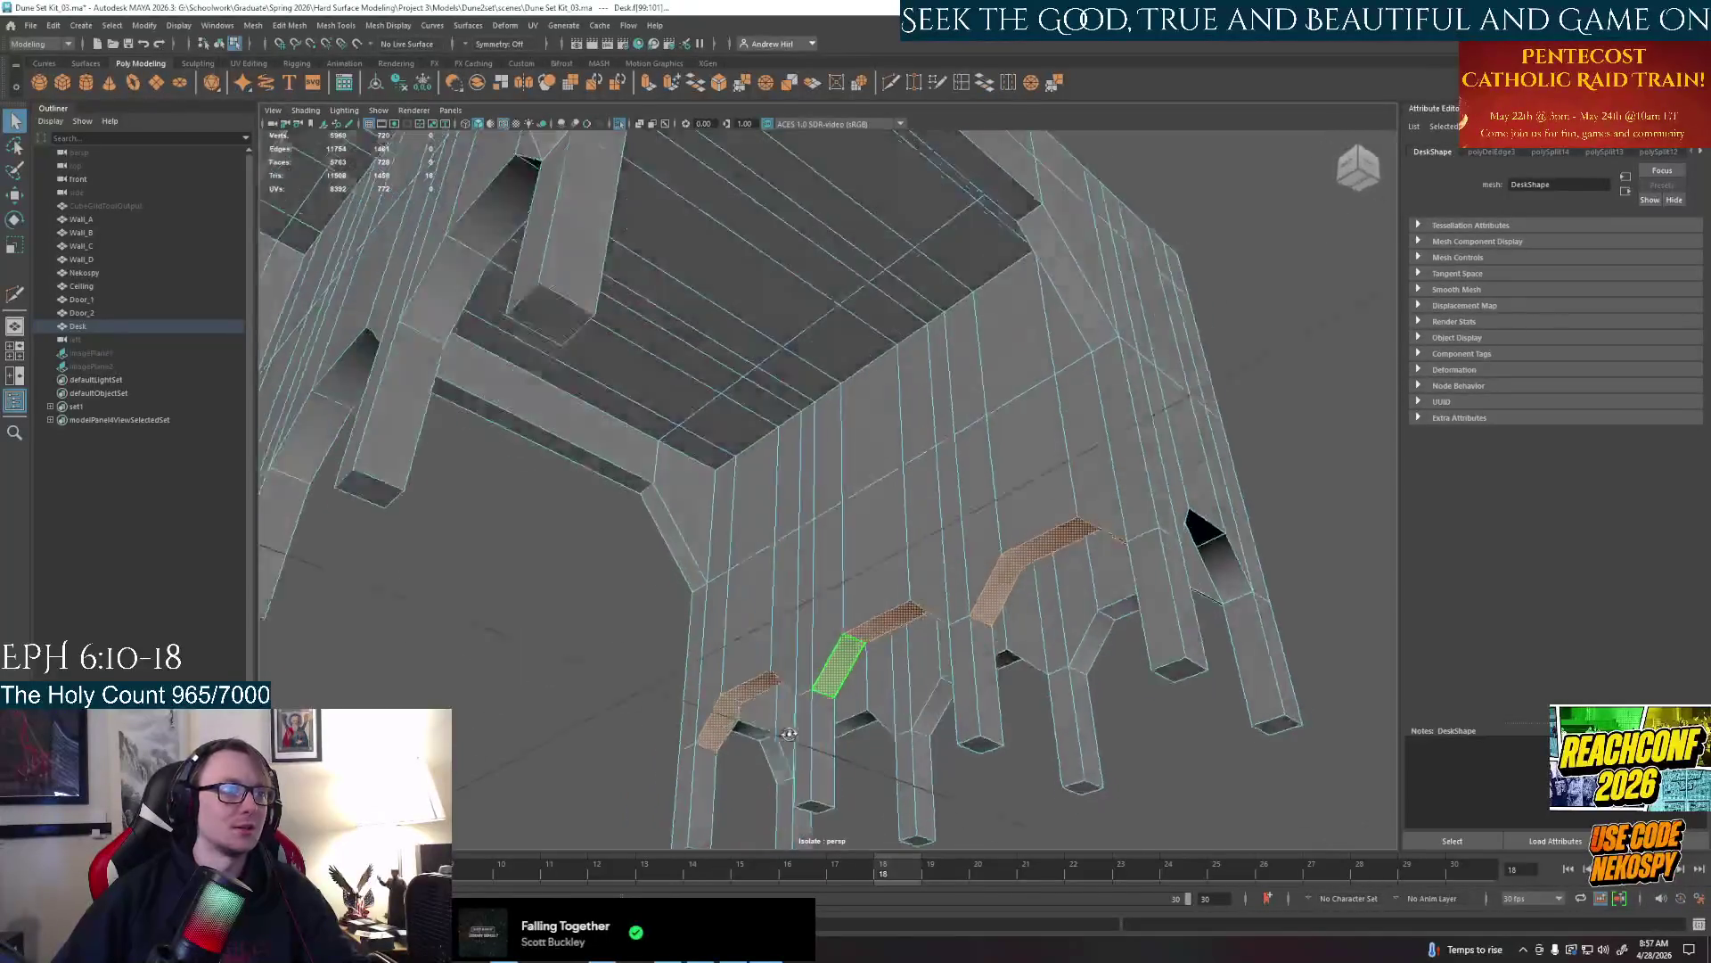
{"action": "mouse_move", "coordinate": [748, 729]}
{"action": "left_mouse_down", "text": "alt"}
{"action": "mouse_move", "coordinate": [892, 566]}
{"action": "mouse_move", "coordinate": [1102, 478]}
{"action": "left_mouse_up", "text": "alt"}
{"action": "key", "text": "w"}
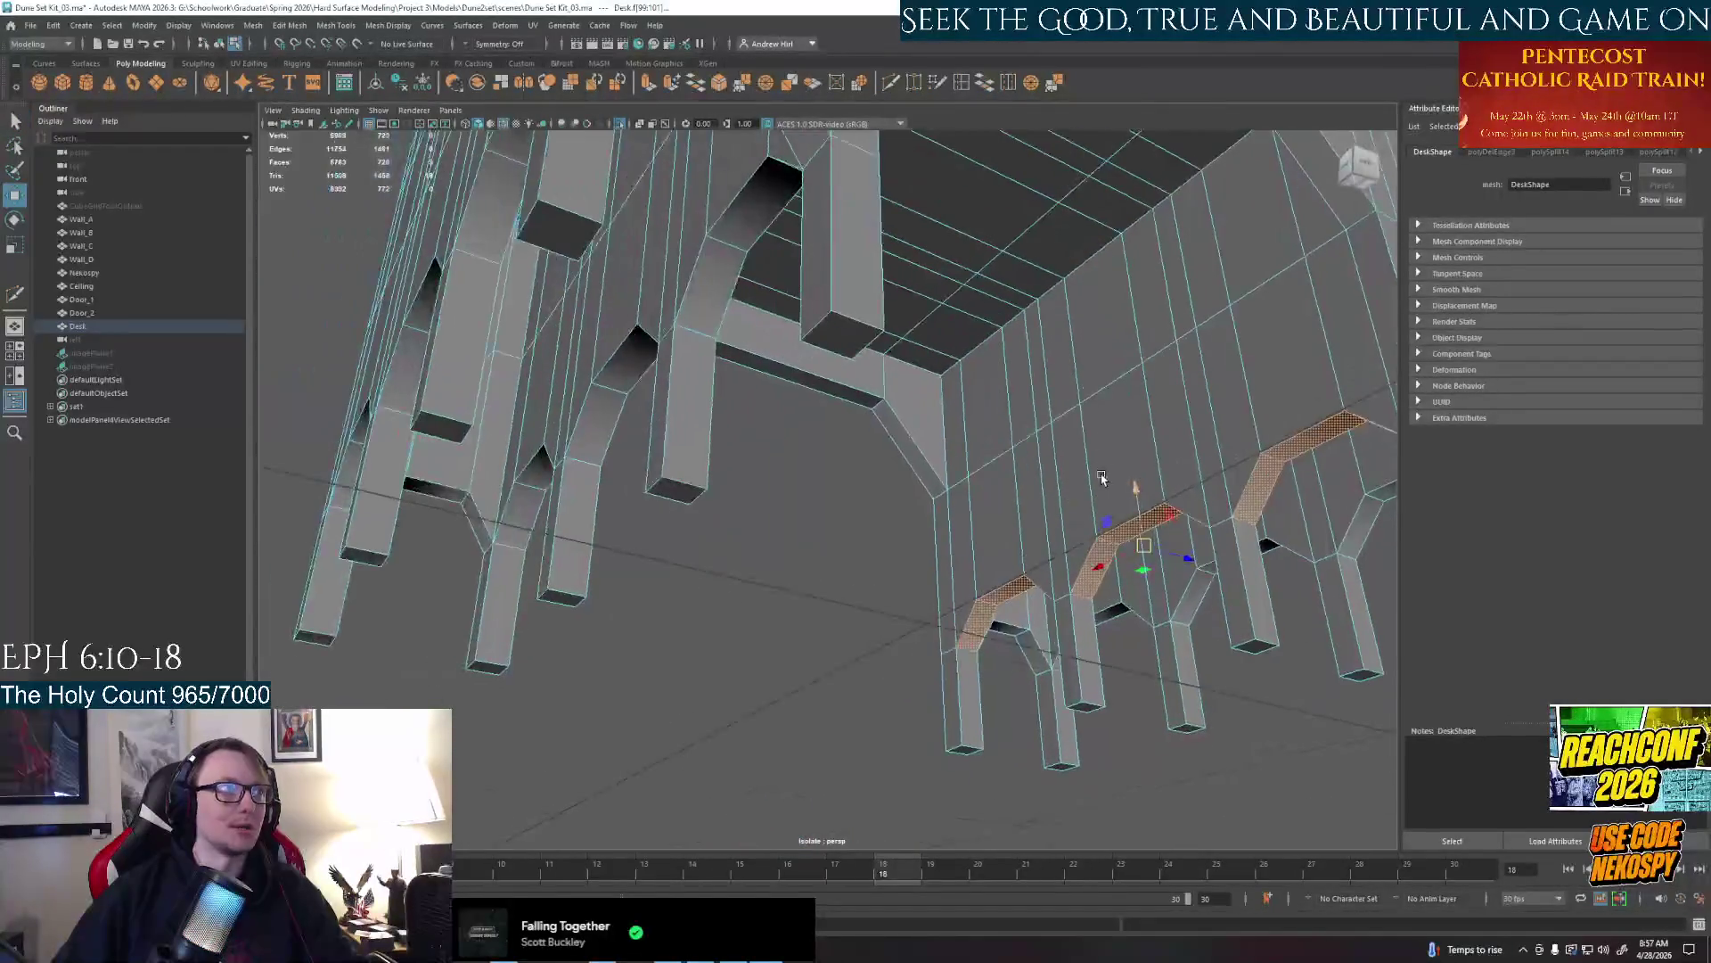
{"action": "mouse_move", "coordinate": [786, 372]}
{"action": "left_mouse_down", "text": "alt"}
{"action": "mouse_move", "coordinate": [829, 361]}
{"action": "mouse_move", "coordinate": [1006, 209]}
{"action": "mouse_move", "coordinate": [936, 294]}
{"action": "left_mouse_up", "text": "alt"}
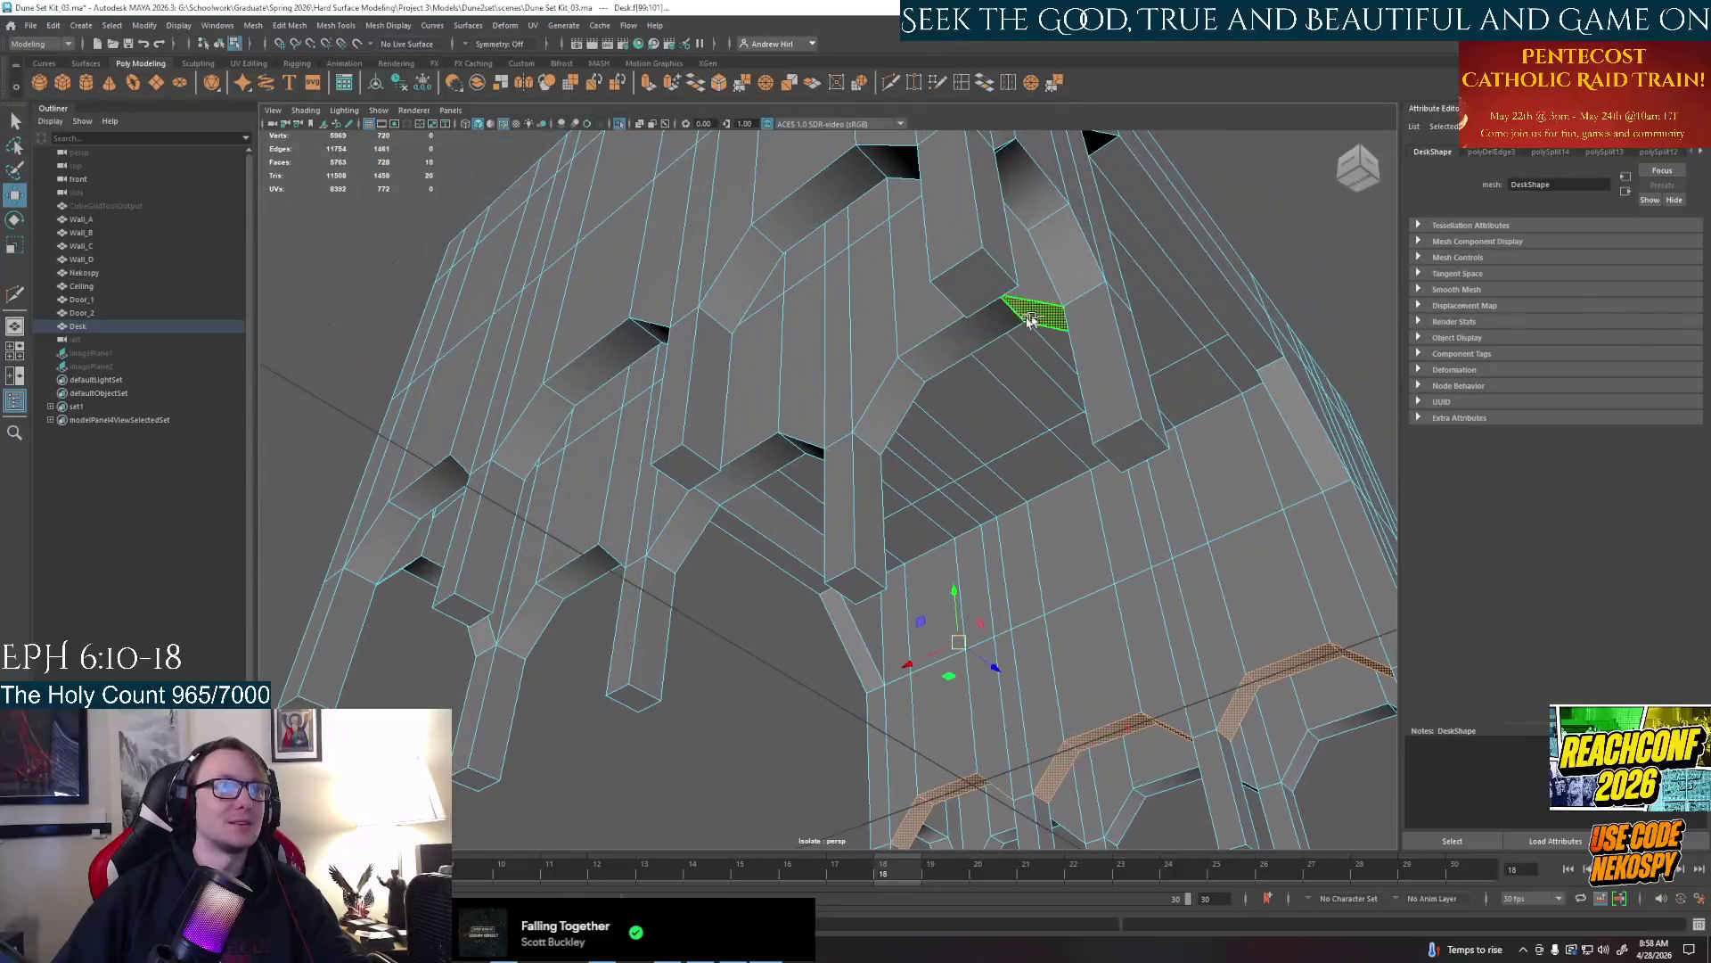
{"action": "mouse_move", "coordinate": [1030, 322]}
{"action": "left_mouse_down", "text": "shift"}
{"action": "mouse_move", "coordinate": [645, 573]}
{"action": "mouse_move", "coordinate": [696, 509]}
{"action": "left_mouse_up", "text": "shift"}
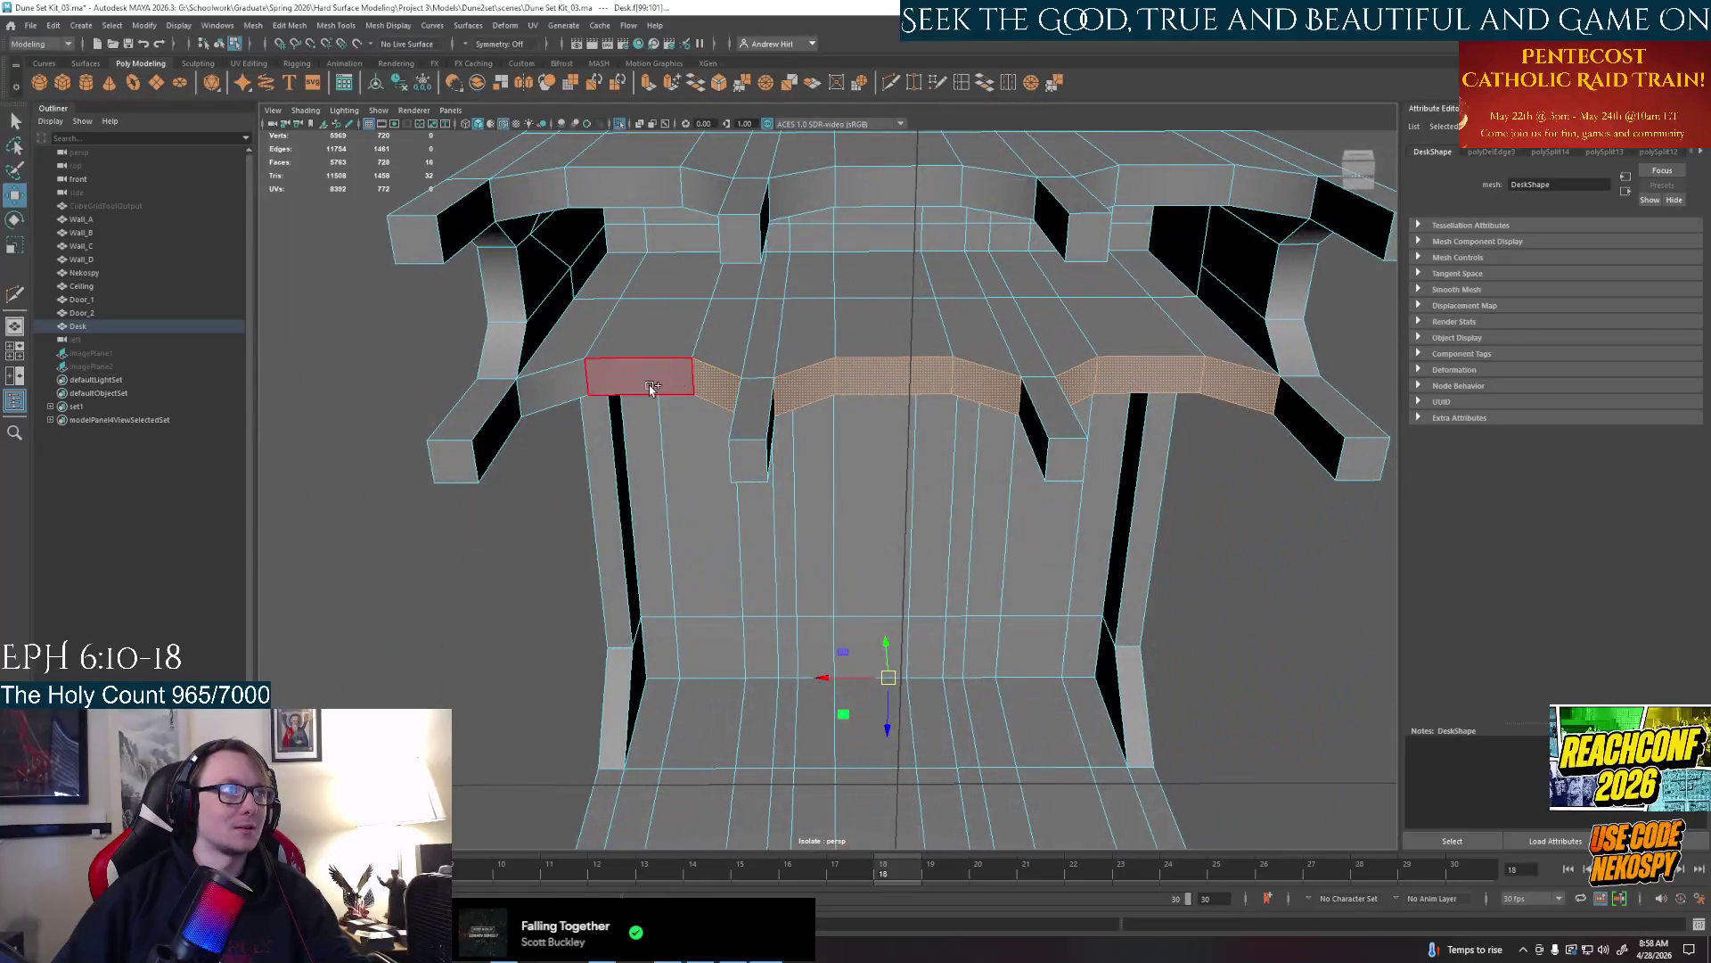
{"action": "left_click", "coordinate": [563, 388], "text": "shift"}
{"action": "mouse_move", "coordinate": [575, 387]}
{"action": "left_mouse_down", "text": "alt"}
{"action": "mouse_move", "coordinate": [786, 504]}
{"action": "mouse_move", "coordinate": [855, 455]}
{"action": "left_mouse_up", "text": "alt"}
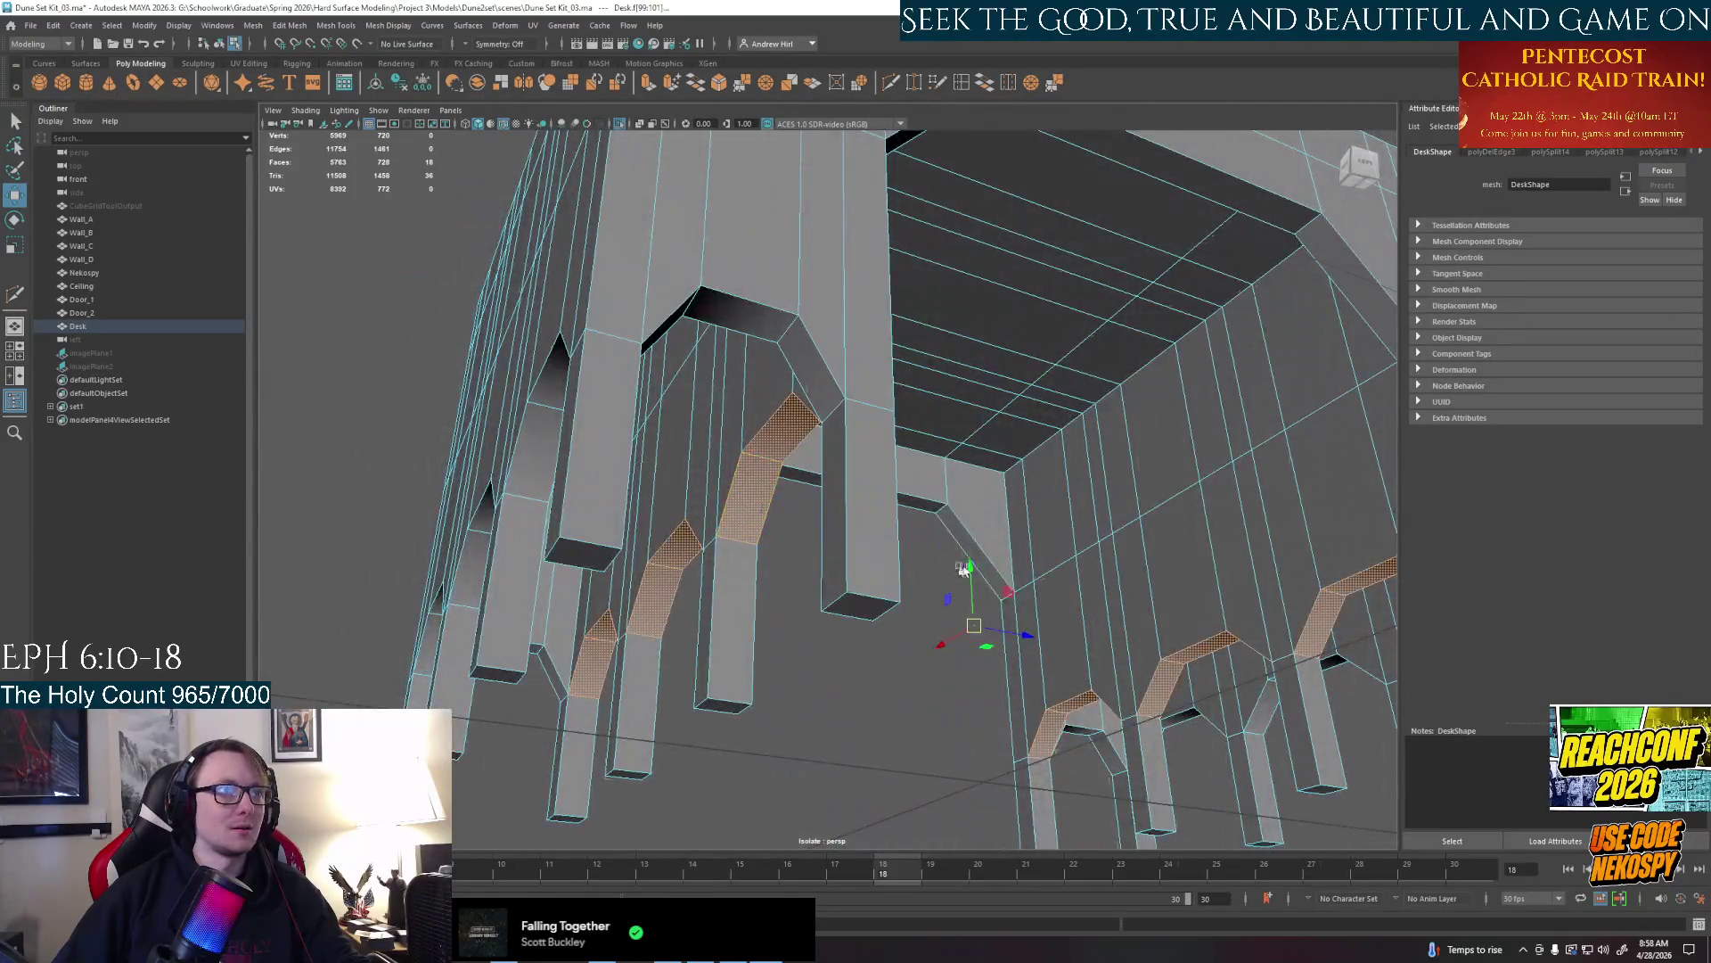
Raise the selected arch-top faces, deselect, and switch to the reference photos
{"action": "left_click_drag", "start_coordinate": [974, 562], "coordinate": [971, 541]}
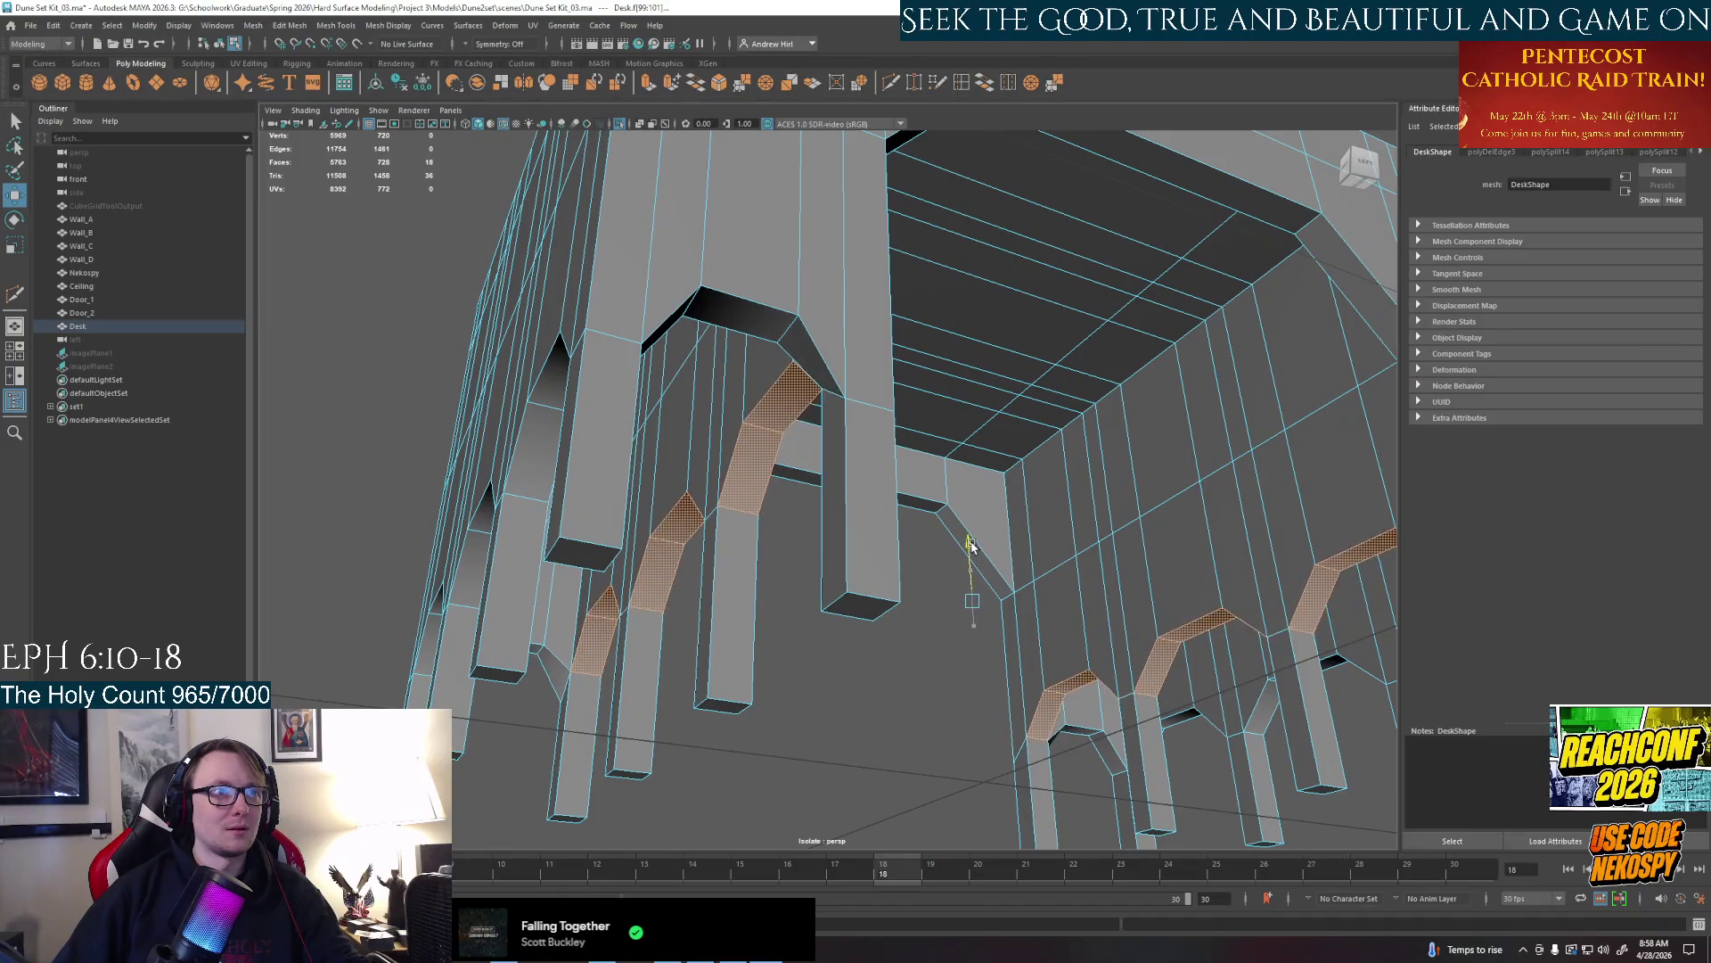
{"action": "left_click", "coordinate": [1163, 576], "text": "shift"}
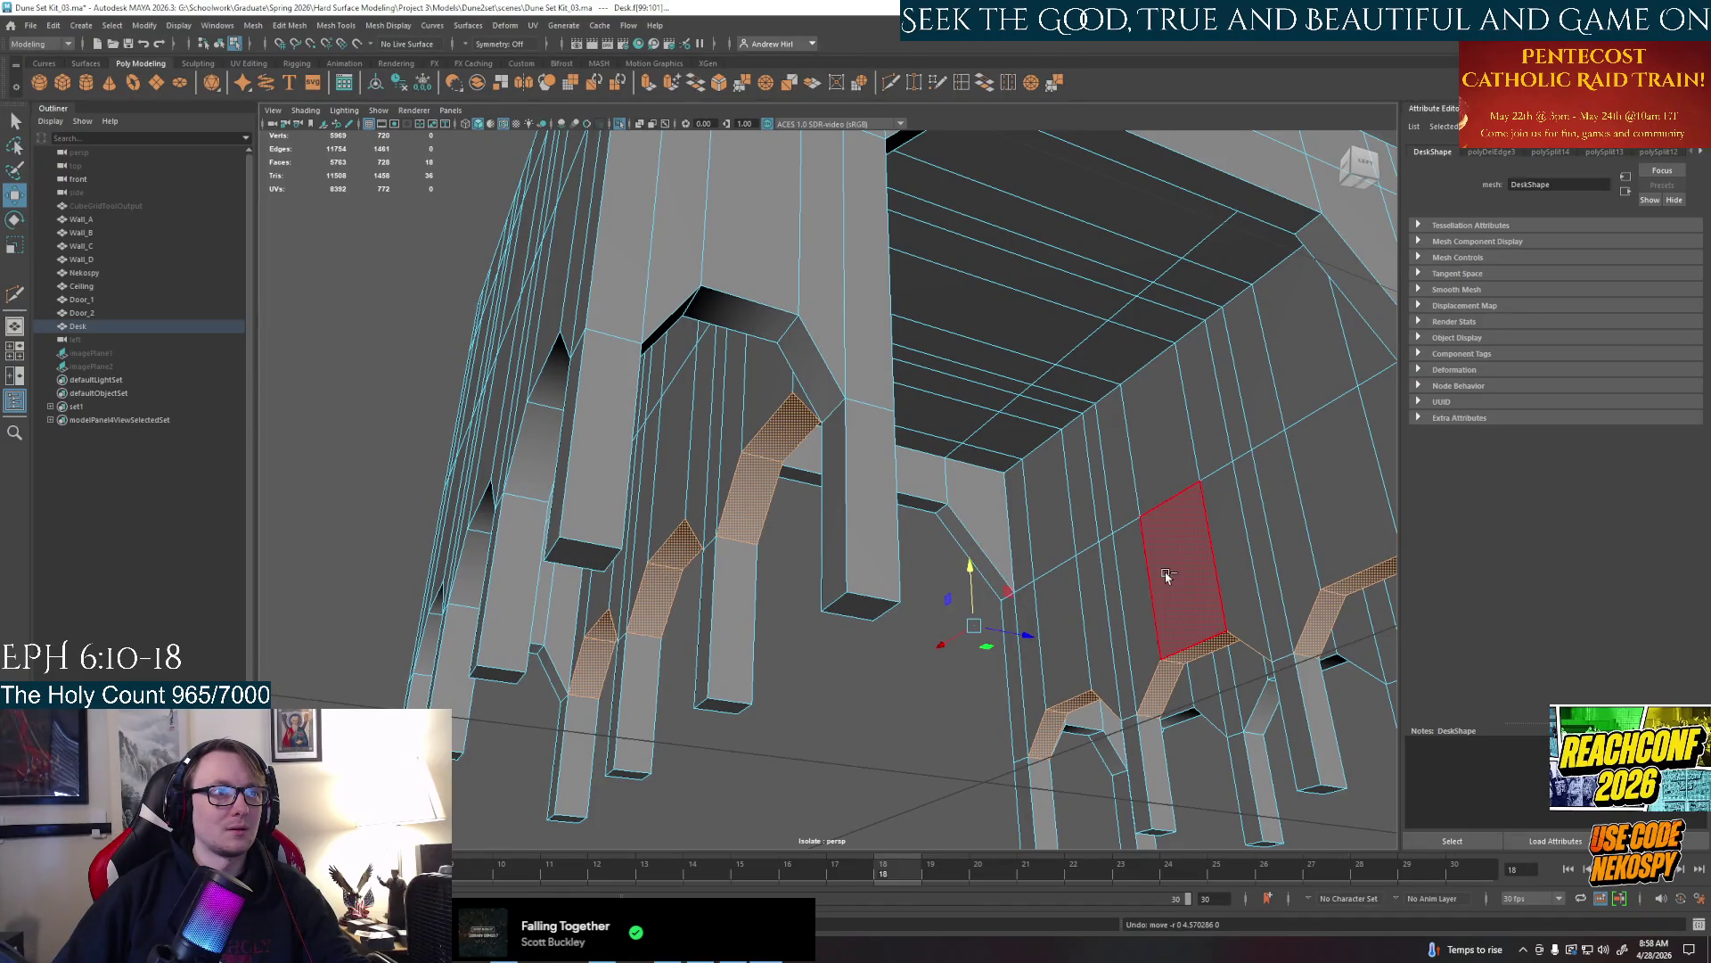
{"action": "left_click_drag", "start_coordinate": [1016, 562], "coordinate": [964, 525], "text": "alt"}
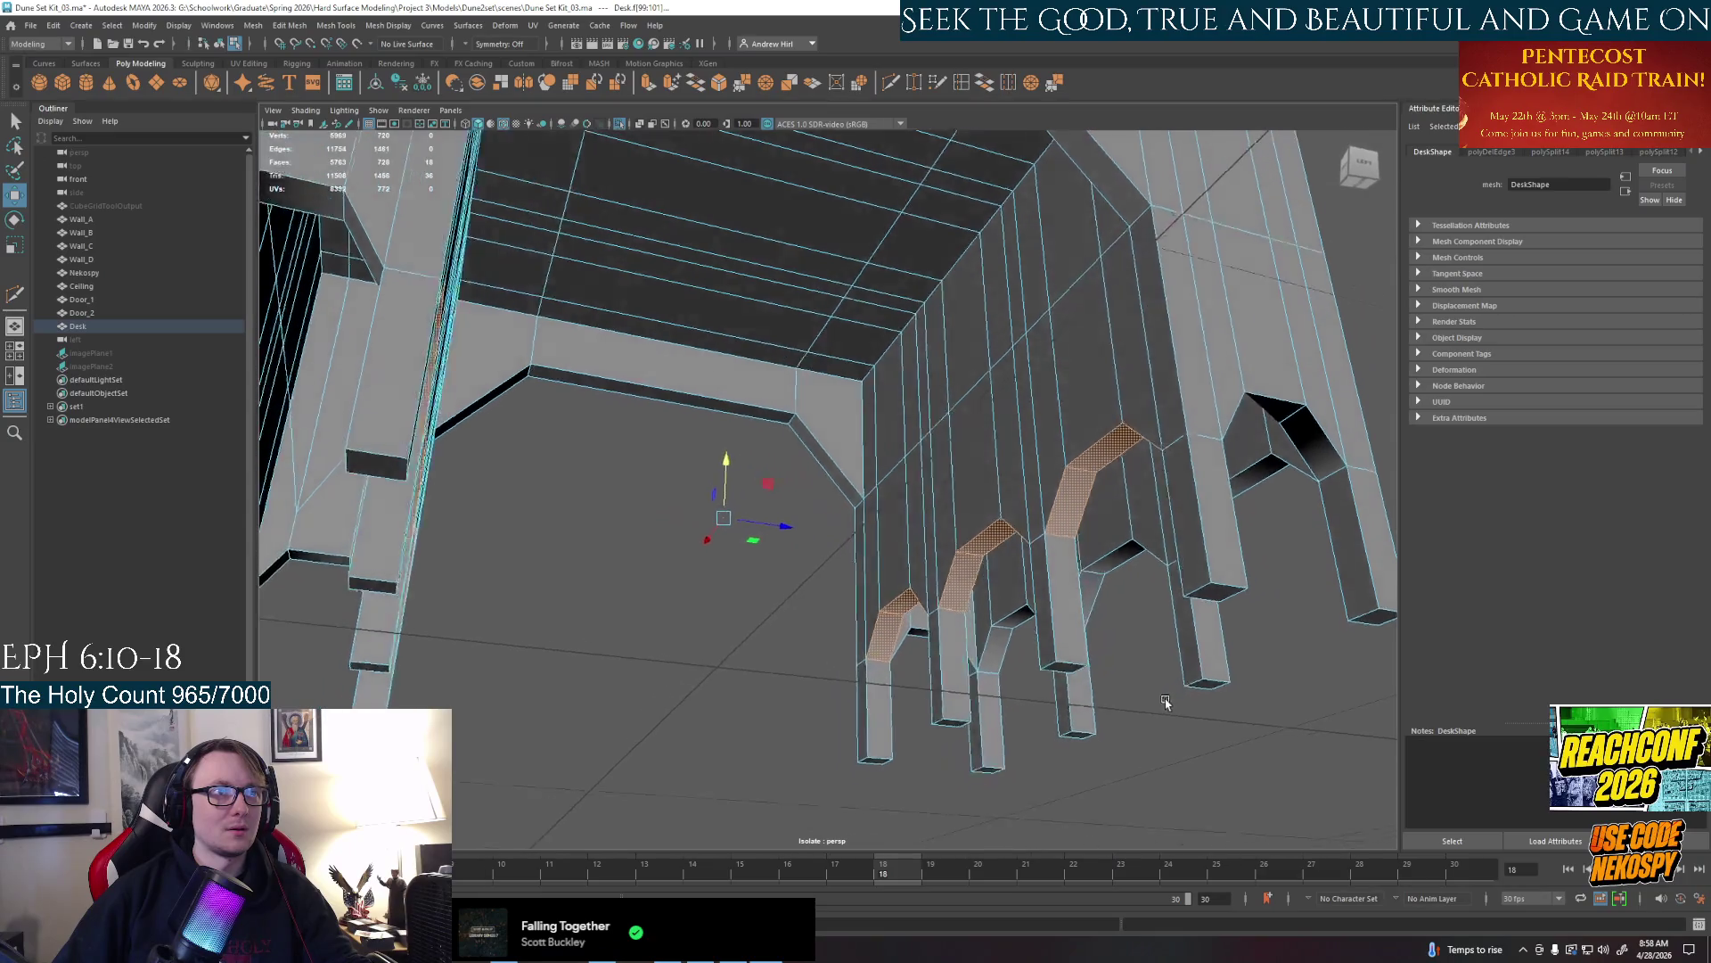
{"action": "mouse_move", "coordinate": [1125, 689]}
{"action": "left_mouse_down", "text": "alt"}
{"action": "mouse_move", "coordinate": [1188, 717]}
{"action": "mouse_move", "coordinate": [1165, 696]}
{"action": "left_mouse_up", "text": "alt"}
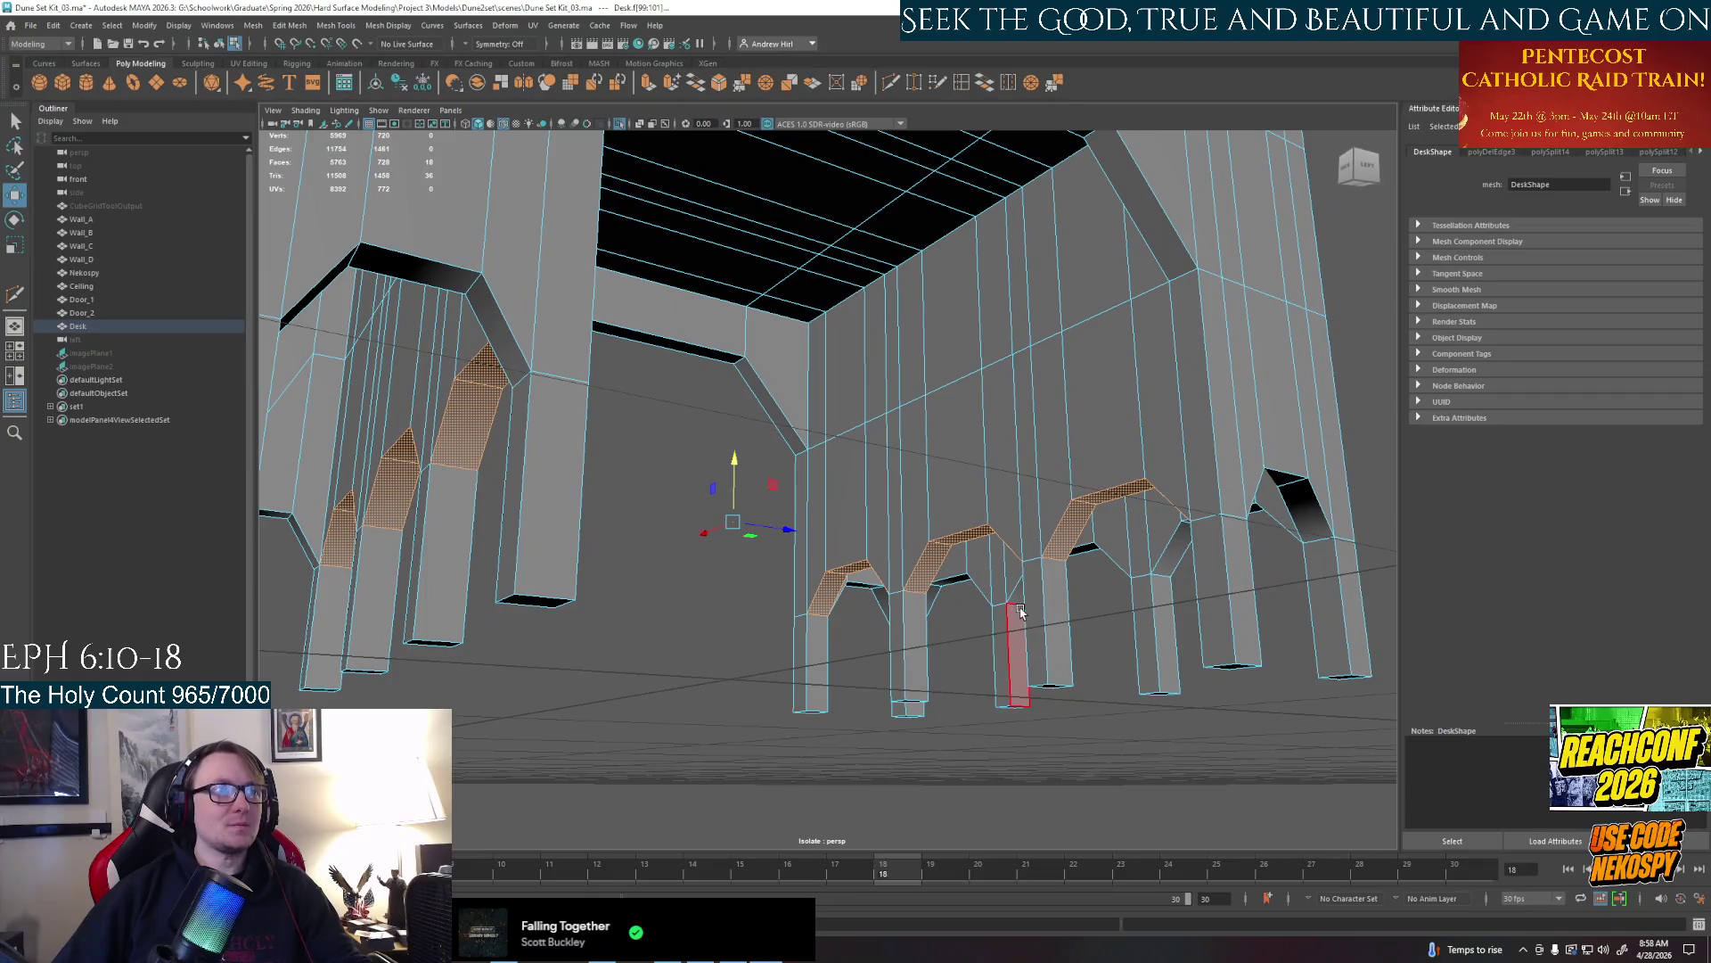
{"action": "left_click", "coordinate": [924, 696]}
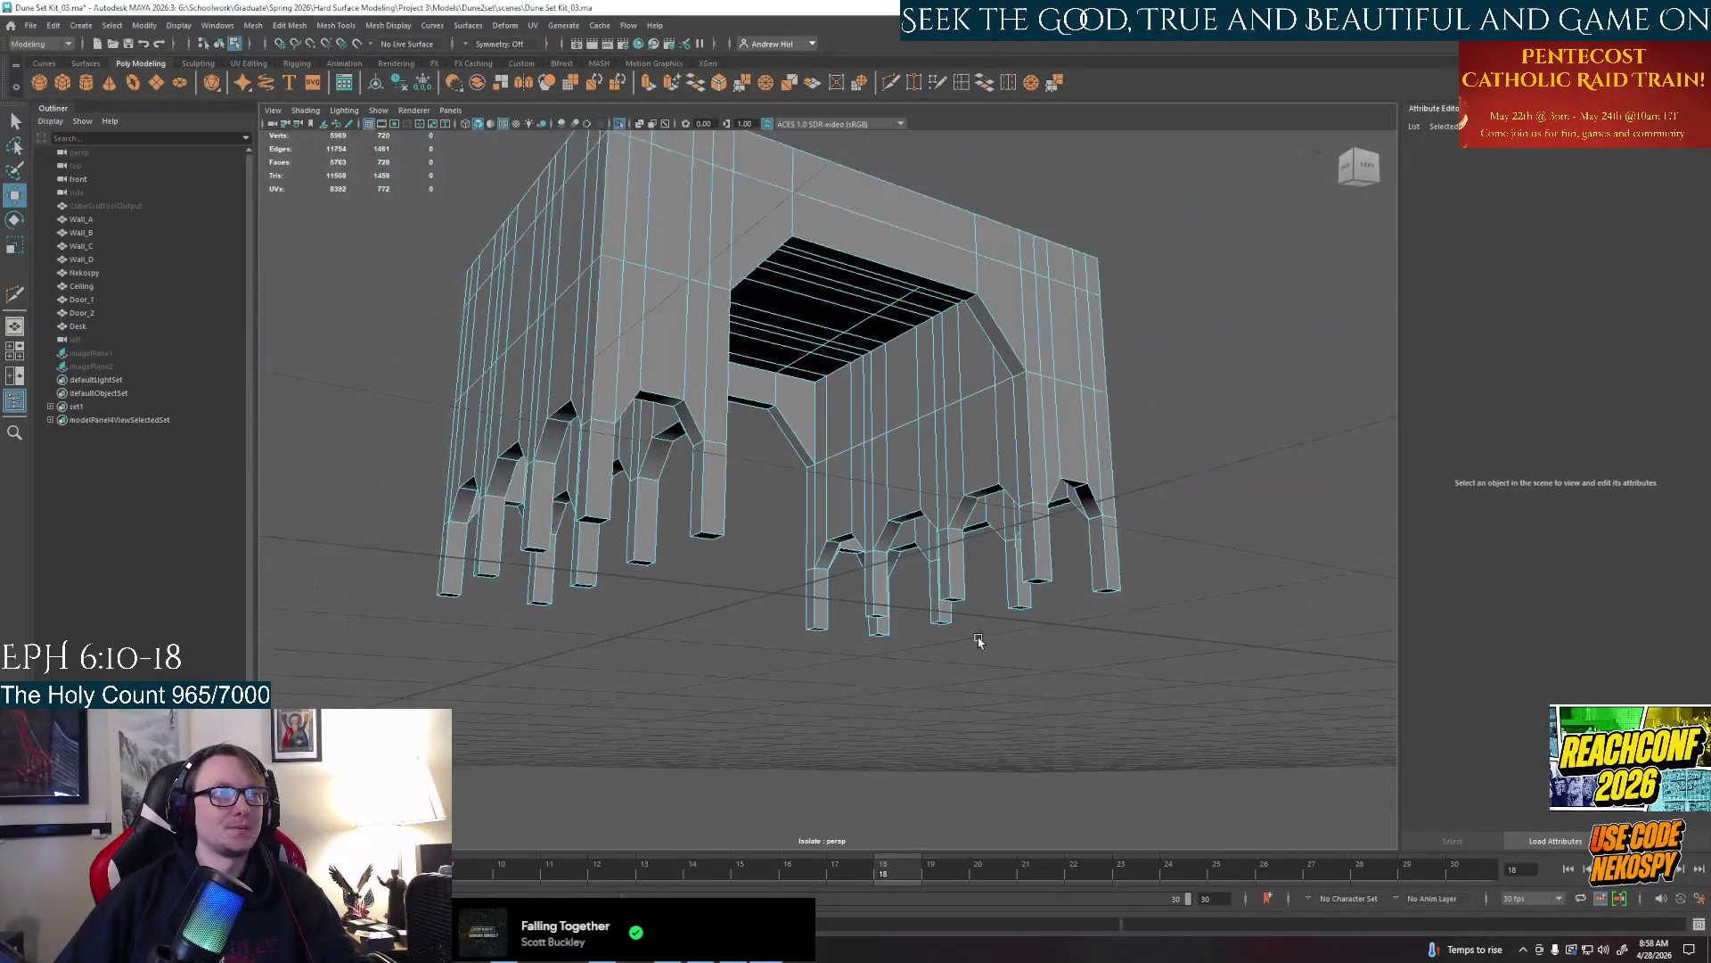
{"action": "mouse_move", "coordinate": [991, 642]}
{"action": "left_mouse_down", "text": "alt"}
{"action": "mouse_move", "coordinate": [944, 671]}
{"action": "mouse_move", "coordinate": [829, 615]}
{"action": "left_mouse_up", "text": "alt"}
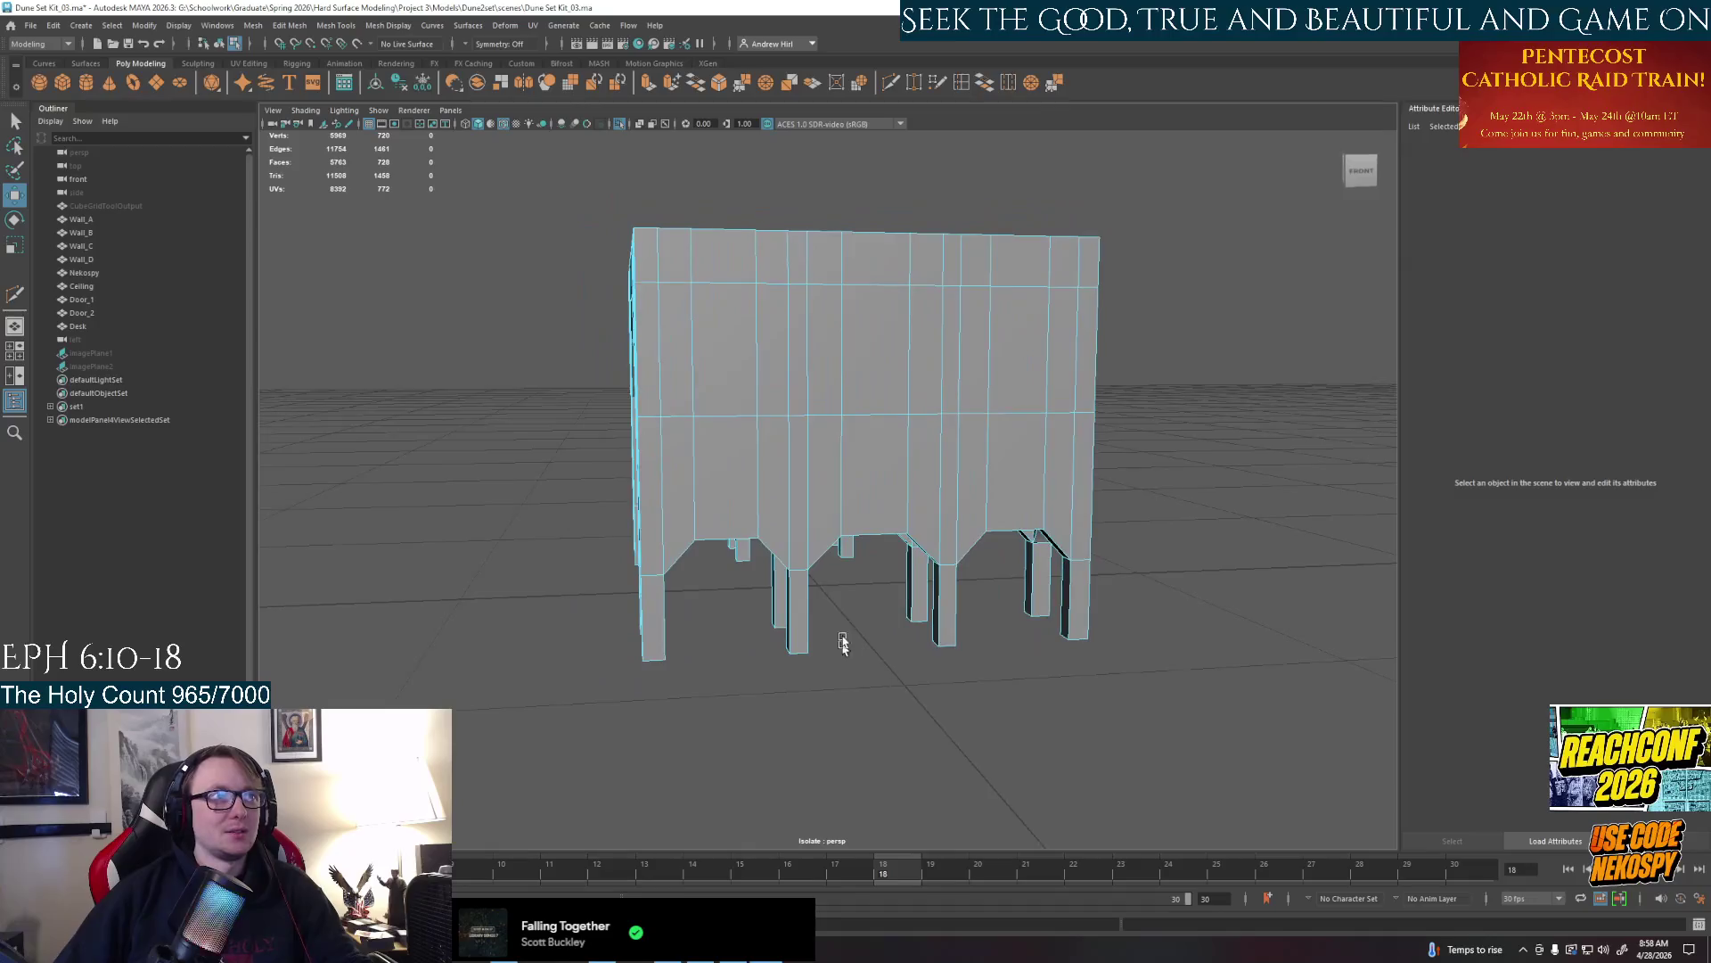
{"action": "key", "text": "alt+Tab"}
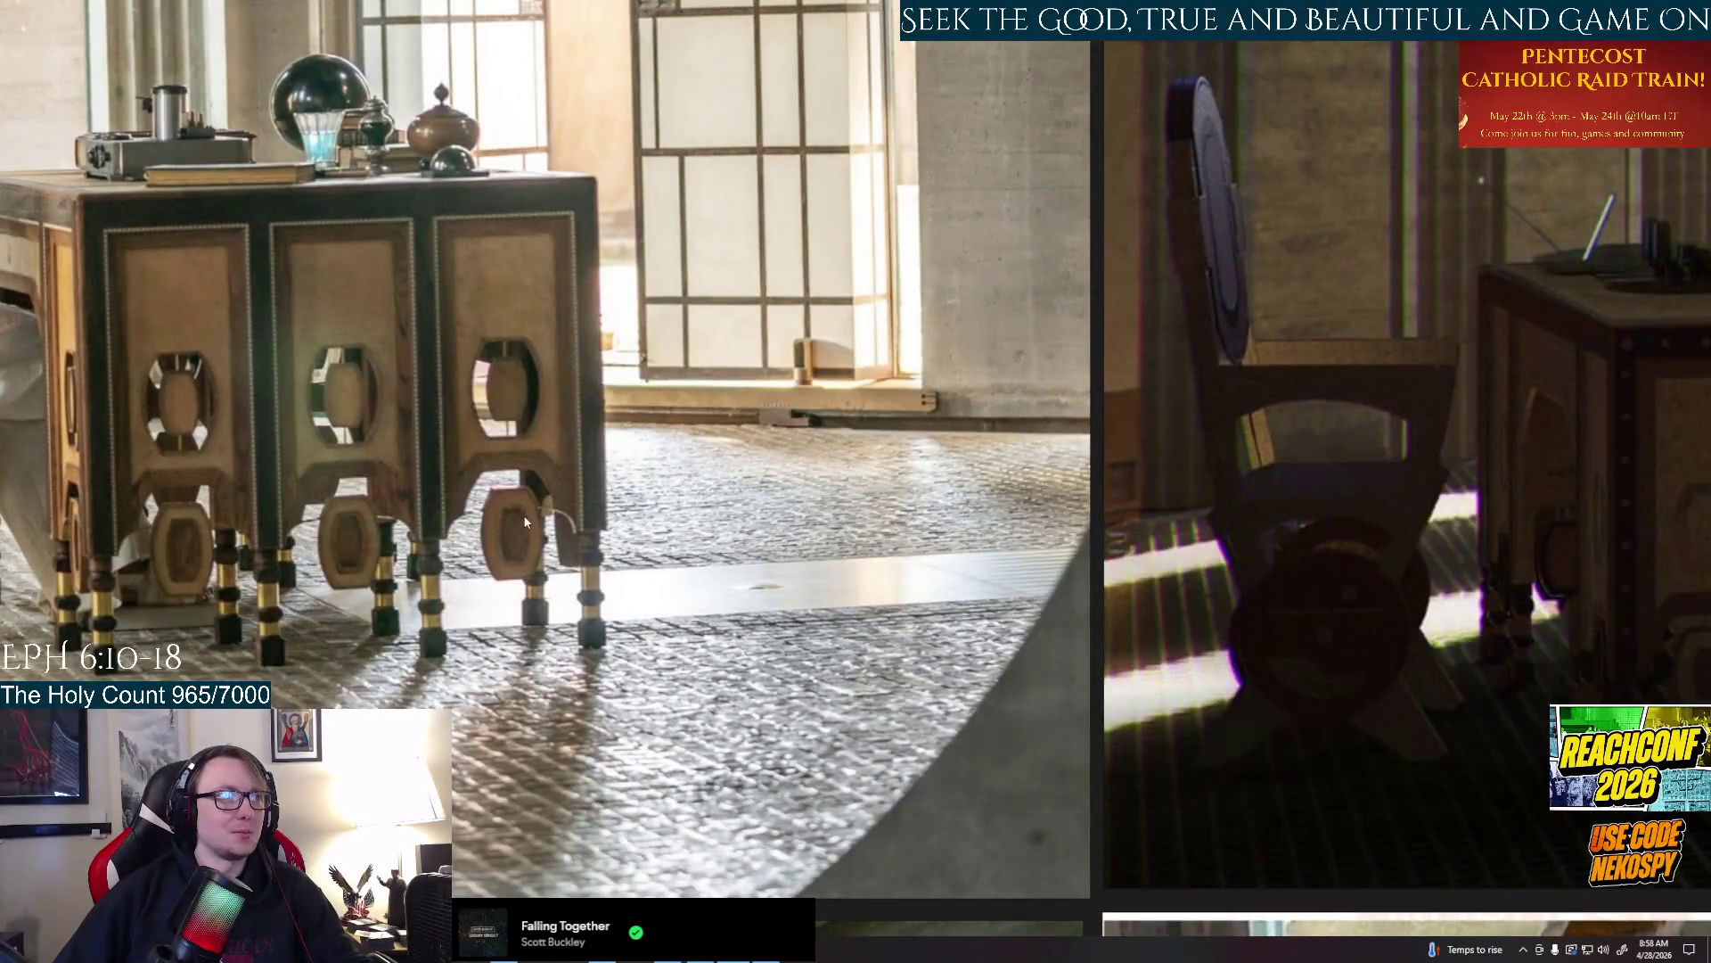
{"action": "scroll", "coordinate": [520, 531], "scroll_direction": "up", "scroll_amount": 2}
{"action": "scroll", "coordinate": [521, 531], "scroll_direction": "up", "scroll_amount": 2}
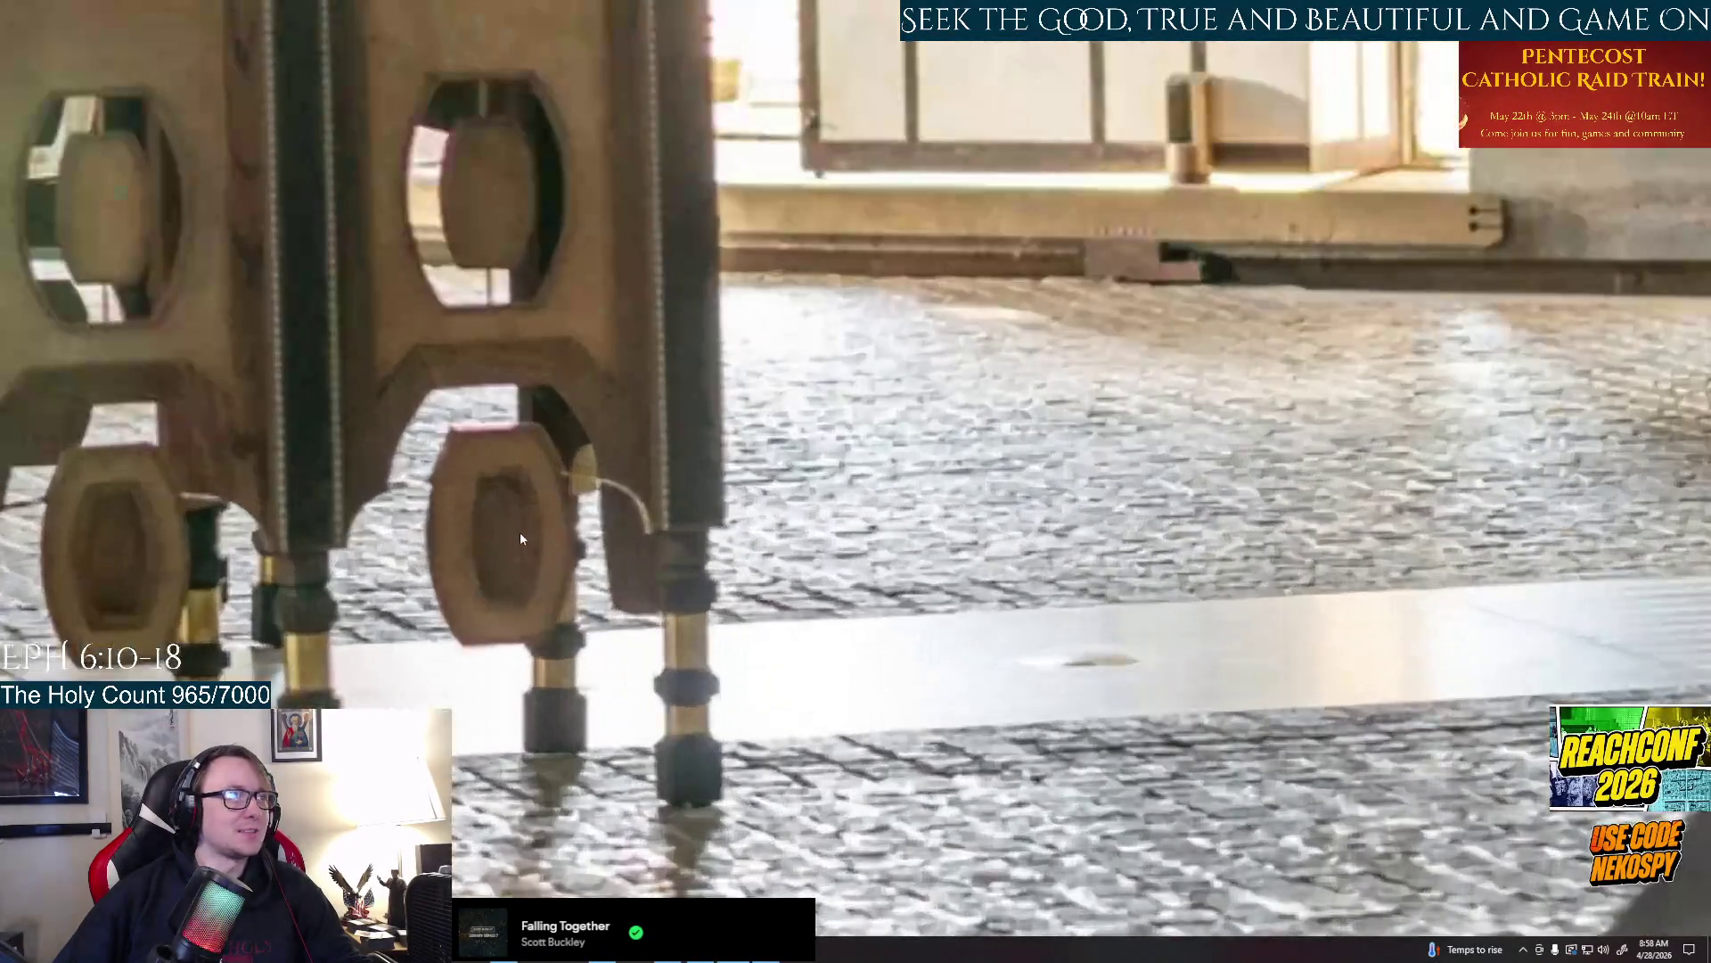
{"action": "scroll", "coordinate": [521, 530], "scroll_direction": "down", "scroll_amount": 2}
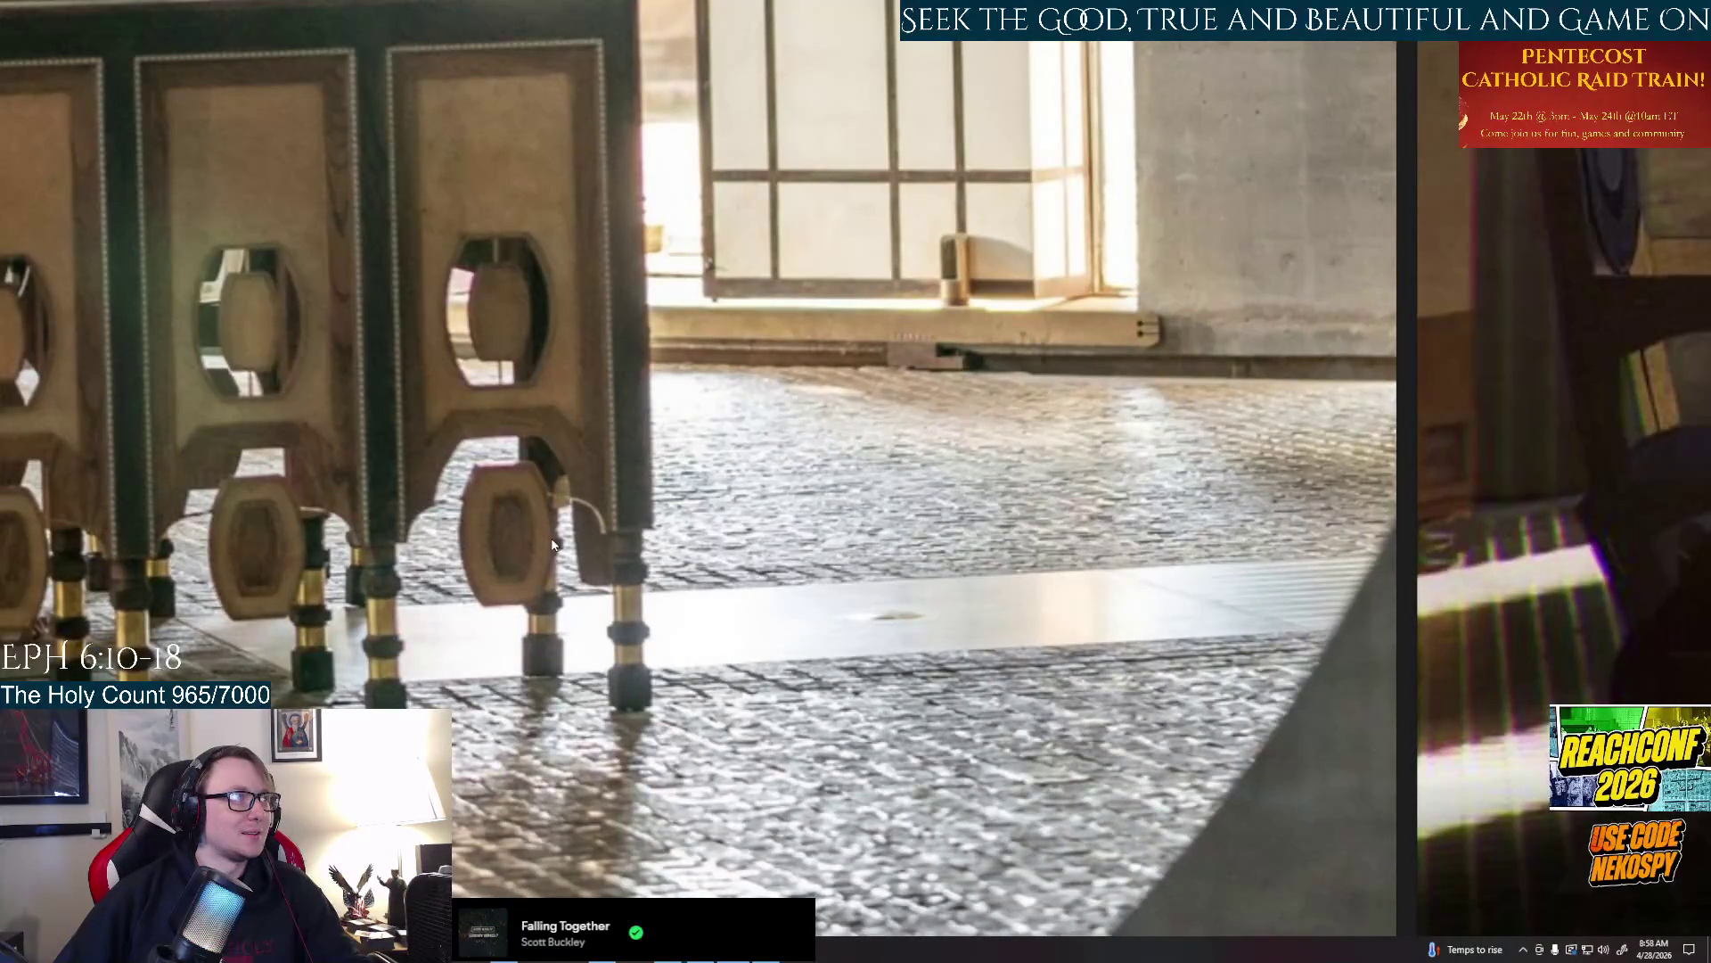
{"action": "scroll", "coordinate": [551, 542], "scroll_direction": "down", "scroll_amount": 3}
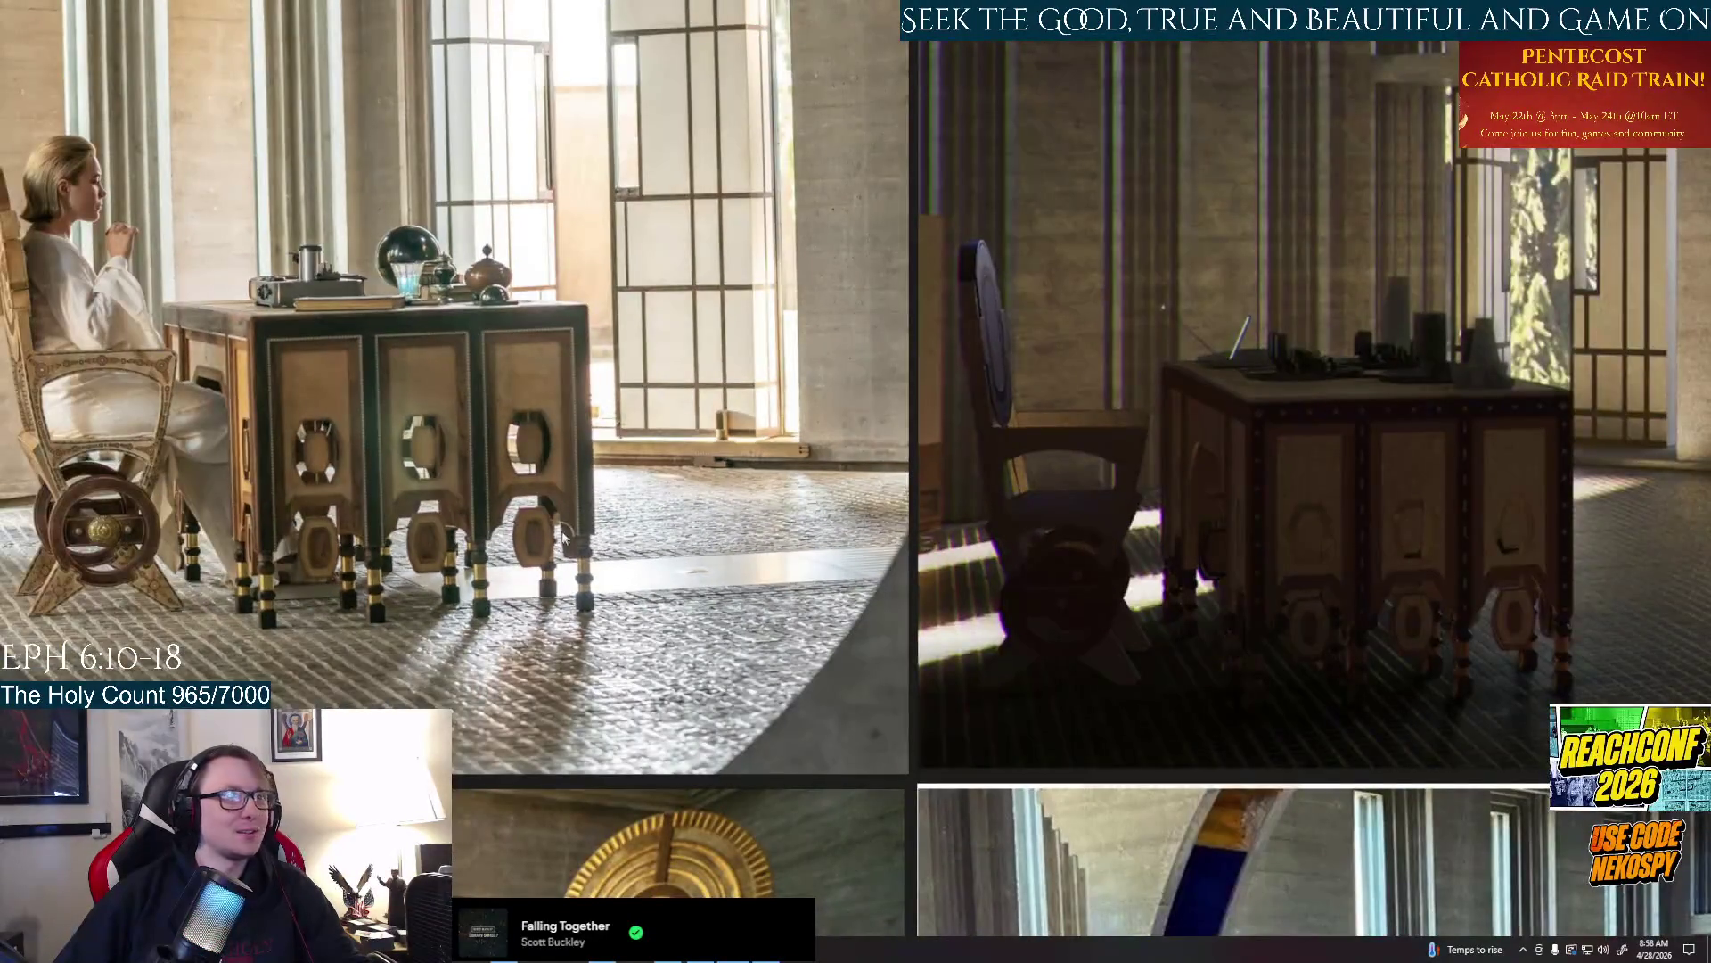
{"action": "scroll", "coordinate": [516, 531], "scroll_direction": "up", "scroll_amount": 3}
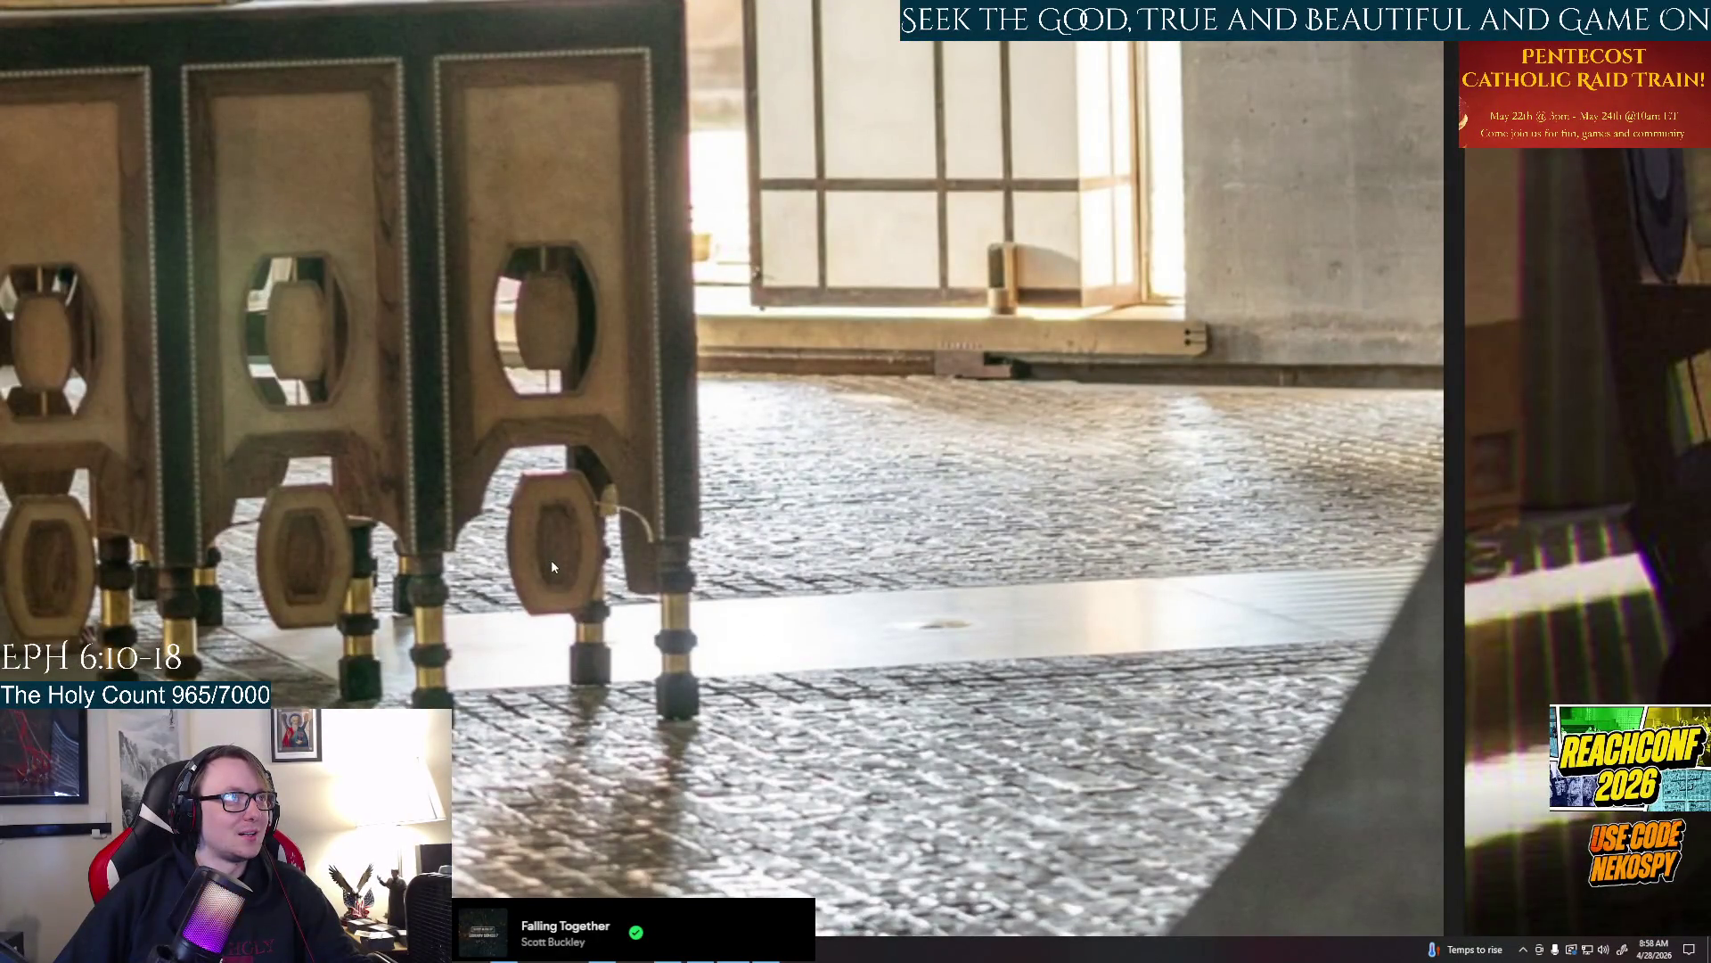
{"action": "scroll", "coordinate": [551, 559], "scroll_direction": "down", "scroll_amount": 4}
{"action": "scroll", "coordinate": [551, 560], "scroll_direction": "down", "scroll_amount": 2}
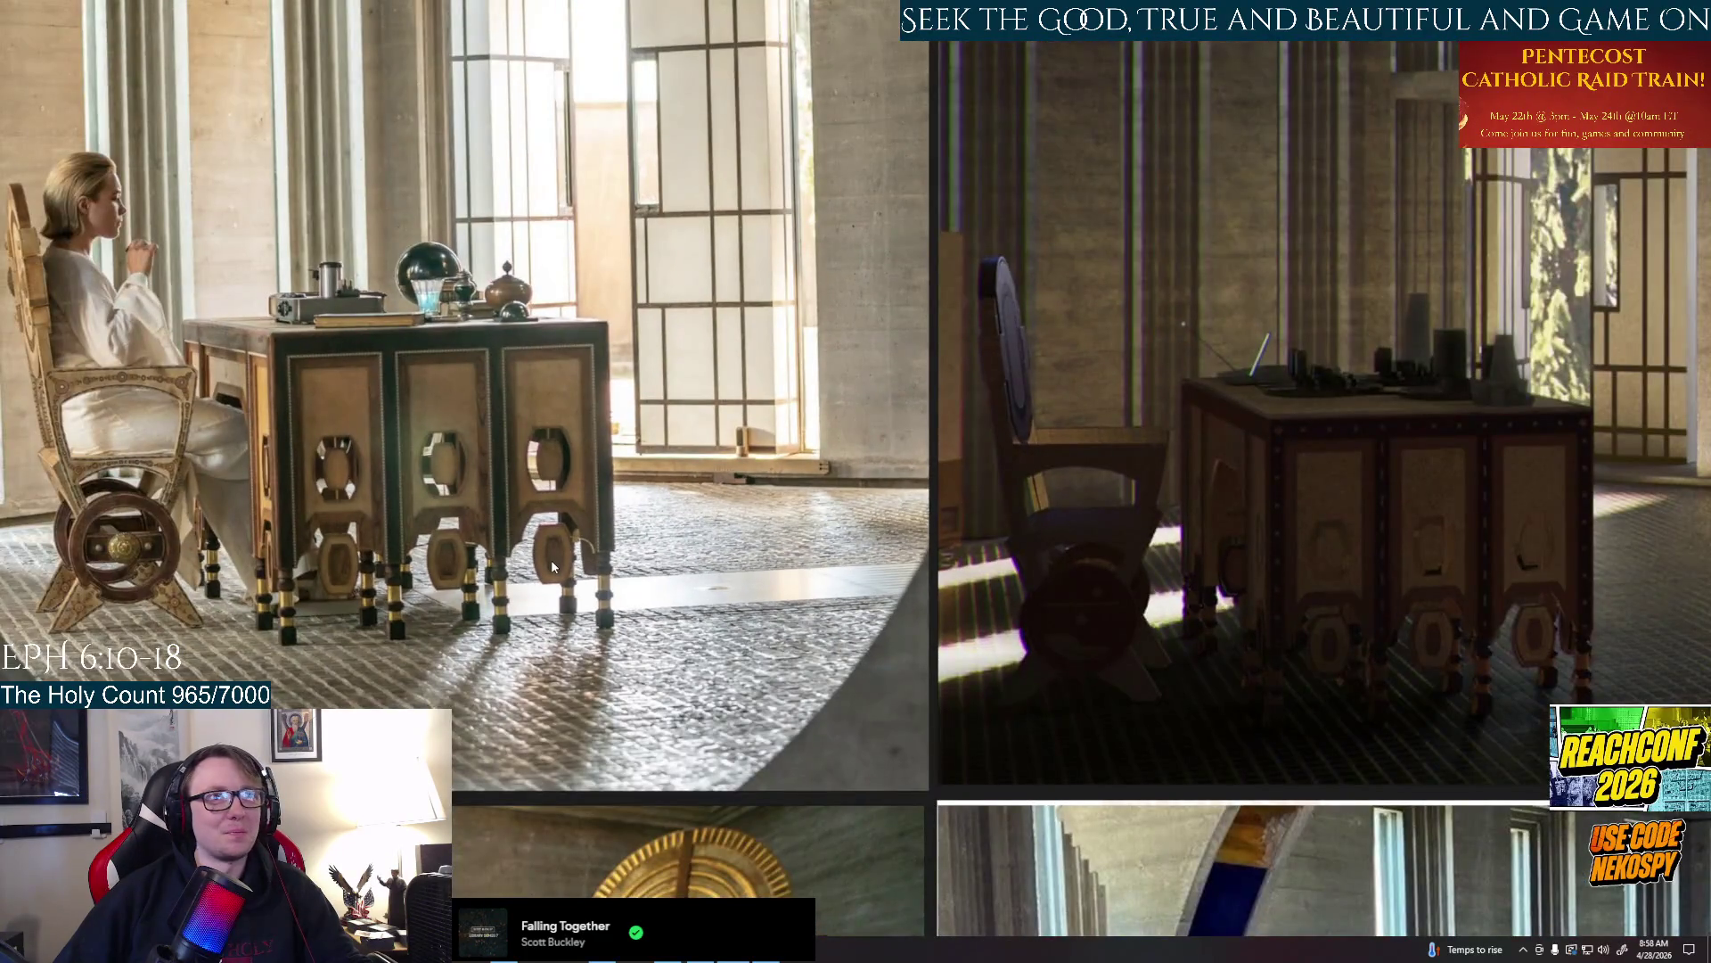
{"action": "scroll", "coordinate": [551, 558], "scroll_direction": "up", "scroll_amount": 4}
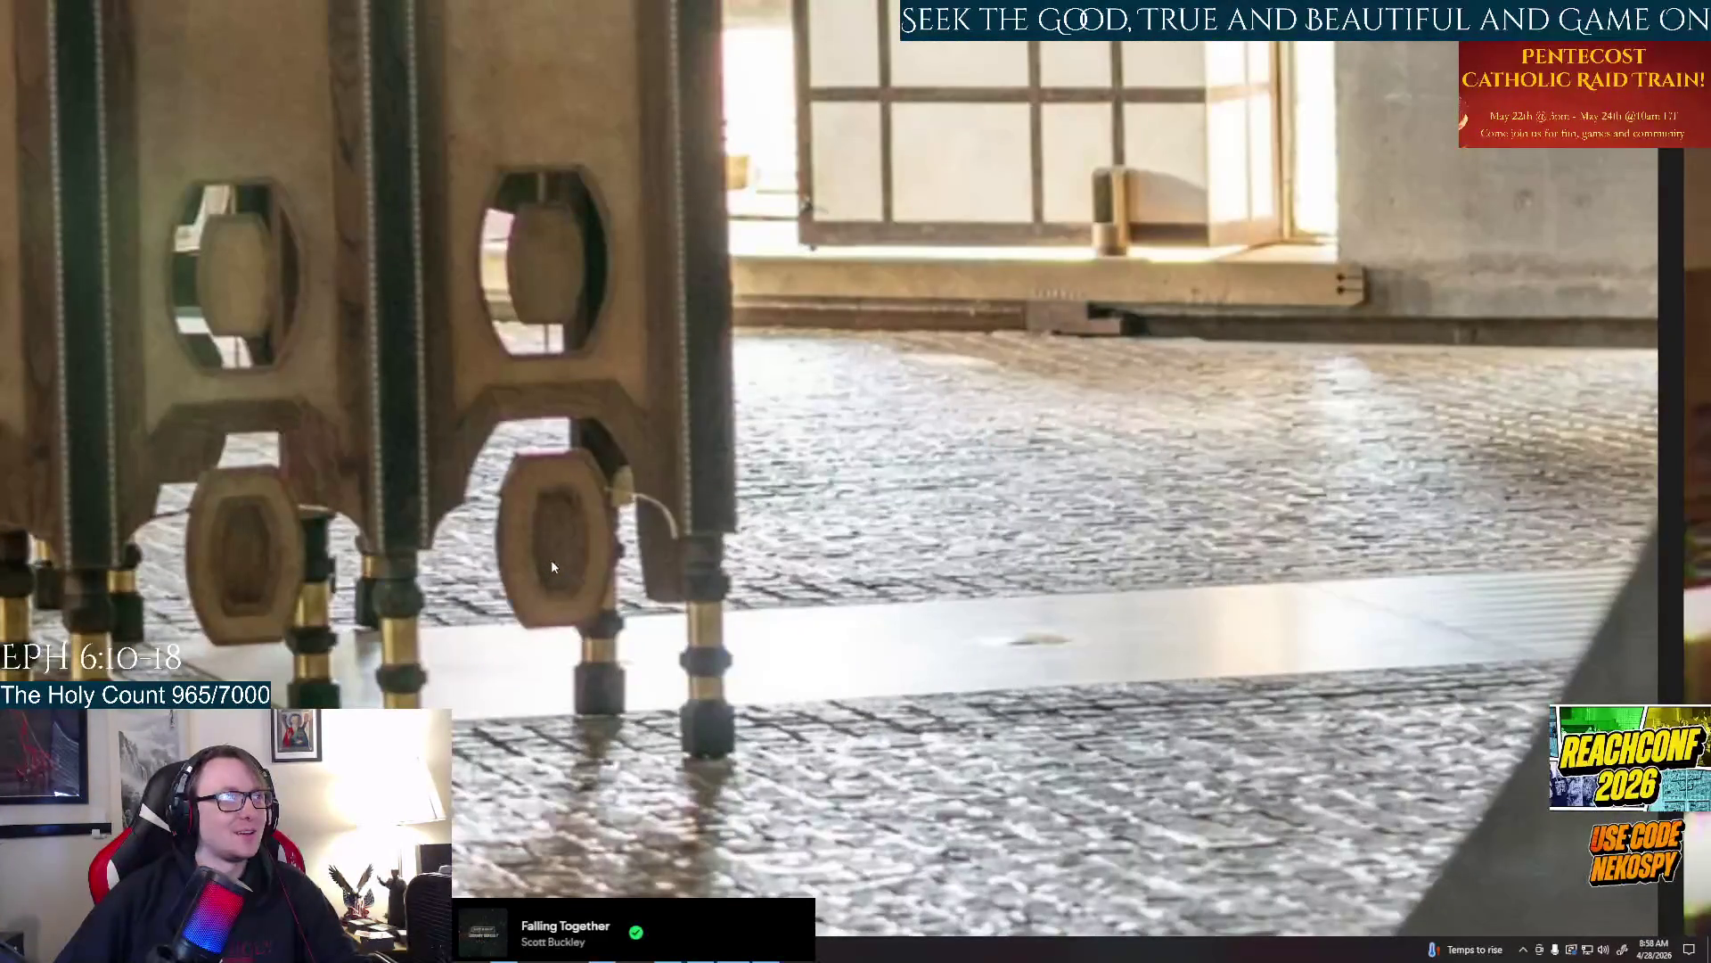
{"action": "scroll", "coordinate": [551, 560], "scroll_direction": "down", "scroll_amount": 5}
{"action": "scroll", "coordinate": [1457, 696], "scroll_direction": "up", "scroll_amount": 5}
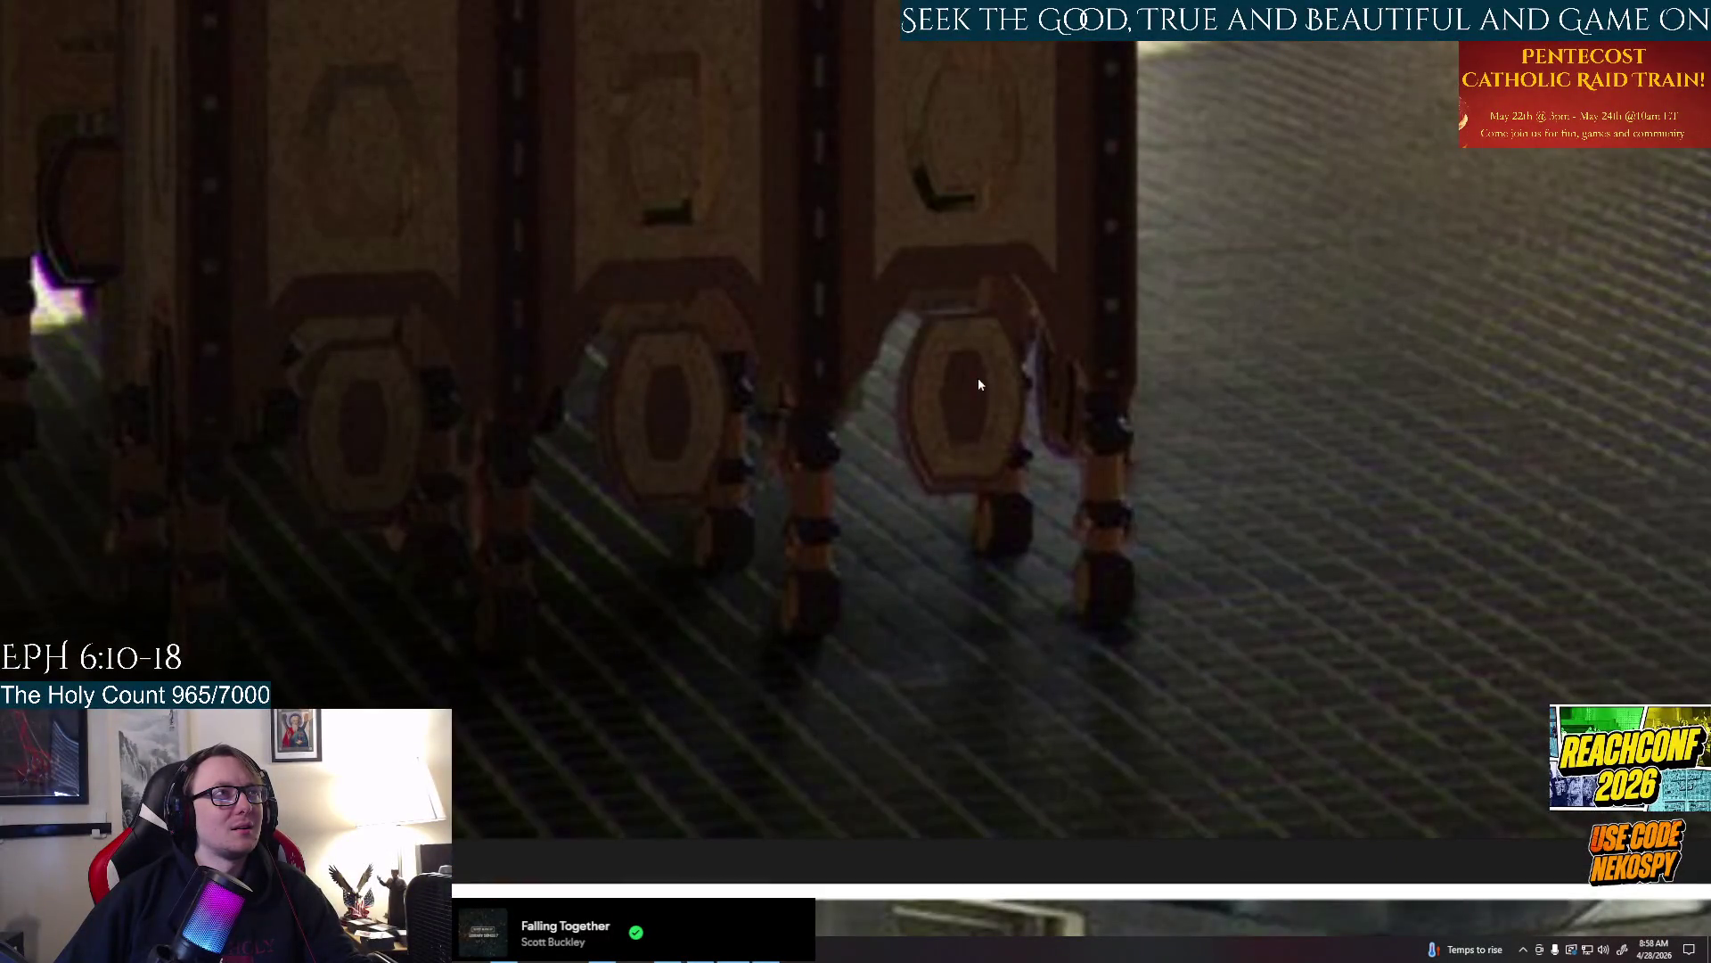
{"action": "scroll", "coordinate": [978, 377], "scroll_direction": "down", "scroll_amount": 5}
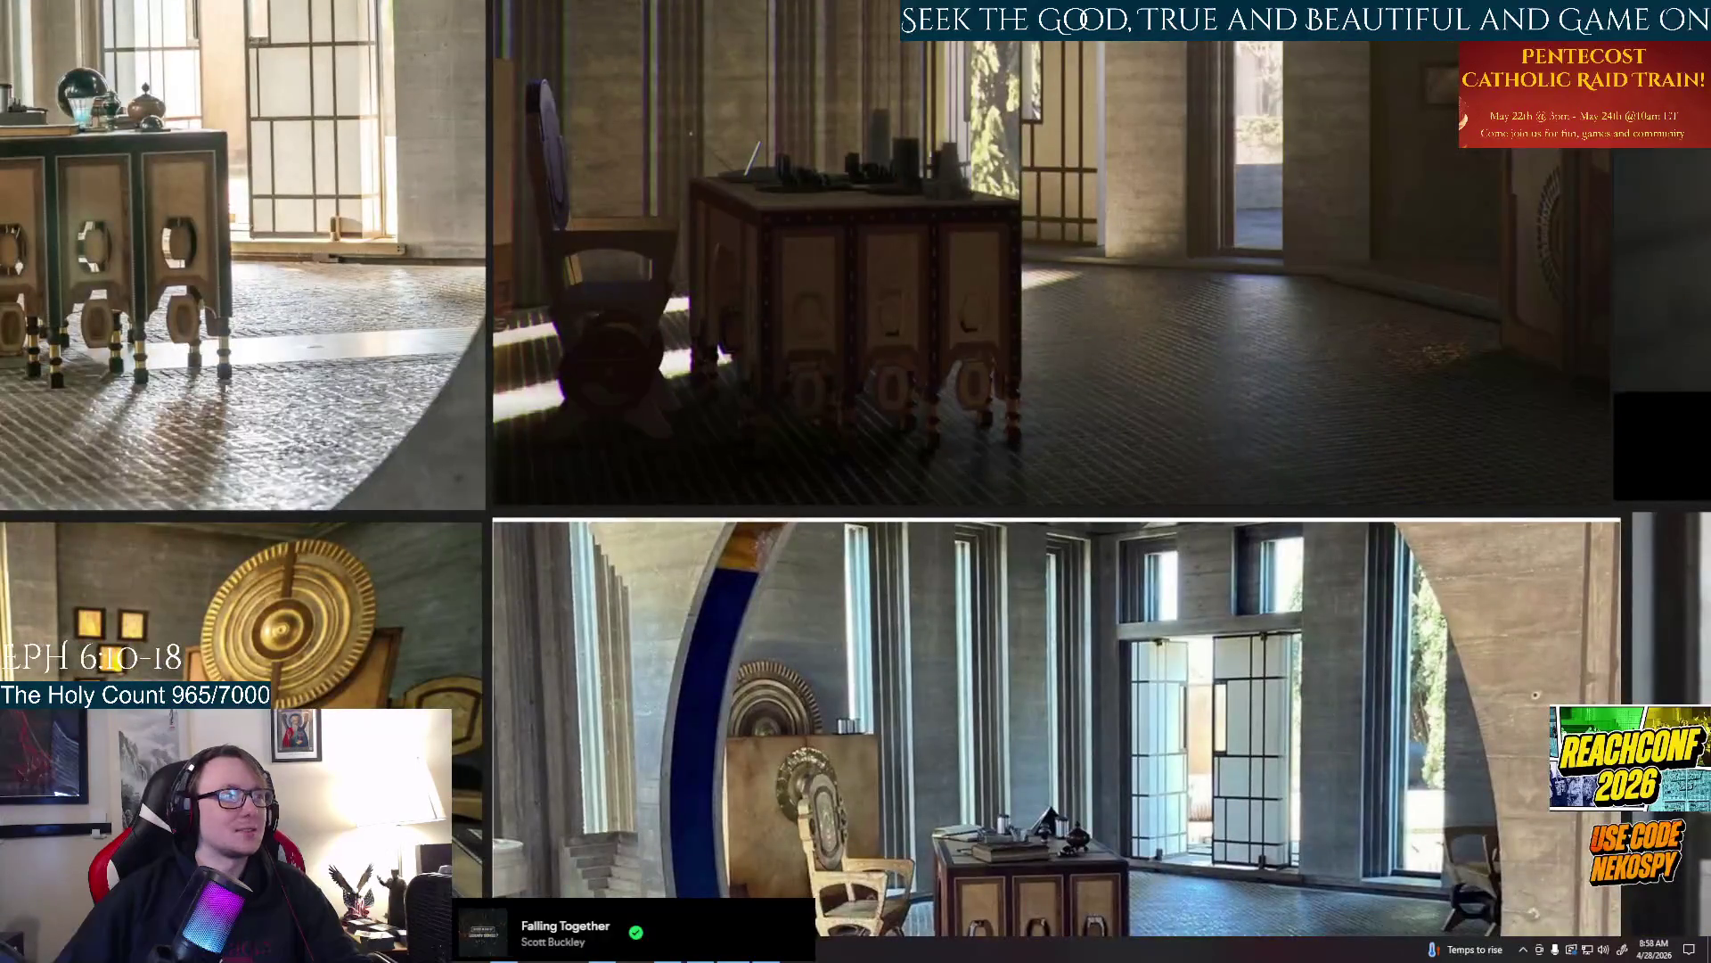
{"action": "scroll", "coordinate": [1023, 665], "scroll_direction": "up", "scroll_amount": 3}
{"action": "scroll", "coordinate": [1023, 665], "scroll_direction": "up", "scroll_amount": 4}
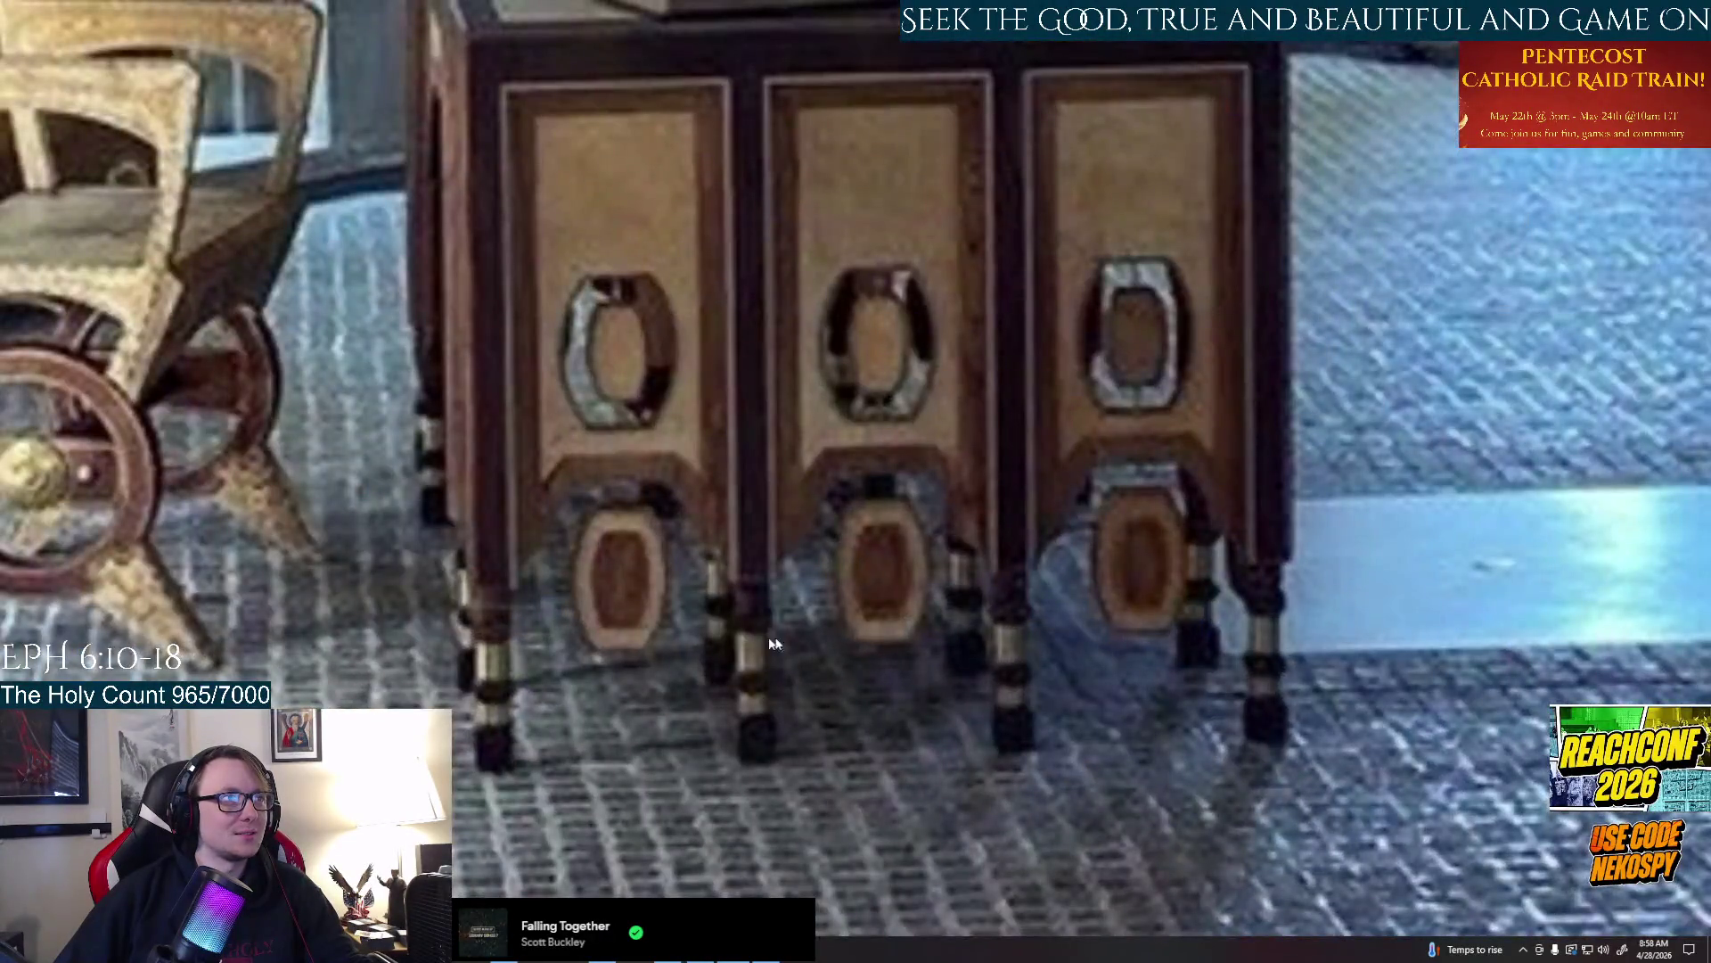
{"action": "scroll", "coordinate": [772, 646], "scroll_direction": "down", "scroll_amount": 4}
{"action": "scroll", "coordinate": [772, 644], "scroll_direction": "down", "scroll_amount": 4}
{"action": "scroll", "coordinate": [740, 637], "scroll_direction": "up", "scroll_amount": 3}
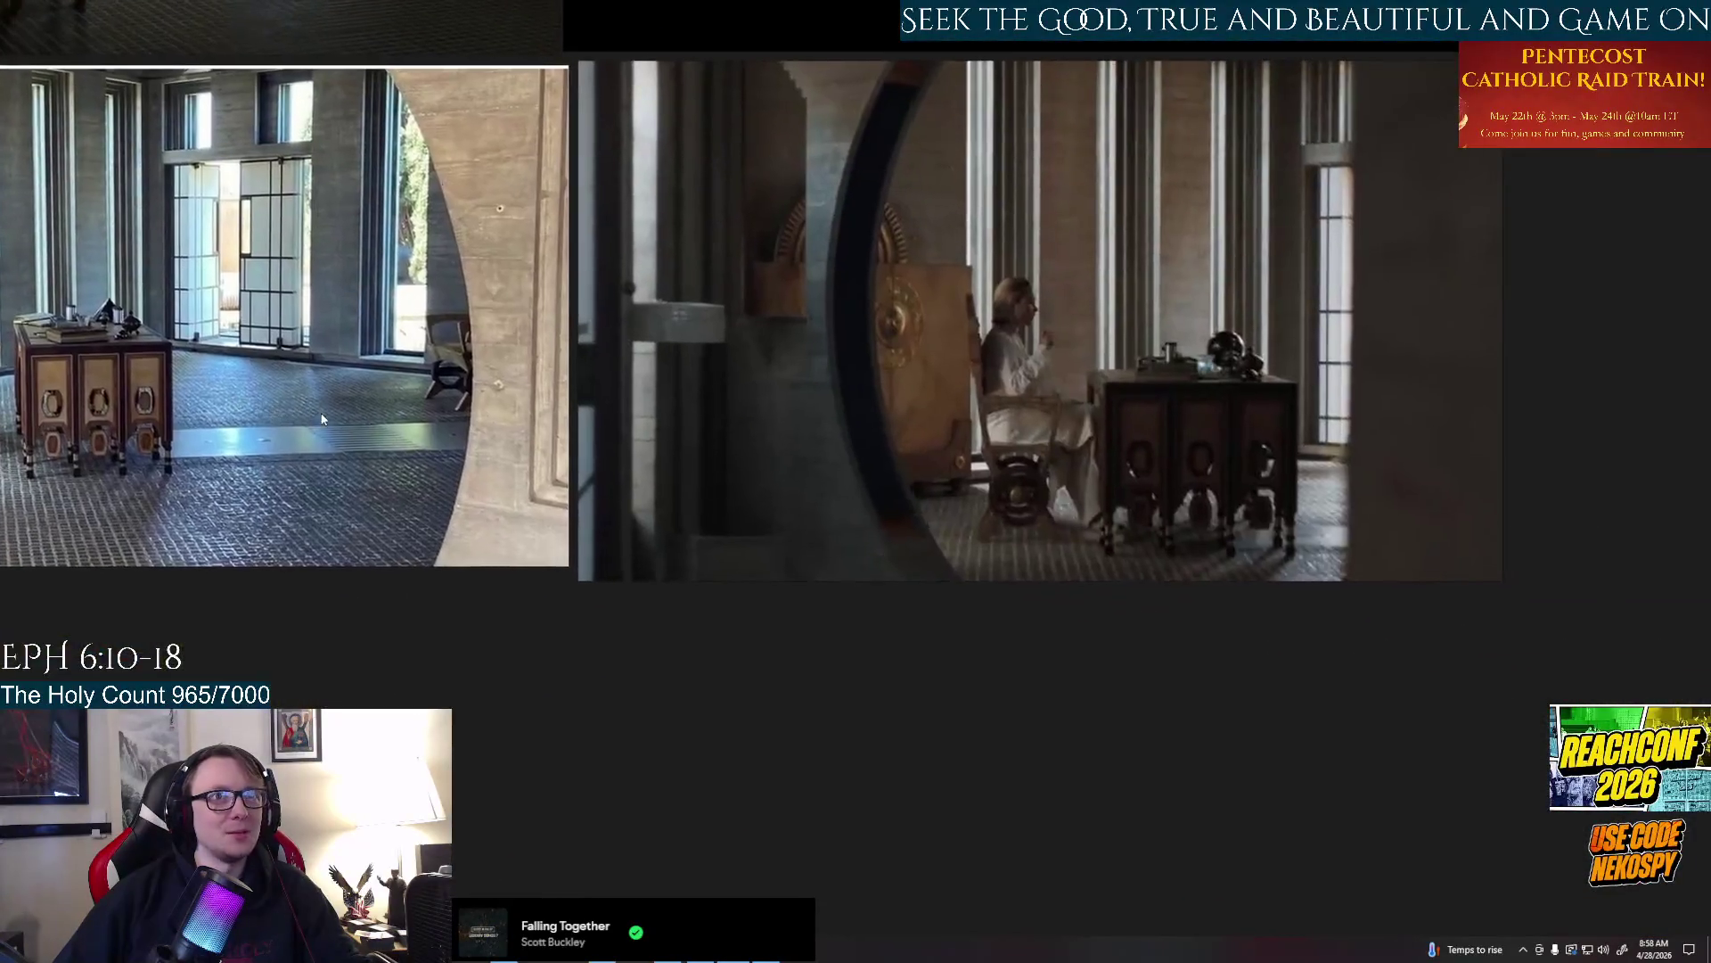
{"action": "scroll", "coordinate": [1175, 509], "scroll_direction": "up", "scroll_amount": 5}
{"action": "scroll", "coordinate": [1175, 509], "scroll_direction": "down", "scroll_amount": 5}
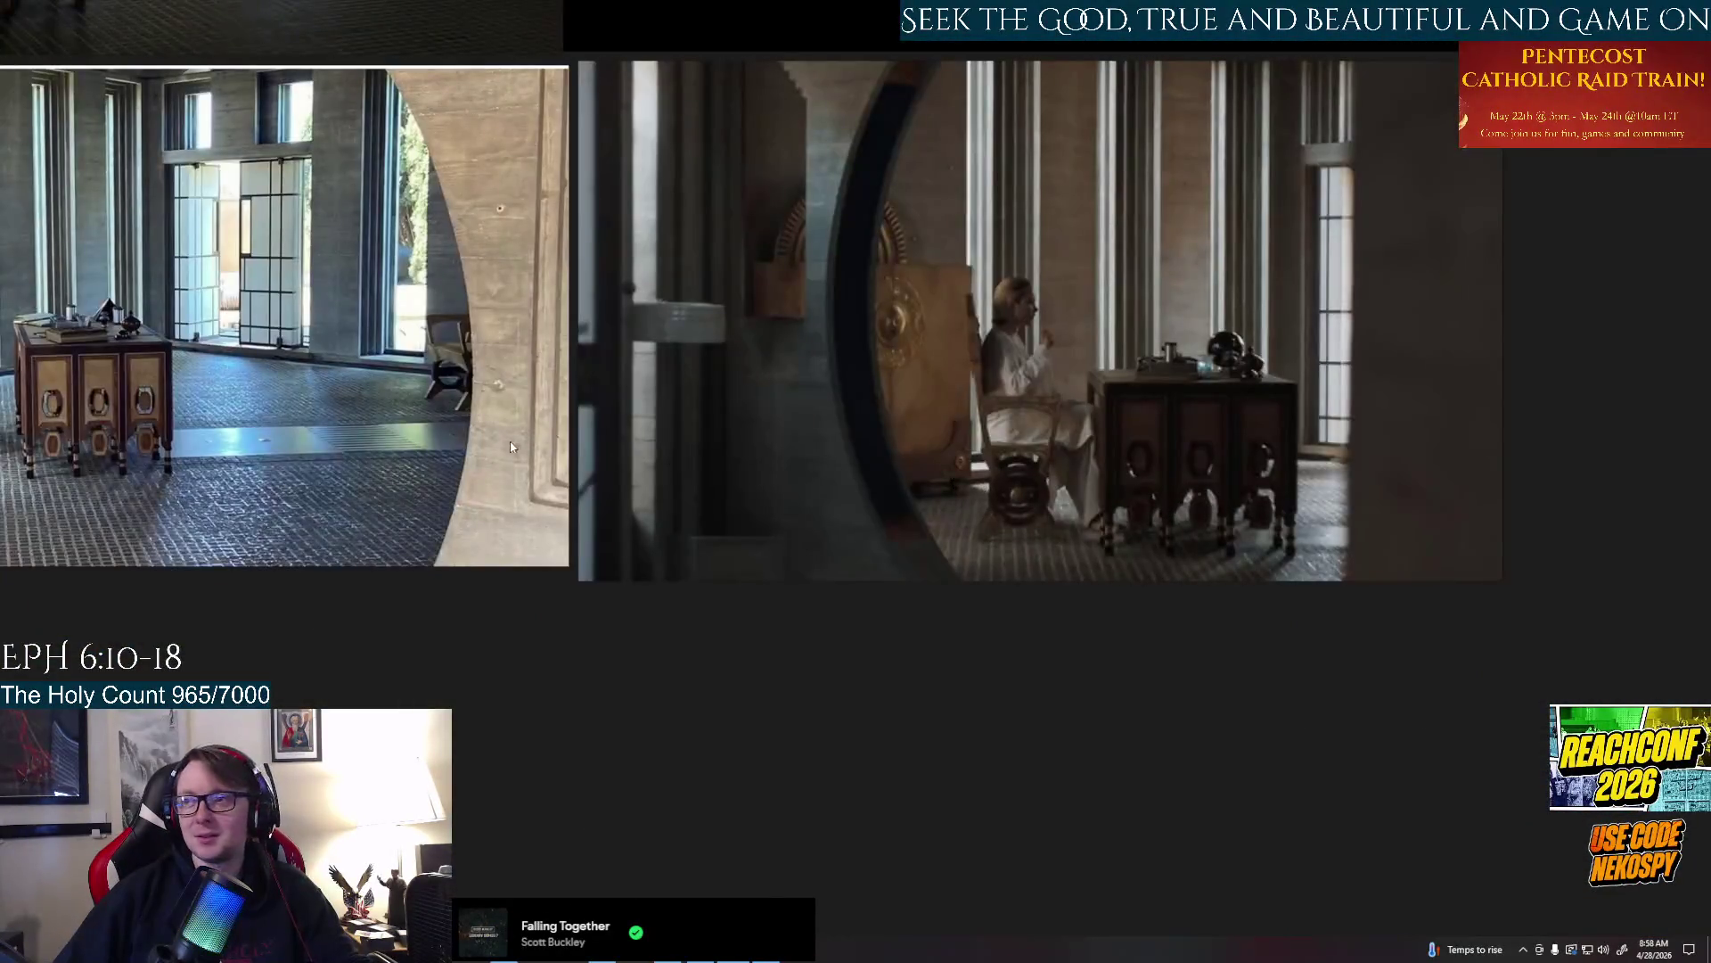
{"action": "scroll", "coordinate": [512, 446], "scroll_direction": "down", "scroll_amount": 4}
{"action": "scroll", "coordinate": [759, 576], "scroll_direction": "up", "scroll_amount": 3}
{"action": "scroll", "coordinate": [759, 576], "scroll_direction": "up", "scroll_amount": 3}
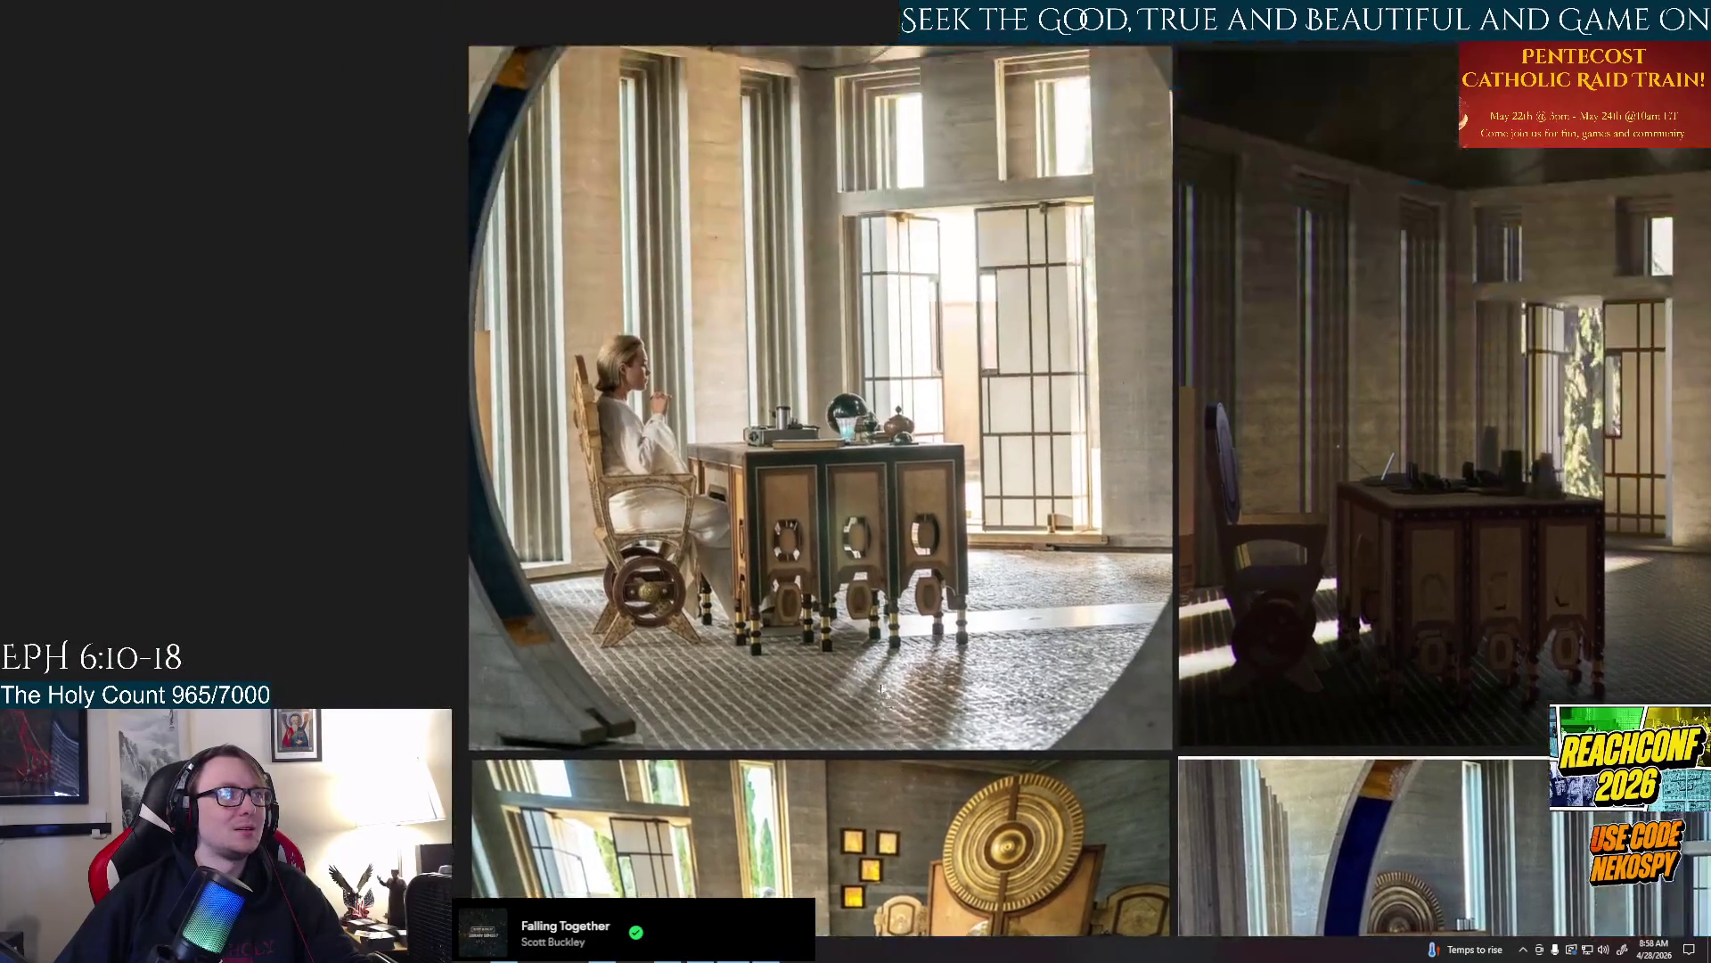
{"action": "scroll", "coordinate": [879, 691], "scroll_direction": "up", "scroll_amount": 6}
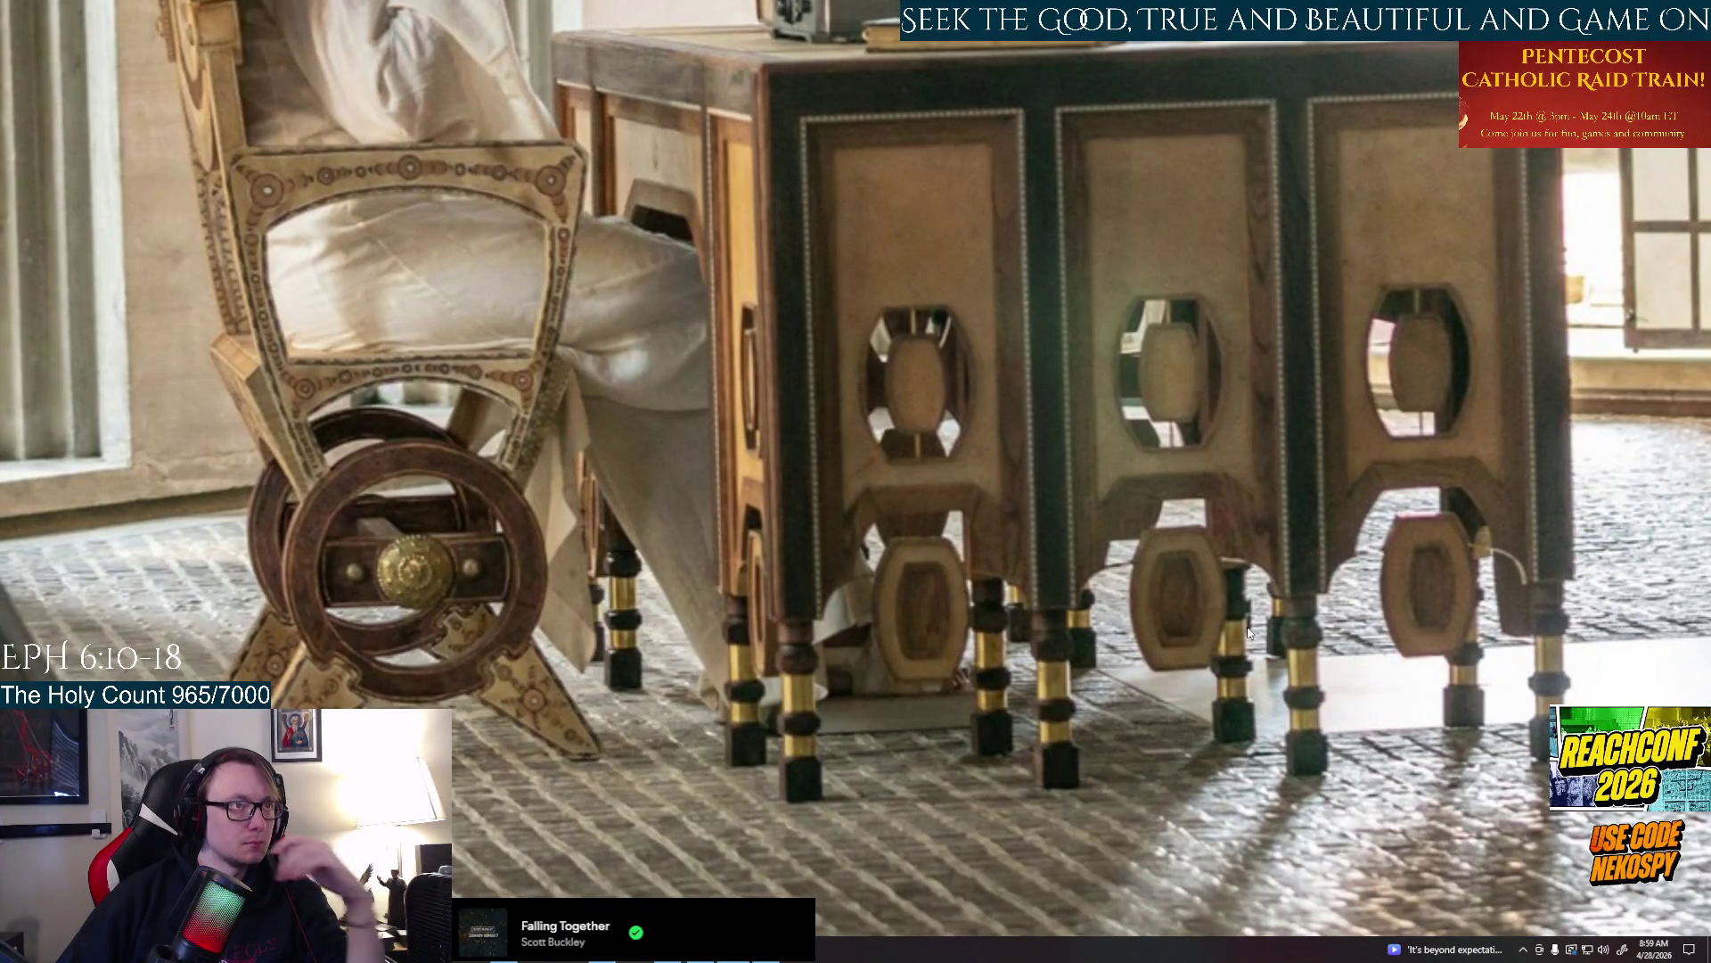
{"action": "scroll", "coordinate": [1183, 627], "scroll_direction": "down", "scroll_amount": 2}
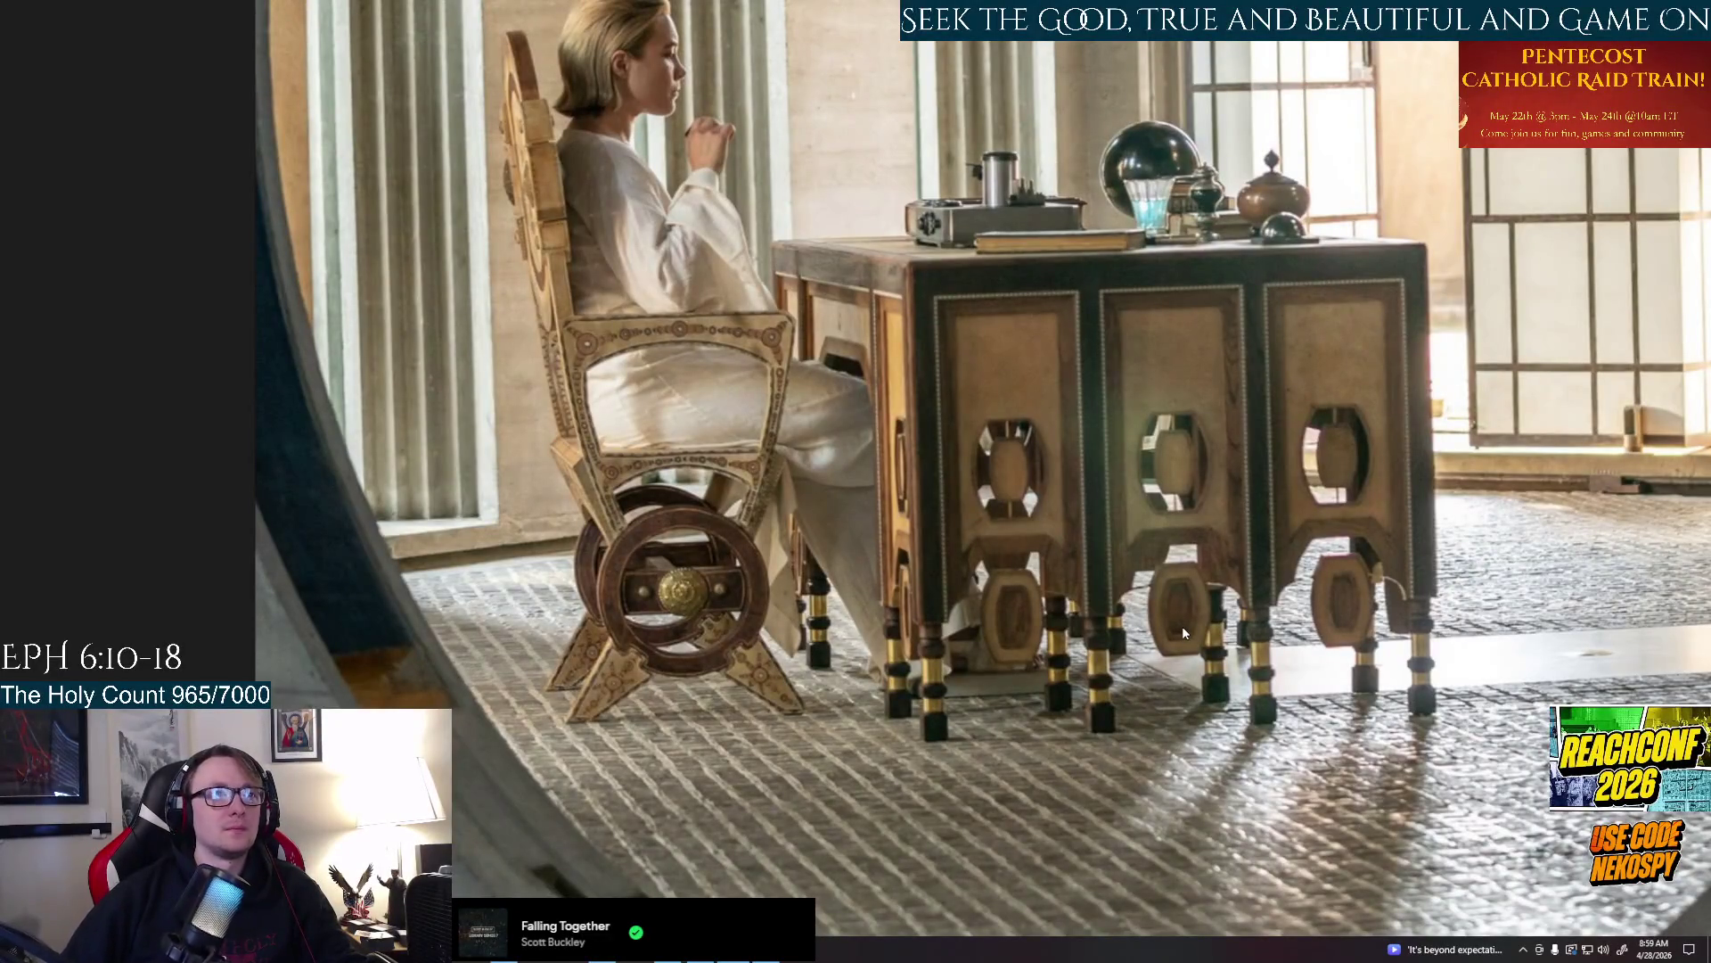
{"action": "scroll", "coordinate": [1182, 626], "scroll_direction": "up", "scroll_amount": 1}
Back out to the full reference board, then return to the Maya desk model
{"action": "key", "text": "Escape"}
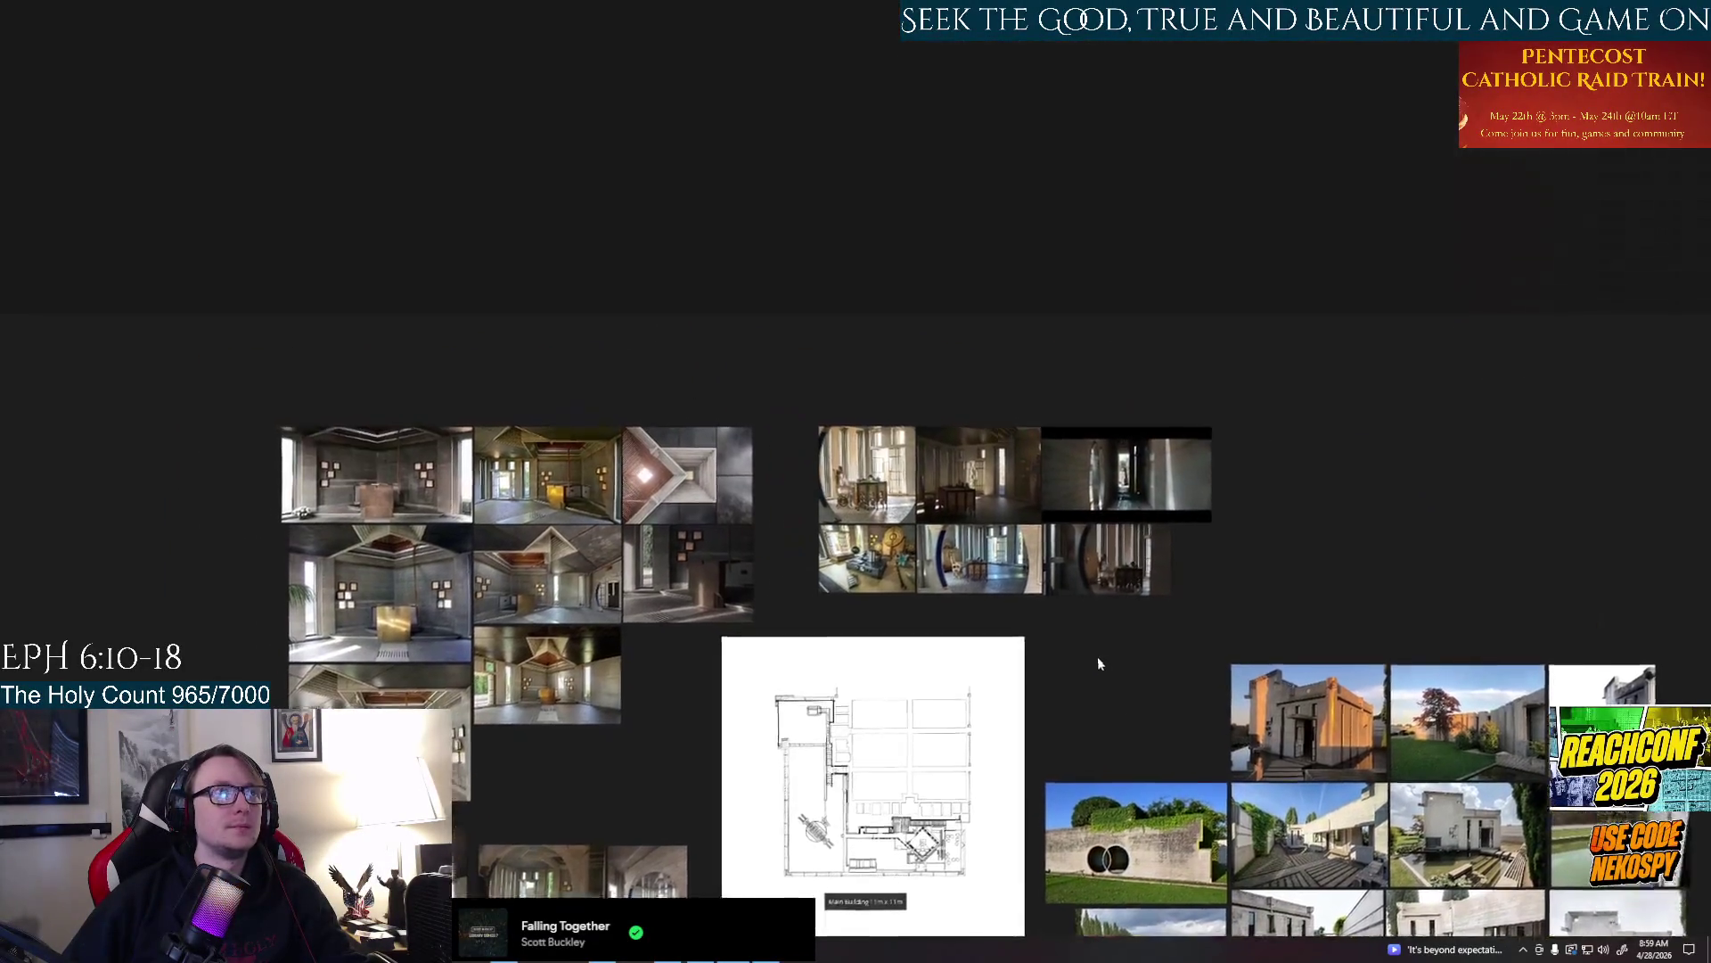
{"action": "scroll", "coordinate": [1097, 657], "scroll_direction": "up", "scroll_amount": 10}
{"action": "scroll", "coordinate": [993, 675], "scroll_direction": "down", "scroll_amount": 3}
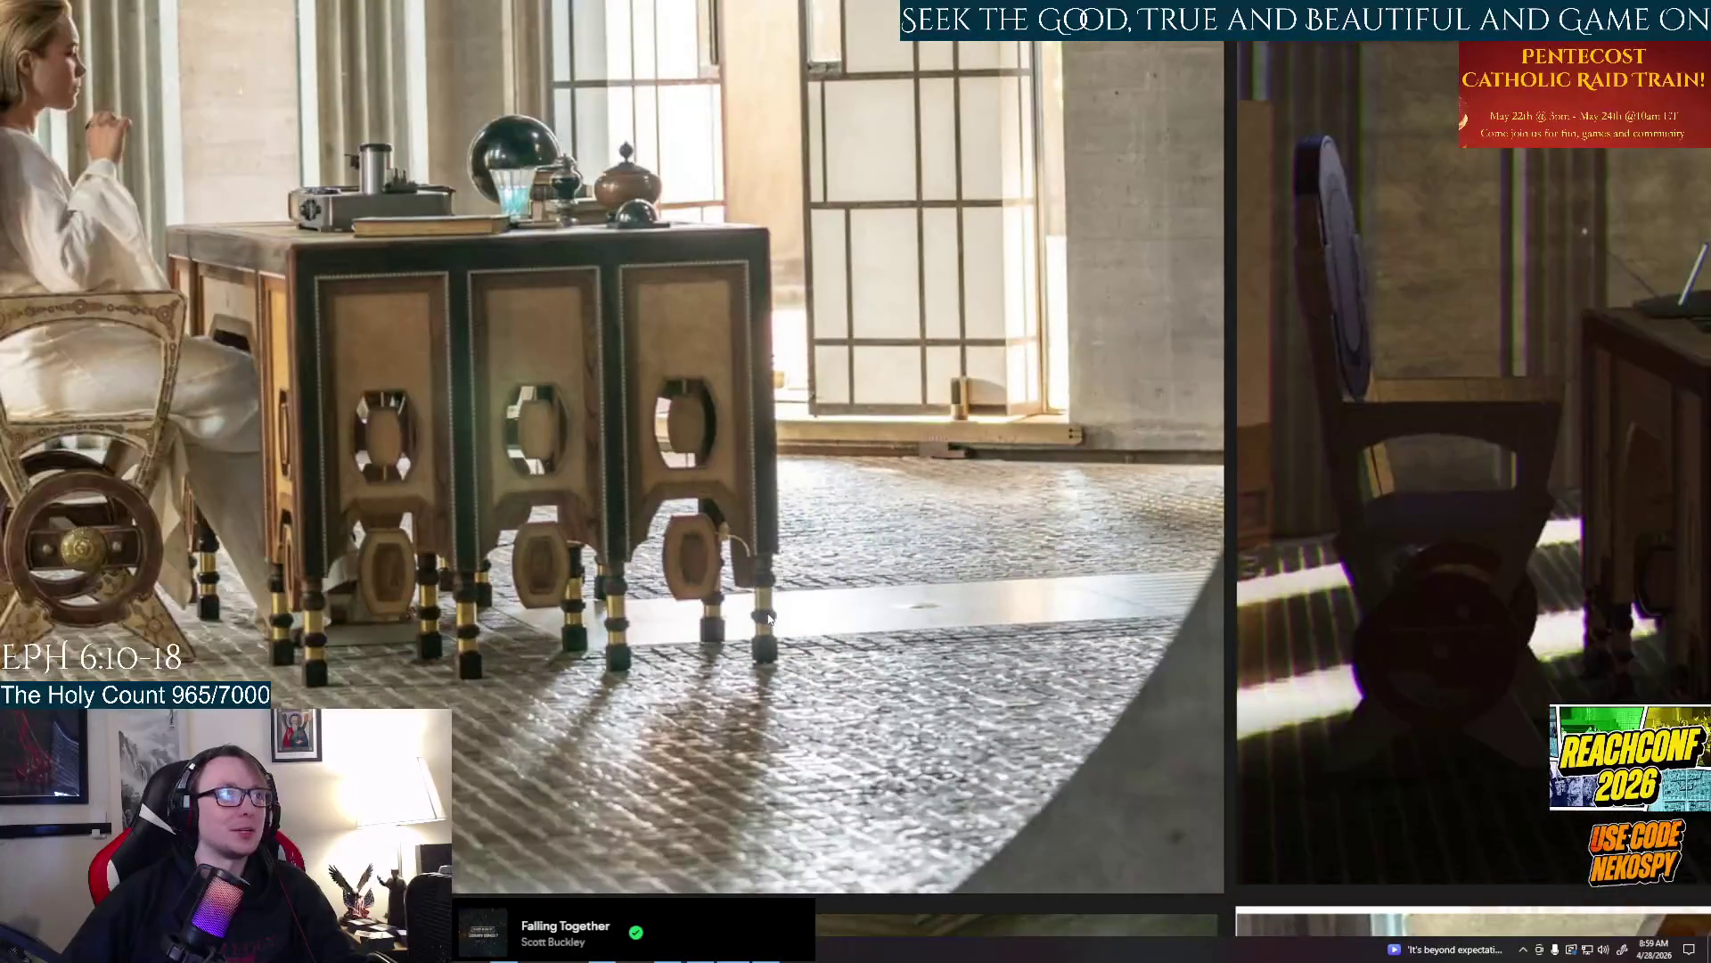
{"action": "scroll", "coordinate": [700, 417], "scroll_direction": "up", "scroll_amount": 3}
{"action": "scroll", "coordinate": [700, 417], "scroll_direction": "up", "scroll_amount": 3}
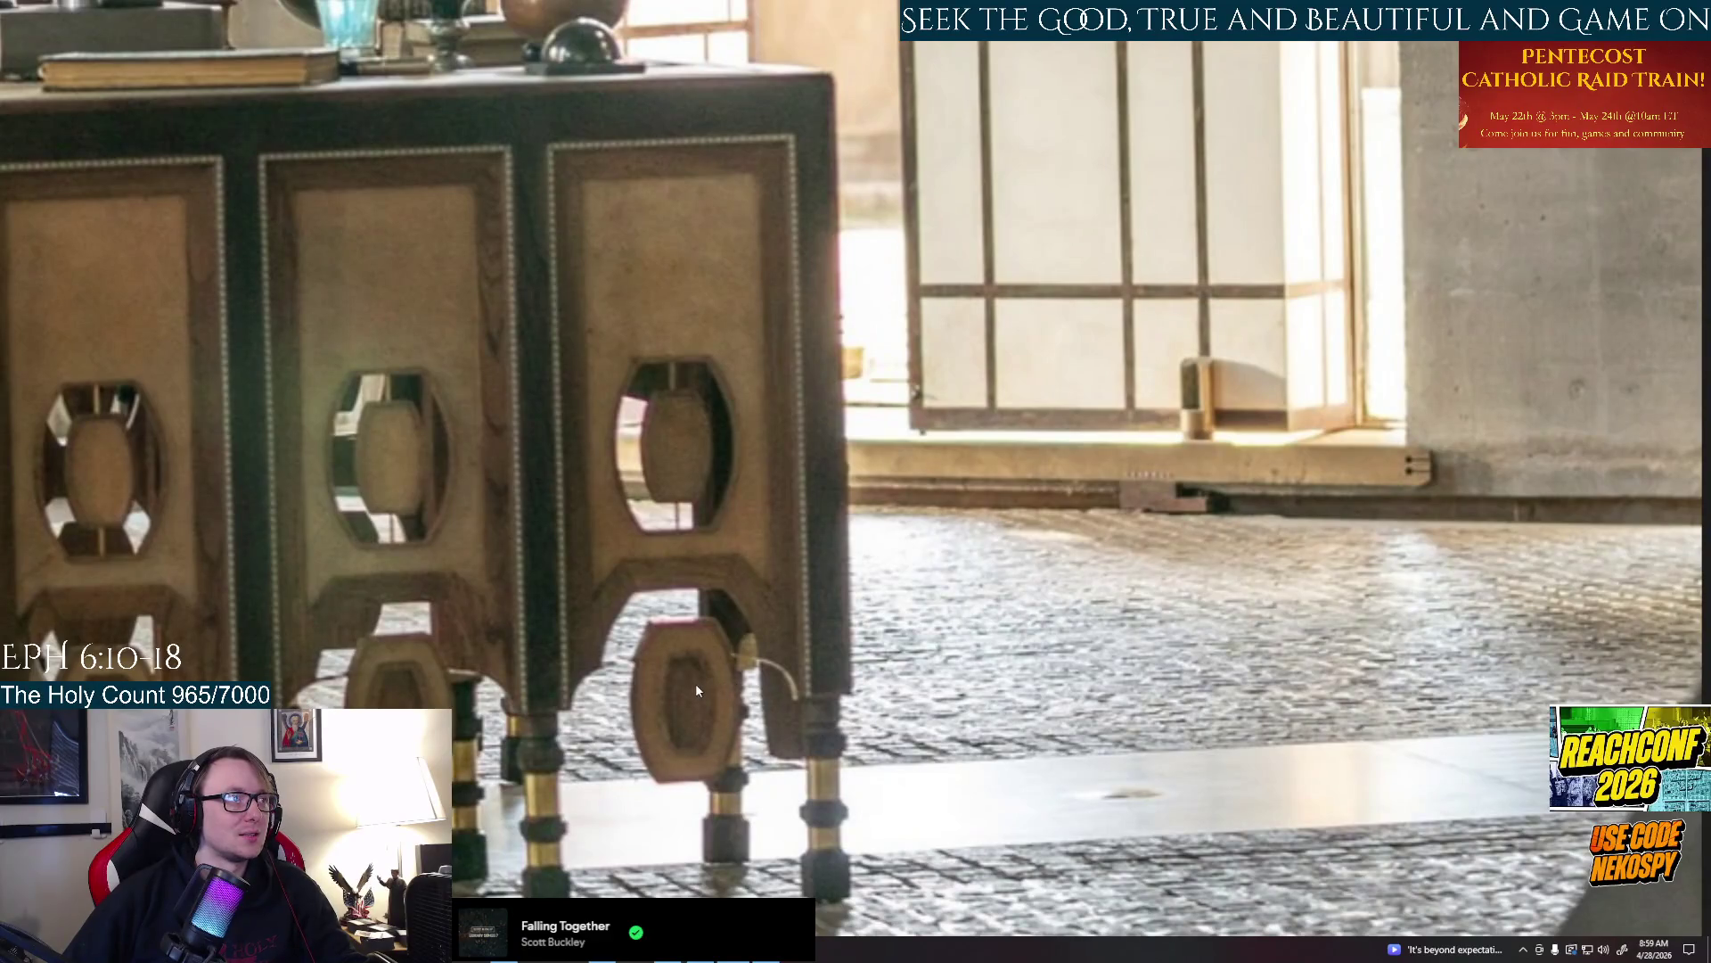
{"action": "scroll", "coordinate": [695, 683], "scroll_direction": "down", "scroll_amount": 2}
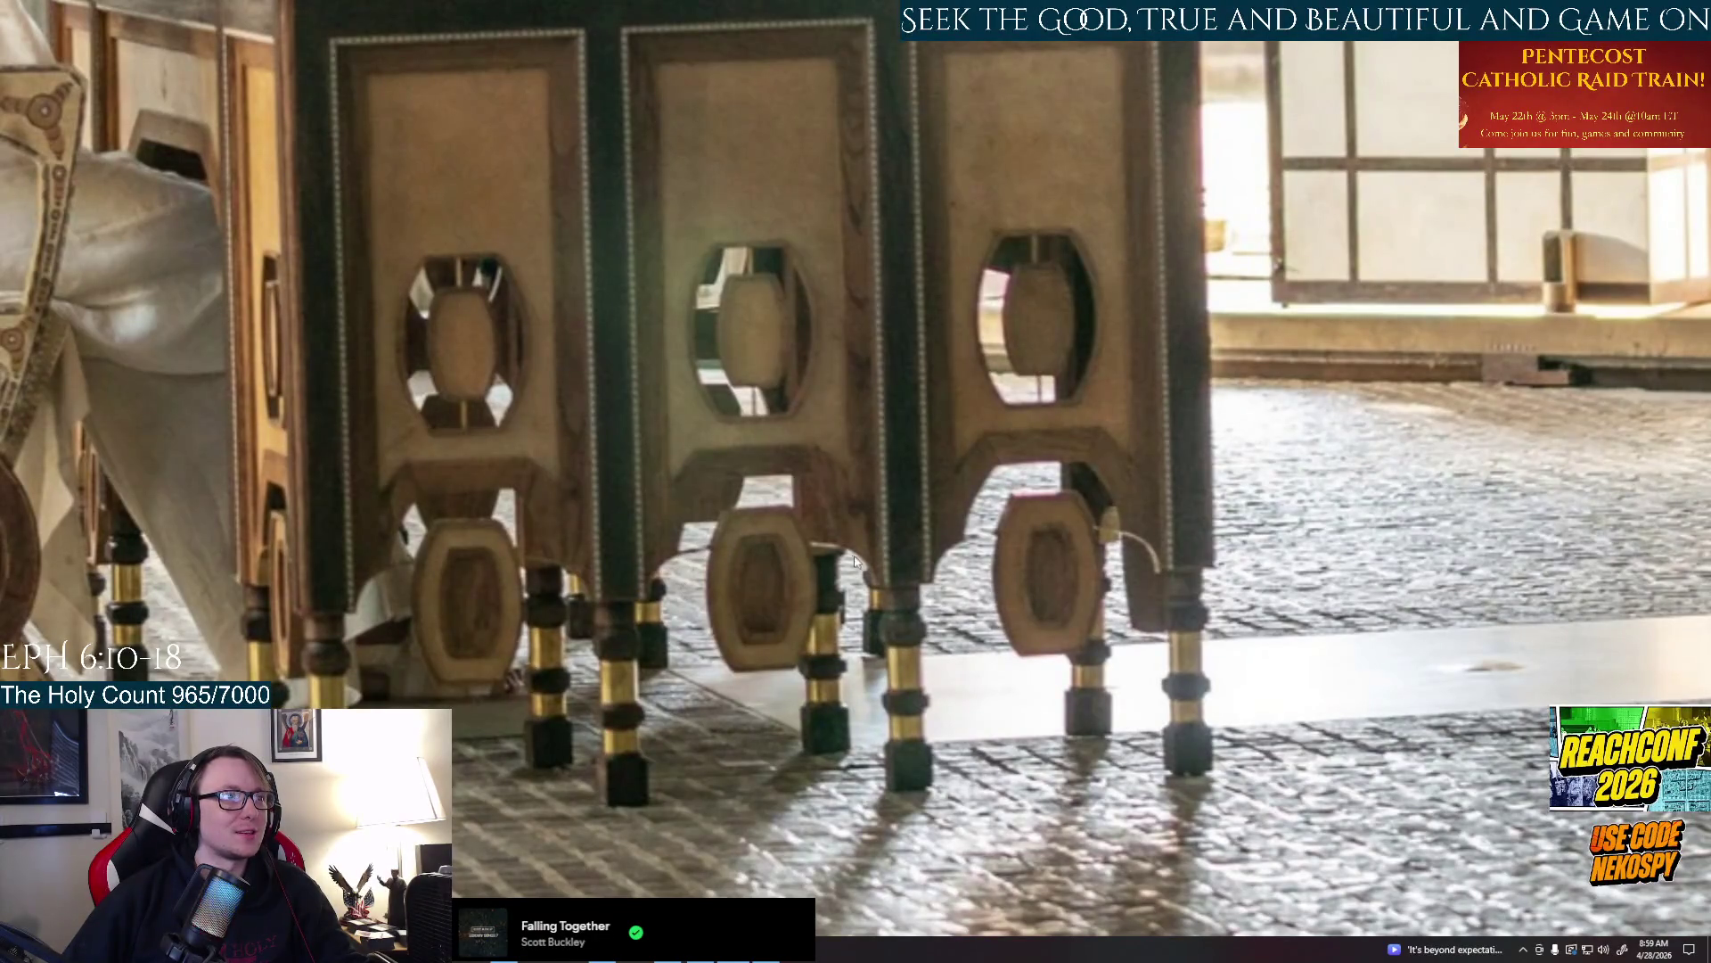
{"action": "scroll", "coordinate": [853, 560], "scroll_direction": "down", "scroll_amount": 3}
{"action": "scroll", "coordinate": [797, 609], "scroll_direction": "up", "scroll_amount": 3}
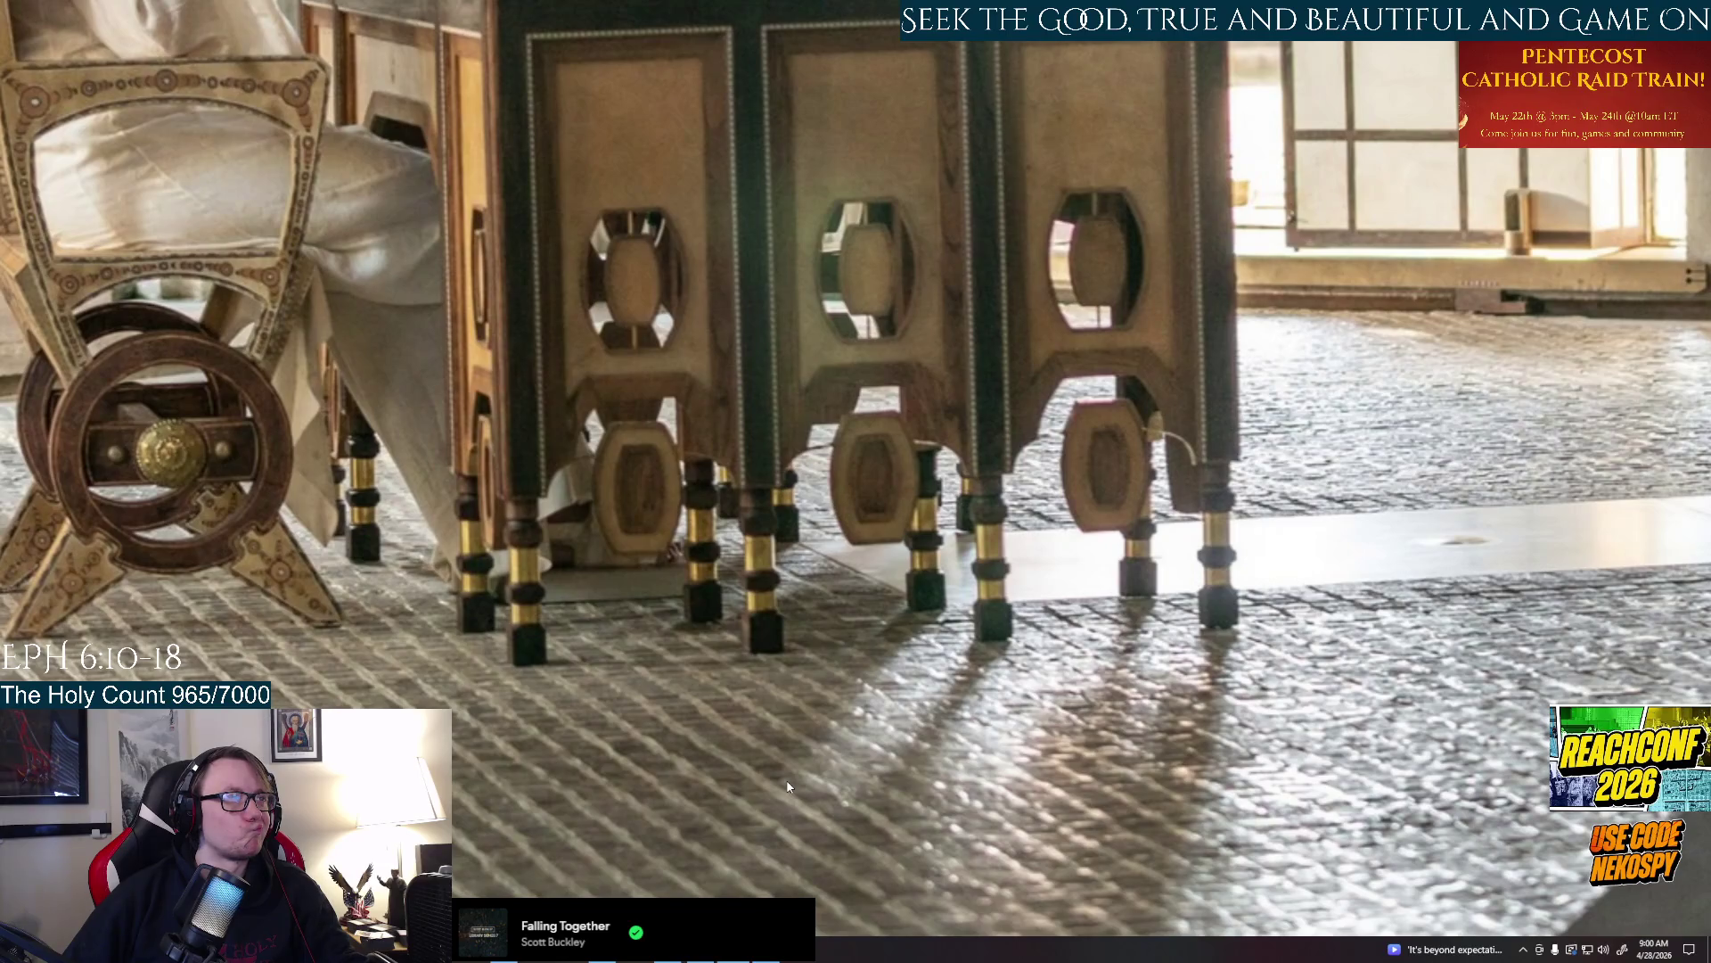
{"action": "key", "text": "alt+Tab"}
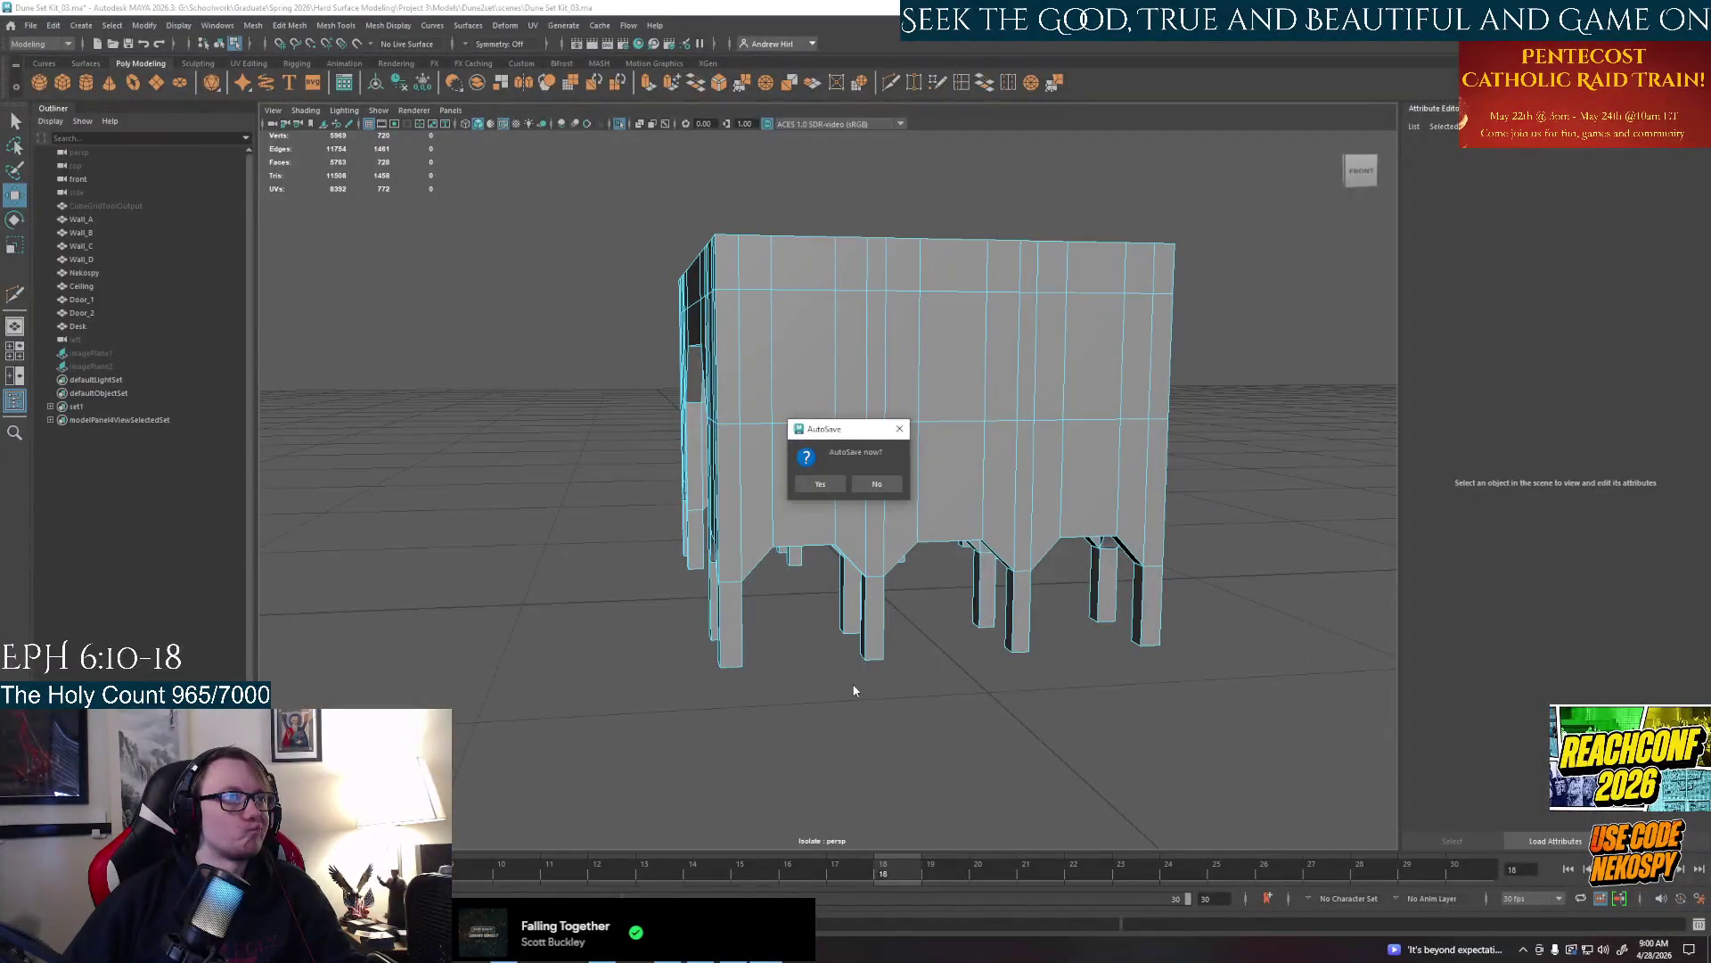
Accept the AutoSave prompt with Yes, then switch back to the reference photo
{"action": "left_click", "coordinate": [824, 484]}
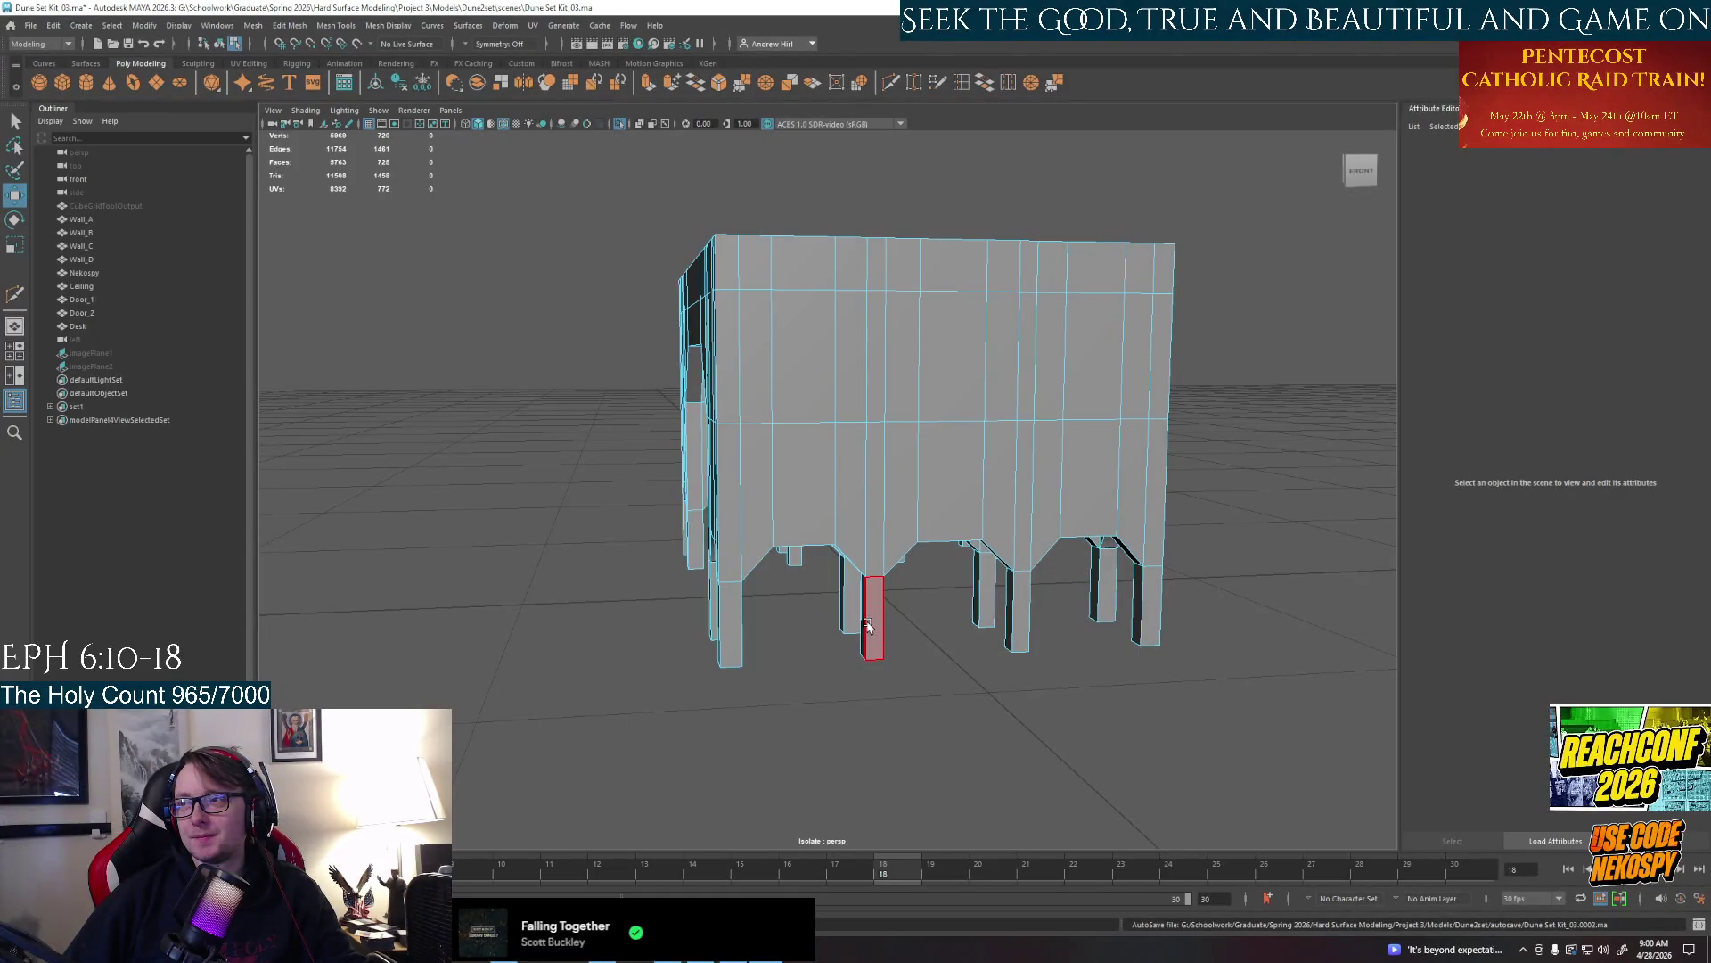
{"action": "key", "text": "alt+Tab"}
{"action": "scroll", "coordinate": [1004, 669], "scroll_direction": "up", "scroll_amount": 3}
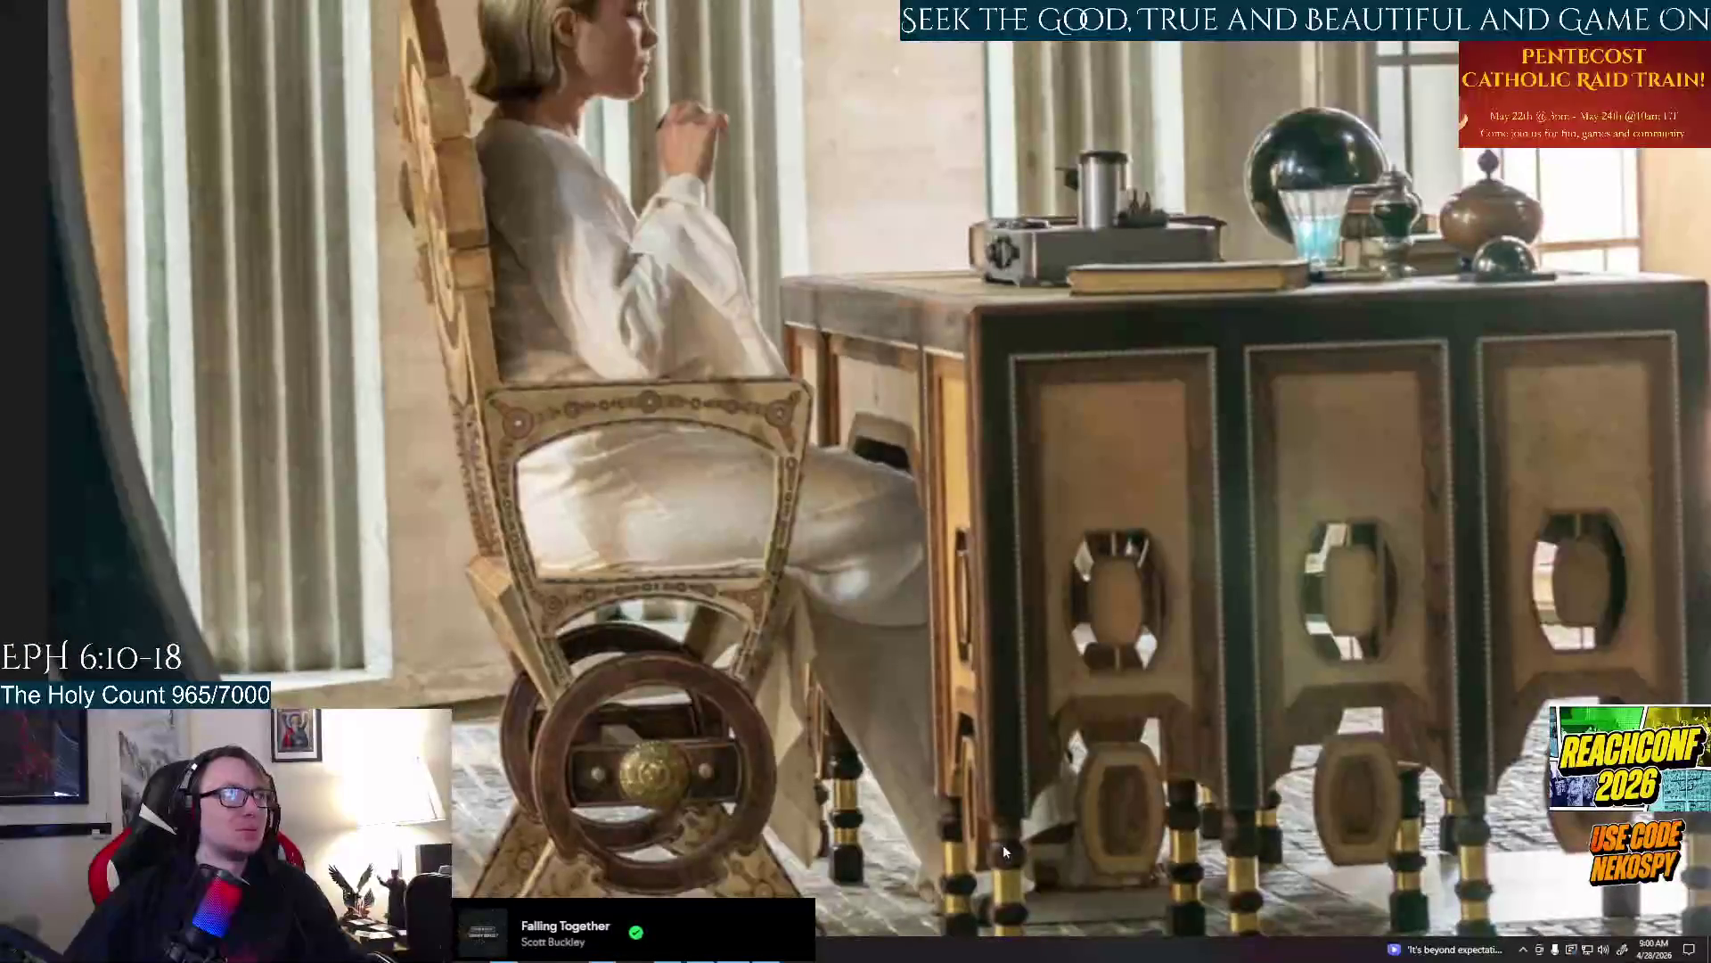
{"action": "scroll", "coordinate": [872, 602], "scroll_direction": "down", "scroll_amount": 3}
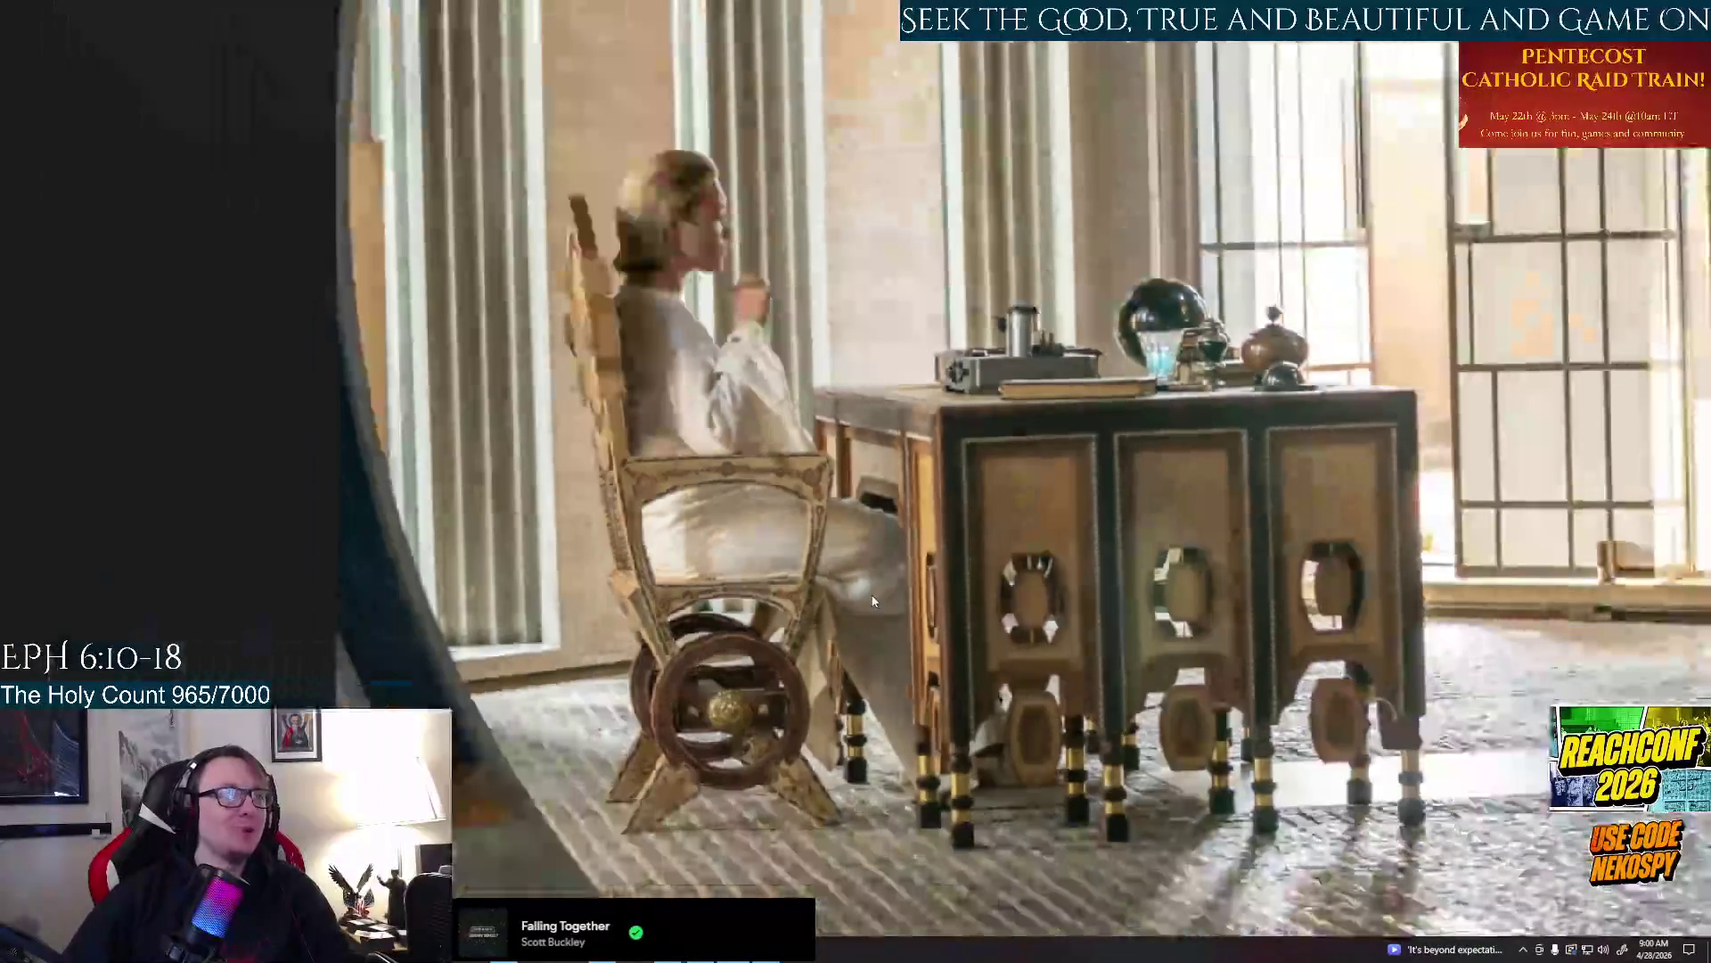
{"action": "scroll", "coordinate": [883, 609], "scroll_direction": "up", "scroll_amount": 1}
{"action": "scroll", "coordinate": [872, 659], "scroll_direction": "up", "scroll_amount": 2}
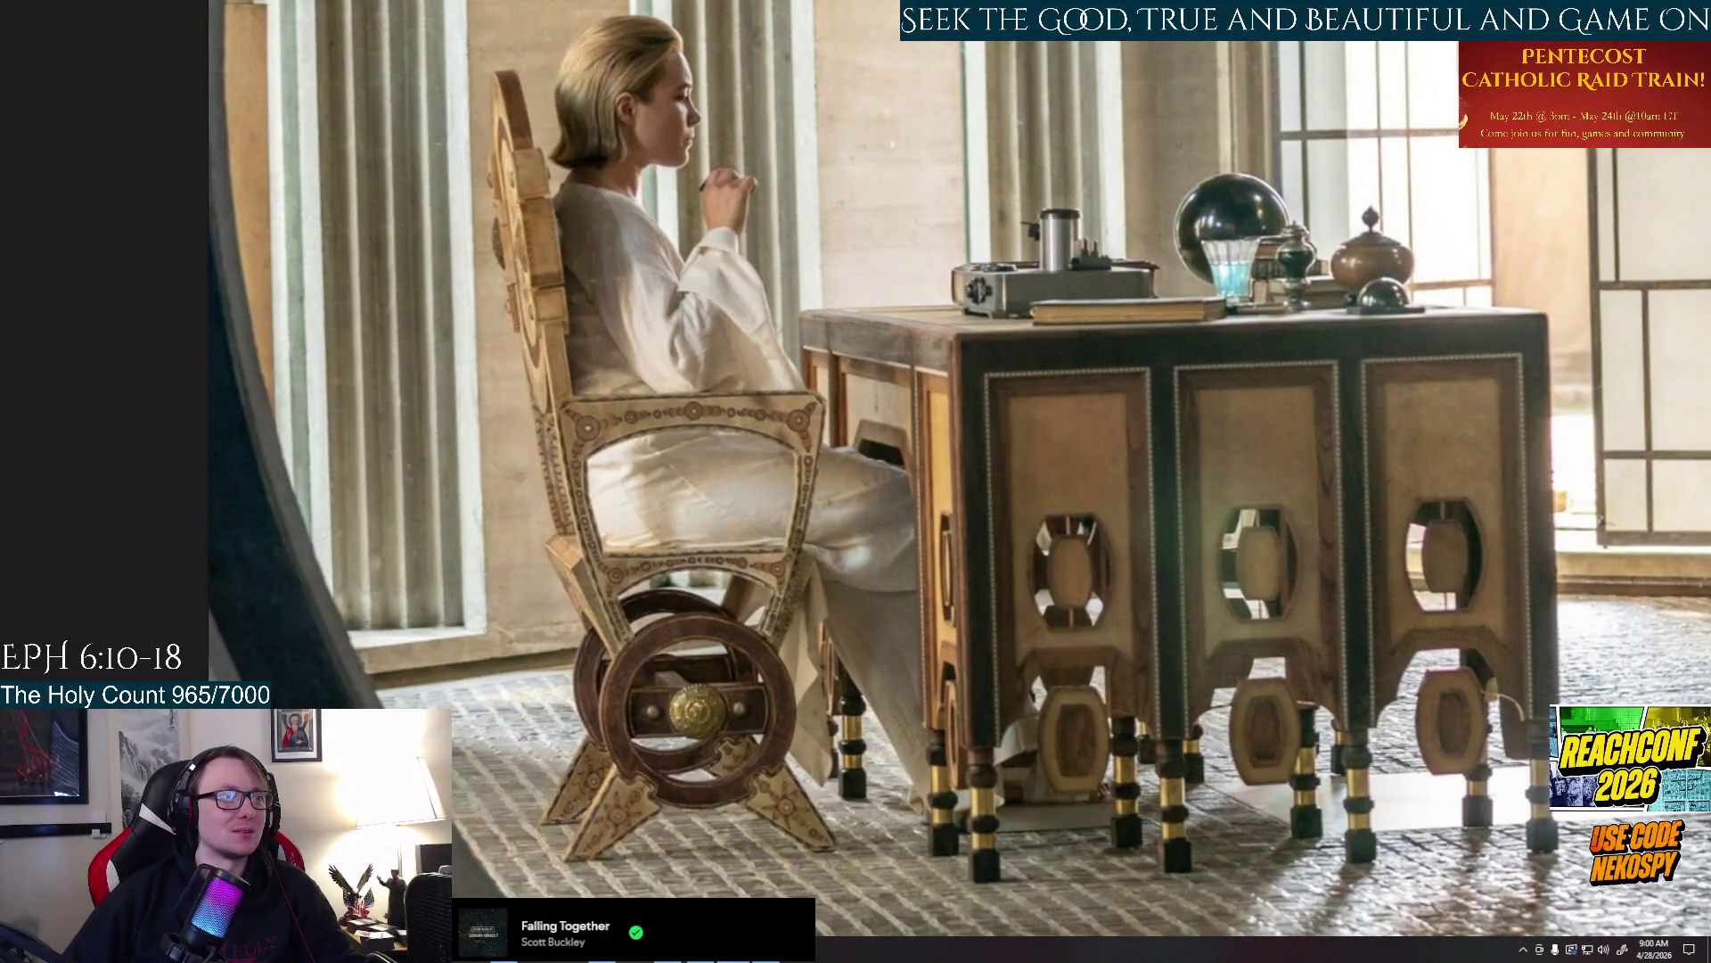
Move the vertex at the inner-leg notch tip downward to reshape the notch
{"action": "key", "text": "alt+Tab"}
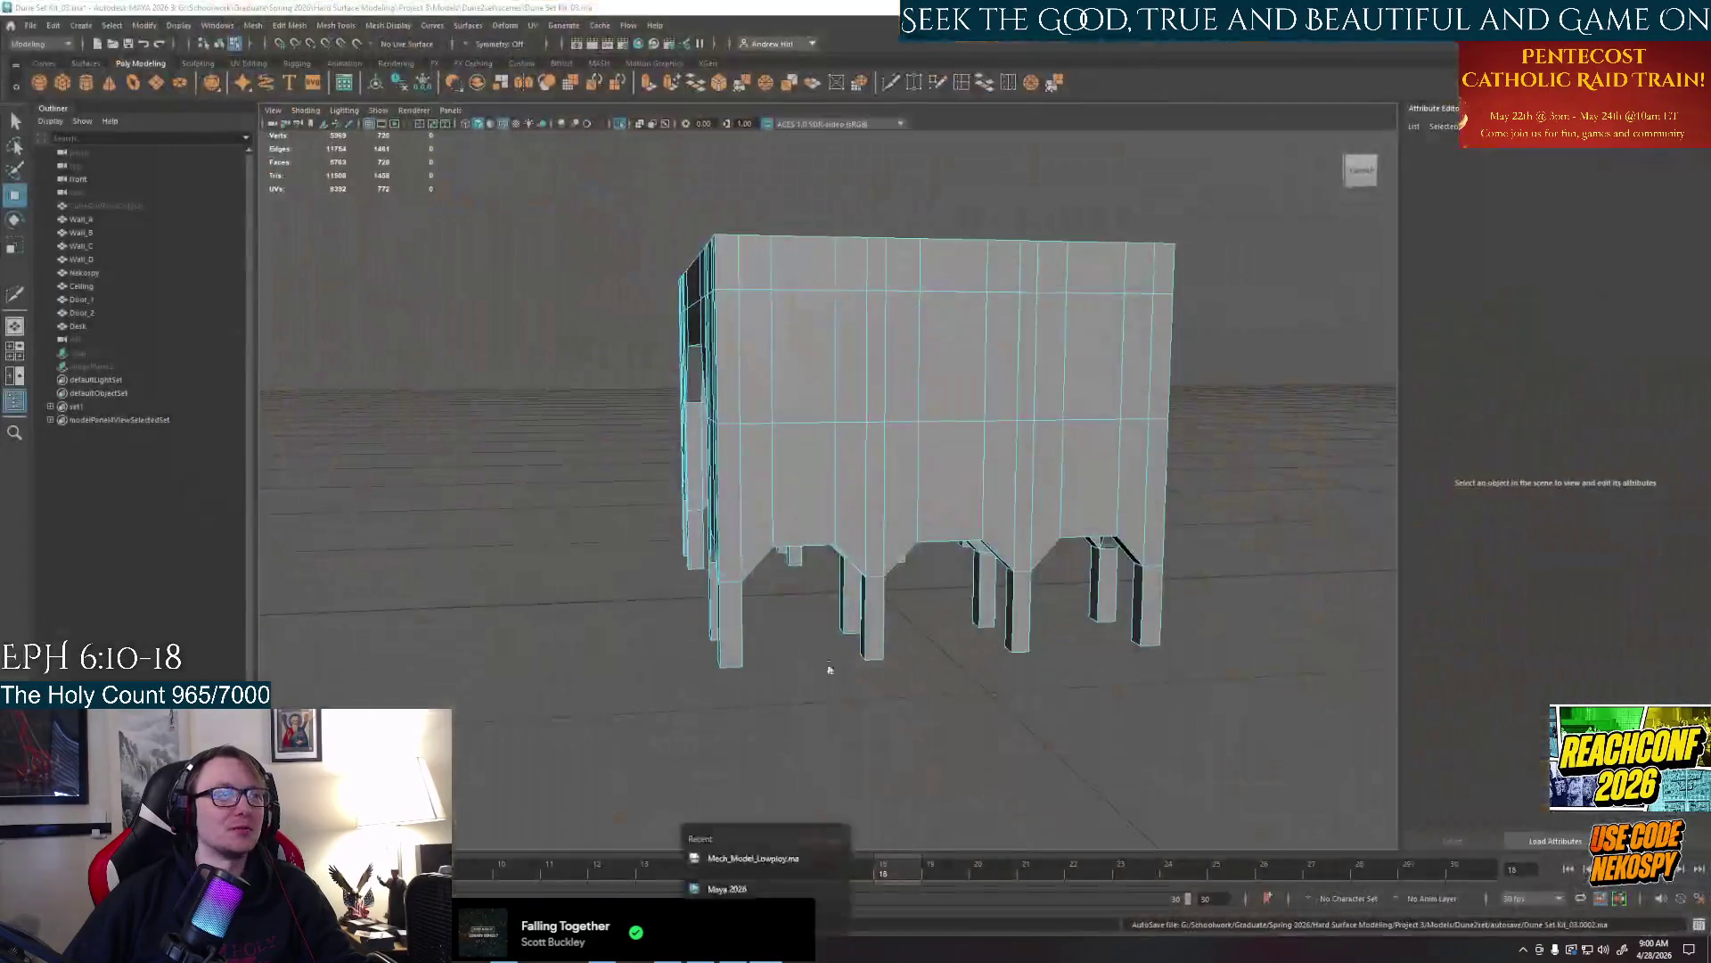
{"action": "mouse_move", "coordinate": [953, 615]}
{"action": "left_mouse_down", "text": "alt"}
{"action": "mouse_move", "coordinate": [922, 676]}
{"action": "mouse_move", "coordinate": [710, 633]}
{"action": "mouse_move", "coordinate": [695, 535]}
{"action": "left_mouse_up", "text": "alt"}
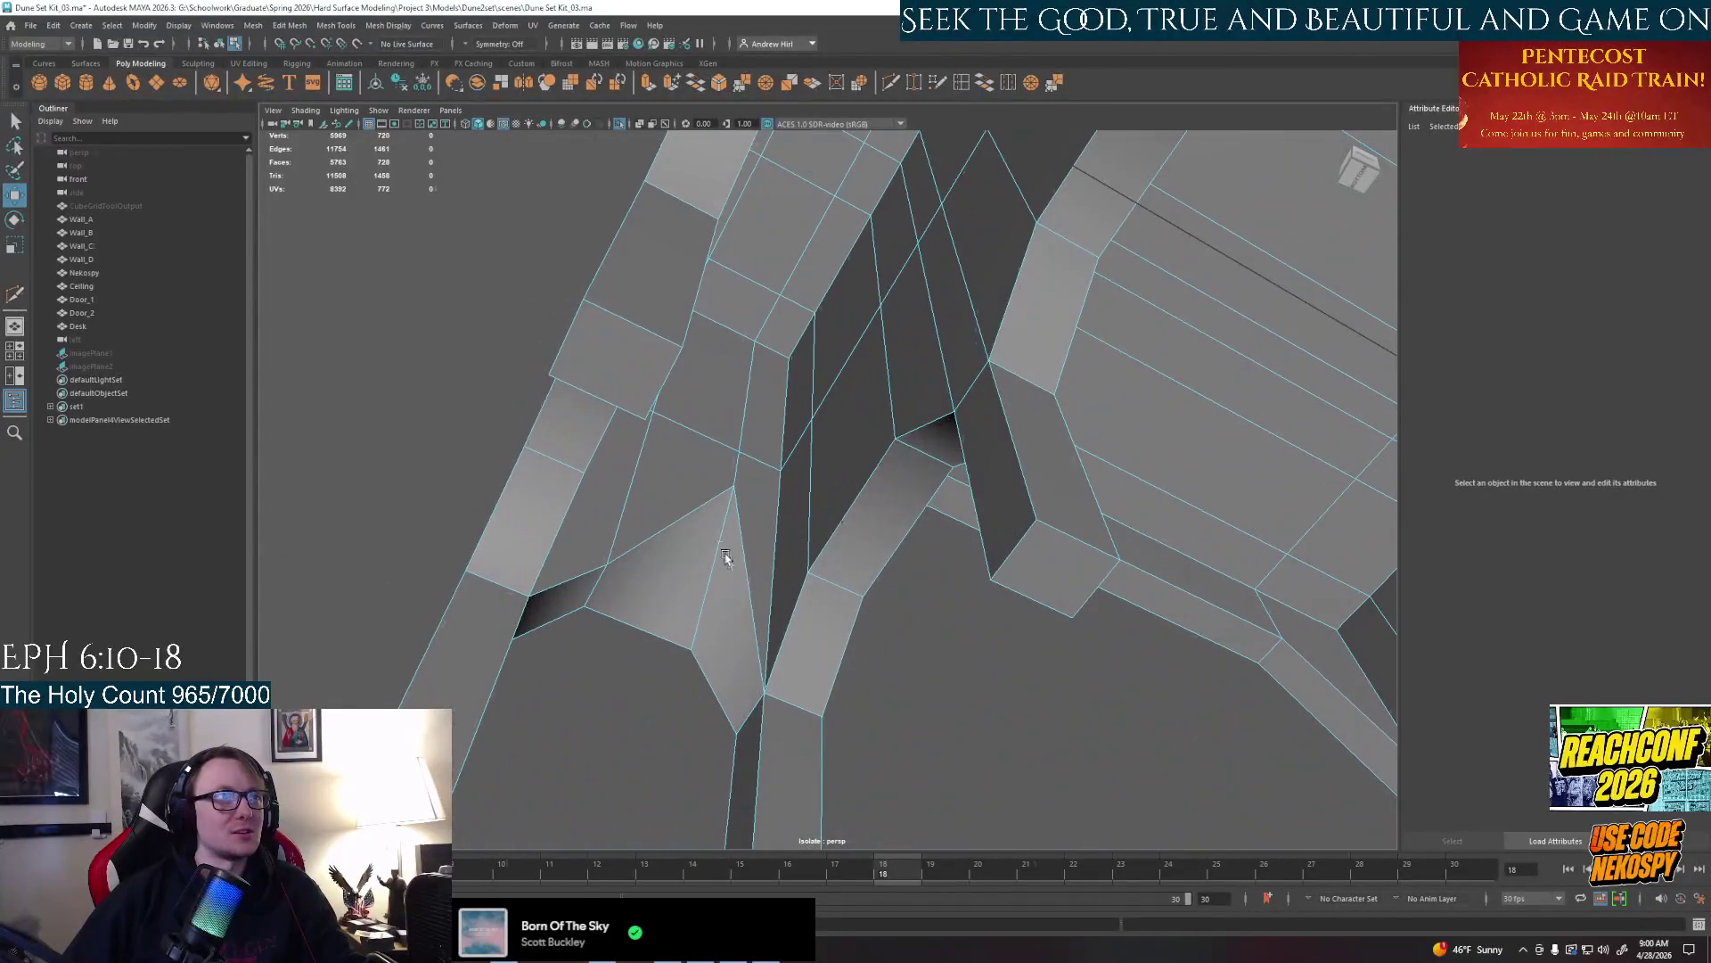
{"action": "right_click", "coordinate": [679, 497]}
{"action": "left_click", "coordinate": [746, 484]}
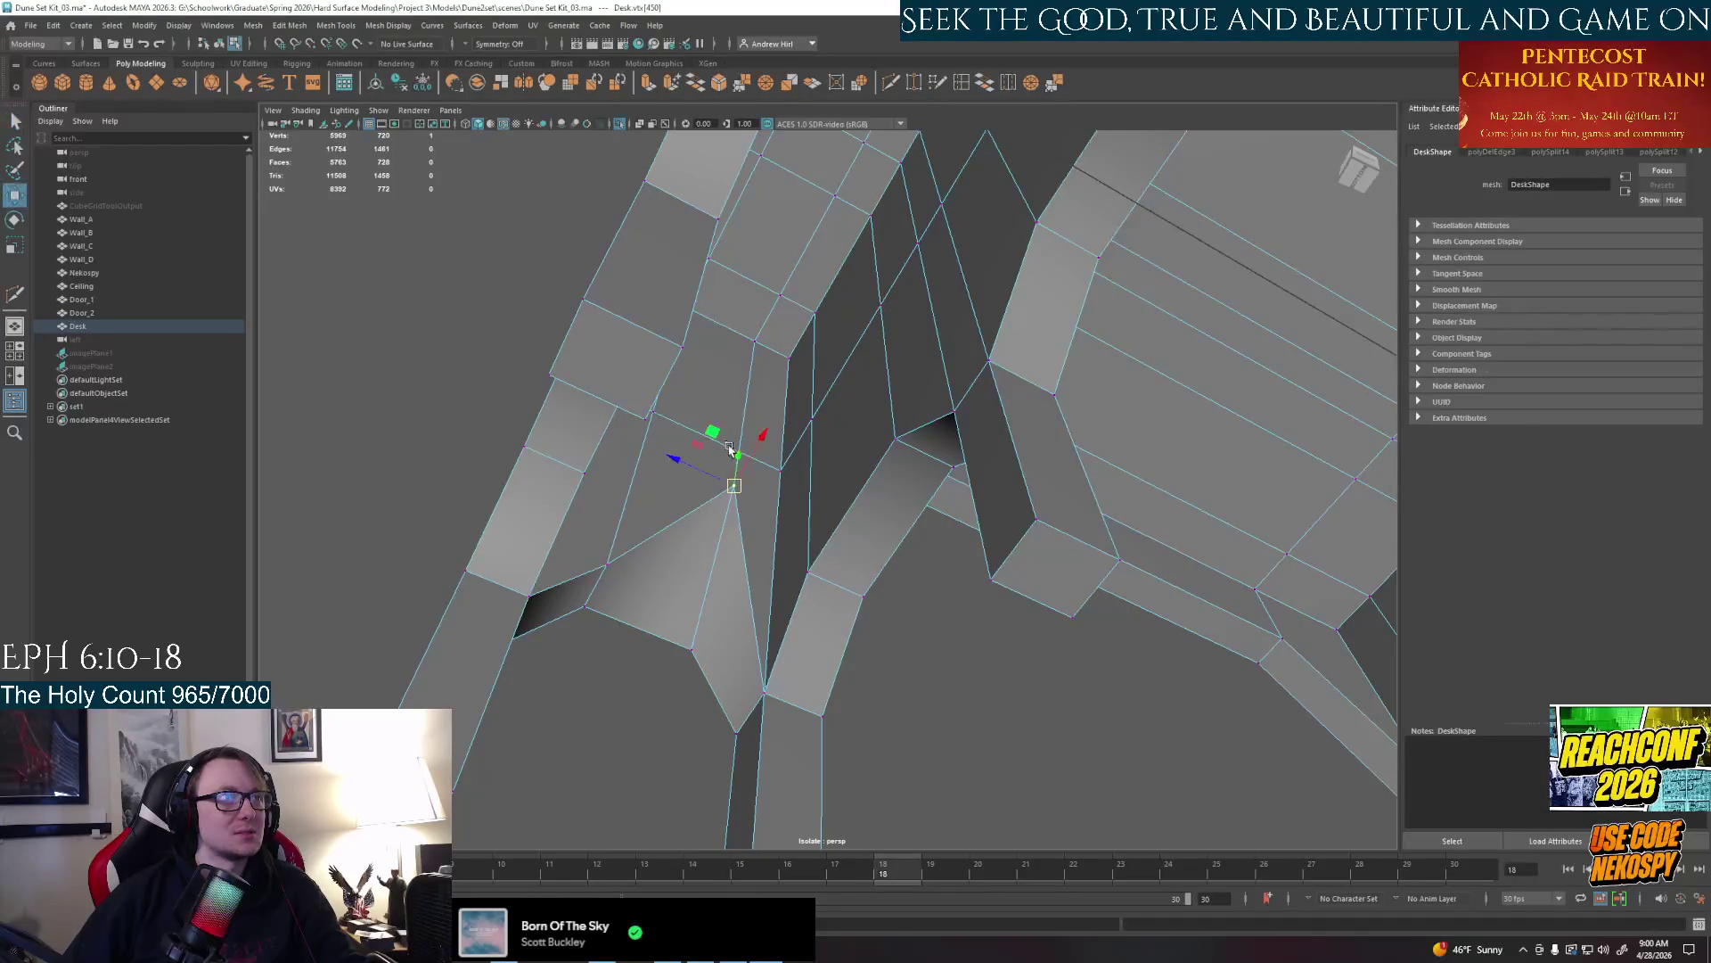
{"action": "mouse_move", "coordinate": [735, 435]}
{"action": "left_mouse_down", "text": "alt"}
{"action": "mouse_move", "coordinate": [719, 609]}
{"action": "mouse_move", "coordinate": [723, 508]}
{"action": "mouse_move", "coordinate": [646, 424]}
{"action": "mouse_move", "coordinate": [749, 402]}
{"action": "mouse_move", "coordinate": [857, 482]}
{"action": "mouse_move", "coordinate": [1057, 571]}
{"action": "mouse_move", "coordinate": [936, 508]}
{"action": "mouse_move", "coordinate": [743, 561]}
{"action": "mouse_move", "coordinate": [661, 521]}
{"action": "left_mouse_up", "text": "alt"}
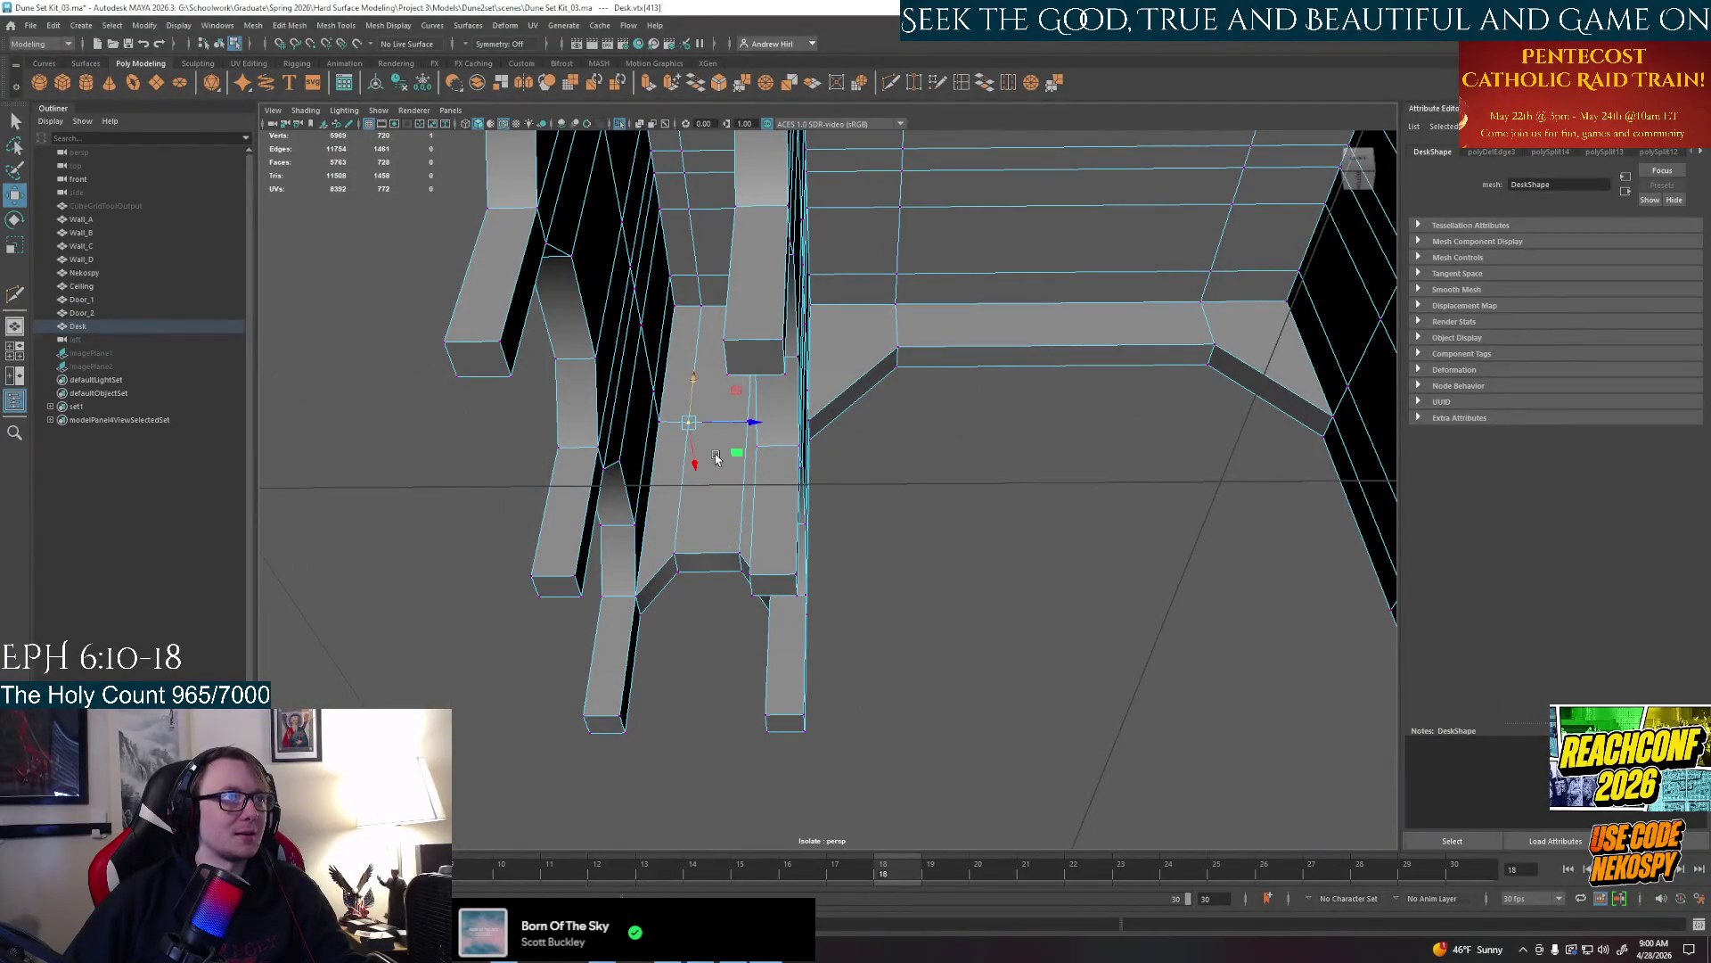
Inspect the legs and return to Object selection mode
{"action": "mouse_move", "coordinate": [716, 459]}
{"action": "left_mouse_down", "text": "alt"}
{"action": "mouse_move", "coordinate": [748, 441]}
{"action": "mouse_move", "coordinate": [722, 401]}
{"action": "mouse_move", "coordinate": [673, 452]}
{"action": "mouse_move", "coordinate": [722, 481]}
{"action": "mouse_move", "coordinate": [589, 428]}
{"action": "mouse_move", "coordinate": [802, 481]}
{"action": "mouse_move", "coordinate": [786, 598]}
{"action": "mouse_move", "coordinate": [695, 482]}
{"action": "mouse_move", "coordinate": [865, 598]}
{"action": "mouse_move", "coordinate": [802, 535]}
{"action": "mouse_move", "coordinate": [695, 481]}
{"action": "mouse_move", "coordinate": [492, 641]}
{"action": "mouse_move", "coordinate": [723, 481]}
{"action": "left_mouse_up", "text": "alt"}
{"action": "right_click_drag", "start_coordinate": [749, 468], "coordinate": [813, 440]}
{"action": "mouse_move", "coordinate": [803, 535]}
{"action": "left_mouse_down", "text": "alt"}
{"action": "mouse_move", "coordinate": [722, 454]}
{"action": "mouse_move", "coordinate": [847, 448]}
{"action": "mouse_move", "coordinate": [317, 156]}
{"action": "left_mouse_up", "text": "alt"}
{"action": "scroll", "coordinate": [803, 468], "scroll_direction": "down", "scroll_amount": 3}
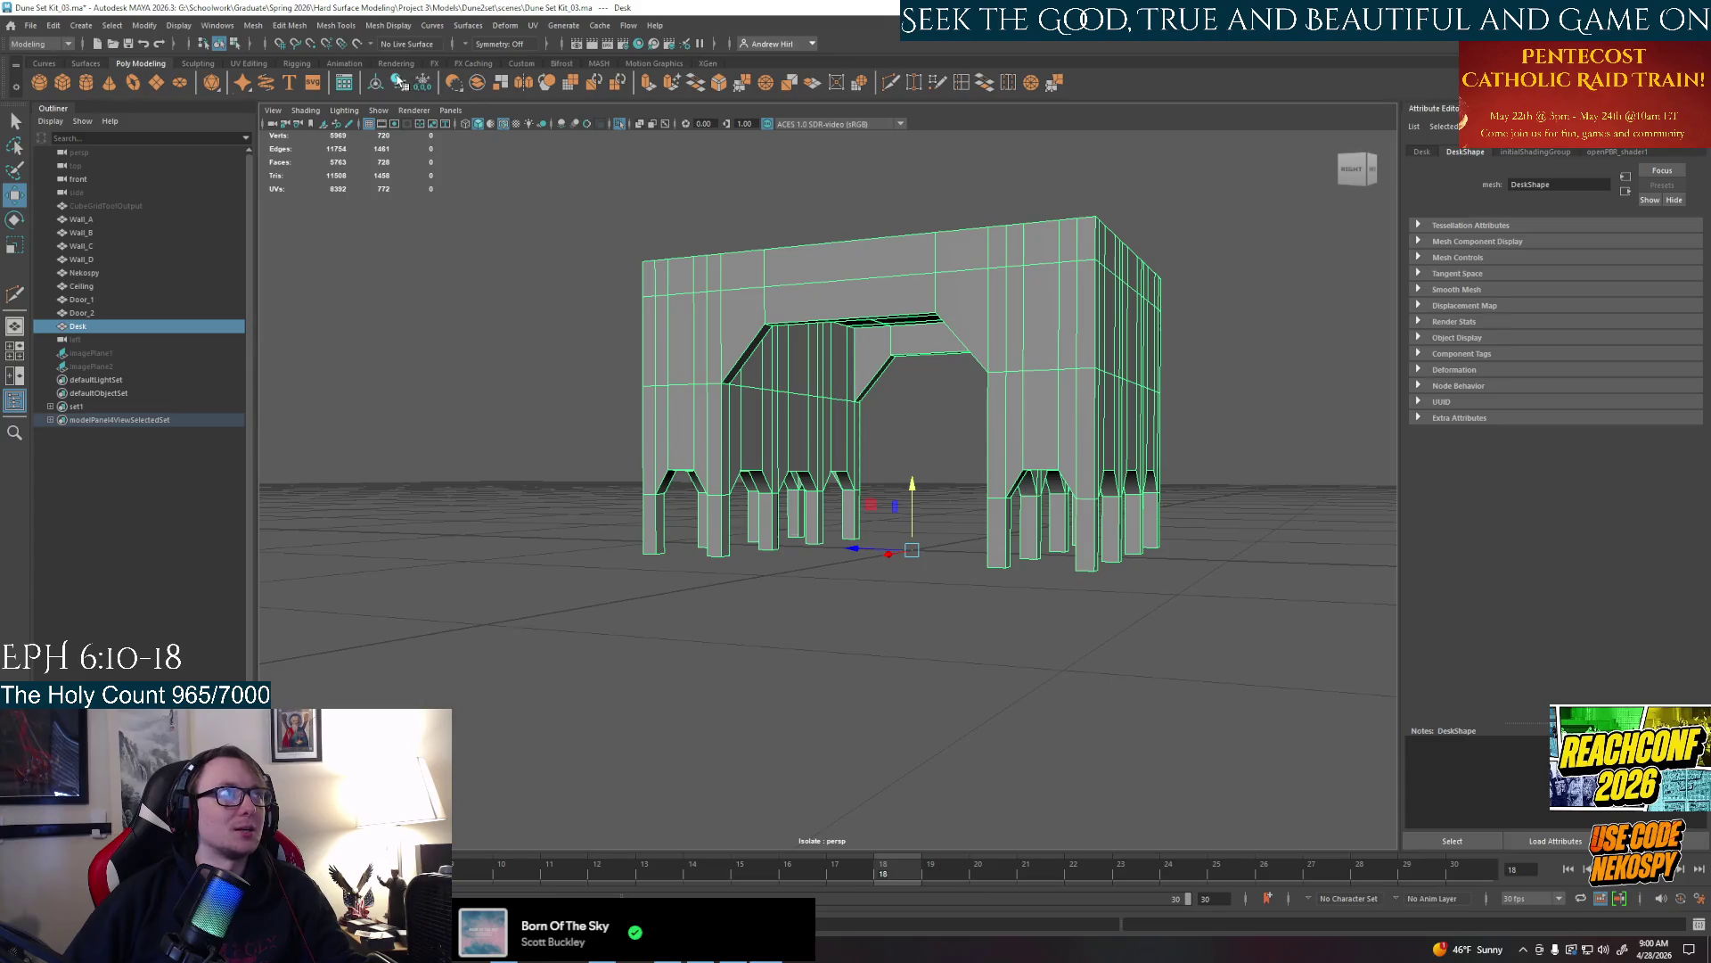
{"action": "mouse_move", "coordinate": [1139, 547]}
{"action": "left_mouse_down", "text": "alt"}
{"action": "mouse_move", "coordinate": [1166, 508]}
{"action": "mouse_move", "coordinate": [1157, 425]}
{"action": "mouse_move", "coordinate": [1063, 632]}
{"action": "mouse_move", "coordinate": [1033, 639]}
{"action": "mouse_move", "coordinate": [921, 541]}
{"action": "mouse_move", "coordinate": [857, 535]}
{"action": "left_mouse_up", "text": "alt"}
Select the top and inner faces of each arched opening around the desk
{"action": "mouse_move", "coordinate": [856, 535]}
{"action": "right_mouse_down", "text": "alt"}
{"action": "mouse_move", "coordinate": [735, 474]}
{"action": "mouse_move", "coordinate": [701, 499]}
{"action": "right_mouse_up", "text": "alt"}
{"action": "left_click", "coordinate": [716, 516]}
{"action": "left_click_drag", "start_coordinate": [936, 535], "coordinate": [856, 401], "text": "alt"}
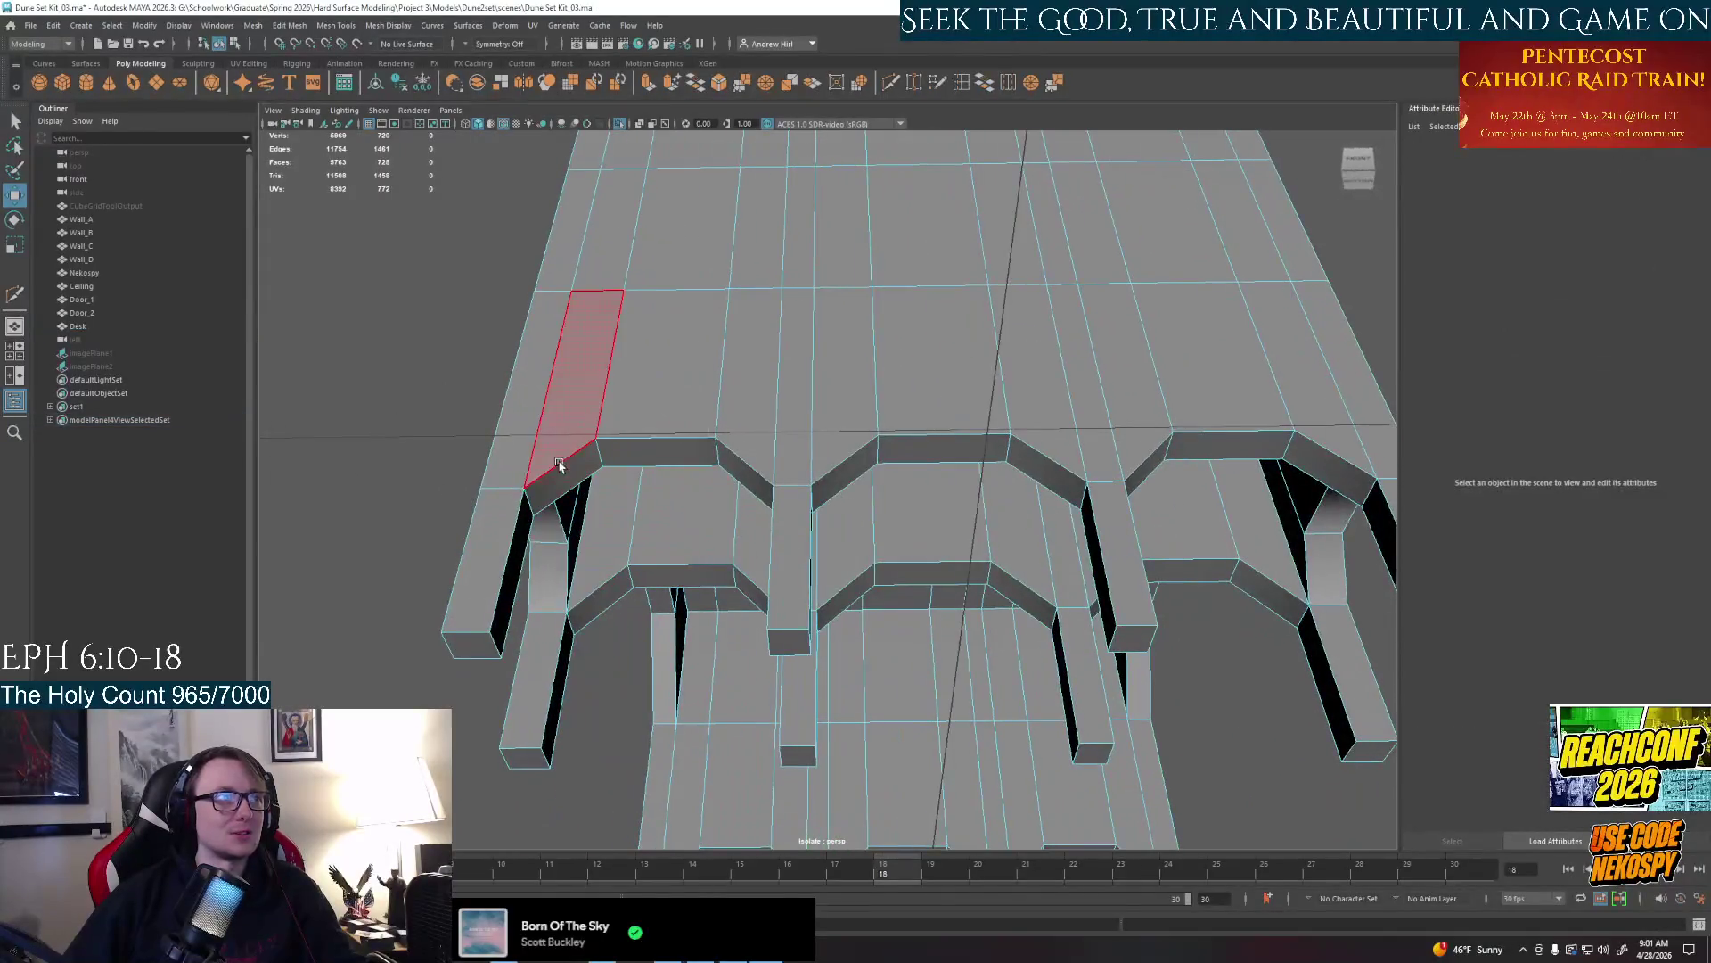
{"action": "left_click", "coordinate": [589, 482]}
{"action": "left_click", "coordinate": [749, 475], "text": "shift"}
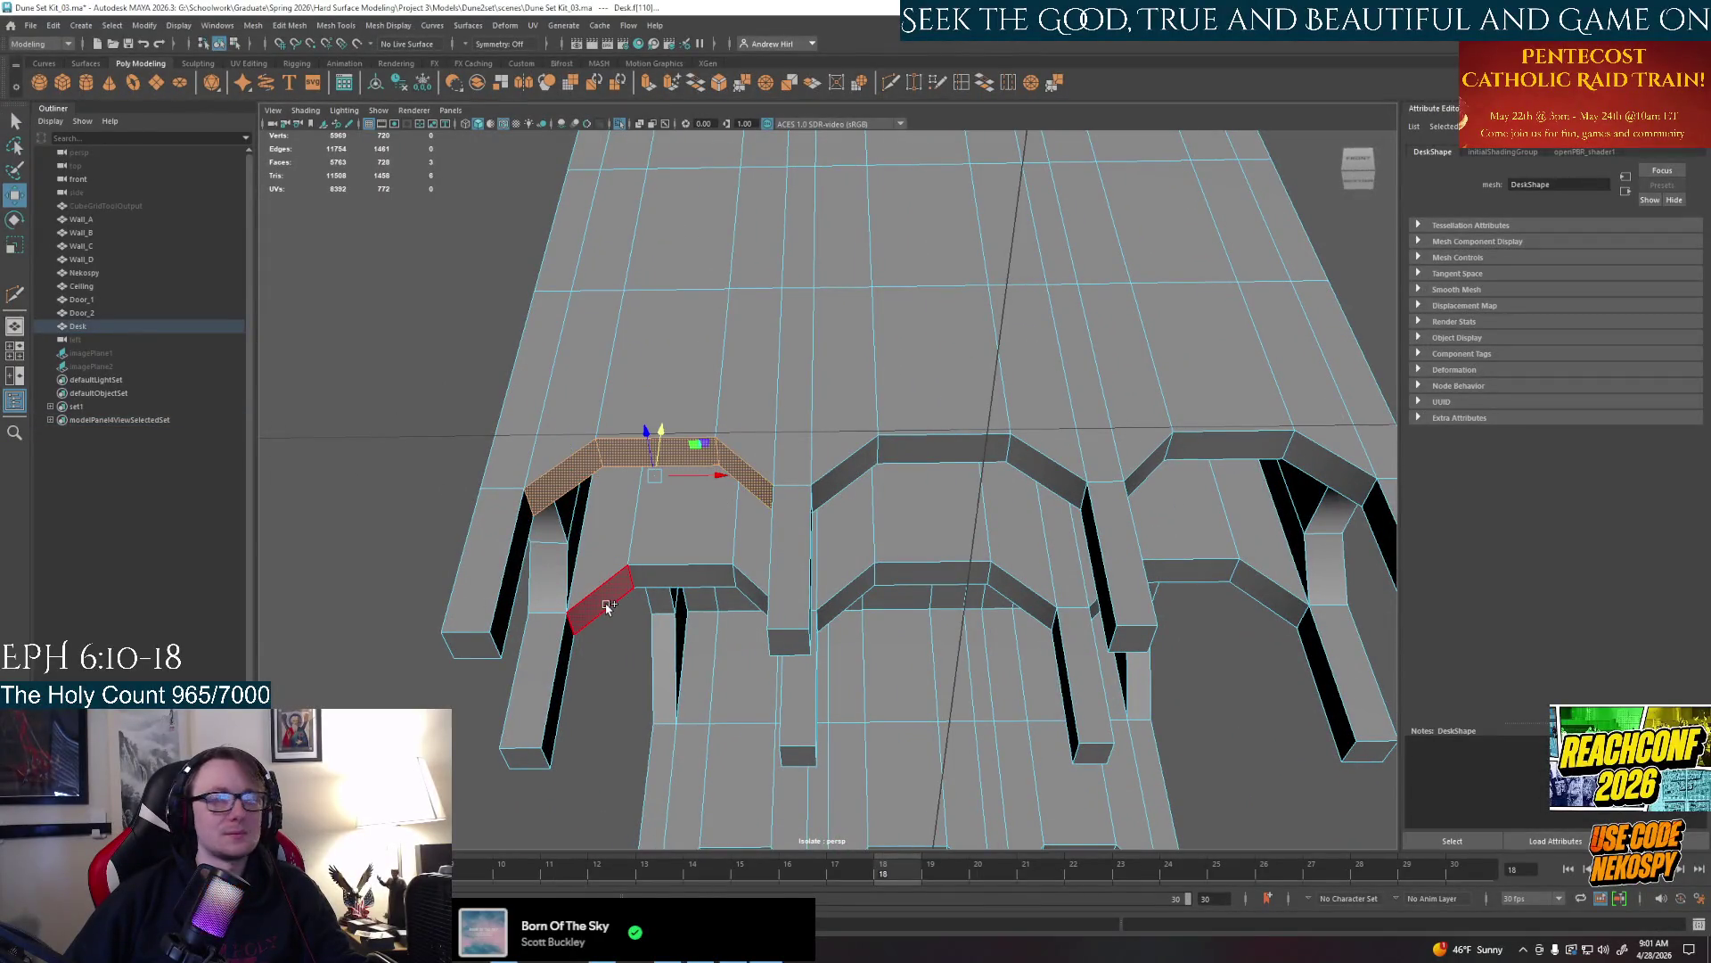
{"action": "left_click", "coordinate": [608, 605], "text": "shift"}
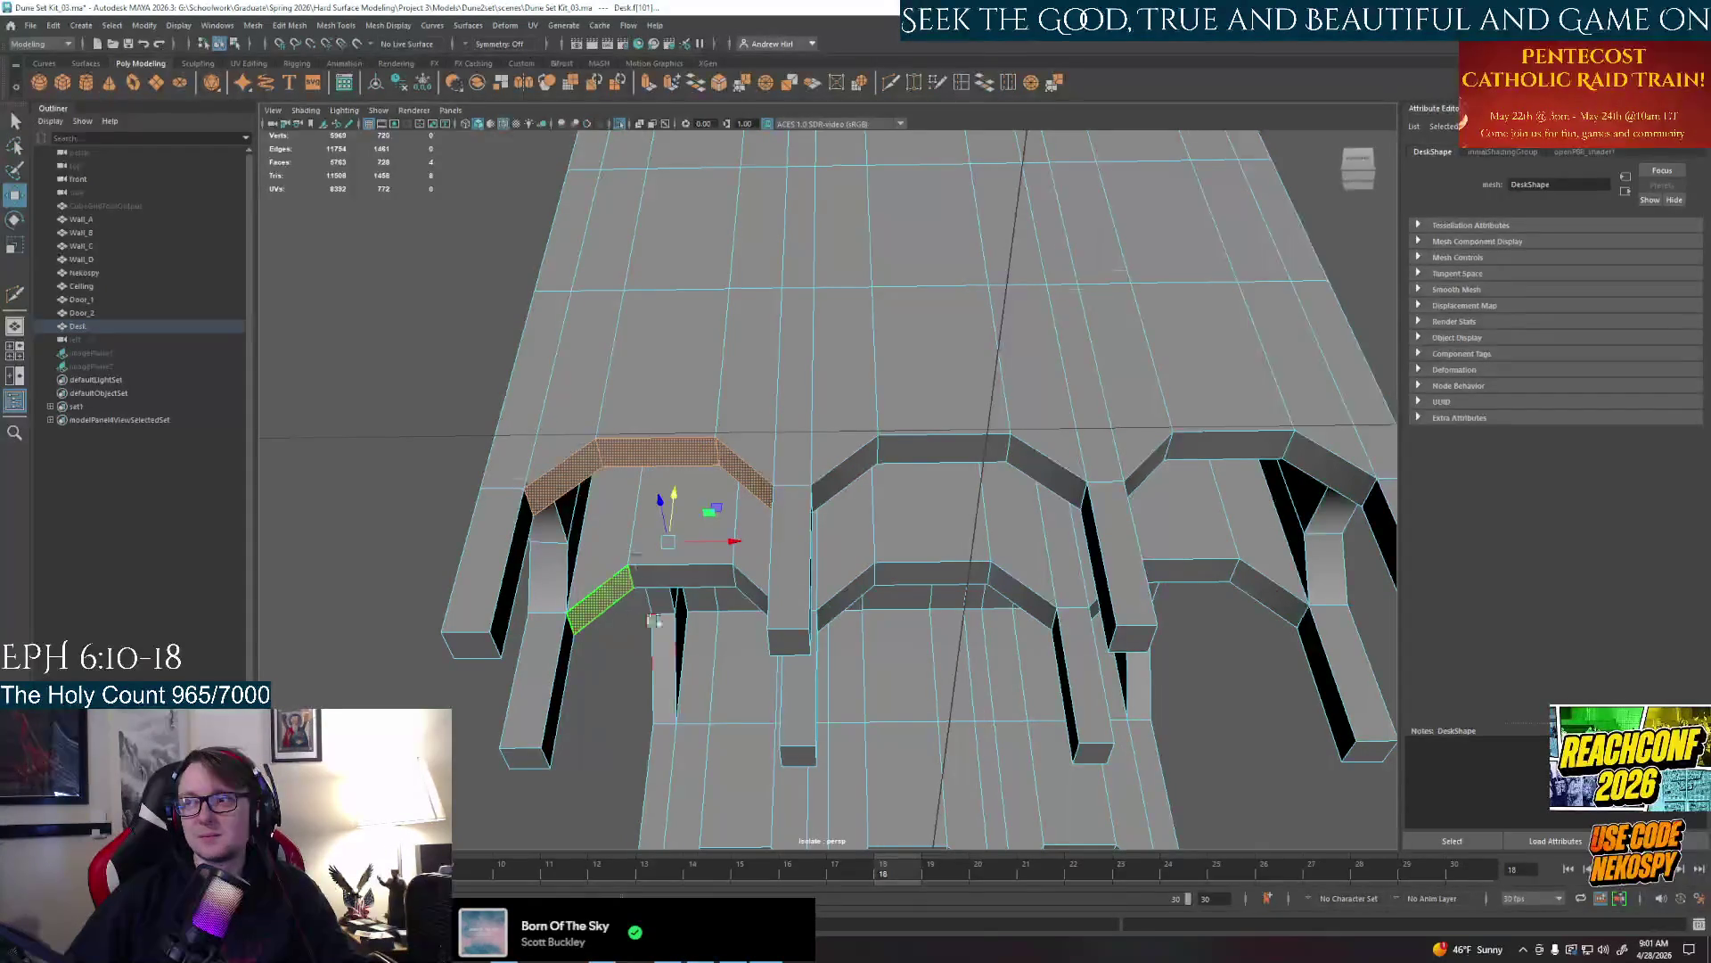
{"action": "left_click_drag", "start_coordinate": [628, 615], "coordinate": [697, 632], "text": "alt"}
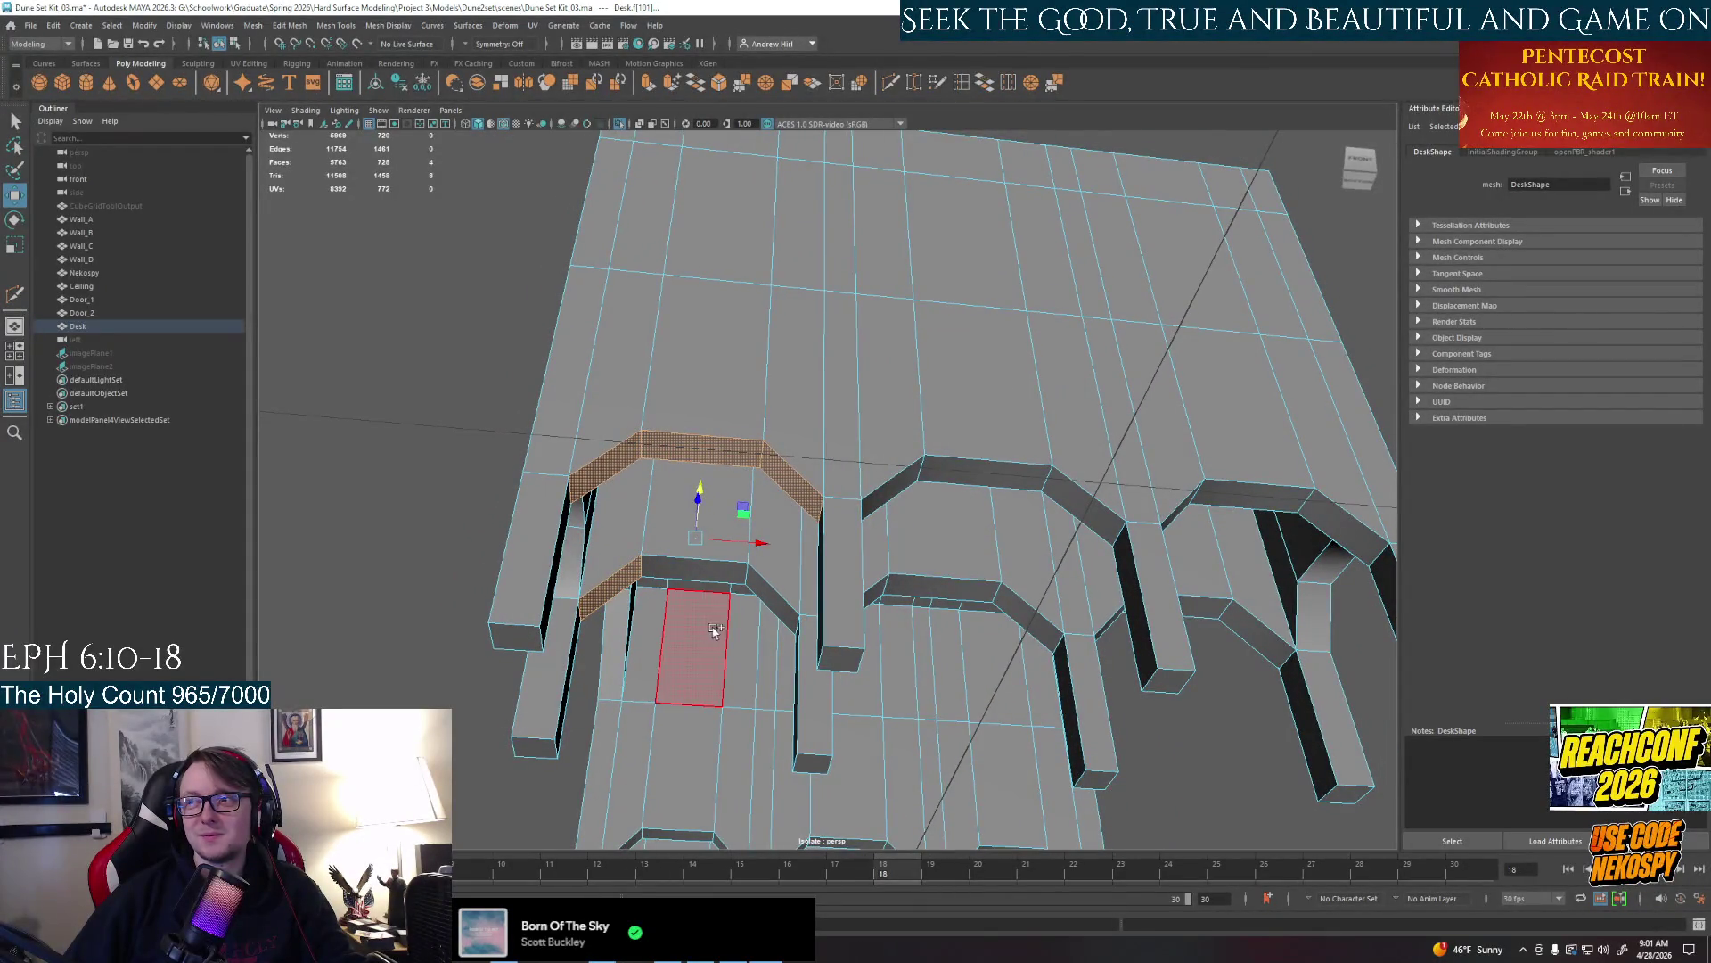
{"action": "left_click", "coordinate": [792, 624], "text": "shift"}
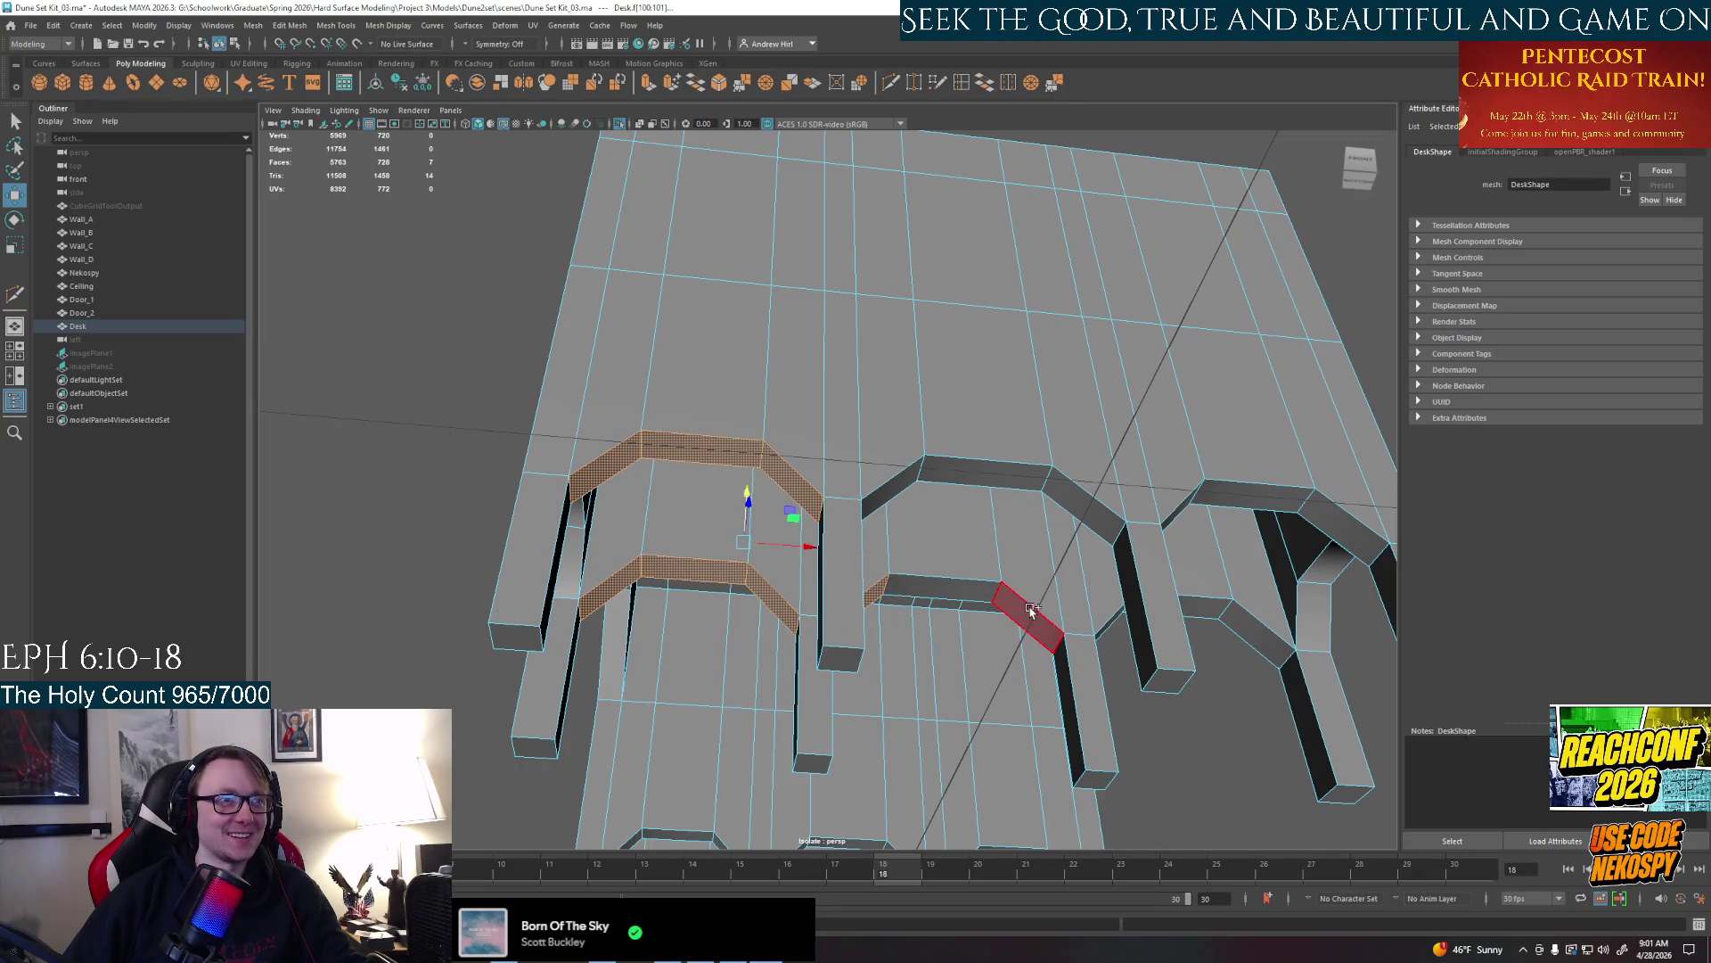
{"action": "left_click", "coordinate": [936, 588], "text": "shift"}
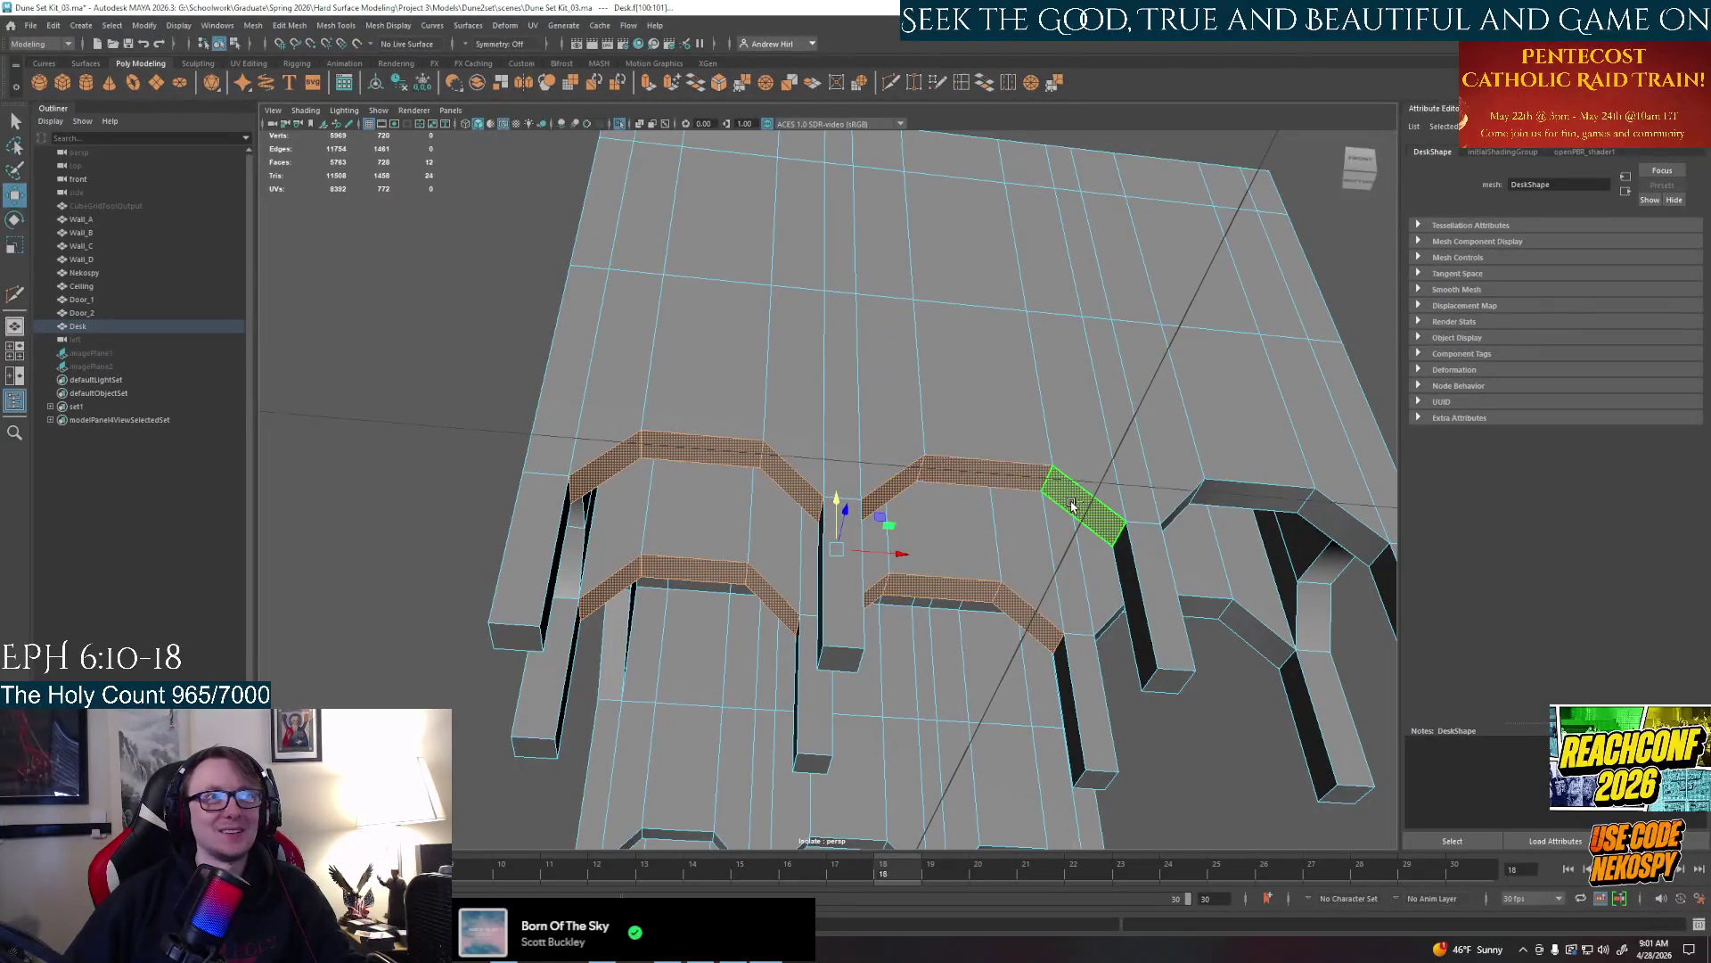
{"action": "mouse_move", "coordinate": [936, 509]}
{"action": "left_mouse_down", "text": "alt"}
{"action": "mouse_move", "coordinate": [840, 396]}
{"action": "mouse_move", "coordinate": [932, 495]}
{"action": "mouse_move", "coordinate": [1129, 584]}
{"action": "mouse_move", "coordinate": [1017, 454]}
{"action": "left_mouse_up", "text": "alt"}
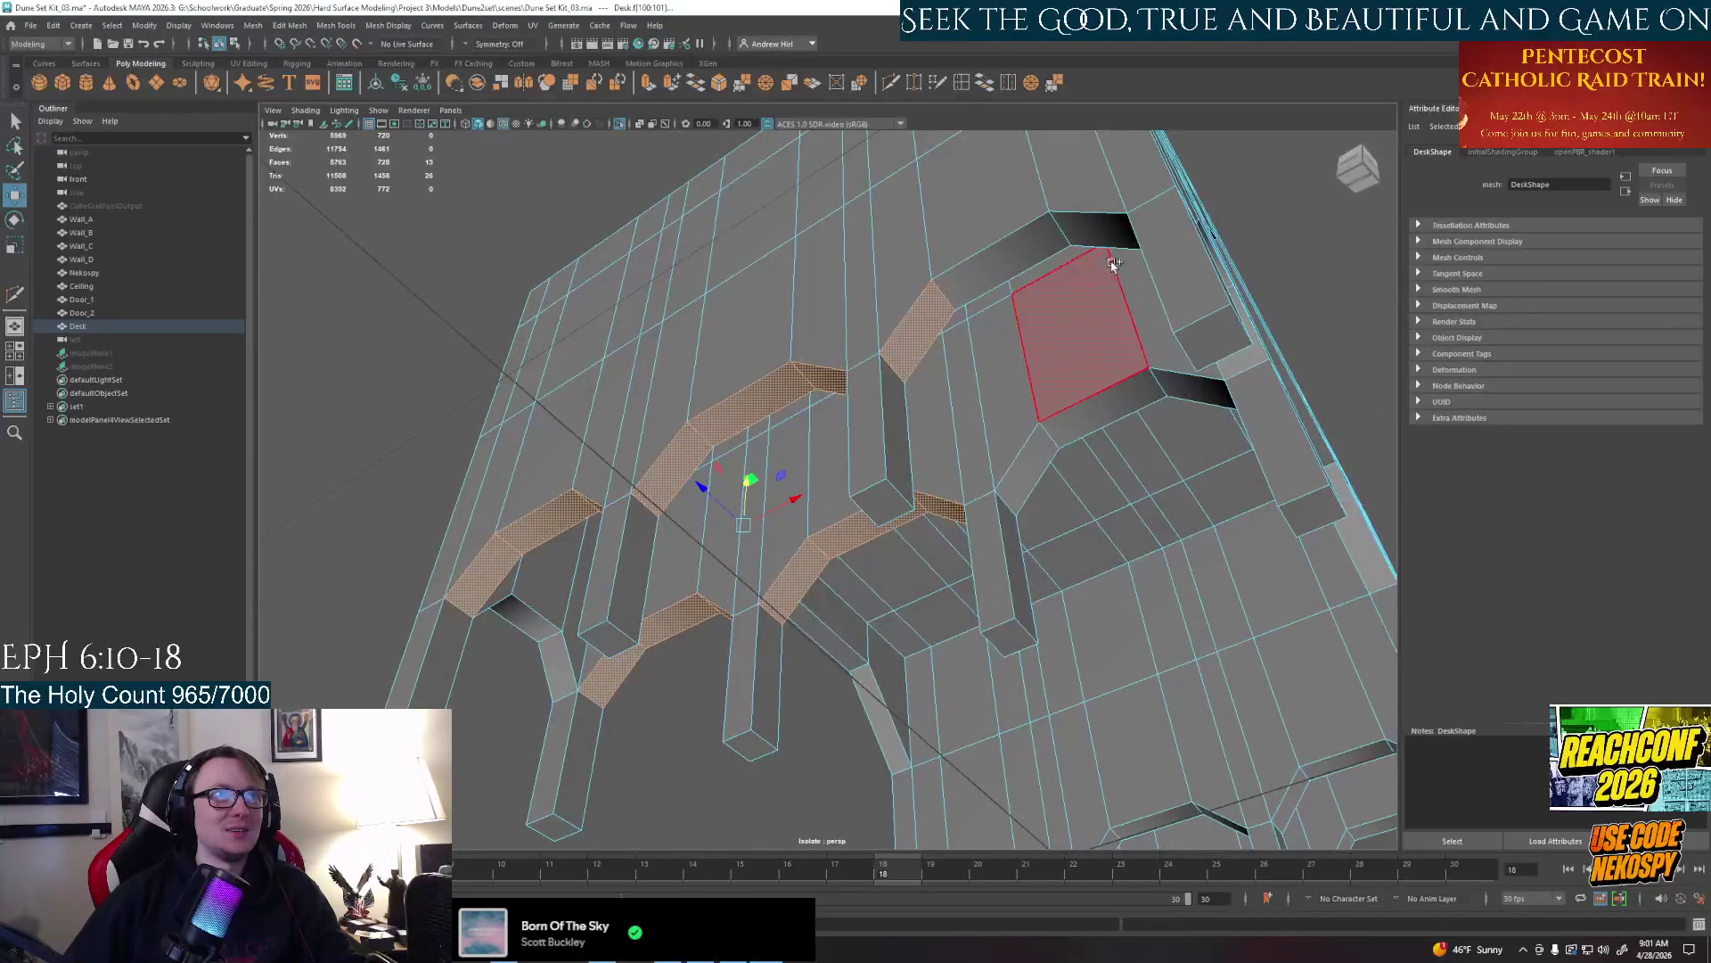
{"action": "left_click", "coordinate": [1071, 235], "text": "shift"}
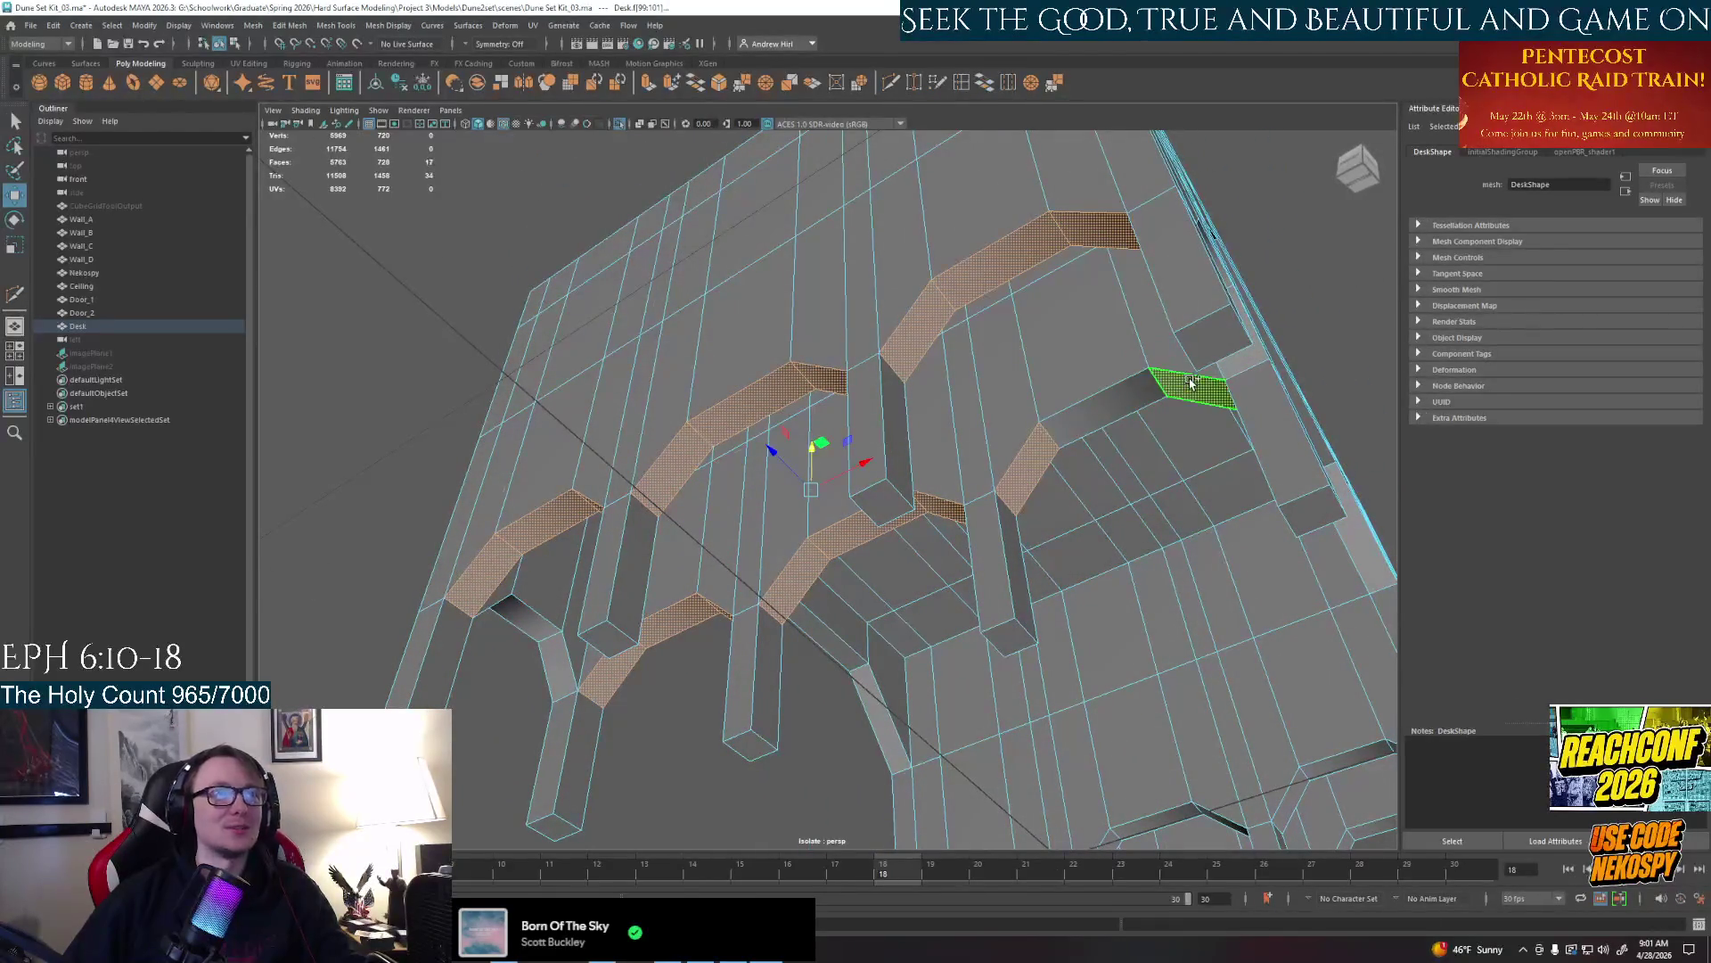
{"action": "left_click_drag", "start_coordinate": [1177, 387], "coordinate": [782, 284], "text": "alt"}
{"action": "left_click", "coordinate": [787, 282], "text": "shift"}
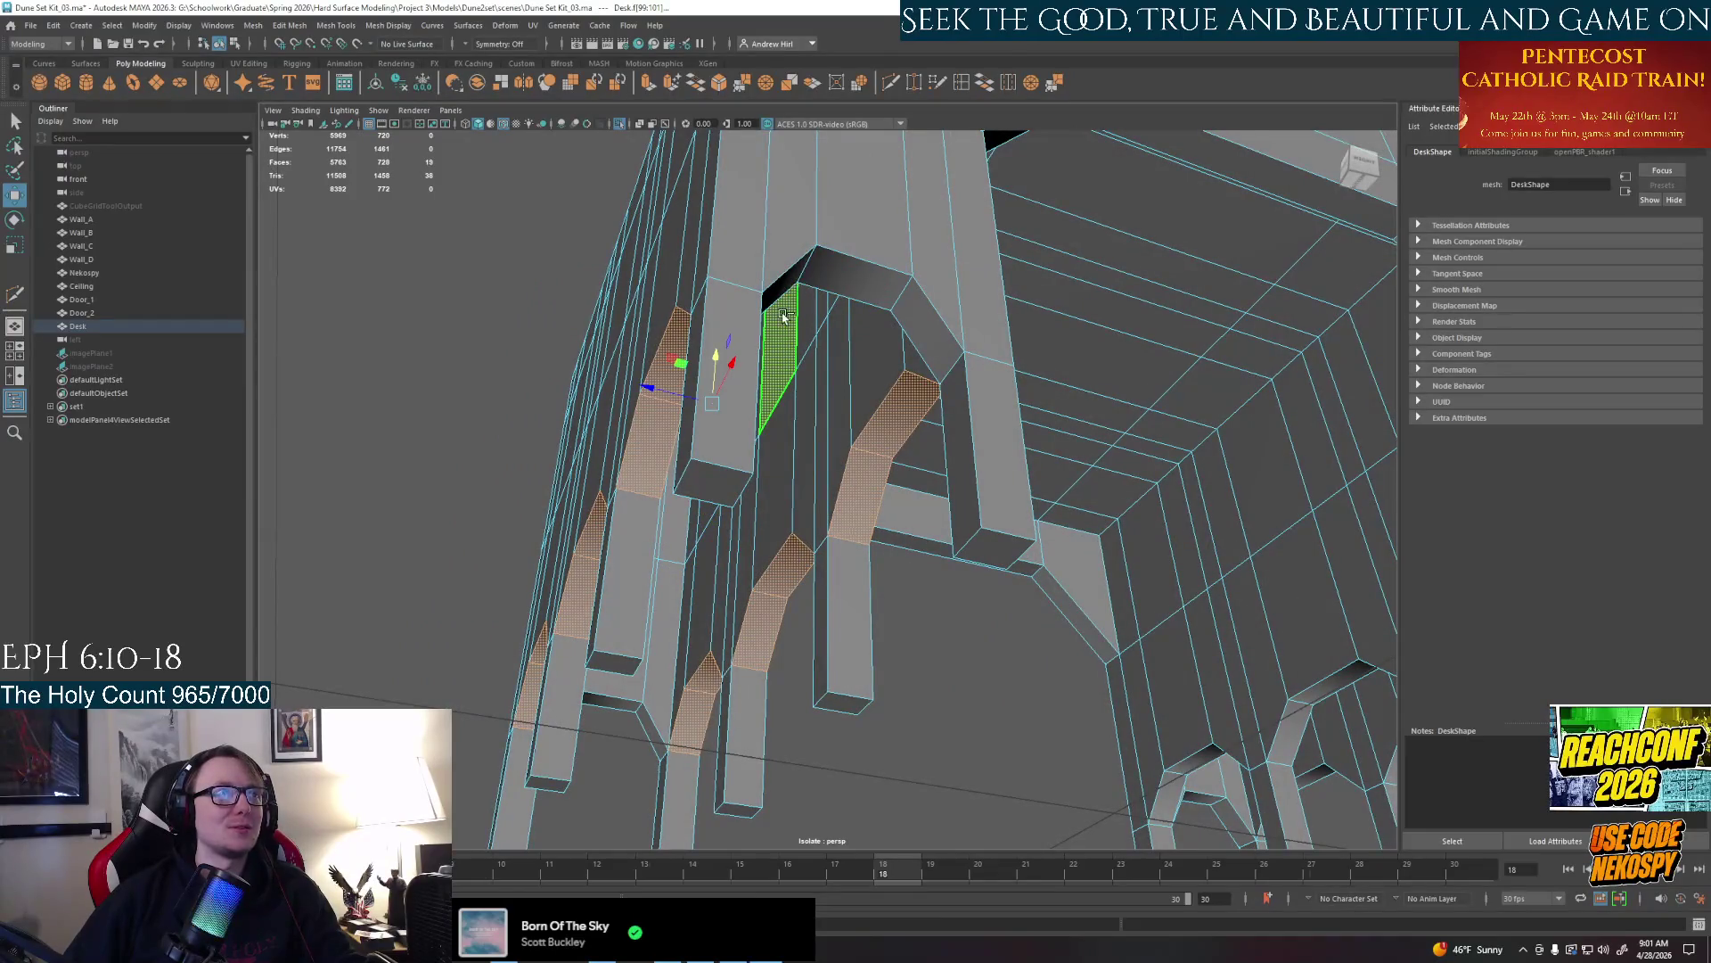
{"action": "left_click", "coordinate": [932, 335], "text": "shift"}
{"action": "mouse_move", "coordinate": [933, 347]}
{"action": "left_mouse_down", "text": "alt"}
{"action": "mouse_move", "coordinate": [856, 456]}
{"action": "mouse_move", "coordinate": [1341, 350]}
{"action": "mouse_move", "coordinate": [765, 415]}
{"action": "left_mouse_up", "text": "alt"}
{"action": "left_click", "coordinate": [920, 432], "text": "shift"}
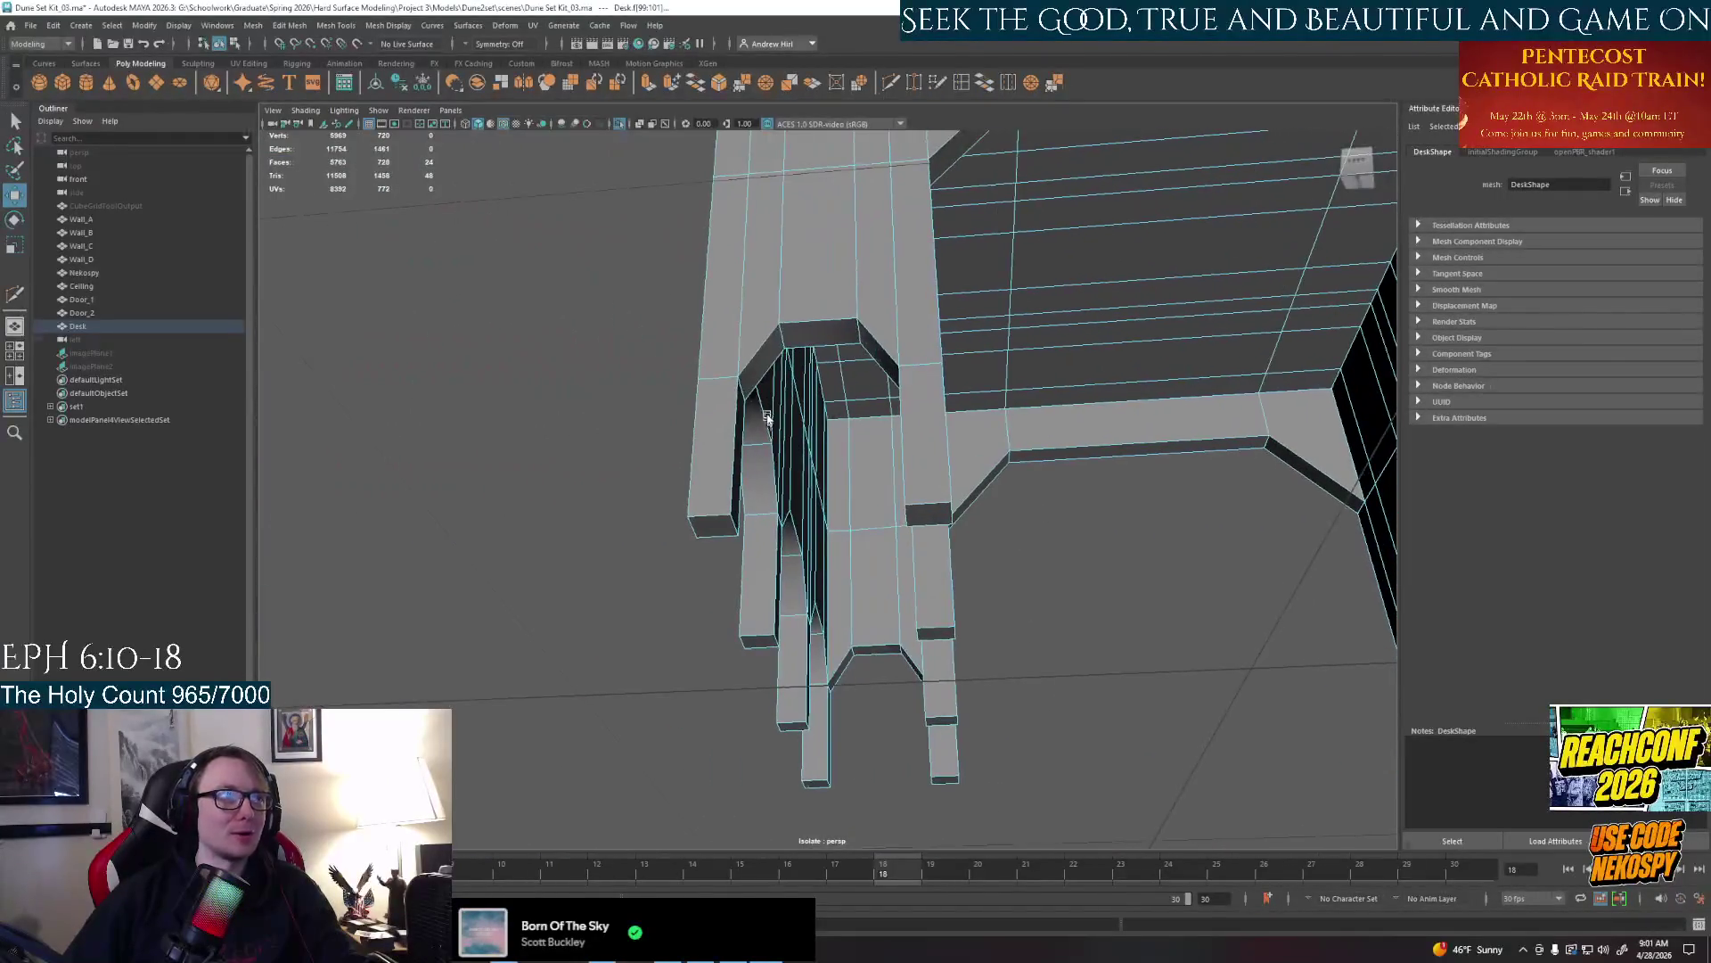
Add the angled bevel strips under every arch to the selection
{"action": "left_click", "coordinate": [757, 363], "text": "shift"}
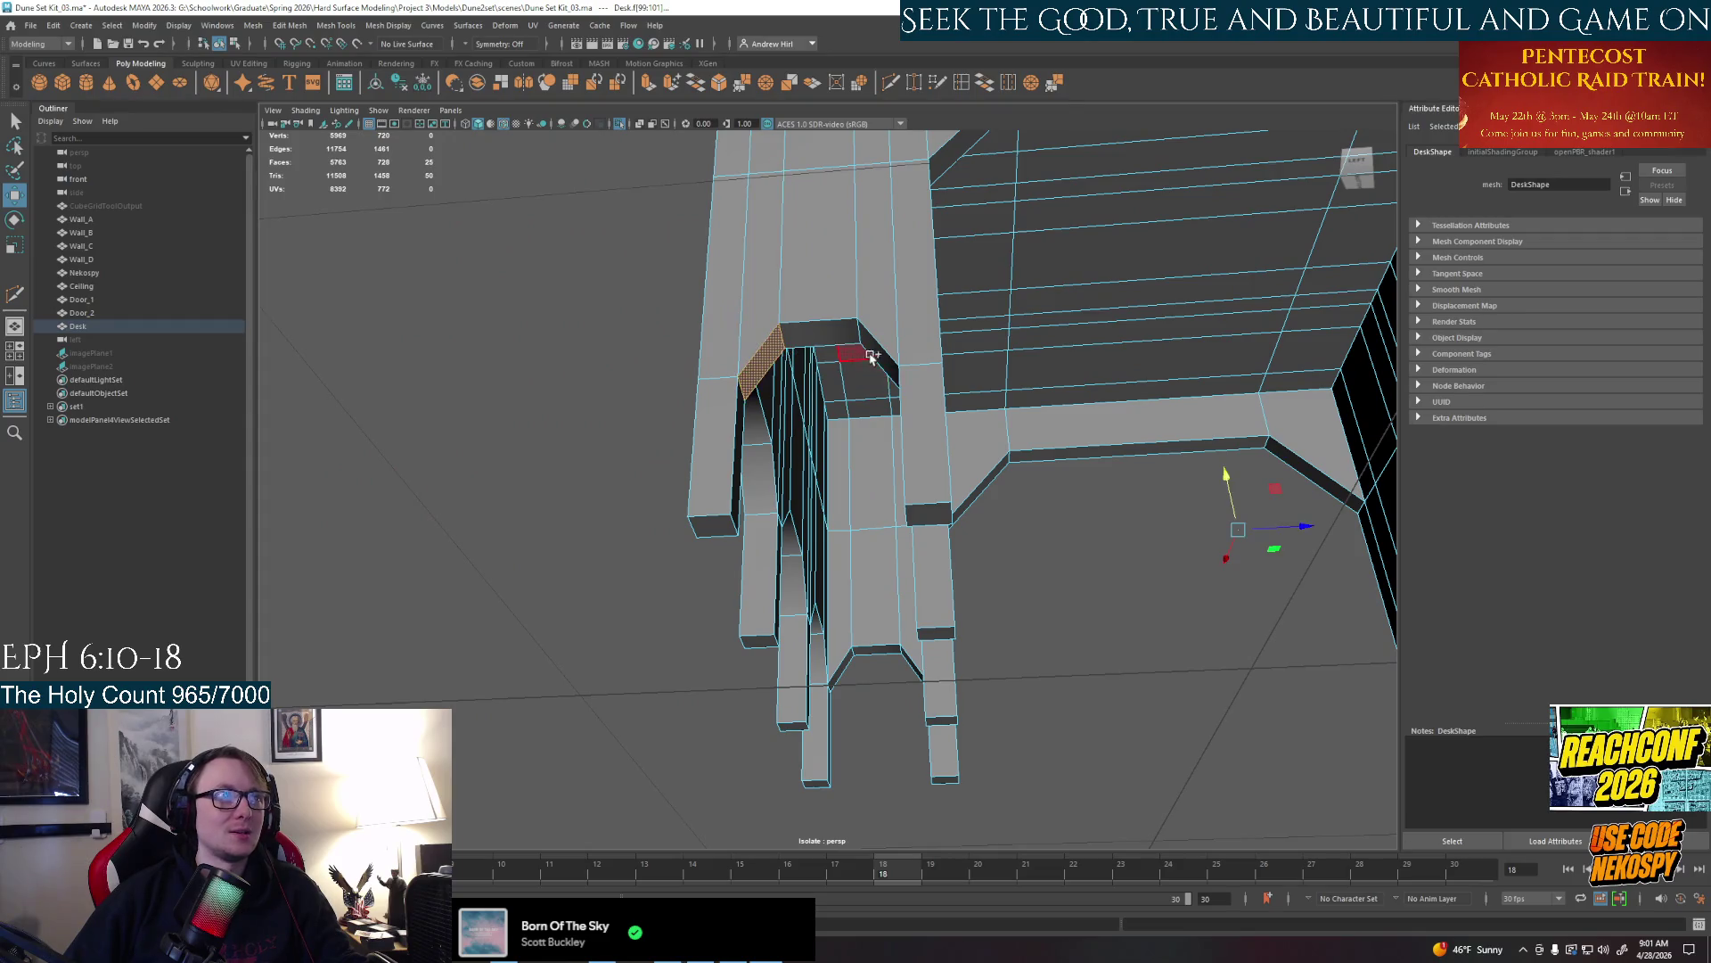
{"action": "left_click", "coordinate": [873, 352], "text": "shift"}
{"action": "left_click_drag", "start_coordinate": [872, 361], "coordinate": [934, 546], "text": "alt"}
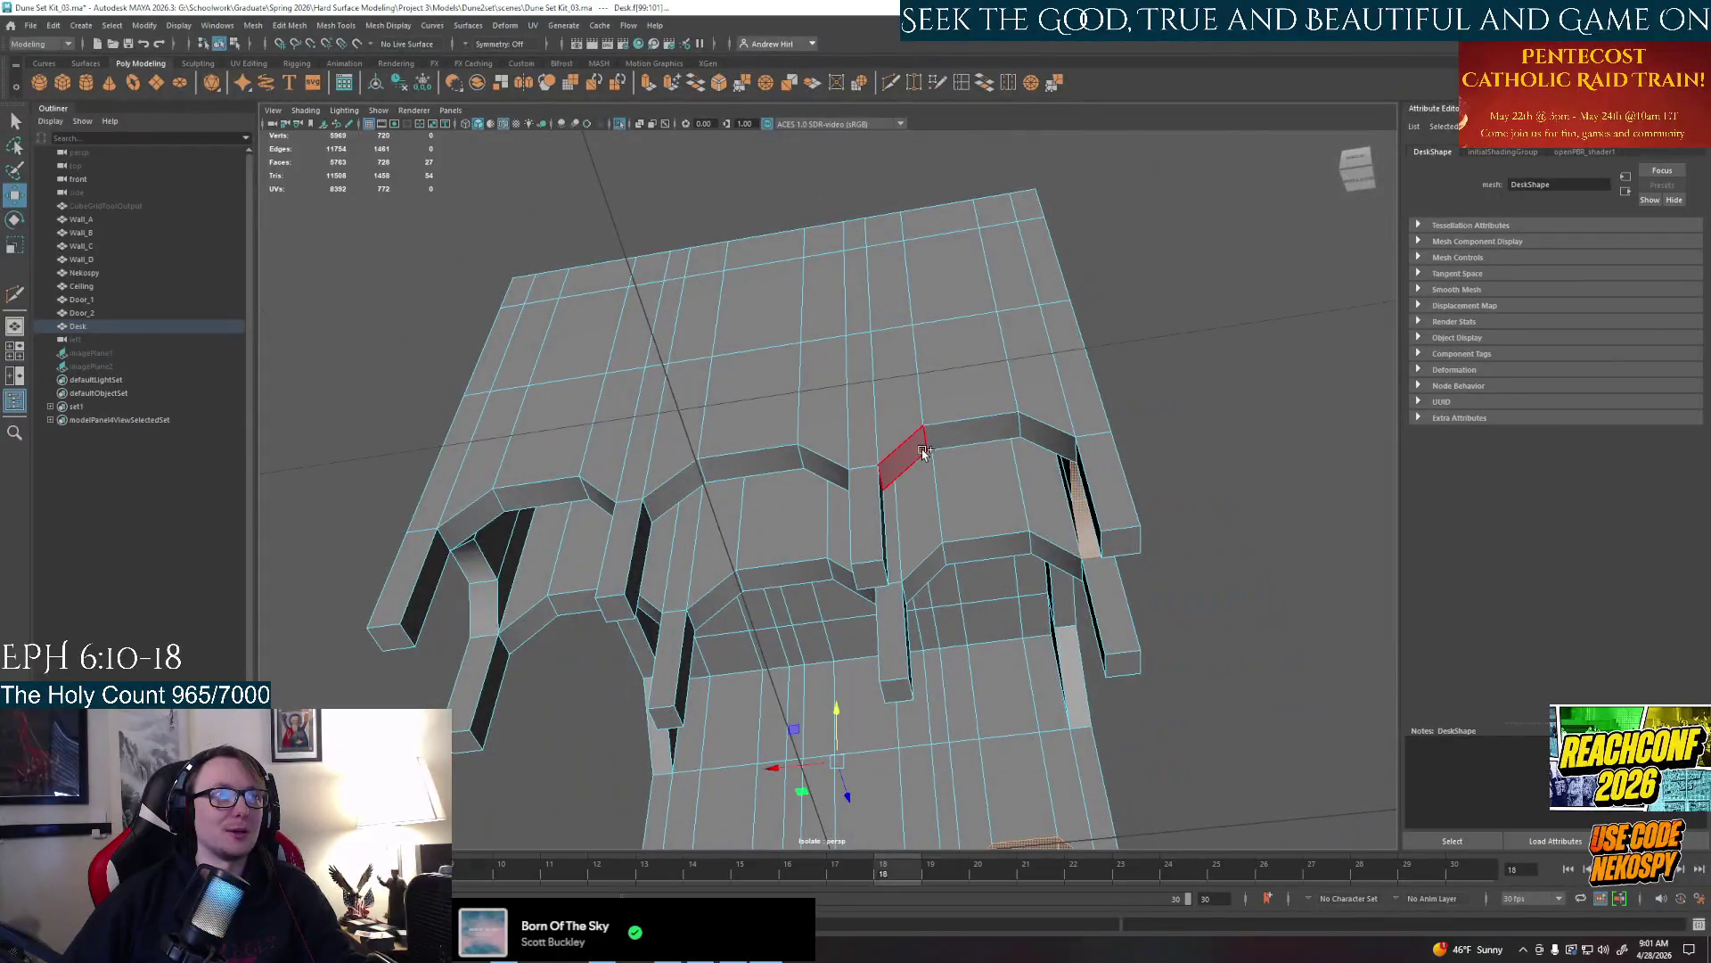
{"action": "left_click_drag", "start_coordinate": [923, 451], "coordinate": [1043, 442], "text": "shift"}
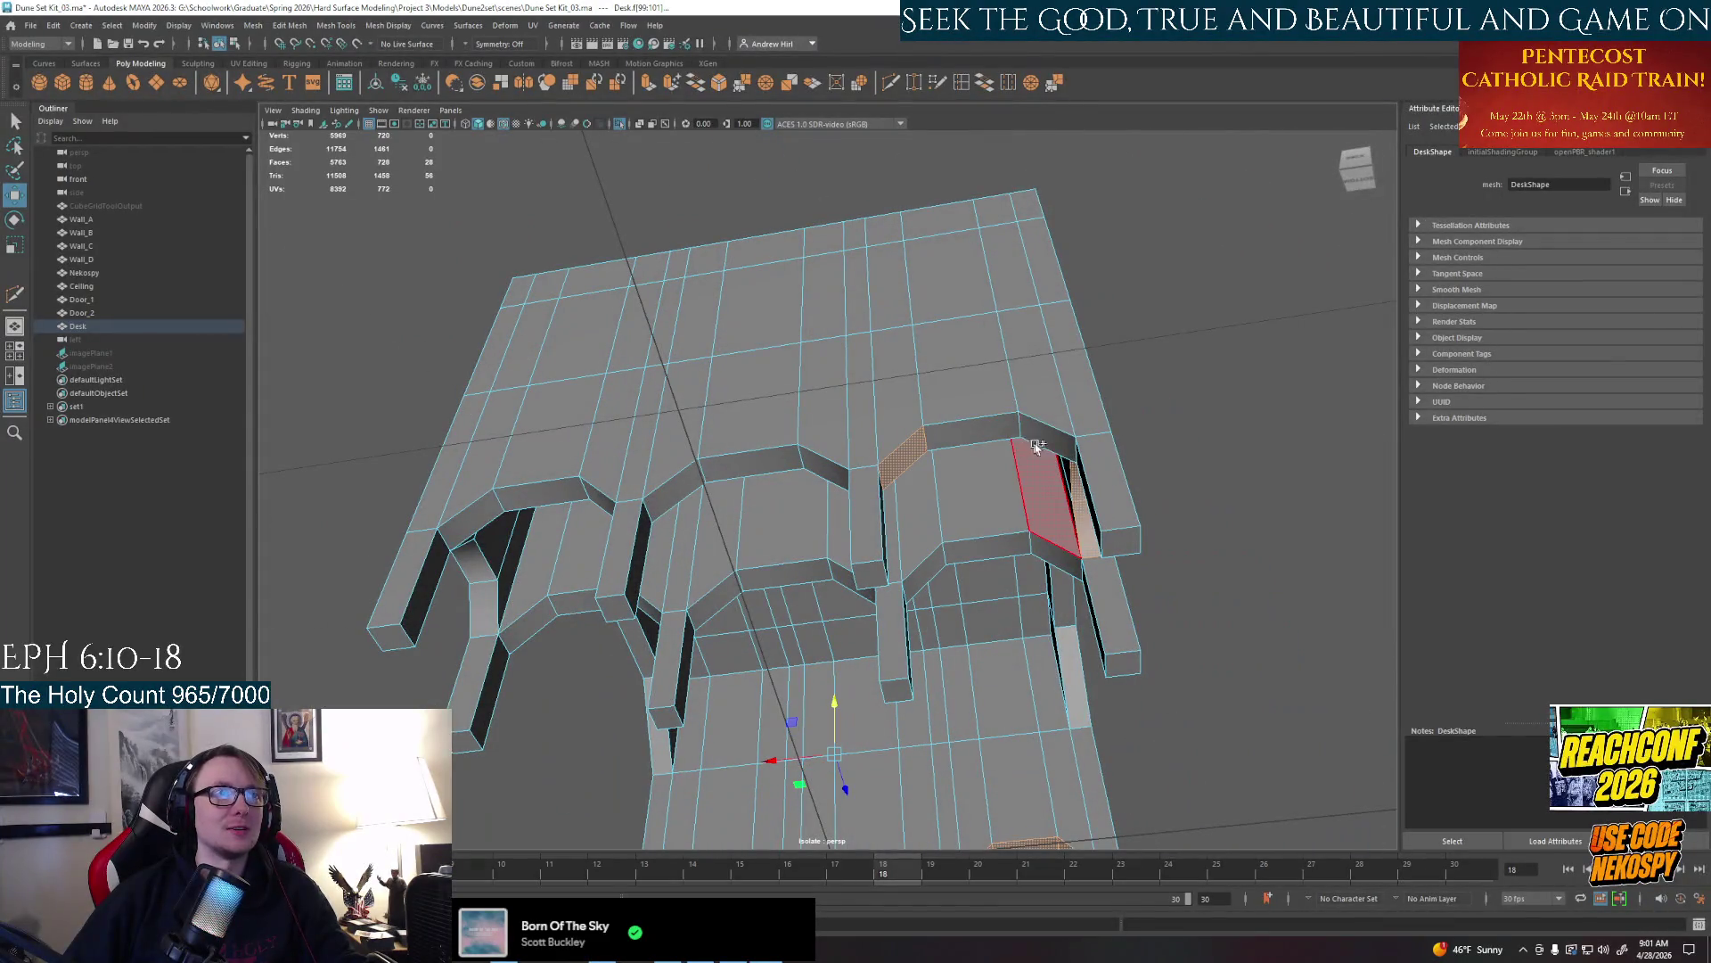
{"action": "left_click", "coordinate": [1061, 556], "text": "shift"}
{"action": "left_click", "coordinate": [733, 604], "text": "shift"}
{"action": "left_click", "coordinate": [846, 586], "text": "shift"}
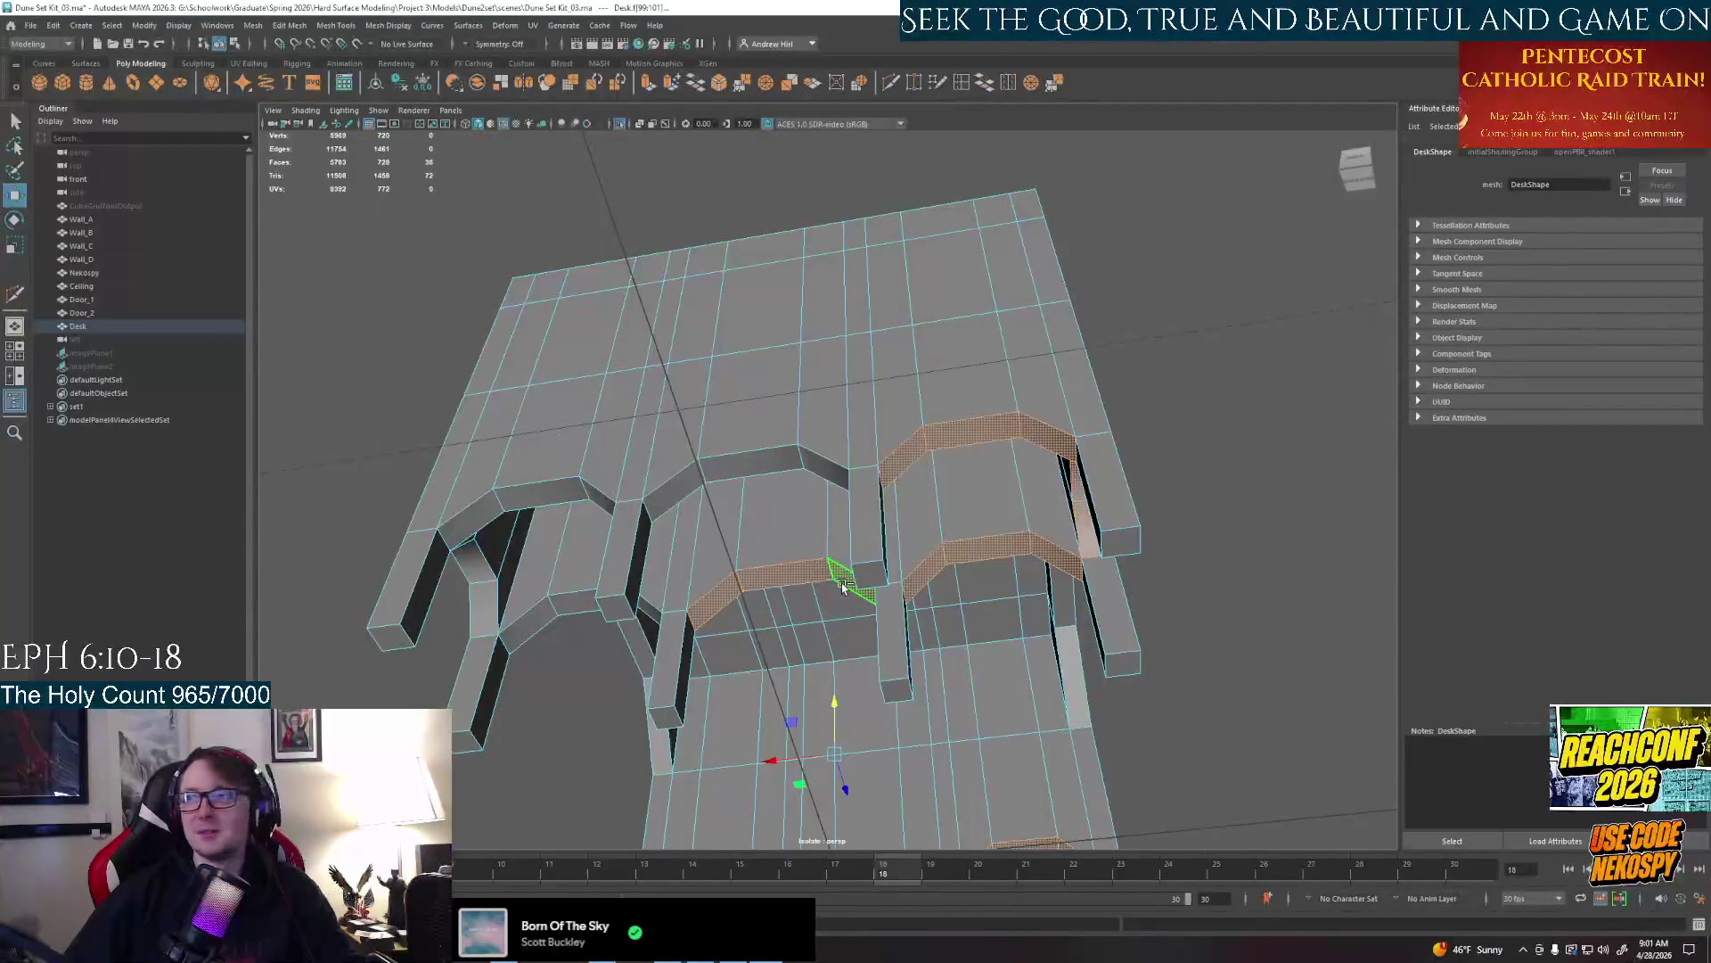
{"action": "left_click_drag", "start_coordinate": [773, 599], "coordinate": [920, 622], "text": "alt"}
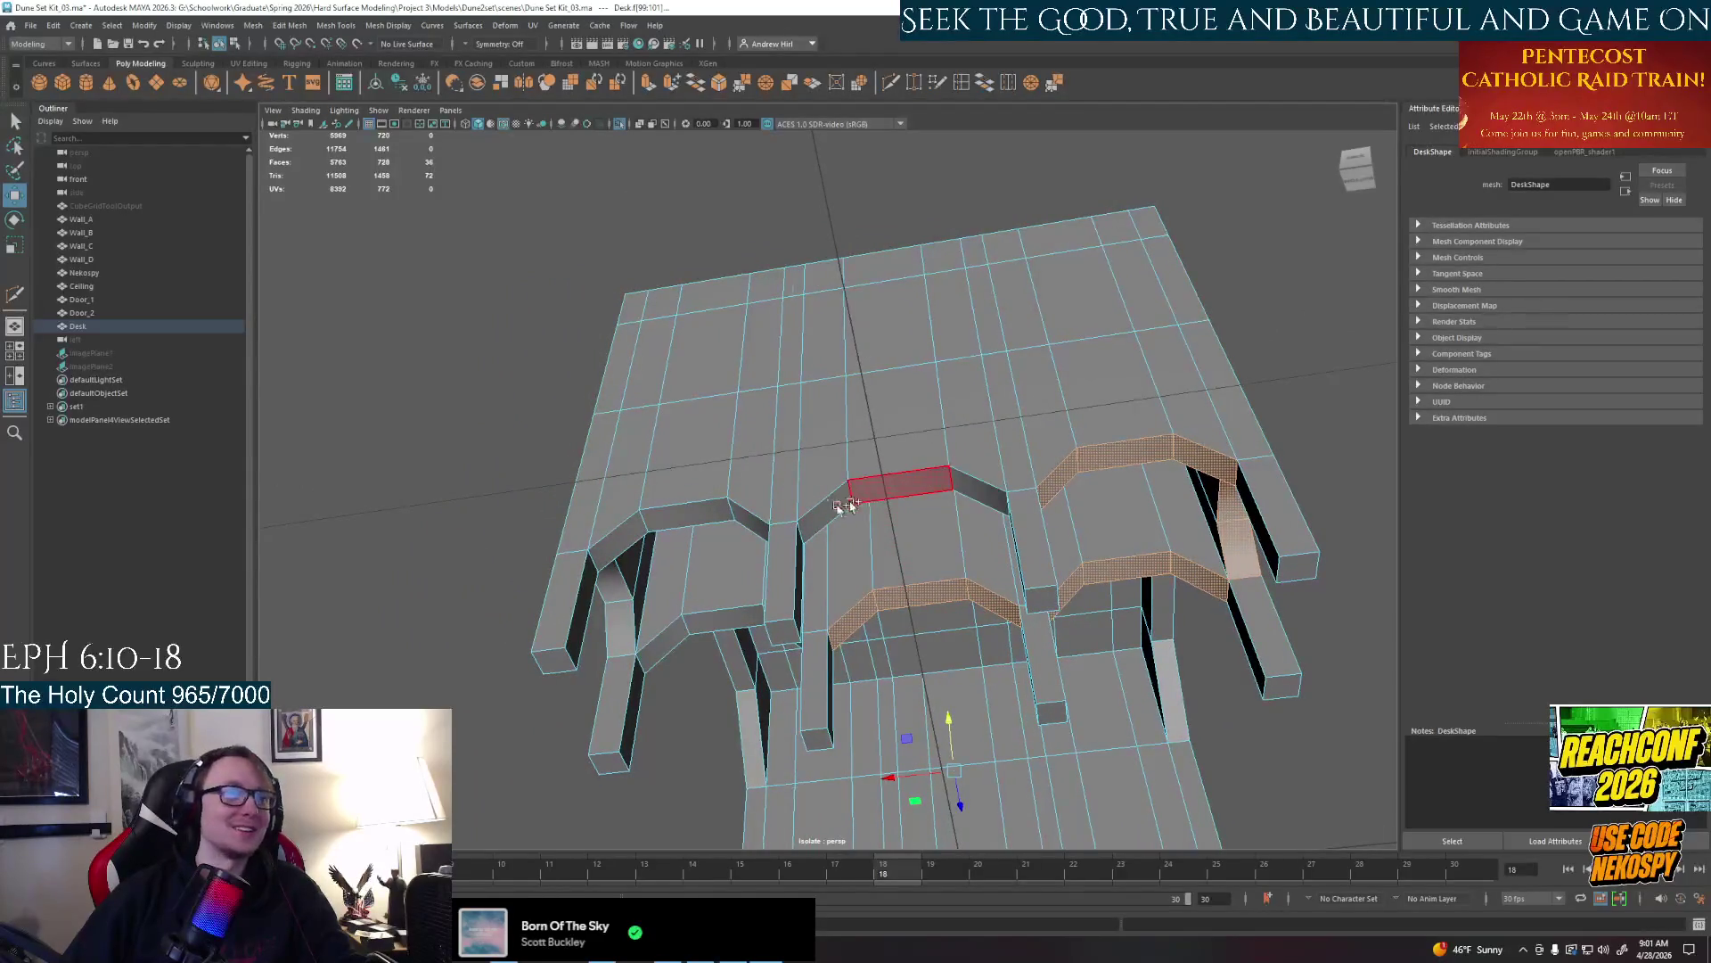
{"action": "left_click", "coordinate": [923, 535], "text": "shift"}
{"action": "left_click", "coordinate": [964, 489], "text": "shift"}
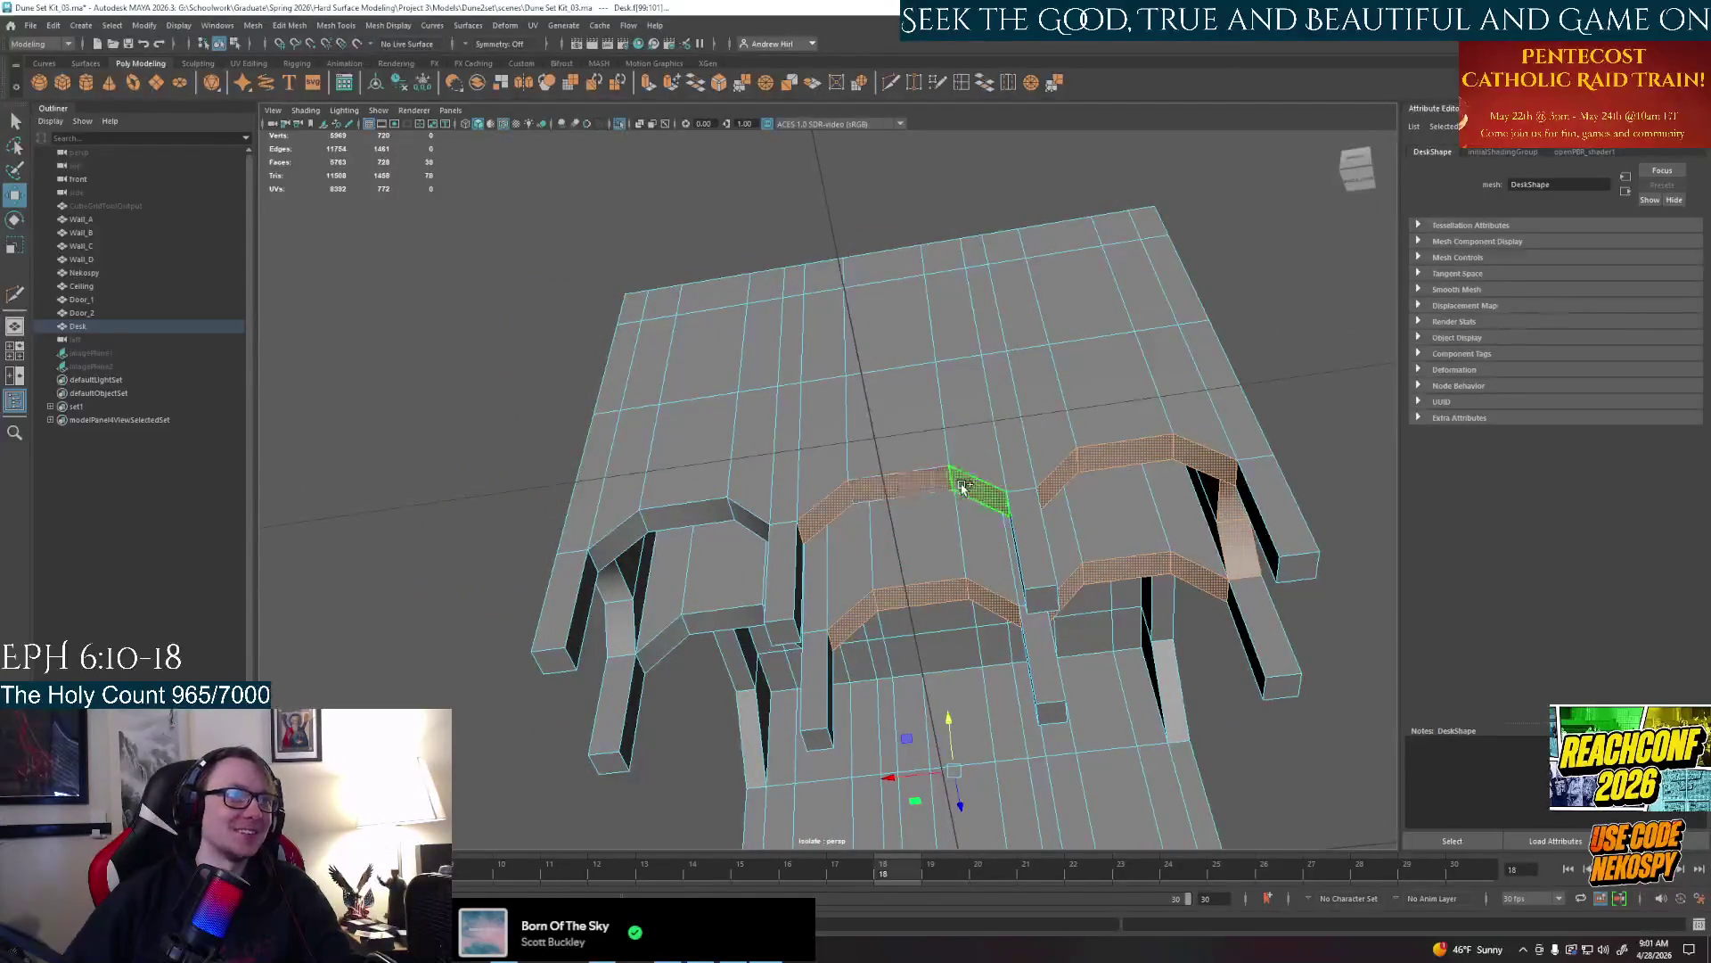
{"action": "left_click", "coordinate": [739, 521], "text": "shift"}
{"action": "mouse_move", "coordinate": [749, 562]}
{"action": "left_mouse_down", "text": "alt"}
{"action": "mouse_move", "coordinate": [829, 615]}
{"action": "mouse_move", "coordinate": [709, 402]}
{"action": "left_mouse_up", "text": "alt"}
{"action": "left_click", "coordinate": [736, 618], "text": "shift"}
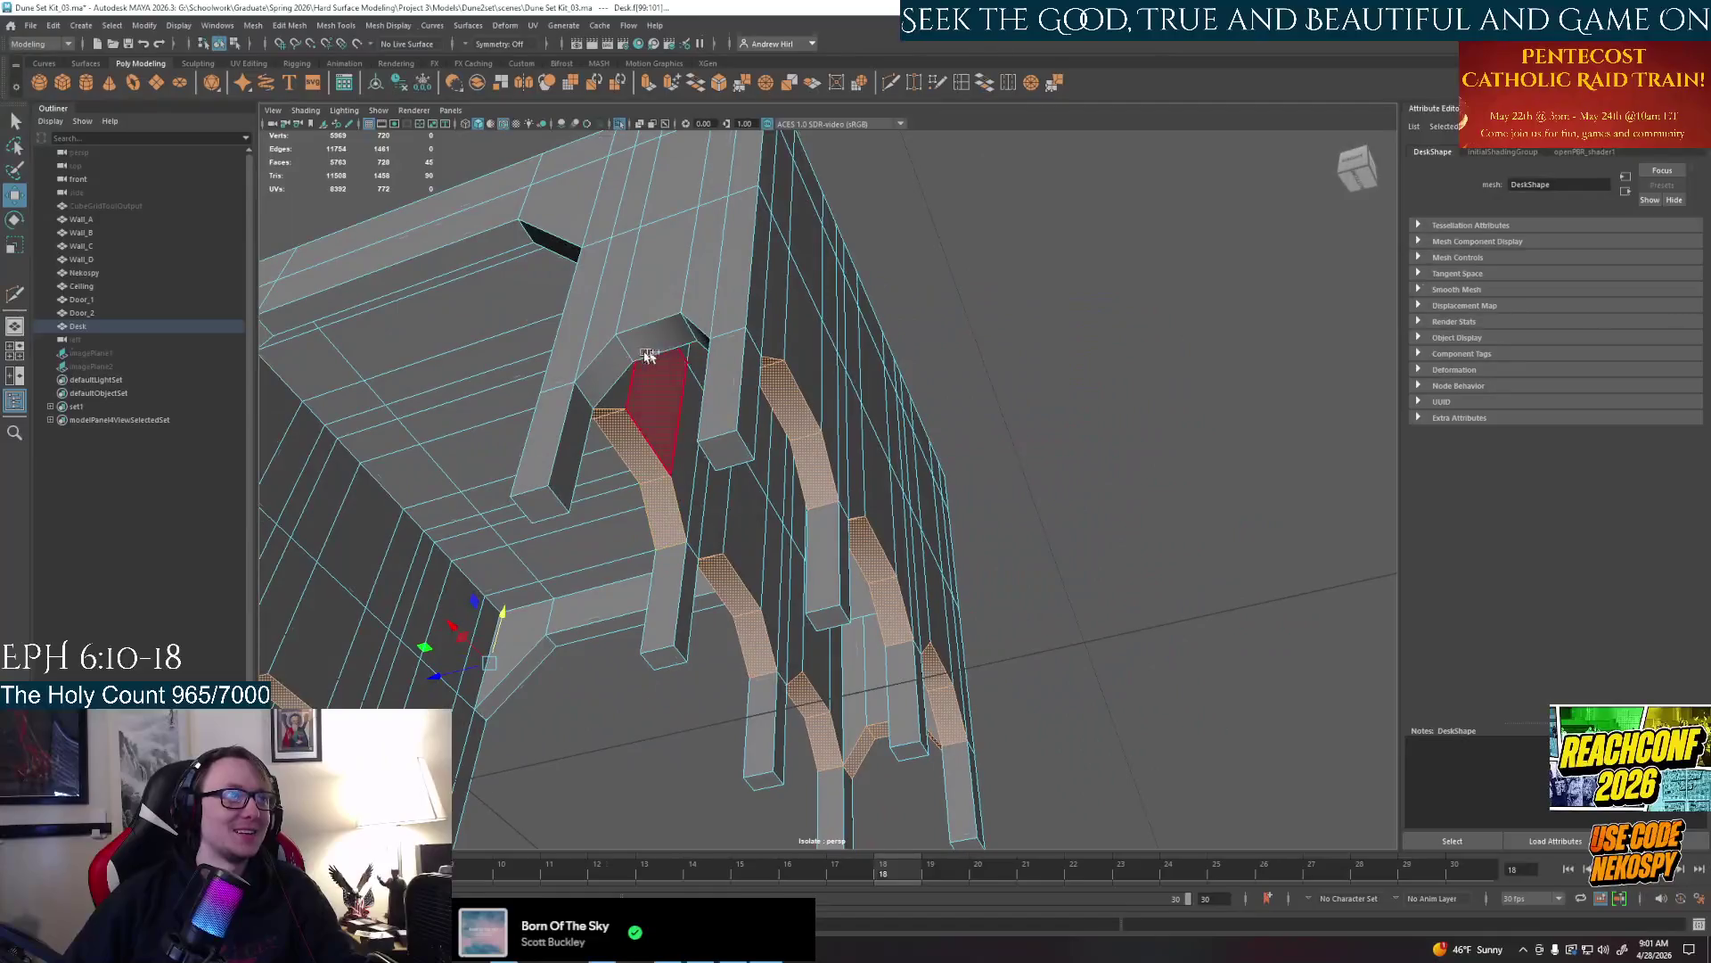
Raise the selected chamfer faces upward and check the result from below
{"action": "mouse_move", "coordinate": [705, 338]}
{"action": "left_mouse_down", "text": "alt"}
{"action": "mouse_move", "coordinate": [802, 468]}
{"action": "mouse_move", "coordinate": [869, 626]}
{"action": "left_mouse_up", "text": "alt"}
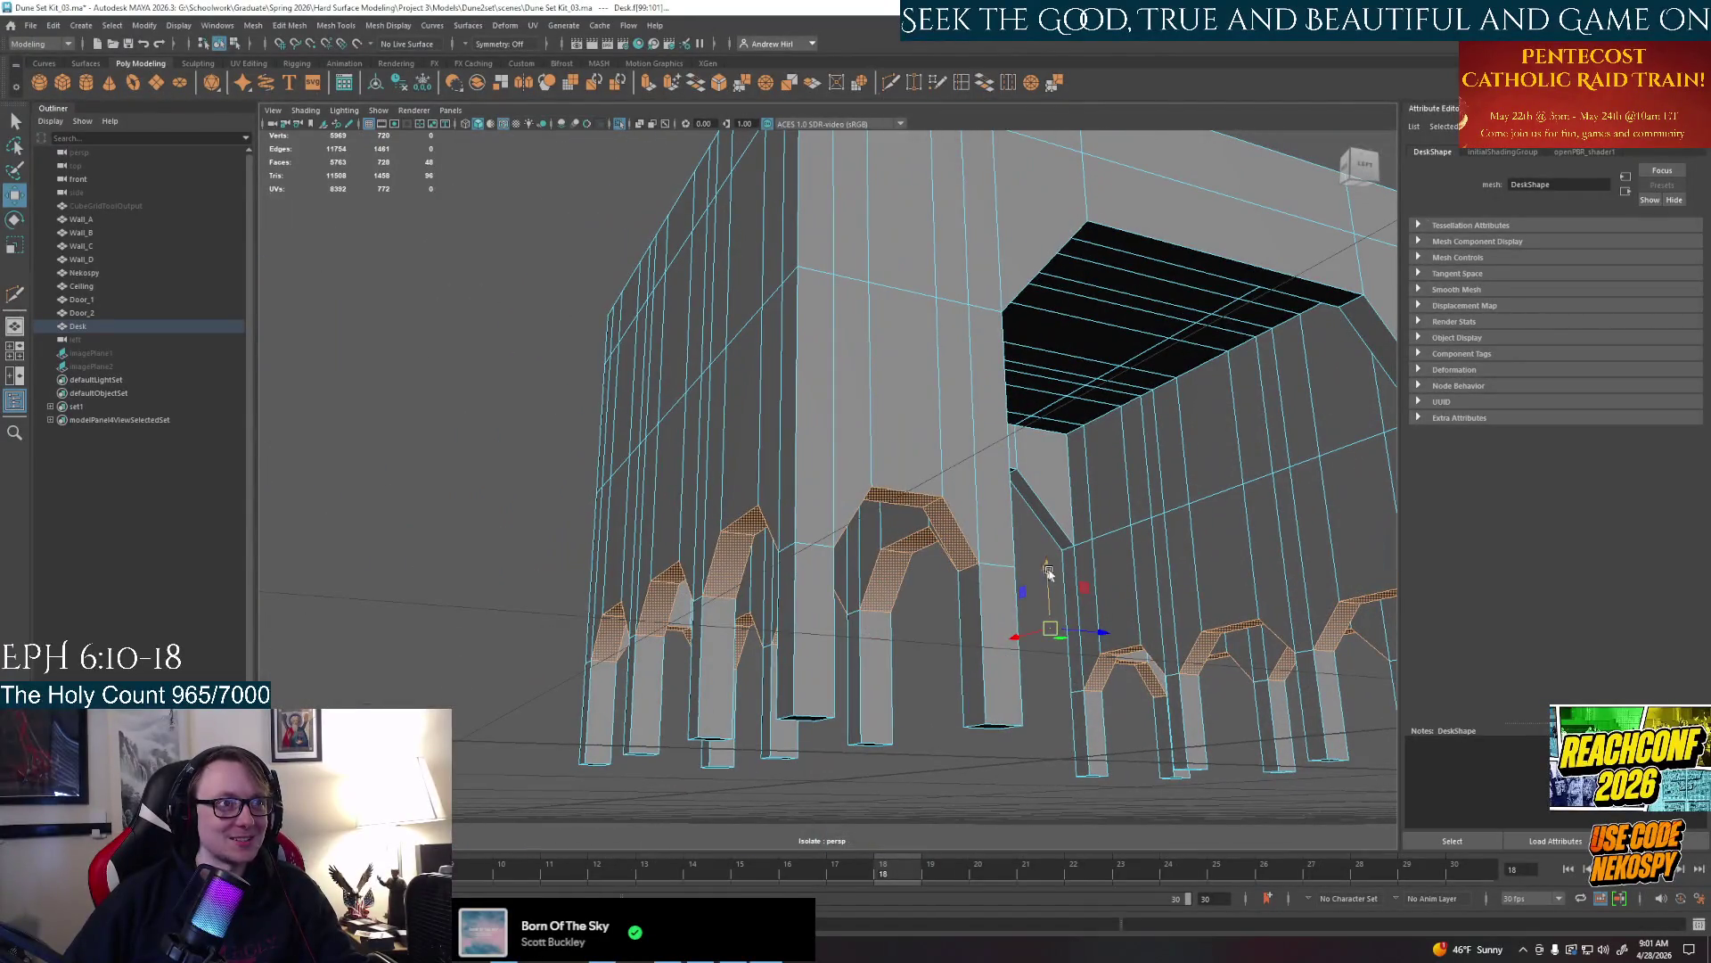
{"action": "left_click_drag", "start_coordinate": [1049, 573], "coordinate": [1046, 542]}
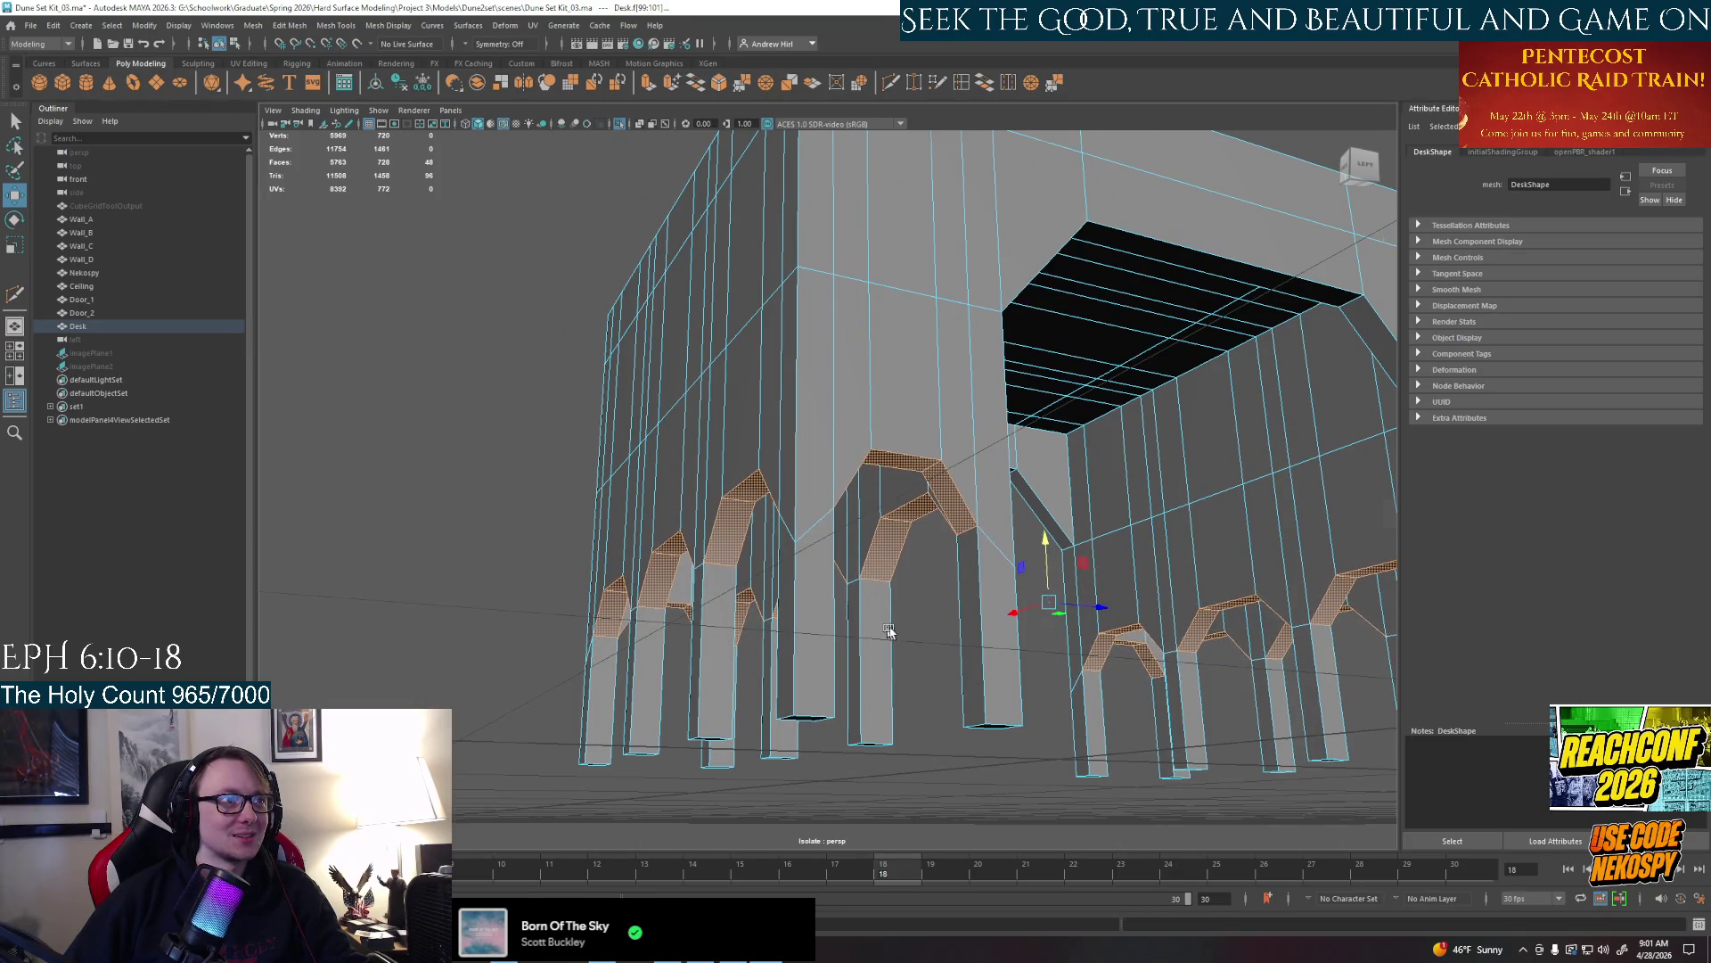
{"action": "mouse_move", "coordinate": [890, 631]}
{"action": "left_mouse_down", "text": "alt"}
{"action": "mouse_move", "coordinate": [1027, 618]}
{"action": "mouse_move", "coordinate": [907, 631]}
{"action": "mouse_move", "coordinate": [1056, 632]}
{"action": "mouse_move", "coordinate": [932, 637]}
{"action": "left_mouse_up", "text": "alt"}
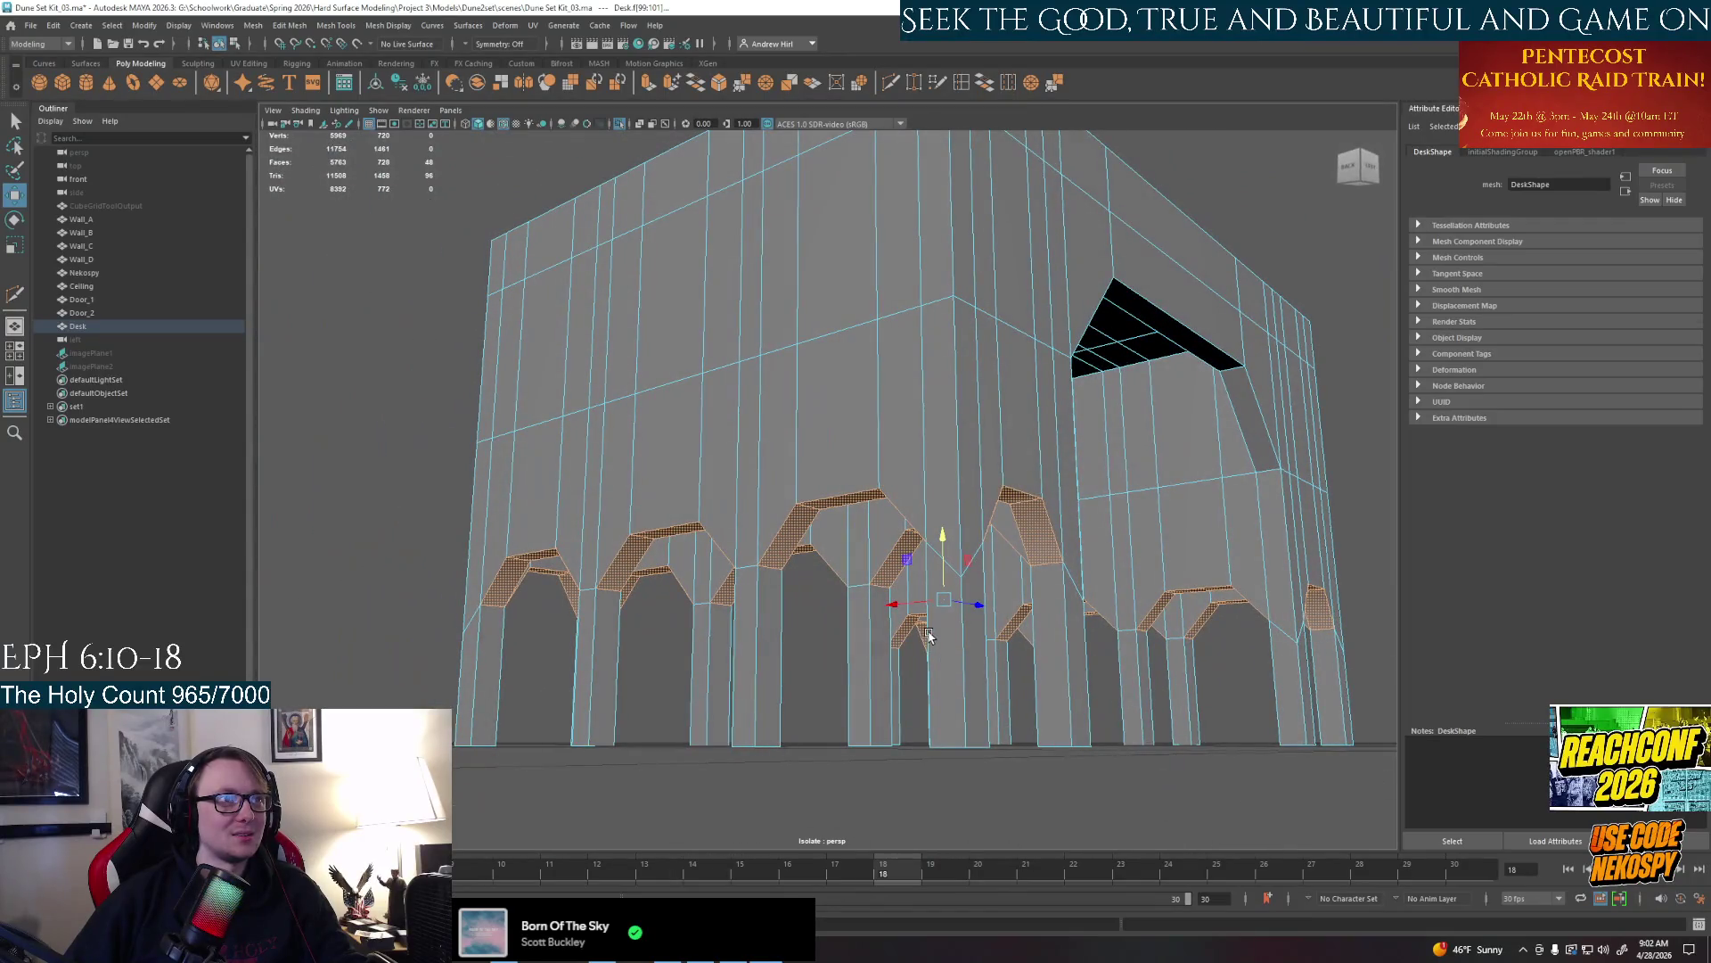
Undo the raise, try deleting the chamfer faces twice, and restore them each time
{"action": "key", "text": "ctrl+z"}
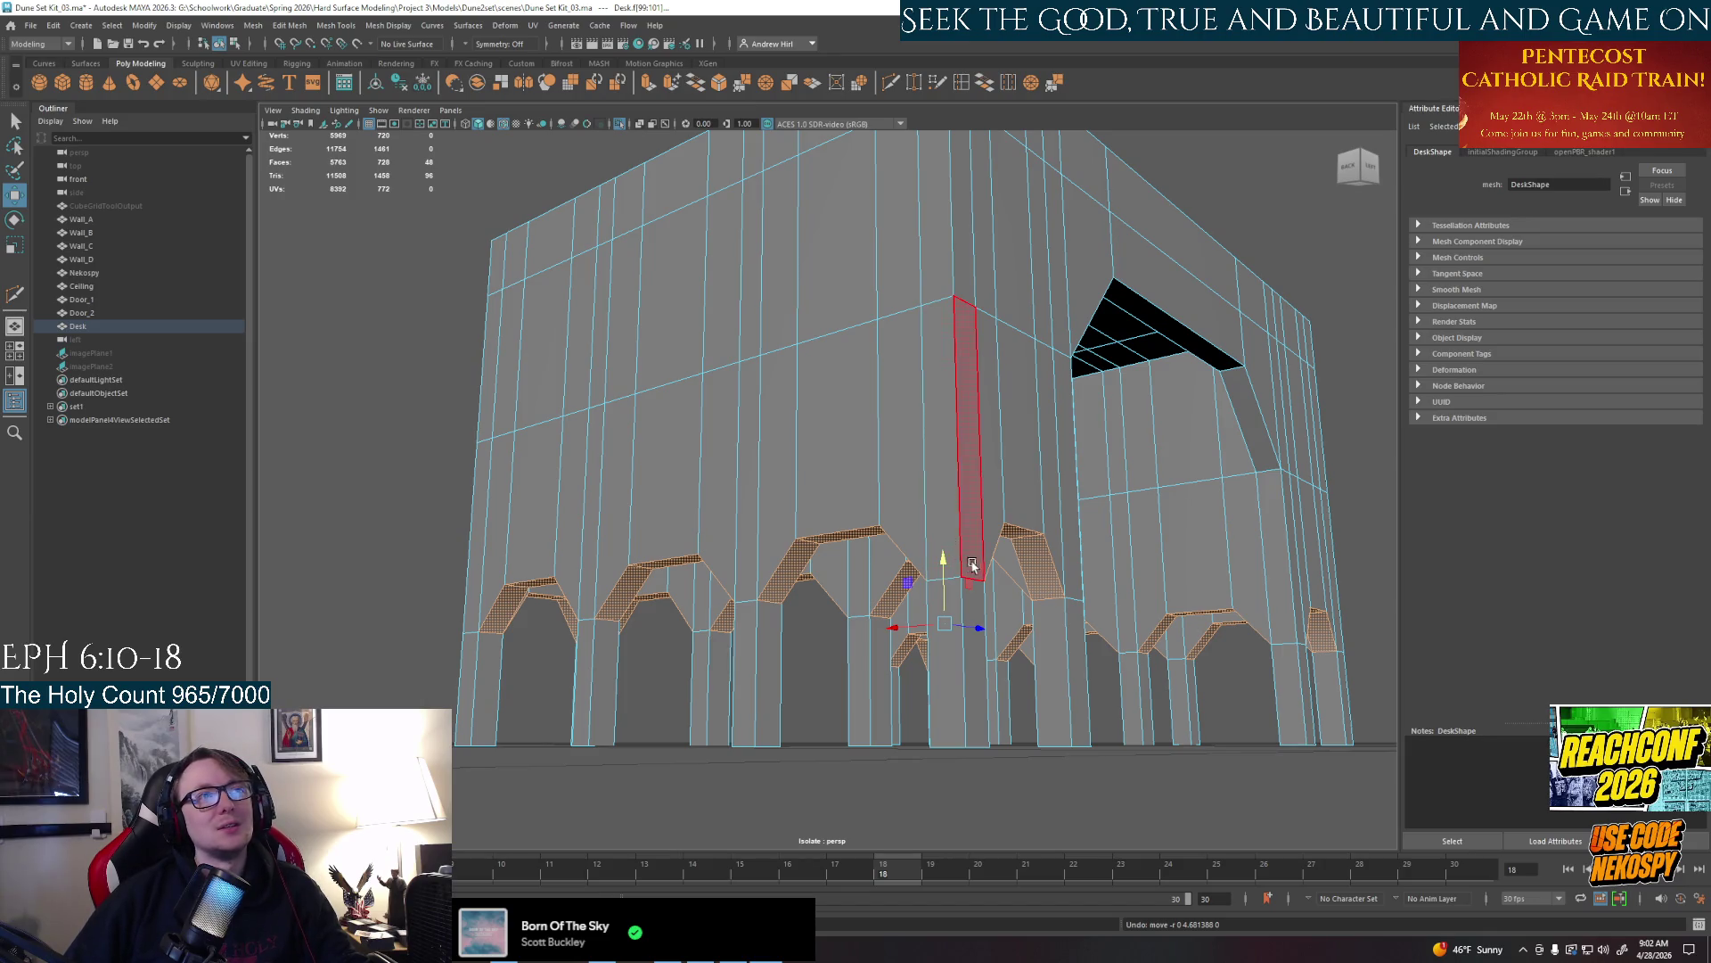
{"action": "mouse_move", "coordinate": [941, 508]}
{"action": "left_mouse_down", "text": "alt"}
{"action": "mouse_move", "coordinate": [932, 573]}
{"action": "mouse_move", "coordinate": [949, 535]}
{"action": "left_mouse_up", "text": "alt"}
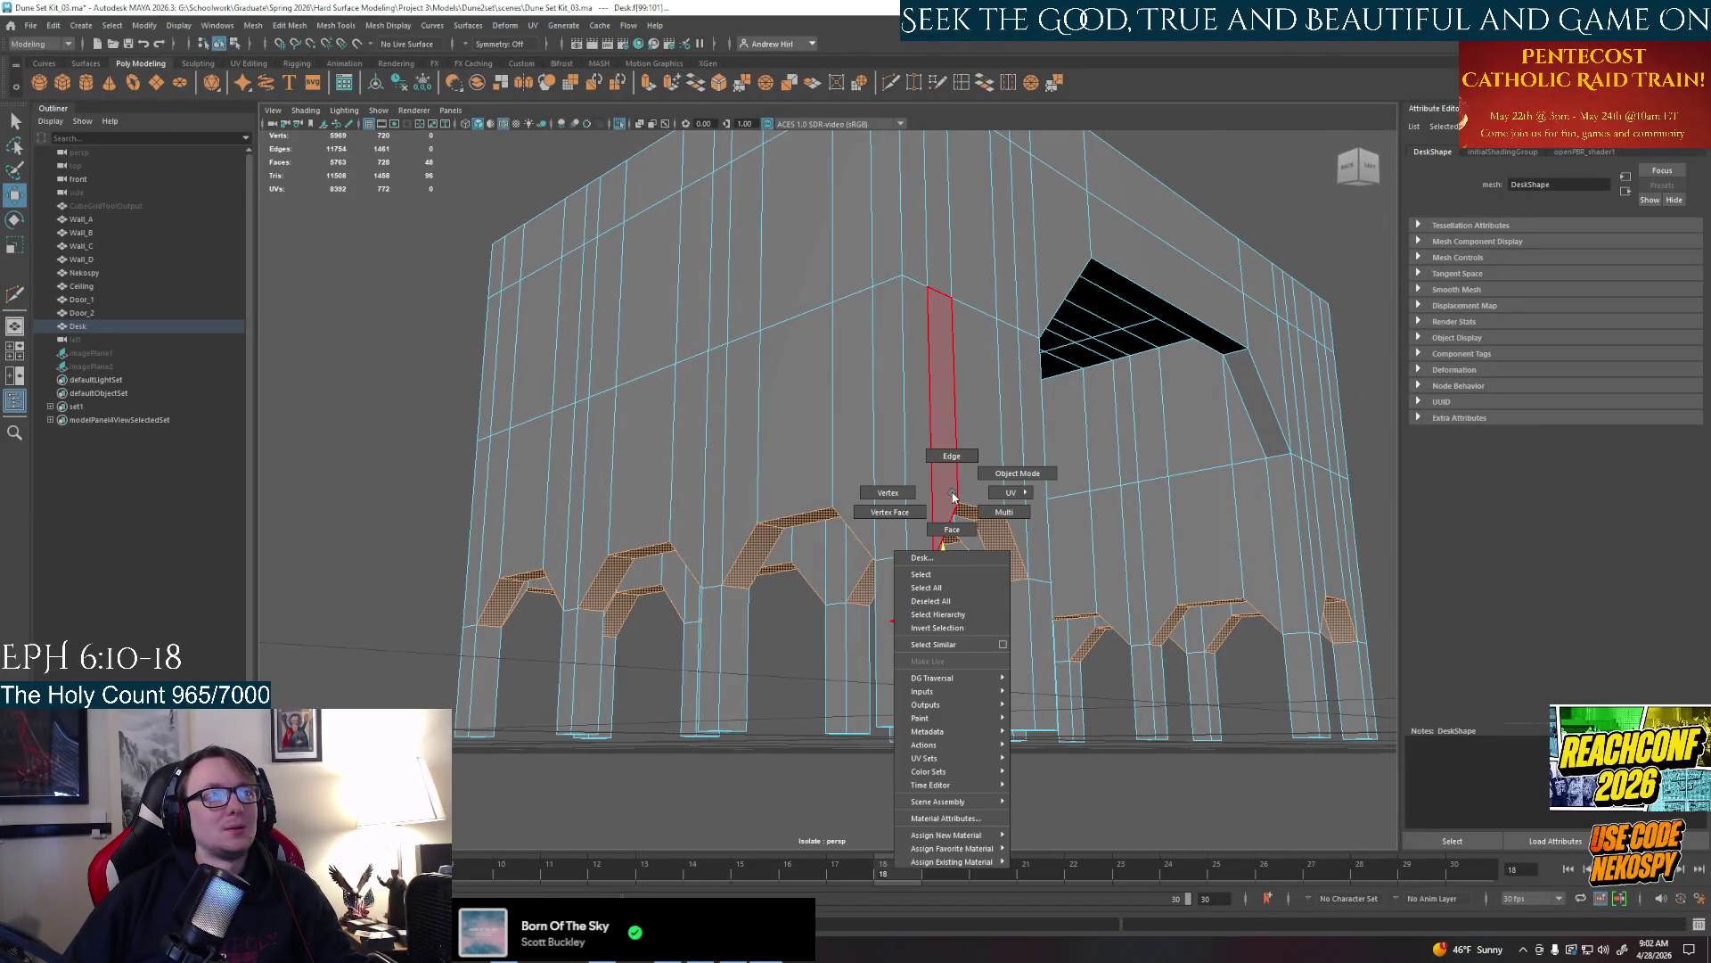
{"action": "right_click_drag", "start_coordinate": [950, 481], "coordinate": [962, 522], "text": "shift"}
{"action": "left_click_drag", "start_coordinate": [965, 519], "coordinate": [957, 497], "text": "alt"}
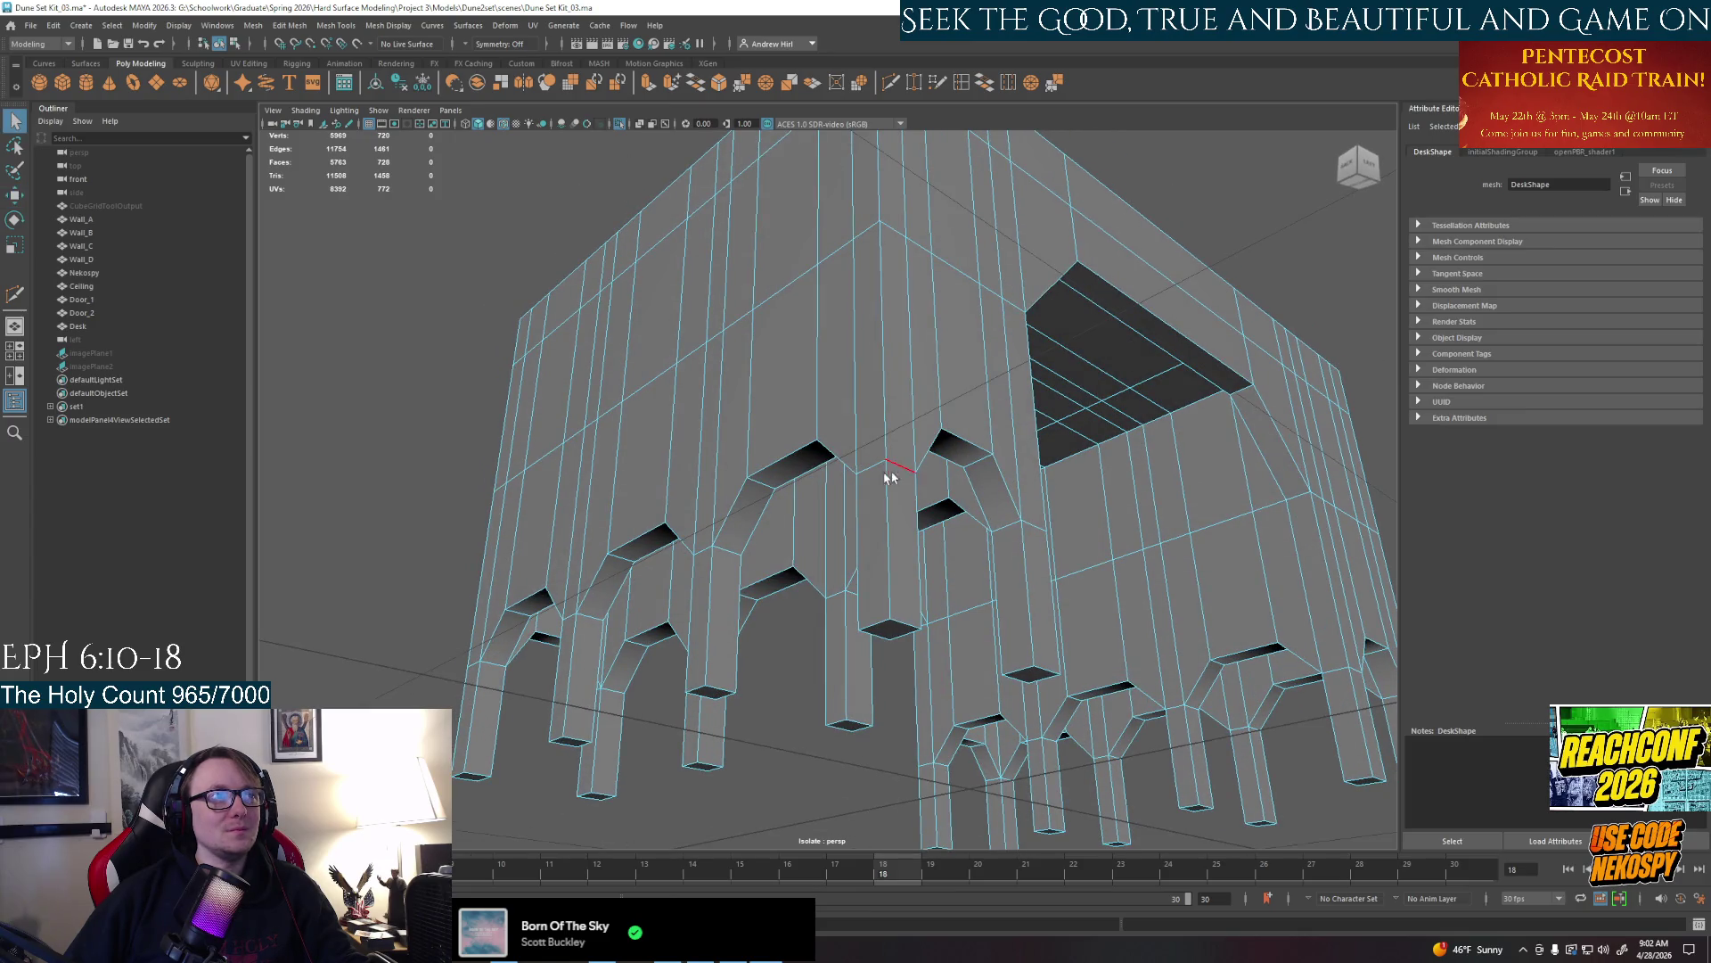
{"action": "key", "text": "ctrl+z"}
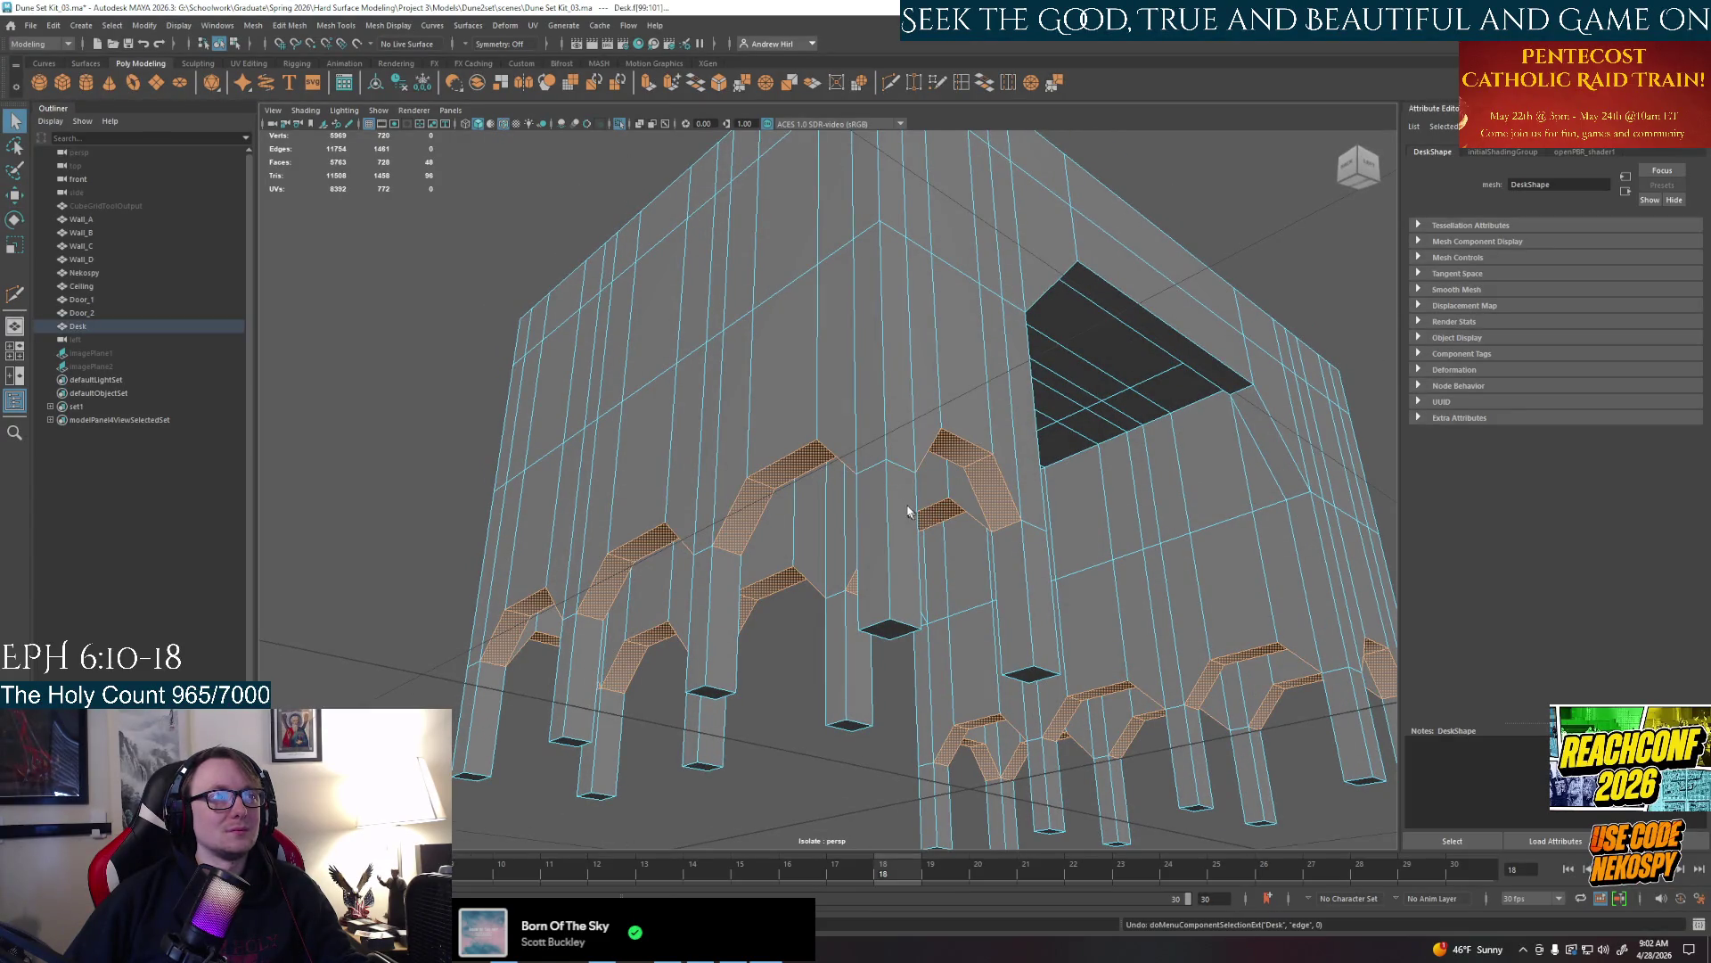
{"action": "right_click_drag", "start_coordinate": [870, 471], "coordinate": [877, 431], "text": "shift"}
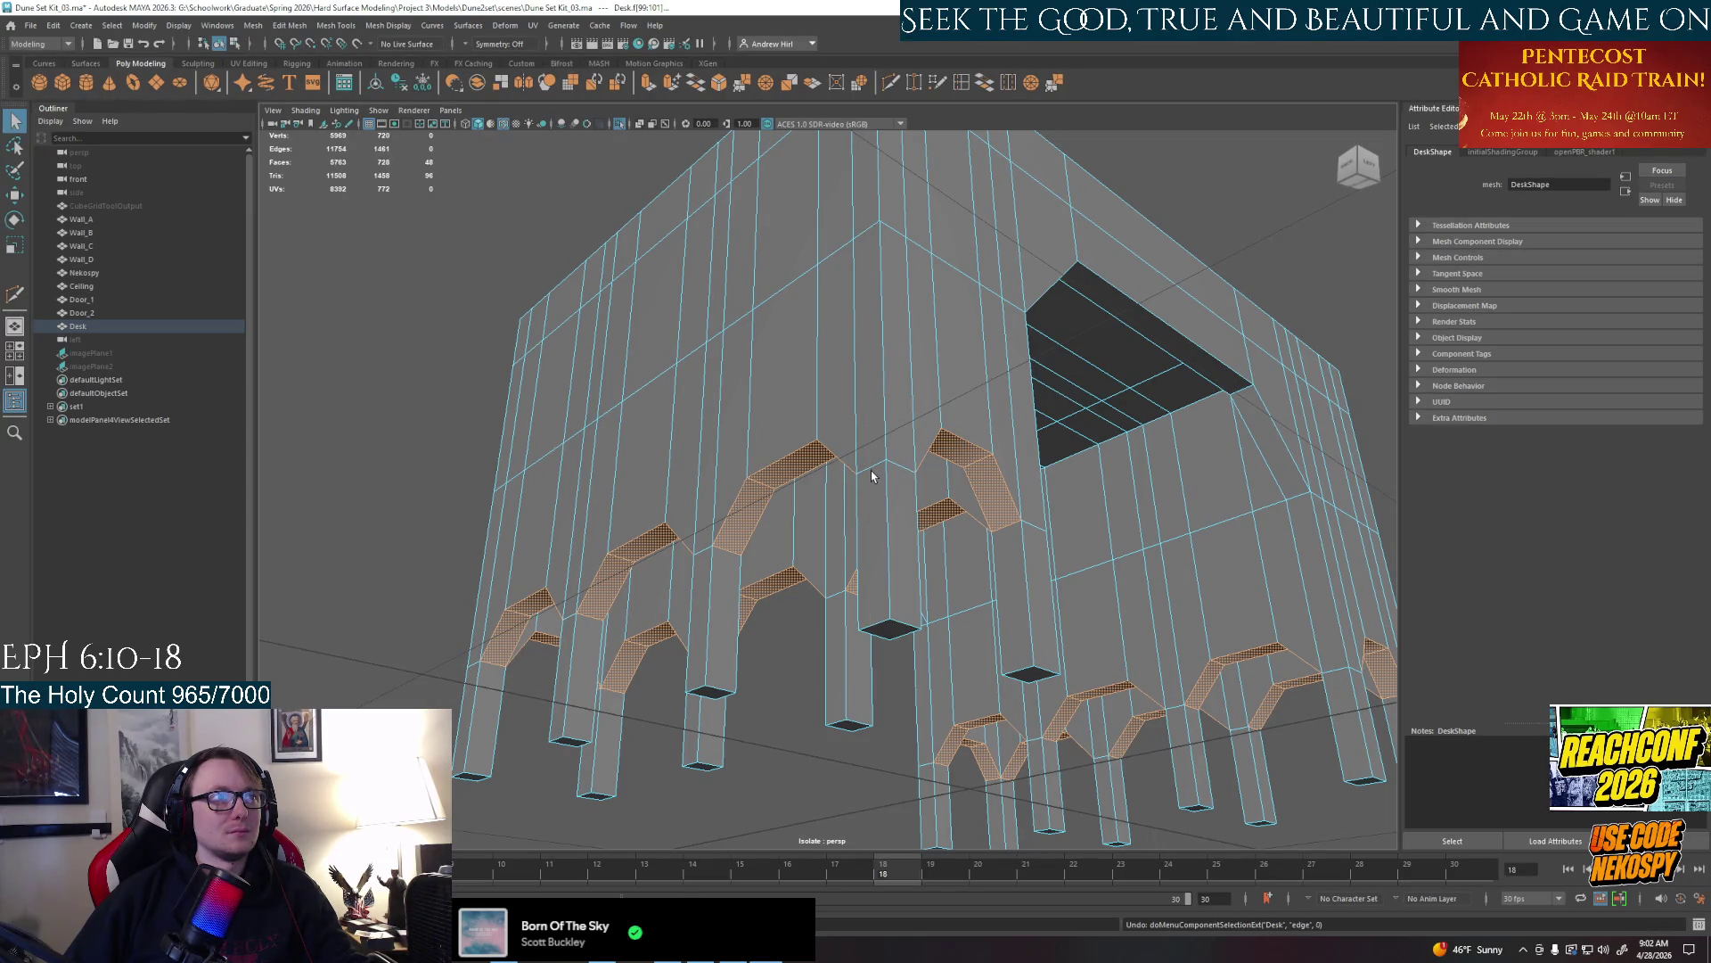
{"action": "key", "text": "Delete"}
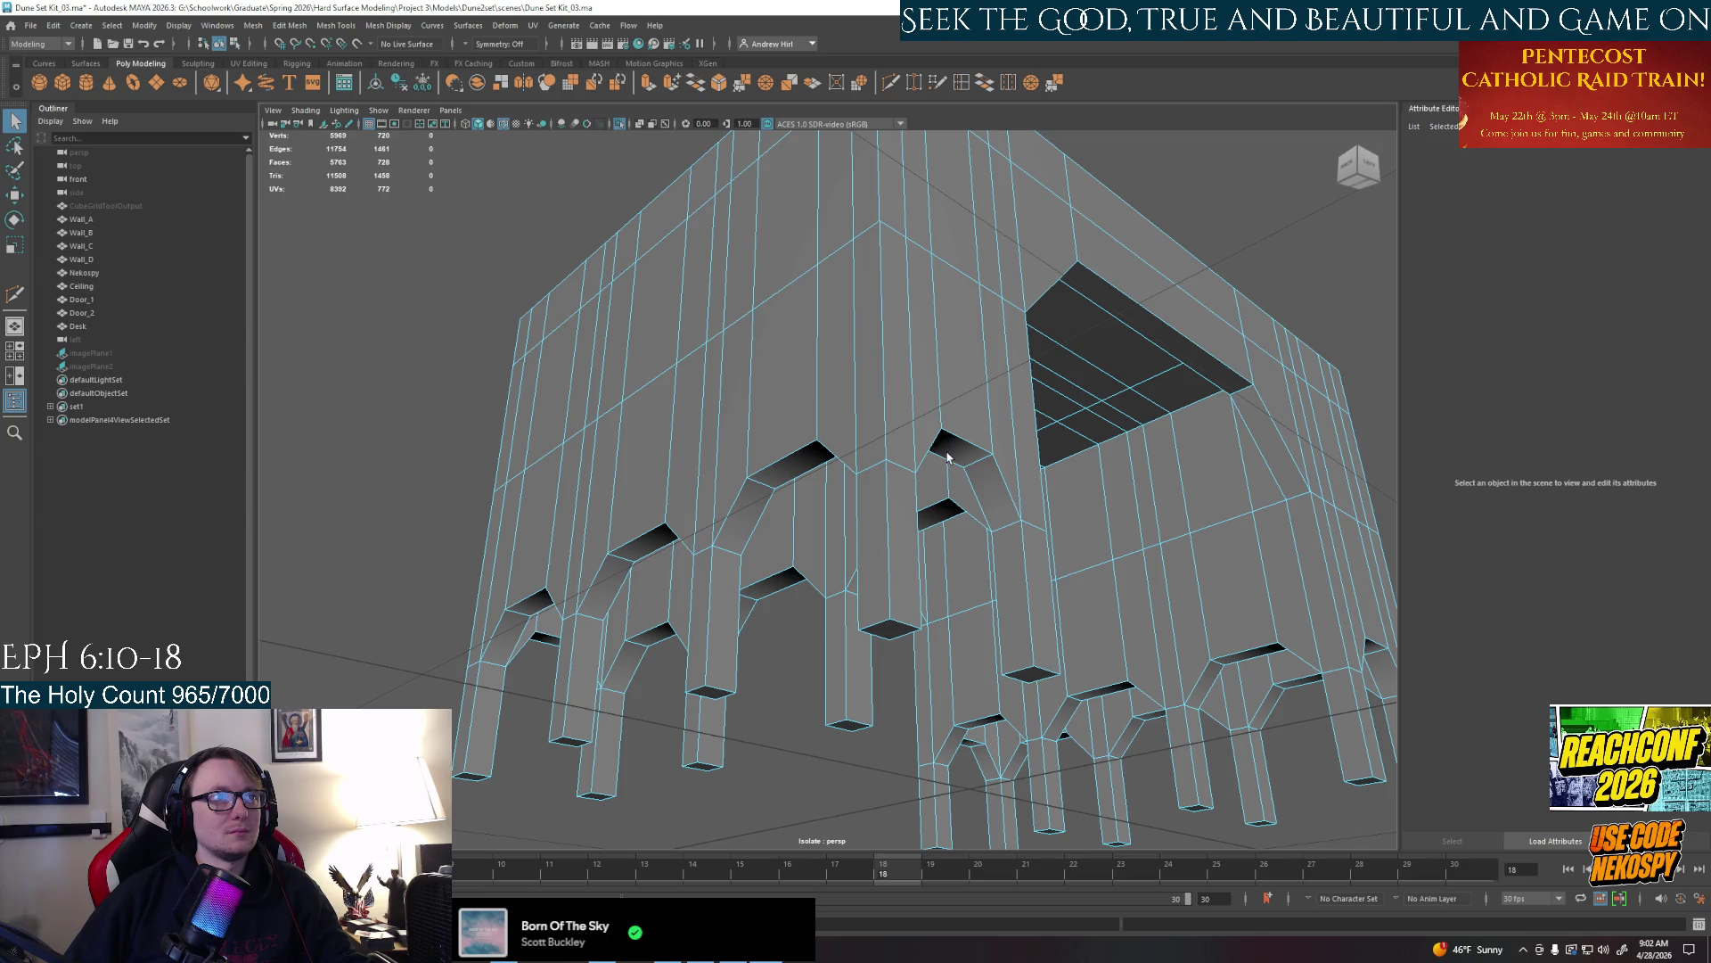
{"action": "right_click_drag", "start_coordinate": [950, 457], "coordinate": [958, 413]}
{"action": "key", "text": "ctrl+z"}
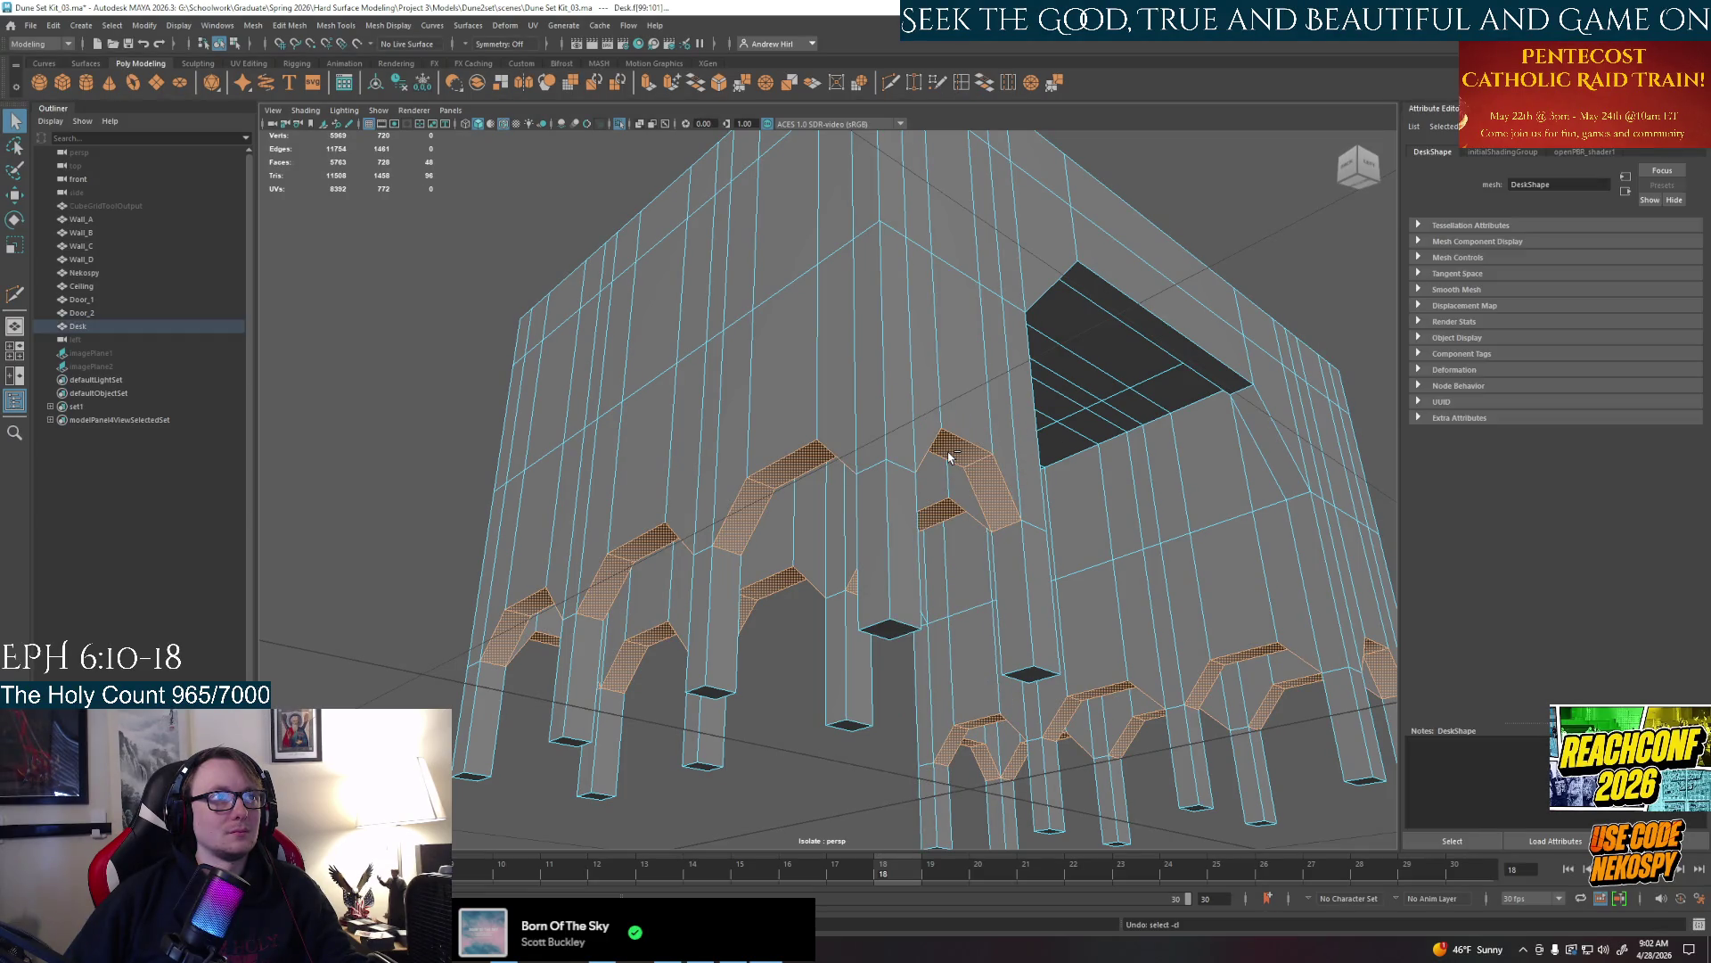
Nudge the chamfer faces upward and compare the desk against the Dune reference photo
{"action": "mouse_move", "coordinate": [961, 618]}
{"action": "left_mouse_down"}
{"action": "mouse_move", "coordinate": [959, 517]}
{"action": "mouse_move", "coordinate": [937, 528]}
{"action": "left_mouse_up"}
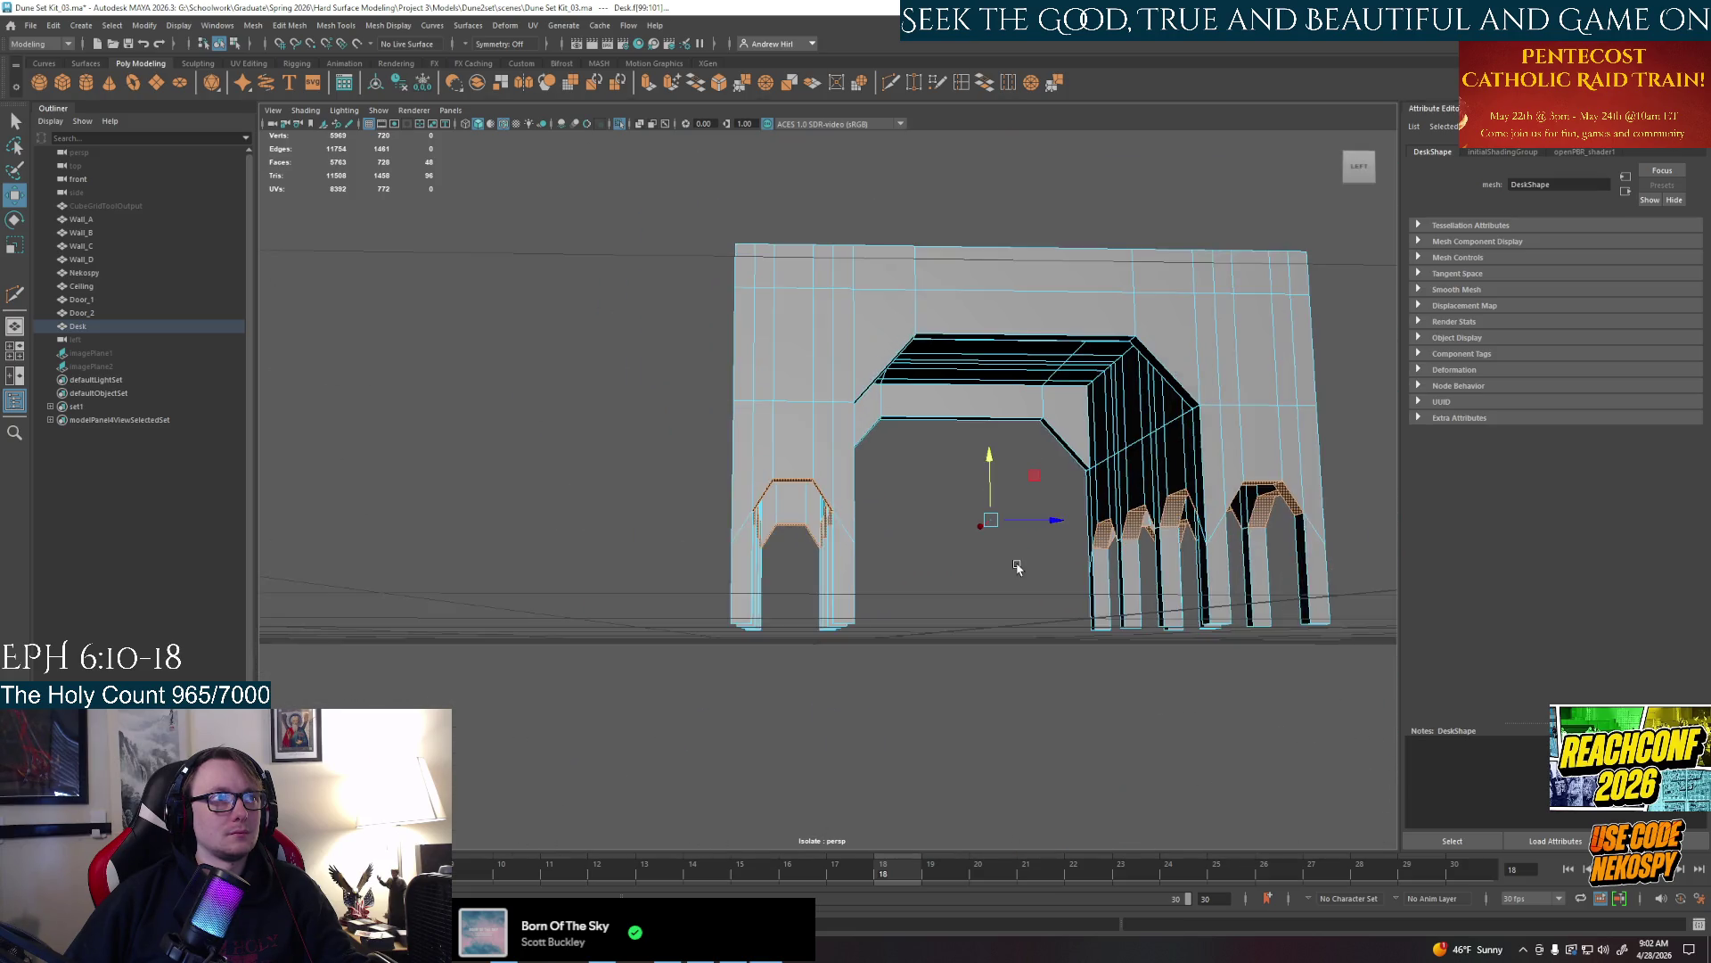
{"action": "mouse_move", "coordinate": [1017, 569]}
{"action": "left_mouse_down", "text": "alt"}
{"action": "mouse_move", "coordinate": [922, 579]}
{"action": "mouse_move", "coordinate": [937, 508]}
{"action": "mouse_move", "coordinate": [987, 455]}
{"action": "left_mouse_up", "text": "alt"}
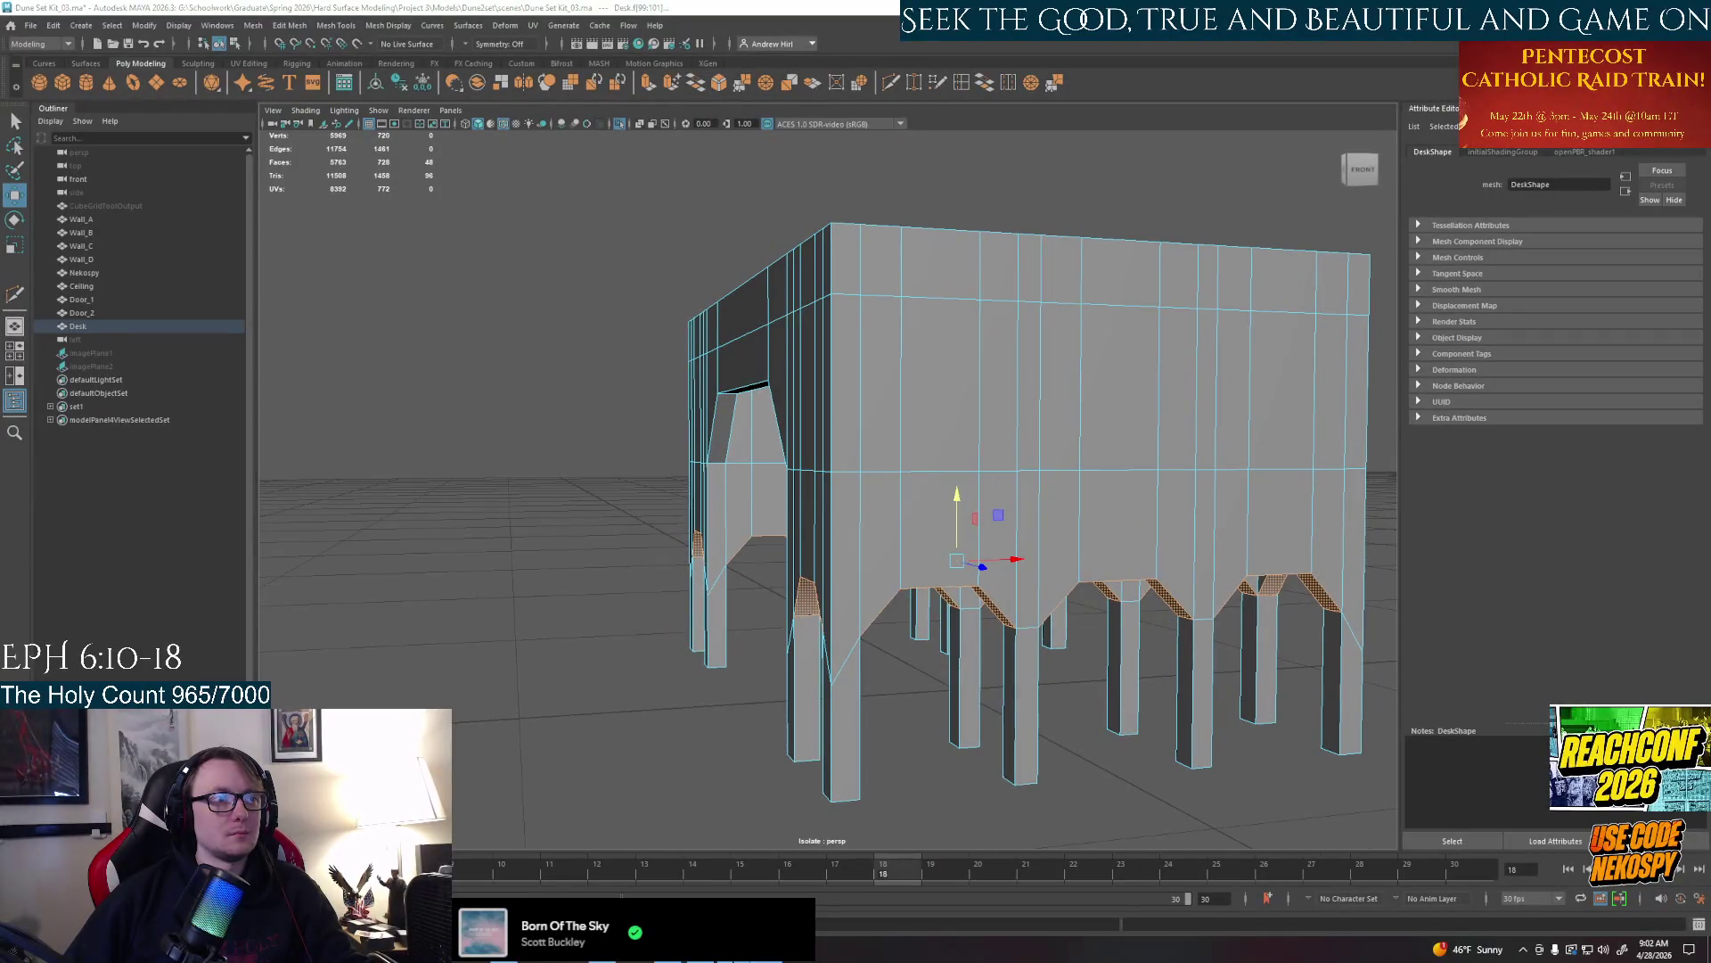
{"action": "key", "text": "alt+Tab"}
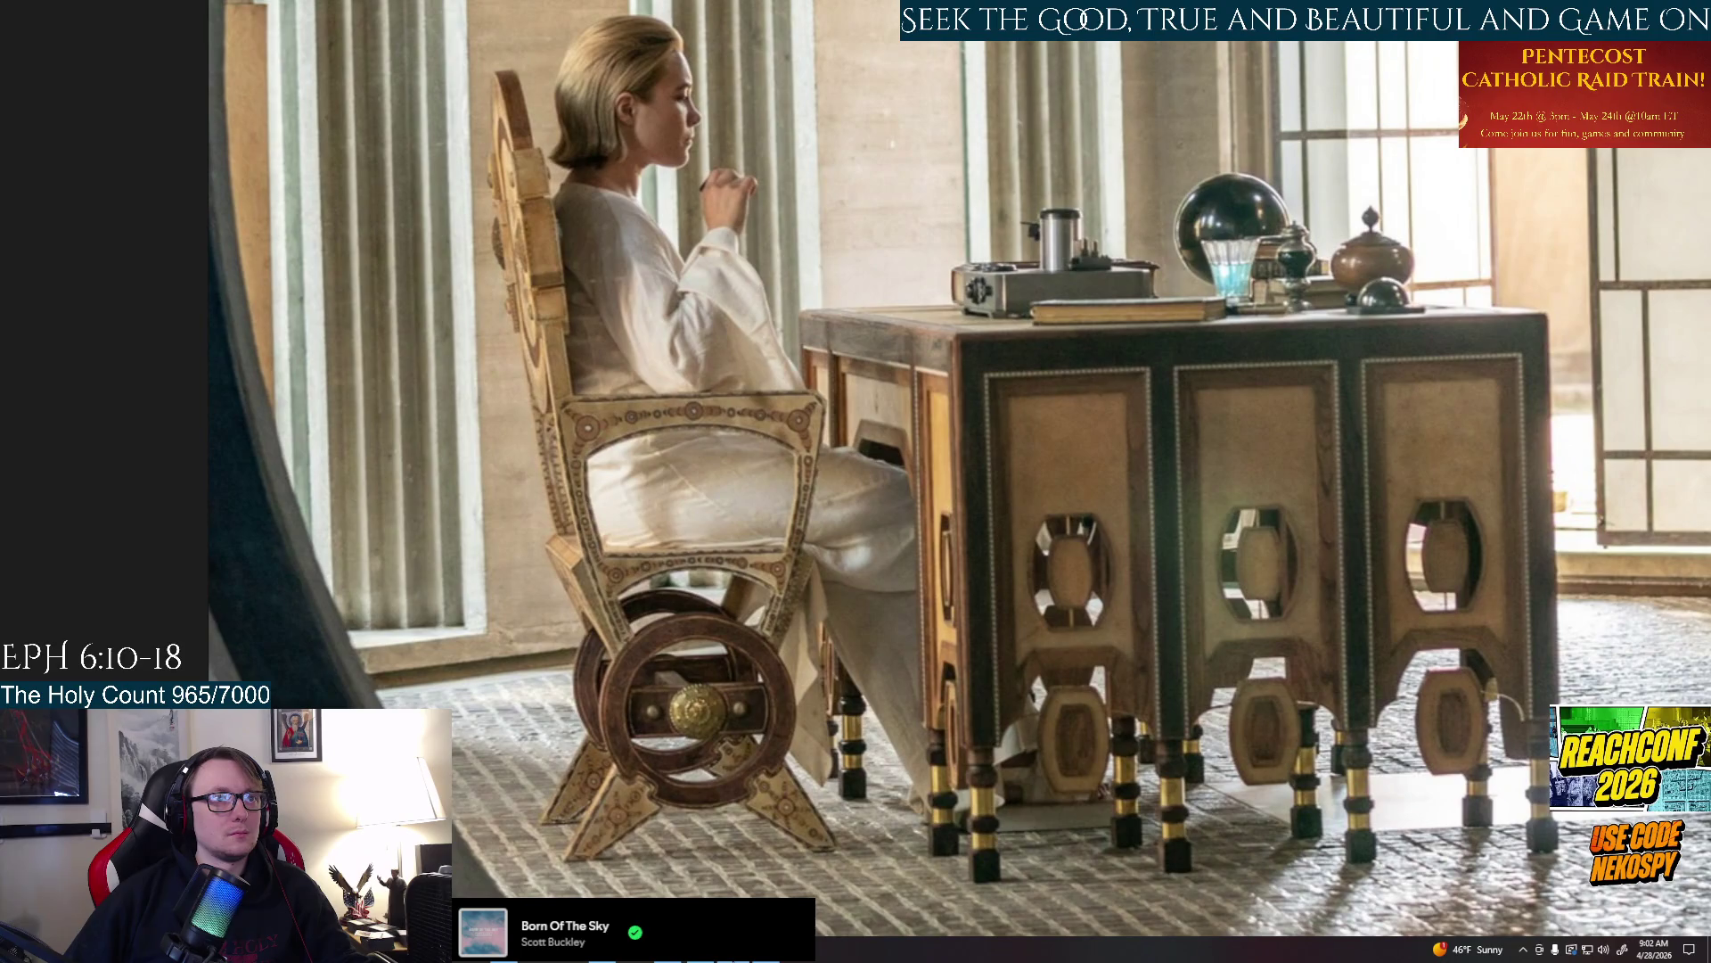
{"action": "key", "text": "alt+Tab"}
{"action": "left_click_drag", "start_coordinate": [1017, 548], "coordinate": [855, 442], "text": "alt"}
Select the Desk object and inspect its arches from several angles
{"action": "left_click", "coordinate": [973, 535]}
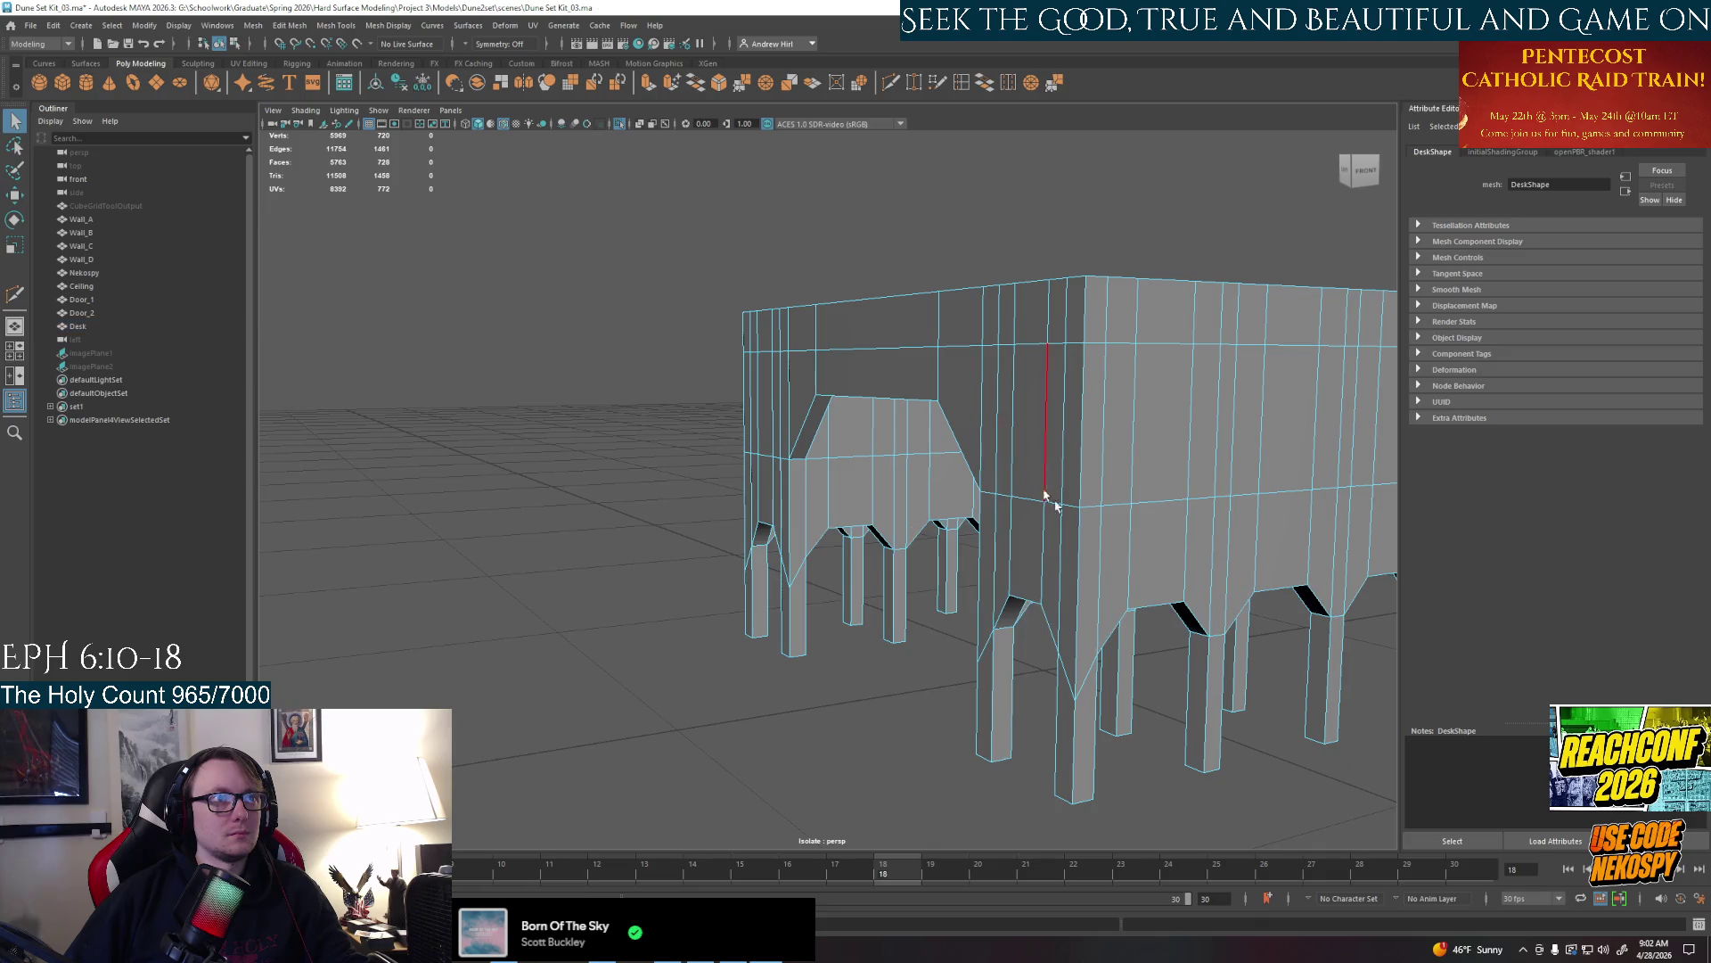
{"action": "mouse_move", "coordinate": [972, 534]}
{"action": "left_mouse_down", "text": "alt"}
{"action": "mouse_move", "coordinate": [1066, 522]}
{"action": "mouse_move", "coordinate": [950, 500]}
{"action": "left_mouse_up", "text": "alt"}
{"action": "left_click", "coordinate": [822, 467]}
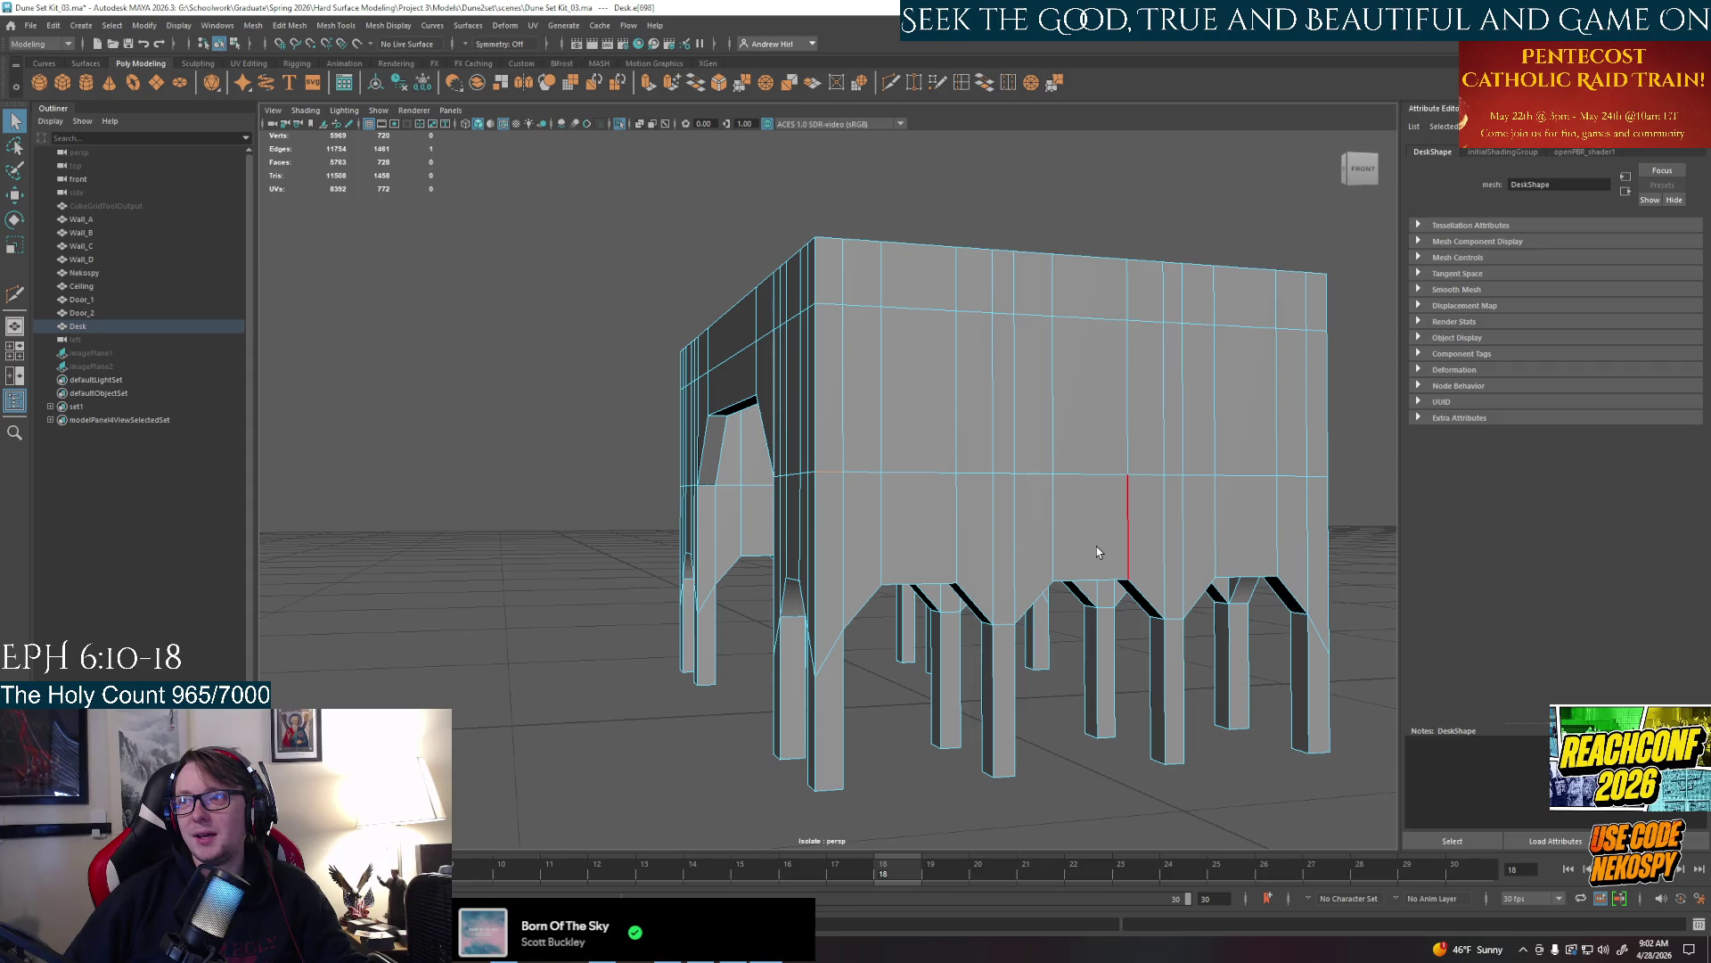
{"action": "mouse_move", "coordinate": [1099, 551]}
{"action": "left_mouse_down", "text": "alt"}
{"action": "mouse_move", "coordinate": [1062, 536]}
{"action": "mouse_move", "coordinate": [866, 583]}
{"action": "mouse_move", "coordinate": [819, 407]}
{"action": "left_mouse_up", "text": "alt"}
{"action": "left_click_drag", "start_coordinate": [792, 350], "coordinate": [782, 450], "text": "alt"}
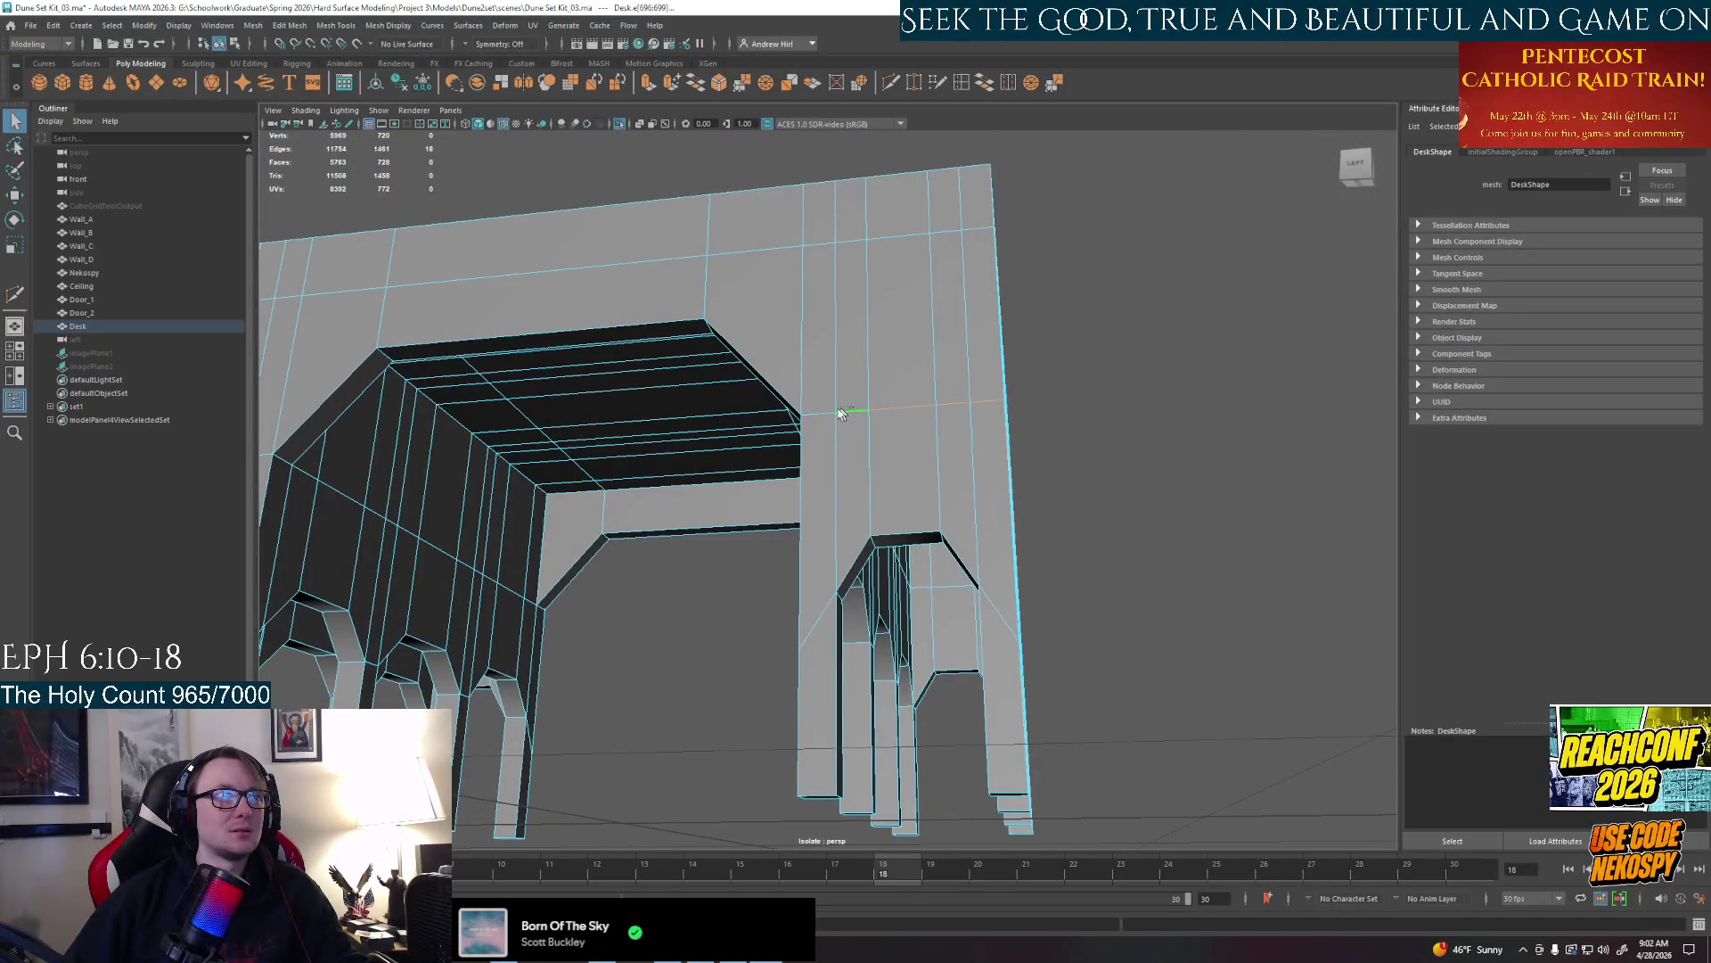
{"action": "left_click_drag", "start_coordinate": [826, 444], "coordinate": [665, 598], "text": "alt"}
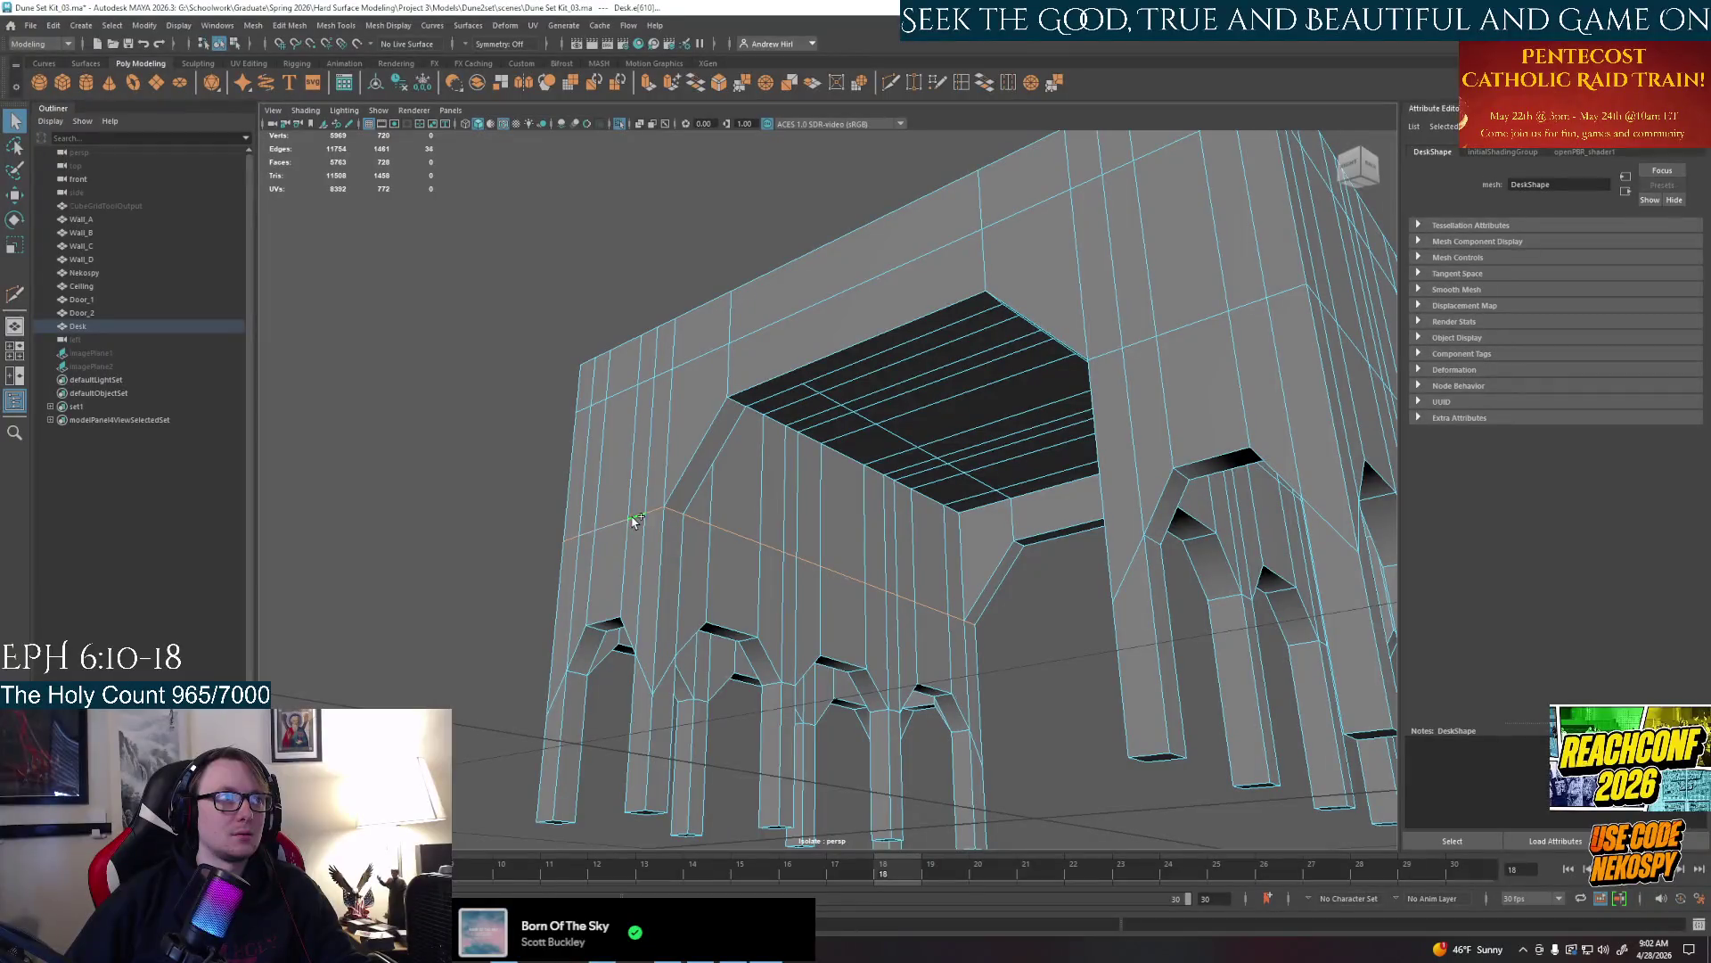
{"action": "mouse_move", "coordinate": [937, 582]}
{"action": "left_mouse_down", "text": "alt"}
{"action": "mouse_move", "coordinate": [1100, 545]}
{"action": "mouse_move", "coordinate": [931, 602]}
{"action": "mouse_move", "coordinate": [795, 465]}
{"action": "mouse_move", "coordinate": [850, 448]}
{"action": "mouse_move", "coordinate": [791, 485]}
{"action": "left_mouse_up", "text": "alt"}
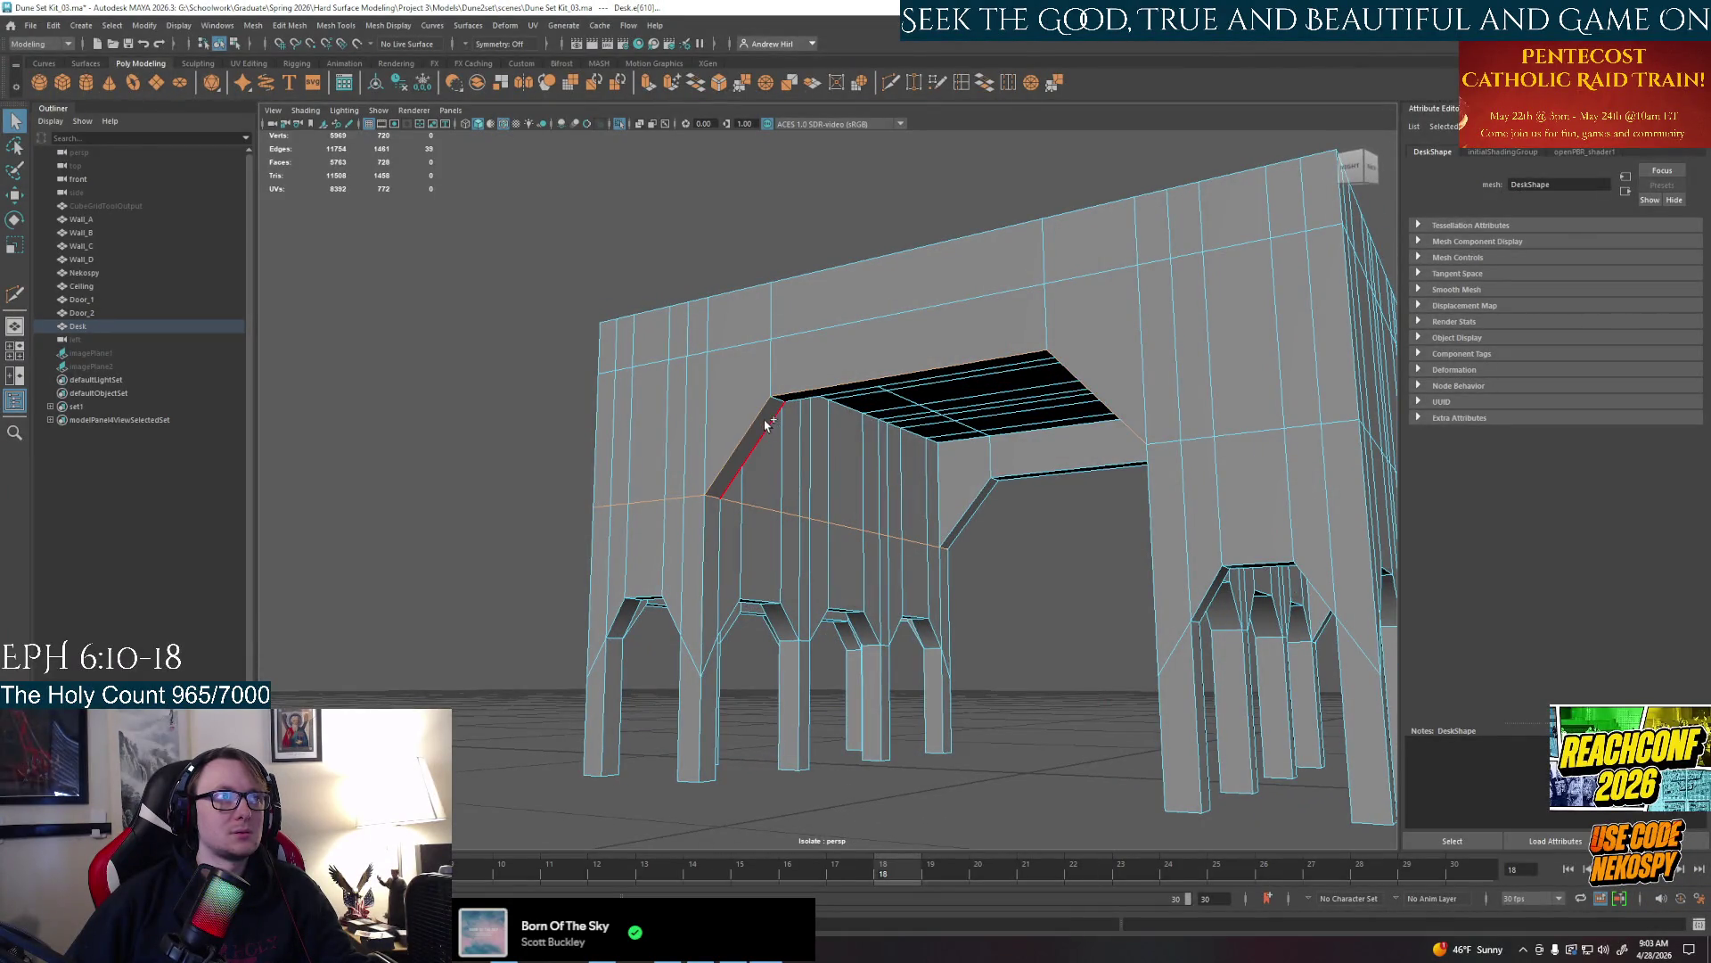
Undo the selection, then raise the arch's top edges so the opening is taller
{"action": "left_click_drag", "start_coordinate": [770, 426], "coordinate": [882, 493], "text": "alt"}
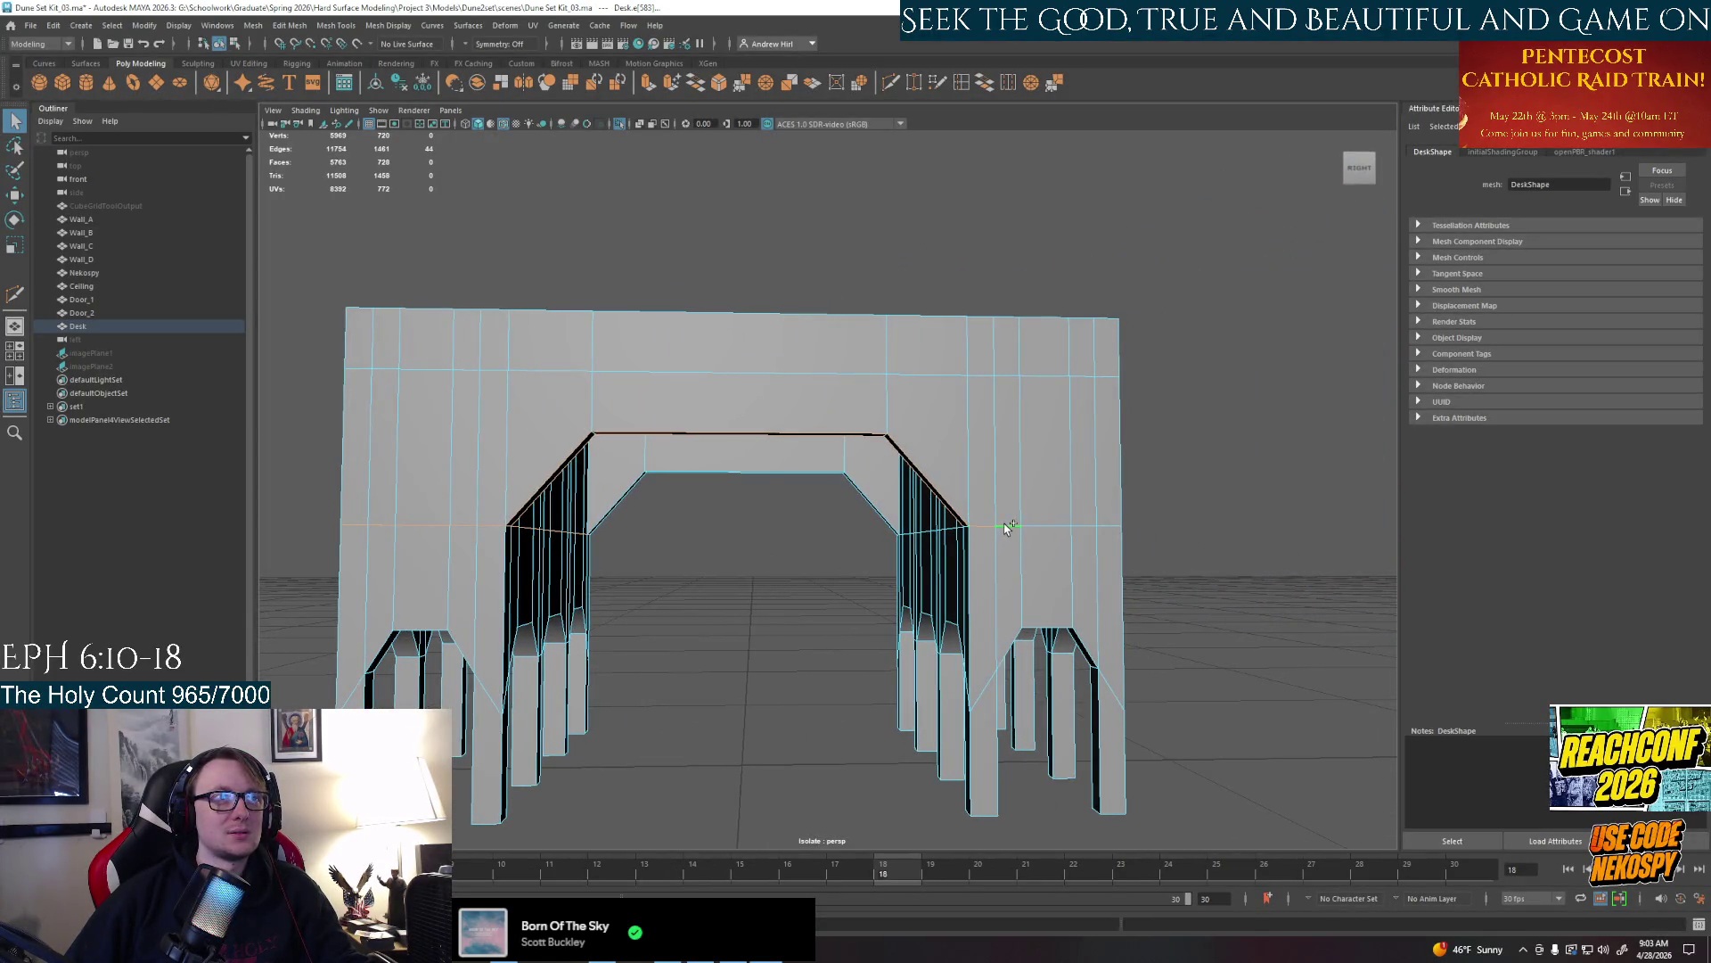
{"action": "mouse_move", "coordinate": [1112, 522]}
{"action": "left_mouse_down", "text": "alt"}
{"action": "mouse_move", "coordinate": [996, 583]}
{"action": "mouse_move", "coordinate": [910, 562]}
{"action": "mouse_move", "coordinate": [991, 537]}
{"action": "mouse_move", "coordinate": [668, 590]}
{"action": "left_mouse_up", "text": "alt"}
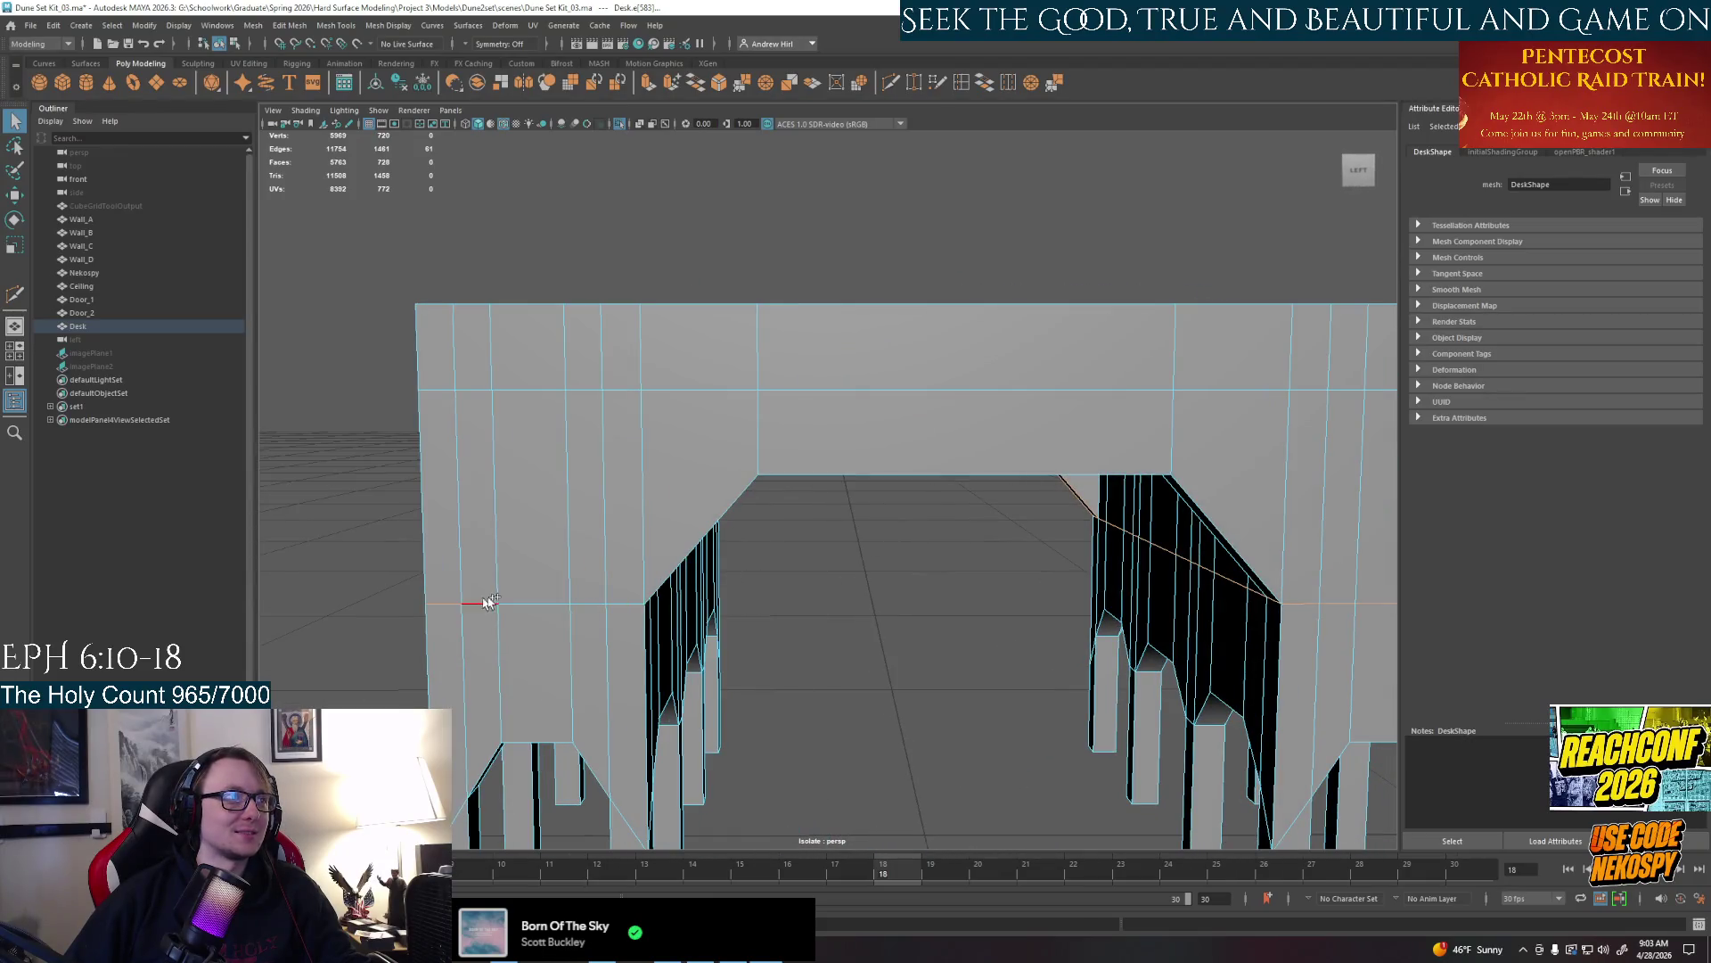
{"action": "key", "text": "ctrl+z"}
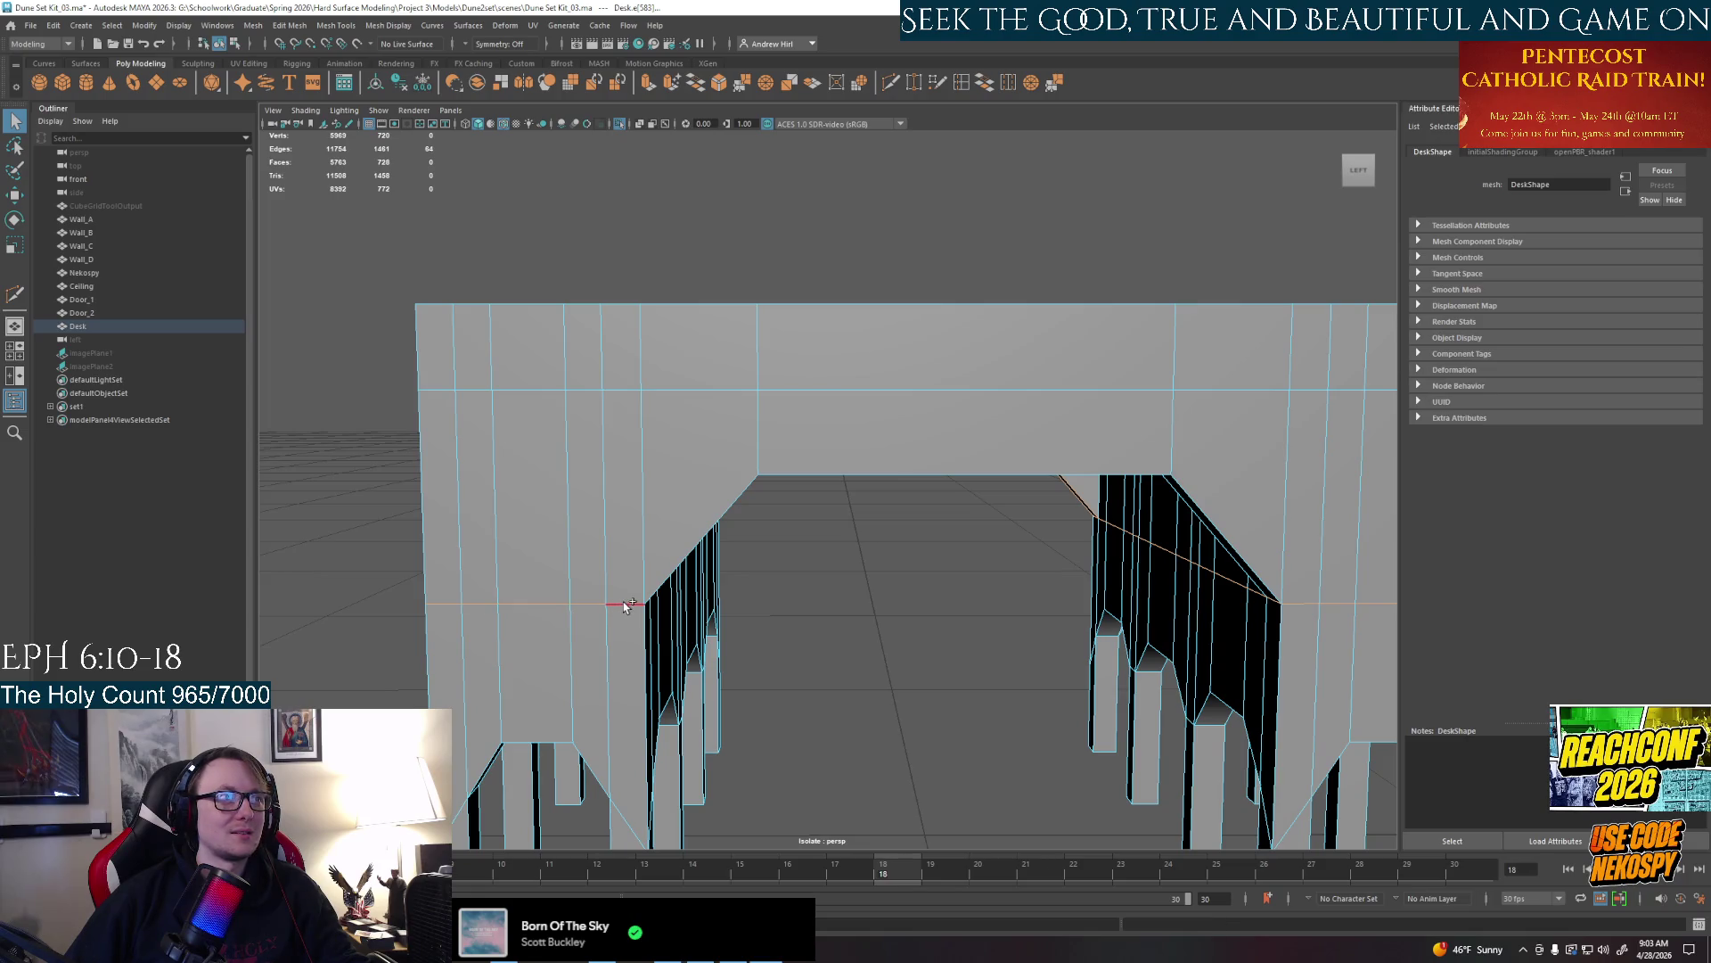
{"action": "left_click_drag", "start_coordinate": [765, 610], "coordinate": [337, 481], "text": "alt"}
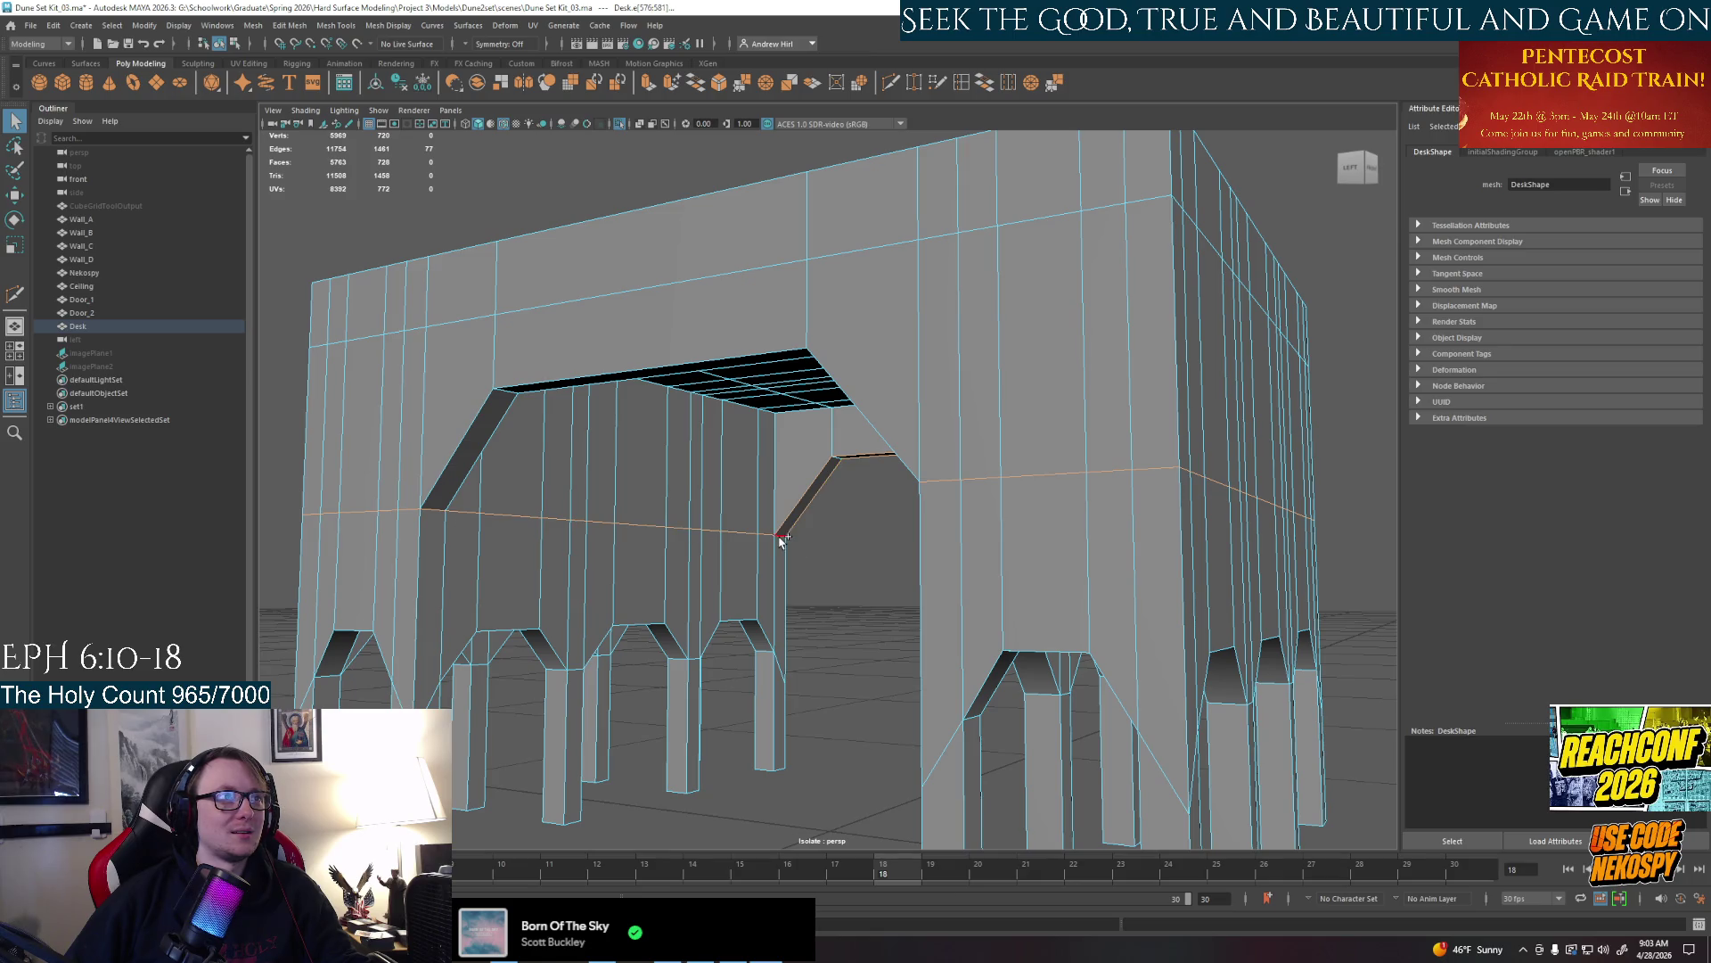
{"action": "left_click_drag", "start_coordinate": [639, 589], "coordinate": [673, 566], "text": "alt"}
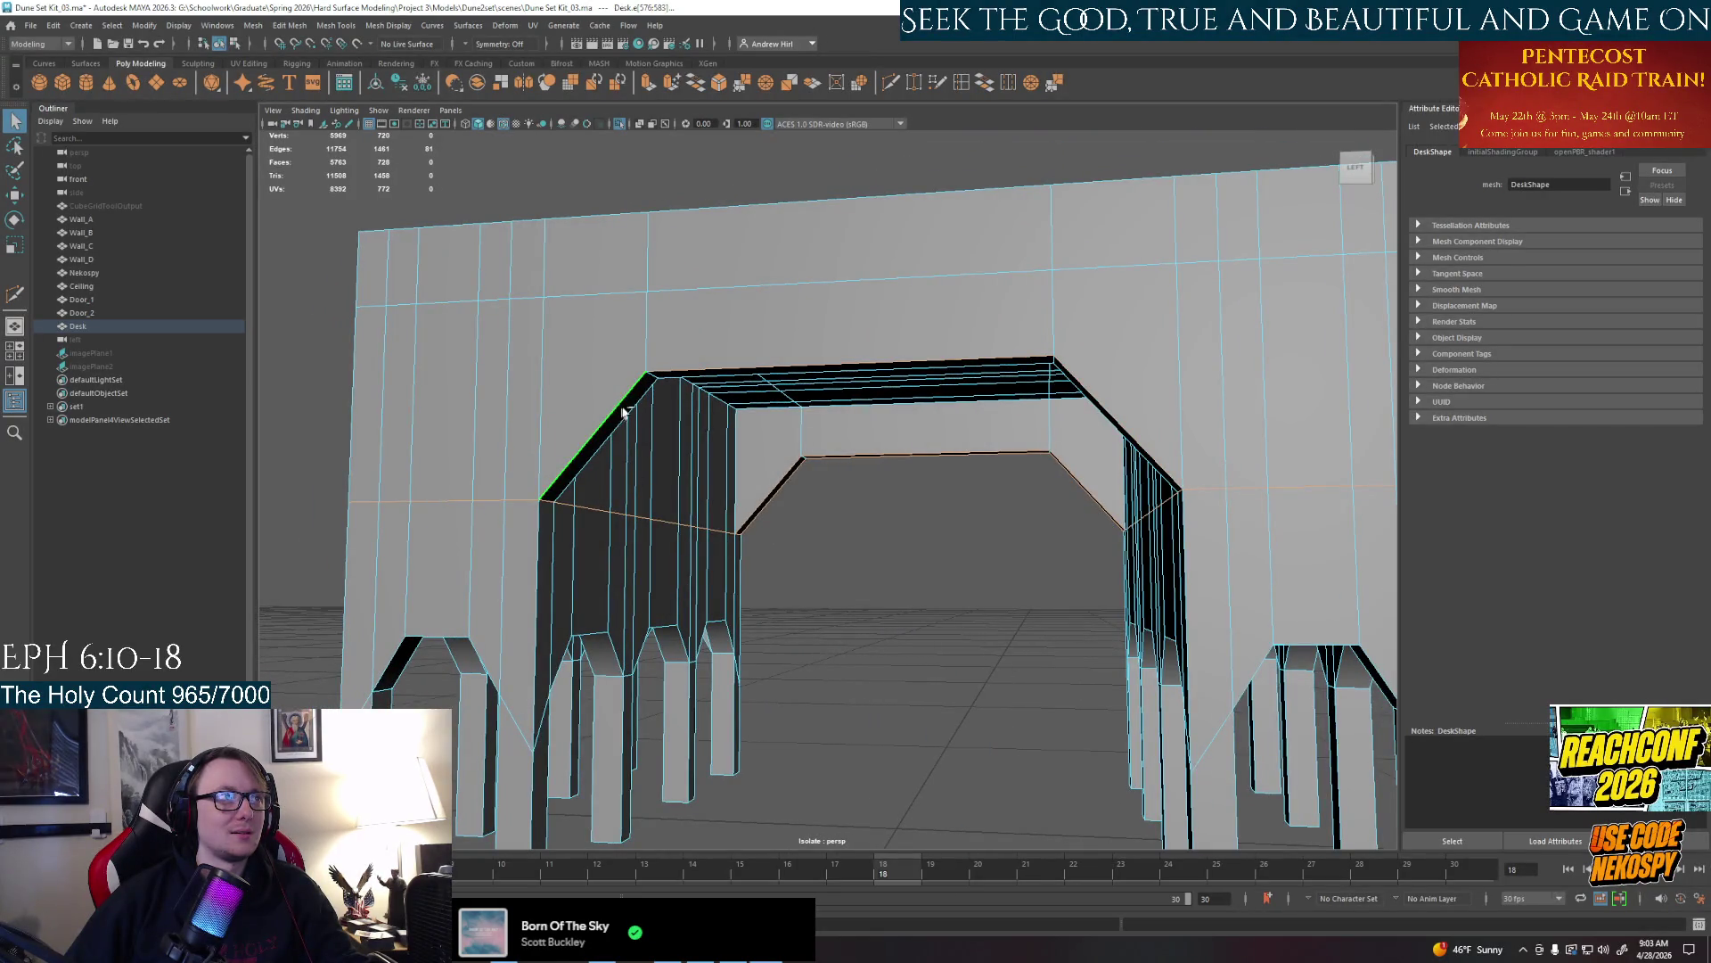
{"action": "left_click_drag", "start_coordinate": [857, 517], "coordinate": [871, 572], "text": "alt"}
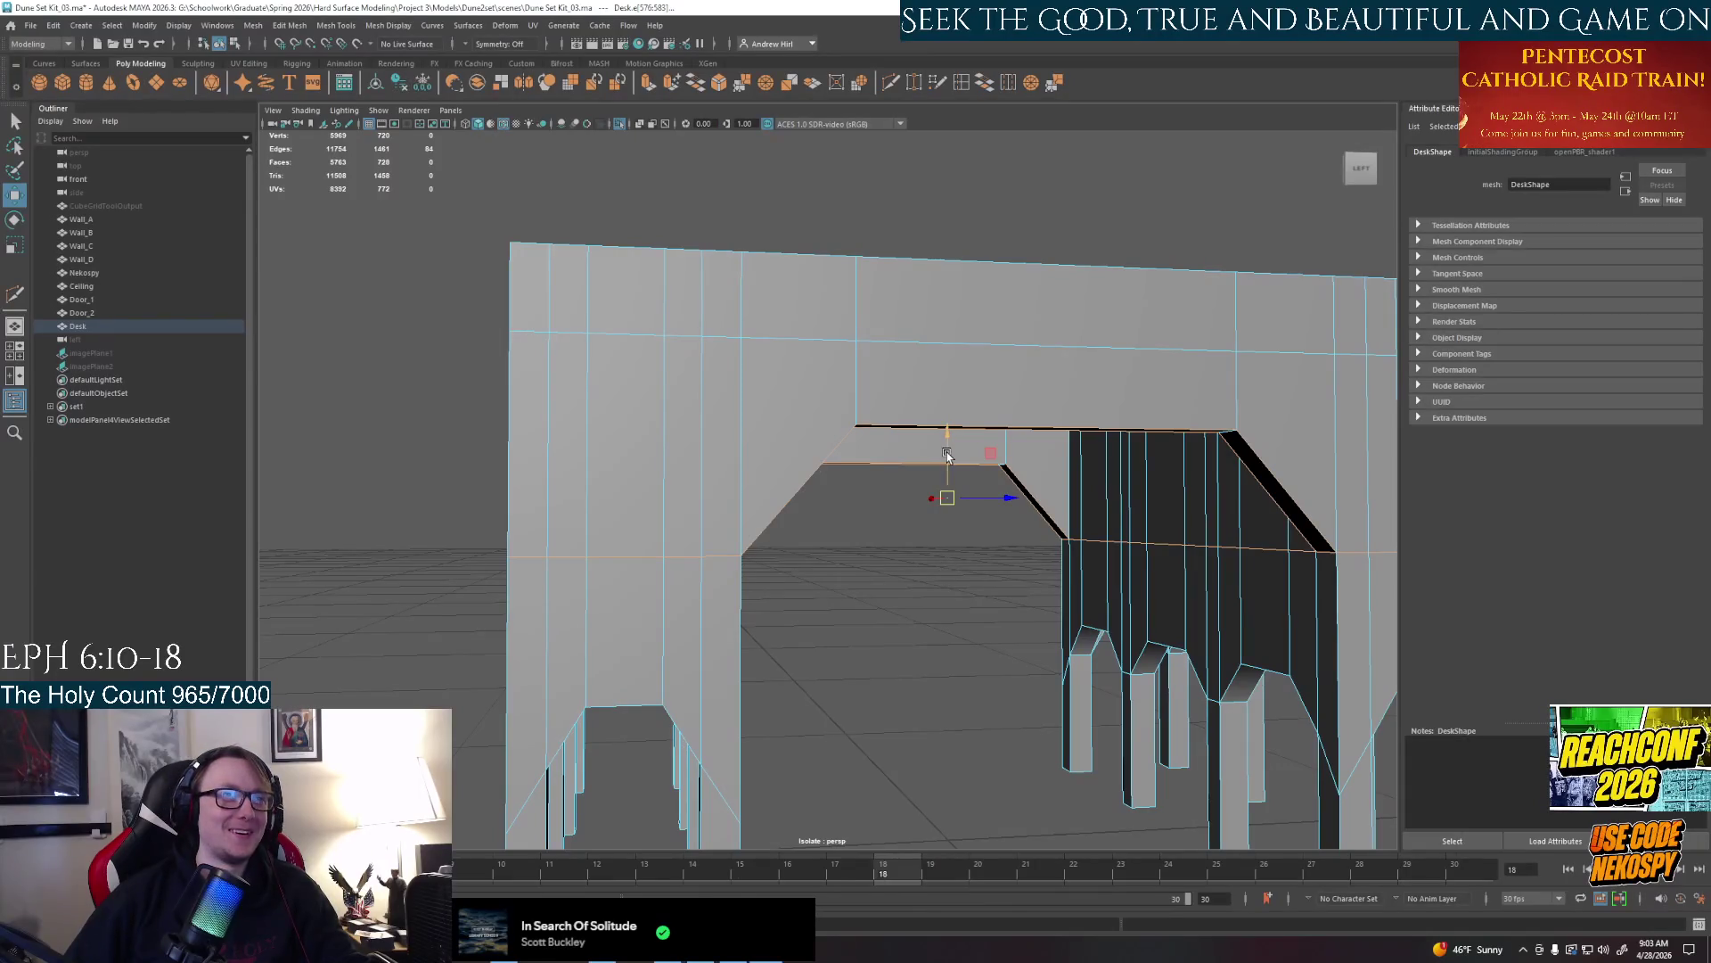
{"action": "mouse_move", "coordinate": [946, 443]}
{"action": "left_mouse_down"}
{"action": "mouse_move", "coordinate": [940, 418]}
{"action": "mouse_move", "coordinate": [909, 662]}
{"action": "mouse_move", "coordinate": [799, 485]}
{"action": "mouse_move", "coordinate": [854, 530]}
{"action": "left_mouse_up"}
{"action": "right_click", "coordinate": [801, 484]}
{"action": "left_click", "coordinate": [772, 517]}
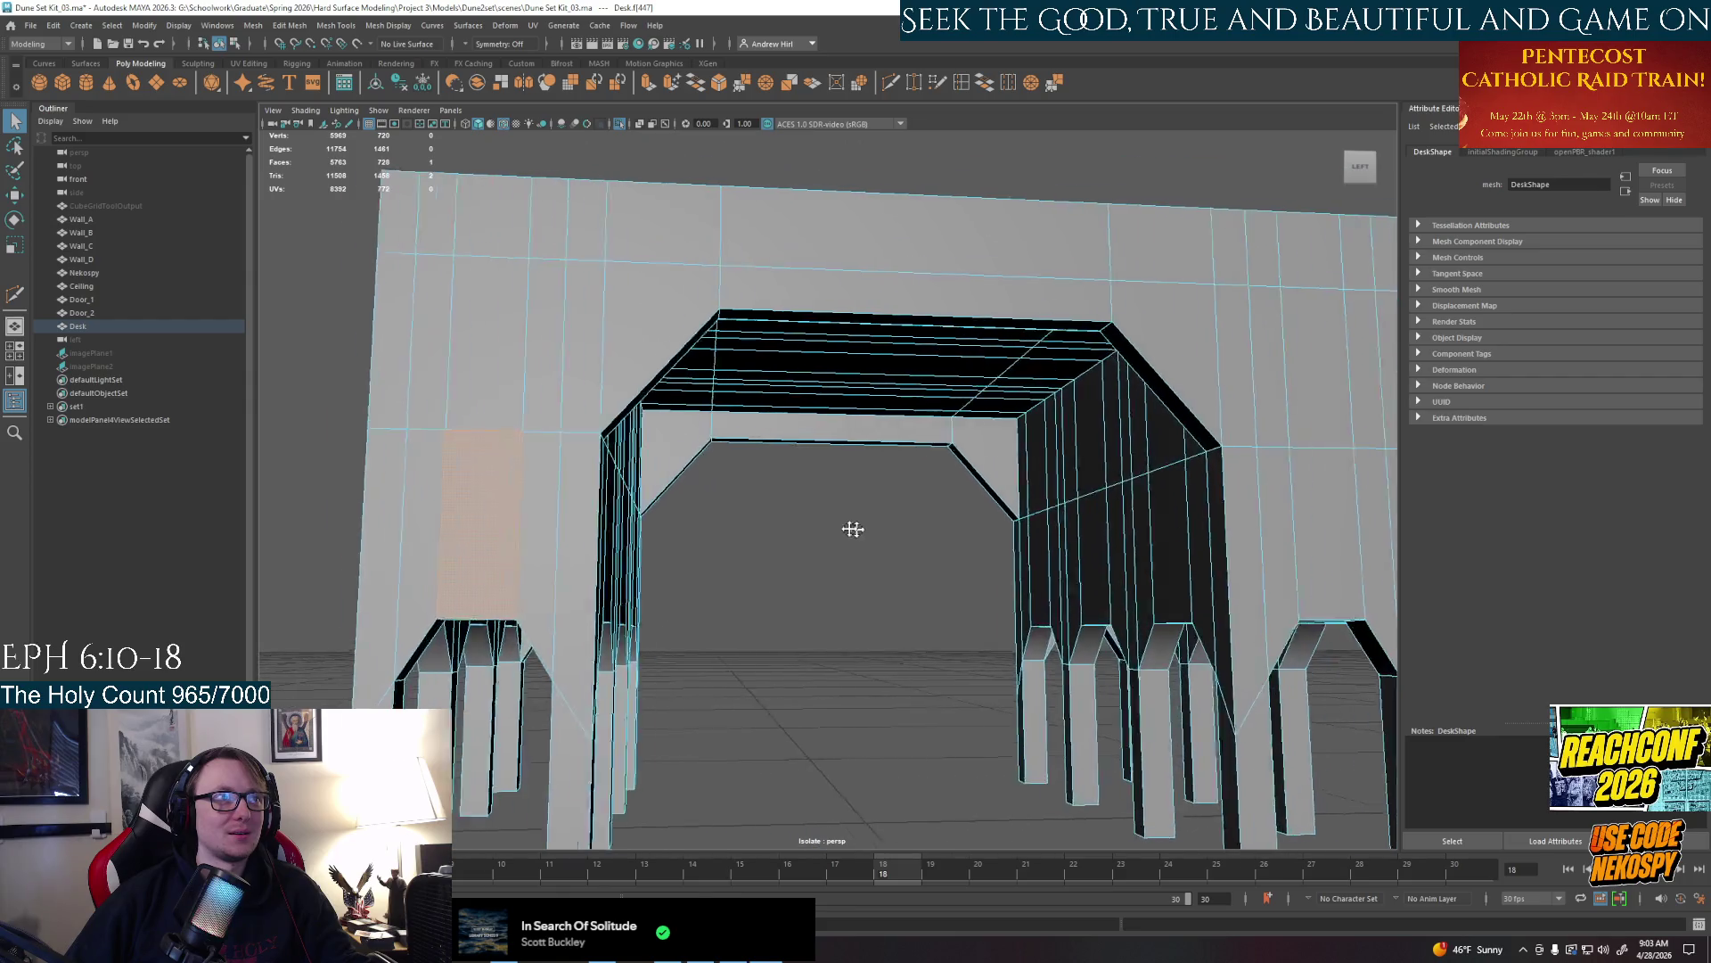
{"action": "mouse_move", "coordinate": [1285, 536]}
{"action": "left_mouse_down", "text": "alt"}
{"action": "mouse_move", "coordinate": [1057, 613]}
{"action": "mouse_move", "coordinate": [562, 585]}
{"action": "left_mouse_up", "text": "alt"}
{"action": "left_click", "coordinate": [575, 590]}
{"action": "left_click", "coordinate": [1098, 602], "text": "shift"}
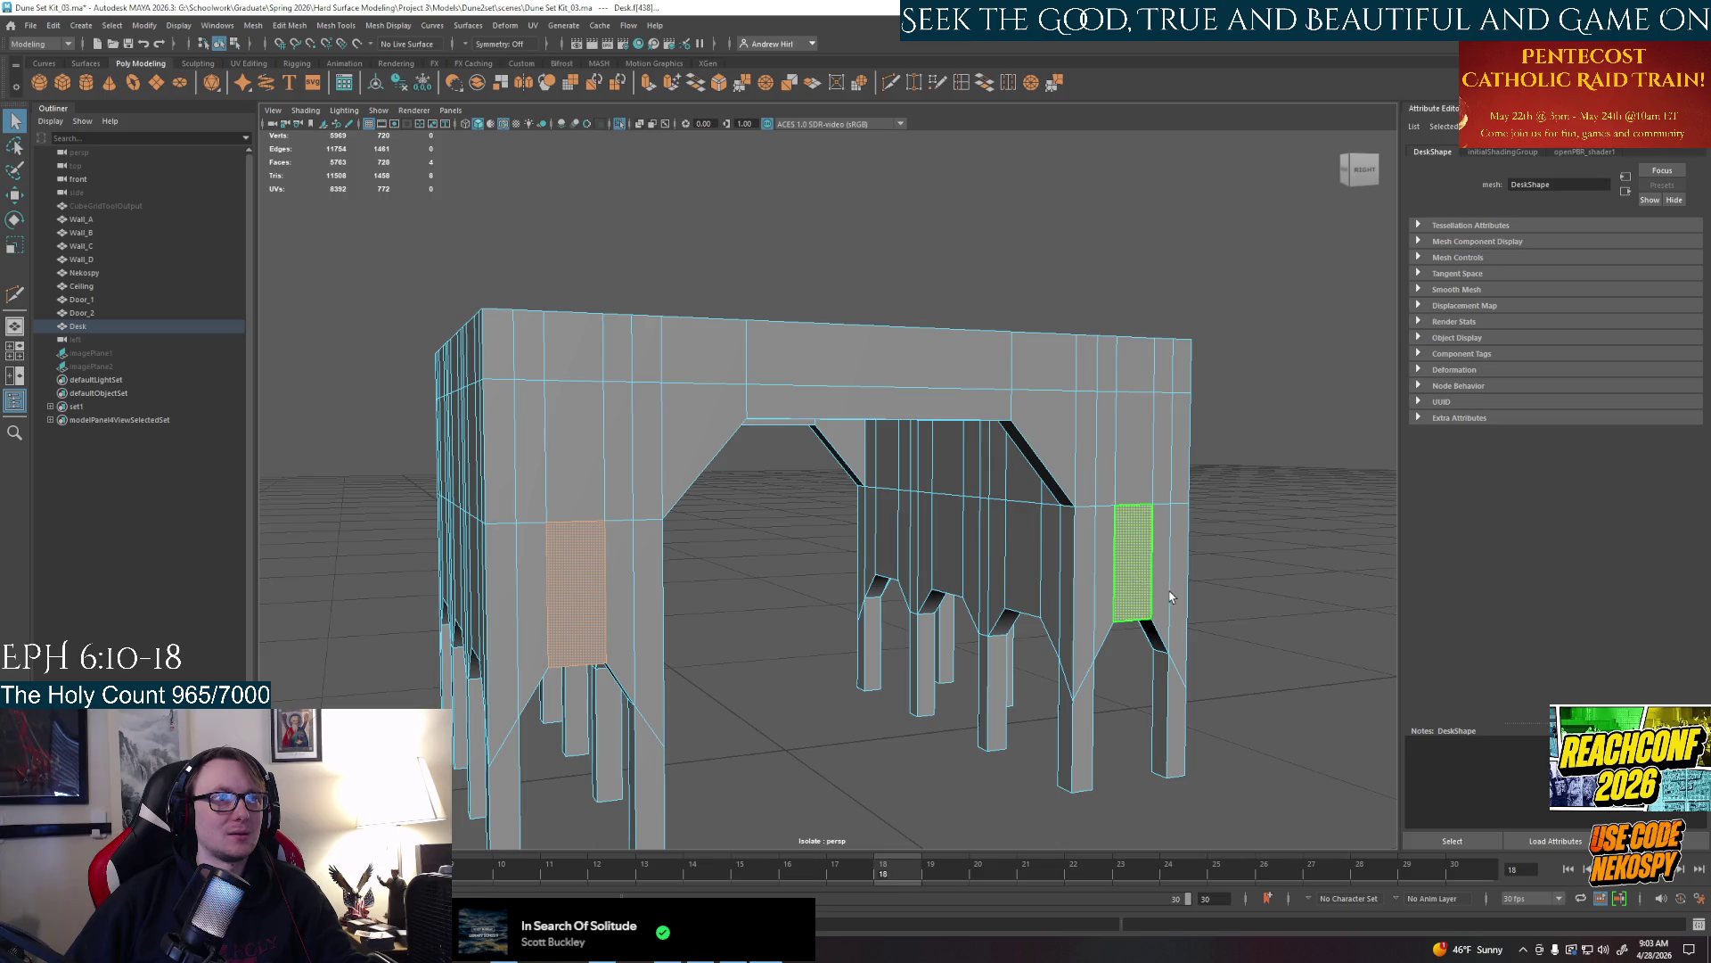
{"action": "mouse_move", "coordinate": [1097, 601]}
{"action": "left_mouse_down", "text": "alt"}
{"action": "mouse_move", "coordinate": [1064, 524]}
{"action": "mouse_move", "coordinate": [1204, 696]}
{"action": "mouse_move", "coordinate": [1137, 642]}
{"action": "mouse_move", "coordinate": [1206, 686]}
{"action": "mouse_move", "coordinate": [1193, 621]}
{"action": "mouse_move", "coordinate": [1136, 562]}
{"action": "left_mouse_up", "text": "alt"}
{"action": "left_click", "coordinate": [1190, 722], "text": "shift"}
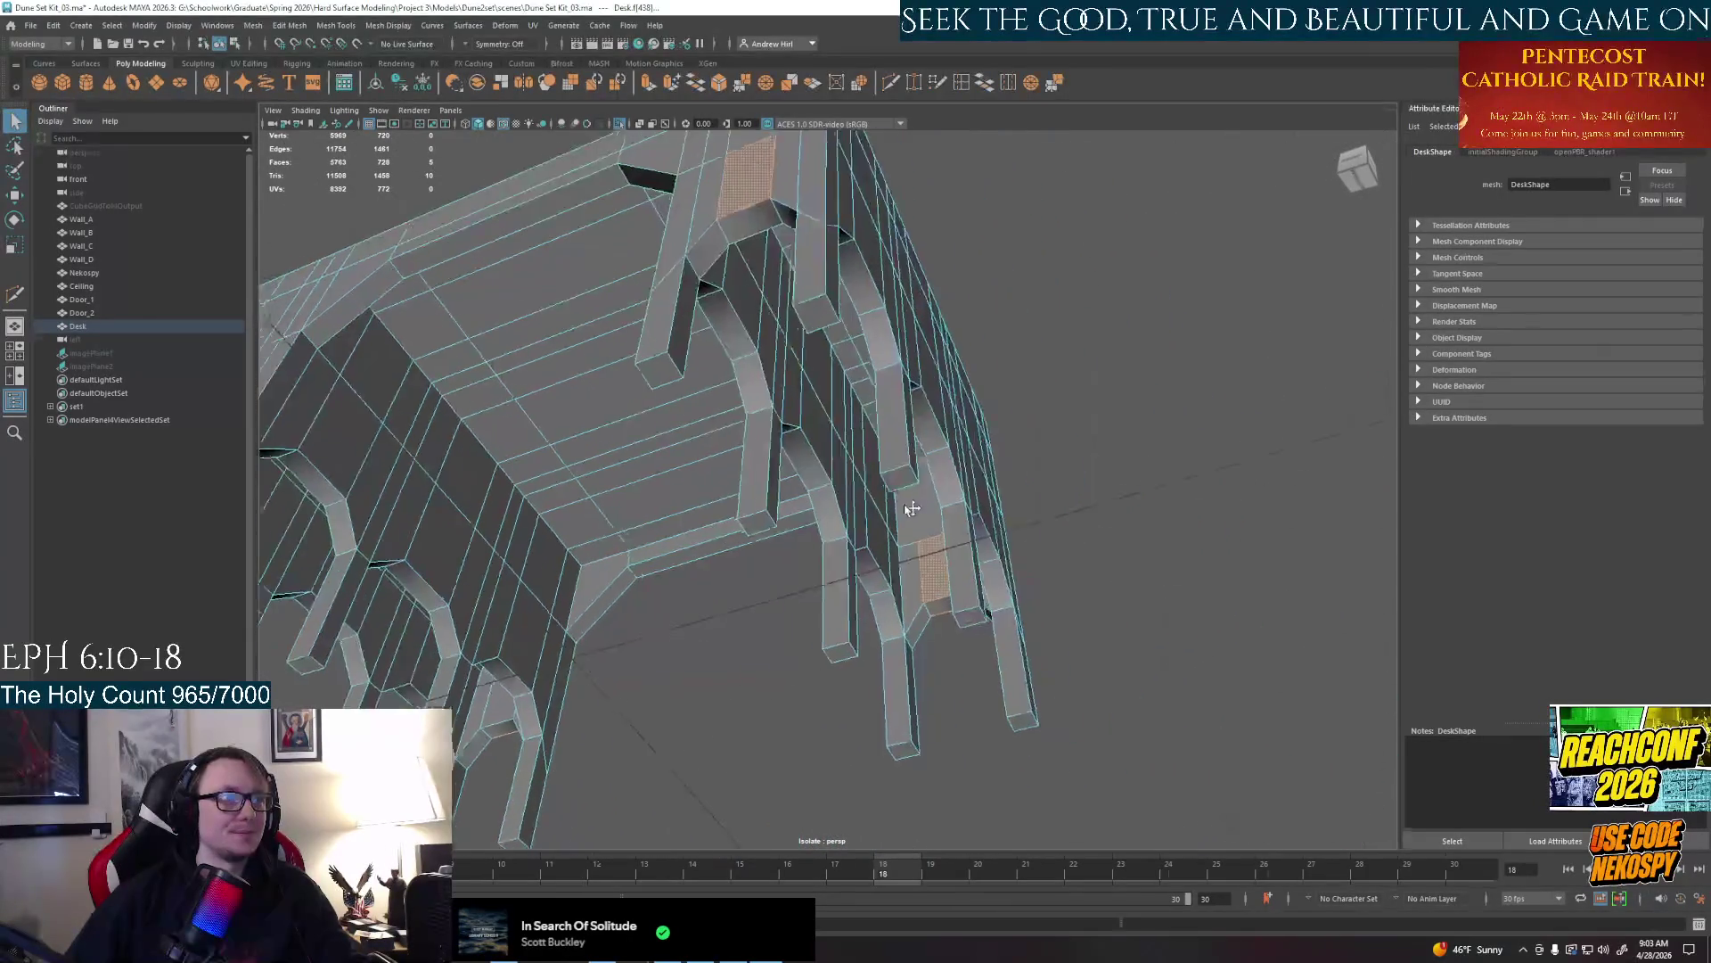
{"action": "right_click_drag", "start_coordinate": [936, 468], "coordinate": [966, 534], "text": "alt"}
{"action": "mouse_move", "coordinate": [967, 536]}
{"action": "left_mouse_down", "text": "alt"}
{"action": "mouse_move", "coordinate": [936, 509]}
{"action": "mouse_move", "coordinate": [826, 583]}
{"action": "mouse_move", "coordinate": [1016, 602]}
{"action": "mouse_move", "coordinate": [1116, 636]}
{"action": "mouse_move", "coordinate": [924, 593]}
{"action": "mouse_move", "coordinate": [790, 618]}
{"action": "mouse_move", "coordinate": [763, 536]}
{"action": "left_mouse_up", "text": "alt"}
Delete the two facing inner pillar faces, opening a gap between the leg panels
{"action": "right_click", "coordinate": [746, 499]}
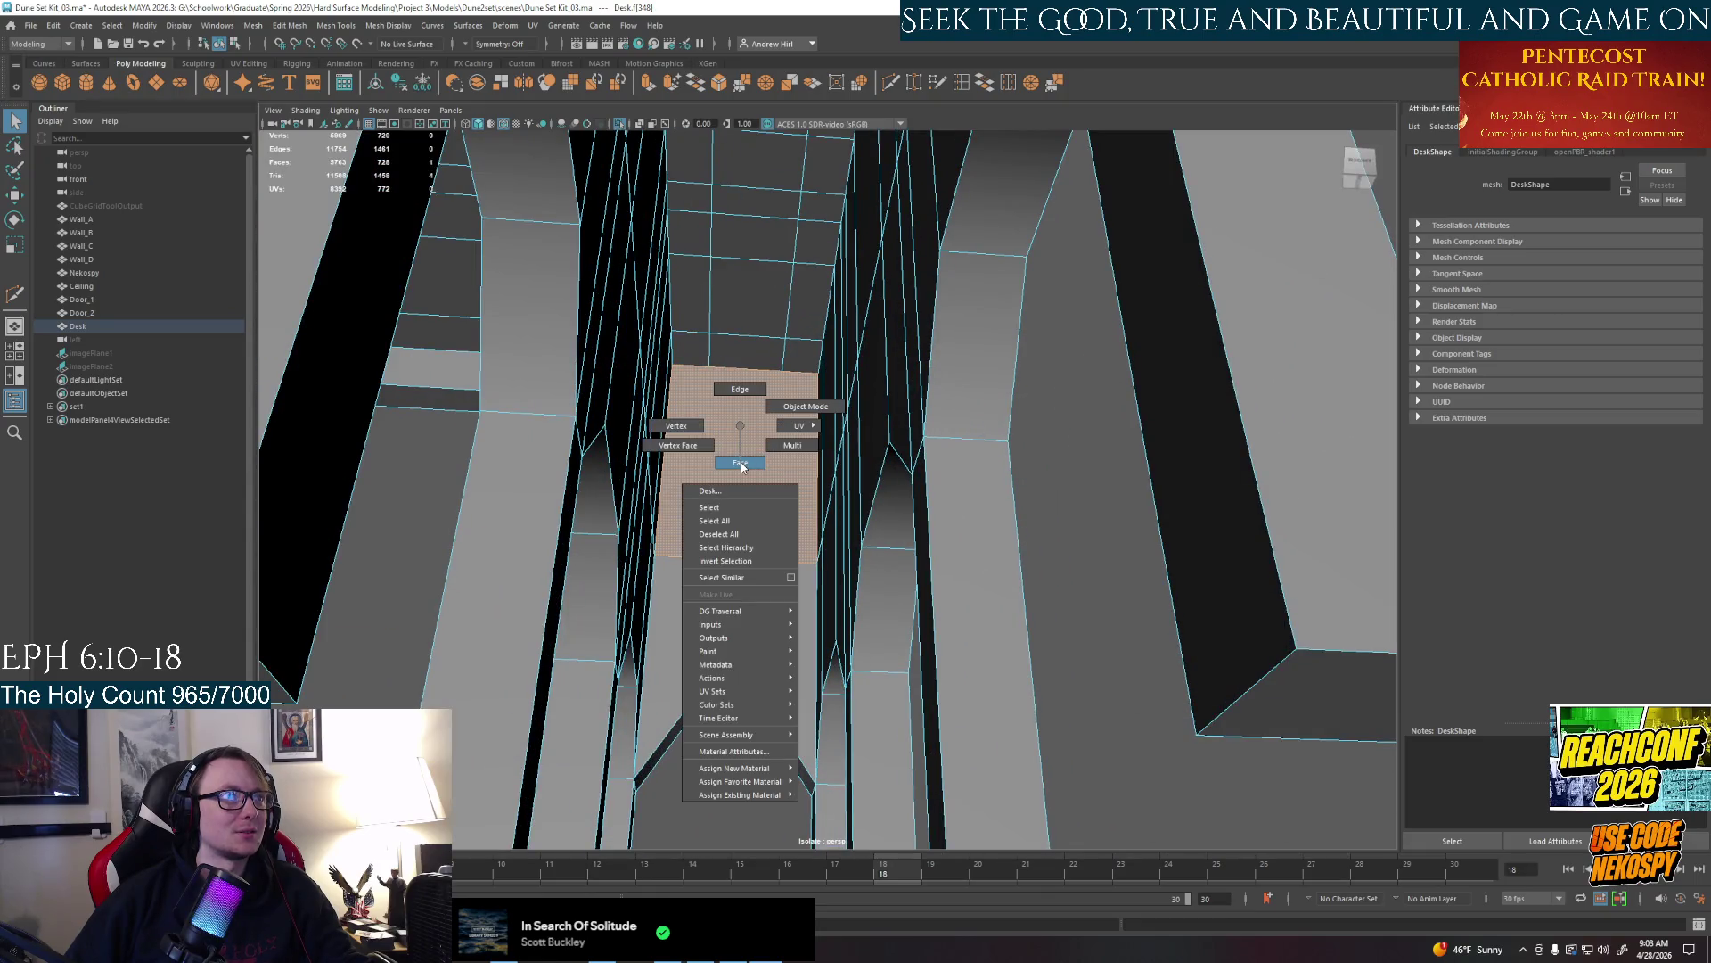
{"action": "left_click", "coordinate": [747, 499]}
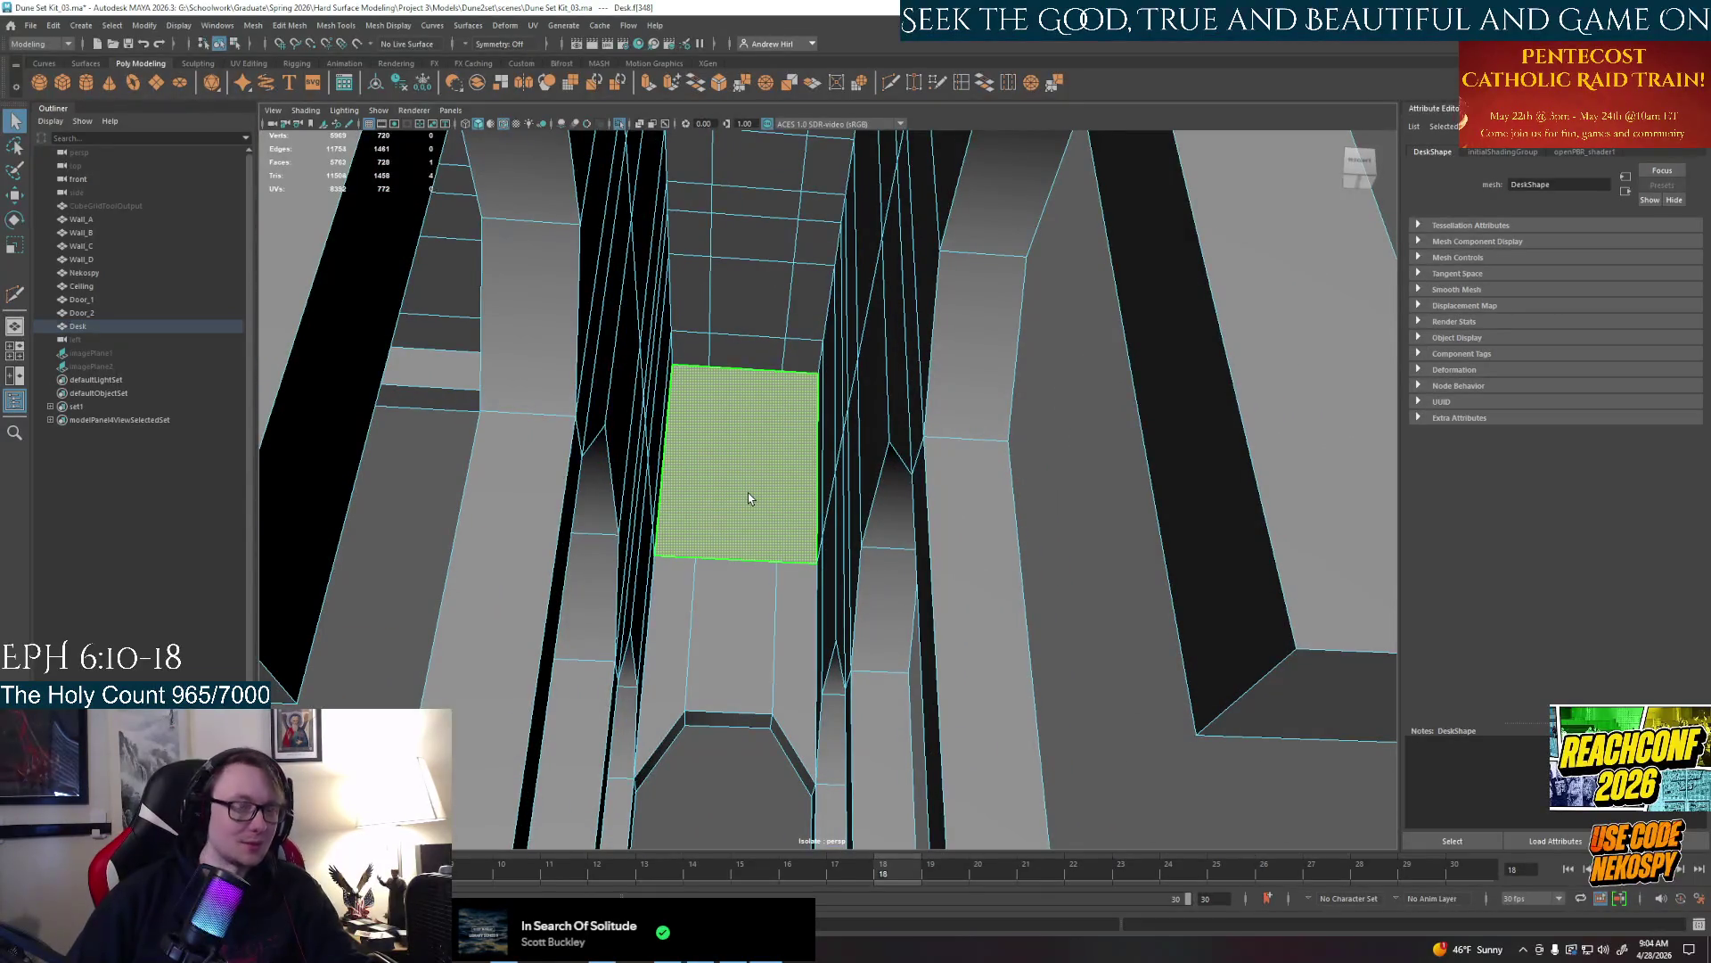
{"action": "key", "text": "Delete"}
{"action": "right_click", "coordinate": [739, 428]}
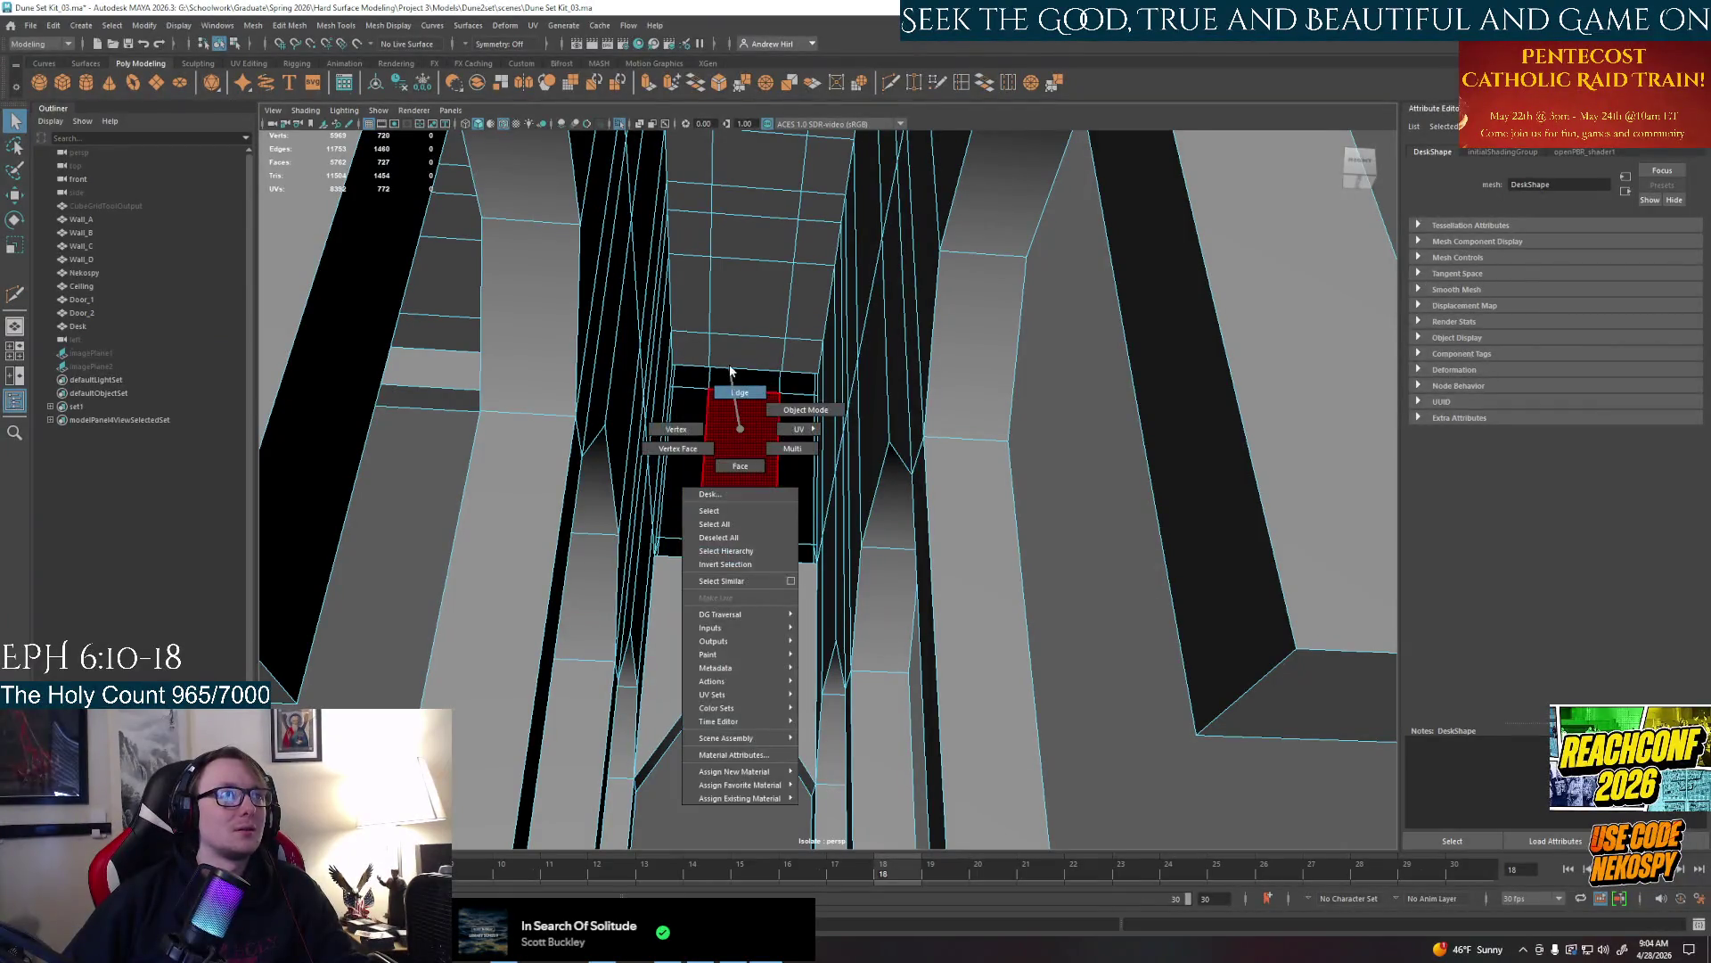
{"action": "left_click", "coordinate": [733, 374]}
Bridge the open border edges across the gap into new connecting faces
{"action": "left_click", "coordinate": [680, 559]}
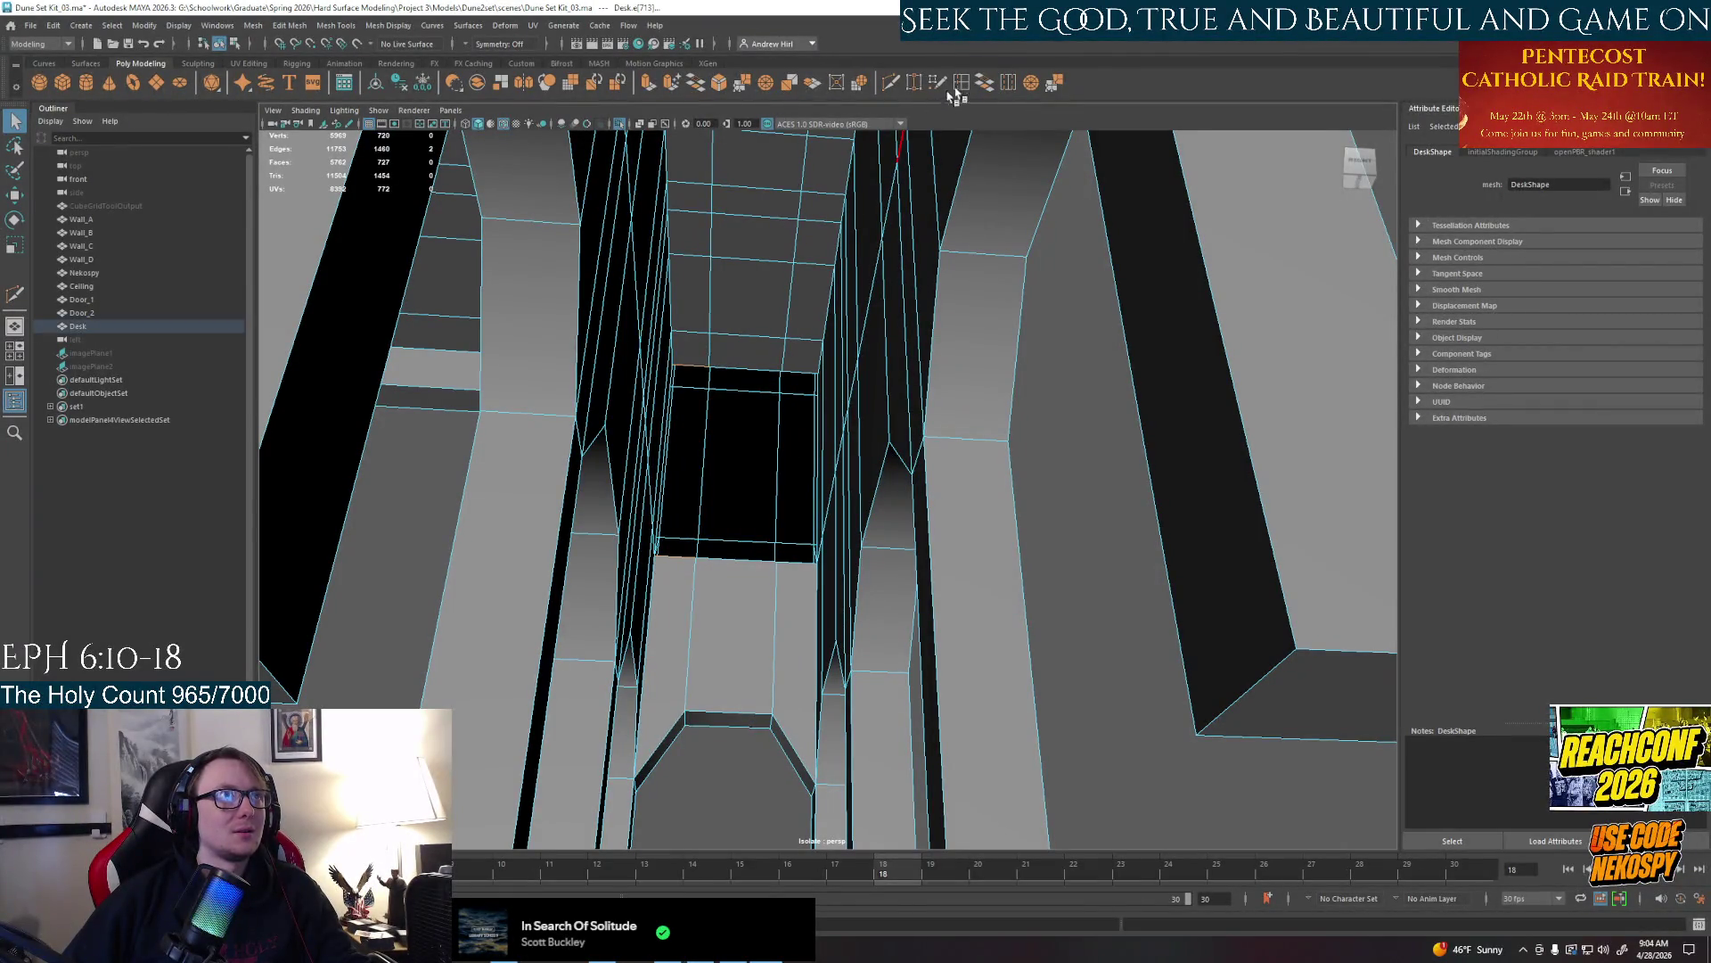
{"action": "key", "text": "ctrl+b"}
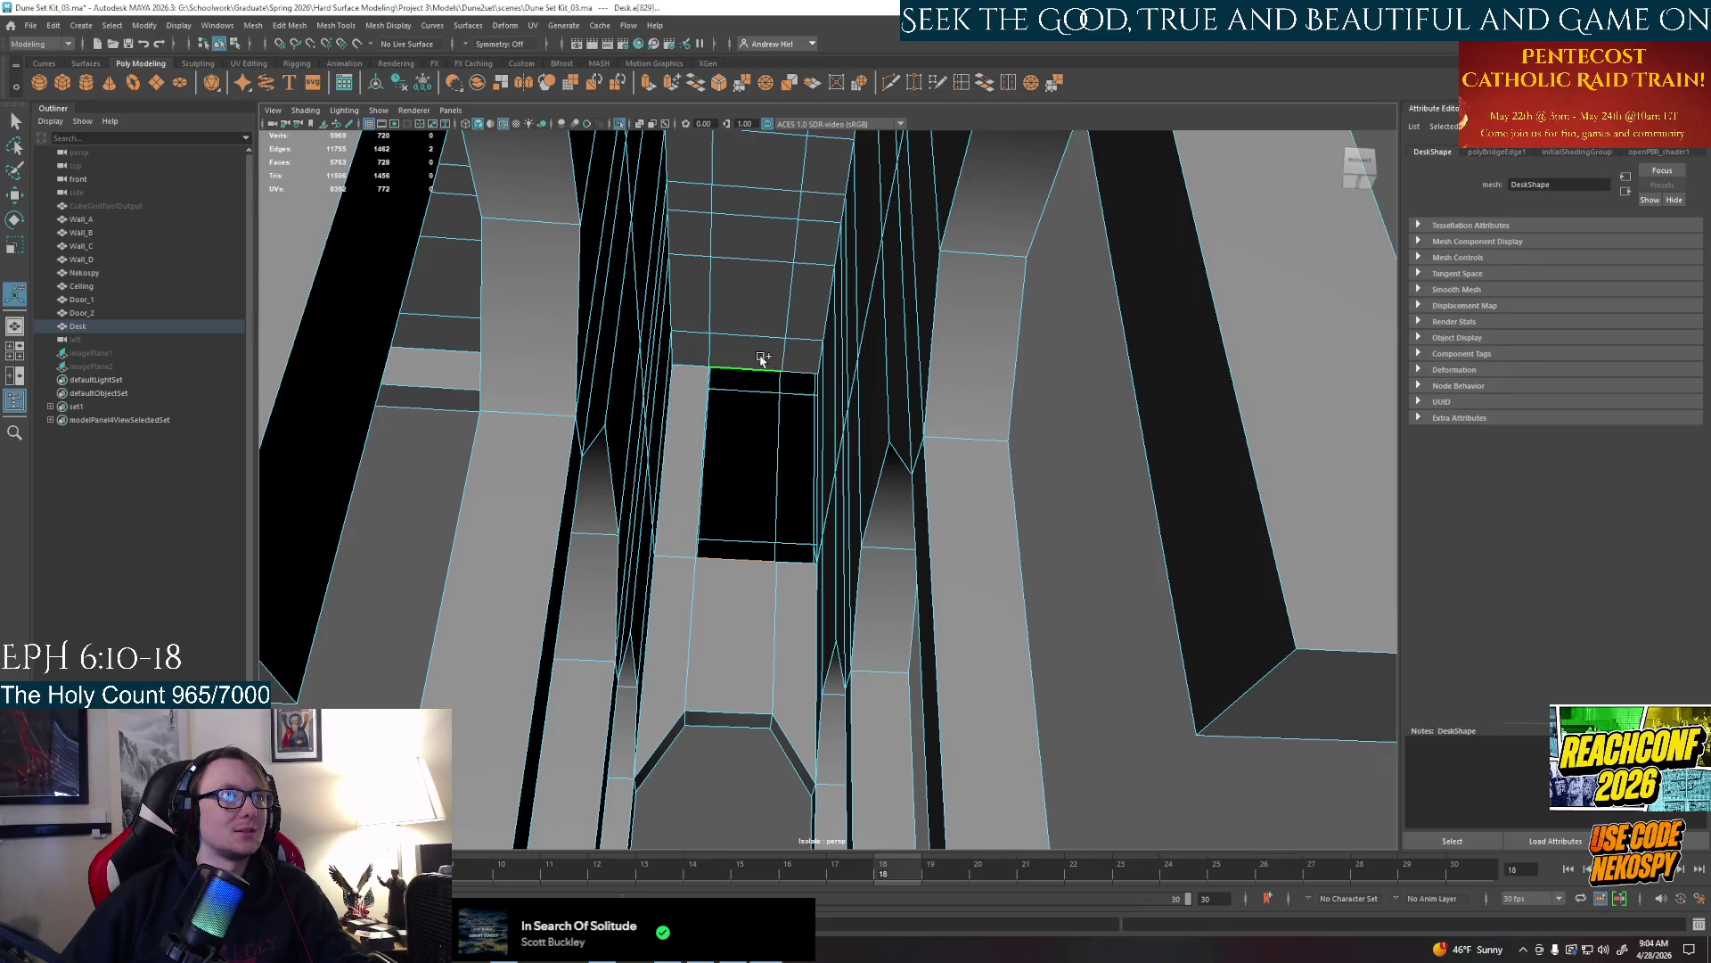
{"action": "left_click", "coordinate": [986, 85]}
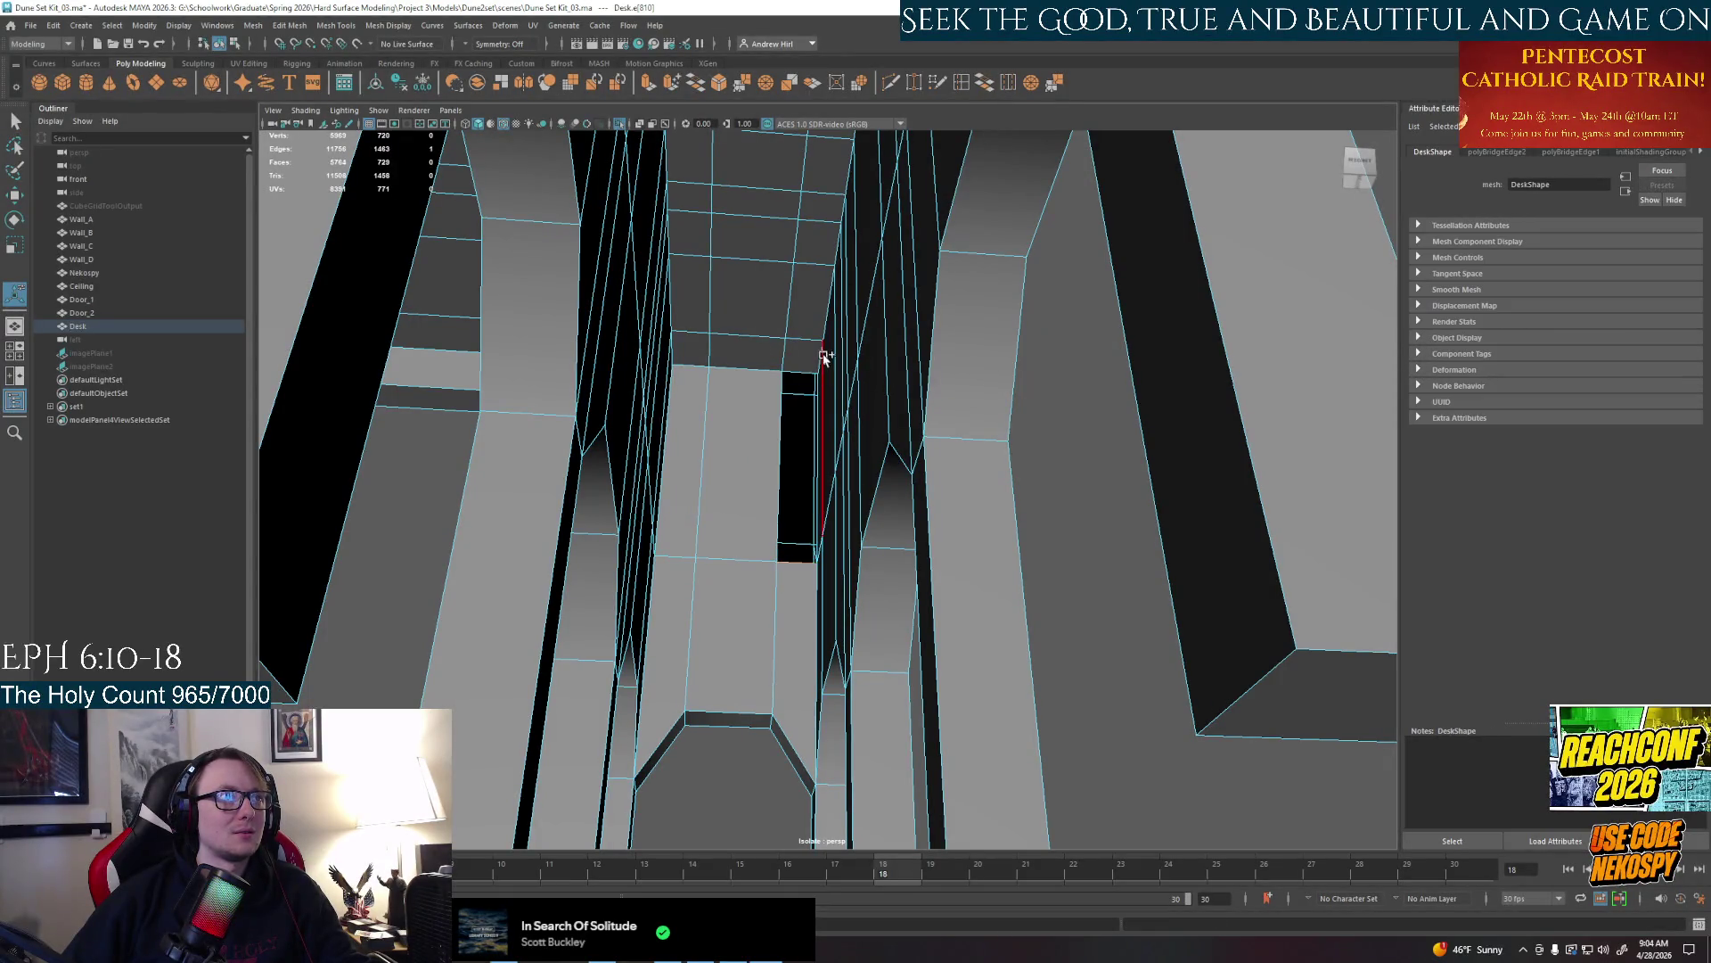
{"action": "left_click", "coordinate": [985, 86]}
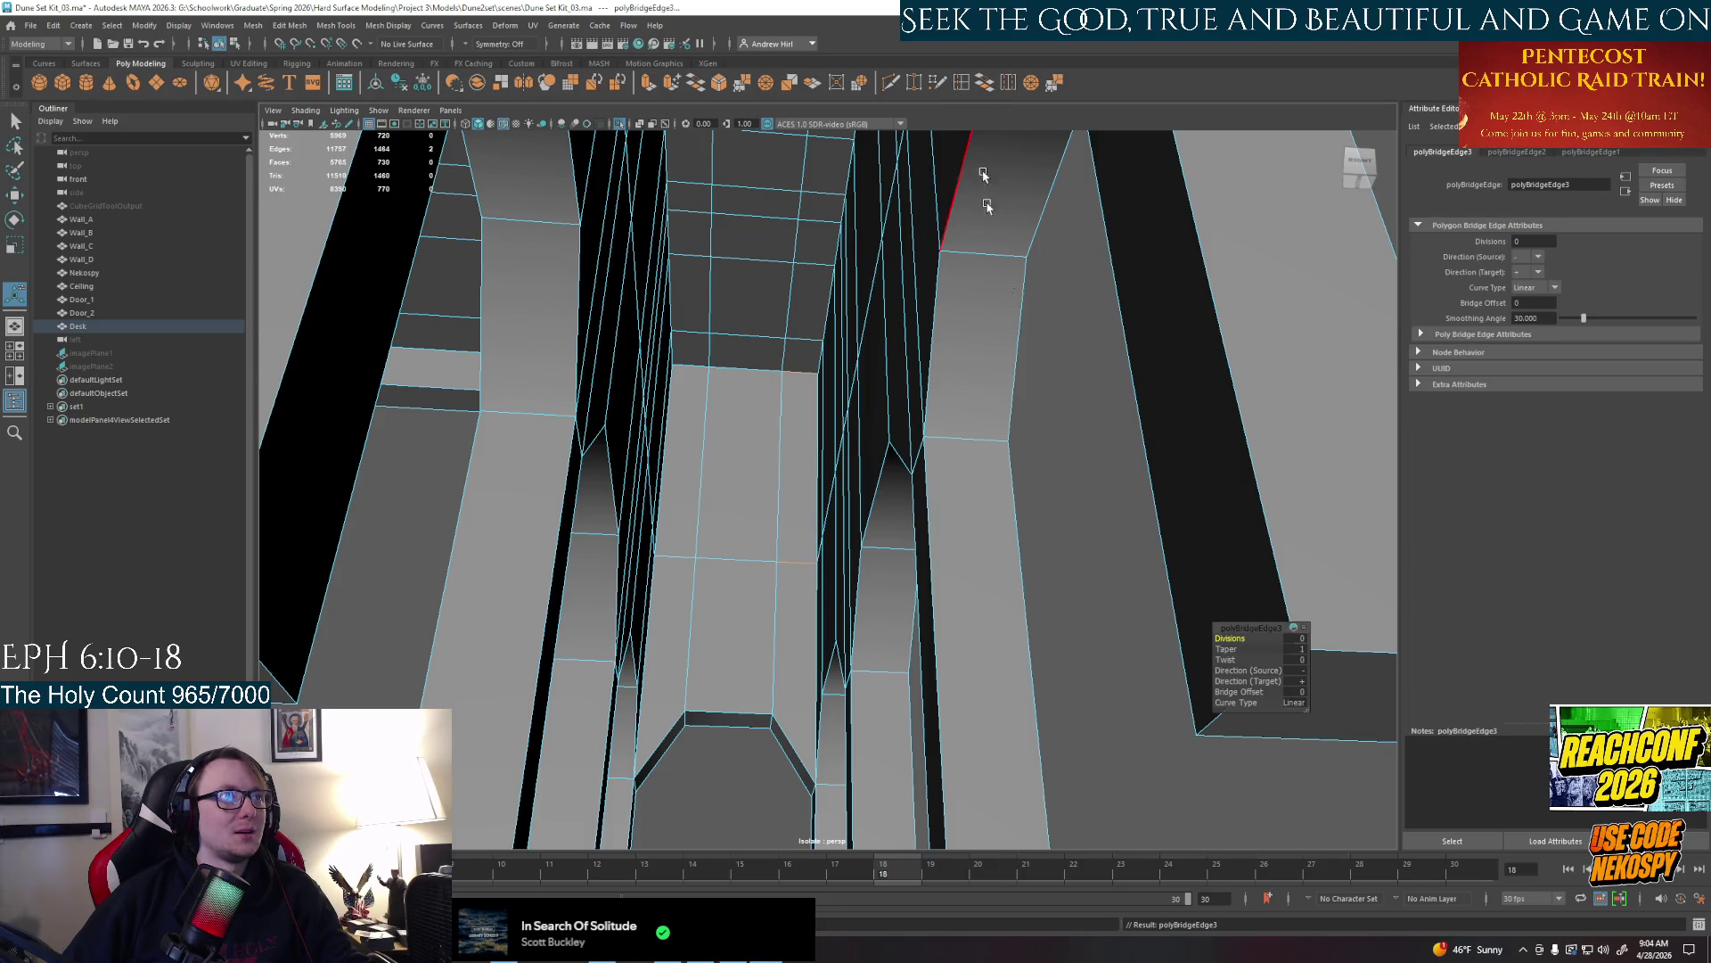
Clear the selection and frame the whole desk for inspection
{"action": "left_click", "coordinate": [1085, 517]}
{"action": "key", "text": "f"}
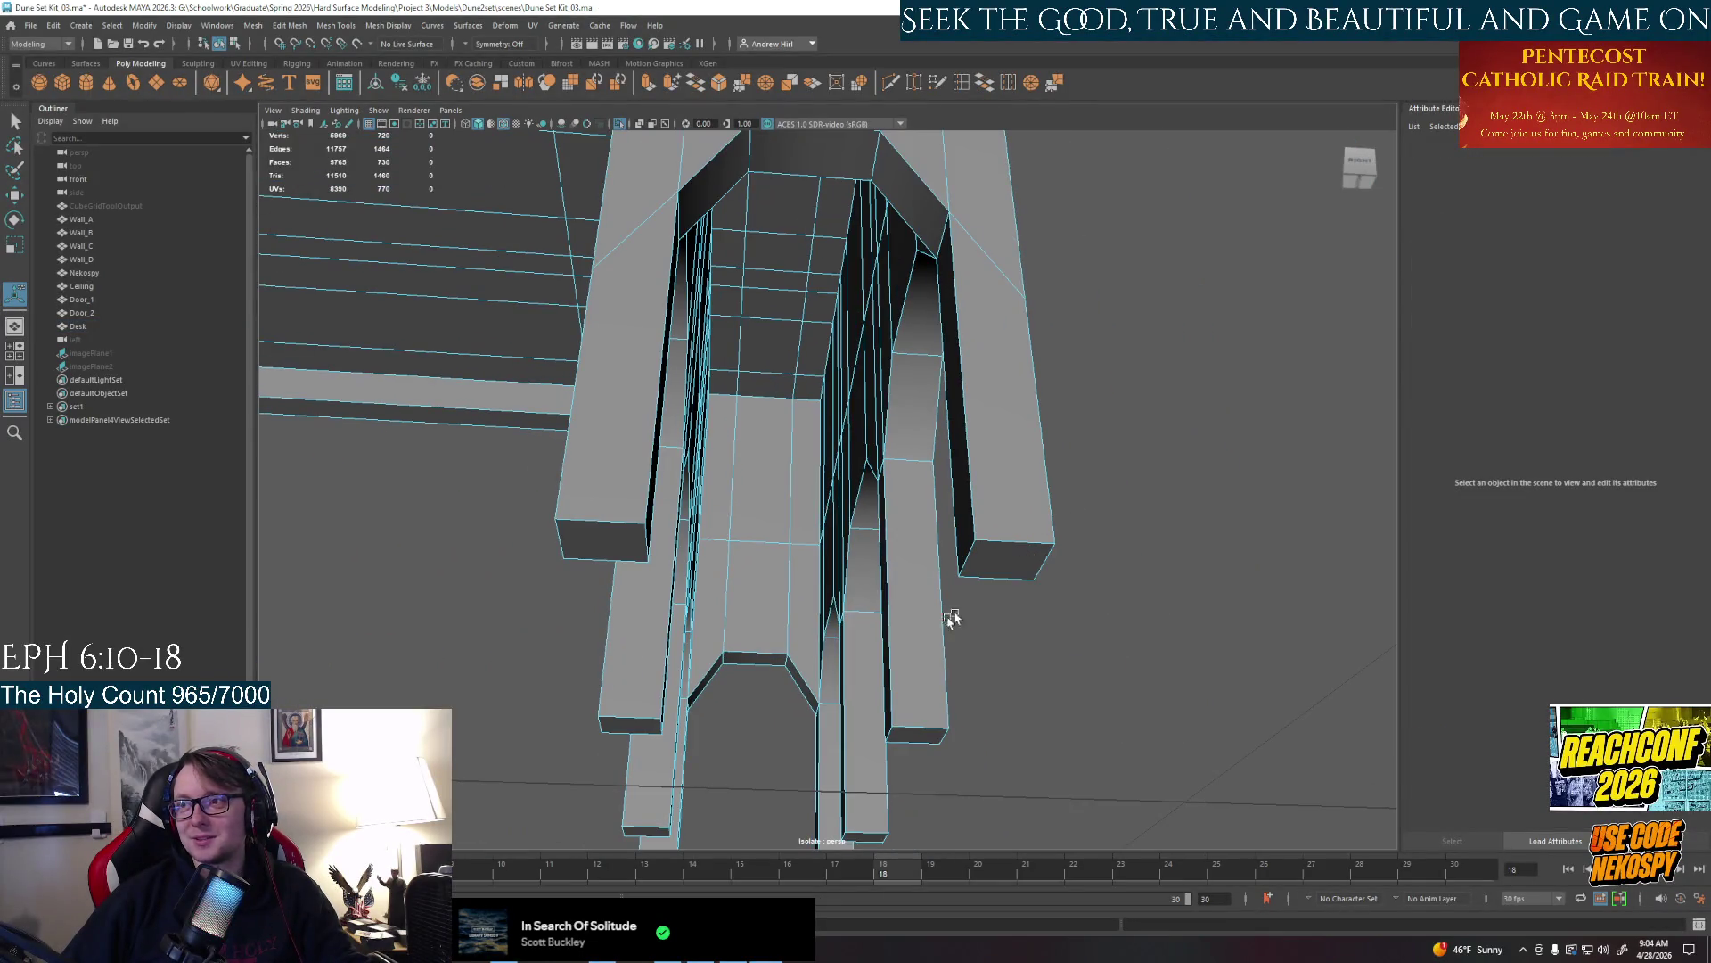
{"action": "scroll", "coordinate": [952, 618], "scroll_direction": "up", "scroll_amount": 3}
{"action": "mouse_move", "coordinate": [837, 586]}
{"action": "left_mouse_down", "text": "alt"}
{"action": "mouse_move", "coordinate": [877, 599]}
{"action": "mouse_move", "coordinate": [960, 561]}
{"action": "mouse_move", "coordinate": [869, 574]}
{"action": "mouse_move", "coordinate": [1145, 560]}
{"action": "mouse_move", "coordinate": [1070, 534]}
{"action": "mouse_move", "coordinate": [1049, 505]}
{"action": "left_mouse_up", "text": "alt"}
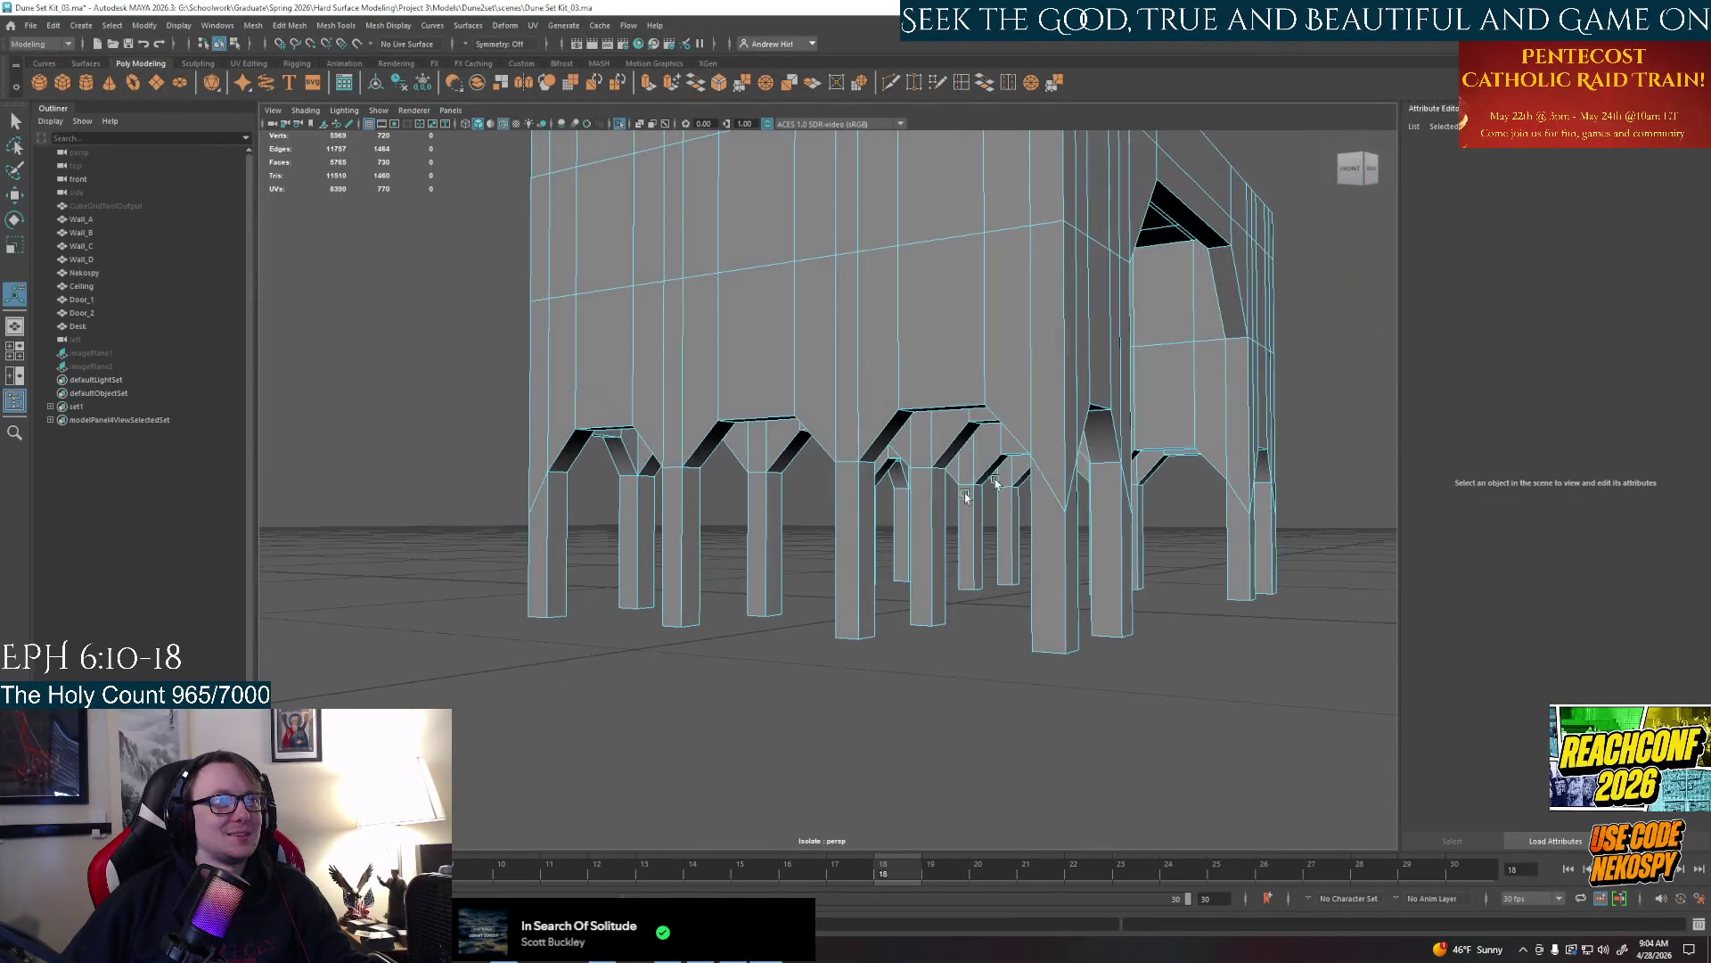
{"action": "left_click", "coordinate": [1050, 506]}
{"action": "right_click", "coordinate": [1060, 515]}
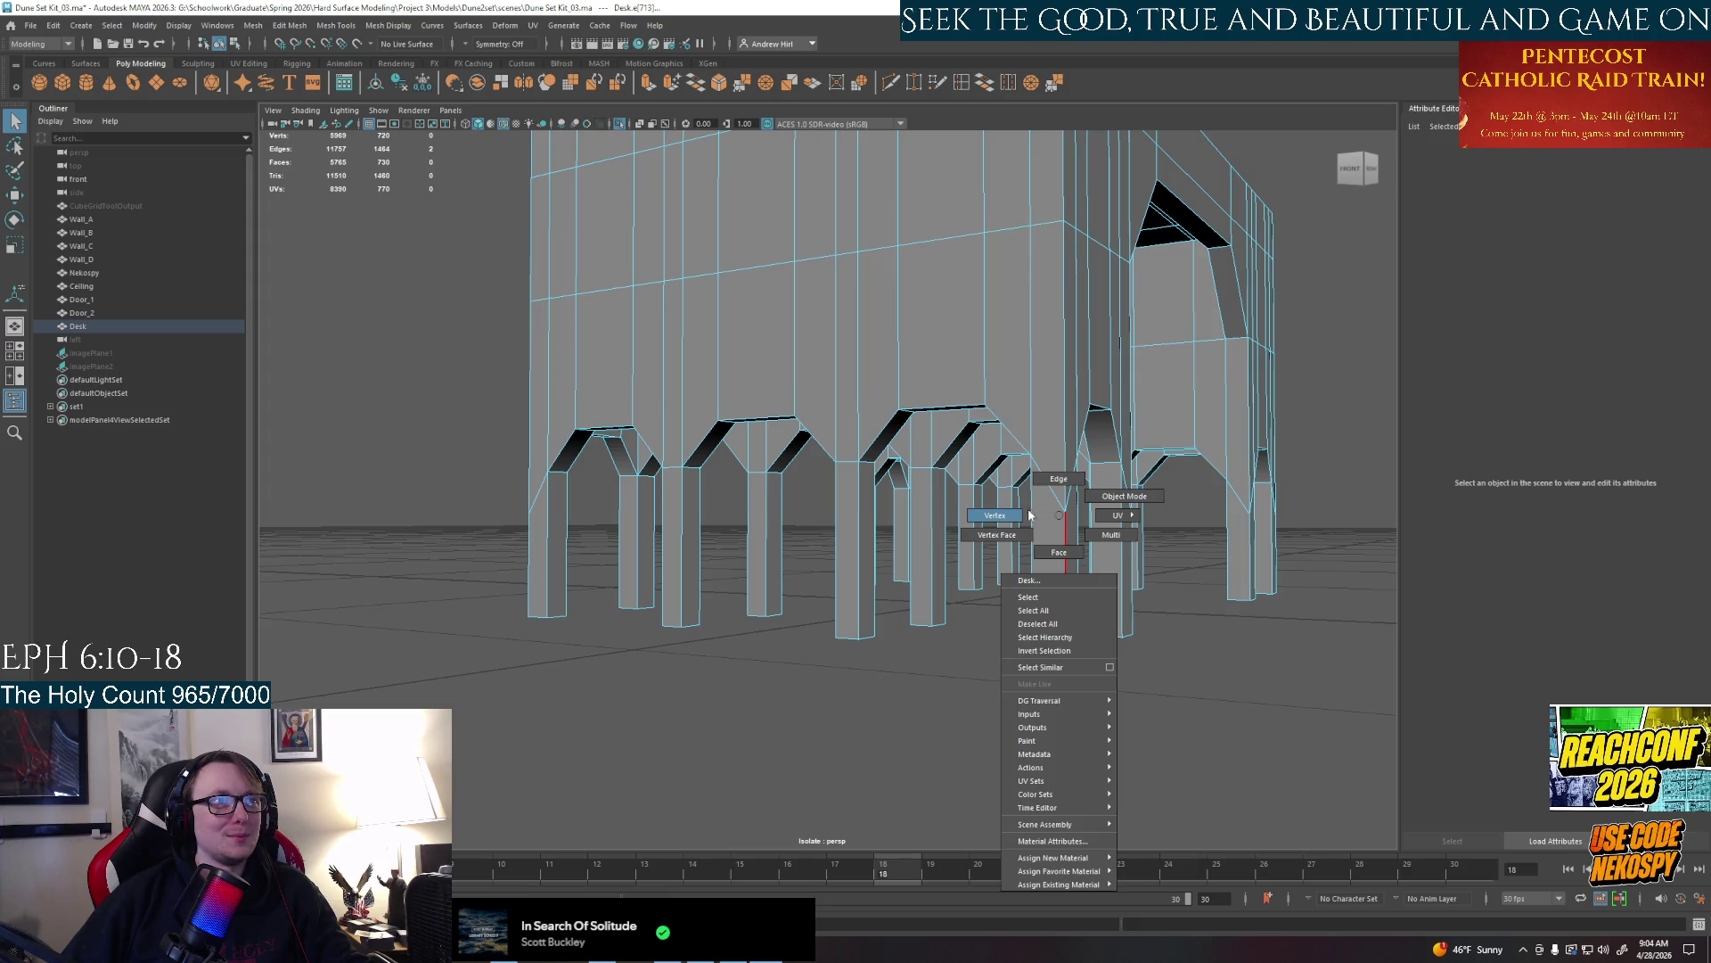
{"action": "left_click", "coordinate": [997, 515]}
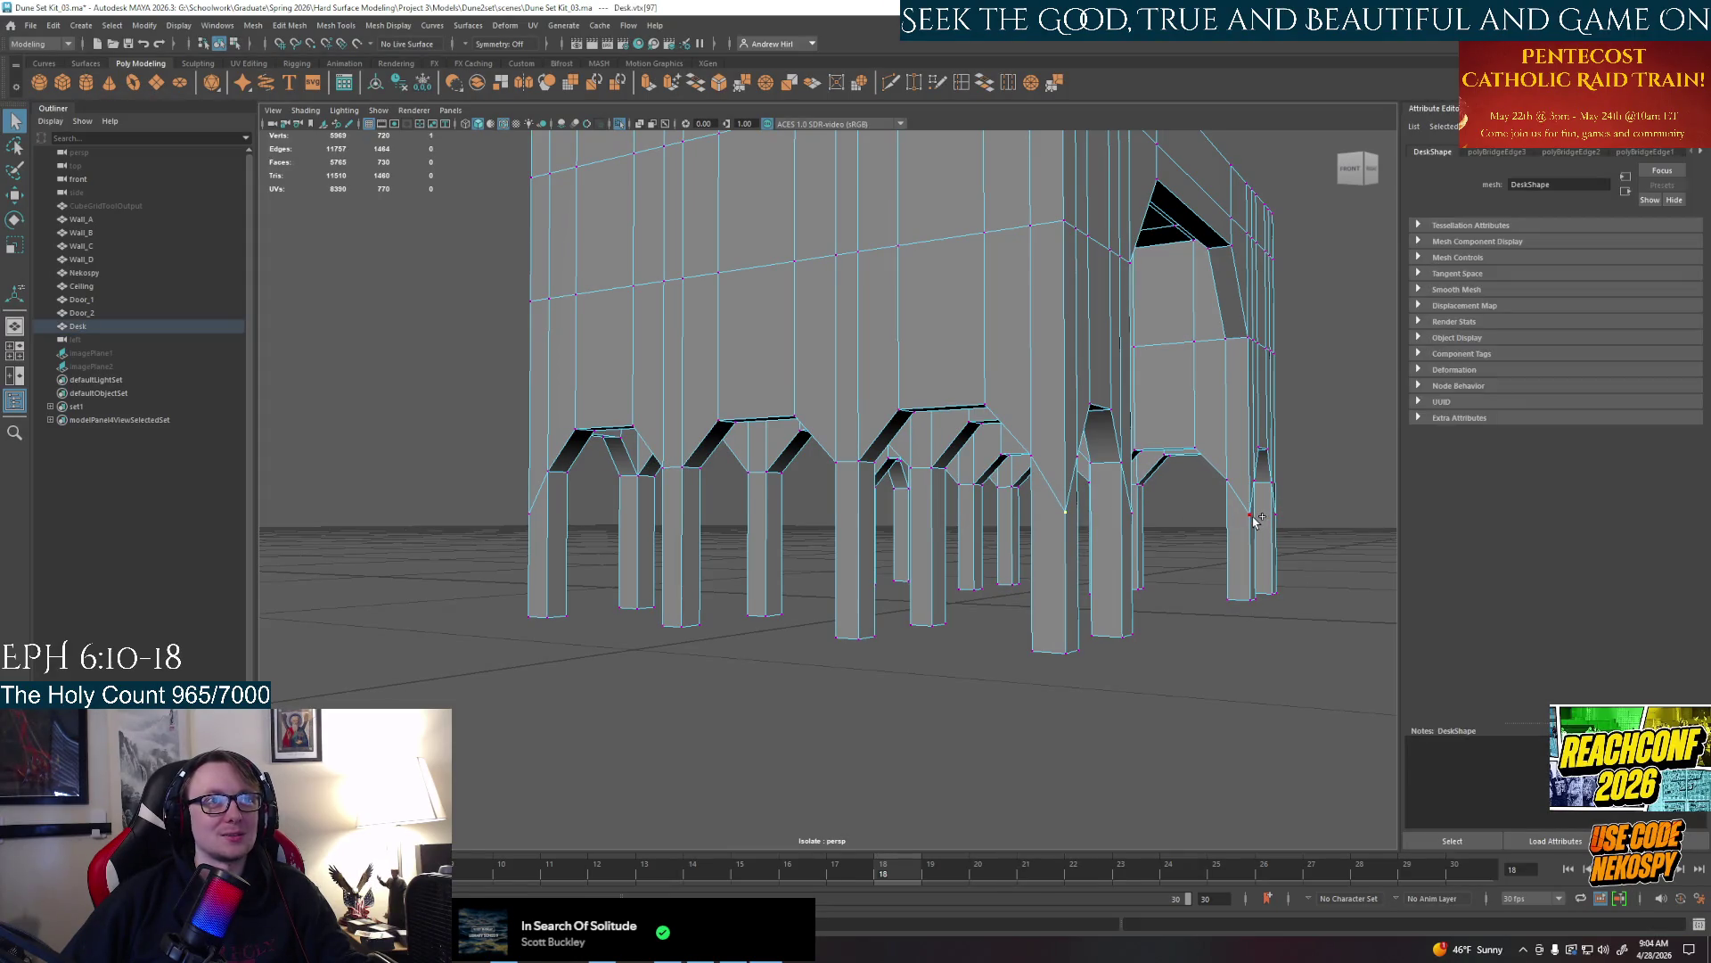
{"action": "mouse_move", "coordinate": [1255, 519]}
{"action": "left_mouse_down", "text": "alt"}
{"action": "mouse_move", "coordinate": [1007, 583]}
{"action": "mouse_move", "coordinate": [803, 605]}
{"action": "left_mouse_up", "text": "alt"}
{"action": "left_click_drag", "start_coordinate": [1261, 587], "coordinate": [1123, 680], "text": "alt"}
{"action": "mouse_move", "coordinate": [1247, 634]}
{"action": "left_mouse_down", "text": "alt"}
{"action": "mouse_move", "coordinate": [910, 589]}
{"action": "mouse_move", "coordinate": [983, 595]}
{"action": "left_mouse_up", "text": "alt"}
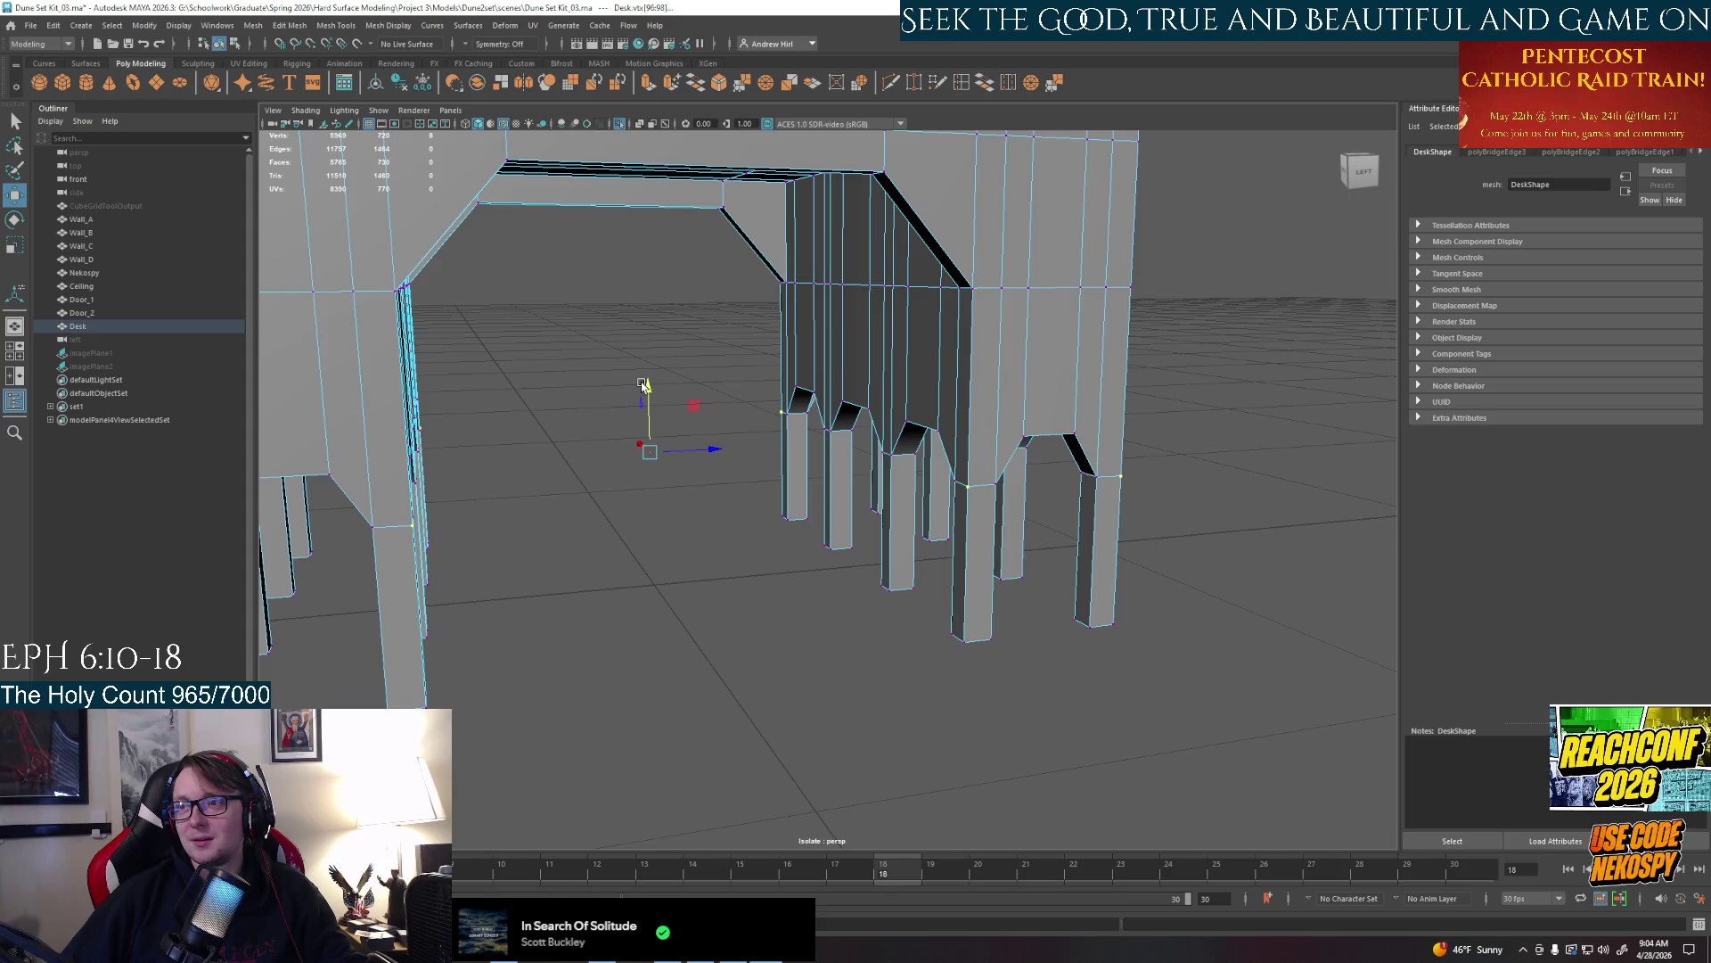
{"action": "left_click", "coordinate": [1101, 722]}
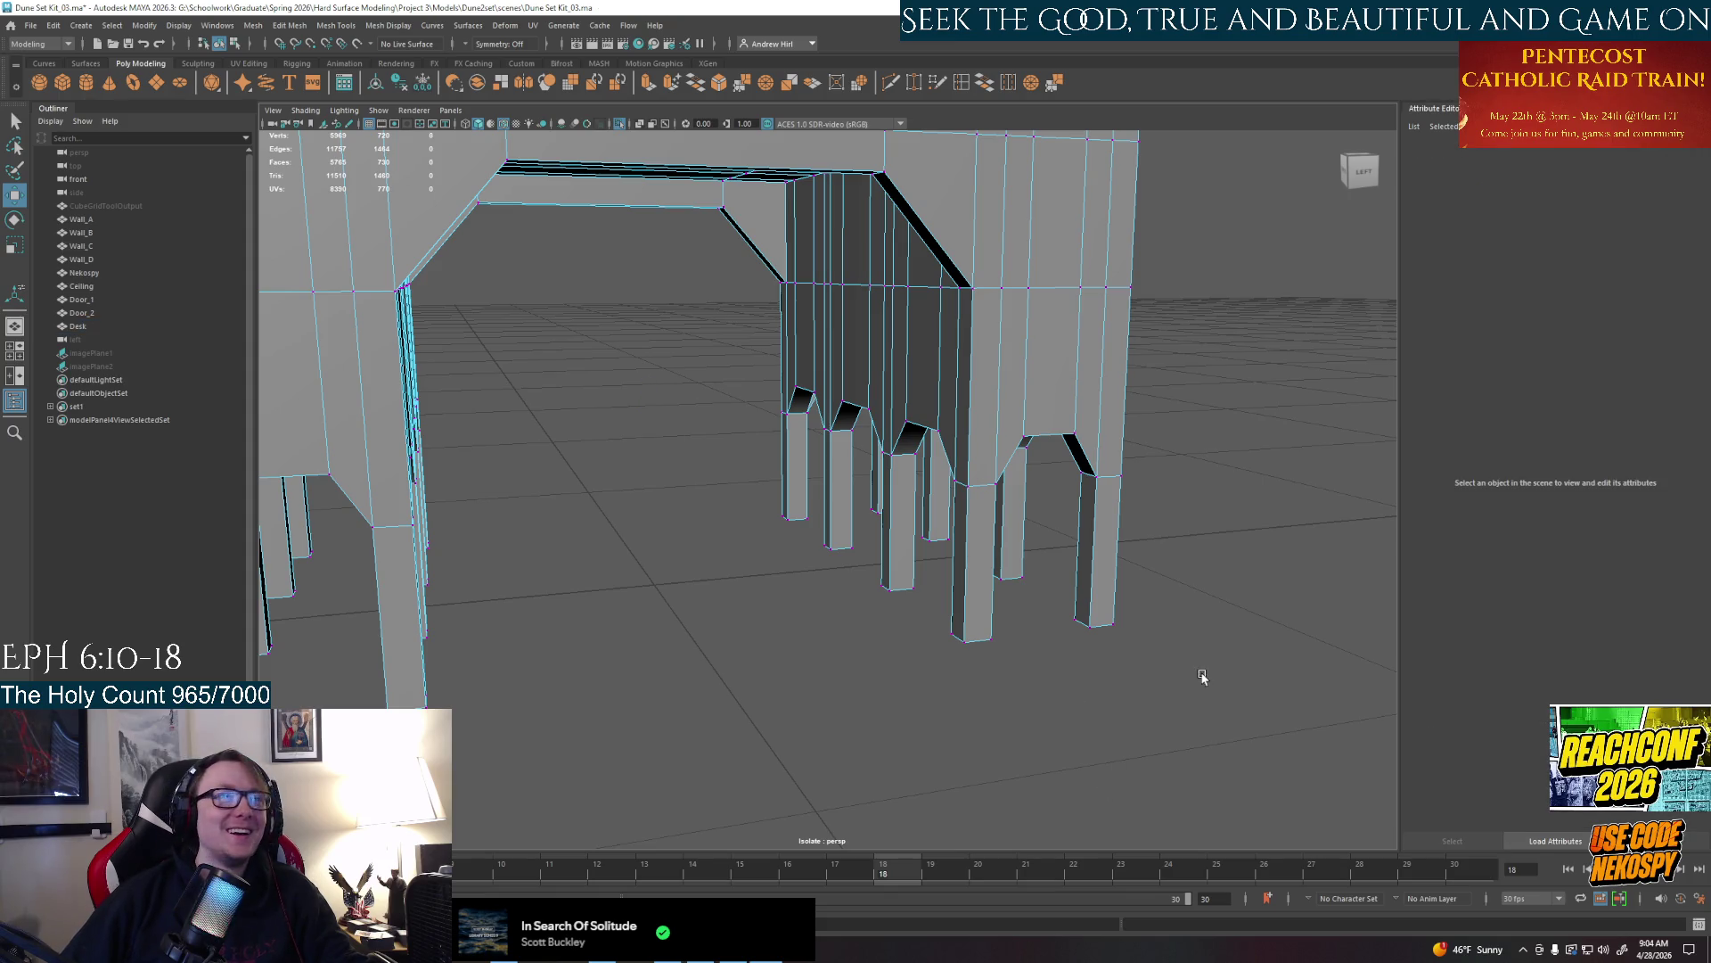
{"action": "mouse_move", "coordinate": [1102, 722]}
{"action": "left_mouse_down", "text": "alt"}
{"action": "mouse_move", "coordinate": [1144, 699]}
{"action": "mouse_move", "coordinate": [1095, 671]}
{"action": "mouse_move", "coordinate": [776, 703]}
{"action": "left_mouse_up", "text": "alt"}
Select side faces on the first outer pillar and accept the AutoSave prompt
{"action": "right_click_drag", "start_coordinate": [776, 703], "coordinate": [772, 700], "text": "alt"}
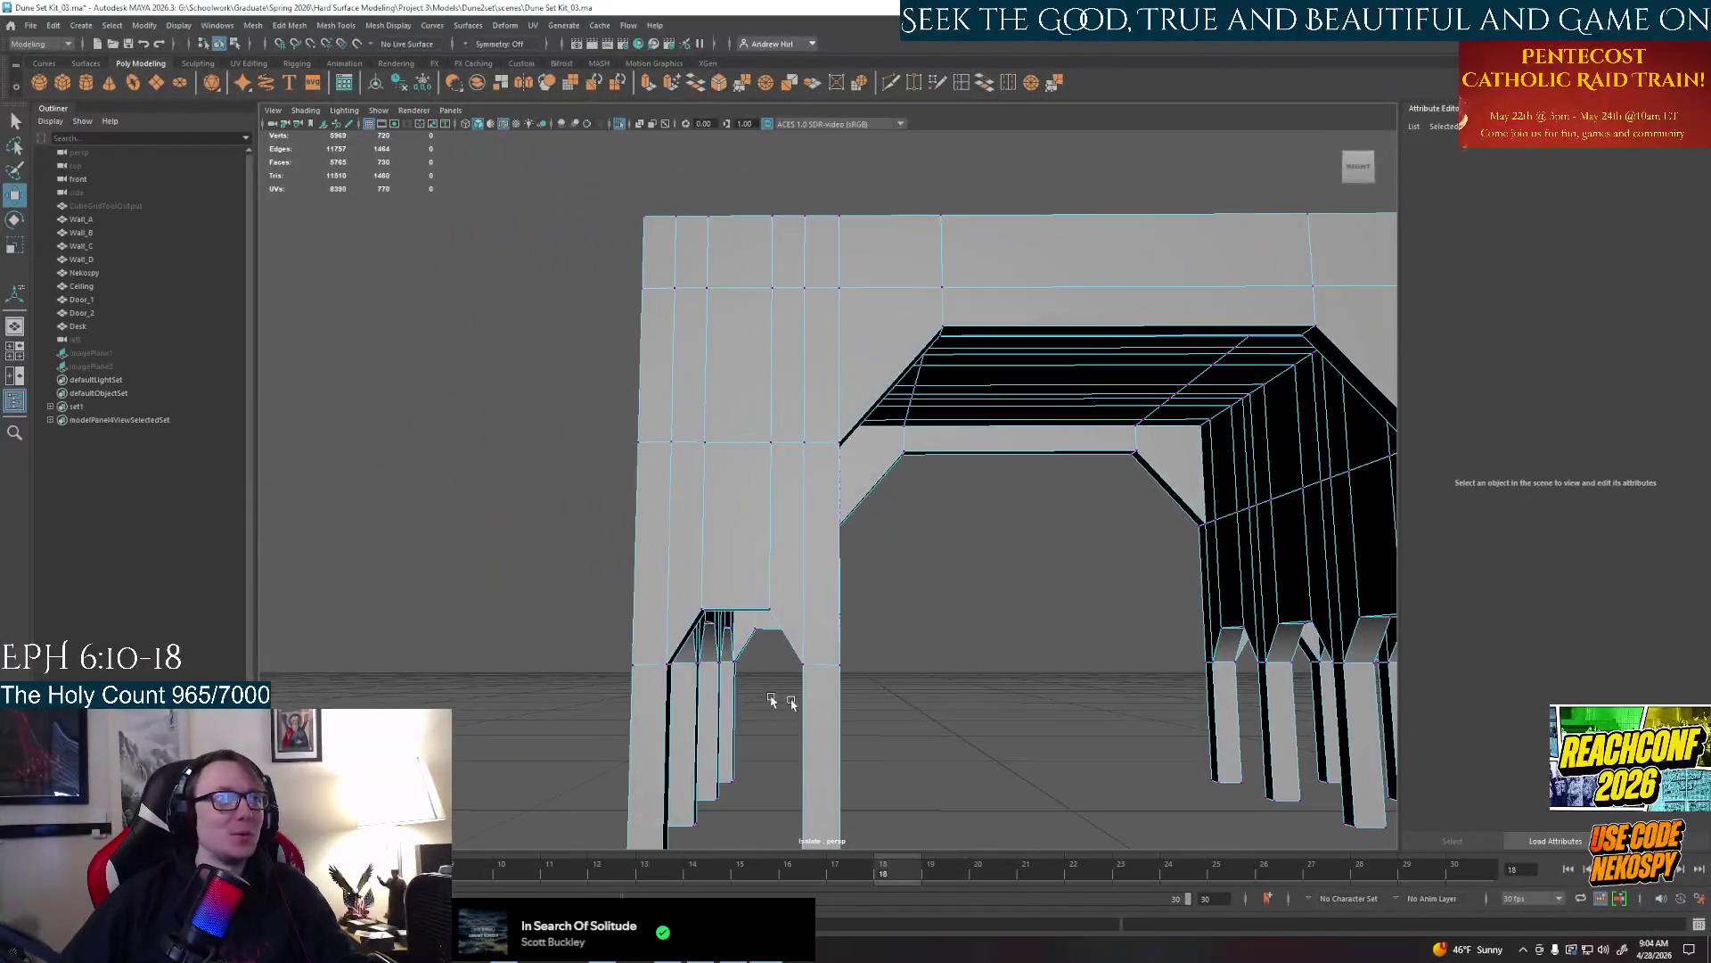
{"action": "right_click", "coordinate": [743, 533]}
{"action": "left_click", "coordinate": [743, 533]}
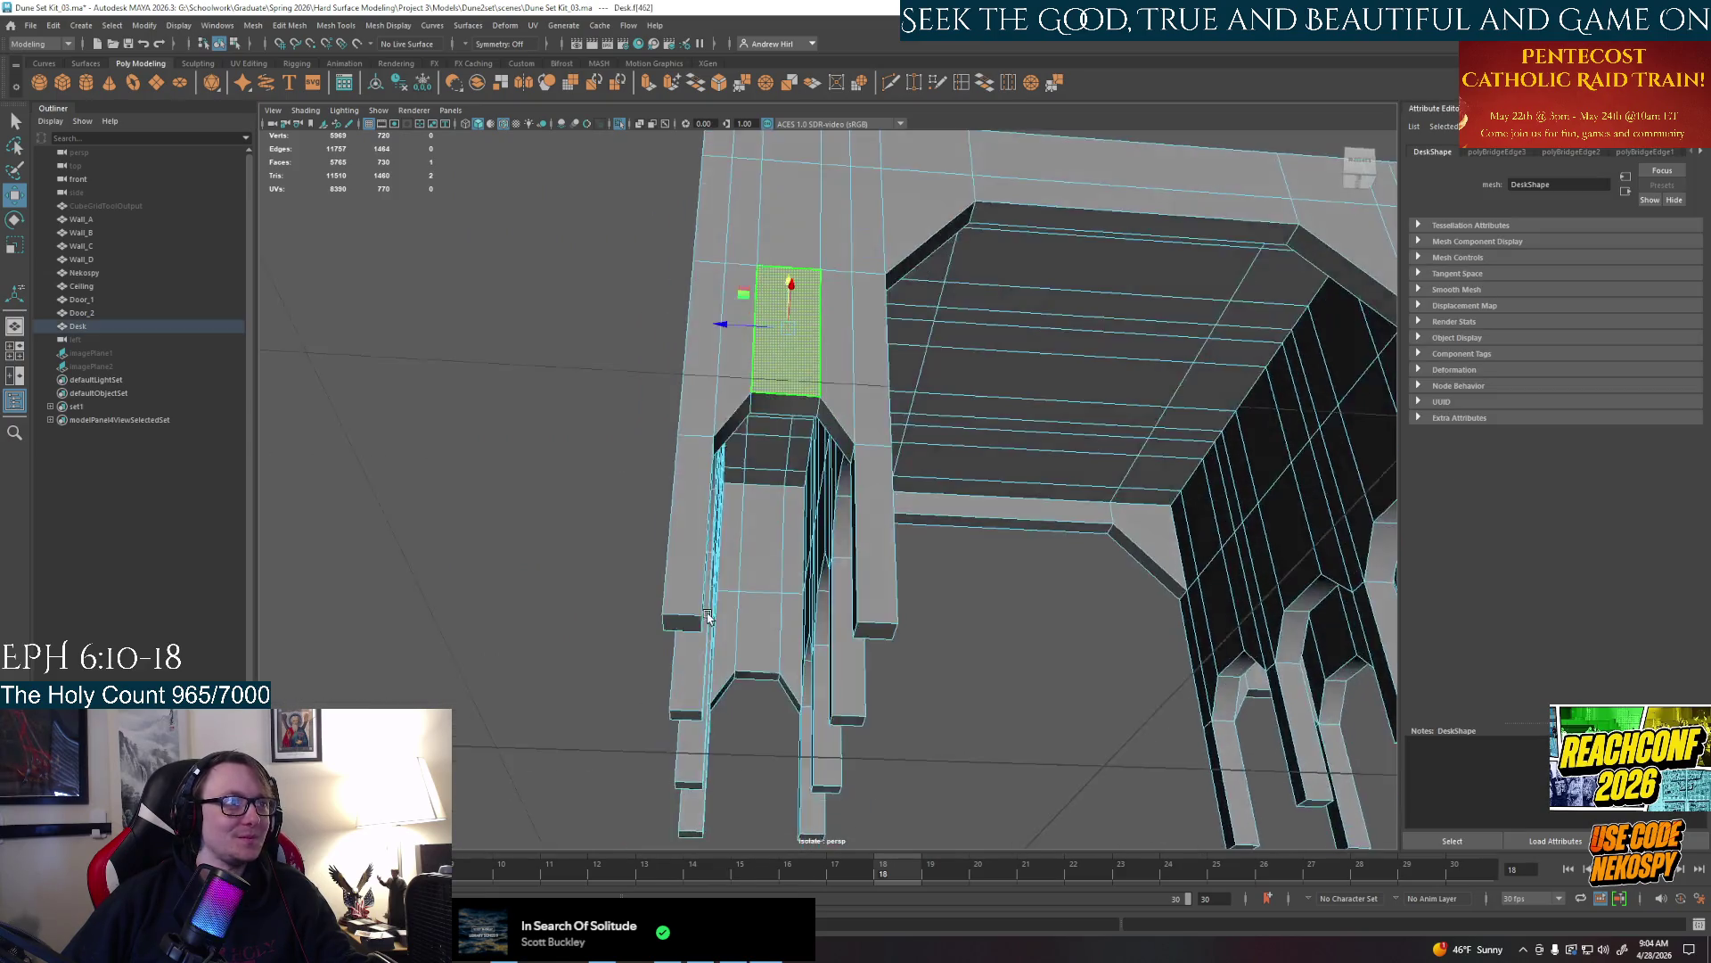
{"action": "mouse_move", "coordinate": [744, 532]}
{"action": "left_mouse_down", "text": "alt"}
{"action": "mouse_move", "coordinate": [798, 616]}
{"action": "mouse_move", "coordinate": [829, 562]}
{"action": "mouse_move", "coordinate": [974, 572]}
{"action": "mouse_move", "coordinate": [830, 508]}
{"action": "left_mouse_up", "text": "alt"}
{"action": "left_click", "coordinate": [830, 522]}
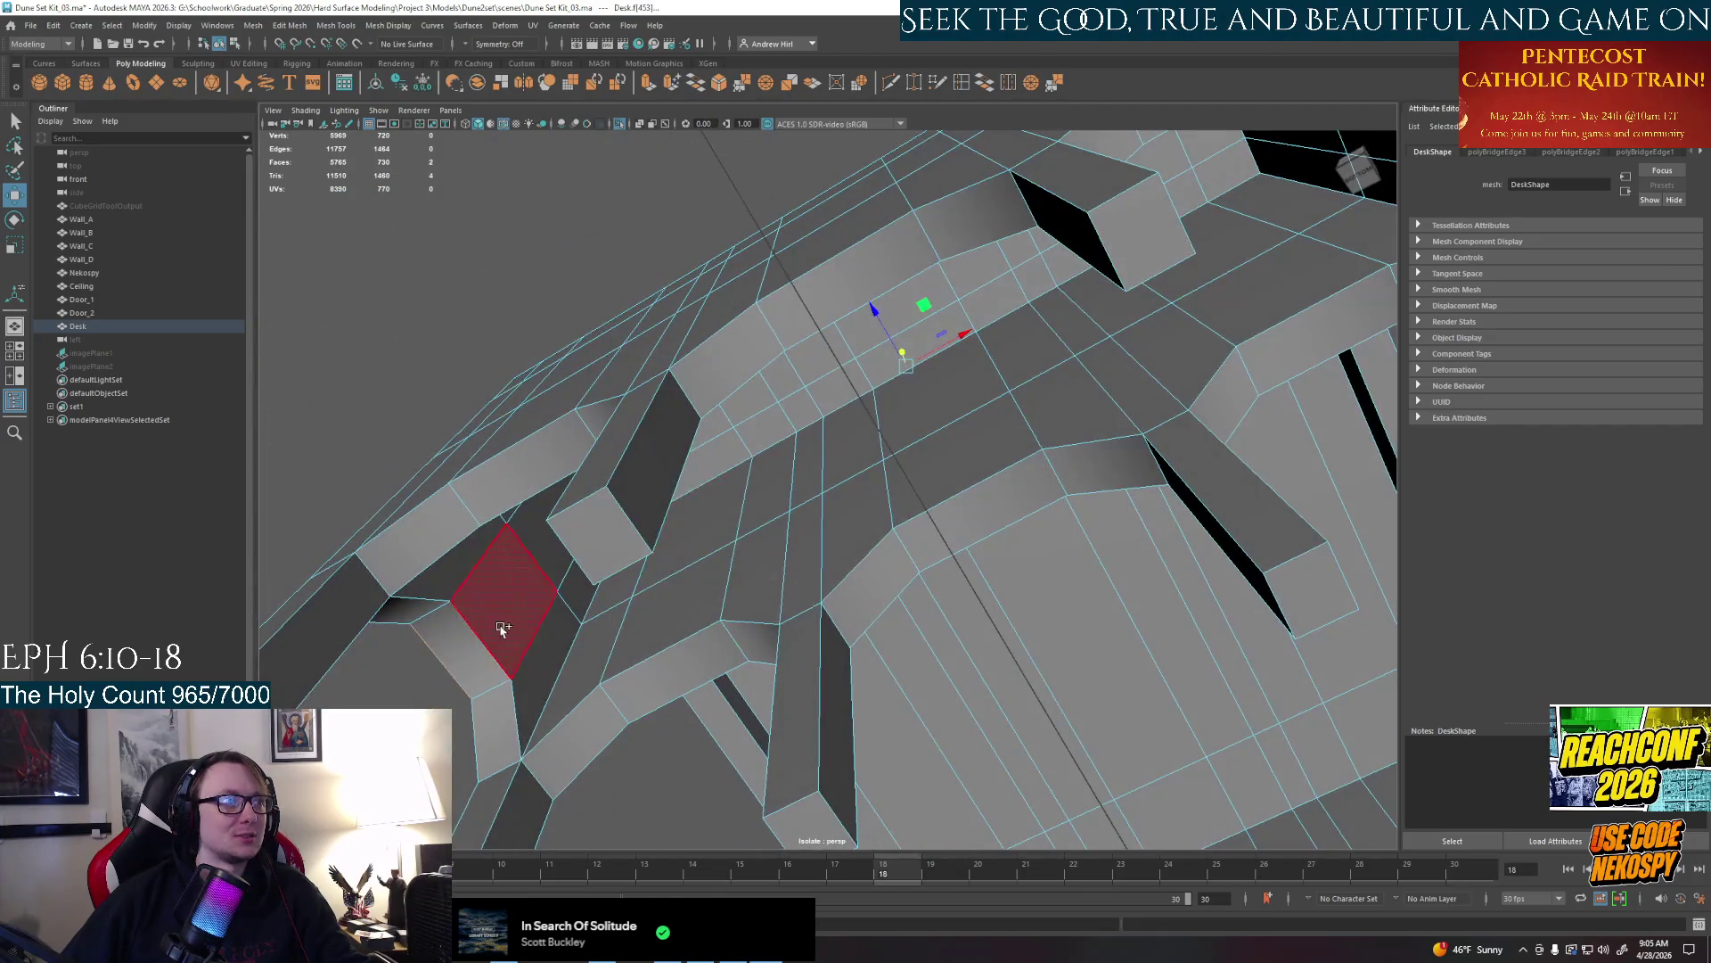
{"action": "mouse_move", "coordinate": [534, 615]}
{"action": "left_mouse_down", "text": "alt"}
{"action": "mouse_move", "coordinate": [925, 546]}
{"action": "mouse_move", "coordinate": [856, 599]}
{"action": "left_mouse_up", "text": "alt"}
{"action": "left_click", "coordinate": [1163, 367], "text": "shift"}
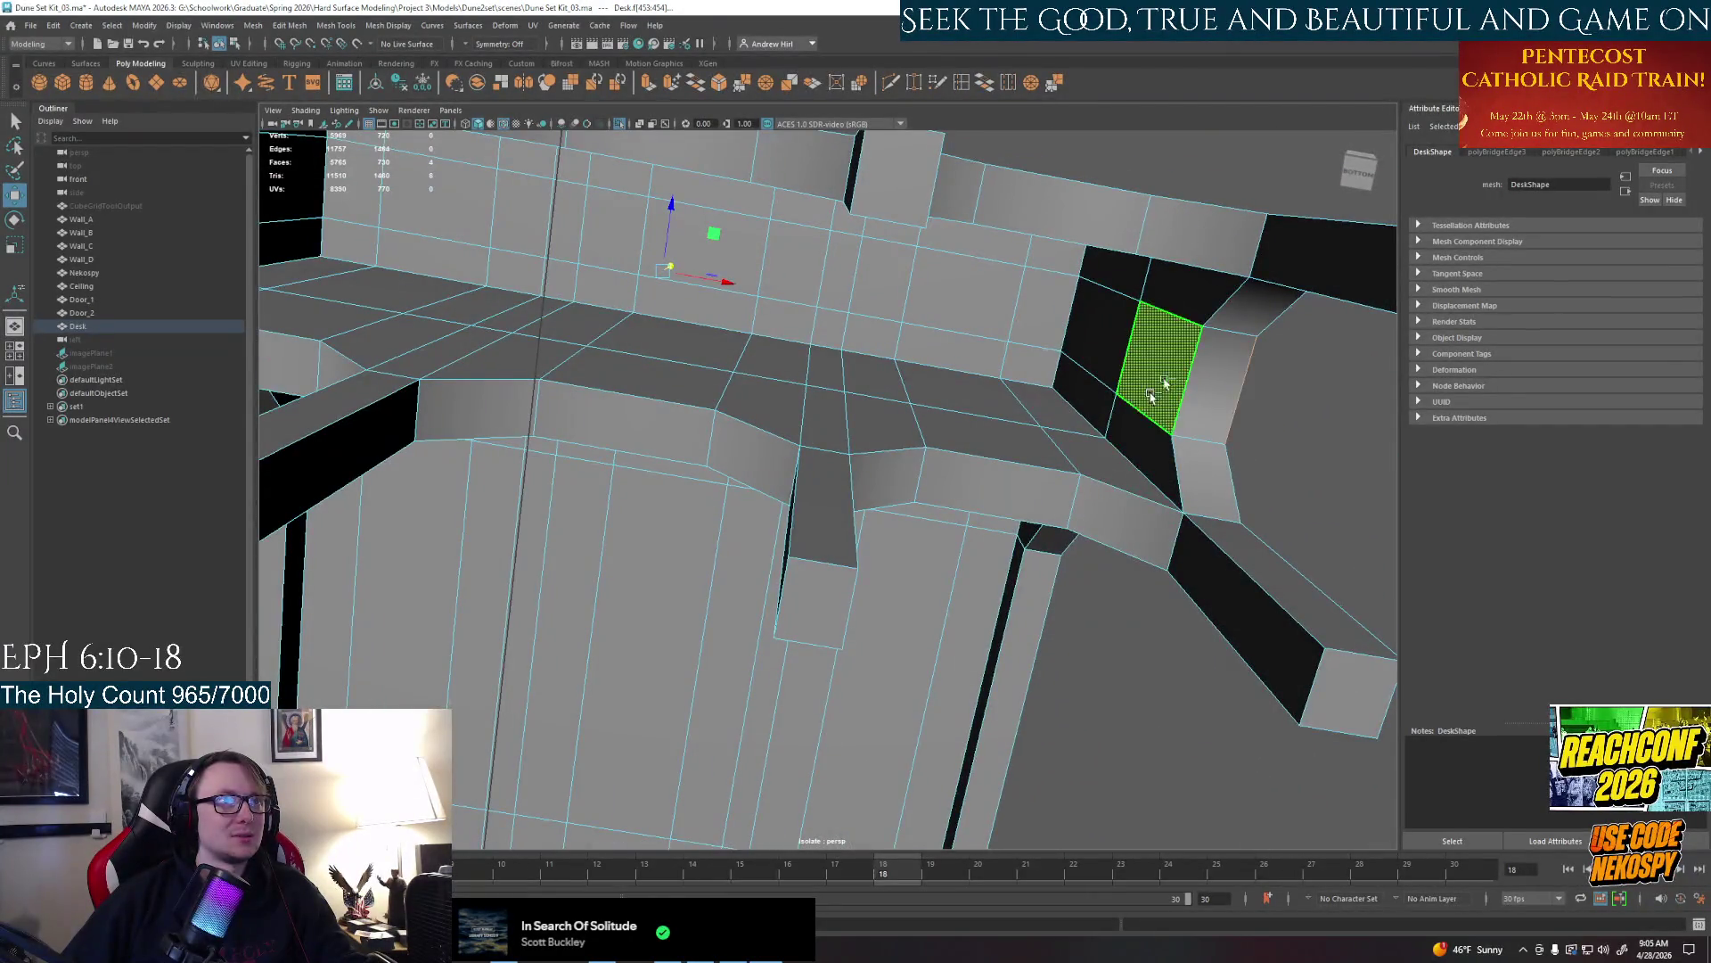
{"action": "mouse_move", "coordinate": [1163, 374]}
{"action": "left_mouse_down", "text": "alt"}
{"action": "mouse_move", "coordinate": [936, 509]}
{"action": "mouse_move", "coordinate": [1057, 583]}
{"action": "mouse_move", "coordinate": [856, 535]}
{"action": "mouse_move", "coordinate": [749, 588]}
{"action": "mouse_move", "coordinate": [628, 615]}
{"action": "left_mouse_up", "text": "alt"}
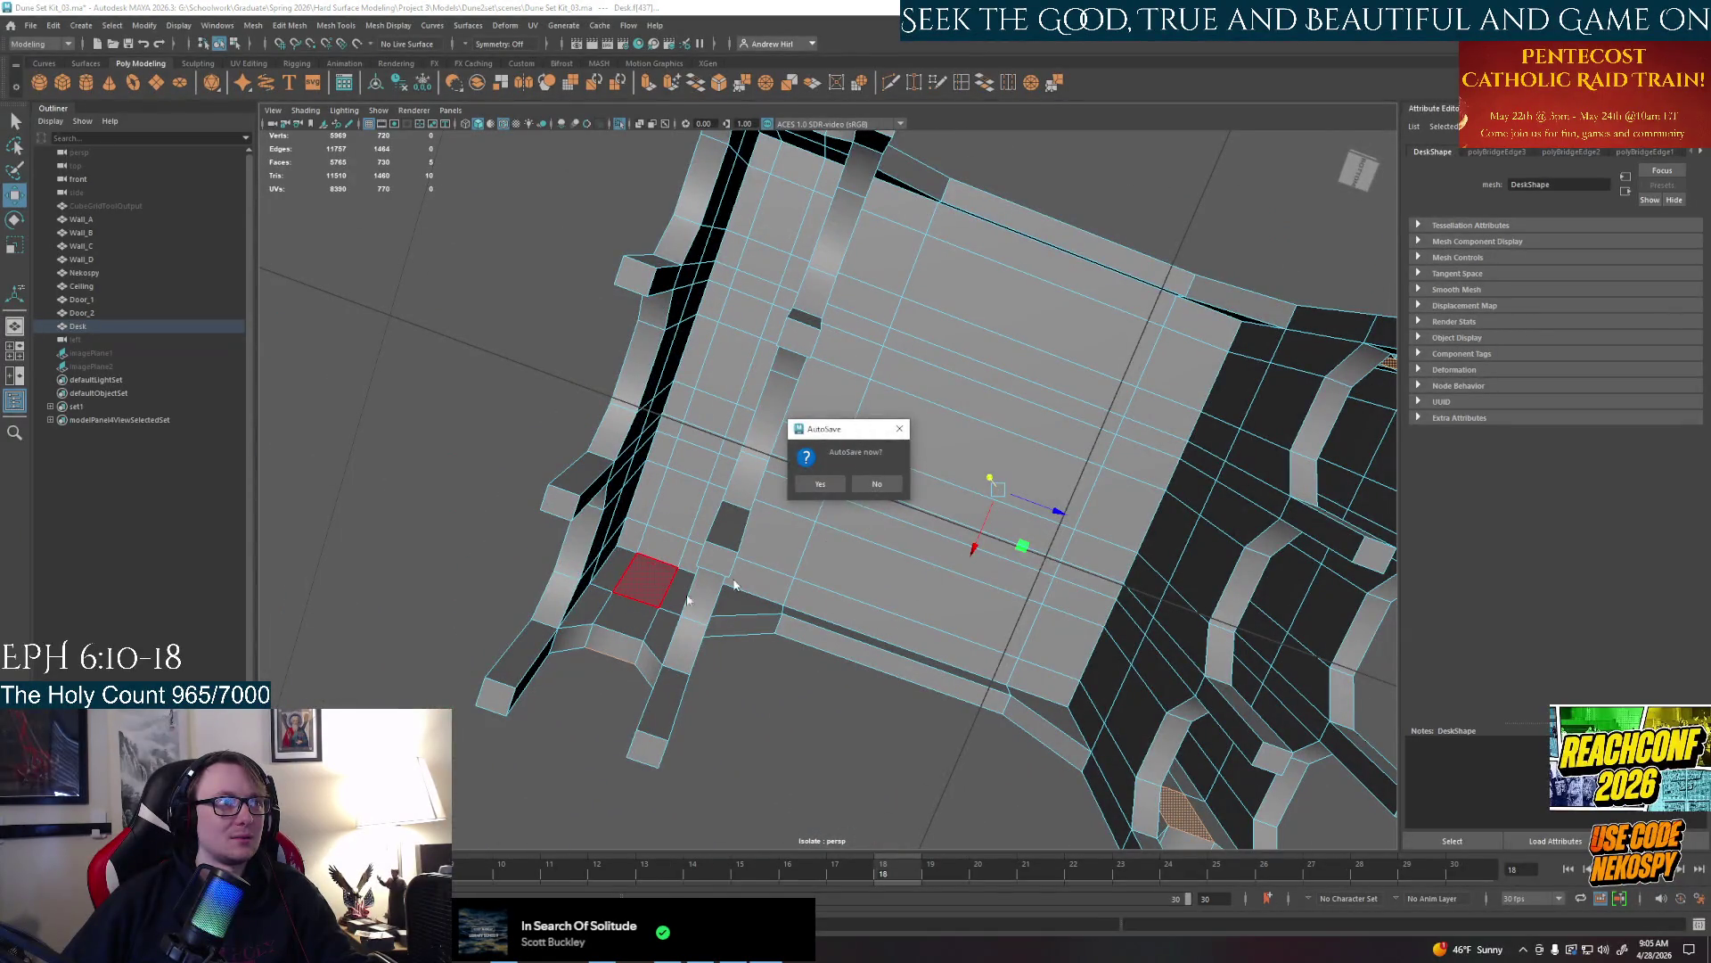
{"action": "left_click", "coordinate": [827, 486]}
Add the second pillar's side face, try an extrude on them, then undo it
{"action": "left_click", "coordinate": [749, 414], "text": "shift"}
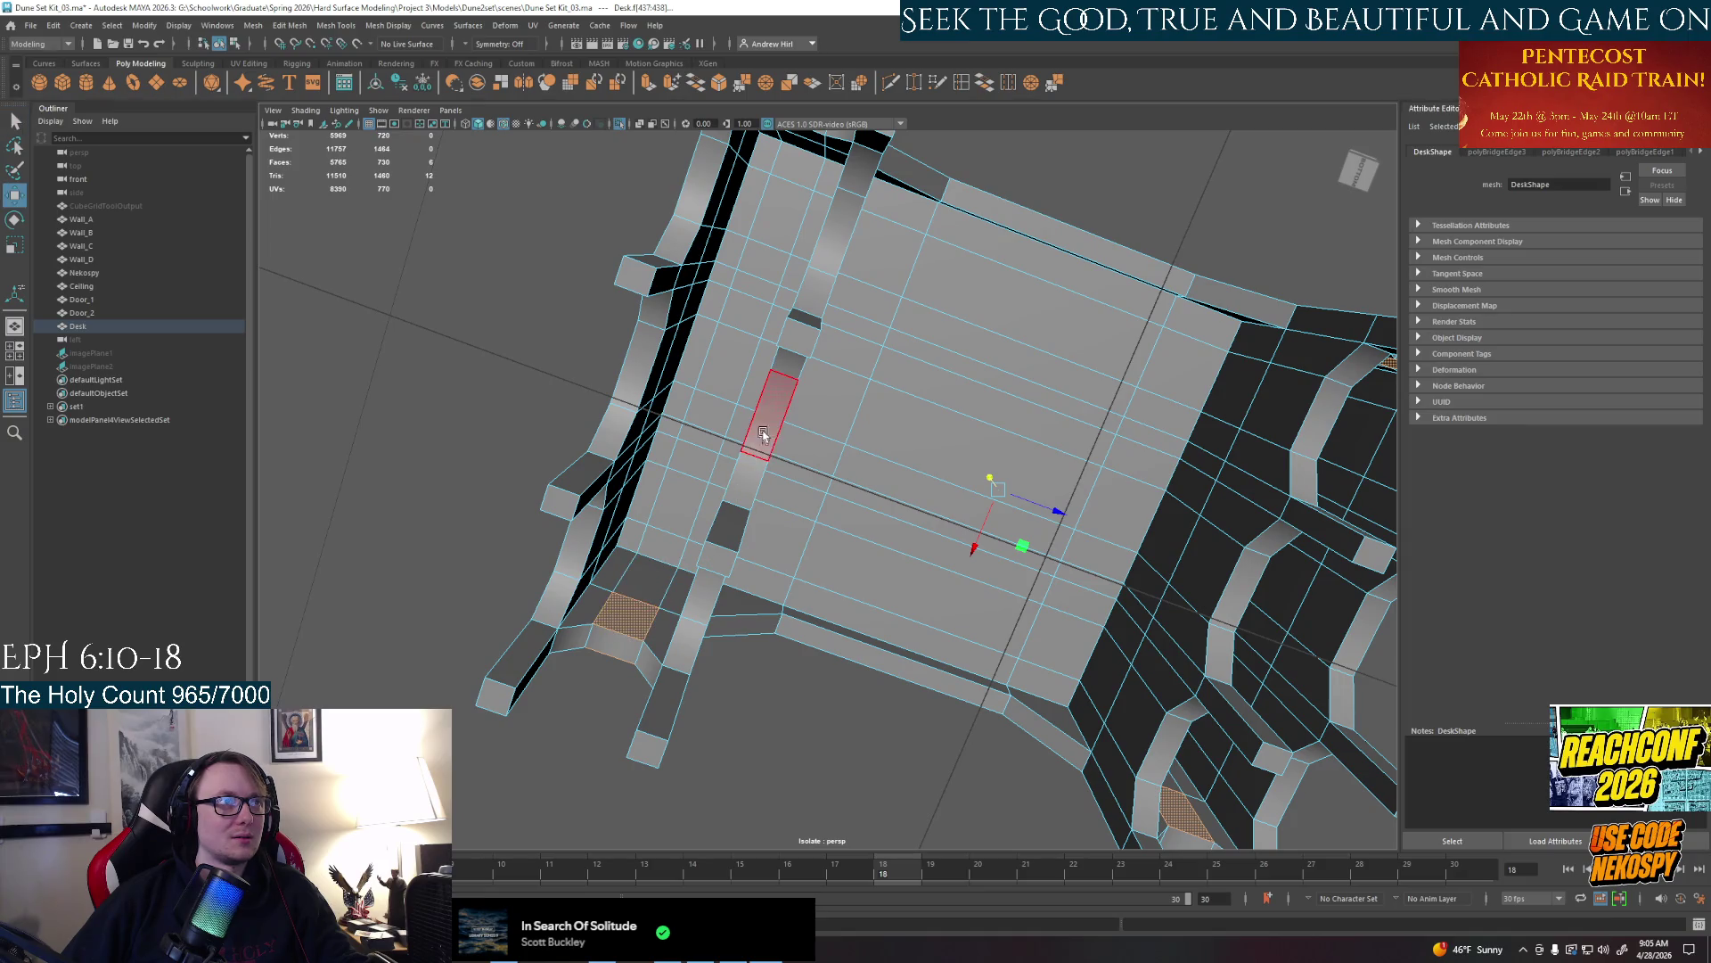
{"action": "mouse_move", "coordinate": [749, 428]}
{"action": "left_mouse_down", "text": "alt"}
{"action": "mouse_move", "coordinate": [851, 438]}
{"action": "mouse_move", "coordinate": [1000, 600]}
{"action": "mouse_move", "coordinate": [855, 508]}
{"action": "mouse_move", "coordinate": [825, 542]}
{"action": "left_mouse_up", "text": "alt"}
{"action": "left_click", "coordinate": [829, 449], "text": "ctrl"}
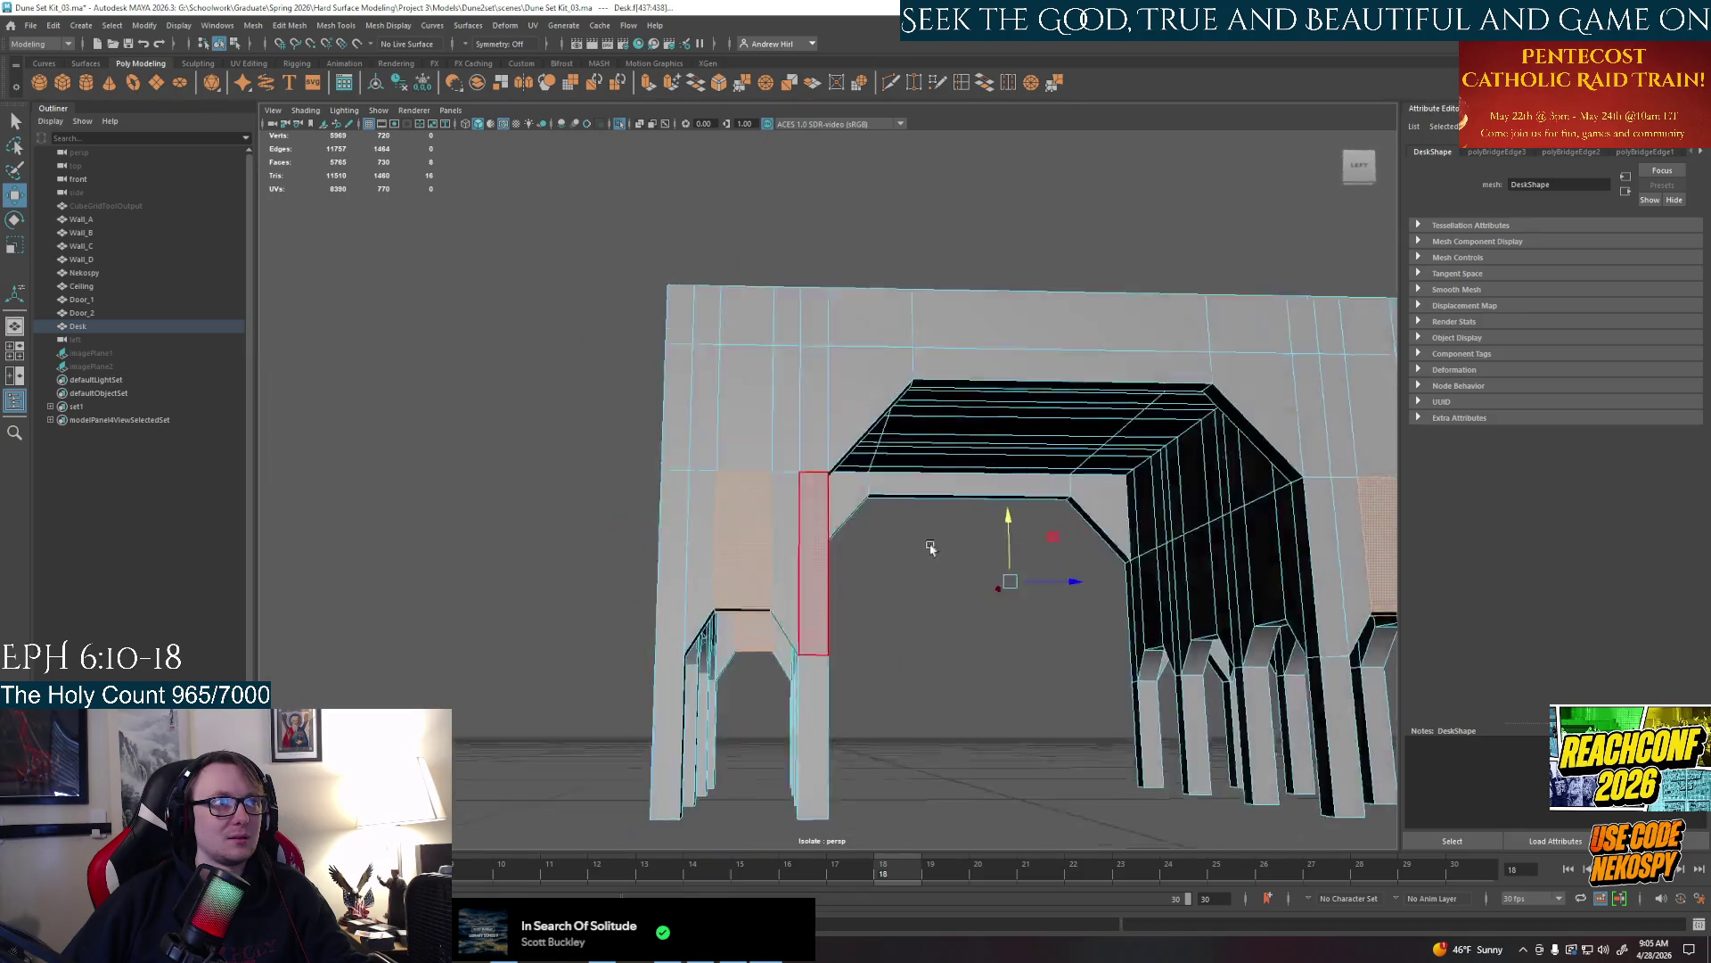
{"action": "left_click_drag", "start_coordinate": [830, 455], "coordinate": [957, 542], "text": "alt"}
{"action": "key", "text": "ctrl+e"}
{"action": "mouse_move", "coordinate": [802, 611]}
{"action": "left_mouse_down", "text": "alt"}
{"action": "mouse_move", "coordinate": [909, 575]}
{"action": "mouse_move", "coordinate": [893, 637]}
{"action": "mouse_move", "coordinate": [978, 610]}
{"action": "left_mouse_up", "text": "alt"}
{"action": "key", "text": "ctrl+z"}
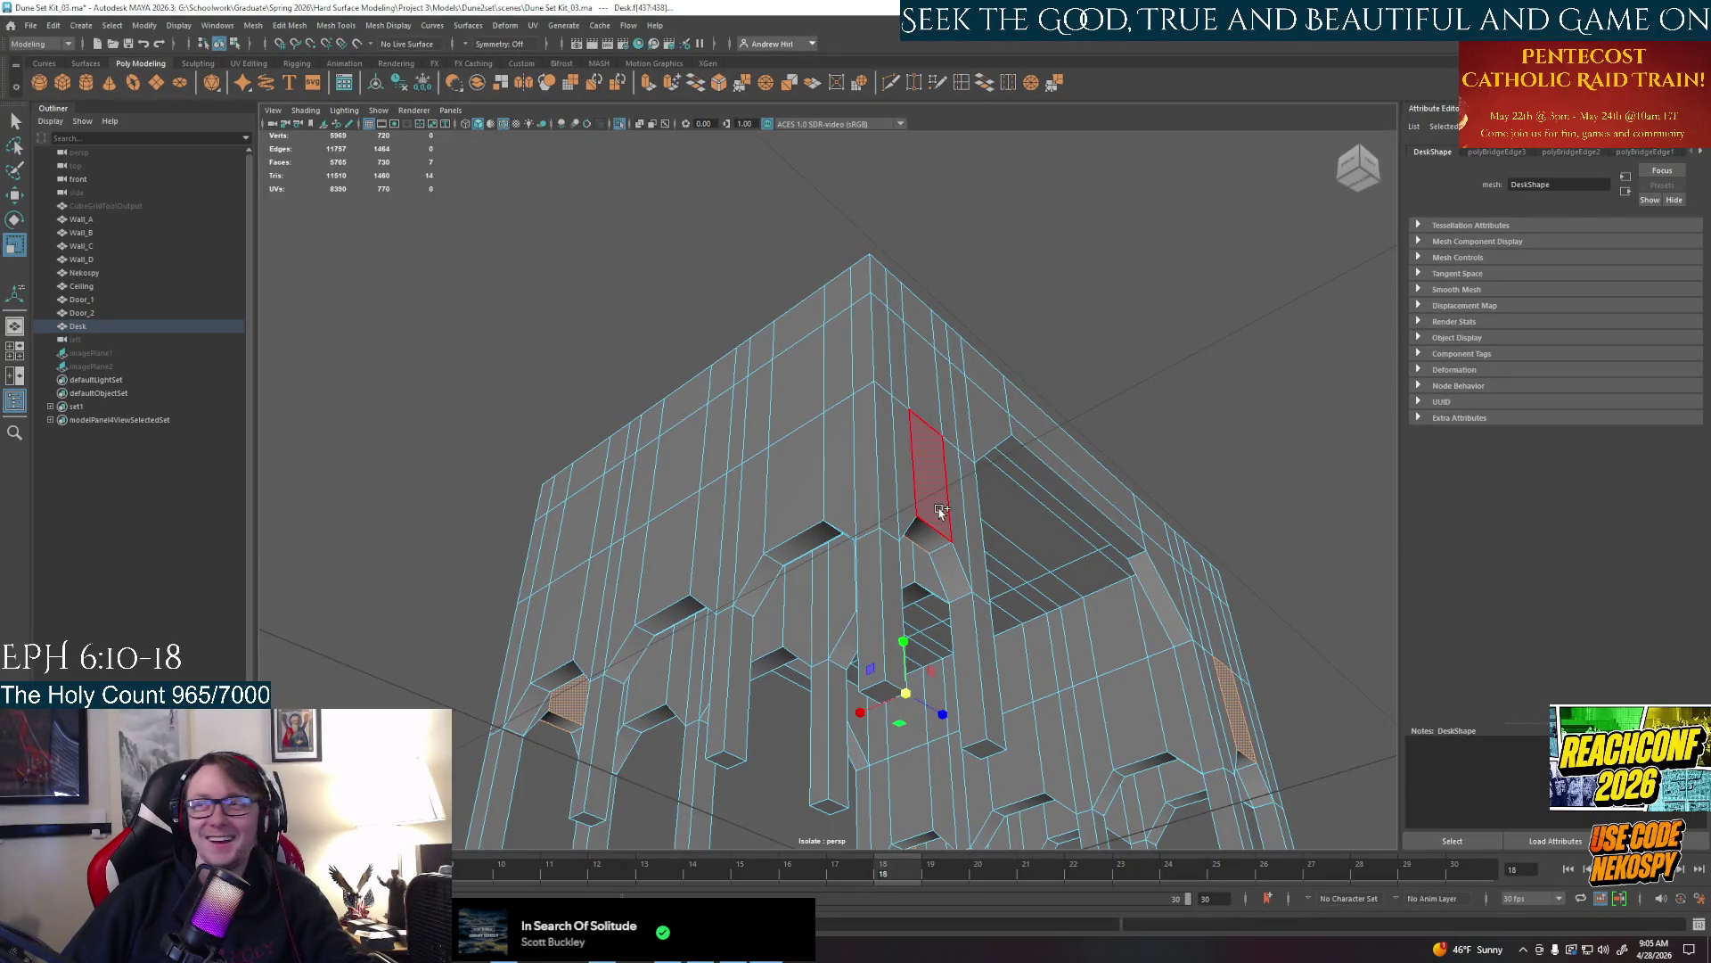
{"action": "mouse_move", "coordinate": [940, 535]}
{"action": "left_mouse_down", "text": "alt"}
{"action": "mouse_move", "coordinate": [944, 589]}
{"action": "mouse_move", "coordinate": [722, 602]}
{"action": "mouse_move", "coordinate": [878, 588]}
{"action": "mouse_move", "coordinate": [856, 593]}
{"action": "mouse_move", "coordinate": [937, 562]}
{"action": "left_mouse_up", "text": "alt"}
Extrude the outer pillar's side face and scale it in to about 0.823 as an inset panel
{"action": "key", "text": "ctrl+e"}
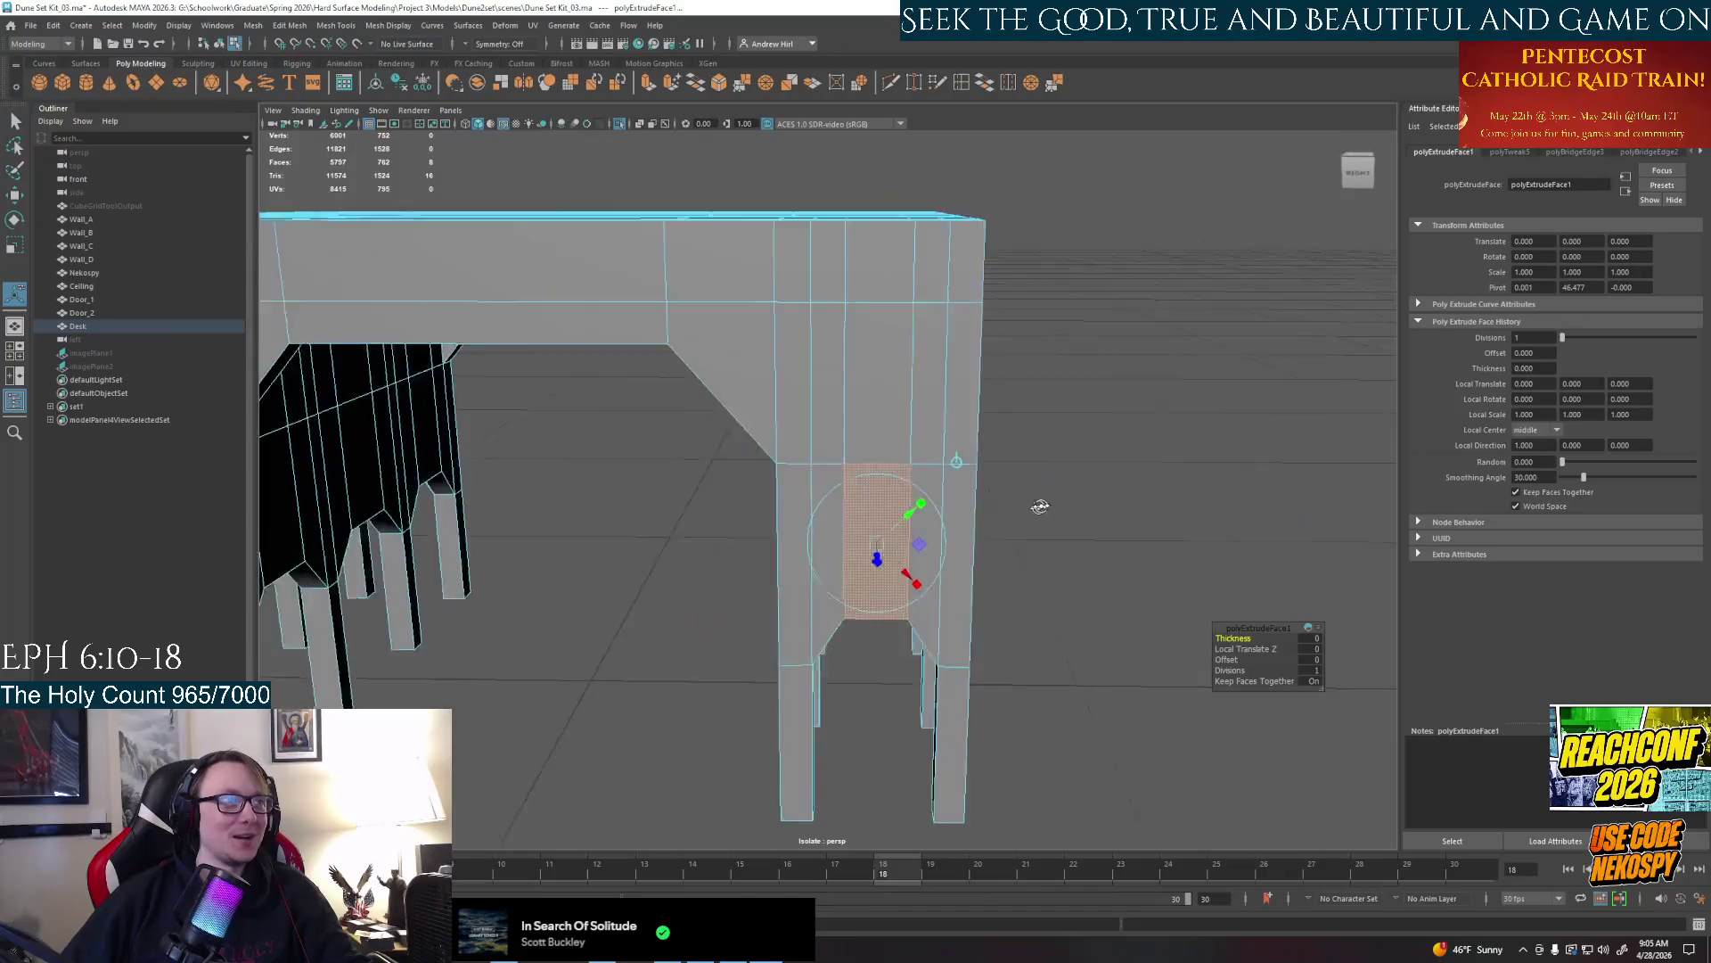
{"action": "scroll", "coordinate": [973, 508], "scroll_direction": "up", "scroll_amount": 5}
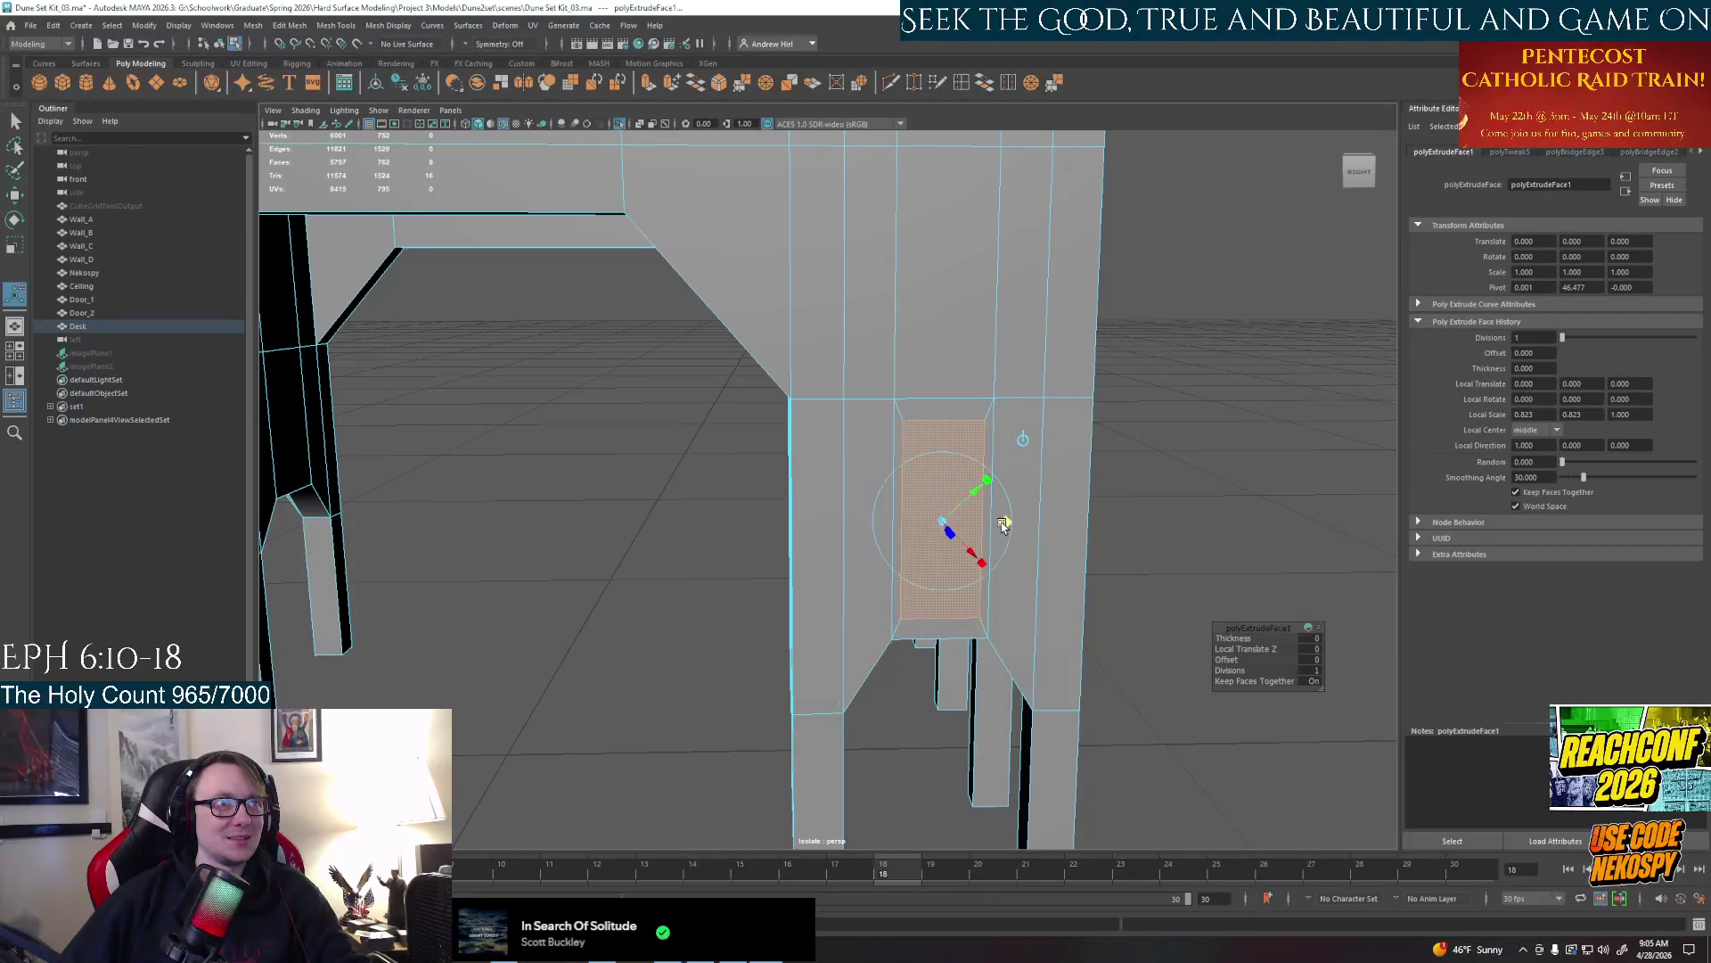
{"action": "mouse_move", "coordinate": [972, 507]}
{"action": "left_mouse_down", "text": "alt"}
{"action": "mouse_move", "coordinate": [987, 485]}
{"action": "mouse_move", "coordinate": [802, 509]}
{"action": "mouse_move", "coordinate": [889, 559]}
{"action": "mouse_move", "coordinate": [829, 535]}
{"action": "mouse_move", "coordinate": [794, 571]}
{"action": "mouse_move", "coordinate": [1030, 517]}
{"action": "mouse_move", "coordinate": [970, 497]}
{"action": "left_mouse_up", "text": "alt"}
{"action": "mouse_move", "coordinate": [972, 499]}
{"action": "middle_mouse_down", "text": "alt"}
{"action": "mouse_move", "coordinate": [944, 500]}
{"action": "mouse_move", "coordinate": [953, 539]}
{"action": "middle_mouse_up", "text": "alt"}
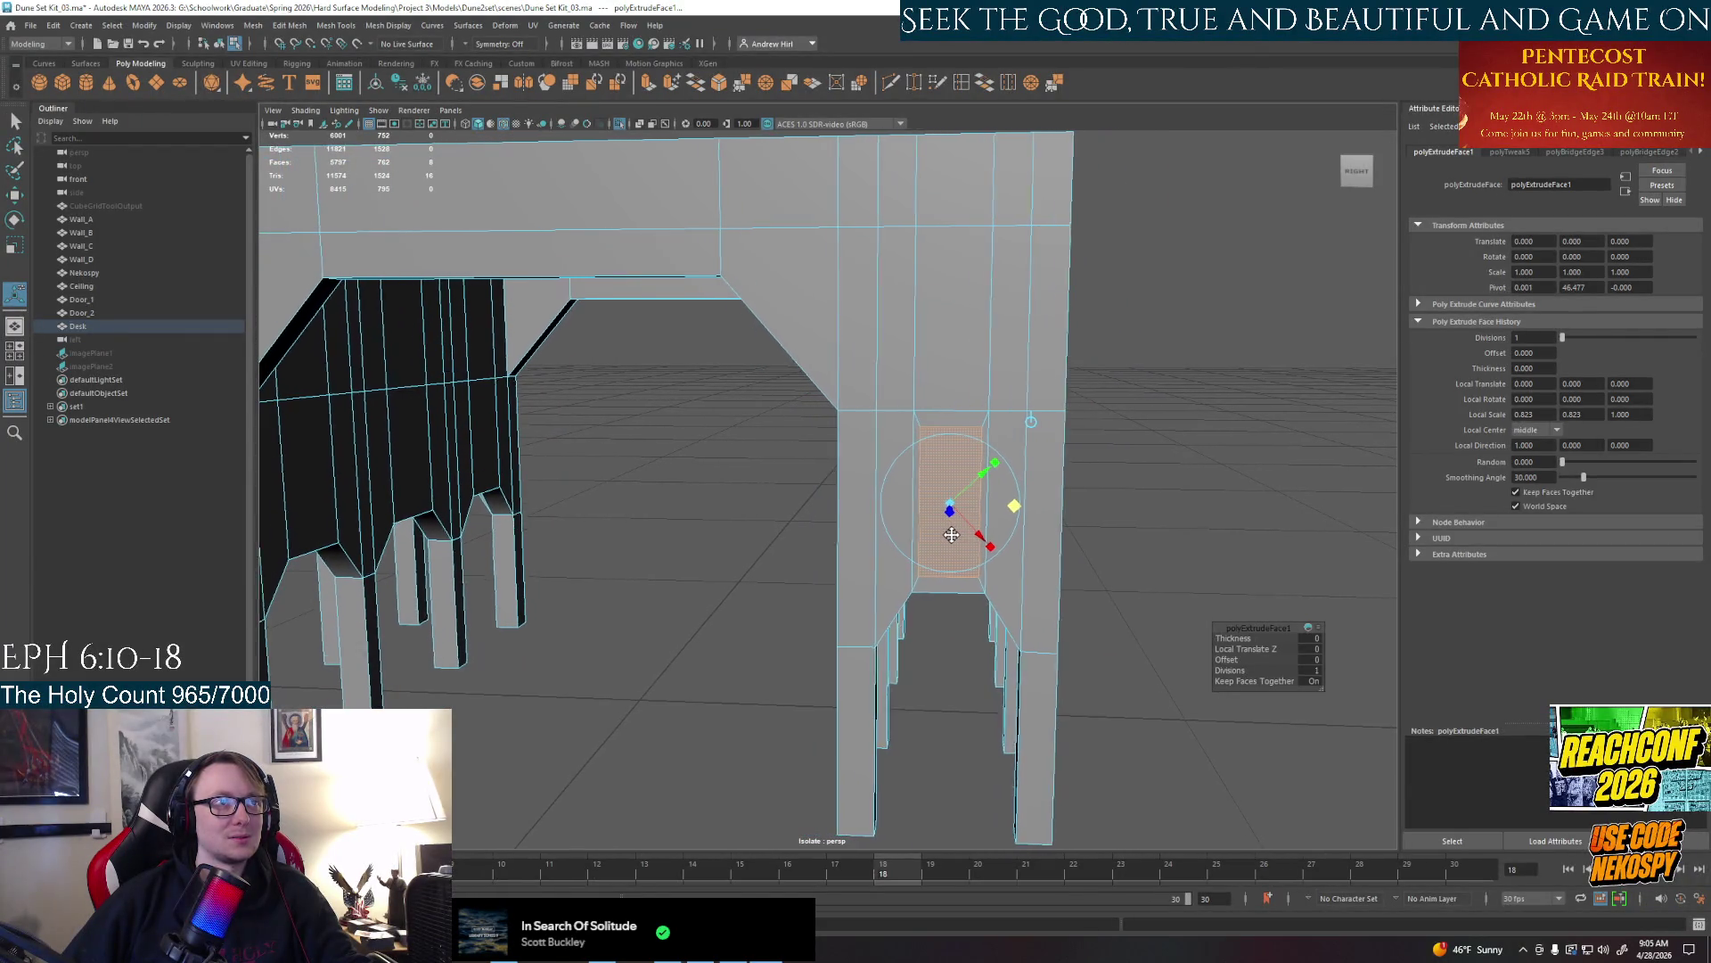
Clear the selection and pick the left pillar's side face for the next inset
{"action": "left_click", "coordinate": [1163, 500]}
{"action": "mouse_move", "coordinate": [1163, 500]}
{"action": "left_mouse_down", "text": "alt"}
{"action": "mouse_move", "coordinate": [936, 508]}
{"action": "mouse_move", "coordinate": [656, 469]}
{"action": "mouse_move", "coordinate": [1170, 494]}
{"action": "left_mouse_up", "text": "alt"}
{"action": "right_click", "coordinate": [912, 514]}
{"action": "left_click", "coordinate": [912, 513]}
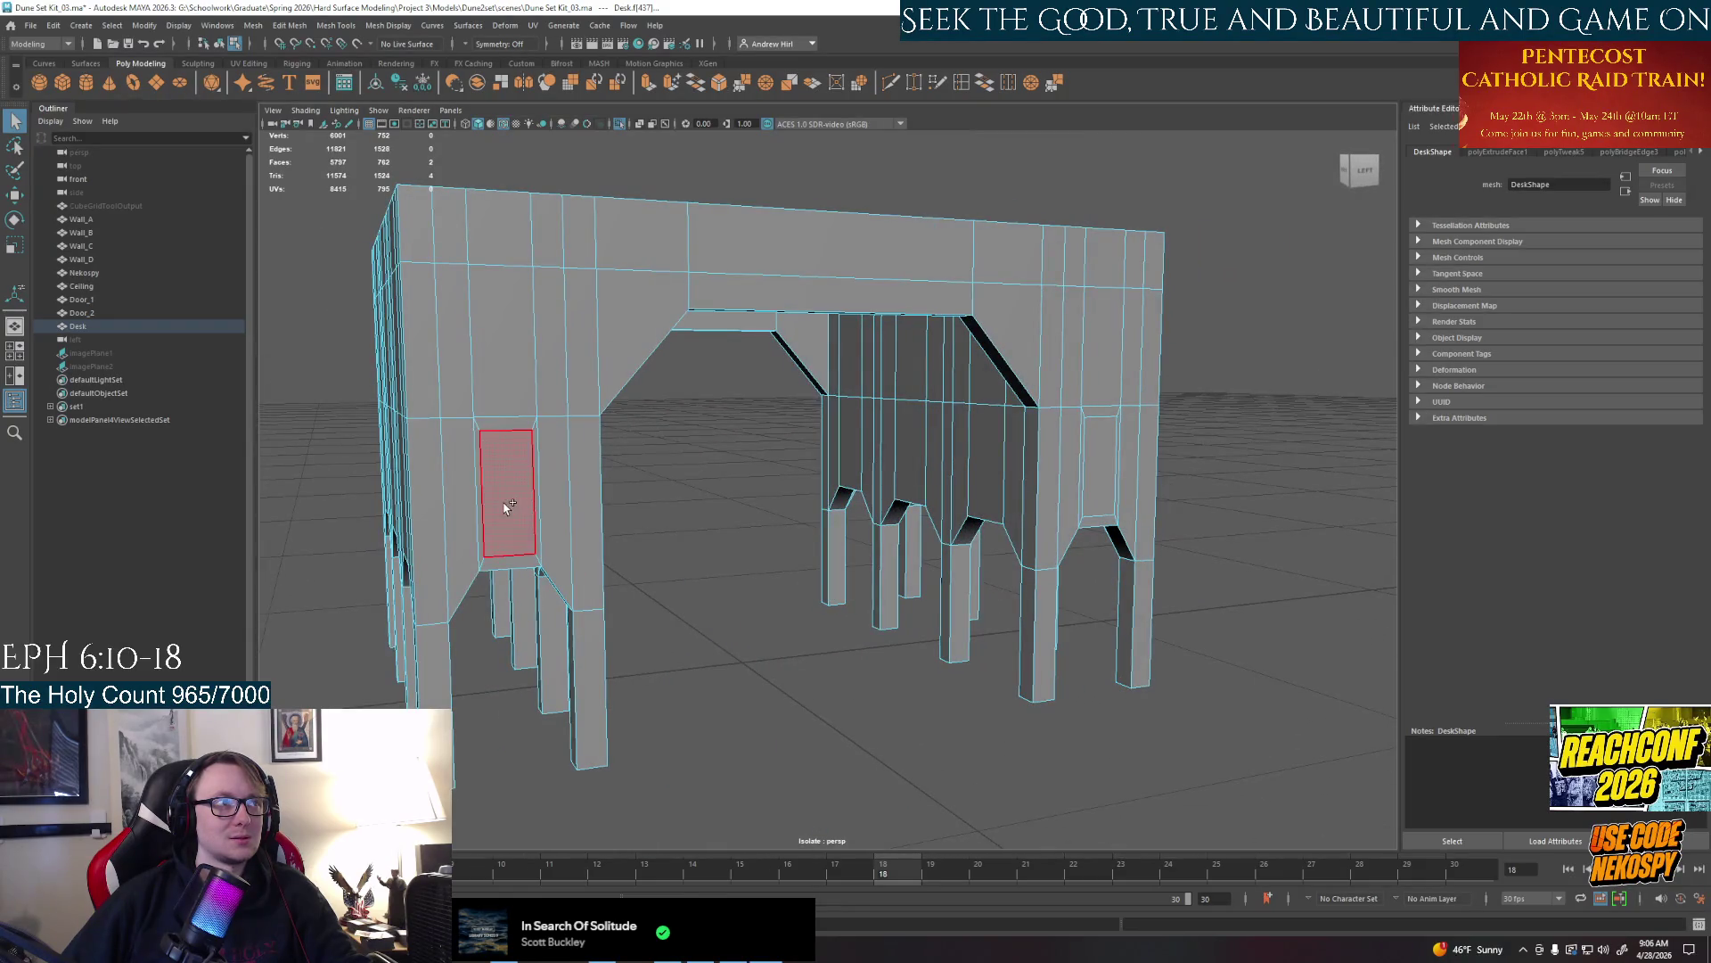
Pick a leg face and check the selection settings before deleting inner faces
{"action": "left_click", "coordinate": [1089, 475], "text": "shift"}
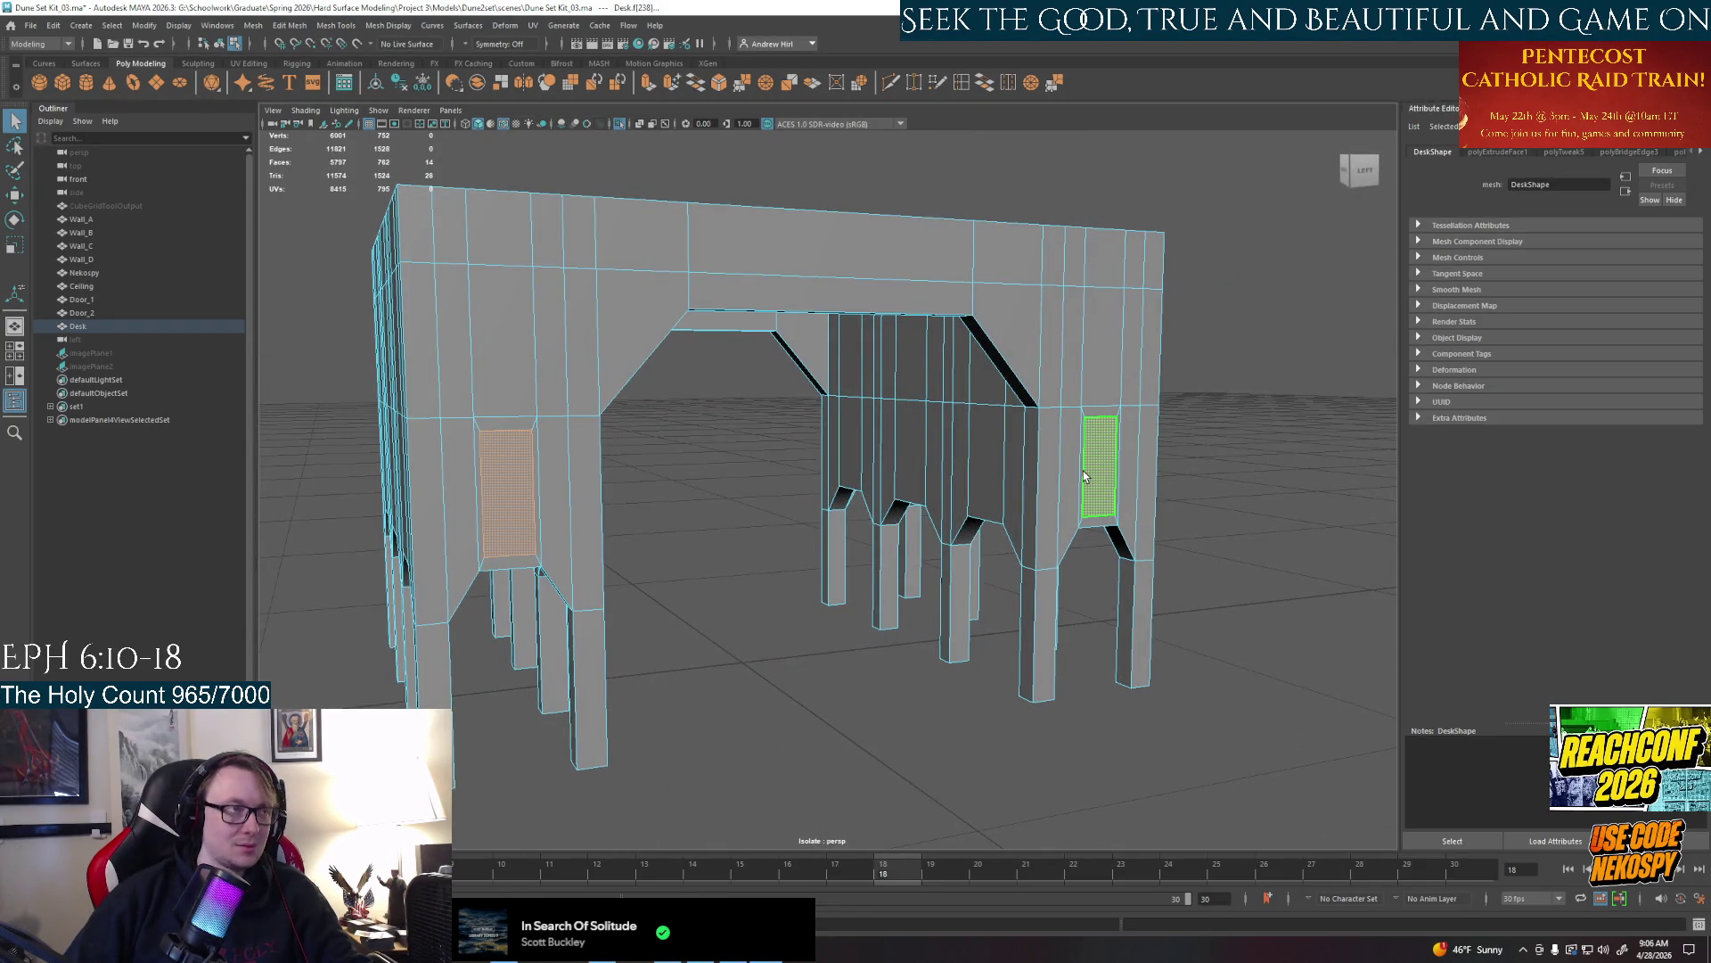
{"action": "left_click", "coordinate": [1087, 477]}
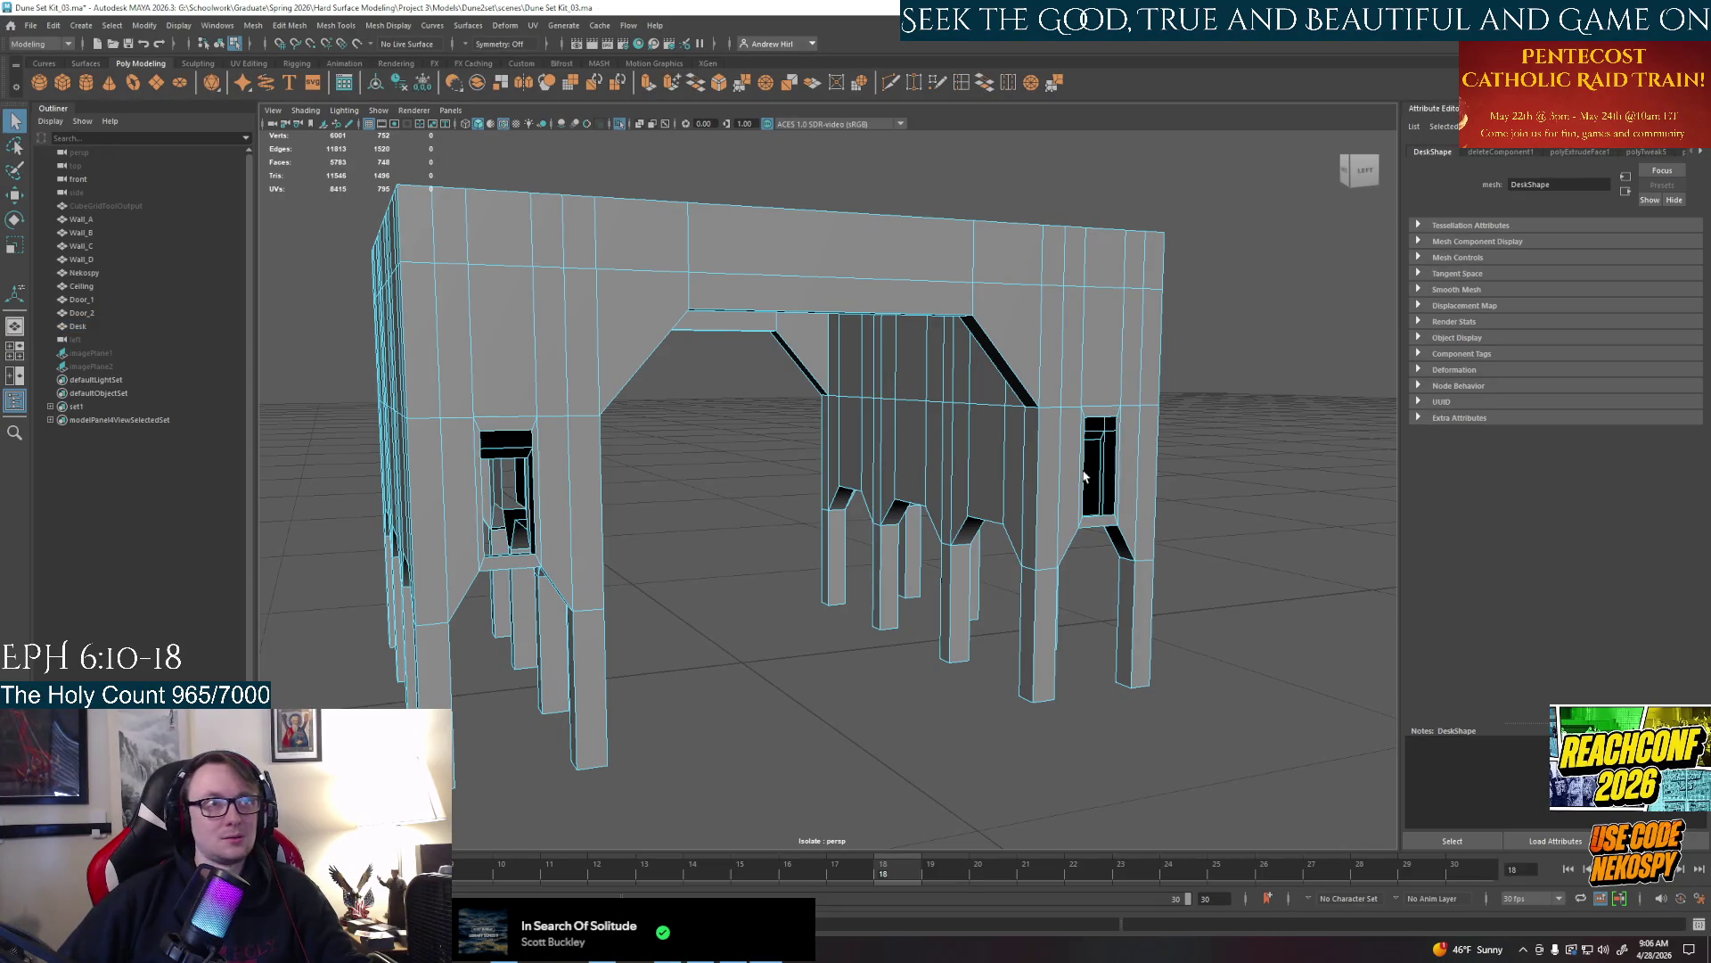
{"action": "mouse_move", "coordinate": [1070, 483]}
{"action": "left_mouse_down", "text": "alt"}
{"action": "mouse_move", "coordinate": [847, 460]}
{"action": "mouse_move", "coordinate": [518, 496]}
{"action": "mouse_move", "coordinate": [1217, 572]}
{"action": "left_mouse_up", "text": "alt"}
{"action": "left_click", "coordinate": [681, 589]}
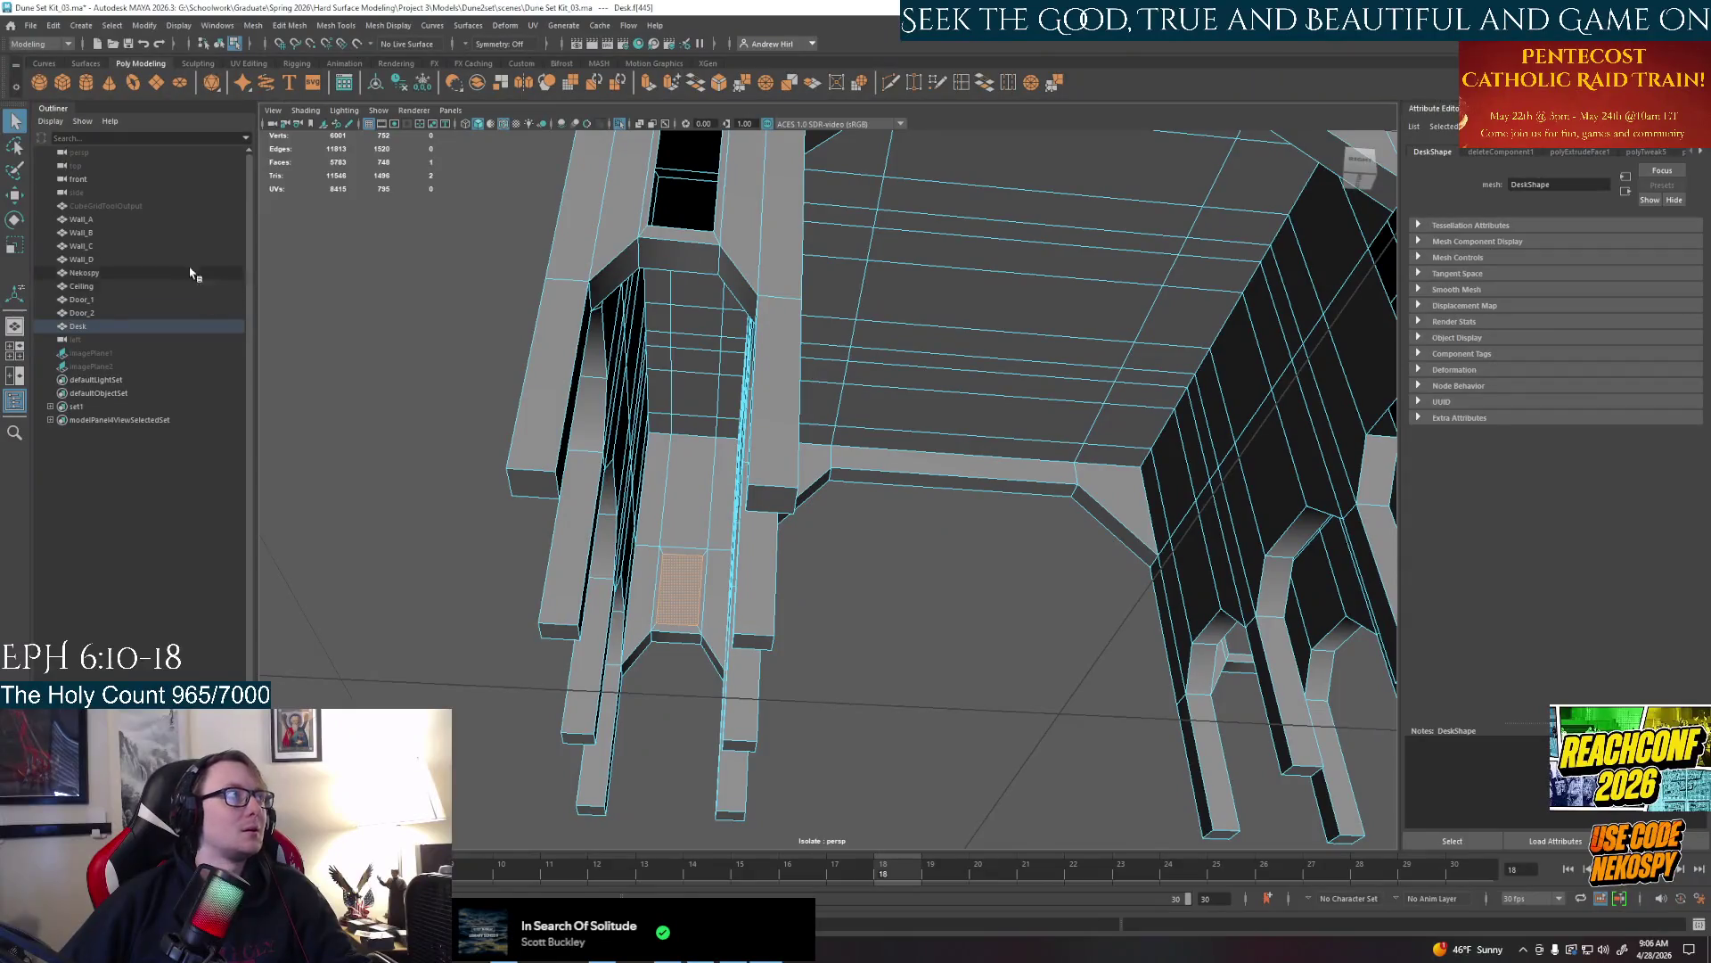
{"action": "double_click", "coordinate": [17, 121]}
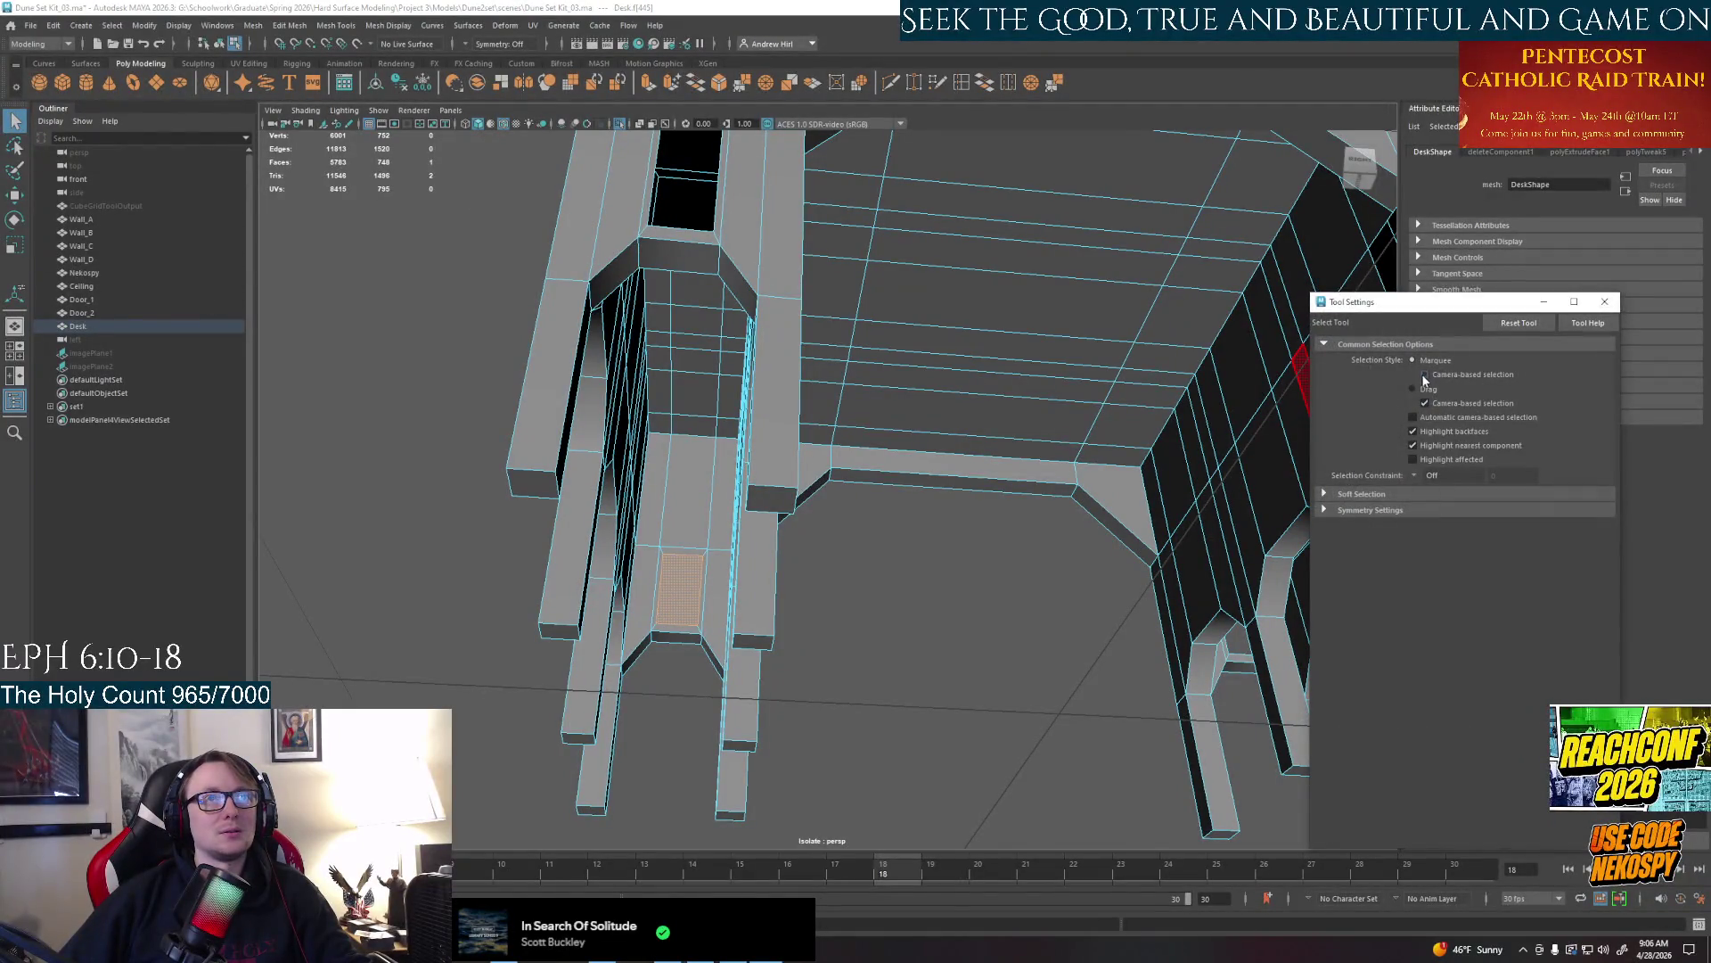
{"action": "left_click", "coordinate": [1608, 303]}
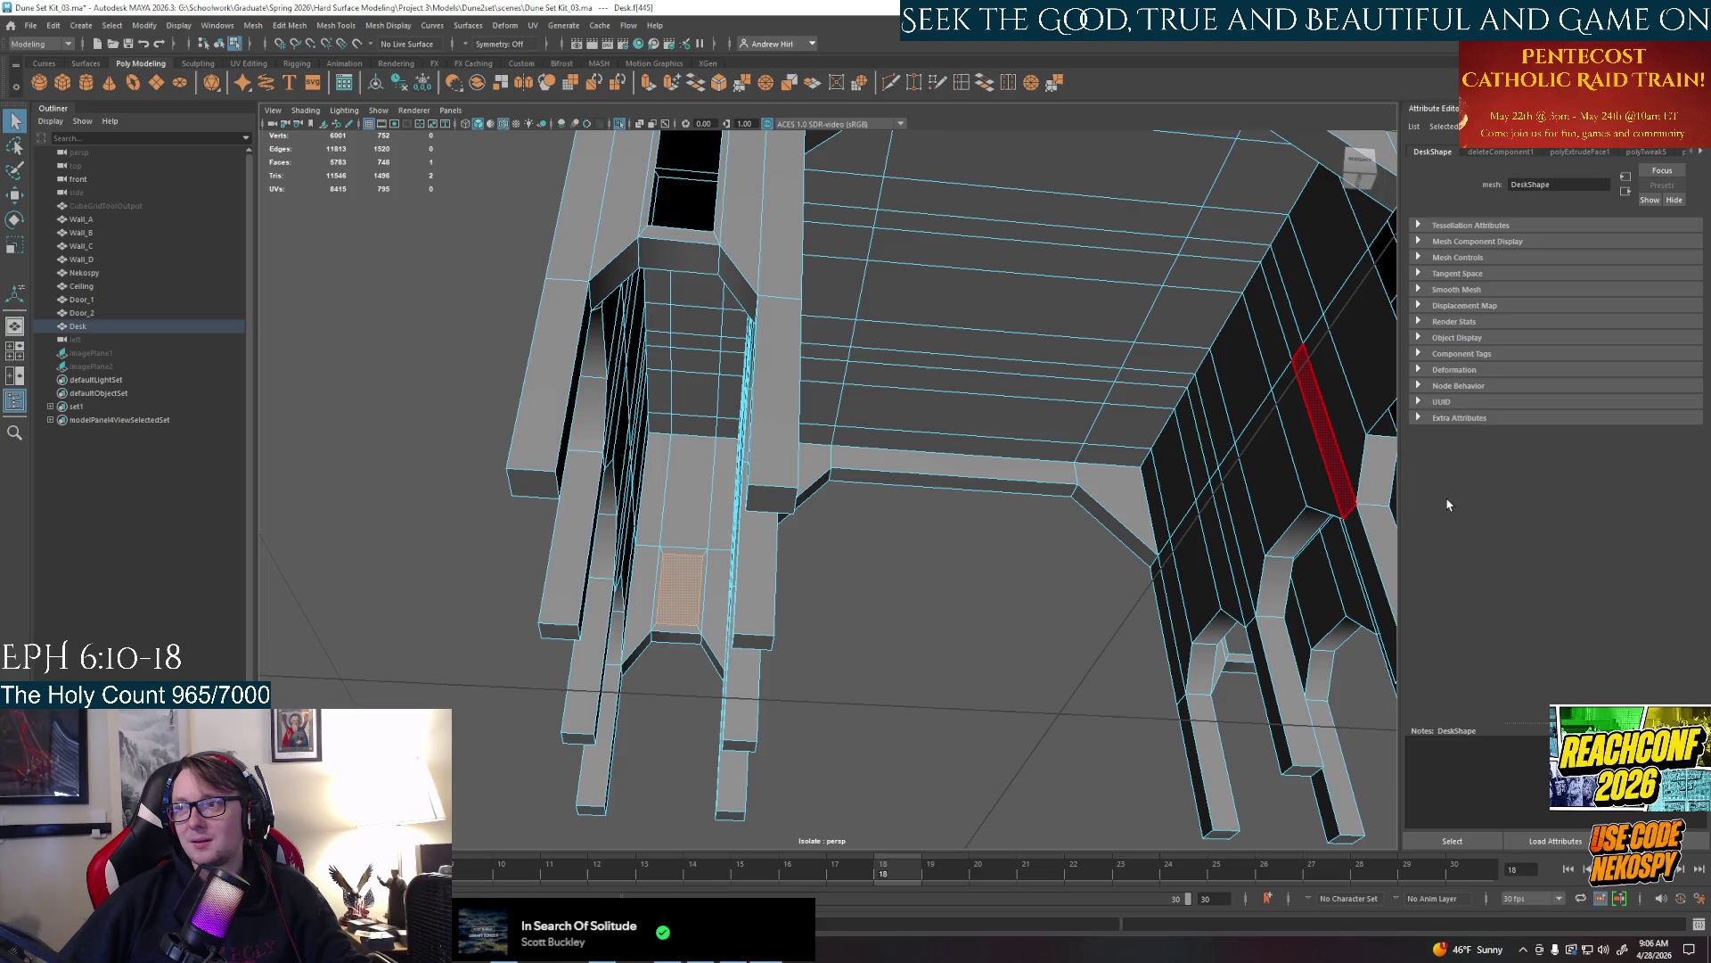
Delete three inner faces at the pillar-opening bases, leaving holes in the mesh
{"action": "left_click", "coordinate": [680, 589]}
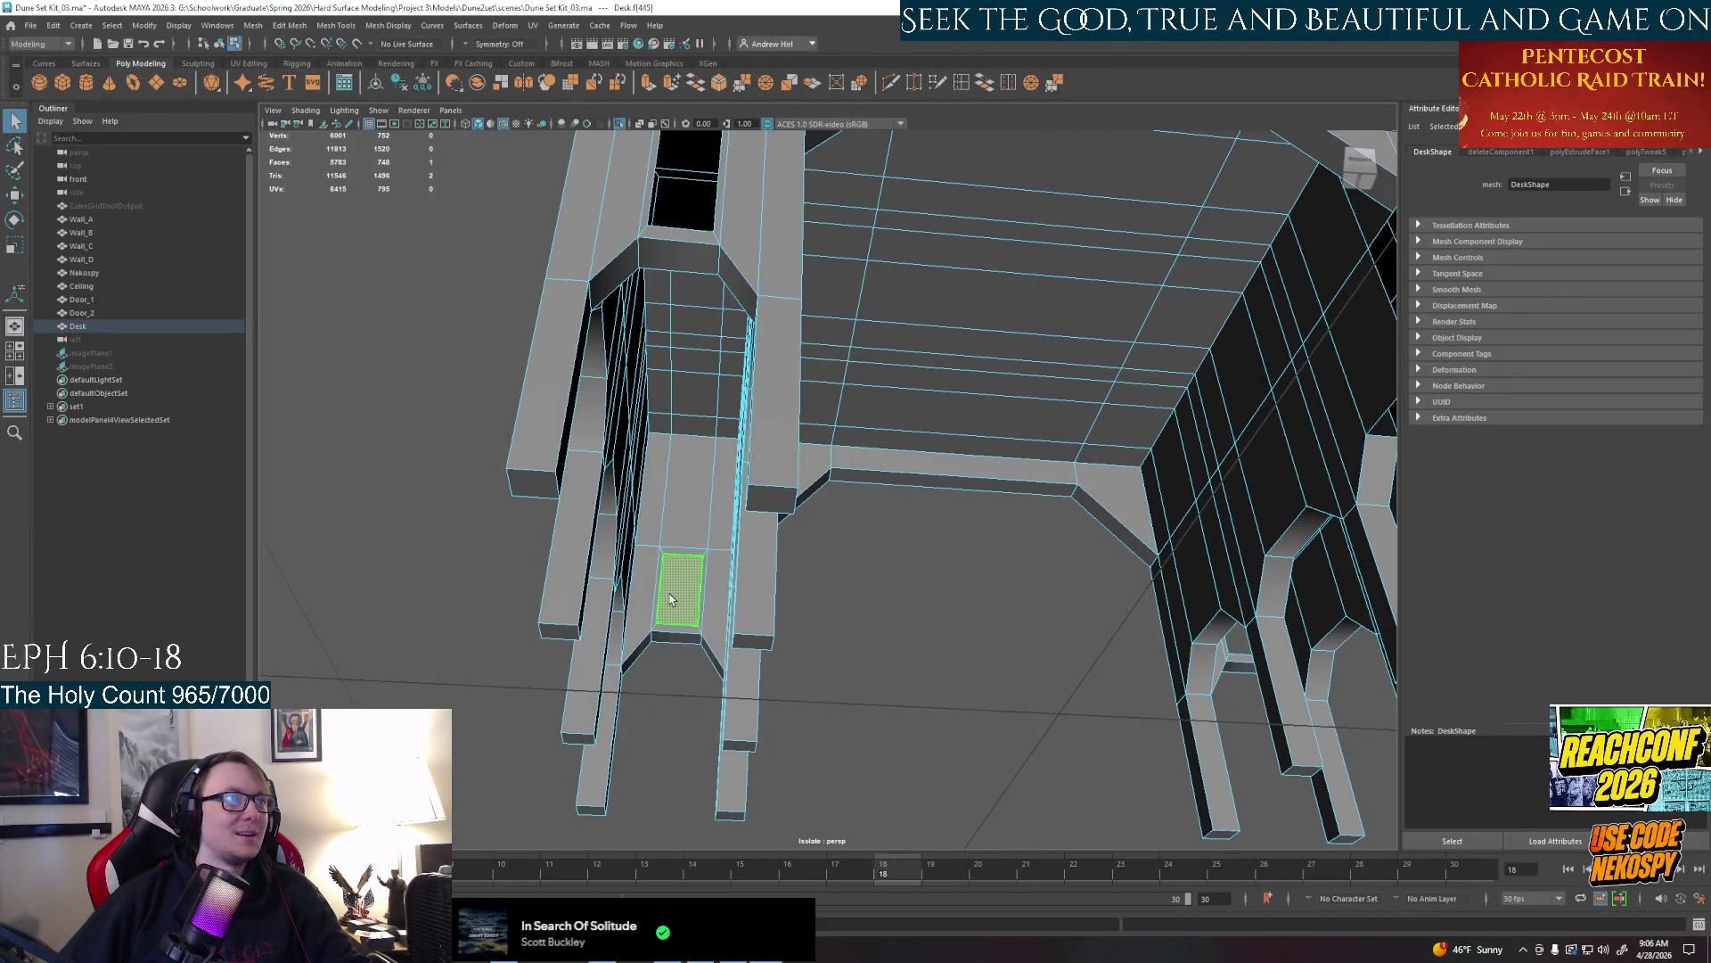
{"action": "key", "text": "Delete"}
{"action": "left_click_drag", "start_coordinate": [671, 599], "coordinate": [945, 650], "text": "alt"}
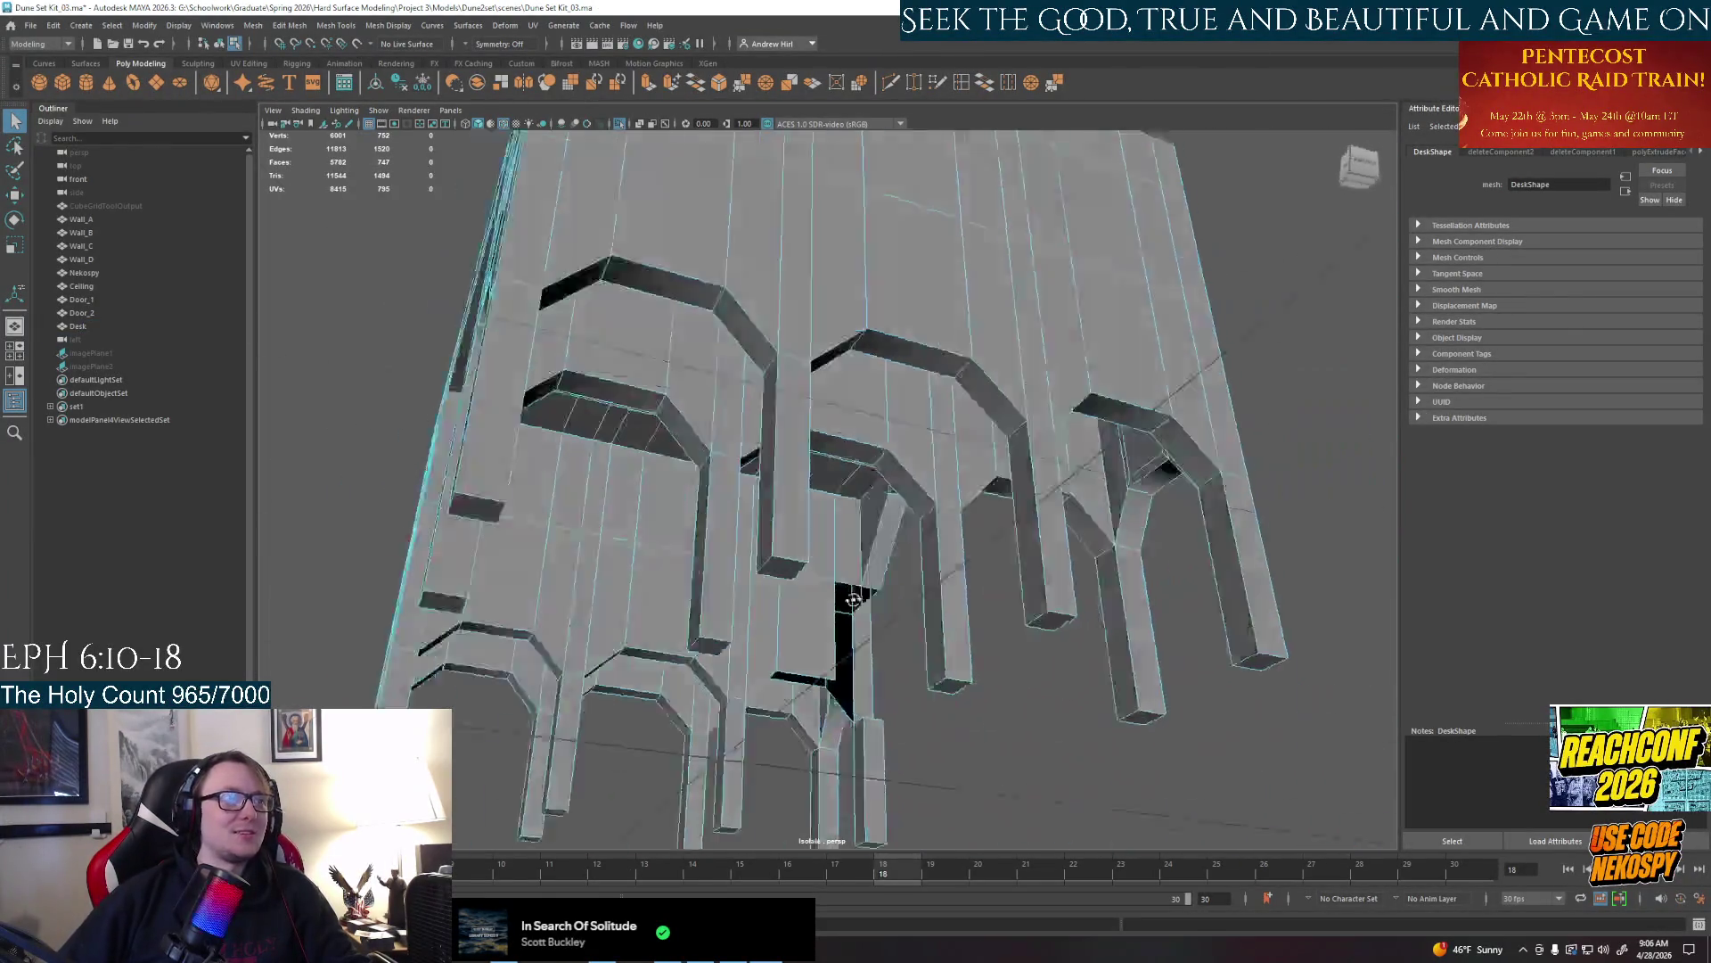
{"action": "left_click", "coordinate": [944, 652]}
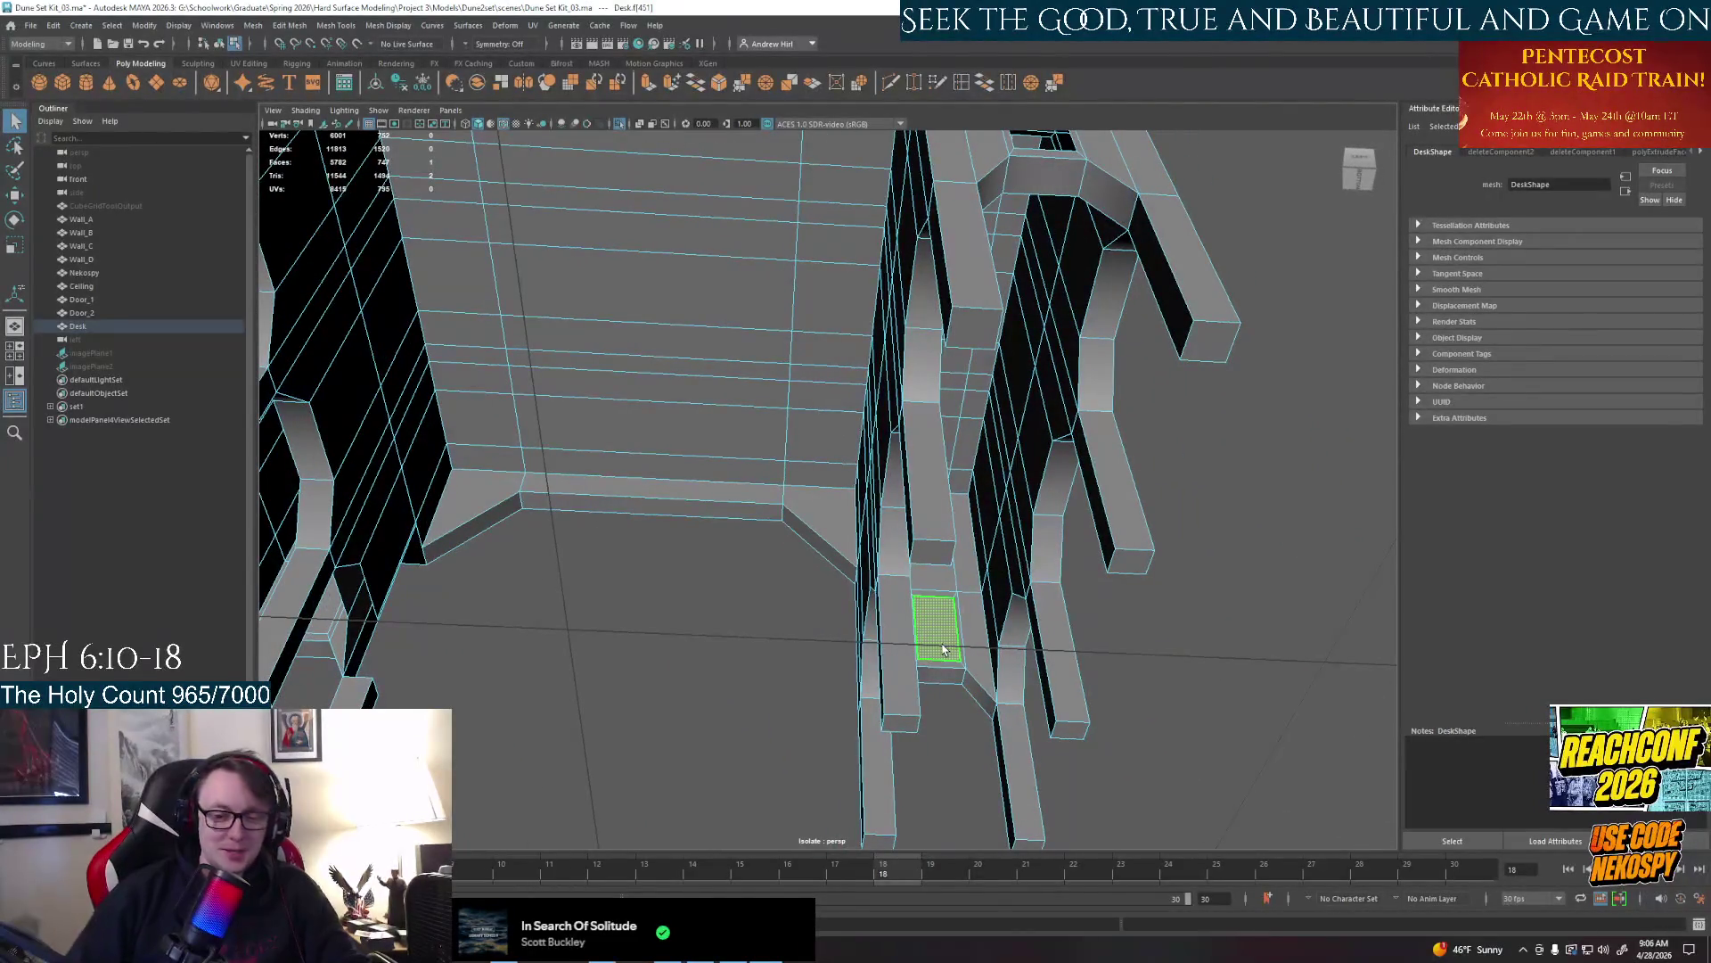
{"action": "key", "text": "Delete"}
{"action": "left_click_drag", "start_coordinate": [945, 652], "coordinate": [710, 611], "text": "alt"}
{"action": "left_click", "coordinate": [710, 611]}
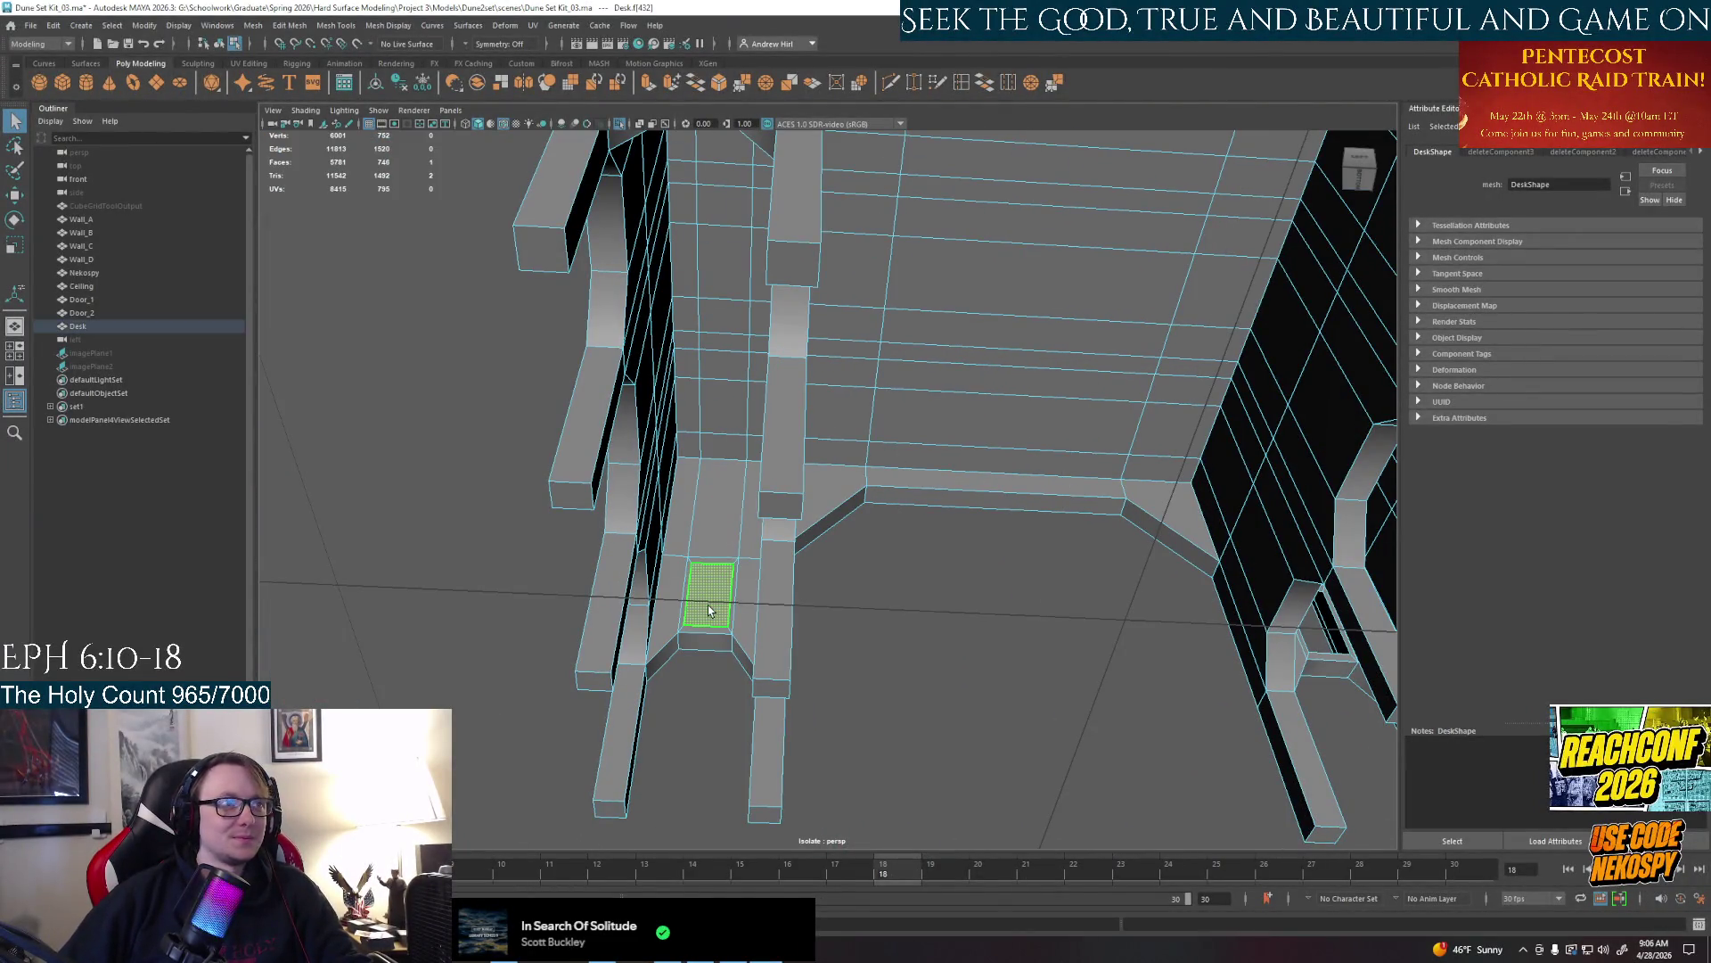
{"action": "key", "text": "Delete"}
{"action": "mouse_move", "coordinate": [709, 611]}
{"action": "left_mouse_down", "text": "alt"}
{"action": "mouse_move", "coordinate": [1004, 604]}
{"action": "mouse_move", "coordinate": [856, 535]}
{"action": "mouse_move", "coordinate": [933, 648]}
{"action": "mouse_move", "coordinate": [856, 561]}
{"action": "mouse_move", "coordinate": [883, 590]}
{"action": "mouse_move", "coordinate": [971, 611]}
{"action": "mouse_move", "coordinate": [829, 575]}
{"action": "mouse_move", "coordinate": [718, 586]}
{"action": "left_mouse_up", "text": "alt"}
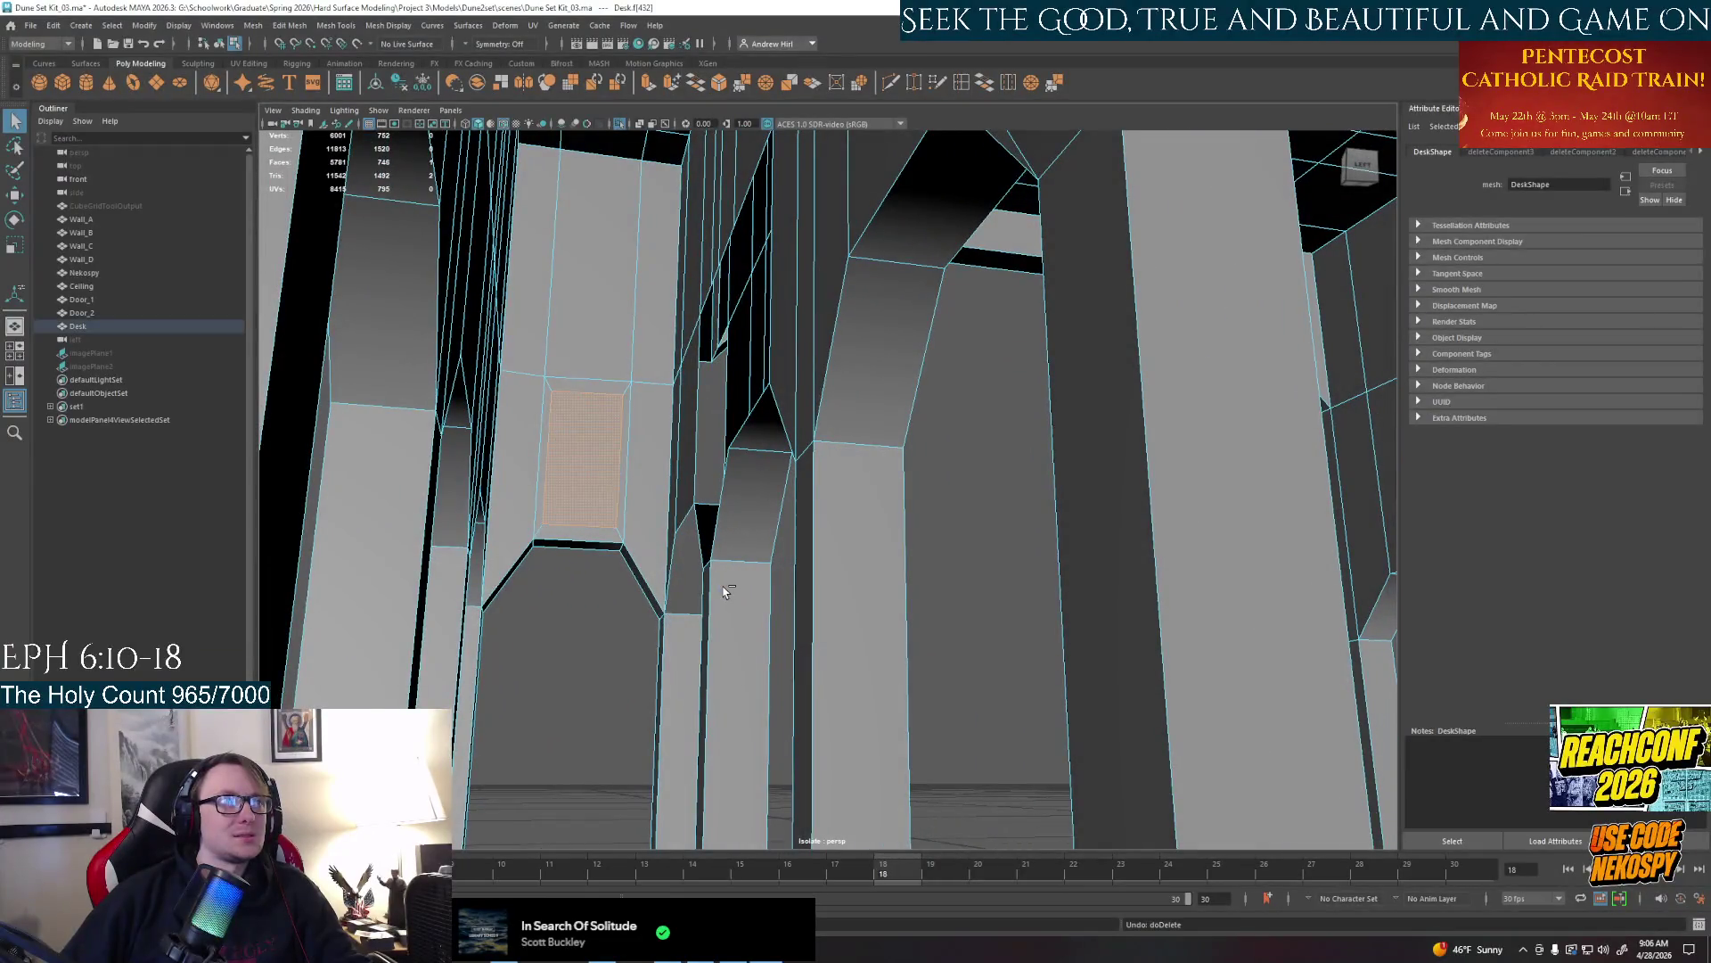
Undo the inner face deletions and scale an edge inside a pillar opening
{"action": "key", "text": "z"}
{"action": "key", "text": "z"}
{"action": "key", "text": "z"}
{"action": "key", "text": "z"}
{"action": "key", "text": "z"}
{"action": "key", "text": "z"}
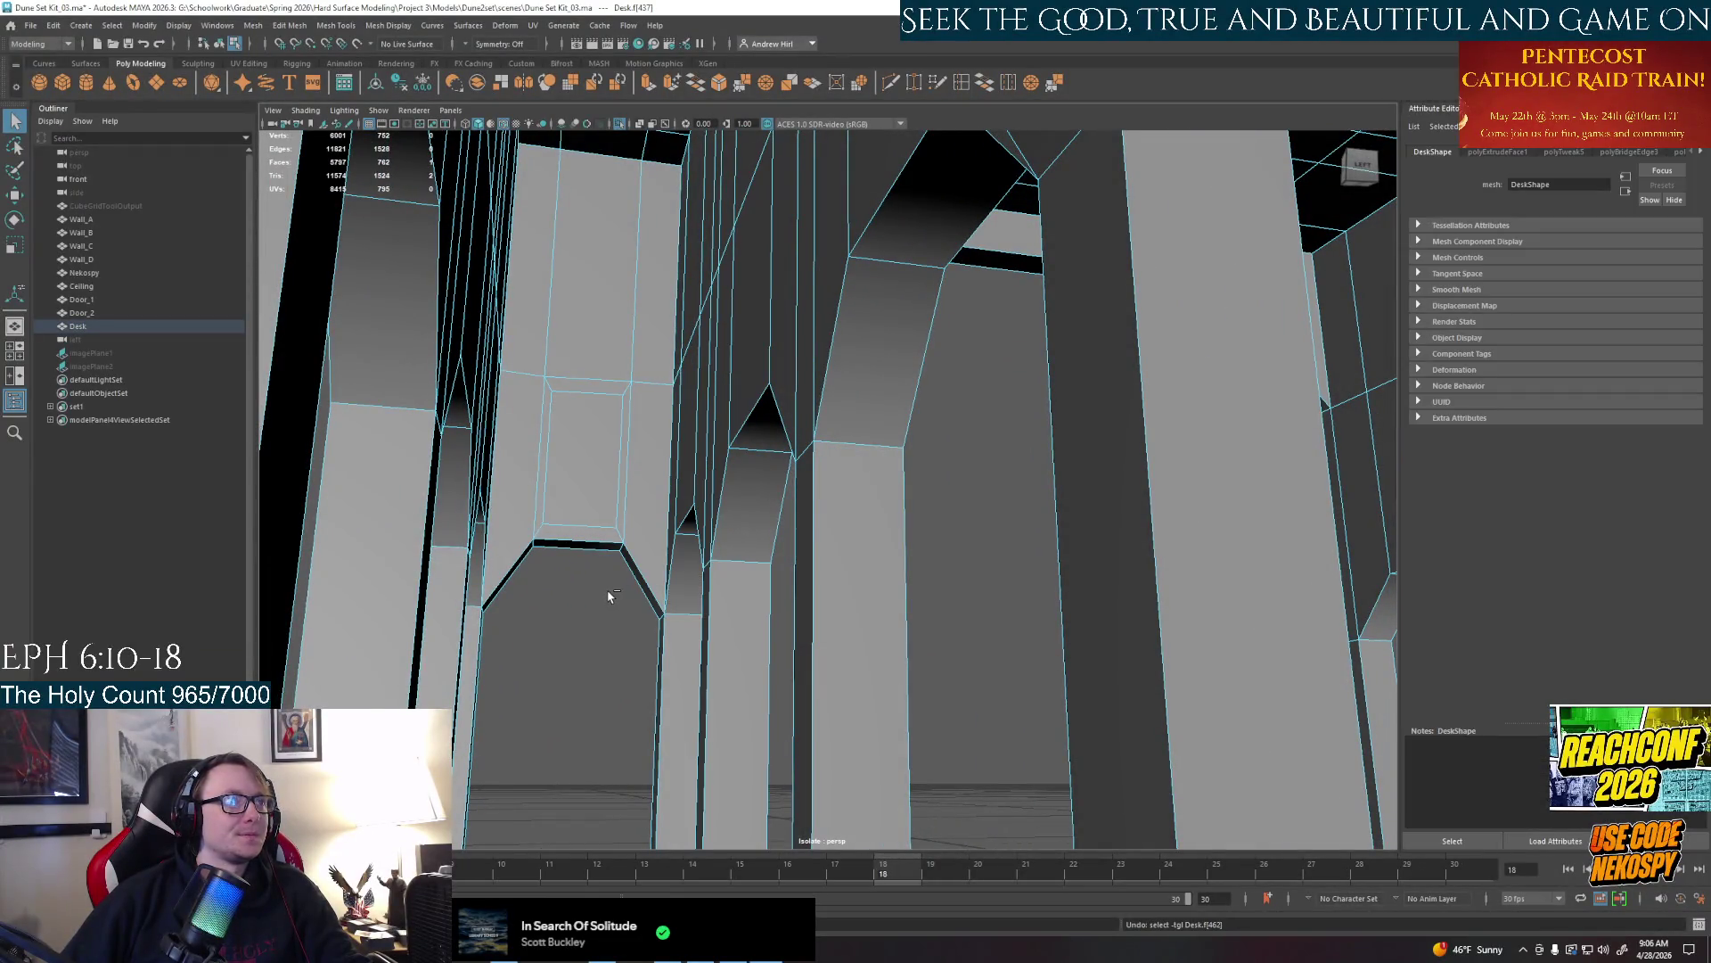
{"action": "key", "text": "z"}
{"action": "key", "text": "z"}
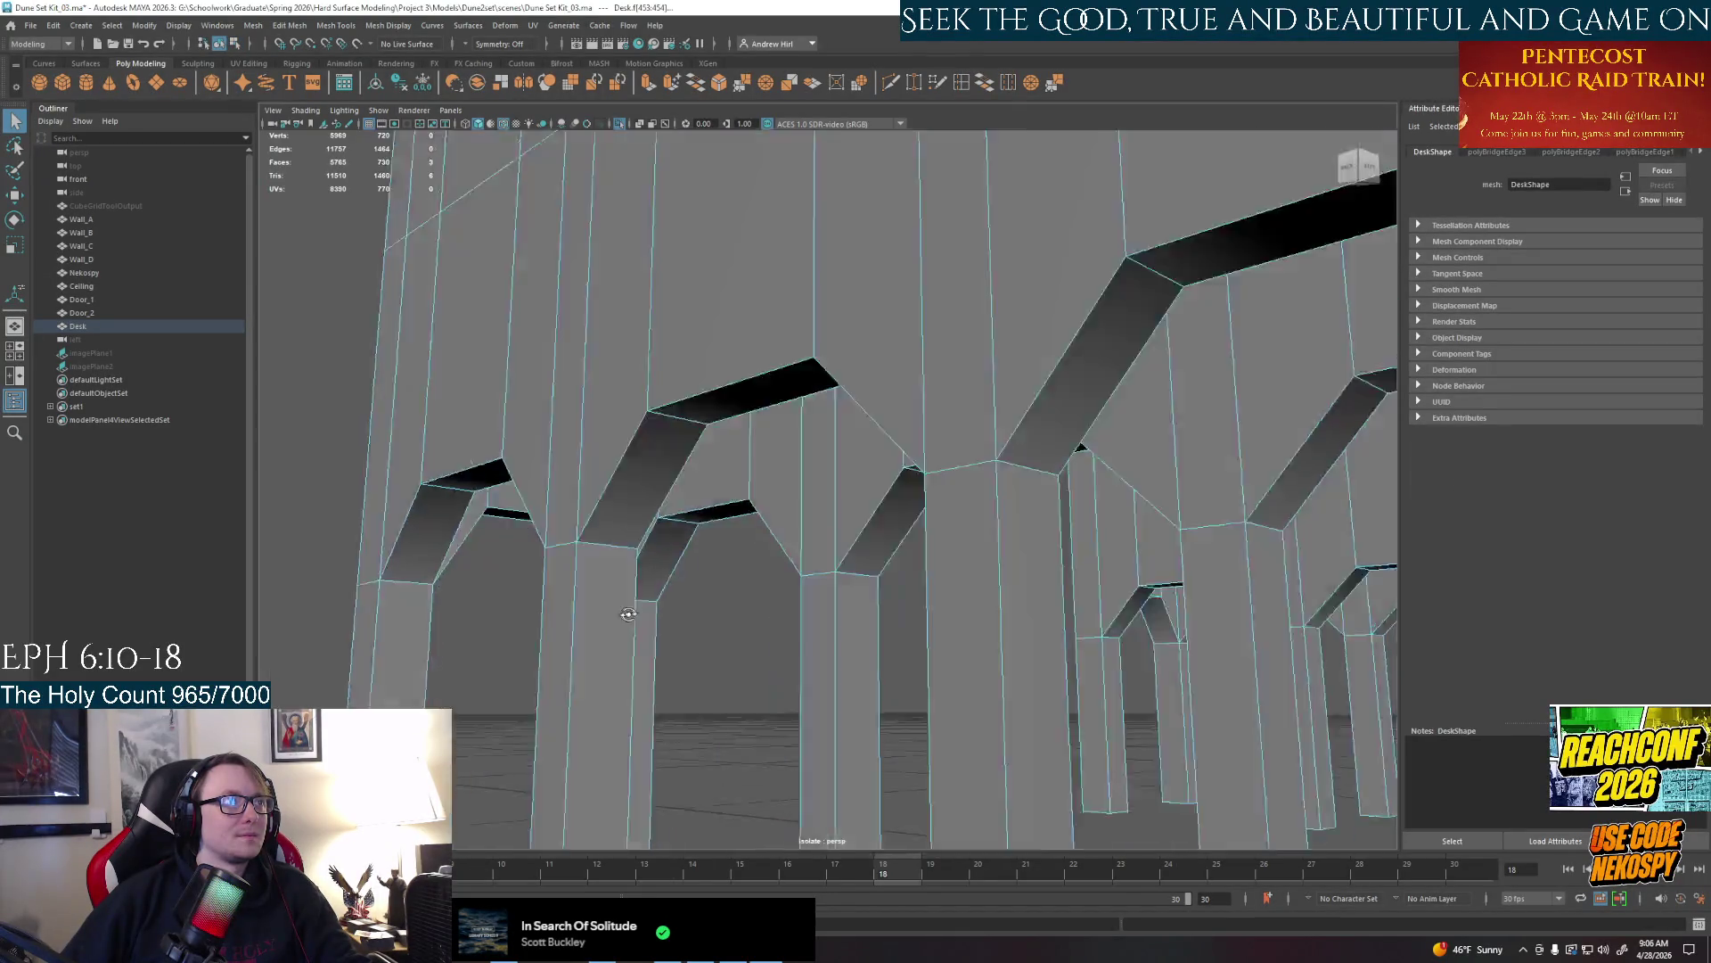
{"action": "mouse_move", "coordinate": [608, 595]}
{"action": "left_mouse_down", "text": "alt"}
{"action": "mouse_move", "coordinate": [931, 360]}
{"action": "mouse_move", "coordinate": [605, 602]}
{"action": "left_mouse_up", "text": "alt"}
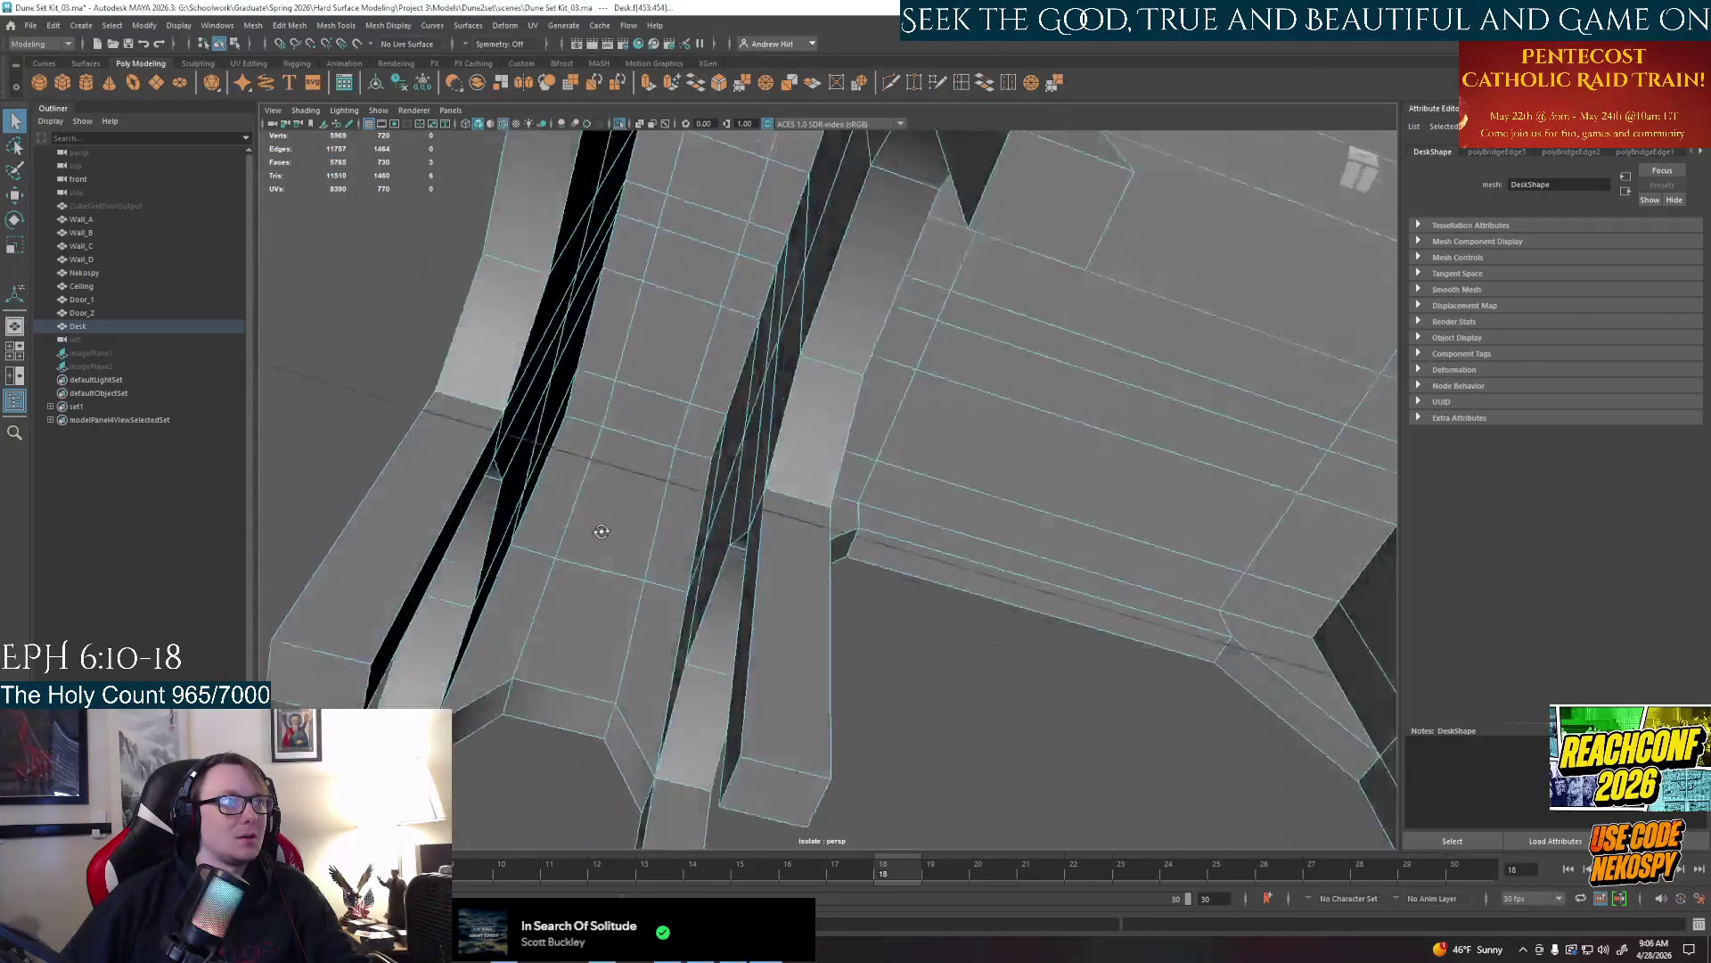
{"action": "right_click_drag", "start_coordinate": [605, 602], "coordinate": [668, 535]}
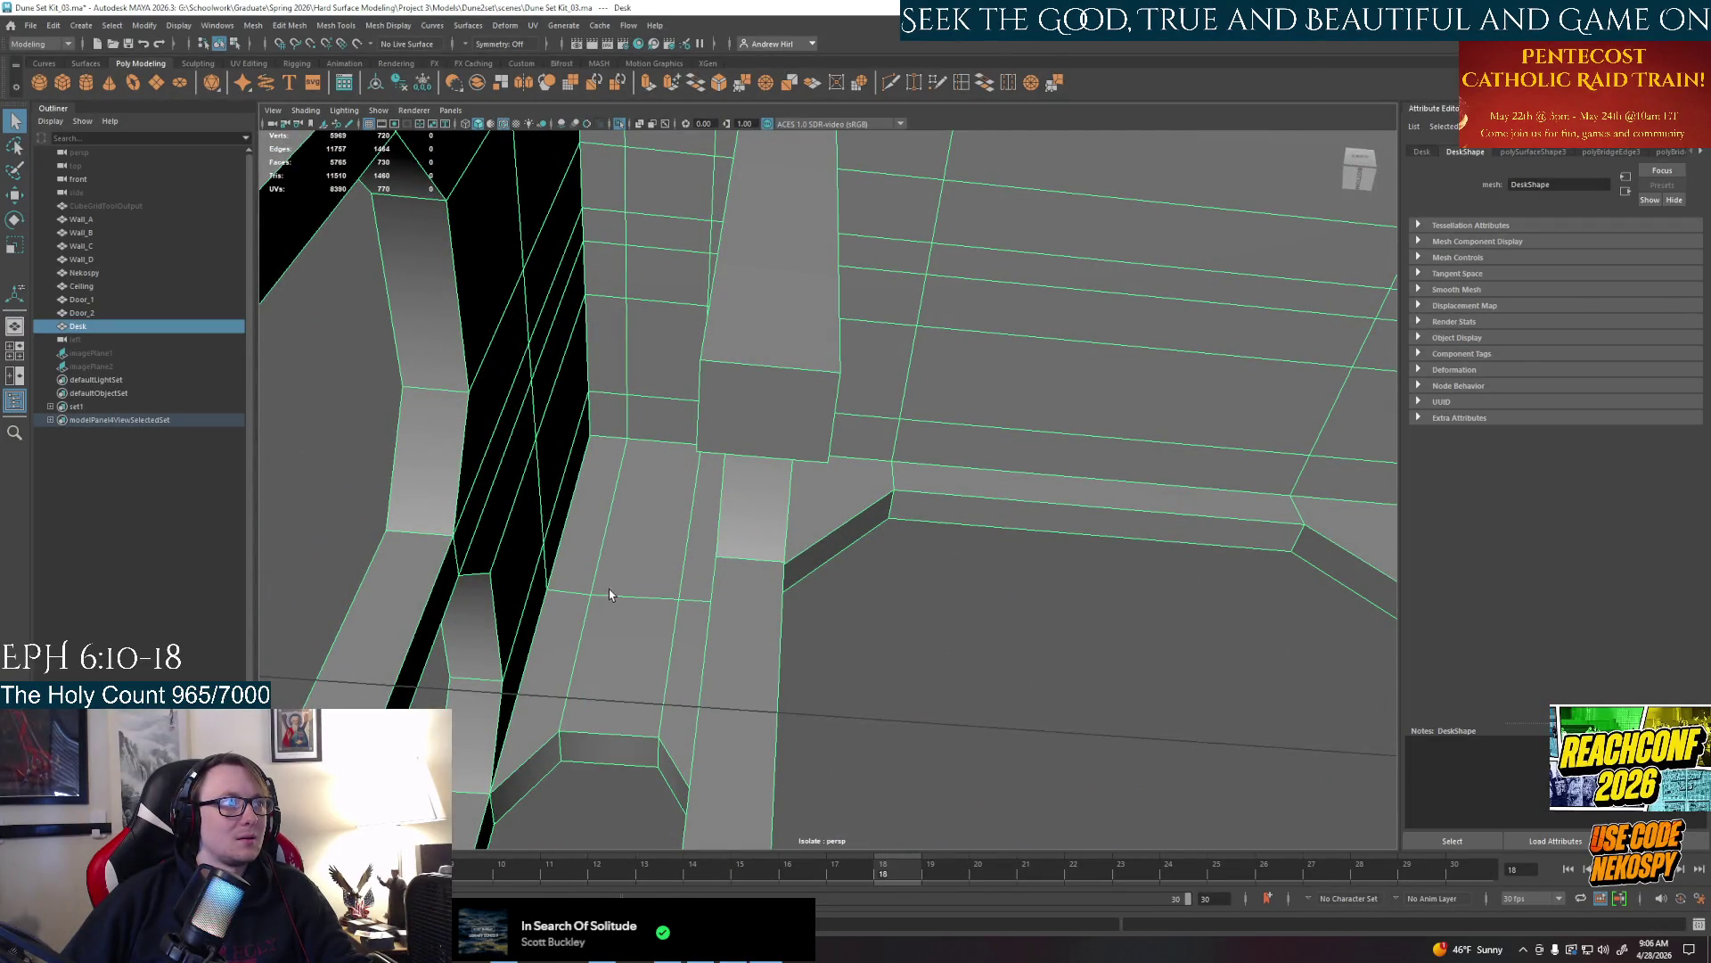
{"action": "right_click_drag", "start_coordinate": [609, 590], "coordinate": [625, 618]}
{"action": "key", "text": "r"}
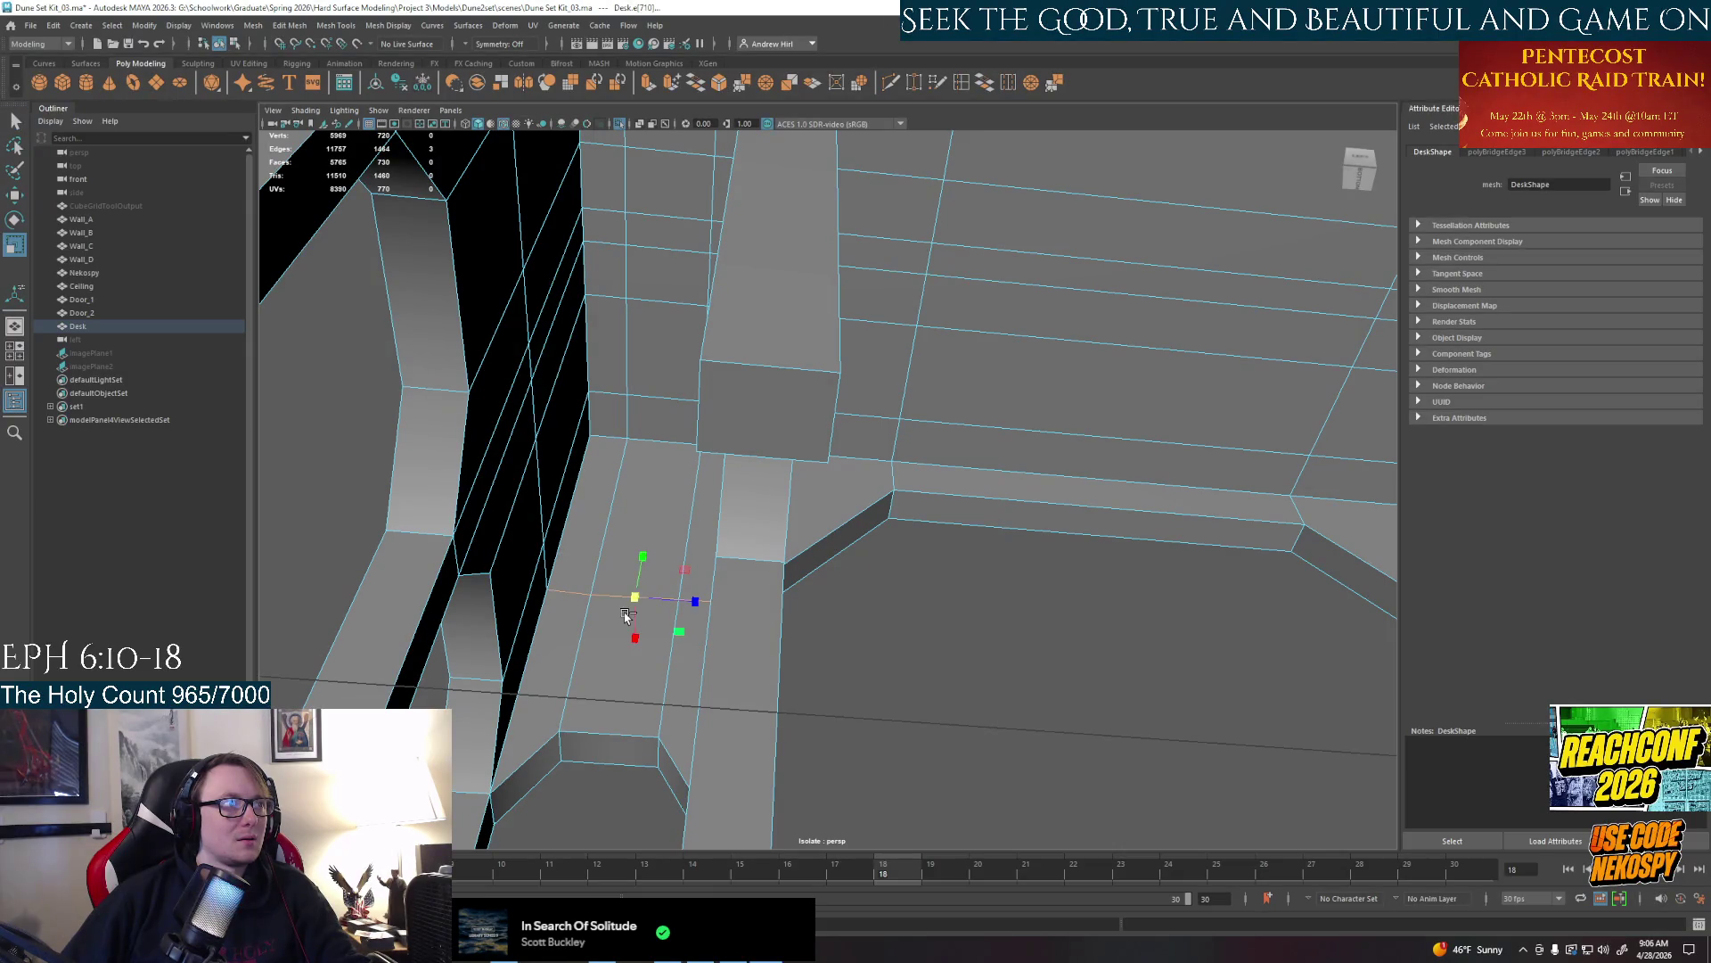
{"action": "mouse_move", "coordinate": [639, 551]}
{"action": "left_mouse_down"}
{"action": "mouse_move", "coordinate": [630, 652]}
{"action": "mouse_move", "coordinate": [651, 663]}
{"action": "mouse_move", "coordinate": [845, 591]}
{"action": "left_mouse_up"}
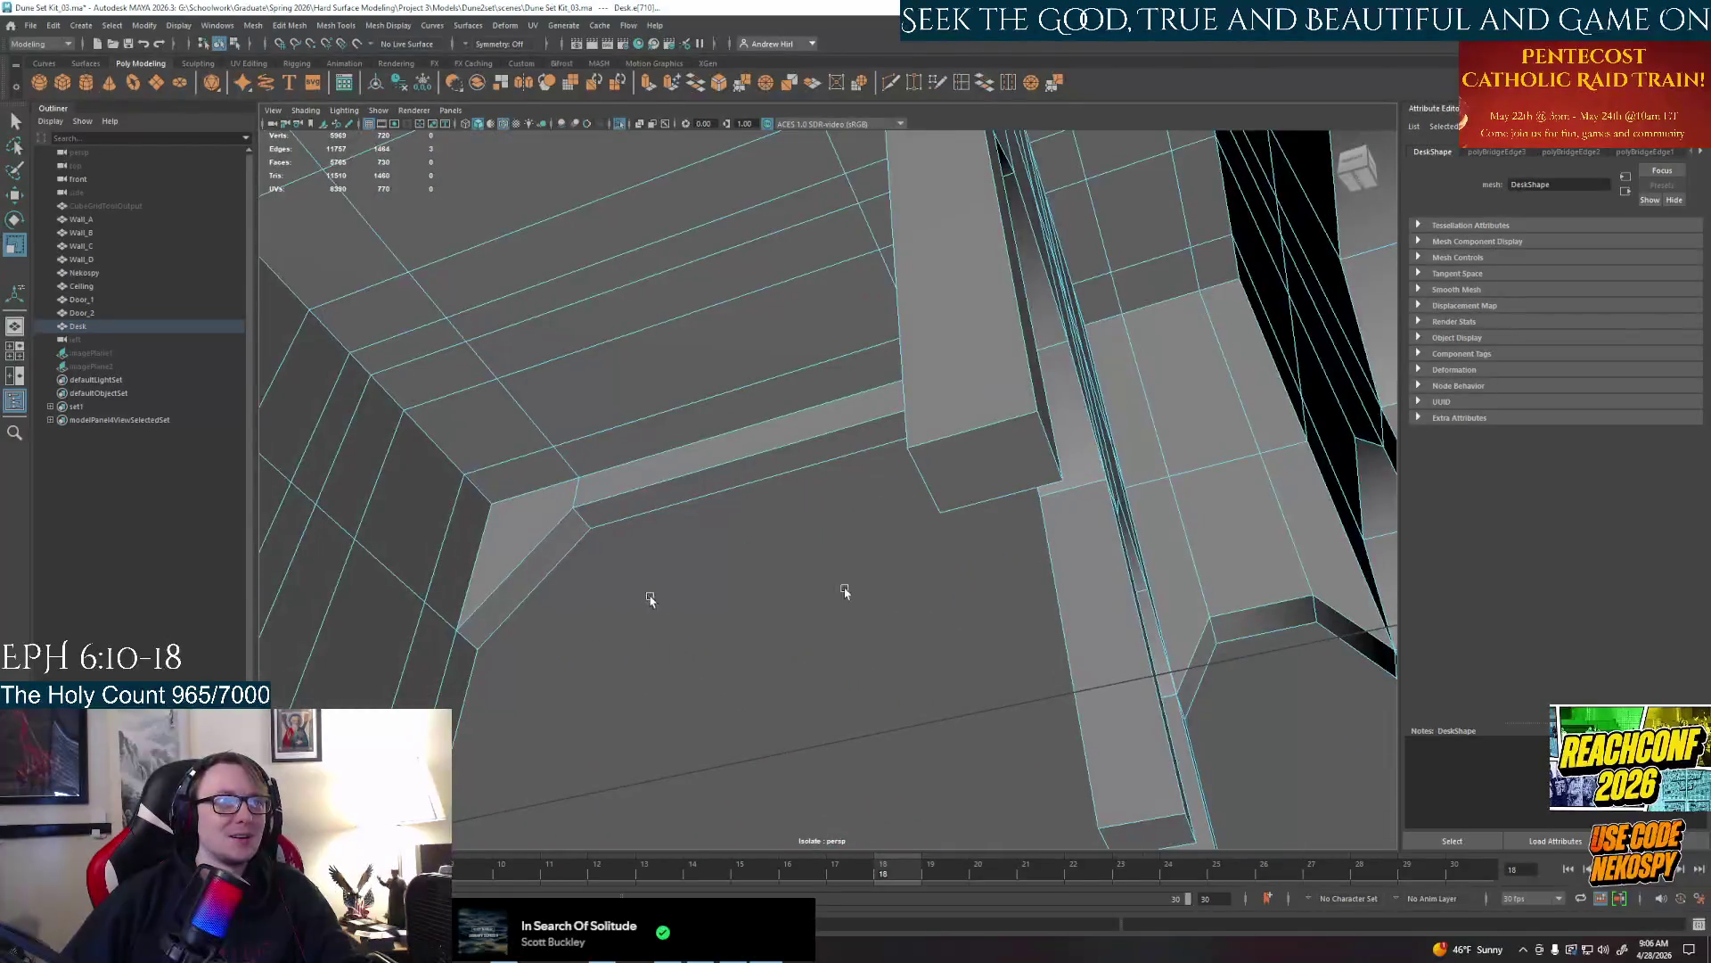
{"action": "mouse_move", "coordinate": [1229, 499]}
{"action": "left_mouse_down", "text": "alt"}
{"action": "mouse_move", "coordinate": [1221, 580]}
{"action": "mouse_move", "coordinate": [1194, 571]}
{"action": "mouse_move", "coordinate": [1033, 628]}
{"action": "mouse_move", "coordinate": [760, 593]}
{"action": "left_mouse_up", "text": "alt"}
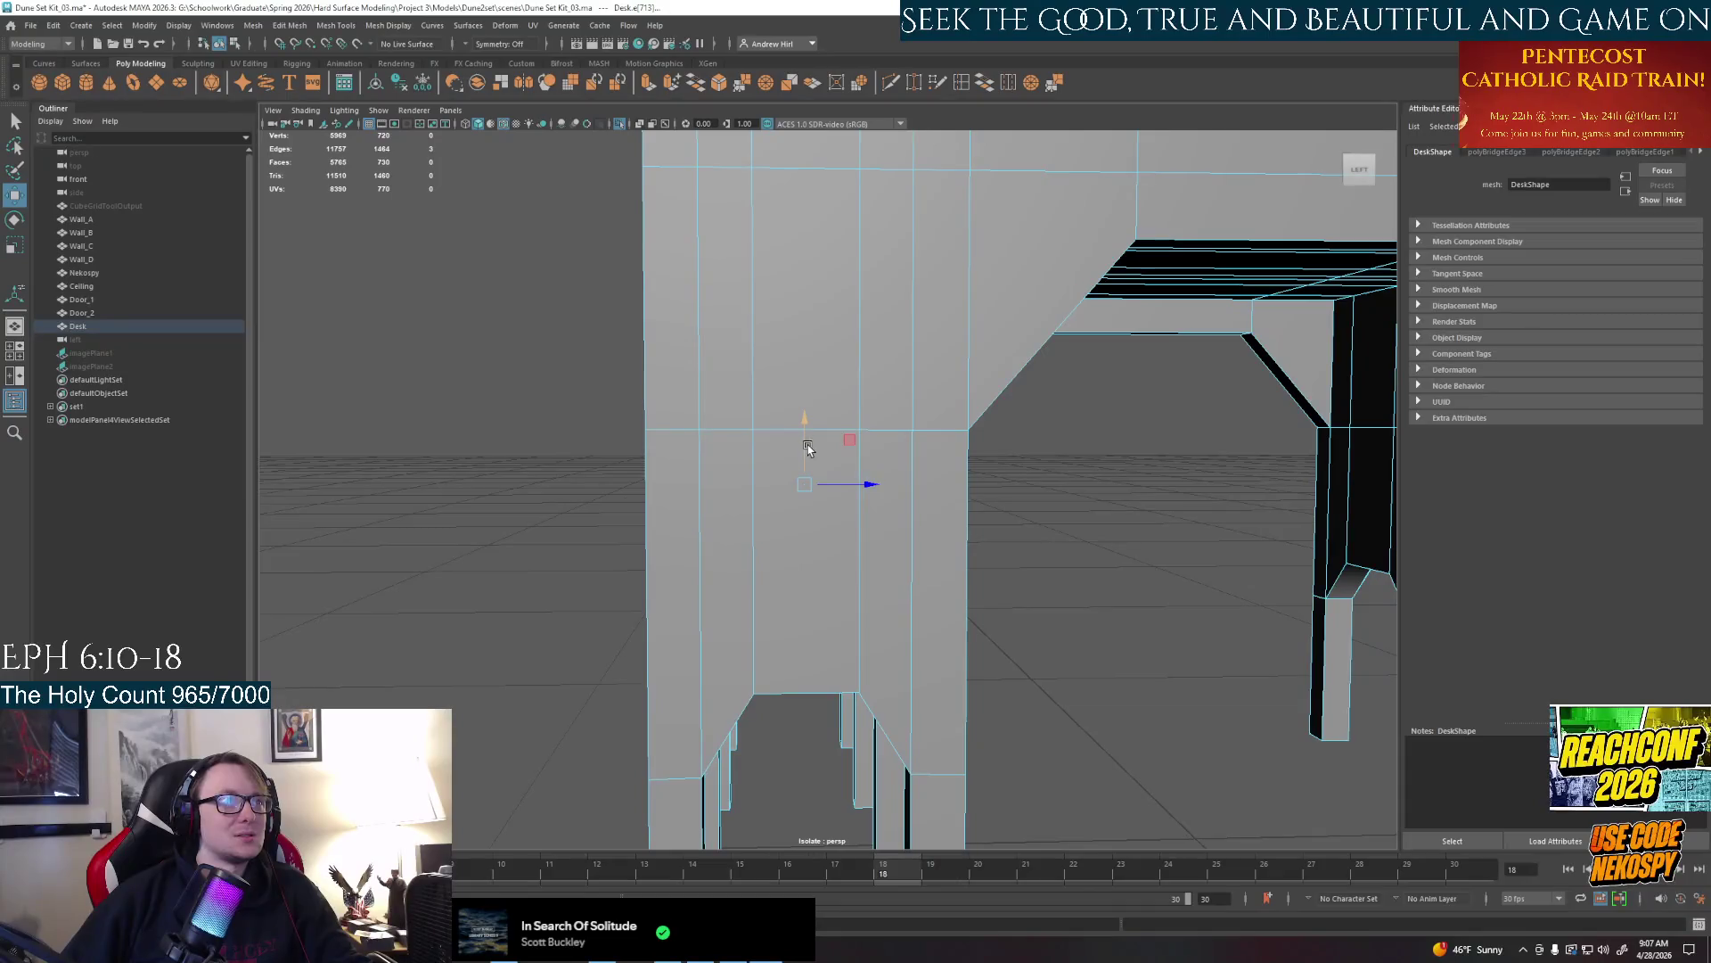
Check the desk in the four-view and front layouts and pick an inner pillar edge
{"action": "key", "text": "space"}
{"action": "key", "text": "space"}
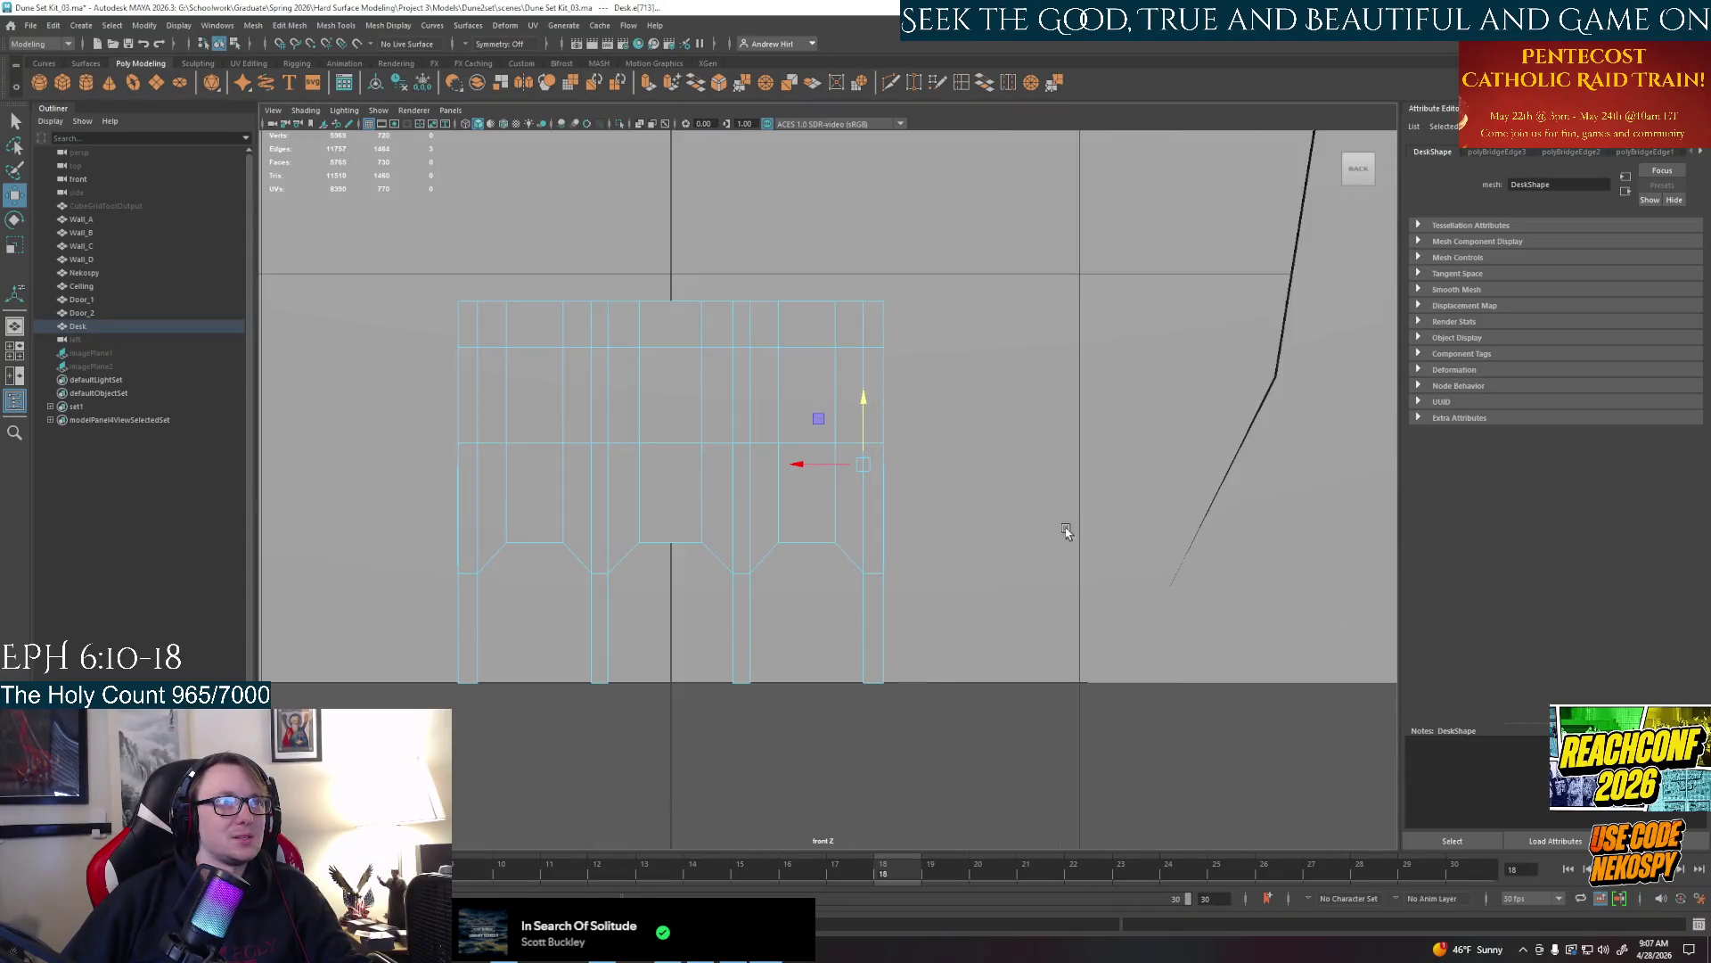
{"action": "scroll", "coordinate": [857, 441], "scroll_direction": "up", "scroll_amount": 3}
{"action": "key", "text": "space"}
{"action": "key", "text": "space"}
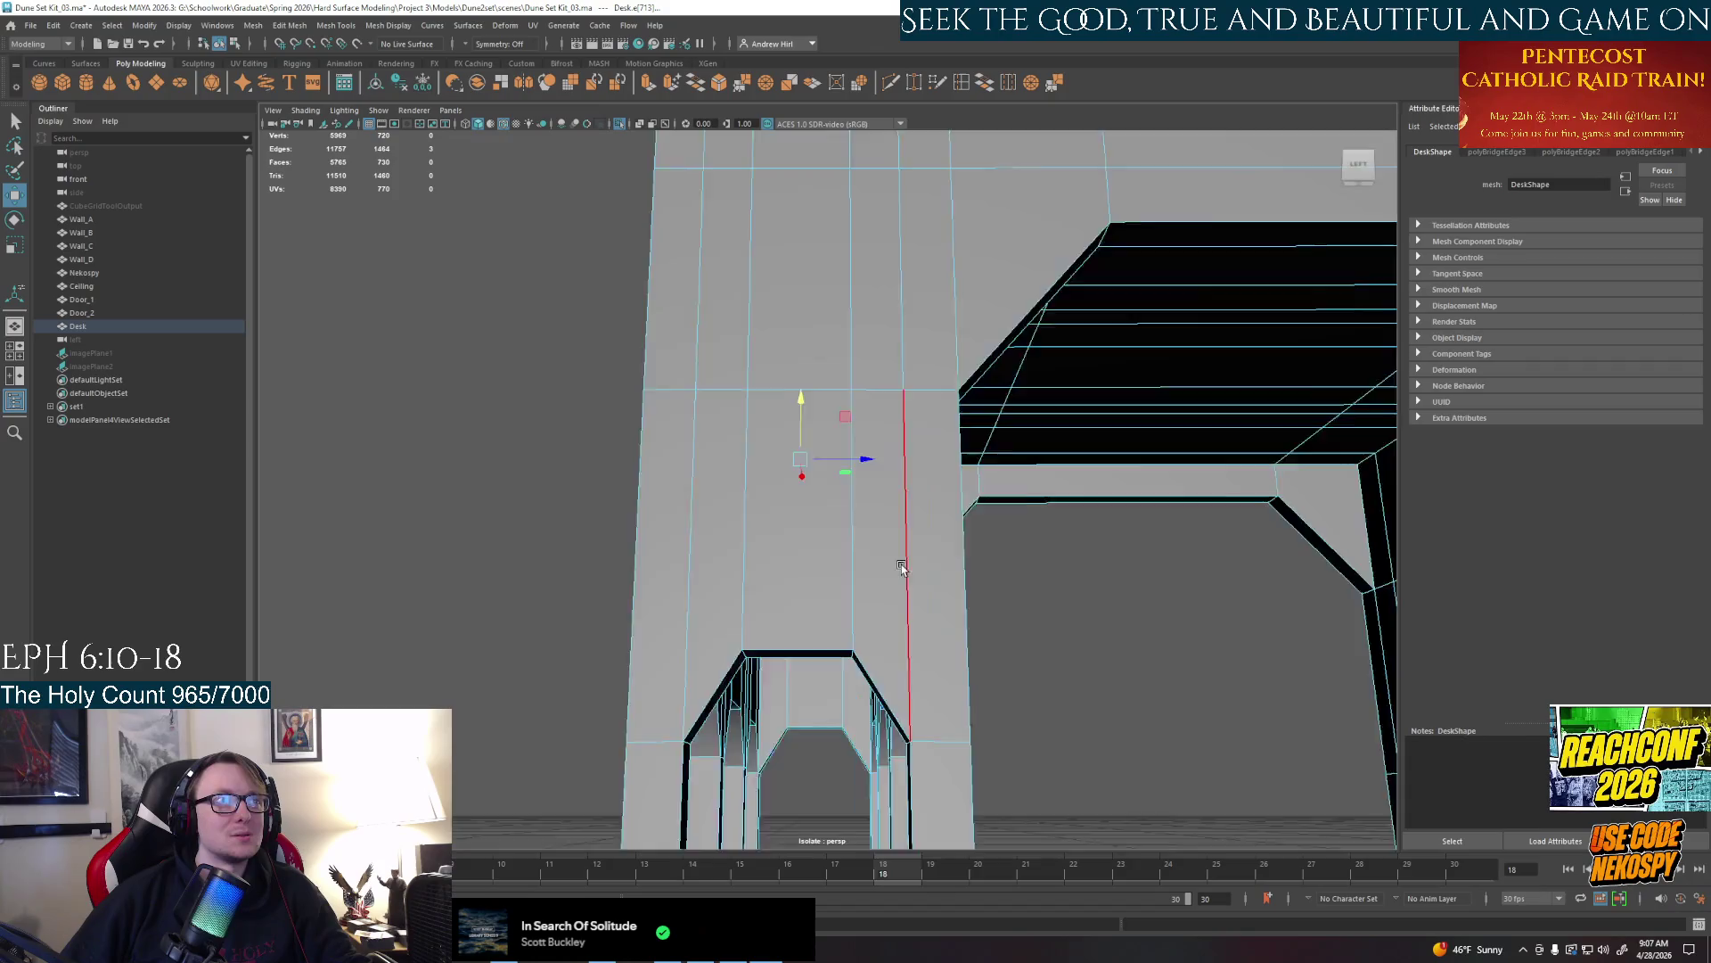
{"action": "mouse_move", "coordinate": [936, 441]}
{"action": "left_mouse_down", "text": "alt"}
{"action": "mouse_move", "coordinate": [843, 451]}
{"action": "mouse_move", "coordinate": [843, 686]}
{"action": "mouse_move", "coordinate": [642, 534]}
{"action": "mouse_move", "coordinate": [827, 664]}
{"action": "mouse_move", "coordinate": [768, 601]}
{"action": "left_mouse_up", "text": "alt"}
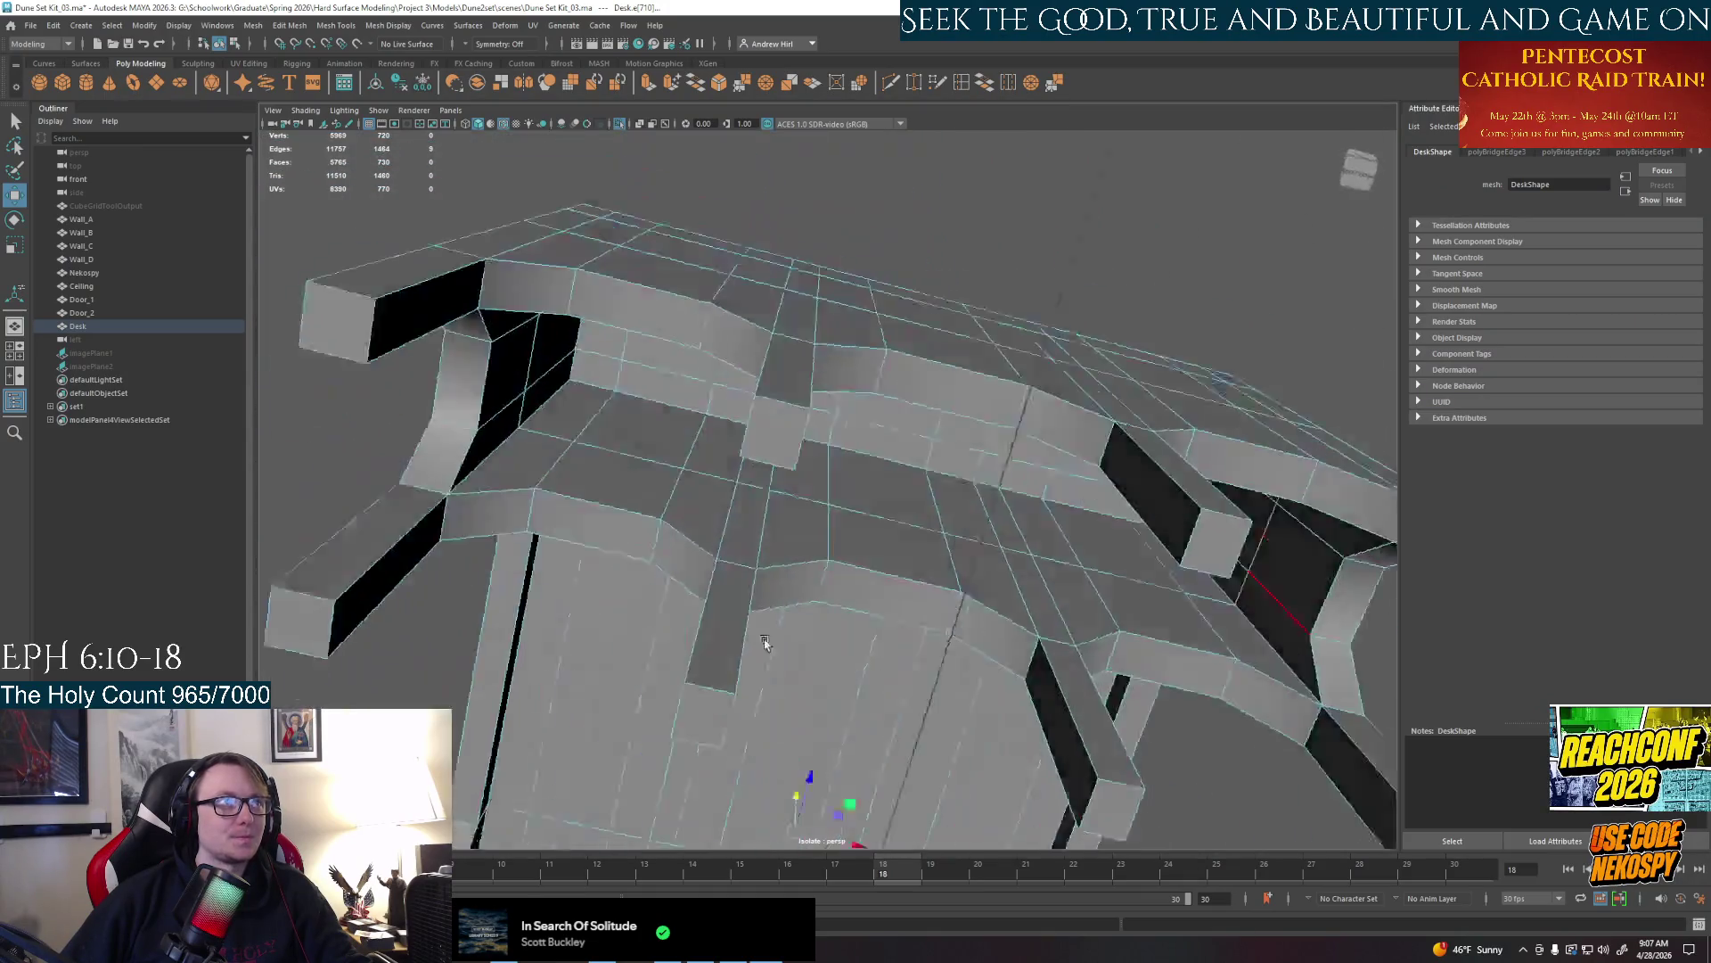
{"action": "left_click", "coordinate": [769, 601]}
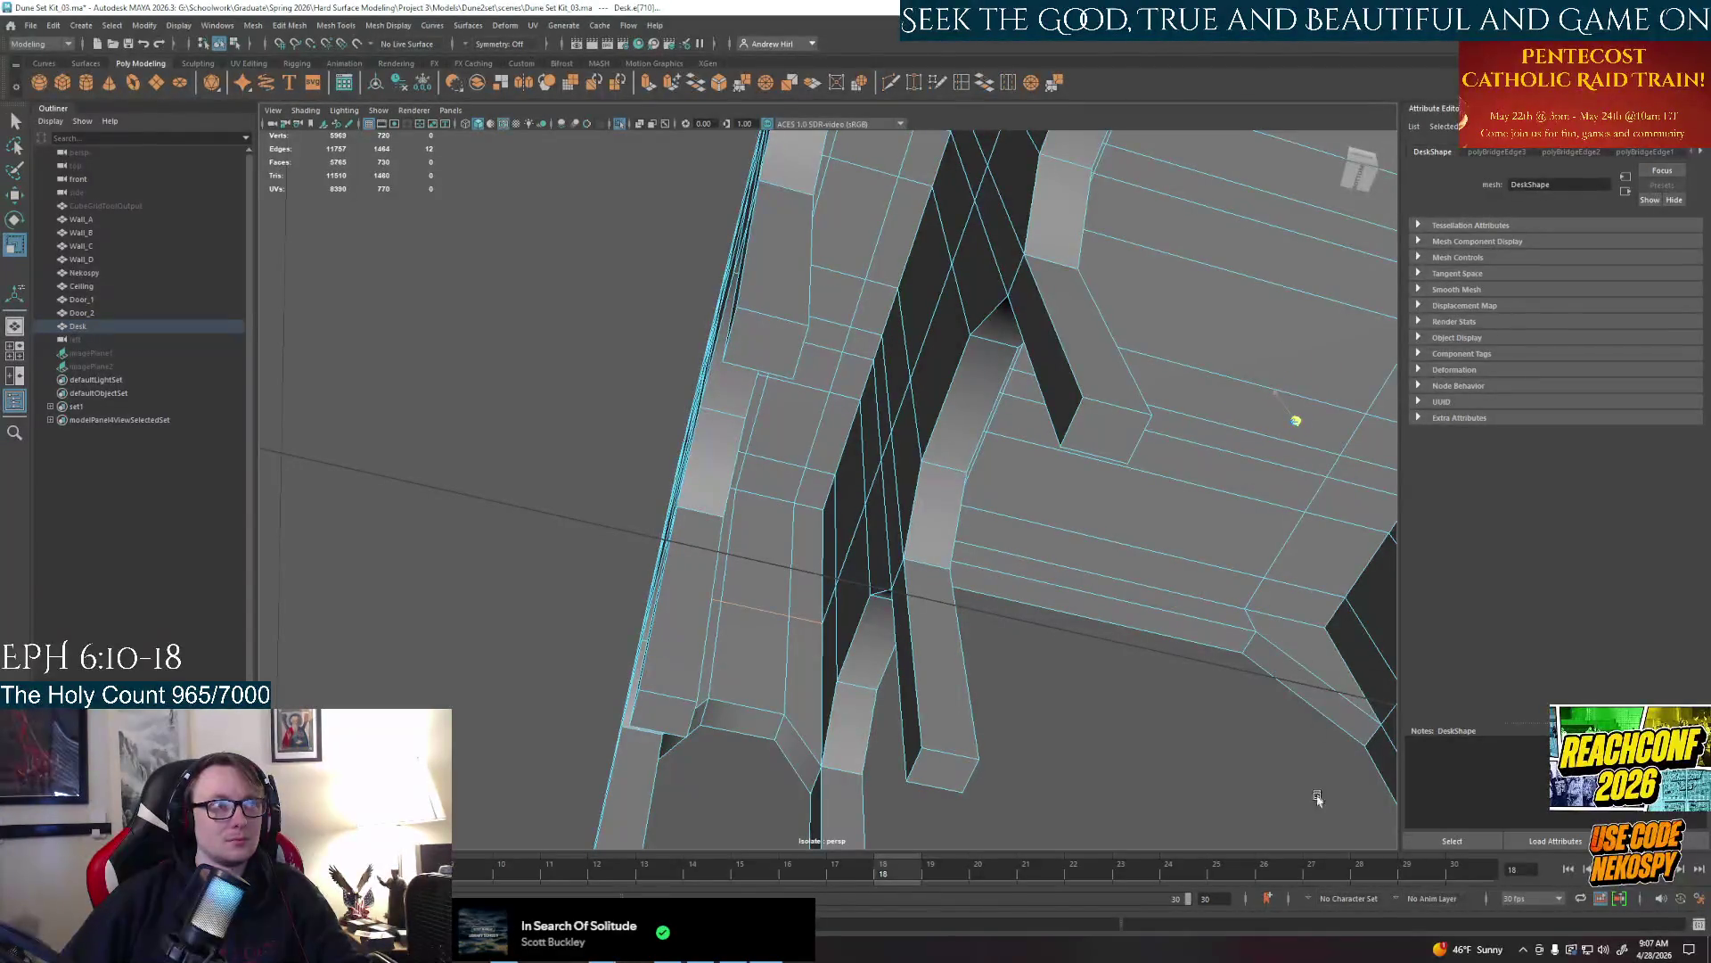
{"action": "left_click_drag", "start_coordinate": [1104, 627], "coordinate": [1083, 655], "text": "alt"}
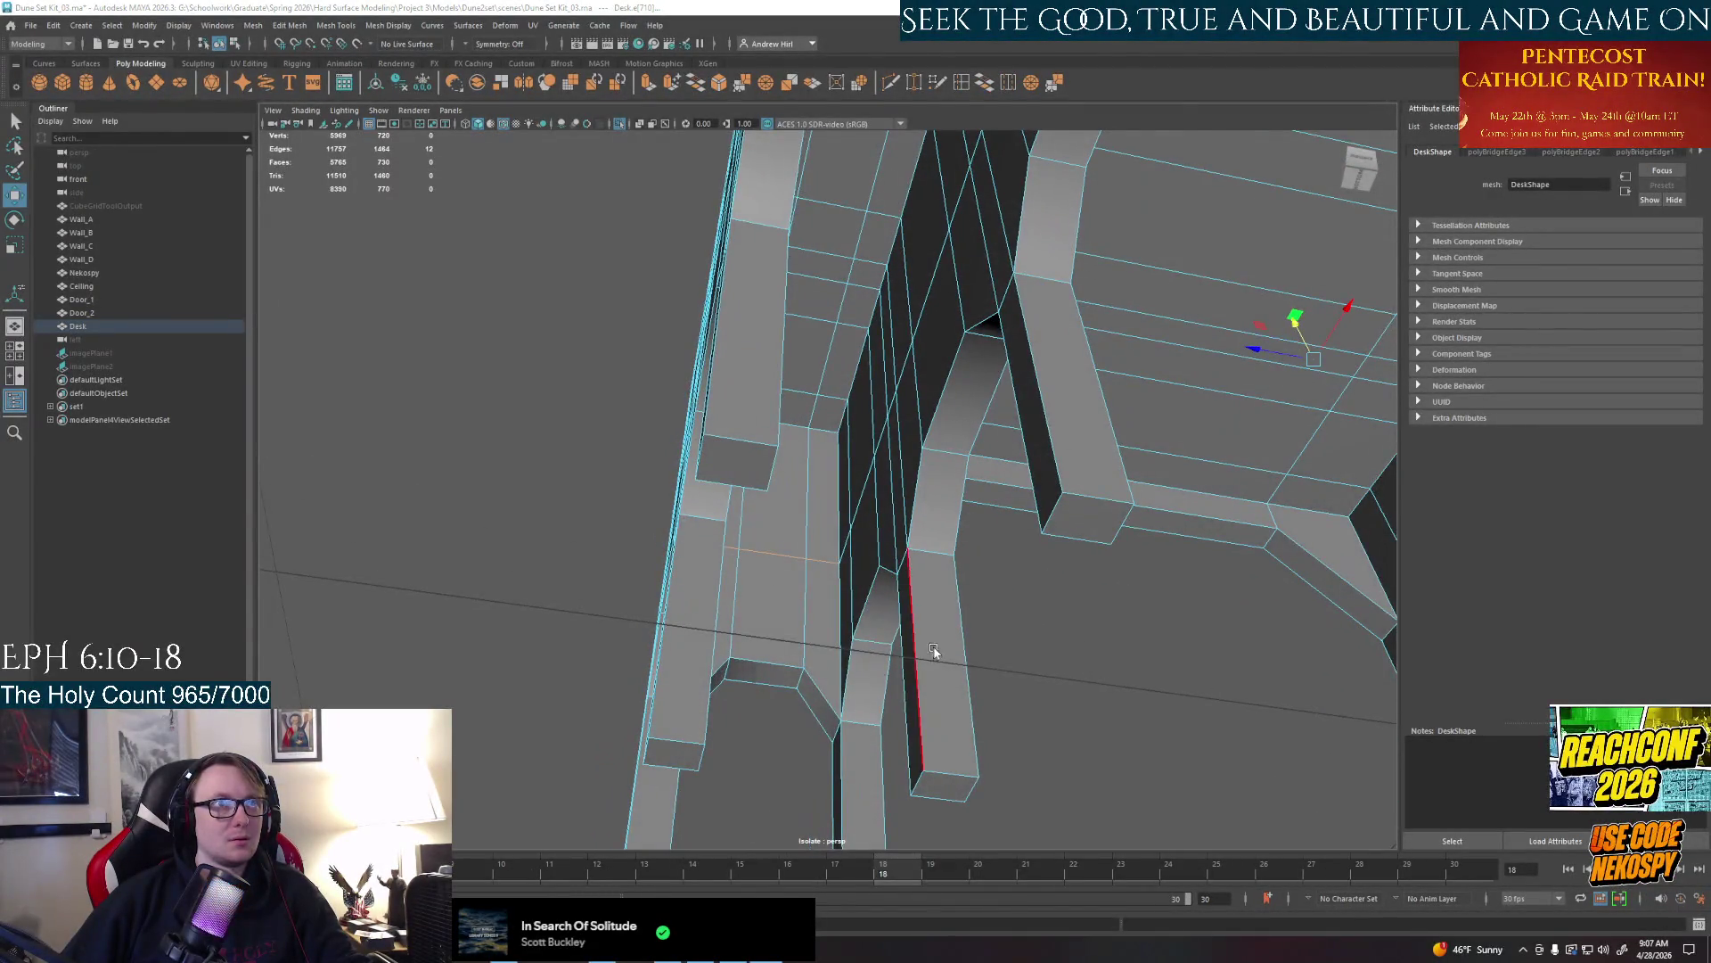
{"action": "key", "text": "space"}
{"action": "key", "text": "space"}
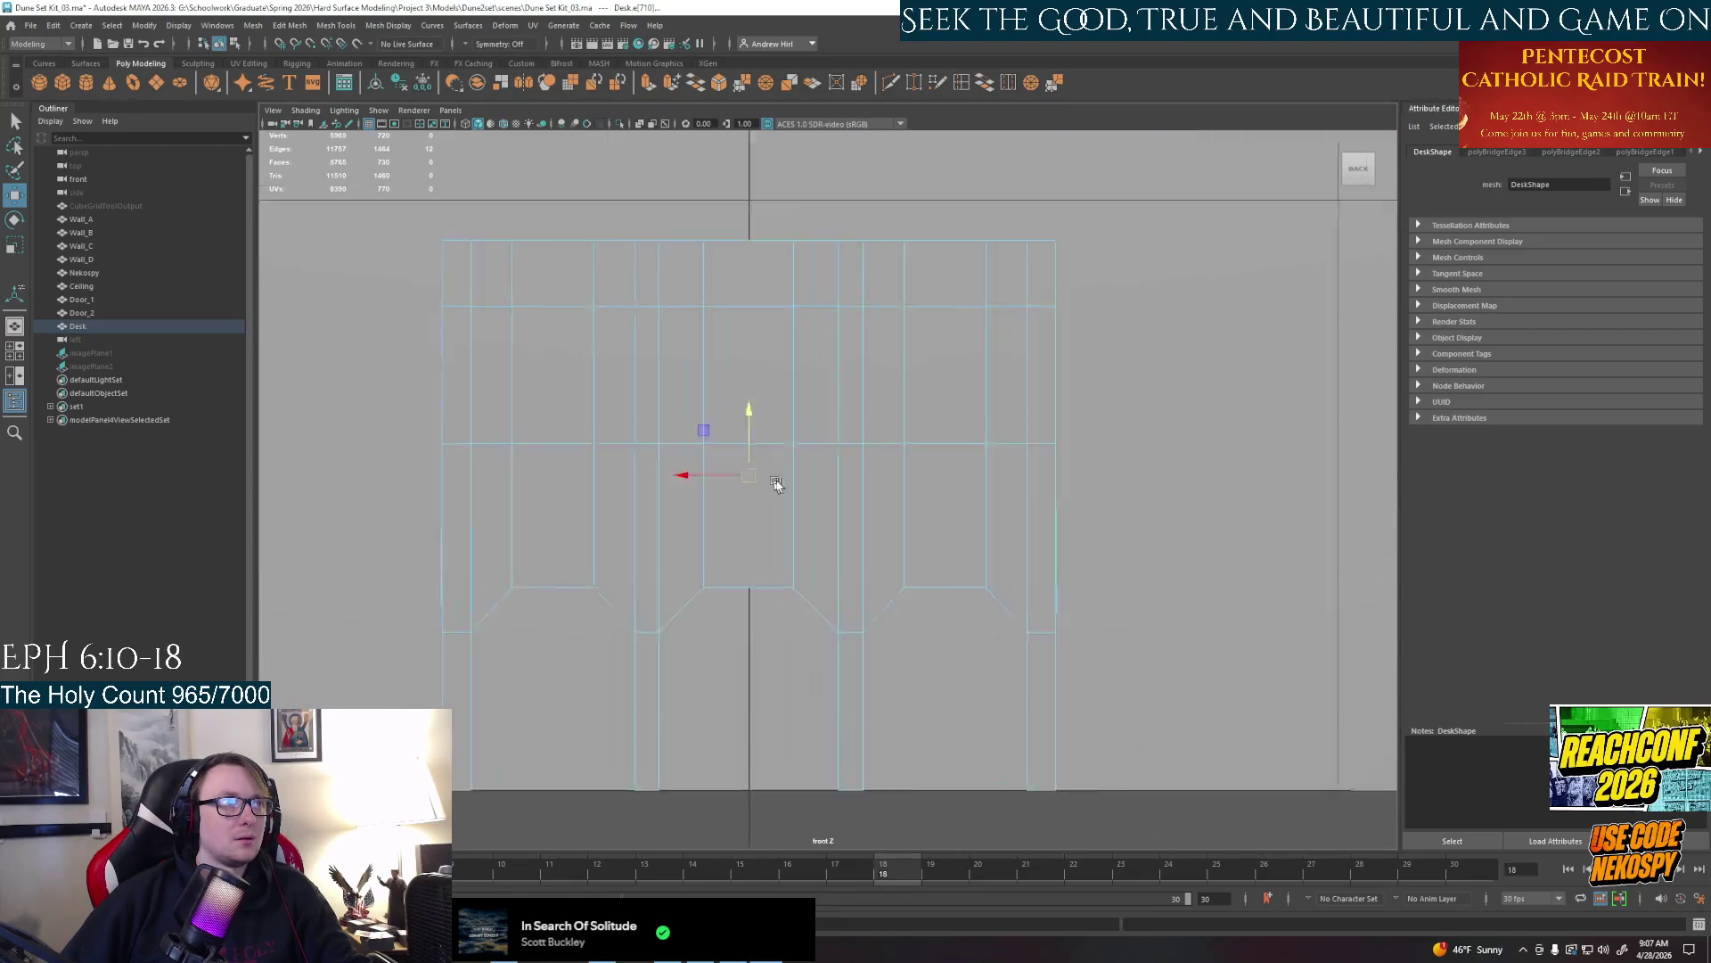
{"action": "left_click_drag", "start_coordinate": [962, 662], "coordinate": [941, 483], "text": "alt"}
{"action": "key", "text": "space"}
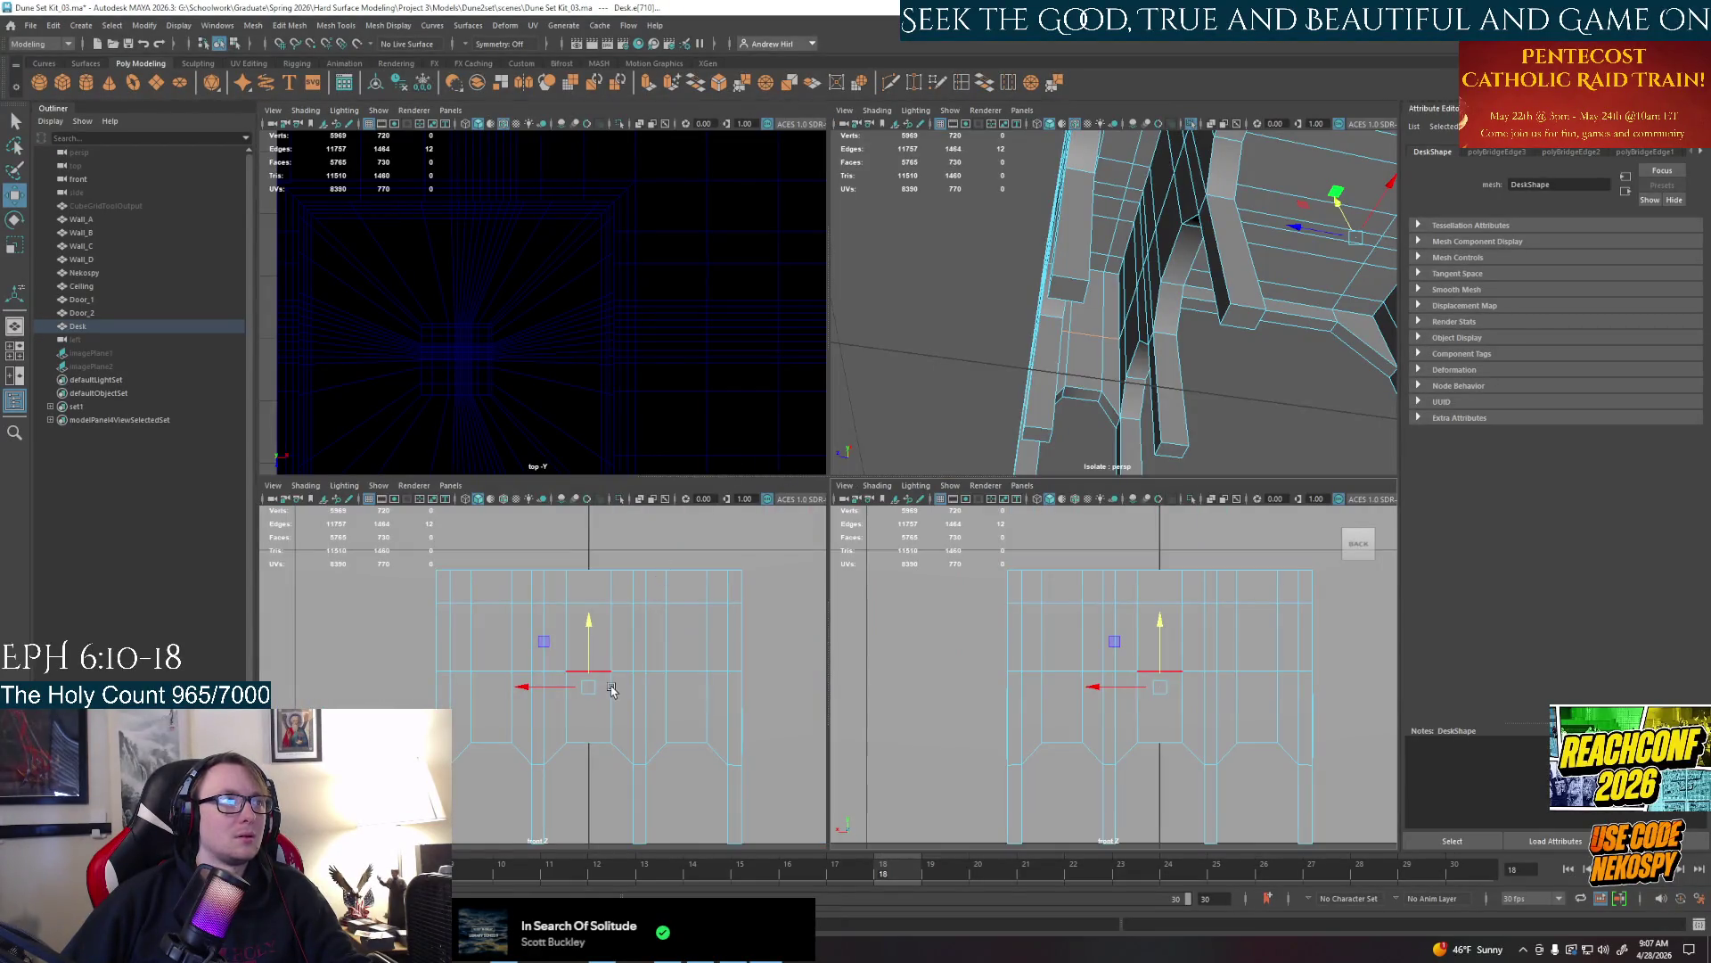
Set the lower-right panel to the side view within the four-view layout
{"action": "right_click", "coordinate": [955, 720]}
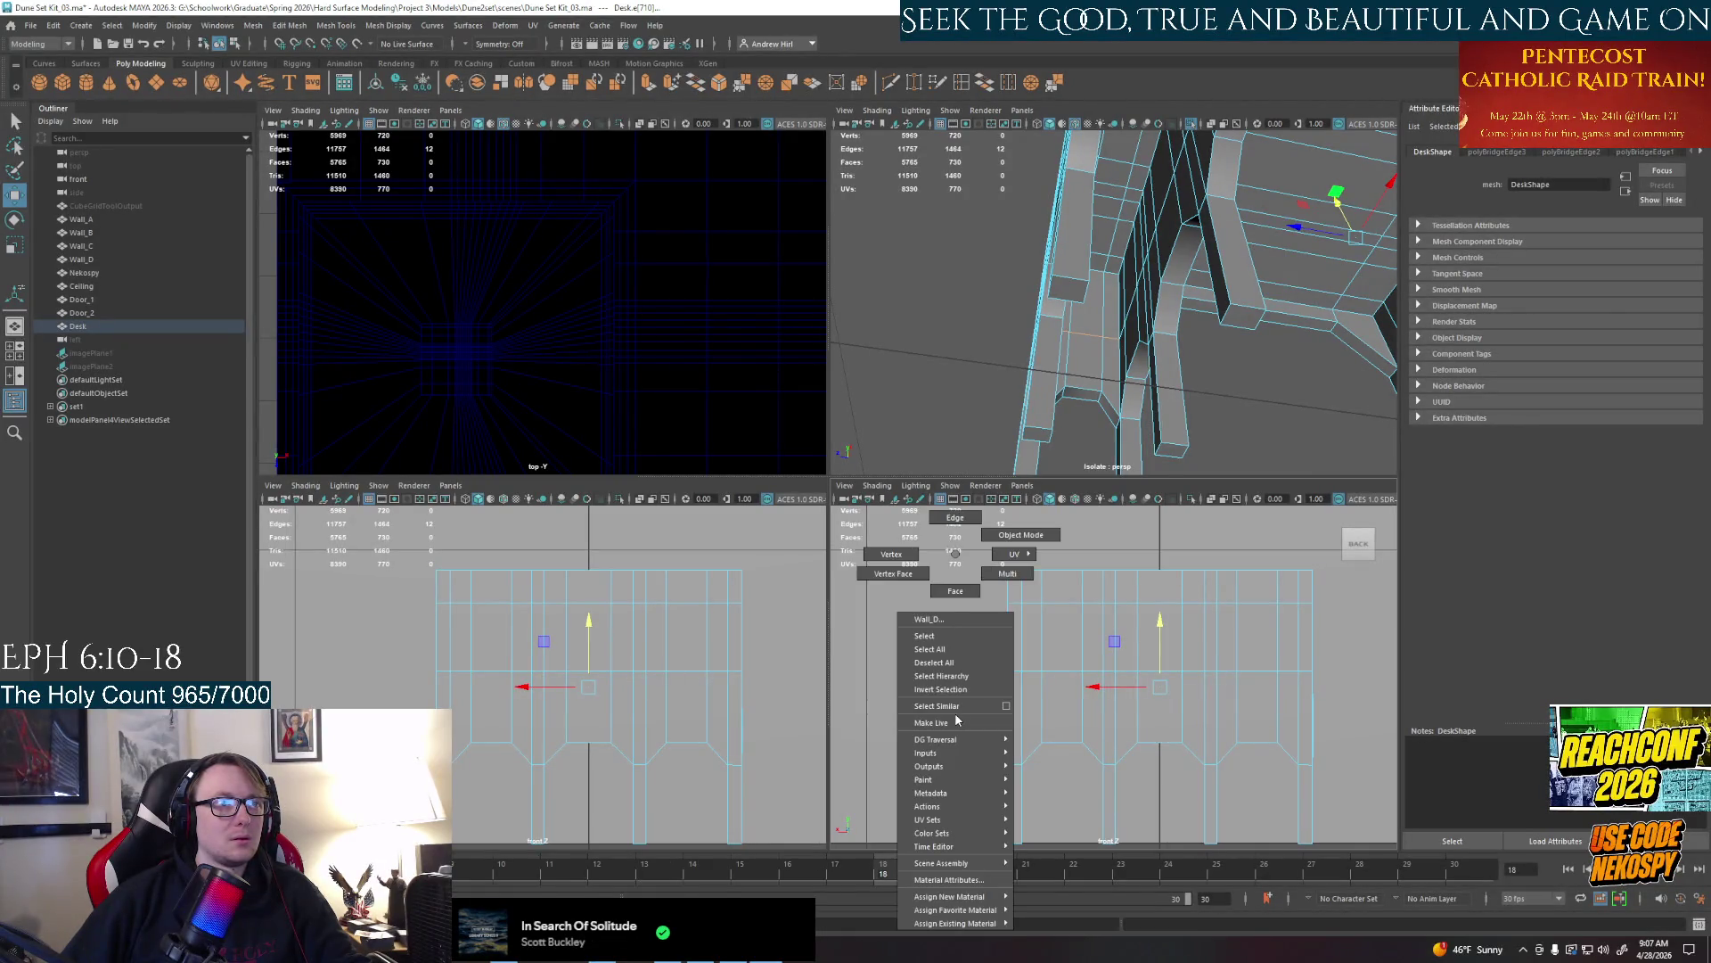
{"action": "key", "text": "space"}
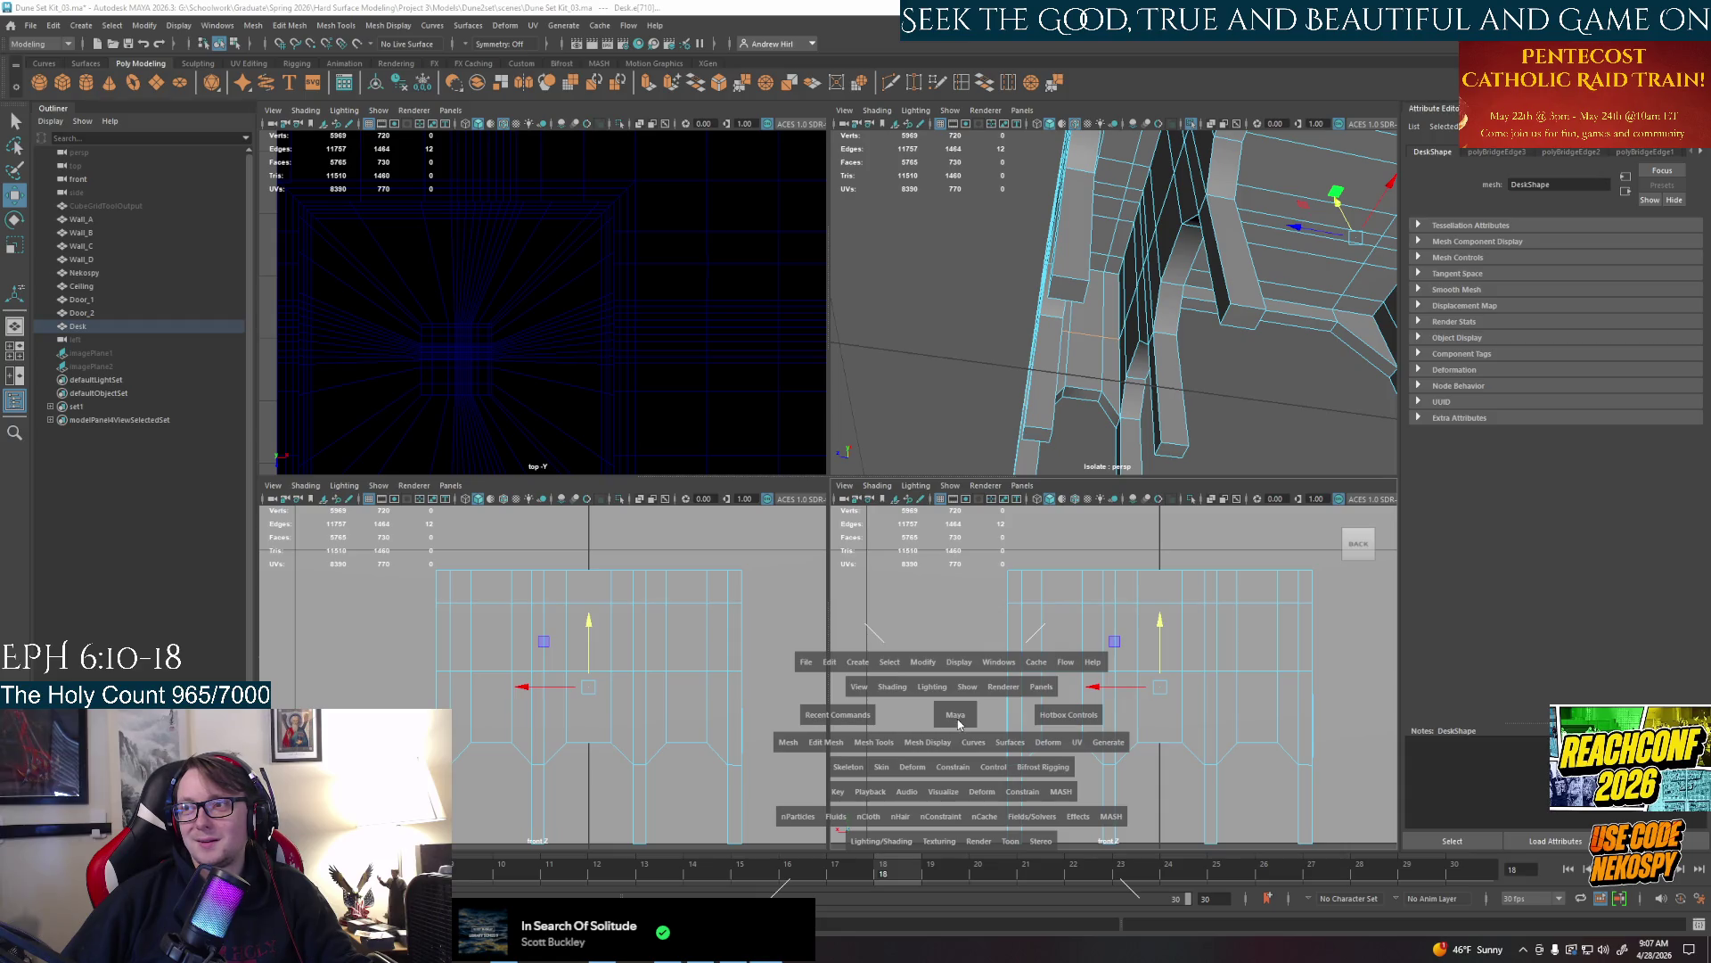
{"action": "left_click", "coordinate": [956, 722]}
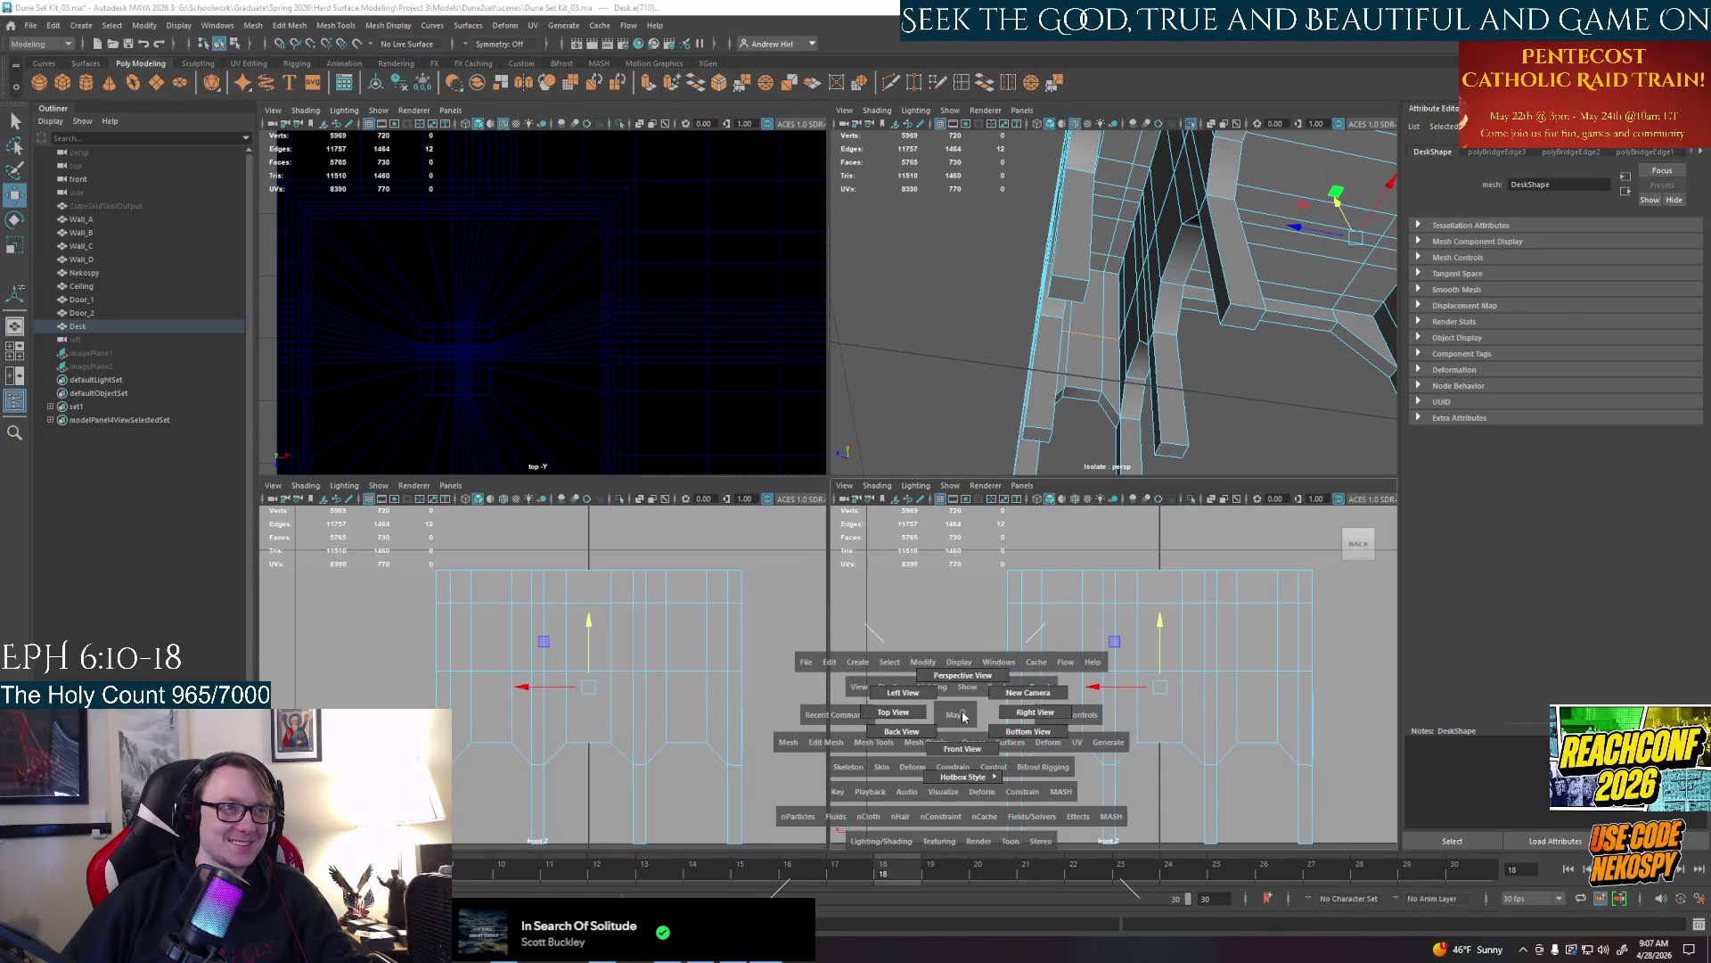
{"action": "left_click", "coordinate": [903, 692]}
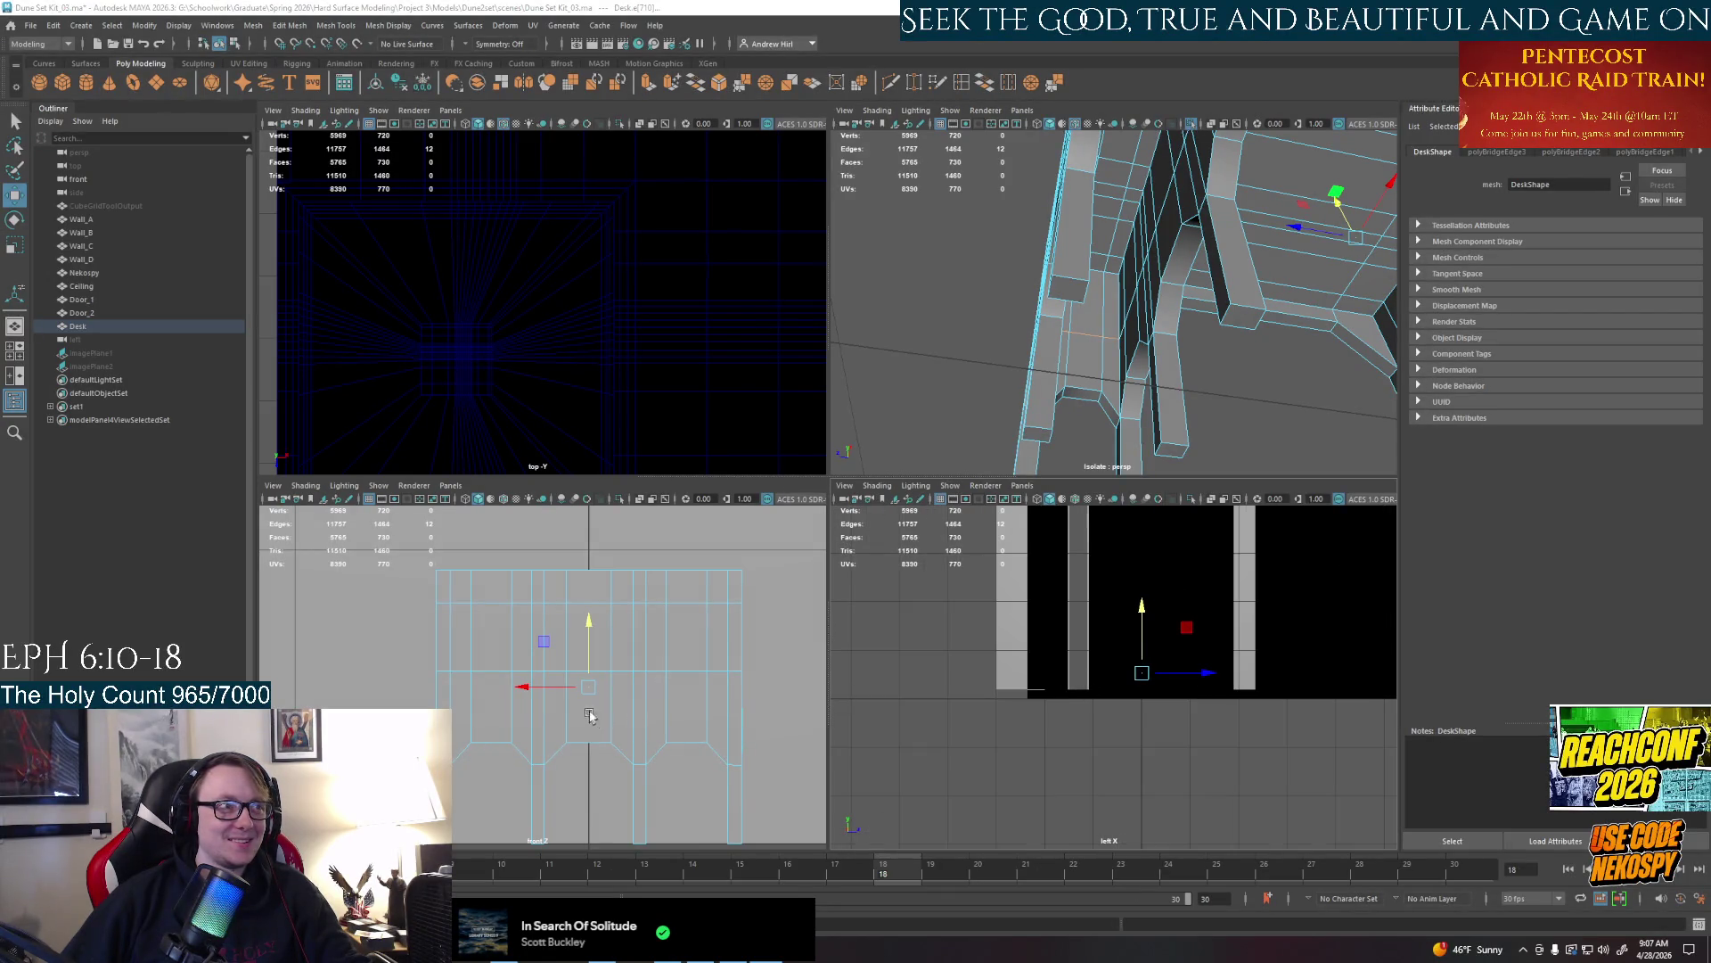
{"action": "key", "text": "space"}
{"action": "key", "text": "space"}
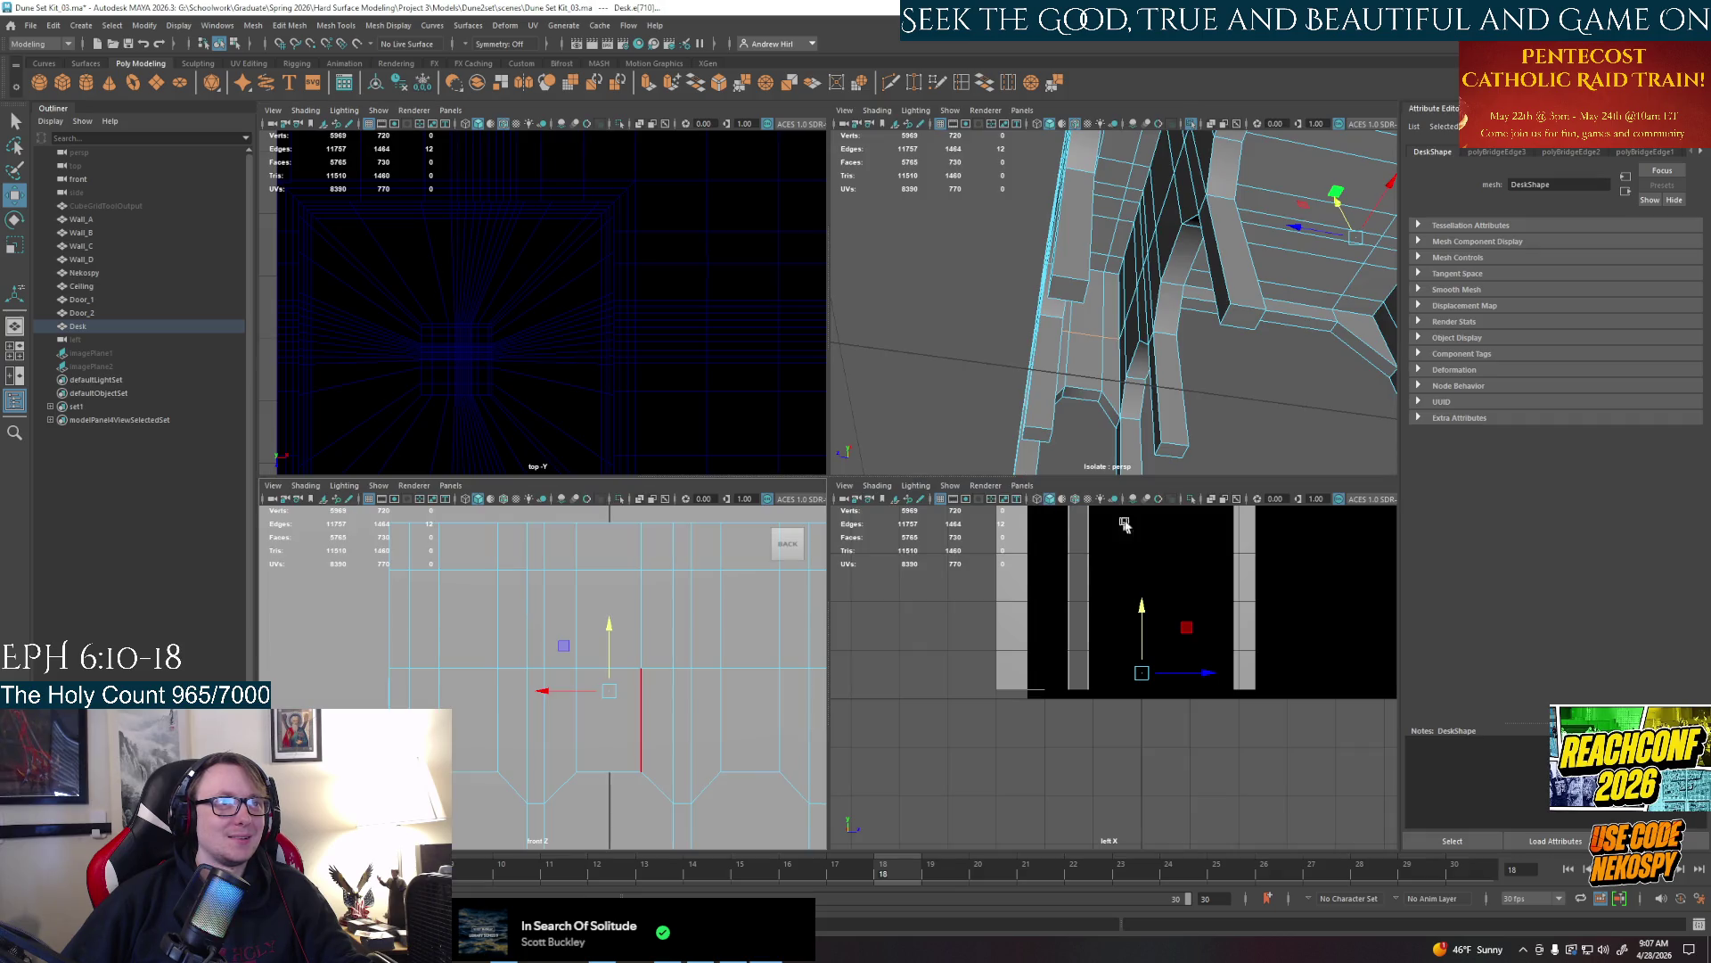
{"action": "key", "text": "space"}
Isolate the Desk in the side view and switch to editing its edges
{"action": "right_click", "coordinate": [821, 572]}
{"action": "left_click", "coordinate": [886, 535]}
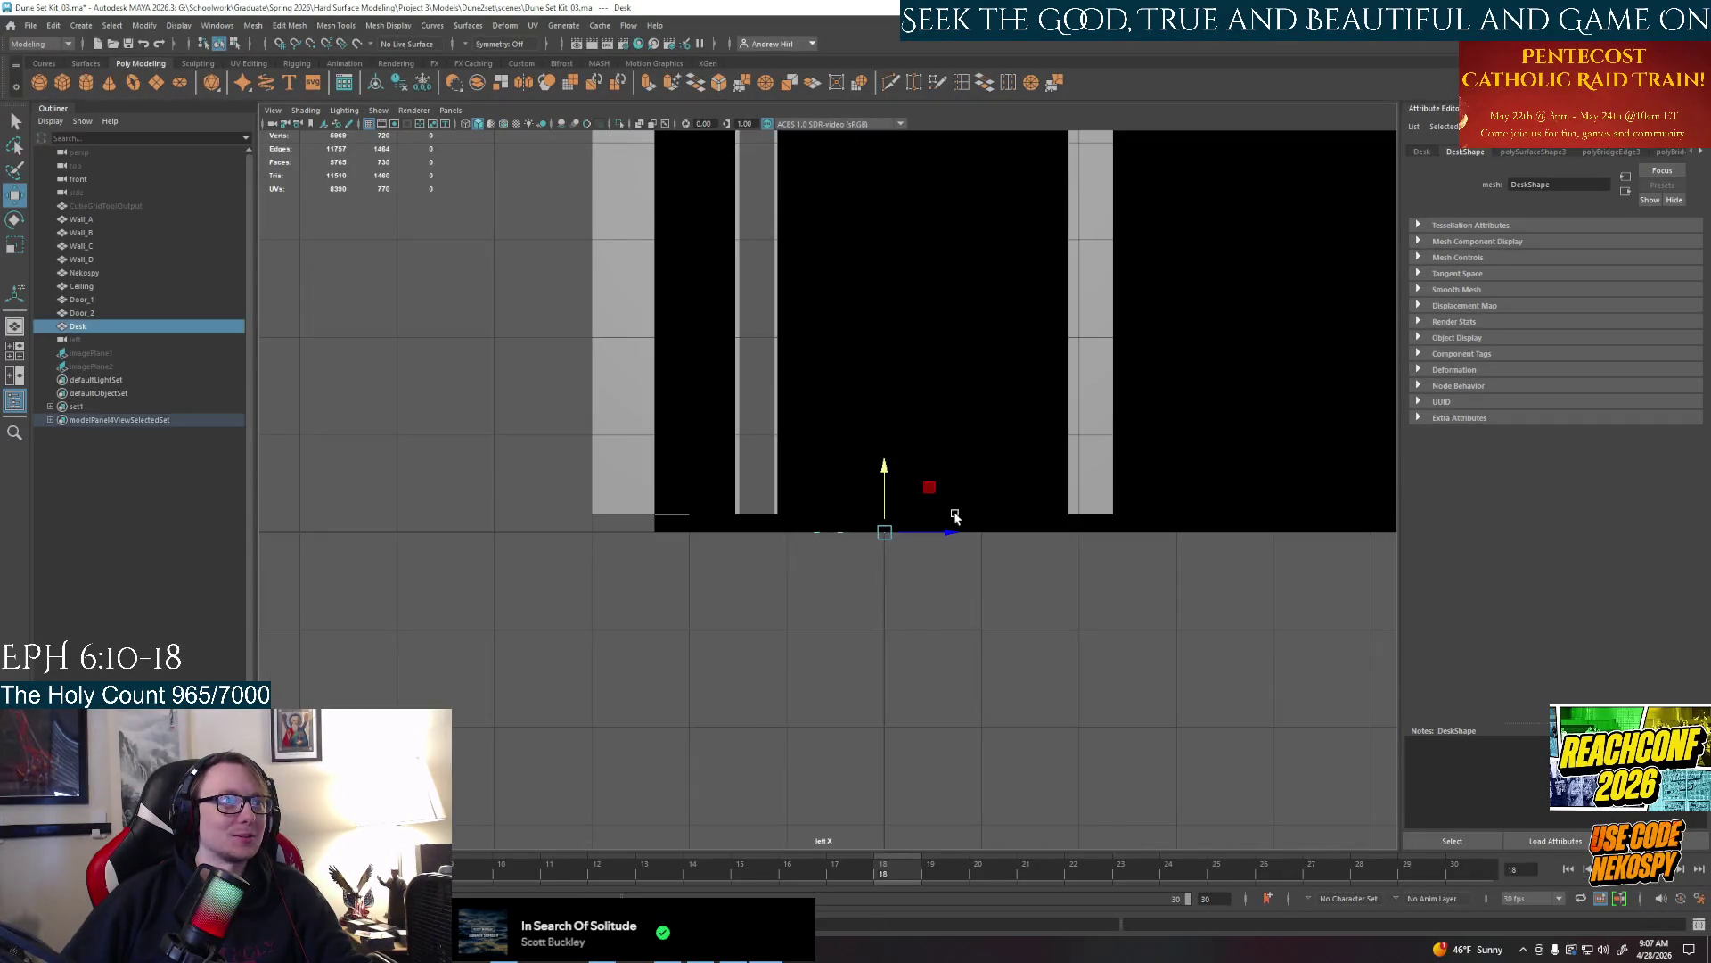
{"action": "key", "text": "ctrl+1"}
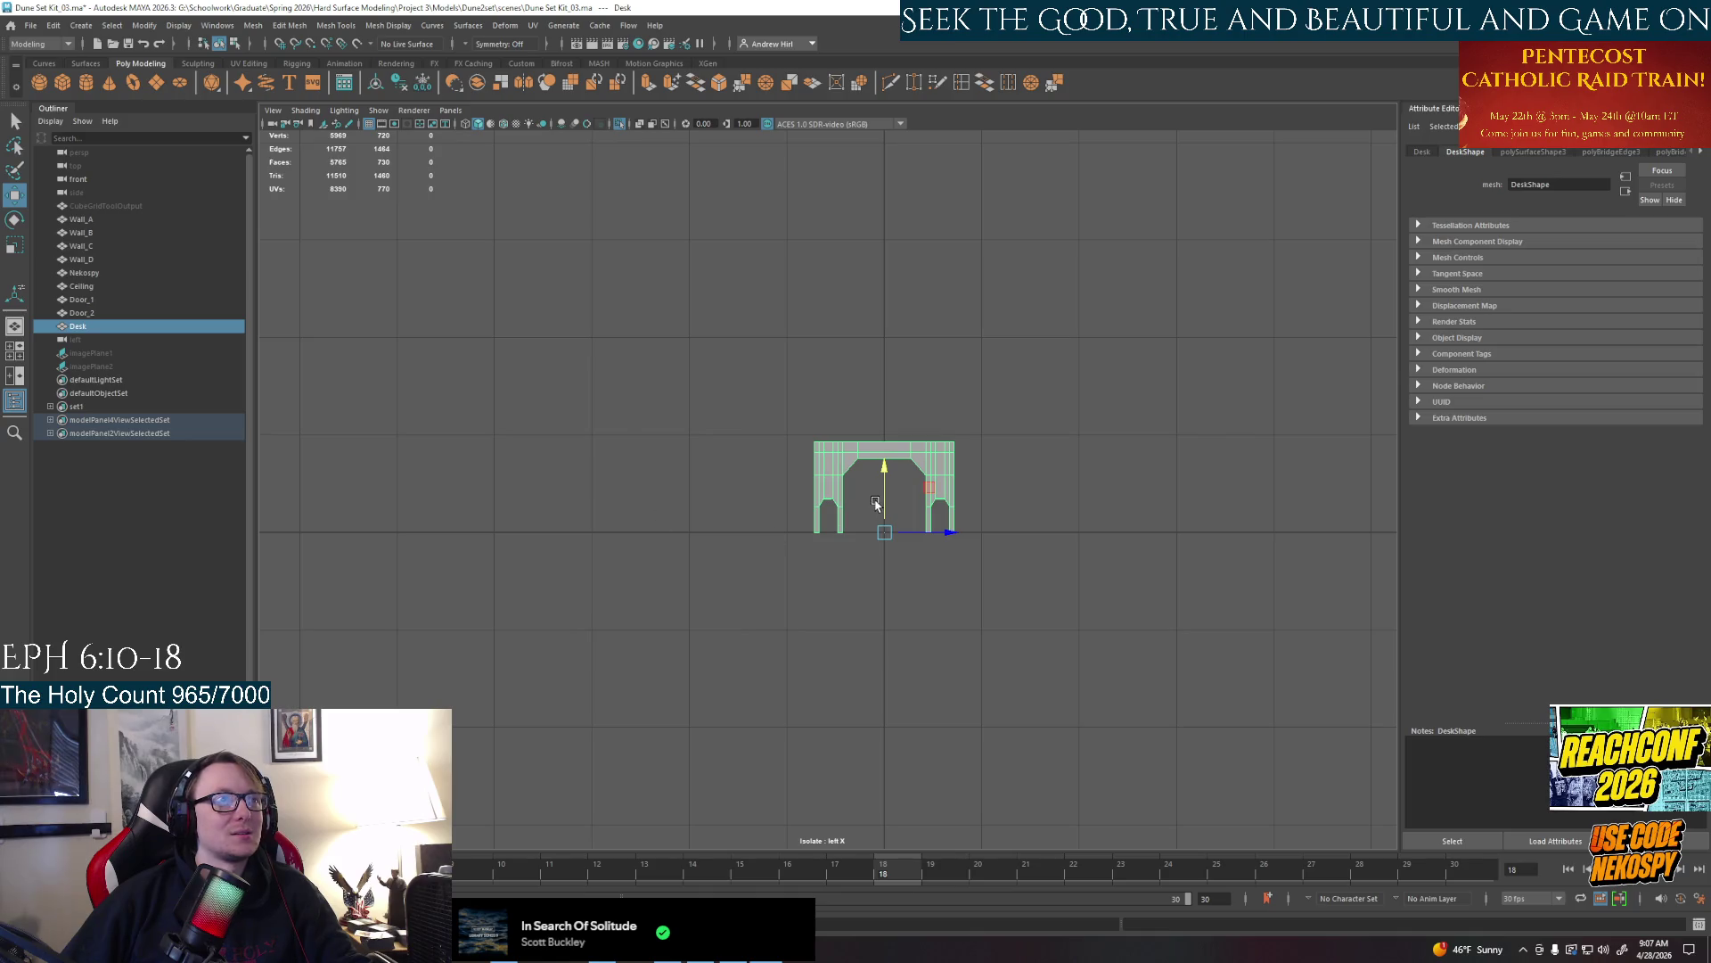
{"action": "scroll", "coordinate": [875, 504], "scroll_direction": "up", "scroll_amount": 2}
{"action": "key", "text": "space"}
{"action": "right_click", "coordinate": [1127, 252]}
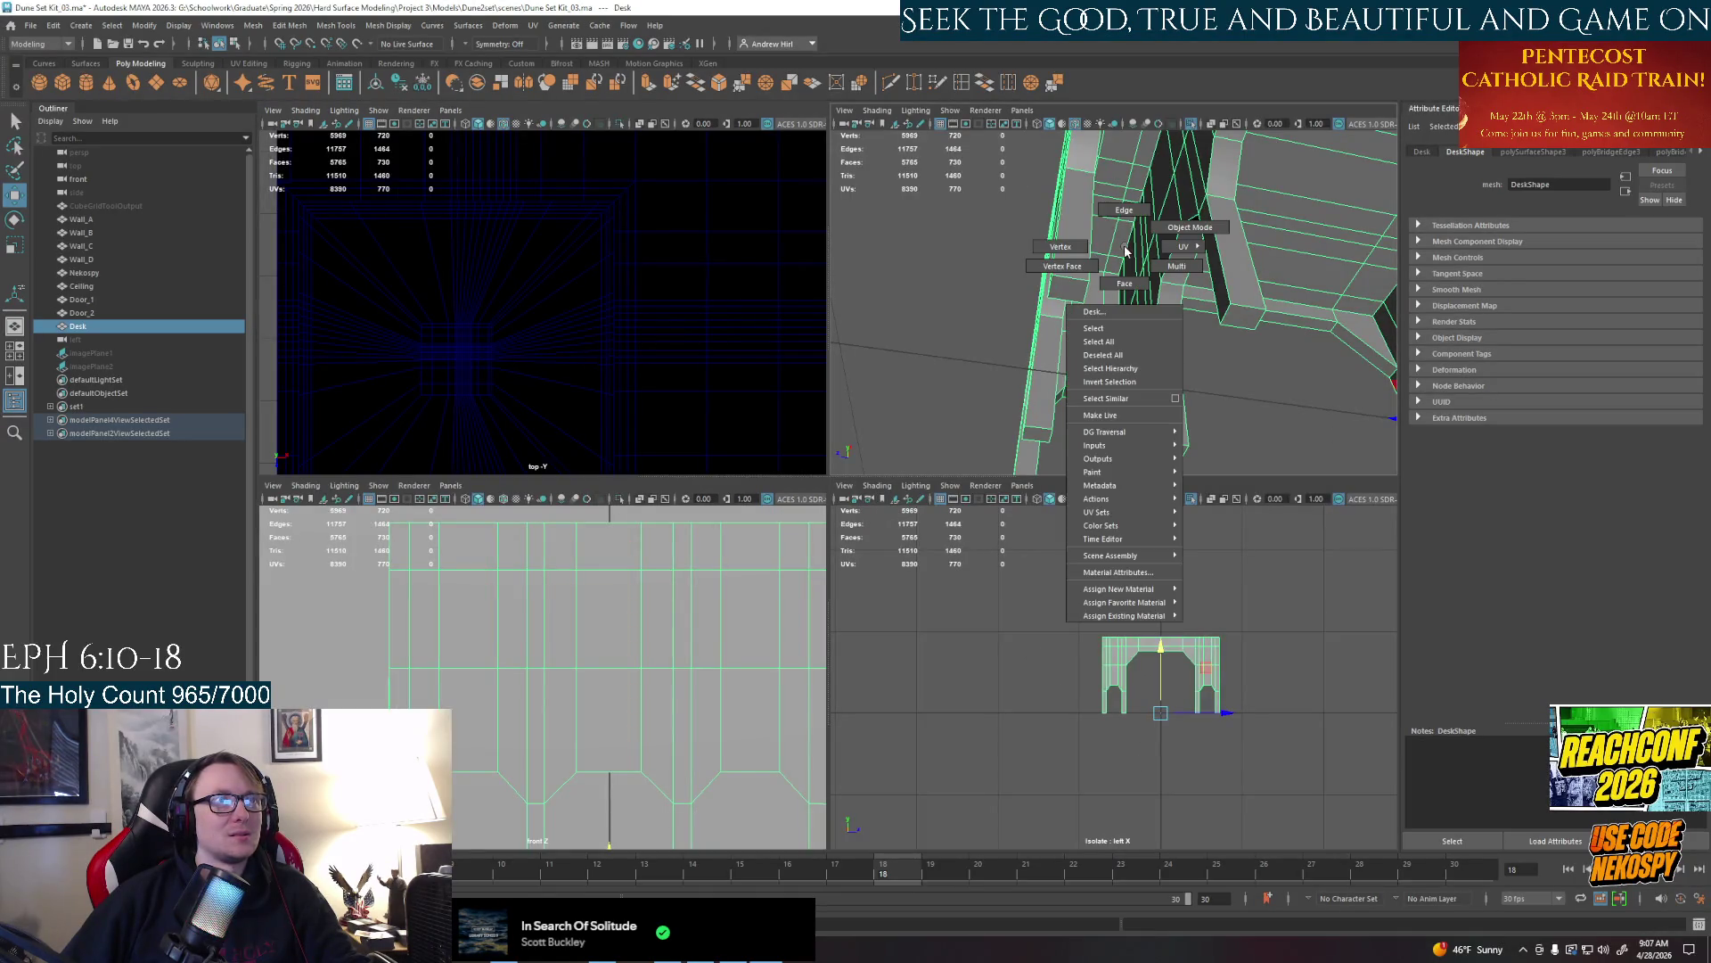
{"action": "left_click", "coordinate": [1124, 209]}
{"action": "middle_click_drag", "start_coordinate": [1164, 268], "coordinate": [1141, 292], "text": "alt"}
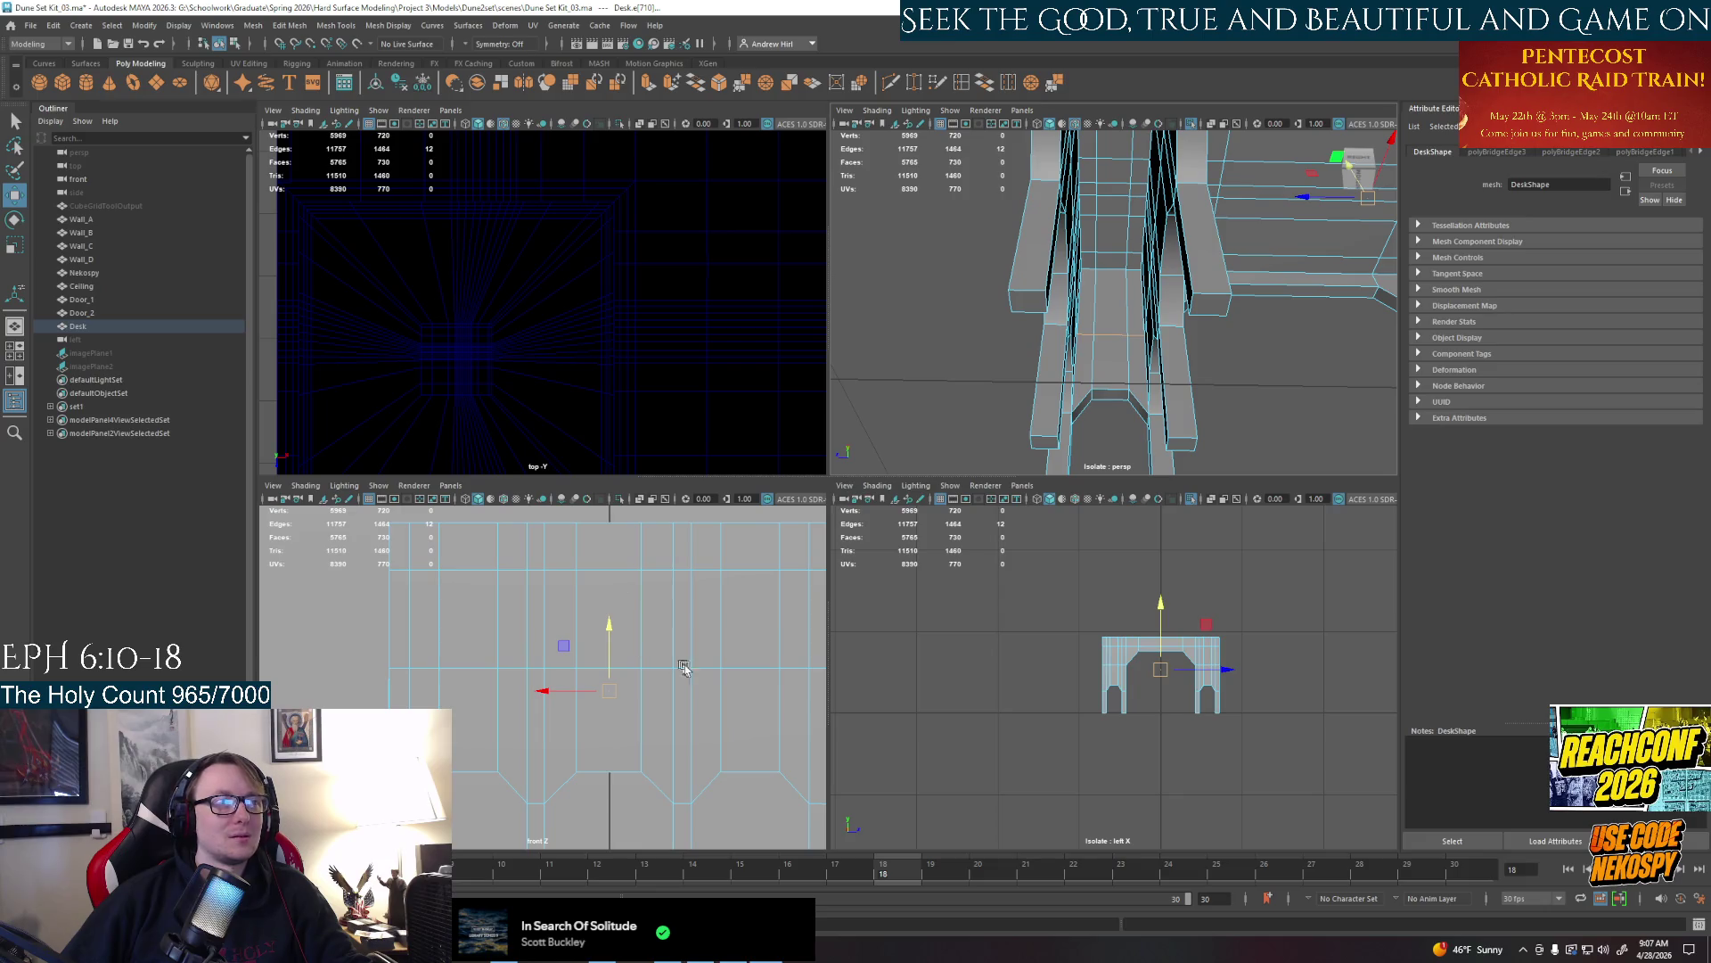
{"action": "scroll", "coordinate": [1179, 684], "scroll_direction": "up", "scroll_amount": 5}
{"action": "scroll", "coordinate": [1150, 668], "scroll_direction": "up", "scroll_amount": 5}
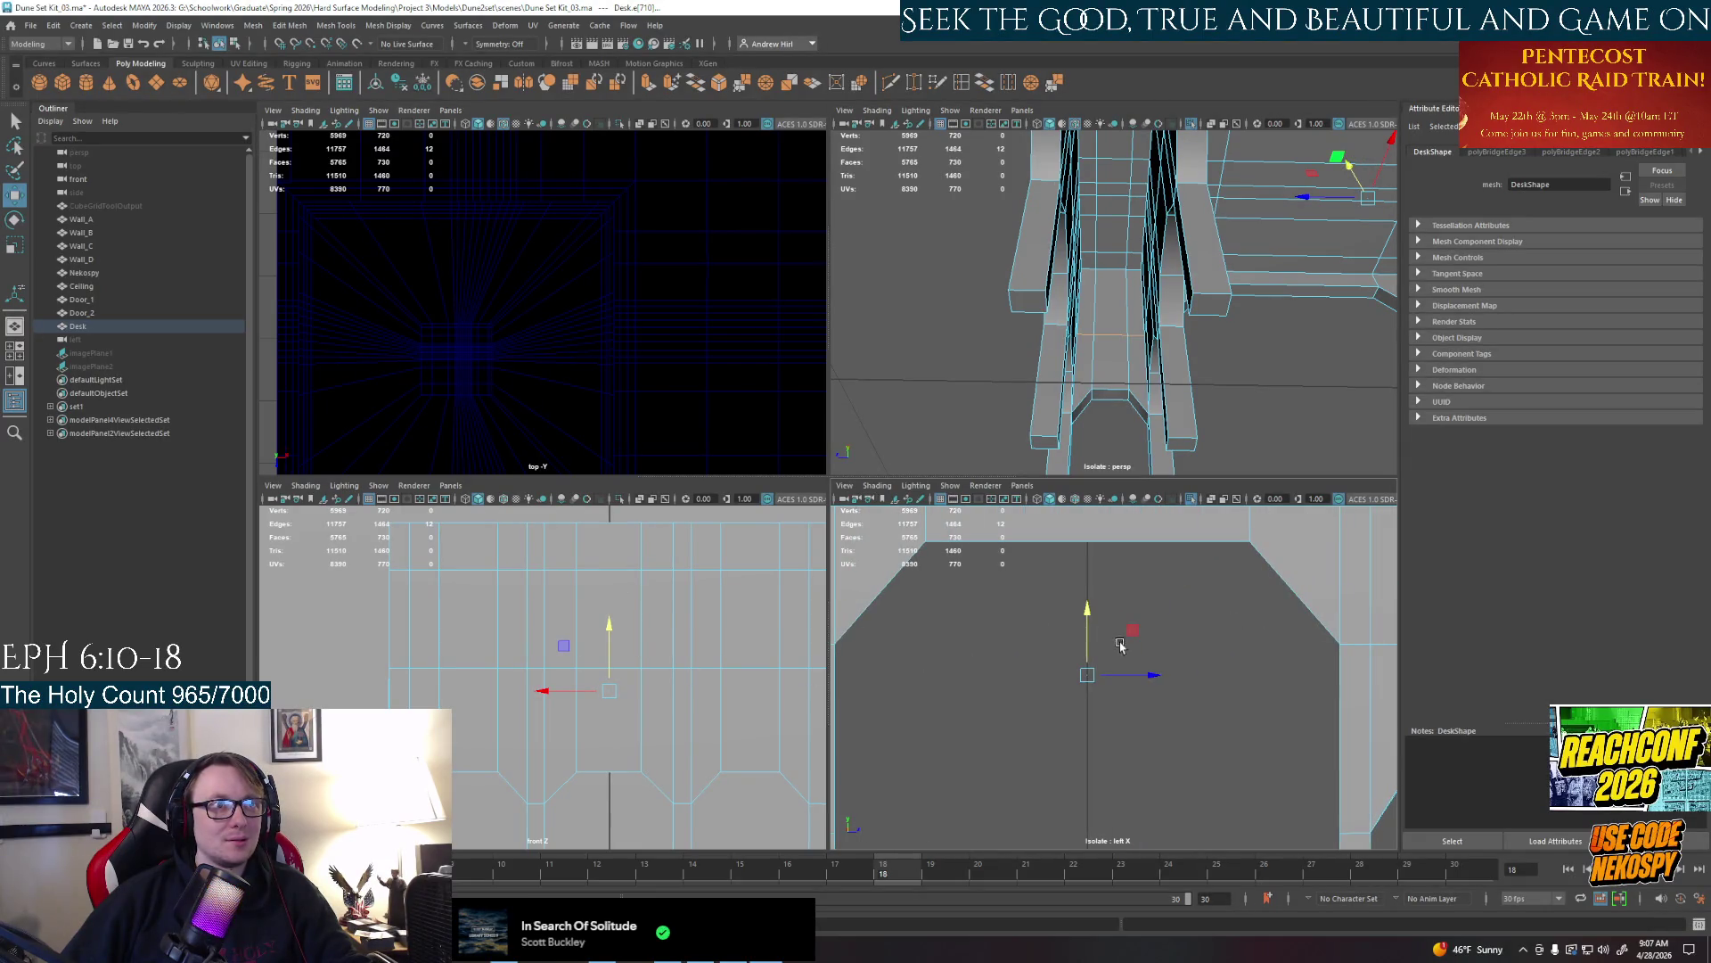
Move the selected inner pillar edges in the side view and inspect the result in perspective
{"action": "middle_click_drag", "start_coordinate": [1130, 647], "coordinate": [917, 643], "text": "alt"}
{"action": "mouse_move", "coordinate": [879, 626]}
{"action": "left_mouse_down"}
{"action": "mouse_move", "coordinate": [881, 596]}
{"action": "mouse_move", "coordinate": [882, 622]}
{"action": "left_mouse_up"}
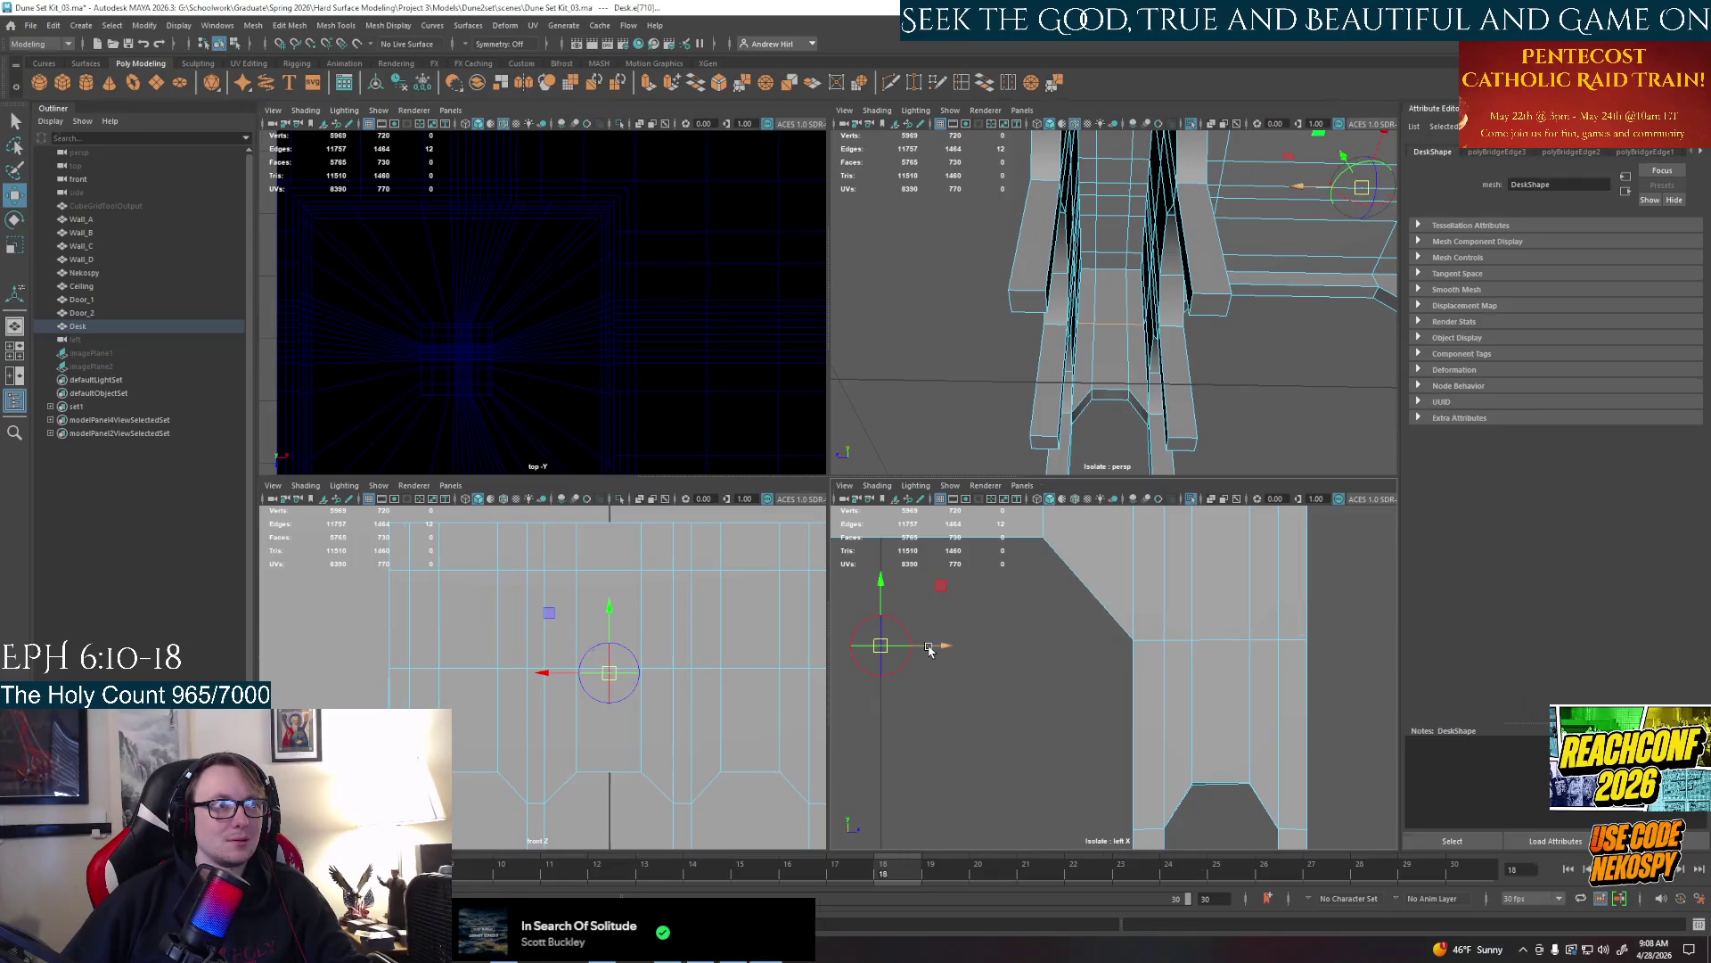
{"action": "mouse_move", "coordinate": [931, 650]}
{"action": "left_mouse_down"}
{"action": "mouse_move", "coordinate": [1257, 631]}
{"action": "mouse_move", "coordinate": [1221, 612]}
{"action": "left_mouse_up"}
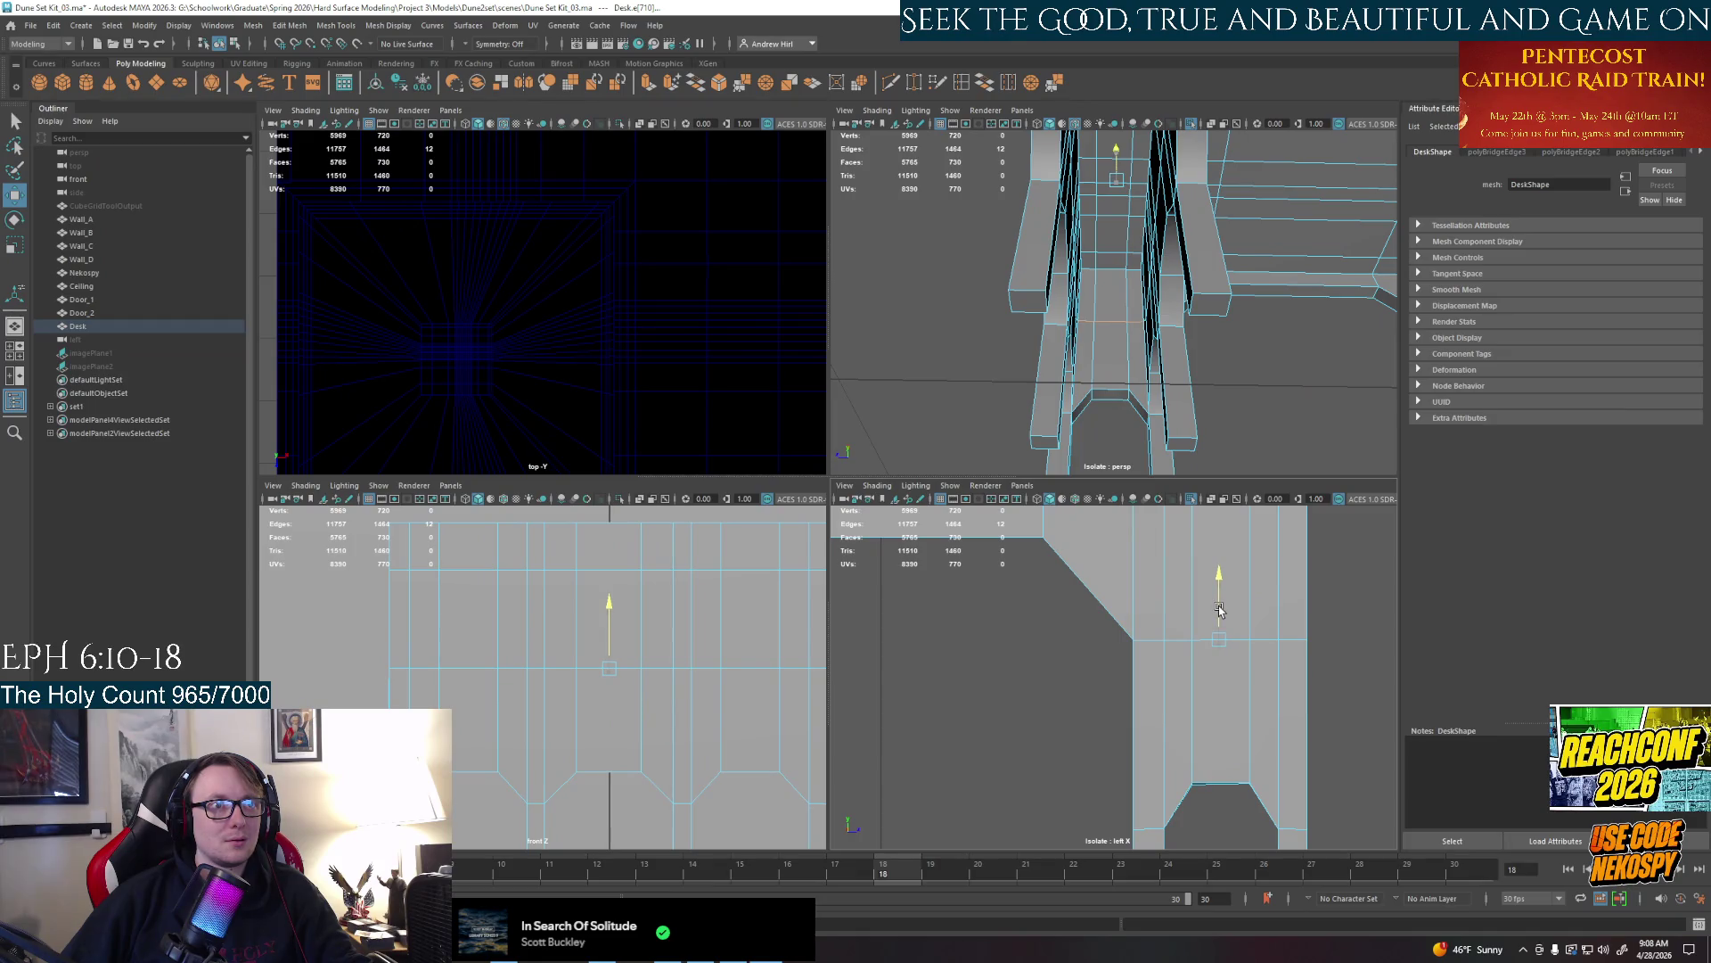
{"action": "key", "text": "space"}
{"action": "mouse_move", "coordinate": [1110, 308]}
{"action": "left_mouse_down", "text": "alt"}
{"action": "mouse_move", "coordinate": [1179, 372]}
{"action": "mouse_move", "coordinate": [1194, 365]}
{"action": "left_mouse_up", "text": "alt"}
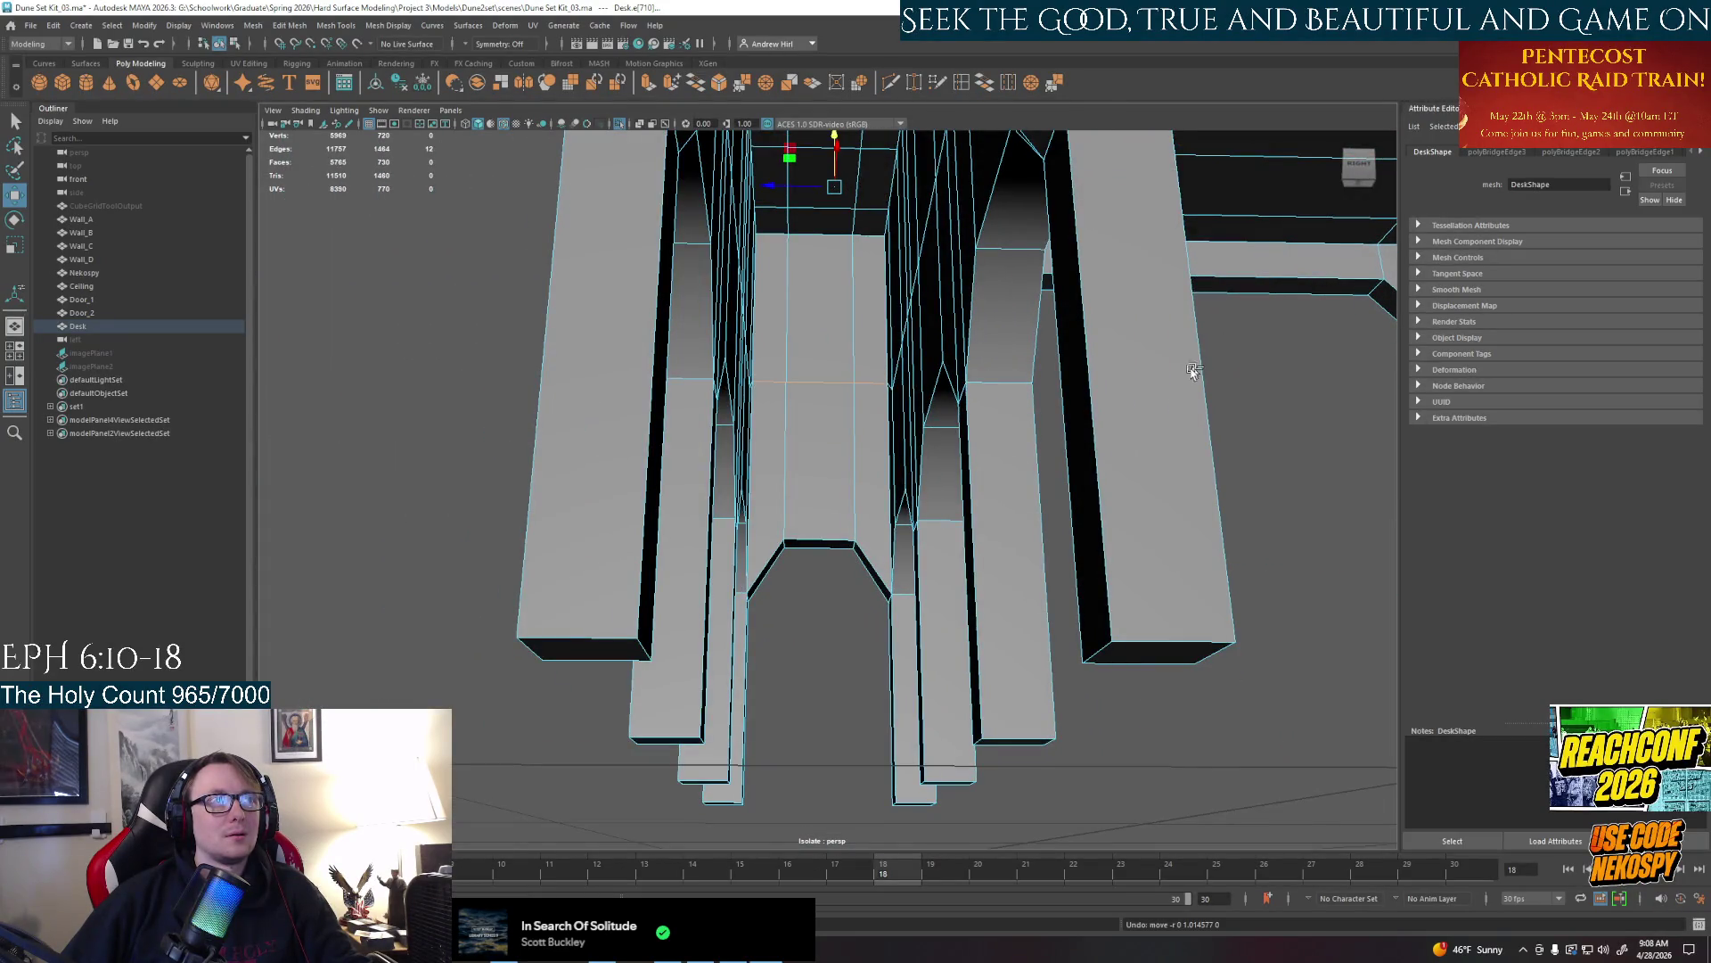
Undo the edge move and return the desk to object mode with nothing selected
{"action": "key", "text": "z"}
{"action": "left_click_drag", "start_coordinate": [847, 625], "coordinate": [826, 509], "text": "alt"}
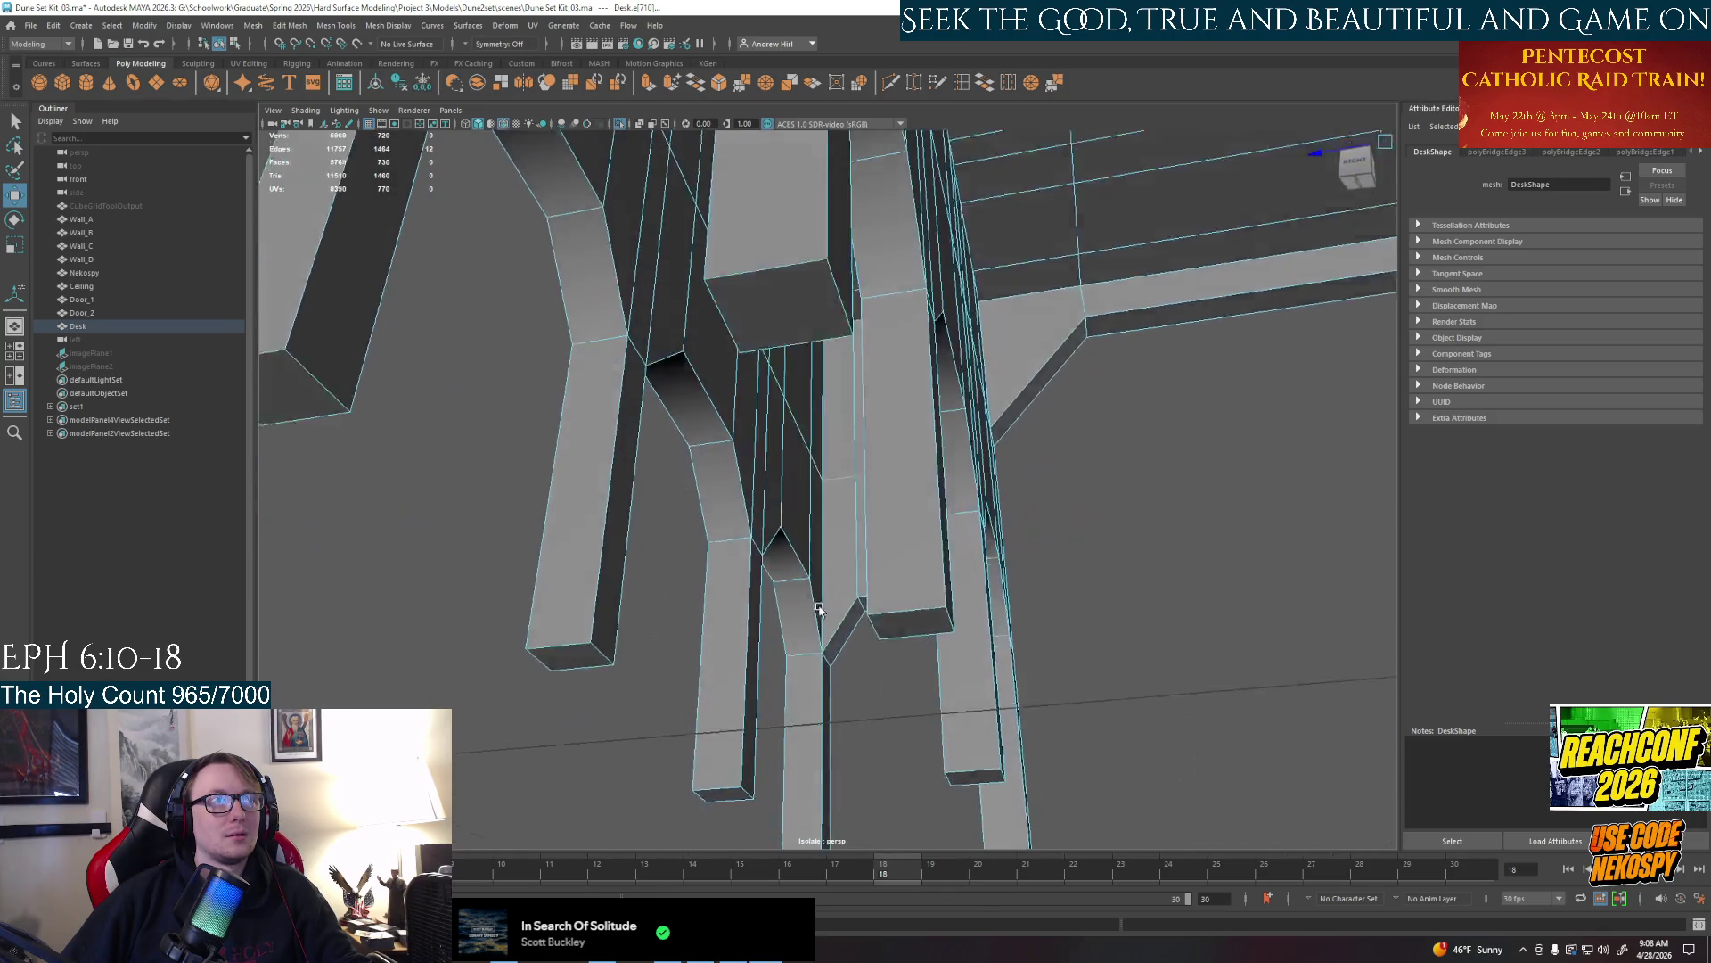
{"action": "right_click_drag", "start_coordinate": [825, 510], "coordinate": [876, 487]}
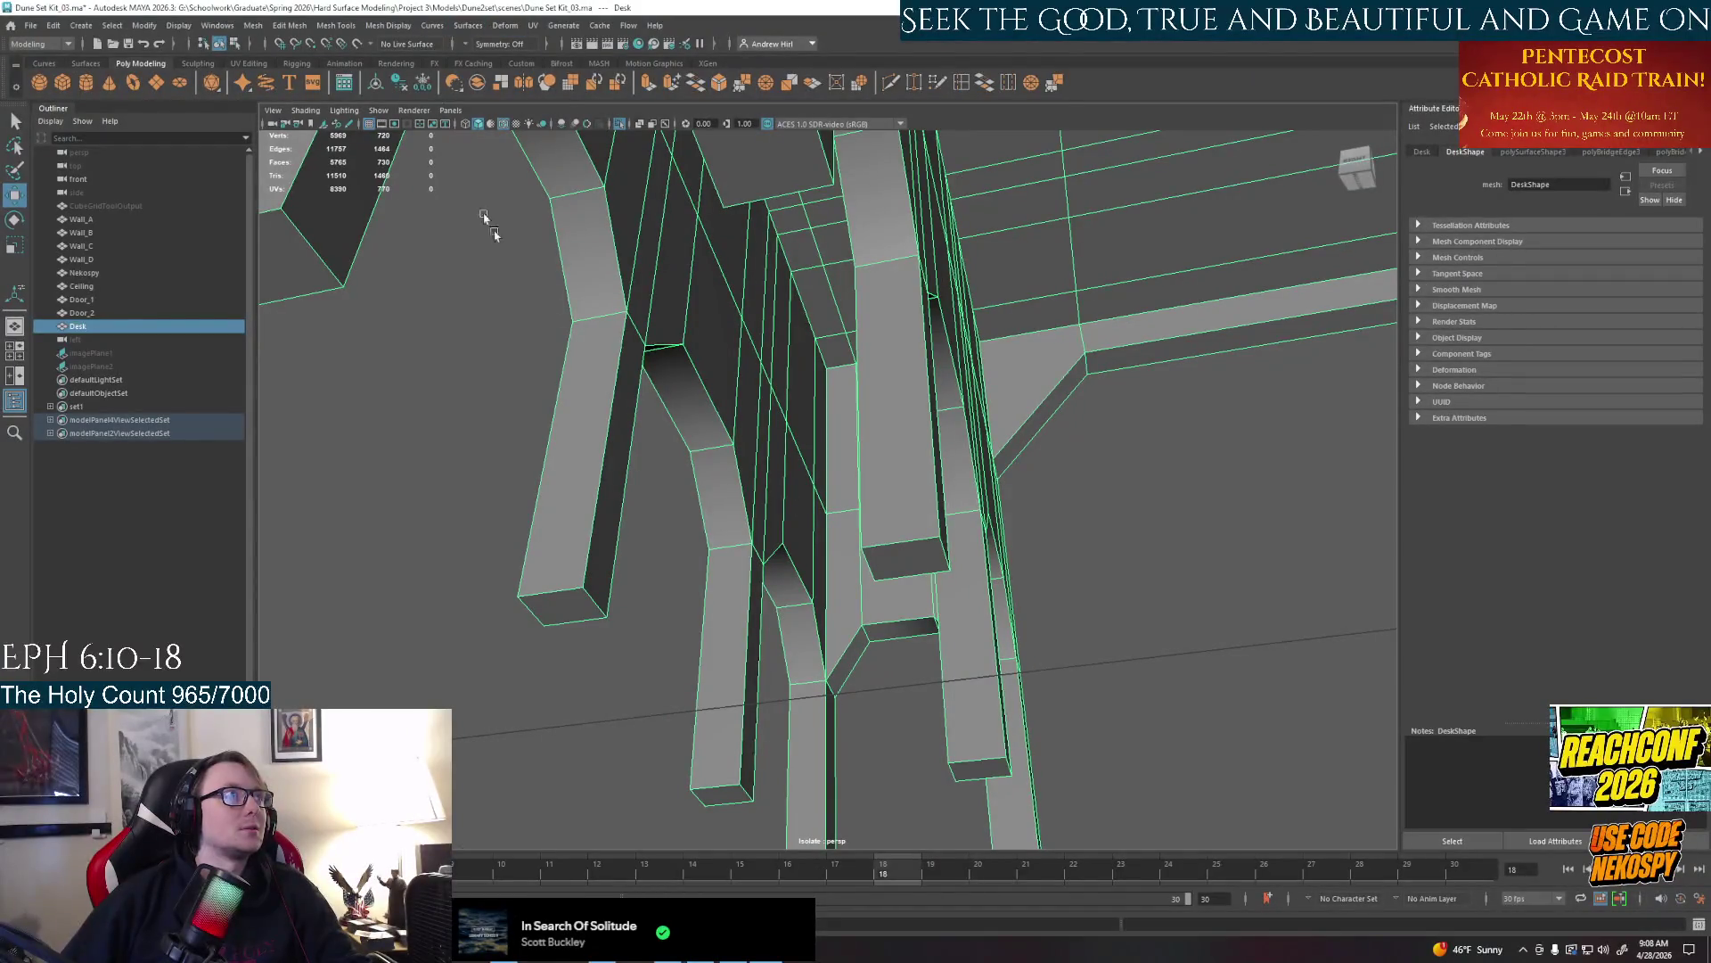
{"action": "left_click", "coordinate": [718, 257]}
Cut an edge loop across the inner pillar faces with Multi-Cut and reselect the desk
{"action": "key", "text": "y"}
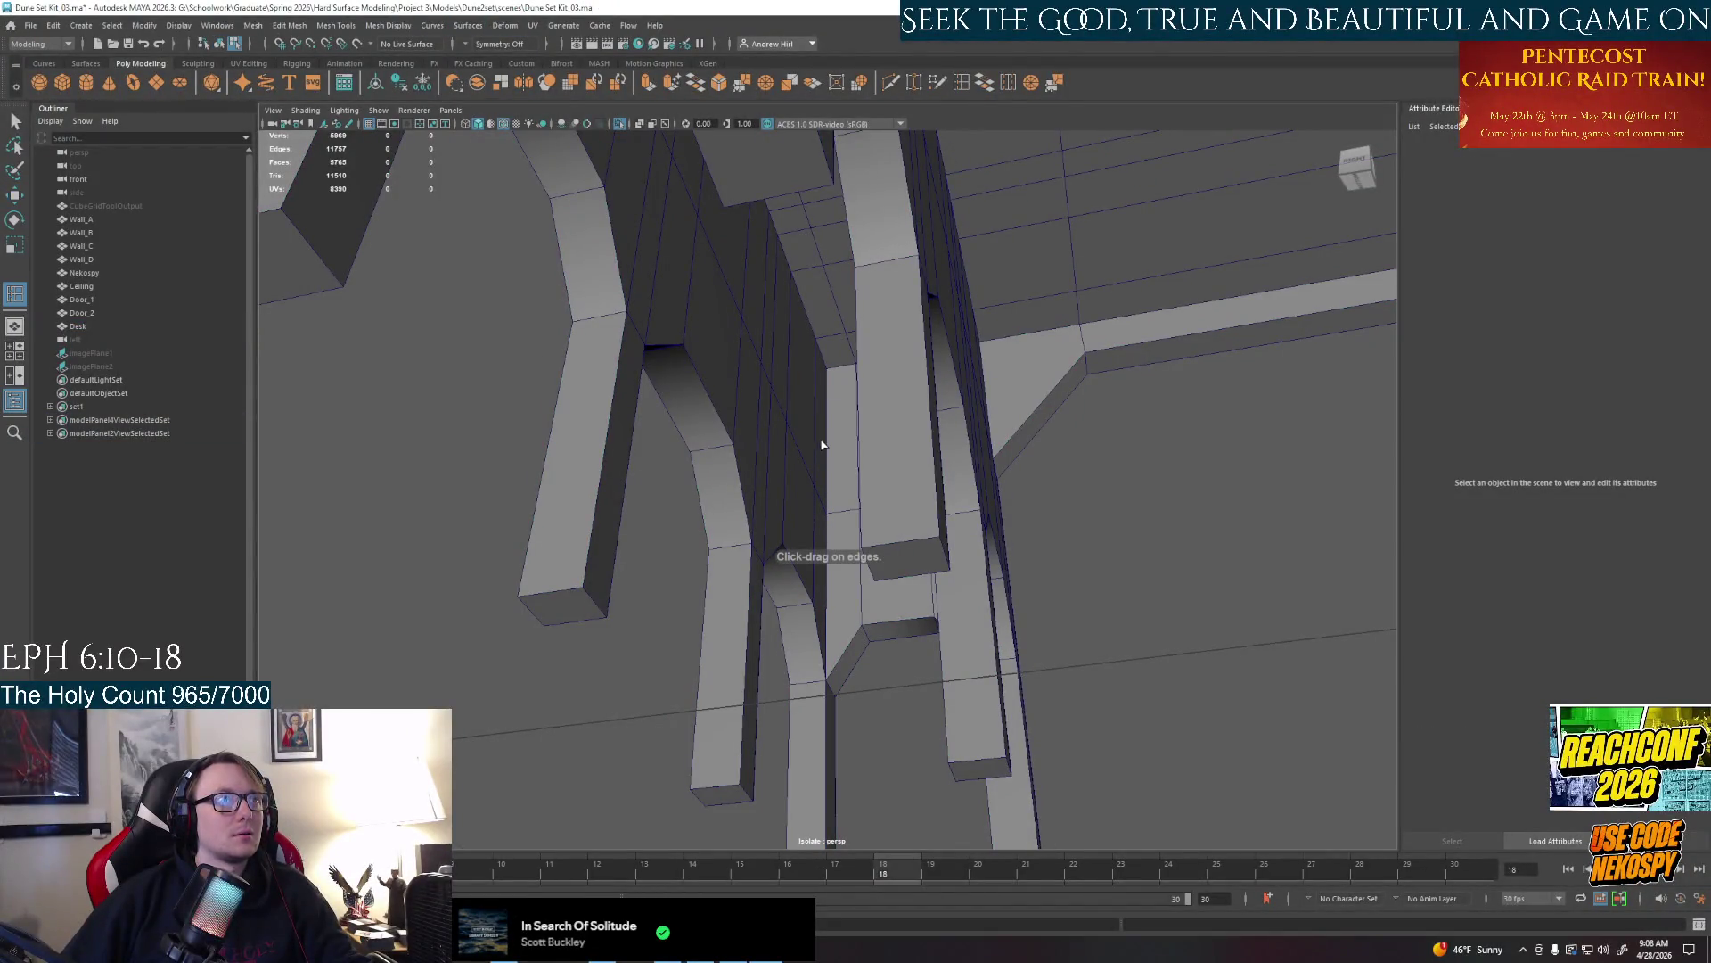
{"action": "left_click", "coordinate": [816, 446]}
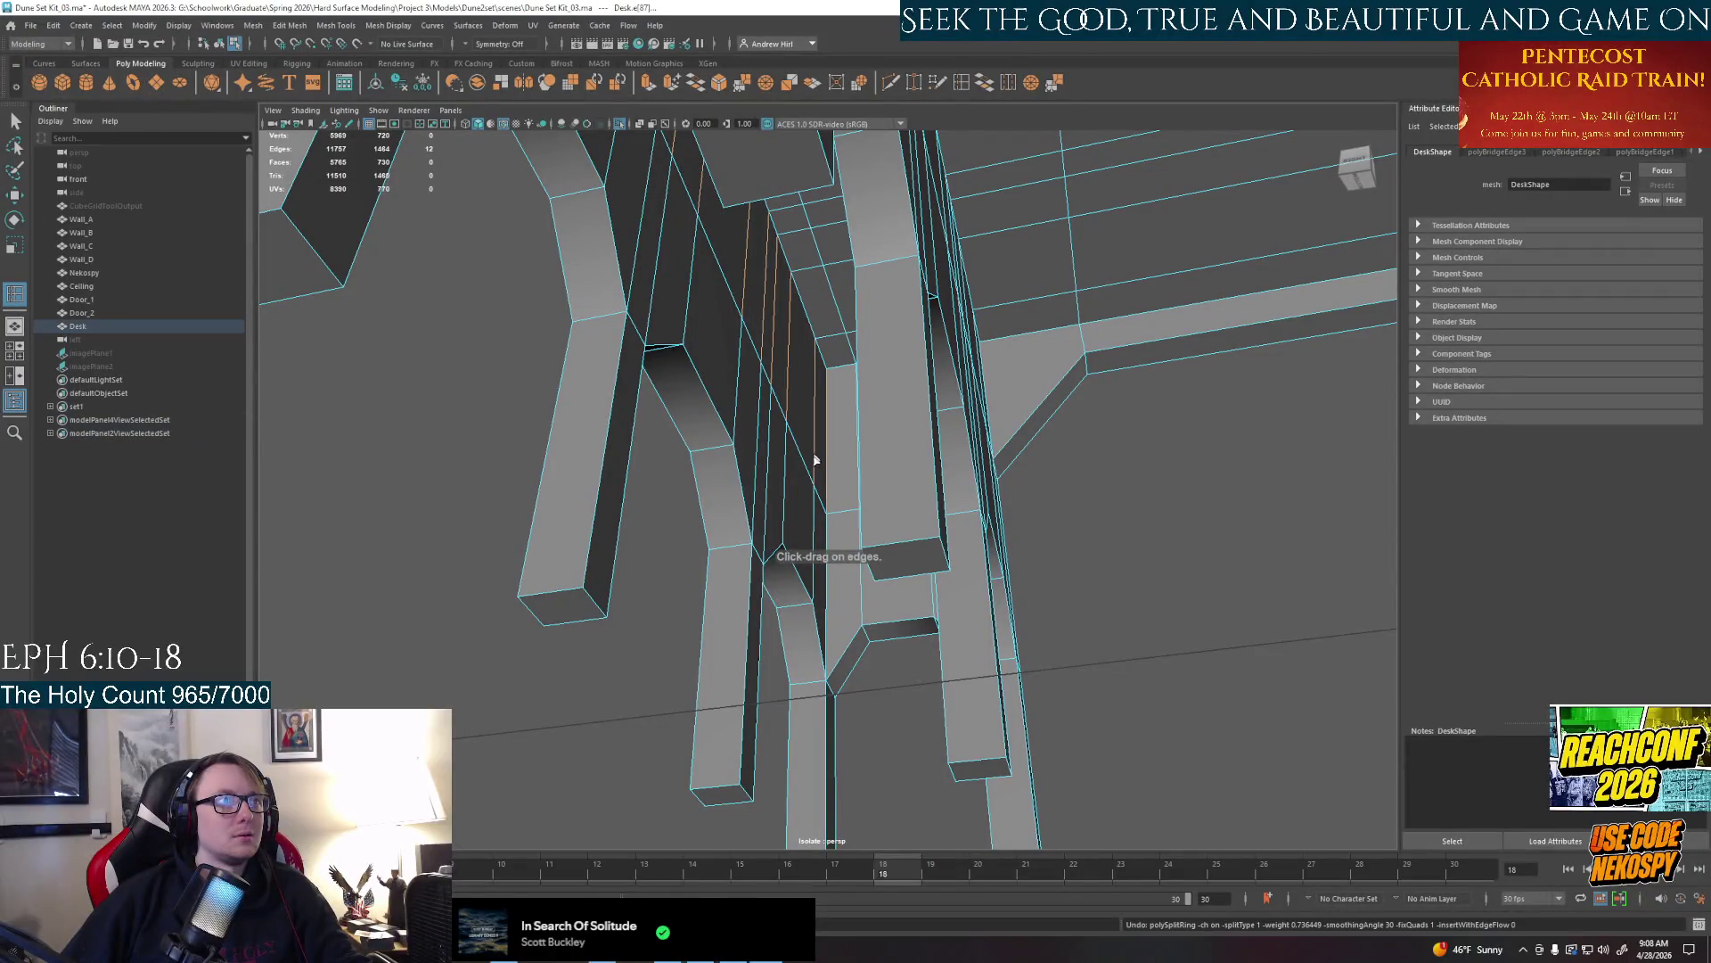
{"action": "left_click_drag", "start_coordinate": [816, 446], "coordinate": [825, 476], "text": "alt"}
{"action": "left_click", "coordinate": [824, 476]}
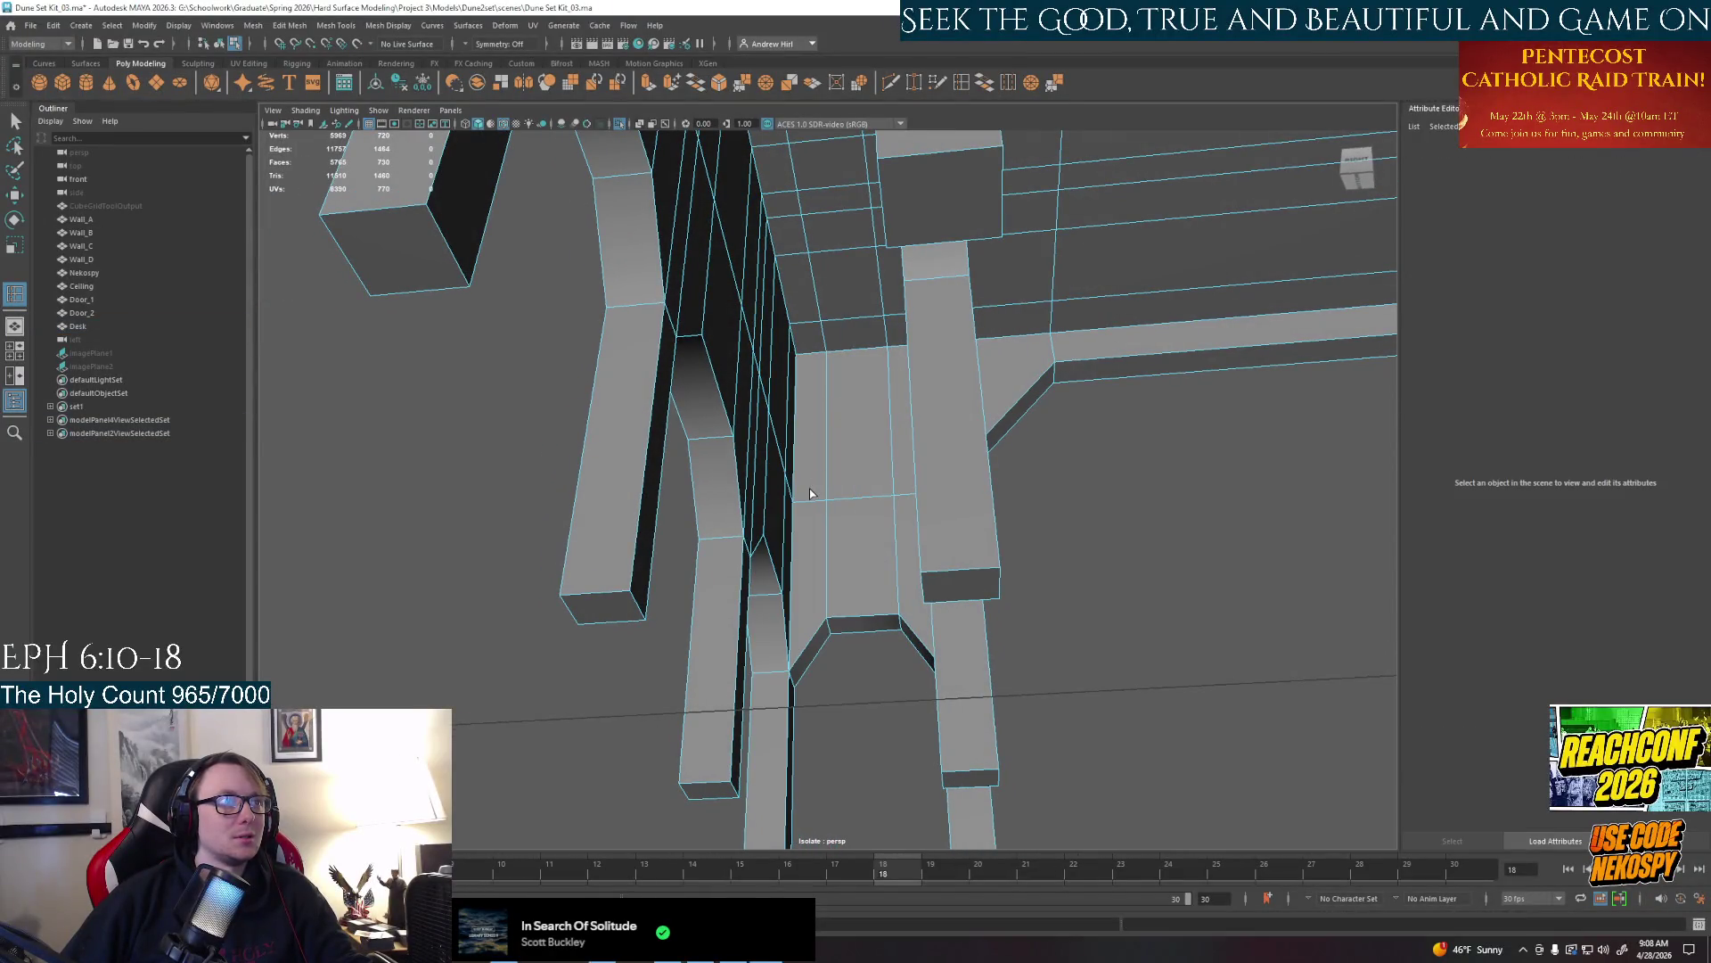
{"action": "right_click", "coordinate": [809, 477]}
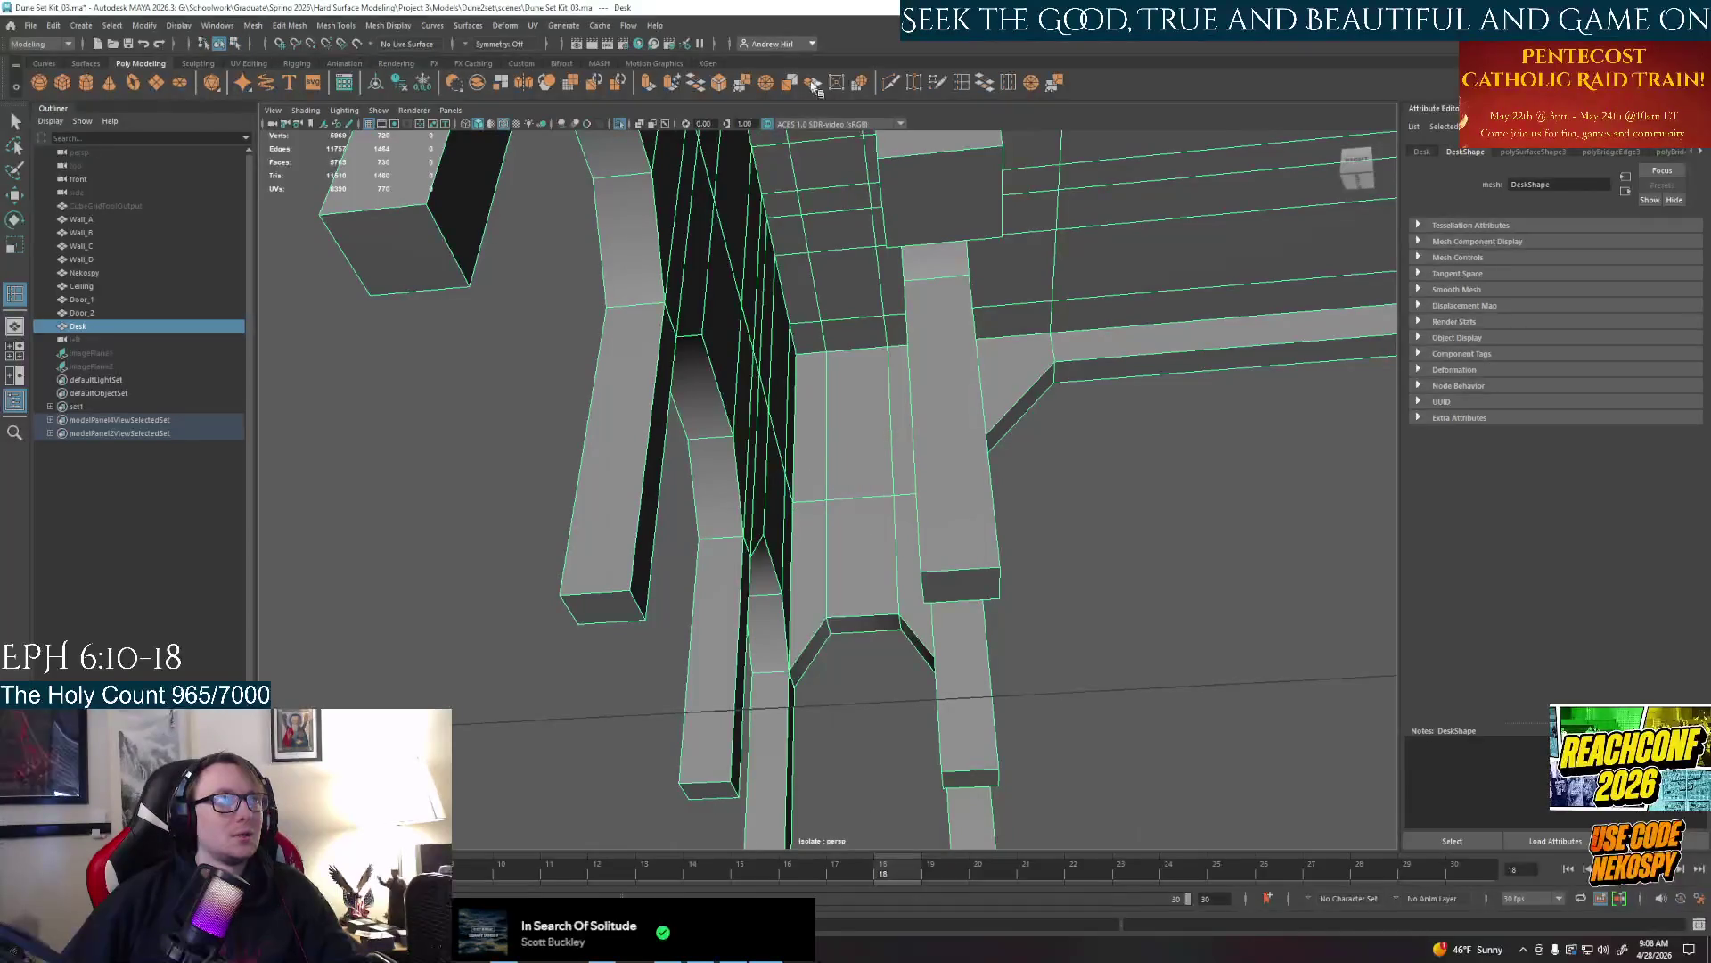
{"action": "left_click", "coordinate": [388, 25]}
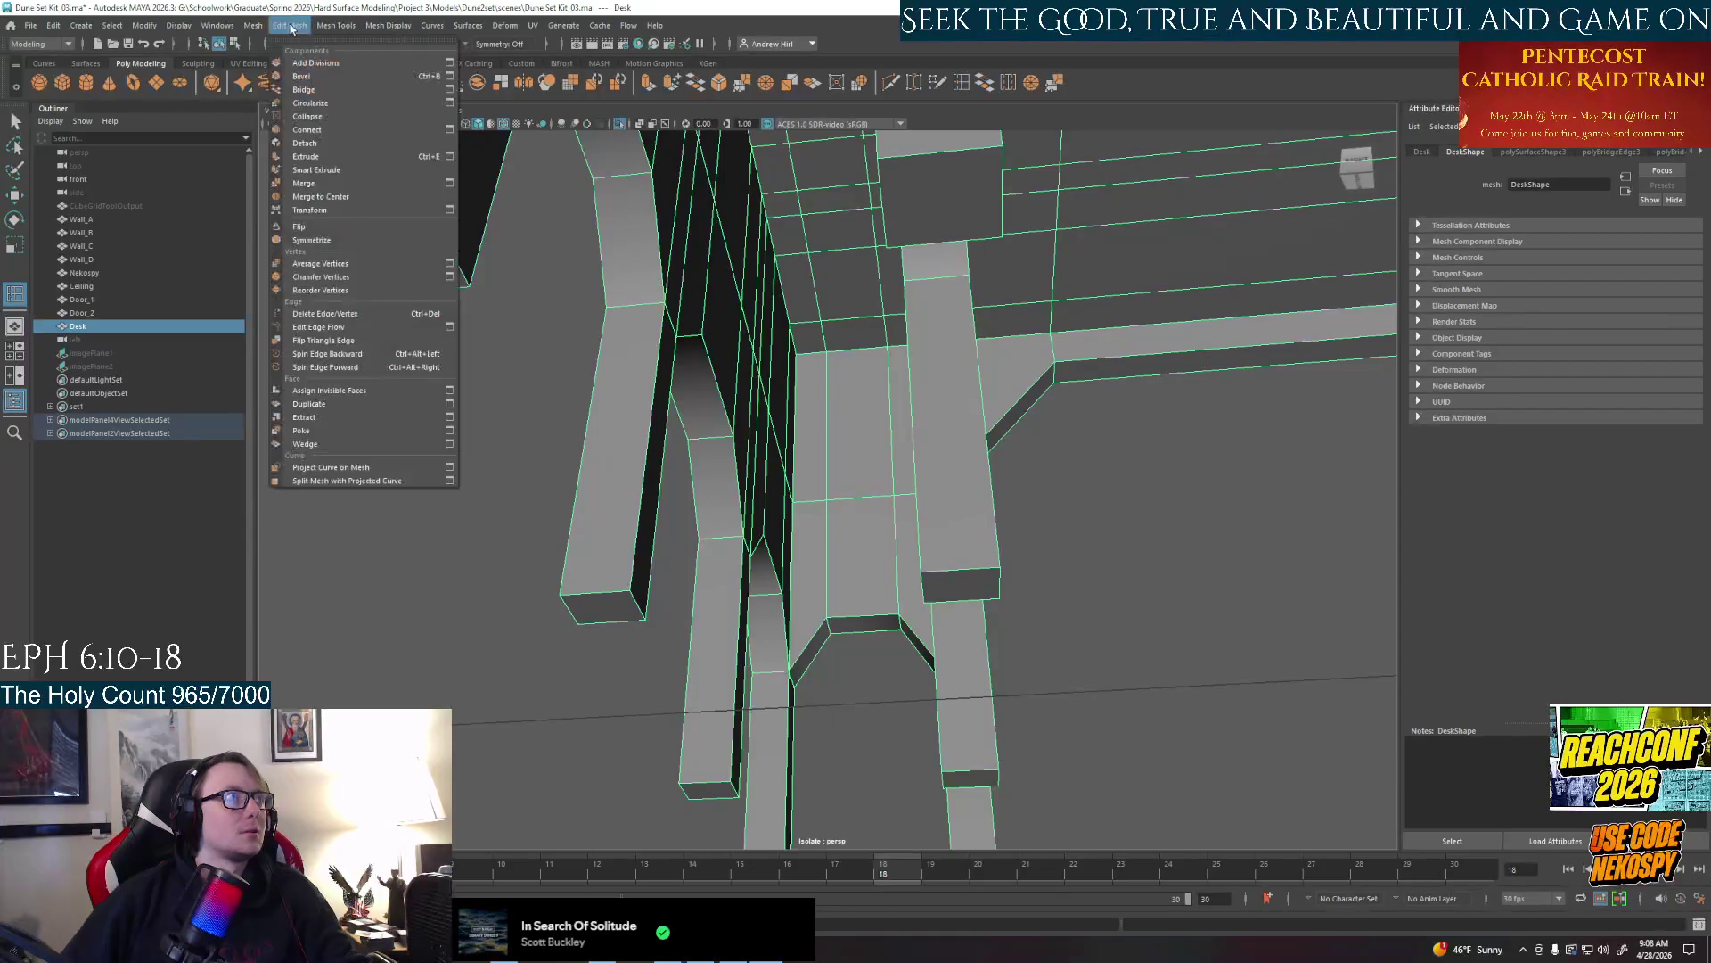
Merge the Desk's overlapping vertices with a distance threshold of about 0.05
{"action": "left_click", "coordinate": [341, 183]}
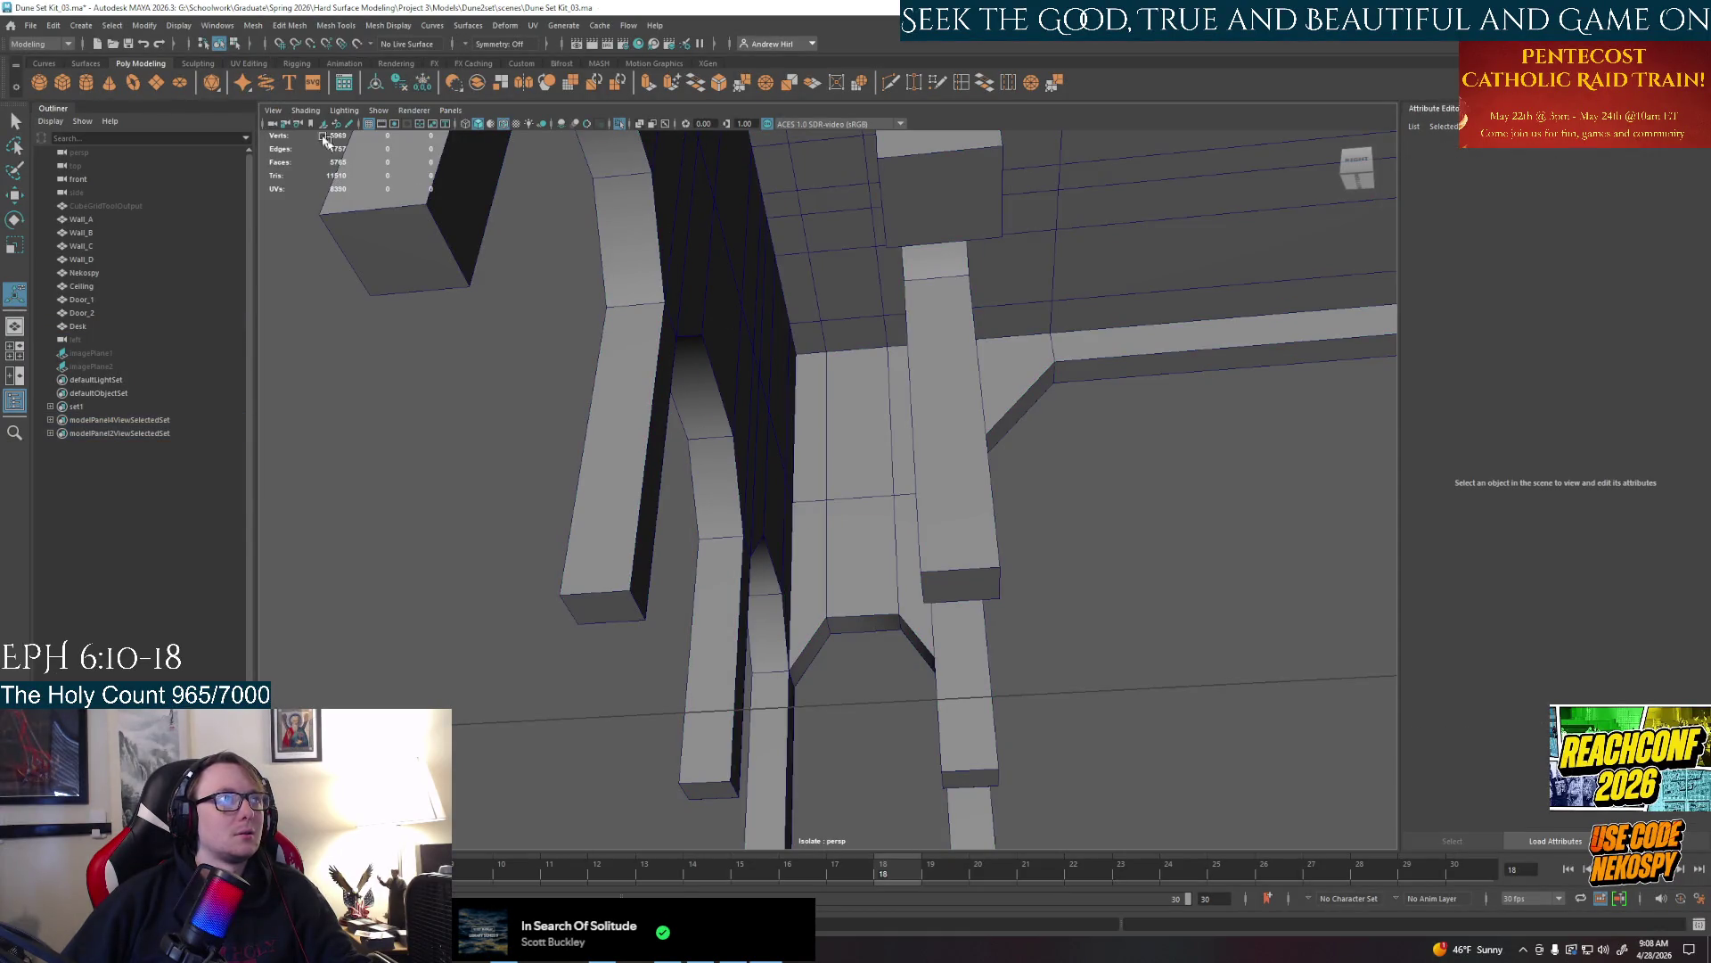
{"action": "left_click", "coordinate": [690, 374]}
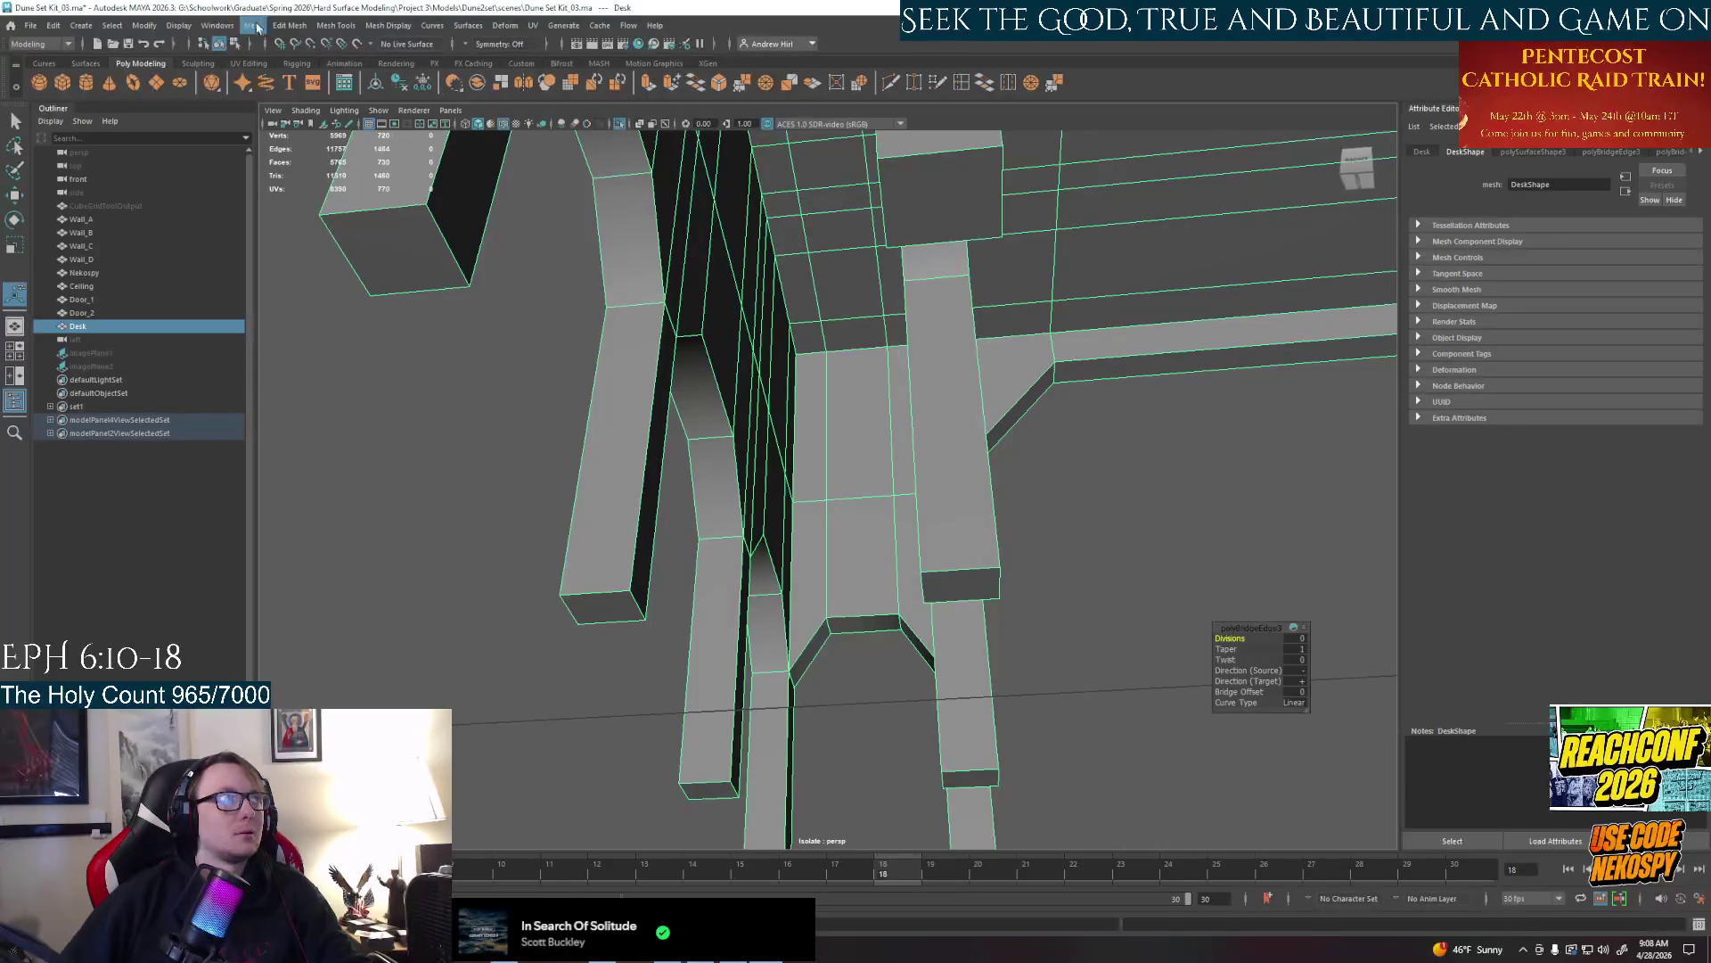
{"action": "left_click", "coordinate": [256, 27]}
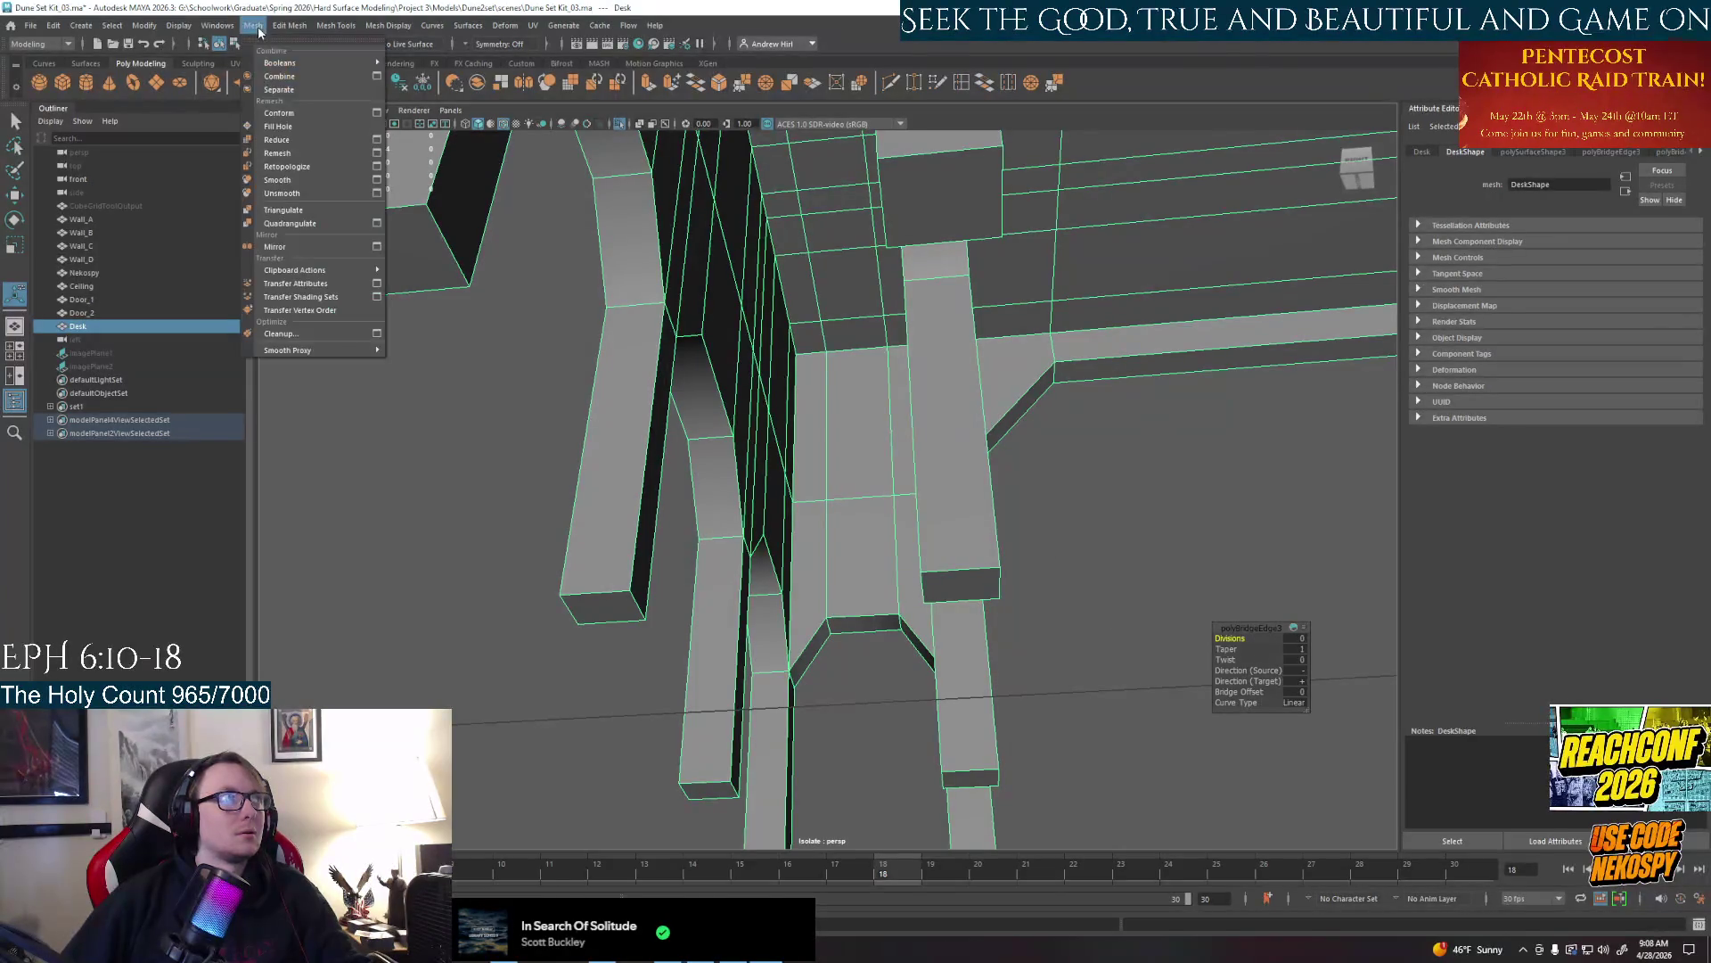
{"action": "left_click", "coordinate": [298, 243]}
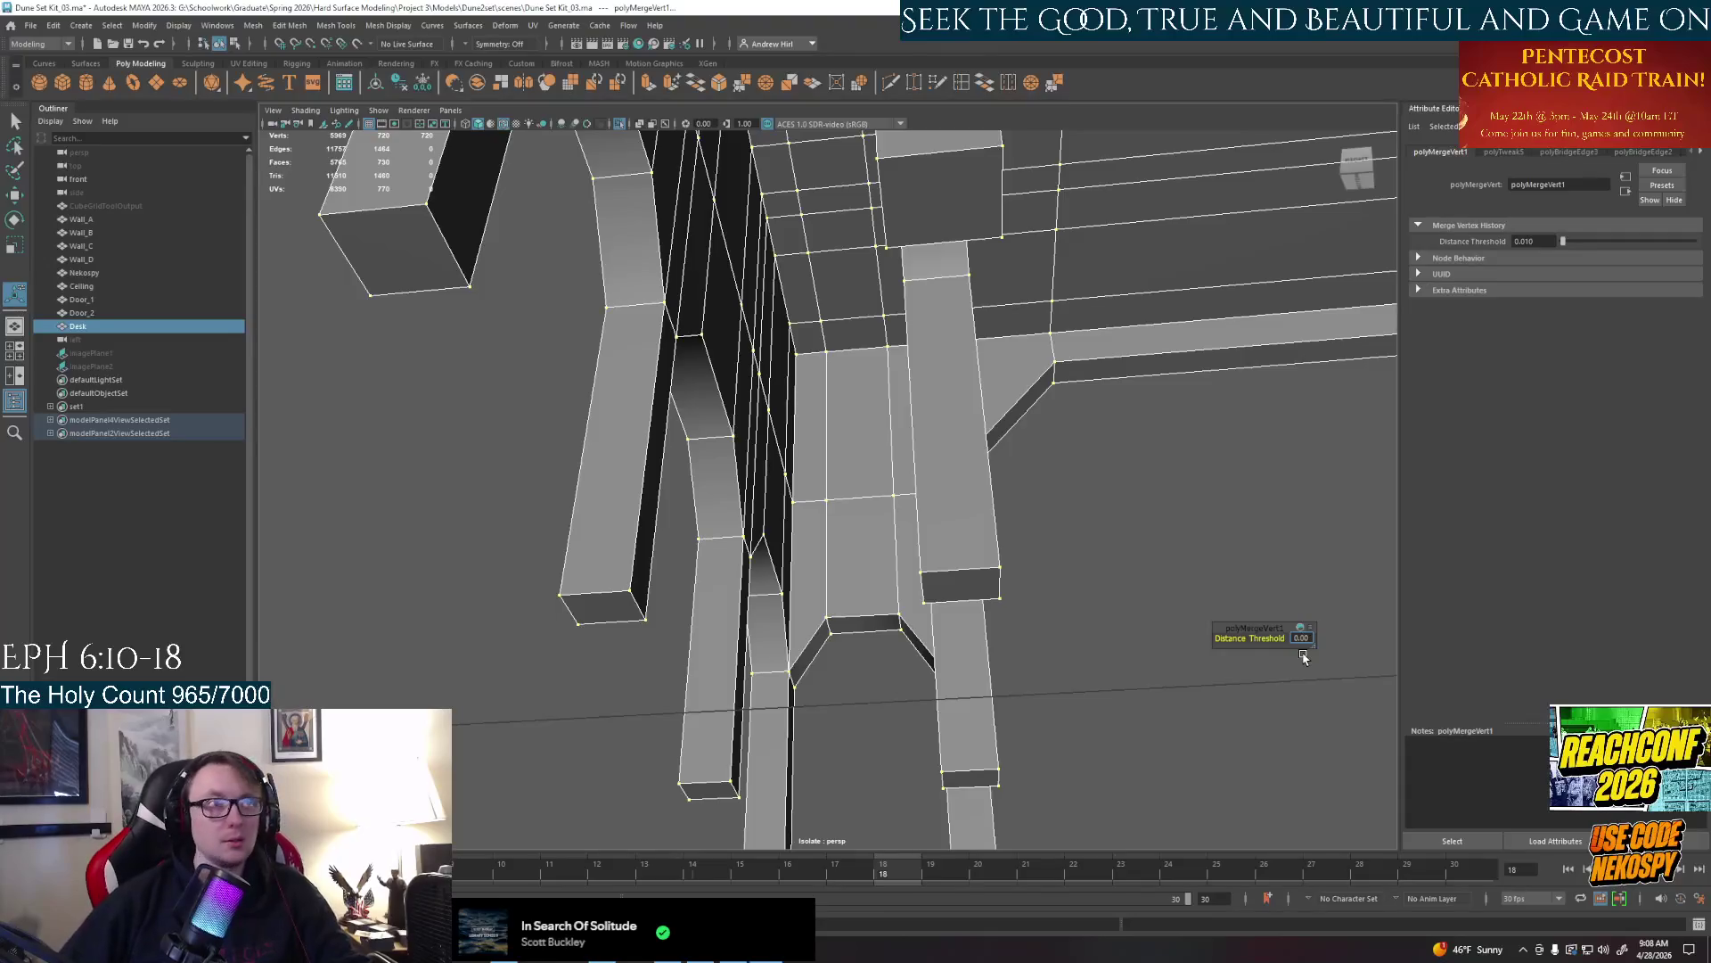
Reselect the desk and start Multi-Cut again facing the inner pillar faces
{"action": "left_click", "coordinate": [1094, 577]}
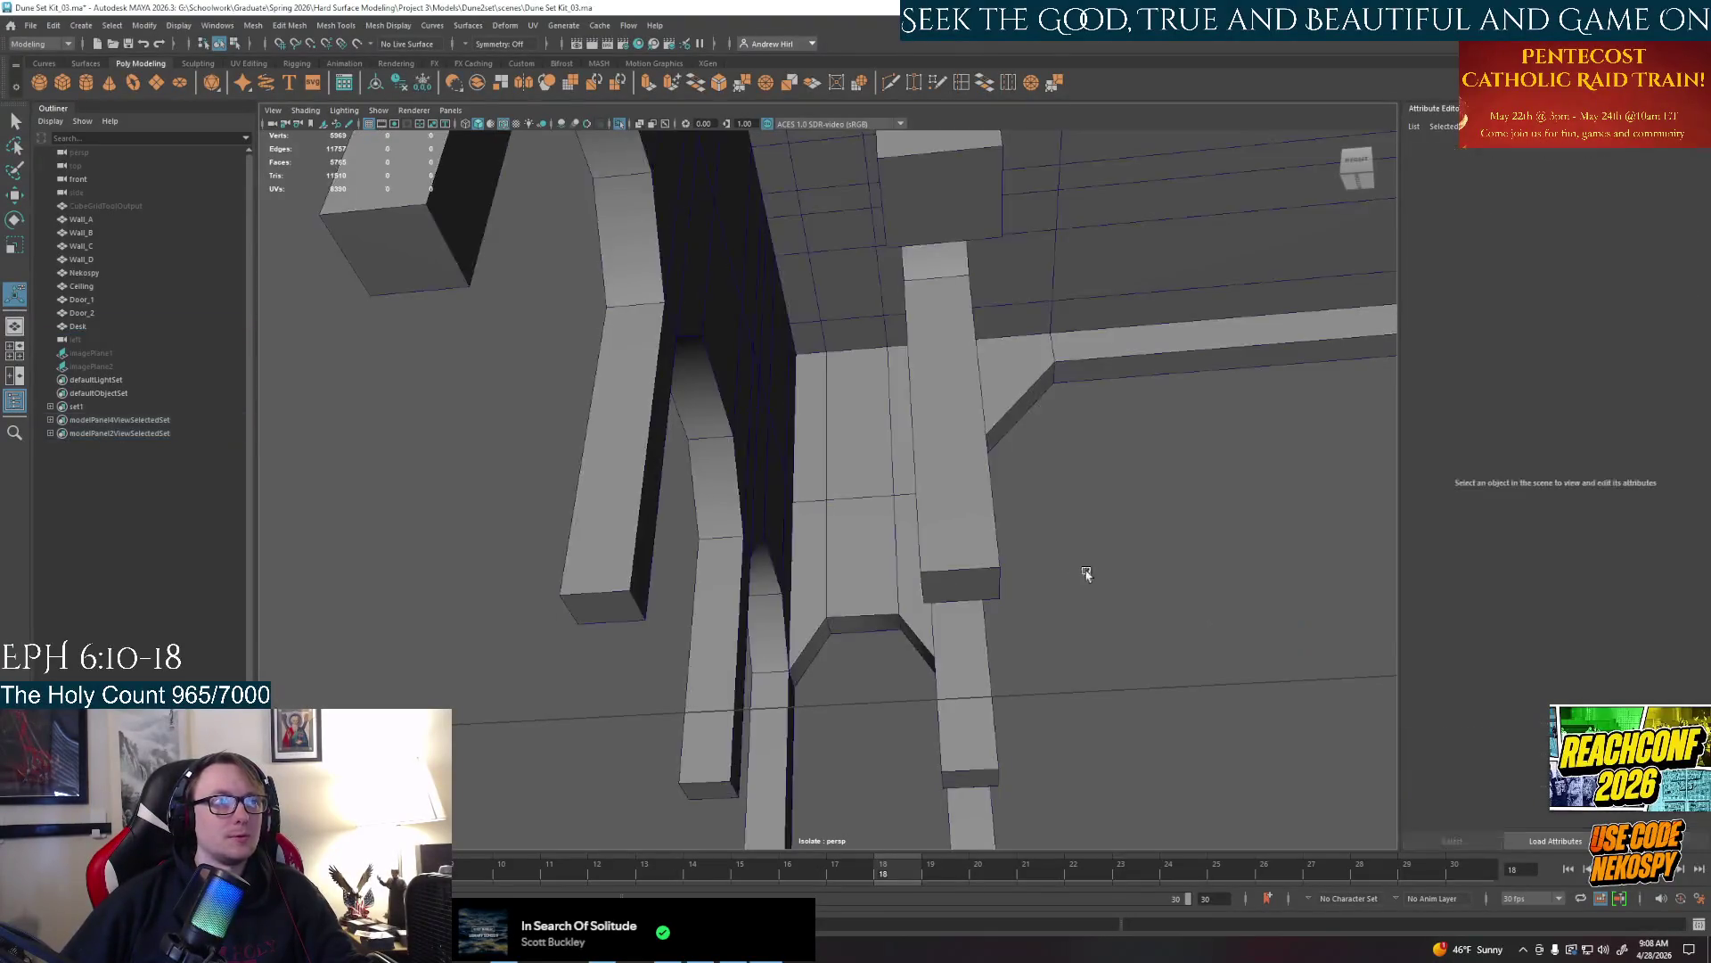
{"action": "middle_click_drag", "start_coordinate": [1084, 568], "coordinate": [840, 560], "text": "alt"}
{"action": "left_click", "coordinate": [779, 485]}
{"action": "middle_click_drag", "start_coordinate": [814, 500], "coordinate": [811, 444], "text": "alt"}
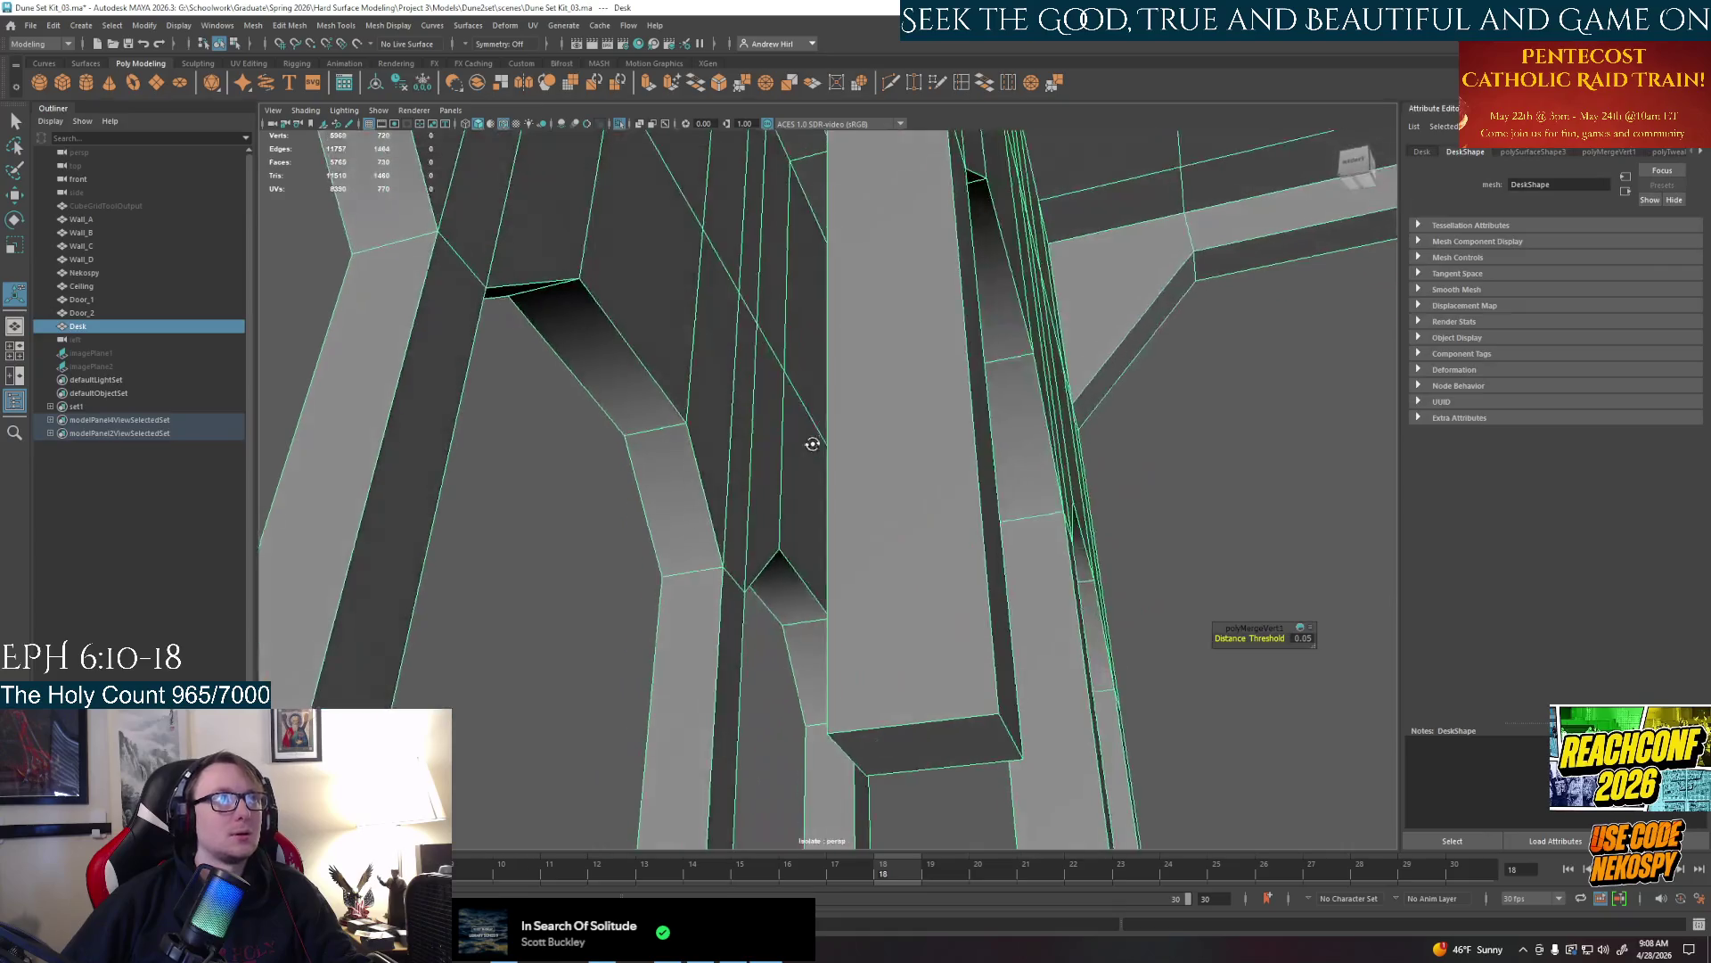
{"action": "left_click", "coordinate": [963, 82]}
{"action": "middle_click_drag", "start_coordinate": [936, 402], "coordinate": [782, 367], "text": "alt"}
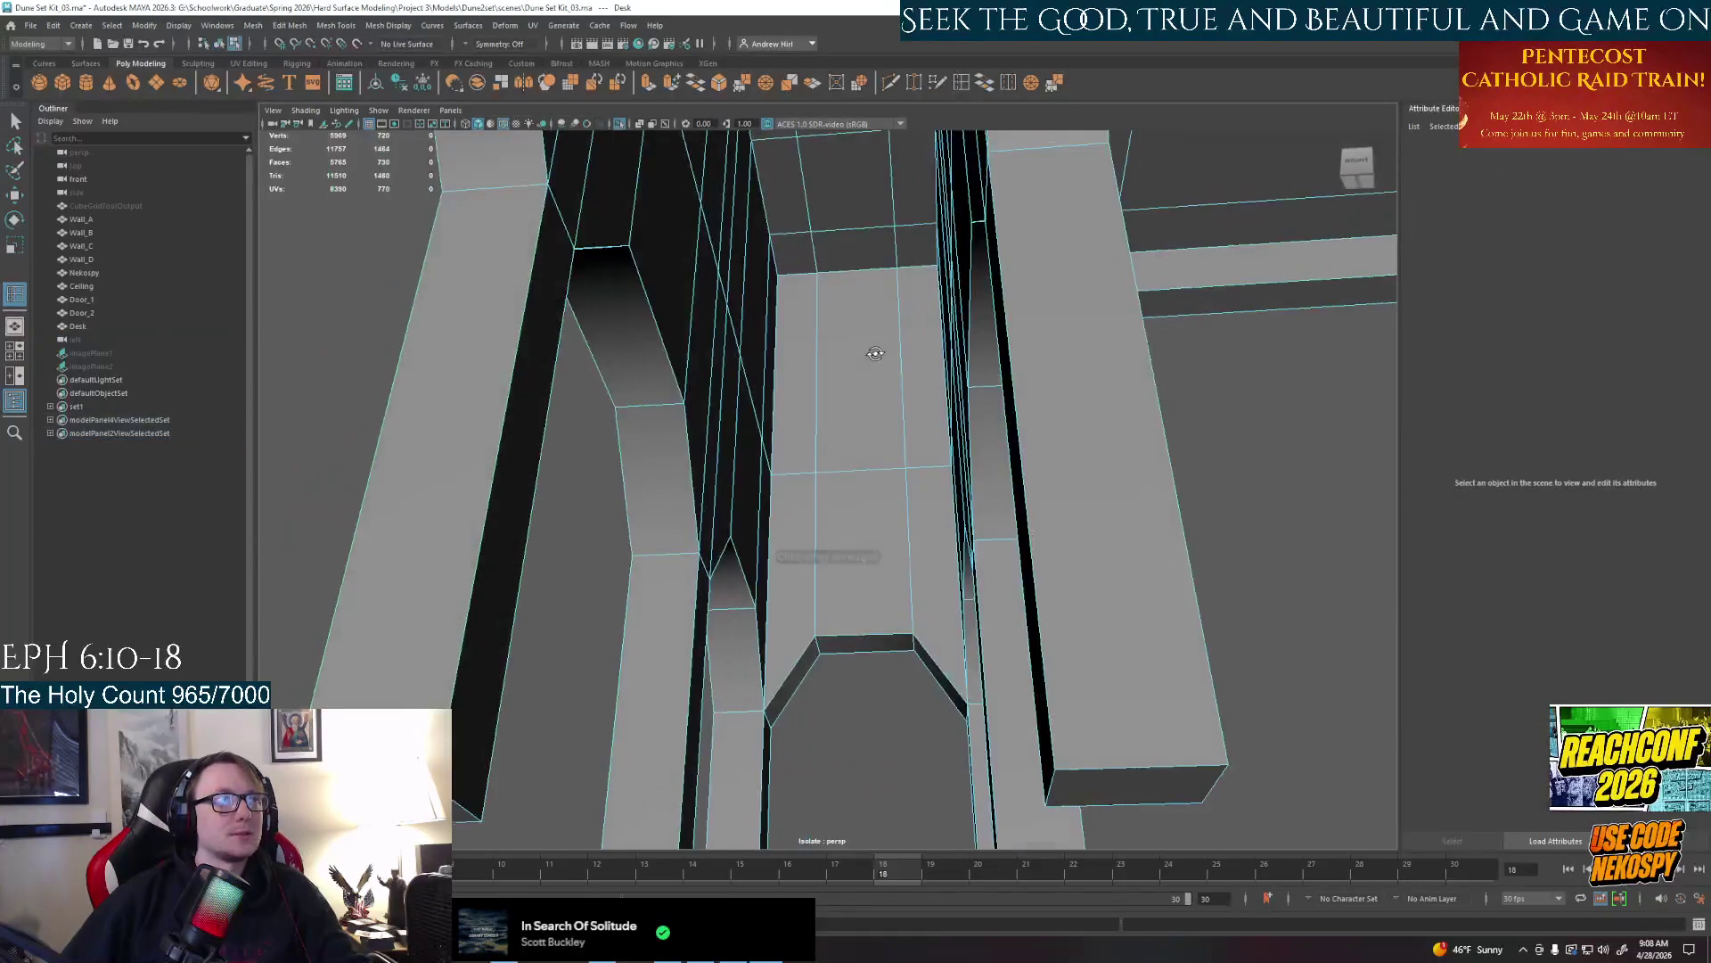
Insert another edge loop on the inner pillar and switch to face selection
{"action": "left_click", "coordinate": [774, 379]}
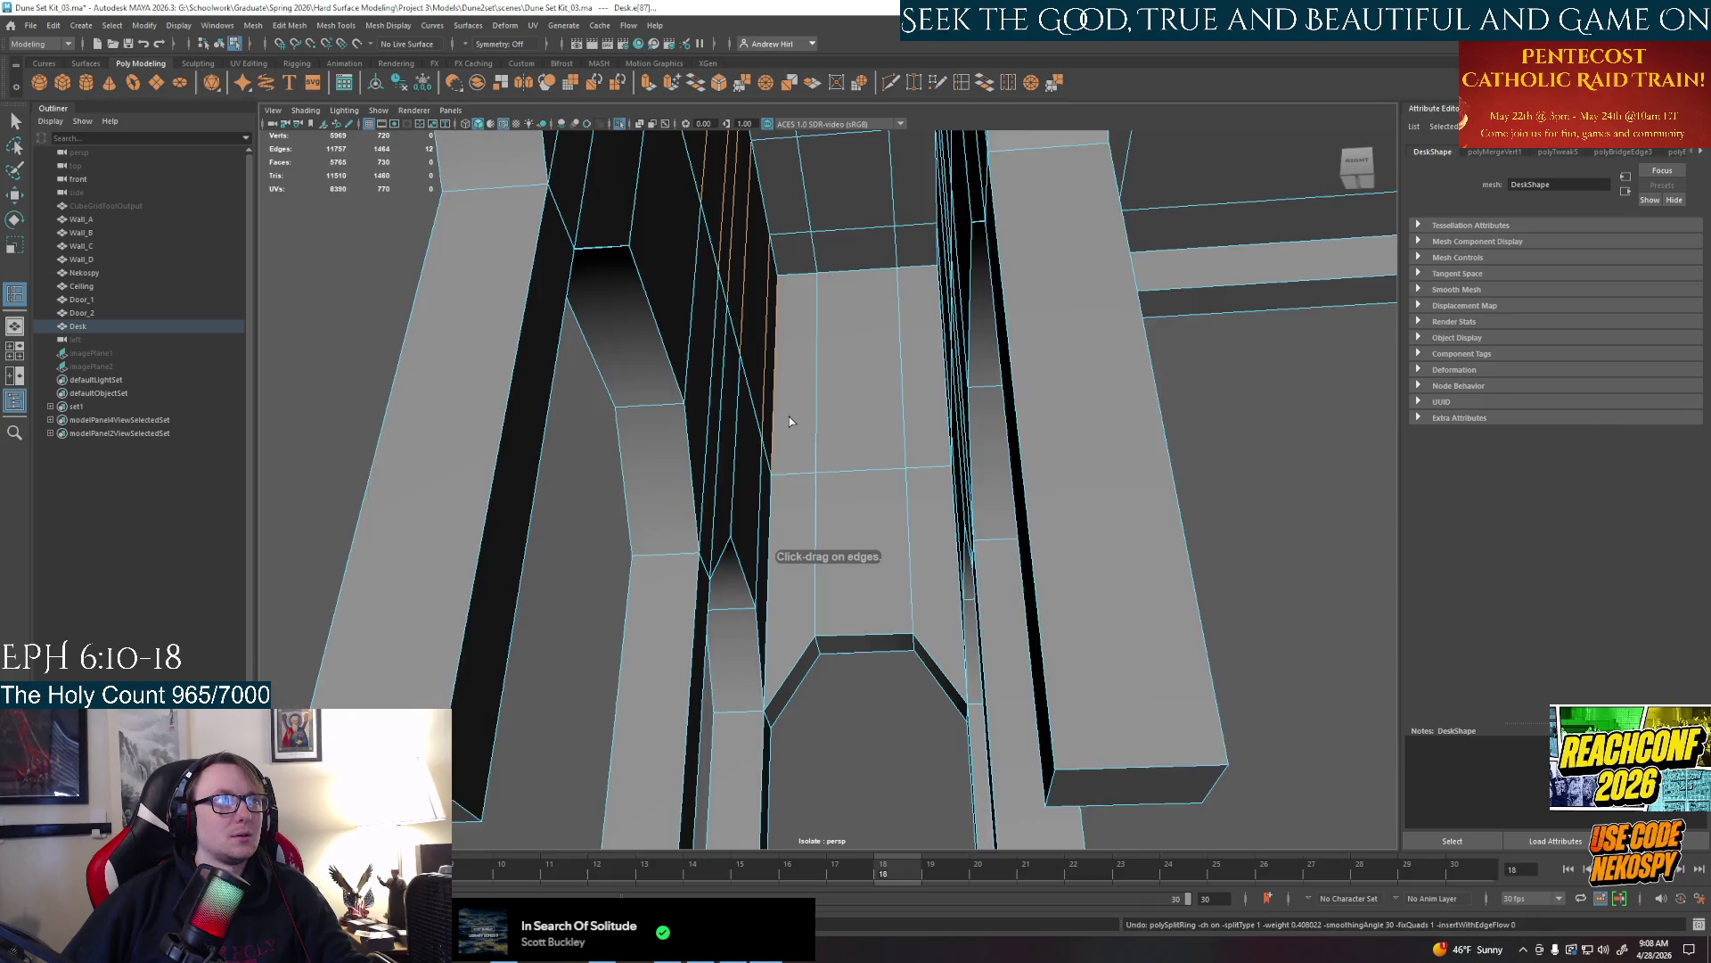
{"action": "middle_click_drag", "start_coordinate": [789, 416], "coordinate": [794, 398], "text": "alt"}
{"action": "right_click_drag", "start_coordinate": [783, 388], "coordinate": [819, 415]}
{"action": "left_click", "coordinate": [787, 450]}
Delete the three top faces and the lower face between the pillars, leaving an opening
{"action": "left_click", "coordinate": [791, 401]}
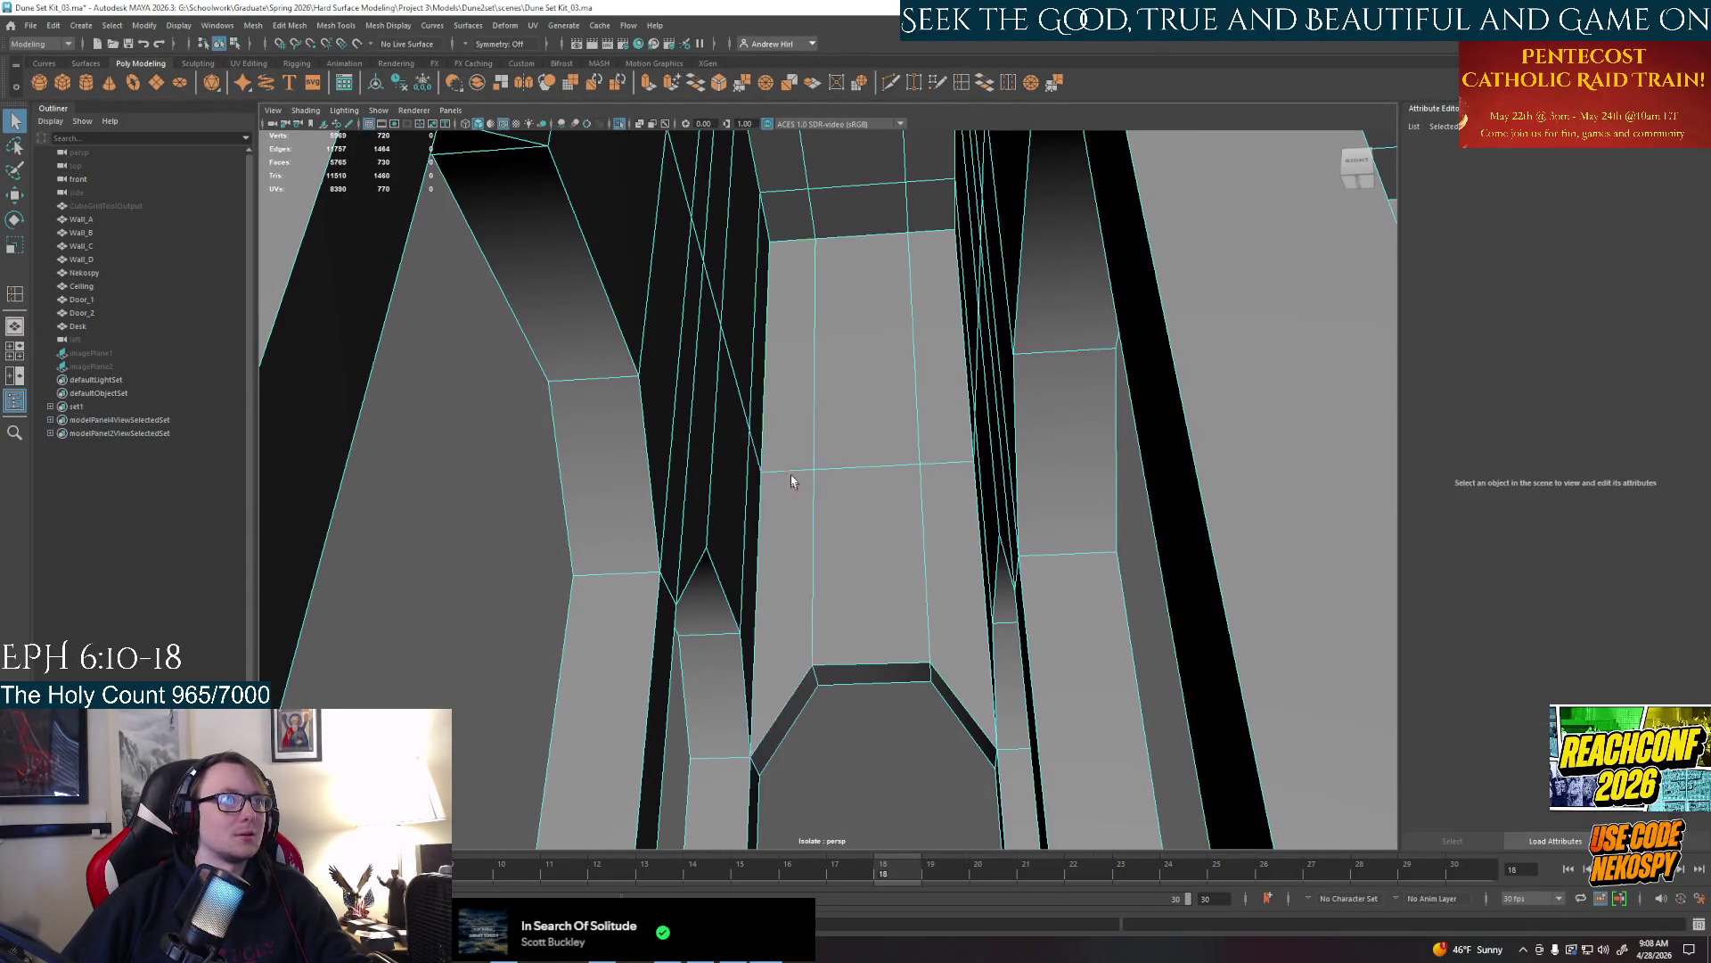
{"action": "left_click", "coordinate": [862, 349], "text": "shift"}
{"action": "left_click", "coordinate": [936, 349], "text": "shift"}
{"action": "left_click", "coordinate": [866, 509], "text": "shift"}
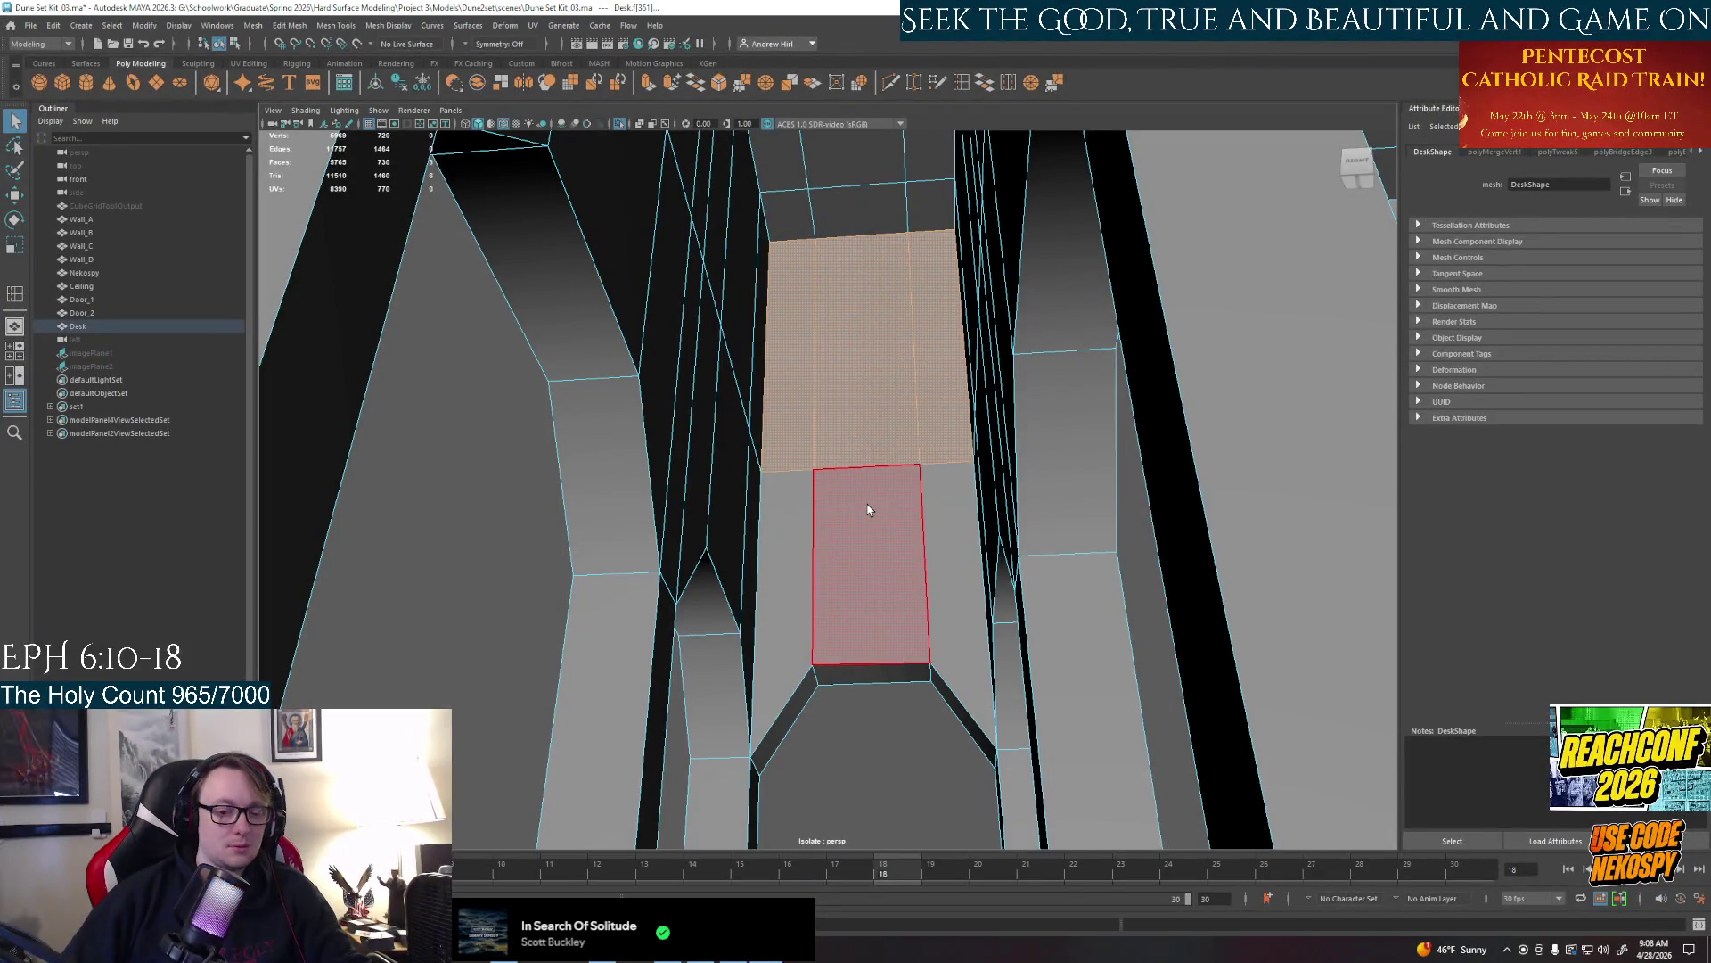
{"action": "key", "text": "Delete"}
{"action": "mouse_move", "coordinate": [867, 509]}
{"action": "left_mouse_down", "text": "alt"}
{"action": "mouse_move", "coordinate": [803, 508]}
{"action": "mouse_move", "coordinate": [863, 509]}
{"action": "left_mouse_up", "text": "alt"}
Bridge the opening's border edges into new connecting faces
{"action": "right_click_drag", "start_coordinate": [818, 528], "coordinate": [821, 555]}
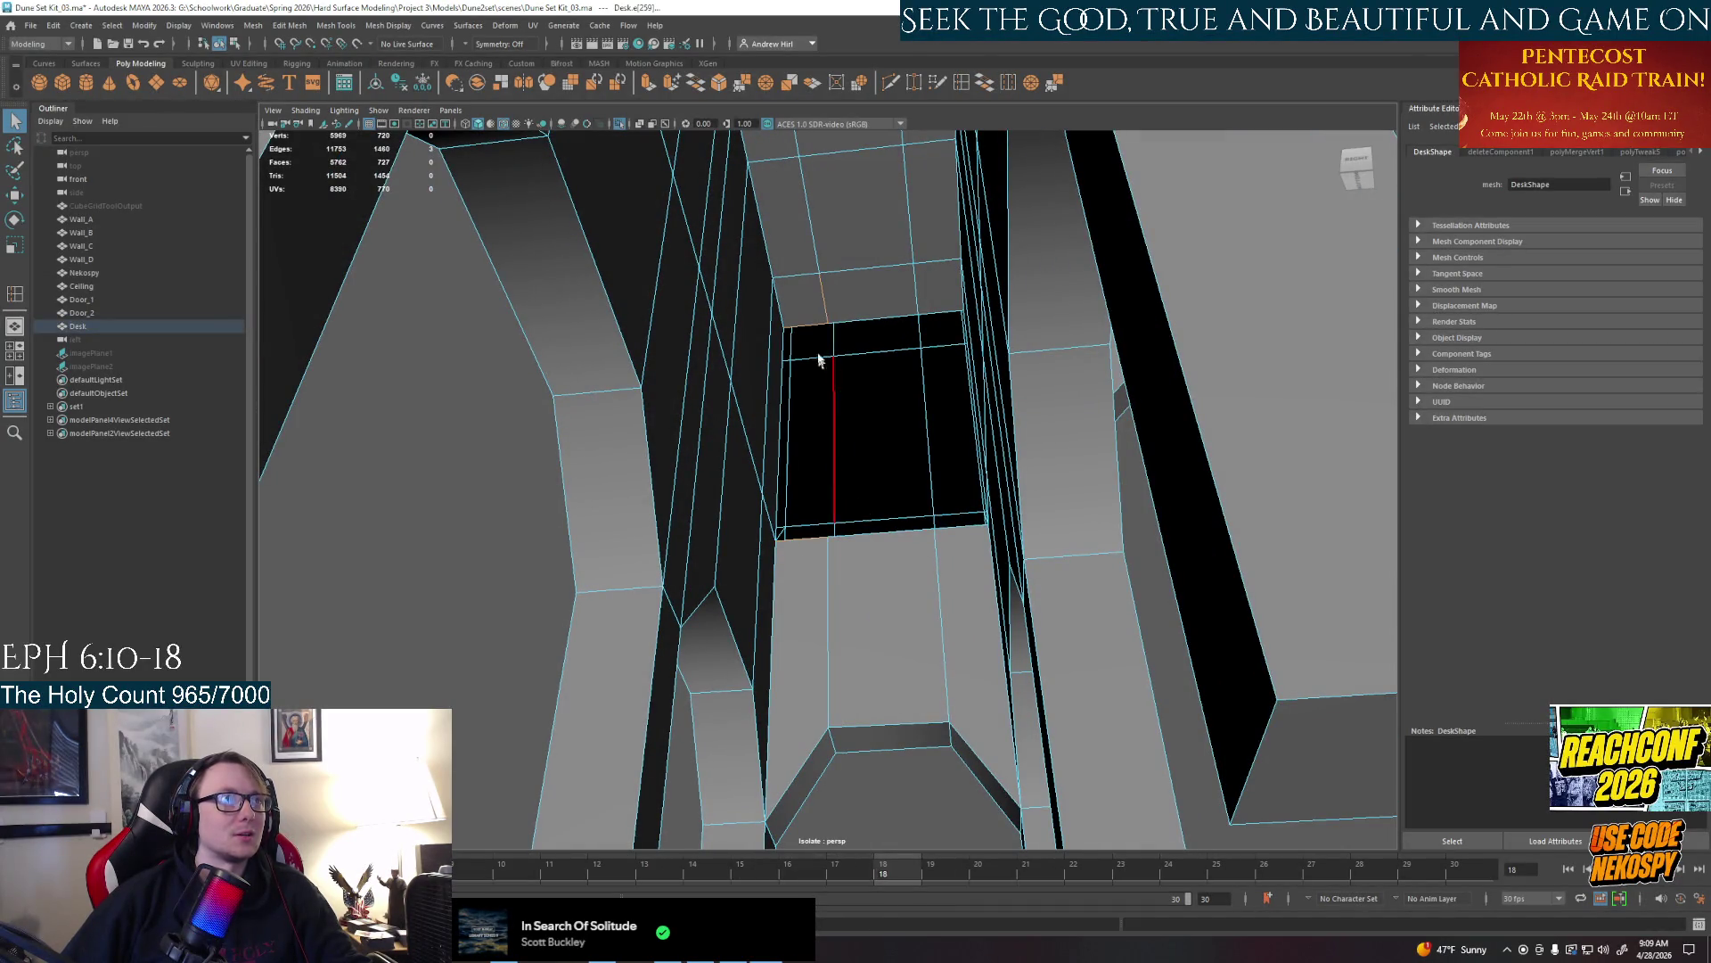
{"action": "left_click", "coordinate": [984, 83]}
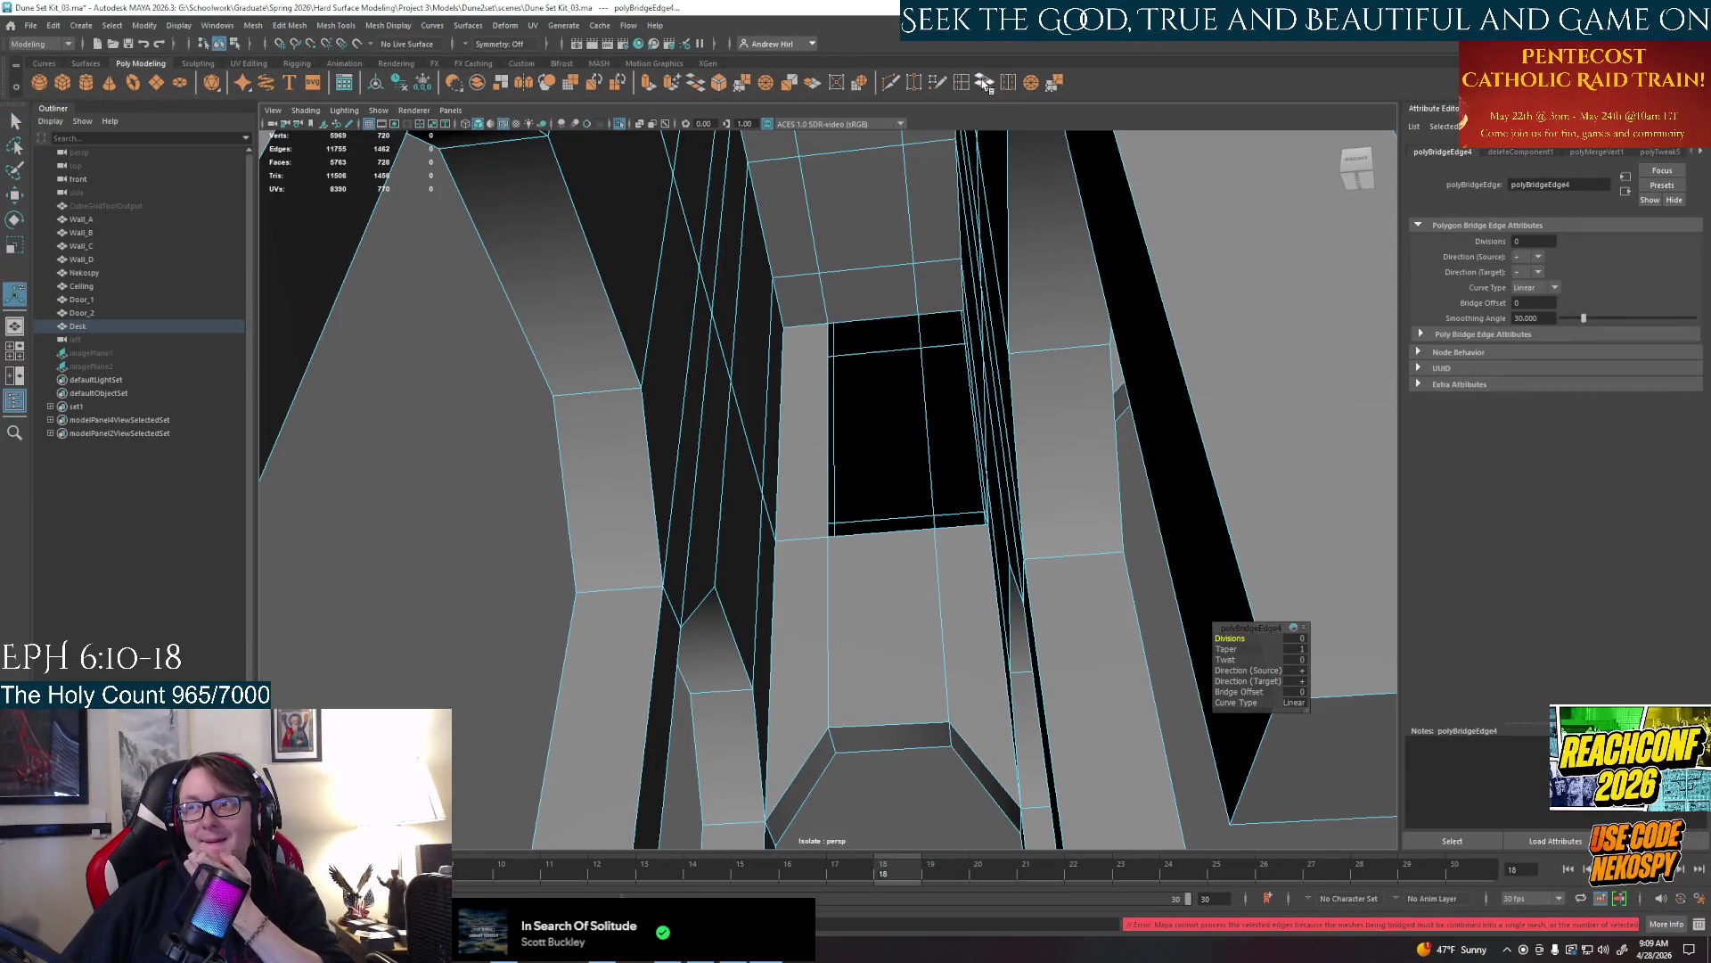
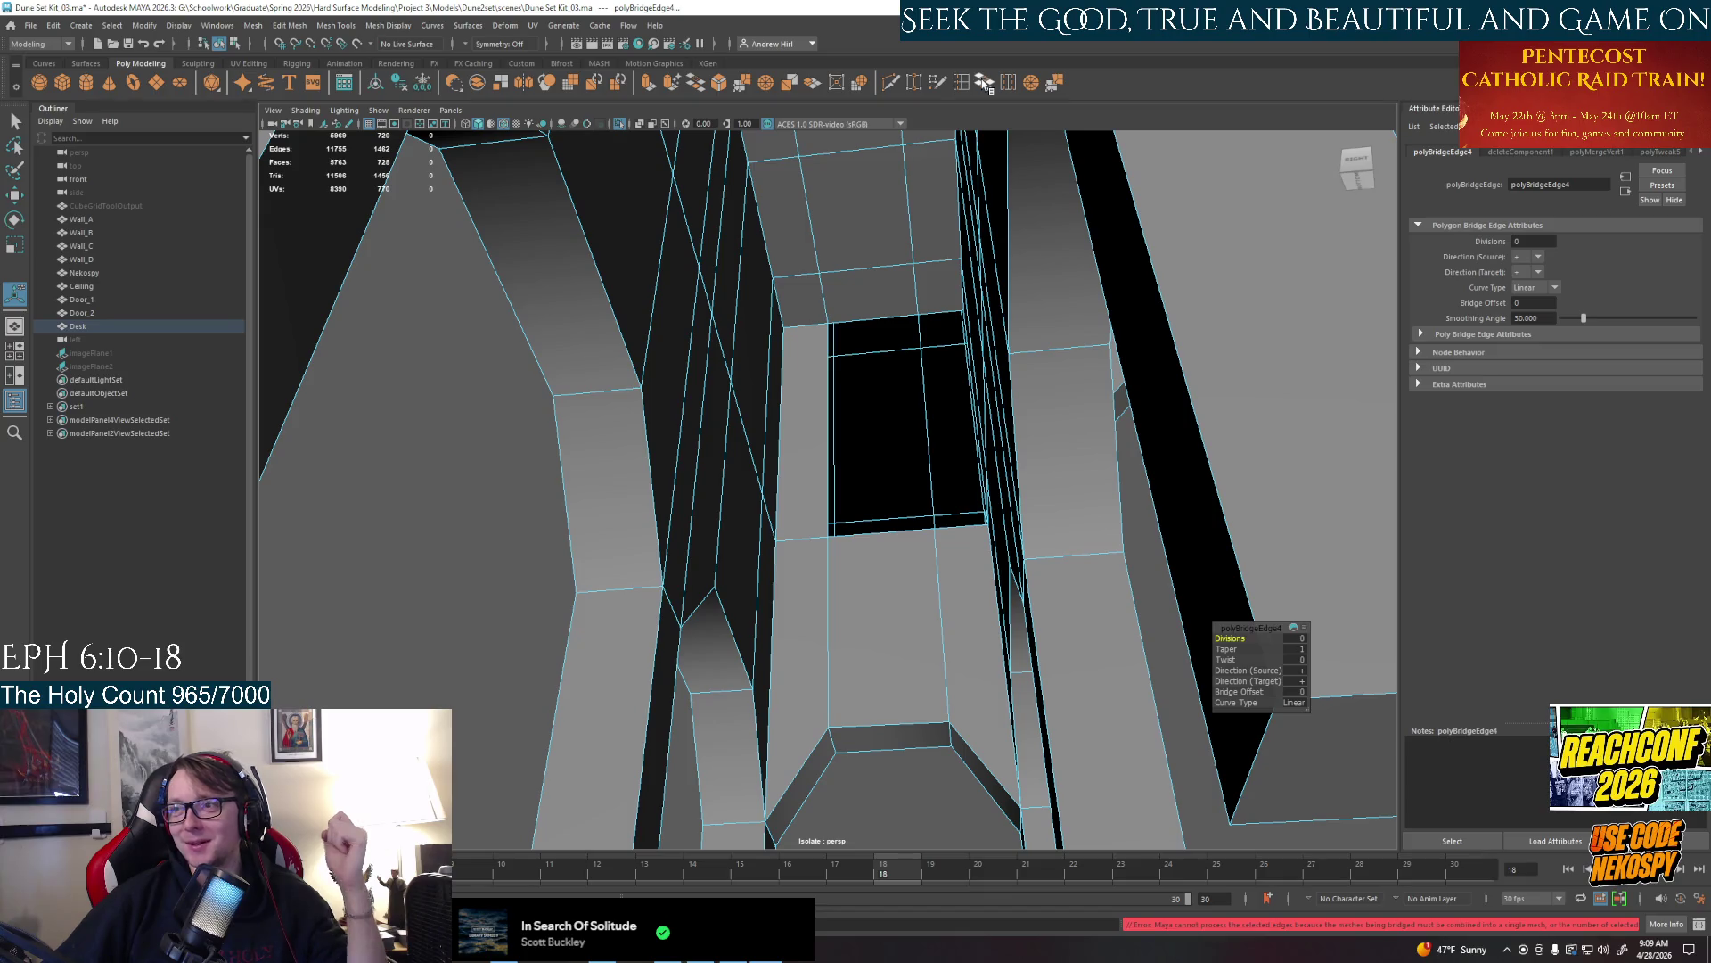
Bridge the black panel openings on the desk underside closed across their border edges
{"action": "left_click", "coordinate": [905, 528]}
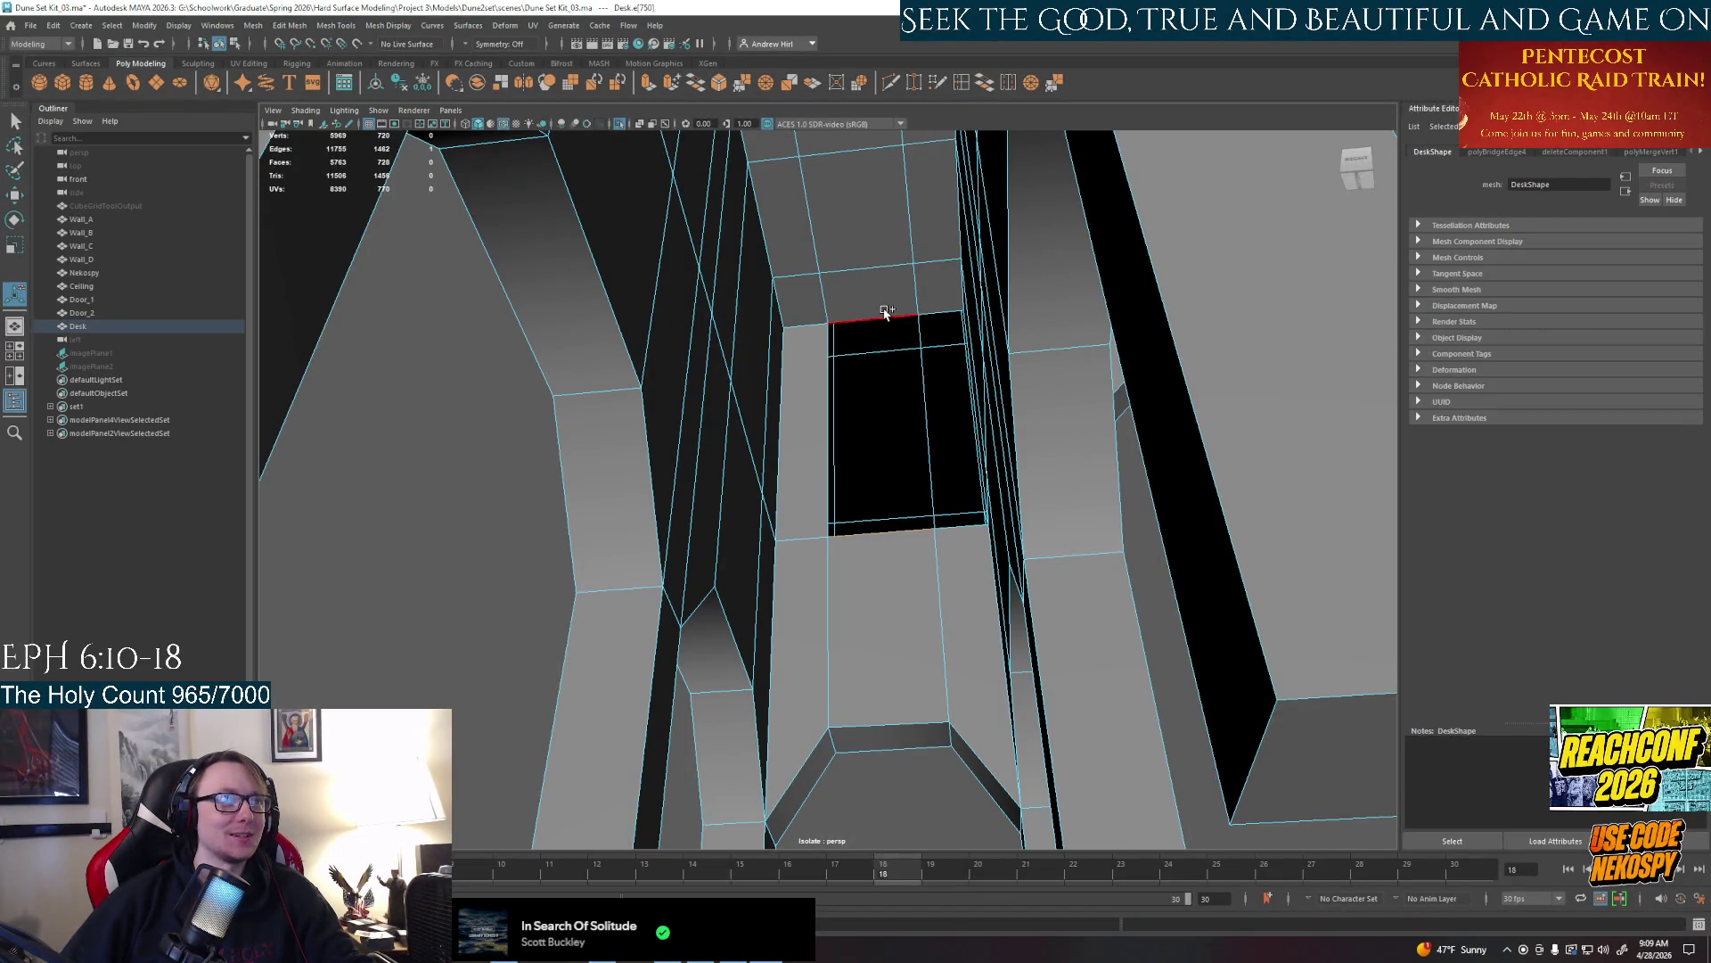
{"action": "left_click_drag", "start_coordinate": [976, 119], "coordinate": [923, 361], "text": "alt"}
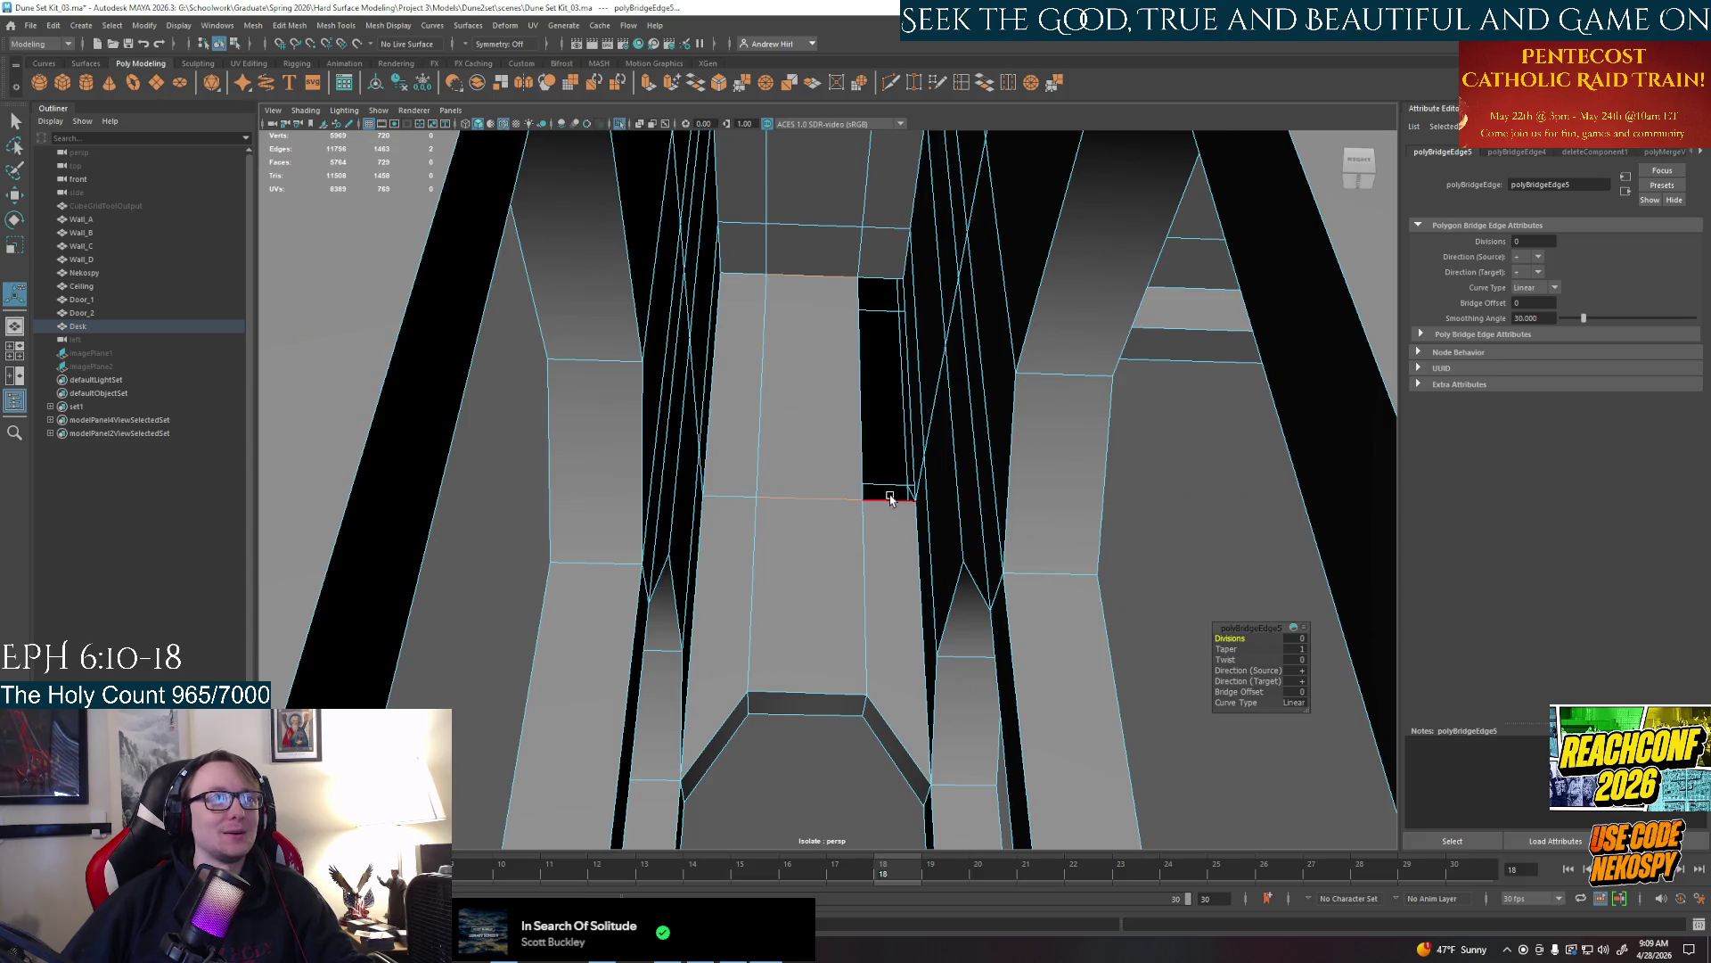
{"action": "left_click", "coordinate": [1010, 83]}
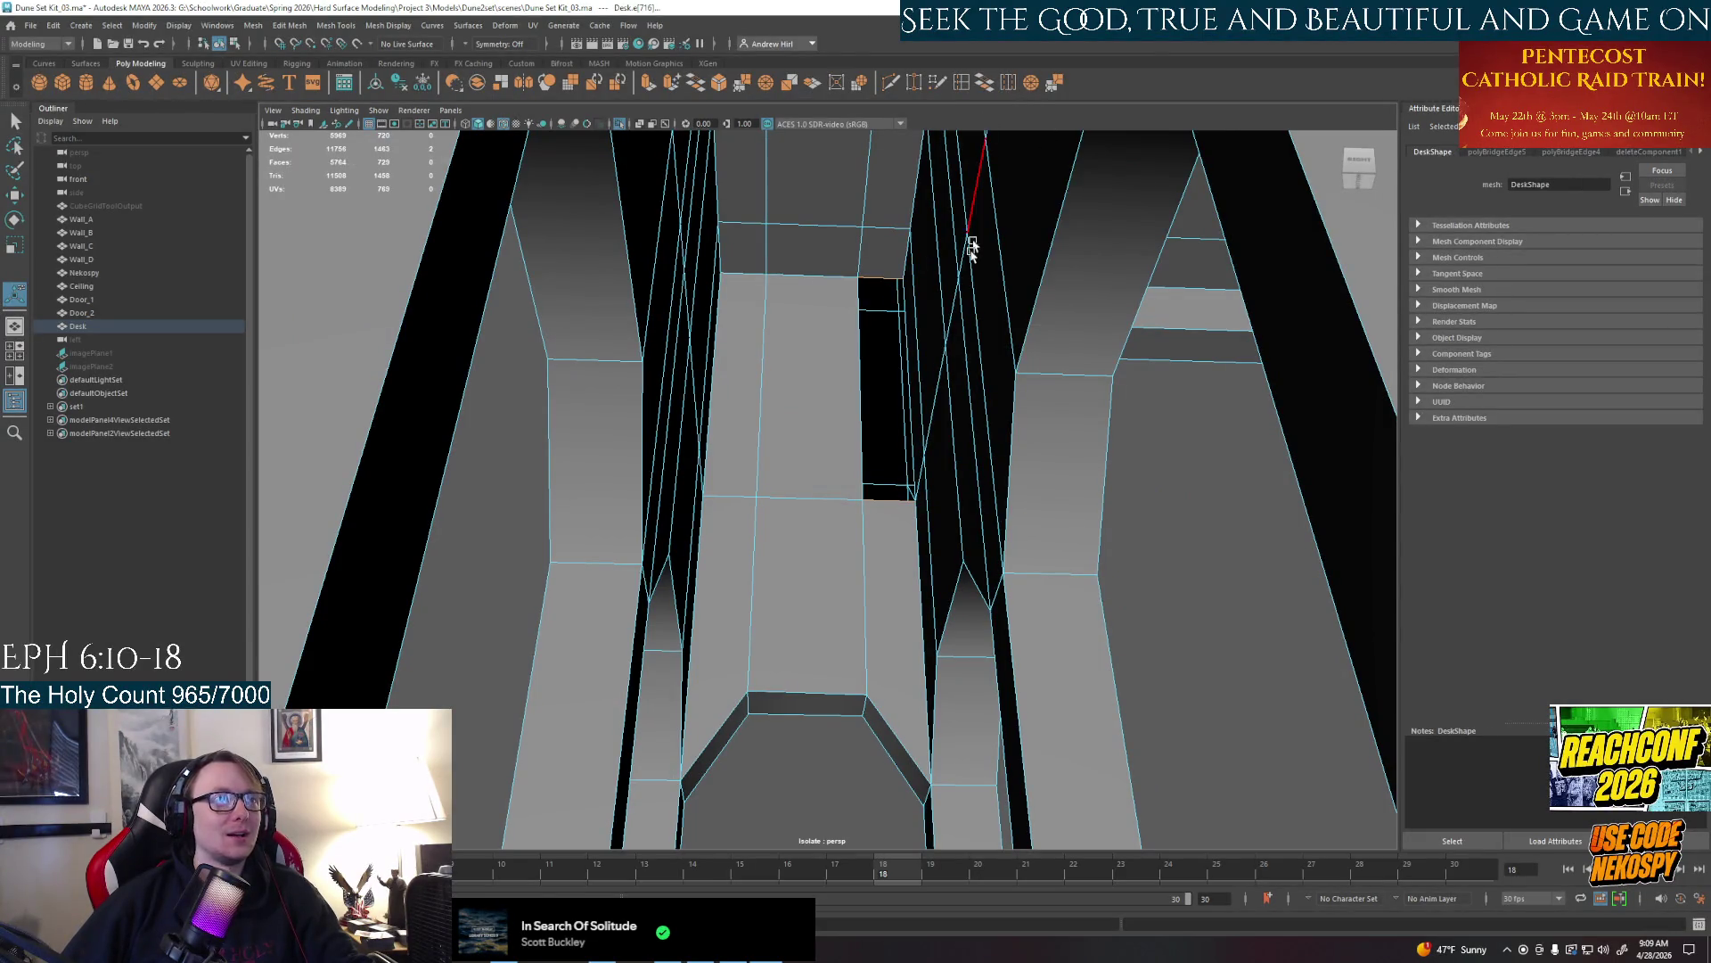
{"action": "left_click_drag", "start_coordinate": [990, 201], "coordinate": [921, 355], "text": "alt"}
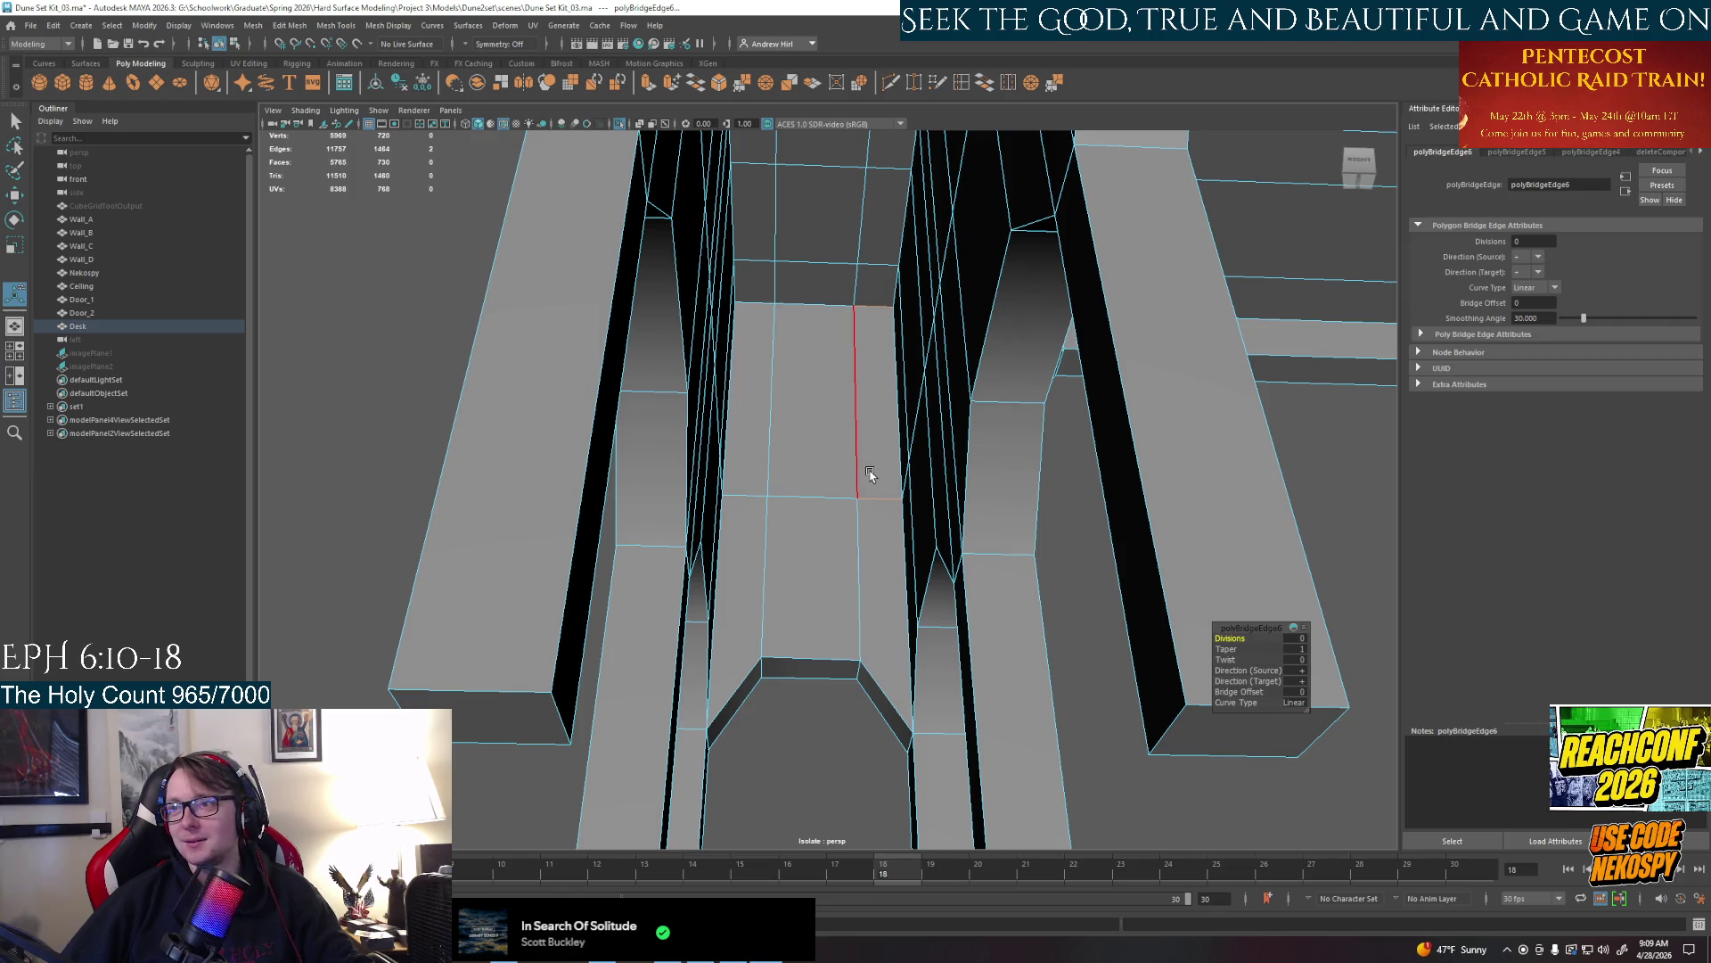
{"action": "mouse_move", "coordinate": [869, 471]}
{"action": "left_mouse_down", "text": "alt"}
{"action": "mouse_move", "coordinate": [648, 474]}
{"action": "mouse_move", "coordinate": [870, 441]}
{"action": "left_mouse_up", "text": "alt"}
Delete a face to open a hole, then bridge its left column closed
{"action": "right_click", "coordinate": [770, 499]}
{"action": "key", "text": "Delete"}
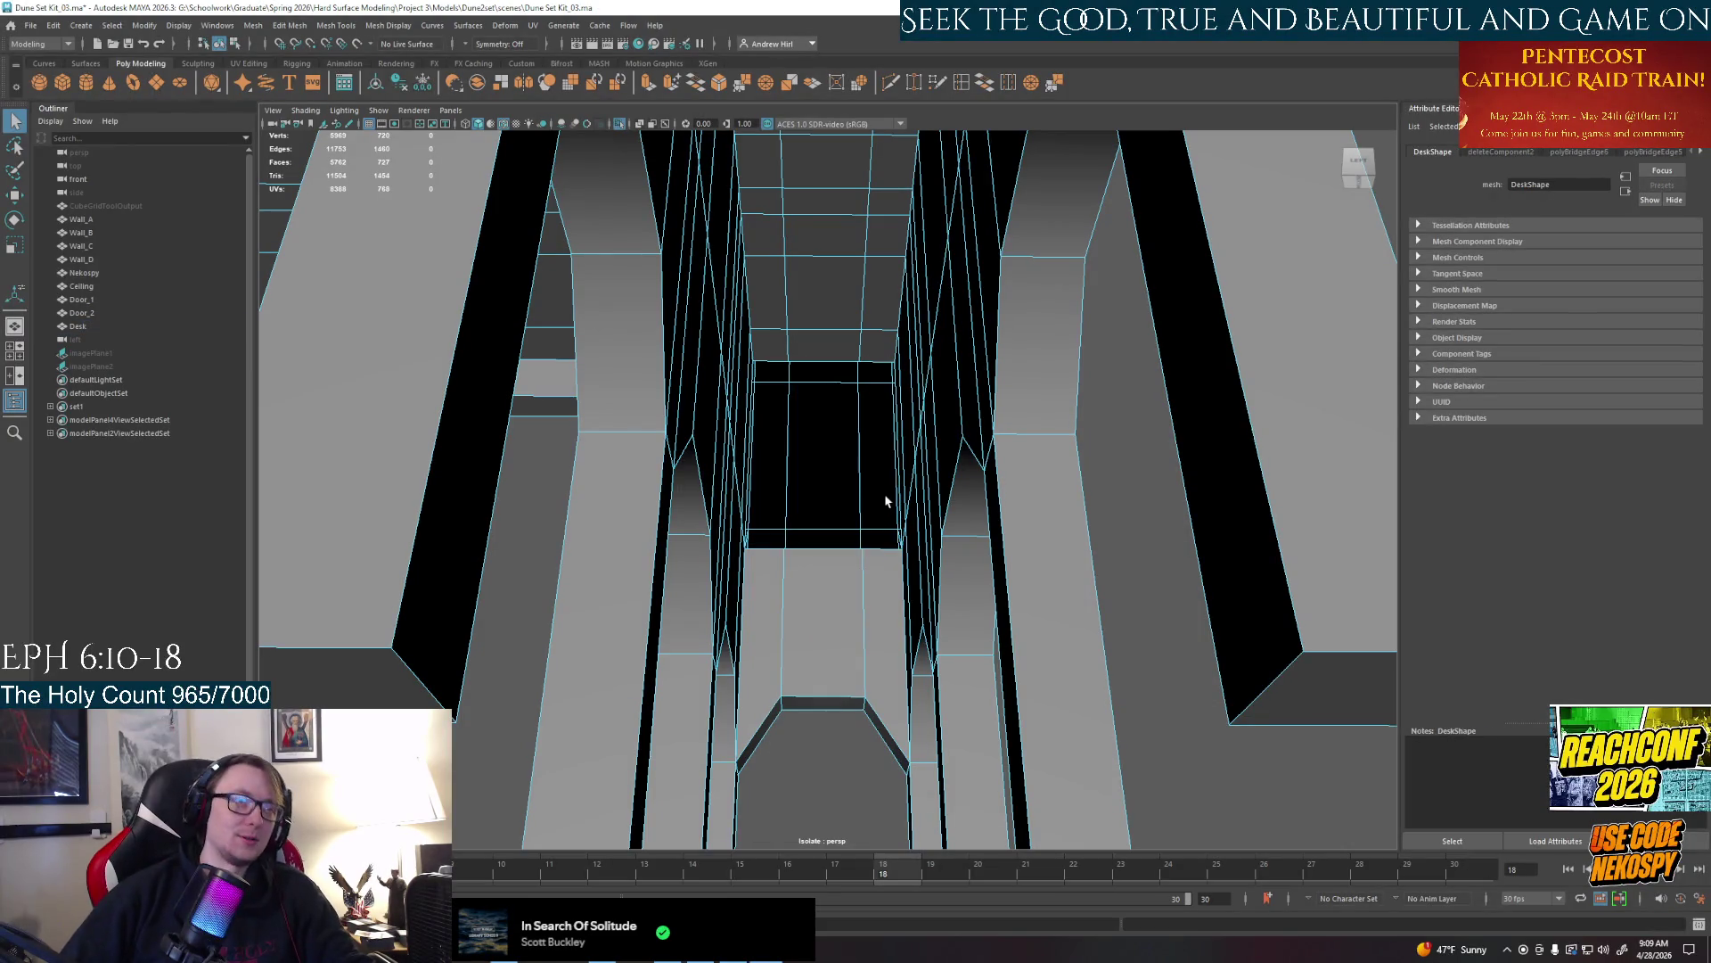
{"action": "left_click_drag", "start_coordinate": [897, 498], "coordinate": [870, 444], "text": "alt"}
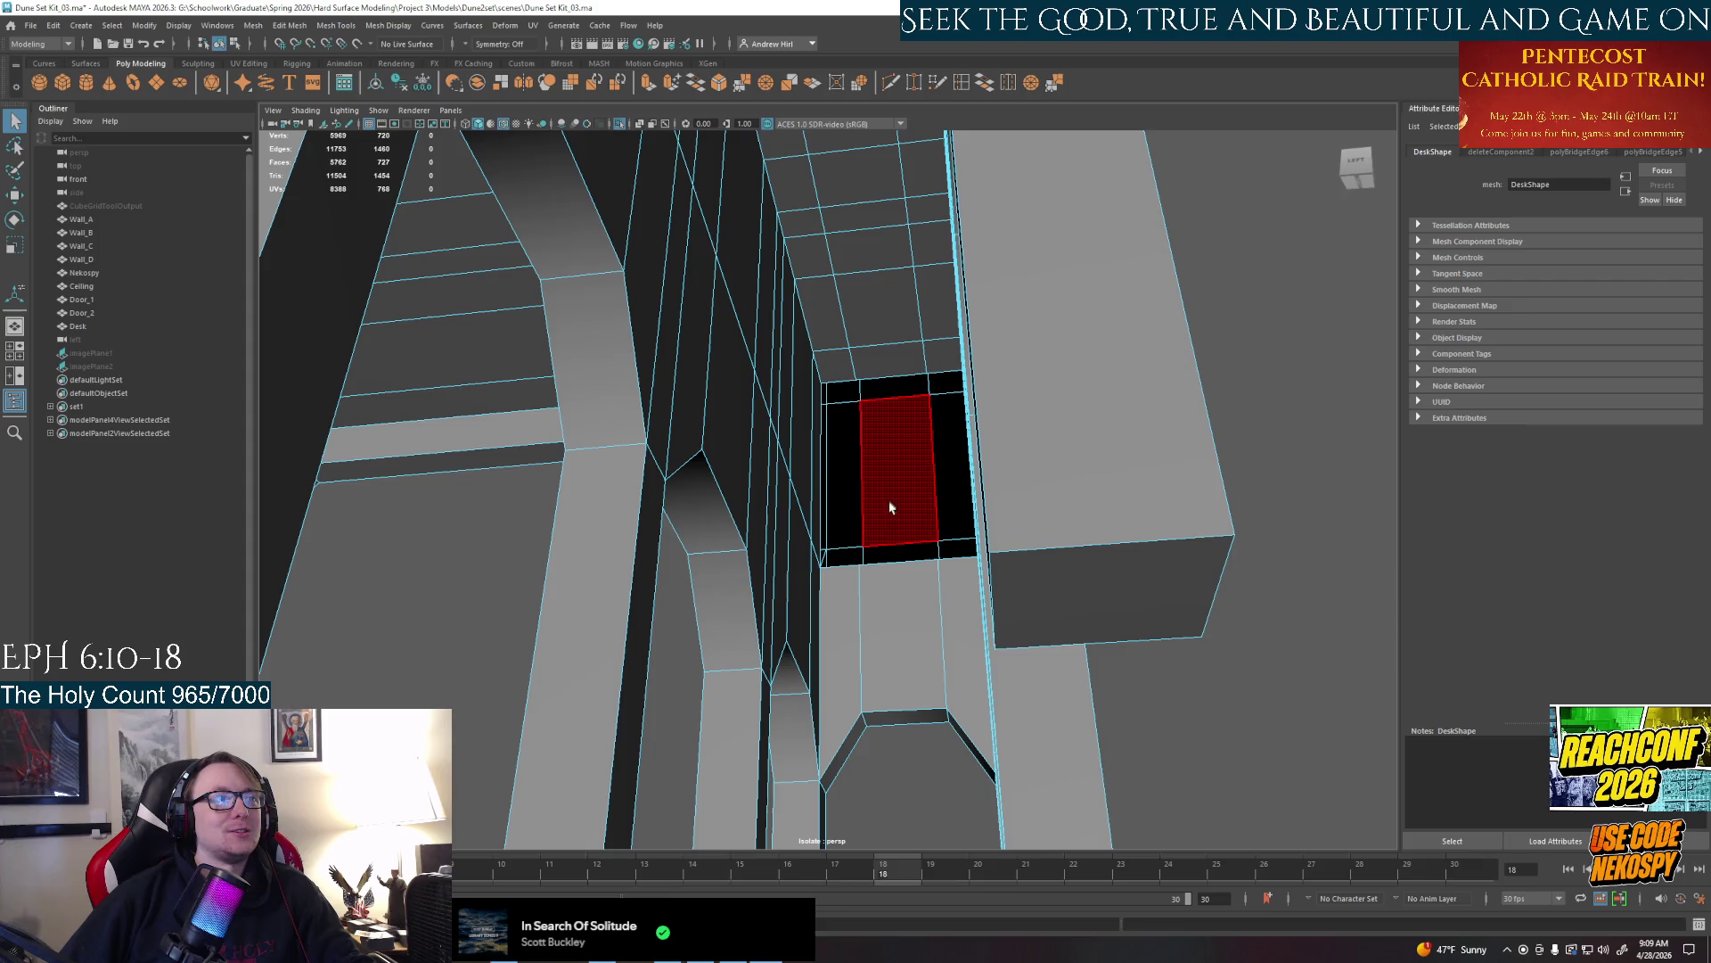
{"action": "right_click", "coordinate": [856, 529]}
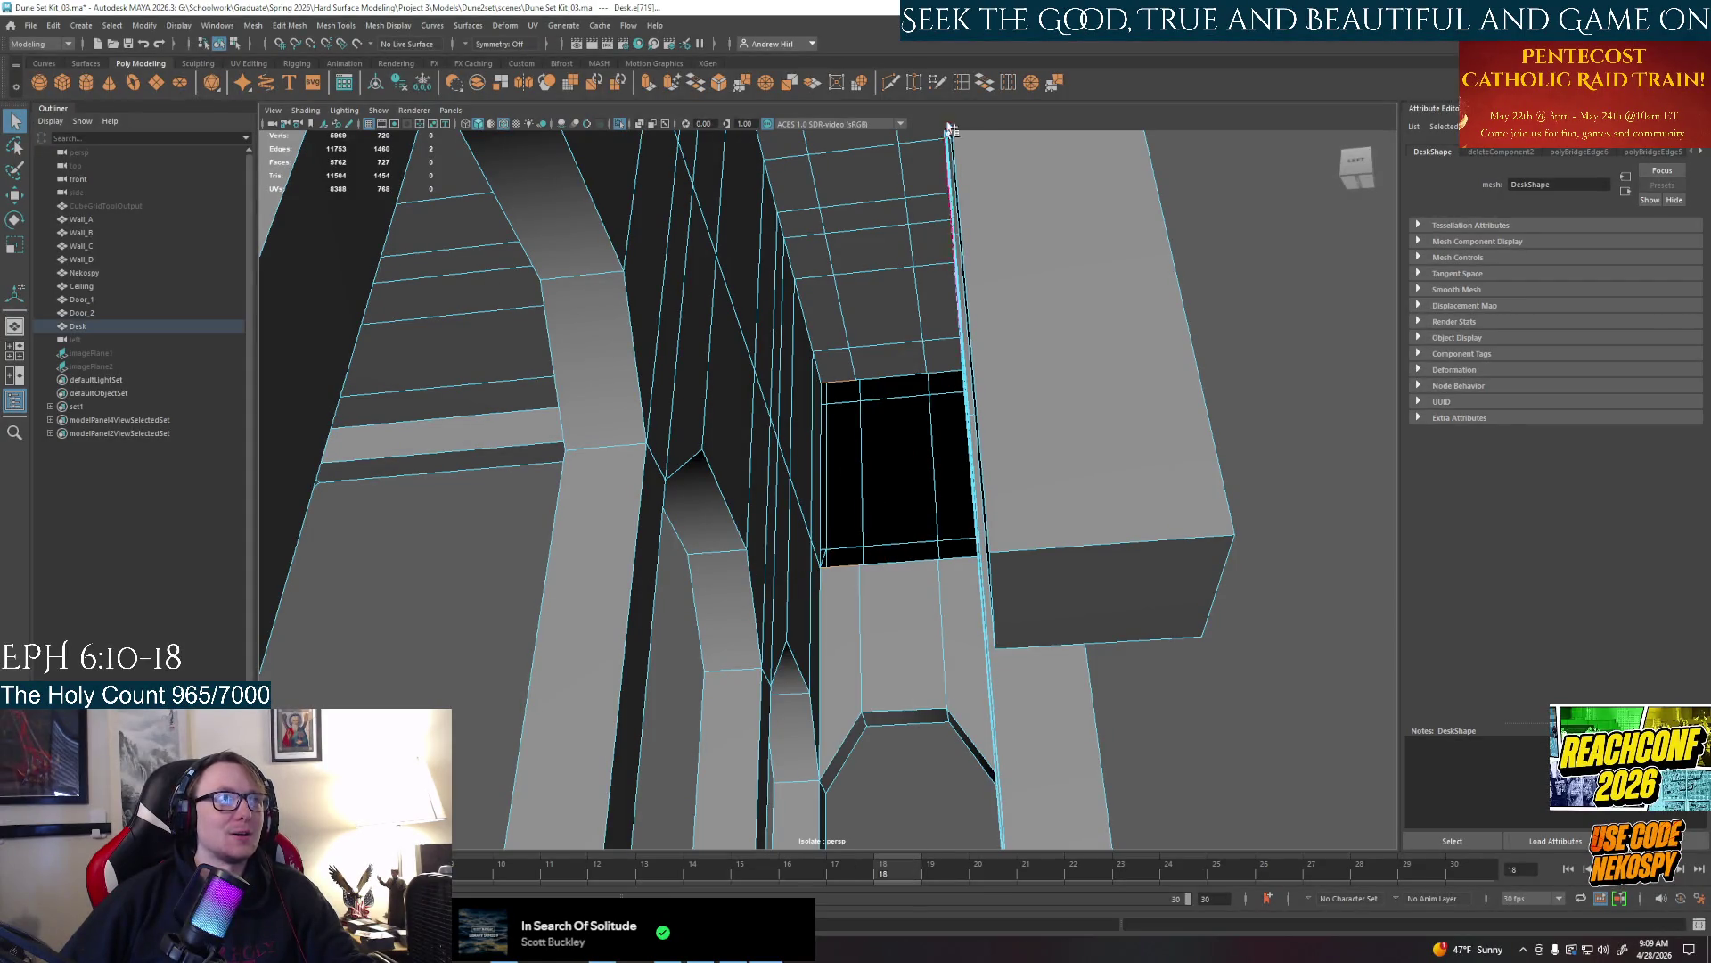
{"action": "left_click", "coordinate": [997, 83]}
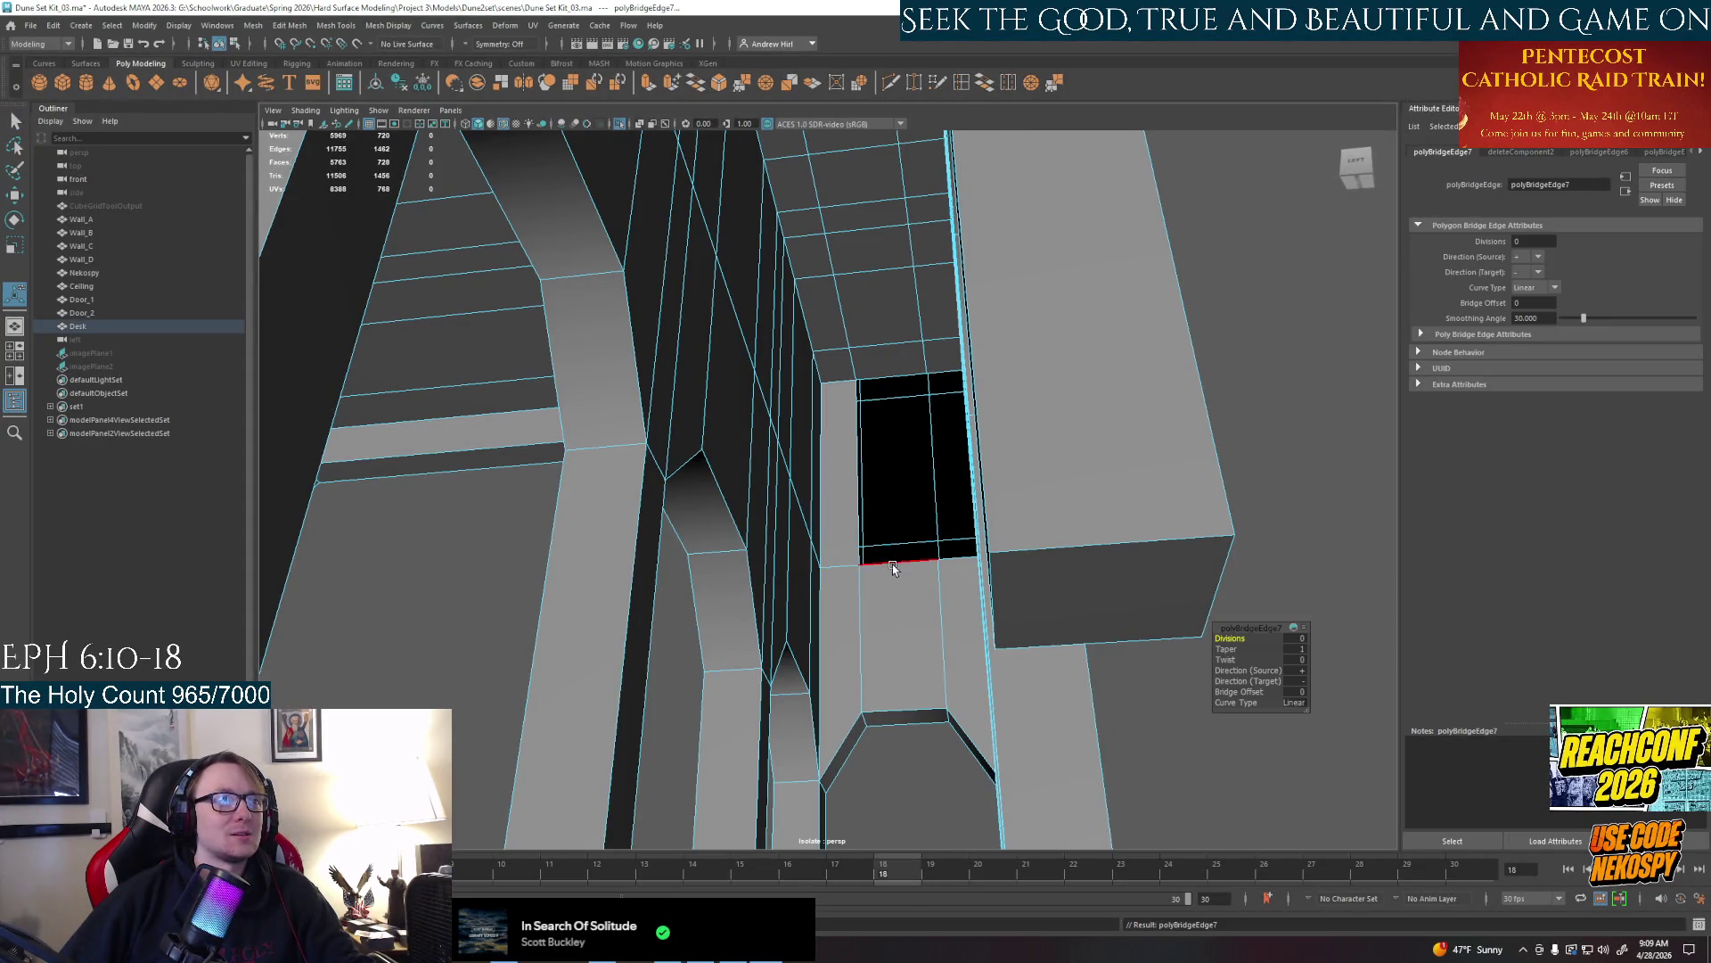
{"action": "left_click", "coordinate": [905, 409], "text": "shift"}
{"action": "left_click_drag", "start_coordinate": [906, 441], "coordinate": [936, 508], "text": "alt"}
Bridge the remaining hole and the next opening closed, filling them with new polygons
{"action": "left_click", "coordinate": [997, 82]}
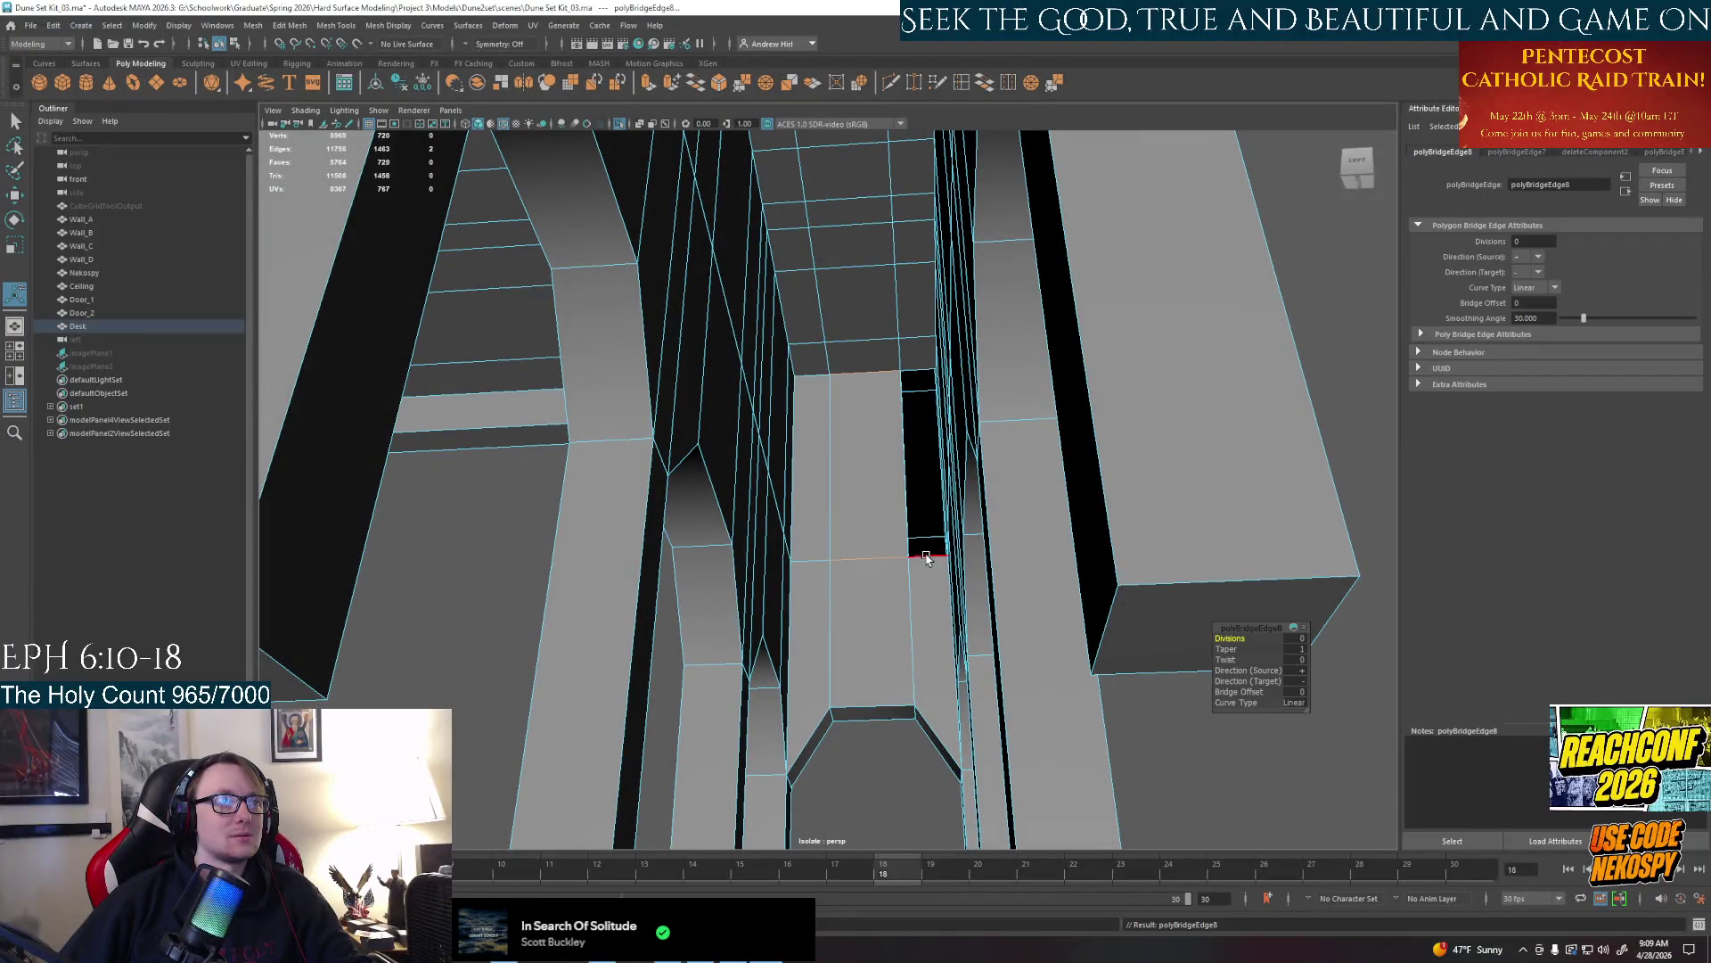
{"action": "left_click", "coordinate": [920, 378]}
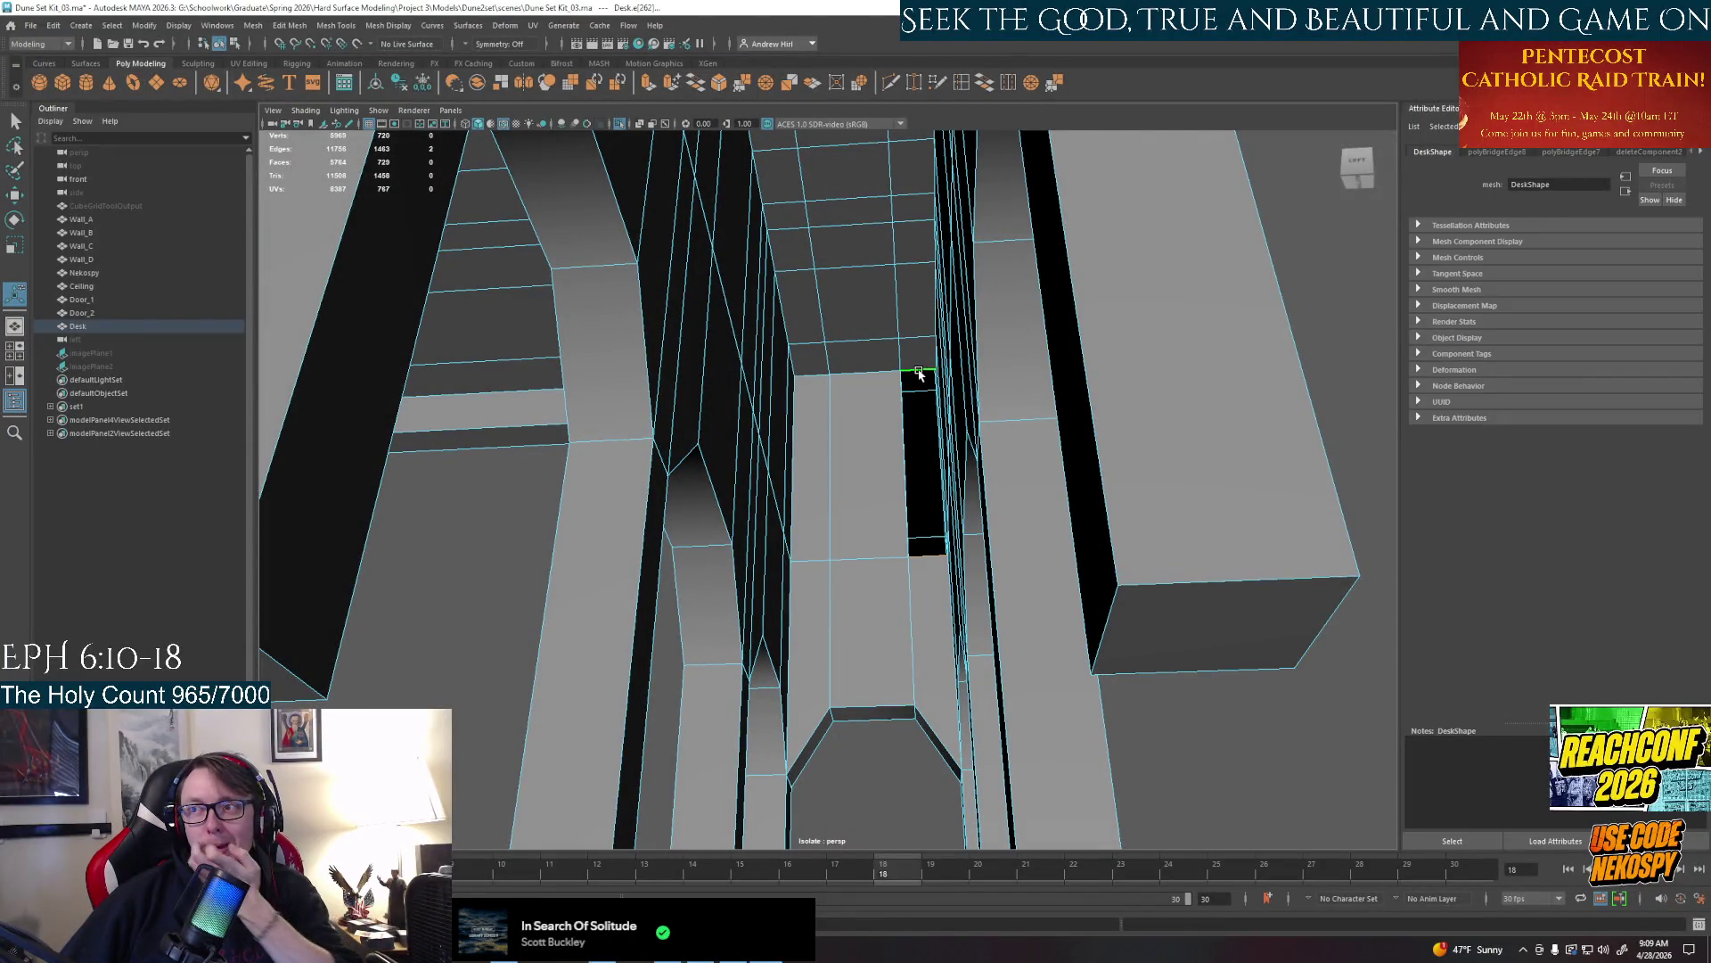
{"action": "left_click", "coordinate": [996, 204], "text": "shift"}
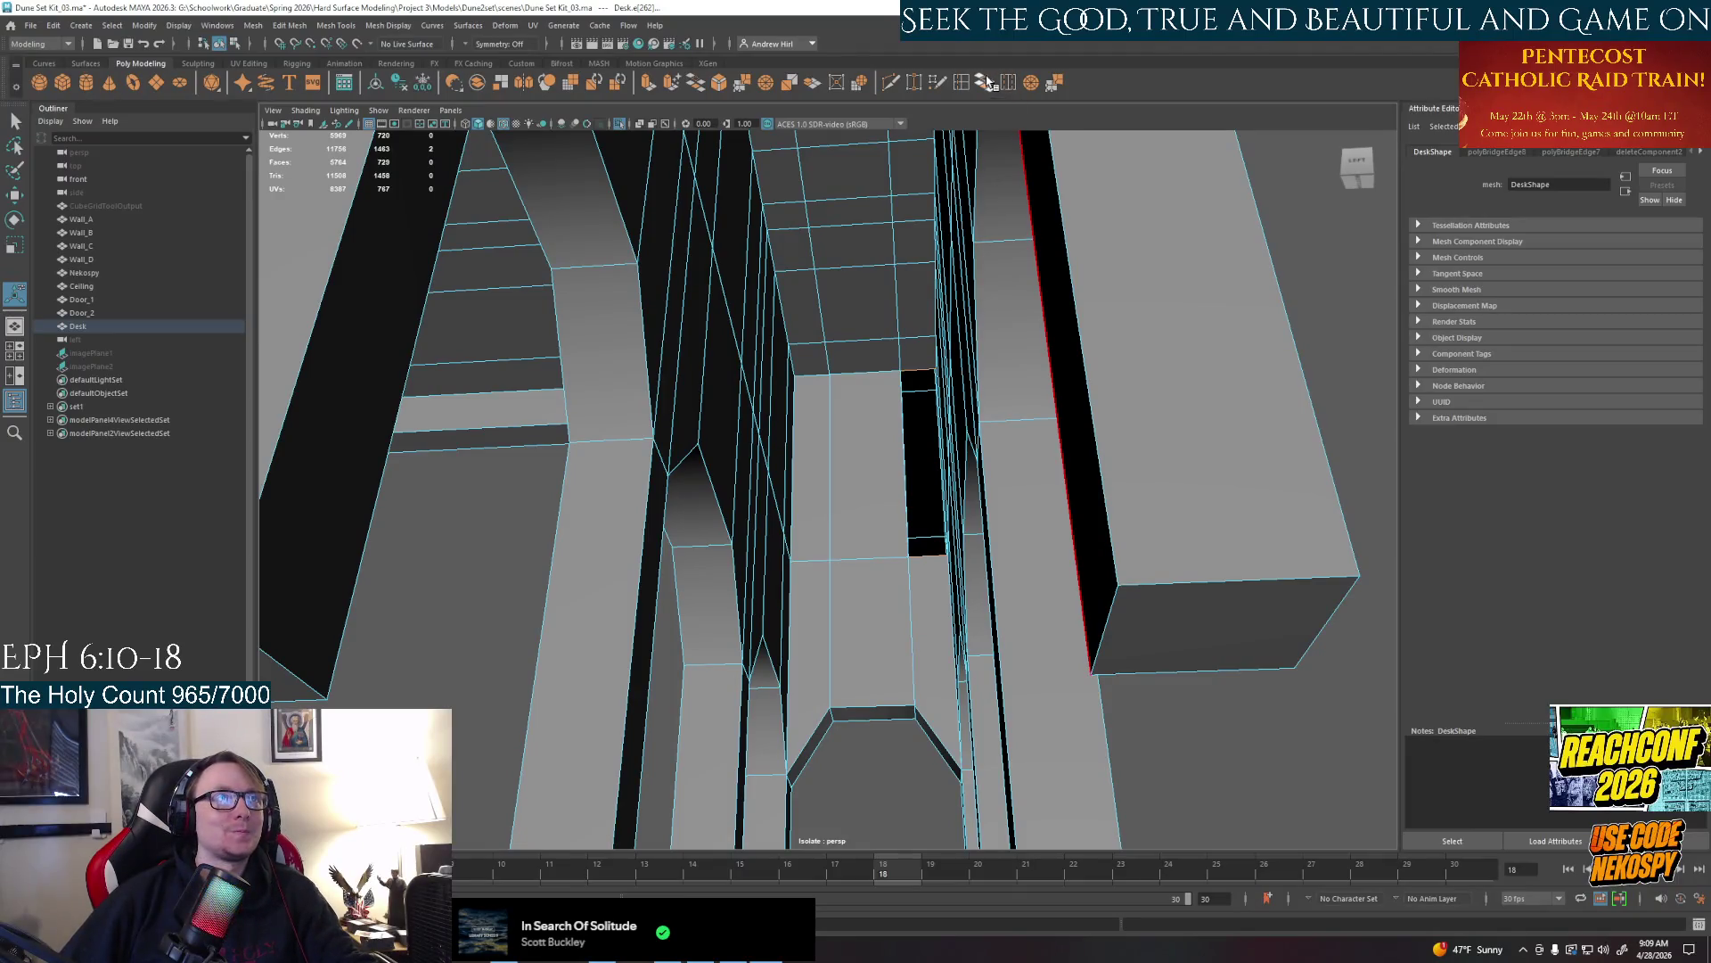
{"action": "left_click", "coordinate": [996, 82]}
{"action": "left_click", "coordinate": [957, 83]}
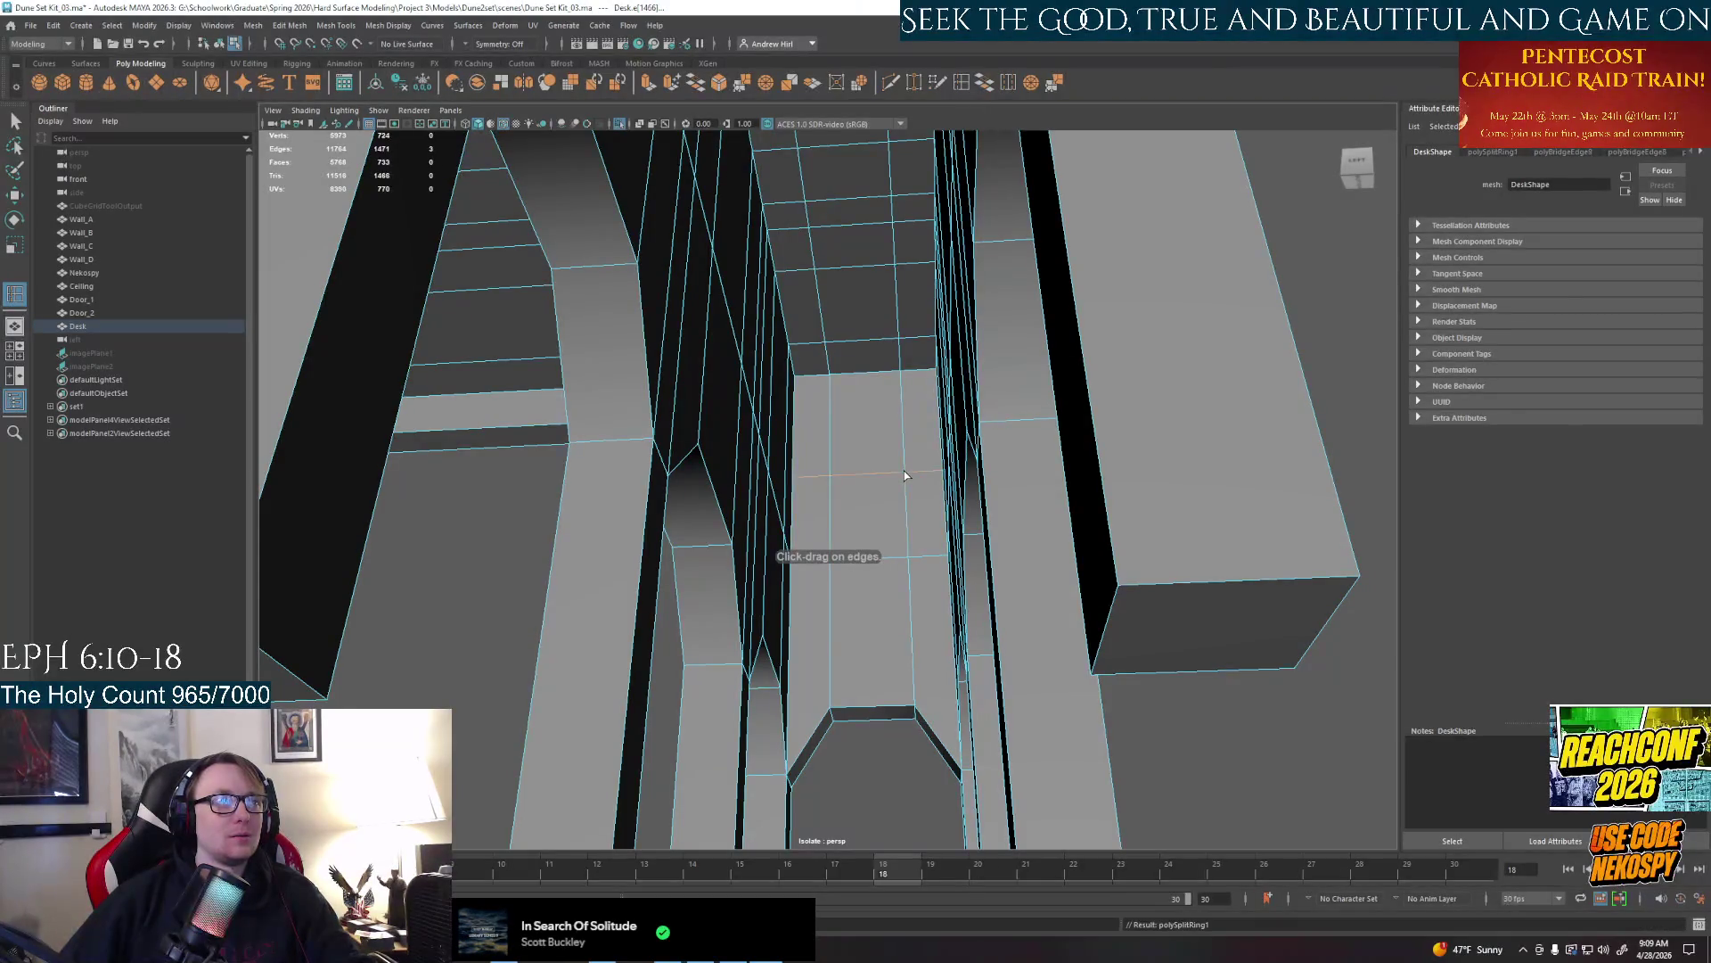
{"action": "left_click_drag", "start_coordinate": [904, 475], "coordinate": [932, 514], "text": "alt"}
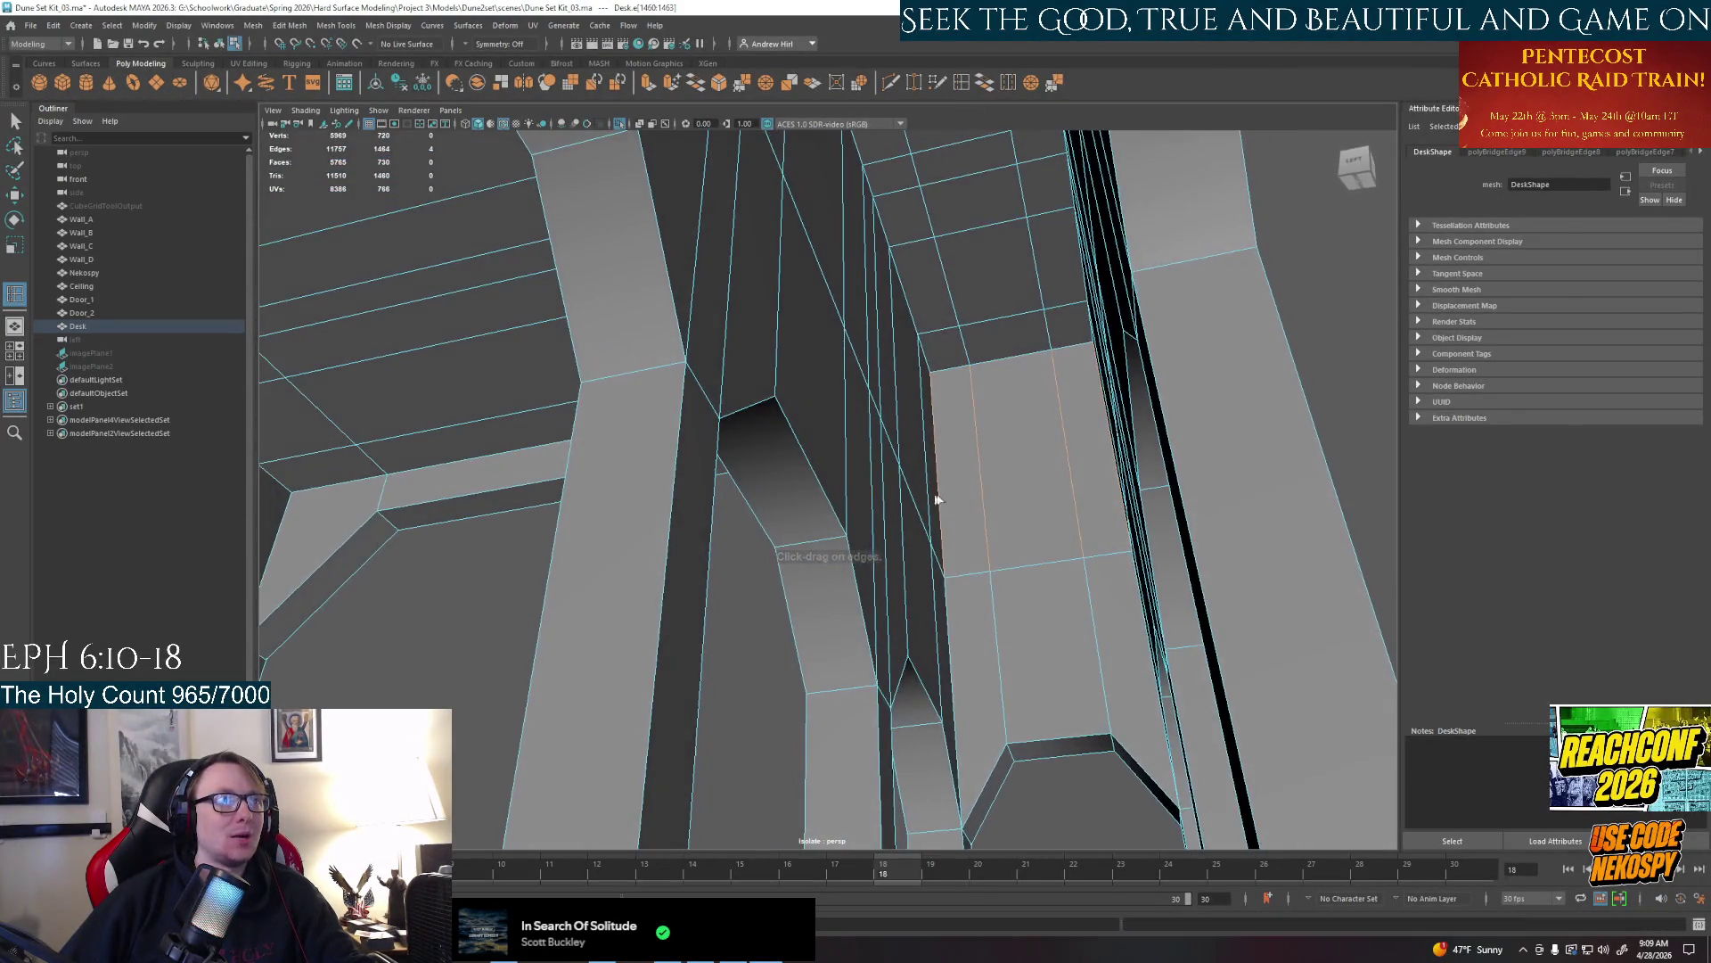
{"action": "right_click", "coordinate": [931, 515]}
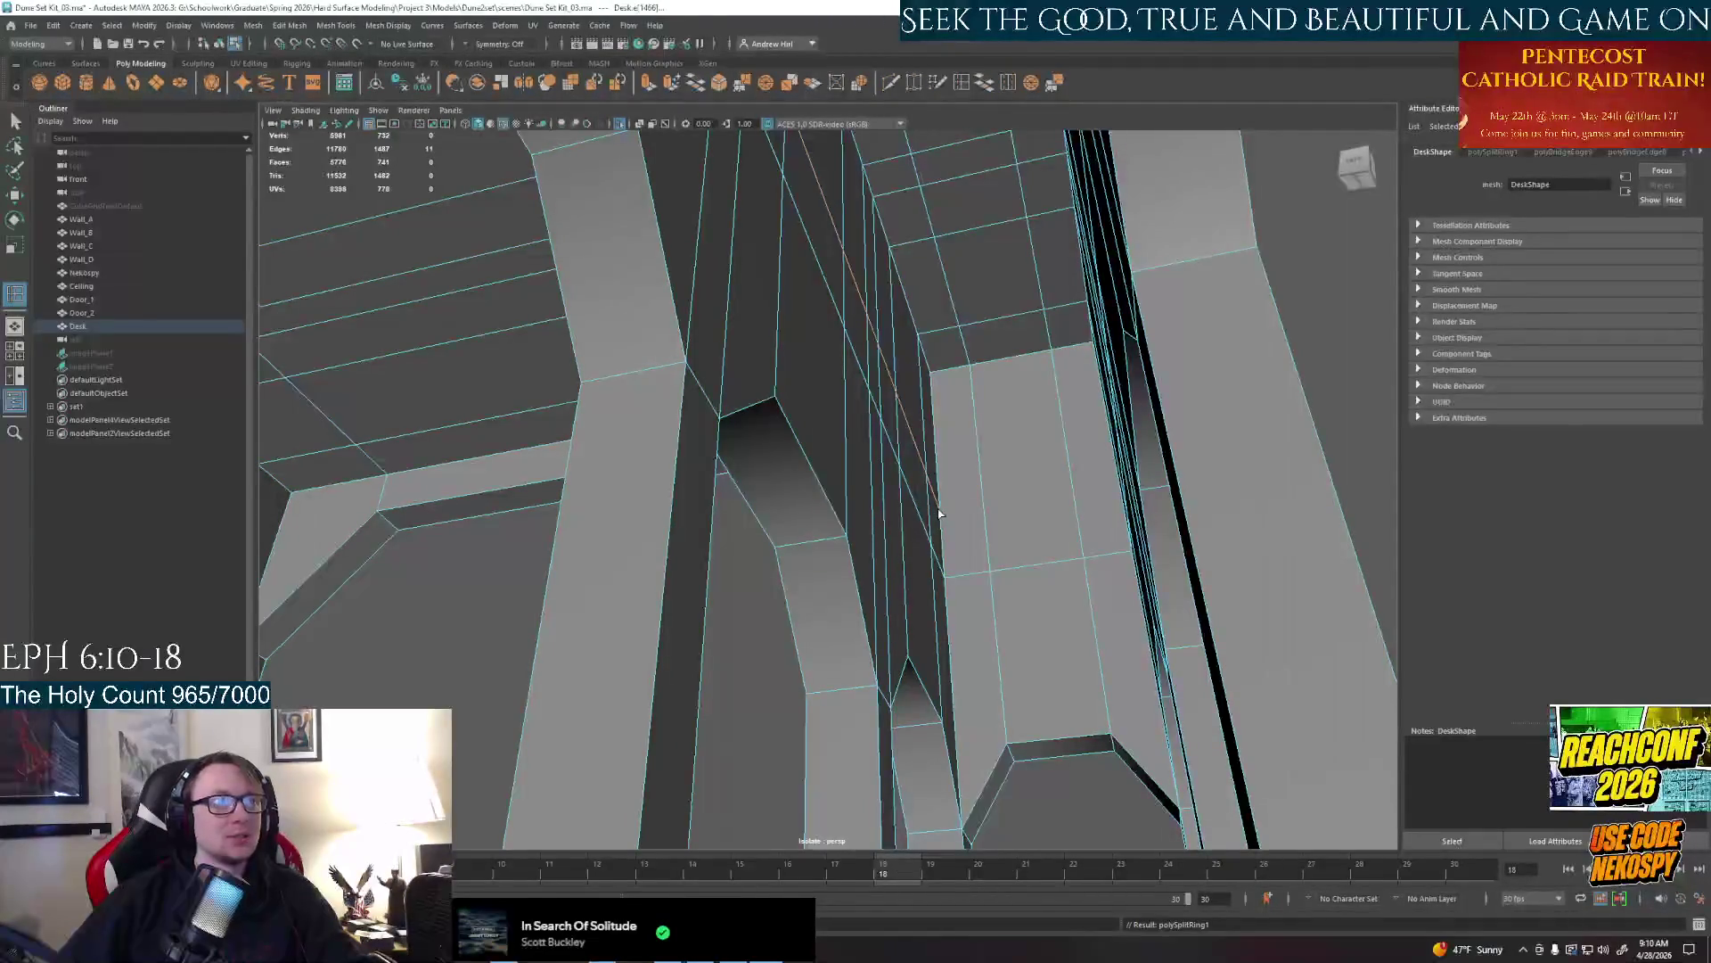
{"action": "middle_click_drag", "start_coordinate": [948, 492], "coordinate": [802, 461], "text": "alt"}
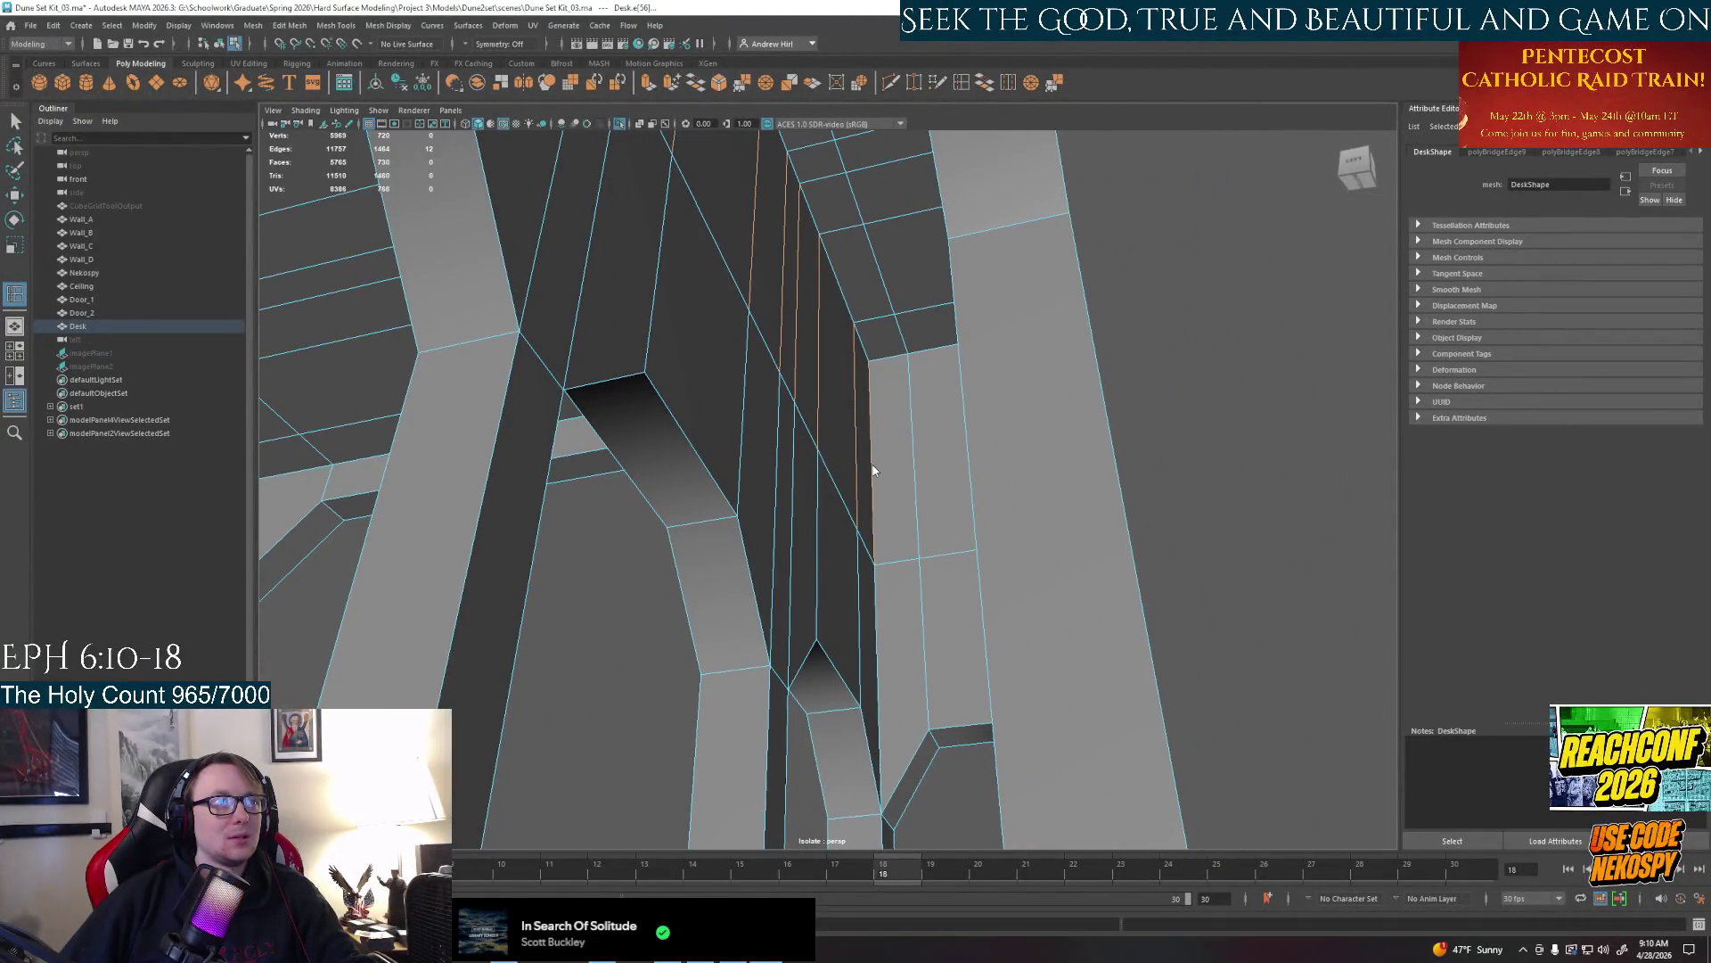
{"action": "right_click_drag", "start_coordinate": [872, 466], "coordinate": [809, 463]}
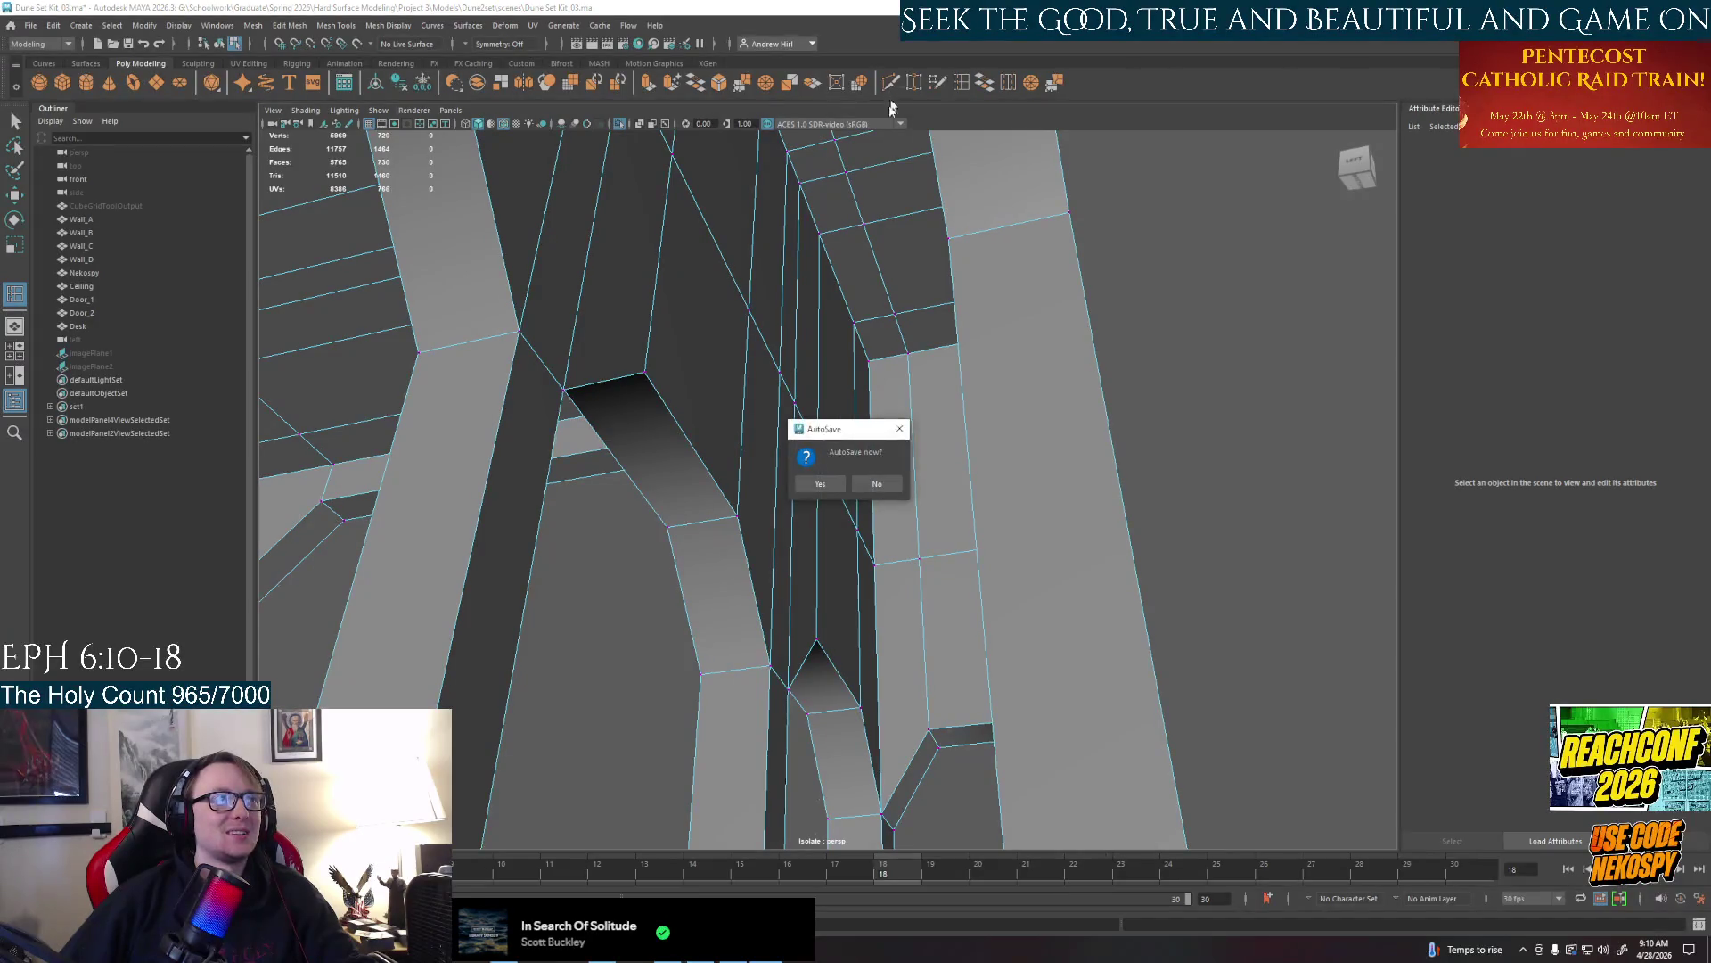
{"action": "left_click", "coordinate": [820, 484]}
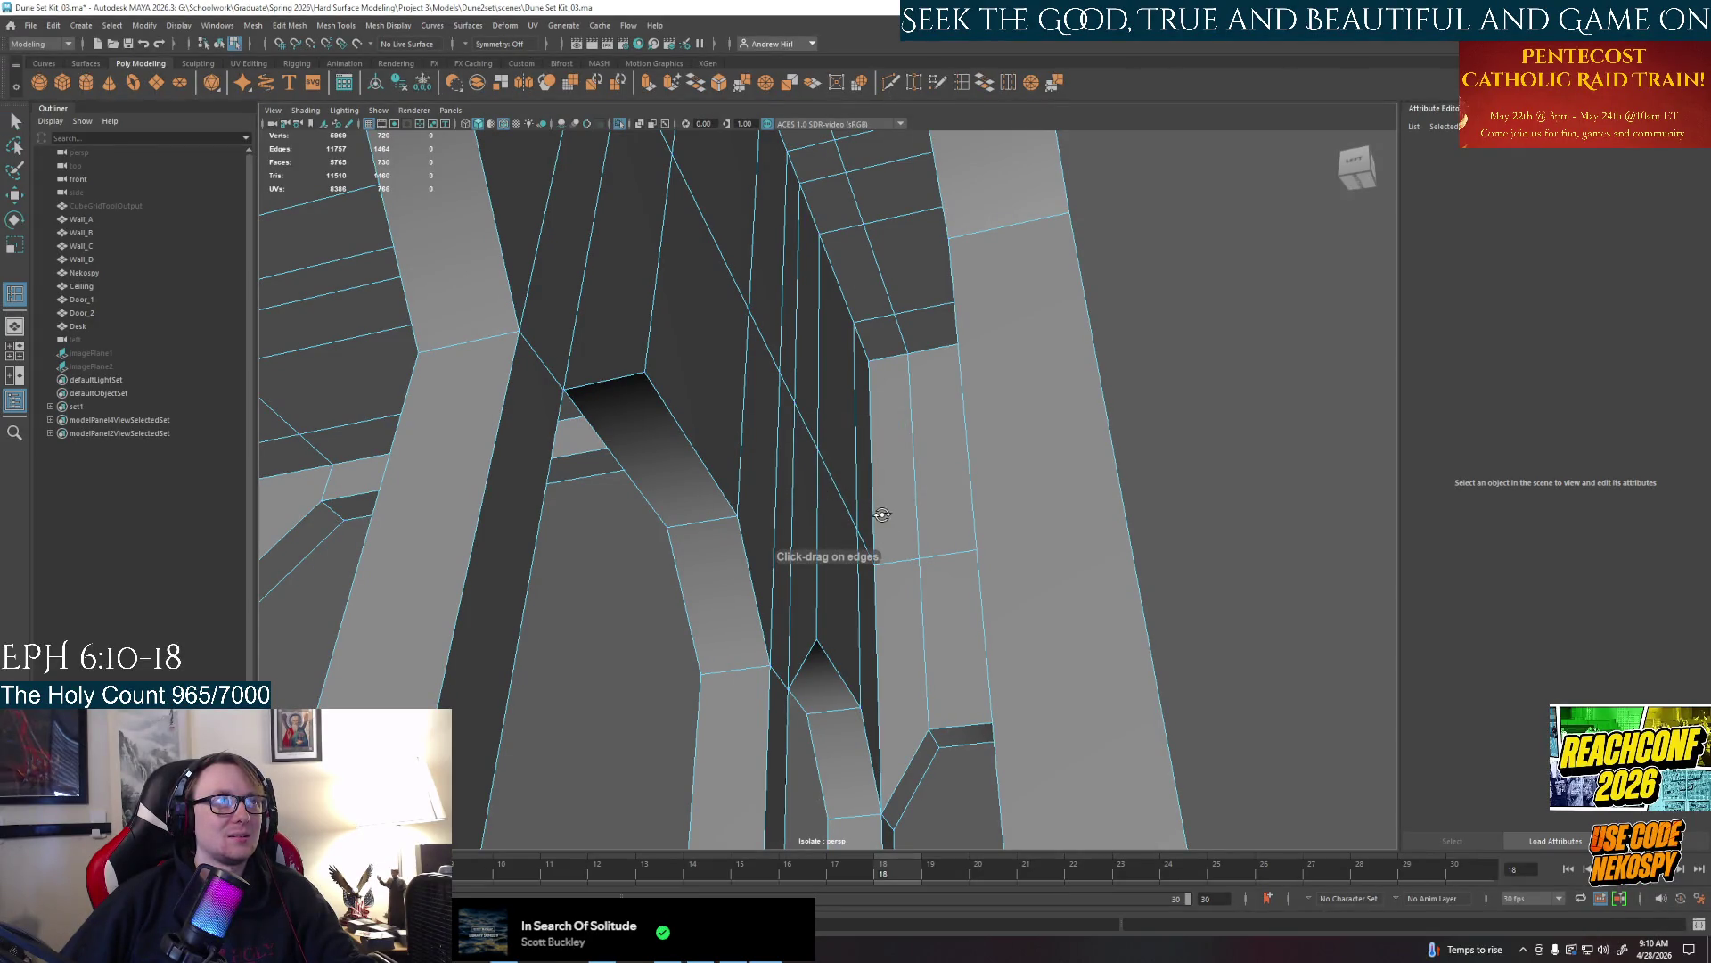
{"action": "left_click_drag", "start_coordinate": [882, 514], "coordinate": [885, 517], "text": "alt"}
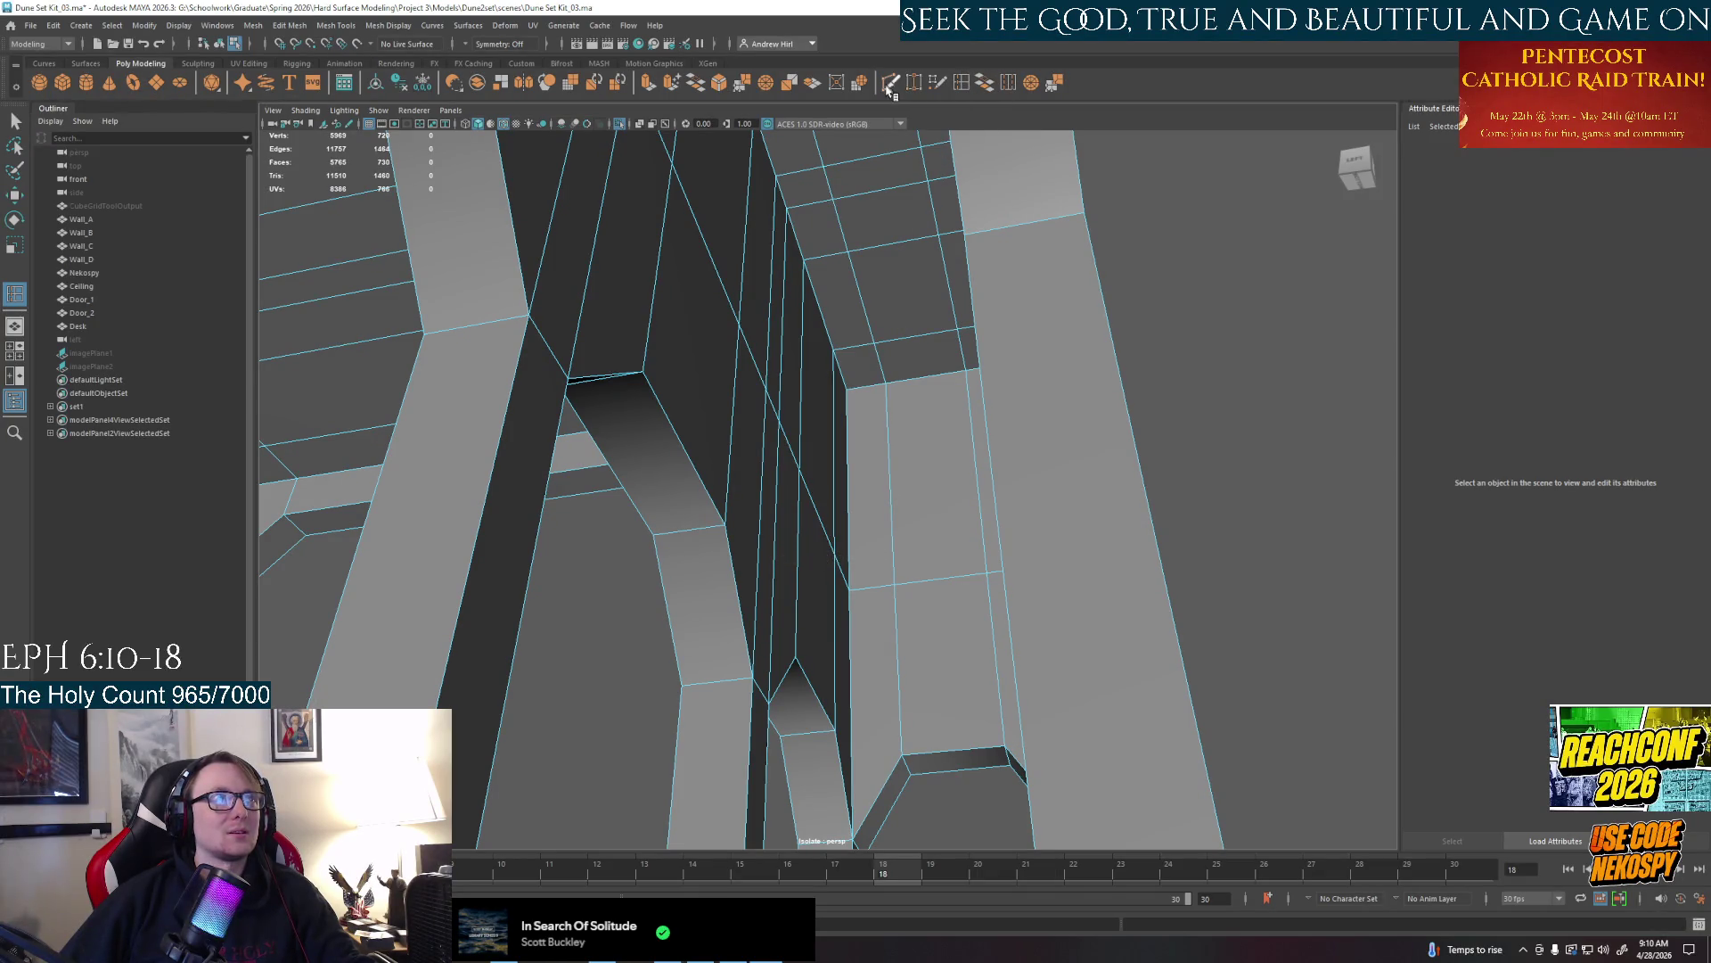
Add an edge loop across the side panel and slide one vertex rightward into place
{"action": "left_click", "coordinate": [890, 466]}
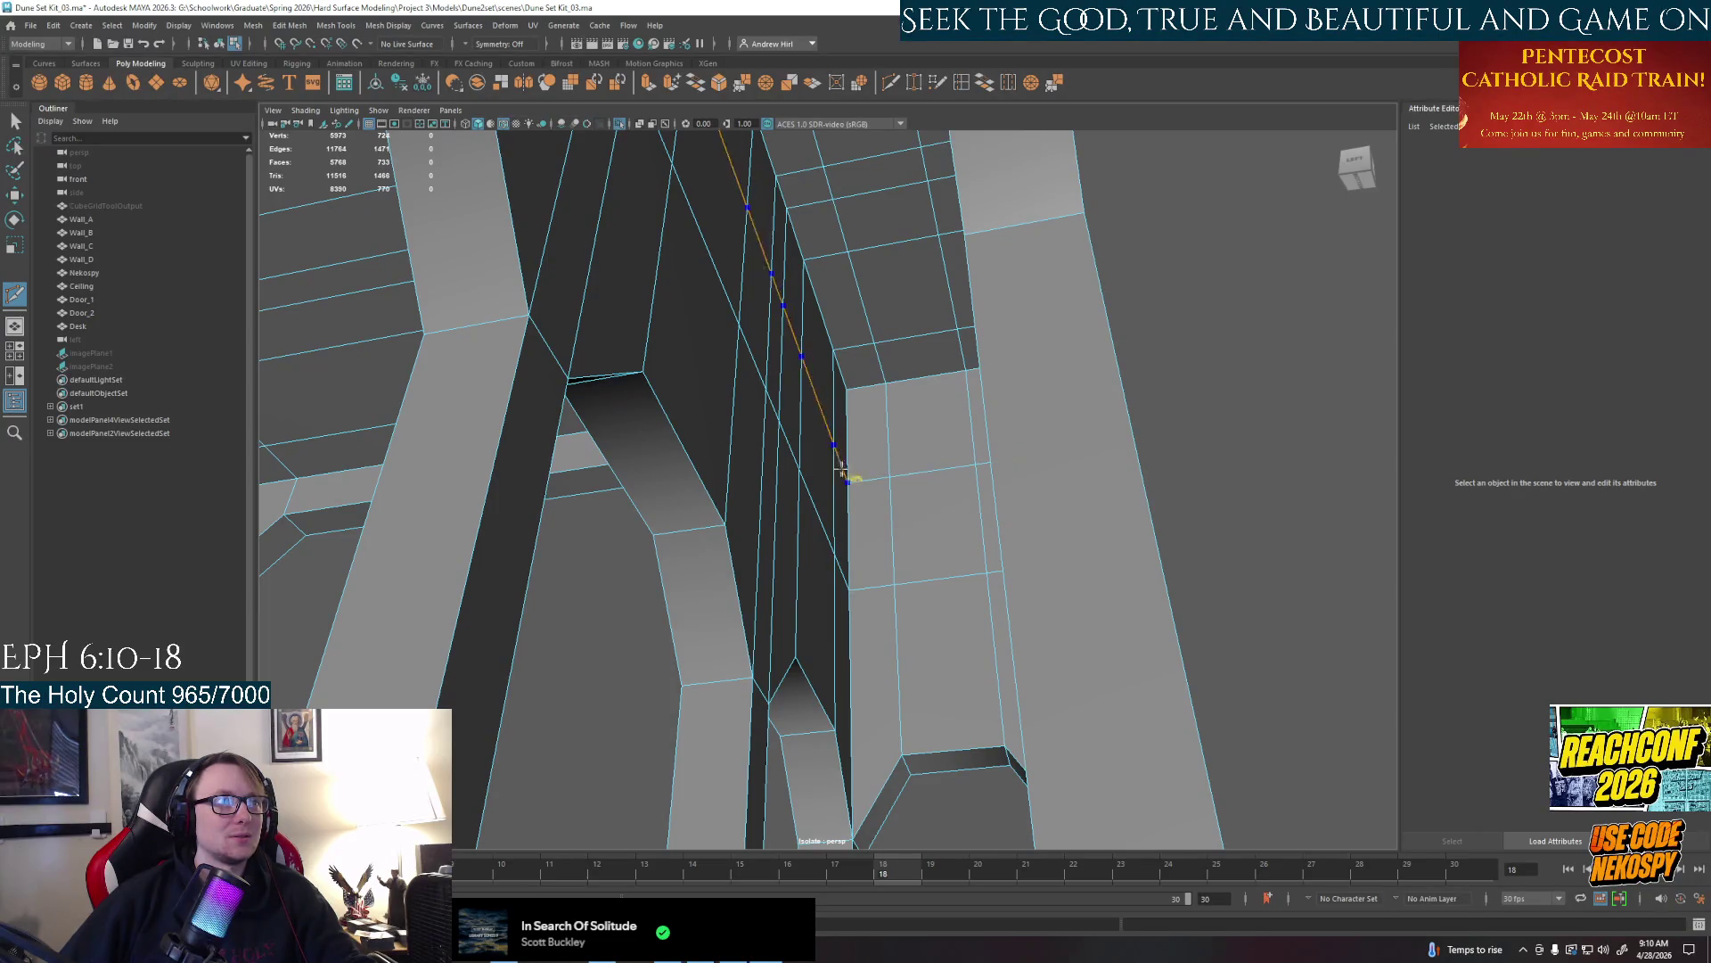
{"action": "left_click_drag", "start_coordinate": [897, 522], "coordinate": [856, 502], "text": "alt"}
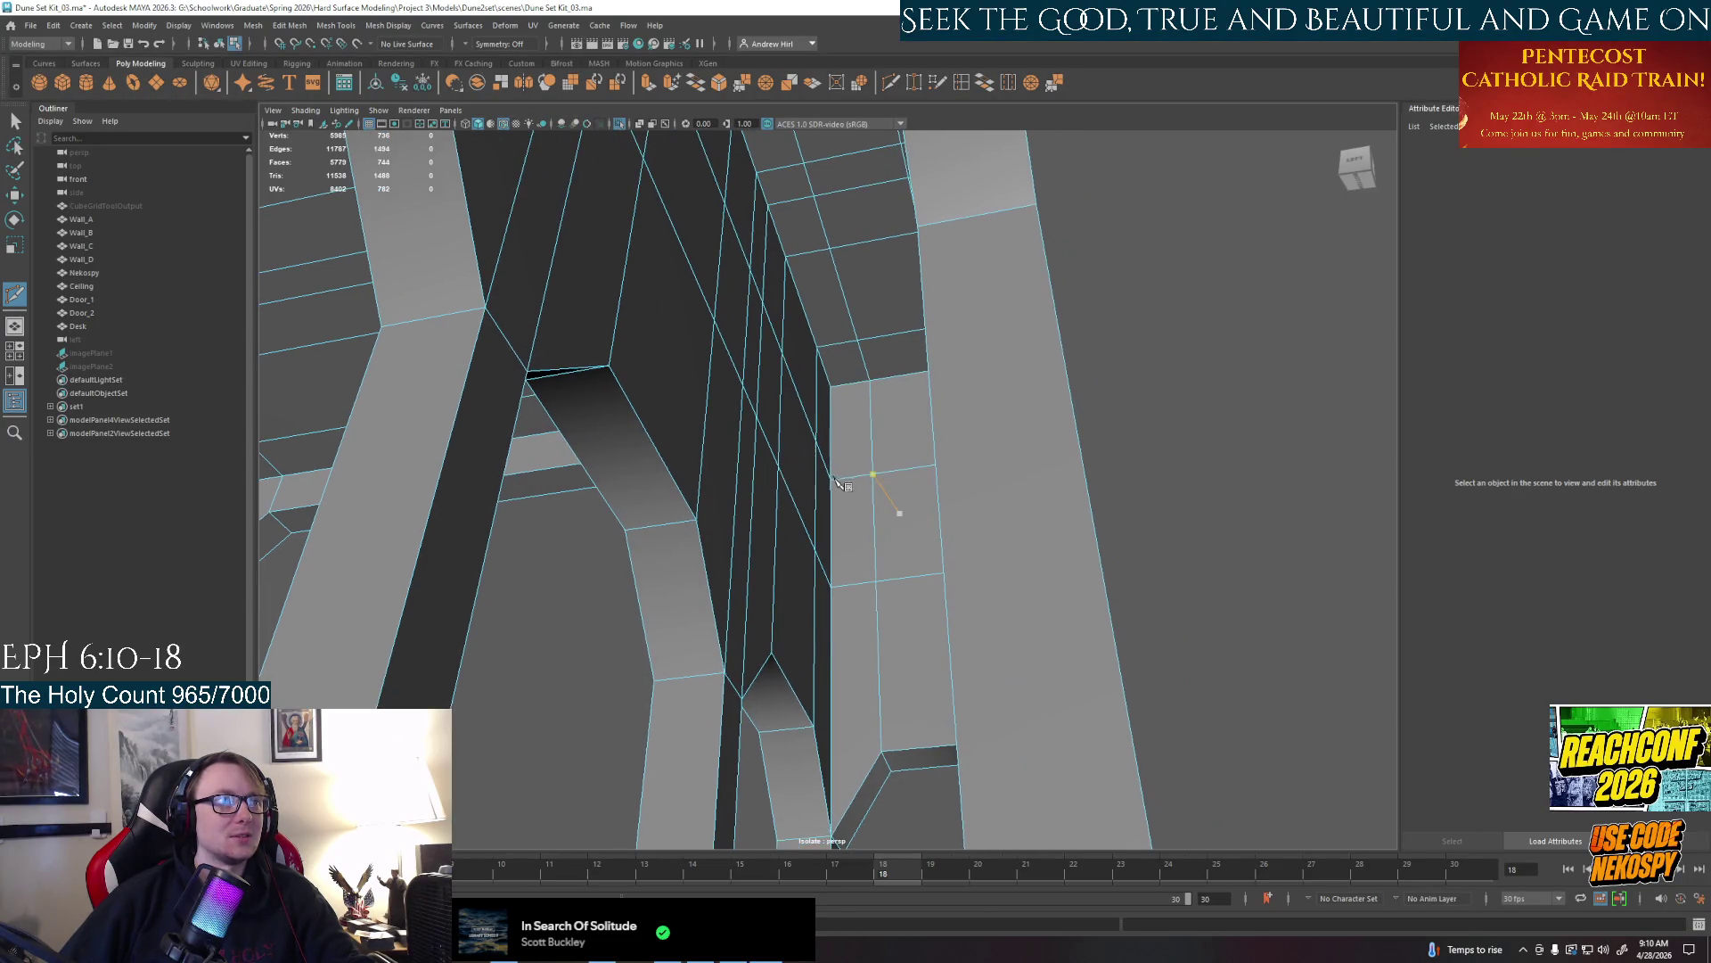
{"action": "right_click_drag", "start_coordinate": [857, 495], "coordinate": [802, 481]}
{"action": "left_click_drag", "start_coordinate": [839, 476], "coordinate": [918, 473]}
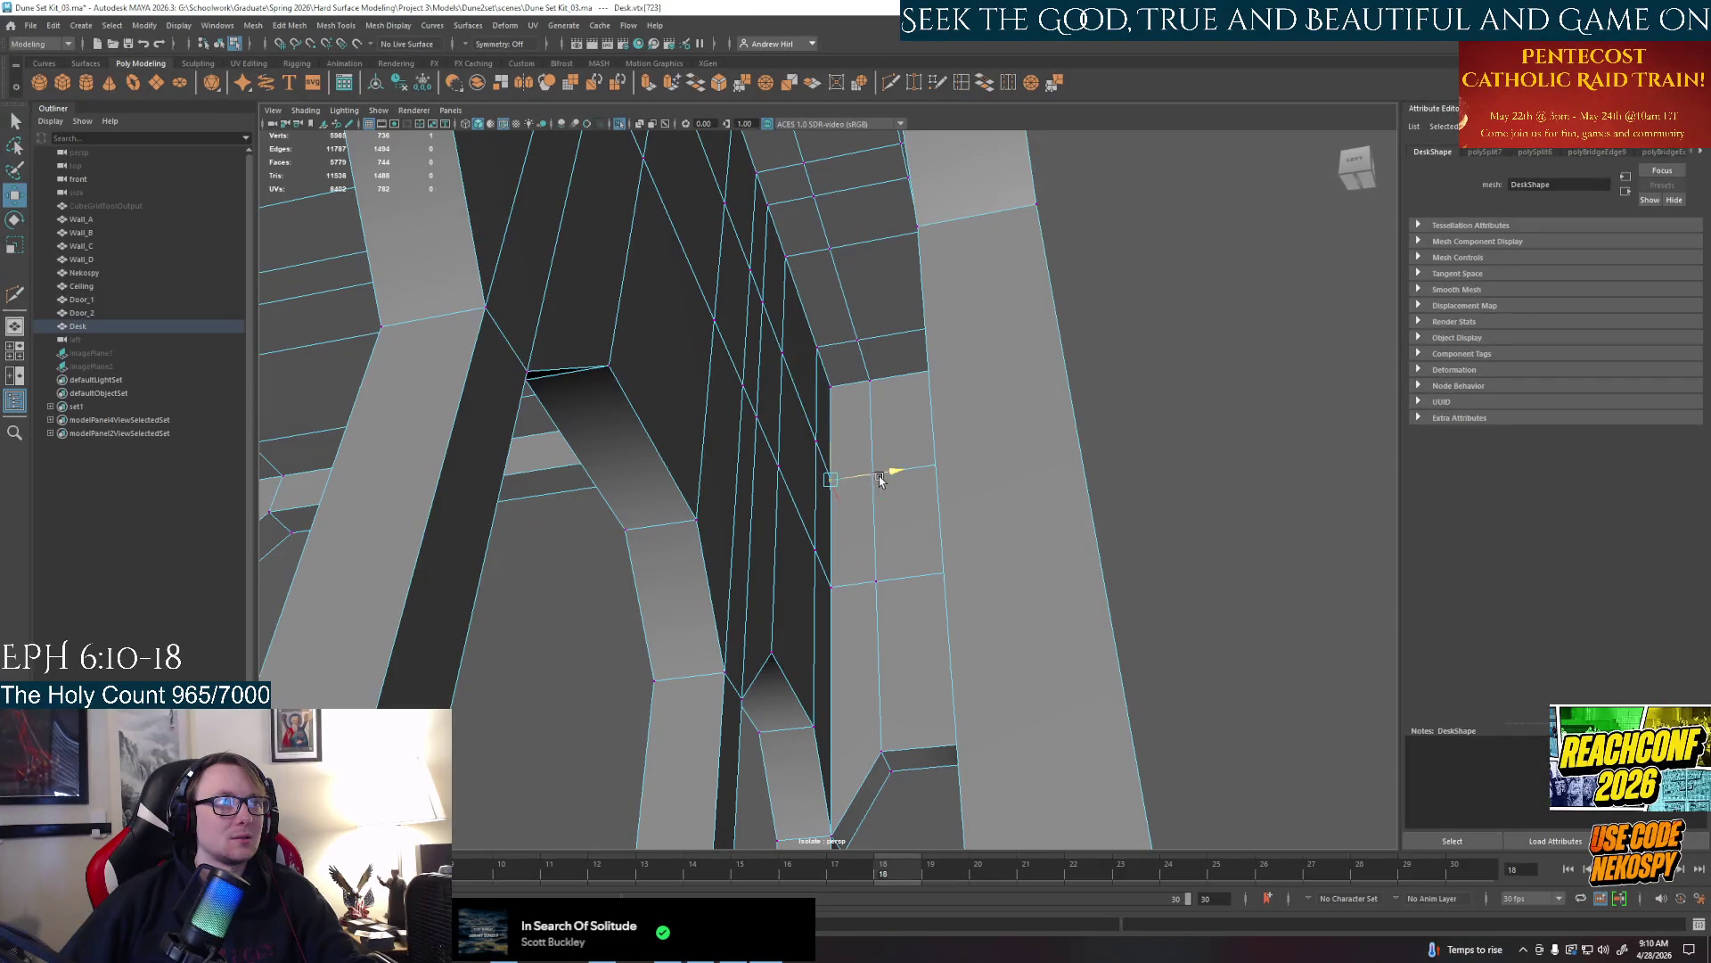
{"action": "key", "text": "q"}
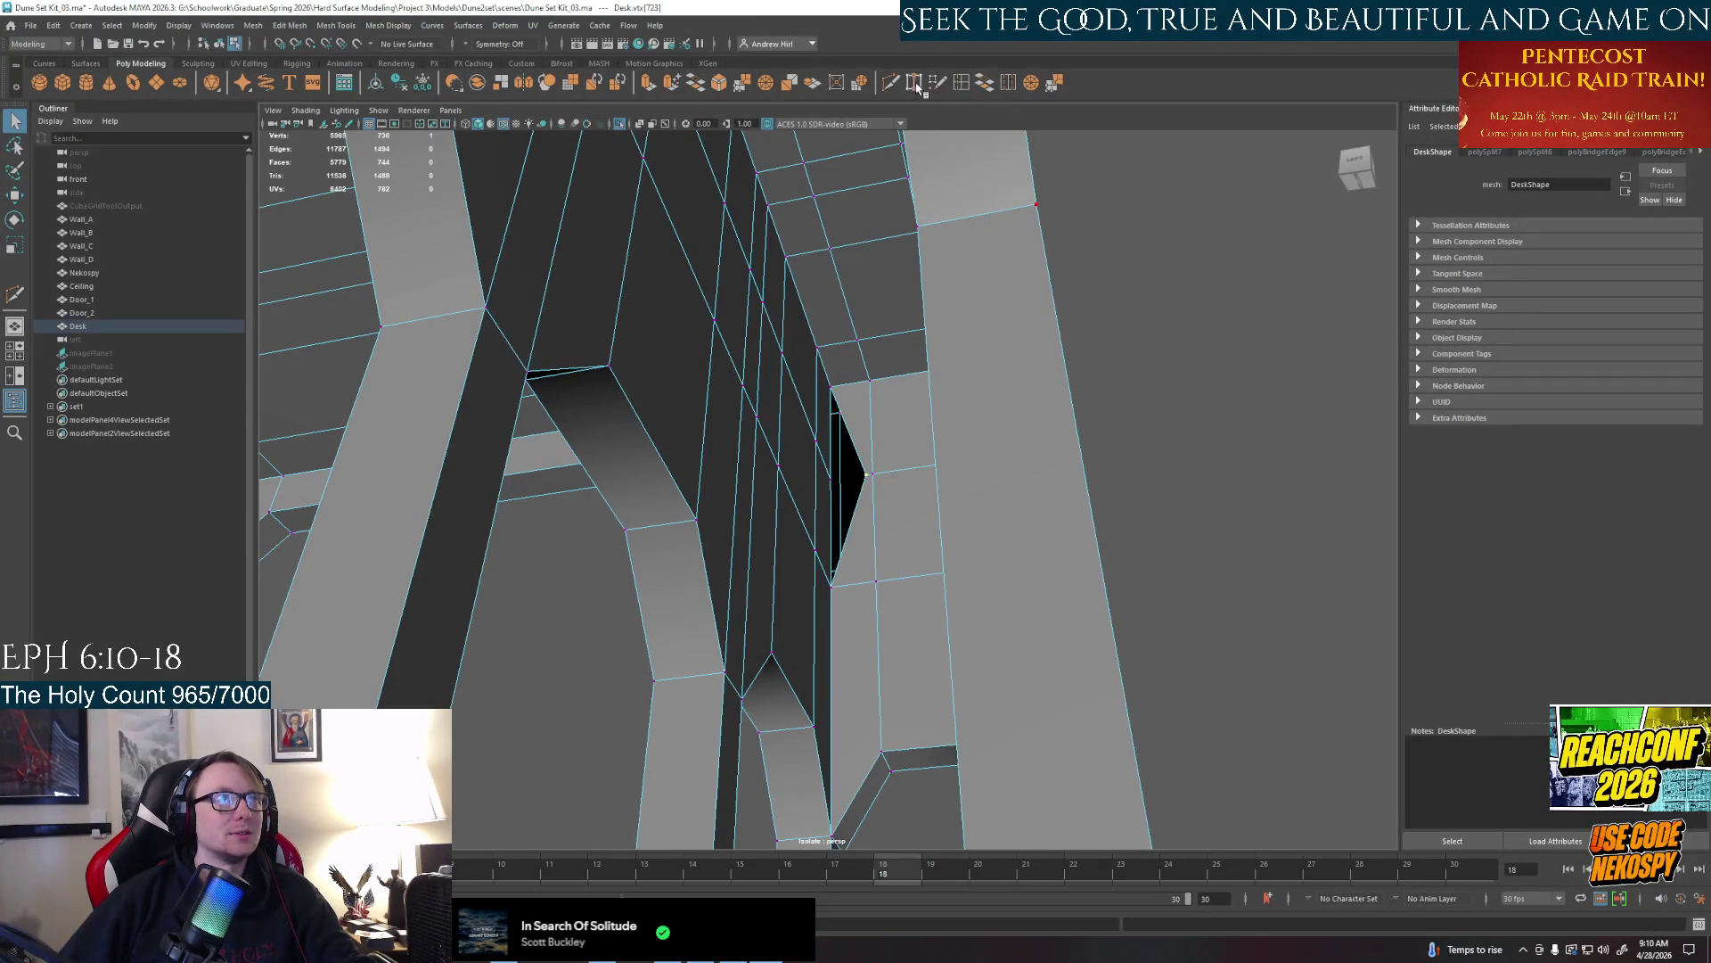
Cut a new edge loop along the side panel with the Multi-Cut tool
{"action": "left_click", "coordinate": [918, 83]}
{"action": "left_click", "coordinate": [838, 521]}
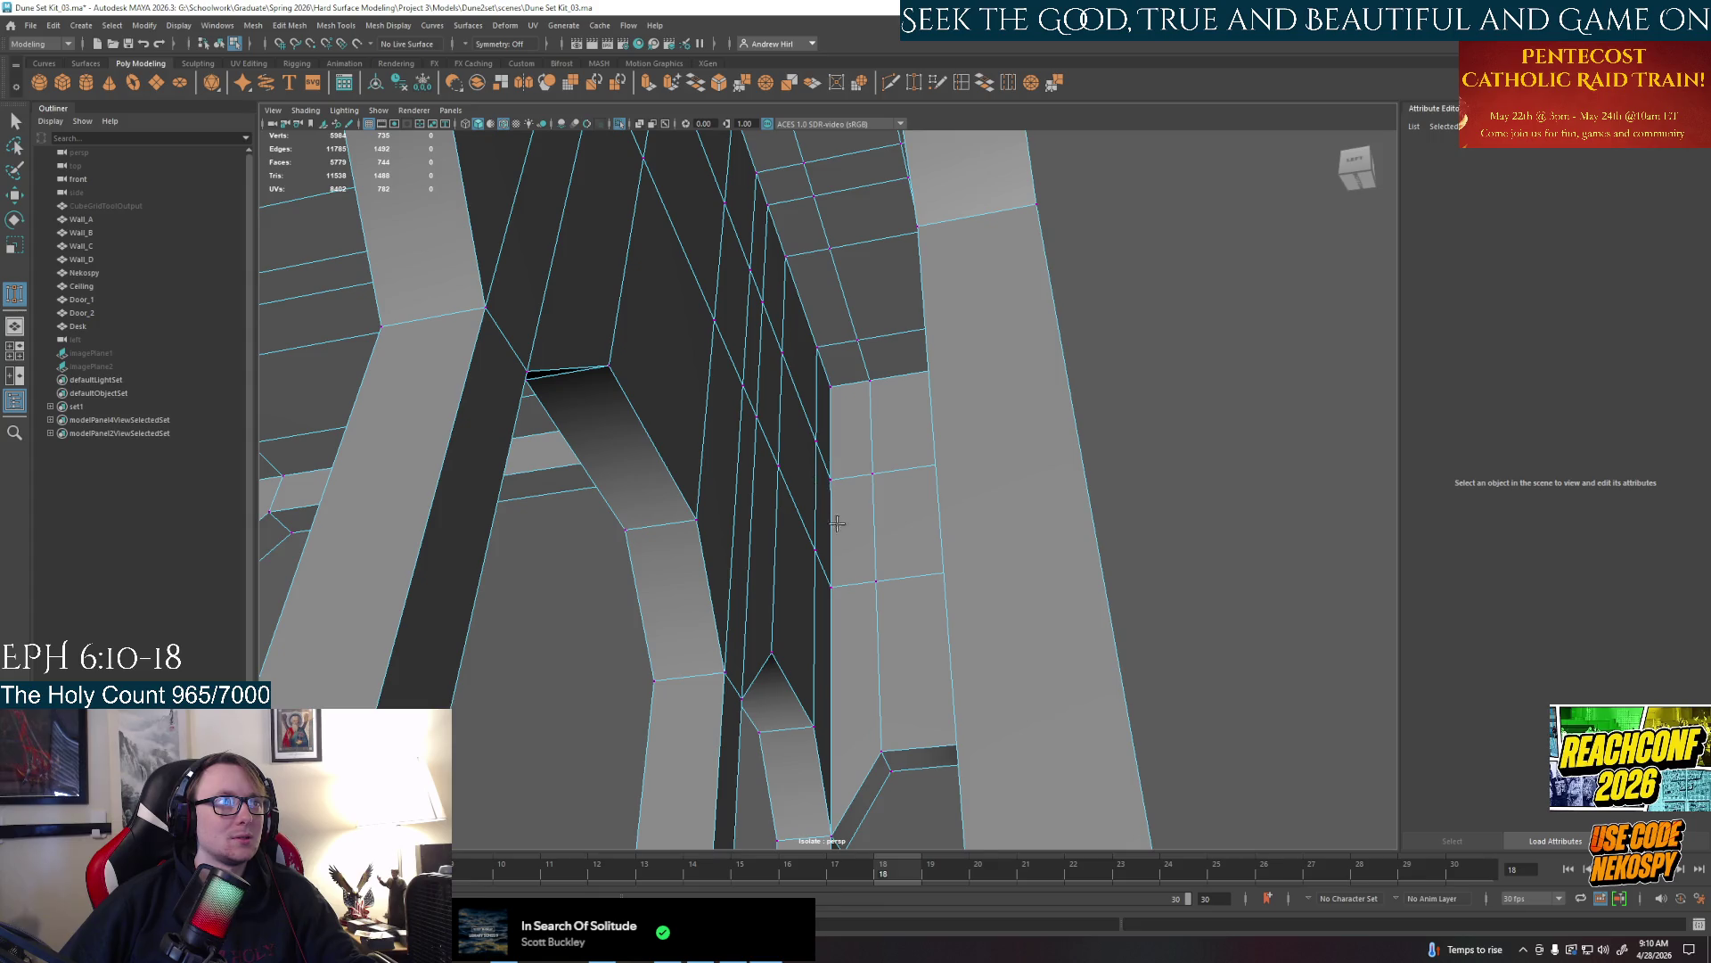
{"action": "left_click_drag", "start_coordinate": [838, 523], "coordinate": [815, 495], "text": "alt"}
{"action": "right_click", "coordinate": [802, 441]}
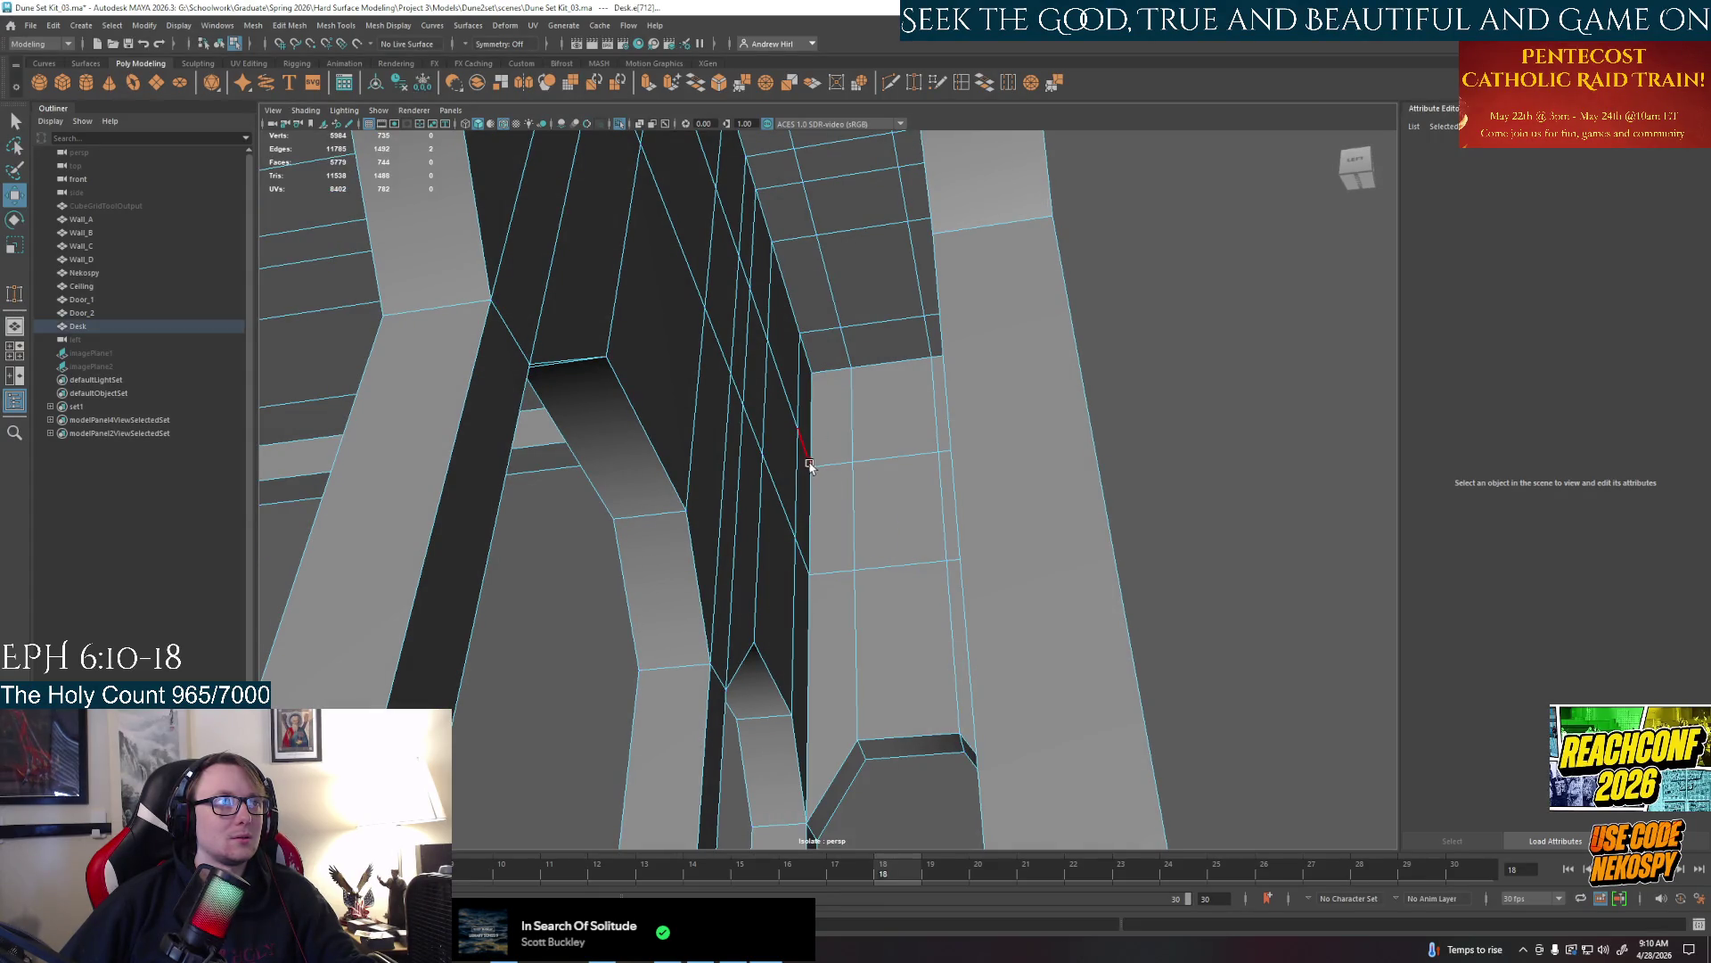
{"action": "mouse_move", "coordinate": [812, 461]}
{"action": "left_mouse_down", "text": "alt"}
{"action": "mouse_move", "coordinate": [879, 368]}
{"action": "mouse_move", "coordinate": [869, 160]}
{"action": "left_mouse_up", "text": "alt"}
{"action": "left_click", "coordinate": [893, 84]}
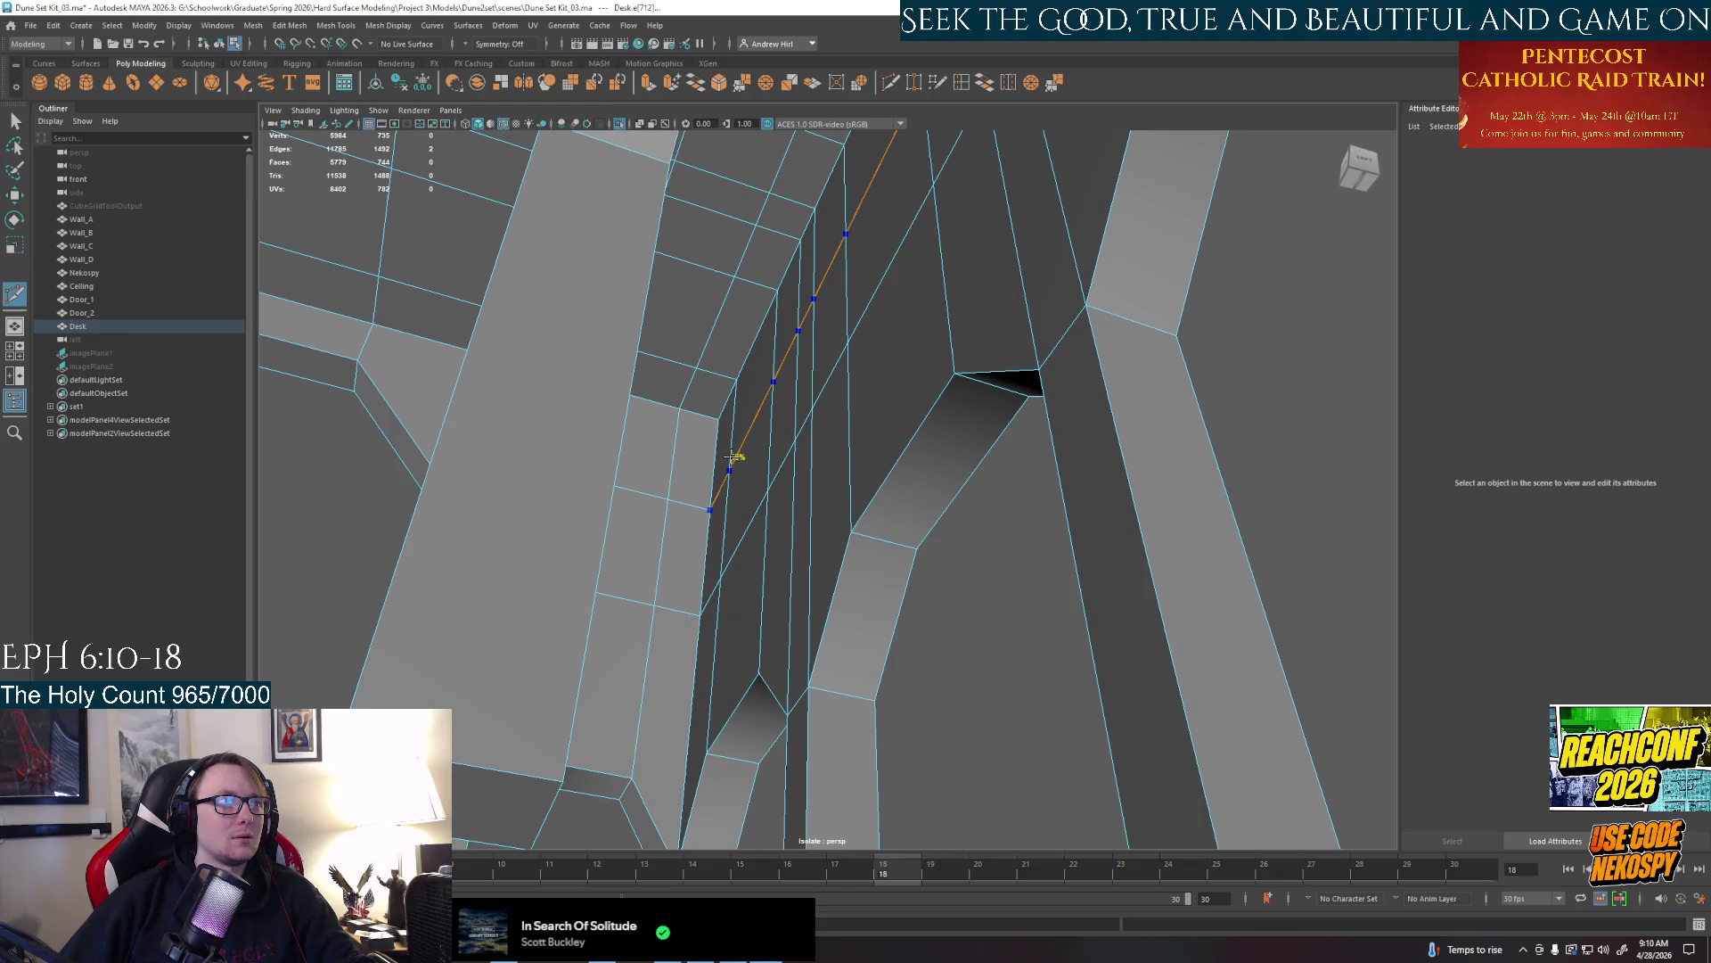
{"action": "left_click", "coordinate": [737, 457]}
Cut another edge loop across the side panel, then leave the cutting tool
{"action": "left_click_drag", "start_coordinate": [802, 441], "coordinate": [1019, 579], "text": "alt"}
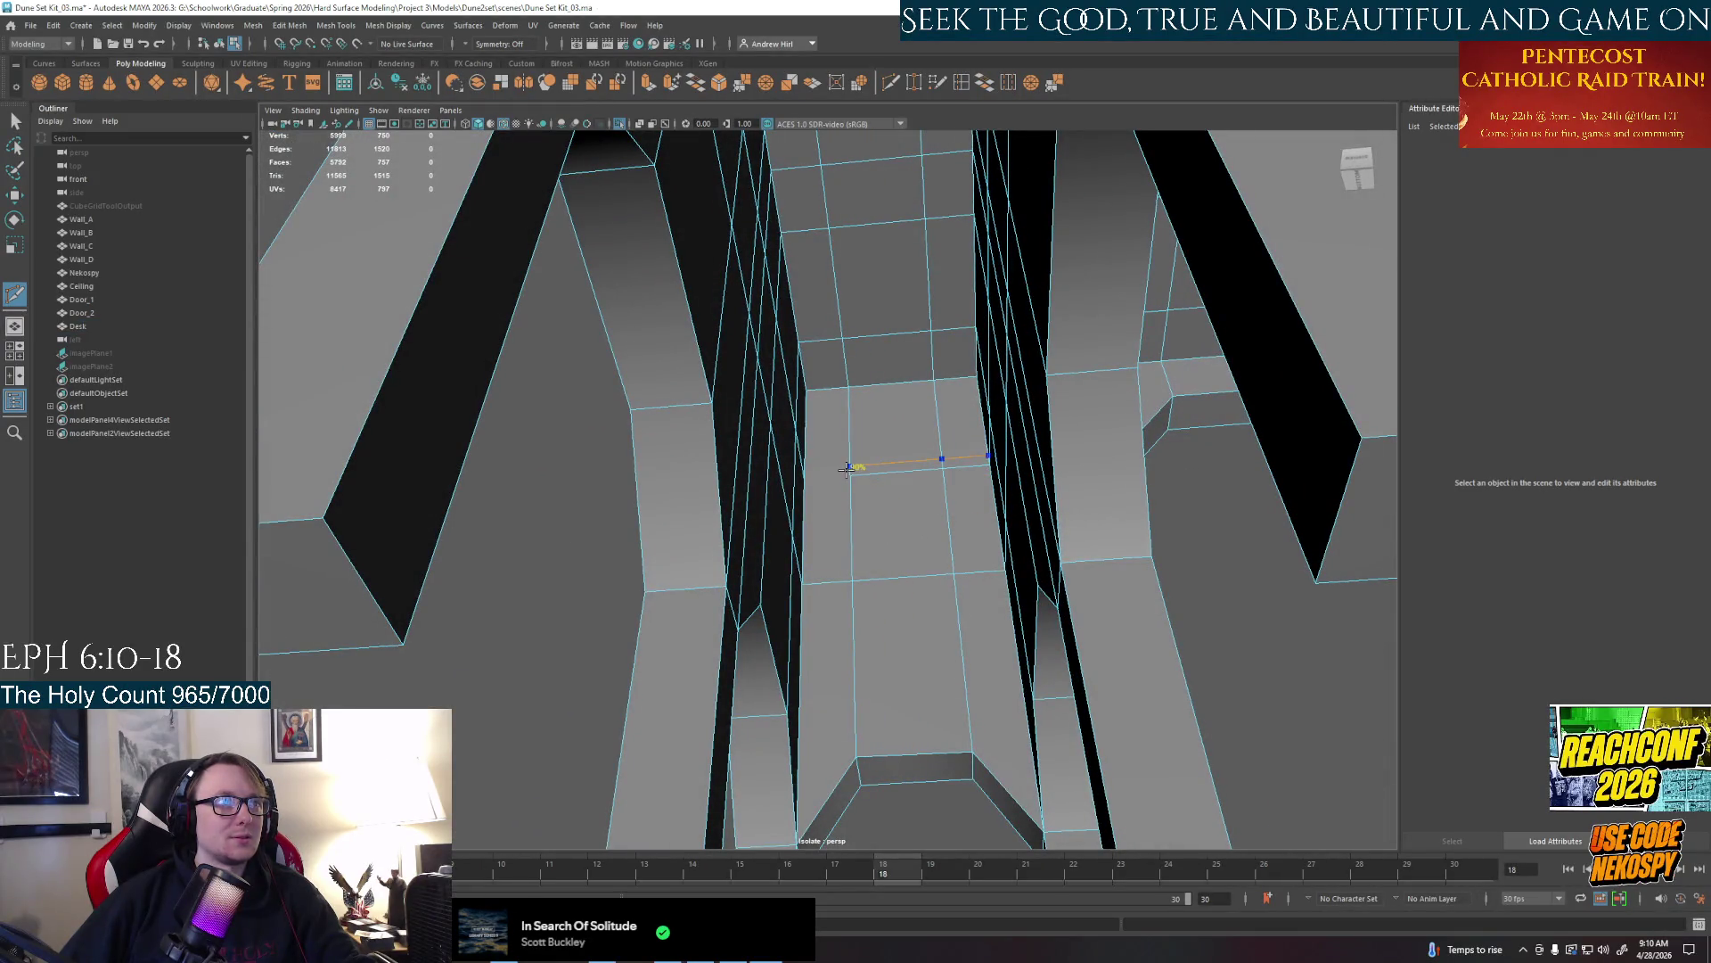
{"action": "left_click", "coordinate": [846, 466]}
{"action": "mouse_move", "coordinate": [856, 474]}
{"action": "left_mouse_down", "text": "alt"}
{"action": "mouse_move", "coordinate": [847, 489]}
{"action": "mouse_move", "coordinate": [914, 391]}
{"action": "left_mouse_up", "text": "alt"}
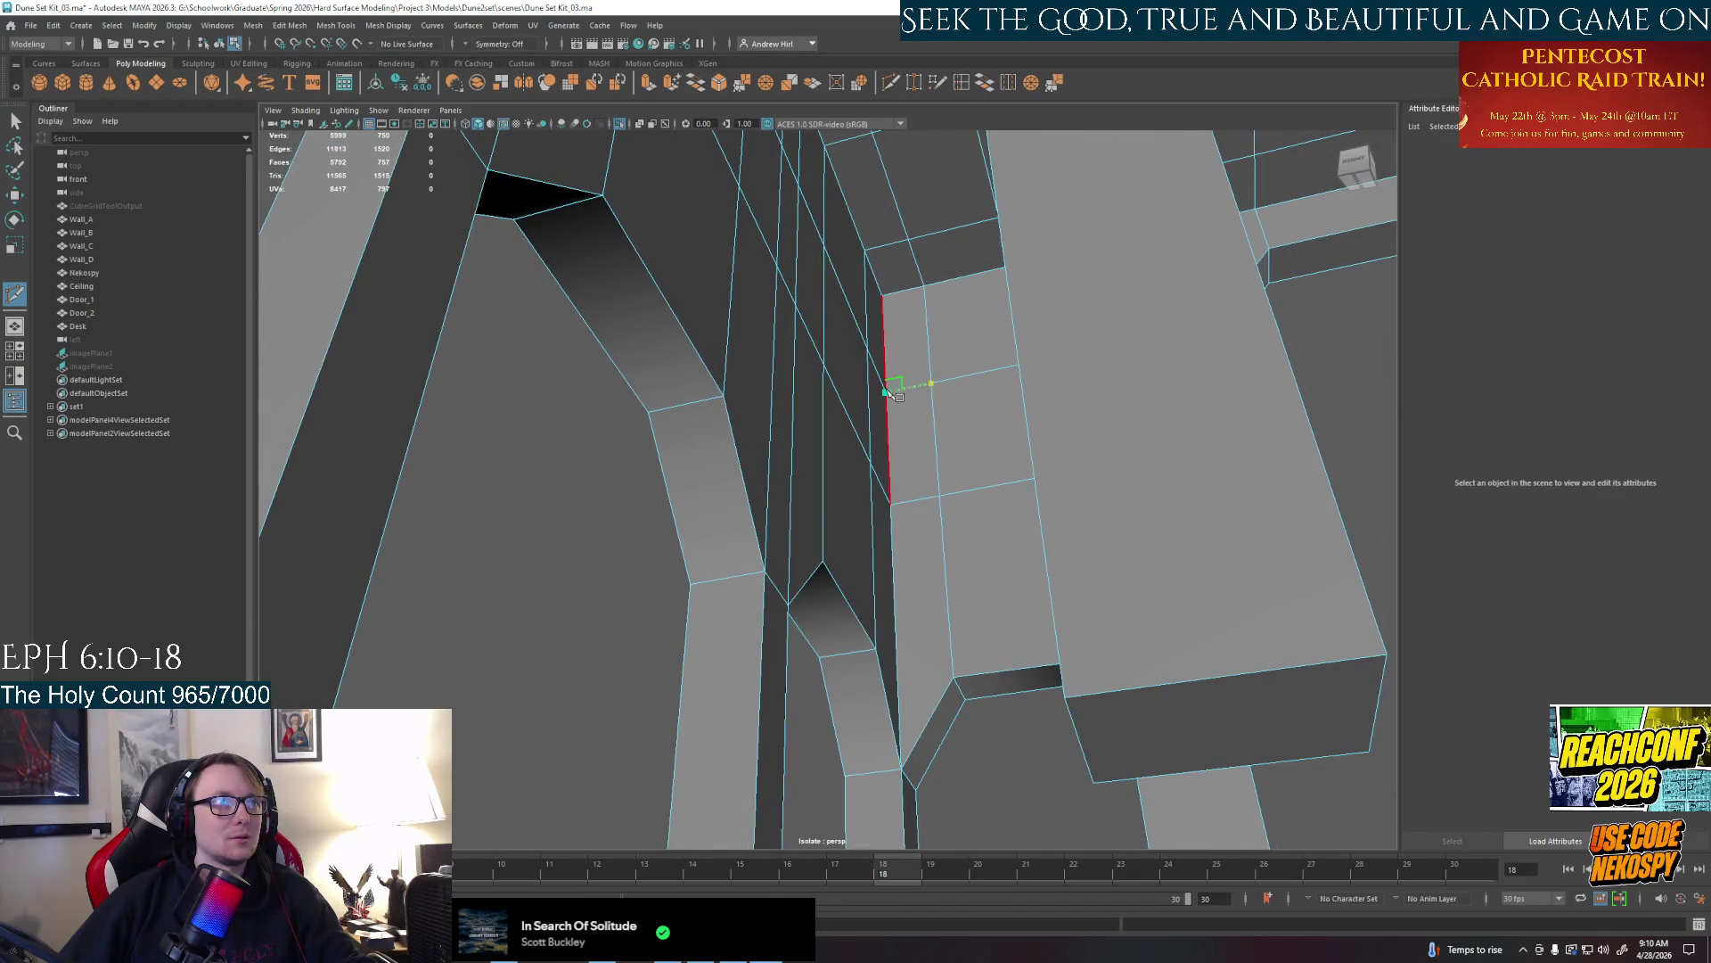
{"action": "key", "text": "q"}
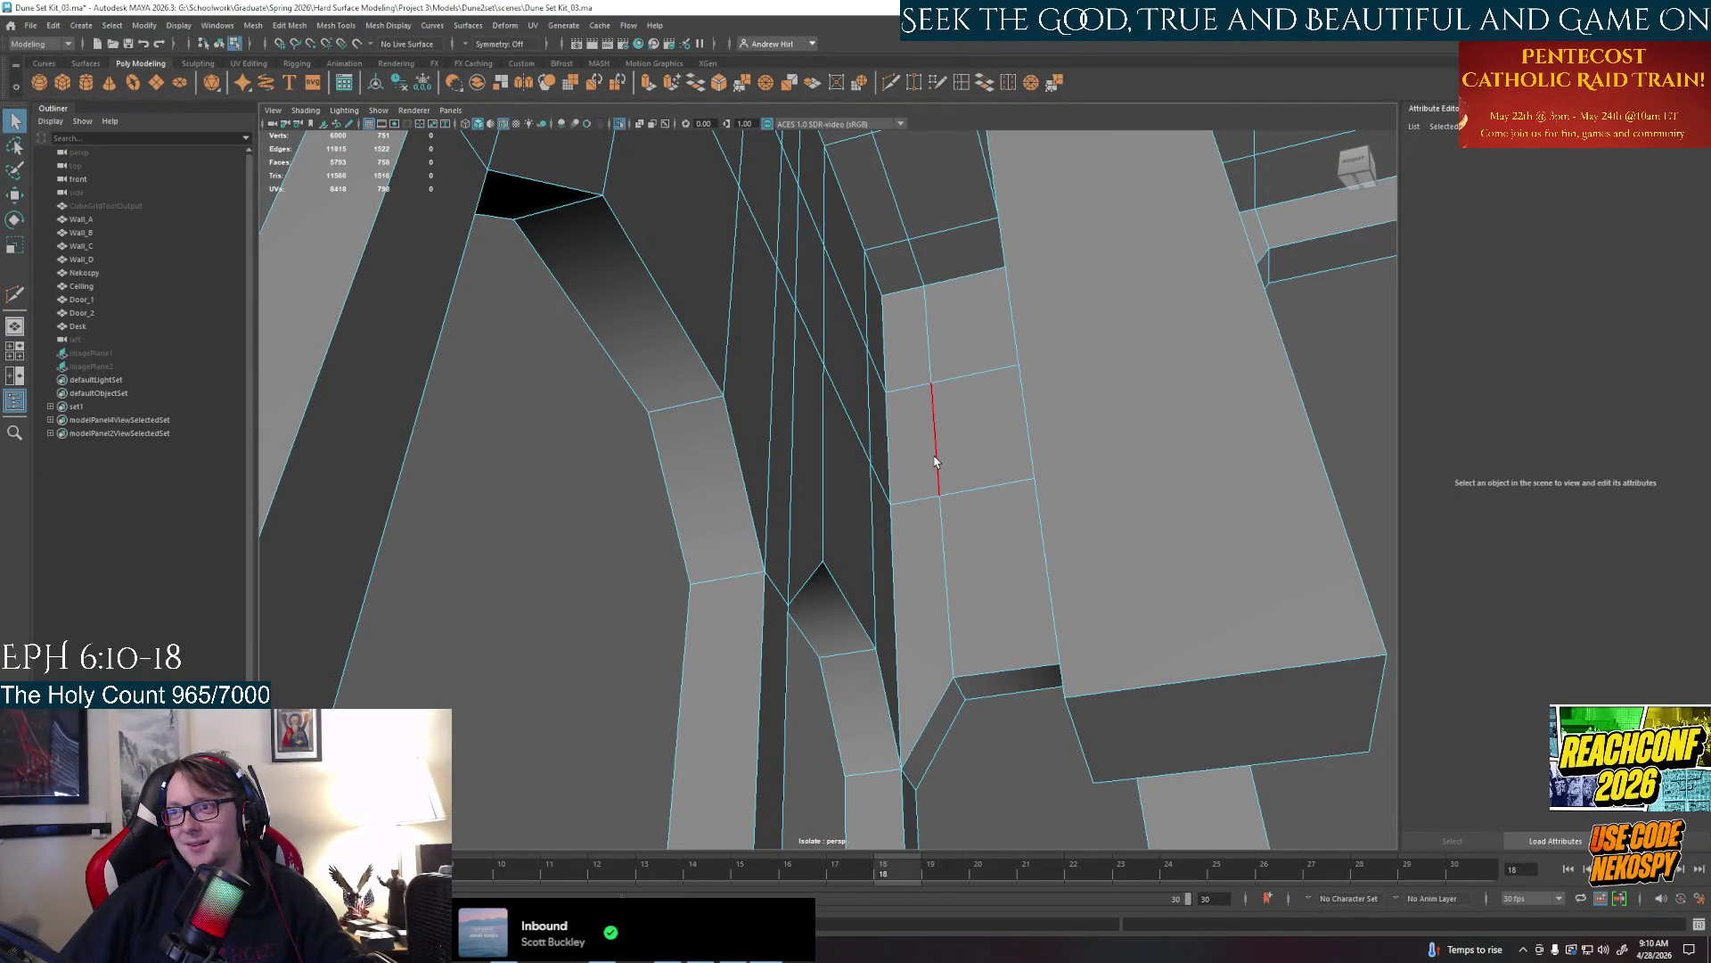
Select vertices beside the side opening, slide one left, then undo that move
{"action": "right_click_drag", "start_coordinate": [883, 402], "coordinate": [816, 395]}
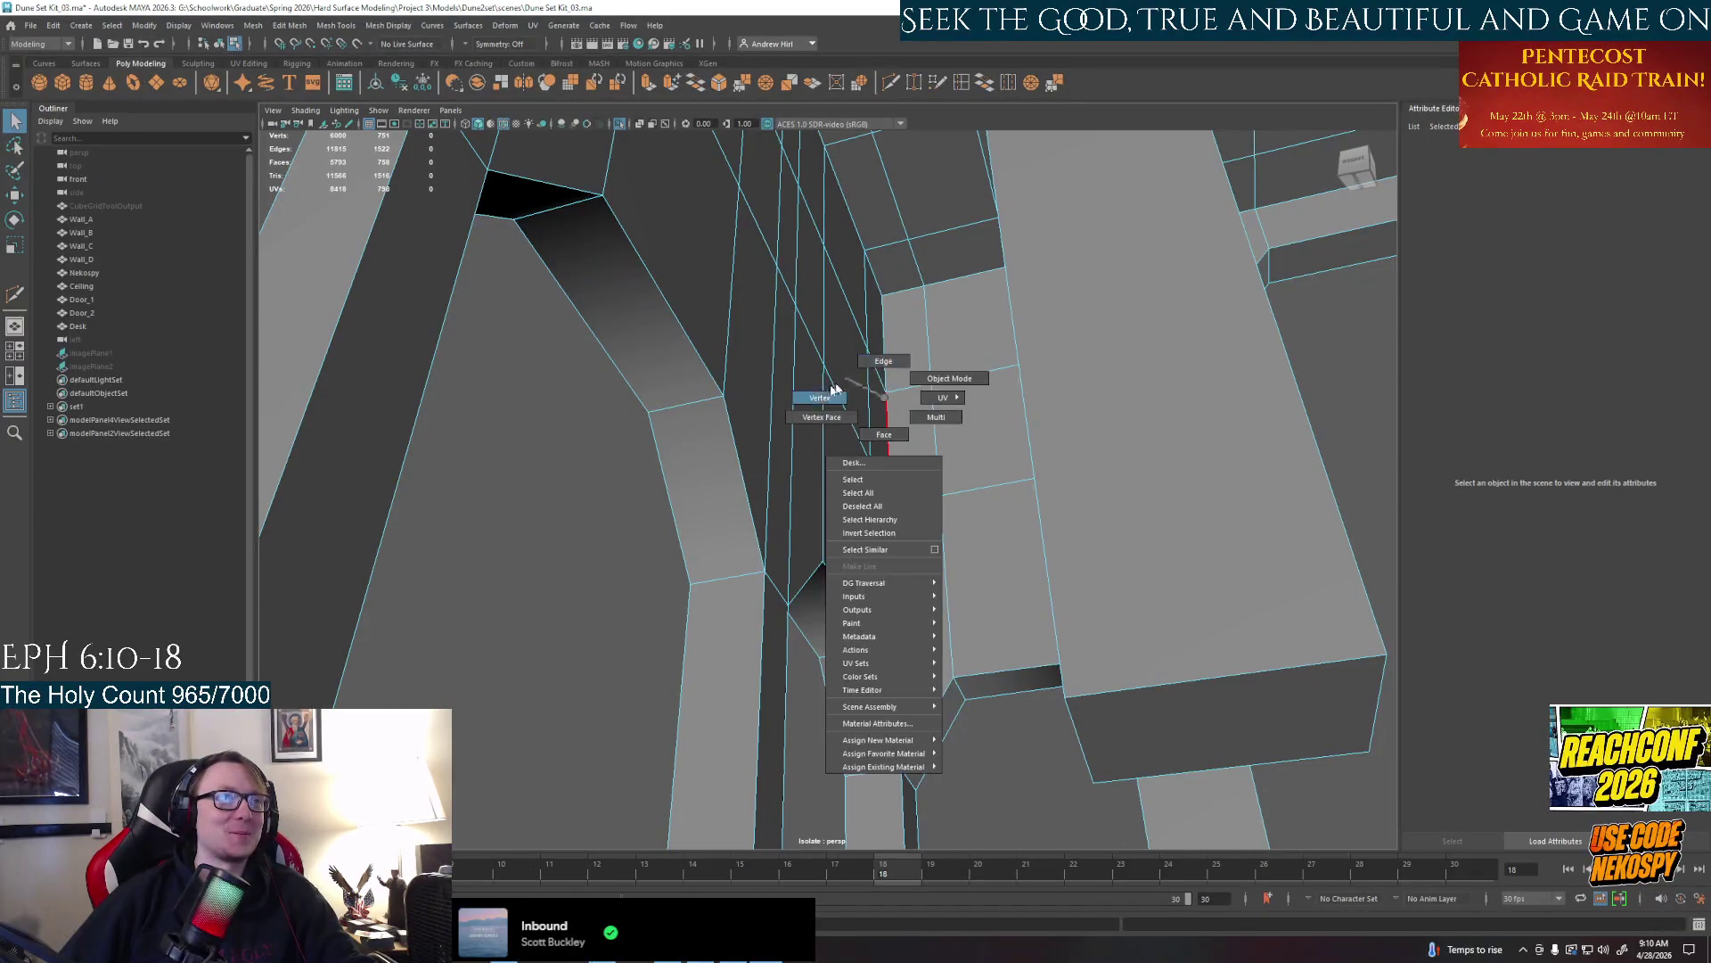
{"action": "left_click", "coordinate": [887, 390]}
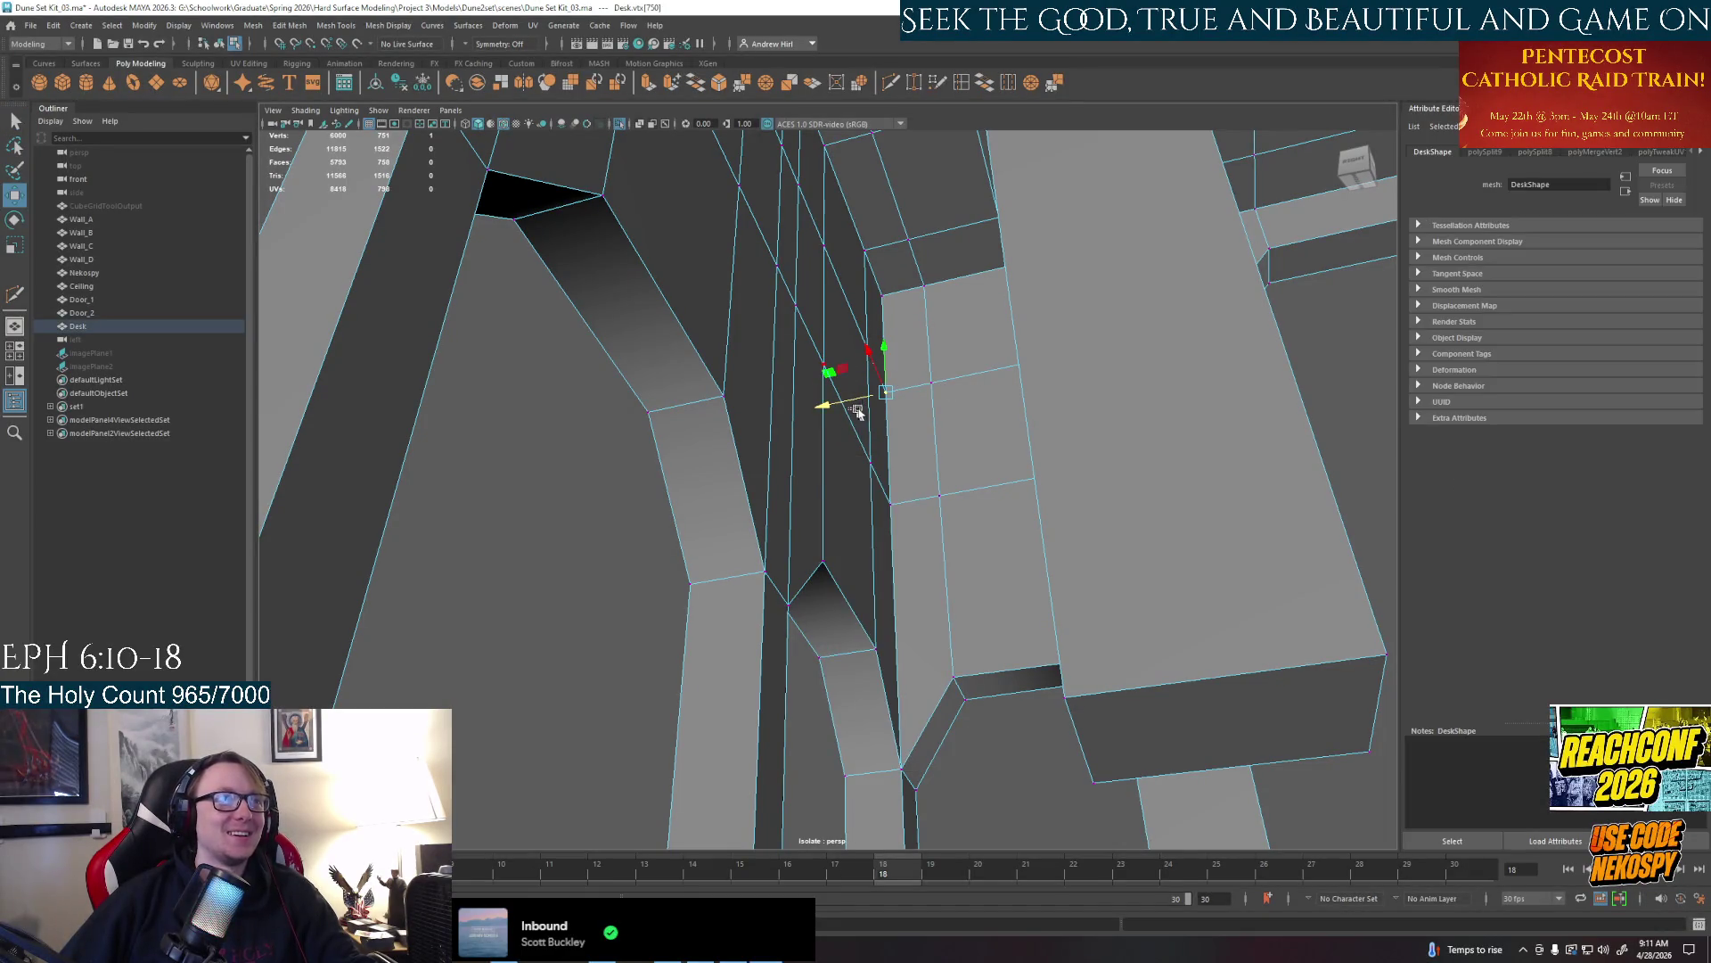
{"action": "left_click", "coordinate": [863, 403]}
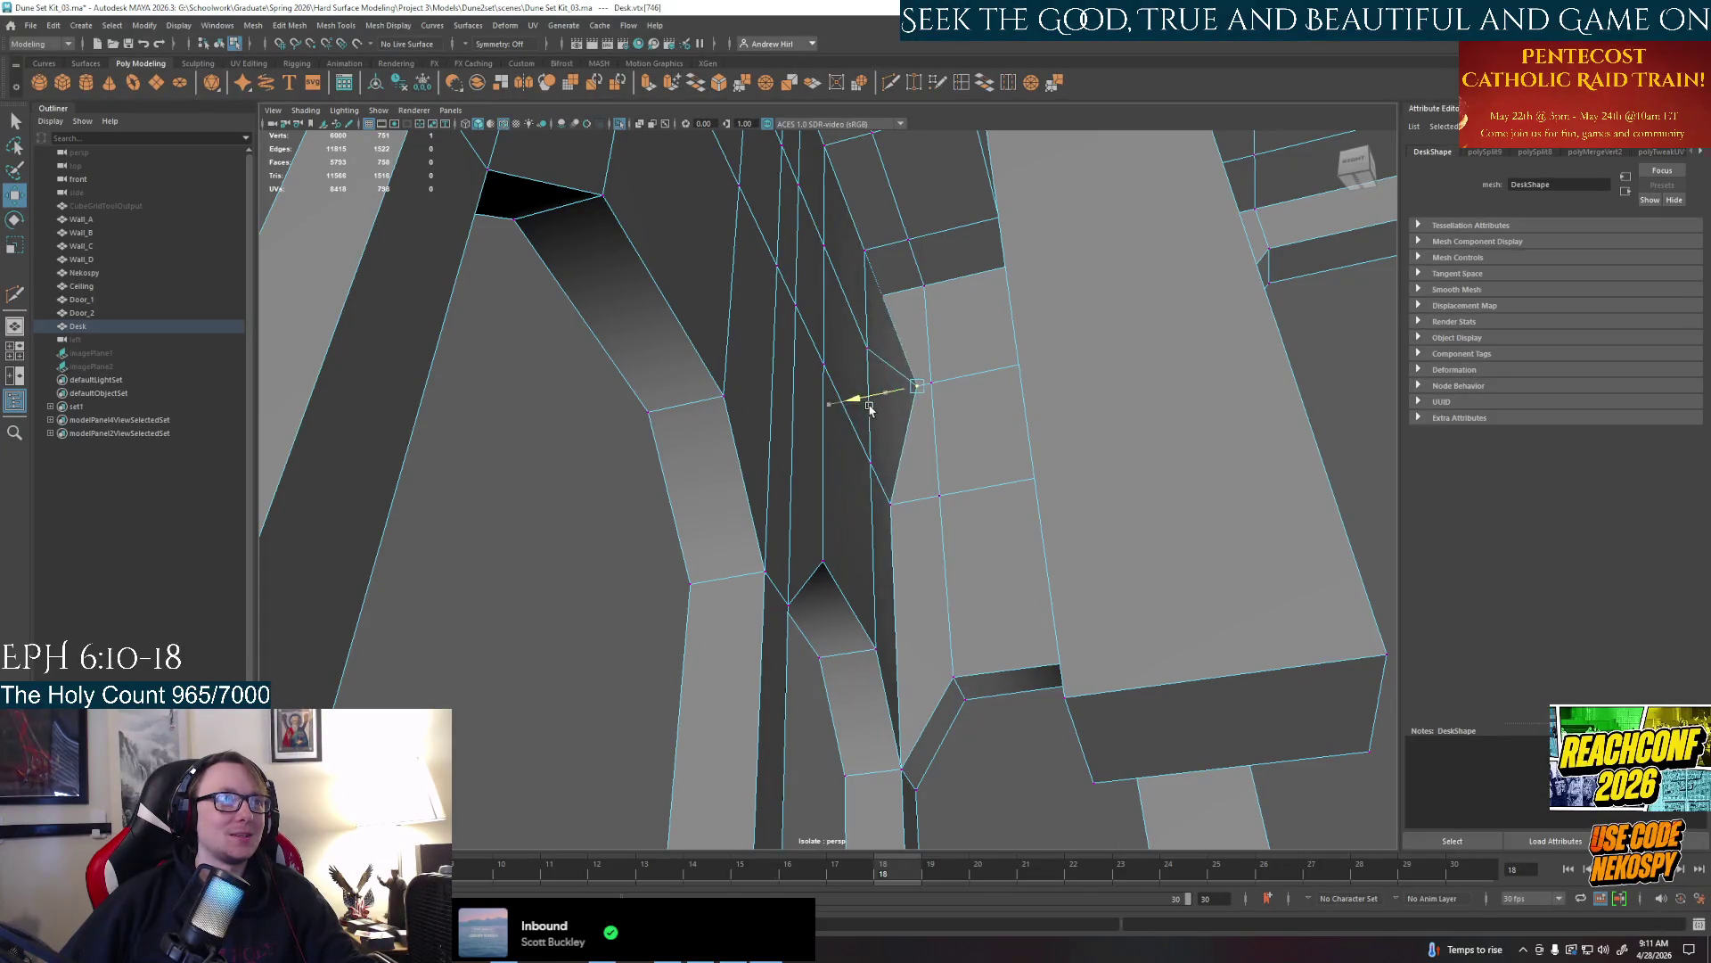
{"action": "left_click_drag", "start_coordinate": [856, 401], "coordinate": [823, 415]}
{"action": "key", "text": "ctrl+z"}
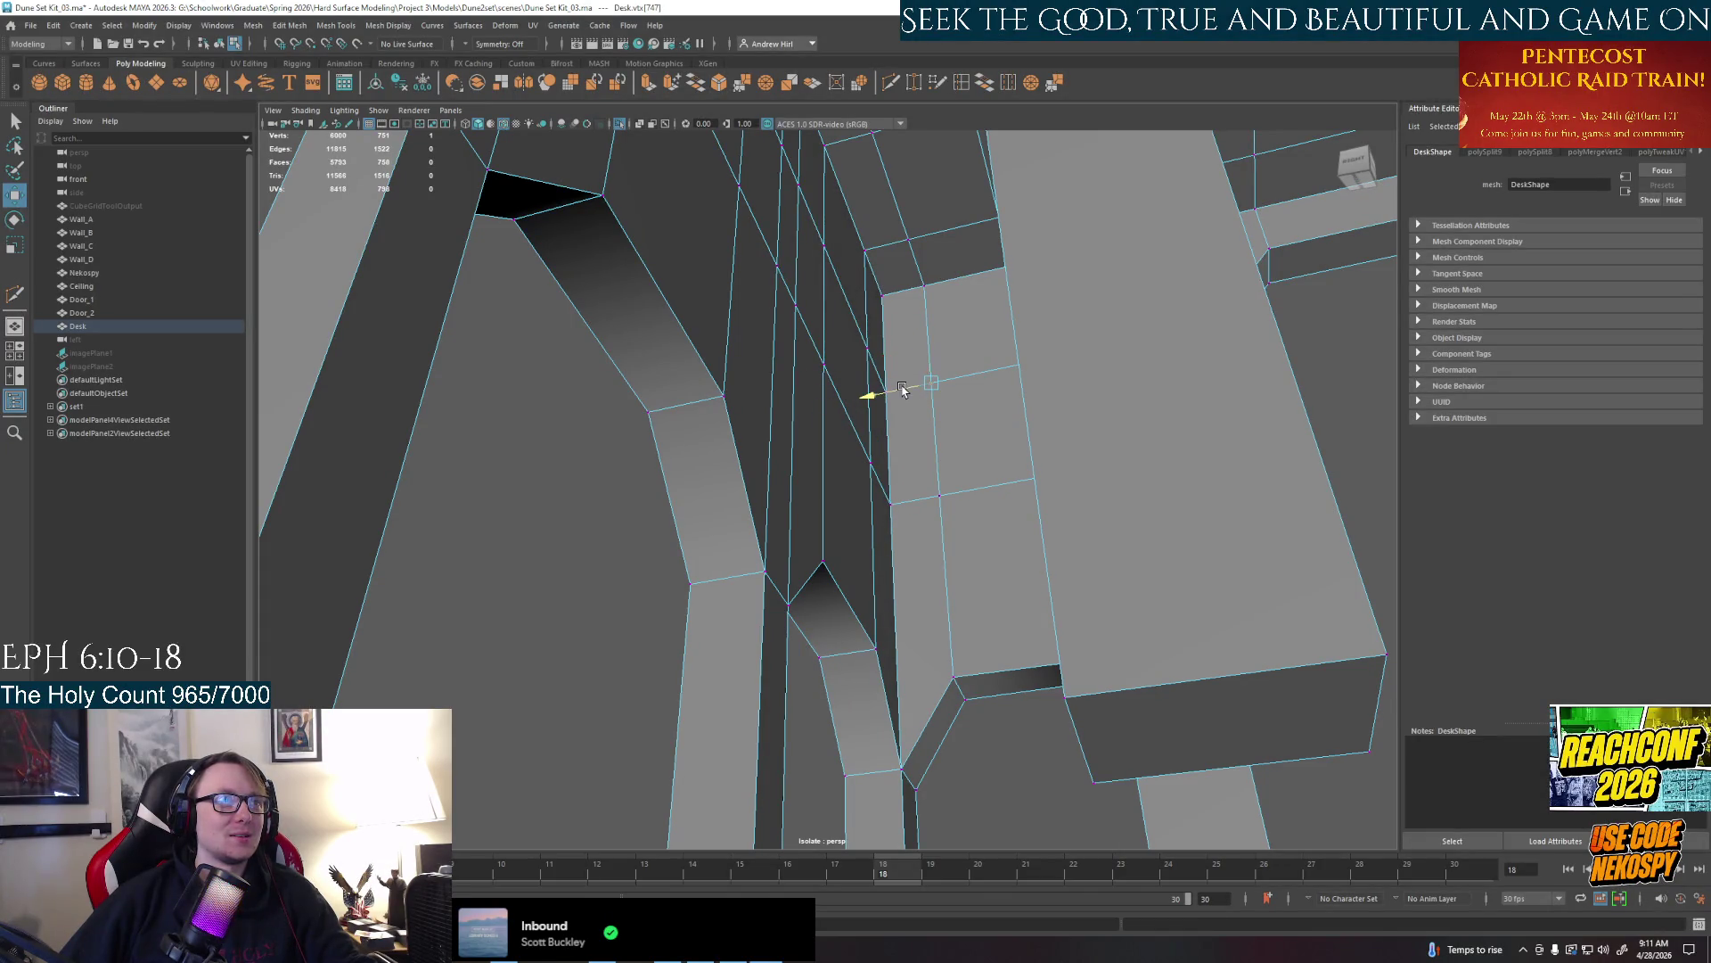
{"action": "key", "text": "q"}
Reposition the vertex by the opening with the Move tool, then inspect the panel
{"action": "key", "text": "w"}
{"action": "left_click", "coordinate": [849, 406]}
{"action": "mouse_move", "coordinate": [850, 406]}
{"action": "left_mouse_down"}
{"action": "mouse_move", "coordinate": [939, 380]}
{"action": "mouse_move", "coordinate": [935, 441]}
{"action": "left_mouse_up"}
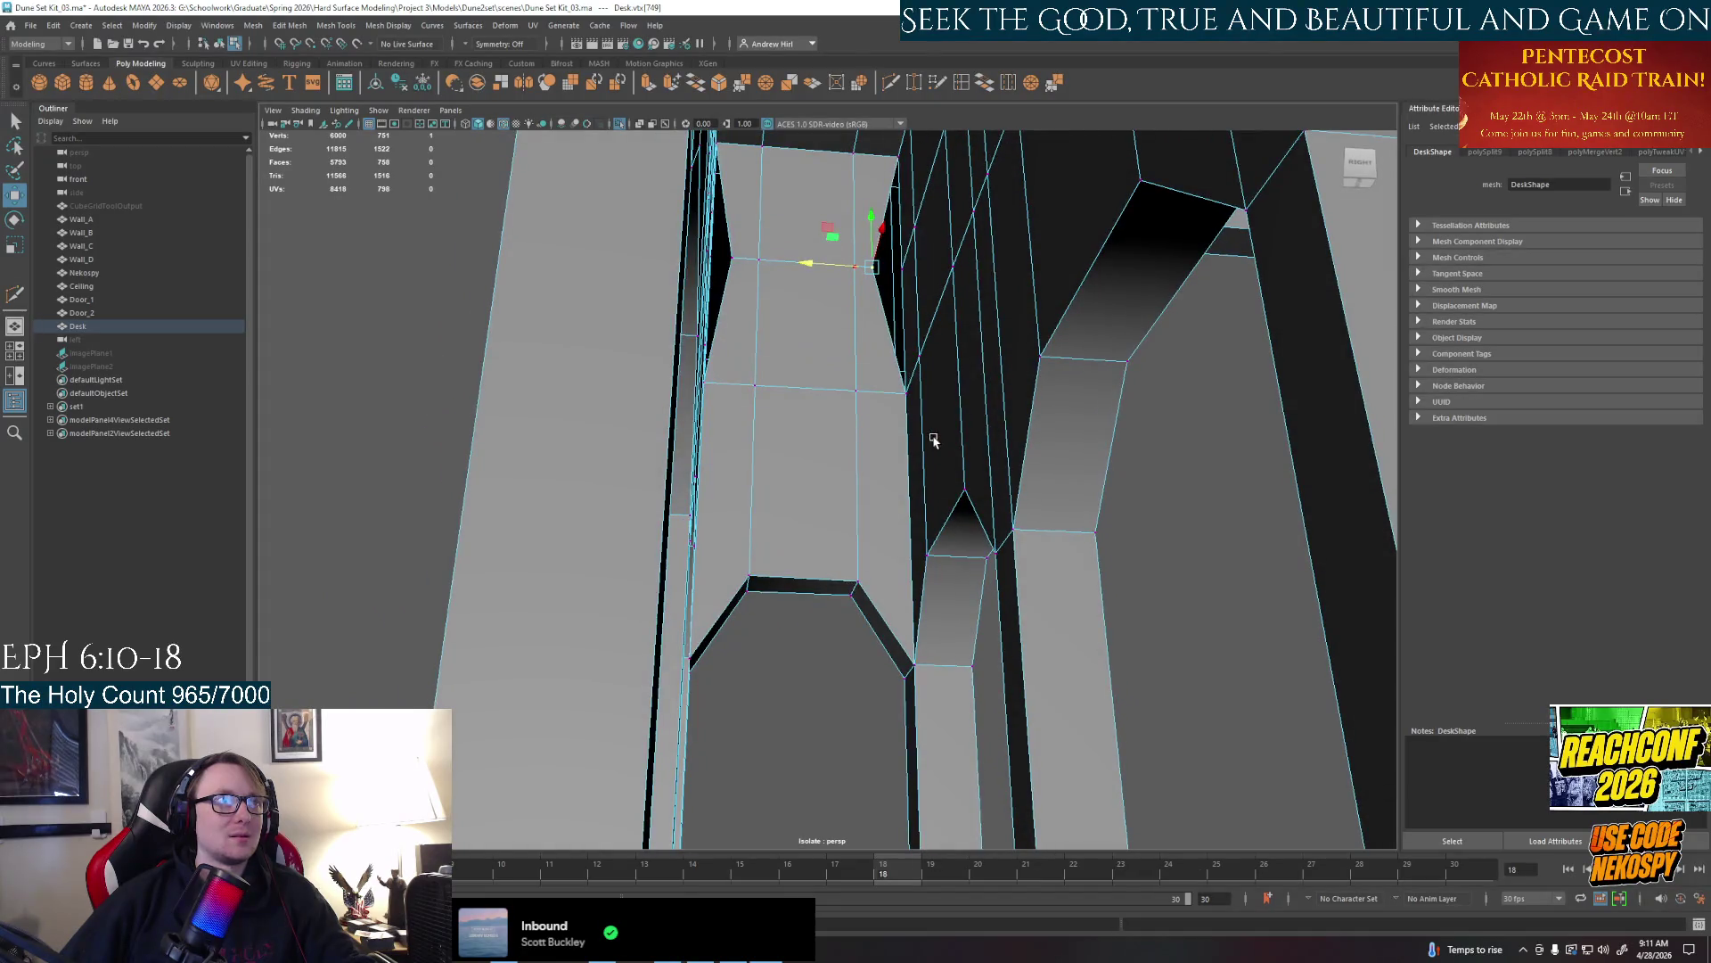
{"action": "left_click_drag", "start_coordinate": [873, 365], "coordinate": [937, 401], "text": "alt"}
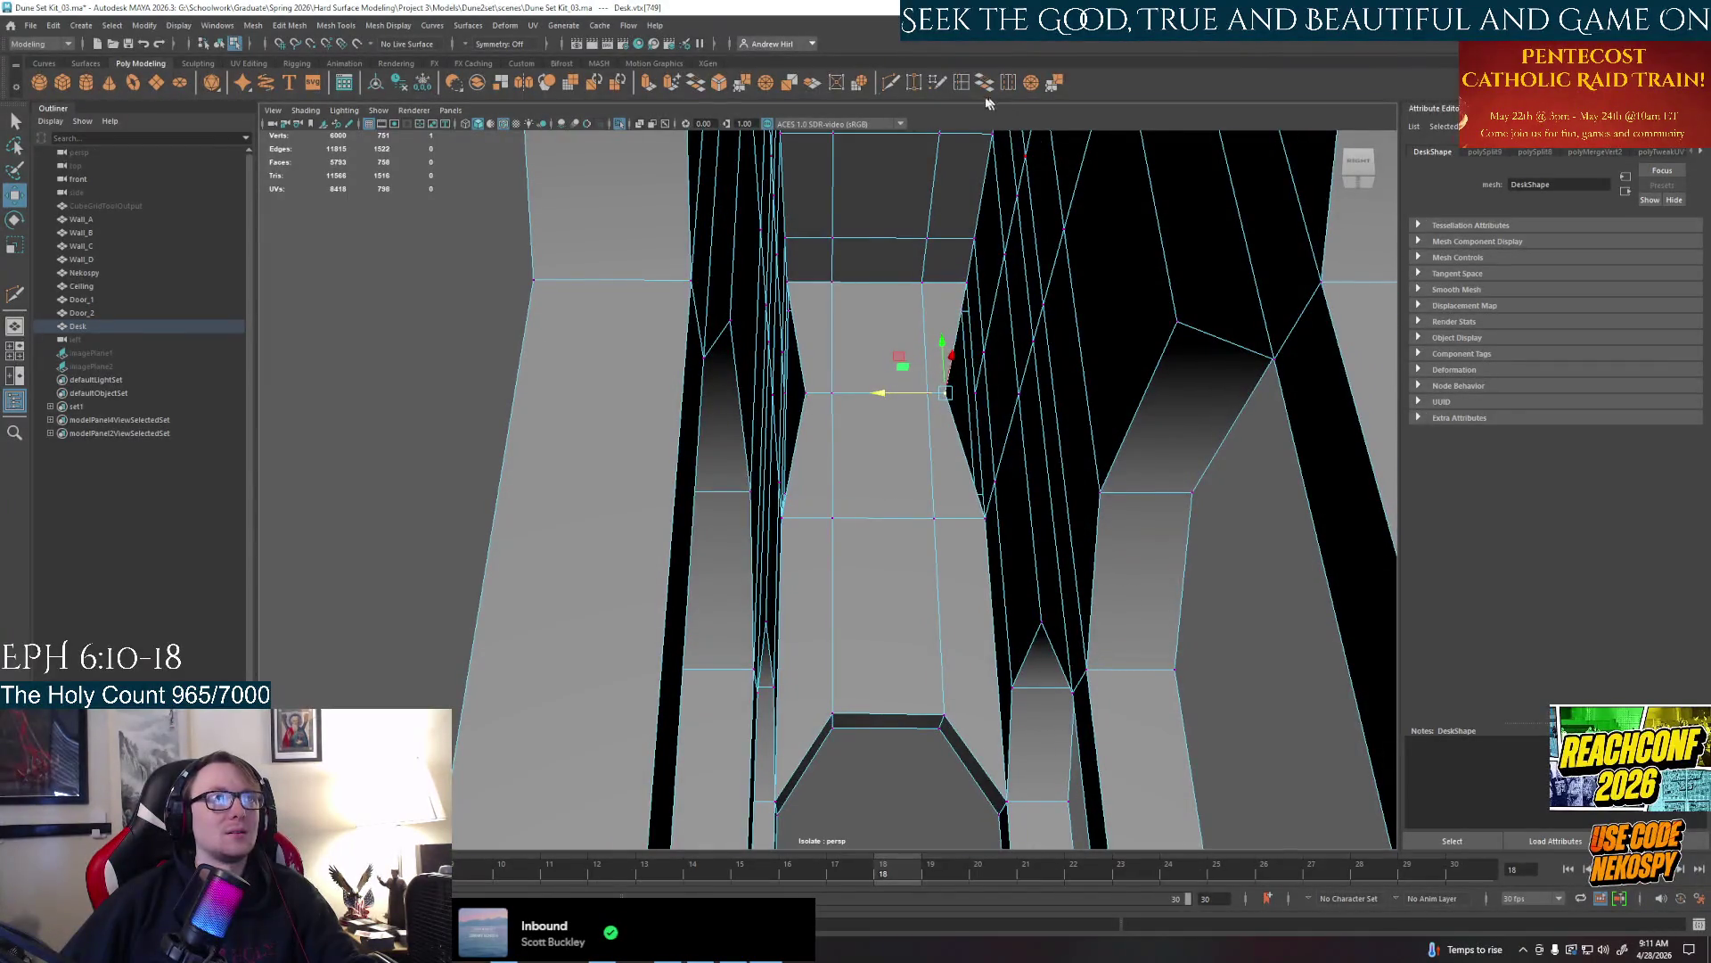
{"action": "left_click", "coordinate": [914, 83]}
{"action": "left_click", "coordinate": [946, 393]}
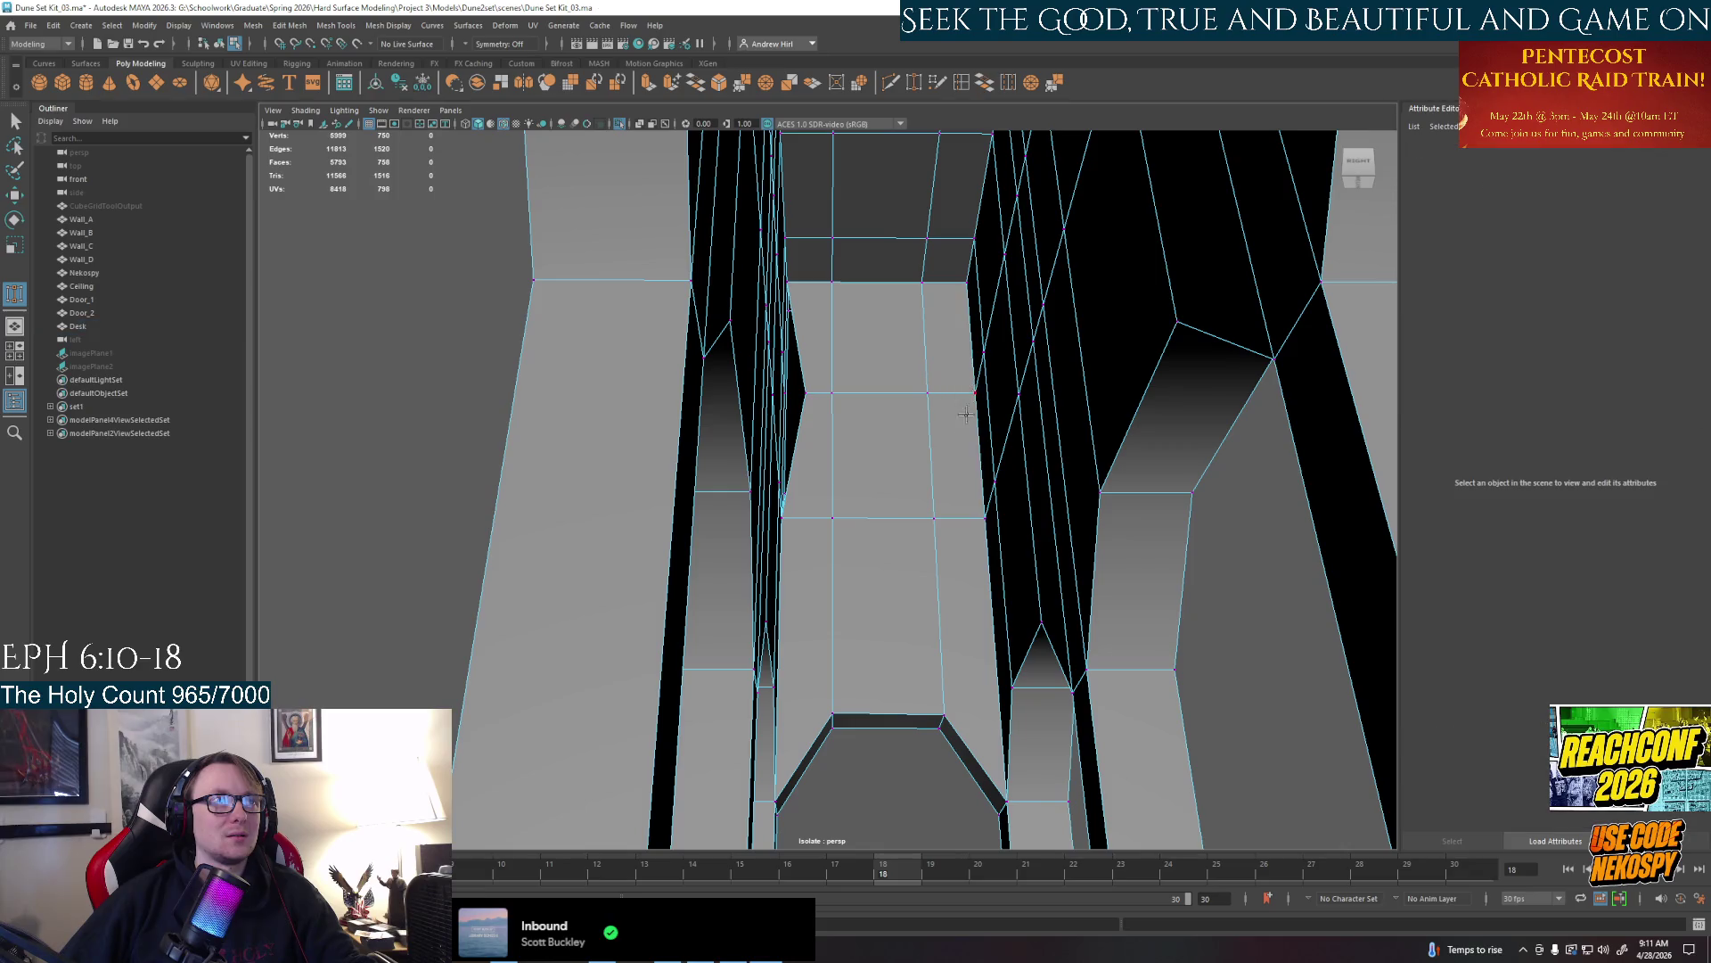
{"action": "left_click_drag", "start_coordinate": [948, 391], "coordinate": [849, 392], "text": "alt"}
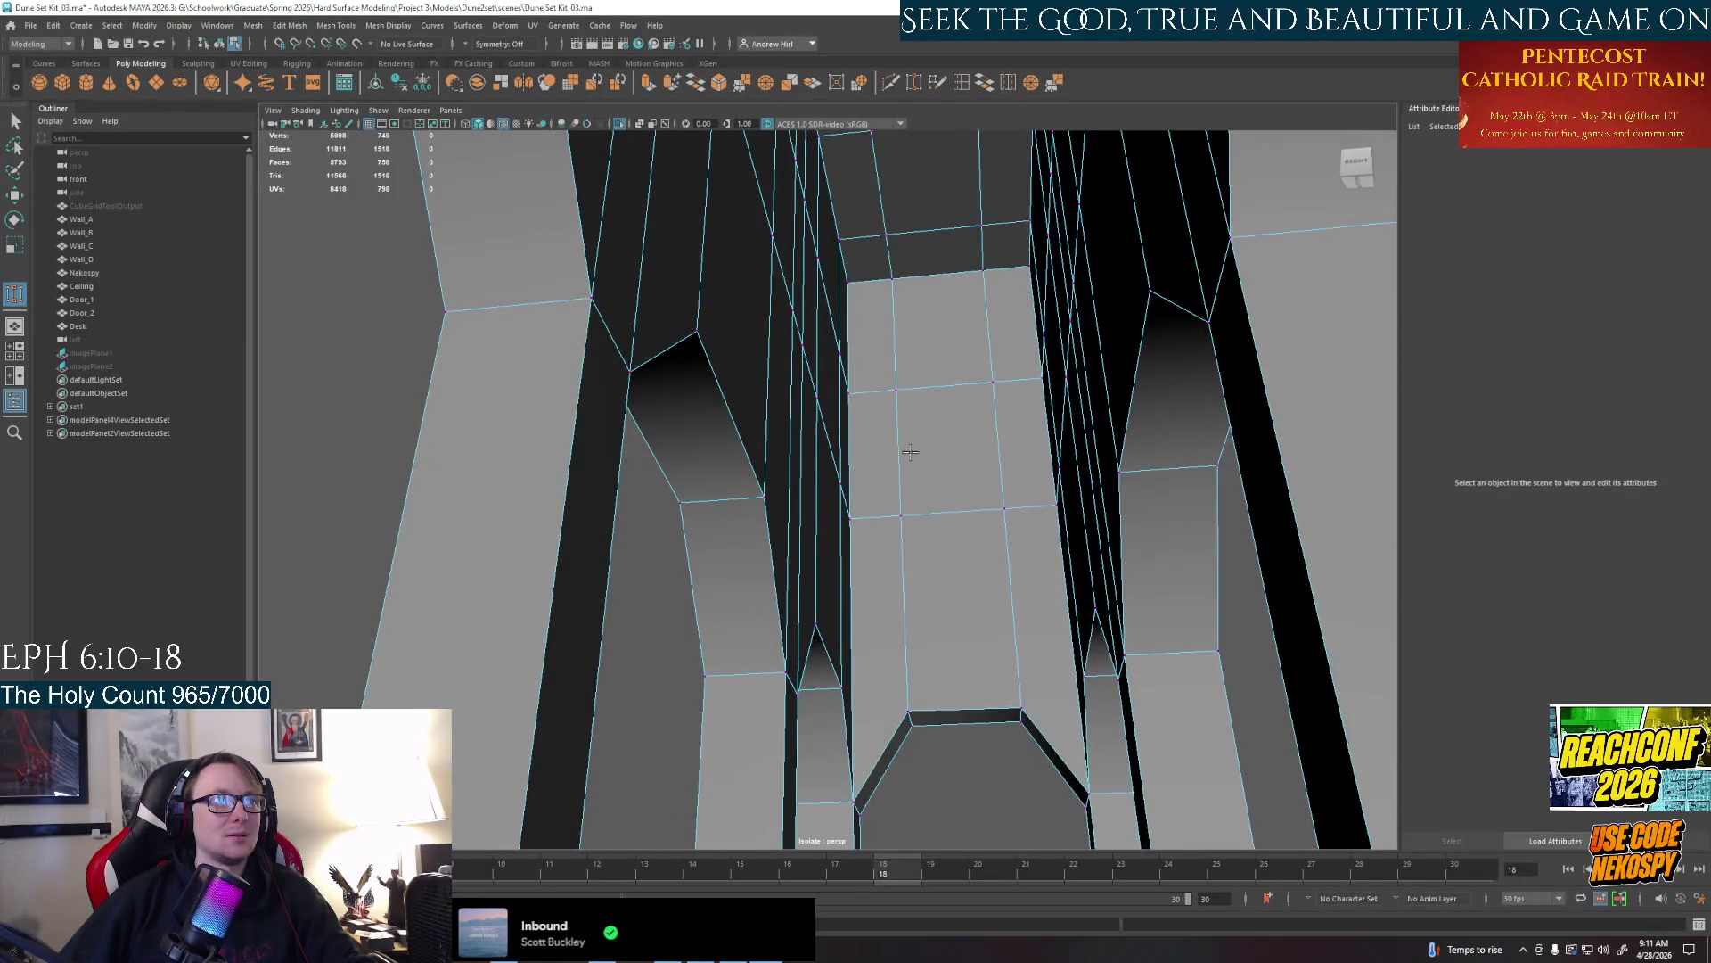
{"action": "mouse_move", "coordinate": [910, 453]}
{"action": "left_mouse_down", "text": "alt"}
{"action": "mouse_move", "coordinate": [909, 506]}
{"action": "mouse_move", "coordinate": [799, 459]}
{"action": "left_mouse_up", "text": "alt"}
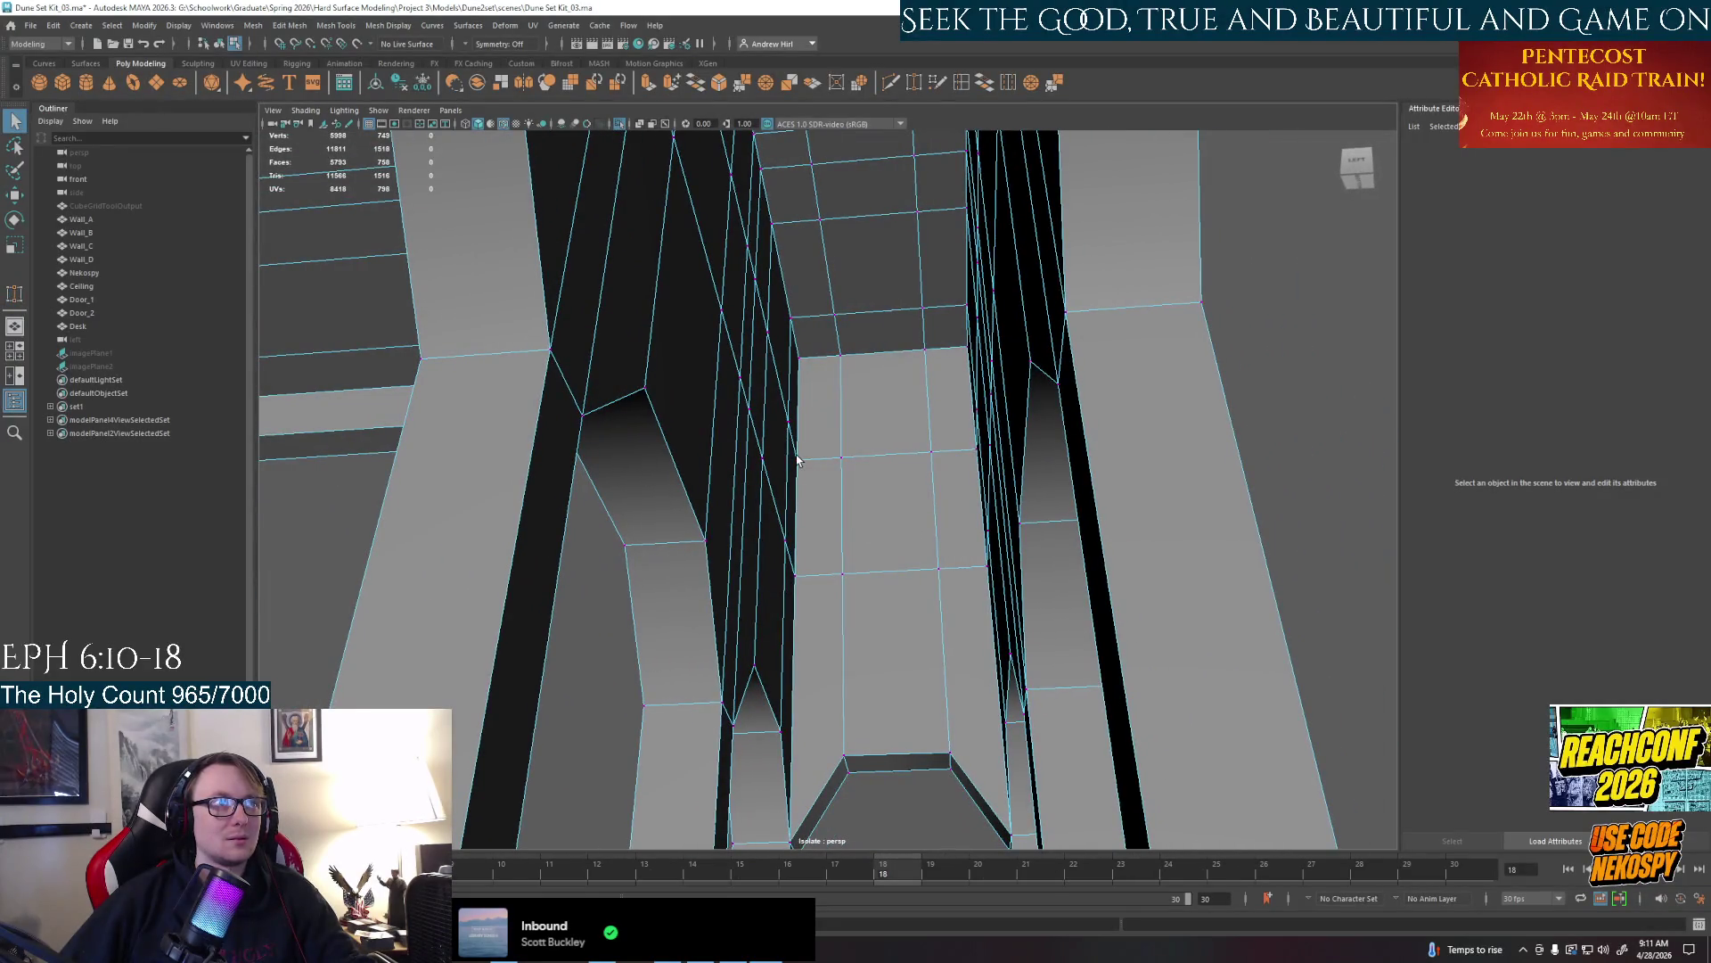
Select vertices on the panel's left edge and corner for adjustment, then clear the selection
{"action": "left_click", "coordinate": [819, 462]}
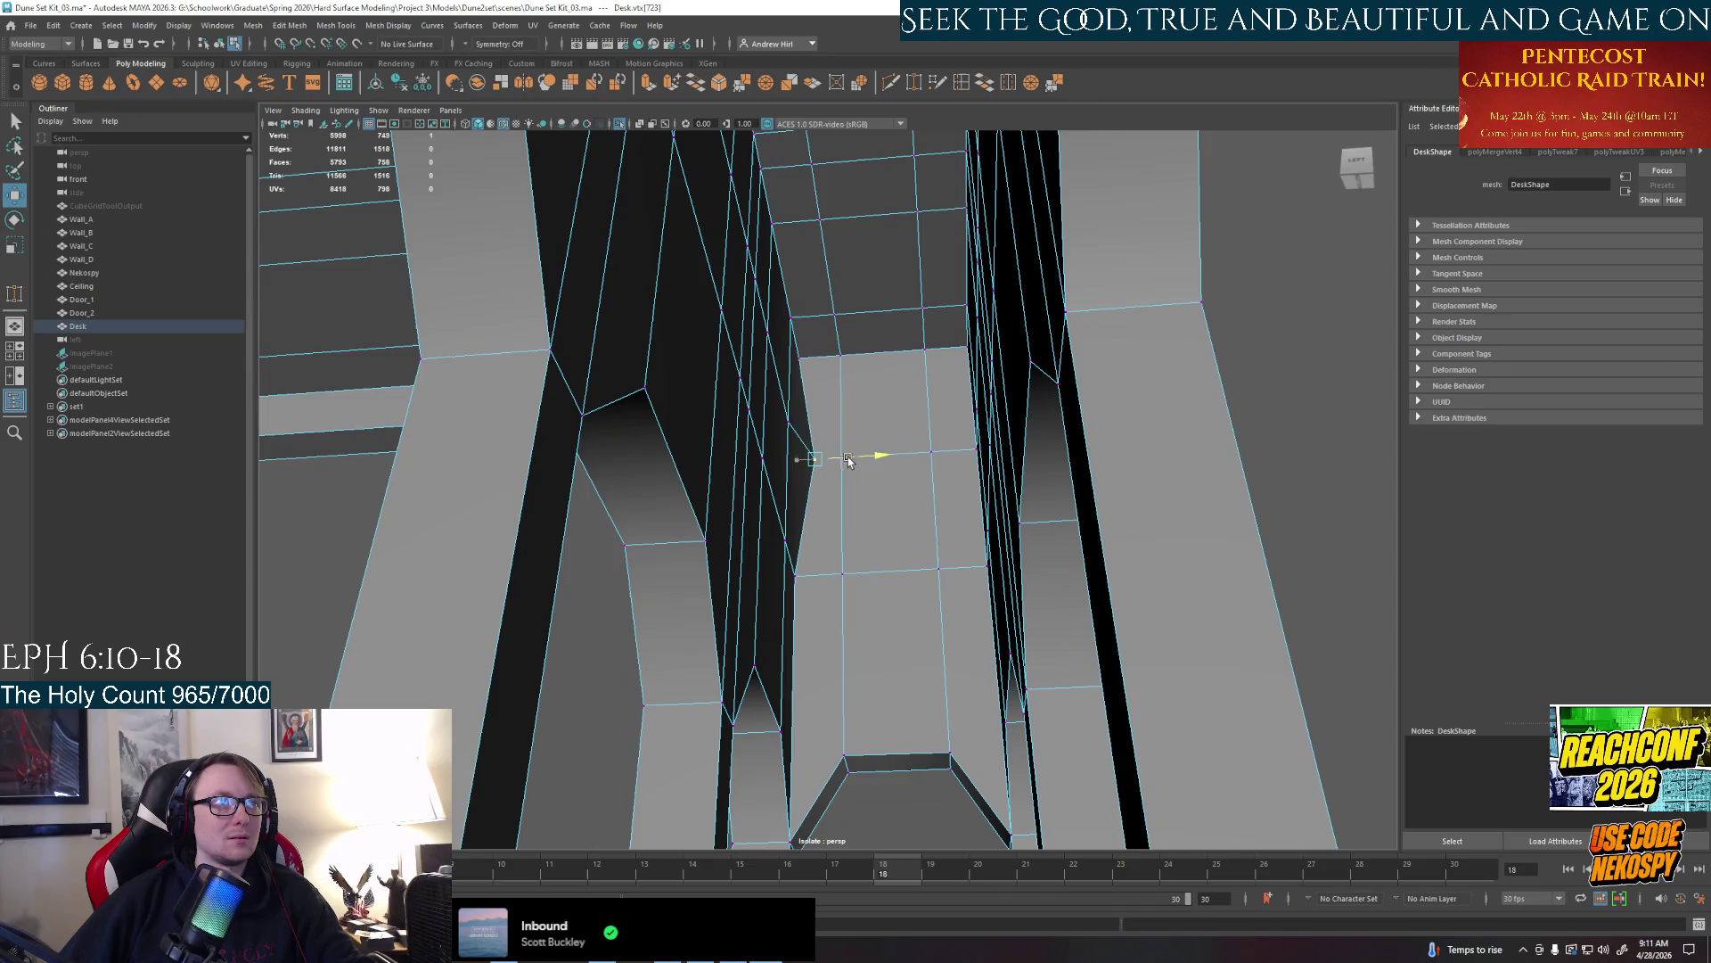
{"action": "left_click", "coordinate": [931, 452]}
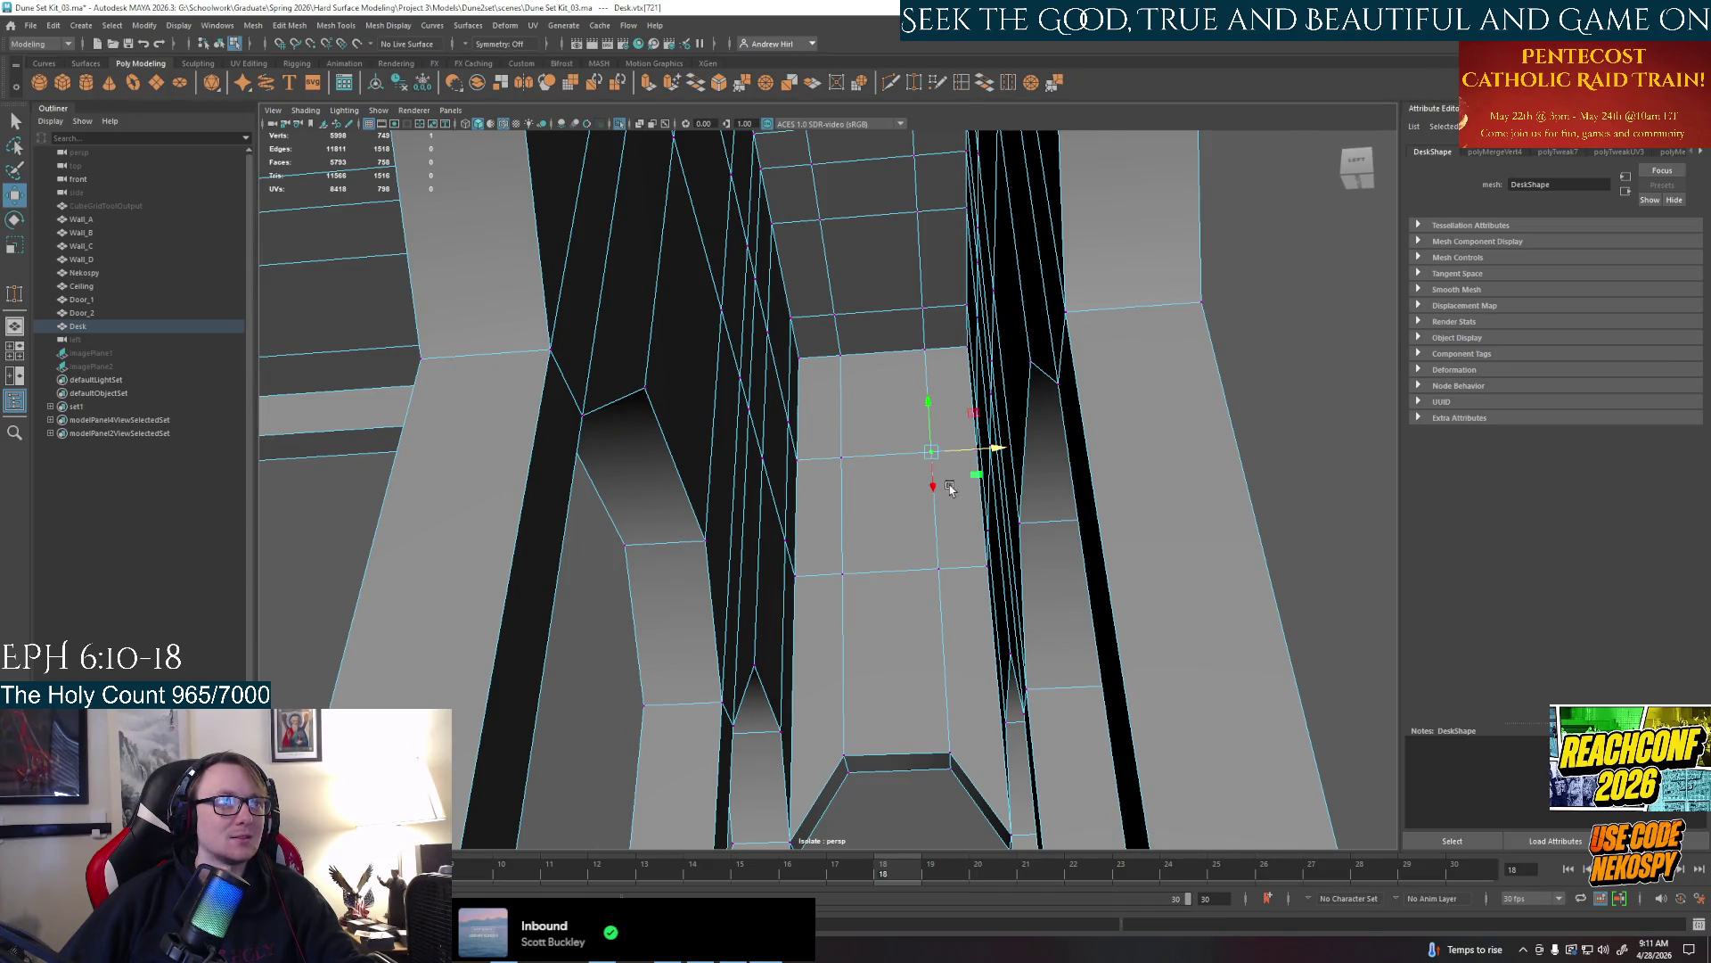
{"action": "left_click_drag", "start_coordinate": [949, 486], "coordinate": [857, 461], "text": "alt"}
{"action": "key", "text": "w"}
{"action": "key", "text": "q"}
{"action": "left_click", "coordinate": [918, 84]}
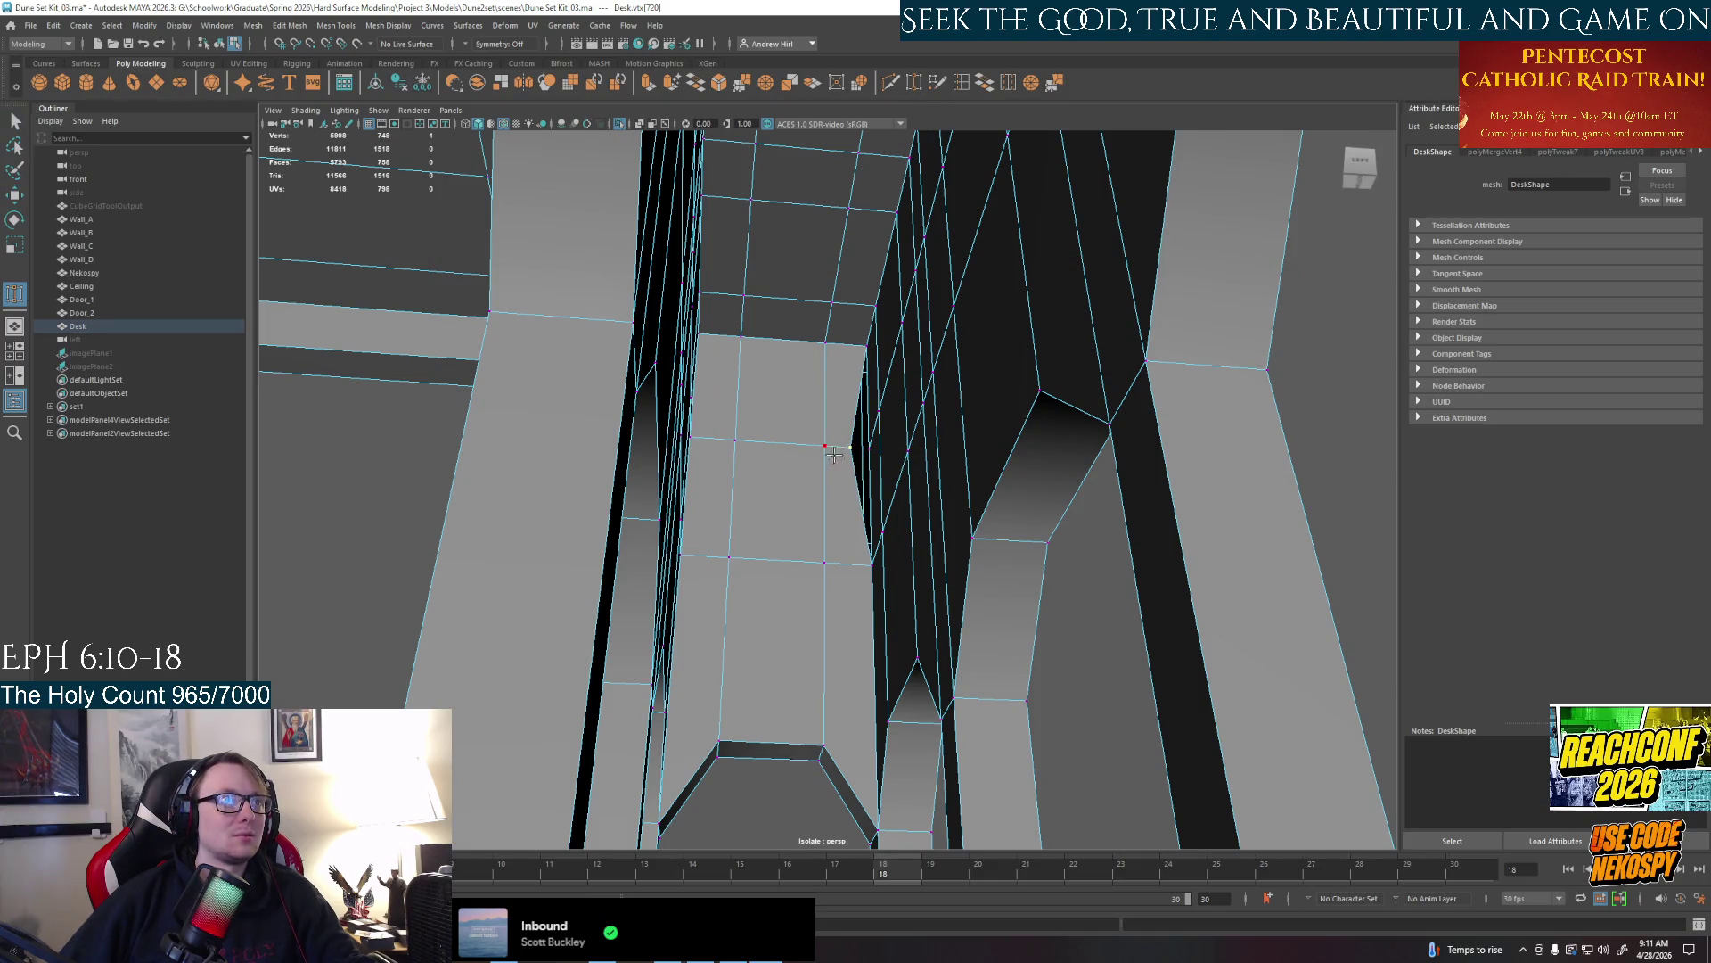
{"action": "left_click", "coordinate": [852, 477]}
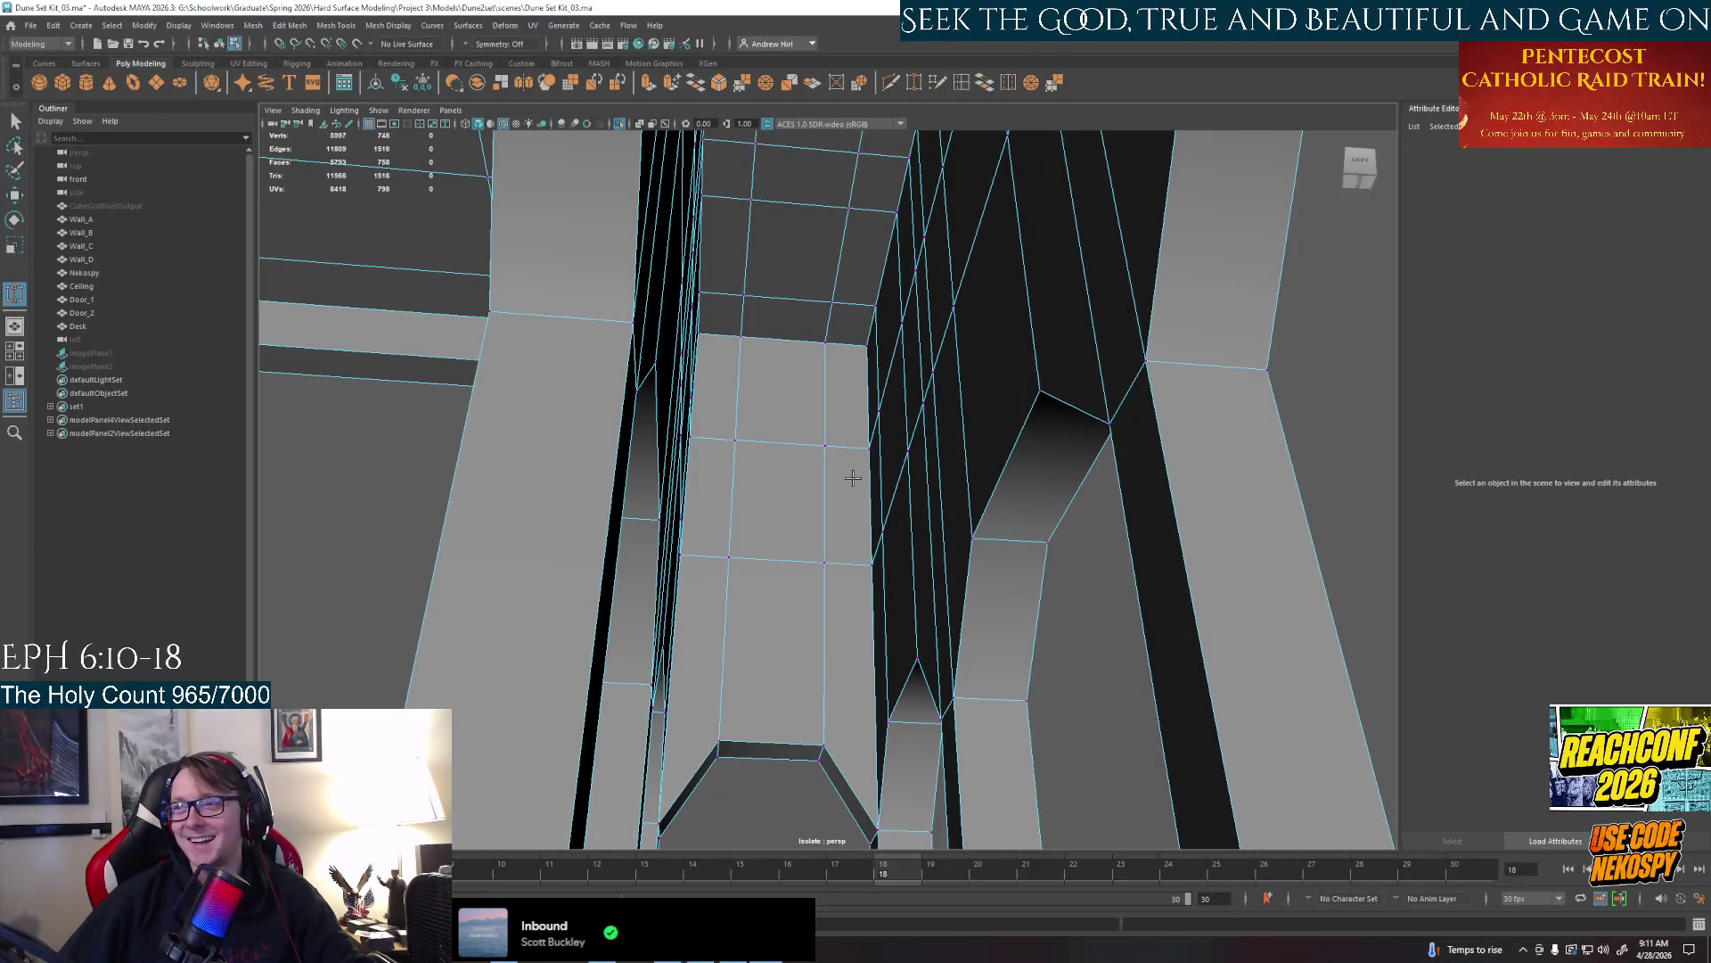
Insert an edge loop across the side panel, then undo the wrong loop
{"action": "right_click_drag", "start_coordinate": [782, 448], "coordinate": [782, 402]}
{"action": "left_click", "coordinate": [777, 444]}
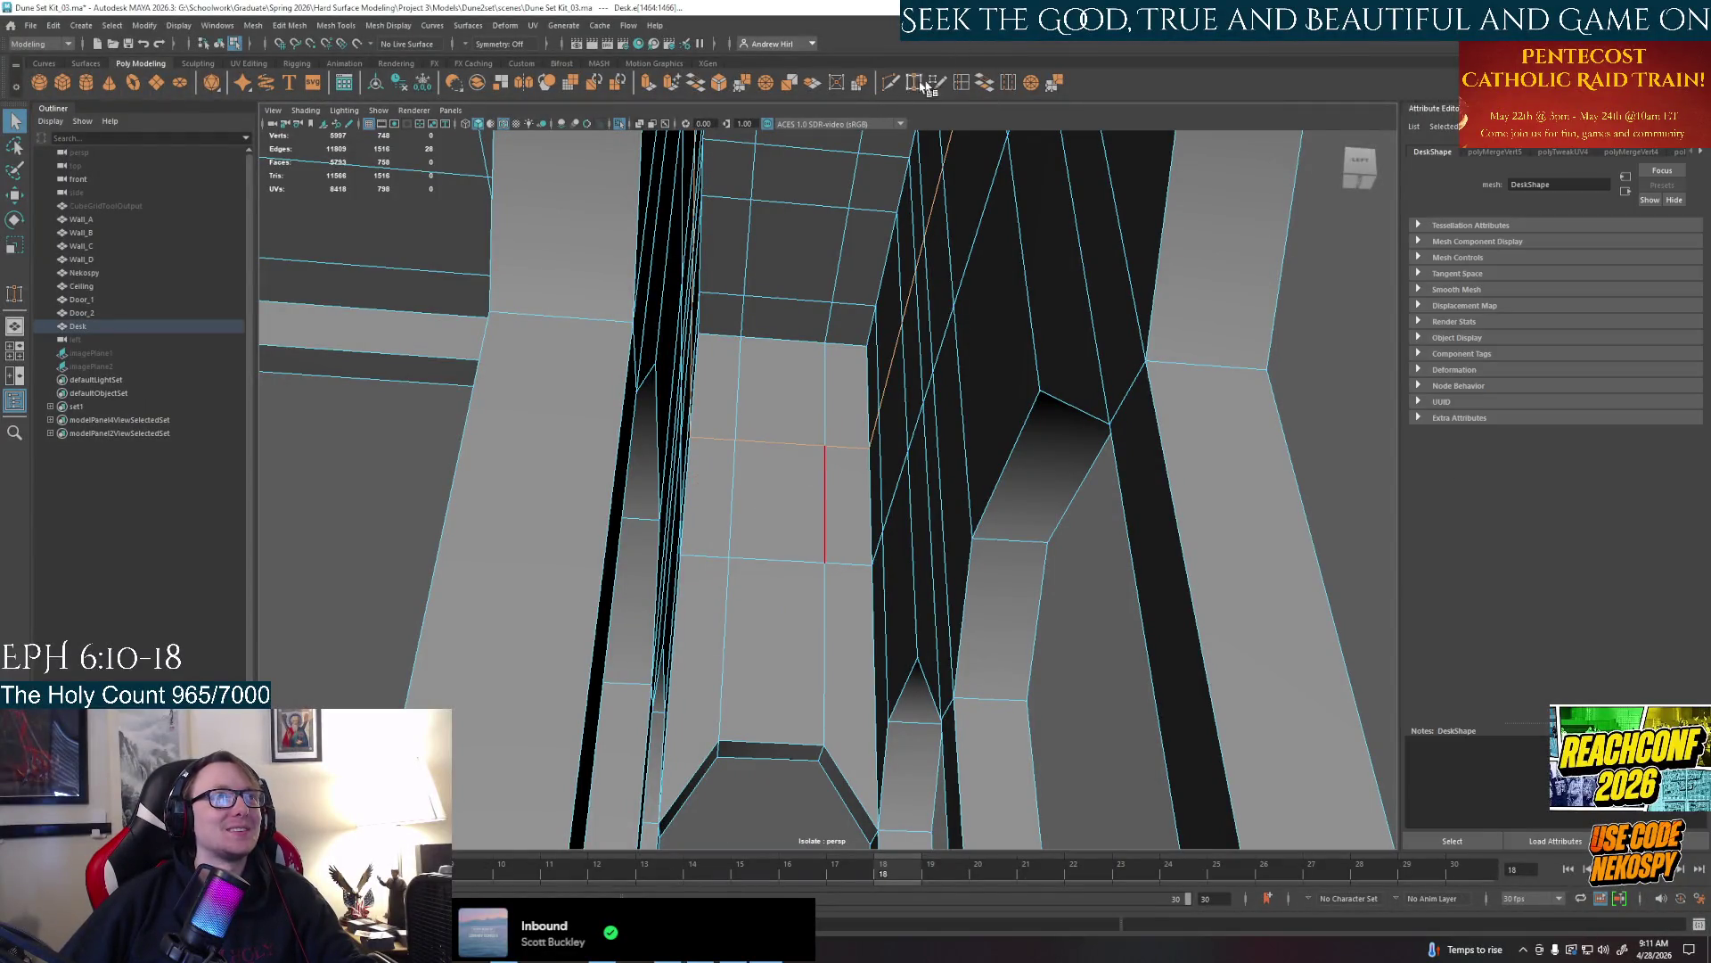
{"action": "left_click", "coordinate": [963, 83]}
{"action": "left_click", "coordinate": [826, 480]}
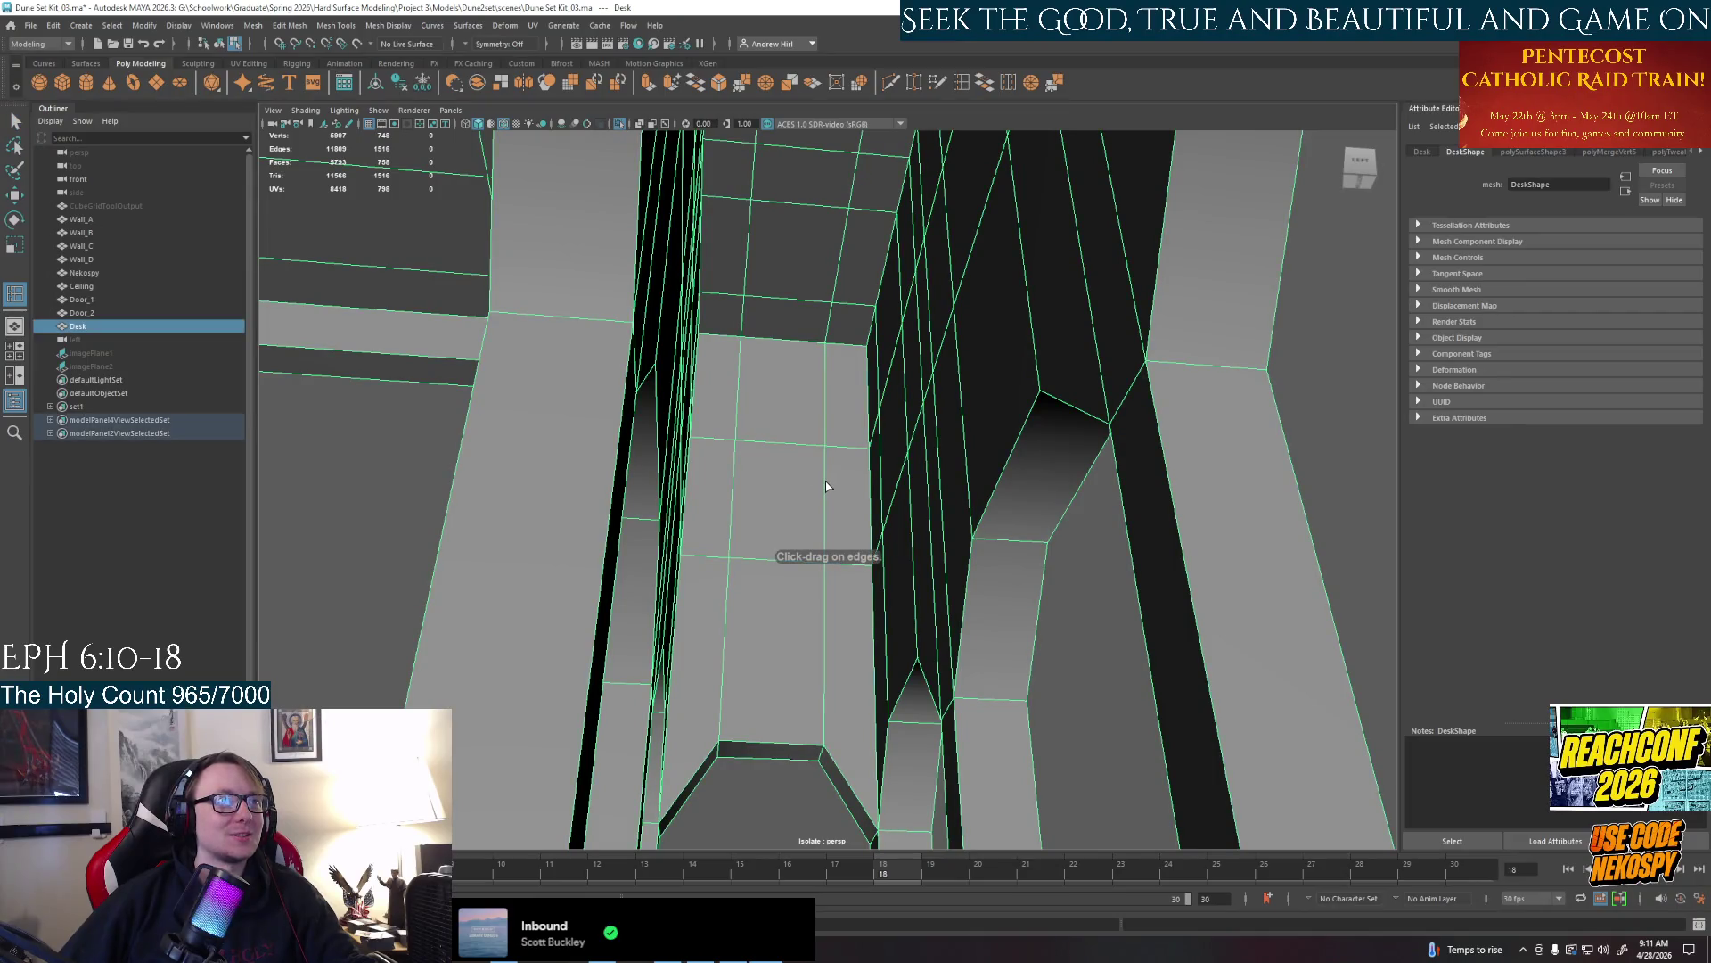
{"action": "left_click", "coordinate": [822, 493]}
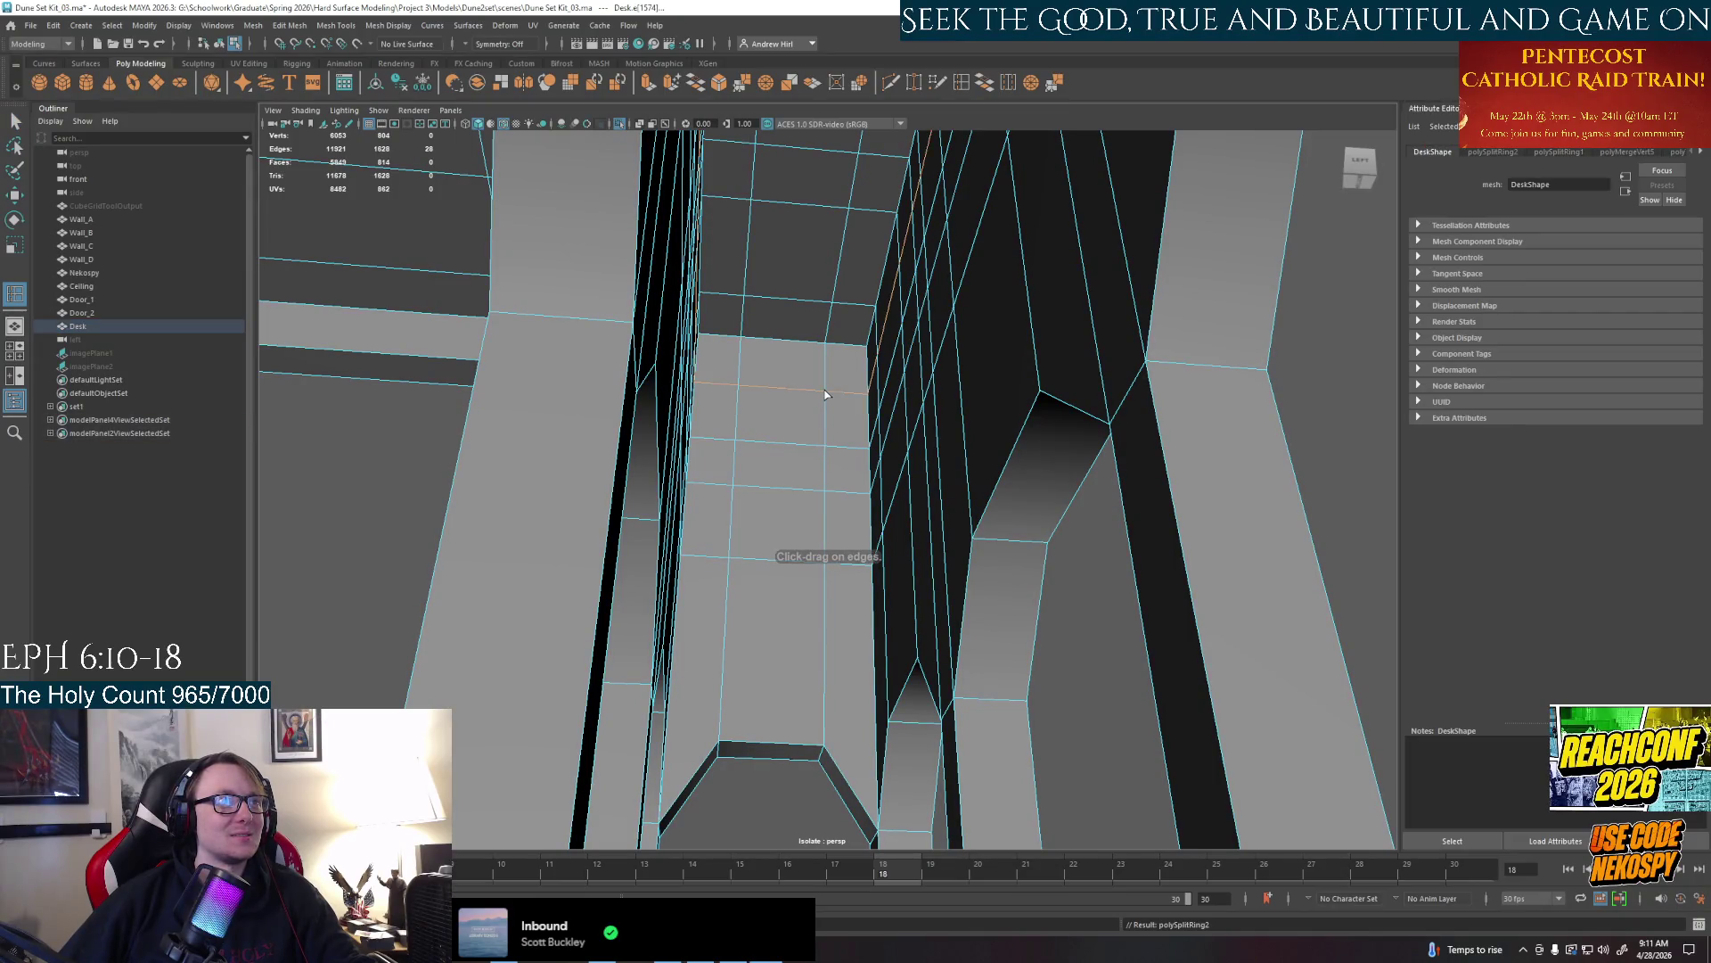
{"action": "key", "text": "ctrl+z"}
{"action": "key", "text": "q"}
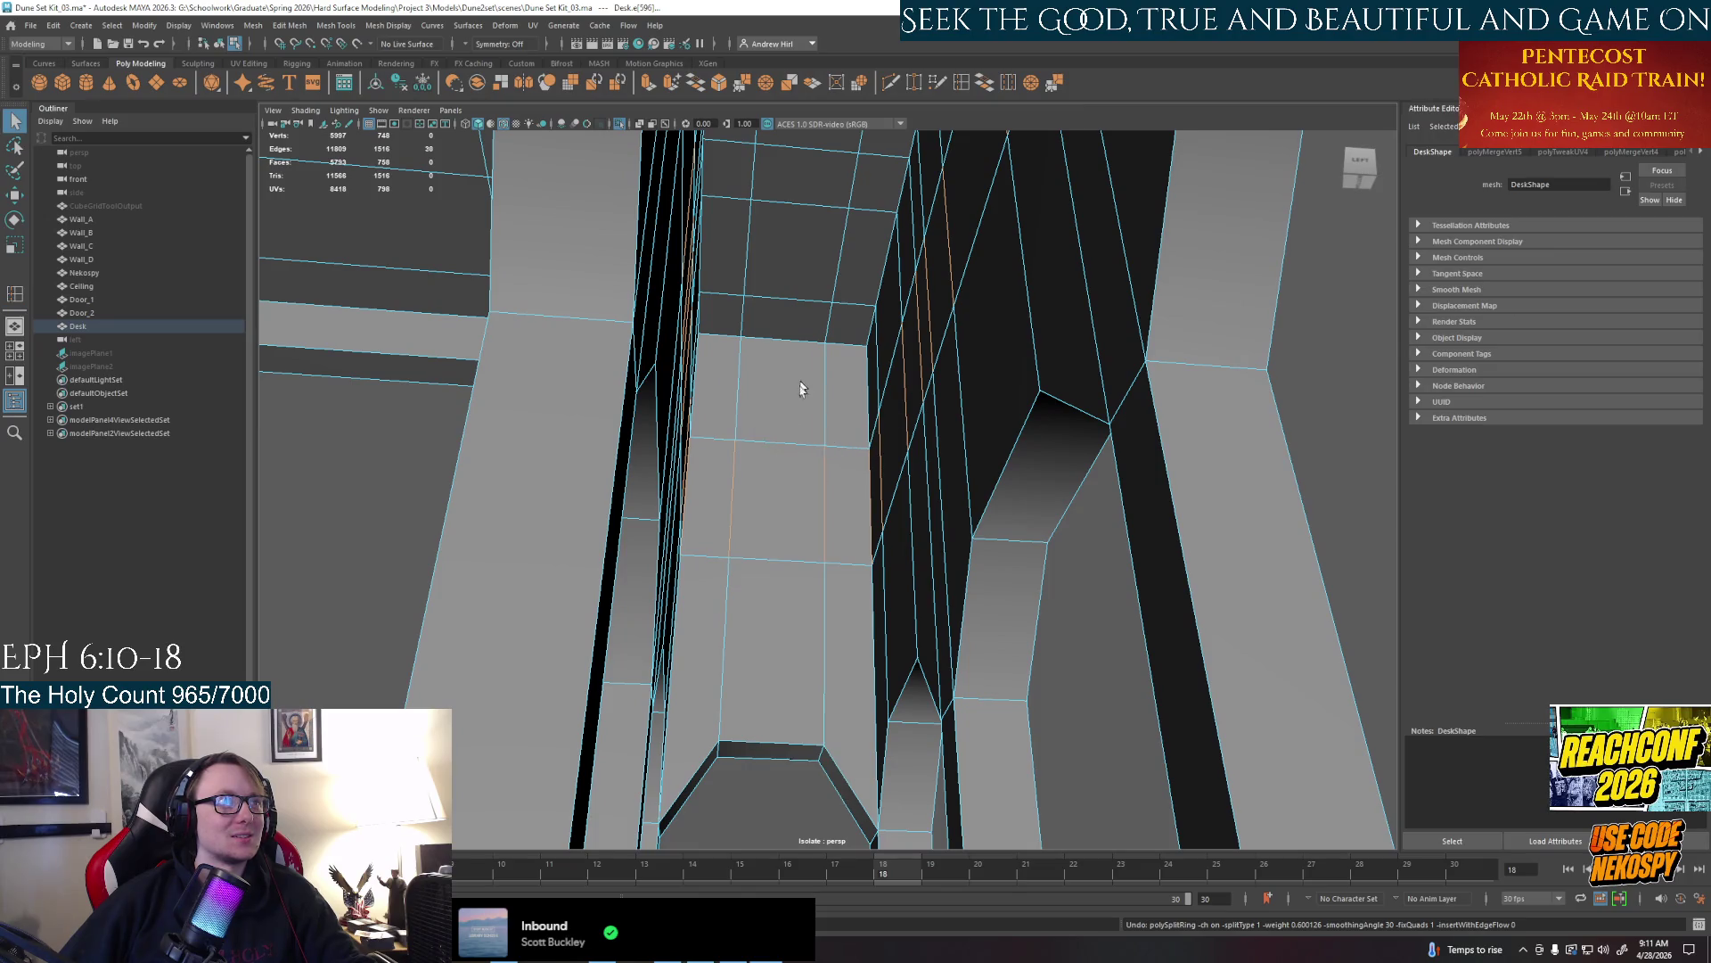
Delete a stray horizontal panel edge and tumble around to the desk underside
{"action": "left_click", "coordinate": [780, 449]}
{"action": "key", "text": "Delete"}
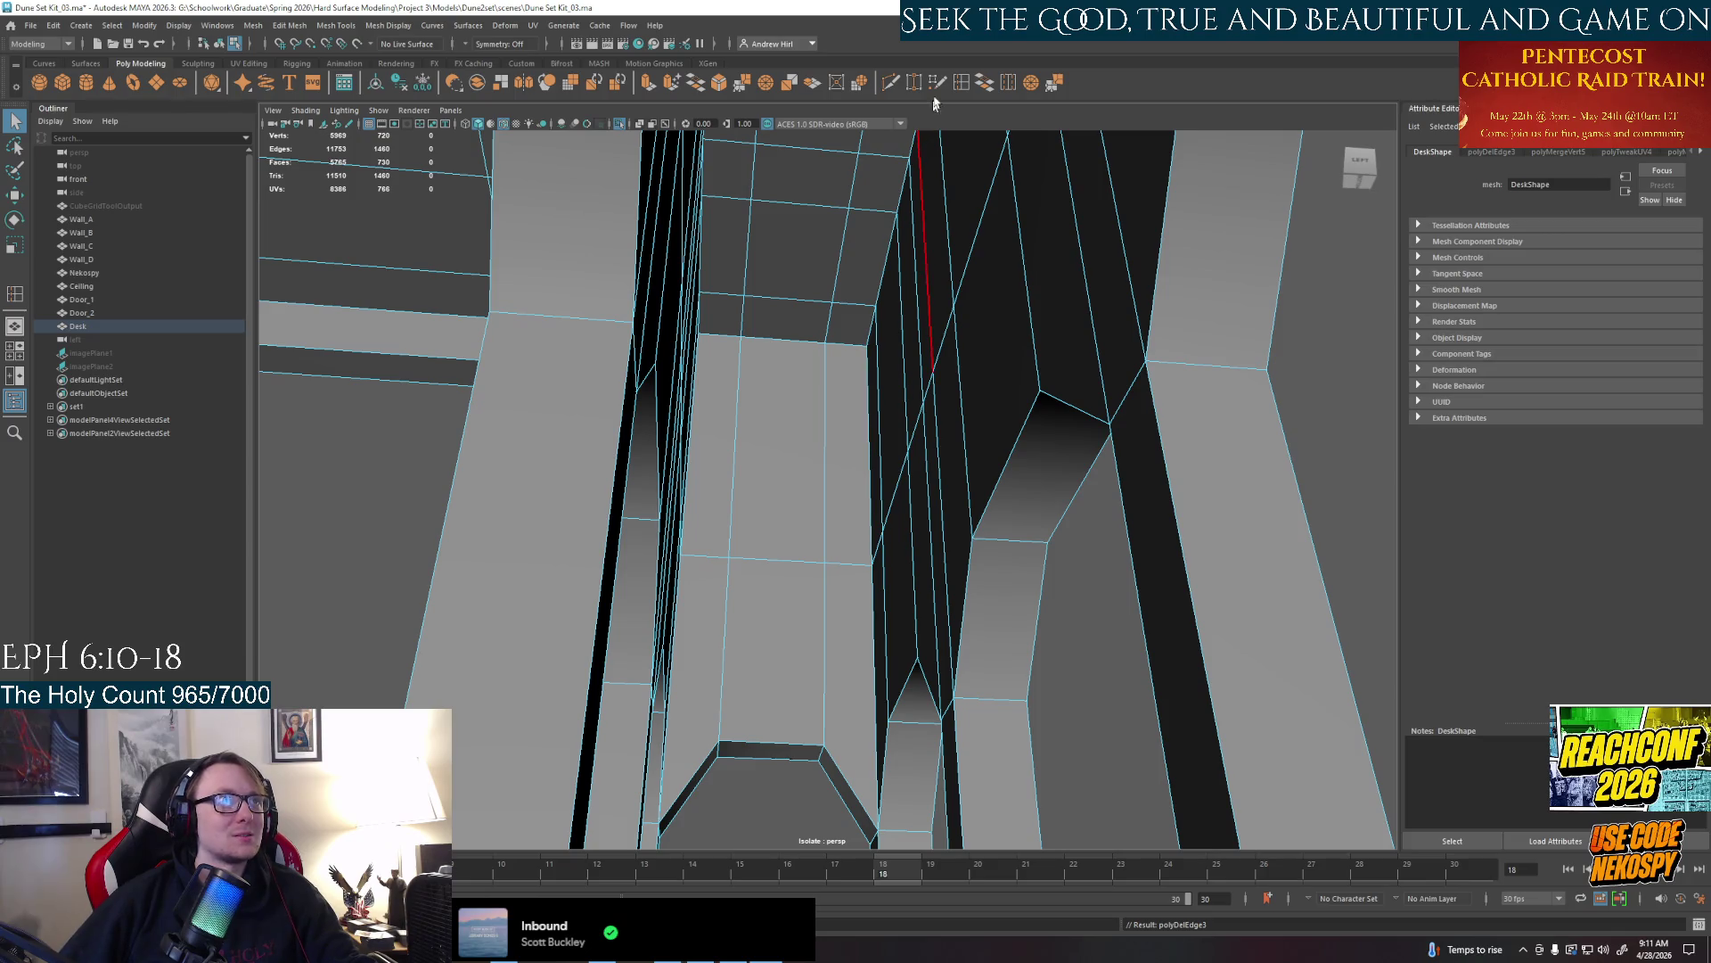
{"action": "left_click", "coordinate": [972, 84]}
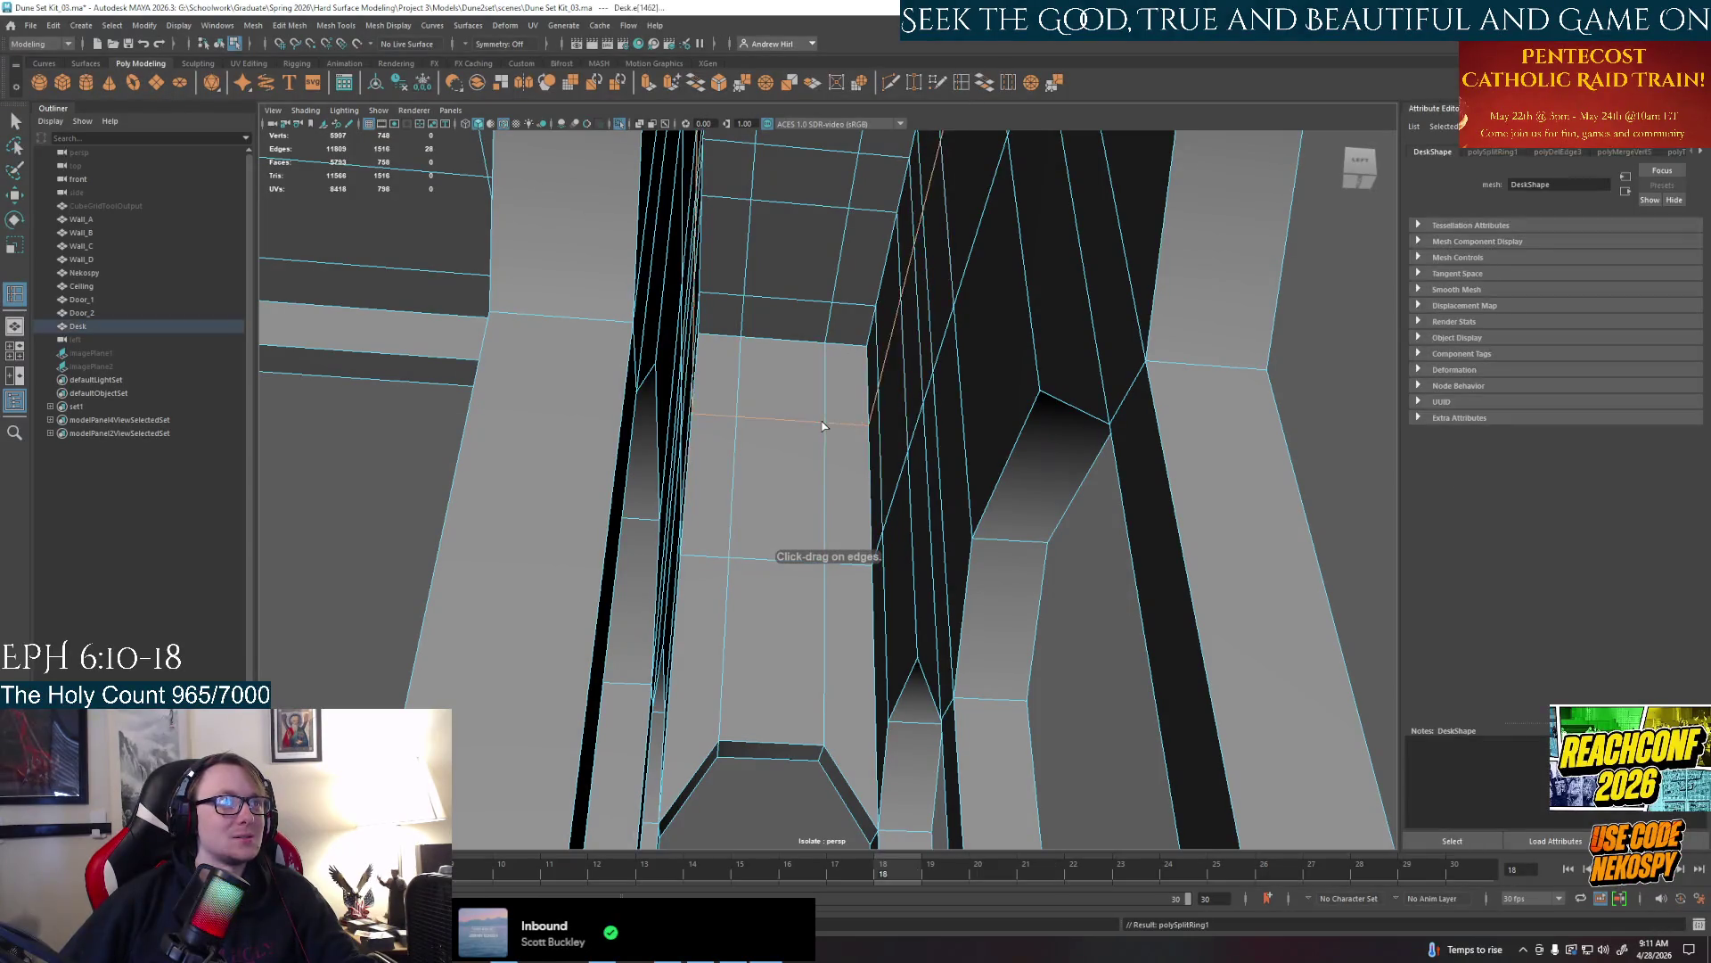
{"action": "mouse_move", "coordinate": [936, 402]}
{"action": "left_mouse_down", "text": "alt"}
{"action": "mouse_move", "coordinate": [829, 484]}
{"action": "mouse_move", "coordinate": [825, 437]}
{"action": "left_mouse_up", "text": "alt"}
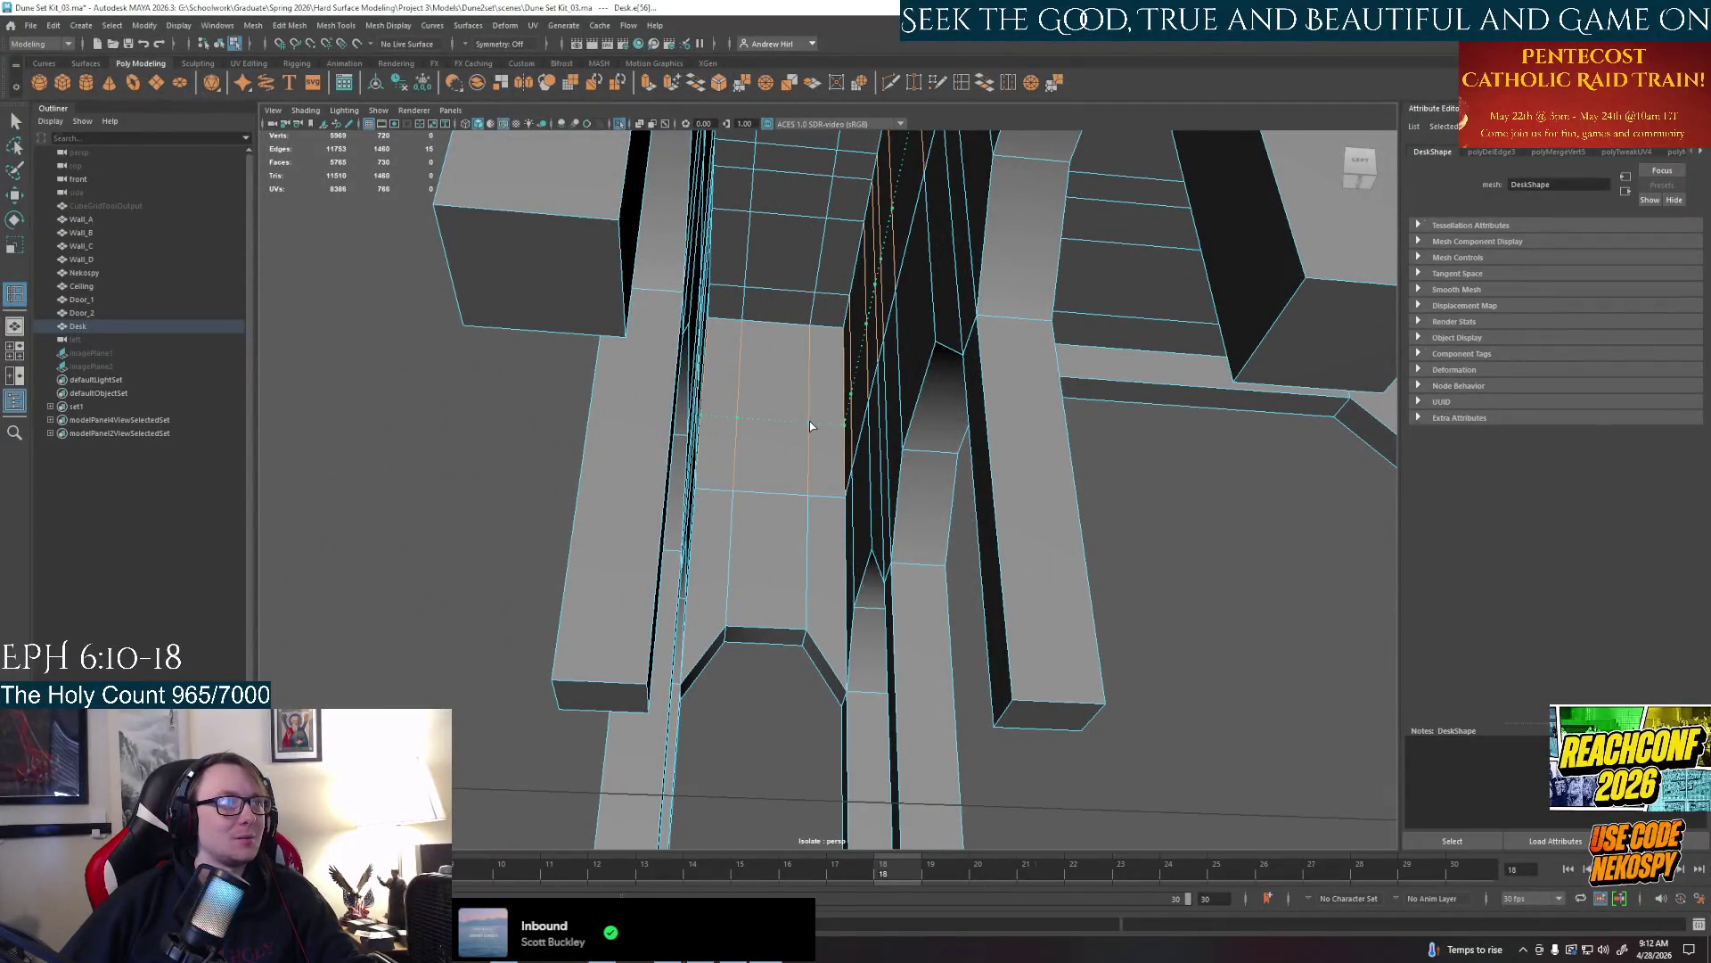
{"action": "left_click_drag", "start_coordinate": [810, 425], "coordinate": [465, 435], "text": "alt"}
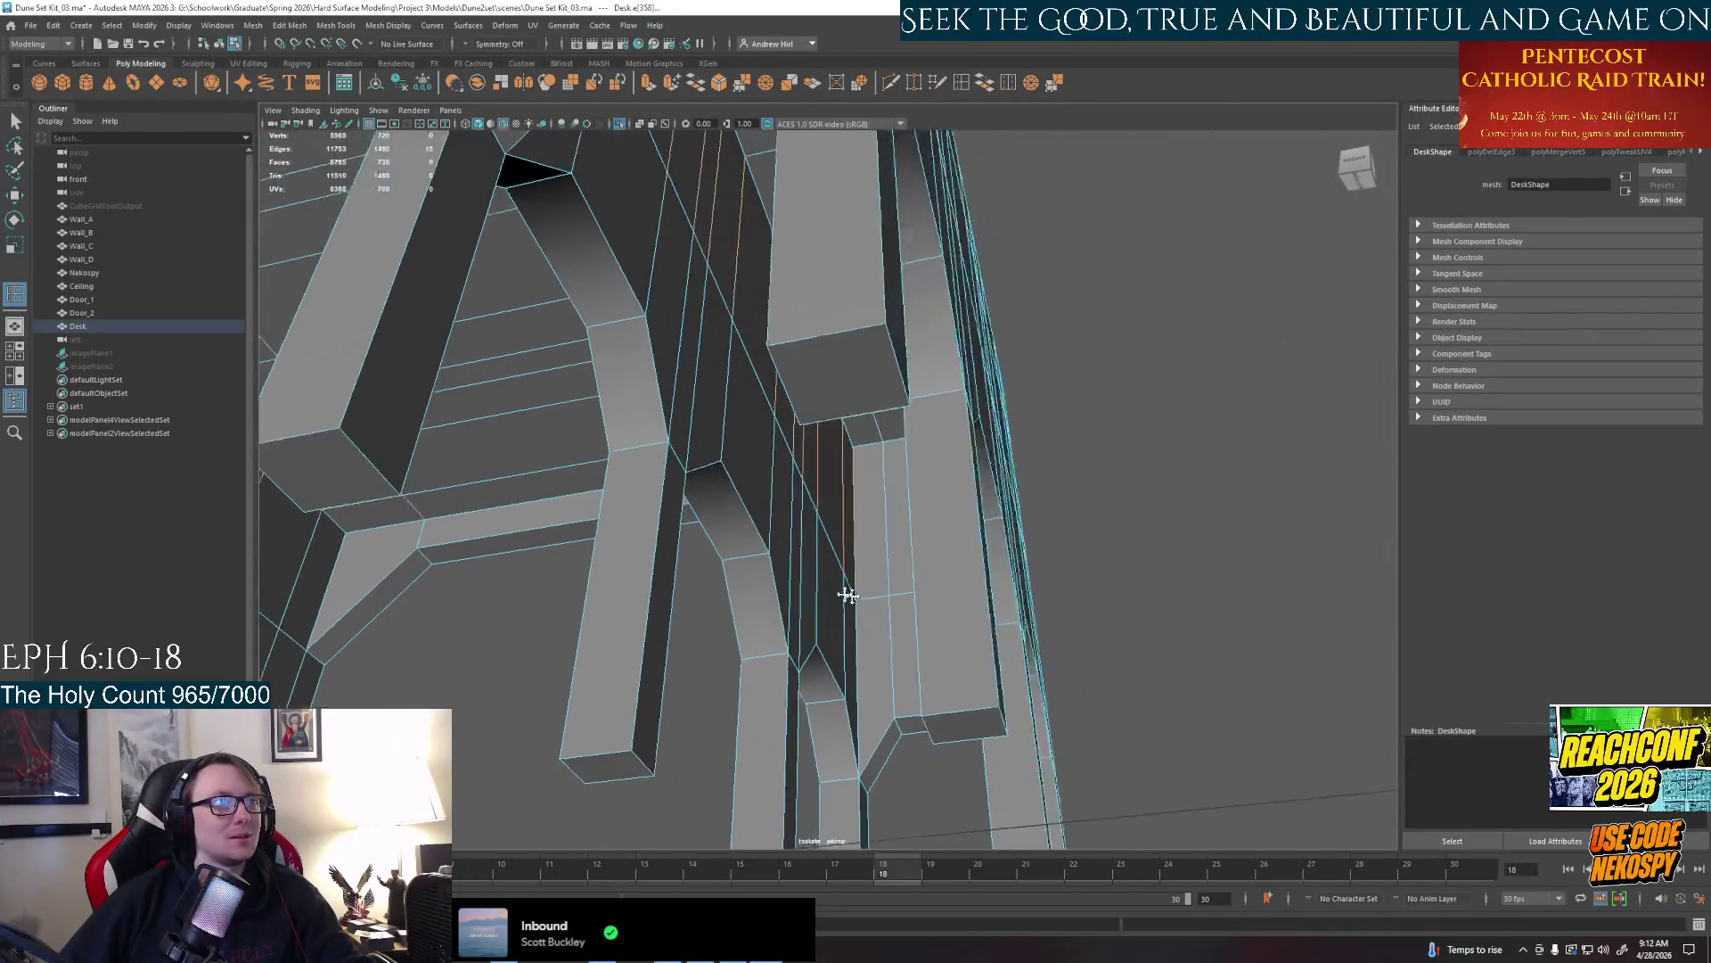
{"action": "left_click_drag", "start_coordinate": [466, 435], "coordinate": [922, 289], "text": "alt"}
Insert two new edge loops across the underside panels along the vertical edges
{"action": "key", "text": "w"}
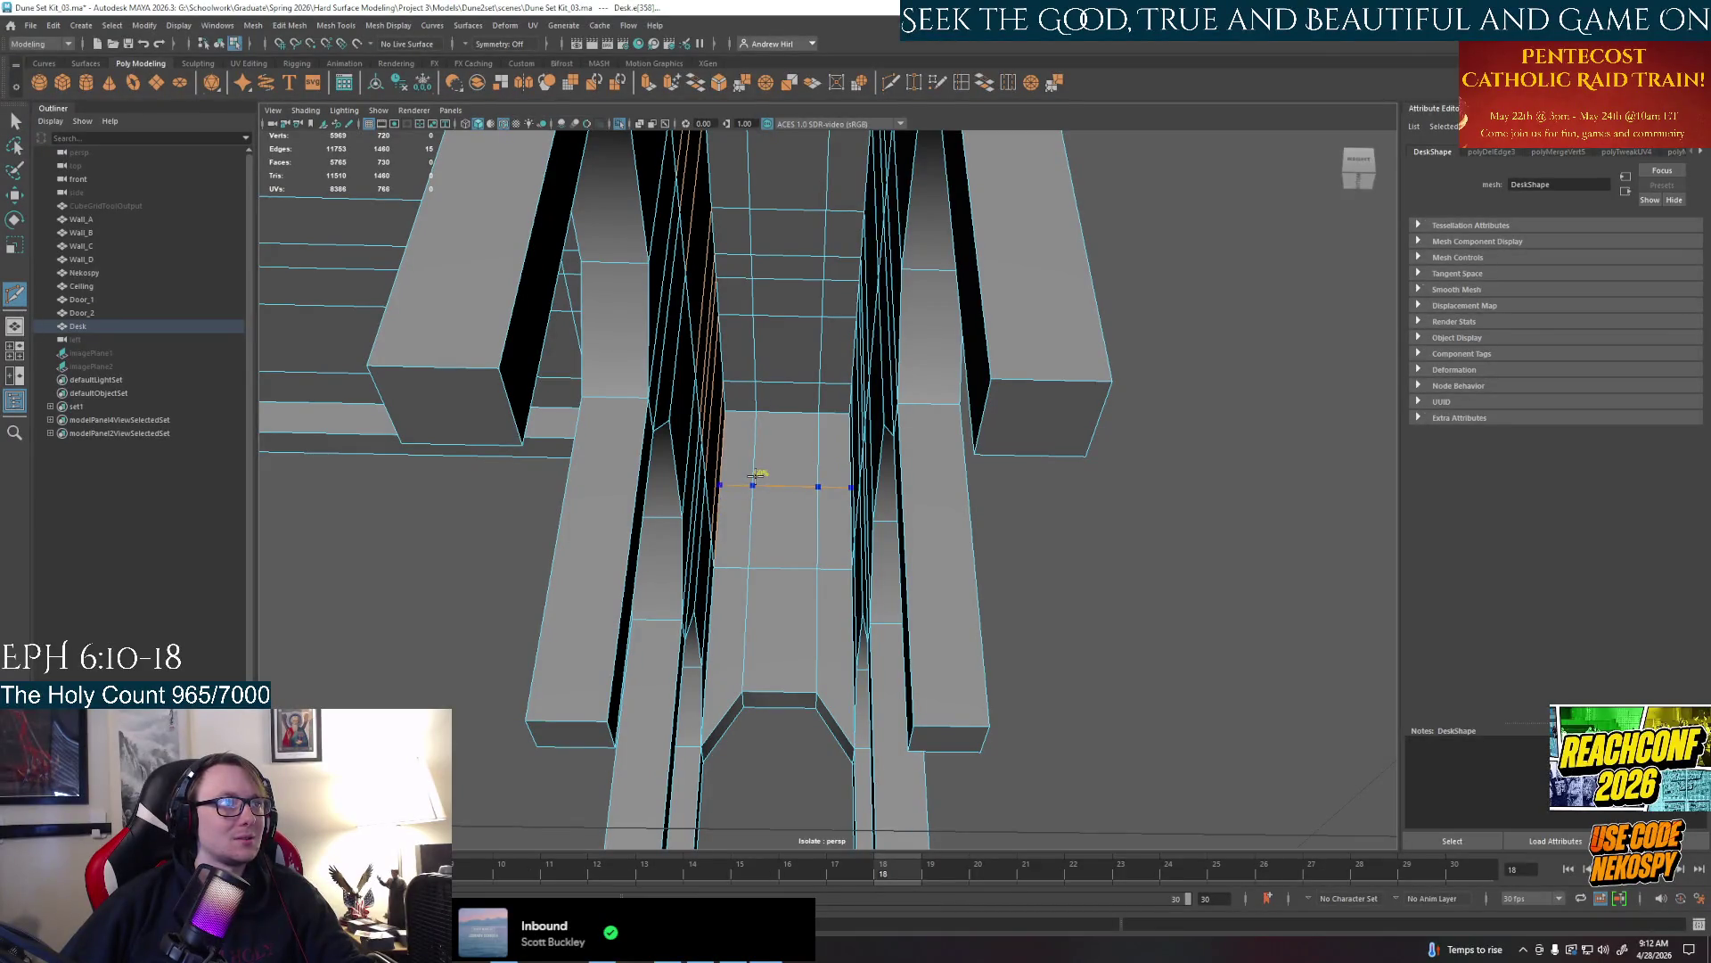
{"action": "left_click_drag", "start_coordinate": [780, 471], "coordinate": [749, 442], "text": "alt"}
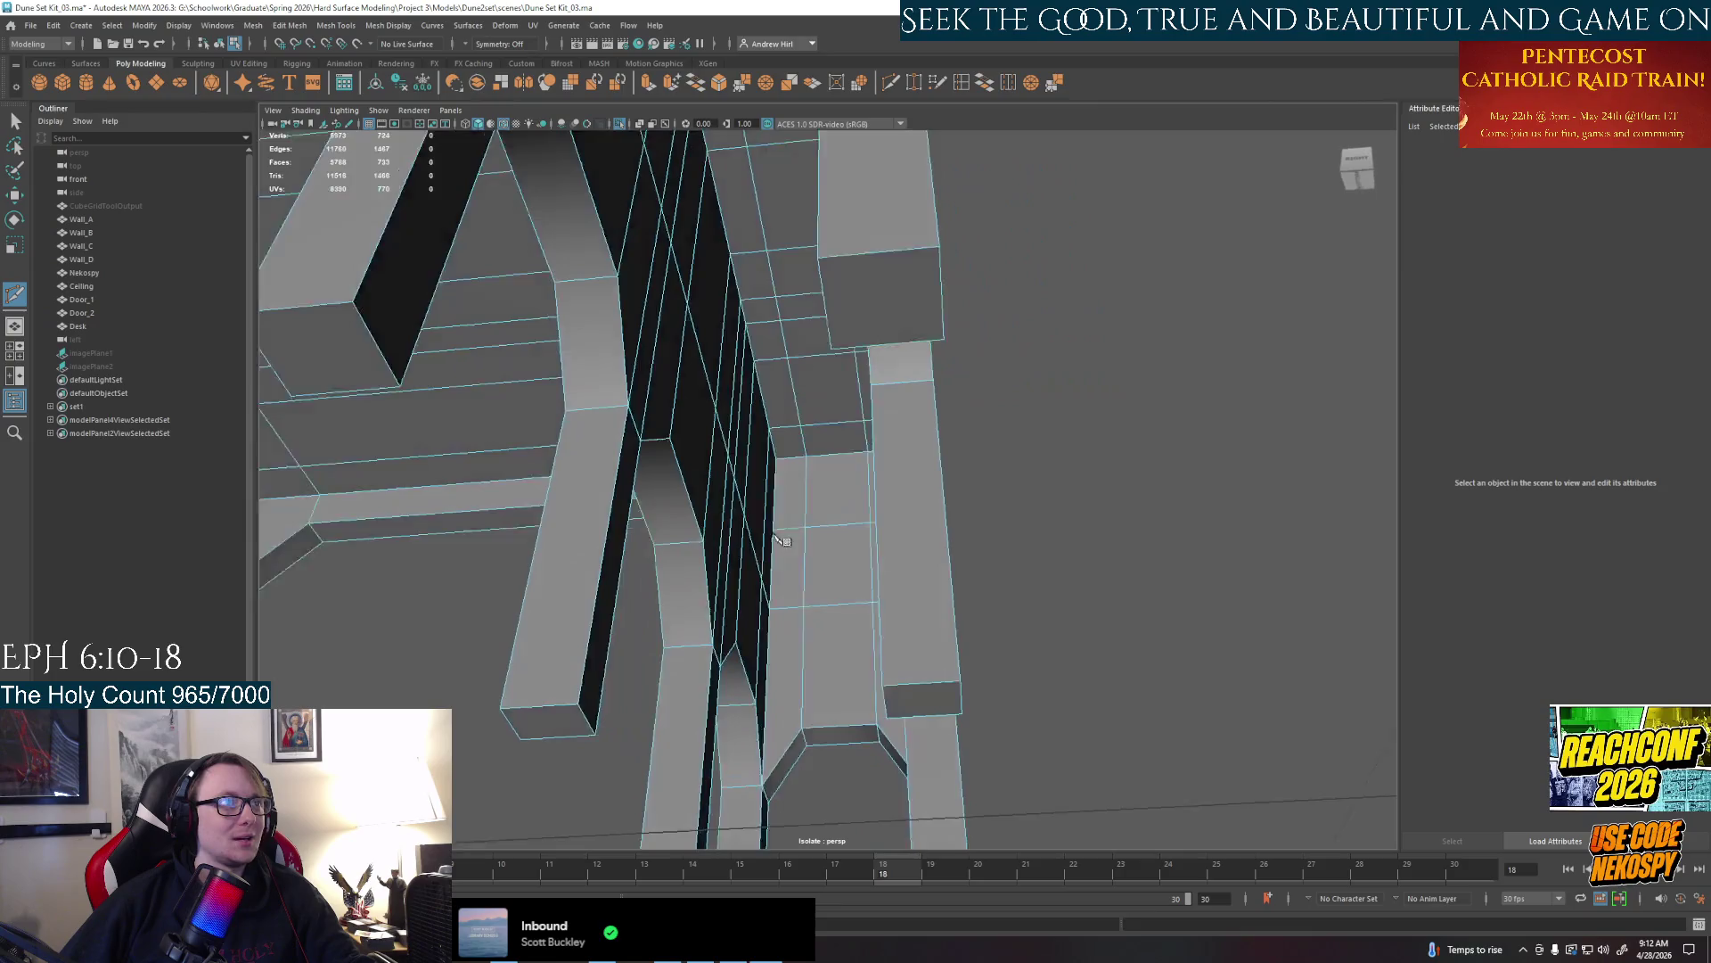
{"action": "left_click", "coordinate": [773, 520]}
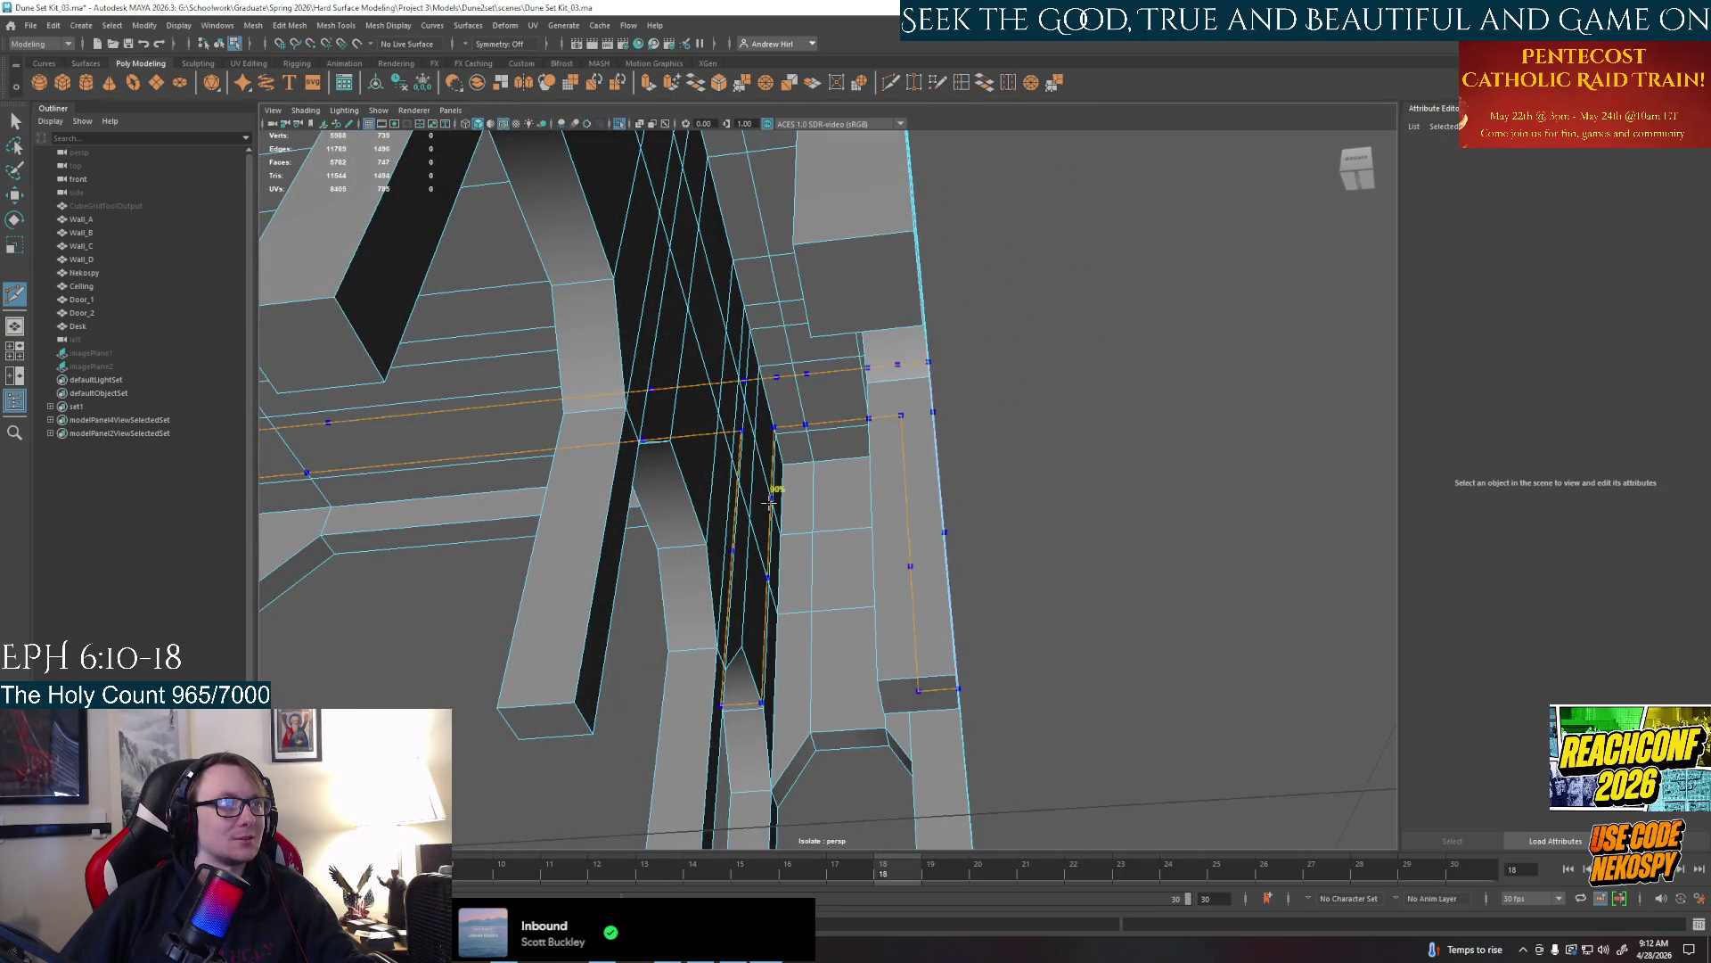
{"action": "mouse_move", "coordinate": [772, 520]}
{"action": "left_mouse_down", "text": "alt"}
{"action": "mouse_move", "coordinate": [495, 506]}
{"action": "mouse_move", "coordinate": [669, 495]}
{"action": "left_mouse_up", "text": "alt"}
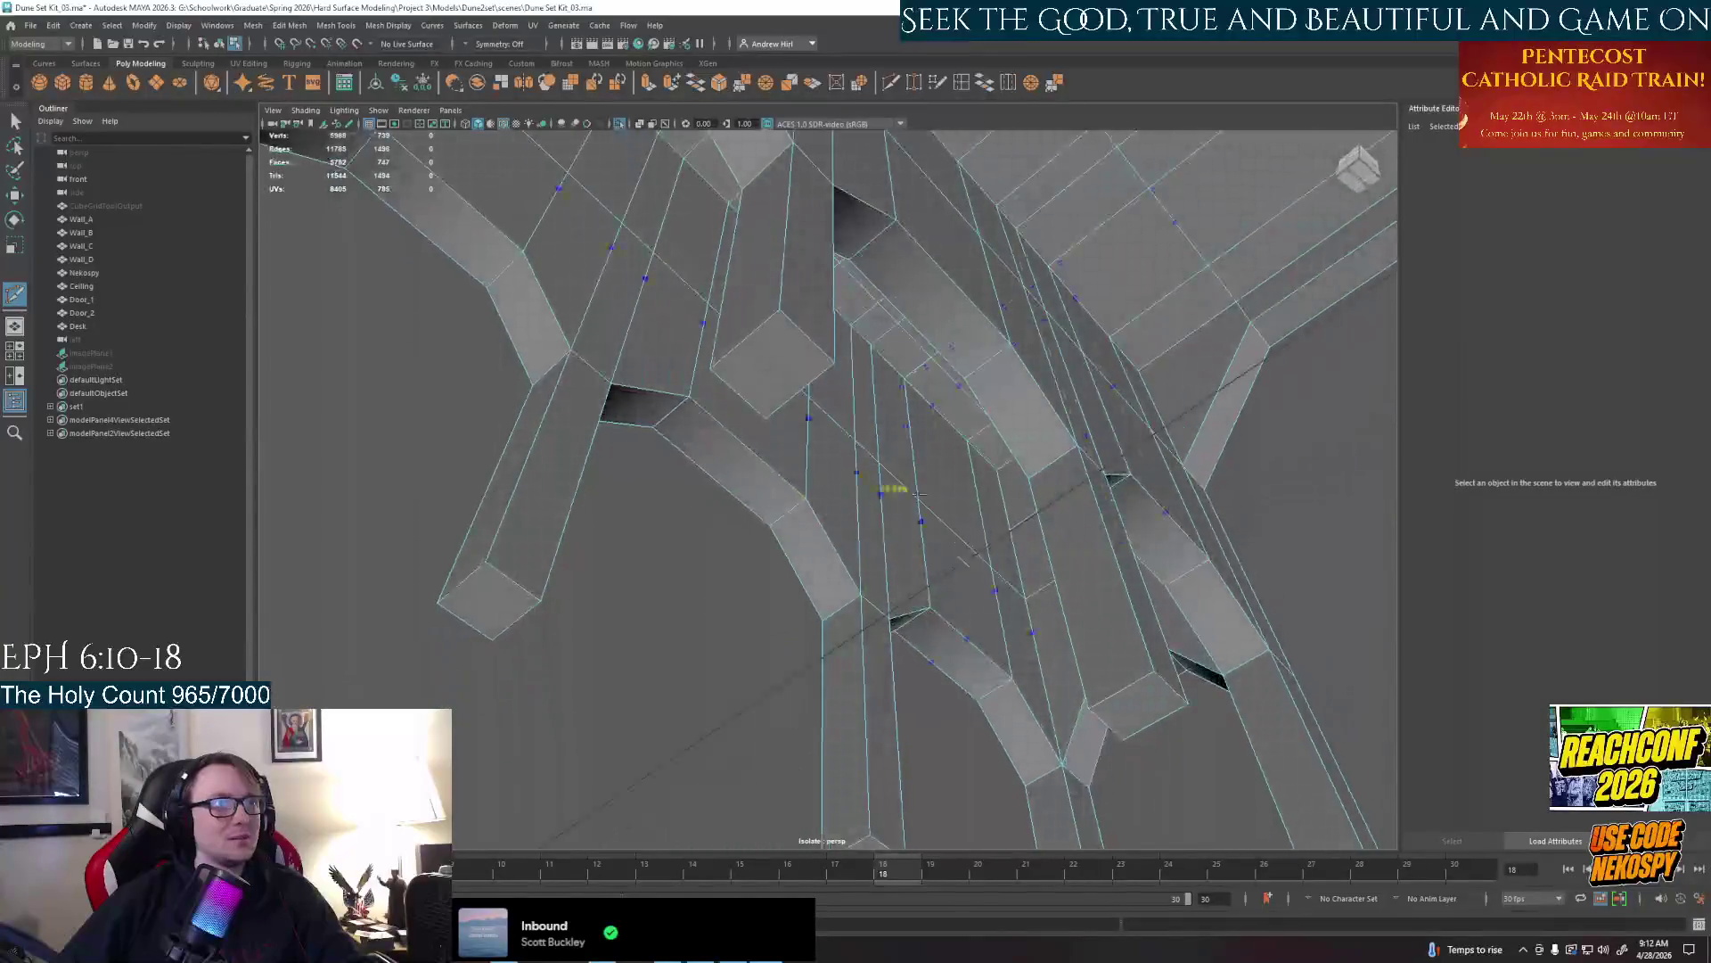
{"action": "left_click", "coordinate": [964, 489]}
{"action": "mouse_move", "coordinate": [965, 487]}
{"action": "left_mouse_down", "text": "alt"}
{"action": "mouse_move", "coordinate": [867, 561]}
{"action": "mouse_move", "coordinate": [828, 424]}
{"action": "left_mouse_up", "text": "alt"}
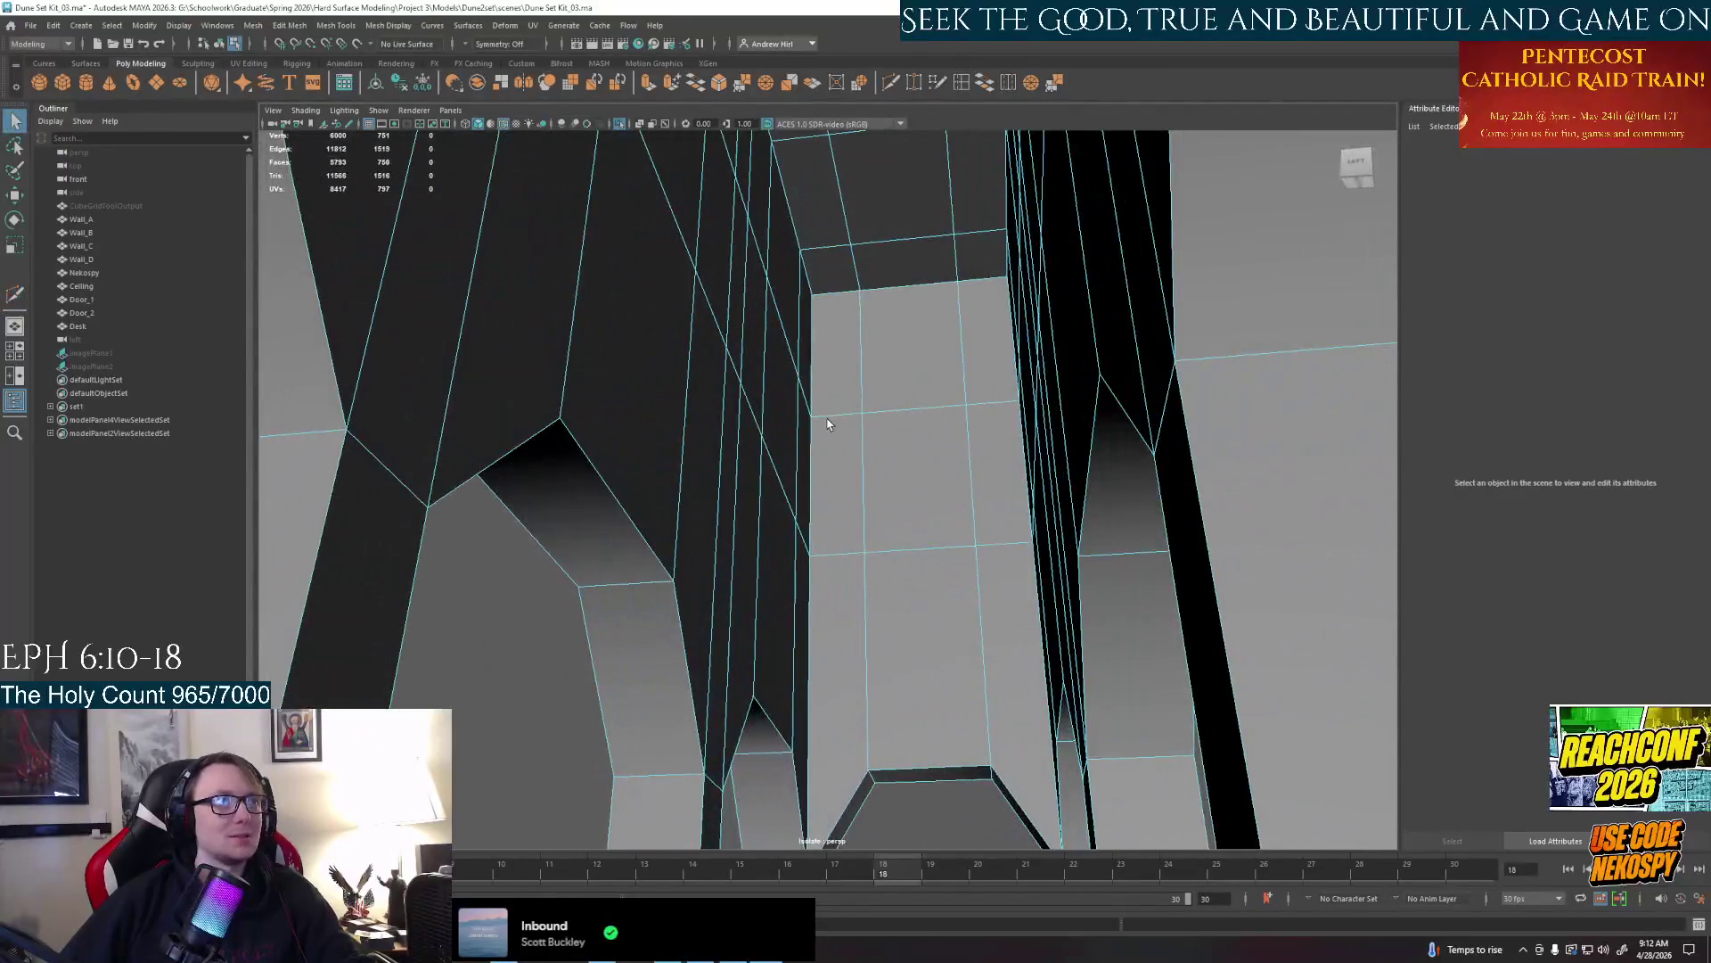
Pull a vertex by the panel opening inward along X
{"action": "right_click", "coordinate": [827, 423]}
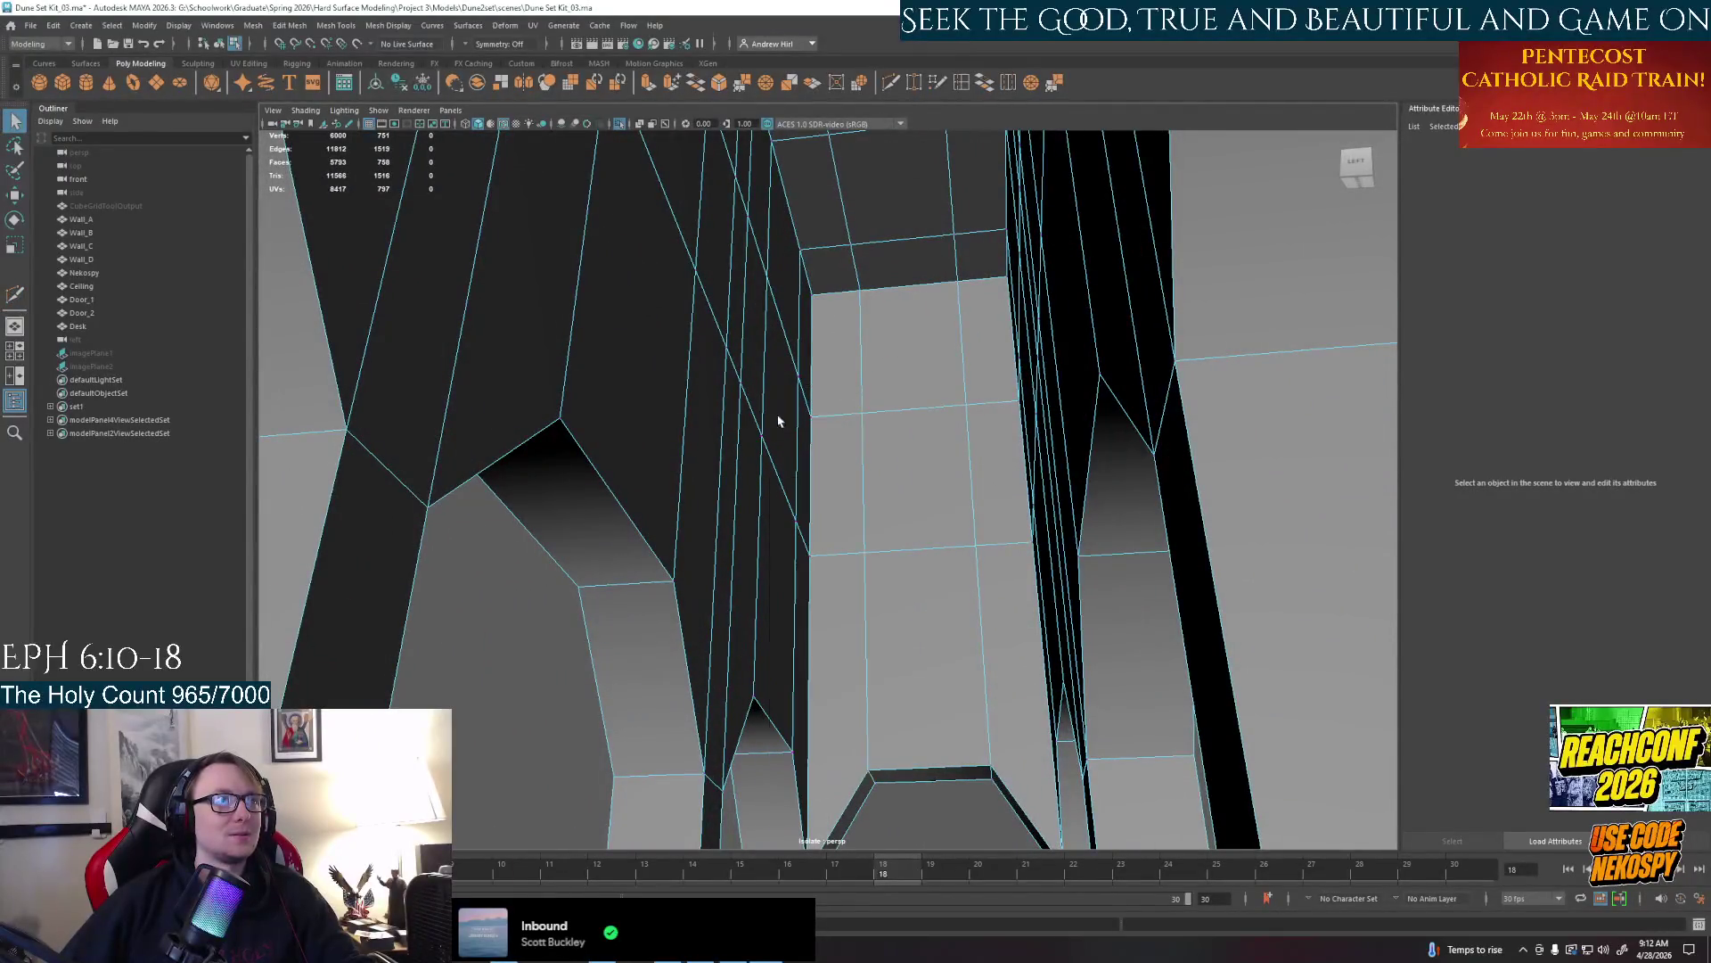
{"action": "key", "text": "w"}
{"action": "left_click", "coordinate": [829, 422]}
{"action": "left_click_drag", "start_coordinate": [837, 415], "coordinate": [864, 419]}
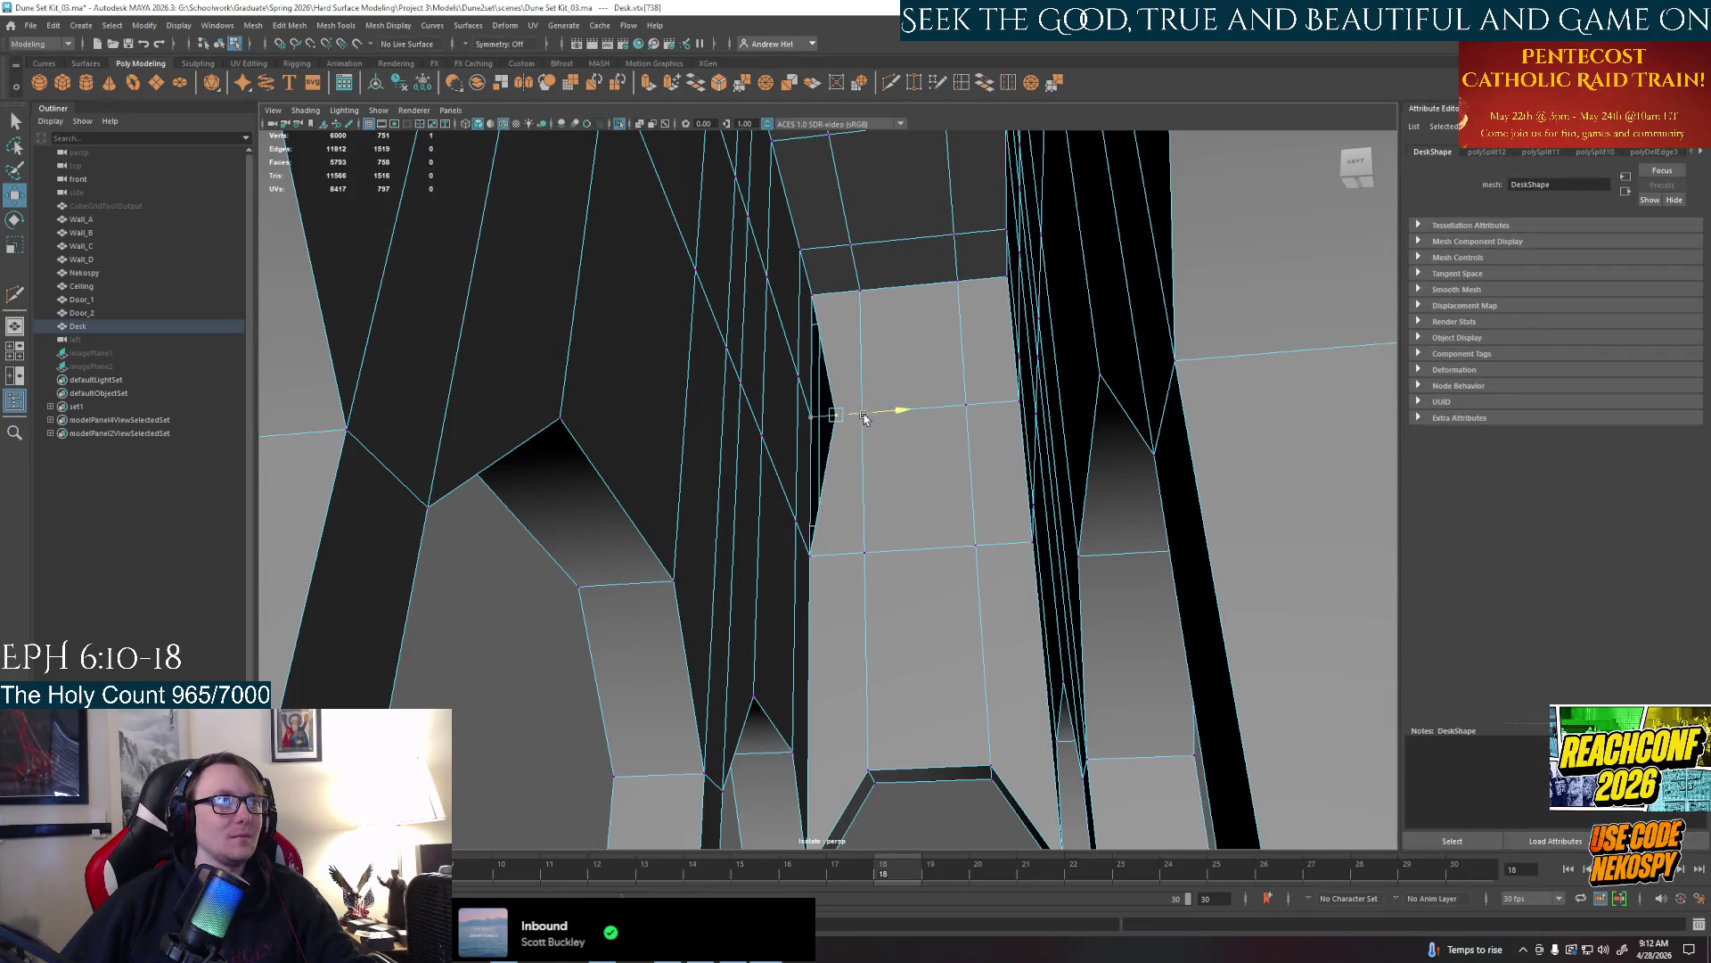
{"action": "key", "text": "q"}
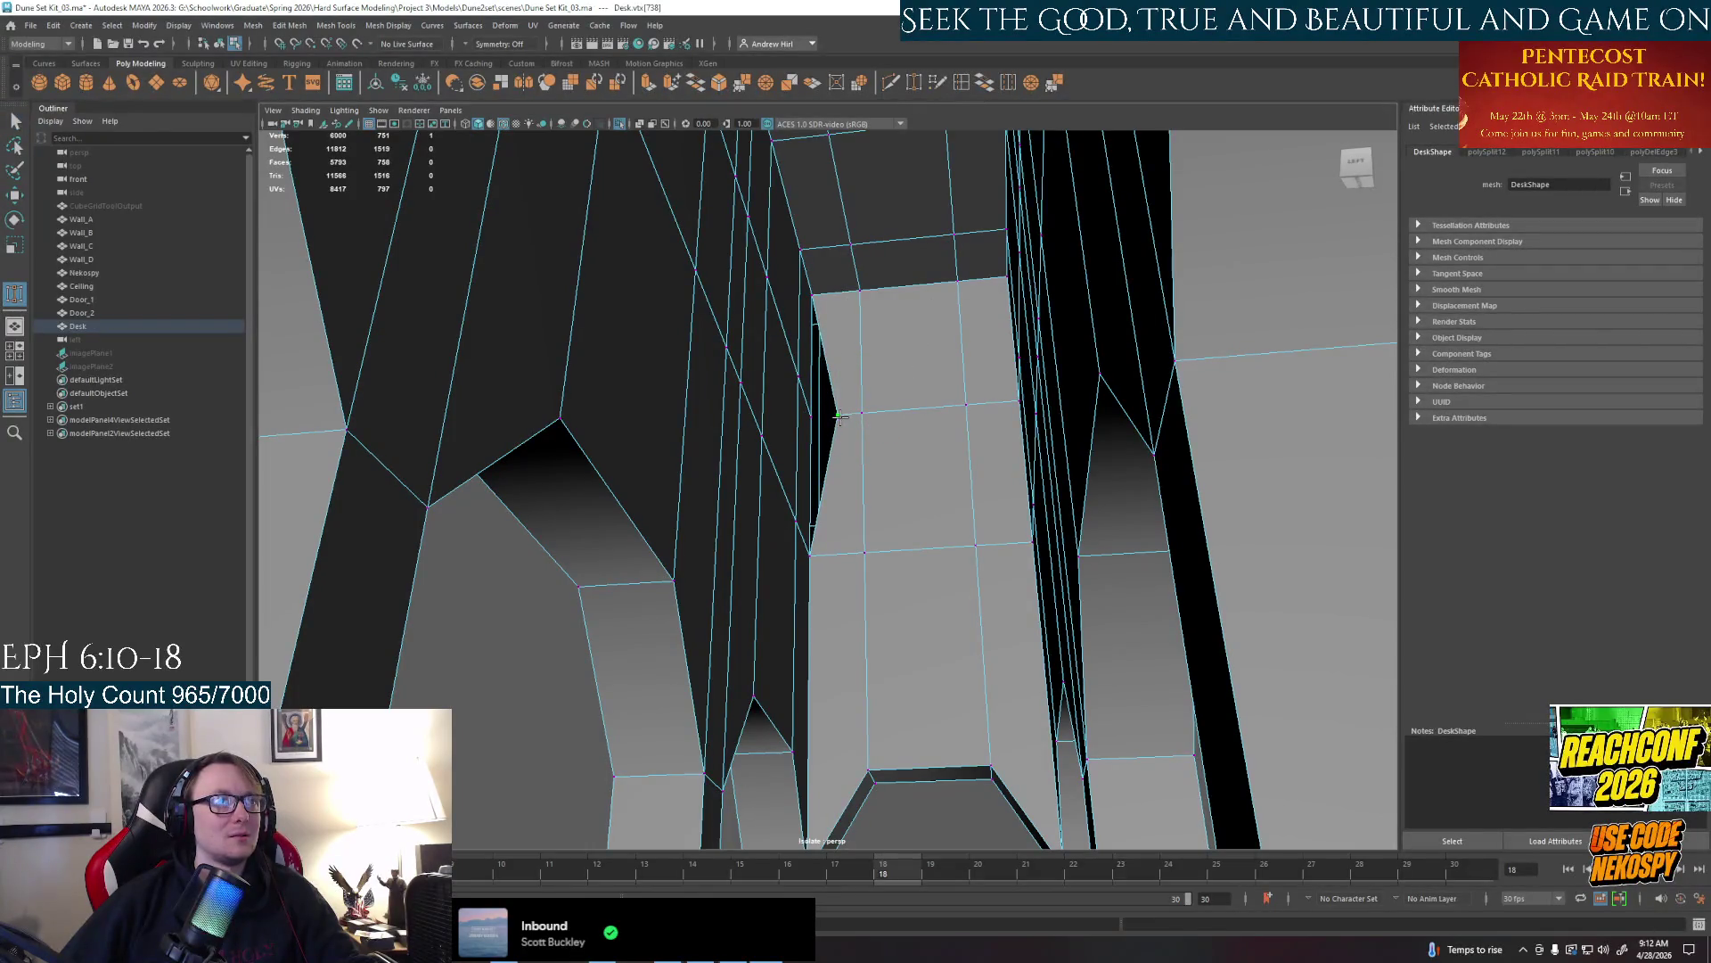
{"action": "left_click", "coordinate": [855, 274]}
{"action": "mouse_move", "coordinate": [856, 295]}
{"action": "left_mouse_down", "text": "alt"}
{"action": "mouse_move", "coordinate": [879, 471]}
{"action": "mouse_move", "coordinate": [911, 424]}
{"action": "mouse_move", "coordinate": [1149, 455]}
{"action": "mouse_move", "coordinate": [1087, 627]}
{"action": "mouse_move", "coordinate": [1060, 635]}
{"action": "left_mouse_up", "text": "alt"}
Nudge another vertex with the Move tool and zoom in close on the desk side
{"action": "left_click", "coordinate": [899, 421]}
{"action": "key", "text": "w"}
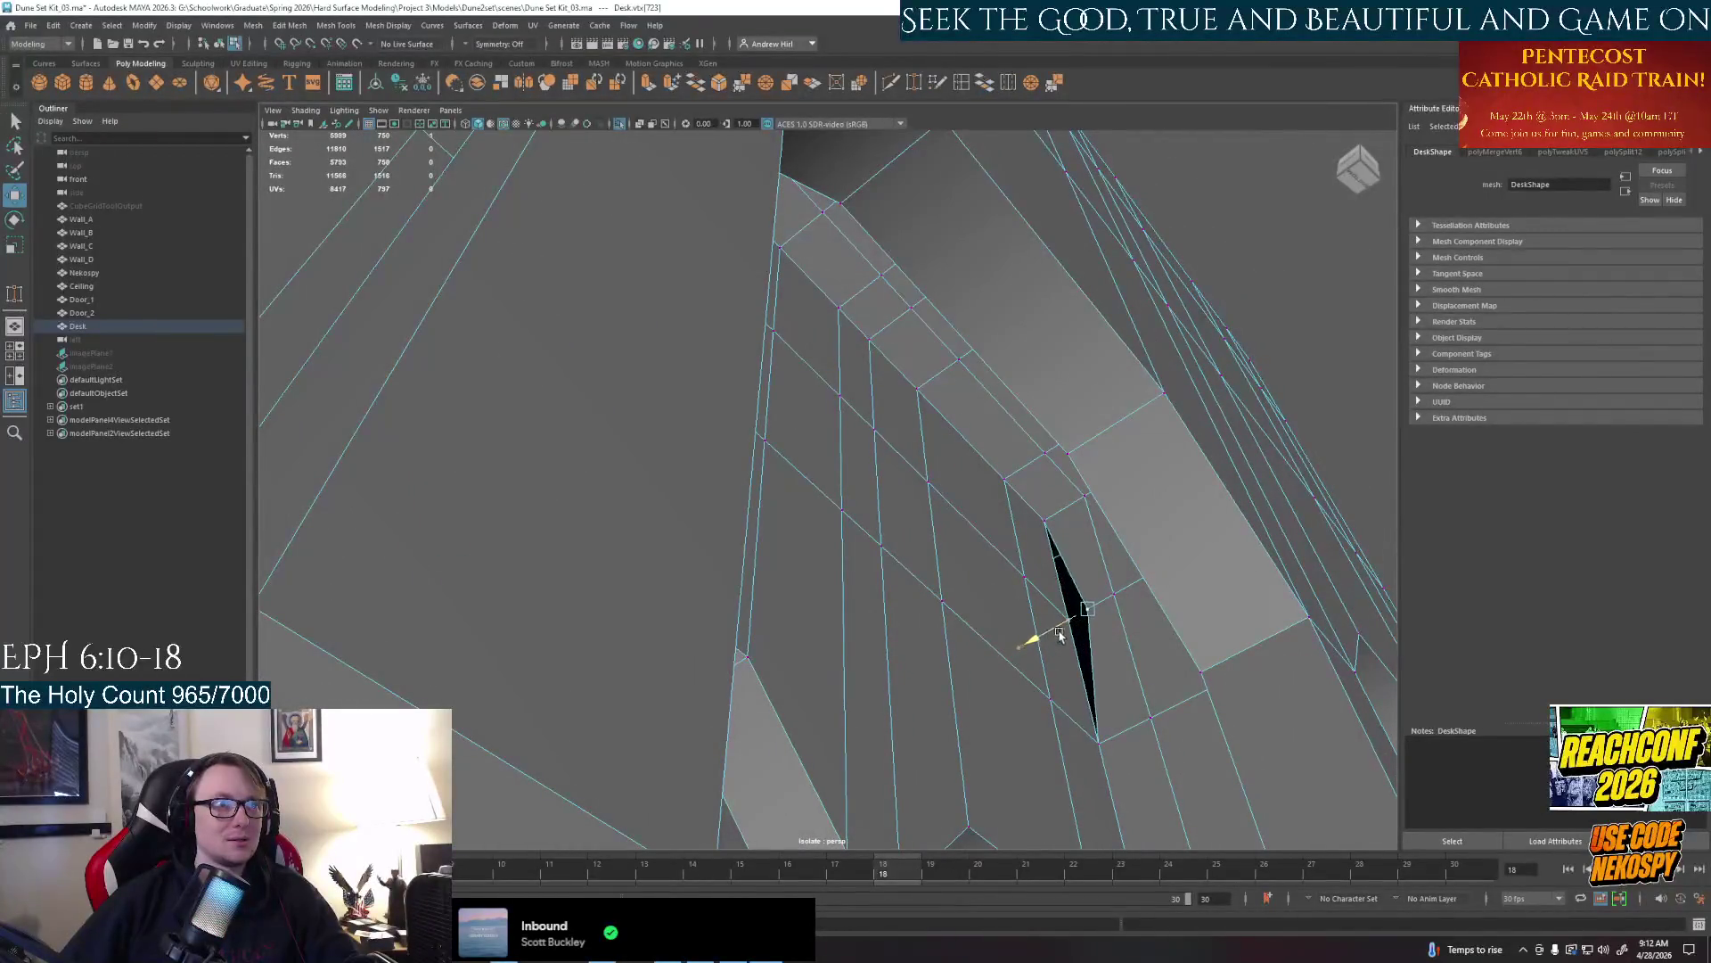
{"action": "key", "text": "q"}
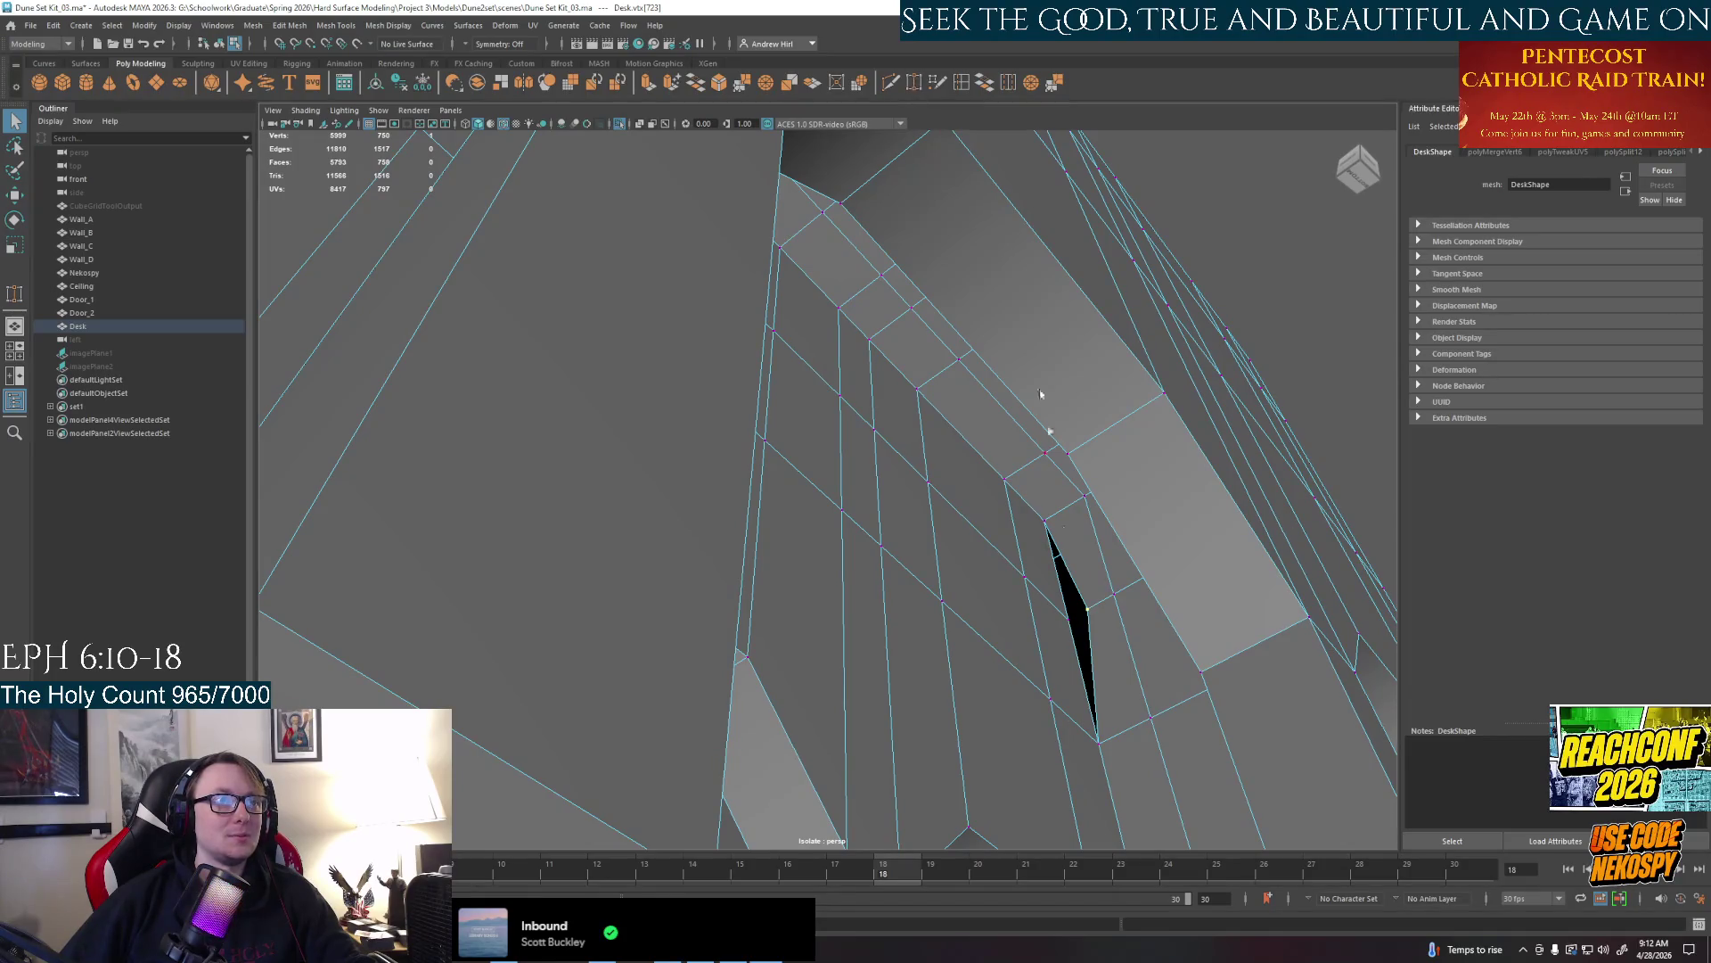
{"action": "left_click", "coordinate": [1077, 608]}
{"action": "mouse_move", "coordinate": [1057, 622]}
{"action": "left_mouse_down", "text": "alt"}
{"action": "mouse_move", "coordinate": [1028, 688]}
{"action": "mouse_move", "coordinate": [869, 536]}
{"action": "mouse_move", "coordinate": [766, 479]}
{"action": "left_mouse_up", "text": "alt"}
Push a side-panel vertex inward to open a recess, then insert an edge loop across that panel
{"action": "left_click", "coordinate": [780, 486]}
{"action": "key", "text": "w"}
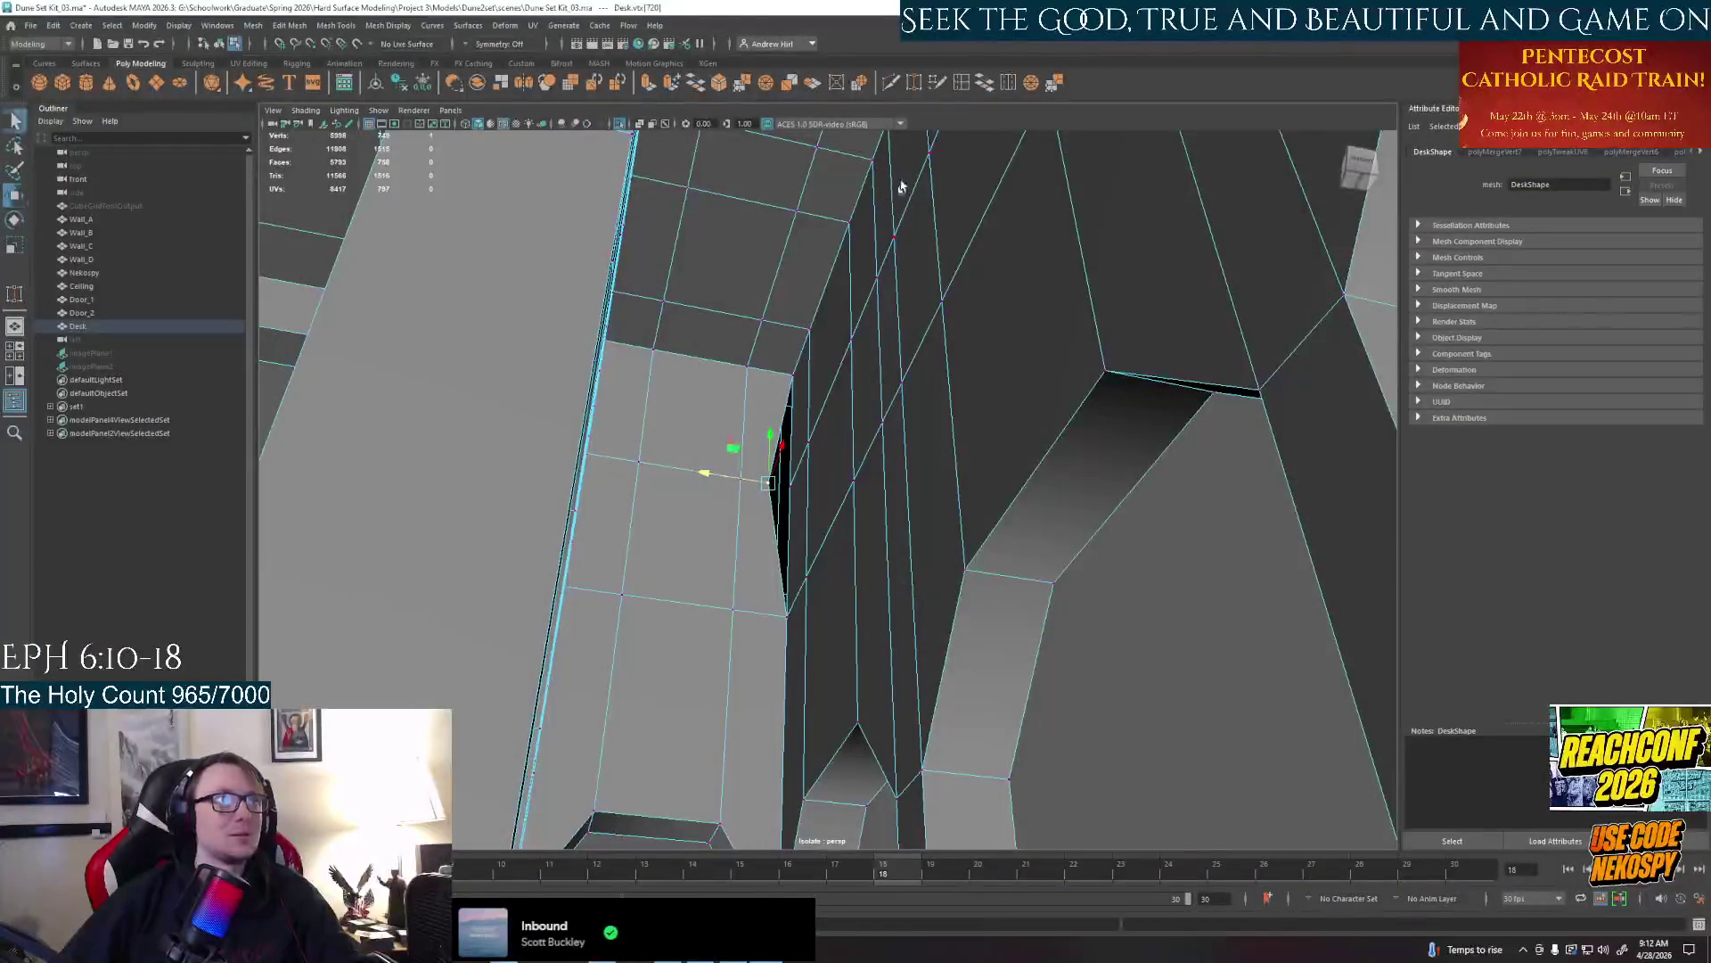
{"action": "left_click", "coordinate": [771, 520]}
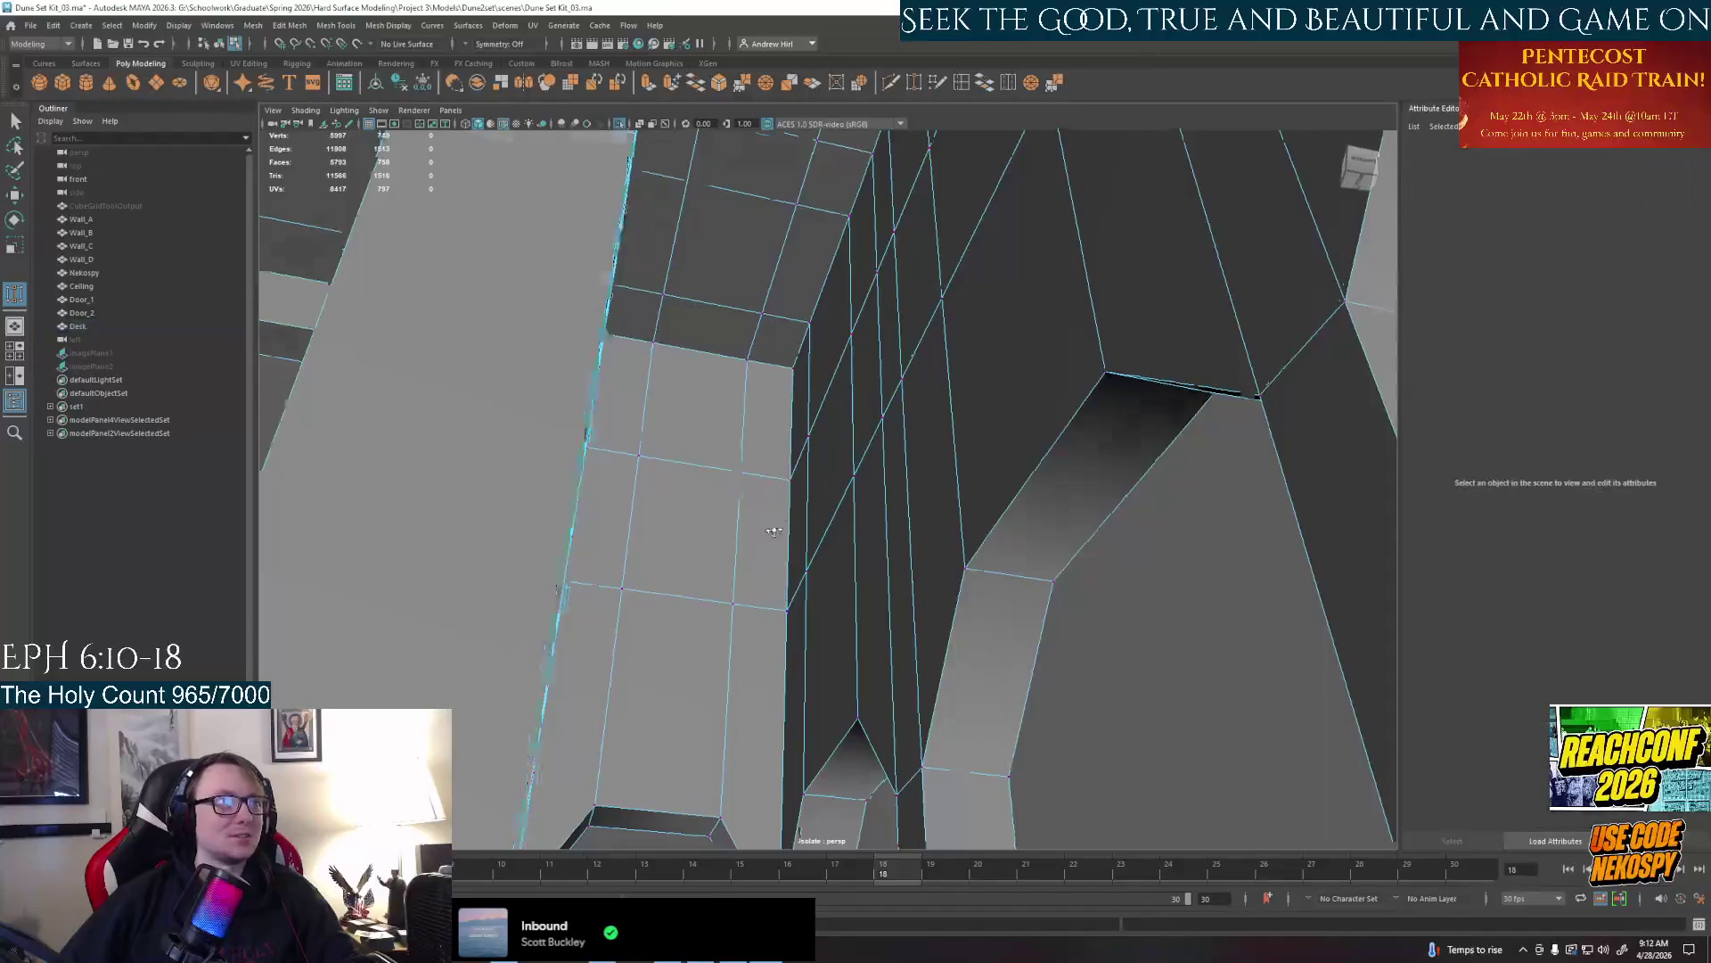
{"action": "left_click_drag", "start_coordinate": [796, 492], "coordinate": [696, 402], "text": "alt"}
{"action": "left_click", "coordinate": [748, 601]}
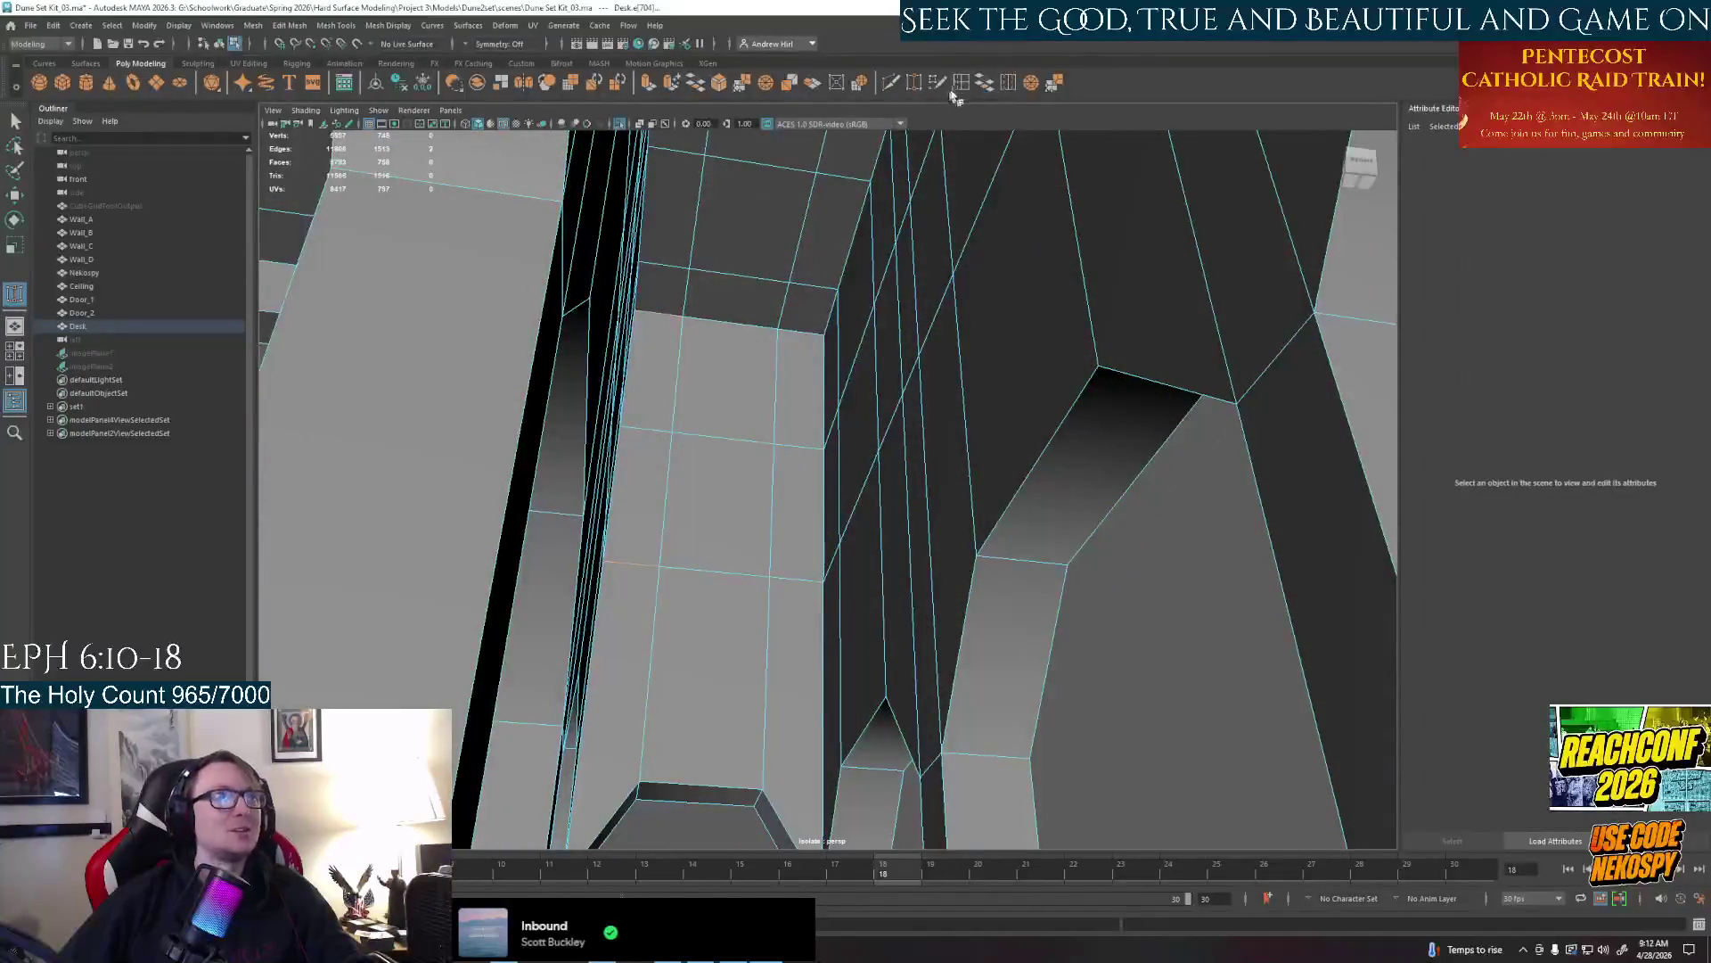
{"action": "left_click", "coordinate": [750, 517]}
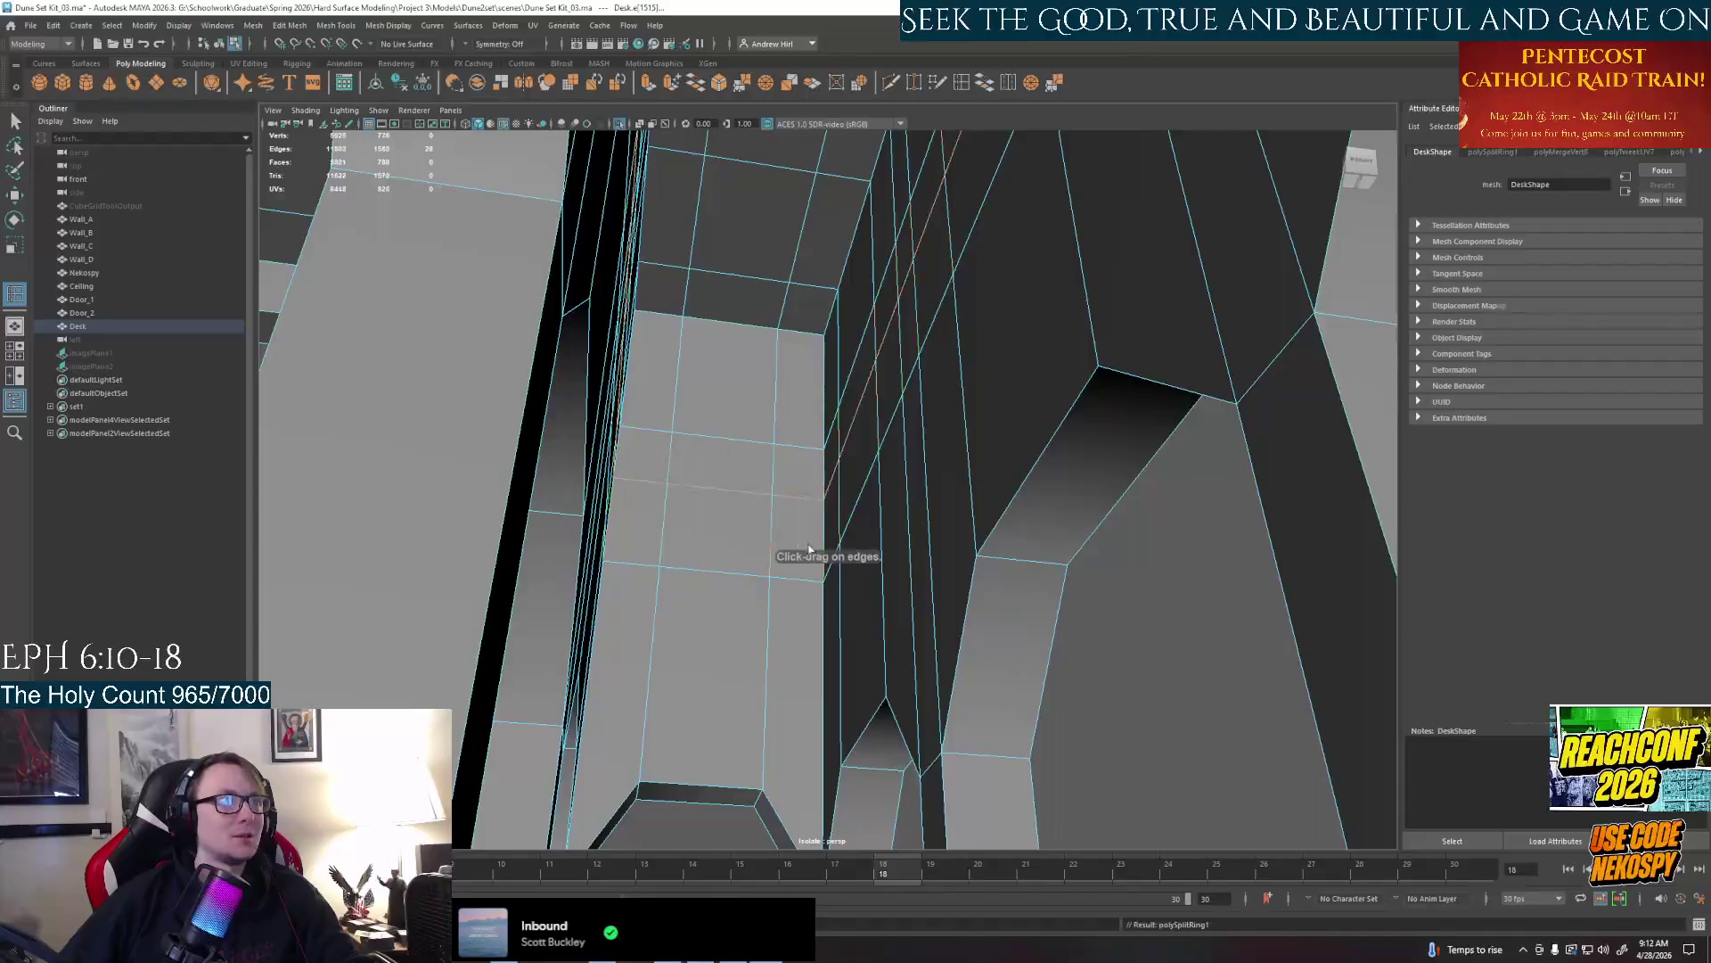
Remove the stray edge from the desk underside with Delete Edge
{"action": "mouse_move", "coordinate": [773, 497]}
{"action": "left_mouse_down", "text": "alt"}
{"action": "mouse_move", "coordinate": [538, 521]}
{"action": "mouse_move", "coordinate": [515, 552]}
{"action": "left_mouse_up", "text": "alt"}
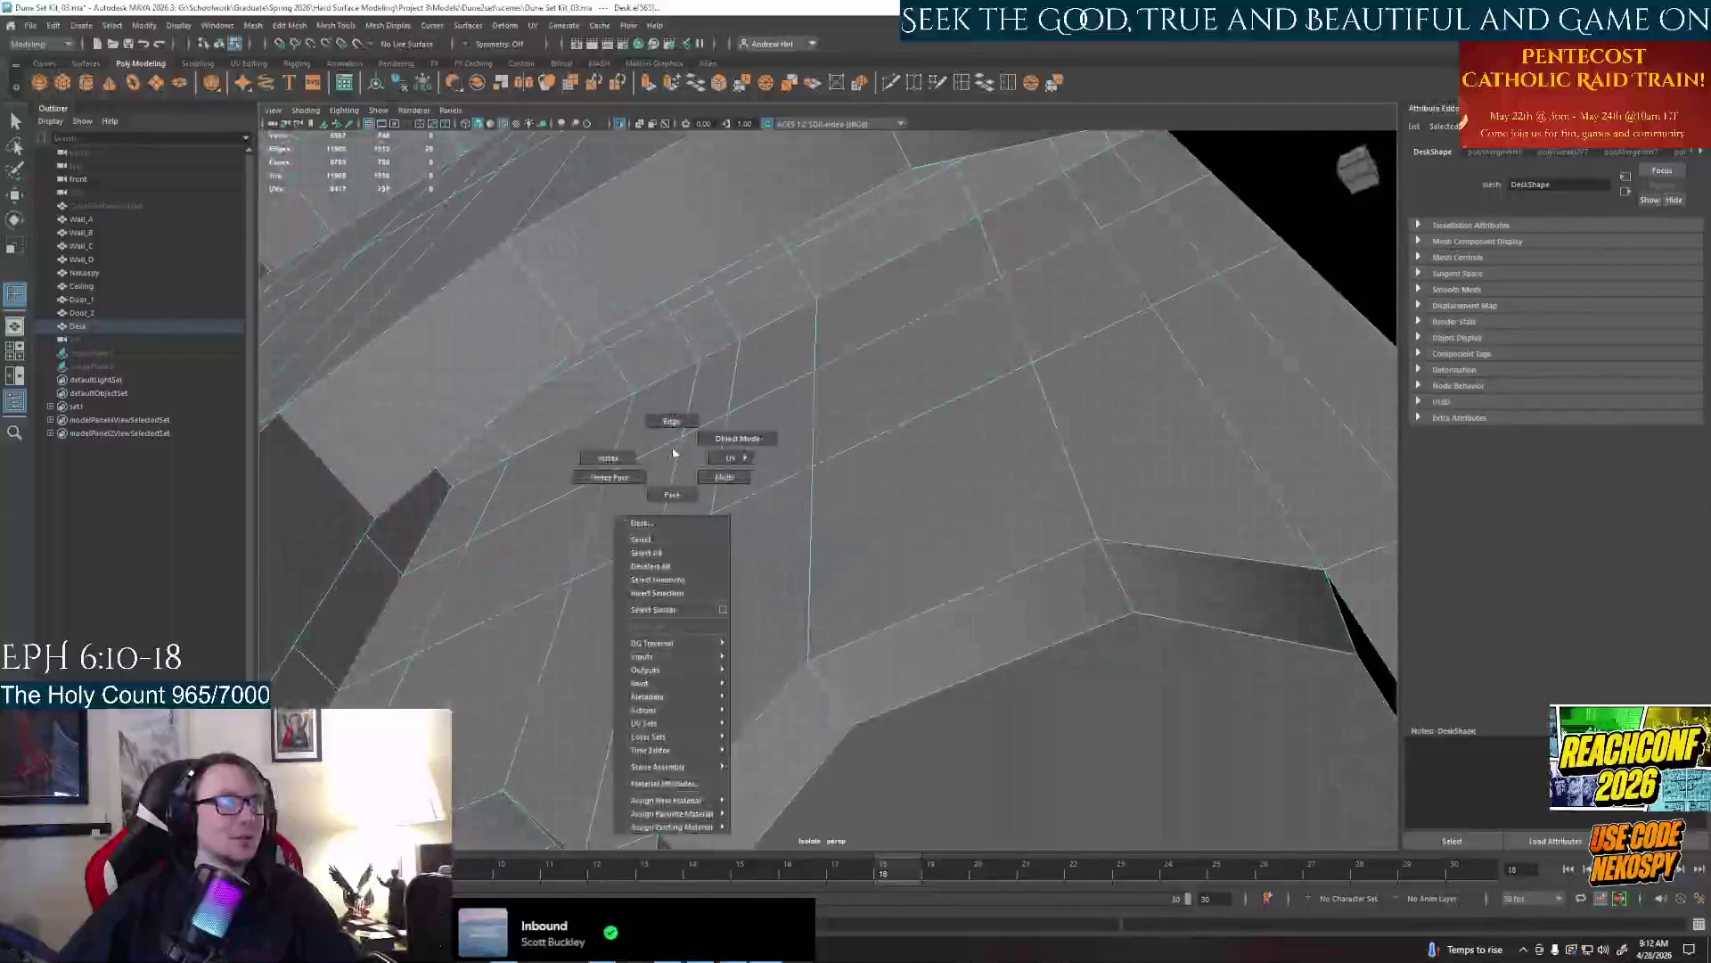
{"action": "right_click_drag", "start_coordinate": [656, 441], "coordinate": [649, 454]}
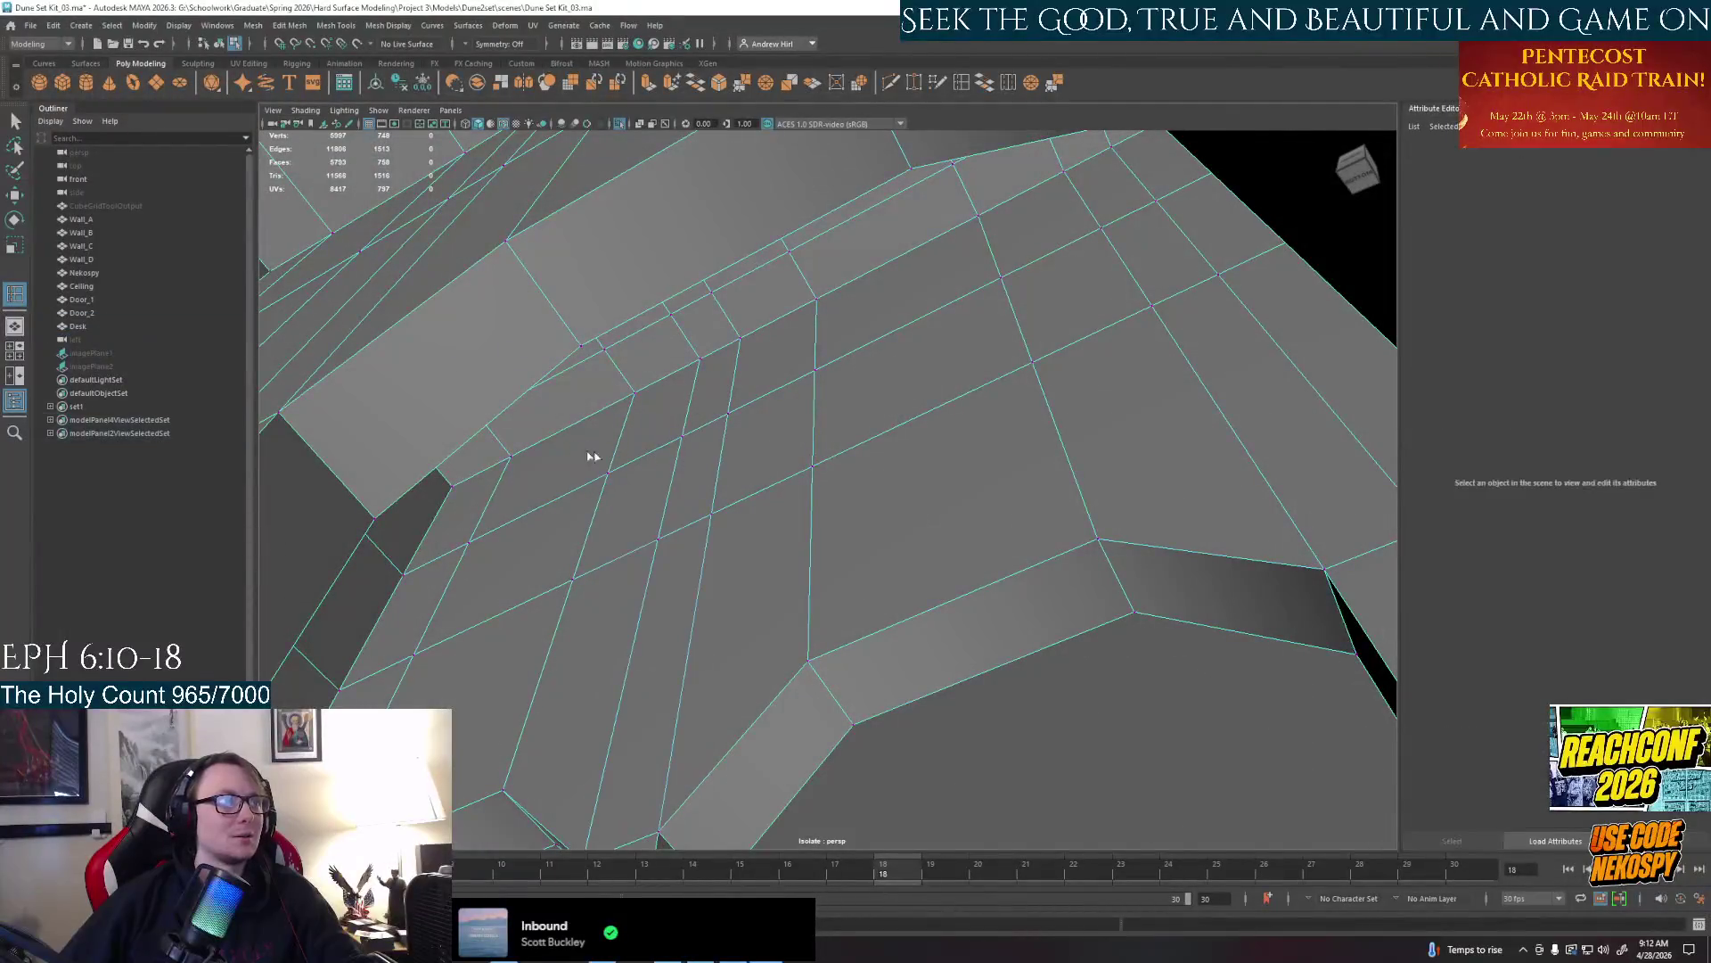
{"action": "left_click", "coordinate": [645, 460]}
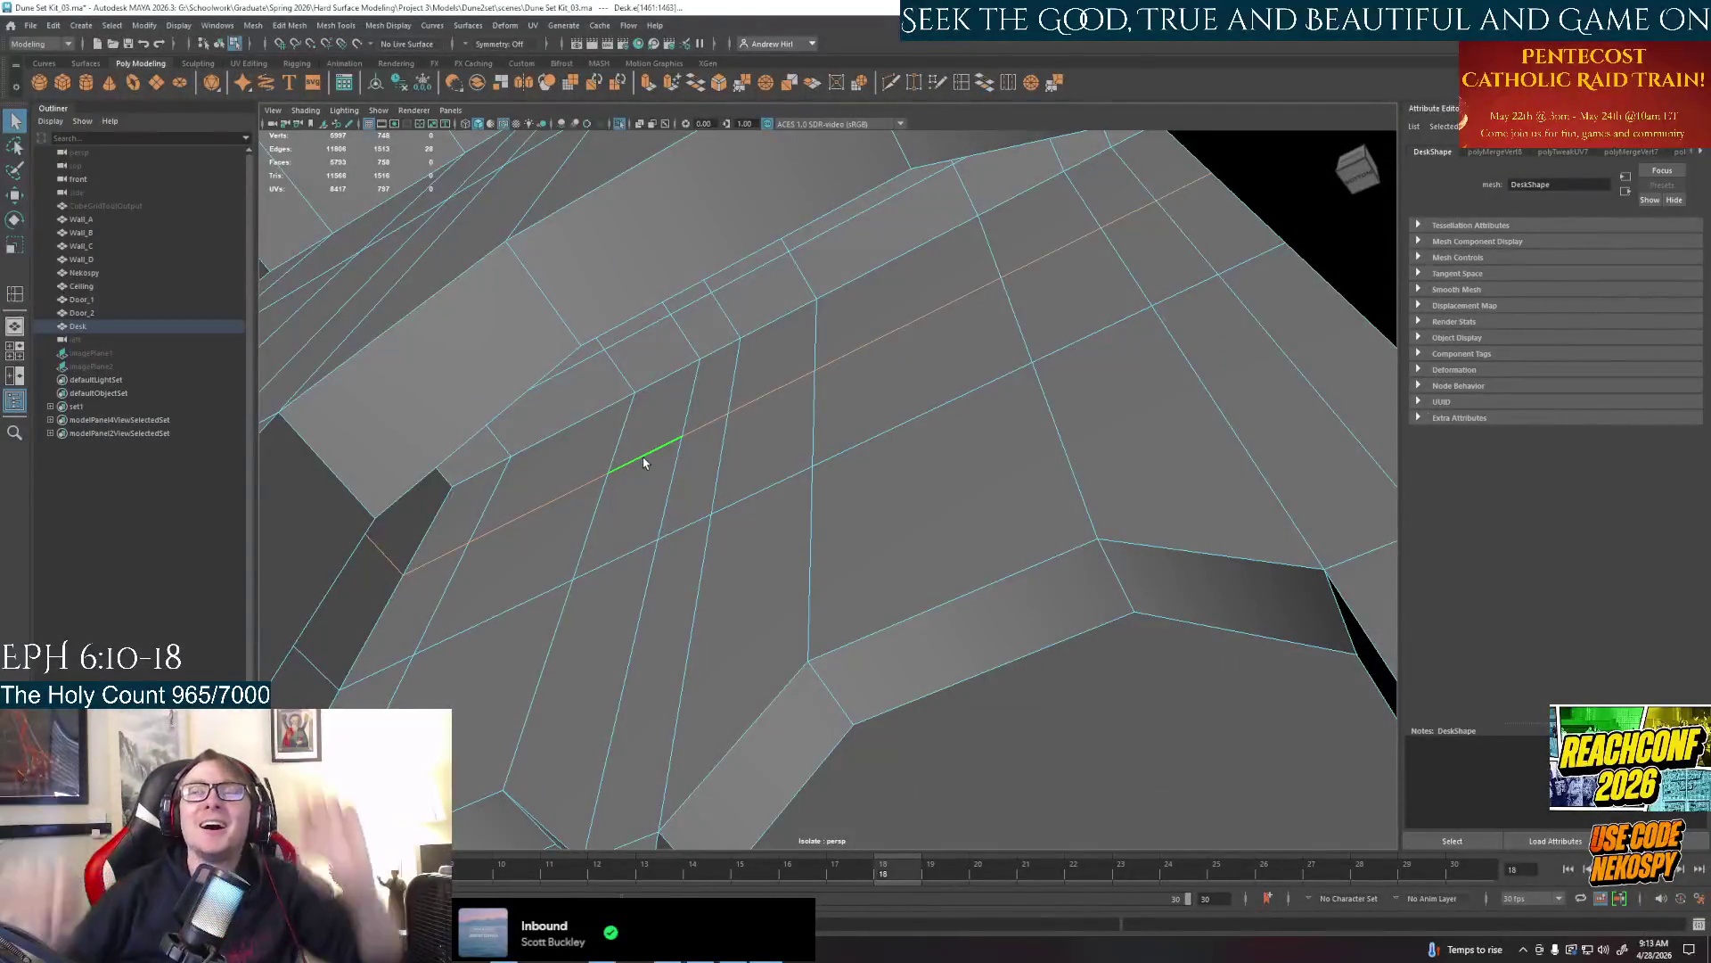
{"action": "left_click", "coordinate": [936, 441]}
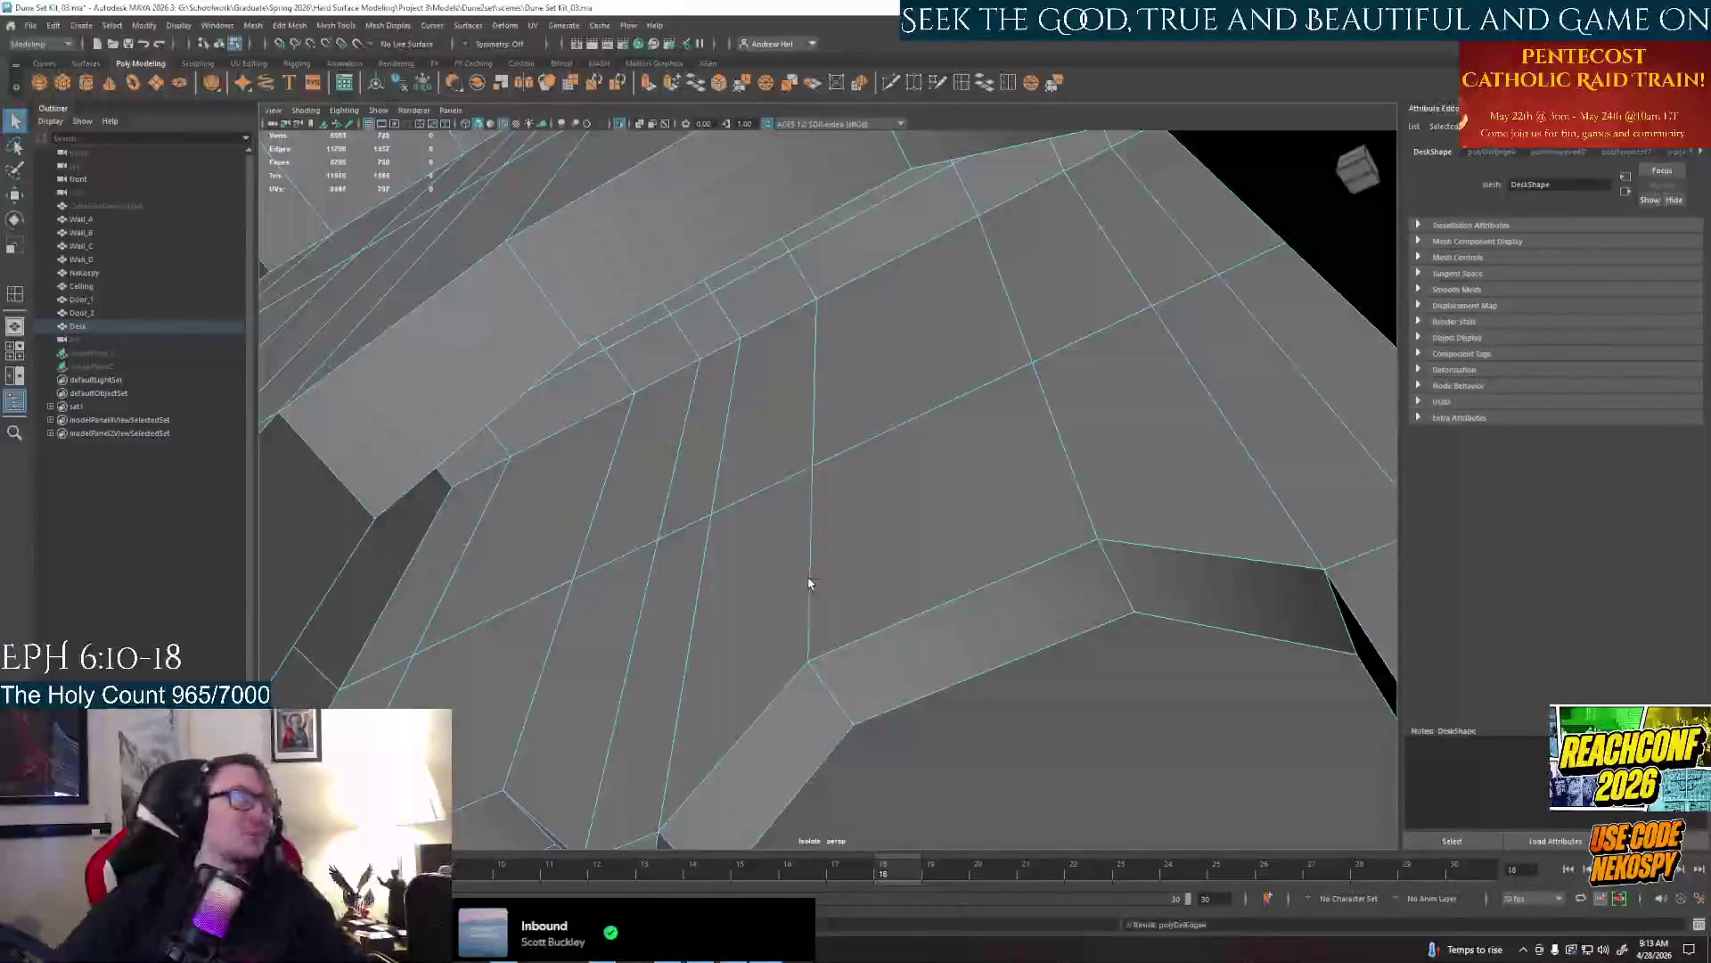
Insert an edge loop across the underside strips and pull back to view the legs
{"action": "left_click", "coordinate": [963, 83]}
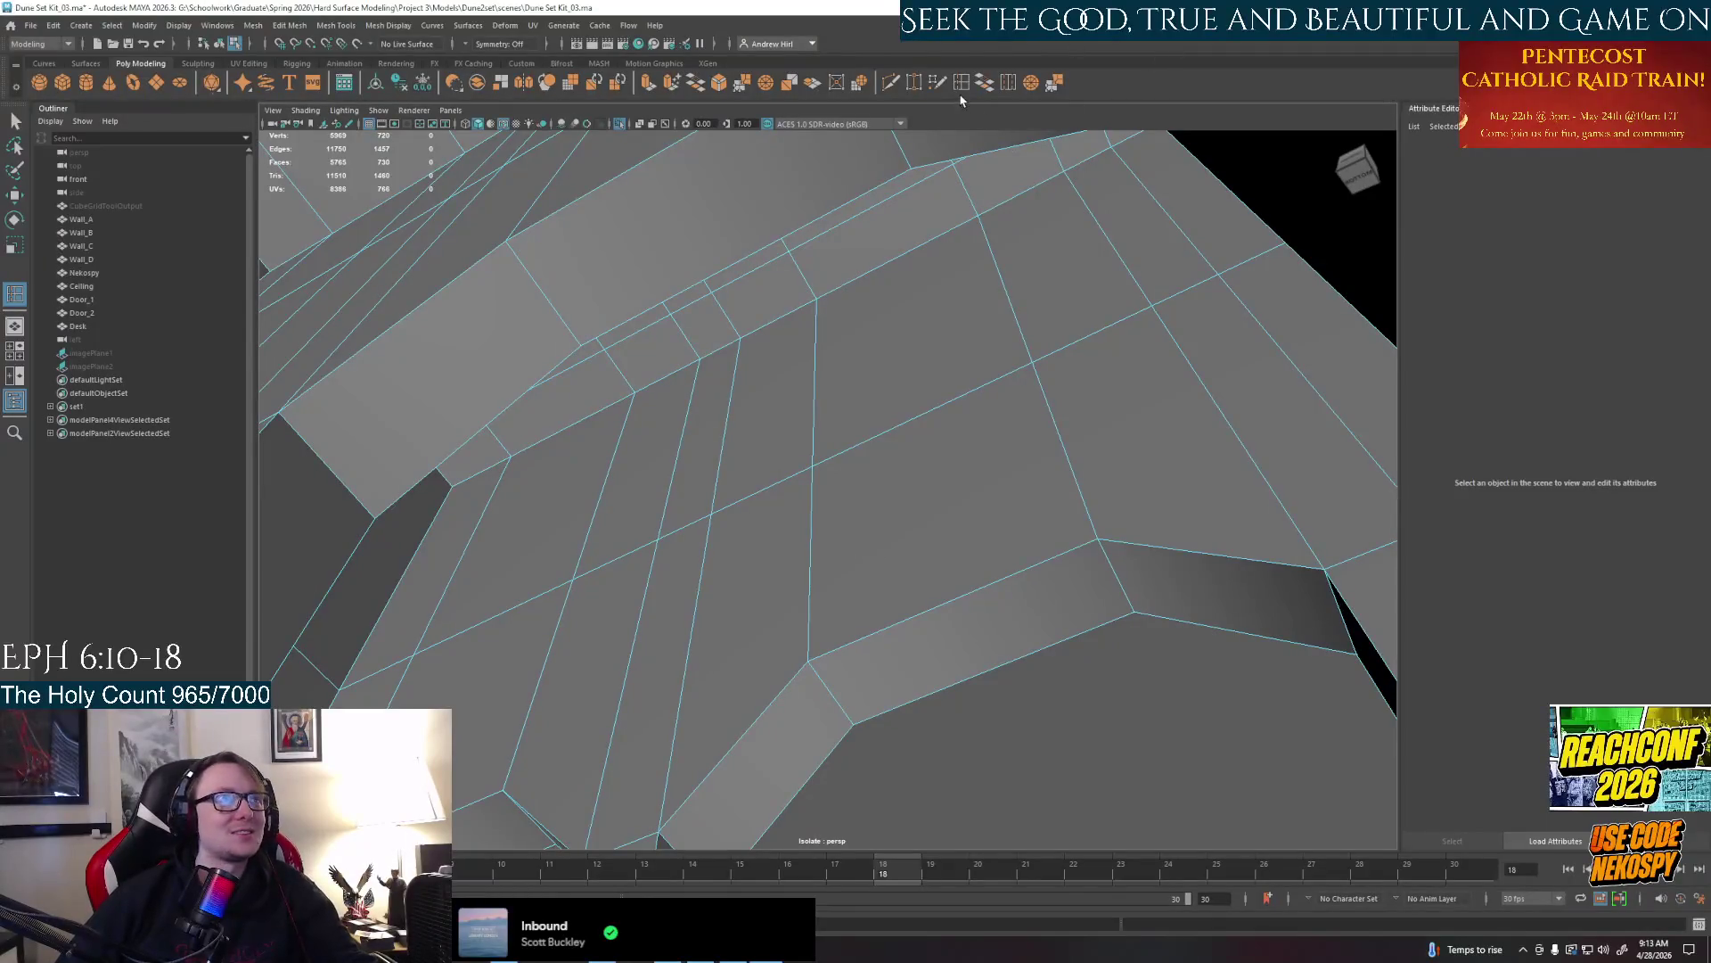
{"action": "left_click", "coordinate": [814, 379]}
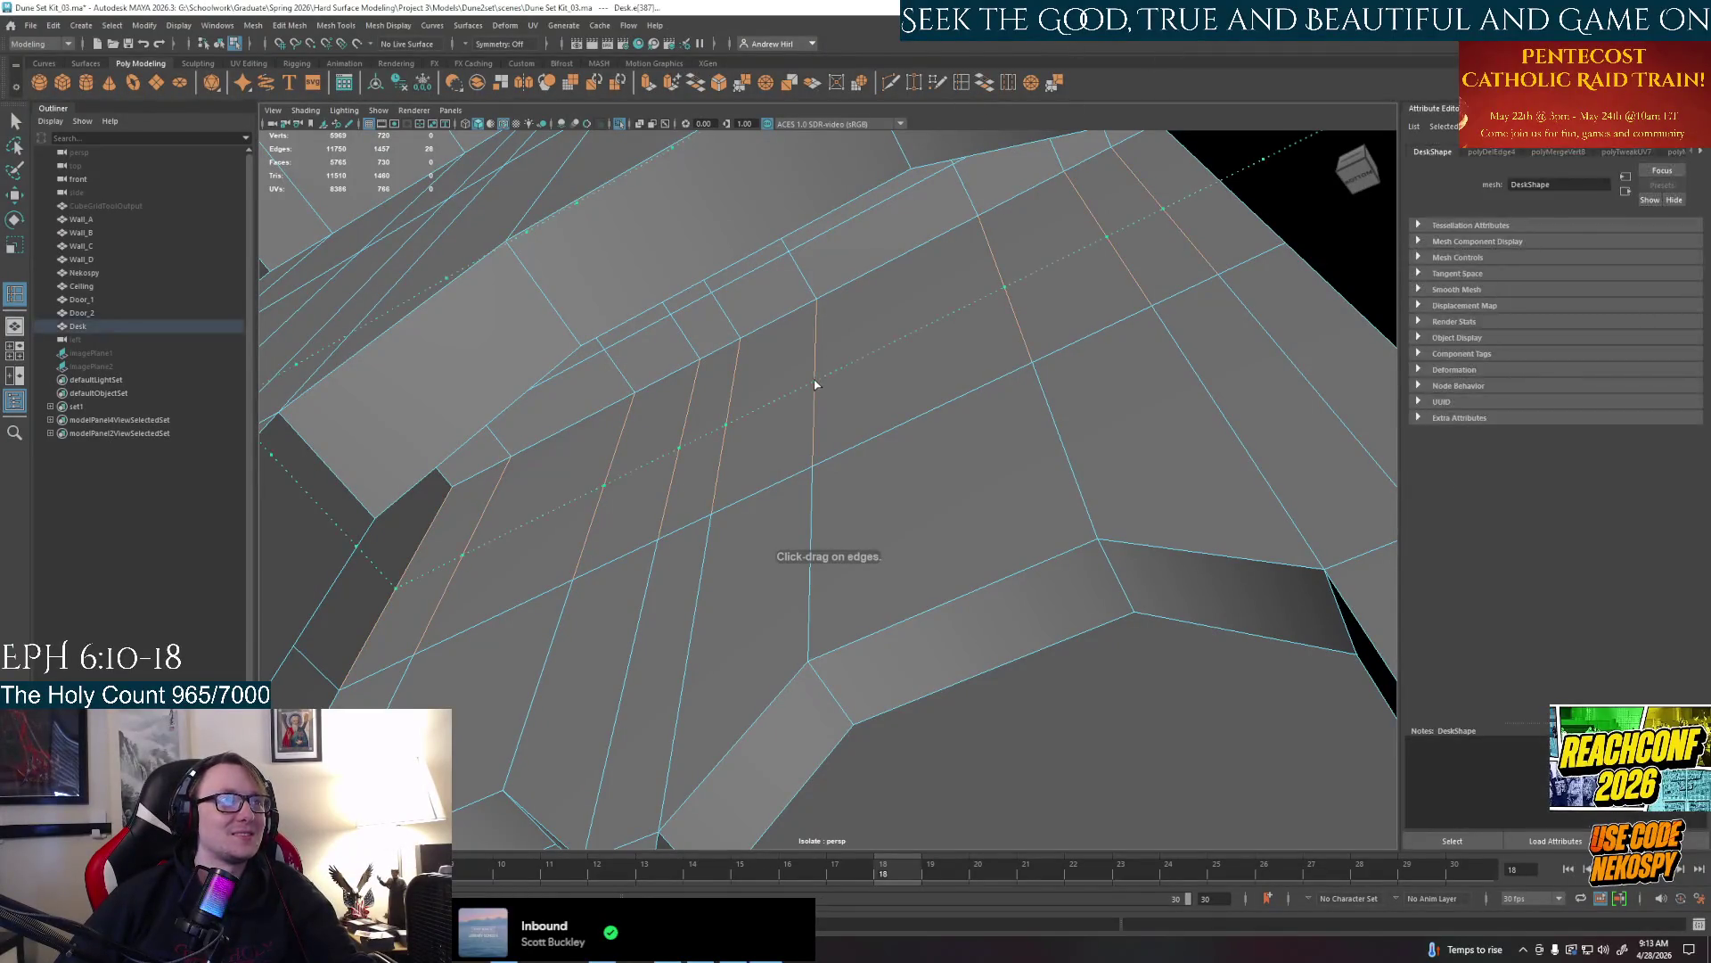
{"action": "left_click_drag", "start_coordinate": [927, 470], "coordinate": [861, 475], "text": "alt"}
{"action": "left_click_drag", "start_coordinate": [802, 481], "coordinate": [669, 401], "text": "alt"}
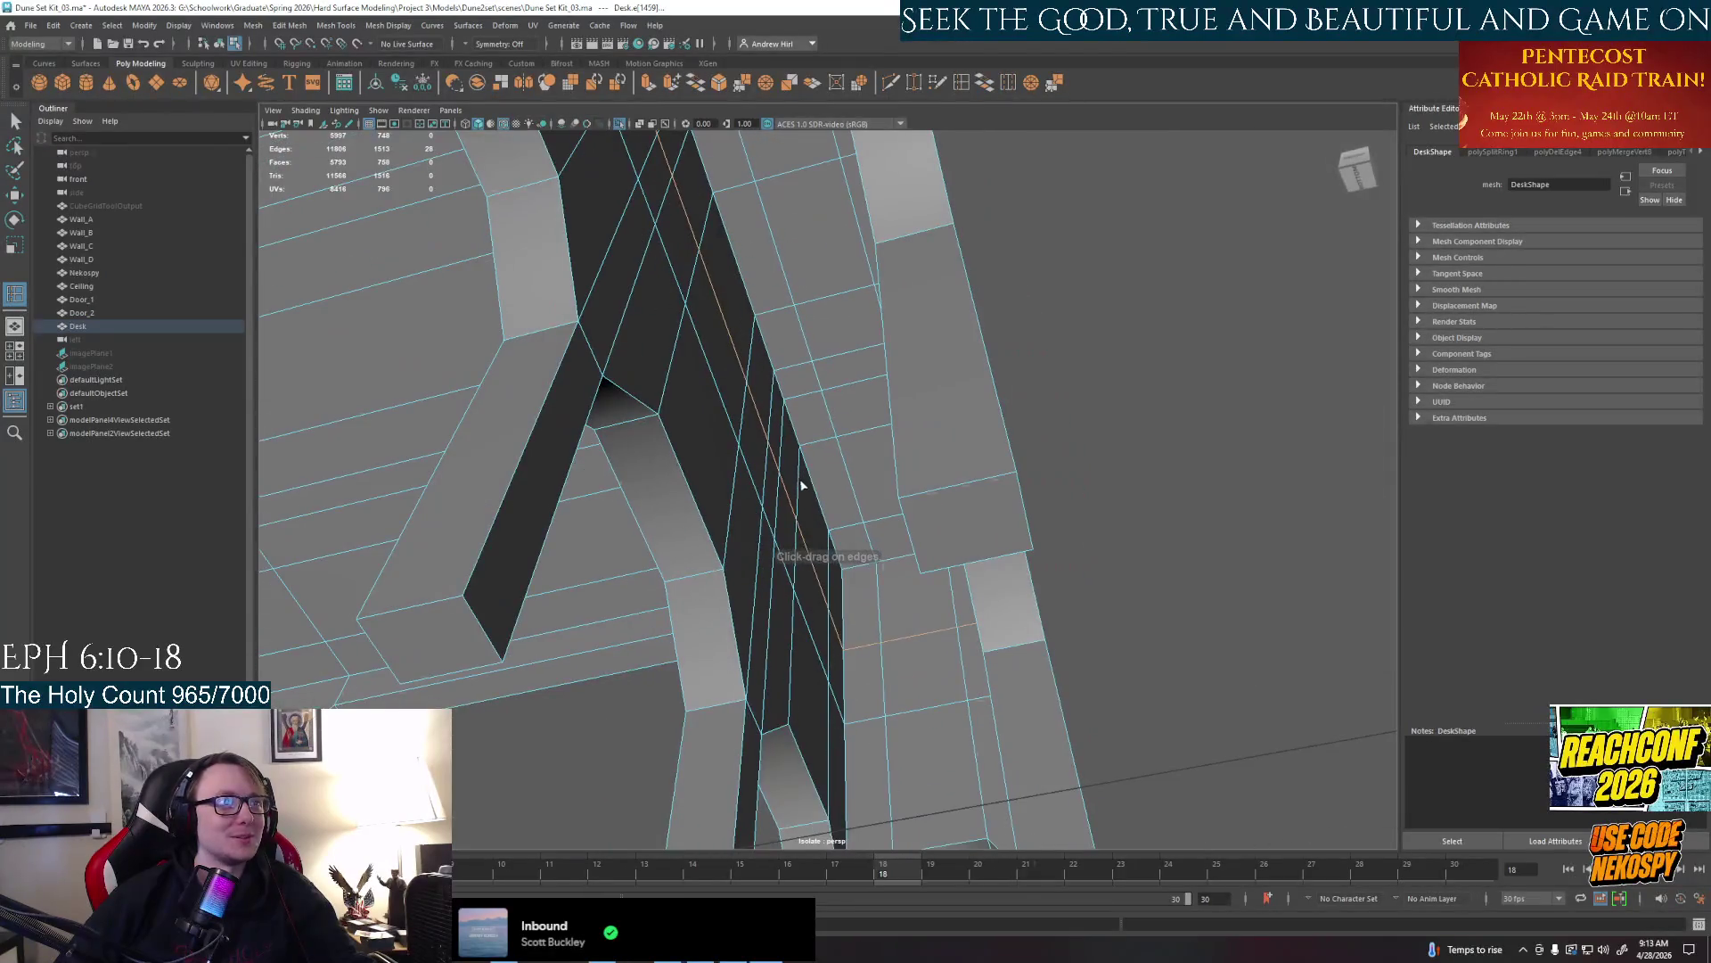
{"action": "right_click_drag", "start_coordinate": [803, 481], "coordinate": [603, 482], "text": "alt"}
{"action": "mouse_move", "coordinate": [937, 468]}
{"action": "left_mouse_down", "text": "alt"}
{"action": "mouse_move", "coordinate": [855, 442]}
{"action": "mouse_move", "coordinate": [803, 541]}
{"action": "mouse_move", "coordinate": [776, 508]}
{"action": "mouse_move", "coordinate": [695, 541]}
{"action": "mouse_move", "coordinate": [909, 565]}
{"action": "mouse_move", "coordinate": [906, 579]}
{"action": "left_mouse_up", "text": "alt"}
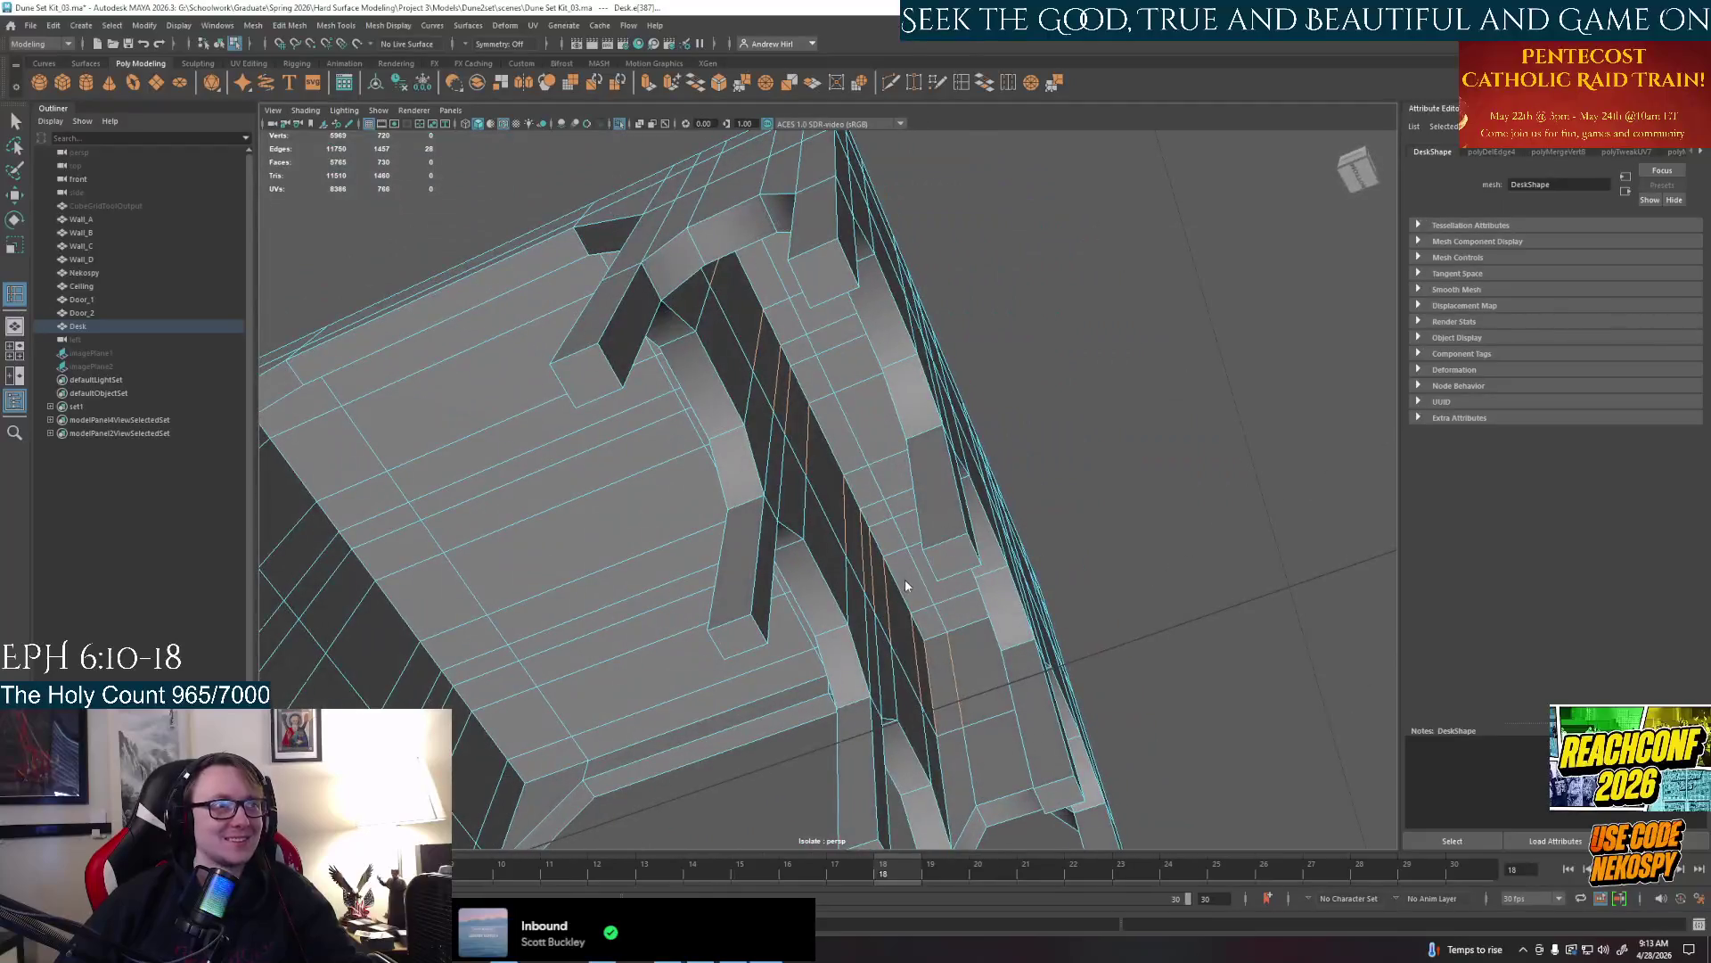
Select the full edge loop along the leg strip and line up the leg panel head-on
{"action": "double_click", "coordinate": [893, 685]}
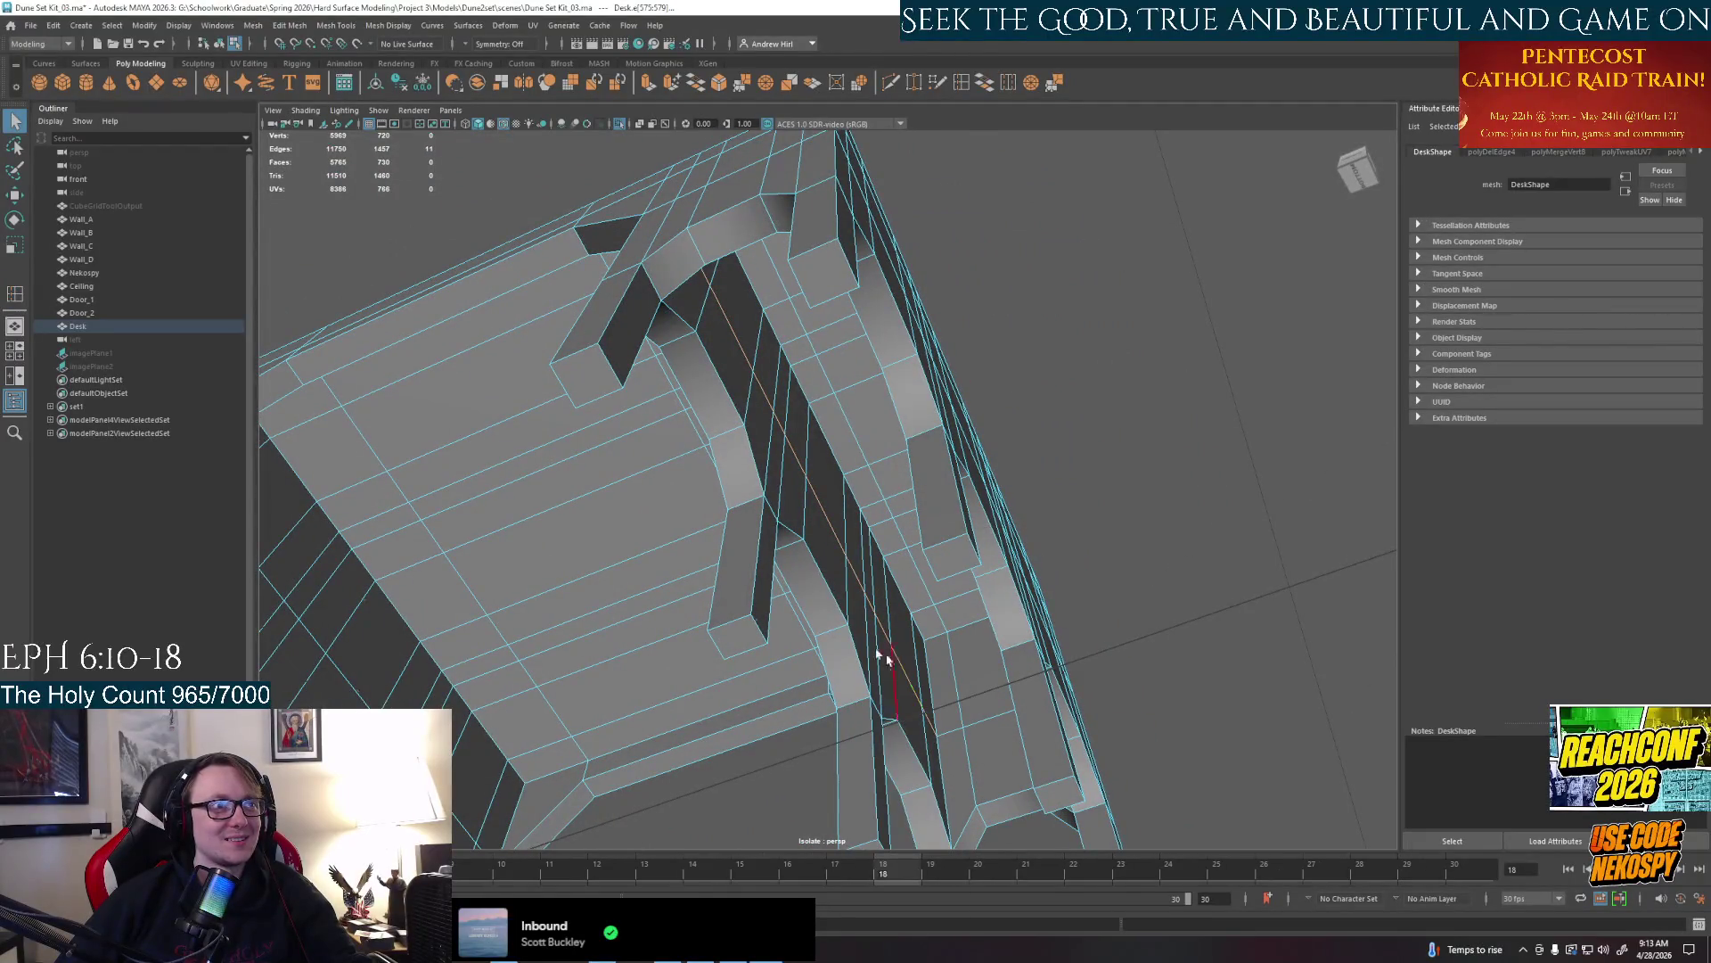
{"action": "mouse_move", "coordinate": [949, 731]}
{"action": "left_mouse_down", "text": "alt"}
{"action": "mouse_move", "coordinate": [889, 596]}
{"action": "mouse_move", "coordinate": [894, 680]}
{"action": "mouse_move", "coordinate": [876, 433]}
{"action": "left_mouse_up", "text": "alt"}
{"action": "key", "text": "ctrl+shift+x"}
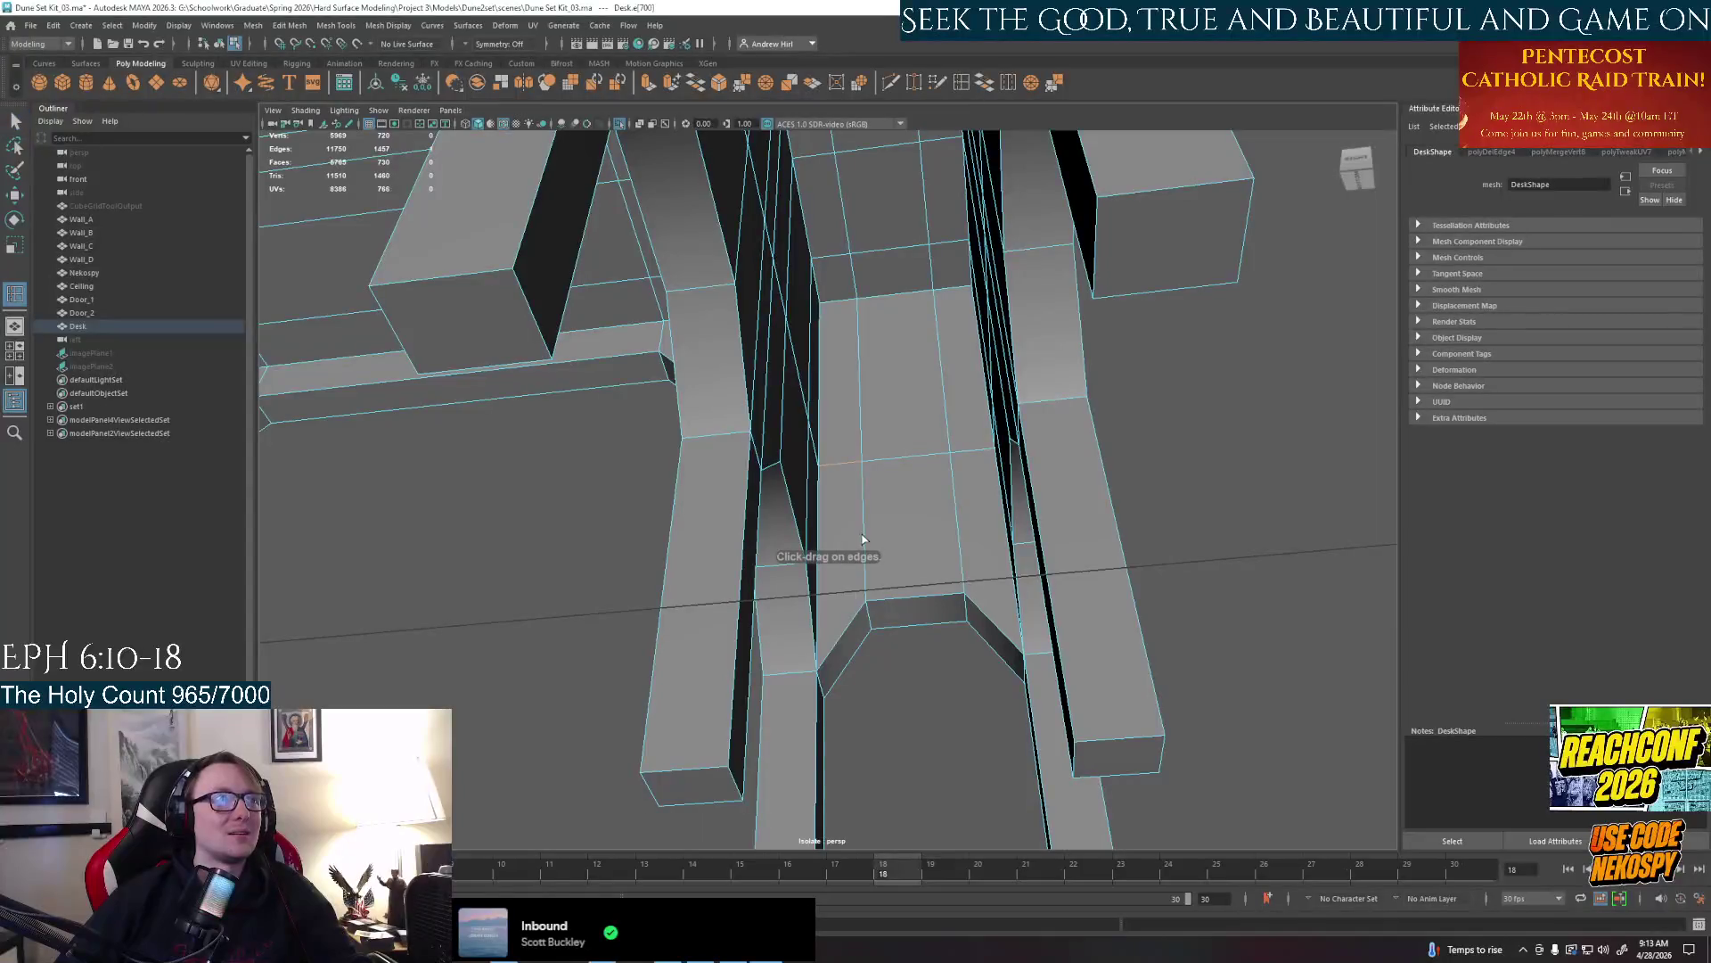
{"action": "mouse_move", "coordinate": [867, 497]}
{"action": "left_mouse_down", "text": "alt"}
{"action": "mouse_move", "coordinate": [848, 497]}
{"action": "mouse_move", "coordinate": [1180, 521]}
{"action": "mouse_move", "coordinate": [1066, 545]}
{"action": "mouse_move", "coordinate": [967, 495]}
{"action": "left_mouse_up", "text": "alt"}
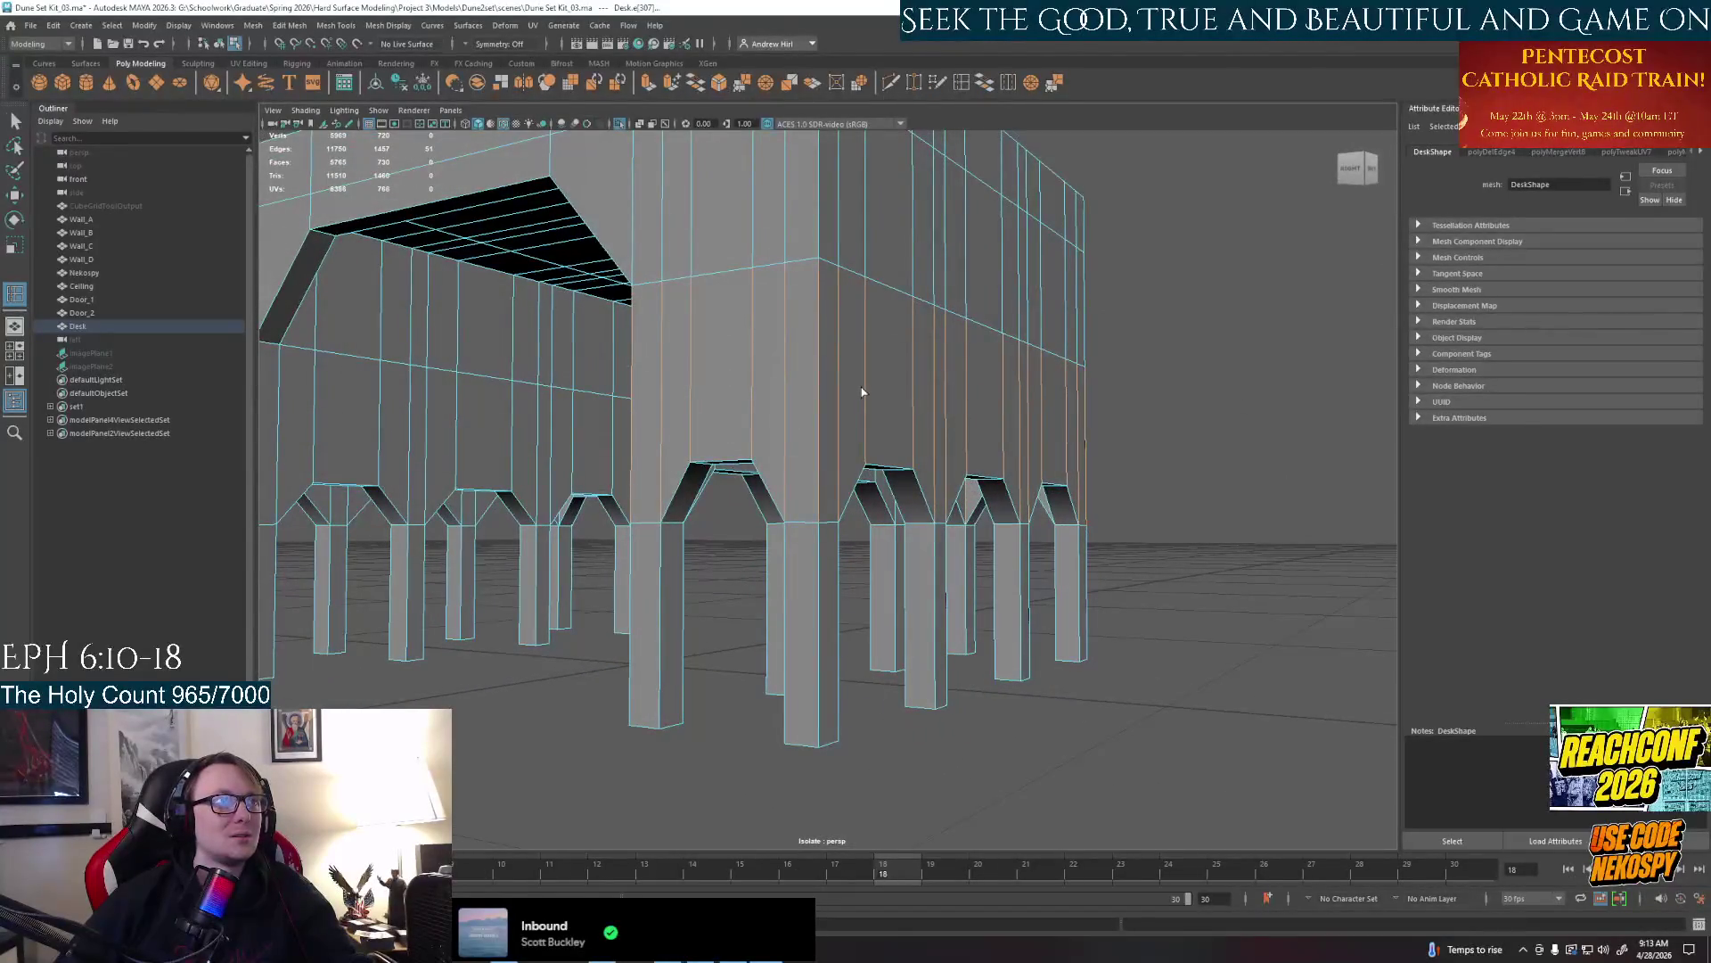
Repeat the edge loop insertion on the desk legs and orbit to the panel underside
{"action": "mouse_move", "coordinate": [863, 392]}
{"action": "left_mouse_down", "text": "alt"}
{"action": "mouse_move", "coordinate": [945, 410]}
{"action": "mouse_move", "coordinate": [1003, 374]}
{"action": "mouse_move", "coordinate": [1005, 478]}
{"action": "mouse_move", "coordinate": [1070, 576]}
{"action": "mouse_move", "coordinate": [1101, 432]}
{"action": "left_mouse_up", "text": "alt"}
{"action": "key", "text": "z"}
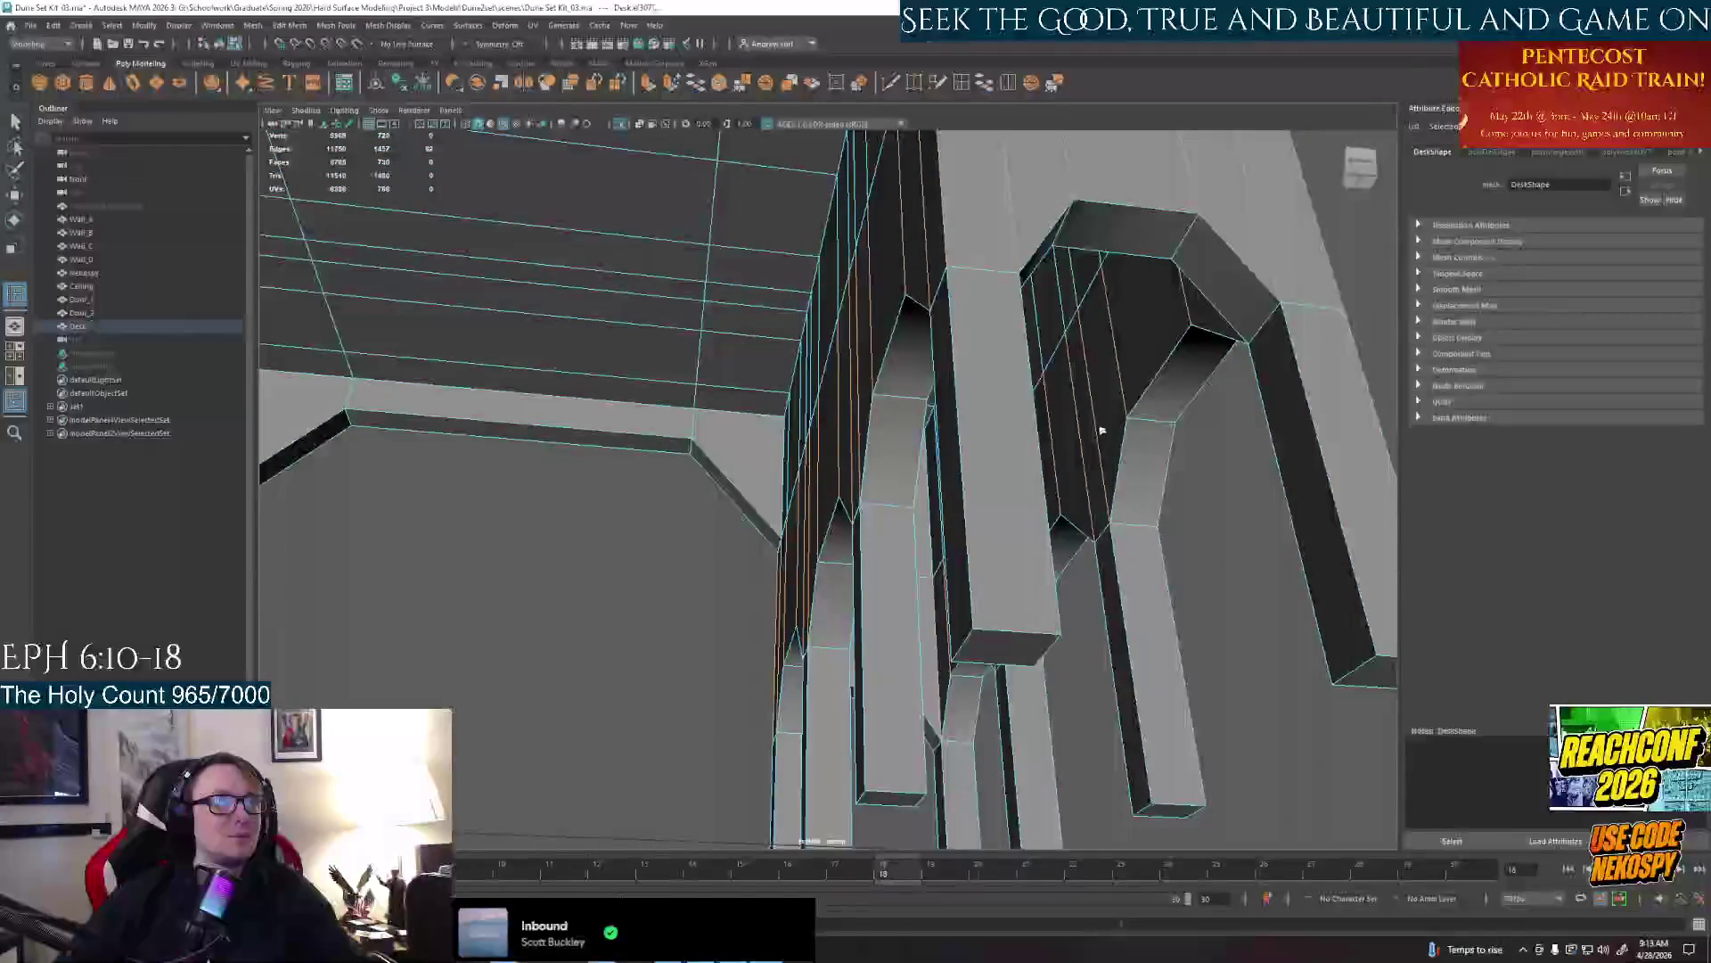
{"action": "left_click", "coordinate": [1101, 430]}
{"action": "left_click", "coordinate": [1130, 506]}
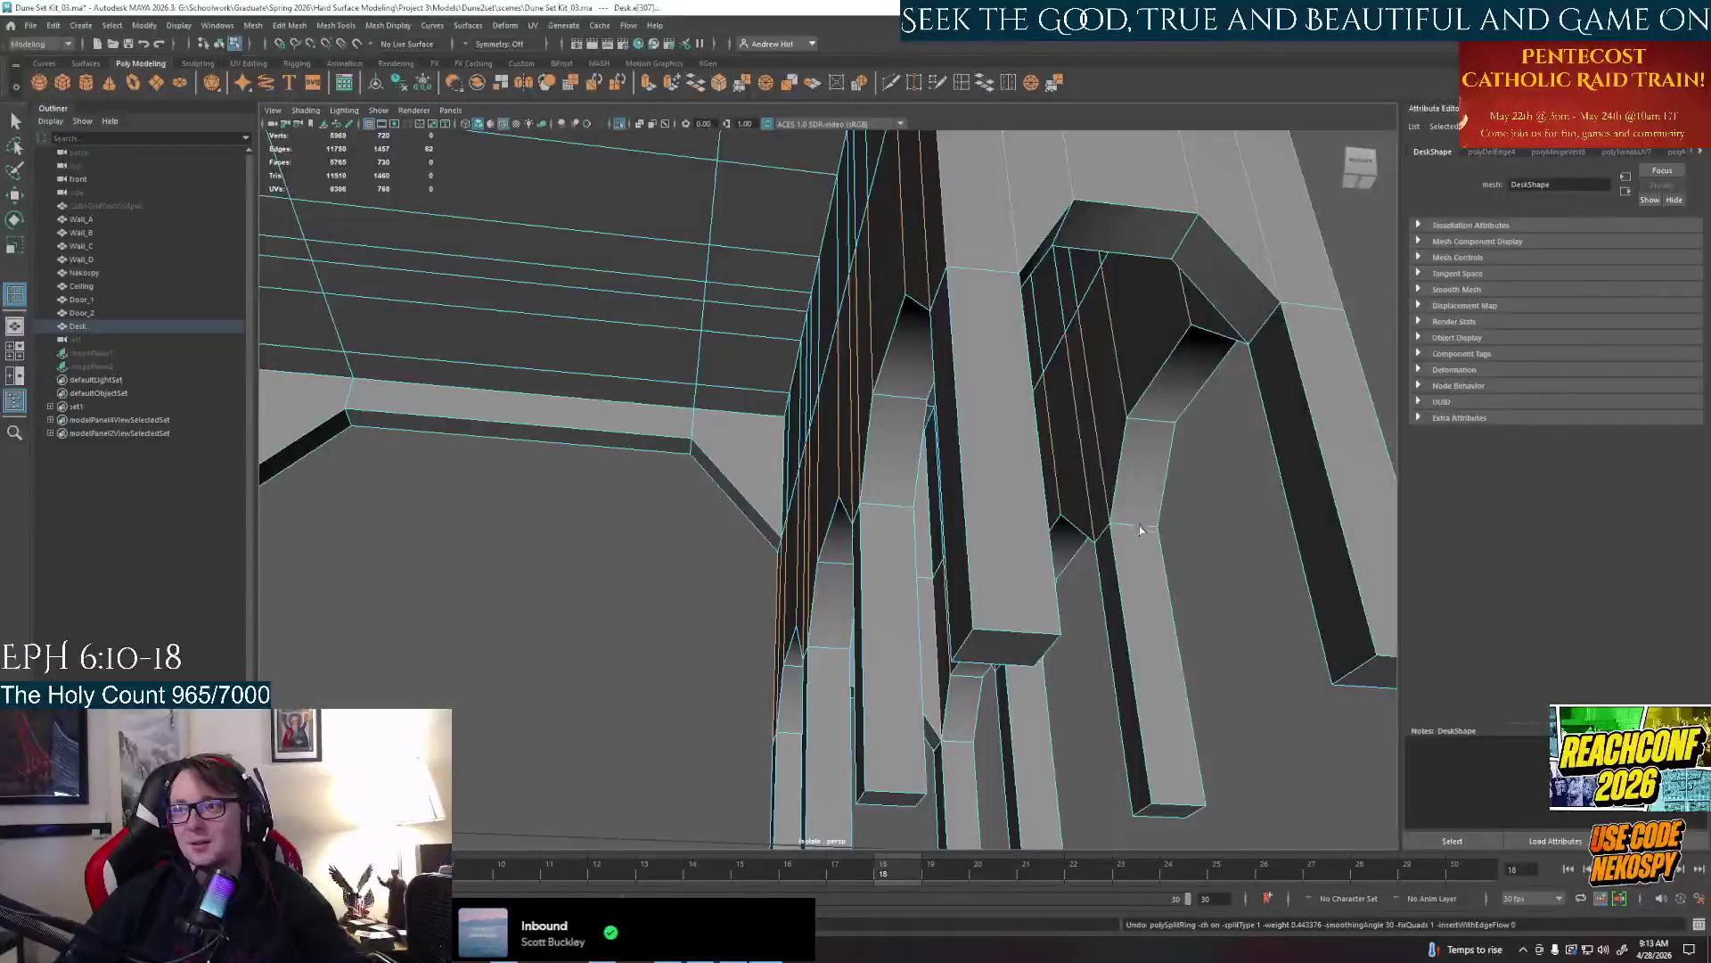
{"action": "mouse_move", "coordinate": [1136, 512]}
{"action": "left_mouse_down", "text": "alt"}
{"action": "mouse_move", "coordinate": [1041, 598]}
{"action": "mouse_move", "coordinate": [856, 483]}
{"action": "mouse_move", "coordinate": [960, 610]}
{"action": "left_mouse_up", "text": "alt"}
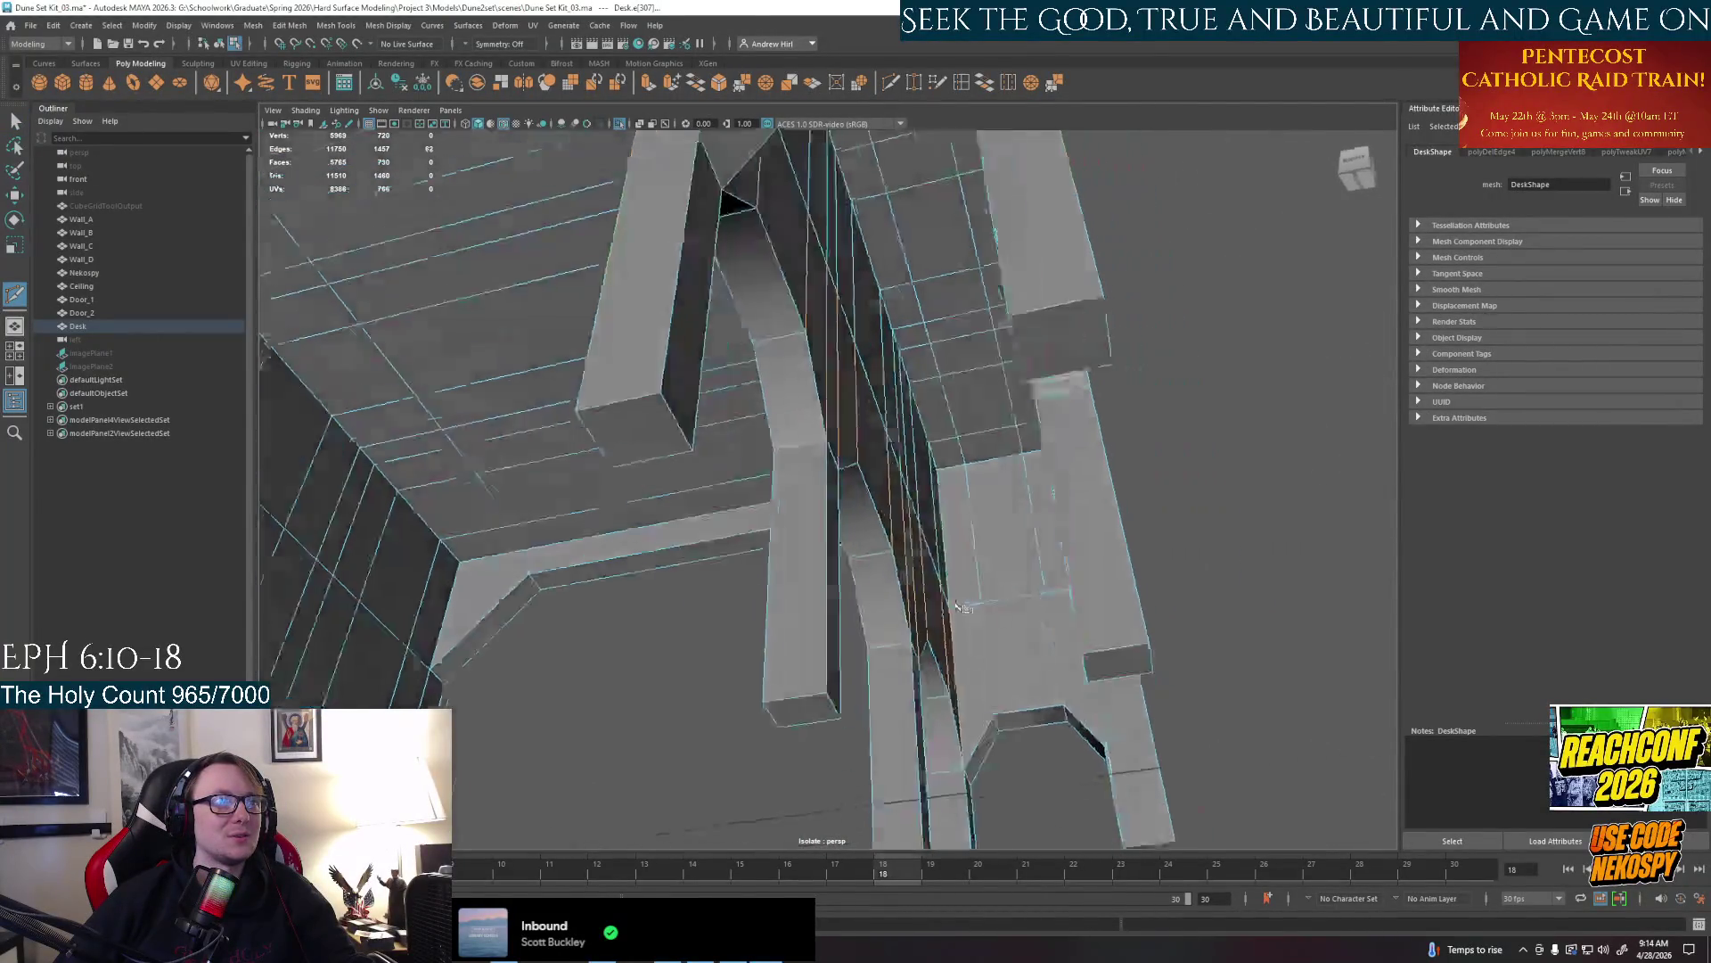
{"action": "left_click_drag", "start_coordinate": [952, 616], "coordinate": [973, 626], "text": "alt"}
Trace a Multi-Cut path along the leg edges and commit the cut into the mesh
{"action": "left_click", "coordinate": [976, 623]}
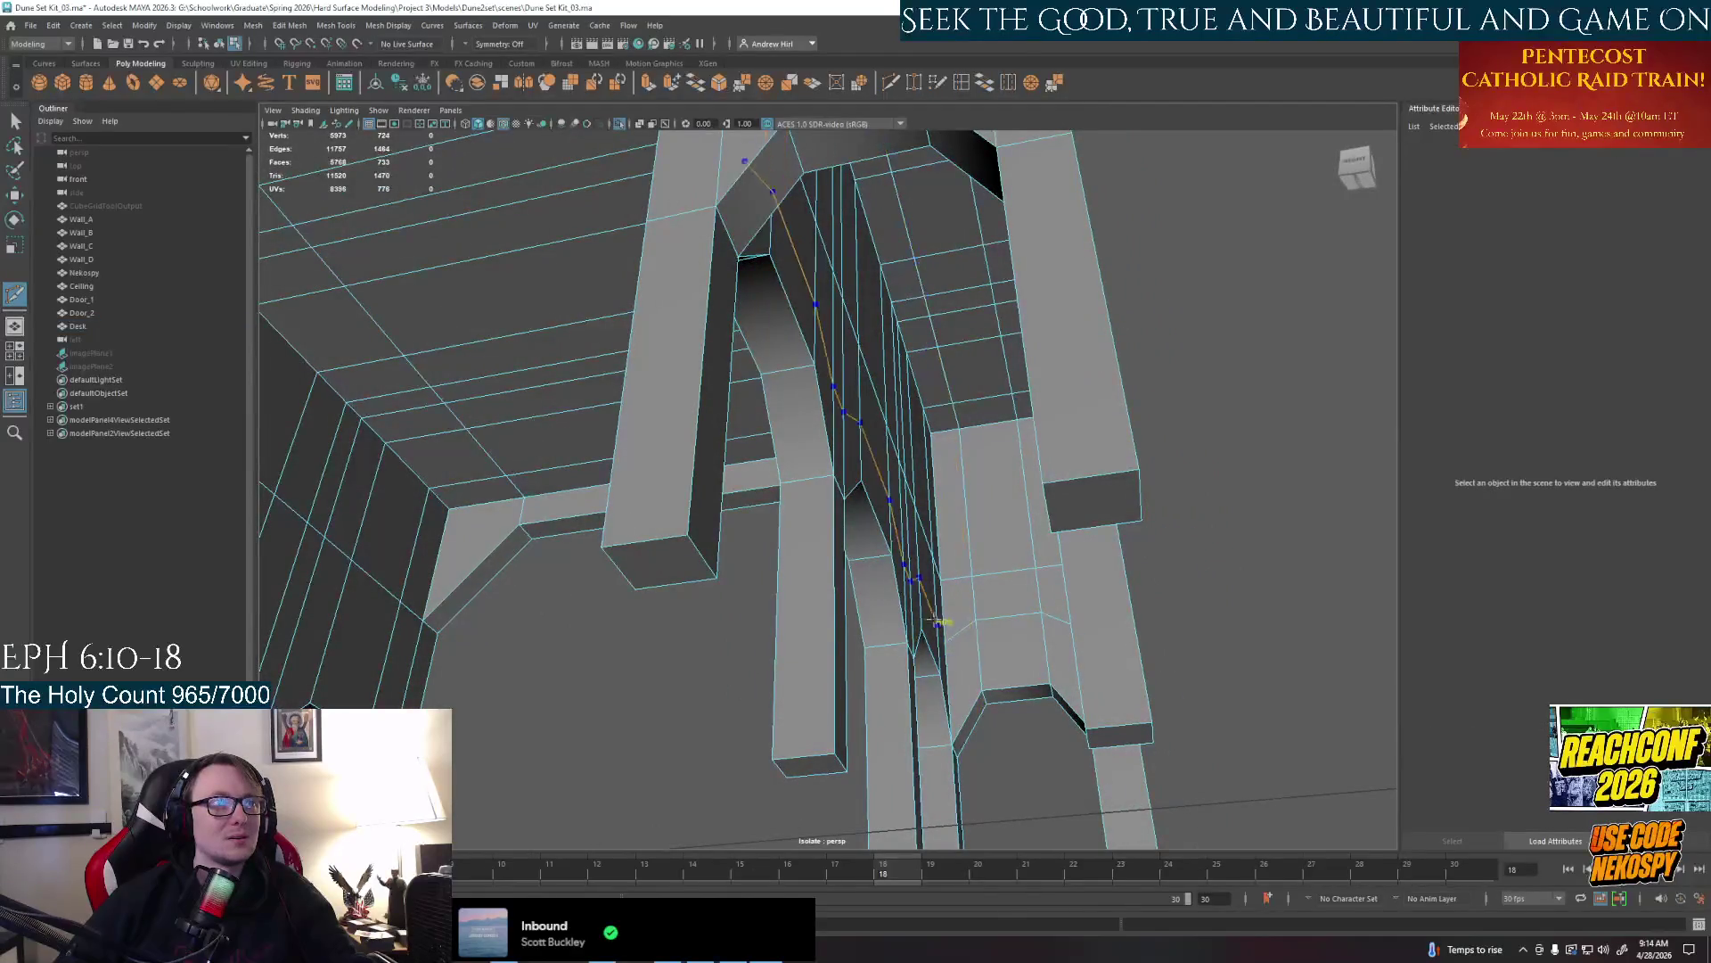
{"action": "left_click_drag", "start_coordinate": [934, 624], "coordinate": [1055, 632], "text": "alt"}
{"action": "left_click", "coordinate": [986, 615]}
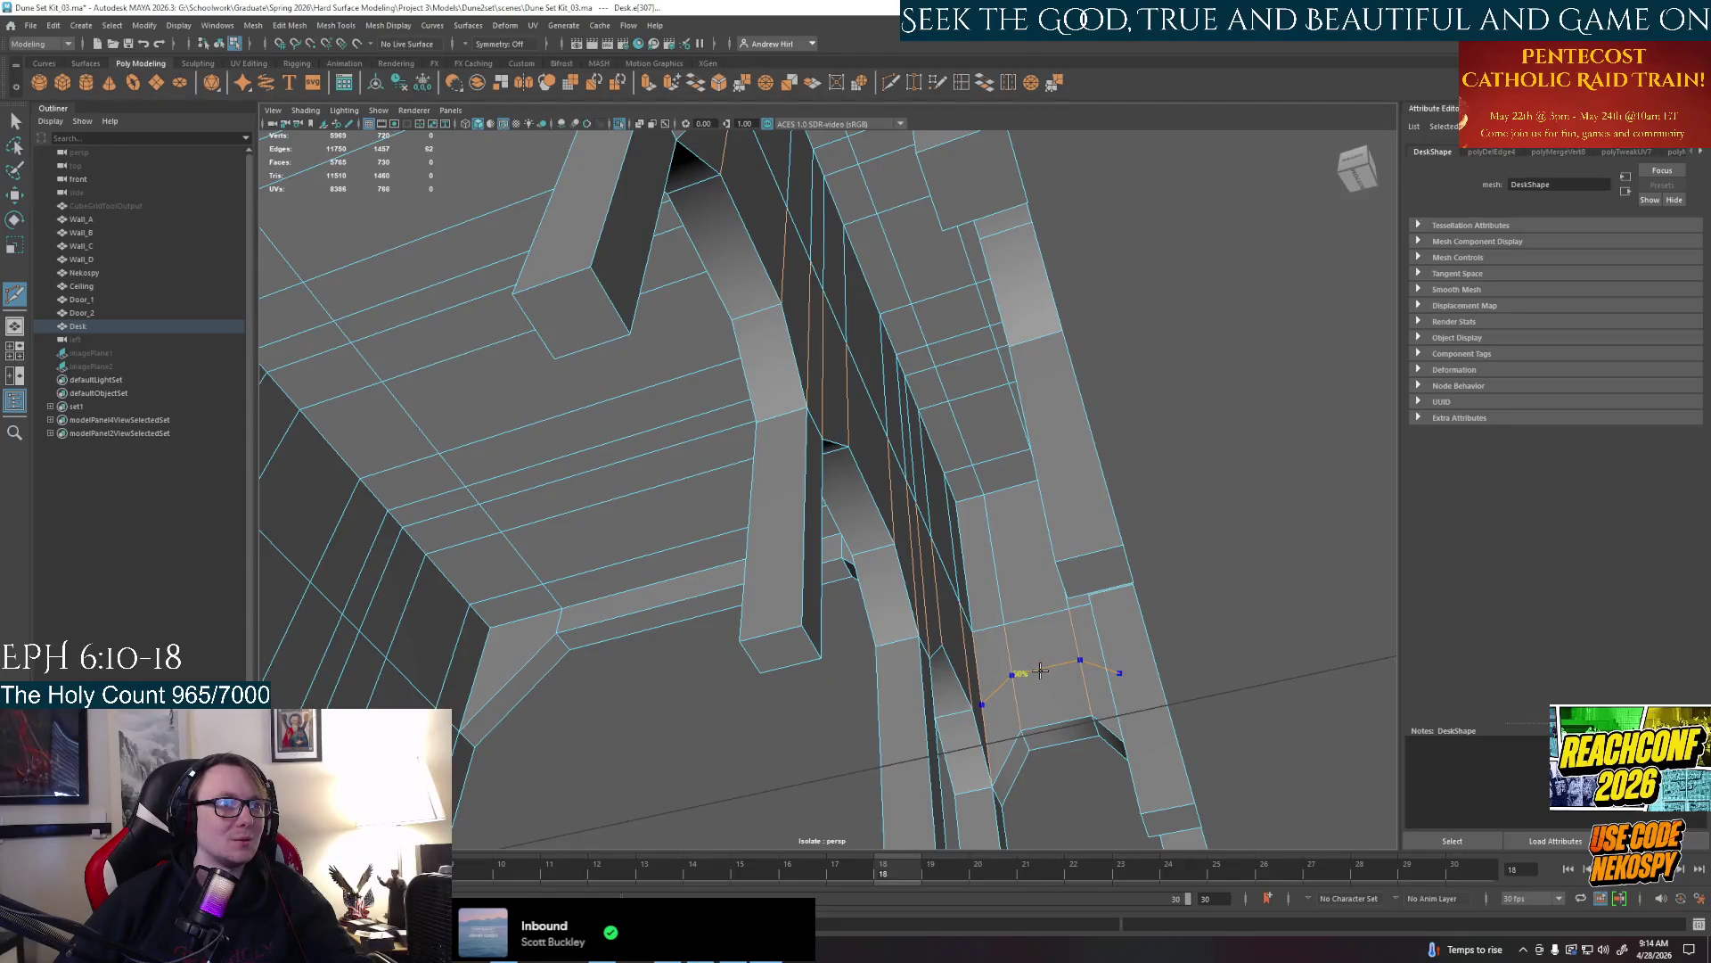
{"action": "mouse_move", "coordinate": [1041, 671]}
{"action": "left_mouse_down", "text": "alt"}
{"action": "mouse_move", "coordinate": [1017, 646]}
{"action": "mouse_move", "coordinate": [1074, 631]}
{"action": "mouse_move", "coordinate": [1060, 609]}
{"action": "left_mouse_up", "text": "alt"}
{"action": "left_click", "coordinate": [1073, 632]}
{"action": "key", "text": "Return"}
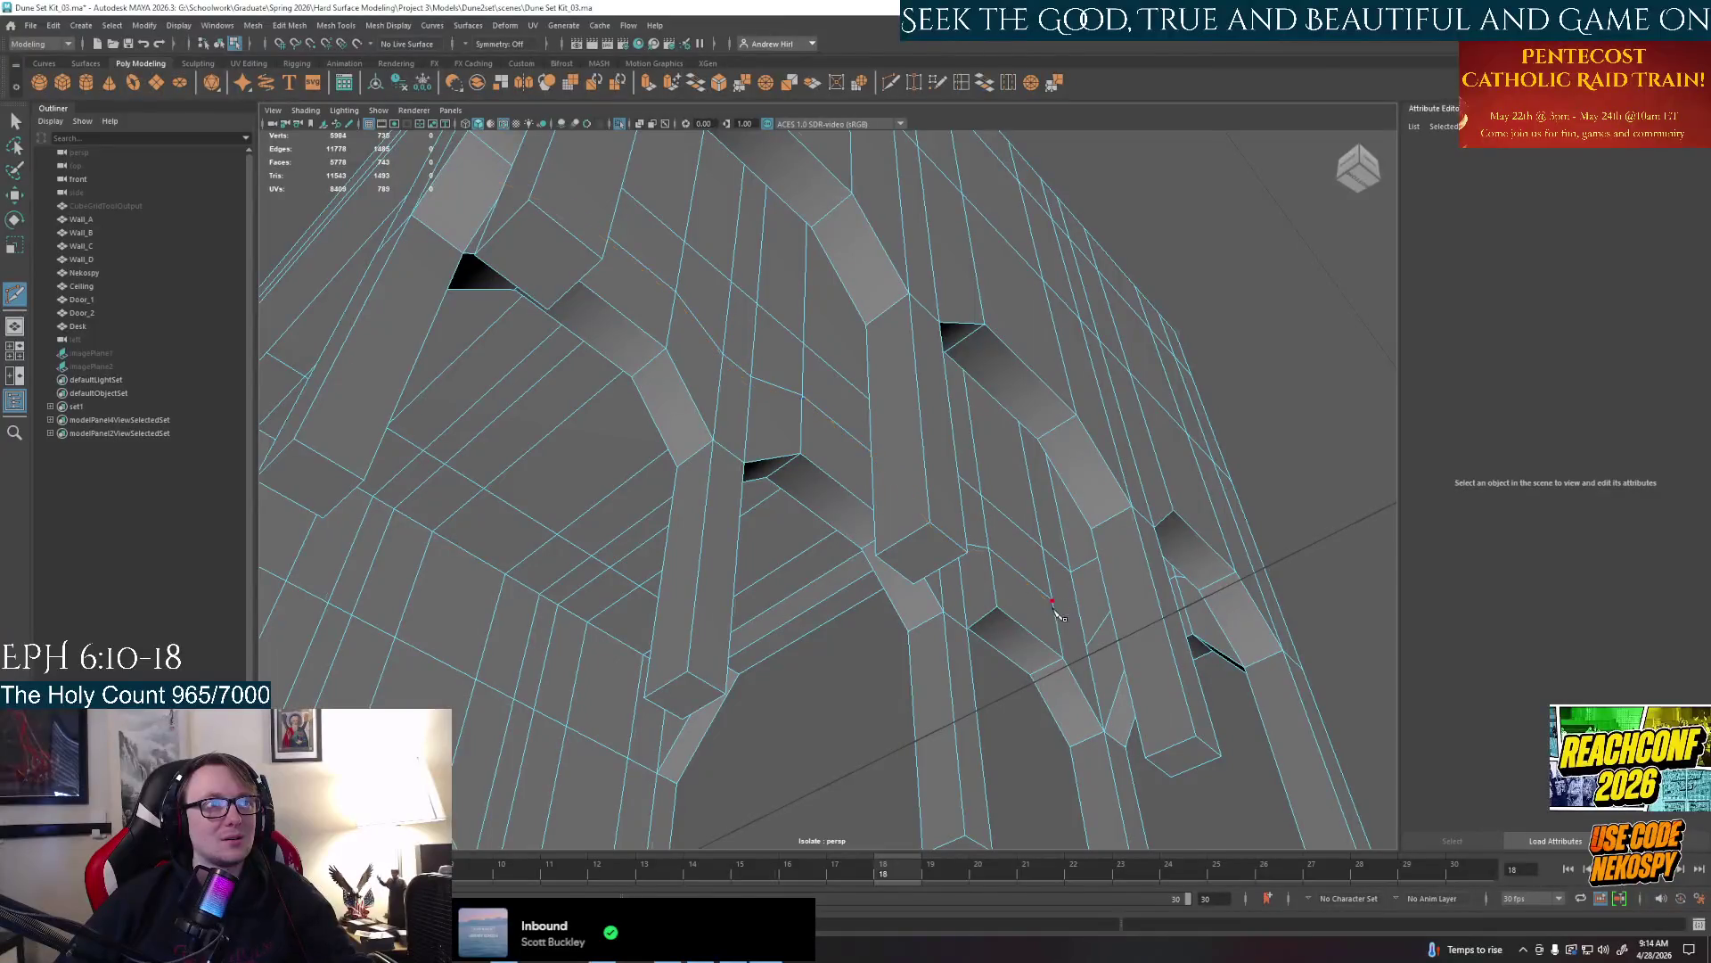
Start a new cut on the leg, then orbit to inspect the leg junction from beneath
{"action": "left_click", "coordinate": [1070, 634]}
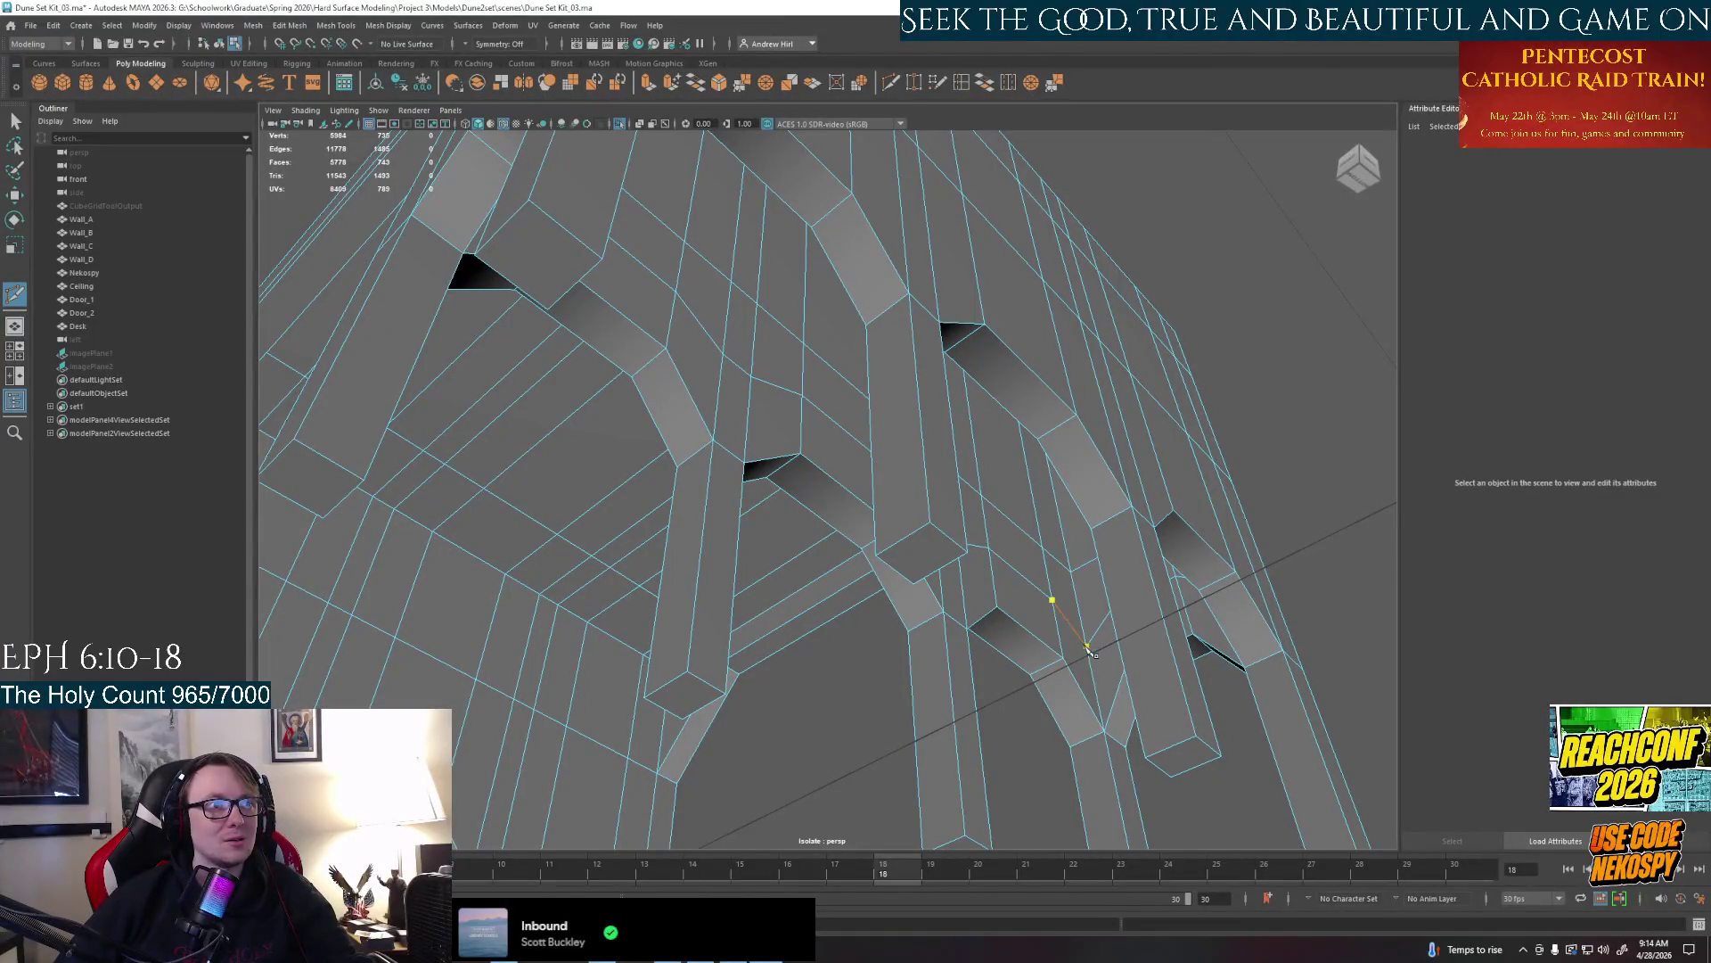
{"action": "mouse_move", "coordinate": [1081, 641]}
{"action": "left_mouse_down", "text": "alt"}
{"action": "mouse_move", "coordinate": [1231, 634]}
{"action": "mouse_move", "coordinate": [937, 535]}
{"action": "mouse_move", "coordinate": [800, 441]}
{"action": "left_mouse_up", "text": "alt"}
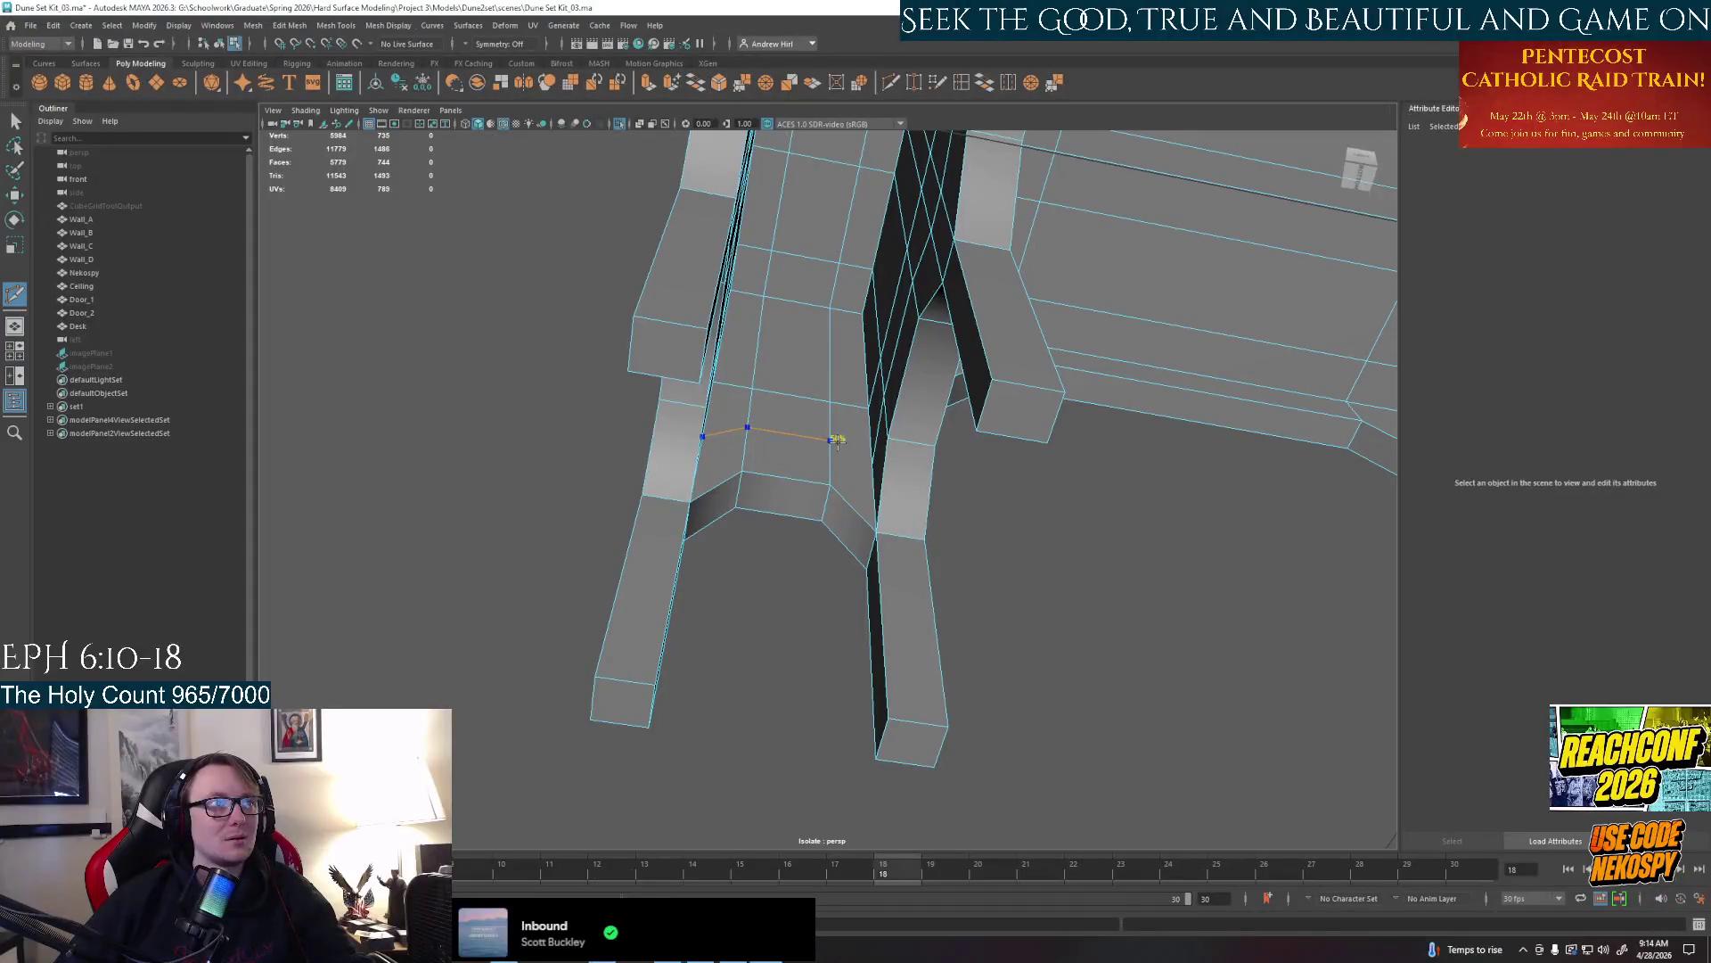
{"action": "mouse_move", "coordinate": [836, 439]}
{"action": "left_mouse_down", "text": "alt"}
{"action": "mouse_move", "coordinate": [855, 481]}
{"action": "mouse_move", "coordinate": [835, 452]}
{"action": "left_mouse_up", "text": "alt"}
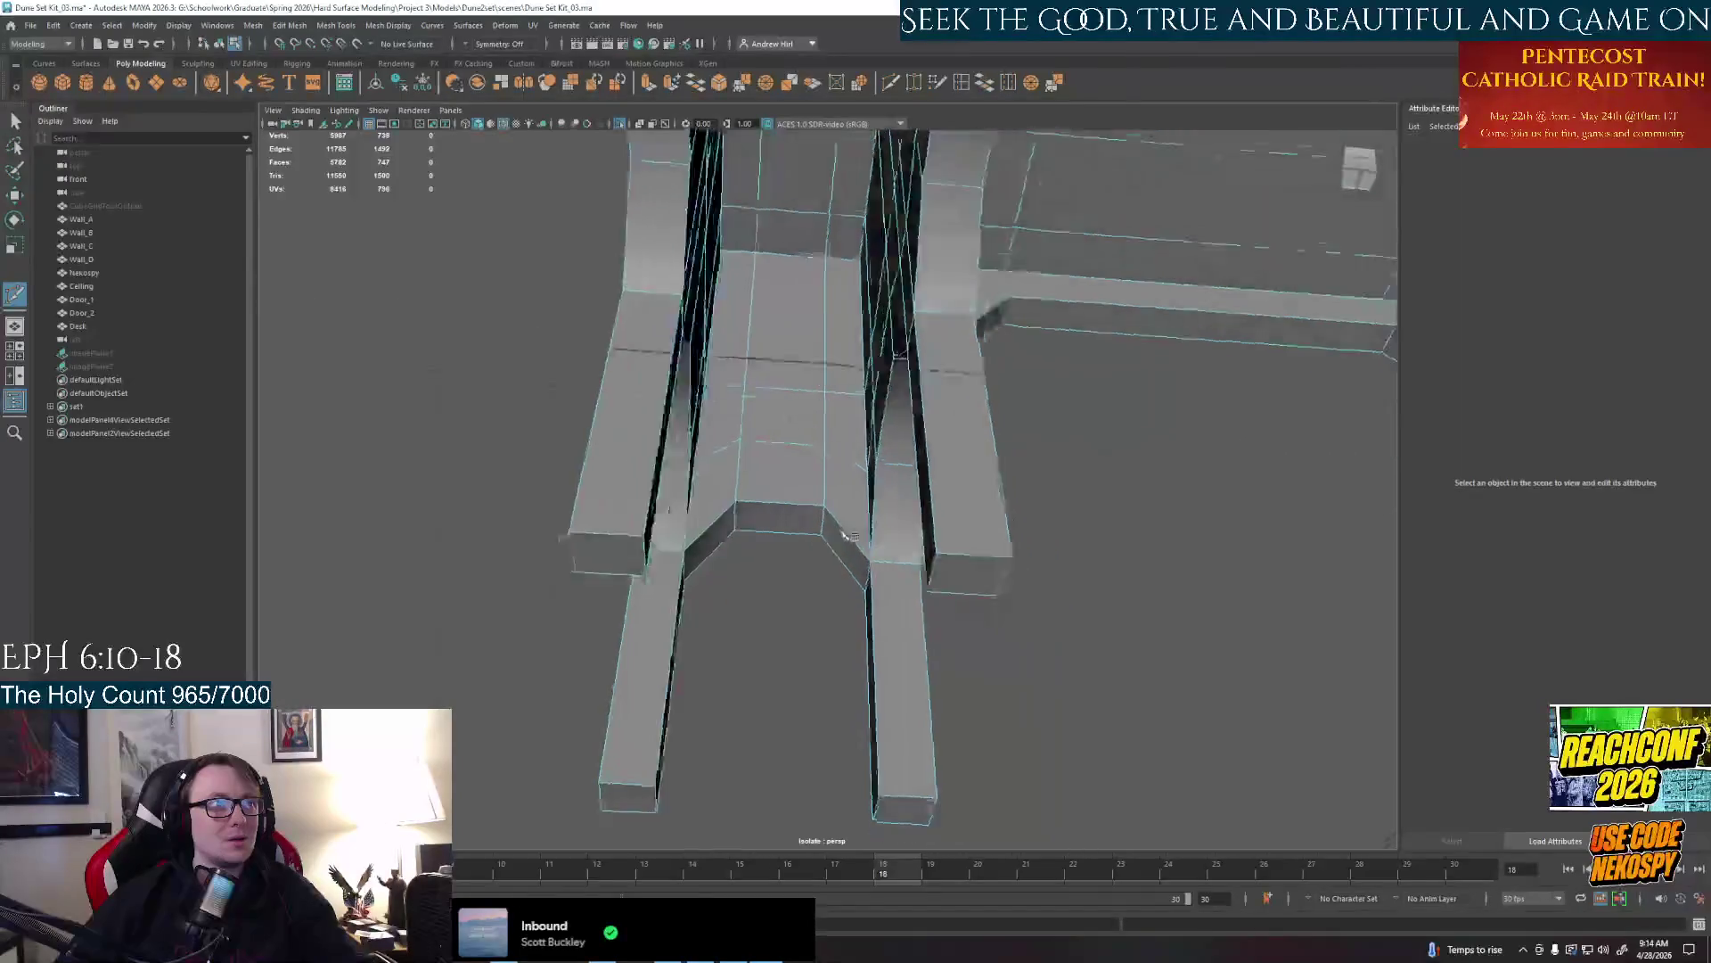
{"action": "left_click_drag", "start_coordinate": [875, 479], "coordinate": [842, 452], "text": "alt"}
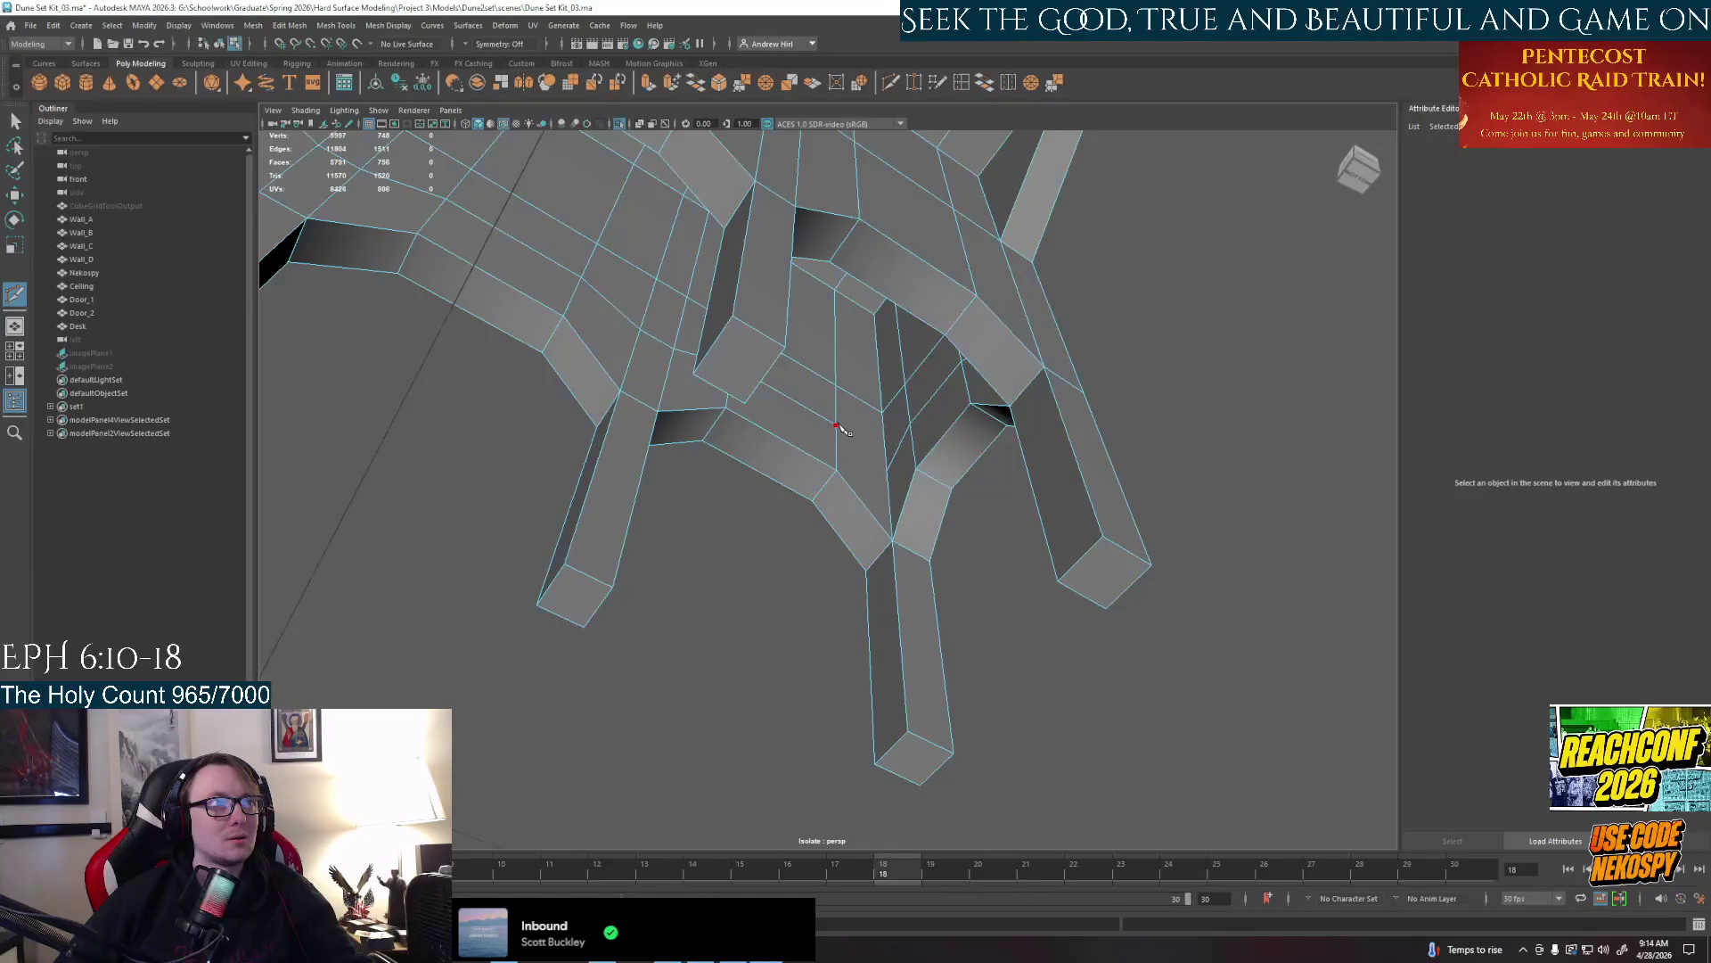
{"action": "mouse_move", "coordinate": [890, 475]}
{"action": "left_mouse_down", "text": "alt"}
{"action": "mouse_move", "coordinate": [869, 494]}
{"action": "mouse_move", "coordinate": [910, 604]}
{"action": "left_mouse_up", "text": "alt"}
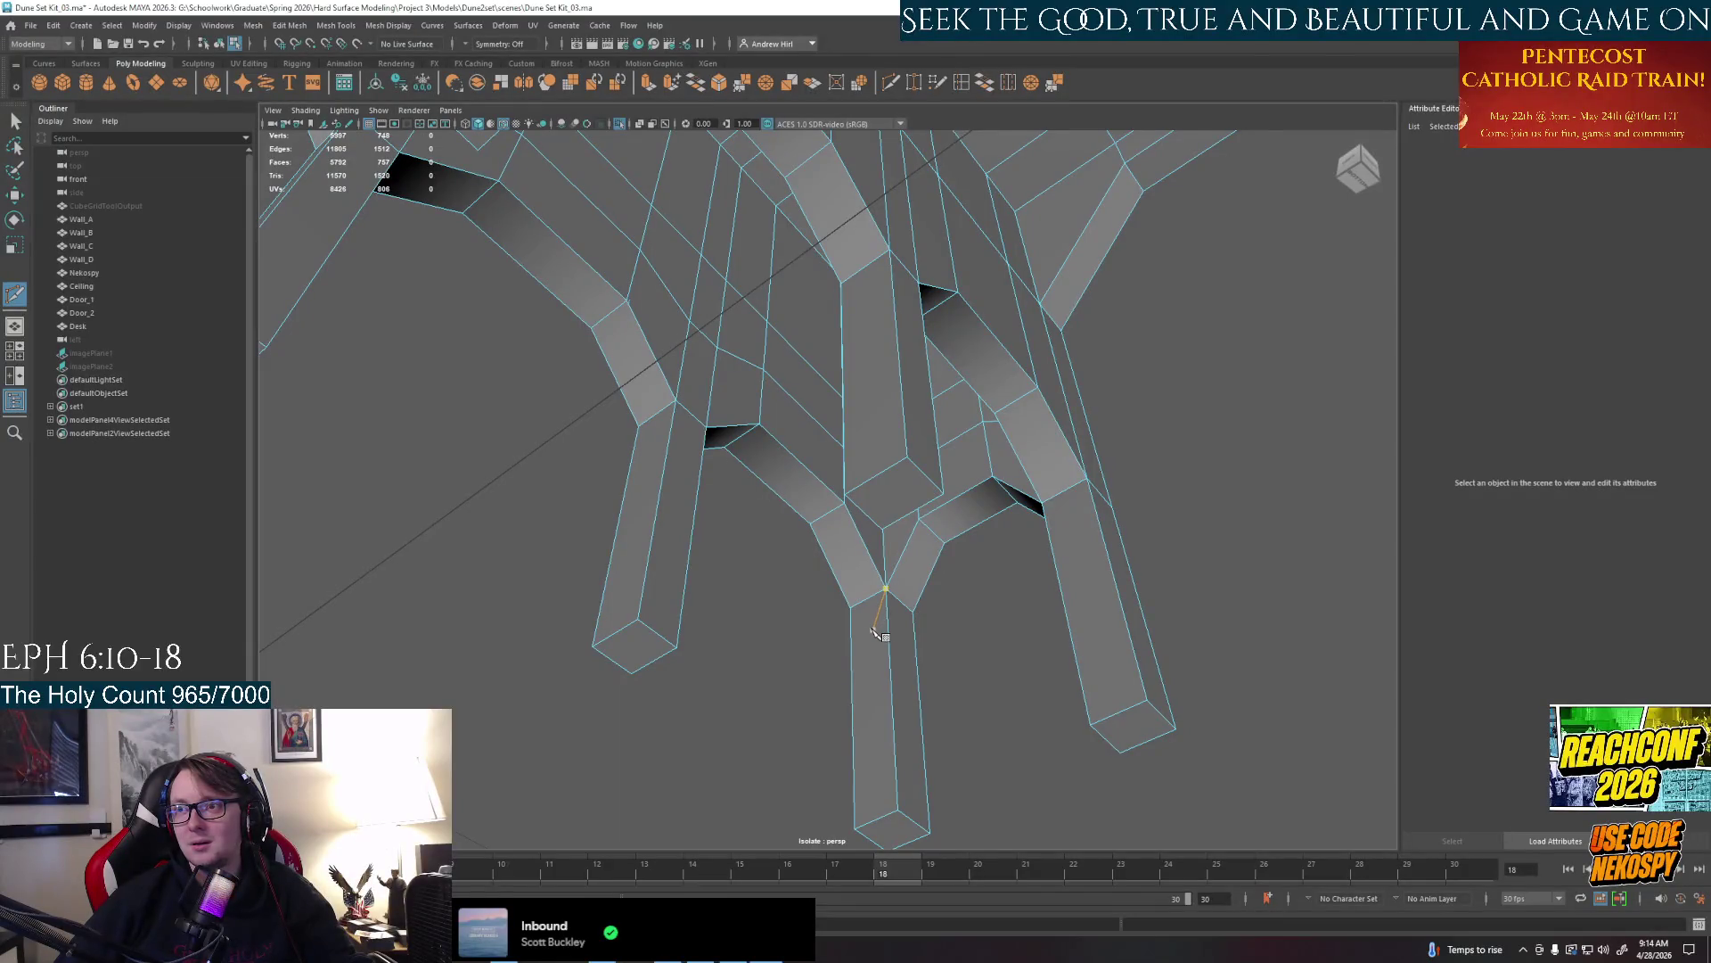
{"action": "left_click_drag", "start_coordinate": [875, 631], "coordinate": [849, 521], "text": "alt"}
Switch to vertex mode and undo the two stray vertex moves on the desk
{"action": "right_click", "coordinate": [850, 515]}
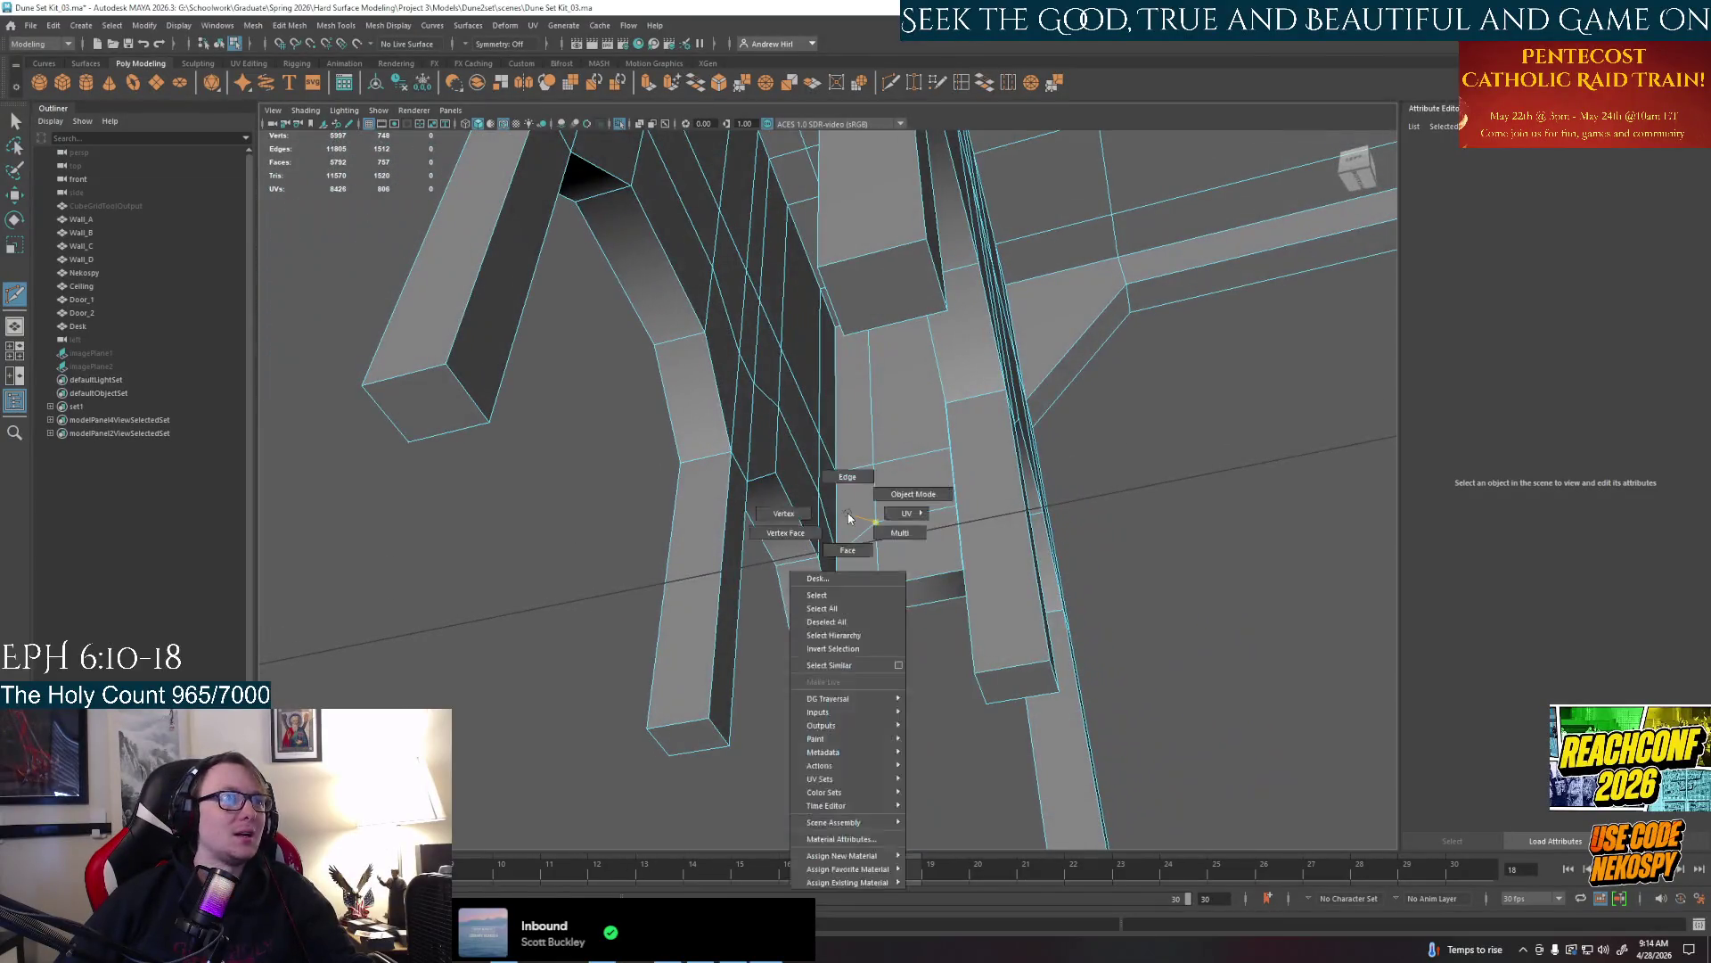
{"action": "left_click", "coordinate": [786, 515]}
{"action": "left_click", "coordinate": [852, 559]}
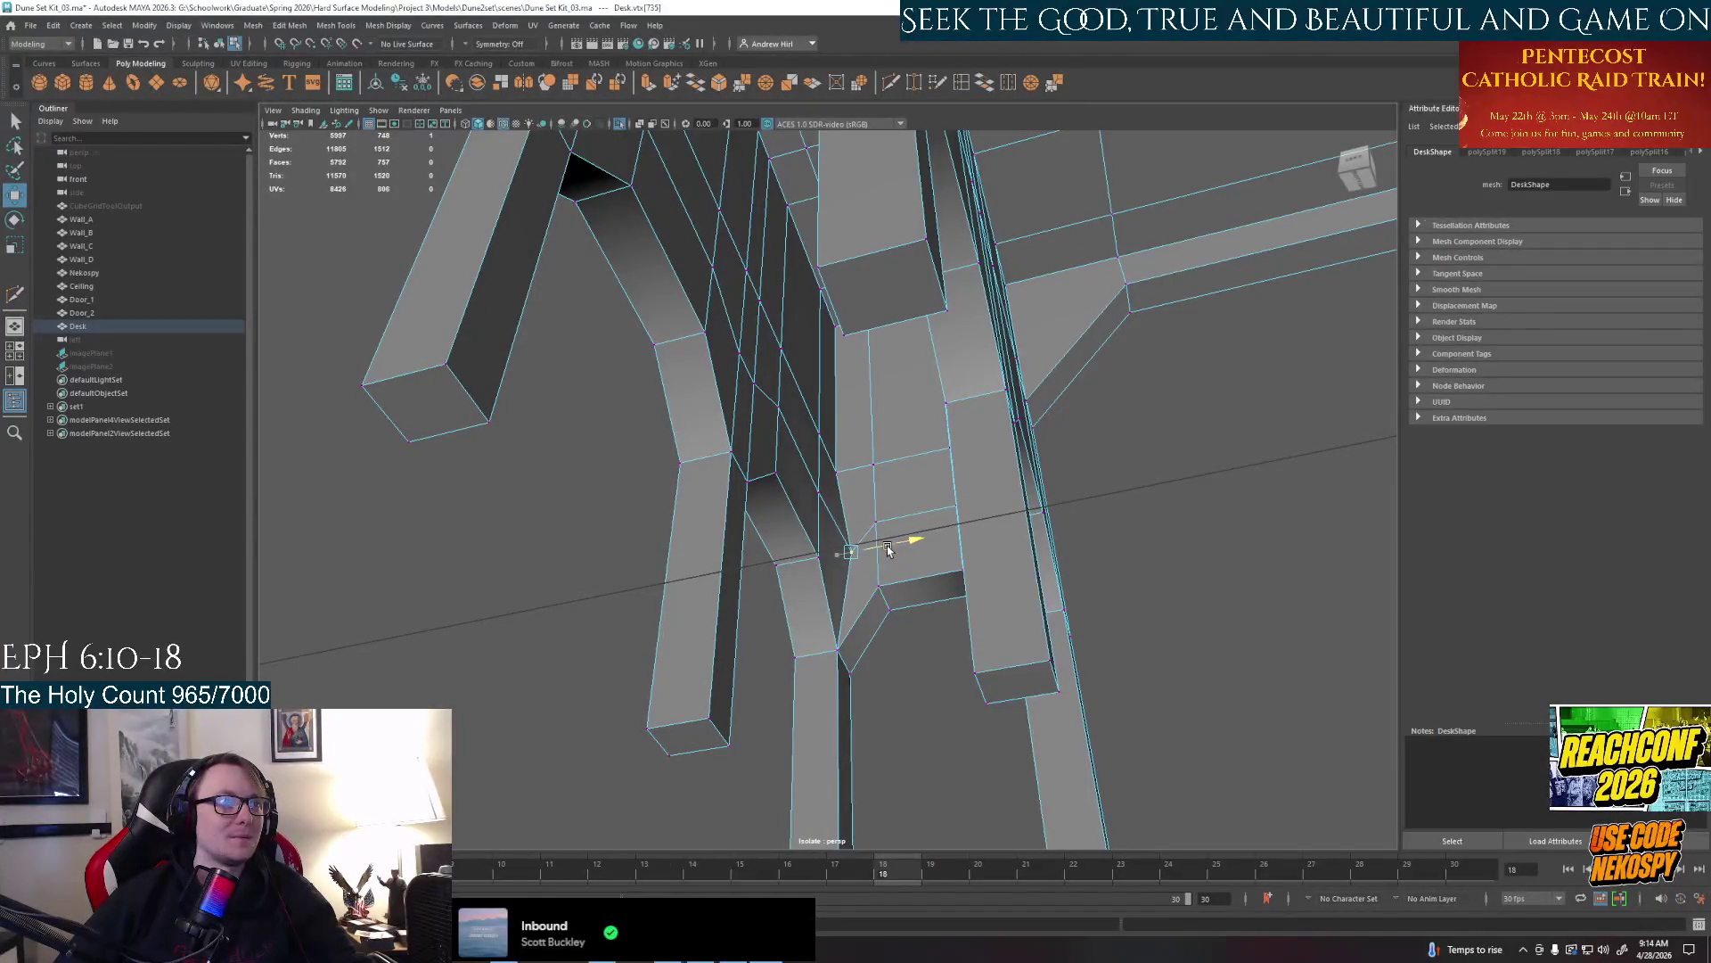
{"action": "key", "text": "z"}
{"action": "left_click_drag", "start_coordinate": [853, 543], "coordinate": [851, 515], "text": "alt"}
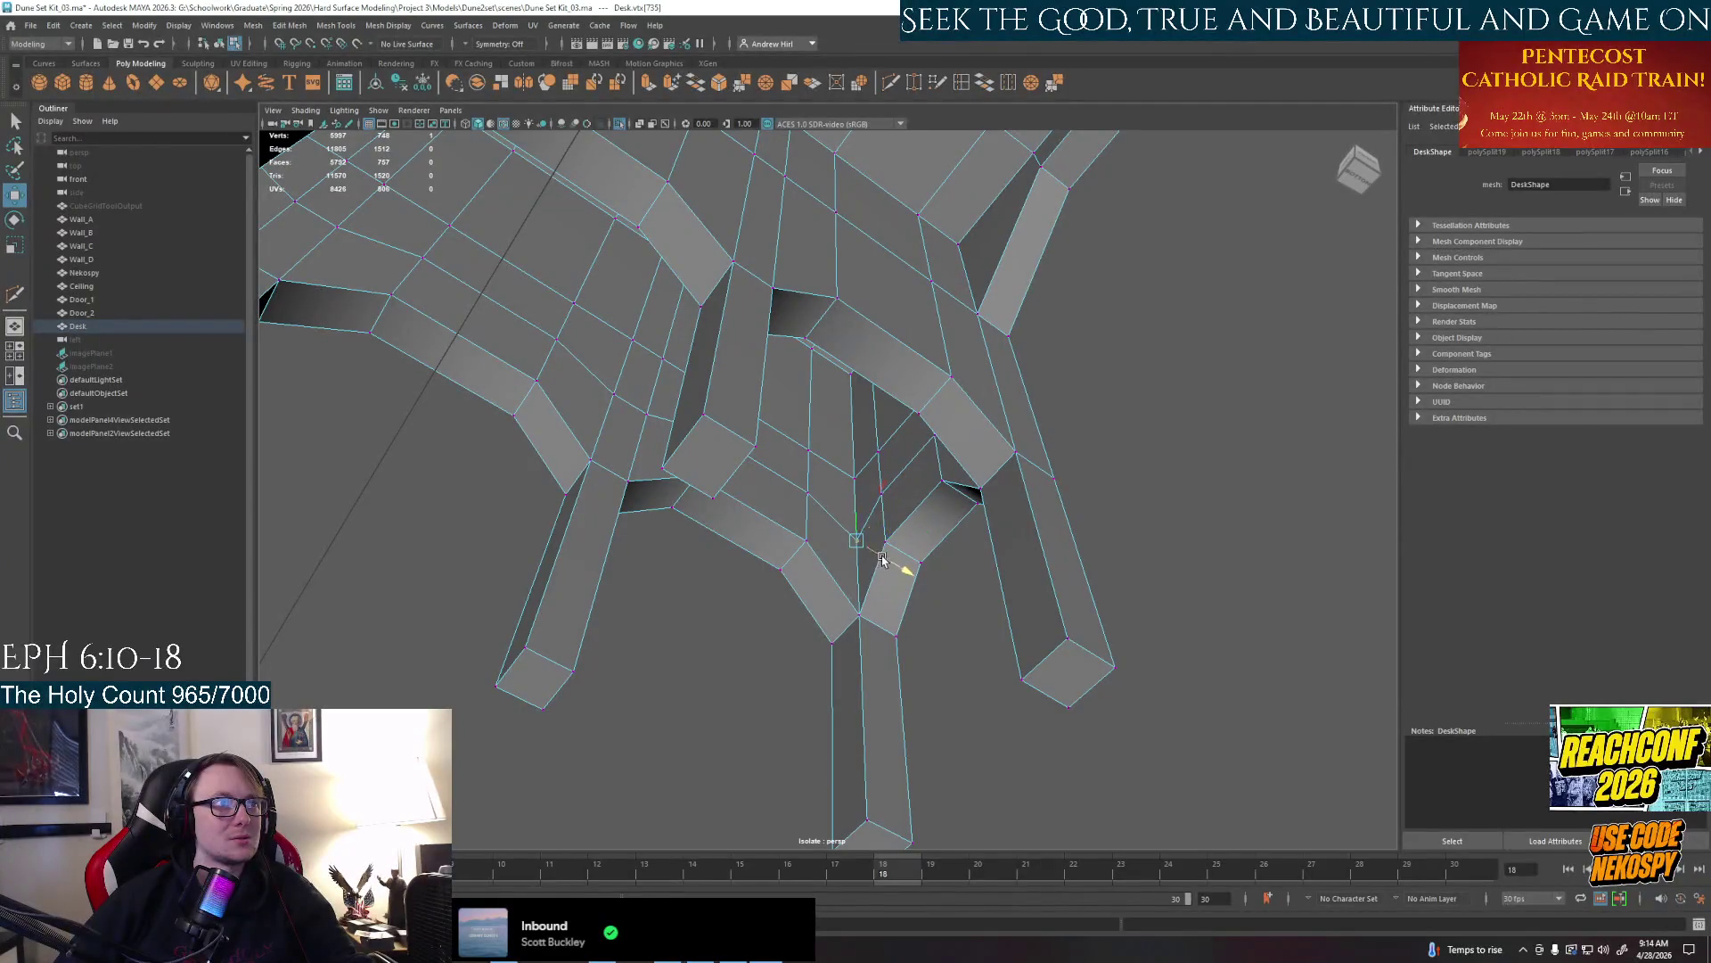
{"action": "key", "text": "z"}
{"action": "mouse_move", "coordinate": [811, 540]}
{"action": "left_mouse_down", "text": "alt"}
{"action": "mouse_move", "coordinate": [797, 562]}
{"action": "mouse_move", "coordinate": [816, 564]}
{"action": "mouse_move", "coordinate": [785, 586]}
{"action": "mouse_move", "coordinate": [883, 577]}
{"action": "mouse_move", "coordinate": [824, 535]}
{"action": "mouse_move", "coordinate": [802, 402]}
{"action": "left_mouse_up", "text": "alt"}
Switch to face mode, start Multi-Cut, accept the autosave prompt and inspect the leg openings
{"action": "right_click", "coordinate": [823, 535]}
{"action": "left_click", "coordinate": [819, 546]}
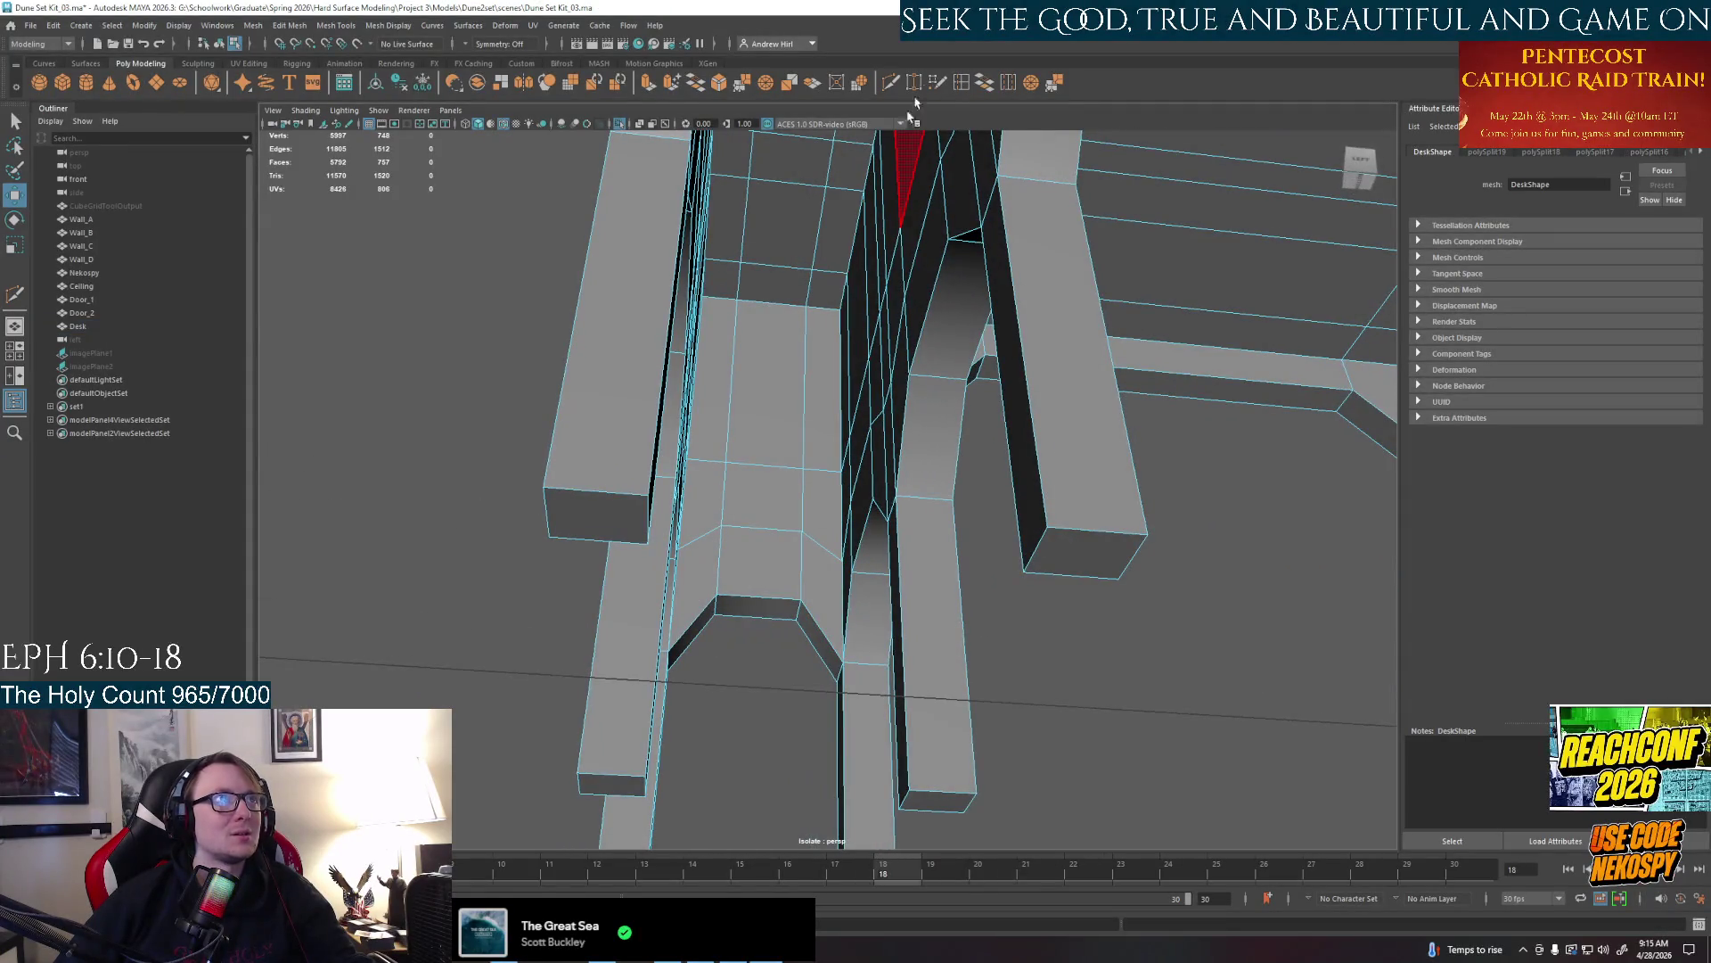
{"action": "left_click", "coordinate": [969, 89]}
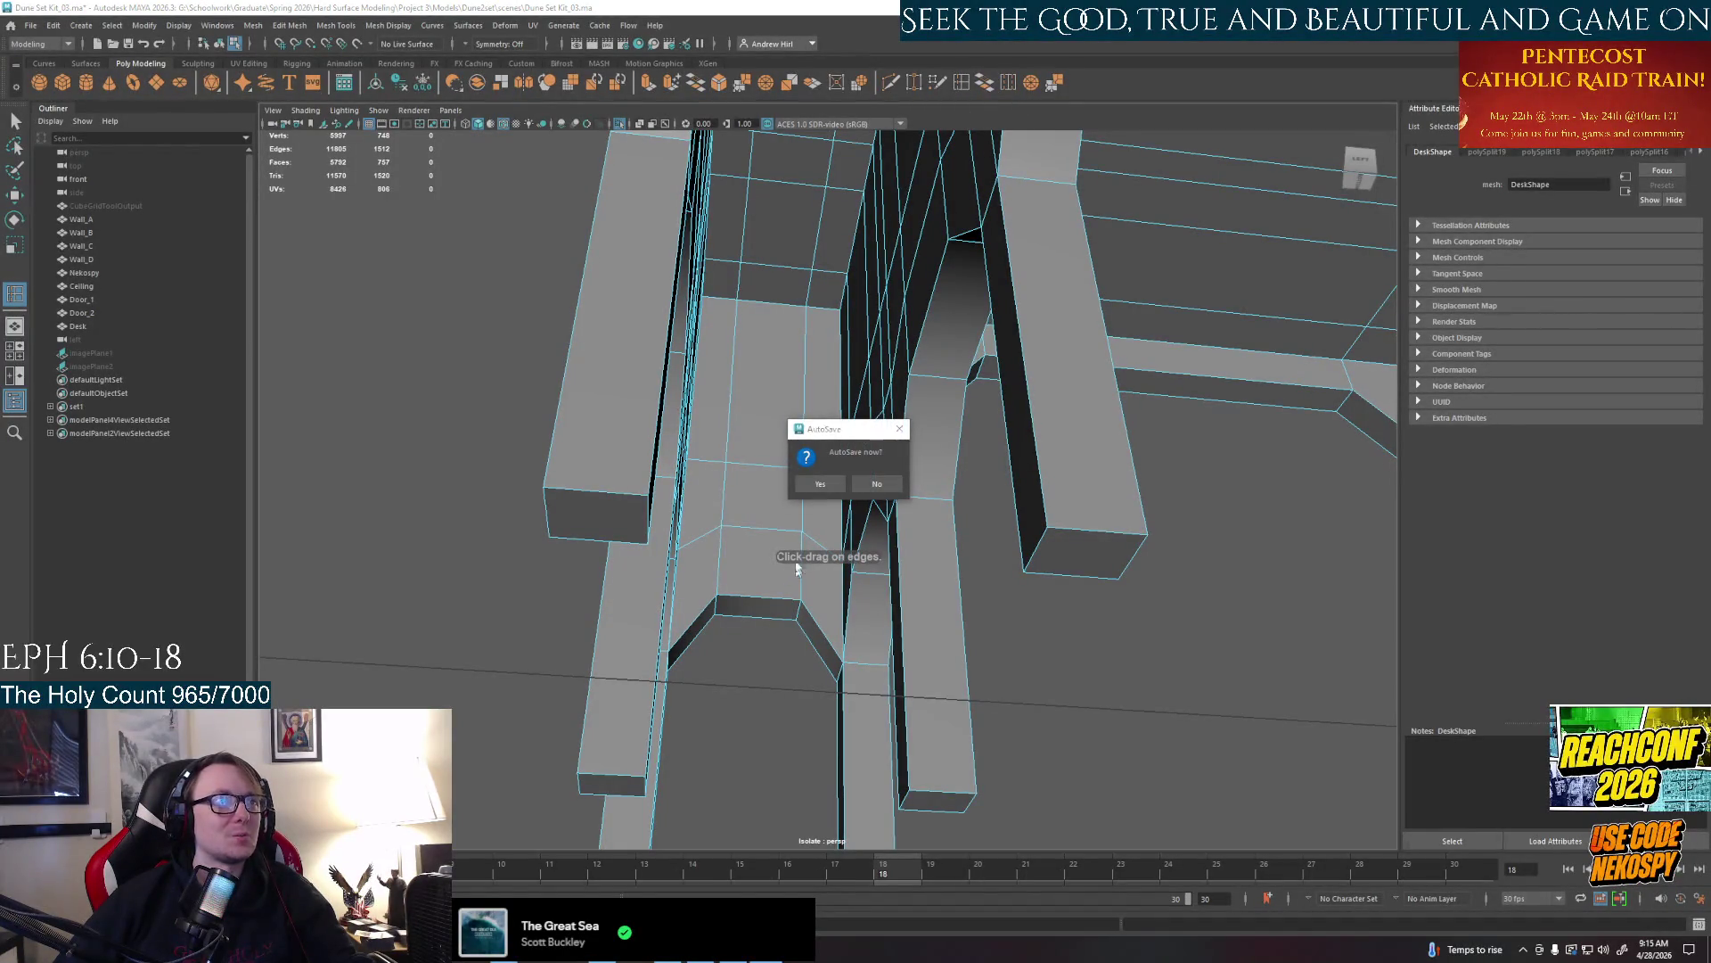
{"action": "left_click", "coordinate": [820, 484]}
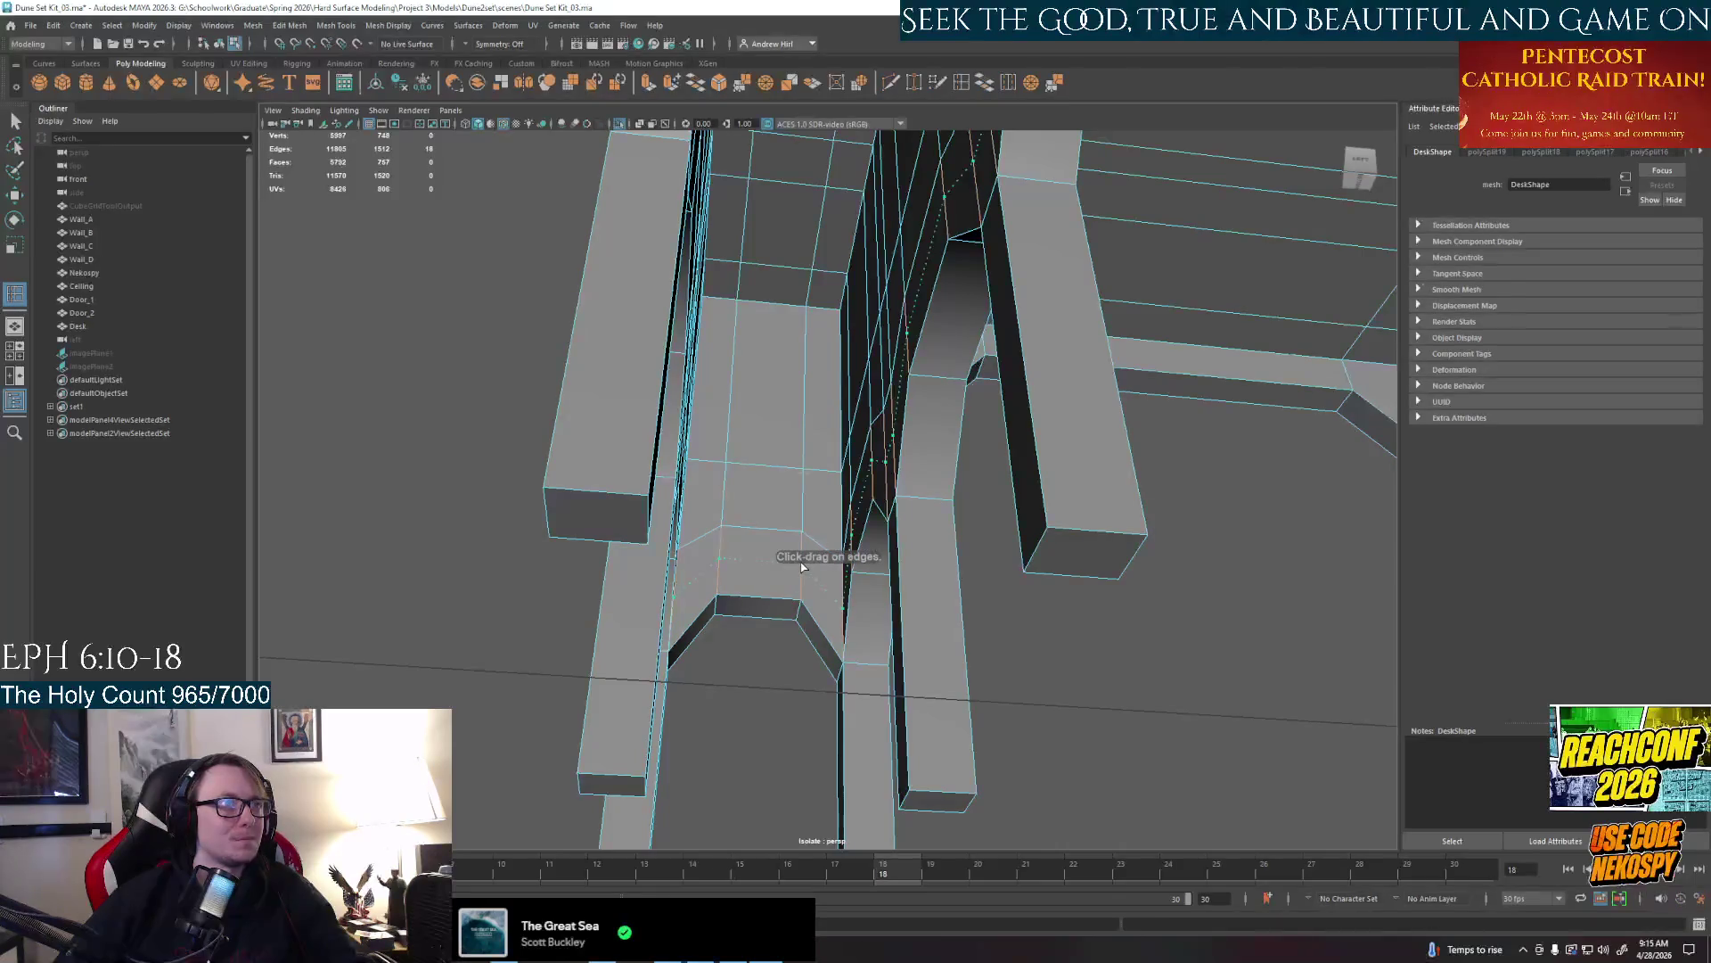
{"action": "left_click_drag", "start_coordinate": [802, 564], "coordinate": [672, 602], "text": "alt"}
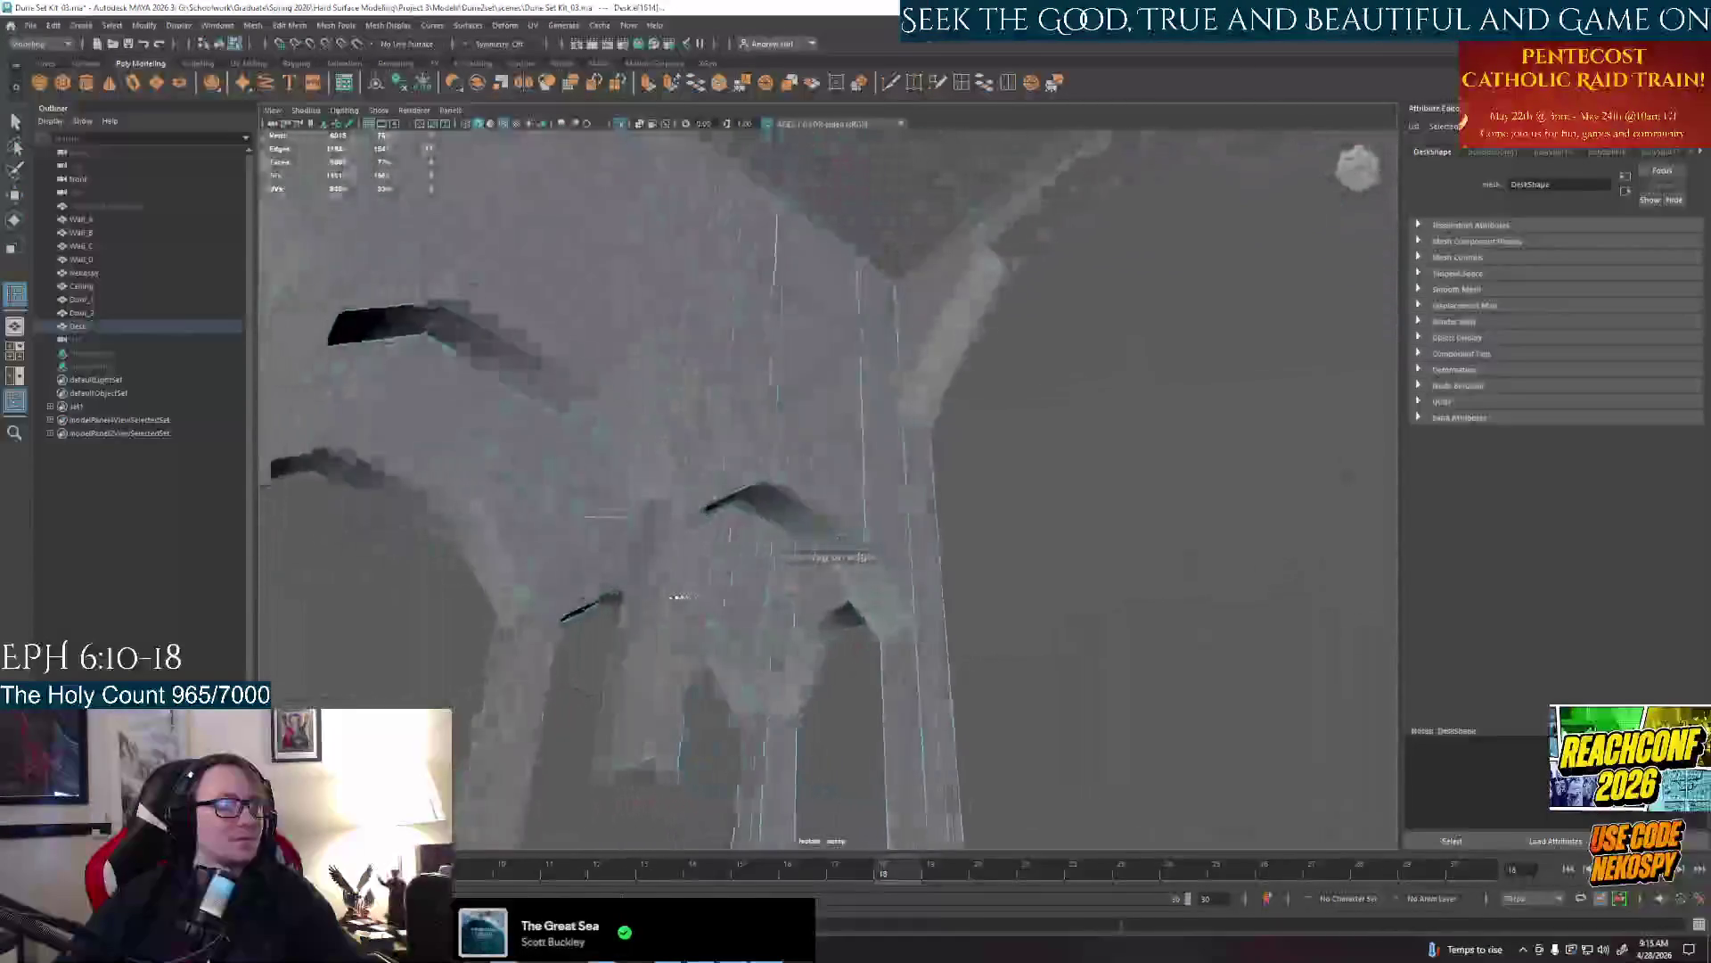
{"action": "left_click_drag", "start_coordinate": [772, 680], "coordinate": [843, 687], "text": "alt"}
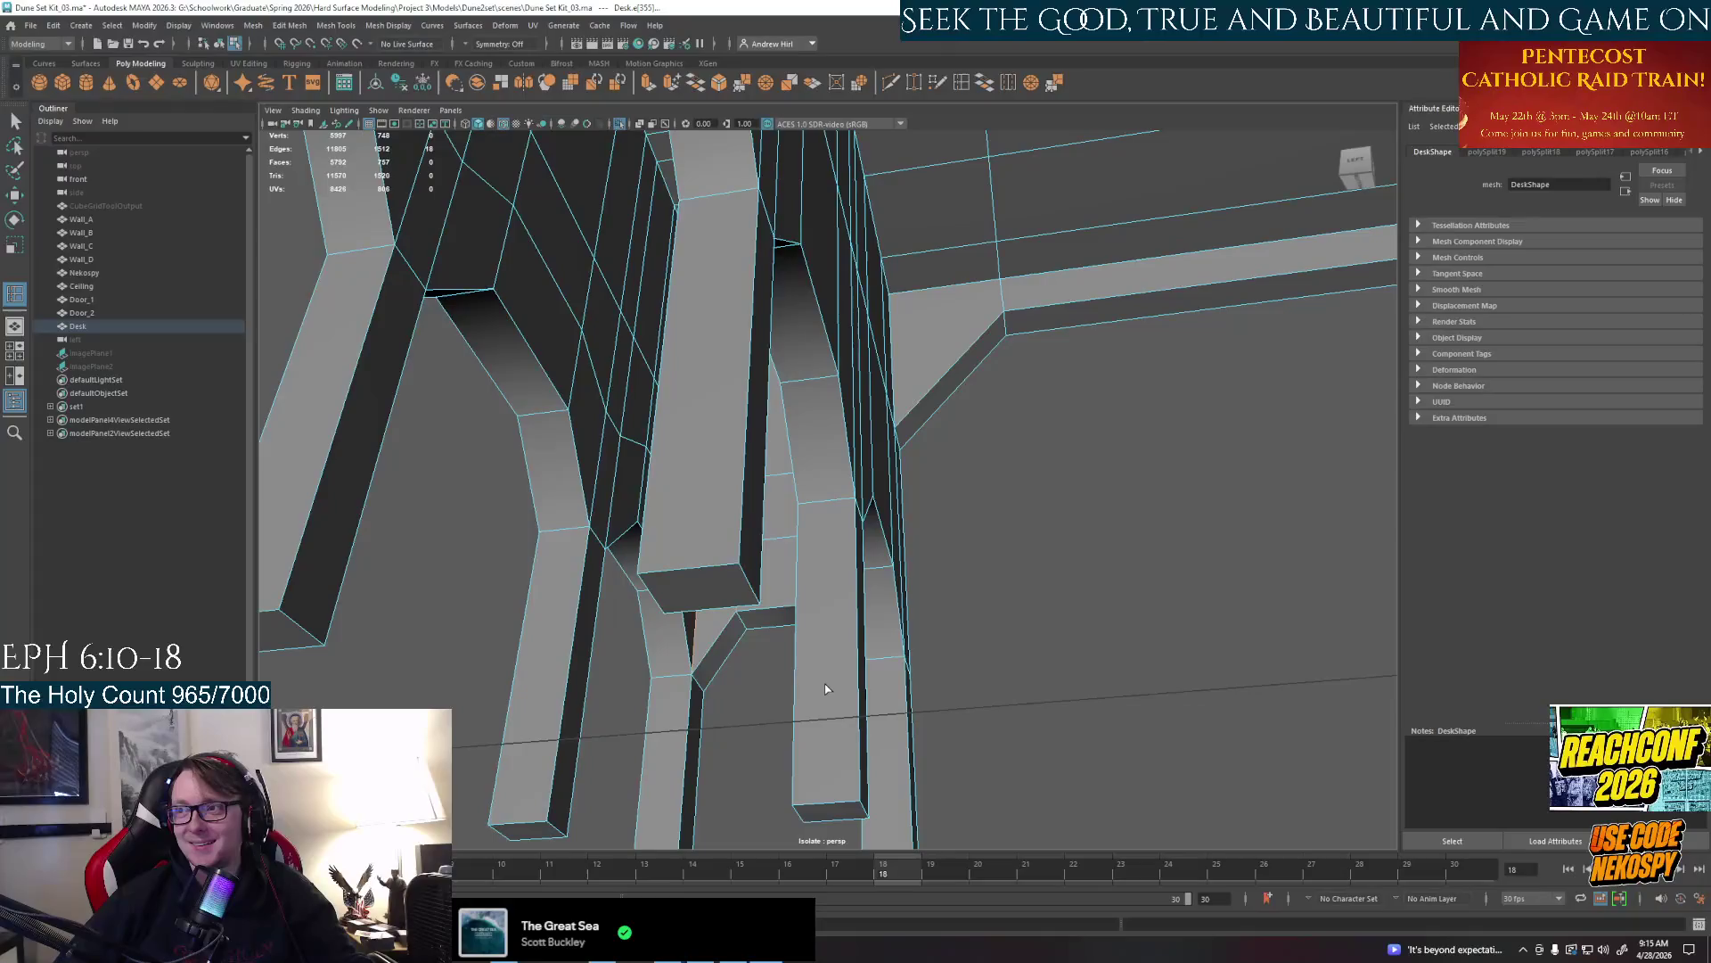
{"action": "mouse_move", "coordinate": [765, 683]}
{"action": "left_mouse_down", "text": "alt"}
{"action": "mouse_move", "coordinate": [788, 673]}
{"action": "mouse_move", "coordinate": [770, 621]}
{"action": "left_mouse_up", "text": "alt"}
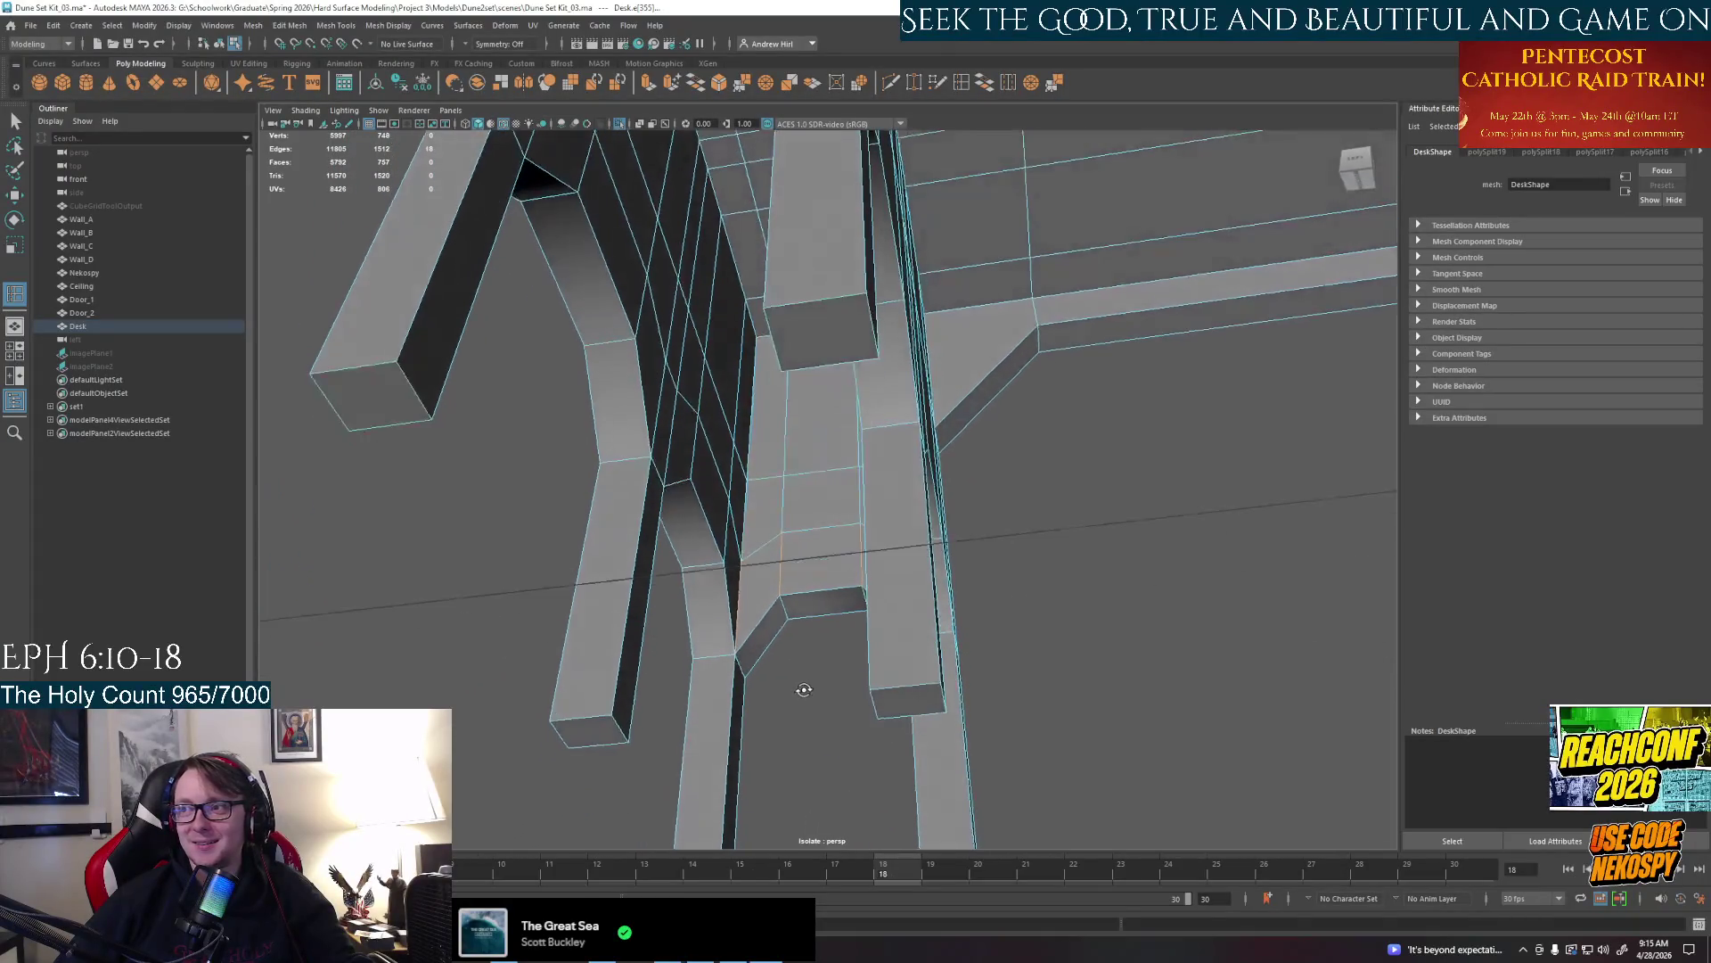
{"action": "right_click_drag", "start_coordinate": [770, 624], "coordinate": [757, 576]}
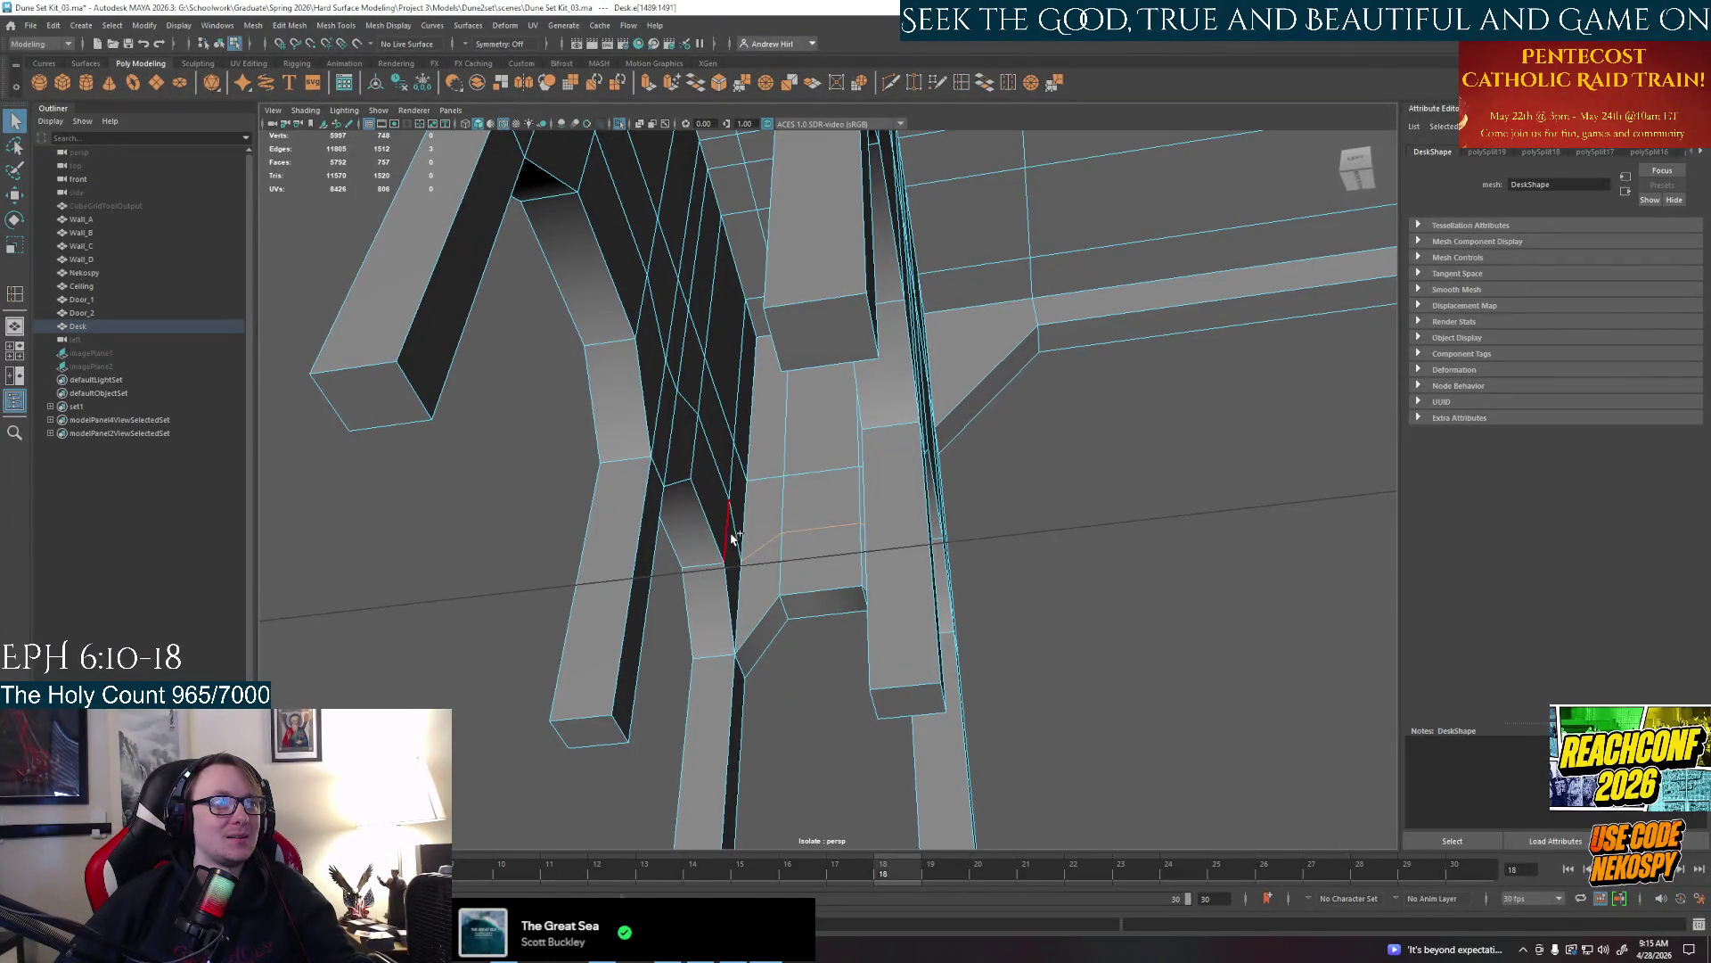
{"action": "left_click_drag", "start_coordinate": [784, 545], "coordinate": [749, 546], "text": "alt"}
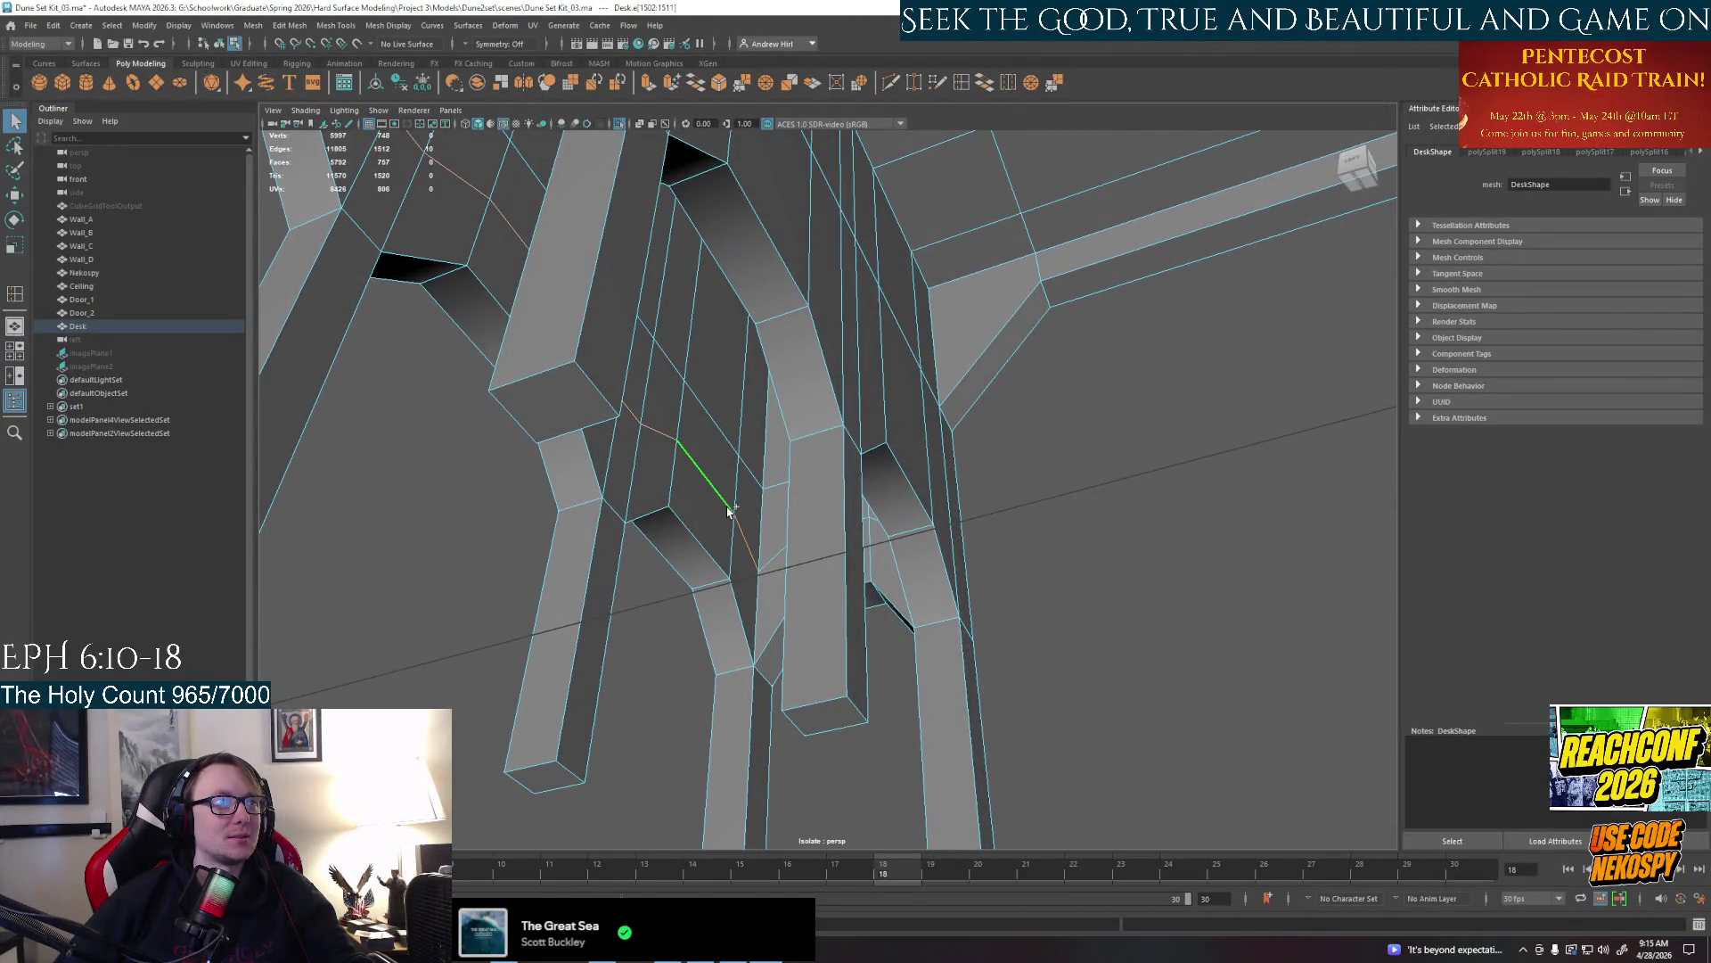
{"action": "left_click_drag", "start_coordinate": [747, 572], "coordinate": [941, 468], "text": "alt"}
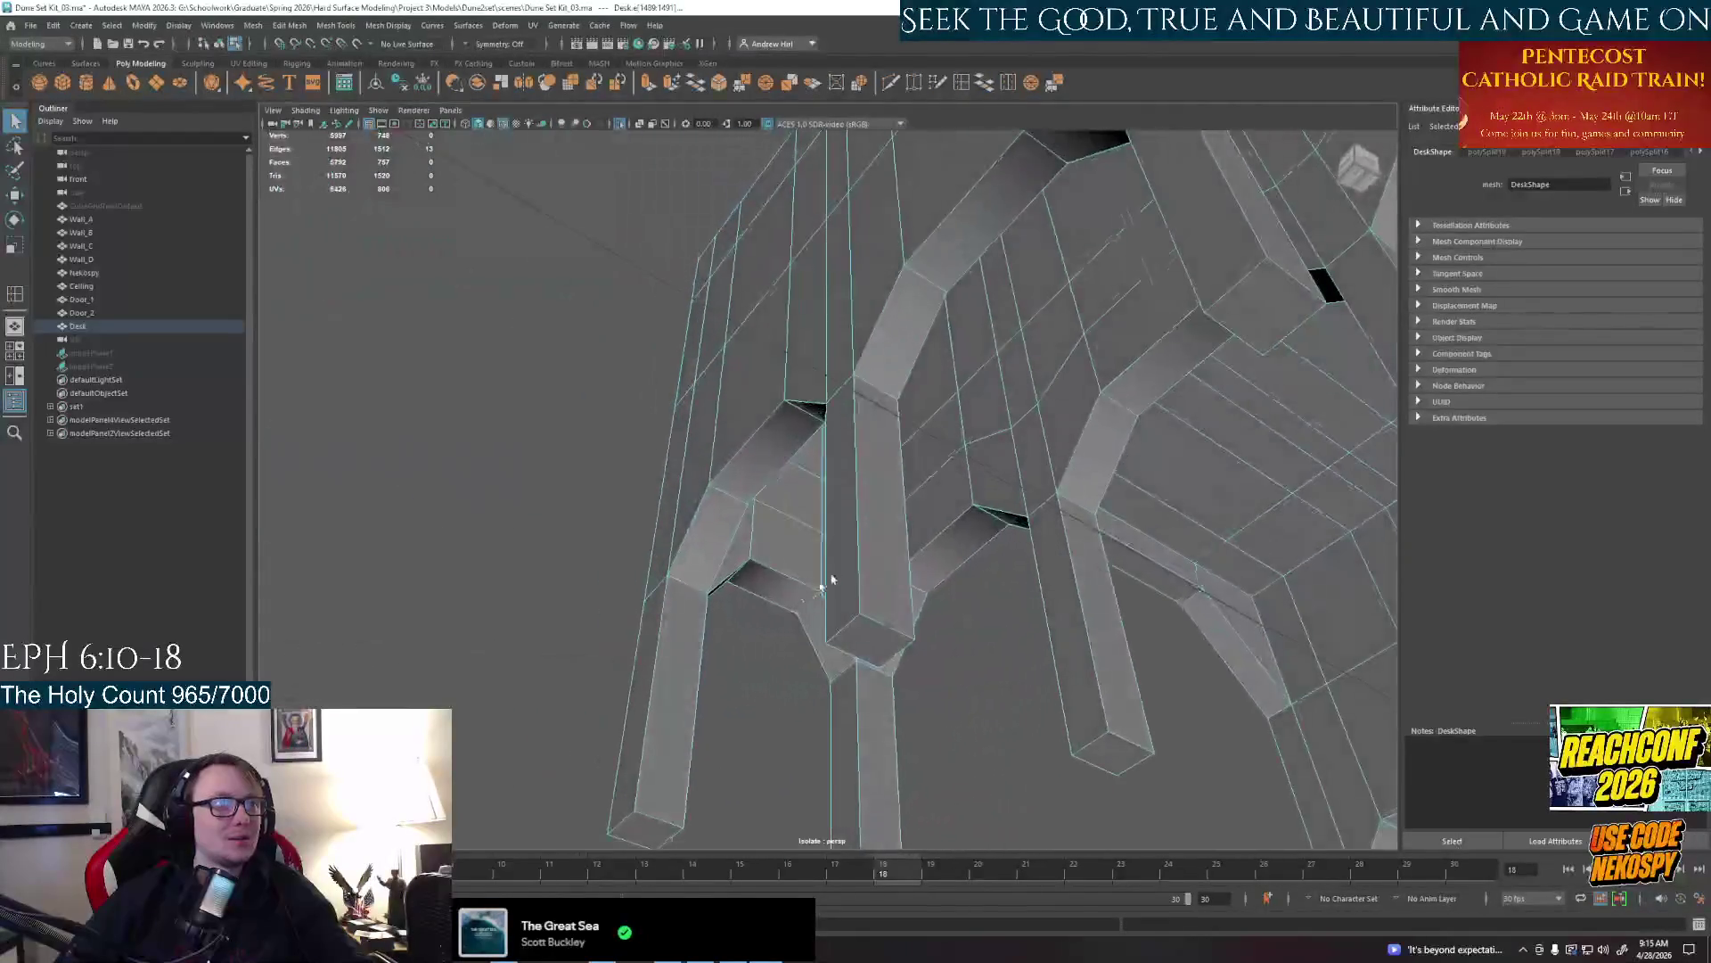
{"action": "mouse_move", "coordinate": [1044, 576]}
{"action": "left_mouse_down", "text": "alt"}
{"action": "mouse_move", "coordinate": [680, 515]}
{"action": "mouse_move", "coordinate": [936, 441]}
{"action": "left_mouse_up", "text": "alt"}
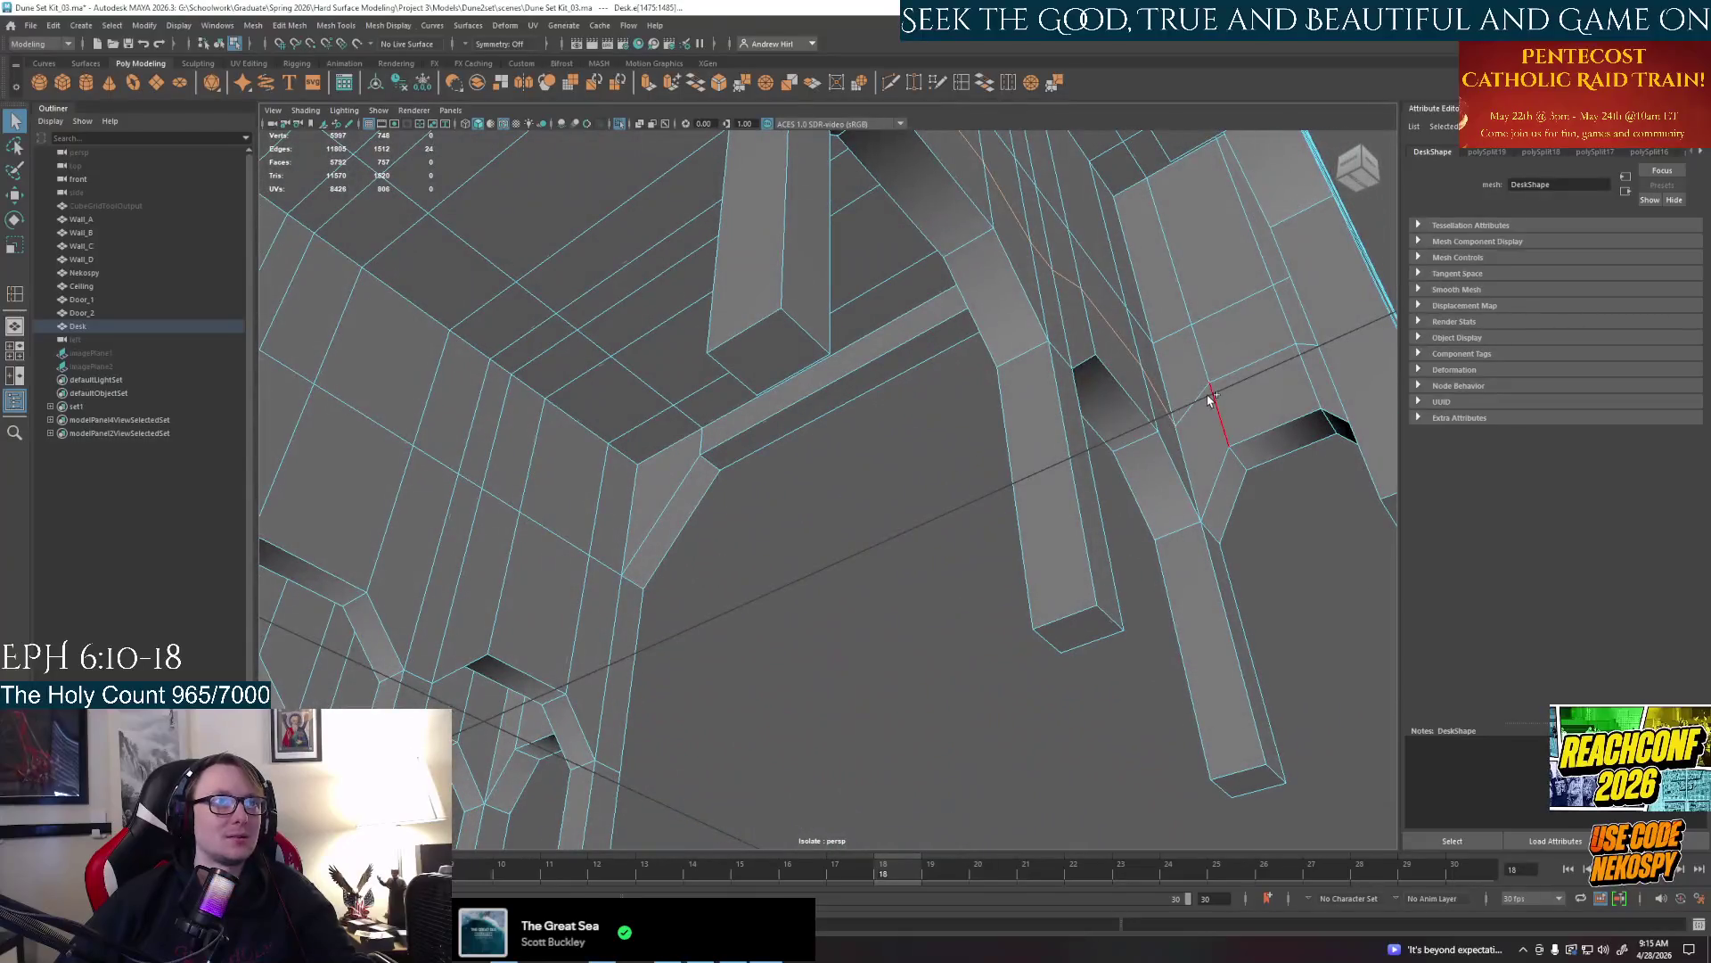
{"action": "left_click_drag", "start_coordinate": [1045, 523], "coordinate": [1116, 532], "text": "alt"}
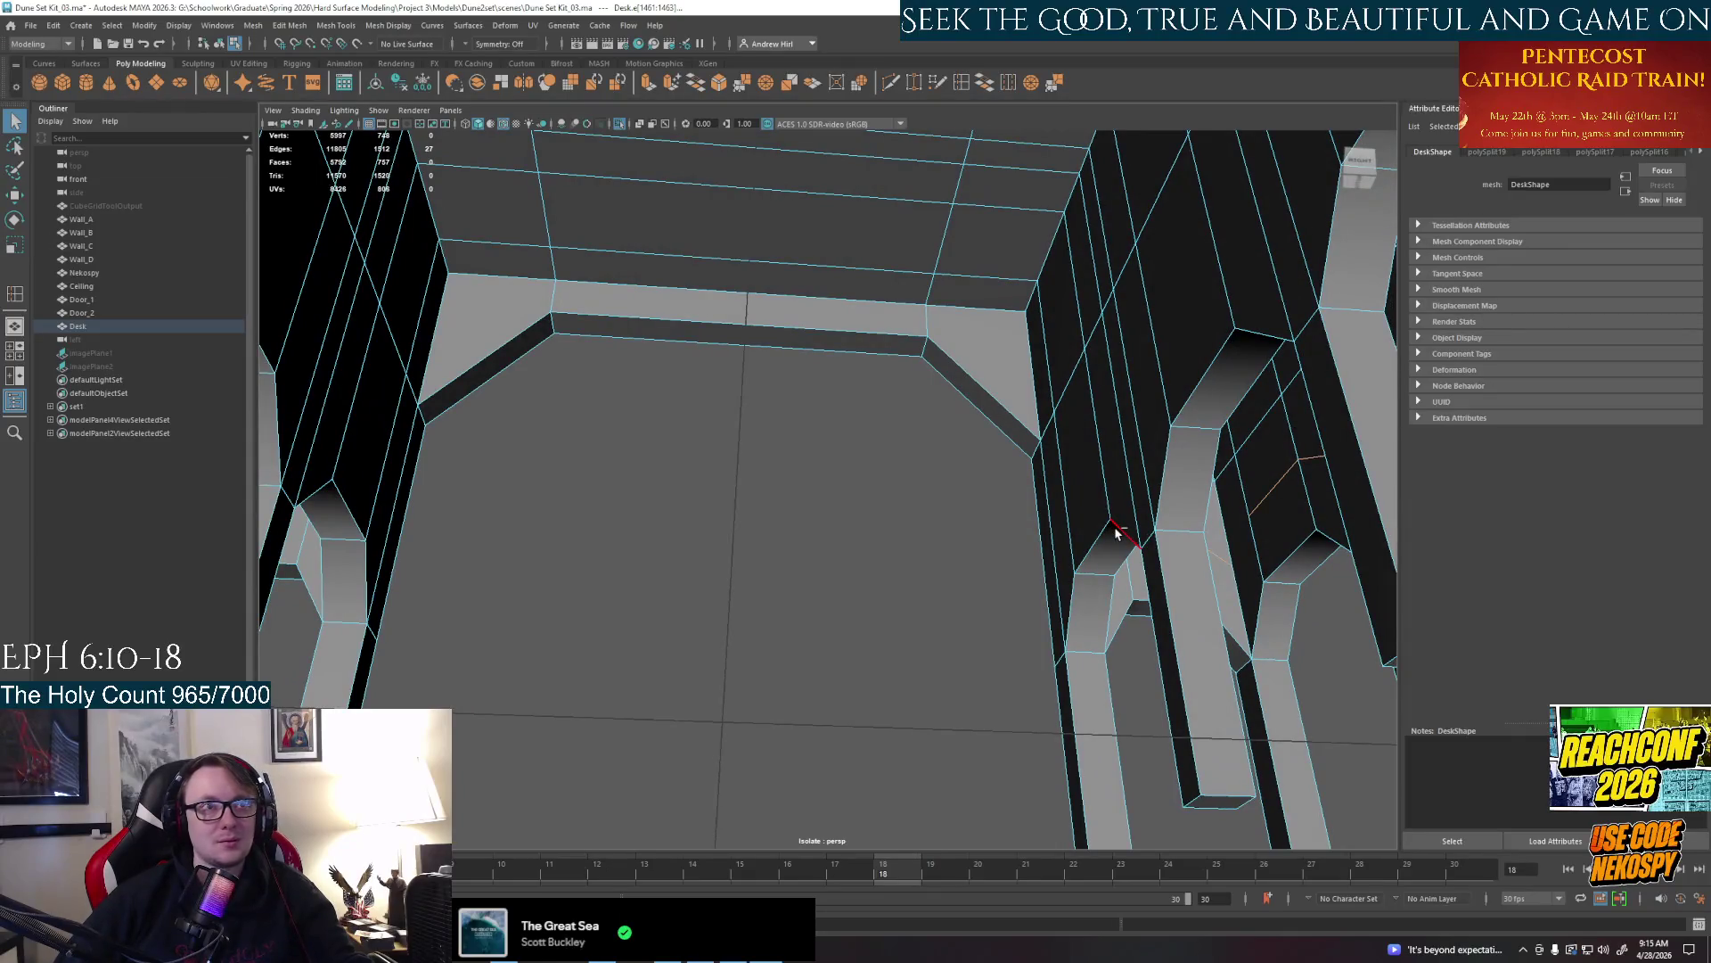
{"action": "mouse_move", "coordinate": [1117, 533]}
{"action": "left_mouse_down", "text": "alt"}
{"action": "mouse_move", "coordinate": [1150, 546]}
{"action": "mouse_move", "coordinate": [1068, 455]}
{"action": "mouse_move", "coordinate": [923, 513]}
{"action": "mouse_move", "coordinate": [972, 484]}
{"action": "mouse_move", "coordinate": [932, 608]}
{"action": "mouse_move", "coordinate": [959, 555]}
{"action": "left_mouse_up", "text": "alt"}
{"action": "right_click", "coordinate": [1070, 452]}
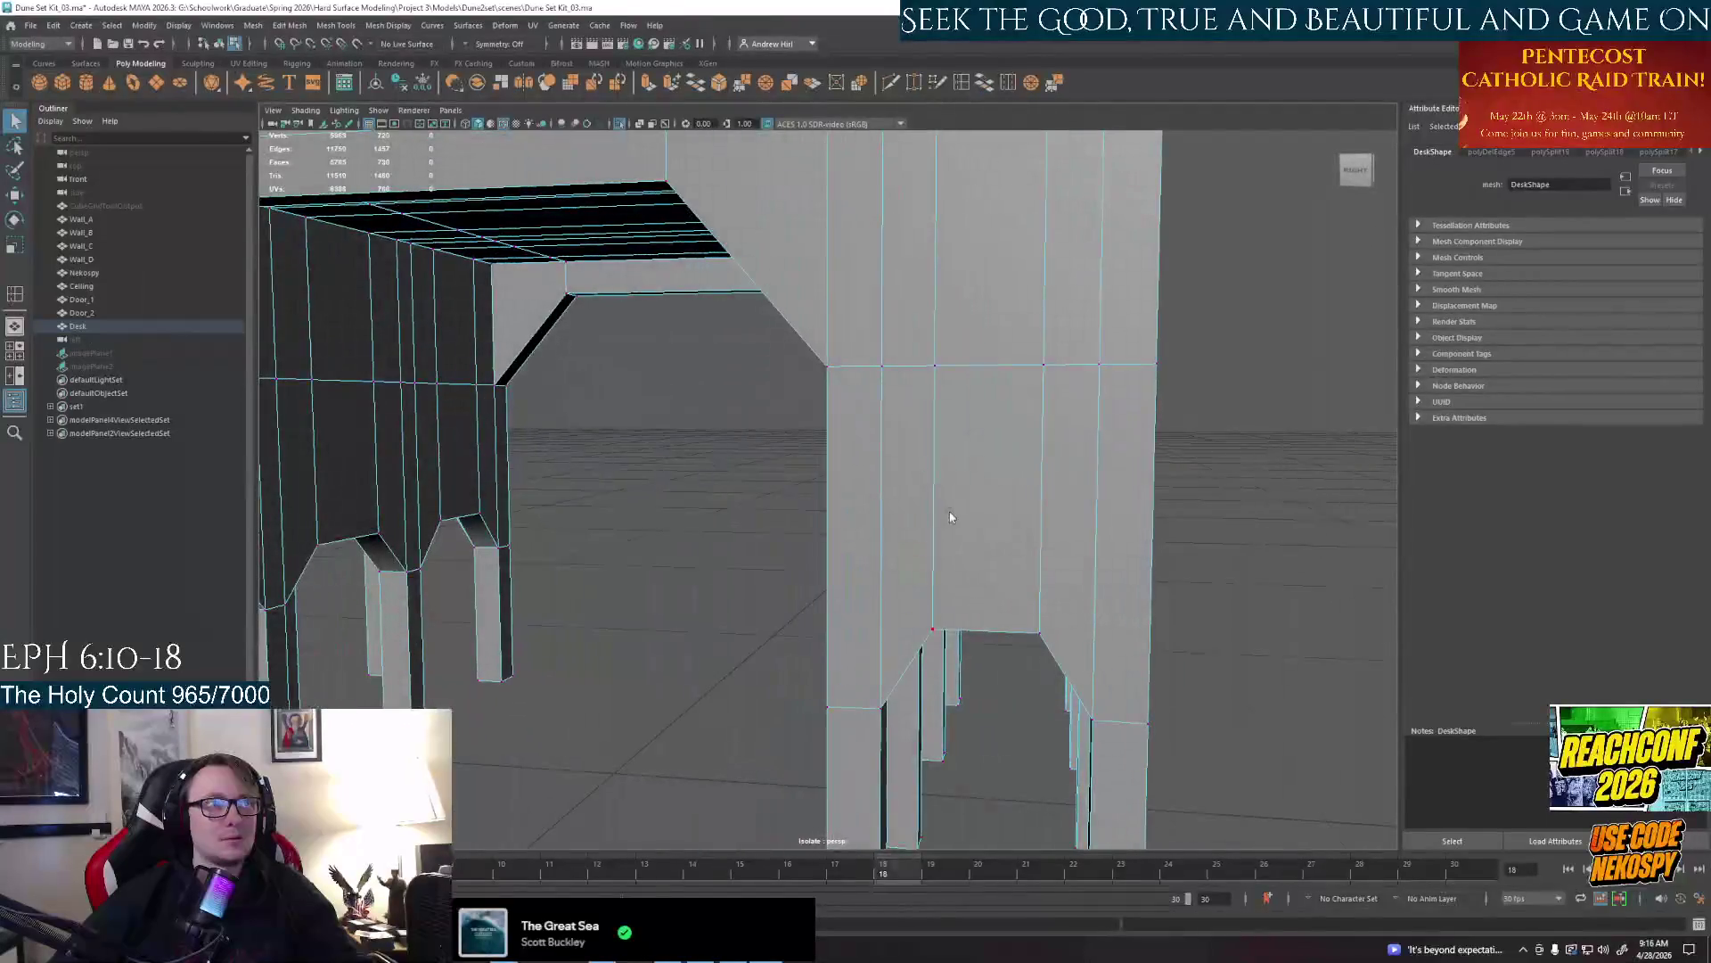
Select the inner leg face and cut a new edge along the leg opening with Multi-Cut
{"action": "left_click", "coordinate": [983, 494]}
{"action": "mouse_move", "coordinate": [983, 494]}
{"action": "left_mouse_down", "text": "alt"}
{"action": "mouse_move", "coordinate": [1108, 561]}
{"action": "mouse_move", "coordinate": [1034, 612]}
{"action": "left_mouse_up", "text": "alt"}
{"action": "left_click", "coordinate": [1027, 562]}
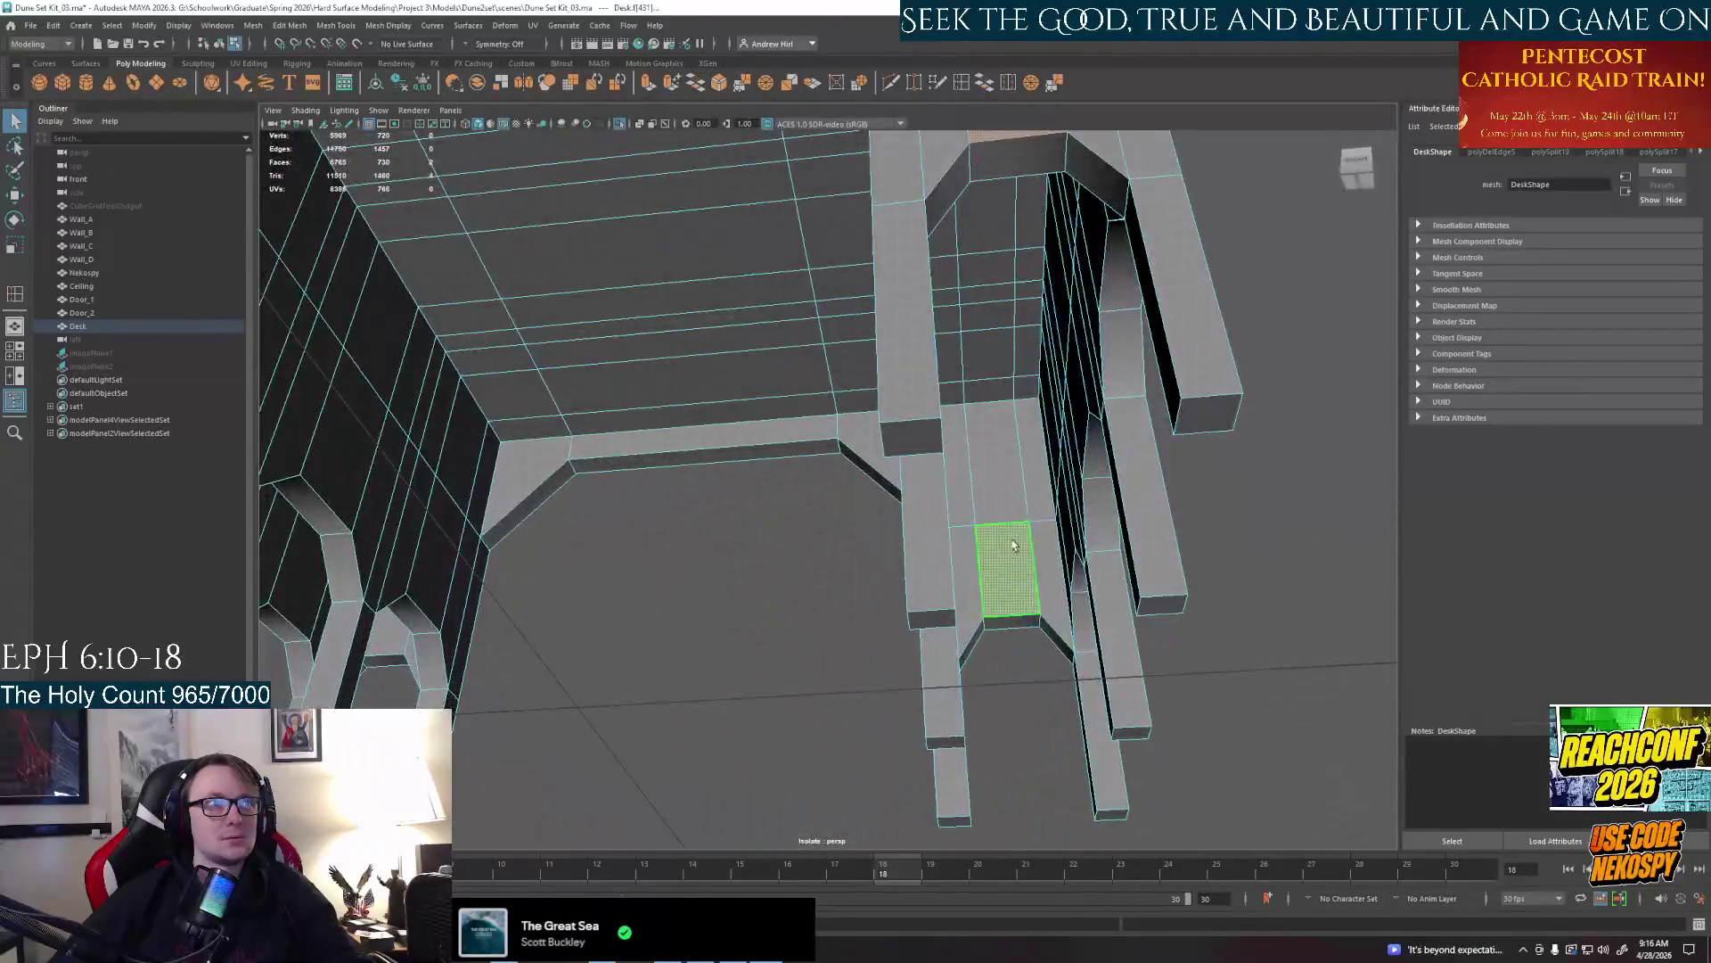
{"action": "right_click_drag", "start_coordinate": [999, 529], "coordinate": [1016, 575]}
{"action": "mouse_move", "coordinate": [1050, 548]}
{"action": "left_mouse_down", "text": "alt"}
{"action": "mouse_move", "coordinate": [1003, 515]}
{"action": "mouse_move", "coordinate": [866, 698]}
{"action": "mouse_move", "coordinate": [893, 685]}
{"action": "left_mouse_up", "text": "alt"}
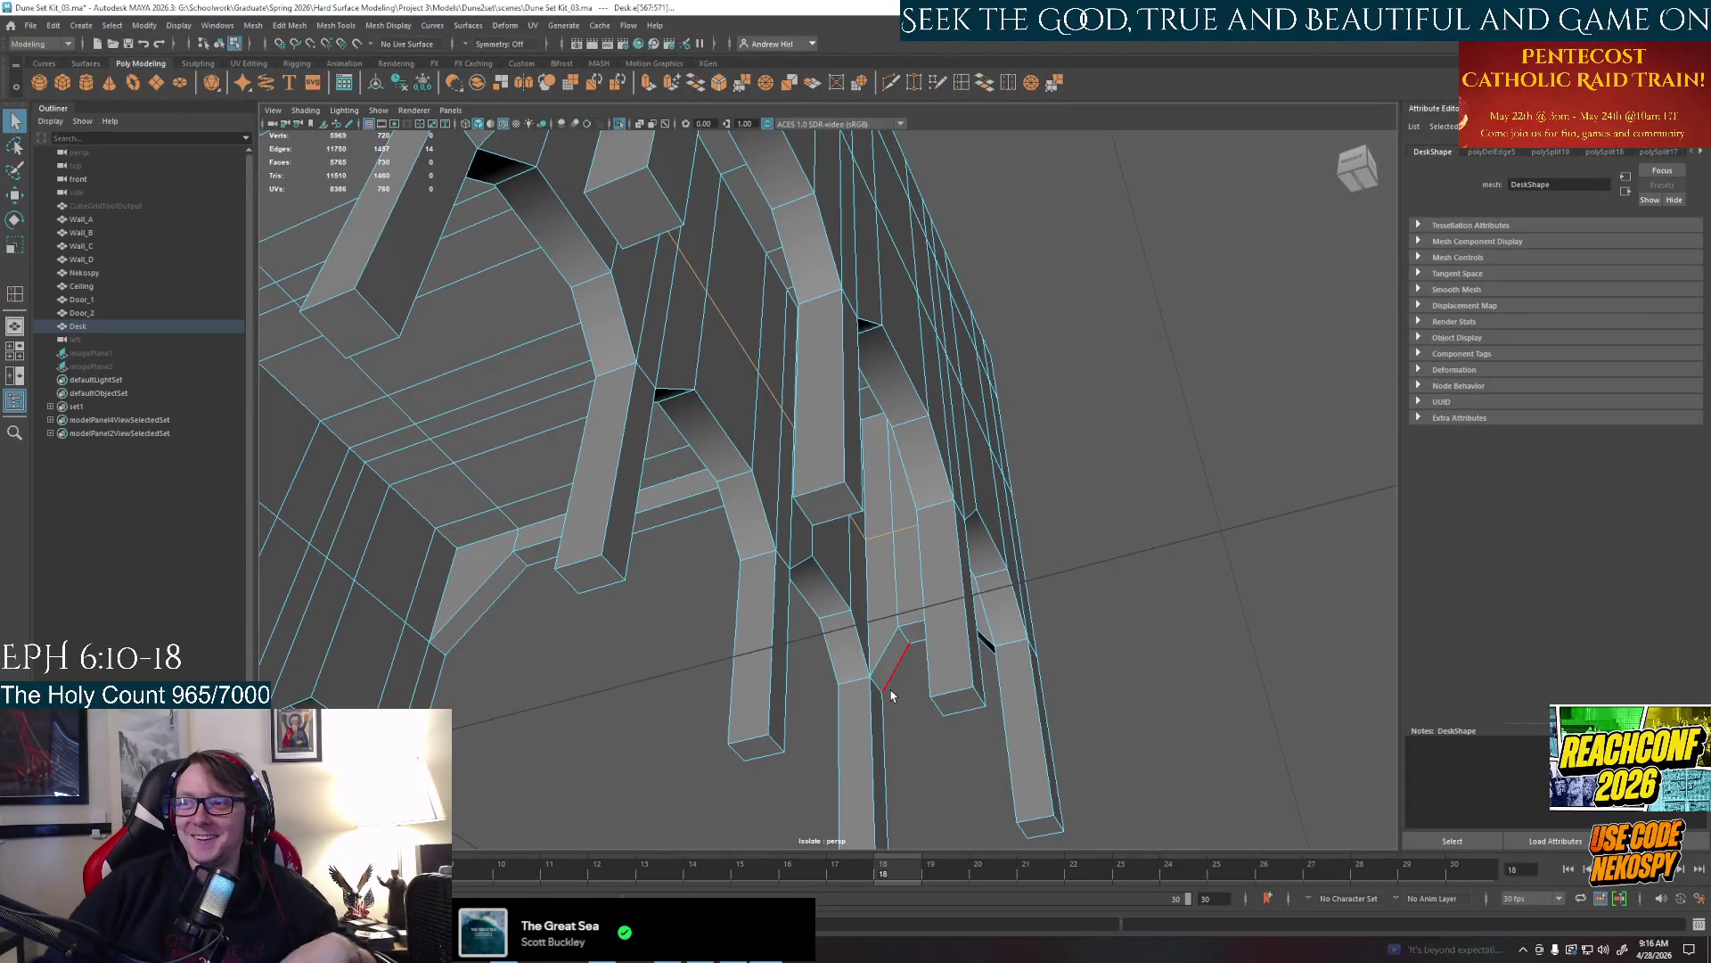
{"action": "left_click", "coordinate": [917, 678]}
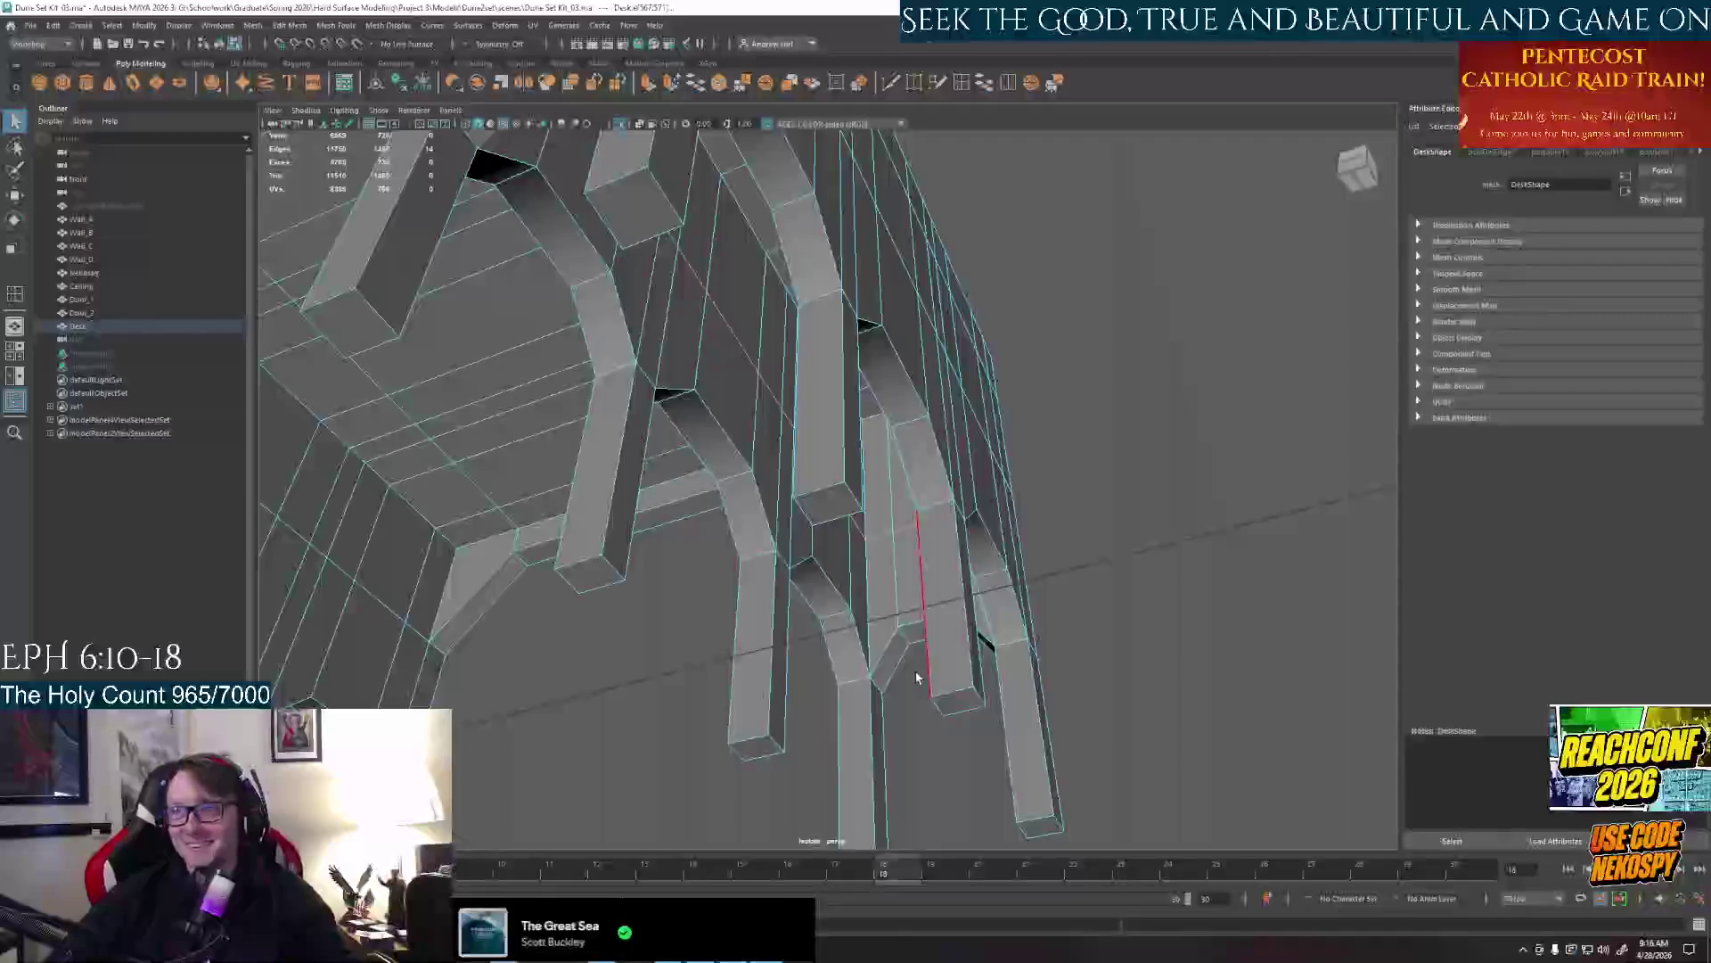
{"action": "mouse_move", "coordinate": [917, 669]}
{"action": "left_mouse_down", "text": "alt"}
{"action": "mouse_move", "coordinate": [973, 279]}
{"action": "mouse_move", "coordinate": [901, 537]}
{"action": "mouse_move", "coordinate": [1013, 626]}
{"action": "mouse_move", "coordinate": [897, 696]}
{"action": "mouse_move", "coordinate": [959, 700]}
{"action": "mouse_move", "coordinate": [1007, 664]}
{"action": "left_mouse_up", "text": "alt"}
Enlarge the side view, select and nudge a leg edge upward, then return to the four-view layout
{"action": "key", "text": "space"}
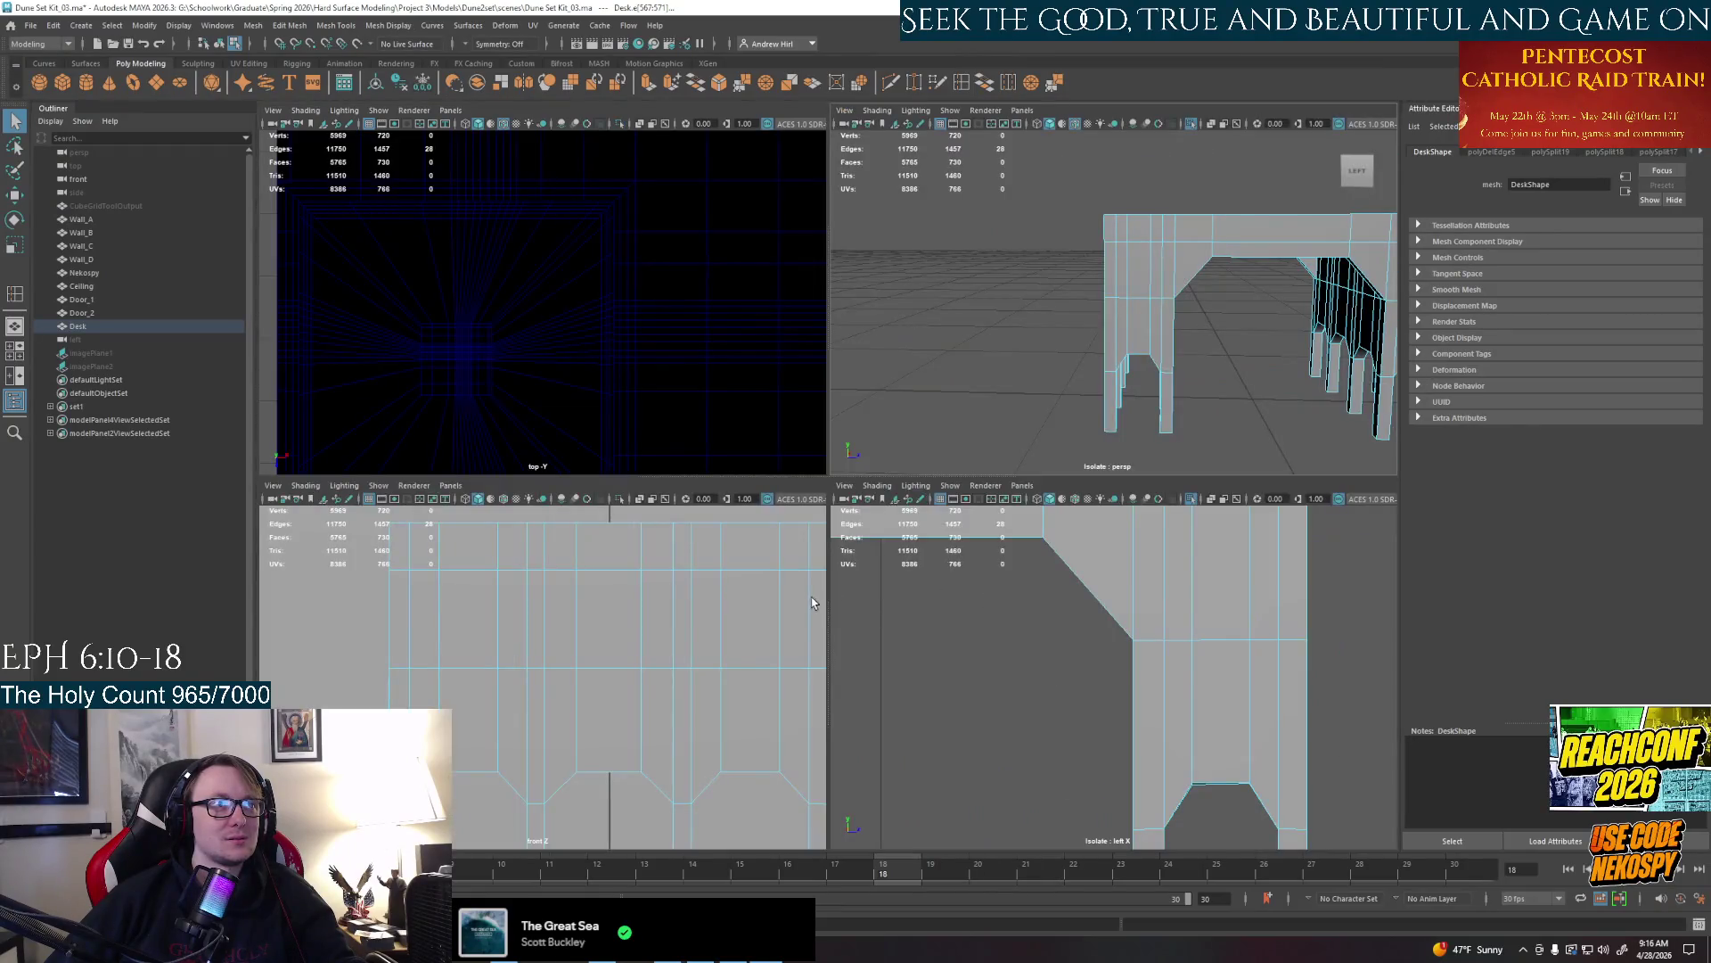
{"action": "key", "text": "space"}
{"action": "mouse_move", "coordinate": [1026, 669]}
{"action": "left_mouse_down", "text": "alt"}
{"action": "mouse_move", "coordinate": [937, 603]}
{"action": "mouse_move", "coordinate": [841, 565]}
{"action": "left_mouse_up", "text": "alt"}
{"action": "left_click", "coordinate": [864, 589]}
{"action": "left_click", "coordinate": [724, 476]}
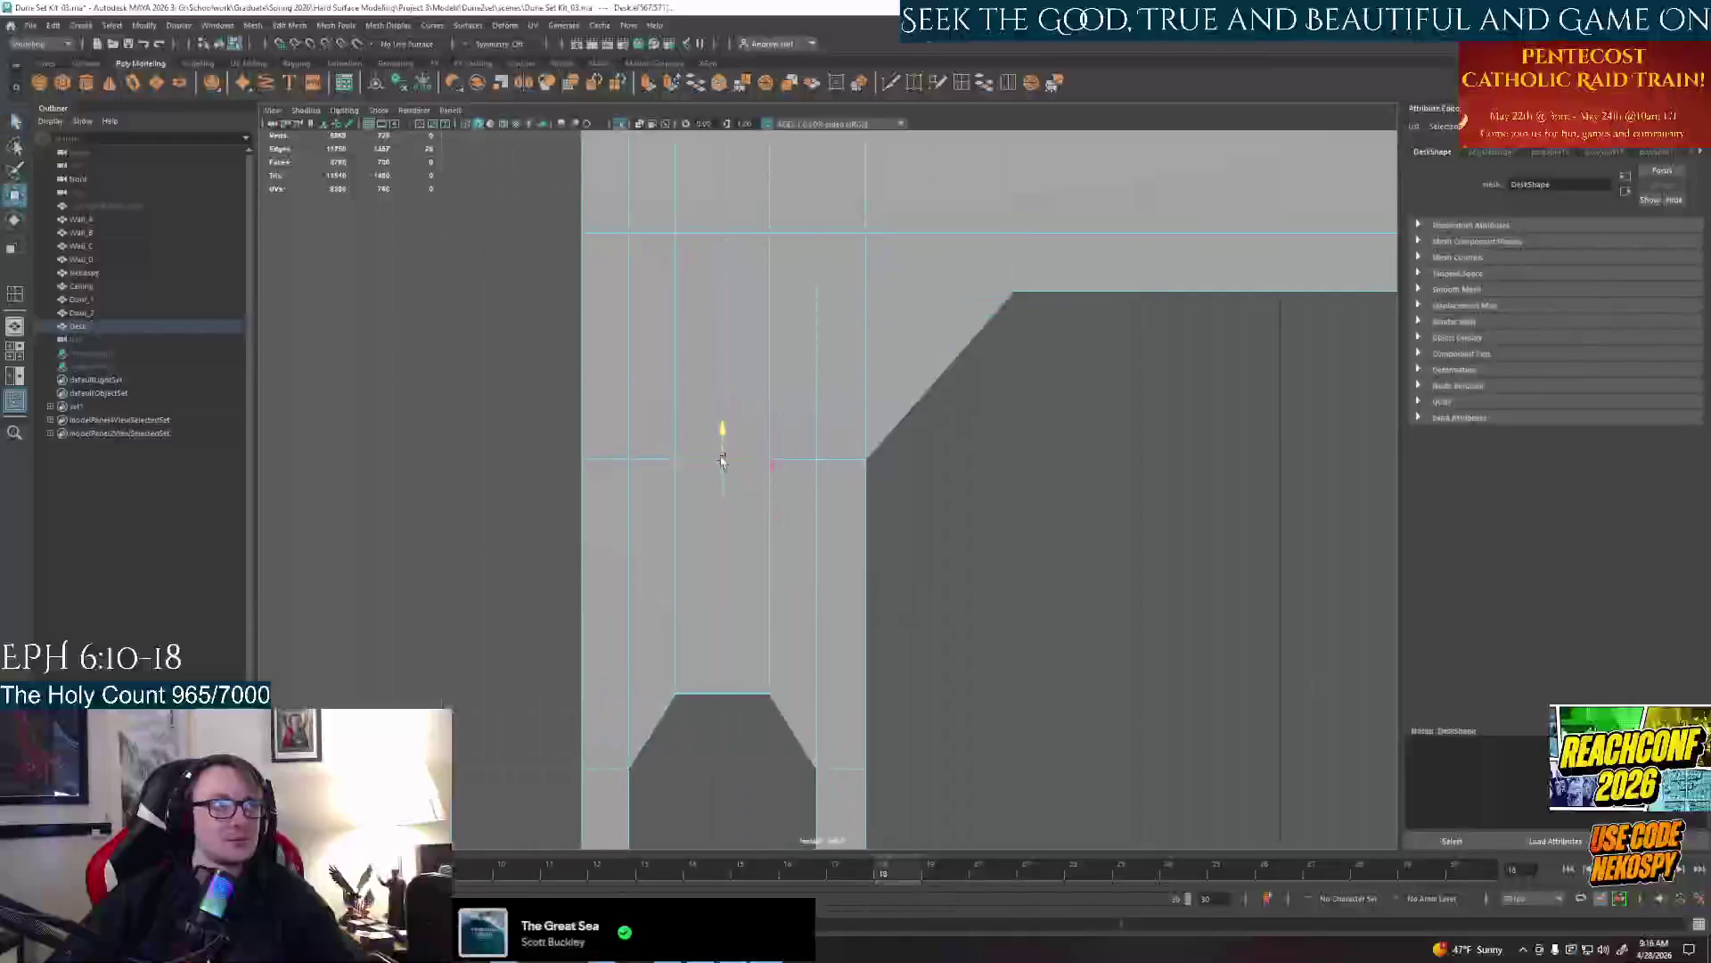
{"action": "left_click_drag", "start_coordinate": [722, 461], "coordinate": [717, 431]}
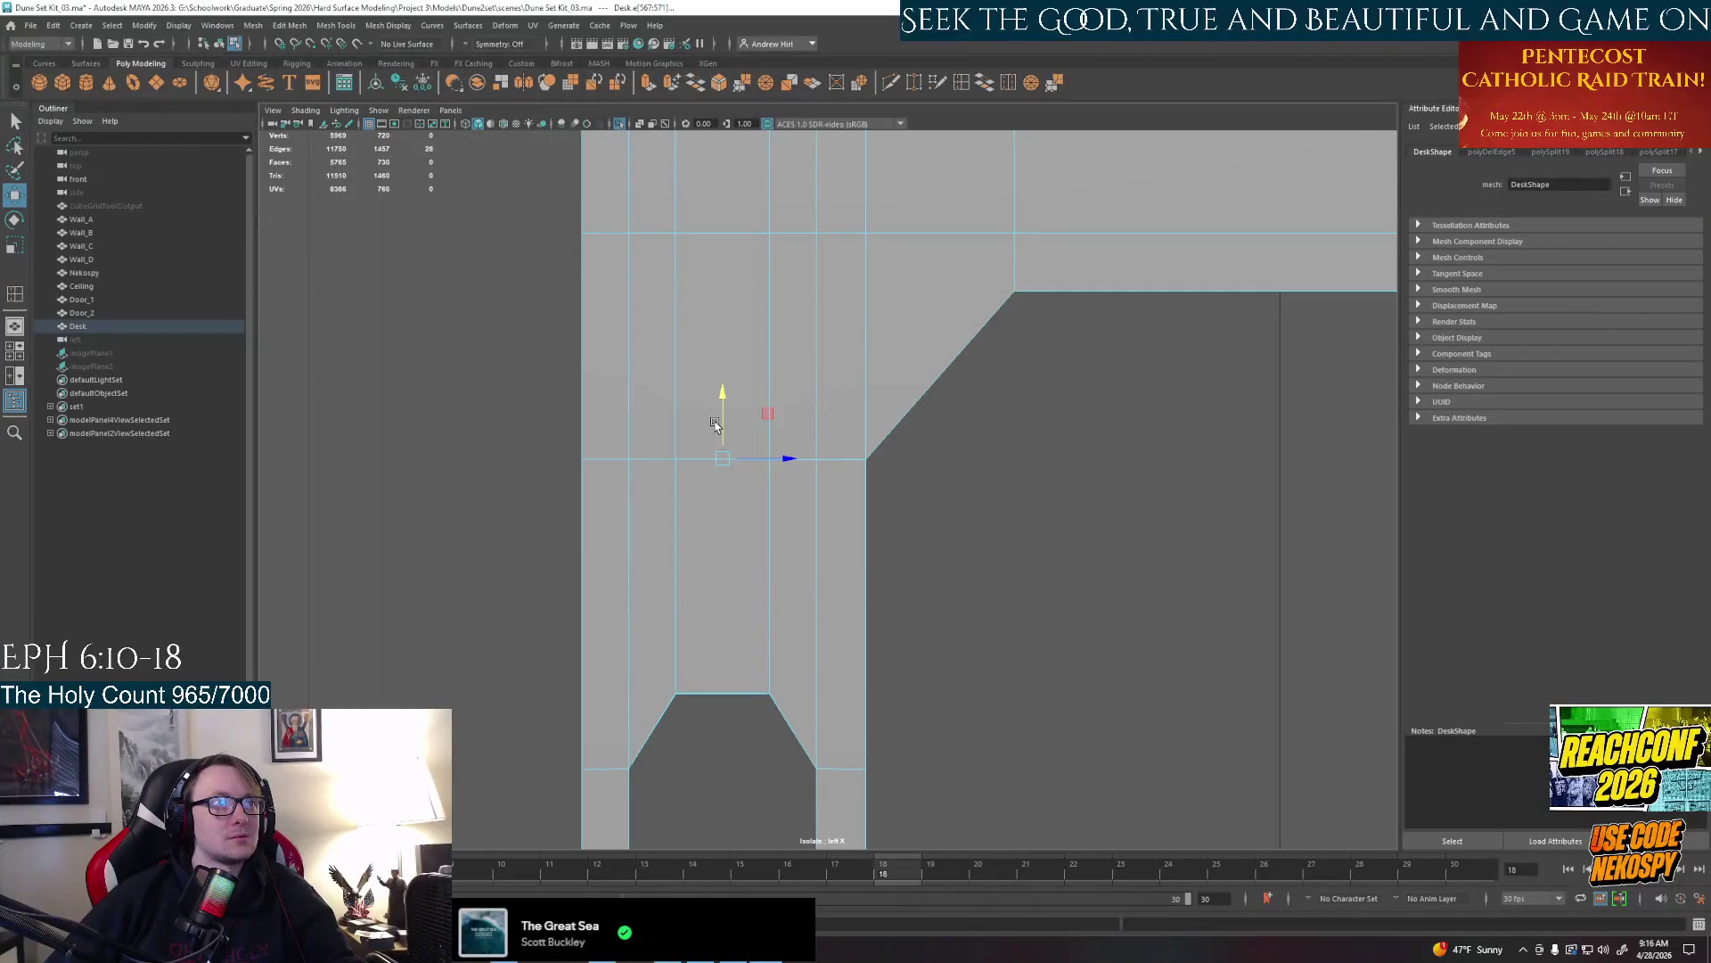
{"action": "key", "text": "space"}
{"action": "key", "text": "space"}
Orbit the perspective view around the desk legs and out to the whole desk from below
{"action": "mouse_move", "coordinate": [936, 401]}
{"action": "left_mouse_down", "text": "alt"}
{"action": "mouse_move", "coordinate": [1095, 344]}
{"action": "mouse_move", "coordinate": [857, 401]}
{"action": "mouse_move", "coordinate": [753, 501]}
{"action": "left_mouse_up", "text": "alt"}
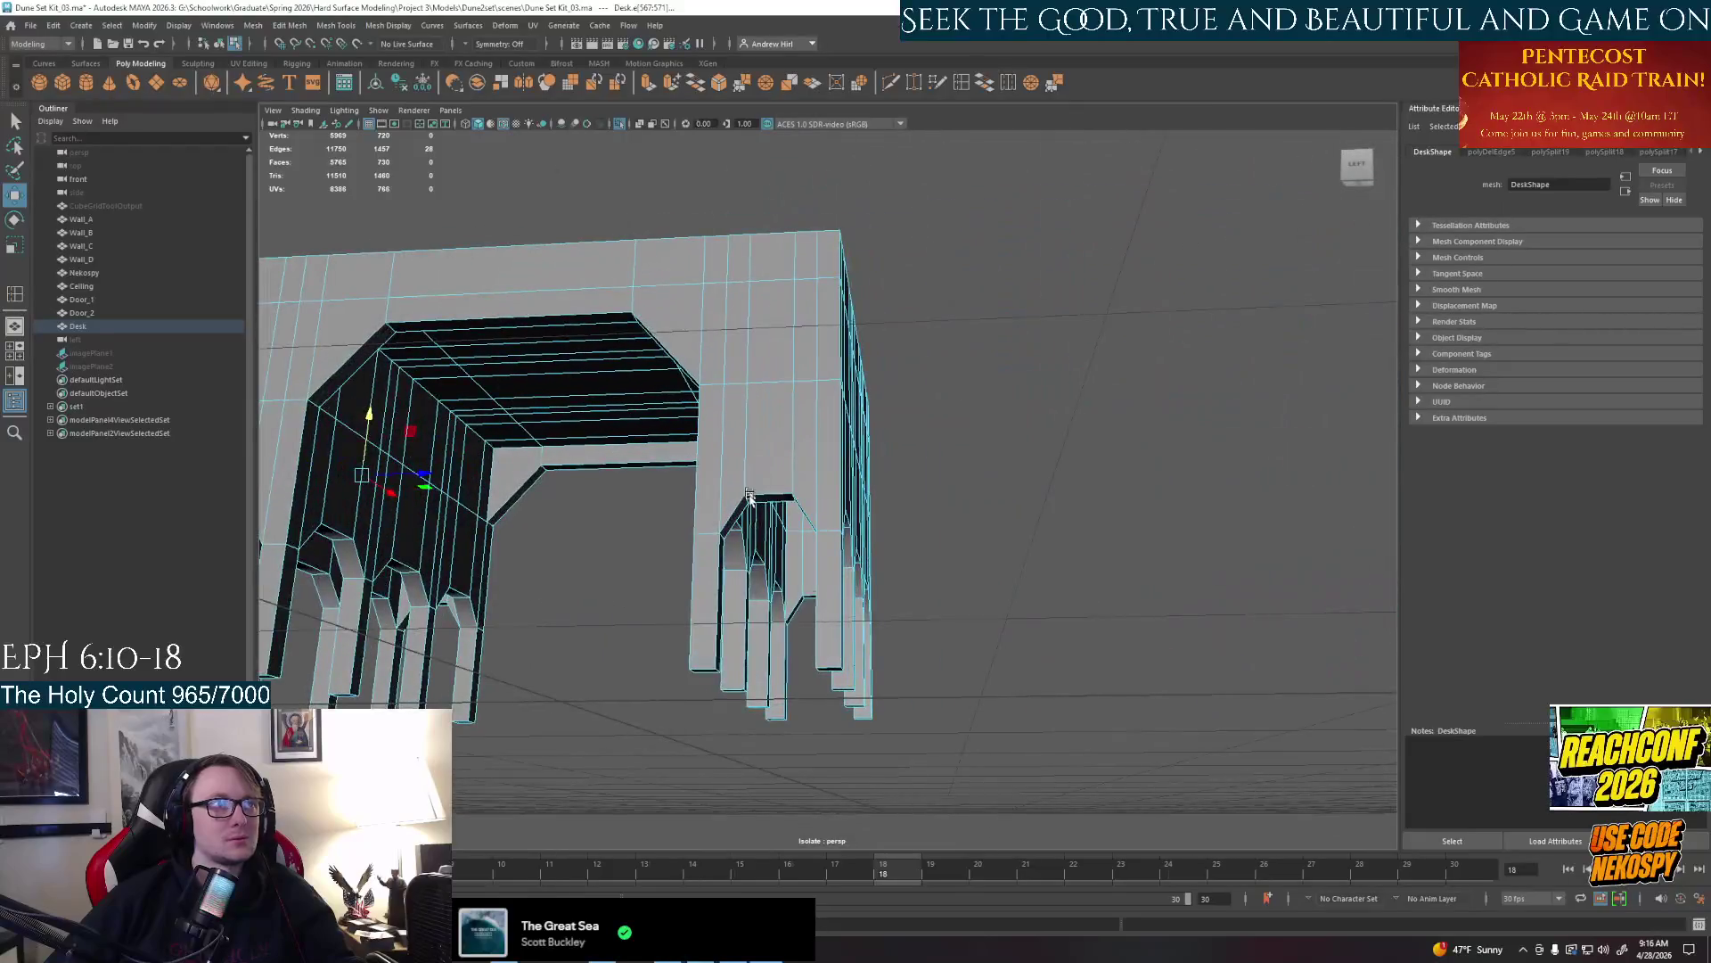
{"action": "right_click_drag", "start_coordinate": [751, 502], "coordinate": [802, 548], "text": "alt"}
{"action": "left_click_drag", "start_coordinate": [802, 549], "coordinate": [783, 582], "text": "alt"}
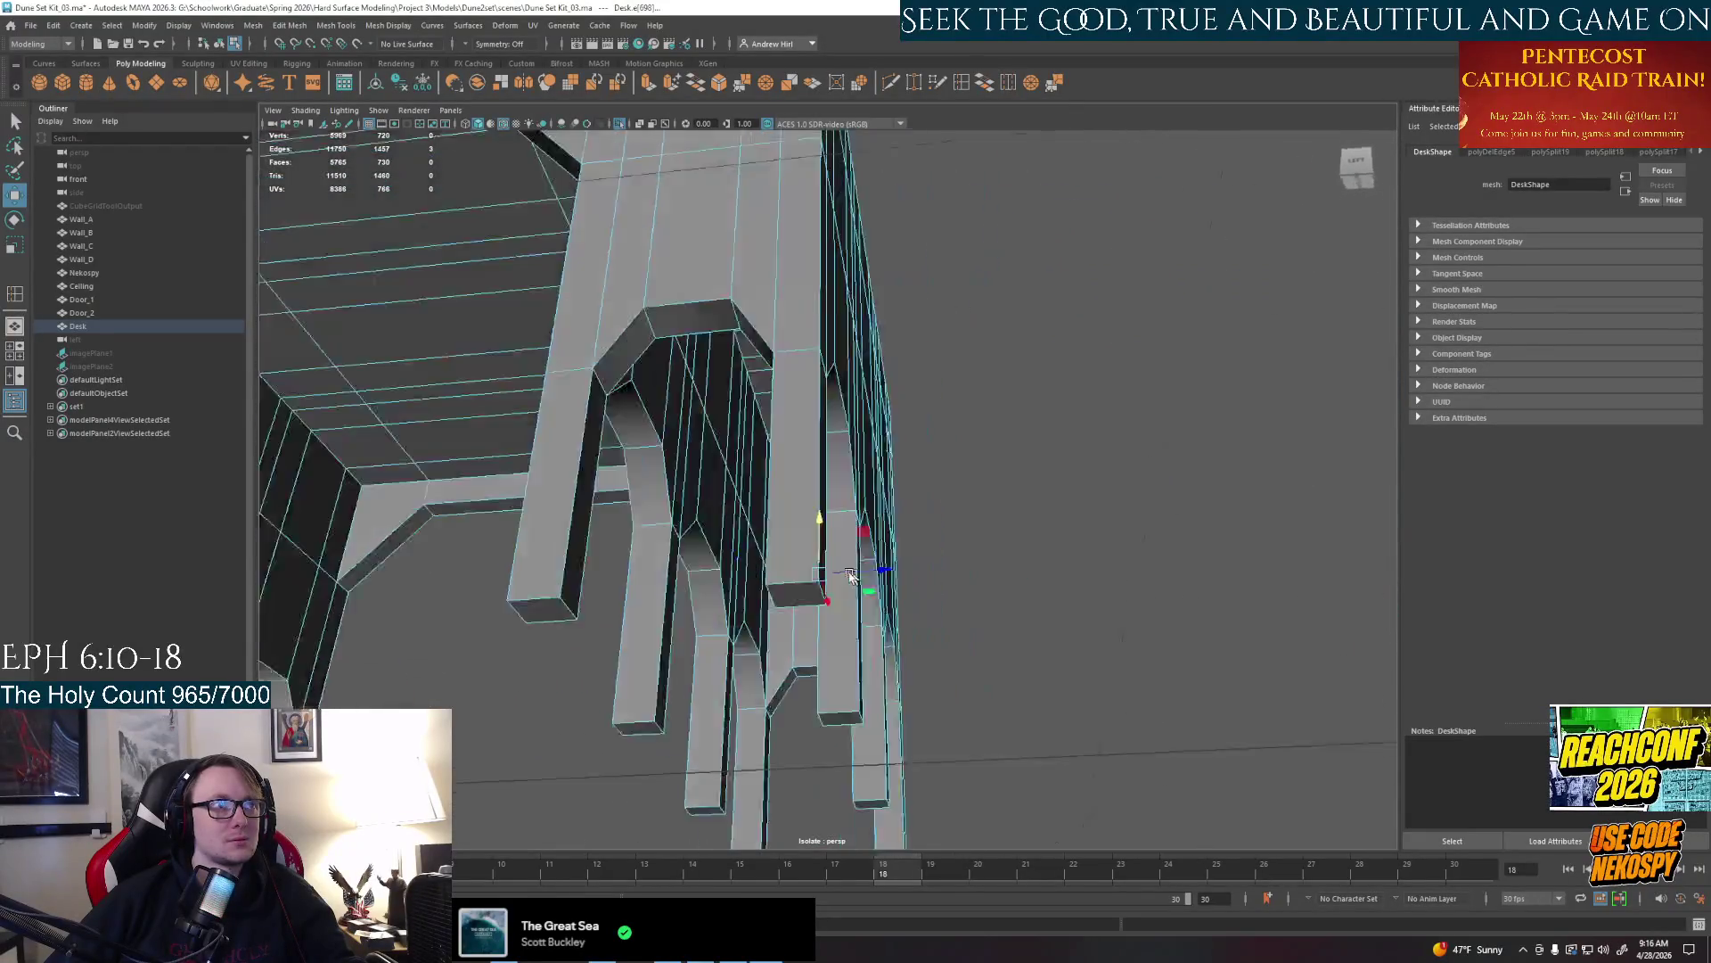
{"action": "right_click_drag", "start_coordinate": [814, 561], "coordinate": [749, 522], "text": "alt"}
{"action": "mouse_move", "coordinate": [750, 522]}
{"action": "left_mouse_down", "text": "alt"}
{"action": "mouse_move", "coordinate": [783, 575]}
{"action": "mouse_move", "coordinate": [829, 508]}
{"action": "mouse_move", "coordinate": [776, 535]}
{"action": "mouse_move", "coordinate": [716, 519]}
{"action": "left_mouse_up", "text": "alt"}
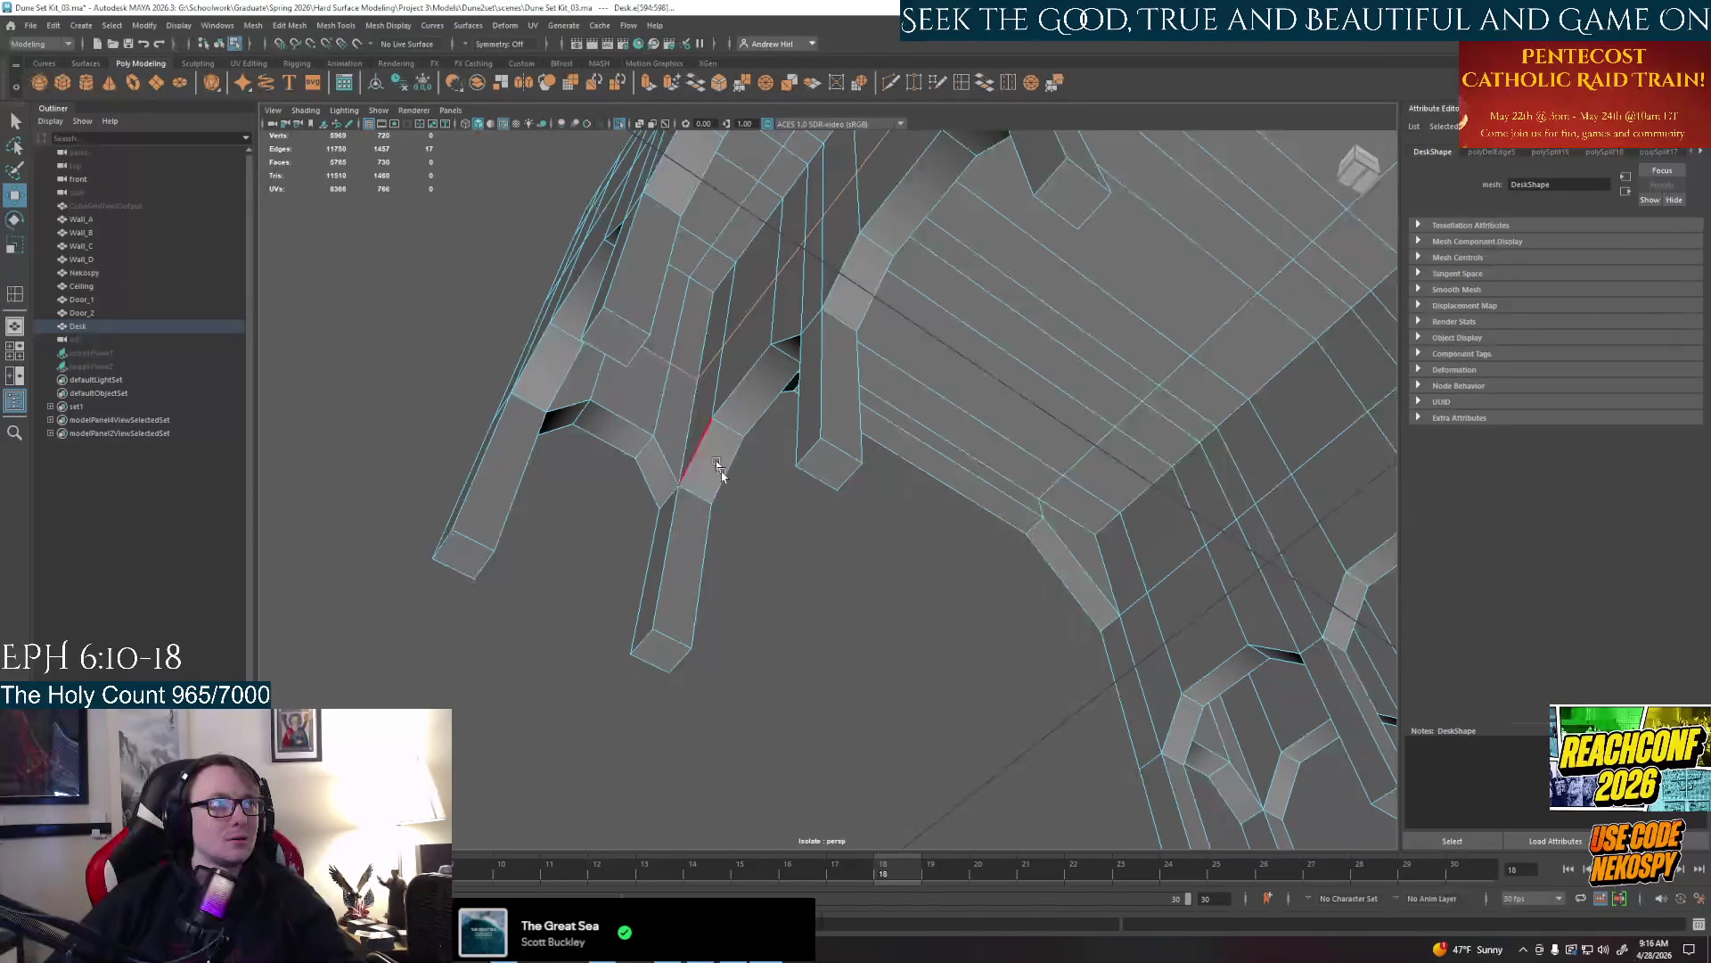
{"action": "left_click_drag", "start_coordinate": [717, 469], "coordinate": [531, 632], "text": "alt"}
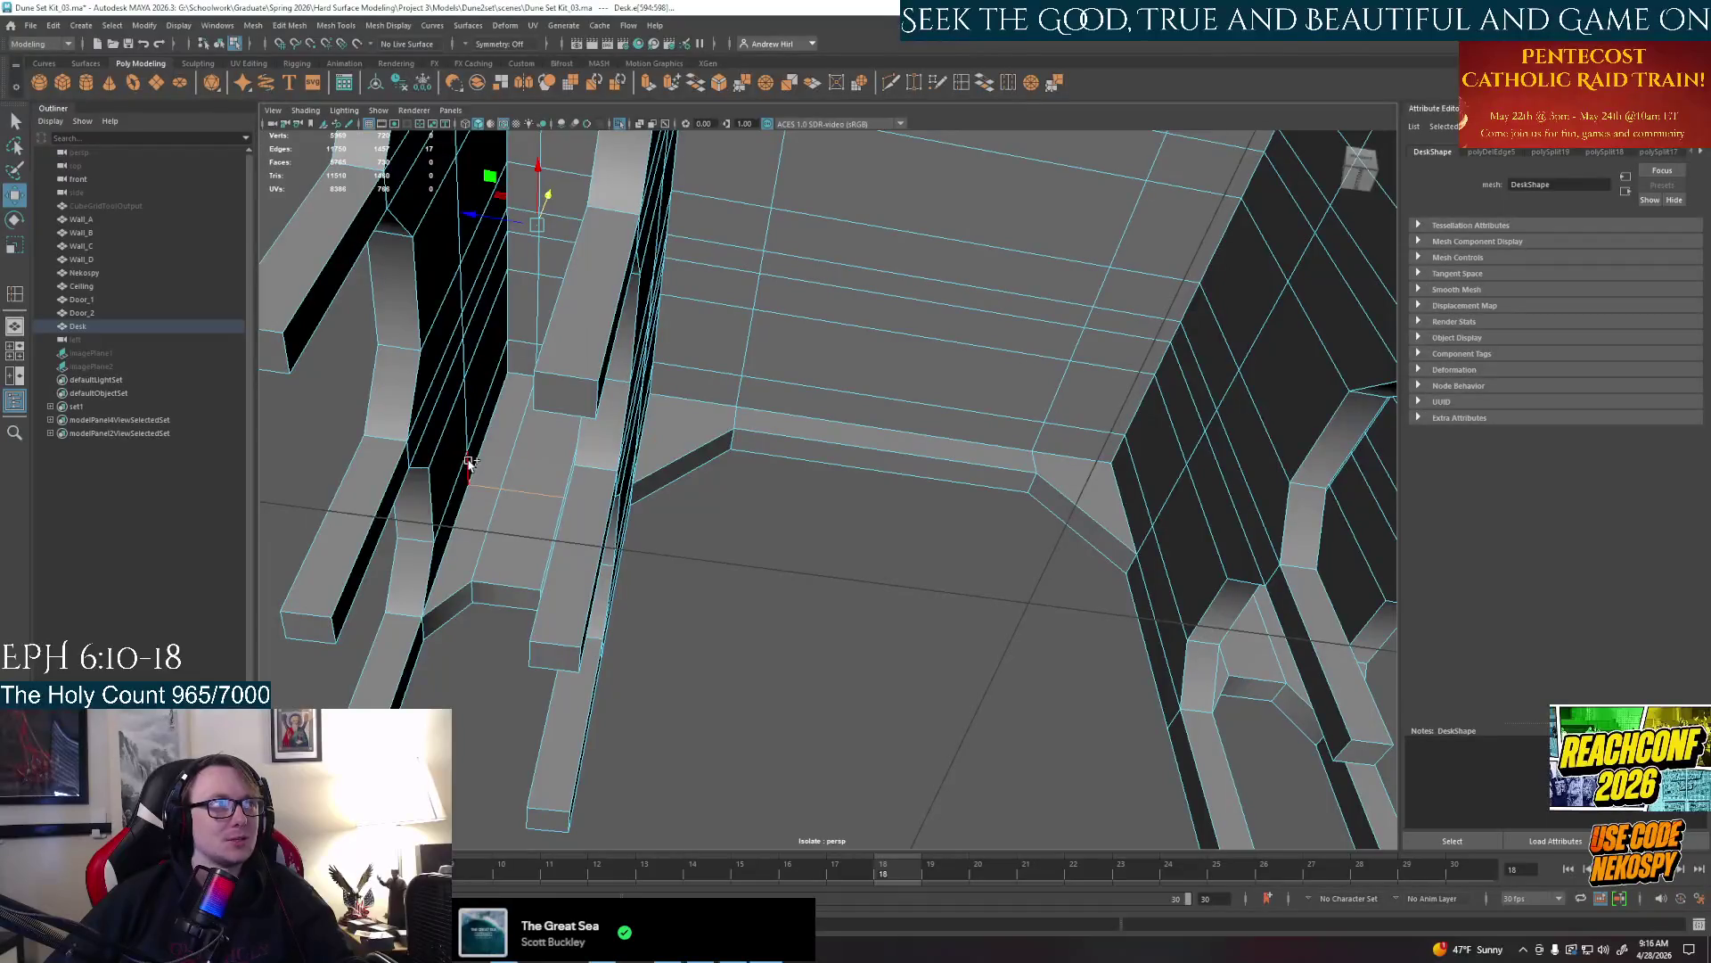
{"action": "mouse_move", "coordinate": [501, 559]}
{"action": "left_mouse_down", "text": "alt"}
{"action": "mouse_move", "coordinate": [535, 589]}
{"action": "mouse_move", "coordinate": [510, 581]}
{"action": "mouse_move", "coordinate": [802, 615]}
{"action": "left_mouse_up", "text": "alt"}
Select an edge in the front view, check it in perspective, then enlarge the side view
{"action": "key", "text": "space"}
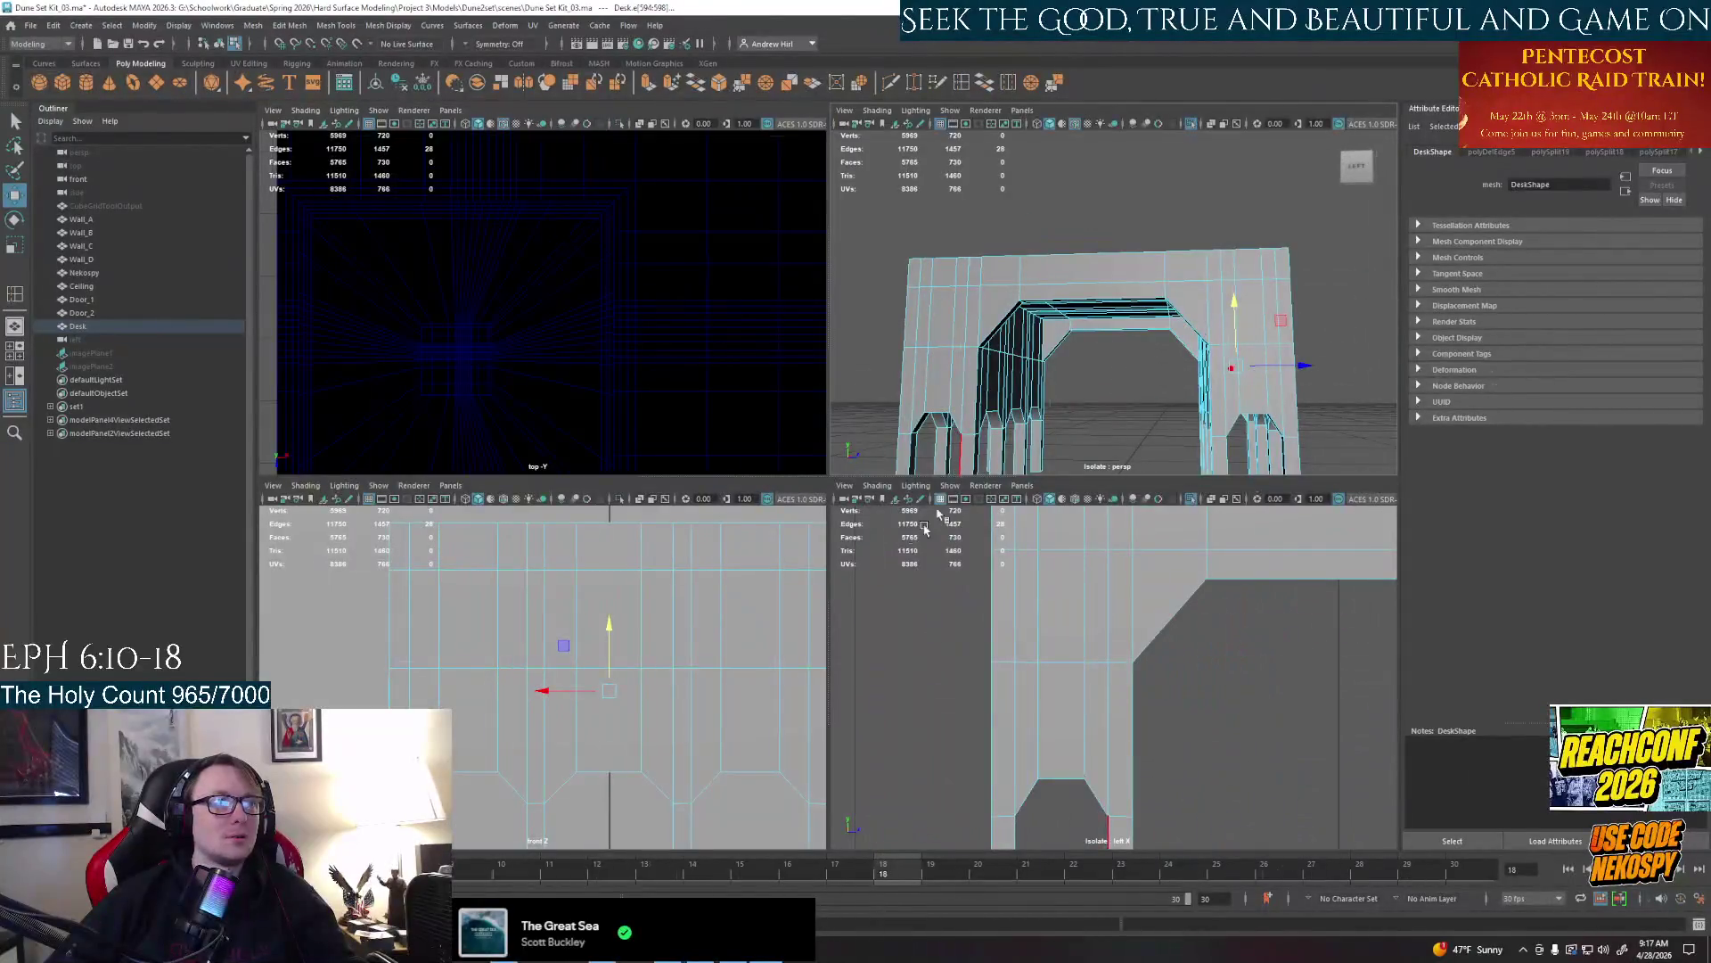
{"action": "key", "text": "space"}
{"action": "left_click", "coordinate": [689, 730]}
{"action": "key", "text": "space"}
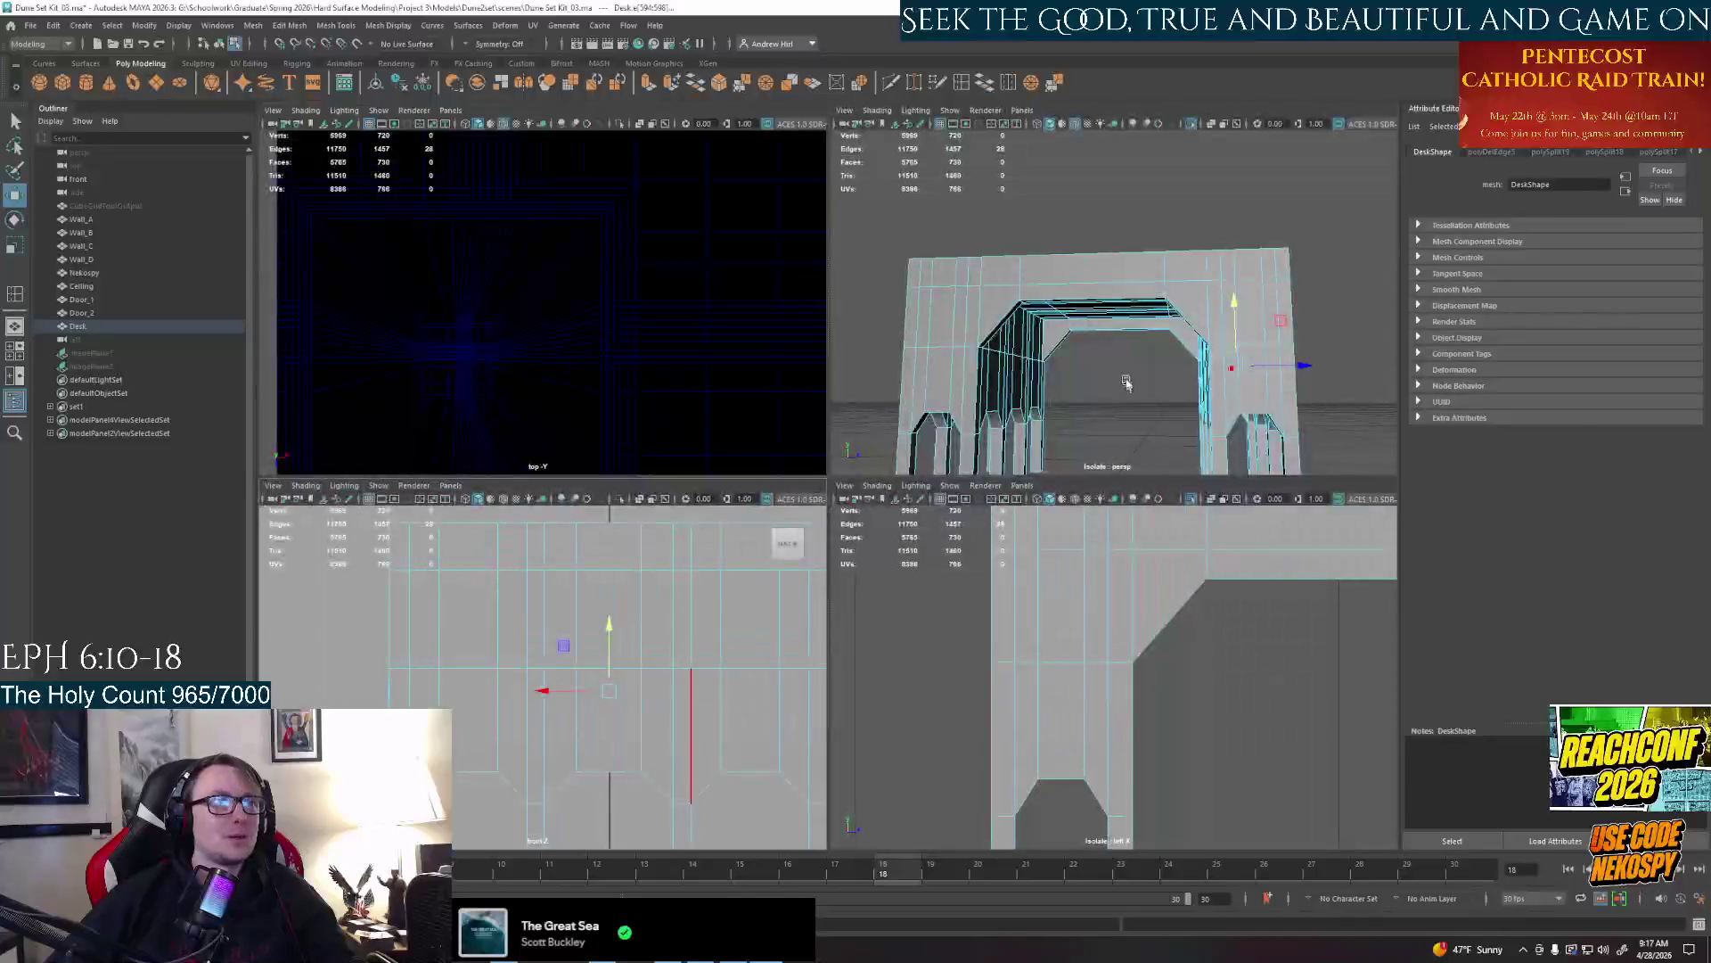
{"action": "left_click_drag", "start_coordinate": [1069, 362], "coordinate": [966, 378], "text": "alt"}
{"action": "key", "text": "space"}
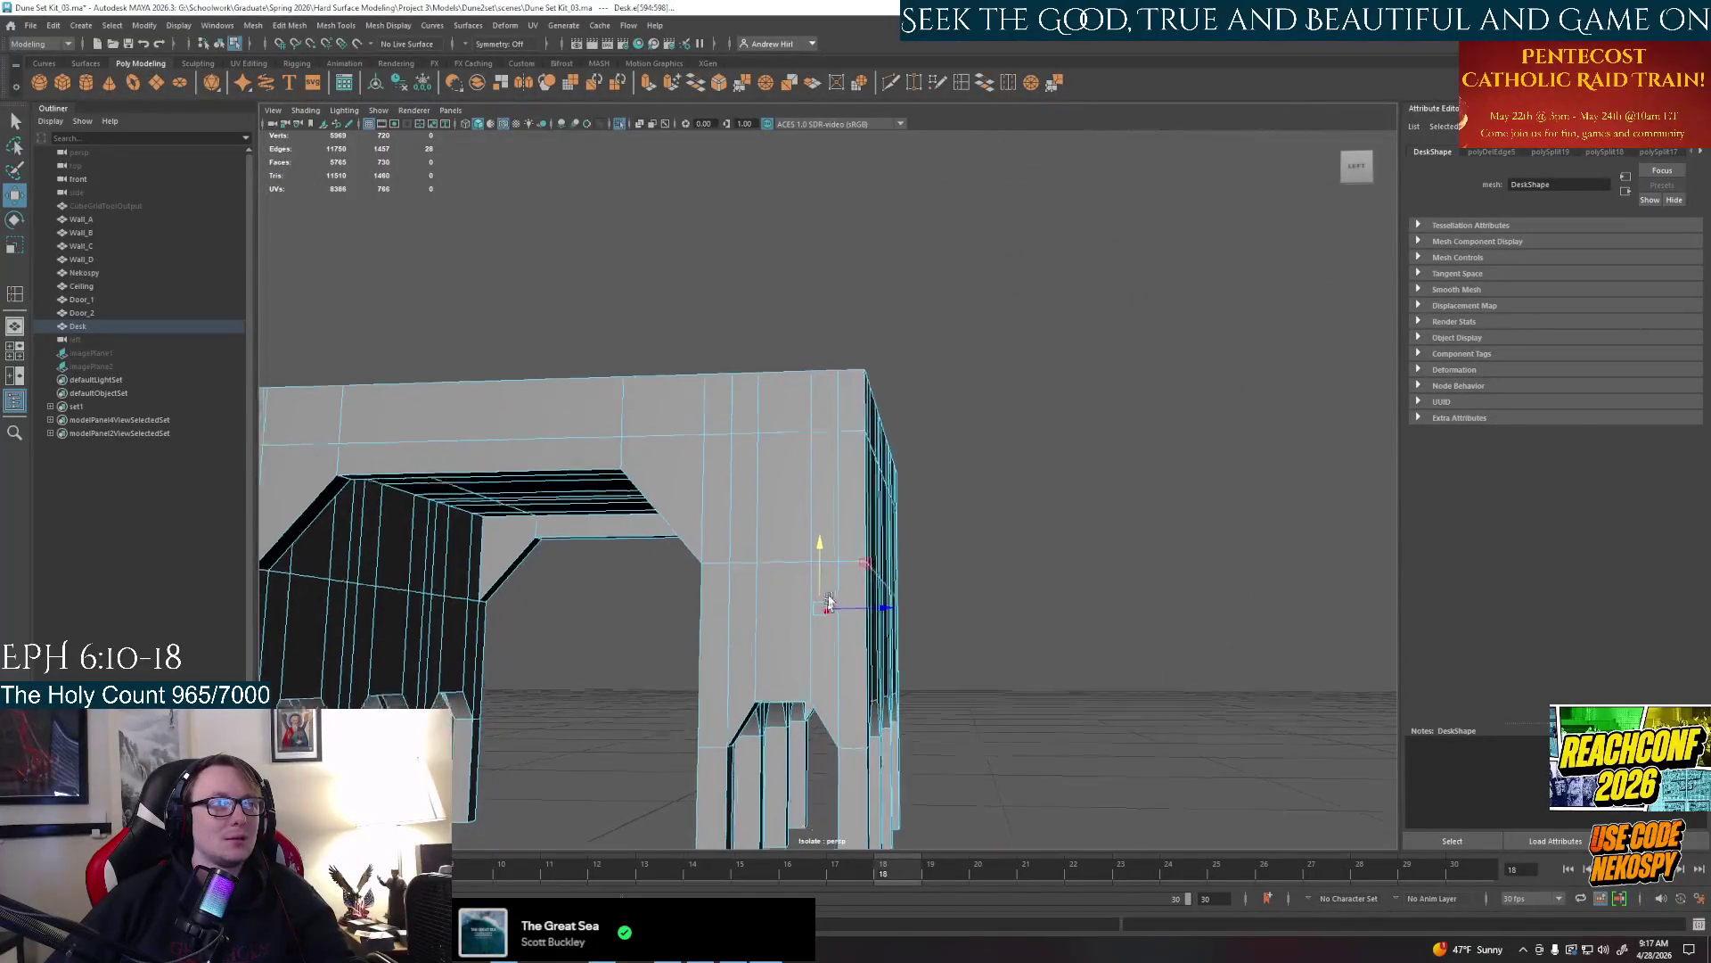
{"action": "mouse_move", "coordinate": [829, 616]}
{"action": "left_mouse_down", "text": "alt"}
{"action": "mouse_move", "coordinate": [784, 606]}
{"action": "mouse_move", "coordinate": [793, 622]}
{"action": "mouse_move", "coordinate": [829, 588]}
{"action": "left_mouse_up", "text": "alt"}
{"action": "key", "text": "space"}
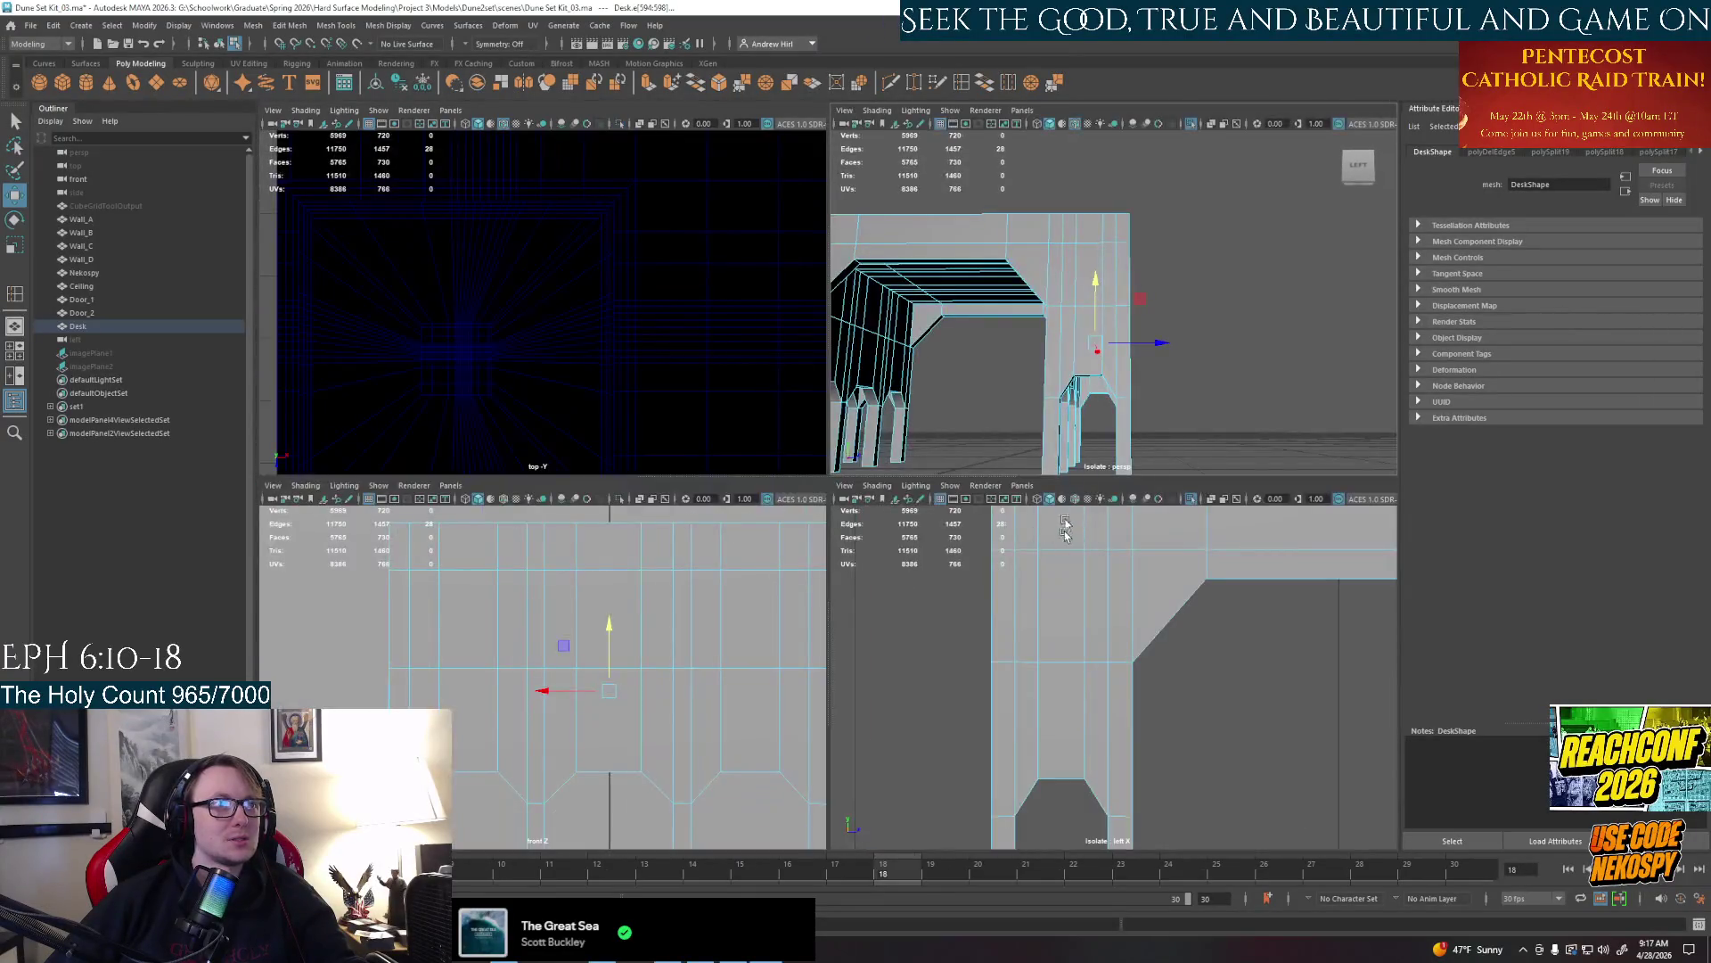
{"action": "key", "text": "space"}
{"action": "scroll", "coordinate": [1017, 575], "scroll_direction": "down", "scroll_amount": 3}
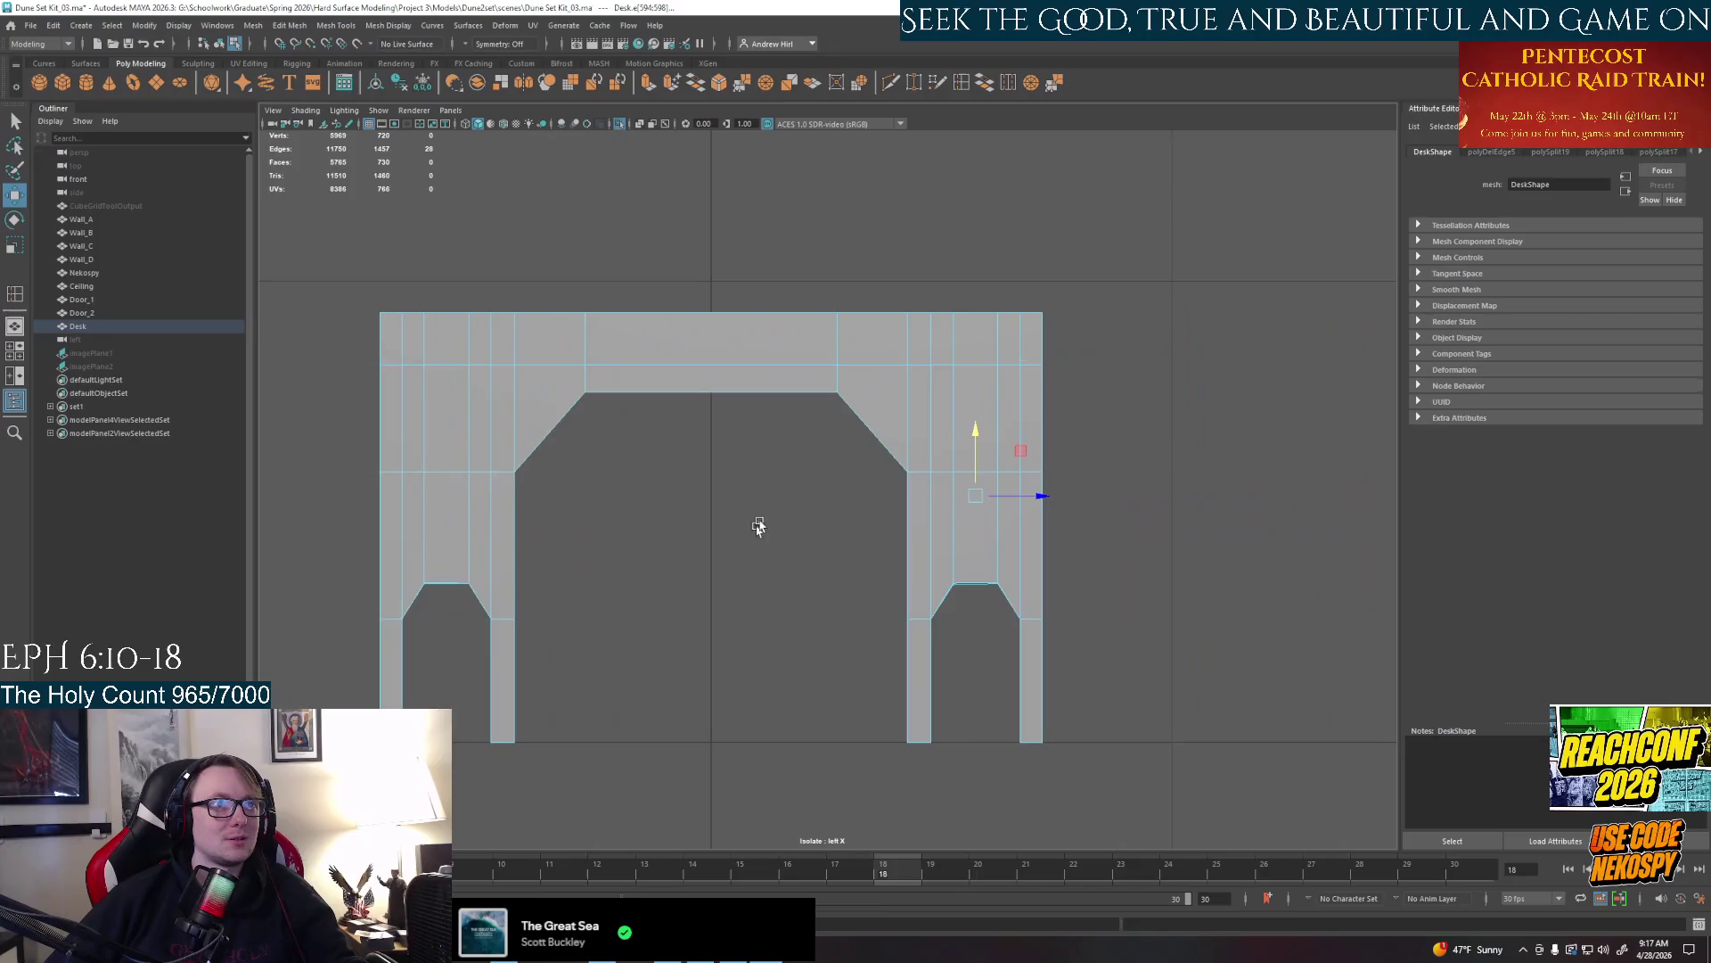
{"action": "scroll", "coordinate": [910, 509], "scroll_direction": "up", "scroll_amount": 4}
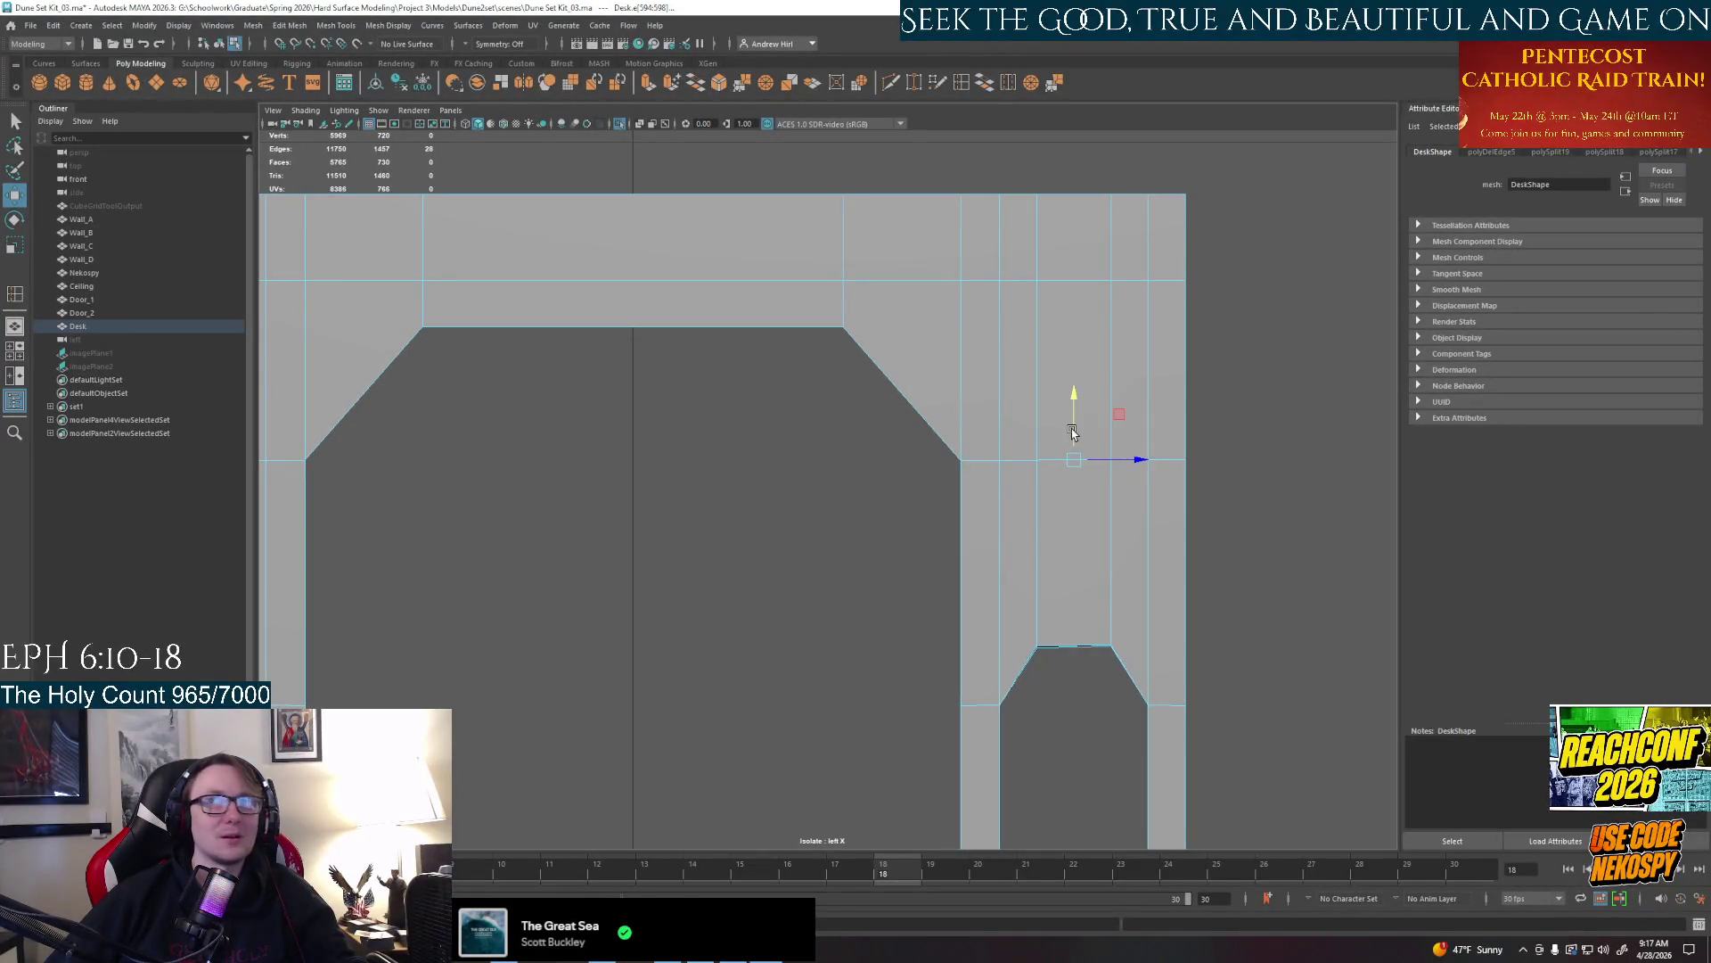
Leave the side ortho view for the perspective view and switch to selecting faces
{"action": "key", "text": "space"}
{"action": "key", "text": "space"}
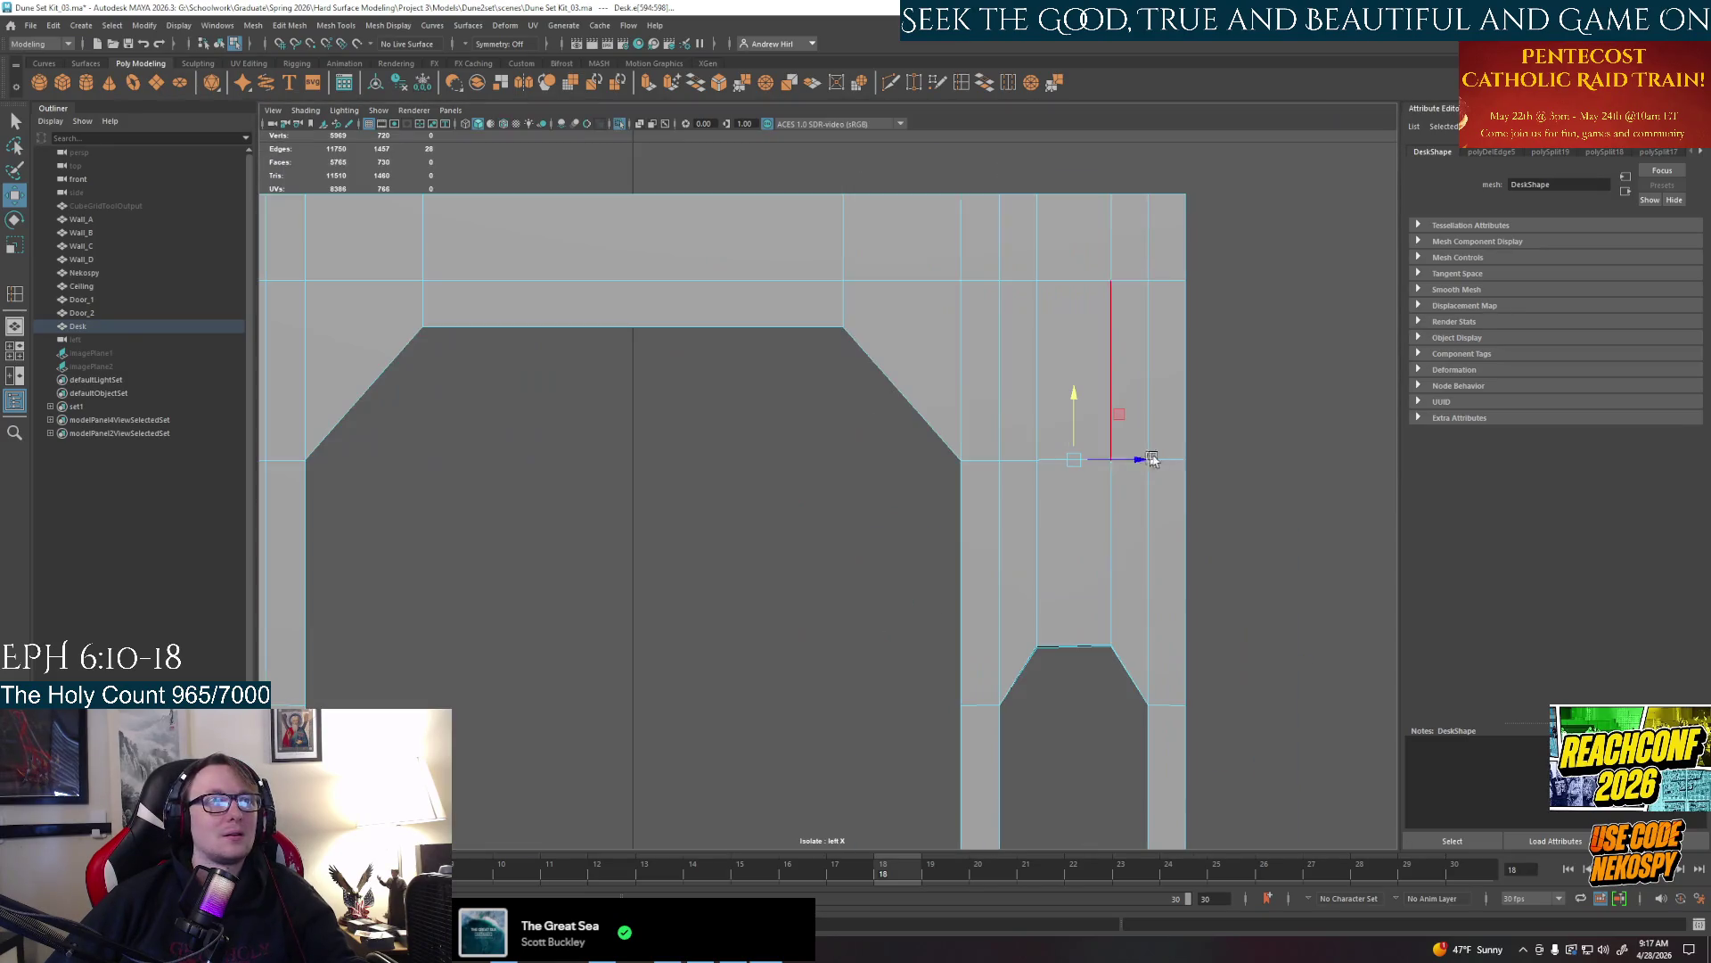
{"action": "key", "text": "space"}
{"action": "key", "text": "space"}
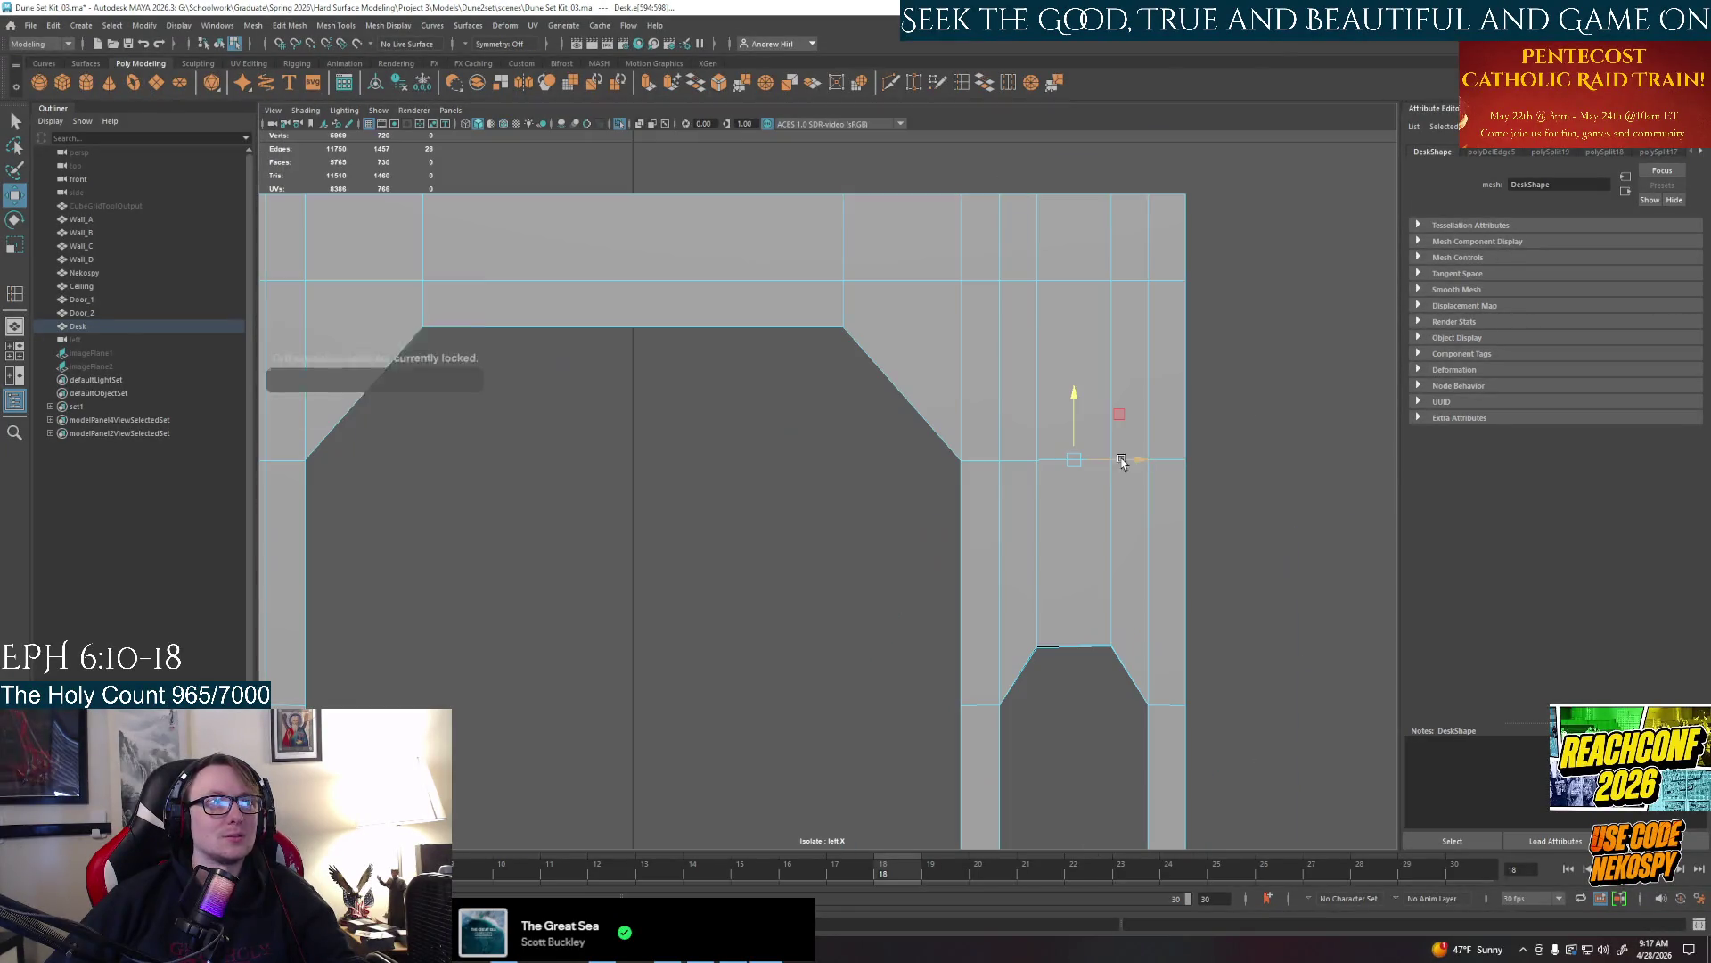
{"action": "key", "text": "space"}
{"action": "key", "text": "space"}
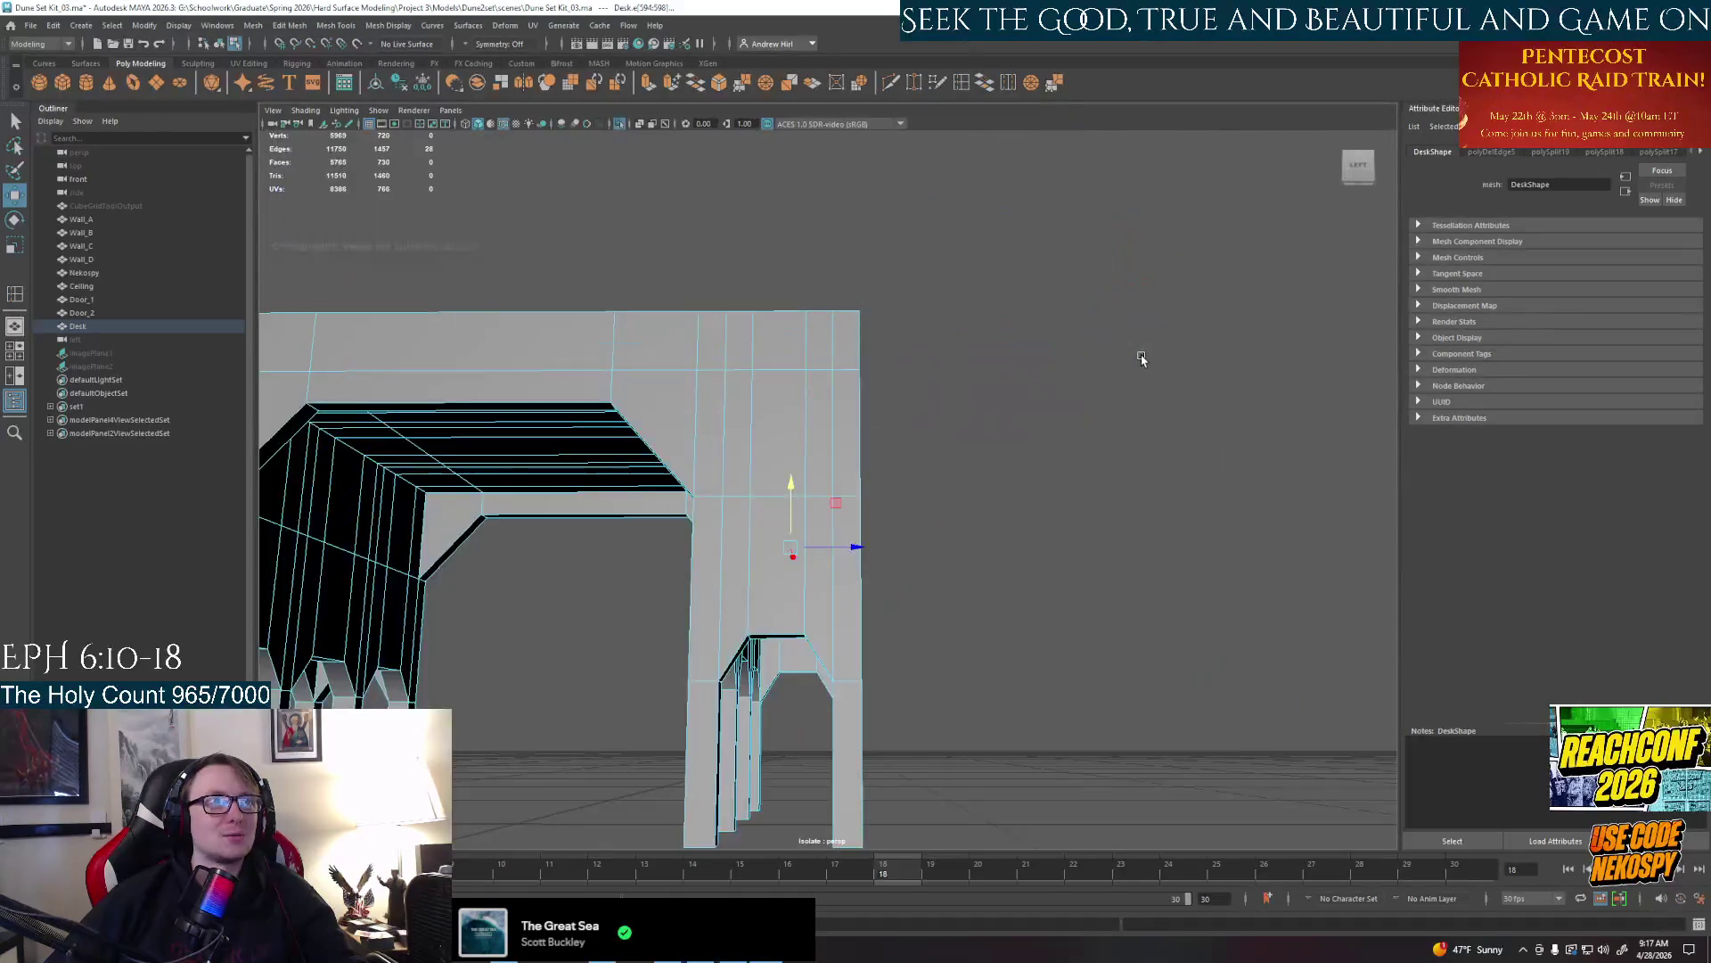
{"action": "mouse_move", "coordinate": [1016, 575]}
{"action": "left_mouse_down", "text": "alt"}
{"action": "mouse_move", "coordinate": [865, 384]}
{"action": "mouse_move", "coordinate": [849, 605]}
{"action": "left_mouse_up", "text": "alt"}
{"action": "right_click_drag", "start_coordinate": [848, 606], "coordinate": [856, 670]}
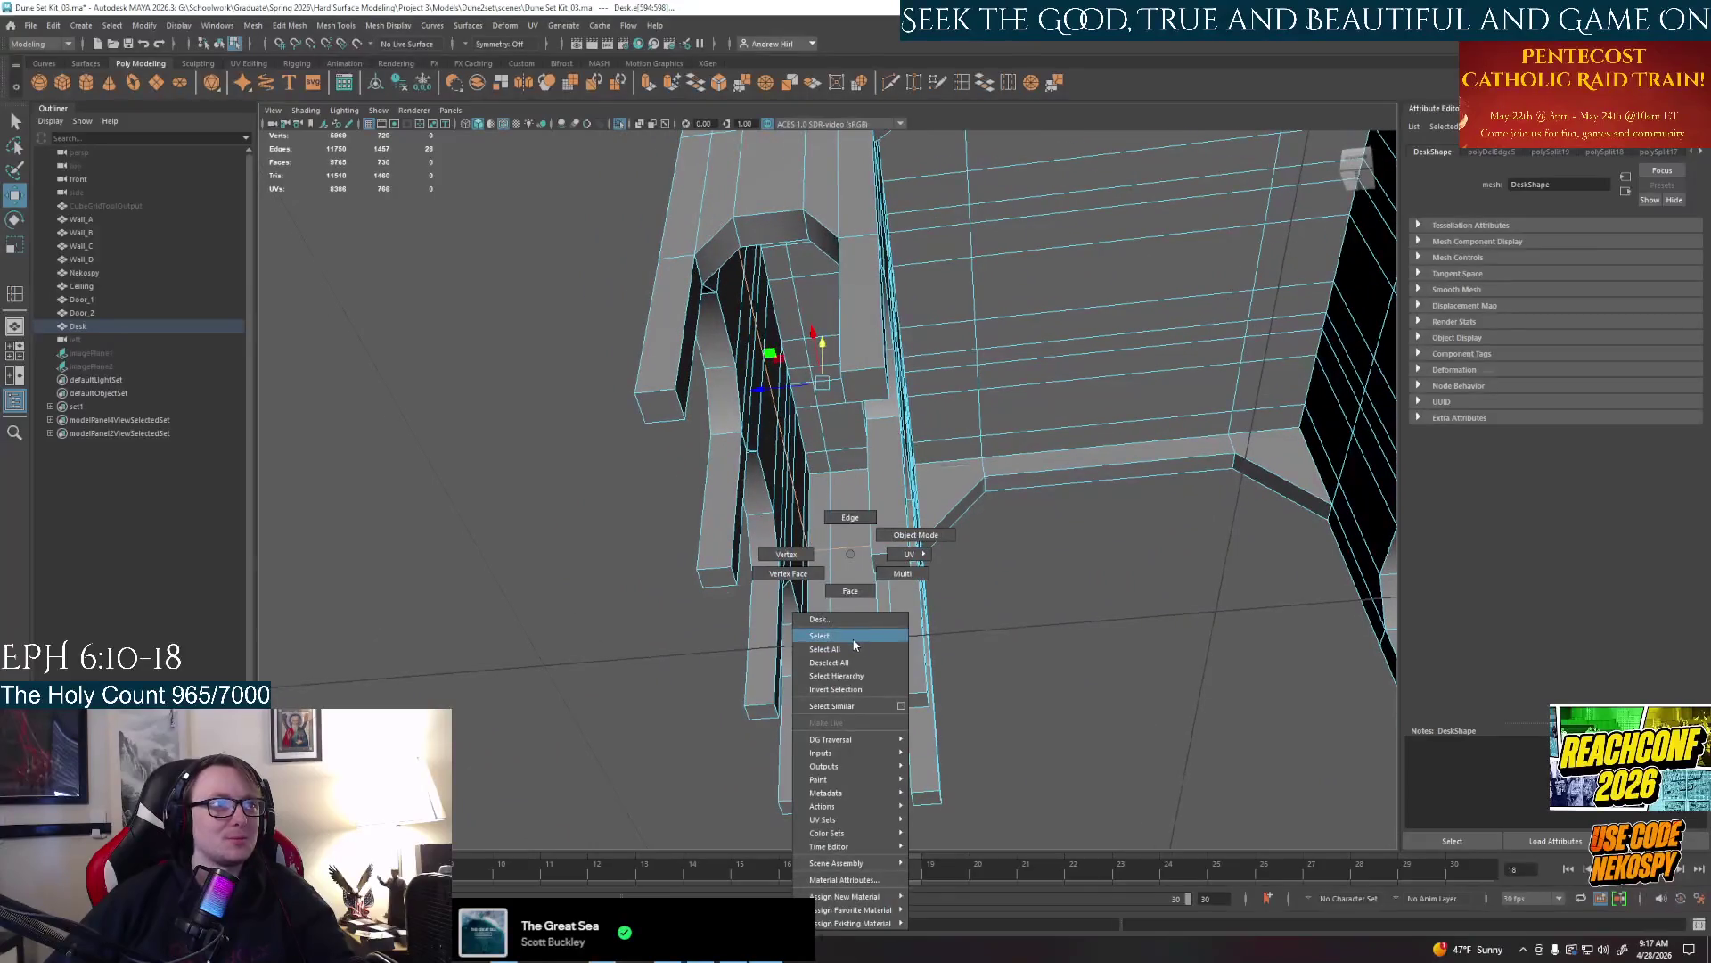
Select the tall panel faces on each side leg, adding the matching faces on the far legs
{"action": "left_click", "coordinate": [849, 588]}
{"action": "mouse_move", "coordinate": [836, 640]}
{"action": "left_mouse_down", "text": "alt"}
{"action": "mouse_move", "coordinate": [856, 401]}
{"action": "mouse_move", "coordinate": [839, 449]}
{"action": "mouse_move", "coordinate": [1087, 610]}
{"action": "mouse_move", "coordinate": [936, 401]}
{"action": "left_mouse_up", "text": "alt"}
{"action": "left_click", "coordinate": [1029, 521], "text": "shift"}
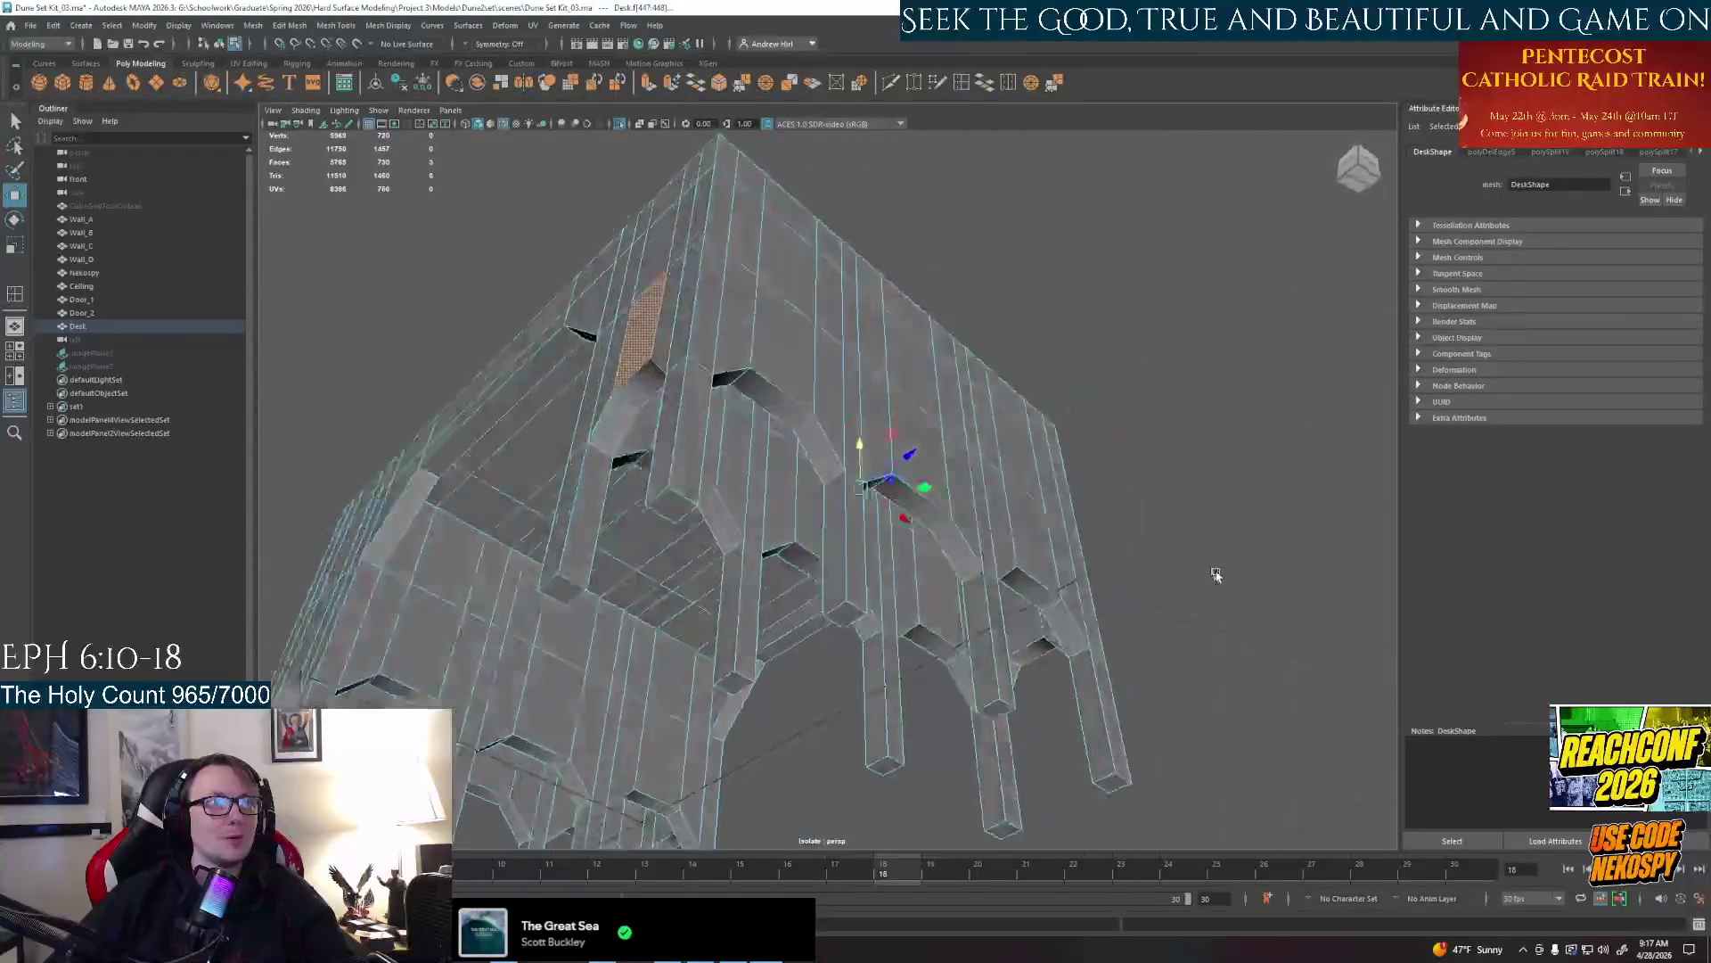
{"action": "left_click", "coordinate": [1010, 648], "text": "shift"}
{"action": "mouse_move", "coordinate": [1010, 649]}
{"action": "left_mouse_down", "text": "alt"}
{"action": "mouse_move", "coordinate": [855, 468]}
{"action": "mouse_move", "coordinate": [936, 508]}
{"action": "mouse_move", "coordinate": [869, 375]}
{"action": "mouse_move", "coordinate": [936, 469]}
{"action": "mouse_move", "coordinate": [802, 536]}
{"action": "mouse_move", "coordinate": [844, 688]}
{"action": "left_mouse_up", "text": "alt"}
{"action": "left_click", "coordinate": [869, 375], "text": "shift"}
{"action": "left_click", "coordinate": [749, 548], "text": "shift"}
{"action": "left_click", "coordinate": [803, 462], "text": "shift"}
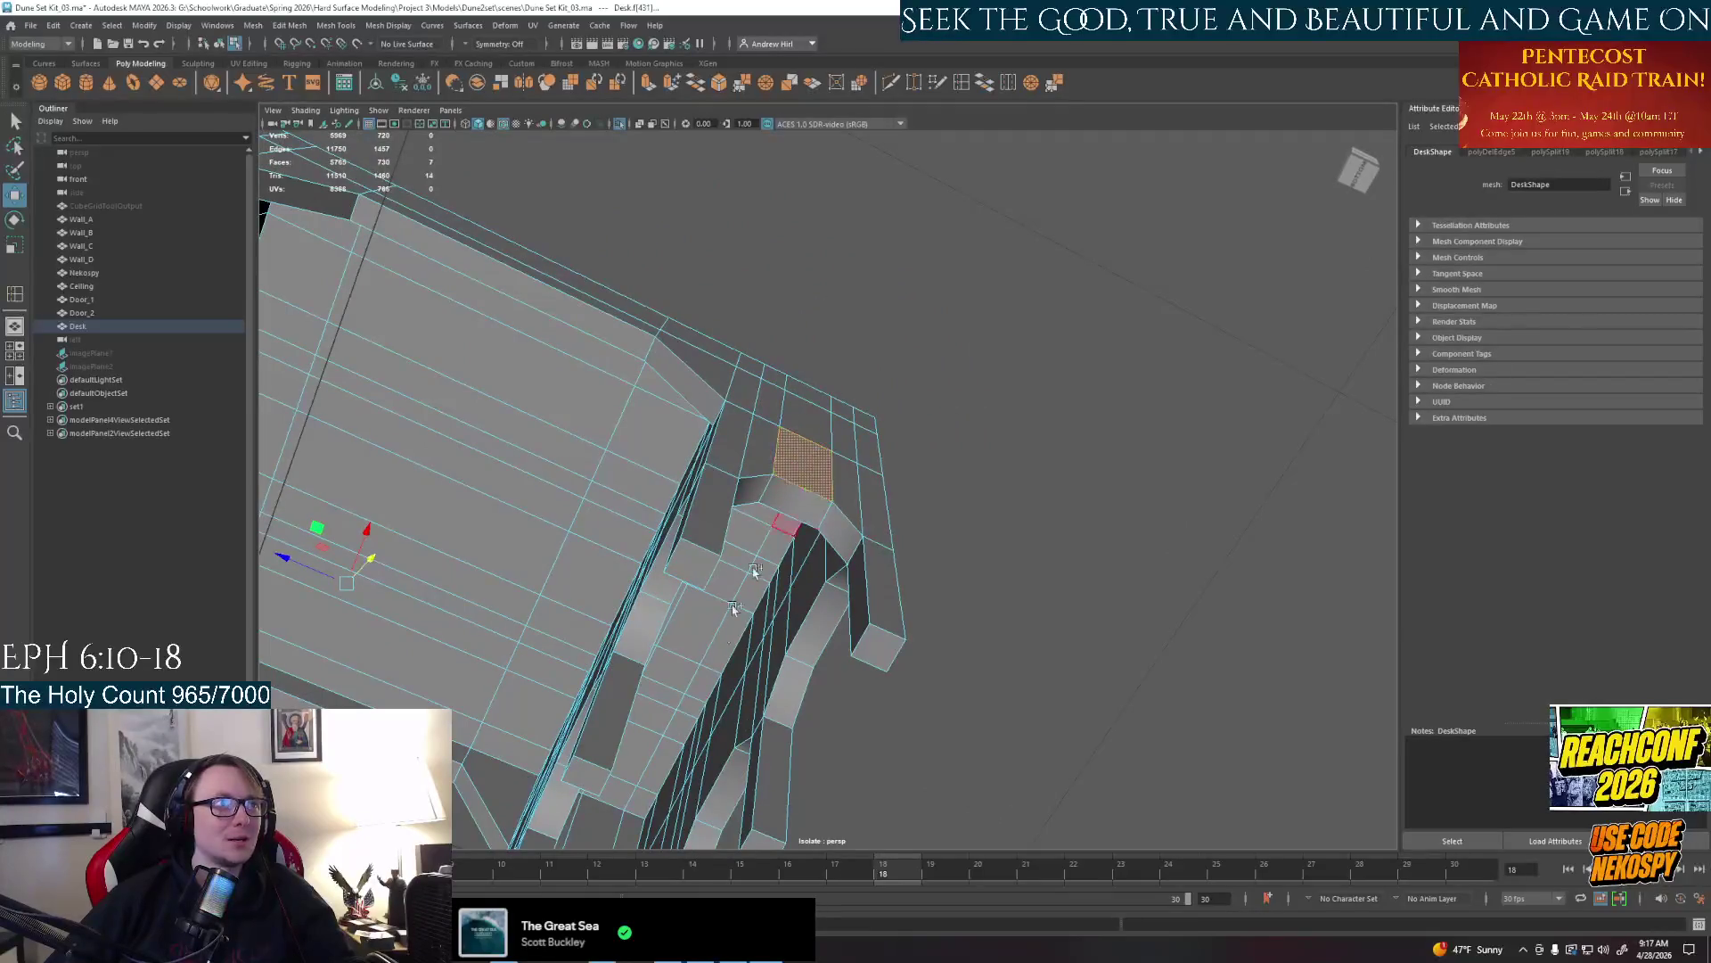
{"action": "left_click_drag", "start_coordinate": [802, 475], "coordinate": [883, 494], "text": "alt"}
{"action": "left_click", "coordinate": [884, 494], "text": "shift"}
{"action": "mouse_move", "coordinate": [889, 575]}
{"action": "left_mouse_down", "text": "alt"}
{"action": "mouse_move", "coordinate": [1009, 723]}
{"action": "mouse_move", "coordinate": [911, 633]}
{"action": "left_mouse_up", "text": "alt"}
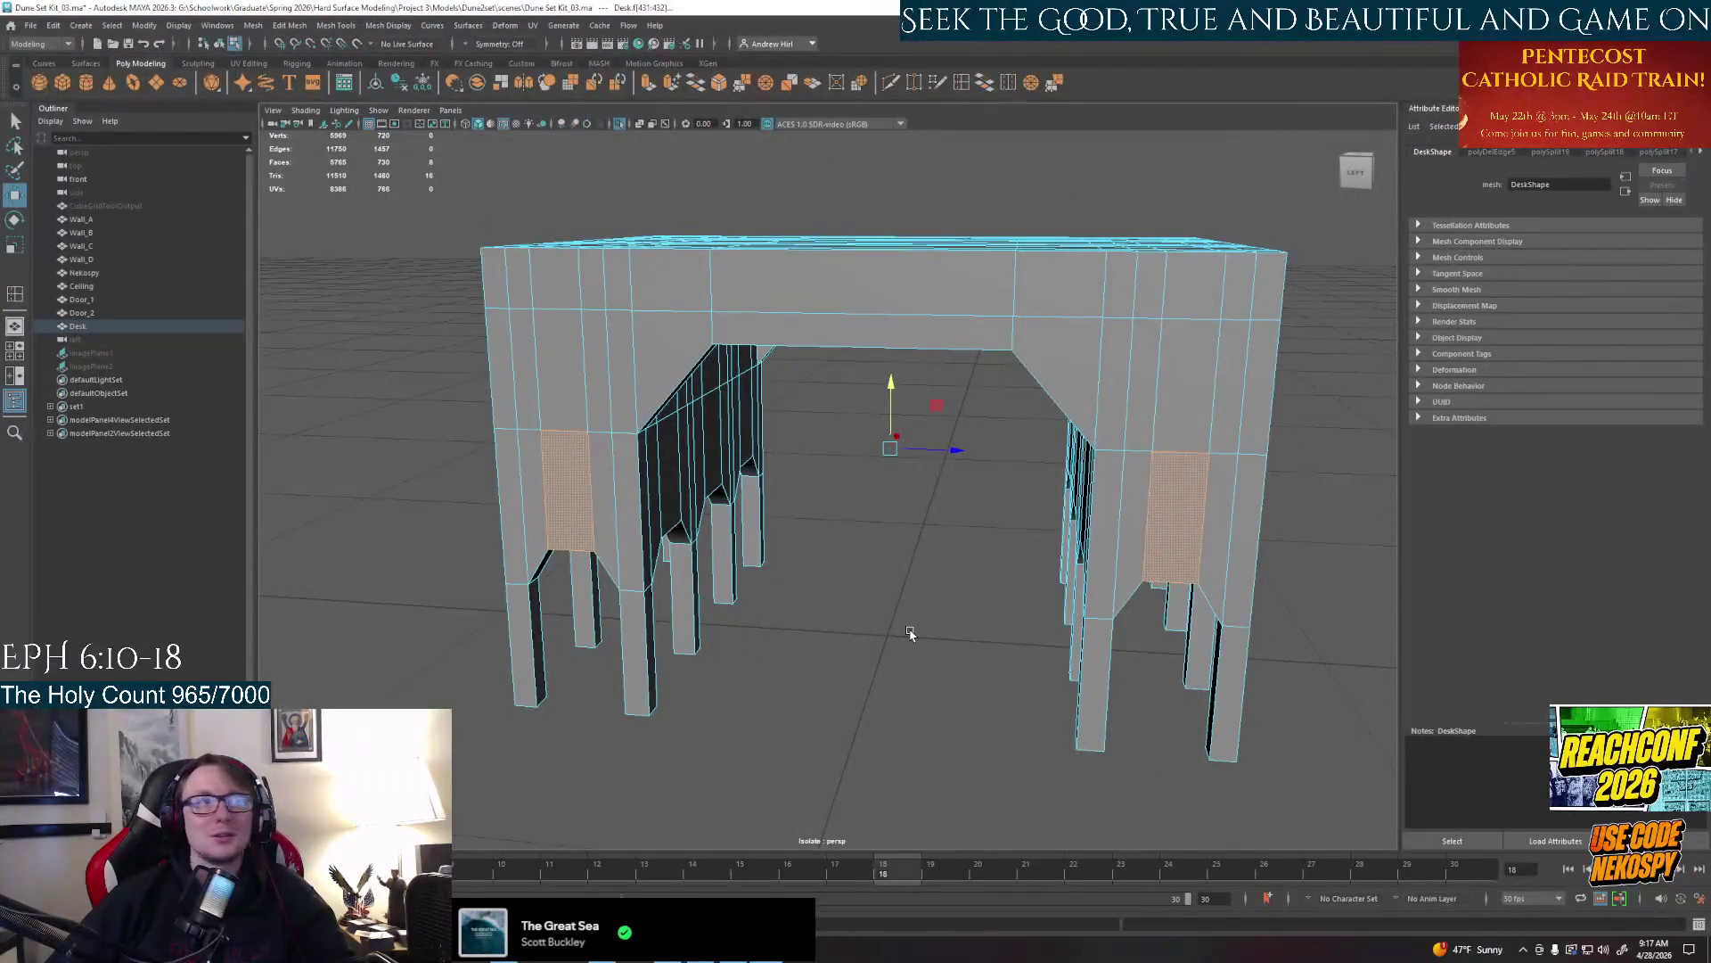
Extrude the selected leg panel faces with Ctrl+E and scale them to about 0.8 to inset them
{"action": "key", "text": "ctrl+e"}
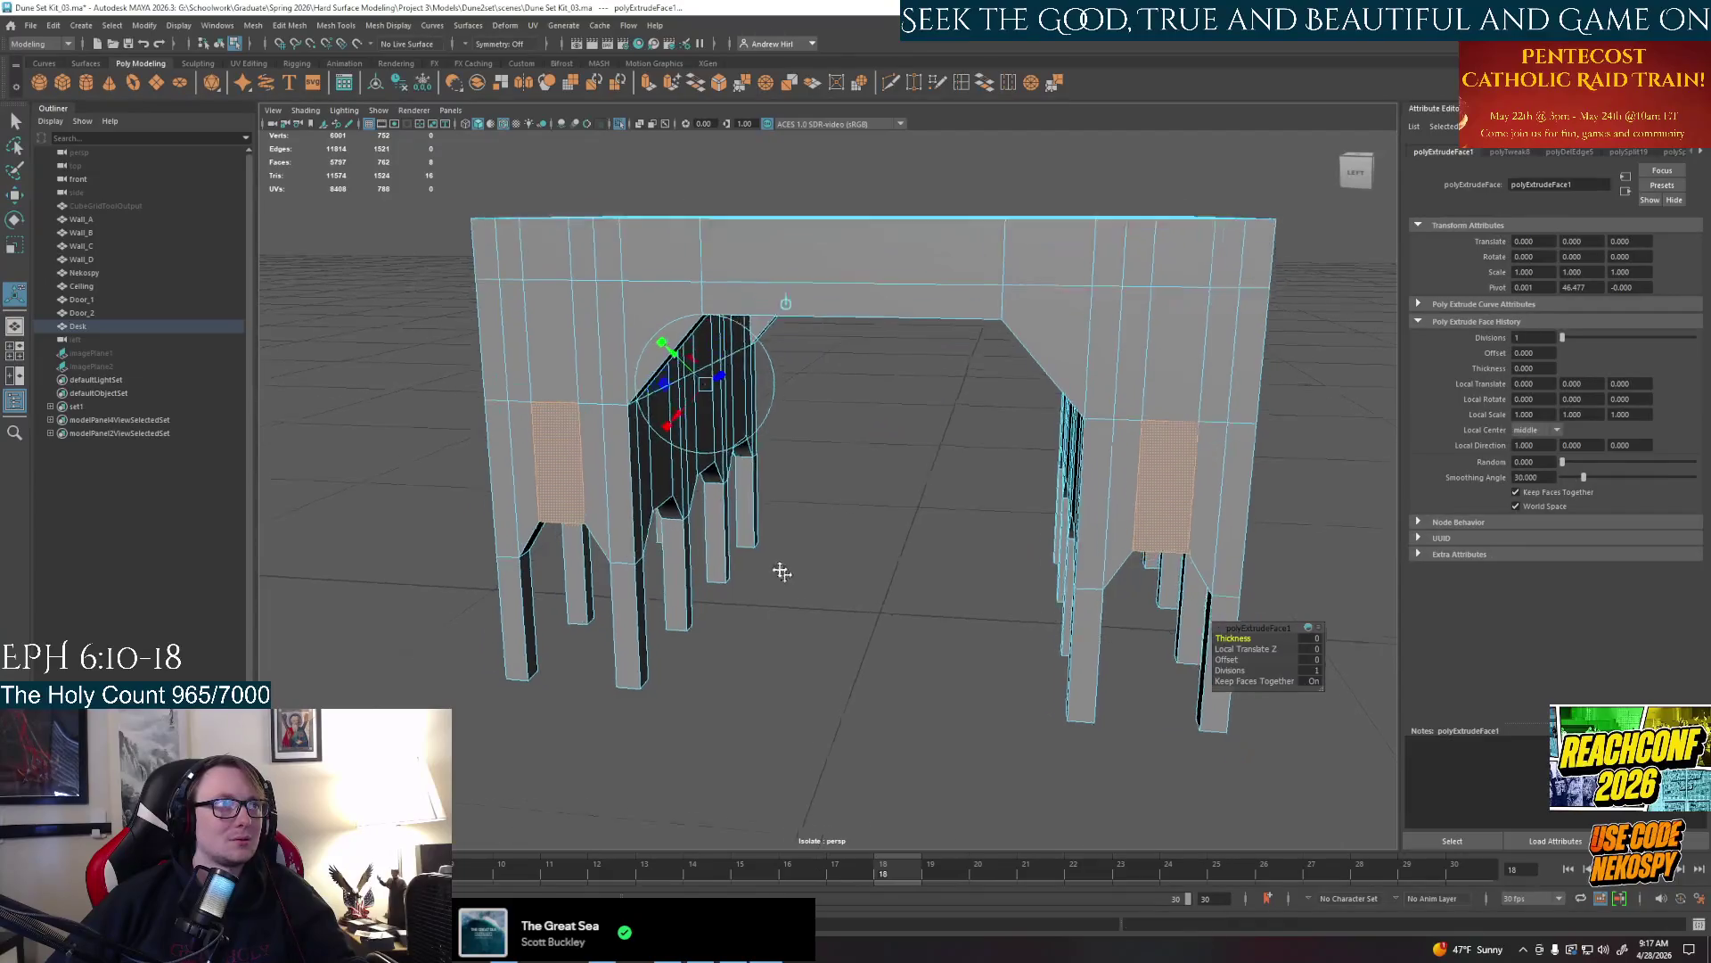
{"action": "mouse_move", "coordinate": [889, 609]}
{"action": "left_mouse_down", "text": "alt"}
{"action": "mouse_move", "coordinate": [609, 592]}
{"action": "mouse_move", "coordinate": [750, 575]}
{"action": "left_mouse_up", "text": "alt"}
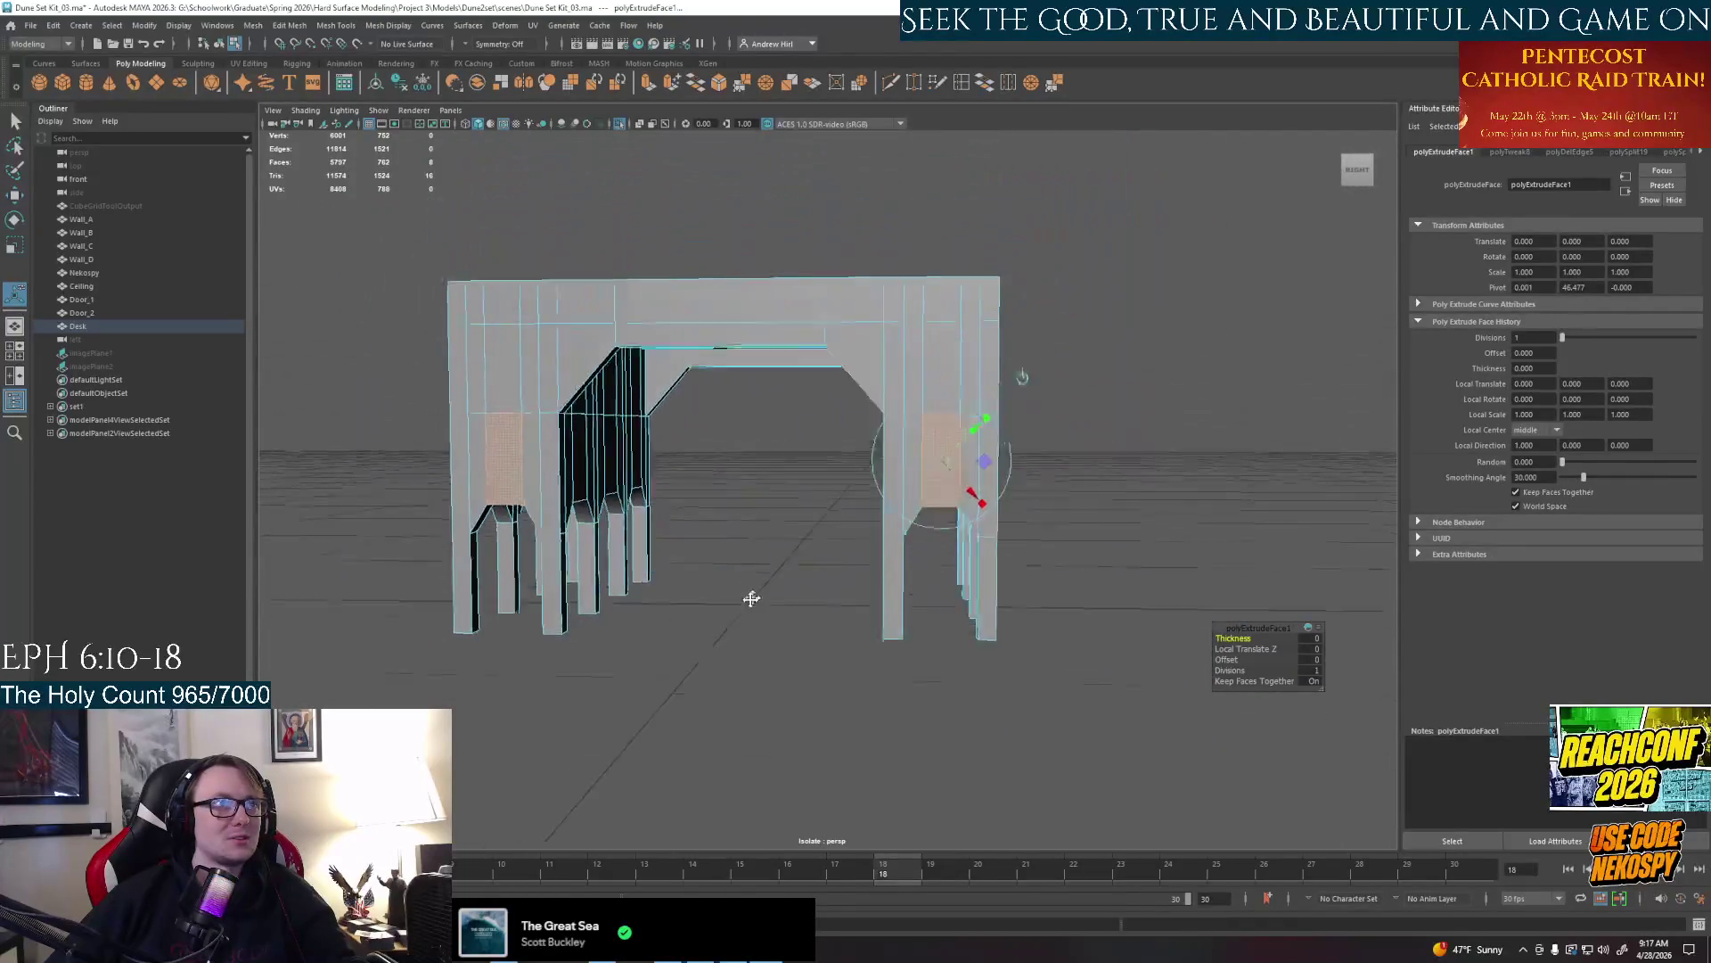
{"action": "right_click_drag", "start_coordinate": [749, 575], "coordinate": [921, 567], "text": "alt"}
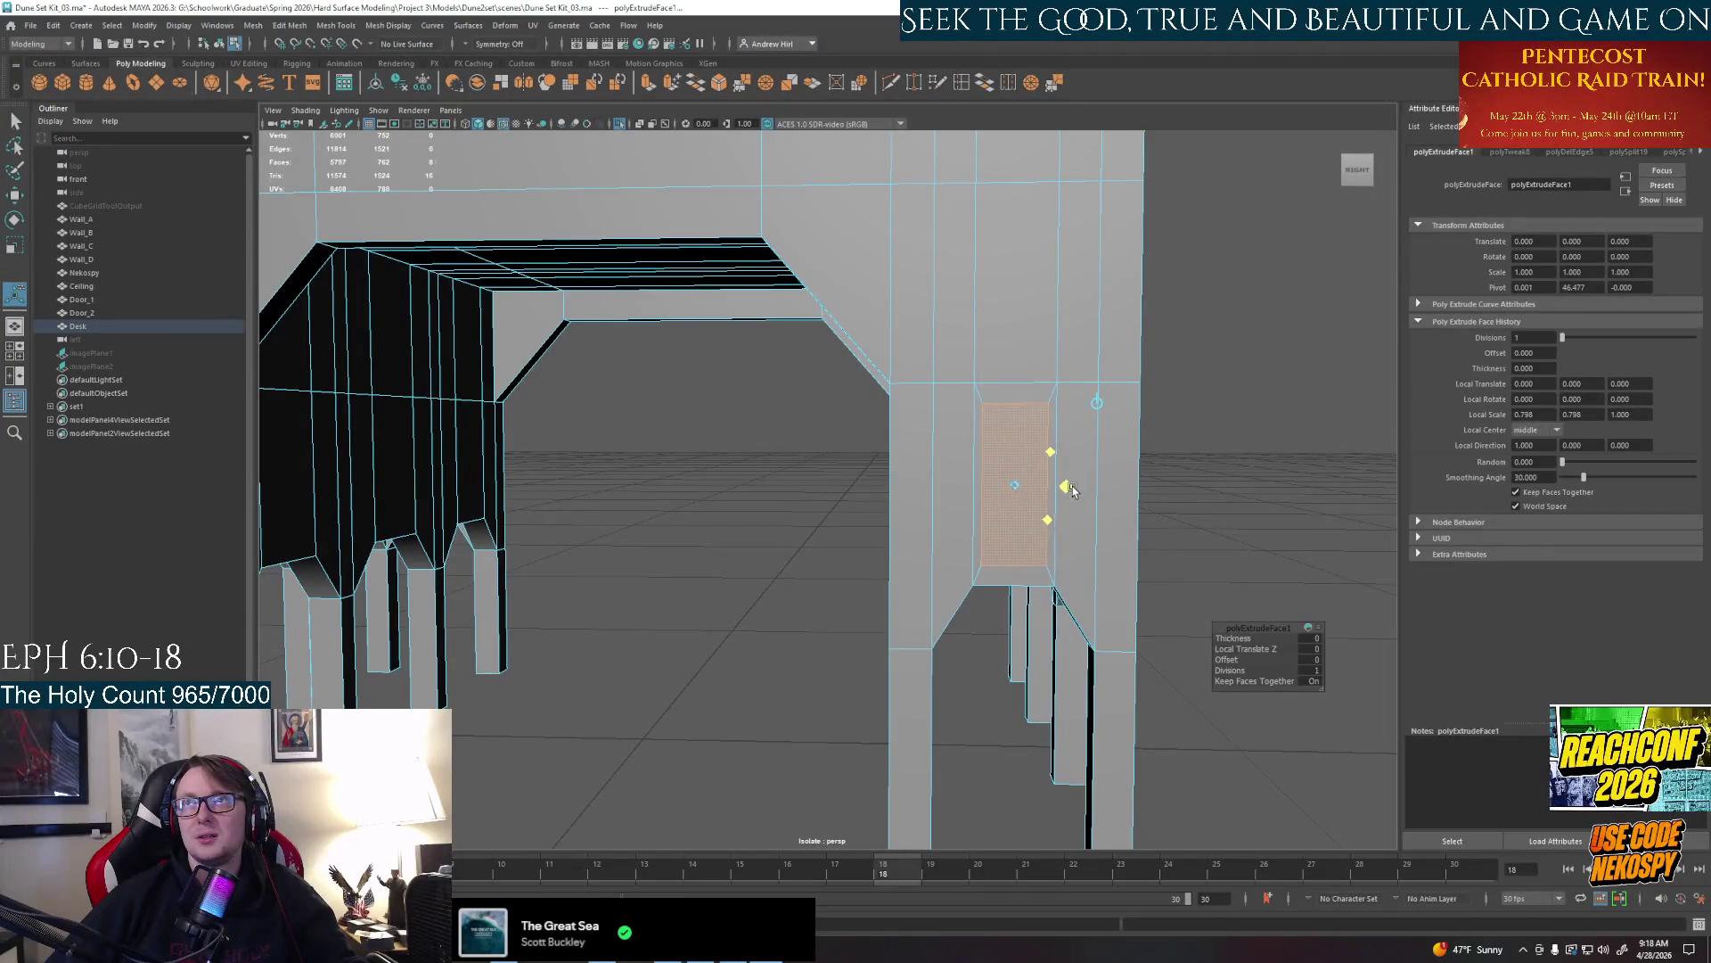
{"action": "left_click", "coordinate": [1068, 487]}
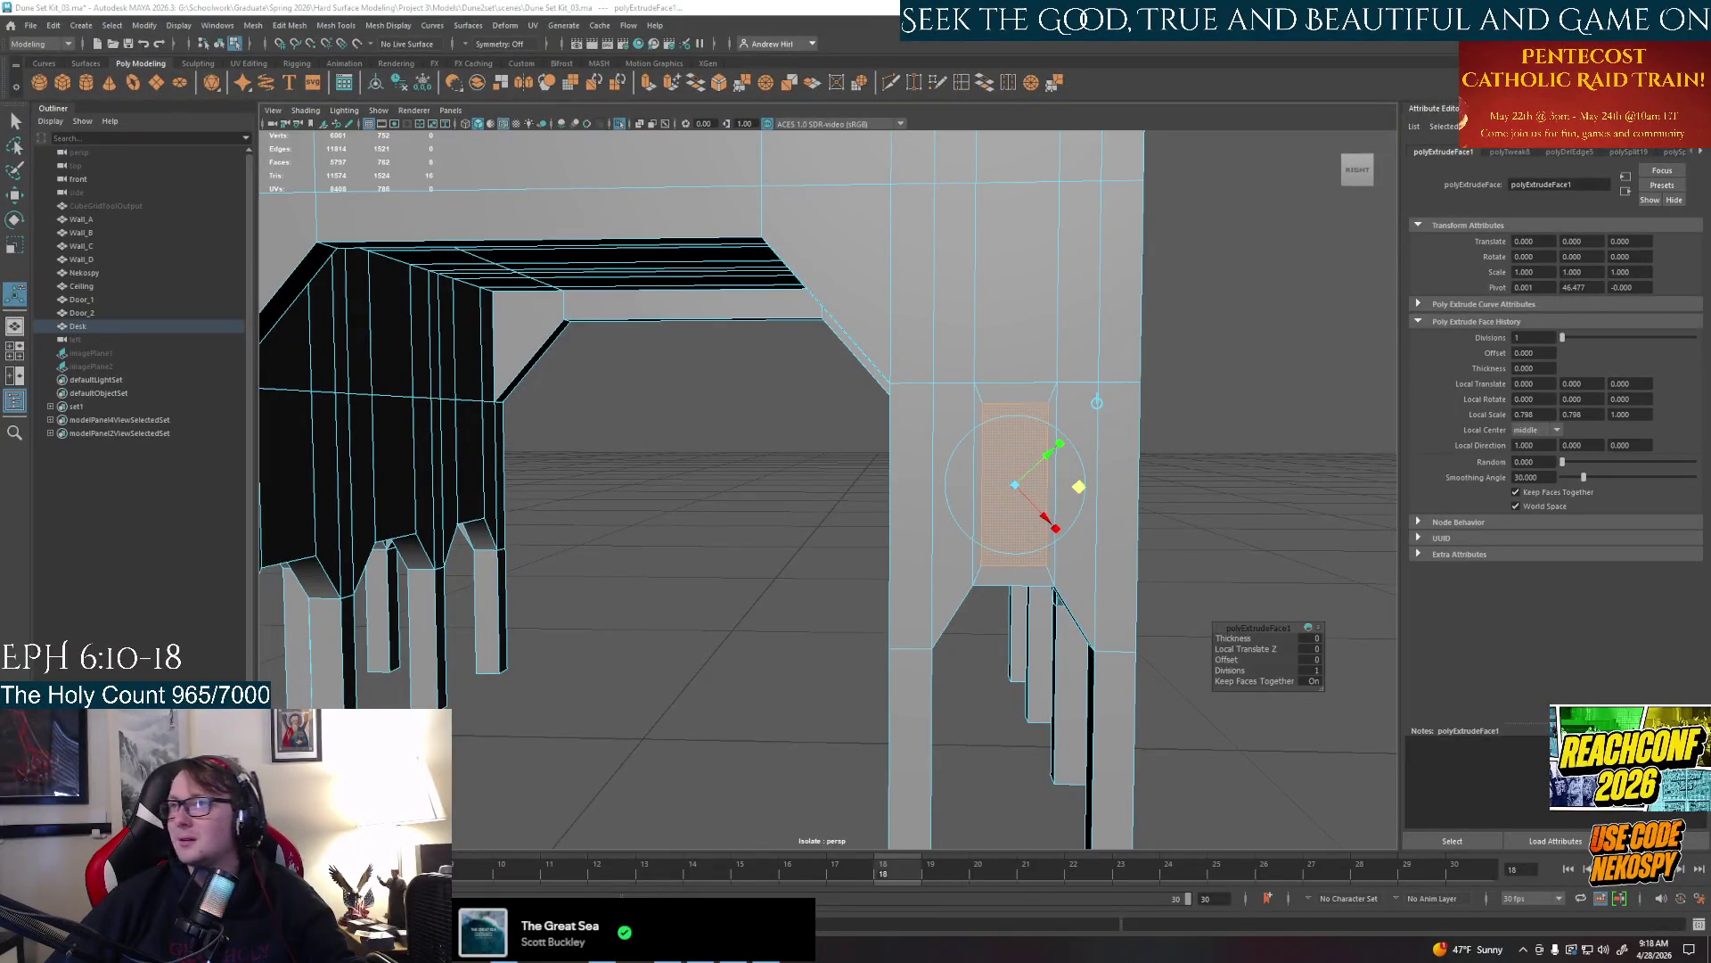
{"action": "left_click_drag", "start_coordinate": [1212, 474], "coordinate": [1124, 473], "text": "alt"}
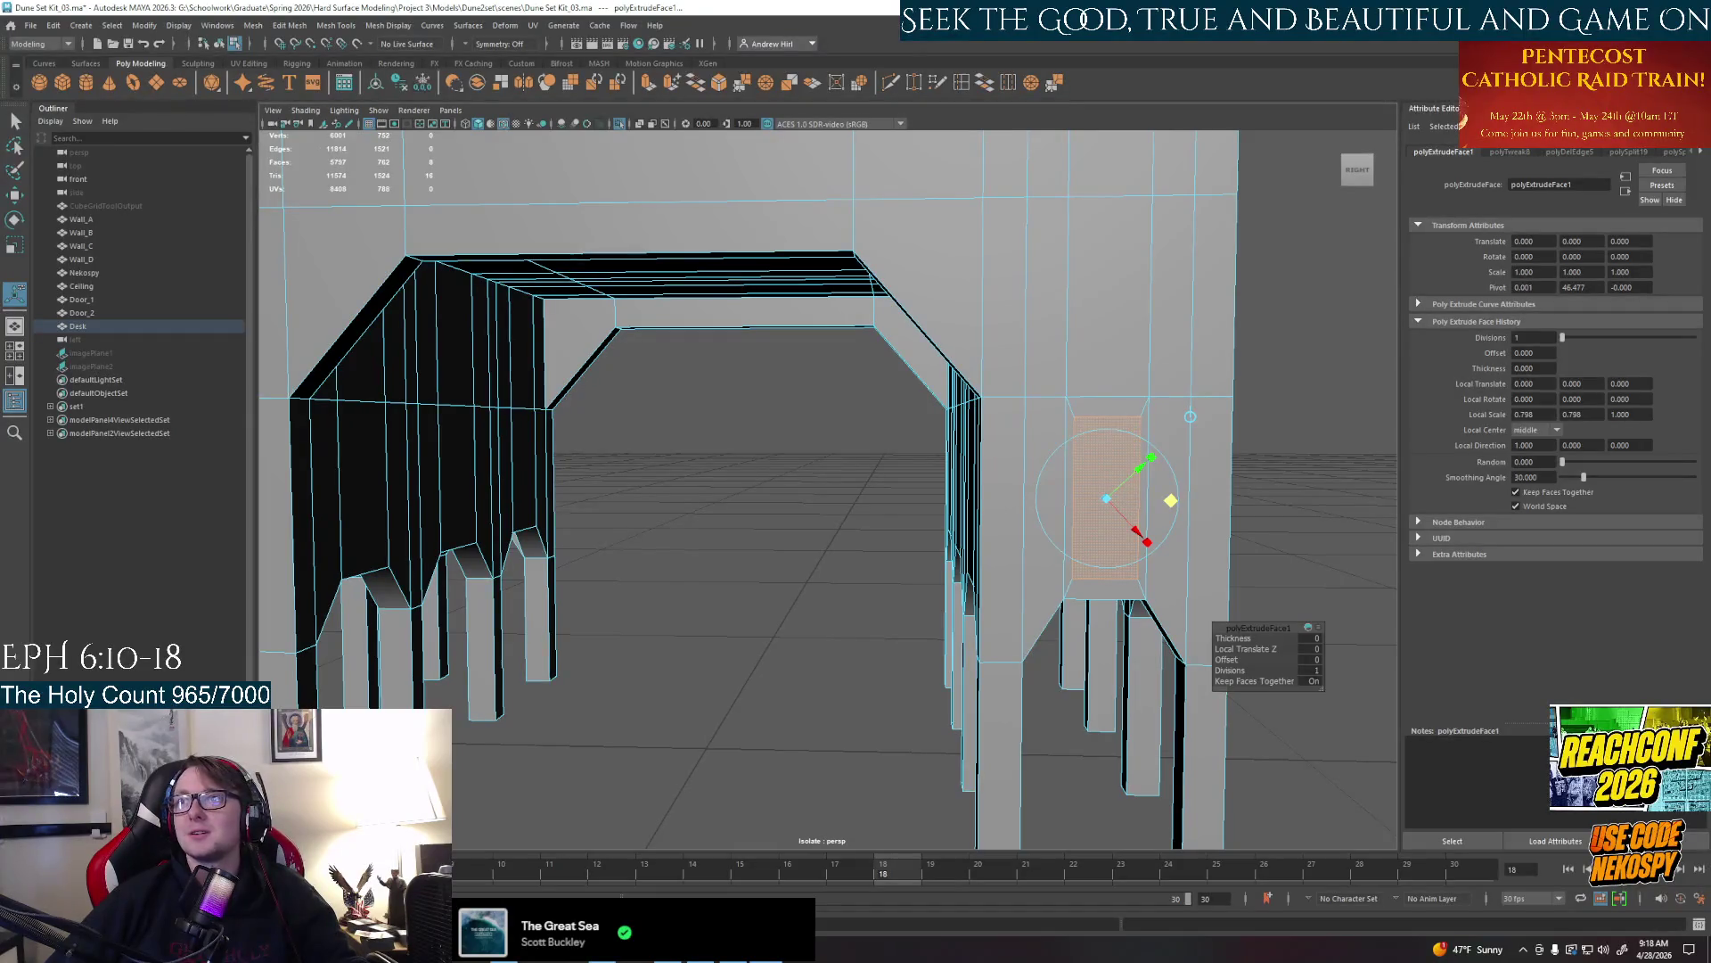
{"action": "mouse_move", "coordinate": [1314, 452]}
{"action": "left_mouse_down", "text": "alt"}
{"action": "mouse_move", "coordinate": [1048, 503]}
{"action": "mouse_move", "coordinate": [1049, 465]}
{"action": "mouse_move", "coordinate": [1093, 428]}
{"action": "left_mouse_up", "text": "alt"}
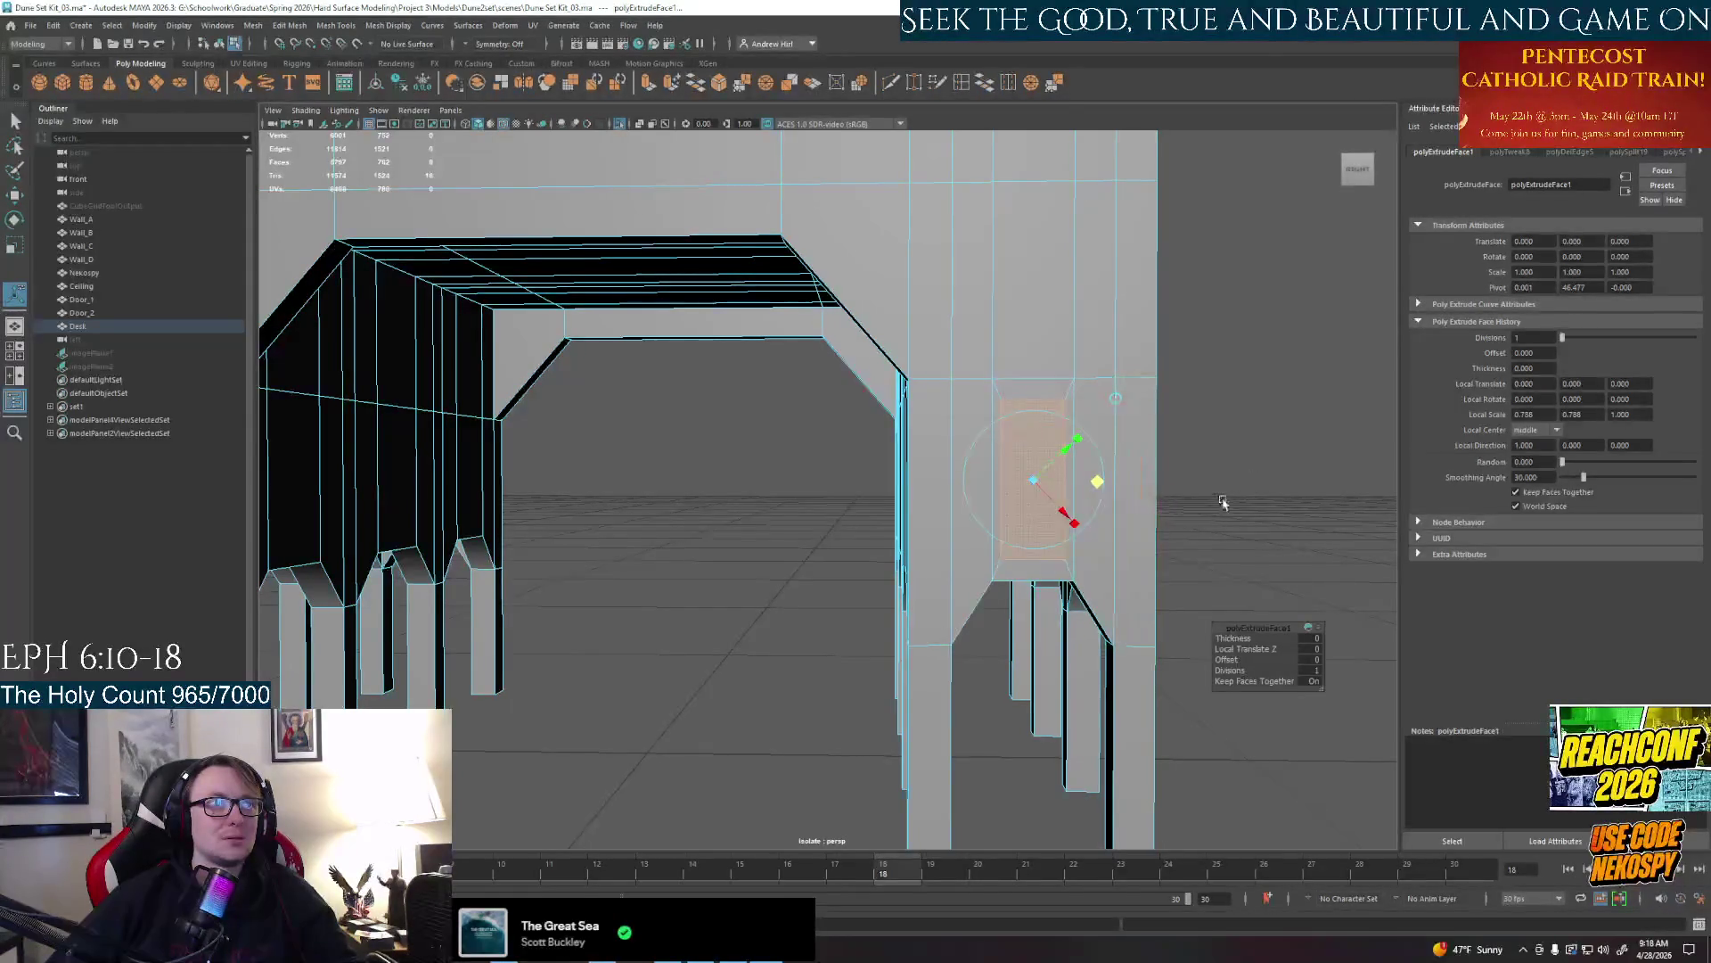
{"action": "left_click", "coordinate": [1088, 516]}
{"action": "mouse_move", "coordinate": [1110, 522]}
{"action": "left_mouse_down", "text": "alt"}
{"action": "mouse_move", "coordinate": [1181, 548]}
{"action": "mouse_move", "coordinate": [936, 509]}
{"action": "left_mouse_up", "text": "alt"}
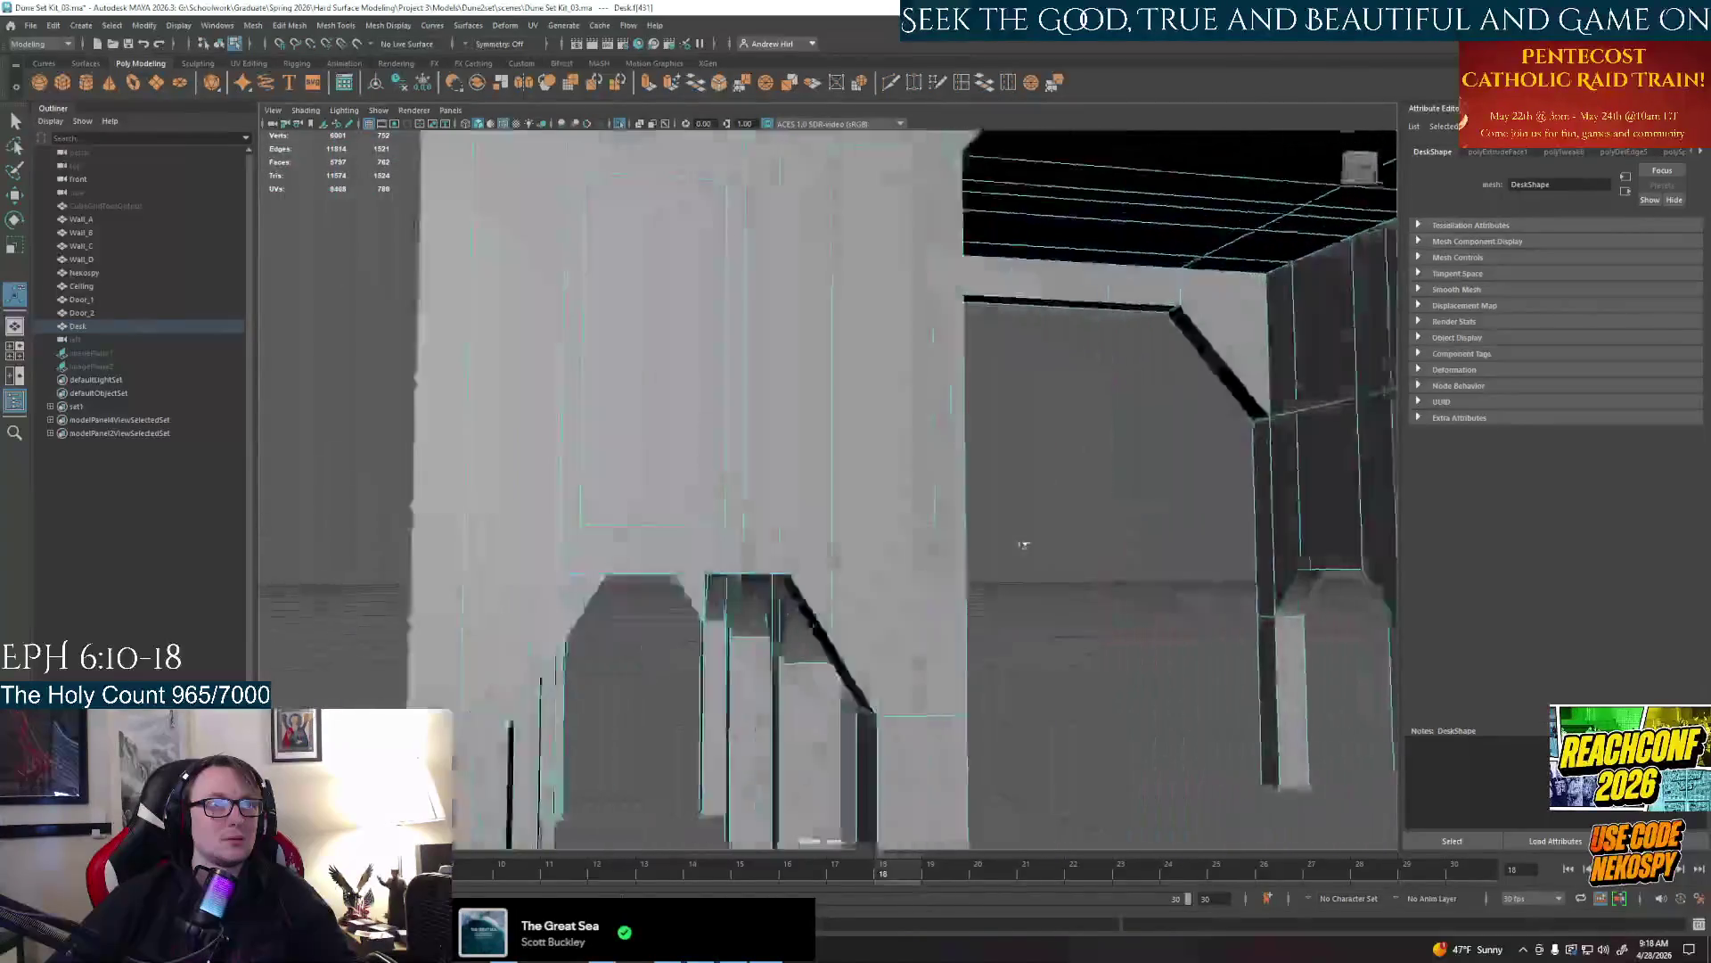
{"action": "left_click", "coordinate": [589, 441]}
{"action": "left_click_drag", "start_coordinate": [589, 441], "coordinate": [726, 468], "text": "alt"}
Select the inset panel faces on the side legs and delete them
{"action": "key", "text": "q"}
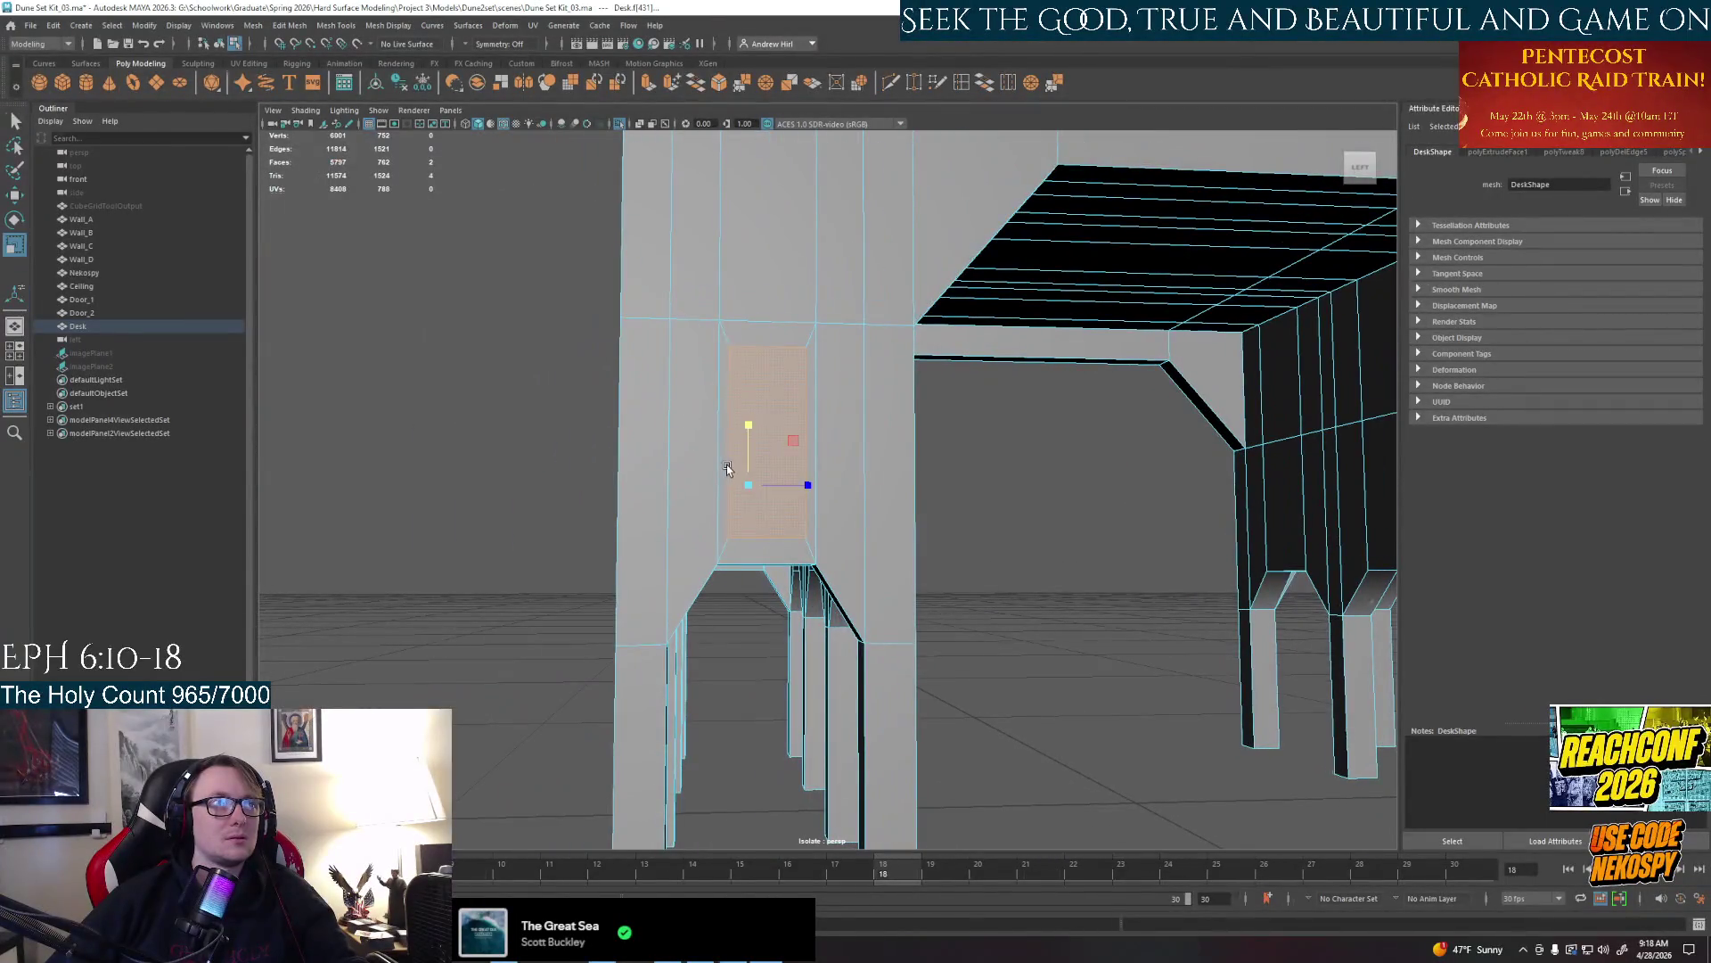
{"action": "left_click", "coordinate": [725, 465]}
{"action": "mouse_move", "coordinate": [751, 422]}
{"action": "left_mouse_down", "text": "alt"}
{"action": "mouse_move", "coordinate": [769, 448]}
{"action": "mouse_move", "coordinate": [963, 489]}
{"action": "mouse_move", "coordinate": [936, 496]}
{"action": "mouse_move", "coordinate": [965, 522]}
{"action": "left_mouse_up", "text": "alt"}
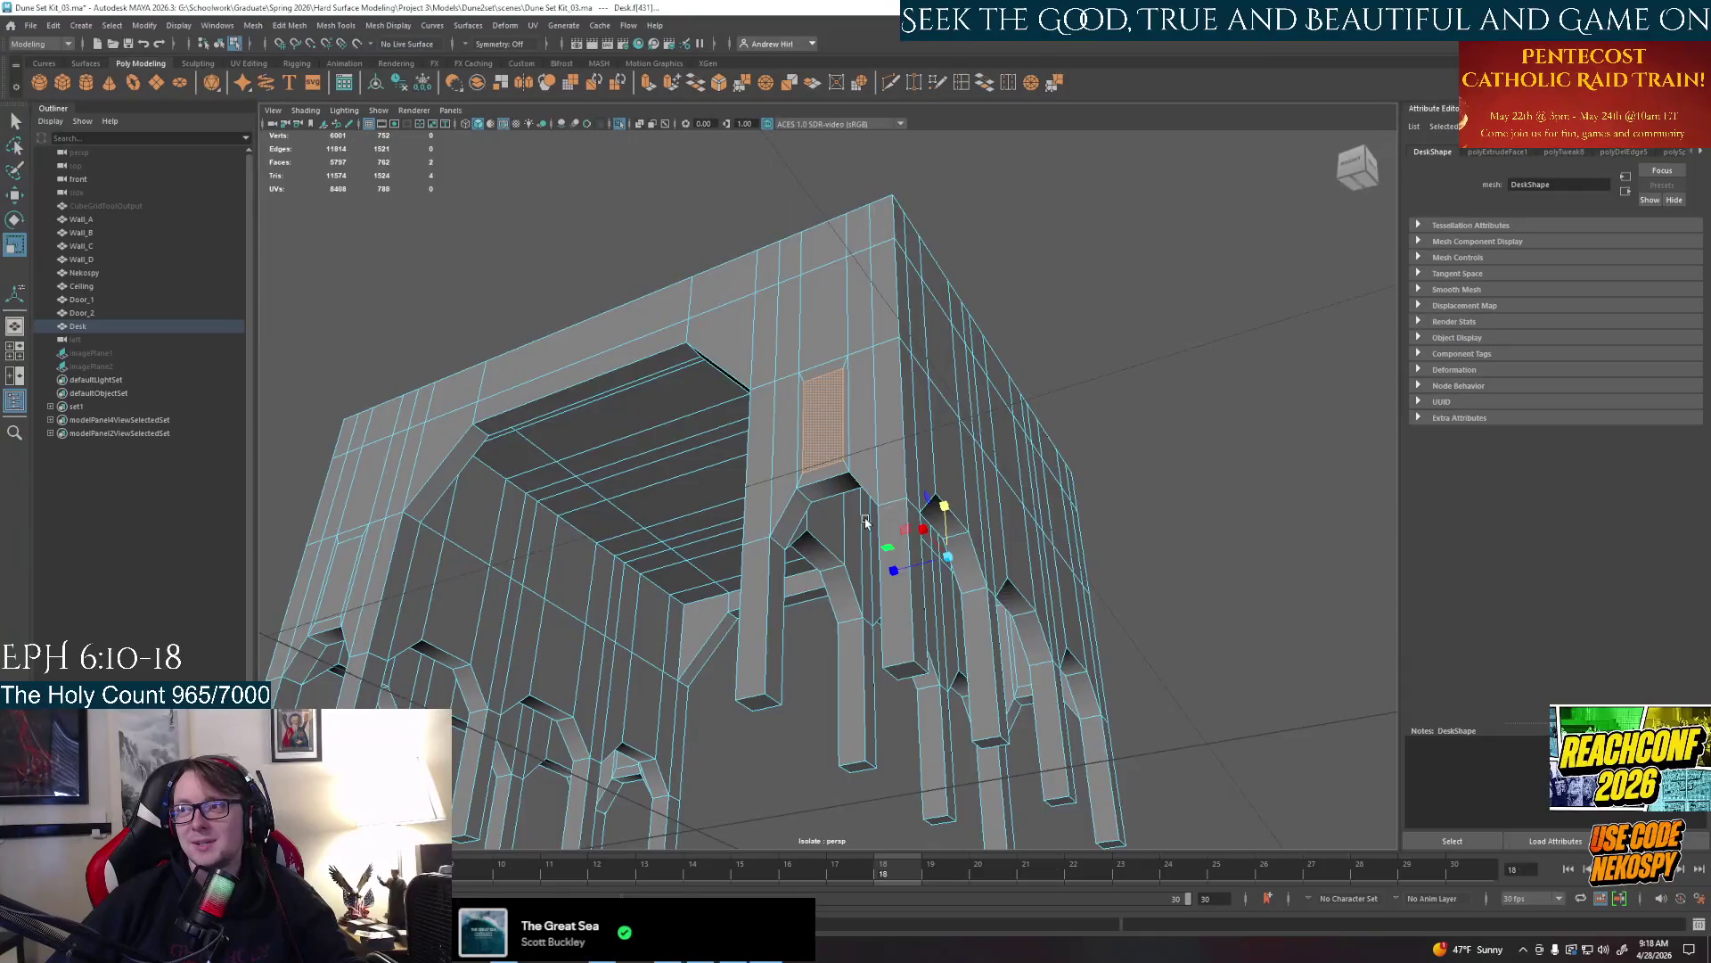
{"action": "left_click_drag", "start_coordinate": [867, 525], "coordinate": [535, 488], "text": "alt"}
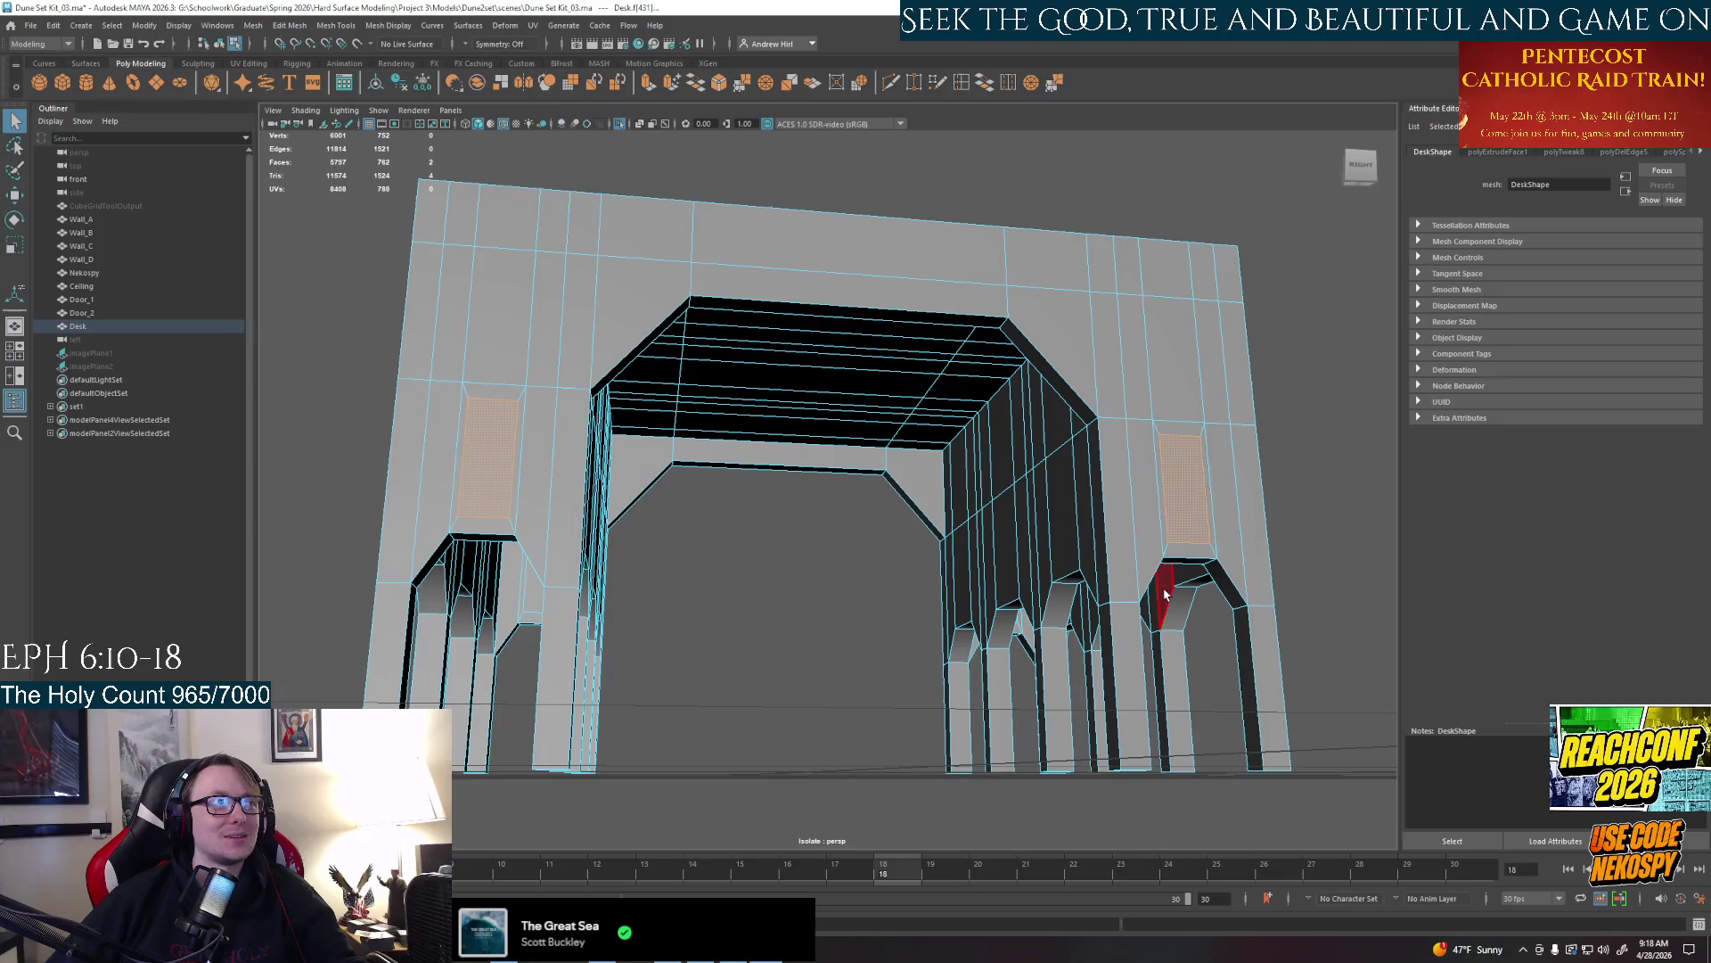
{"action": "key", "text": "Delete"}
{"action": "left_click_drag", "start_coordinate": [1163, 589], "coordinate": [535, 549], "text": "alt"}
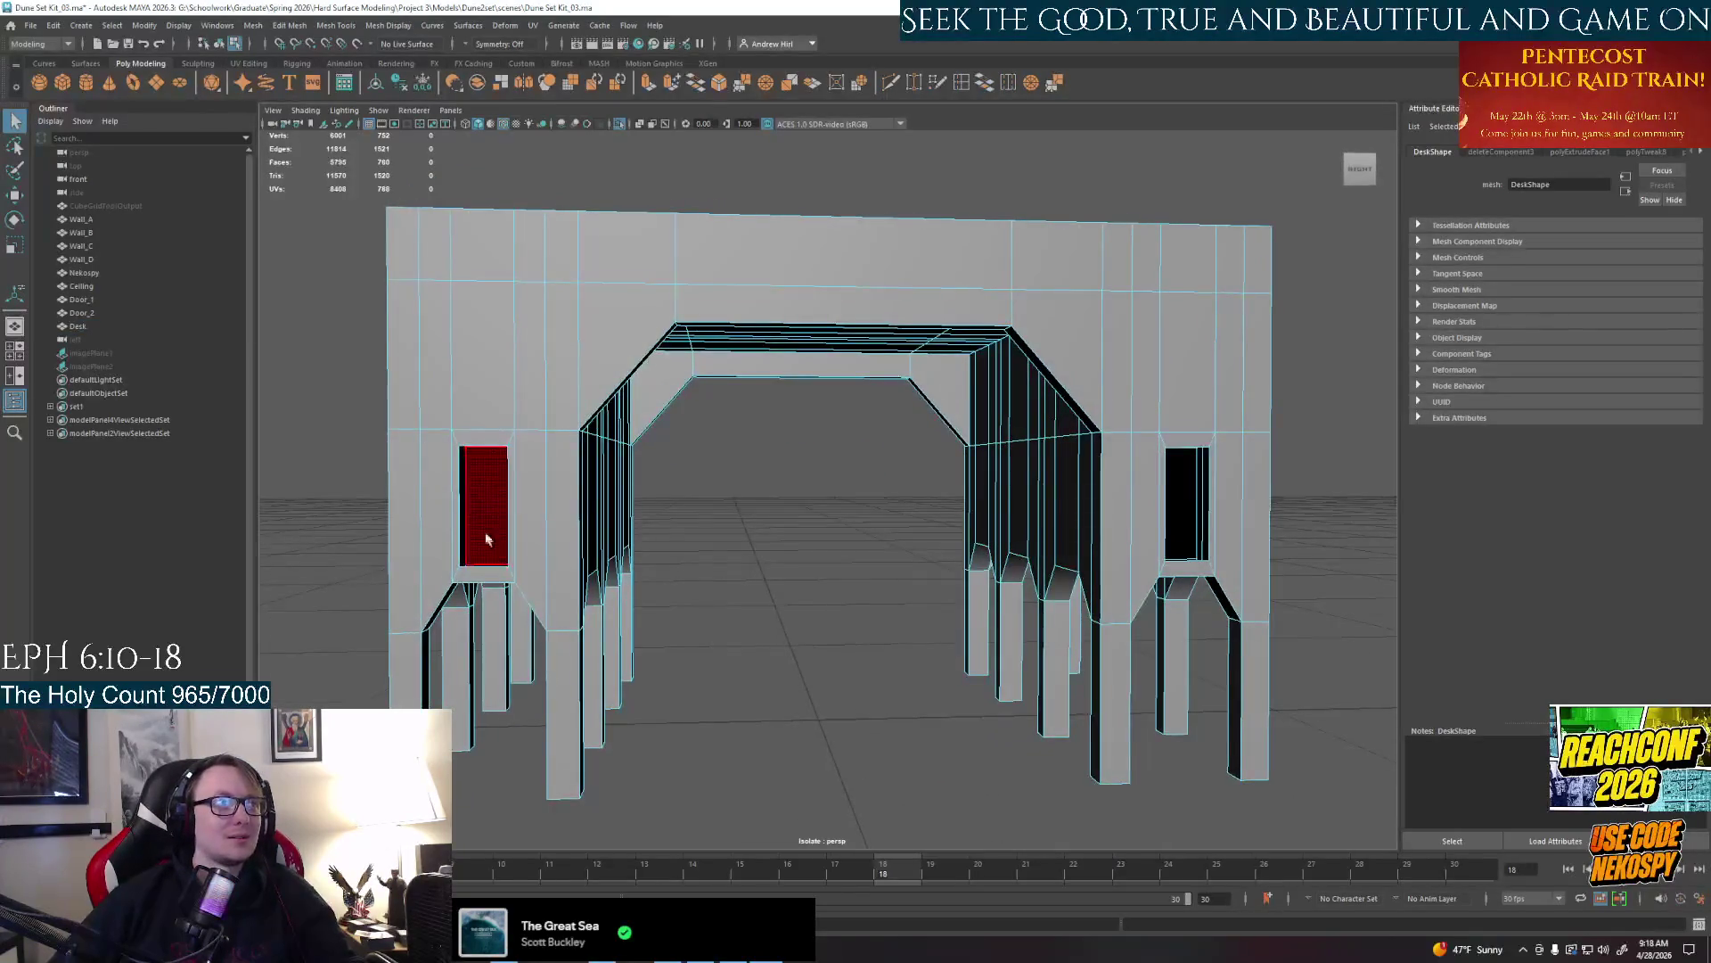
Select the leftover interior faces inside both leg openings and delete them
{"action": "left_click", "coordinate": [480, 528]}
{"action": "left_click", "coordinate": [1187, 502], "text": "shift"}
{"action": "left_click_drag", "start_coordinate": [1177, 508], "coordinate": [1031, 619], "text": "alt"}
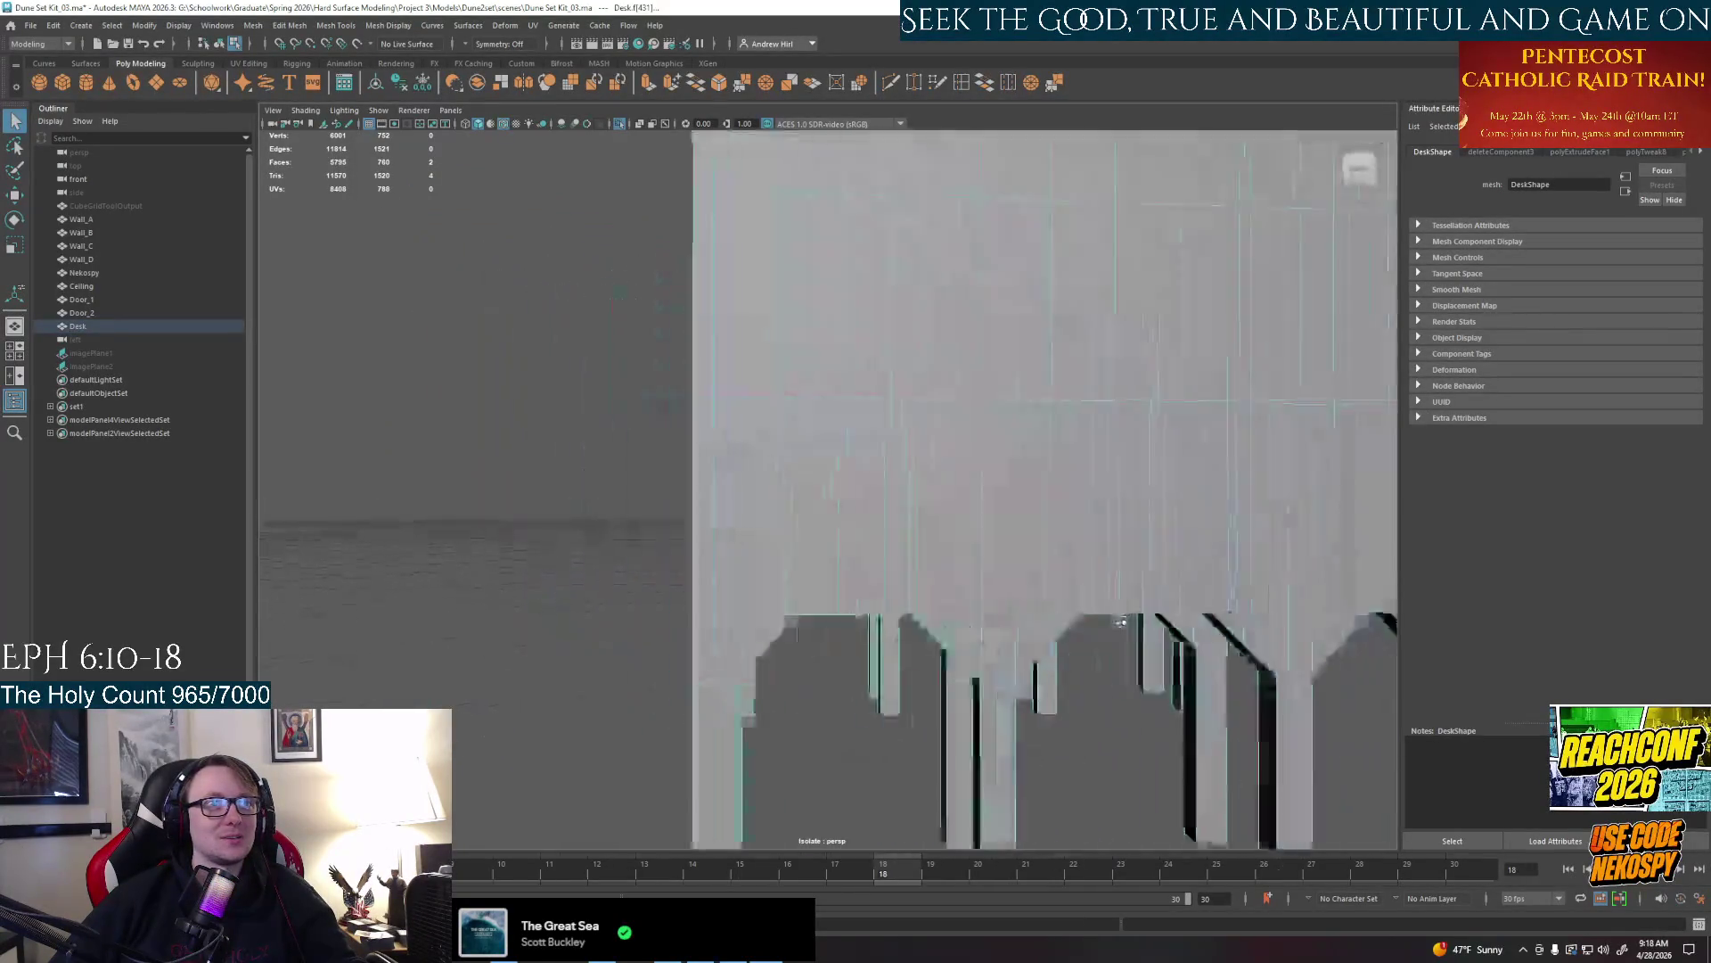
{"action": "middle_click_drag", "start_coordinate": [1031, 620], "coordinate": [802, 536], "text": "alt"}
{"action": "left_click", "coordinate": [695, 495], "text": "shift"}
{"action": "mouse_move", "coordinate": [775, 535]}
{"action": "left_mouse_down", "text": "alt"}
{"action": "mouse_move", "coordinate": [1203, 536]}
{"action": "mouse_move", "coordinate": [934, 756]}
{"action": "mouse_move", "coordinate": [1180, 581]}
{"action": "mouse_move", "coordinate": [1146, 571]}
{"action": "mouse_move", "coordinate": [830, 652]}
{"action": "mouse_move", "coordinate": [810, 492]}
{"action": "left_mouse_up", "text": "alt"}
{"action": "left_click", "coordinate": [934, 755], "text": "shift"}
{"action": "left_click", "coordinate": [1179, 582], "text": "shift"}
{"action": "key", "text": "Delete"}
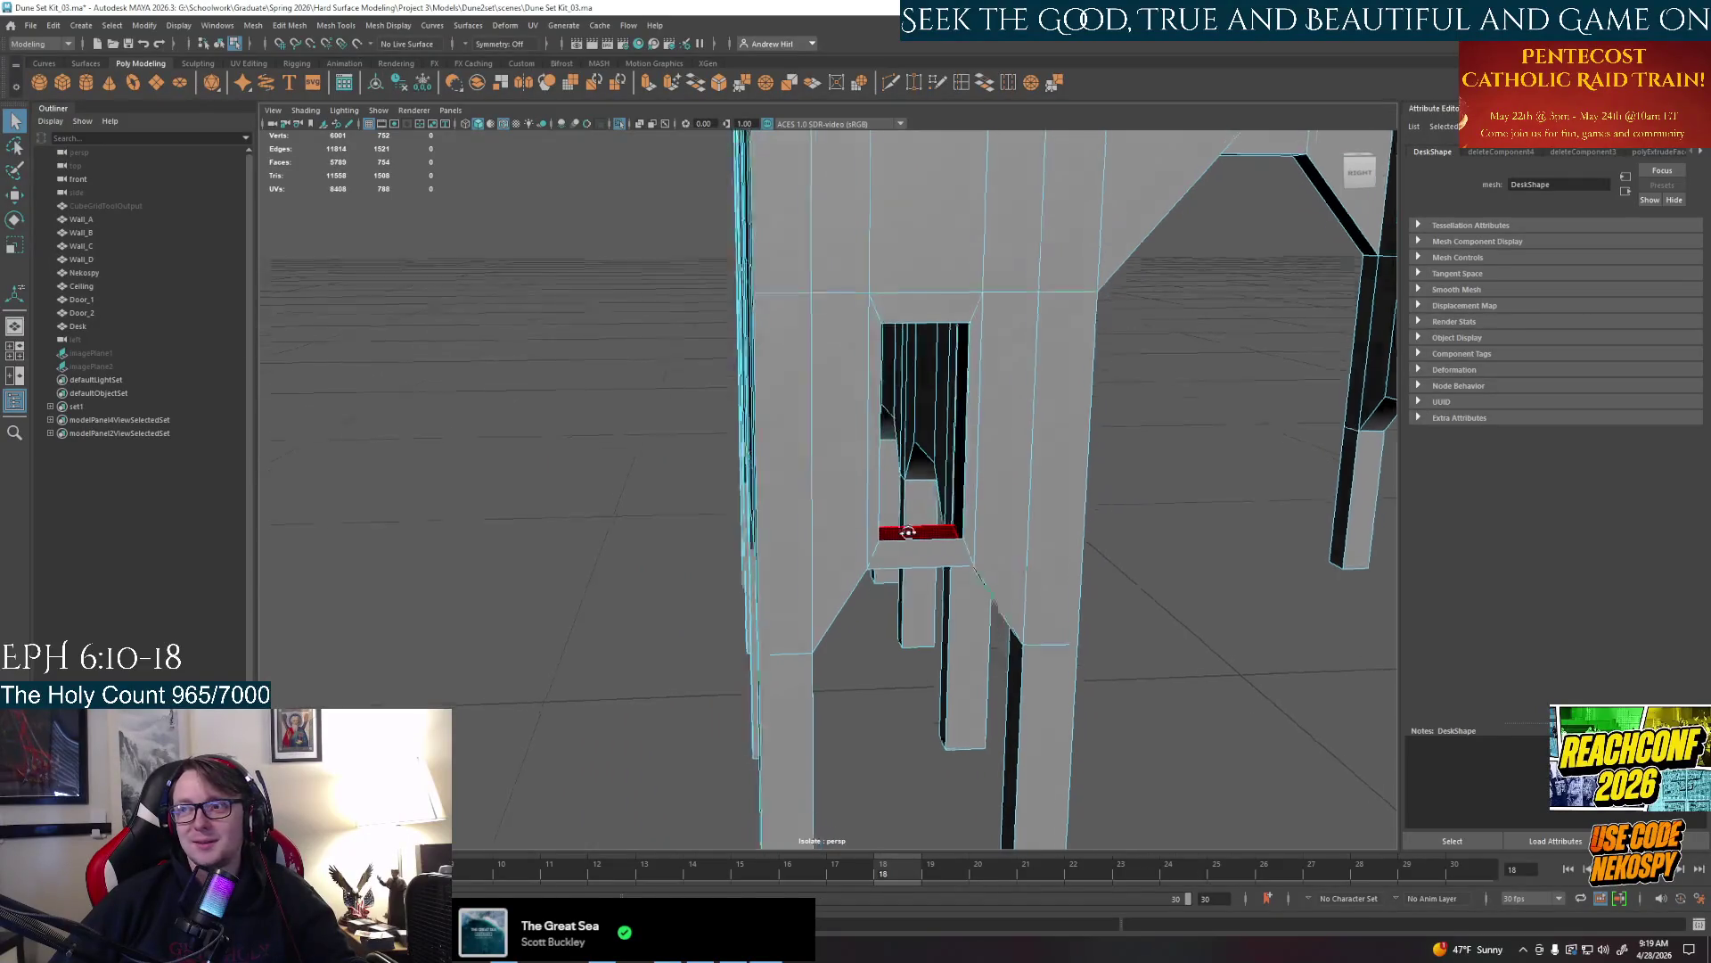
{"action": "left_click_drag", "start_coordinate": [902, 492], "coordinate": [834, 576], "text": "alt"}
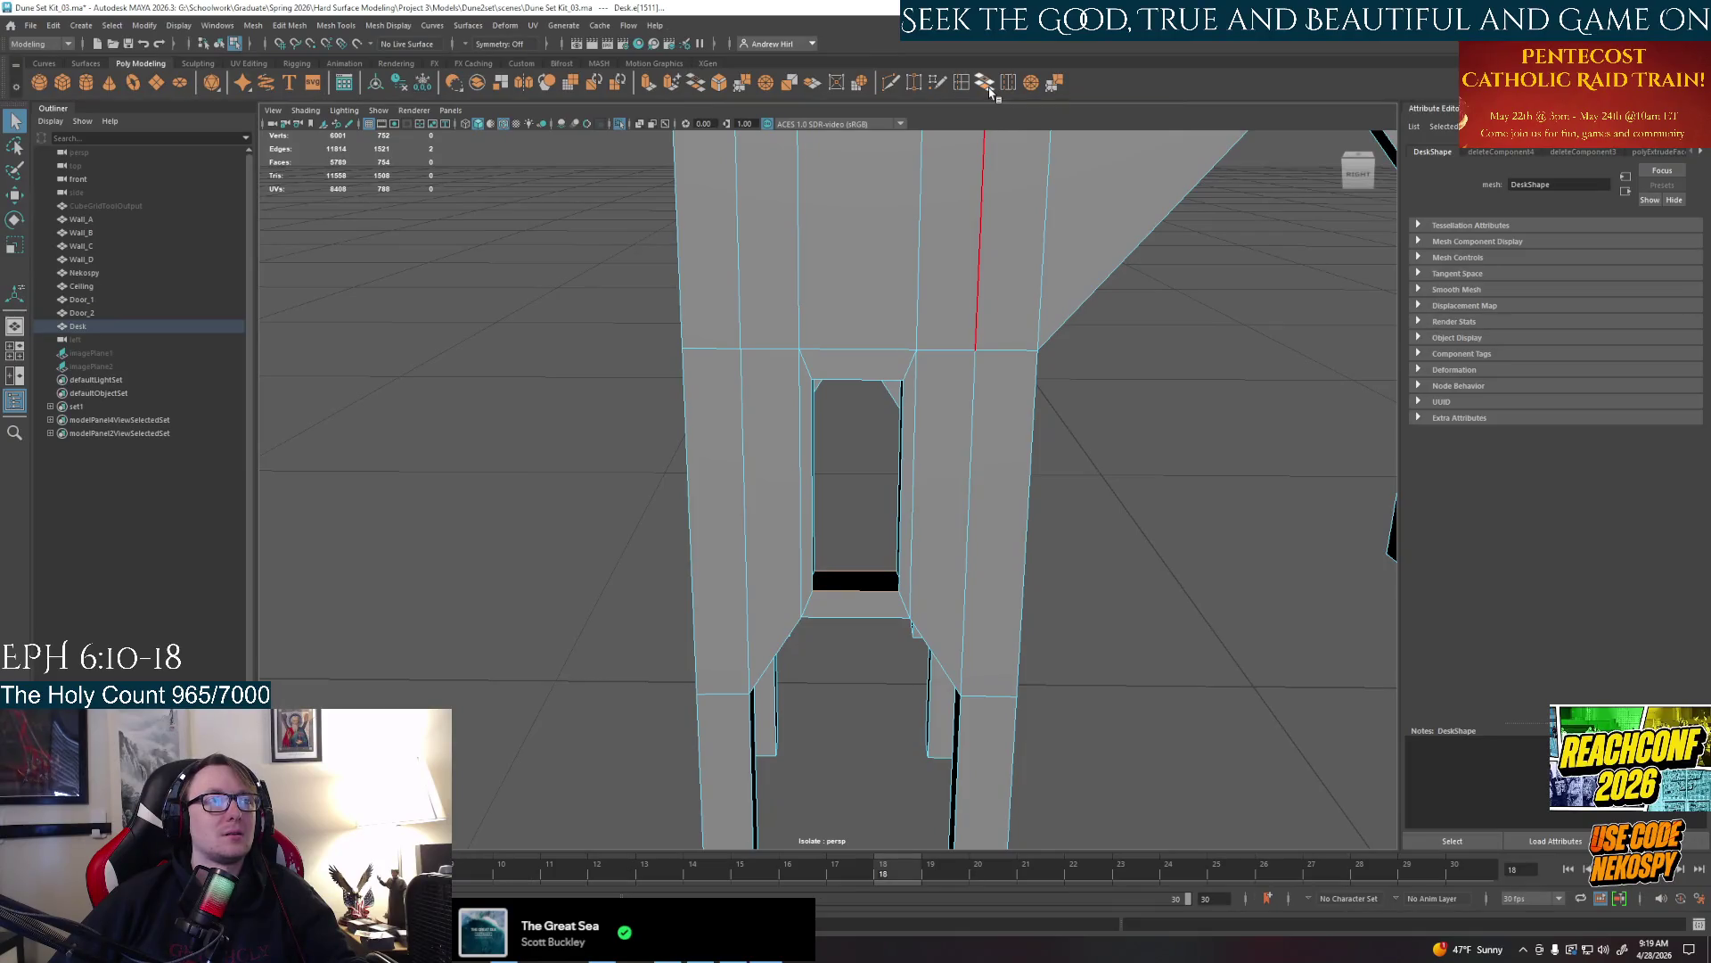
Bridge the bottom, side and top gaps inside the first leg opening
{"action": "left_click", "coordinate": [990, 84]}
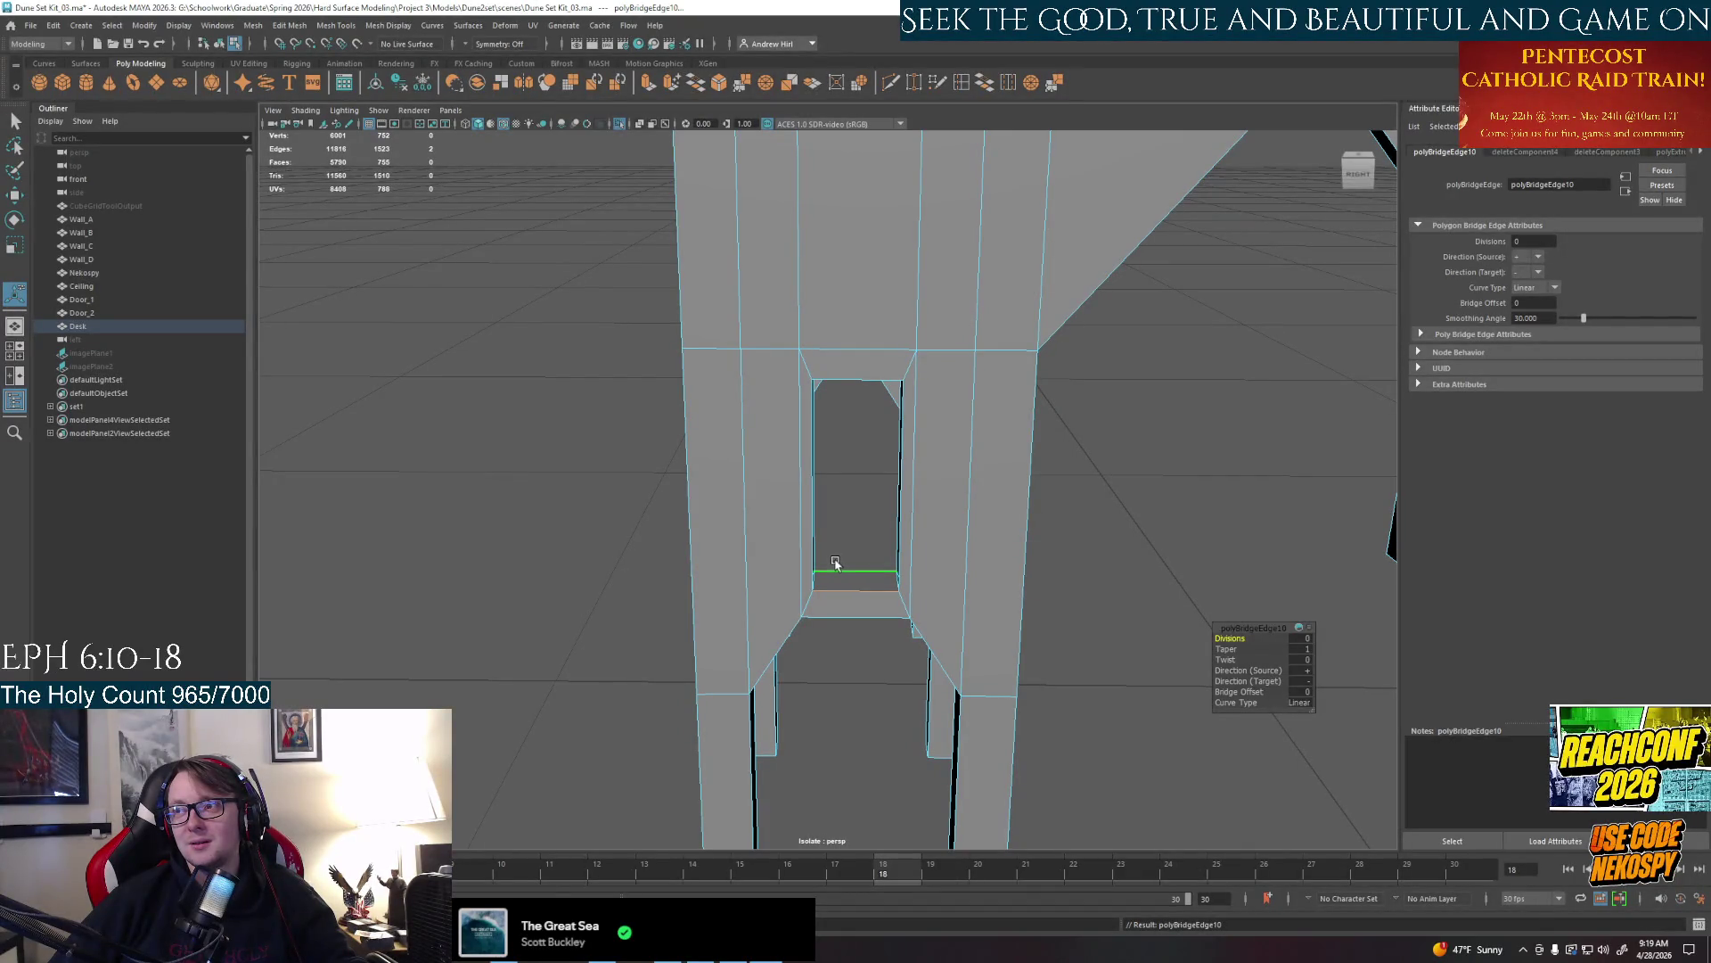
{"action": "left_click_drag", "start_coordinate": [828, 555], "coordinate": [629, 487], "text": "alt"}
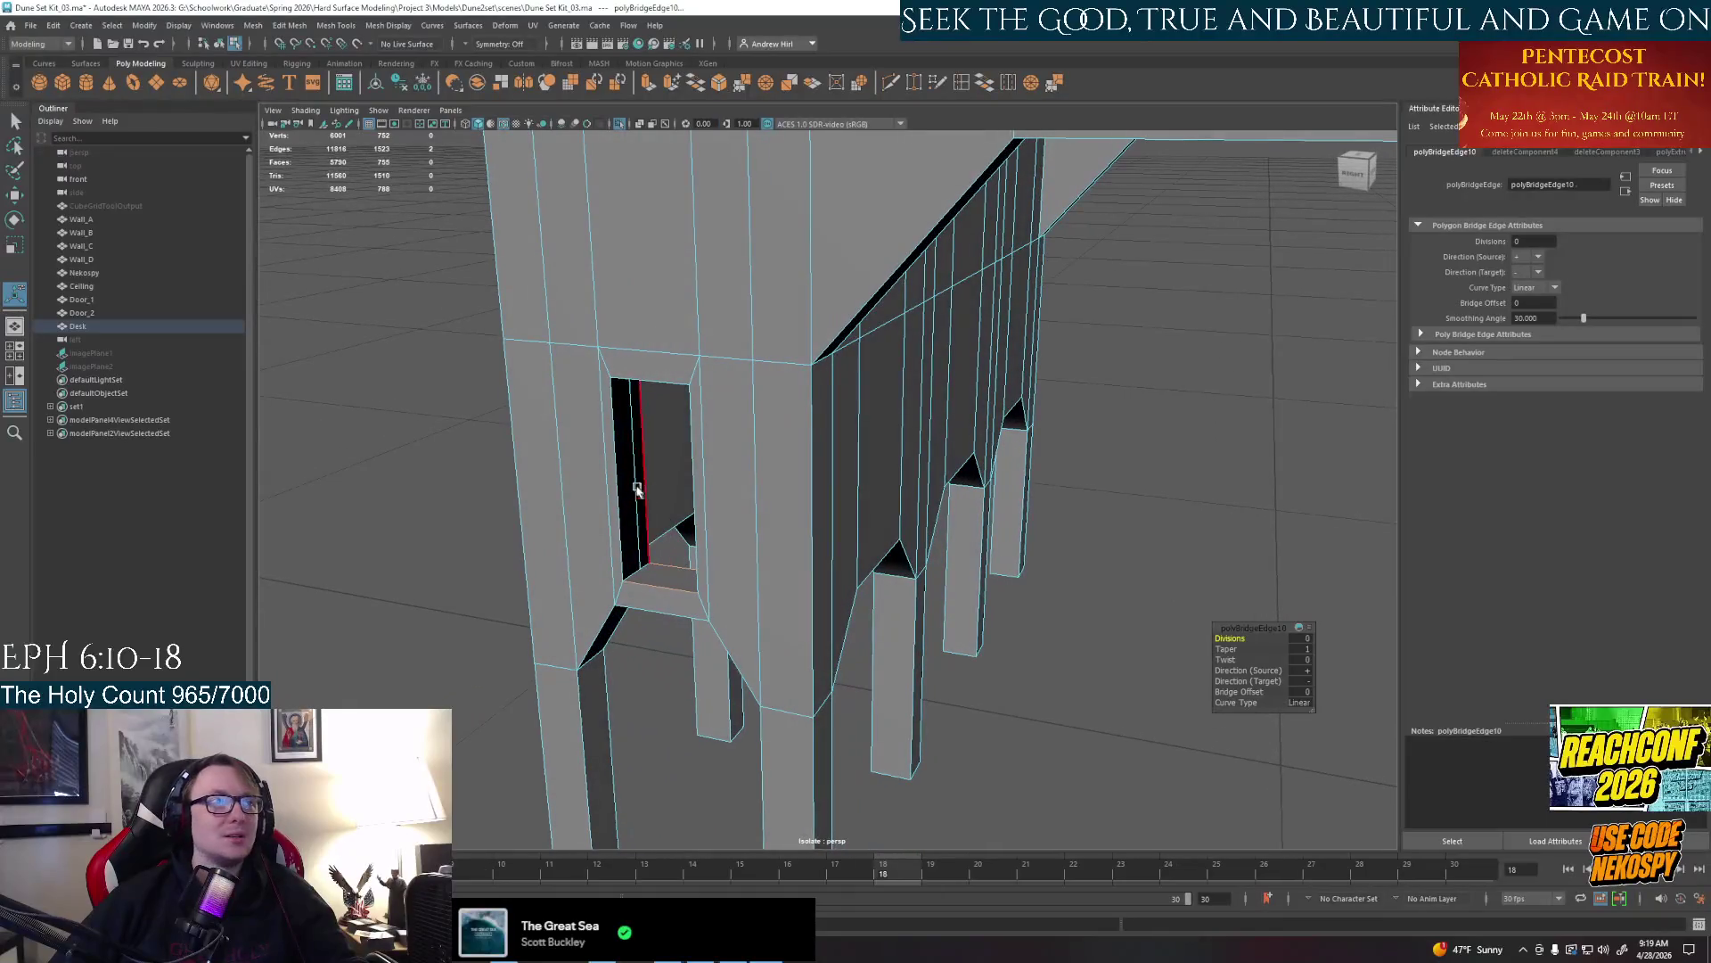
{"action": "left_click", "coordinate": [628, 488]}
{"action": "left_click", "coordinate": [694, 488], "text": "shift"}
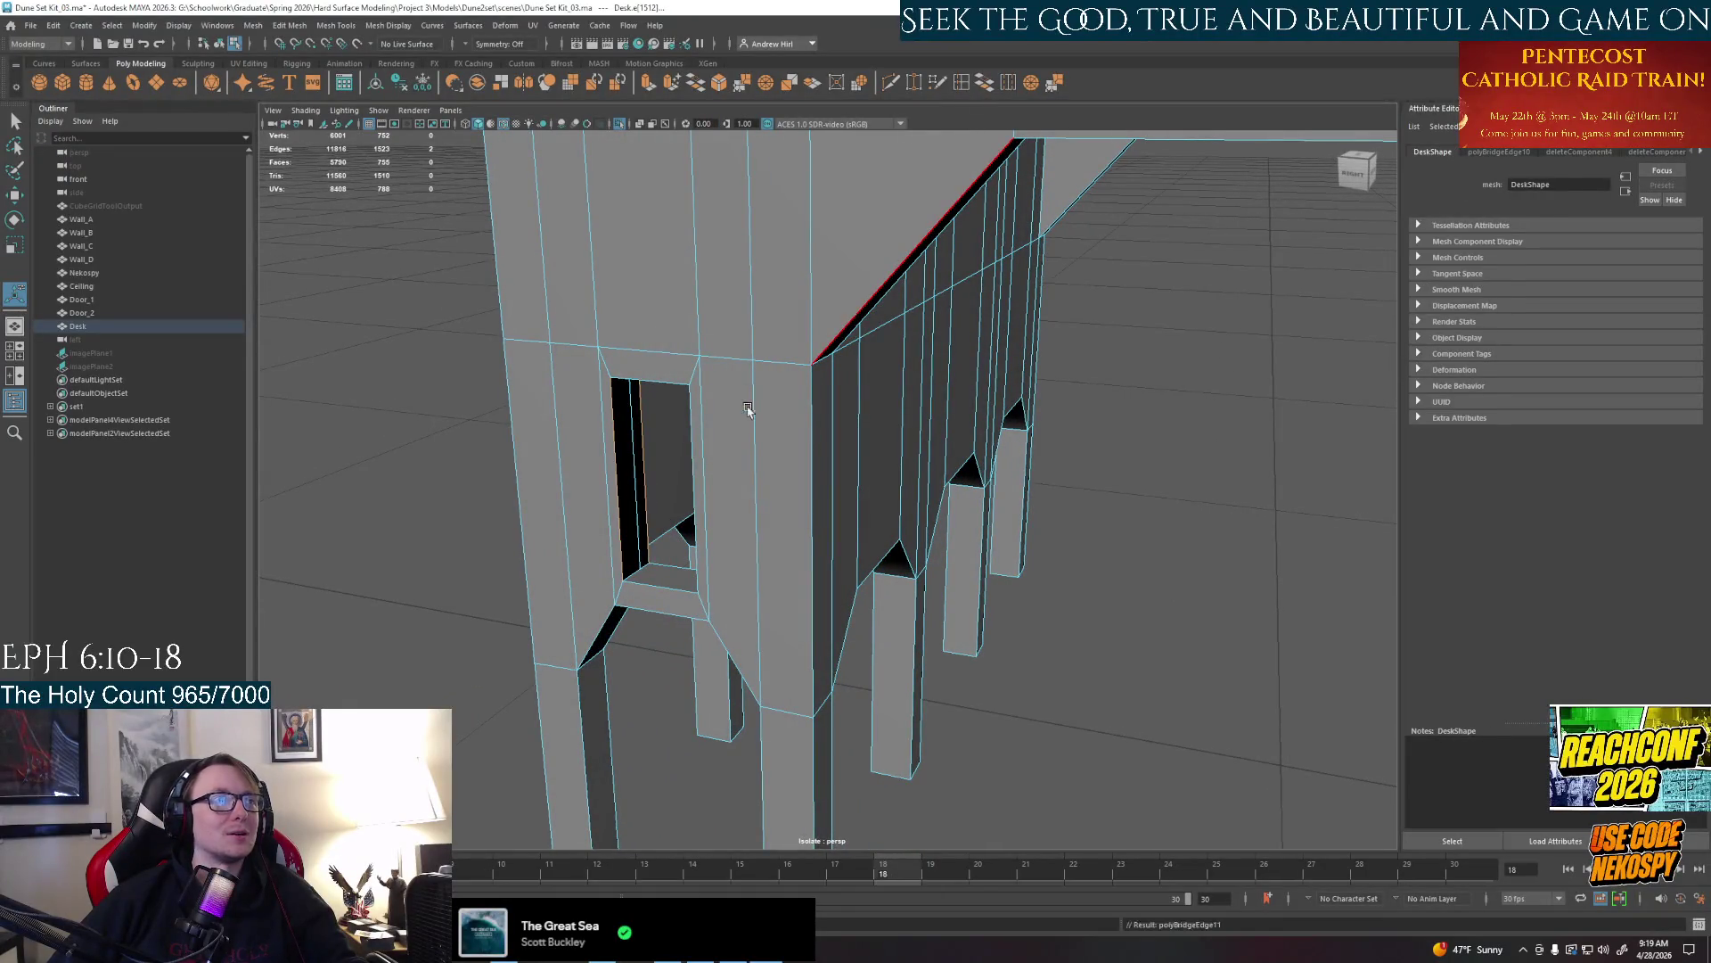
{"action": "left_click", "coordinate": [990, 83]}
{"action": "mouse_move", "coordinate": [937, 469]}
{"action": "left_mouse_down", "text": "alt"}
{"action": "mouse_move", "coordinate": [799, 375]}
{"action": "mouse_move", "coordinate": [819, 442]}
{"action": "left_mouse_up", "text": "alt"}
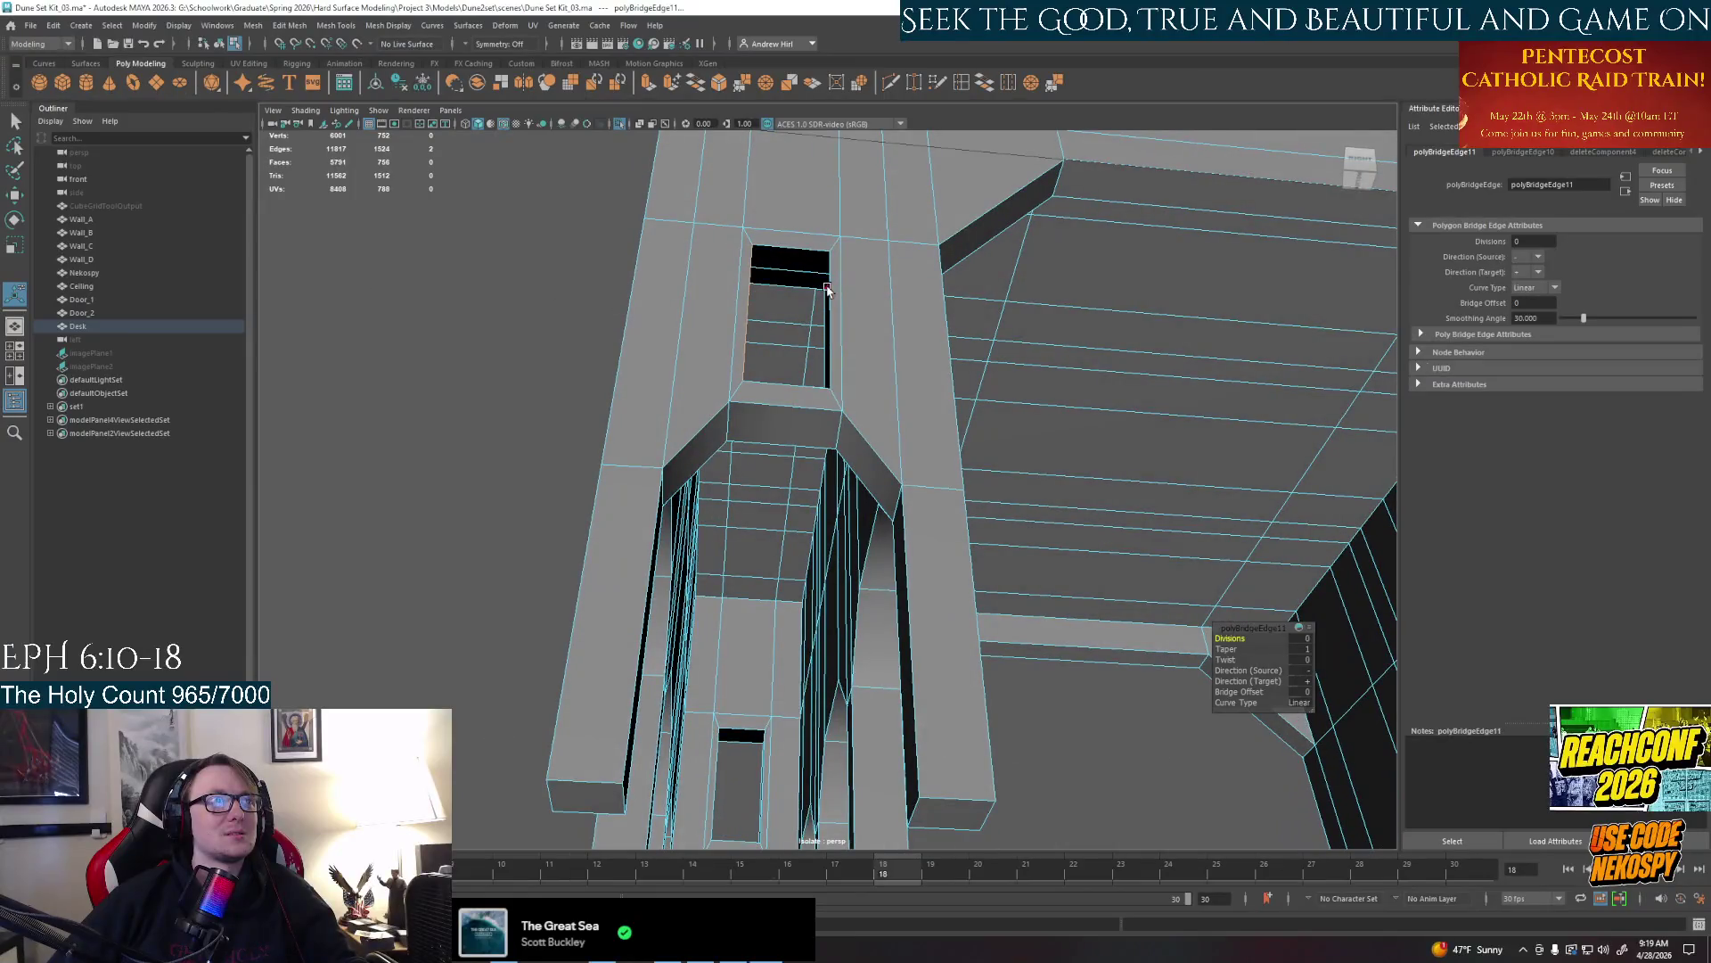
{"action": "left_click", "coordinate": [821, 293]}
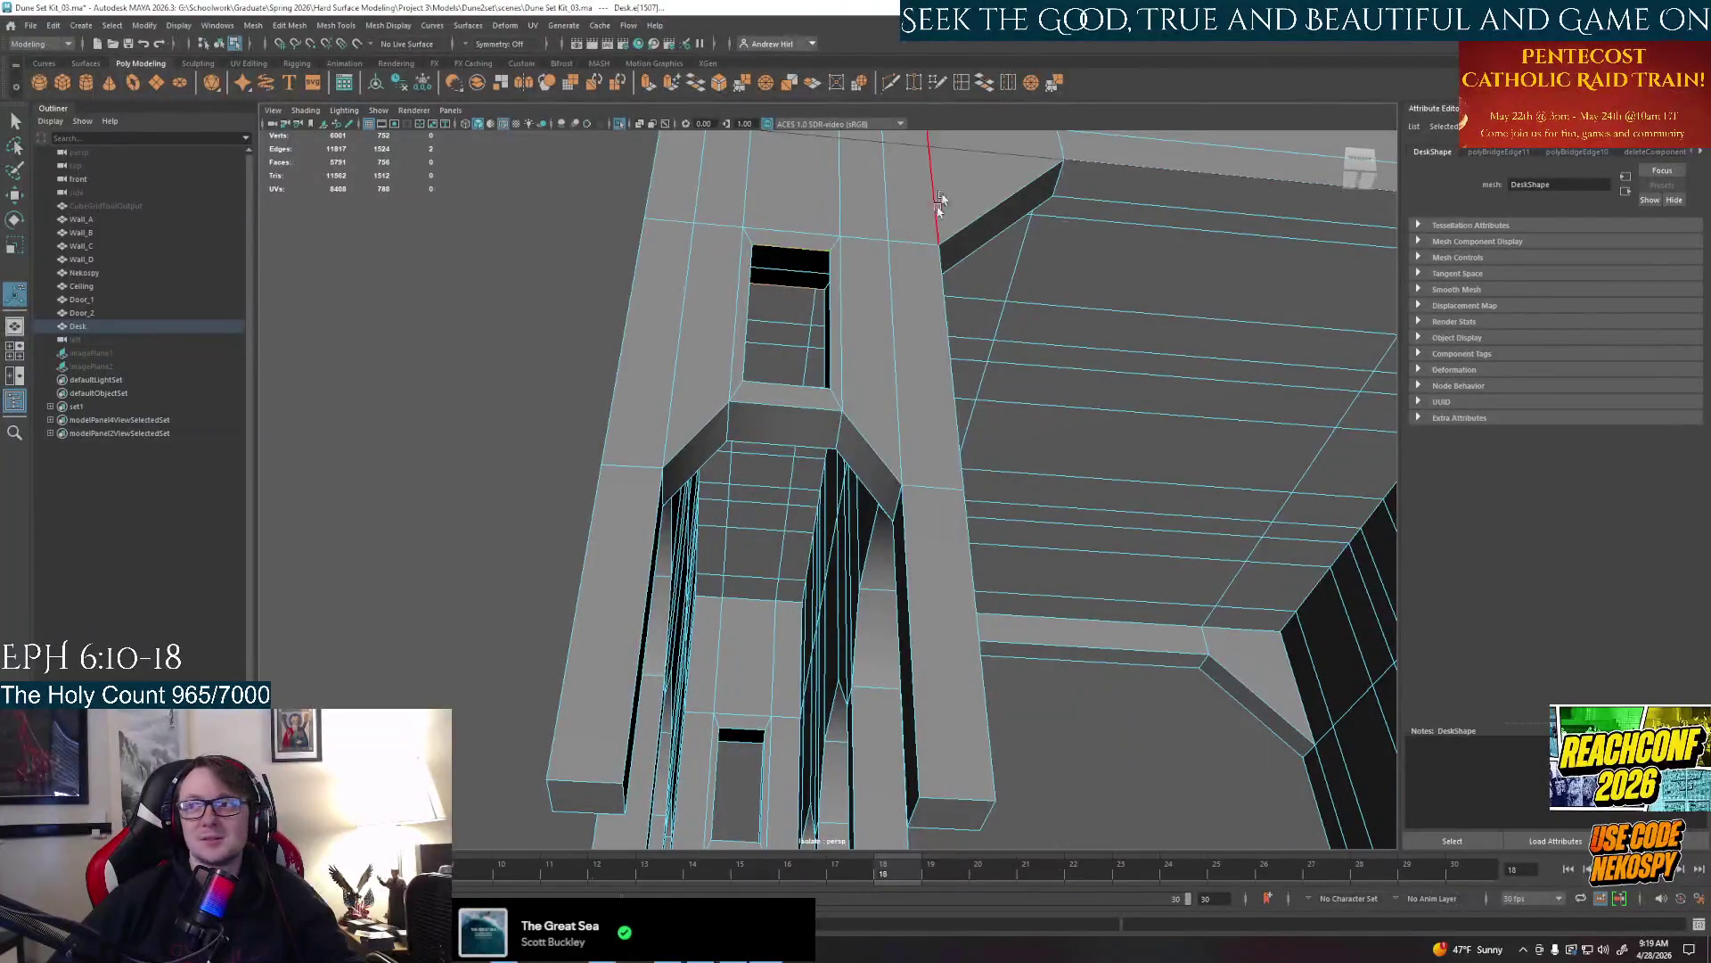
{"action": "left_click", "coordinate": [990, 83]}
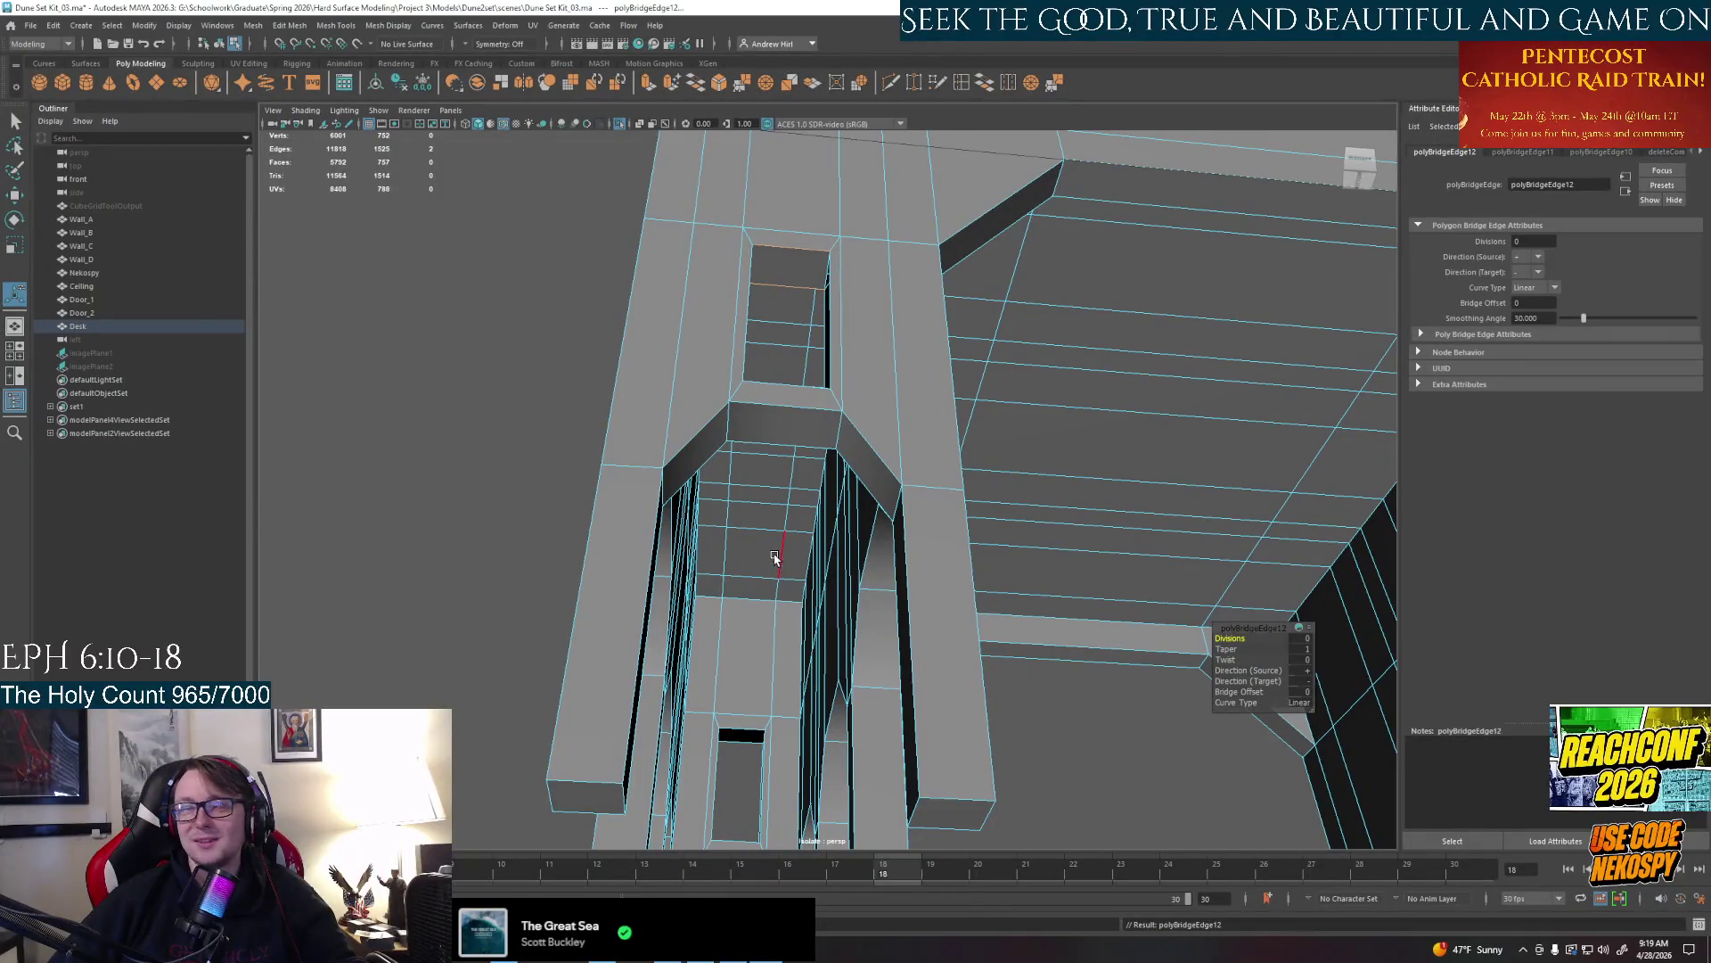
From outside the desk, bridge the opening's vertical and bottom gaps closed
{"action": "left_click_drag", "start_coordinate": [774, 559], "coordinate": [936, 602], "text": "alt"}
{"action": "left_click", "coordinate": [956, 632]}
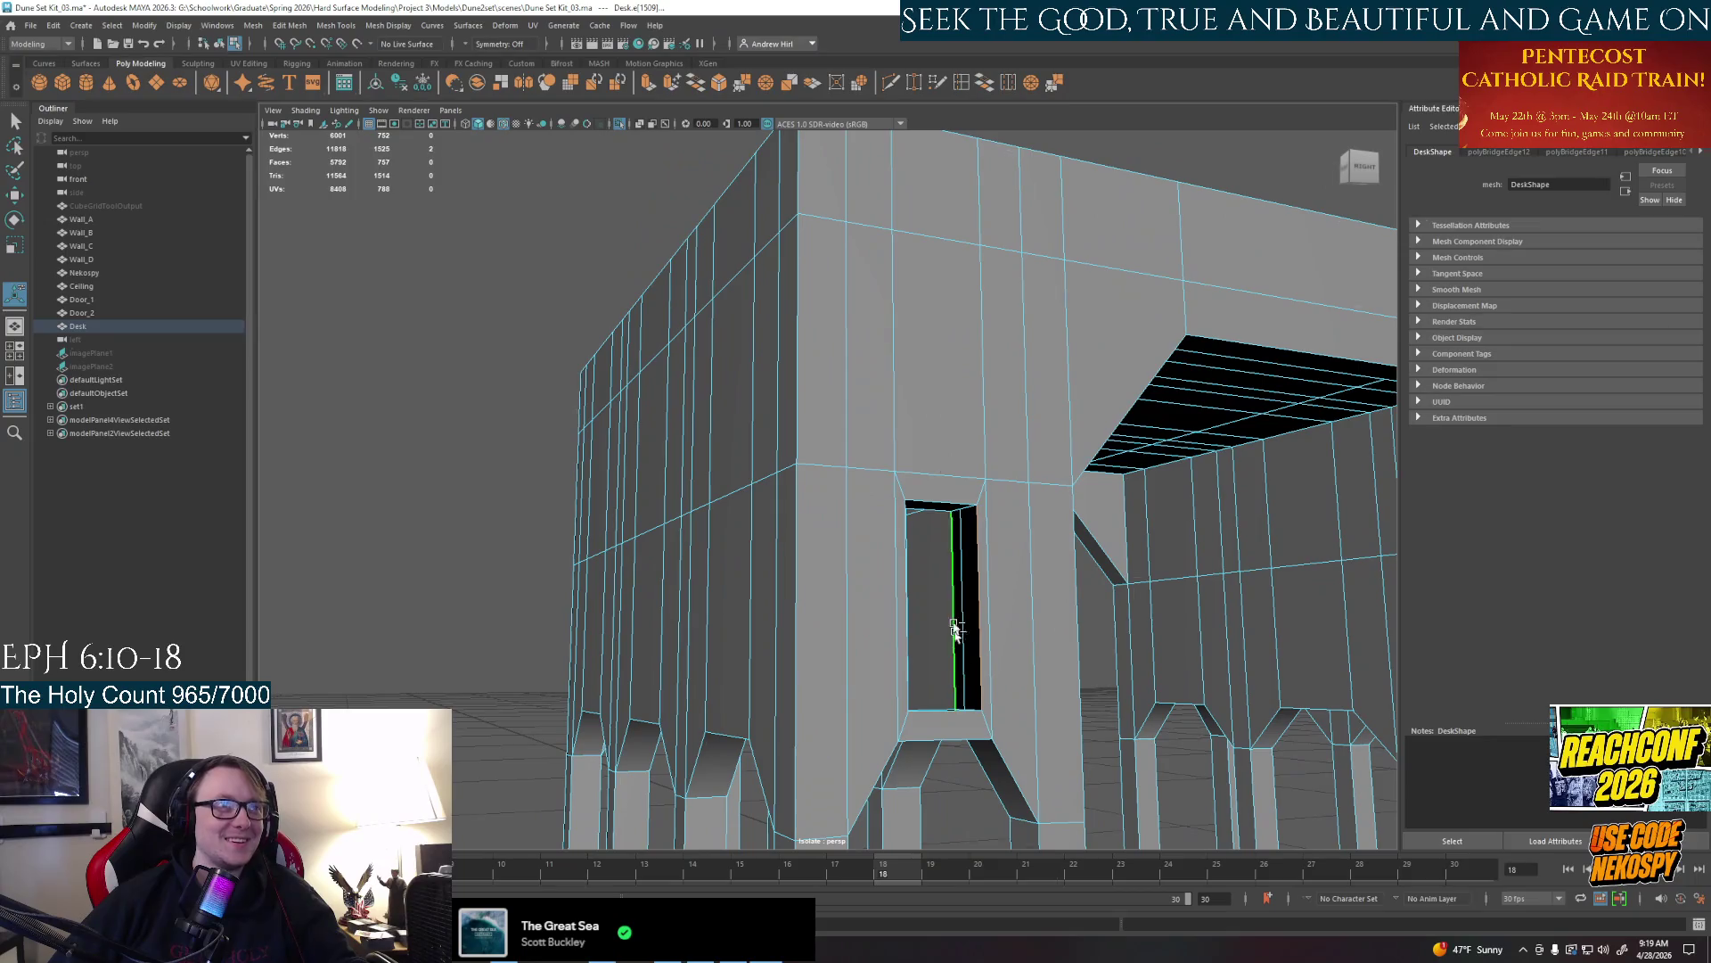
{"action": "left_click", "coordinate": [987, 83]}
{"action": "mouse_move", "coordinate": [857, 509]}
{"action": "left_mouse_down", "text": "alt"}
{"action": "mouse_move", "coordinate": [1003, 531]}
{"action": "mouse_move", "coordinate": [936, 522]}
{"action": "left_mouse_up", "text": "alt"}
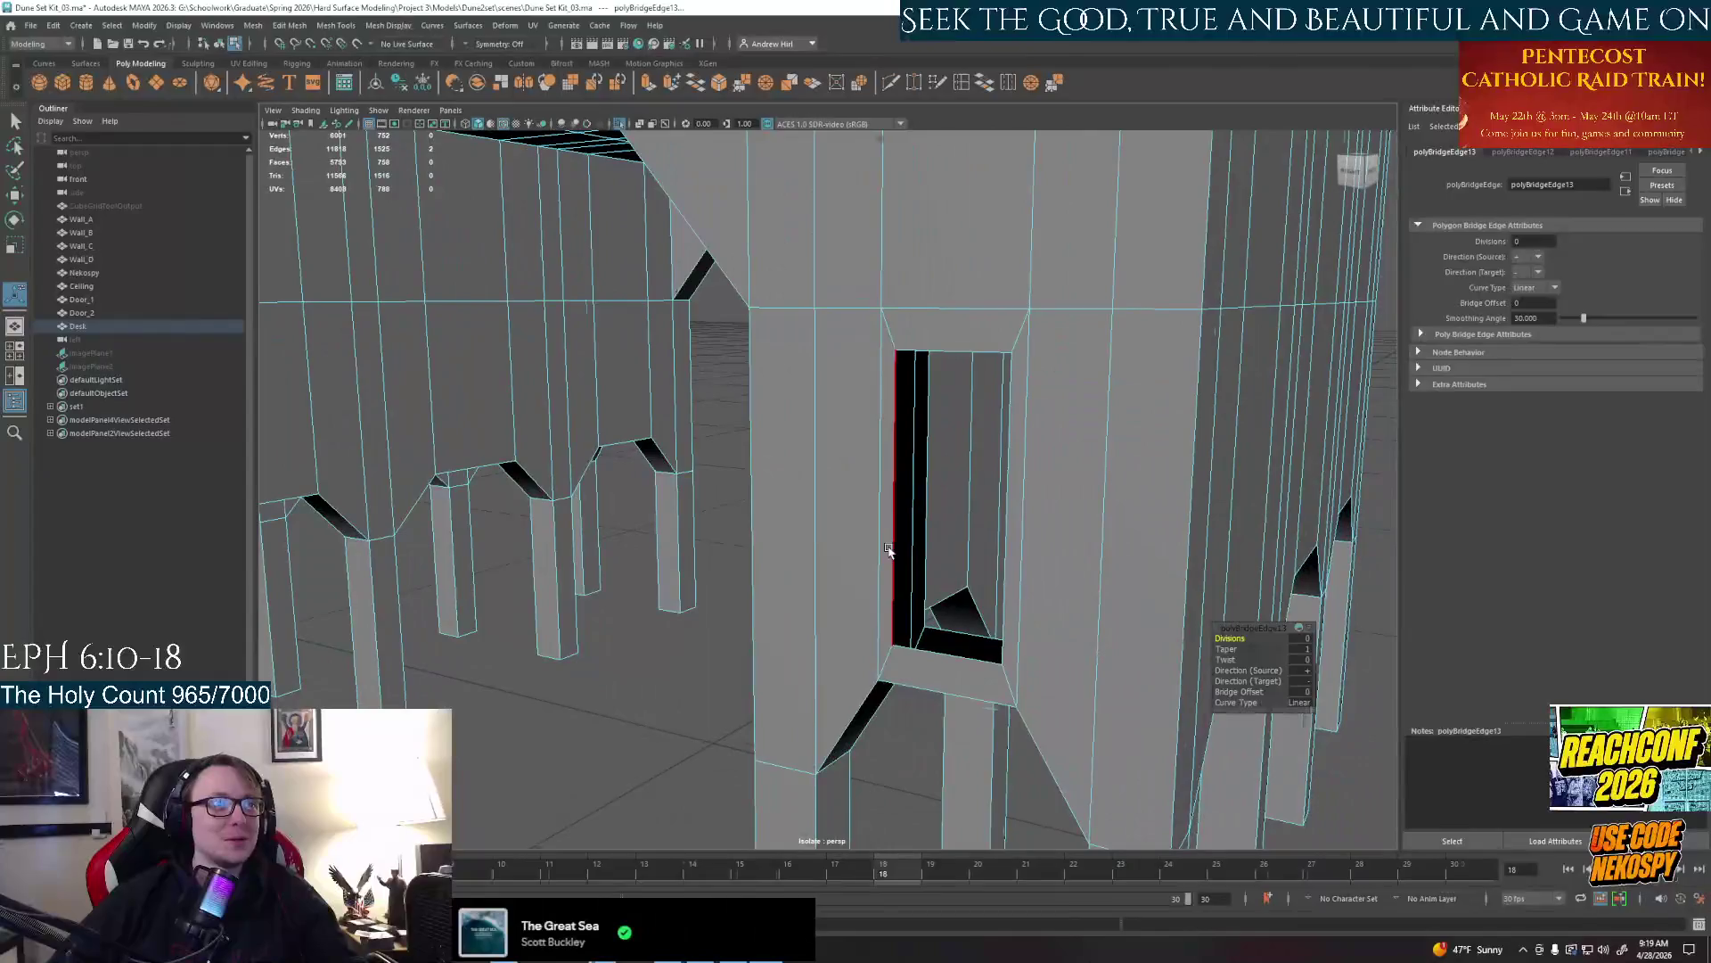
{"action": "left_click", "coordinate": [927, 512]}
{"action": "left_click", "coordinate": [987, 83]}
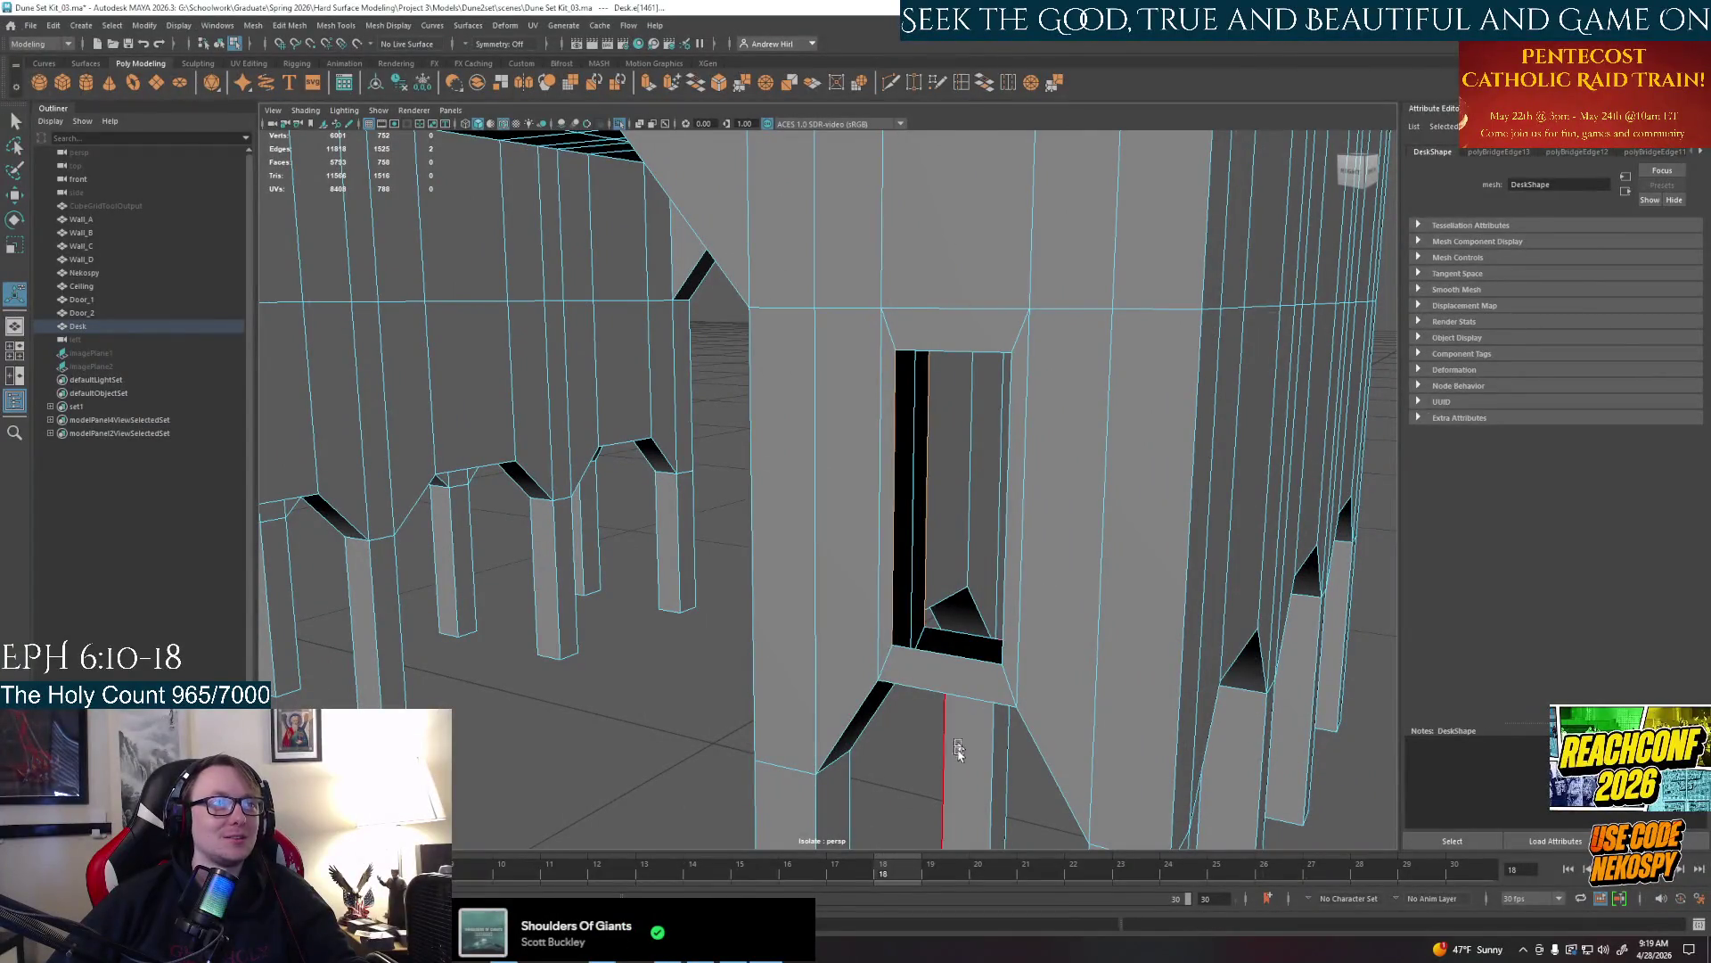
{"action": "left_click", "coordinate": [938, 641]}
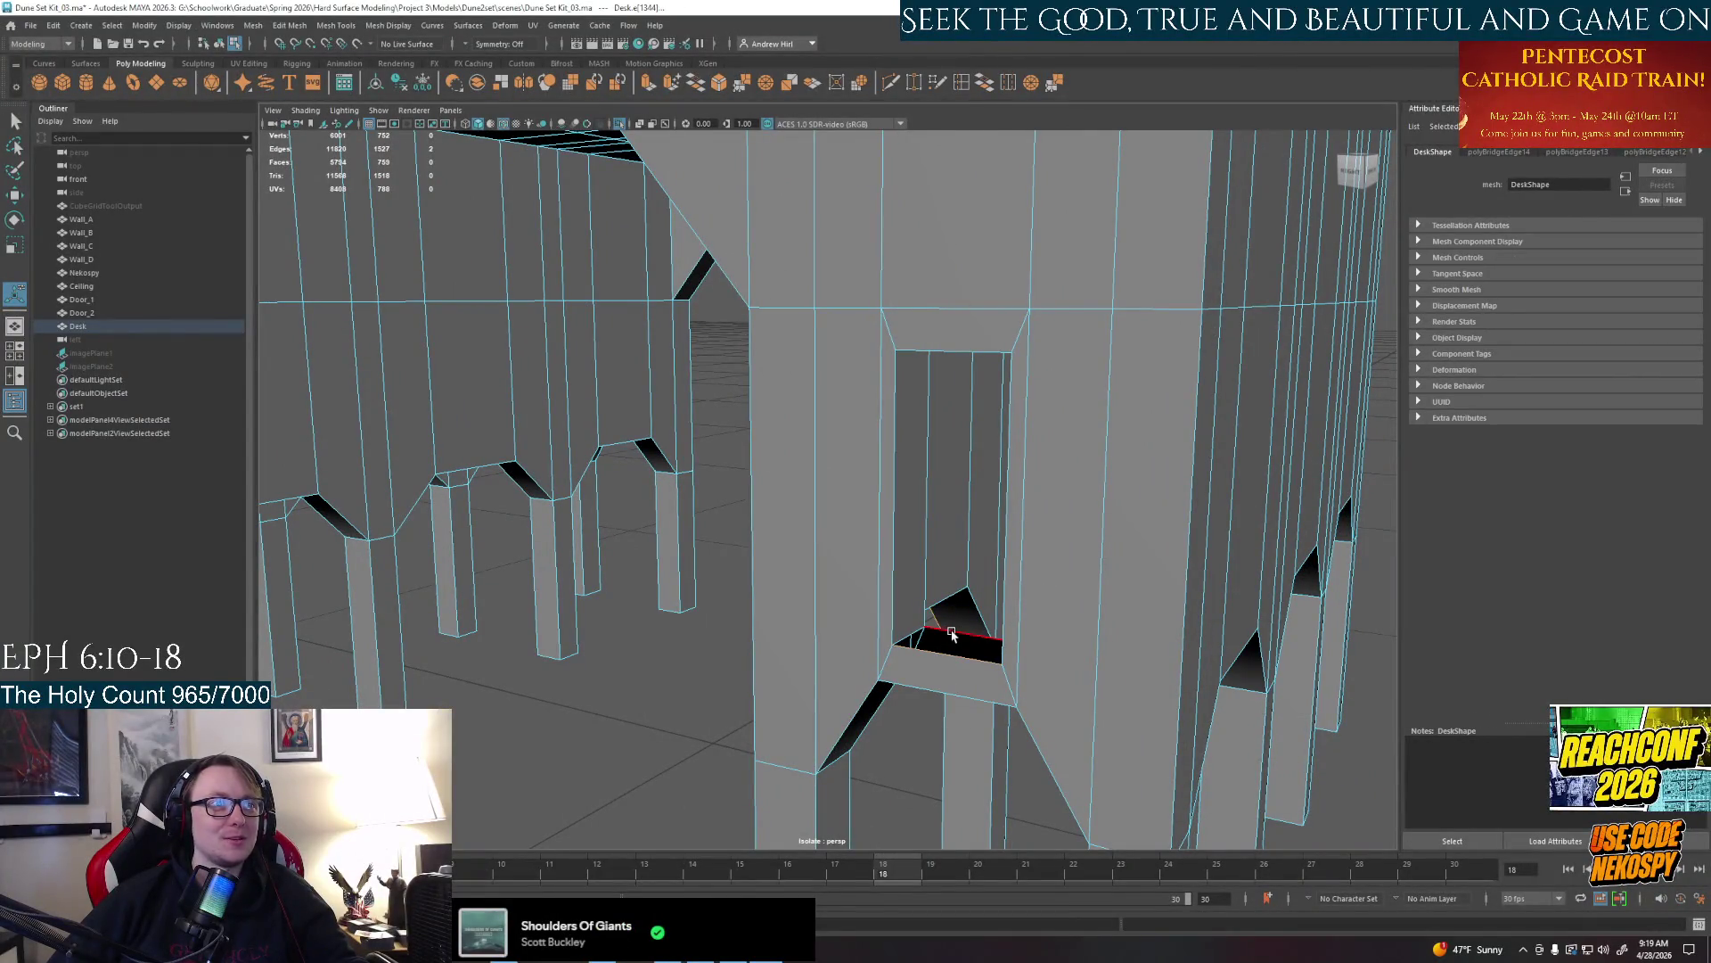
{"action": "left_click", "coordinate": [953, 640]}
{"action": "left_click", "coordinate": [987, 84]}
Bridge the gap in the next side opening and the gap in the underside opening
{"action": "mouse_move", "coordinate": [936, 508]}
{"action": "left_mouse_down", "text": "alt"}
{"action": "mouse_move", "coordinate": [1006, 559]}
{"action": "mouse_move", "coordinate": [1041, 526]}
{"action": "left_mouse_up", "text": "alt"}
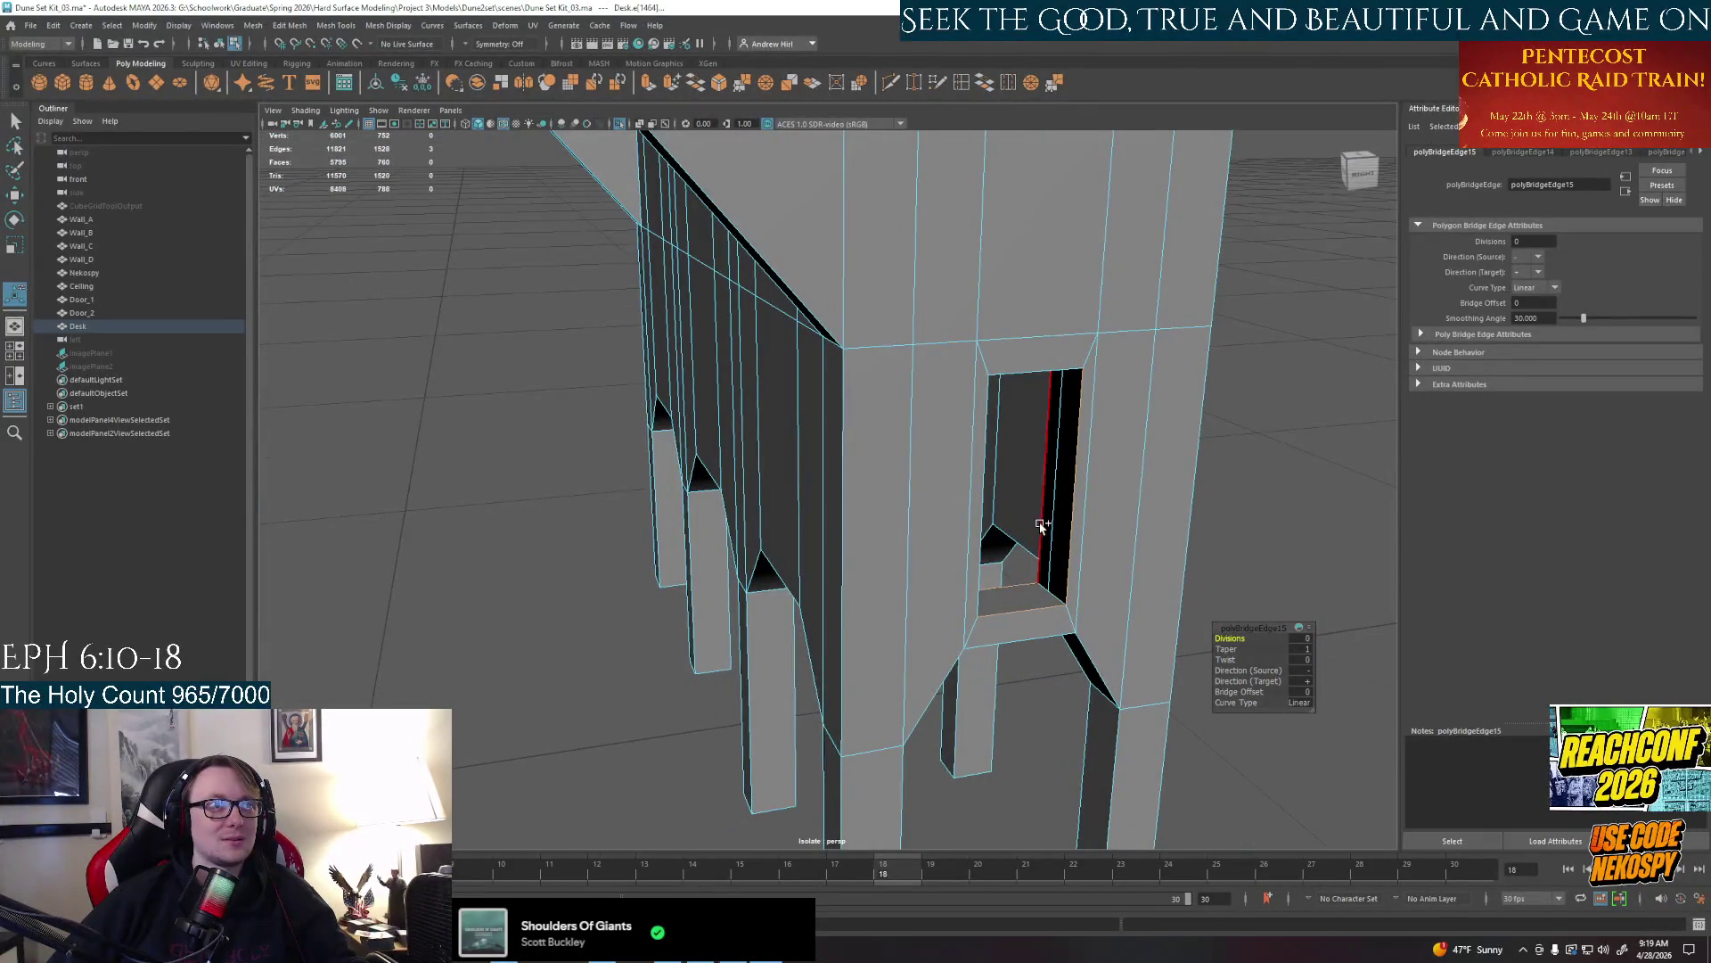
{"action": "left_click", "coordinate": [1040, 528]}
{"action": "left_click", "coordinate": [1041, 505], "text": "shift"}
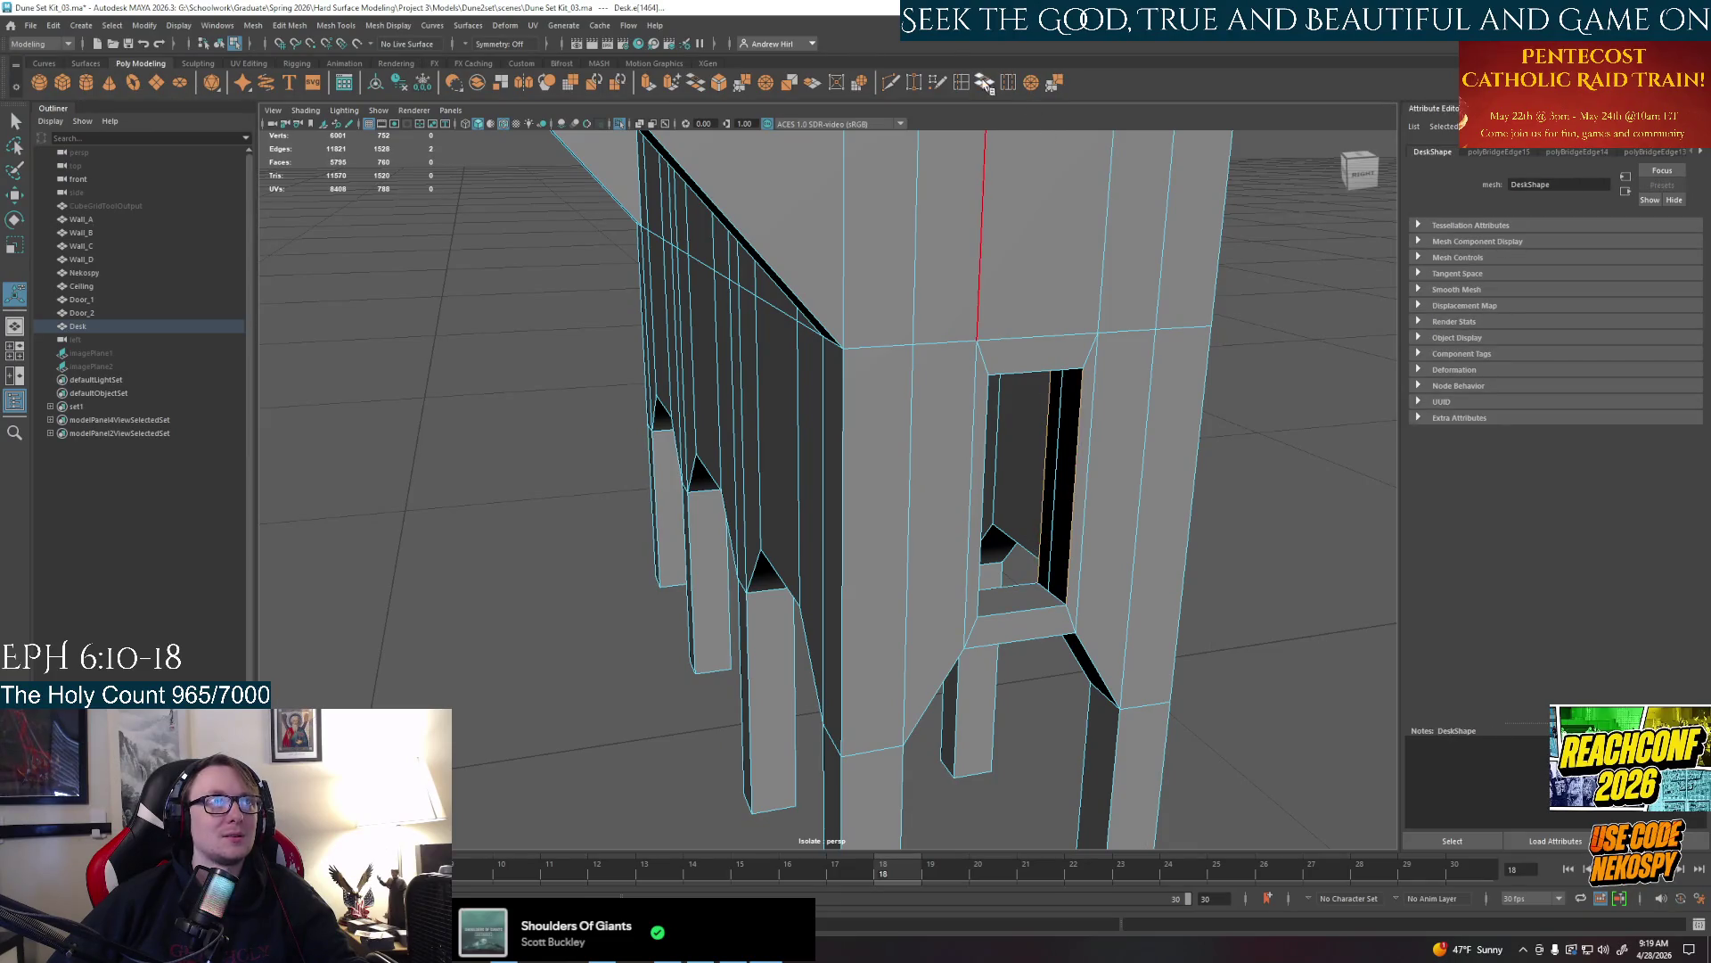
{"action": "left_click", "coordinate": [987, 84]}
{"action": "mouse_move", "coordinate": [1136, 411]}
{"action": "left_mouse_down", "text": "alt"}
{"action": "mouse_move", "coordinate": [1084, 688]}
{"action": "mouse_move", "coordinate": [963, 604]}
{"action": "left_mouse_up", "text": "alt"}
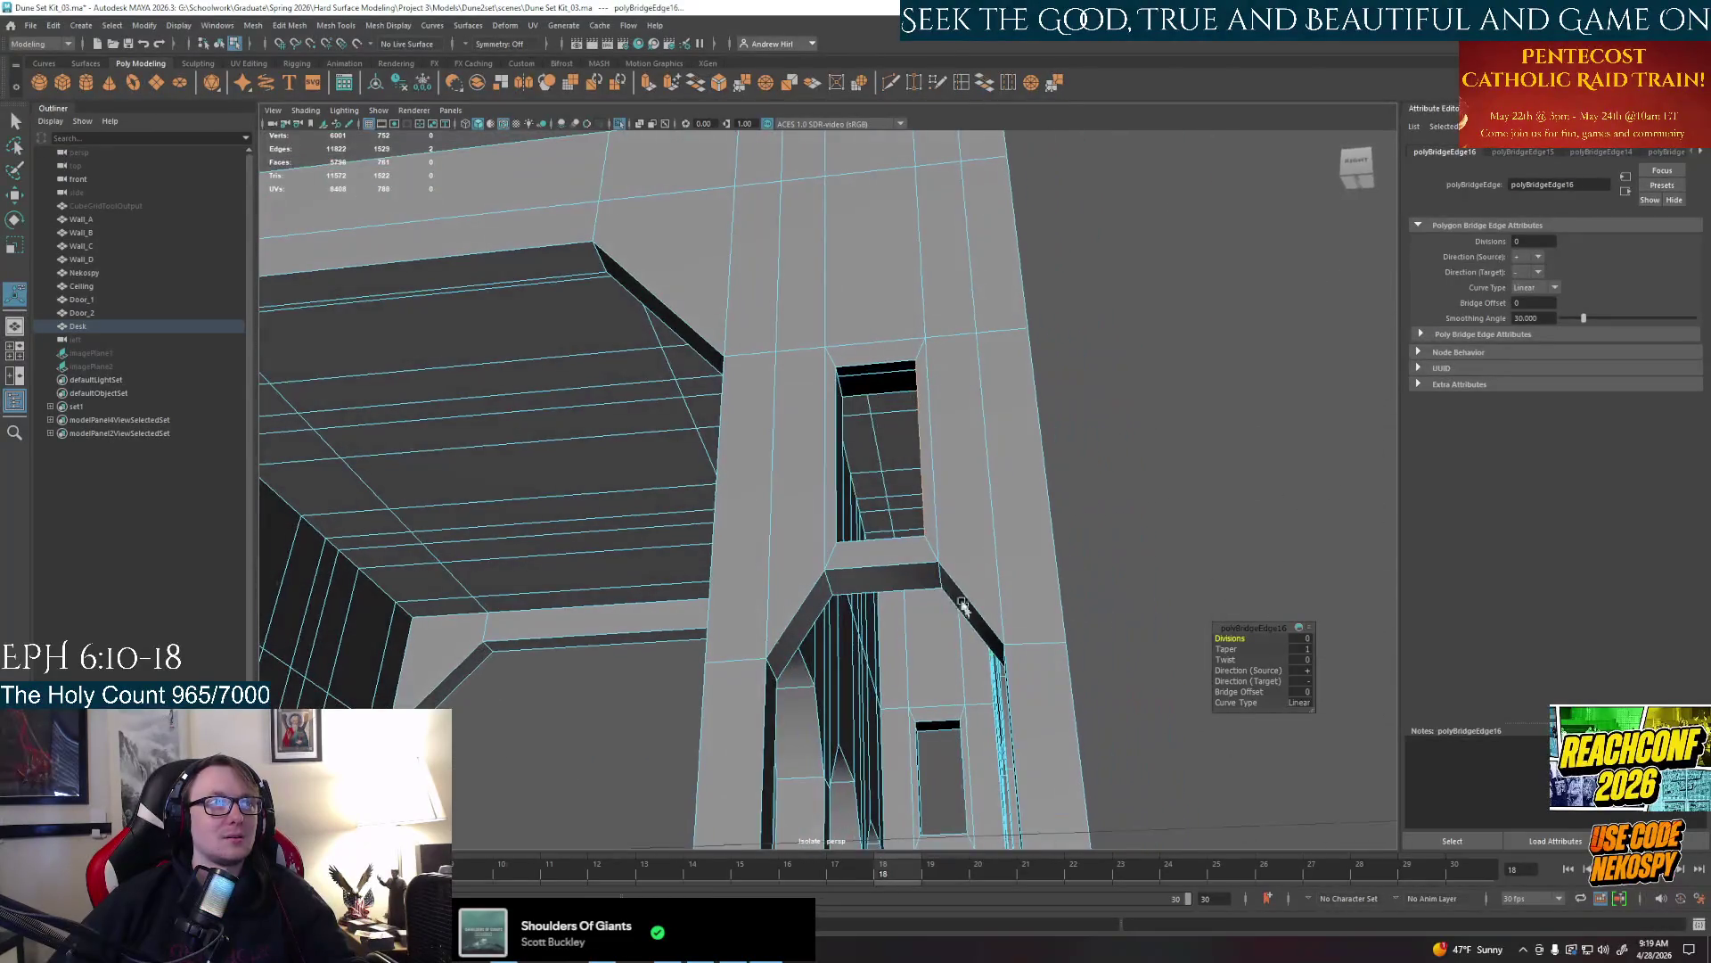
{"action": "left_click", "coordinate": [868, 393]}
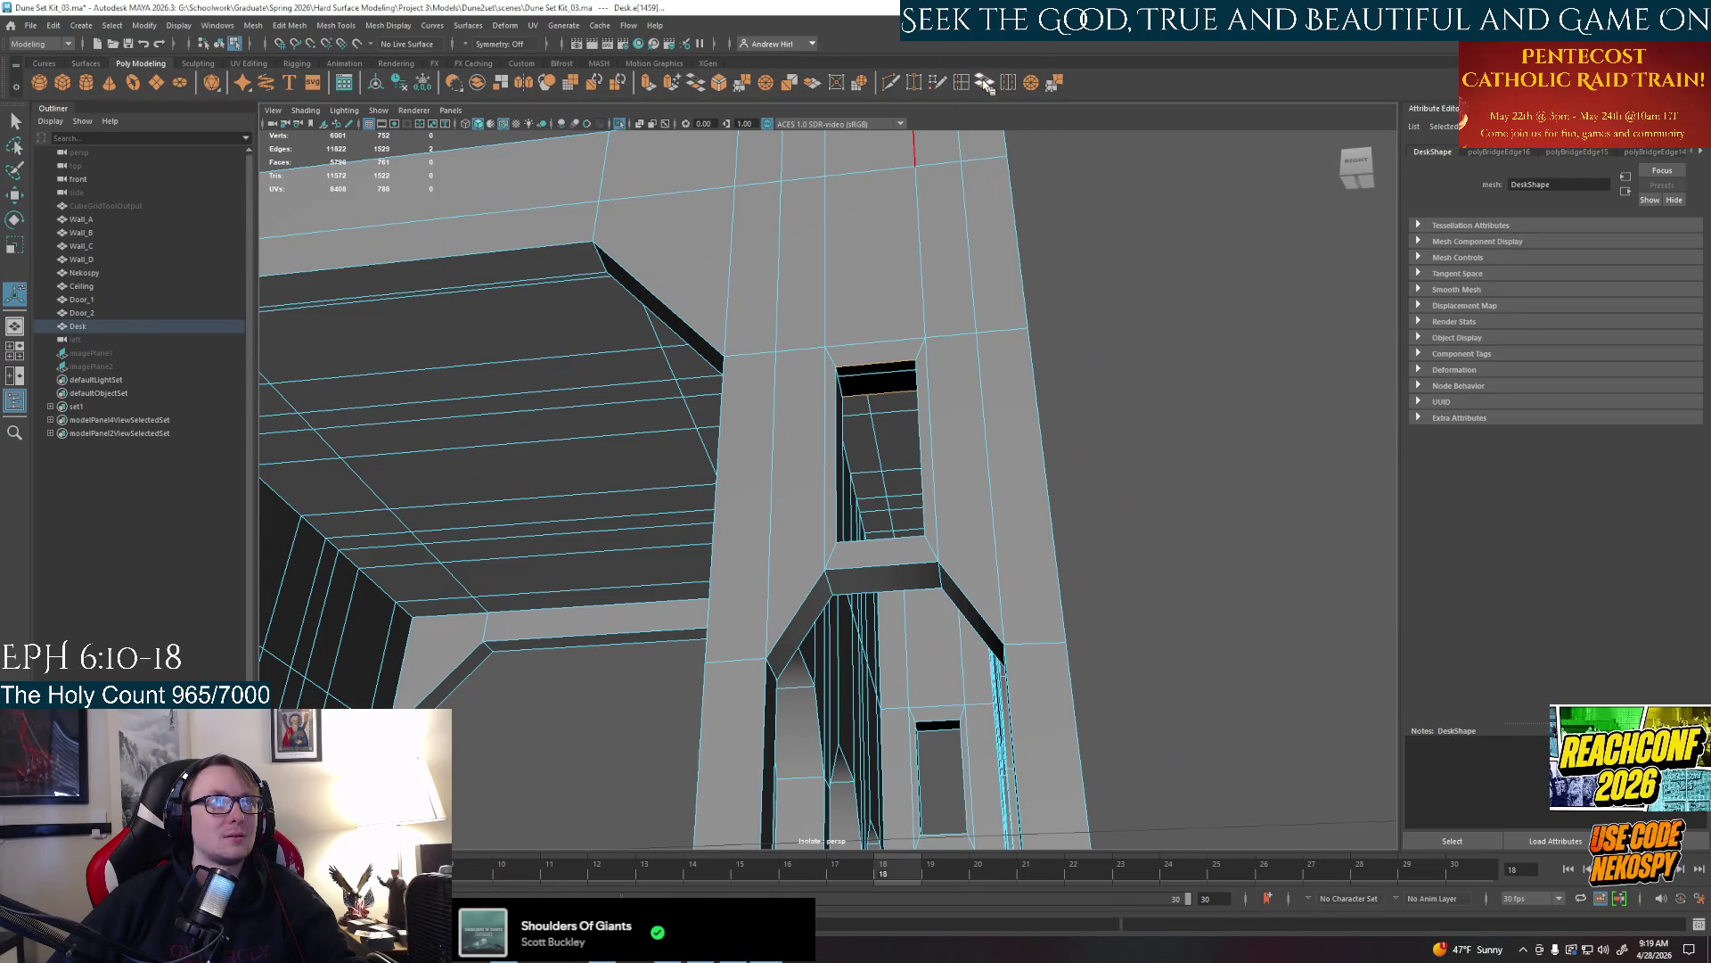
{"action": "left_click", "coordinate": [987, 84]}
Orbit around to the back opening and pick its top gap edge for bridging
{"action": "left_click_drag", "start_coordinate": [937, 468], "coordinate": [911, 648], "text": "alt"}
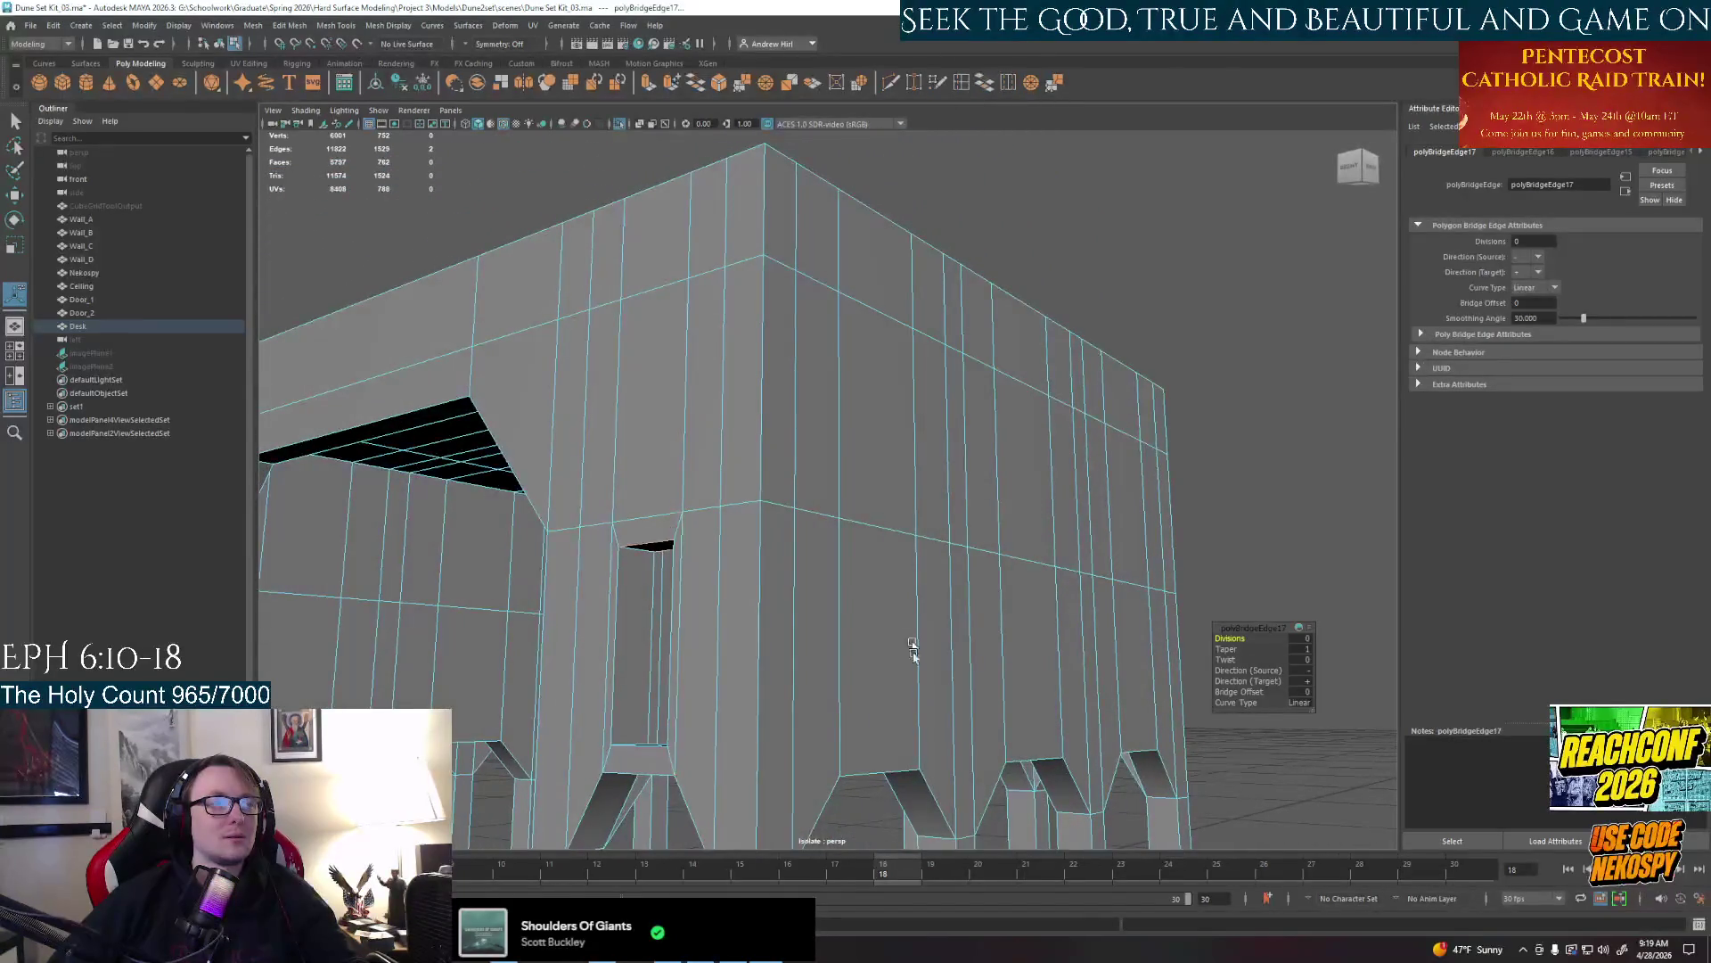
{"action": "key", "text": "alt+Tab"}
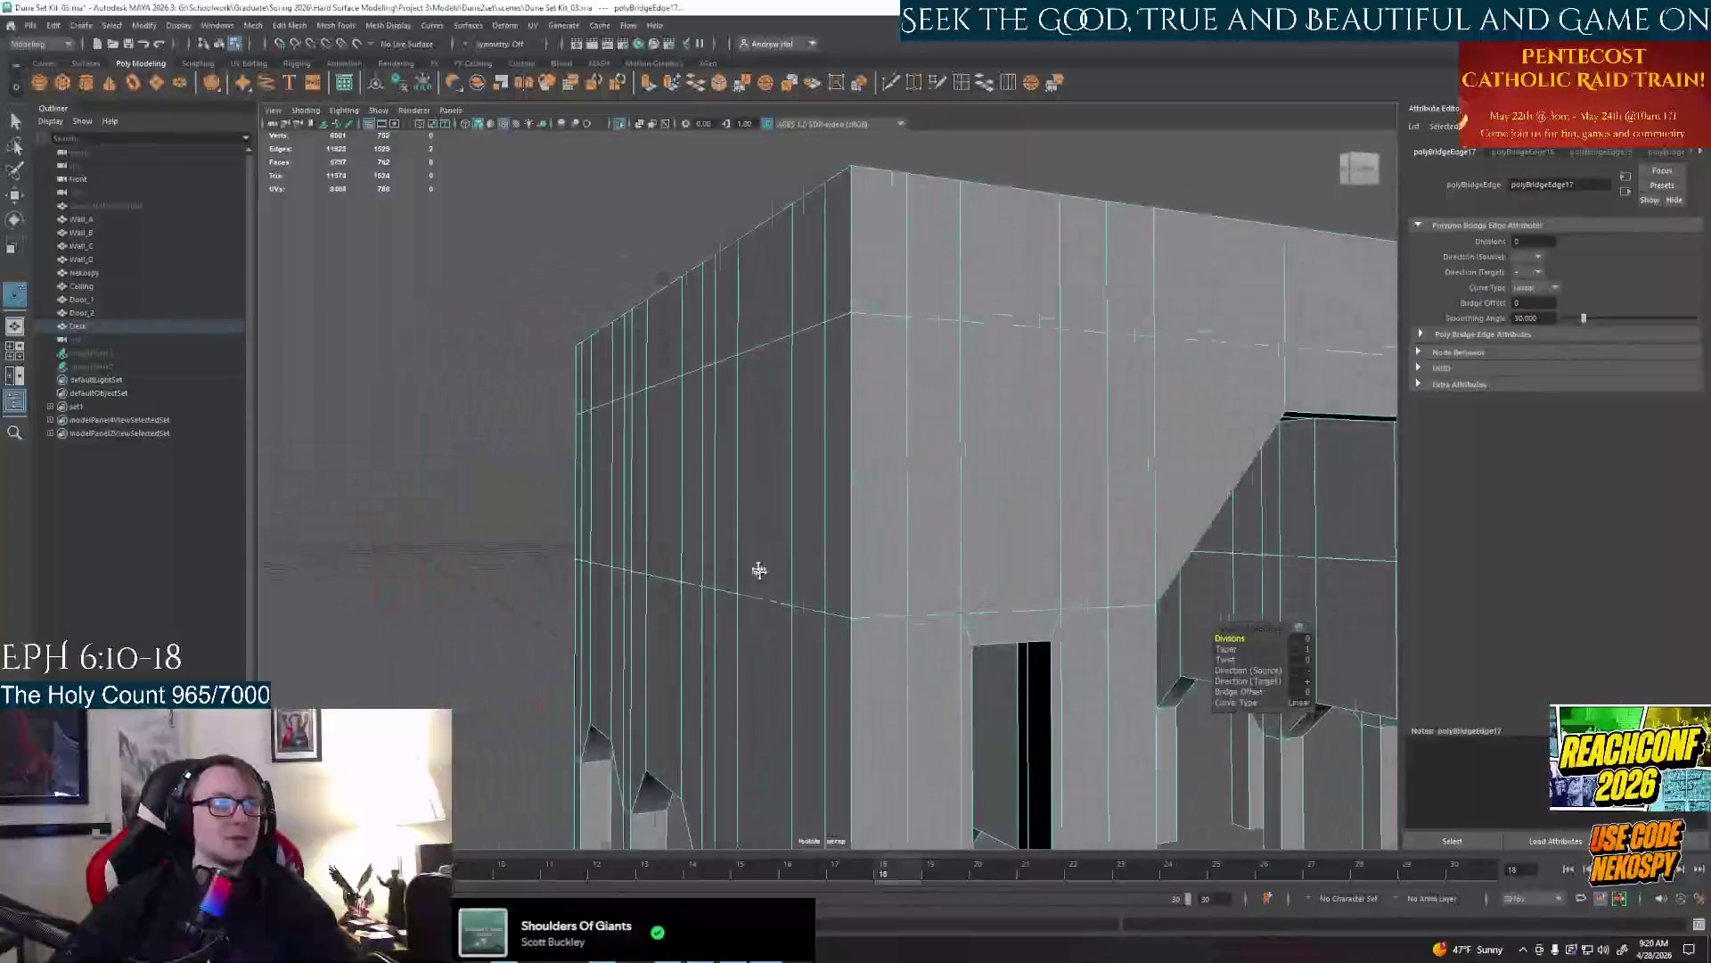
{"action": "left_click_drag", "start_coordinate": [757, 571], "coordinate": [628, 446], "text": "alt"}
{"action": "left_click_drag", "start_coordinate": [753, 501], "coordinate": [561, 402], "text": "alt"}
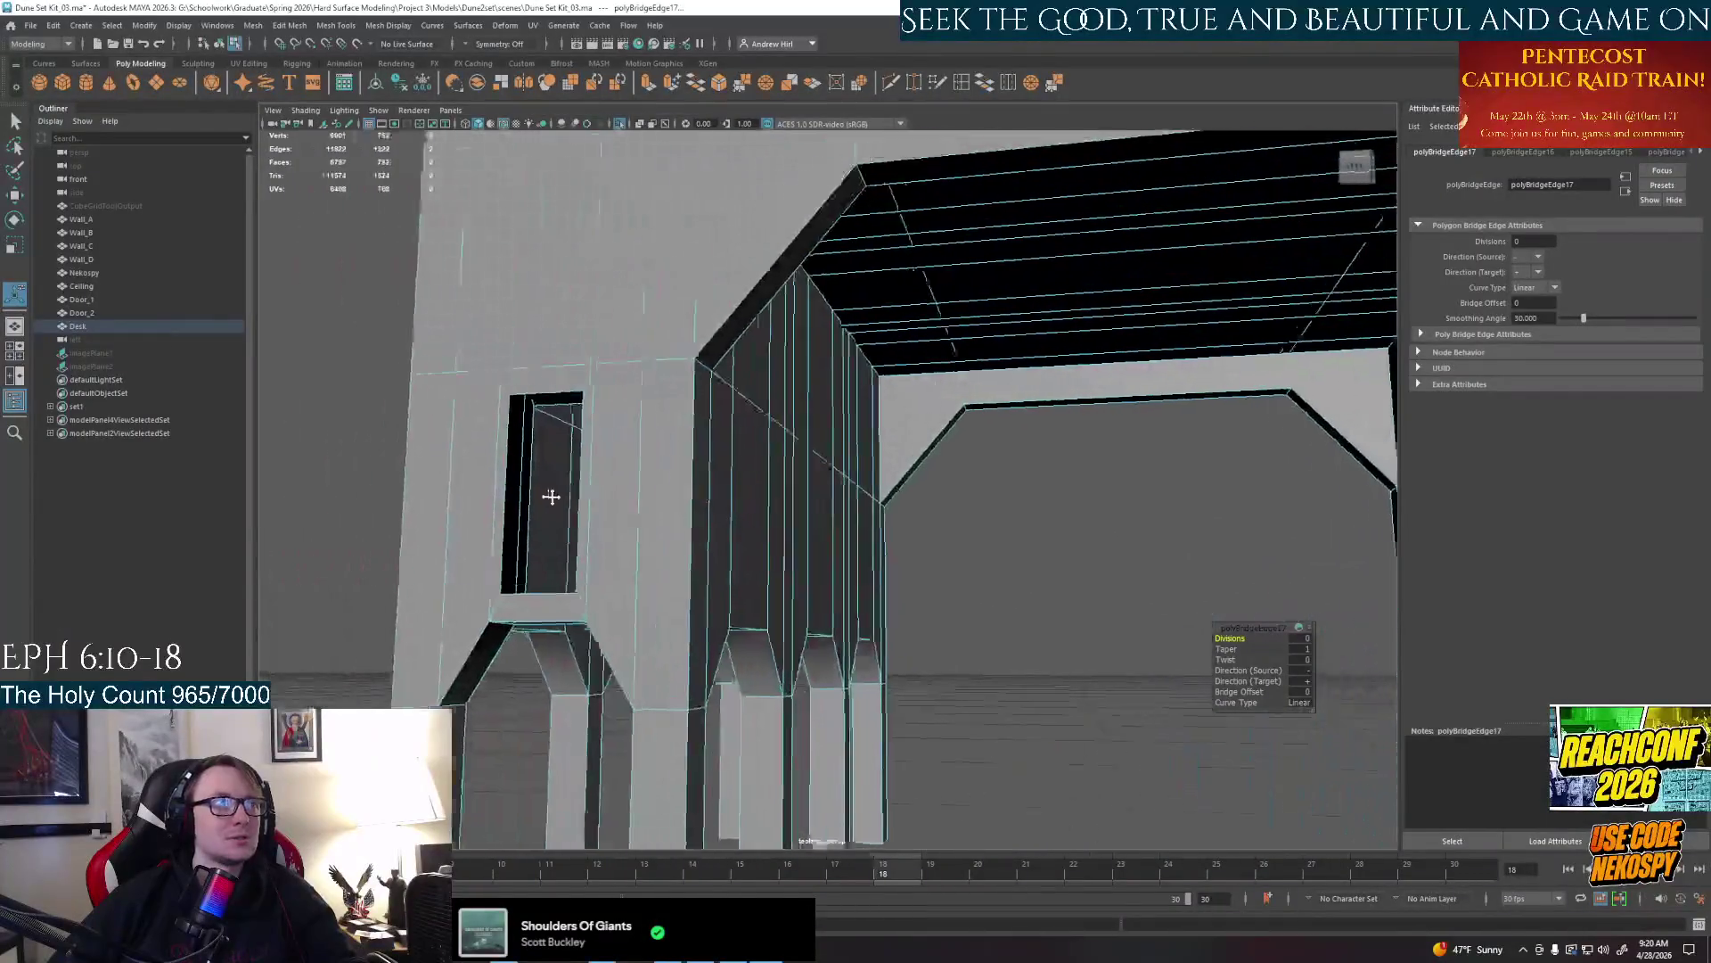
{"action": "left_click", "coordinate": [562, 391]}
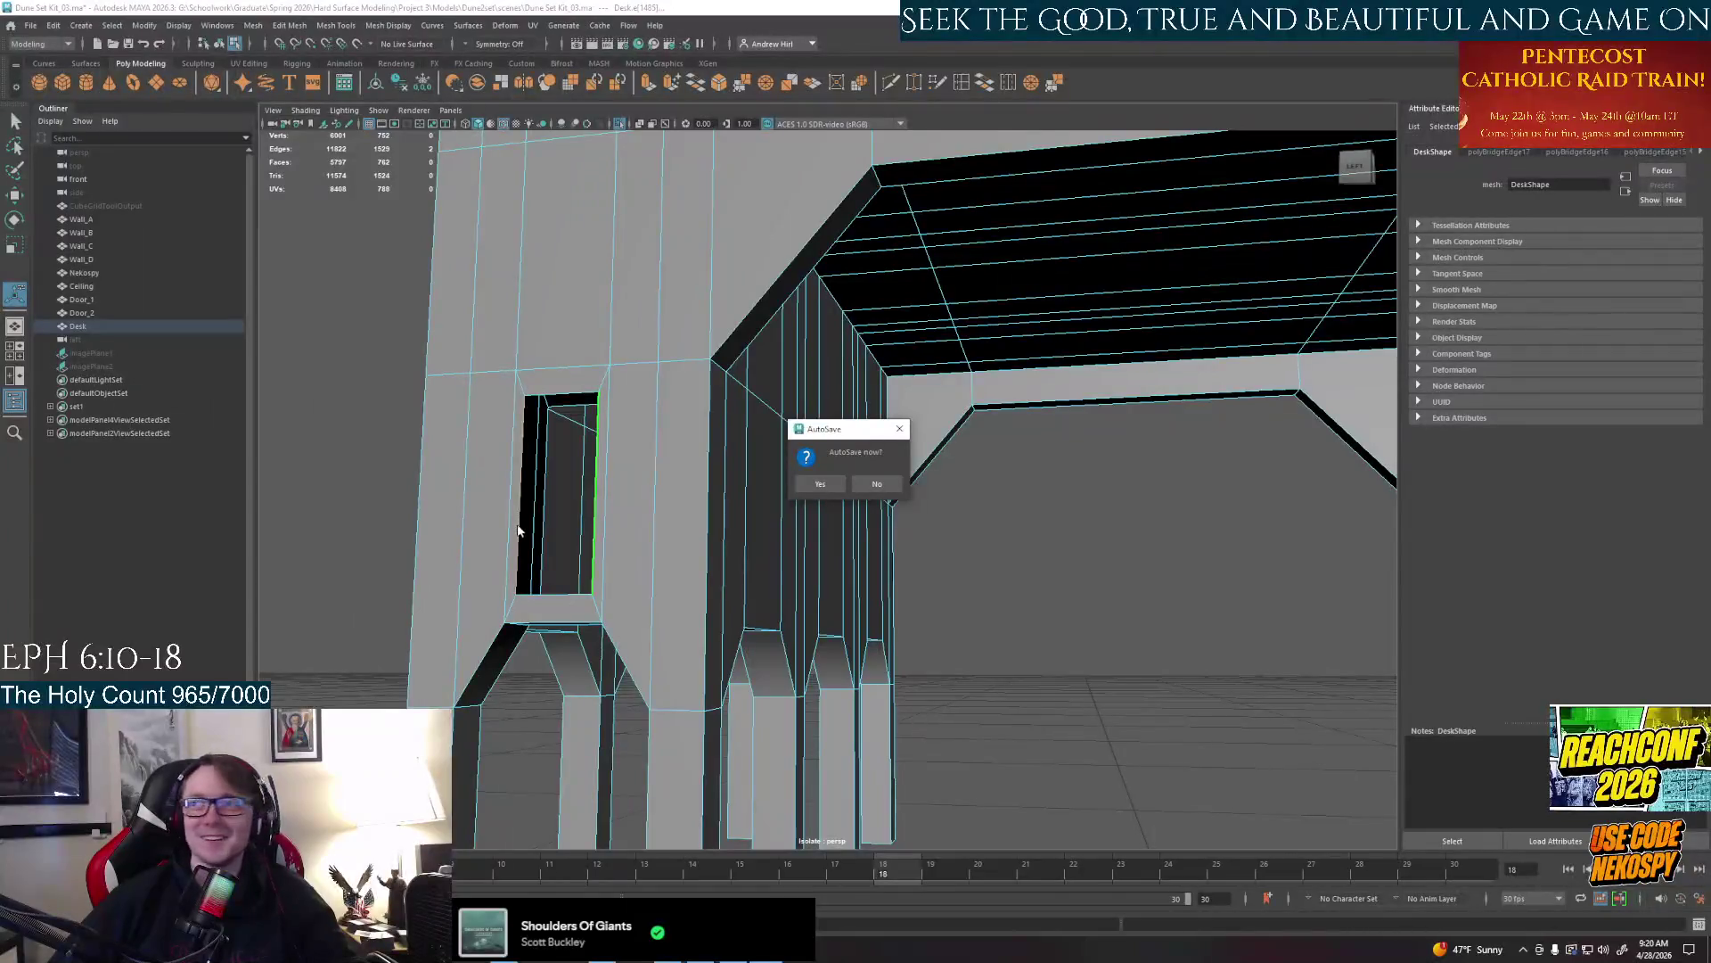
Dismiss the AutoSave prompt with No and bridge the two vertical gaps beside the leg opening
{"action": "left_click", "coordinate": [821, 484]}
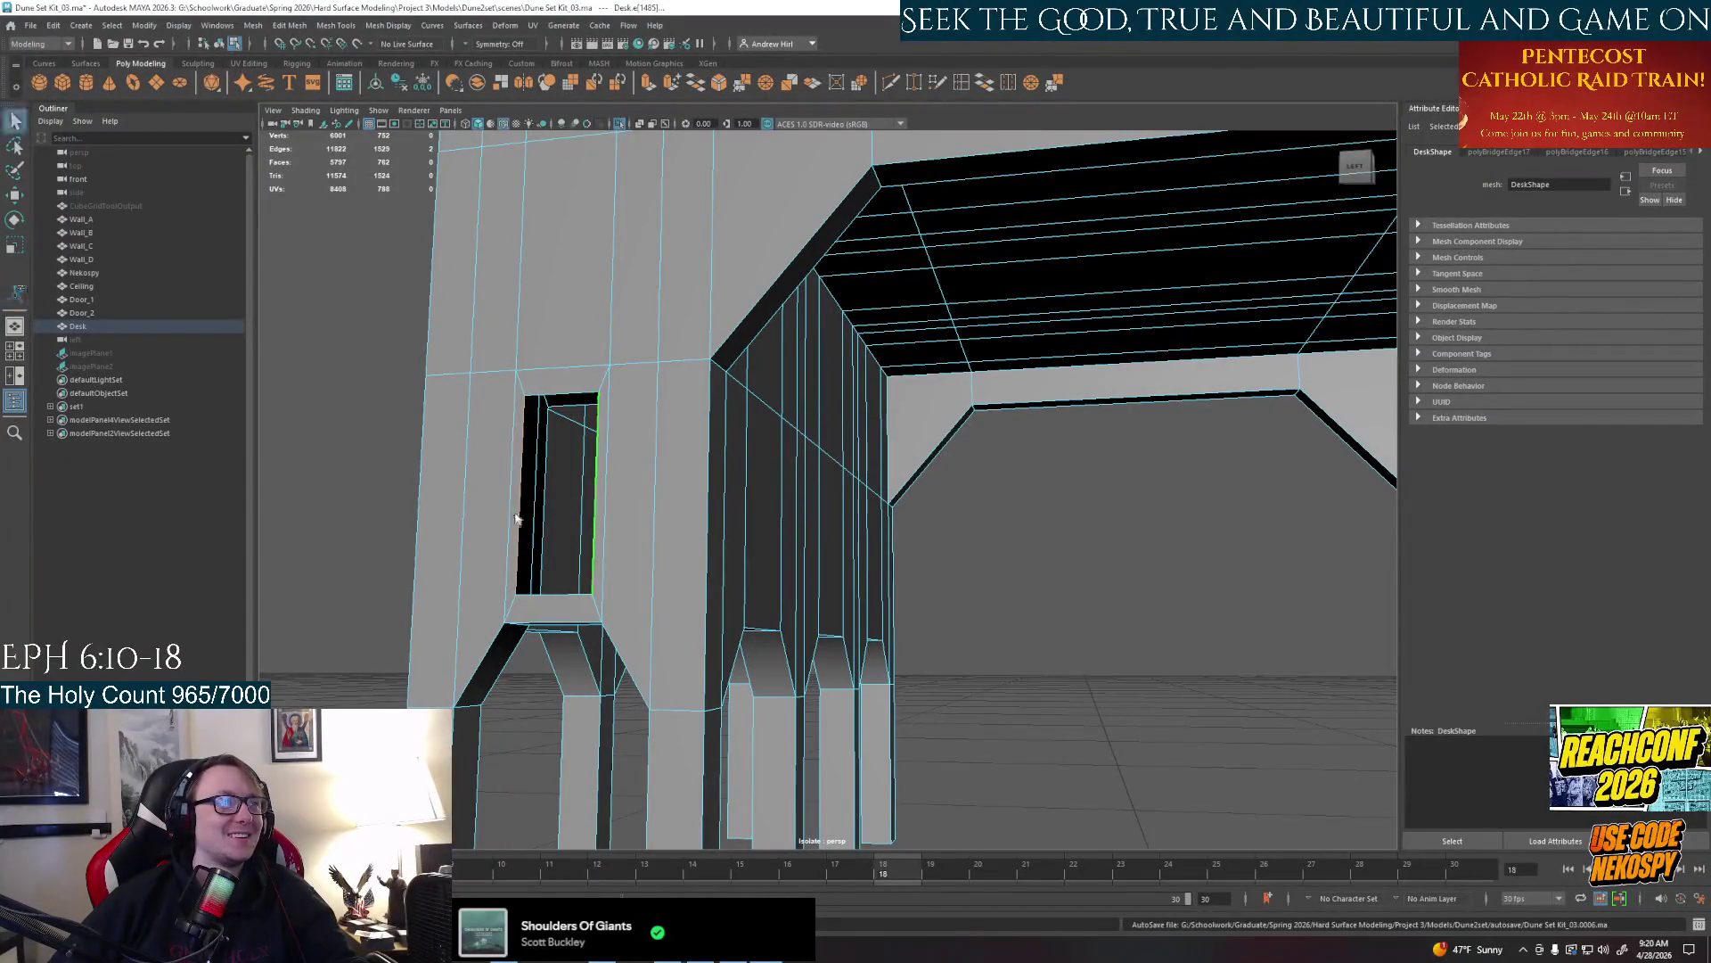
{"action": "left_click", "coordinate": [543, 519]}
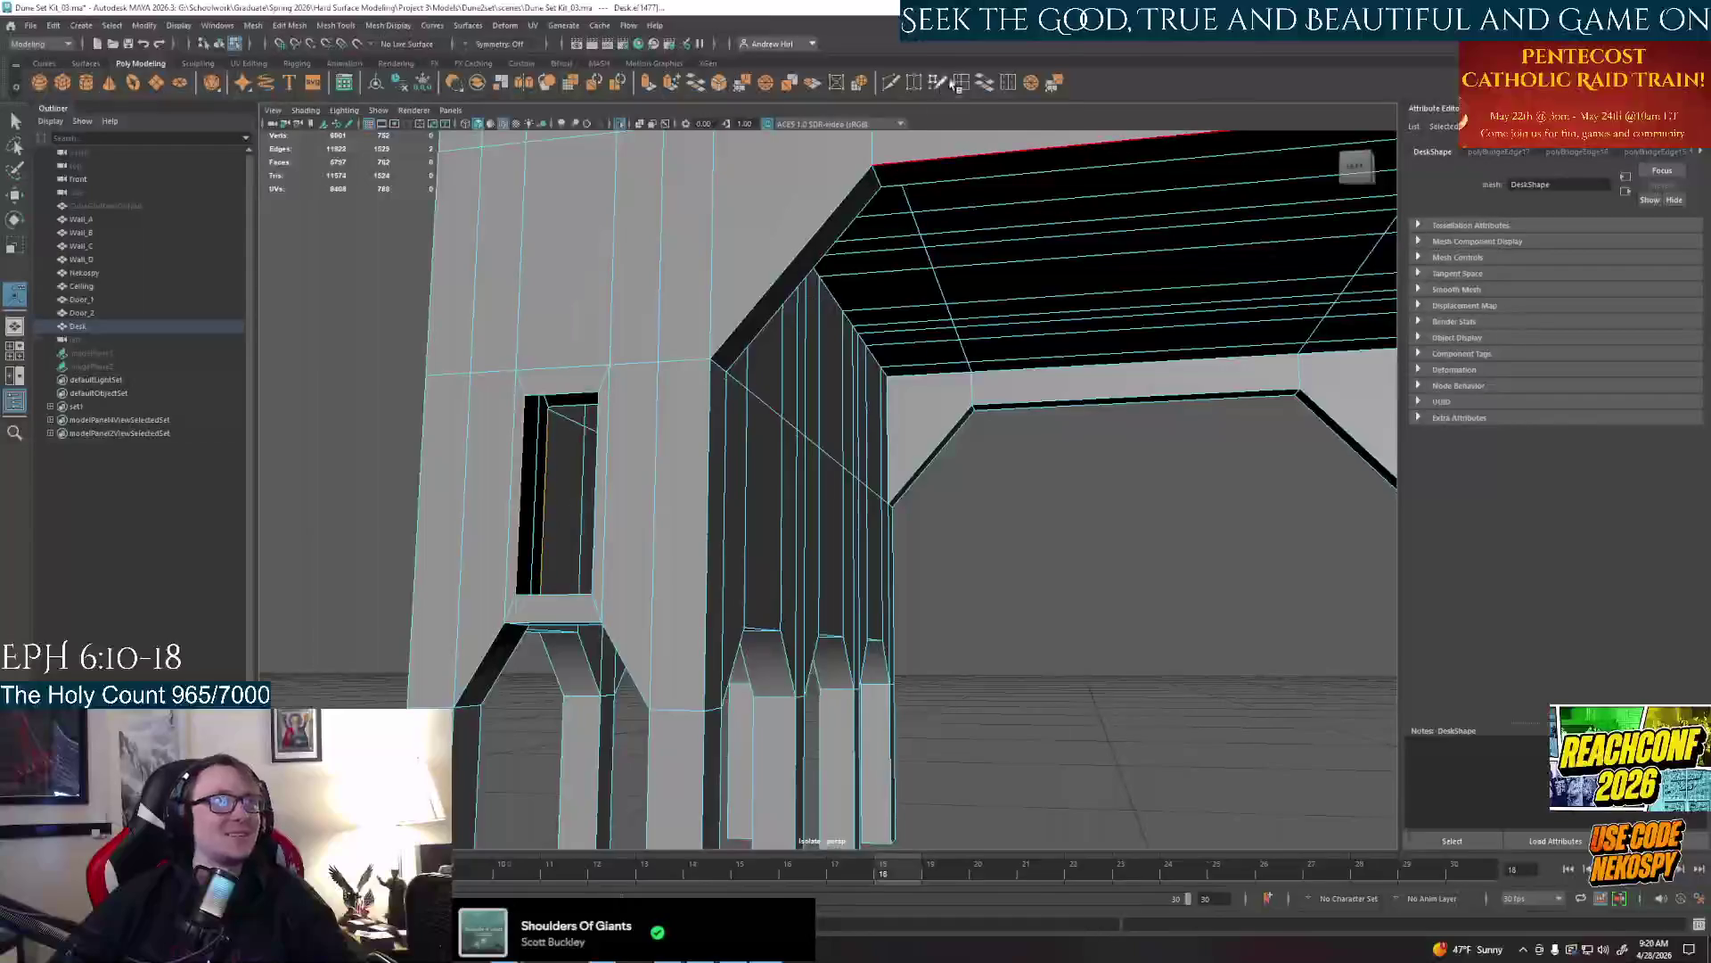
{"action": "left_click", "coordinate": [986, 84]}
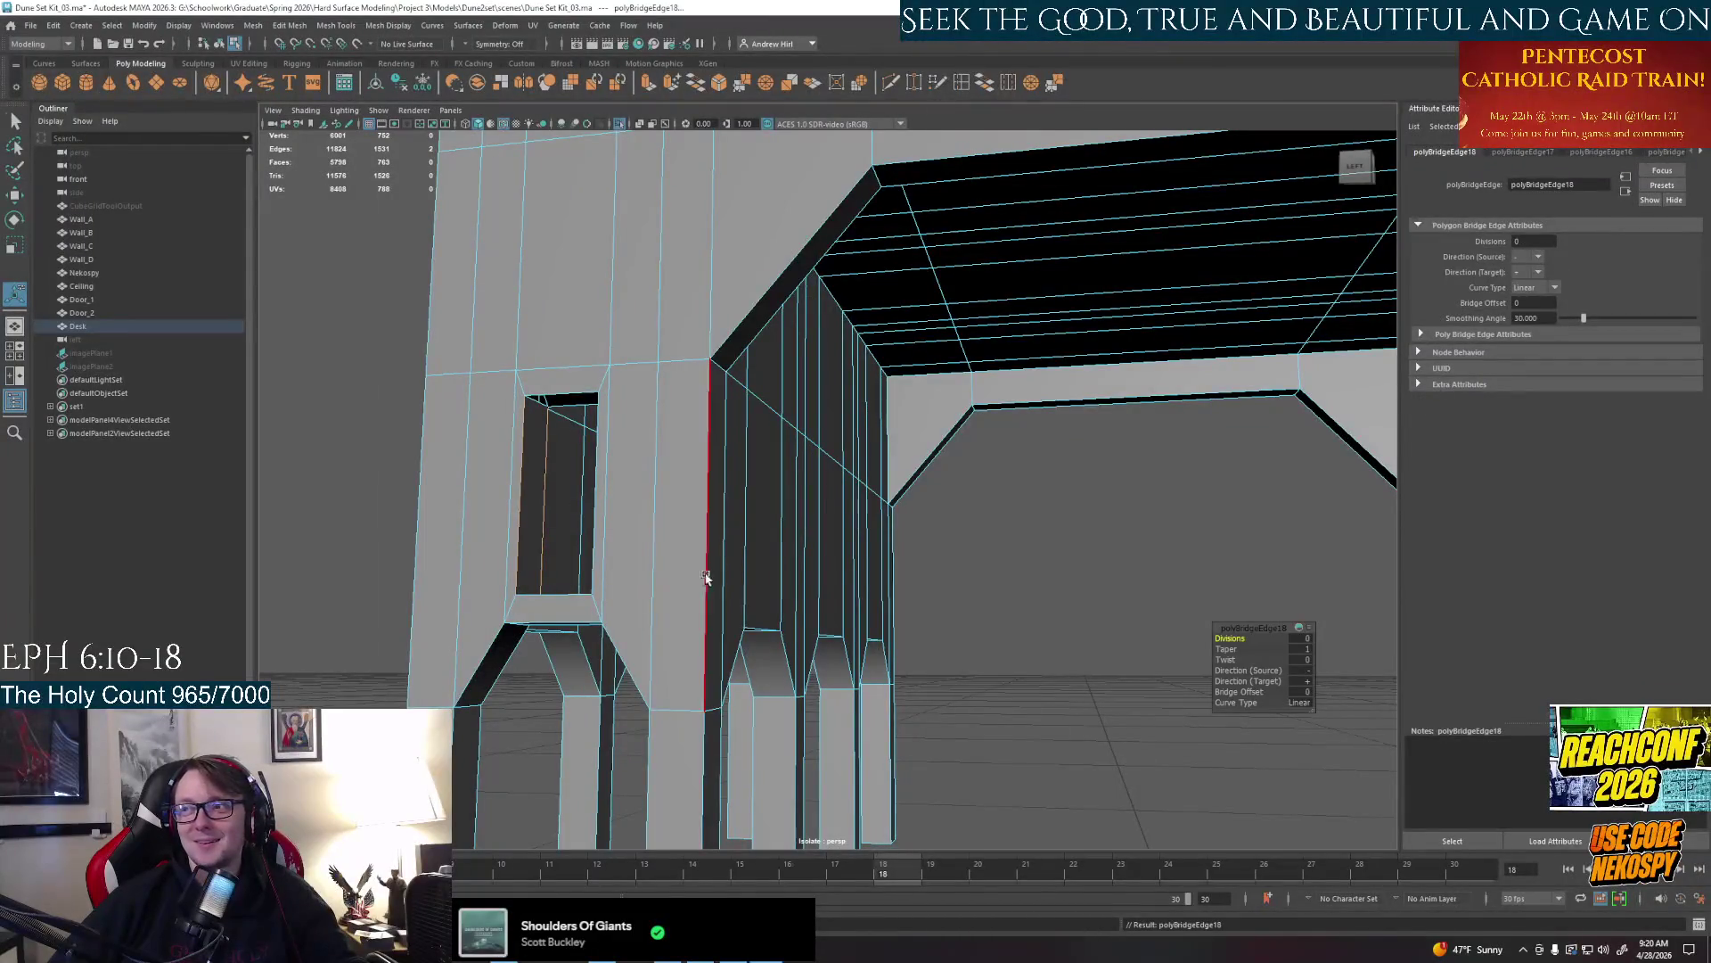
{"action": "mouse_move", "coordinate": [707, 578]}
{"action": "left_mouse_down", "text": "alt"}
{"action": "mouse_move", "coordinate": [683, 609]}
{"action": "mouse_move", "coordinate": [709, 629]}
{"action": "left_mouse_up", "text": "alt"}
{"action": "left_click", "coordinate": [745, 669]}
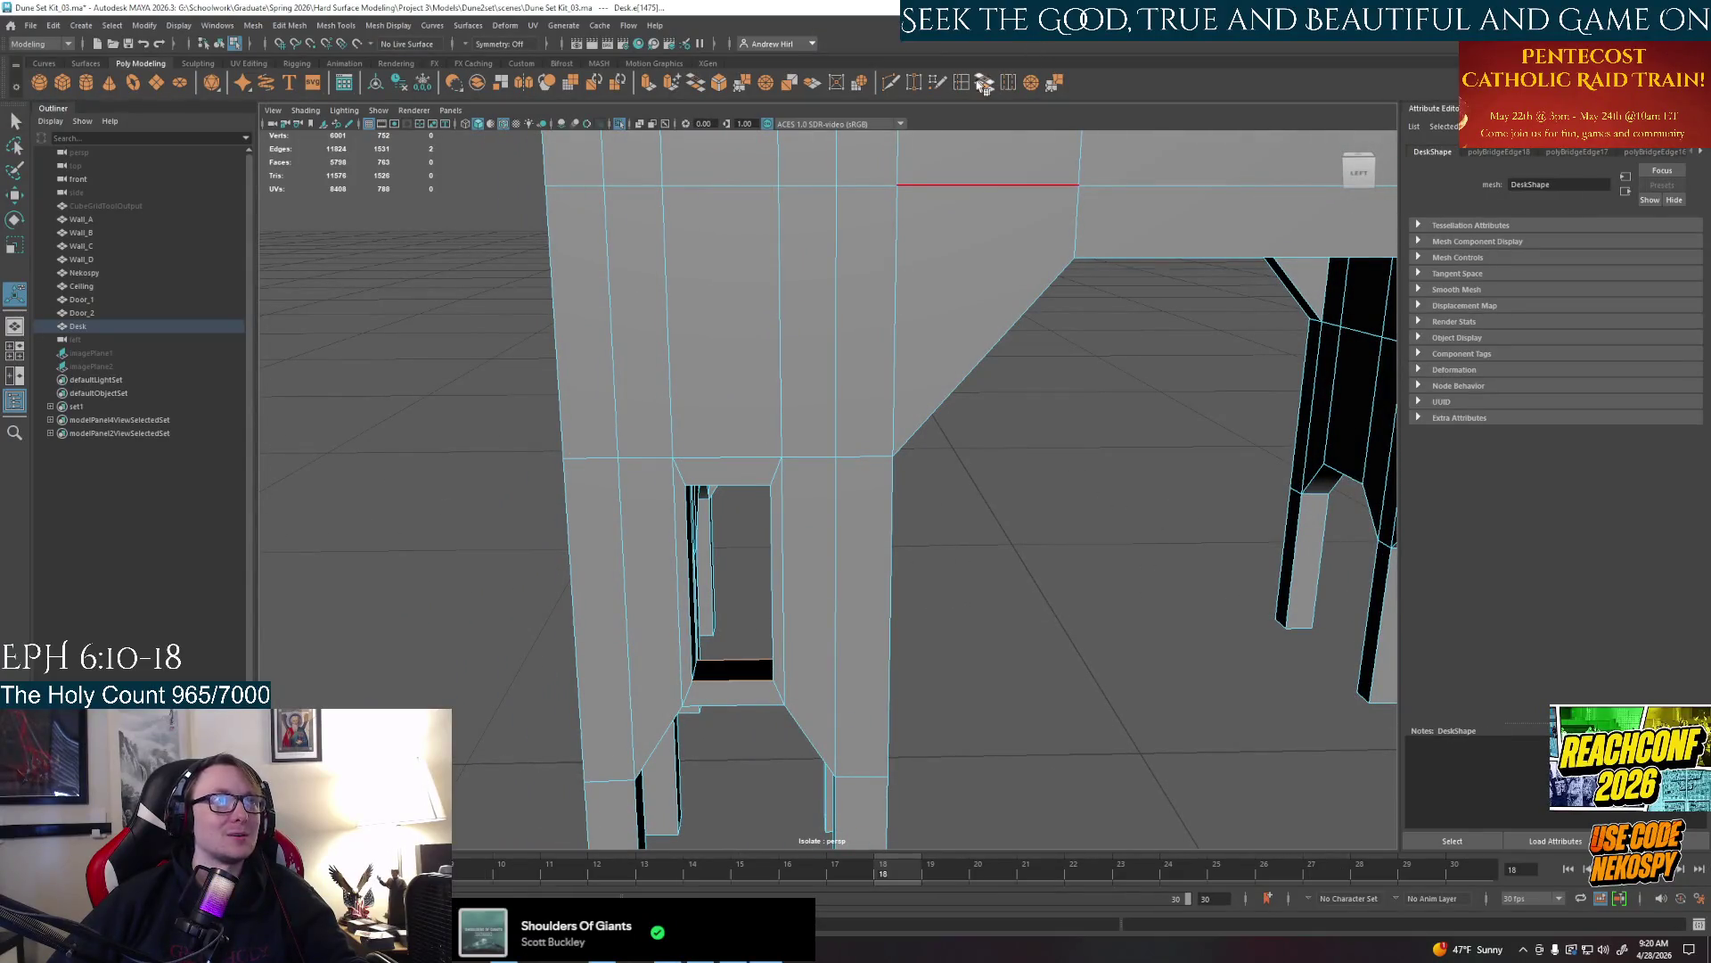
{"action": "left_click", "coordinate": [984, 84]}
Bridge the gap inside the side opening closed, checking it from below
{"action": "left_click_drag", "start_coordinate": [936, 468], "coordinate": [914, 573], "text": "alt"}
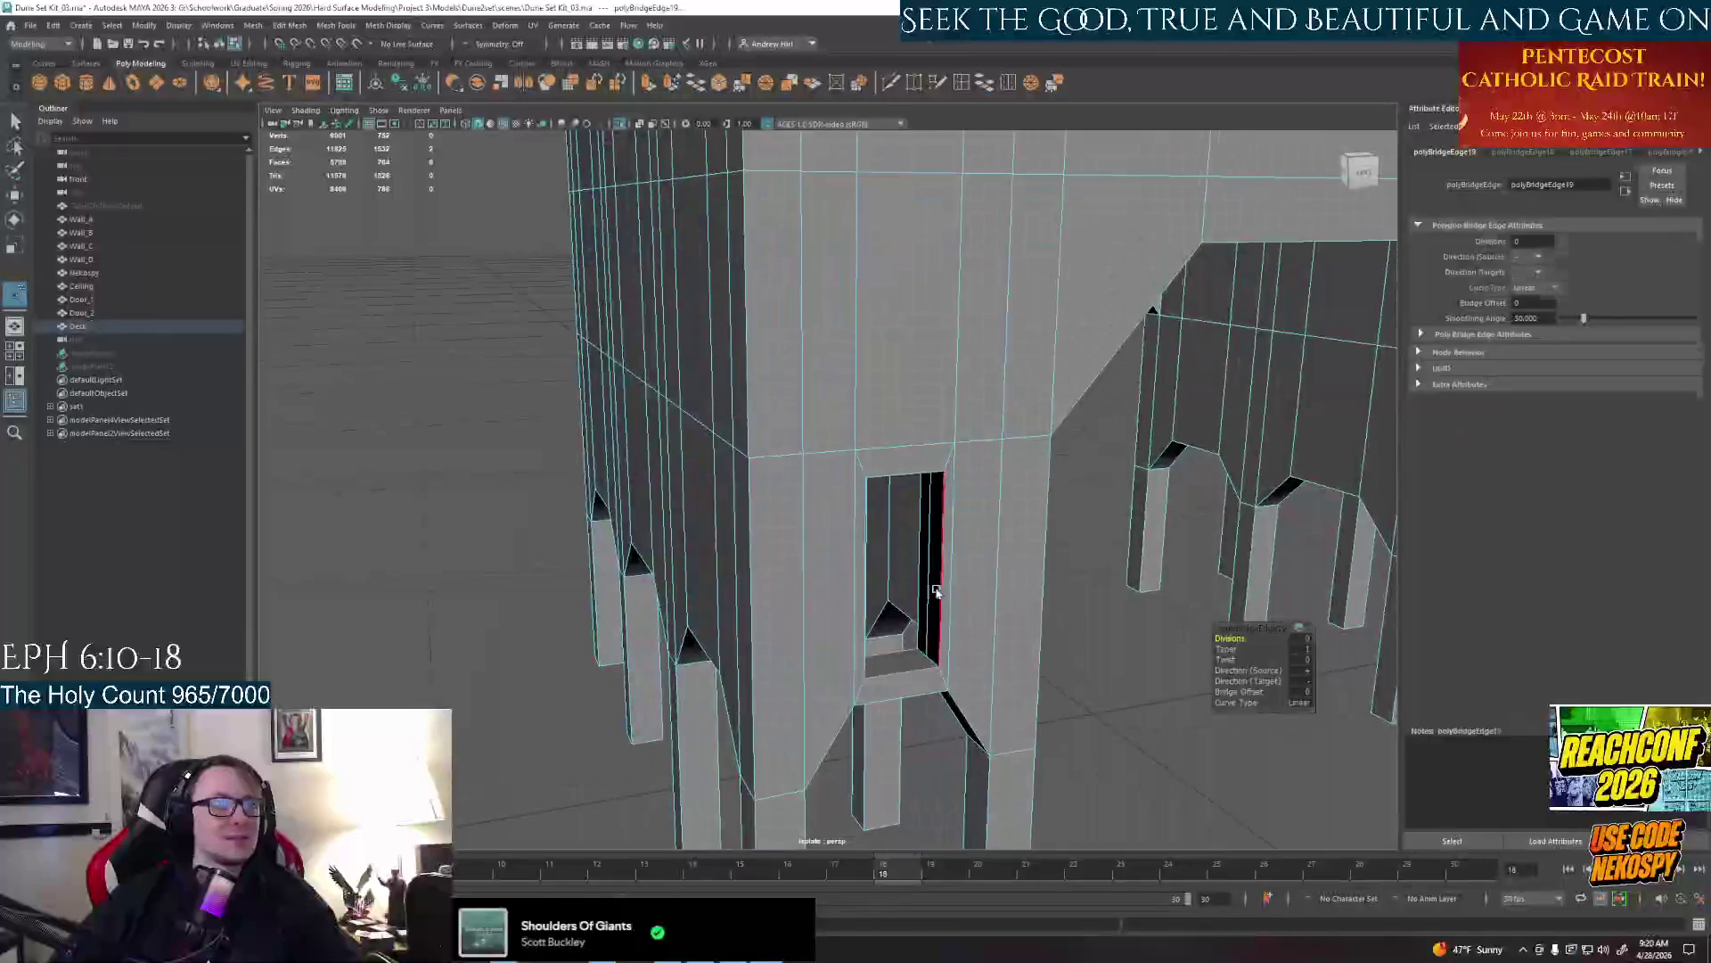
{"action": "left_click", "coordinate": [947, 461]}
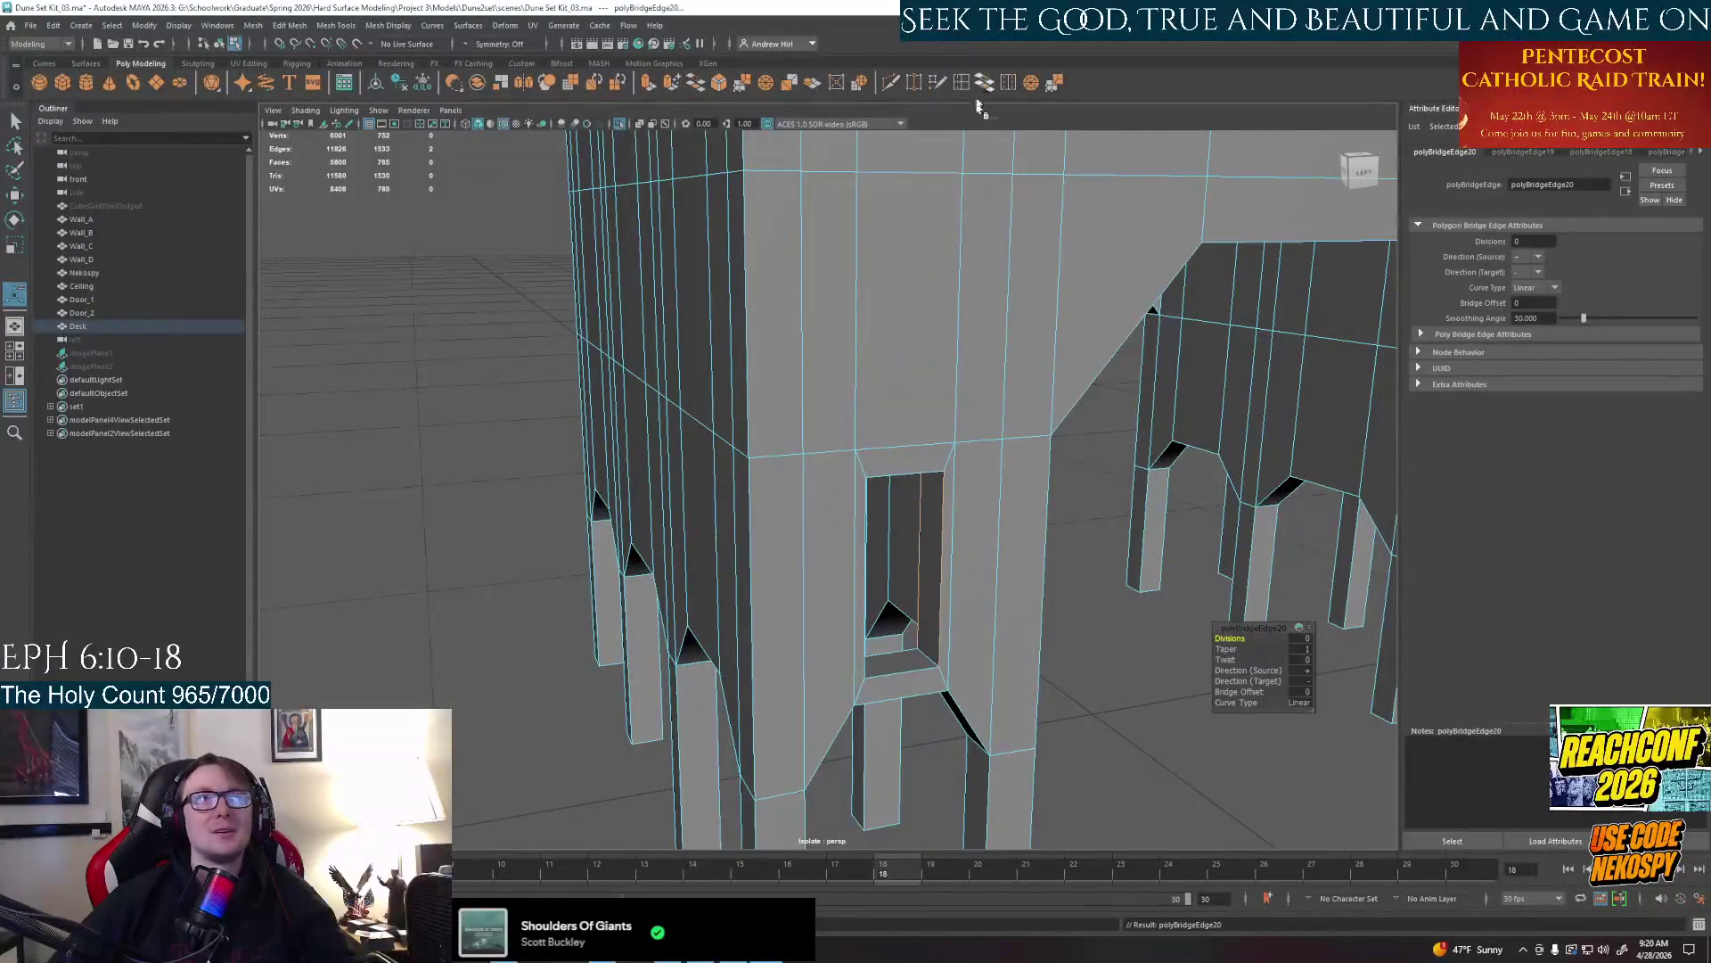
{"action": "left_click_drag", "start_coordinate": [937, 401], "coordinate": [830, 175], "text": "alt"}
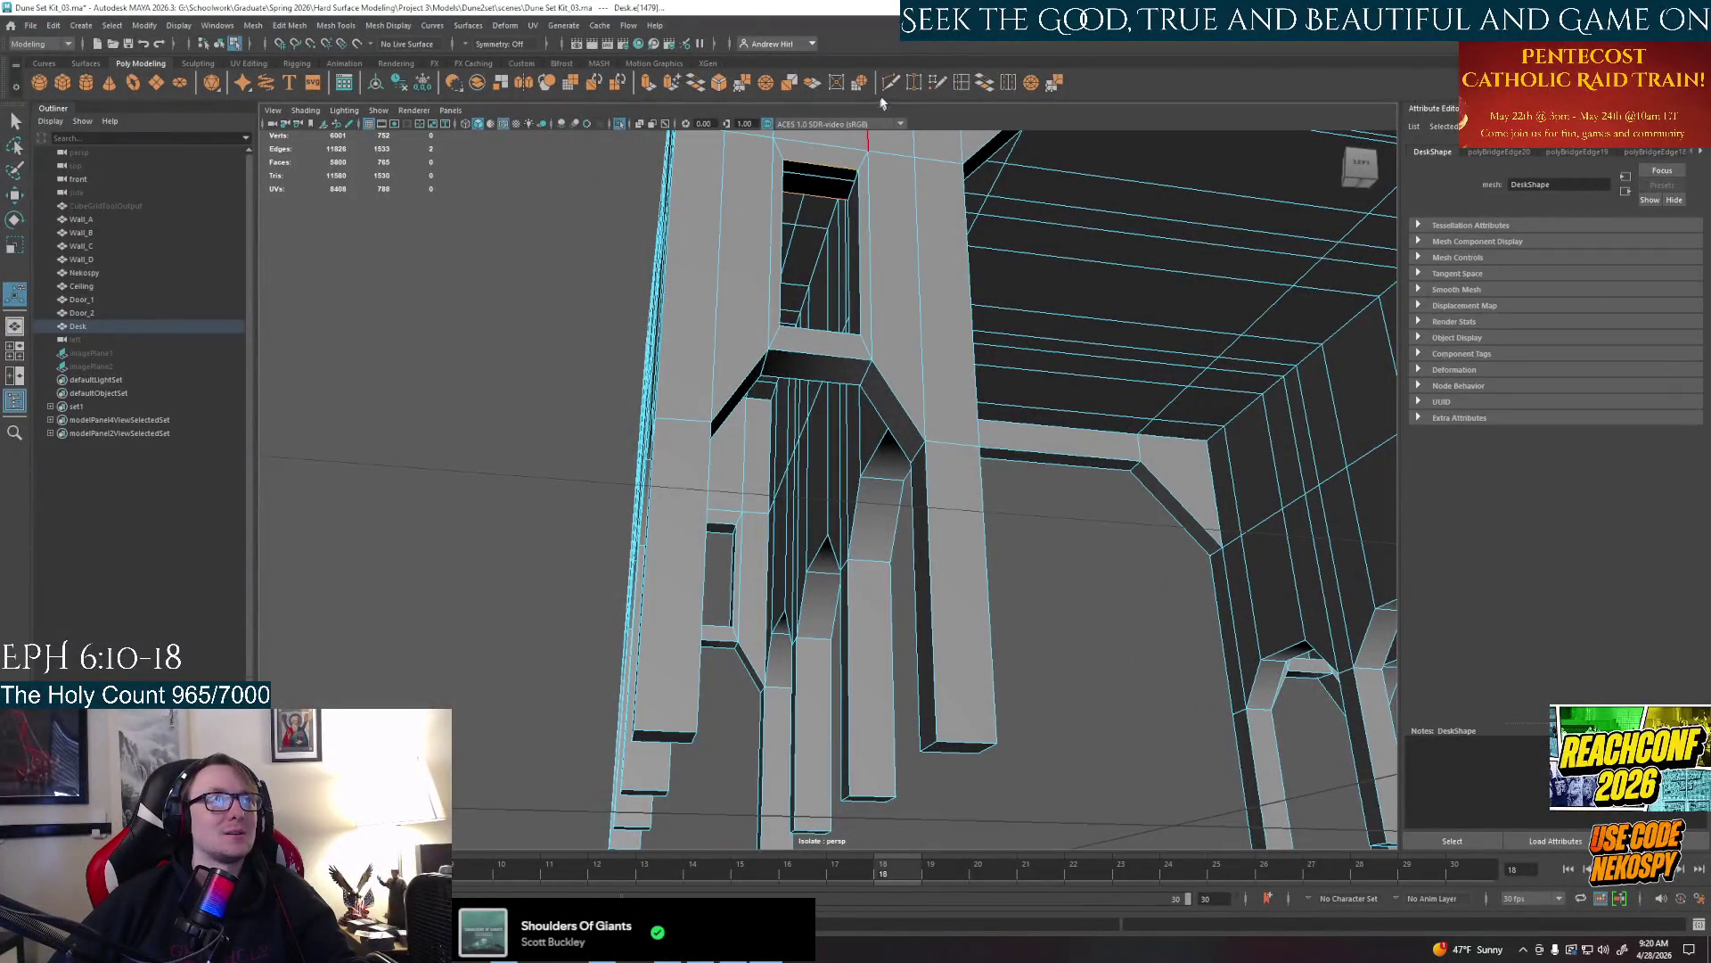
{"action": "key", "text": "g"}
{"action": "left_click_drag", "start_coordinate": [940, 207], "coordinate": [928, 239], "text": "alt"}
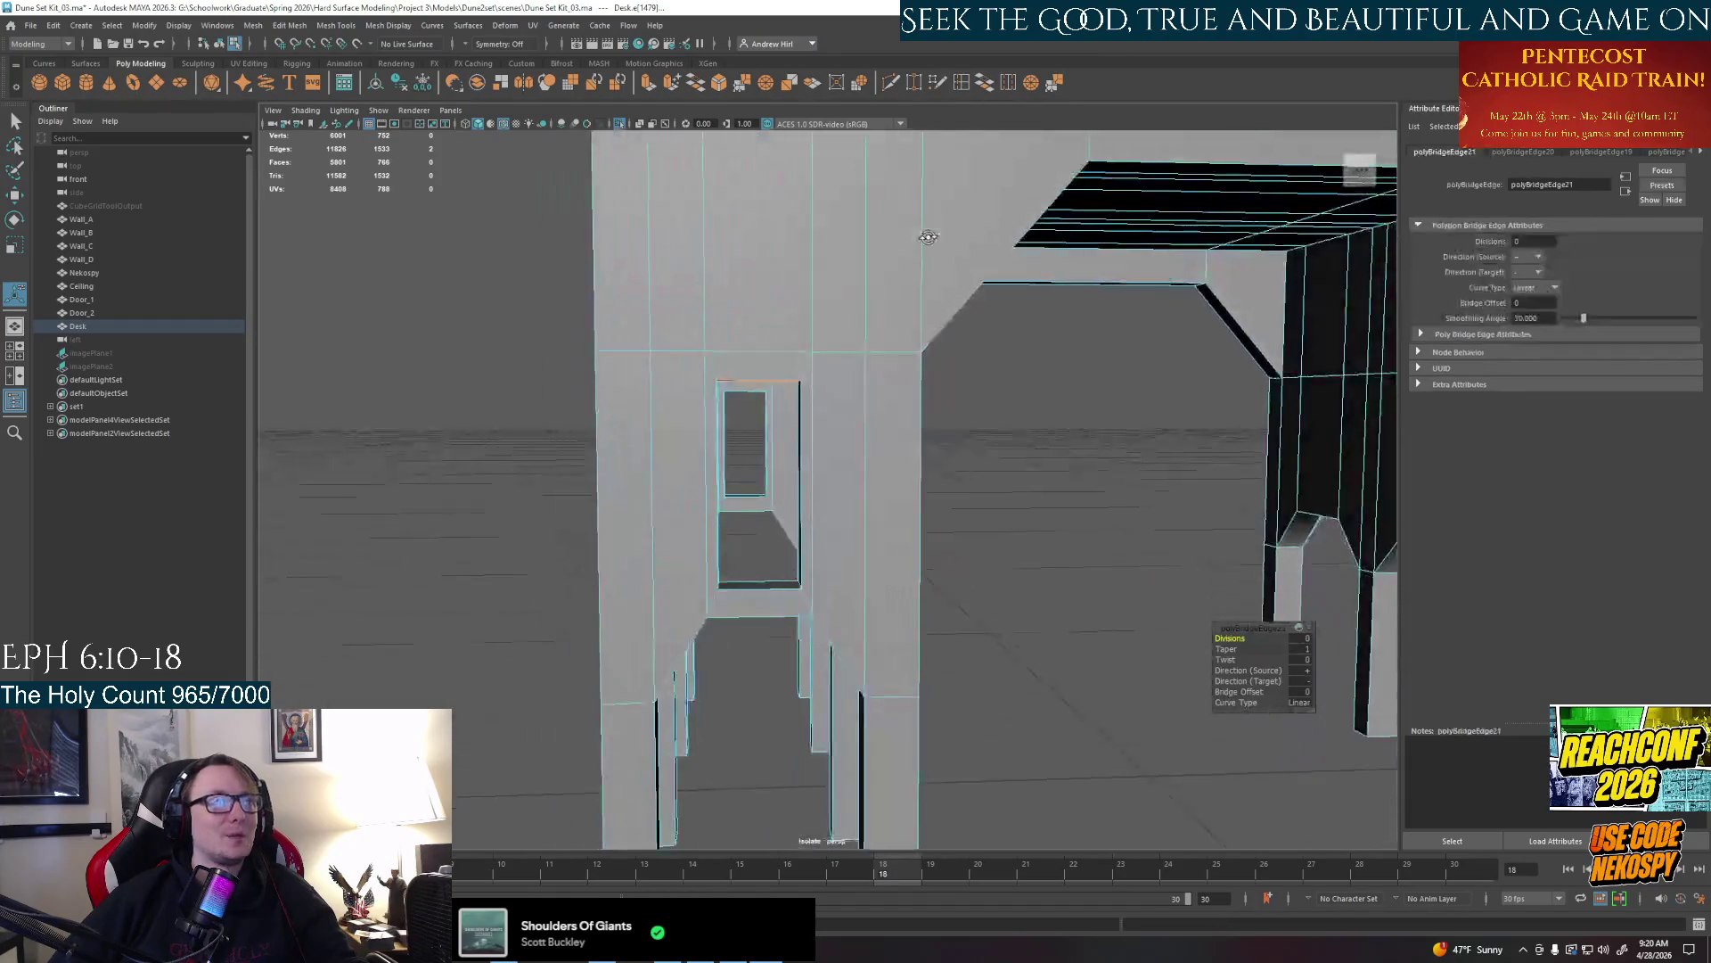
{"action": "mouse_move", "coordinate": [1148, 362]}
{"action": "left_mouse_down", "text": "alt"}
{"action": "mouse_move", "coordinate": [869, 428]}
{"action": "mouse_move", "coordinate": [799, 522]}
{"action": "left_mouse_up", "text": "alt"}
{"action": "left_click", "coordinate": [767, 530]}
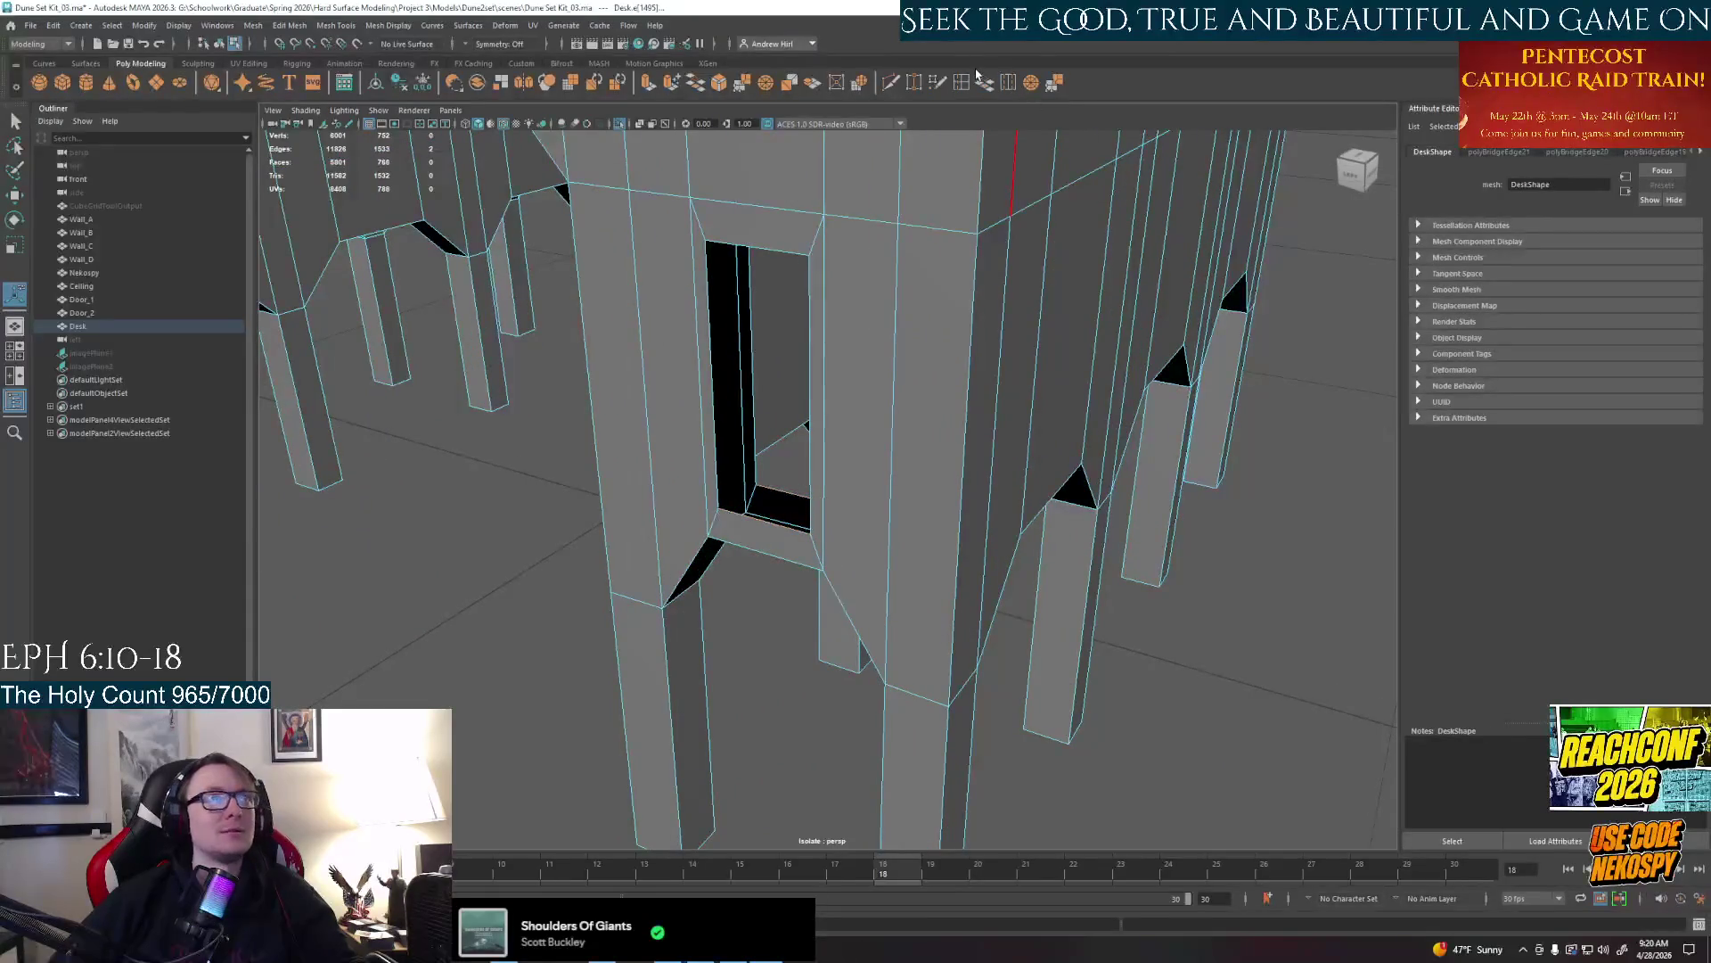
Bridge the doorway's top gap and its remaining side gap closed
{"action": "left_click", "coordinate": [696, 378]}
{"action": "left_click_drag", "start_coordinate": [750, 388], "coordinate": [820, 421], "text": "alt"}
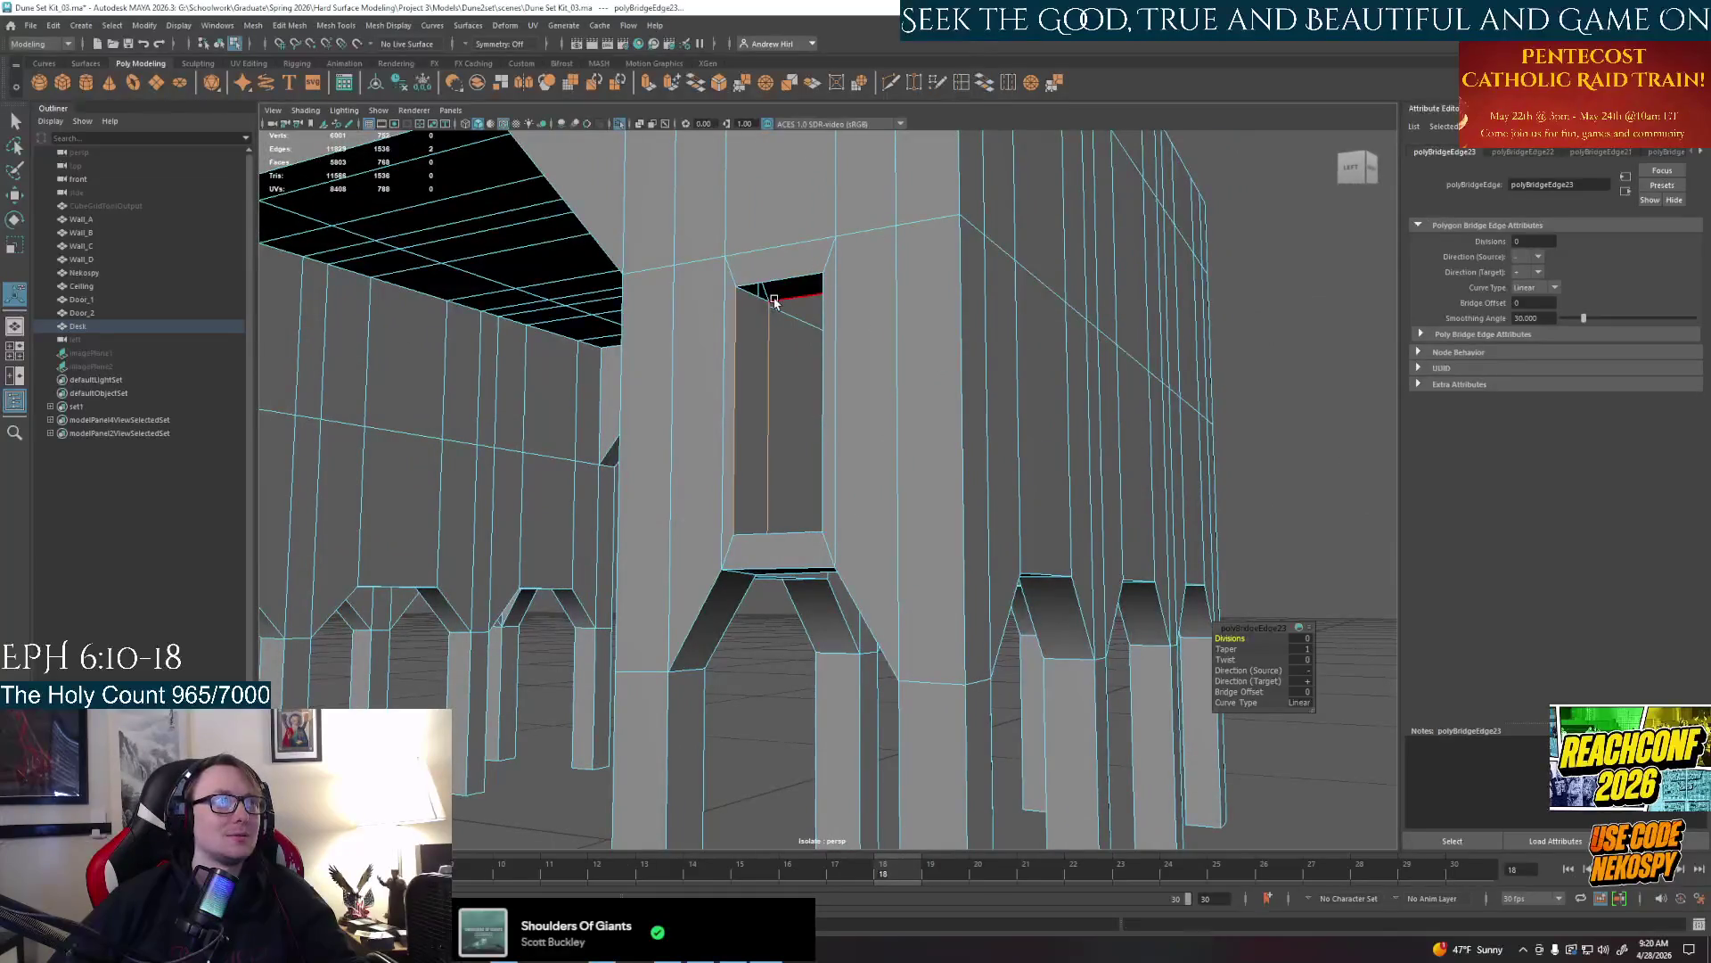
{"action": "left_click", "coordinate": [780, 284]}
{"action": "left_click_drag", "start_coordinate": [856, 241], "coordinate": [937, 402], "text": "alt"}
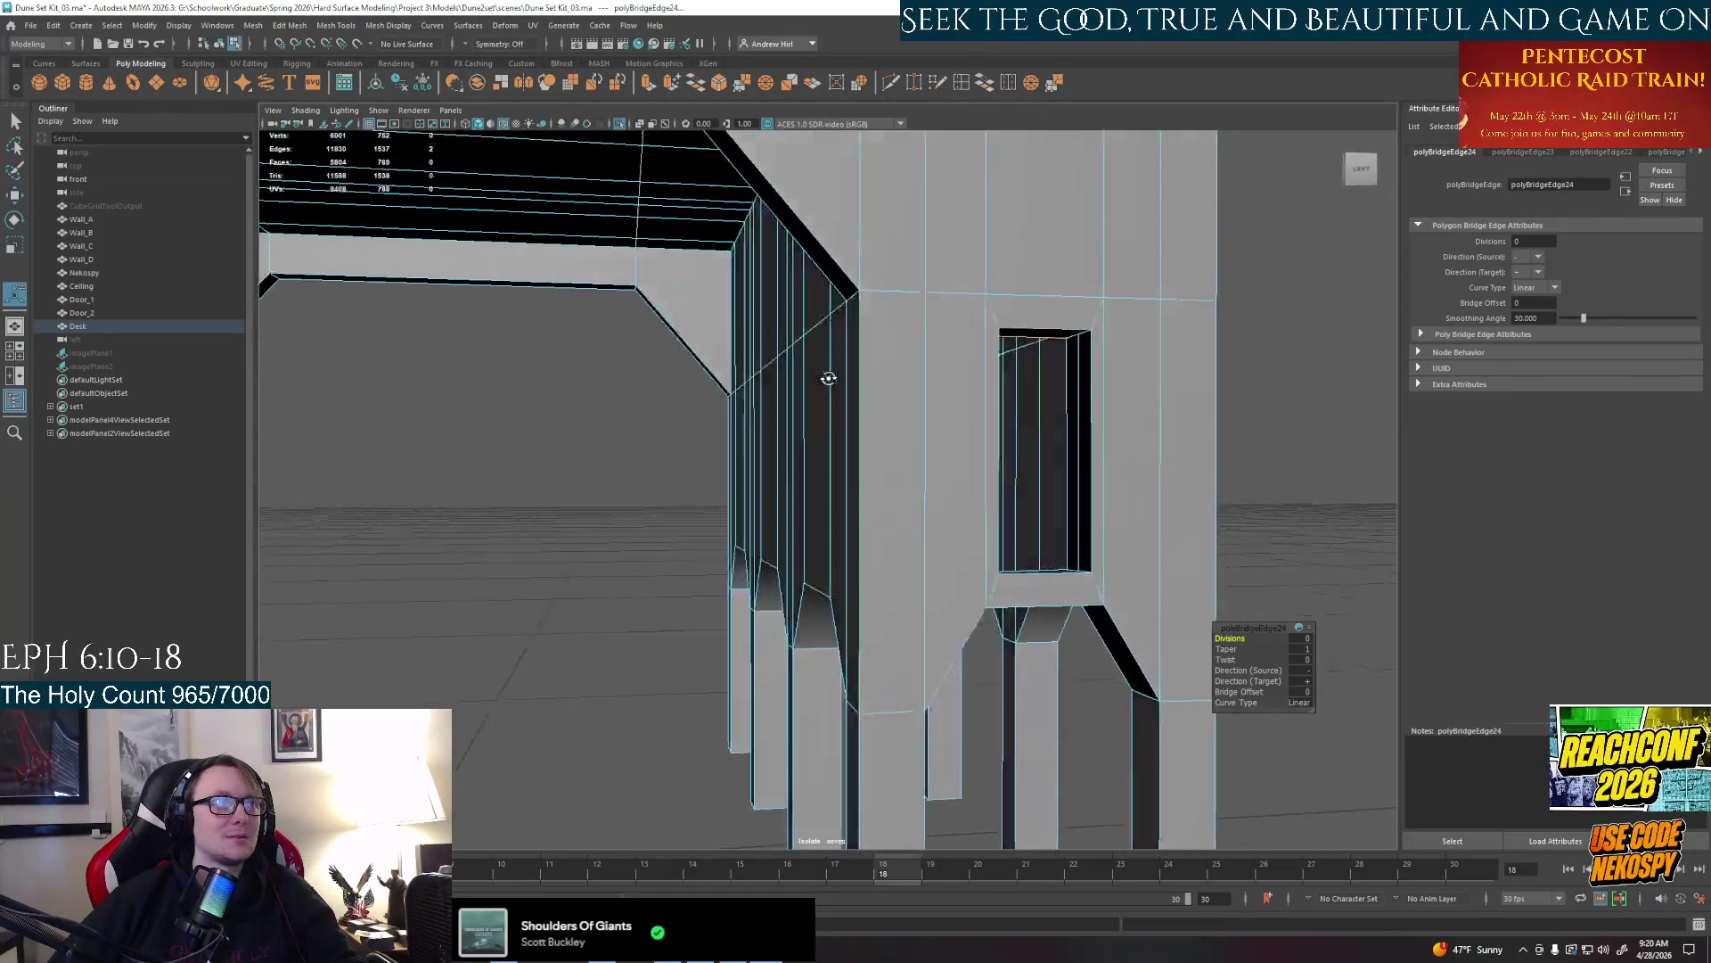
{"action": "left_click", "coordinate": [997, 401], "text": "shift"}
{"action": "key", "text": "g"}
{"action": "left_click_drag", "start_coordinate": [1010, 451], "coordinate": [936, 428], "text": "alt"}
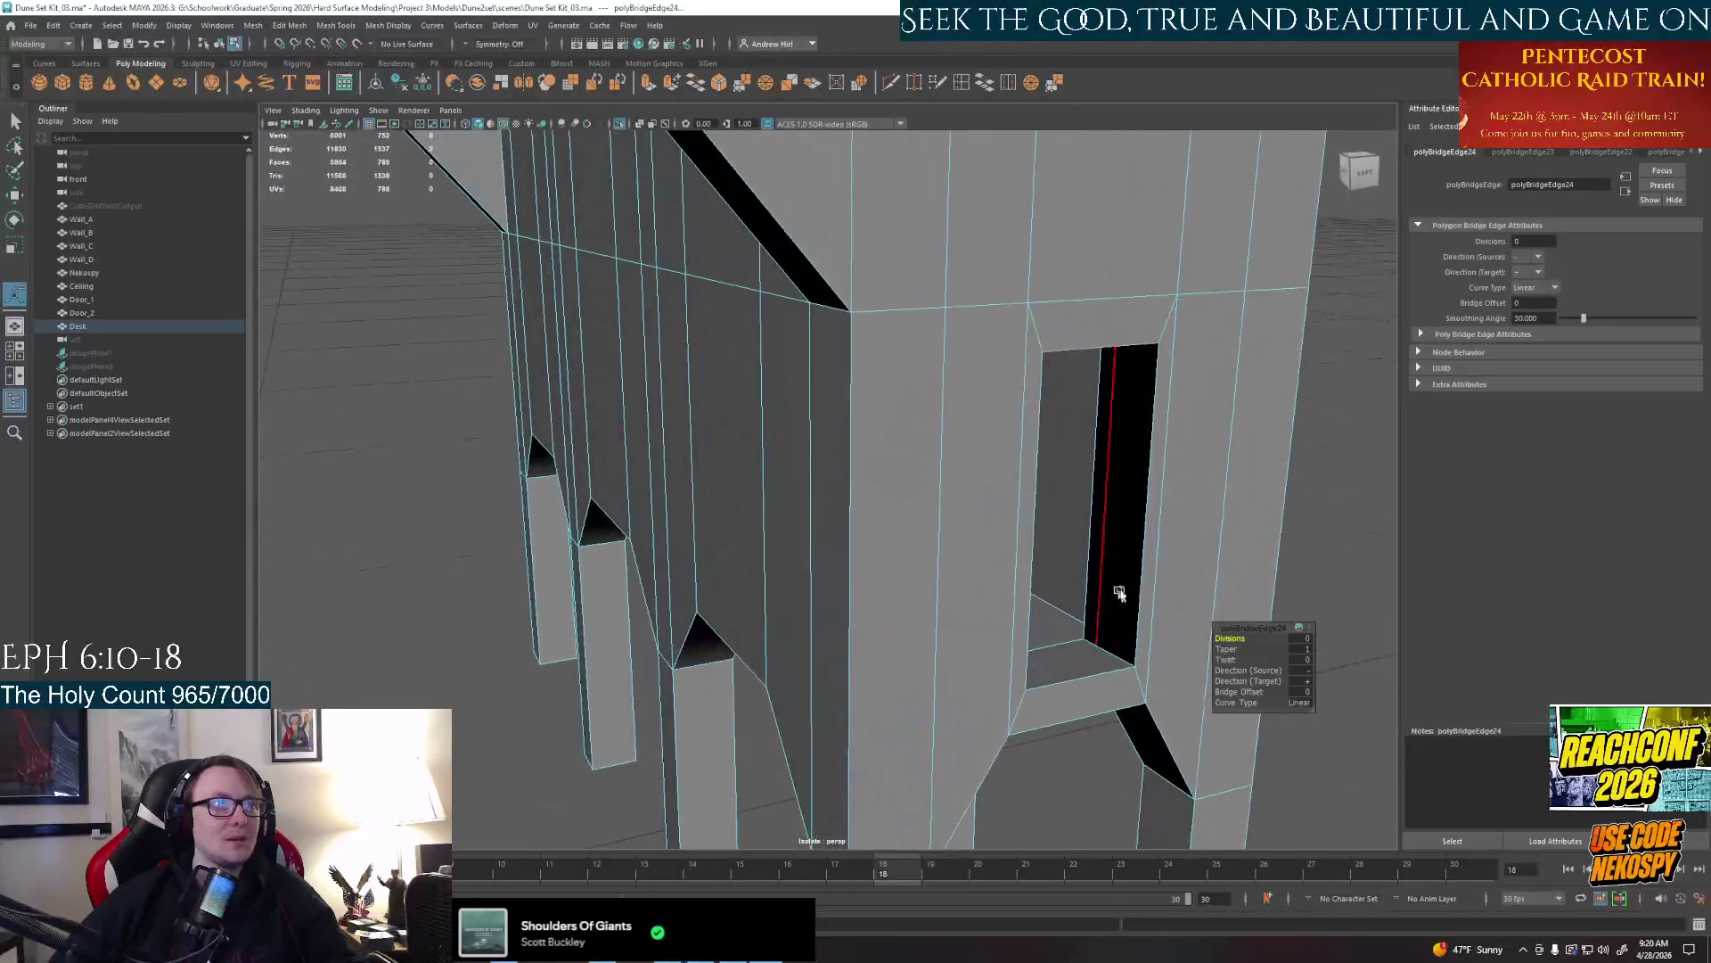
{"action": "left_click", "coordinate": [1092, 573]}
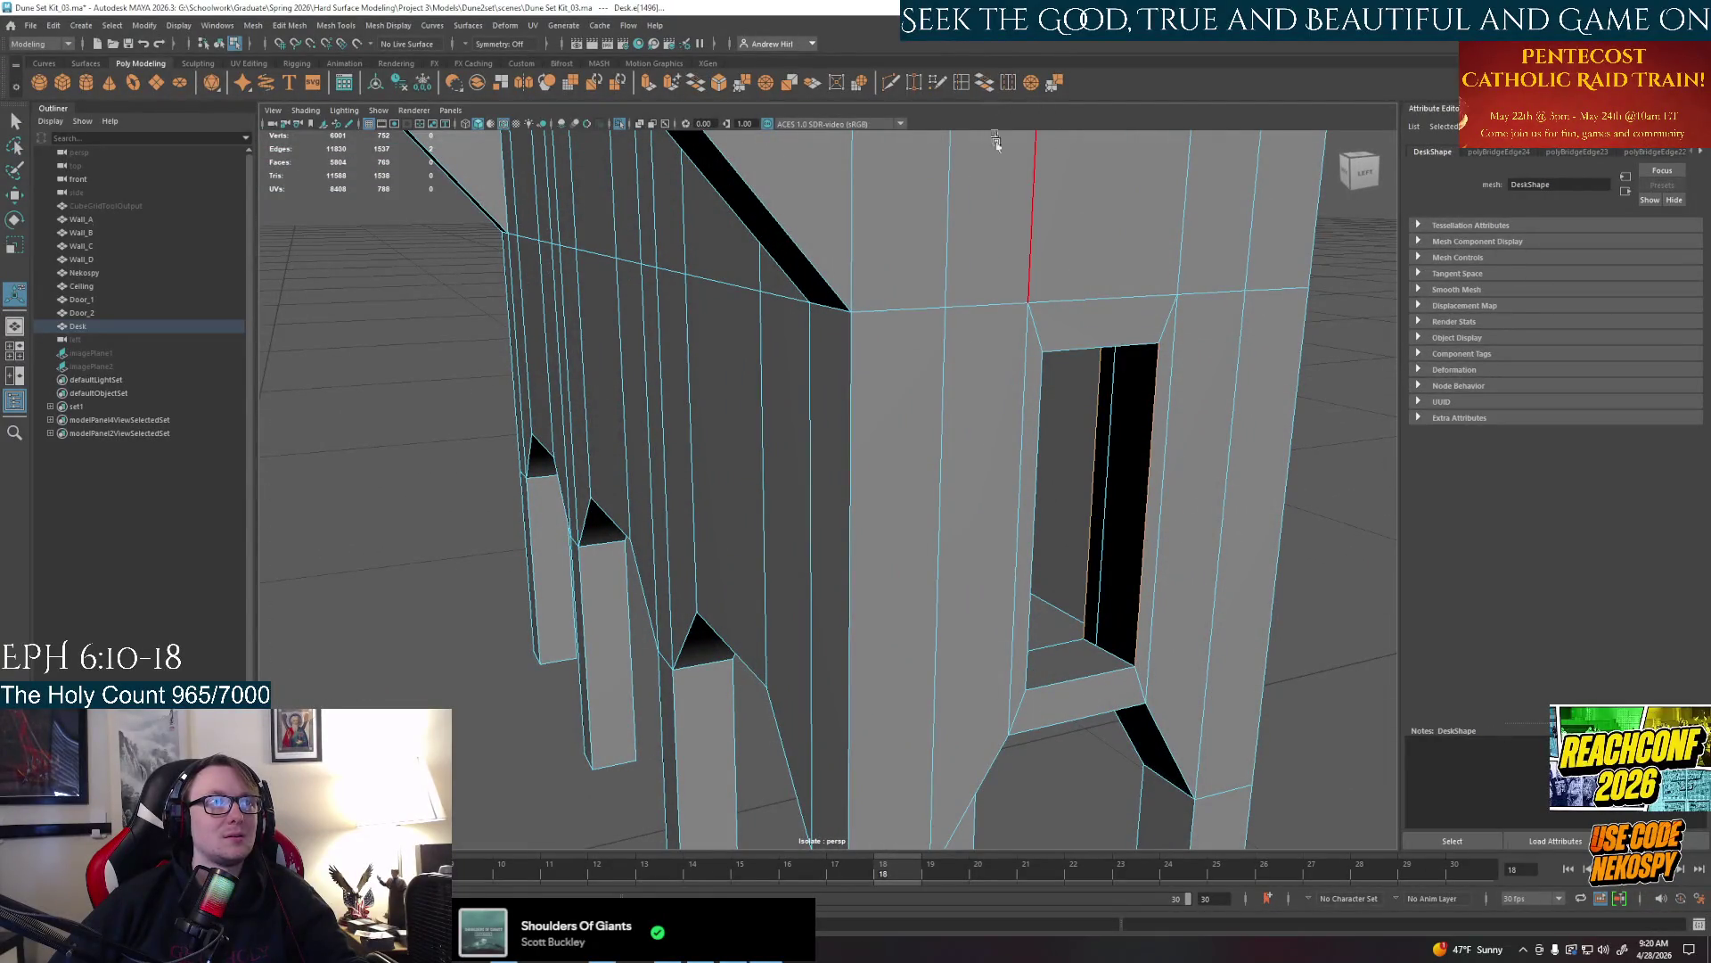
{"action": "key", "text": "g"}
Move to the far side of the desk and pick the gap edge there for the next bridge
{"action": "mouse_move", "coordinate": [995, 201]}
{"action": "left_mouse_down", "text": "alt"}
{"action": "mouse_move", "coordinate": [937, 401]}
{"action": "mouse_move", "coordinate": [887, 372]}
{"action": "mouse_move", "coordinate": [803, 401]}
{"action": "mouse_move", "coordinate": [652, 379]}
{"action": "mouse_move", "coordinate": [804, 428]}
{"action": "mouse_move", "coordinate": [843, 401]}
{"action": "mouse_move", "coordinate": [668, 374]}
{"action": "left_mouse_up", "text": "alt"}
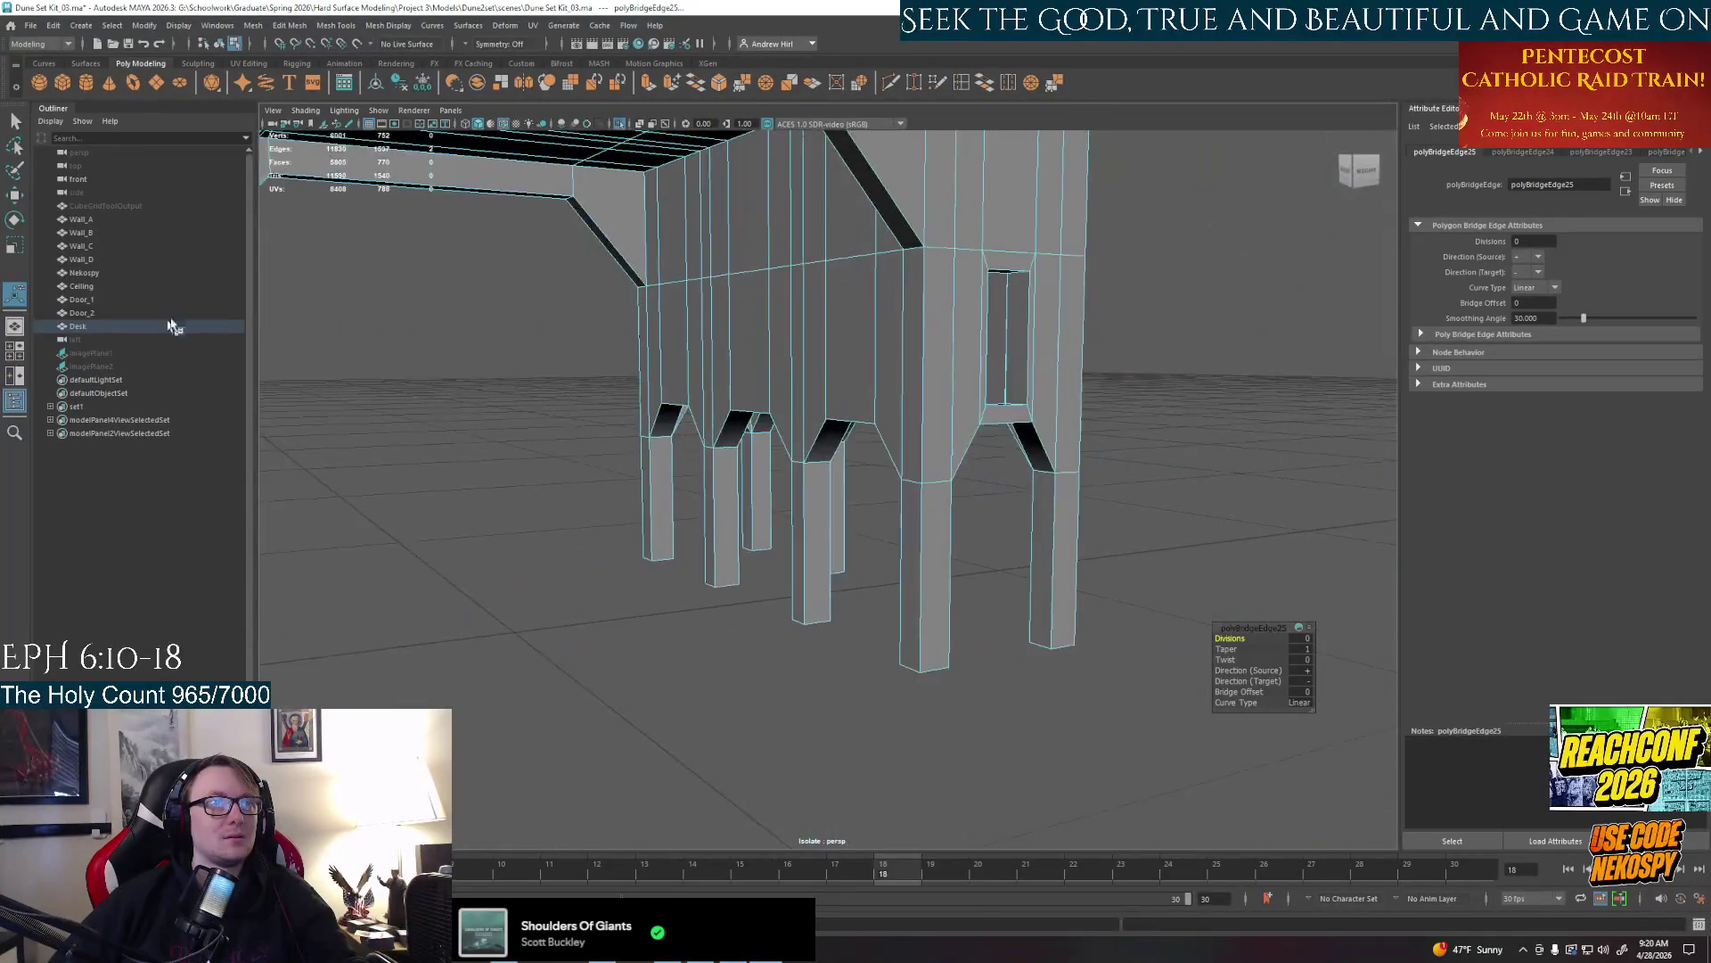
{"action": "mouse_move", "coordinate": [803, 382]}
{"action": "left_mouse_down", "text": "alt"}
{"action": "mouse_move", "coordinate": [829, 402]}
{"action": "mouse_move", "coordinate": [936, 401]}
{"action": "mouse_move", "coordinate": [859, 415]}
{"action": "mouse_move", "coordinate": [909, 423]}
{"action": "left_mouse_up", "text": "alt"}
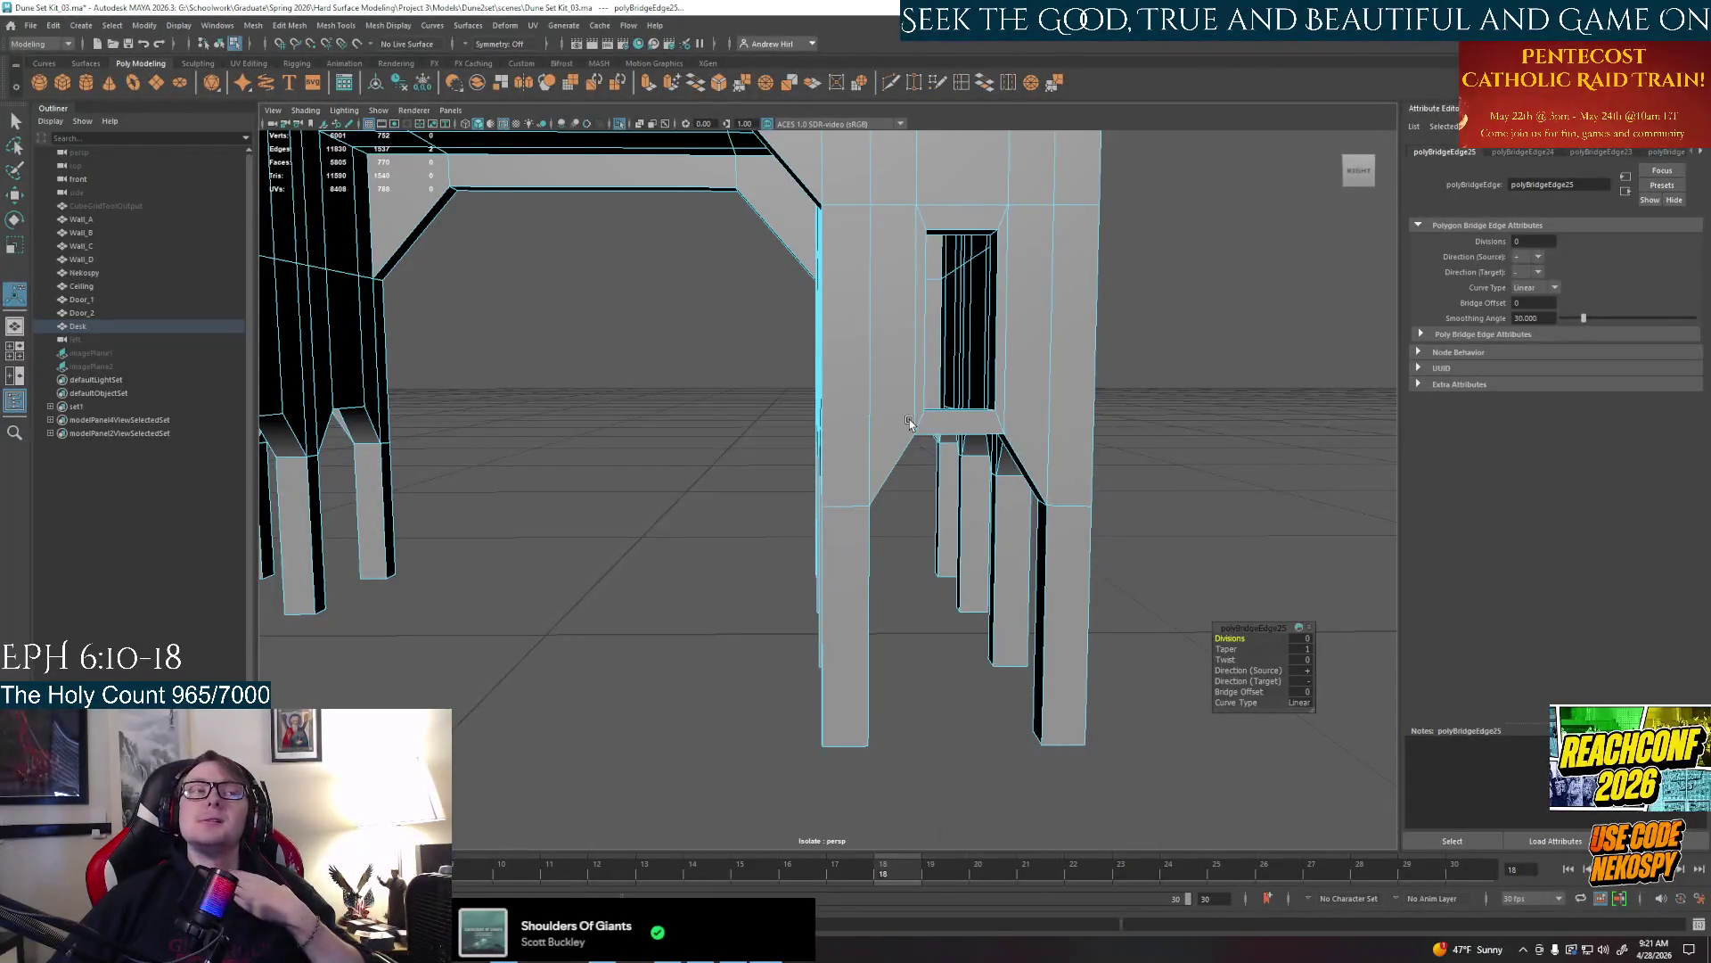
{"action": "left_click", "coordinate": [931, 322]}
{"action": "mouse_move", "coordinate": [910, 401]}
{"action": "left_mouse_down", "text": "alt"}
{"action": "mouse_move", "coordinate": [803, 374]}
{"action": "mouse_move", "coordinate": [895, 371]}
{"action": "left_mouse_up", "text": "alt"}
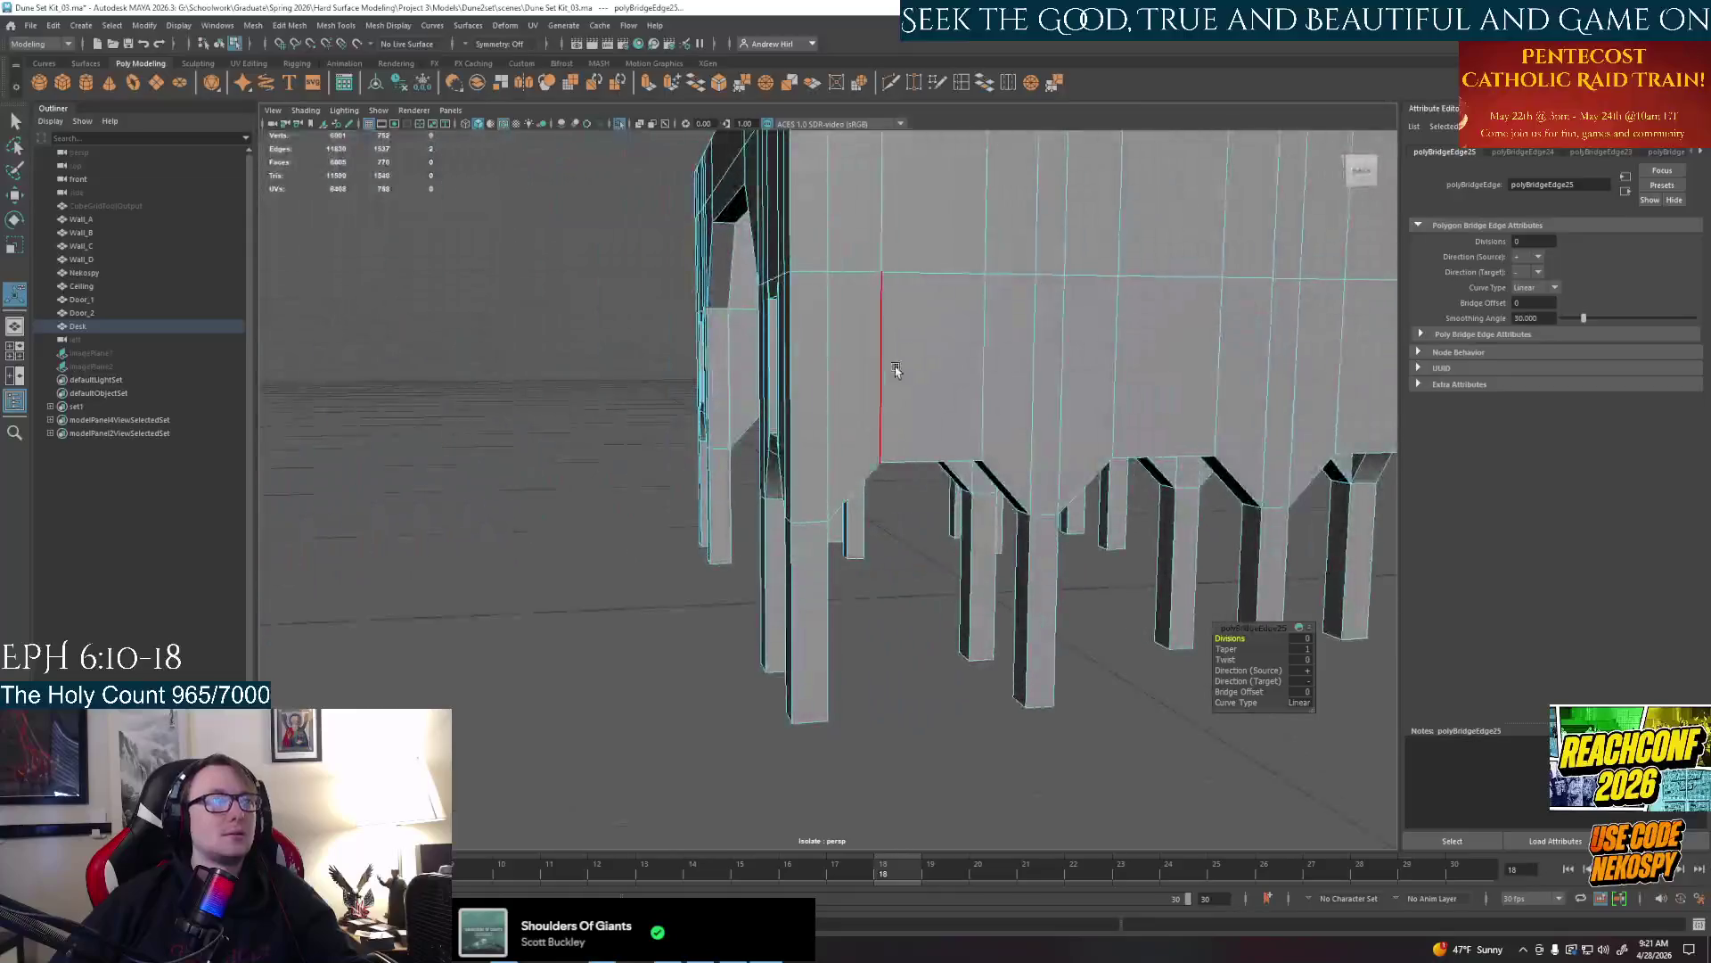
Switch to face selection and pick the recessed panel faces on the desk's side
{"action": "right_click", "coordinate": [908, 424]}
{"action": "left_click", "coordinate": [937, 374]}
{"action": "left_click", "coordinate": [1178, 374], "text": "shift"}
{"action": "mouse_move", "coordinate": [1257, 372]}
{"action": "left_mouse_down", "text": "alt"}
{"action": "mouse_move", "coordinate": [1010, 383]}
{"action": "mouse_move", "coordinate": [1013, 459]}
{"action": "left_mouse_up", "text": "alt"}
{"action": "left_click", "coordinate": [1010, 385], "text": "shift"}
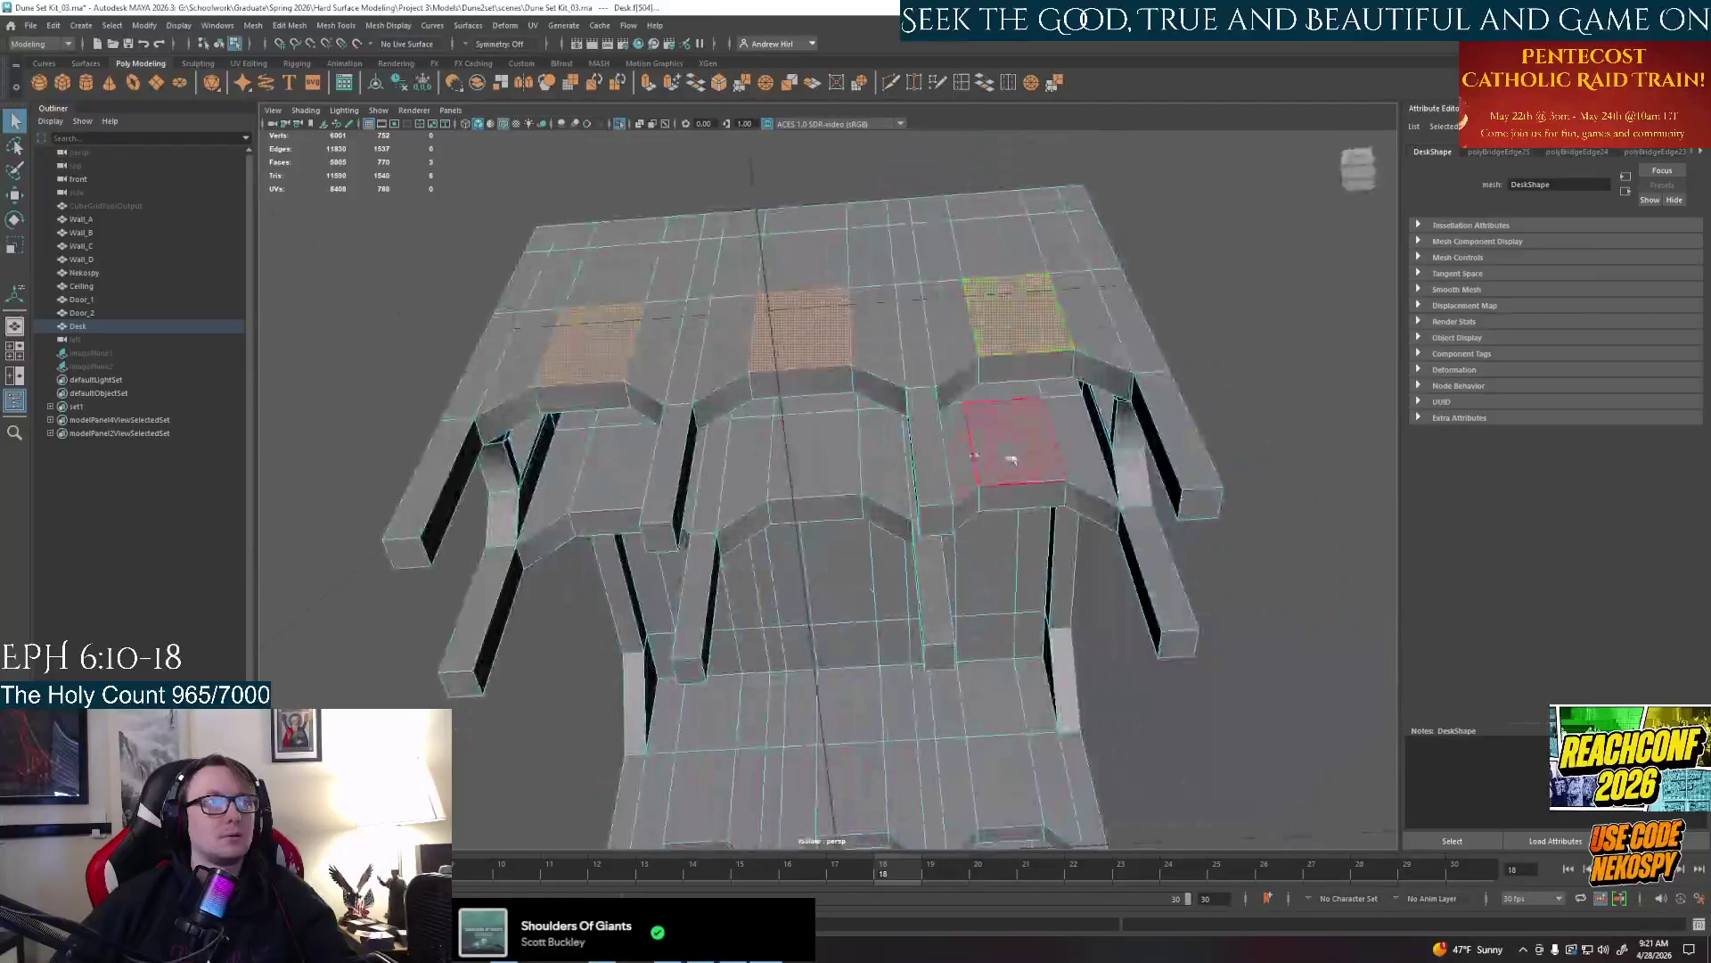
{"action": "left_click", "coordinate": [1012, 459], "text": "shift"}
{"action": "left_click", "coordinate": [816, 455], "text": "shift"}
{"action": "key", "text": "z"}
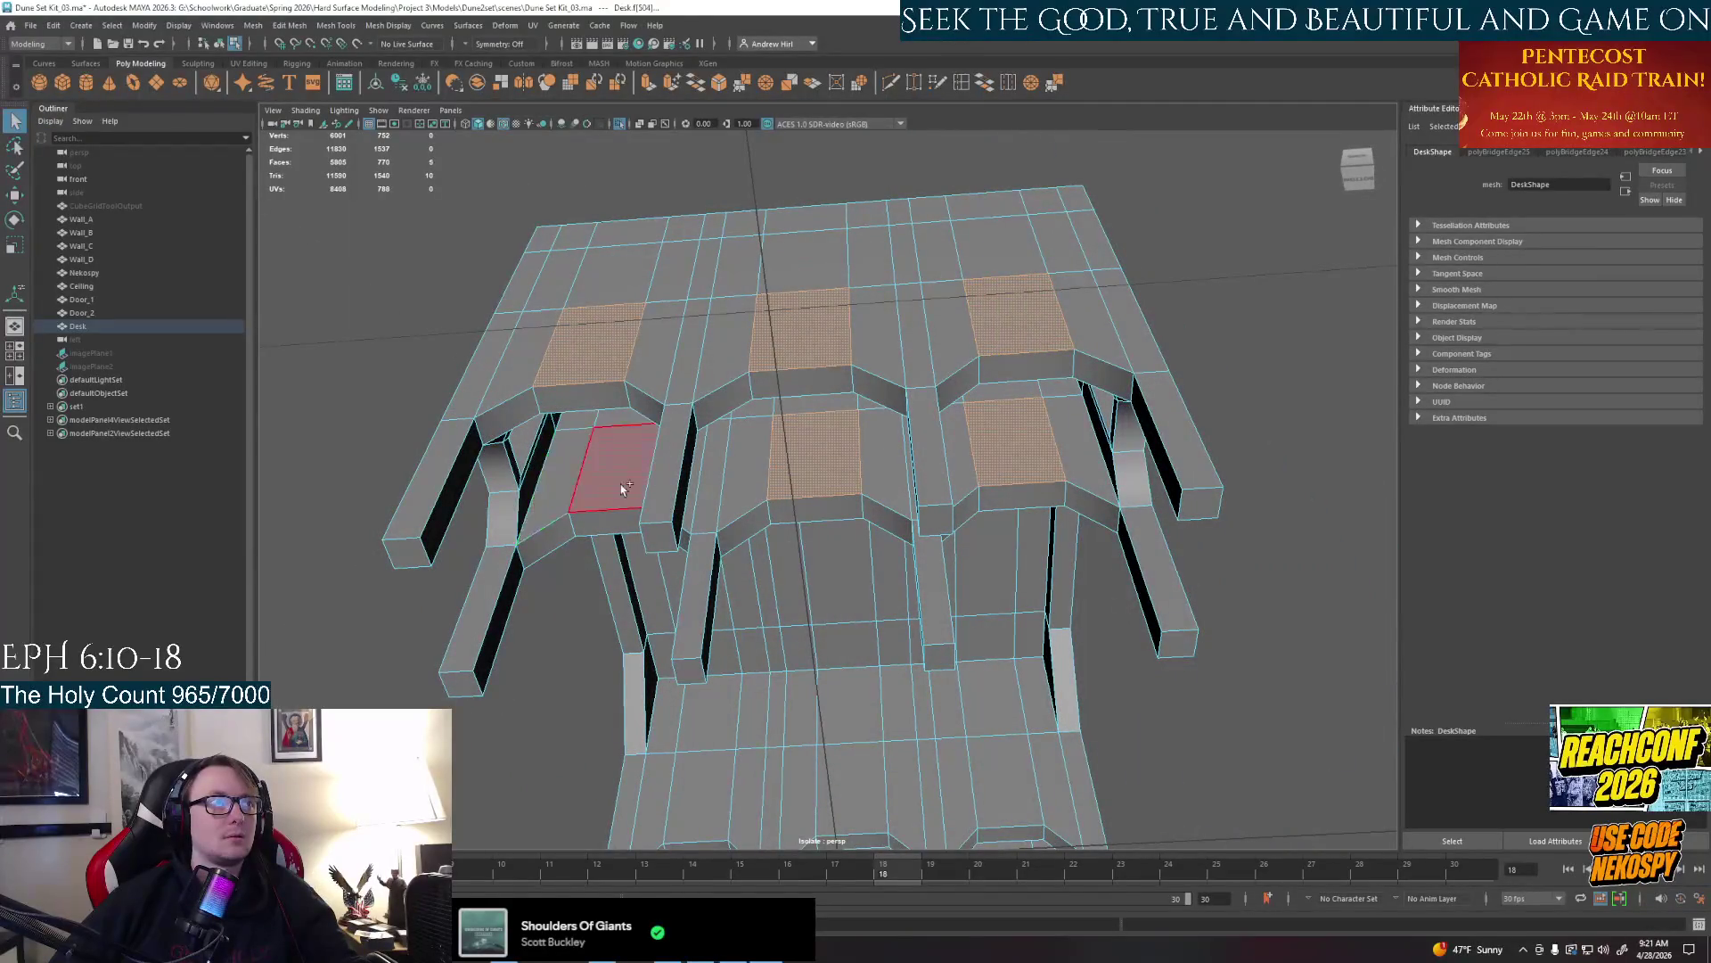
Add the panel faces around and between the legs to the selection
{"action": "left_click_drag", "start_coordinate": [886, 541], "coordinate": [829, 535], "text": "alt"}
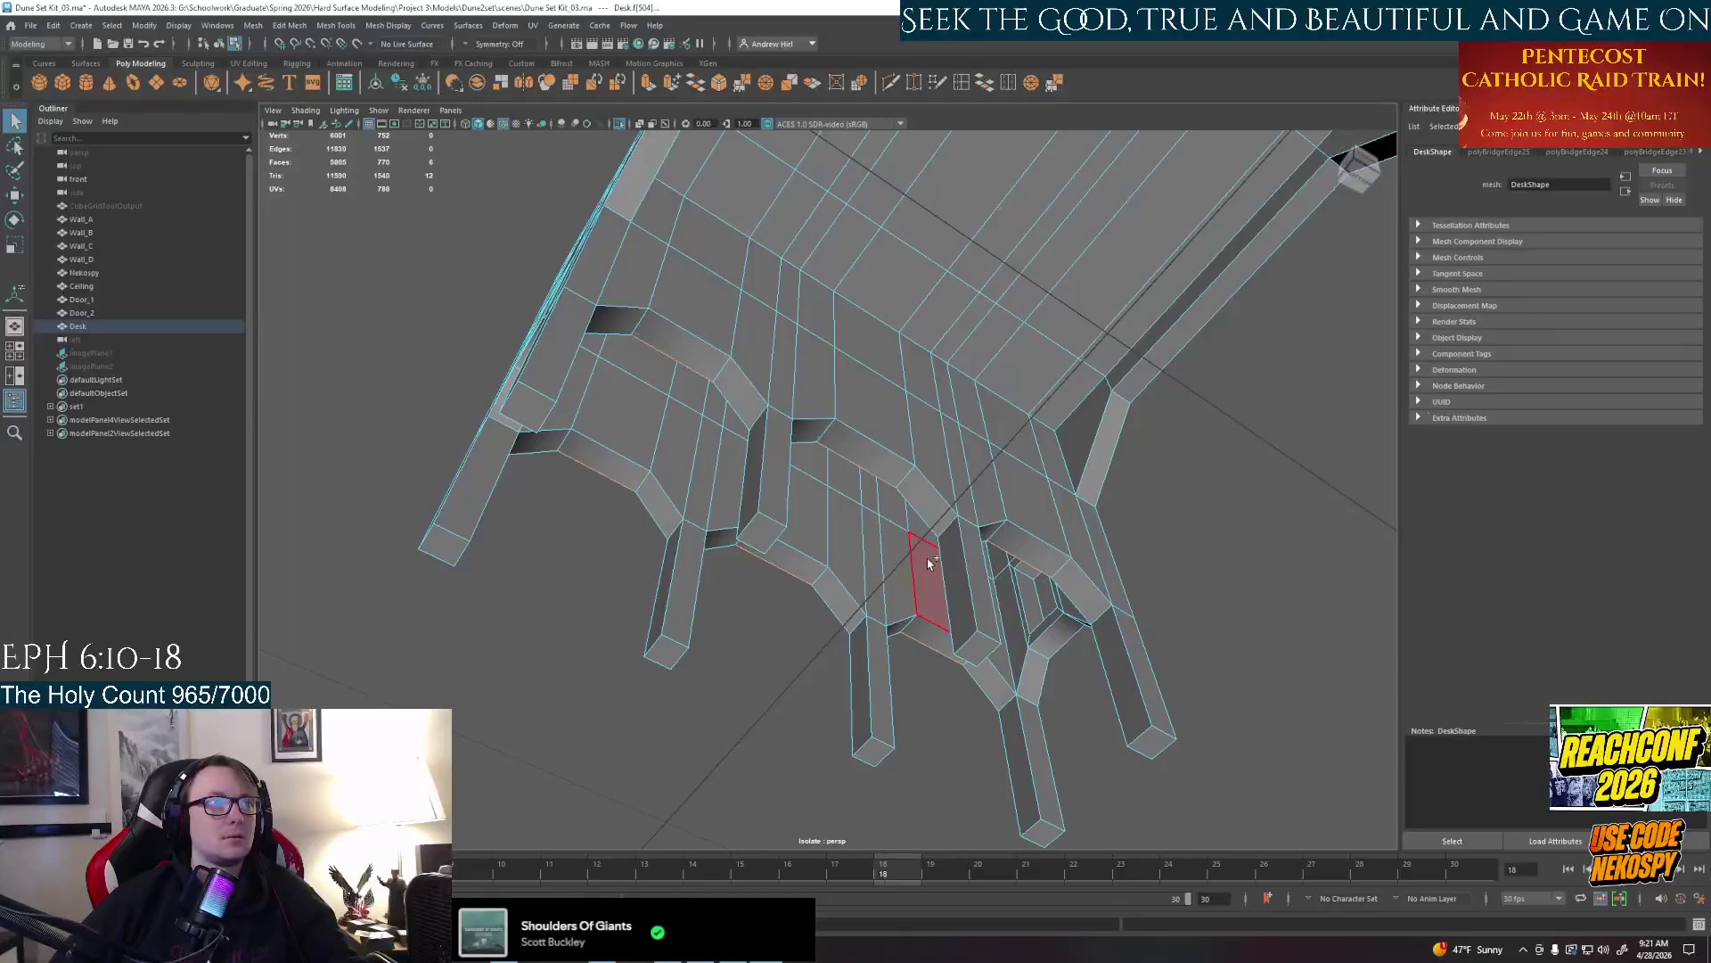
{"action": "left_click", "coordinate": [811, 550], "text": "shift"}
{"action": "left_click", "coordinate": [606, 442], "text": "shift"}
{"action": "left_click", "coordinate": [694, 332], "text": "shift"}
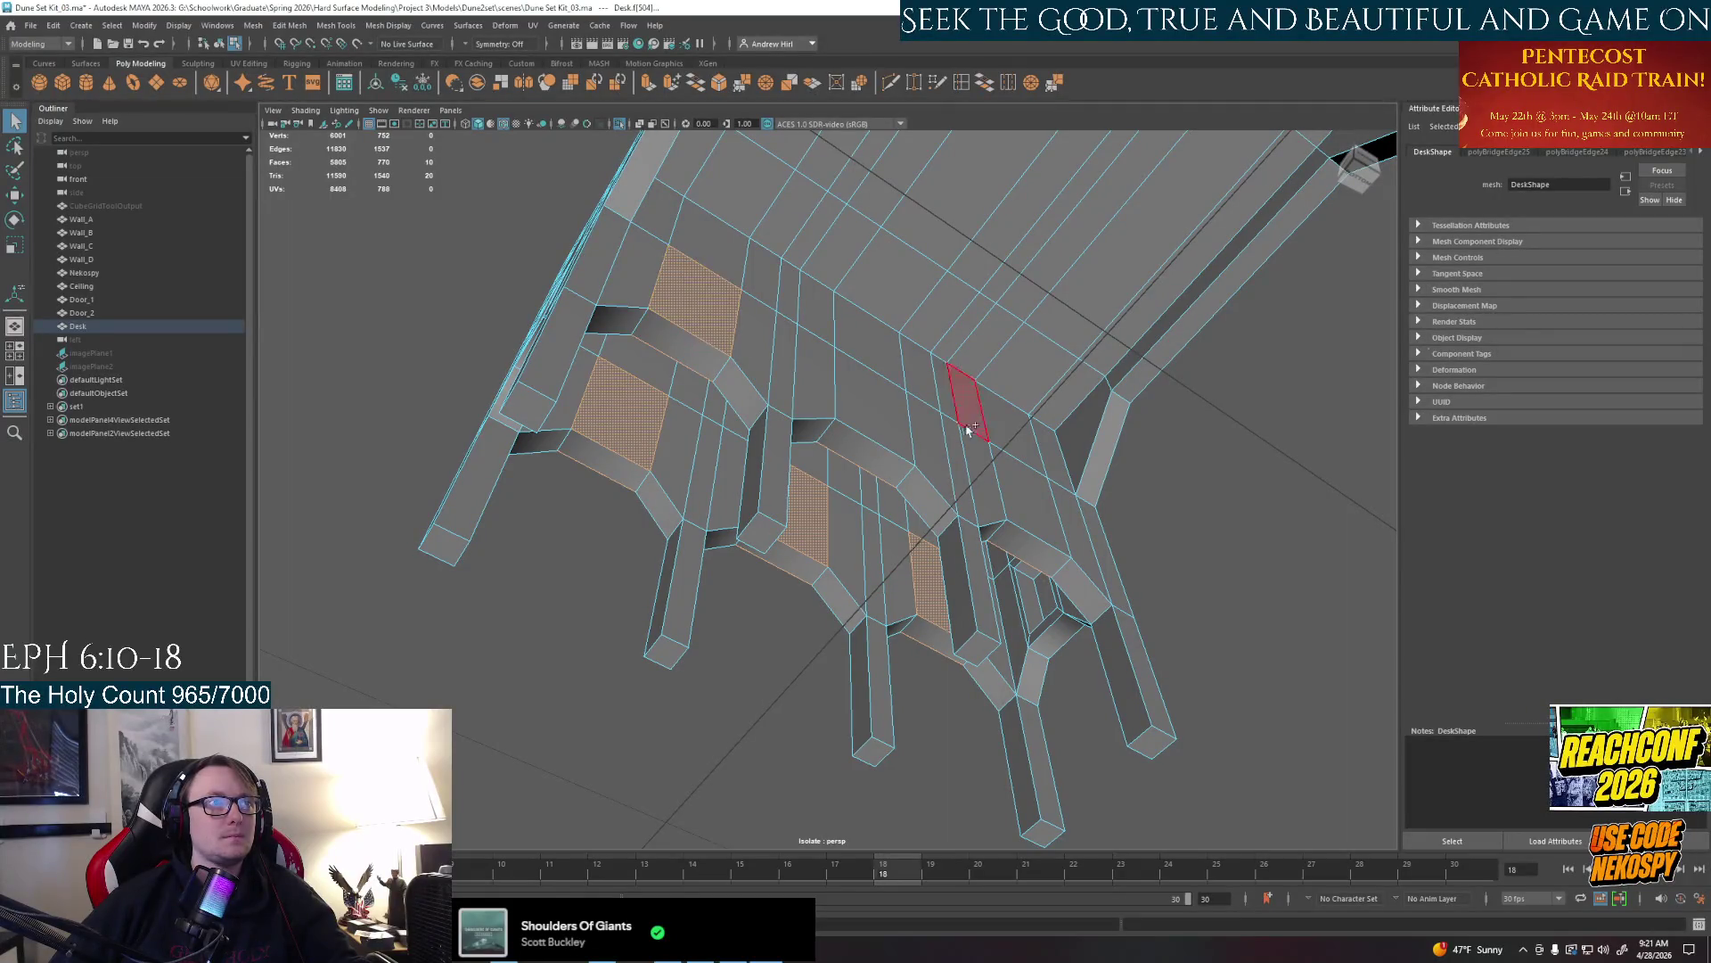
{"action": "left_click", "coordinate": [875, 408], "text": "shift"}
{"action": "mouse_move", "coordinate": [1012, 478]}
{"action": "left_mouse_down", "text": "alt"}
{"action": "mouse_move", "coordinate": [647, 558]}
{"action": "mouse_move", "coordinate": [750, 561]}
{"action": "mouse_move", "coordinate": [829, 509]}
{"action": "left_mouse_up", "text": "alt"}
{"action": "left_click", "coordinate": [803, 302], "text": "shift"}
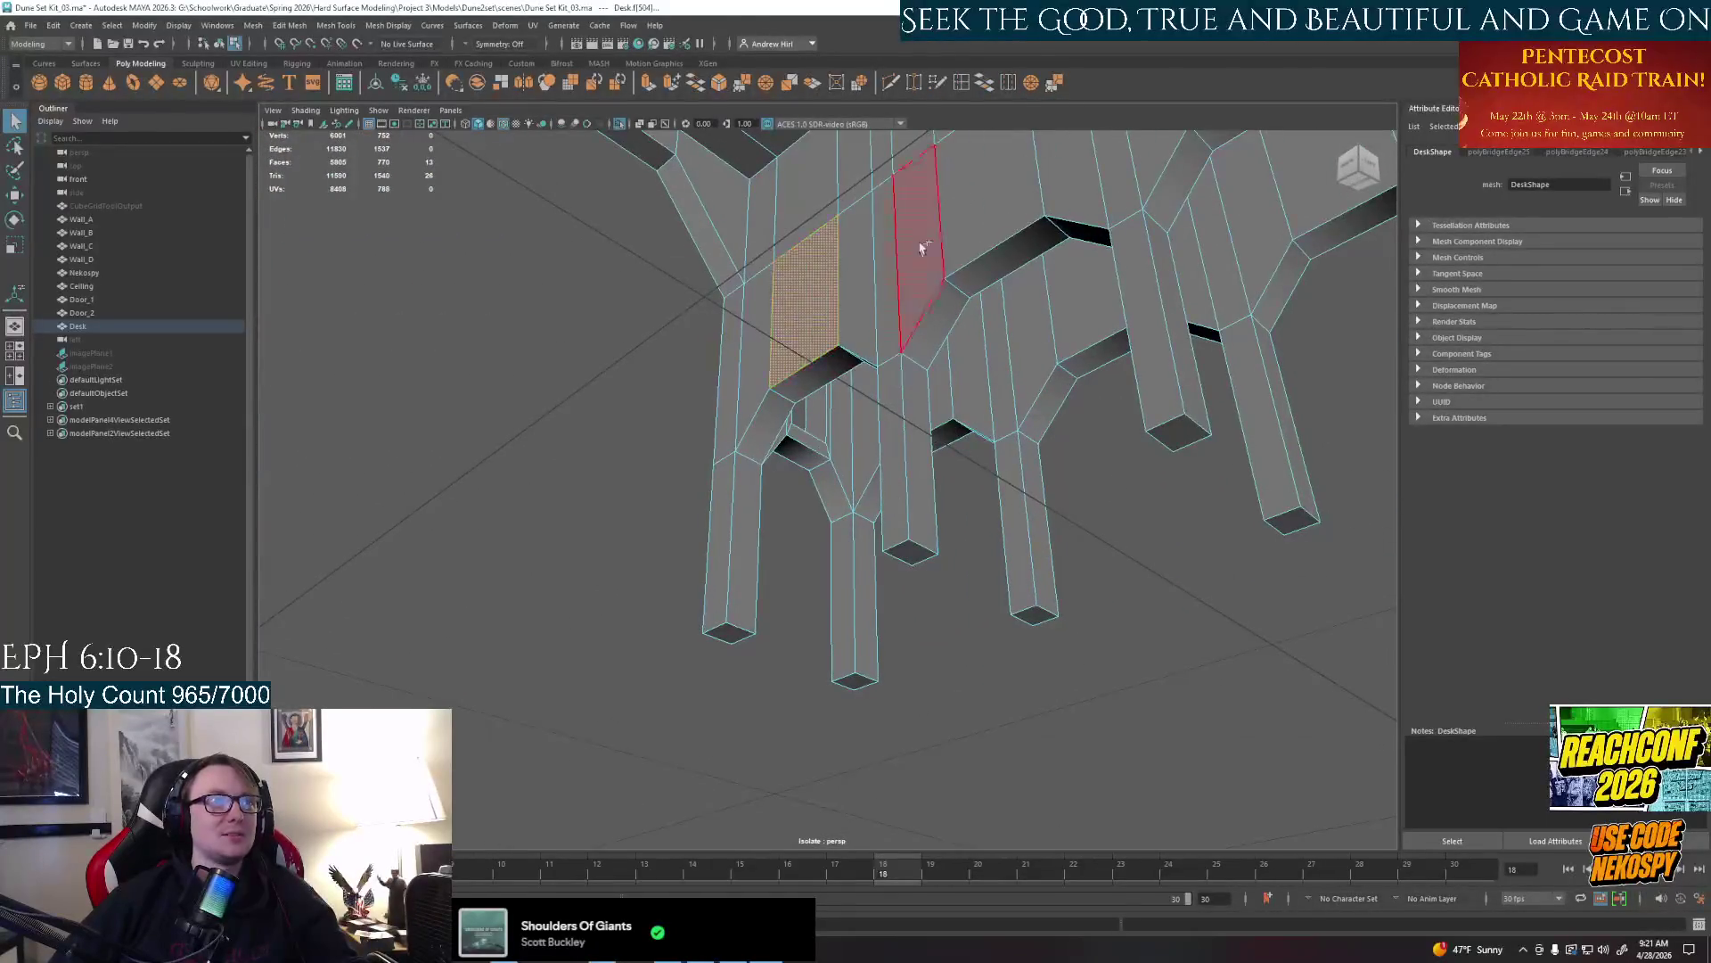
{"action": "left_click", "coordinate": [987, 218], "text": "shift"}
{"action": "left_click_drag", "start_coordinate": [986, 268], "coordinate": [937, 335], "text": "alt"}
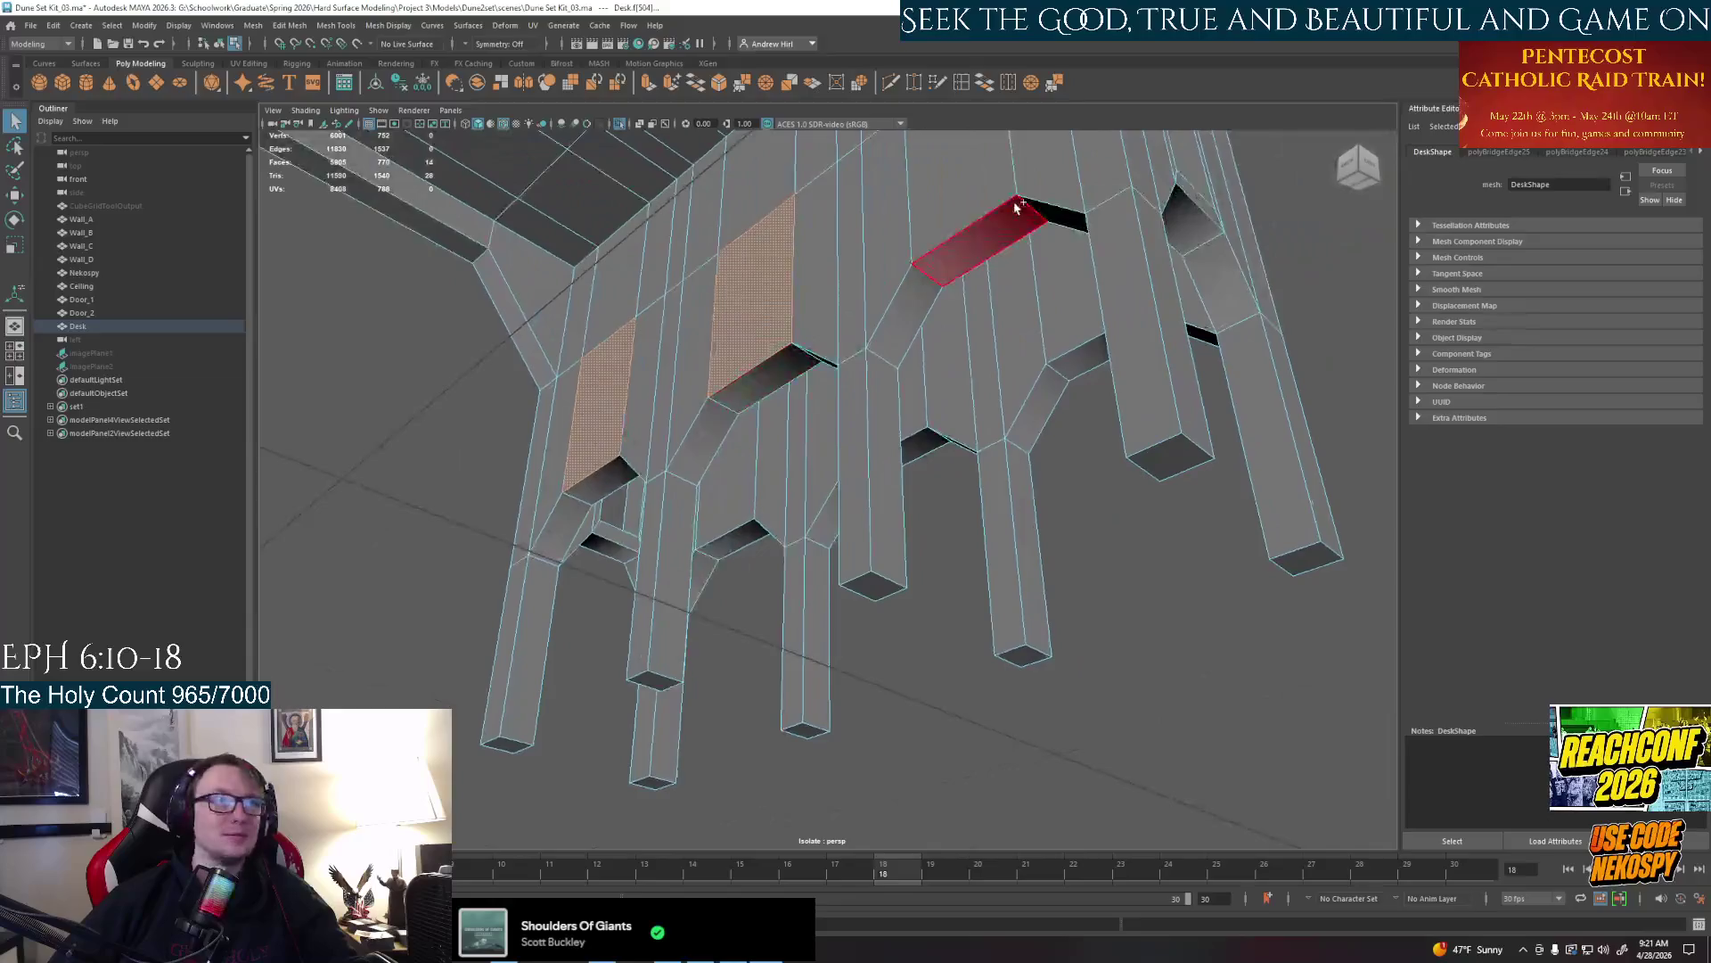
{"action": "left_click", "coordinate": [987, 232], "text": "shift"}
{"action": "left_click_drag", "start_coordinate": [1091, 354], "coordinate": [1159, 302], "text": "alt"}
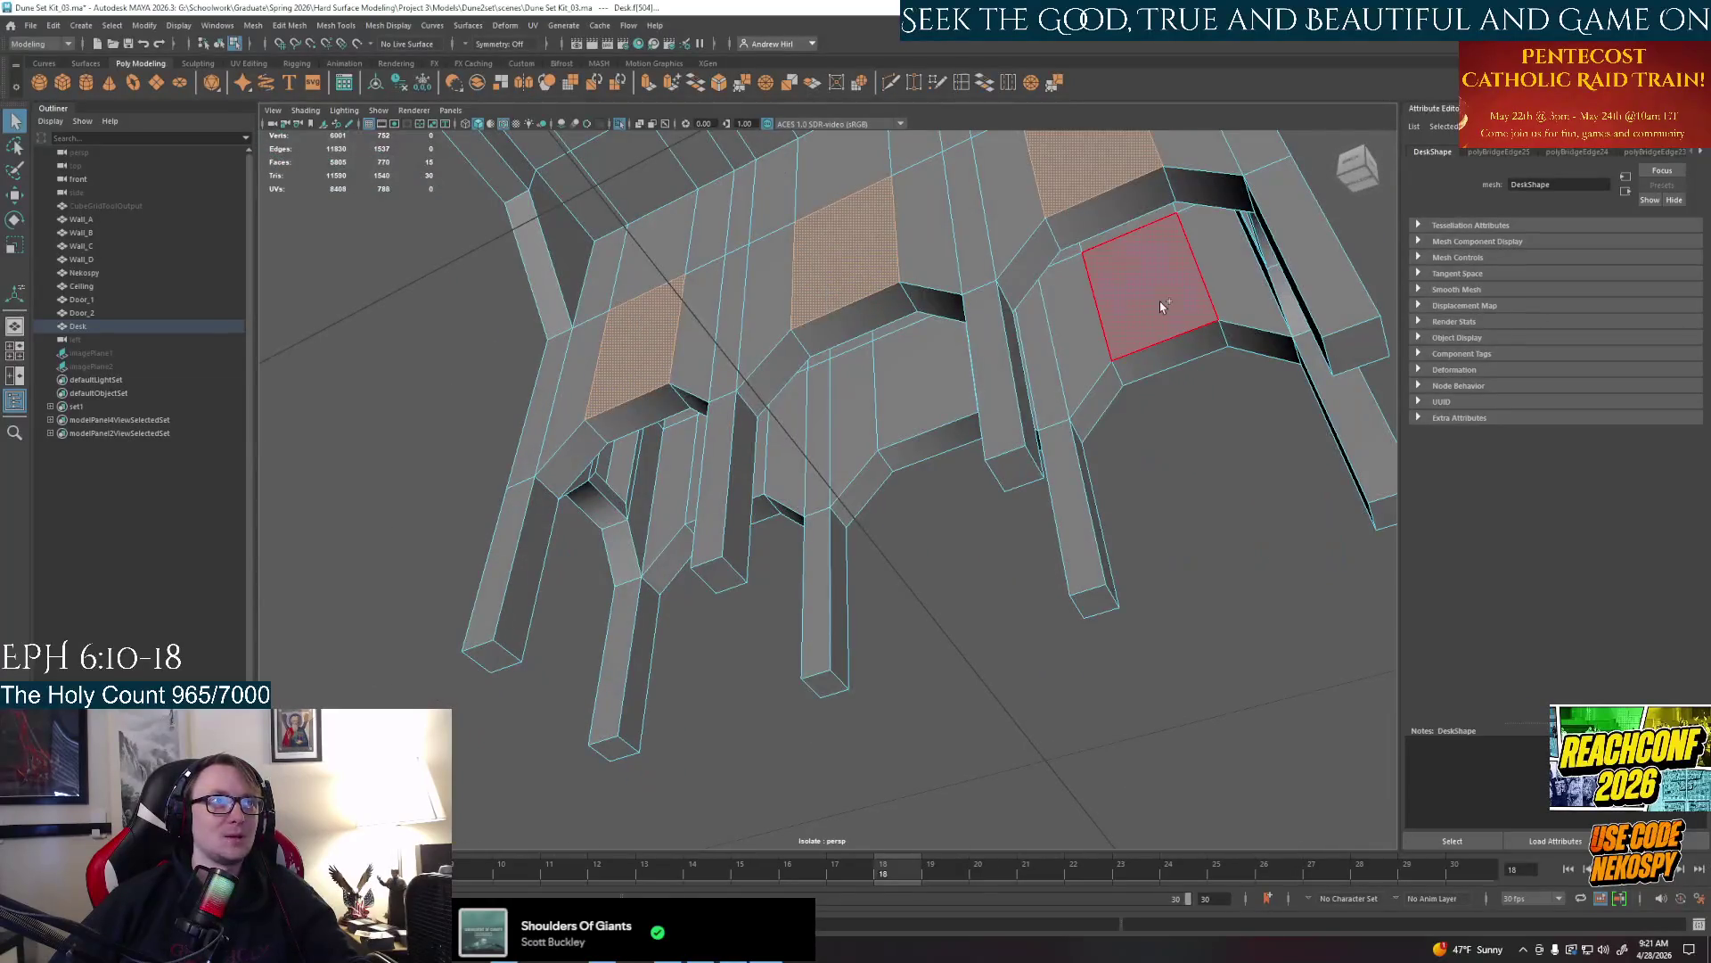
{"action": "left_click", "coordinate": [929, 372], "text": "shift"}
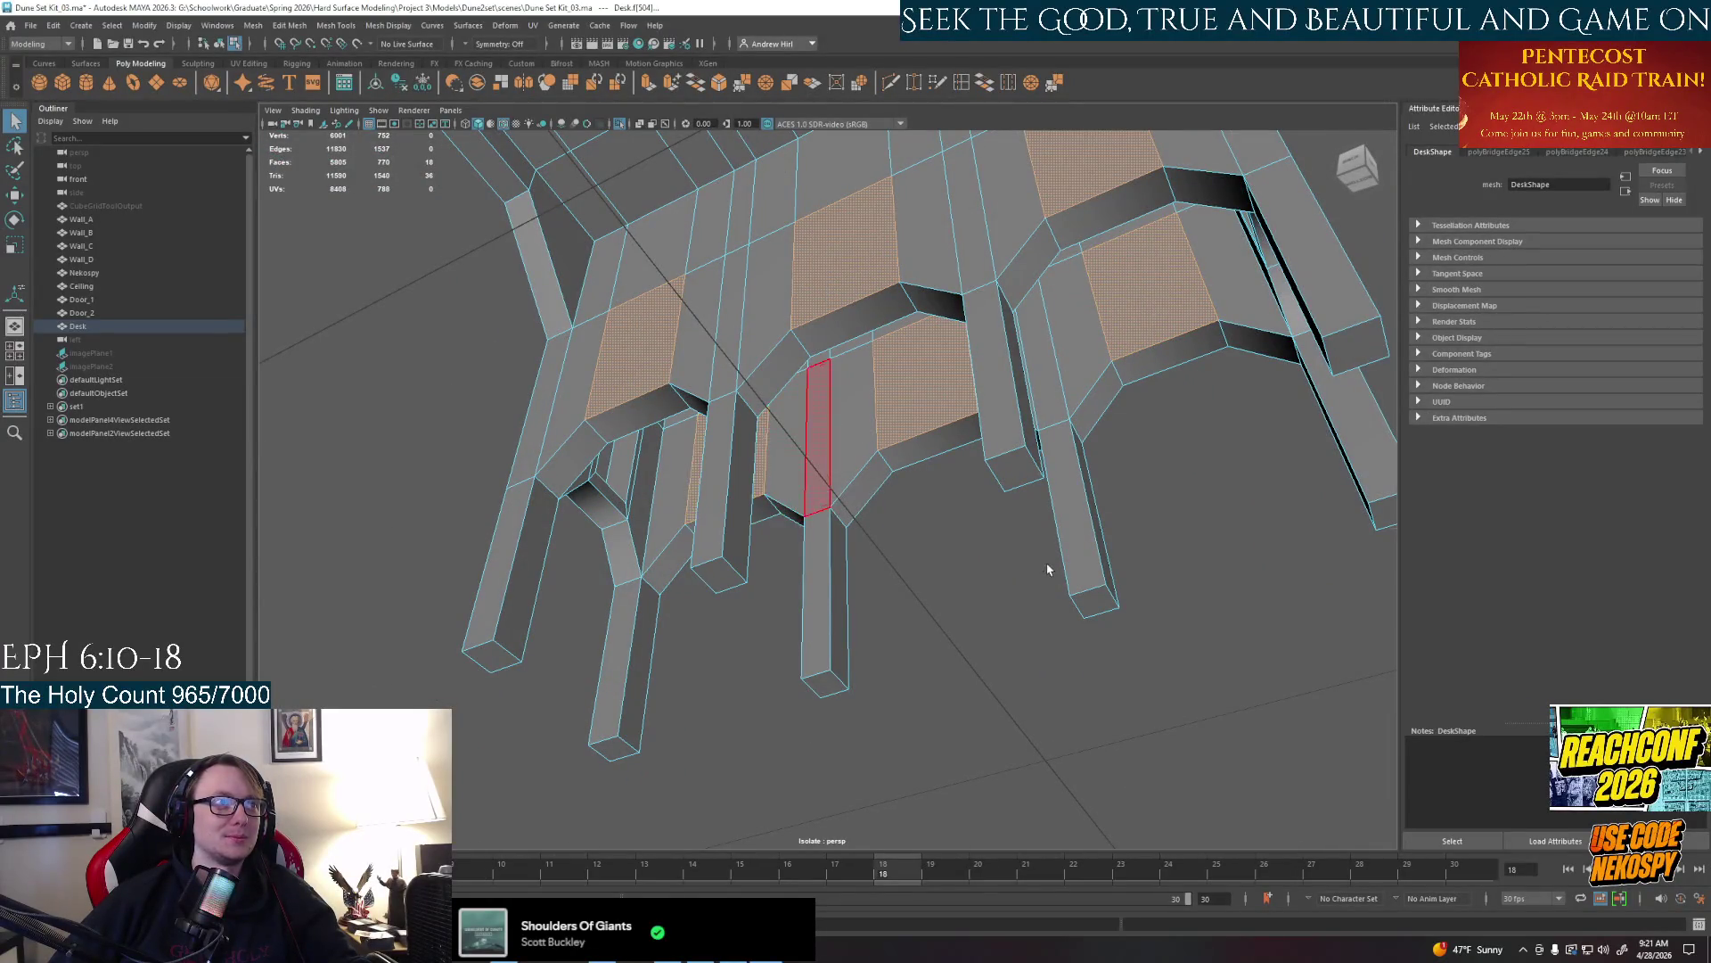
Add the underside panel faces and extrude the whole group together with Ctrl+E
{"action": "left_click_drag", "start_coordinate": [763, 481], "coordinate": [648, 608], "text": "alt"}
{"action": "left_click", "coordinate": [649, 575], "text": "shift"}
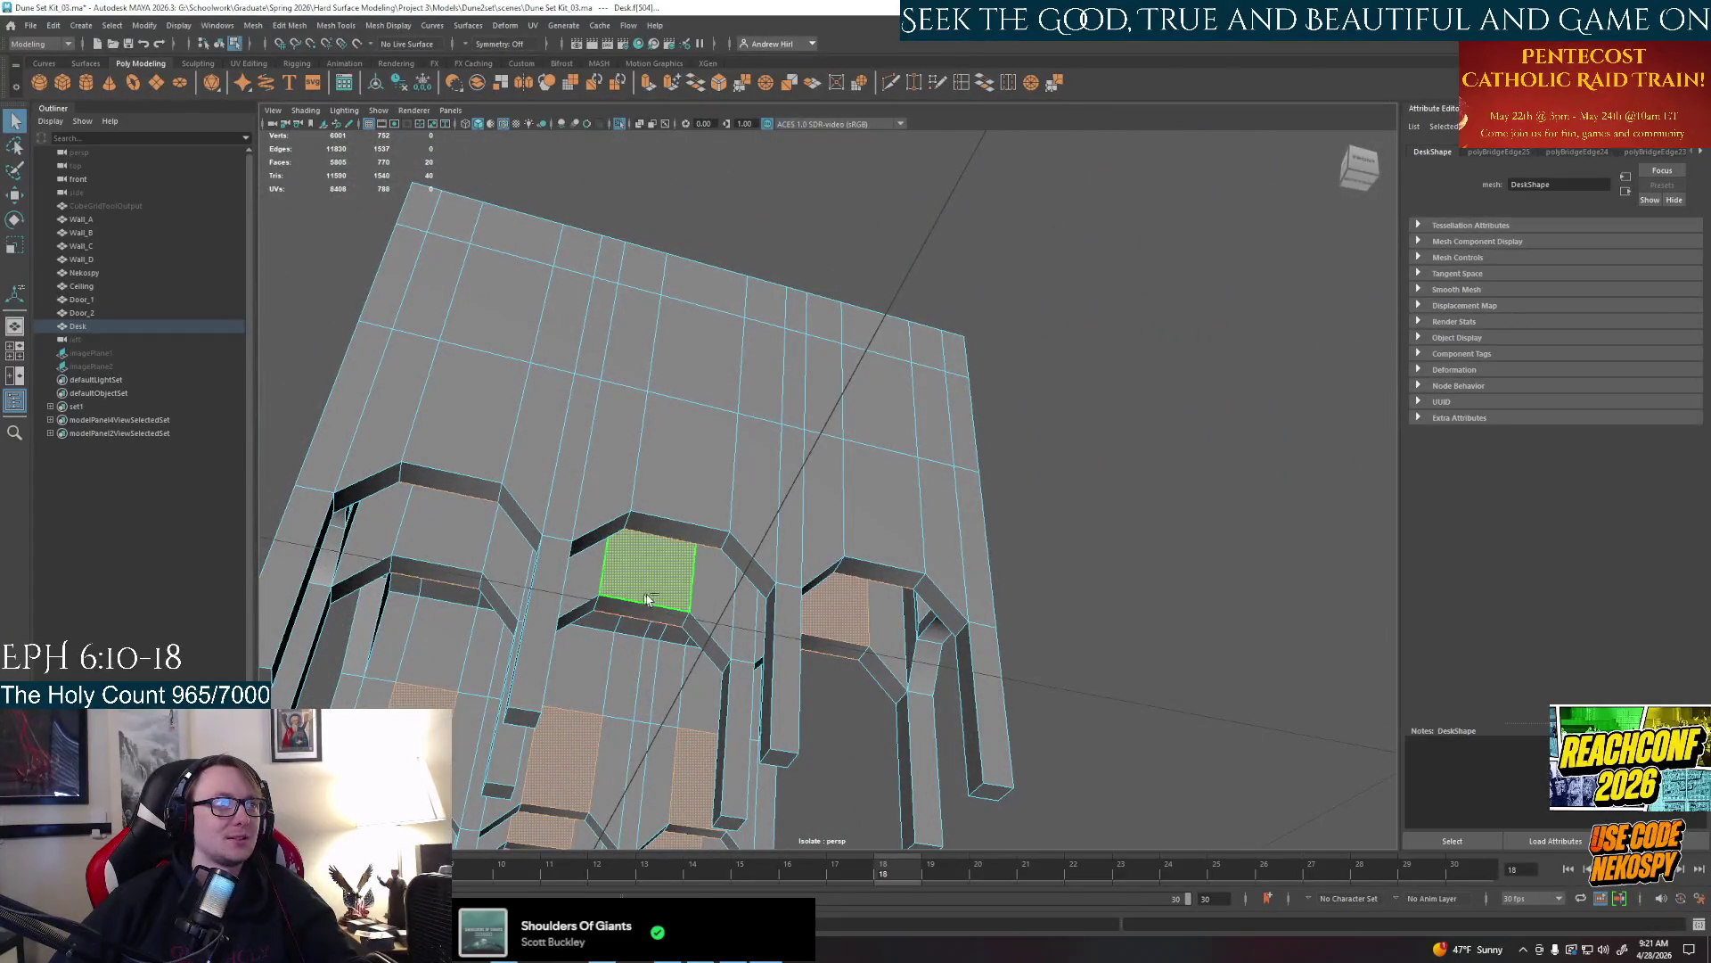
{"action": "left_click", "coordinate": [441, 536], "text": "shift"}
{"action": "left_click", "coordinate": [466, 413], "text": "shift"}
{"action": "left_click", "coordinate": [733, 478], "text": "shift"}
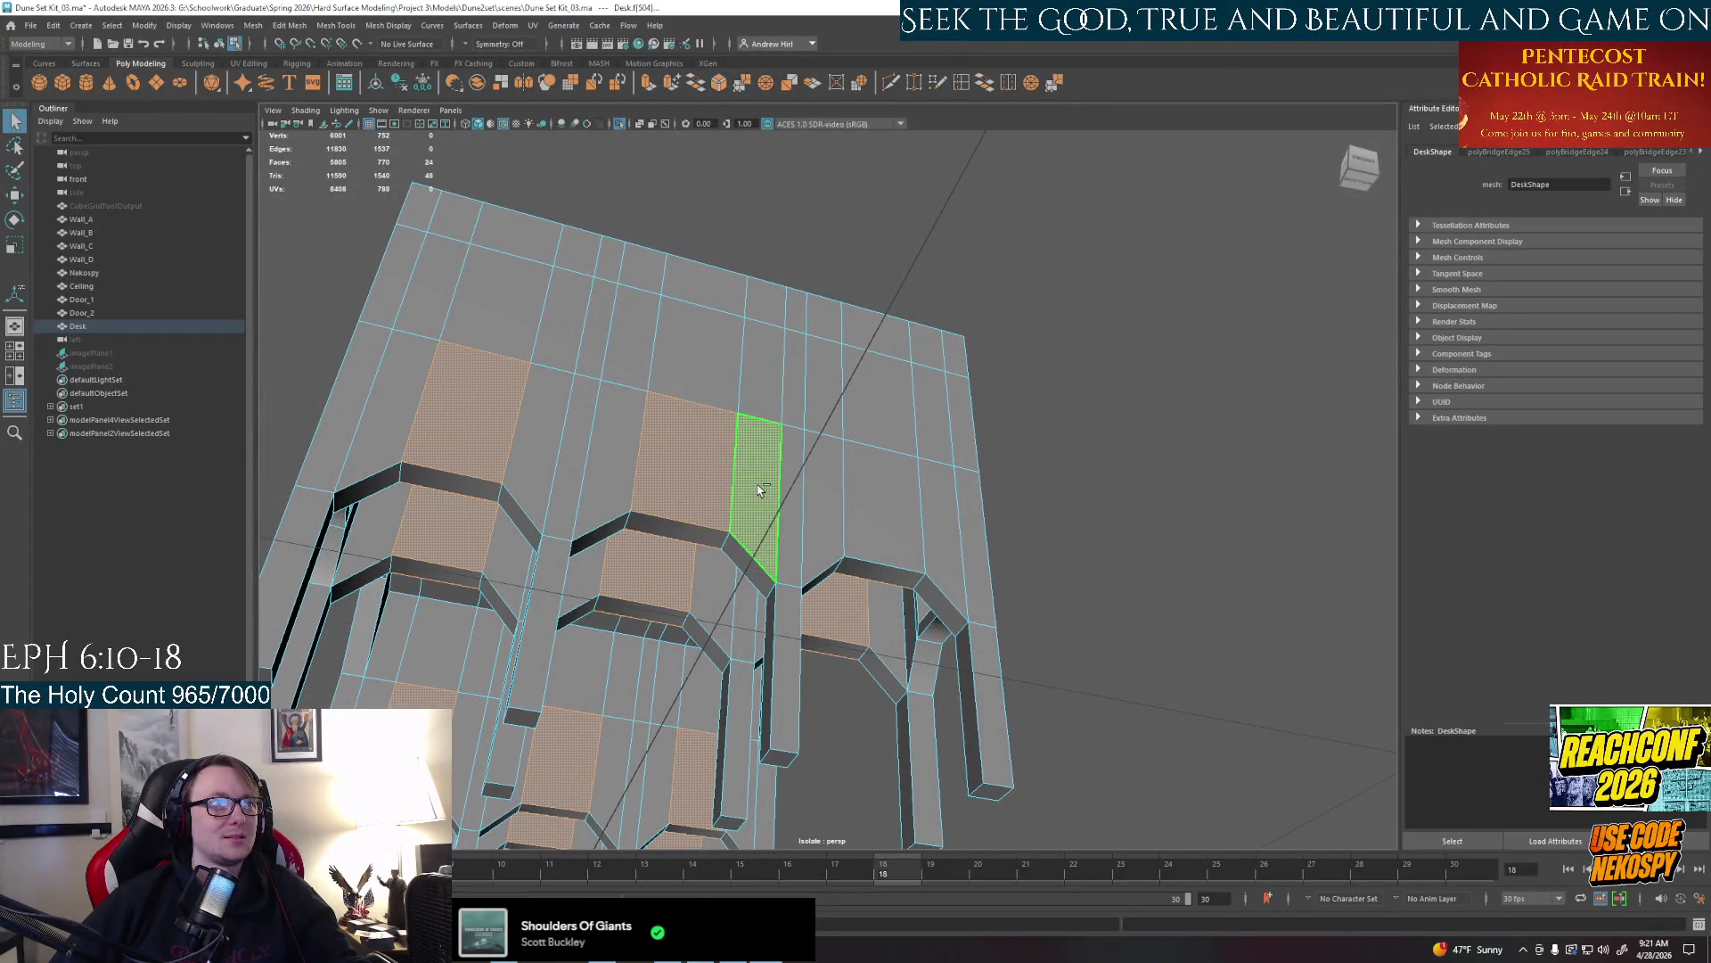
{"action": "left_click", "coordinate": [856, 508], "text": "shift"}
{"action": "mouse_move", "coordinate": [883, 522]}
{"action": "left_mouse_down", "text": "alt"}
{"action": "mouse_move", "coordinate": [926, 547]}
{"action": "mouse_move", "coordinate": [802, 468]}
{"action": "mouse_move", "coordinate": [870, 482]}
{"action": "mouse_move", "coordinate": [860, 506]}
{"action": "mouse_move", "coordinate": [475, 519]}
{"action": "left_mouse_up", "text": "alt"}
{"action": "key", "text": "ctrl+e"}
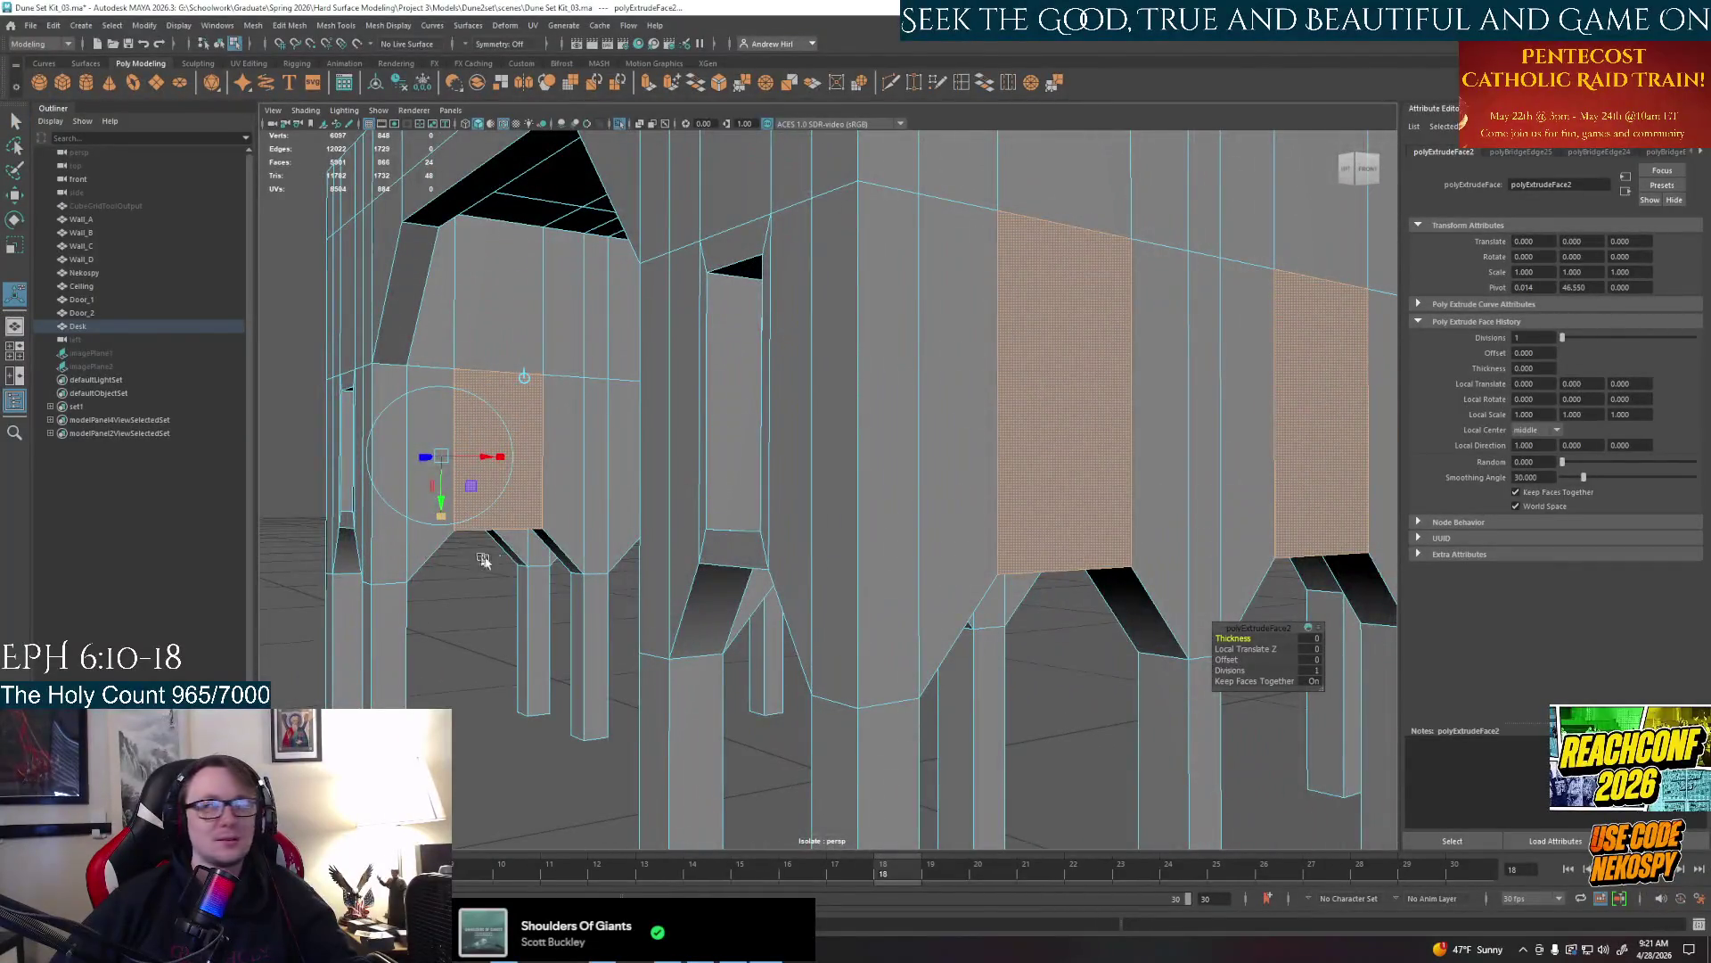
Tumble around the desk to inspect the extruded side panels head-on and from both sides
{"action": "right_click_drag", "start_coordinate": [485, 558], "coordinate": [441, 559], "text": "alt"}
{"action": "left_click_drag", "start_coordinate": [535, 554], "coordinate": [1128, 553], "text": "alt"}
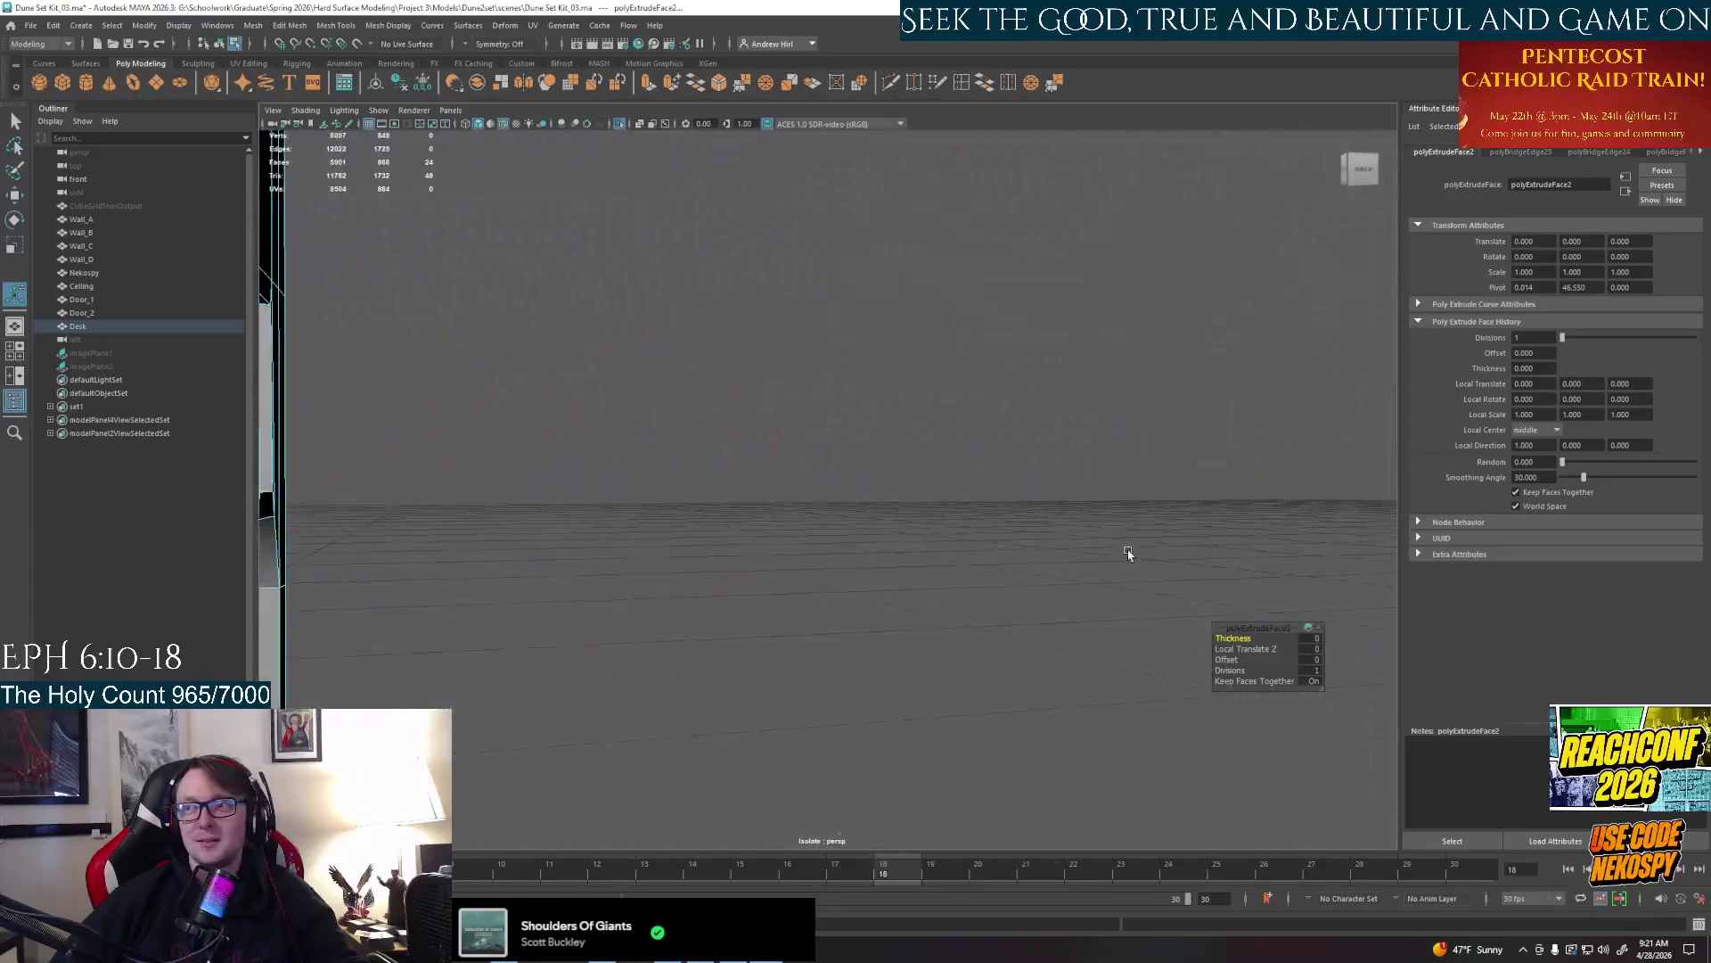
{"action": "middle_click_drag", "start_coordinate": [1127, 552], "coordinate": [1016, 562], "text": "alt"}
{"action": "mouse_move", "coordinate": [1017, 563]}
{"action": "left_mouse_down", "text": "alt"}
{"action": "mouse_move", "coordinate": [1090, 558]}
{"action": "mouse_move", "coordinate": [936, 548]}
{"action": "mouse_move", "coordinate": [955, 561]}
{"action": "left_mouse_up", "text": "alt"}
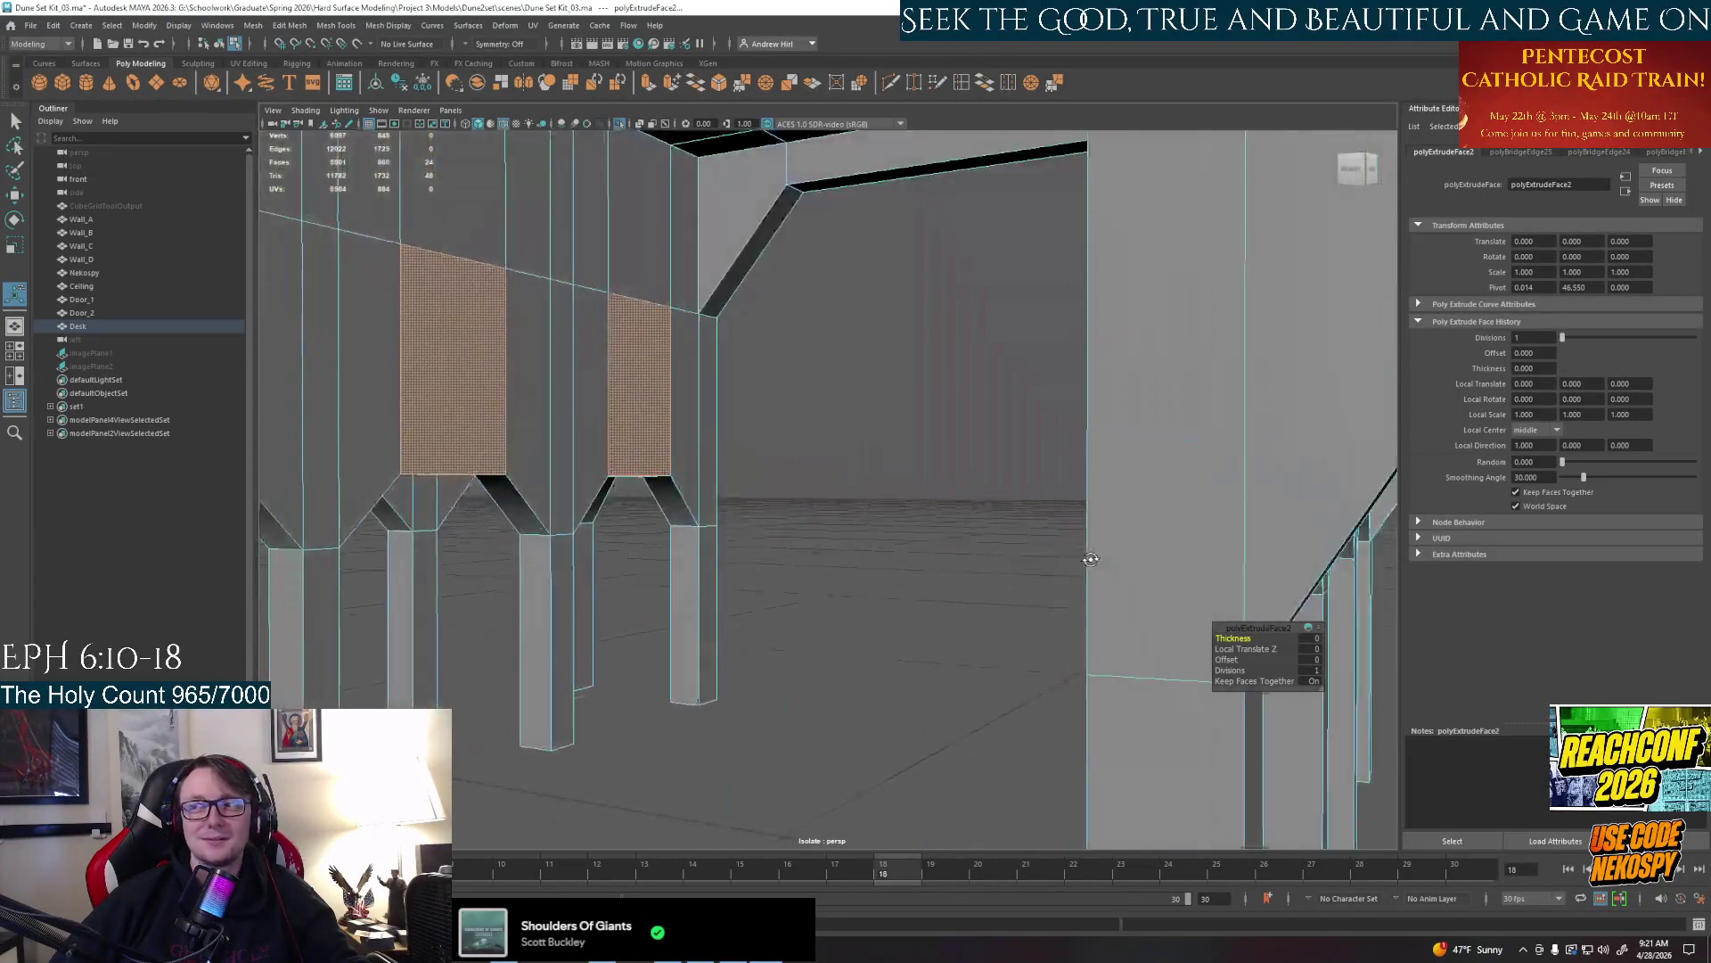
{"action": "right_click_drag", "start_coordinate": [955, 562], "coordinate": [875, 549], "text": "alt"}
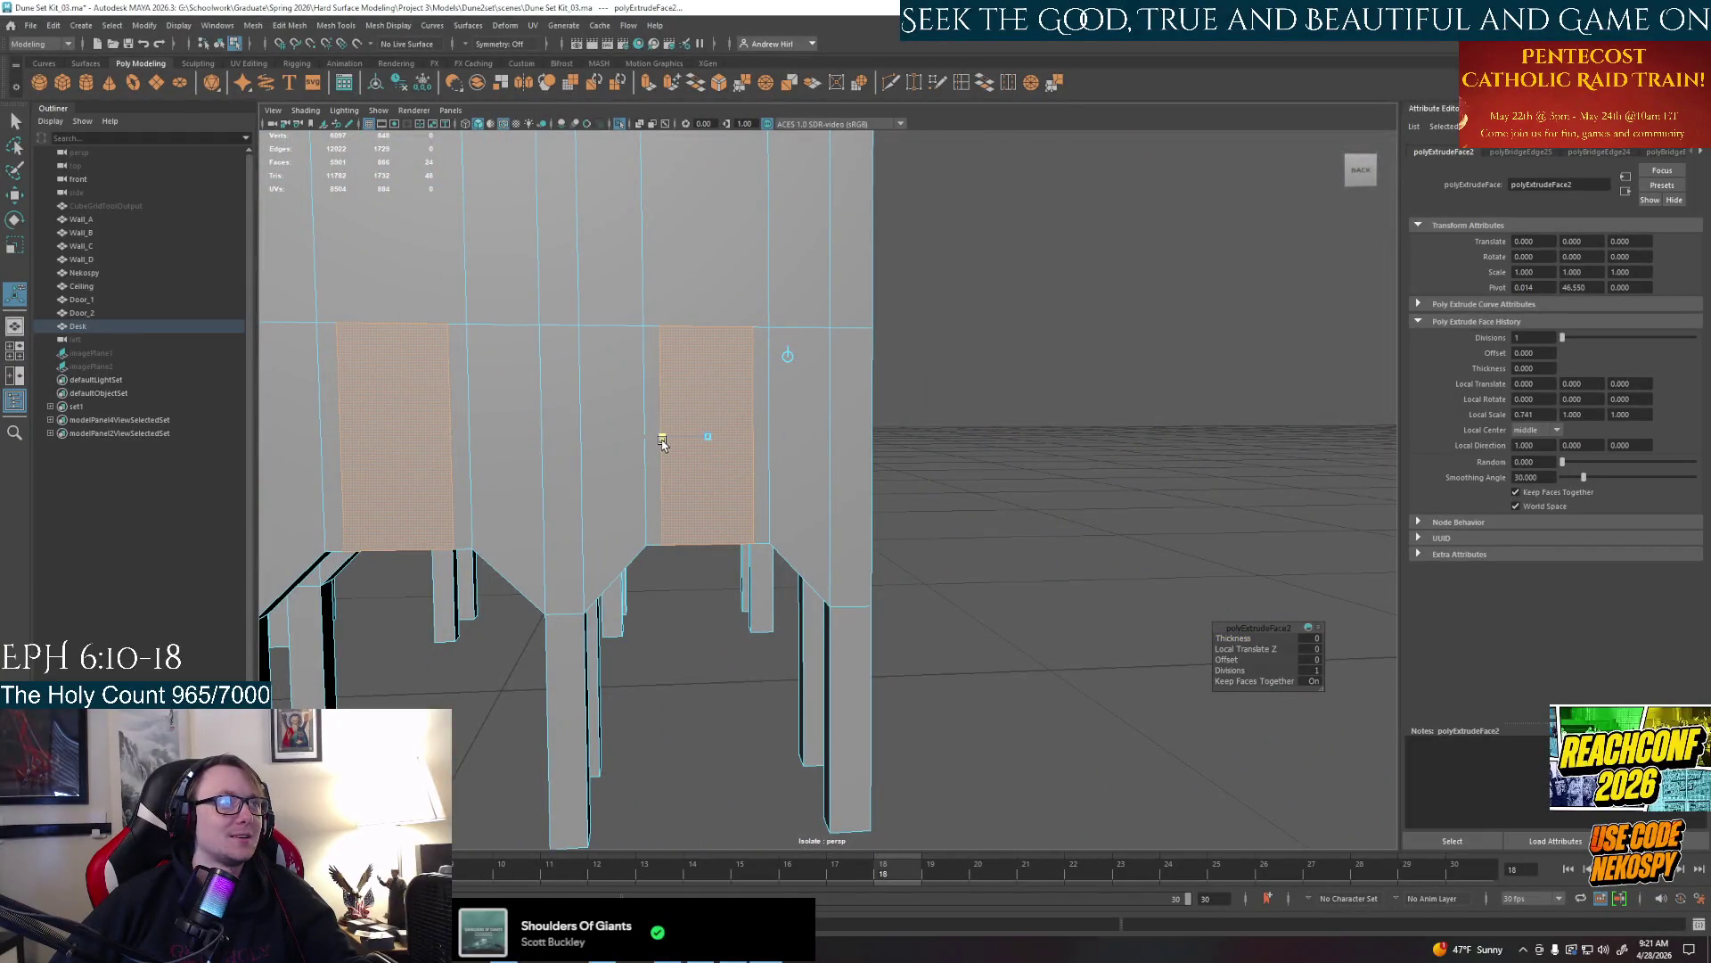
{"action": "middle_click_drag", "start_coordinate": [662, 442], "coordinate": [859, 505], "text": "alt"}
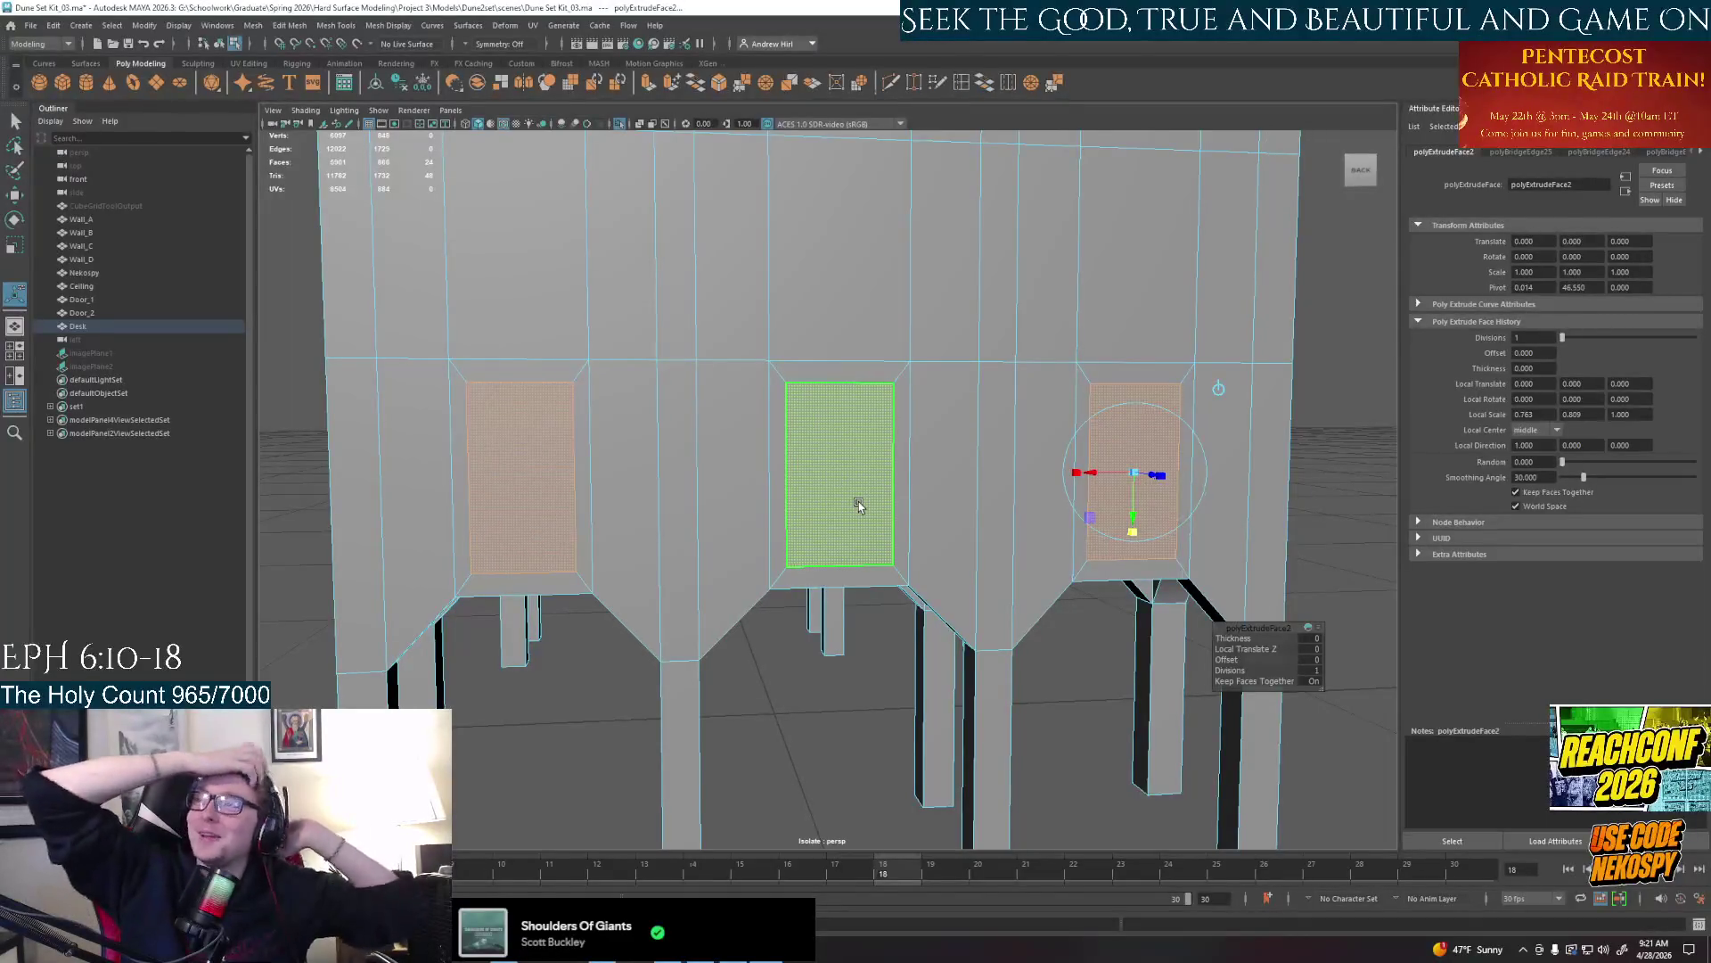
{"action": "left_click", "coordinate": [859, 504]}
{"action": "scroll", "coordinate": [737, 575], "scroll_direction": "down", "scroll_amount": 3}
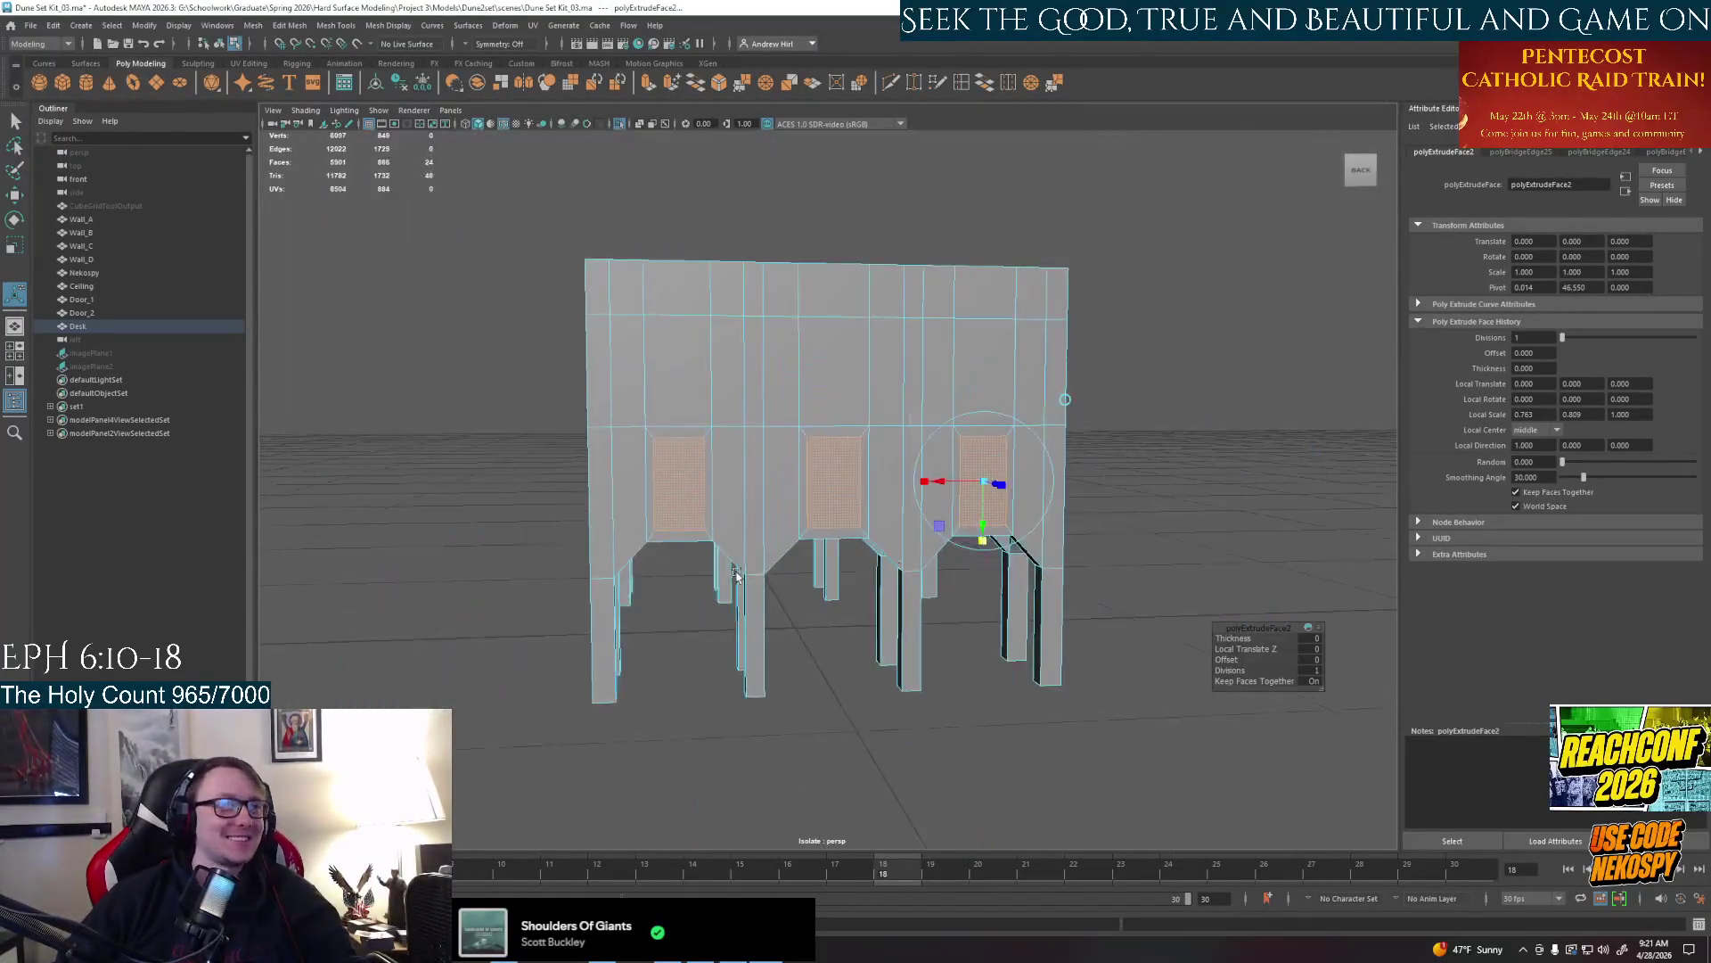
{"action": "left_click_drag", "start_coordinate": [736, 575], "coordinate": [792, 600], "text": "alt"}
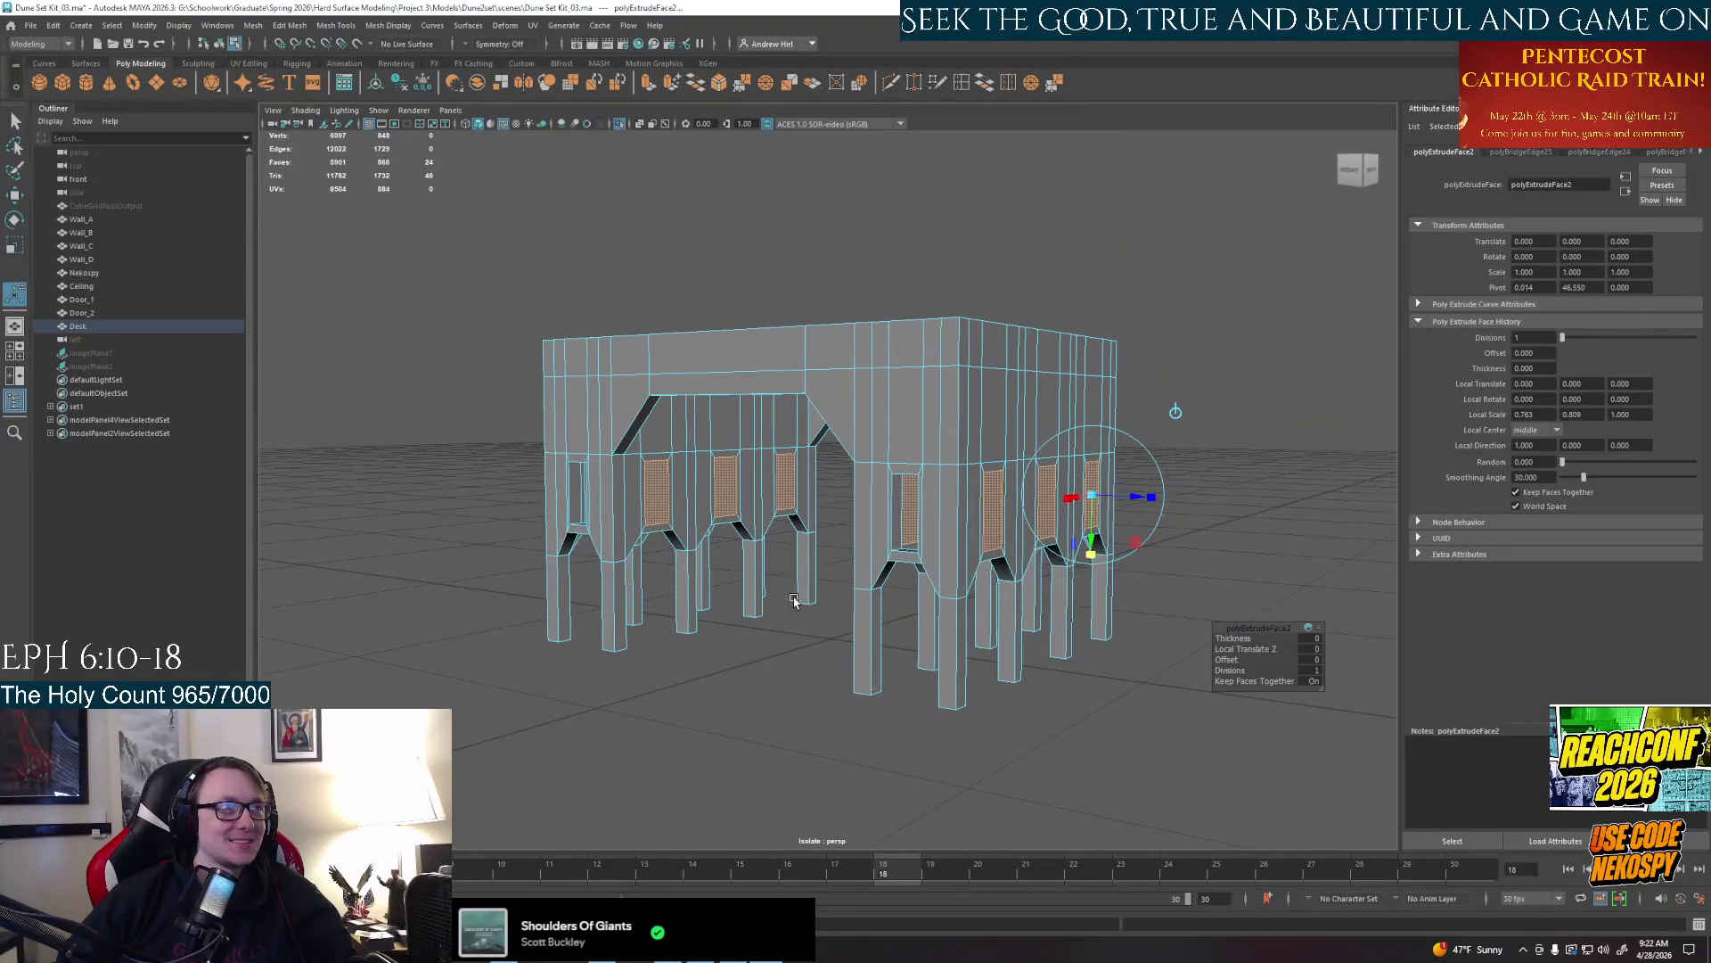
{"action": "right_click_drag", "start_coordinate": [1104, 555], "coordinate": [1021, 571], "text": "alt"}
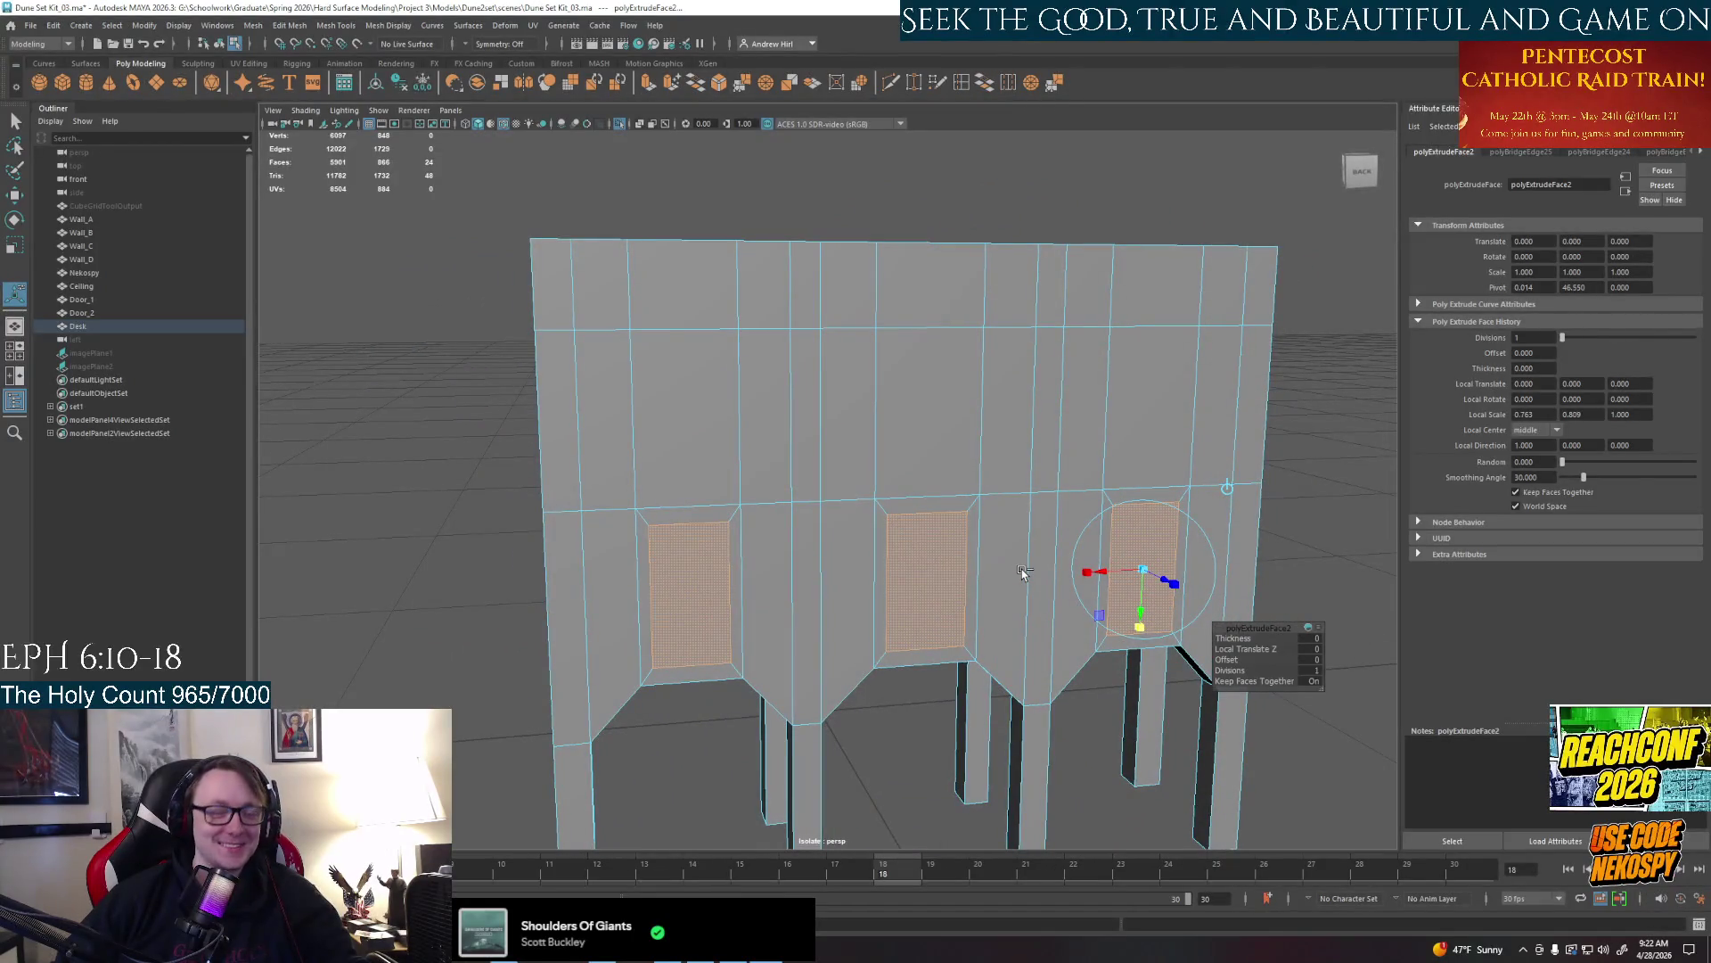
Deselect, switch to edges and bridge the bottom gap of the middle opening and a neighbouring gap
{"action": "left_click", "coordinate": [1023, 569]}
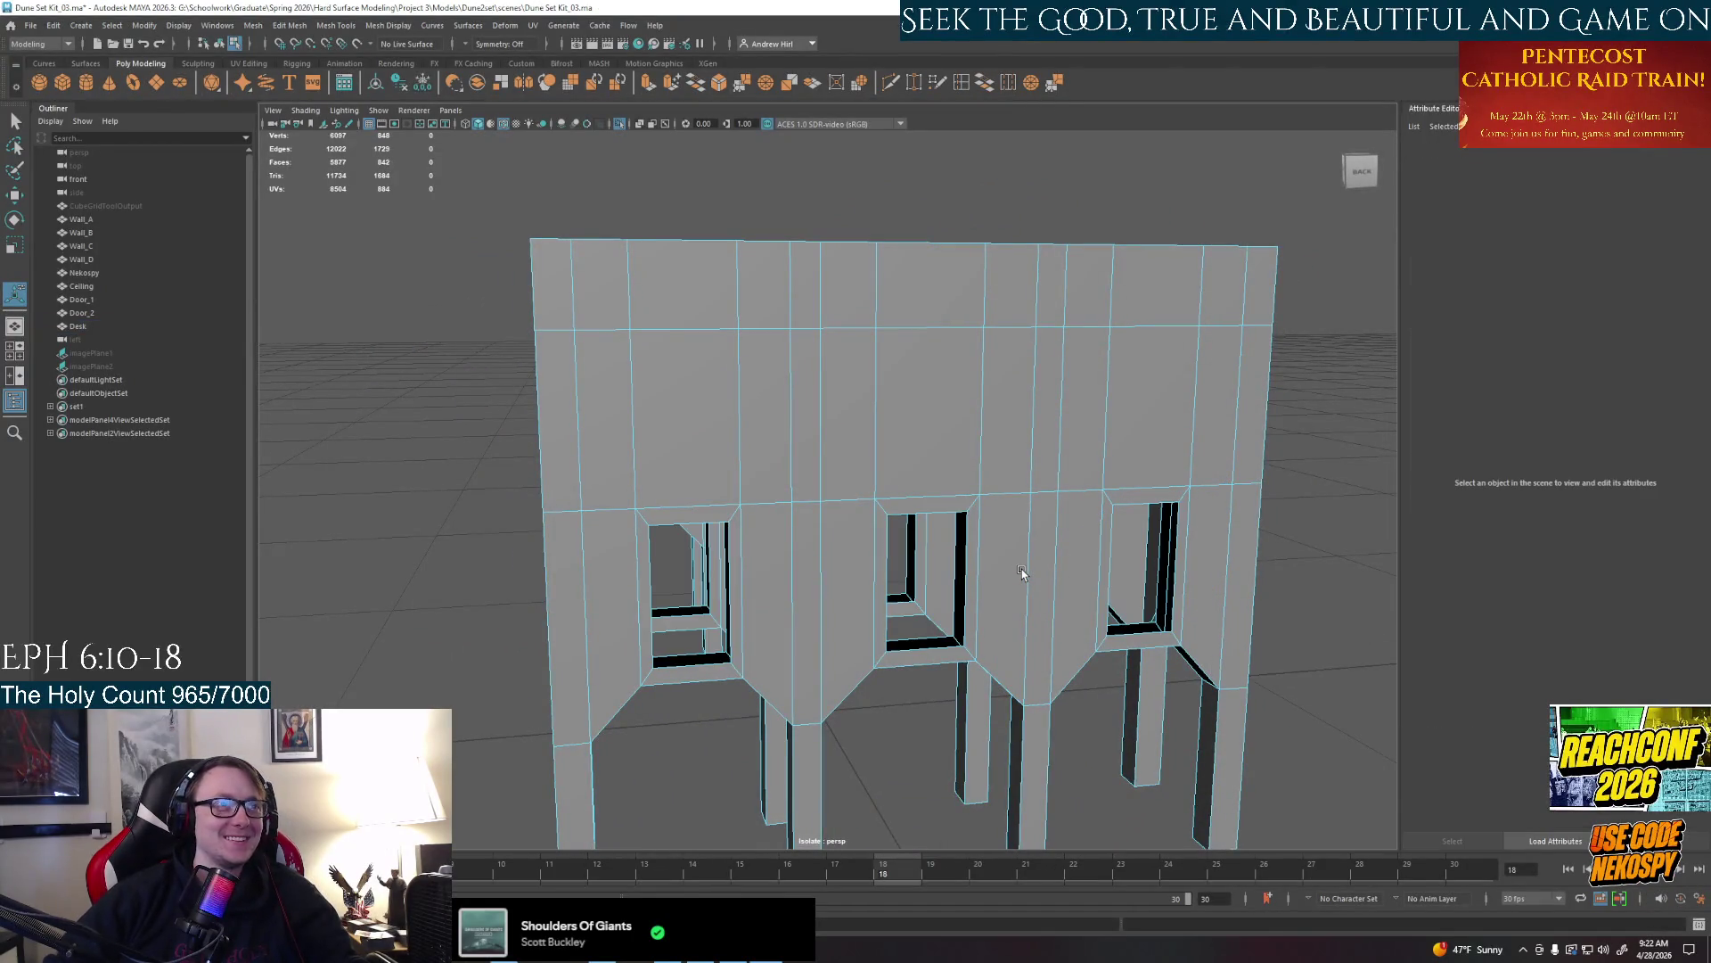
{"action": "left_click_drag", "start_coordinate": [1022, 569], "coordinate": [872, 466], "text": "alt"}
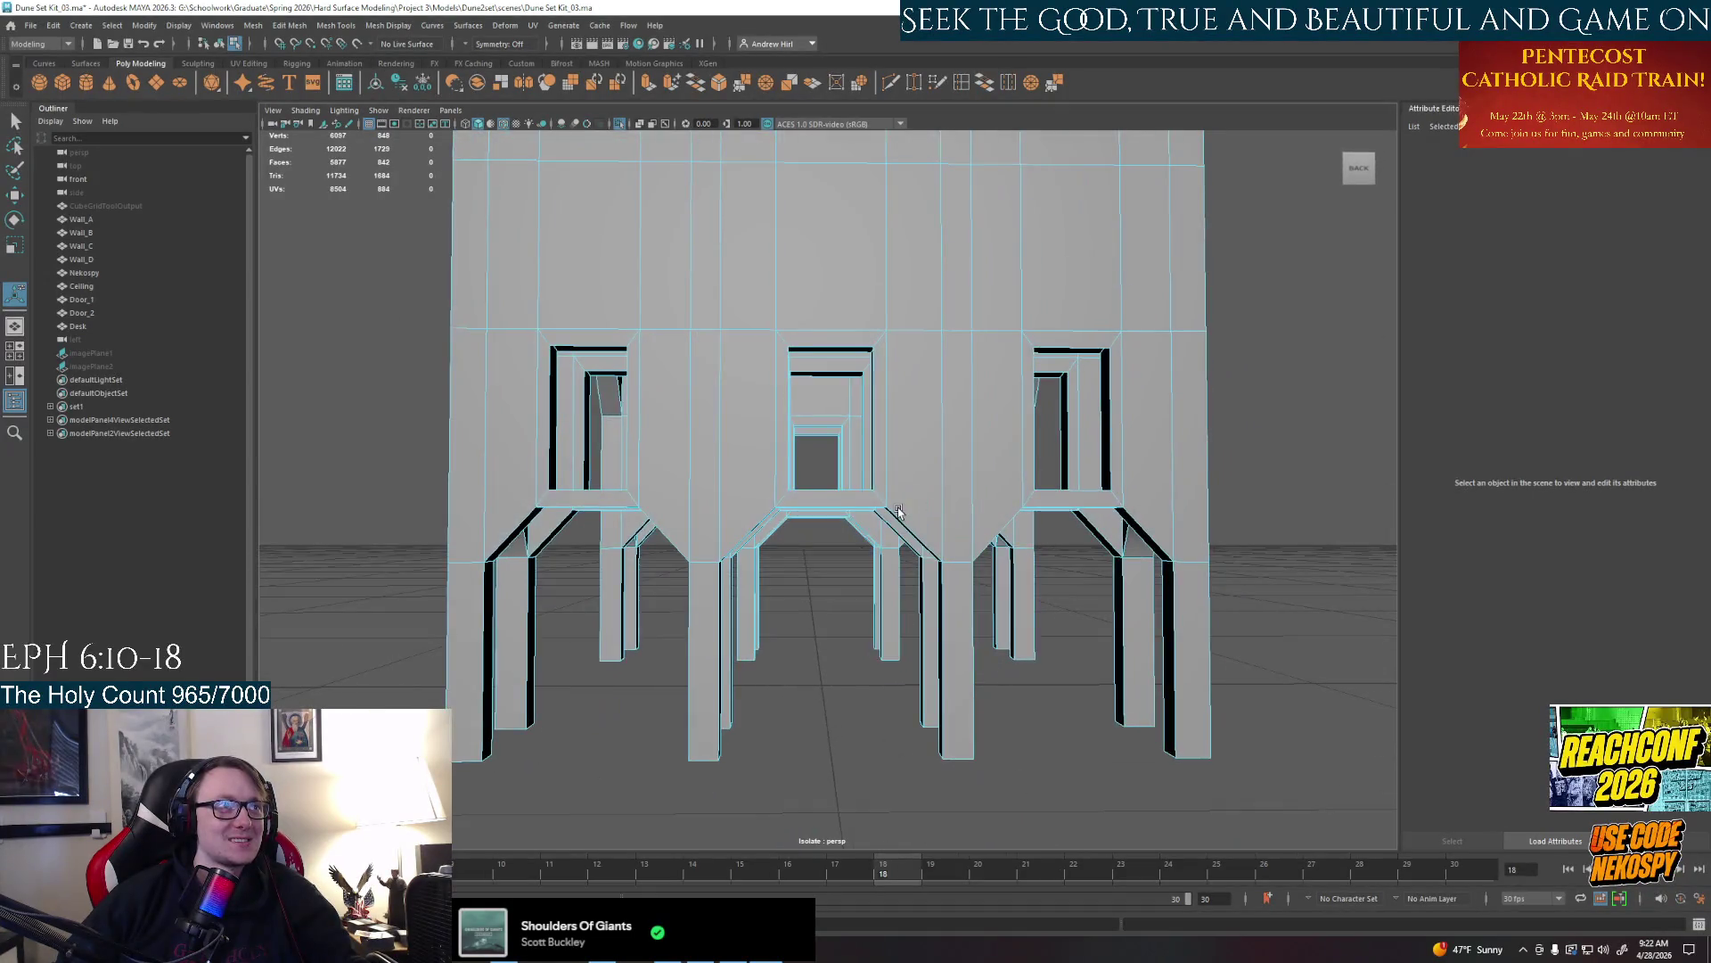
{"action": "scroll", "coordinate": [825, 515], "scroll_direction": "up", "scroll_amount": 3}
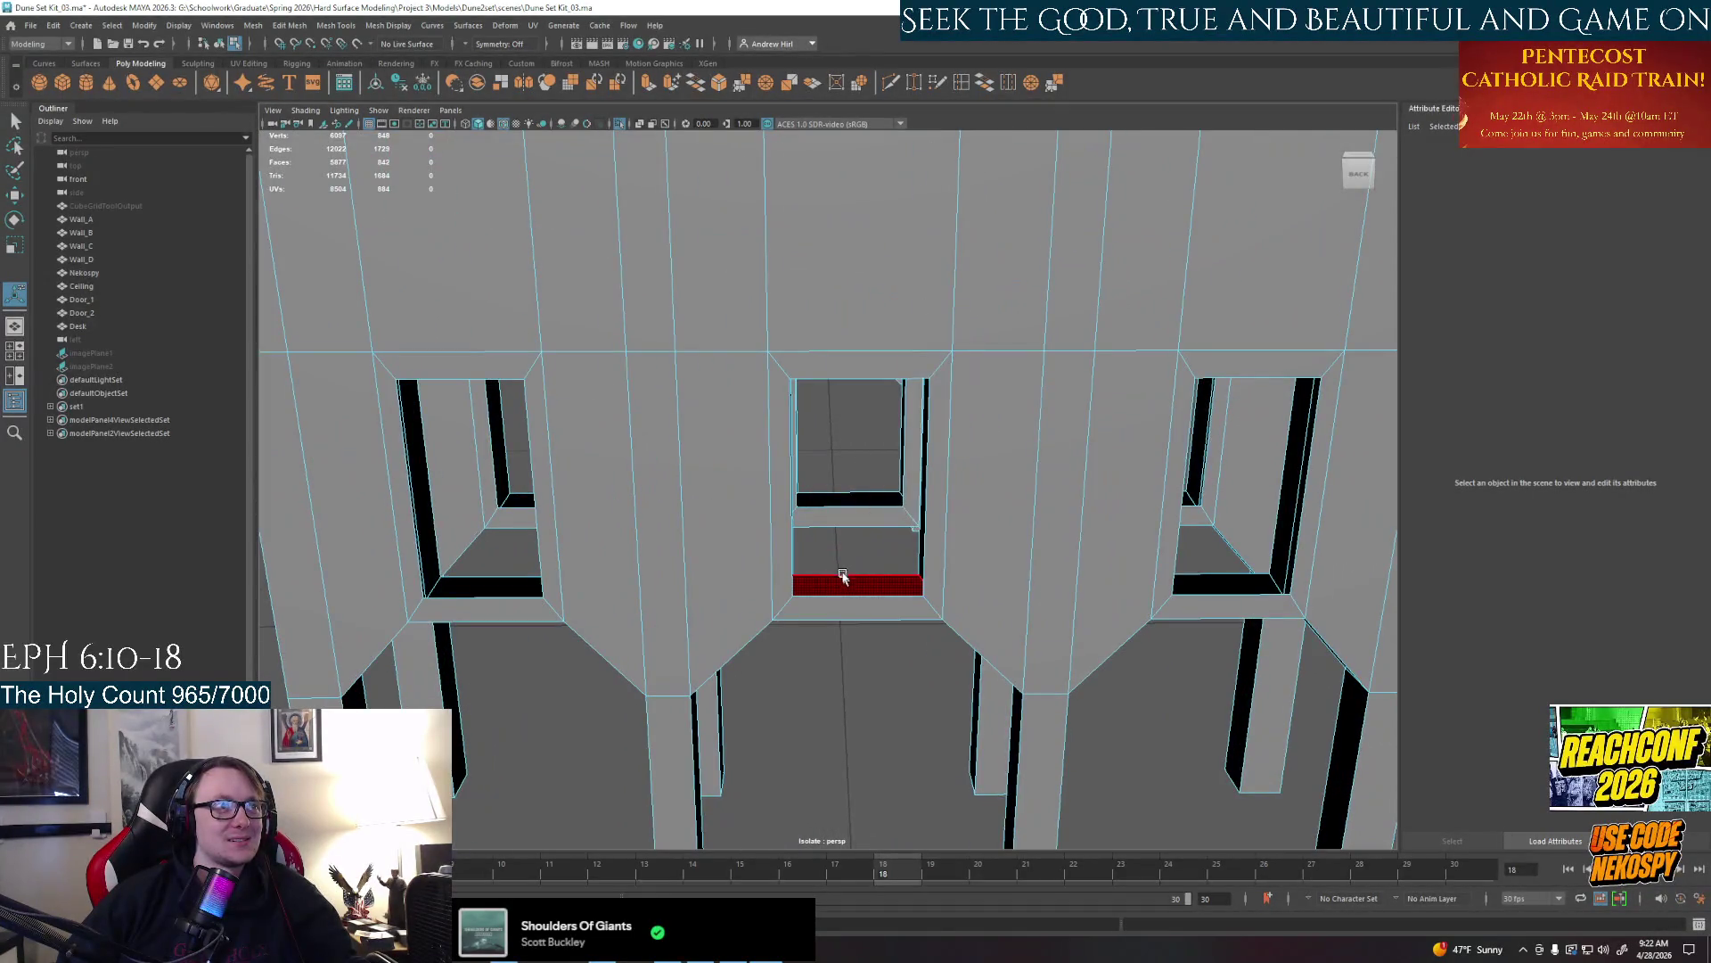
{"action": "right_click_drag", "start_coordinate": [856, 589], "coordinate": [842, 629]}
{"action": "left_click", "coordinate": [863, 592]}
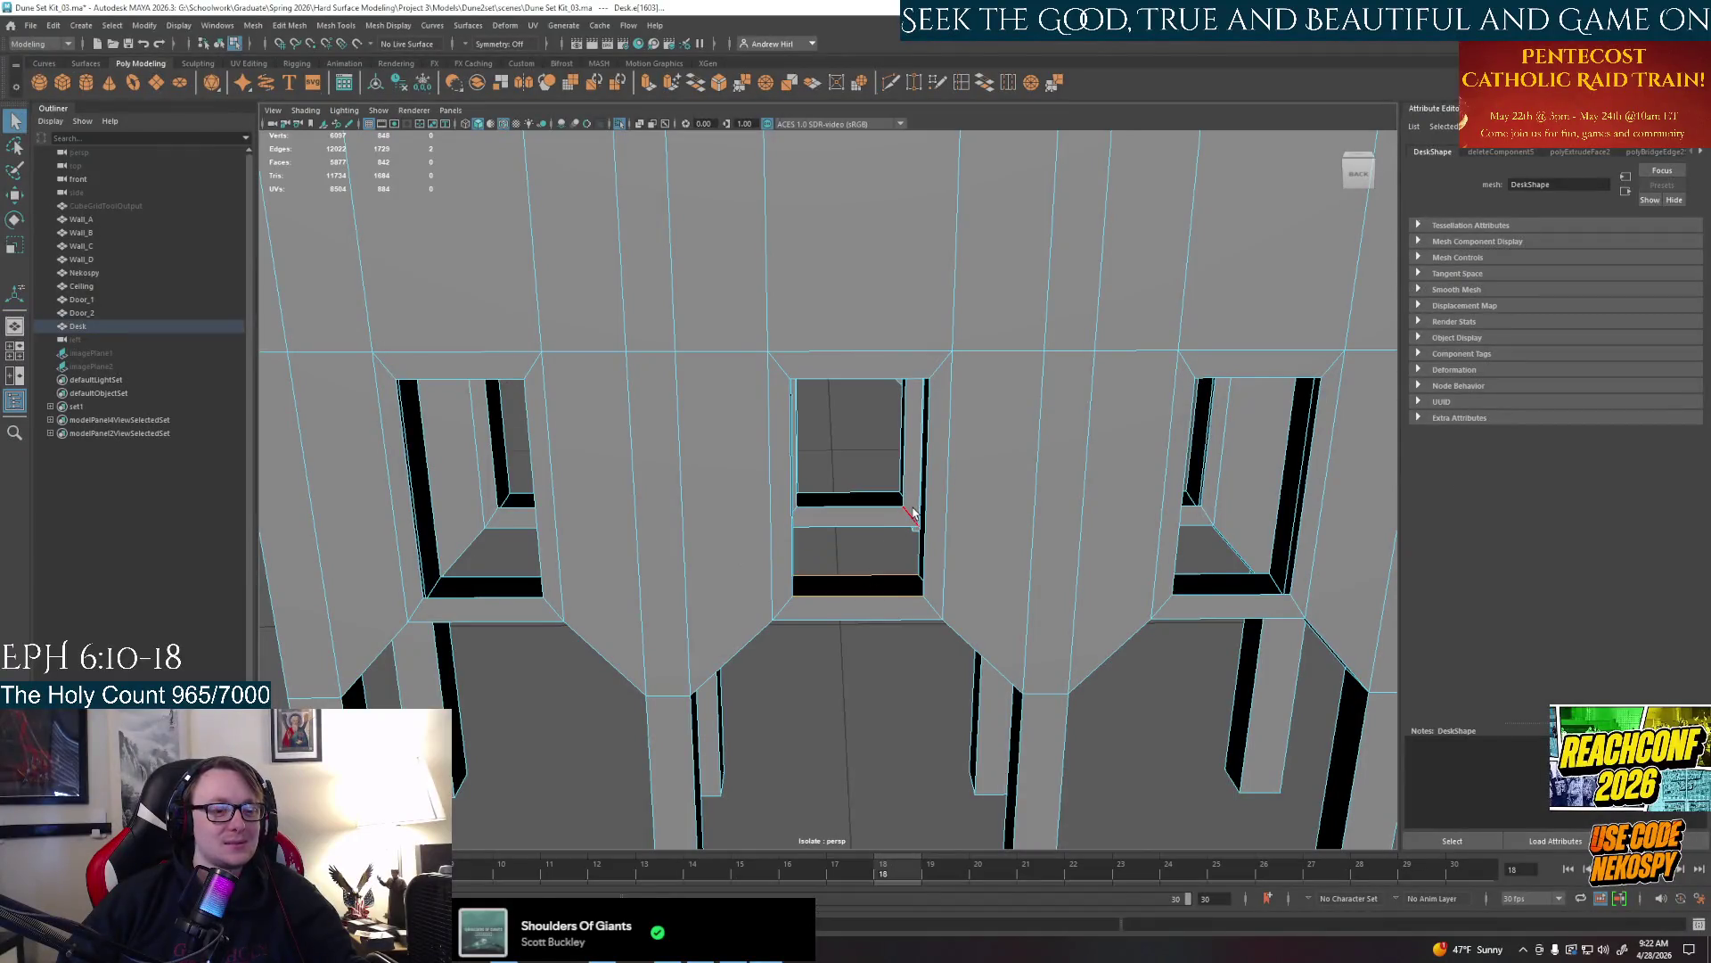
{"action": "left_click", "coordinate": [981, 83]}
{"action": "left_click_drag", "start_coordinate": [1017, 508], "coordinate": [929, 455], "text": "alt"}
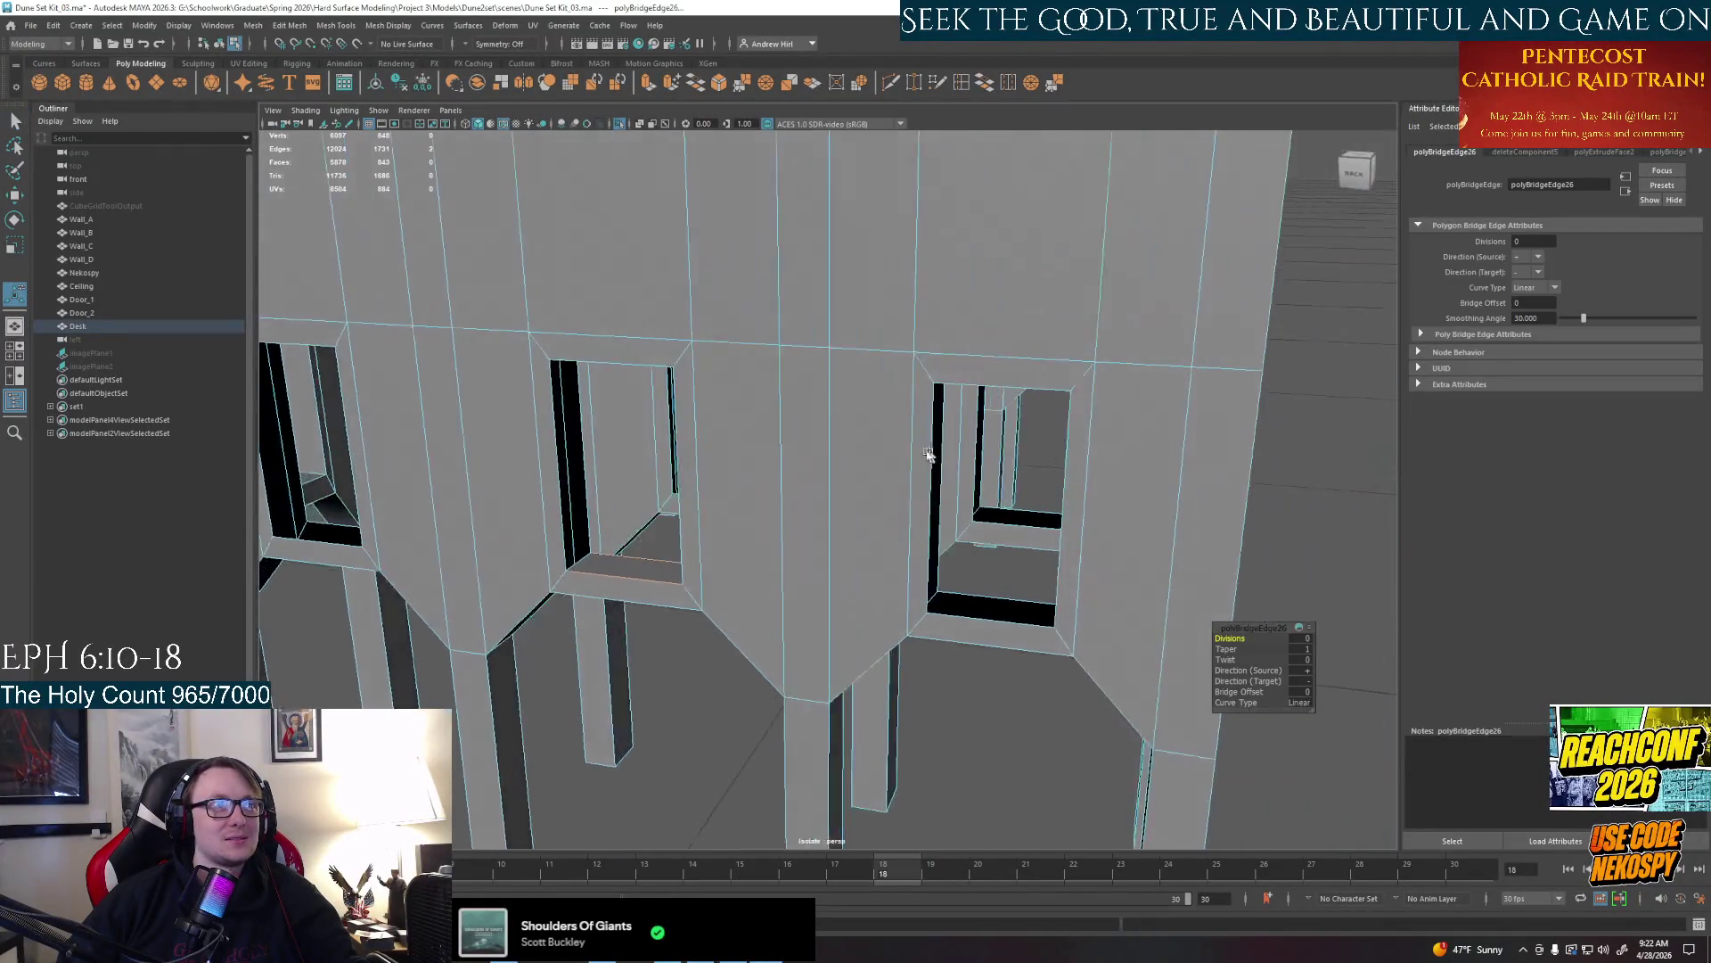
{"action": "left_click", "coordinate": [572, 487]}
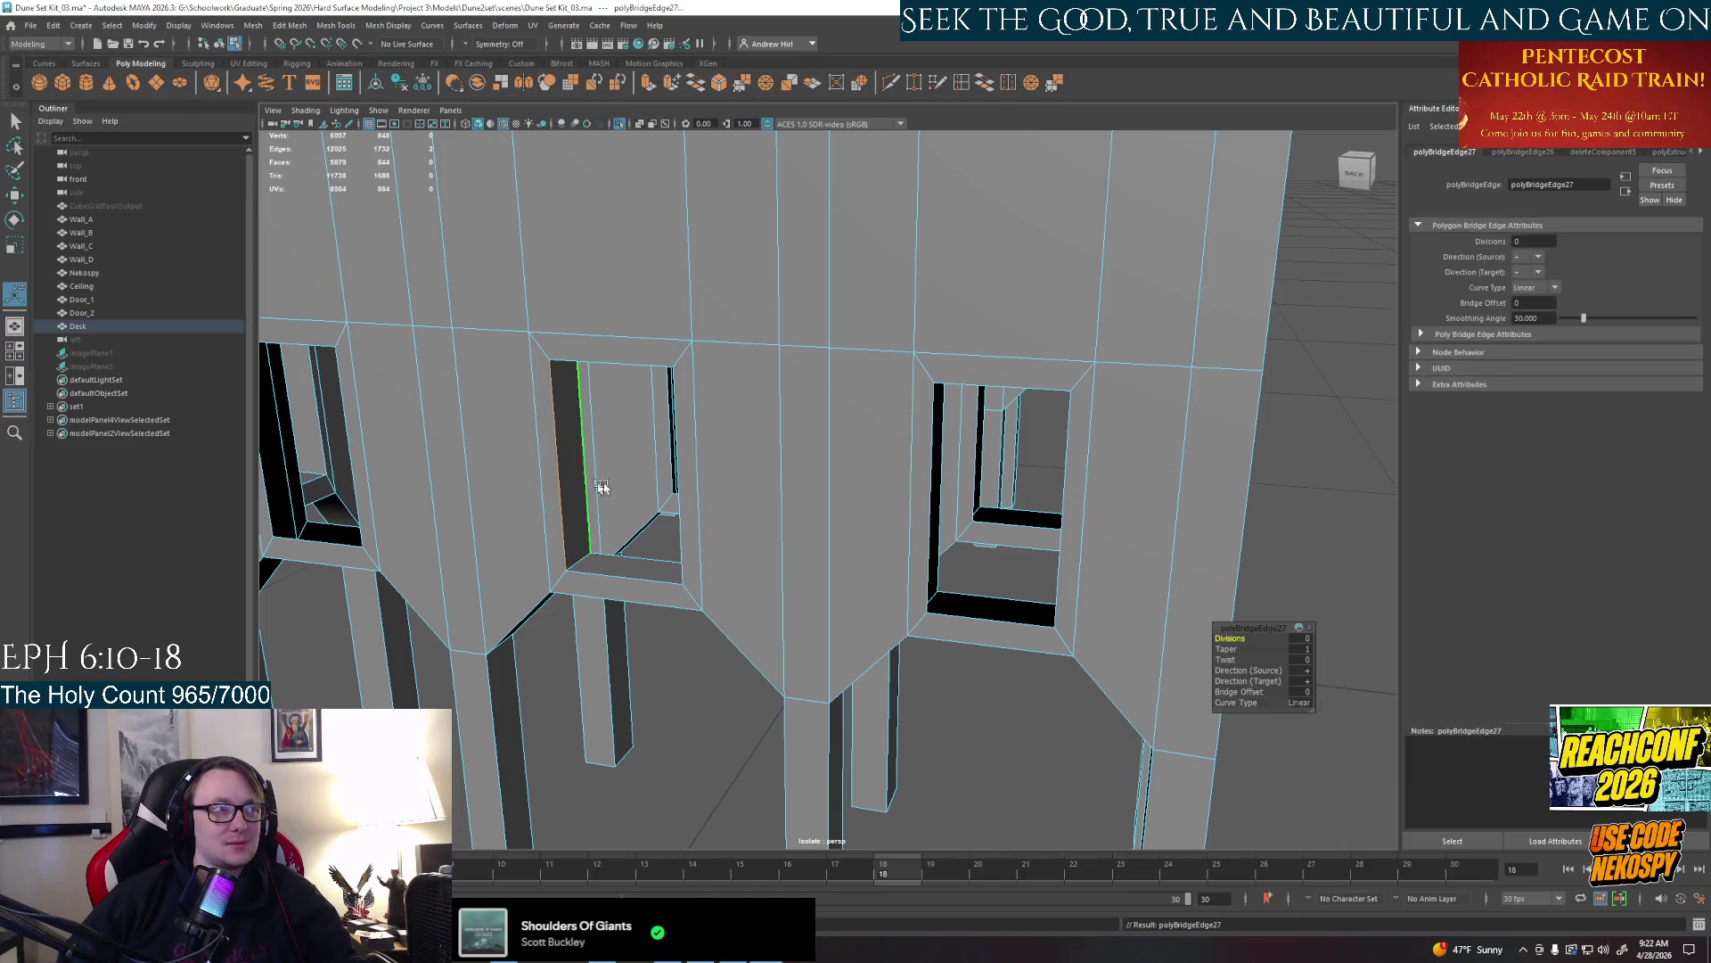
{"action": "left_click", "coordinate": [665, 441], "text": "shift"}
{"action": "left_click", "coordinate": [982, 83]}
Bridge the top gap of an opening and the gaps in the right opening with G
{"action": "left_click_drag", "start_coordinate": [936, 468], "coordinate": [713, 509], "text": "alt"}
{"action": "left_click", "coordinate": [719, 229]}
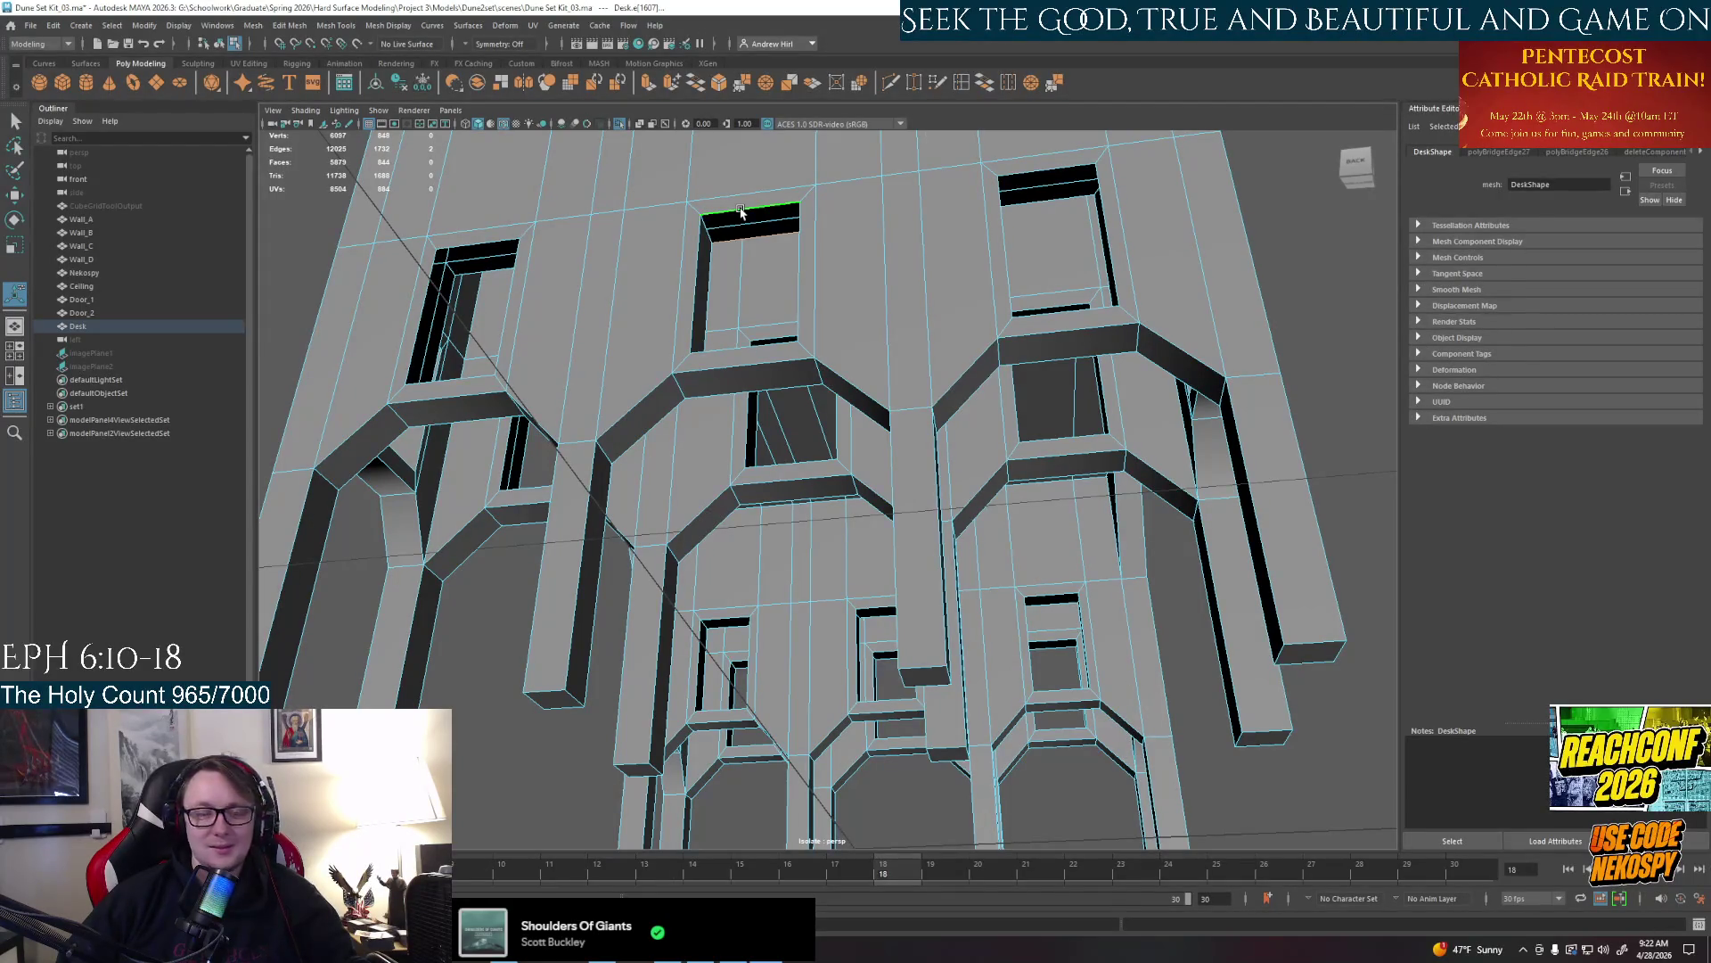
{"action": "left_click_drag", "start_coordinate": [744, 268], "coordinate": [936, 535], "text": "alt"}
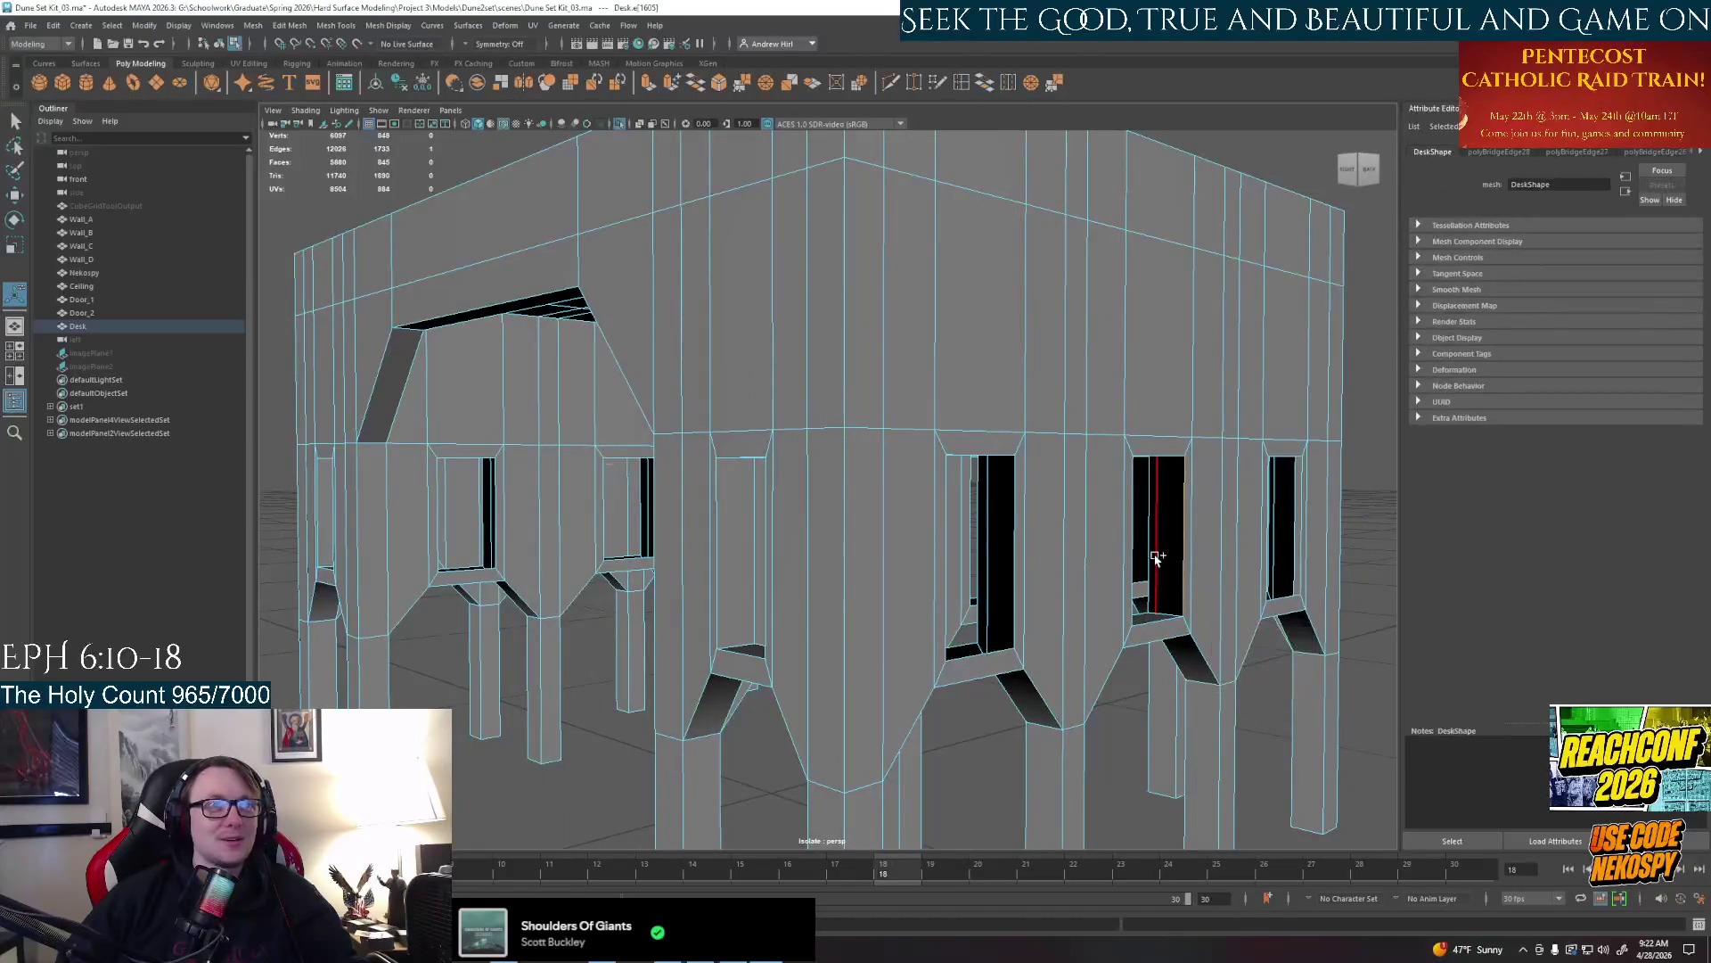
{"action": "left_click", "coordinate": [1148, 562], "text": "shift"}
{"action": "key", "text": "g"}
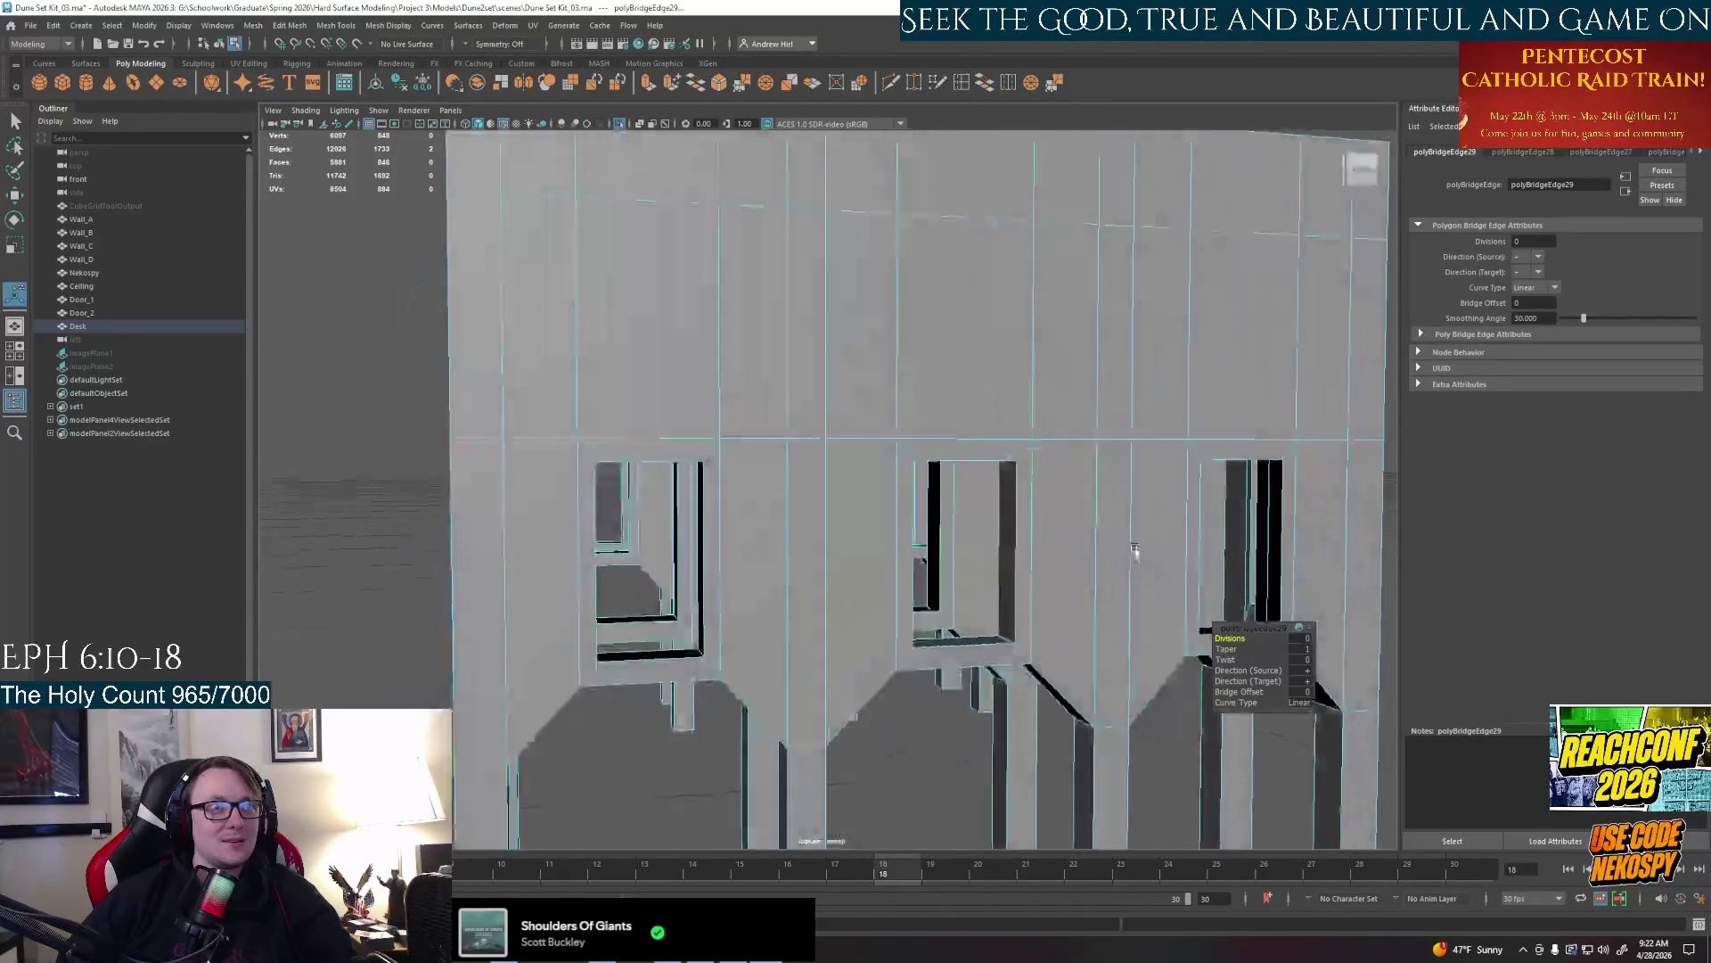
{"action": "left_click_drag", "start_coordinate": [1148, 562], "coordinate": [876, 559], "text": "alt"}
{"action": "left_click", "coordinate": [883, 609]}
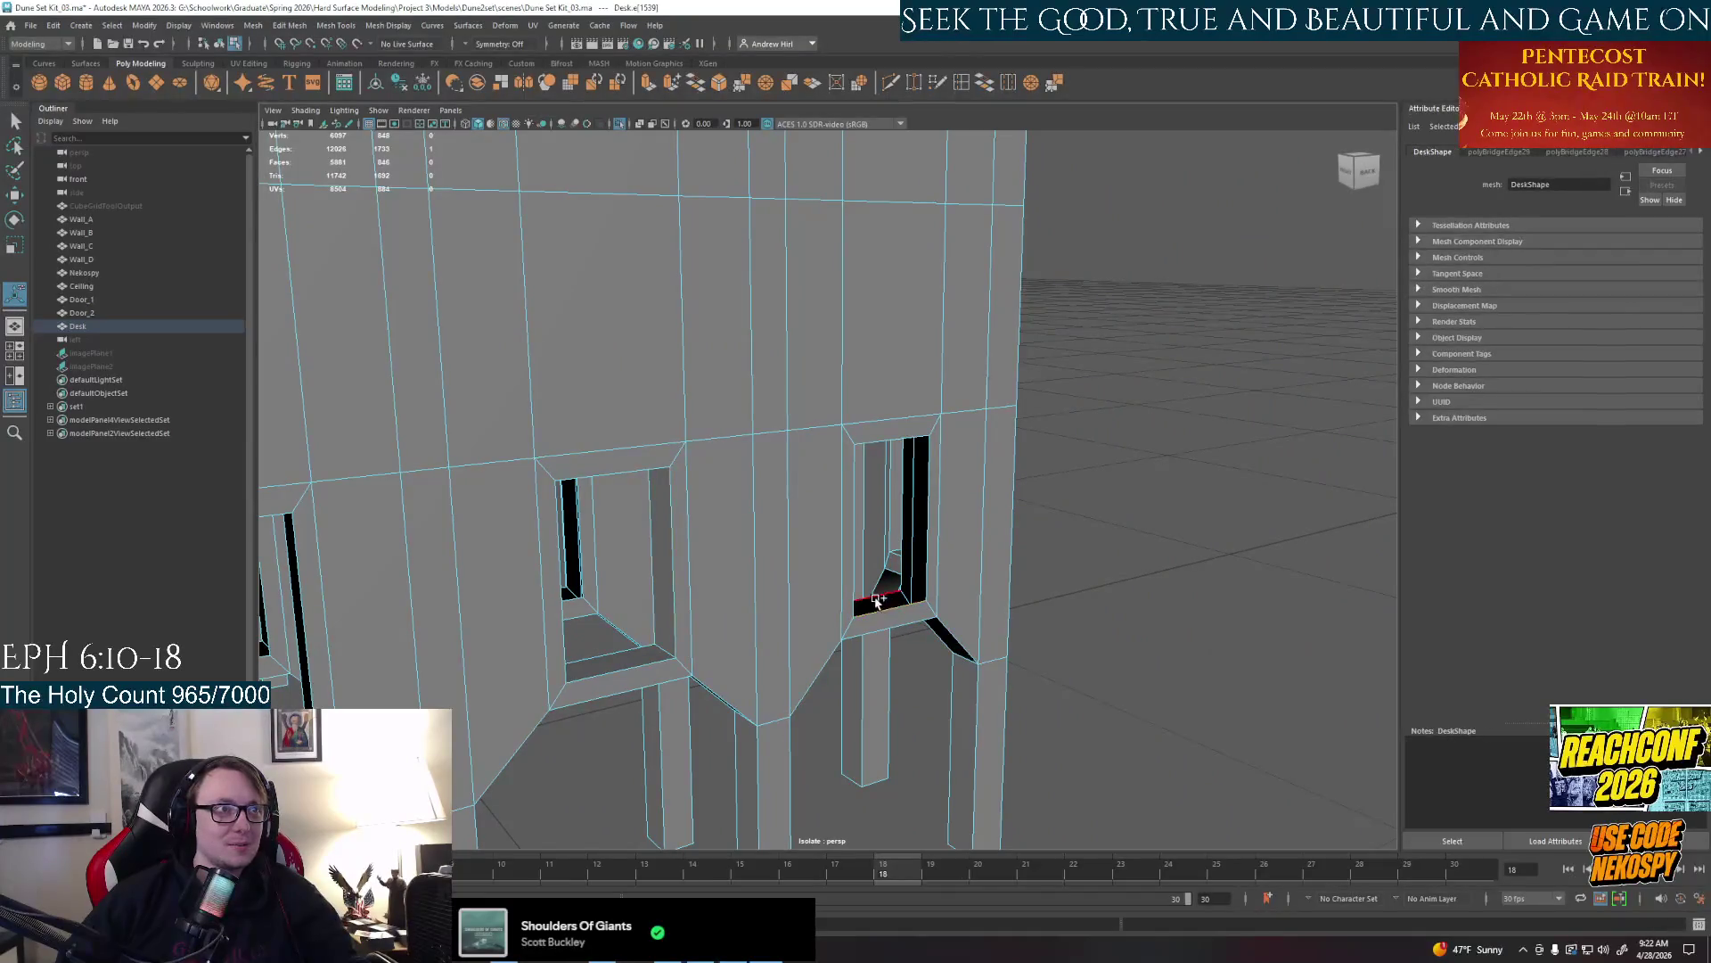
{"action": "left_click", "coordinate": [882, 603], "text": "shift"}
{"action": "key", "text": "g"}
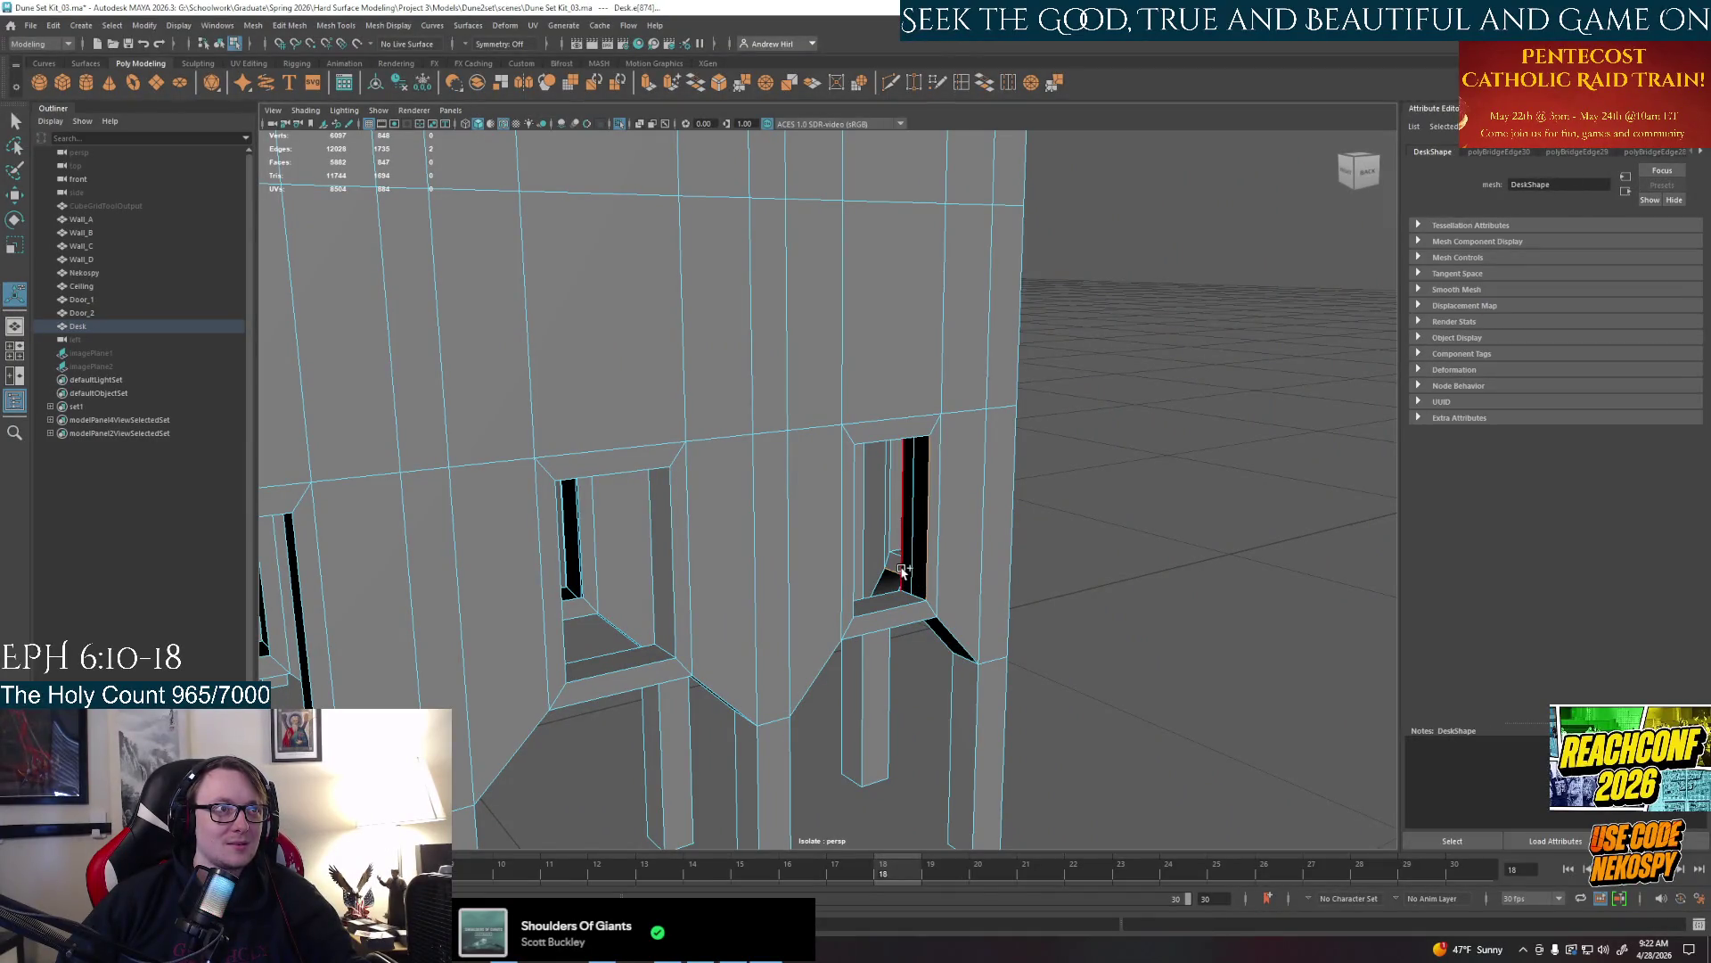
{"action": "key", "text": "g"}
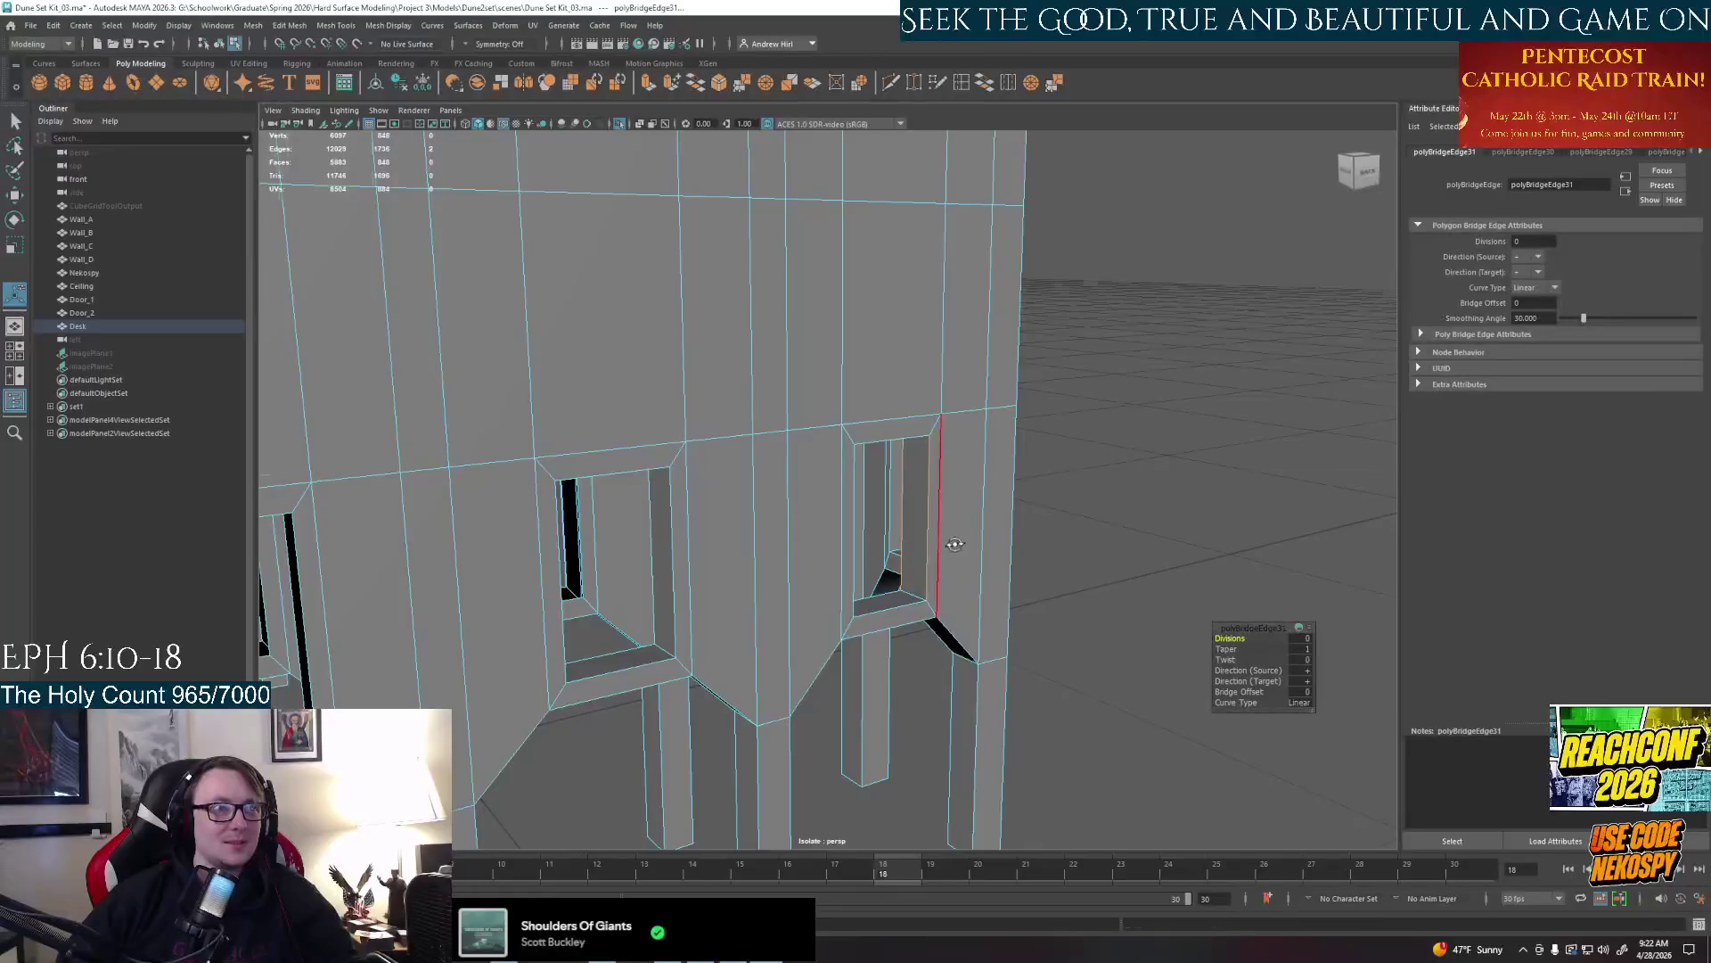
Bridge another opening's top gap and the left window's side and bottom gaps, then pick the next window's edge
{"action": "left_click_drag", "start_coordinate": [957, 558], "coordinate": [746, 354], "text": "alt"}
{"action": "left_click", "coordinate": [756, 328]}
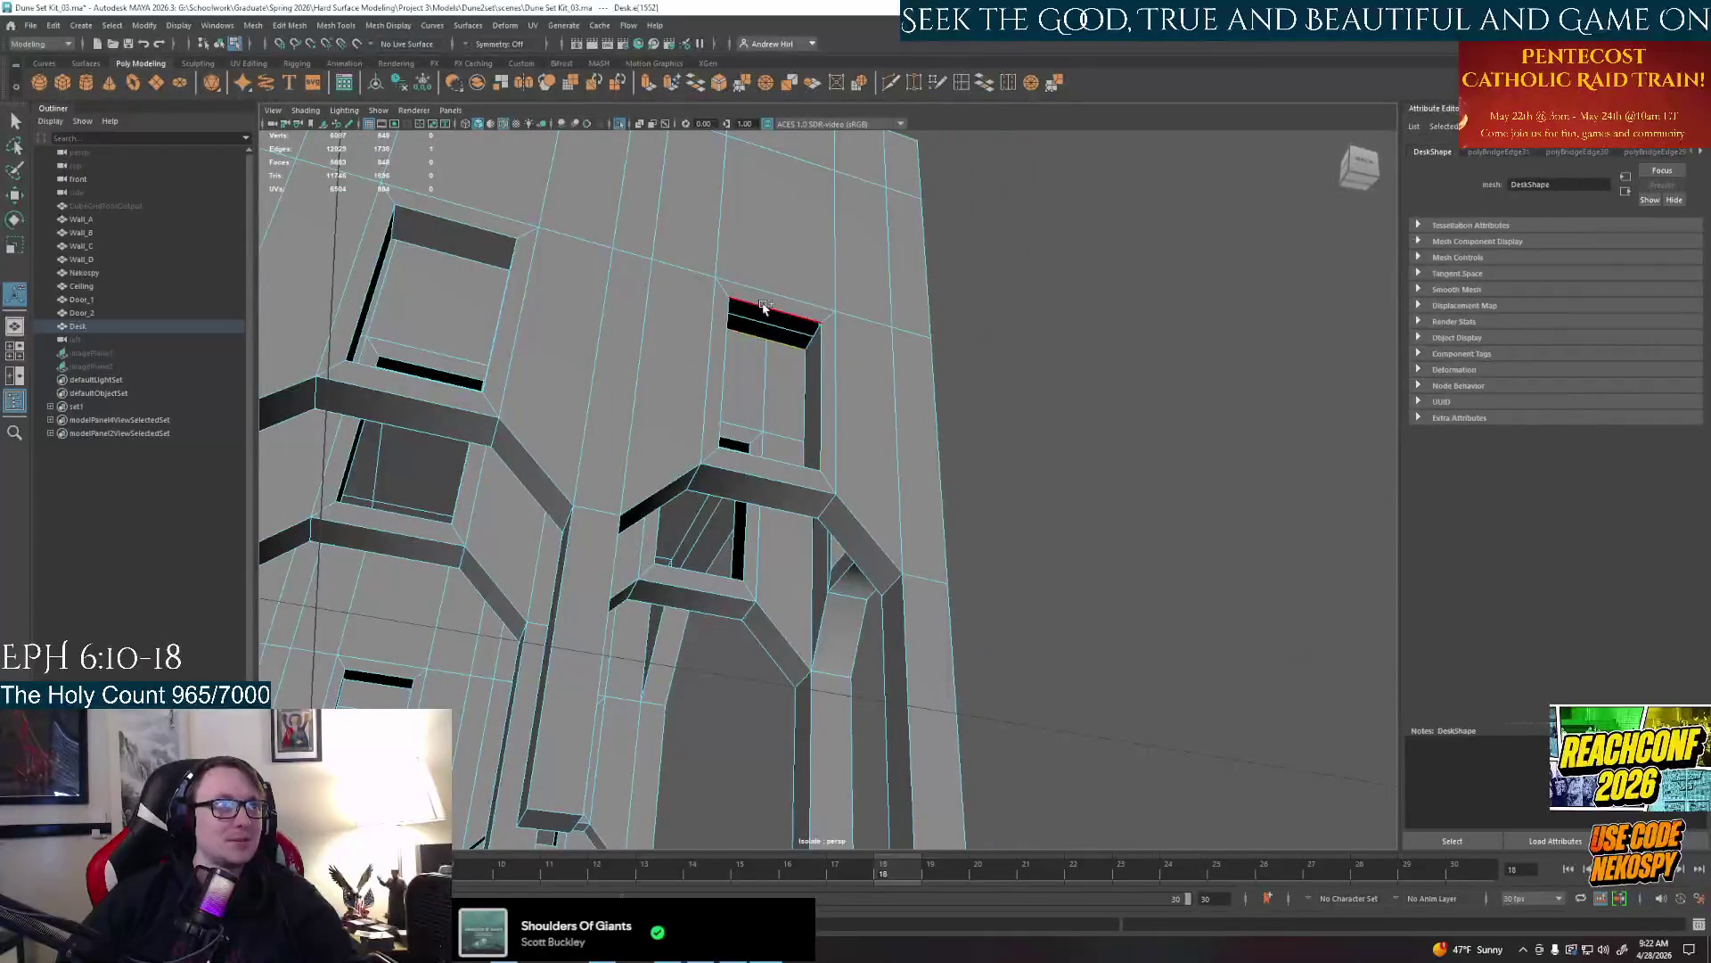
{"action": "key", "text": "g"}
{"action": "mouse_move", "coordinate": [787, 336]}
{"action": "left_mouse_down", "text": "alt"}
{"action": "mouse_move", "coordinate": [756, 529]}
{"action": "mouse_move", "coordinate": [878, 654]}
{"action": "mouse_move", "coordinate": [774, 607]}
{"action": "left_mouse_up", "text": "alt"}
{"action": "left_click", "coordinate": [713, 568]}
{"action": "scroll", "coordinate": [774, 607], "scroll_direction": "up", "scroll_amount": 5}
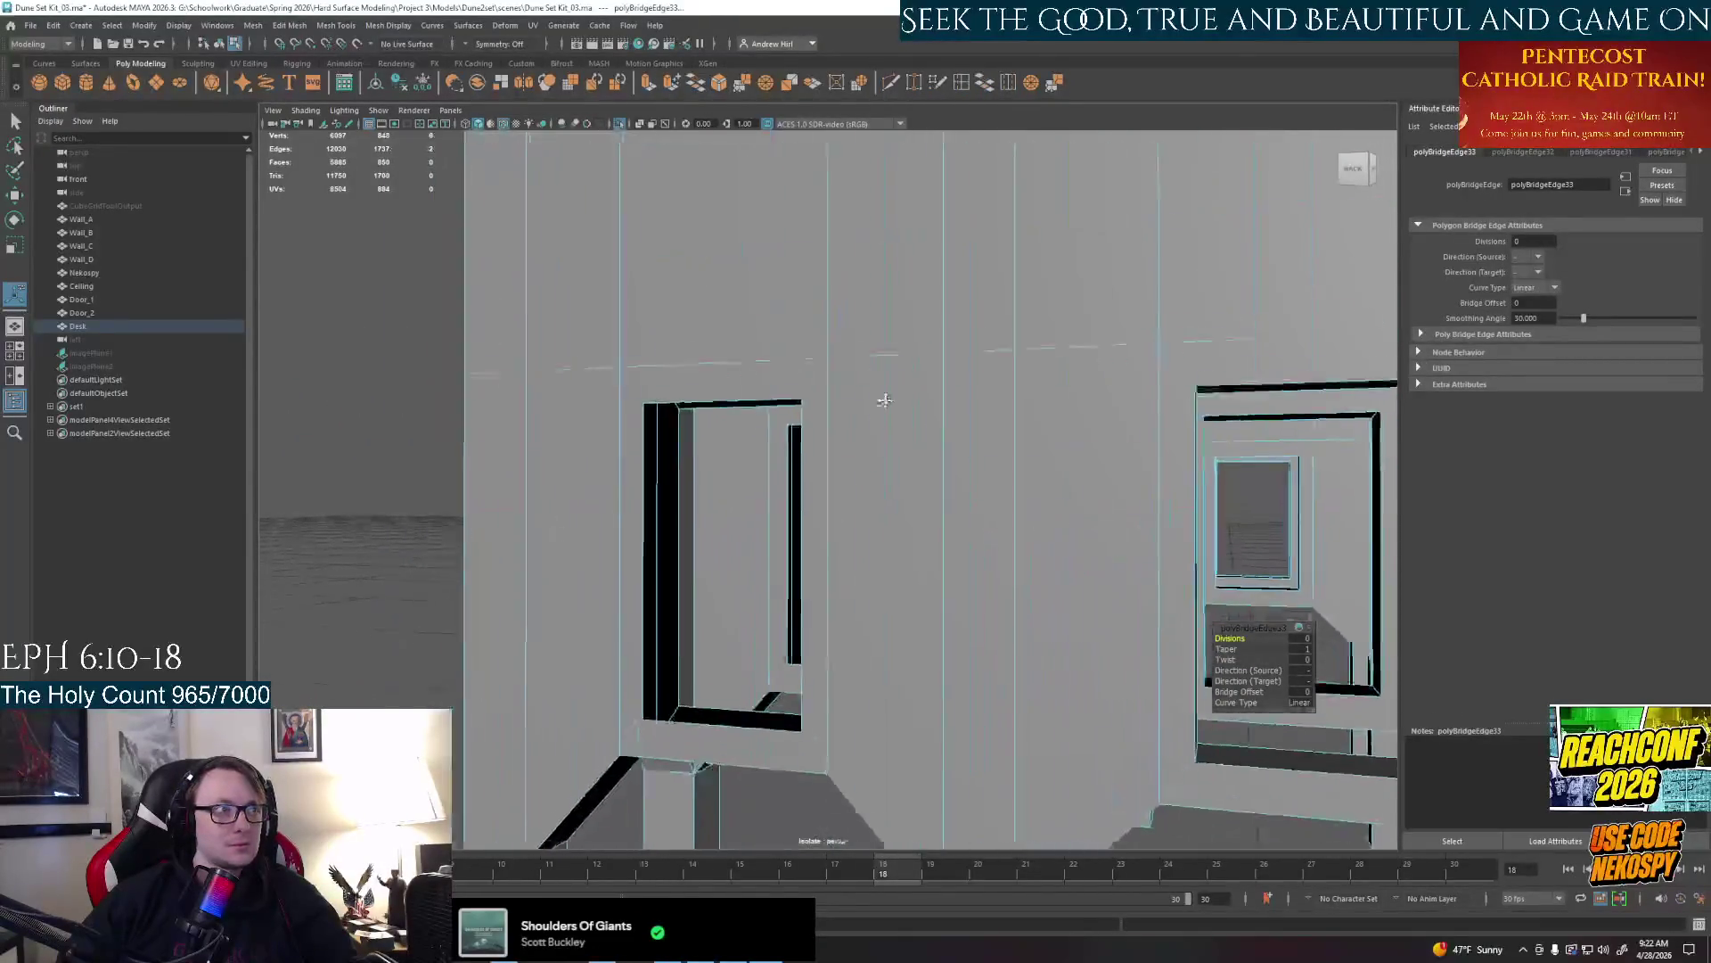
{"action": "left_click", "coordinate": [647, 562]}
{"action": "key", "text": "g"}
{"action": "left_click", "coordinate": [734, 723]}
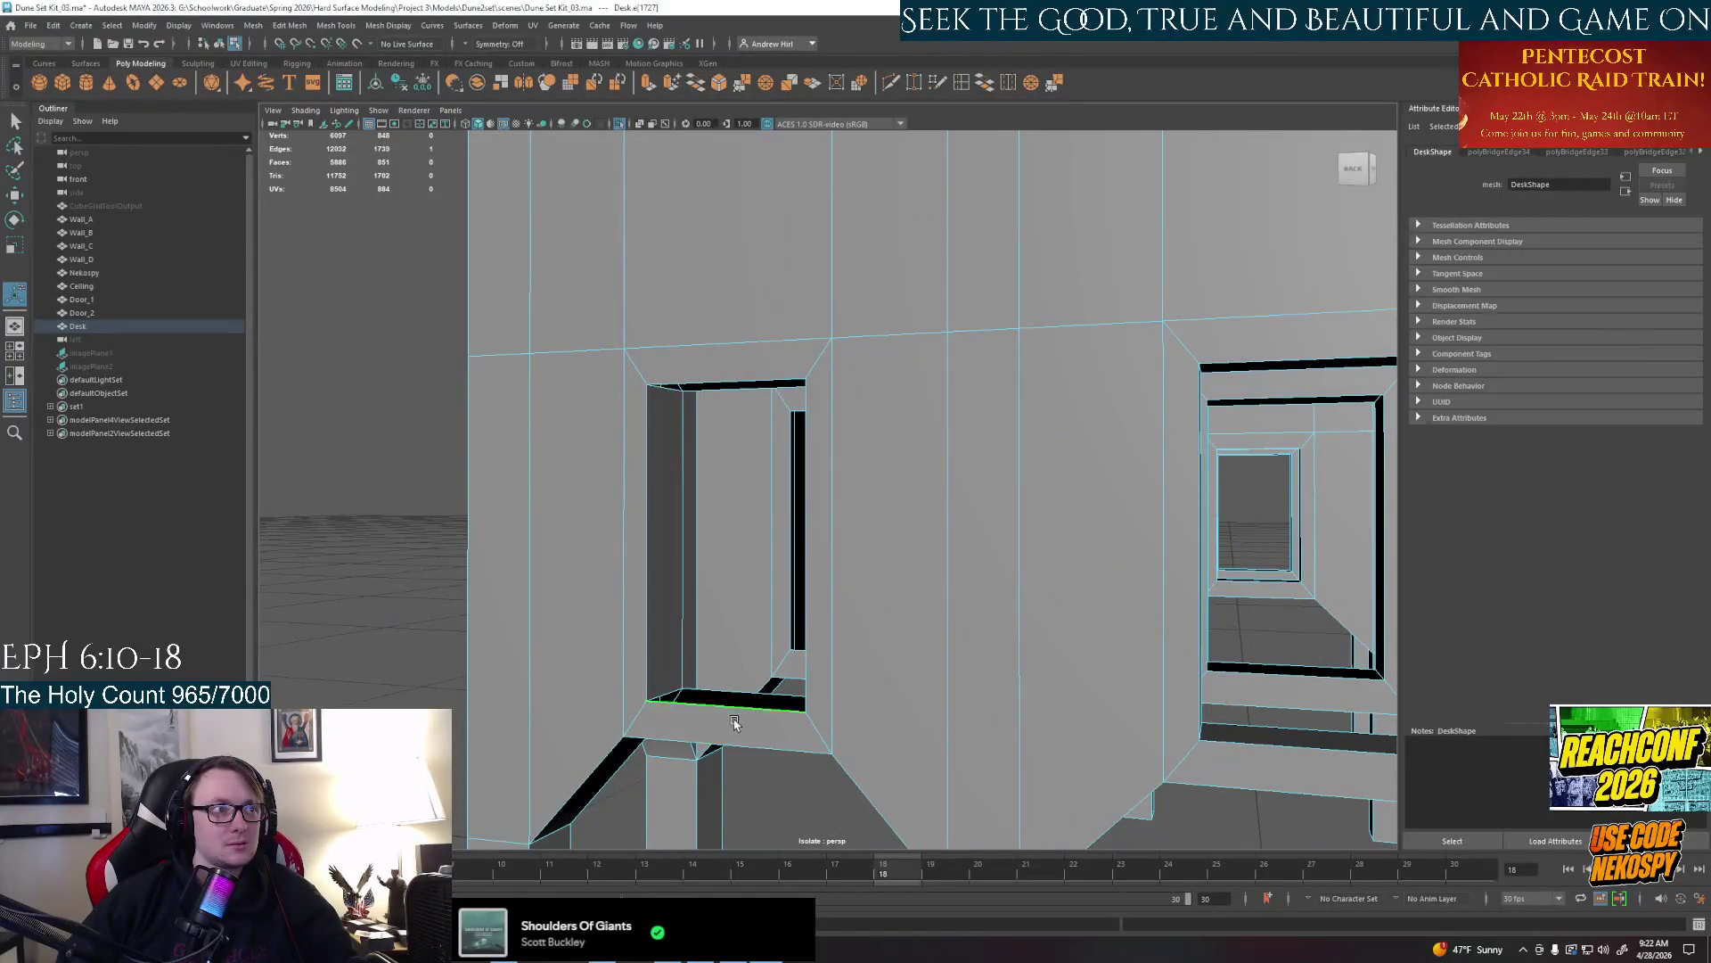
{"action": "key", "text": "g"}
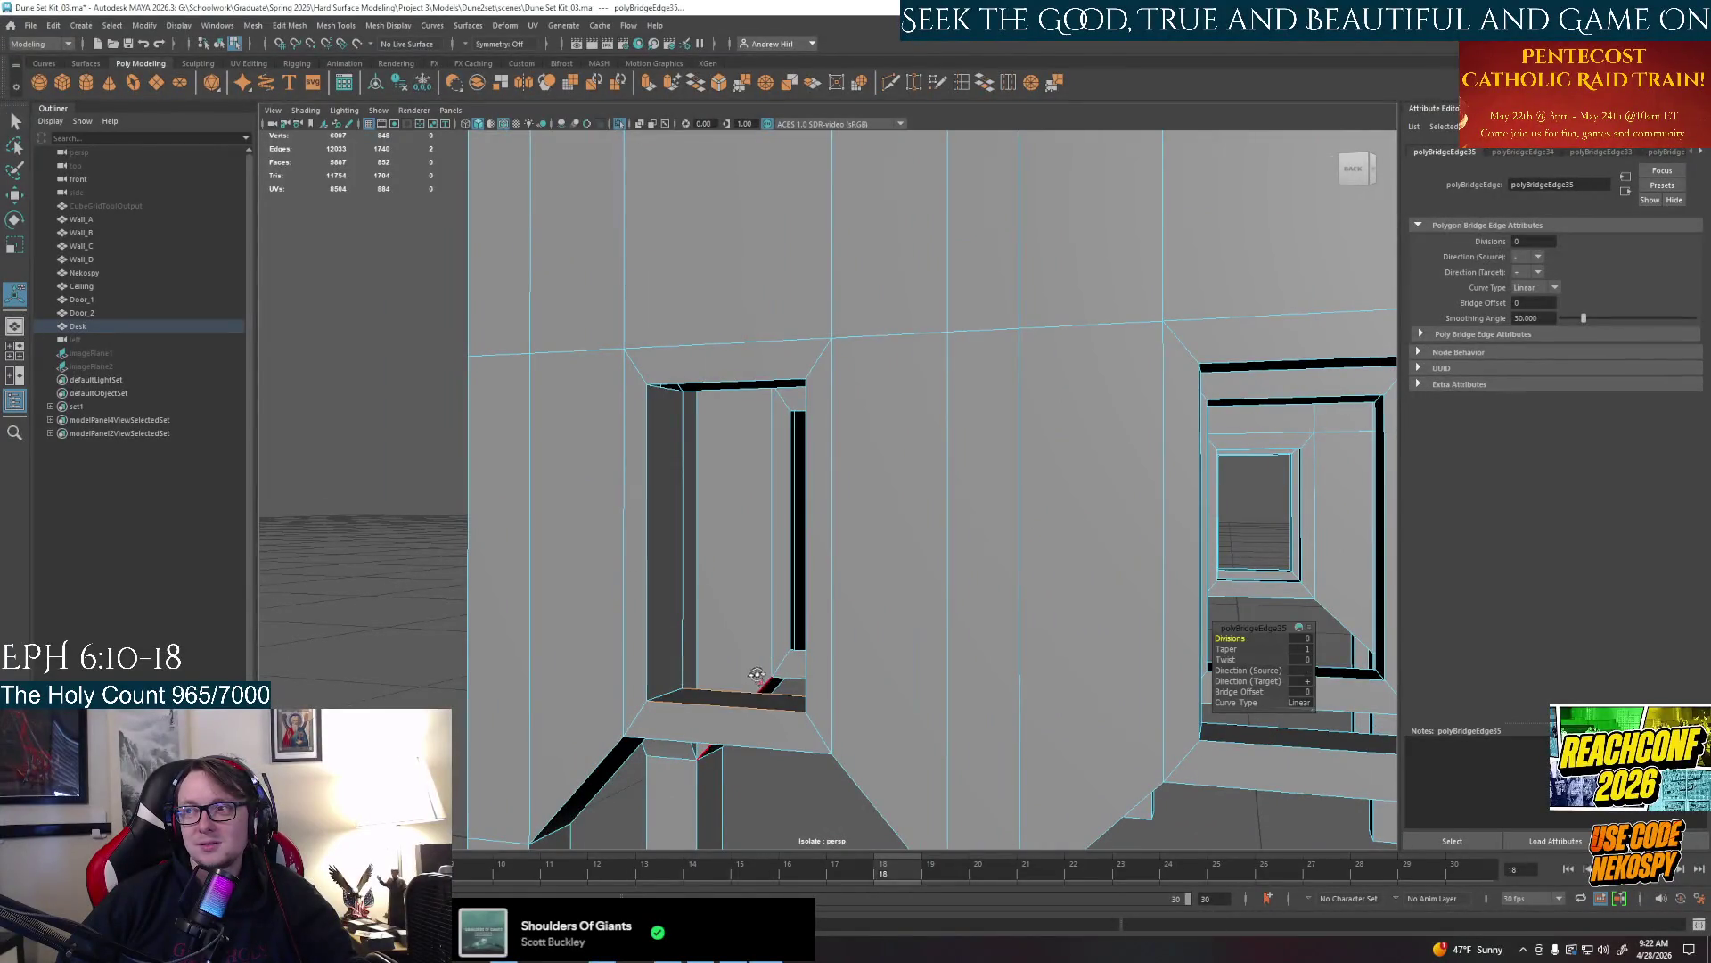
{"action": "mouse_move", "coordinate": [757, 675]}
{"action": "left_mouse_down", "text": "alt"}
{"action": "mouse_move", "coordinate": [876, 605]}
{"action": "mouse_move", "coordinate": [817, 609]}
{"action": "left_mouse_up", "text": "alt"}
{"action": "scroll", "coordinate": [829, 642], "scroll_direction": "down", "scroll_amount": 5}
{"action": "left_click", "coordinate": [743, 576]}
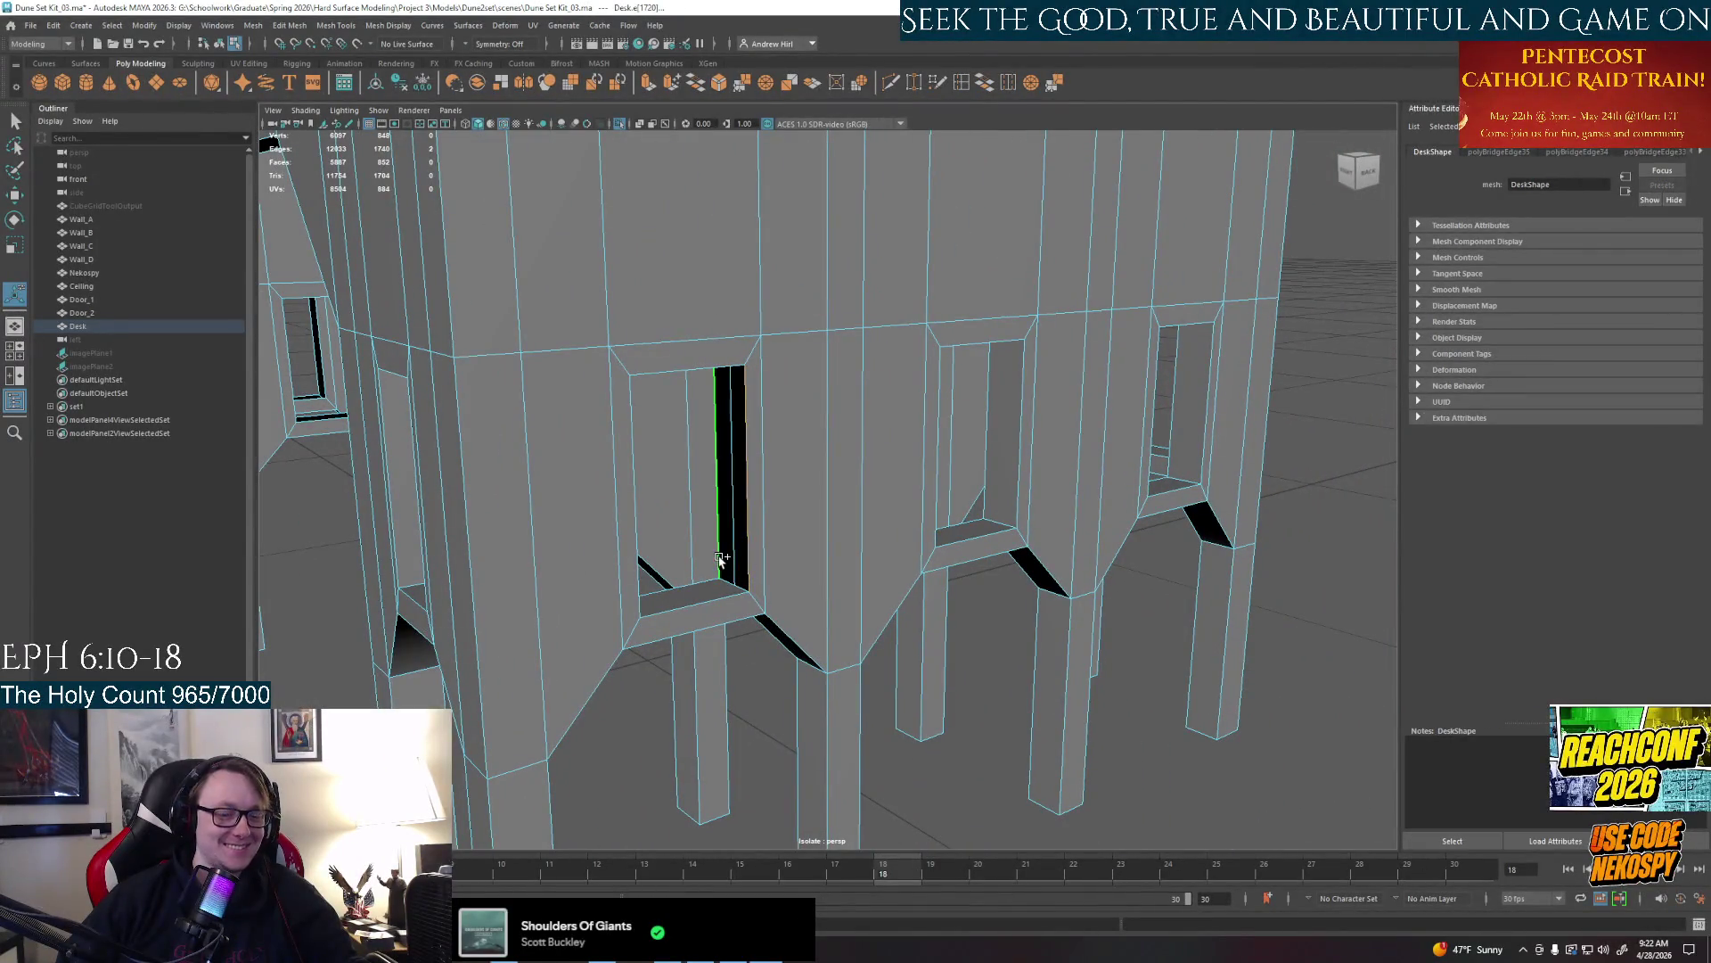
Close the underside opening's top gap and a side window's bottom and left gaps with G
{"action": "mouse_move", "coordinate": [749, 535]}
{"action": "left_mouse_down", "text": "alt"}
{"action": "mouse_move", "coordinate": [802, 442]}
{"action": "mouse_move", "coordinate": [763, 482]}
{"action": "left_mouse_up", "text": "alt"}
{"action": "left_click", "coordinate": [738, 498]}
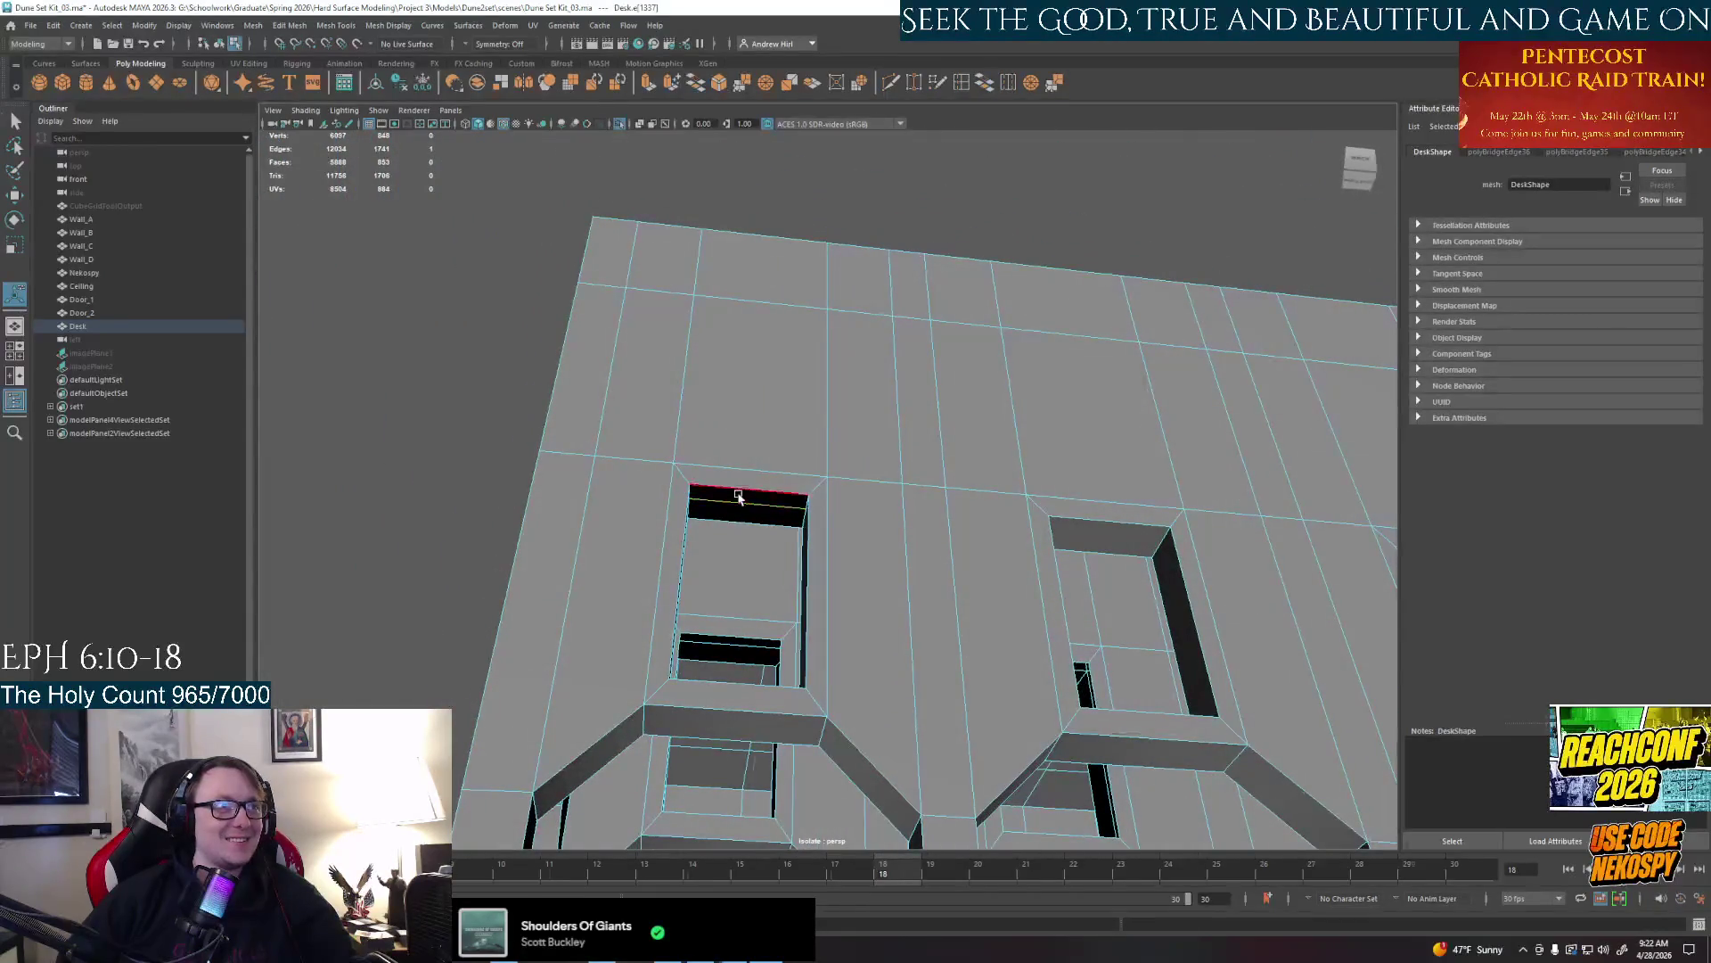
{"action": "key", "text": "g"}
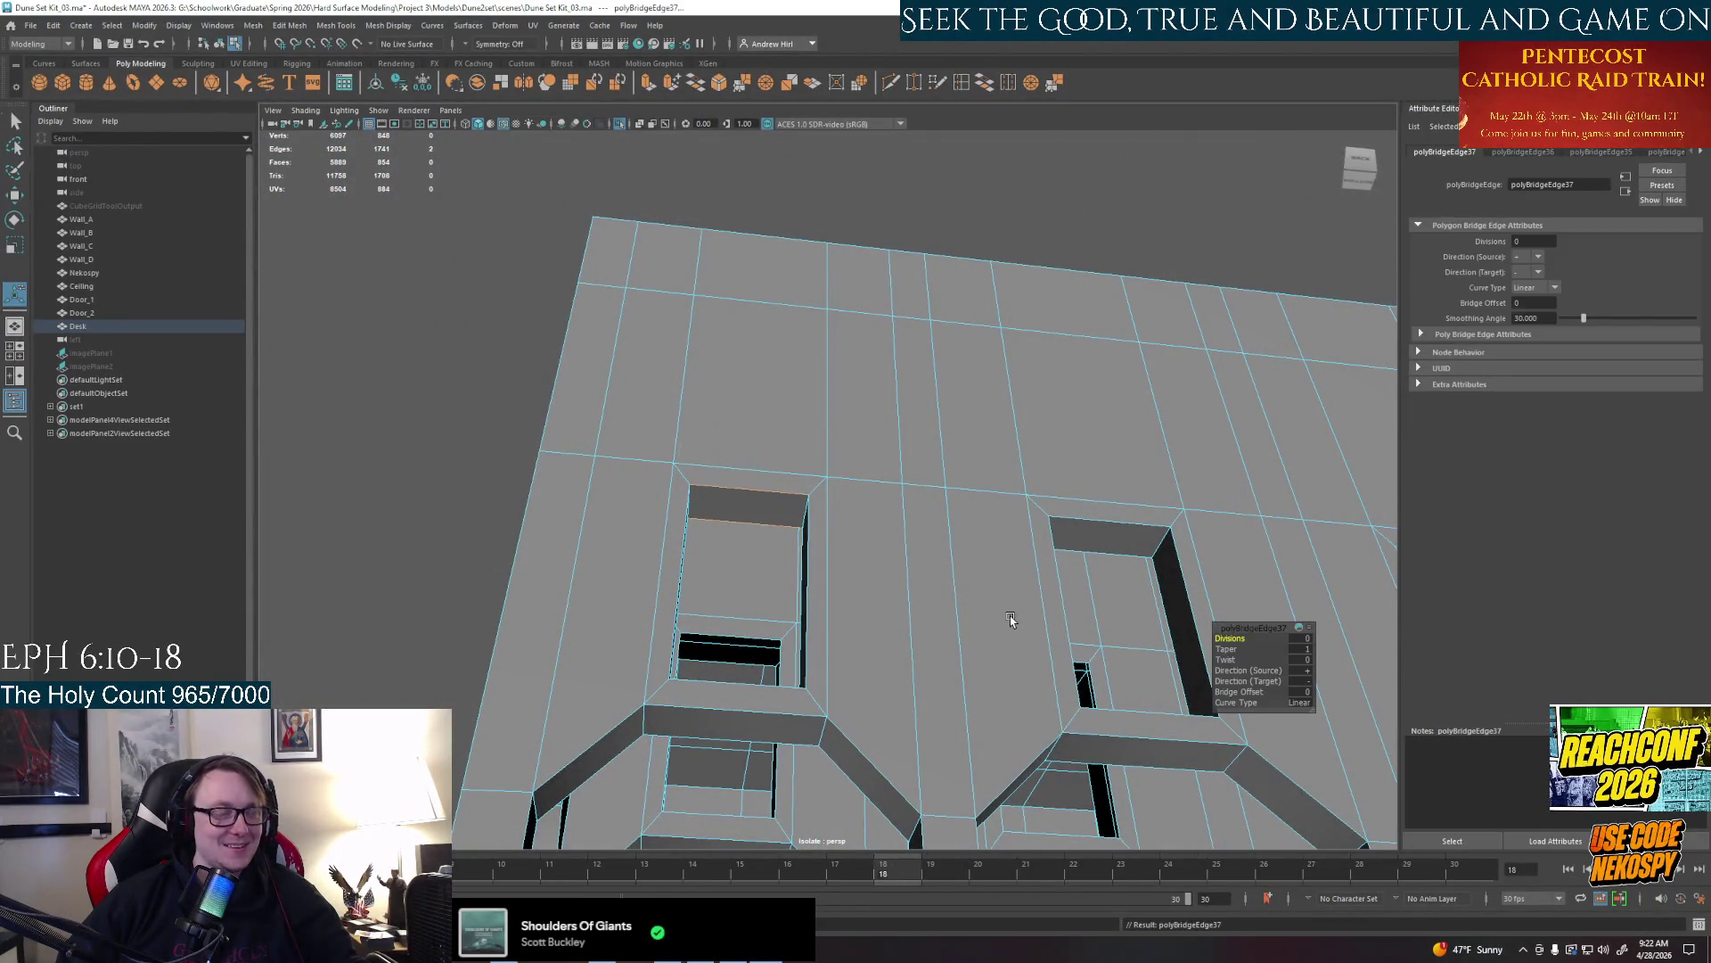
{"action": "mouse_move", "coordinate": [1009, 617]}
{"action": "left_mouse_down", "text": "alt"}
{"action": "mouse_move", "coordinate": [936, 535]}
{"action": "mouse_move", "coordinate": [716, 661]}
{"action": "mouse_move", "coordinate": [749, 576]}
{"action": "mouse_move", "coordinate": [803, 563]}
{"action": "mouse_move", "coordinate": [836, 636]}
{"action": "left_mouse_up", "text": "alt"}
{"action": "left_click", "coordinate": [796, 626]}
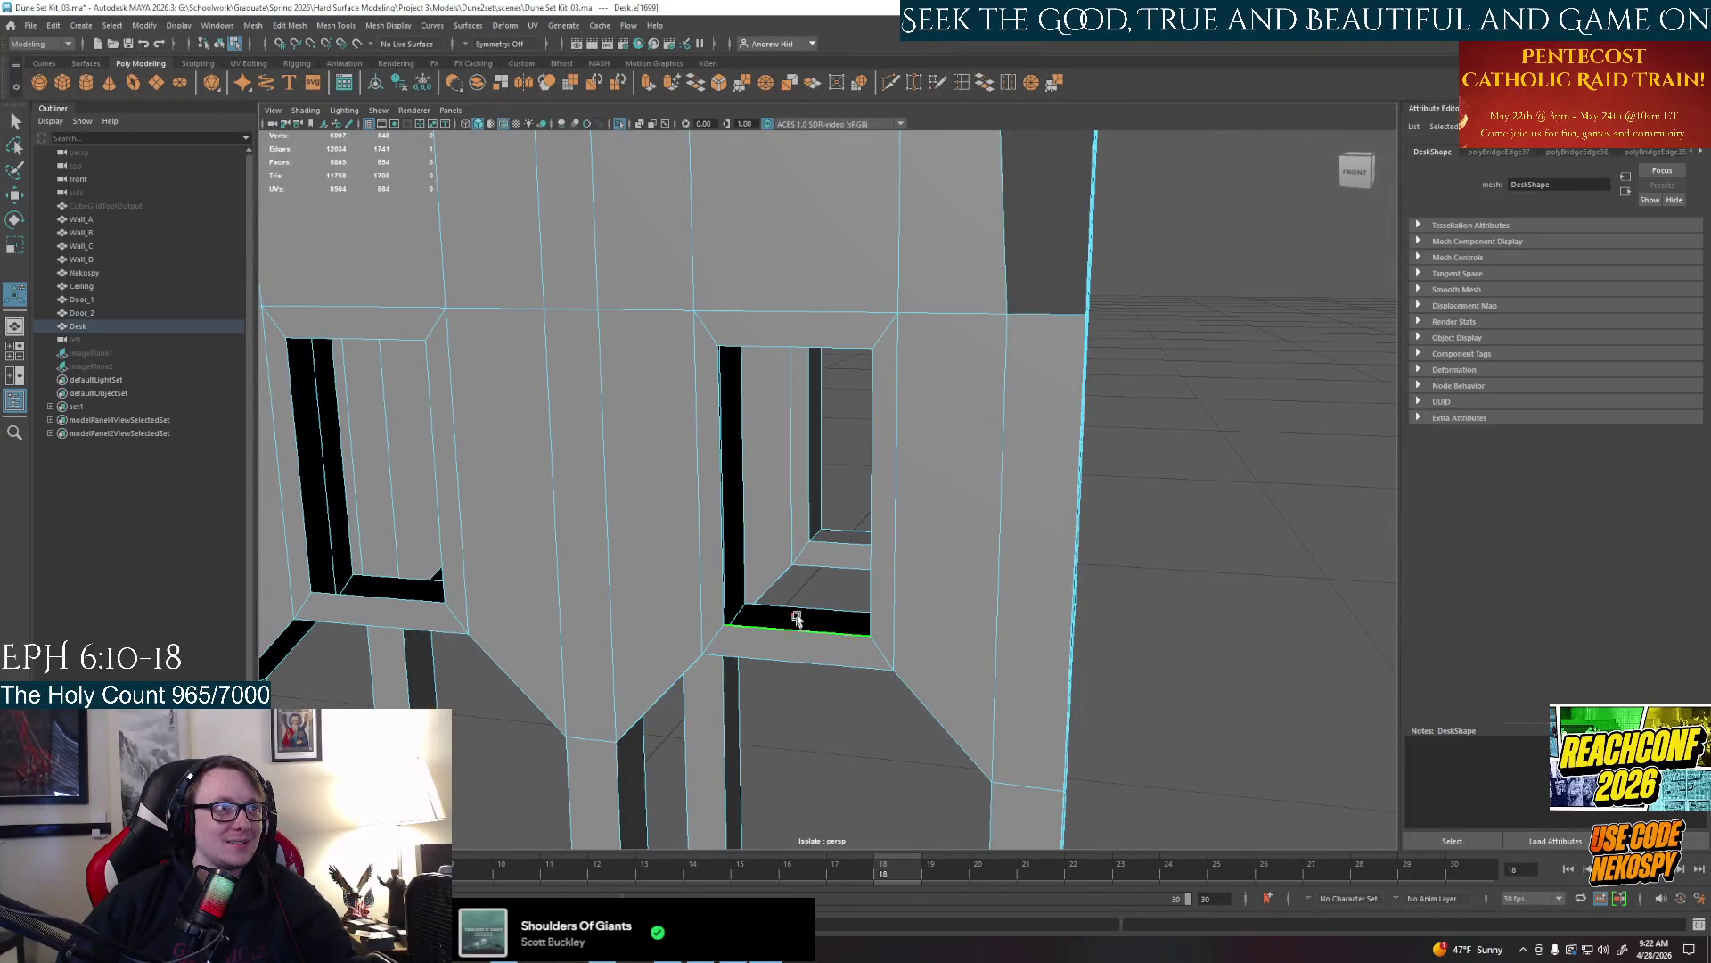
{"action": "key", "text": "g"}
{"action": "left_click", "coordinate": [722, 585]}
{"action": "key", "text": "g"}
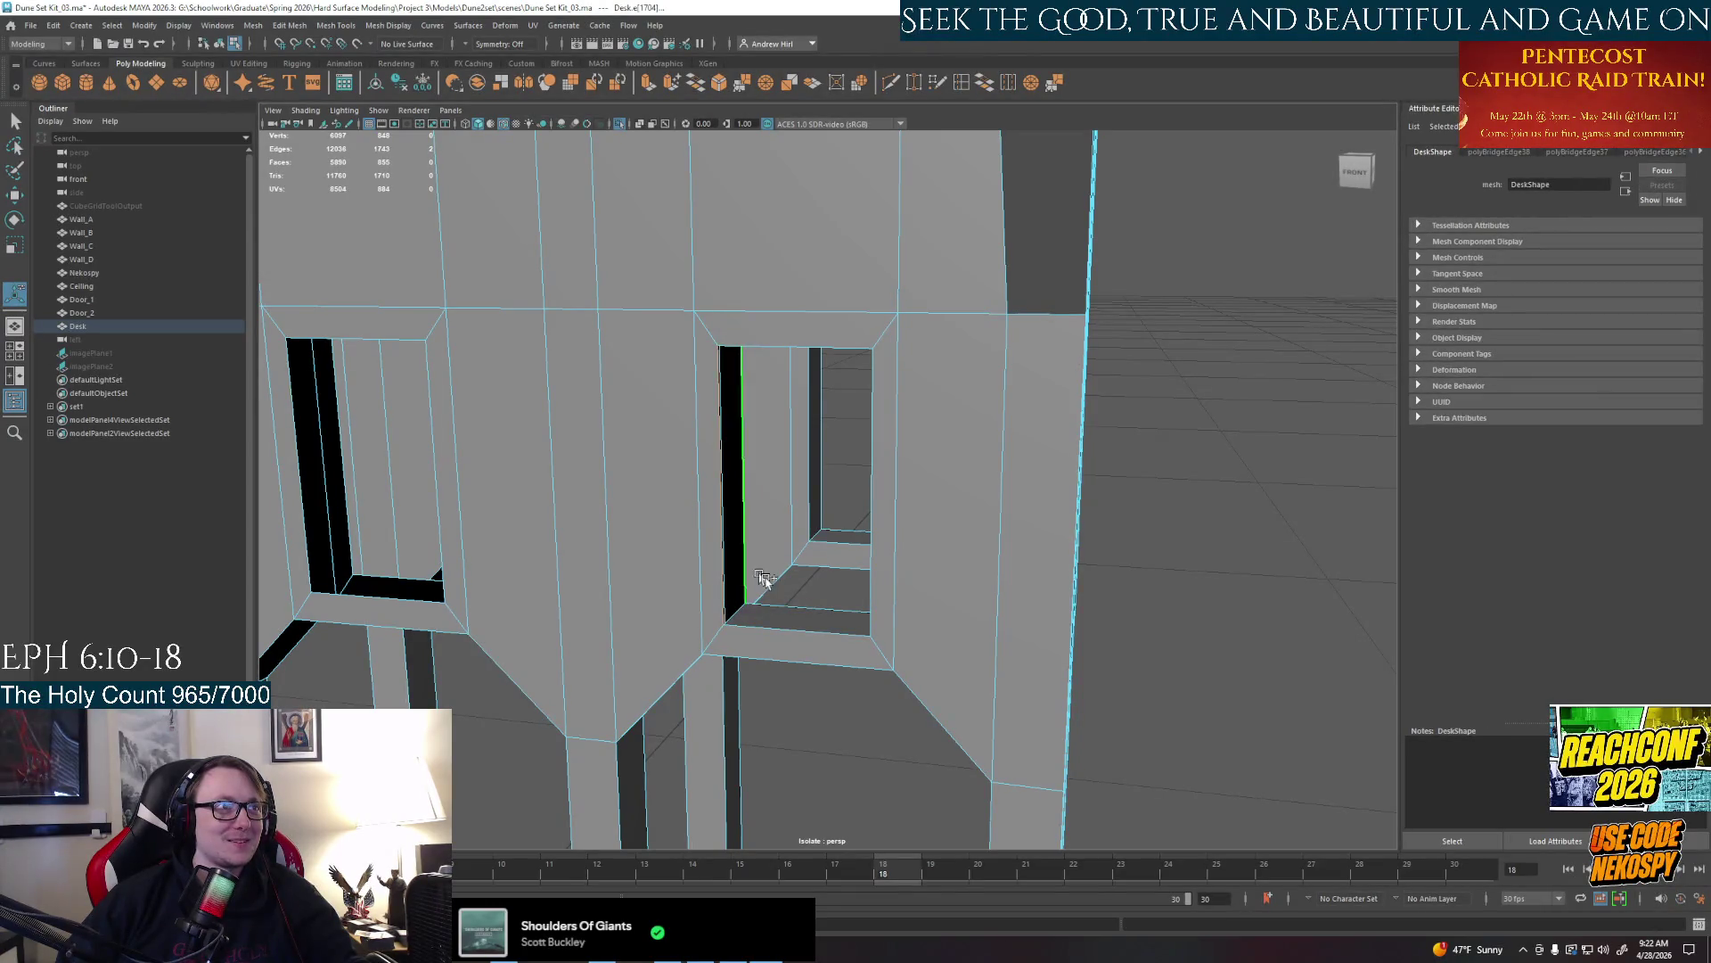
Close the upper opening's top gap and the next windows' vertical, right and bottom gaps with Ctrl+B
{"action": "left_click_drag", "start_coordinate": [749, 575], "coordinate": [776, 508], "text": "alt"}
{"action": "mouse_move", "coordinate": [763, 601]}
{"action": "left_mouse_down", "text": "alt"}
{"action": "mouse_move", "coordinate": [813, 608]}
{"action": "mouse_move", "coordinate": [843, 589]}
{"action": "left_mouse_up", "text": "alt"}
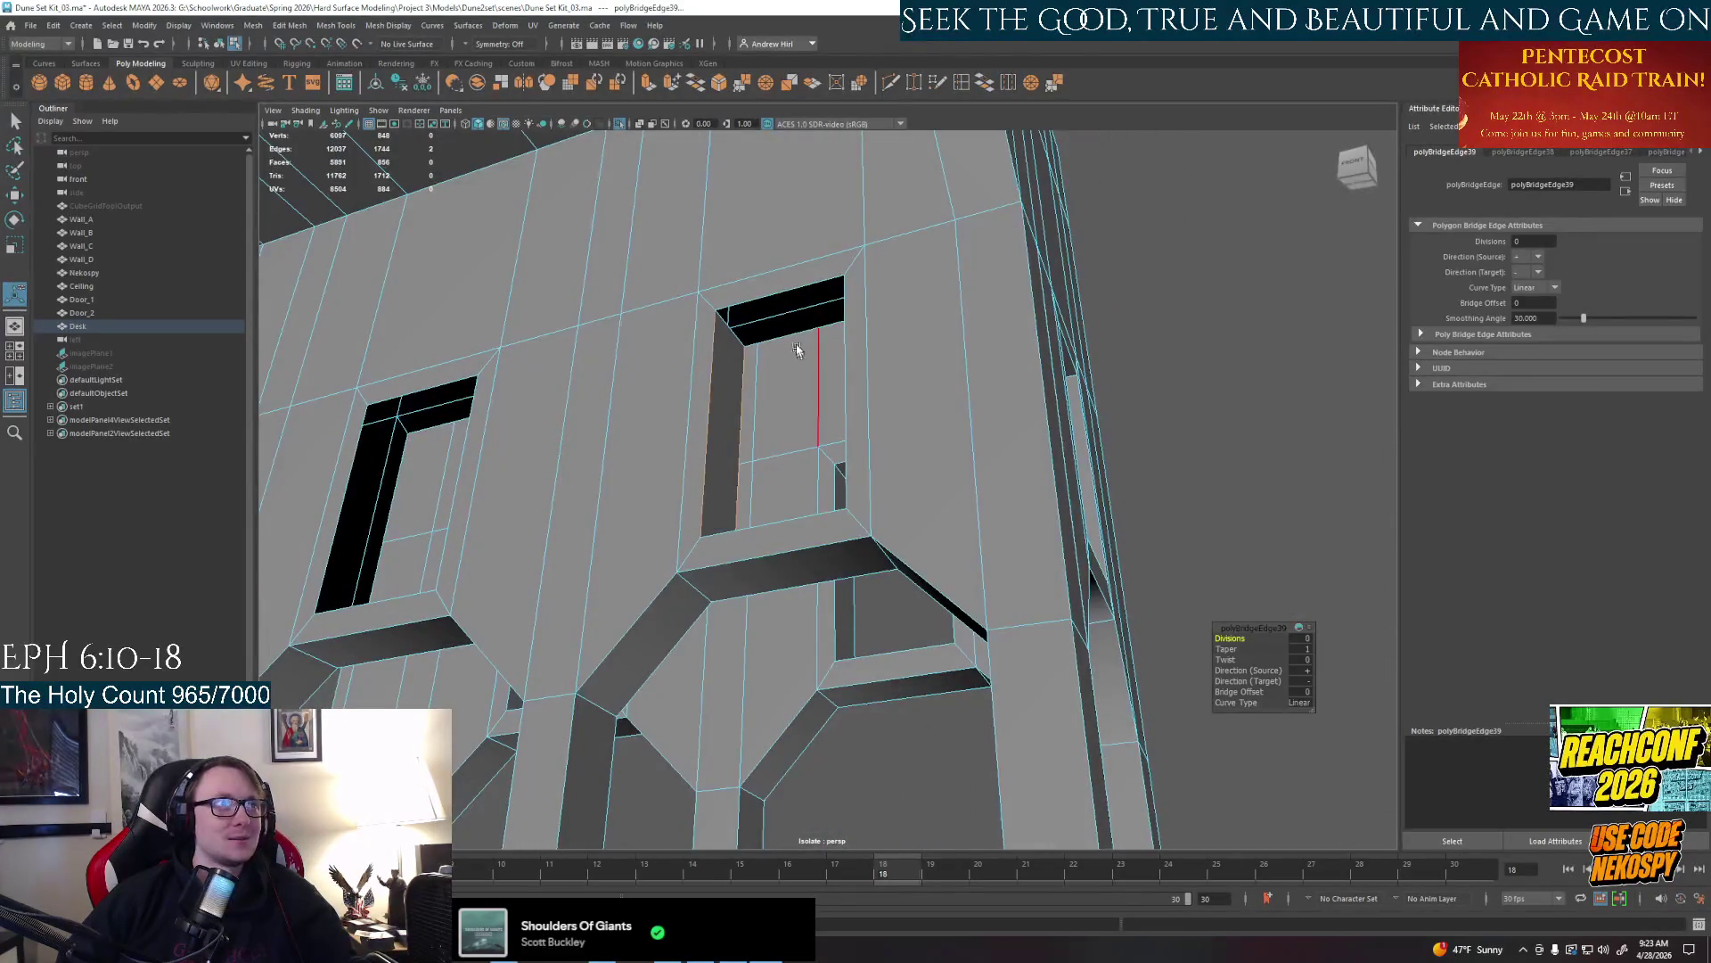
{"action": "left_click", "coordinate": [817, 422]}
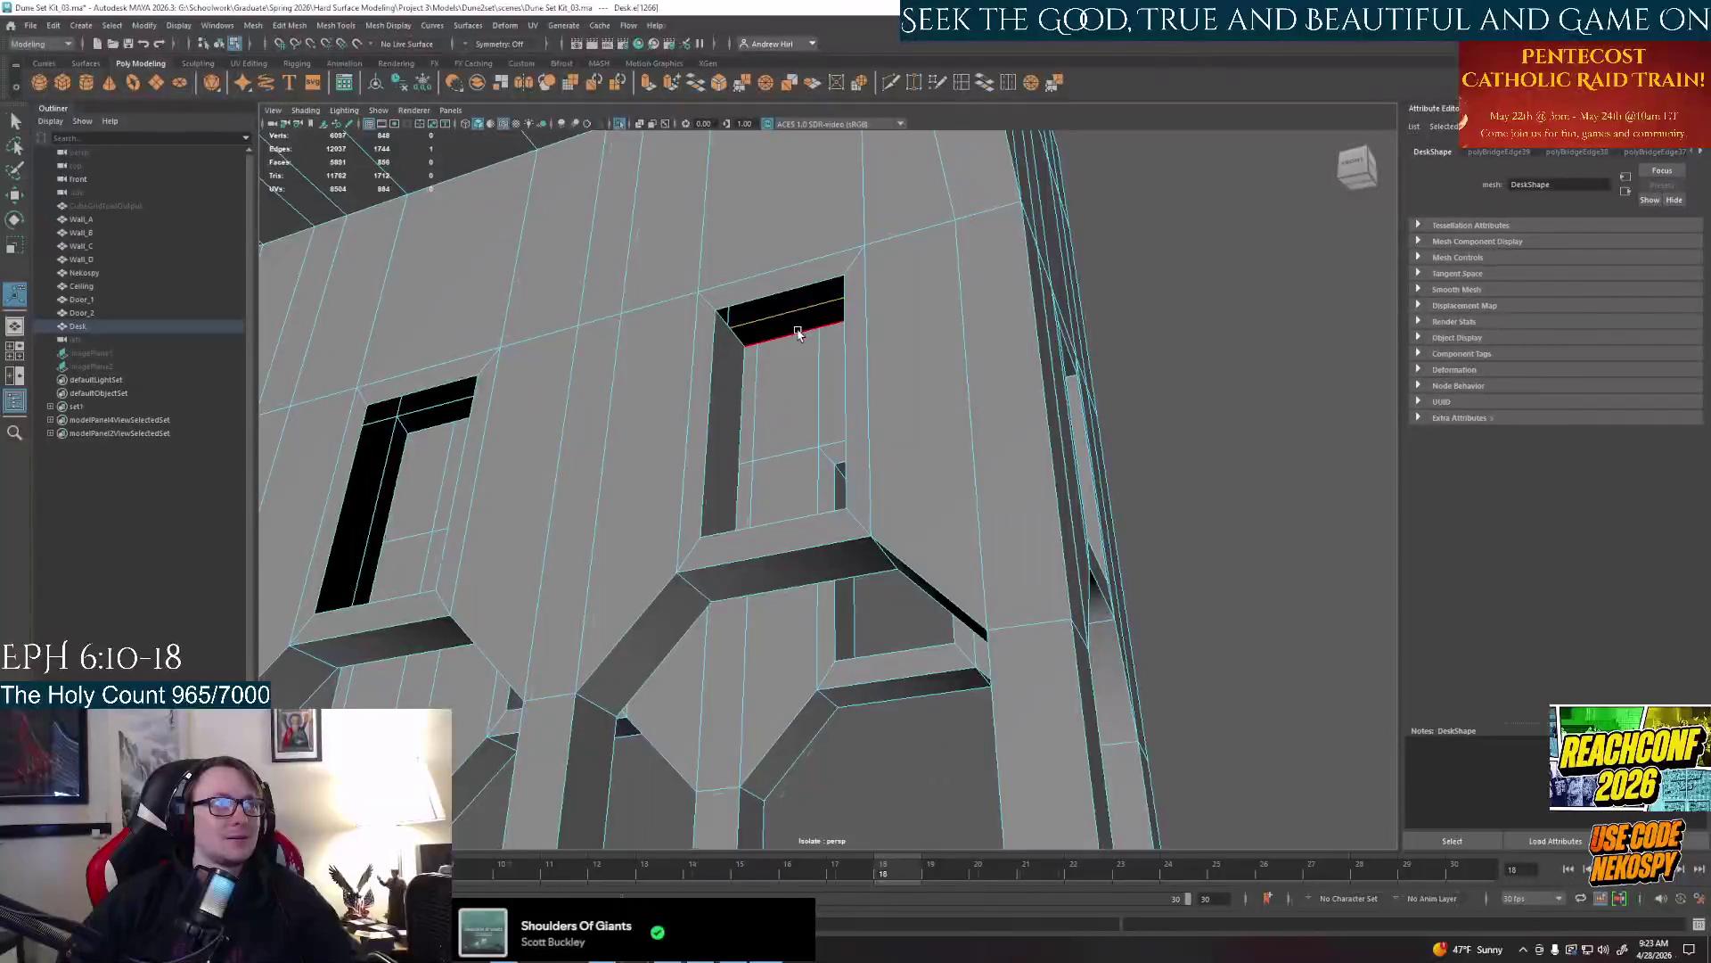
{"action": "left_click_drag", "start_coordinate": [818, 436], "coordinate": [961, 503], "text": "alt"}
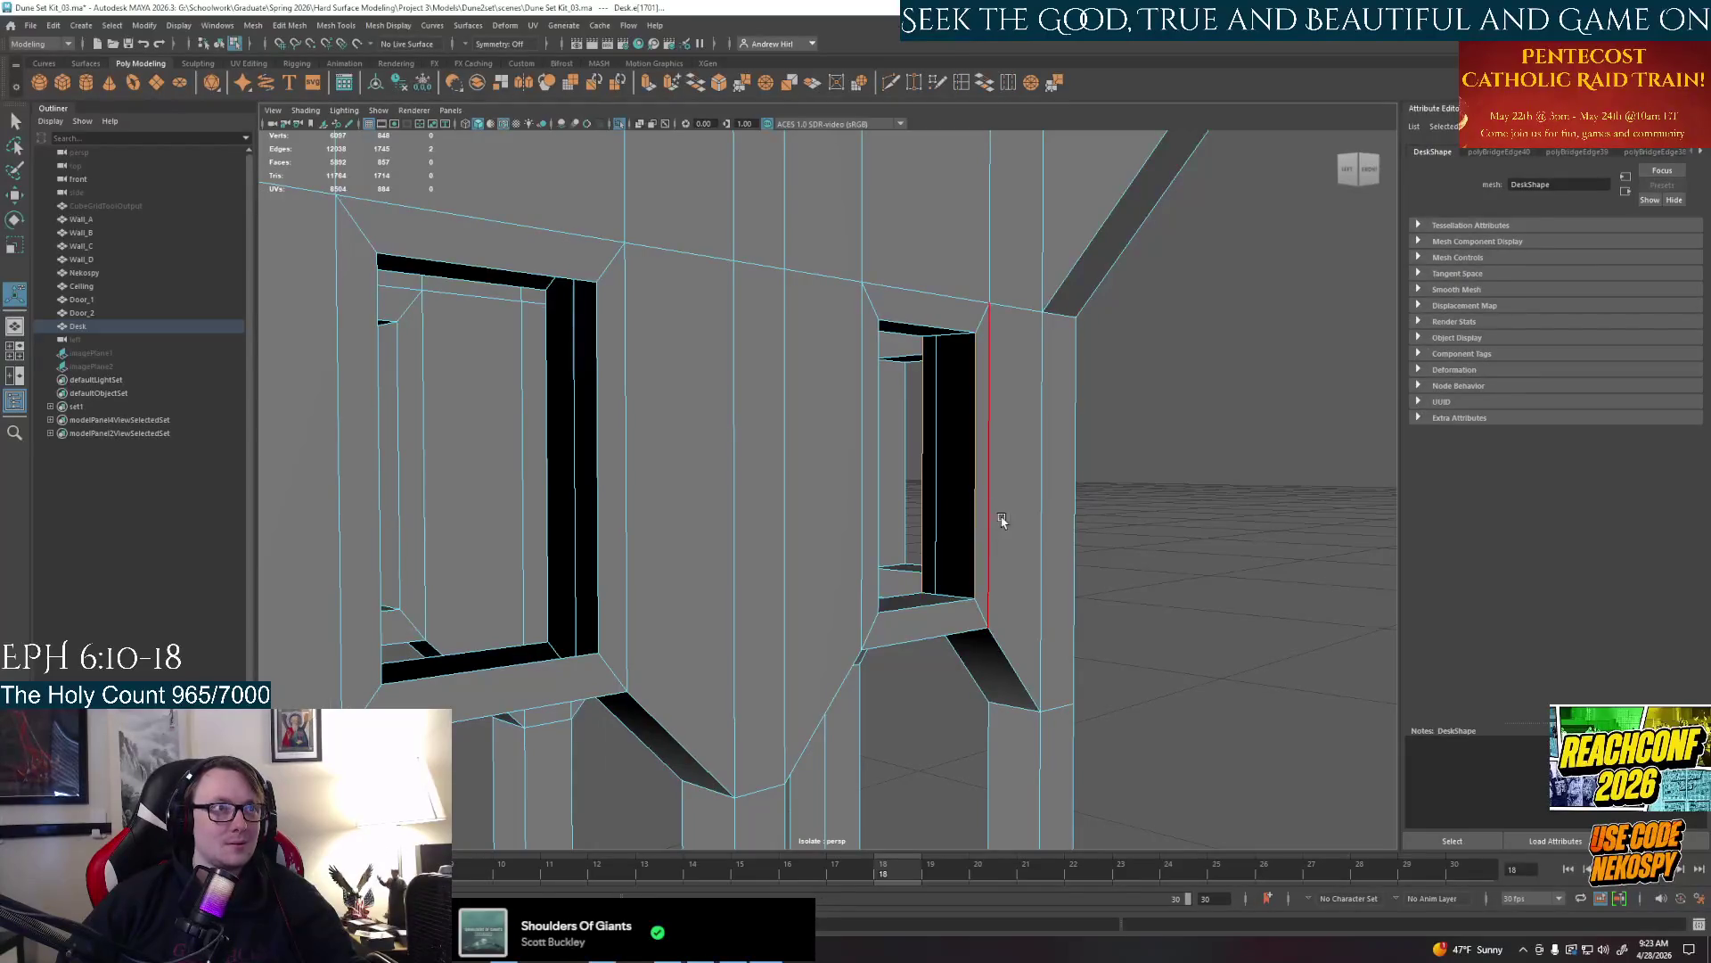
{"action": "left_click", "coordinate": [1003, 521], "text": "shift"}
{"action": "key", "text": "ctrl+b"}
{"action": "left_click_drag", "start_coordinate": [1003, 521], "coordinate": [885, 531], "text": "alt"}
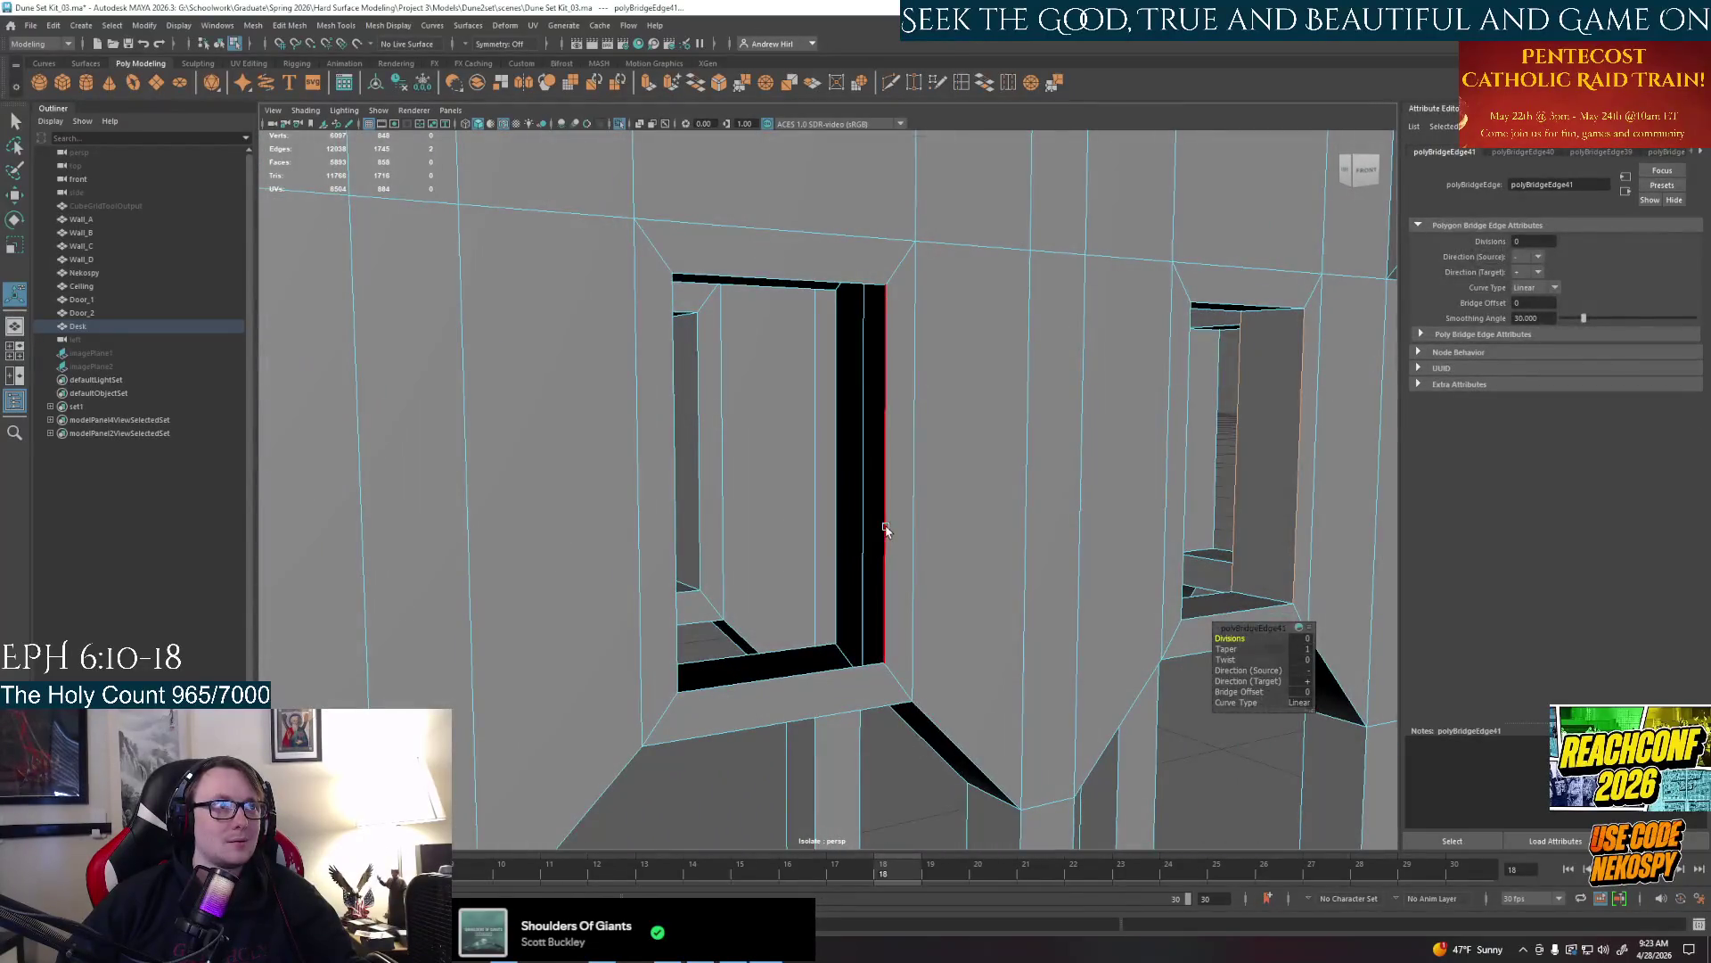
{"action": "left_click", "coordinate": [842, 532]}
{"action": "key", "text": "ctrl+b"}
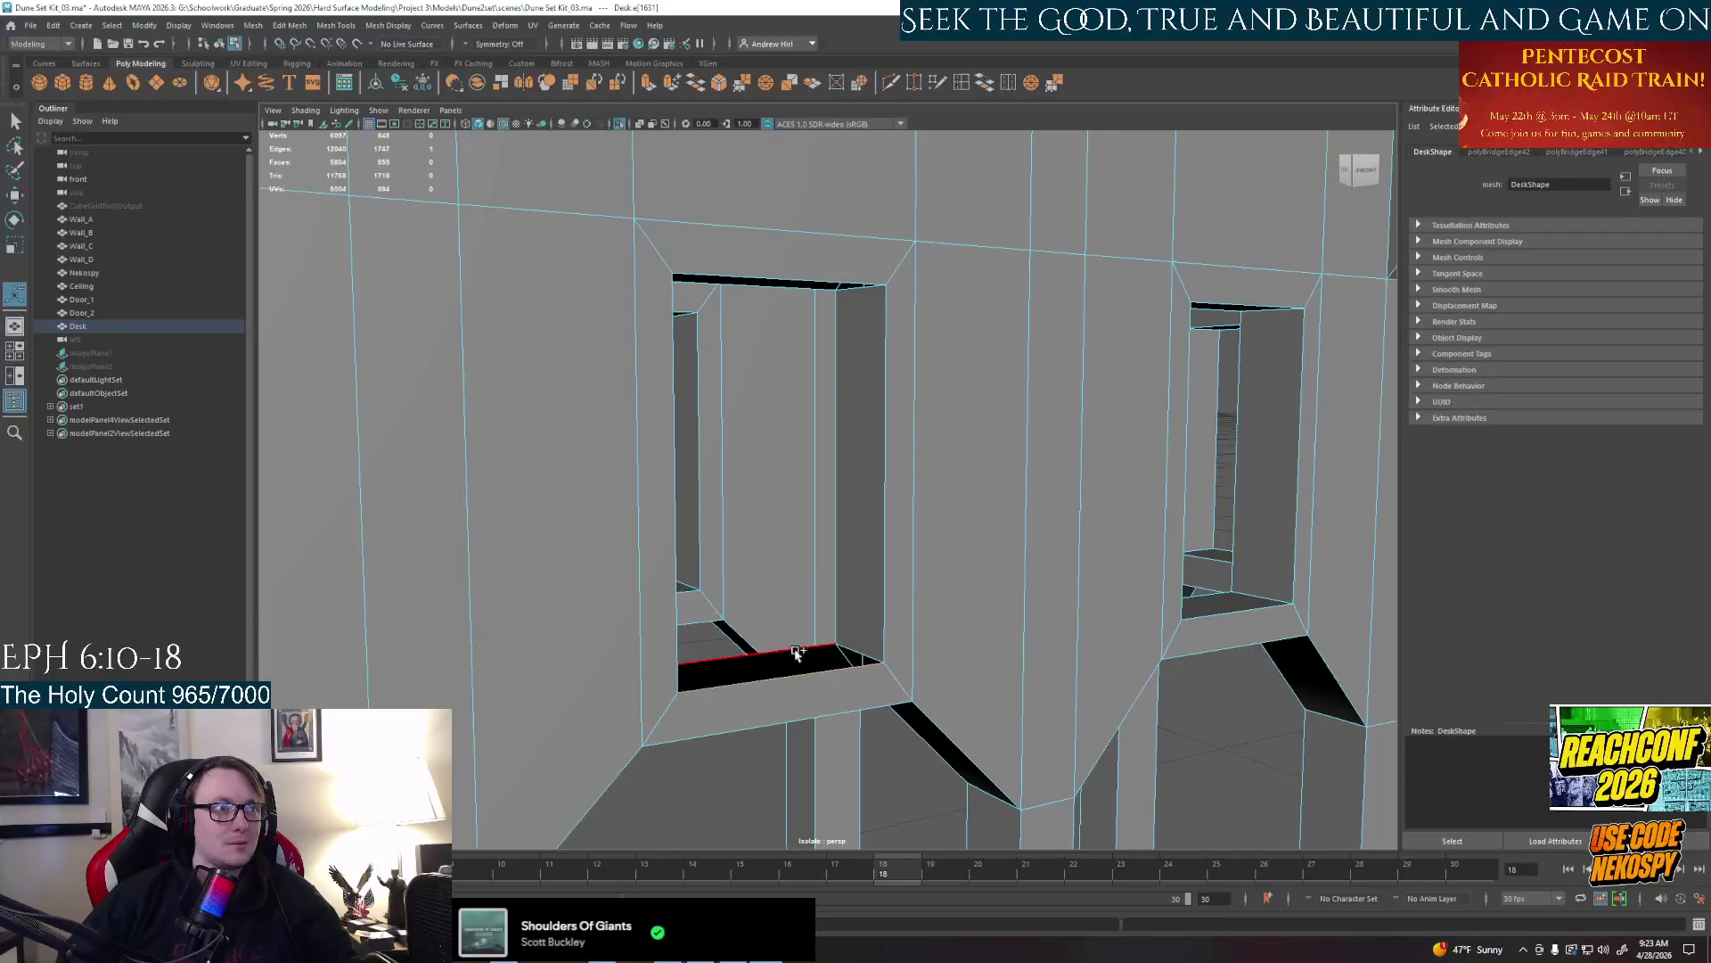
{"action": "left_click", "coordinate": [792, 653], "text": "shift"}
{"action": "key", "text": "ctrl+b"}
Close the left and top gaps of one window and the bottom and vertical gaps of another
{"action": "left_click_drag", "start_coordinate": [802, 602], "coordinate": [1006, 639], "text": "alt"}
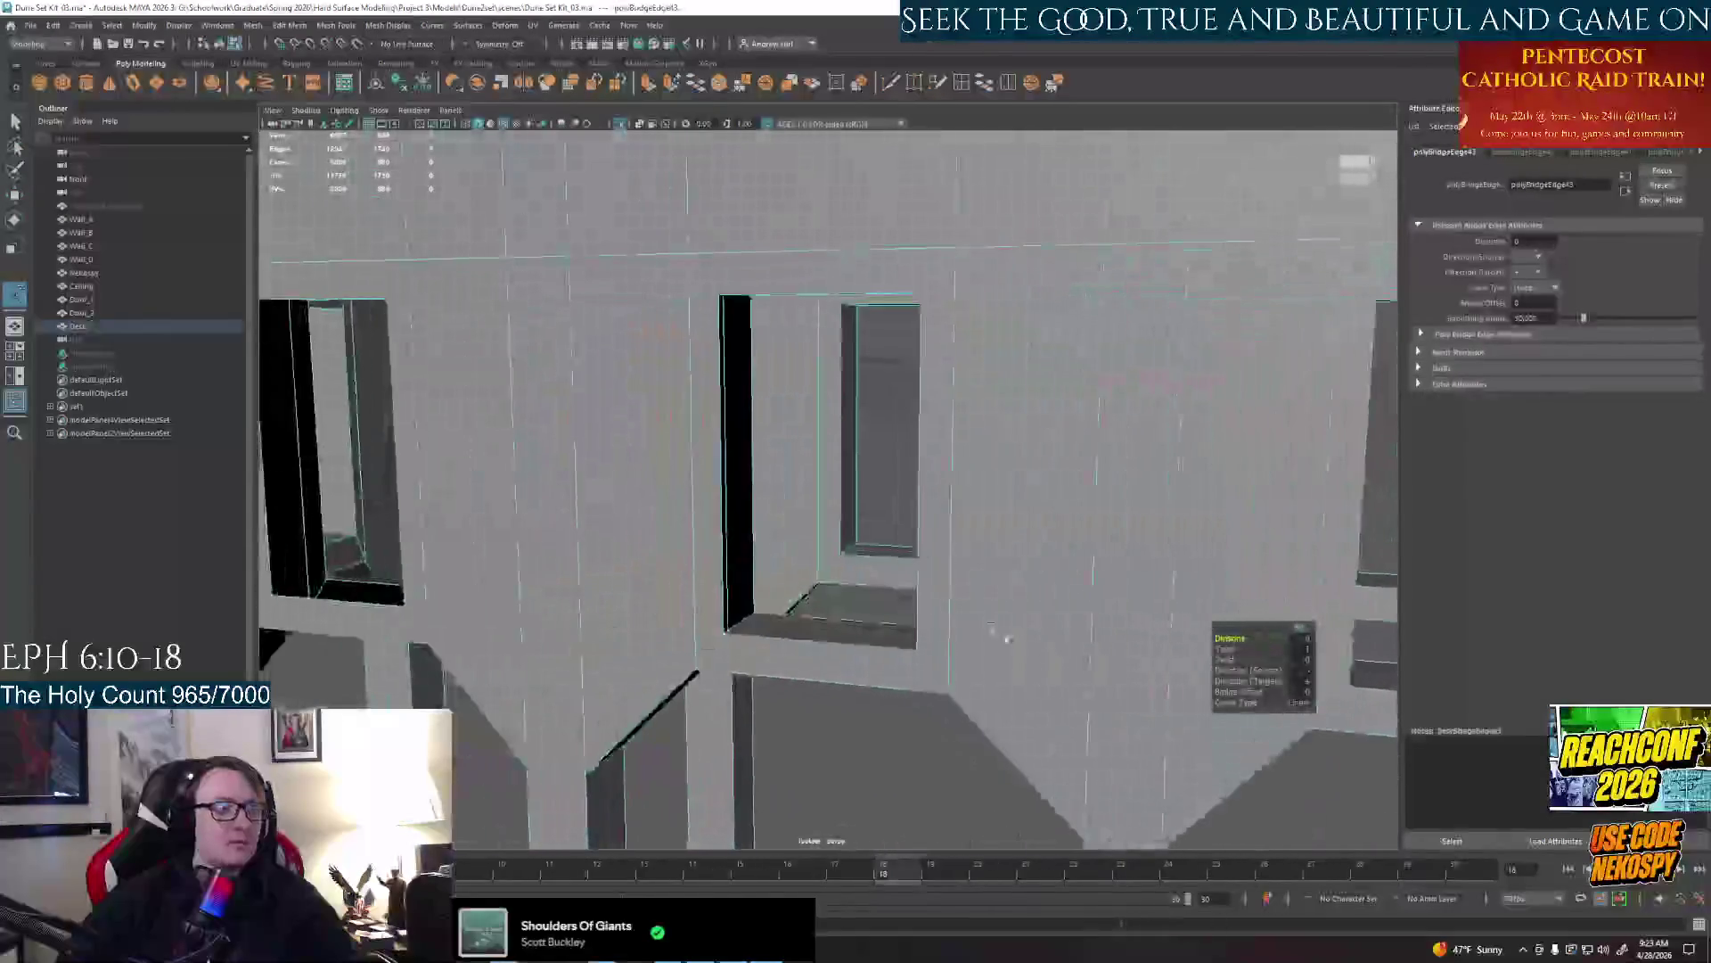
{"action": "left_click", "coordinate": [724, 569]}
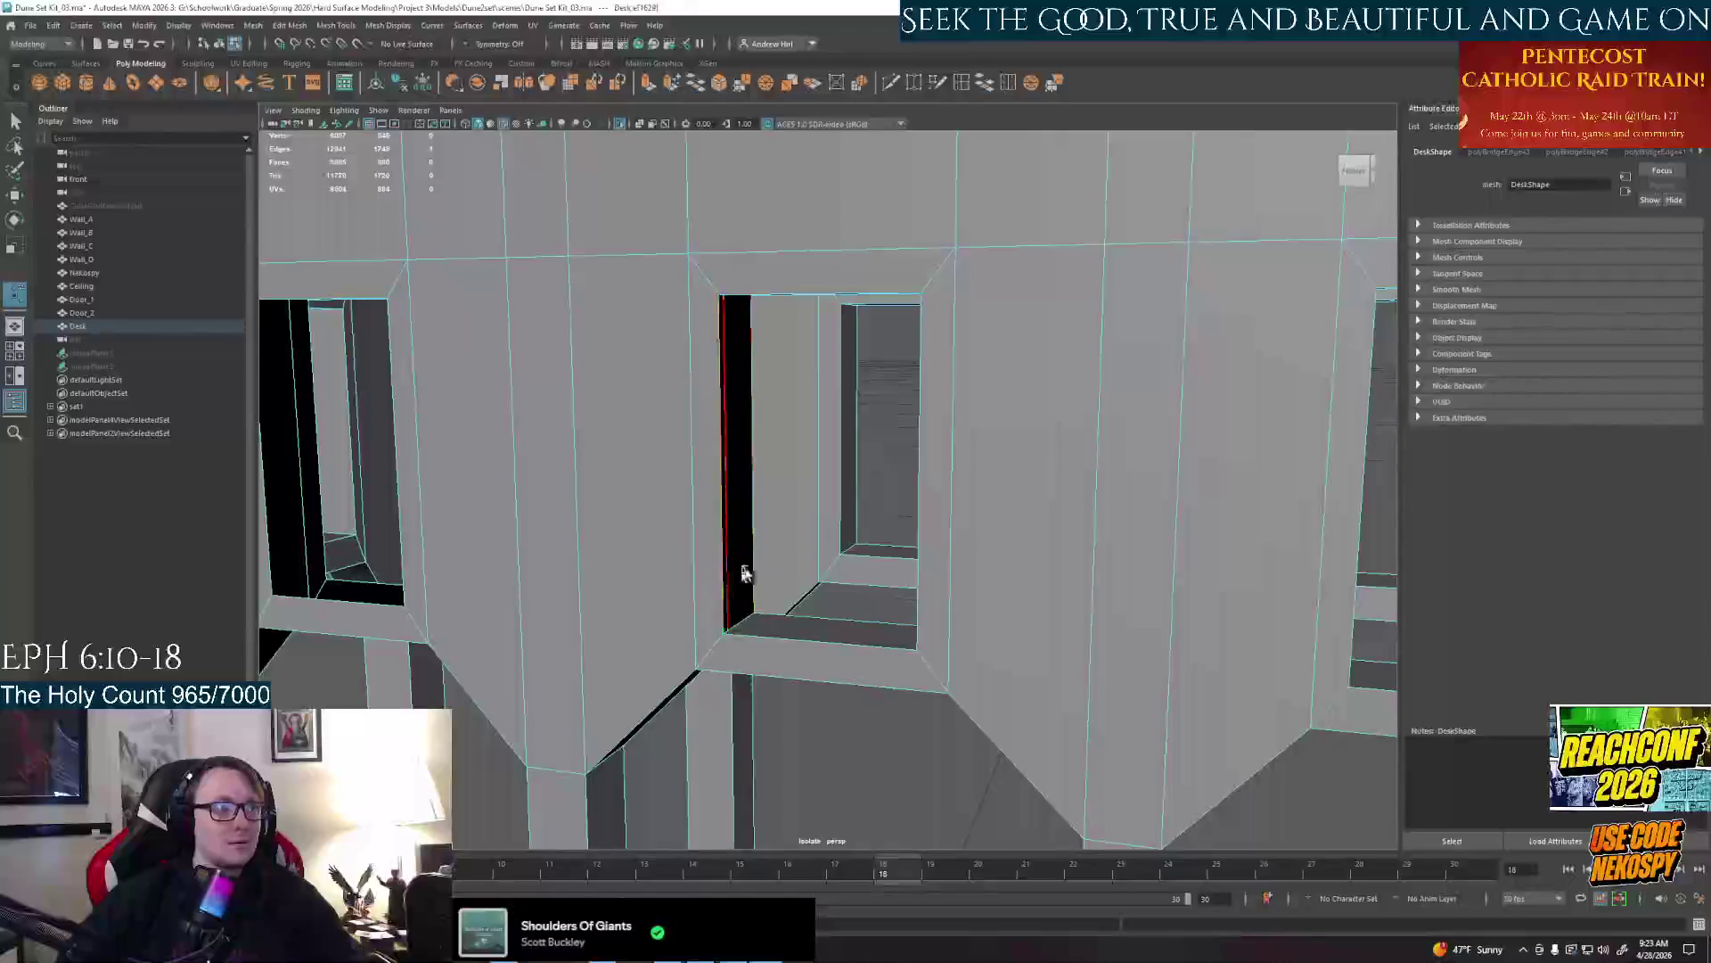
{"action": "key", "text": "ctrl+b"}
{"action": "left_click_drag", "start_coordinate": [802, 535], "coordinate": [823, 334], "text": "alt"}
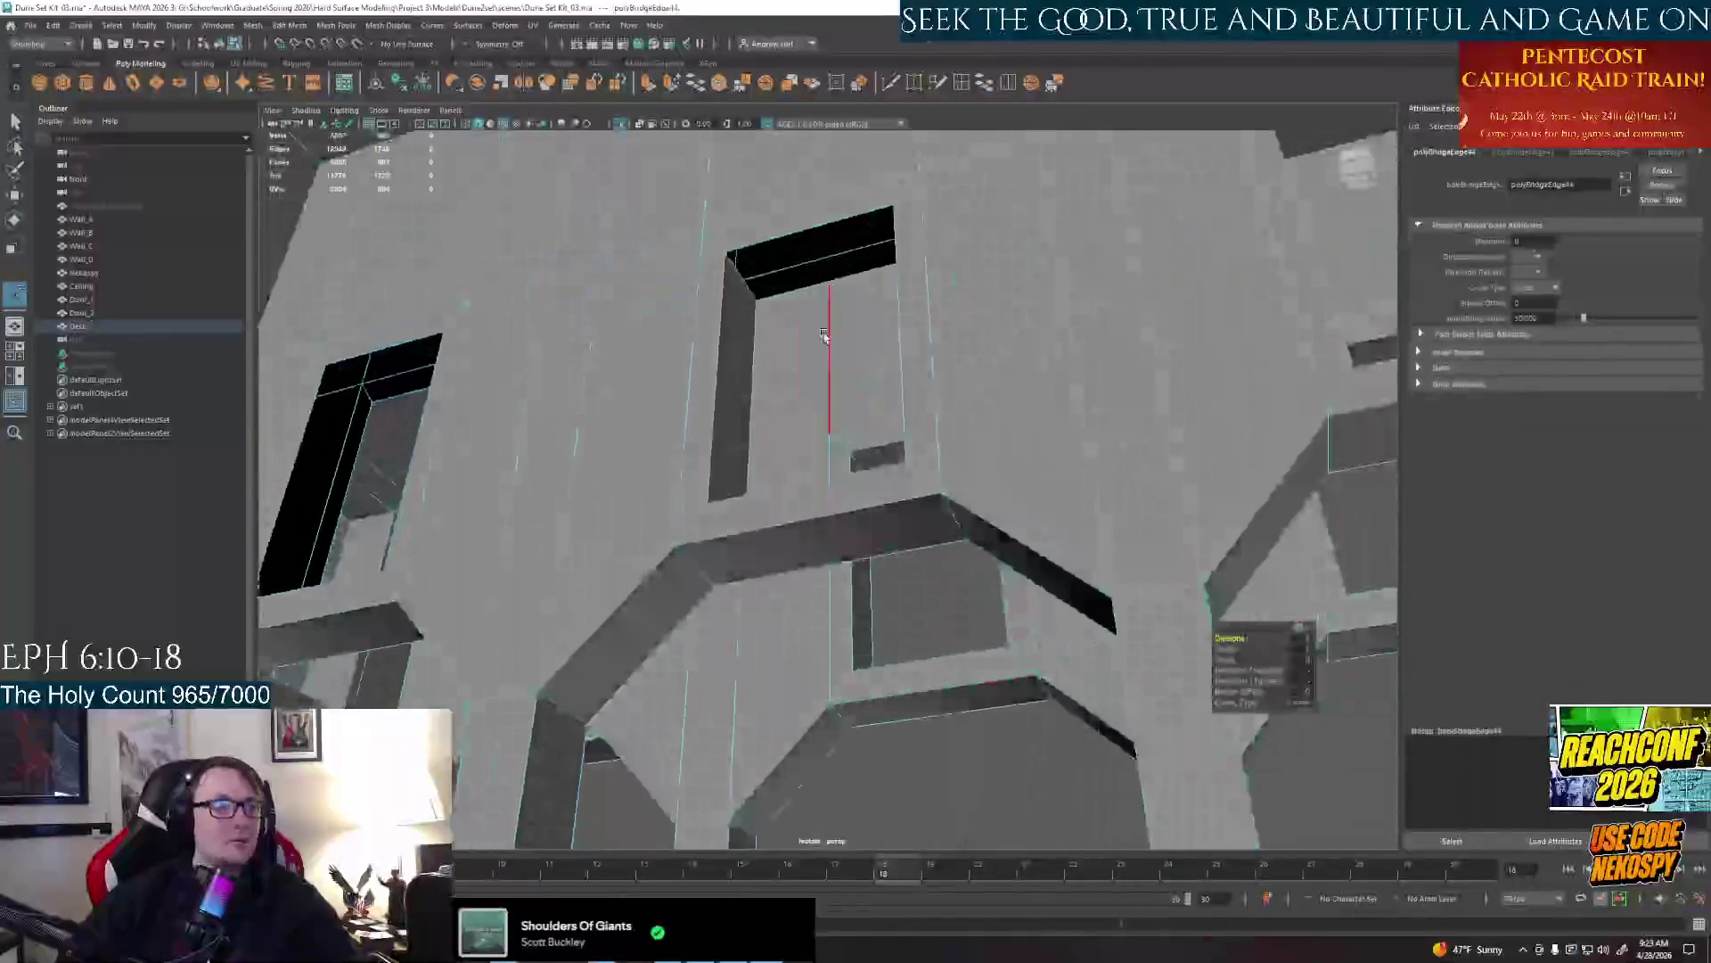
{"action": "left_click", "coordinate": [804, 296]}
{"action": "key", "text": "ctrl+b"}
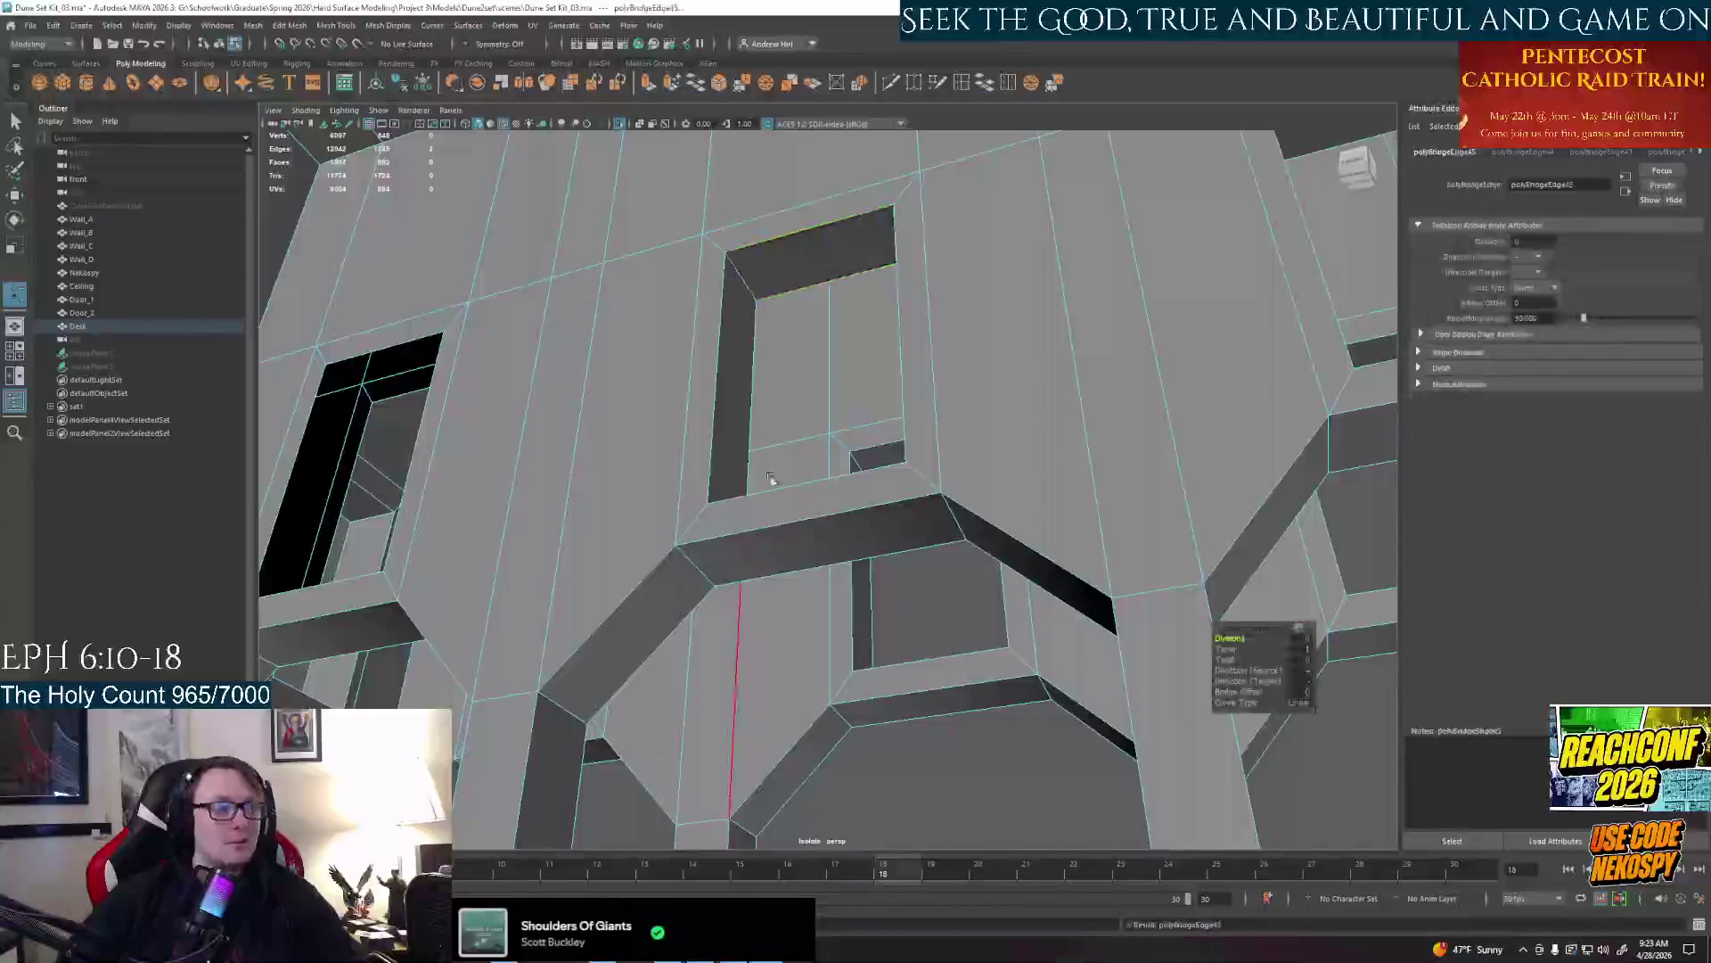
{"action": "left_click_drag", "start_coordinate": [803, 401], "coordinate": [941, 519], "text": "alt"}
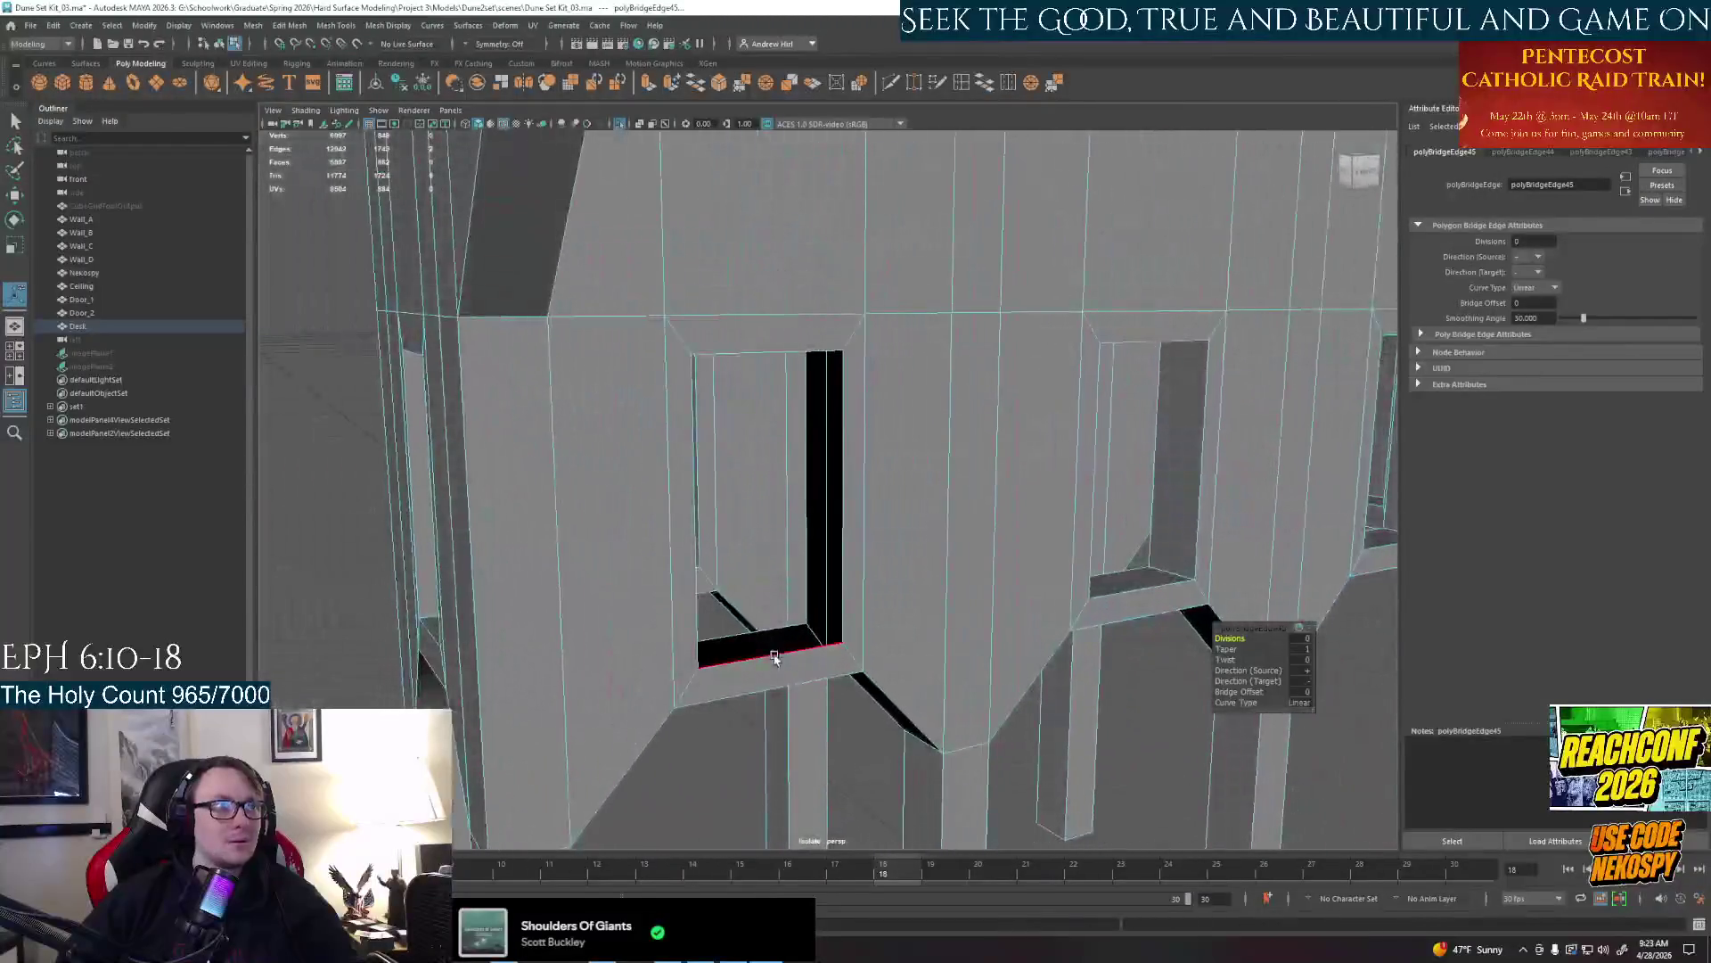
{"action": "left_click", "coordinate": [770, 640]}
{"action": "key", "text": "ctrl+b"}
{"action": "left_click", "coordinate": [823, 482]}
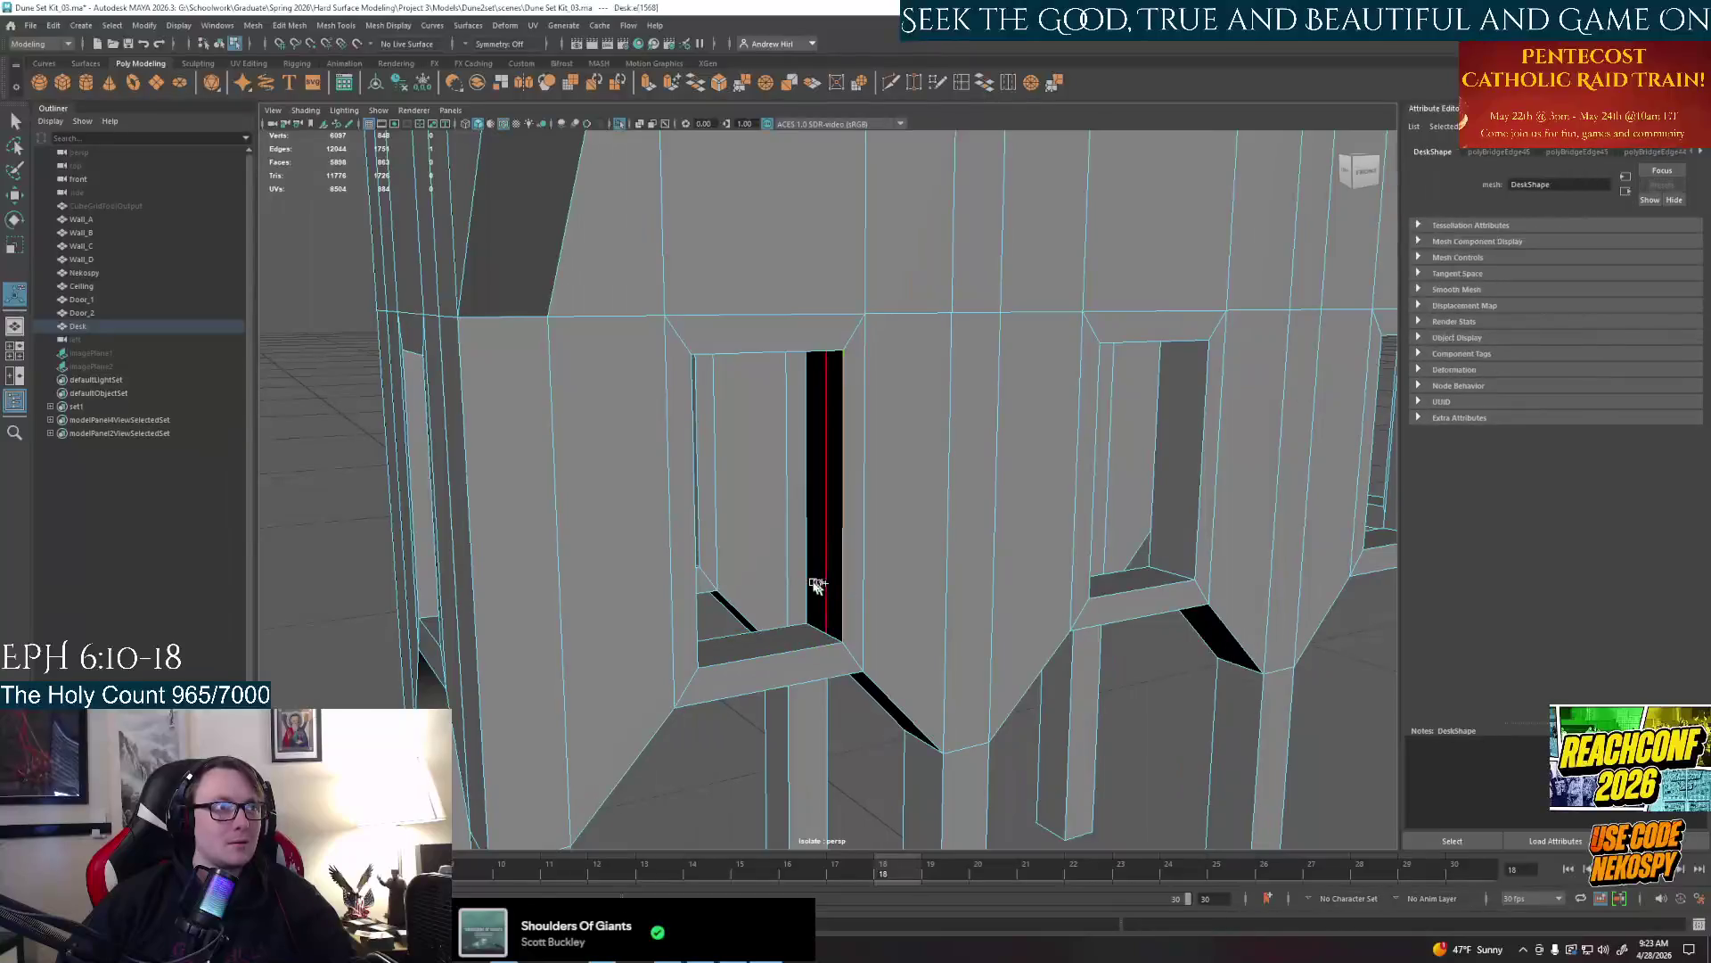
{"action": "key", "text": "ctrl+b"}
Check the whole desk for leftover gaps and bridge the last open window edge closed
{"action": "left_click_drag", "start_coordinate": [916, 597], "coordinate": [802, 401], "text": "alt"}
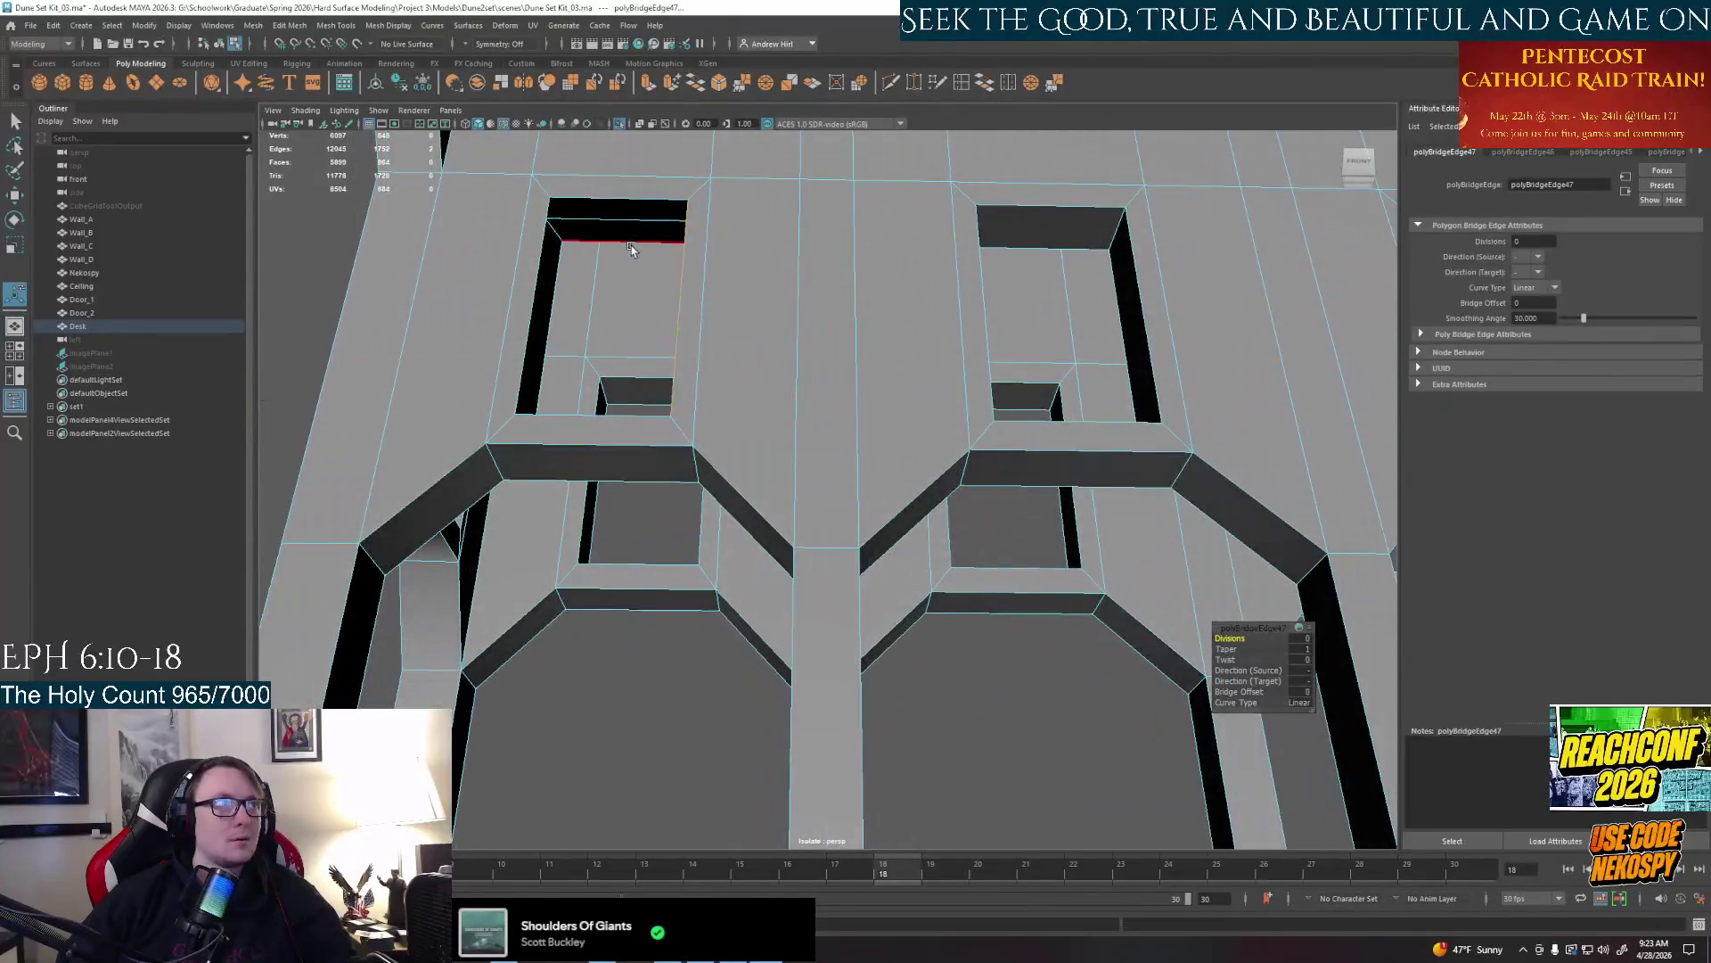
{"action": "left_click", "coordinate": [615, 206]}
{"action": "left_click_drag", "start_coordinate": [614, 208], "coordinate": [514, 395], "text": "alt"}
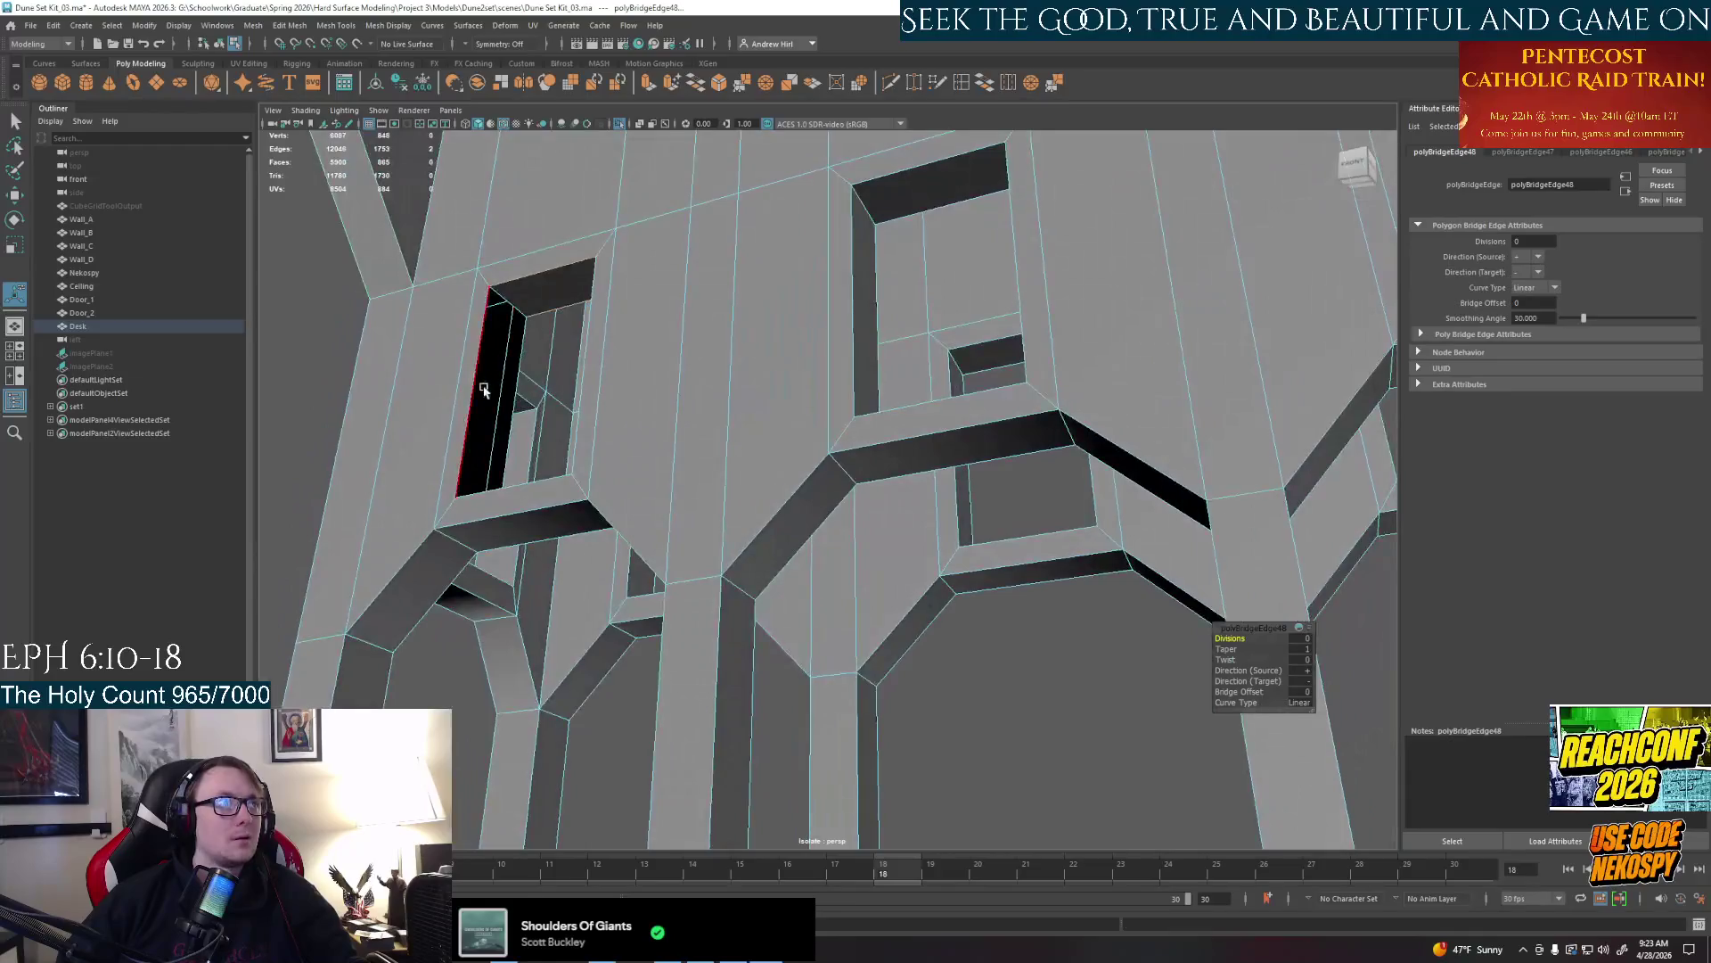
{"action": "mouse_move", "coordinate": [524, 406]}
{"action": "left_mouse_down", "text": "alt"}
{"action": "mouse_move", "coordinate": [803, 532]}
{"action": "mouse_move", "coordinate": [704, 503]}
{"action": "left_mouse_up", "text": "alt"}
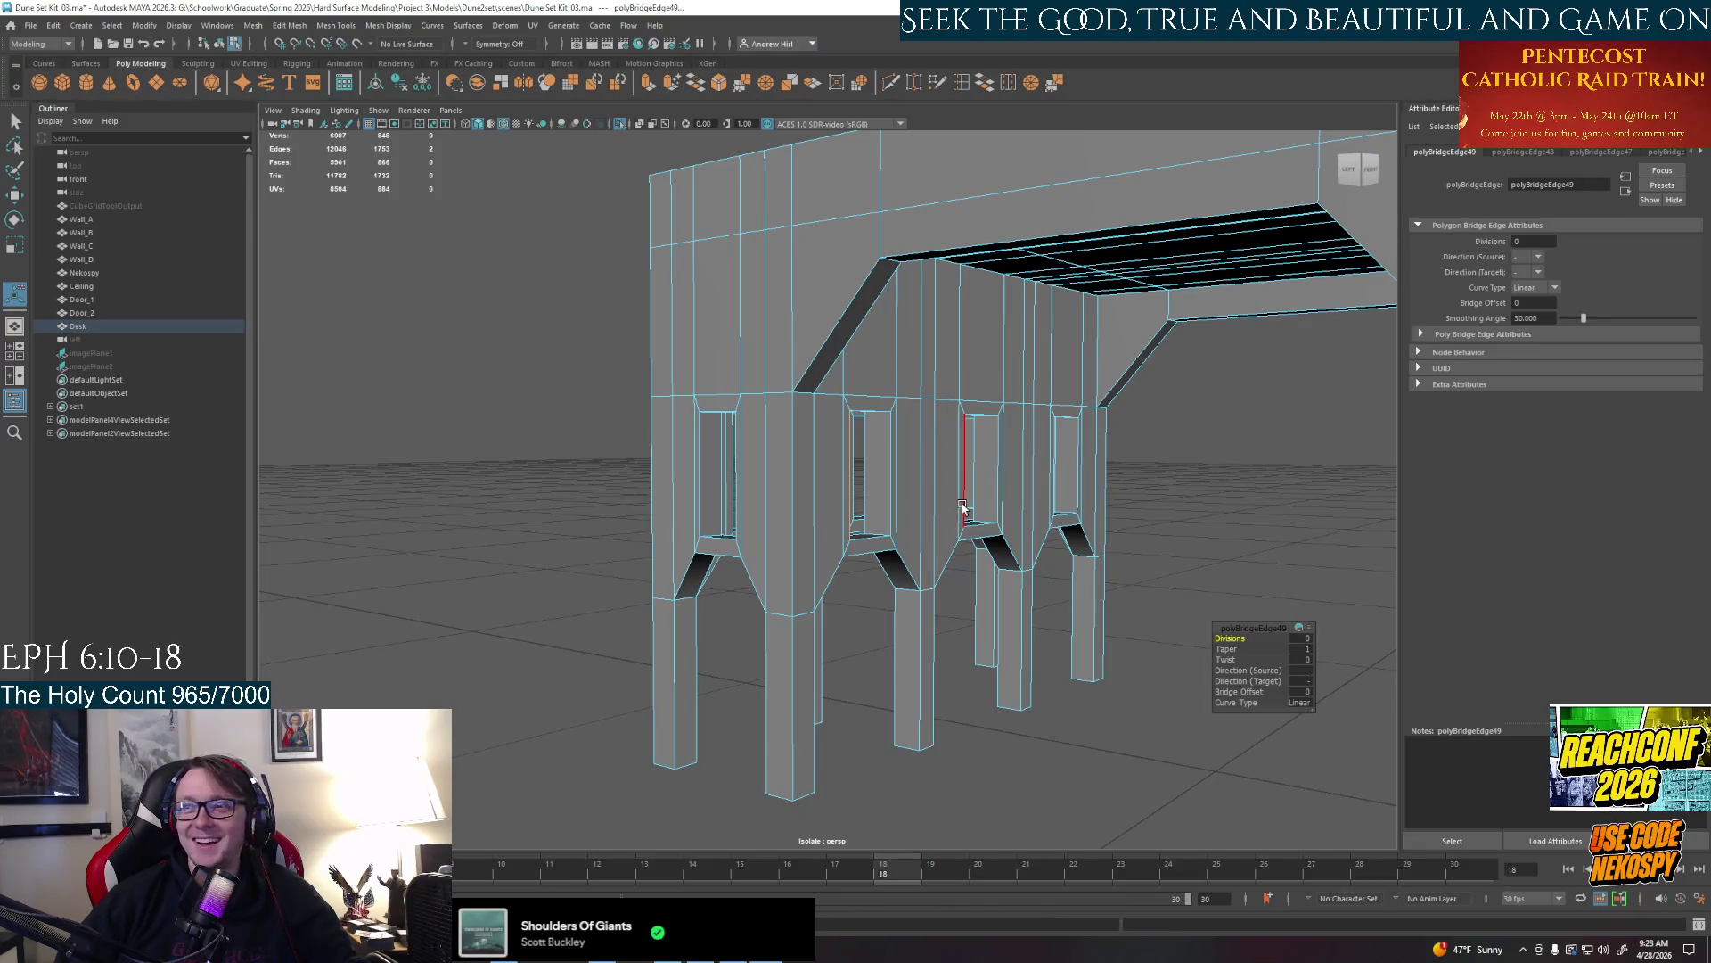
{"action": "mouse_move", "coordinate": [960, 509]}
{"action": "left_mouse_down", "text": "alt"}
{"action": "mouse_move", "coordinate": [920, 559]}
{"action": "mouse_move", "coordinate": [829, 575]}
{"action": "mouse_move", "coordinate": [803, 602]}
{"action": "mouse_move", "coordinate": [896, 631]}
{"action": "left_mouse_up", "text": "alt"}
{"action": "left_click", "coordinate": [802, 603]}
{"action": "key", "text": "ctrl+b"}
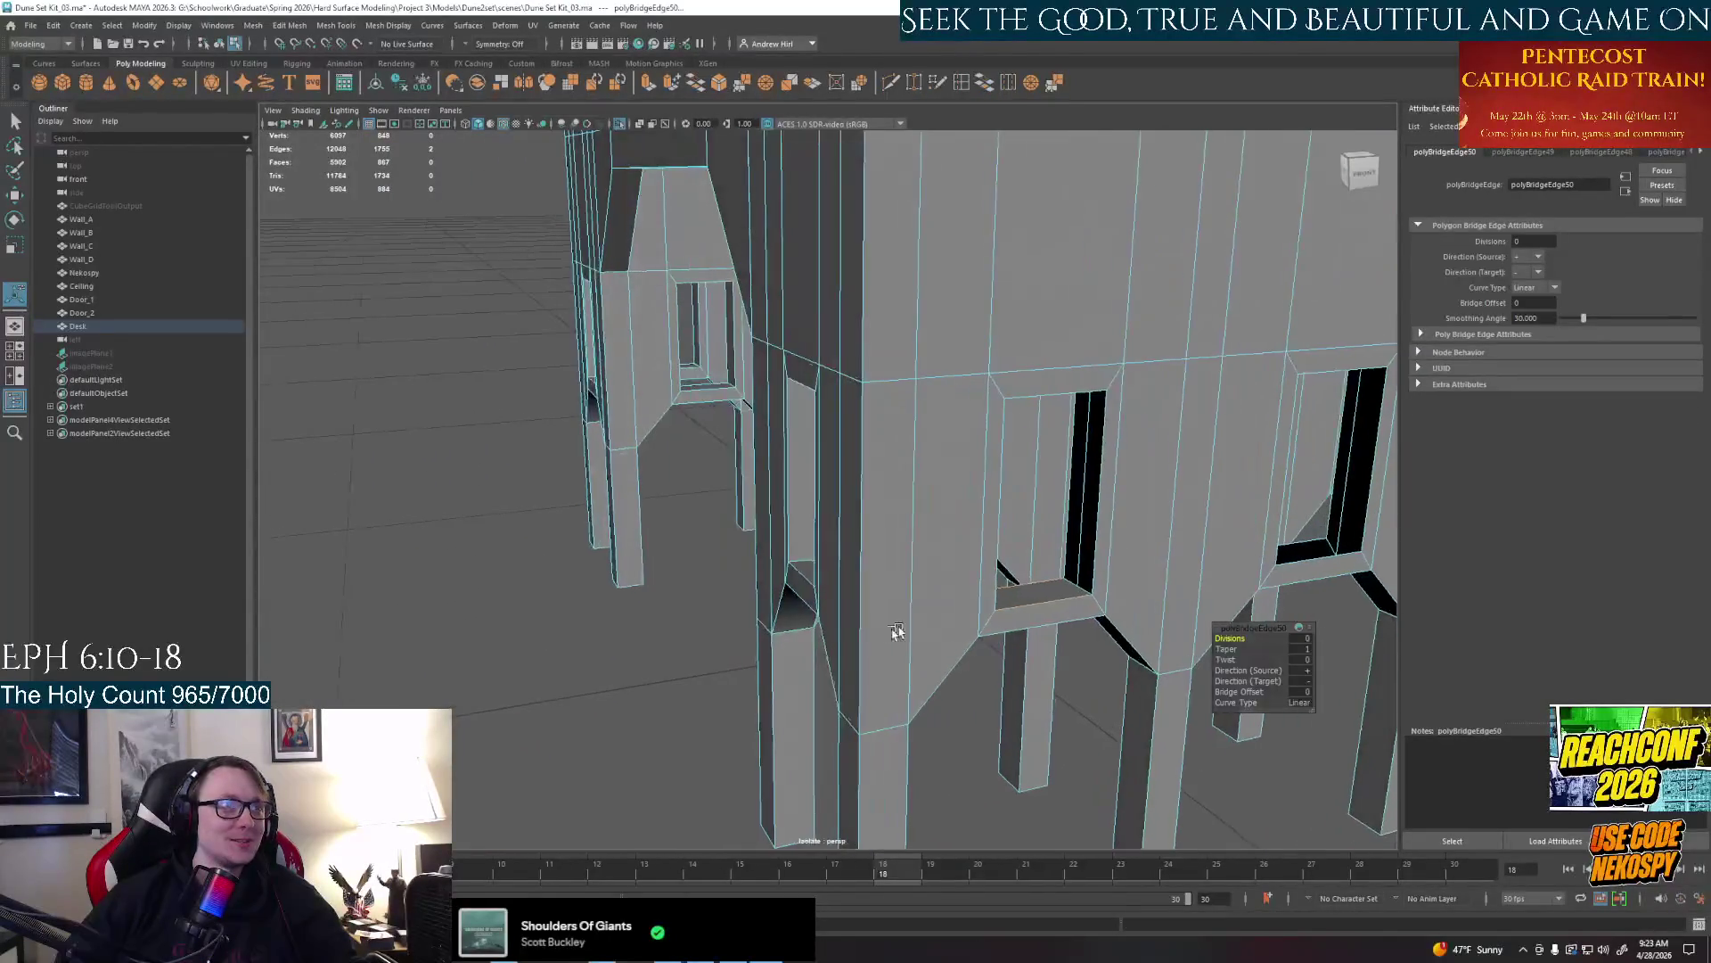
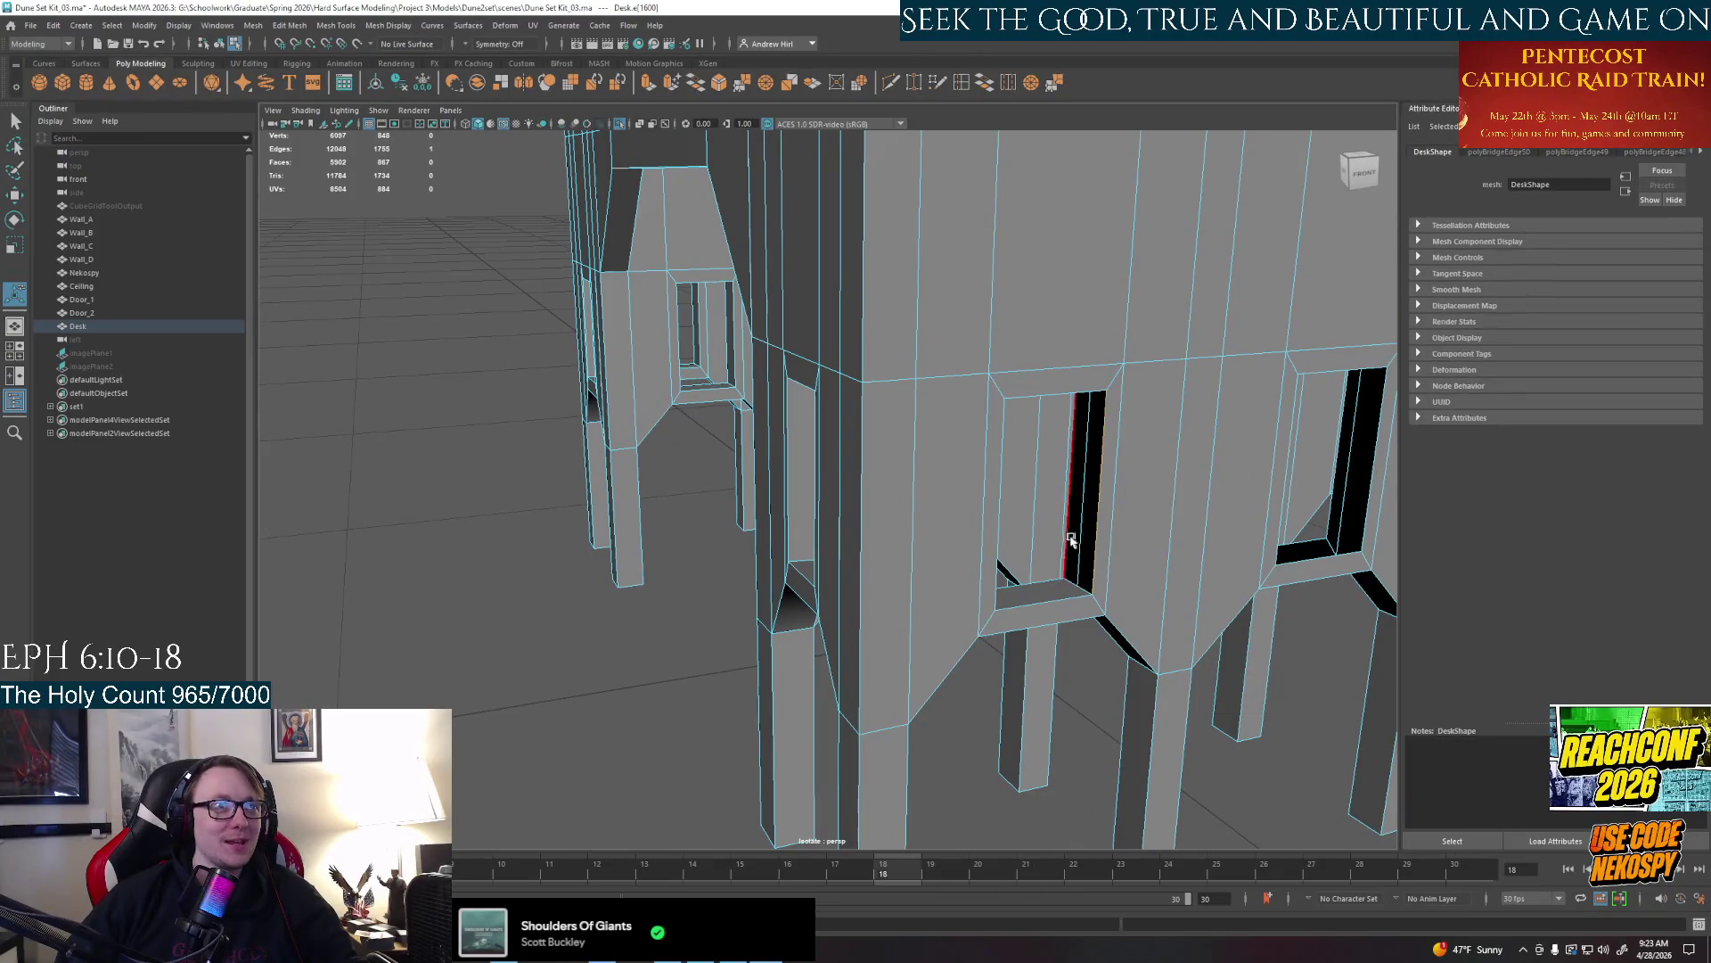
Bridge the first window-top gaps and the doorway frame gap closed with Edit Mesh > Bridge
{"action": "key", "text": "ctrl+b"}
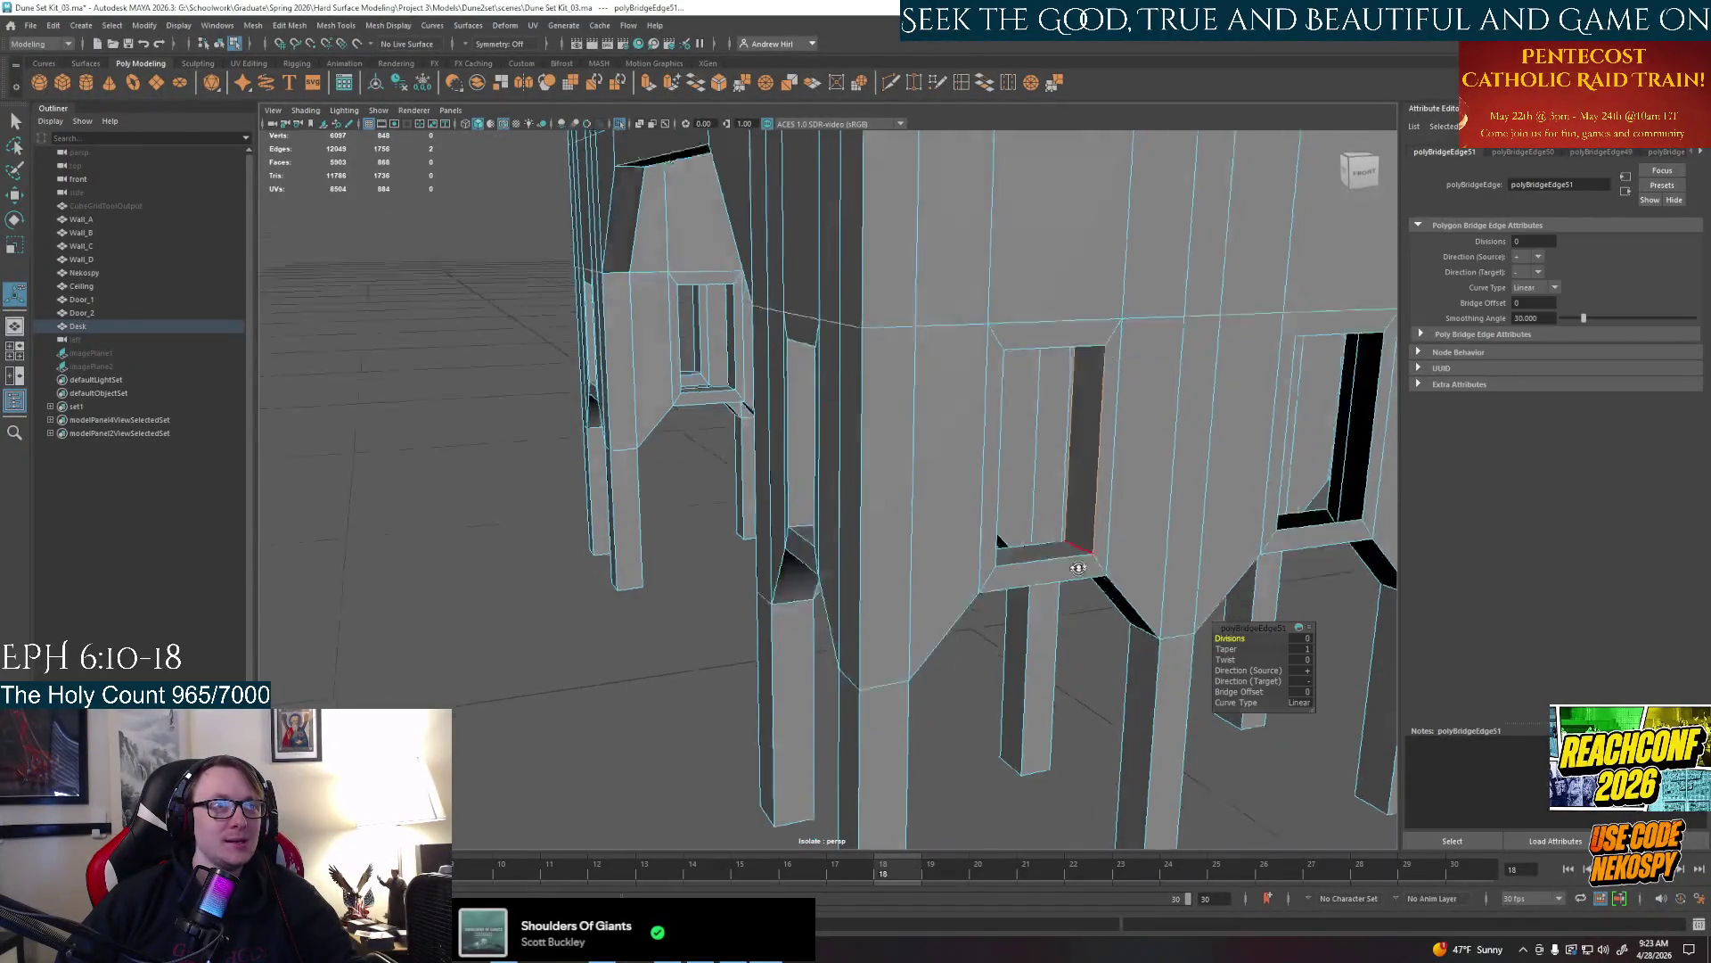
{"action": "mouse_move", "coordinate": [1072, 542]}
{"action": "left_mouse_down", "text": "alt"}
{"action": "mouse_move", "coordinate": [1017, 561]}
{"action": "mouse_move", "coordinate": [958, 538]}
{"action": "left_mouse_up", "text": "alt"}
{"action": "left_click", "coordinate": [1061, 294]}
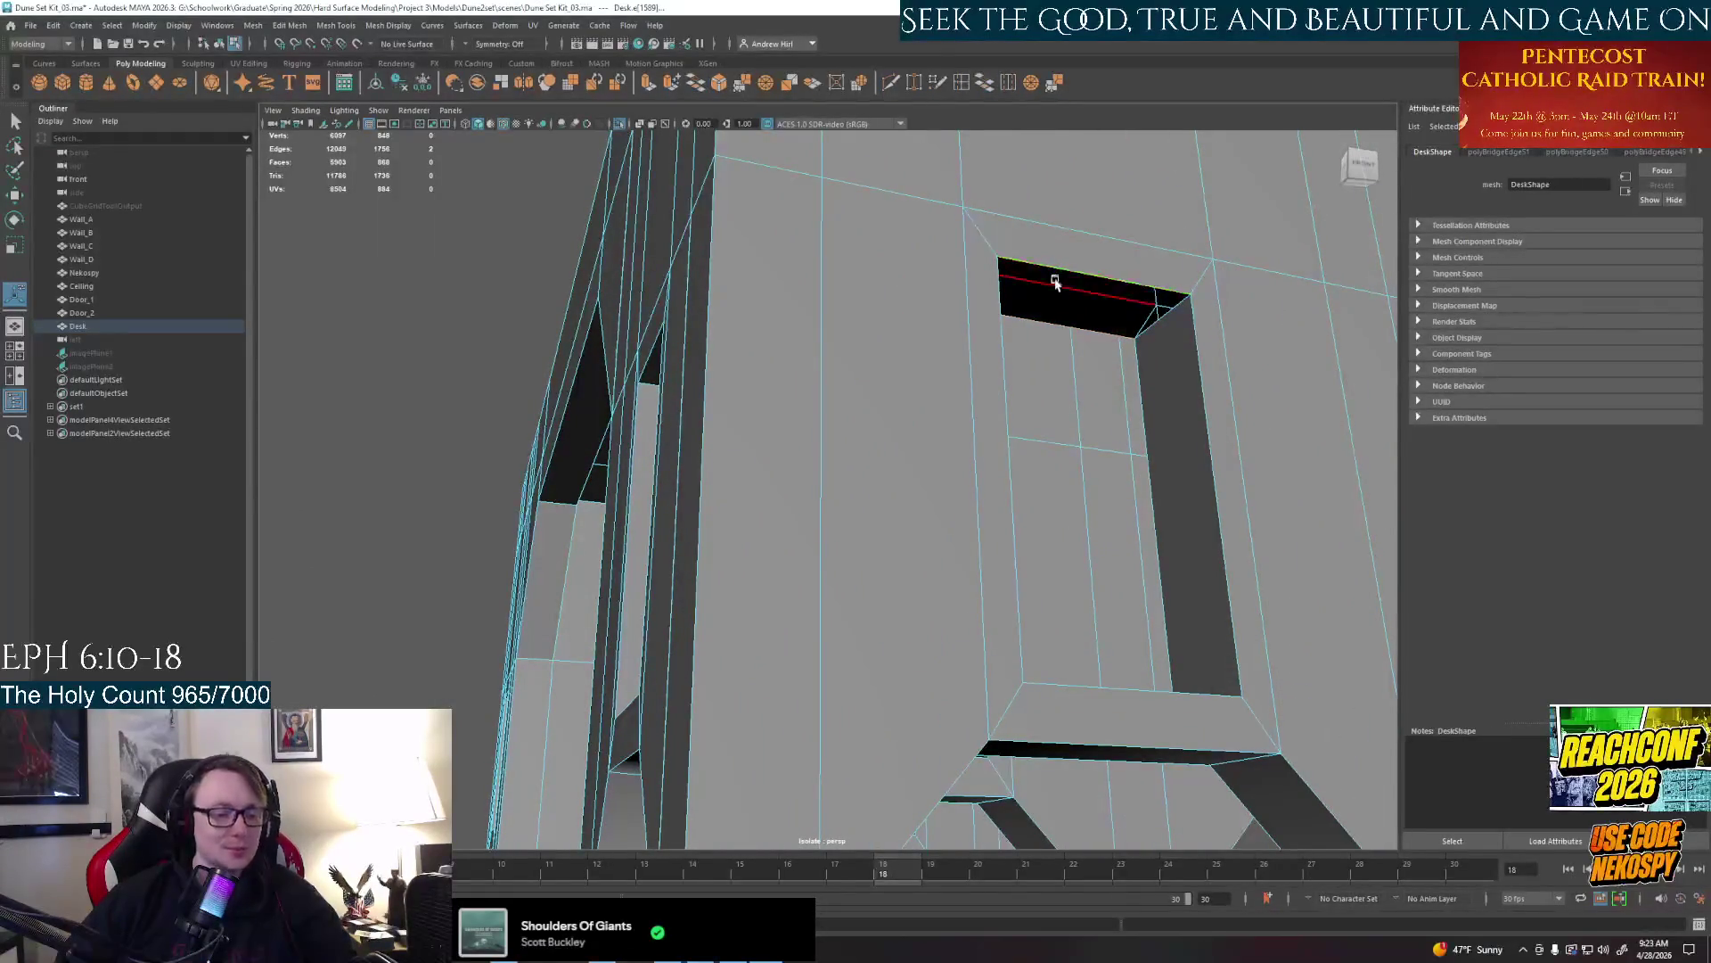
{"action": "key", "text": "ctrl+b"}
{"action": "mouse_move", "coordinate": [1056, 281]}
{"action": "left_mouse_down", "text": "alt"}
{"action": "mouse_move", "coordinate": [802, 441]}
{"action": "mouse_move", "coordinate": [686, 472]}
{"action": "mouse_move", "coordinate": [533, 577]}
{"action": "left_mouse_up", "text": "alt"}
{"action": "left_click", "coordinate": [744, 471]}
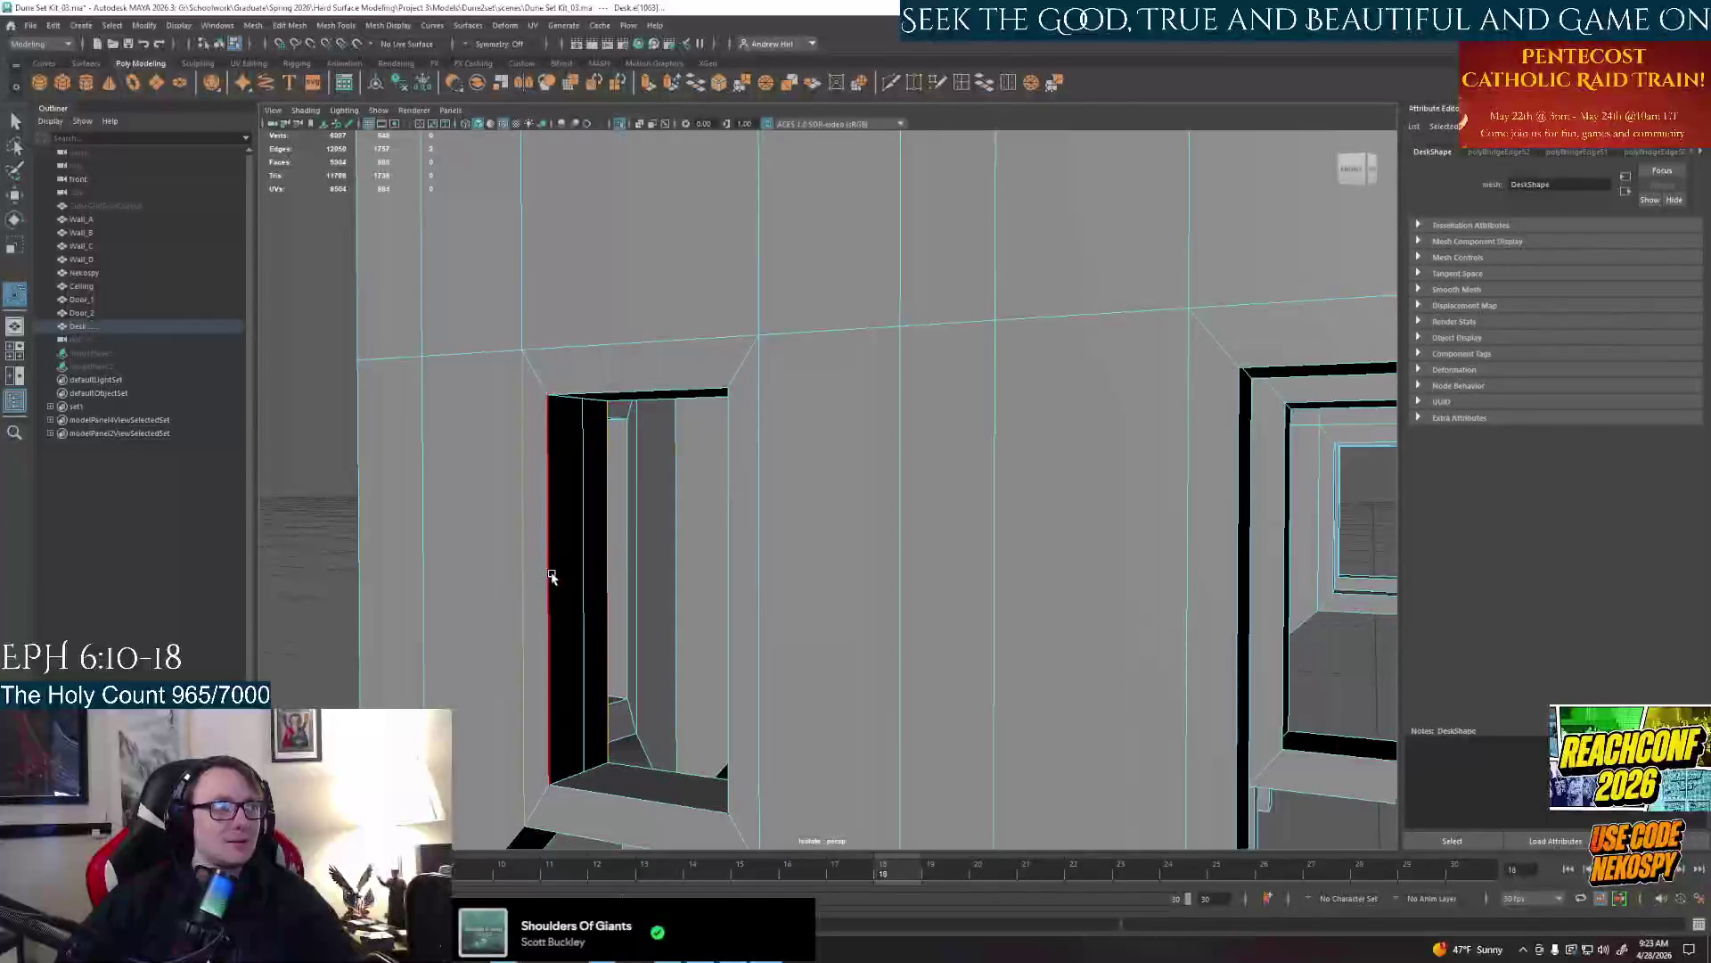
{"action": "left_click", "coordinate": [554, 575], "text": "shift"}
{"action": "key", "text": "g"}
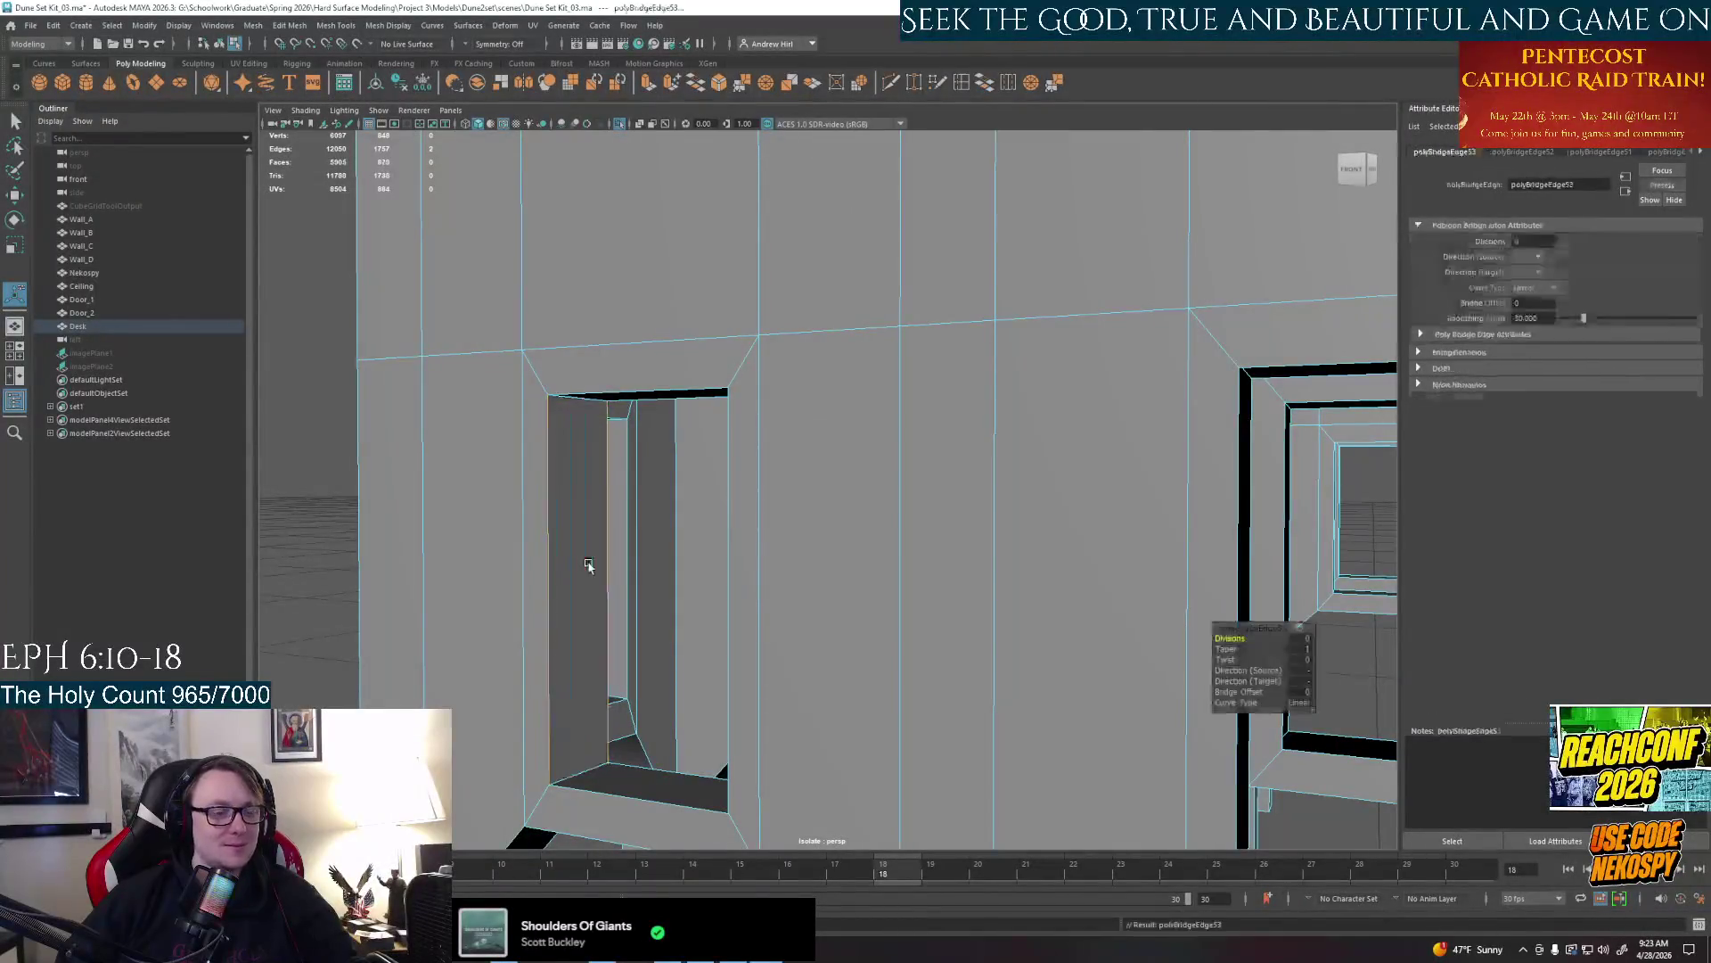
Bridge the side and bottom gaps of the next window frame and the middle window's side gap
{"action": "left_click_drag", "start_coordinate": [748, 536], "coordinate": [652, 550], "text": "alt"}
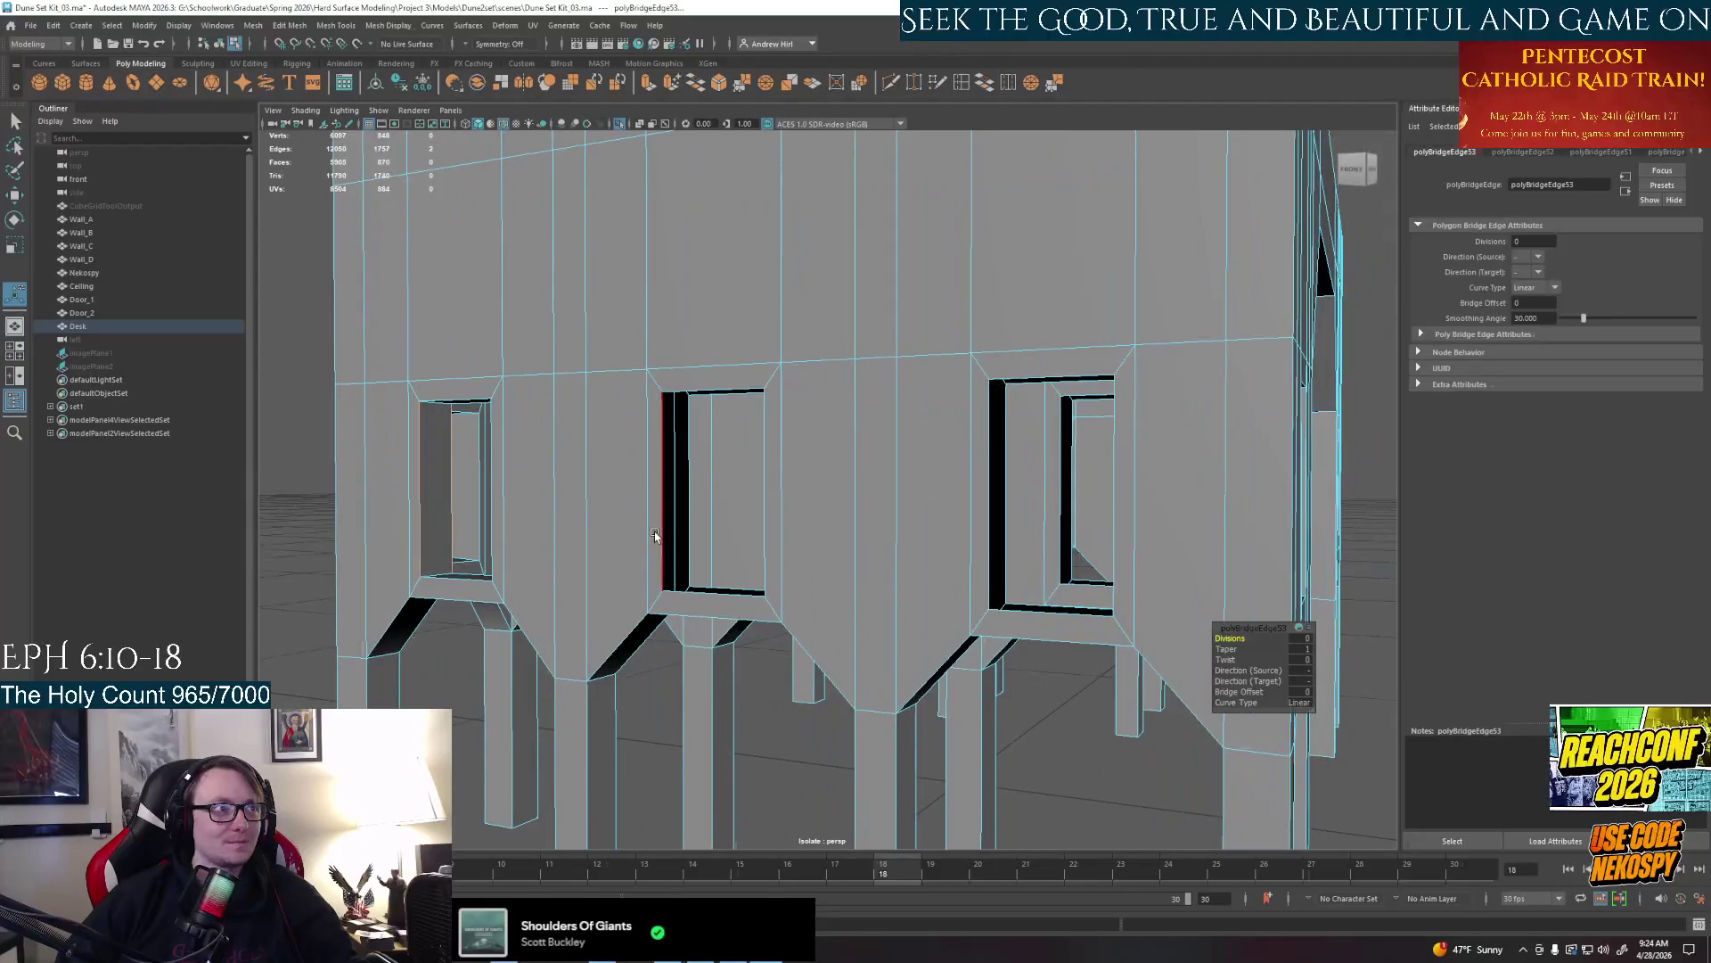
{"action": "left_click", "coordinate": [654, 531]}
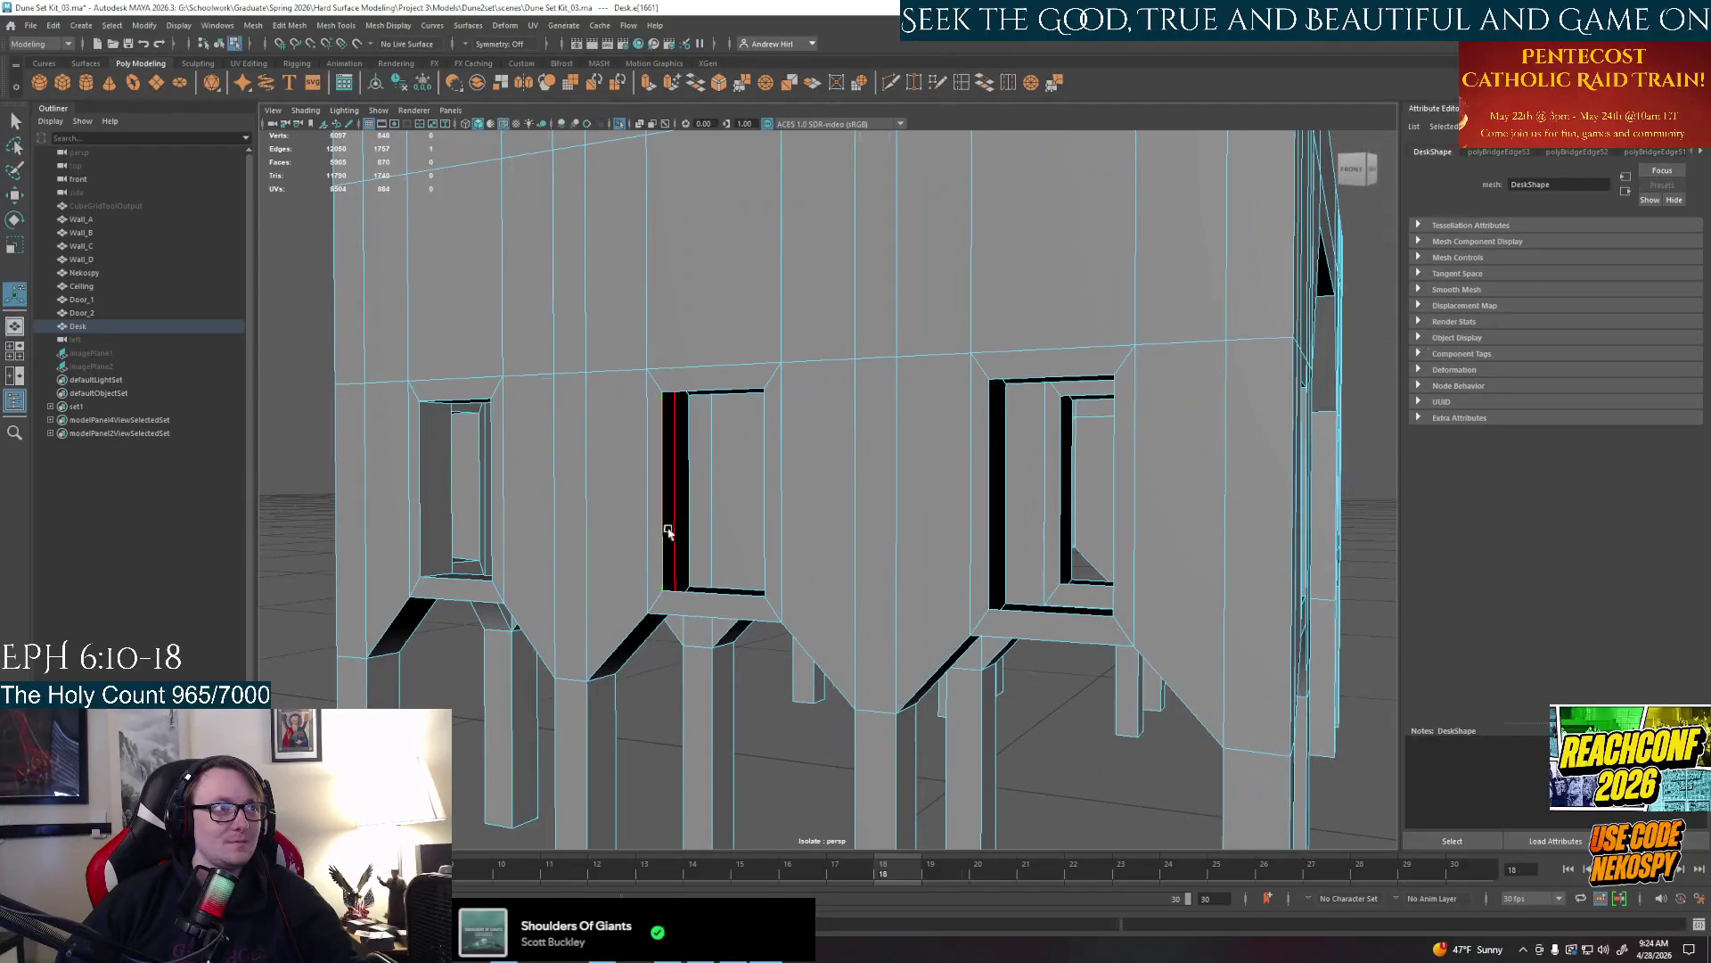
{"action": "key", "text": "g"}
{"action": "left_click", "coordinate": [744, 595]}
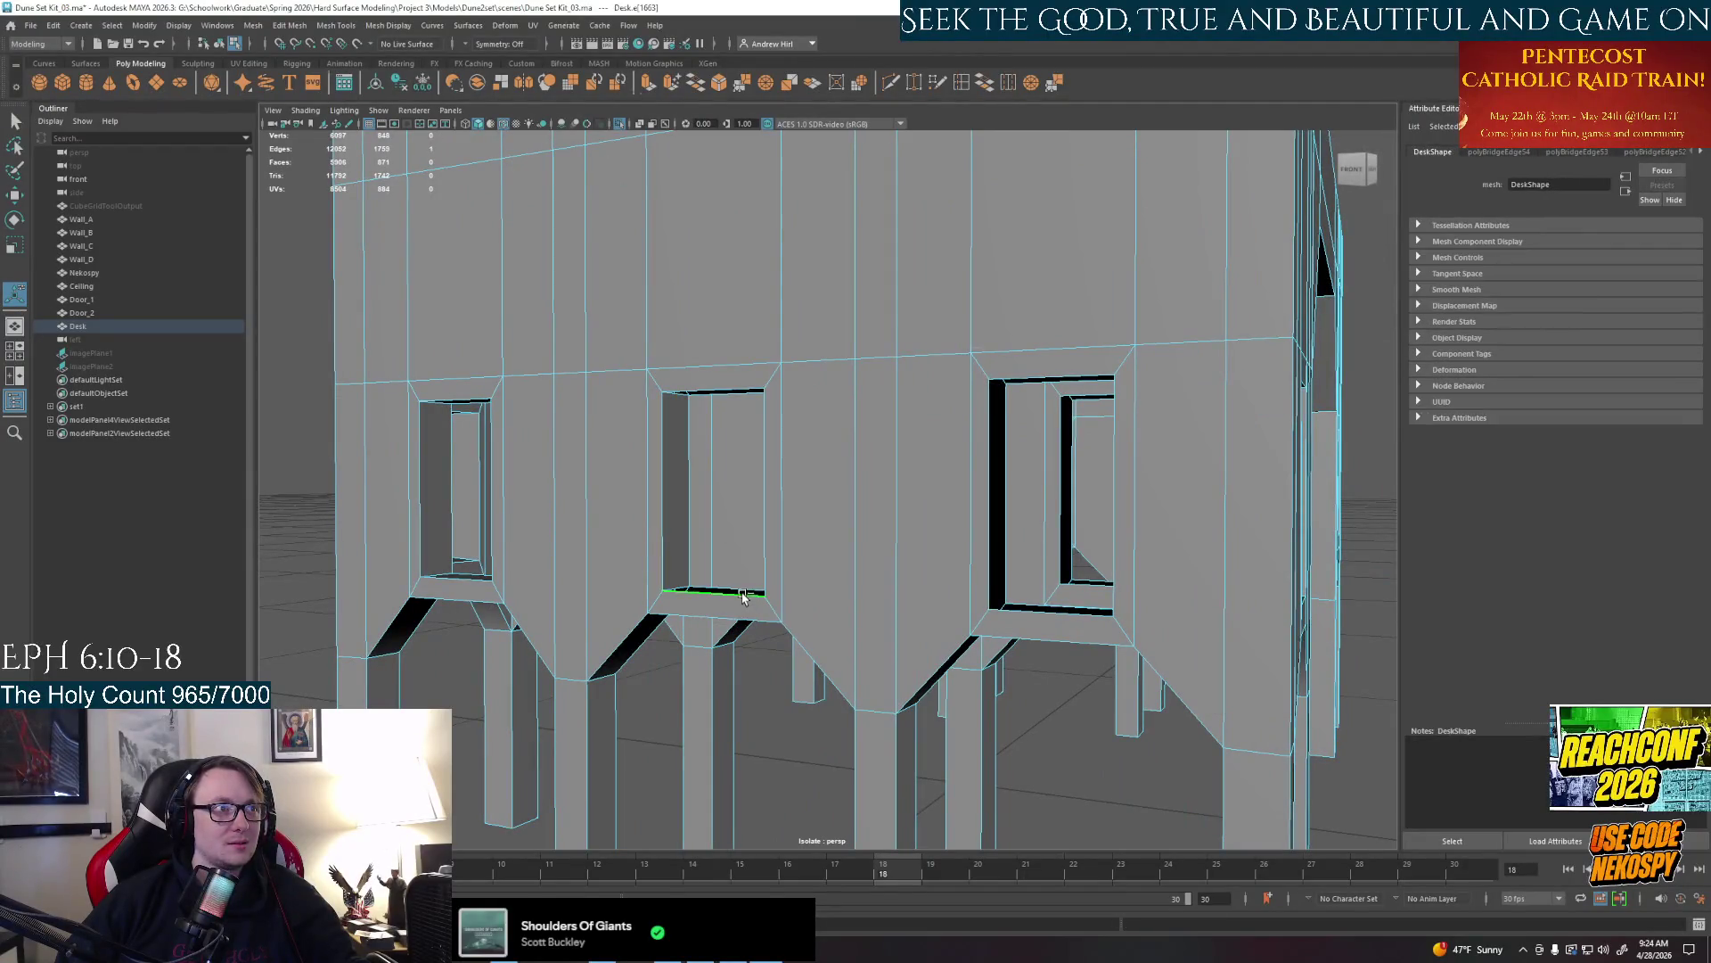
{"action": "key", "text": "g"}
{"action": "left_click_drag", "start_coordinate": [743, 592], "coordinate": [890, 579], "text": "alt"}
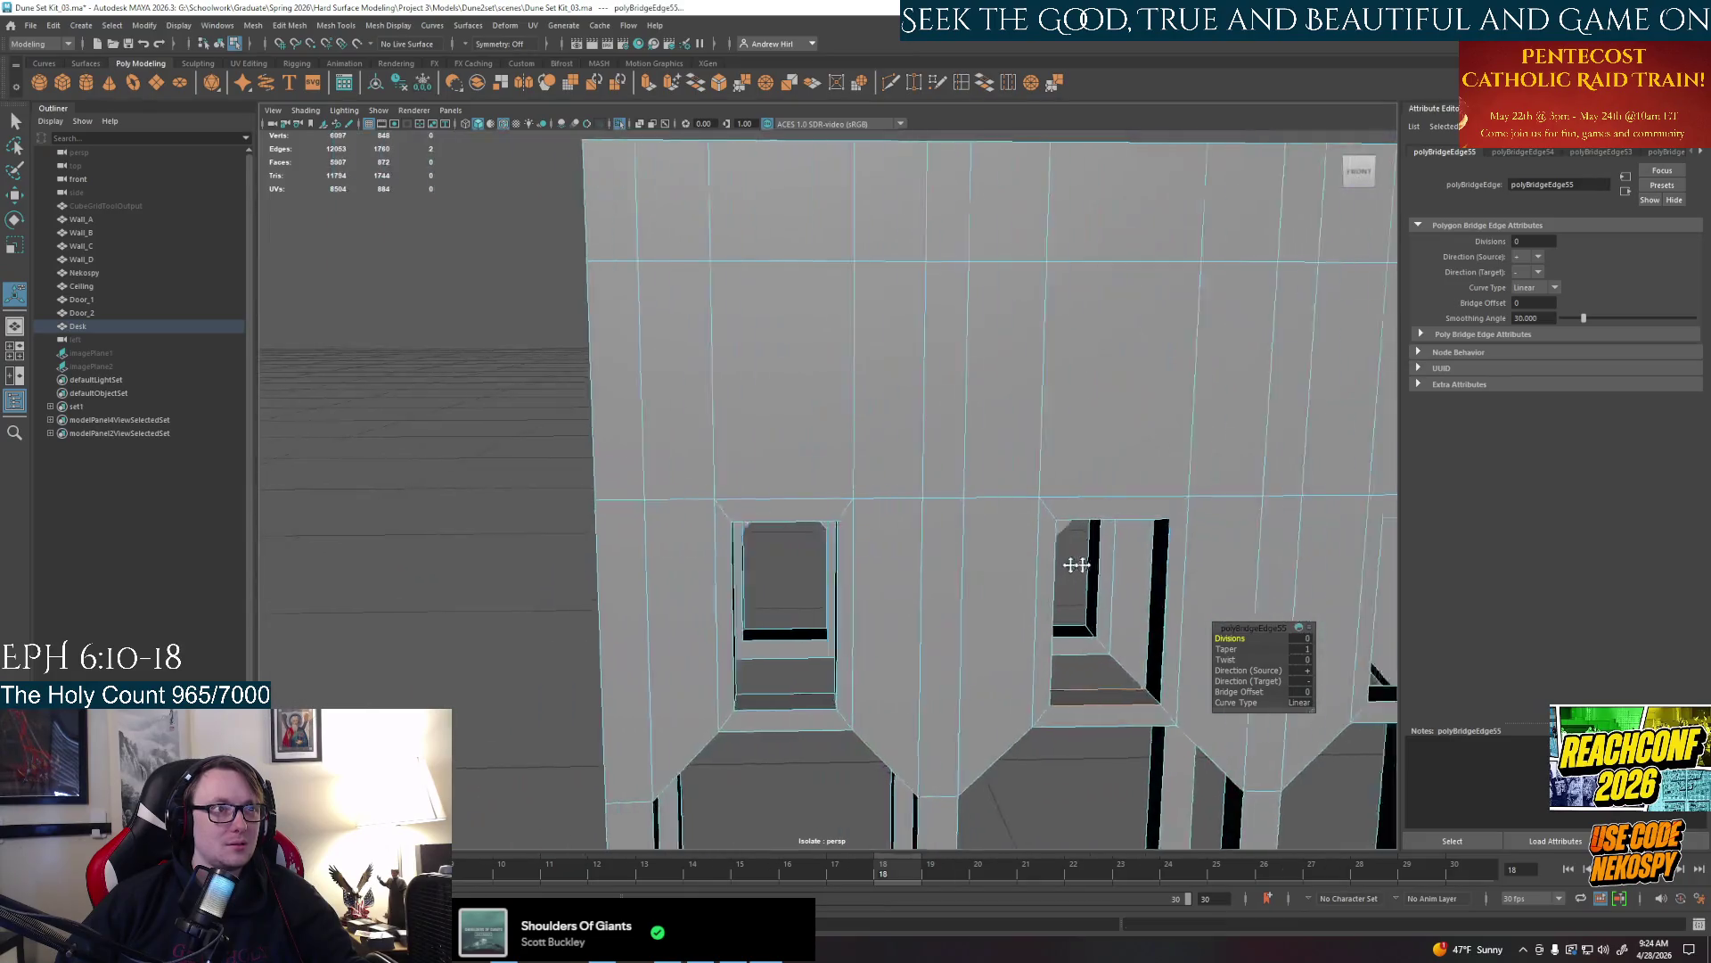
{"action": "left_click", "coordinate": [1006, 588]}
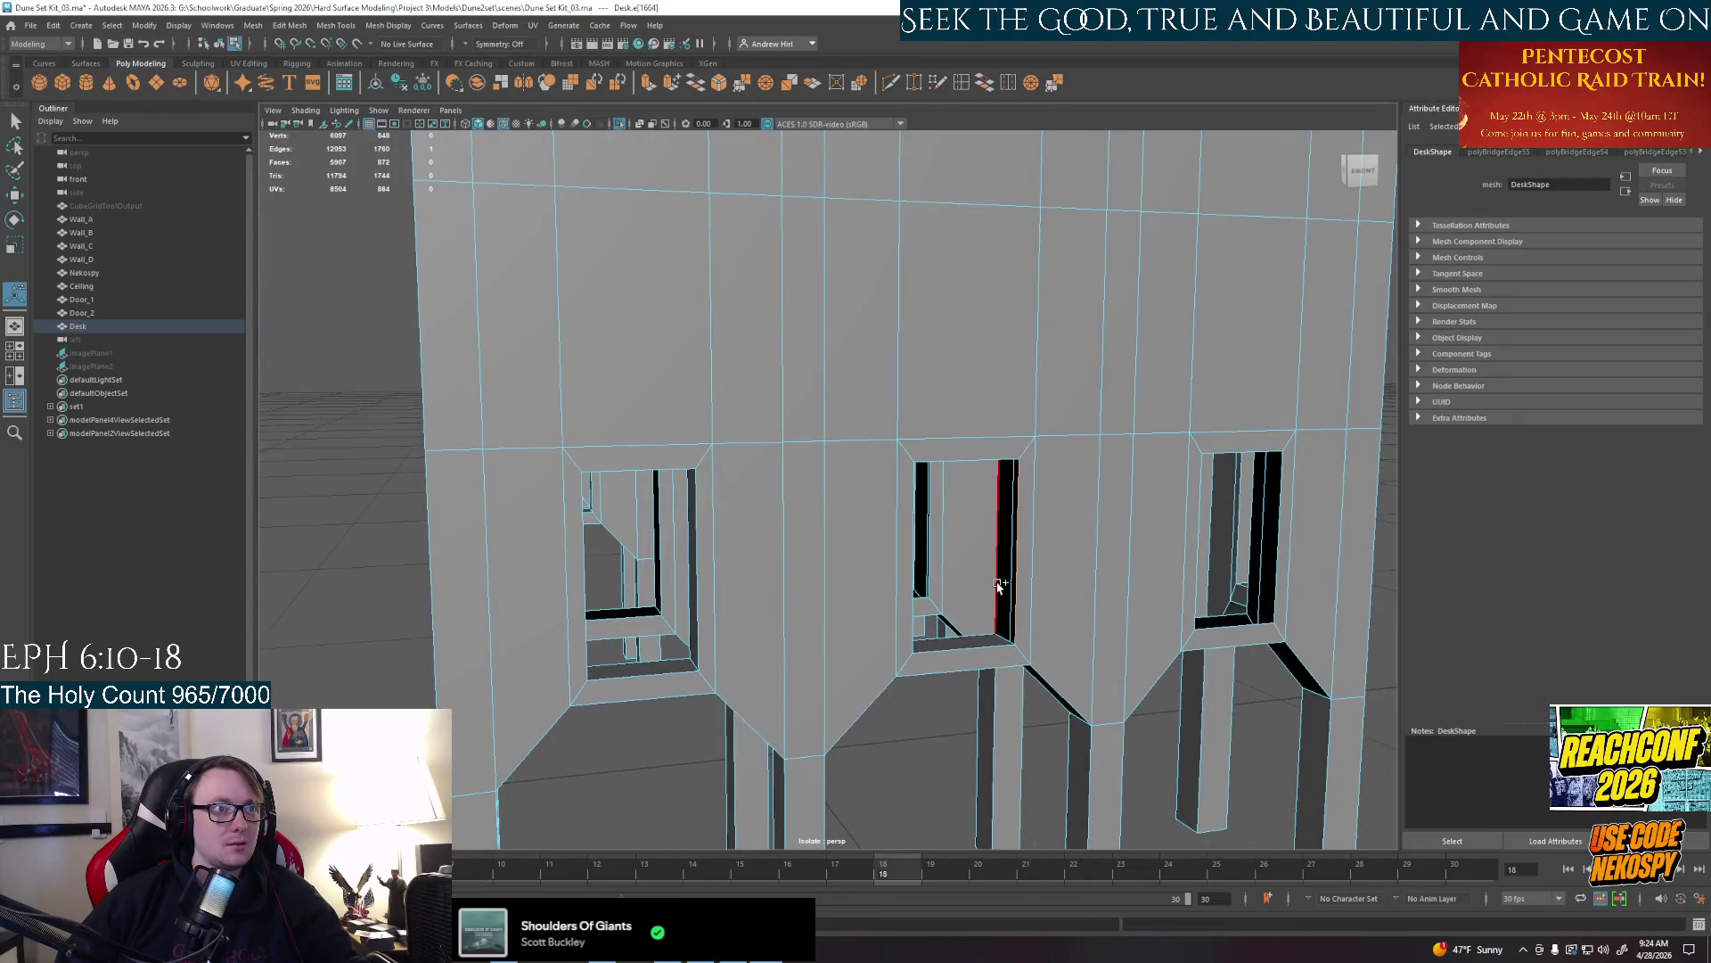
{"action": "key", "text": "g"}
Bridge the open top gaps of two neighbouring windows viewed from below
{"action": "left_click_drag", "start_coordinate": [1006, 588], "coordinate": [961, 548], "text": "alt"}
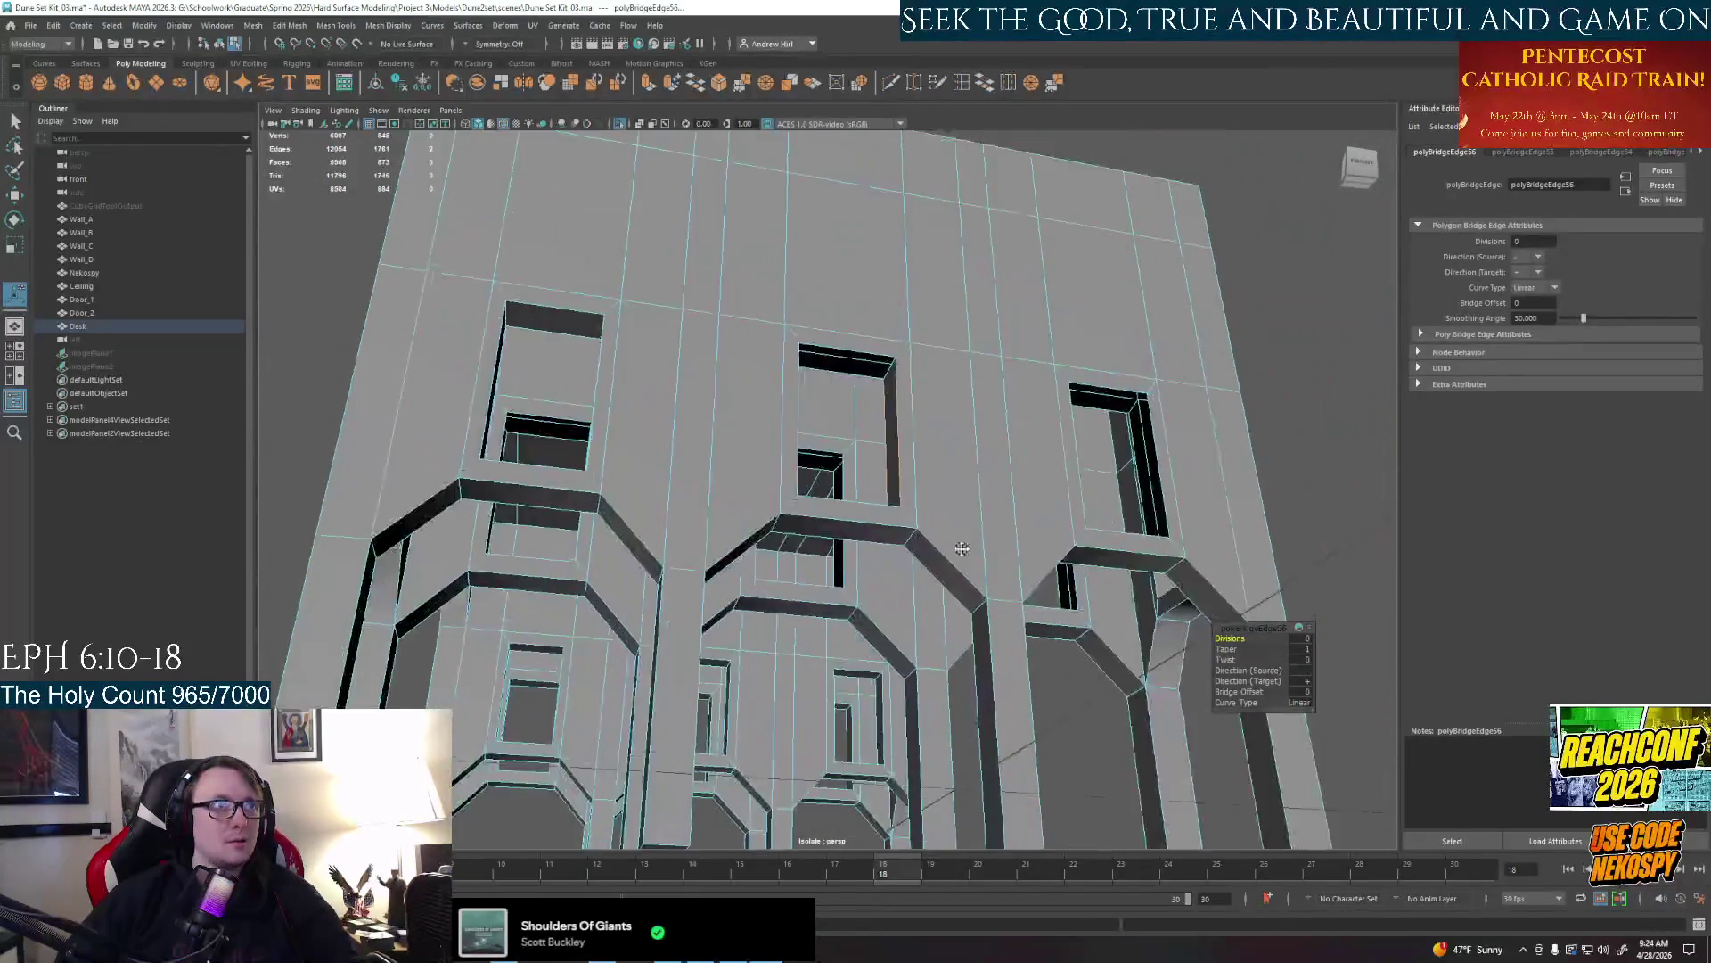
{"action": "left_click", "coordinate": [853, 375]}
{"action": "key", "text": "g"}
{"action": "left_click_drag", "start_coordinate": [854, 375], "coordinate": [674, 367], "text": "alt"}
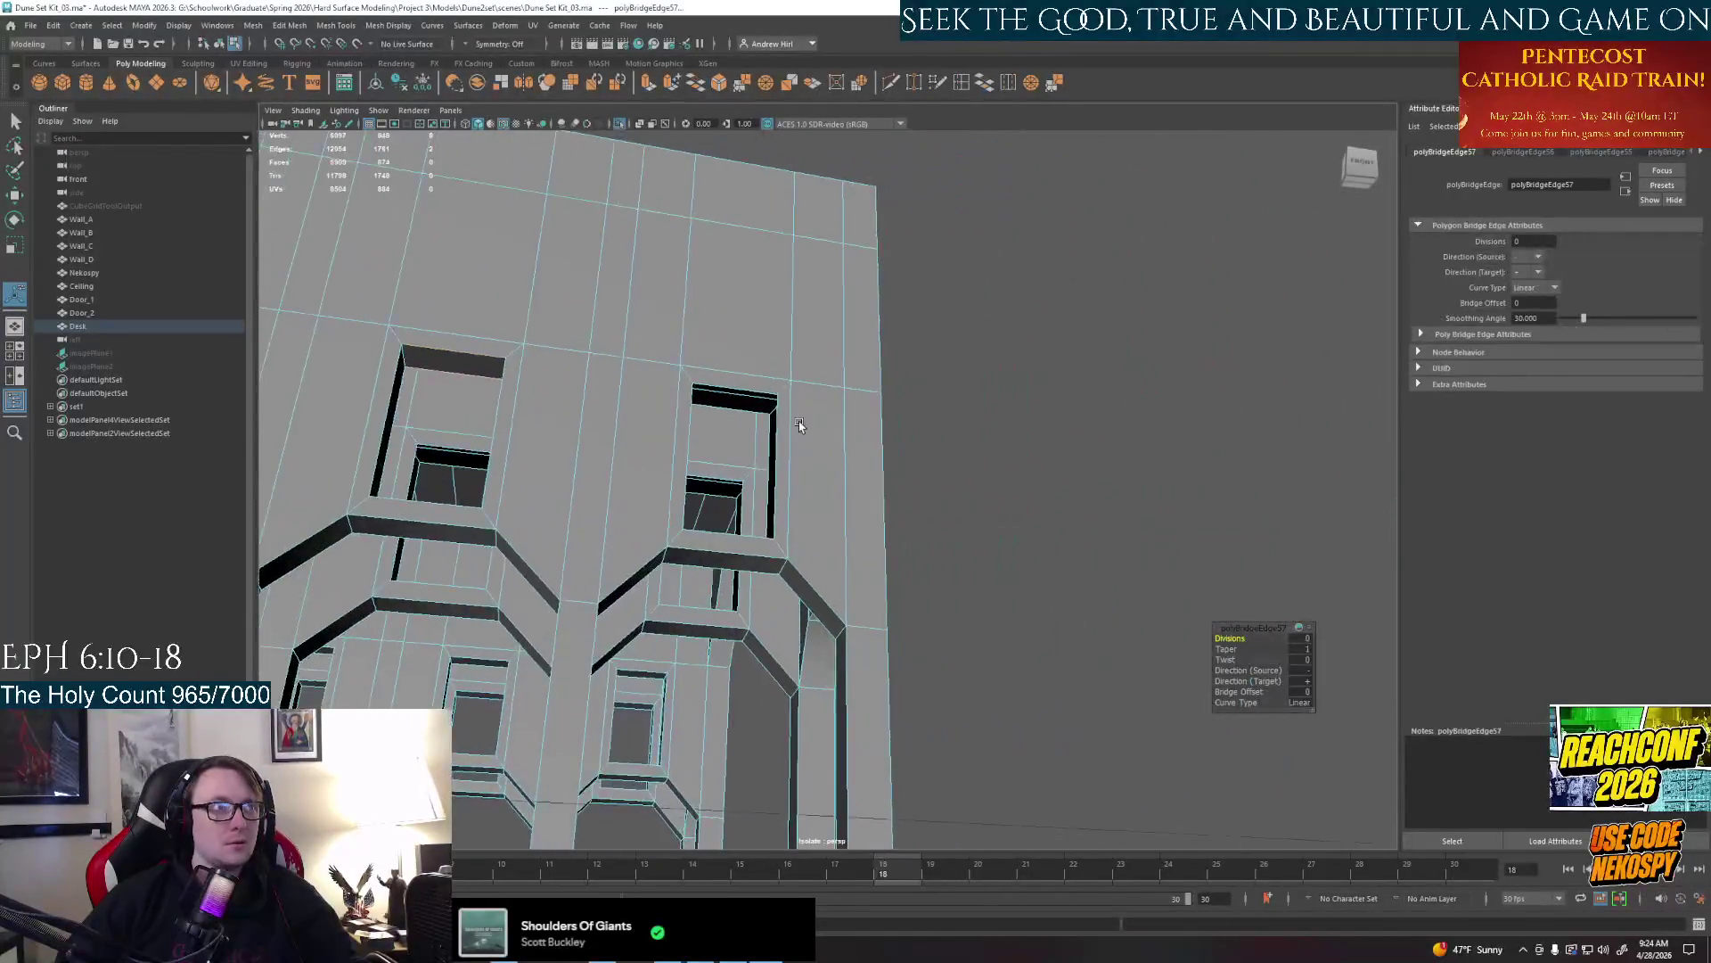
{"action": "left_click", "coordinate": [676, 337]}
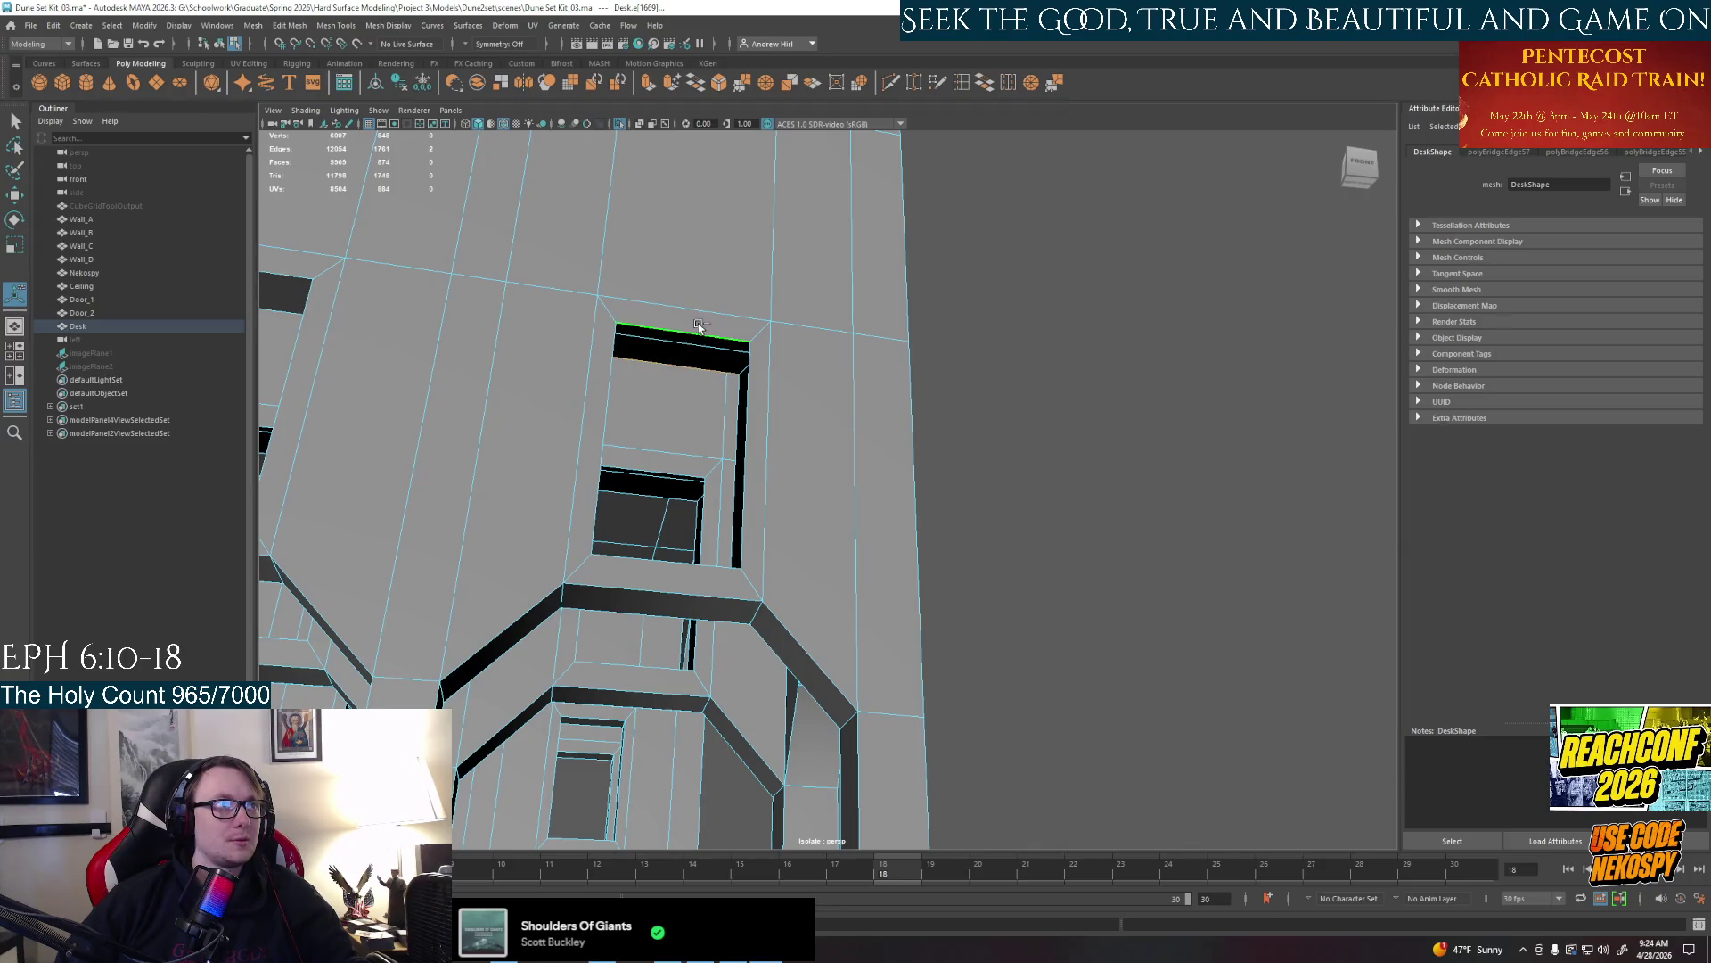
{"action": "key", "text": "g"}
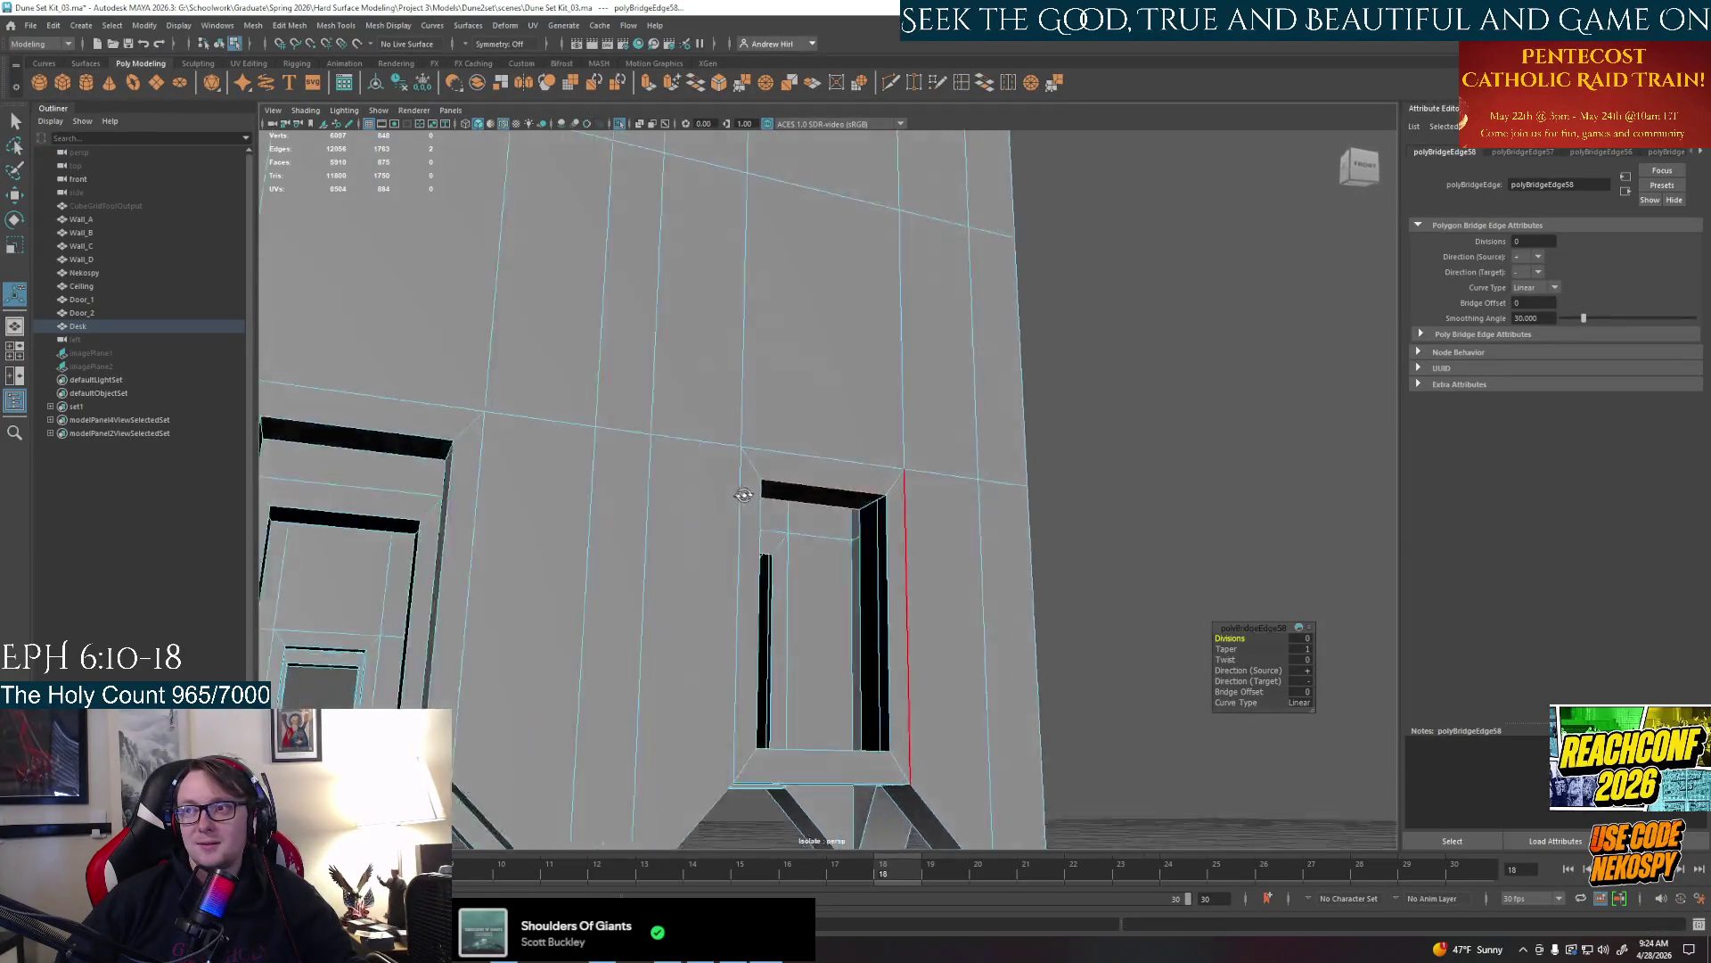
Bridge a window's side gap, an opening's bottom gap and a vertical gap on the far side of the desk
{"action": "left_click_drag", "start_coordinate": [768, 478], "coordinate": [812, 623], "text": "alt"}
{"action": "left_click", "coordinate": [822, 650]}
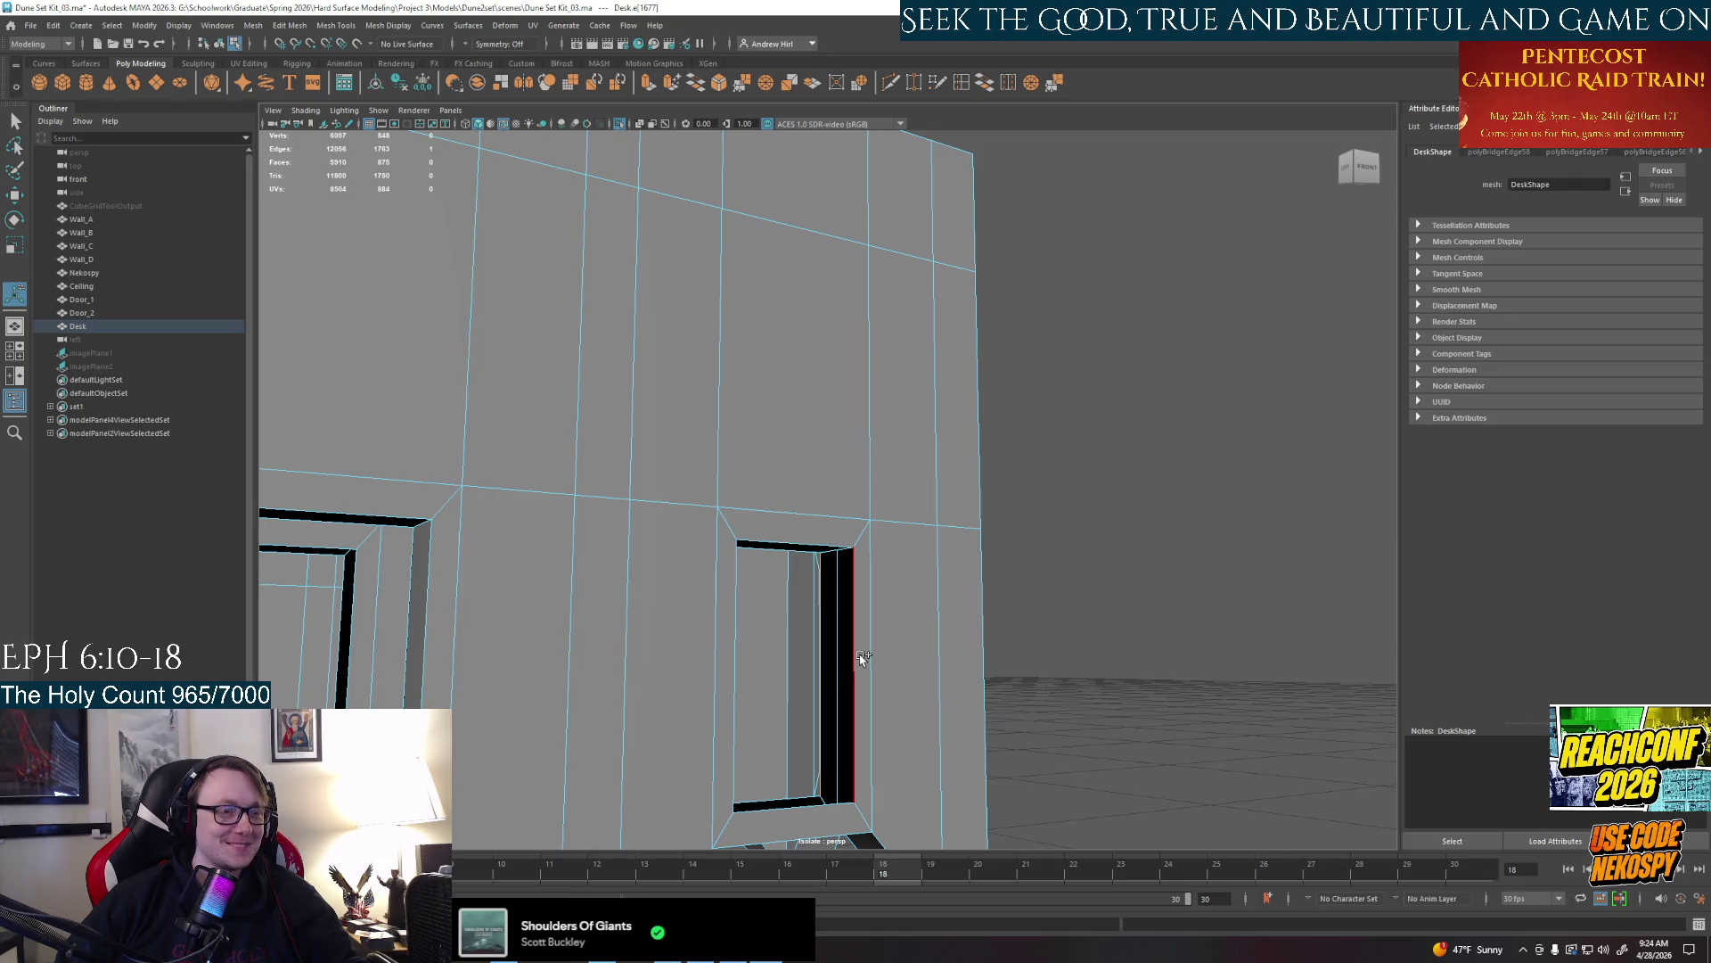
{"action": "key", "text": "g"}
{"action": "mouse_move", "coordinate": [856, 562]}
{"action": "left_mouse_down", "text": "alt"}
{"action": "mouse_move", "coordinate": [872, 552]}
{"action": "mouse_move", "coordinate": [856, 482]}
{"action": "left_mouse_up", "text": "alt"}
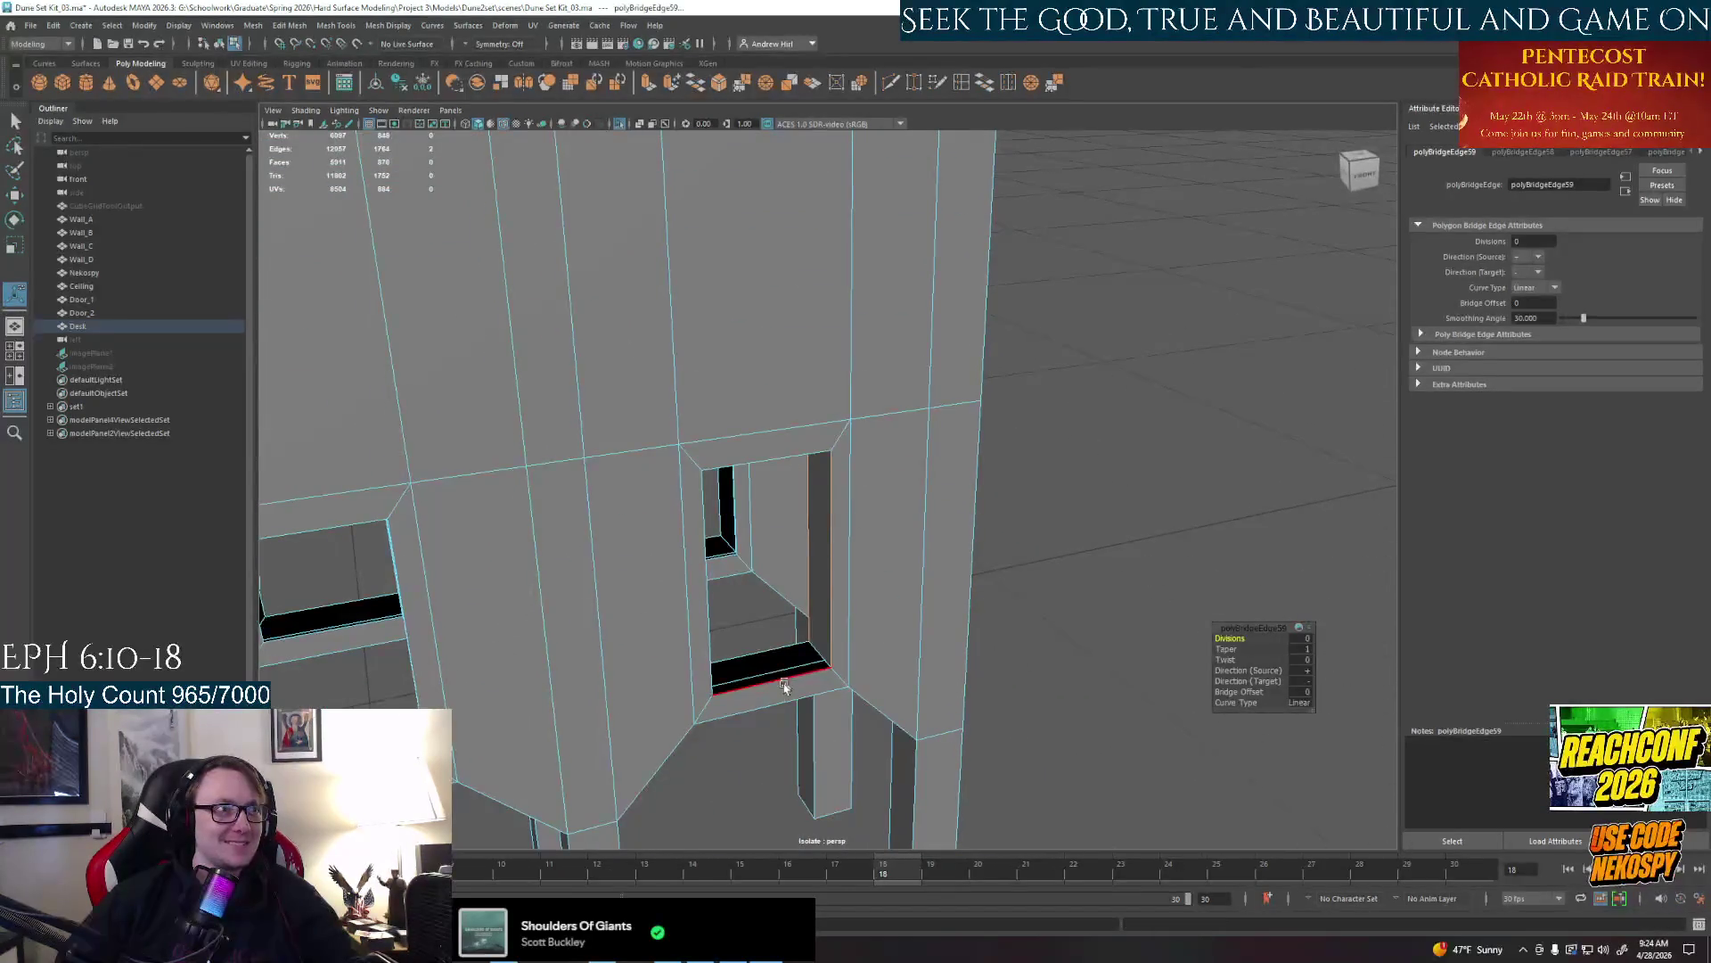
{"action": "left_click", "coordinate": [776, 683]}
{"action": "key", "text": "g"}
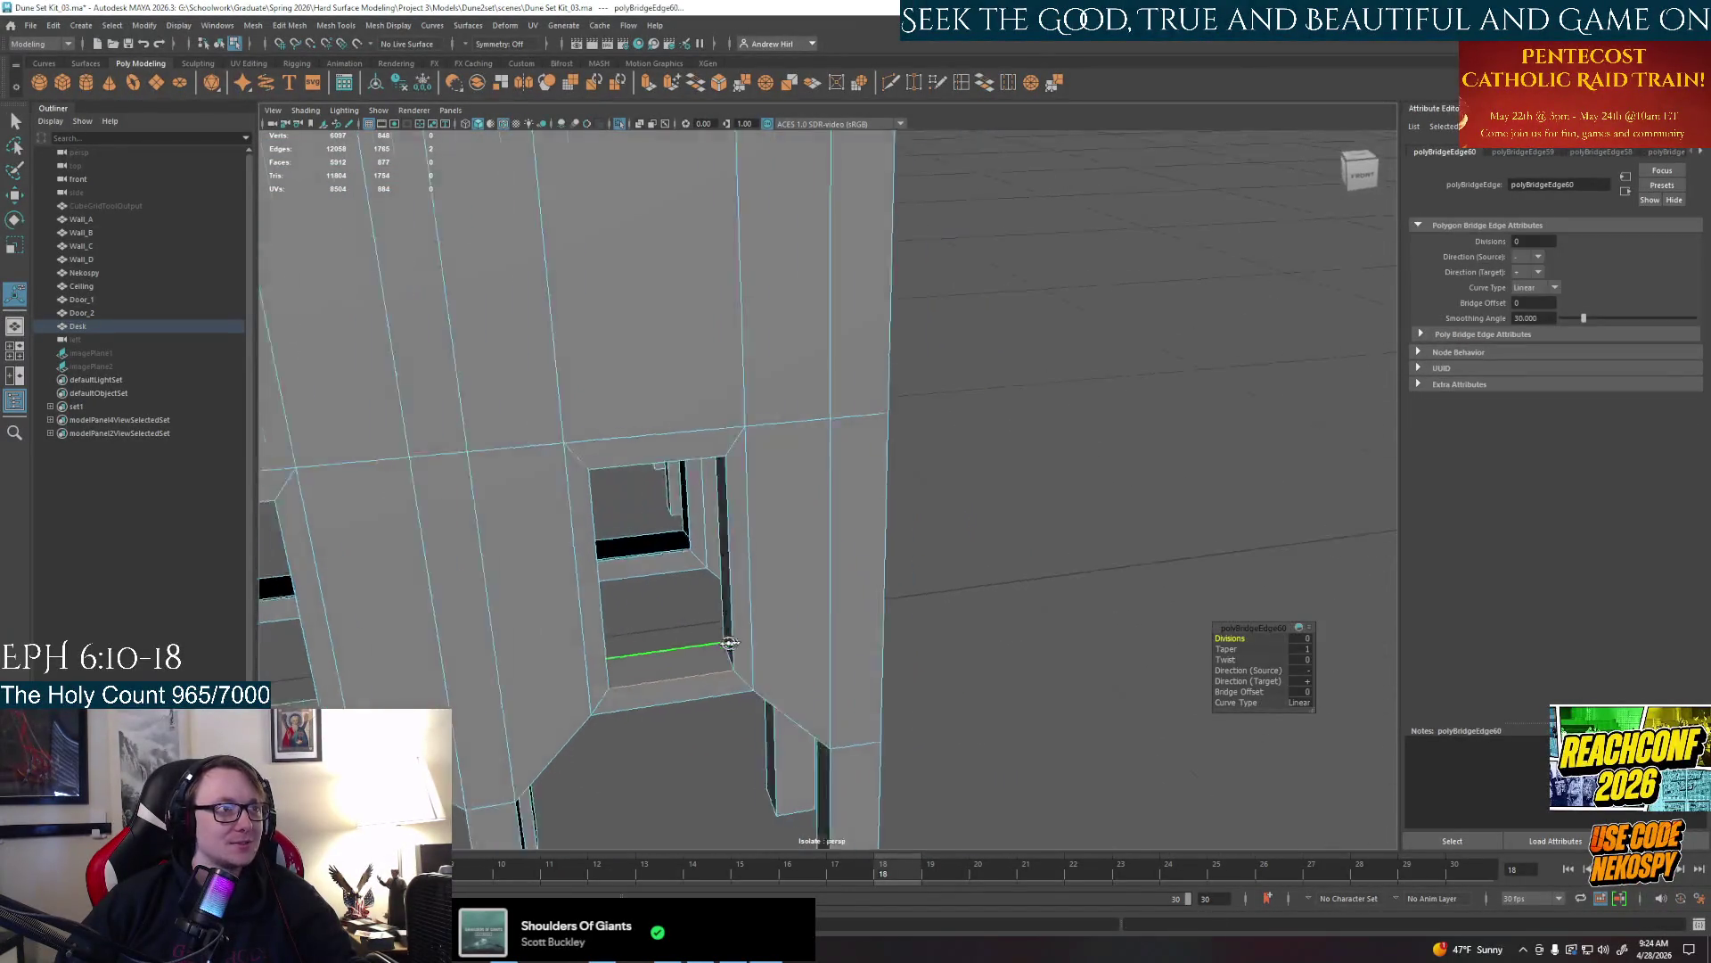
{"action": "left_click_drag", "start_coordinate": [784, 650], "coordinate": [620, 542], "text": "alt"}
{"action": "left_click", "coordinate": [602, 535]}
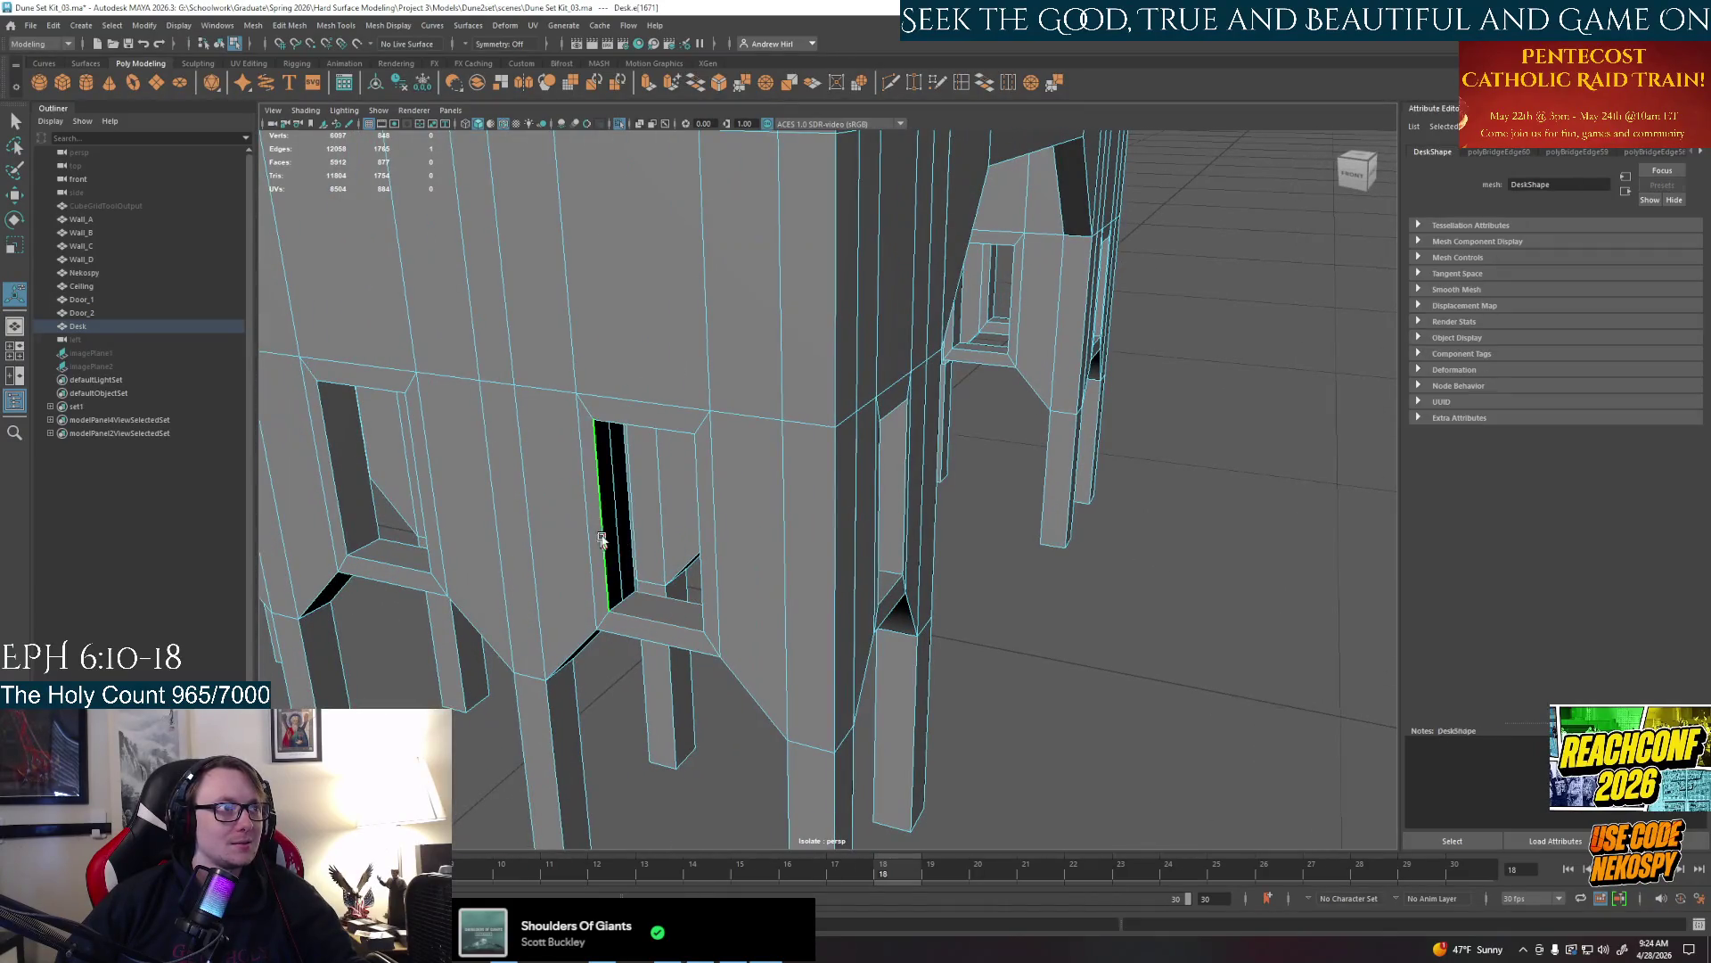
{"action": "key", "text": "g"}
Bridge the side and bottom gaps beside the left window and a vertical gap in the next frame
{"action": "mouse_move", "coordinate": [626, 533]}
{"action": "left_mouse_down", "text": "alt"}
{"action": "mouse_move", "coordinate": [764, 687]}
{"action": "mouse_move", "coordinate": [642, 589]}
{"action": "left_mouse_up", "text": "alt"}
{"action": "left_click", "coordinate": [842, 573]}
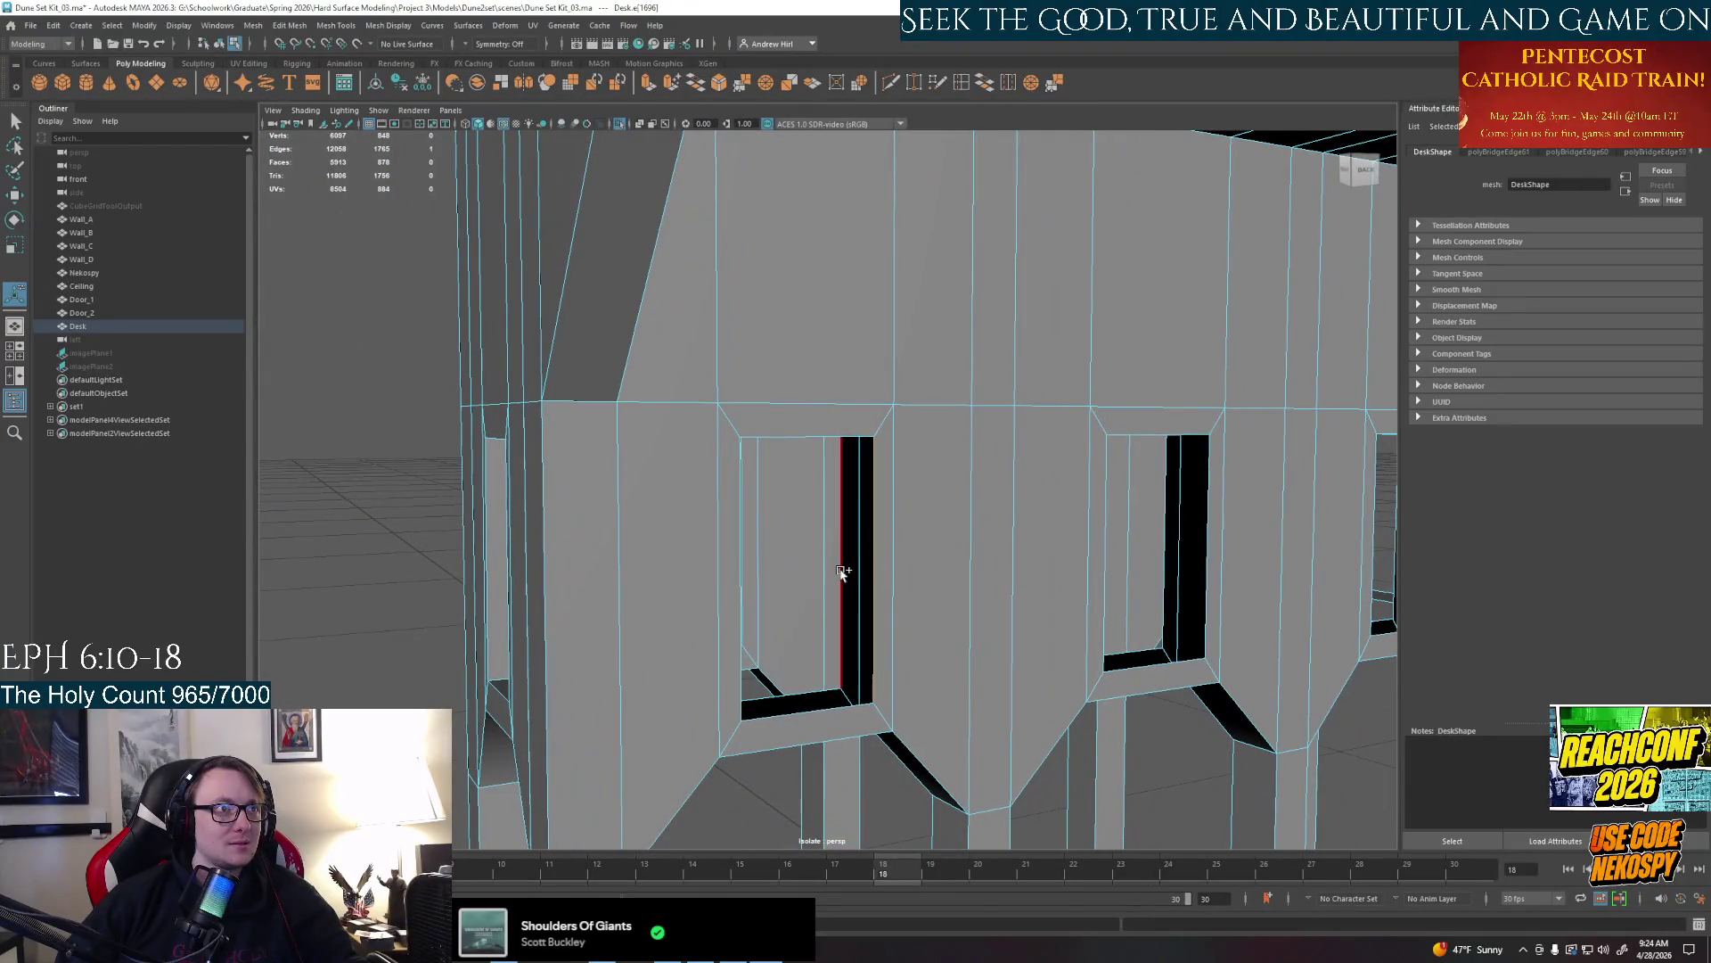
{"action": "key", "text": "g"}
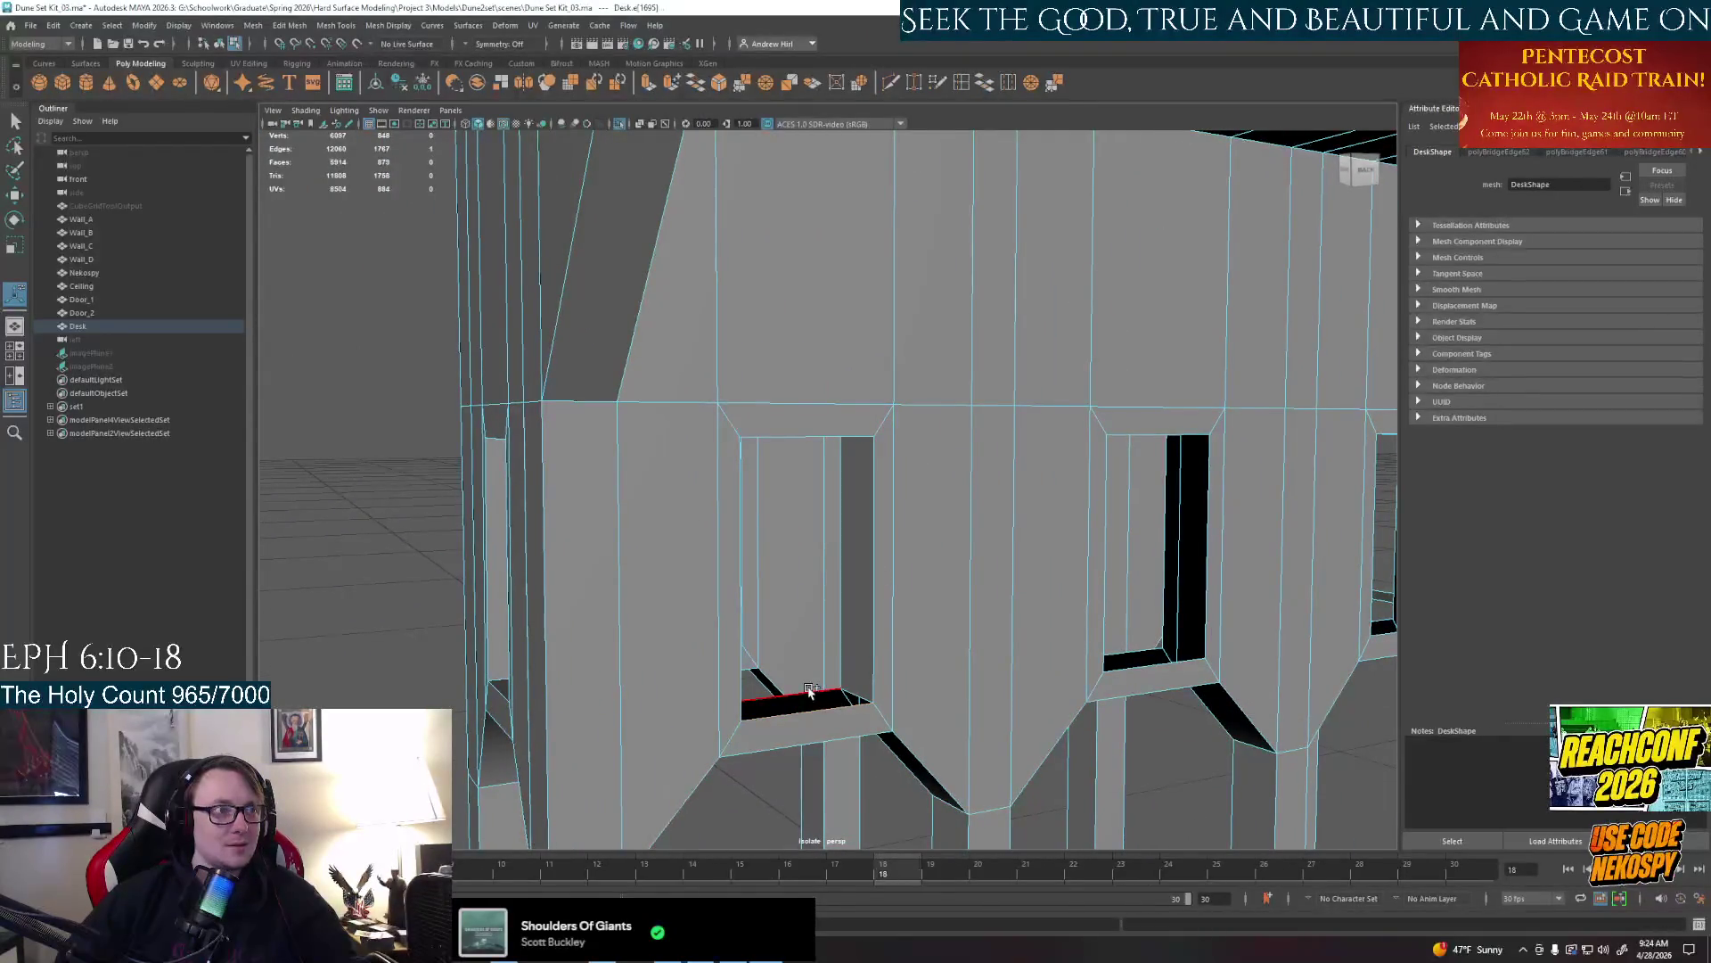
{"action": "key", "text": "g"}
{"action": "left_click_drag", "start_coordinate": [821, 694], "coordinate": [763, 706], "text": "alt"}
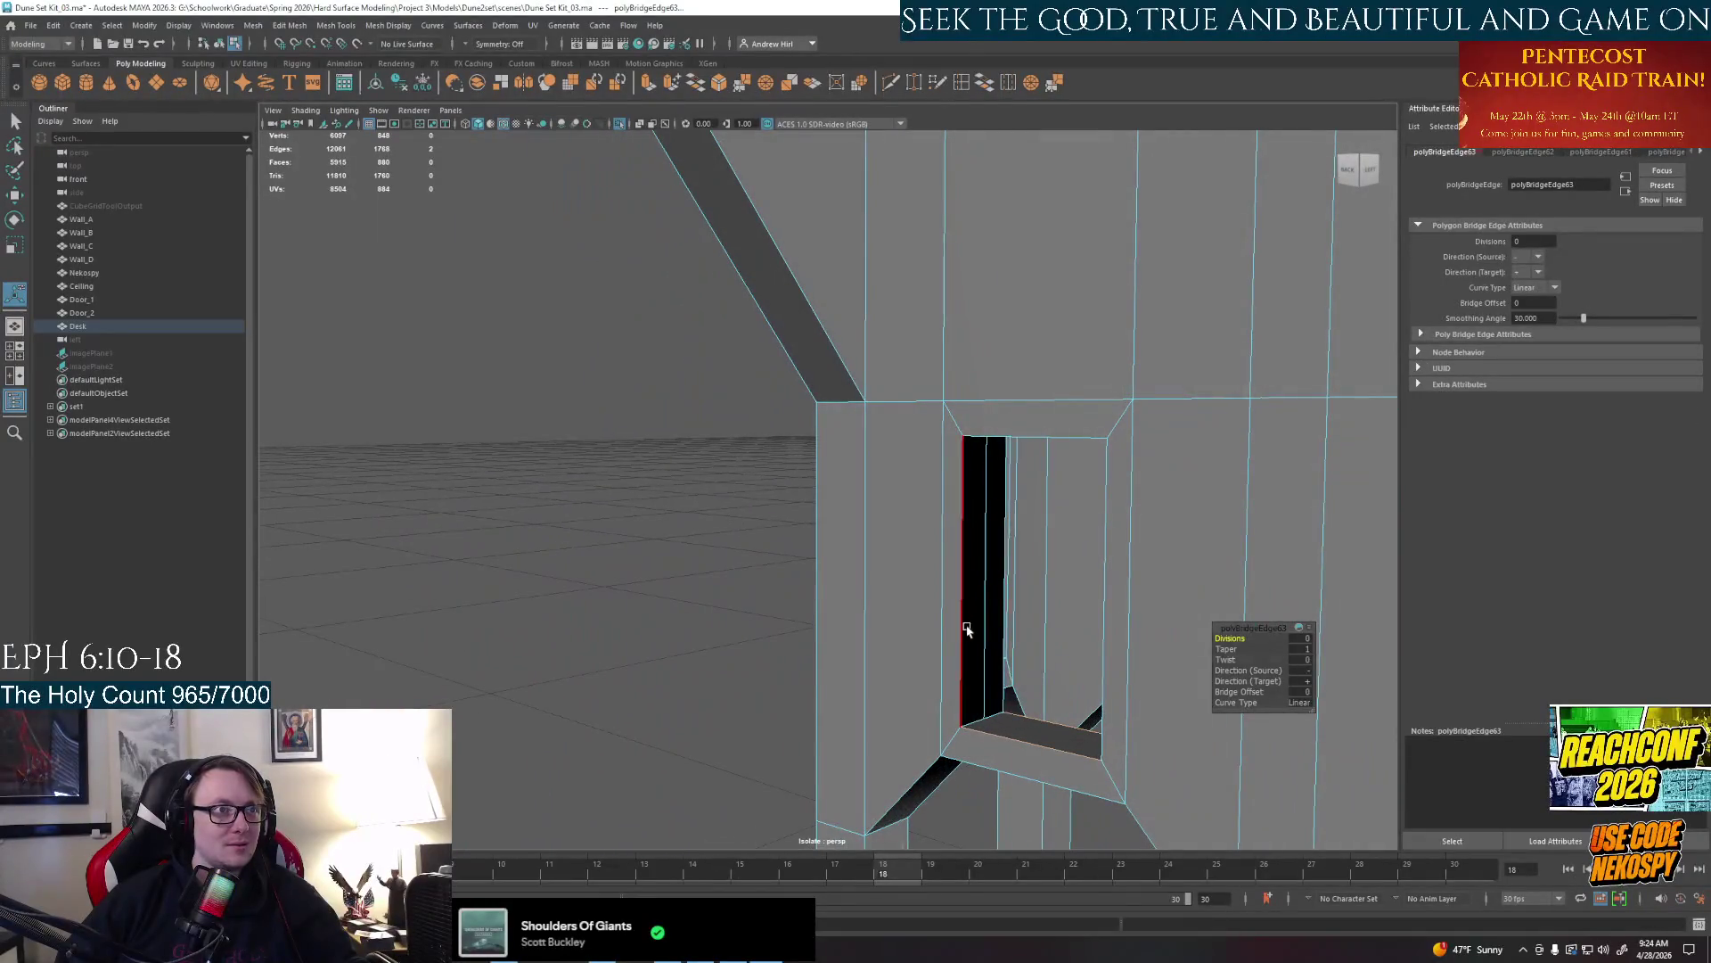
{"action": "left_click", "coordinate": [1006, 624]}
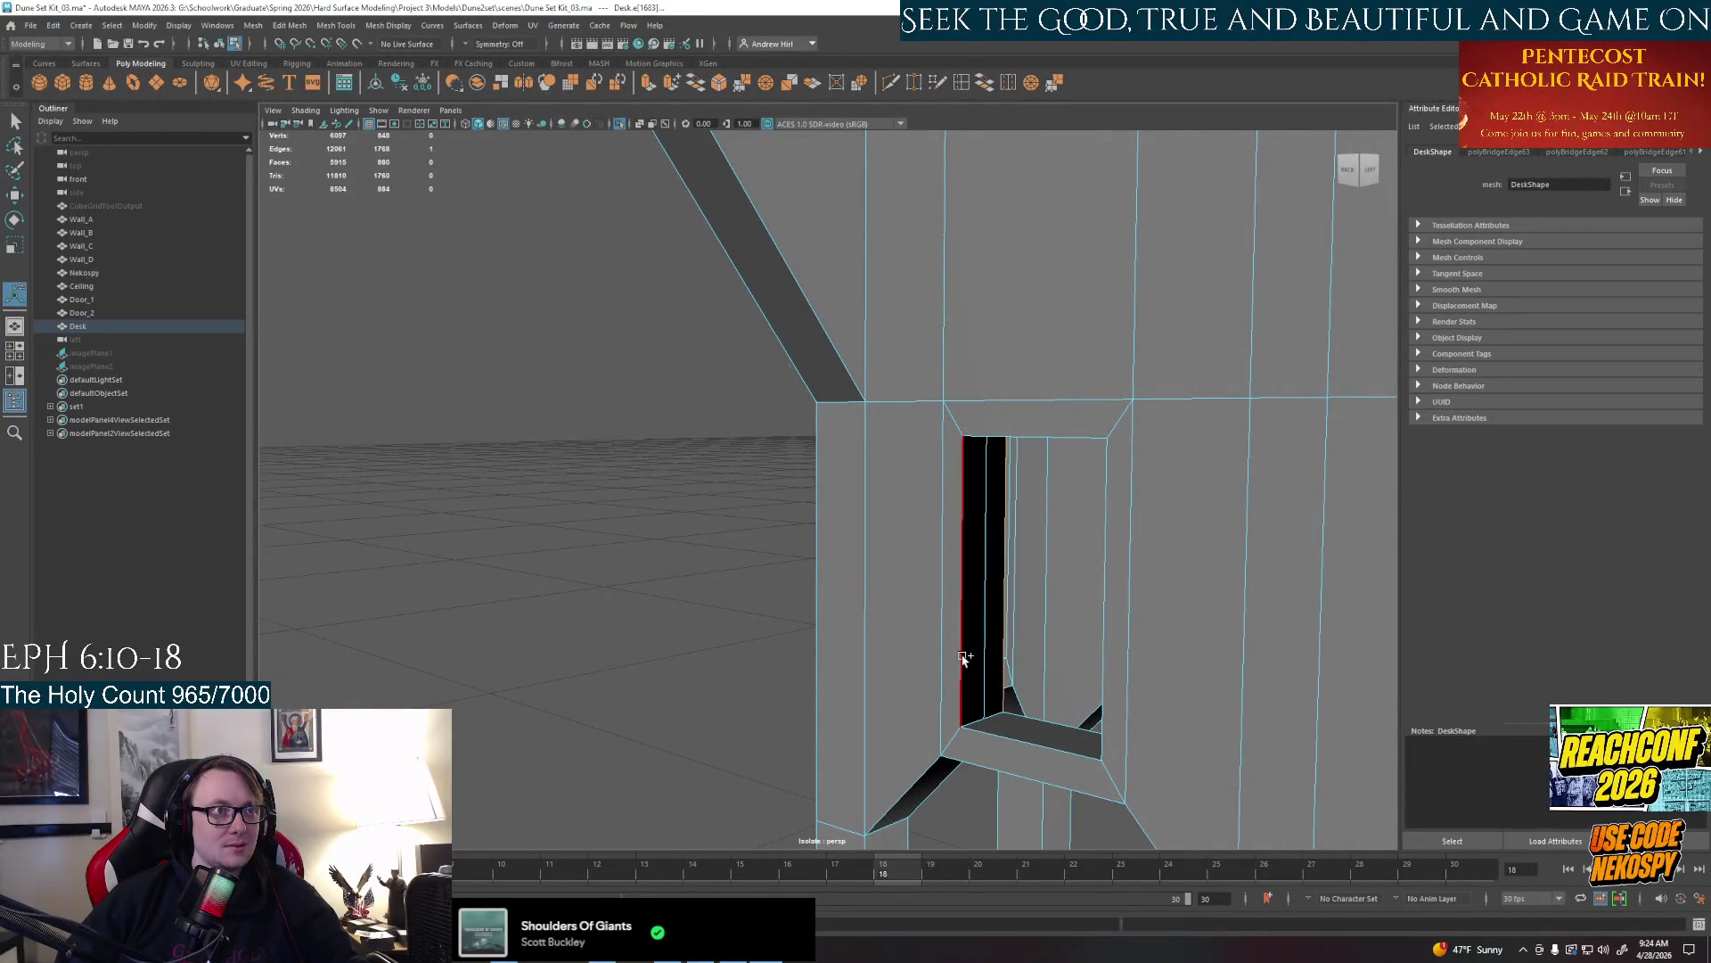
{"action": "key", "text": "g"}
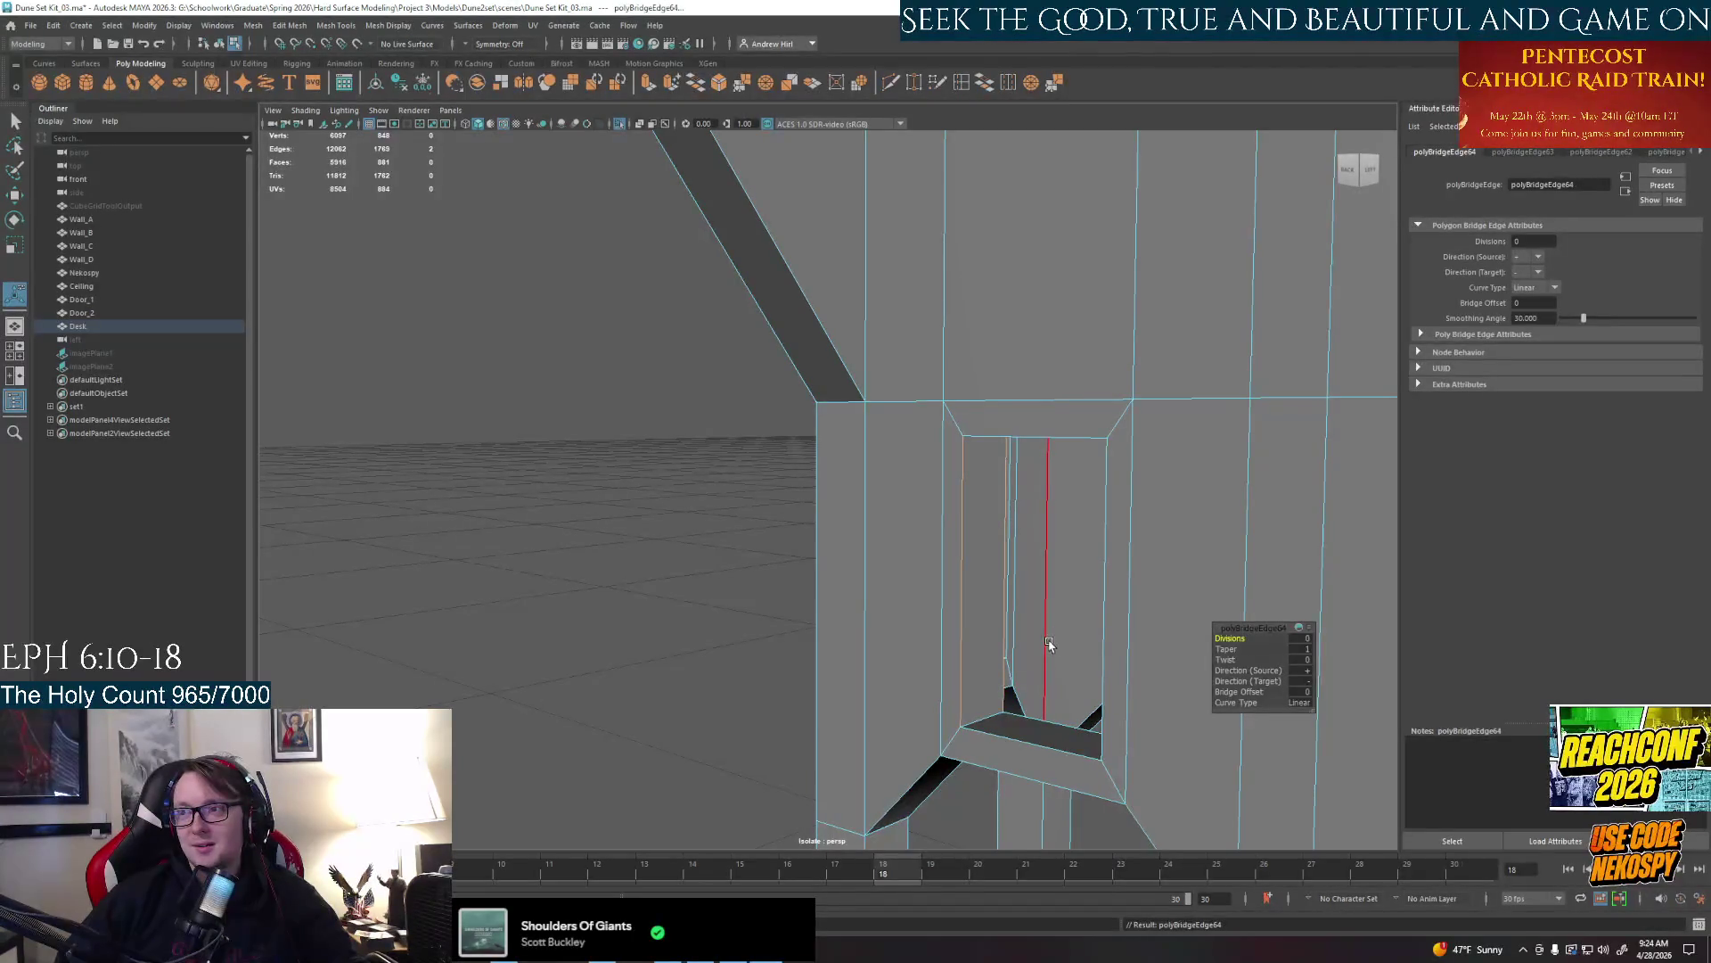
Bridge the underside edge gap and a series of window bottom gaps one after another
{"action": "left_click_drag", "start_coordinate": [1048, 646], "coordinate": [983, 129], "text": "alt"}
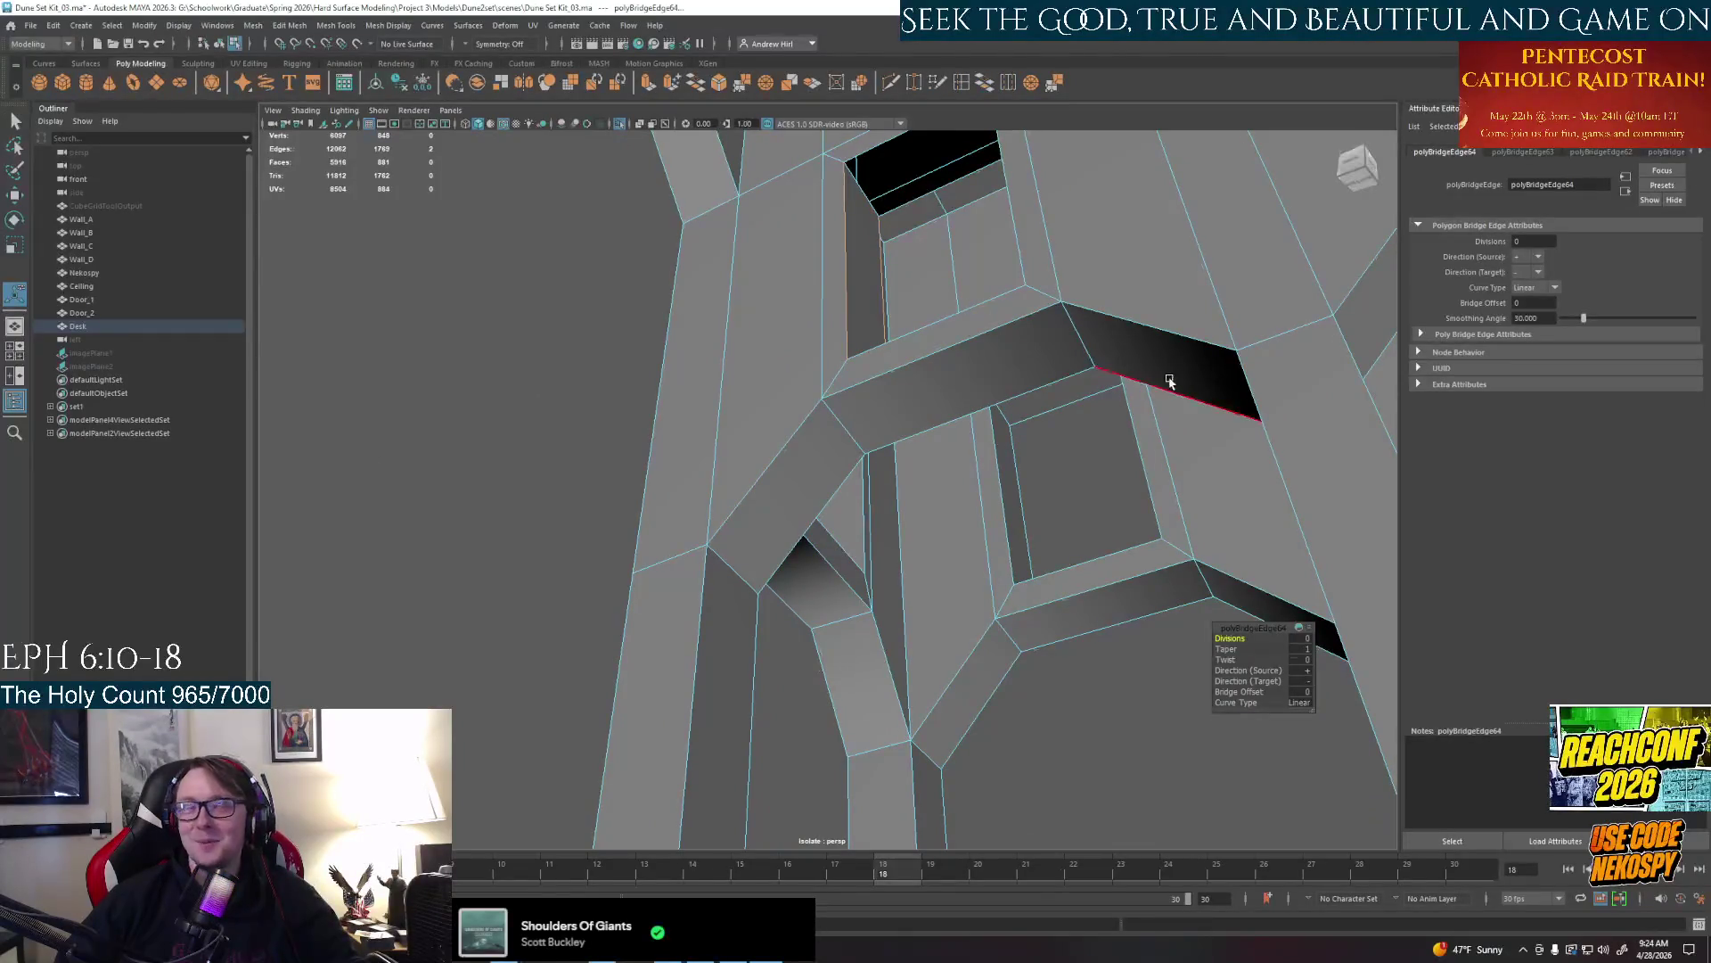
{"action": "left_click", "coordinate": [915, 194]}
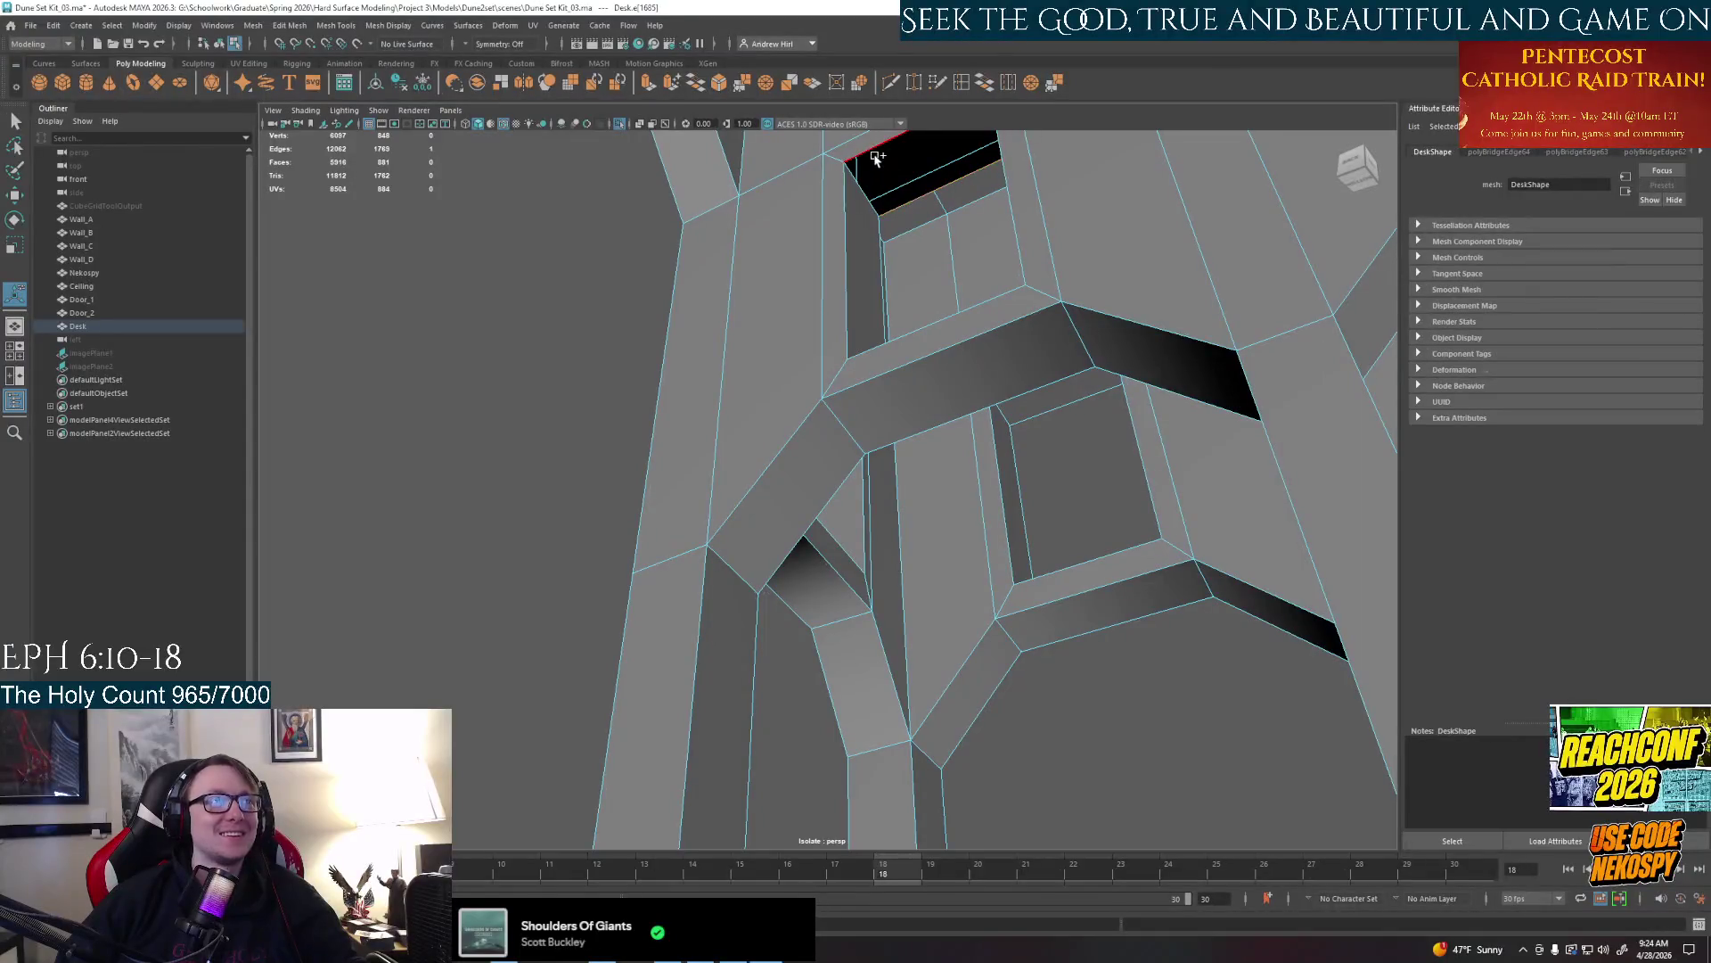
{"action": "mouse_move", "coordinate": [873, 156]}
{"action": "left_mouse_down", "text": "alt"}
{"action": "mouse_move", "coordinate": [873, 379]}
{"action": "mouse_move", "coordinate": [825, 556]}
{"action": "left_mouse_up", "text": "alt"}
{"action": "key", "text": "g"}
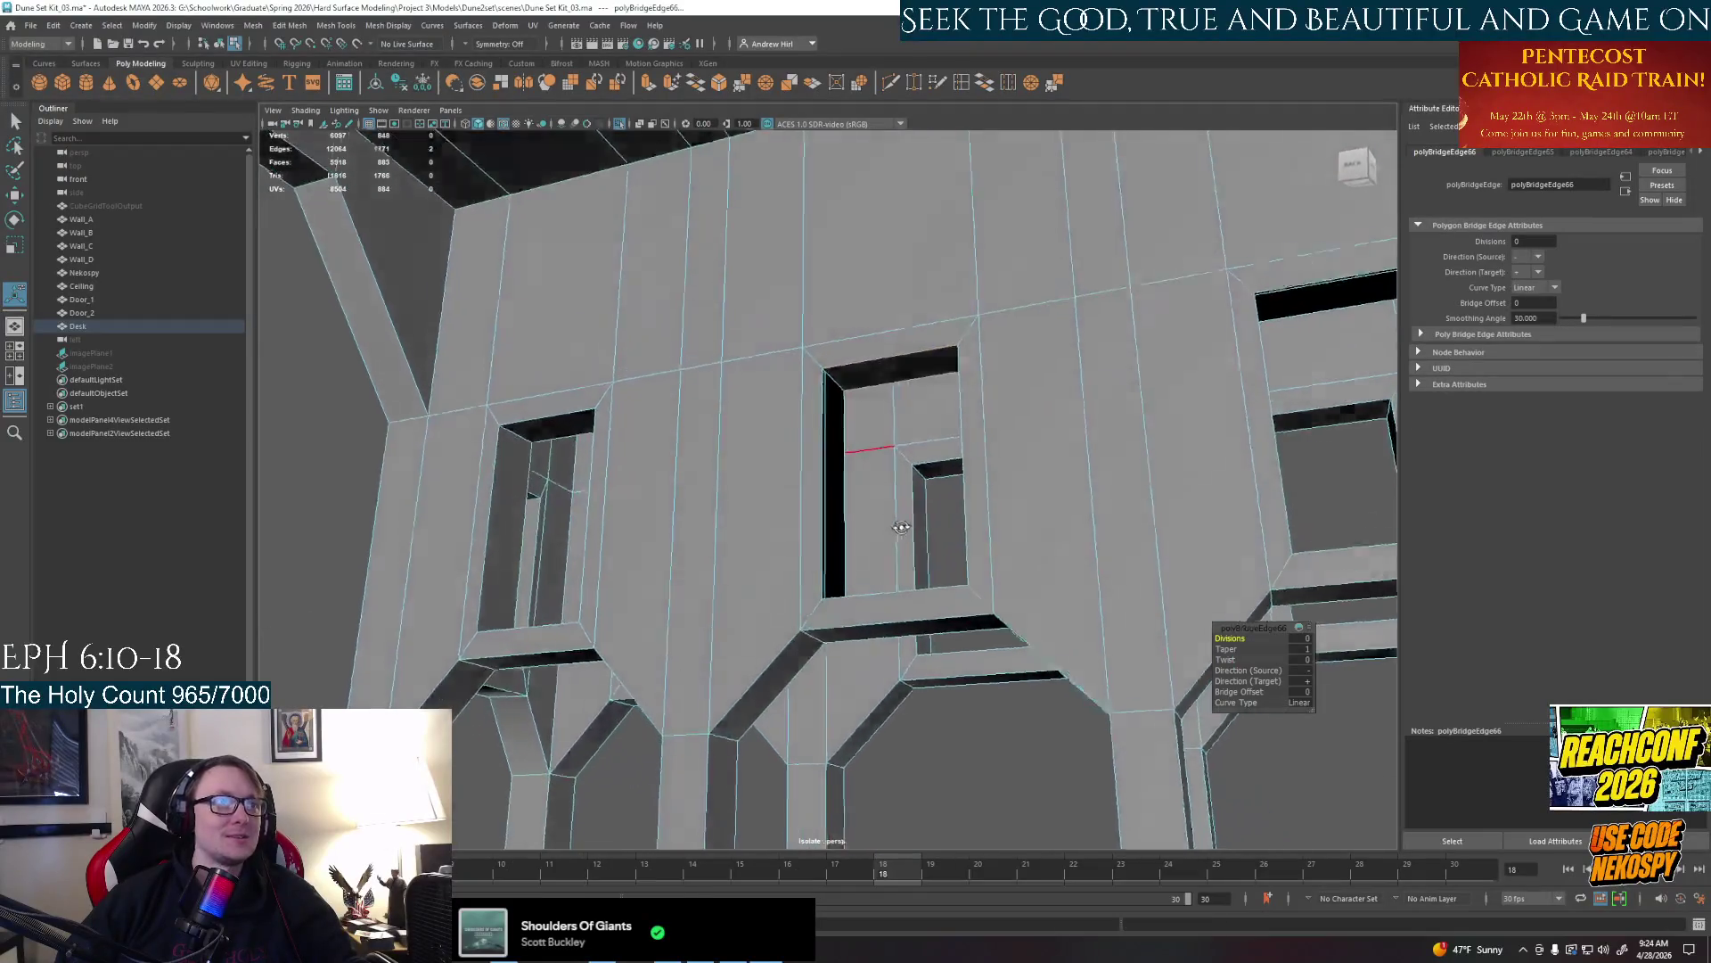
{"action": "left_click", "coordinate": [783, 535]}
{"action": "key", "text": "g"}
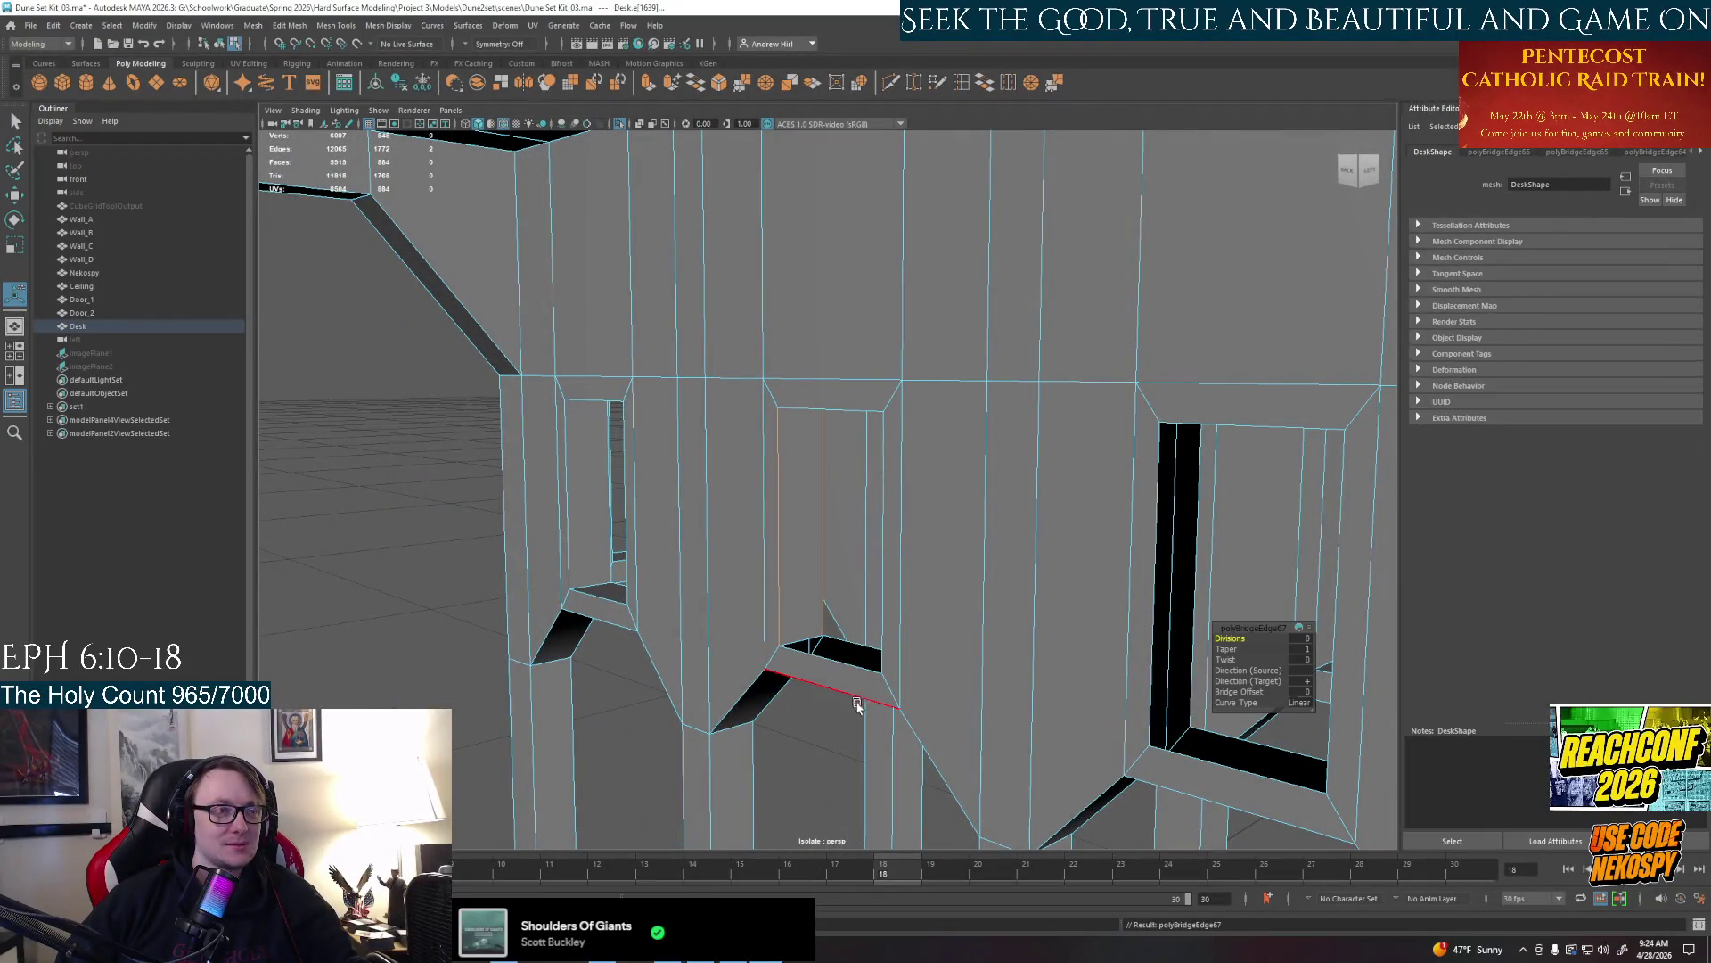
{"action": "left_click_drag", "start_coordinate": [829, 402], "coordinate": [883, 602], "text": "alt"}
{"action": "left_click", "coordinate": [903, 644]}
{"action": "key", "text": "g"}
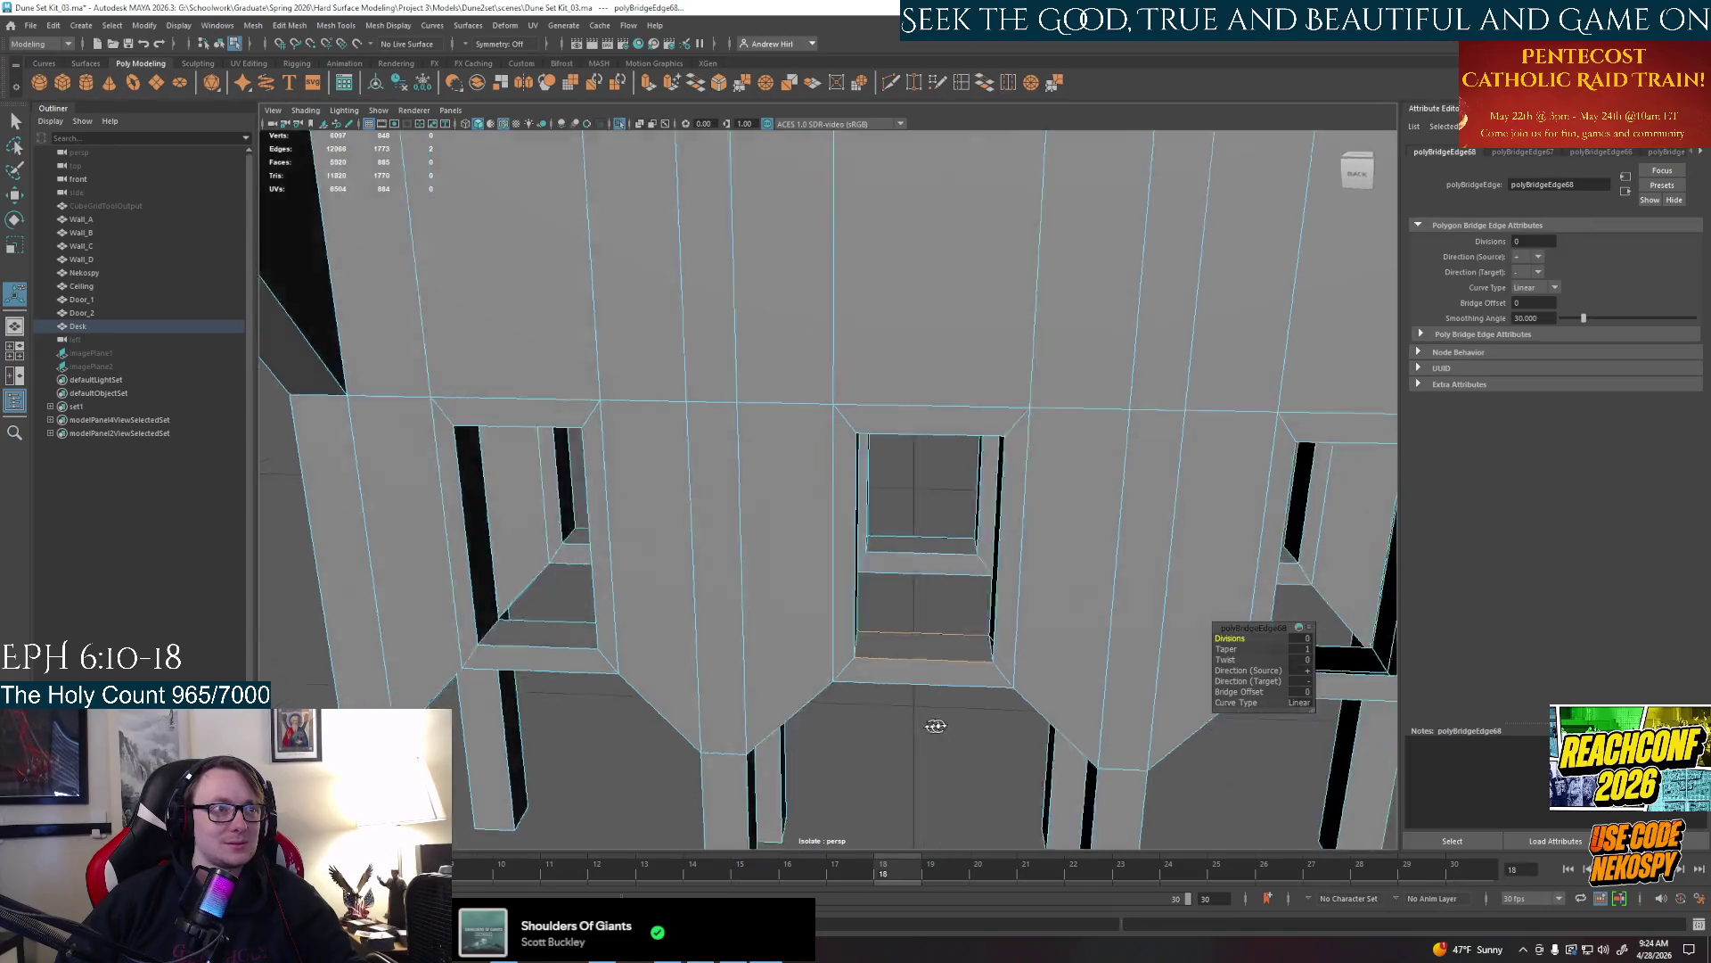
{"action": "left_click_drag", "start_coordinate": [870, 401], "coordinate": [936, 602], "text": "alt"}
{"action": "key", "text": "g"}
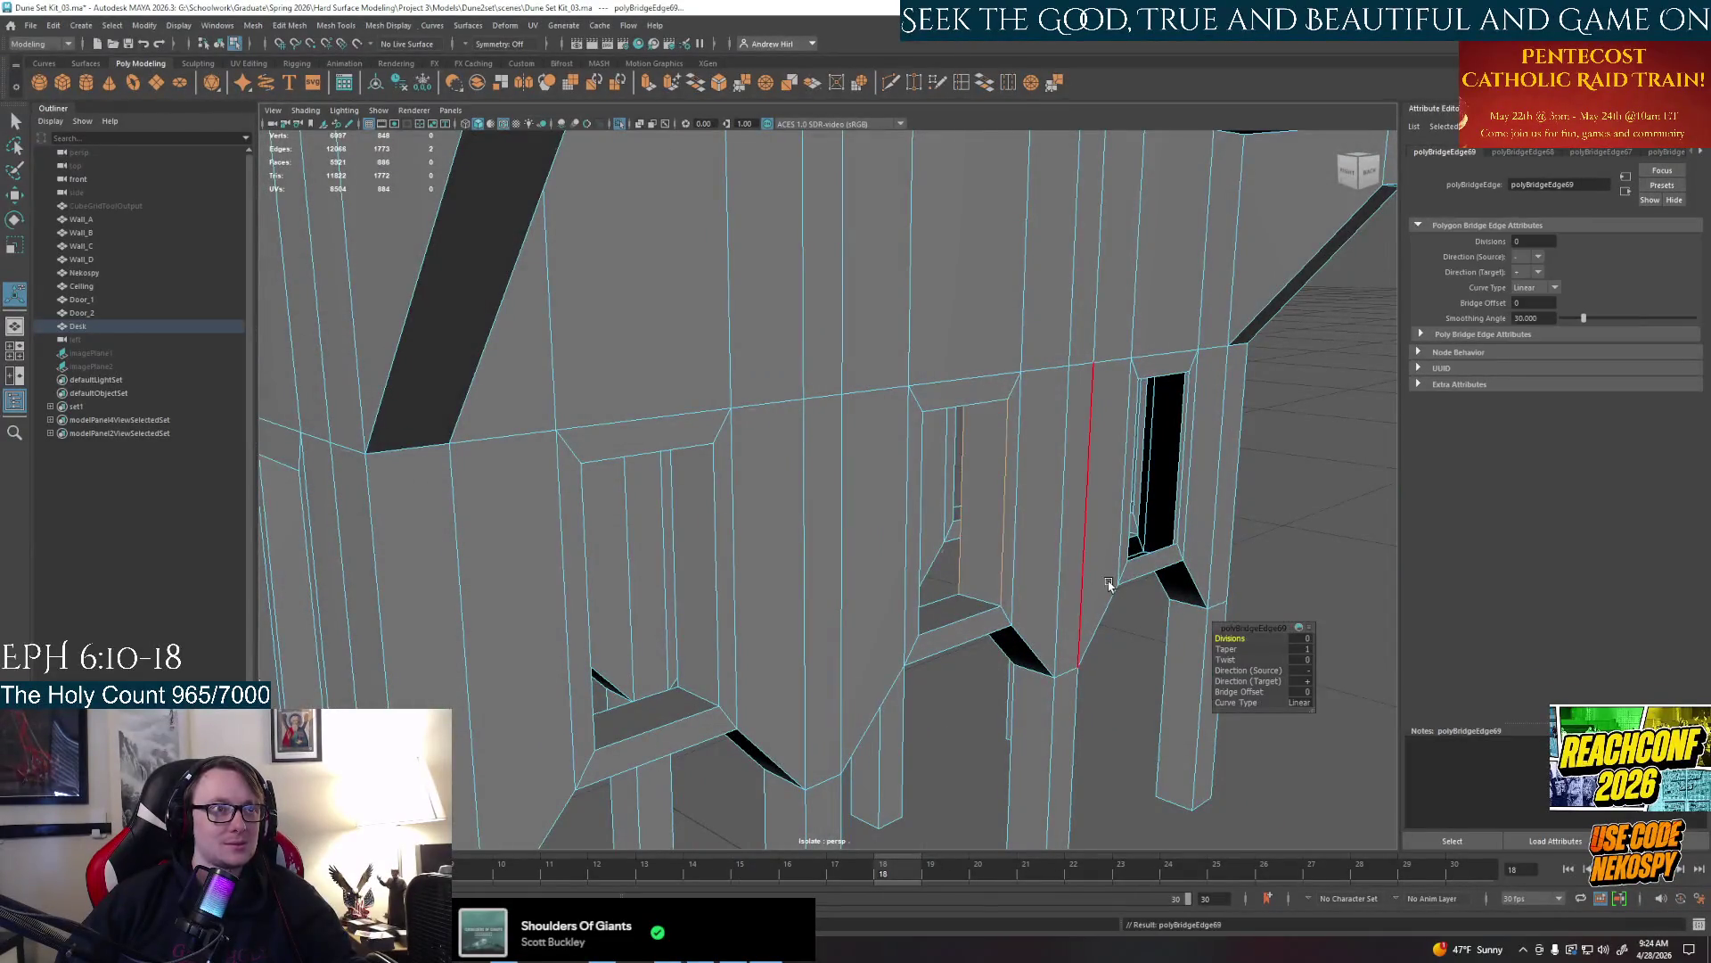
Bridge a three-edge gap on another window frame, then frame the whole desk in view
{"action": "left_click_drag", "start_coordinate": [936, 468], "coordinate": [870, 578], "text": "alt"}
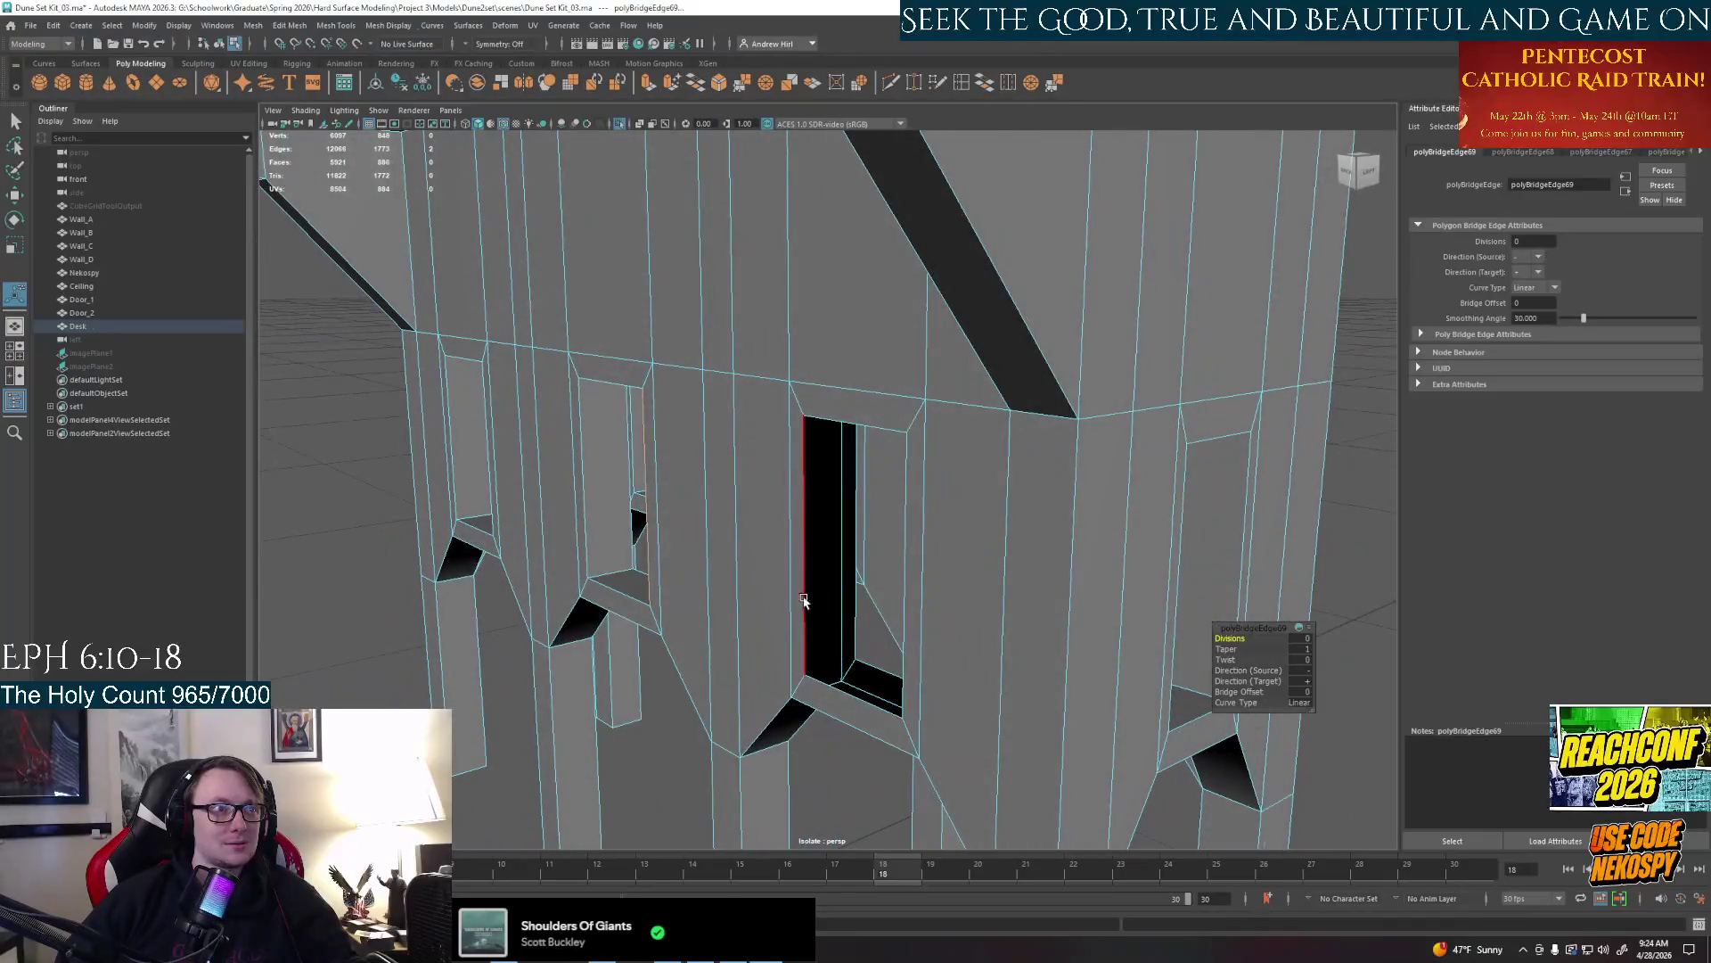
{"action": "left_click", "coordinate": [805, 601]}
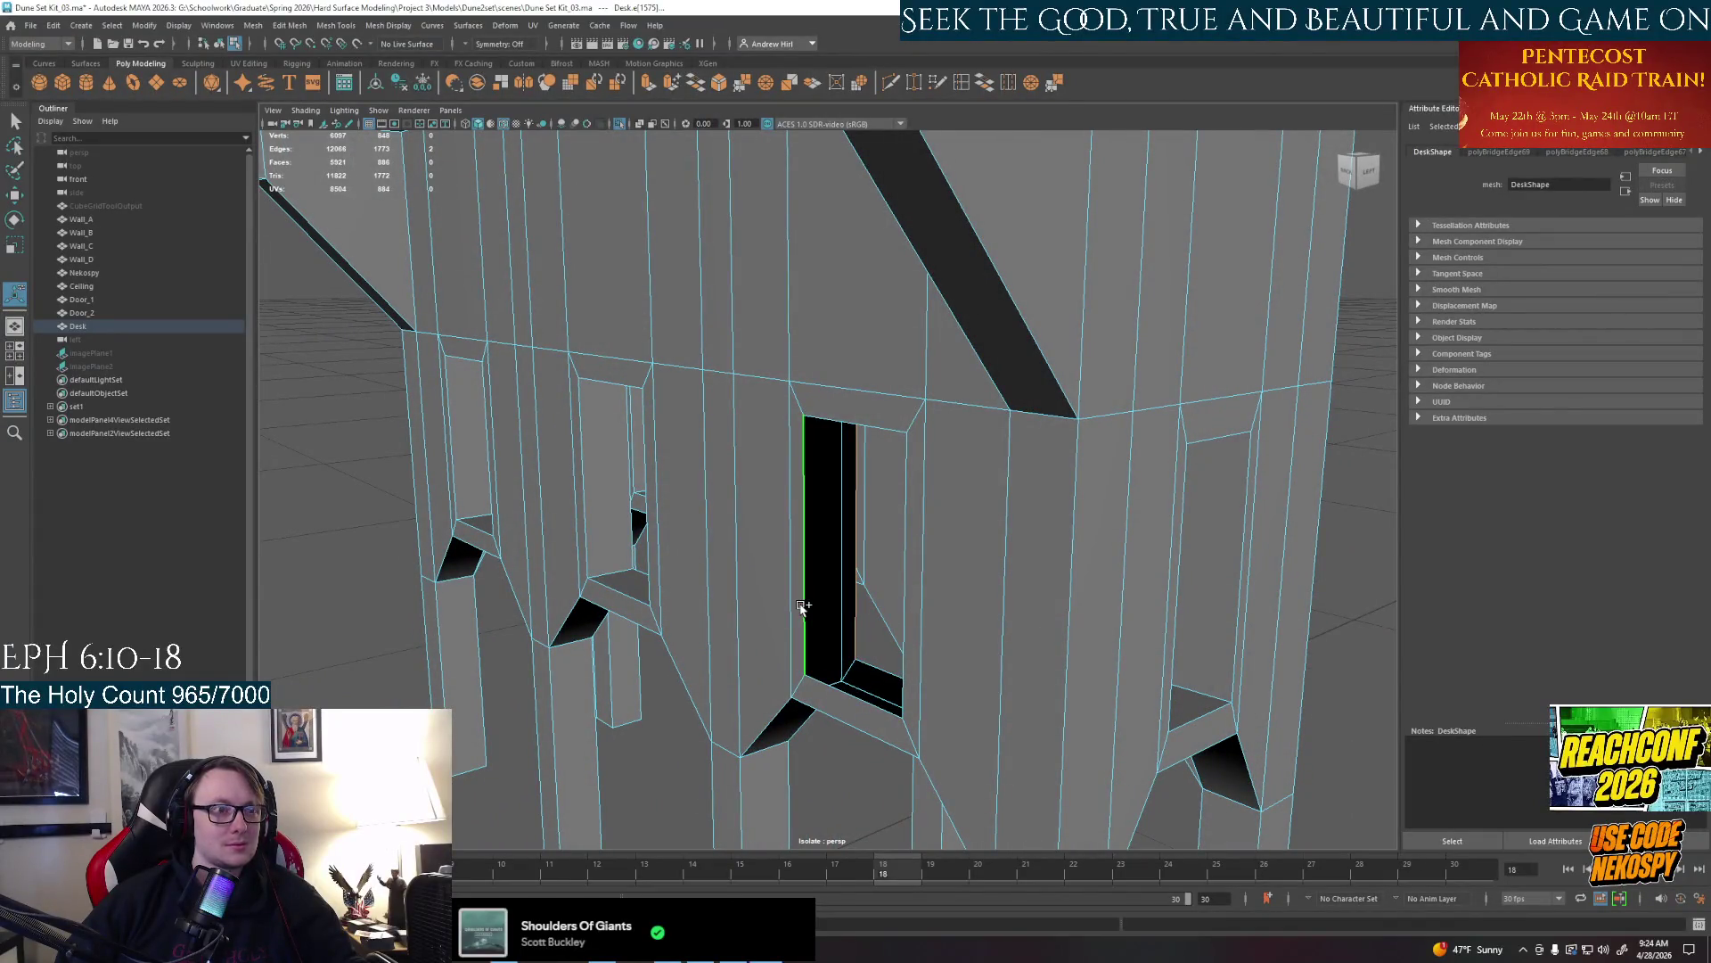
{"action": "mouse_move", "coordinate": [806, 609]}
{"action": "left_mouse_down", "text": "alt"}
{"action": "mouse_move", "coordinate": [979, 658]}
{"action": "mouse_move", "coordinate": [952, 428]}
{"action": "mouse_move", "coordinate": [1016, 558]}
{"action": "mouse_move", "coordinate": [883, 680]}
{"action": "mouse_move", "coordinate": [803, 561]}
{"action": "mouse_move", "coordinate": [693, 622]}
{"action": "mouse_move", "coordinate": [819, 445]}
{"action": "left_mouse_up", "text": "alt"}
{"action": "left_click", "coordinate": [976, 658]}
{"action": "left_click", "coordinate": [951, 406]}
{"action": "left_click", "coordinate": [1019, 558], "text": "shift"}
{"action": "key", "text": "ctrl+b"}
{"action": "key", "text": "f"}
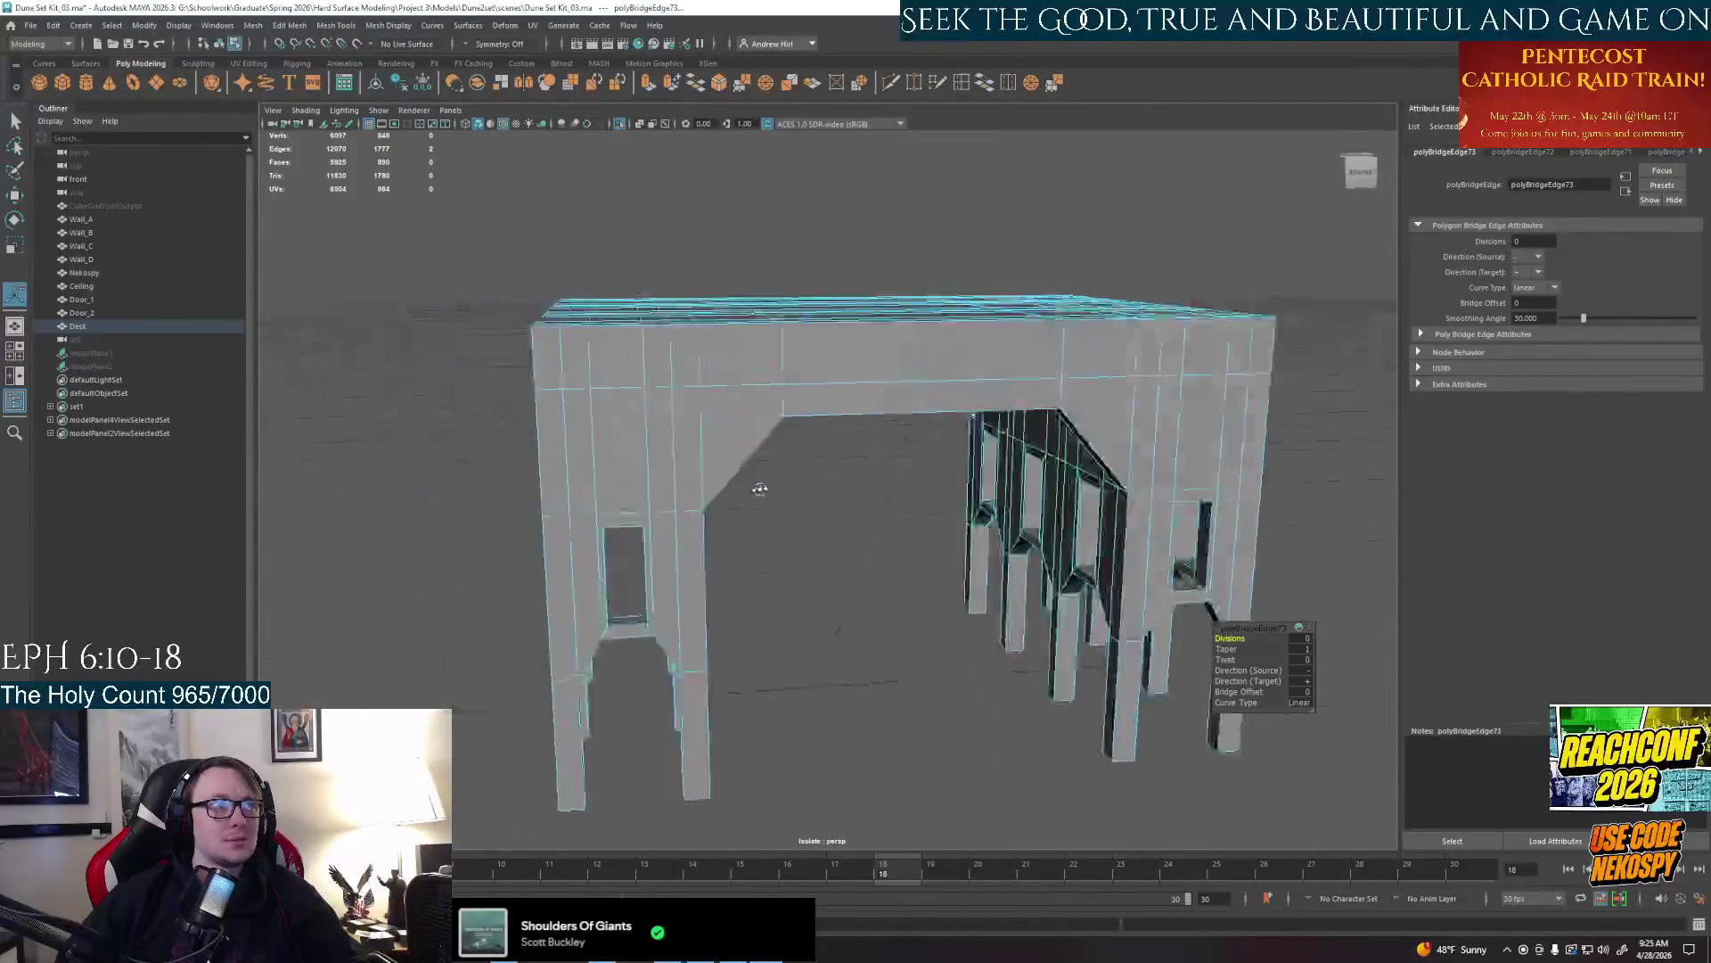
Switch to Face mode via the marking menu and select faces on the frame's left panel
{"action": "right_click_drag", "start_coordinate": [819, 444], "coordinate": [856, 388]}
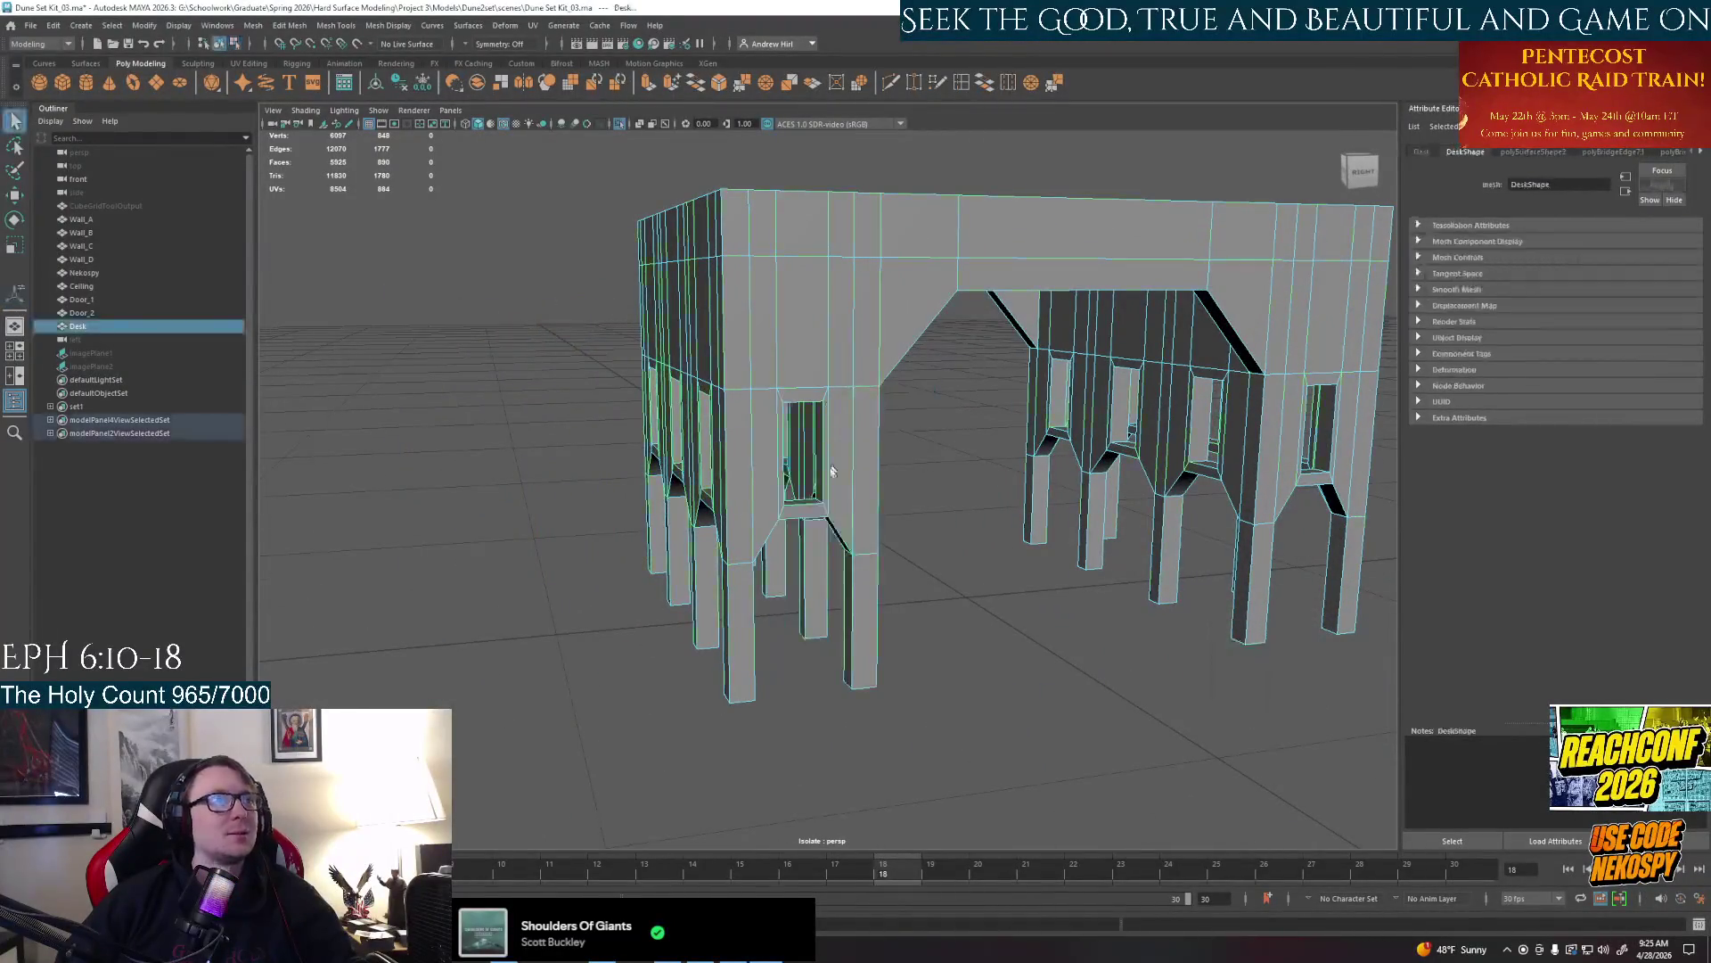
{"action": "mouse_move", "coordinate": [819, 445]}
{"action": "left_mouse_down", "text": "alt"}
{"action": "mouse_move", "coordinate": [793, 482]}
{"action": "mouse_move", "coordinate": [473, 432]}
{"action": "left_mouse_up", "text": "alt"}
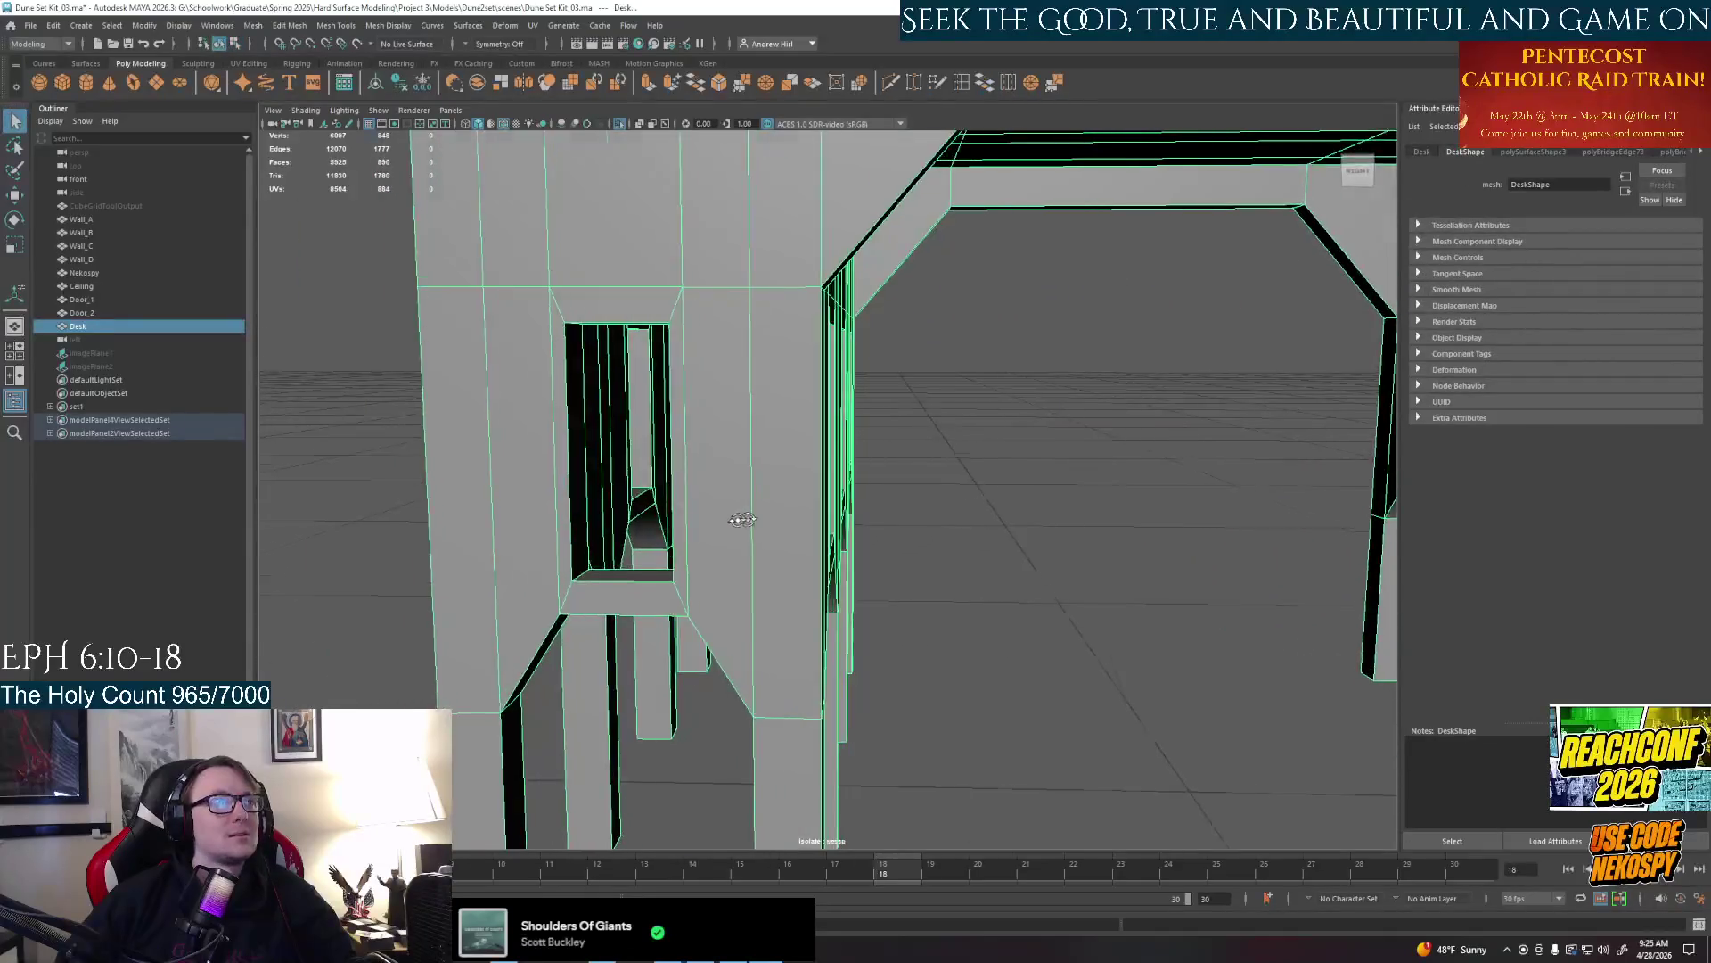
{"action": "right_click_drag", "start_coordinate": [422, 400], "coordinate": [389, 455]}
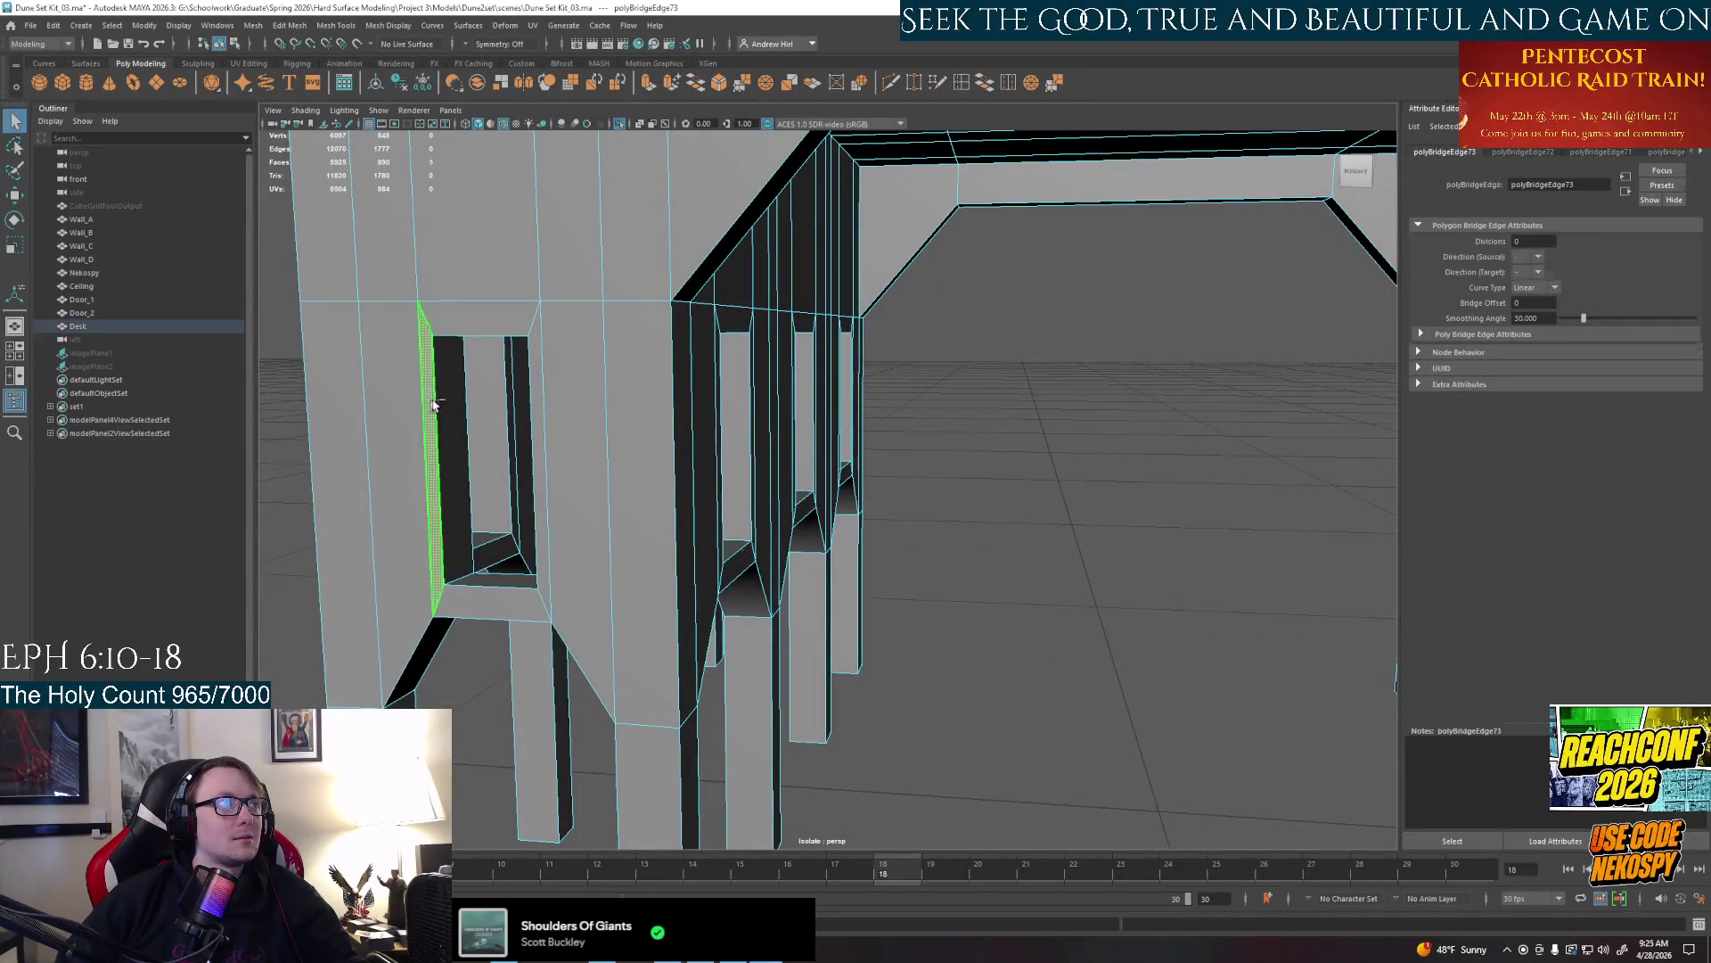
{"action": "mouse_move", "coordinate": [435, 455]}
{"action": "left_mouse_down"}
{"action": "mouse_move", "coordinate": [506, 468]}
{"action": "mouse_move", "coordinate": [545, 518]}
{"action": "mouse_move", "coordinate": [803, 509]}
{"action": "left_mouse_up"}
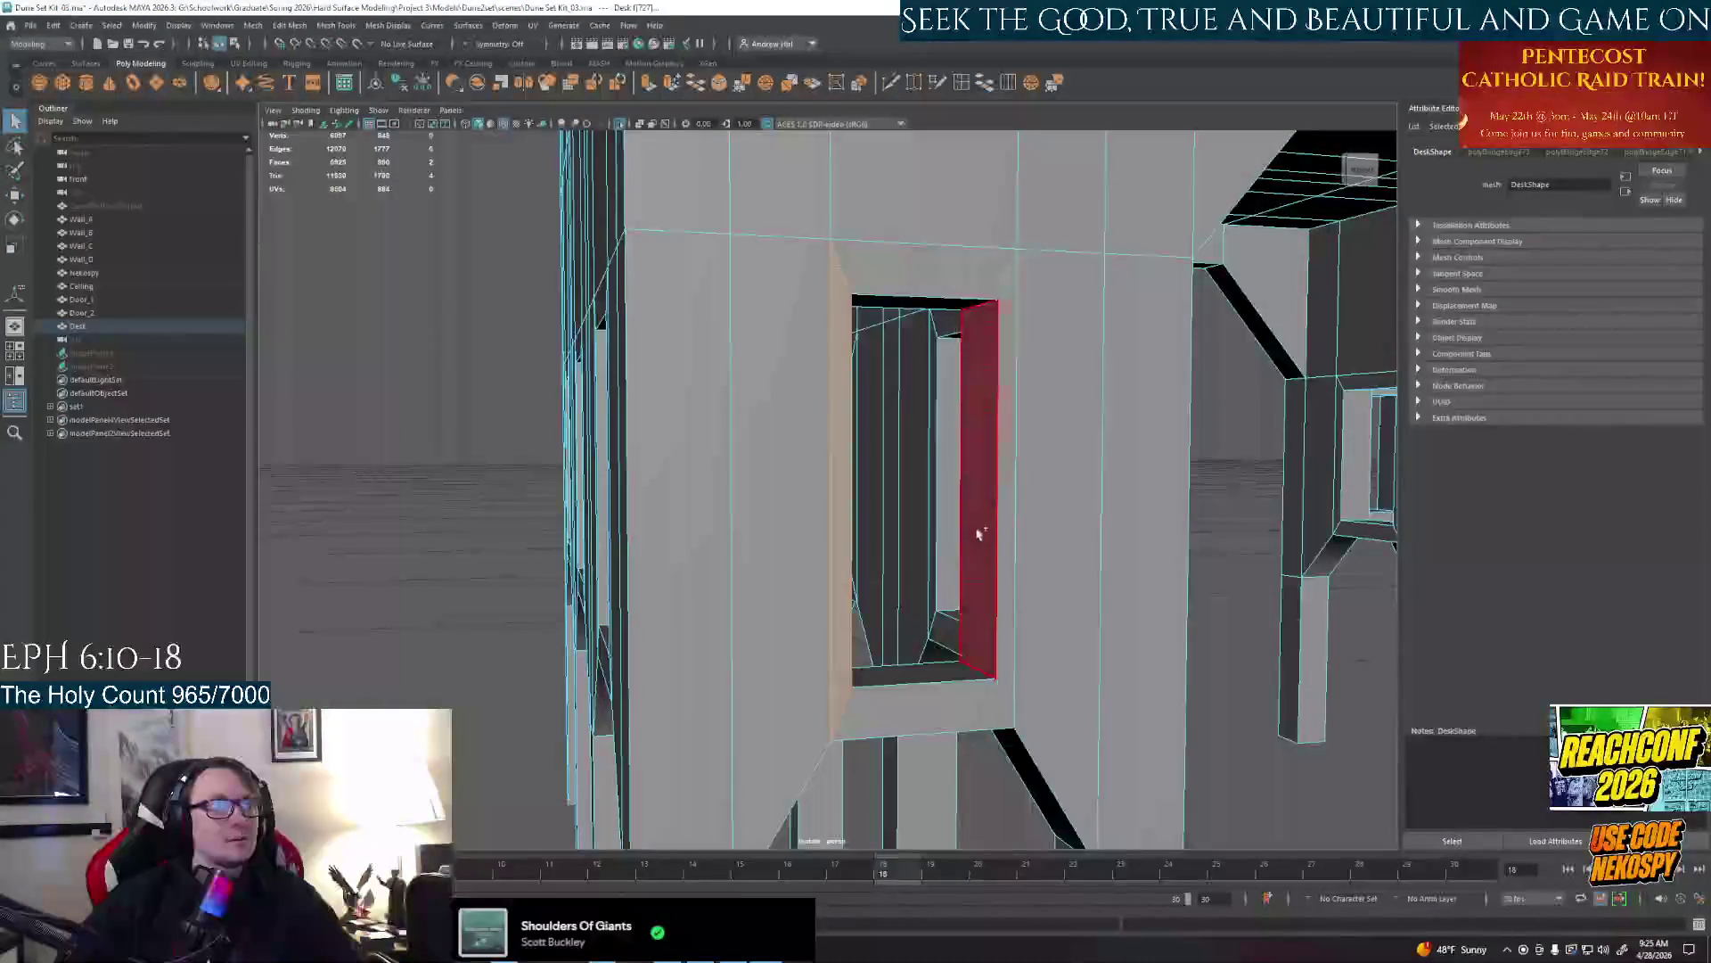
Select the door jamb faces and confirm Yes on the AutoSave prompt
{"action": "left_click", "coordinate": [996, 556]}
{"action": "mouse_move", "coordinate": [996, 555]}
{"action": "left_mouse_down", "text": "alt"}
{"action": "mouse_move", "coordinate": [771, 536]}
{"action": "mouse_move", "coordinate": [694, 554]}
{"action": "mouse_move", "coordinate": [823, 509]}
{"action": "mouse_move", "coordinate": [851, 446]}
{"action": "left_mouse_up", "text": "alt"}
{"action": "left_click", "coordinate": [820, 484]}
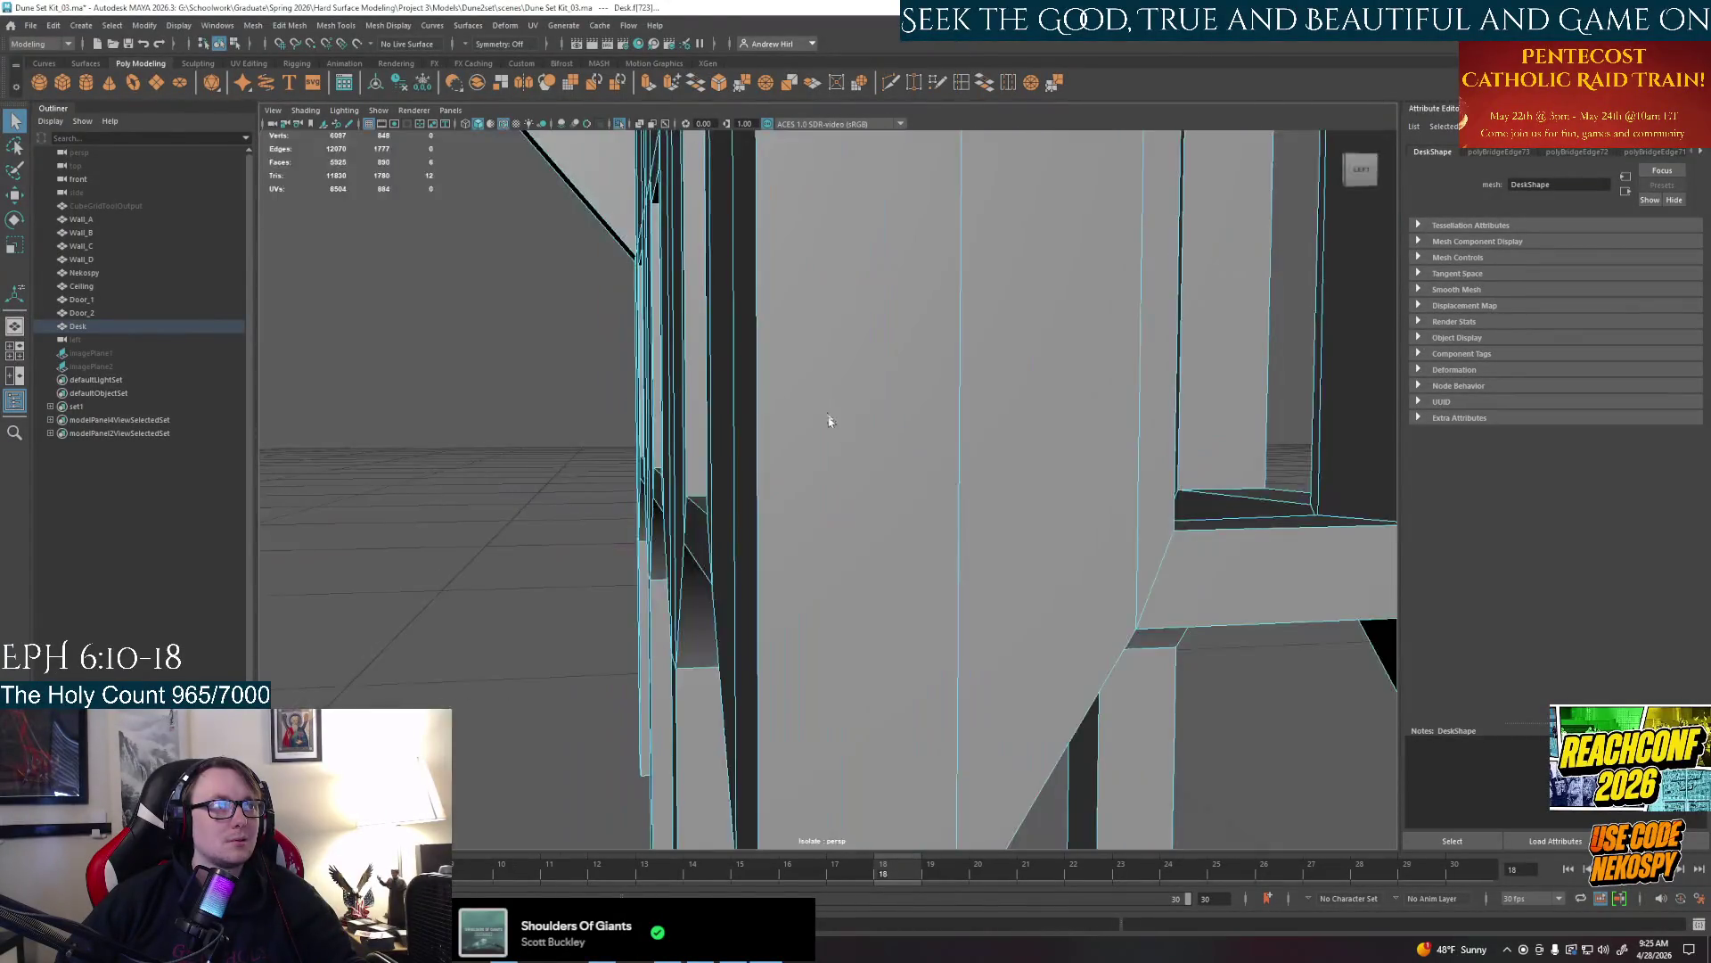
Tumble around the corridor of frames to inspect the doorway from several angles
{"action": "right_click_drag", "start_coordinate": [850, 446], "coordinate": [872, 455], "text": "alt"}
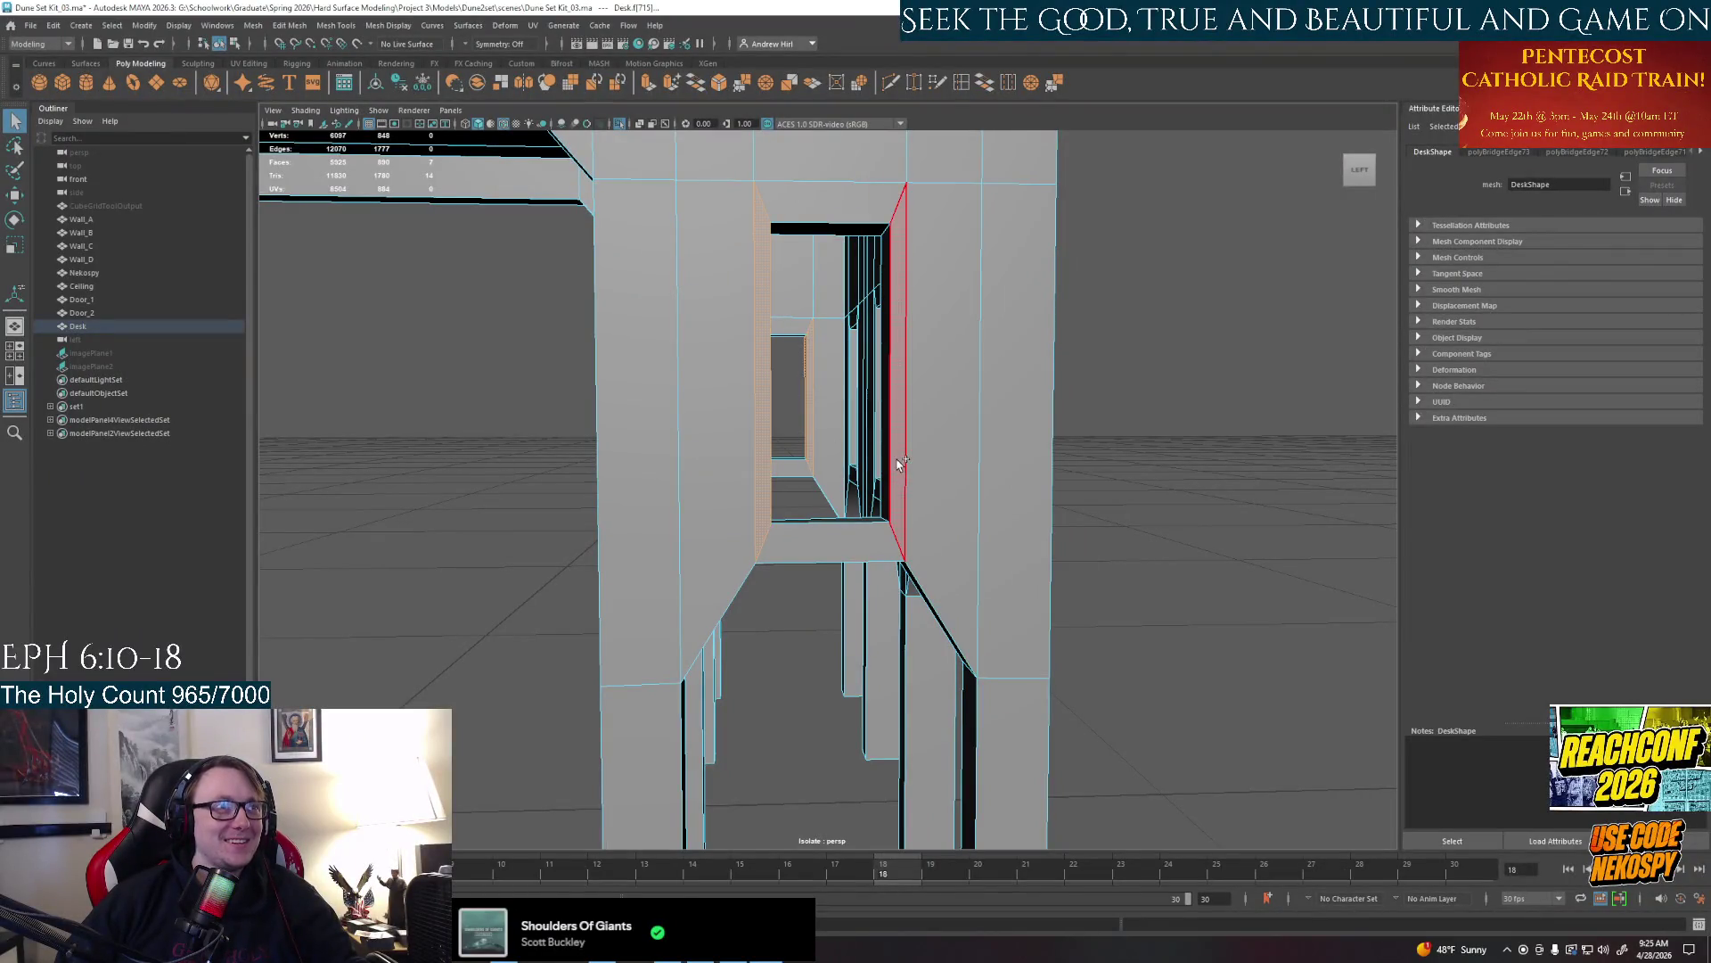
{"action": "left_click_drag", "start_coordinate": [893, 454], "coordinate": [937, 482], "text": "alt"}
{"action": "mouse_move", "coordinate": [1017, 528]}
{"action": "left_mouse_down", "text": "alt"}
{"action": "mouse_move", "coordinate": [869, 509]}
{"action": "mouse_move", "coordinate": [895, 541]}
{"action": "mouse_move", "coordinate": [856, 508]}
{"action": "mouse_move", "coordinate": [882, 482]}
{"action": "mouse_move", "coordinate": [856, 441]}
{"action": "left_mouse_up", "text": "alt"}
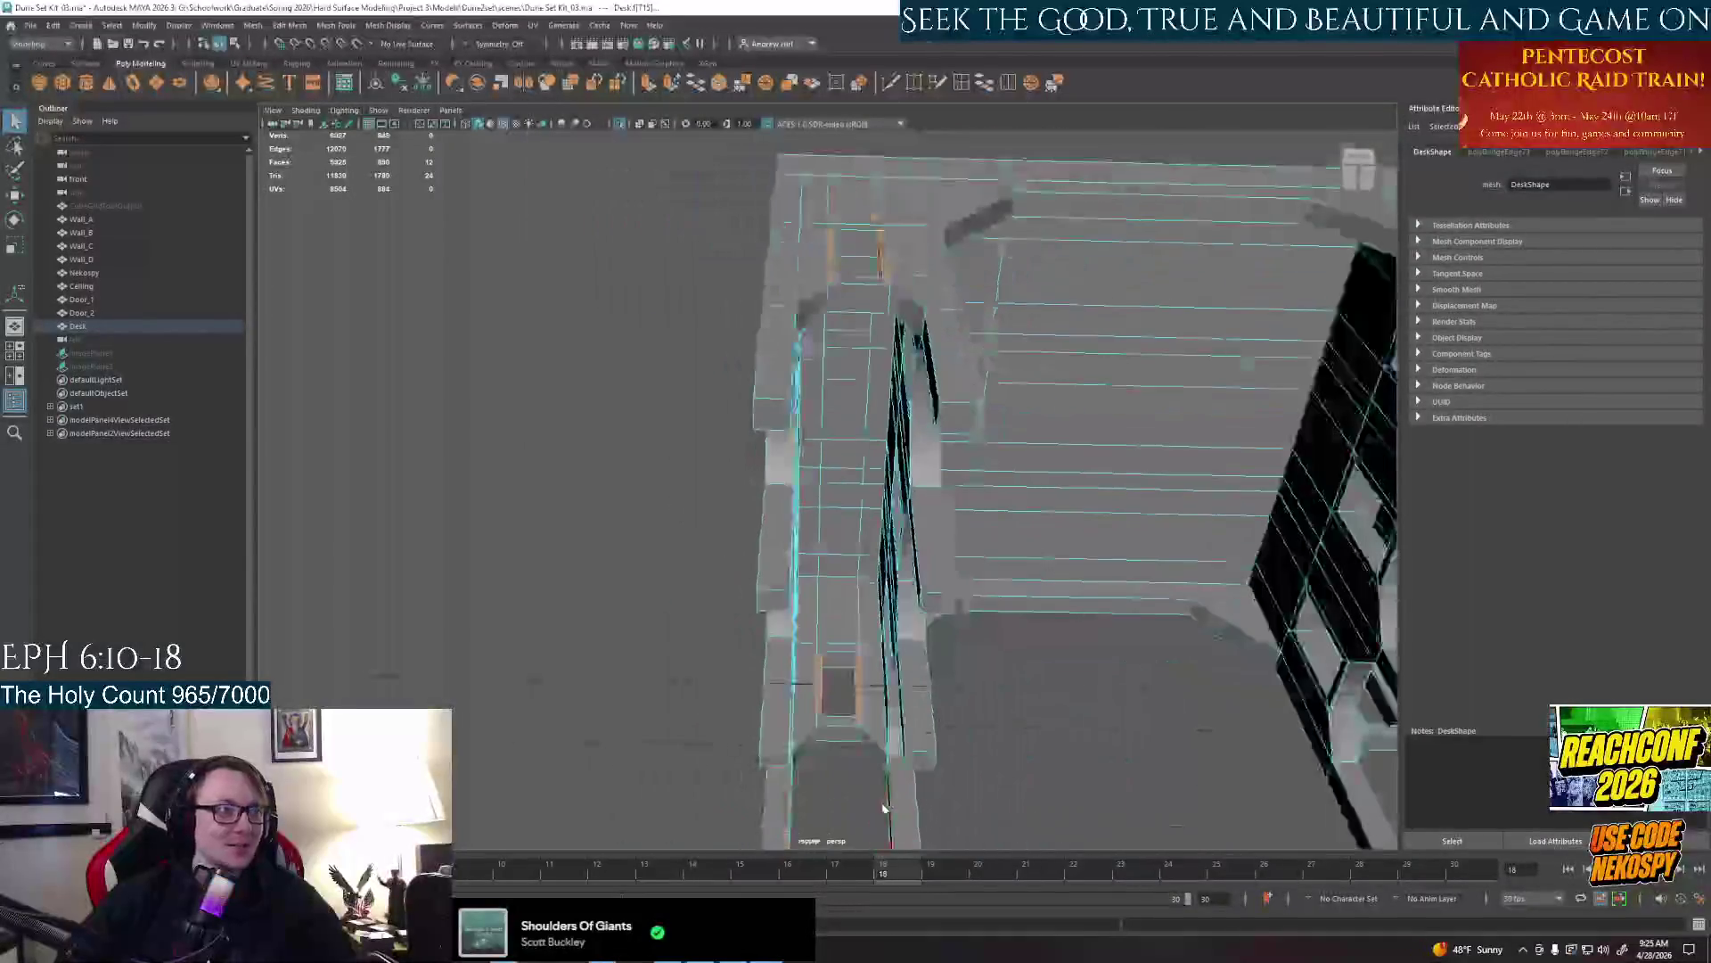
{"action": "mouse_move", "coordinate": [887, 809]}
{"action": "left_mouse_down", "text": "alt"}
{"action": "mouse_move", "coordinate": [935, 696]}
{"action": "mouse_move", "coordinate": [1116, 733]}
{"action": "mouse_move", "coordinate": [866, 616]}
{"action": "mouse_move", "coordinate": [859, 455]}
{"action": "mouse_move", "coordinate": [926, 418]}
{"action": "left_mouse_up", "text": "alt"}
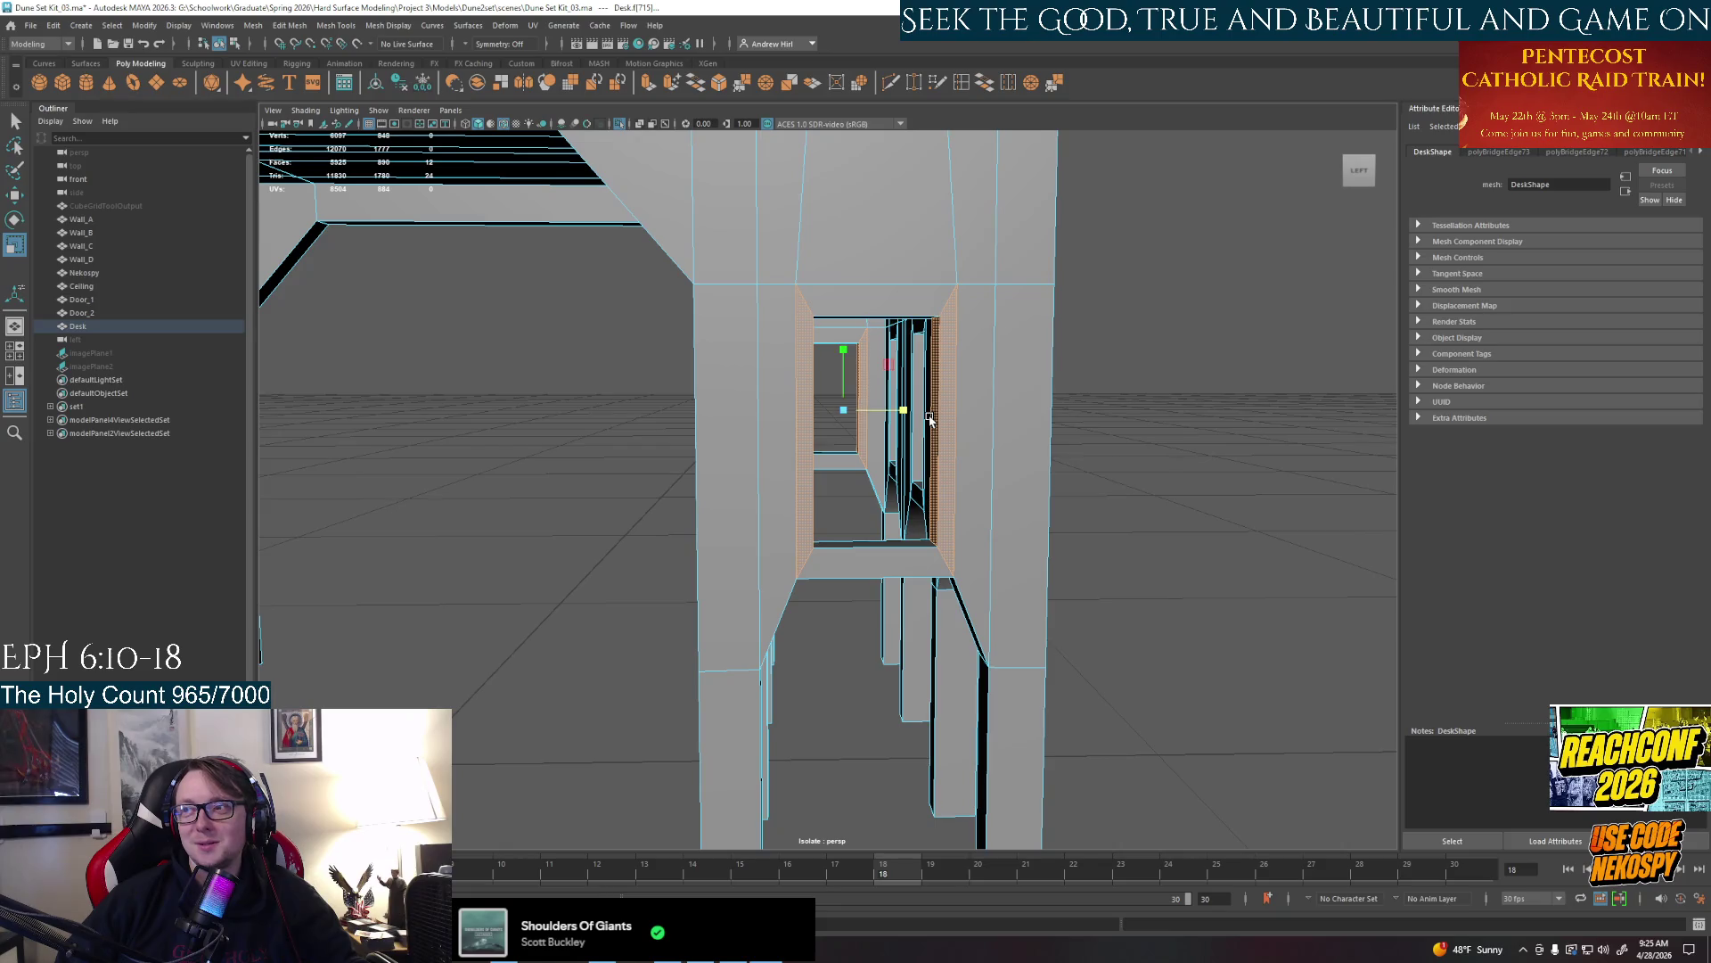
{"action": "mouse_move", "coordinate": [930, 417]}
{"action": "left_mouse_down", "text": "alt"}
{"action": "mouse_move", "coordinate": [883, 442]}
{"action": "mouse_move", "coordinate": [916, 410]}
{"action": "left_mouse_up", "text": "alt"}
Clear the selection and shift-select the faces lining the inside of the doorway frame
{"action": "left_click", "coordinate": [1186, 519]}
{"action": "mouse_move", "coordinate": [1186, 519]}
{"action": "left_mouse_down", "text": "alt"}
{"action": "mouse_move", "coordinate": [936, 602]}
{"action": "mouse_move", "coordinate": [867, 655]}
{"action": "mouse_move", "coordinate": [891, 511]}
{"action": "mouse_move", "coordinate": [910, 543]}
{"action": "mouse_move", "coordinate": [1003, 509]}
{"action": "mouse_move", "coordinate": [773, 592]}
{"action": "mouse_move", "coordinate": [850, 461]}
{"action": "left_mouse_up", "text": "alt"}
{"action": "left_click", "coordinate": [890, 513]}
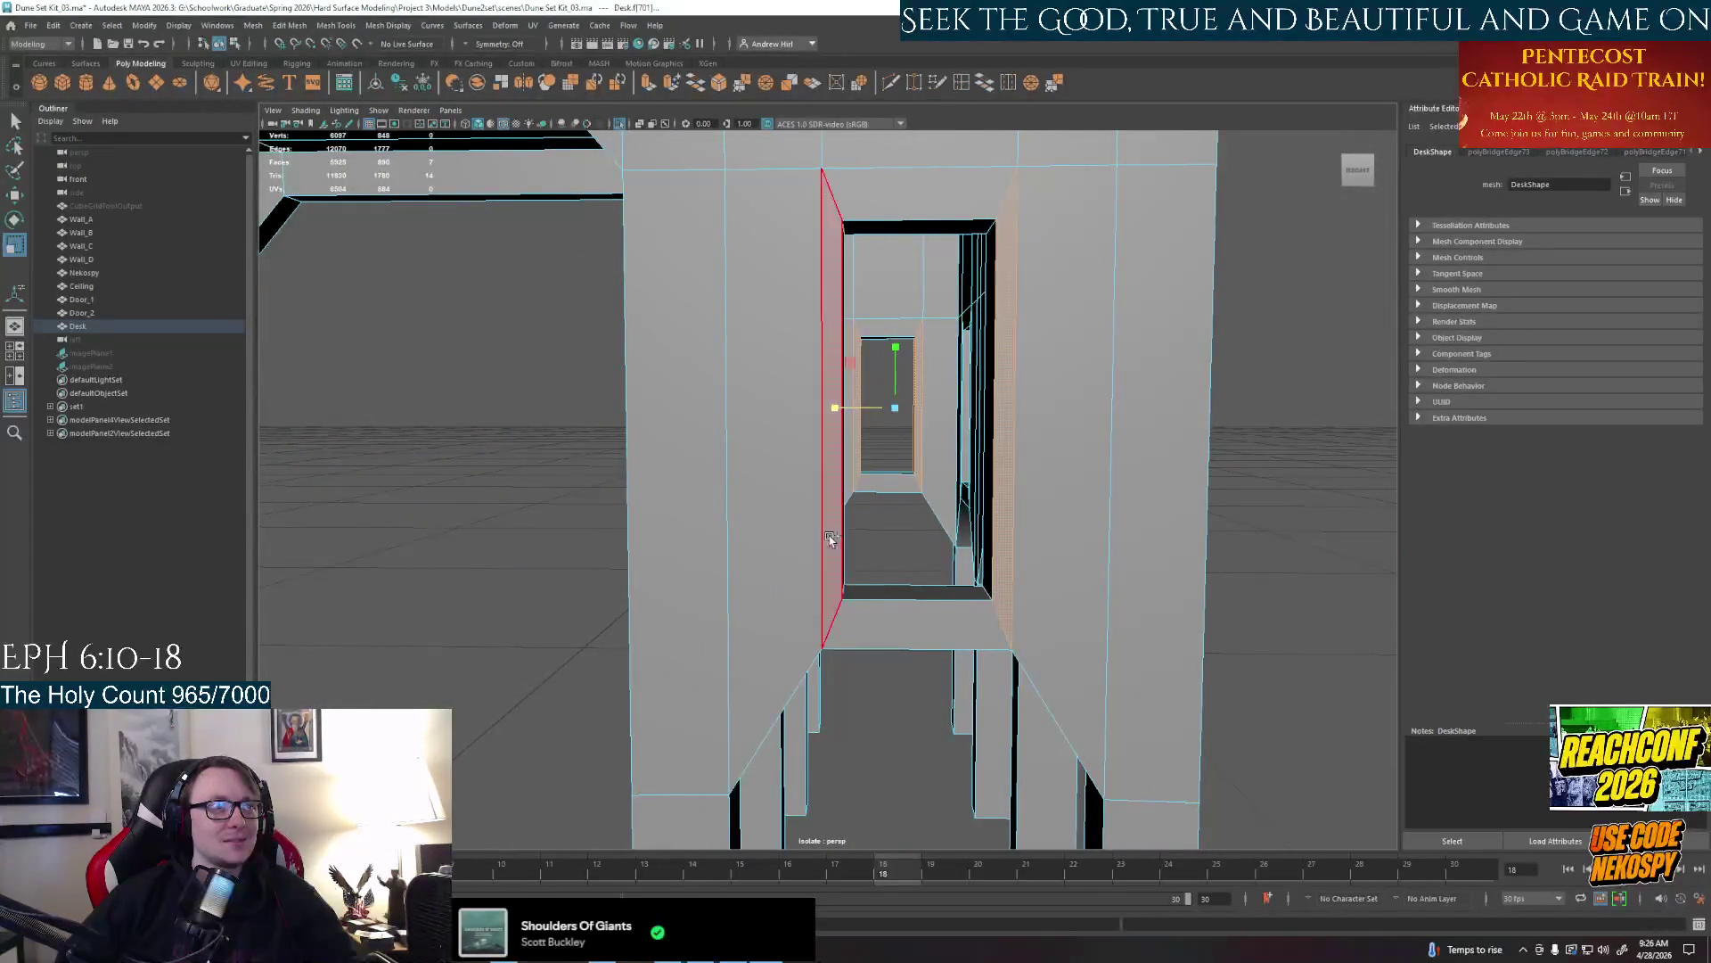
{"action": "mouse_move", "coordinate": [921, 563]}
{"action": "left_mouse_down", "text": "alt"}
{"action": "mouse_move", "coordinate": [689, 585]}
{"action": "mouse_move", "coordinate": [1123, 615]}
{"action": "mouse_move", "coordinate": [936, 563]}
{"action": "left_mouse_up", "text": "alt"}
{"action": "left_click", "coordinate": [654, 575]}
{"action": "left_click", "coordinate": [629, 428], "text": "shift"}
Undo a stray face pick, extrude the doorway frame faces inward, then Alt+Tab to the browser
{"action": "right_click_drag", "start_coordinate": [936, 562], "coordinate": [802, 562], "text": "alt"}
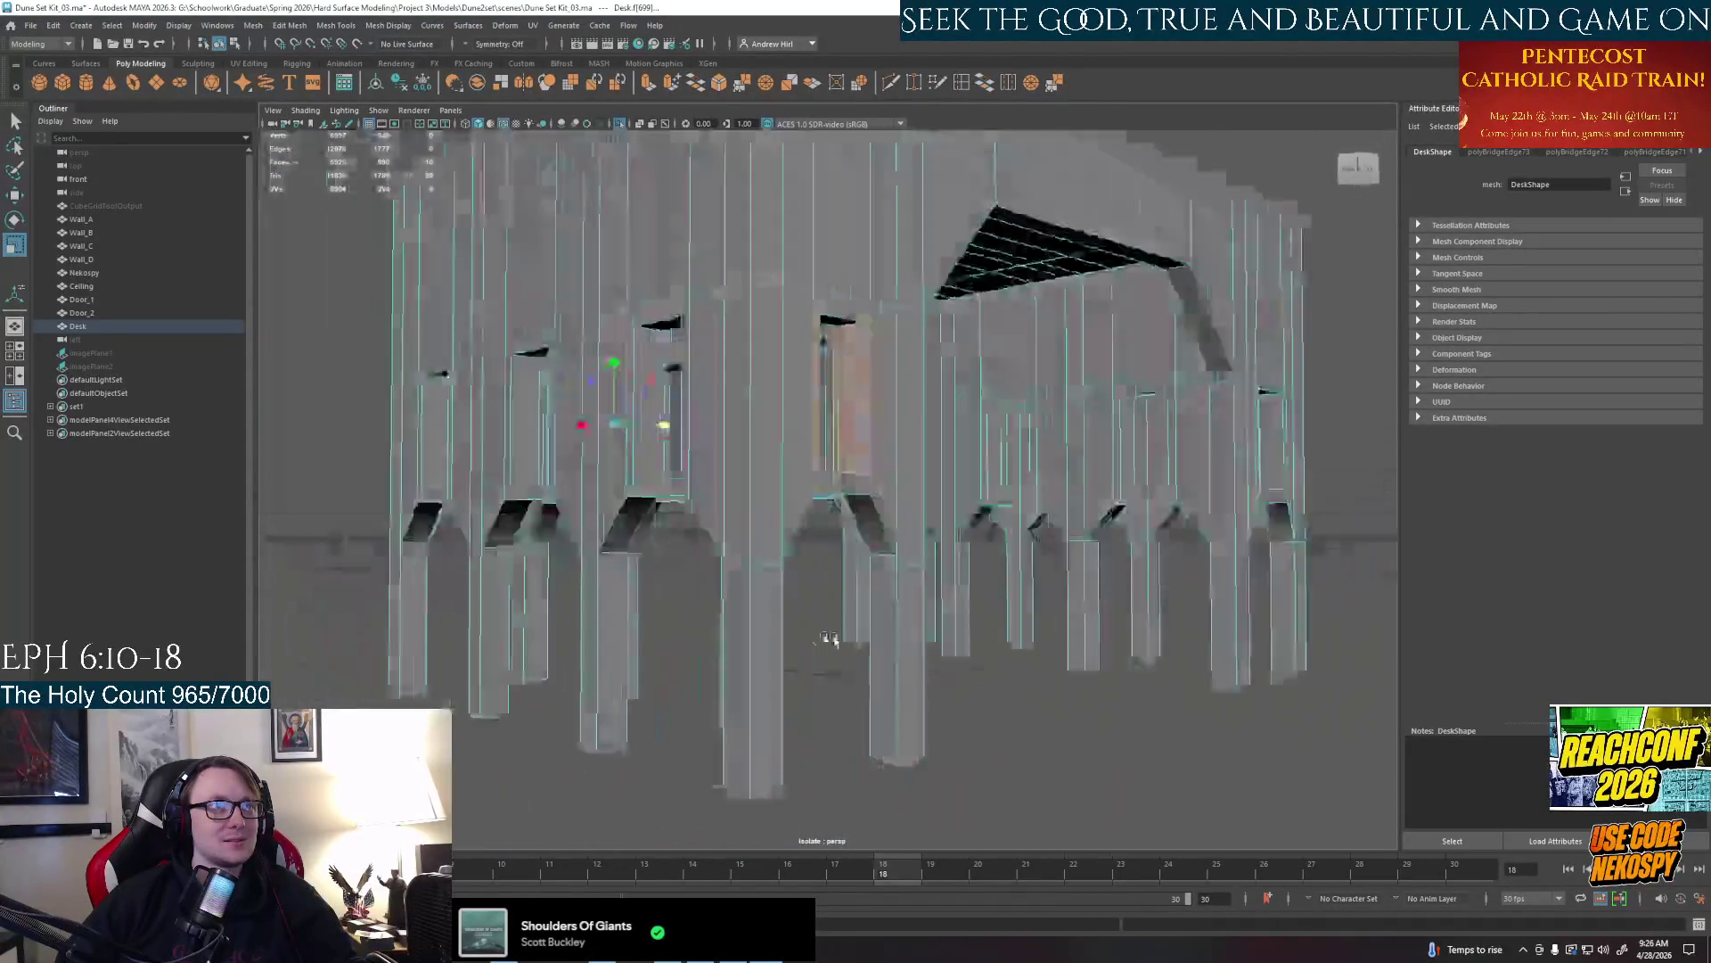
{"action": "mouse_move", "coordinate": [802, 562]}
{"action": "left_mouse_down", "text": "alt"}
{"action": "mouse_move", "coordinate": [760, 646]}
{"action": "mouse_move", "coordinate": [769, 441]}
{"action": "left_mouse_up", "text": "alt"}
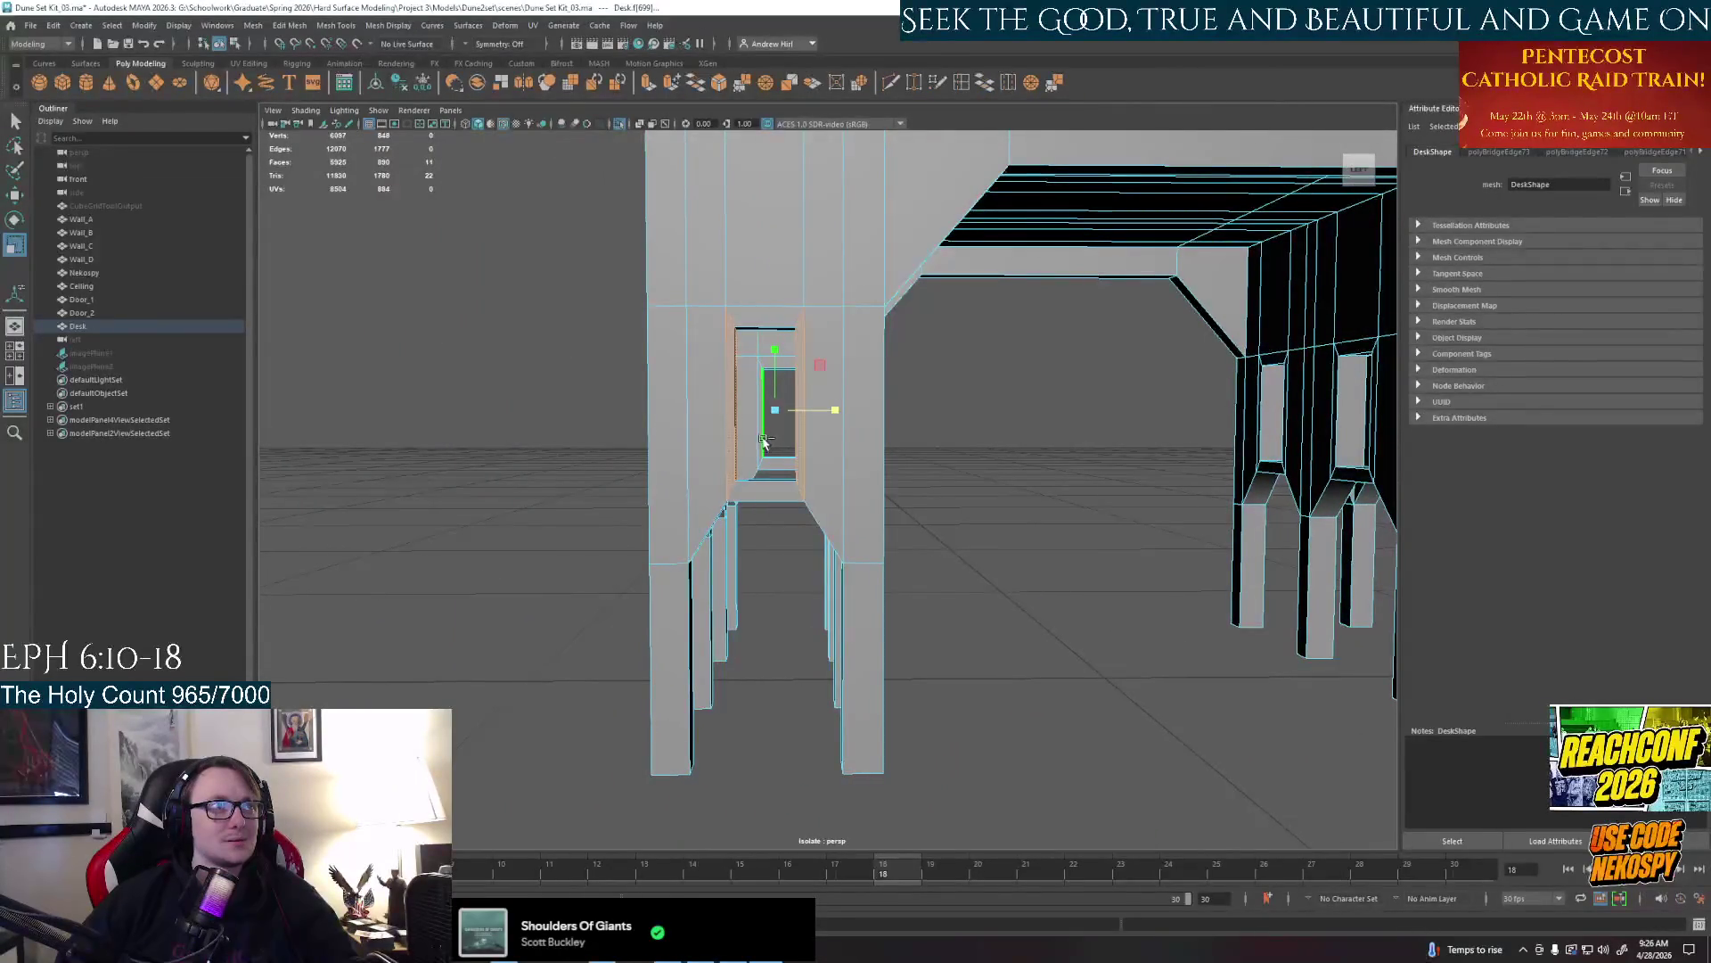
{"action": "left_click", "coordinate": [838, 406]}
{"action": "key", "text": "z"}
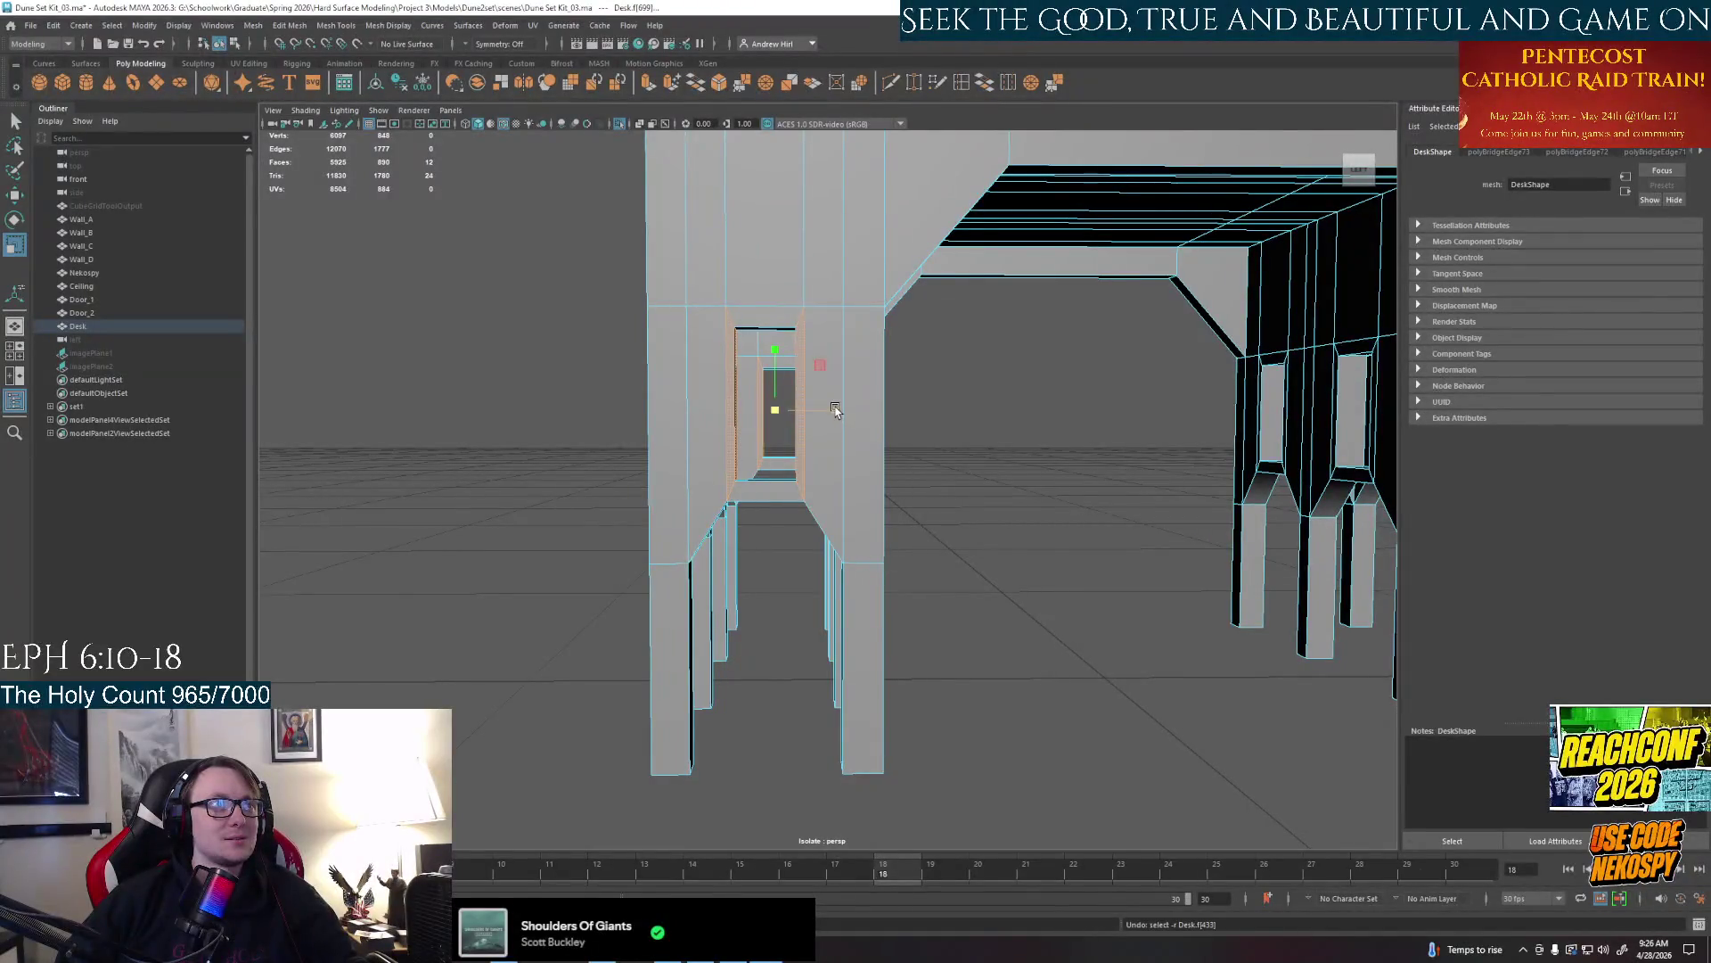
{"action": "left_click_drag", "start_coordinate": [832, 408], "coordinate": [852, 412]}
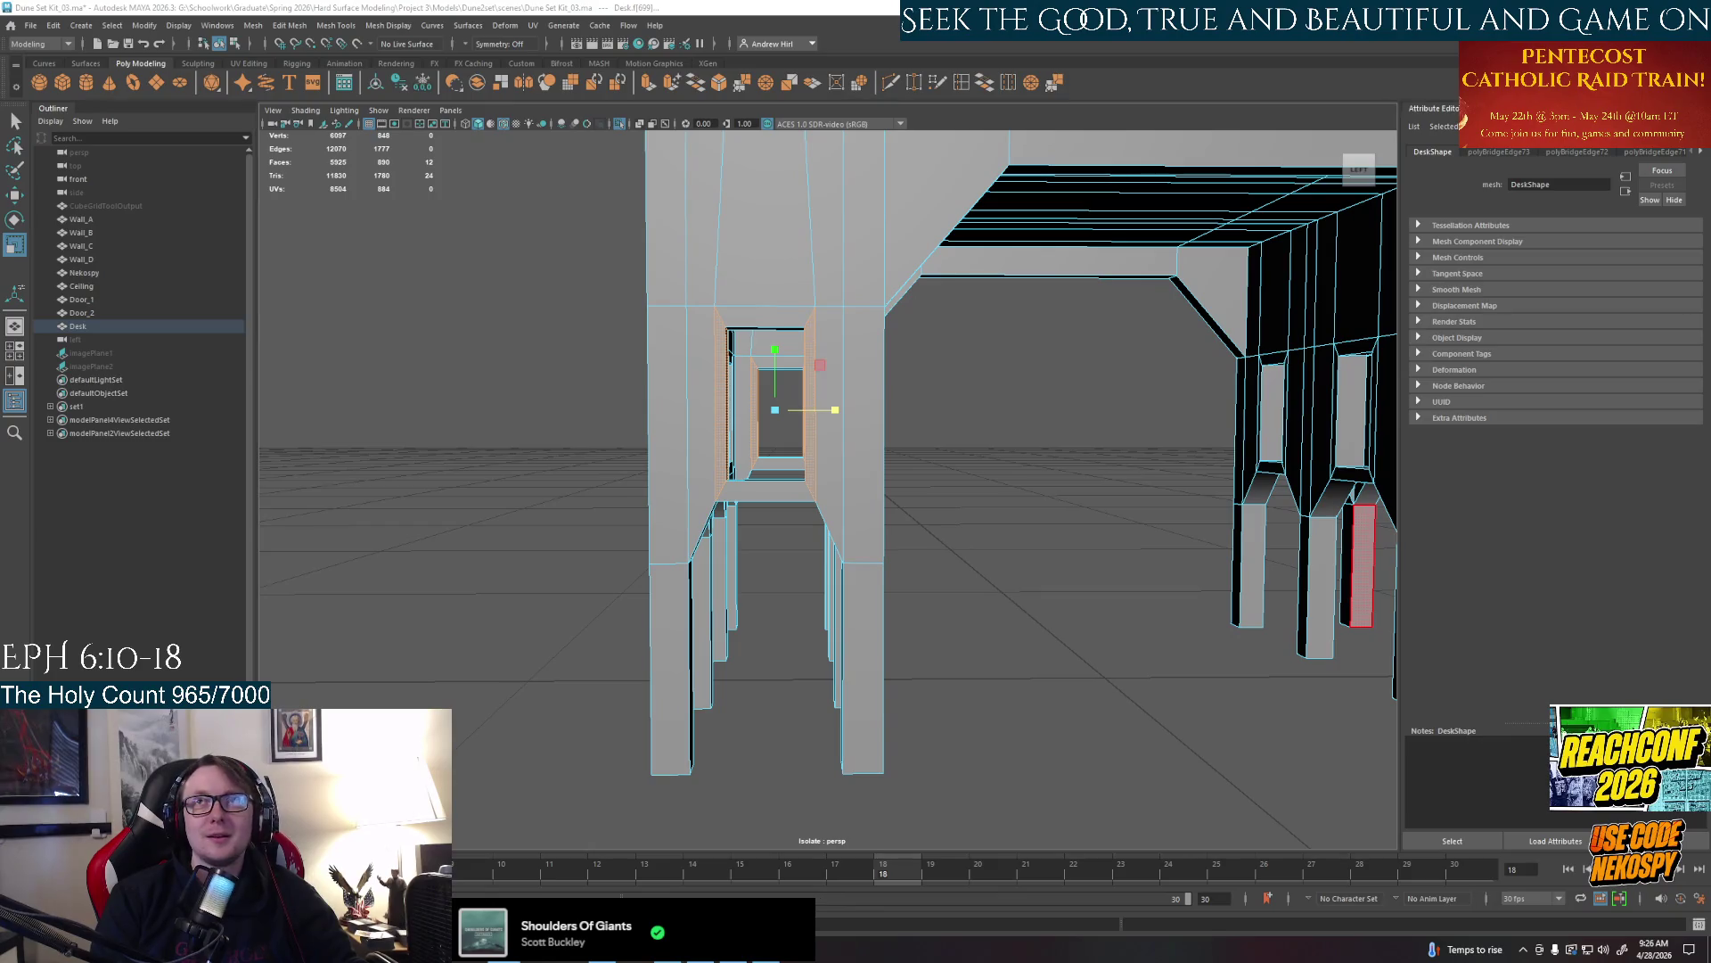
{"action": "key", "text": "alt+Tab"}
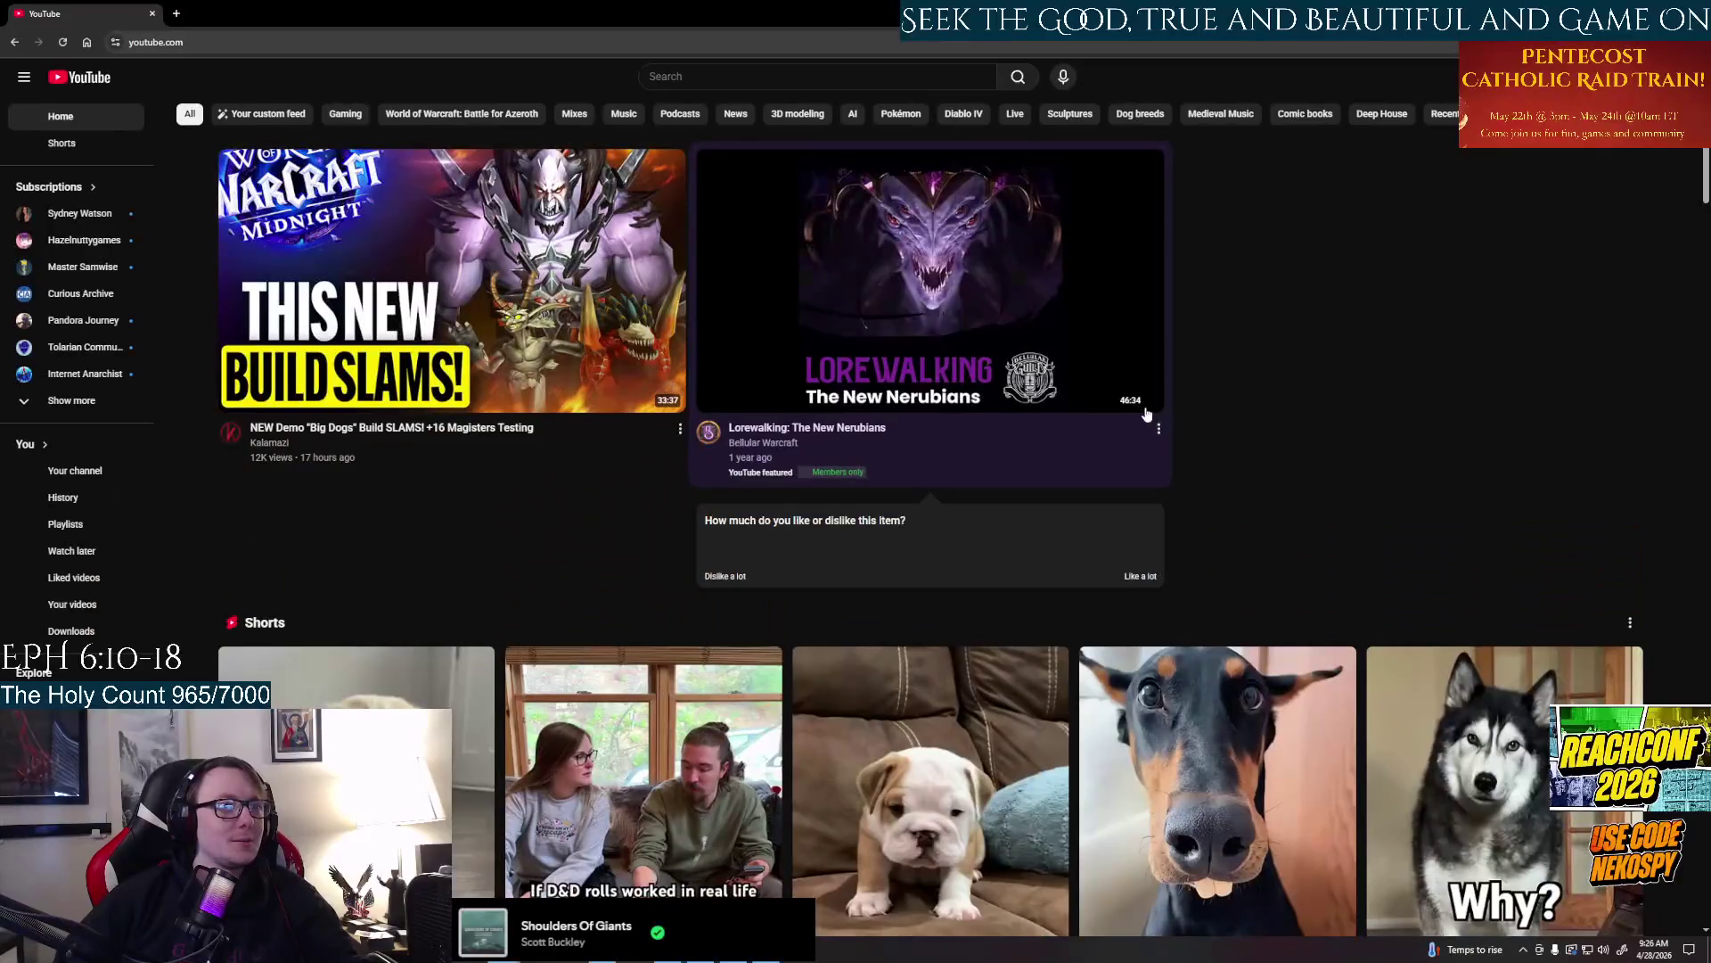
{"action": "scroll", "coordinate": [1145, 415], "scroll_direction": "down", "scroll_amount": 2}
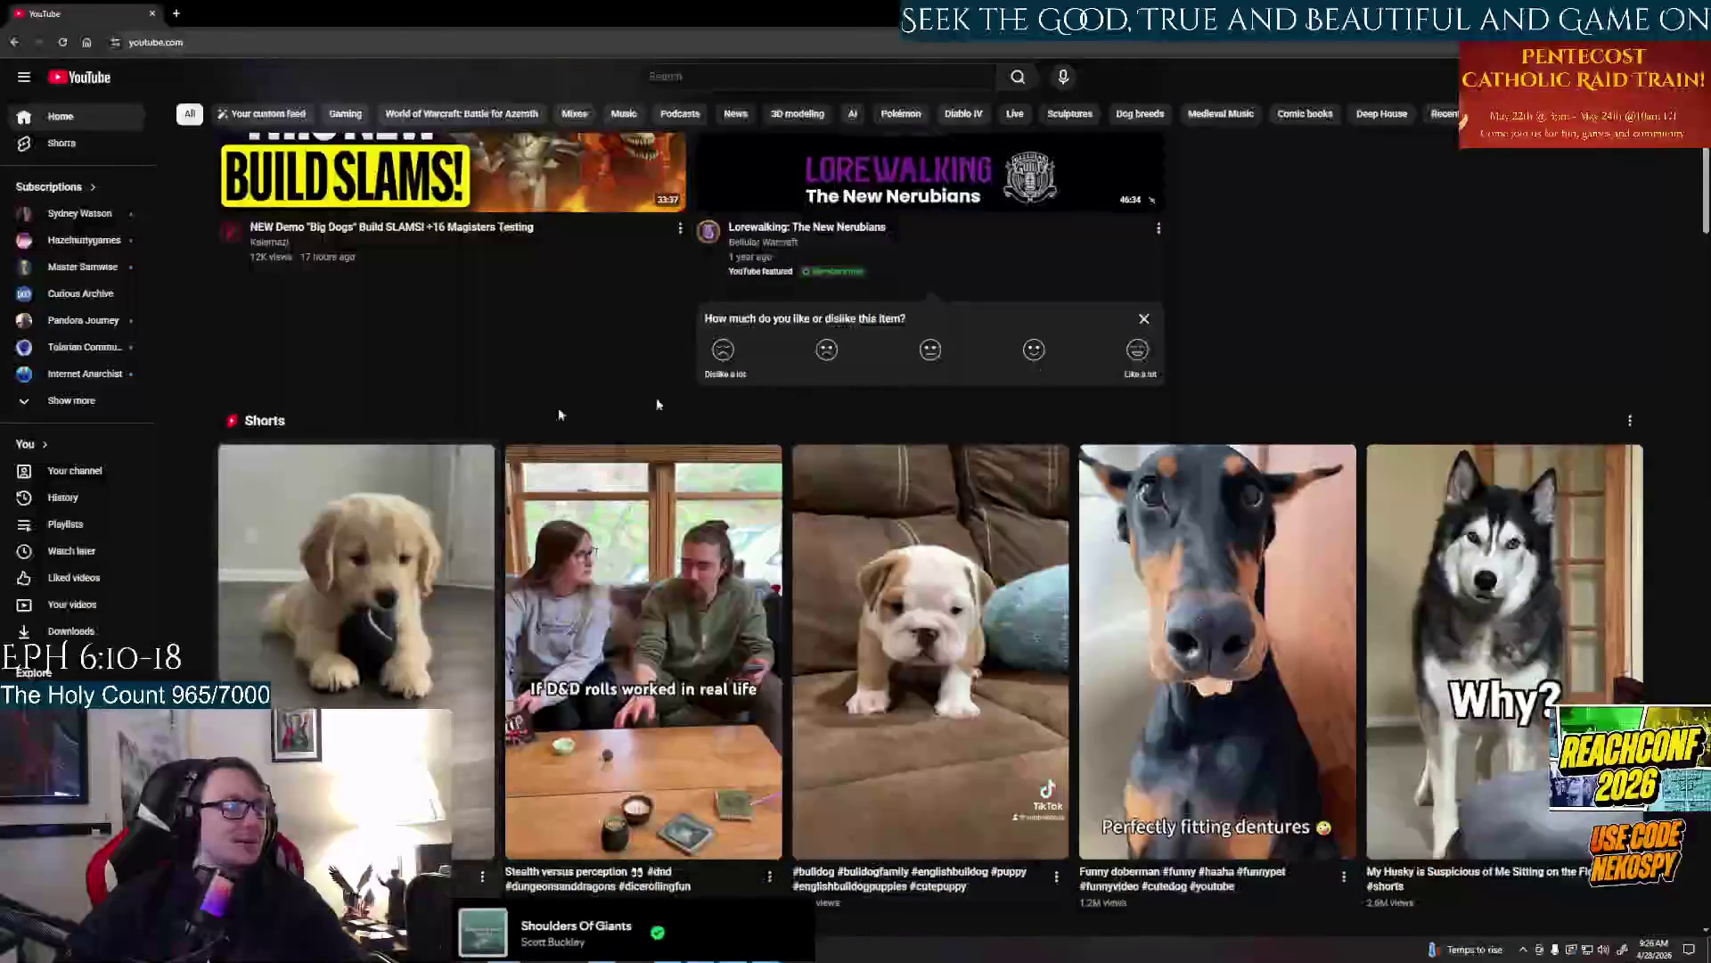
{"action": "scroll", "coordinate": [560, 414], "scroll_direction": "up", "scroll_amount": 2}
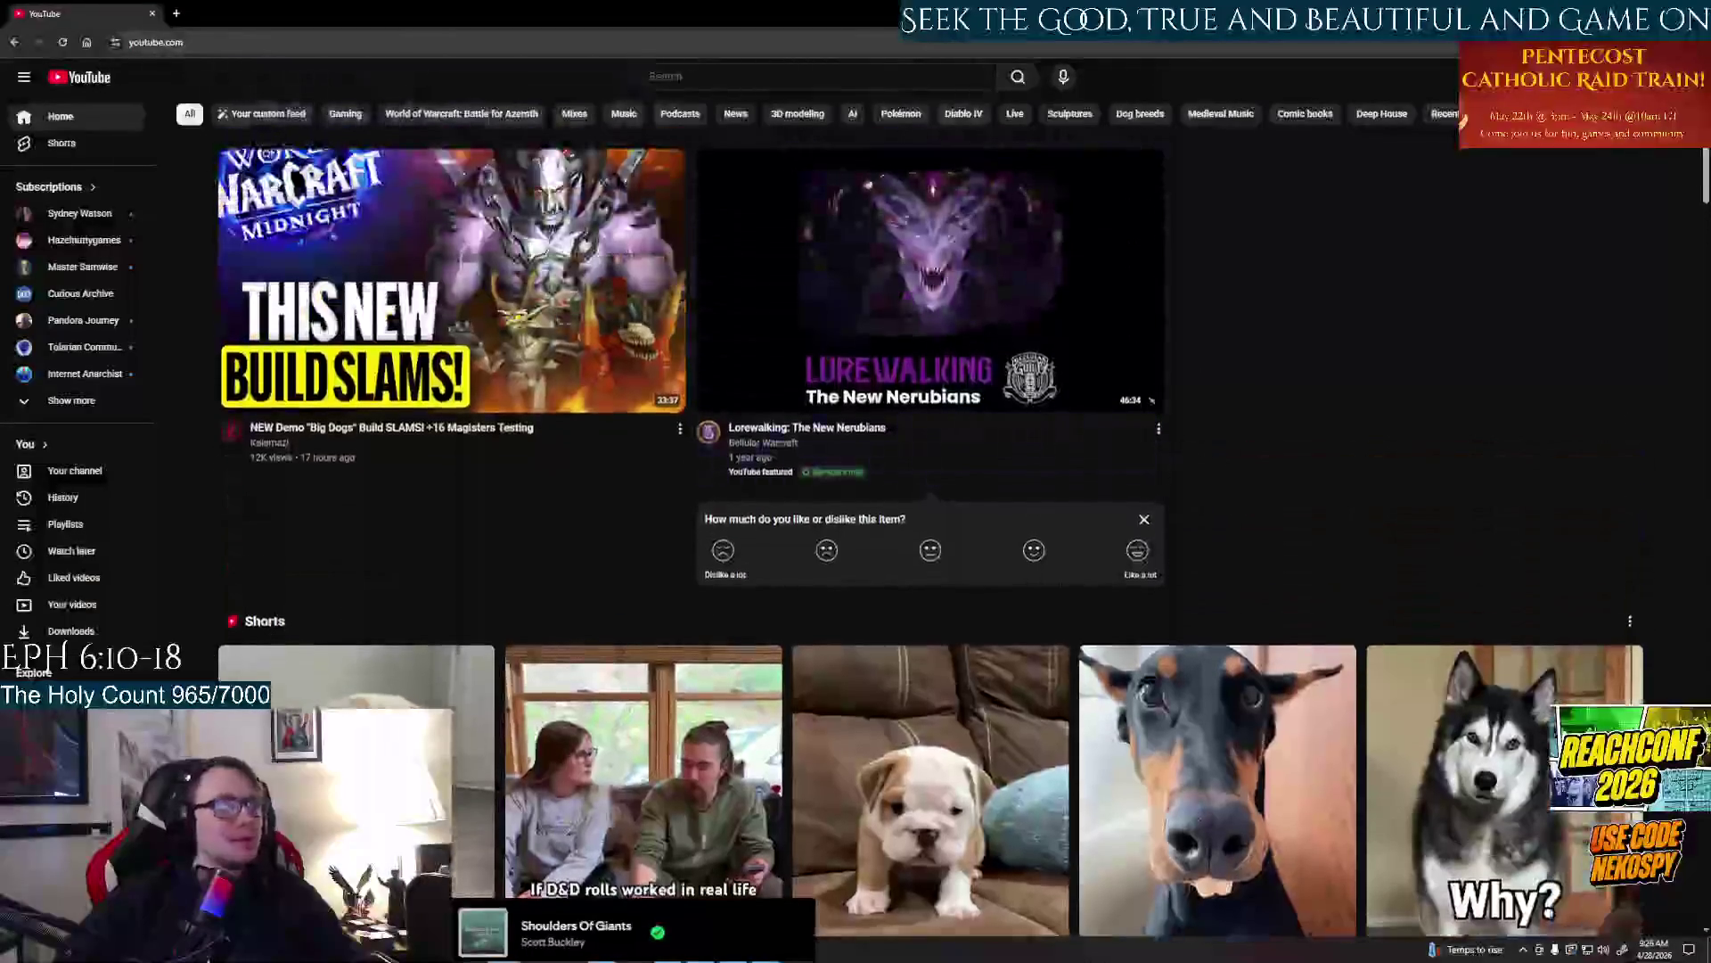
{"action": "scroll", "coordinate": [1397, 471], "scroll_direction": "down", "scroll_amount": 2}
{"action": "scroll", "coordinate": [1397, 470], "scroll_direction": "down", "scroll_amount": 5}
{"action": "scroll", "coordinate": [1364, 442], "scroll_direction": "down", "scroll_amount": 3}
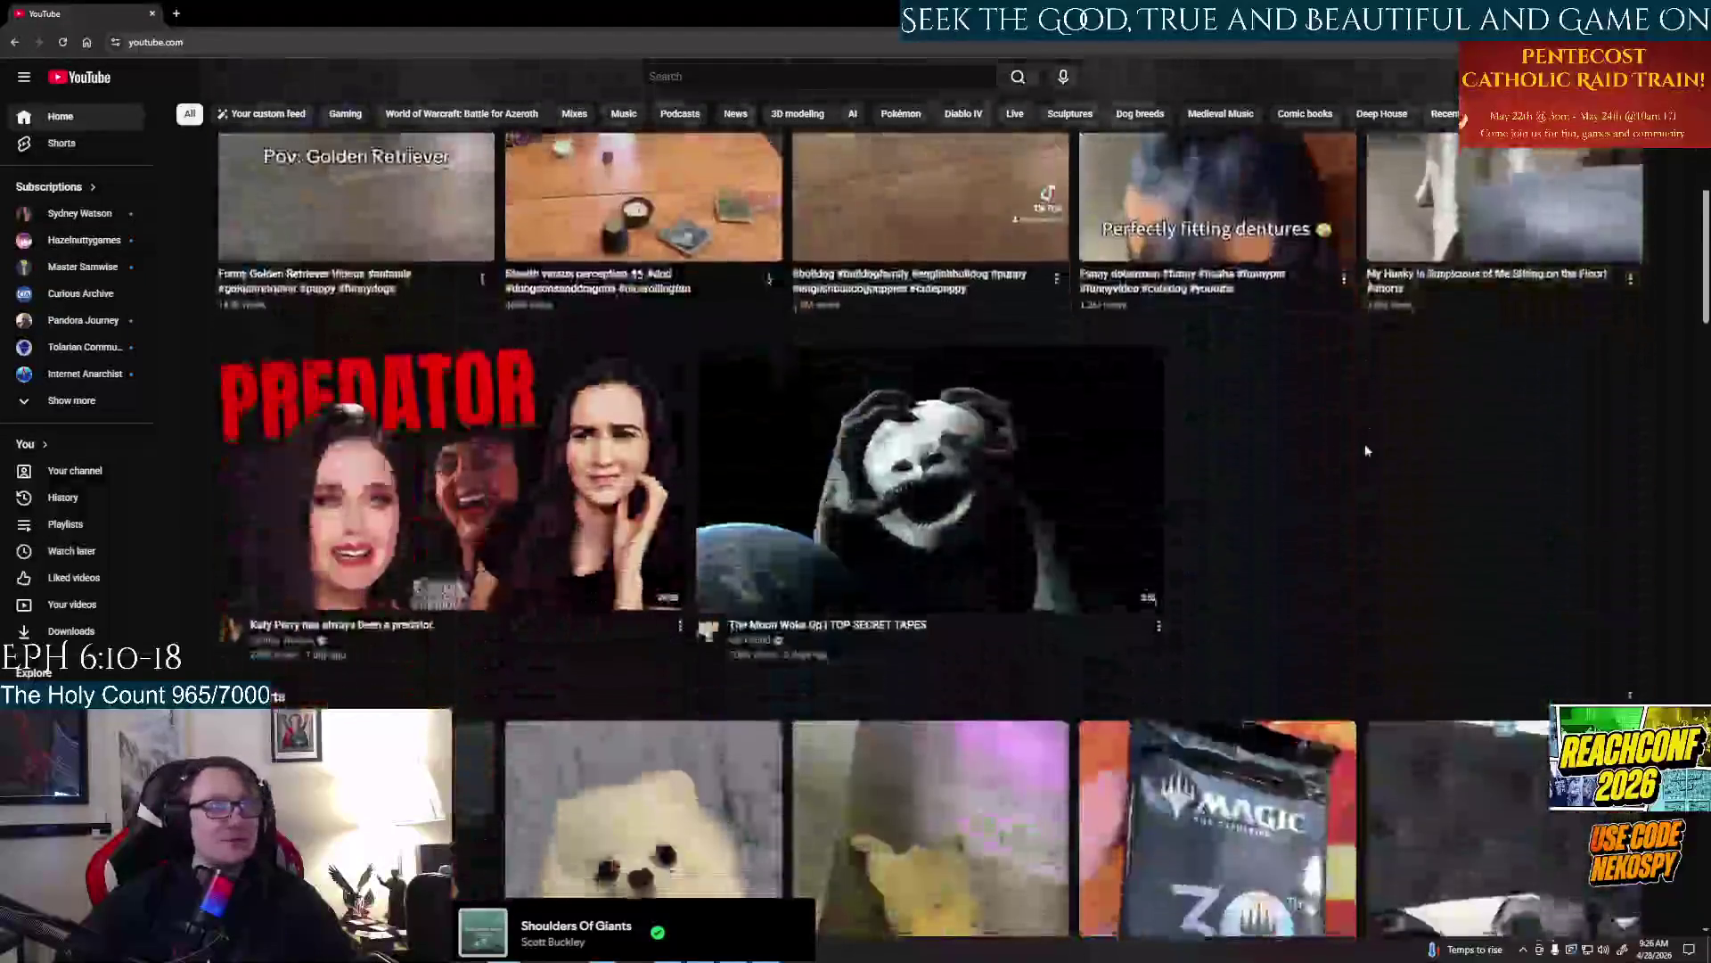
{"action": "scroll", "coordinate": [1366, 450], "scroll_direction": "up", "scroll_amount": 4}
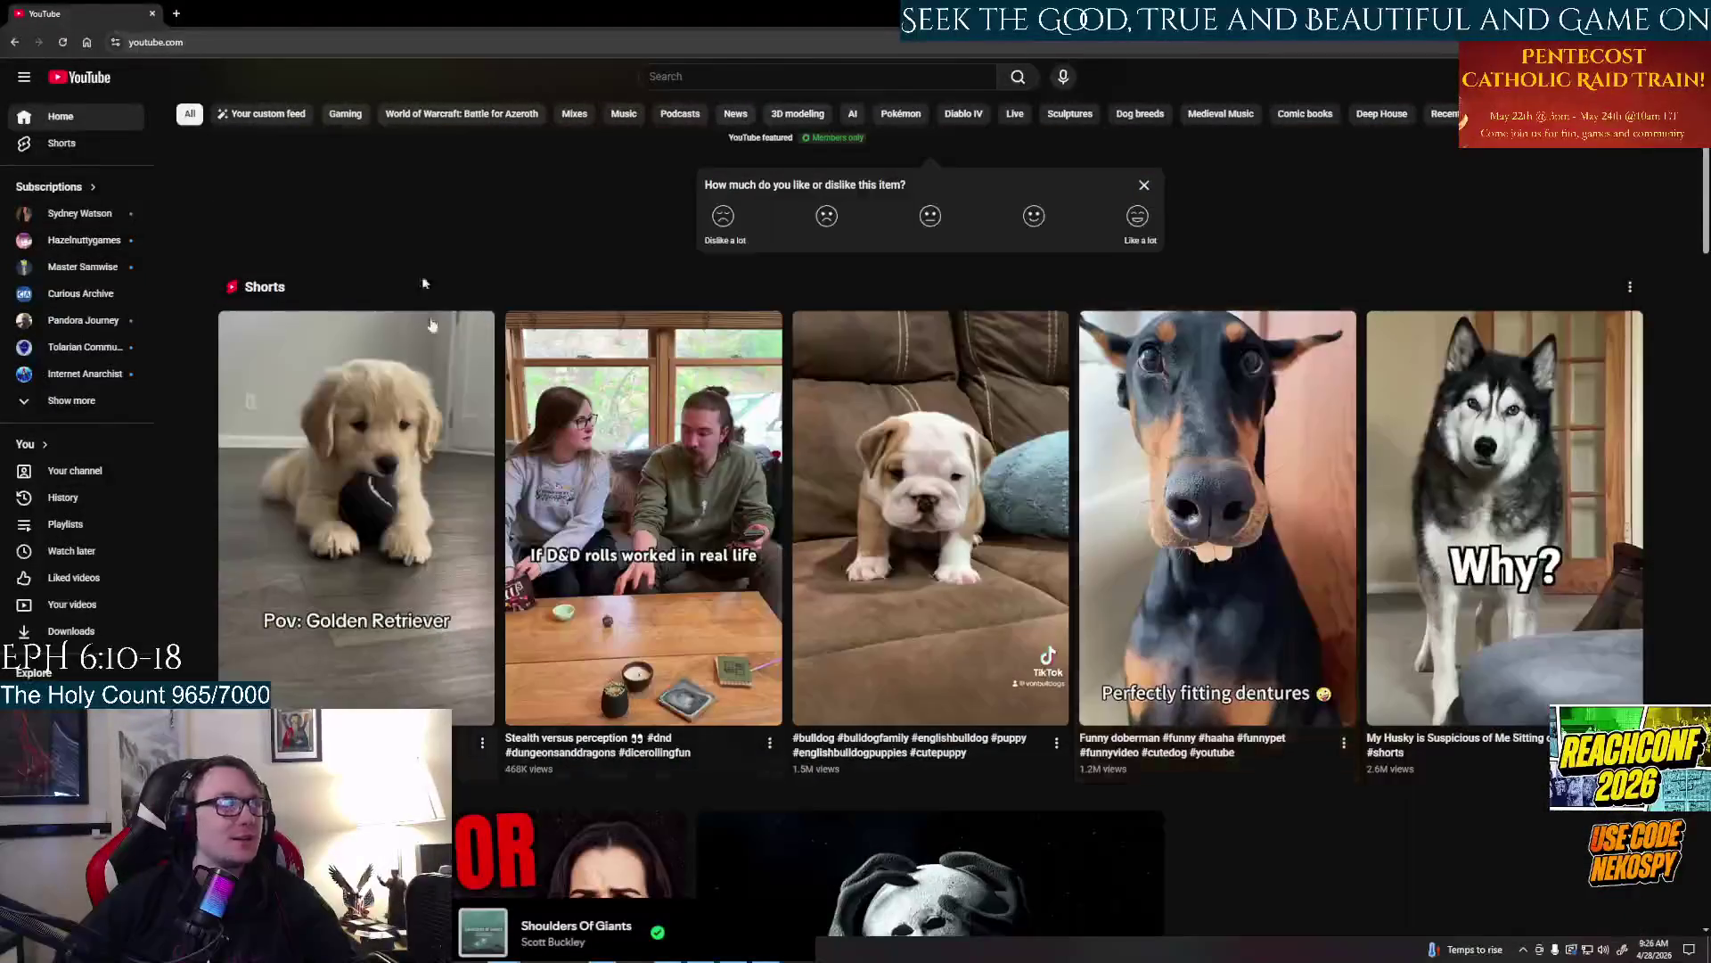
Open the Shorts feed from the YouTube sidebar to play the German Shepherd short
{"action": "left_click", "coordinate": [62, 144]}
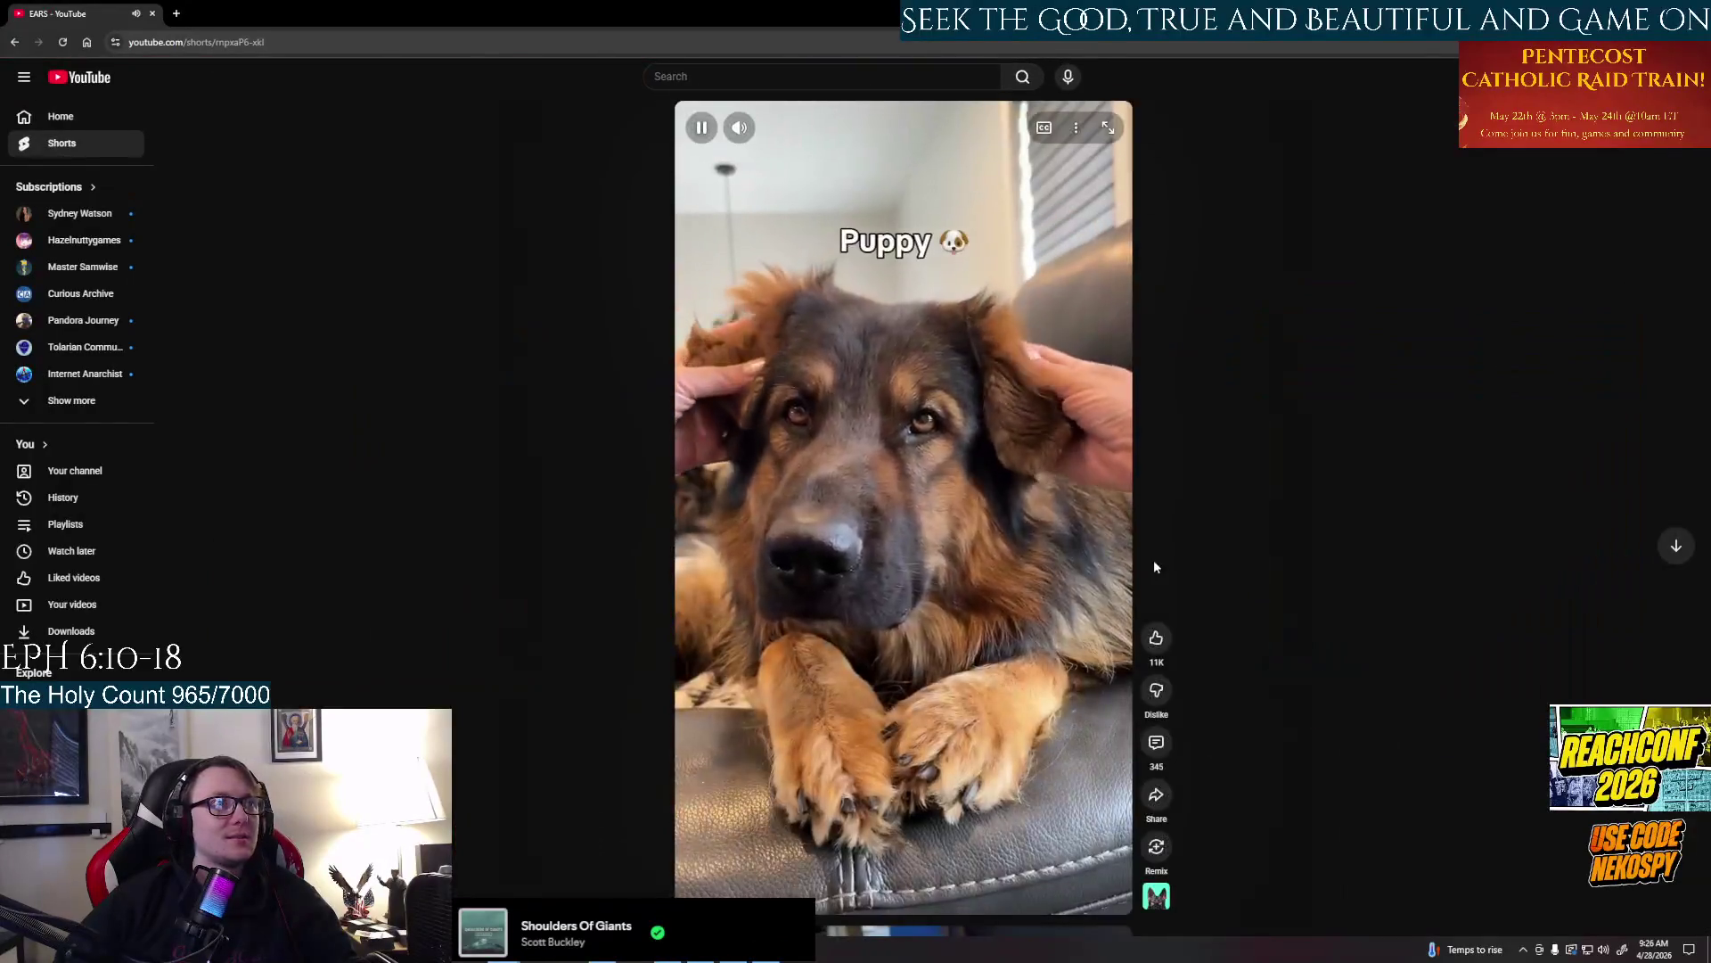
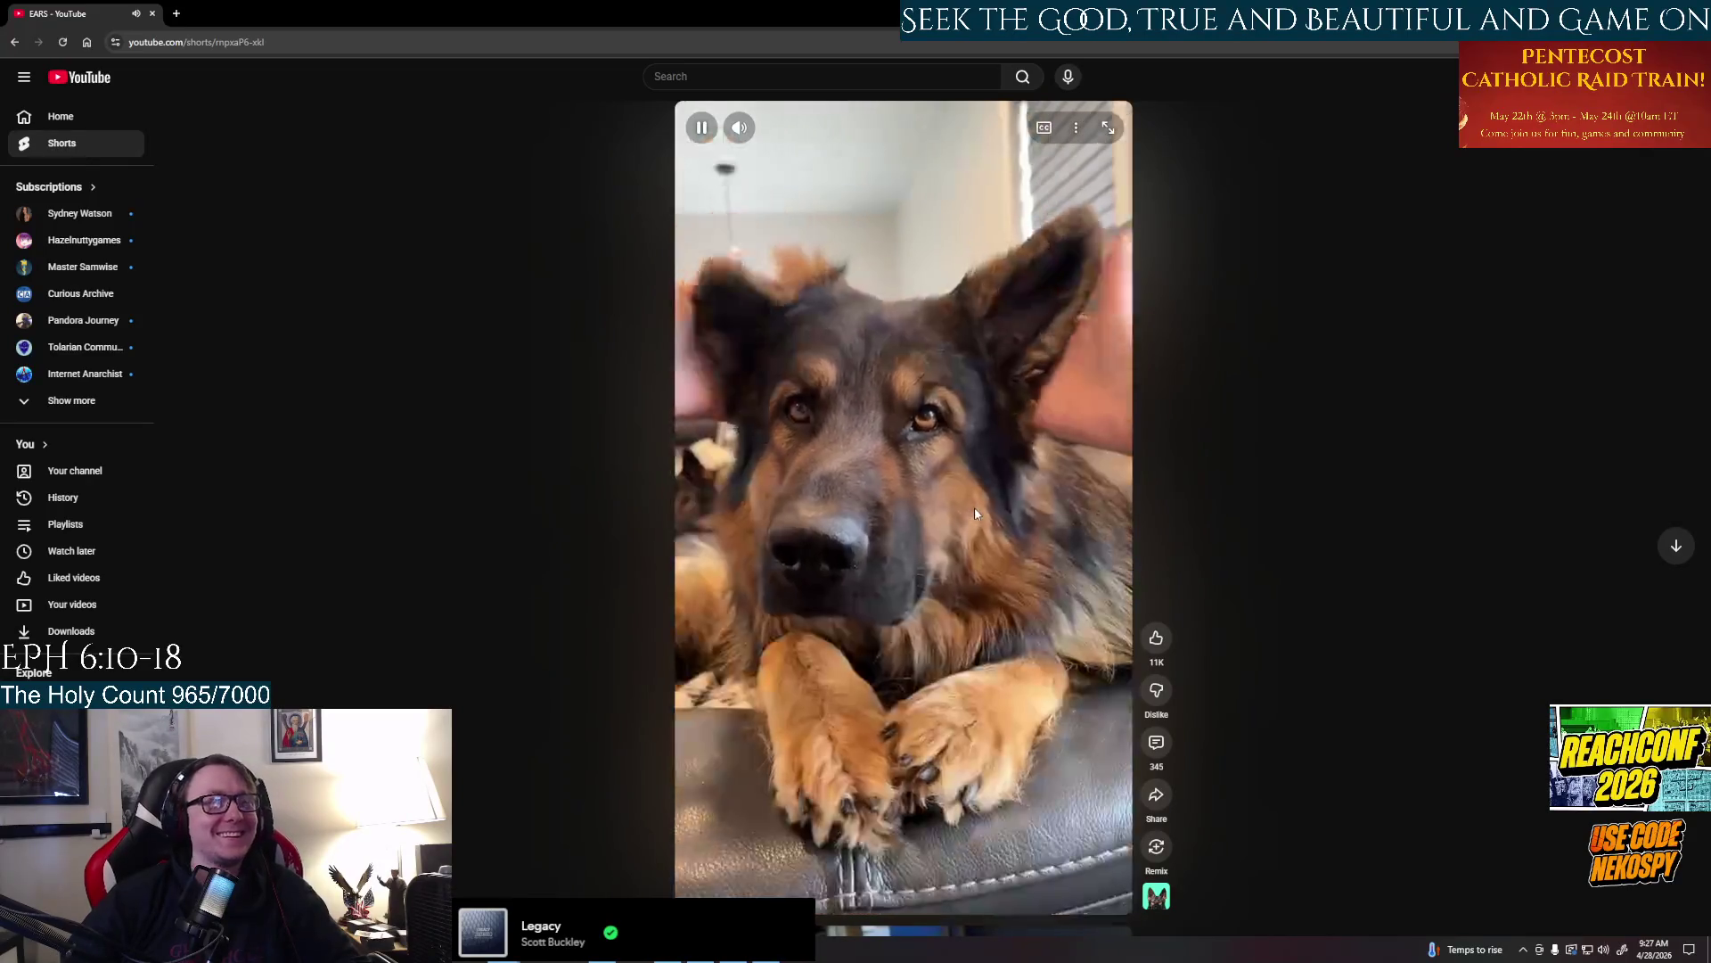
{"action": "scroll", "coordinate": [1012, 671], "scroll_direction": "down", "scroll_amount": 1}
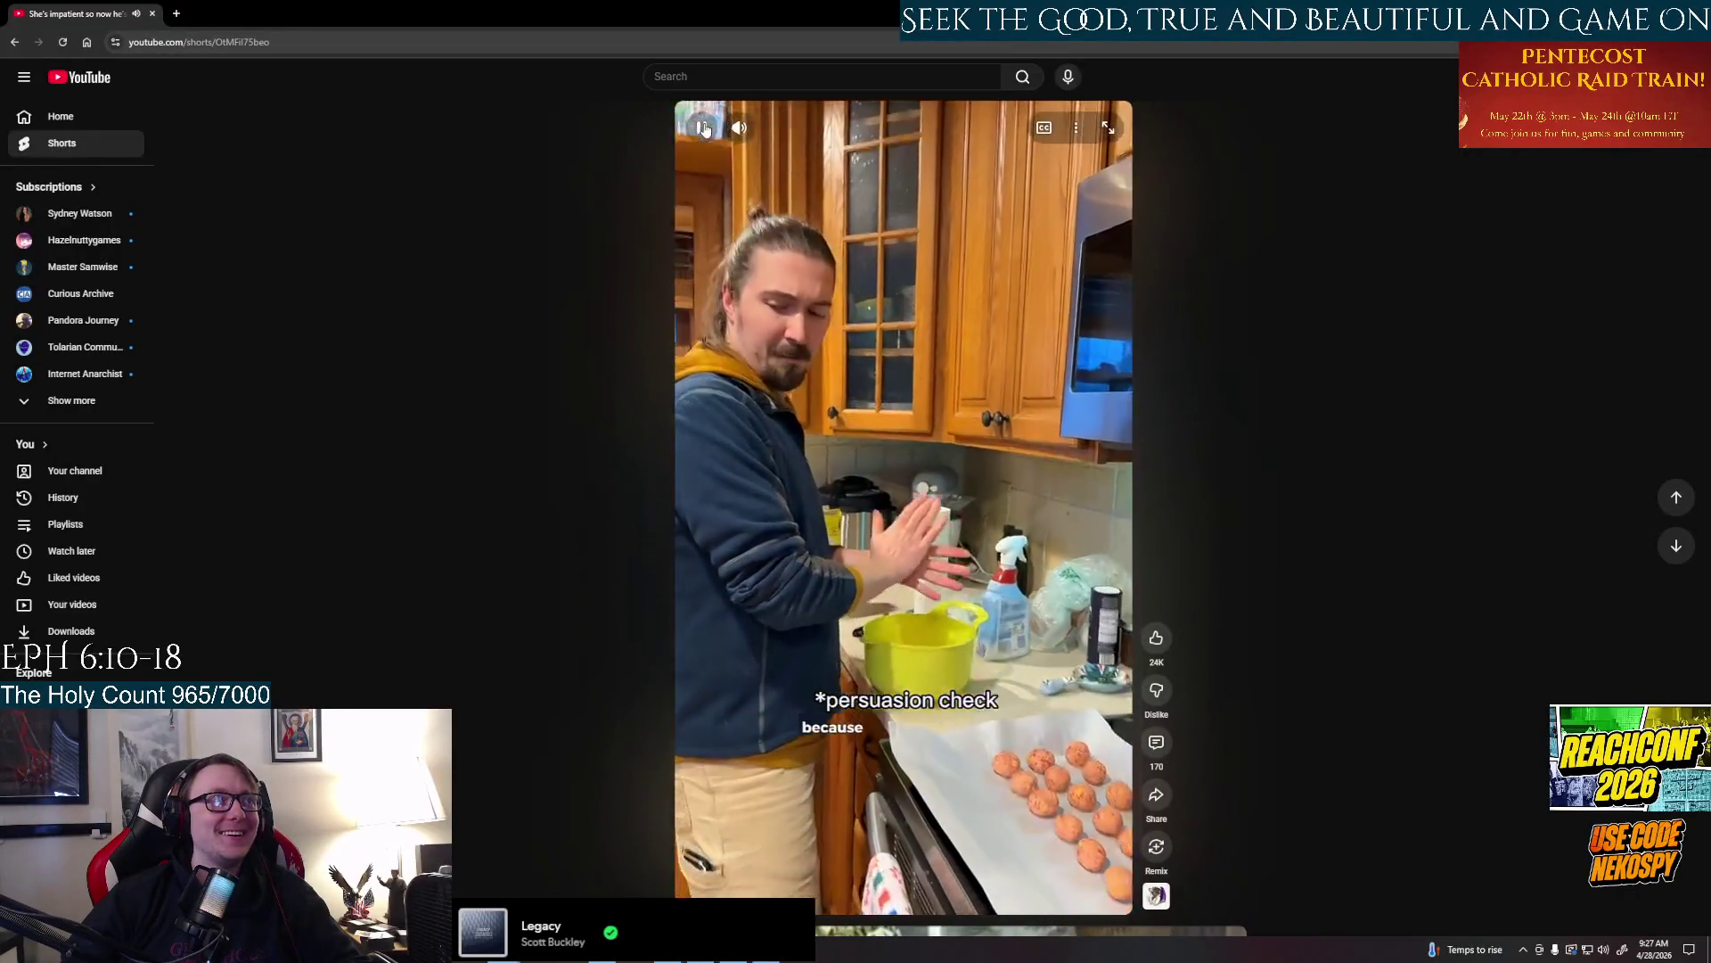
Pause the kitchen short while moving down the feed to the robot cat battle clip
{"action": "left_click", "coordinate": [706, 130]}
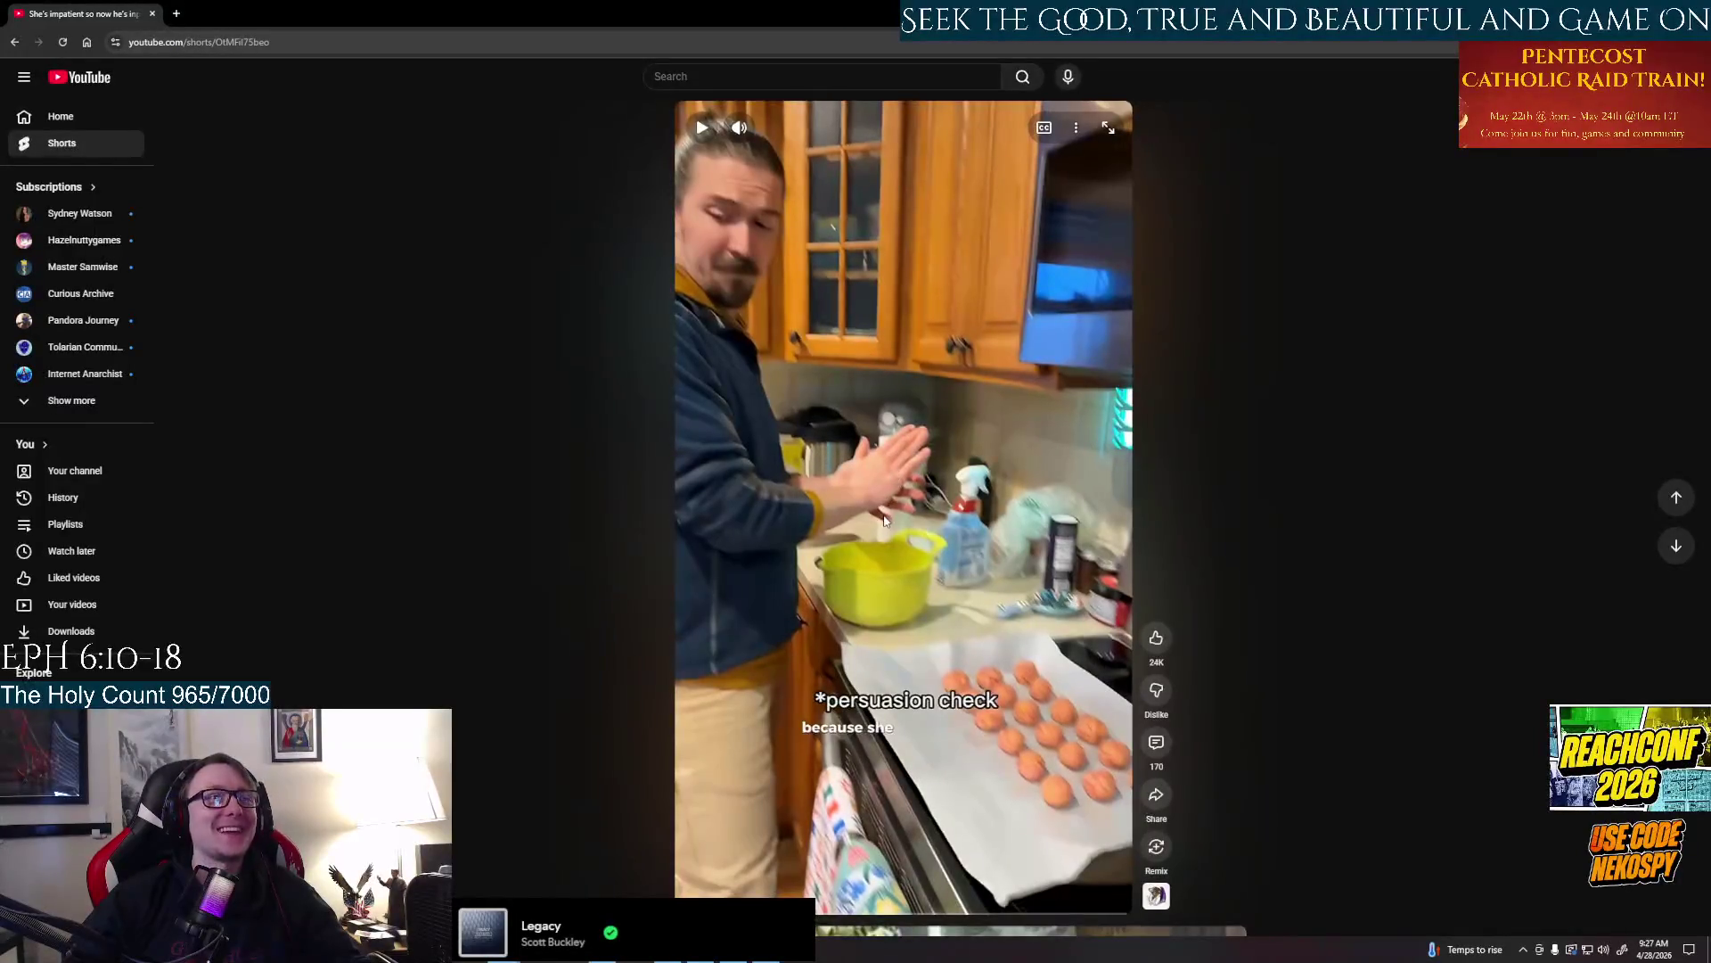
{"action": "scroll", "coordinate": [884, 515], "scroll_direction": "down", "scroll_amount": 1}
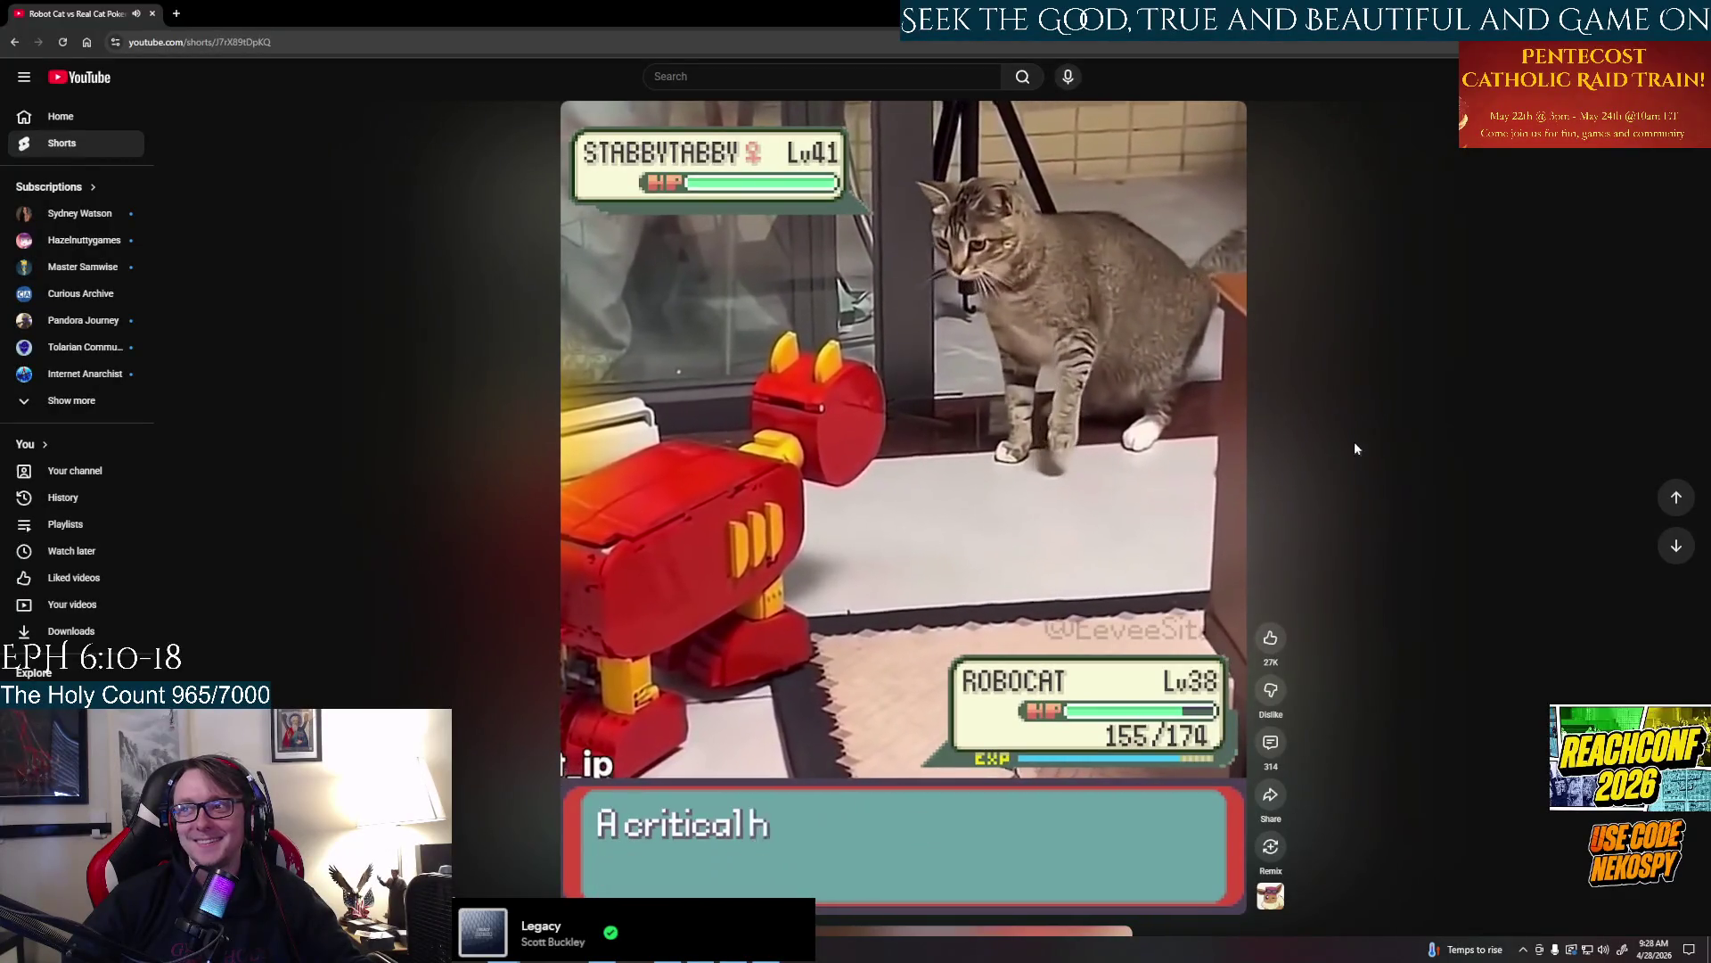
Search YouTube for 'stubby the gecko' from the typed 'stubby the gek' suggestion
{"action": "left_click", "coordinate": [749, 77]}
{"action": "type", "text": "st"}
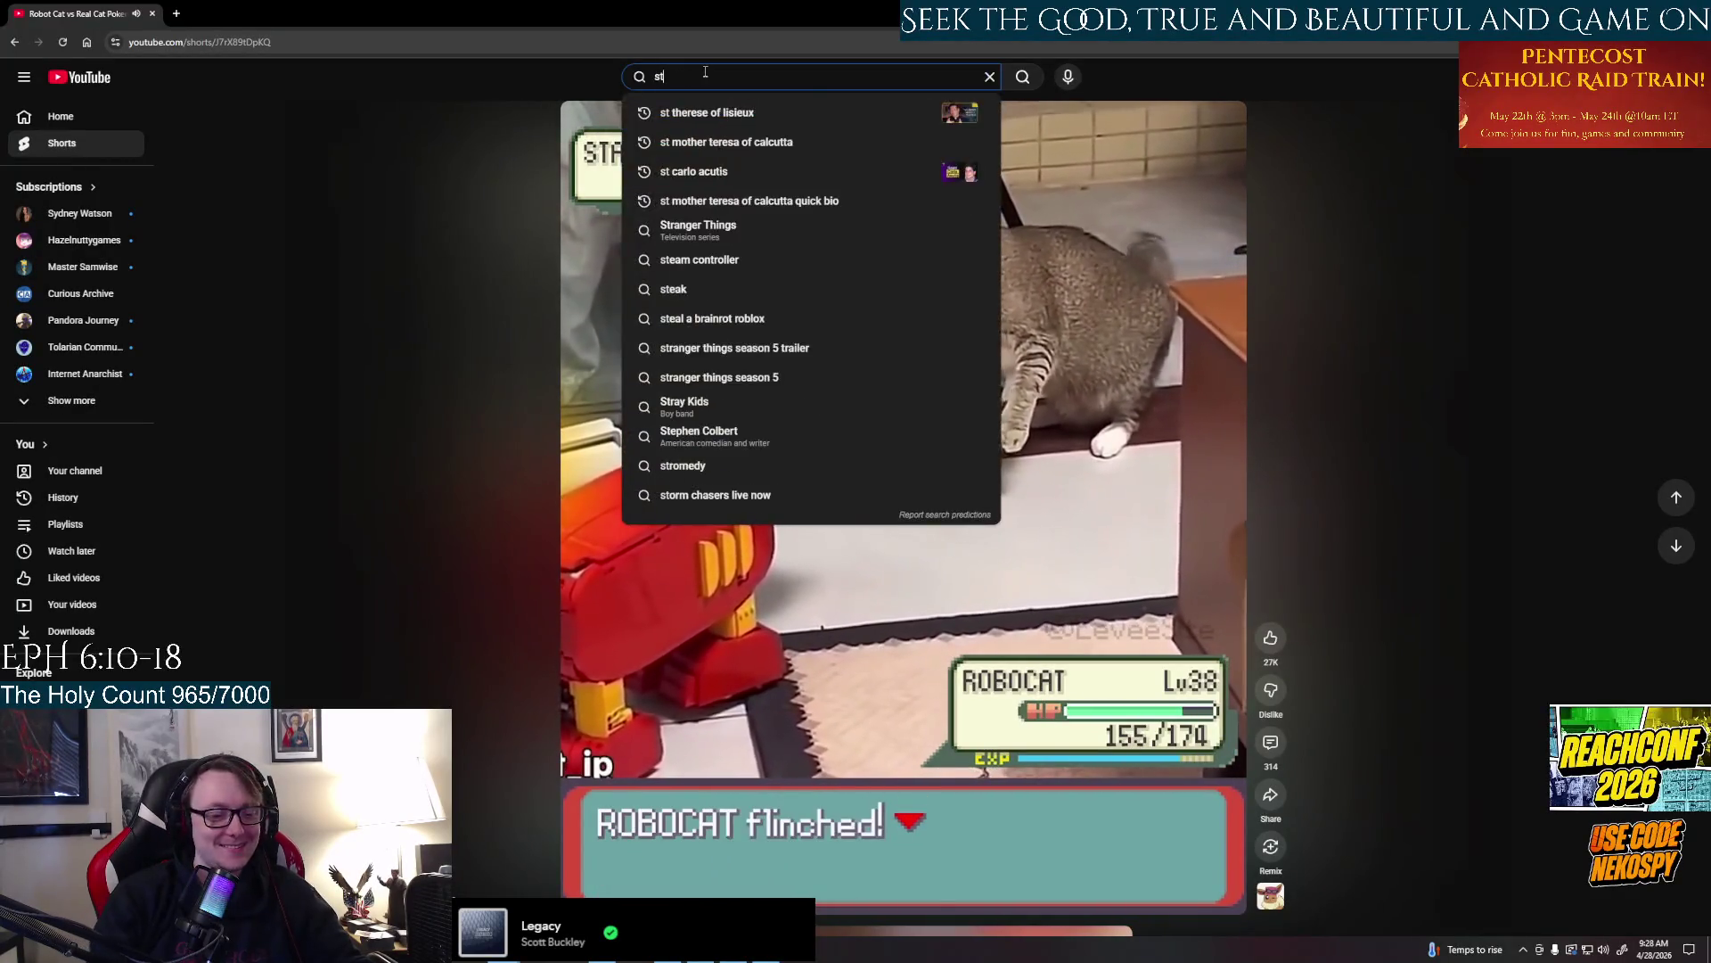
{"action": "type", "text": "ubby the"}
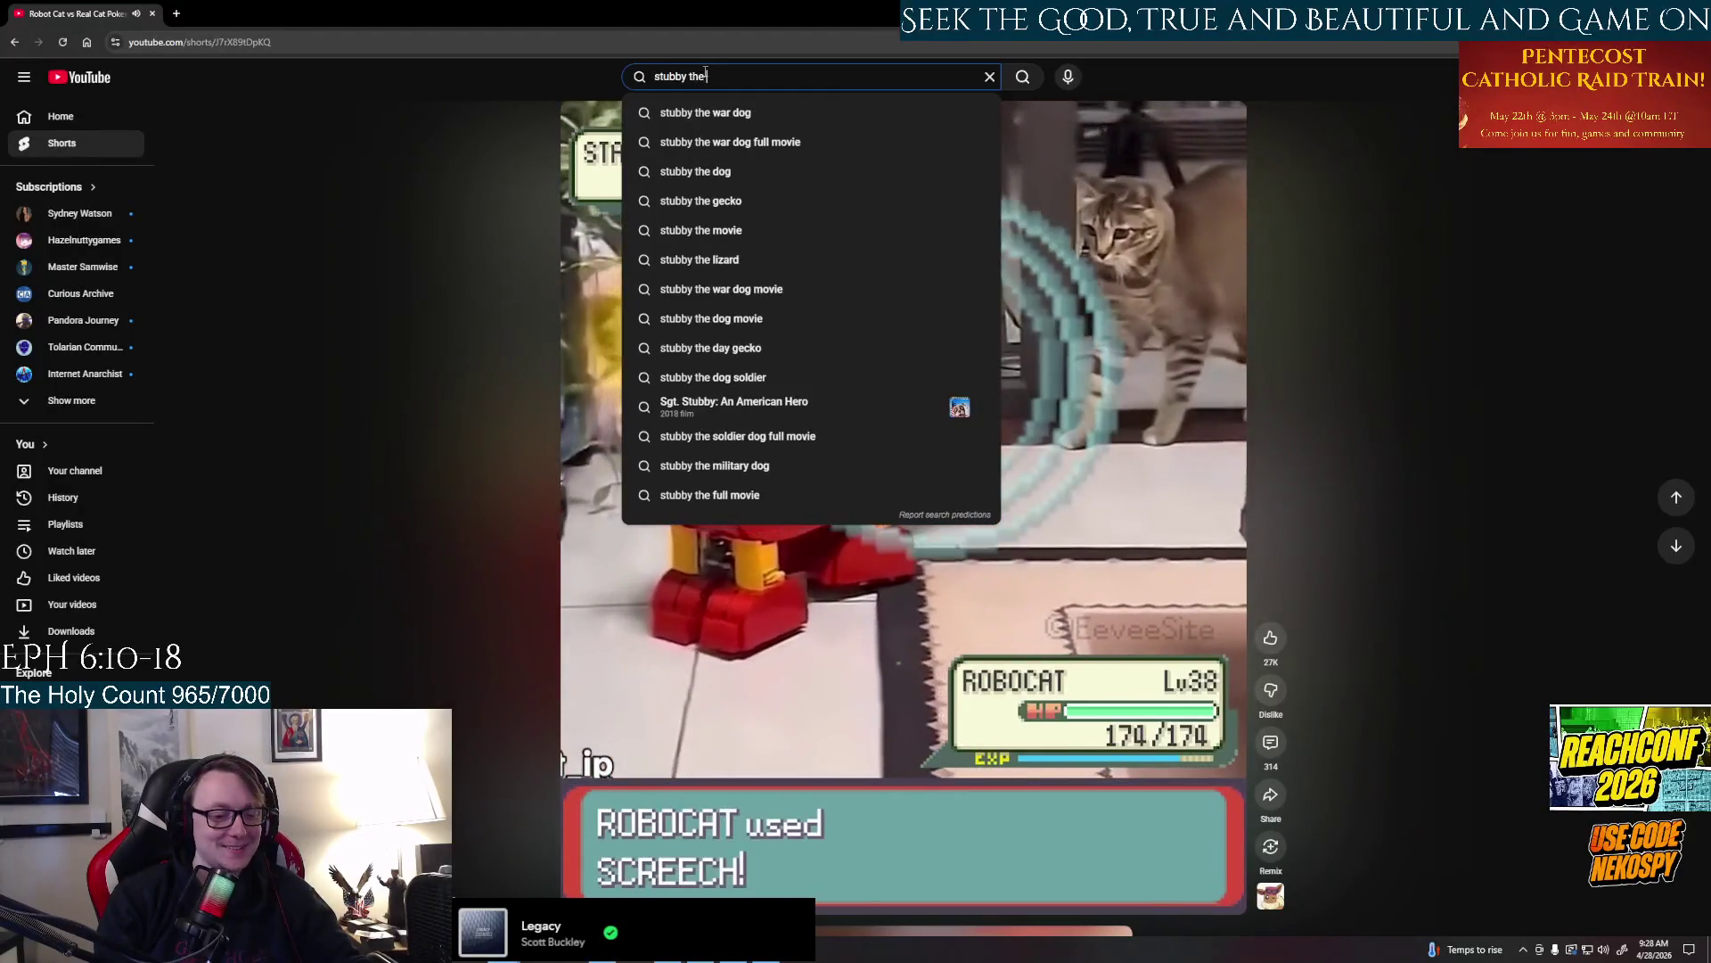
{"action": "type", "text": " gek"}
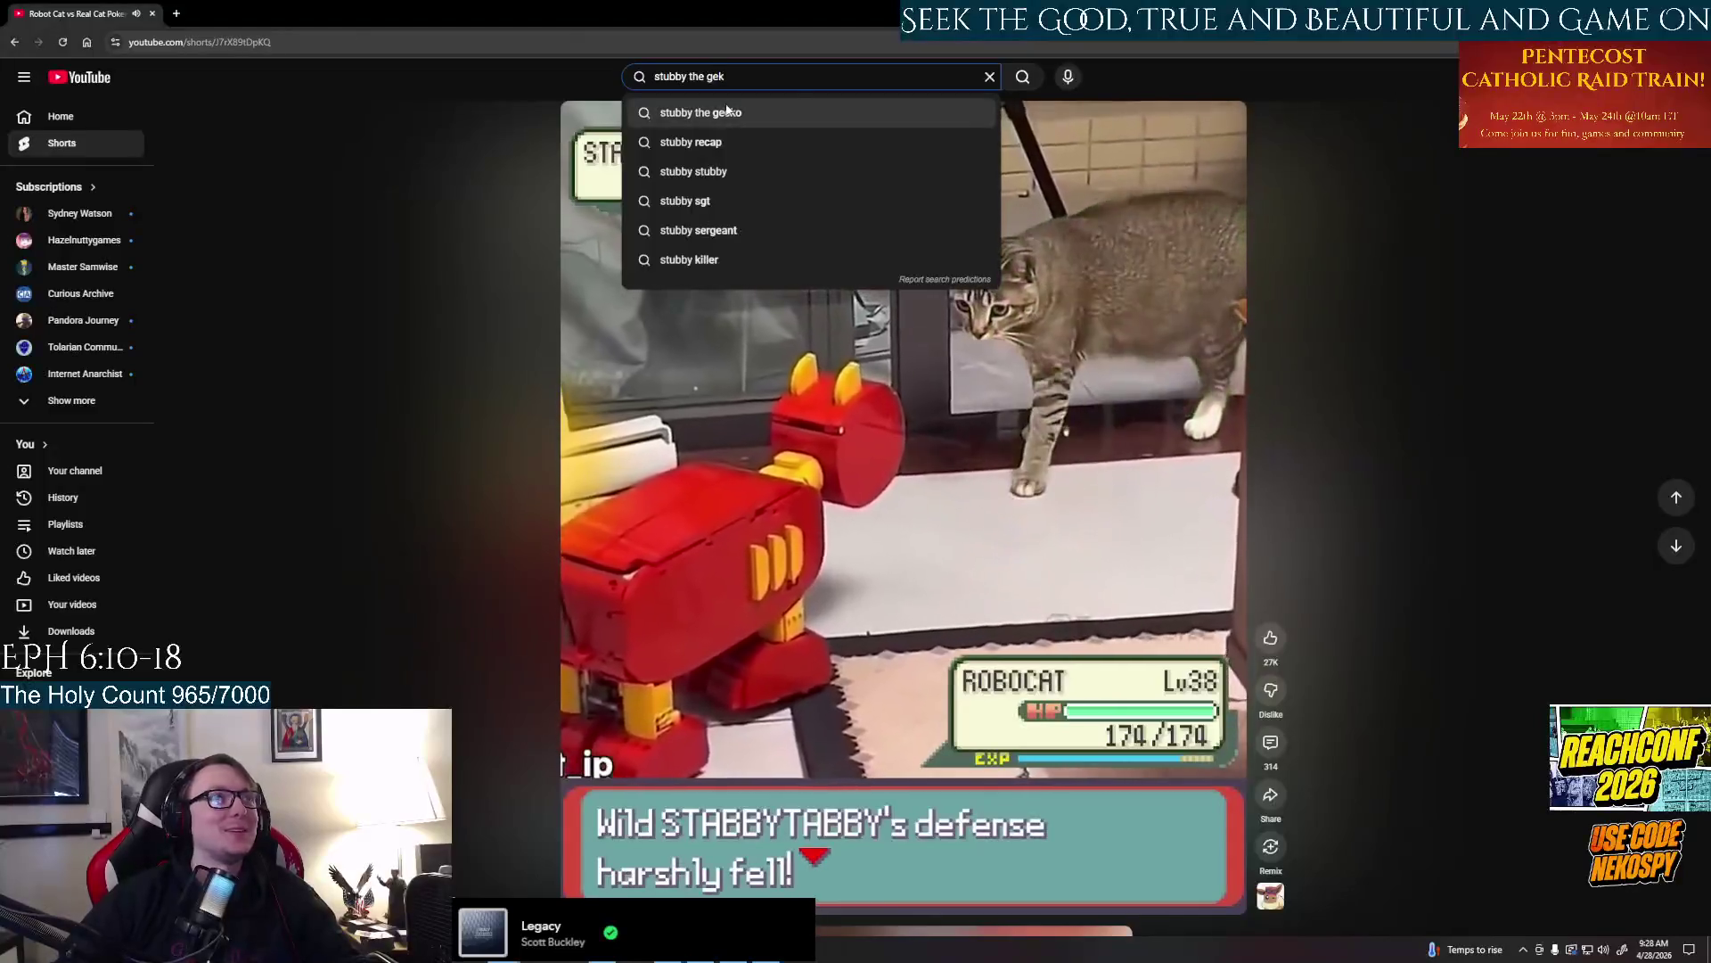
{"action": "left_click", "coordinate": [702, 113]}
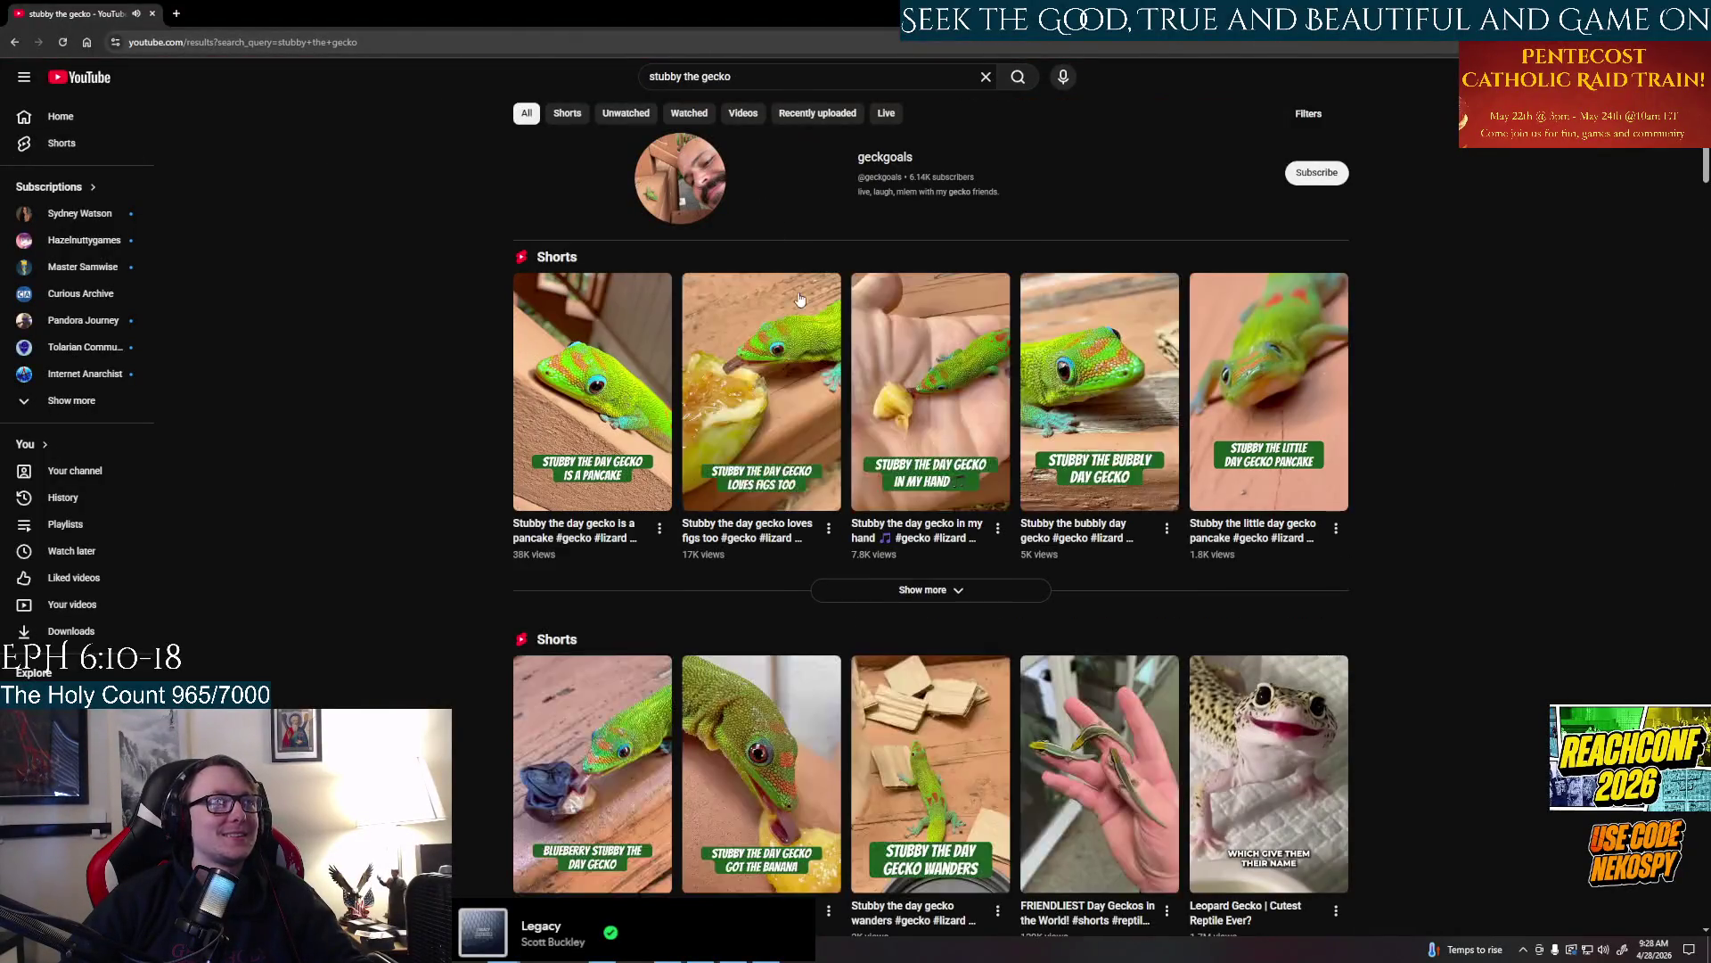
Play the first Stubby the day gecko short from the search results
{"action": "left_click", "coordinate": [592, 388]}
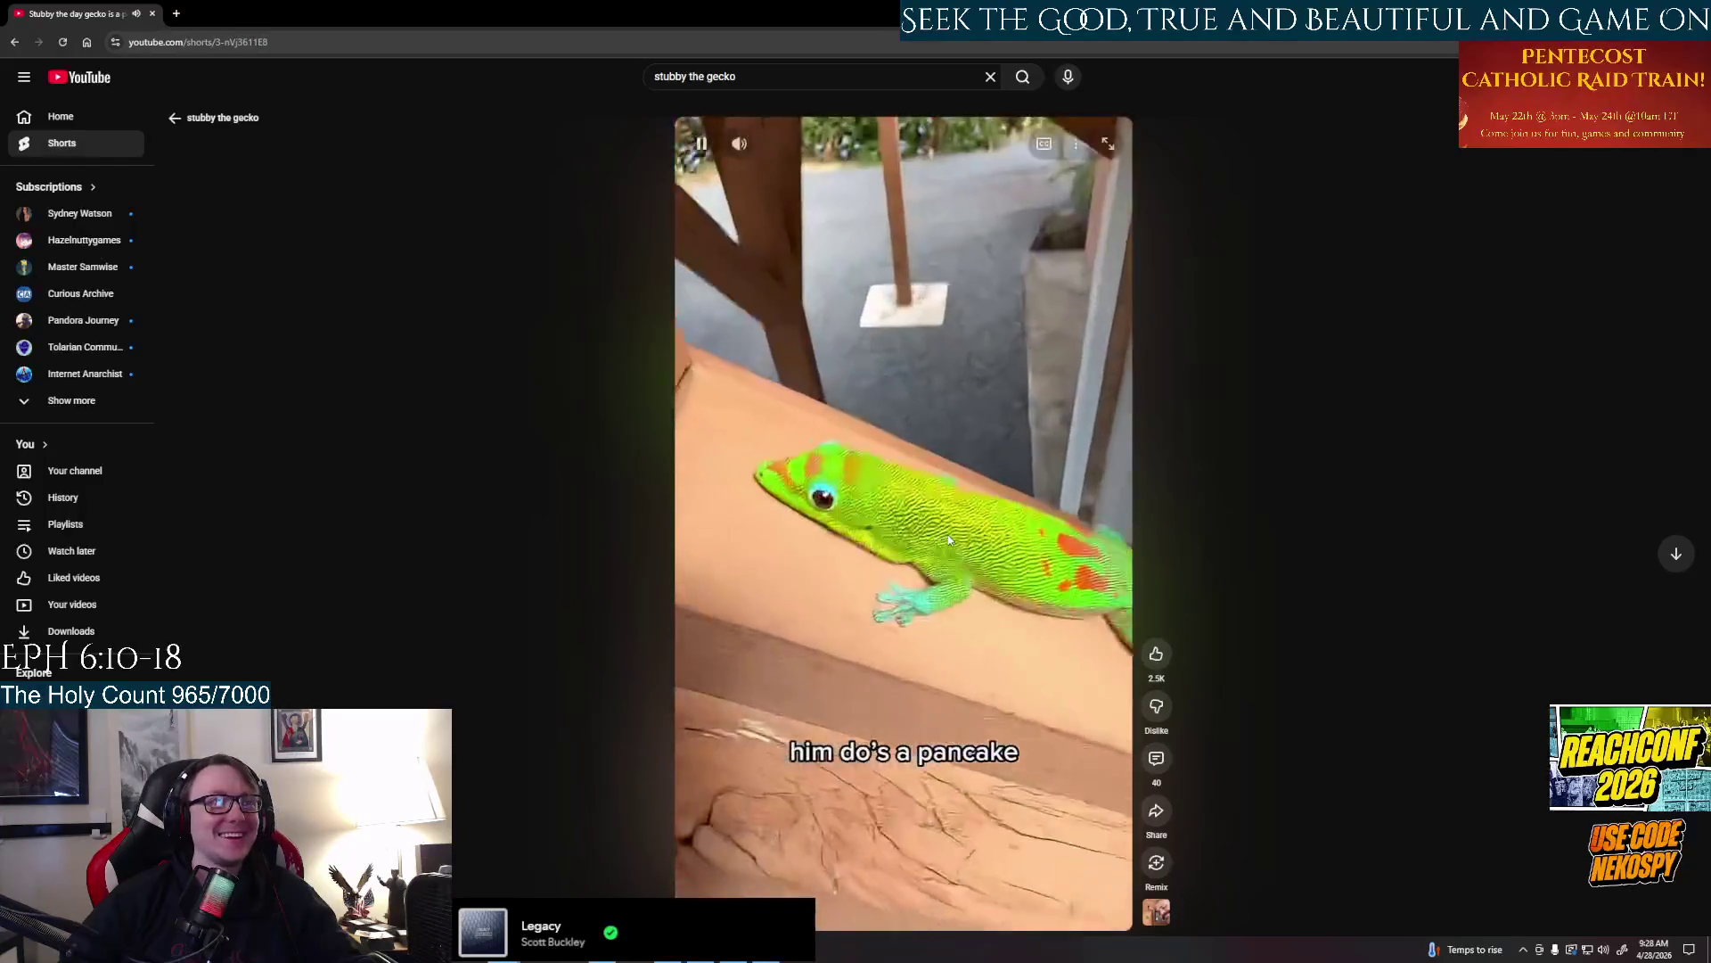
{"action": "scroll", "coordinate": [966, 531], "scroll_direction": "down", "scroll_amount": 1}
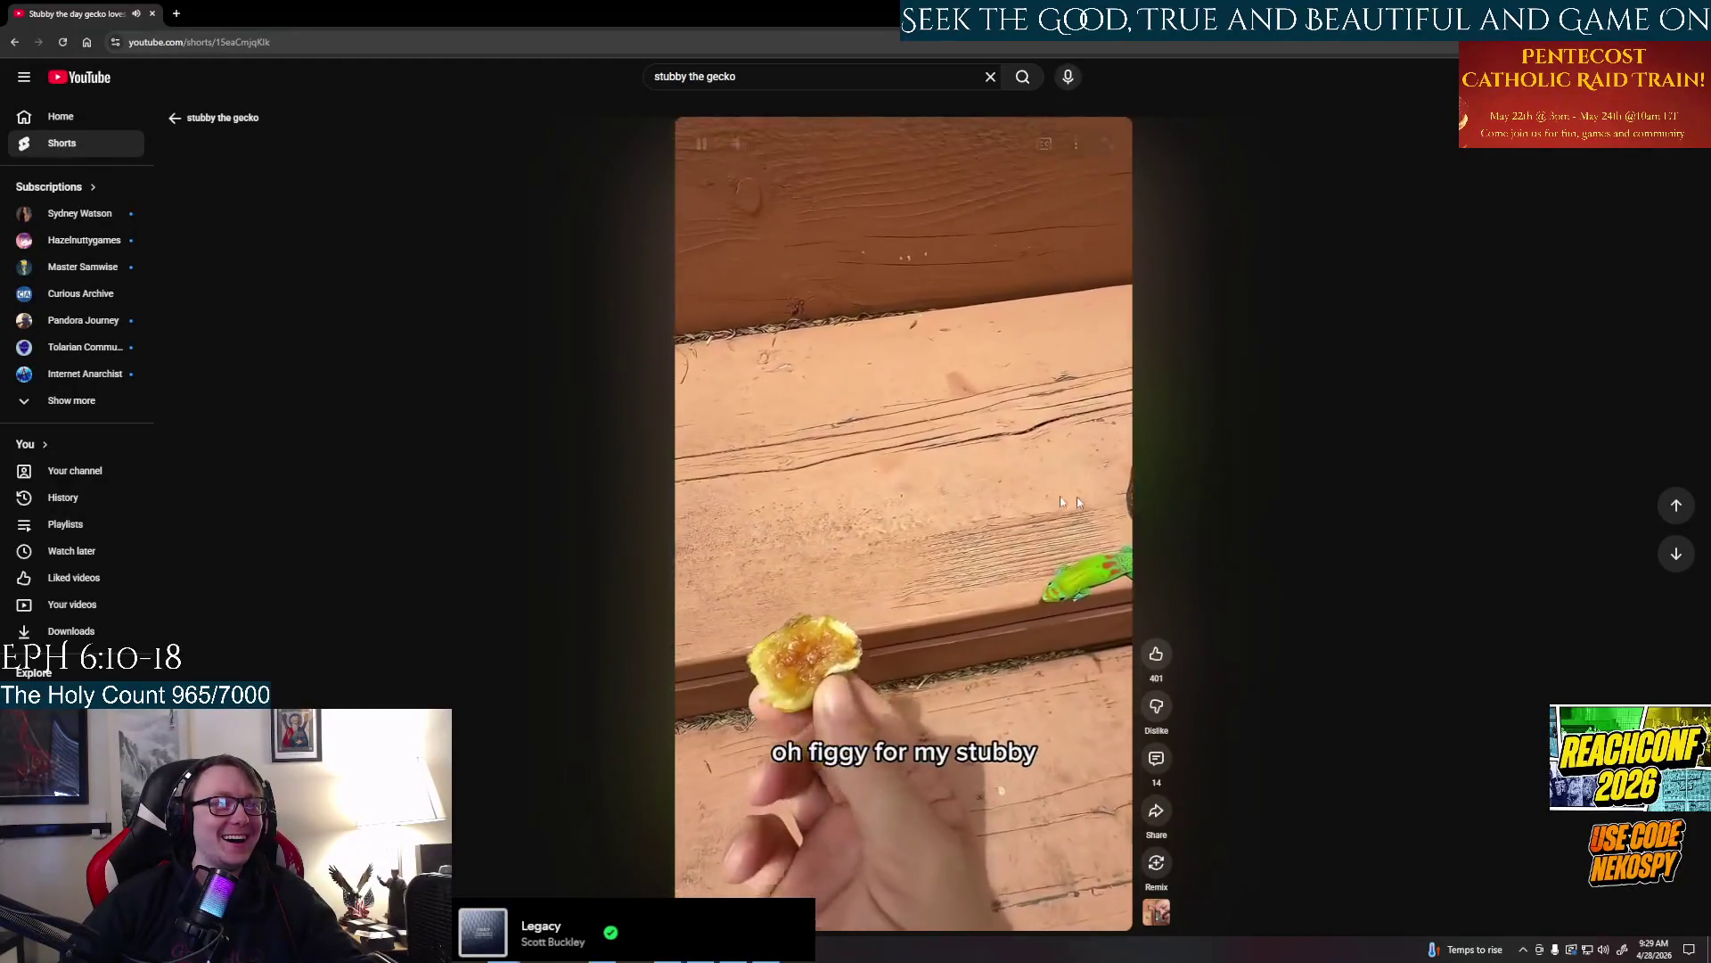
{"action": "scroll", "coordinate": [1052, 500], "scroll_direction": "down", "scroll_amount": 1}
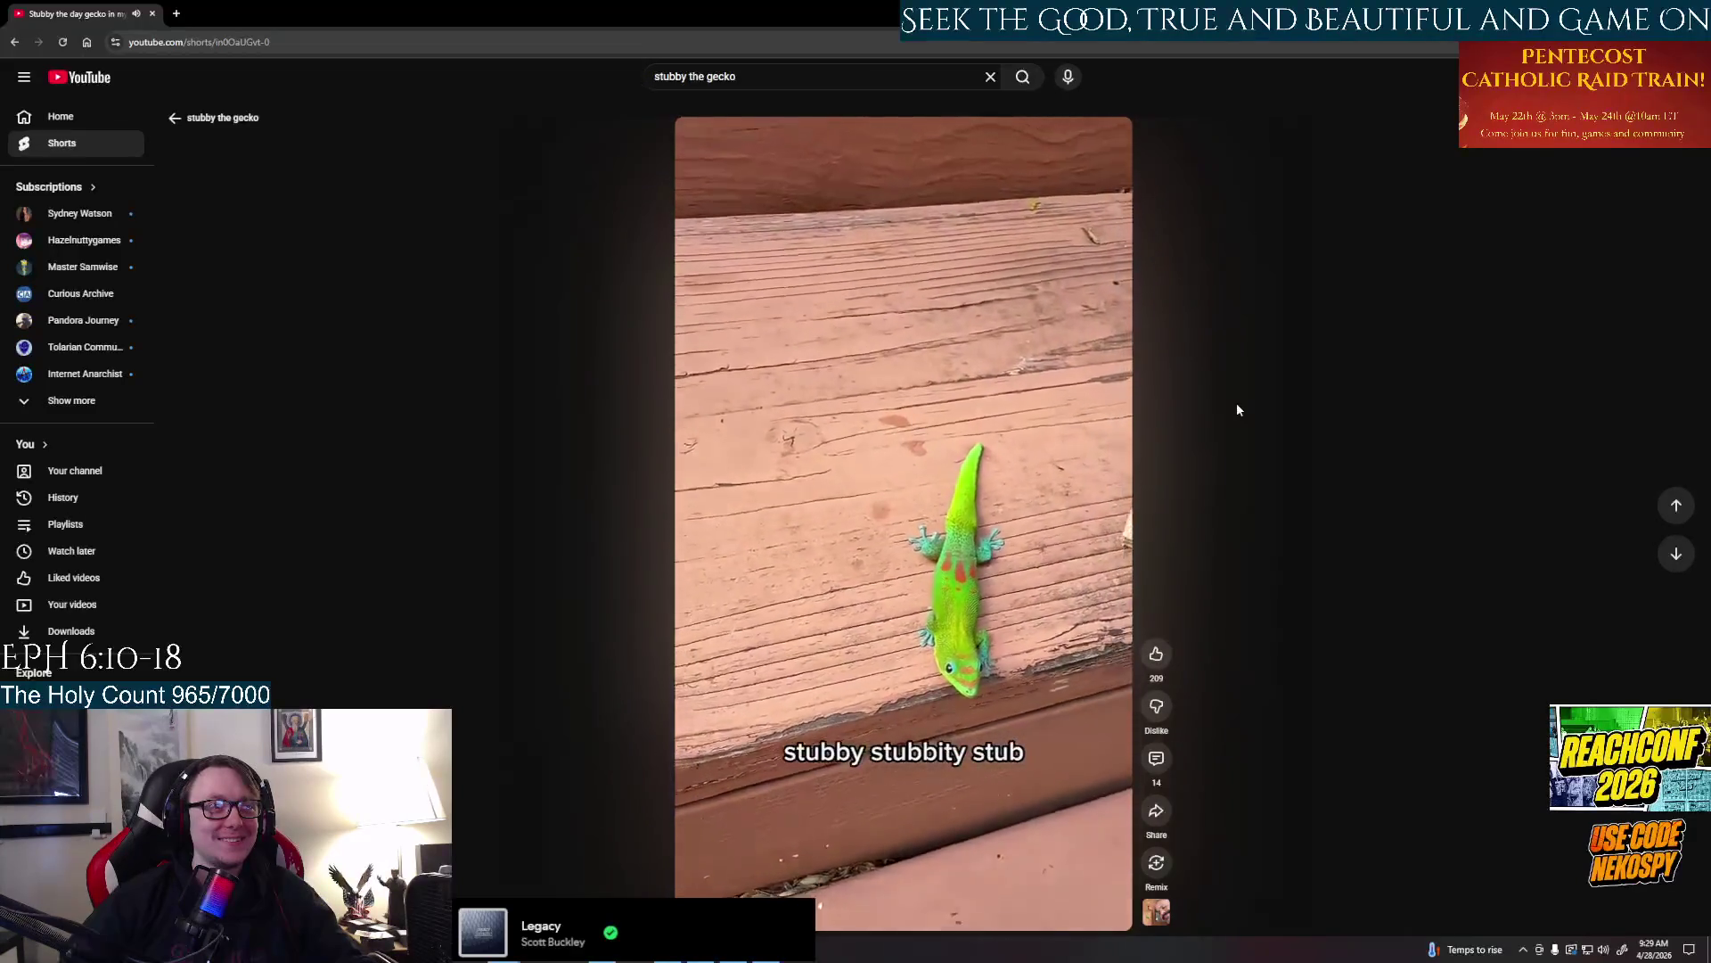
{"action": "scroll", "coordinate": [1237, 402], "scroll_direction": "down", "scroll_amount": 1}
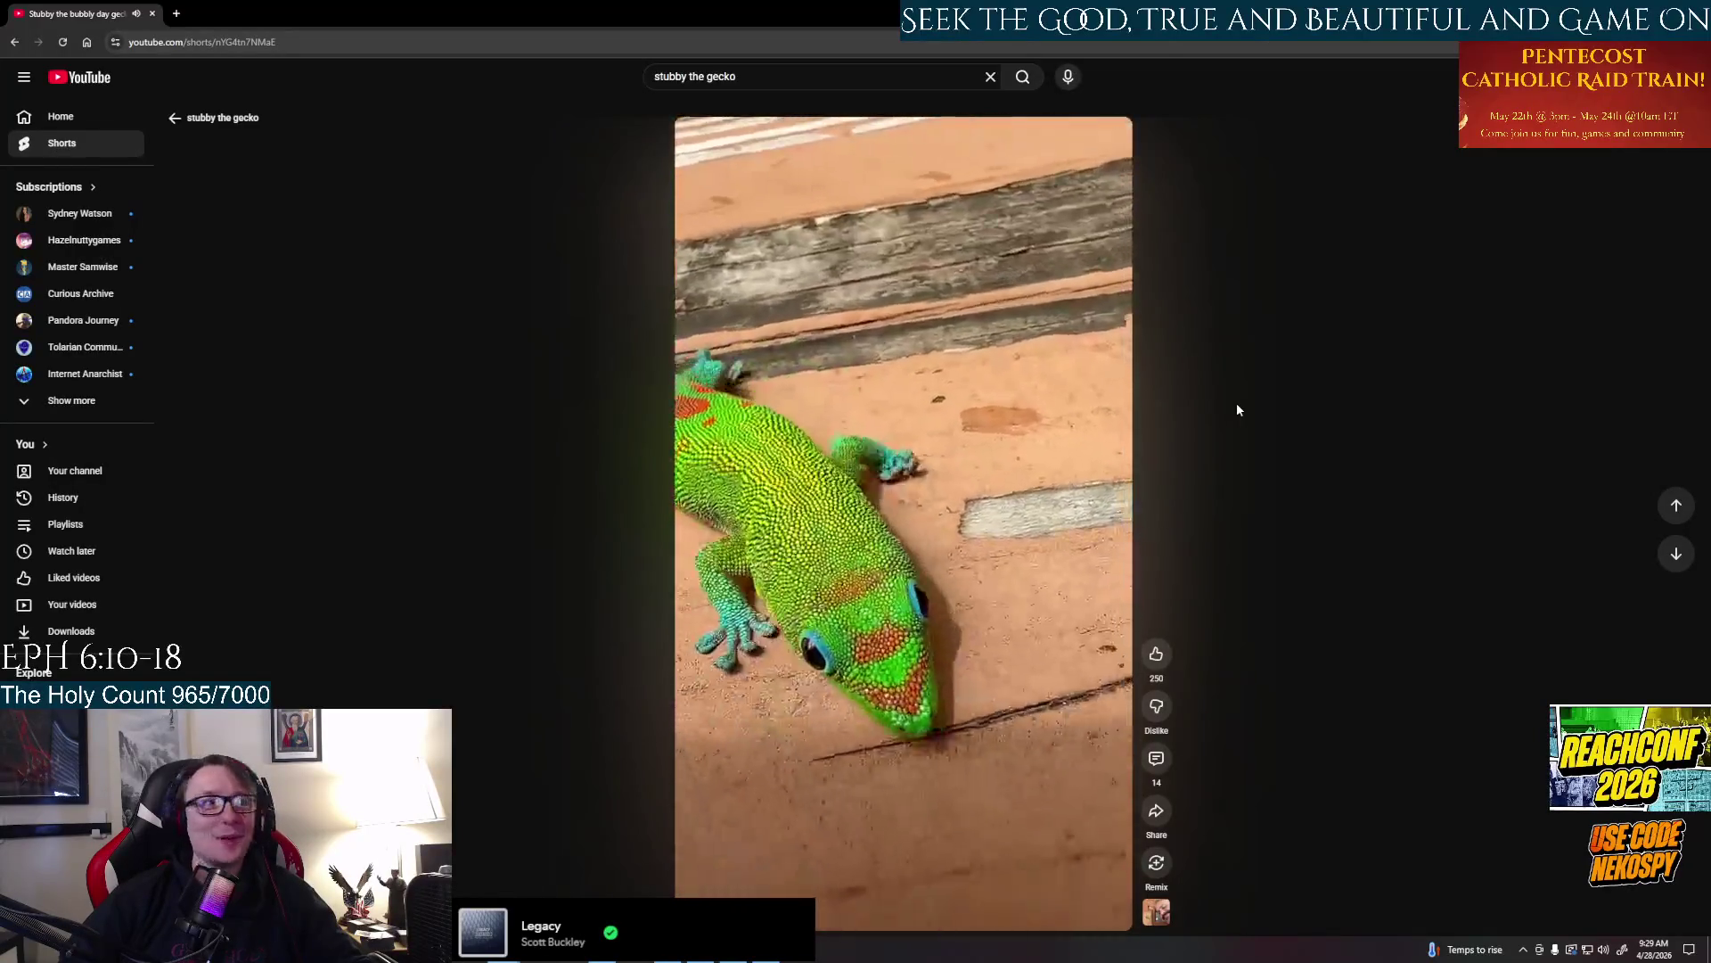
{"action": "scroll", "coordinate": [1238, 403], "scroll_direction": "down", "scroll_amount": 1}
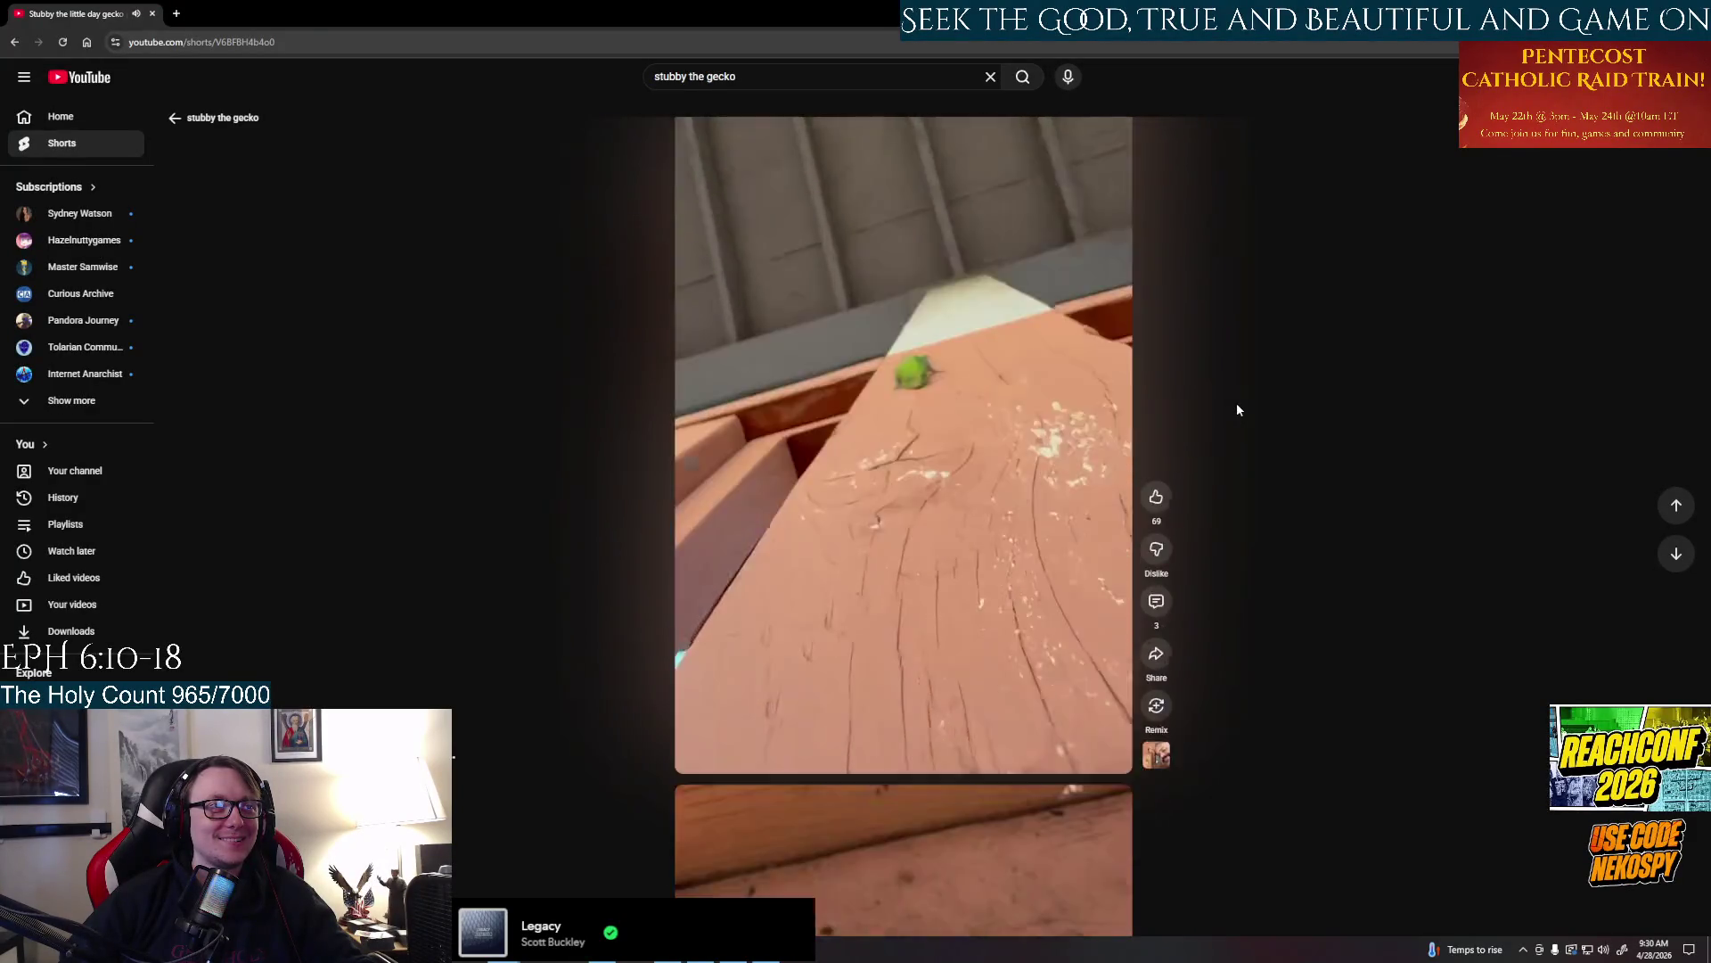
{"action": "scroll", "coordinate": [1237, 402], "scroll_direction": "down", "scroll_amount": 1}
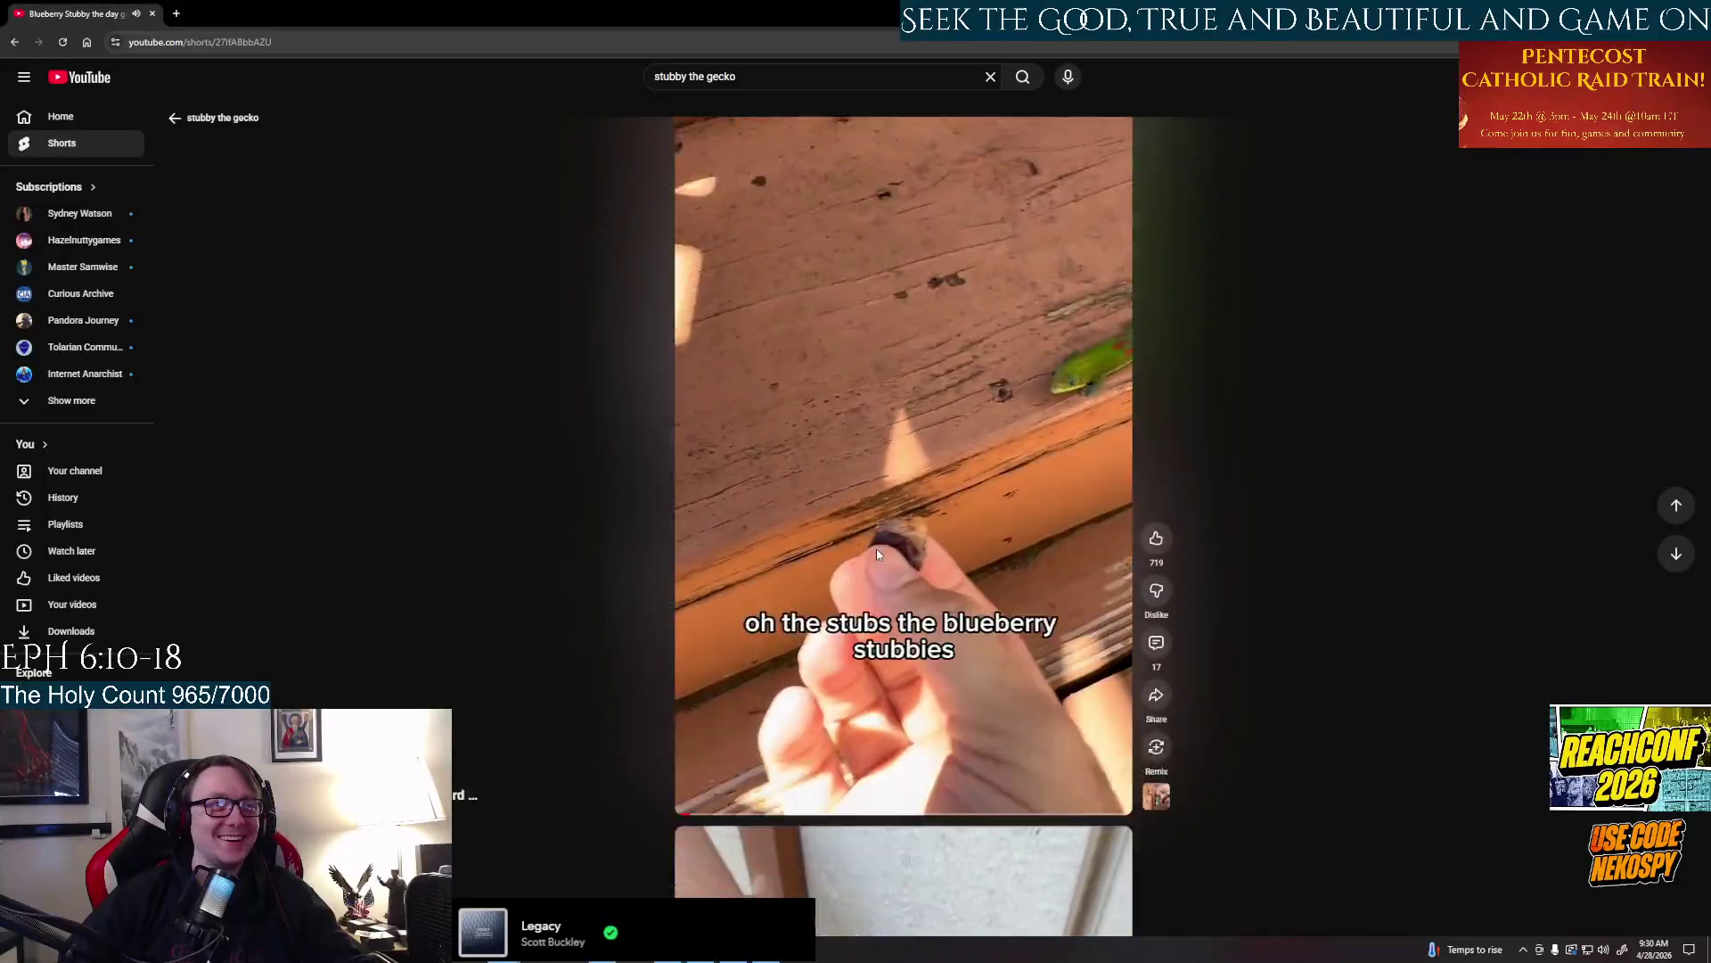
{"action": "scroll", "coordinate": [1137, 479], "scroll_direction": "down", "scroll_amount": 1}
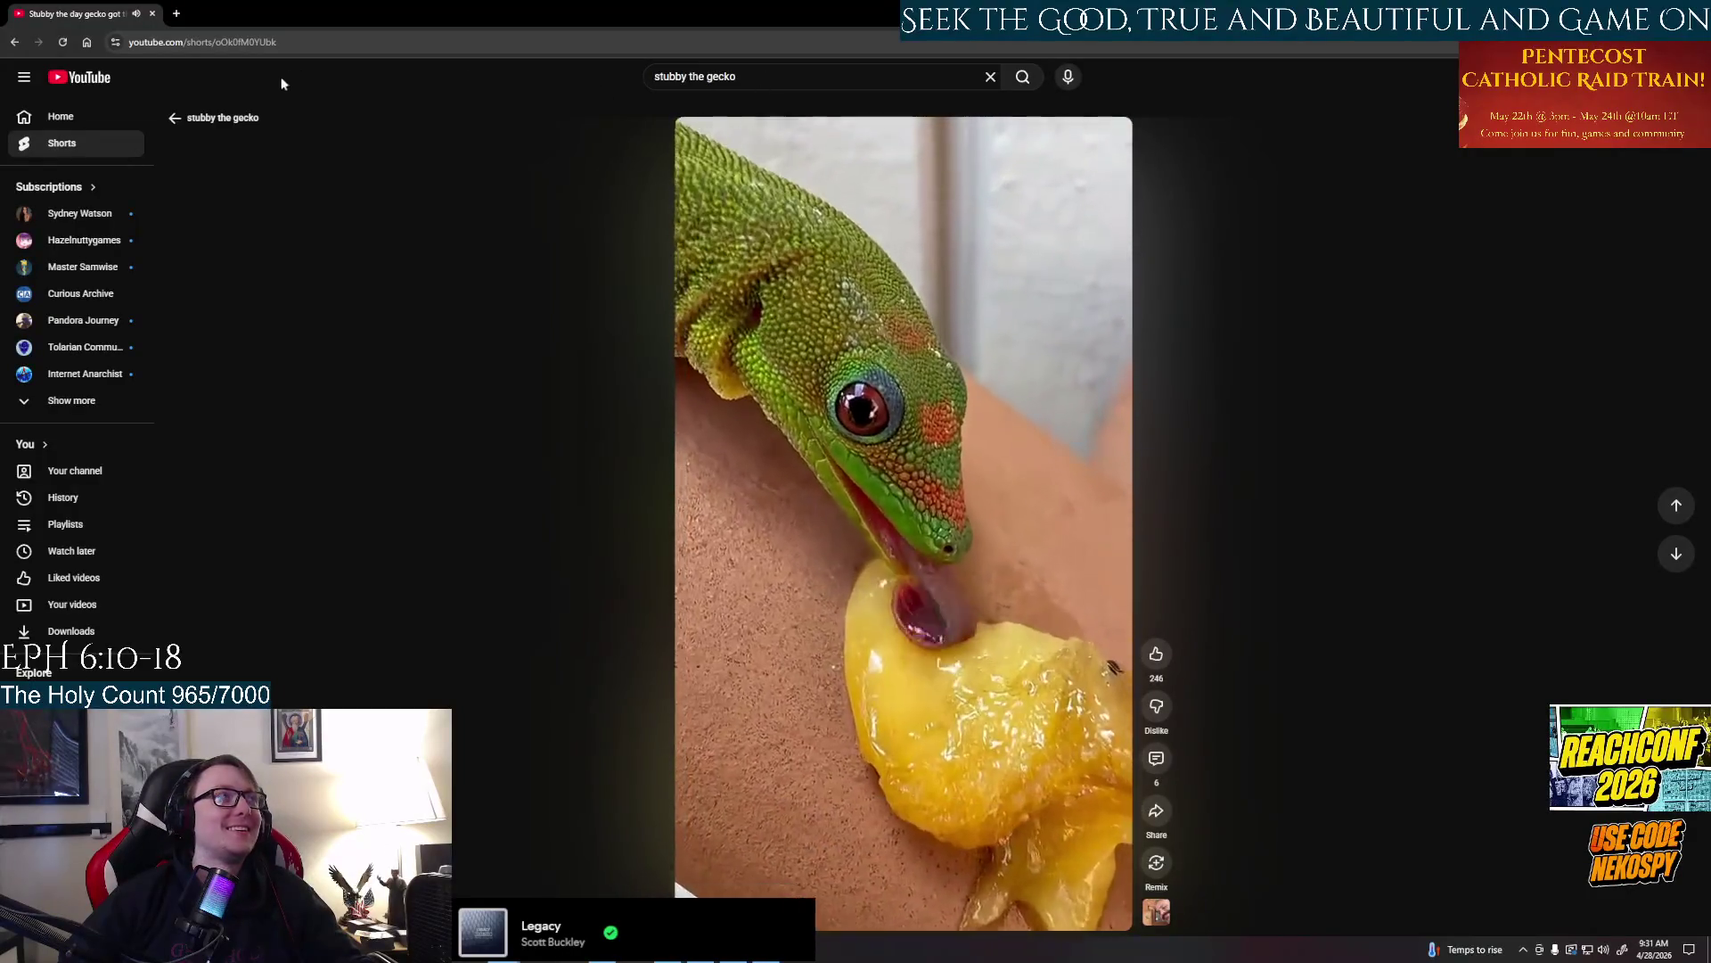
Search for 'adorable basset hound' using the earlier search from the history suggestions
{"action": "left_click", "coordinate": [788, 79]}
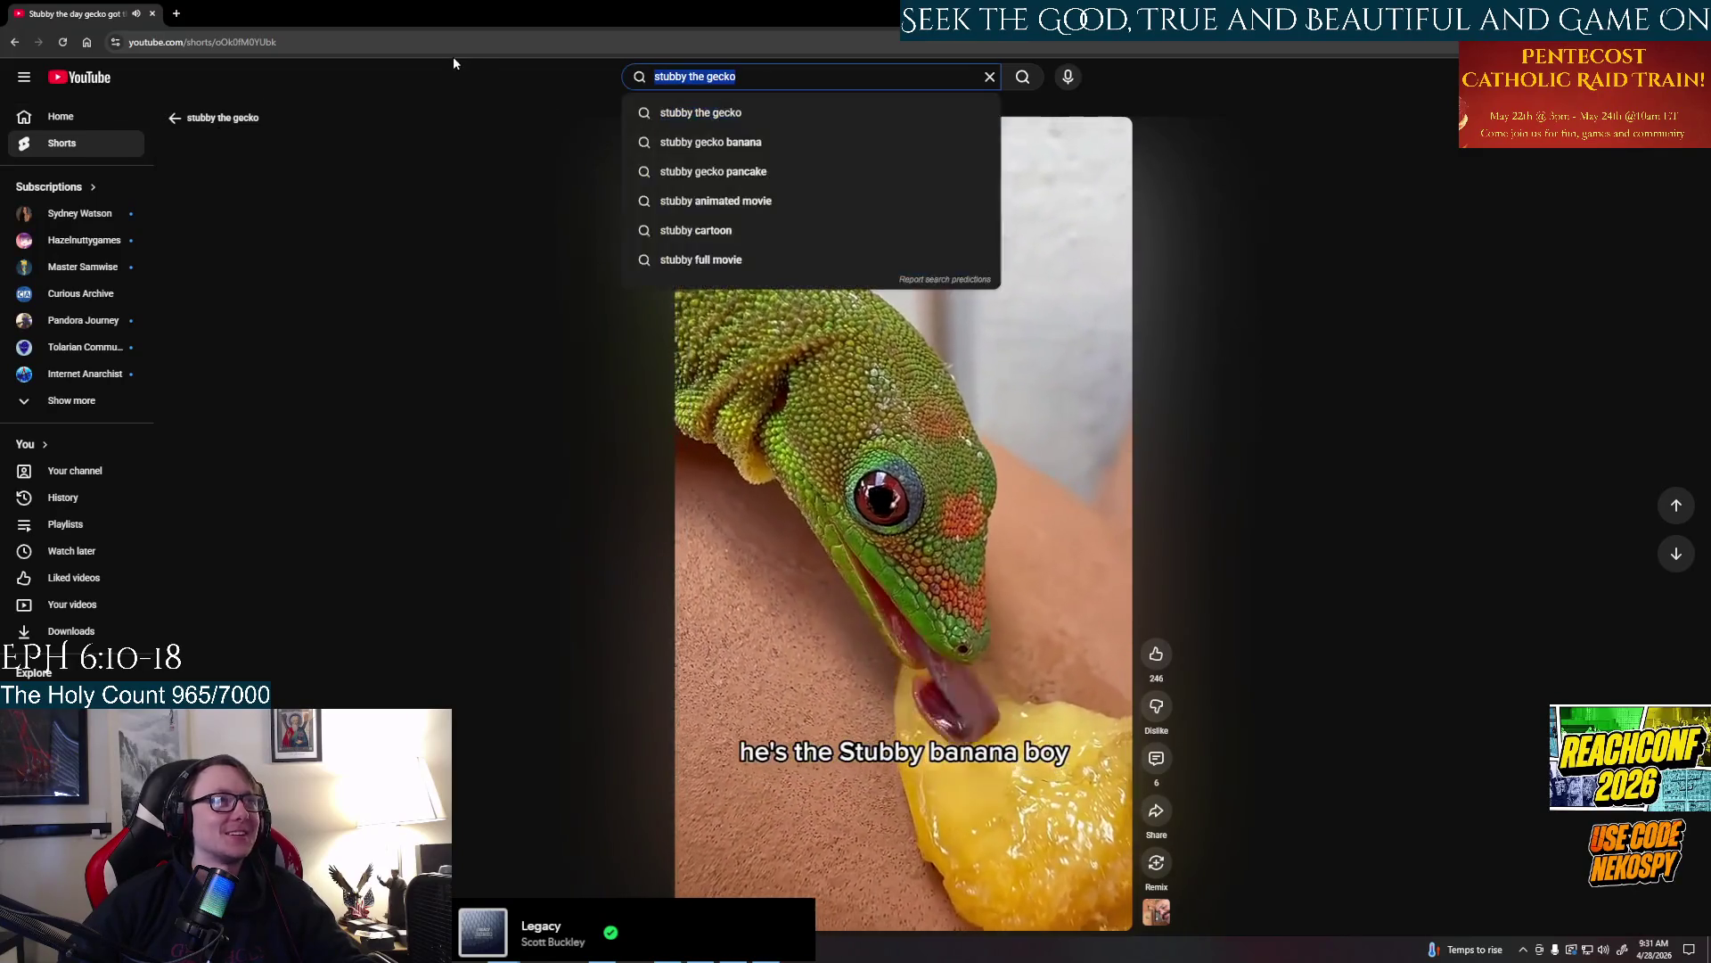
{"action": "type", "text": "adri"}
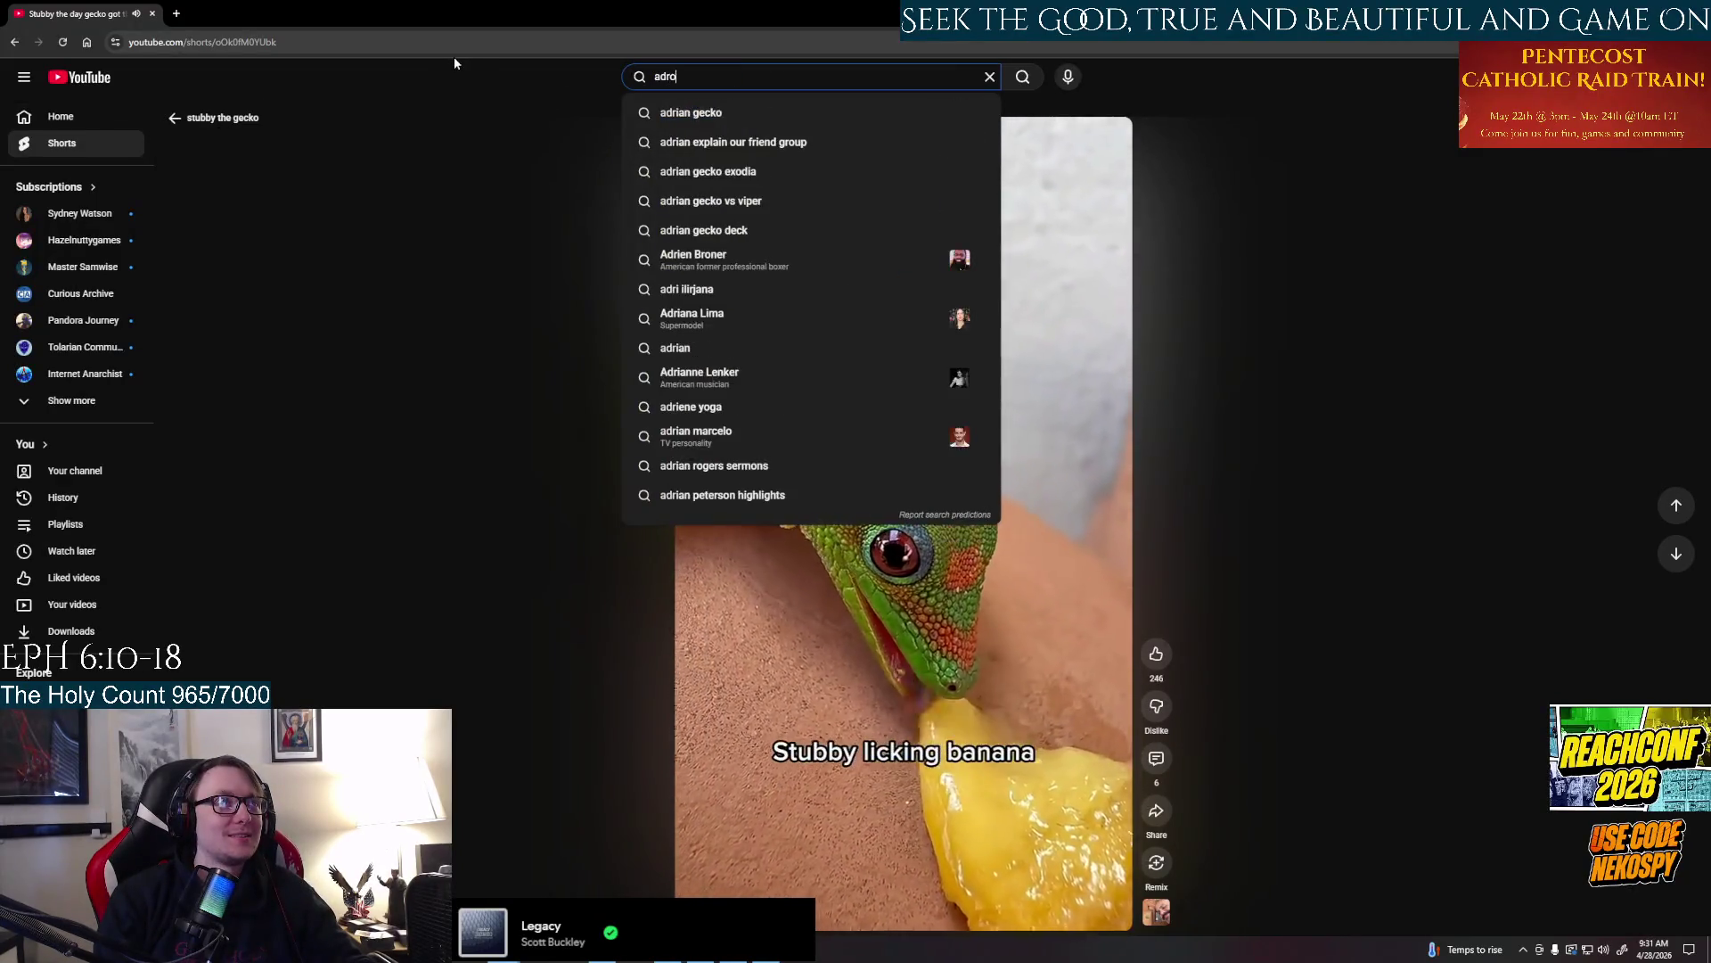
{"action": "key", "text": "BackSpace"}
{"action": "type", "text": "or"}
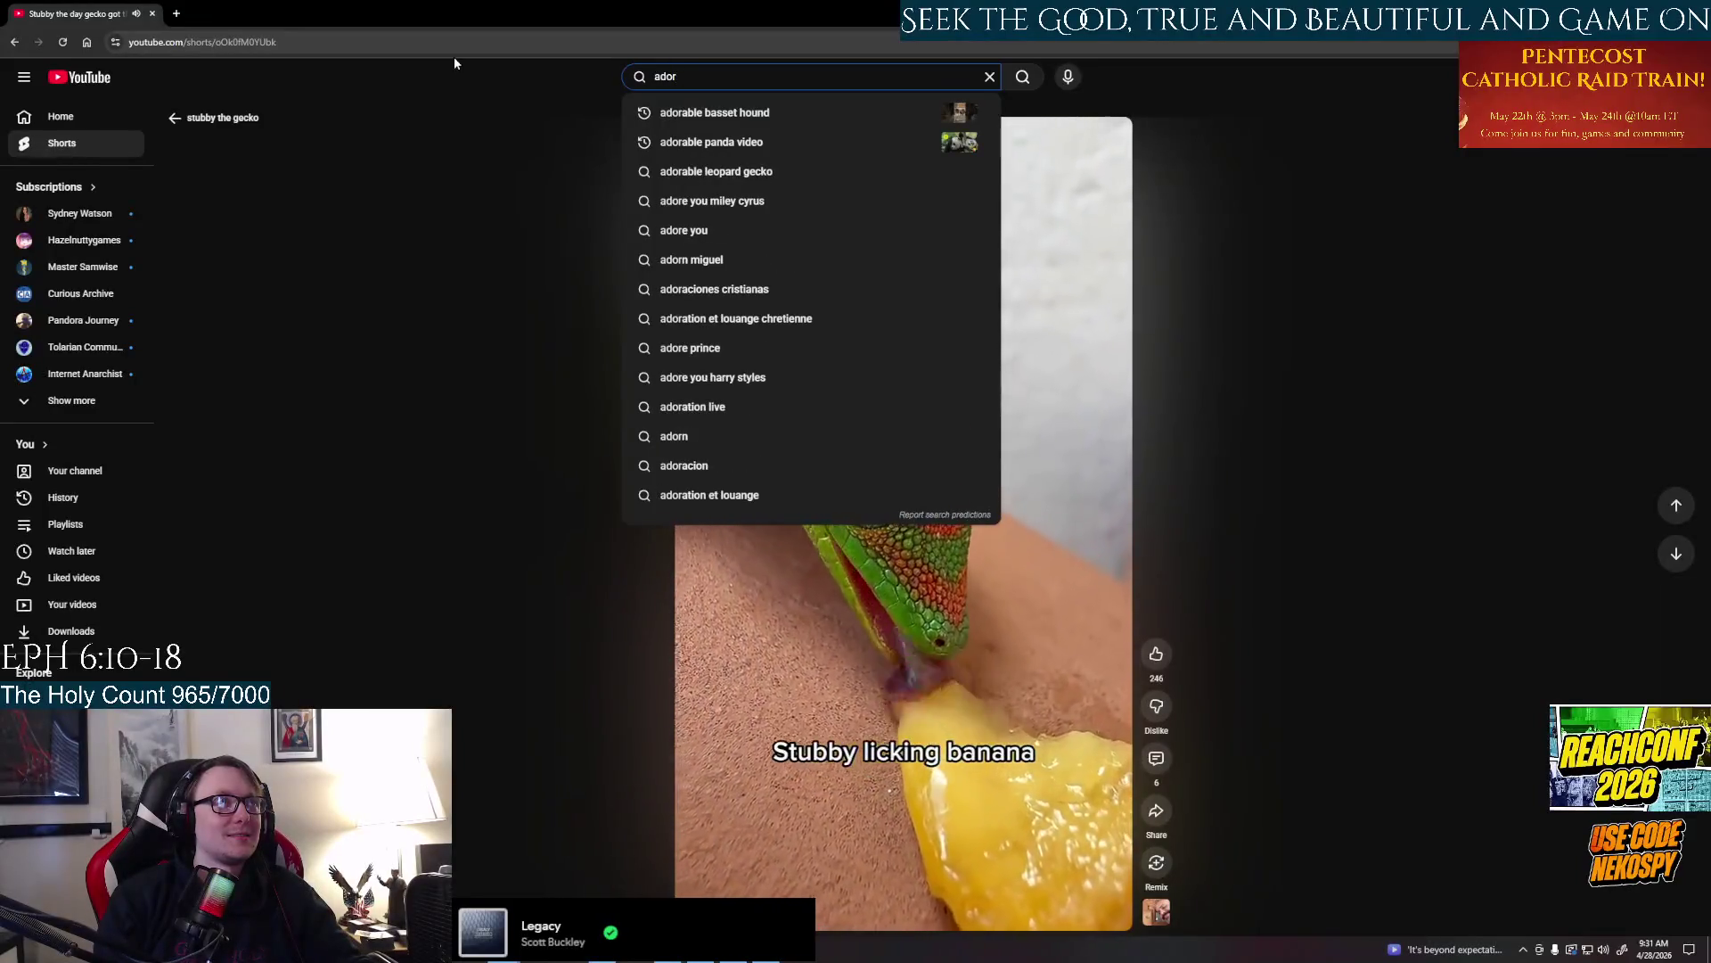
{"action": "key", "text": "BackSpace"}
{"action": "key", "text": "BackSpace"}
{"action": "key", "text": "BackSpace"}
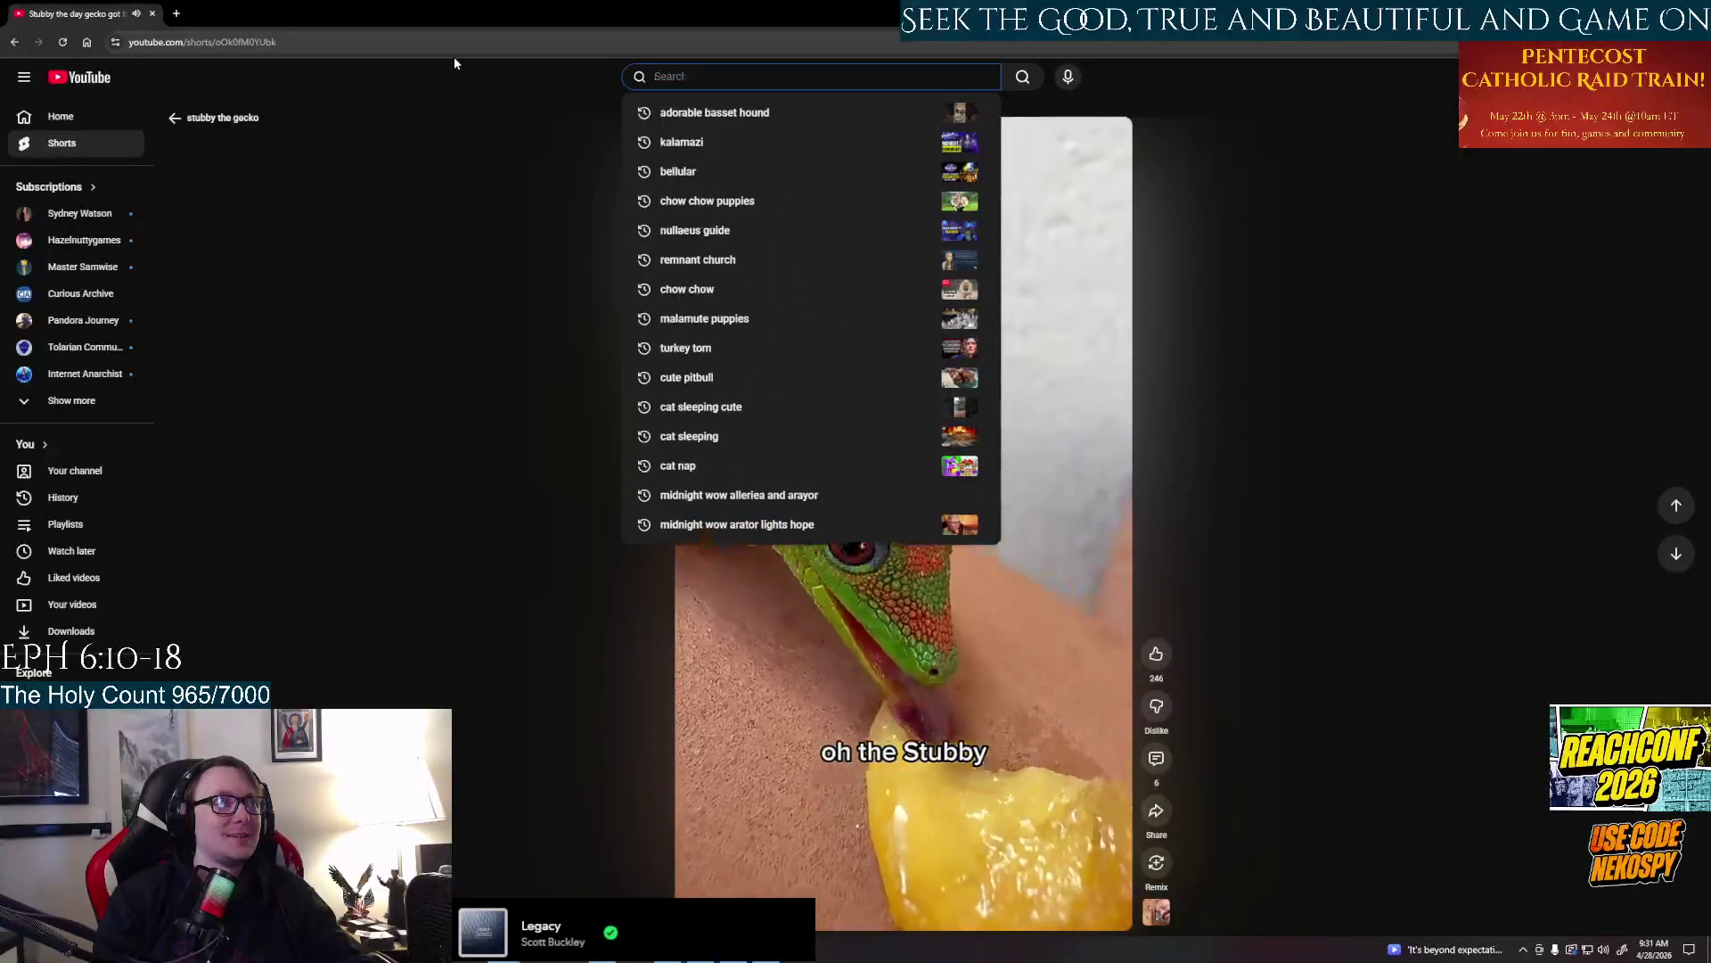
{"action": "type", "text": "a"}
{"action": "key", "text": "Down"}
{"action": "key", "text": "Return"}
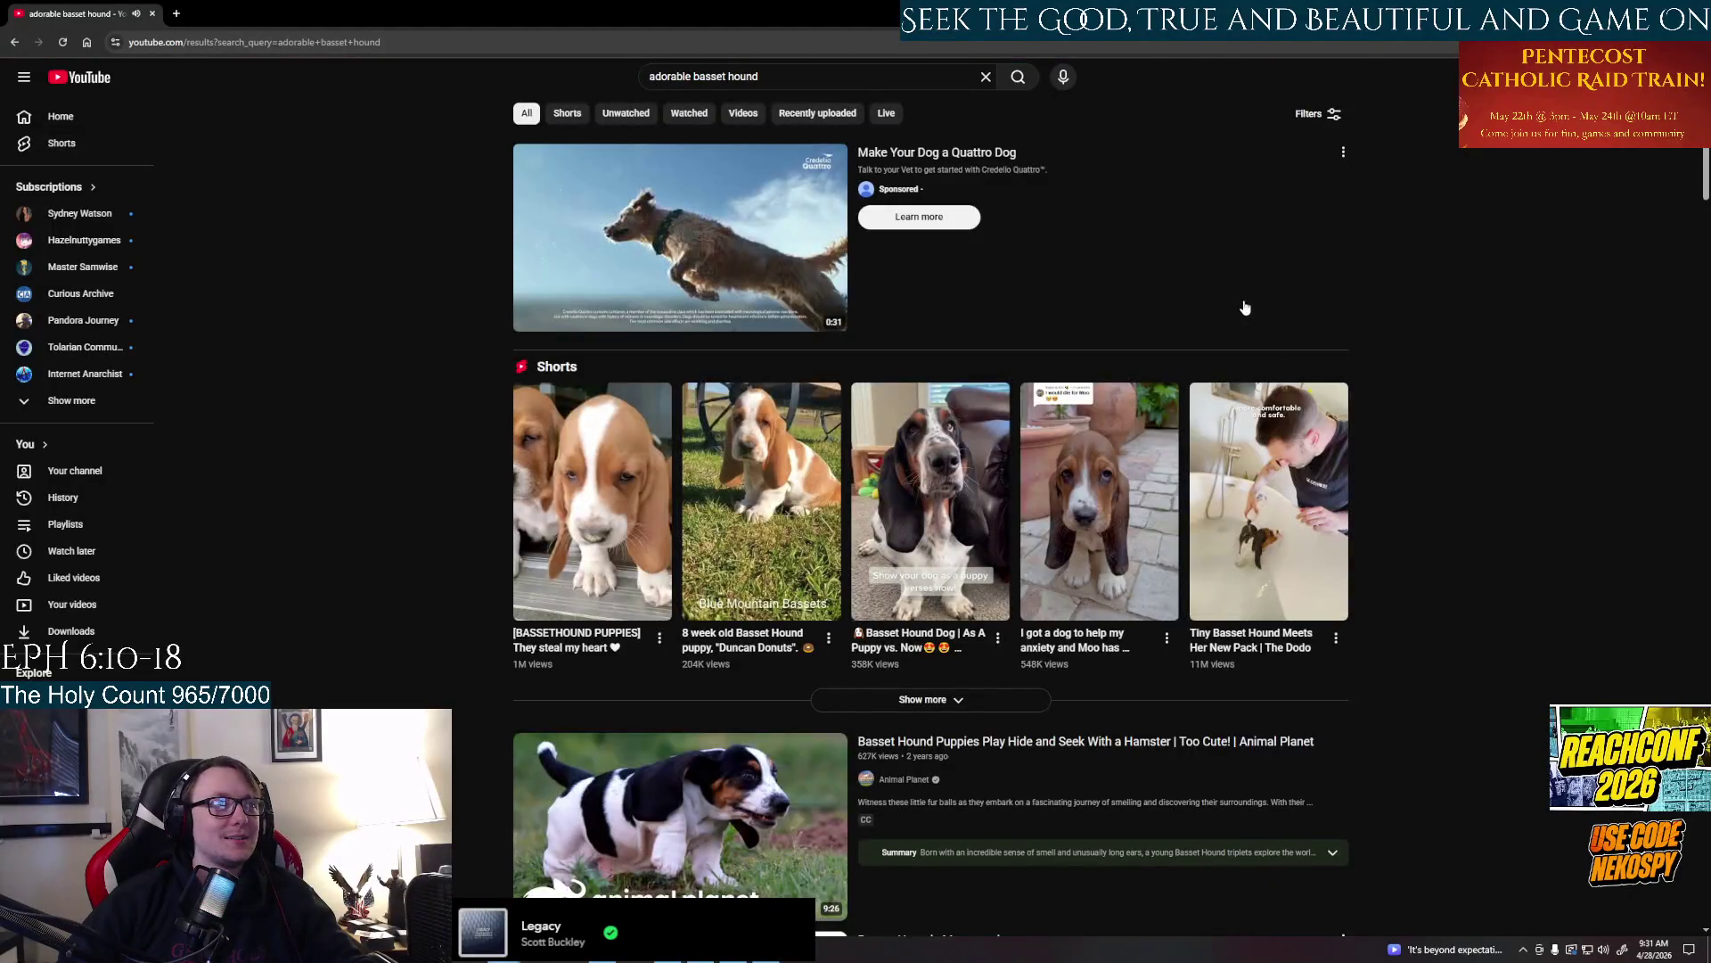
Play the first basset hound puppy short from the results
{"action": "left_click", "coordinate": [562, 544]}
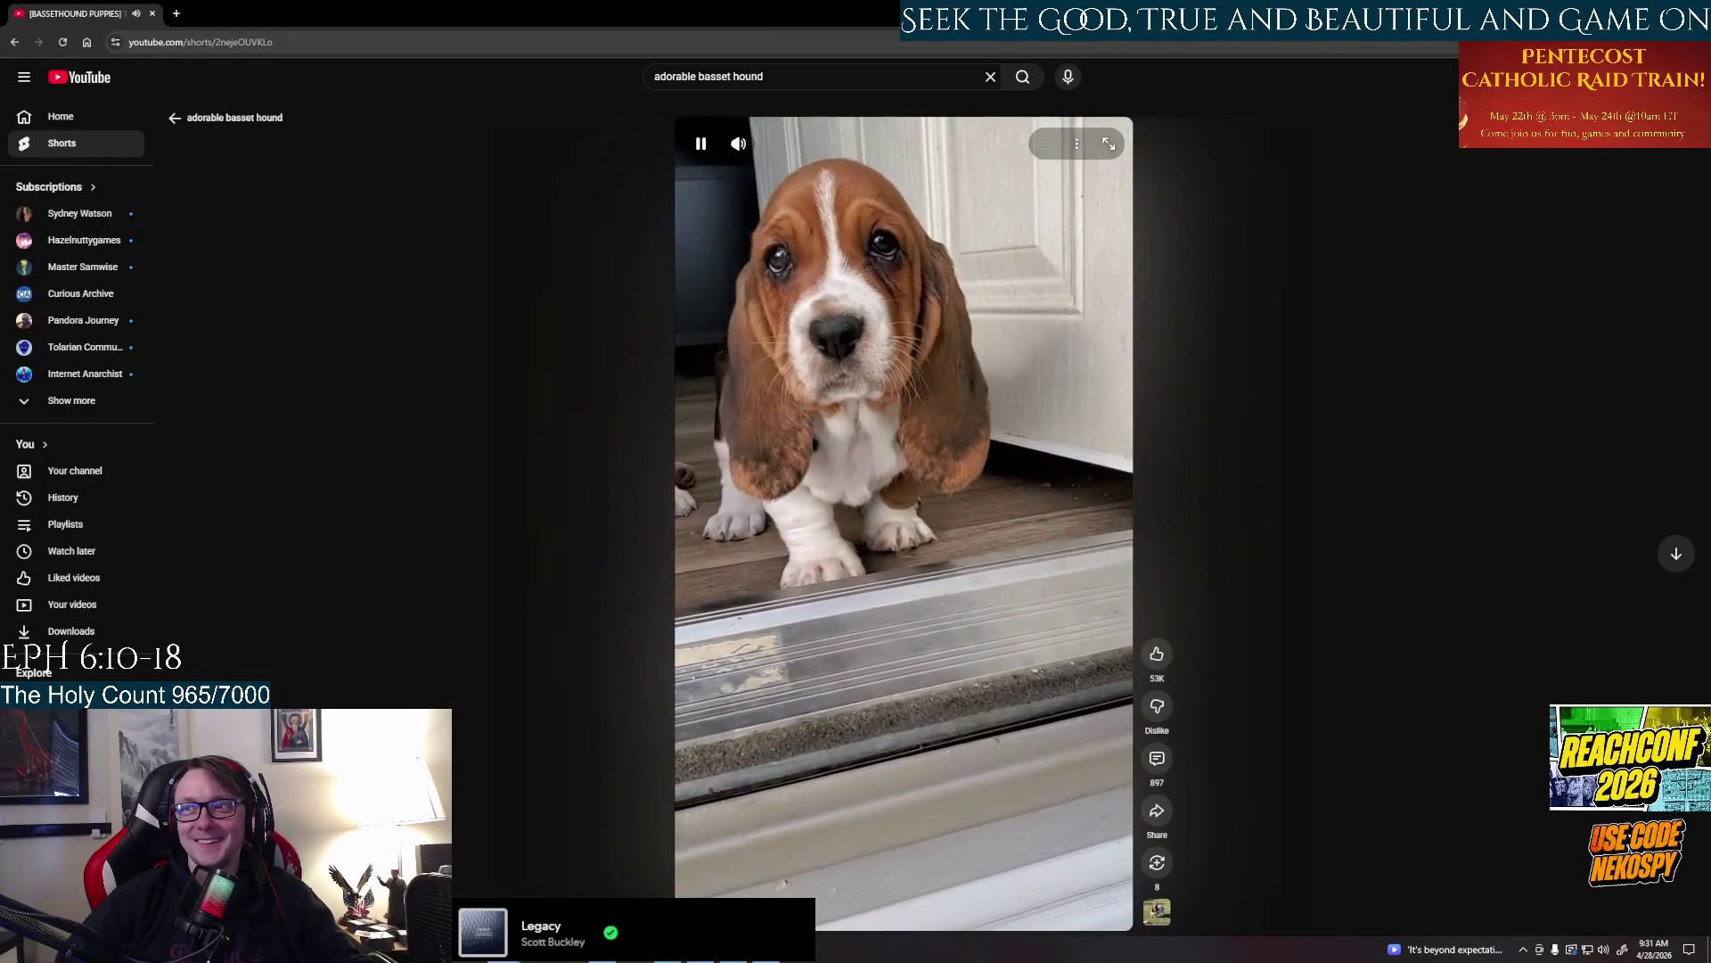
{"action": "scroll", "coordinate": [953, 454], "scroll_direction": "down", "scroll_amount": 1}
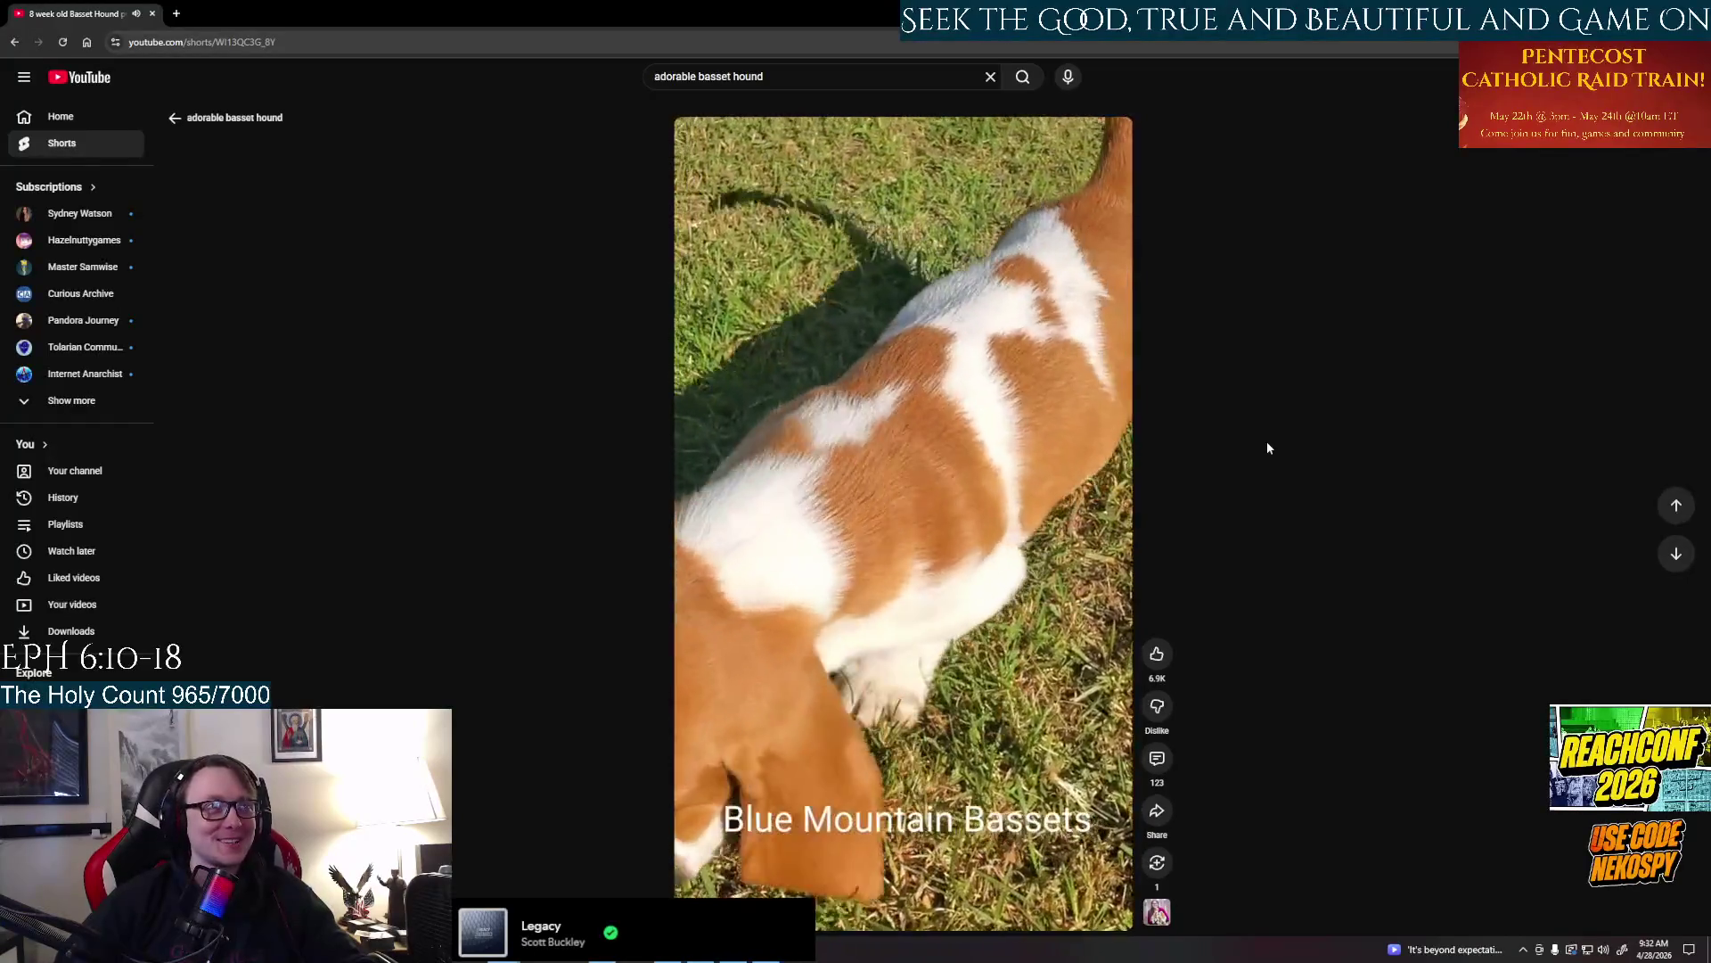
{"action": "scroll", "coordinate": [1267, 441], "scroll_direction": "down", "scroll_amount": 1}
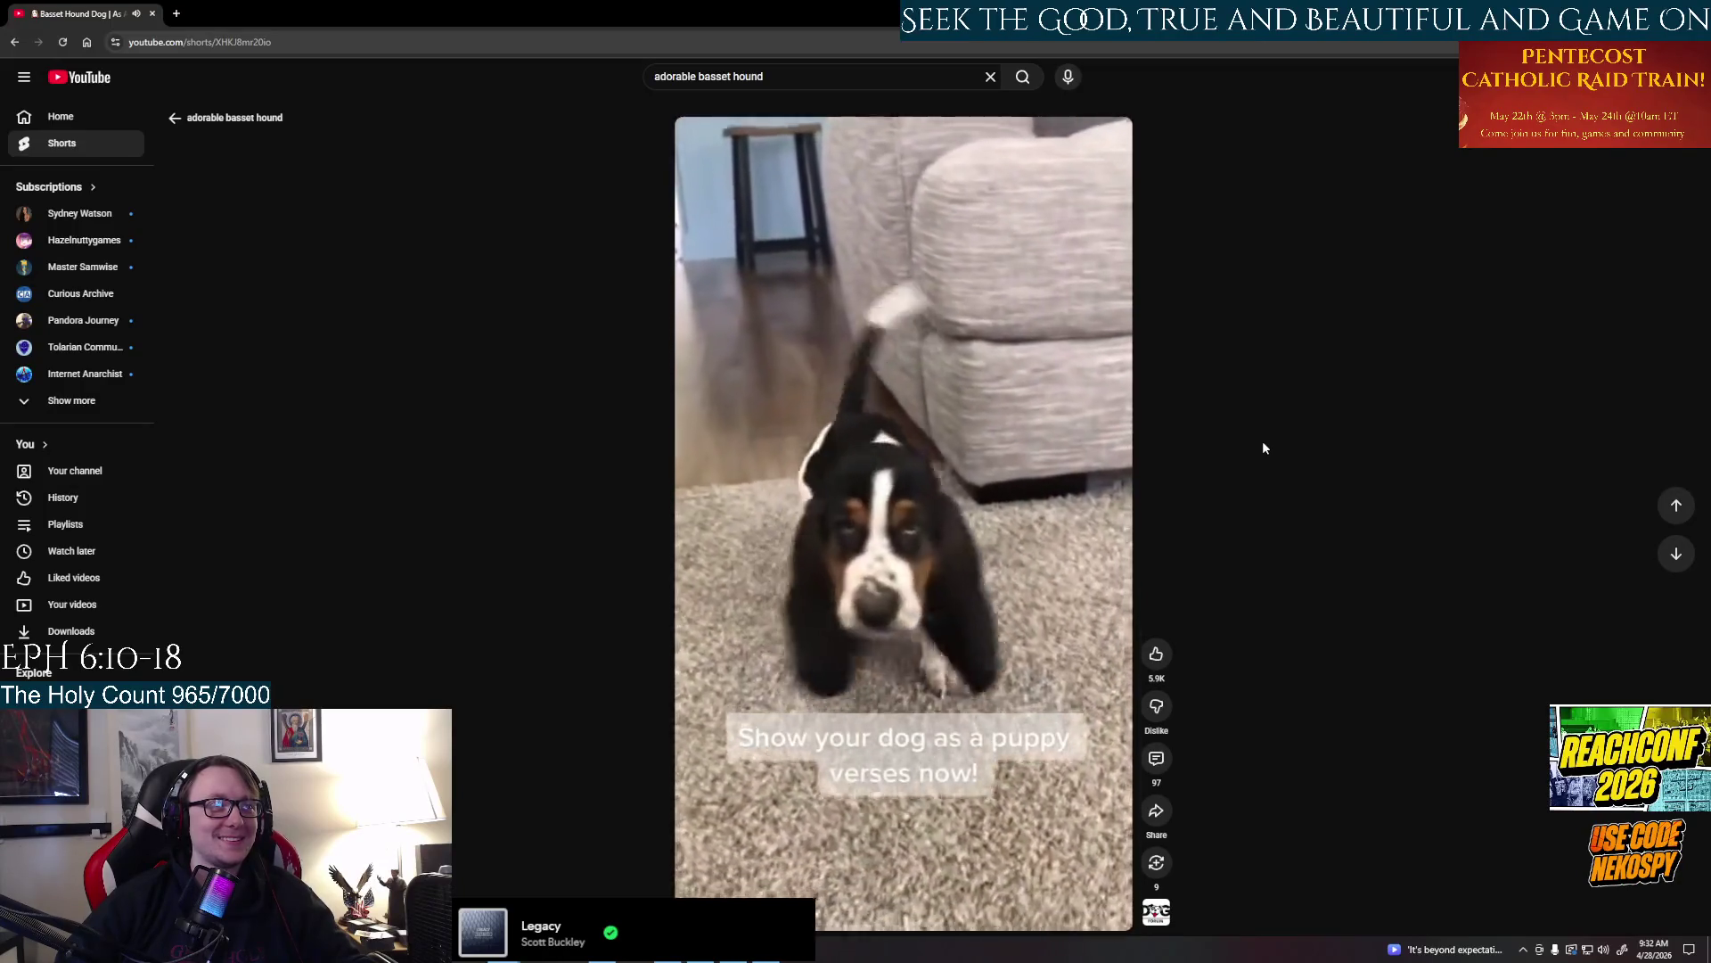
{"action": "scroll", "coordinate": [1263, 439], "scroll_direction": "down", "scroll_amount": 1}
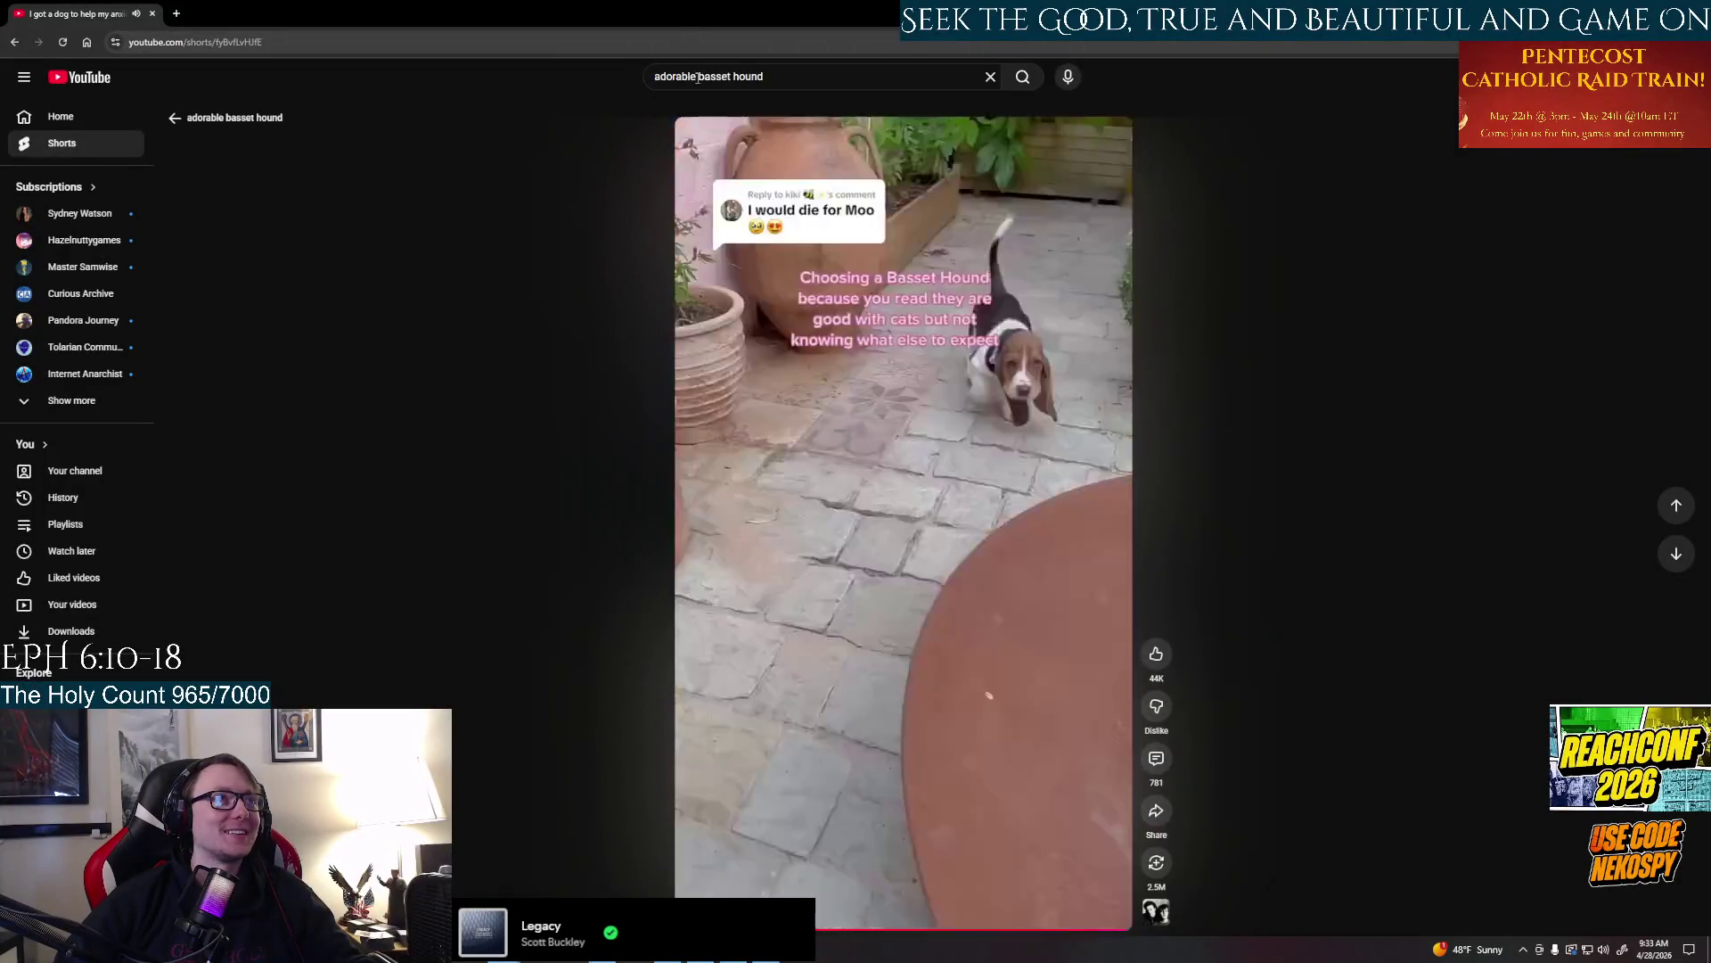
Search for 'adorable corgi pup' and play the 'Corgi core.' short from its results
{"action": "left_click", "coordinate": [703, 75]}
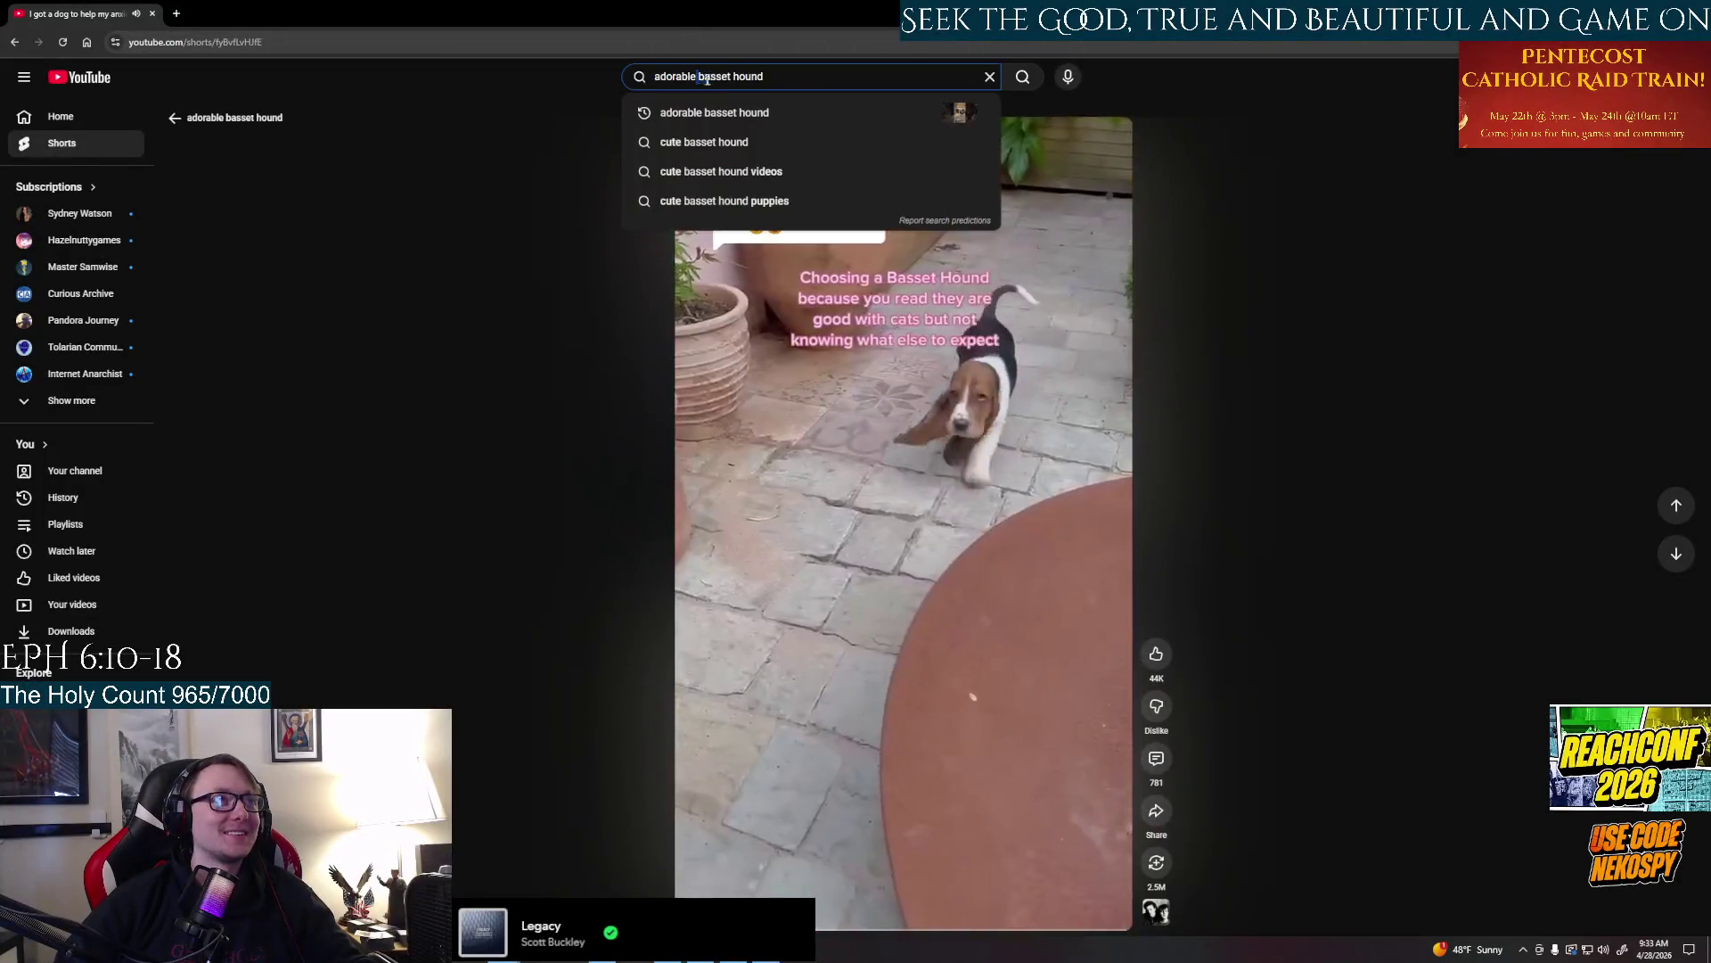
{"action": "type", "text": "cor"}
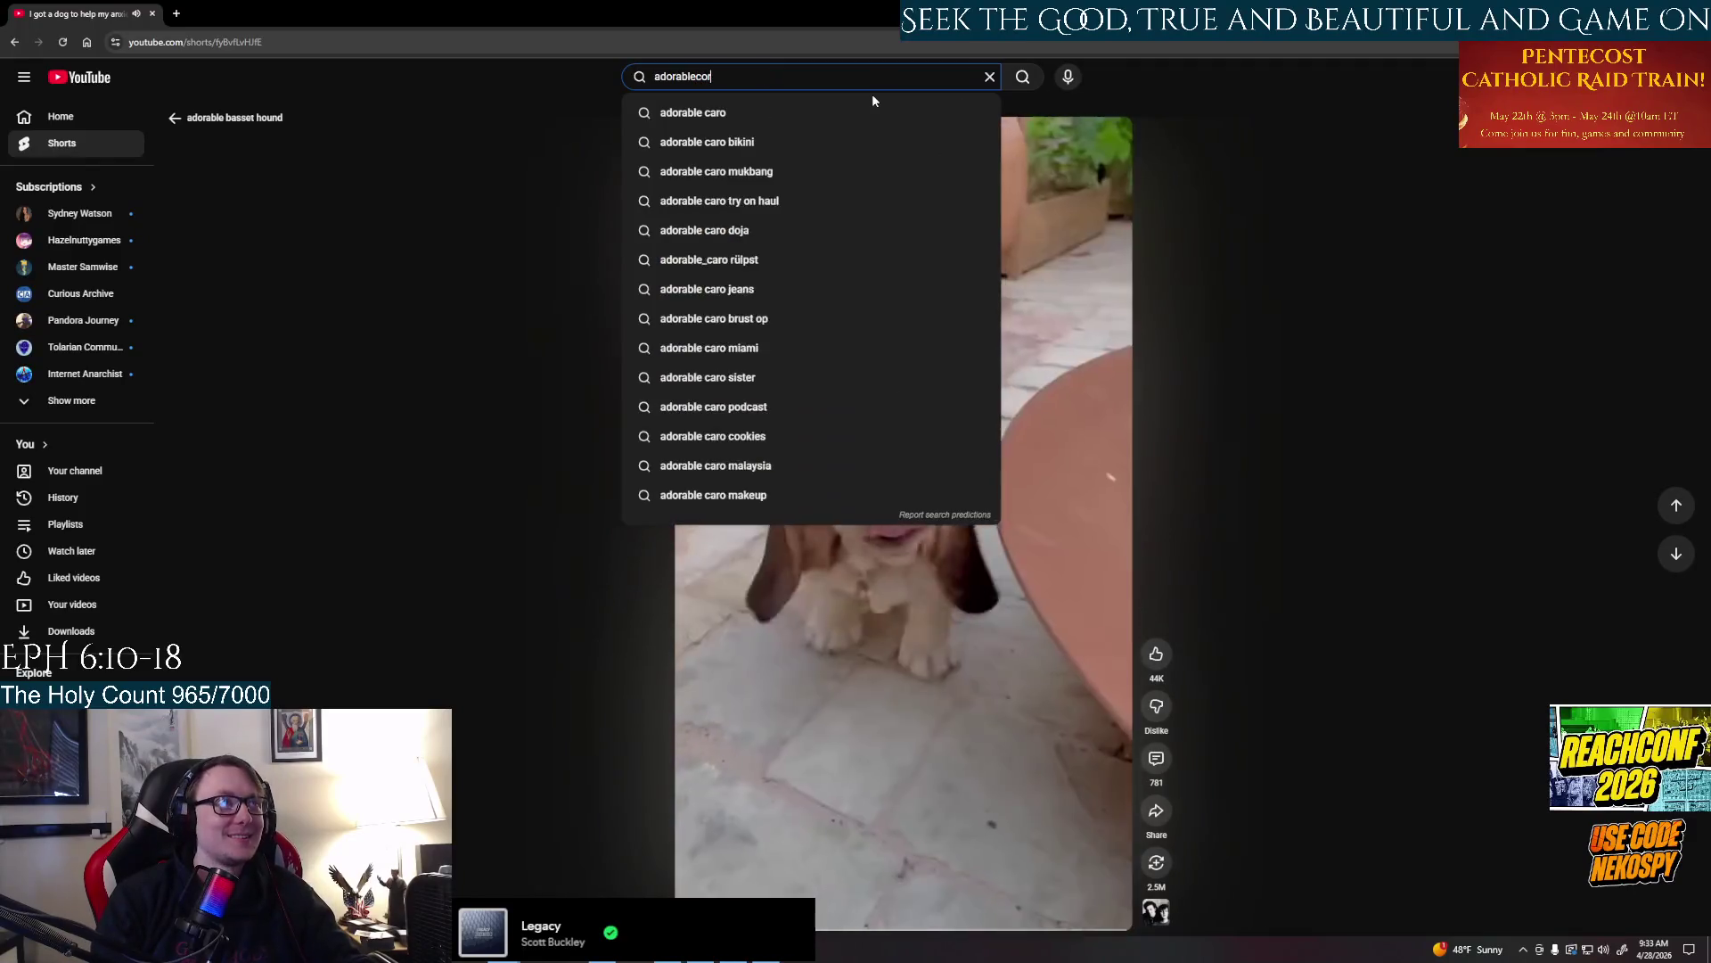
{"action": "key", "text": "BackSpace"}
{"action": "key", "text": "BackSpace"}
{"action": "key", "text": "BackSpace"}
{"action": "type", "text": "cgo"}
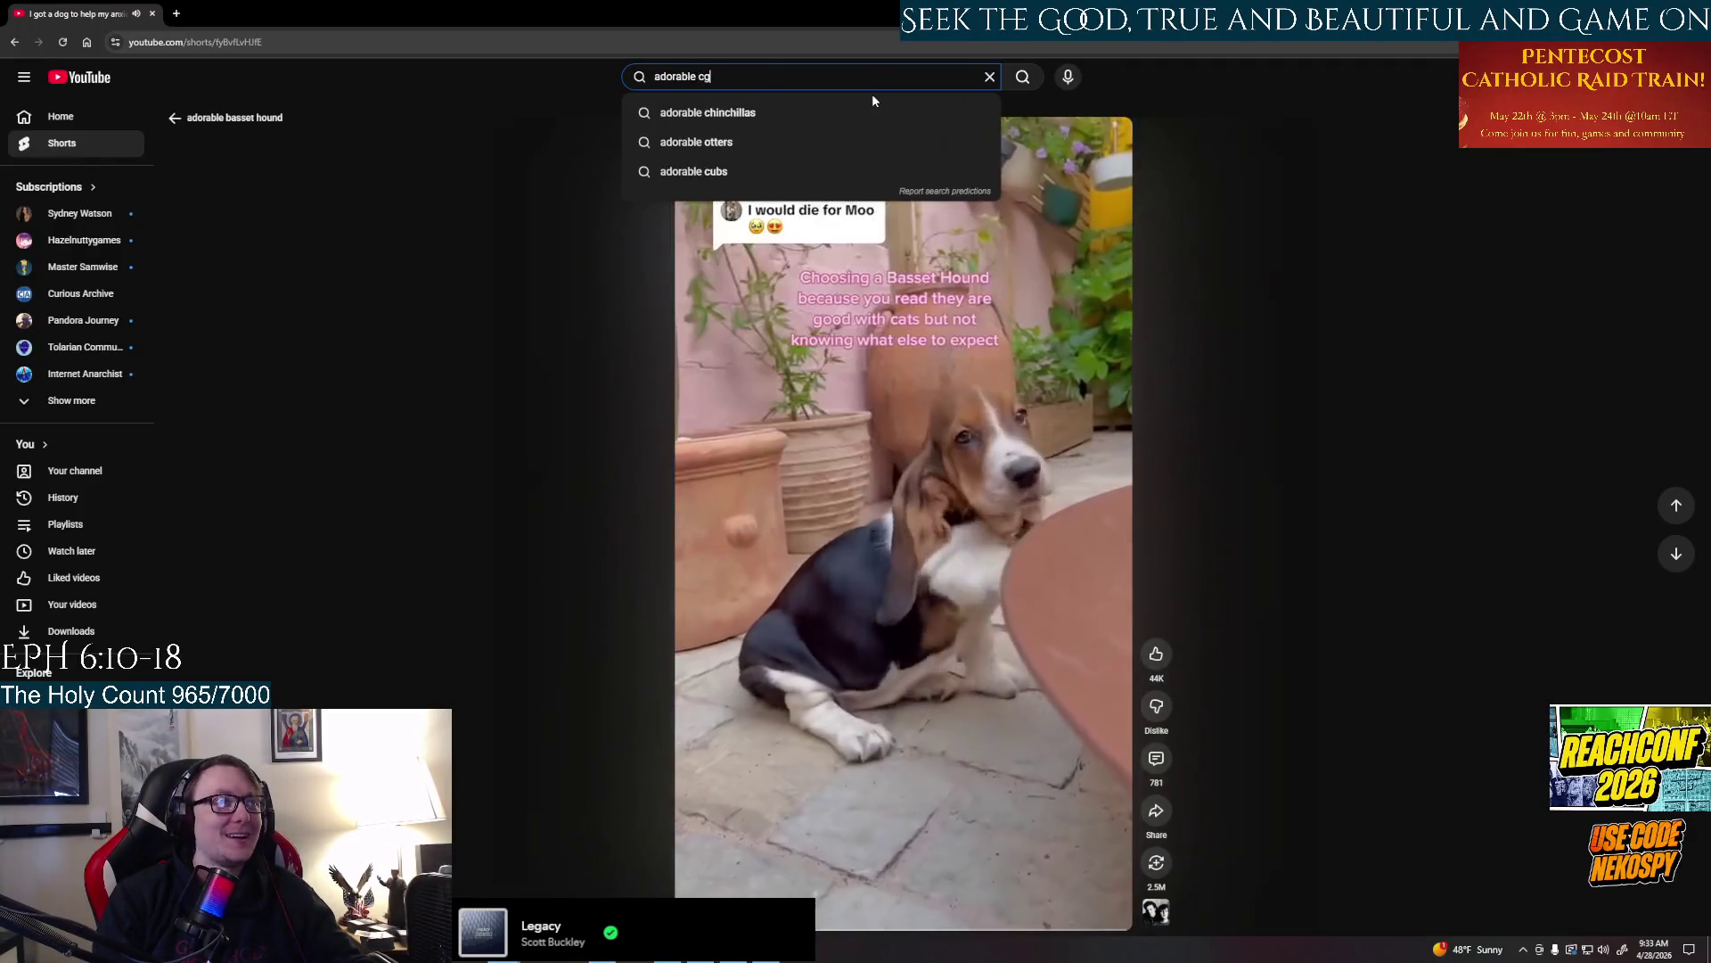
{"action": "key", "text": "BackSpace"}
{"action": "key", "text": "BackSpace"}
{"action": "type", "text": "orgi"}
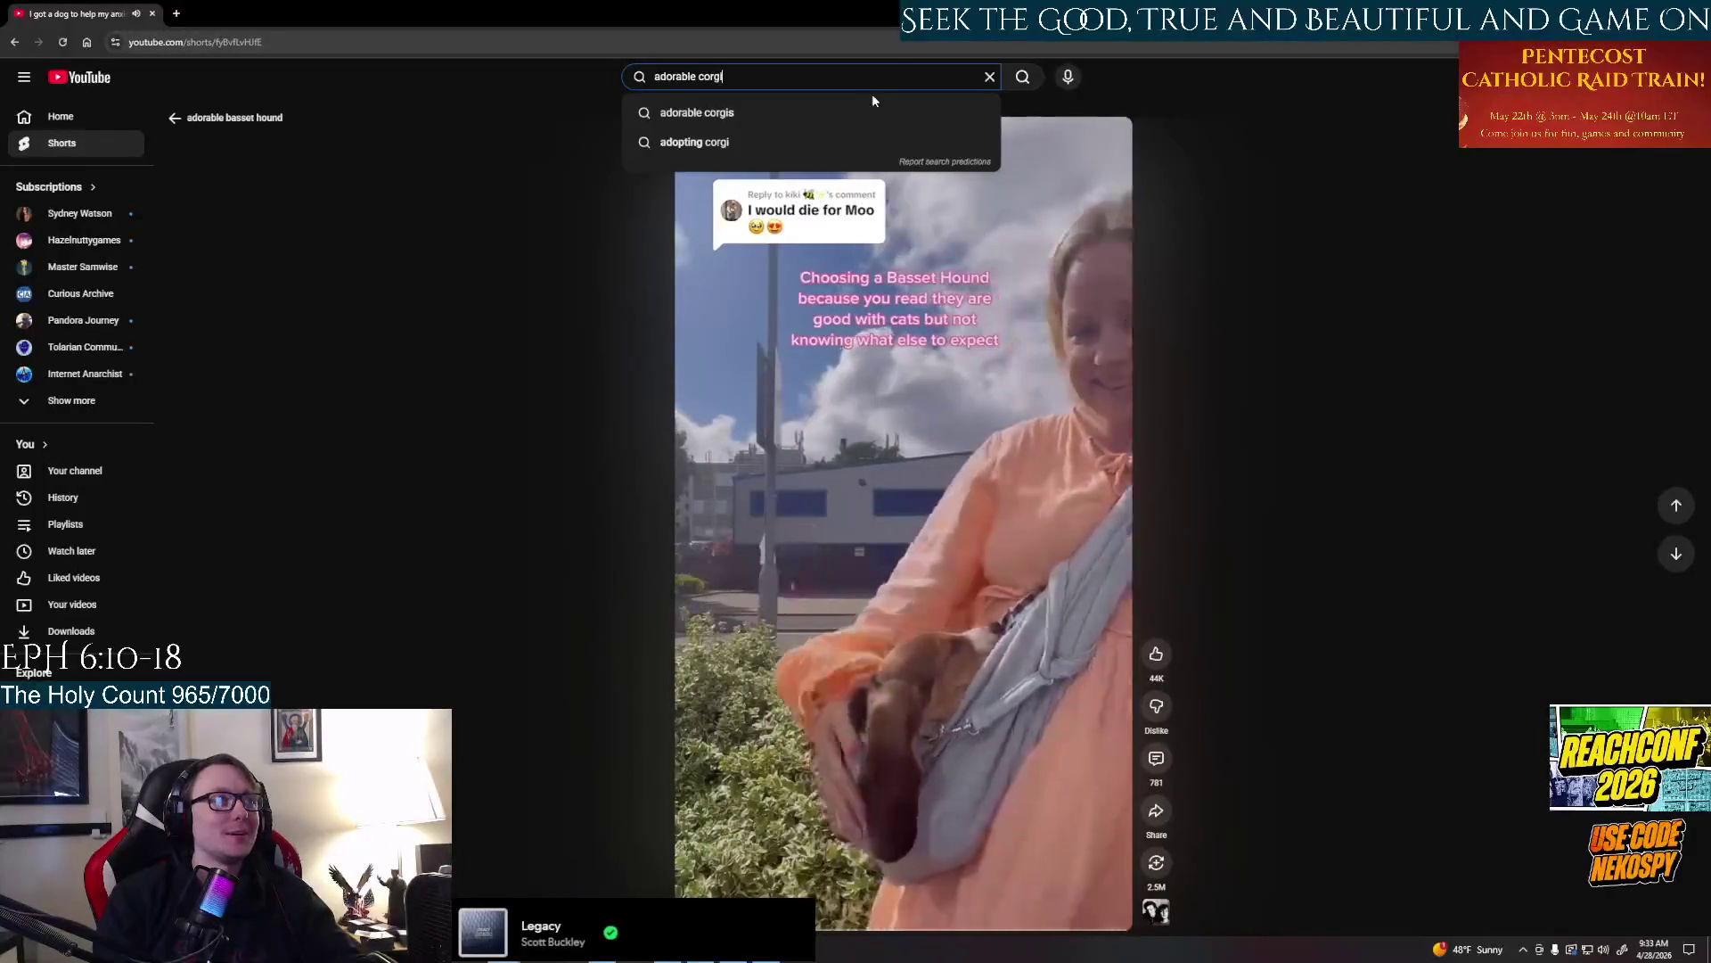
{"action": "type", "text": " pup"}
{"action": "key", "text": "Return"}
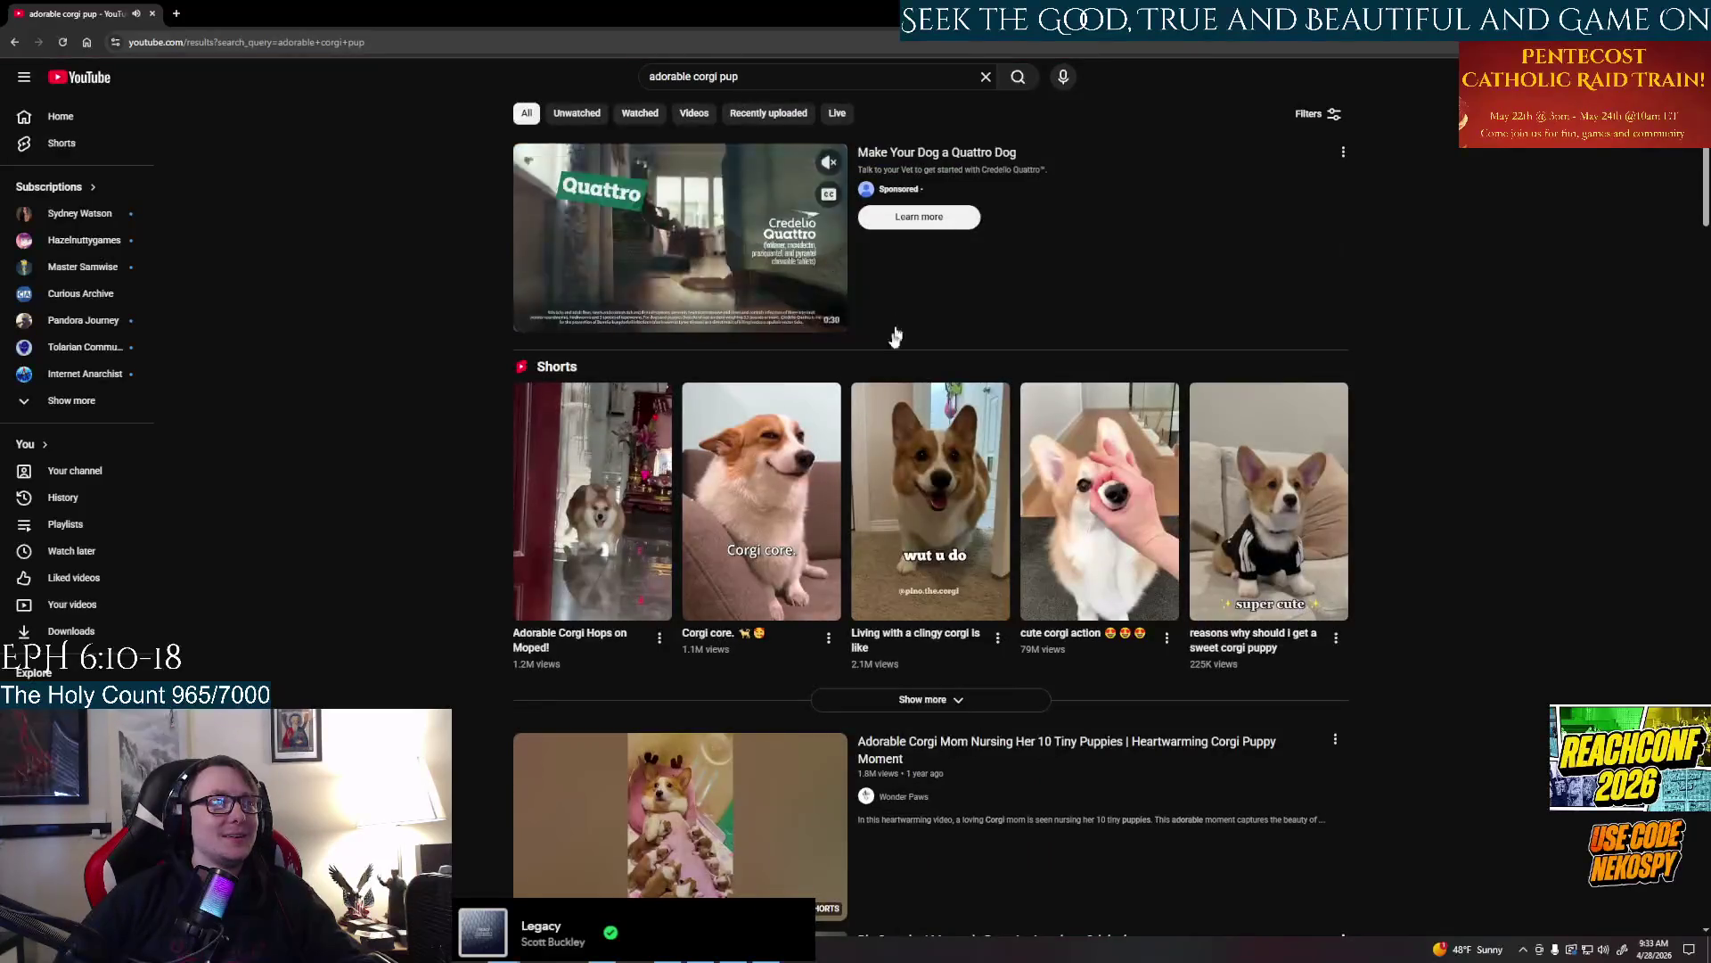
{"action": "left_click", "coordinate": [779, 509]}
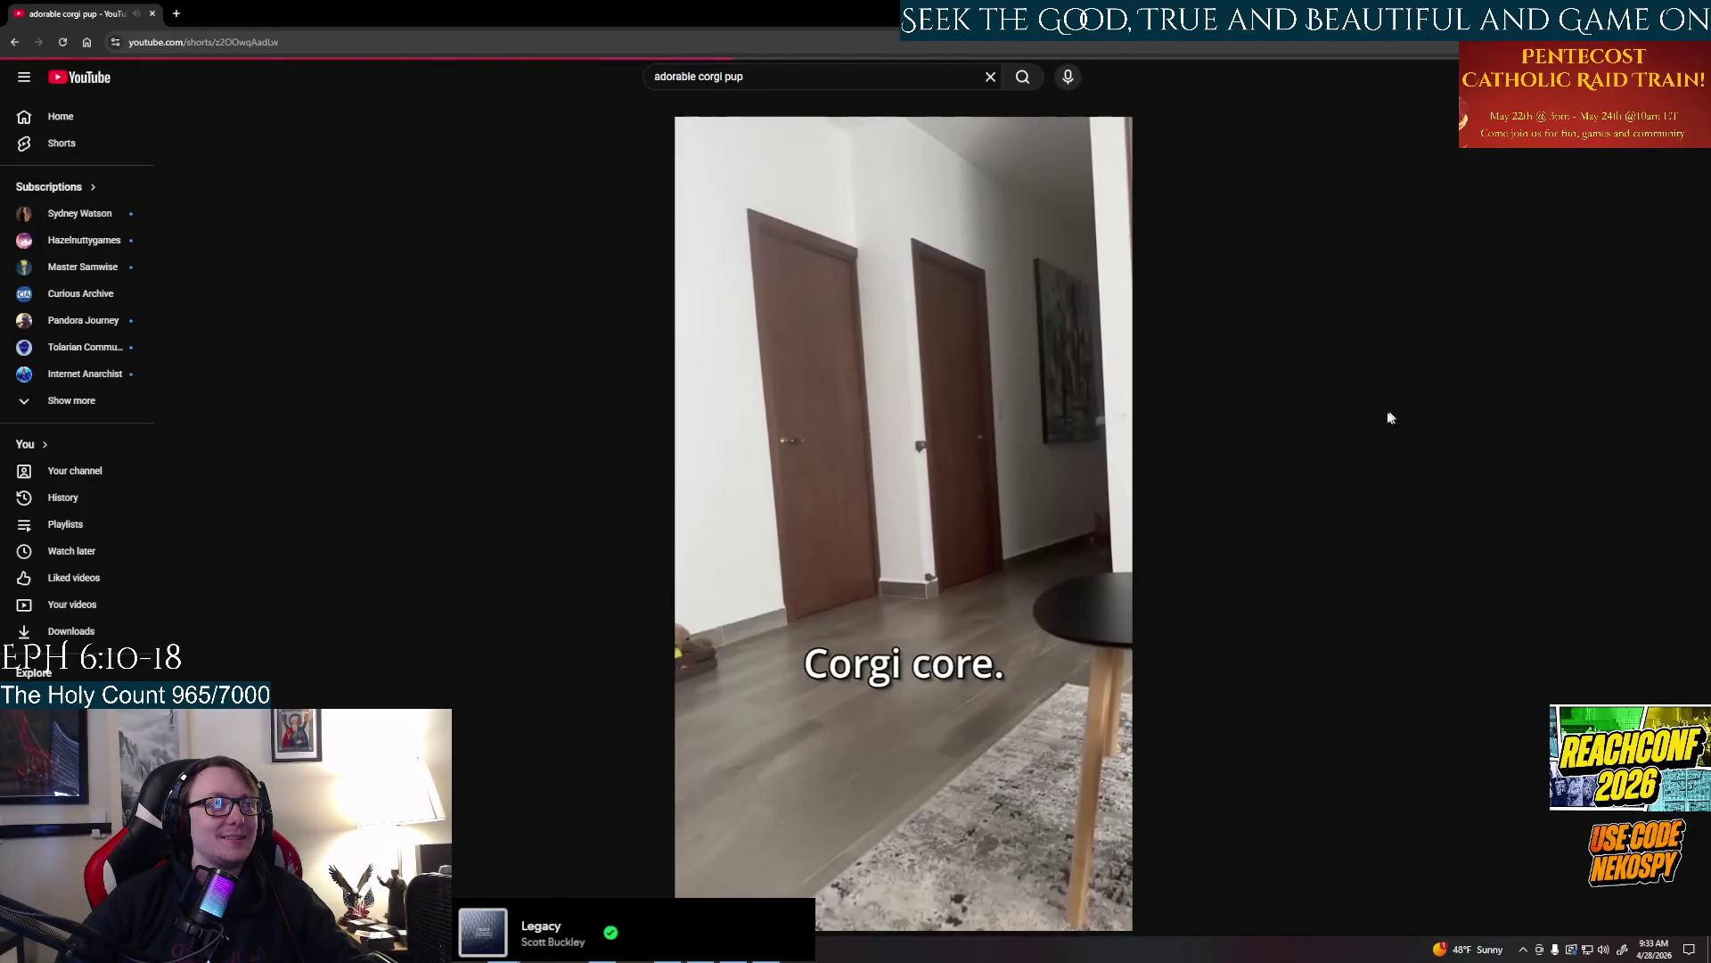
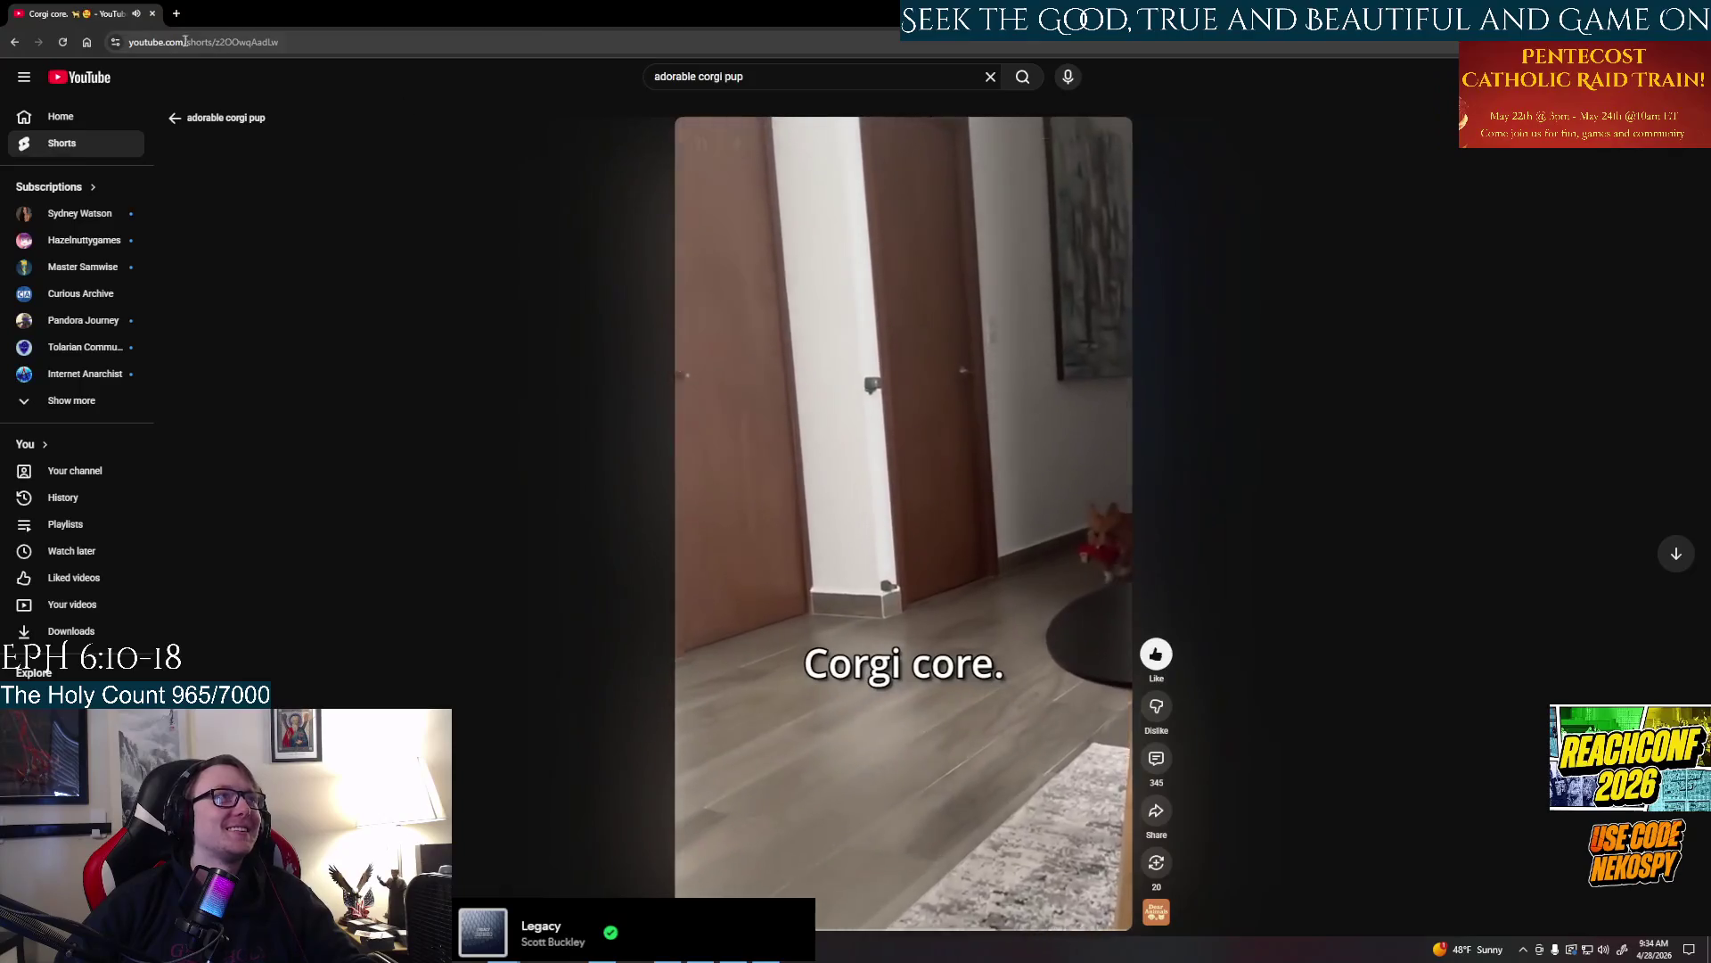
{"action": "scroll", "coordinate": [657, 307], "scroll_direction": "down", "scroll_amount": 1}
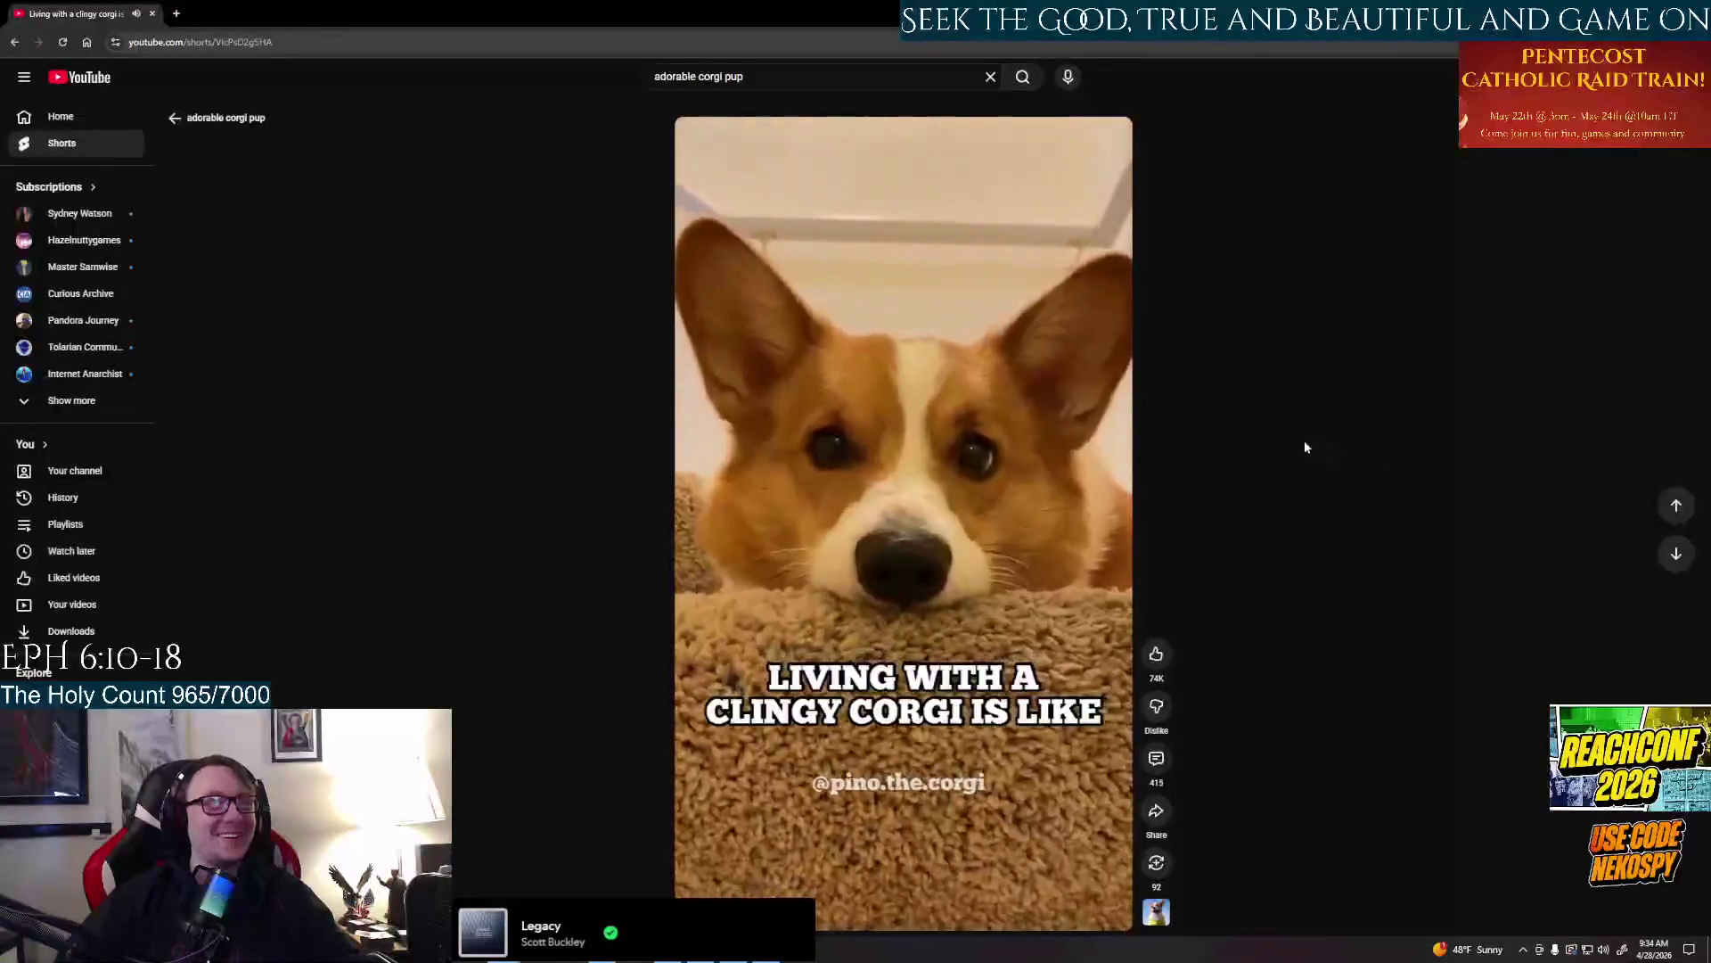
{"action": "scroll", "coordinate": [1304, 440], "scroll_direction": "down", "scroll_amount": 1}
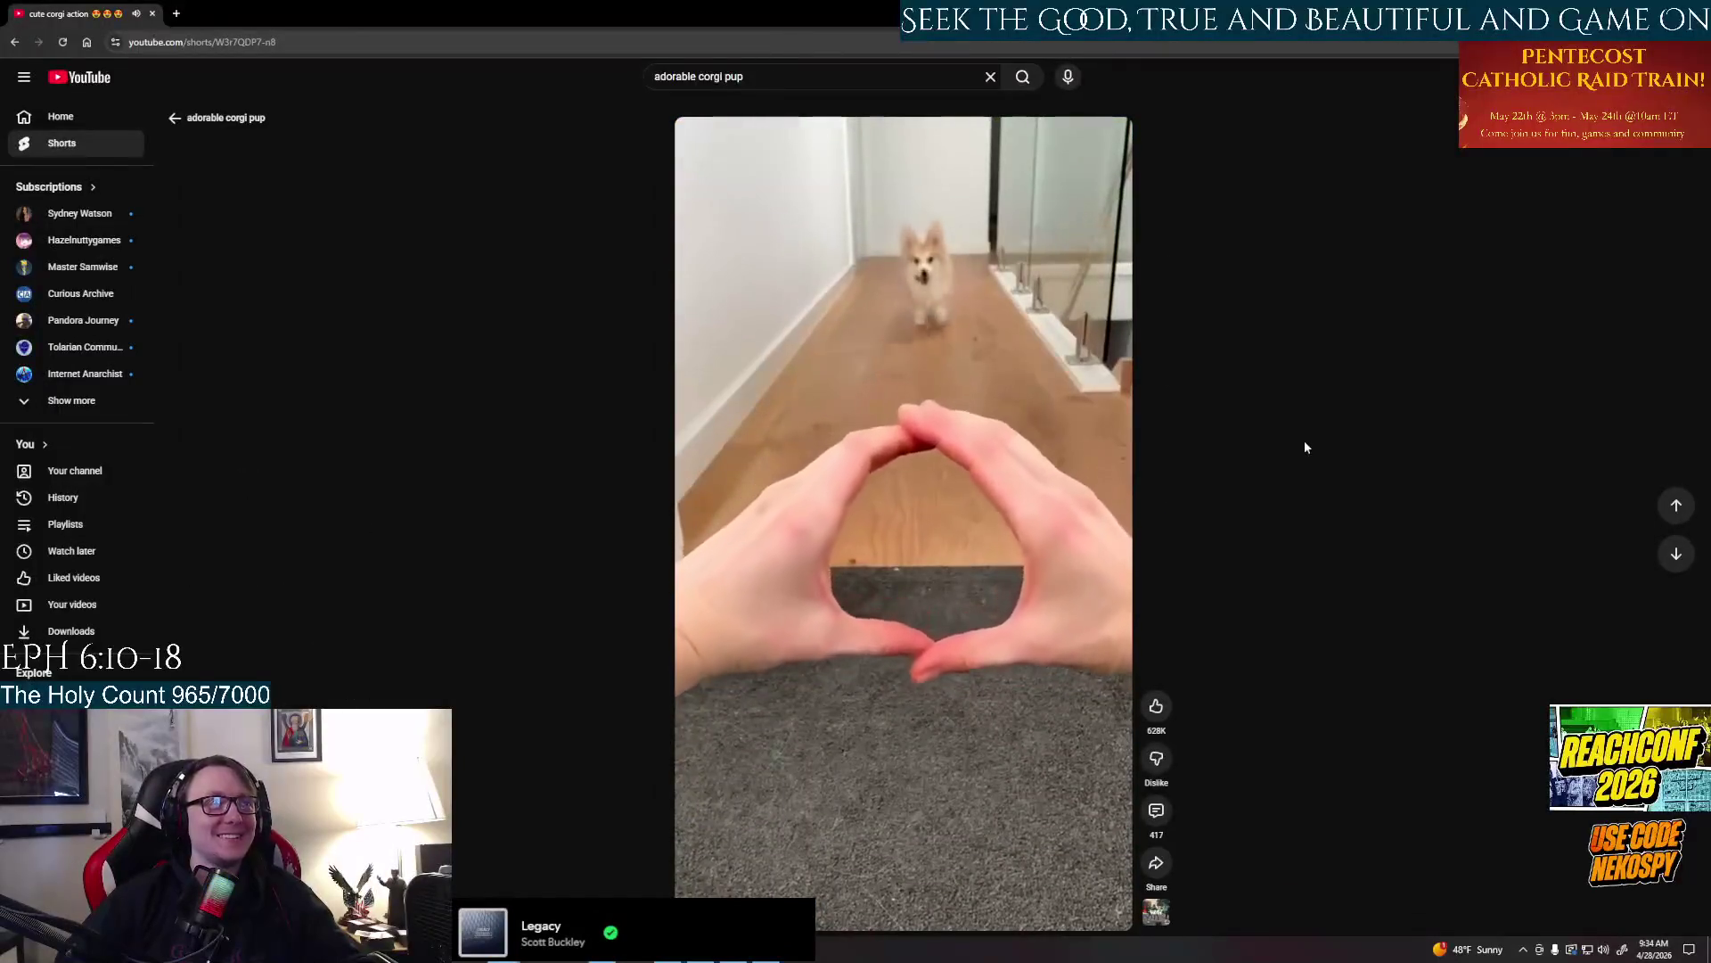